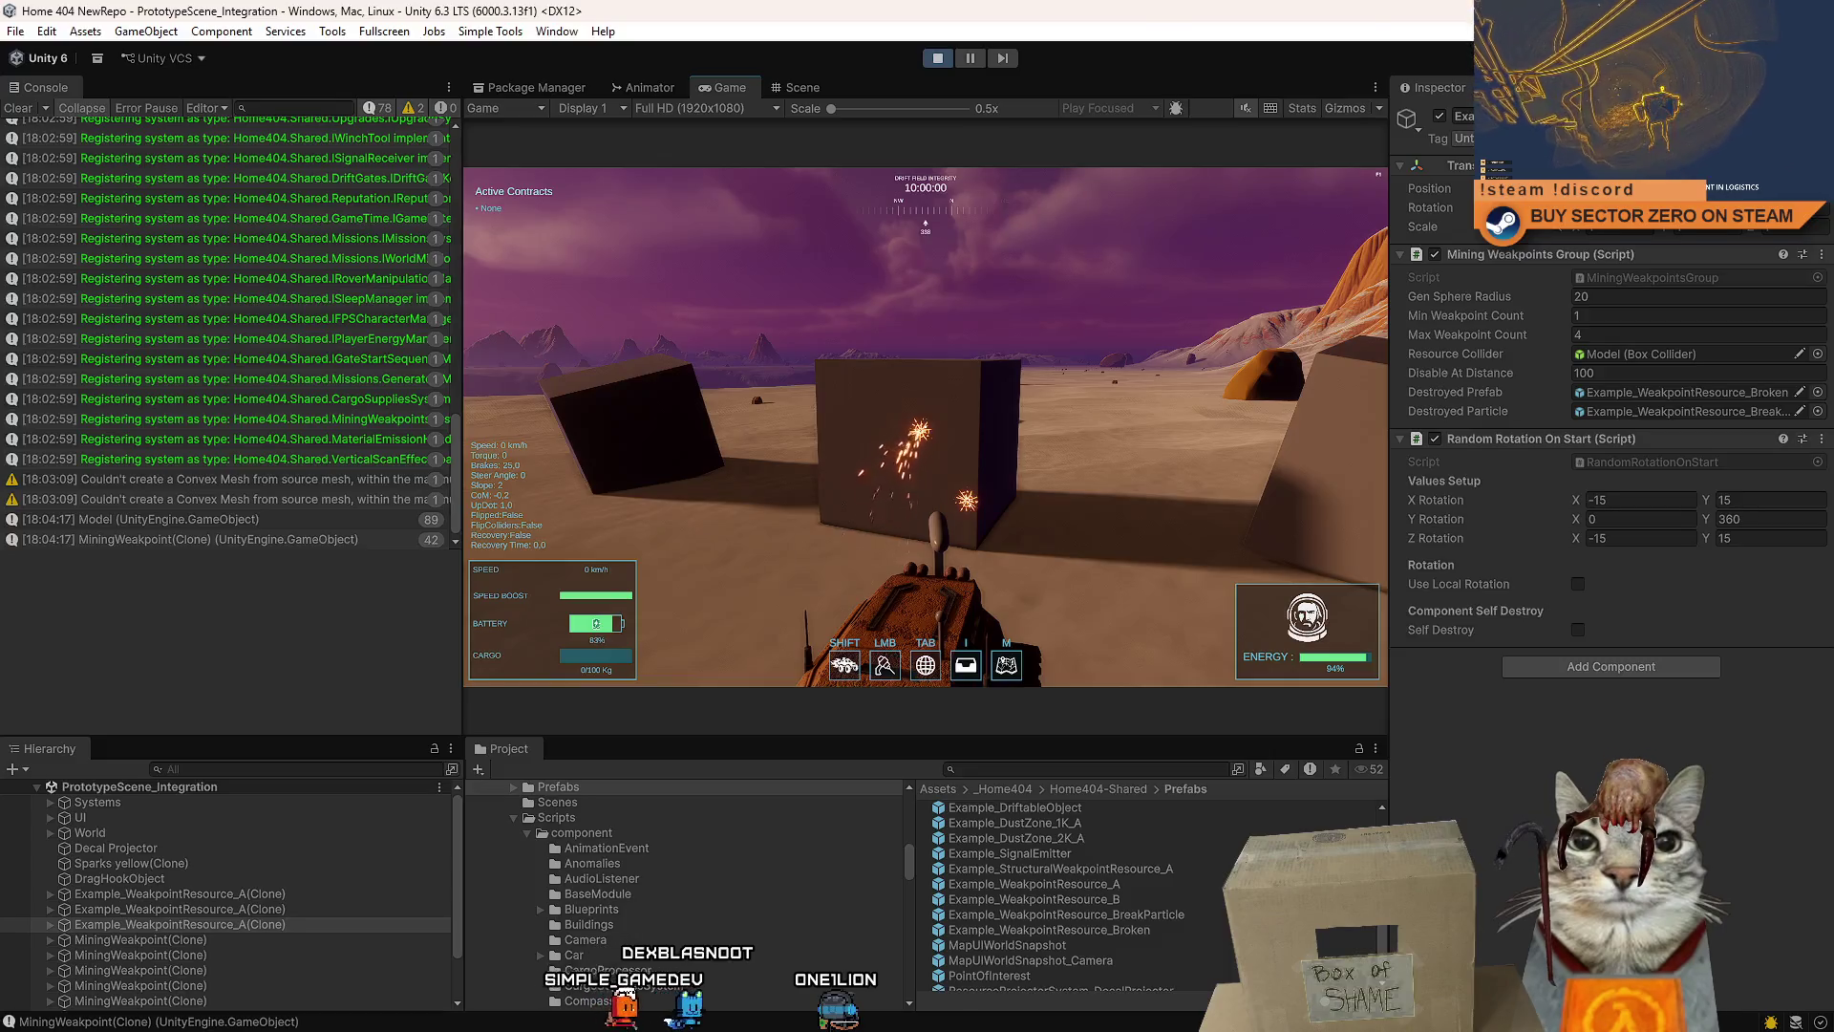
- Leave the Unity playtest through the pause menu and Play button, then bring Sourcetree forward
mouse_move(925, 426)
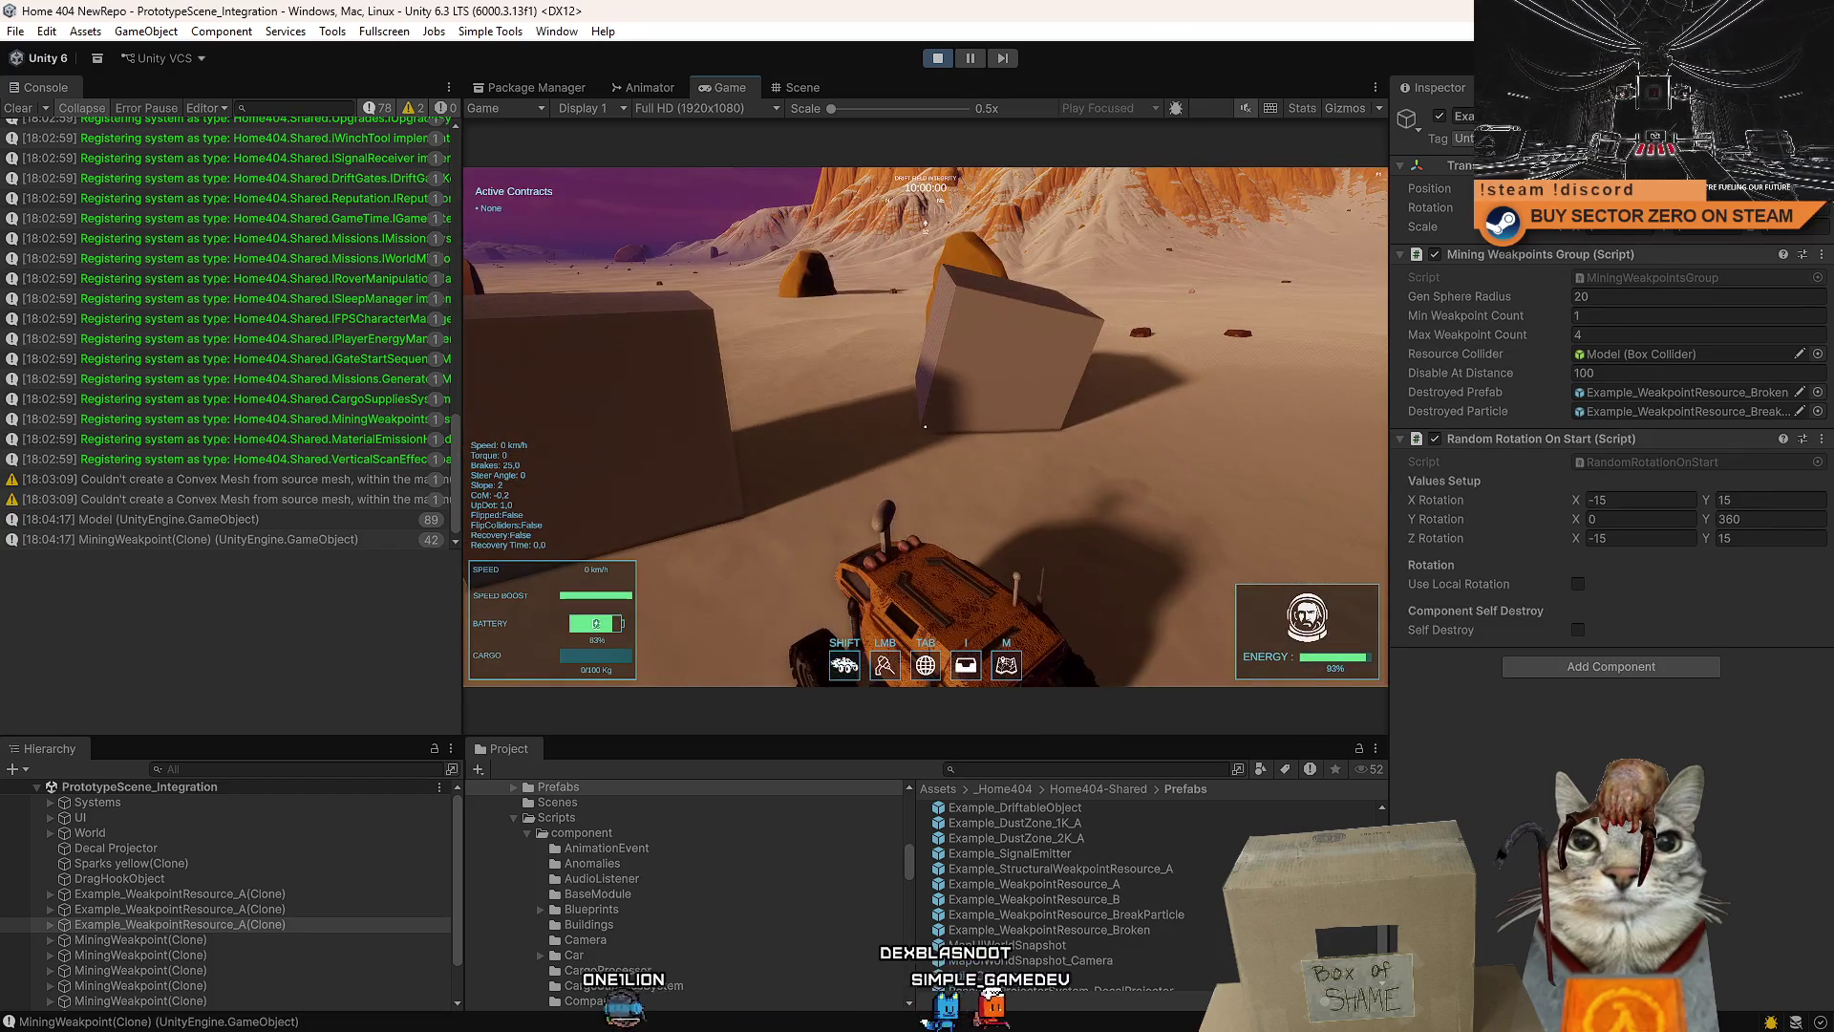
key(Escape)
key(Escape)
click(939, 57)
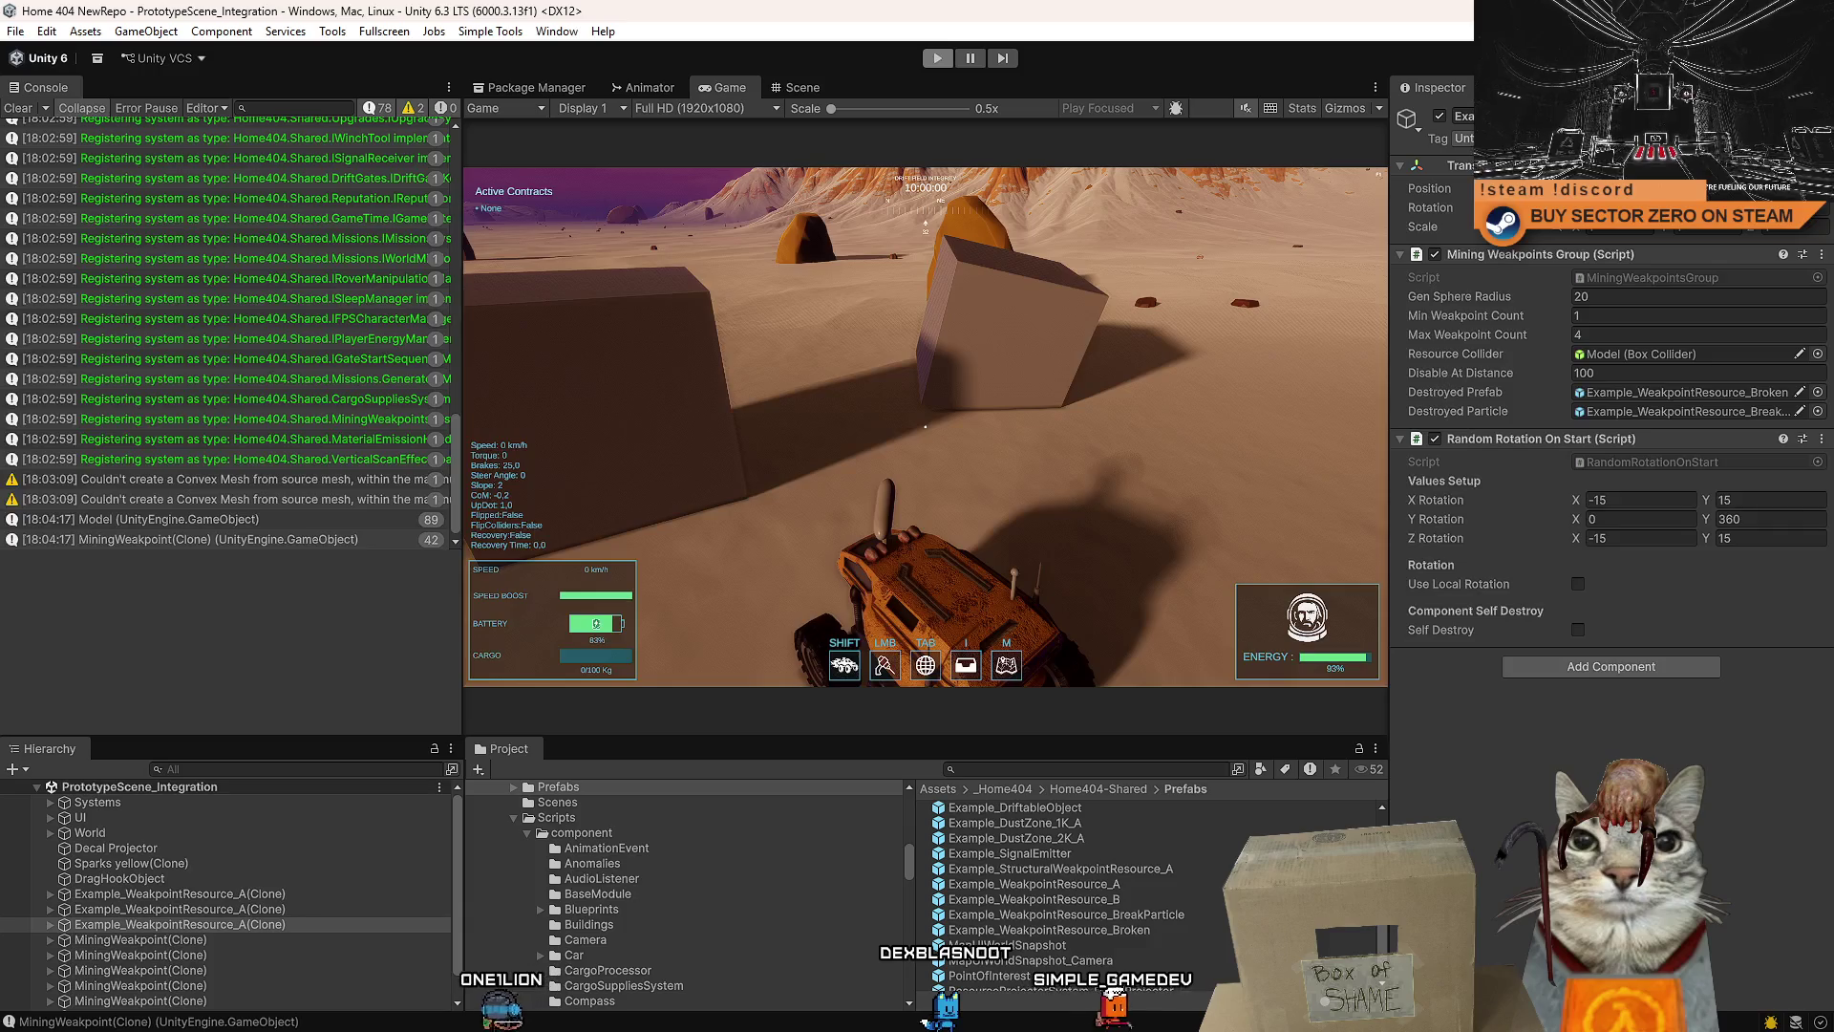
key(alt+Tab)
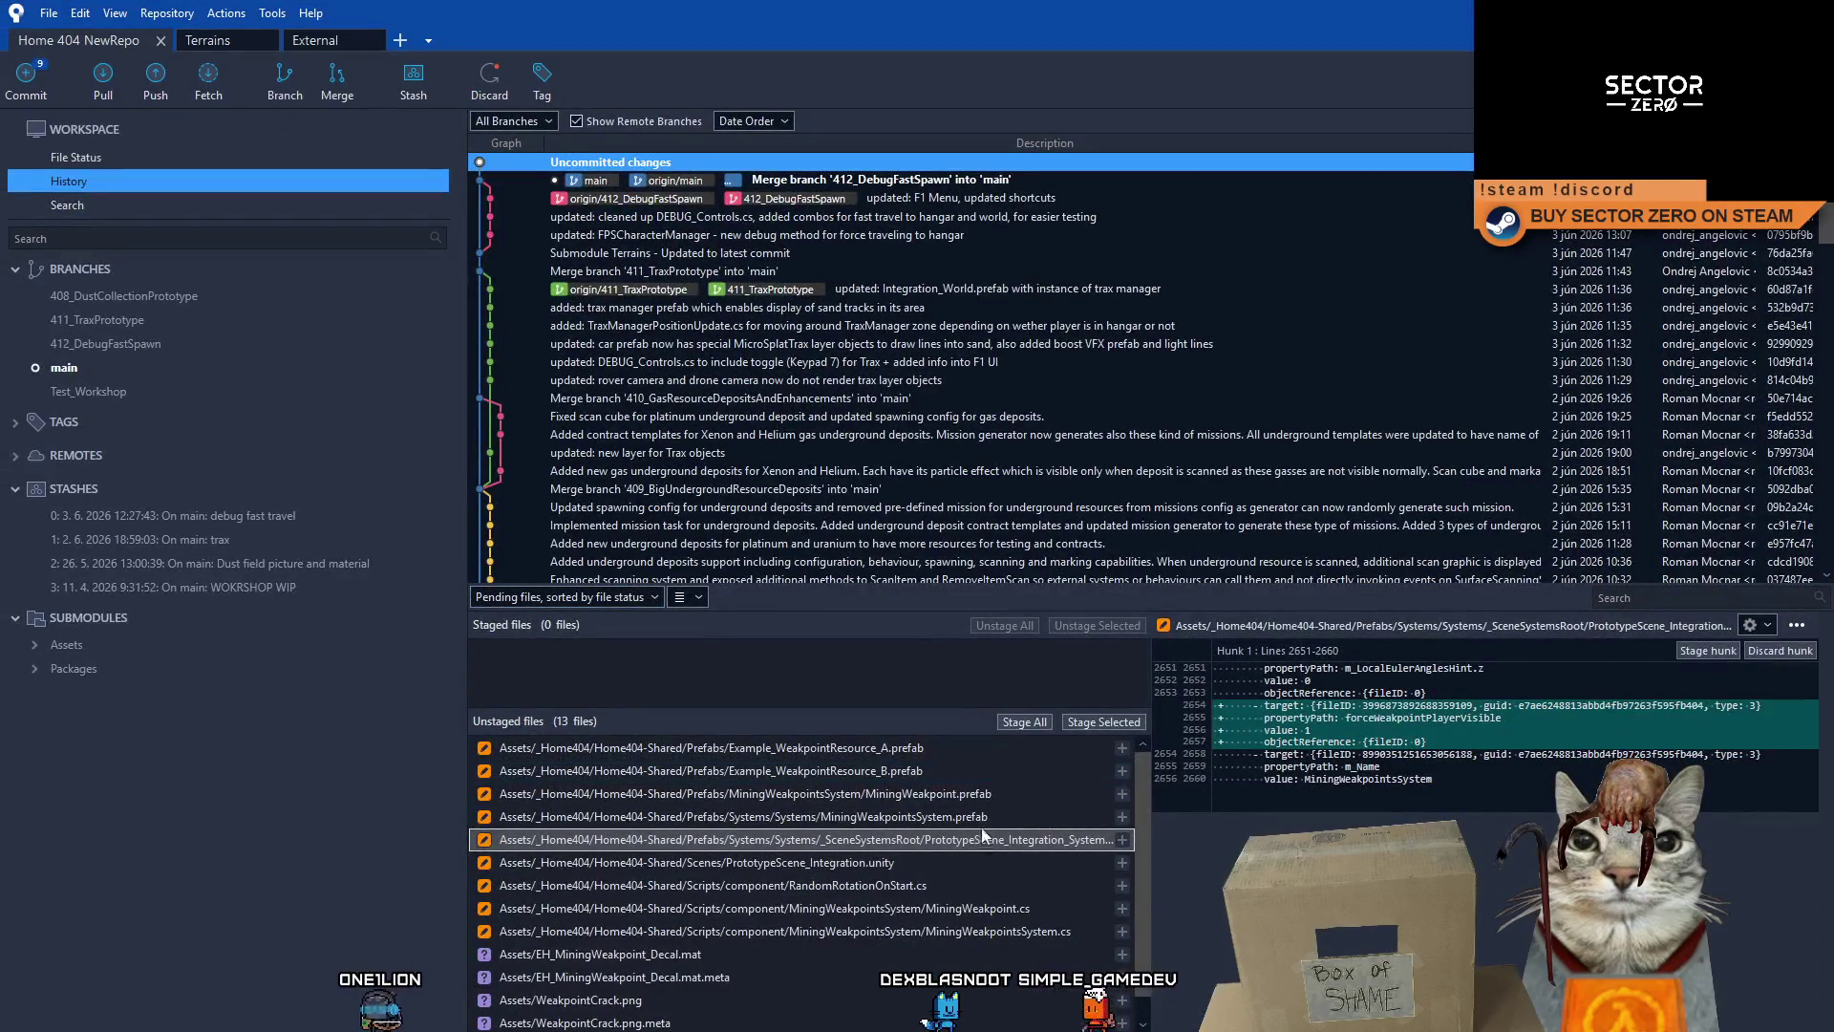
- Review the diffs of Example_WeakpointResource_B.prefab and MiningWeakpoint.prefab
click(1007, 770)
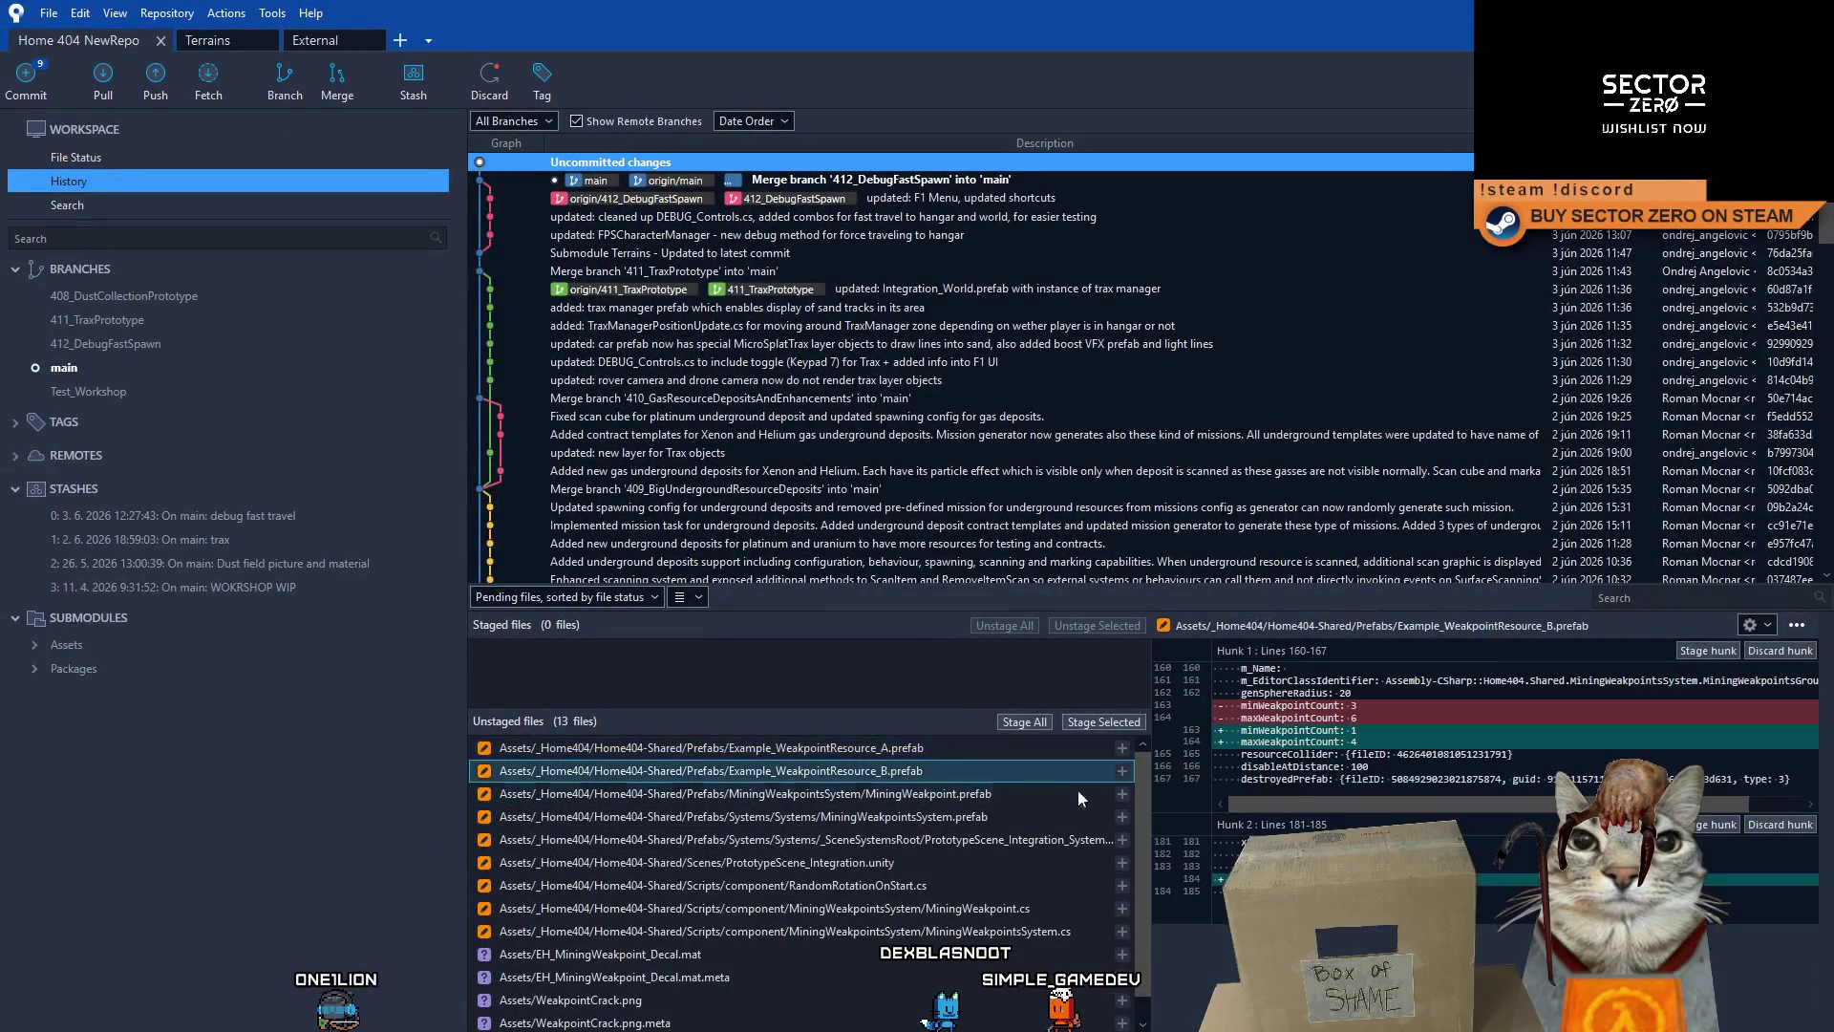
scroll(1142, 793, down, 2)
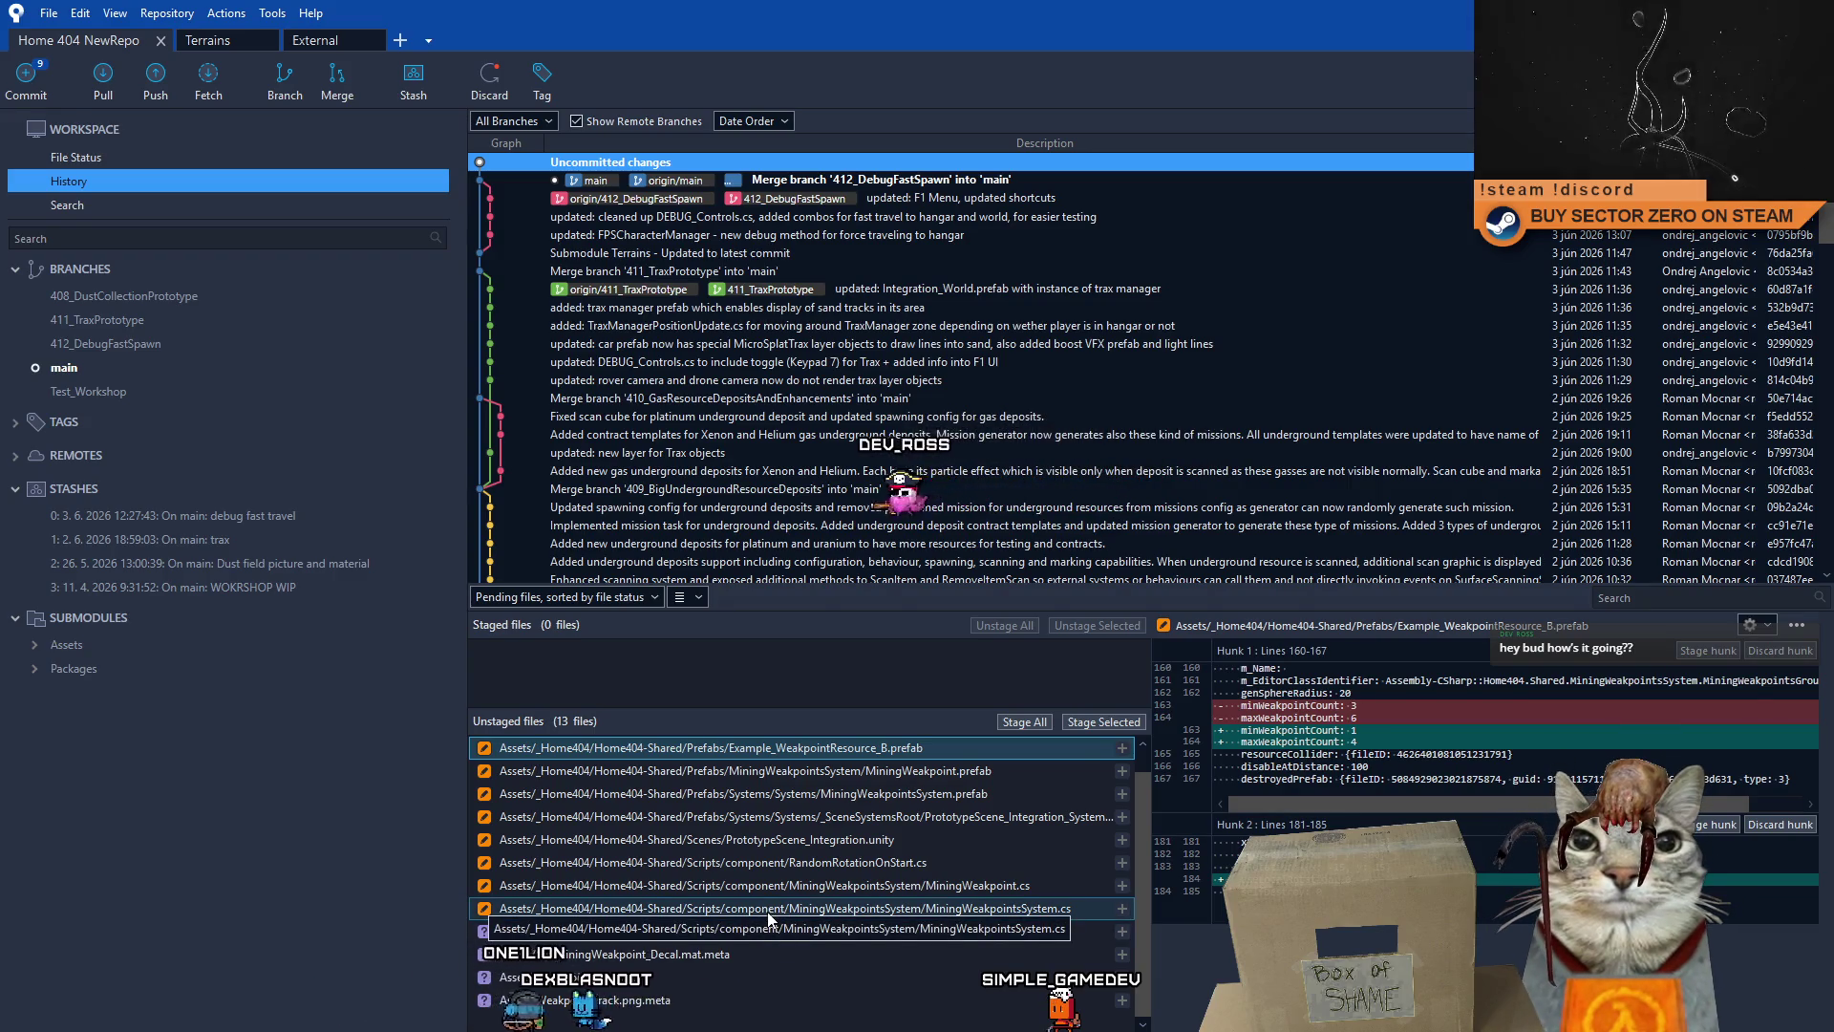
click(917, 772)
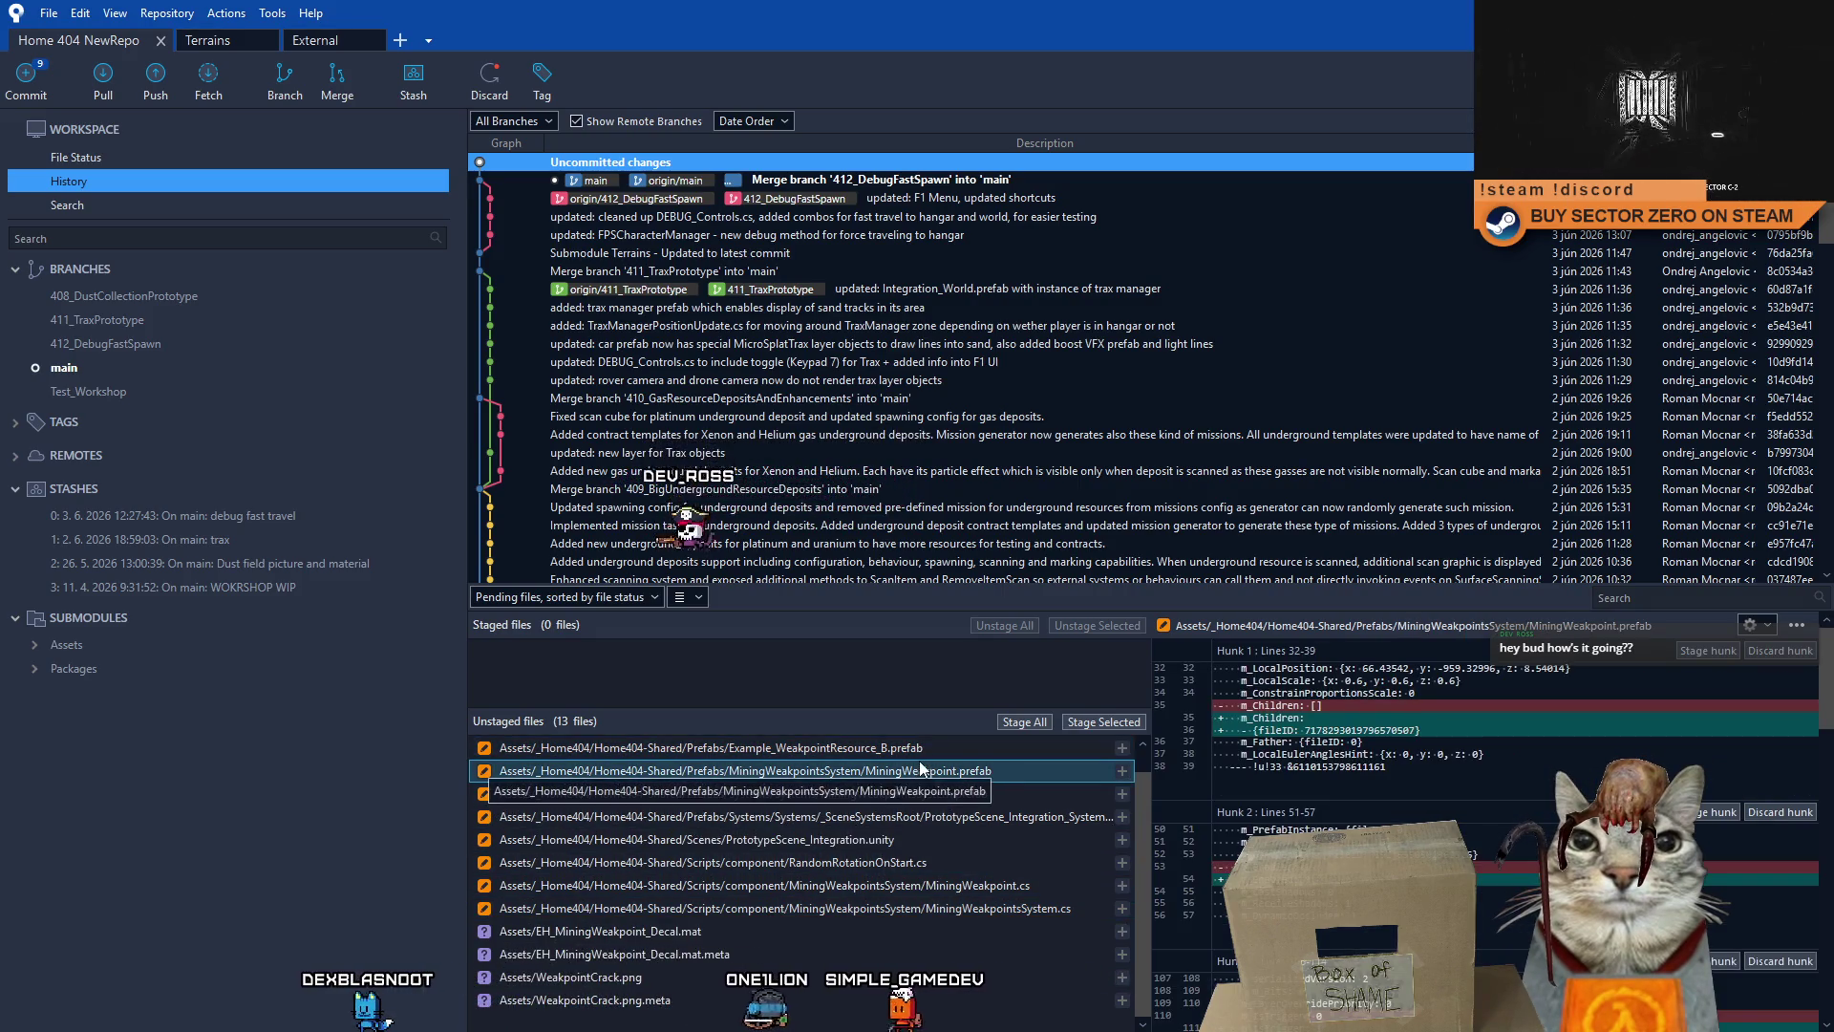
scroll(947, 833, up, 1)
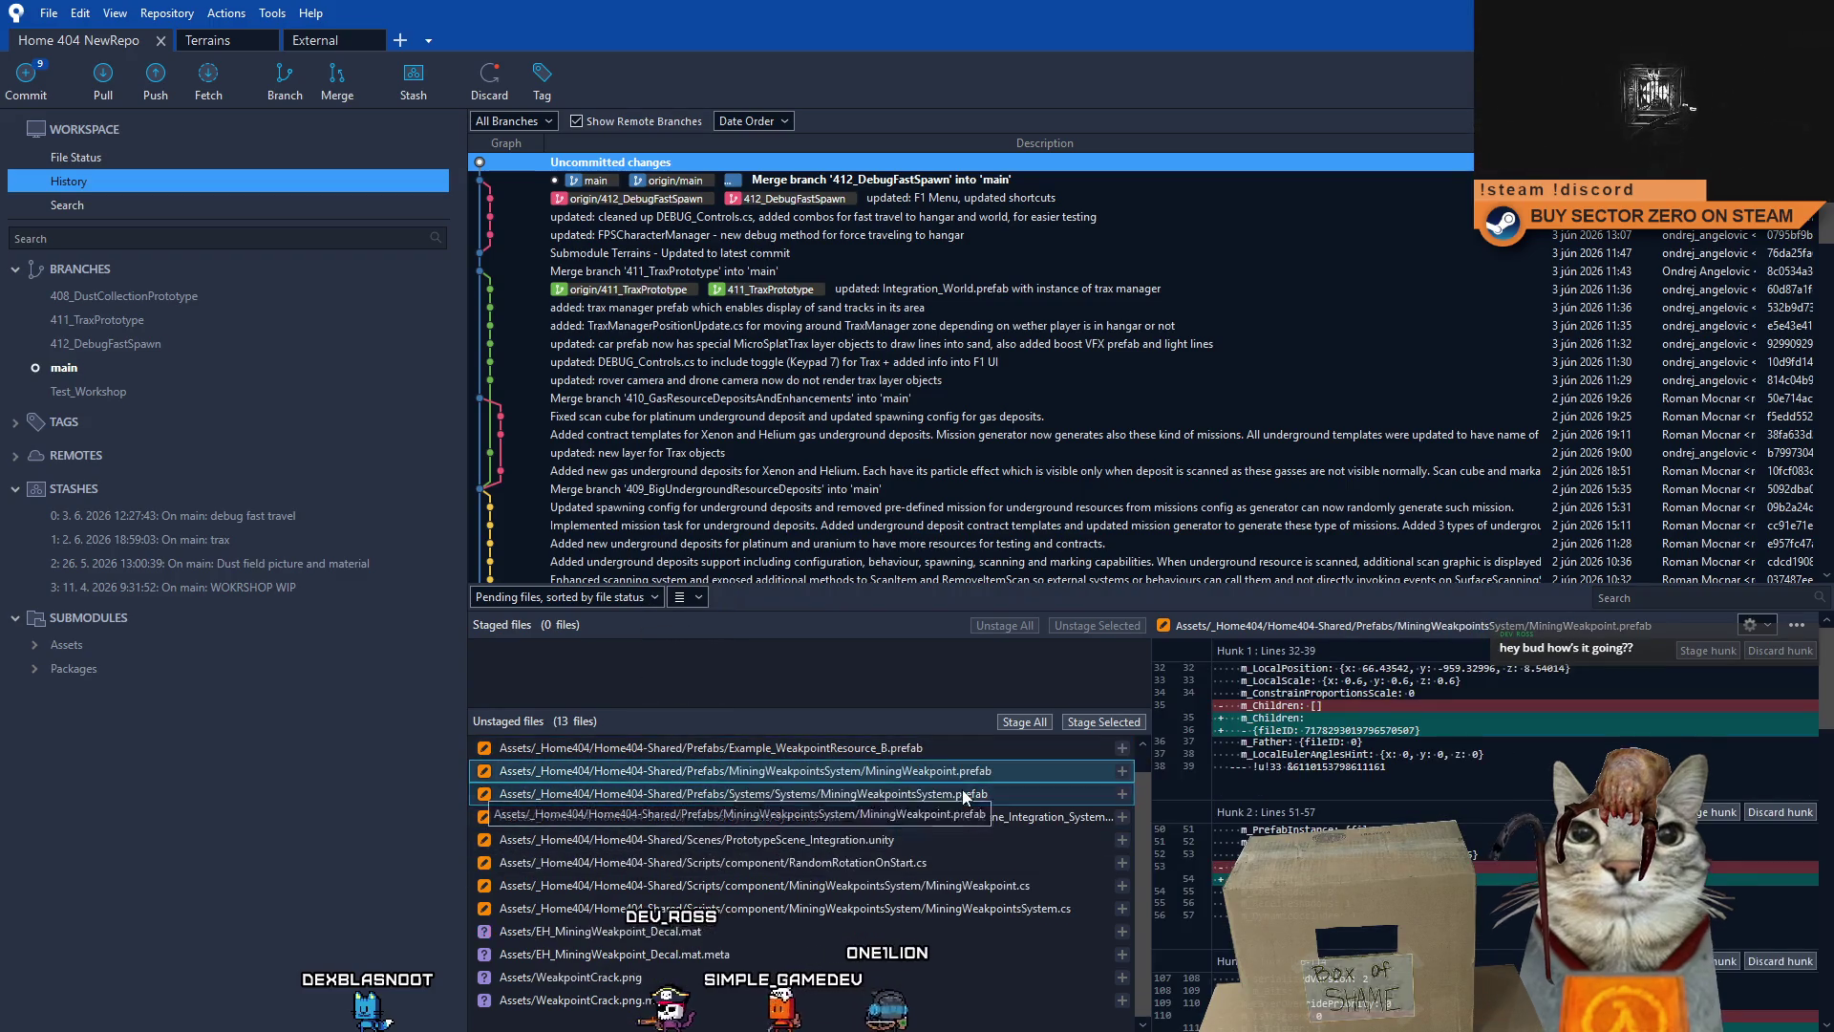
click(919, 755)
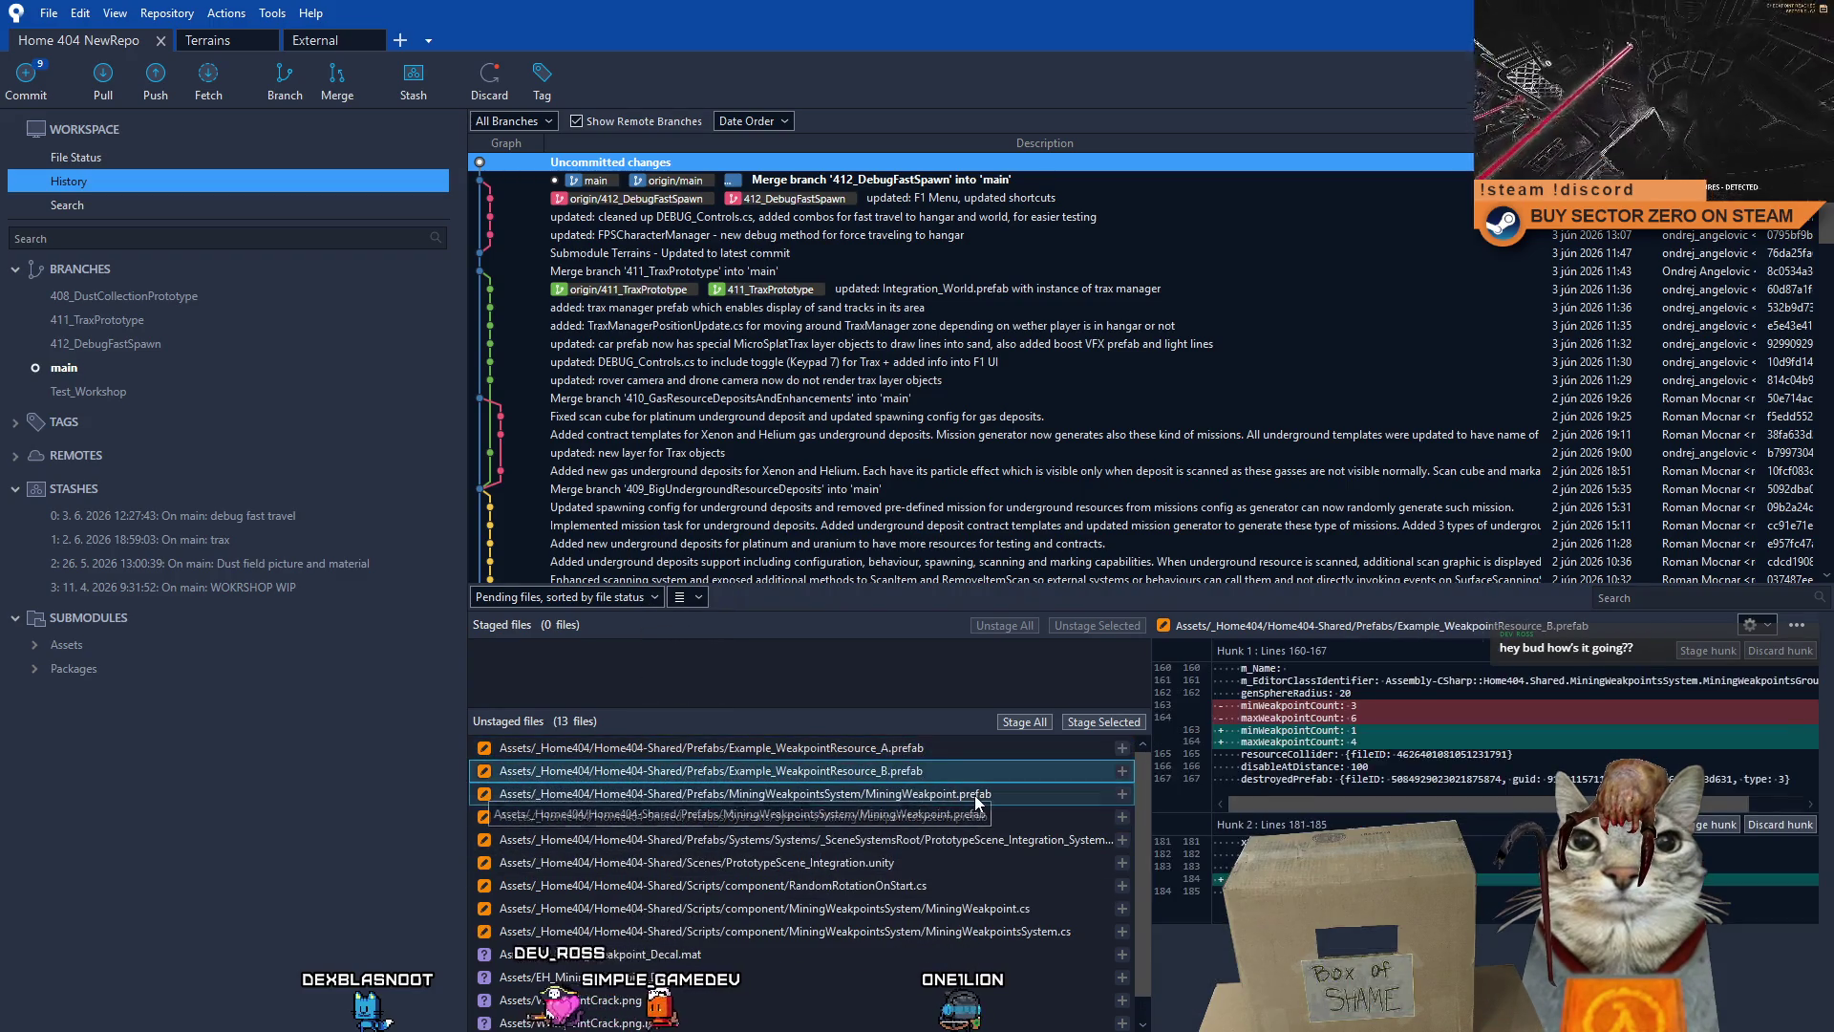
- Read through all MiningWeakpoint.prefab hunks, then display the MiningWeakpointsSystem.prefab diff
click(936, 794)
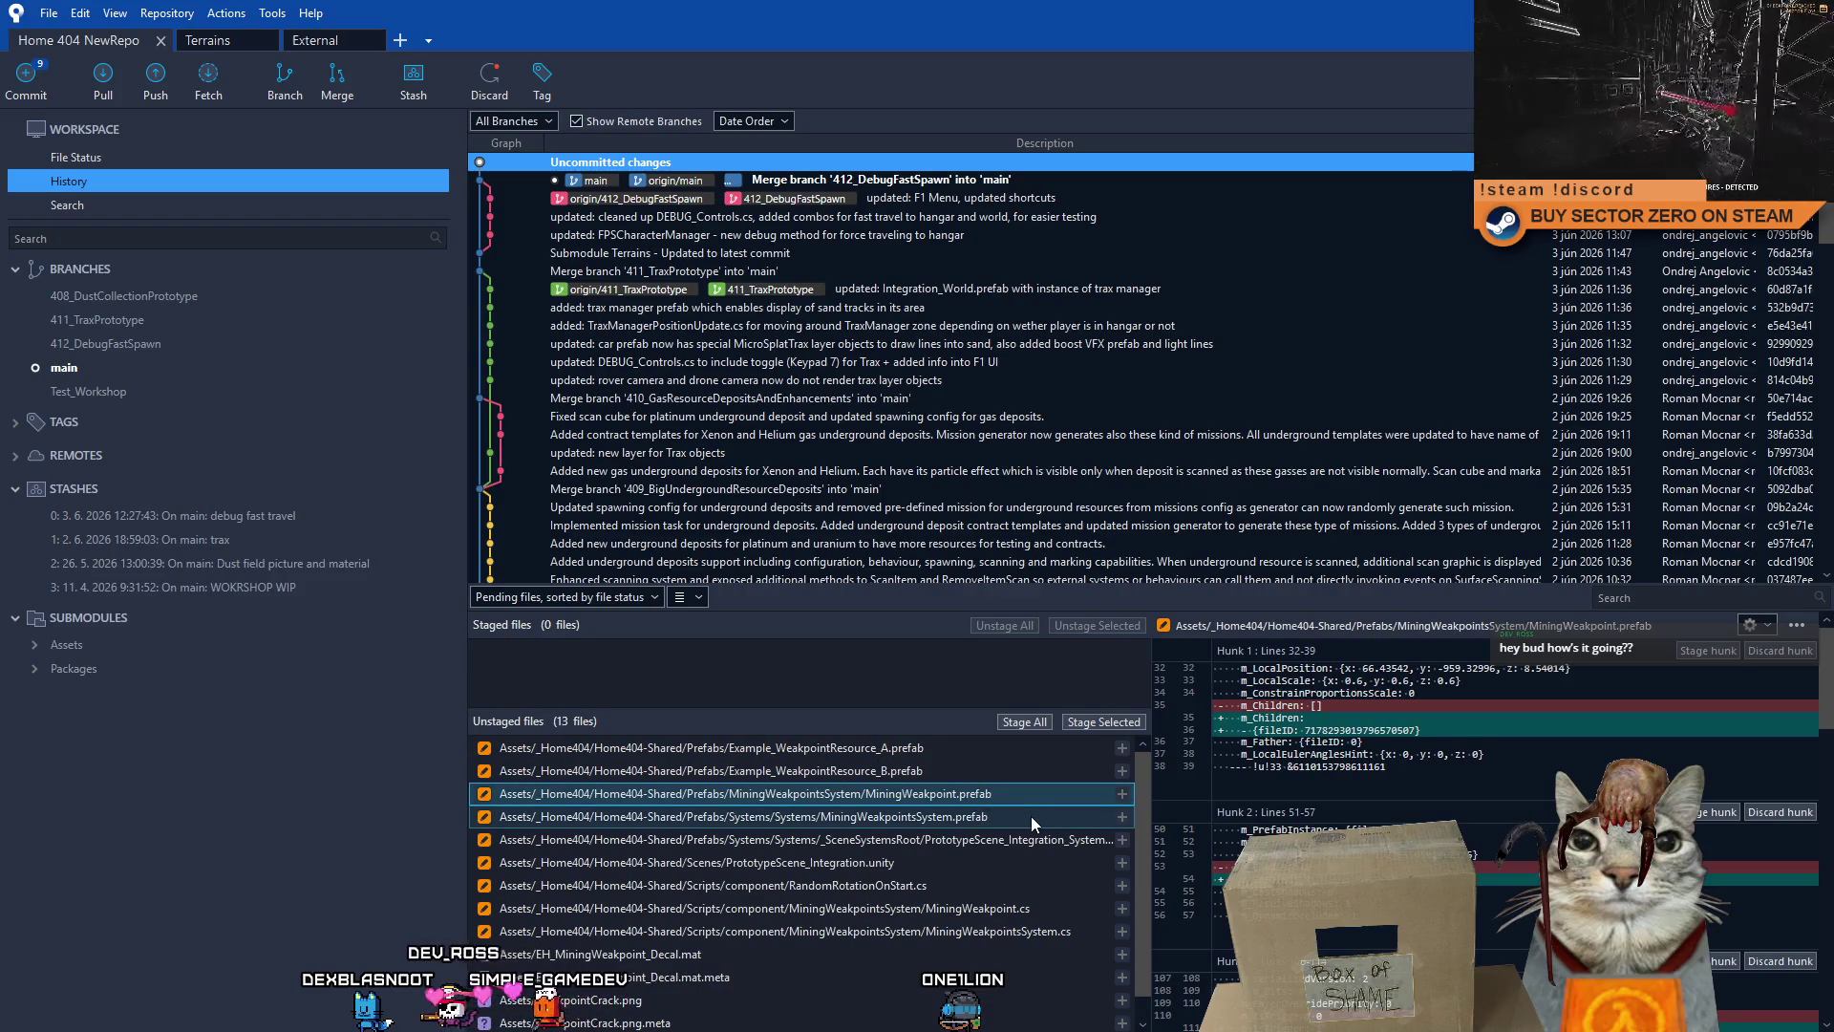
scroll(1518, 726, down, 5)
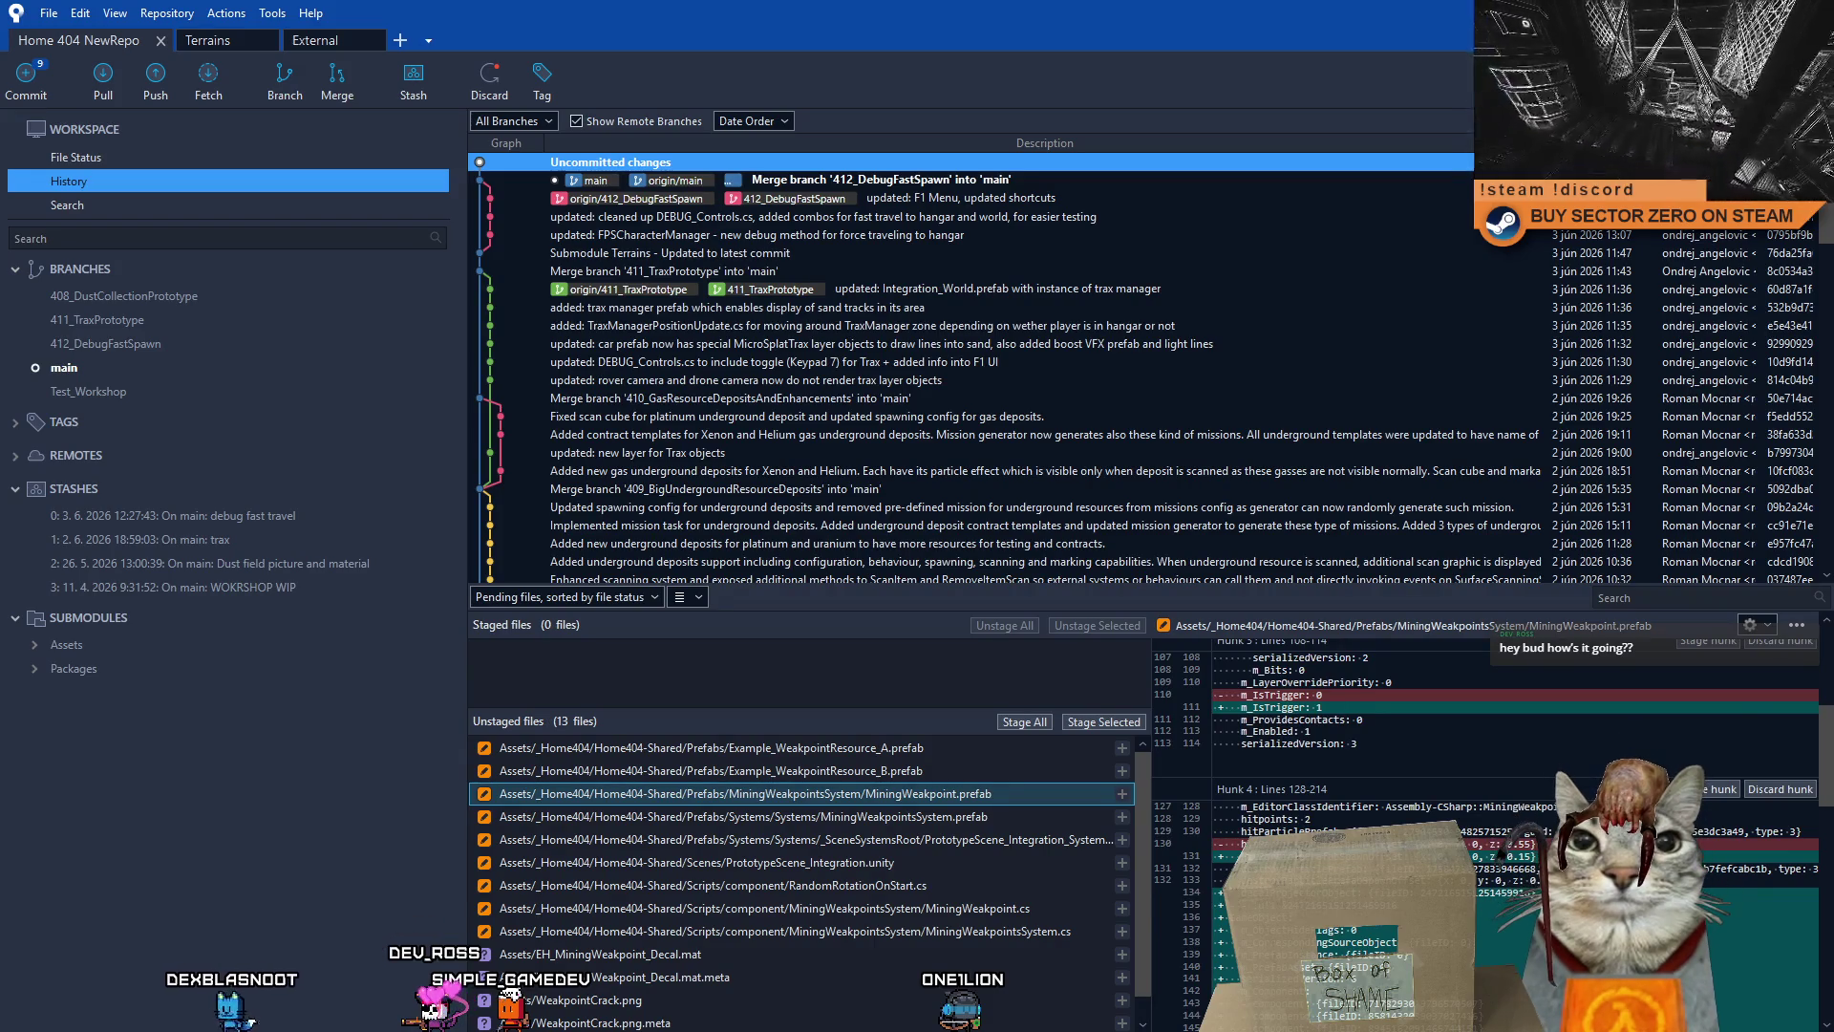
scroll(1519, 764, down, 2)
scroll(1519, 764, down, 2)
scroll(1825, 807, down, 10)
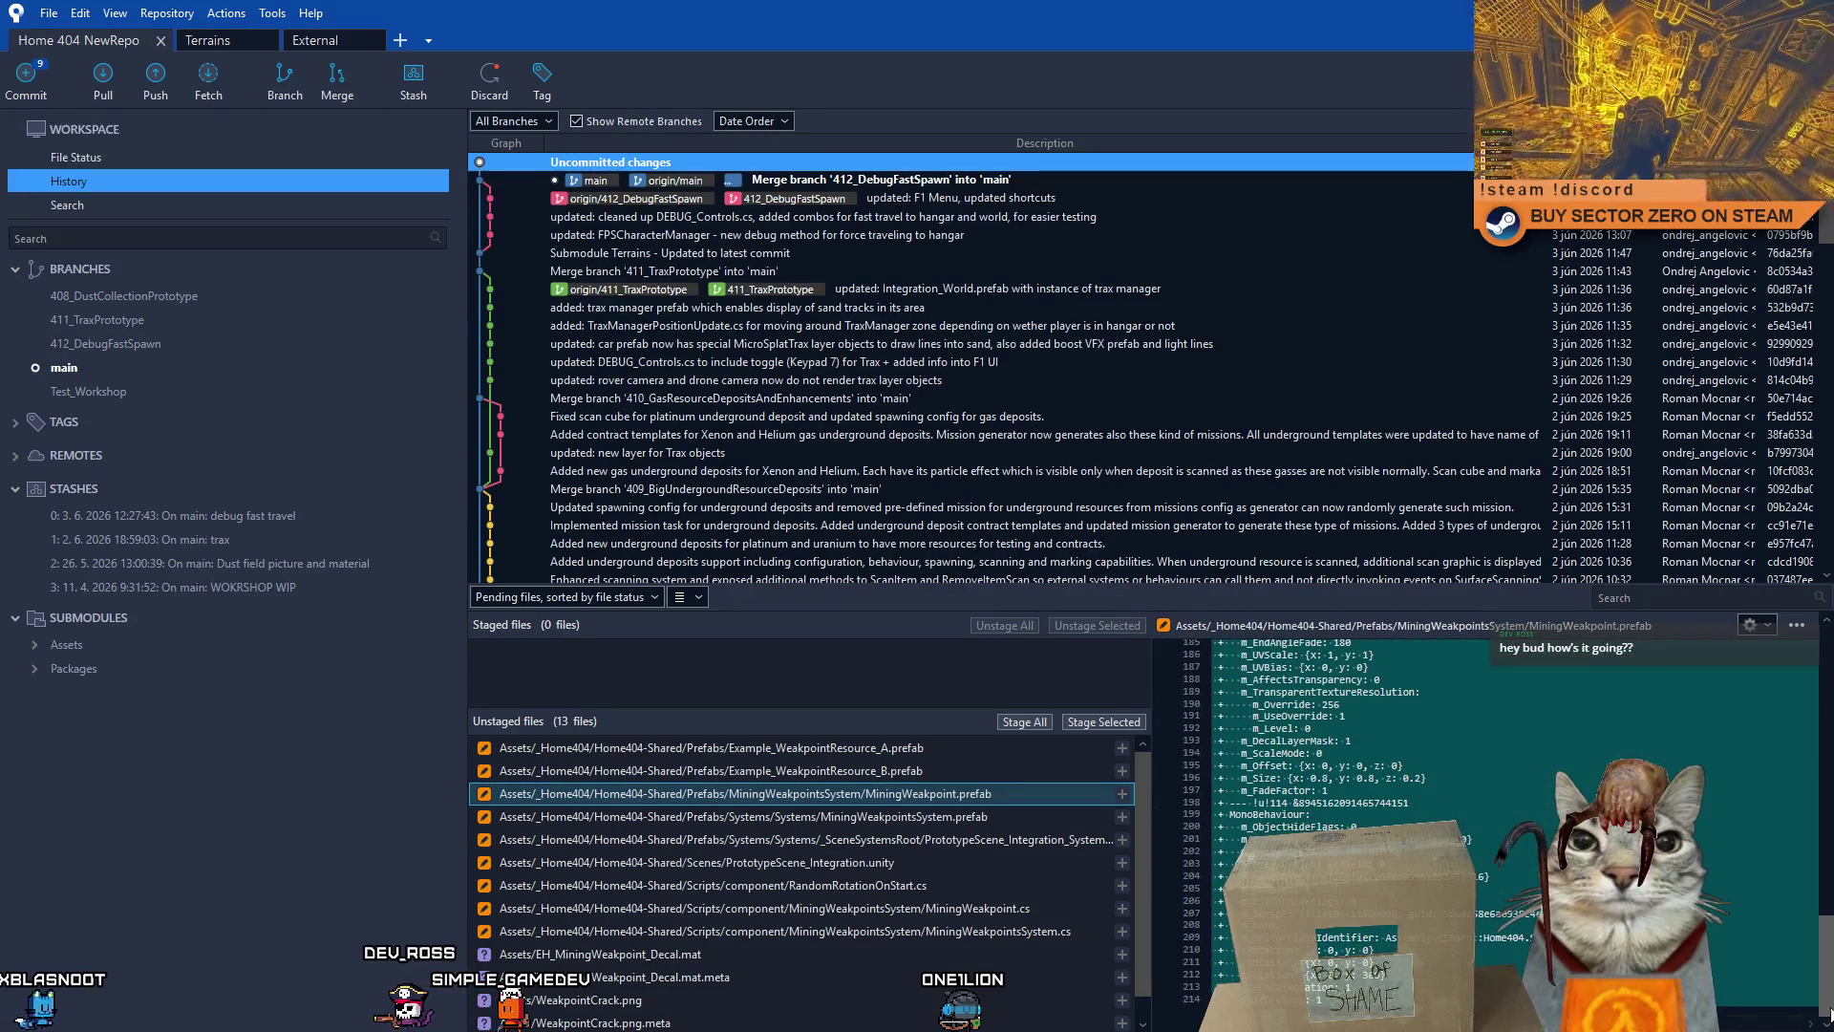
scroll(1827, 1013, up, 10)
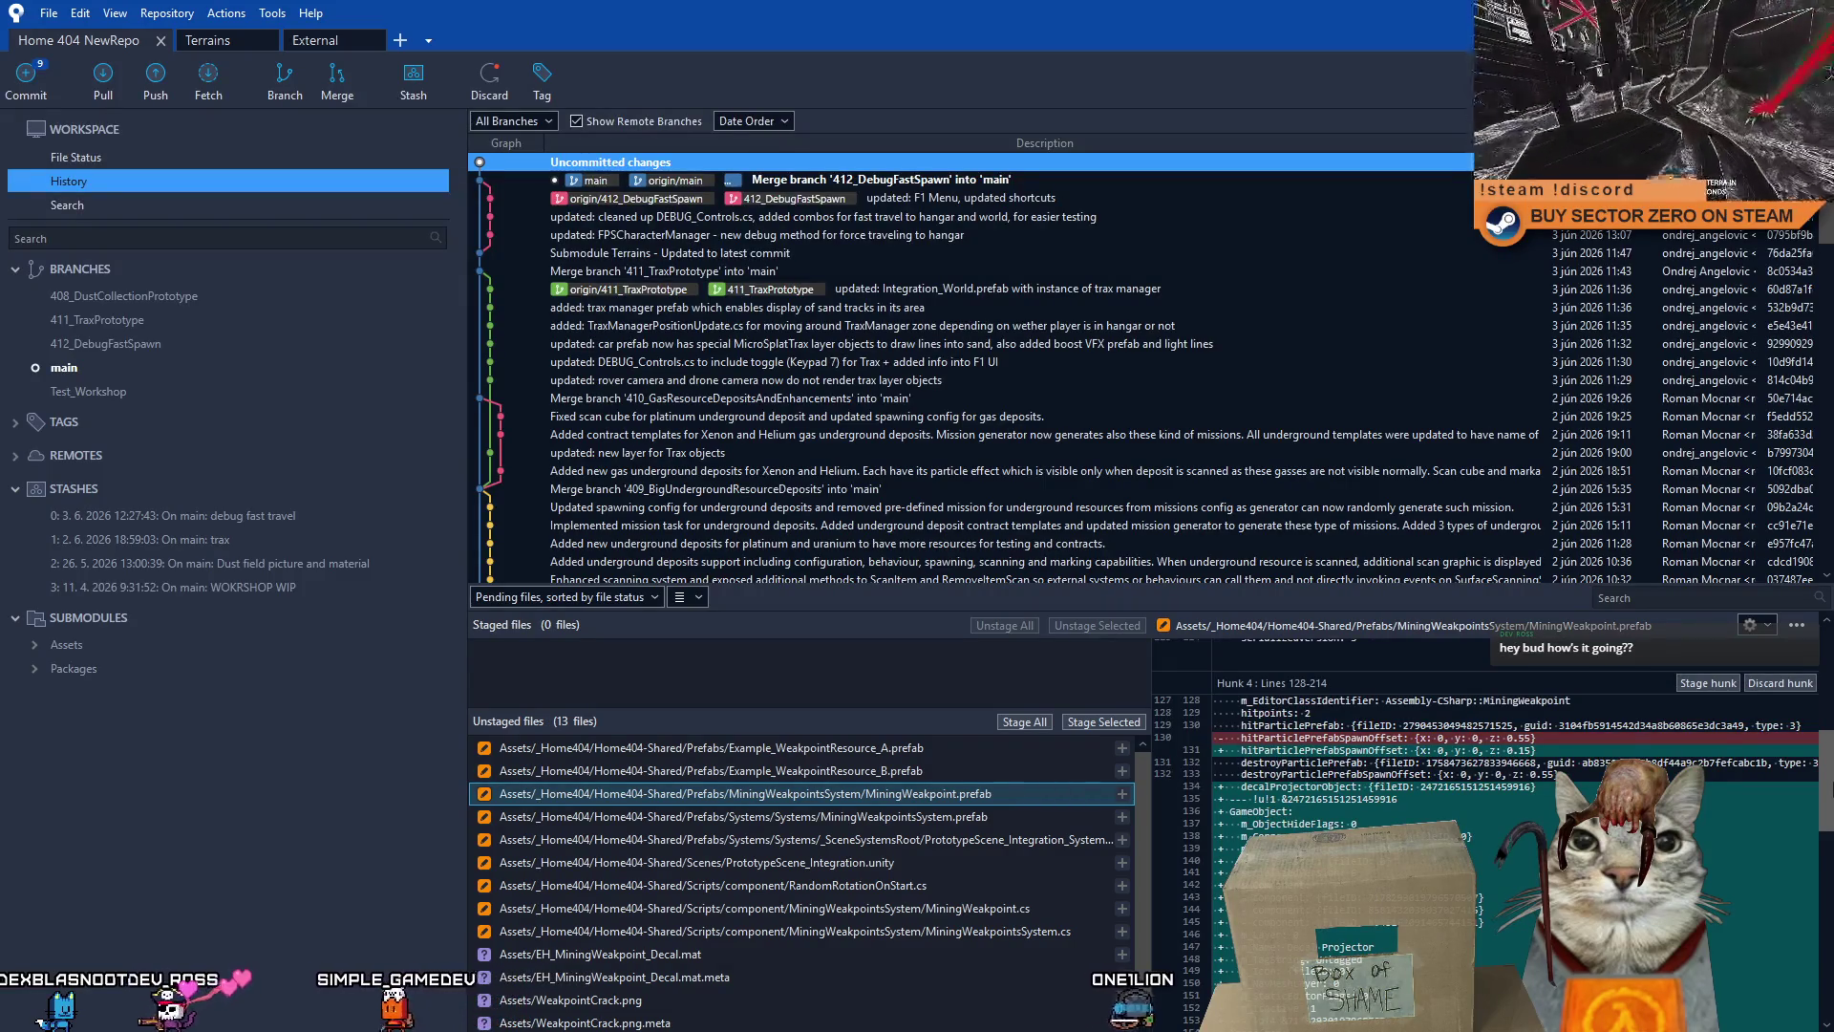
scroll(1829, 764, up, 3)
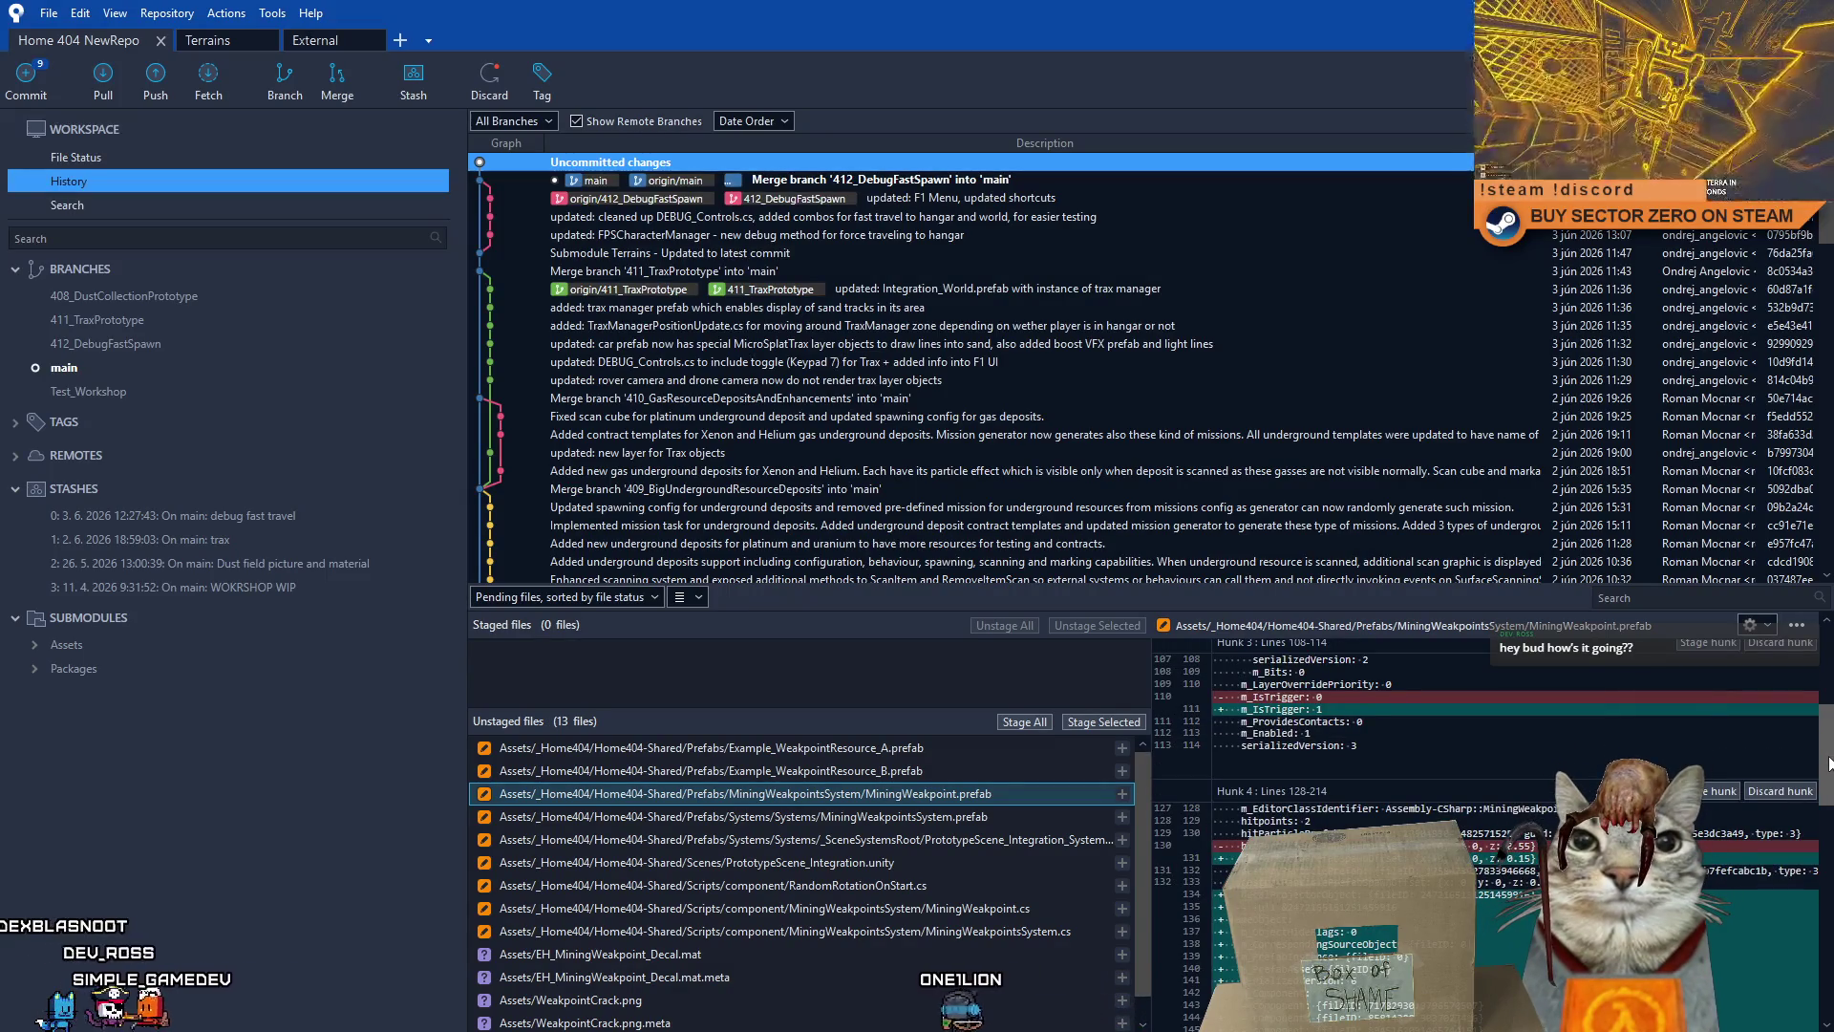
scroll(1828, 764, up, 5)
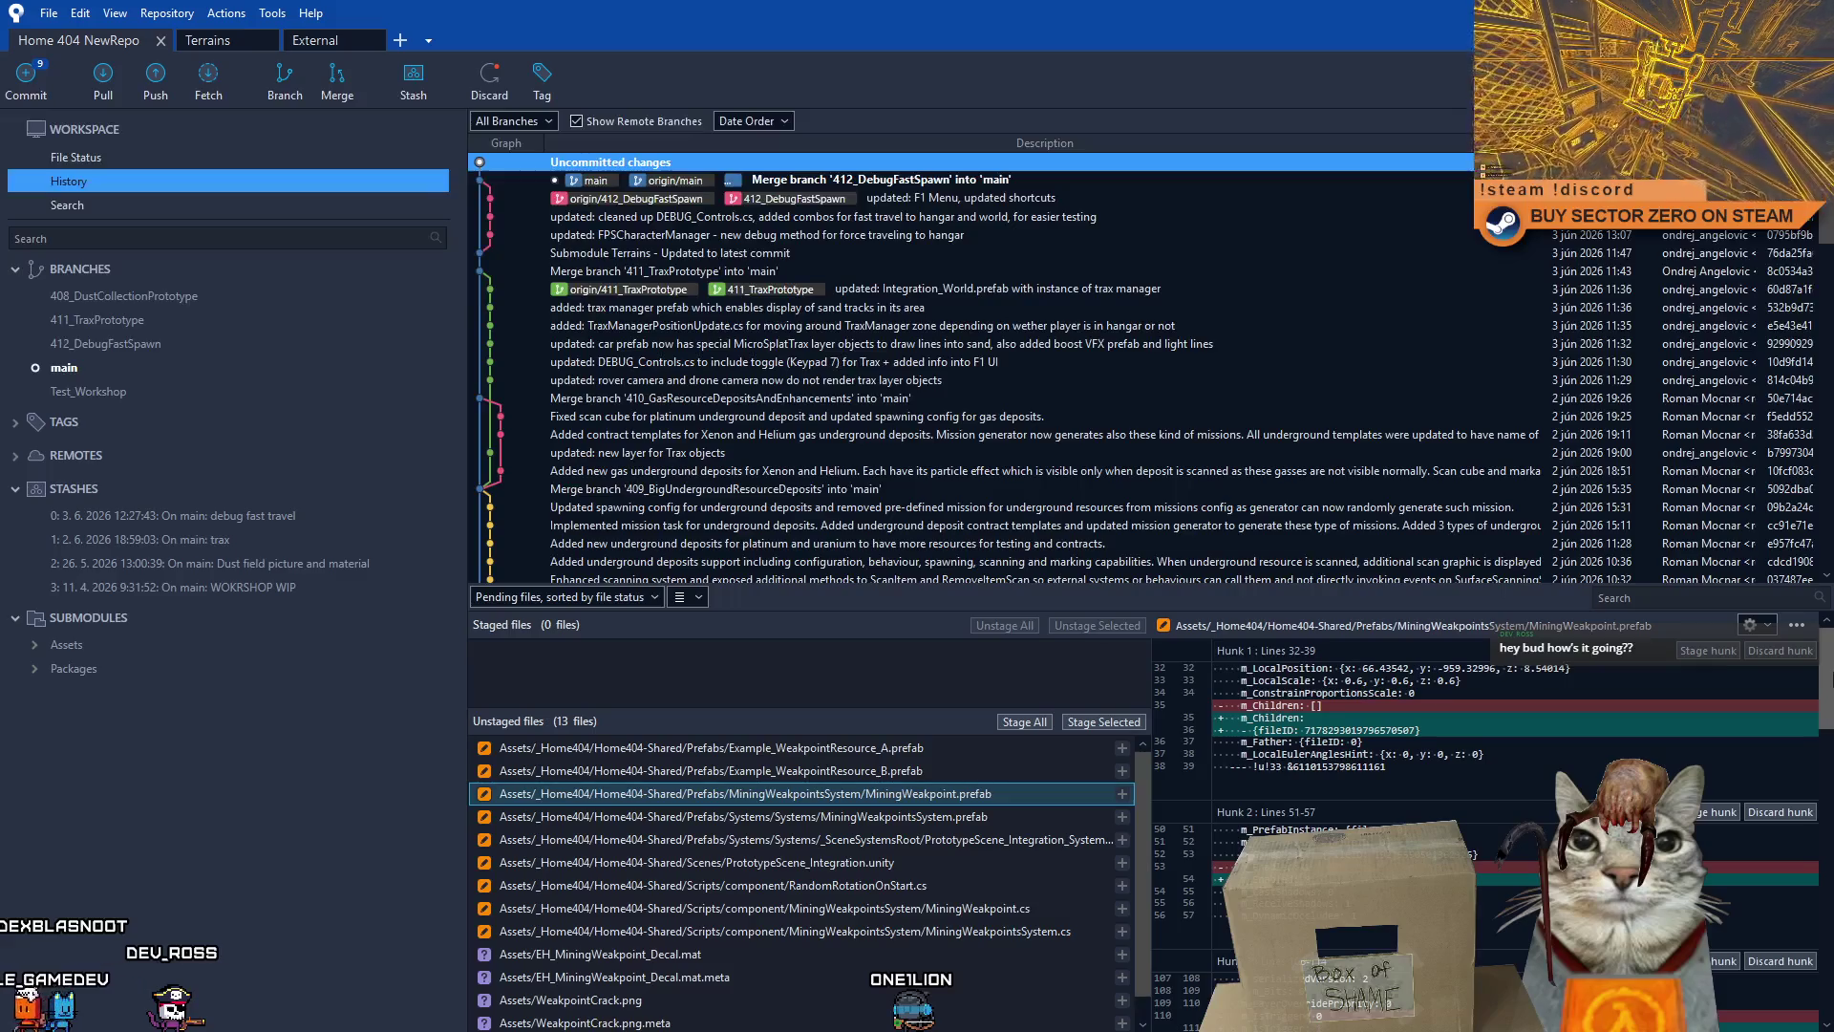
click(977, 819)
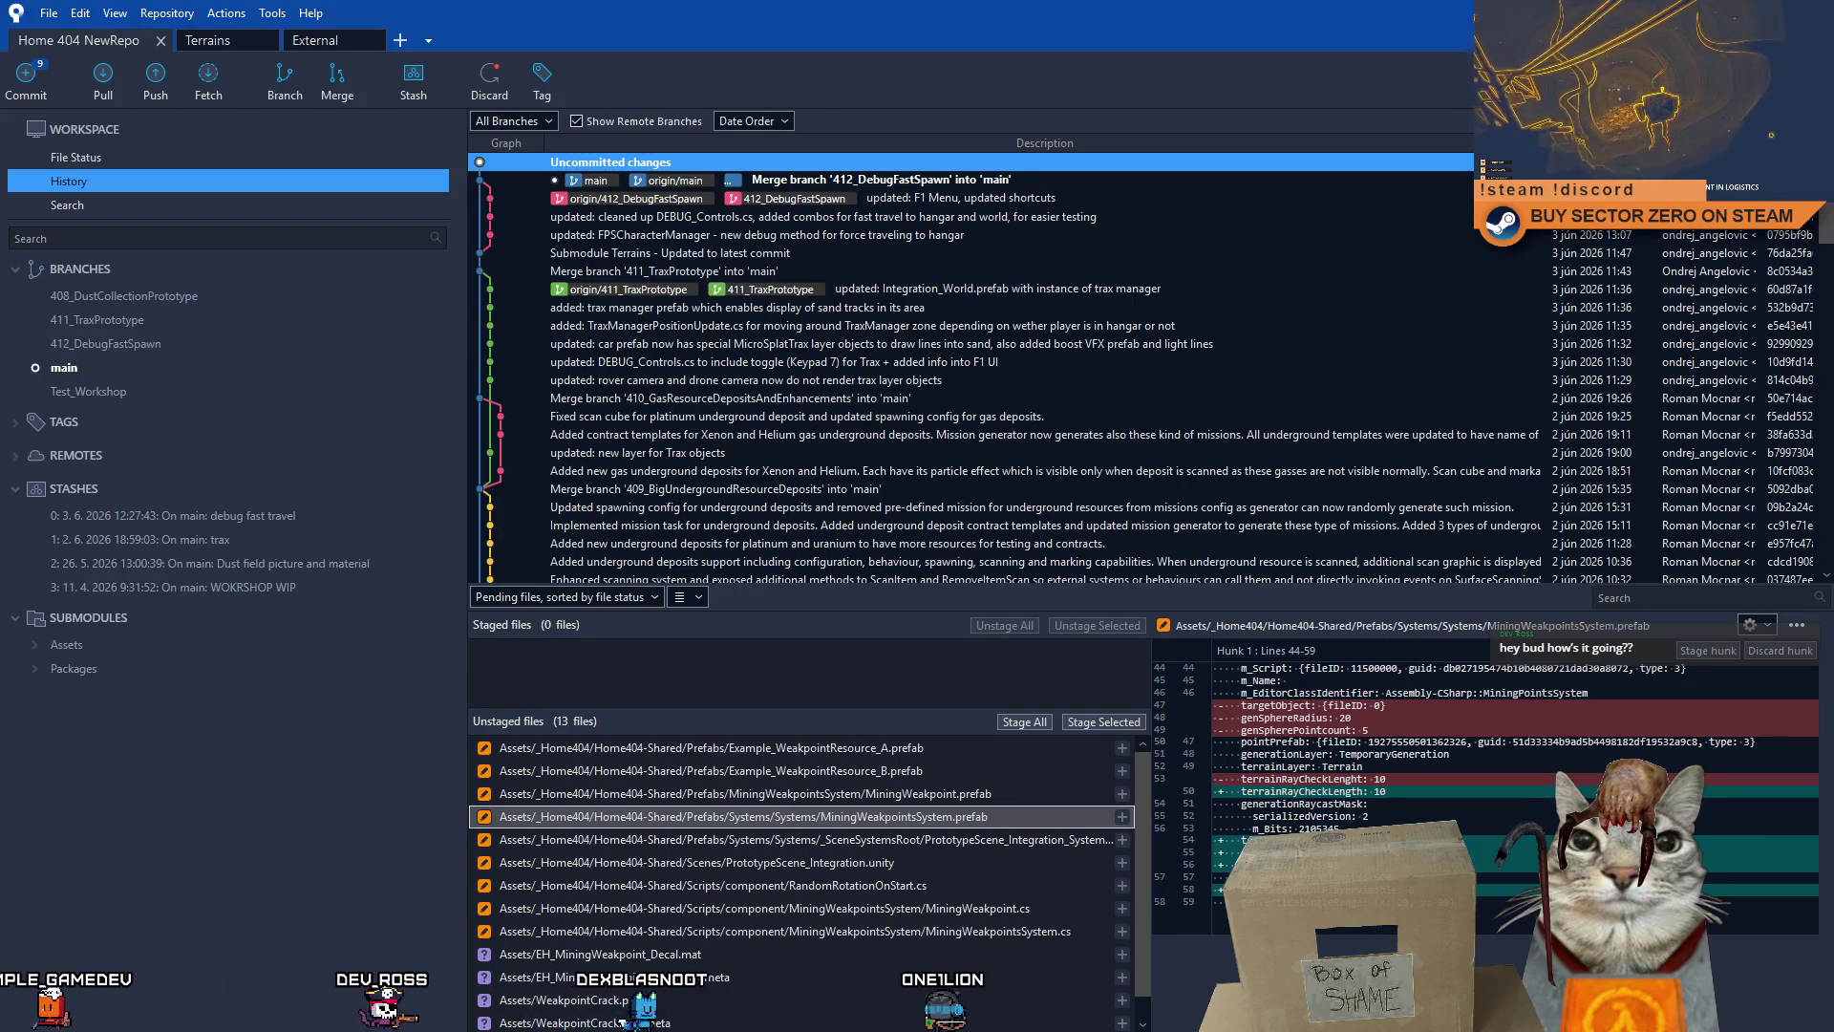
- Switch to Flightradar24 and pan and zoom the map to centre on Košice
key(alt+Tab)
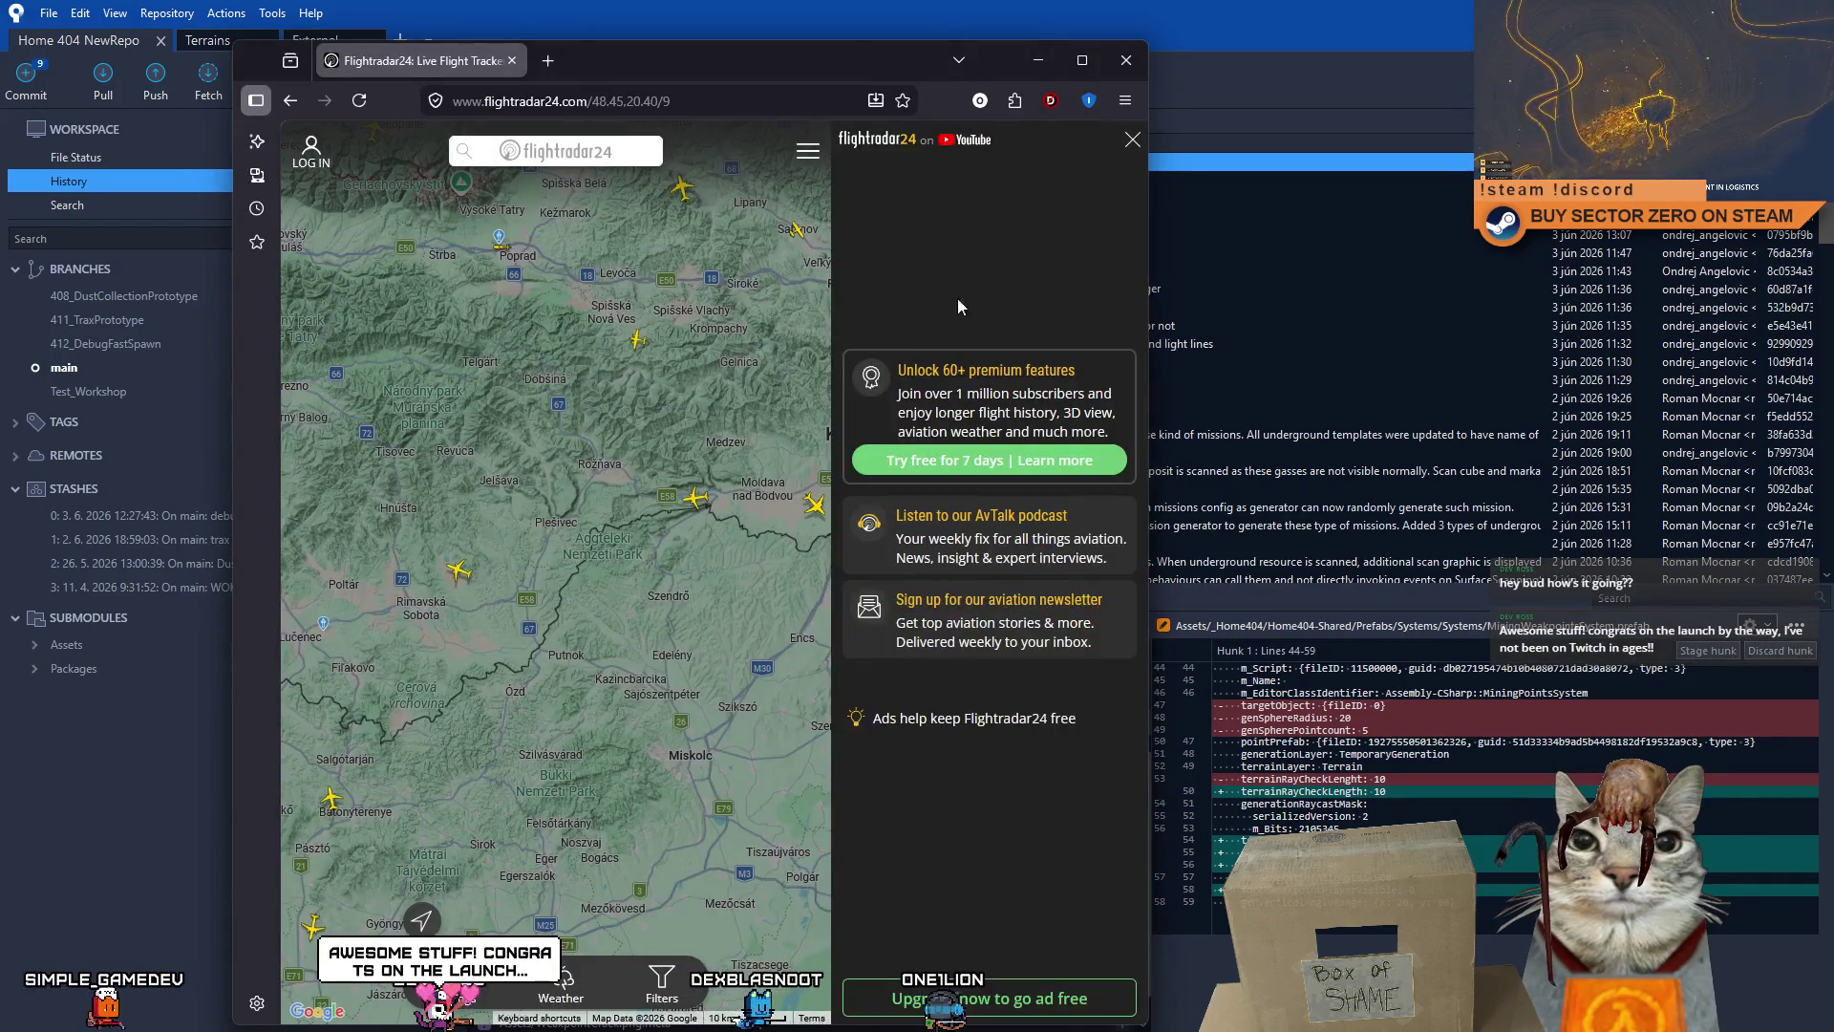
drag(821, 497, 633, 587)
scroll(634, 587, up, 2)
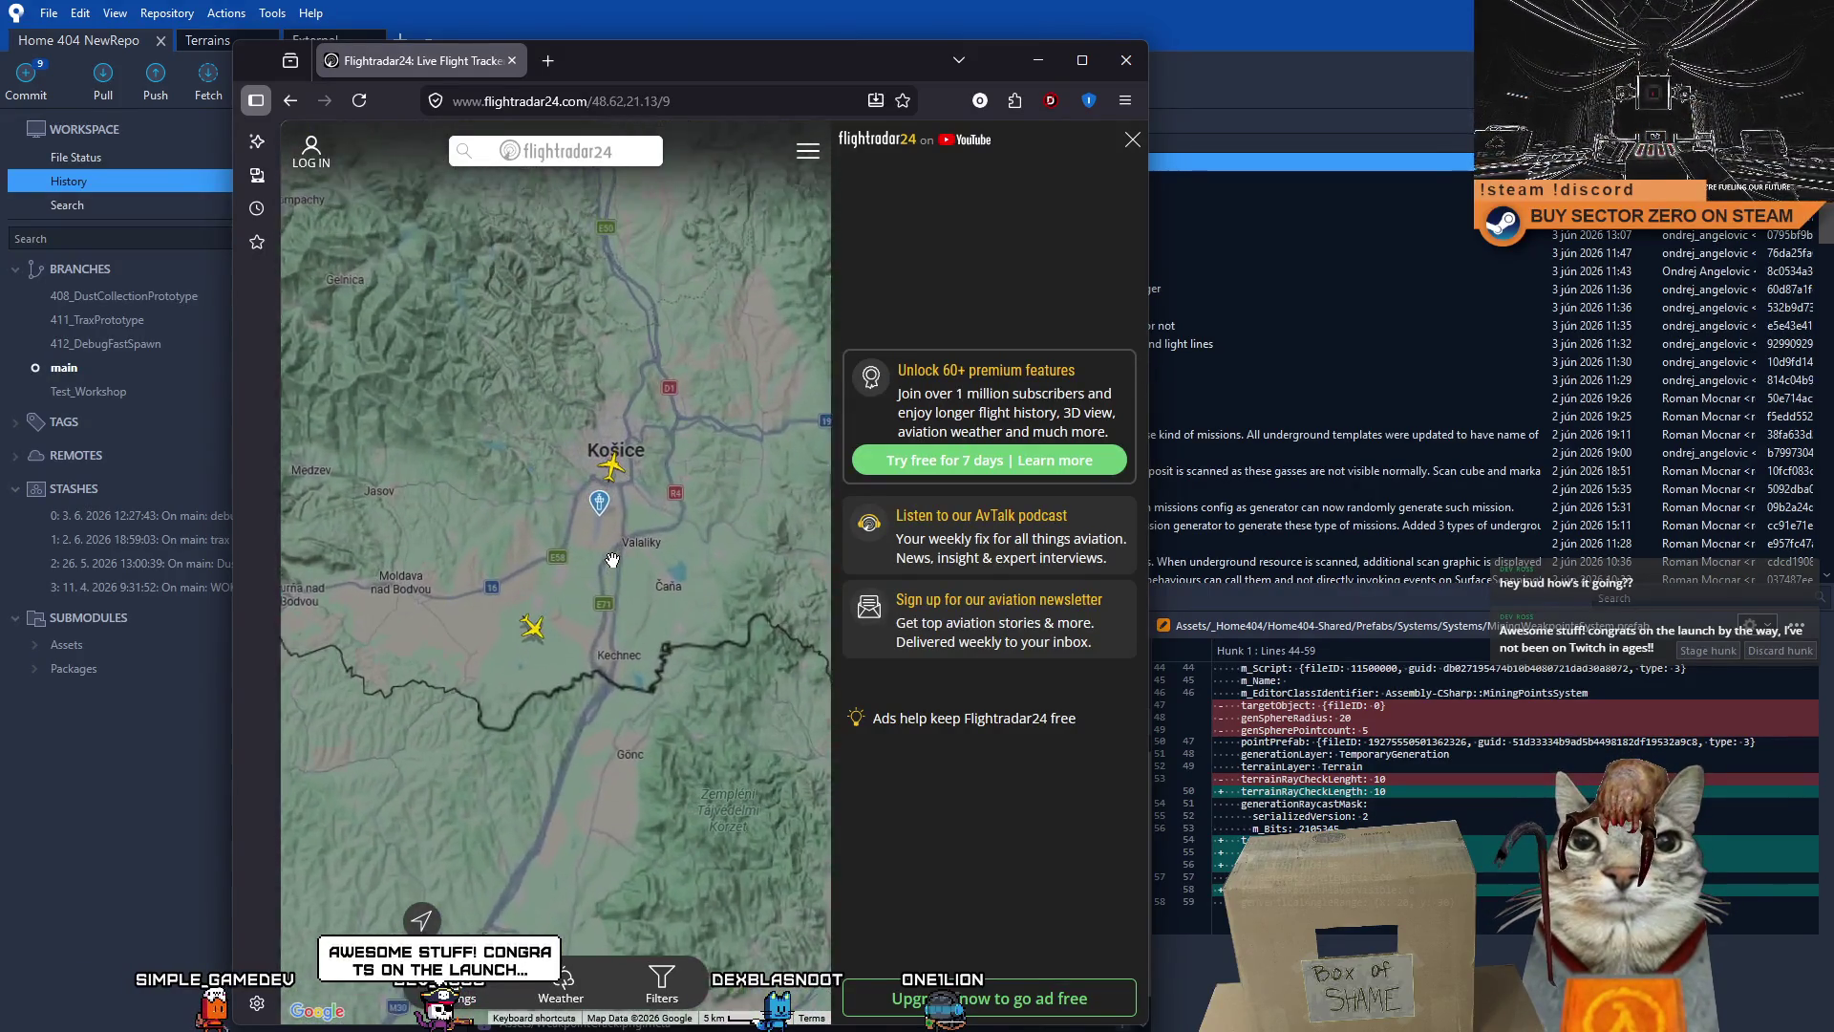
scroll(613, 431, down, 1)
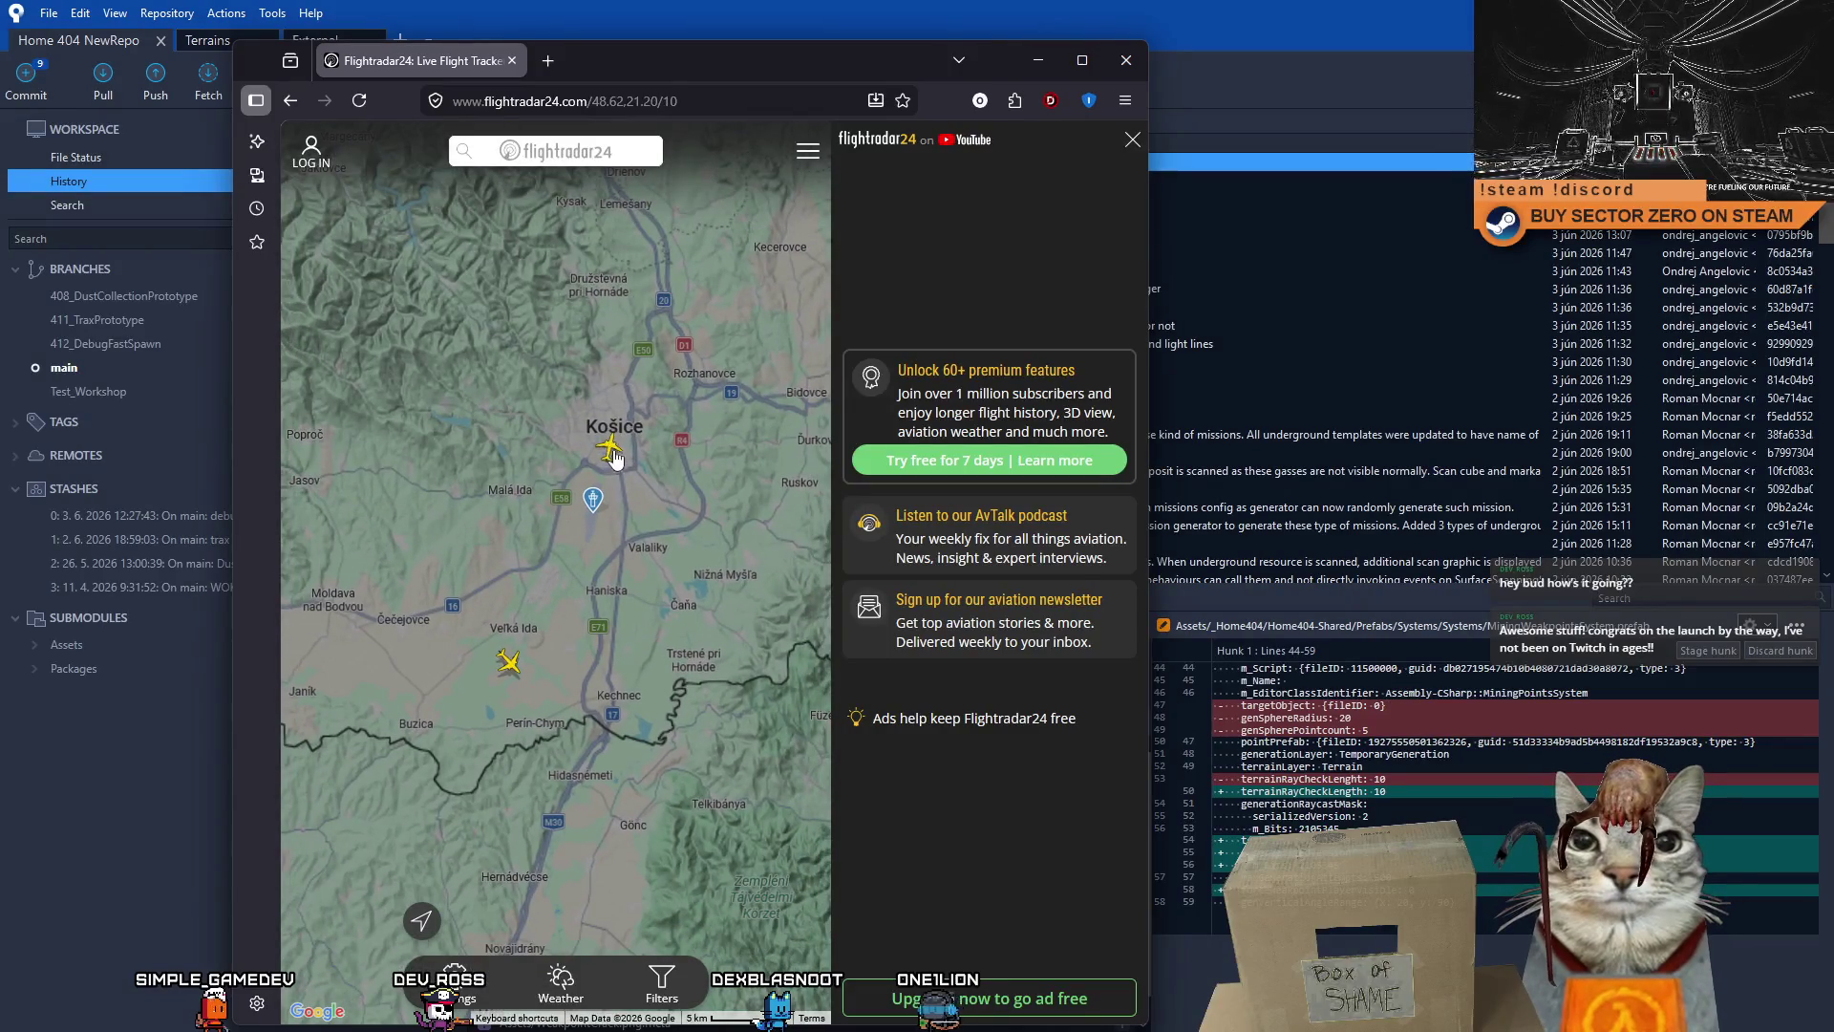
scroll(613, 459, up, 1)
- Open Ryanair flight RYR36PW (Košice to Málaga) and inspect its track and details
click(496, 702)
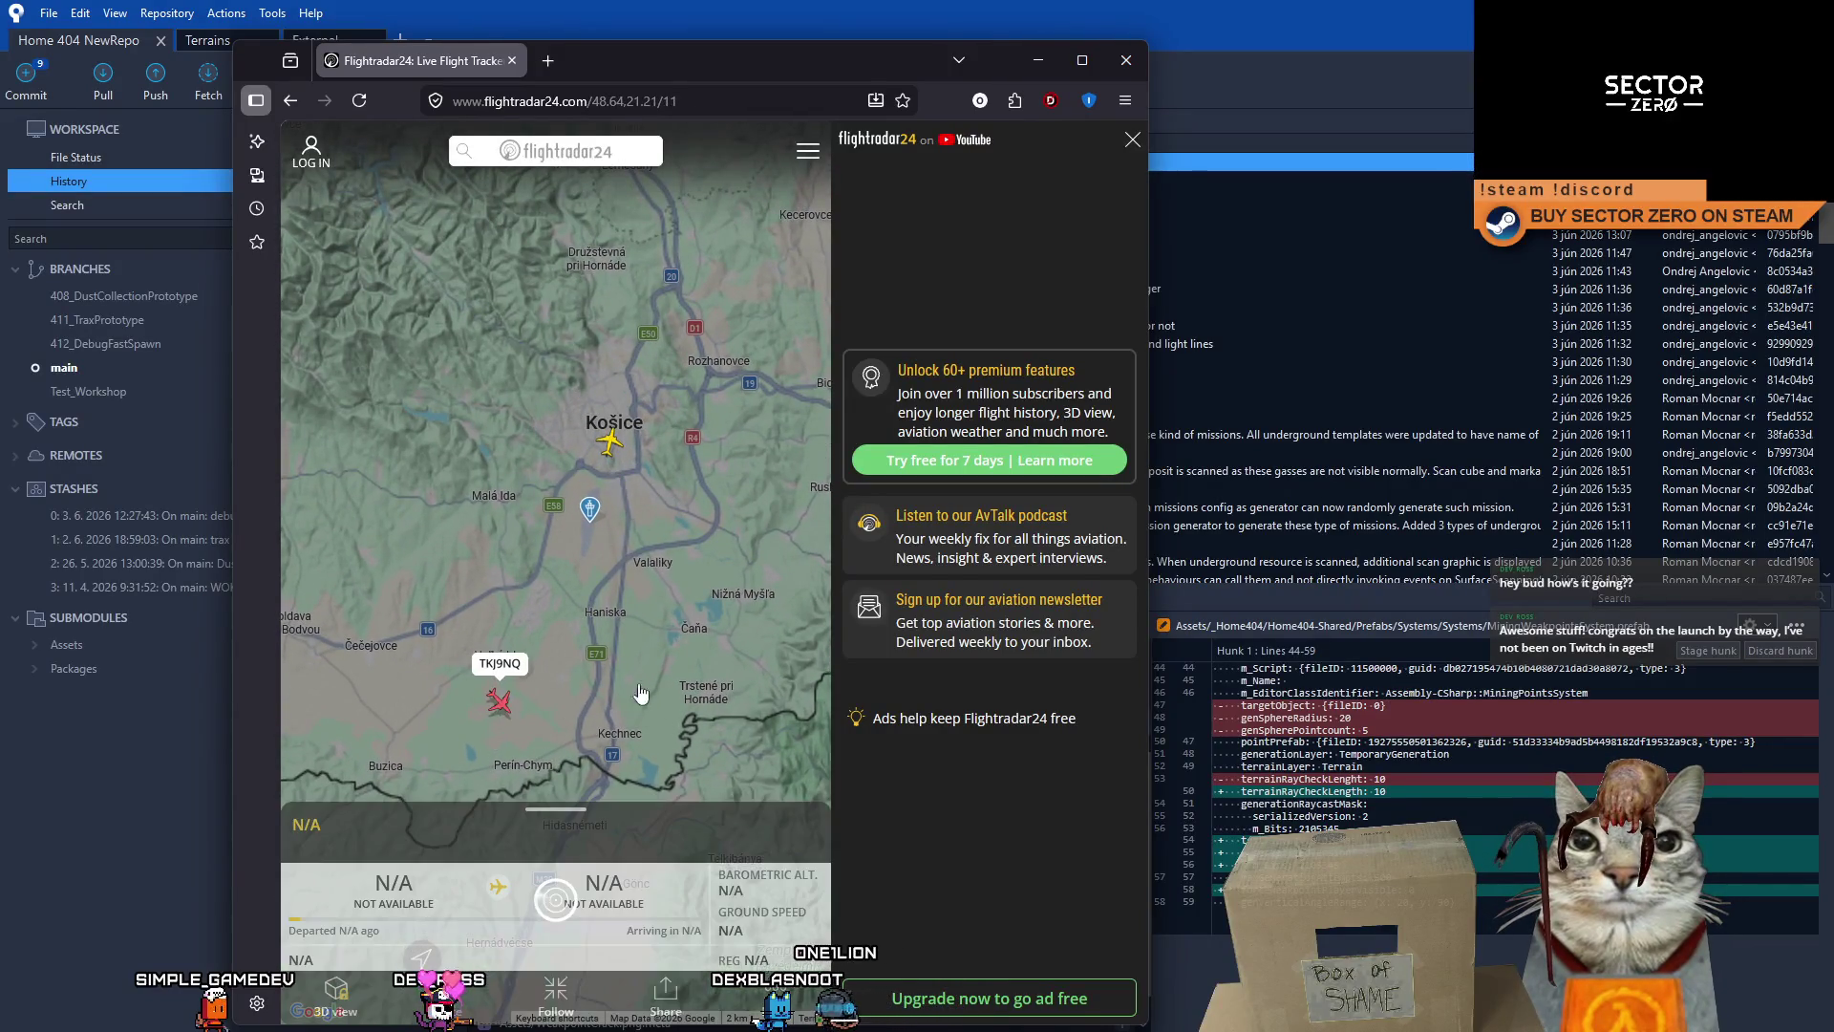
click(610, 442)
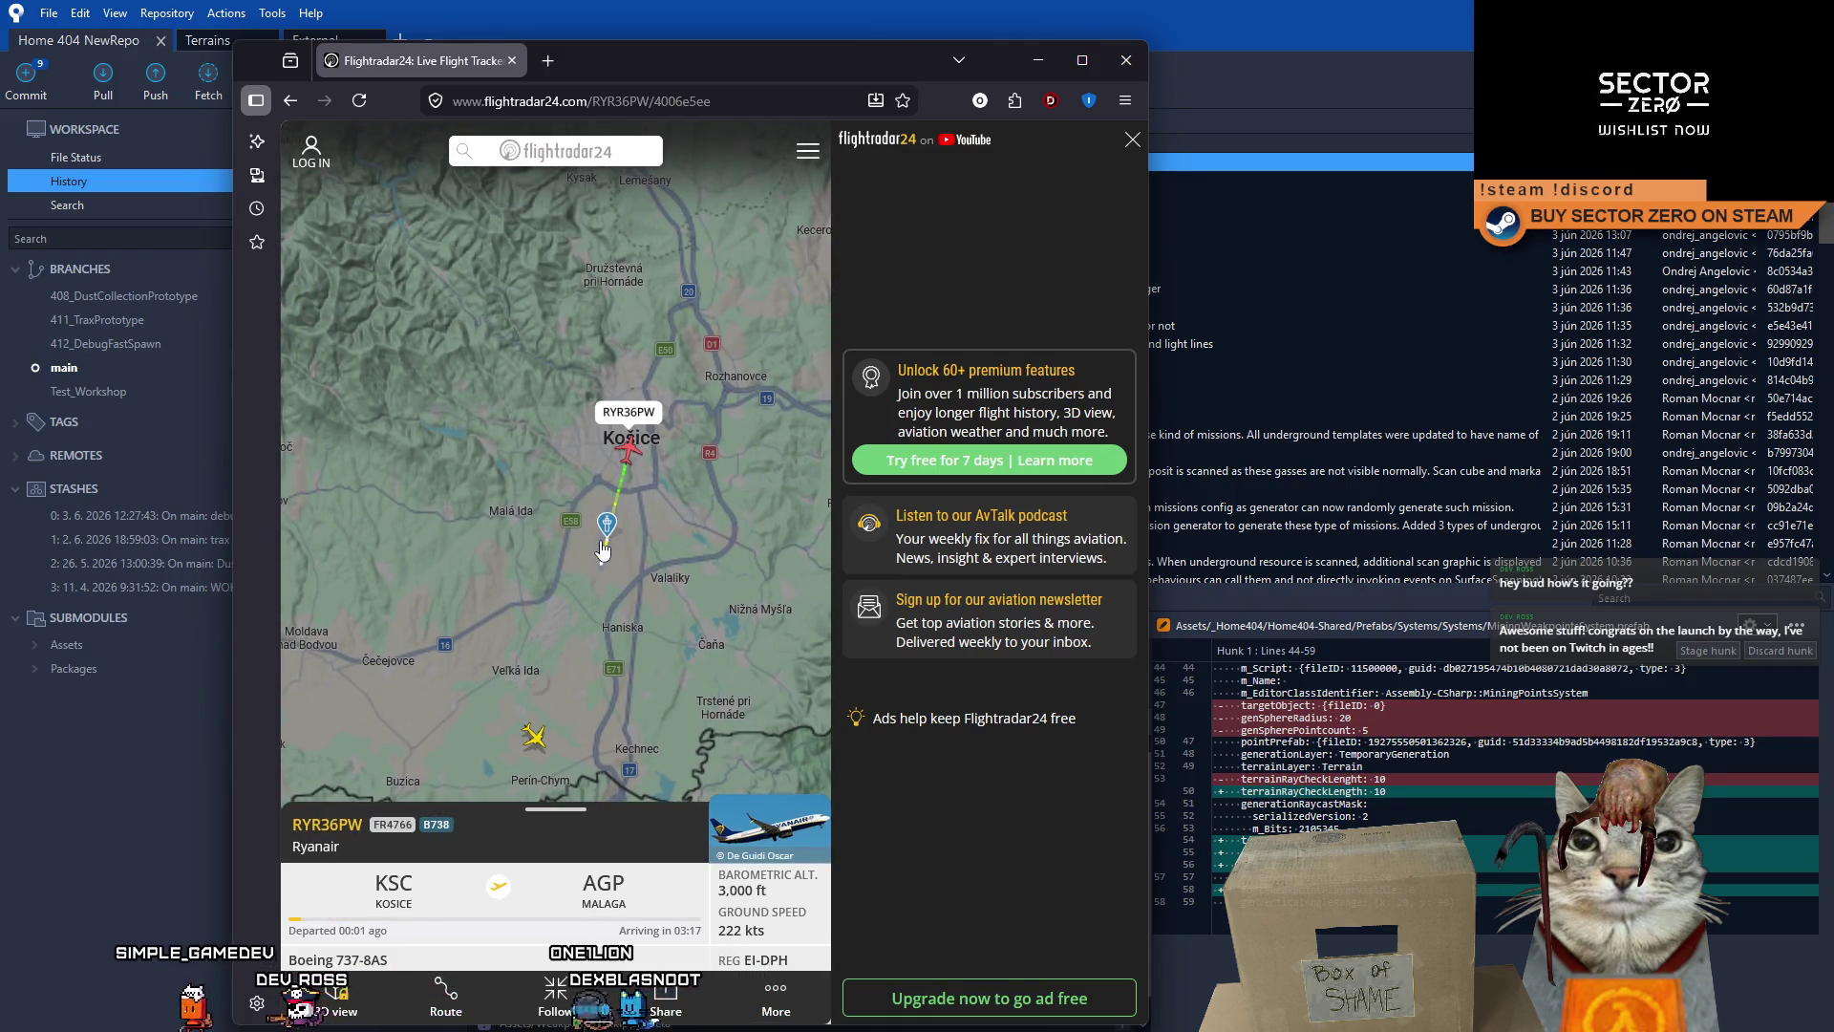
scroll(631, 563, up, 1)
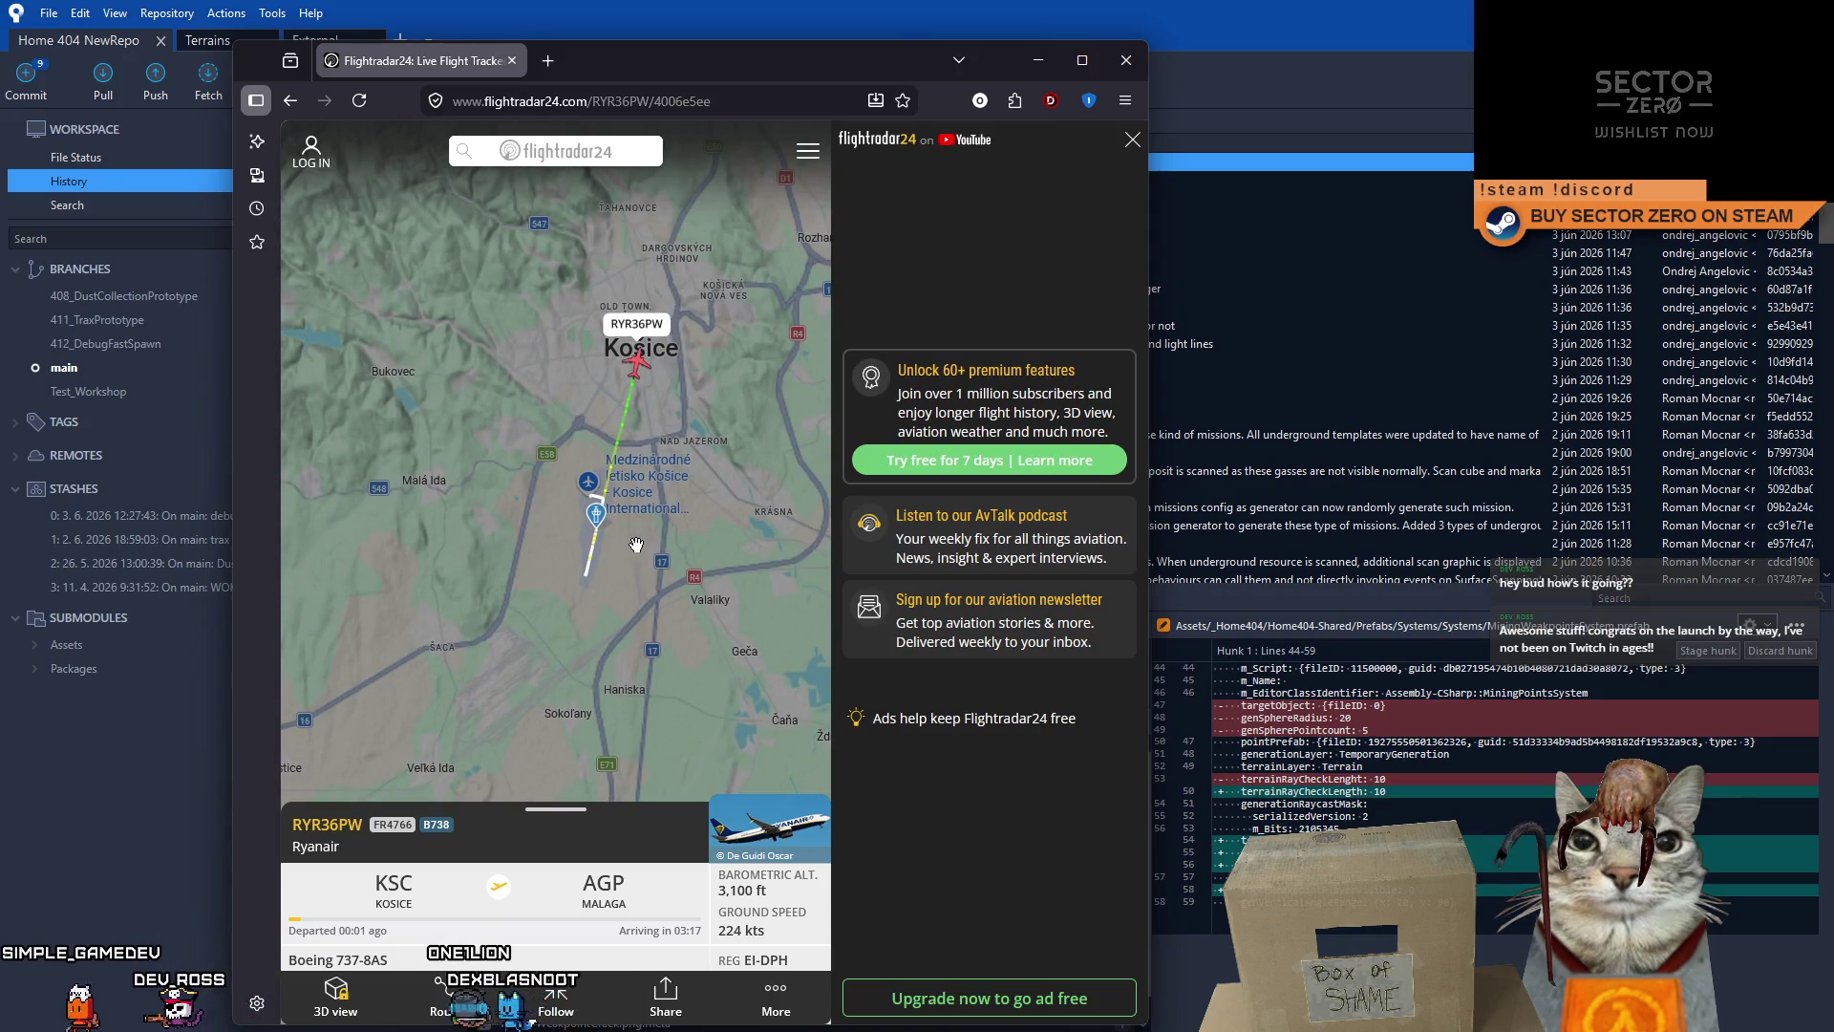
scroll(628, 552, down, 2)
scroll(626, 540, down, 2)
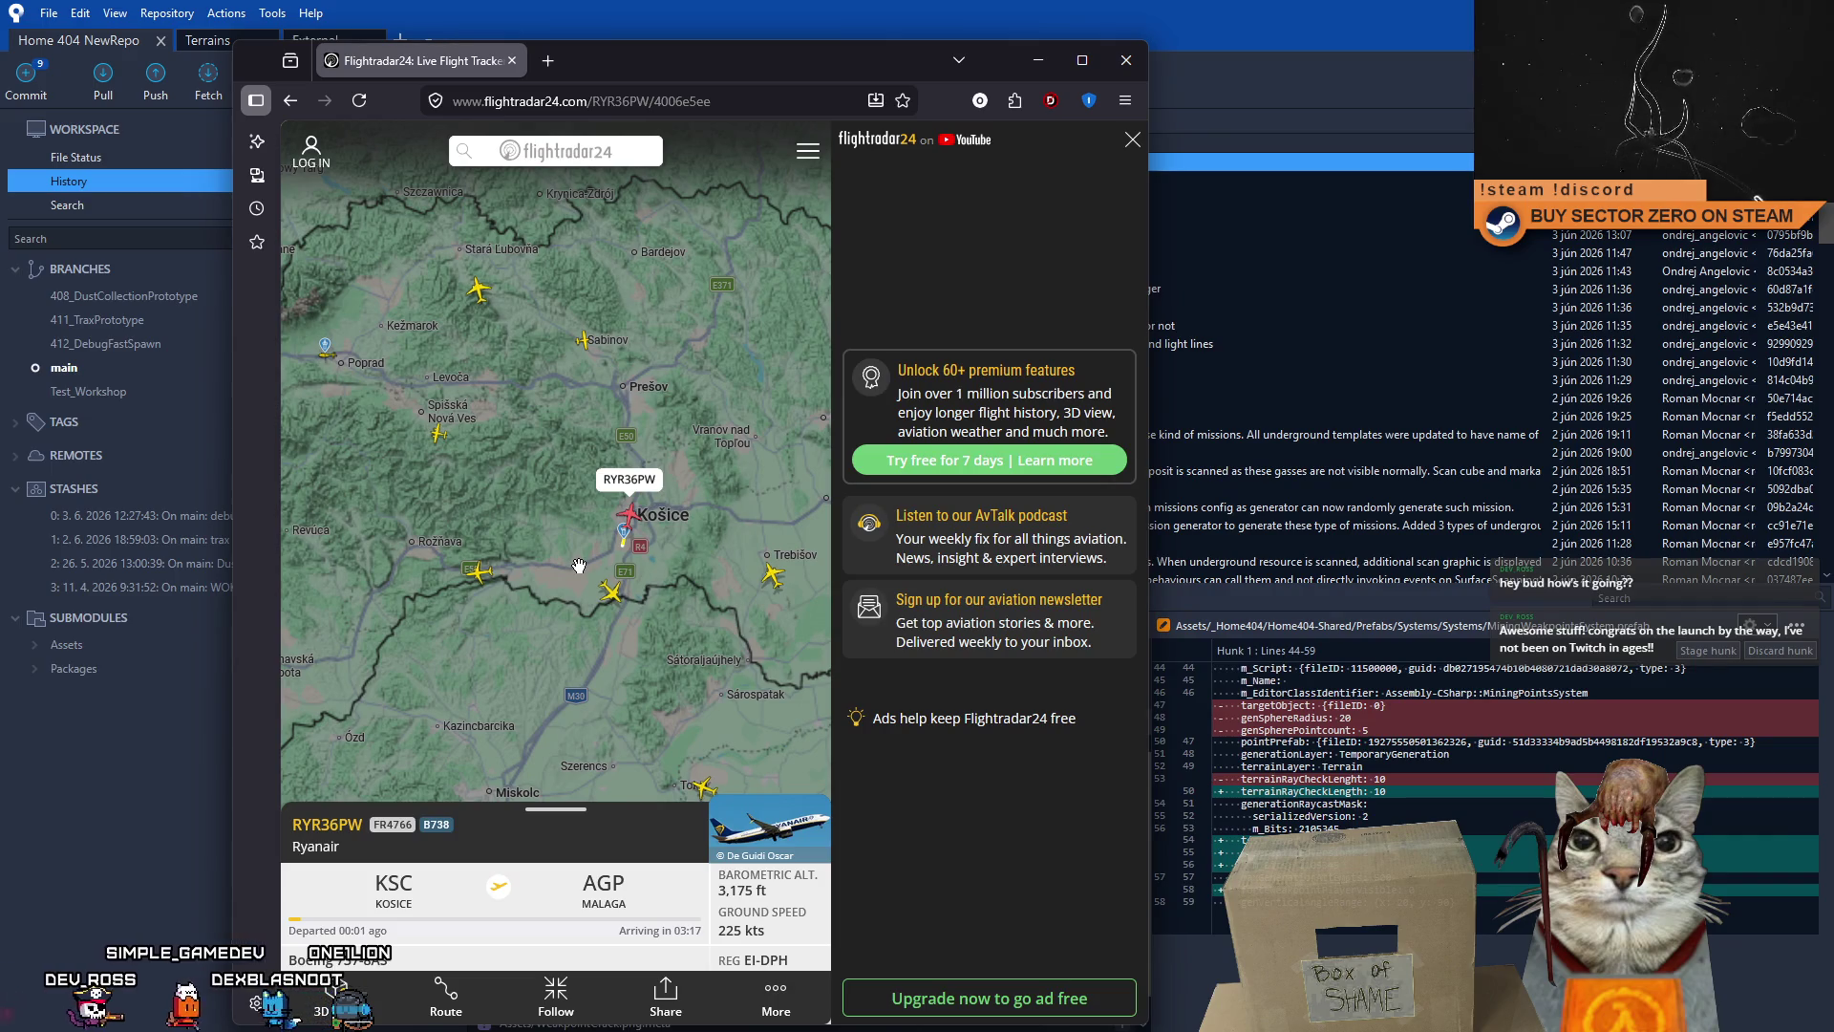
scroll(578, 565, up, 2)
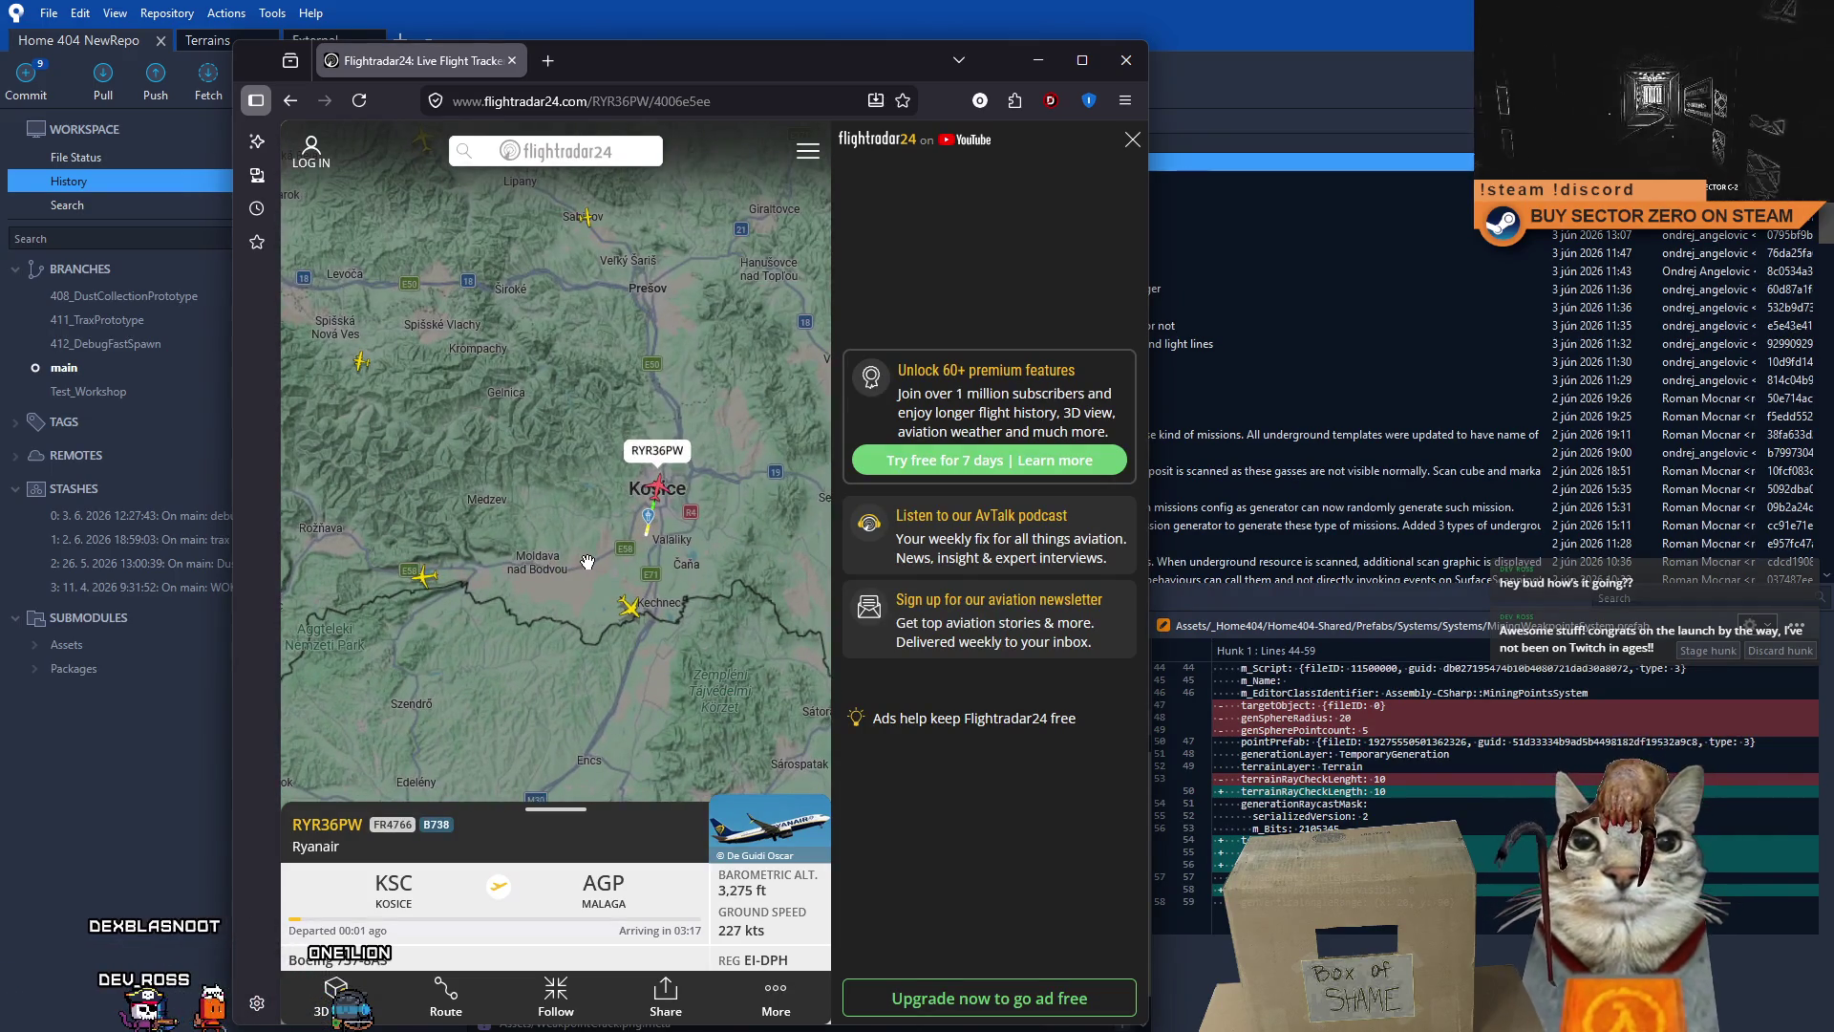
scroll(588, 562, up, 4)
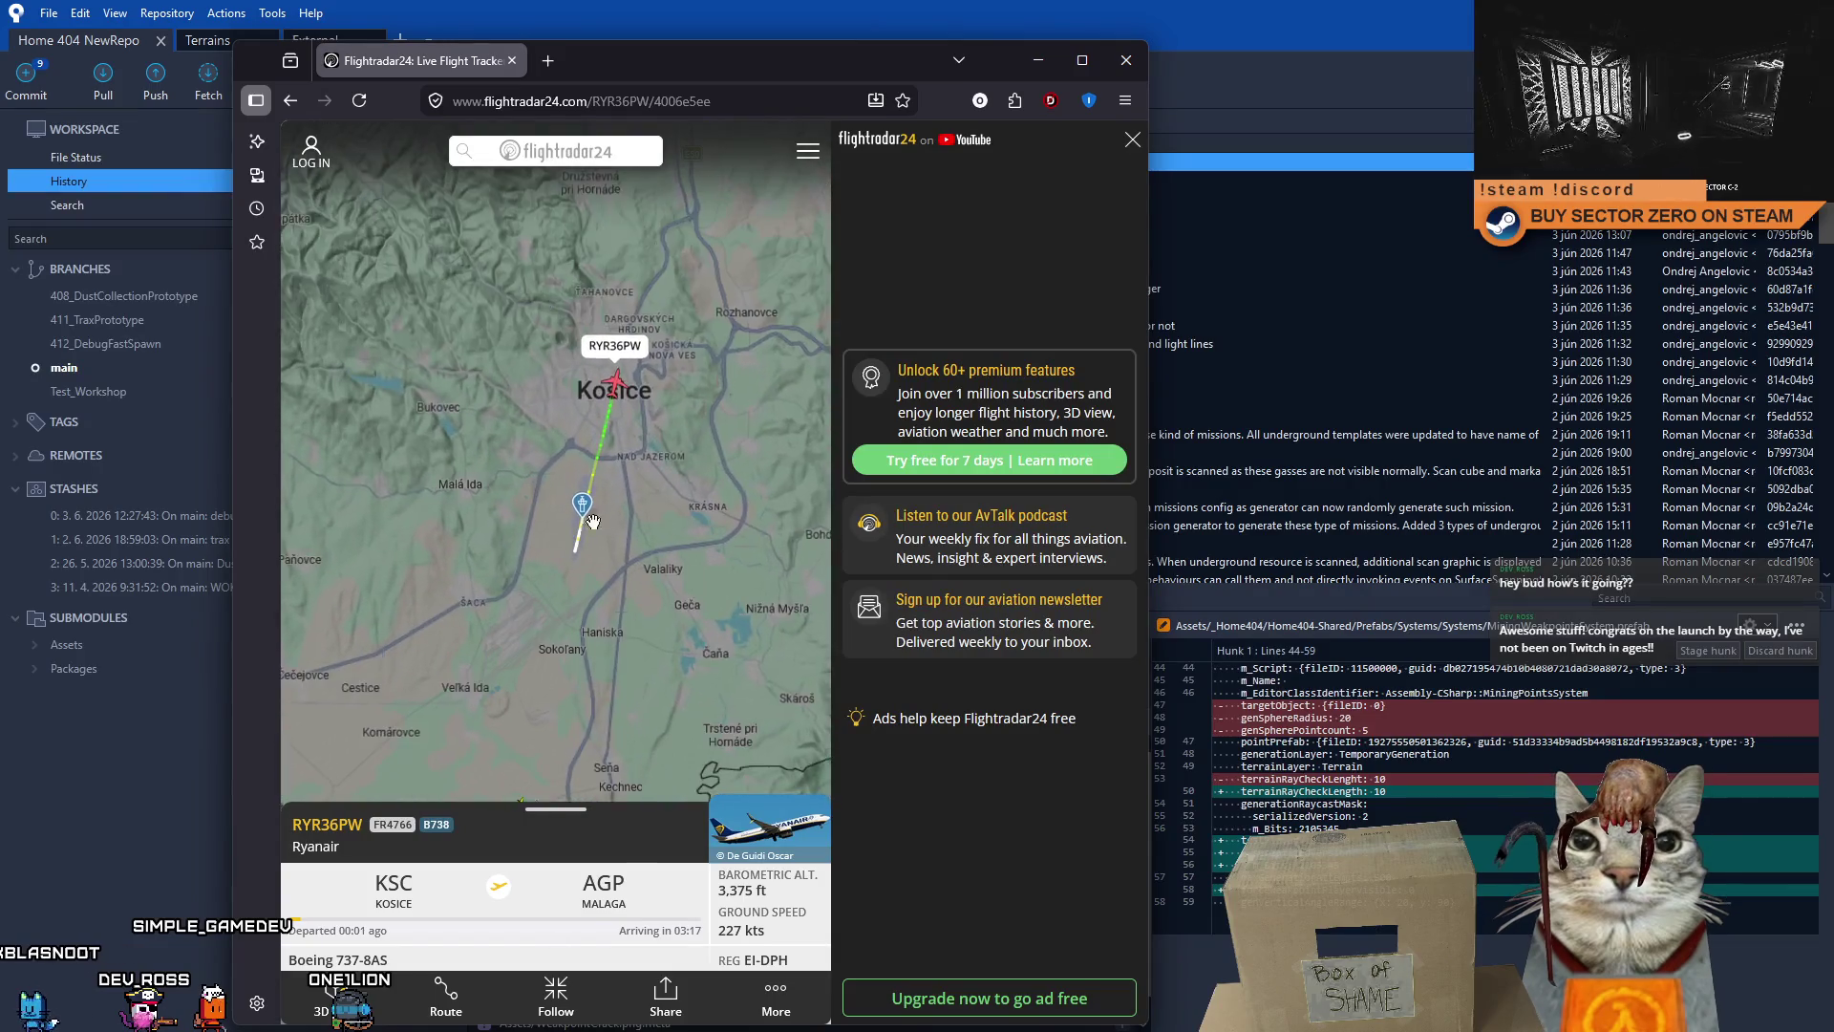
scroll(611, 478, up, 3)
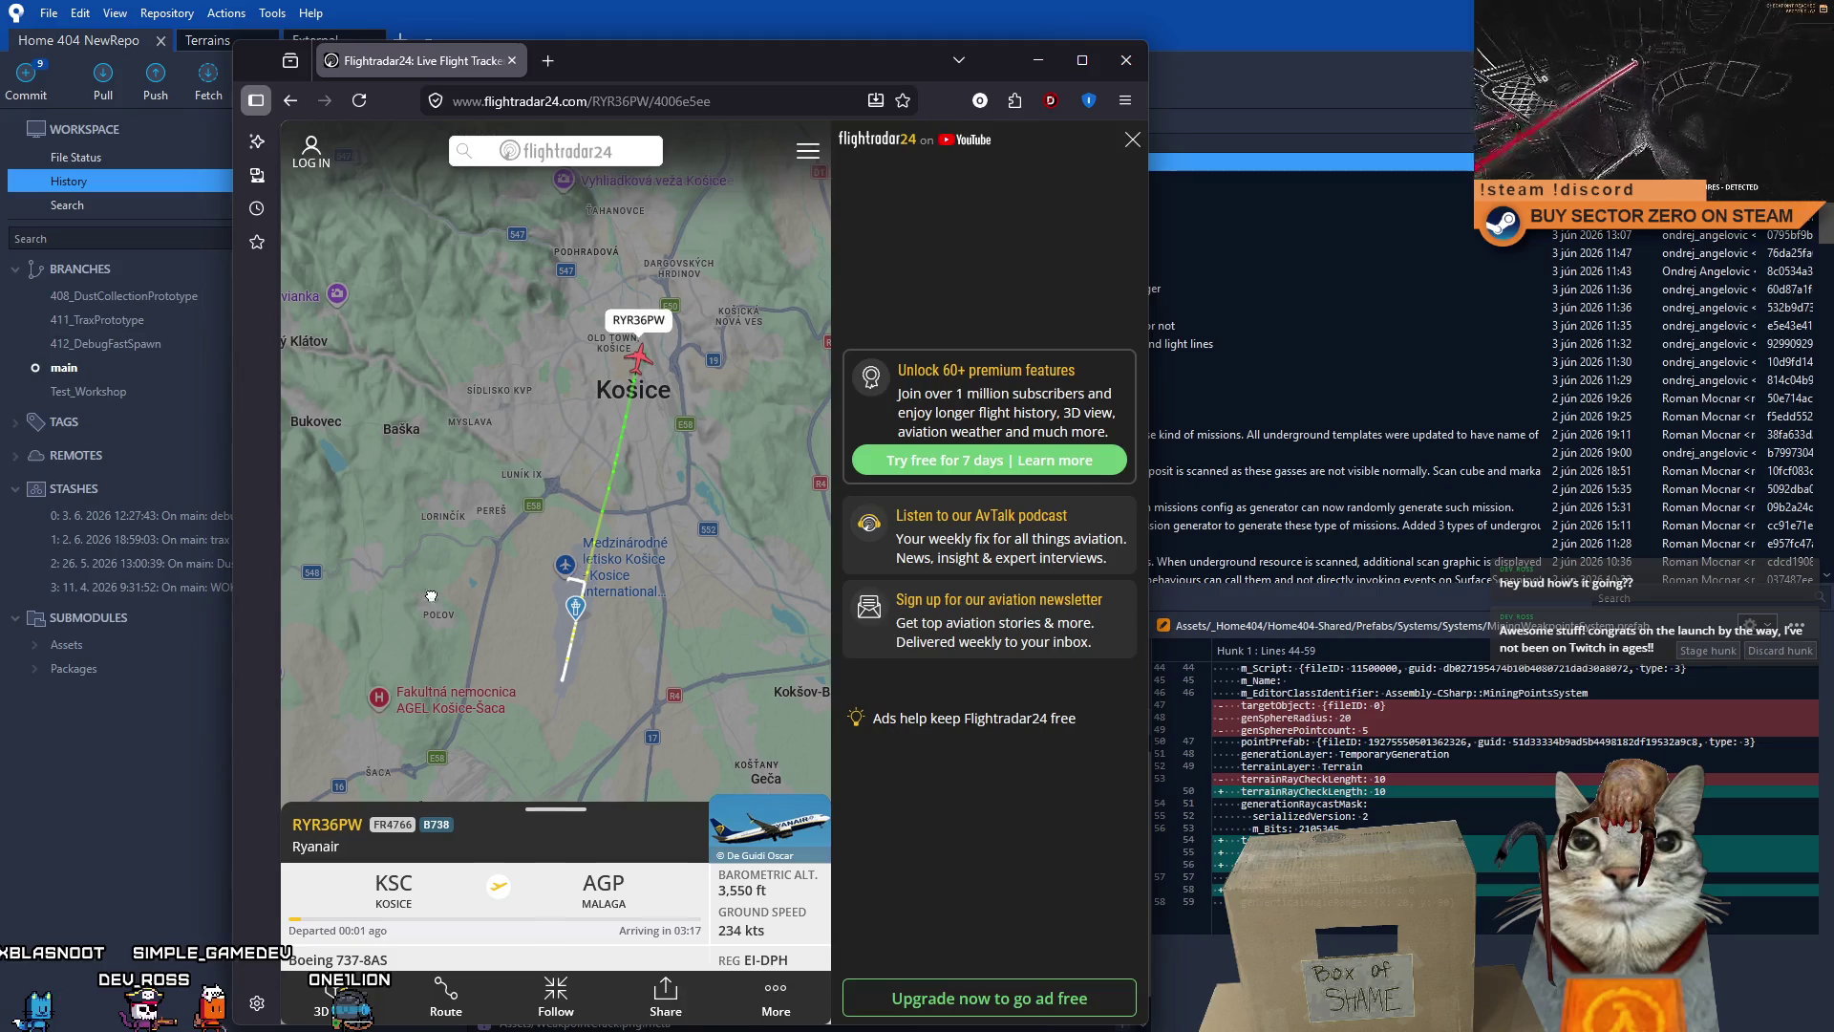
scroll(431, 596, down, 3)
click(220, 181)
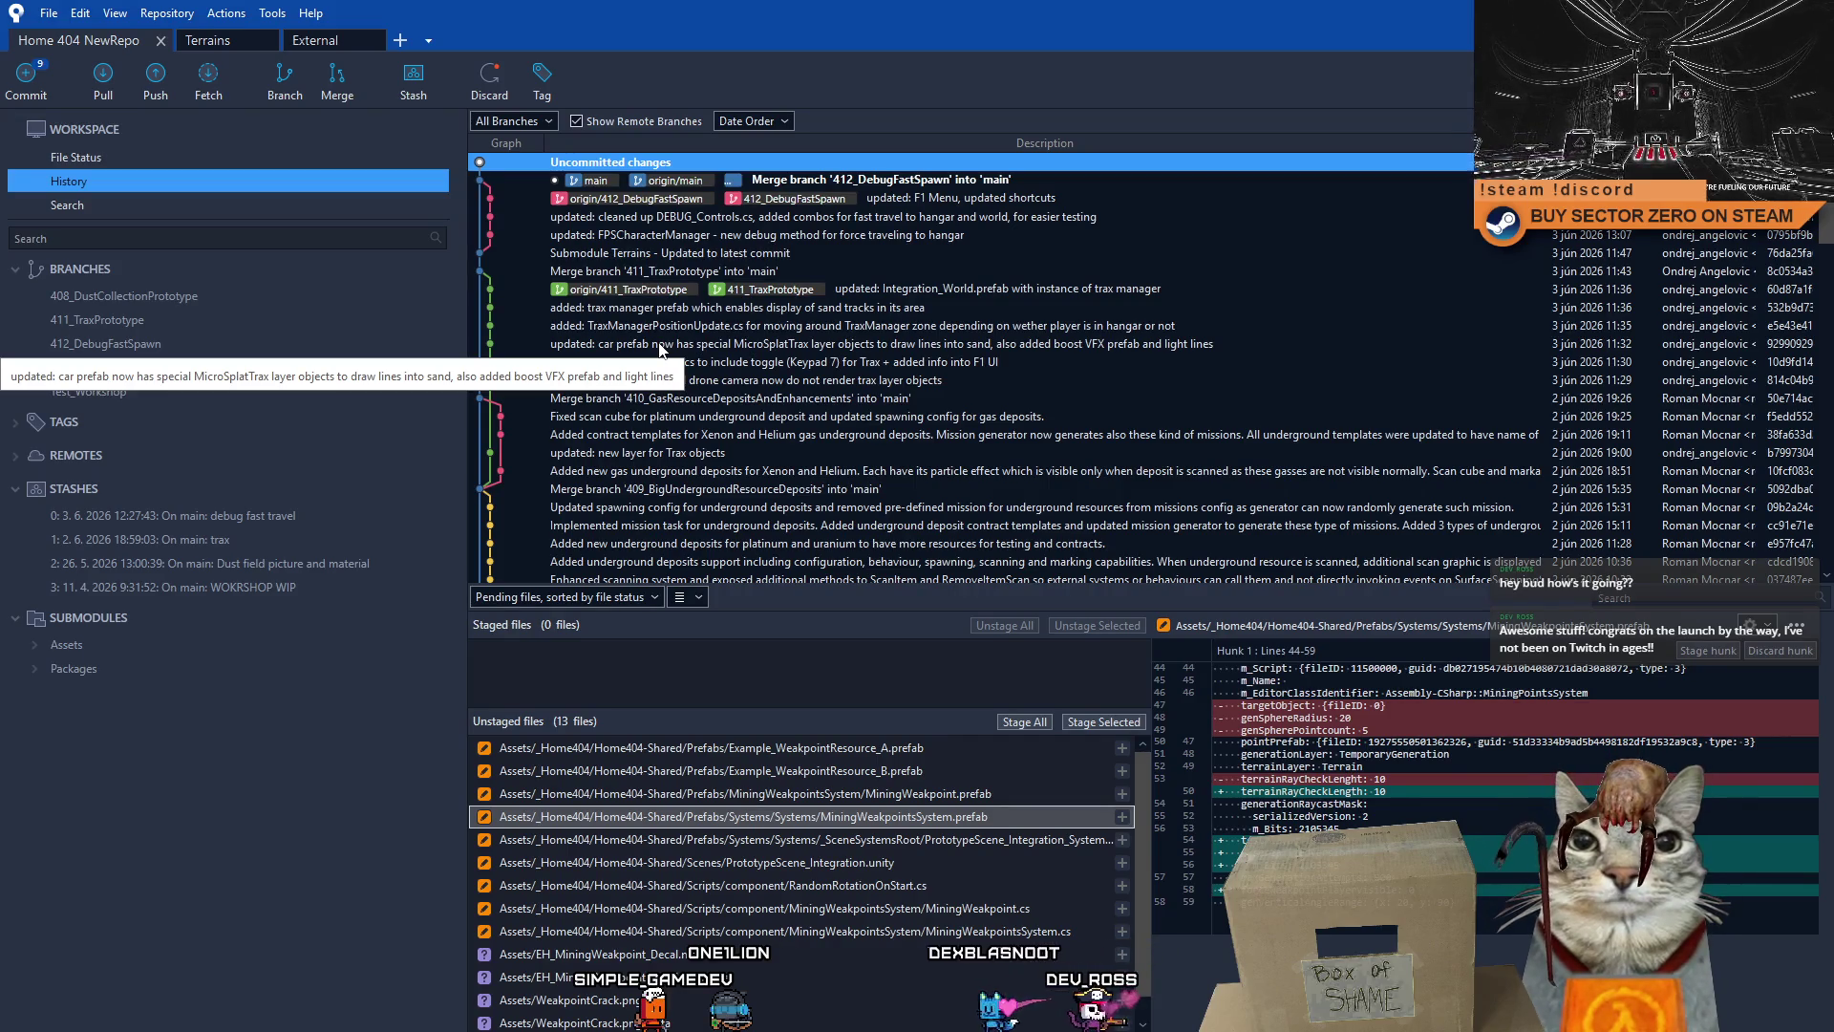
click(870, 270)
click(797, 164)
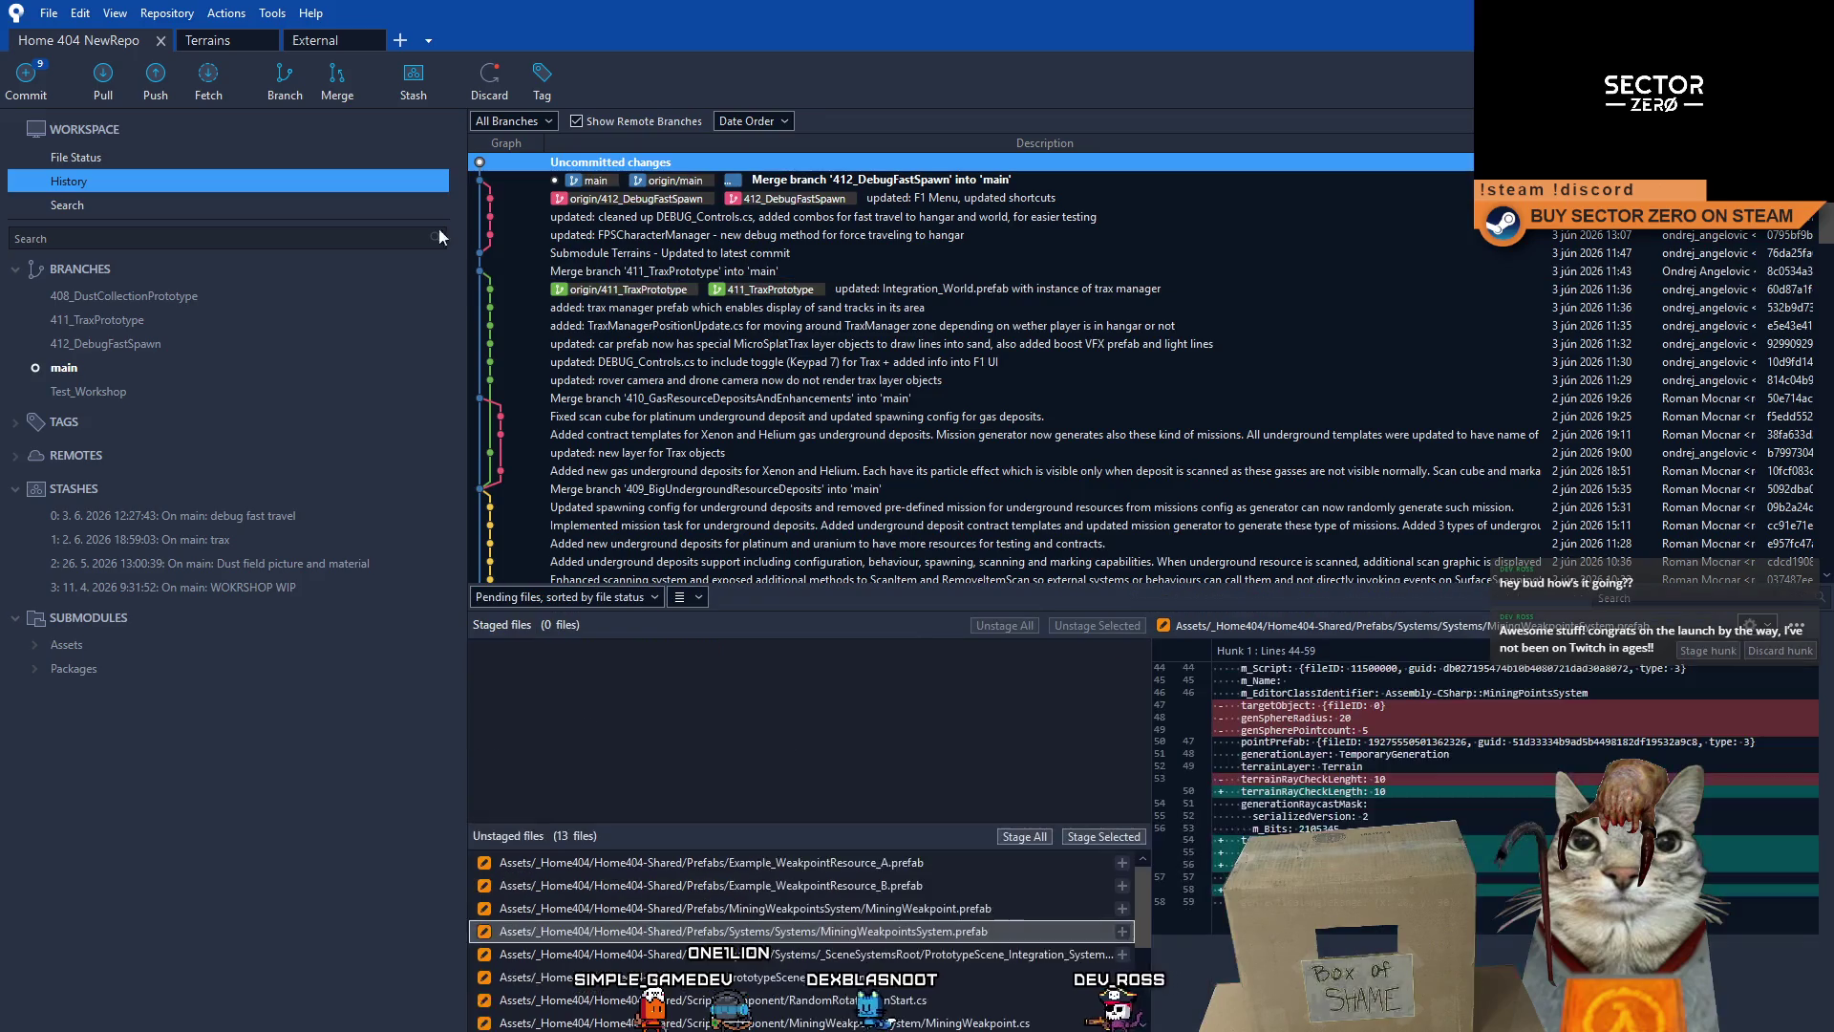
- In File Status, review WeakpointCrack.png, EH_MiningWeakpoint_Decal.mat and their meta file diffs
key(ctrl+1)
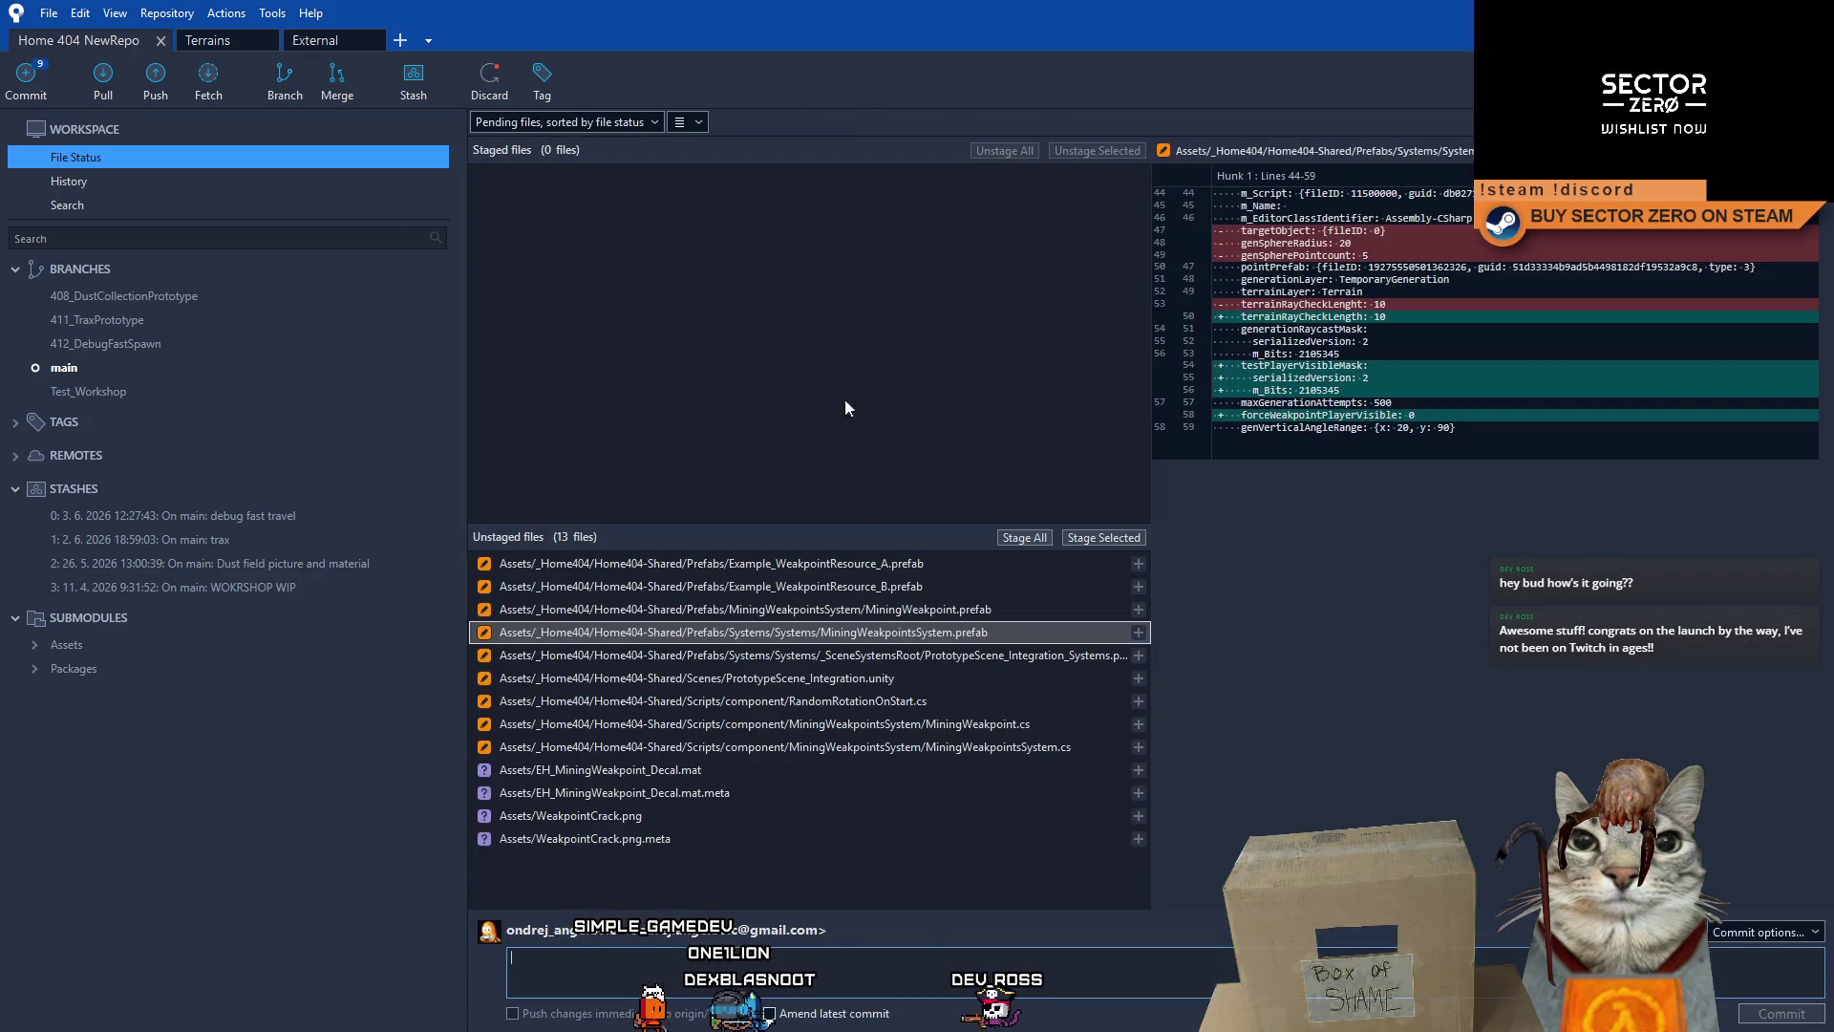
click(643, 844)
click(680, 822)
click(674, 836)
click(684, 815)
click(692, 798)
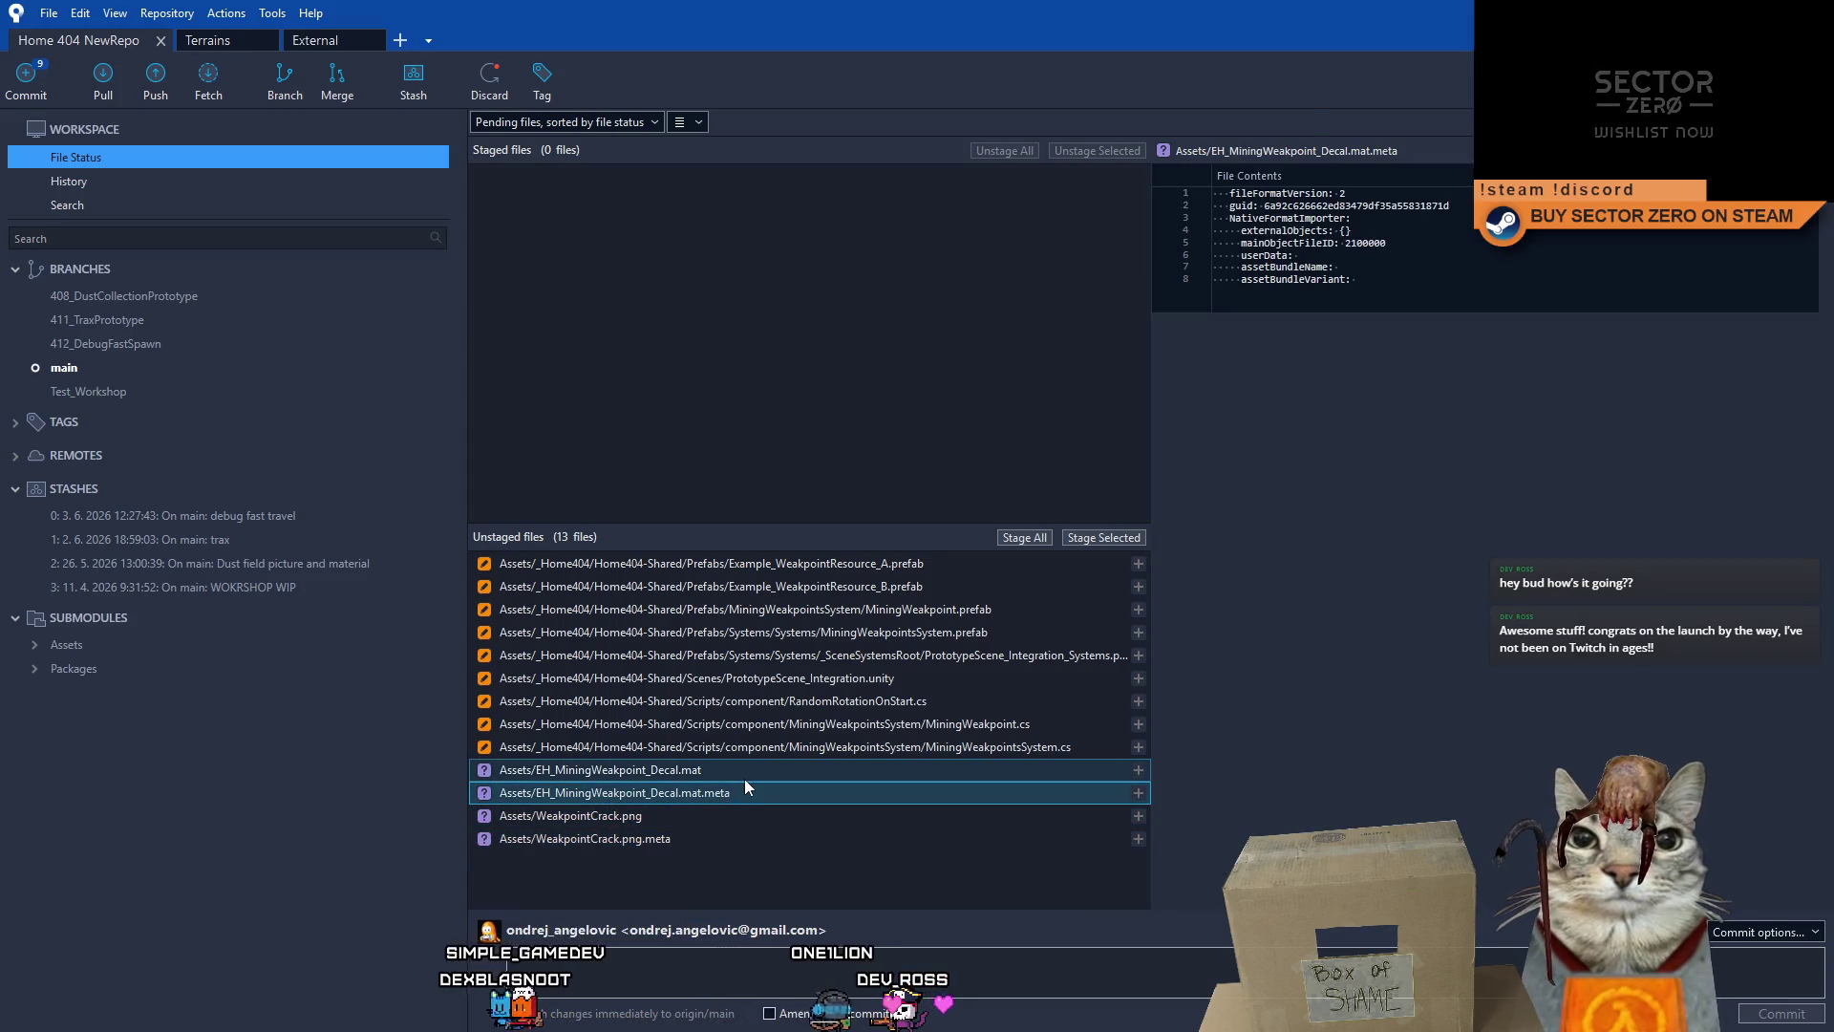
click(743, 776)
click(735, 789)
click(749, 766)
click(737, 800)
click(749, 773)
click(743, 795)
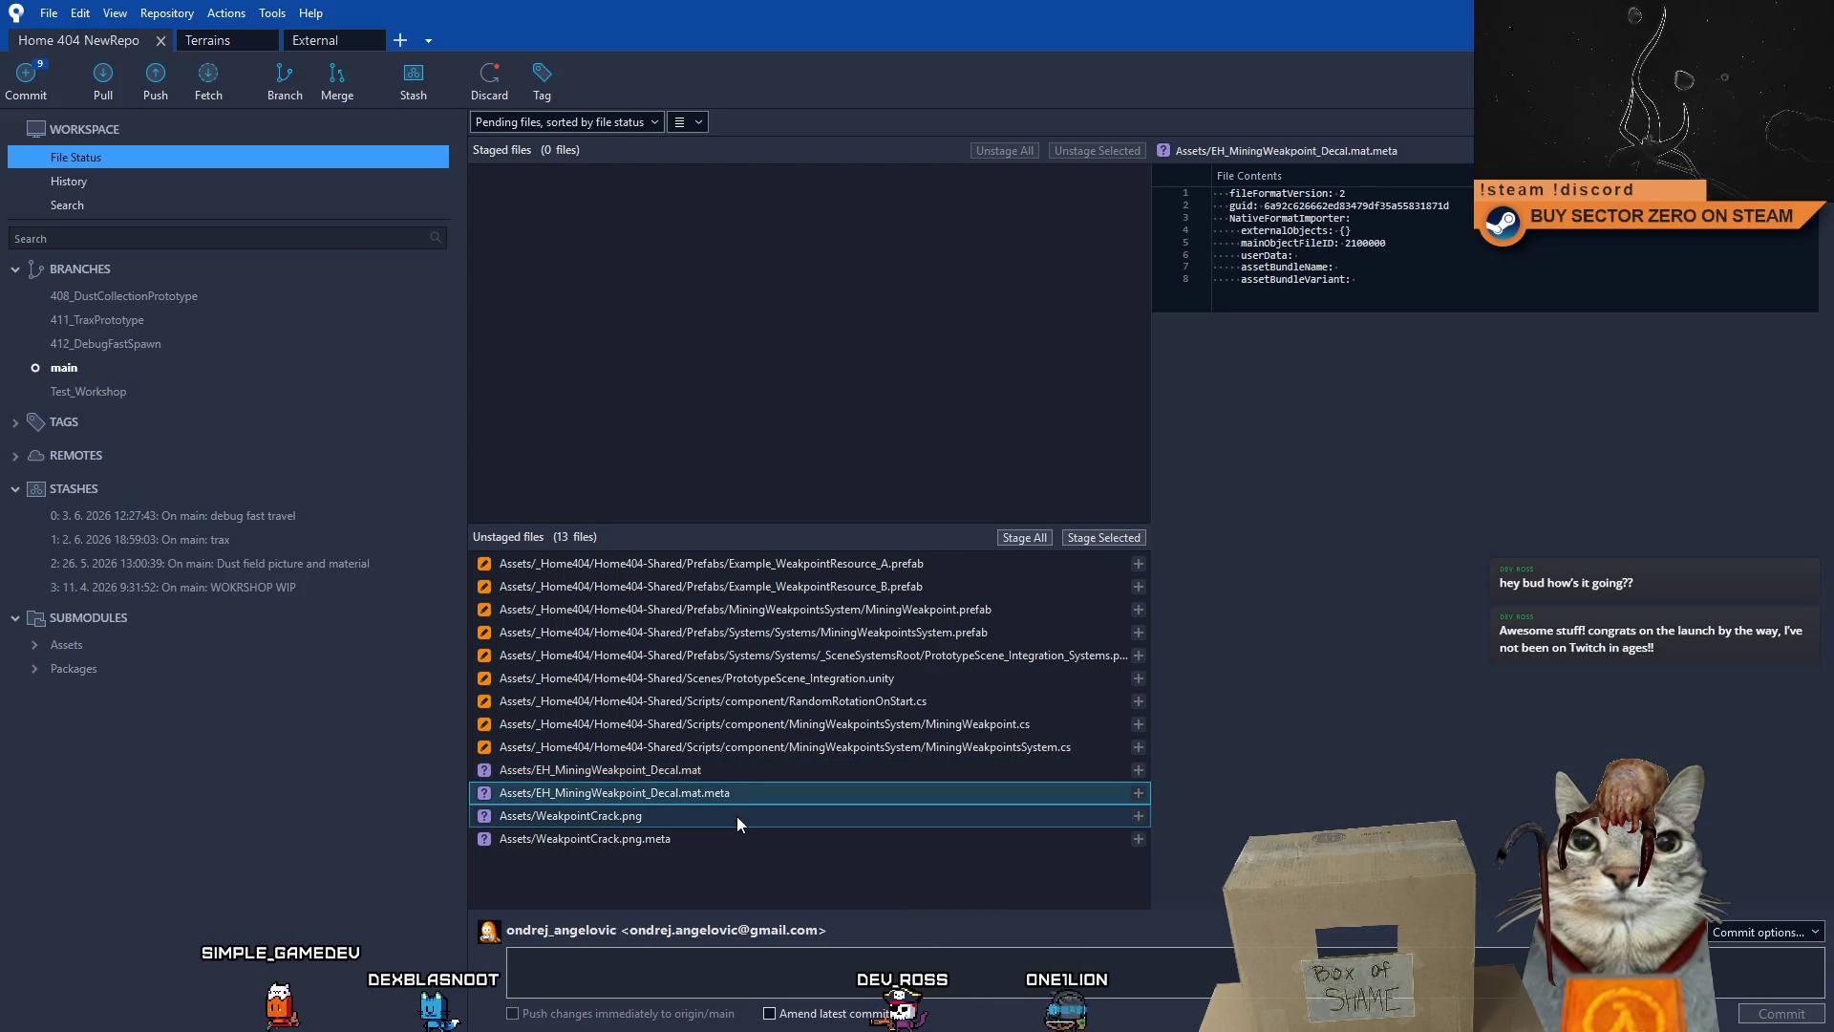
click(736, 815)
click(730, 840)
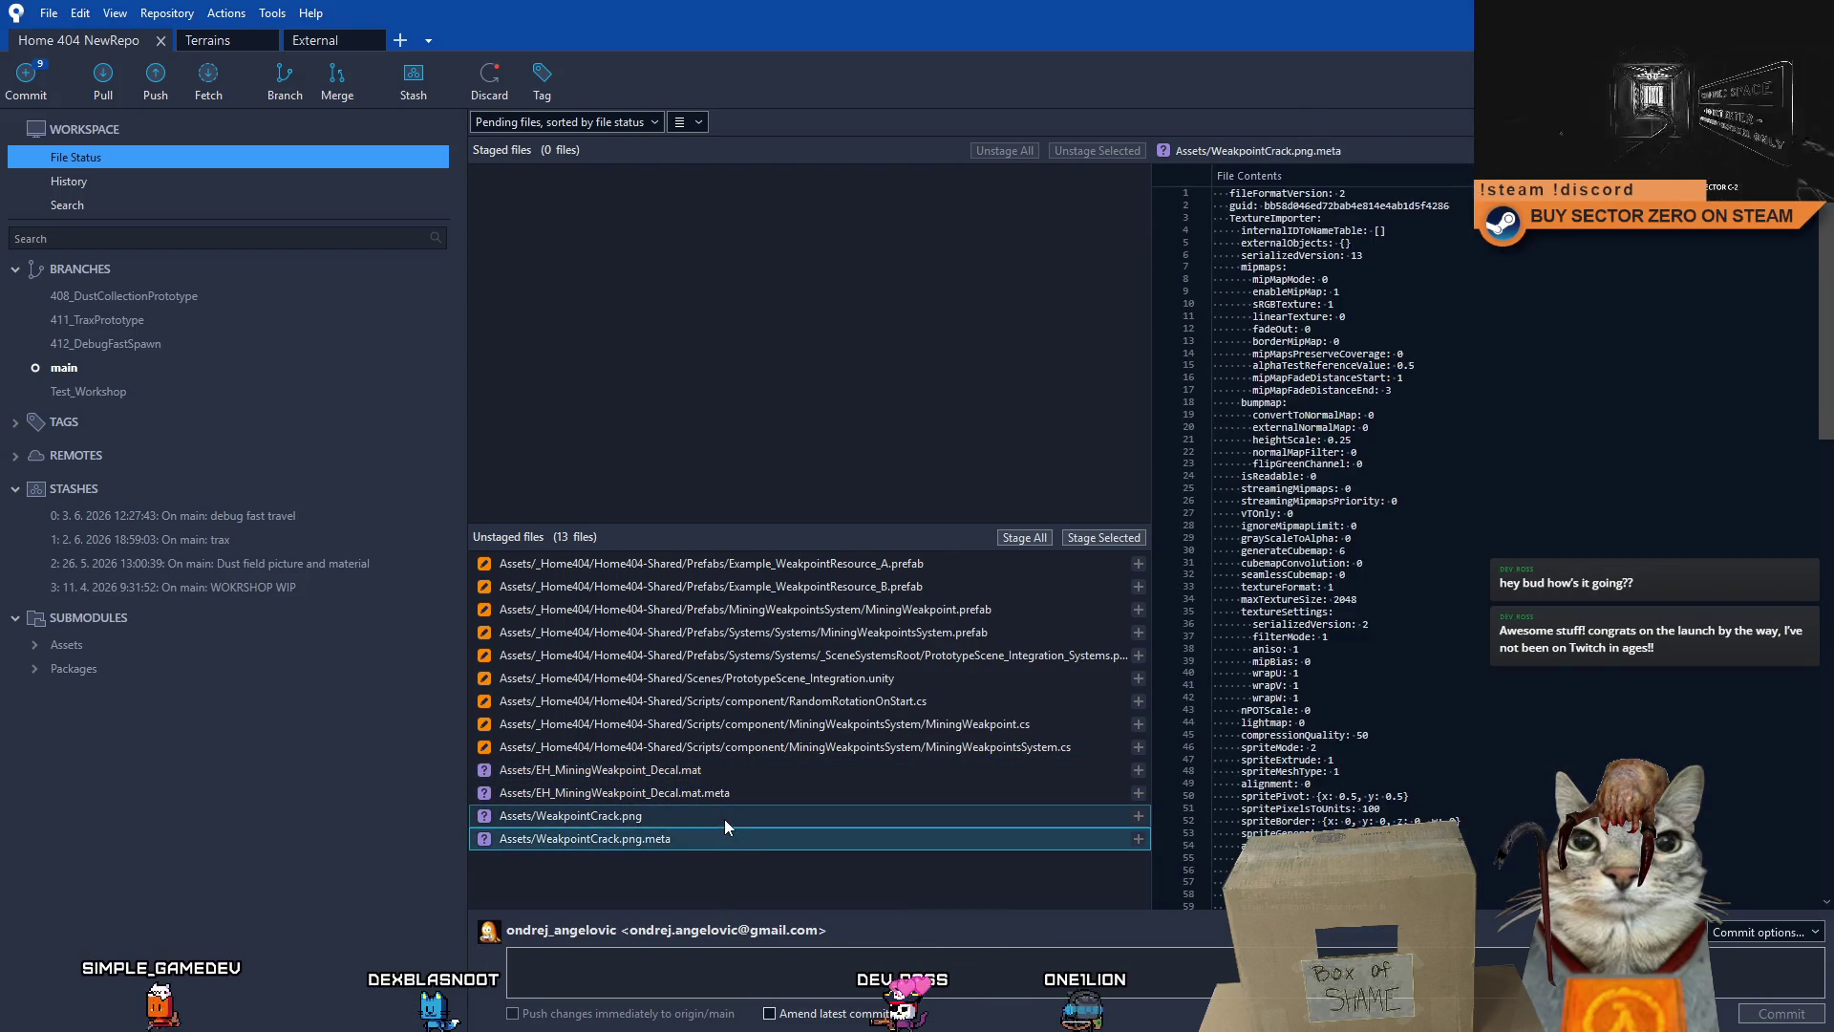
- Review the MiningWeakpointsSystem.cs, MiningWeakpoint.cs and RandomRotationOnStart.cs code changes plus scene and Integration_Systems diffs
click(860, 747)
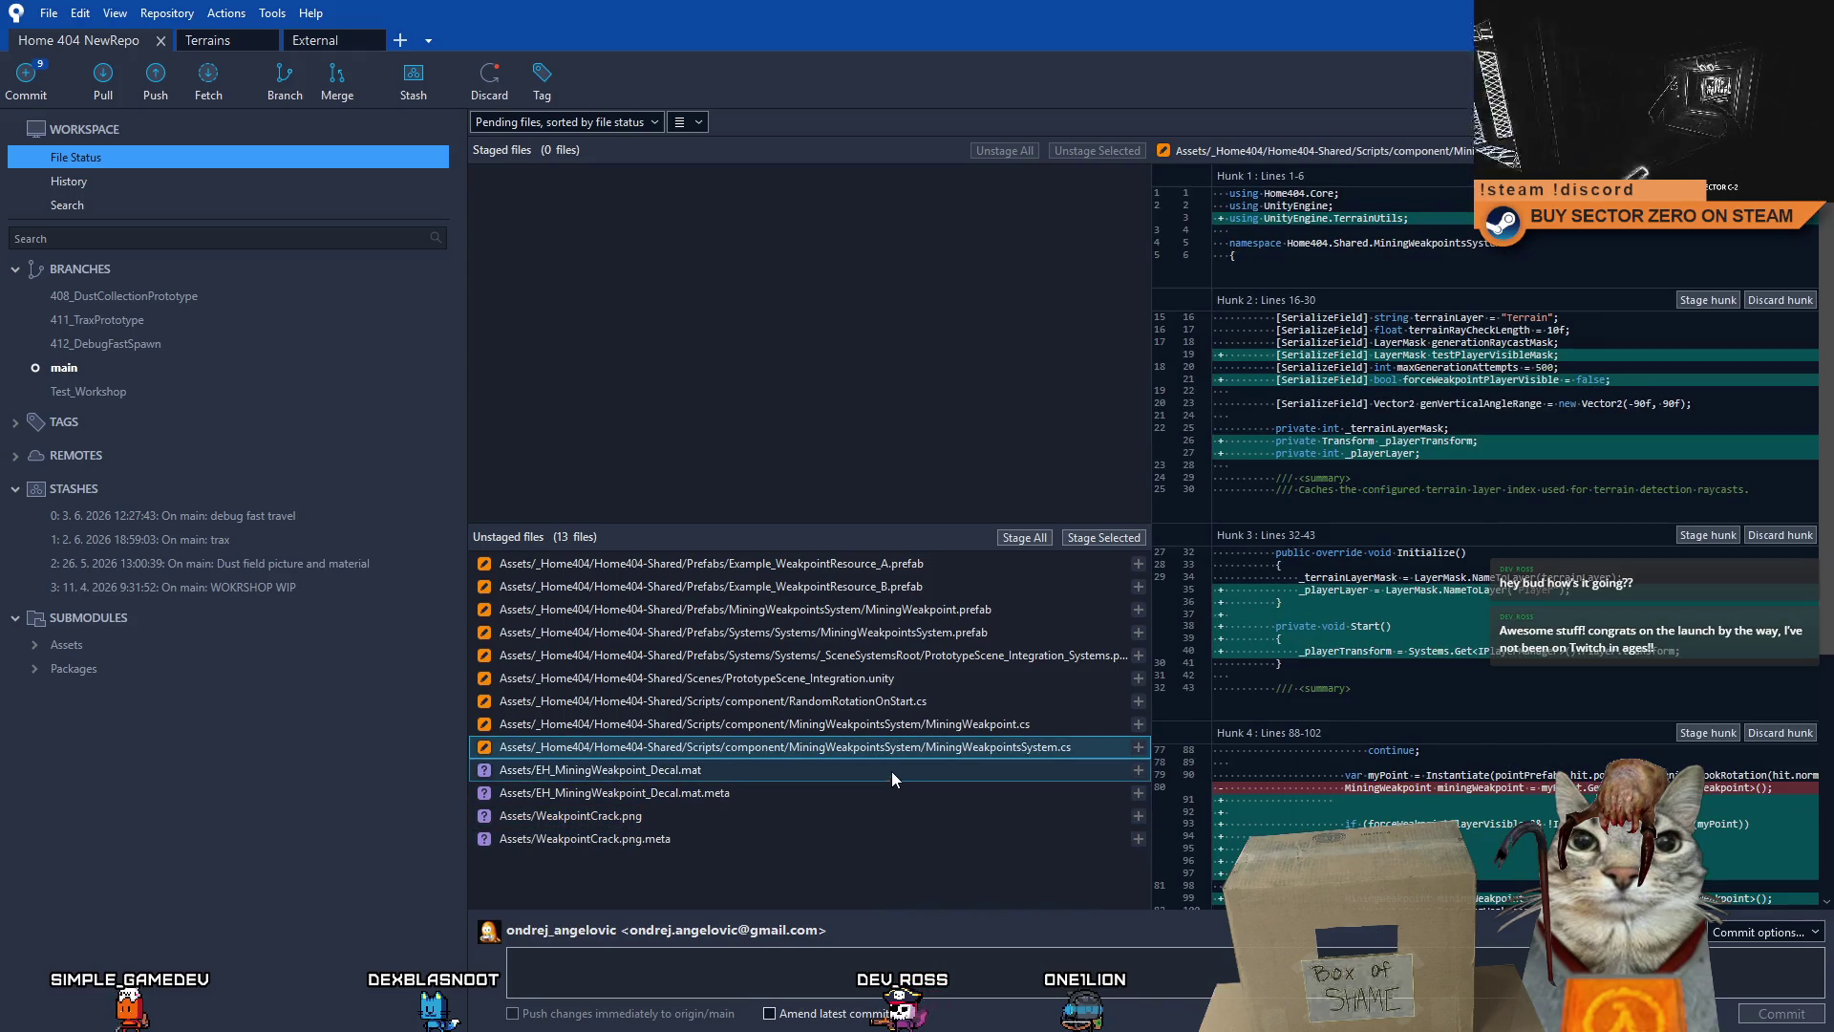
ctrl+click(890, 743)
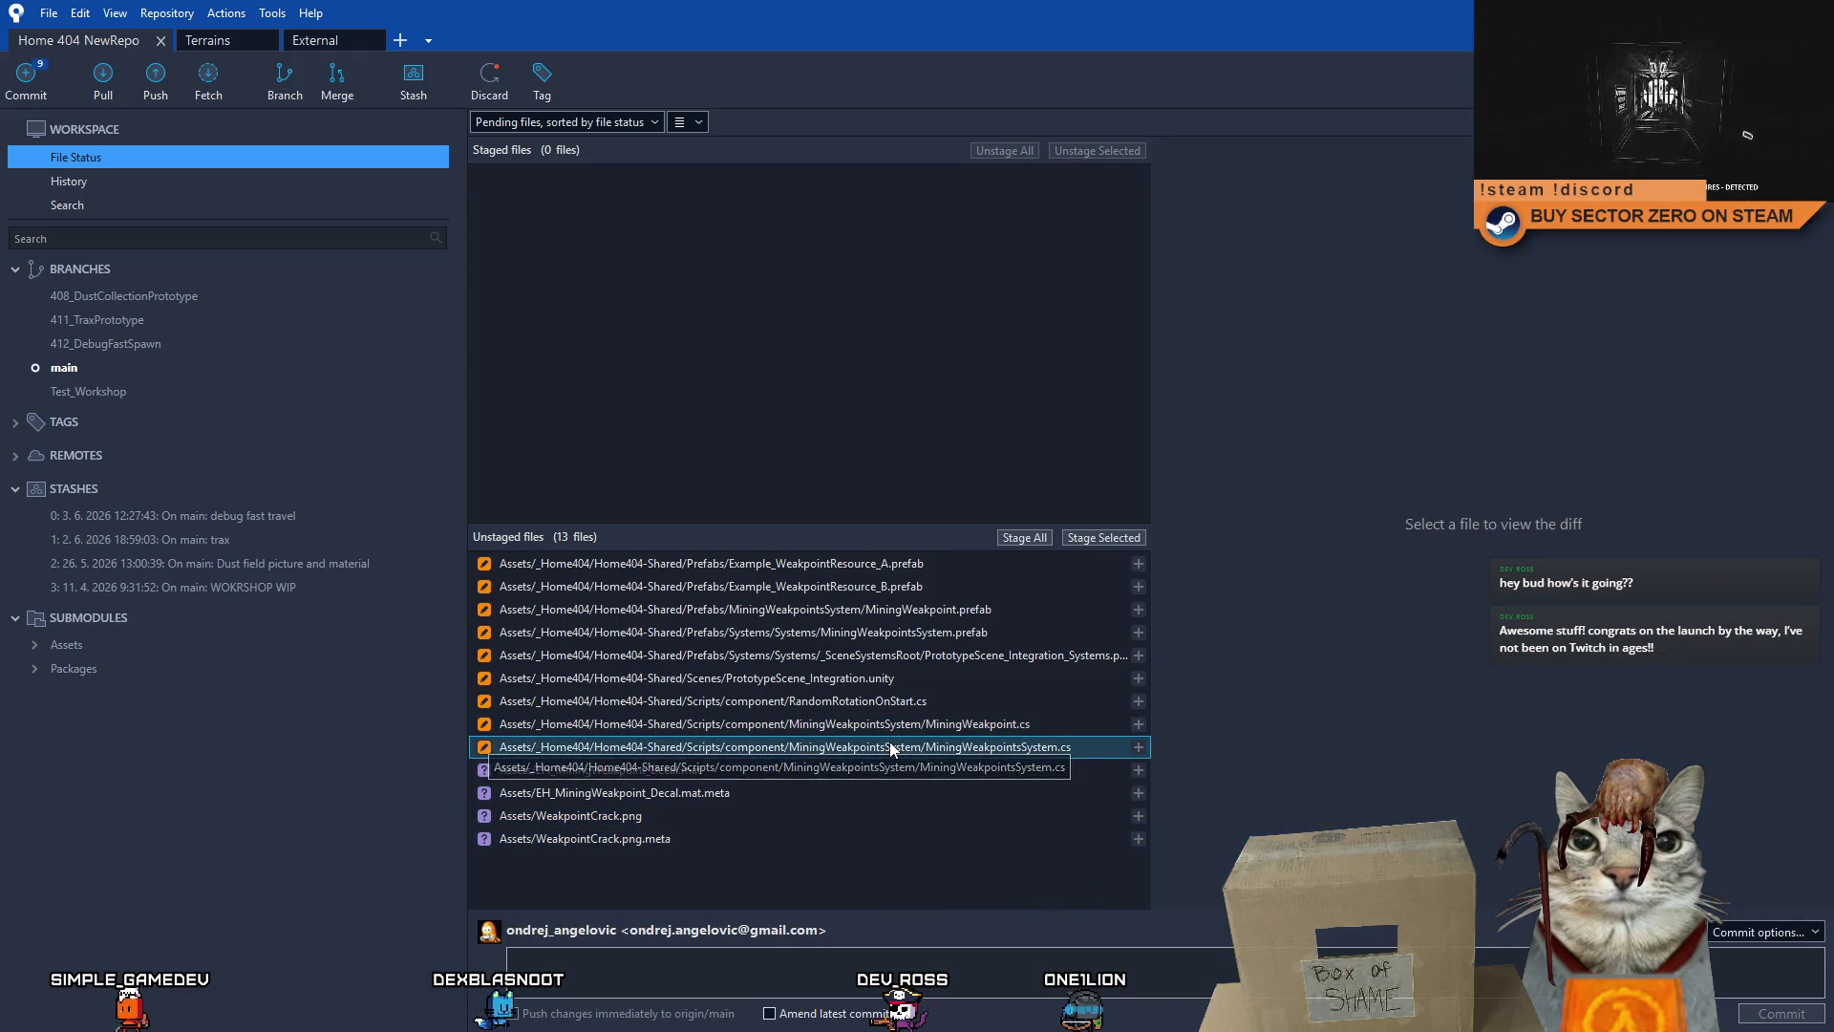
click(917, 728)
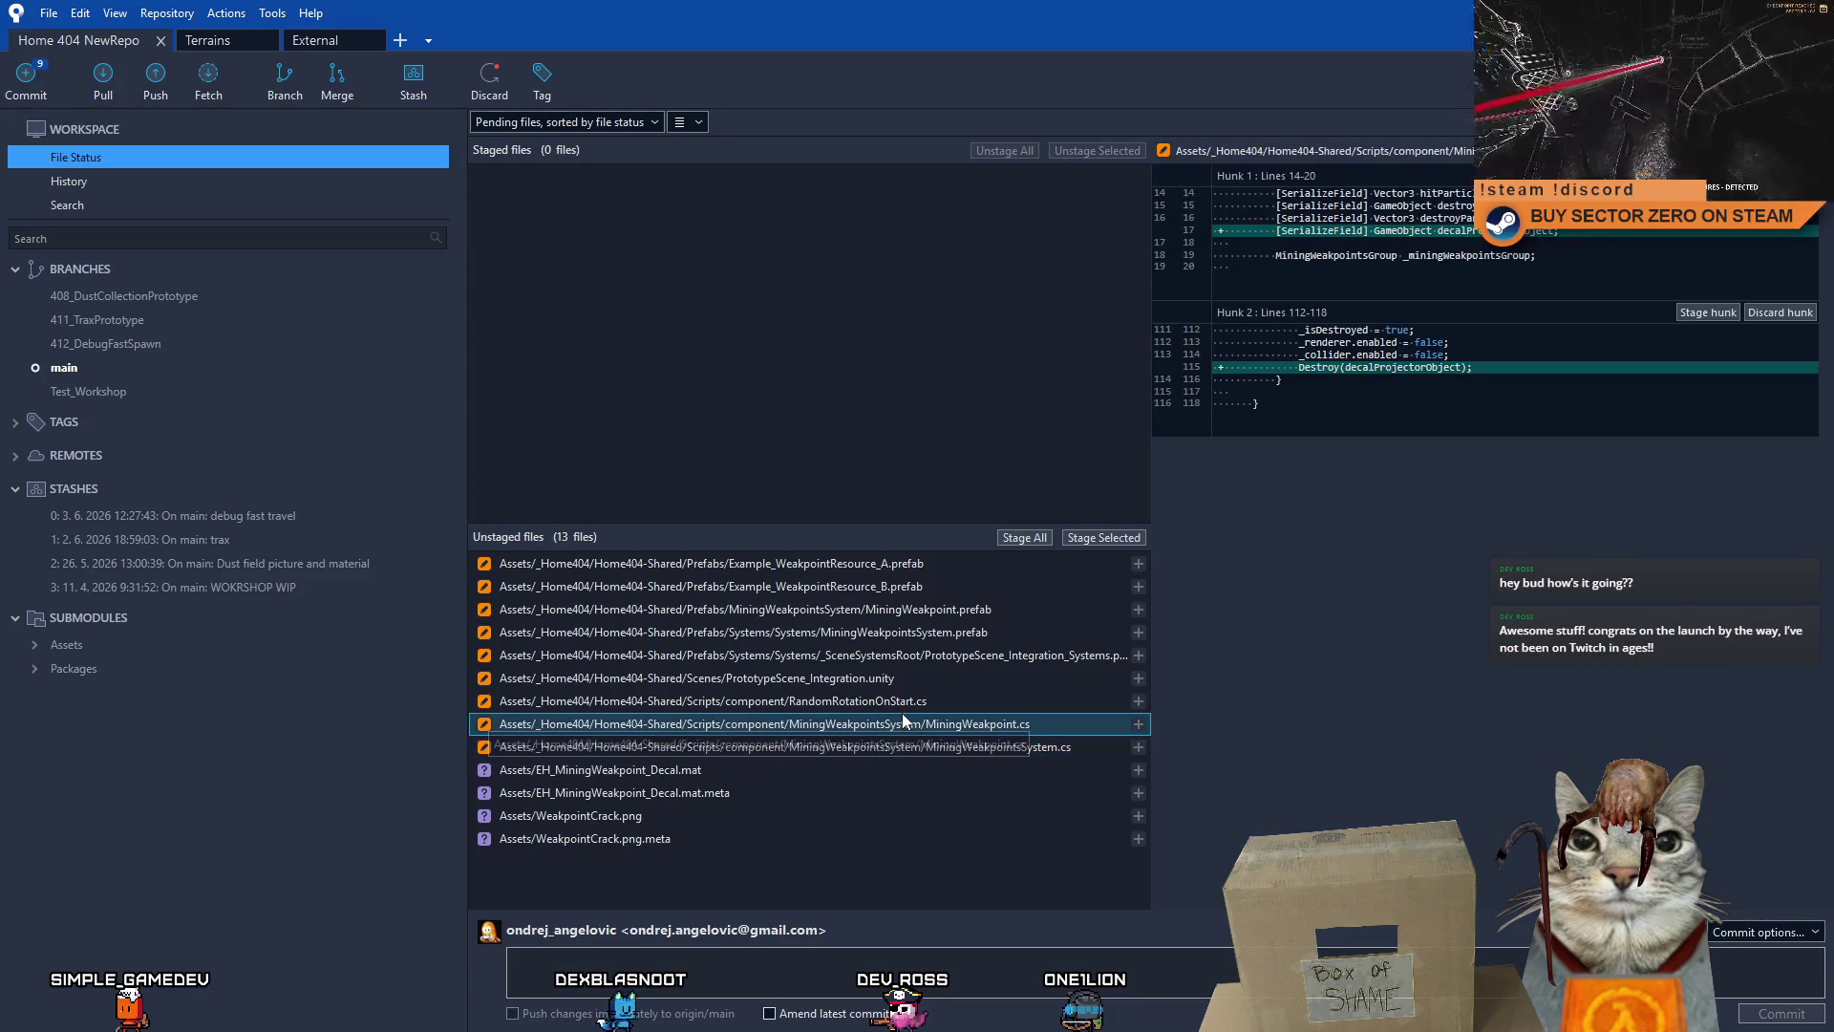
click(903, 701)
click(903, 677)
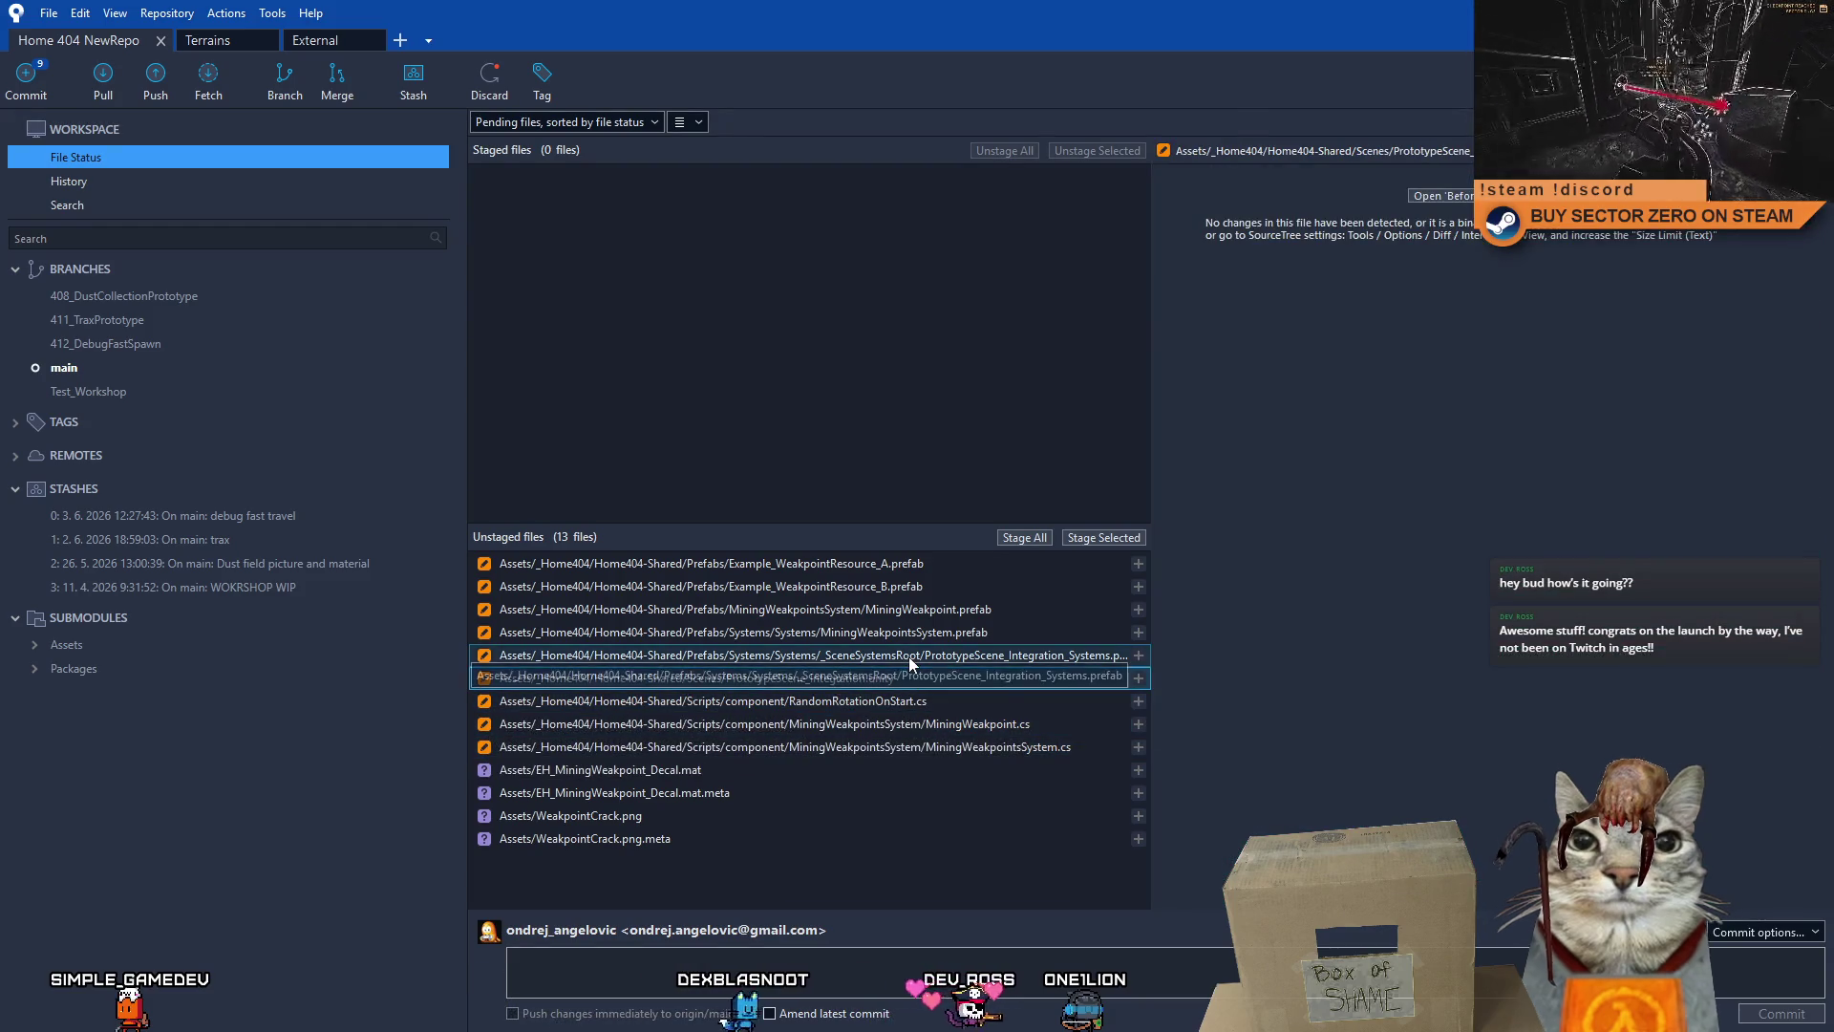
click(908, 657)
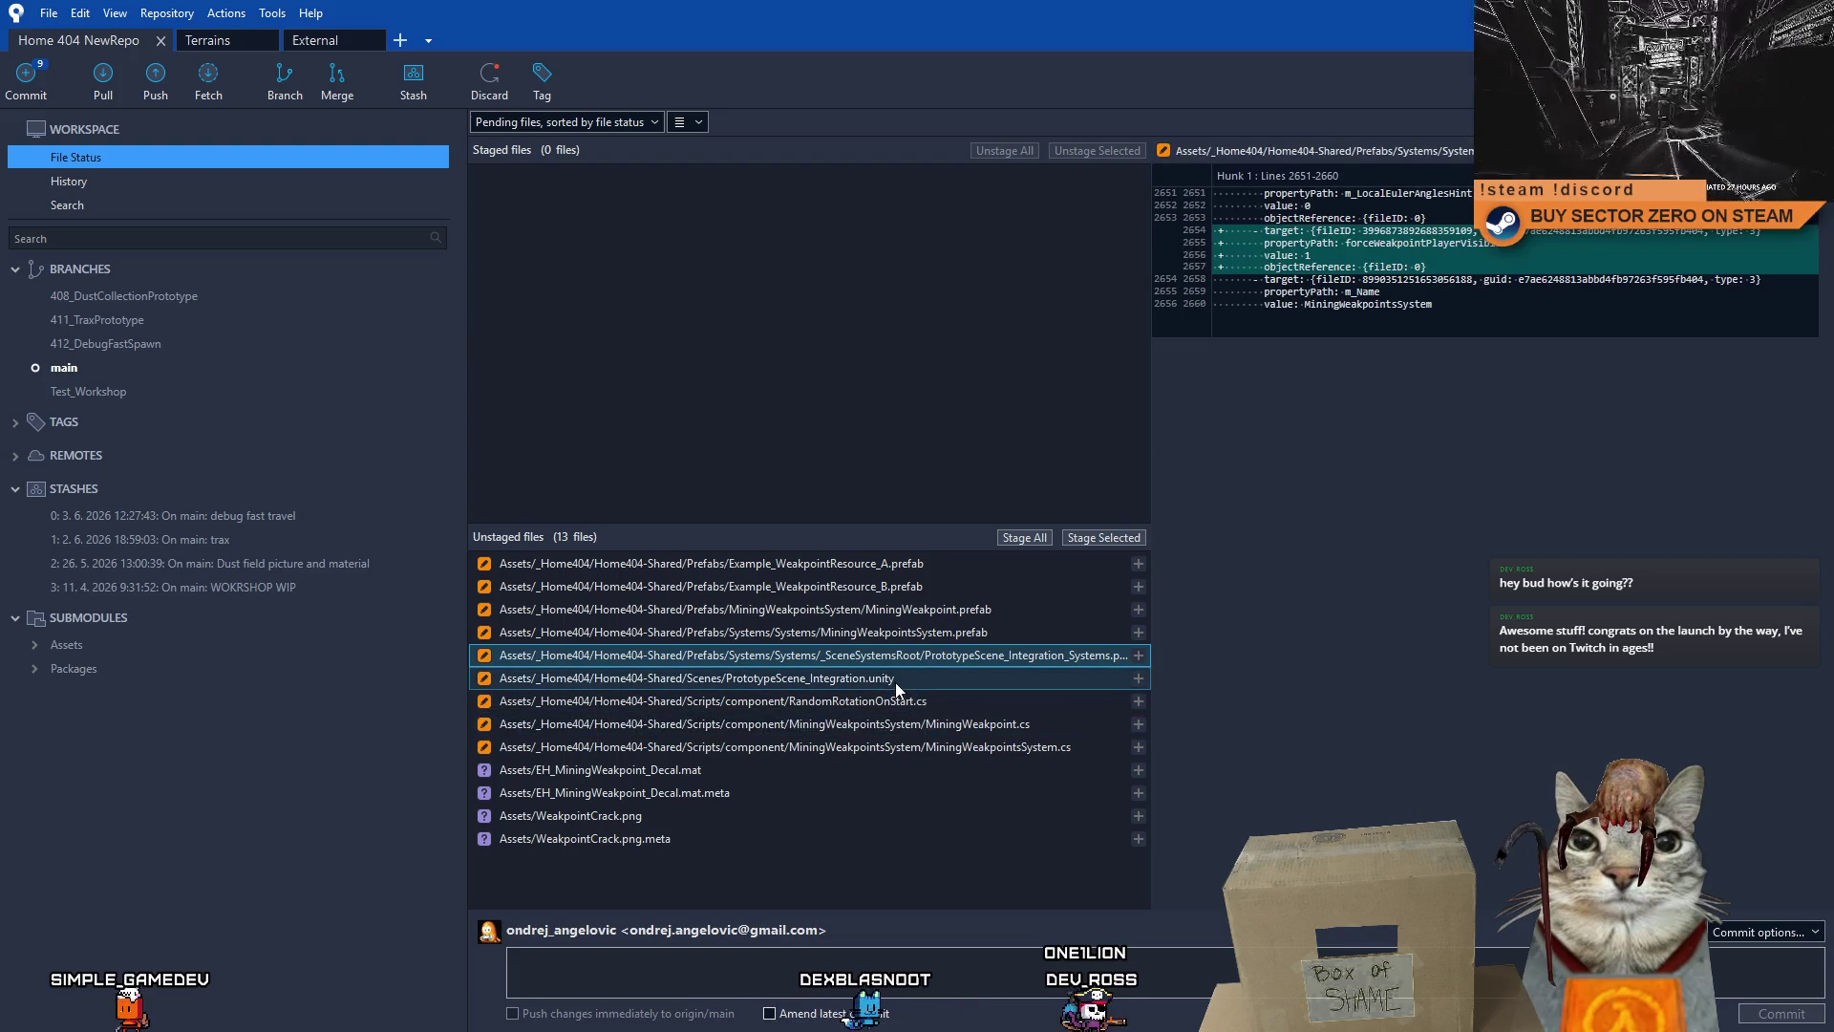
click(896, 682)
click(896, 713)
click(886, 703)
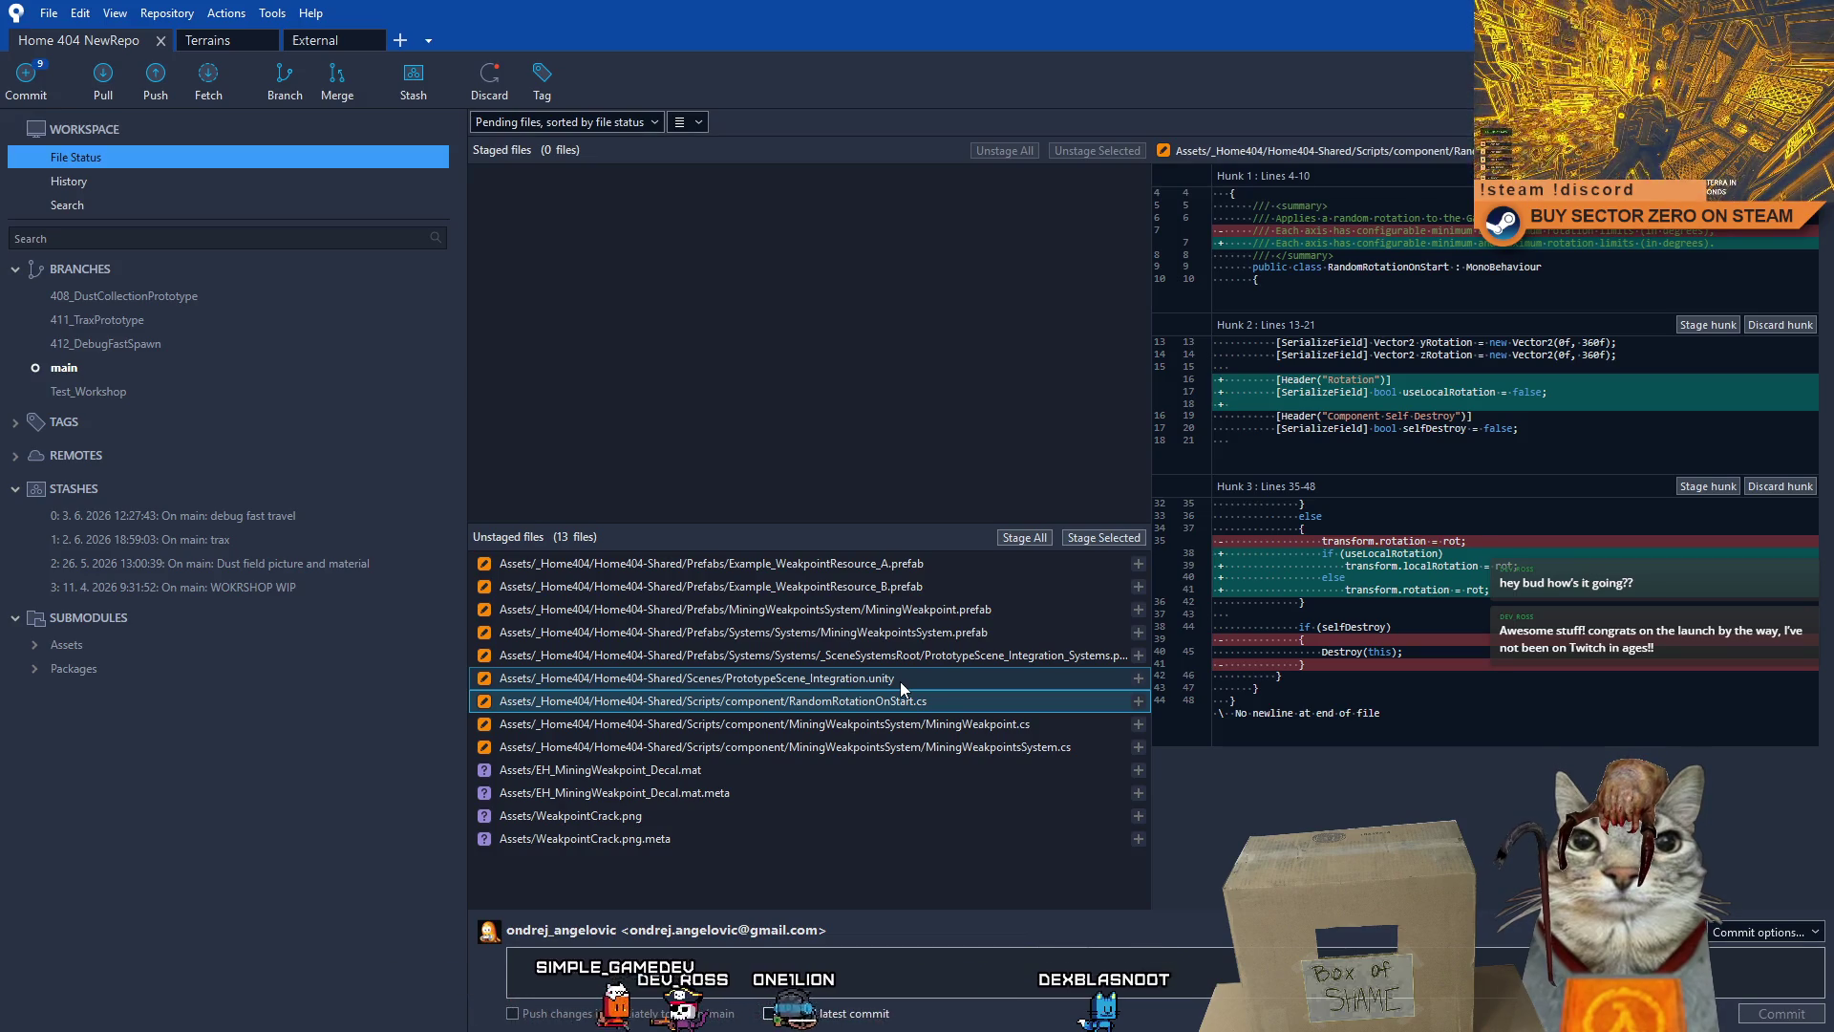
click(900, 680)
click(894, 709)
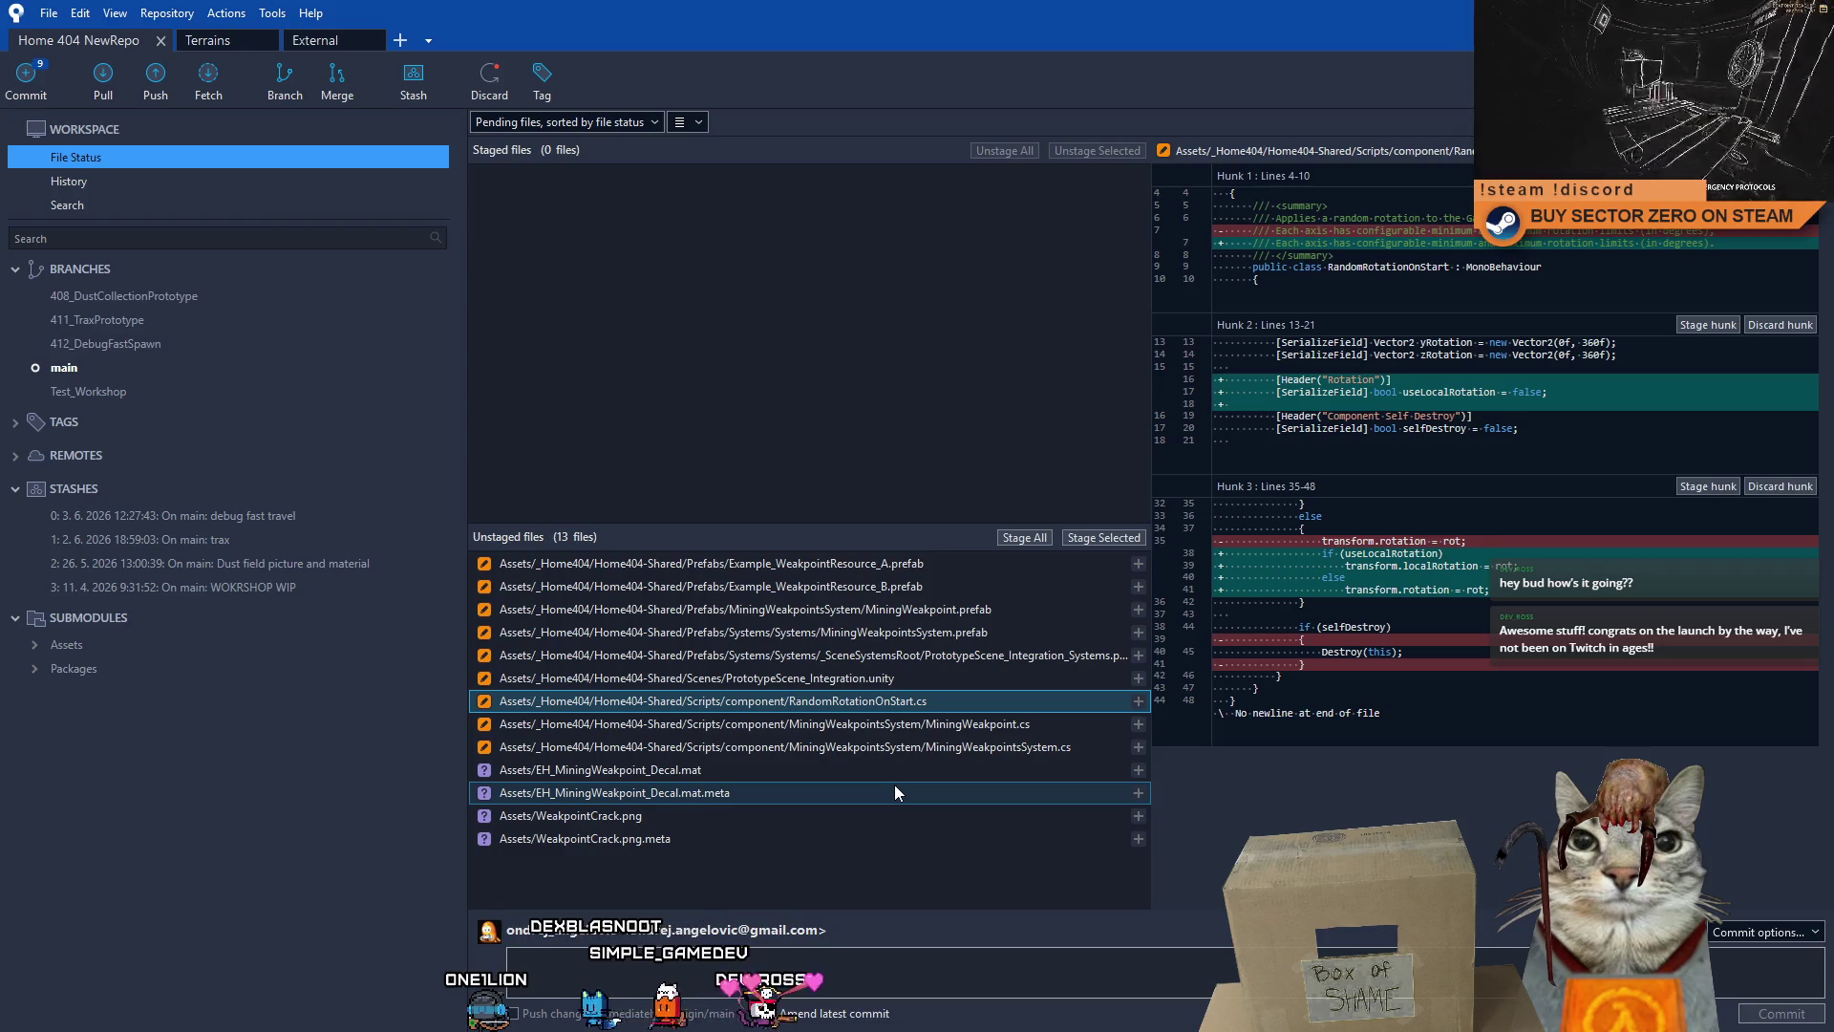
click(927, 558)
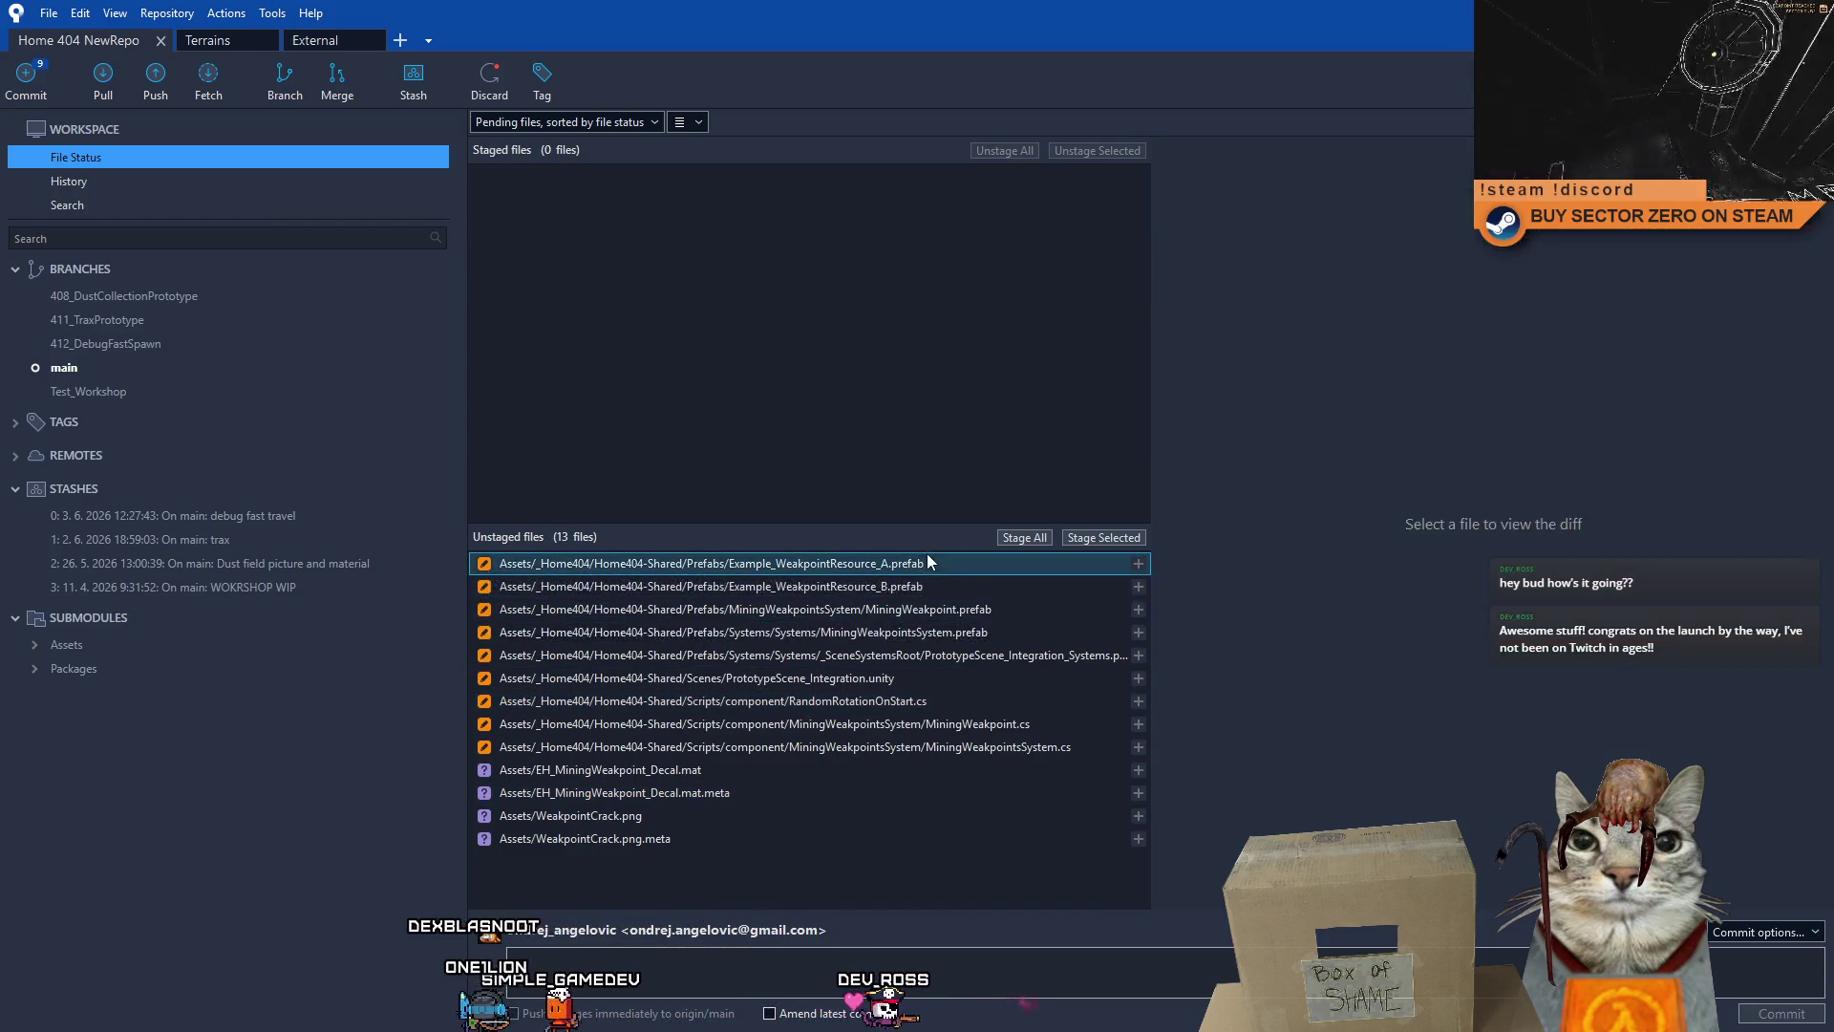
- Check the weakpoint prefab and scene diffs, then switch to Unity and frame the Decal Projector
click(929, 583)
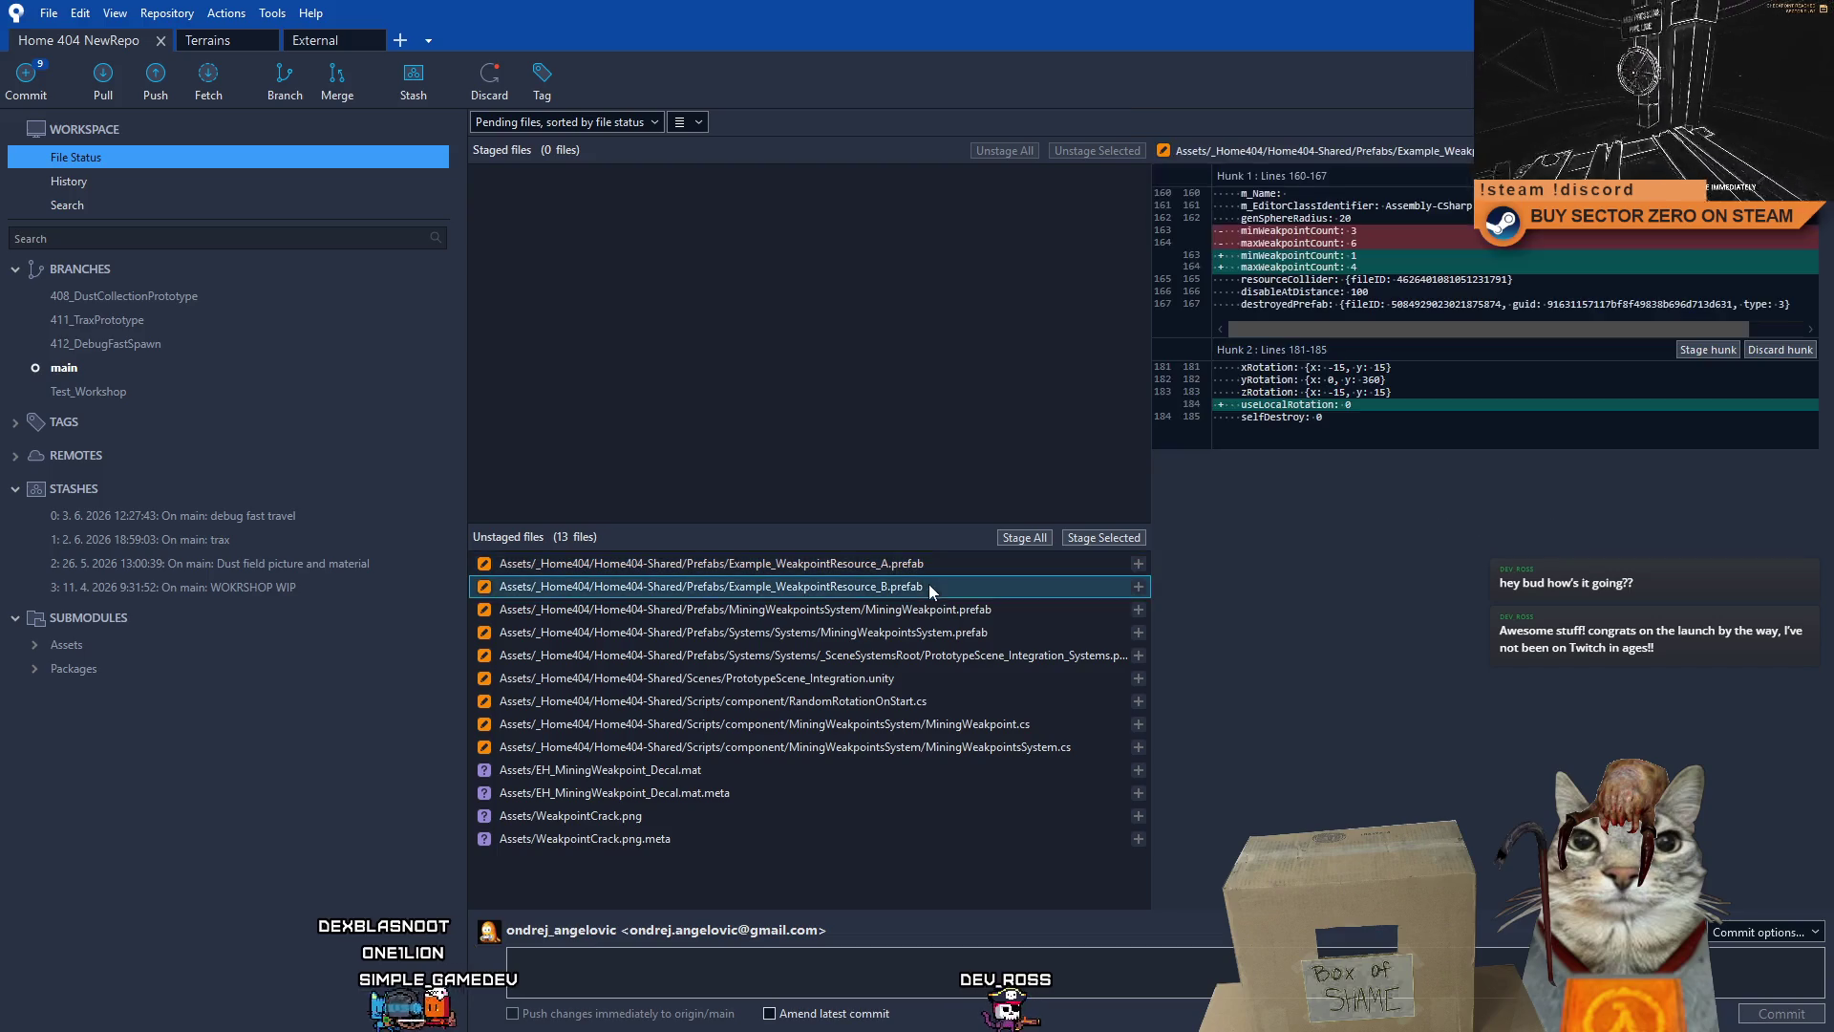
click(951, 612)
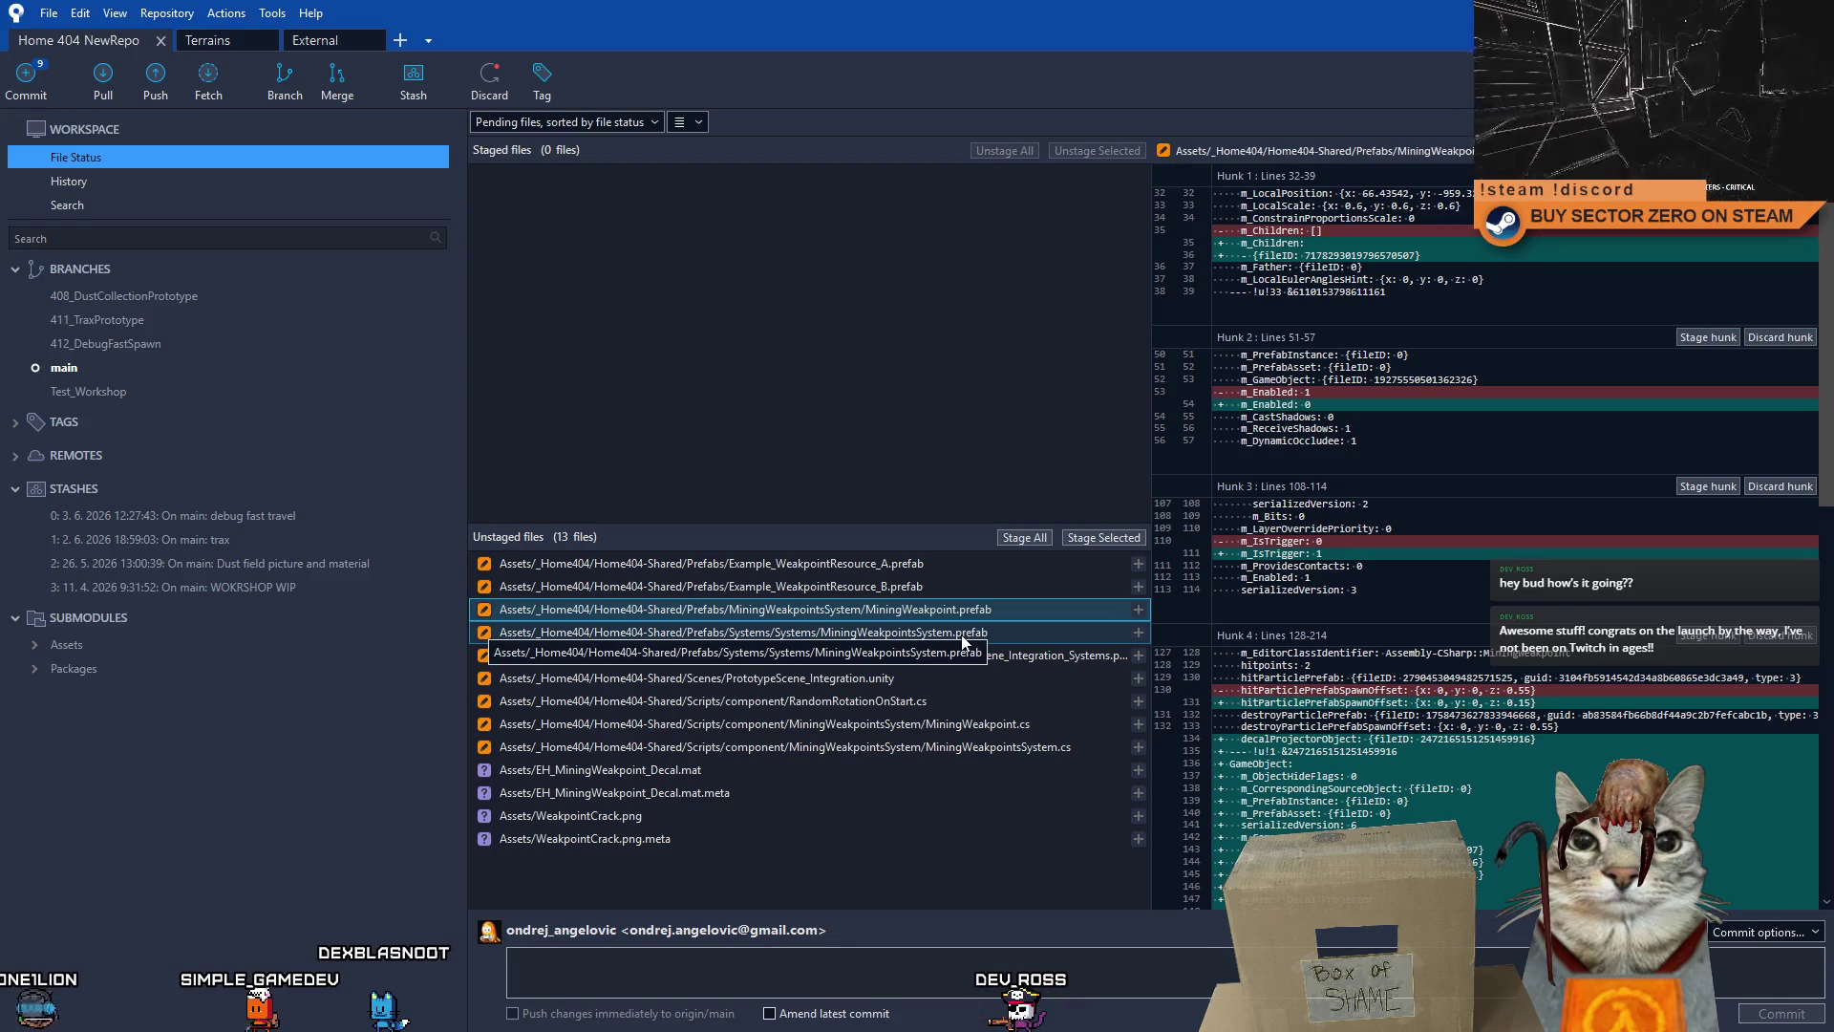
click(961, 634)
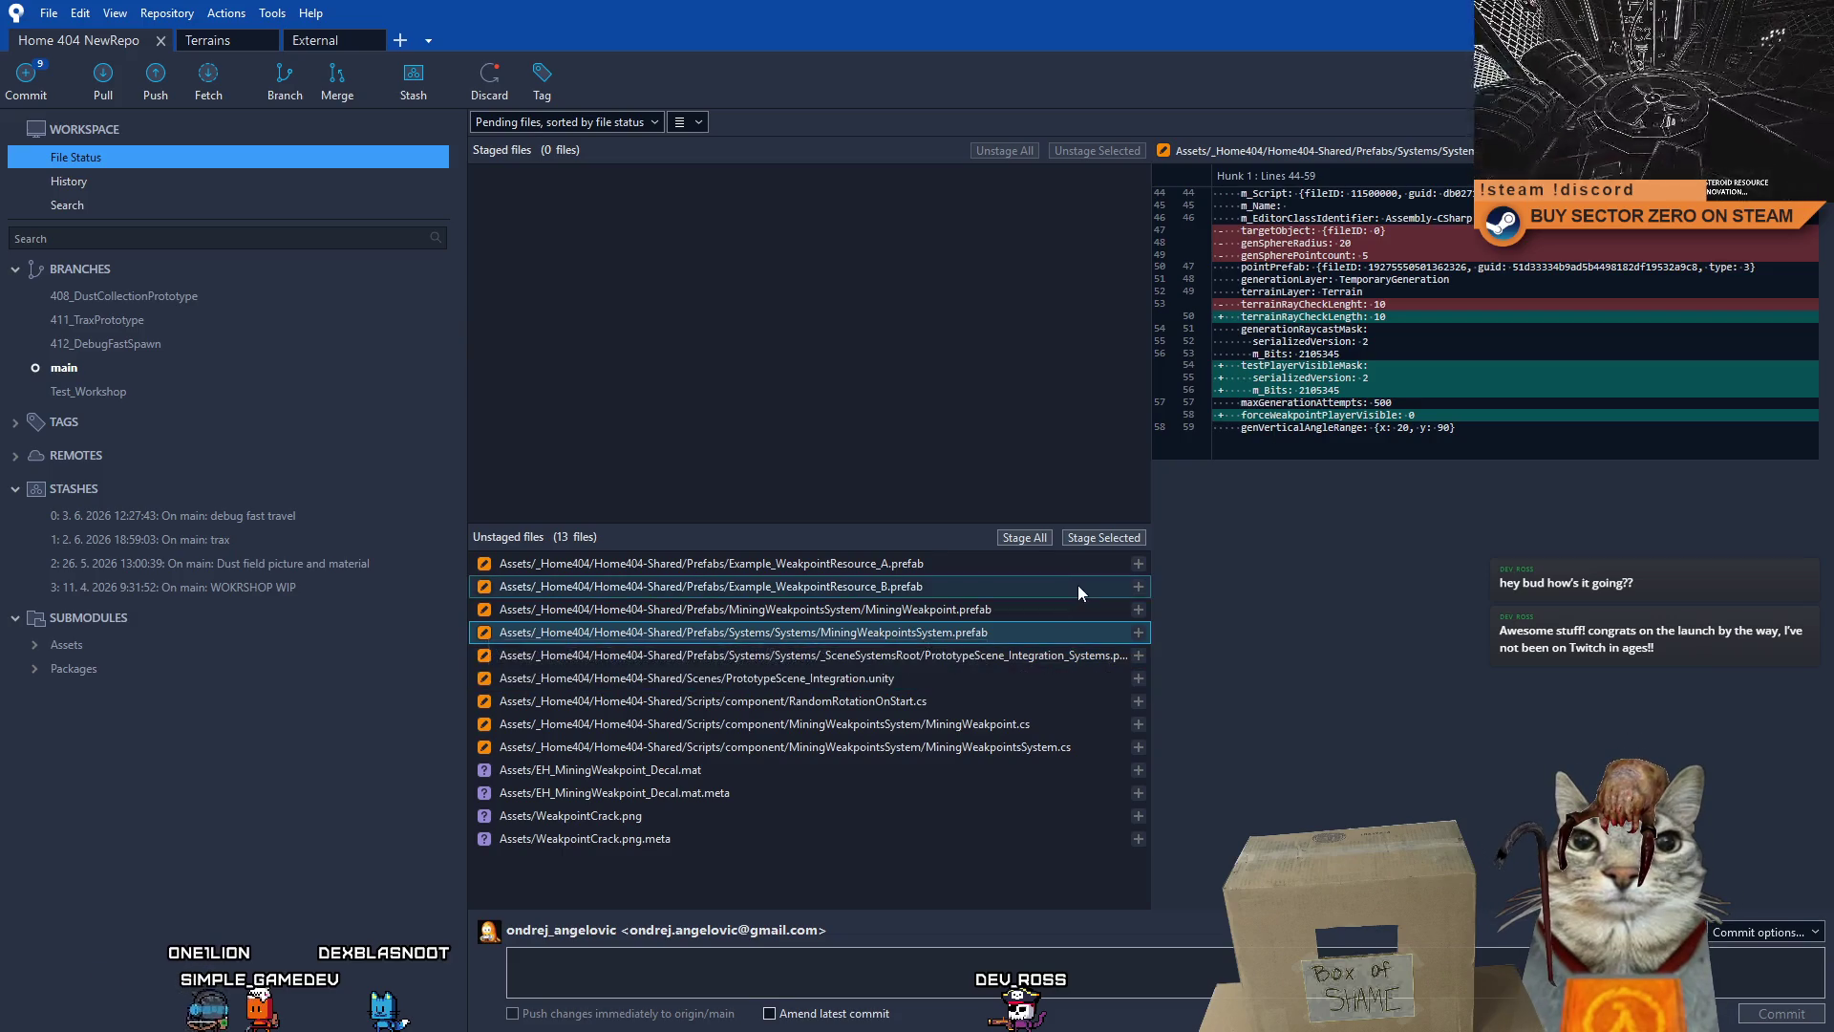
click(1011, 658)
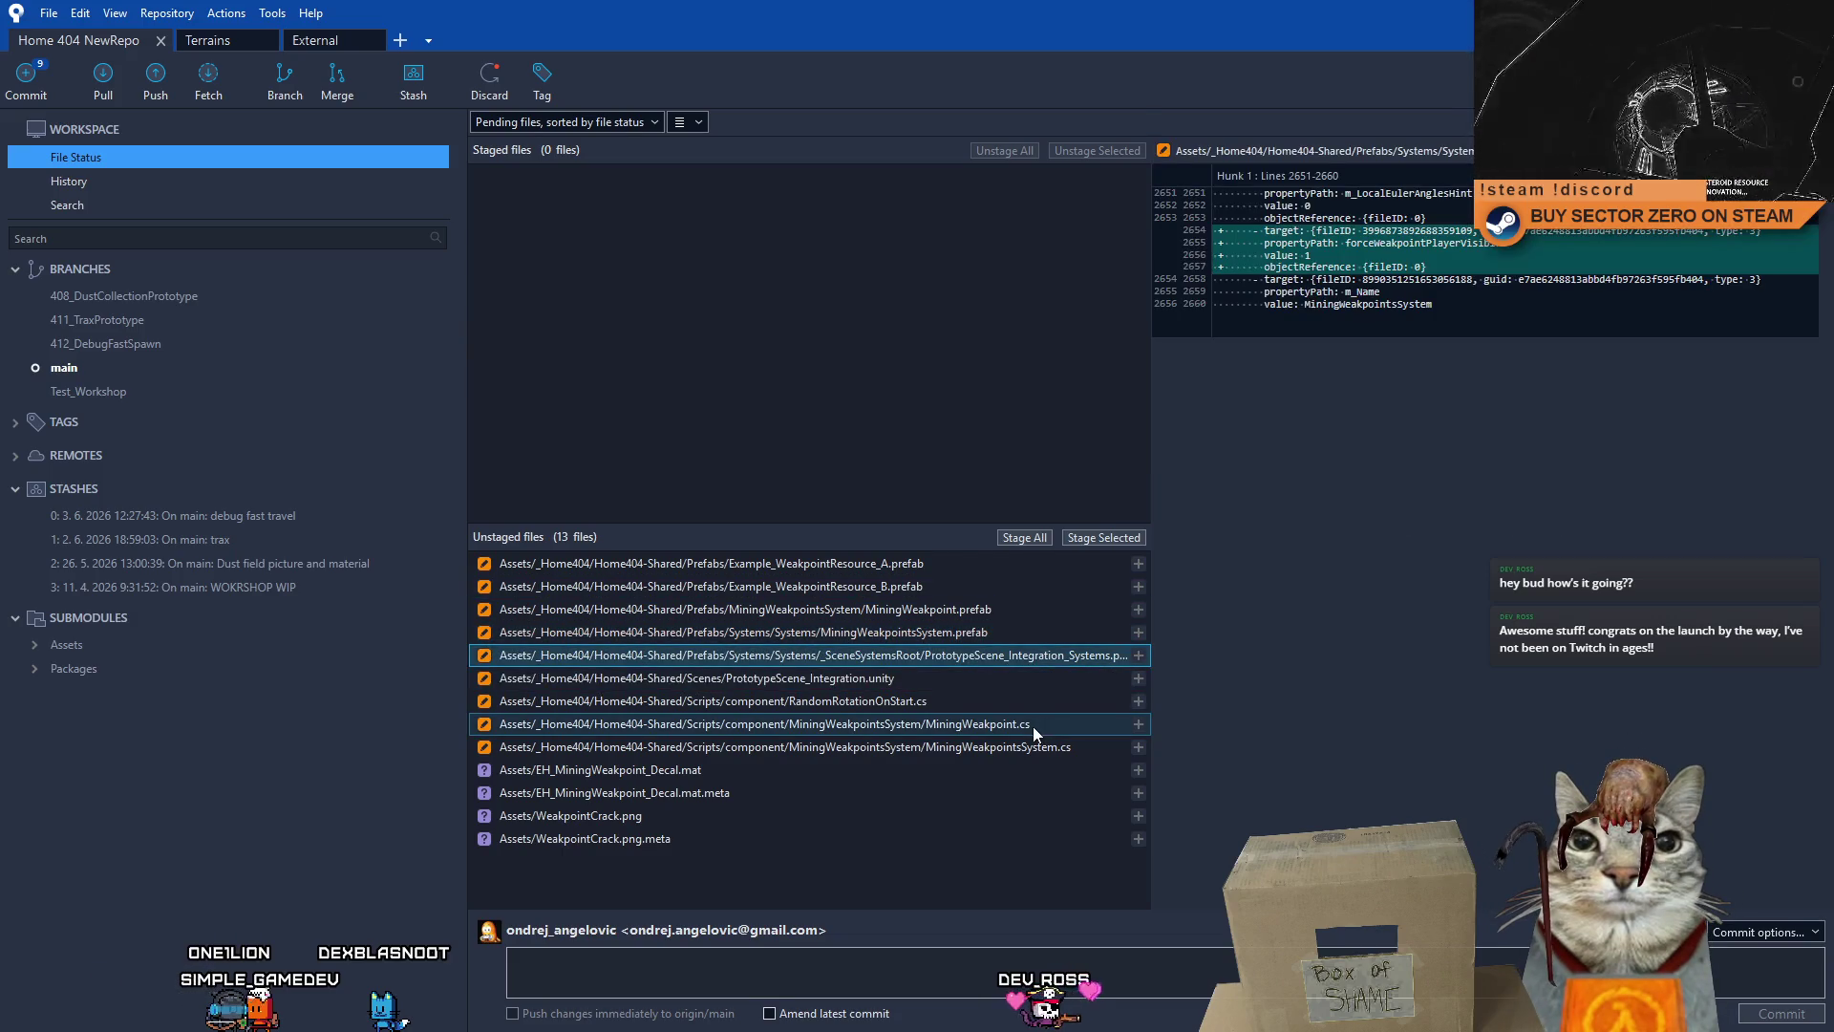
click(913, 684)
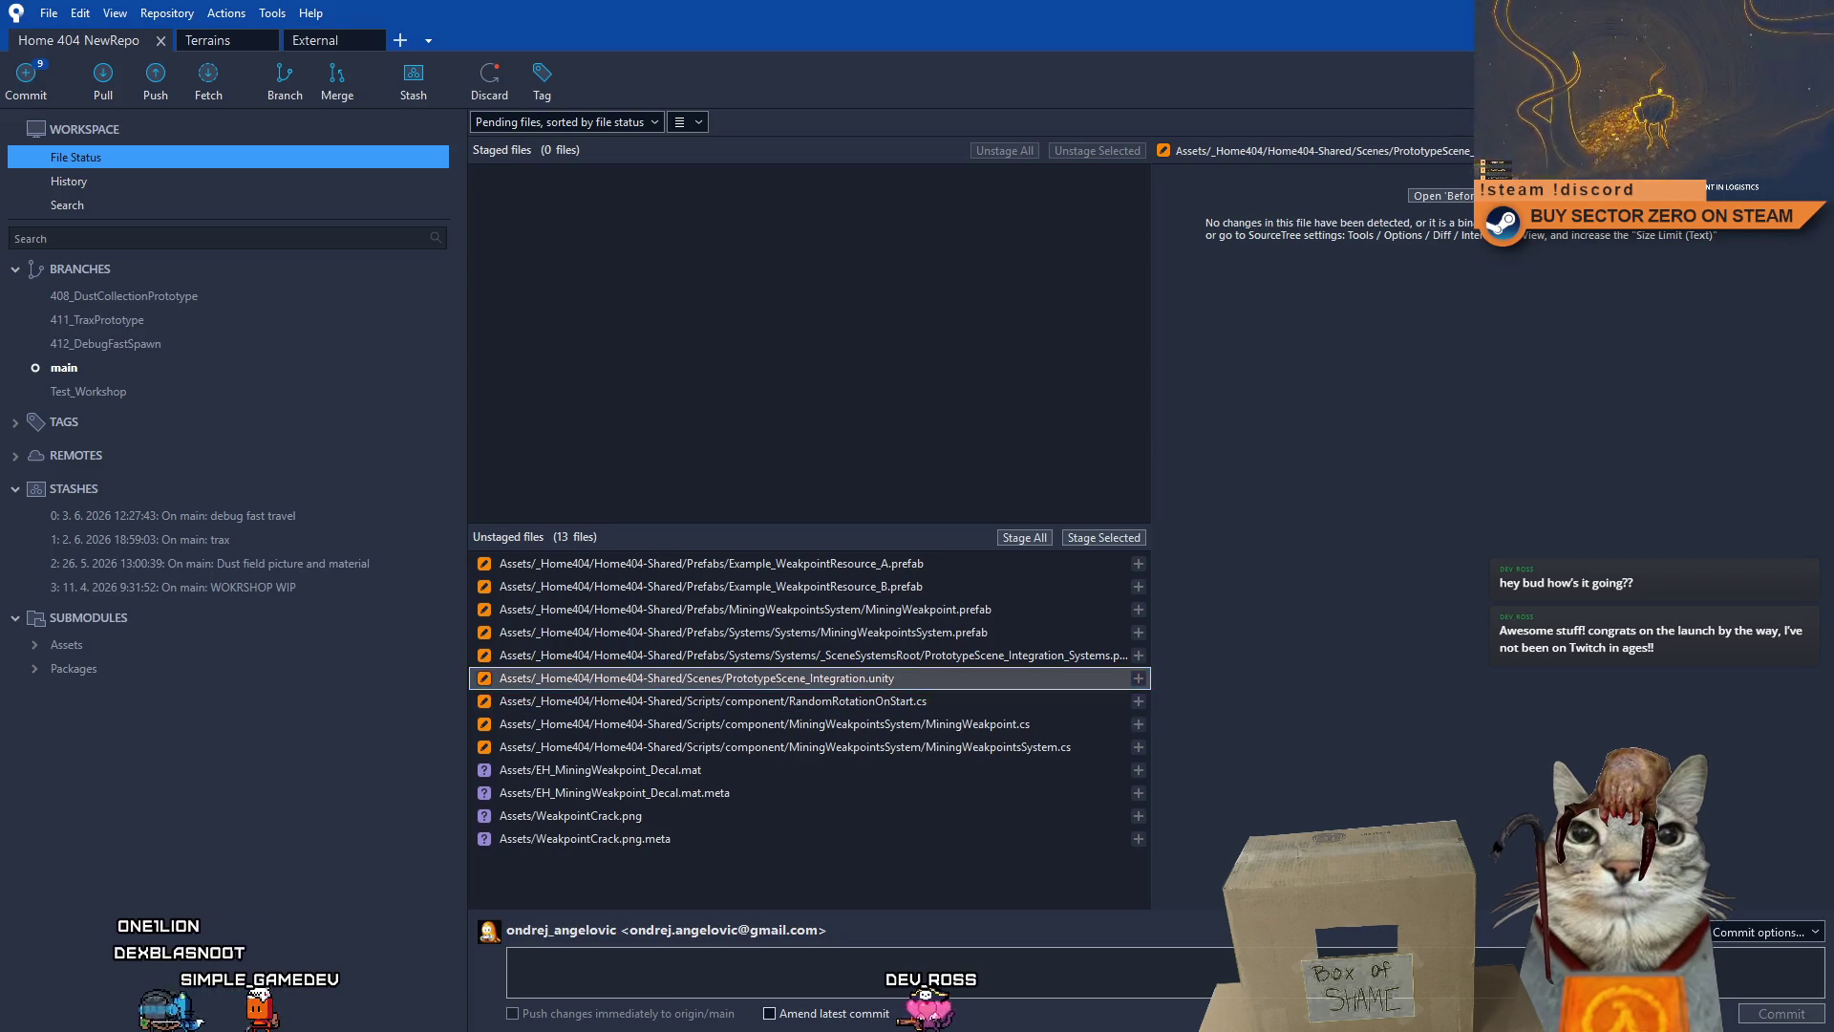
key(alt+Tab)
double_click(176, 847)
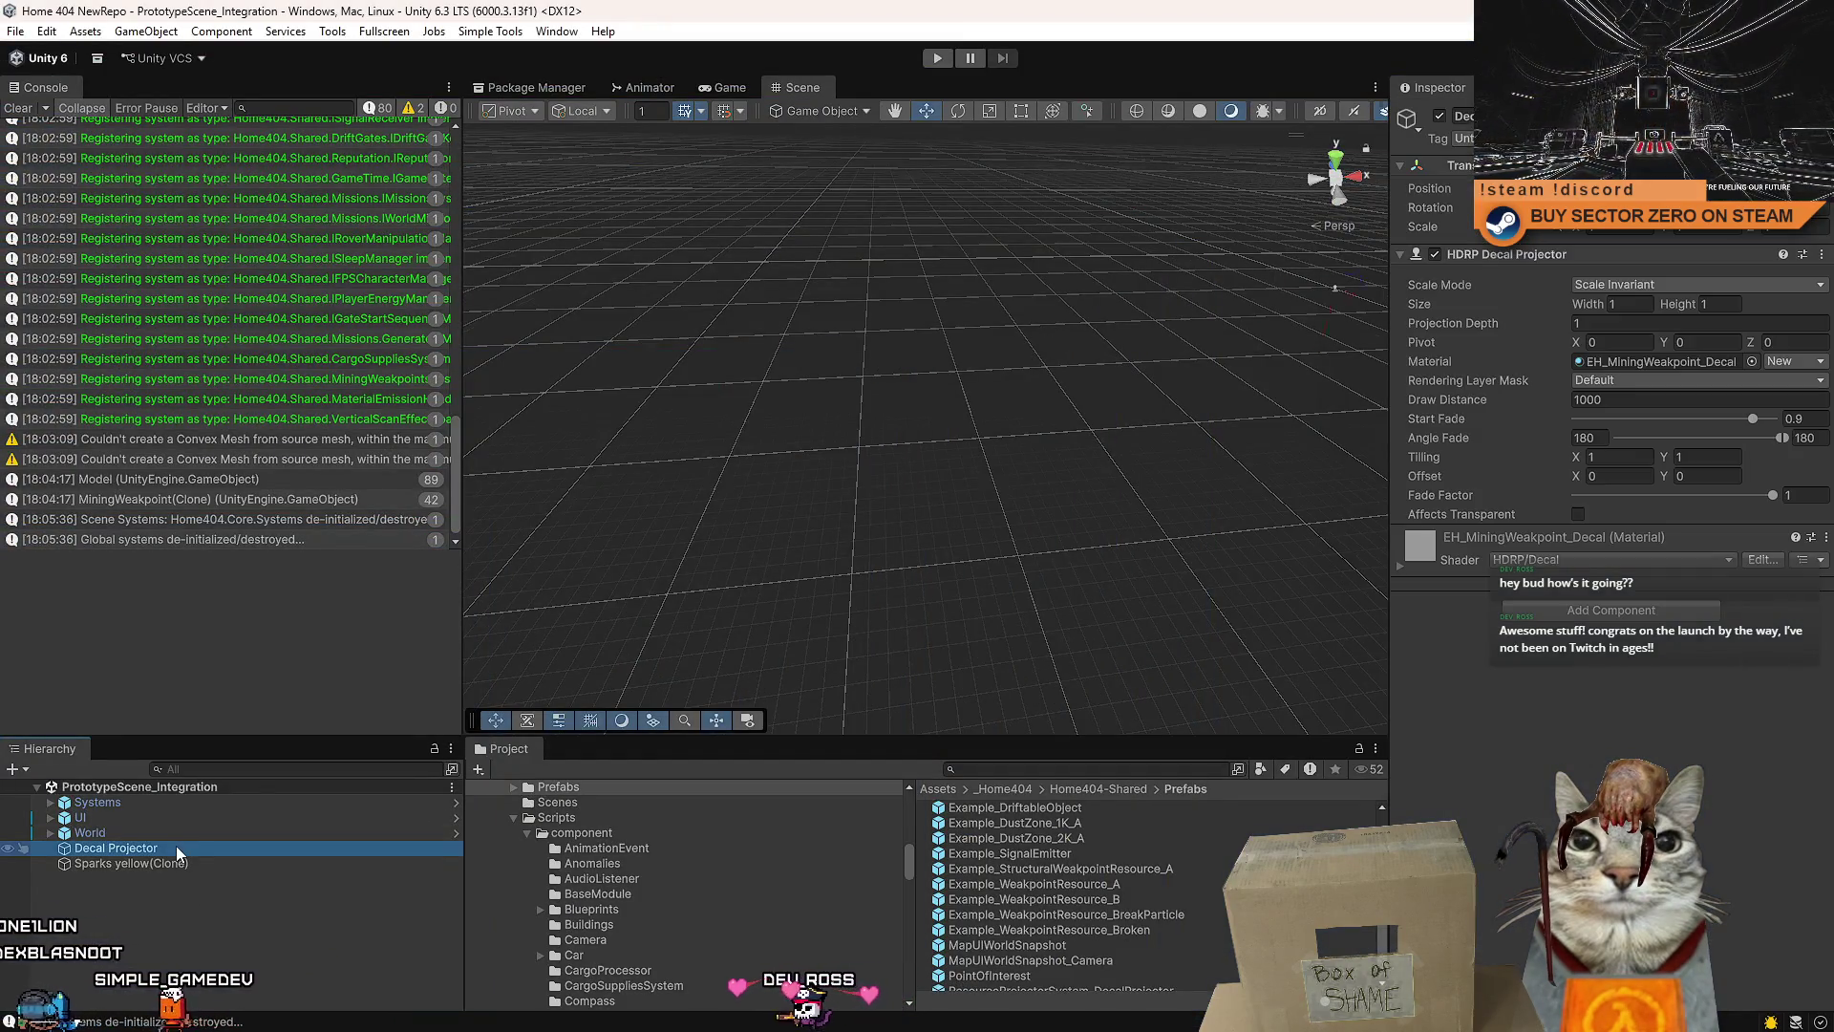
- Move Decal Projector under World and rename Sparks yellow(Clone) to LaserParticles
mouse_move(665, 625)
mouse_down()
mouse_move(741, 458)
mouse_move(704, 459)
mouse_move(1035, 471)
mouse_move(925, 413)
mouse_move(872, 426)
mouse_move(1051, 449)
mouse_up()
drag(180, 829, 182, 831)
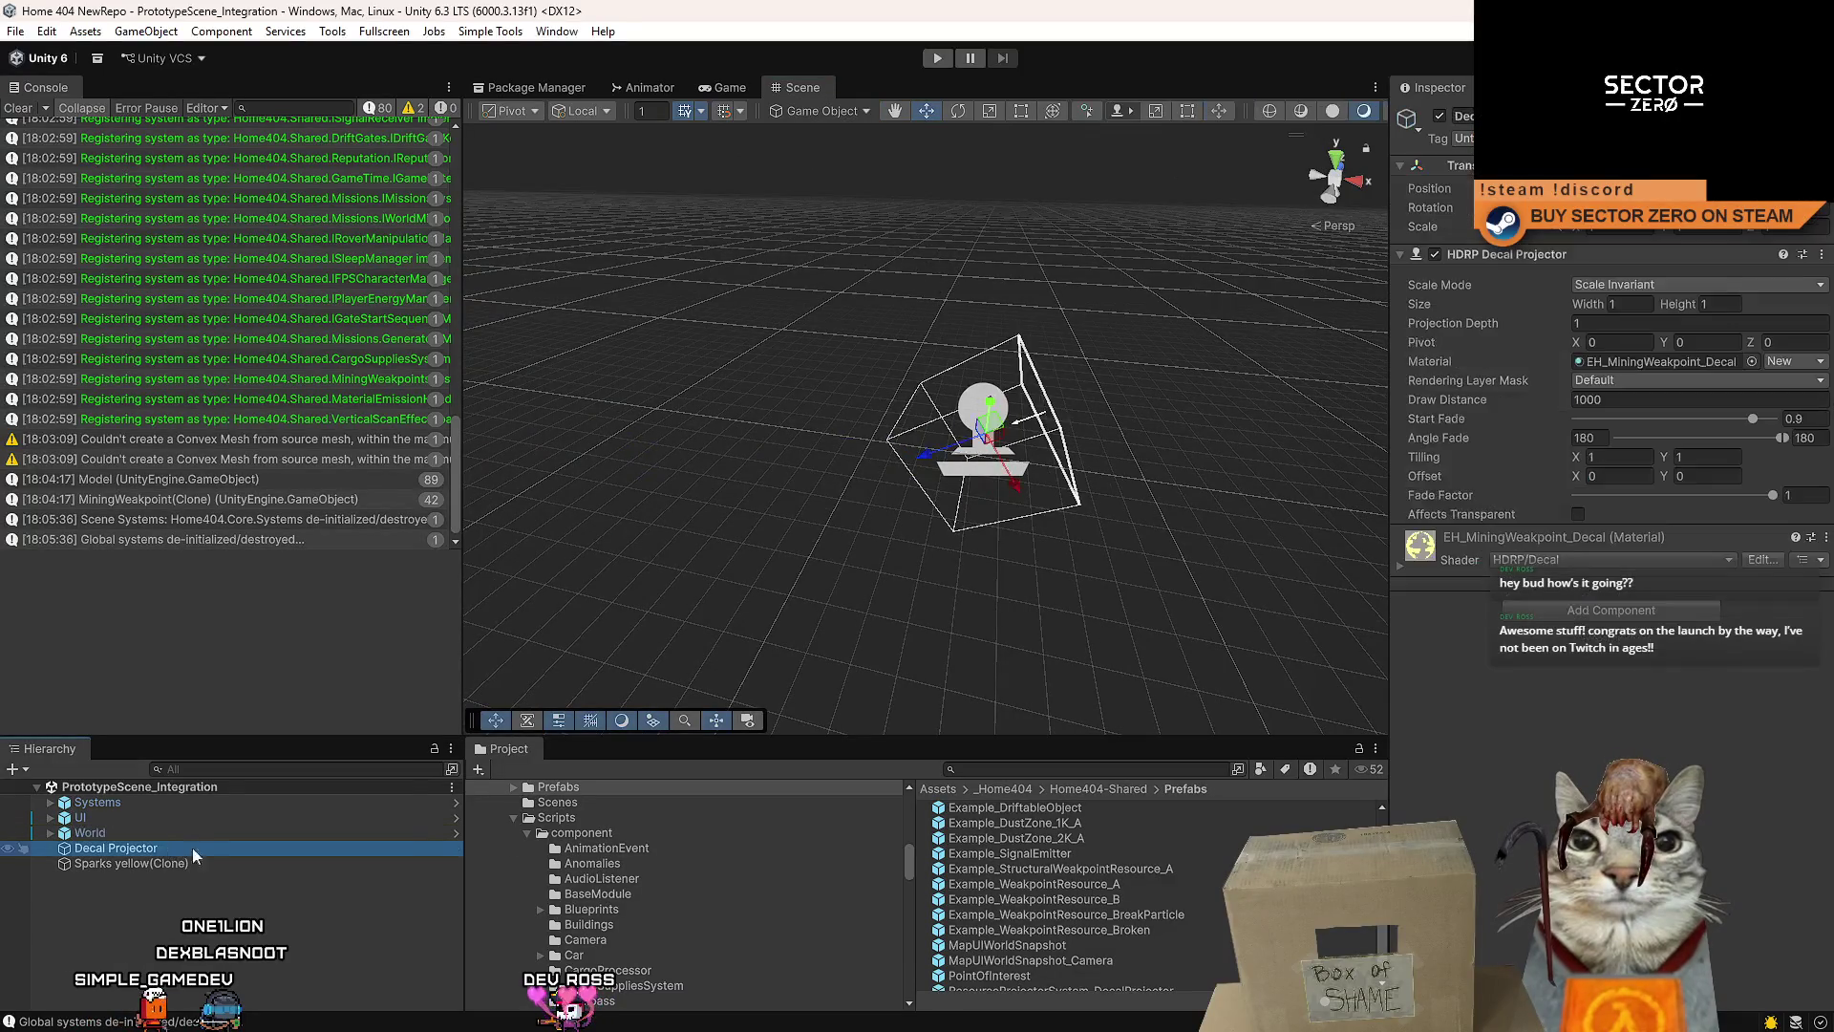
click(191, 849)
double_click(216, 846)
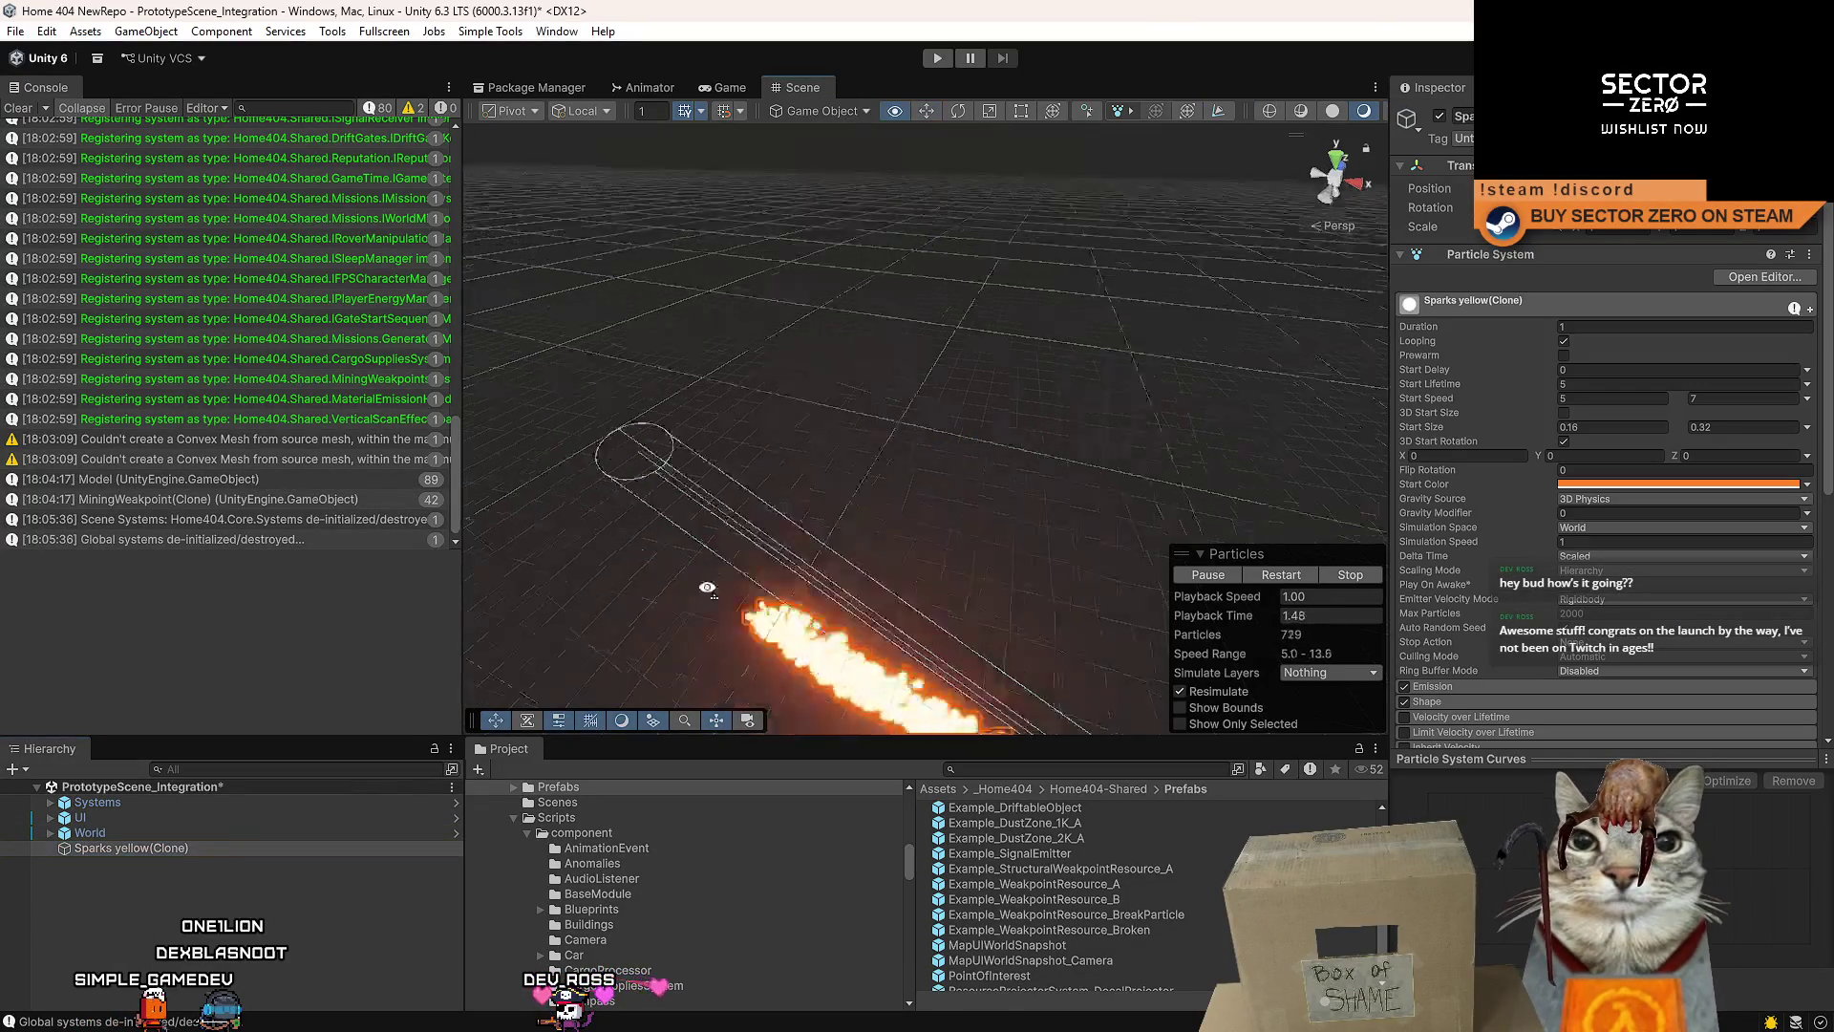
click(219, 846)
key(F2)
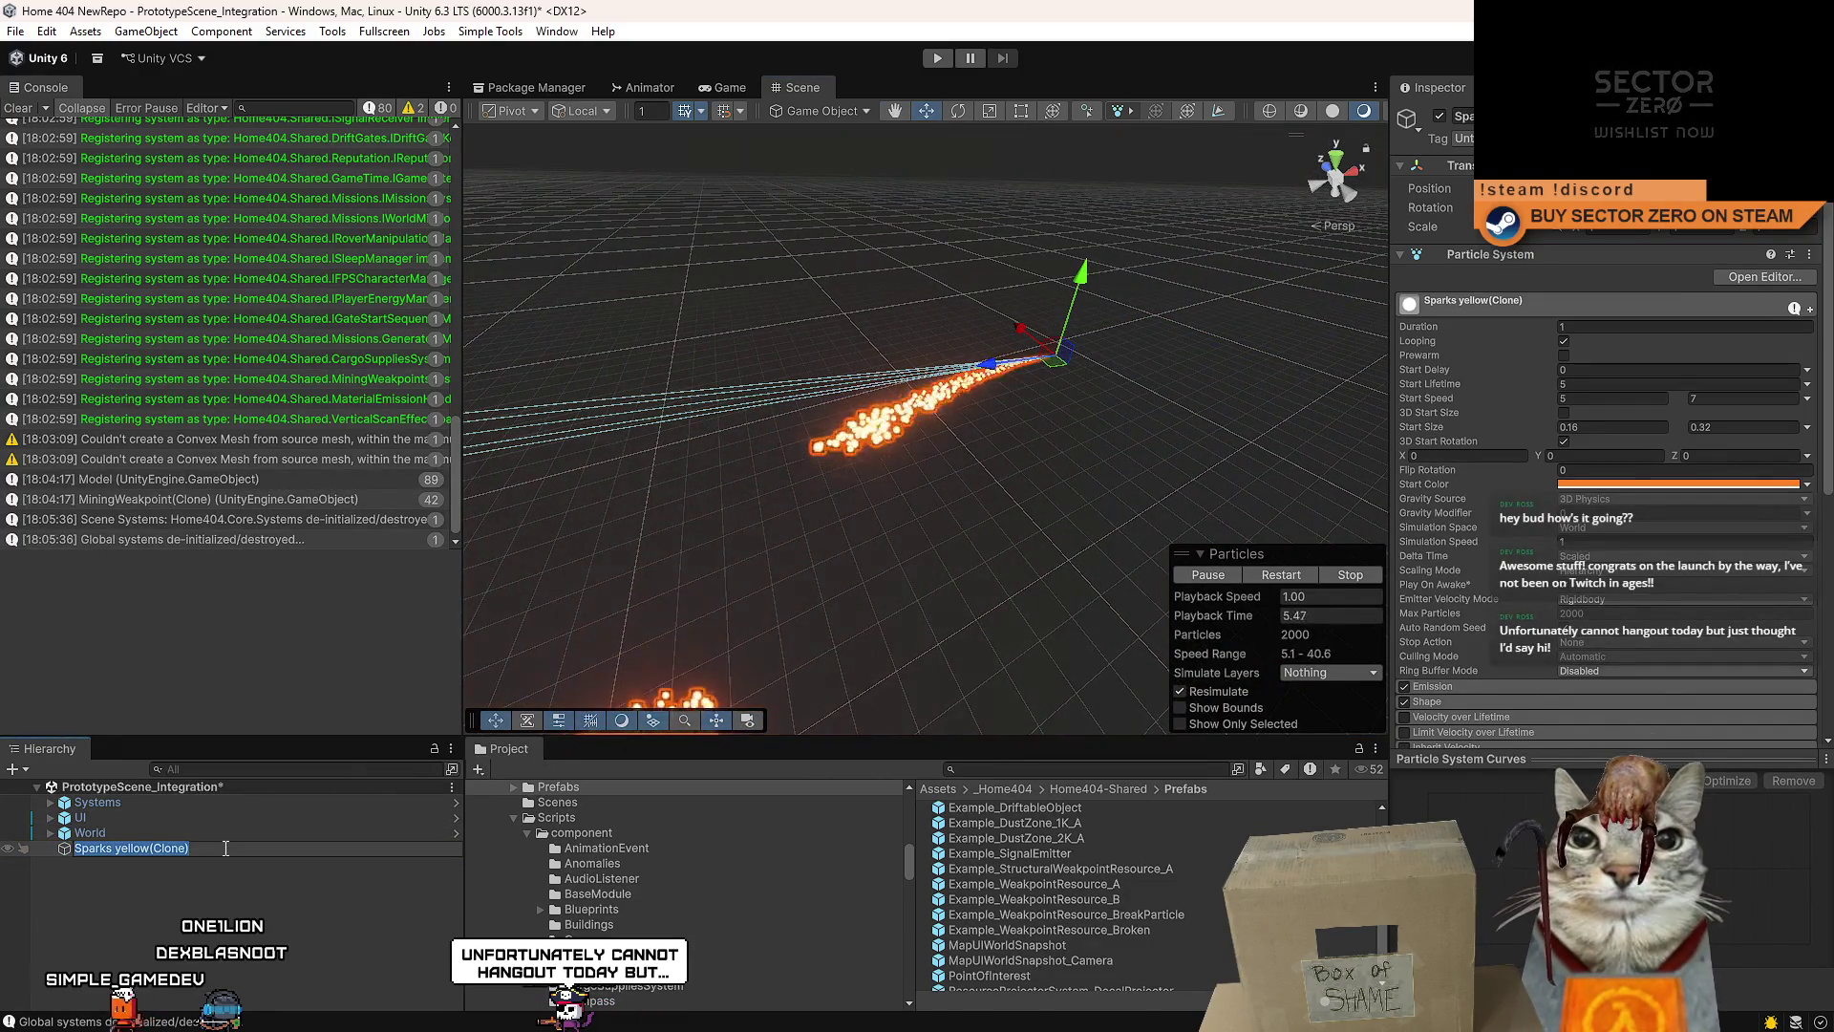
text(LaserPartic)
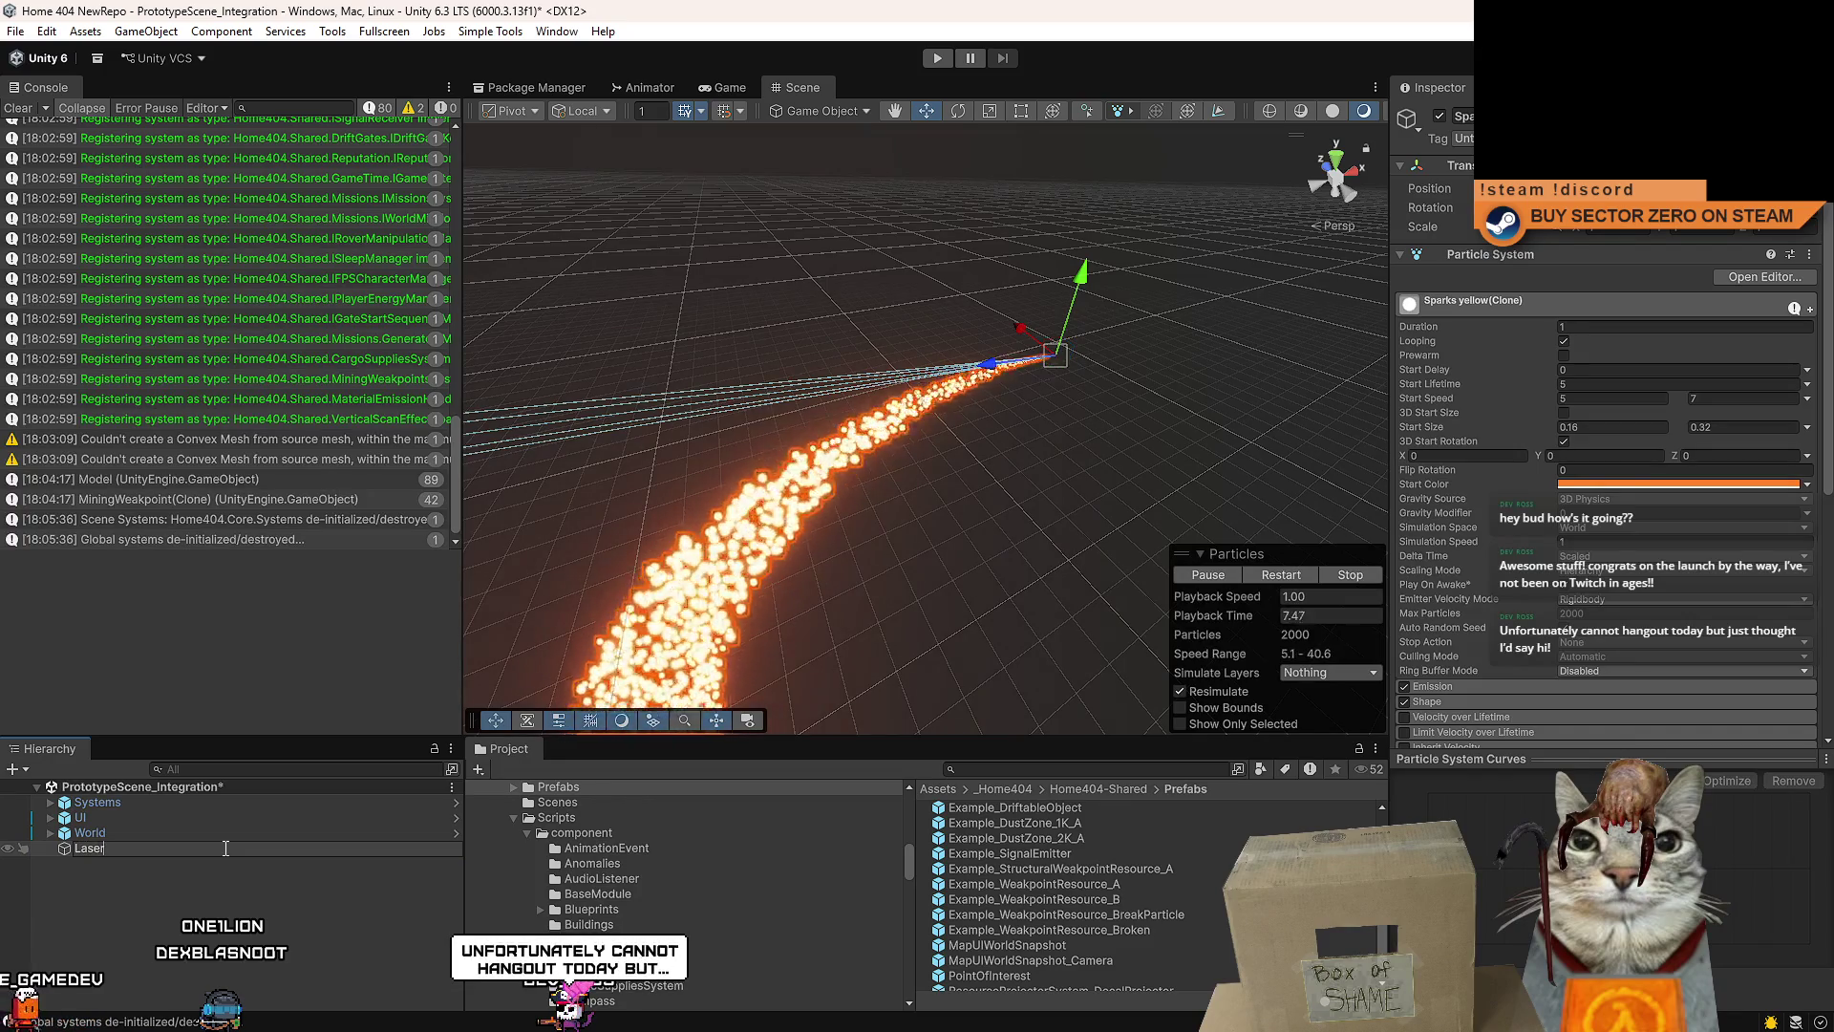
text(les)
key(Return)
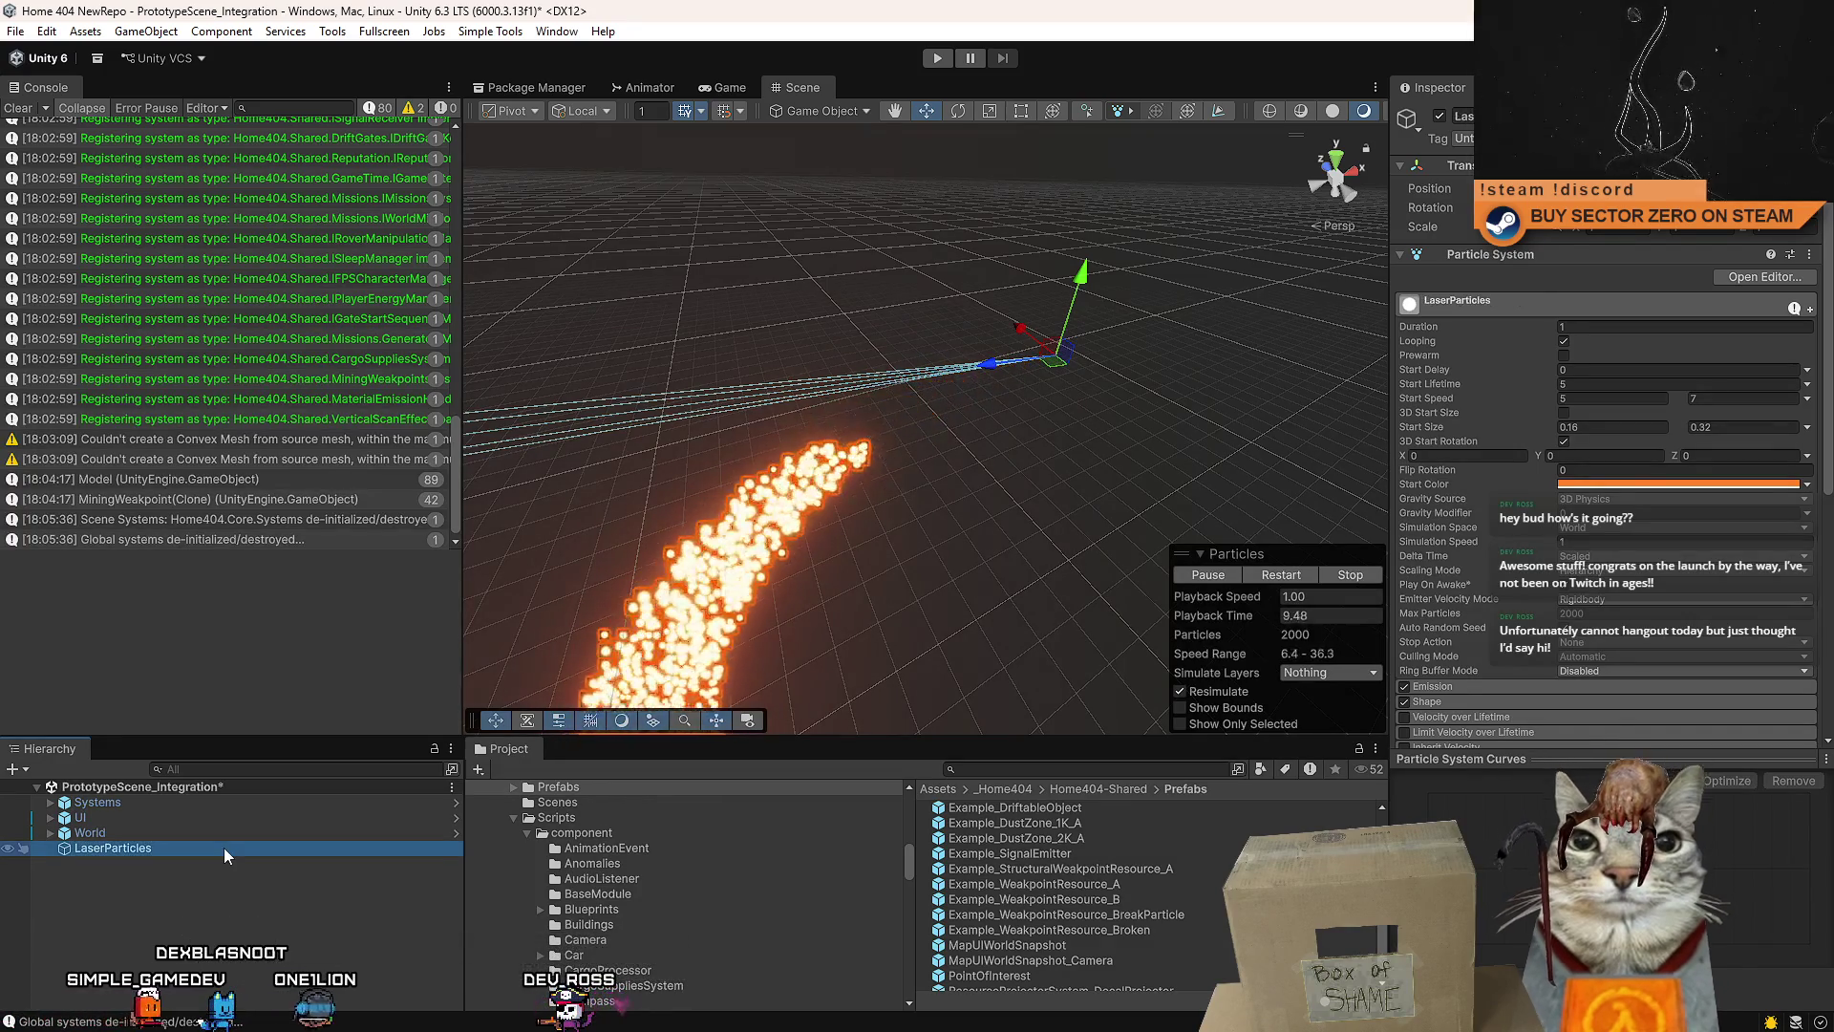
- Navigate the Project browser to Home404-Shared and open its Prefabs folder
scroll(1162, 883, up, 5)
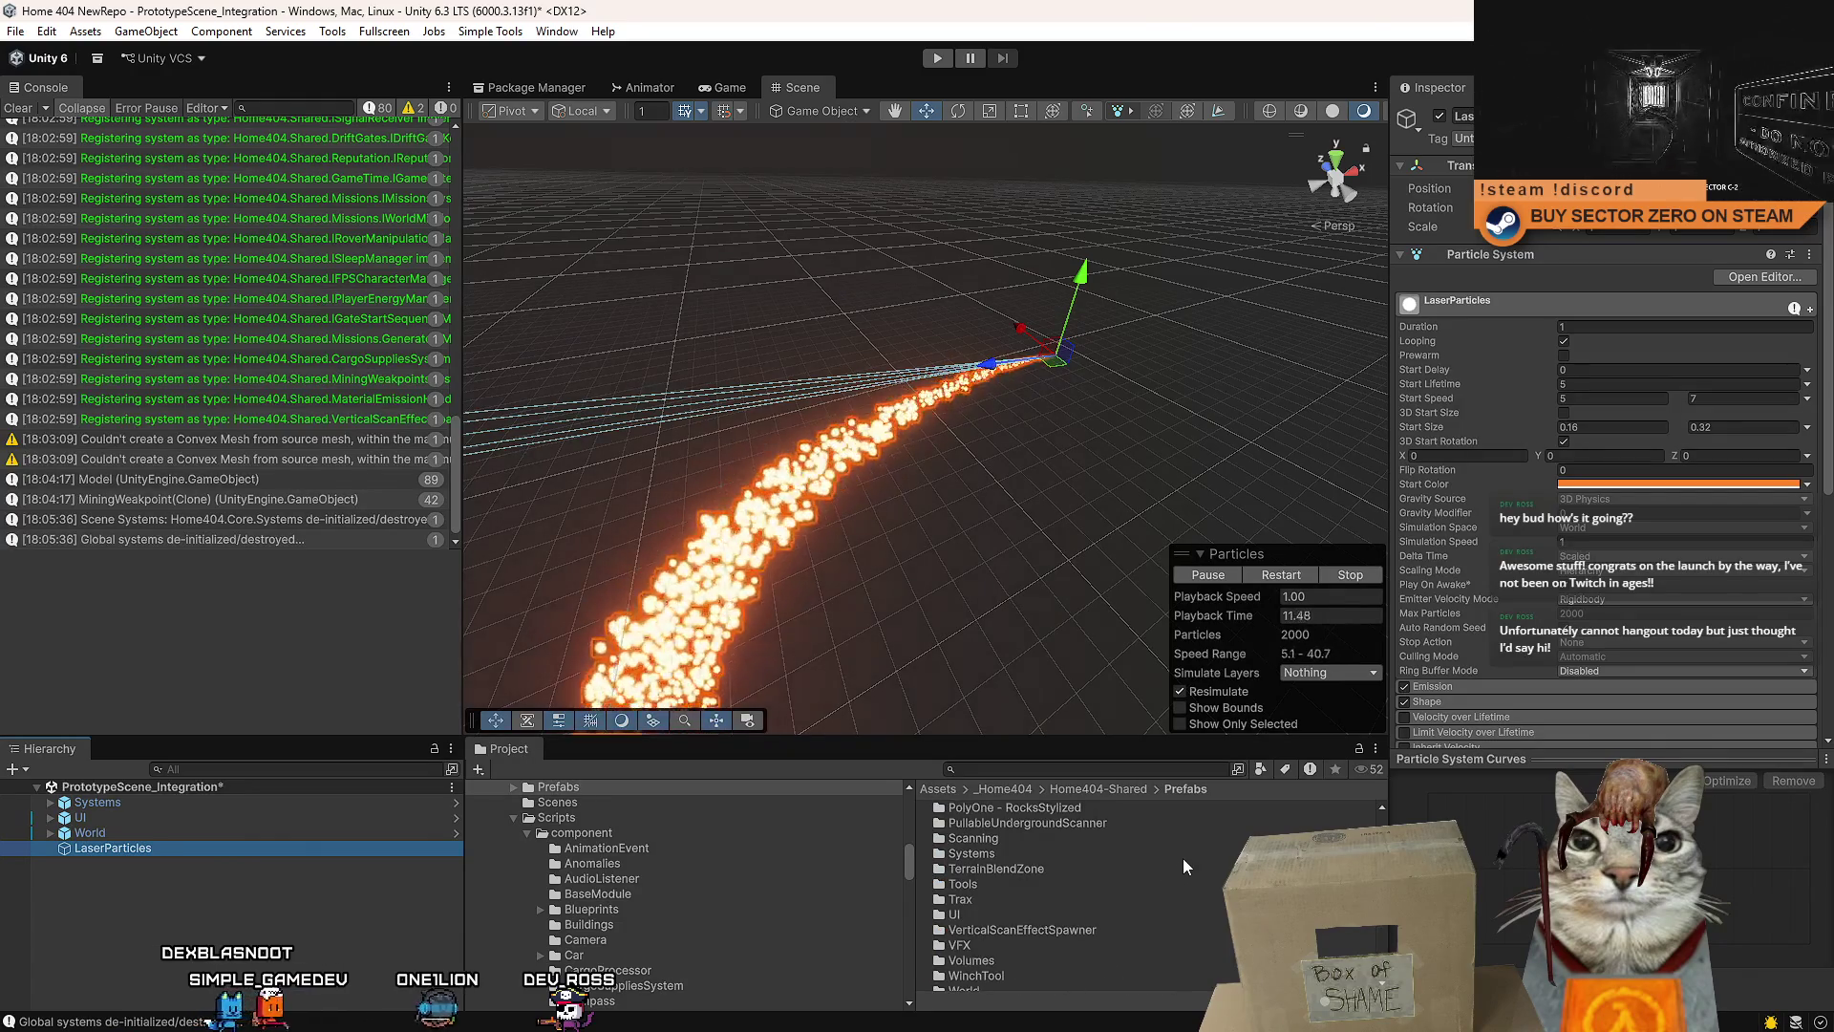
click(1124, 793)
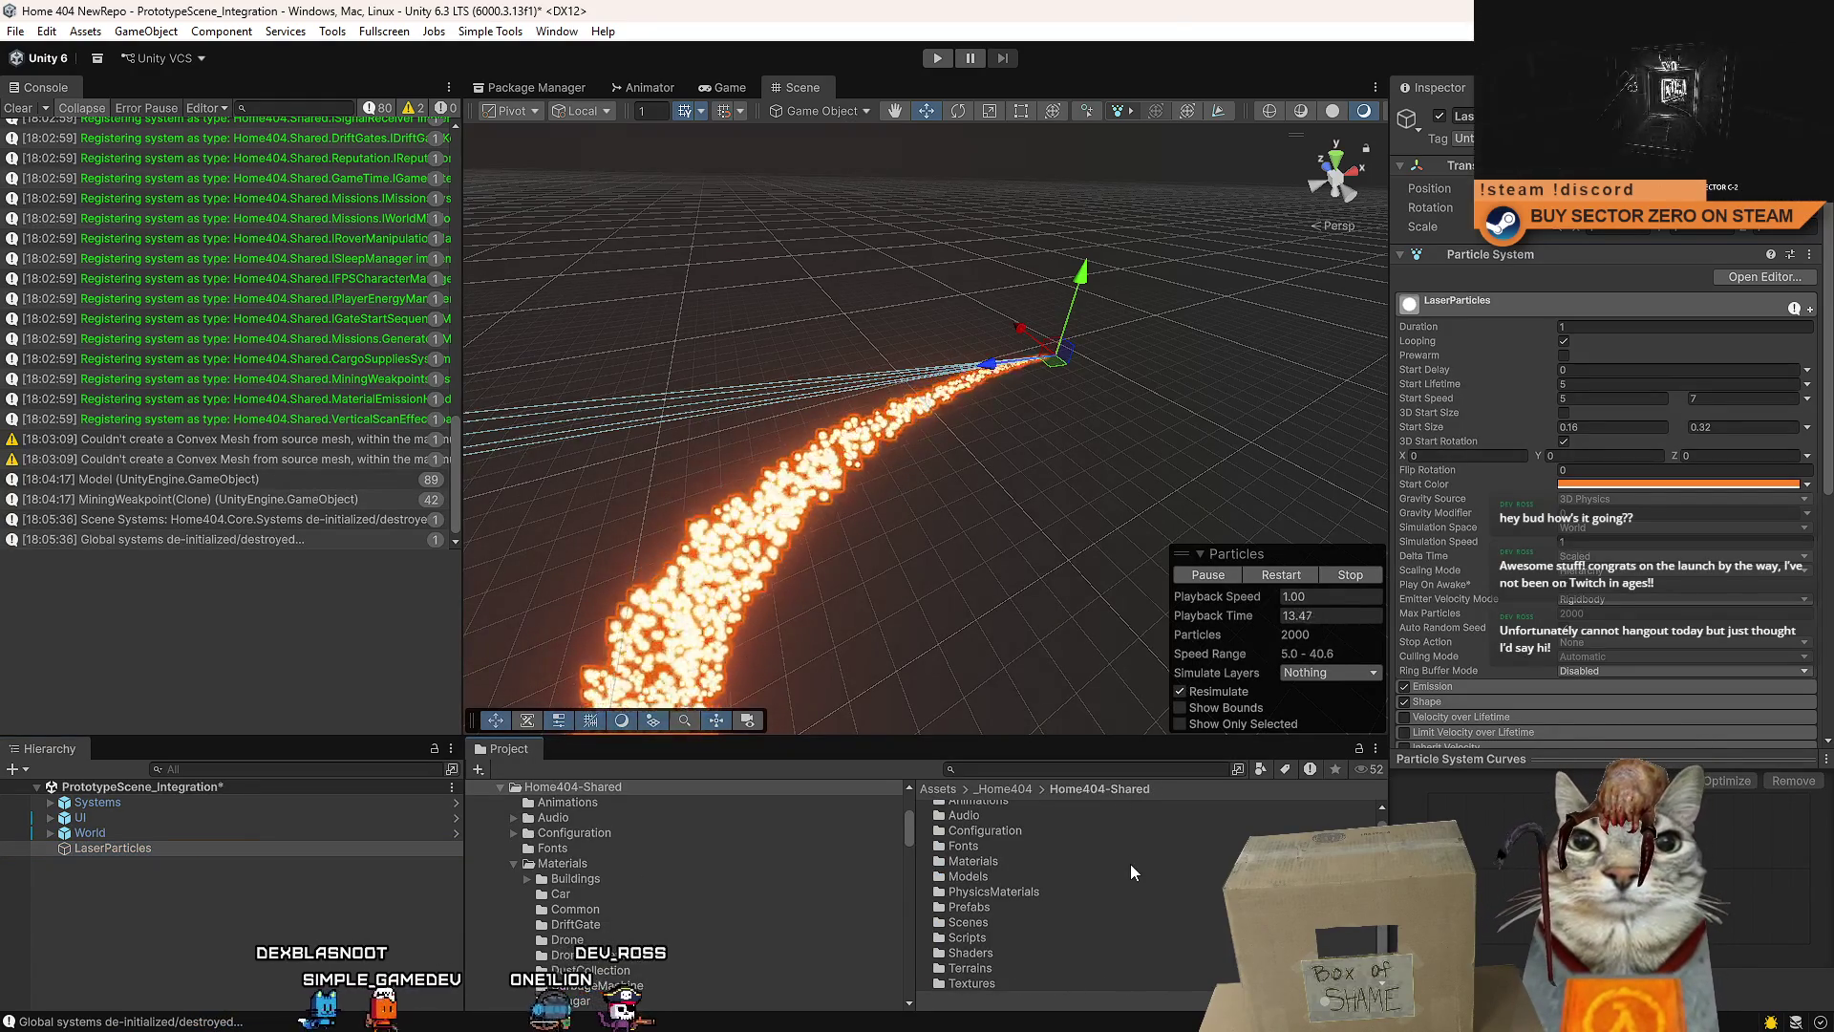
scroll(1131, 864, up, 1)
double_click(969, 914)
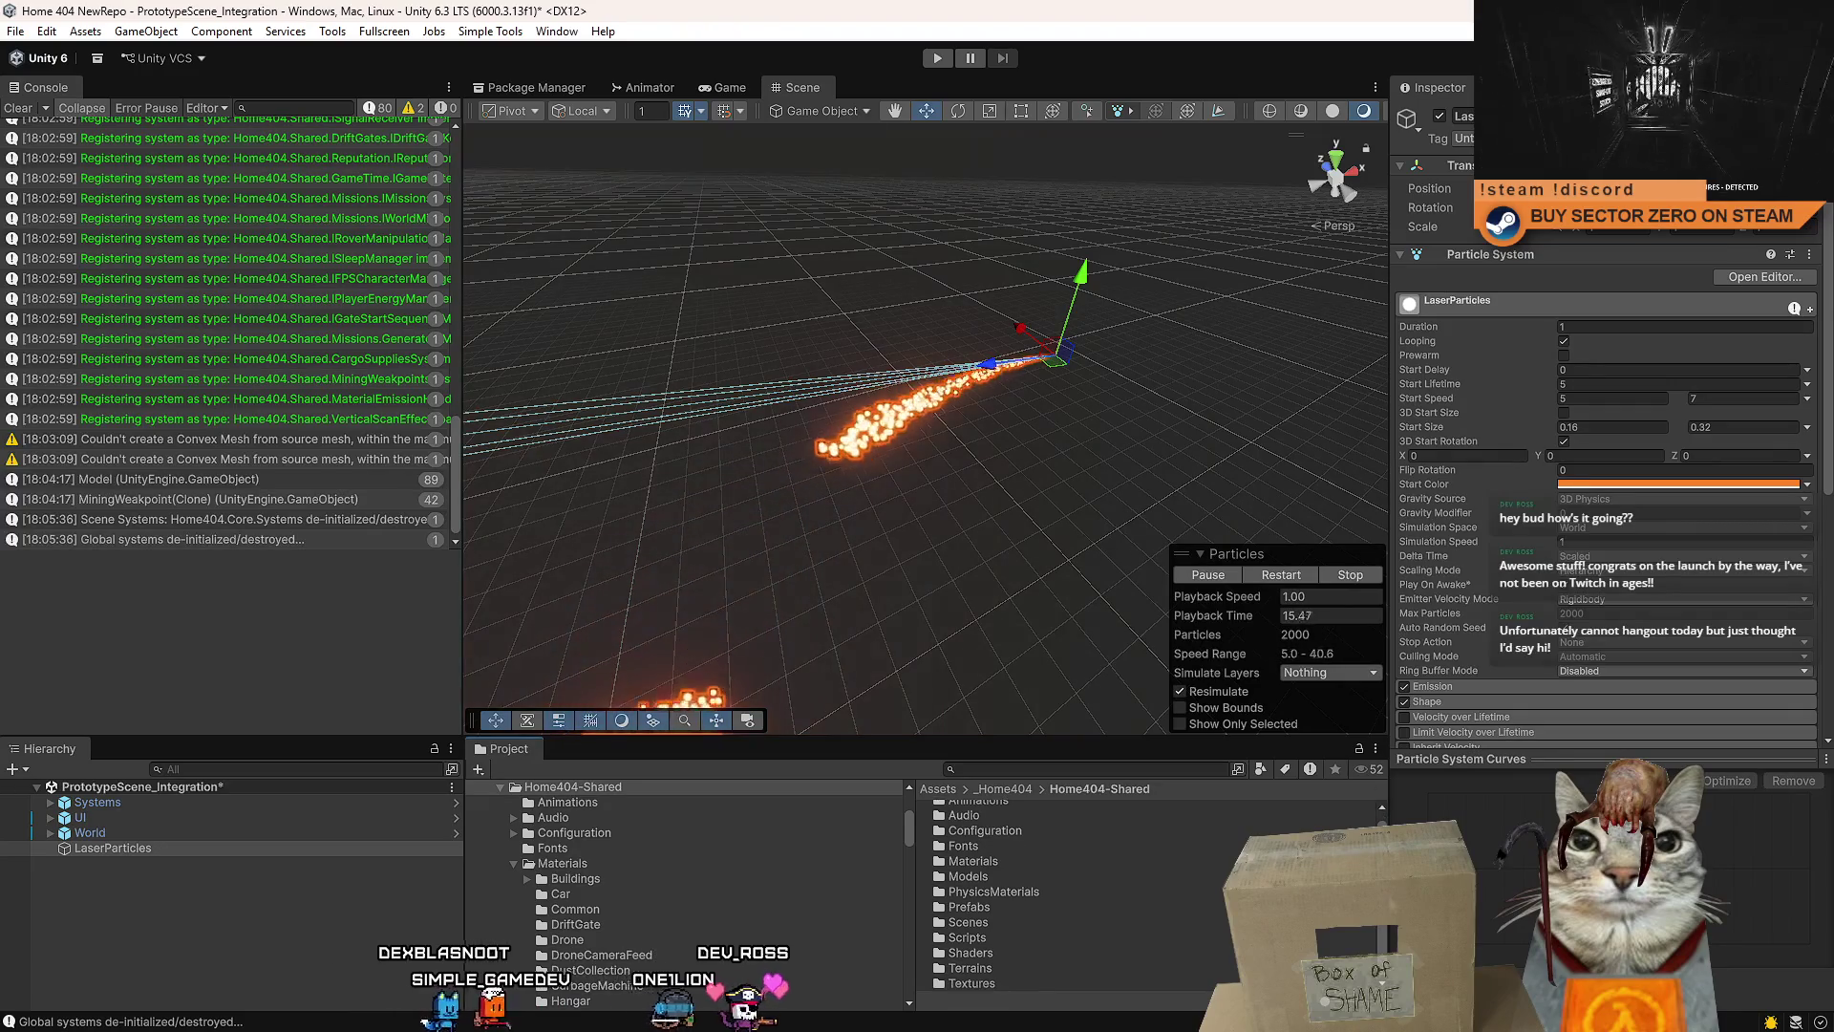
scroll(1010, 907, down, 5)
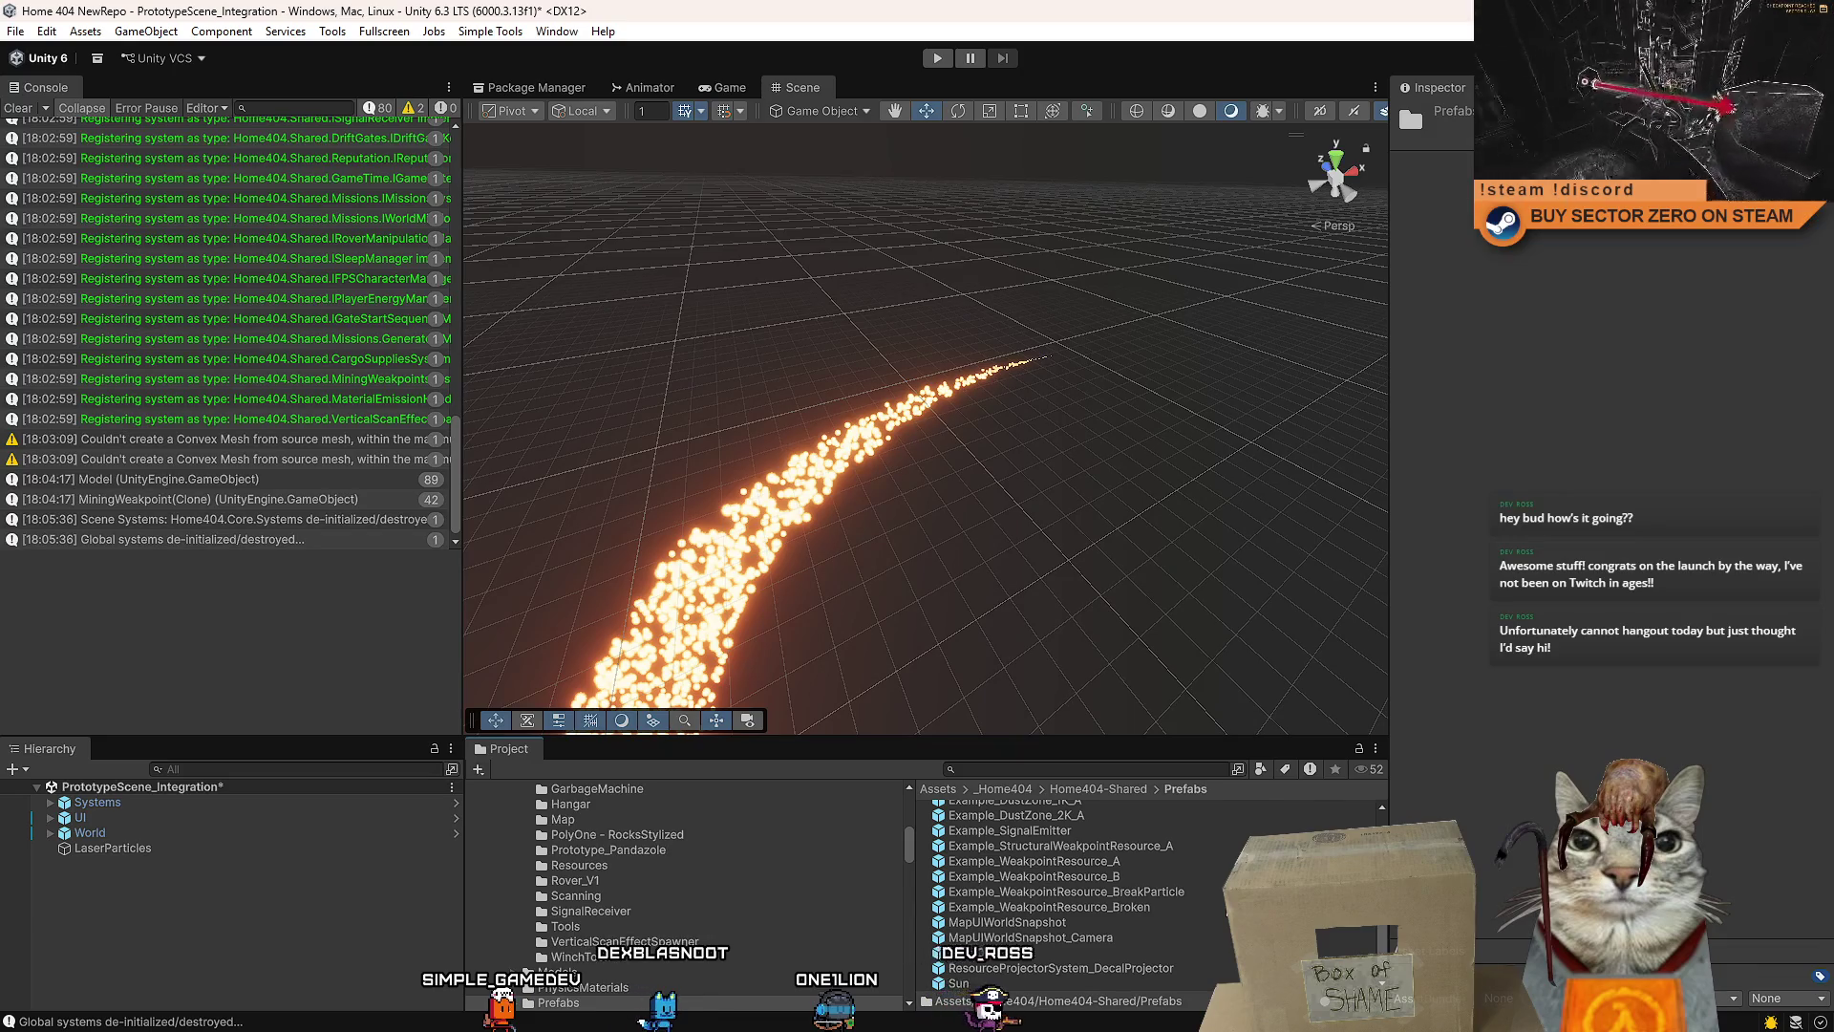
- Rename the emitter Example_LaserParticles and drag it into Prefabs as a prefab asset
scroll(1011, 908, up, 3)
click(196, 848)
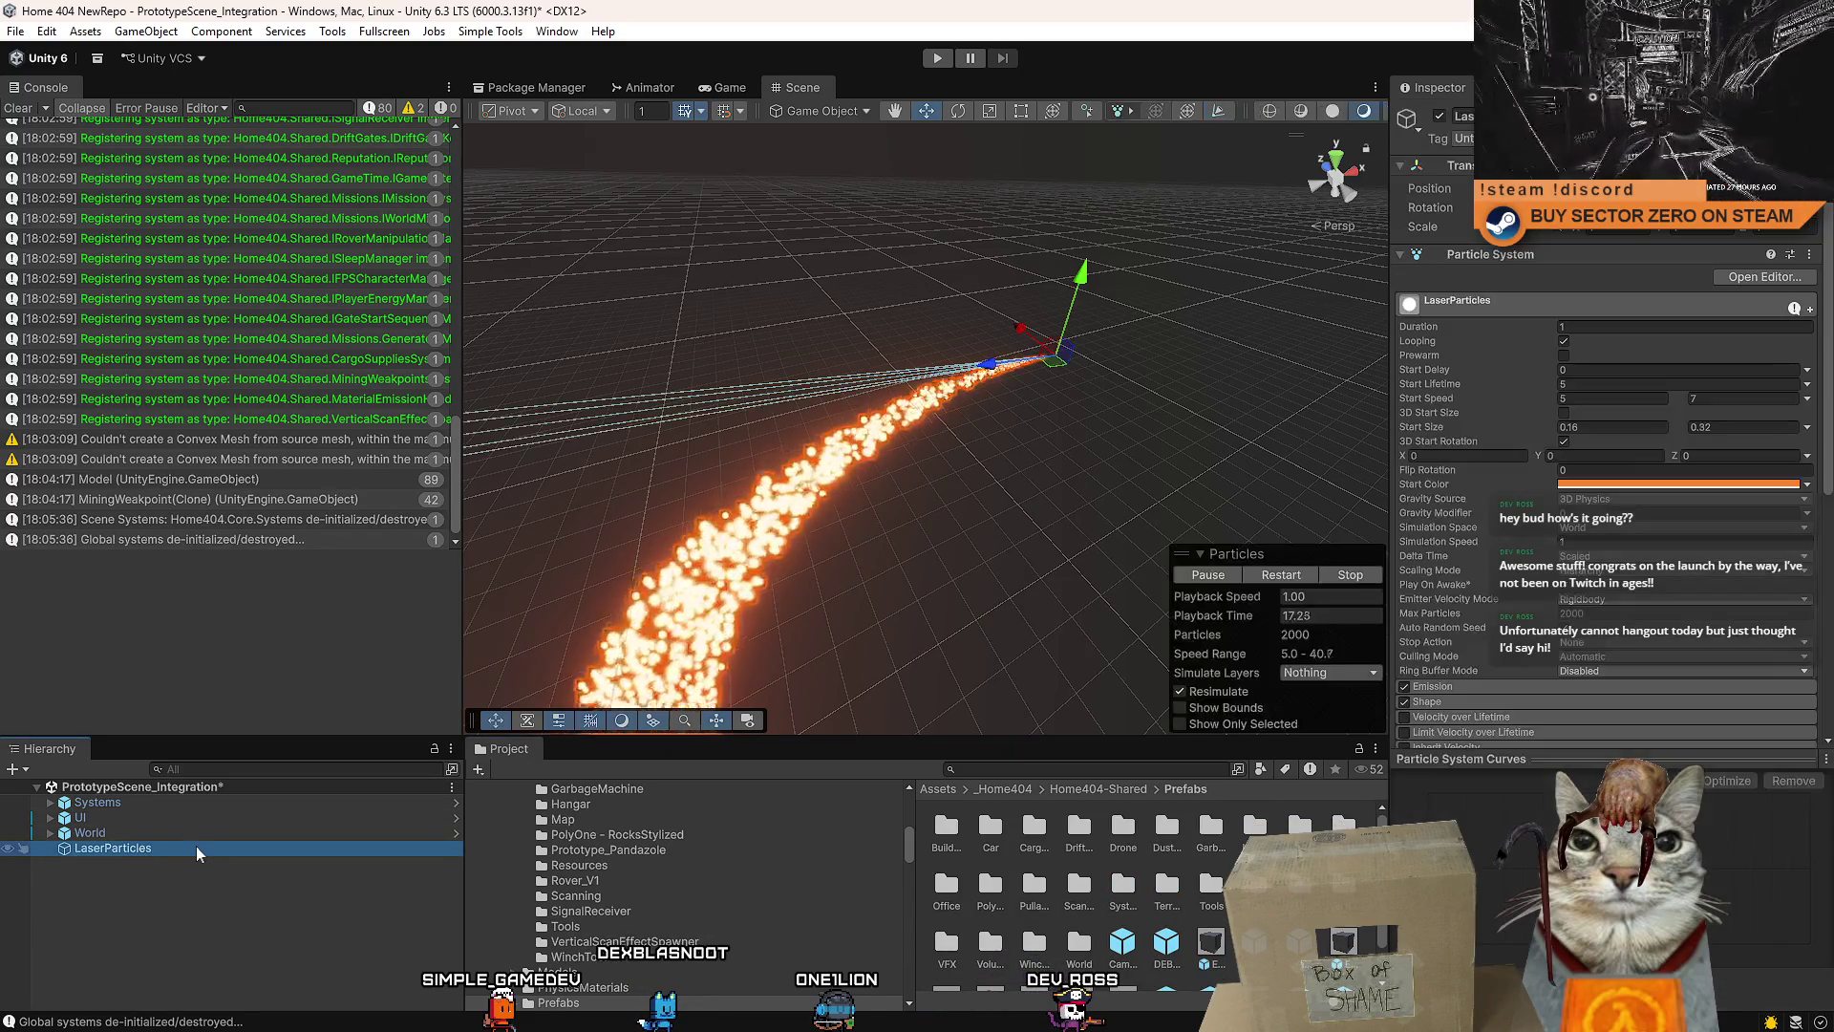
scroll(1063, 885, down, 1)
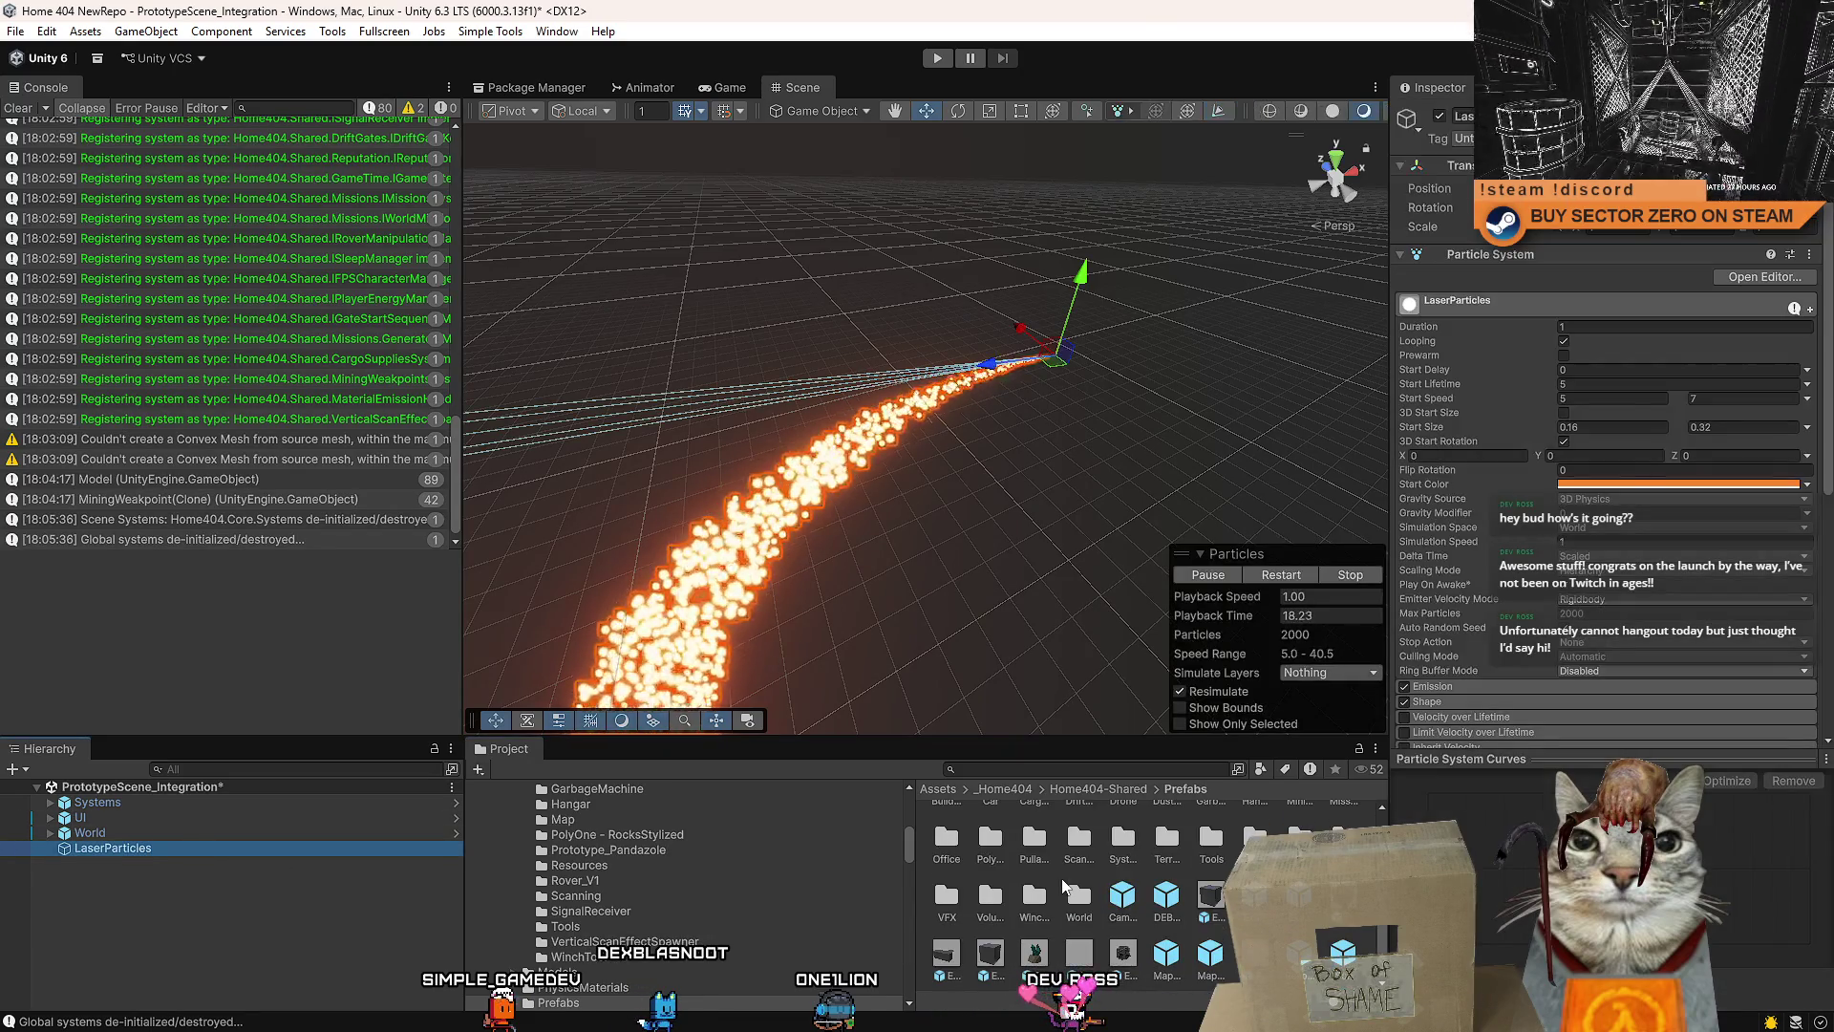
click(198, 852)
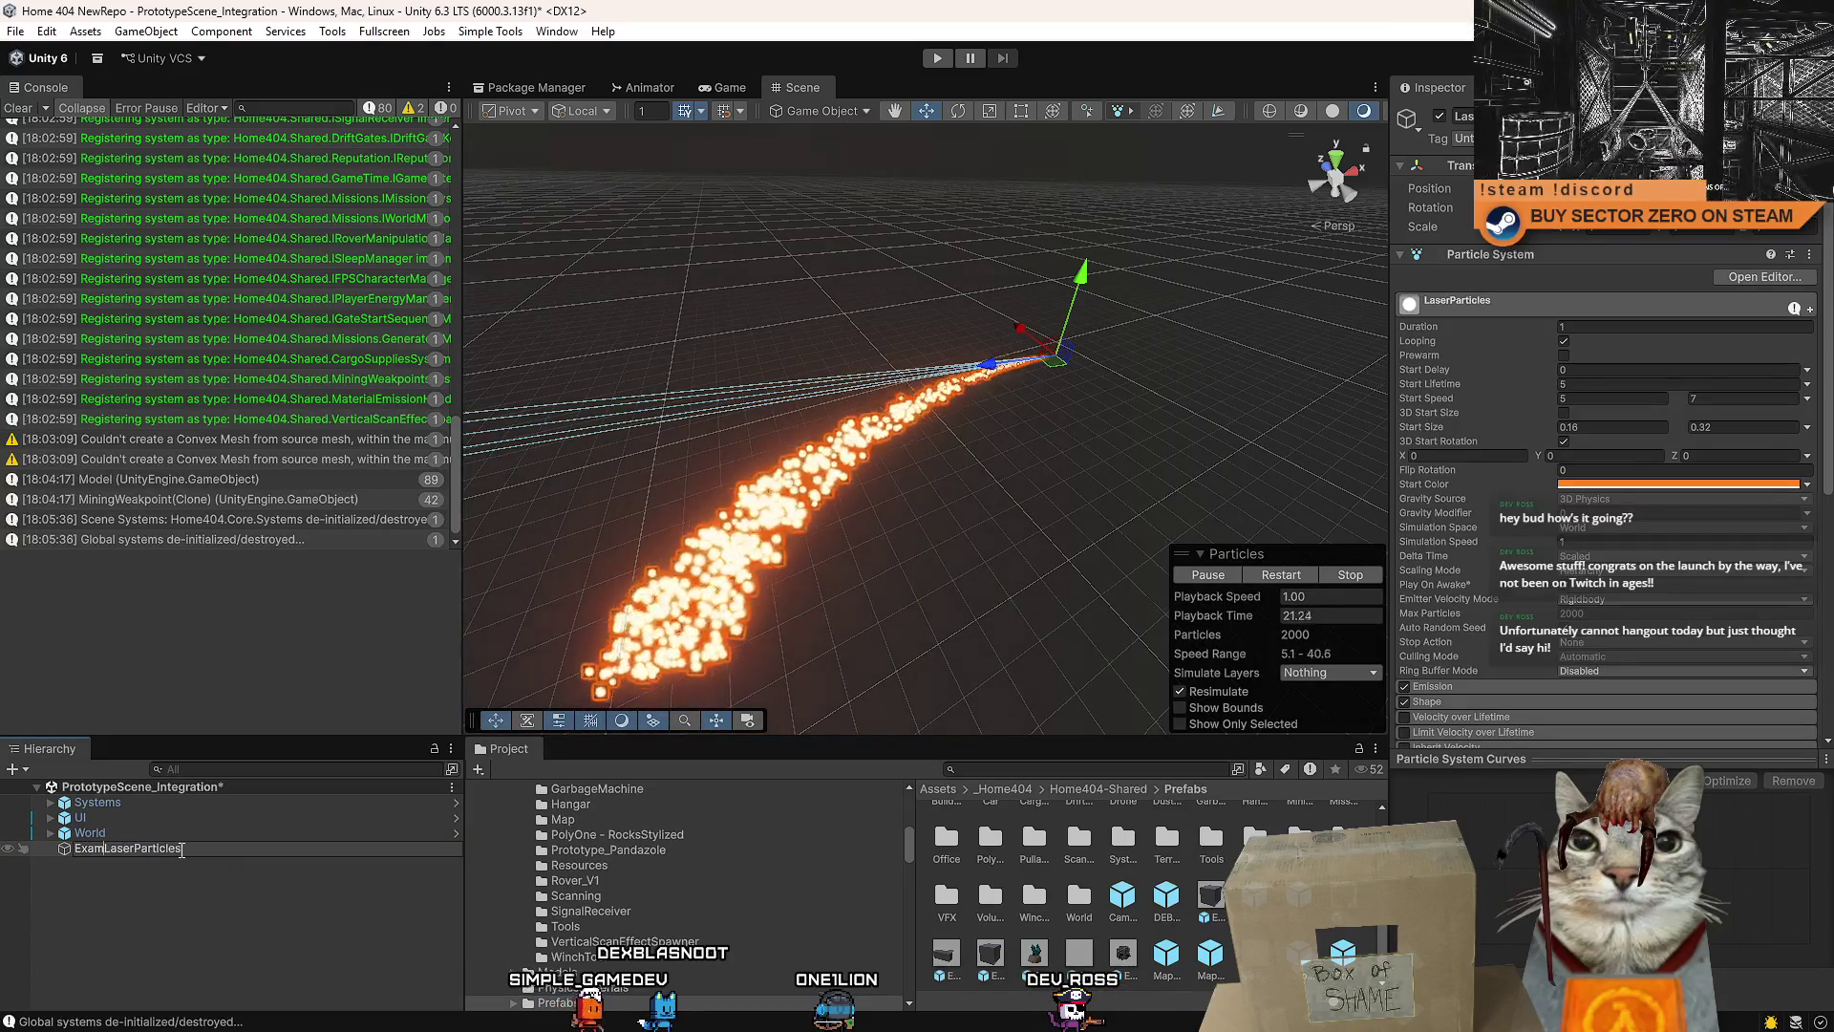
text(le_)
key(Return)
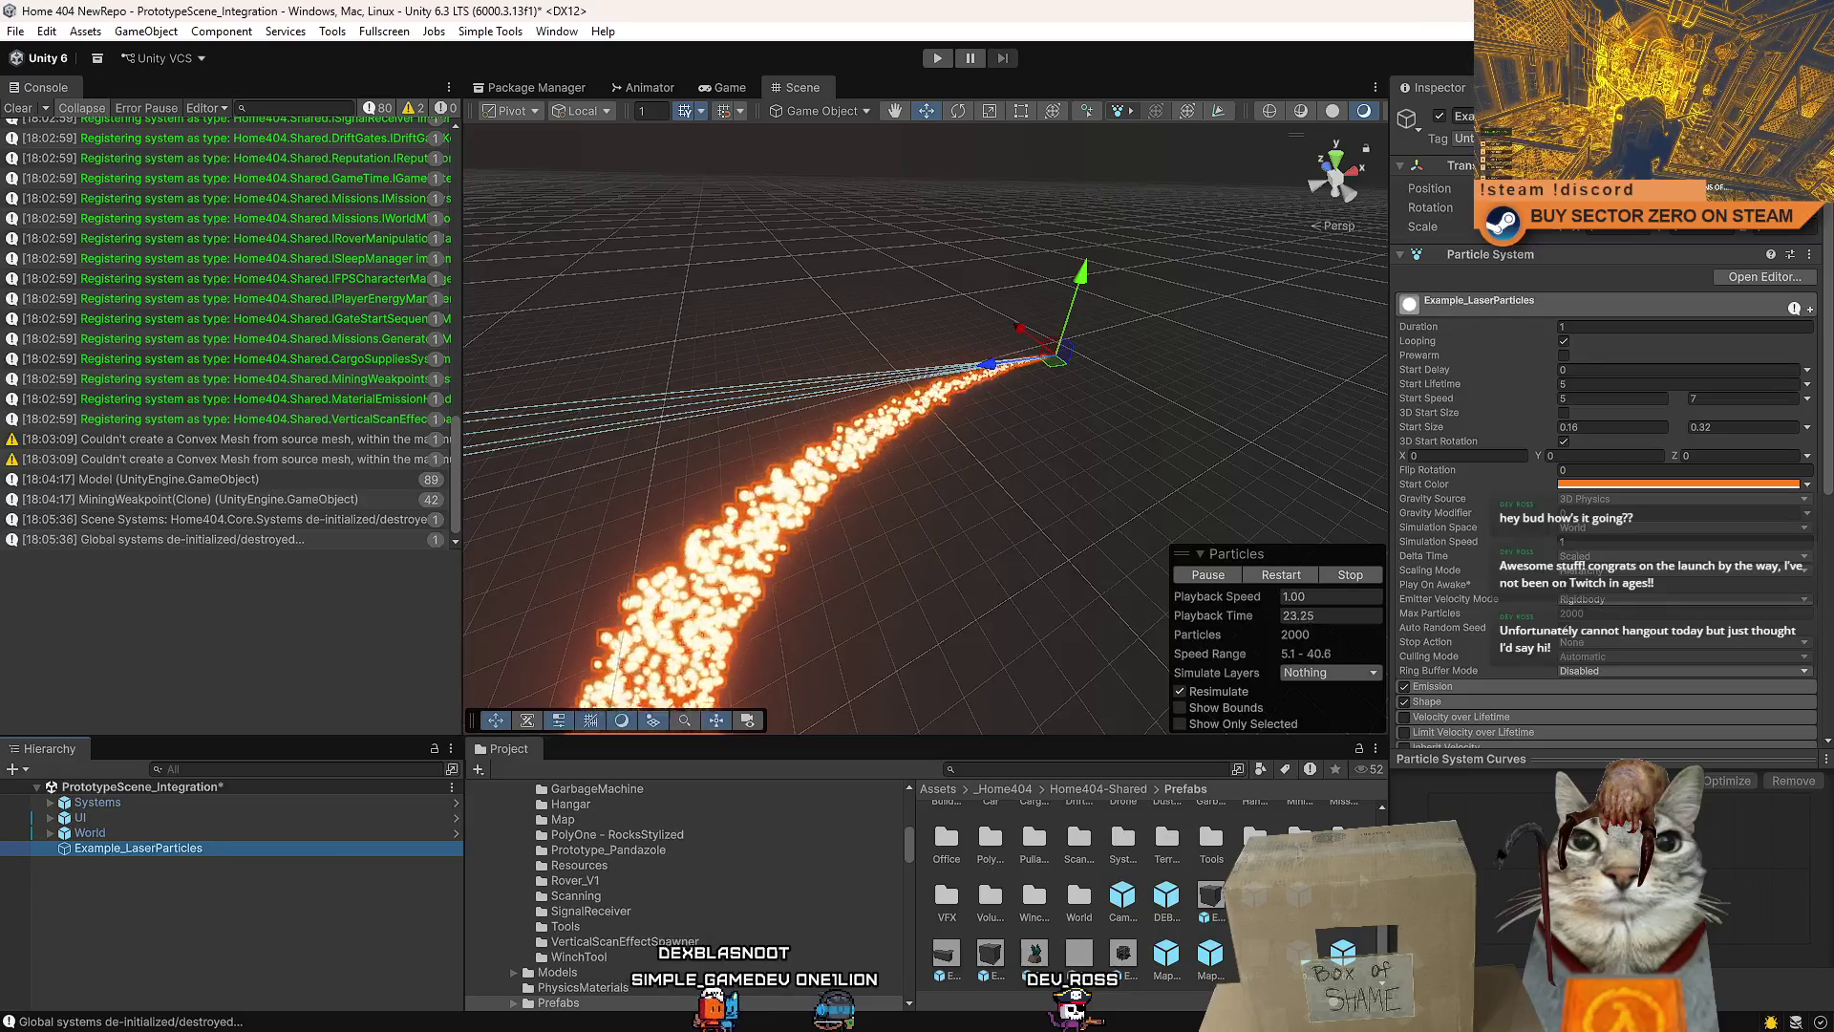
scroll(1051, 889, up, 2)
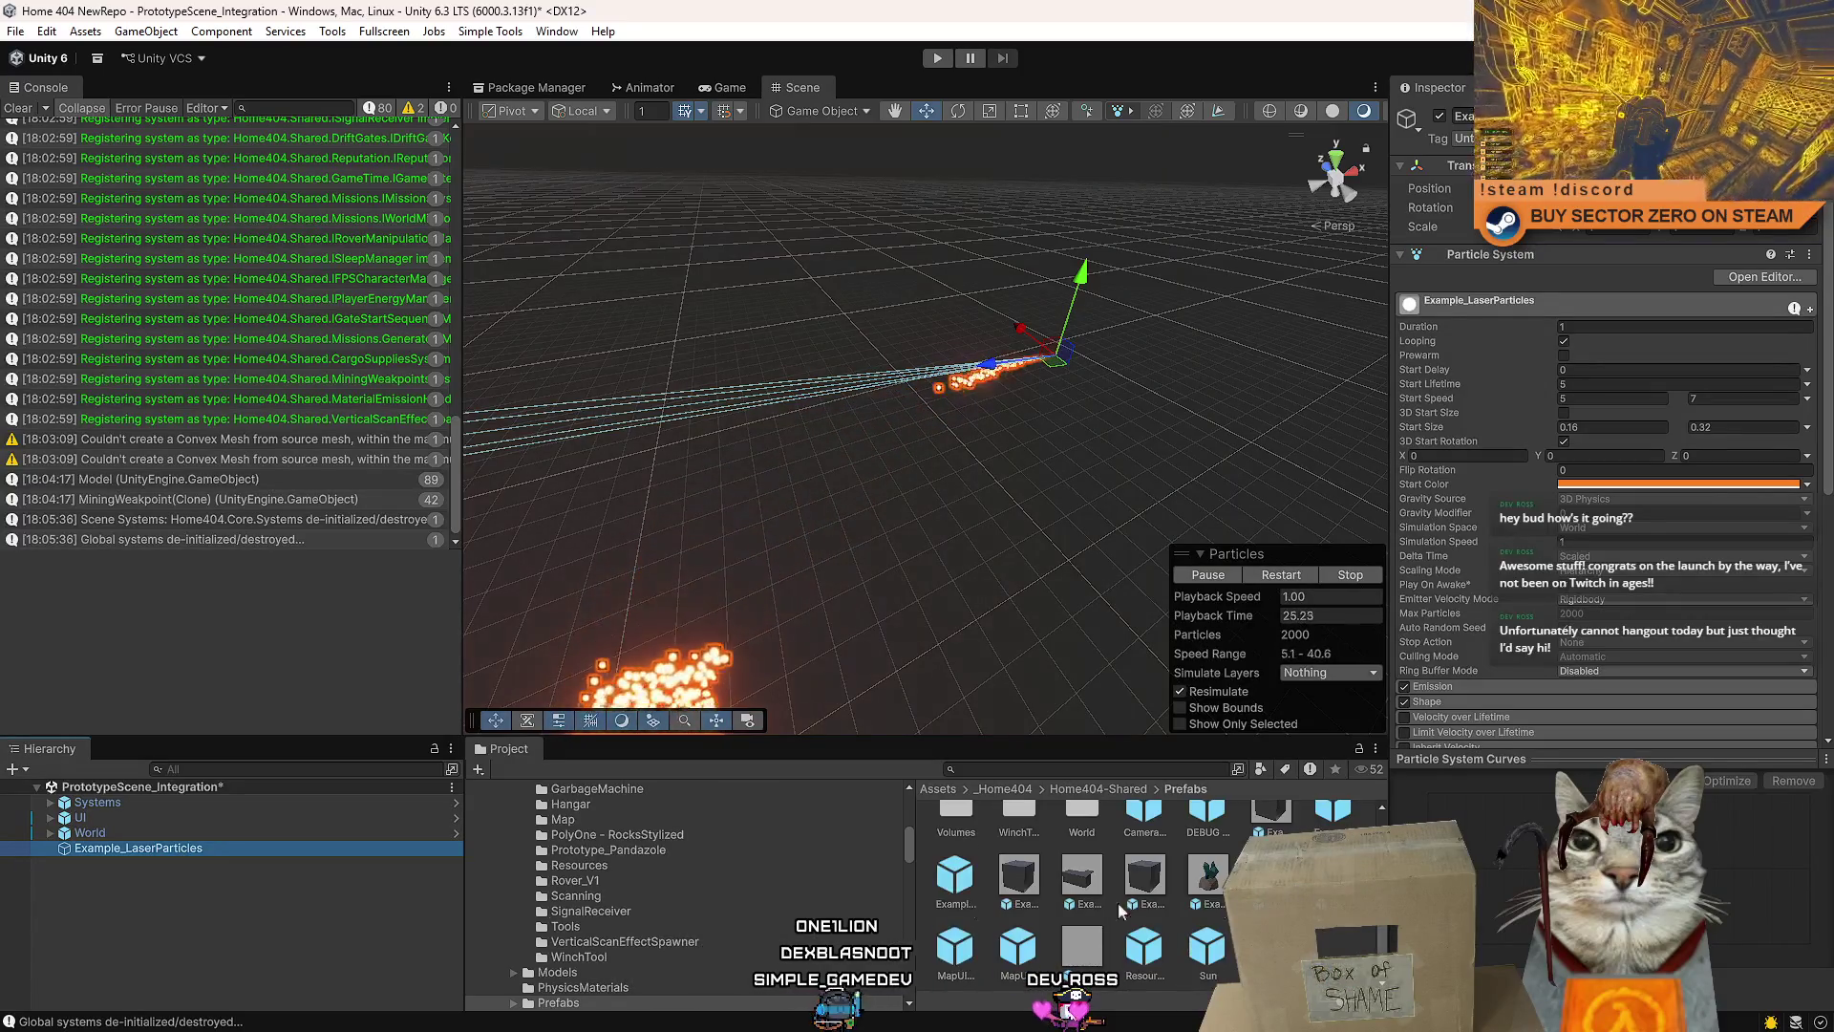
drag(146, 850, 525, 961)
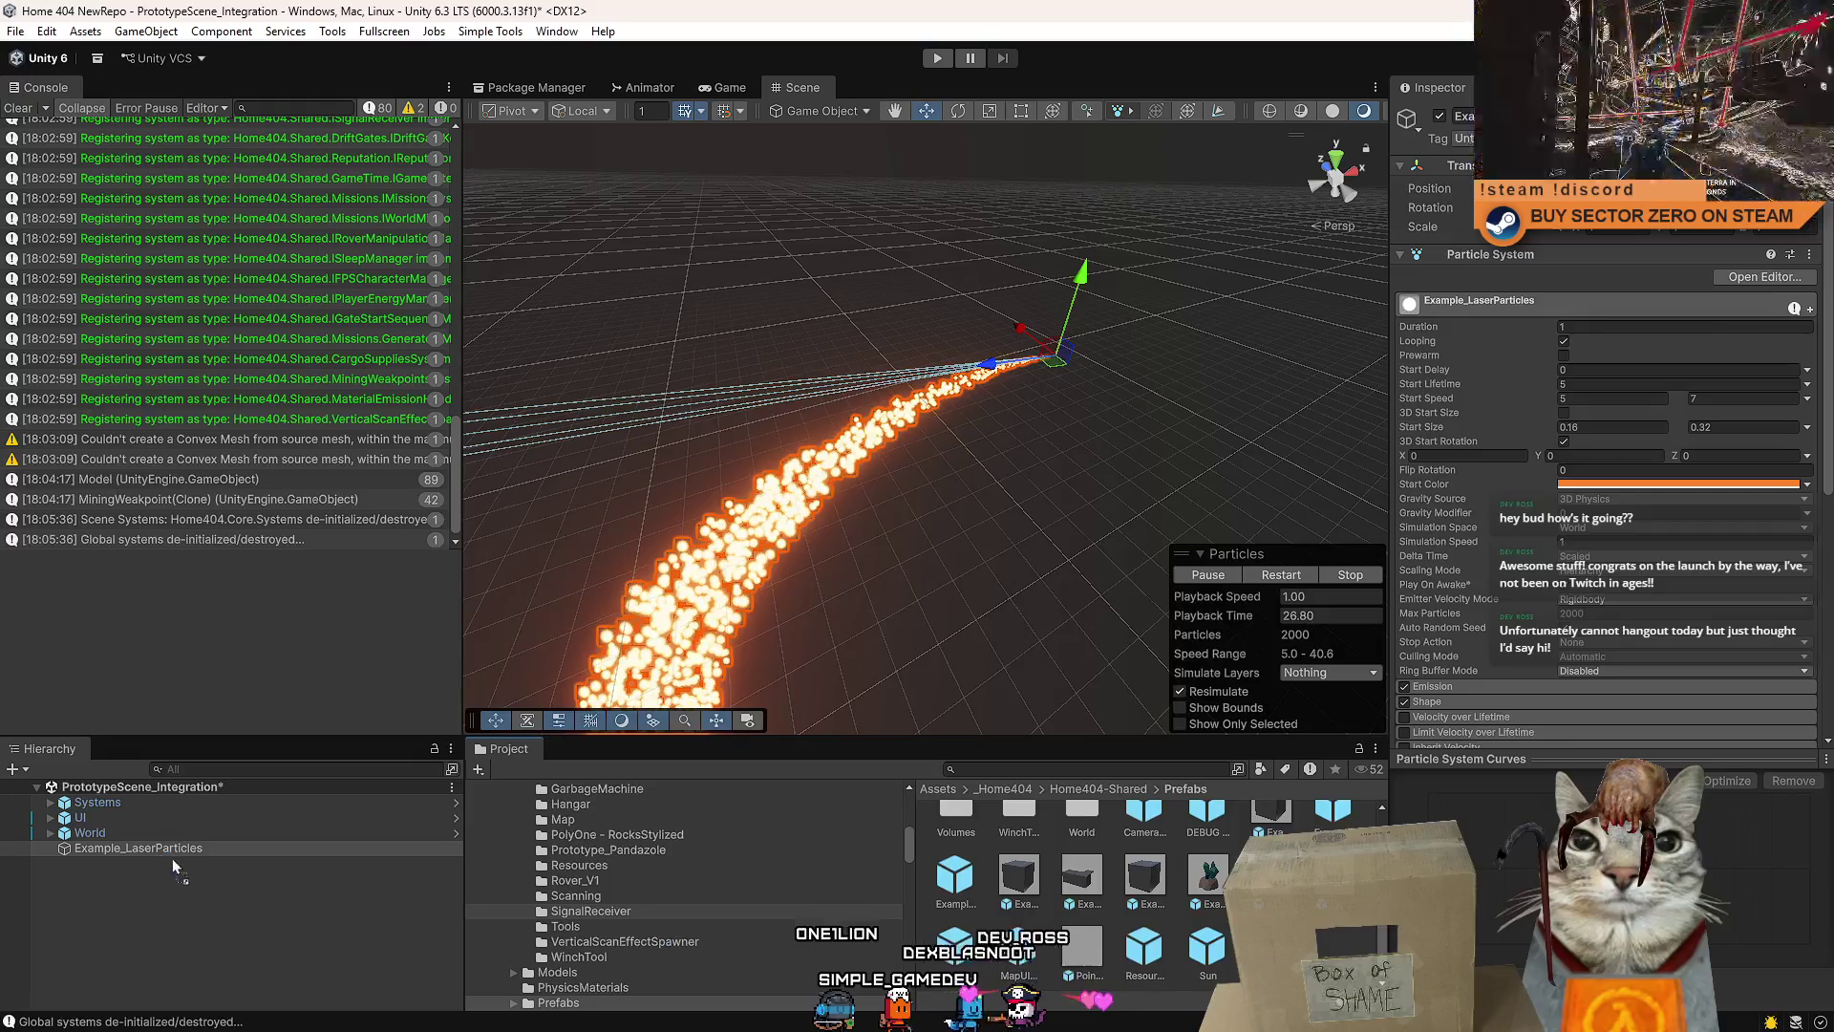
- Delete Example_LaserParticles from the scene and clear the Console log
click(154, 833)
click(145, 848)
key(Delete)
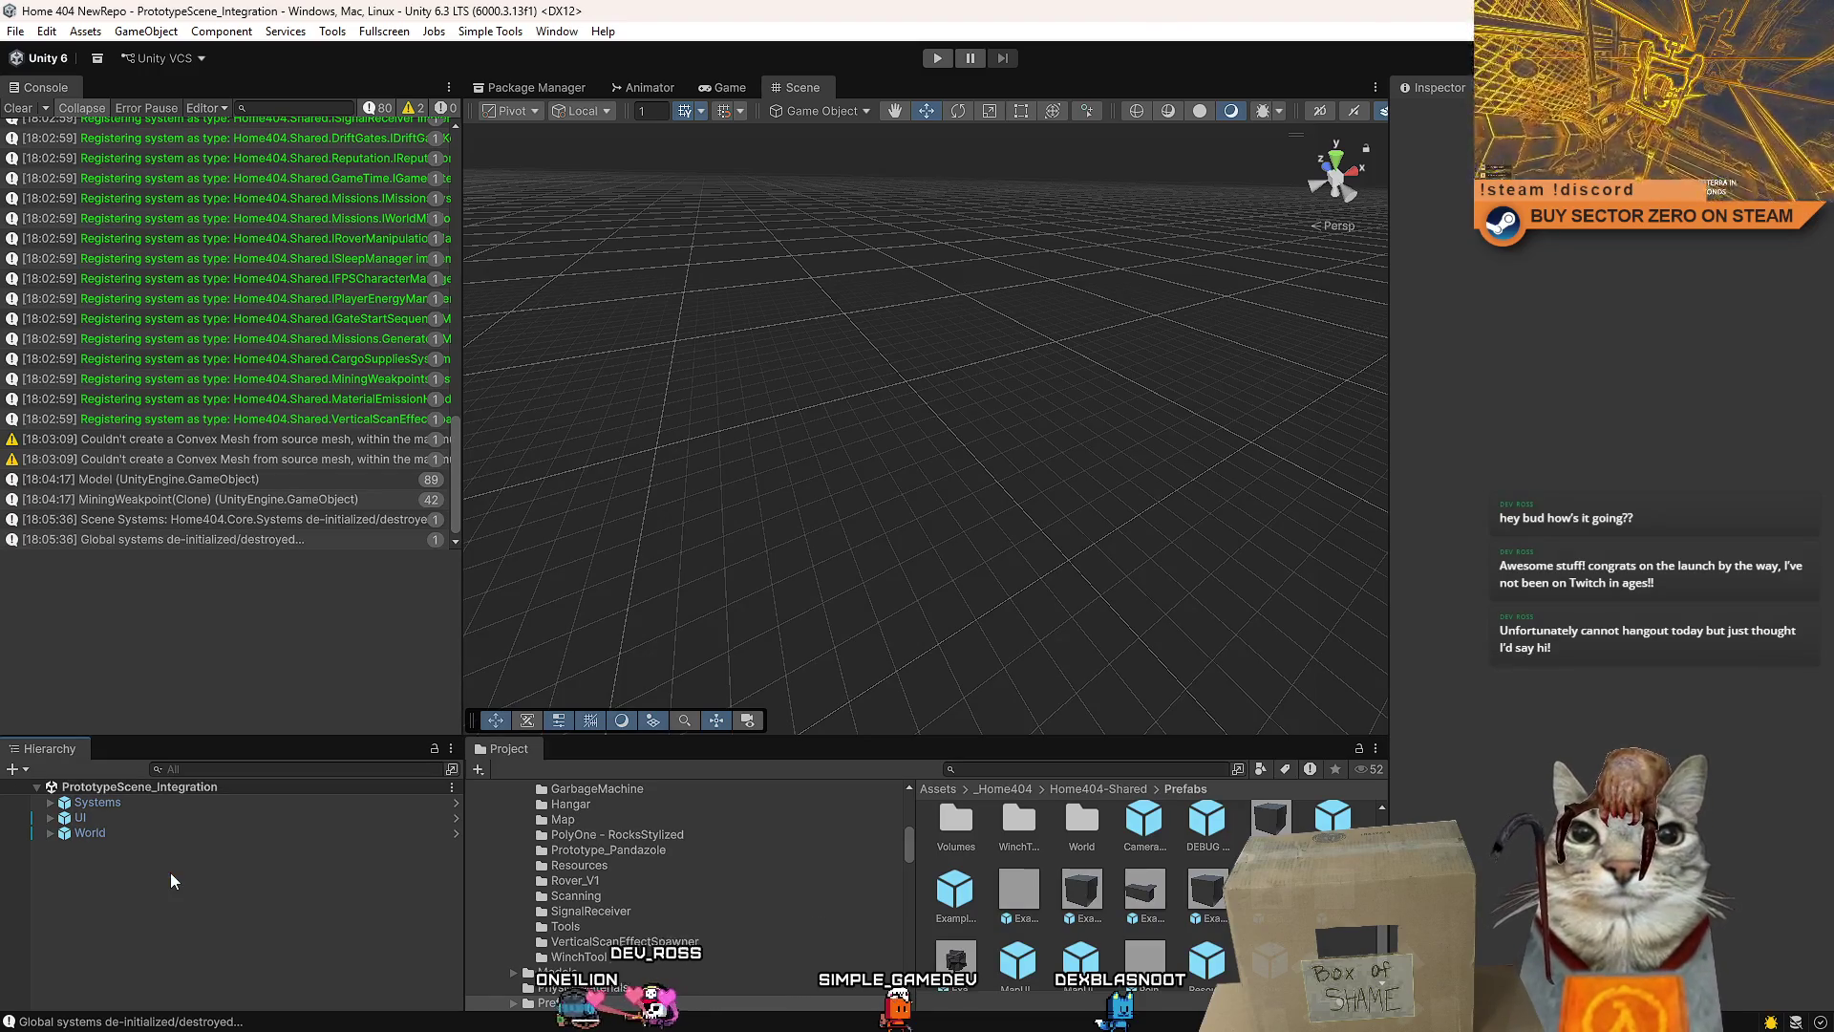
click(19, 109)
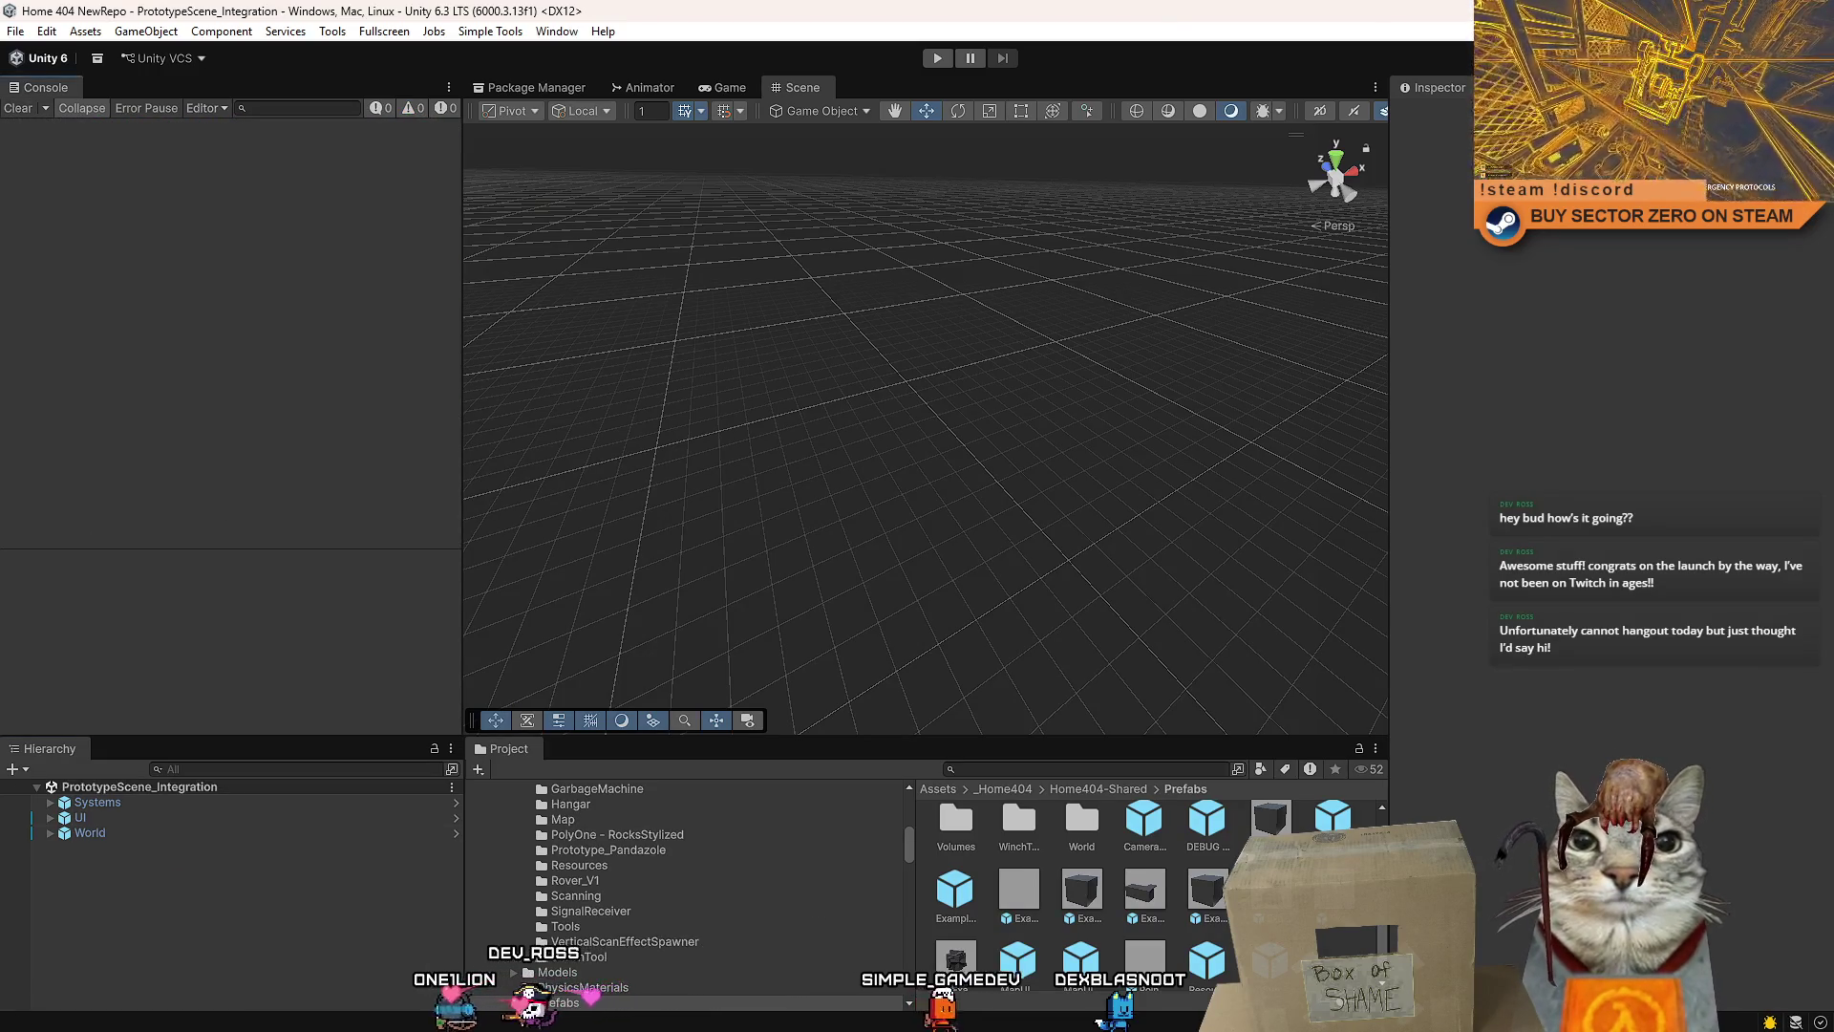
- Check the WeakpointCrack.png and its meta diff in Sourcetree, then return to Unity
key(alt+Tab)
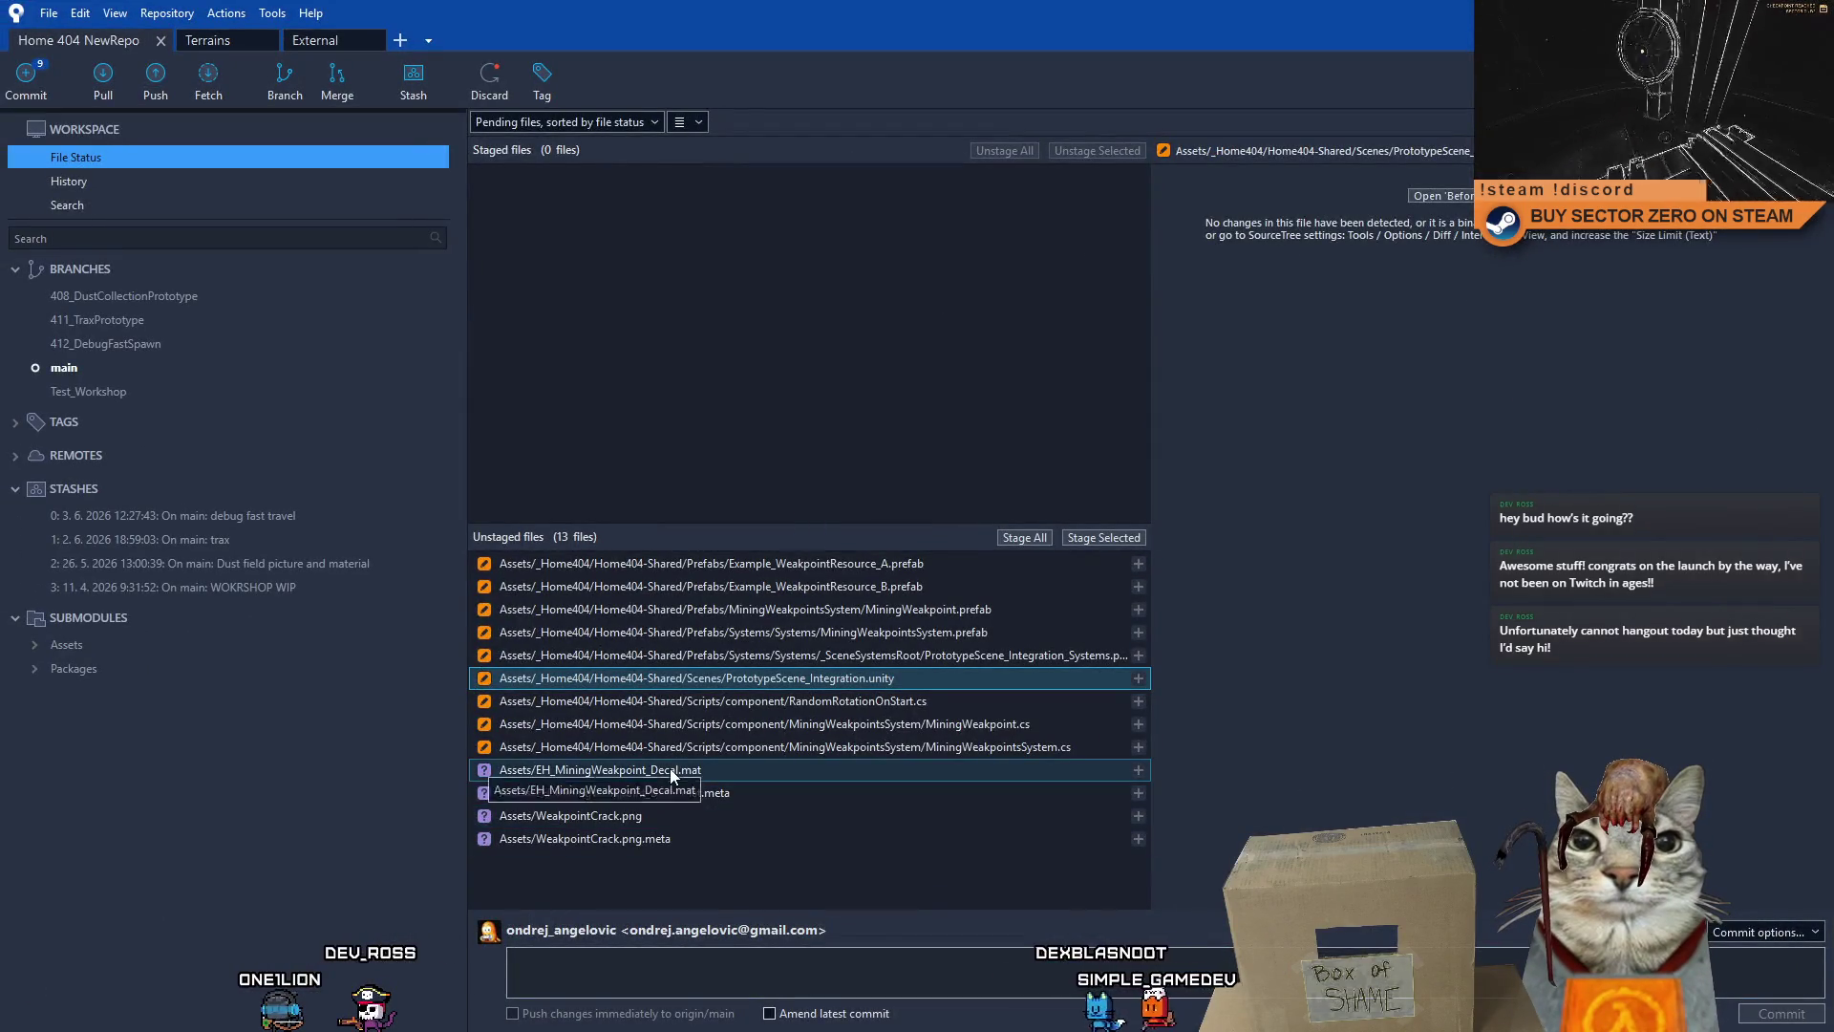
click(645, 810)
click(697, 828)
click(724, 818)
key(alt+Tab)
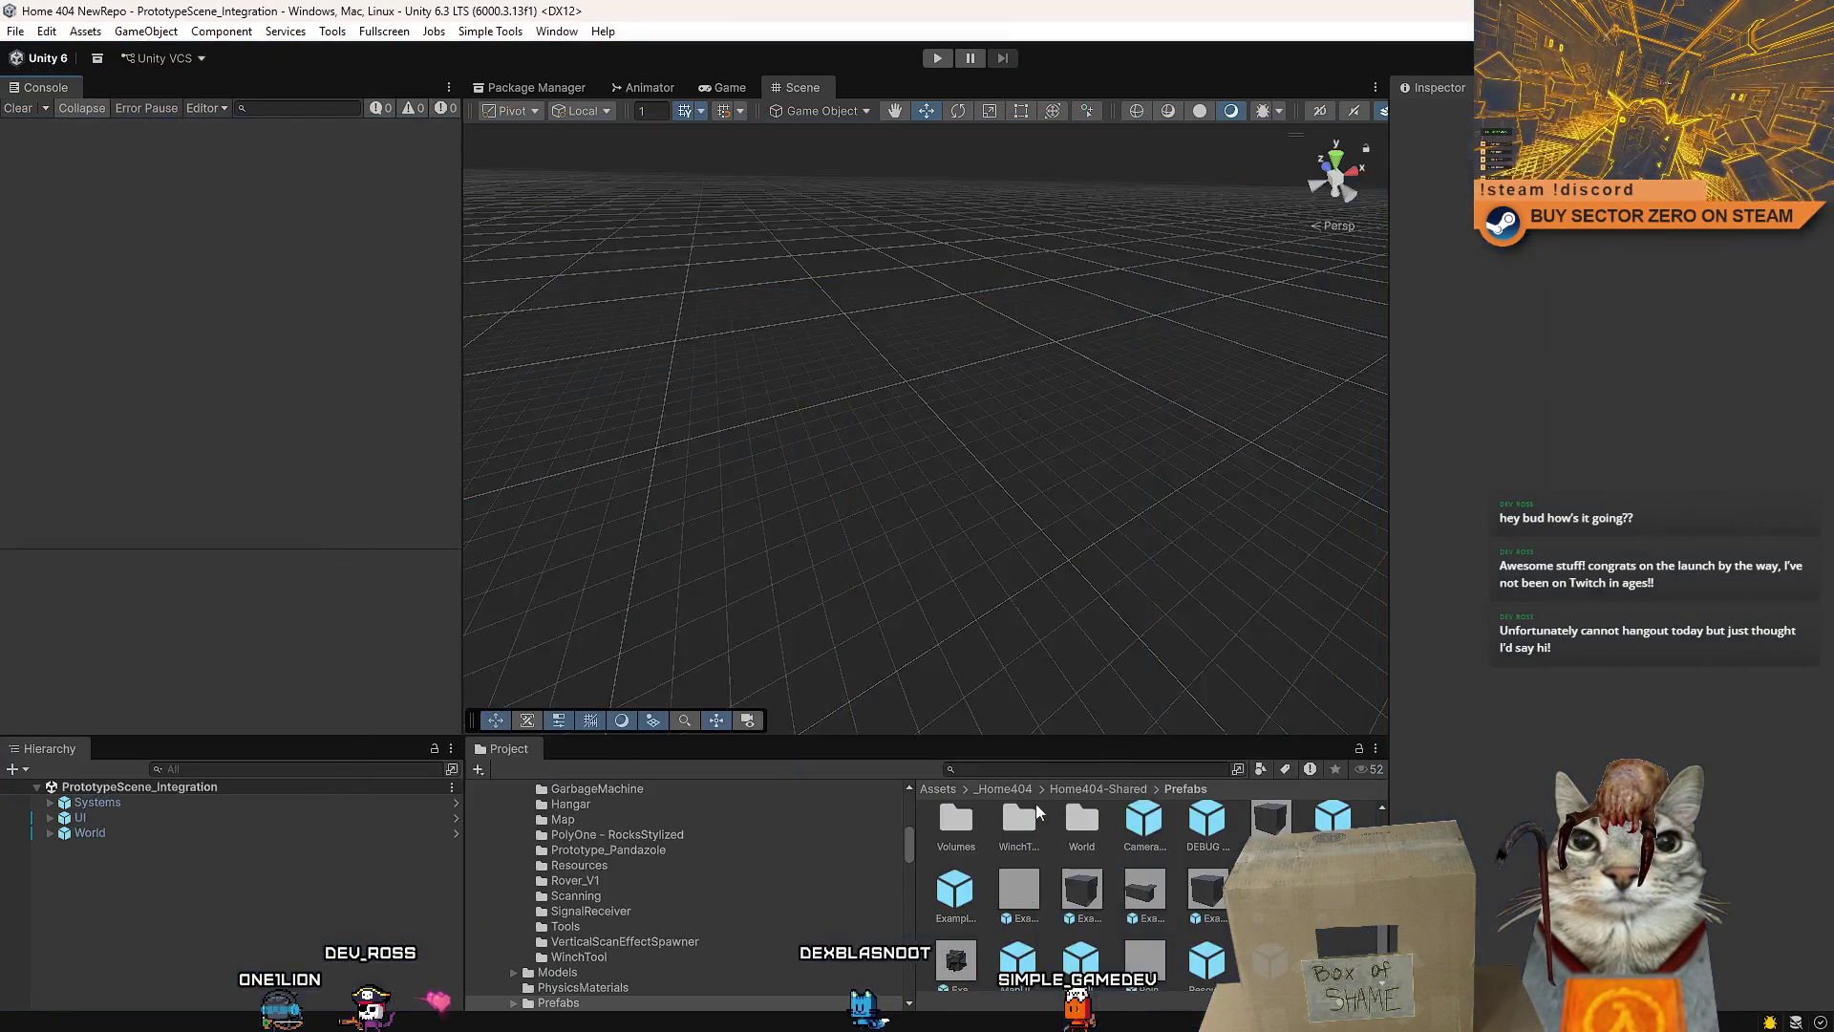
- Rename the WeakpointCrack texture in Assets to MiningWeakpoint_Decal, matching the decal material
drag(909, 840, 892, 785)
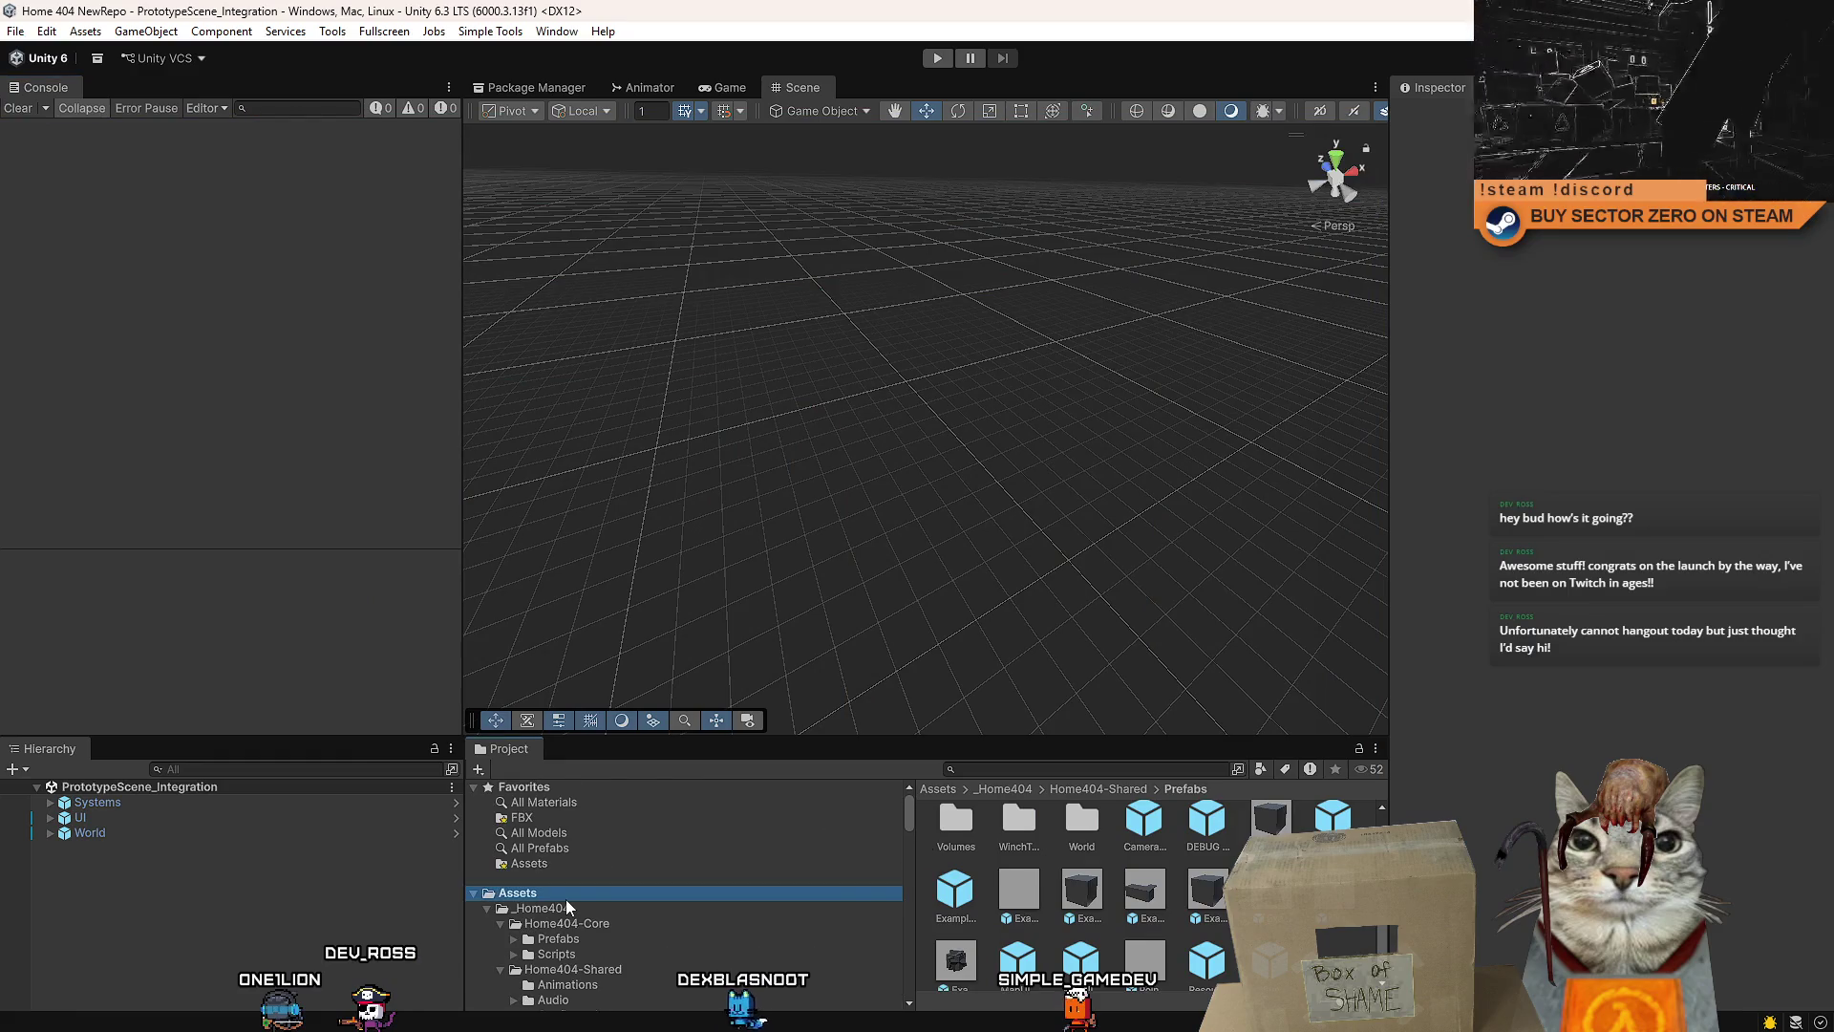
ctrl+scroll(1127, 941, down, 5)
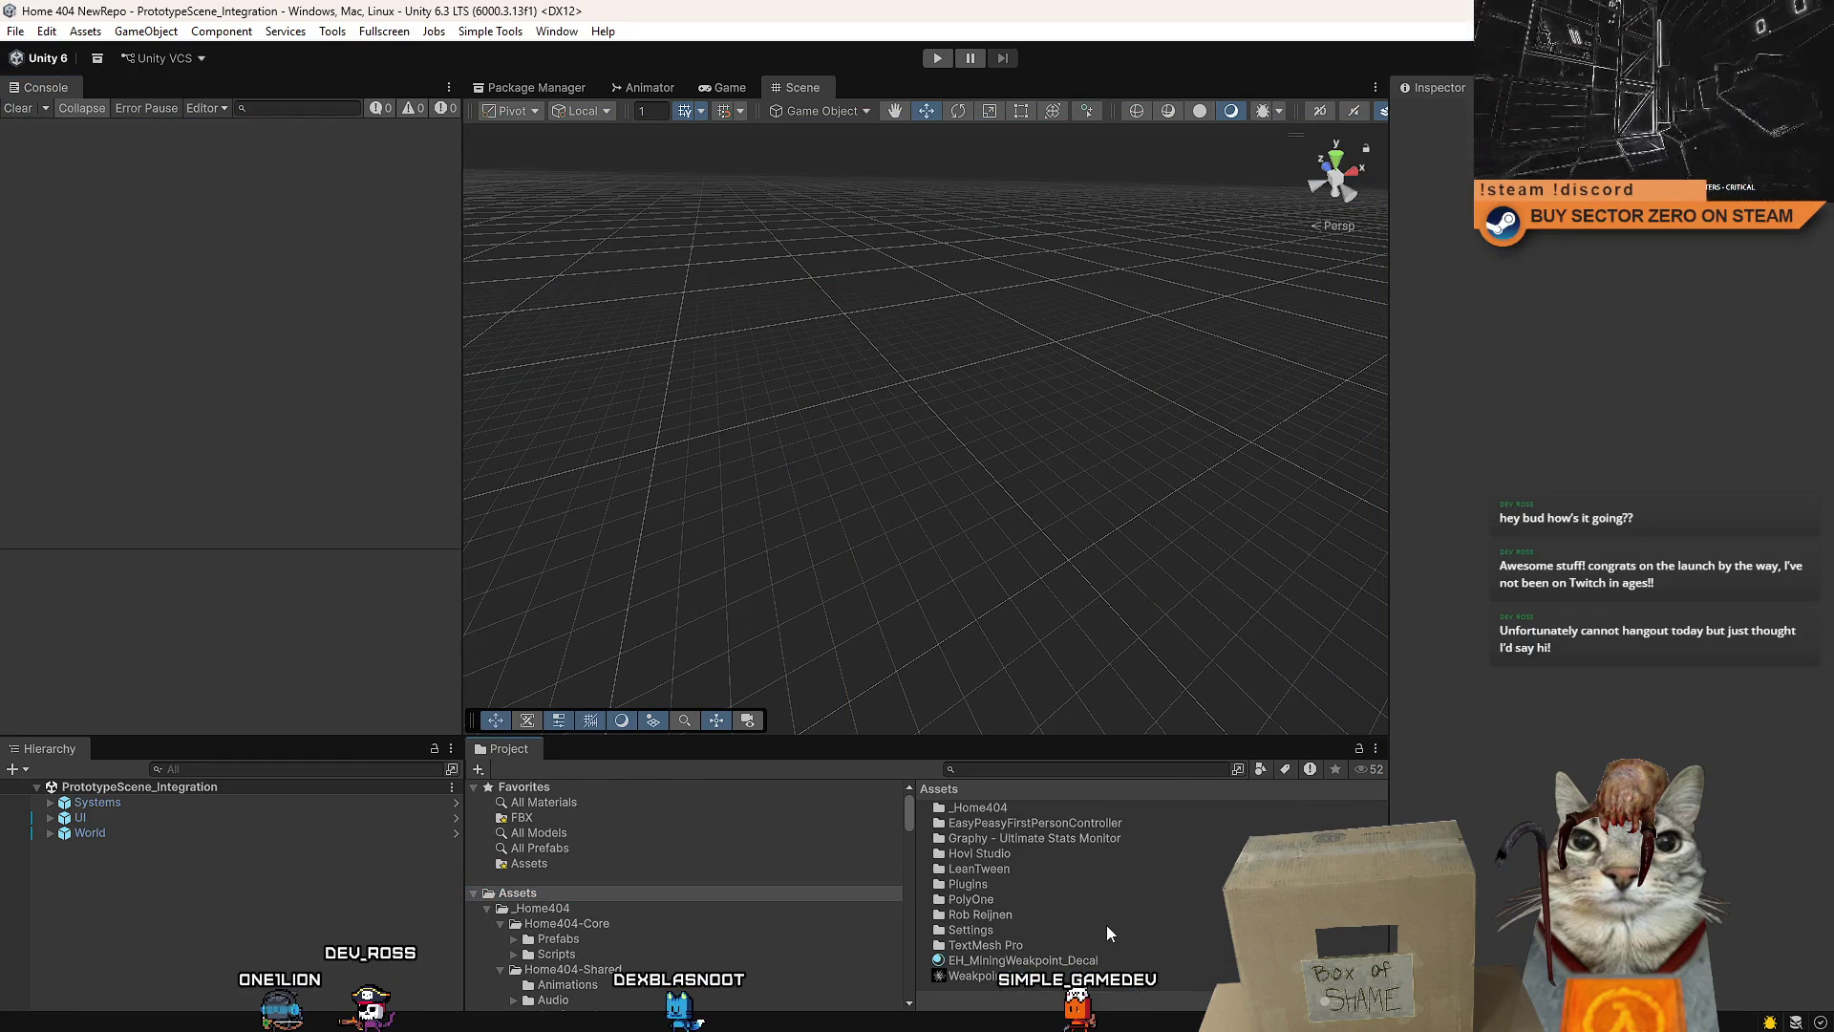
click(1087, 961)
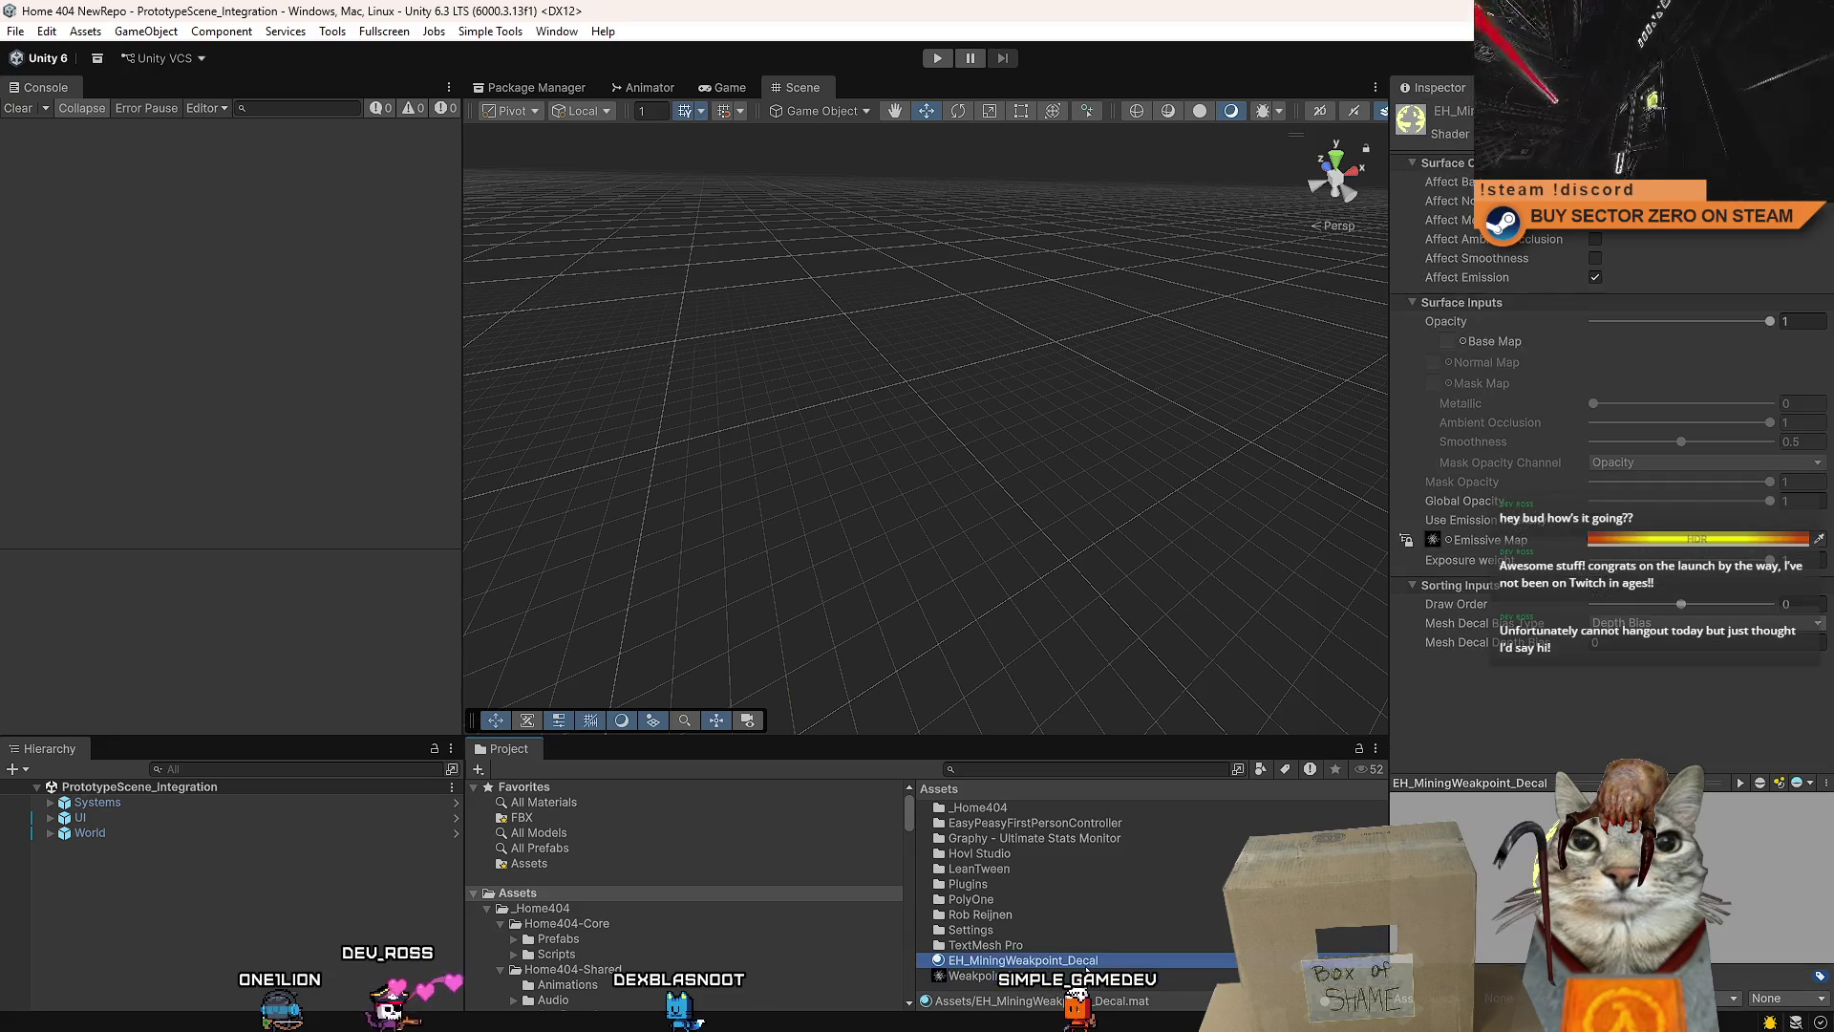
click(1060, 976)
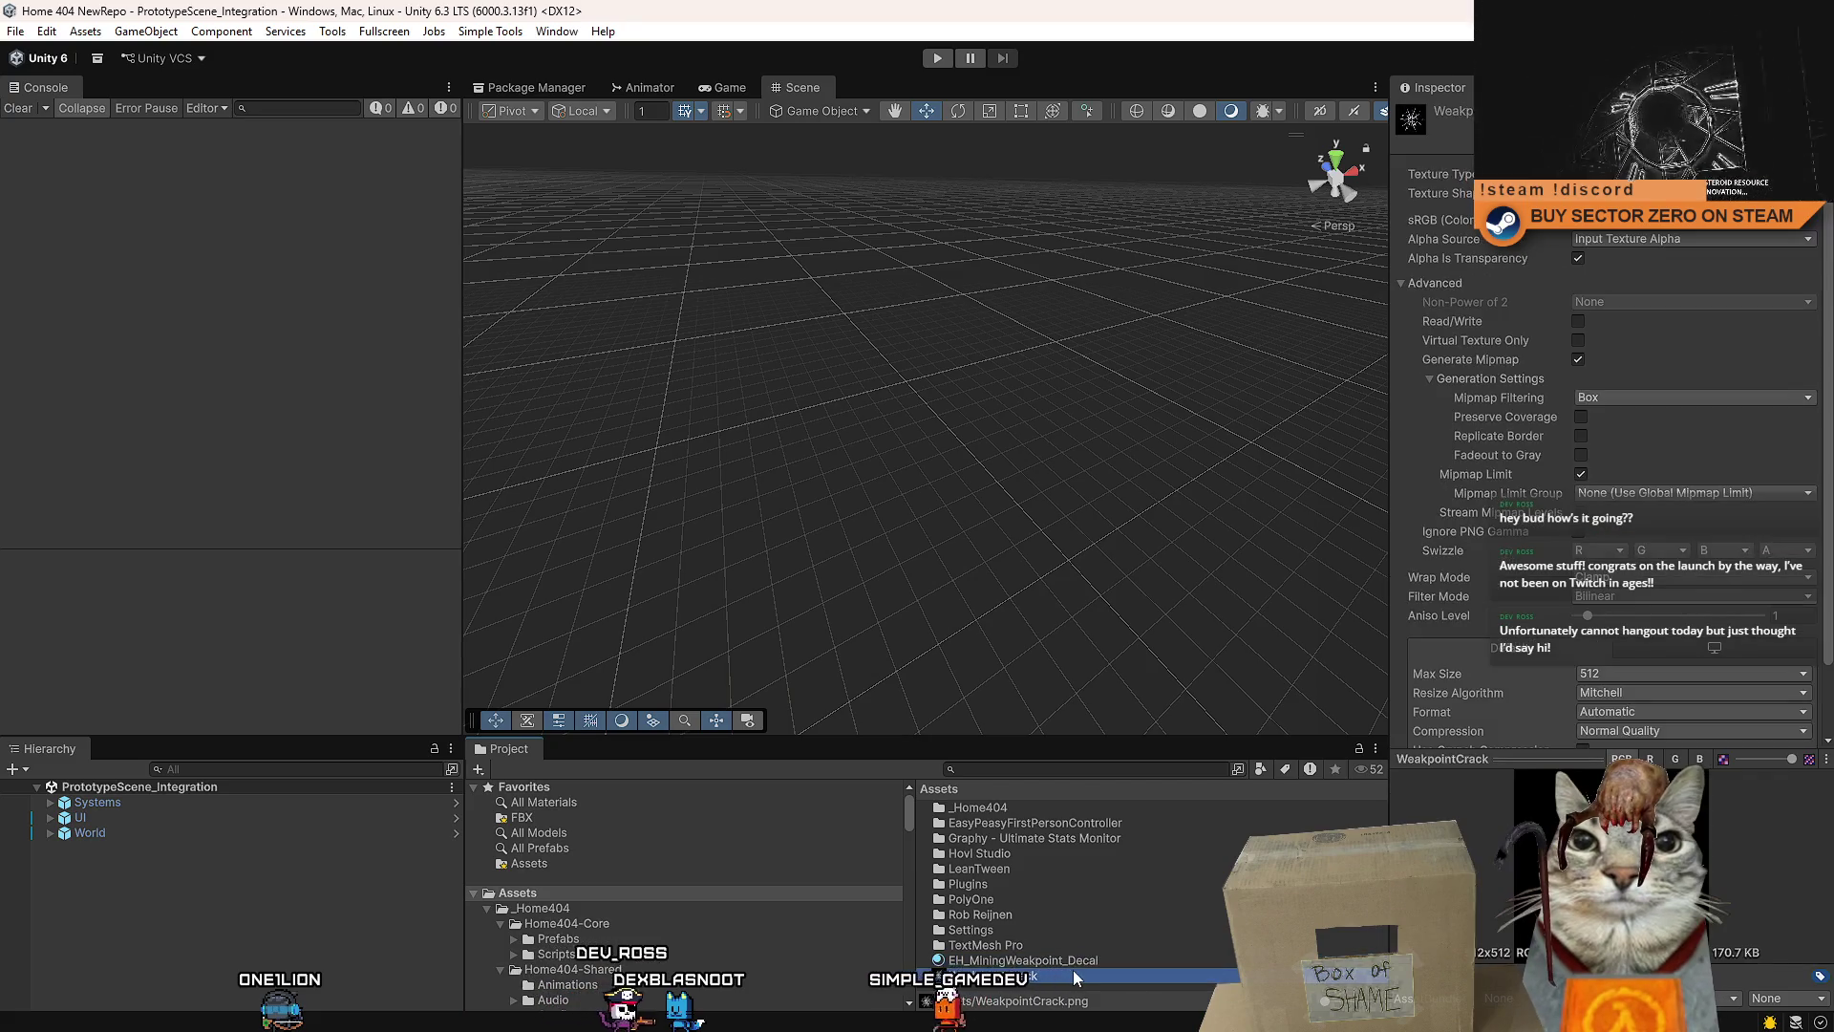
click(1091, 959)
click(1091, 957)
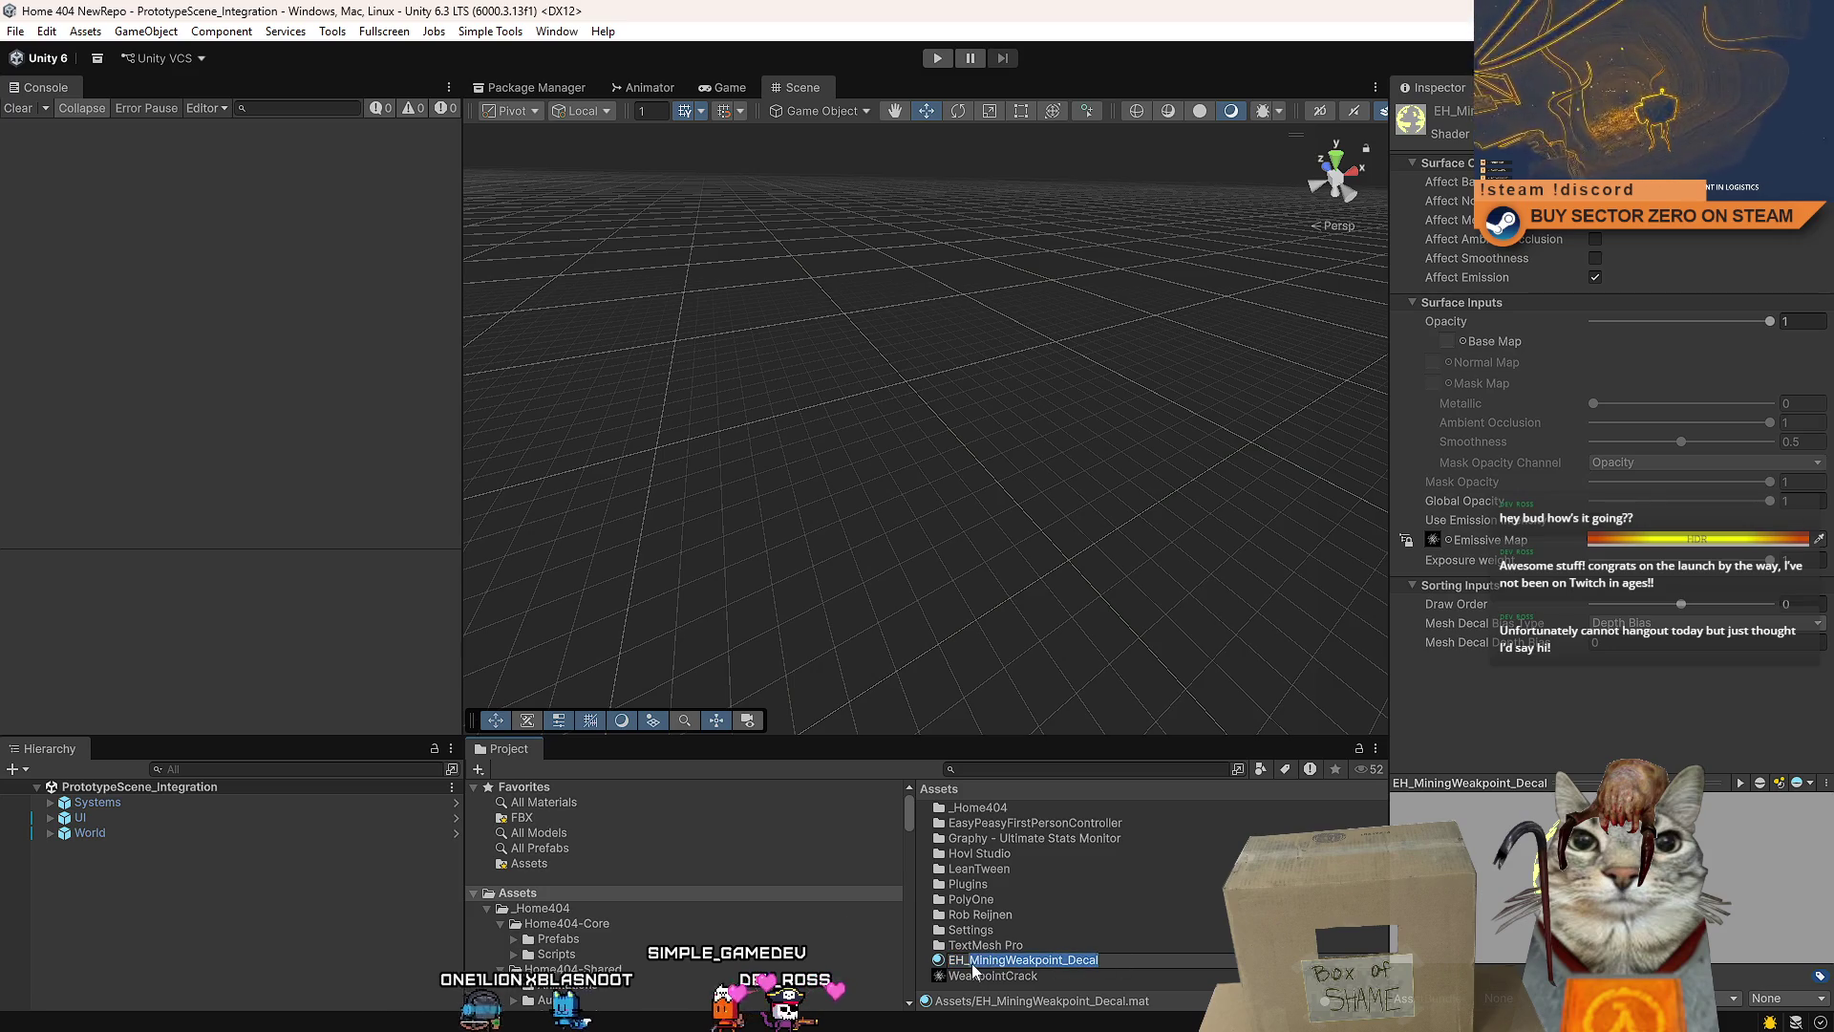
click(1053, 977)
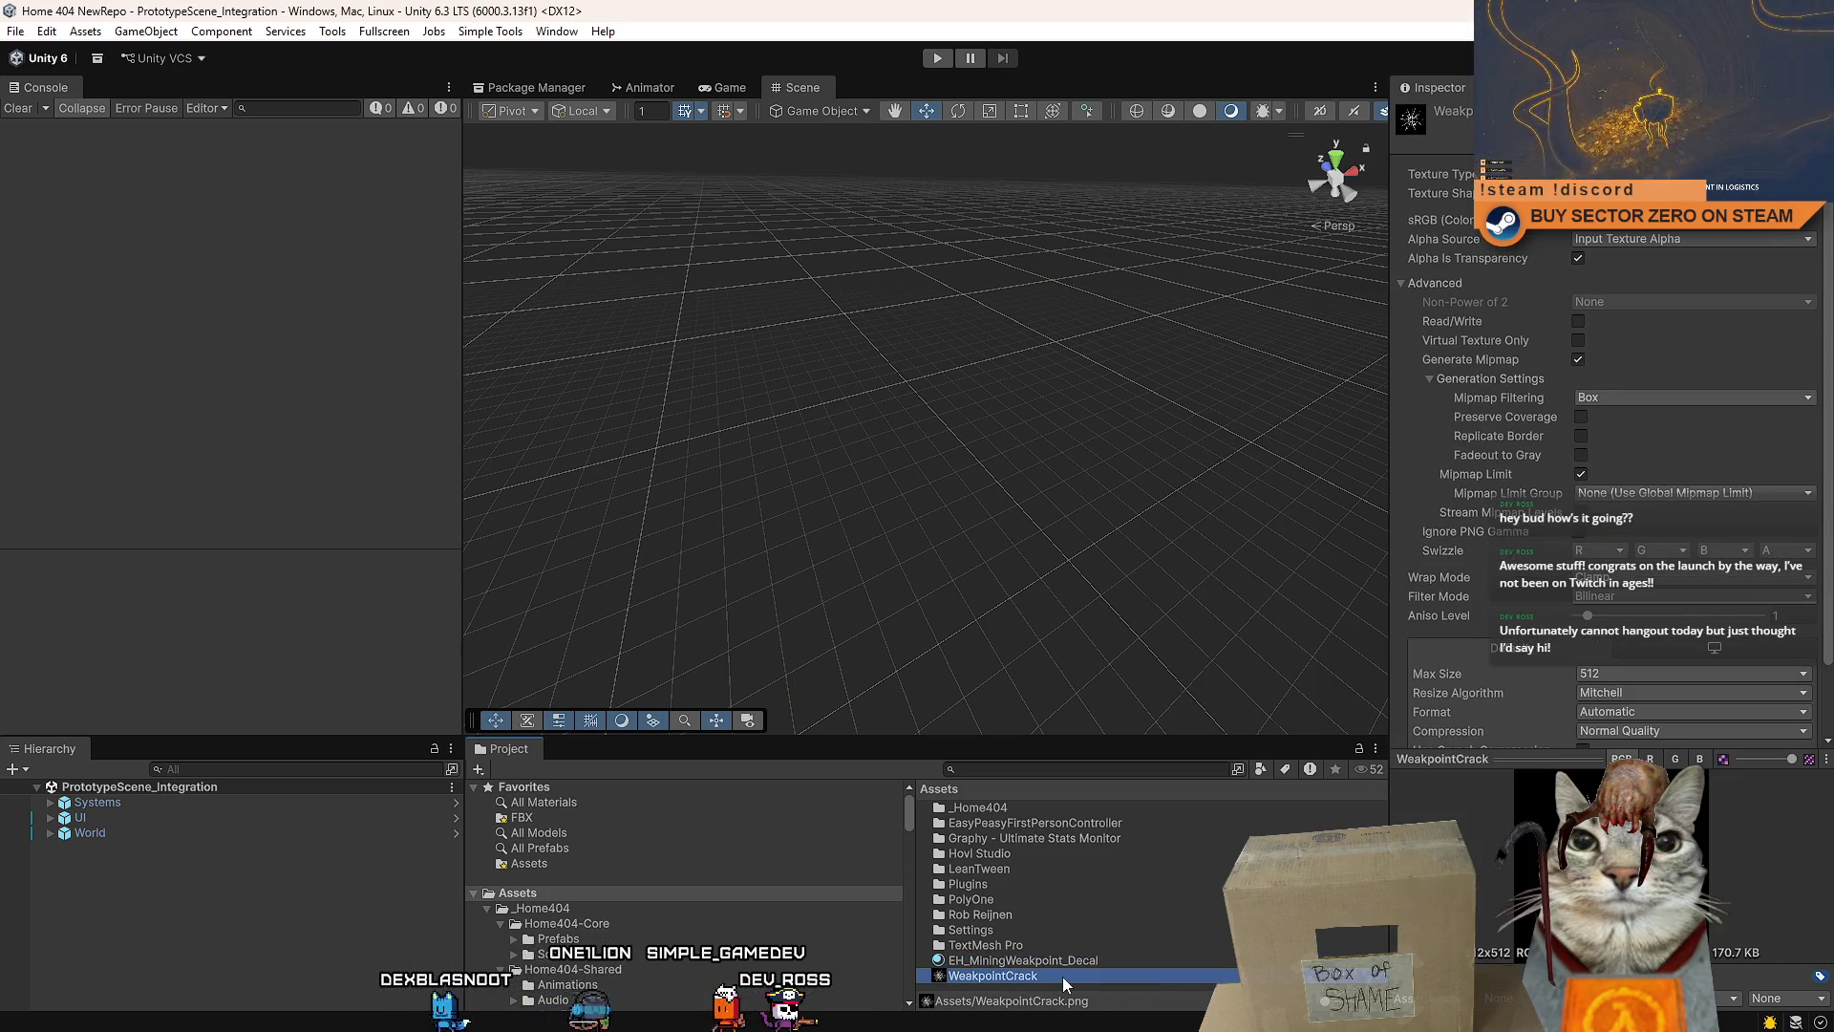
click(1051, 977)
text(MiningWeakpoint_Decal)
key(Return)
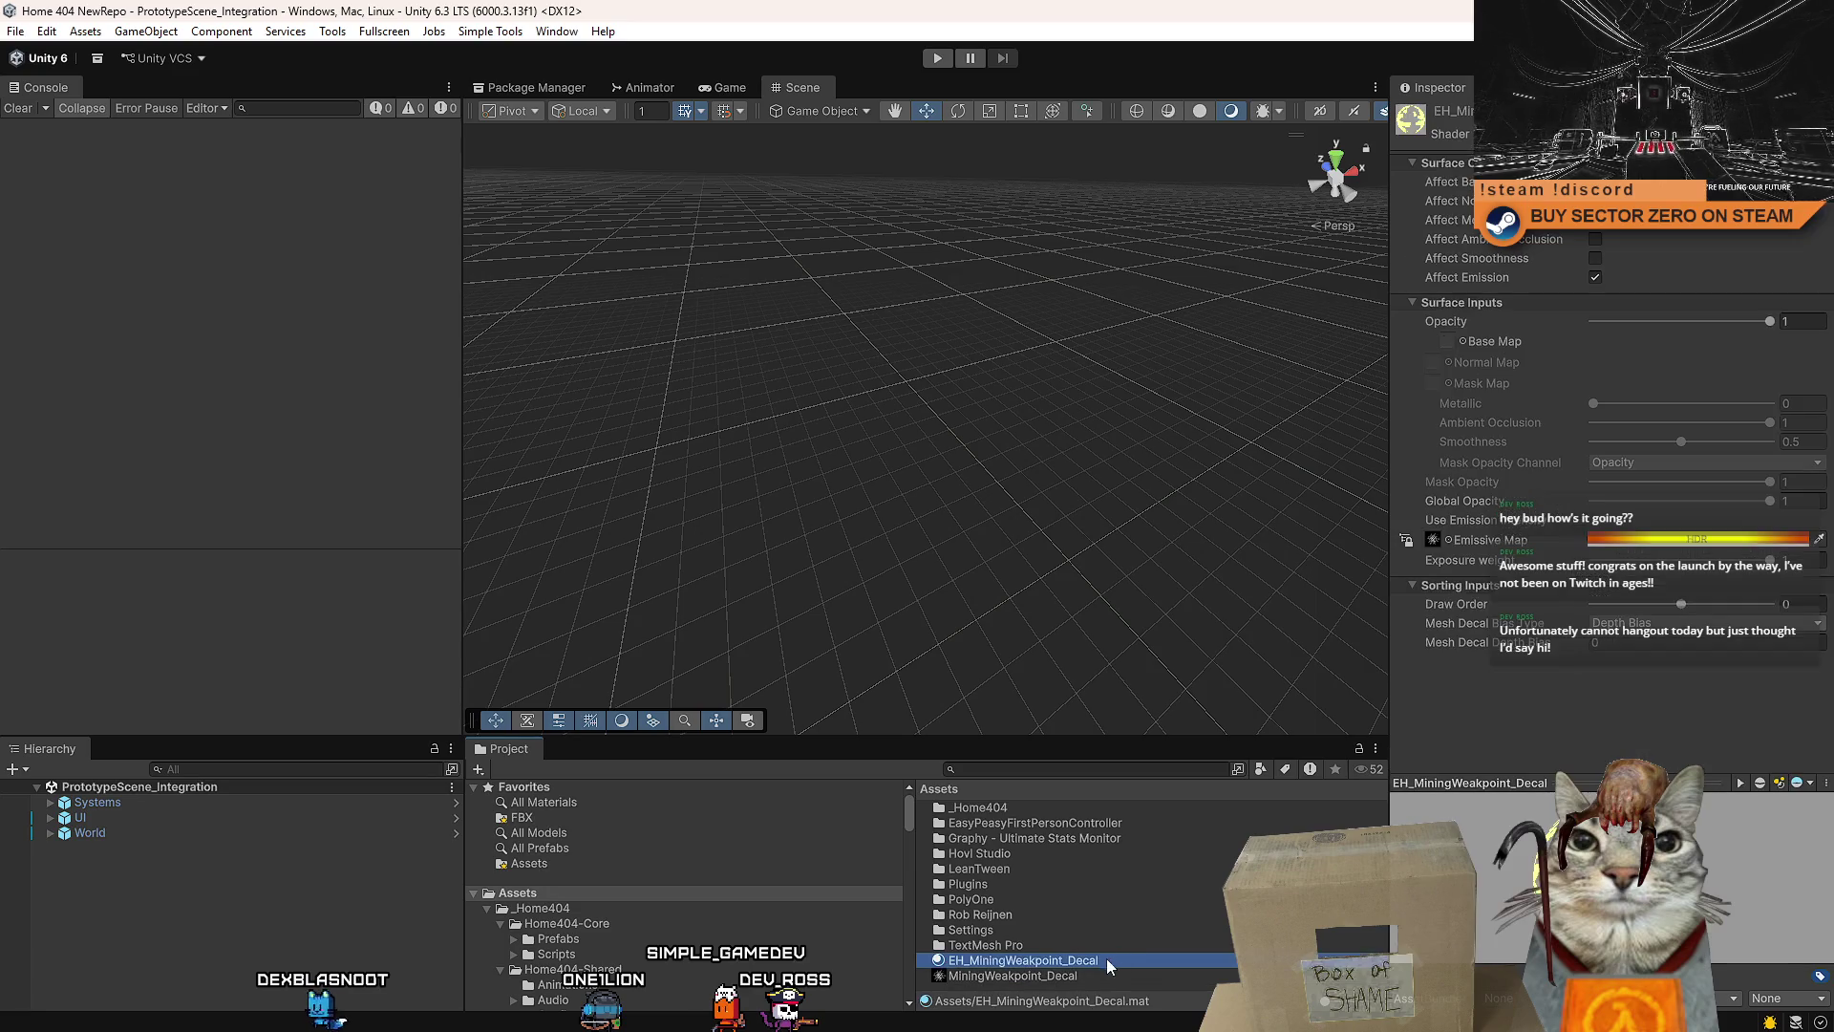
click(1087, 960)
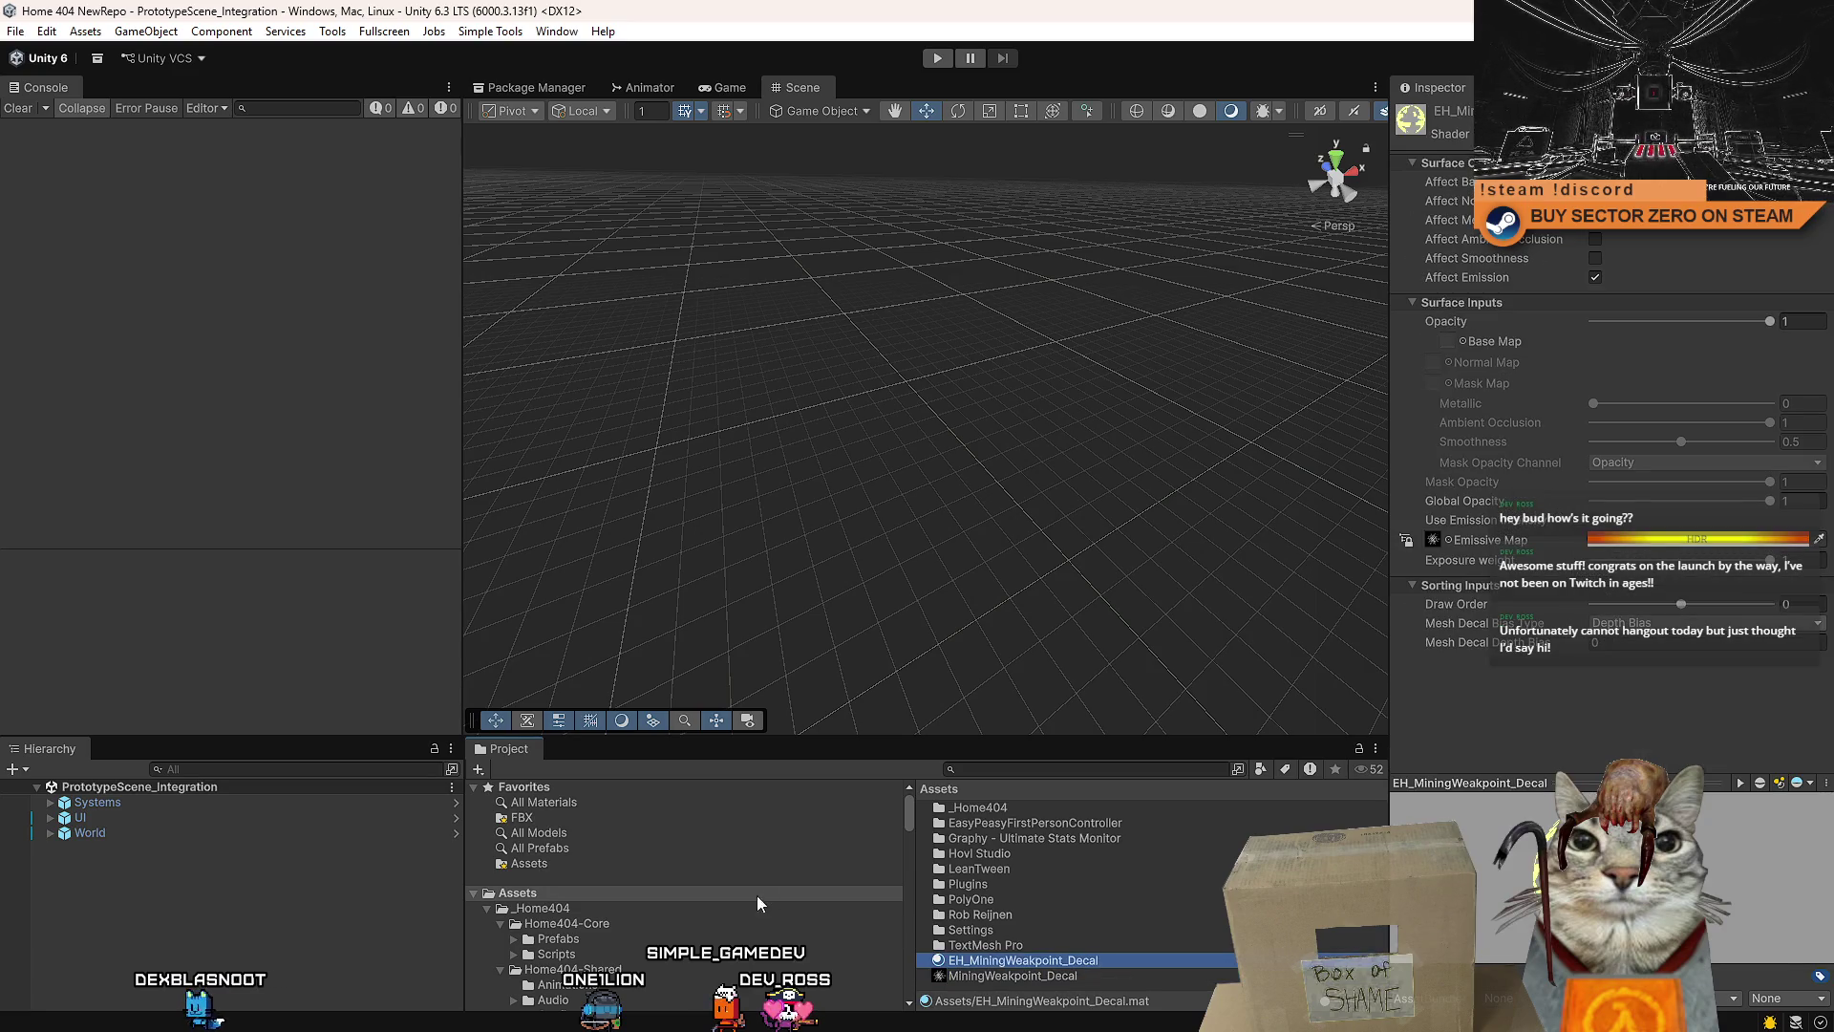
scroll(638, 919, down, 4)
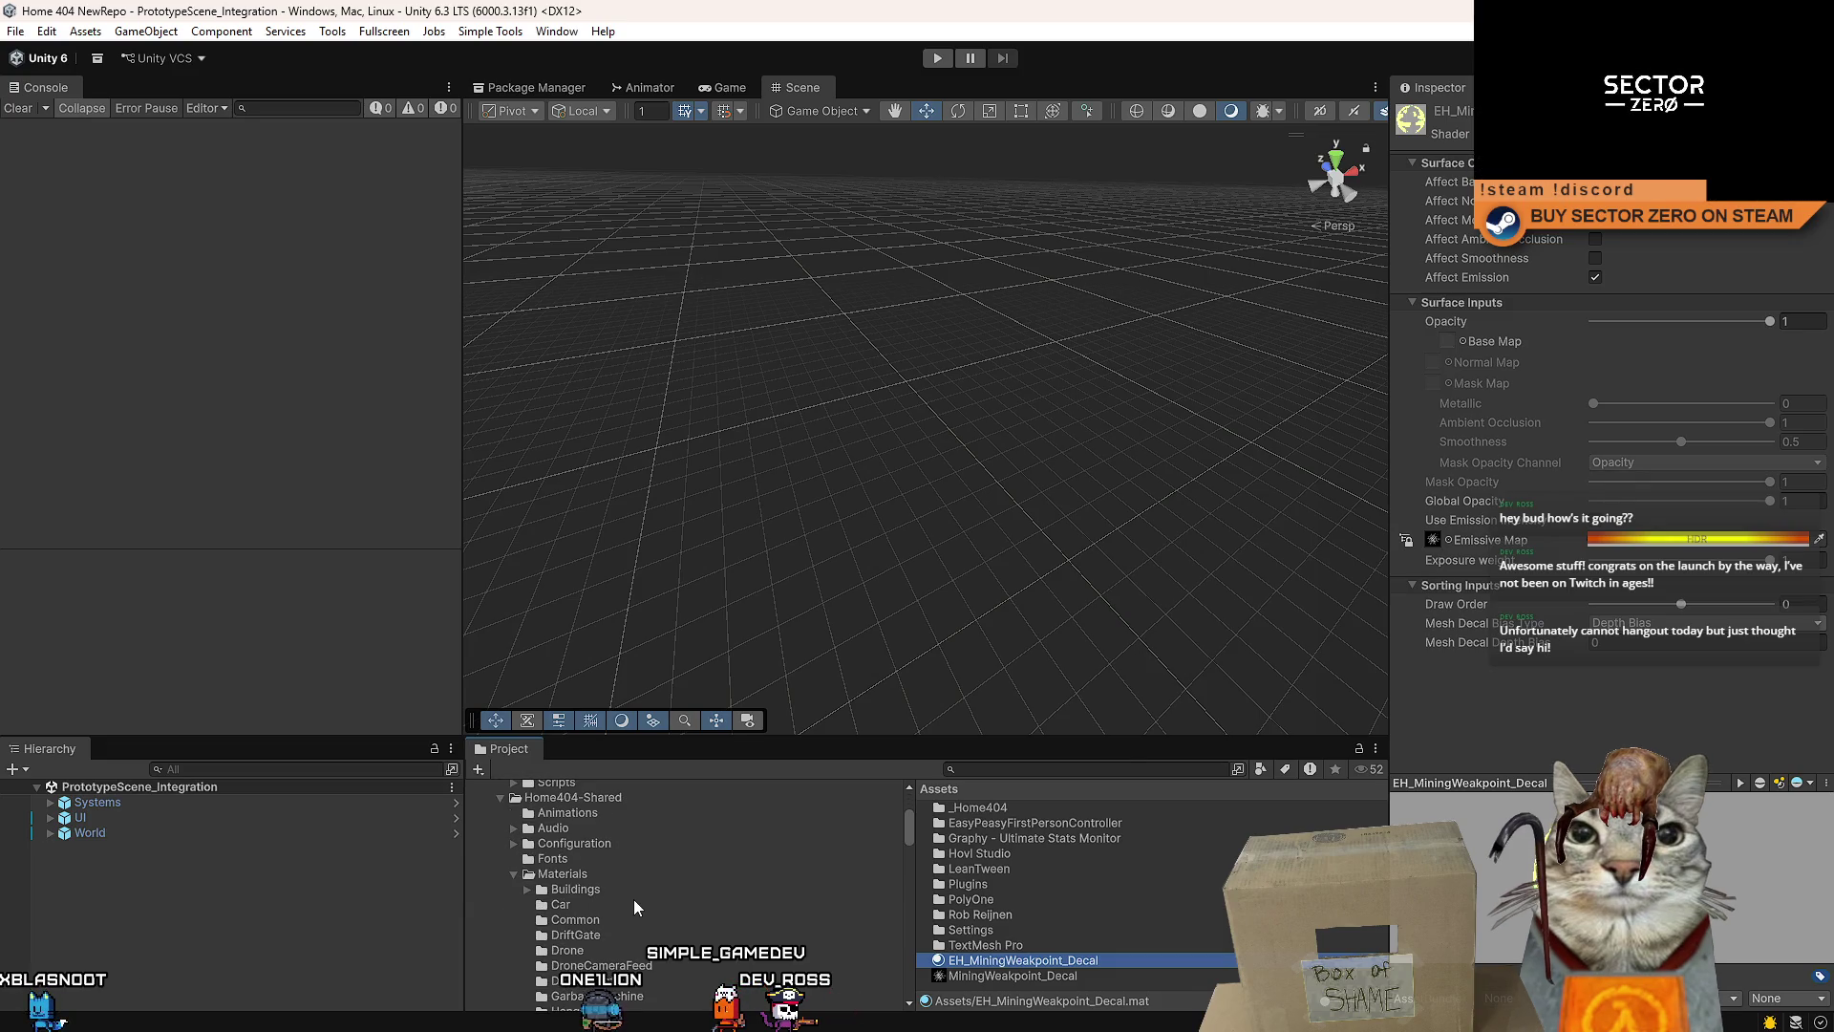
- Scroll down the Project folder tree and view the MiningWeakpointsSystem folder contents
scroll(650, 899, down, 3)
scroll(662, 865, down, 3)
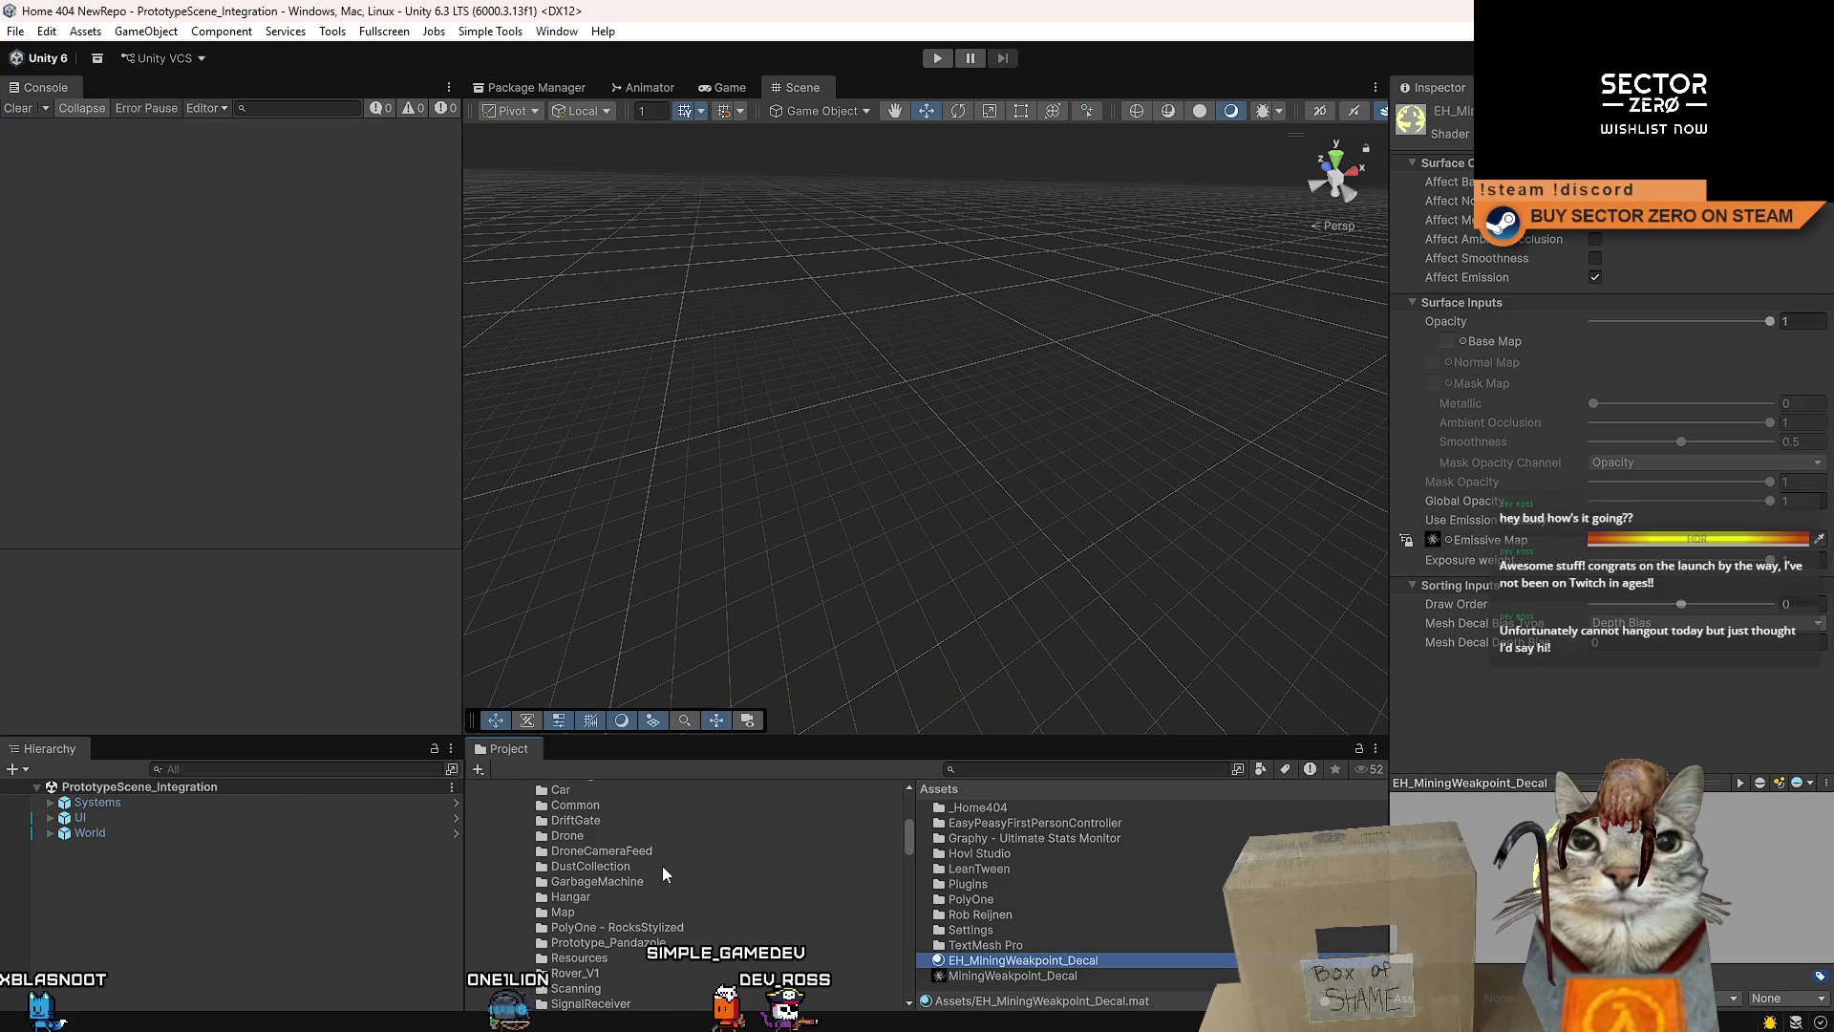
scroll(662, 866, down, 3)
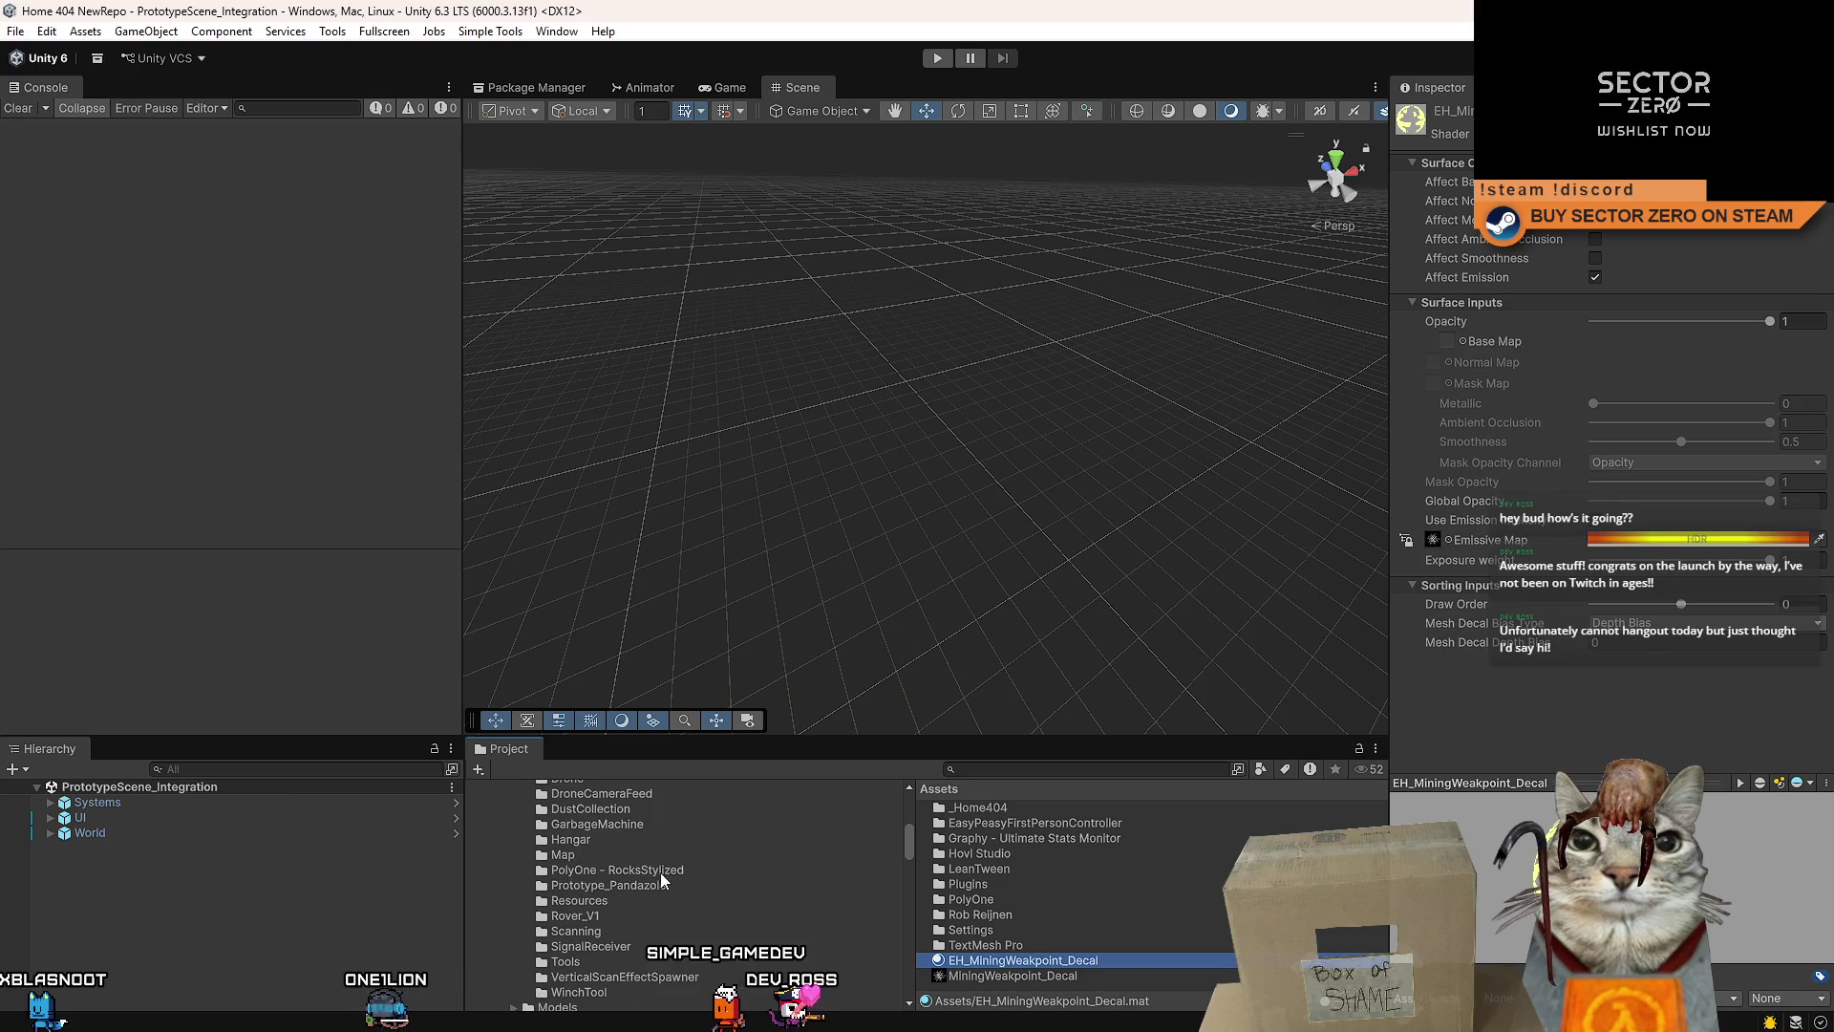
scroll(656, 884, down, 10)
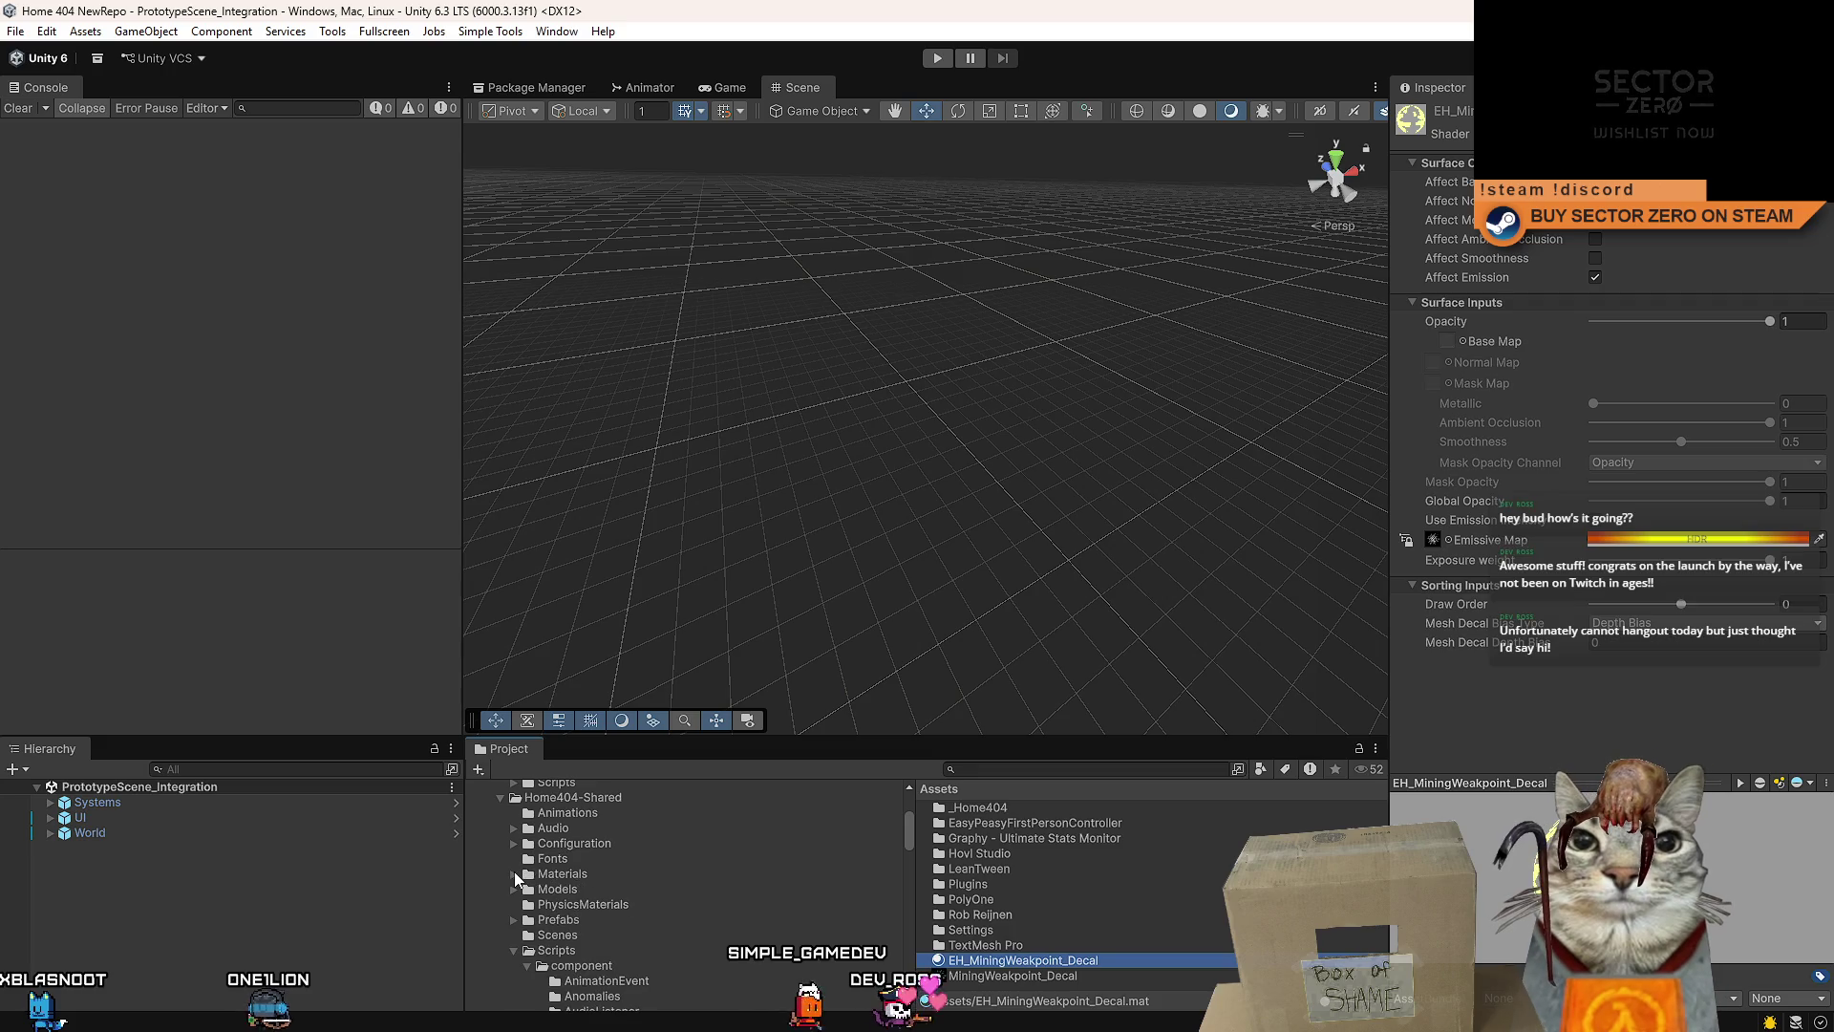
scroll(617, 924, down, 4)
scroll(652, 892, down, 4)
scroll(661, 892, down, 2)
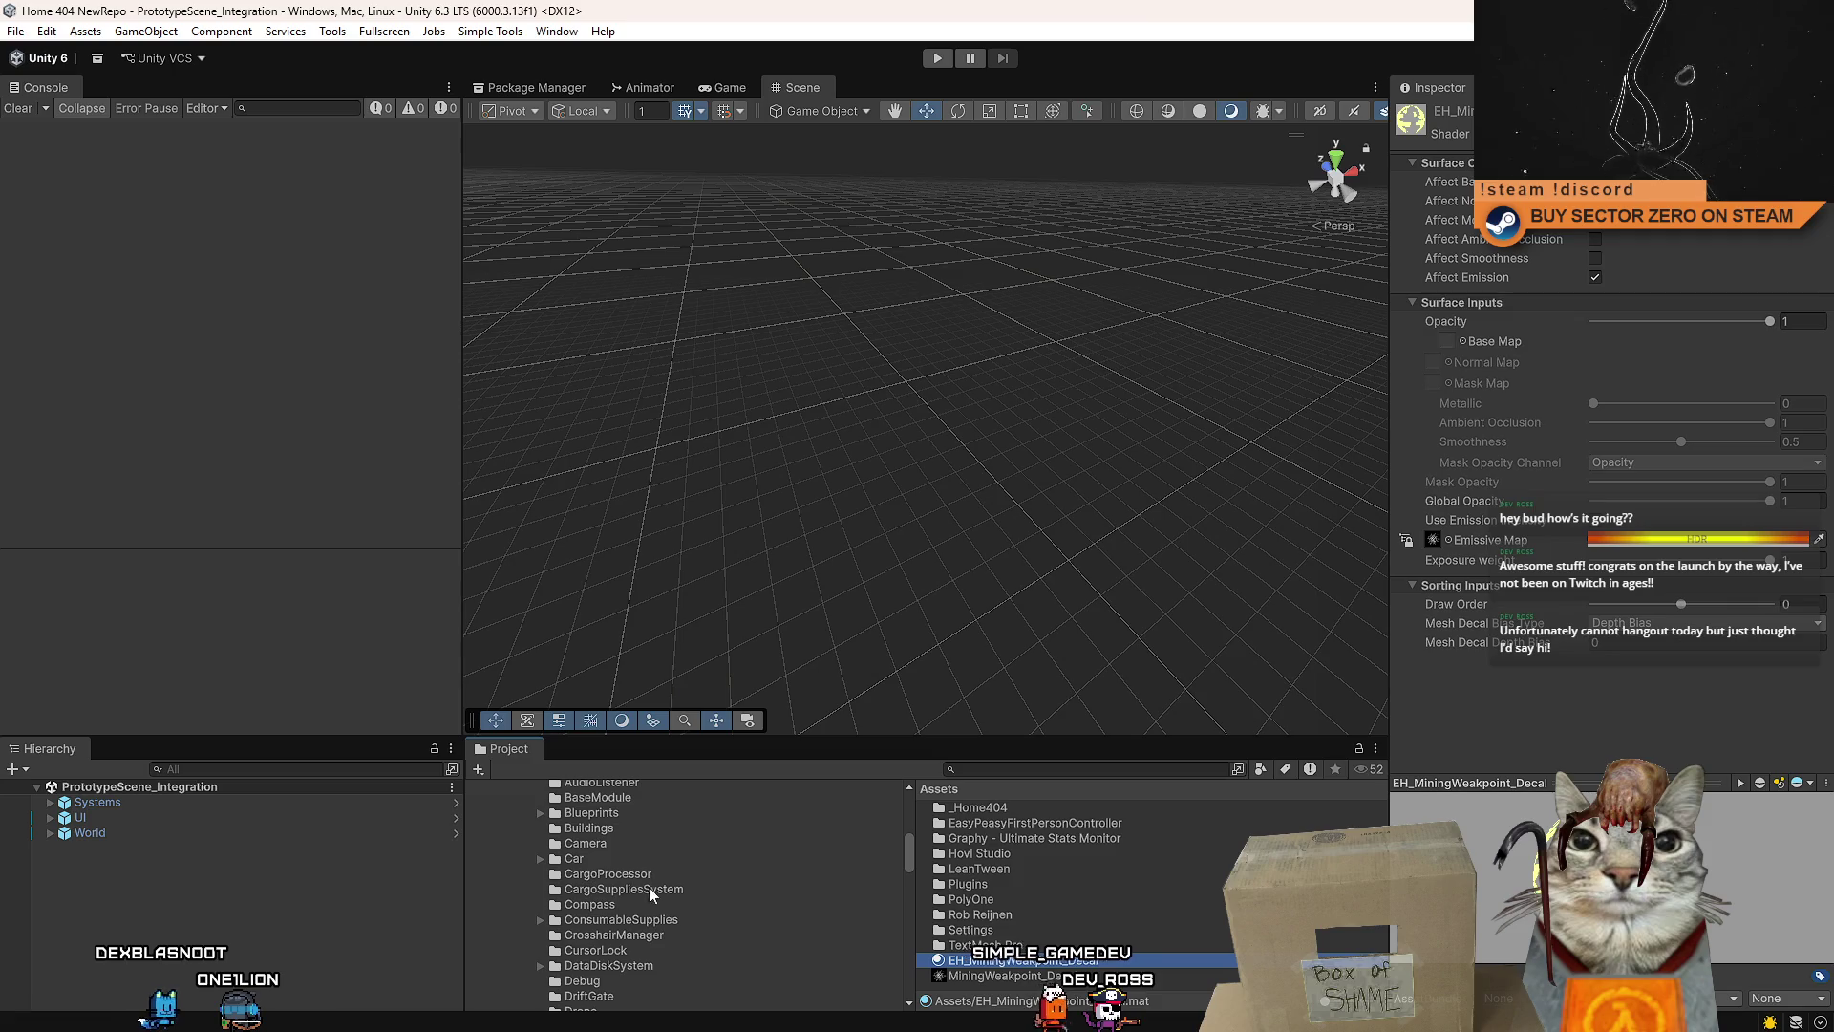
scroll(652, 902, down, 1)
scroll(656, 867, down, 3)
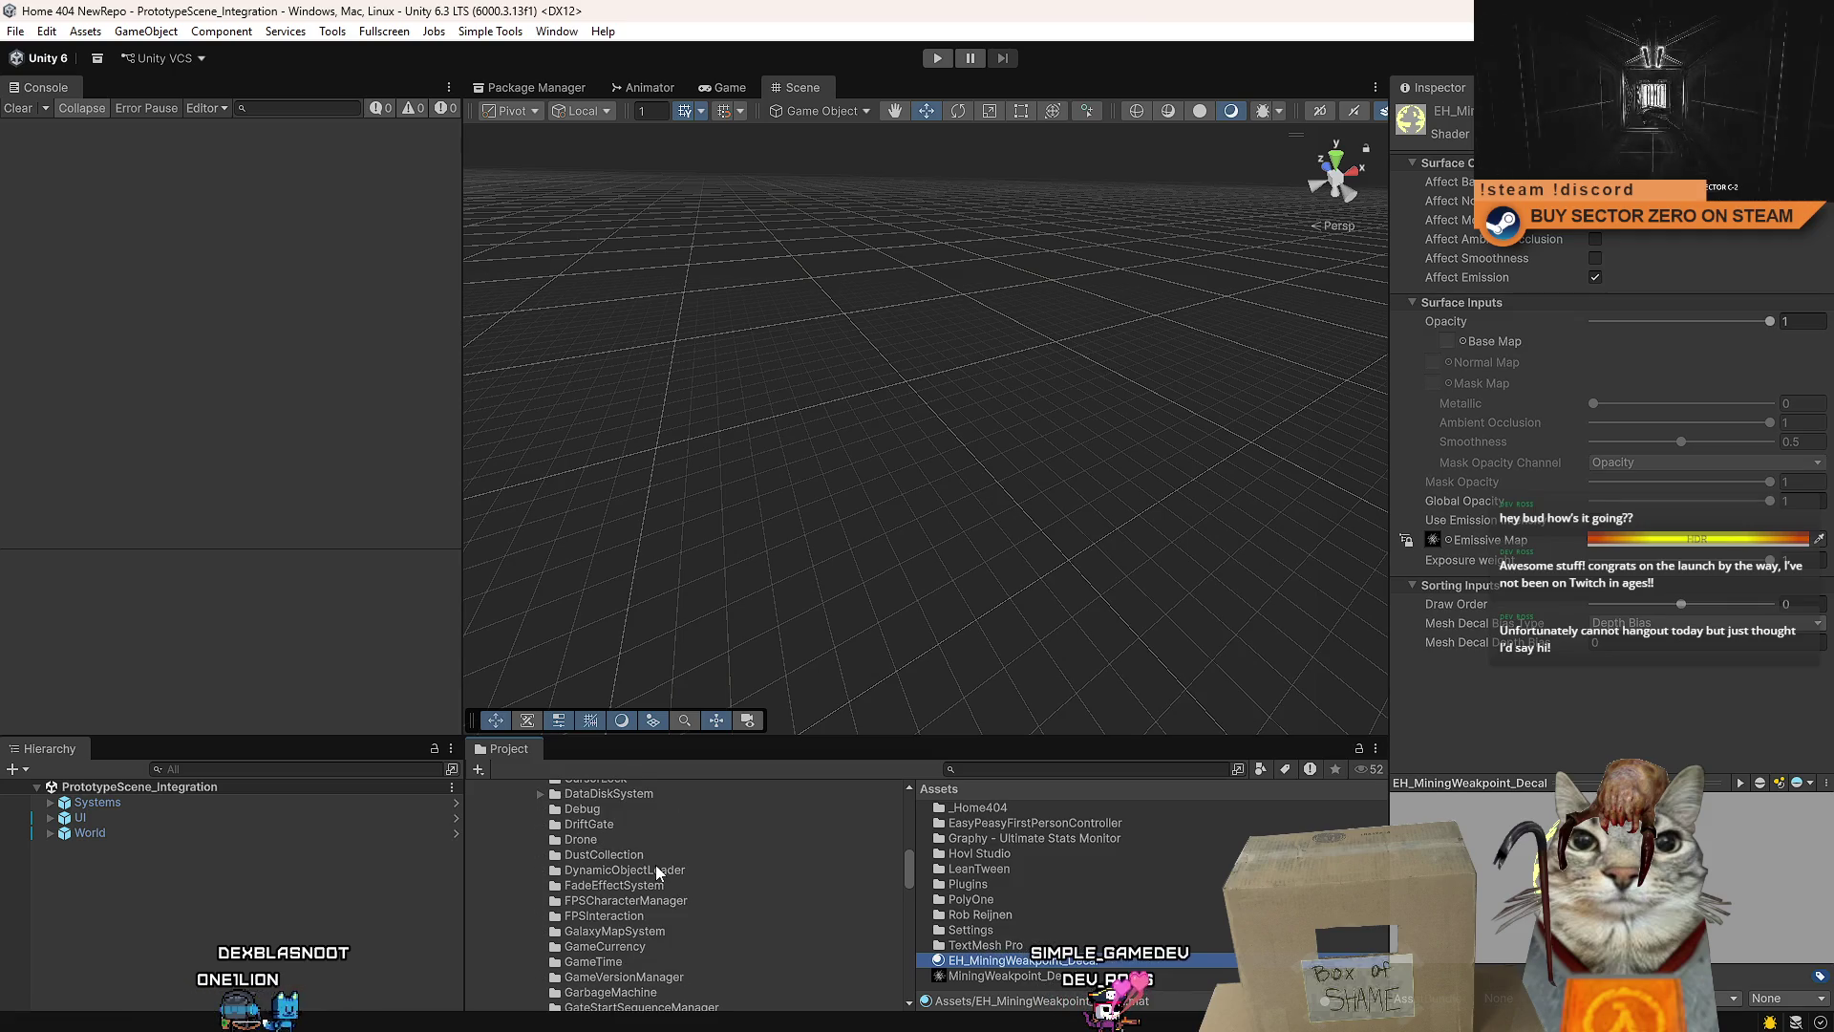
scroll(655, 864, down, 3)
scroll(669, 880, down, 2)
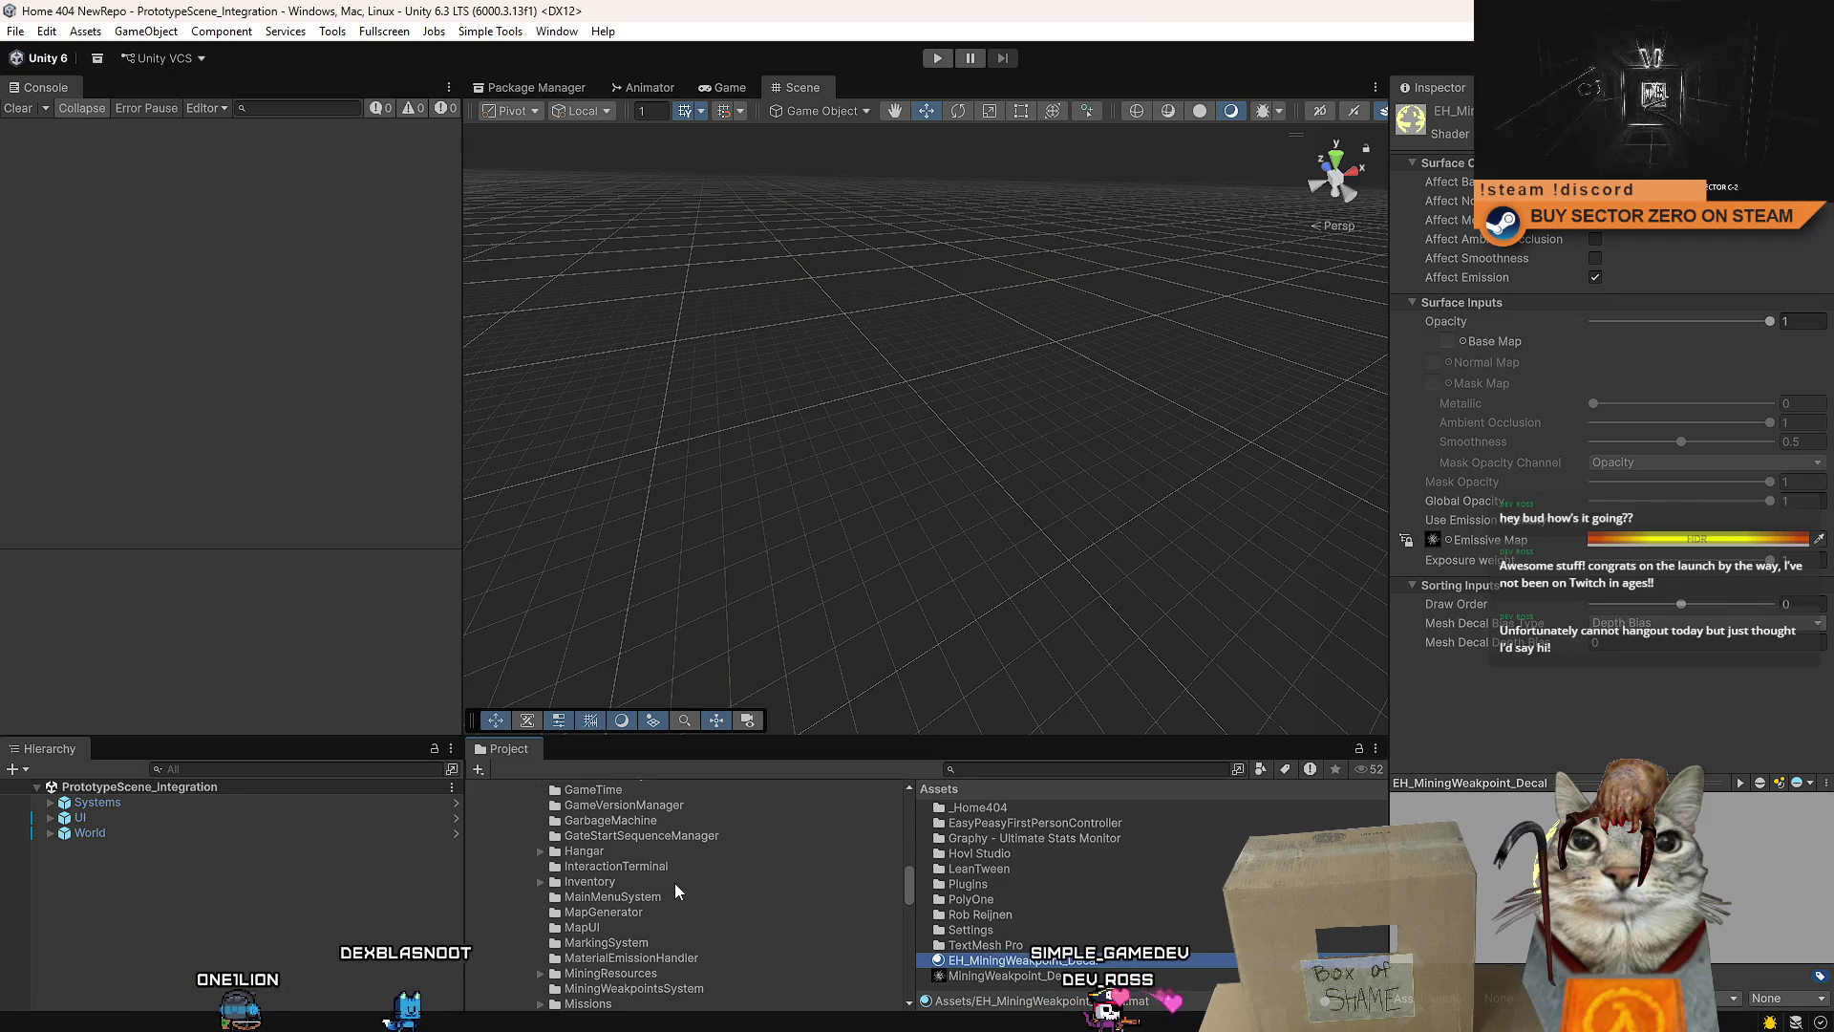
scroll(680, 877, down, 3)
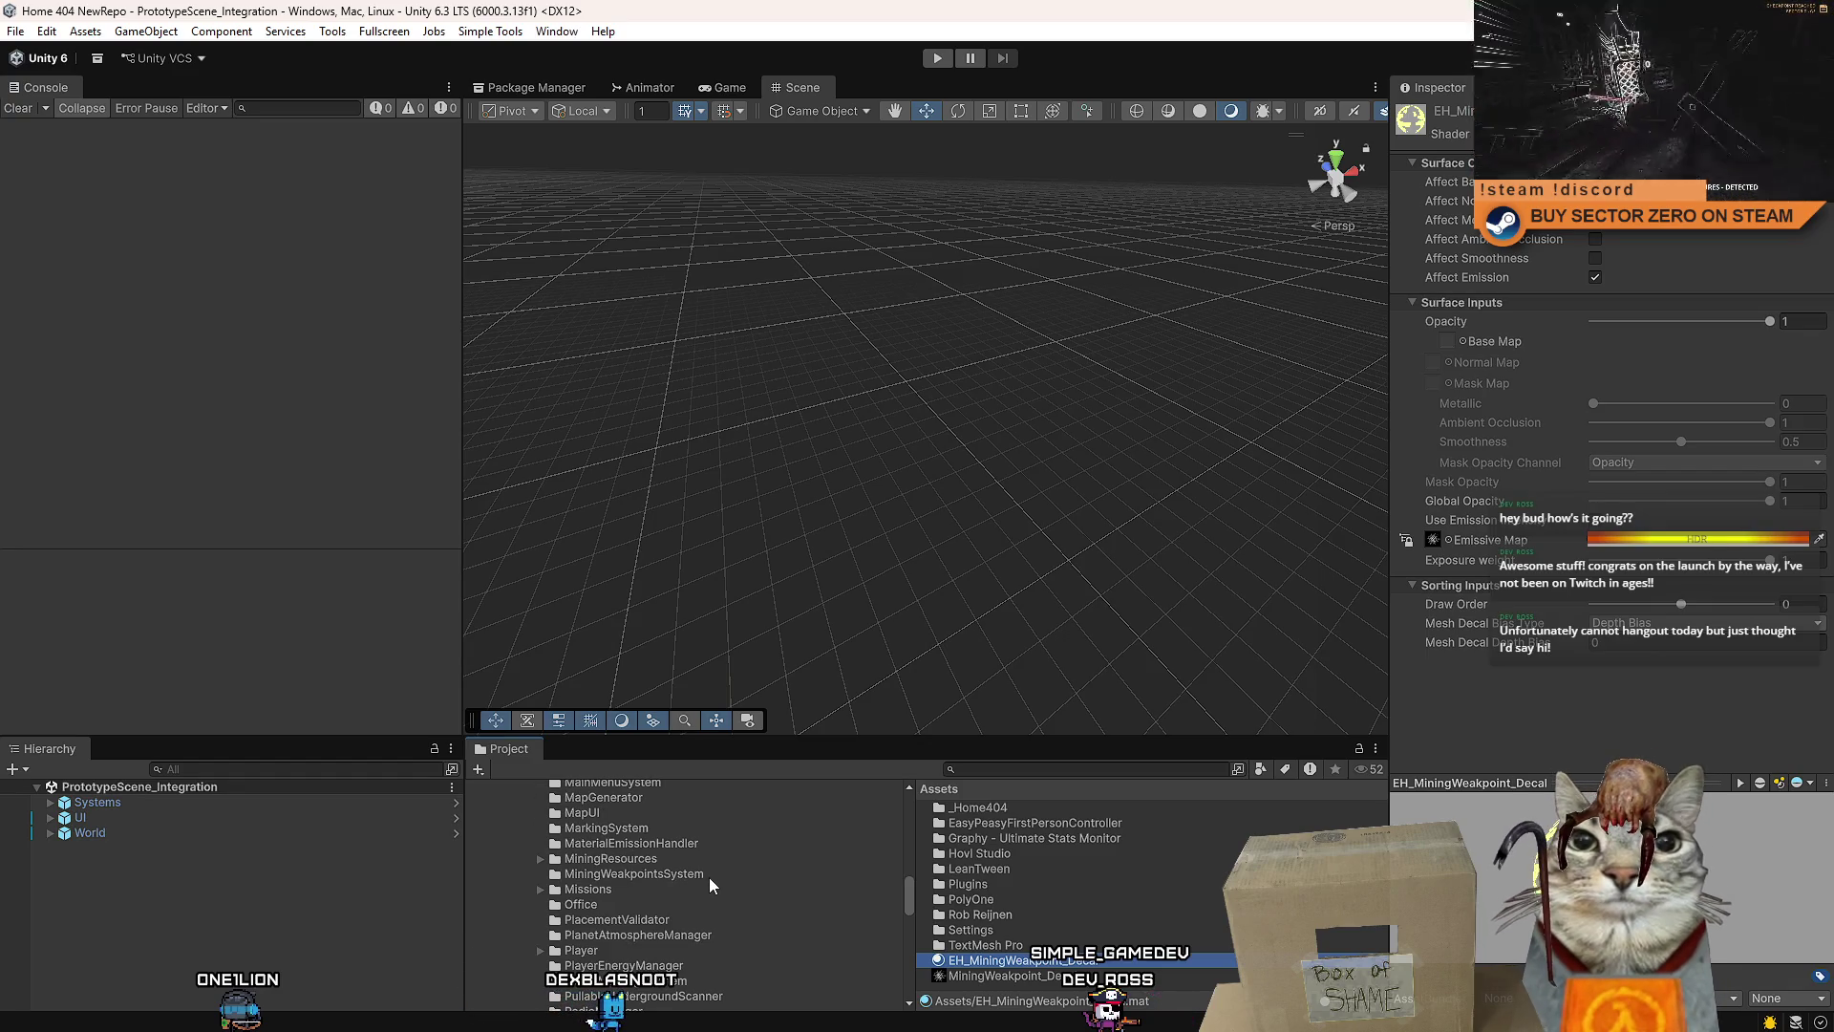
click(708, 877)
click(731, 876)
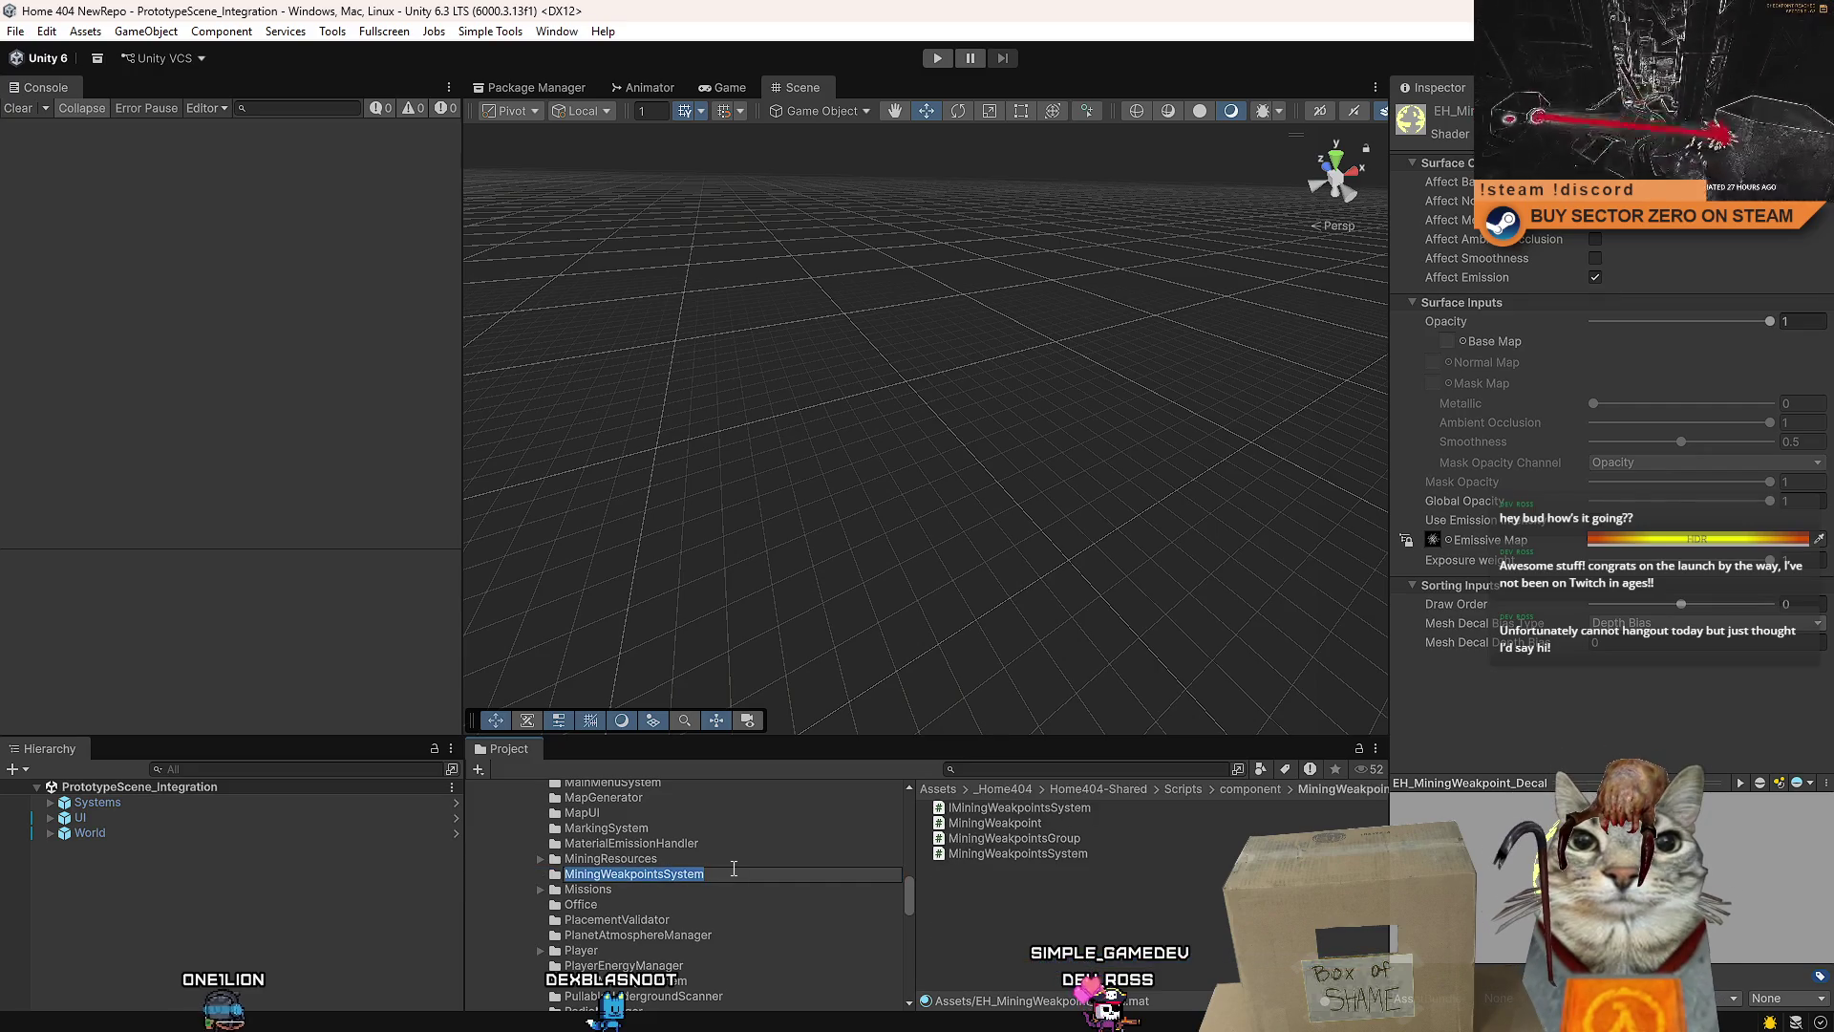
- Select Home404-Shared in the folder tree and open its Materials folder
scroll(747, 863, up, 8)
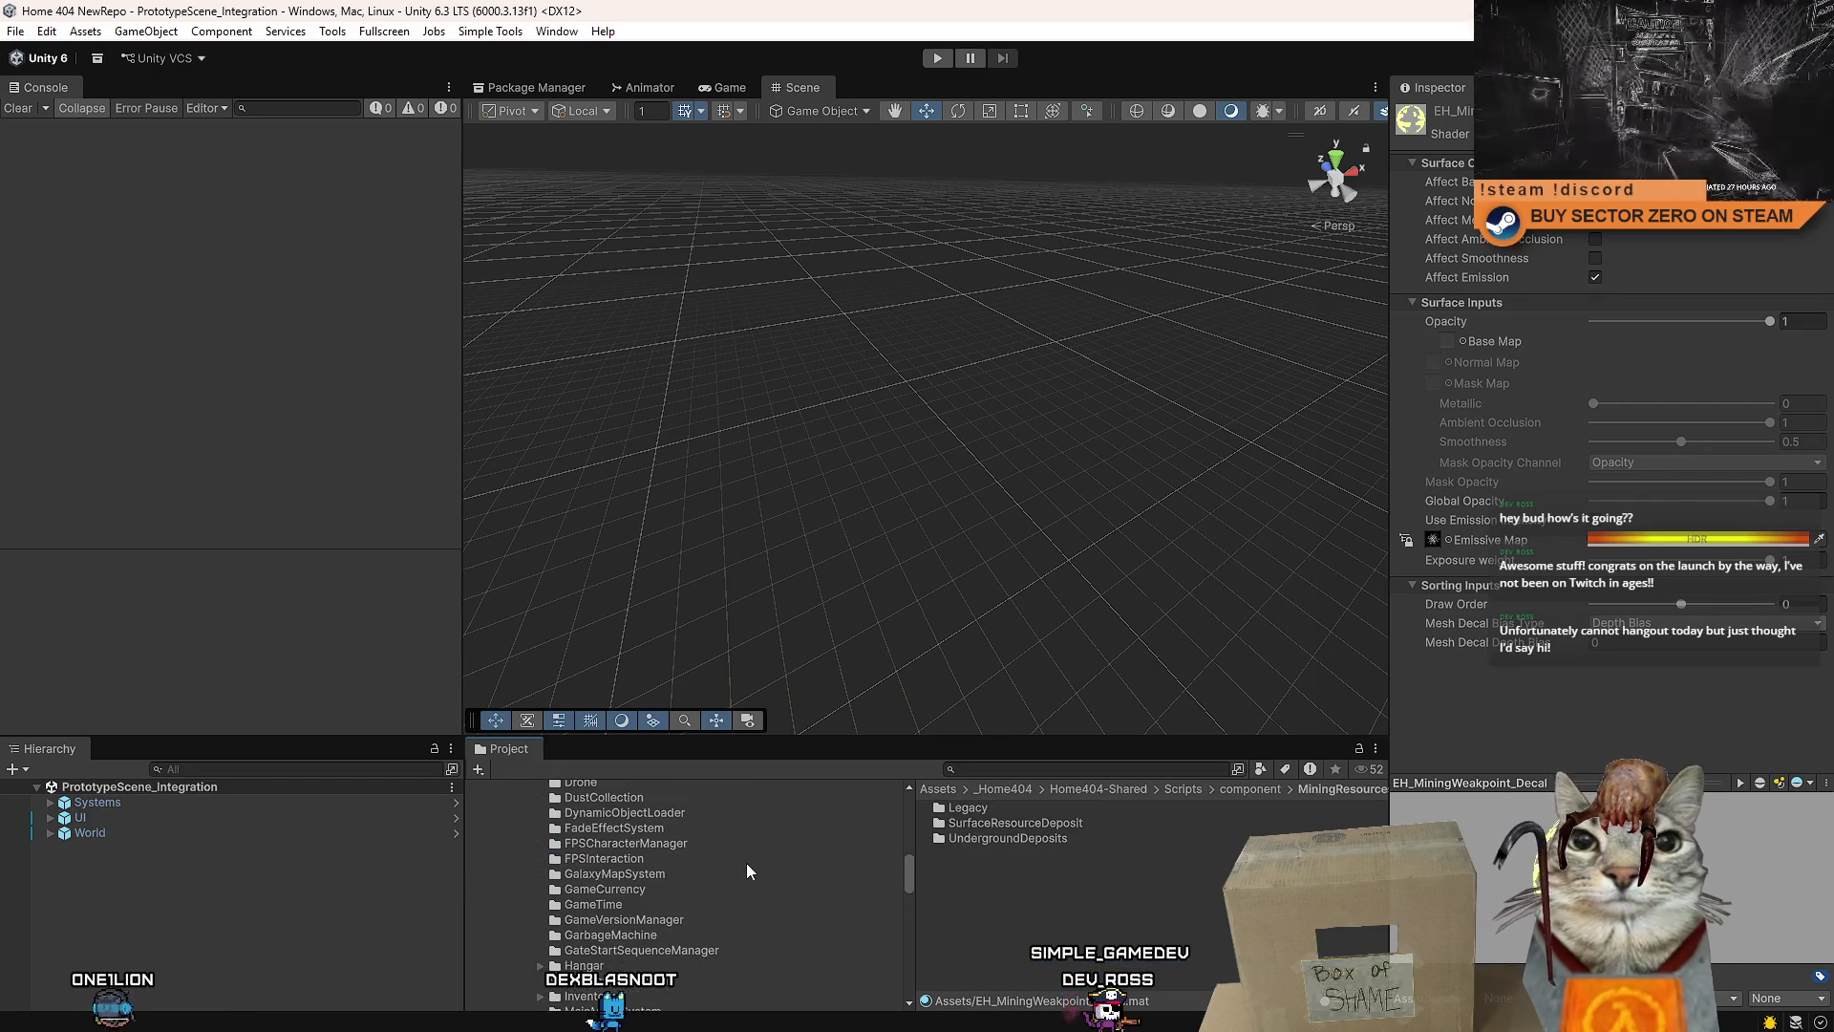
scroll(669, 879, up, 5)
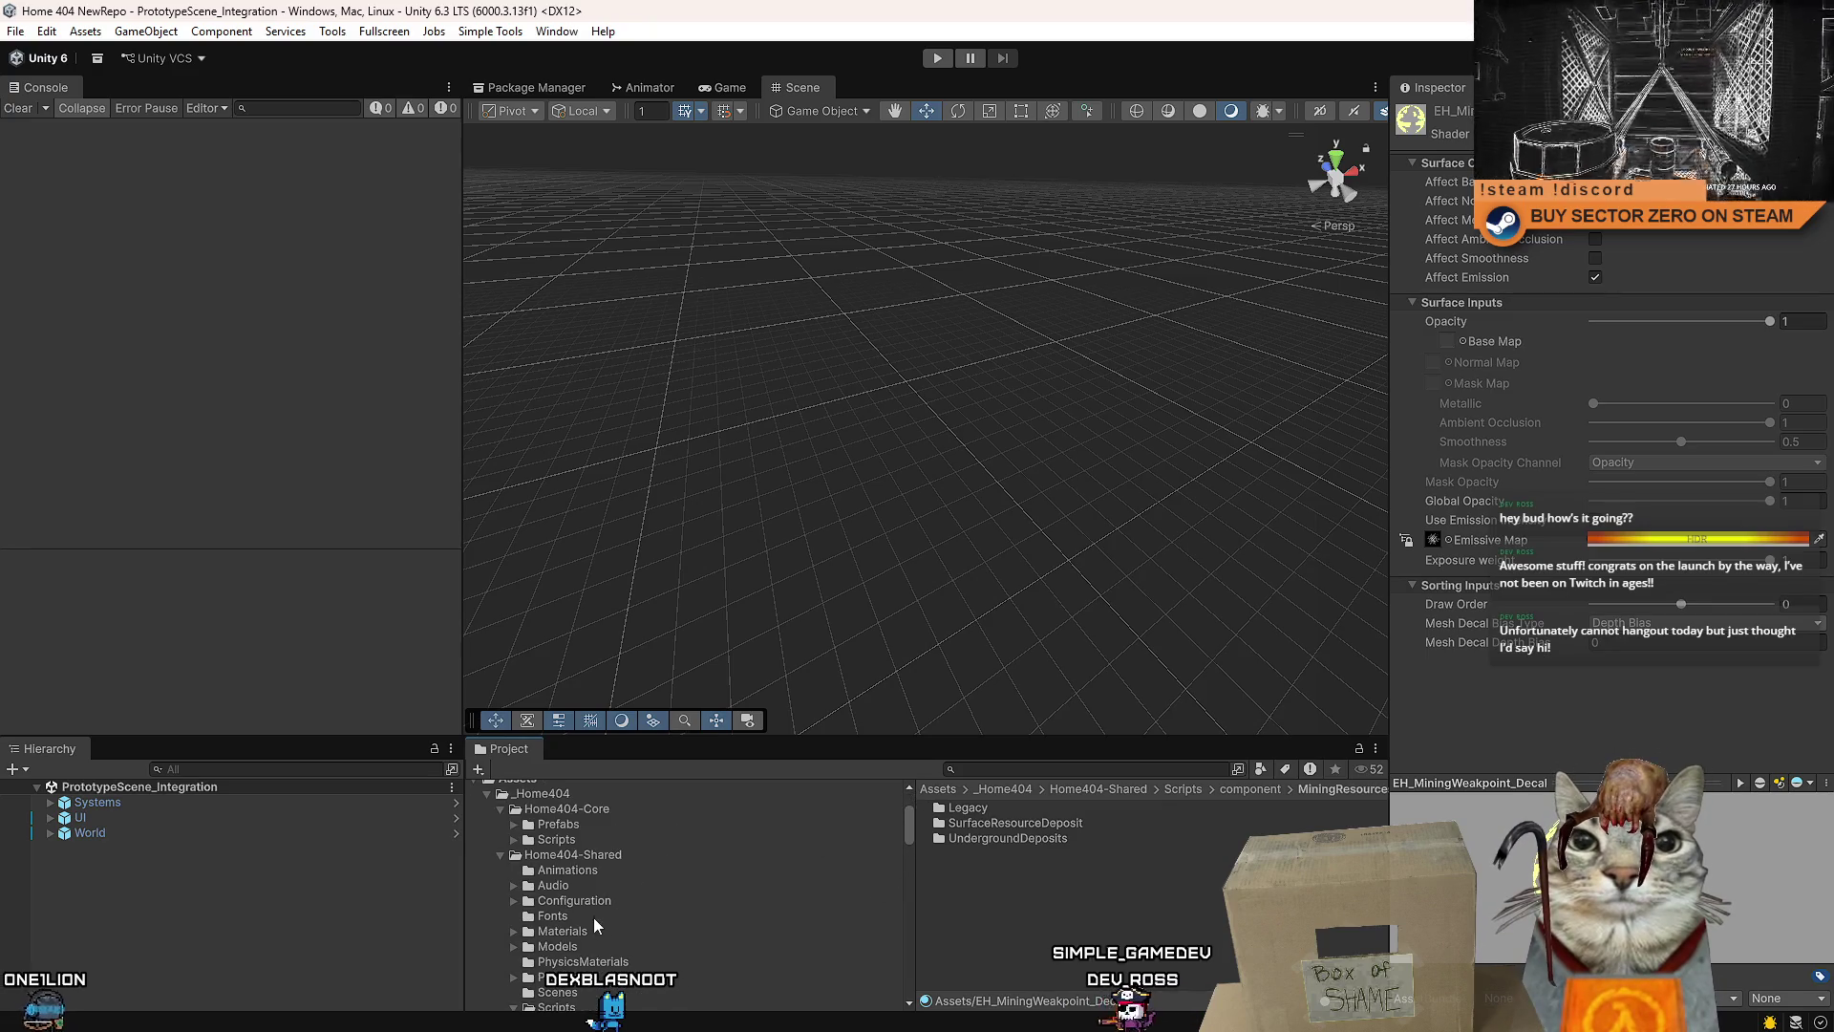
click(602, 856)
click(580, 810)
click(611, 869)
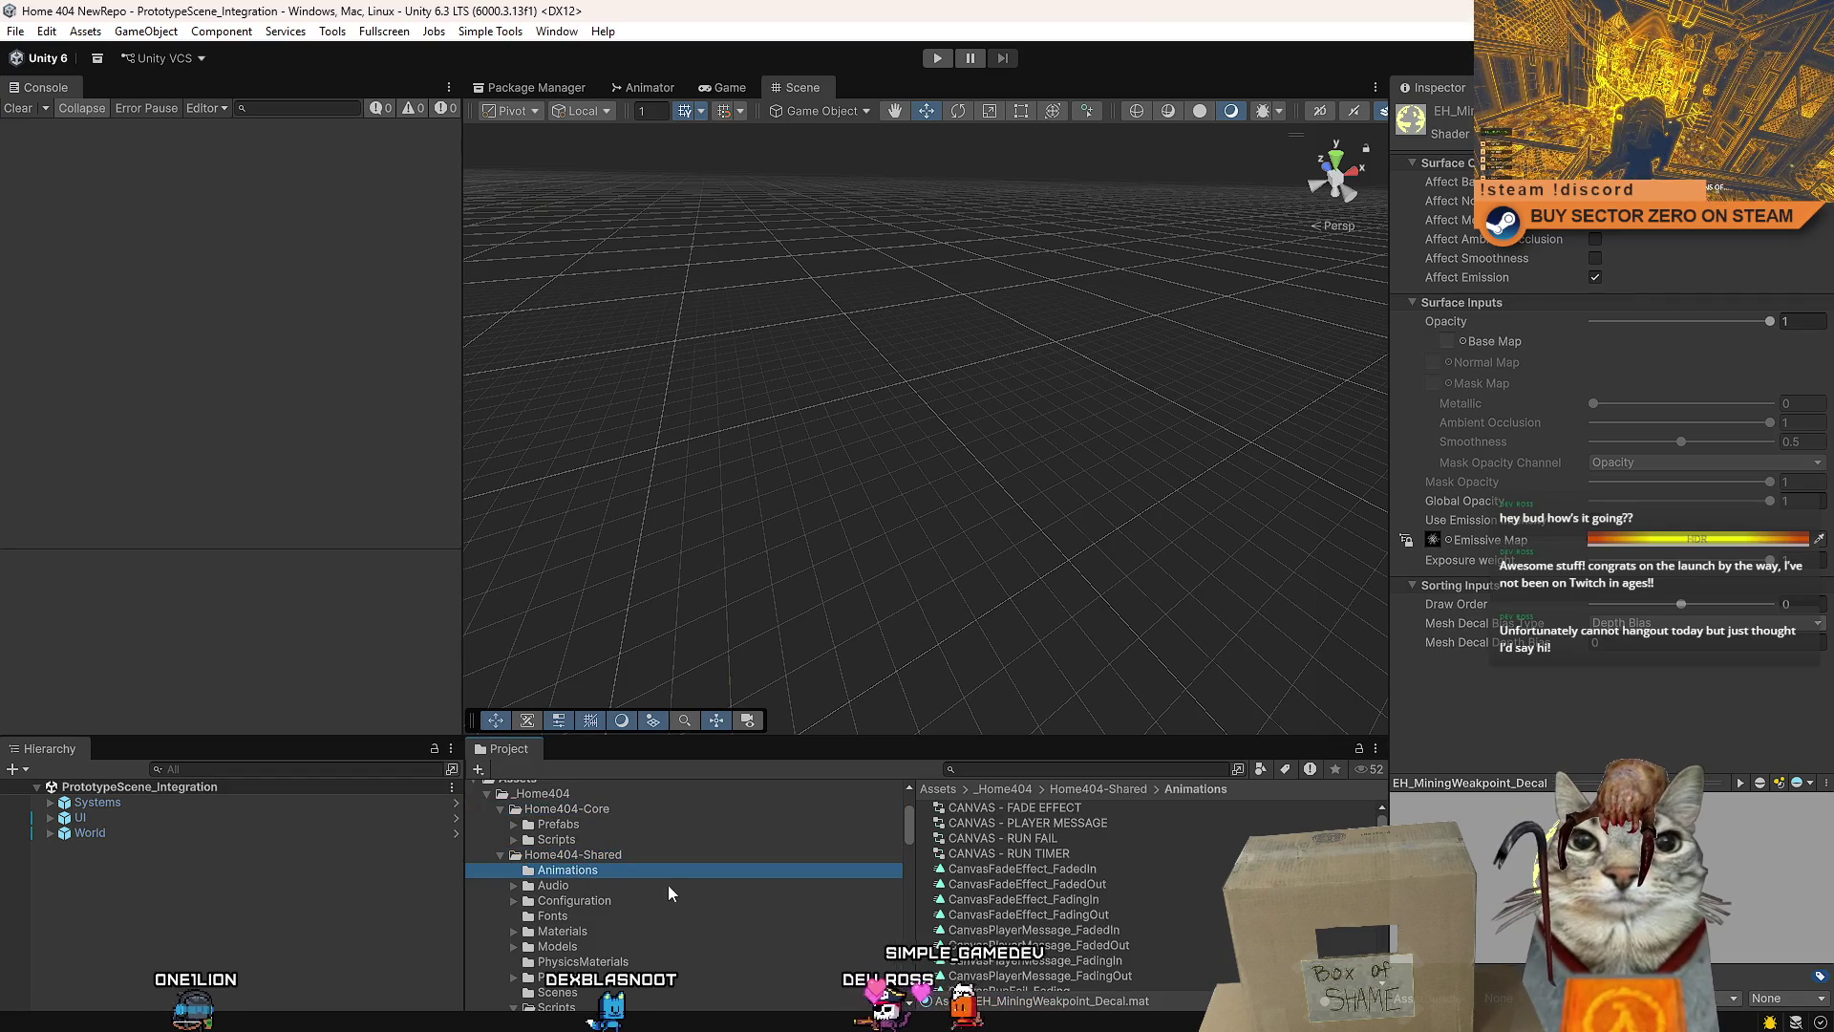
click(584, 855)
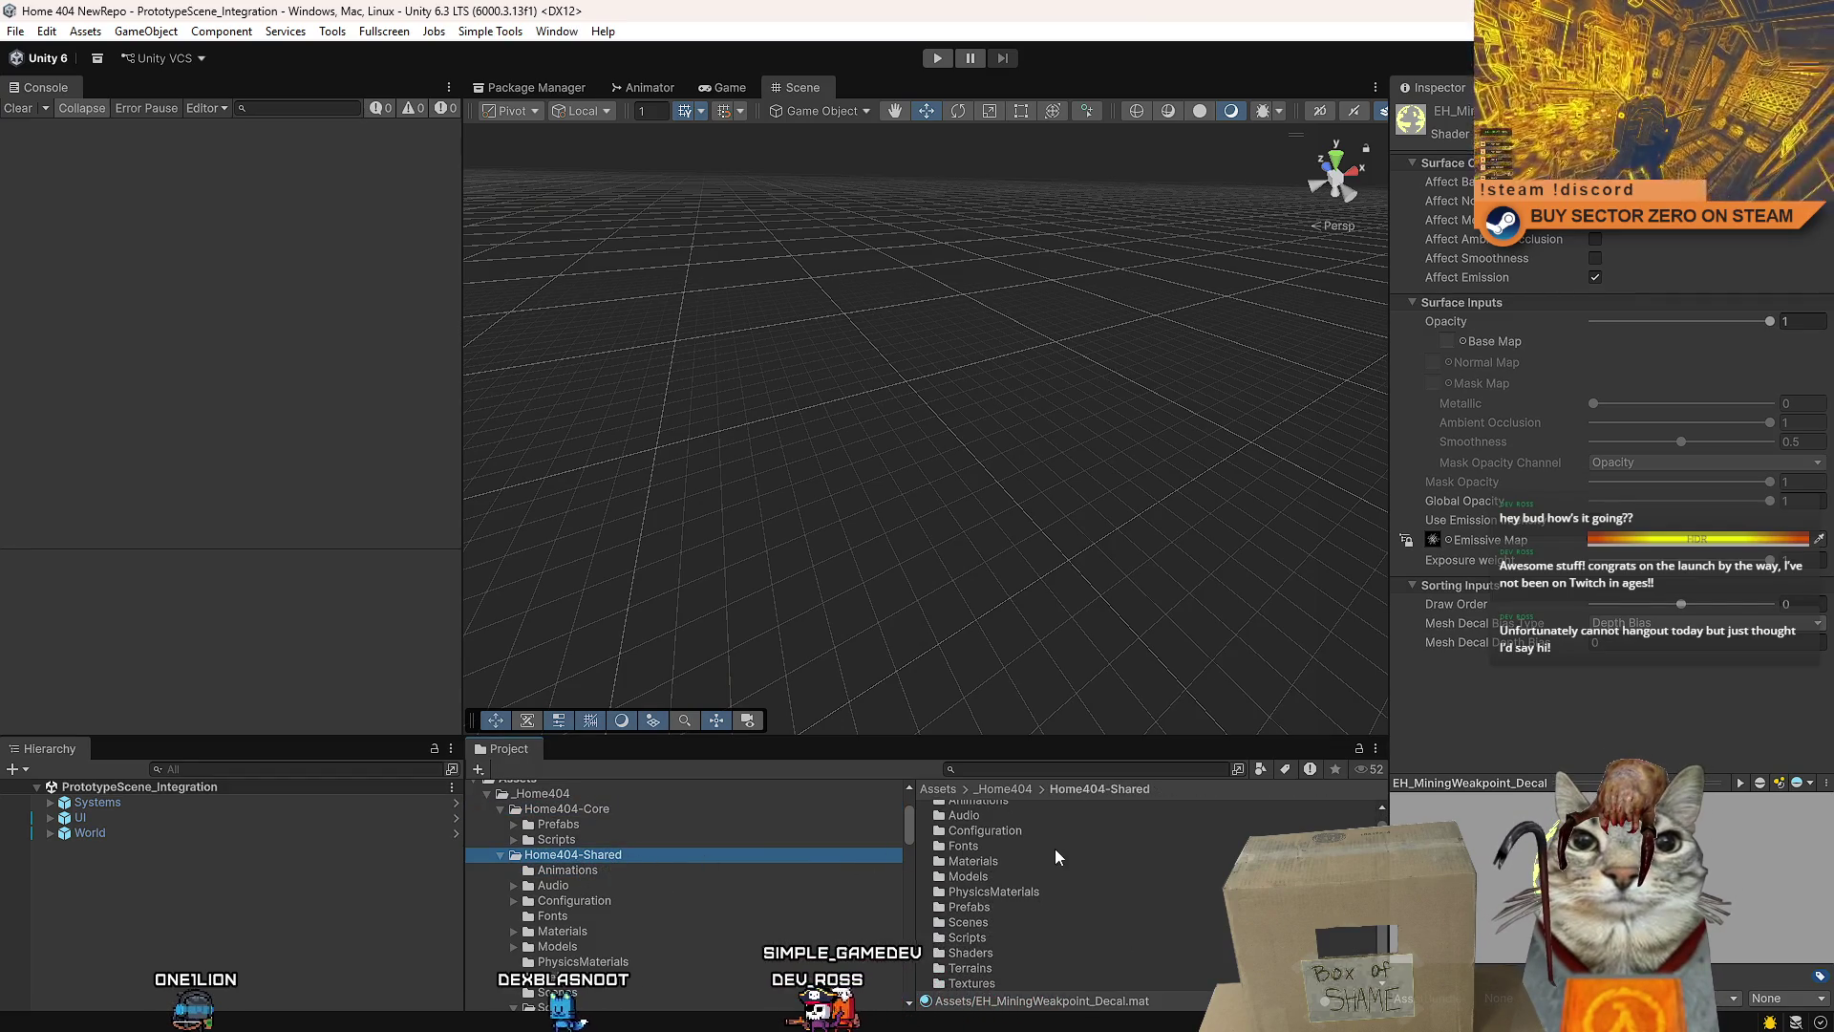
double_click(1007, 860)
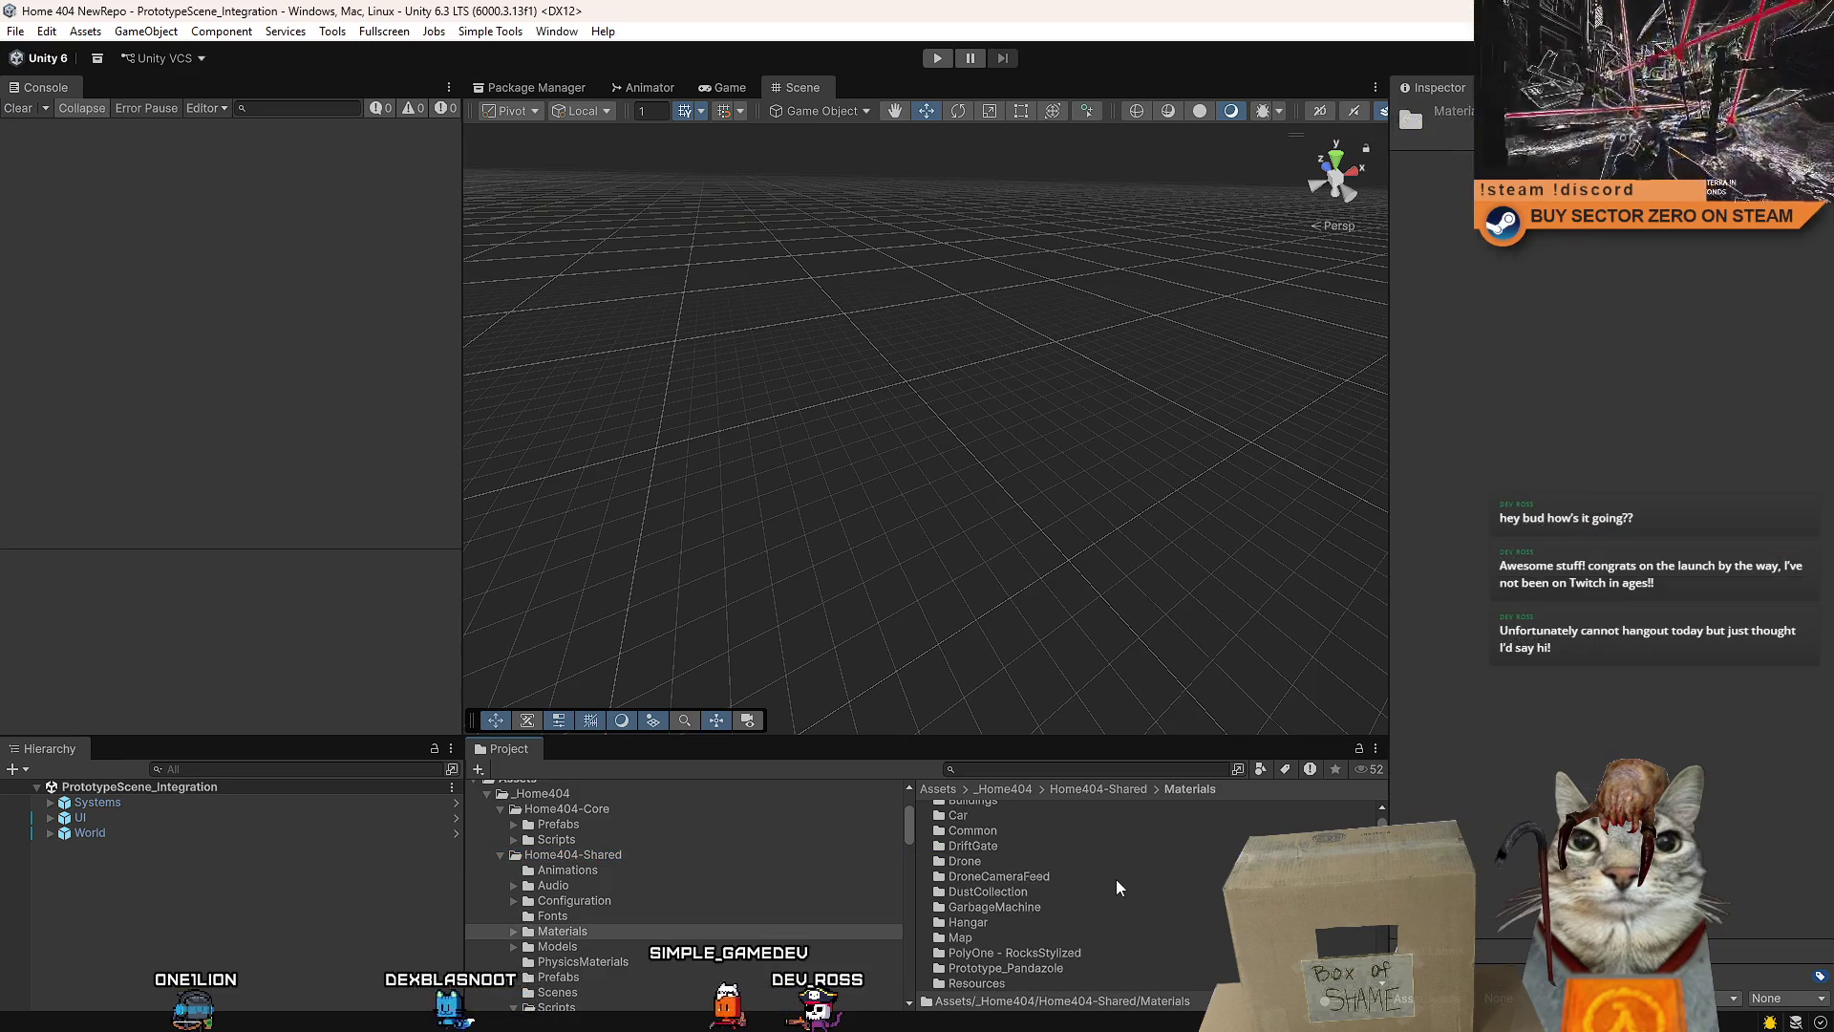
- Create a MiningWeakpointsSystem folder inside both Materials and Textures
scroll(1144, 897, up, 2)
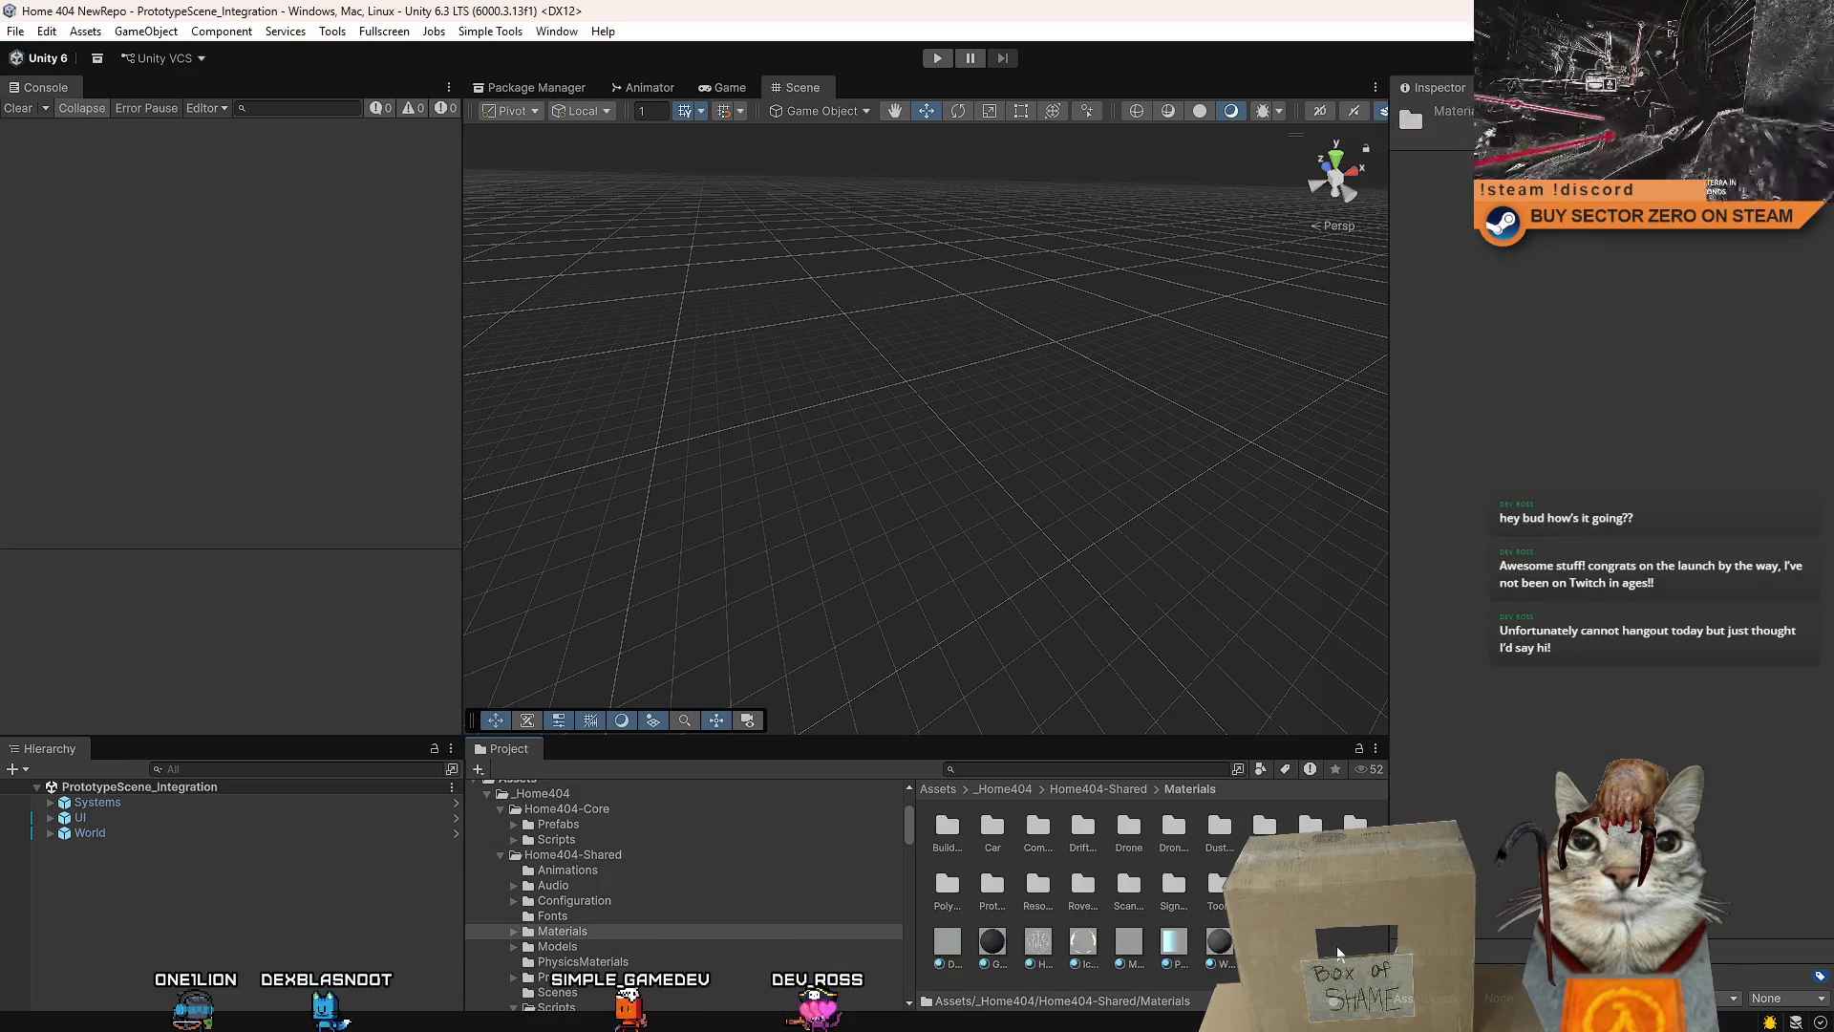
right_click(1326, 970)
mouse_move(1456, 417)
click(1662, 413)
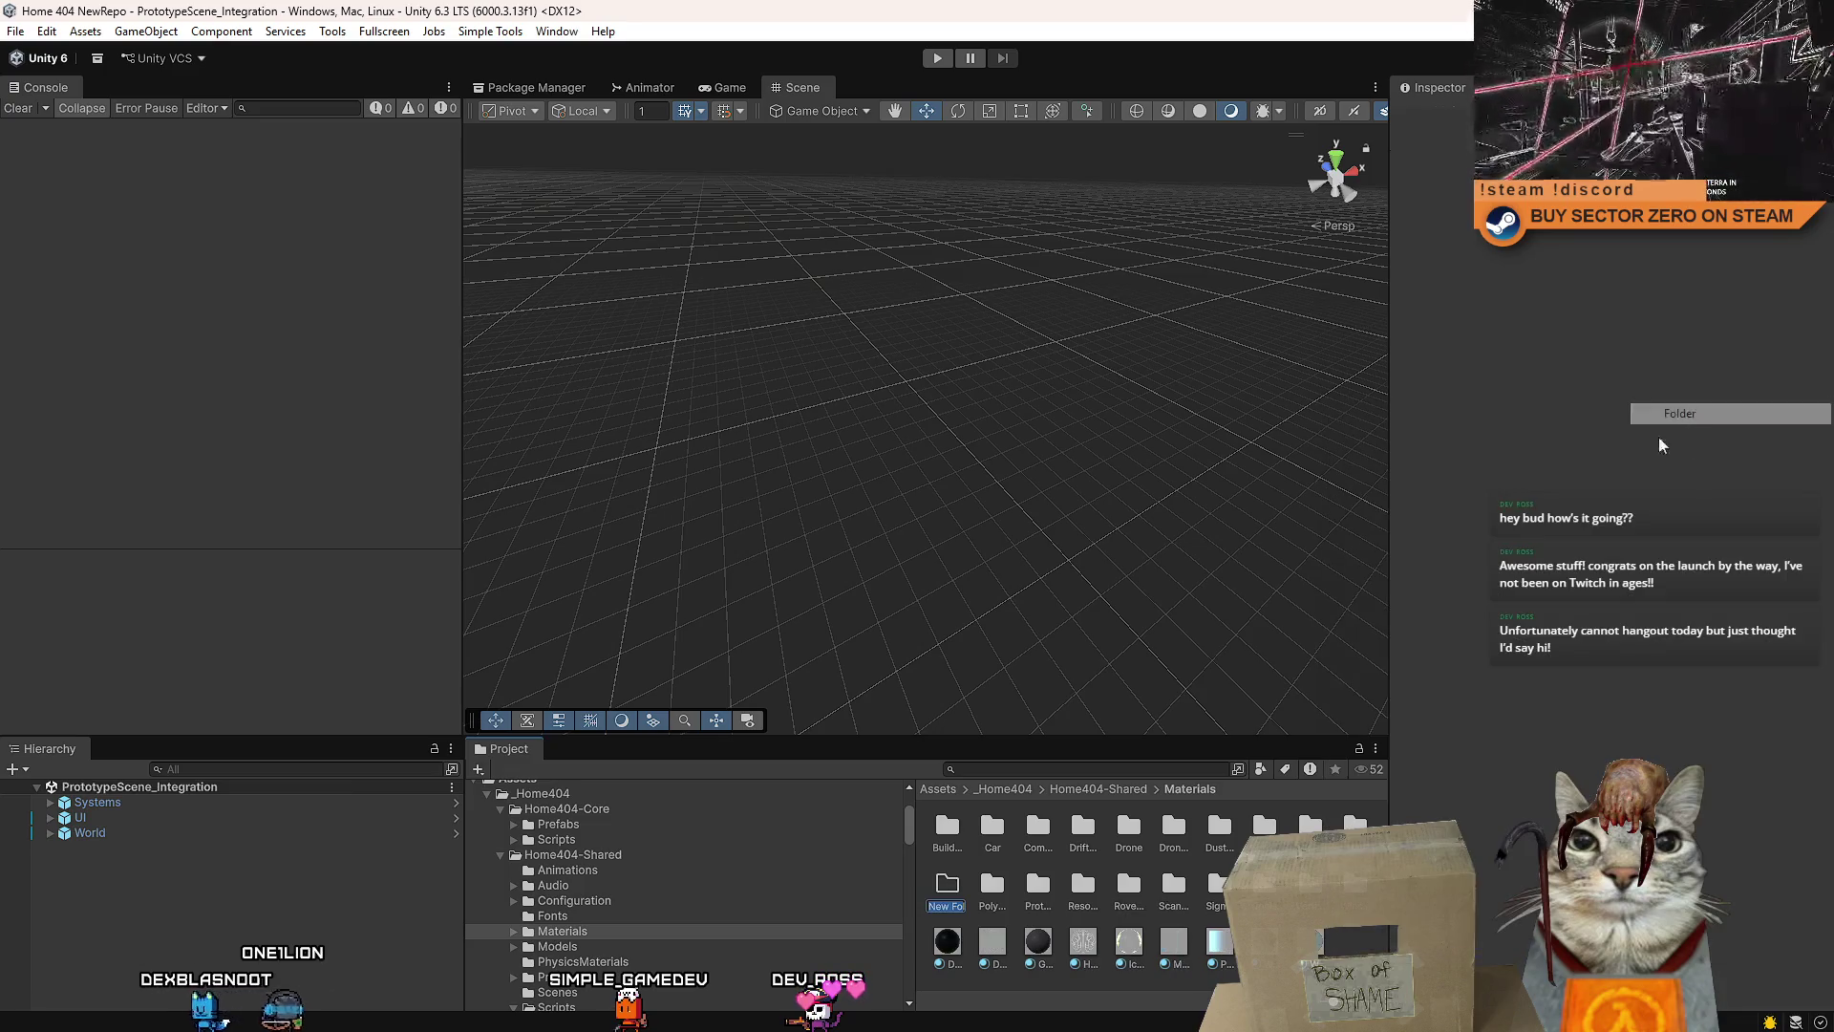
key(Return)
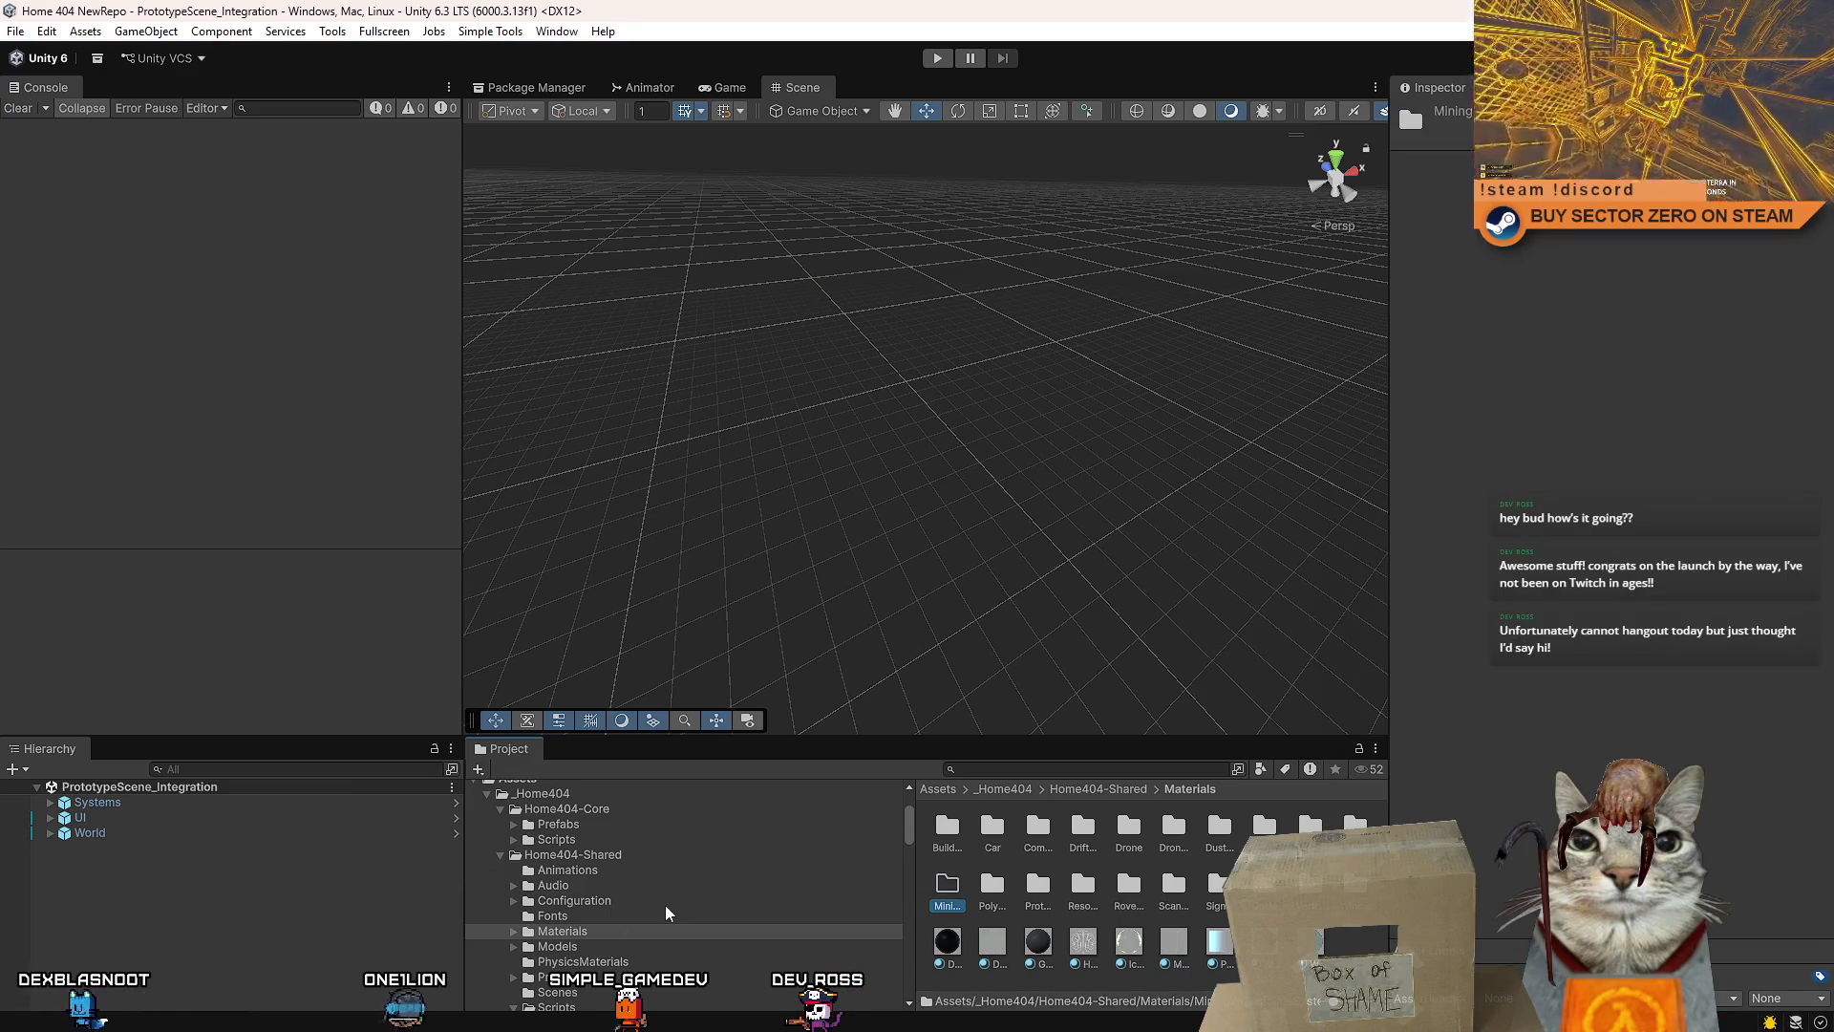
scroll(595, 906, down, 3)
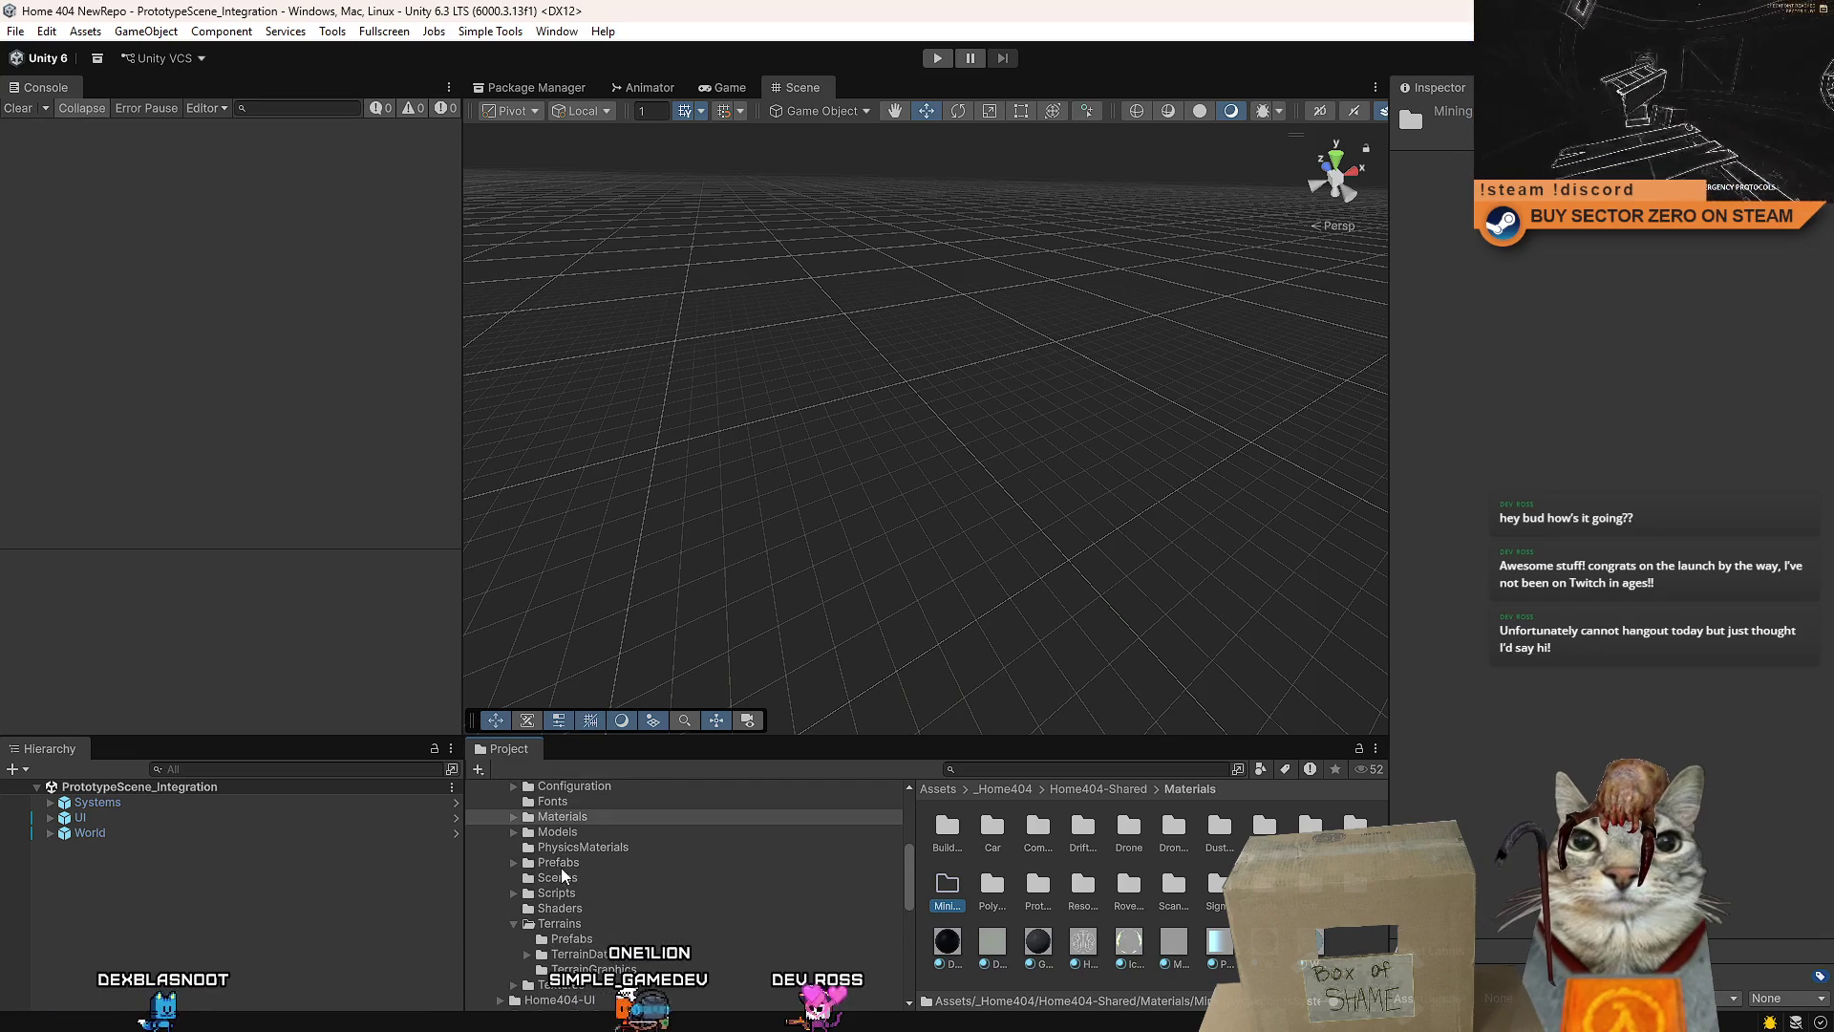
click(576, 985)
right_click(1145, 889)
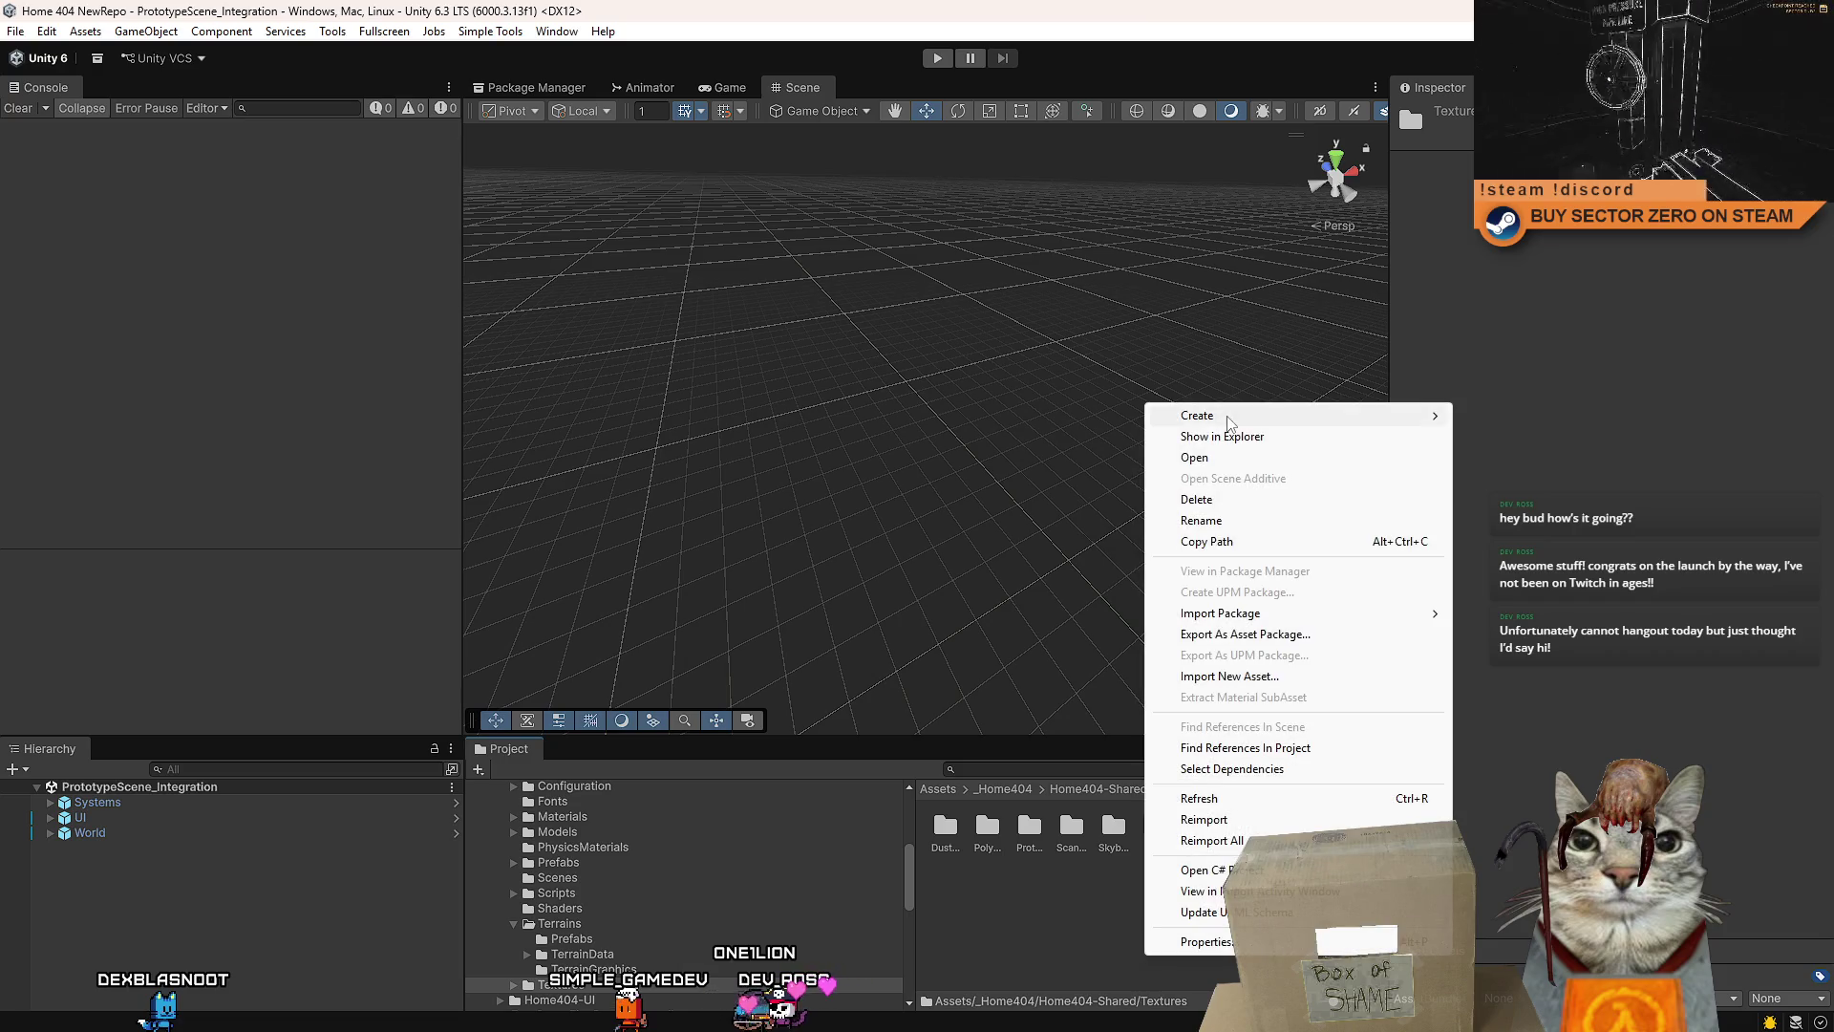
mouse_move(1230, 421)
click(1498, 416)
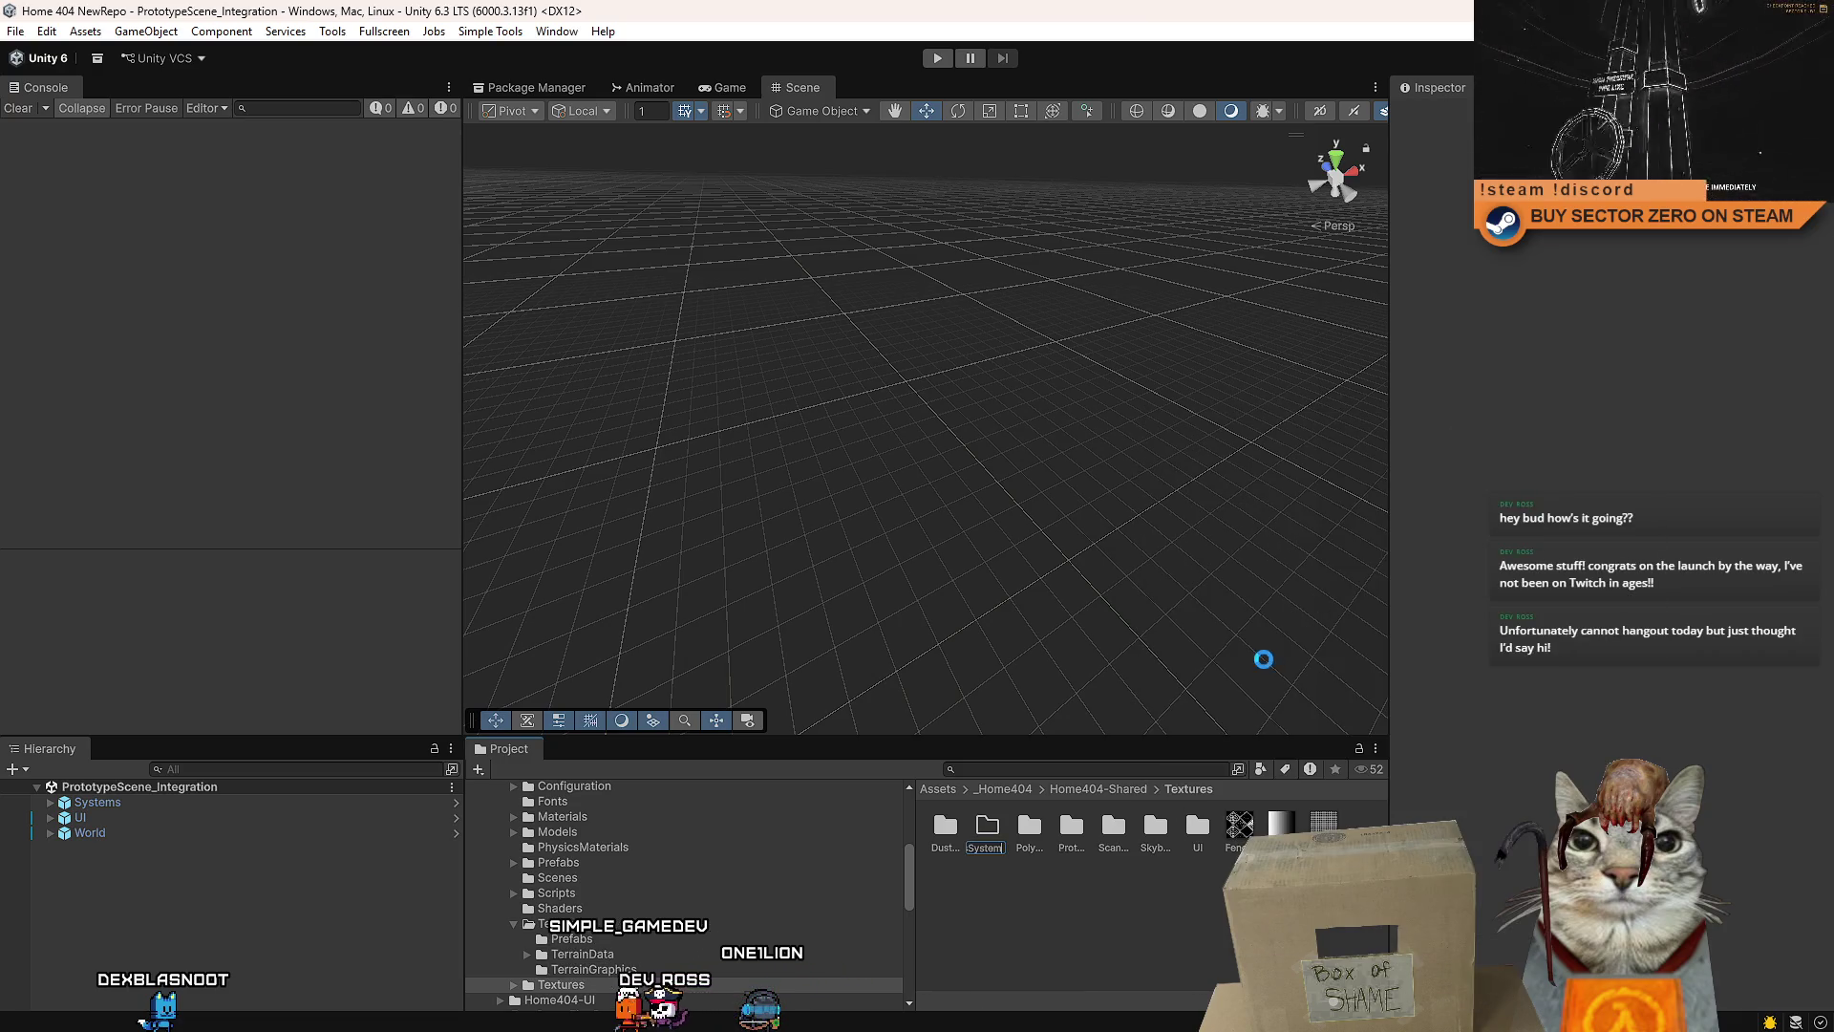
- Move the loose decal texture and material from the Assets root into the new MiningWeakpointsSystem folders
scroll(688, 865, up, 10)
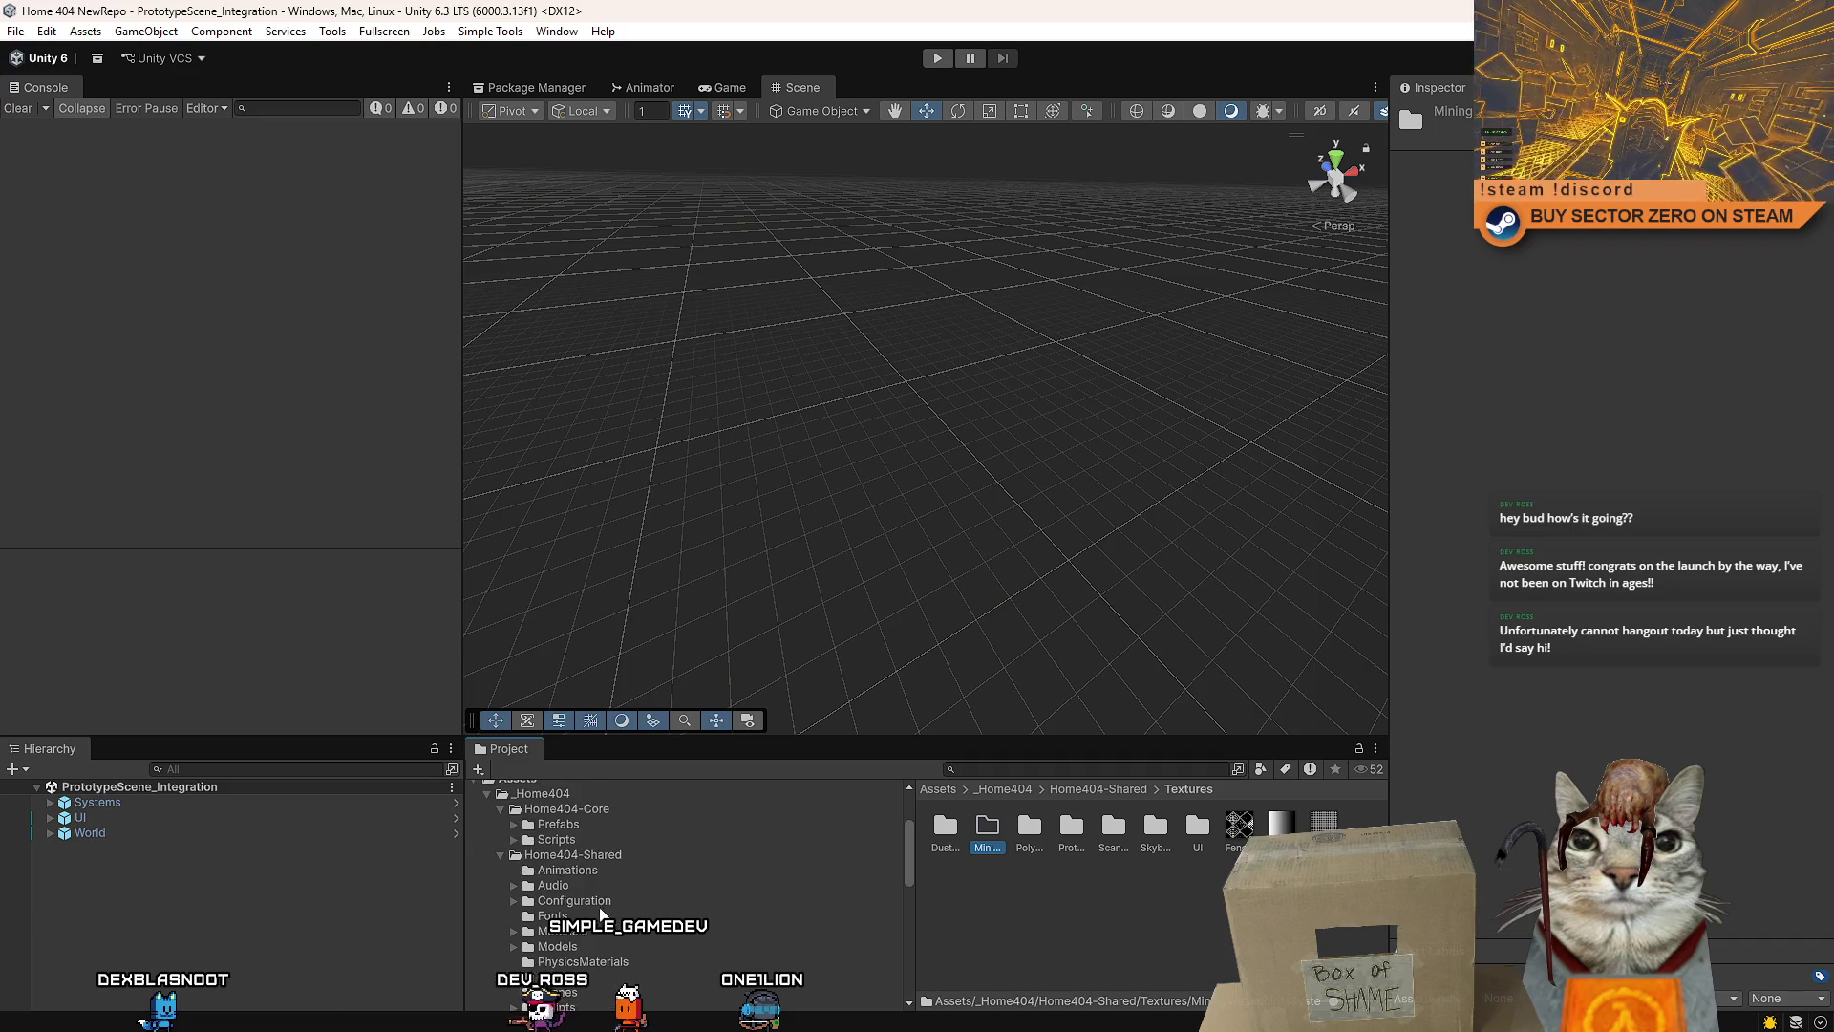
click(573, 892)
scroll(609, 923, down, 10)
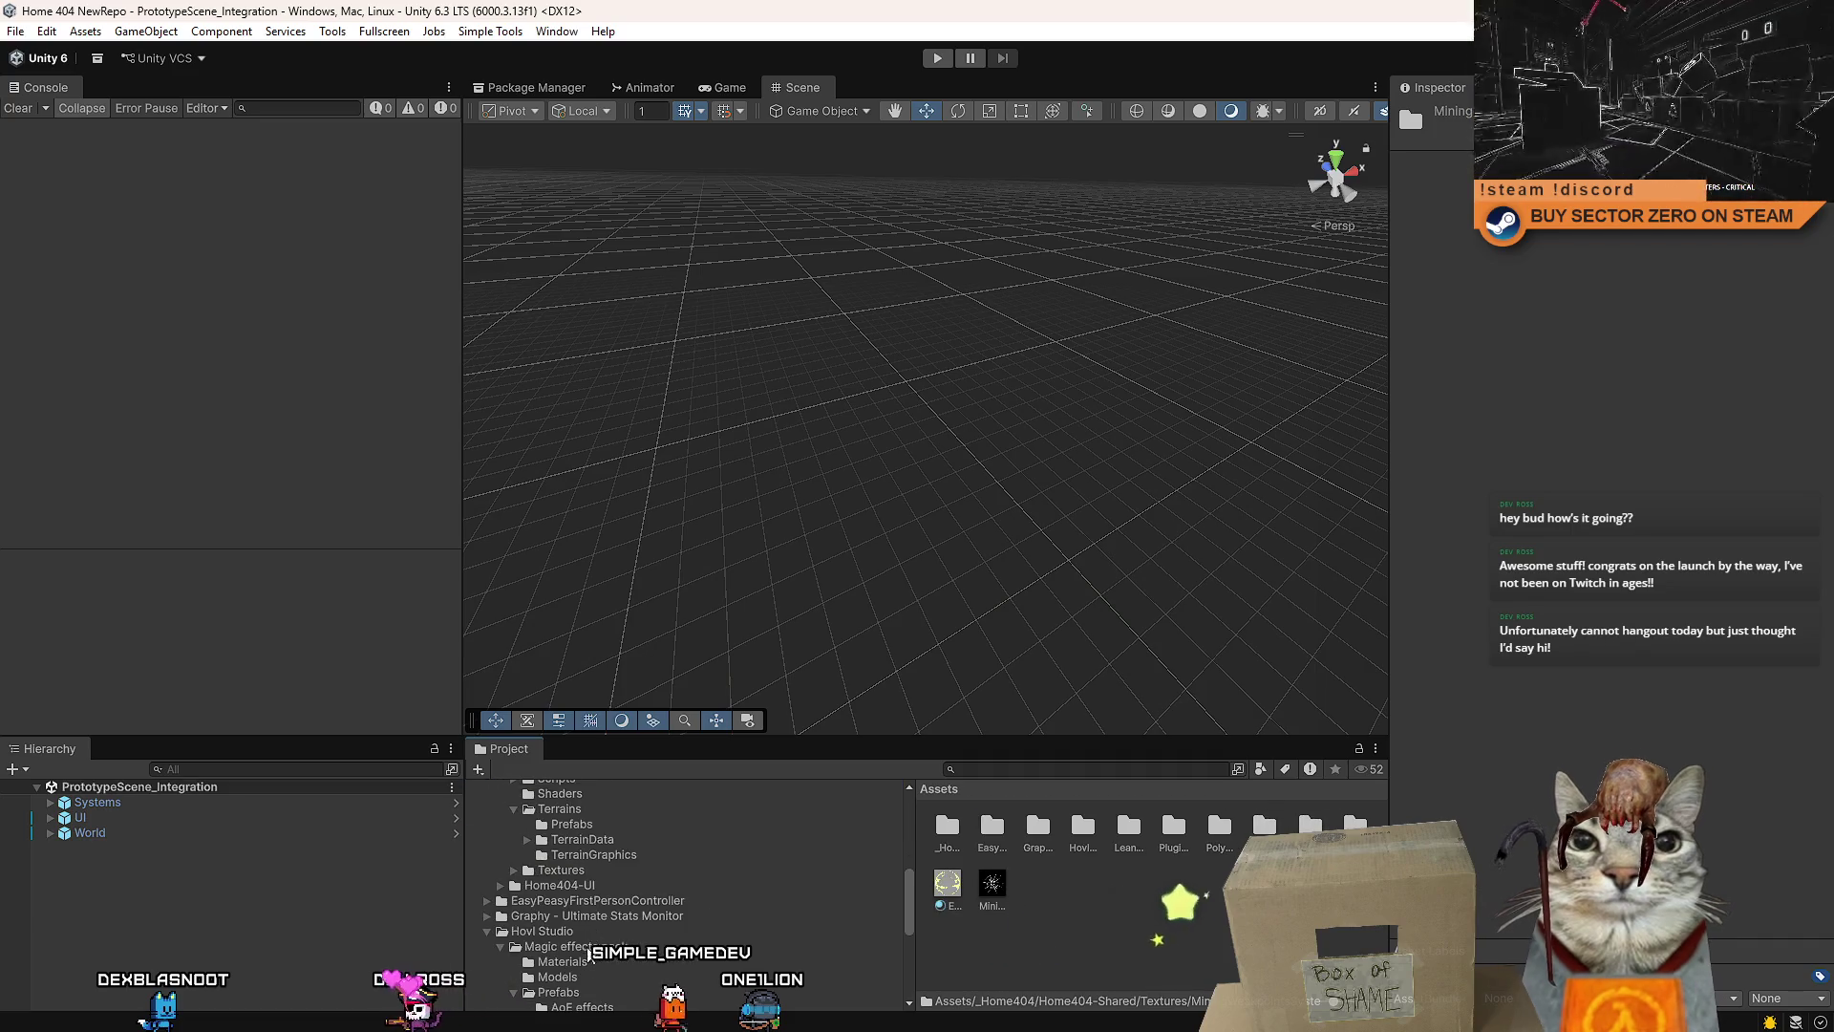
scroll(642, 936, up, 10)
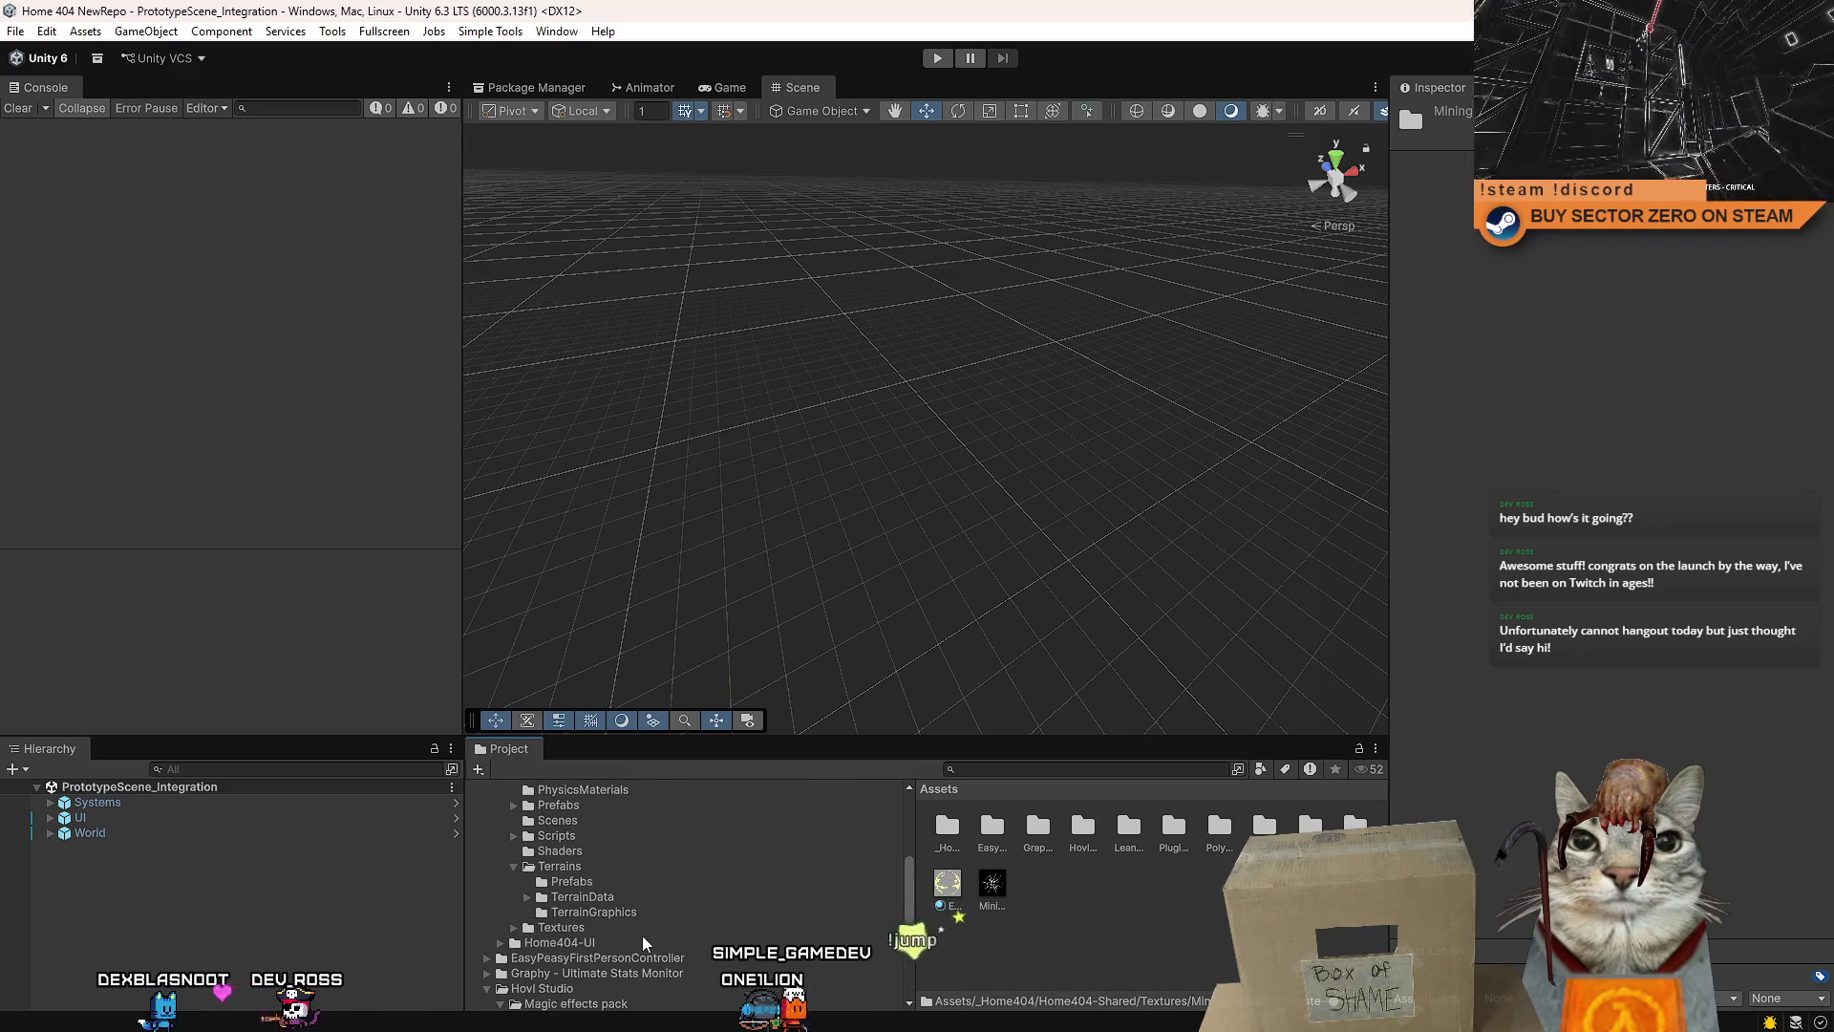
scroll(627, 870, down, 3)
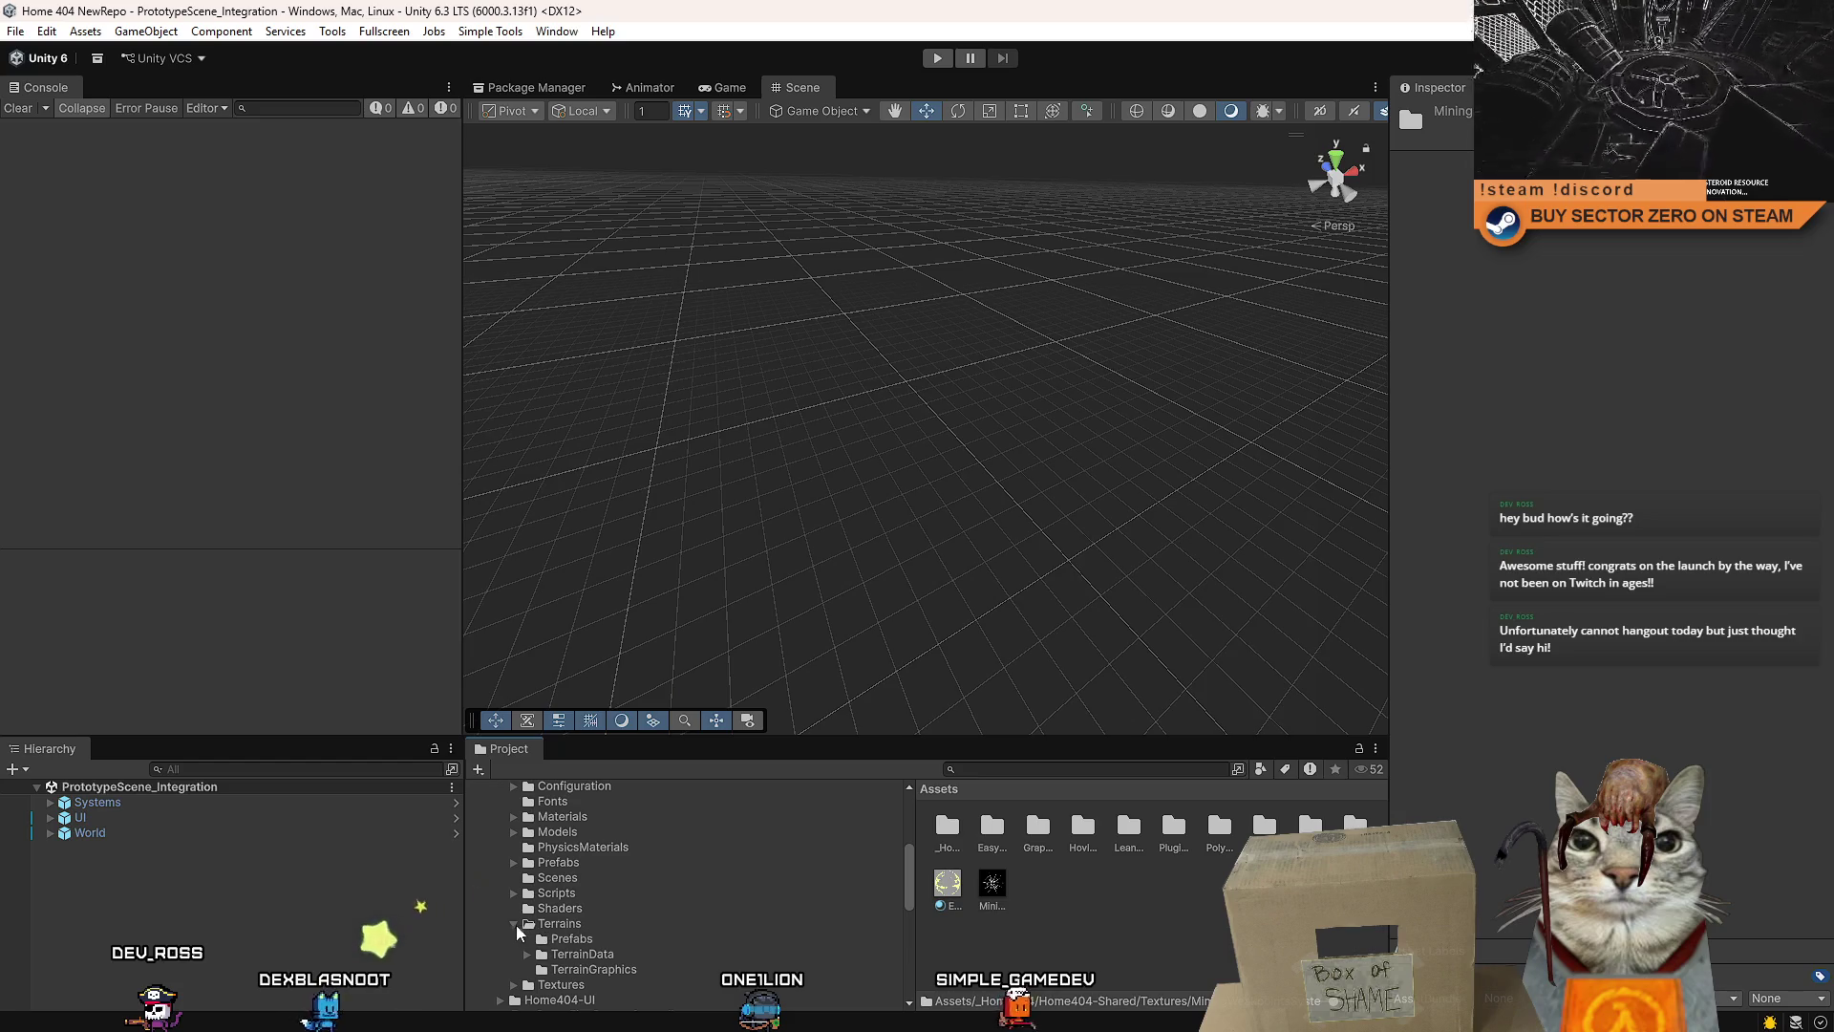
click(515, 922)
click(515, 938)
scroll(629, 919, down, 3)
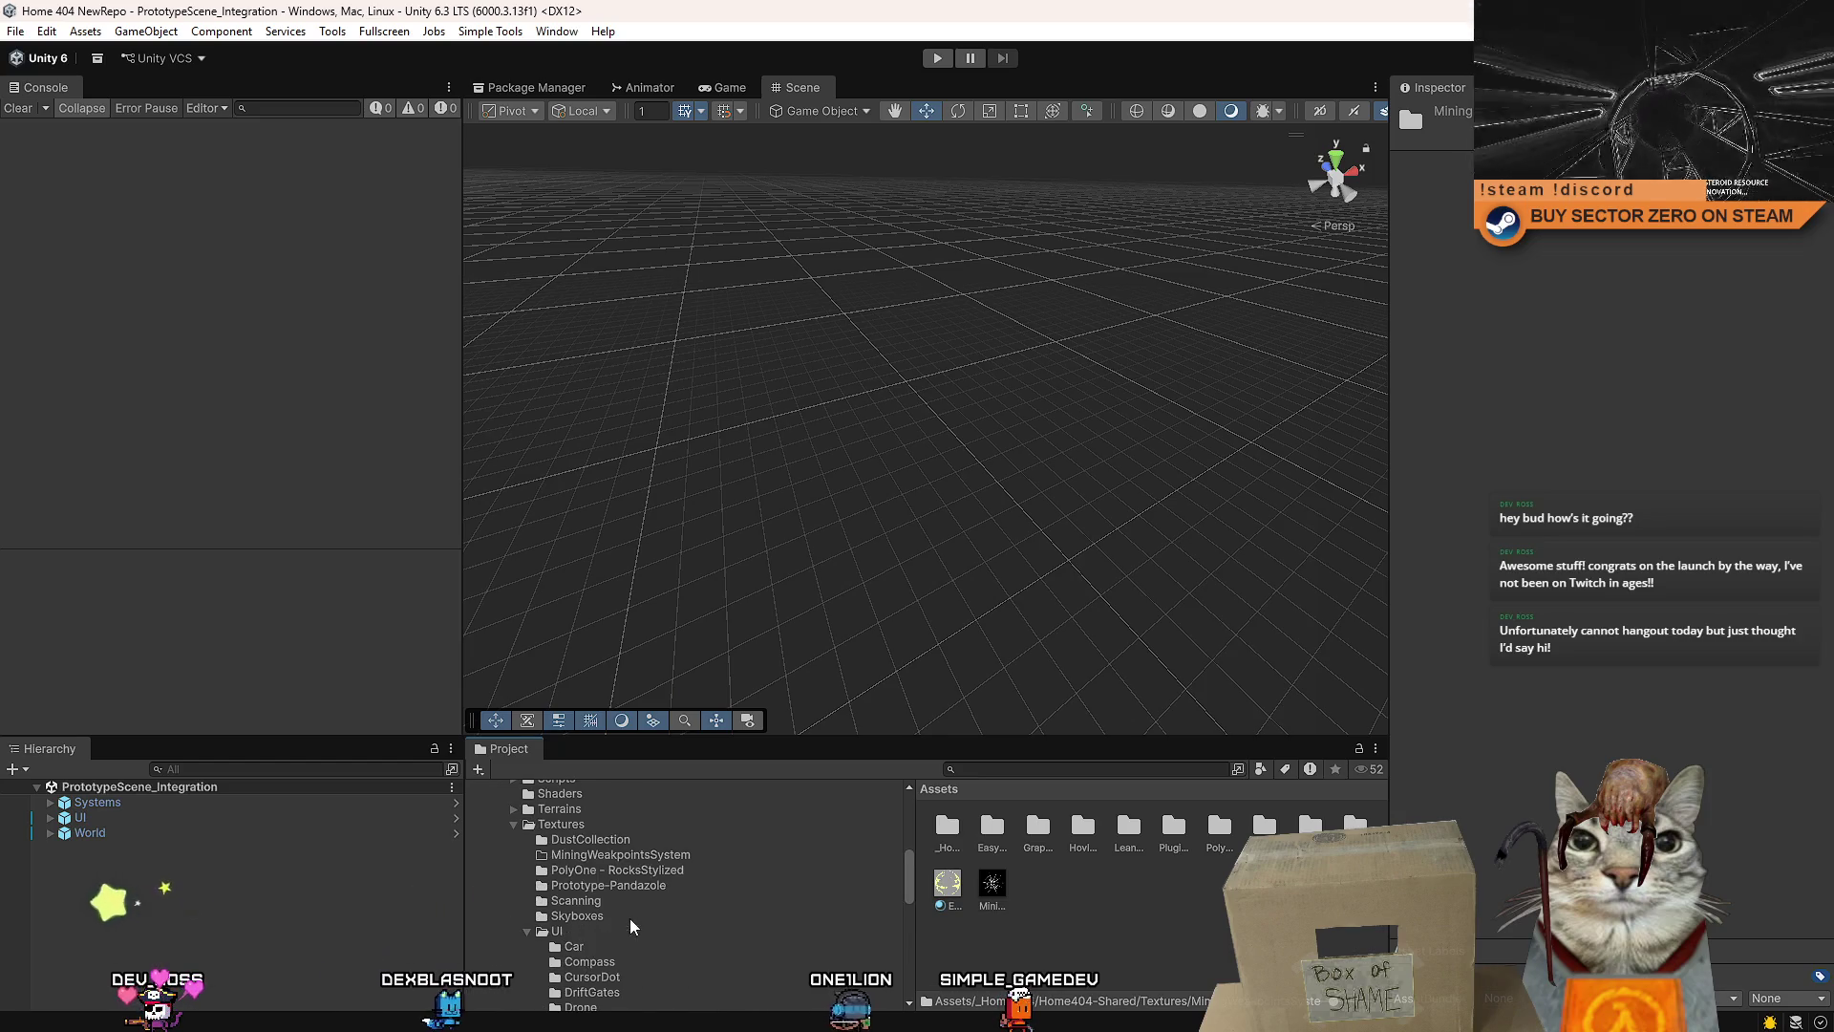
click(992, 882)
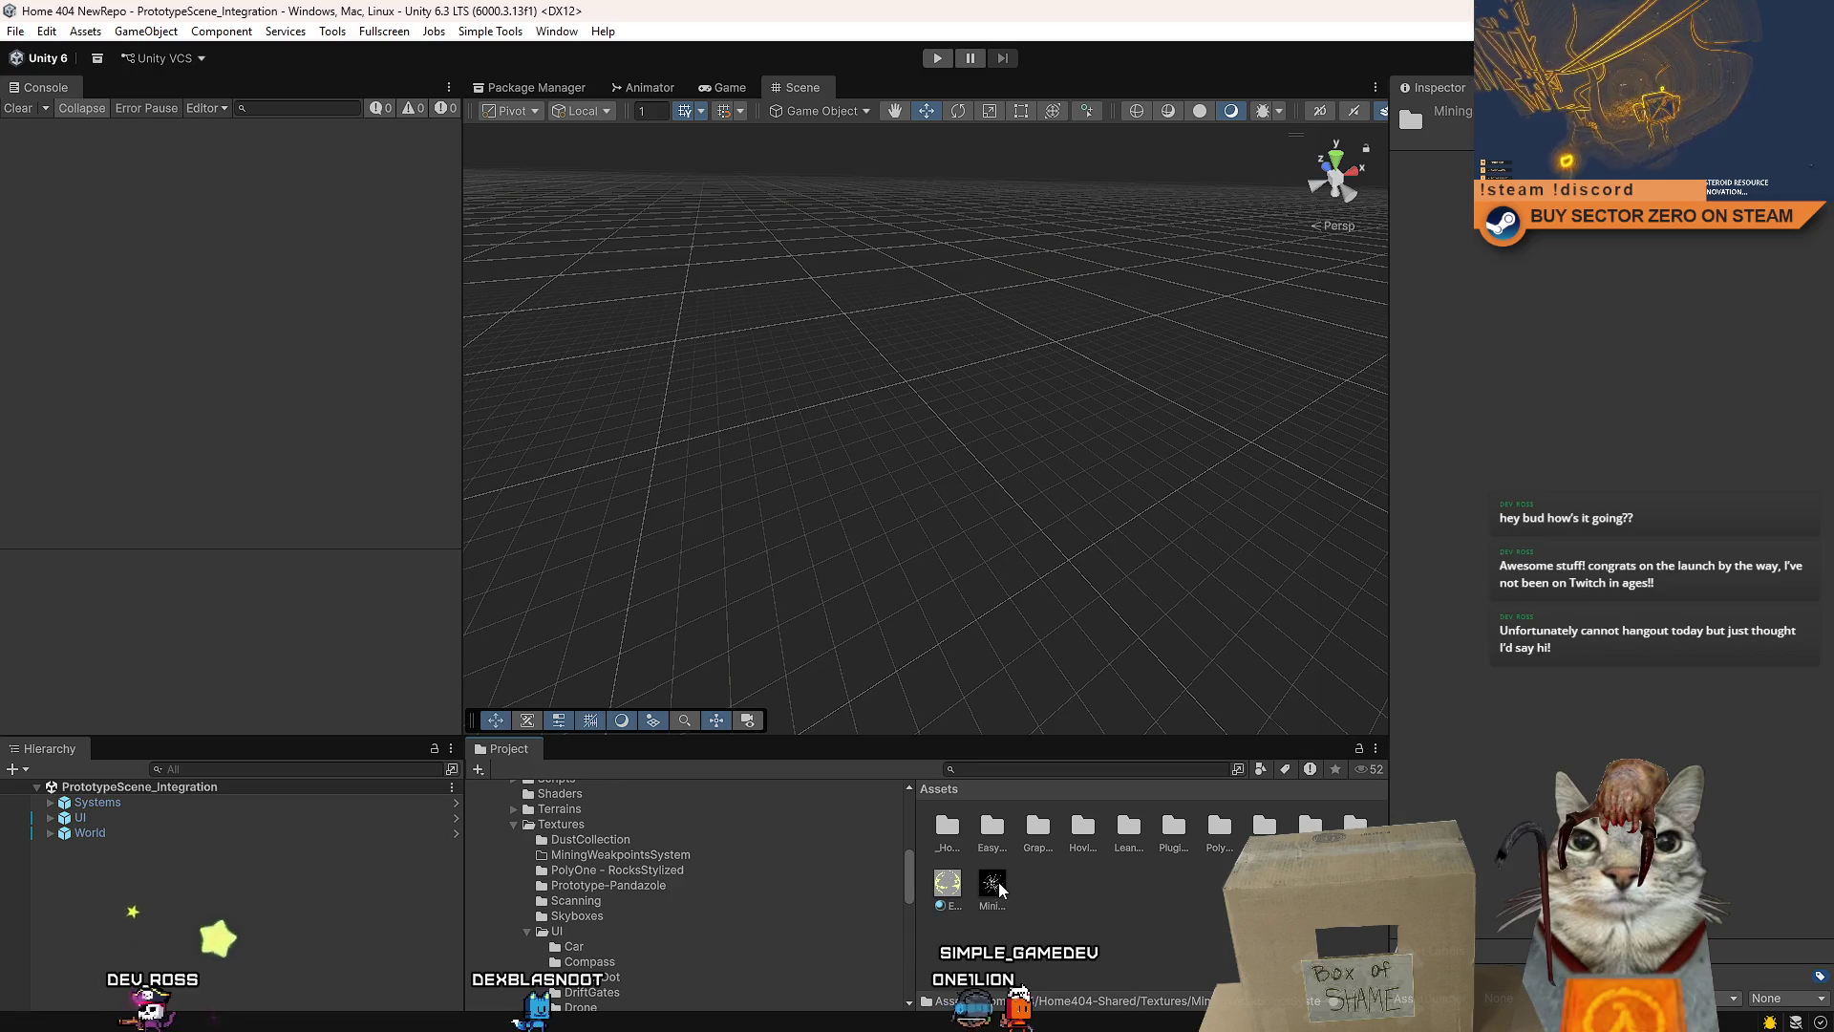
drag(581, 856, 578, 855)
scroll(577, 854, up, 5)
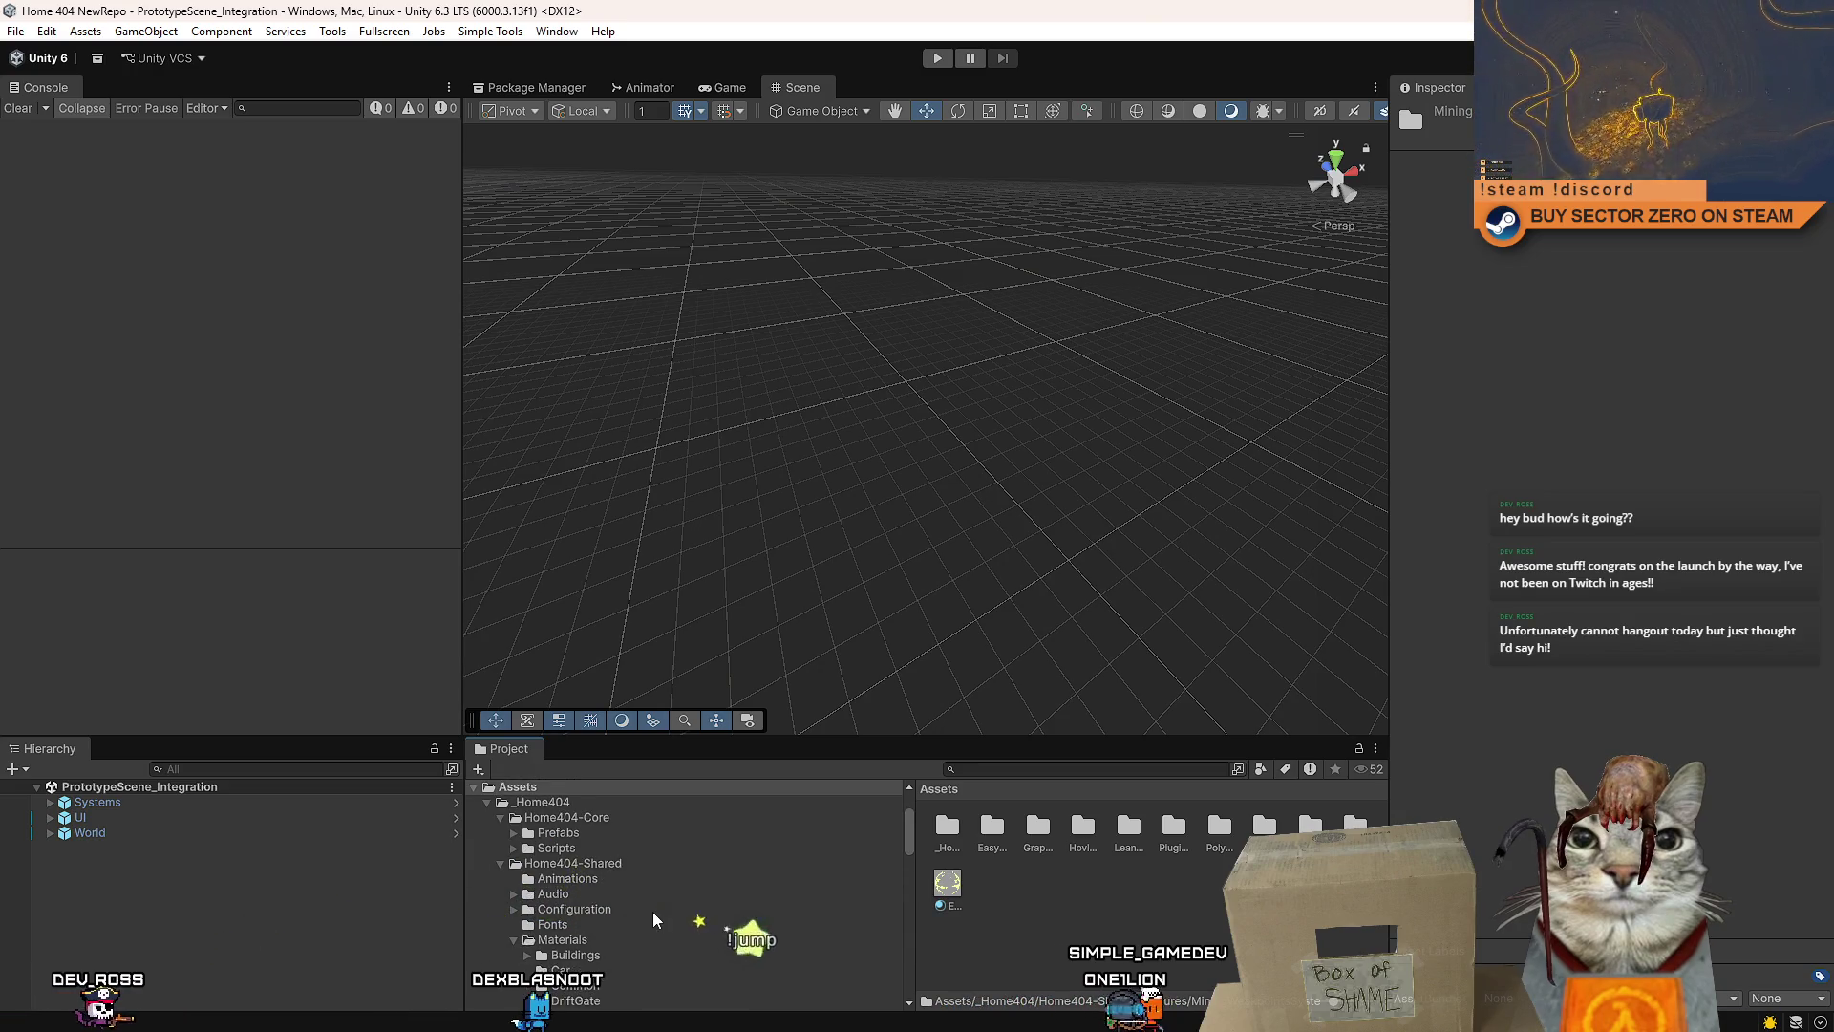
scroll(654, 912, down, 5)
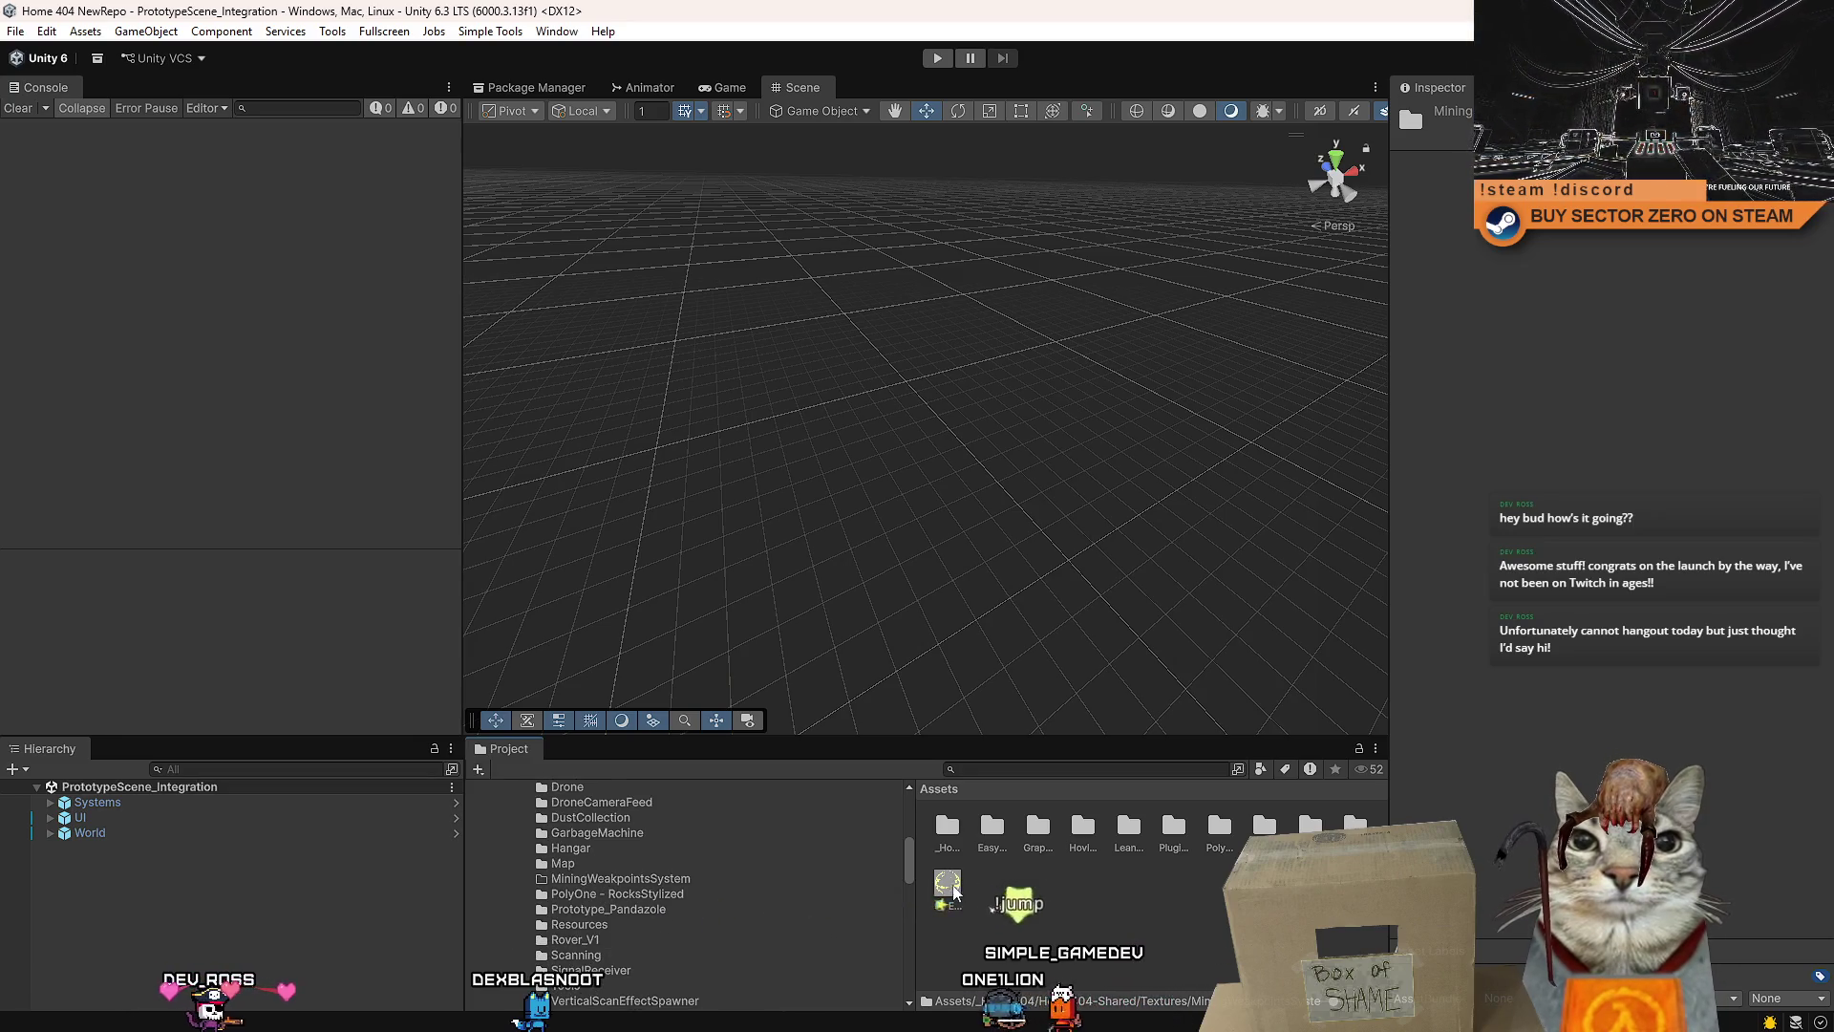
drag(647, 879, 648, 878)
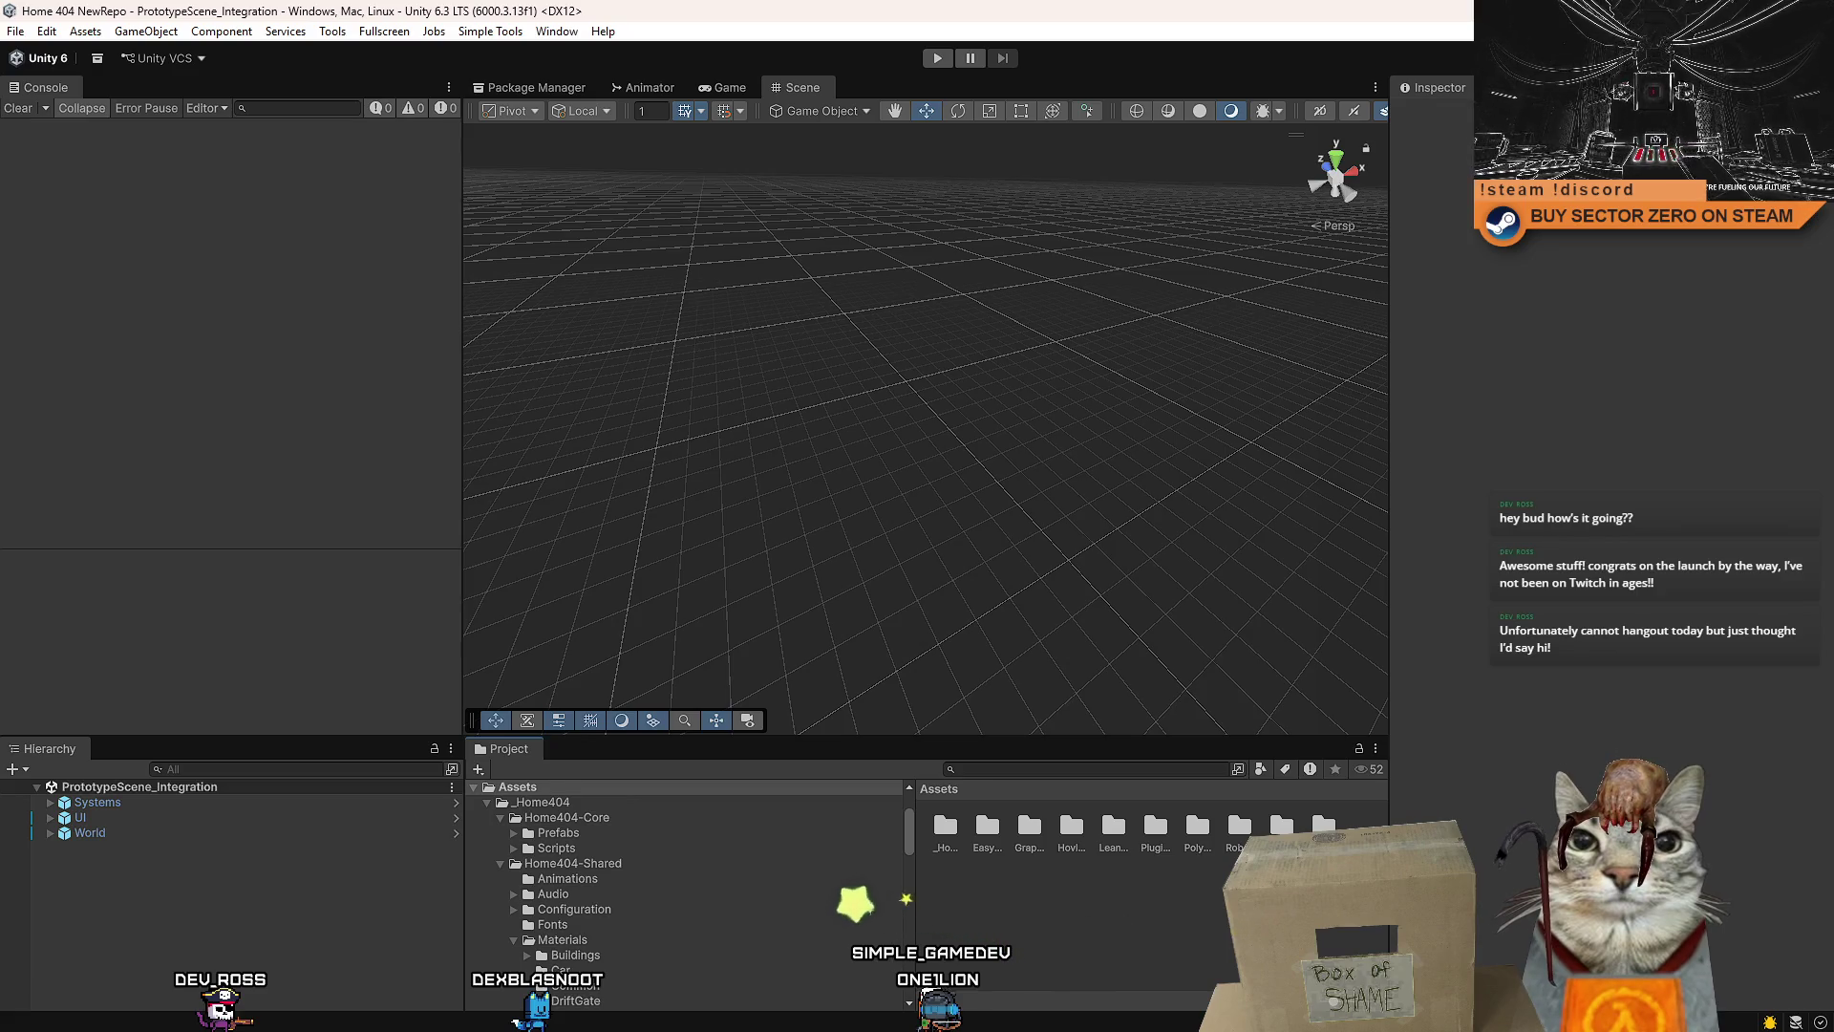
click(16, 31)
- Save the current scene and the whole project, then switch back to Sourcetree
click(47, 124)
click(15, 30)
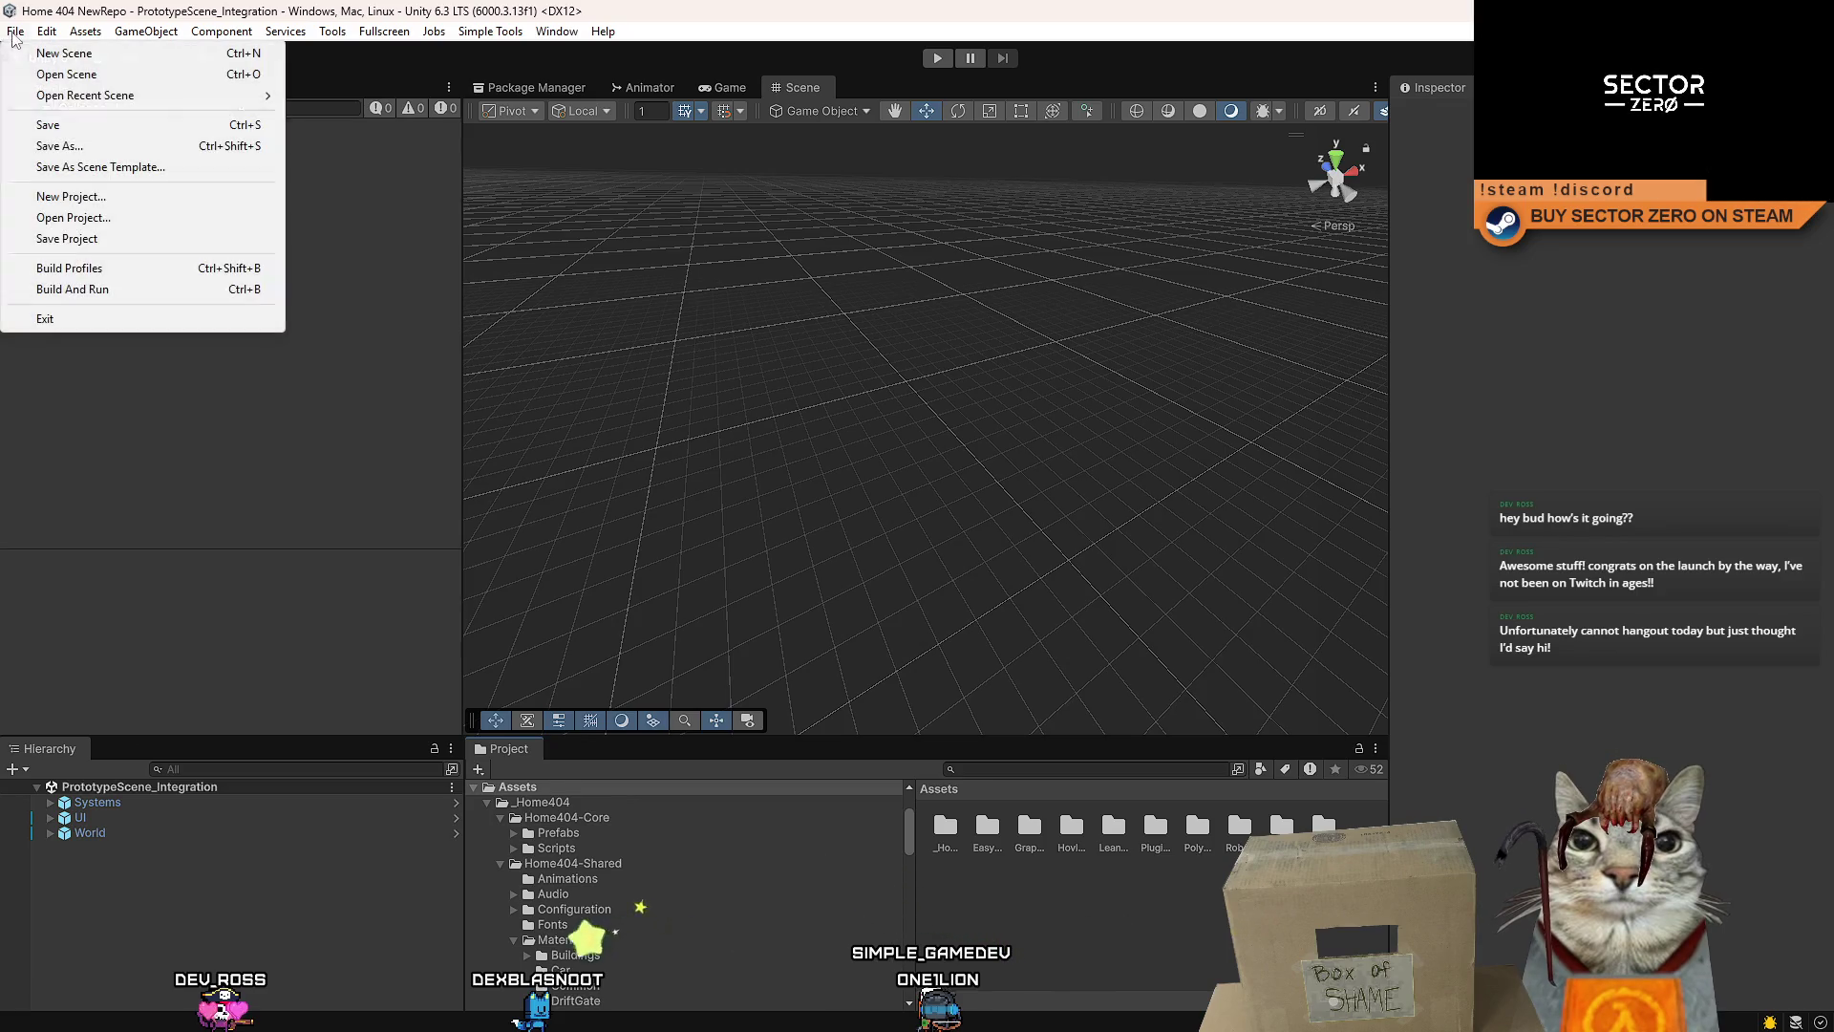
click(66, 237)
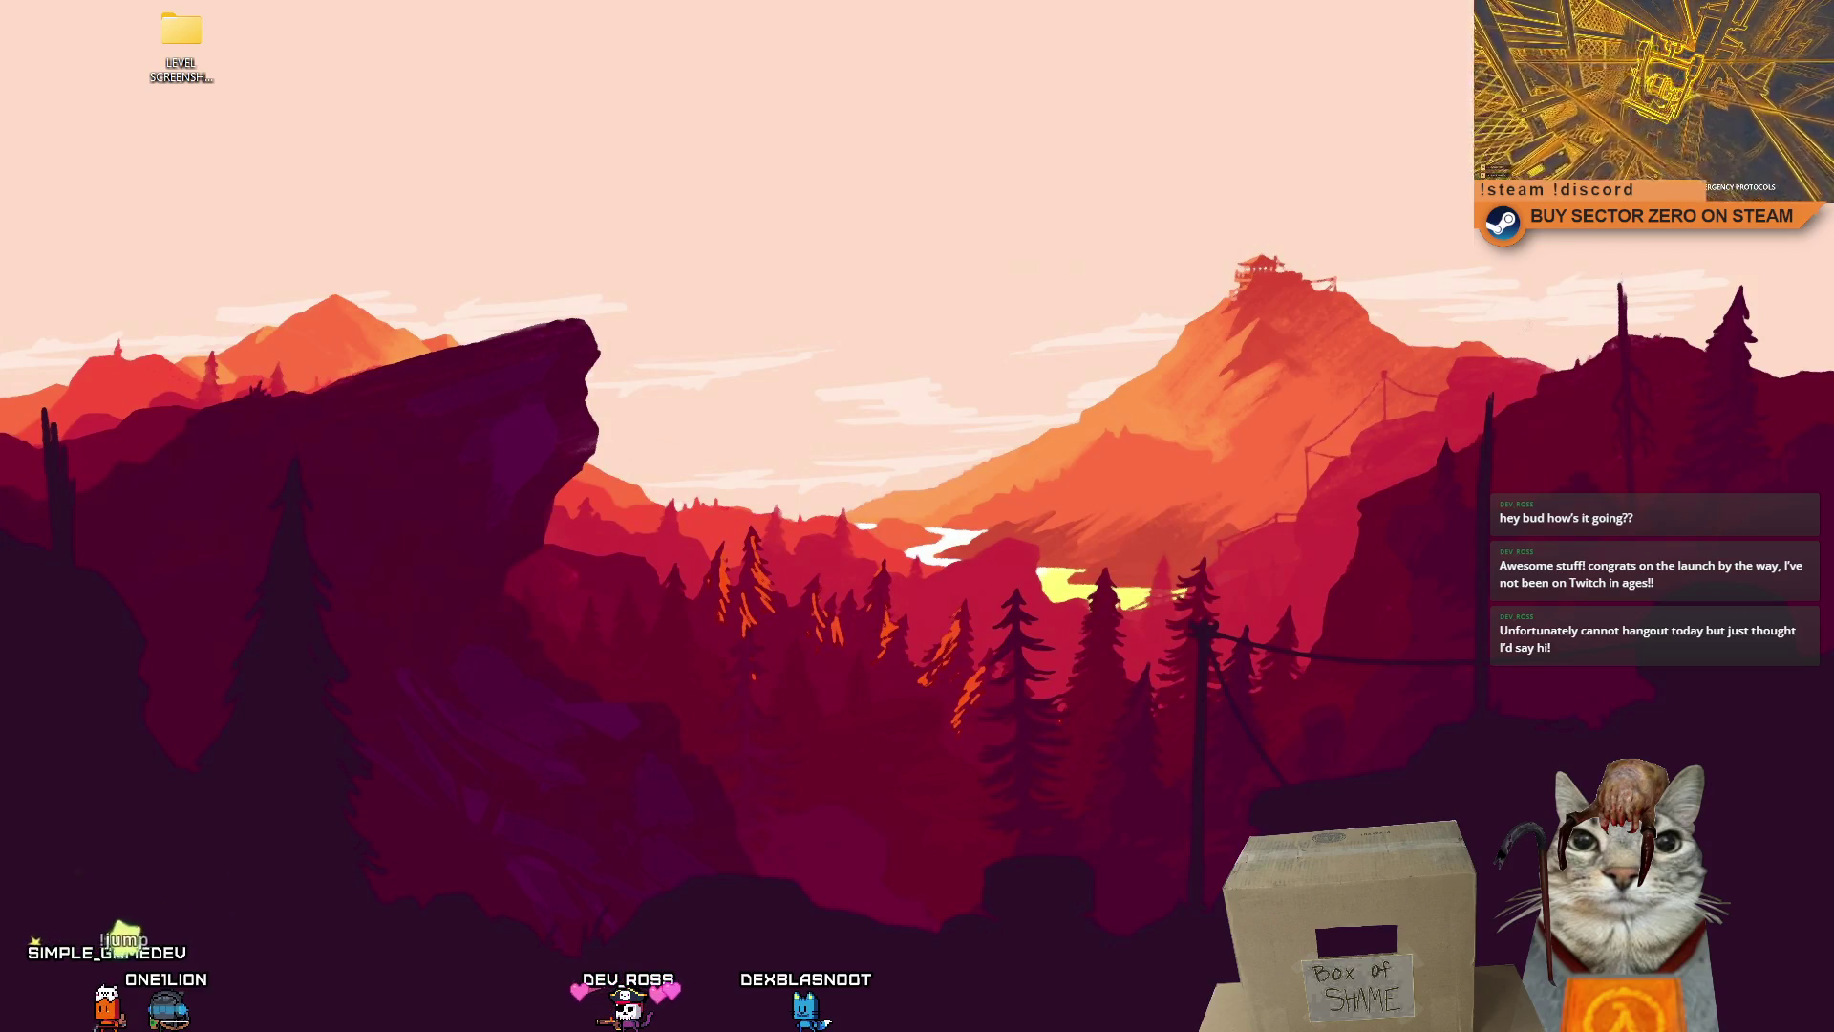
key(alt+Tab)
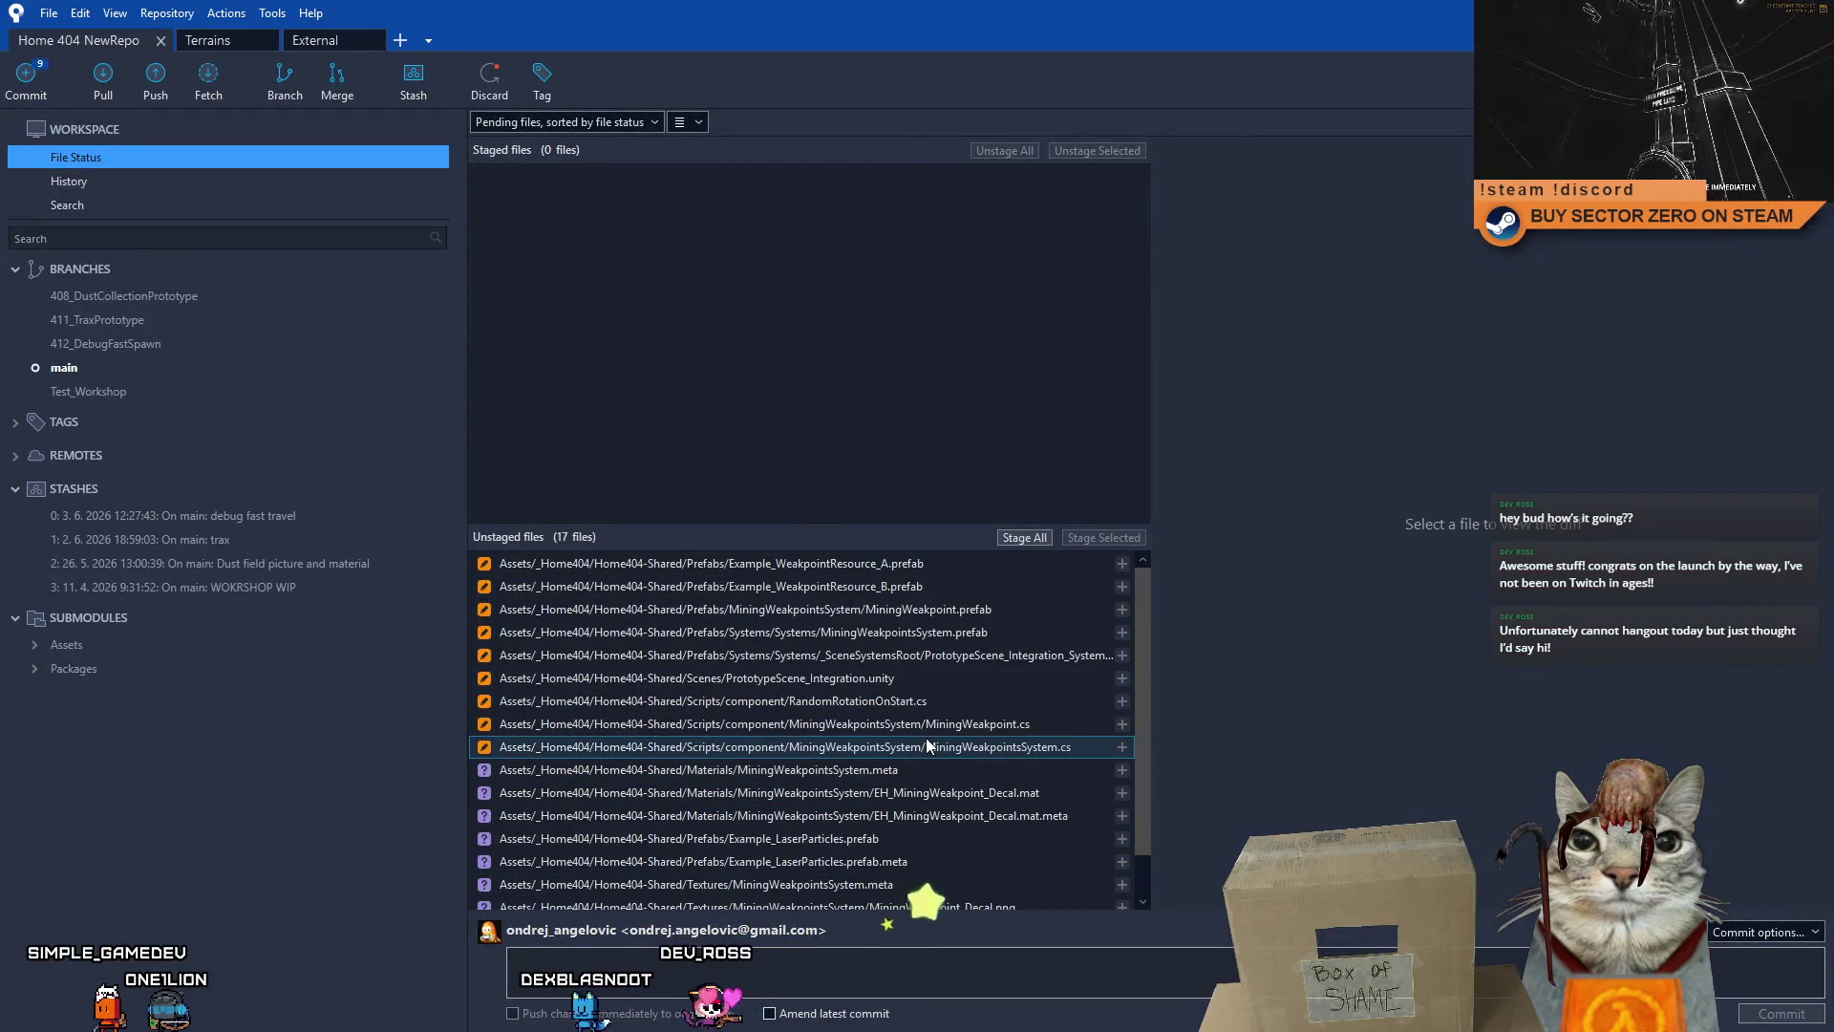
- Stage all 17 unstaged changed files
click(865, 565)
scroll(955, 829, down, 1)
shift+click(955, 884)
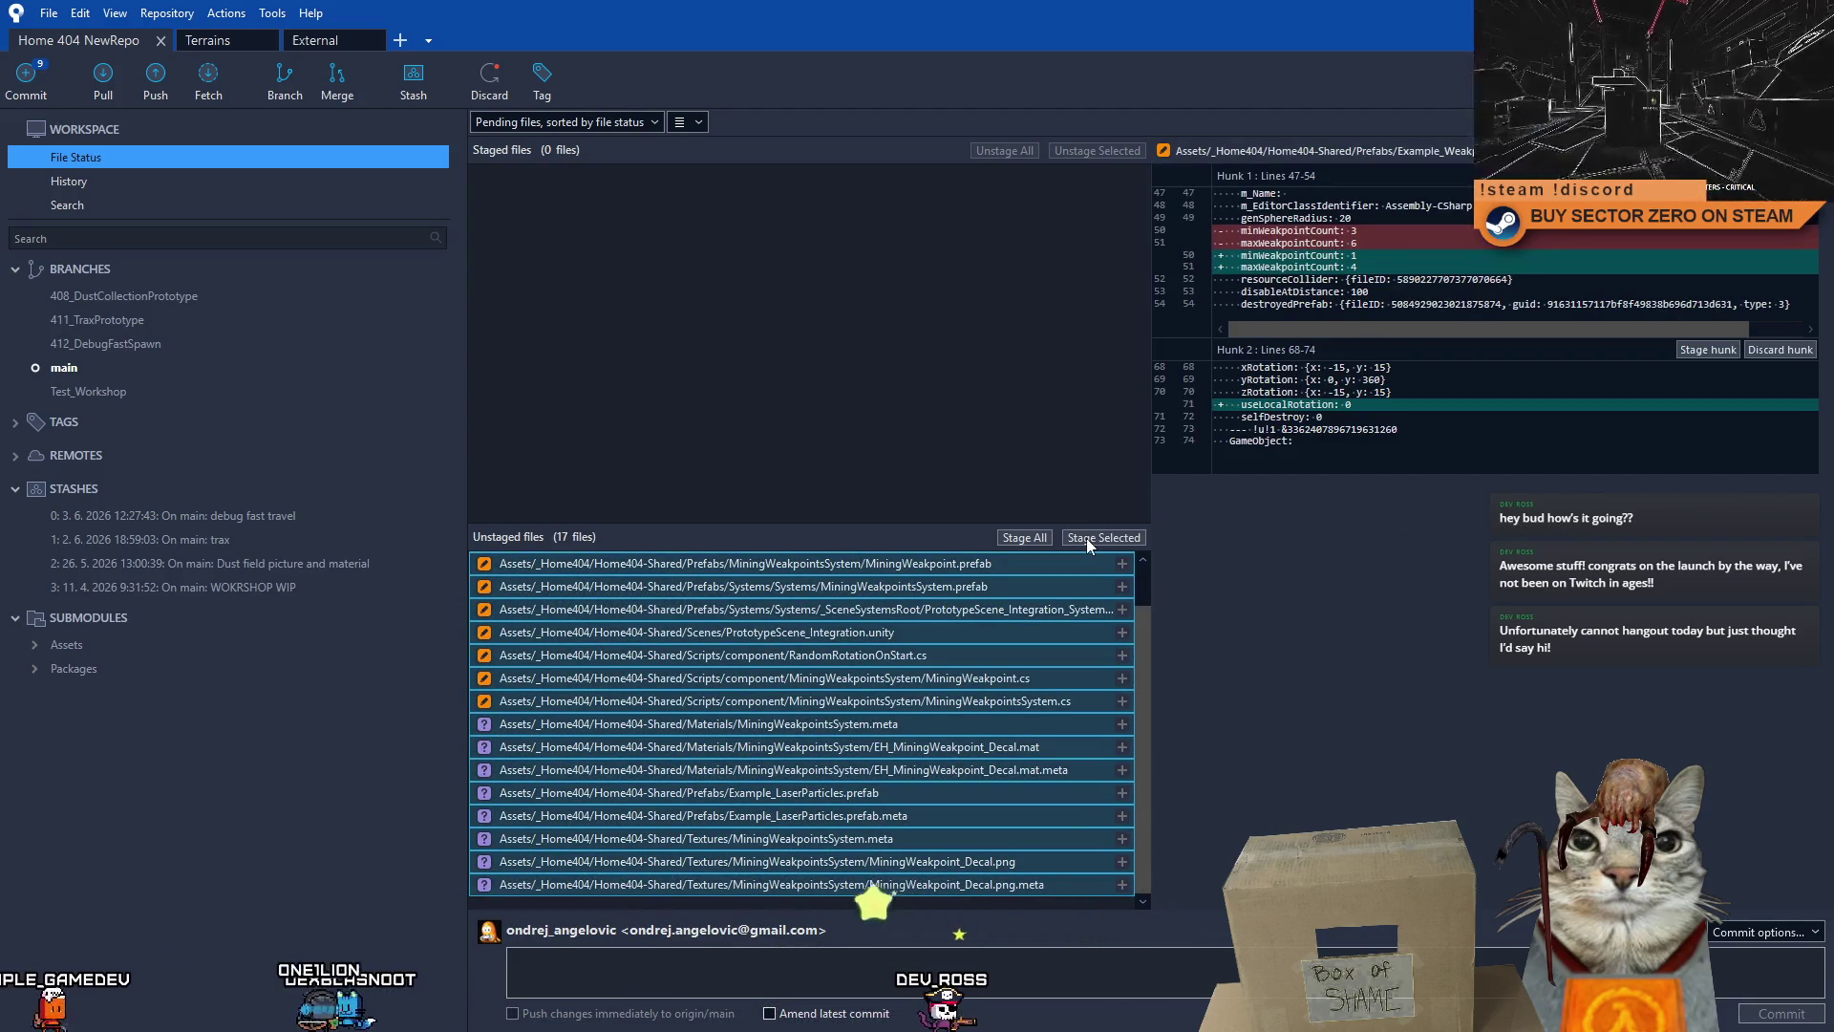
click(1089, 536)
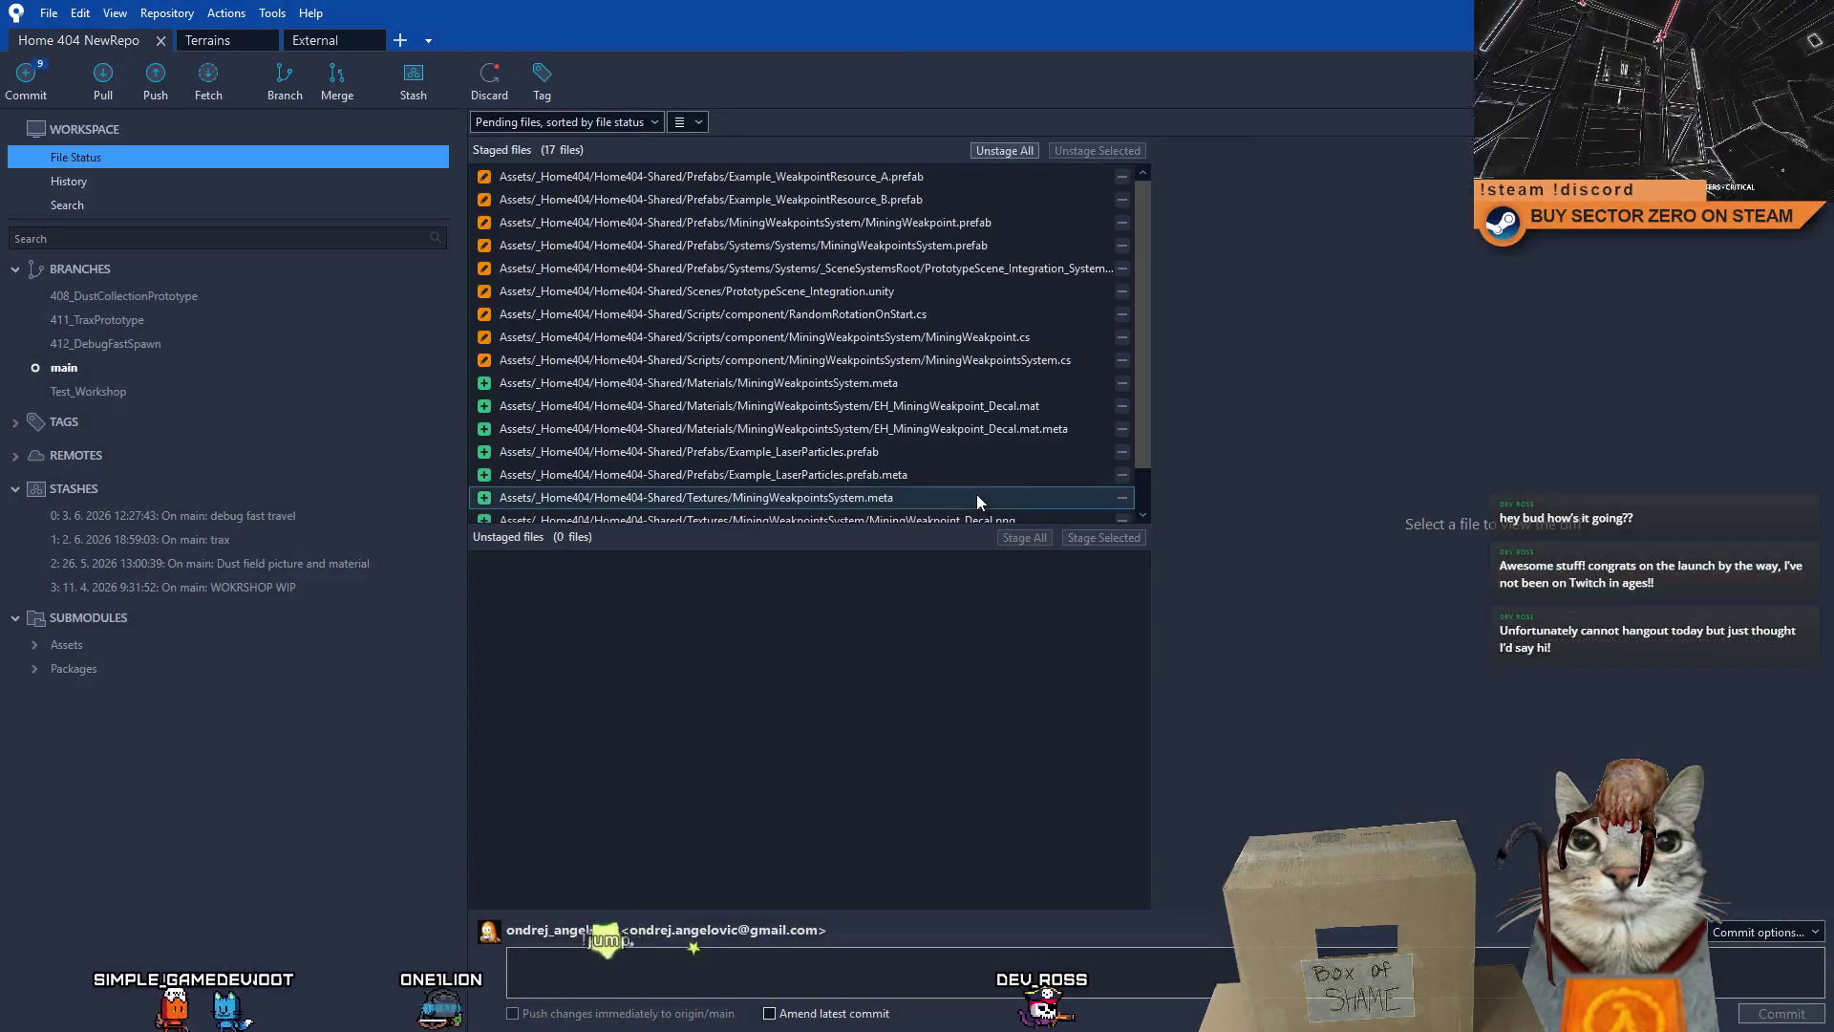
- Stash all the staged changes under the name 'mining'
click(795, 179)
scroll(1146, 386, down, 1)
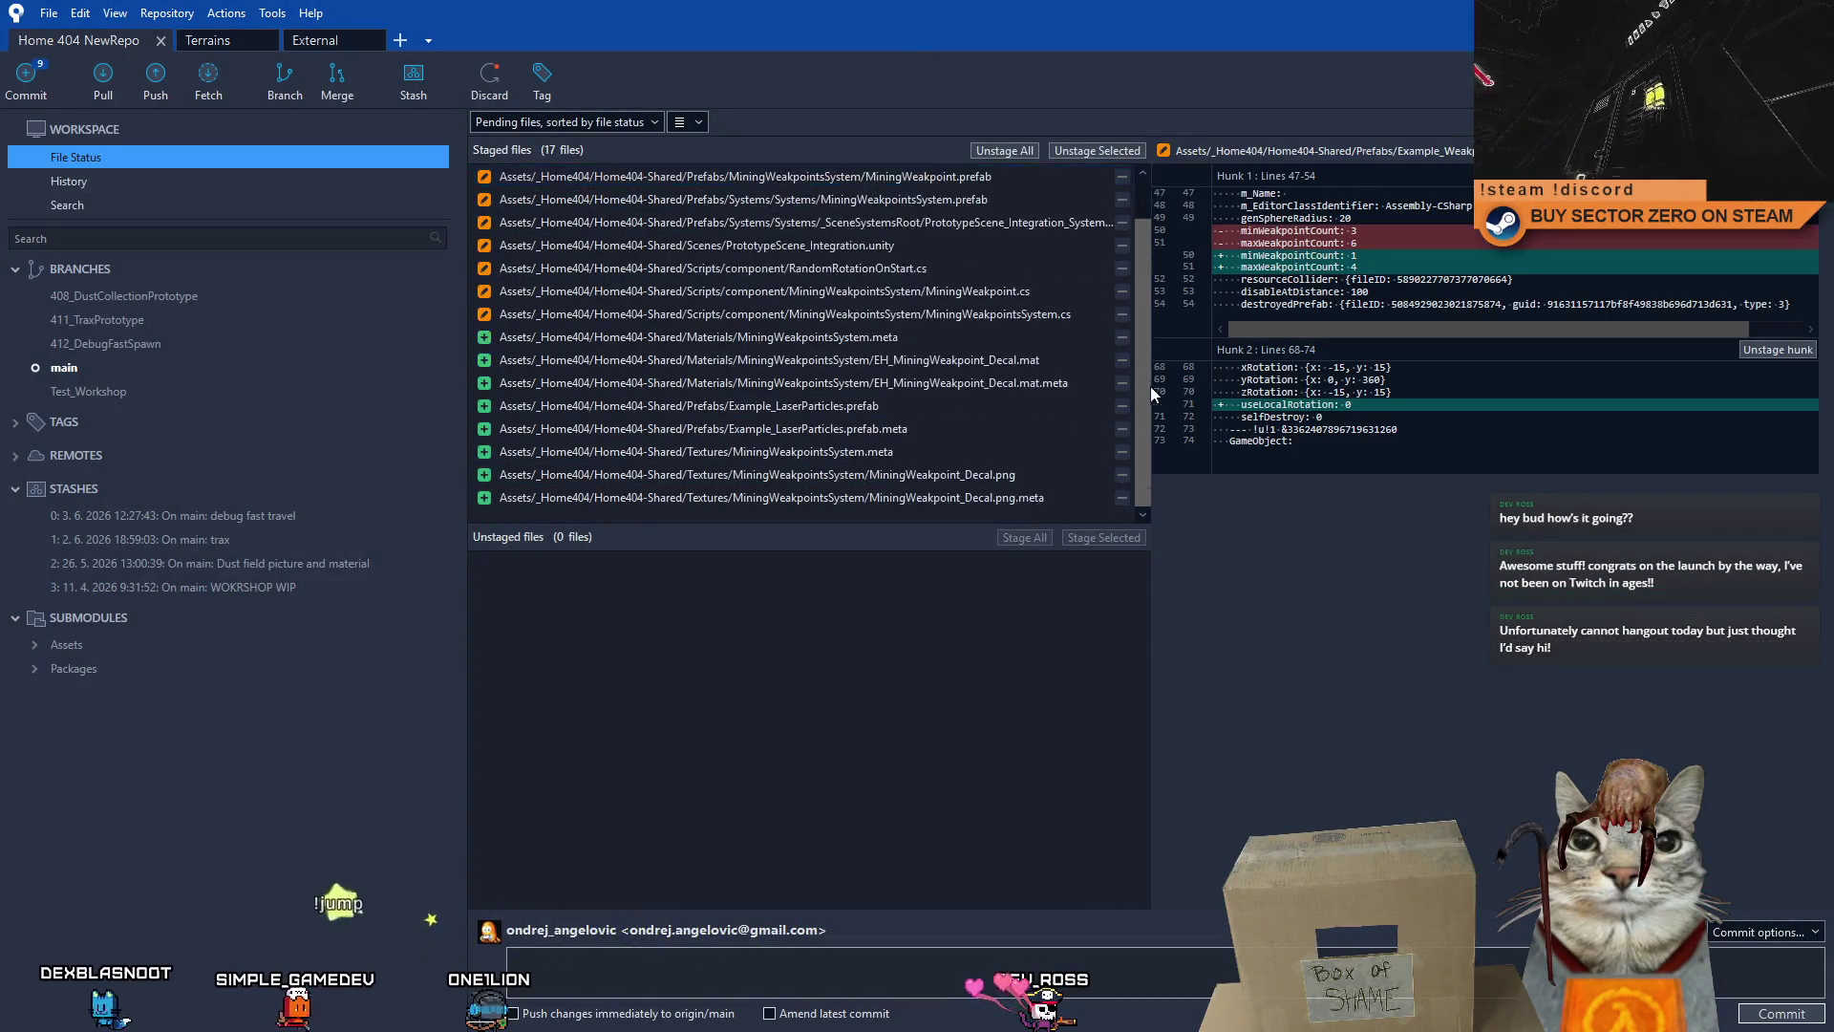
shift+click(925, 498)
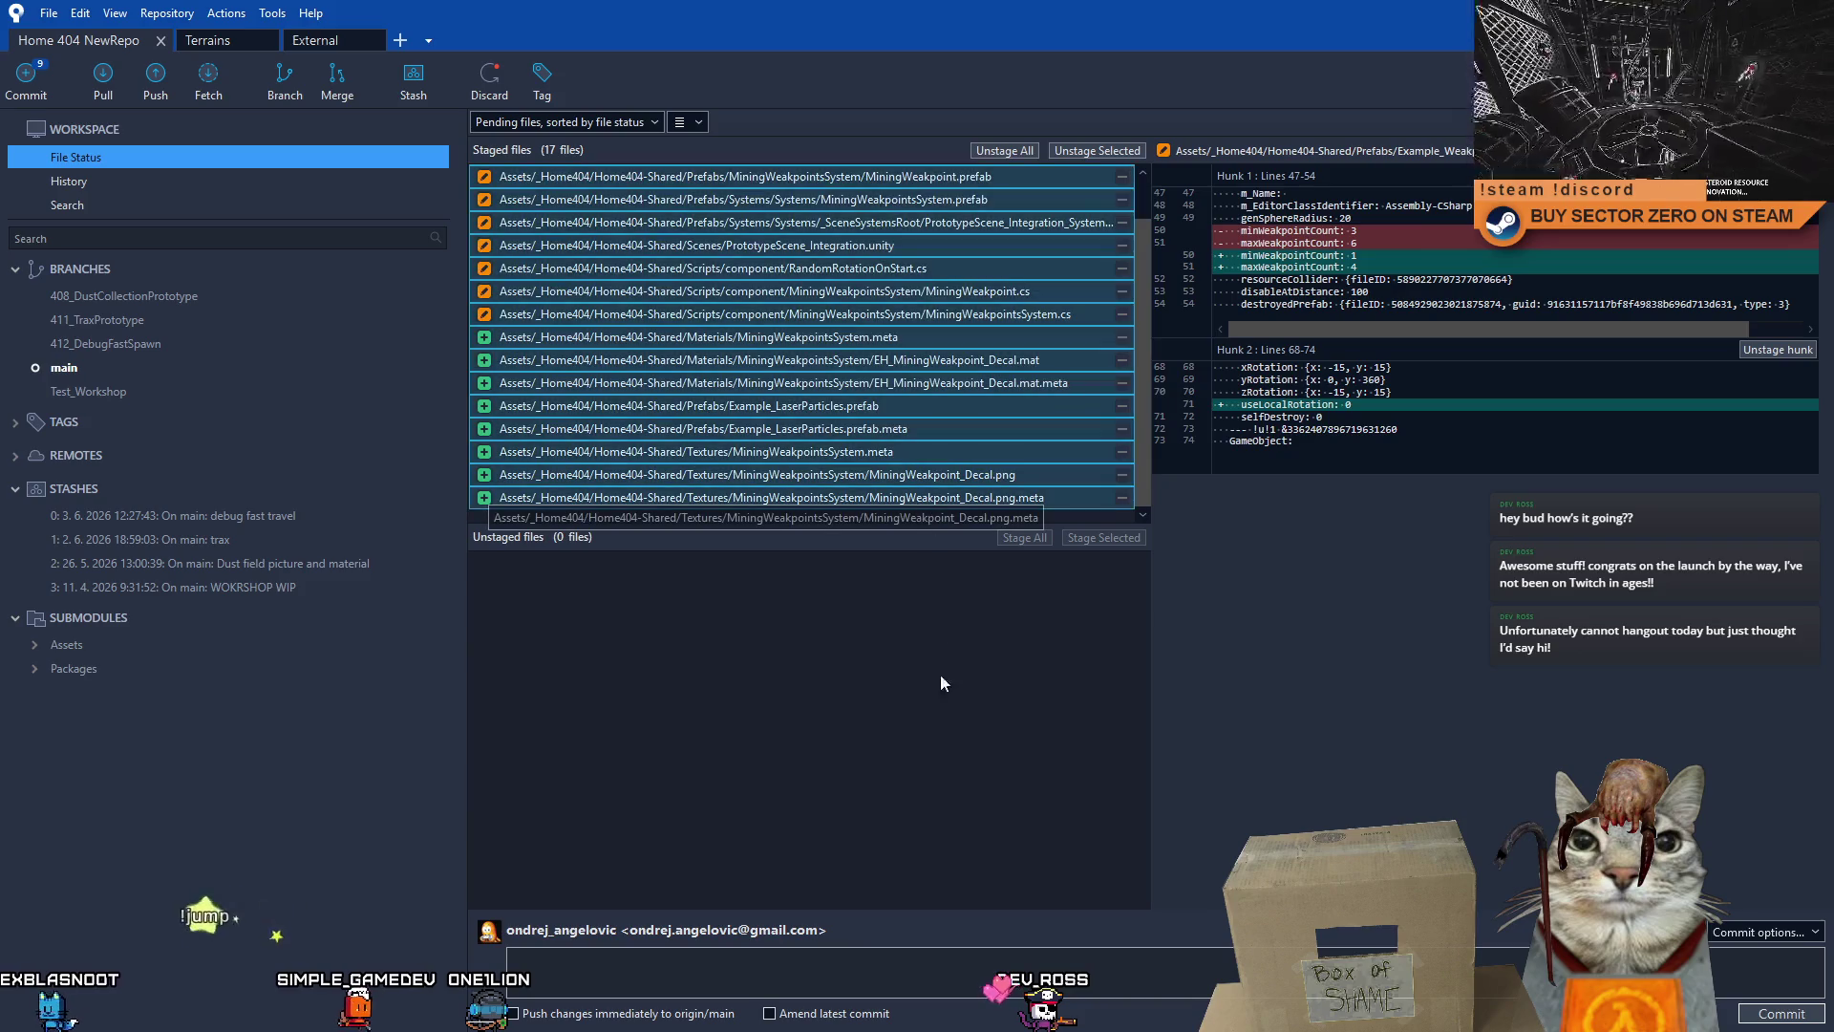
click(420, 90)
text(mining)
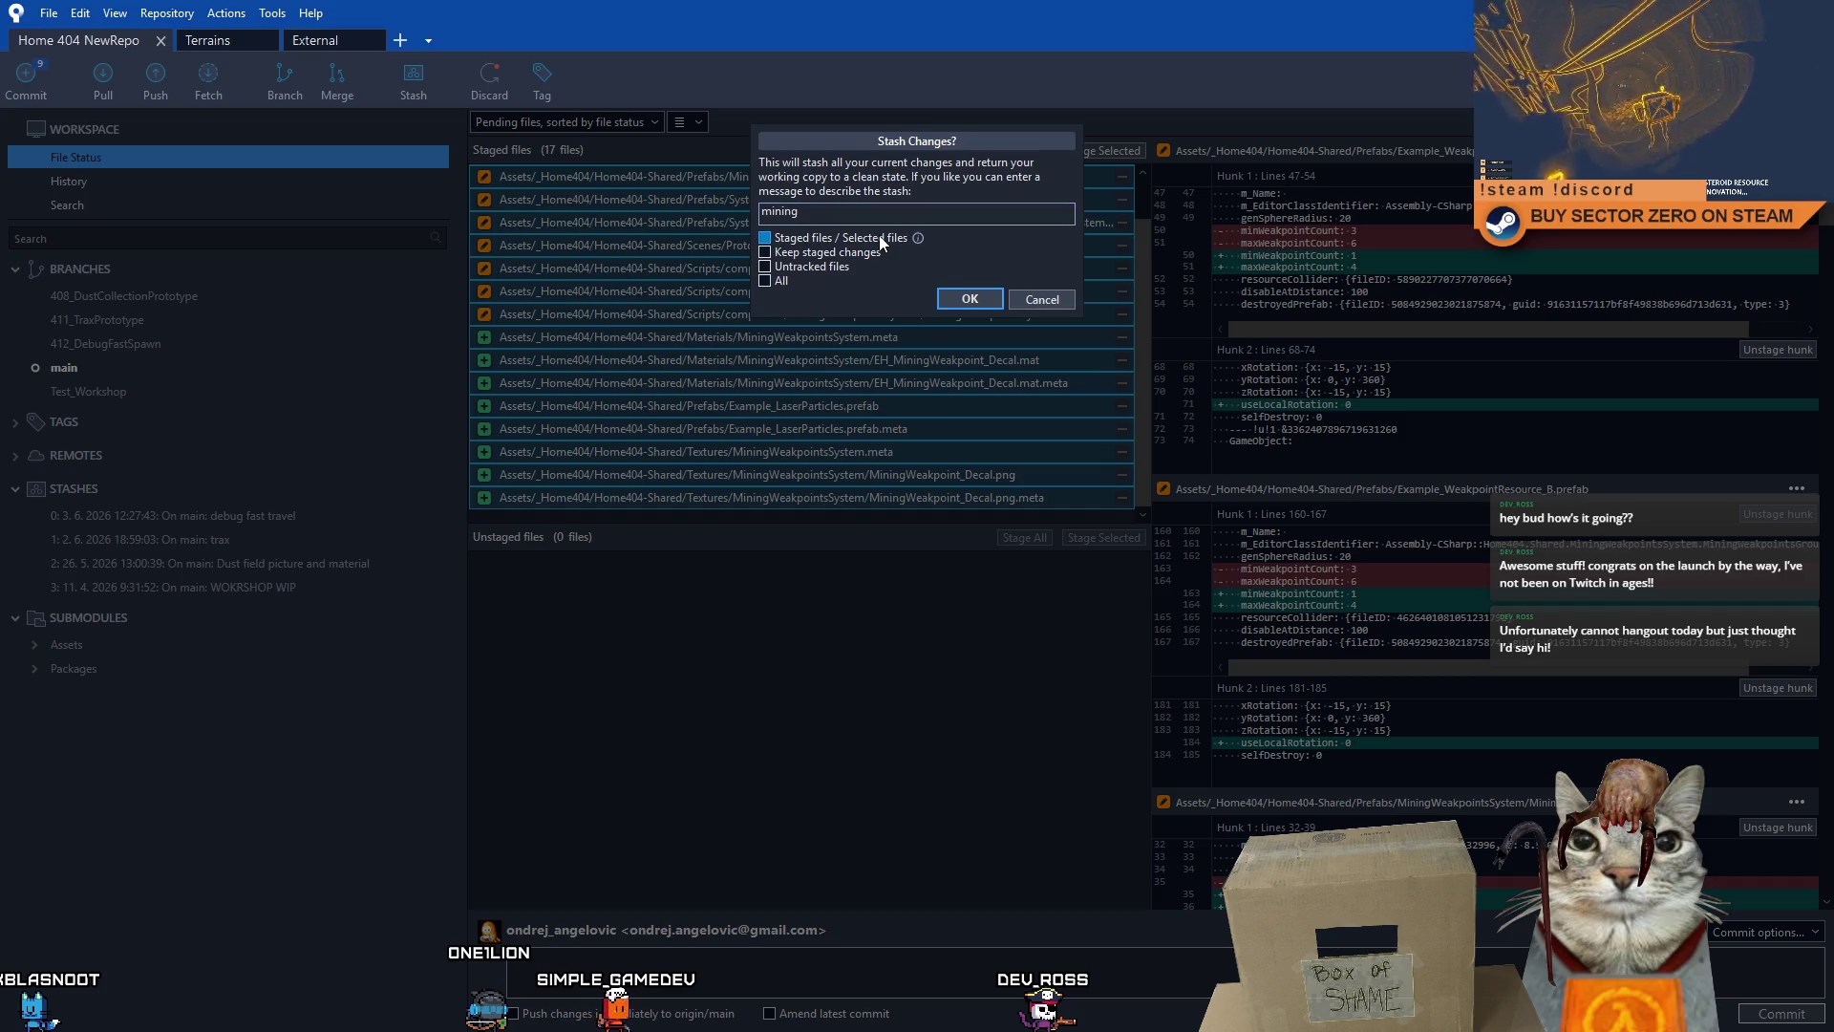
click(959, 291)
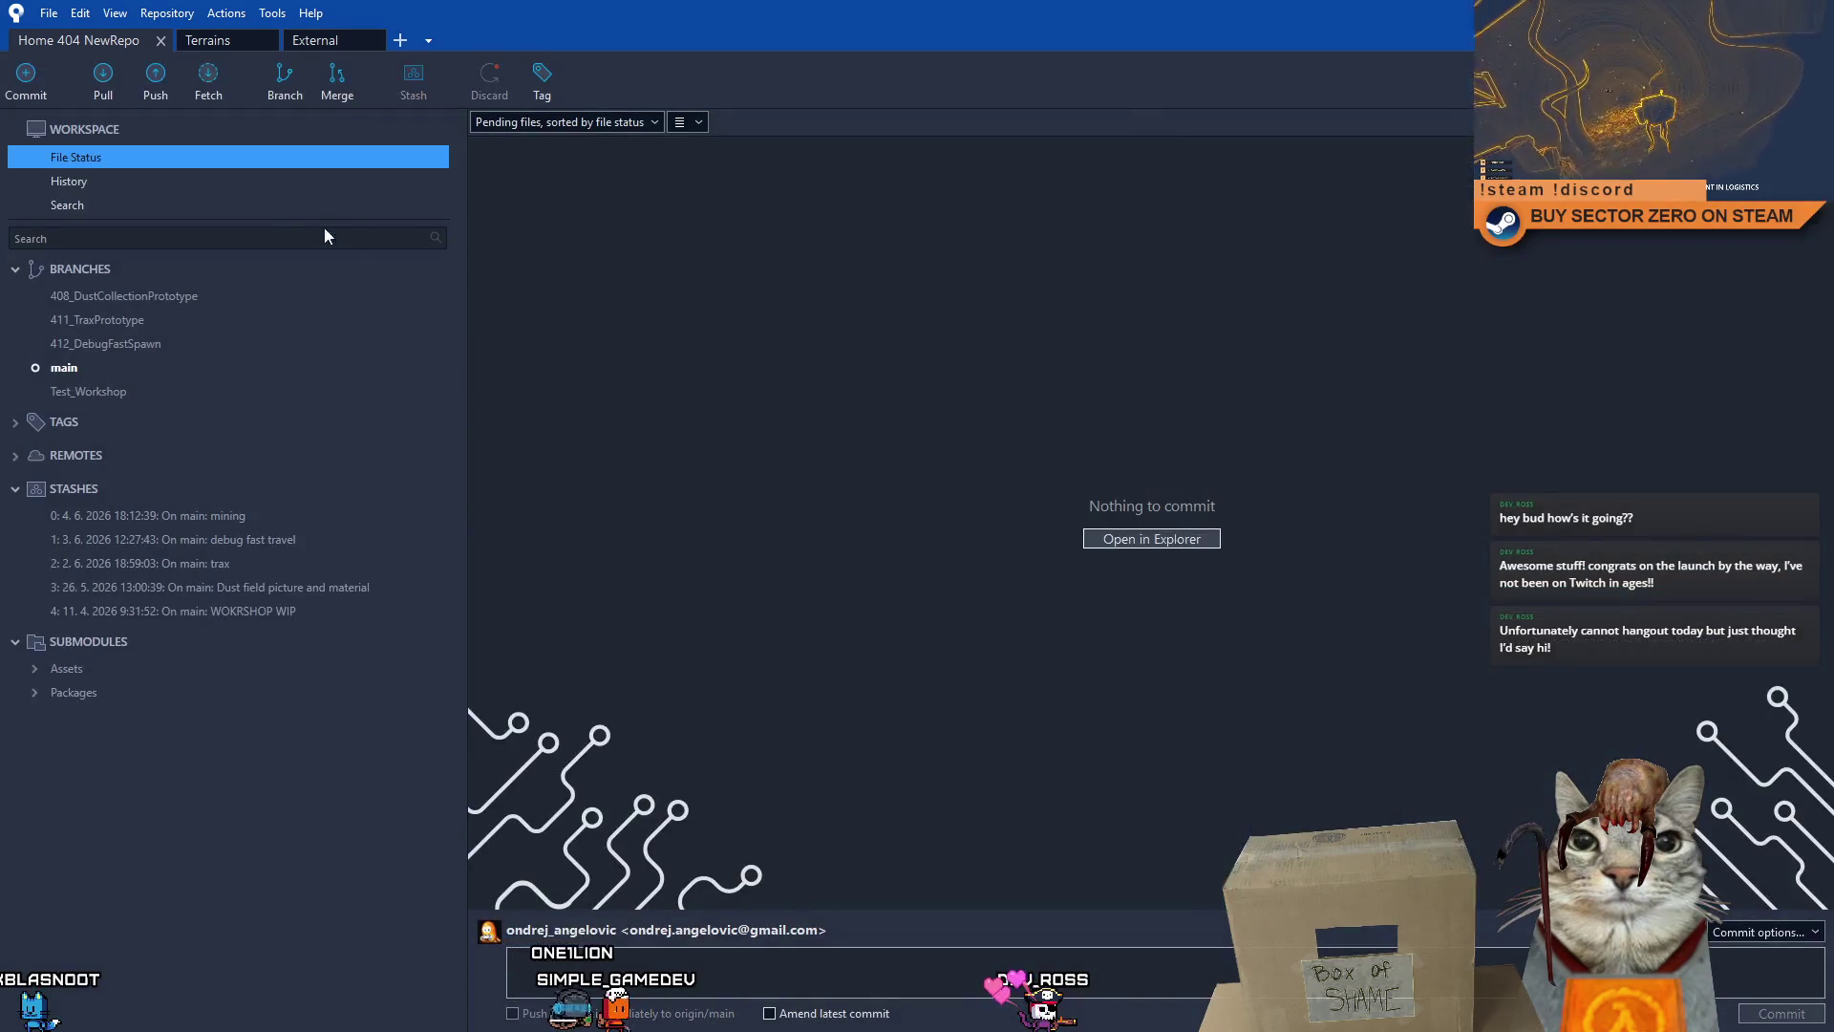
- Fetch the latest changes from all remotes
click(210, 99)
click(1003, 223)
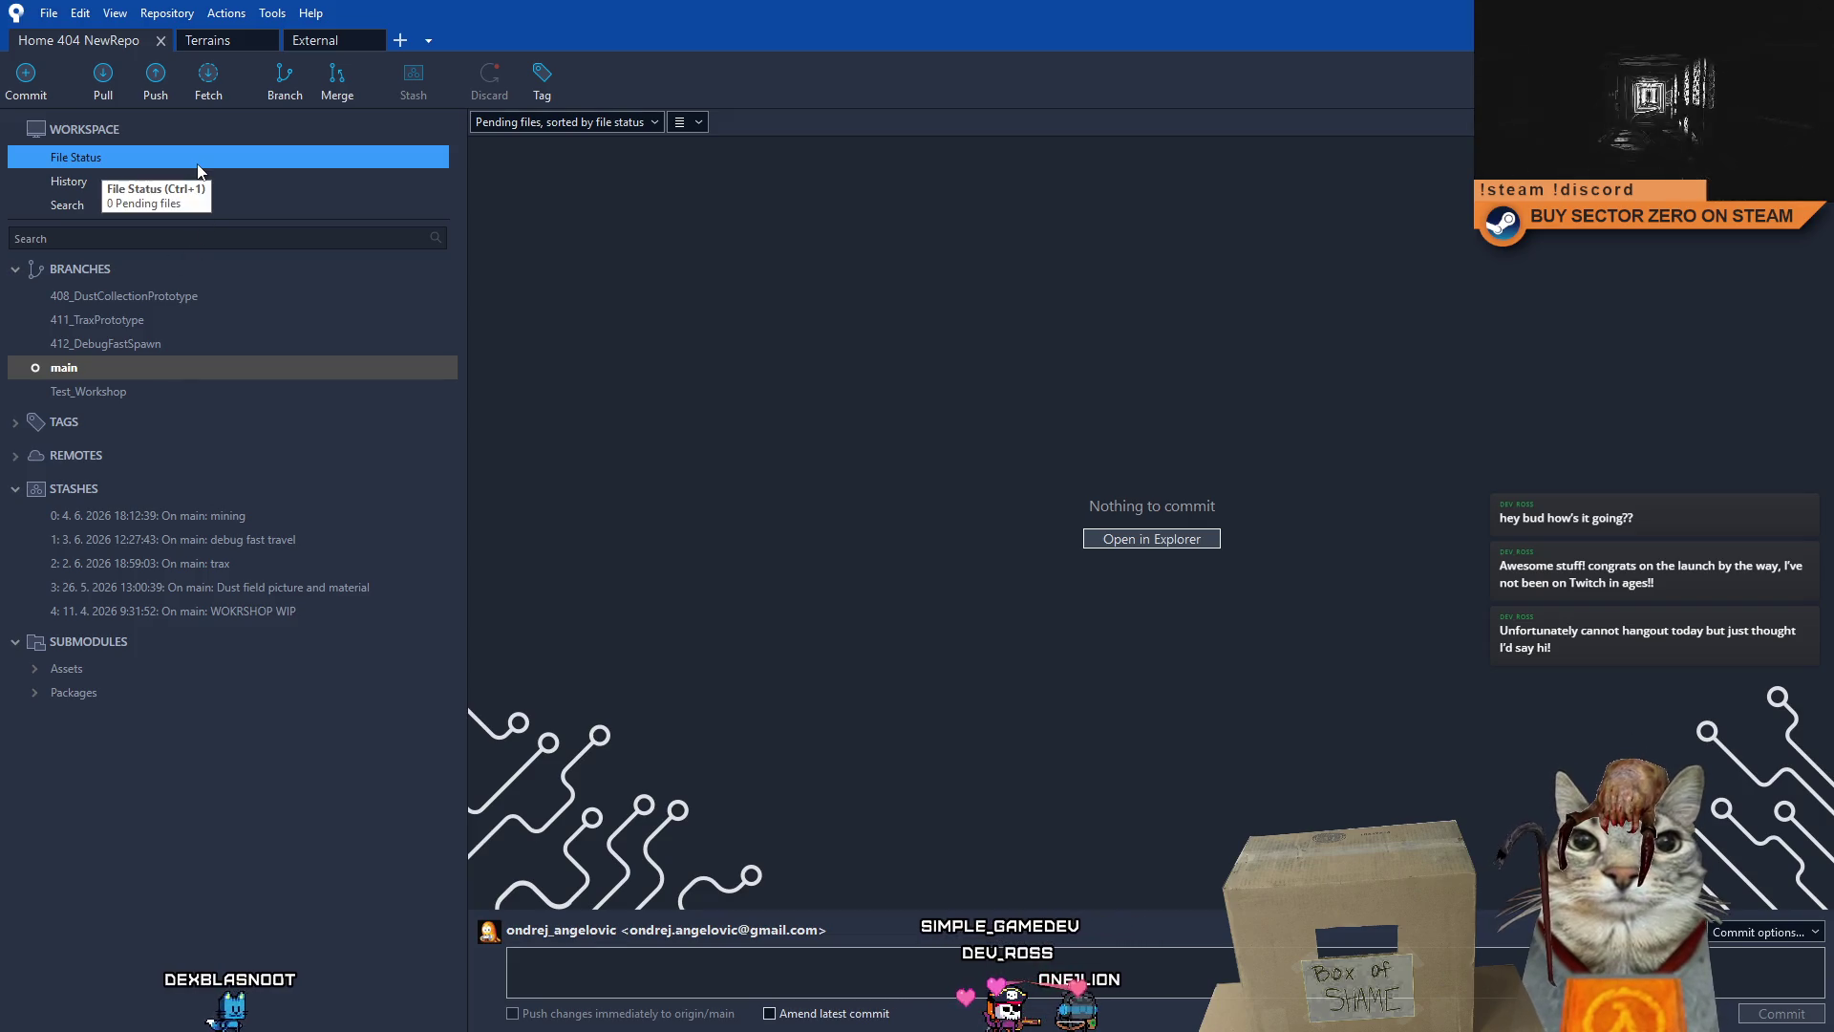
- Create and check out a new branch named 413_MiningWeakpointImprovements from main
click(284, 96)
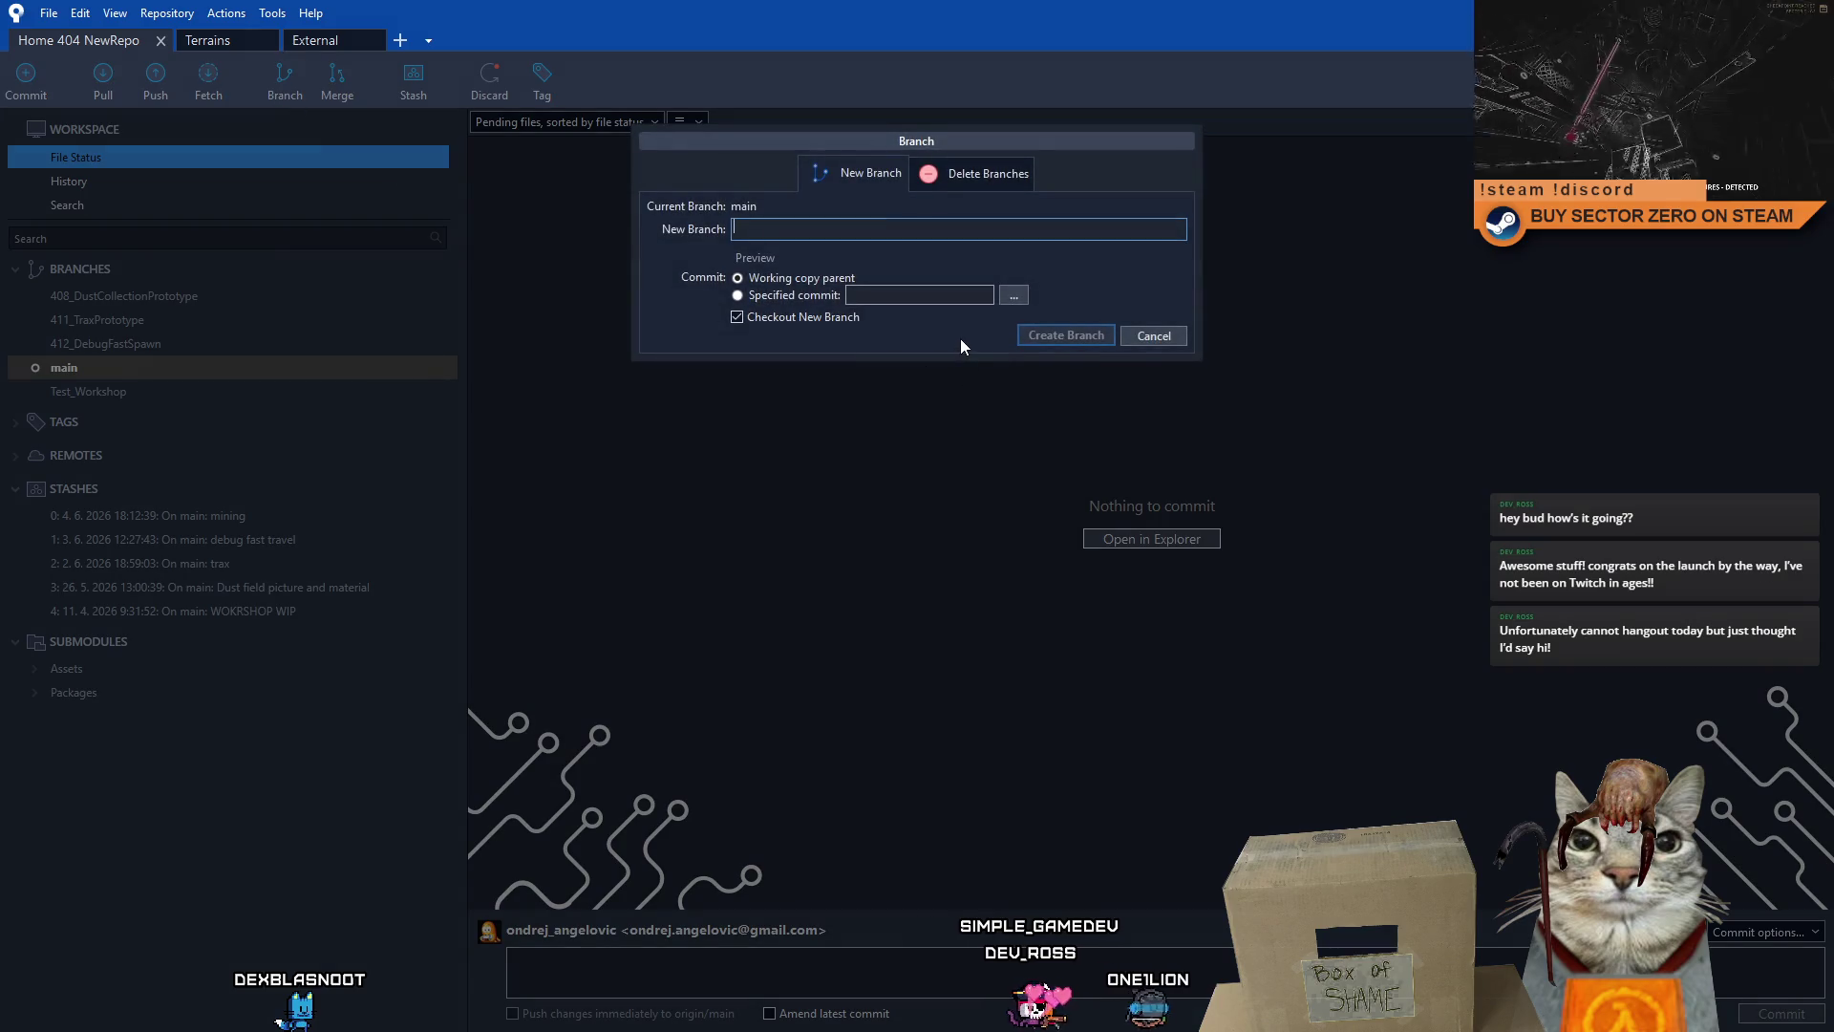
text(413_Miin)
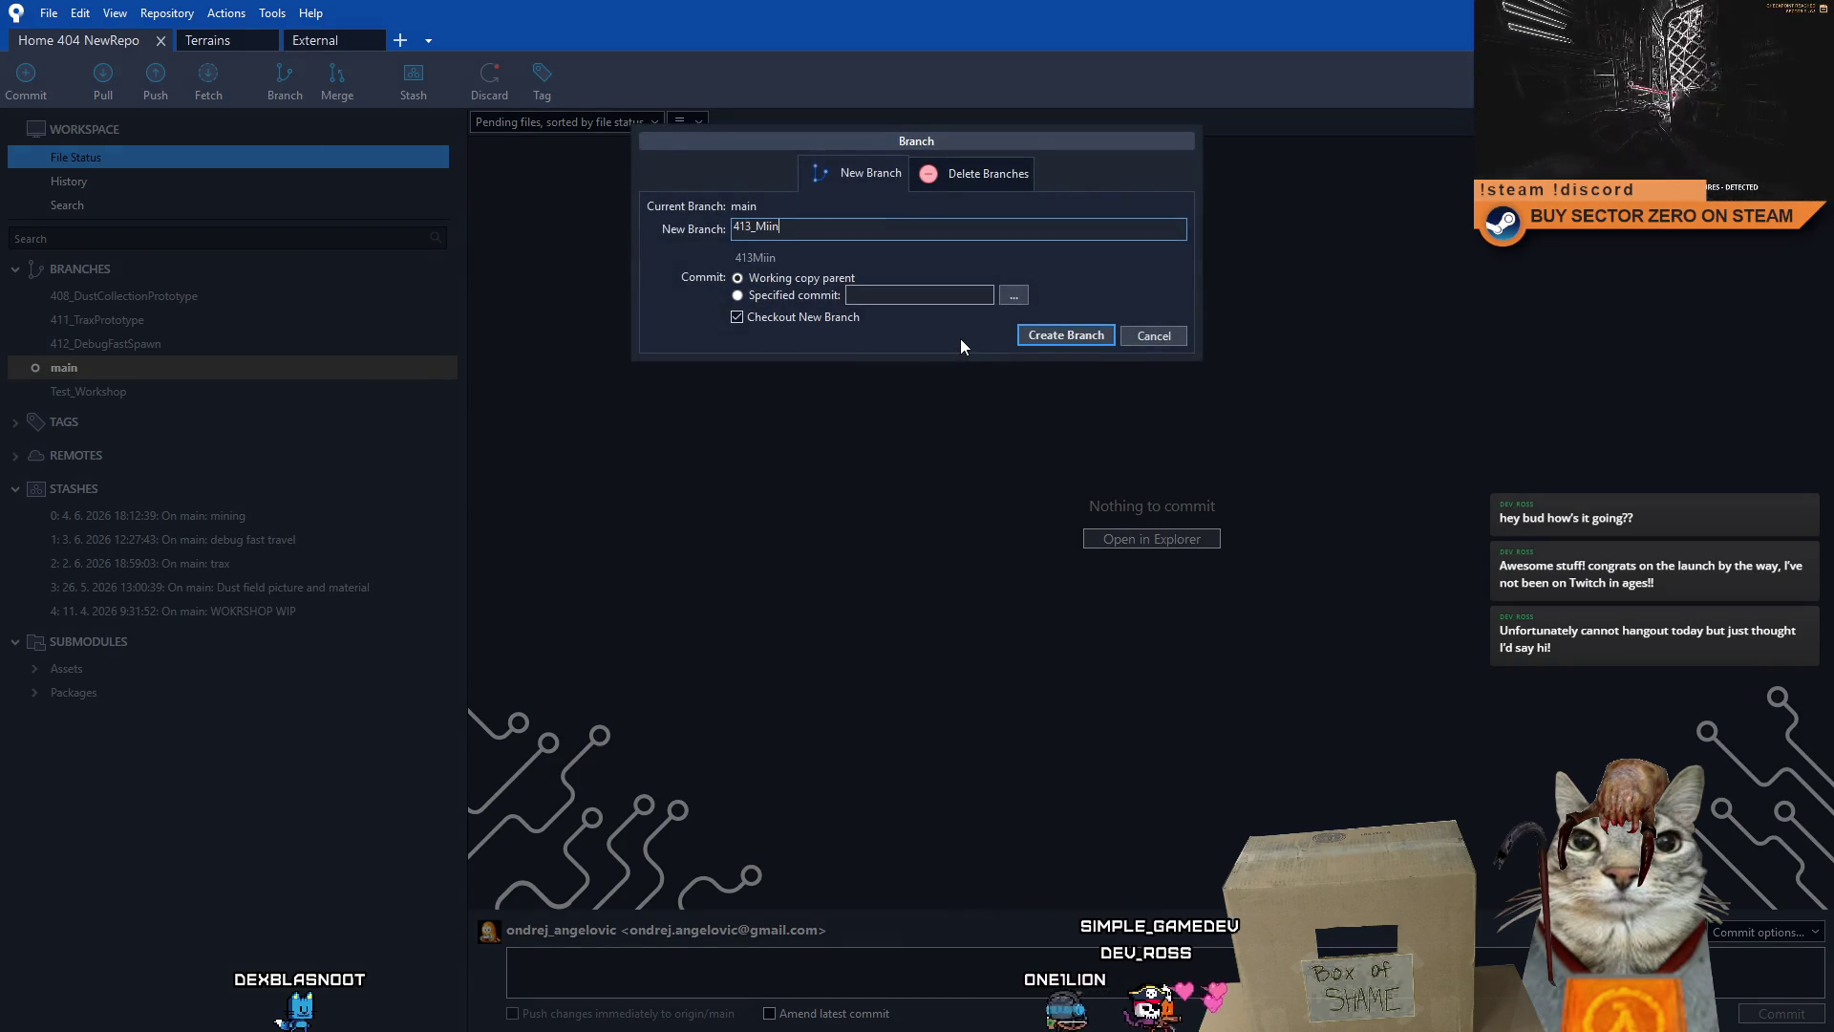
key(BackSpace)
key(BackSpace)
text(ning)
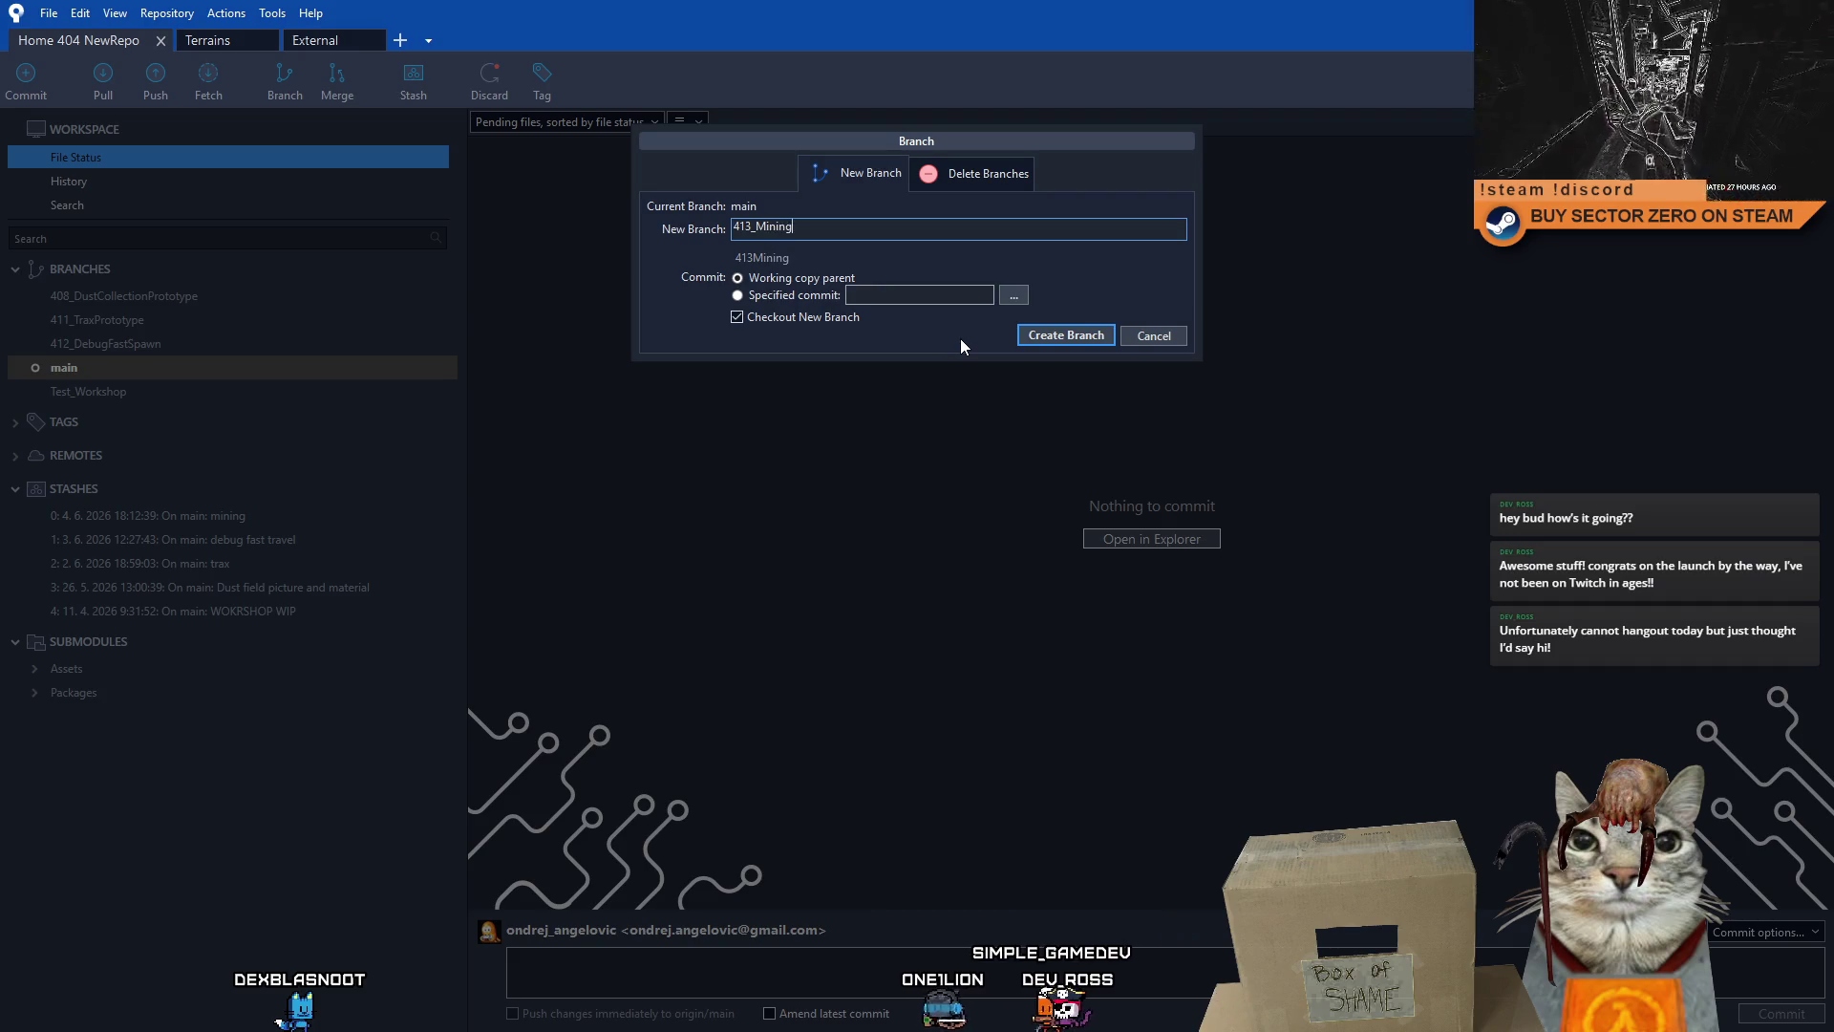
text(WeakpointImp)
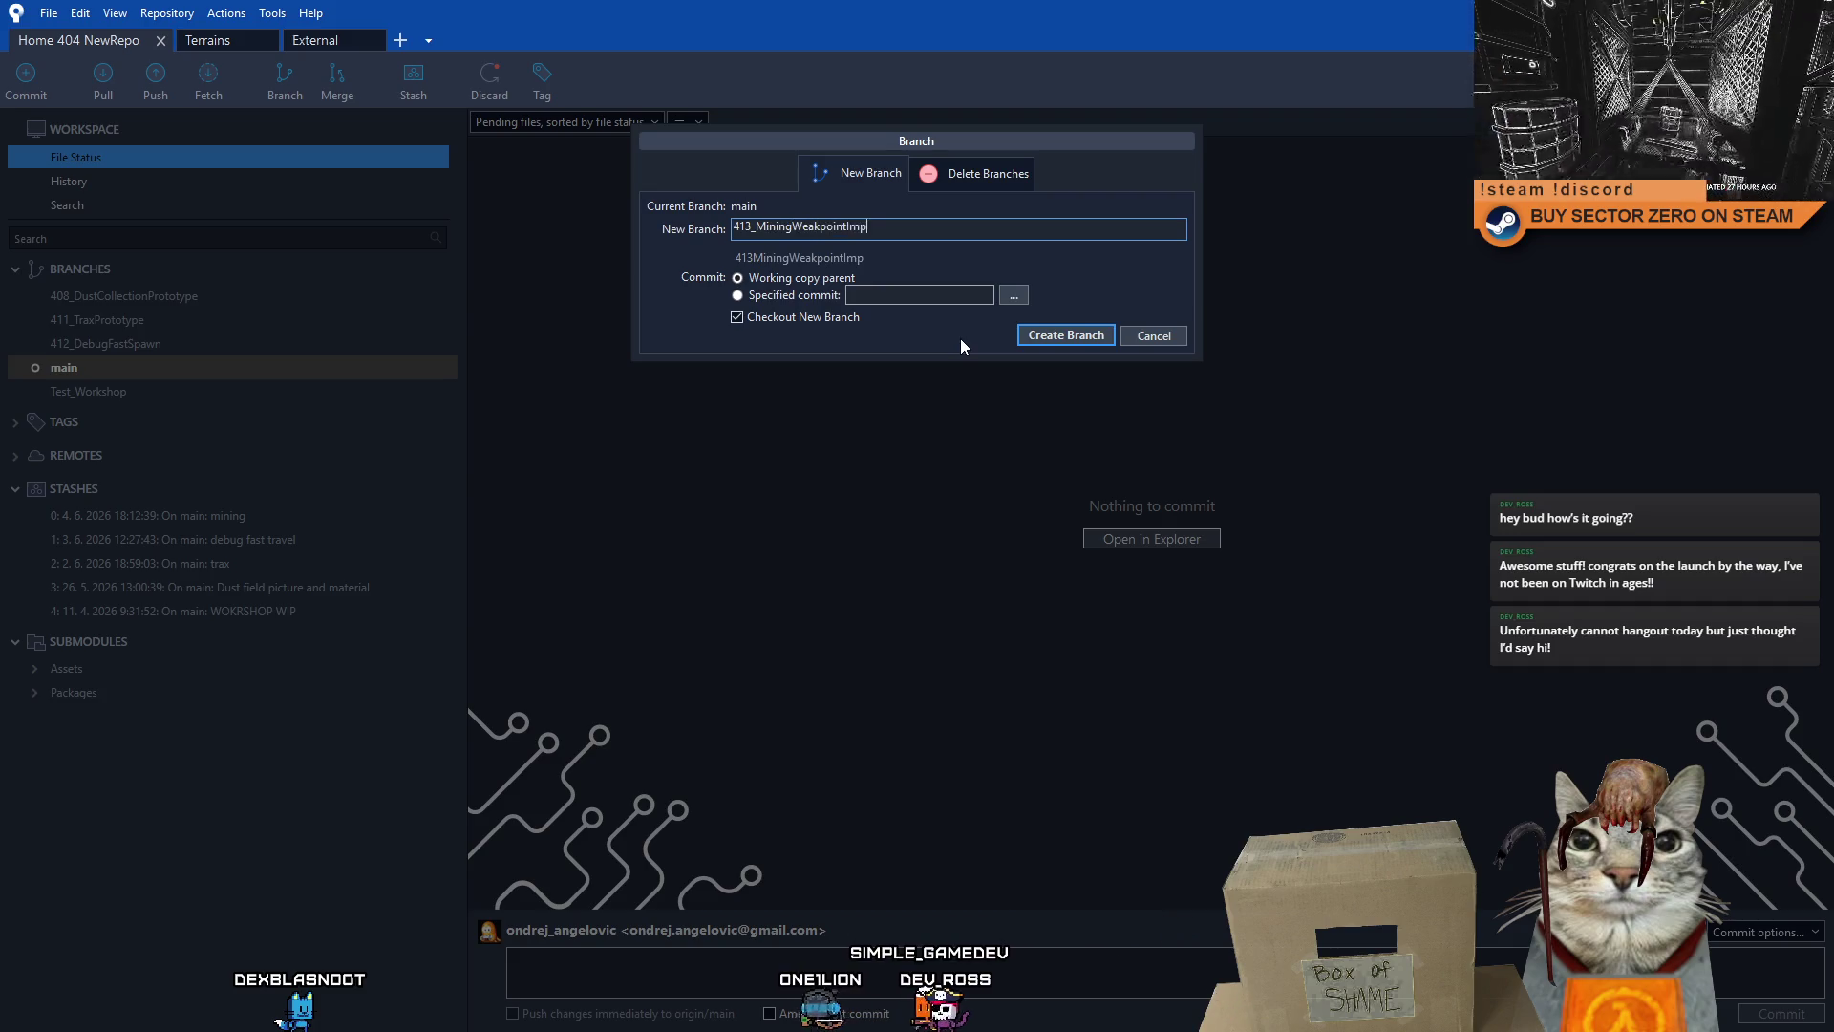
text(rovements)
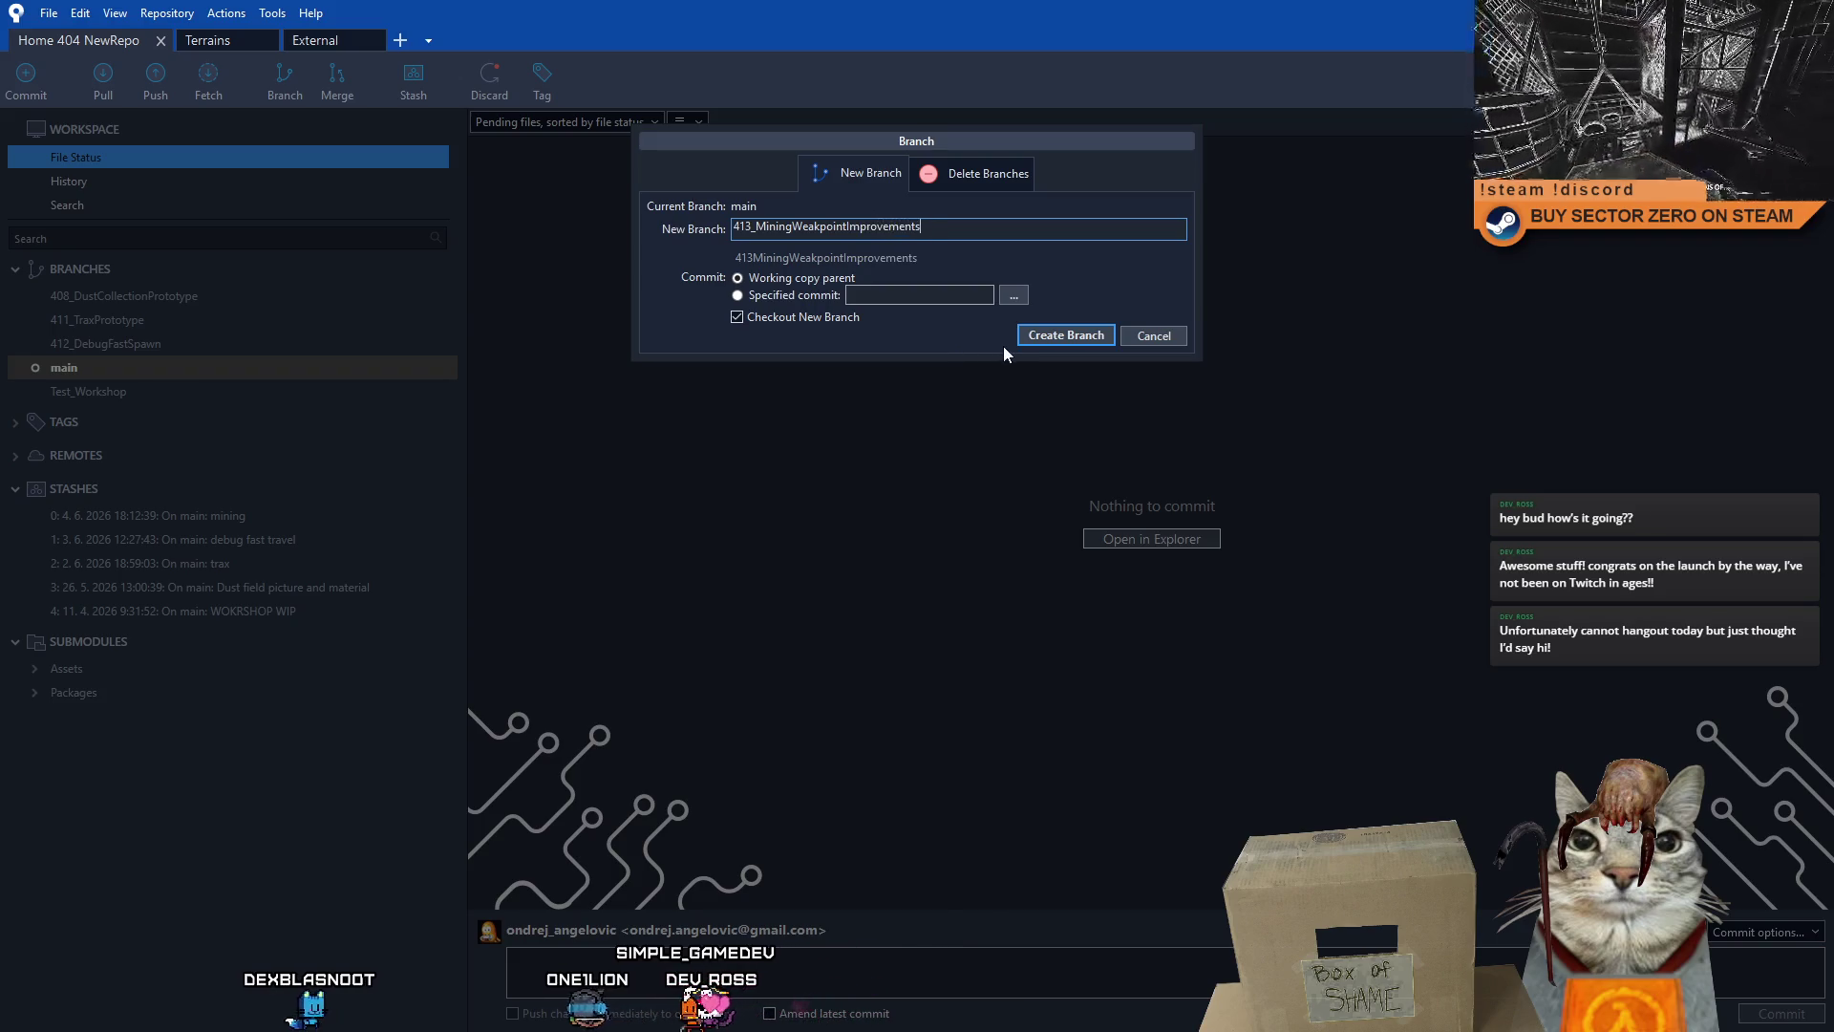
click(1068, 337)
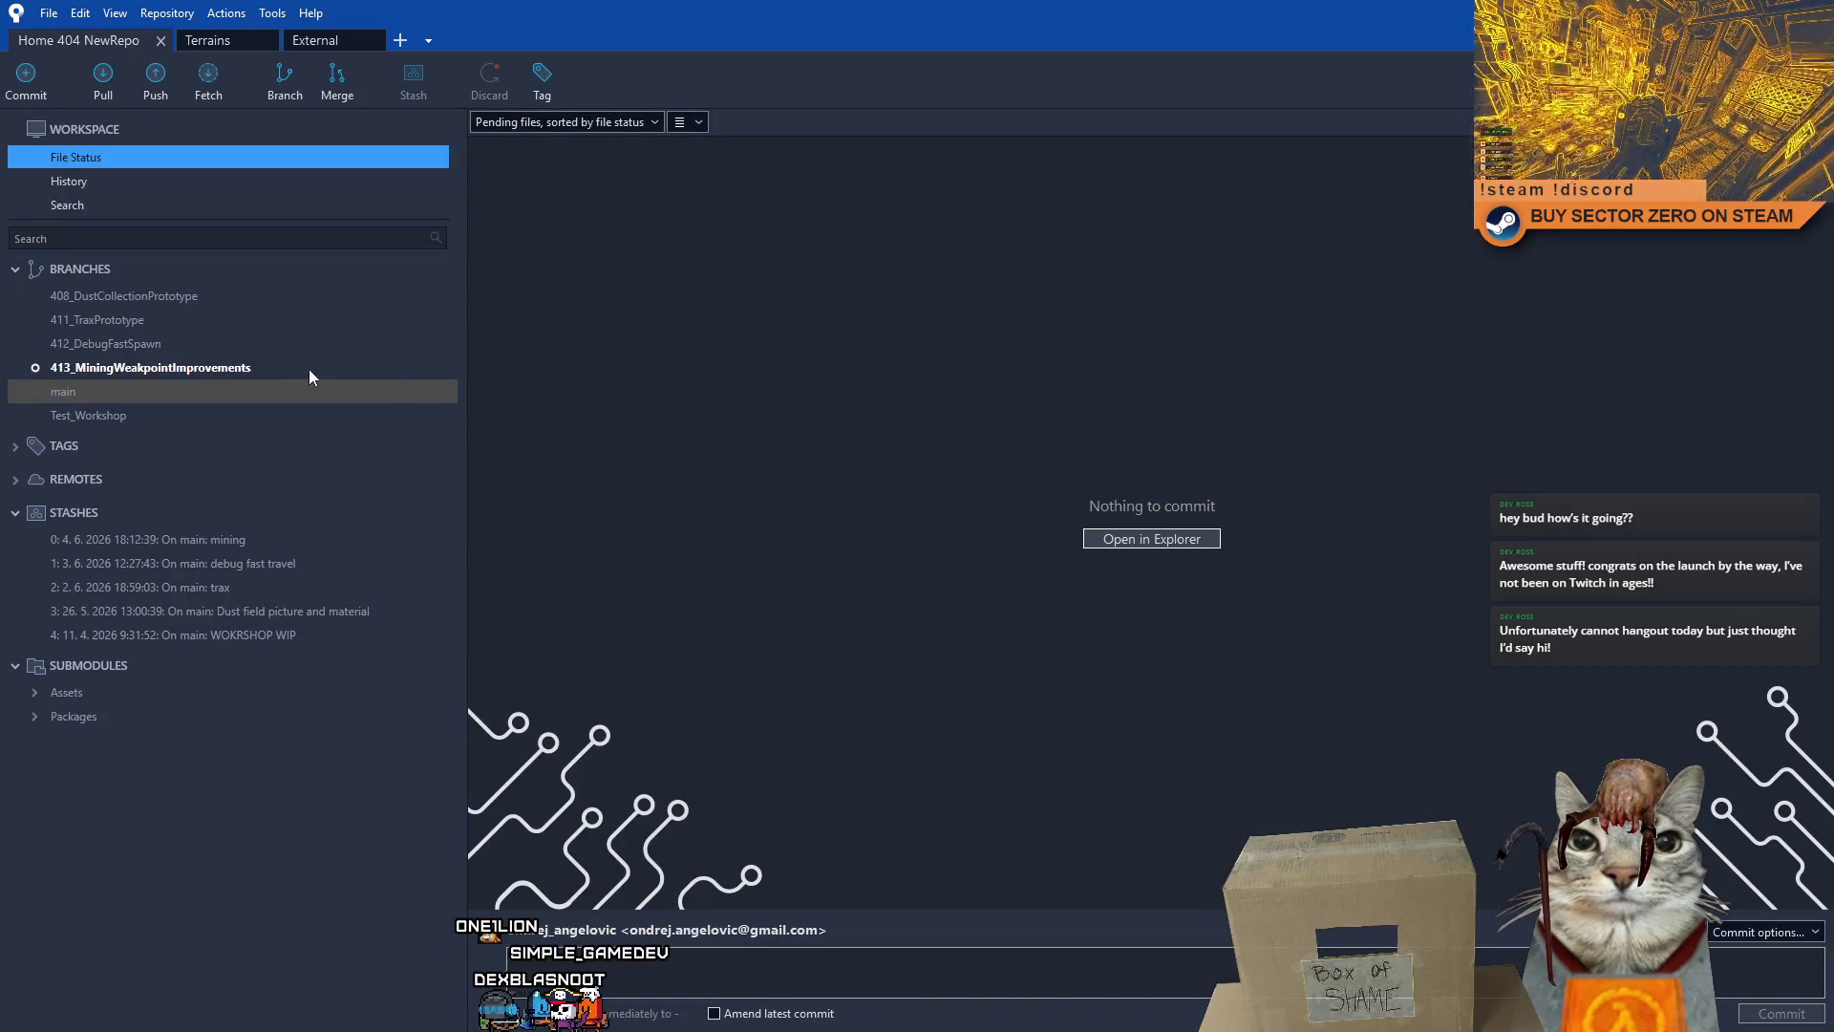
click(272, 367)
- Apply the 'On main: mining' stash and review the restored example resource B changes
click(240, 392)
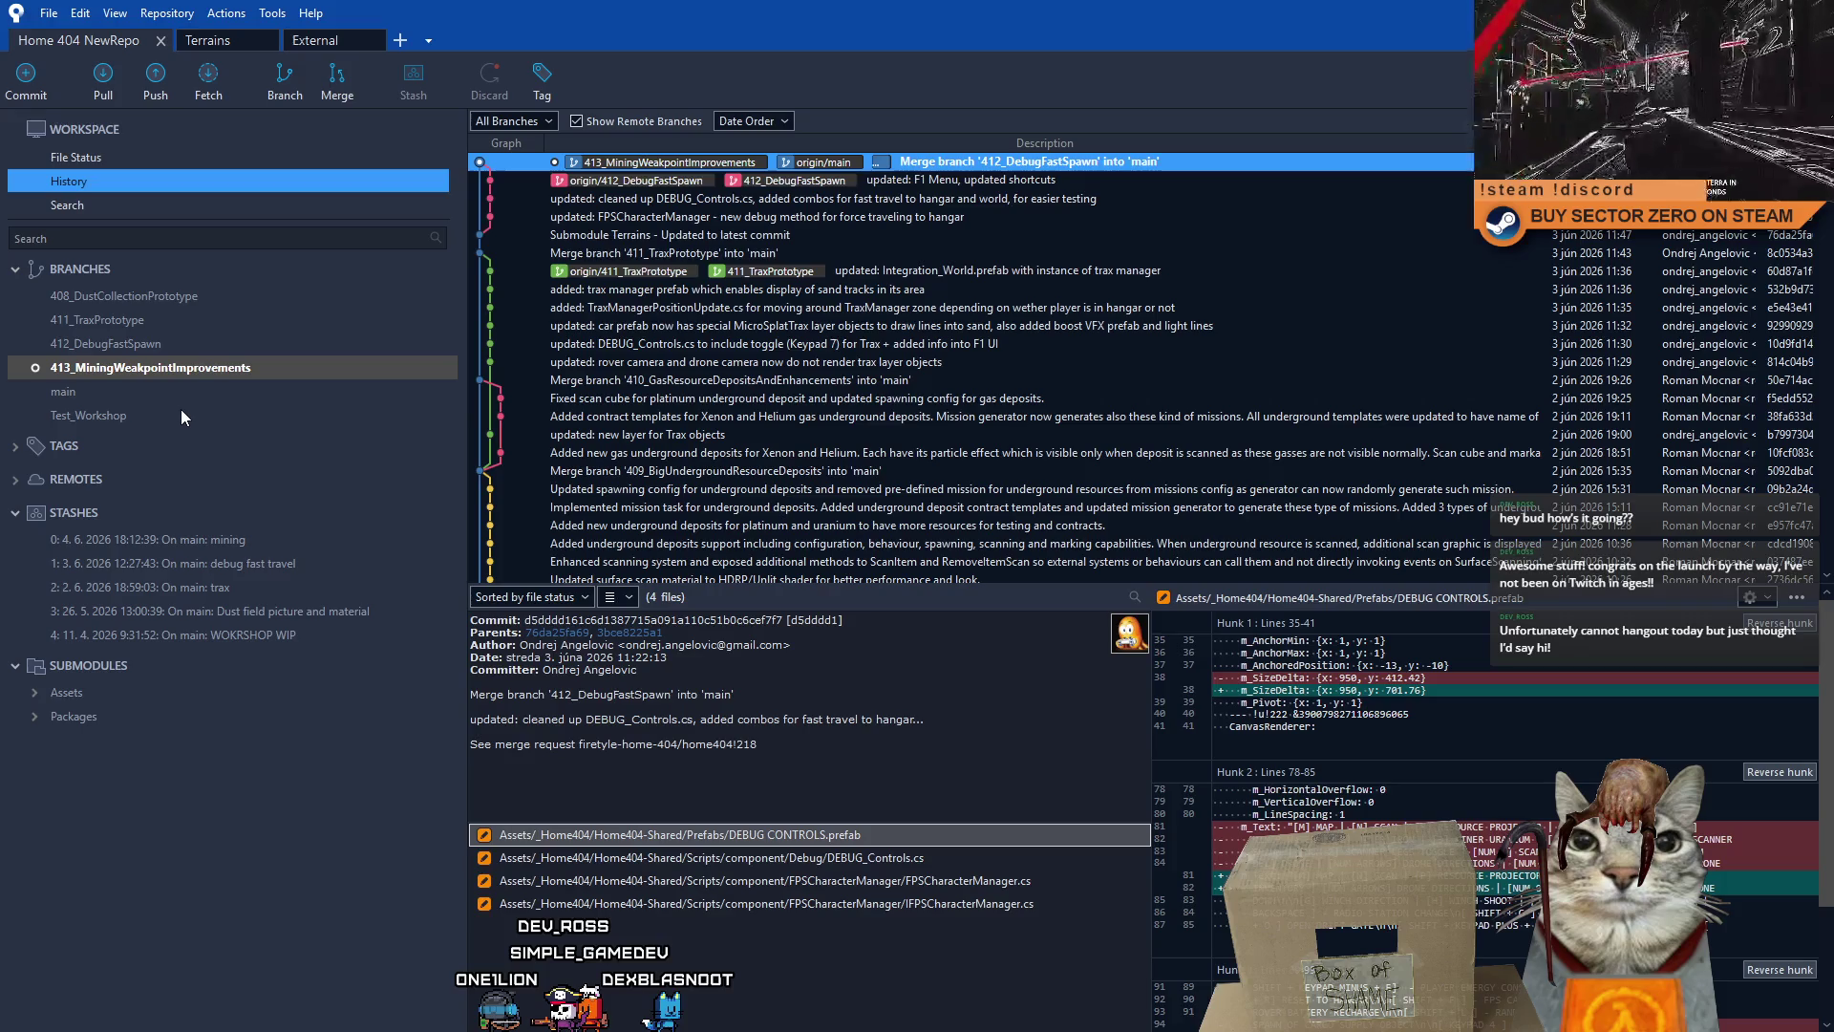
click(203, 371)
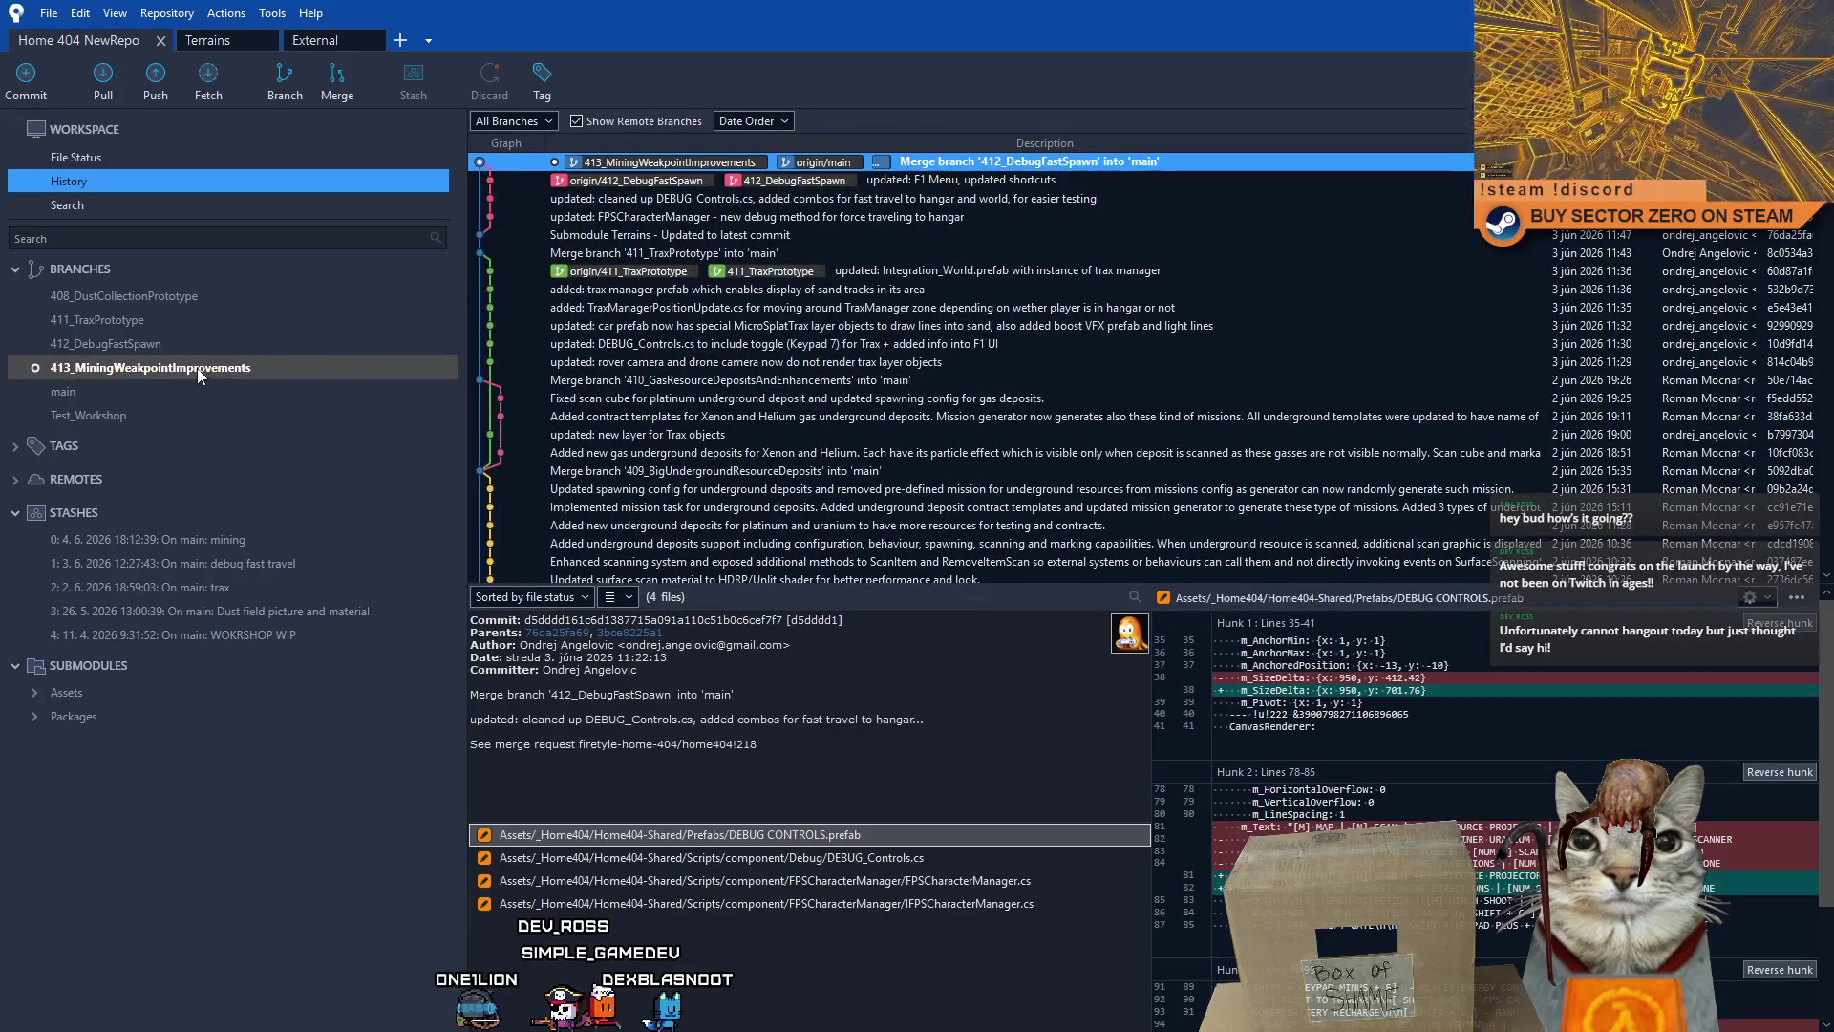
right_click(243, 542)
click(323, 552)
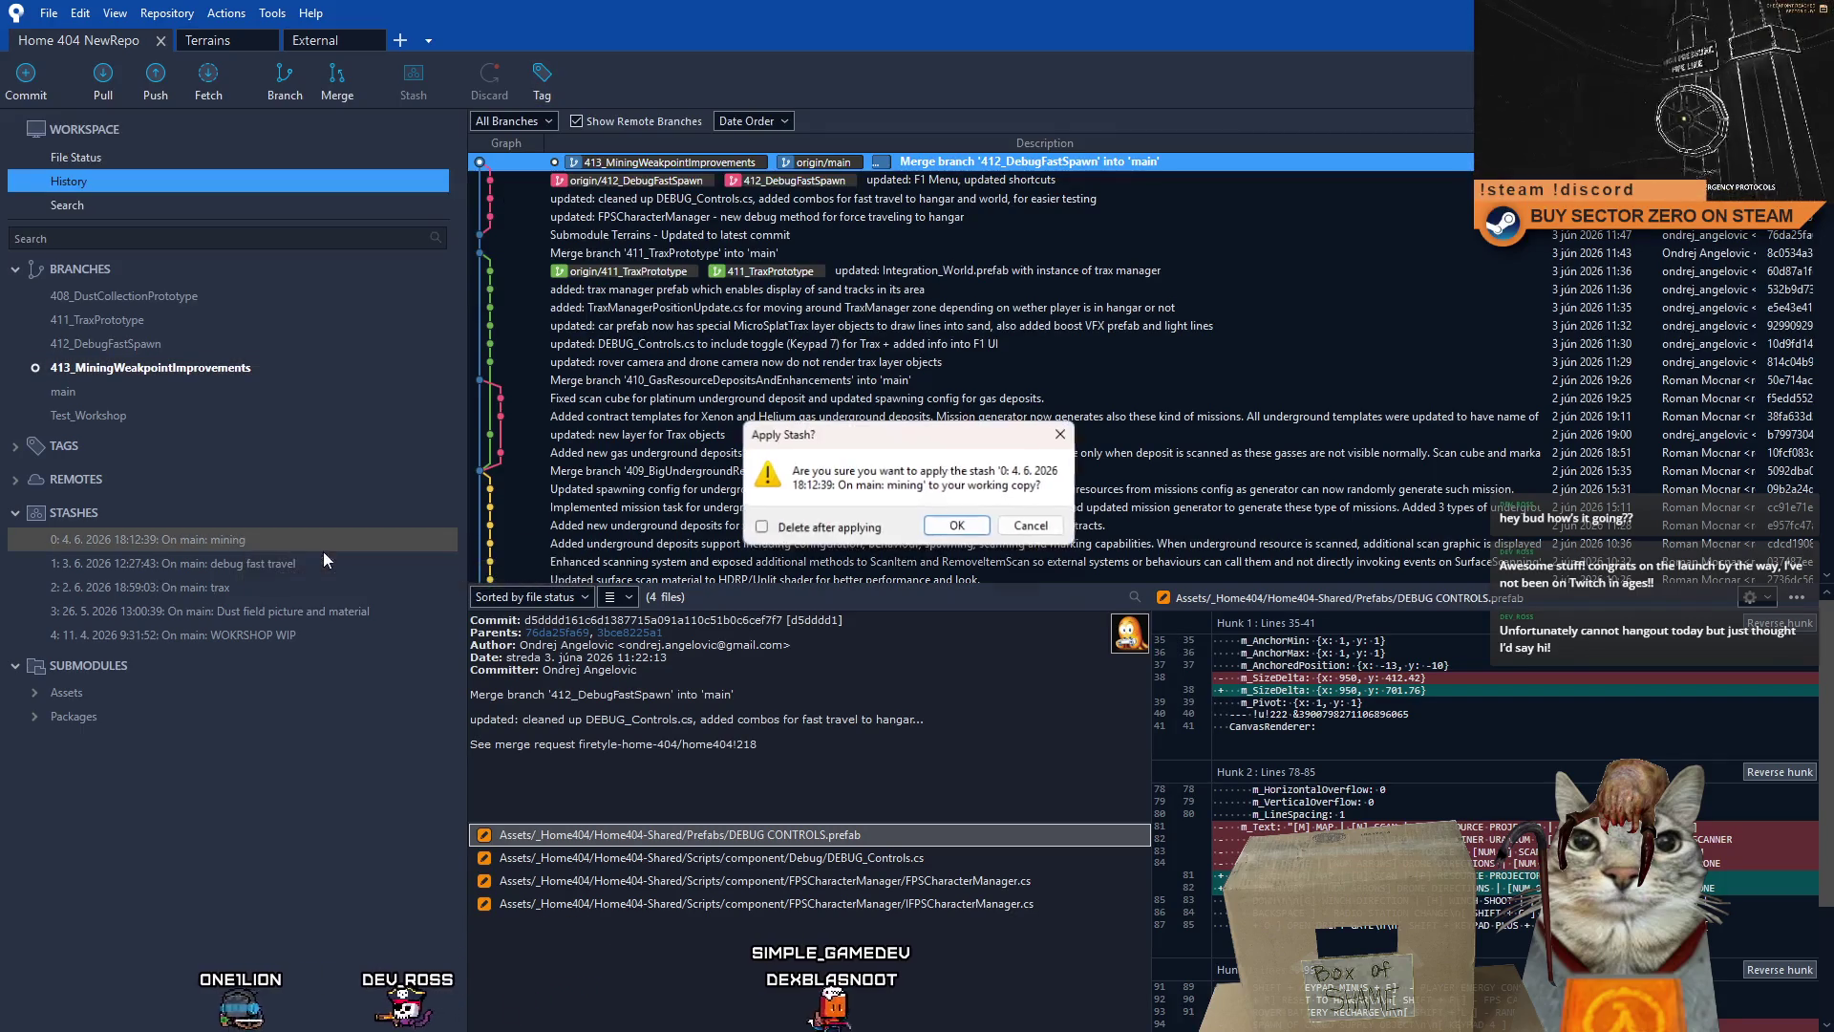
click(974, 525)
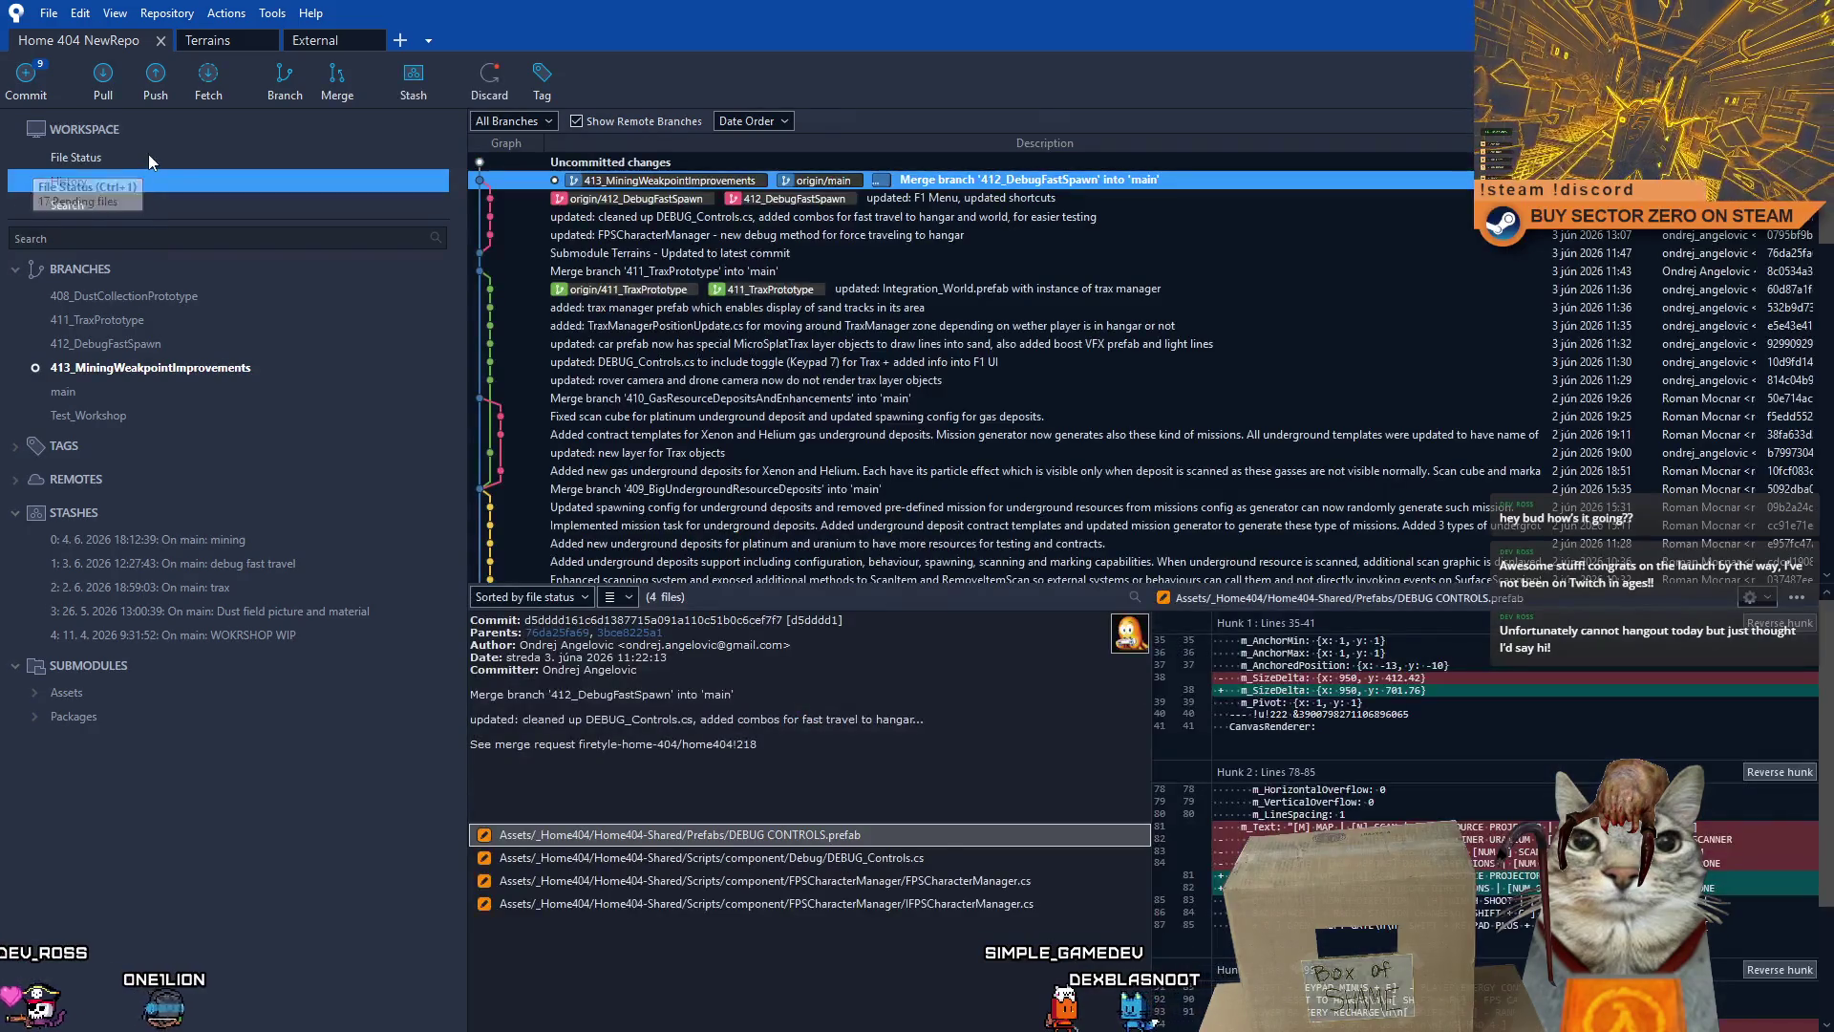
click(147, 155)
click(993, 569)
click(909, 589)
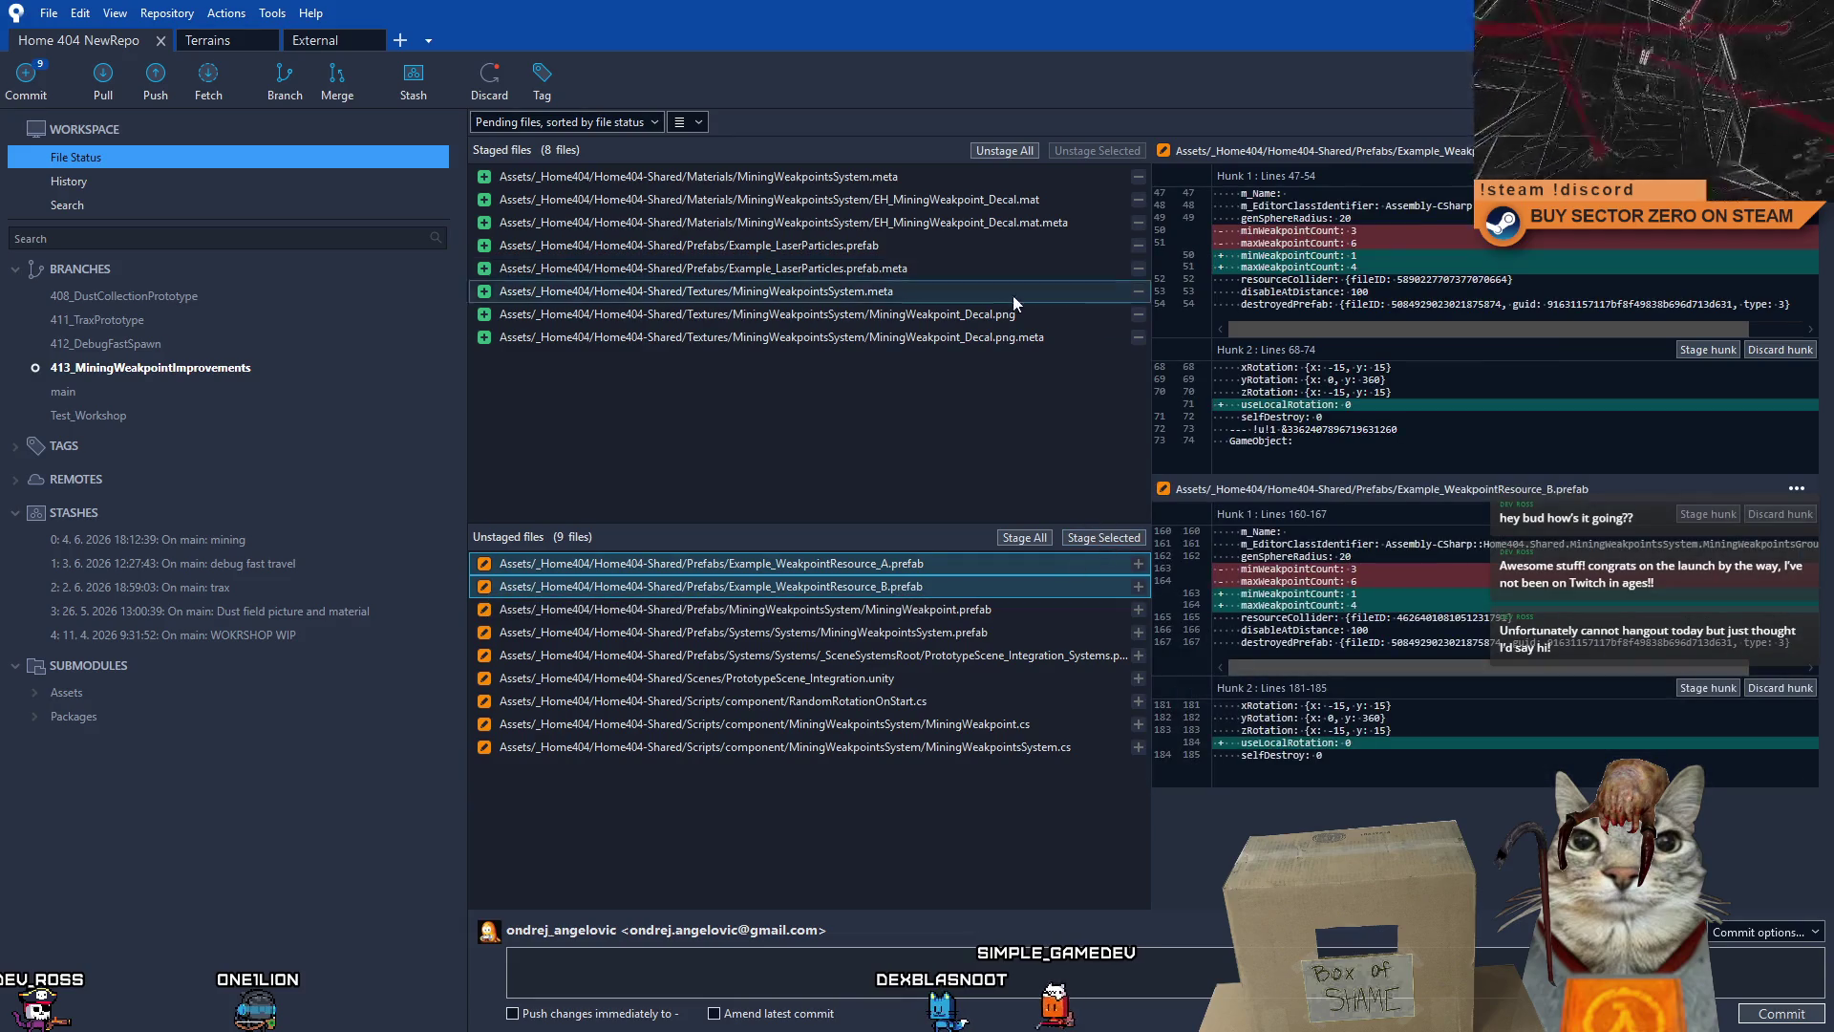
- Commit just the two example resource prefabs as 'updated: weakpoint min max count values for example resources'
click(942, 339)
shift+click(926, 181)
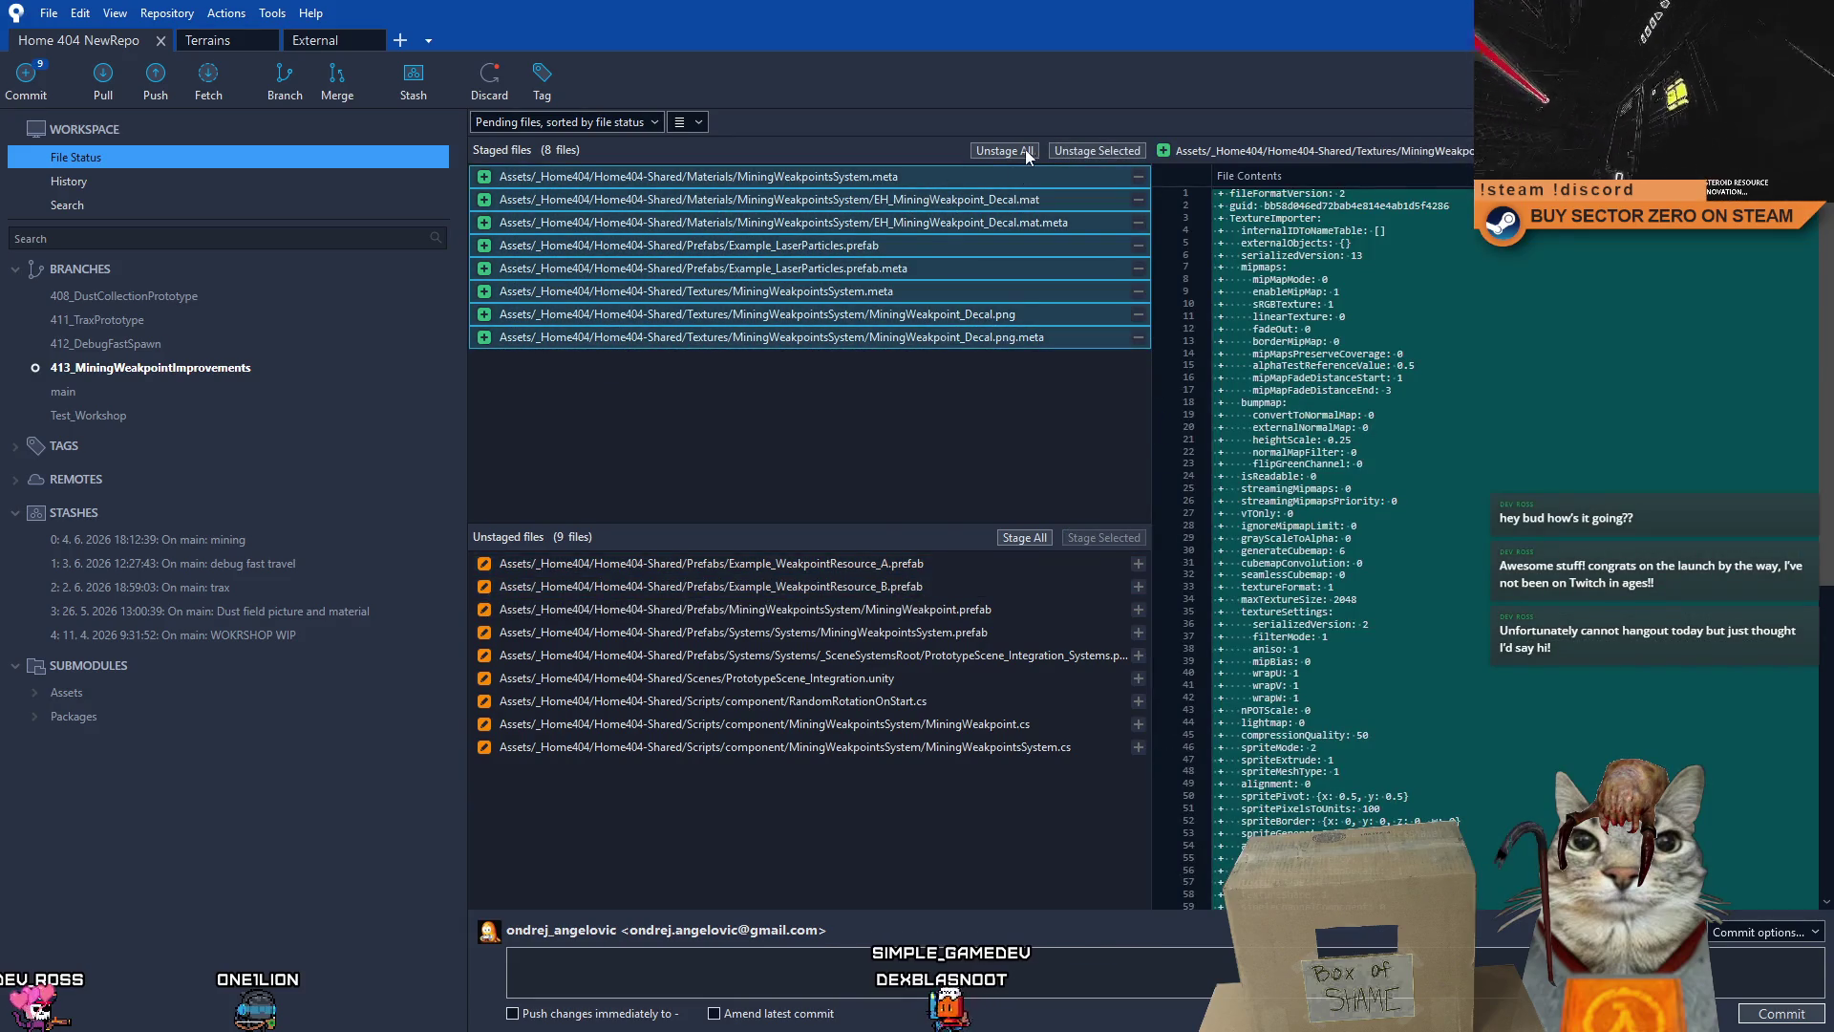
click(1022, 150)
click(915, 571)
shift+click(919, 583)
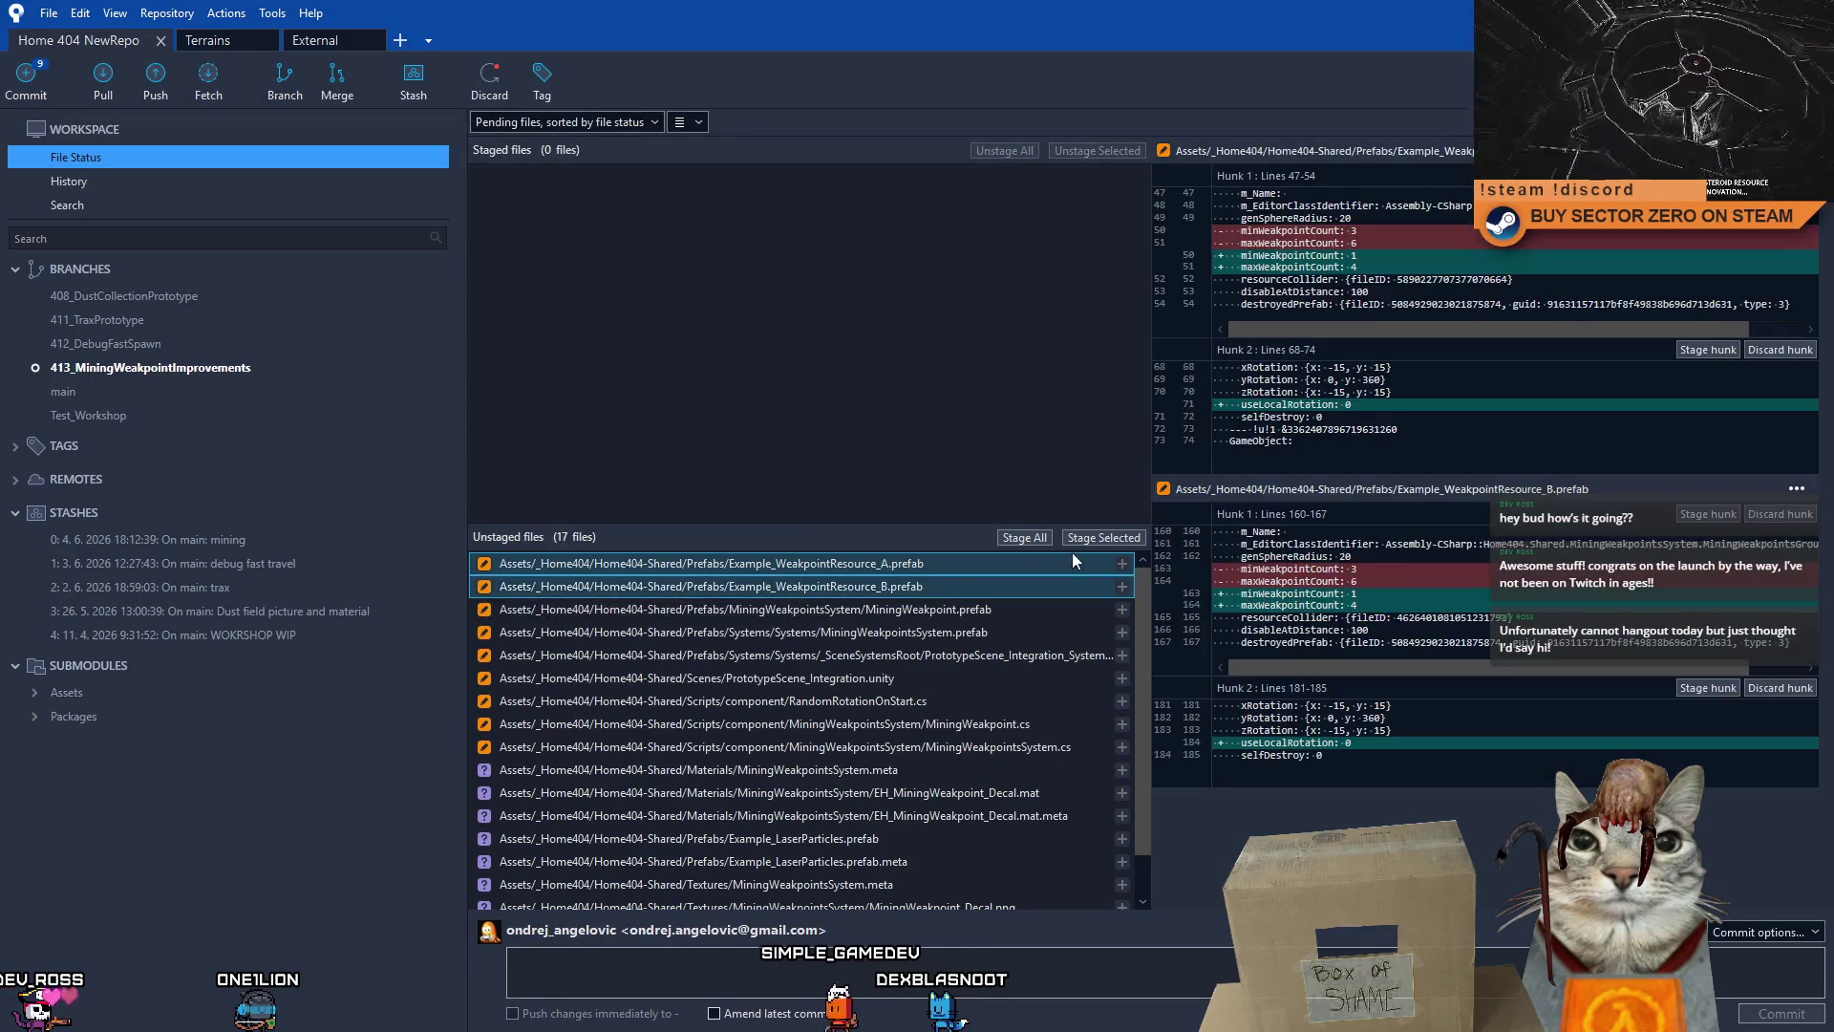
click(1103, 537)
click(762, 967)
text(updated: weakpoint min max value for)
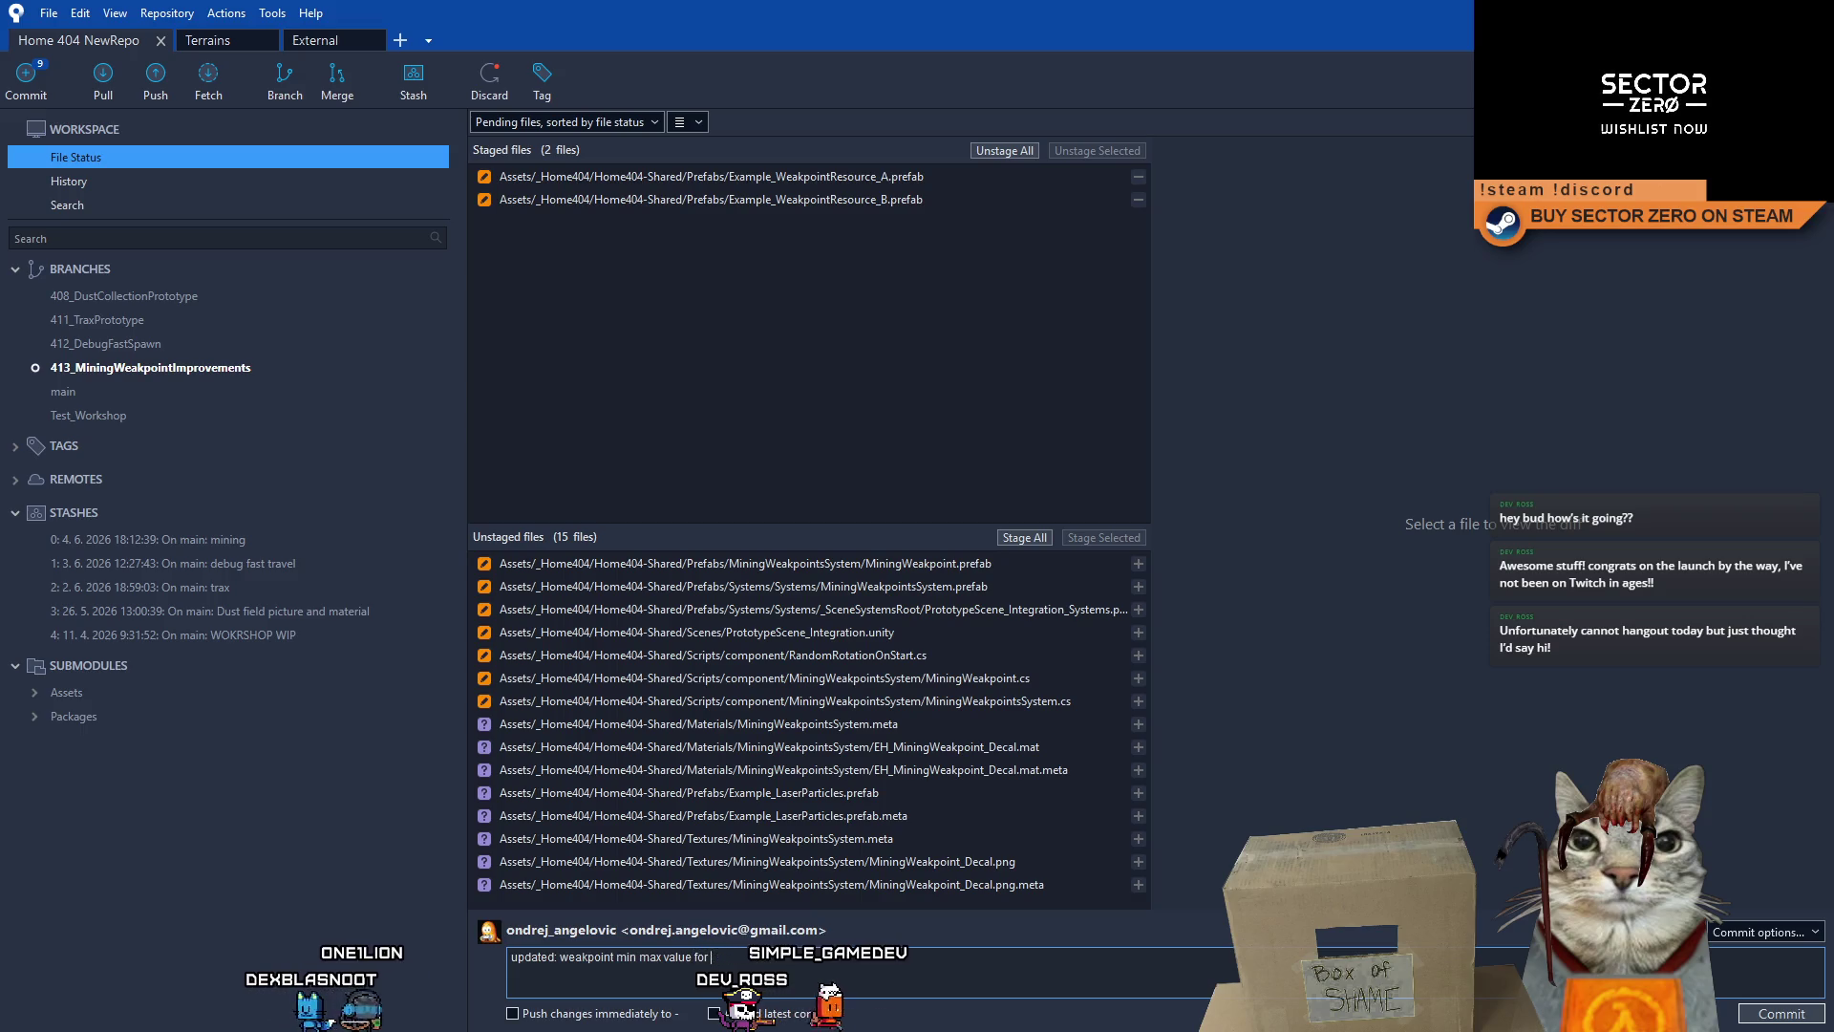
key(BackSpace)
key(BackSpace)
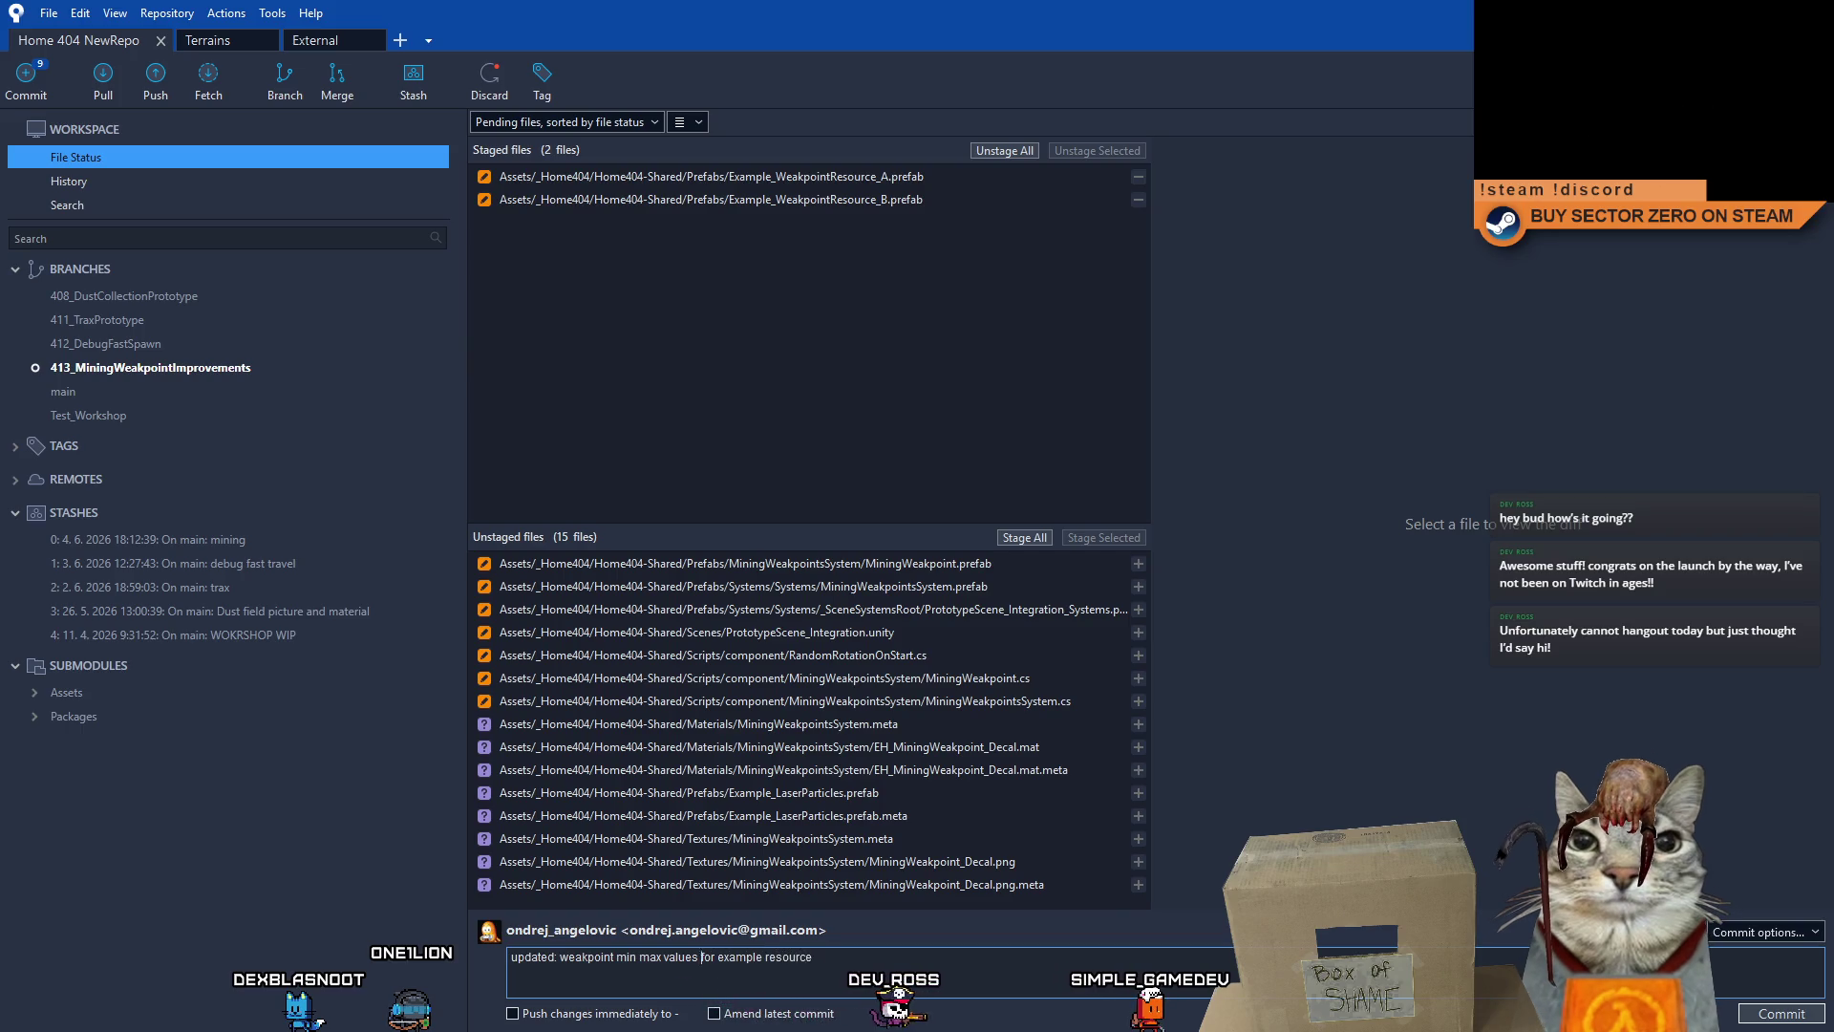
text(count value)
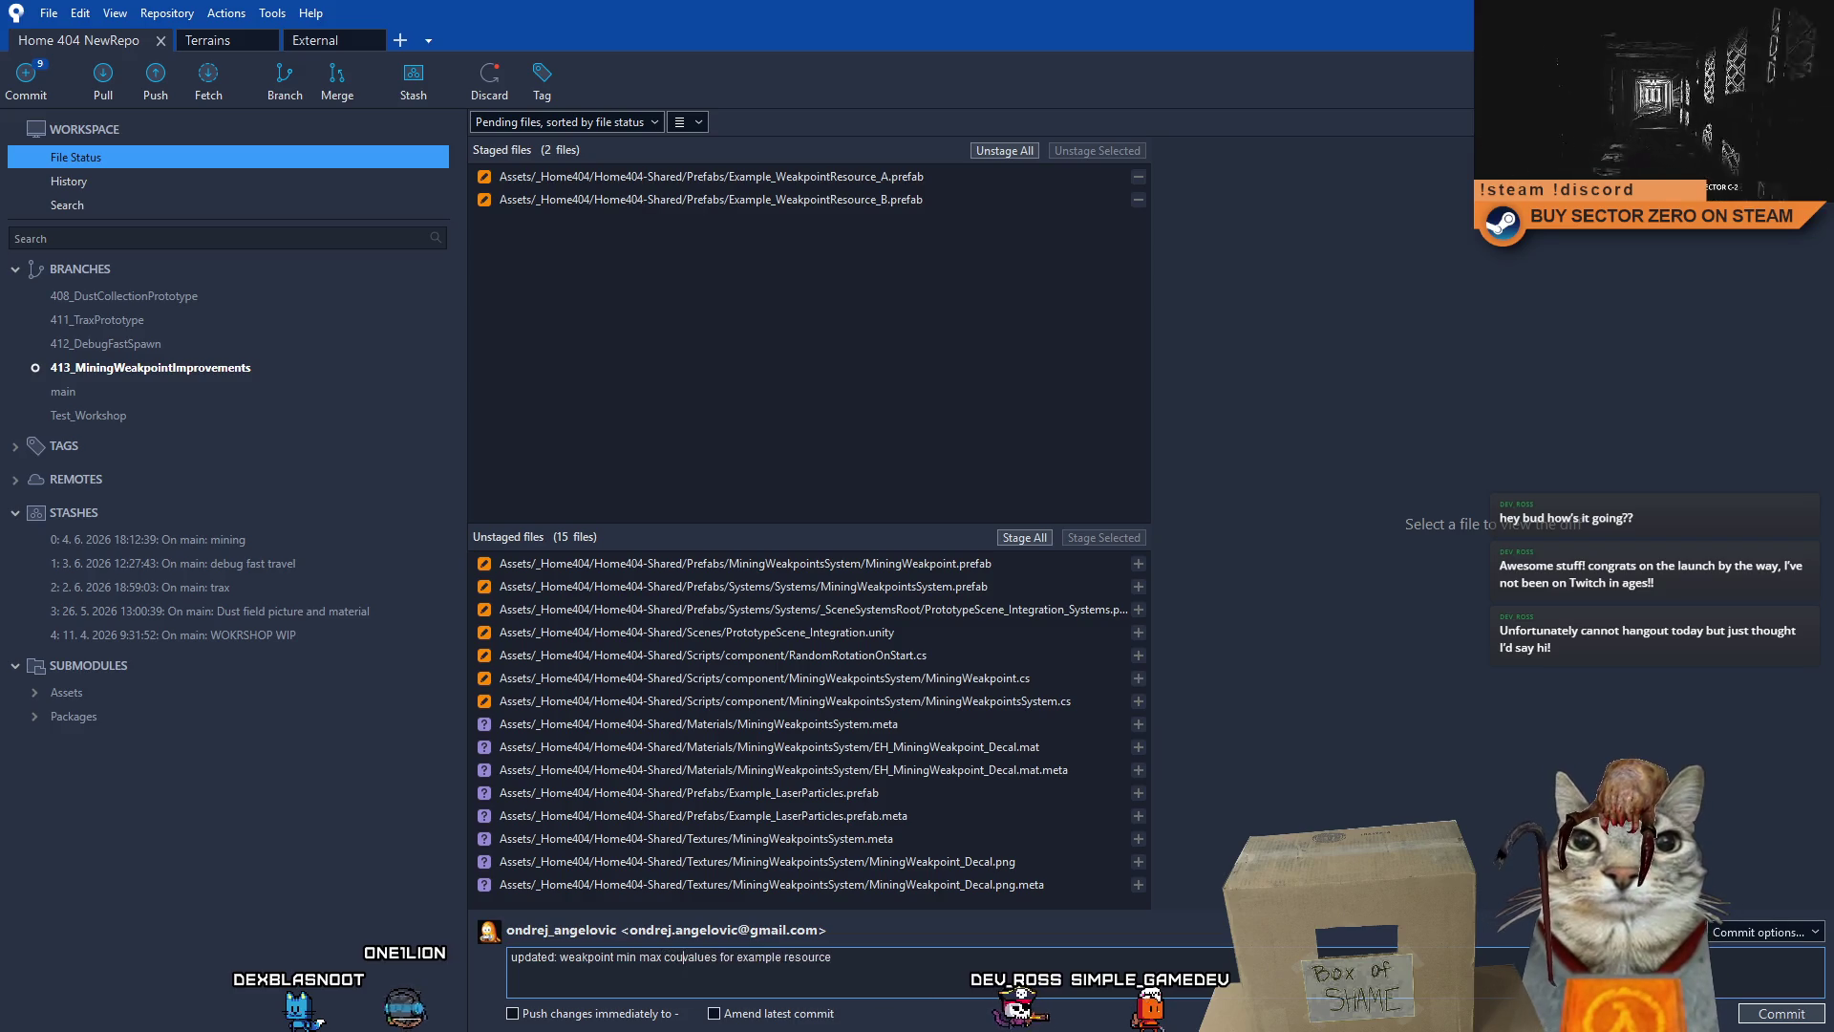
text(s)
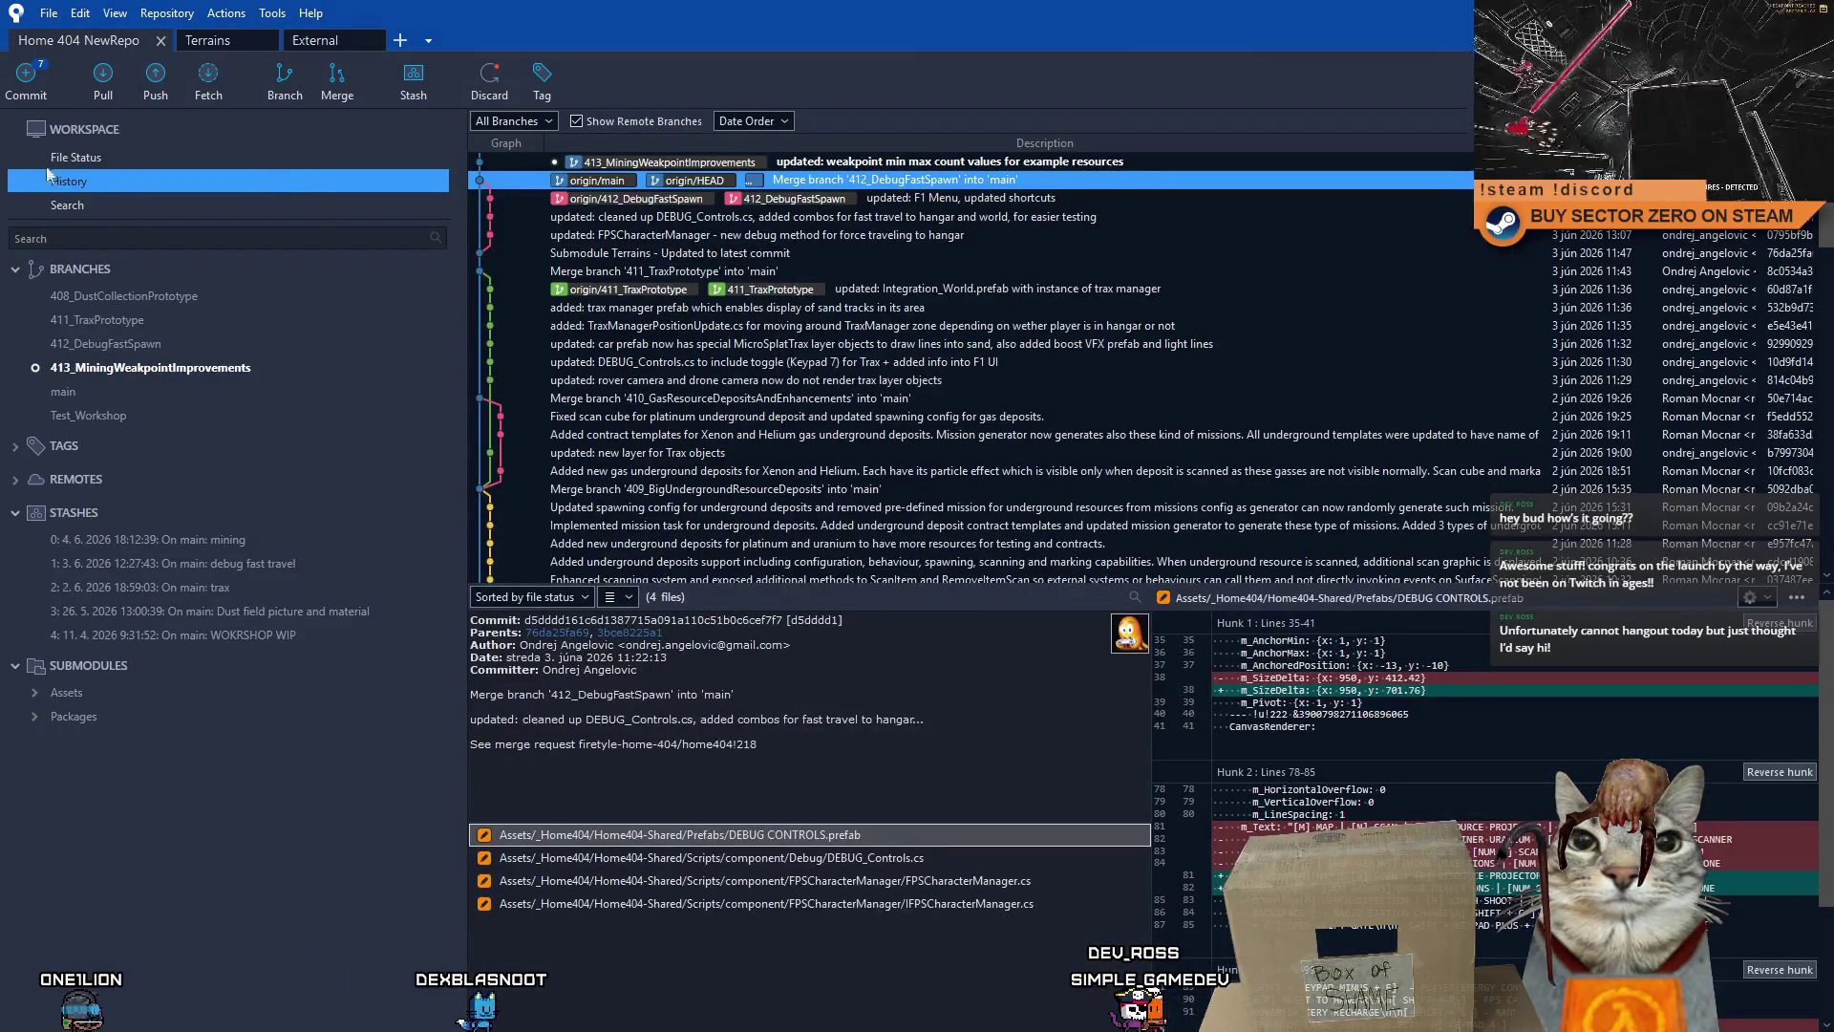
click(107, 157)
click(956, 563)
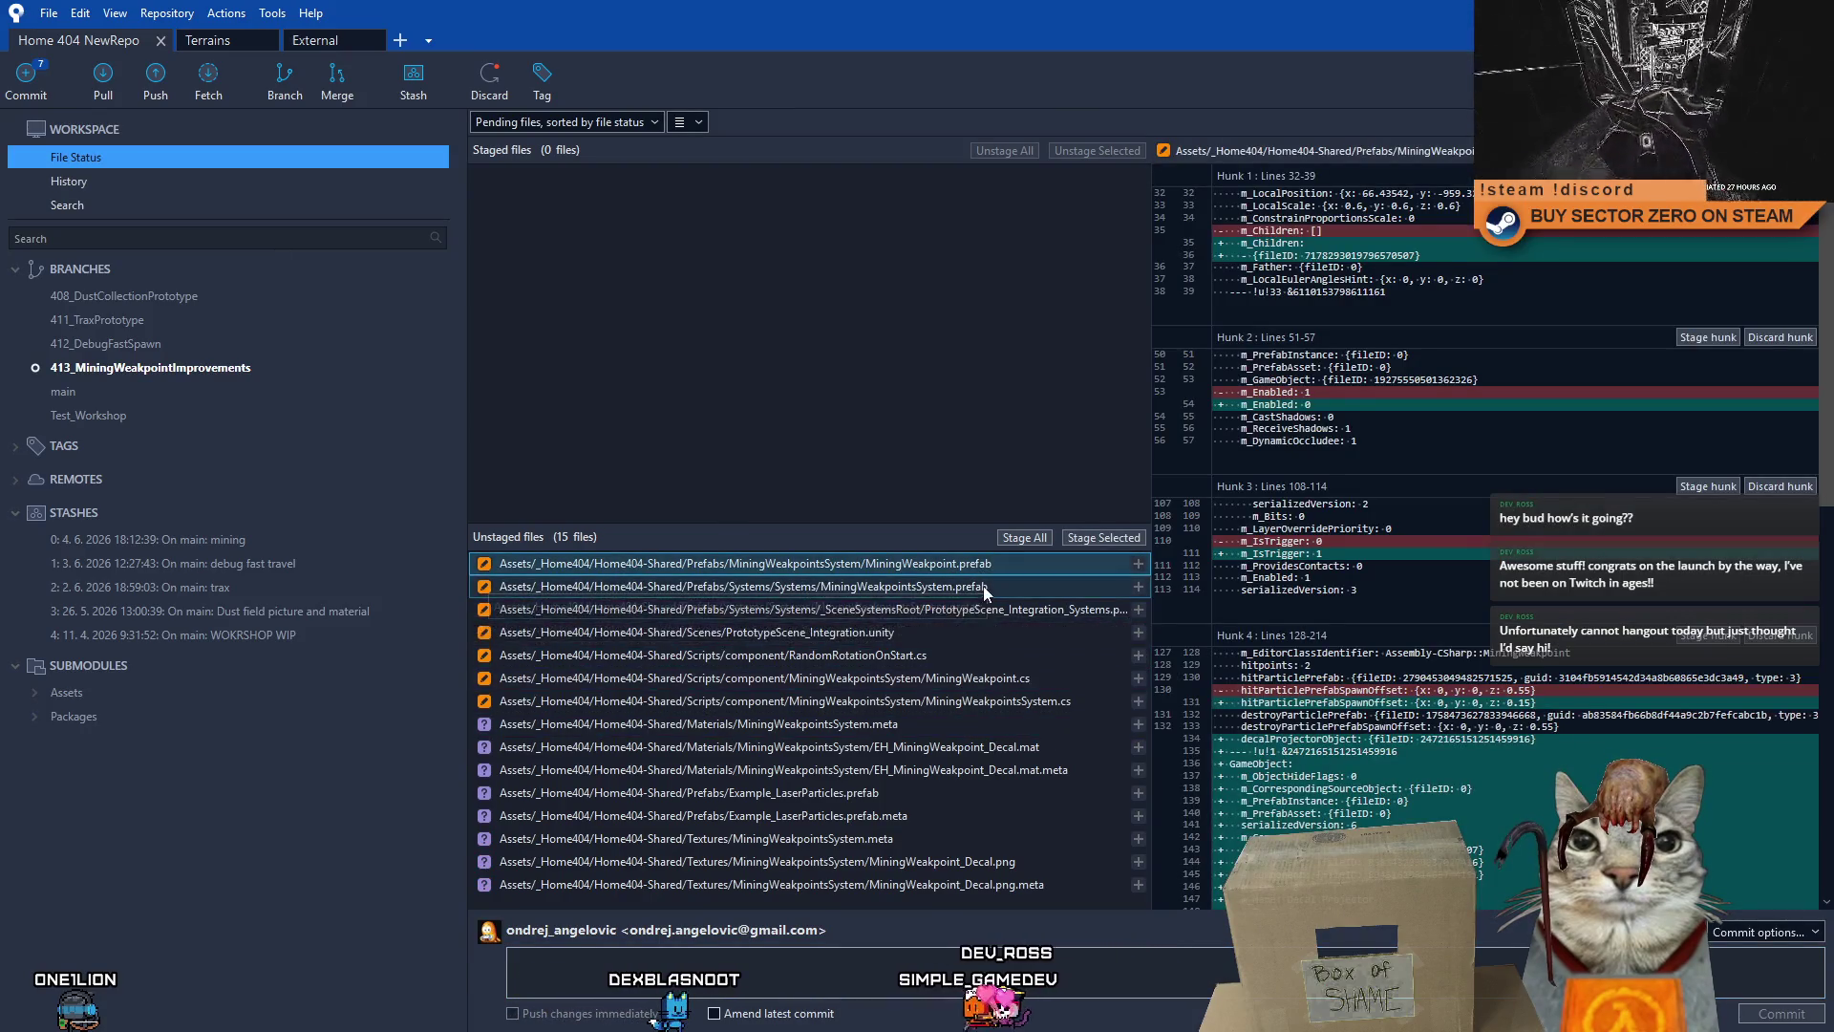
- Review the diffs of the weakpoint prefabs, integration scene and RandomRotationOnStart.cs
click(981, 586)
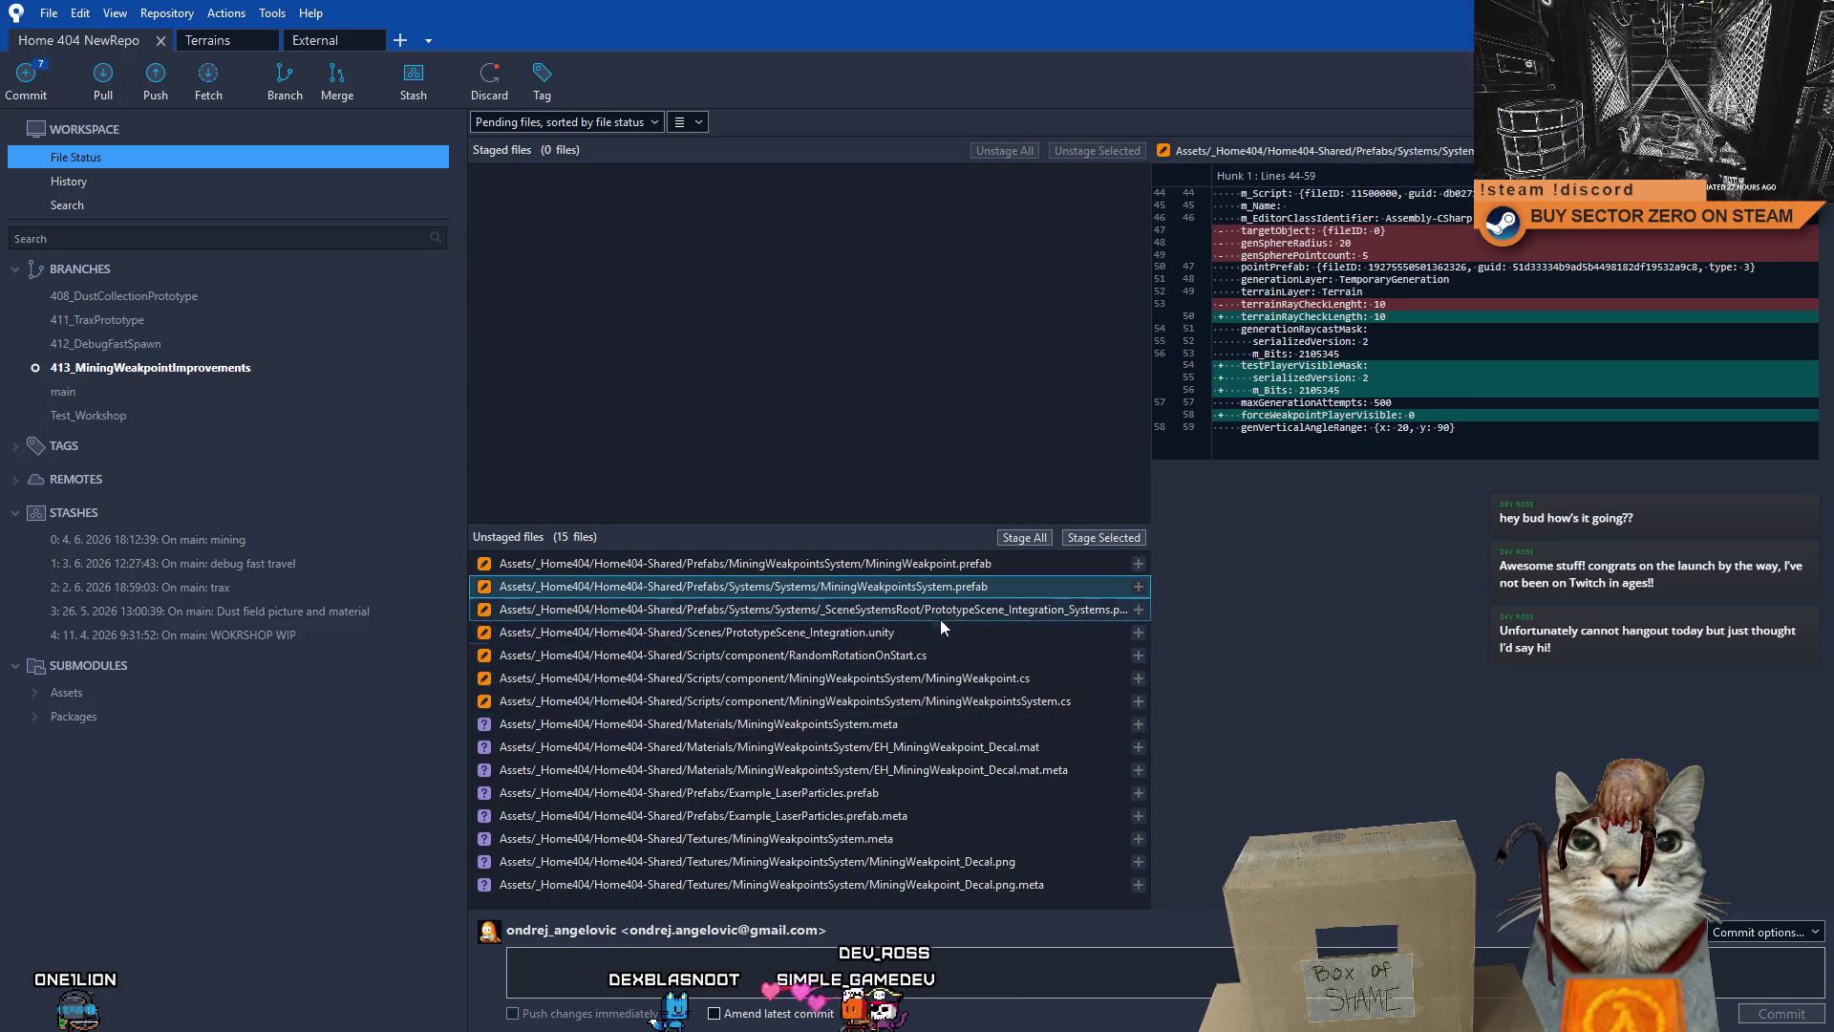
click(938, 616)
click(925, 655)
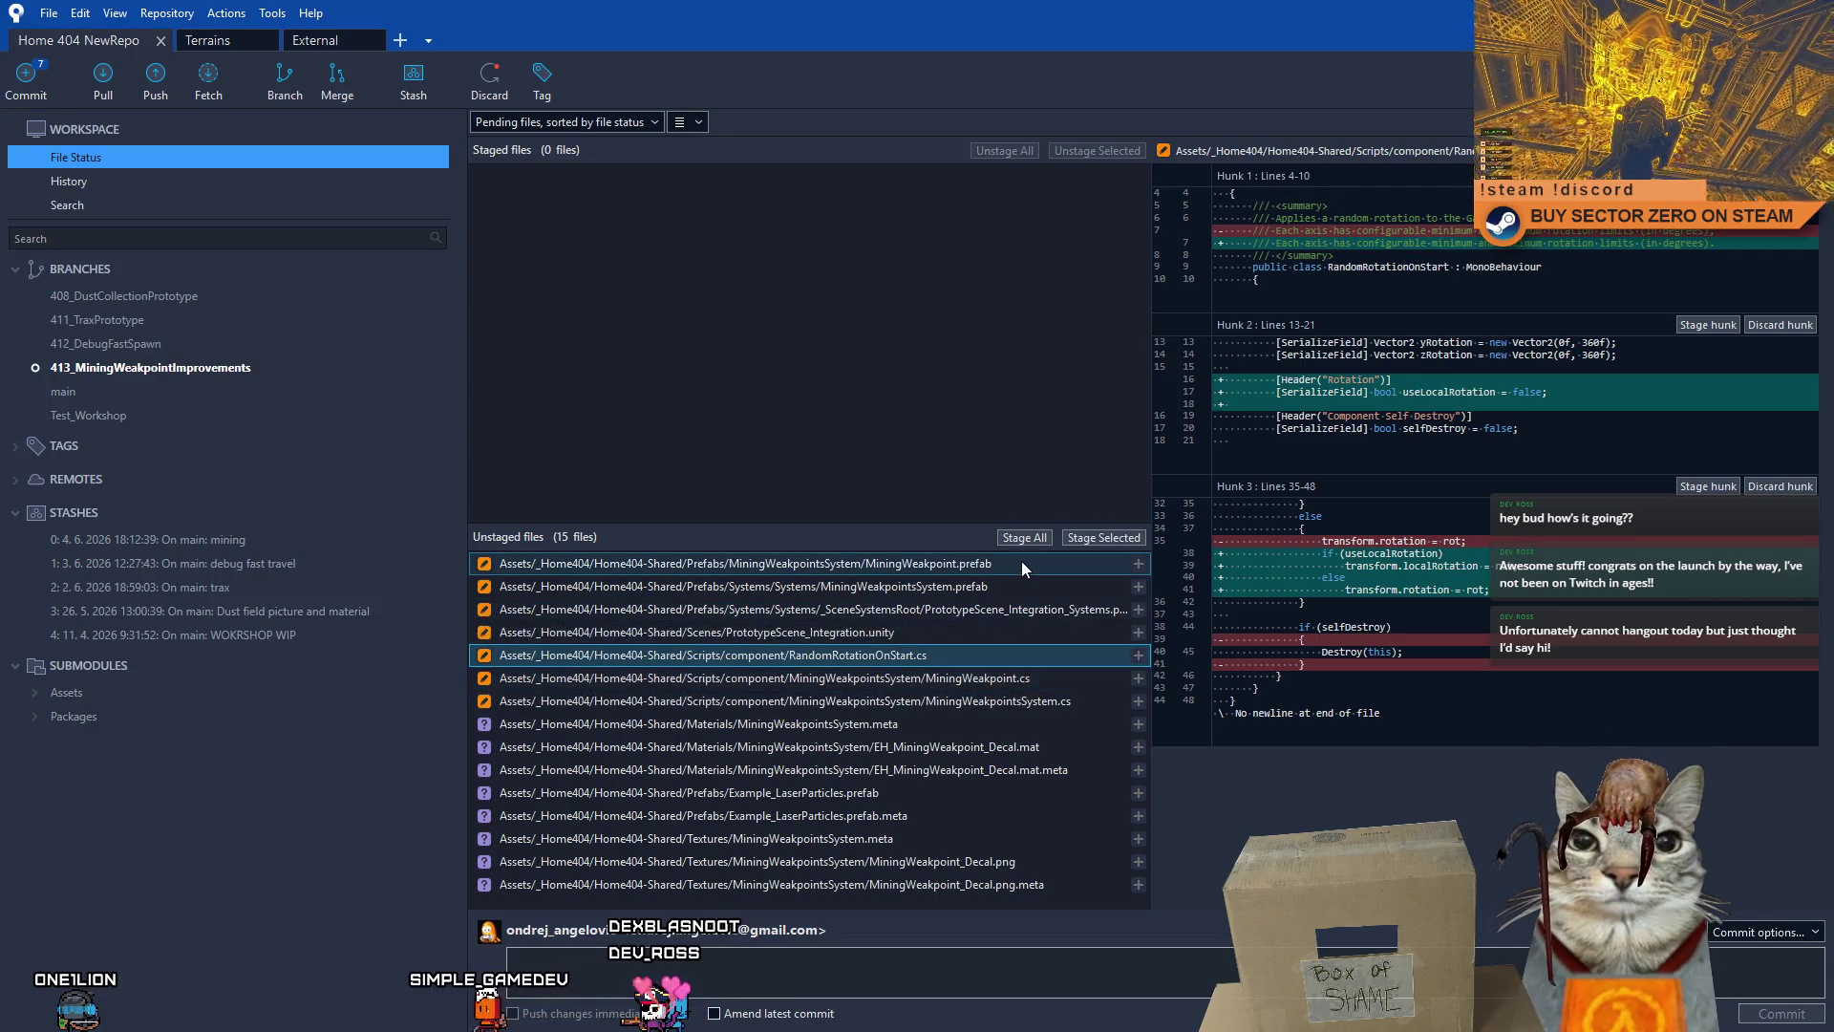
click(950, 638)
click(984, 657)
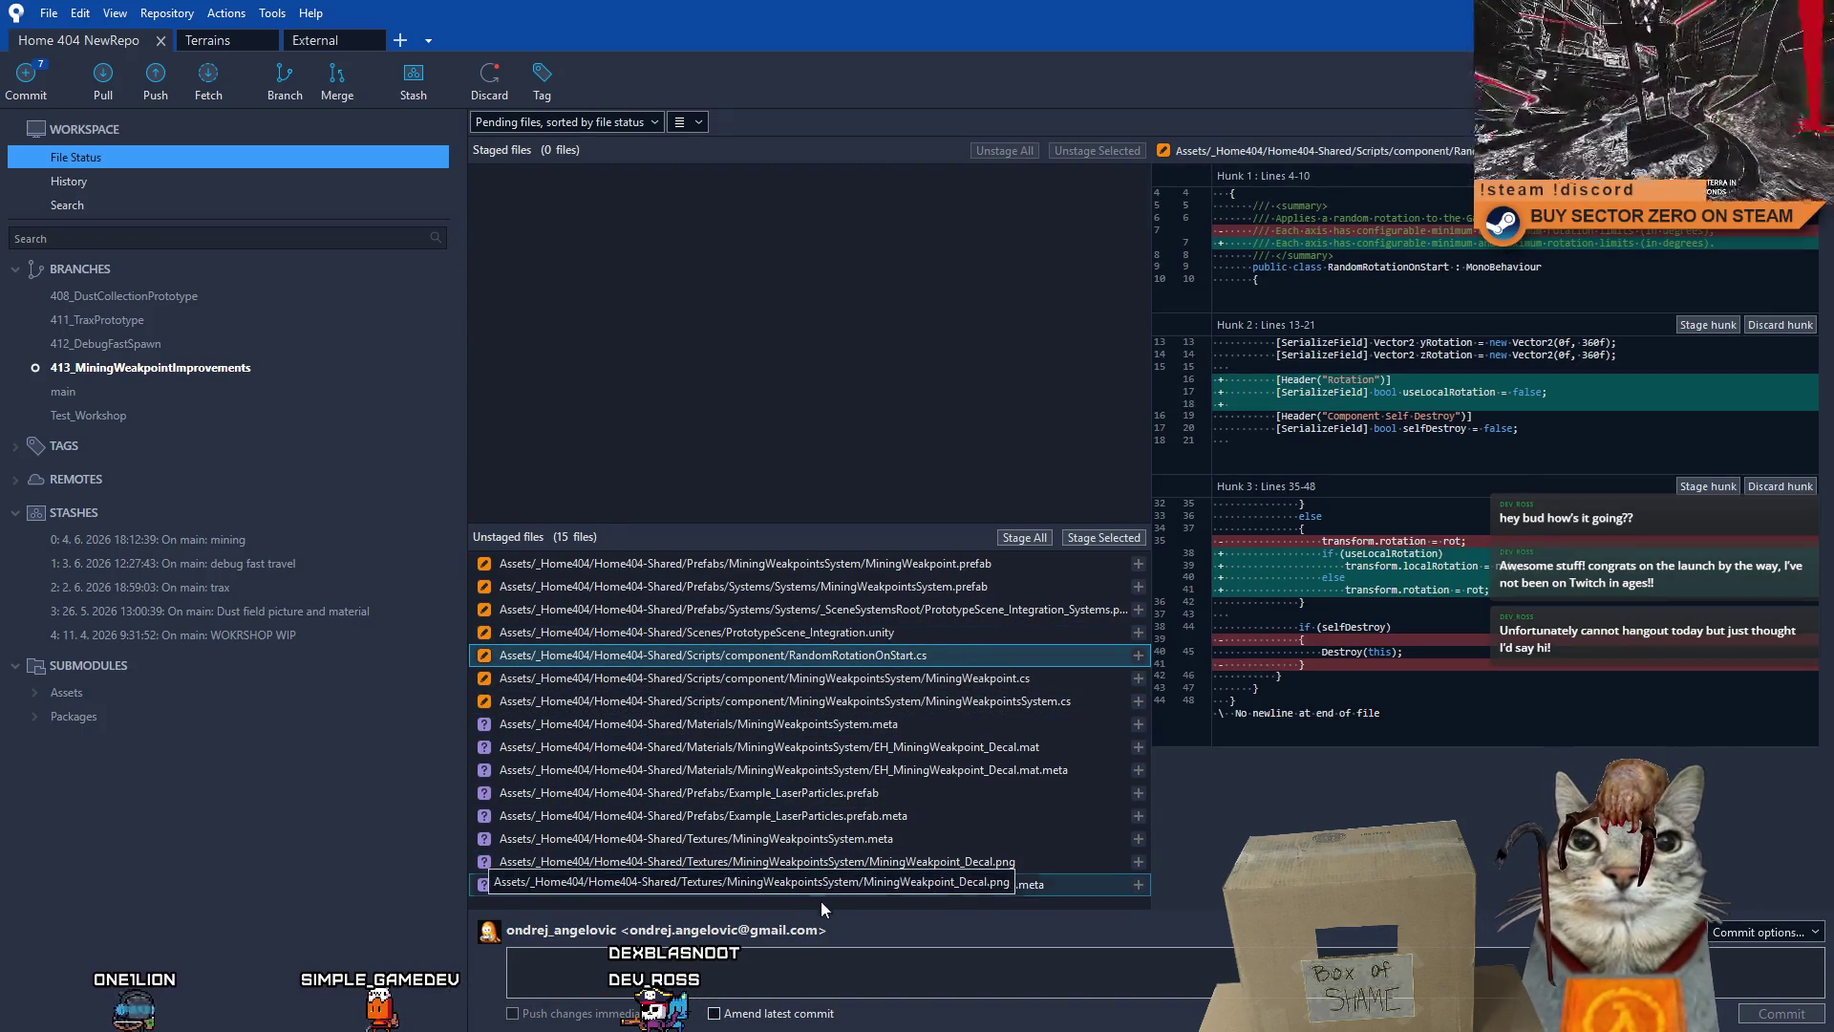
- Stage the three mining weakpoint decal texture files
click(766, 884)
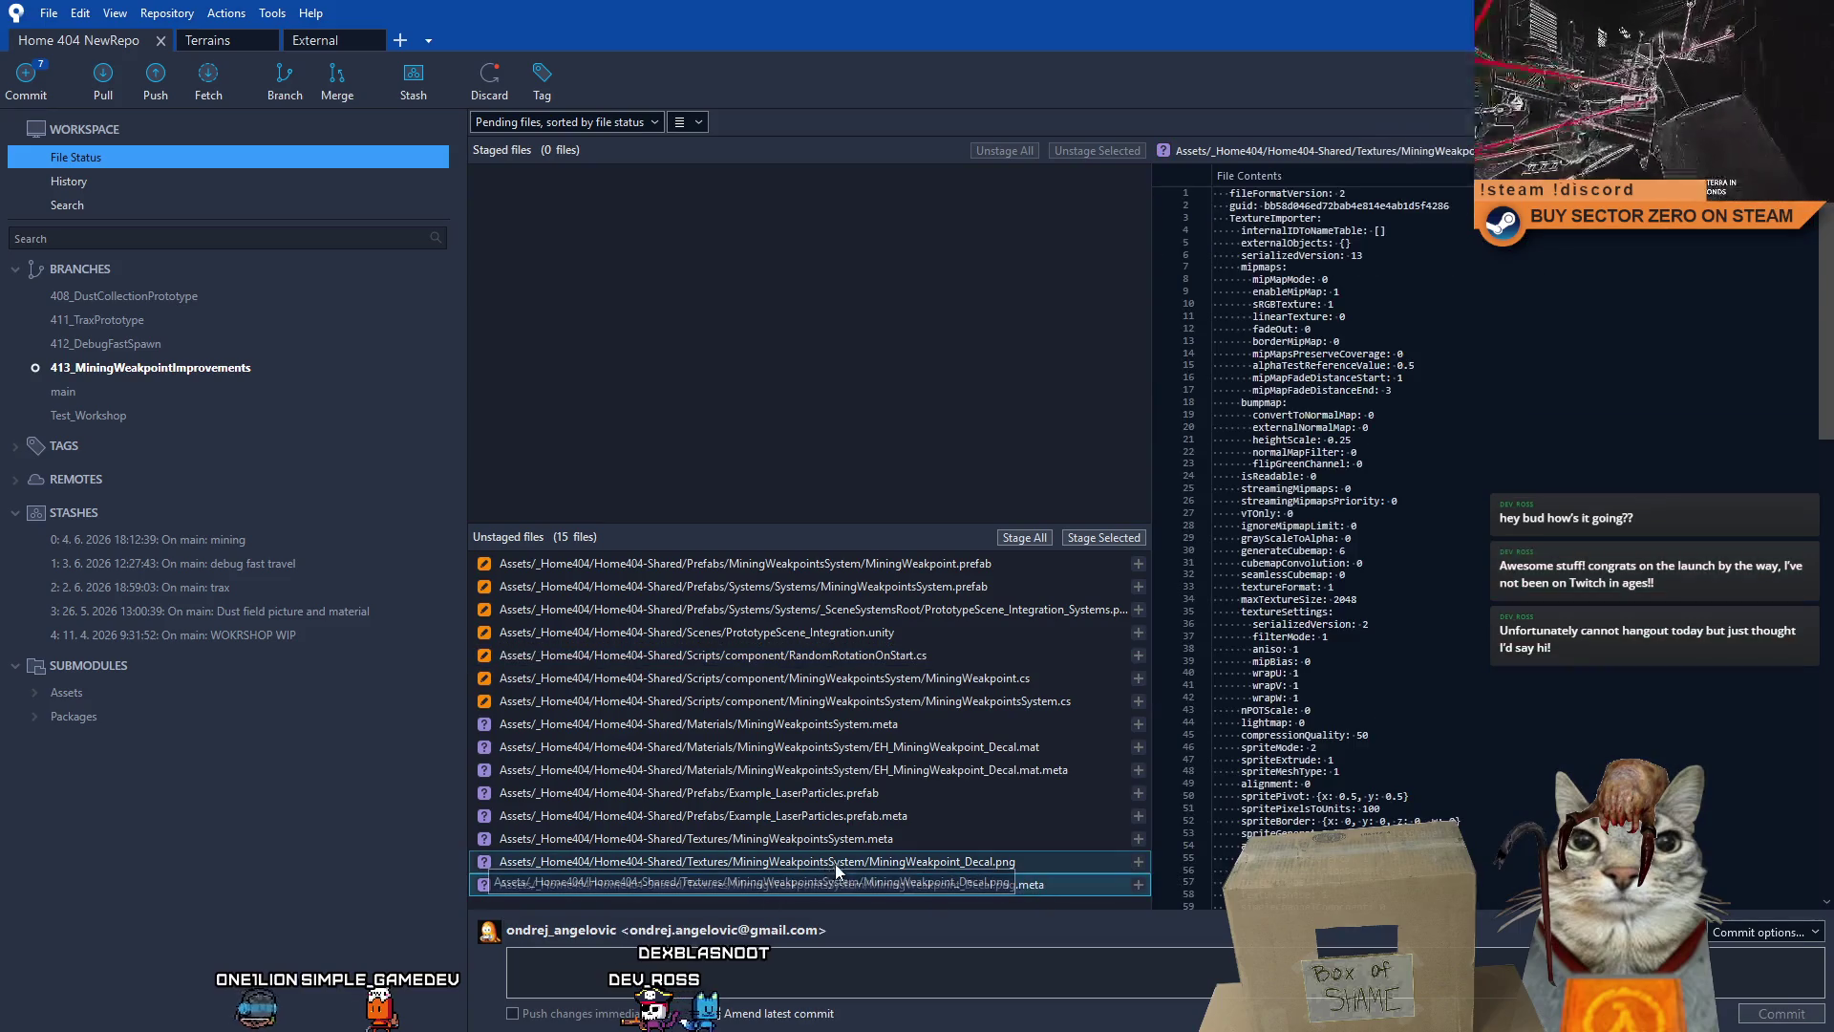
drag(889, 839, 851, 841)
ctrl+click(862, 886)
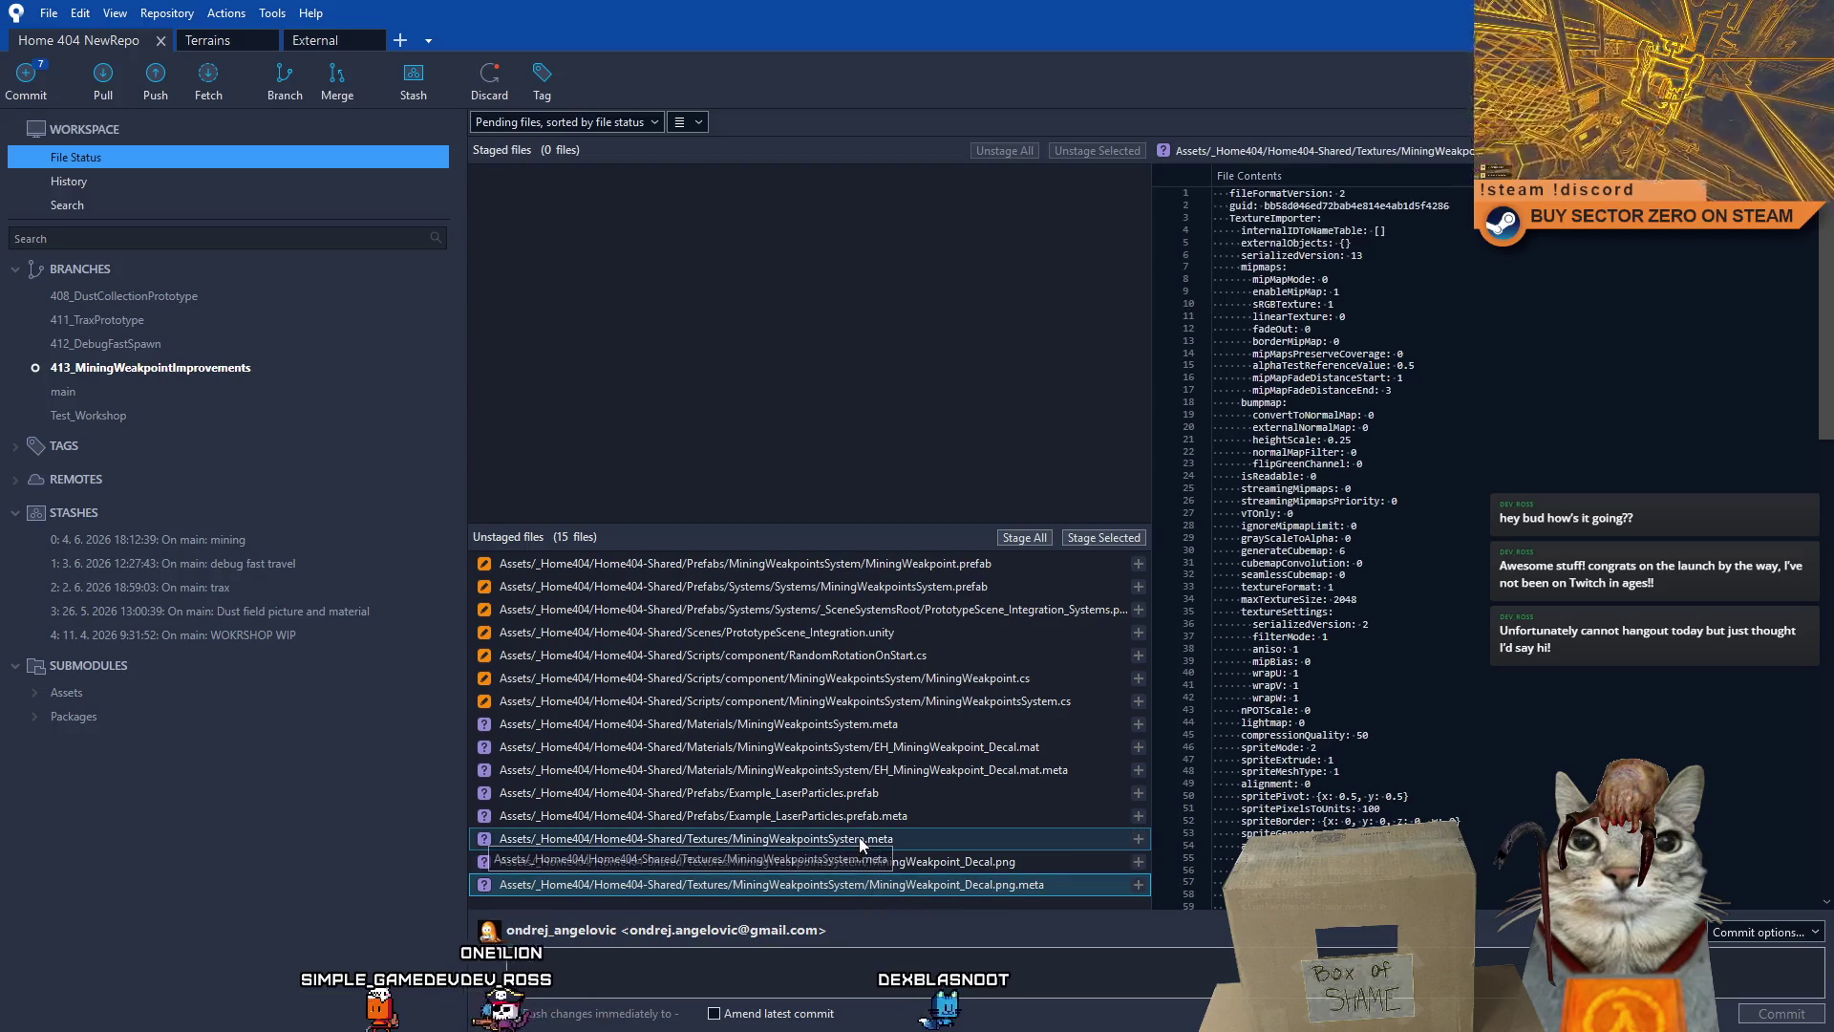
ctrl+click(855, 860)
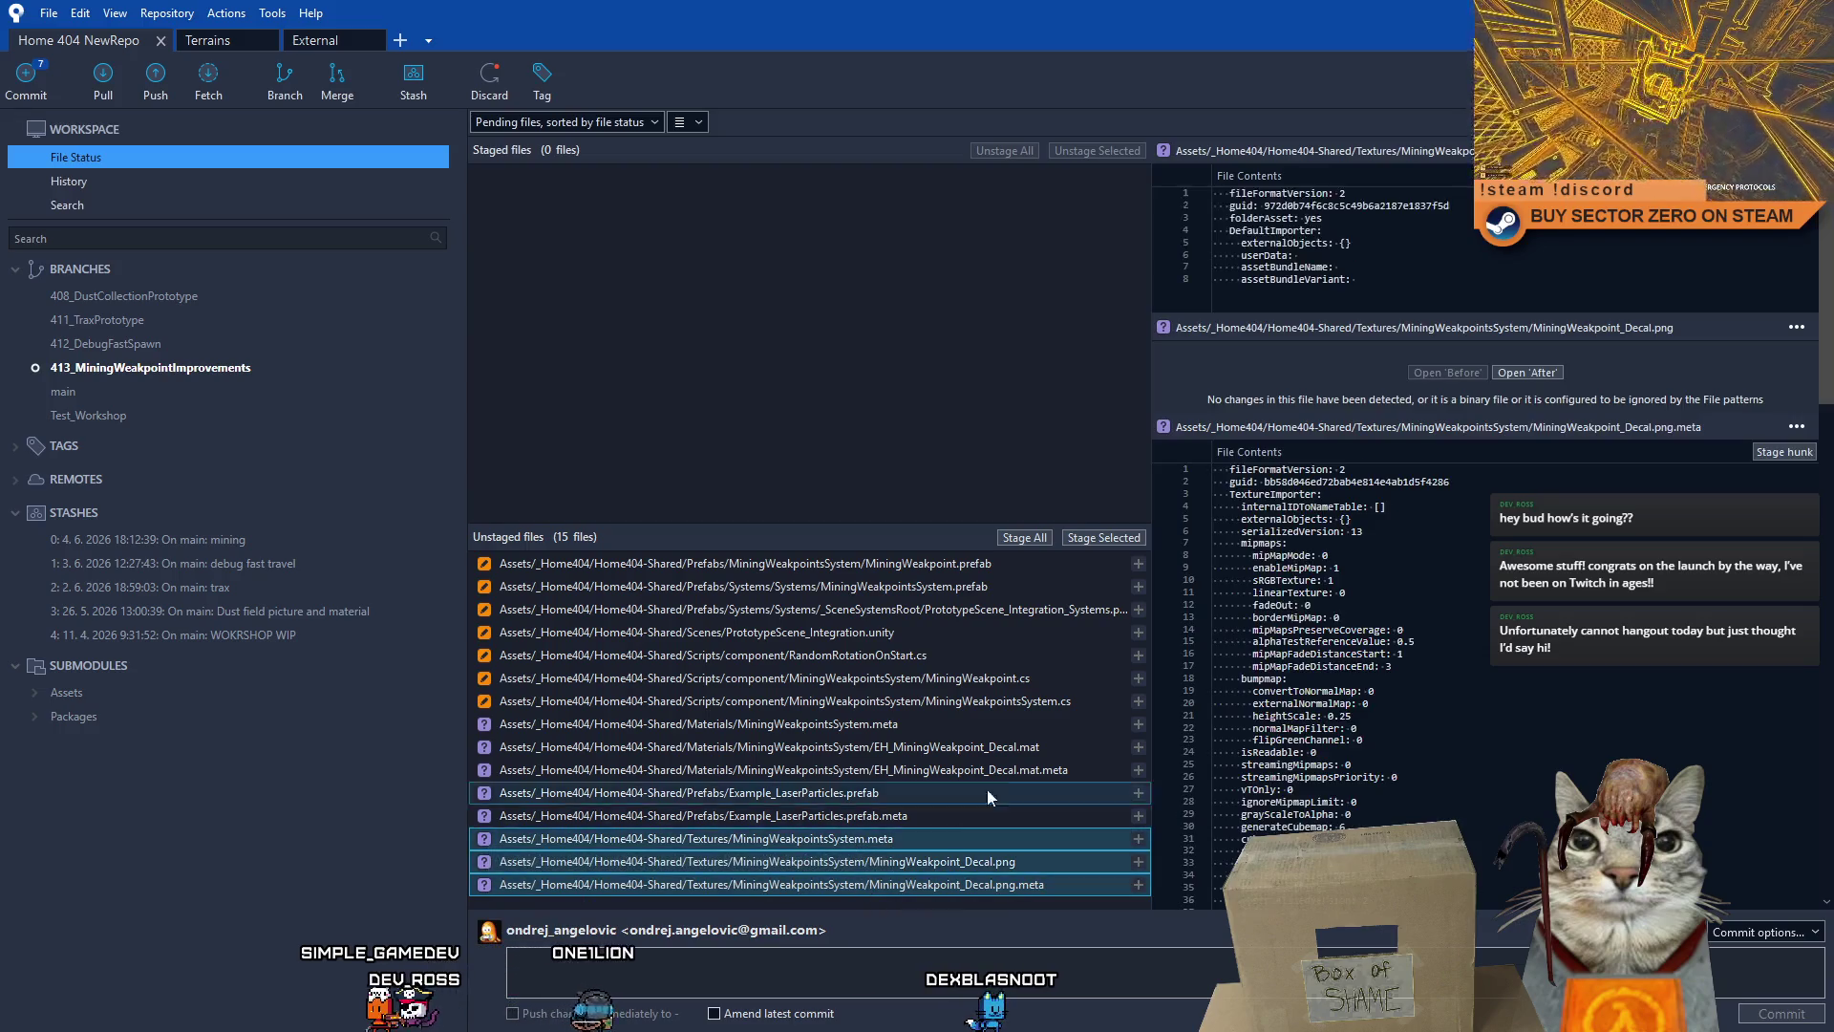
click(1110, 539)
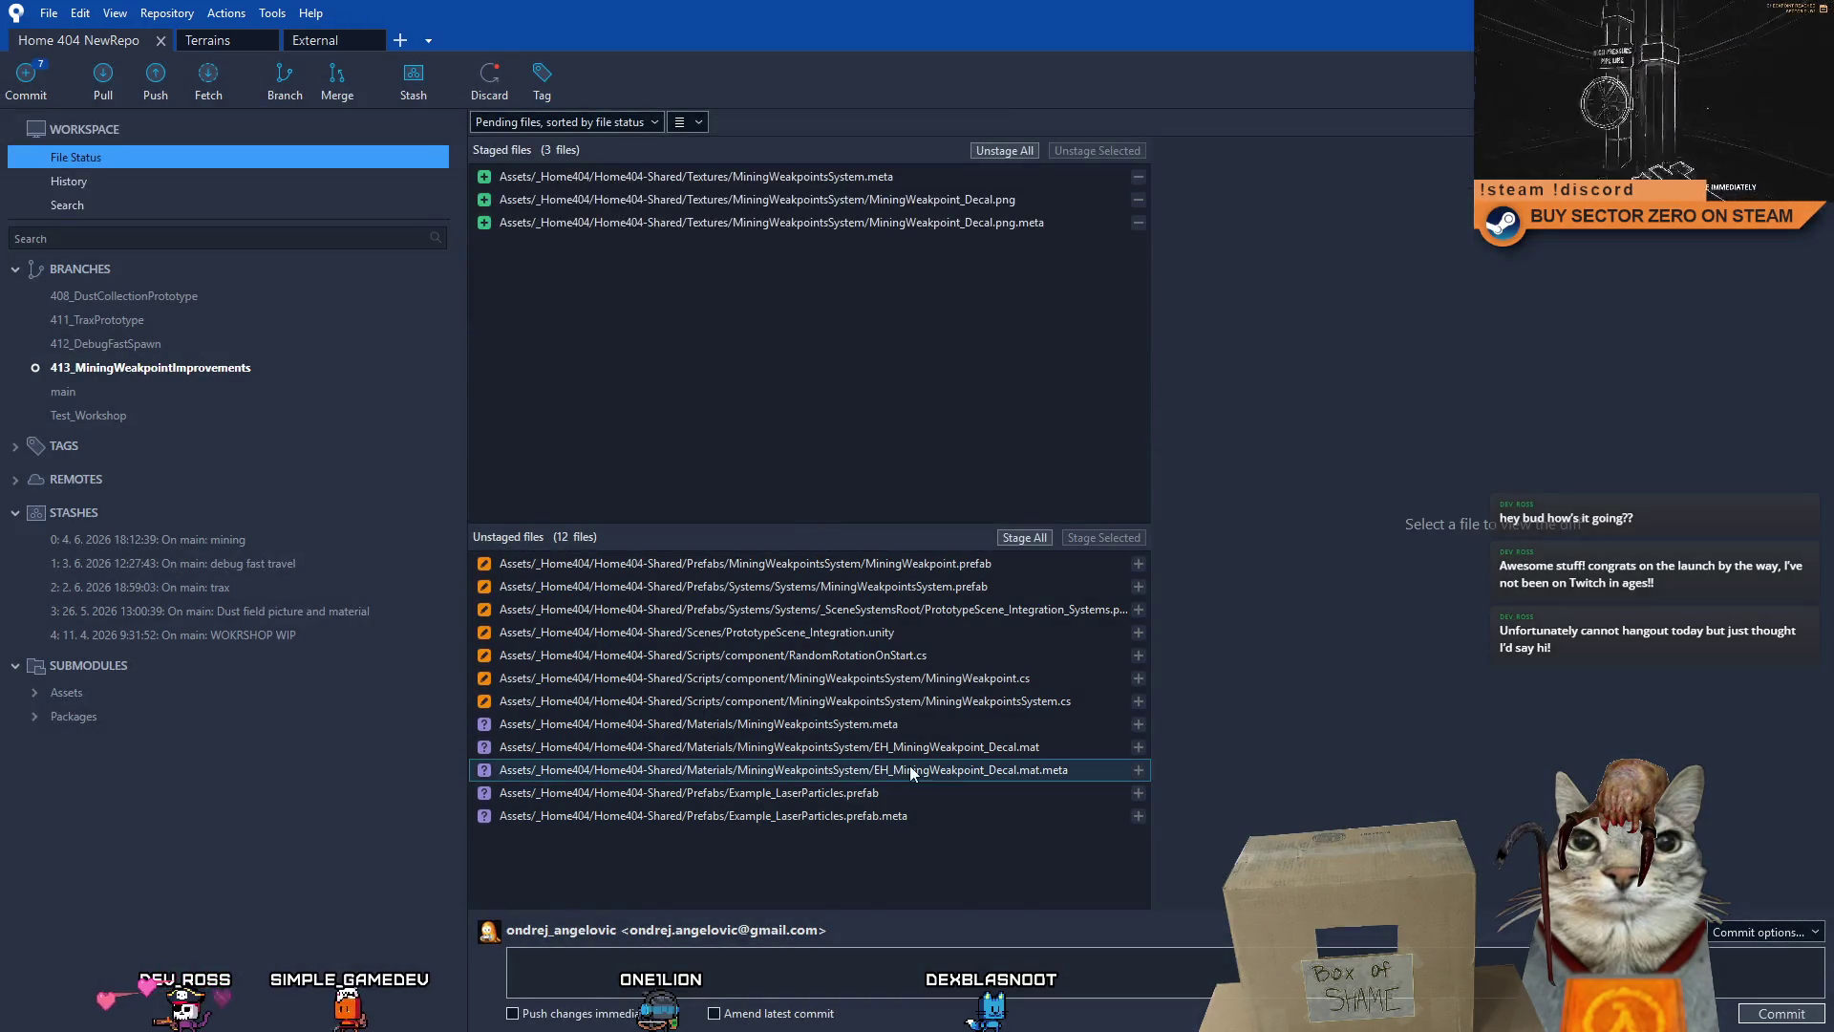
- Stage the three decal material files and begin the commit message 'added: new c'
click(909, 770)
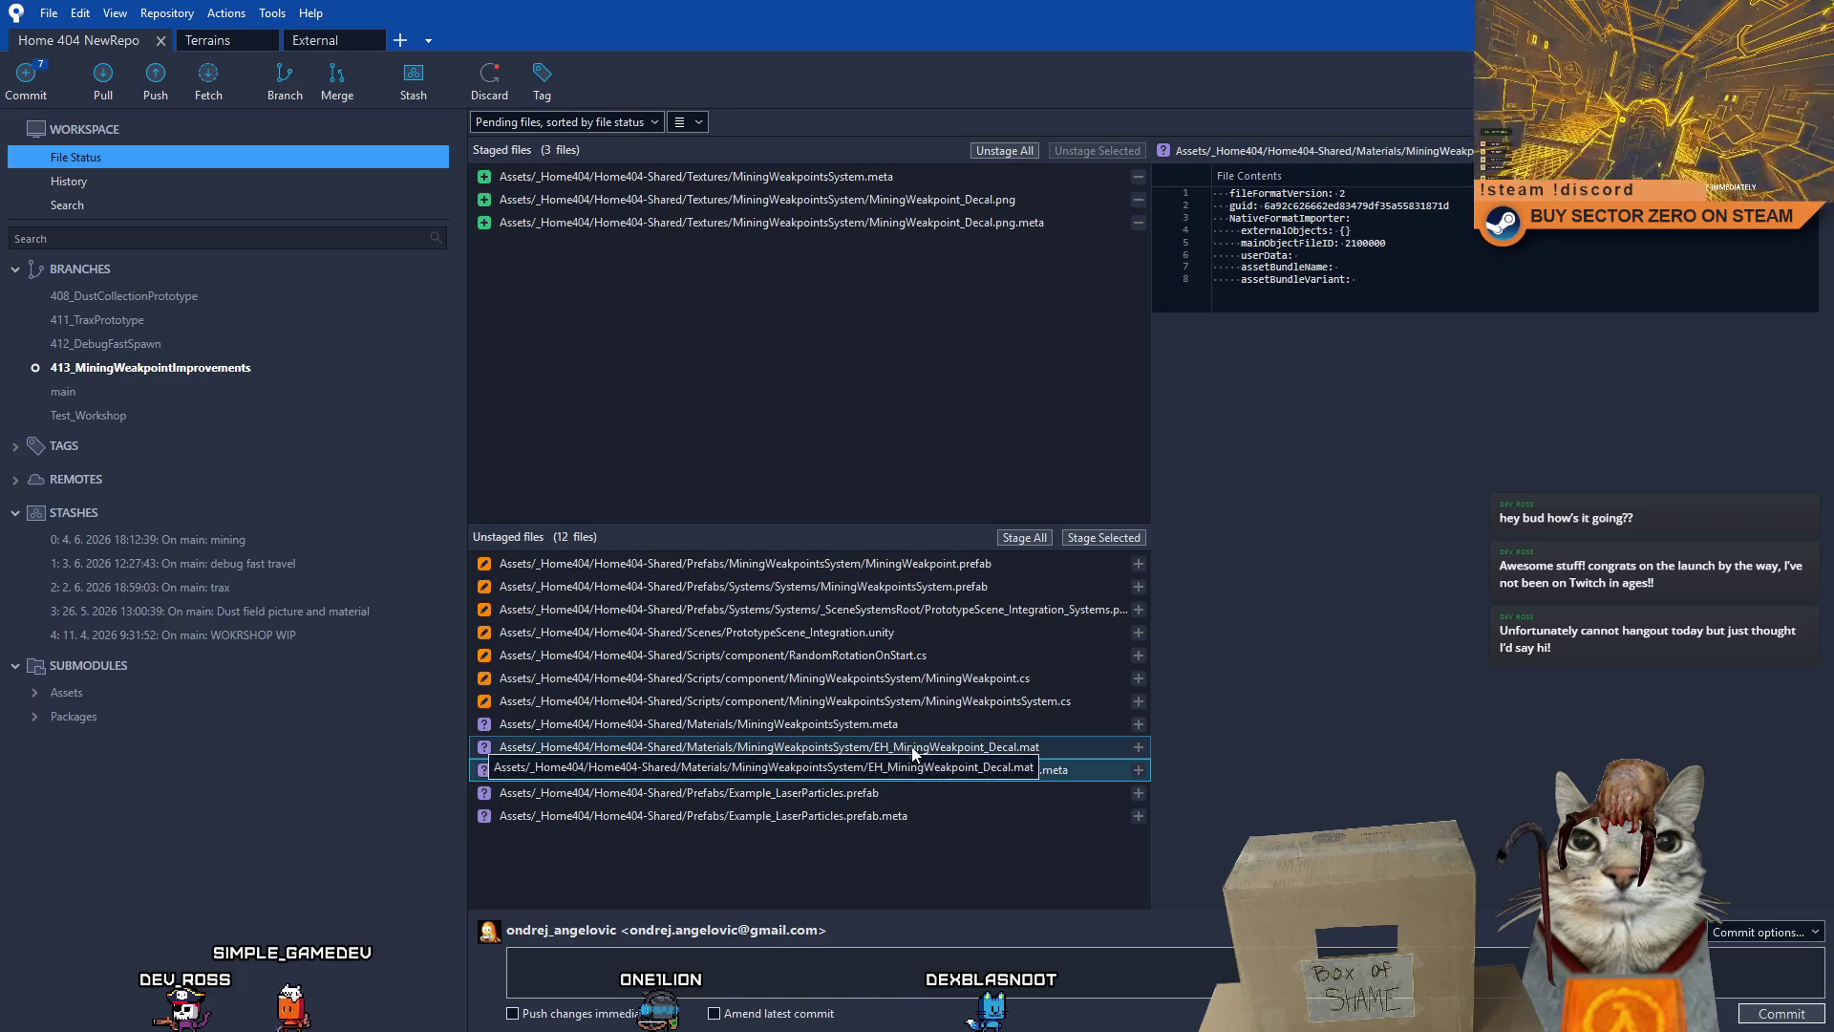
shift+click(900, 726)
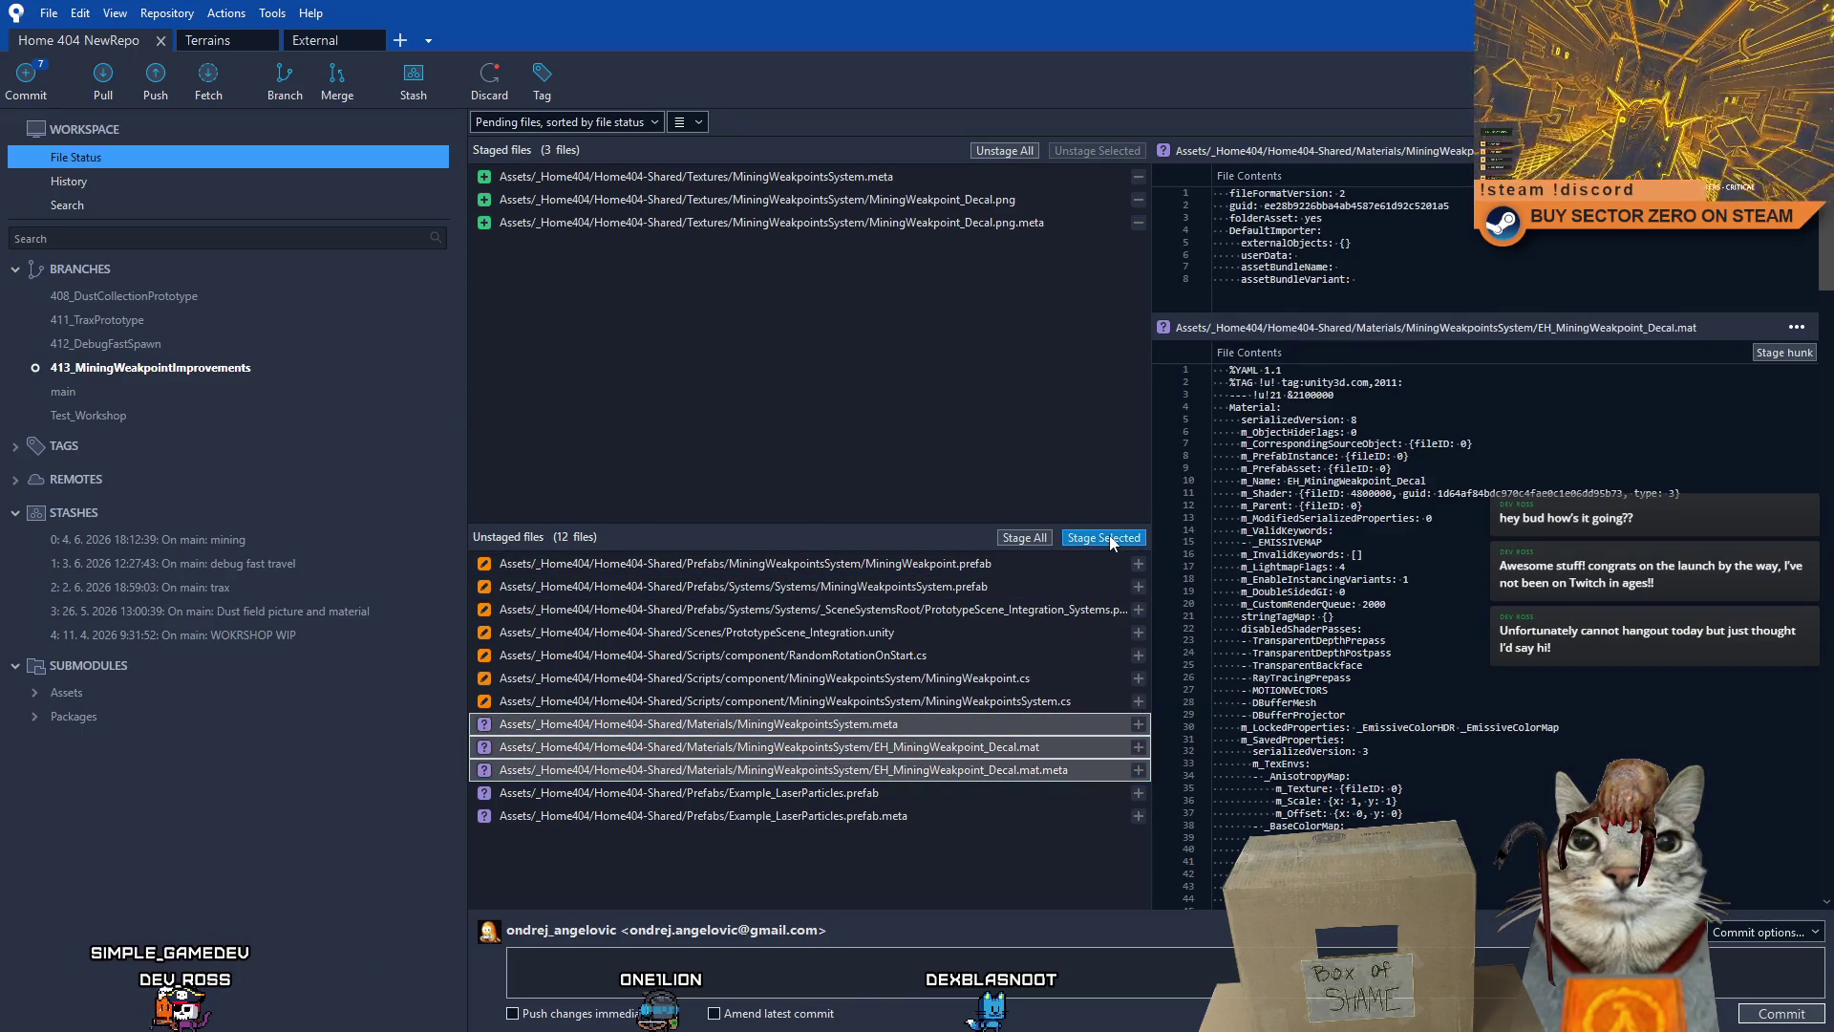
click(1104, 538)
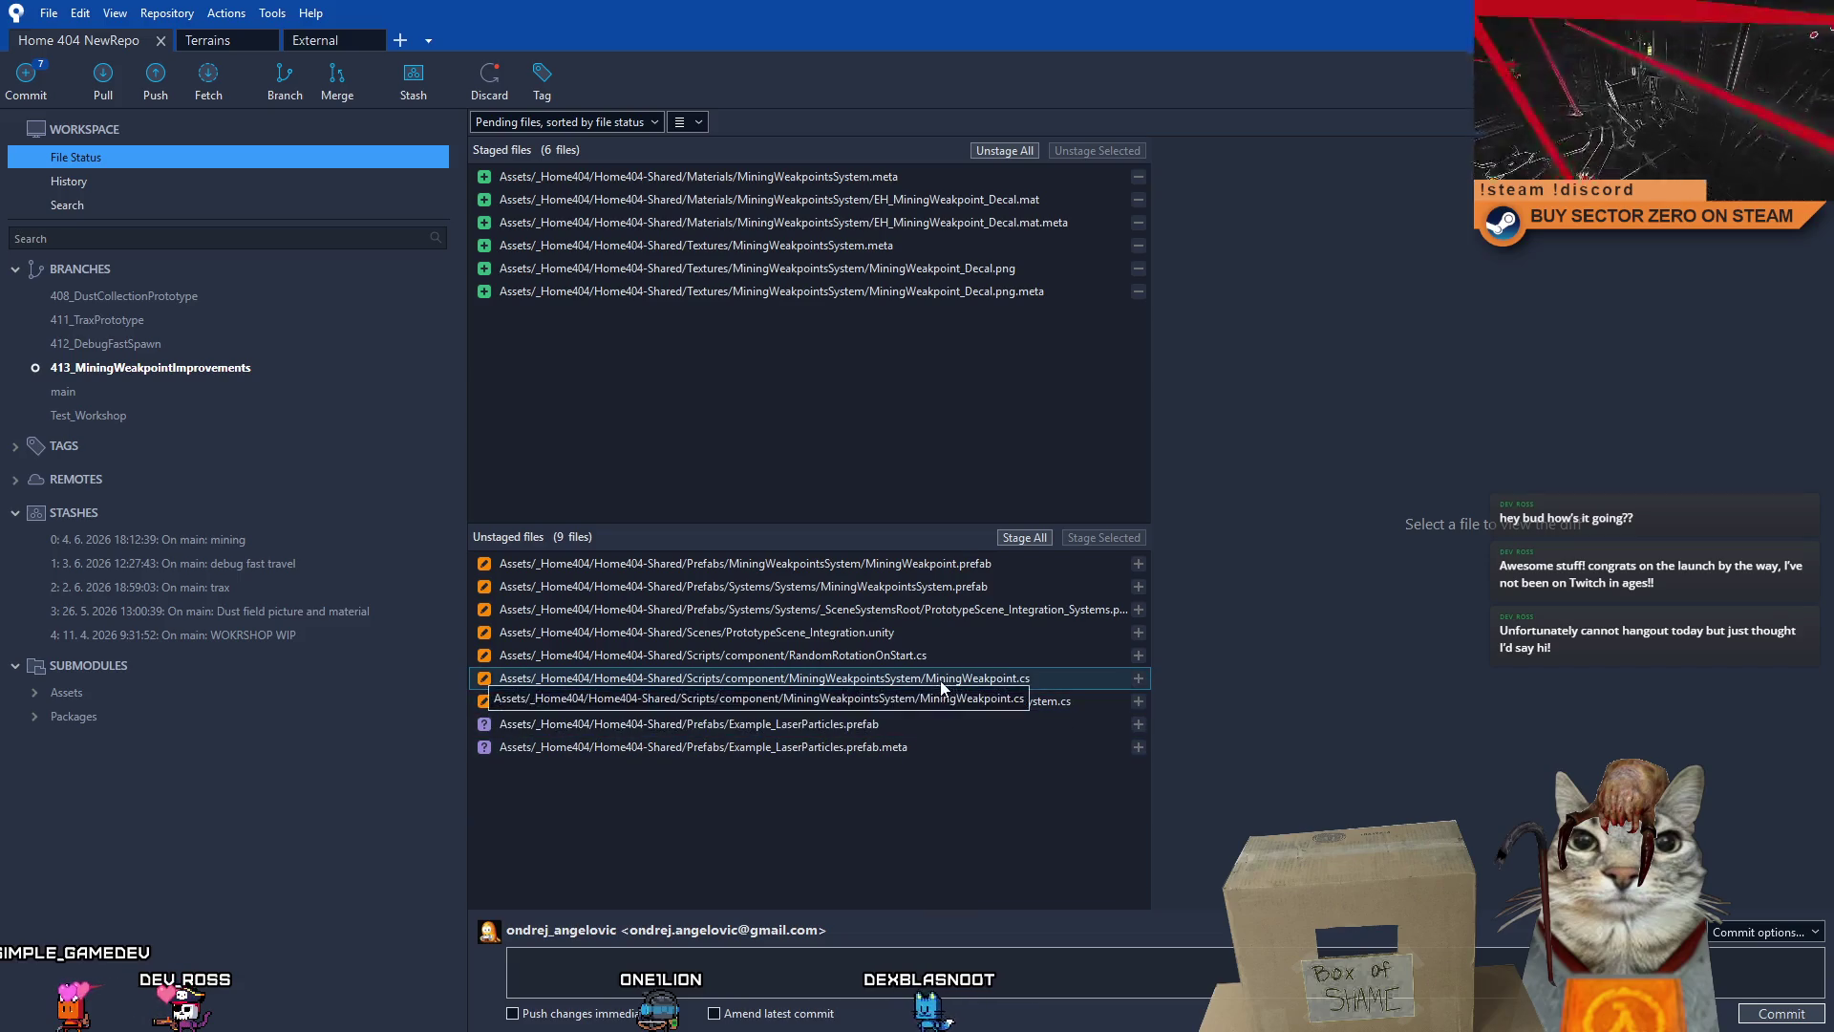
click(764, 967)
text(added: new)
text( crack visuals)
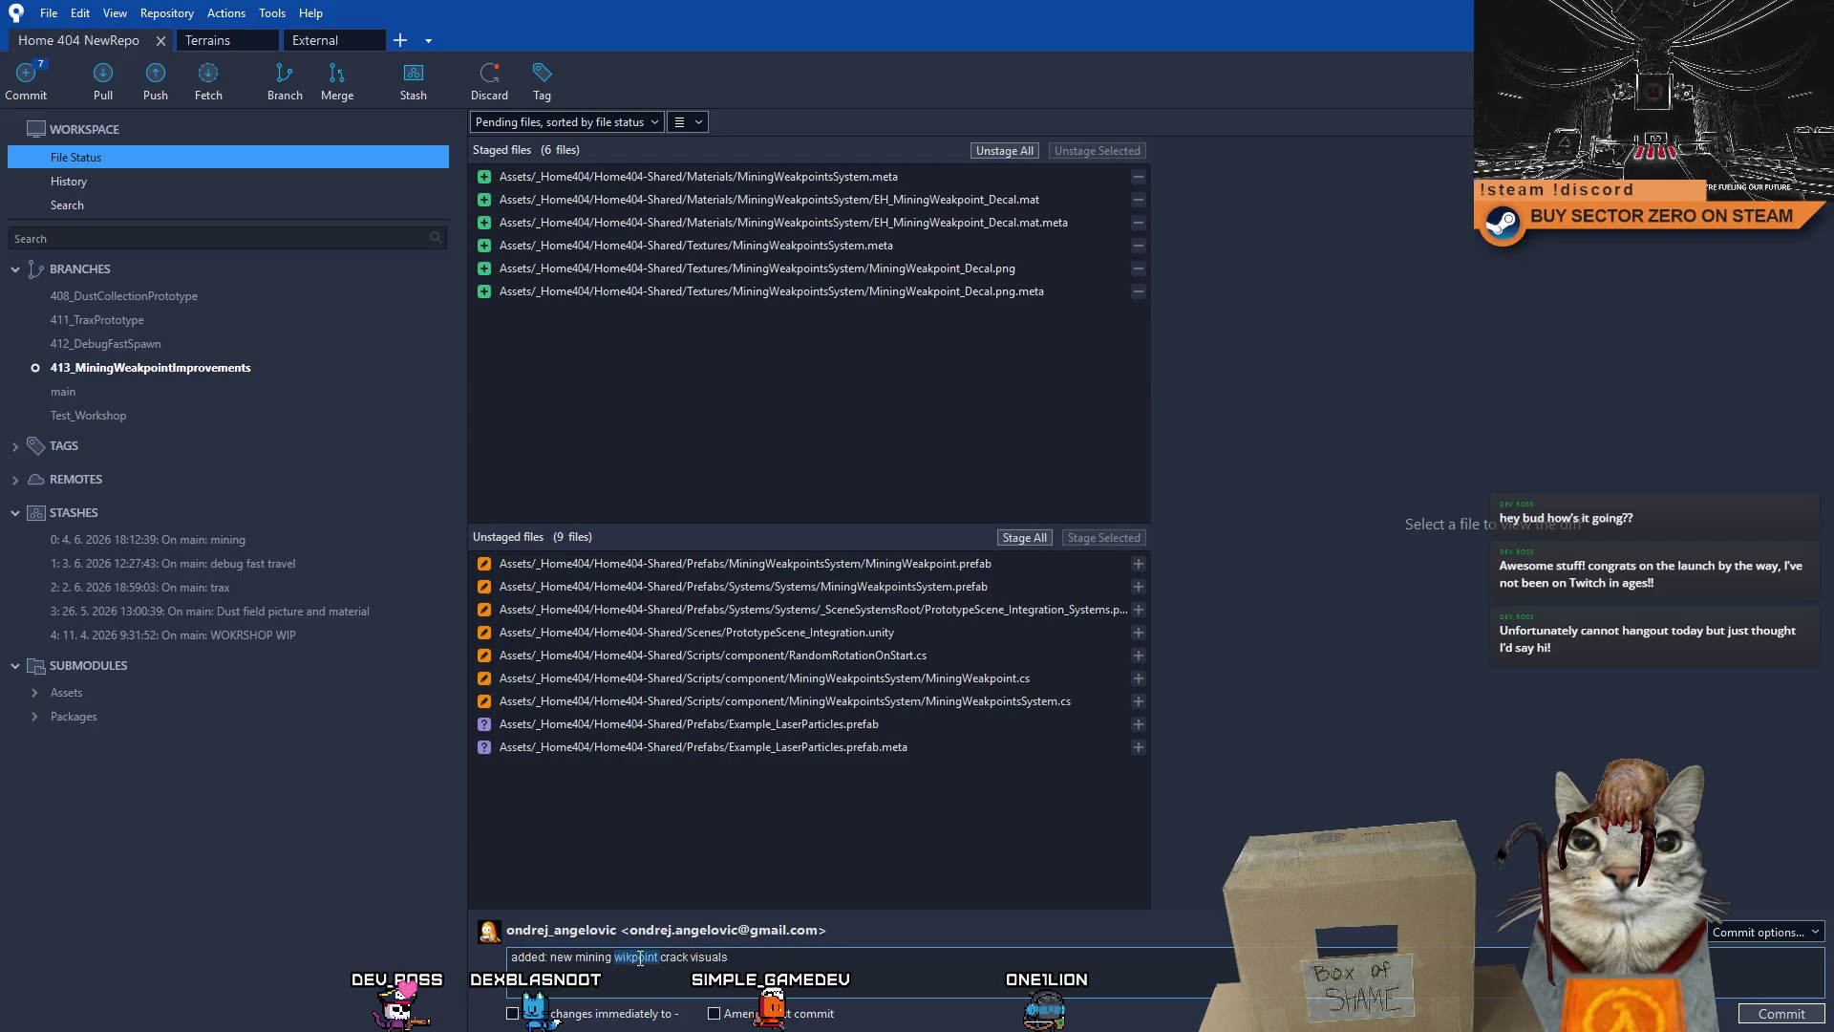
- Commit the six staged decal files as 'added: new mining weakpoint cracked visuals'
text(w)
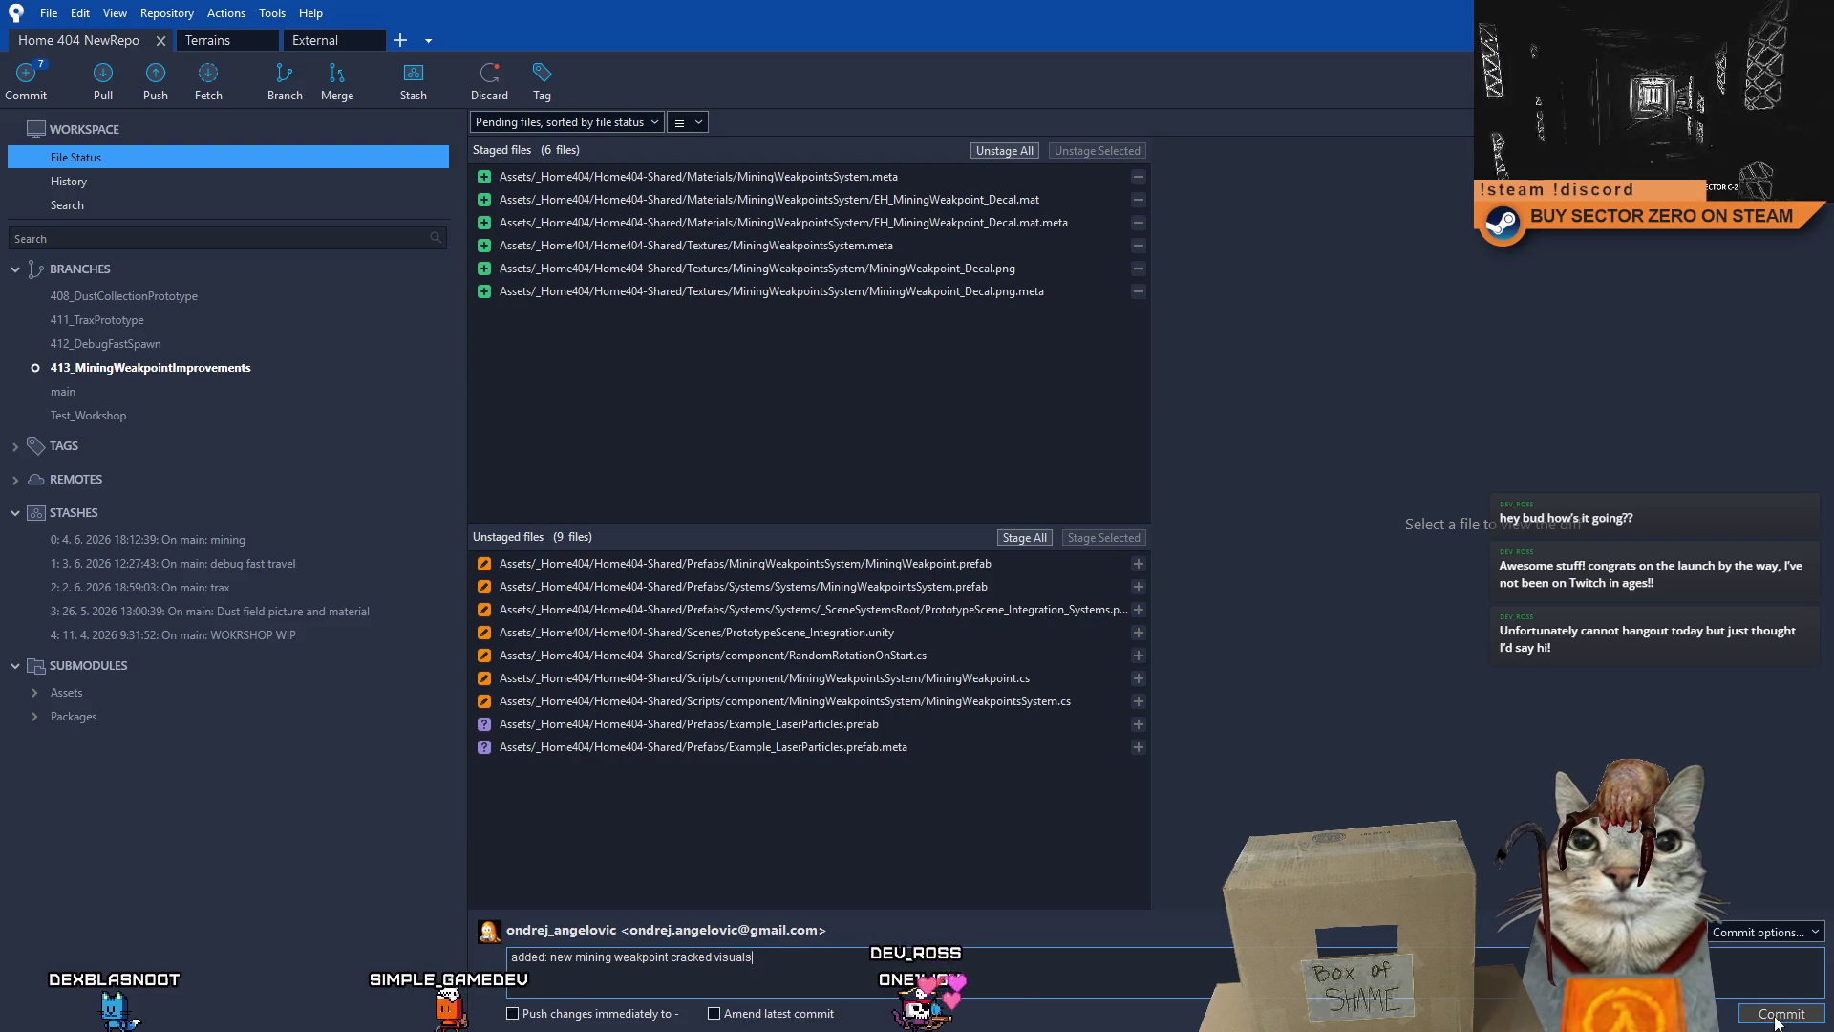
click(1778, 1016)
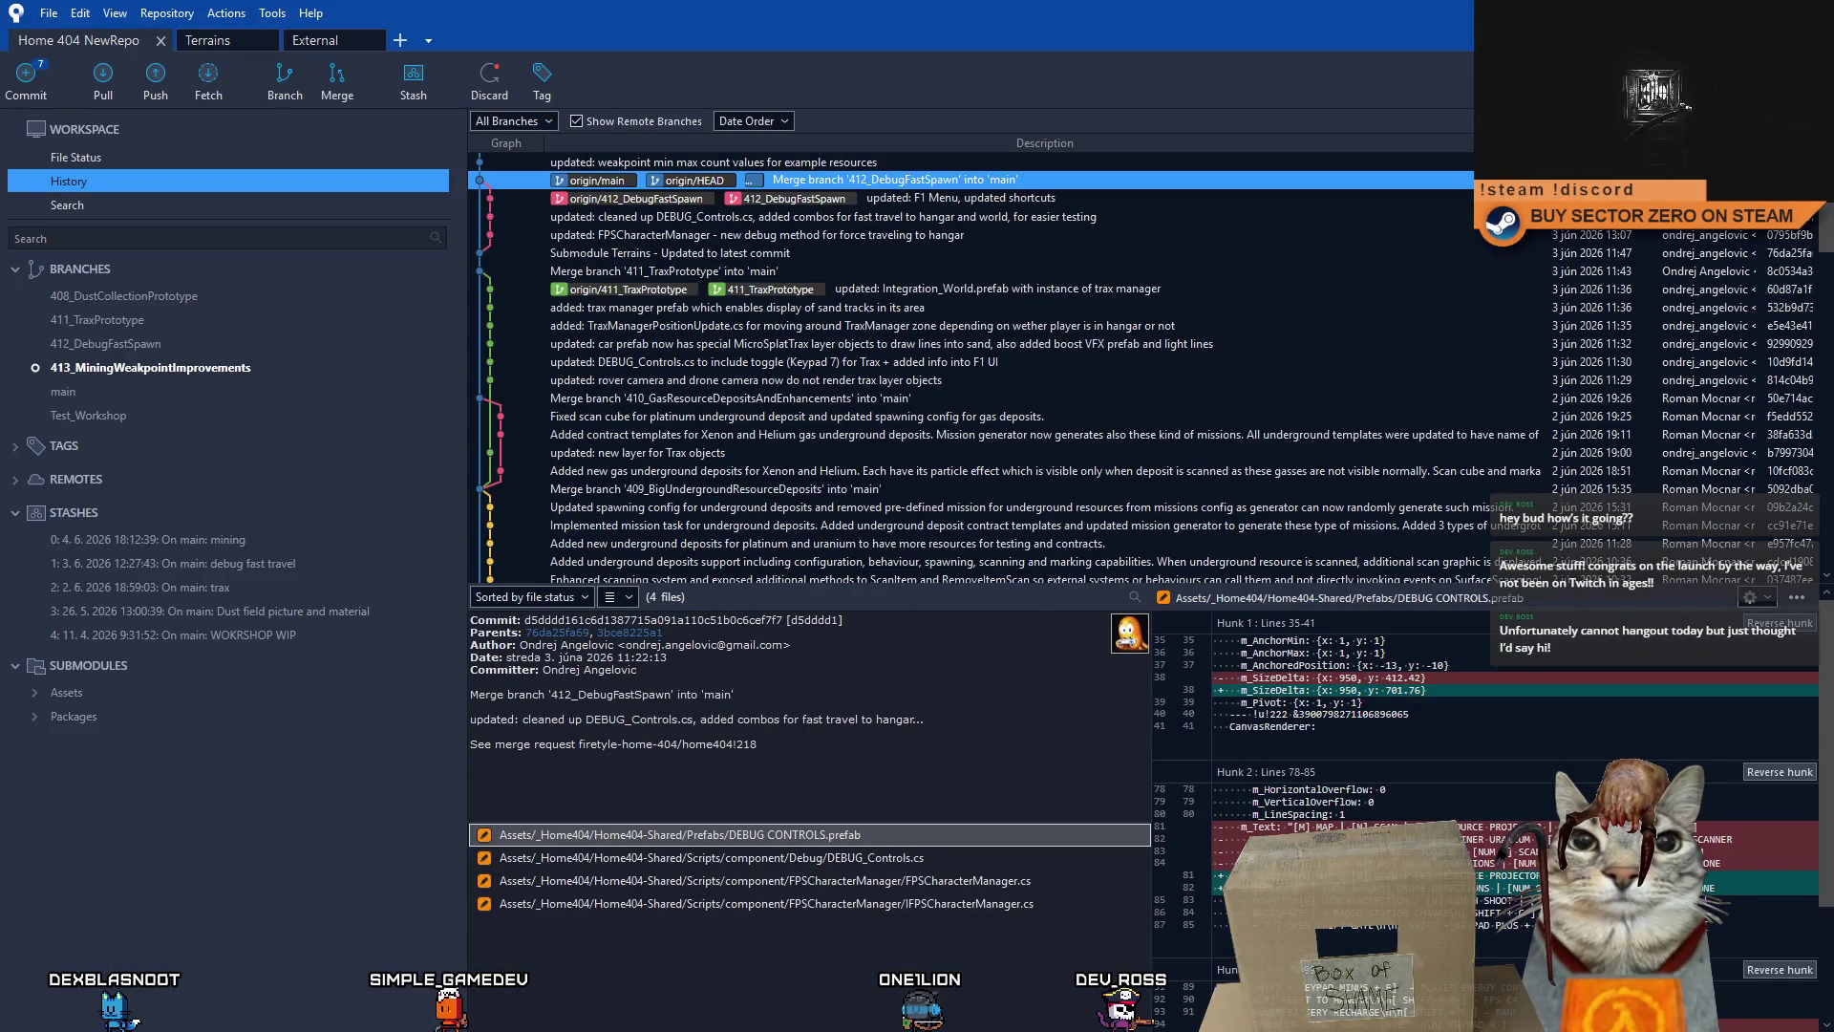
click(145, 158)
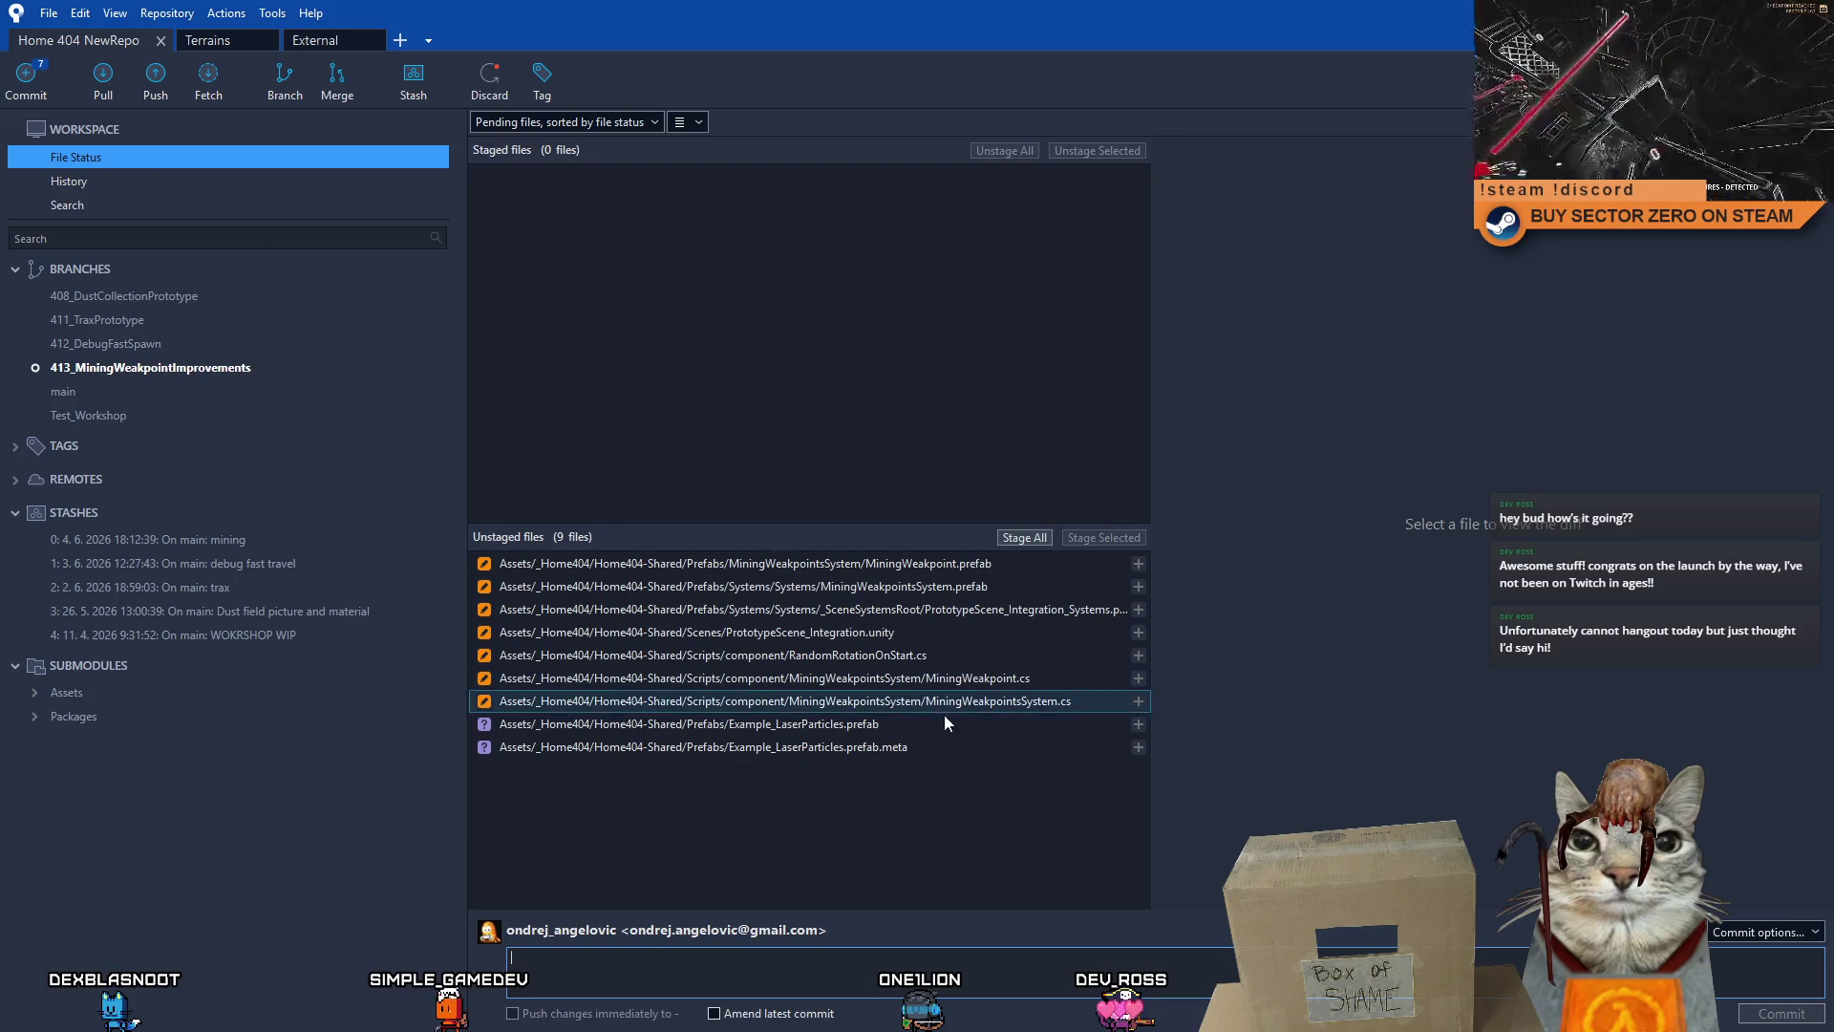
- Compare the diffs of MiningWeakpoint.prefab and MiningWeakpointsSystem.prefab
click(913, 747)
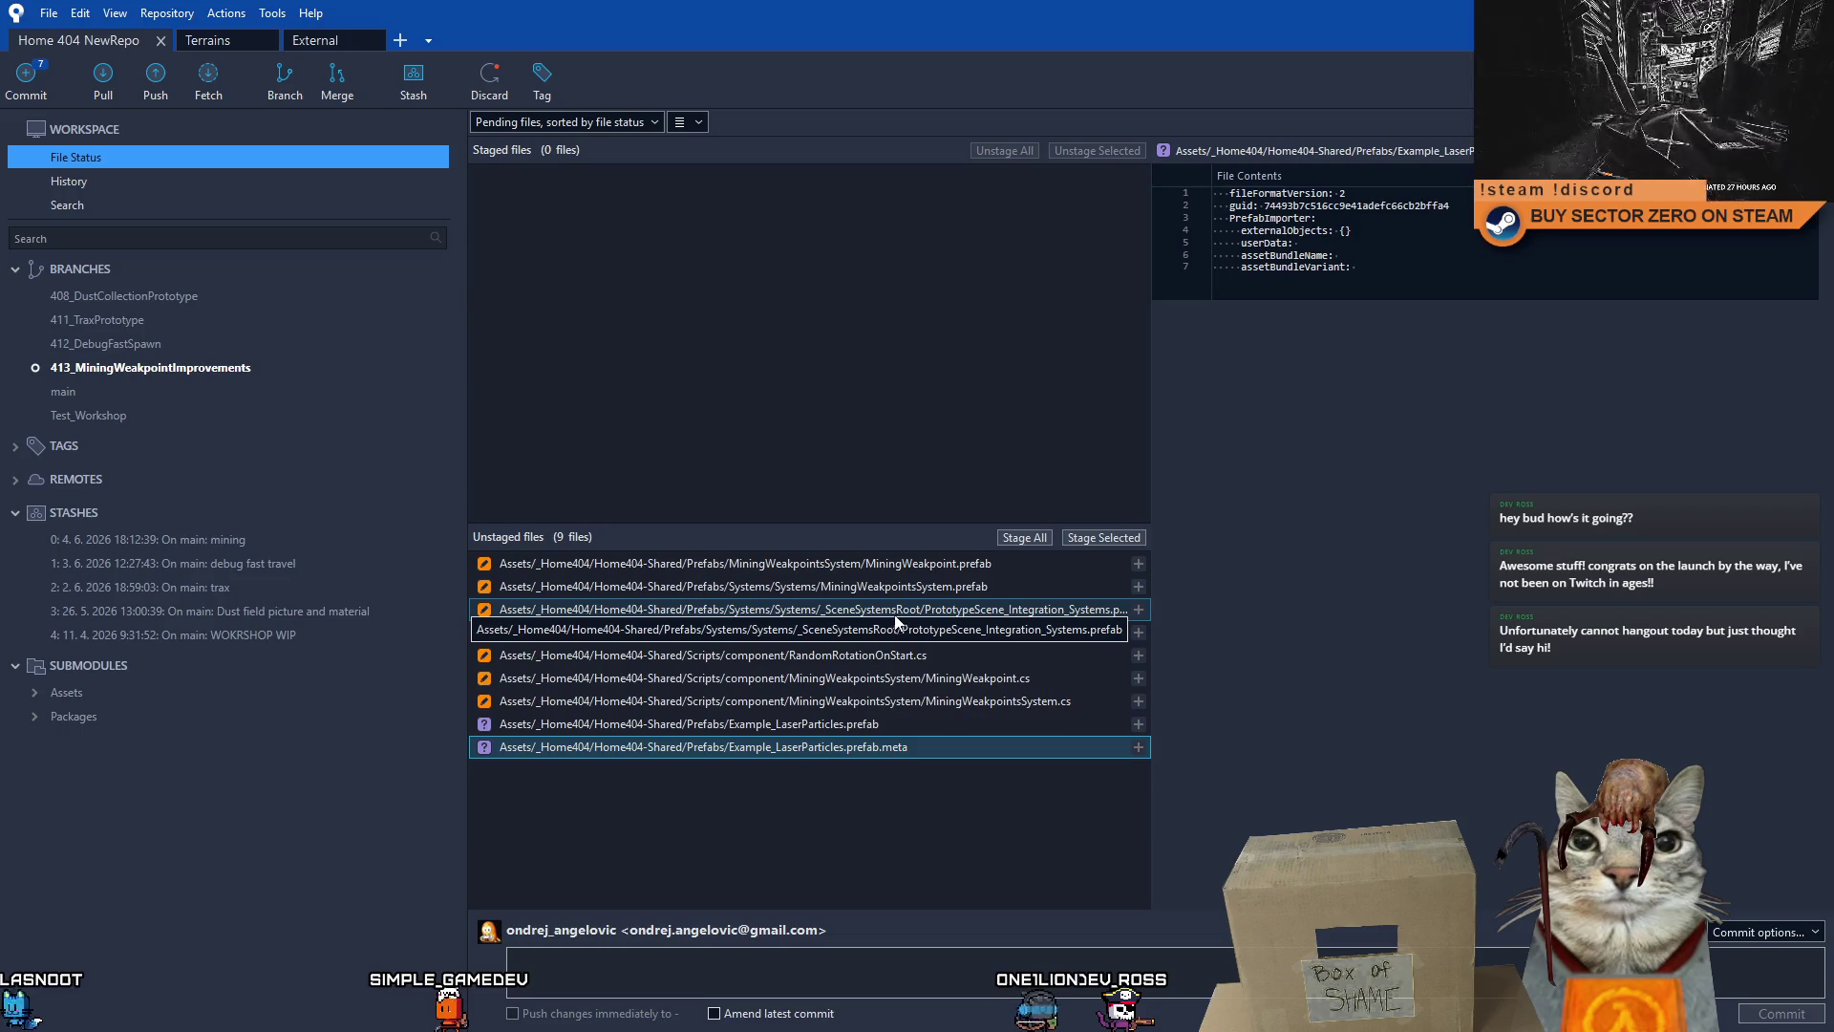
click(941, 572)
click(1006, 583)
click(1015, 564)
click(993, 584)
click(982, 565)
click(989, 586)
key(Up)
key(Down)
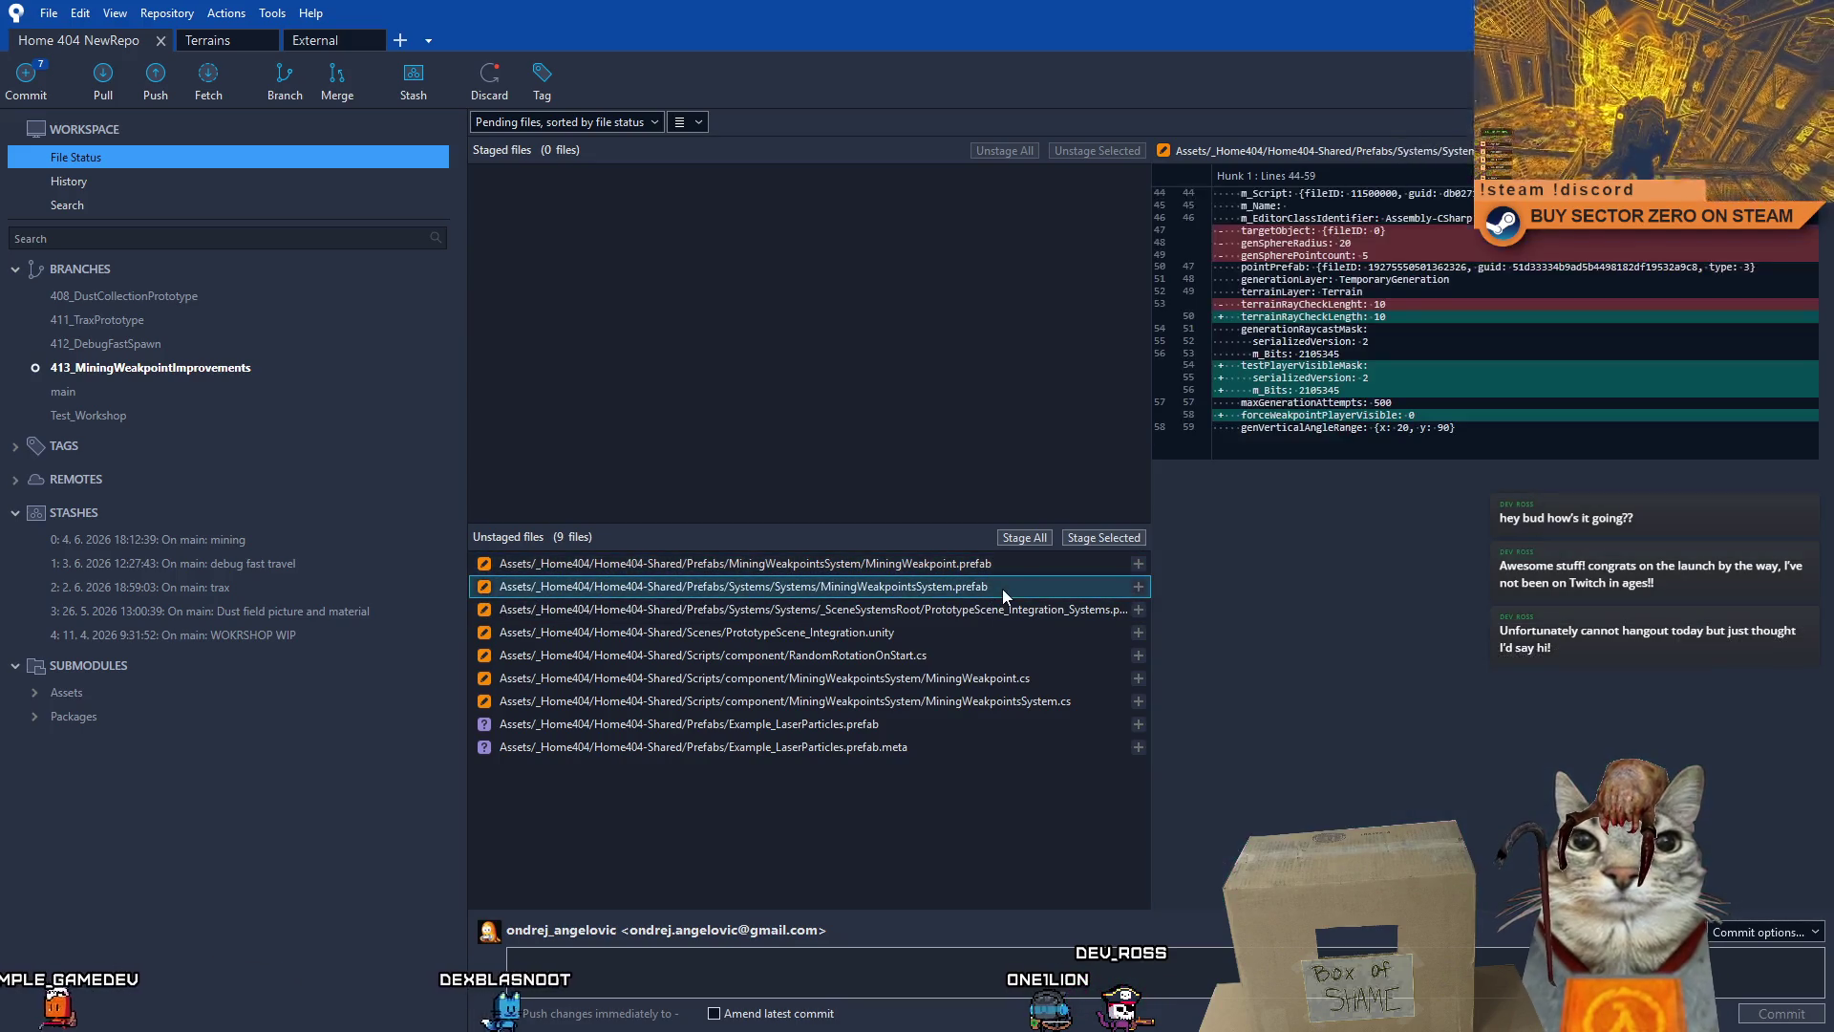
click(997, 568)
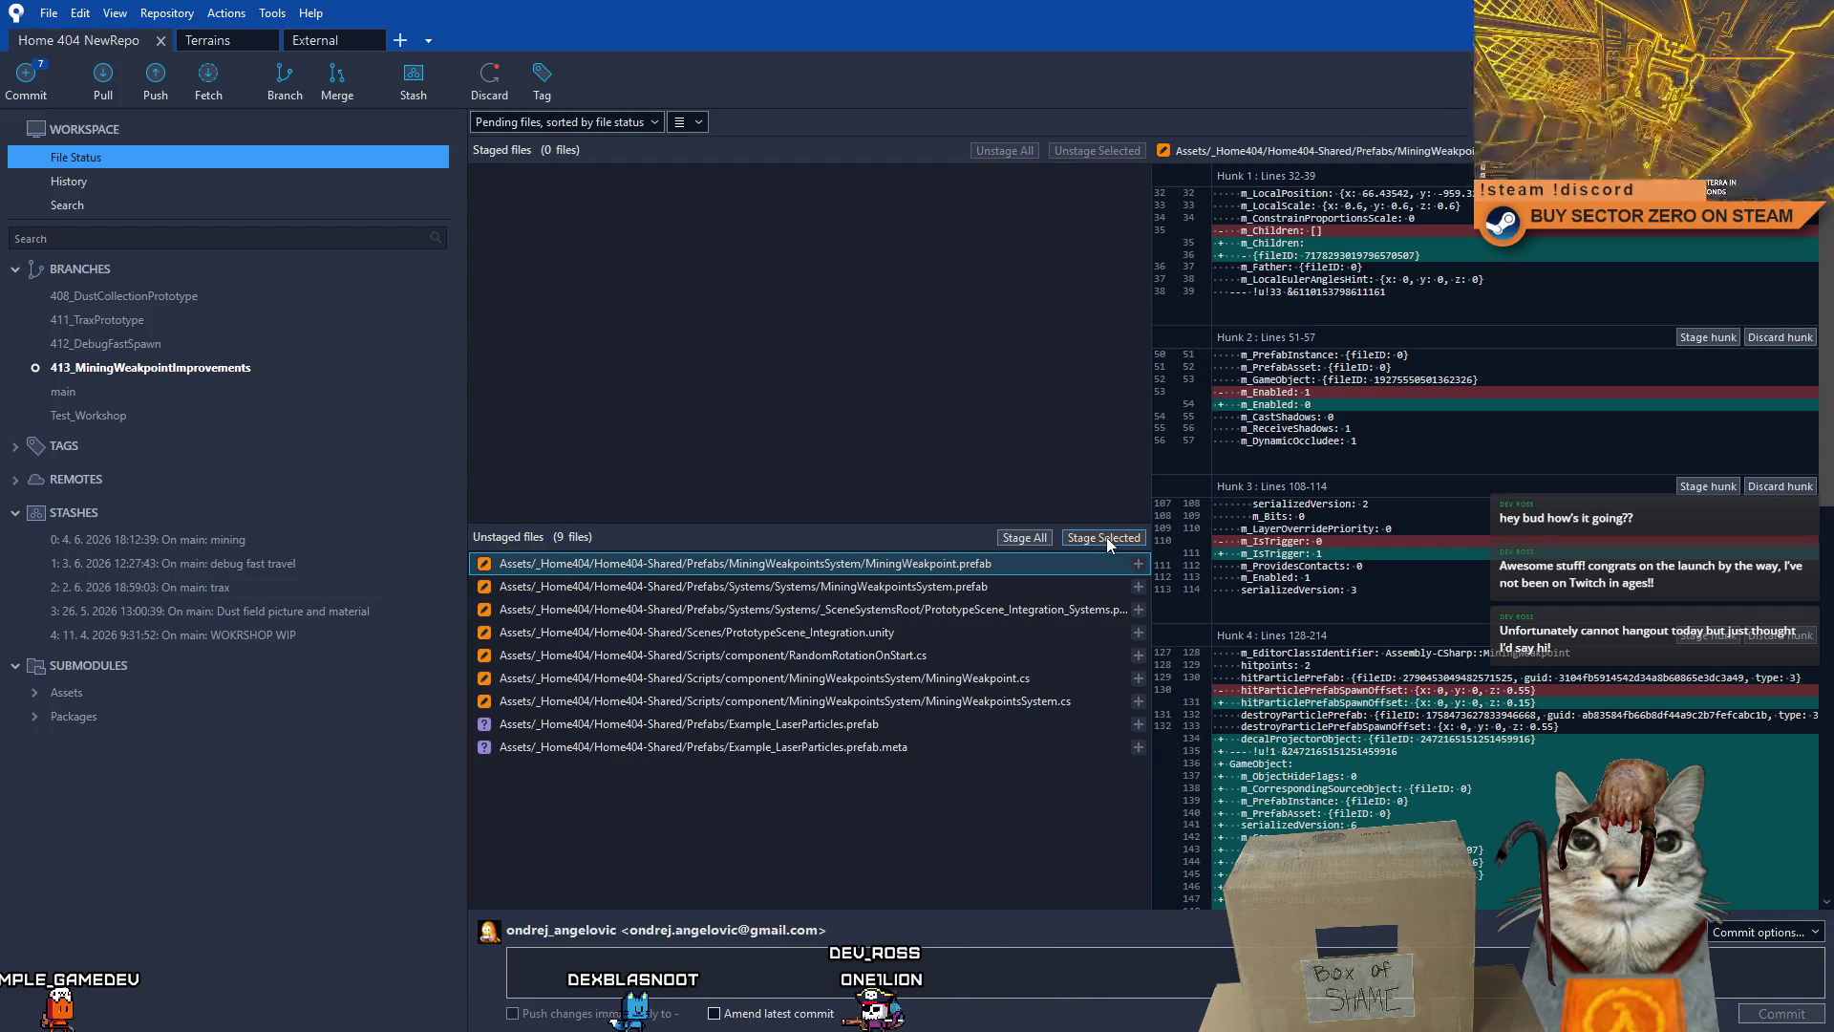
- Commit MiningWeakpoint.prefab alone, noting its disabled renderer and projector-based visuals
click(1042, 565)
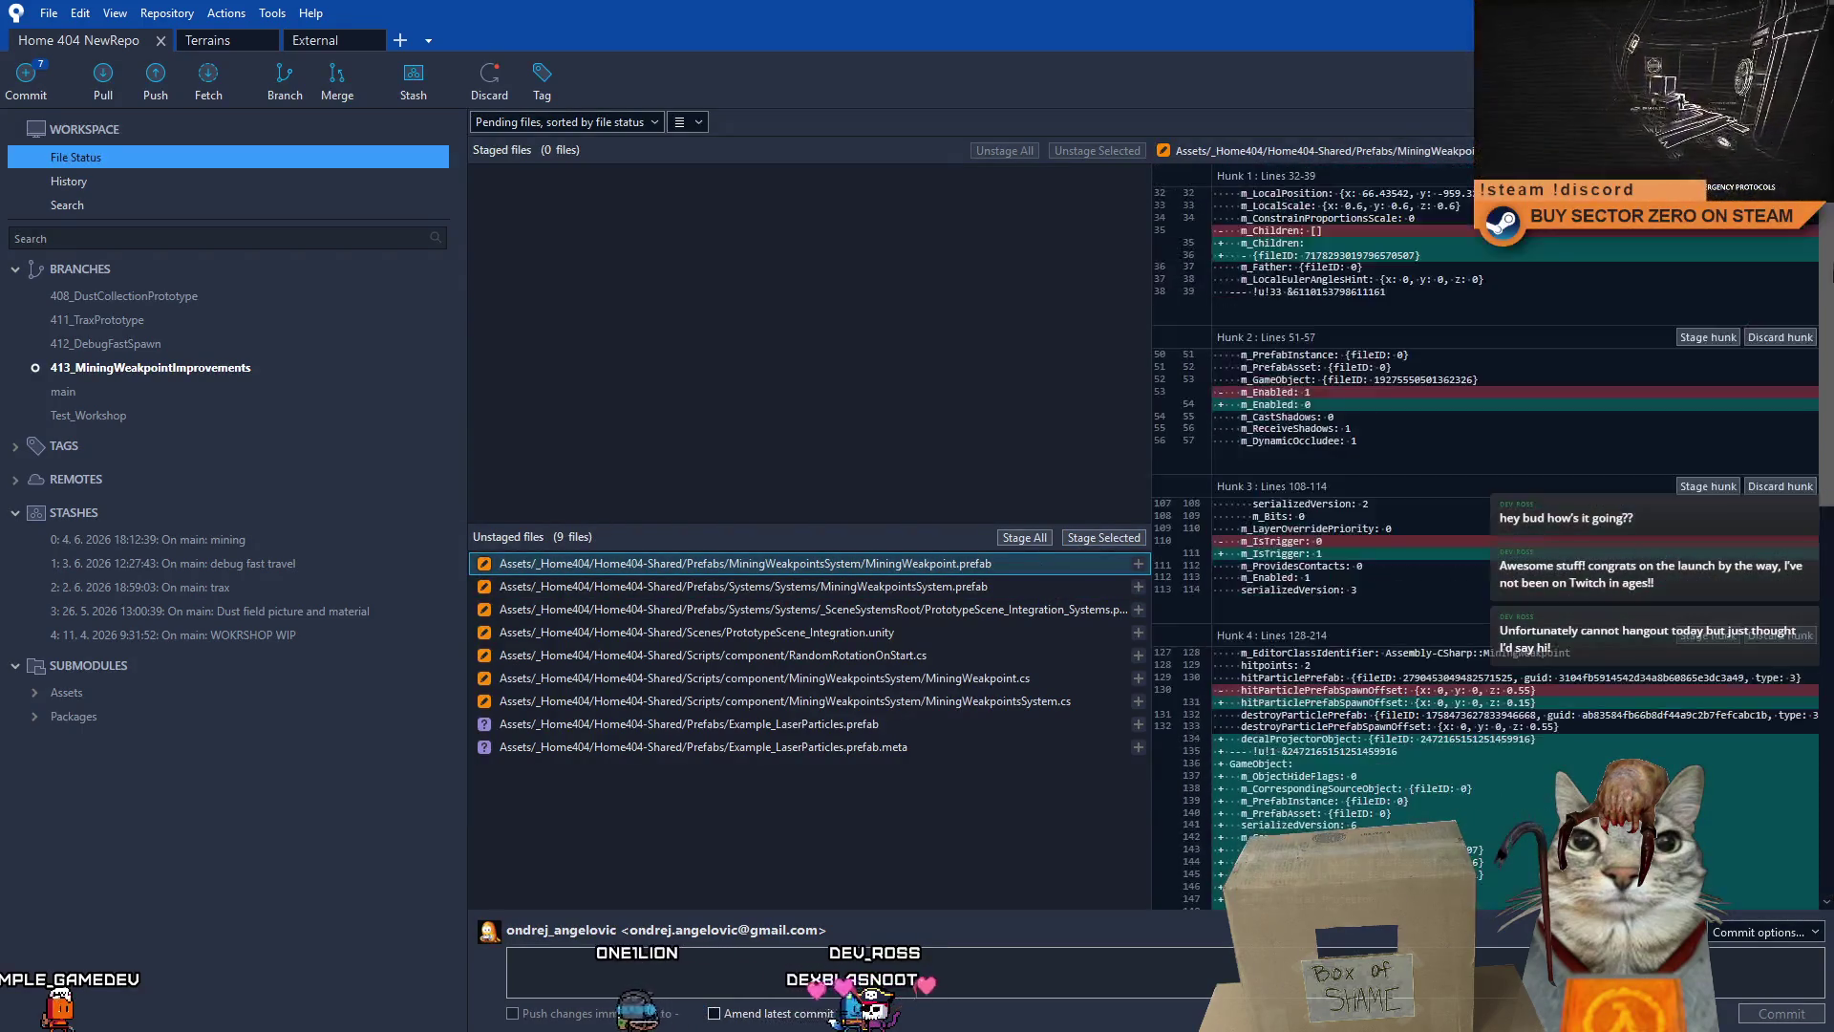
click(1102, 537)
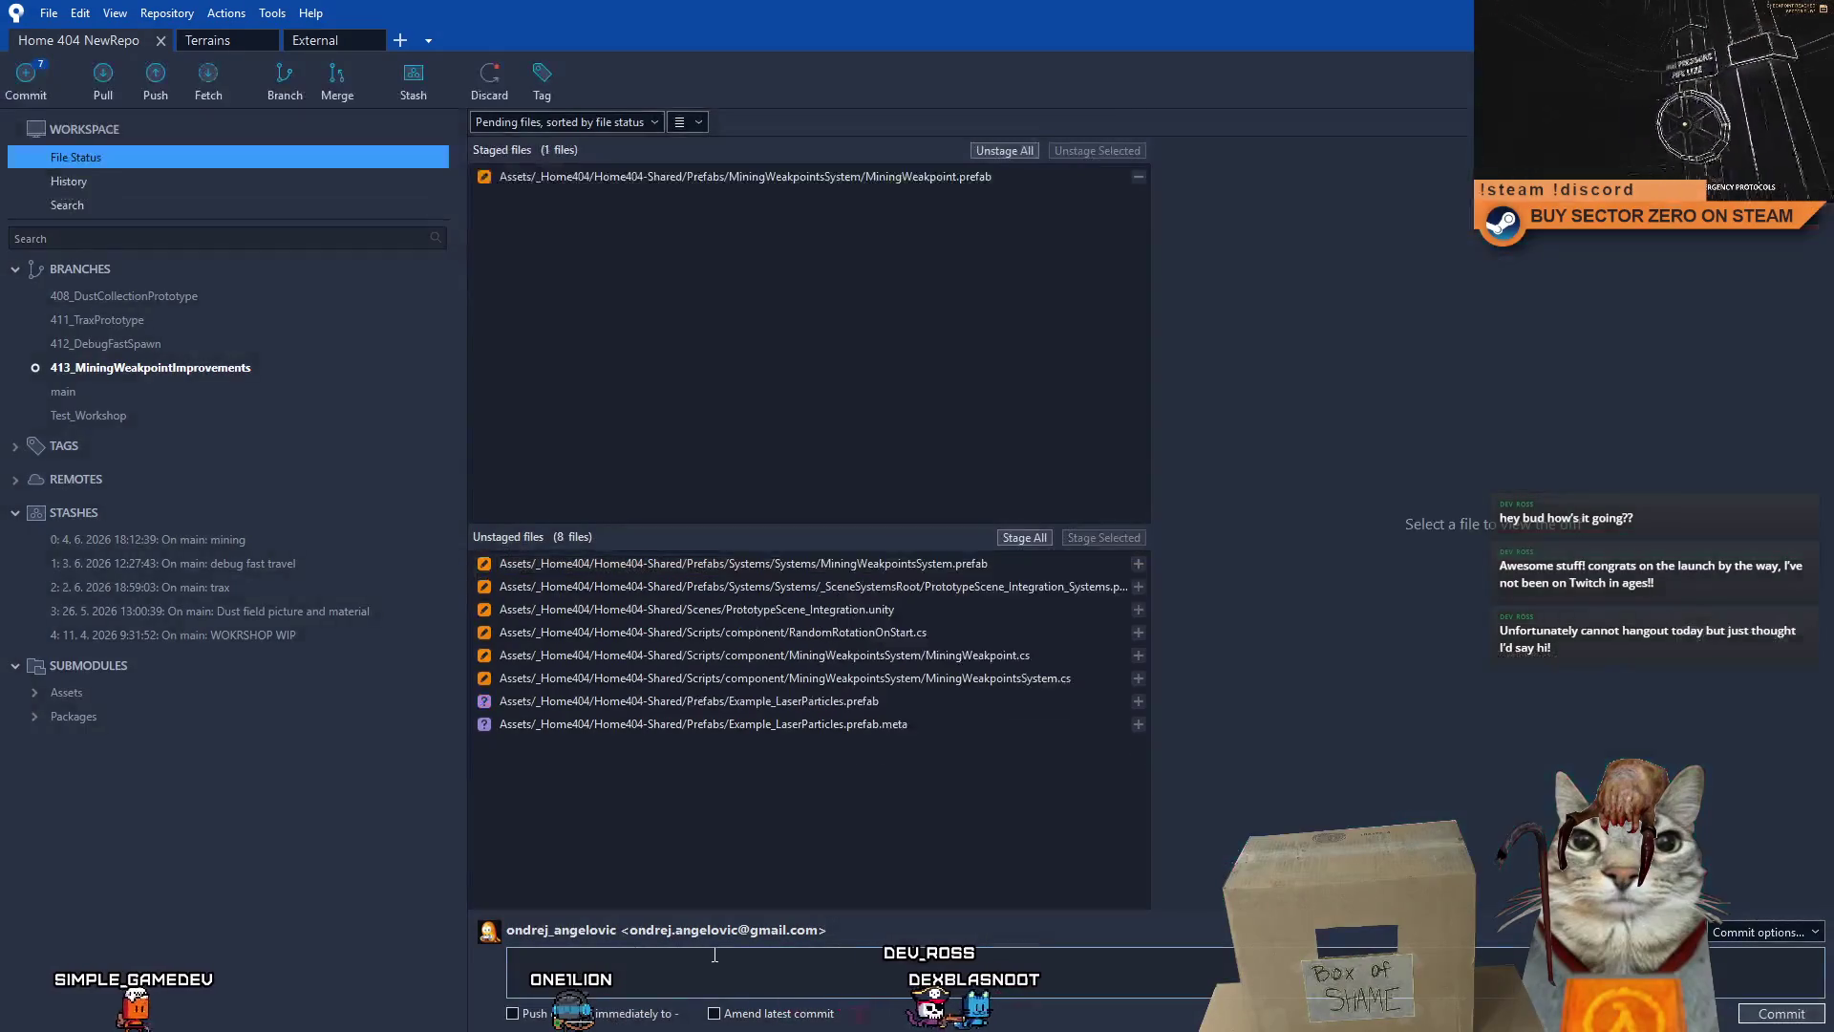
text(updated)
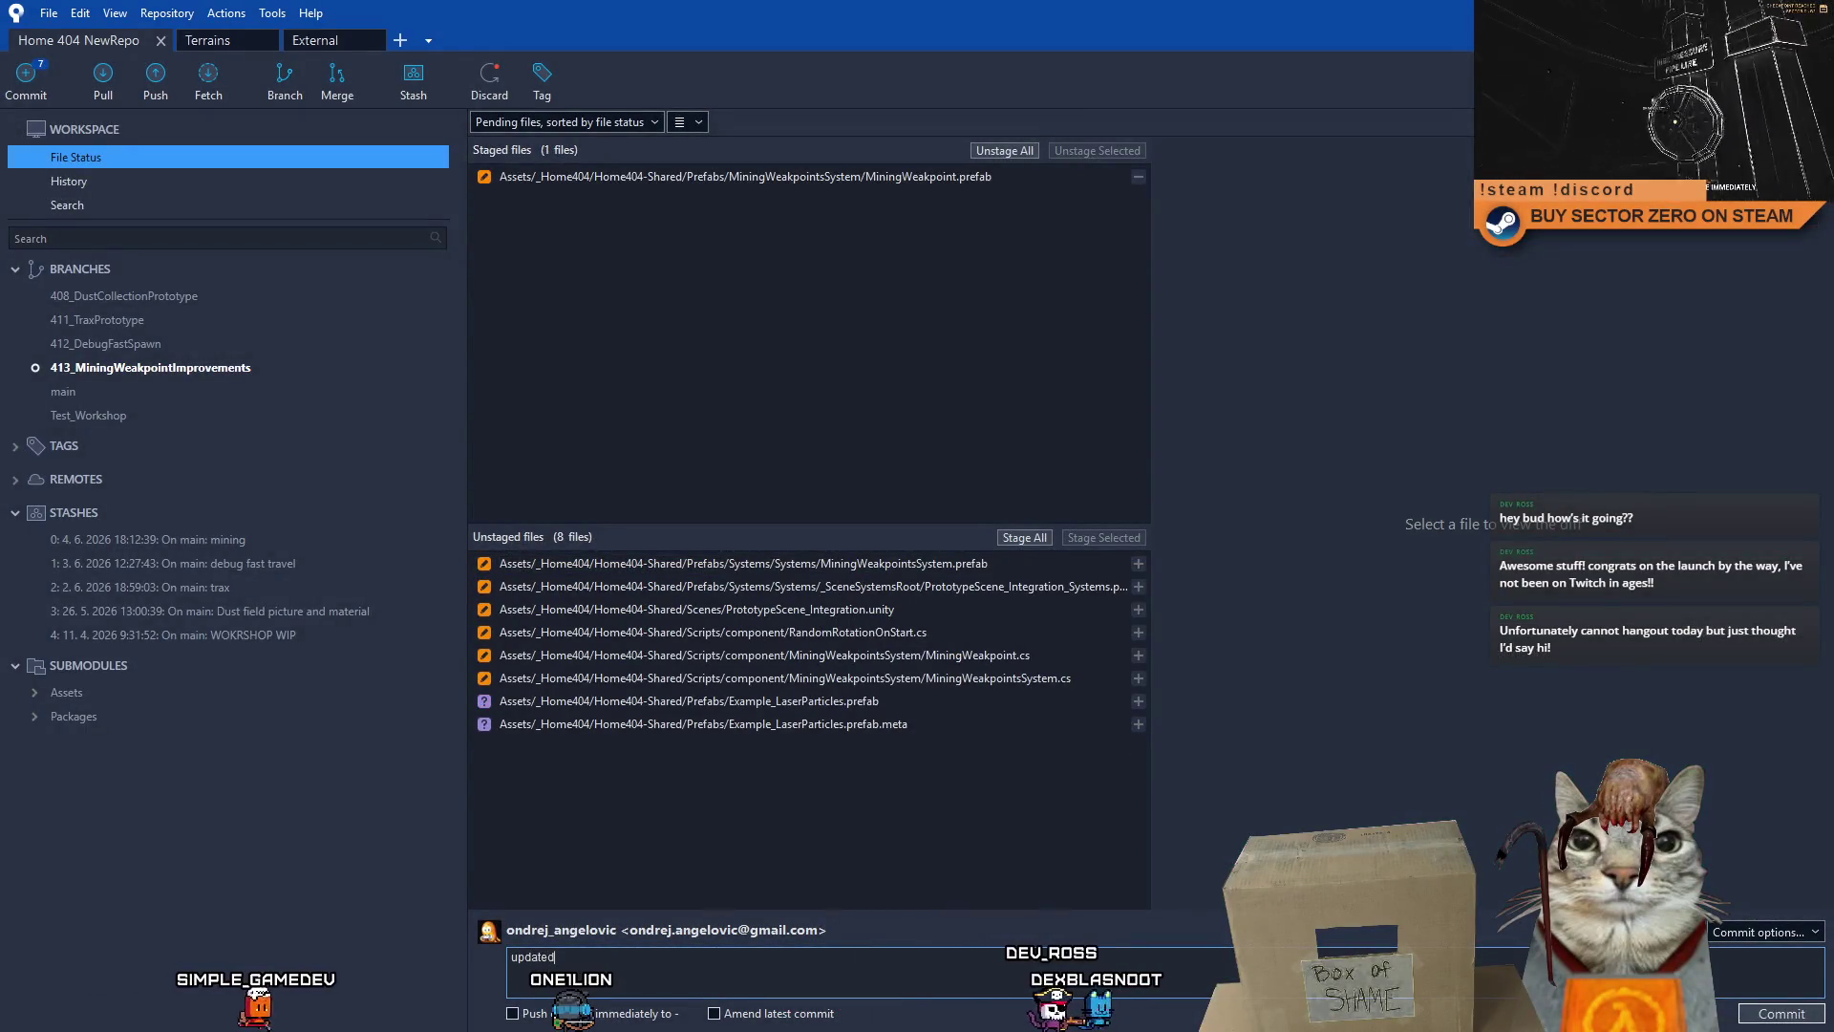
text(: weakpoint prefab now has disabled renderer and uses projector for visuals)
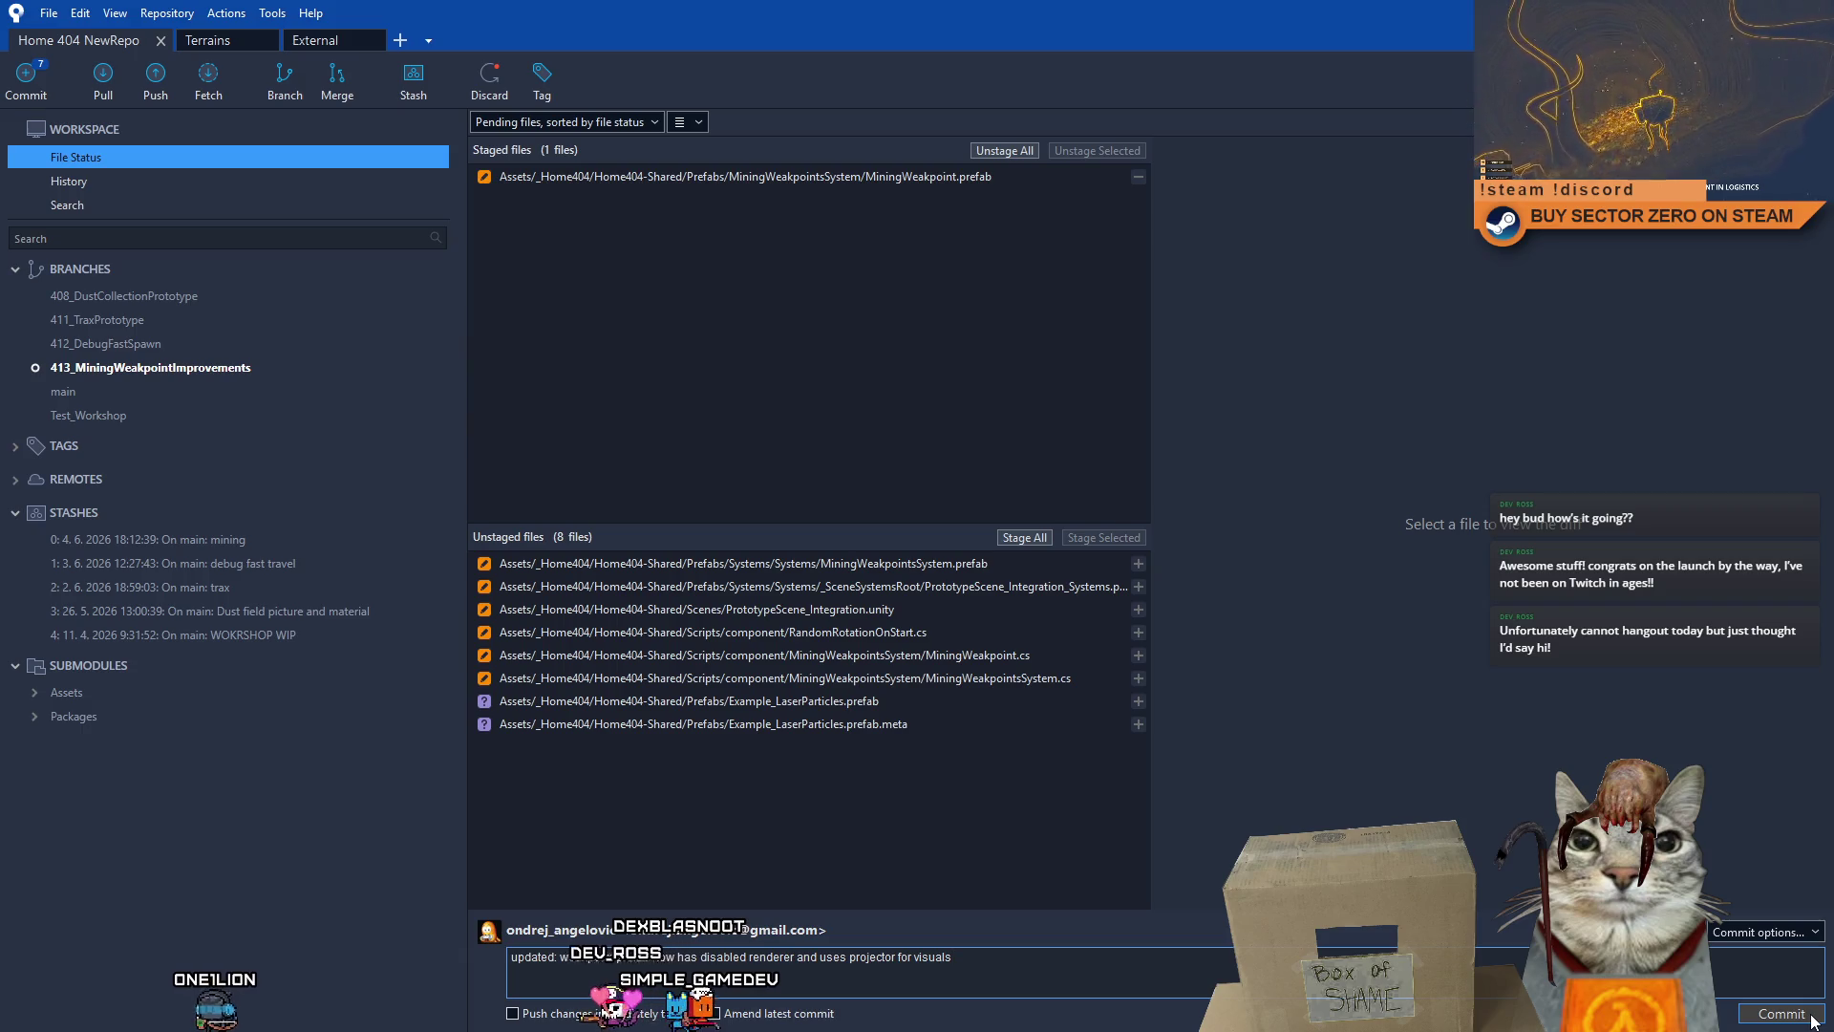
click(1811, 1017)
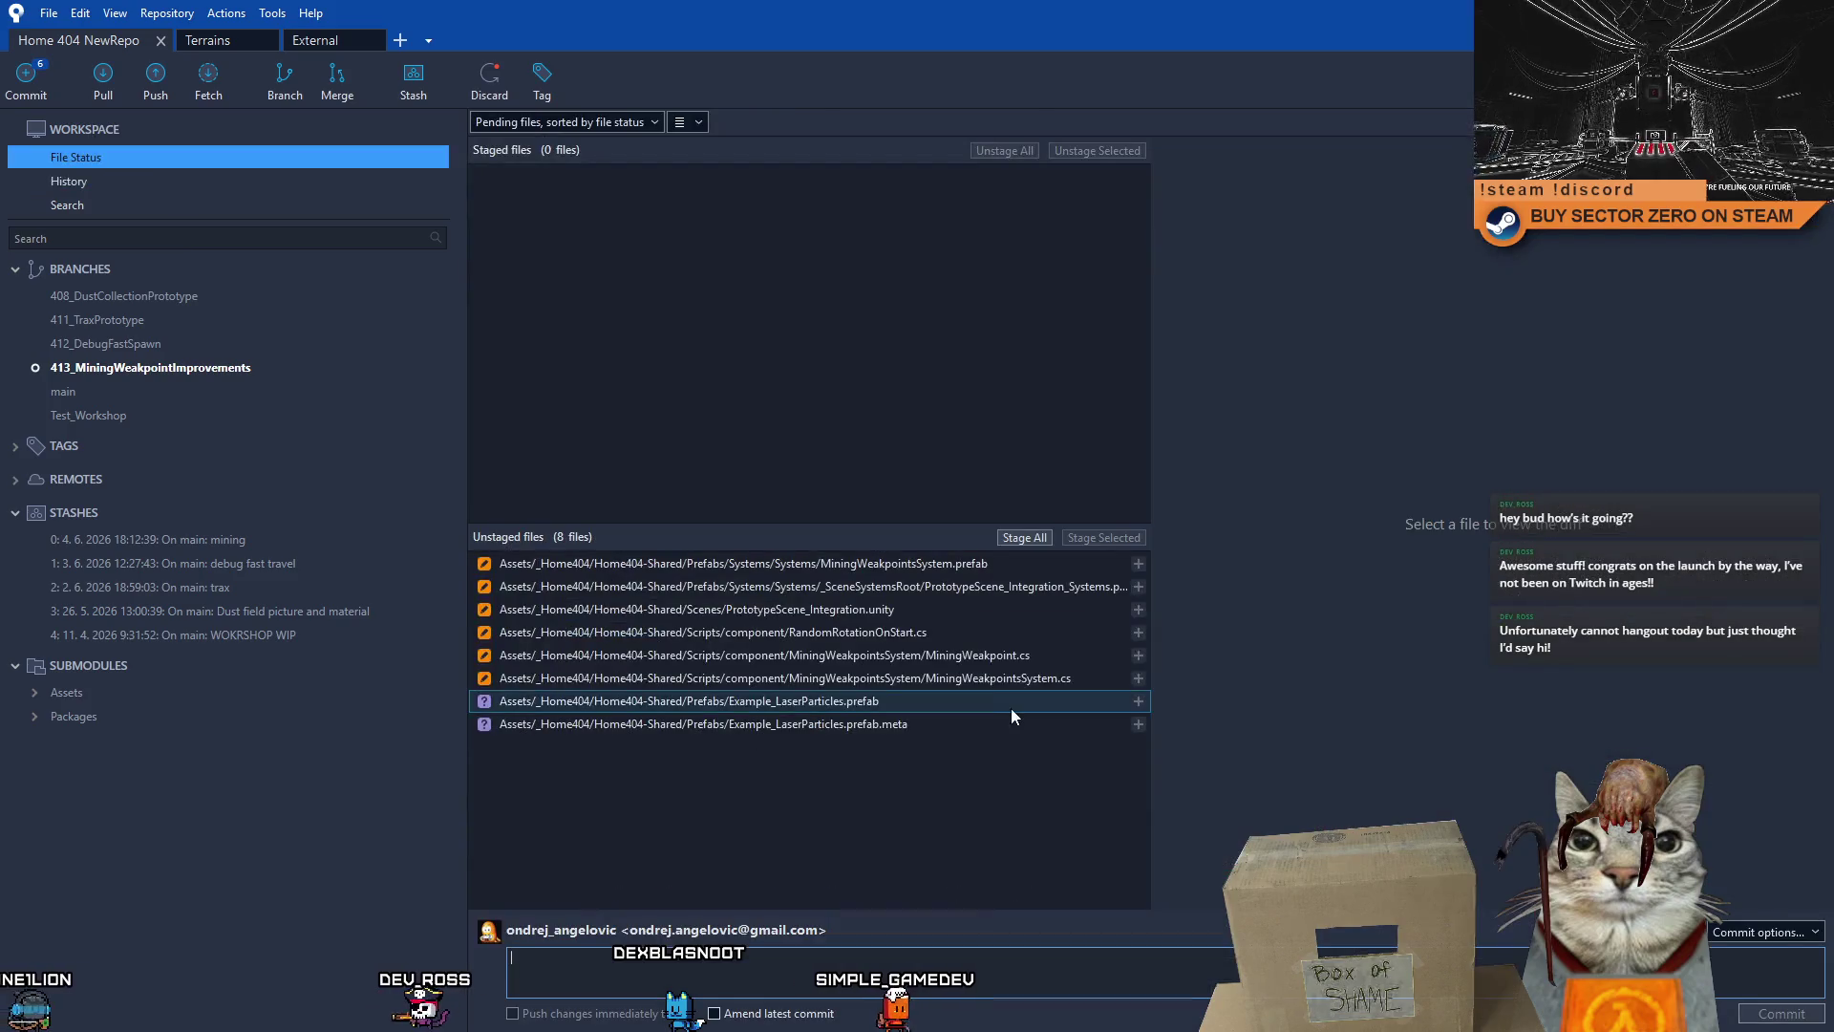
click(944, 632)
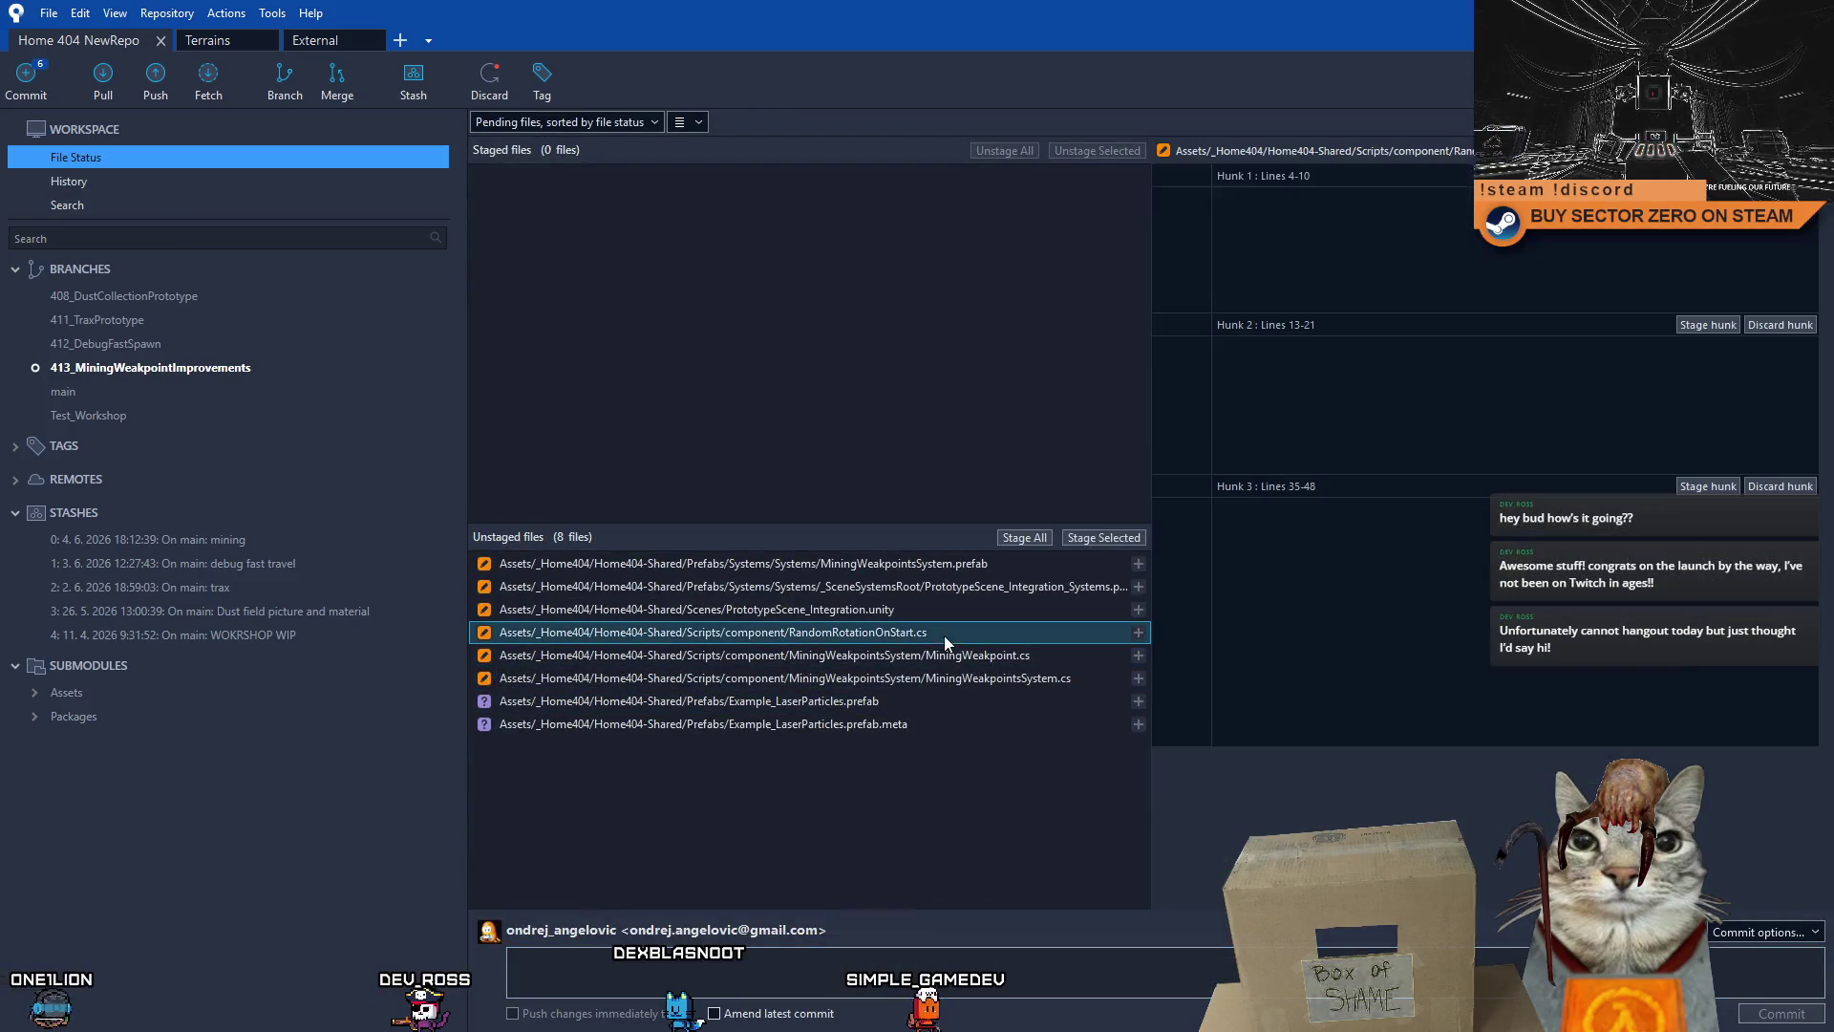
- Commit RandomRotationOnStart.cs as 'updated: RandomRotationOnStart now has support for local rotation'
click(722, 963)
text(updated: RandomRotationOnStart now)
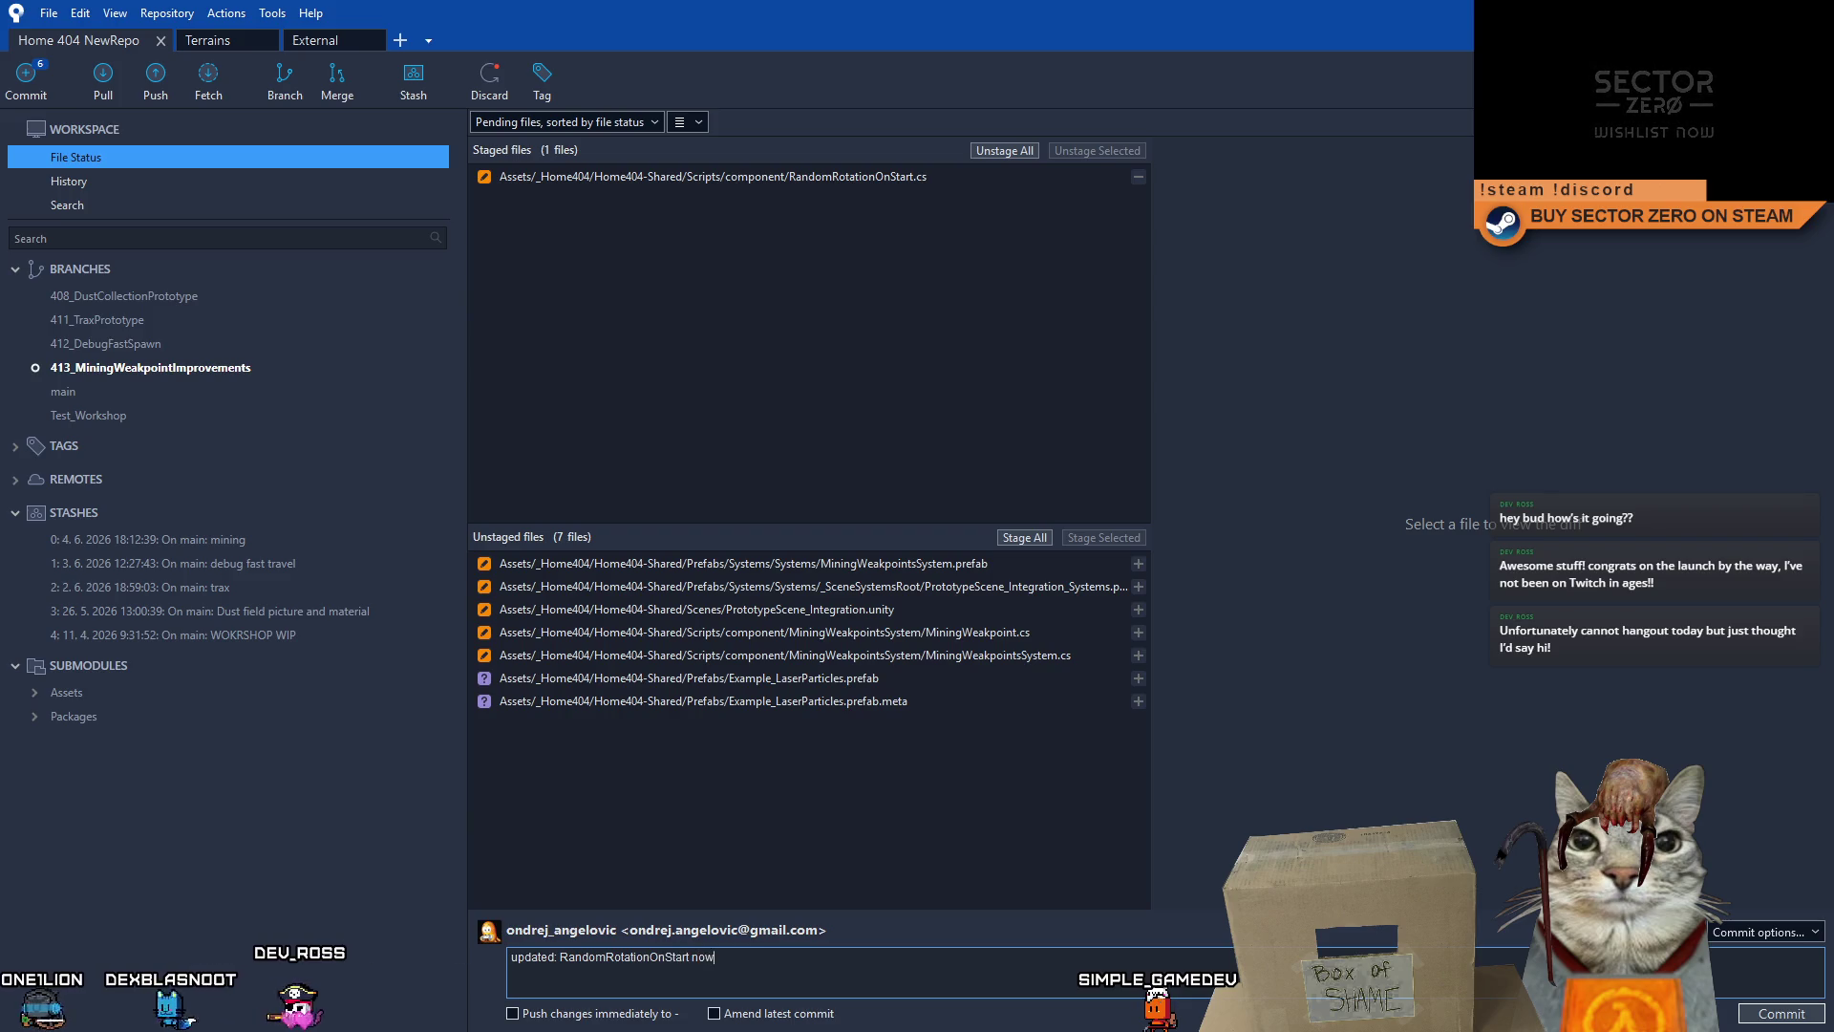
text(has support for loc)
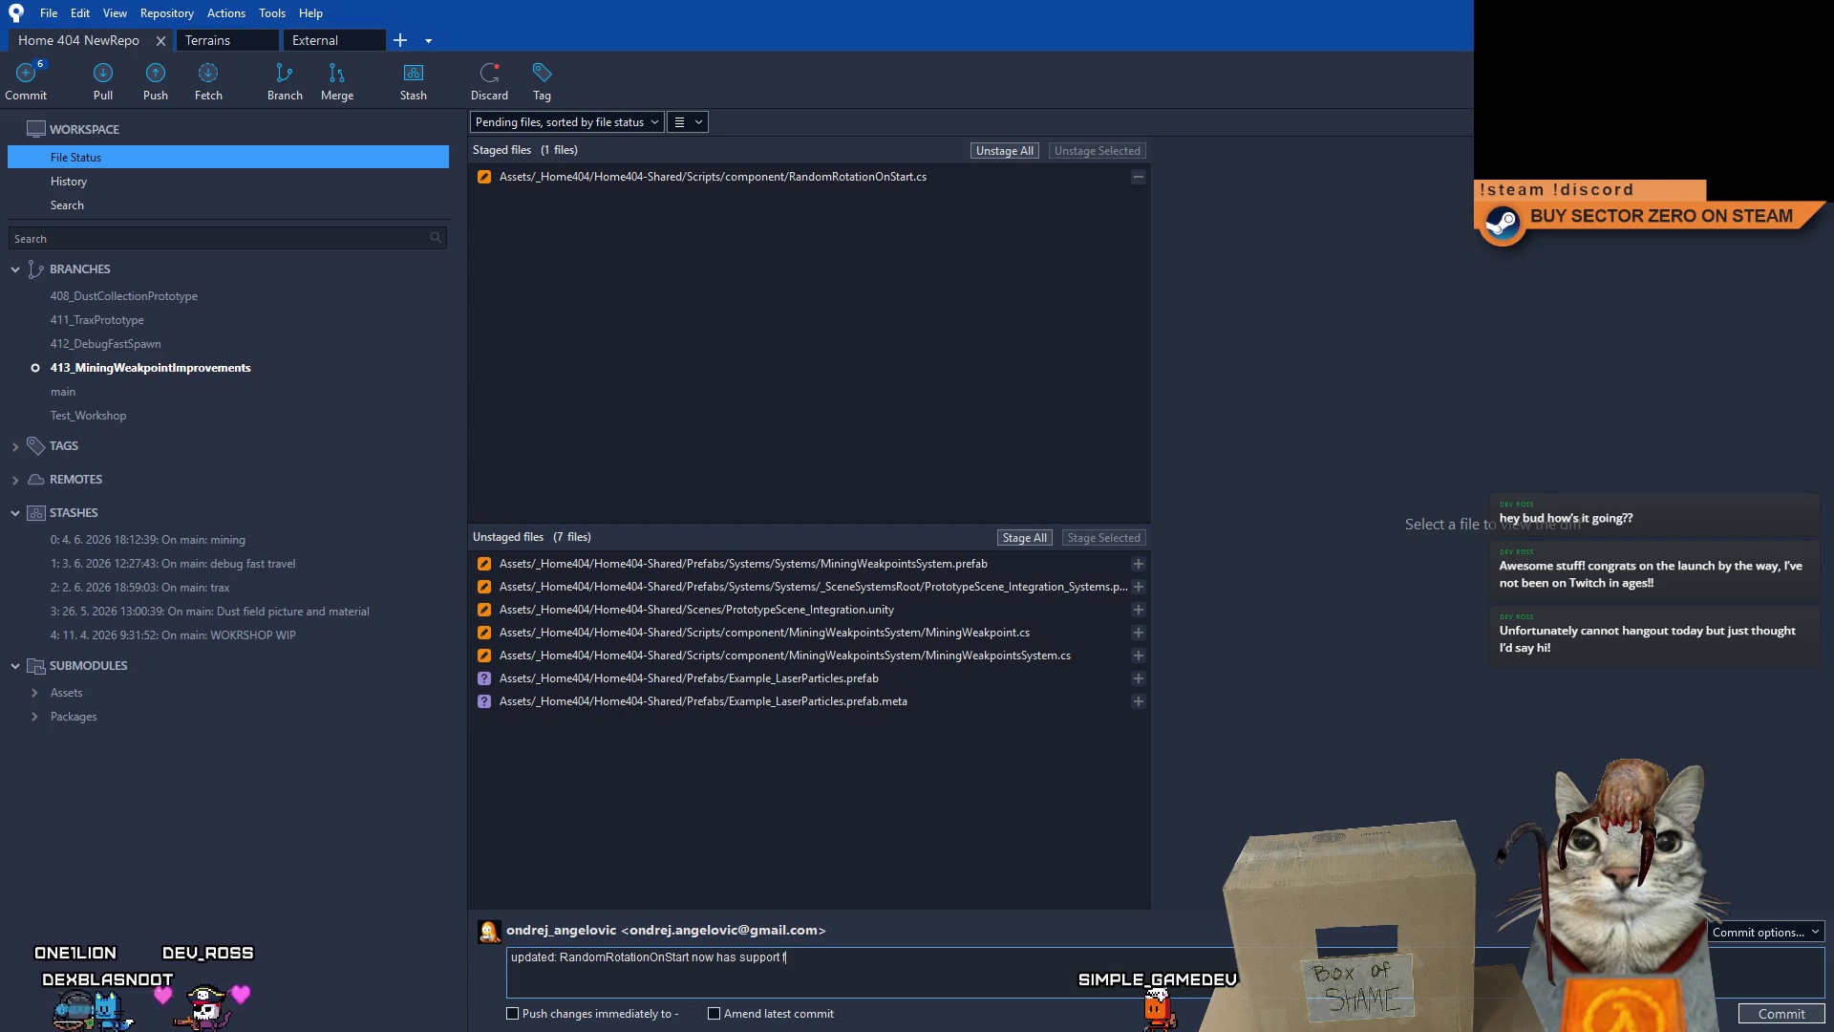
text(al rotation)
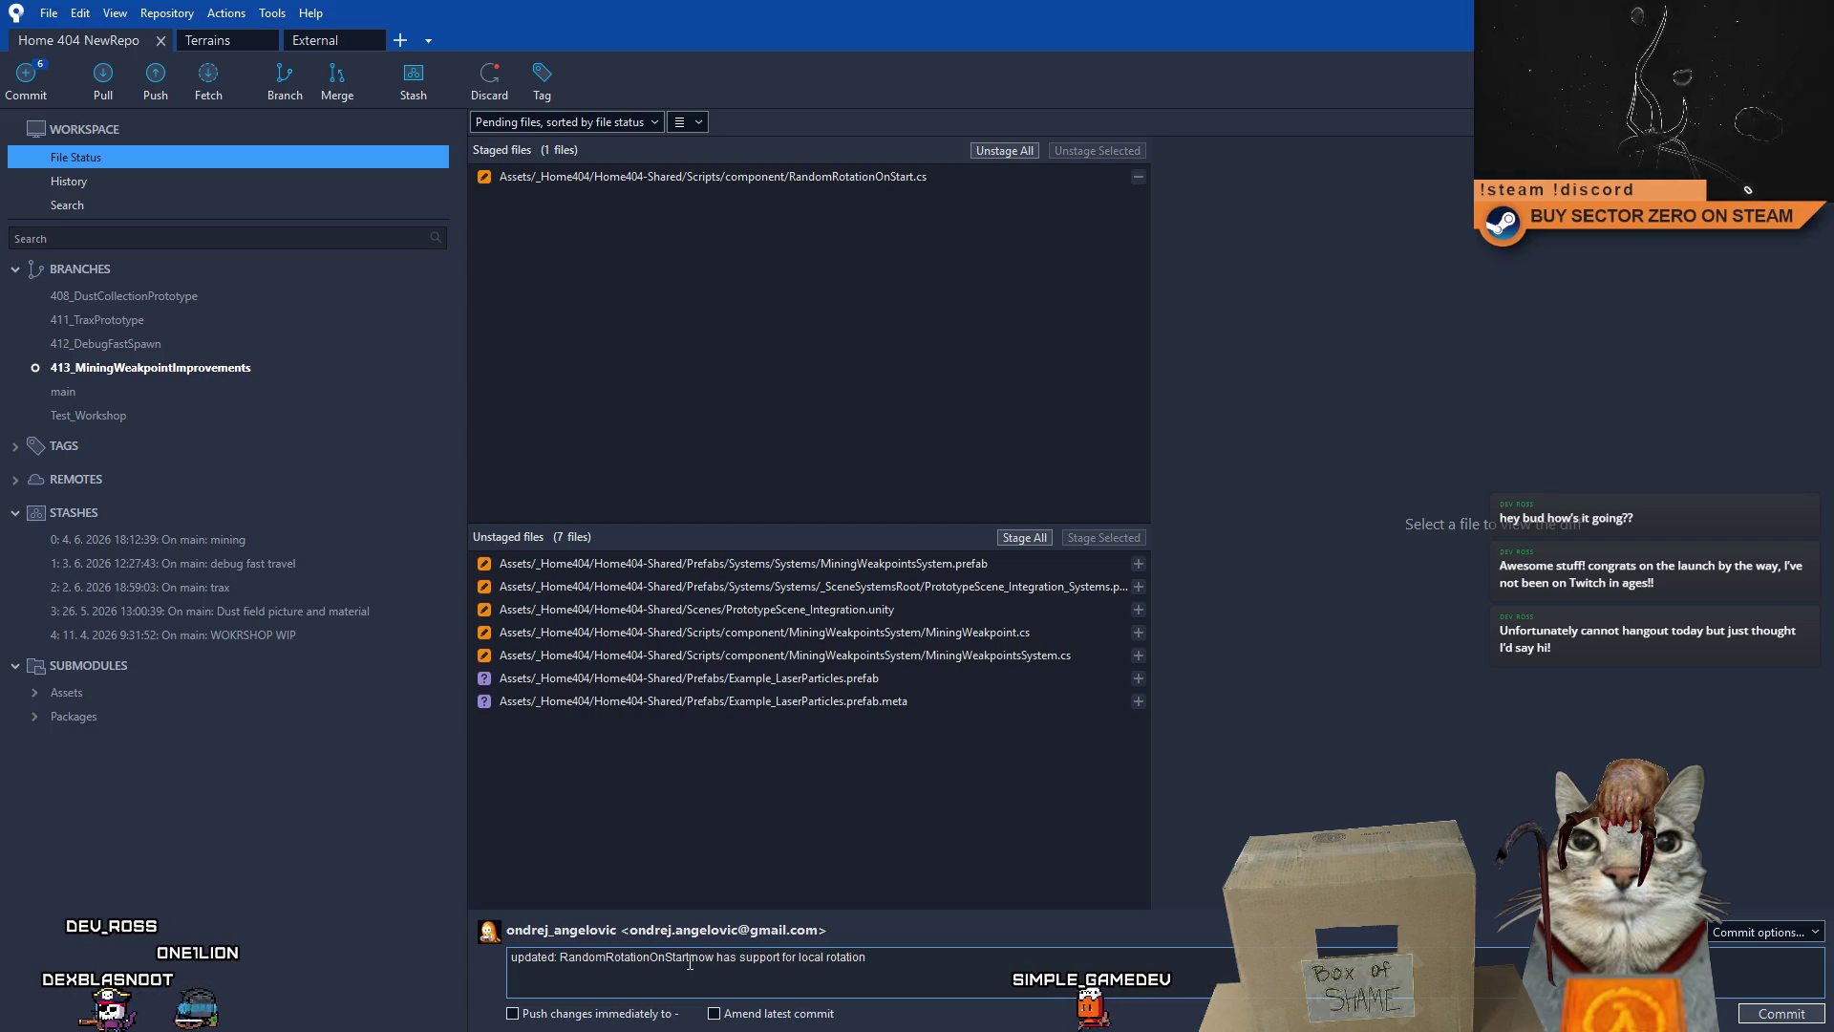
click(1781, 1013)
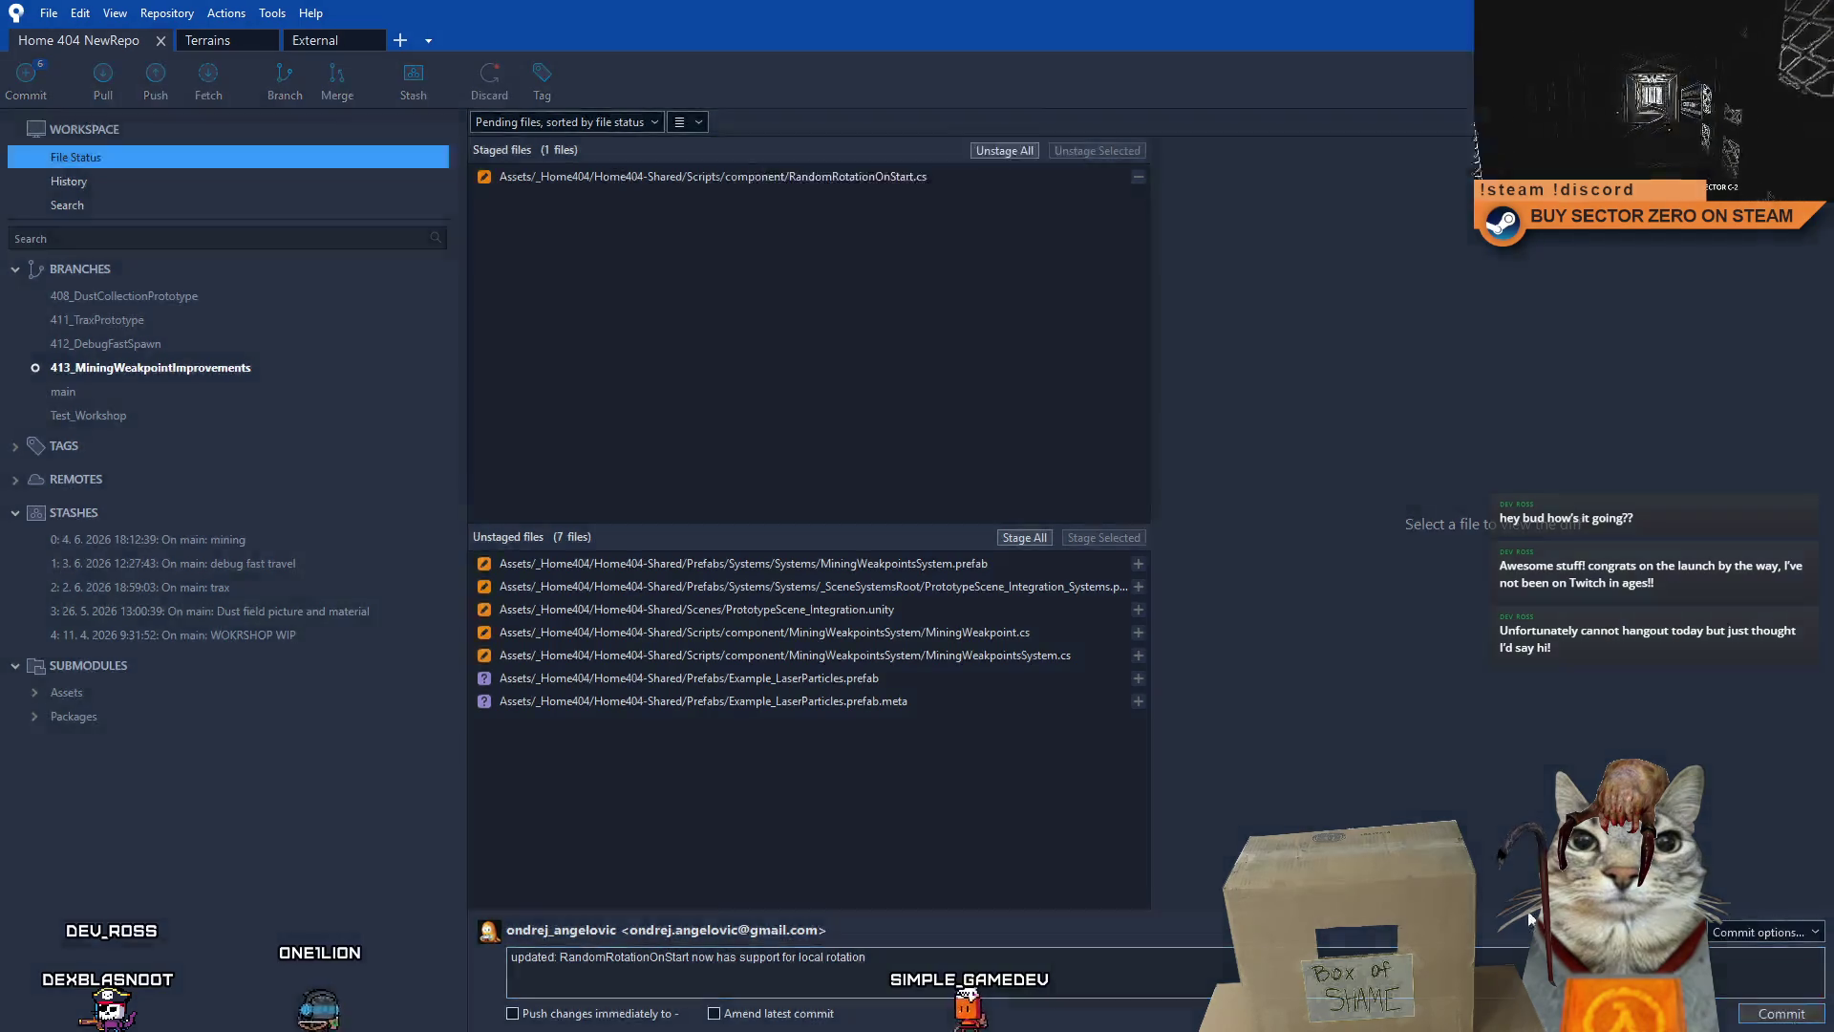
click(124, 178)
click(145, 161)
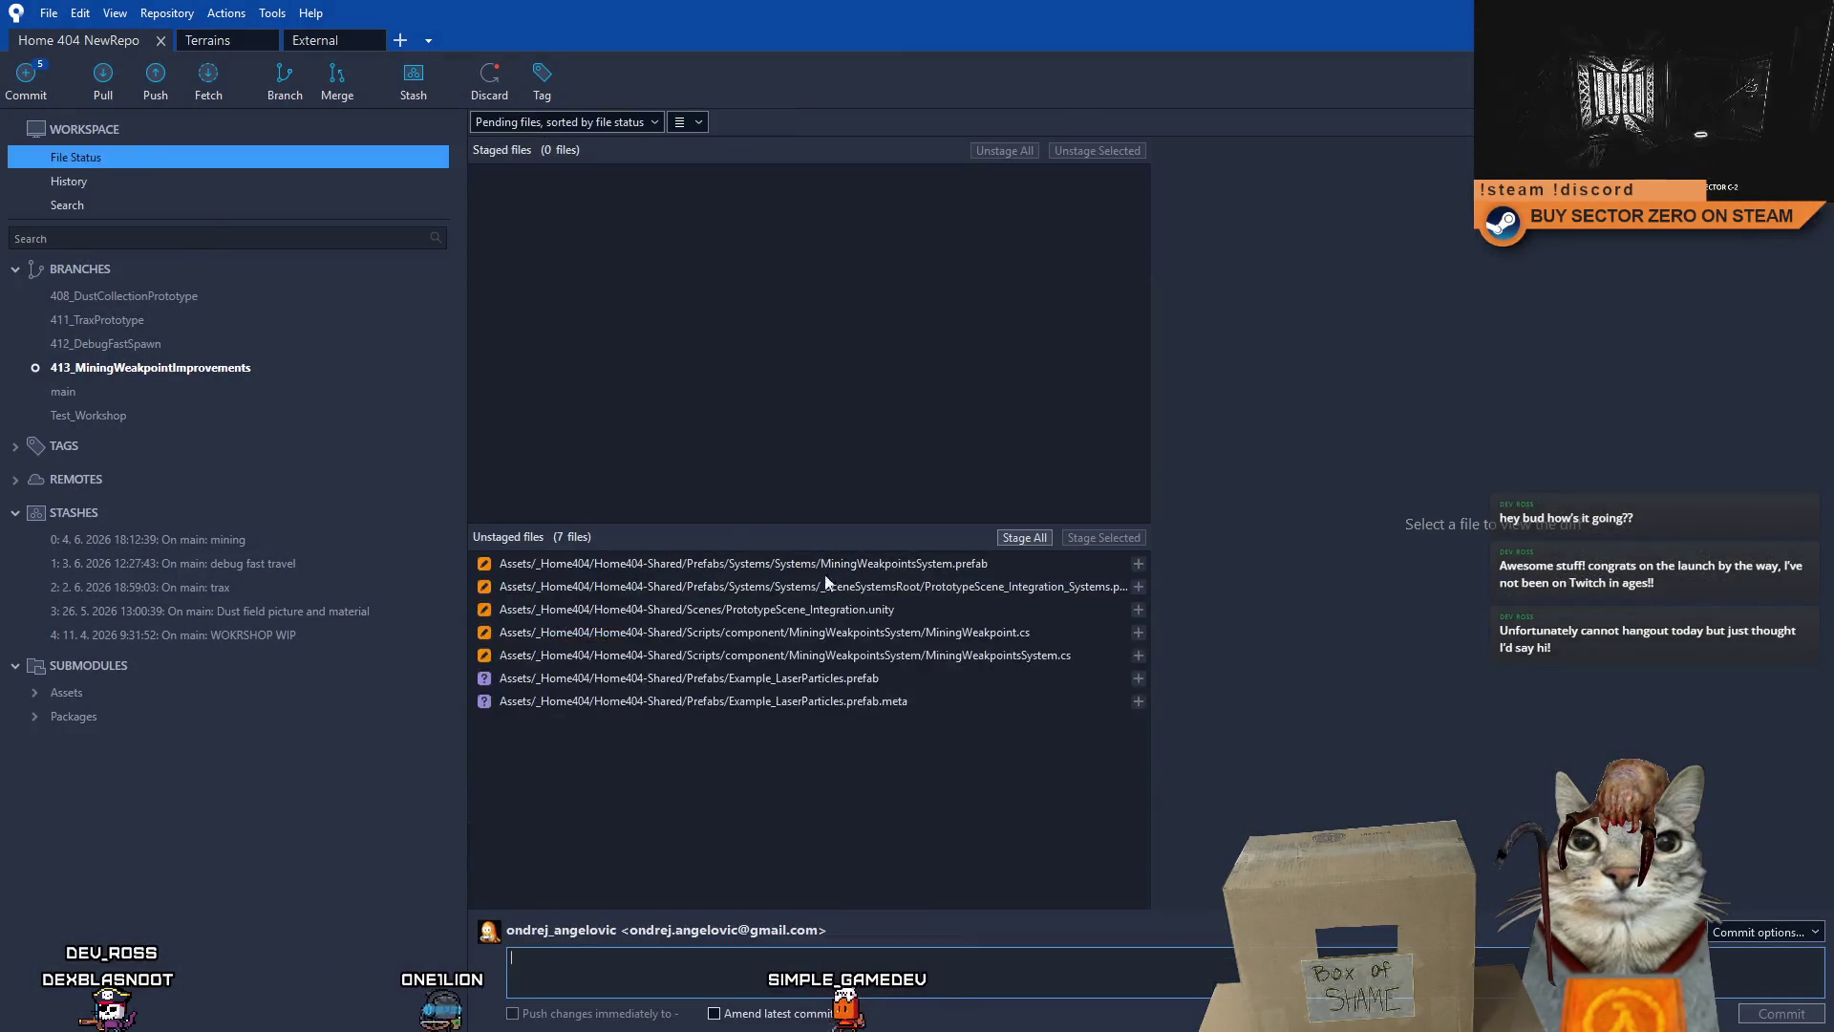
click(948, 565)
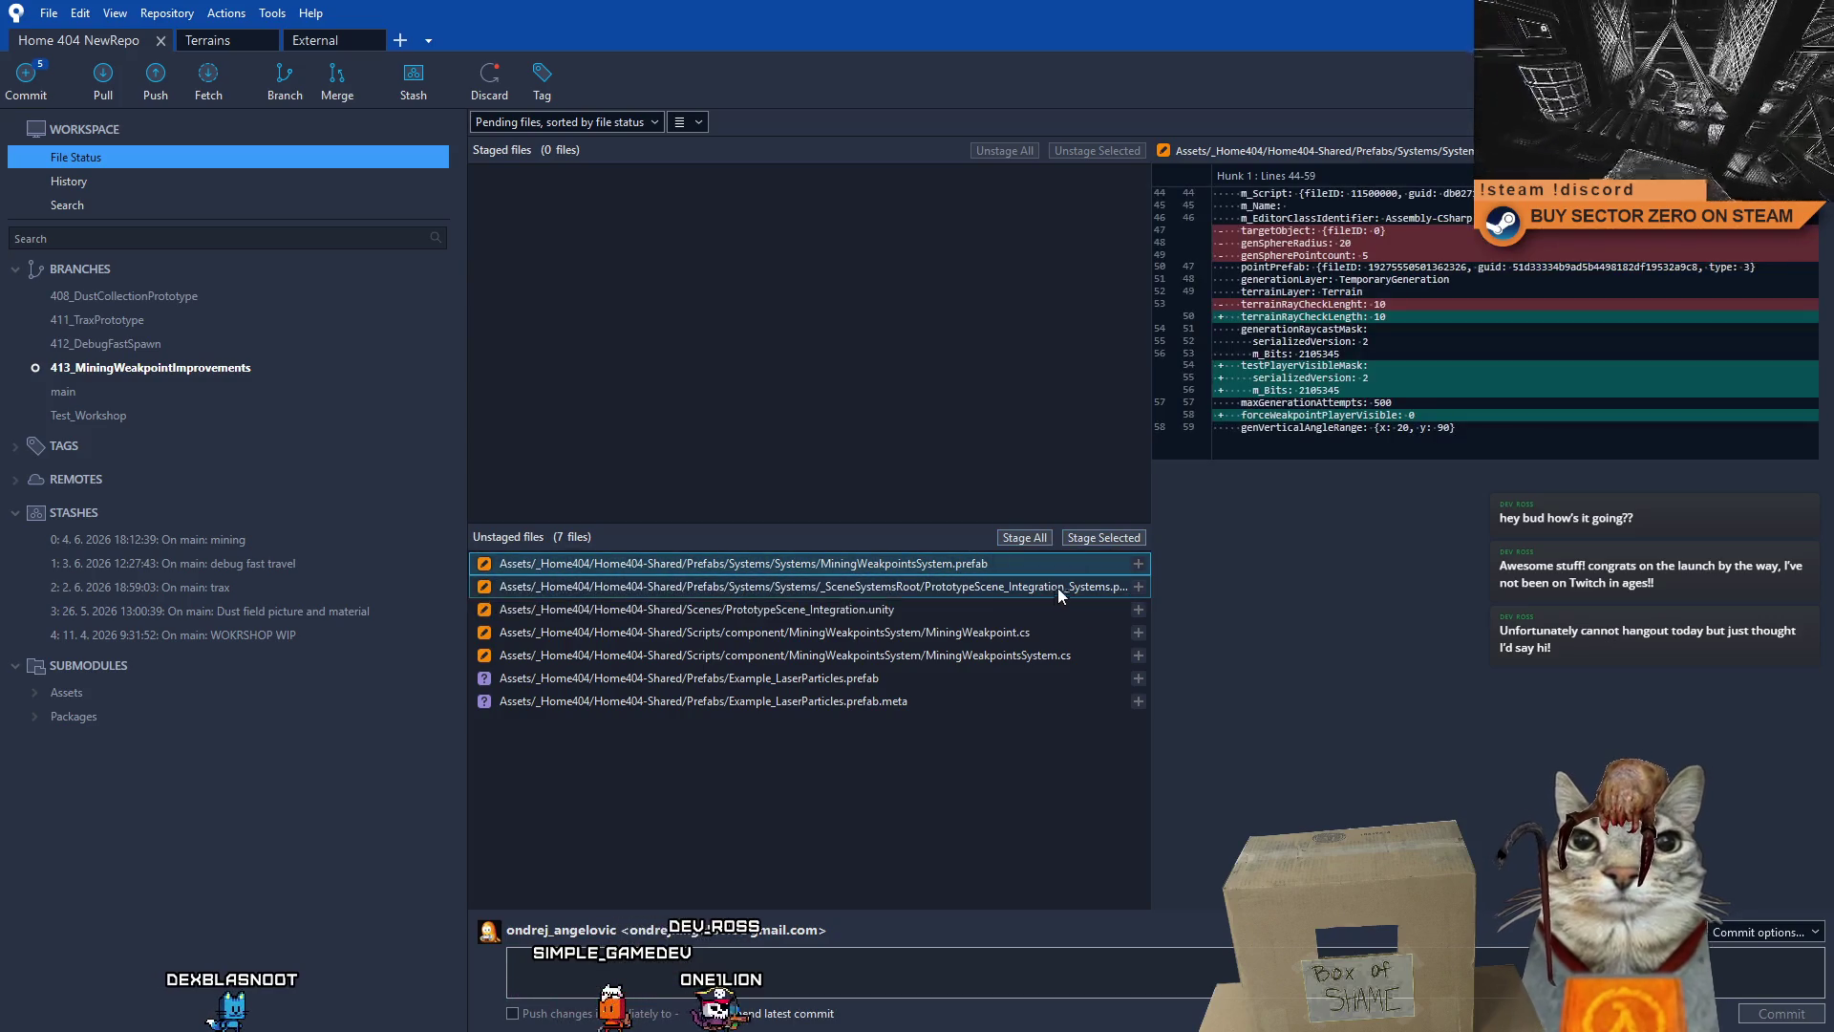
- Stage MiningWeakpointsSystem.prefab and MiningWeakpointsSystem.cs, then commit them as 'updated: new feature for rendering weakpoints only in player view'
click(1109, 537)
click(1015, 610)
shift+click(1034, 633)
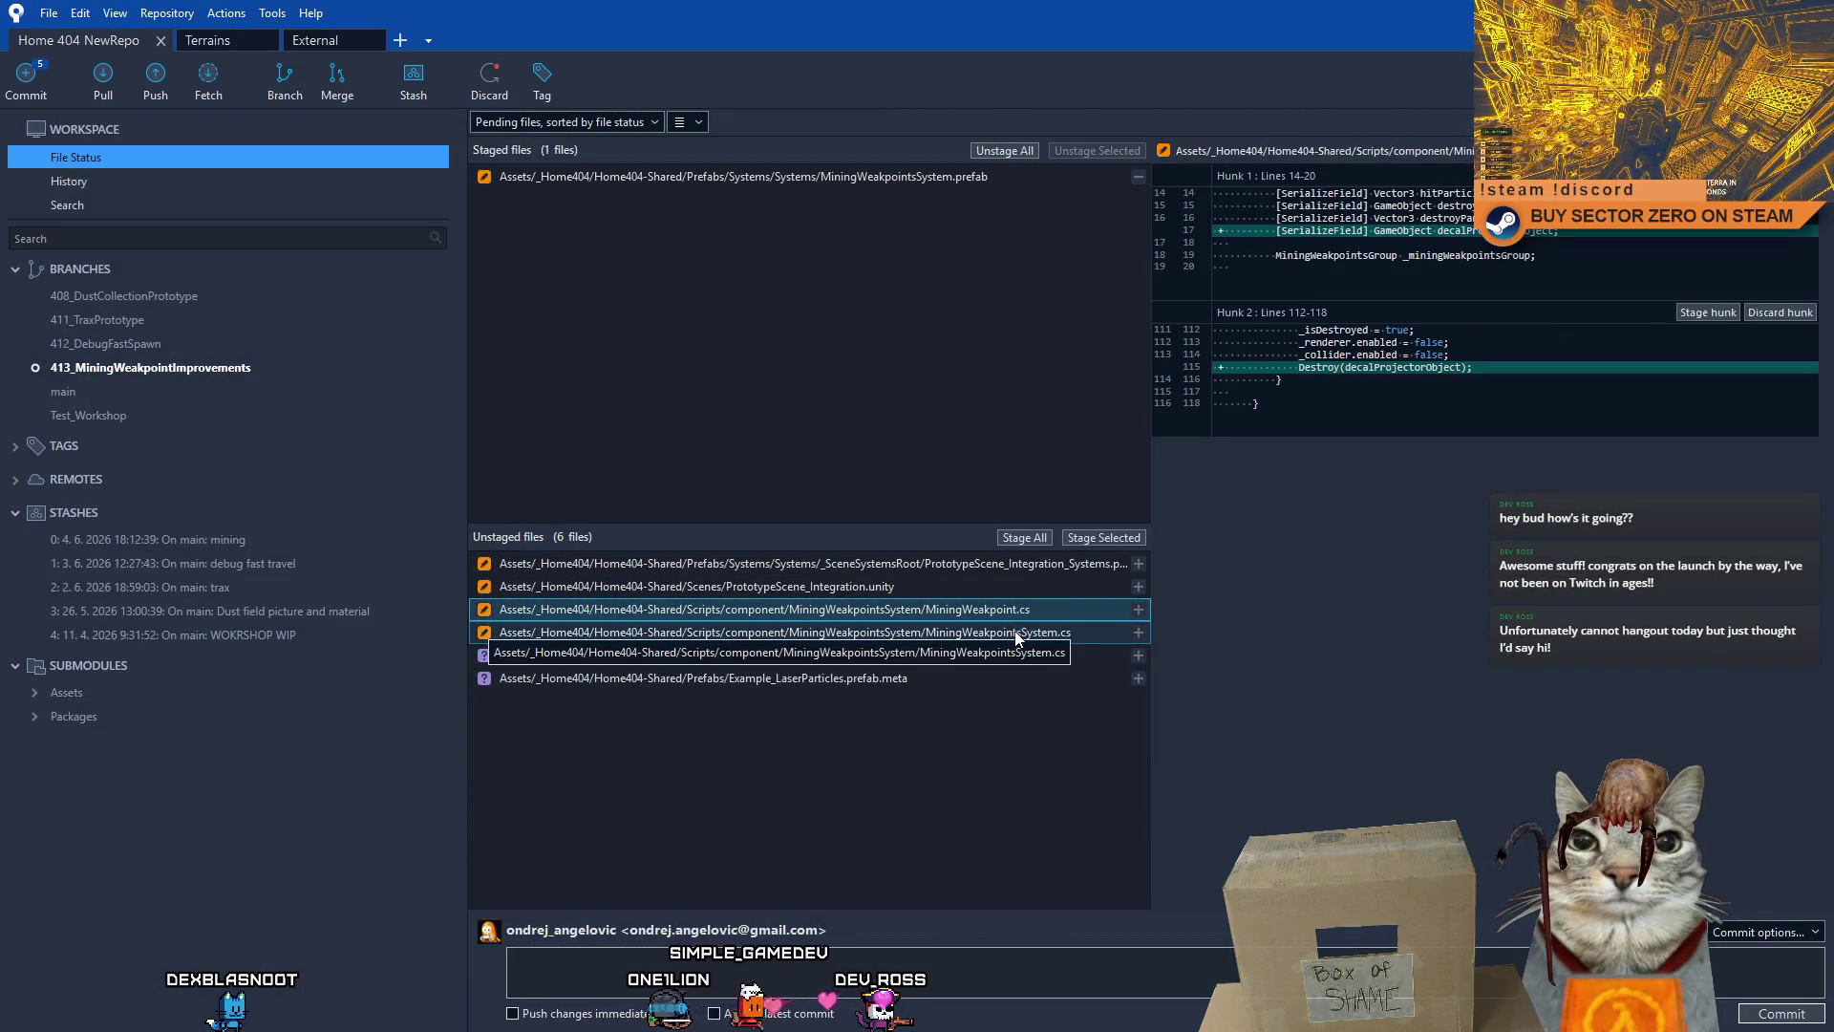
click(1017, 633)
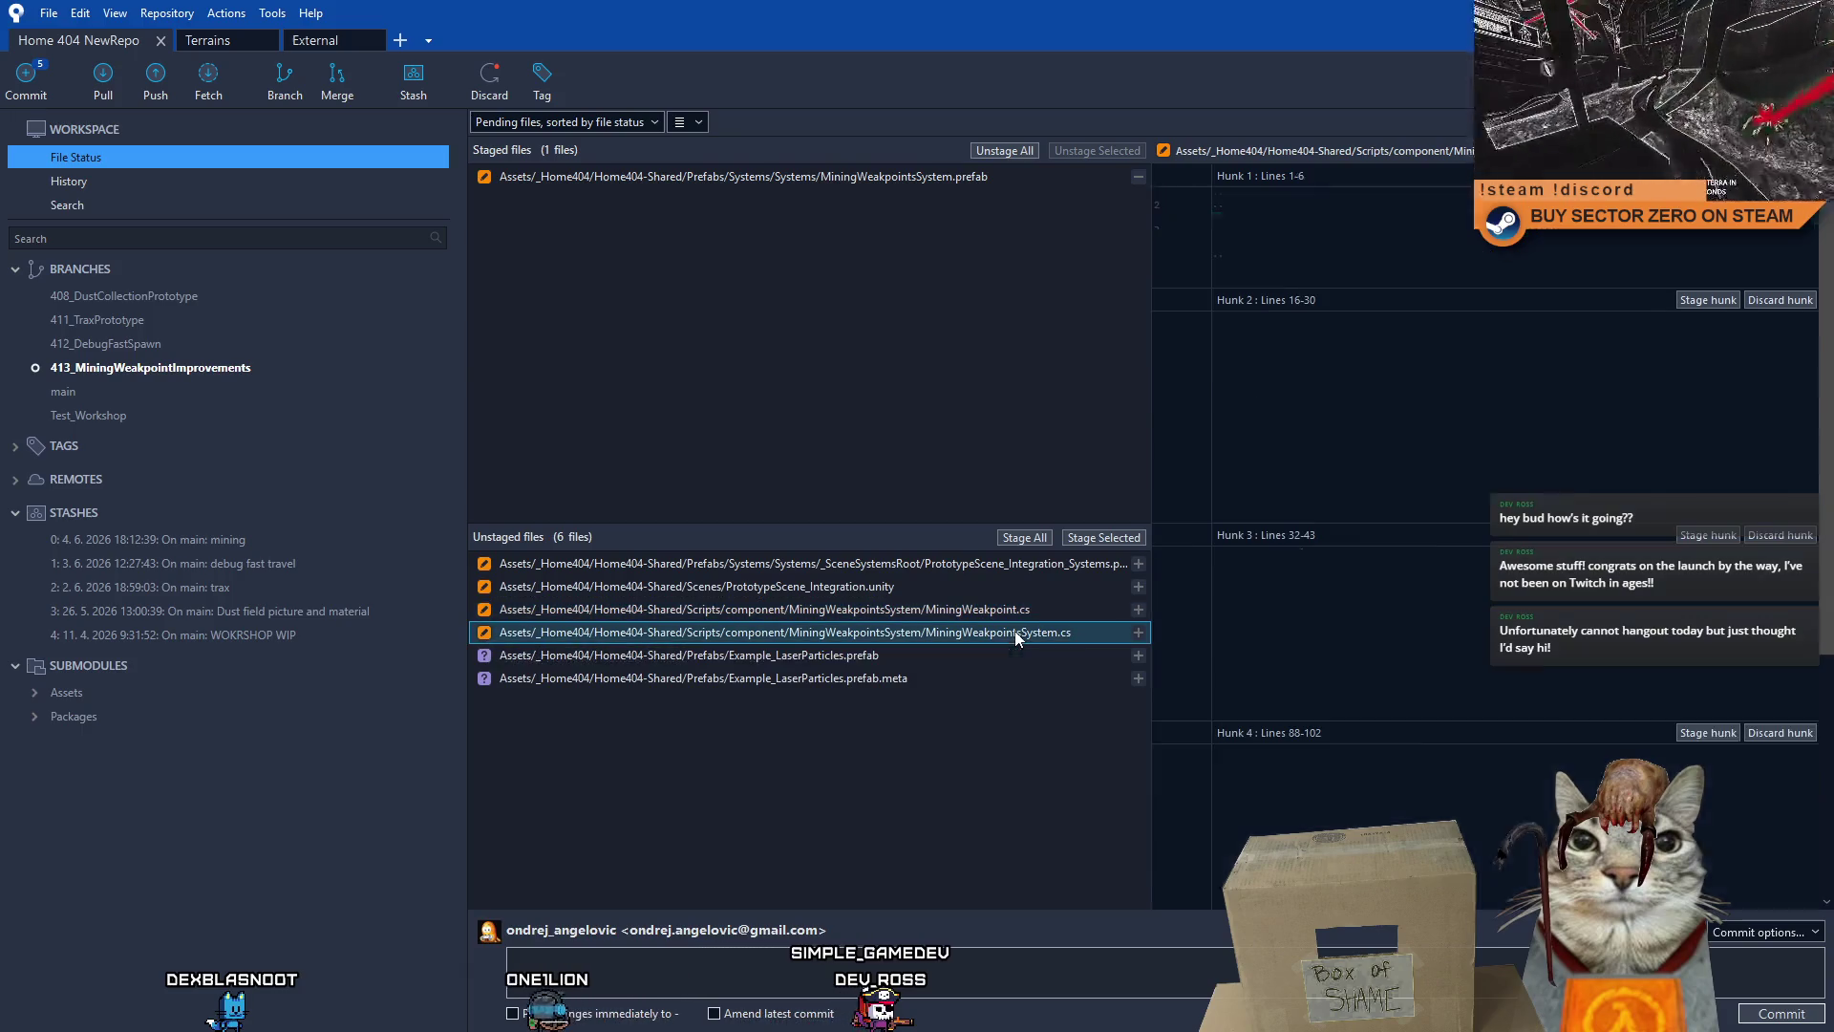
click(1100, 538)
click(702, 960)
text(updated: new f)
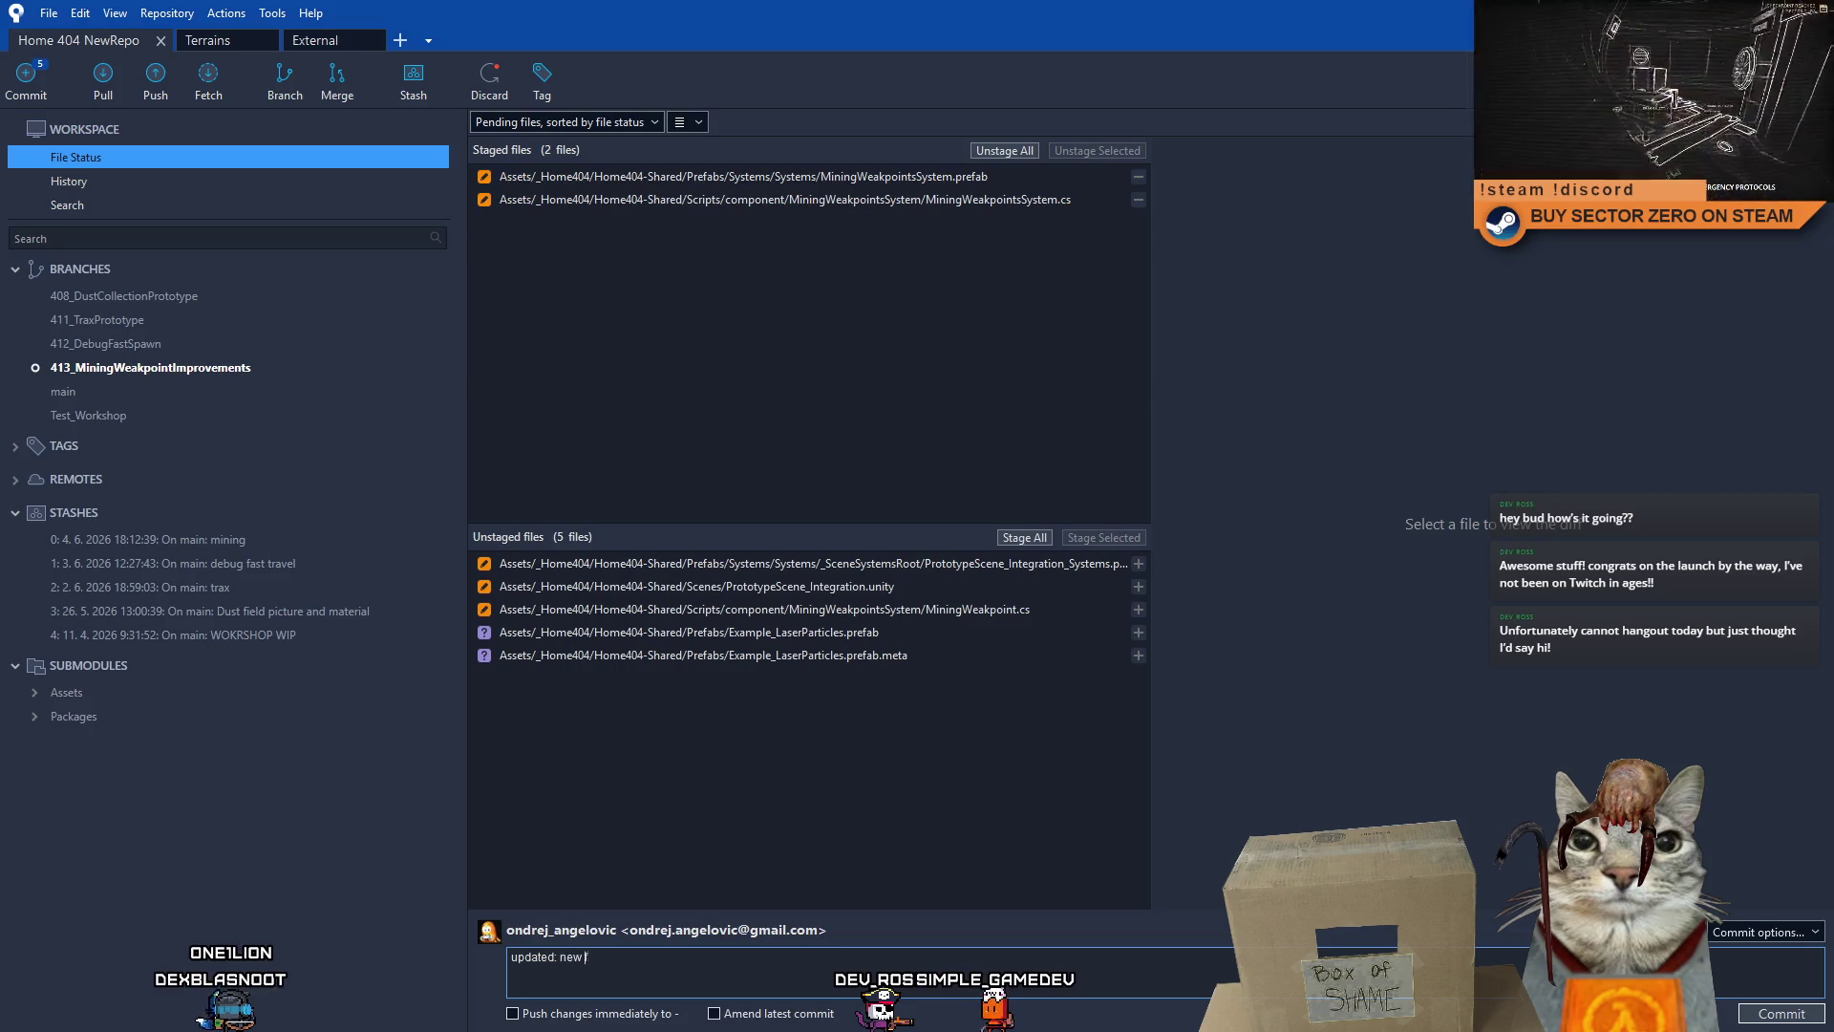
text(rendering weakpoints only in player view)
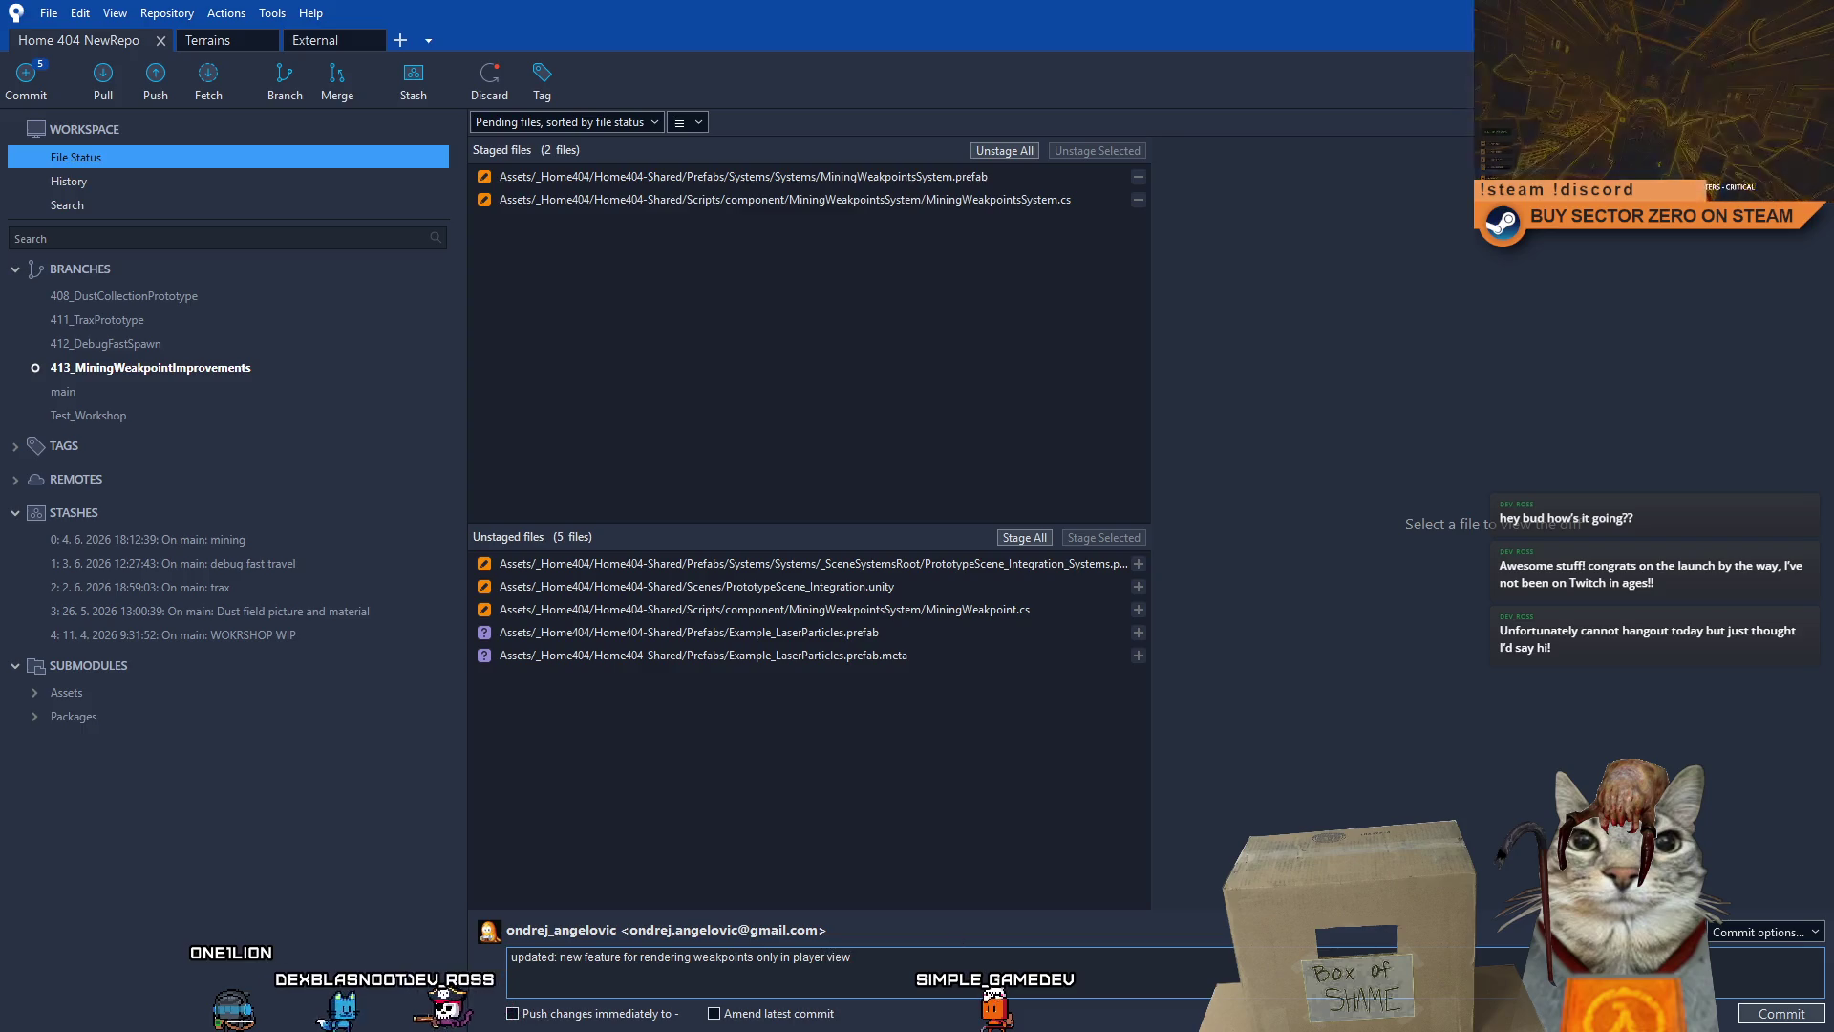
key(ctrl+Return)
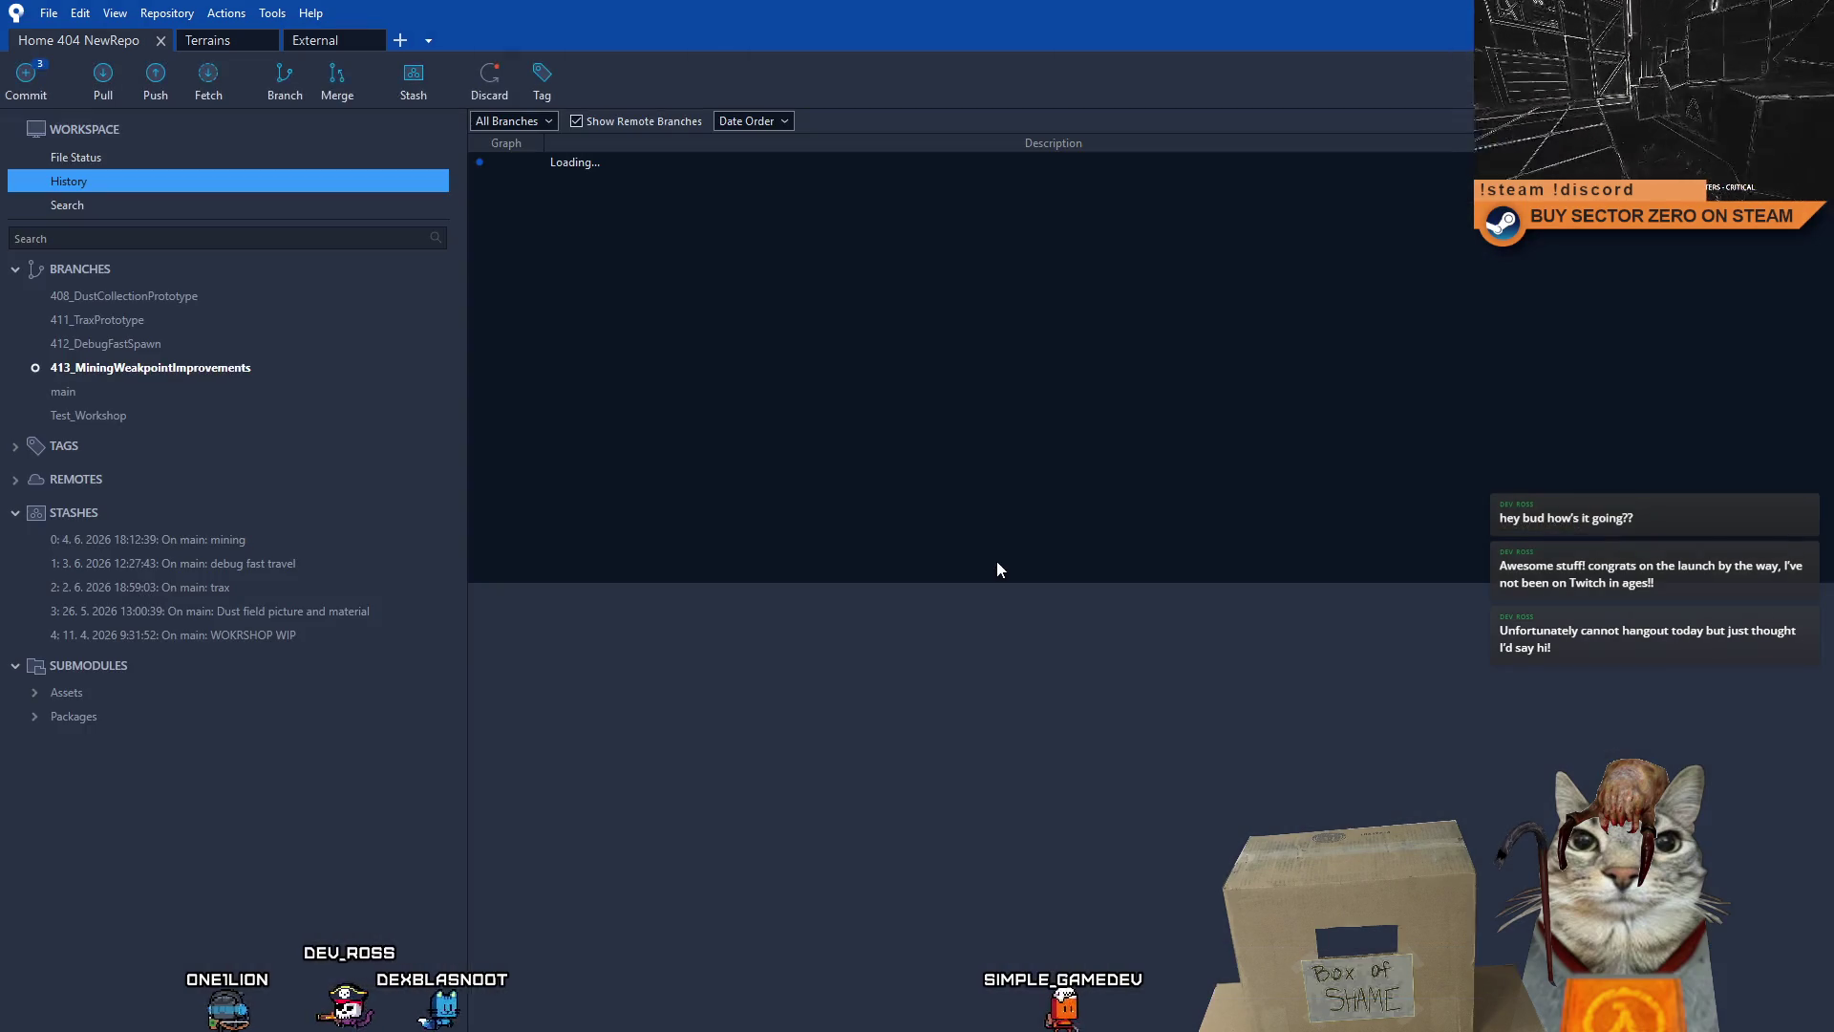
click(173, 157)
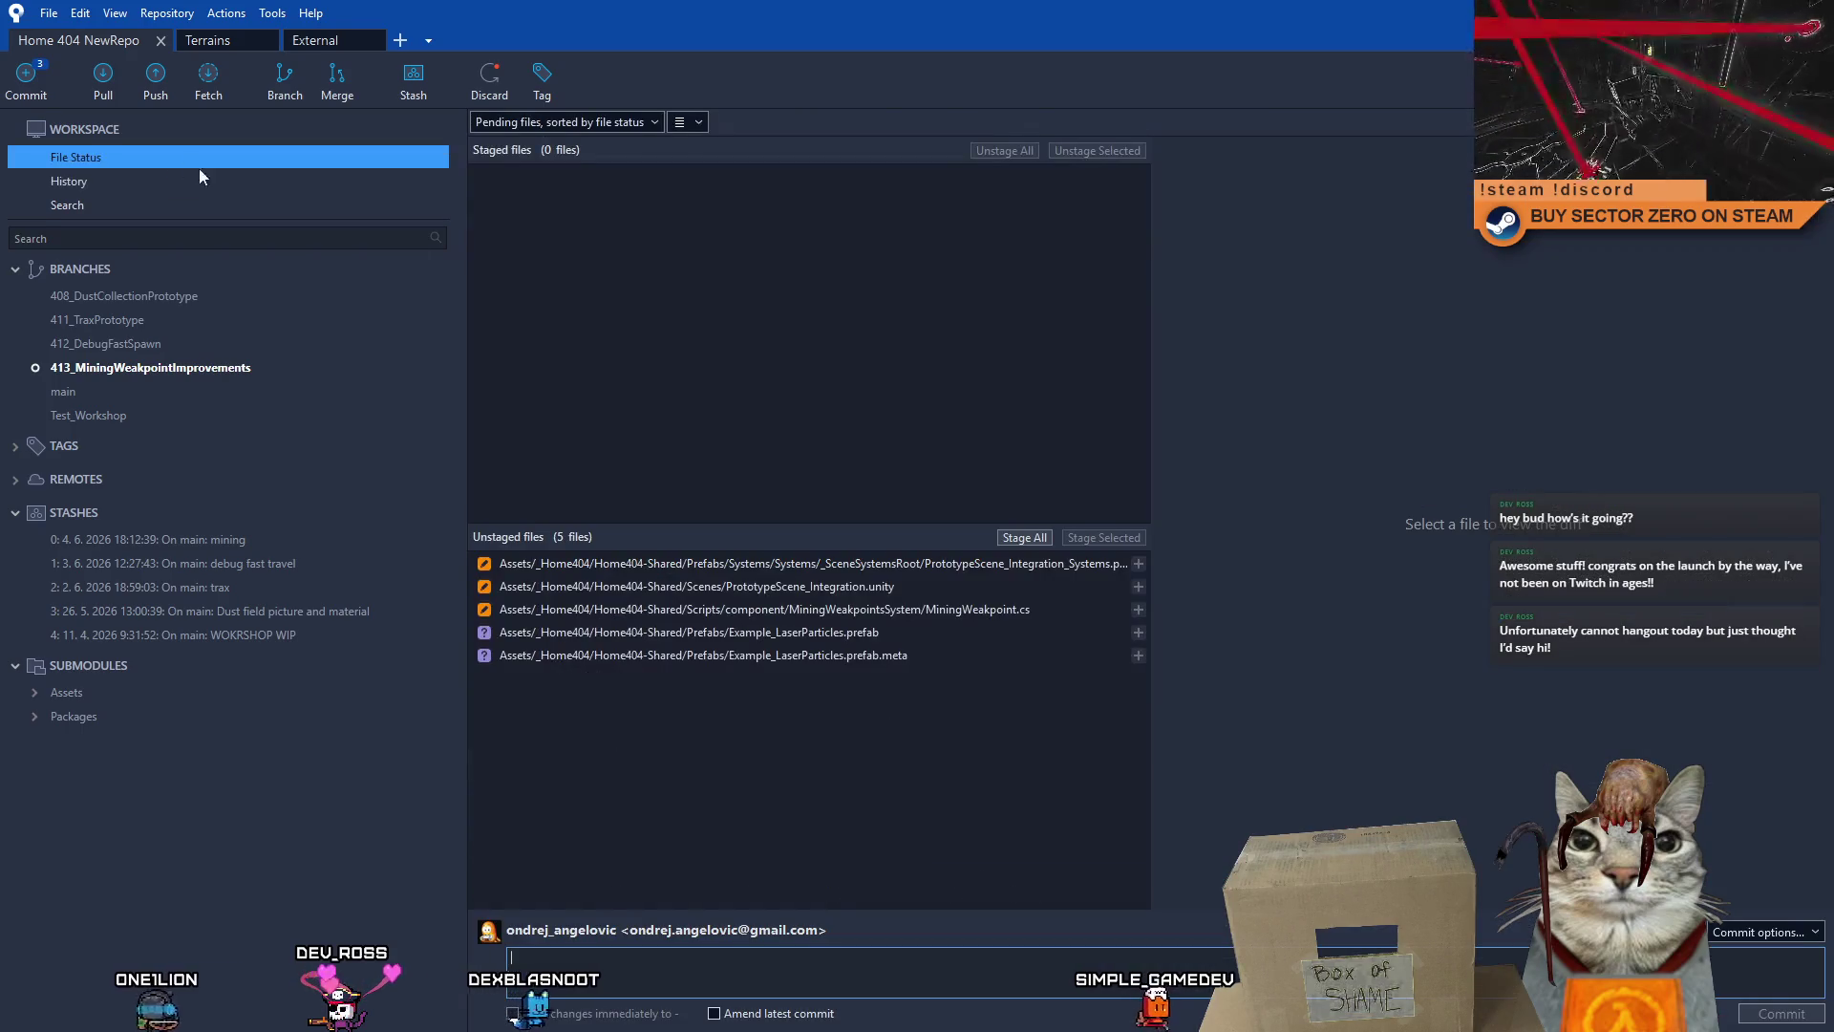
- Review the unstaged diffs, including PrototypeScene_Integration.unity and MiningWeakpoint.cs
click(1057, 570)
click(997, 589)
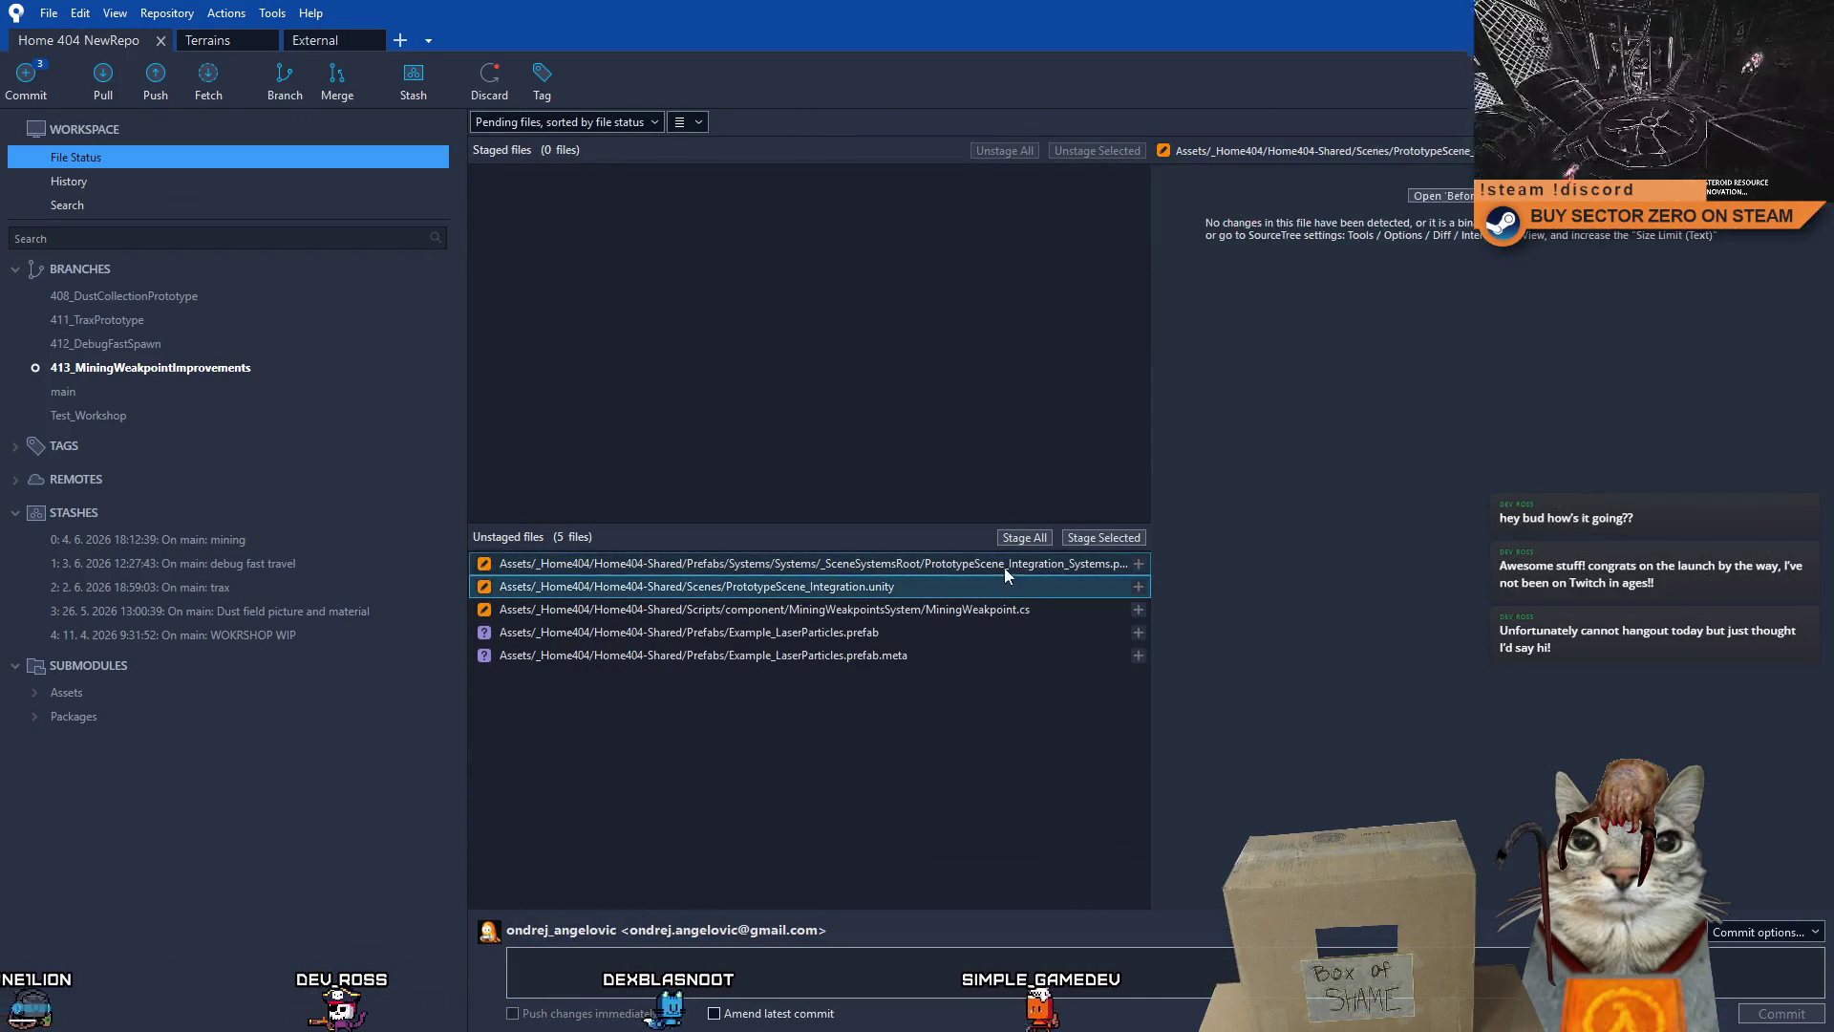
click(961, 608)
click(970, 587)
click(977, 568)
click(953, 584)
click(926, 611)
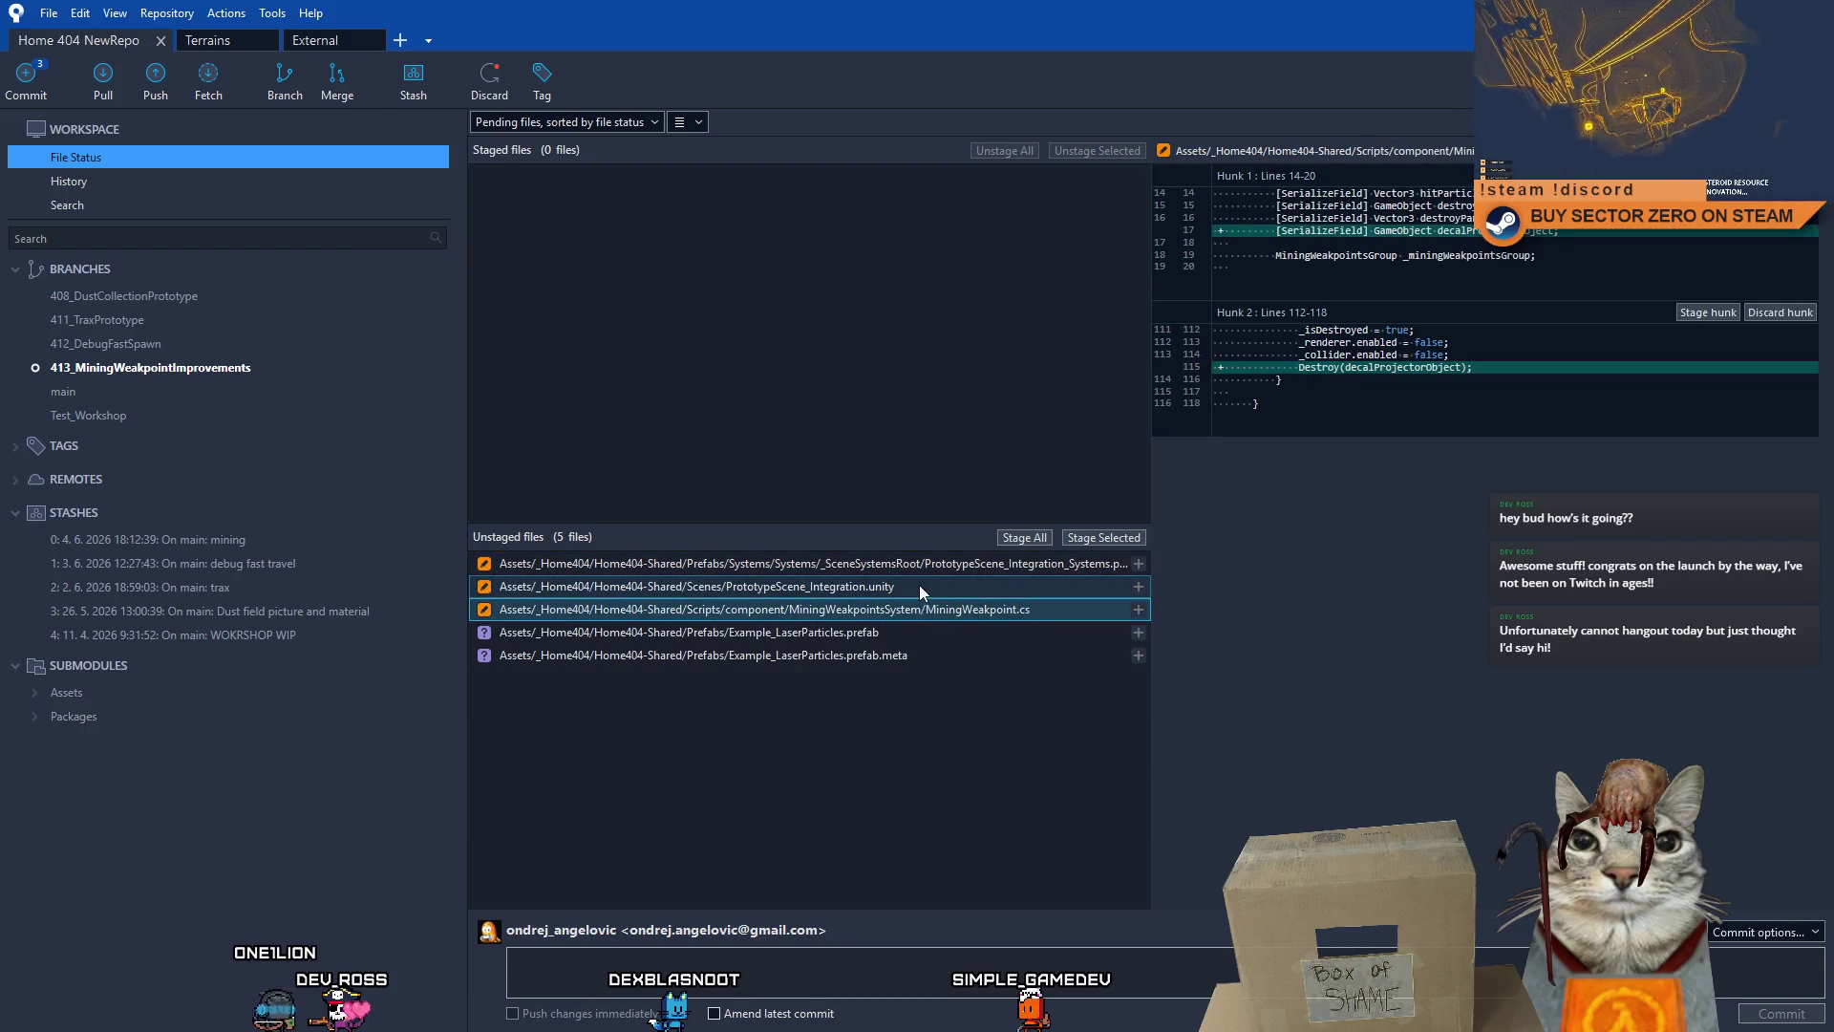
- Commit MiningWeakpoint.cs as 'updated: mining weakpoint now destroy decal projector as well when destroyed'
click(1105, 537)
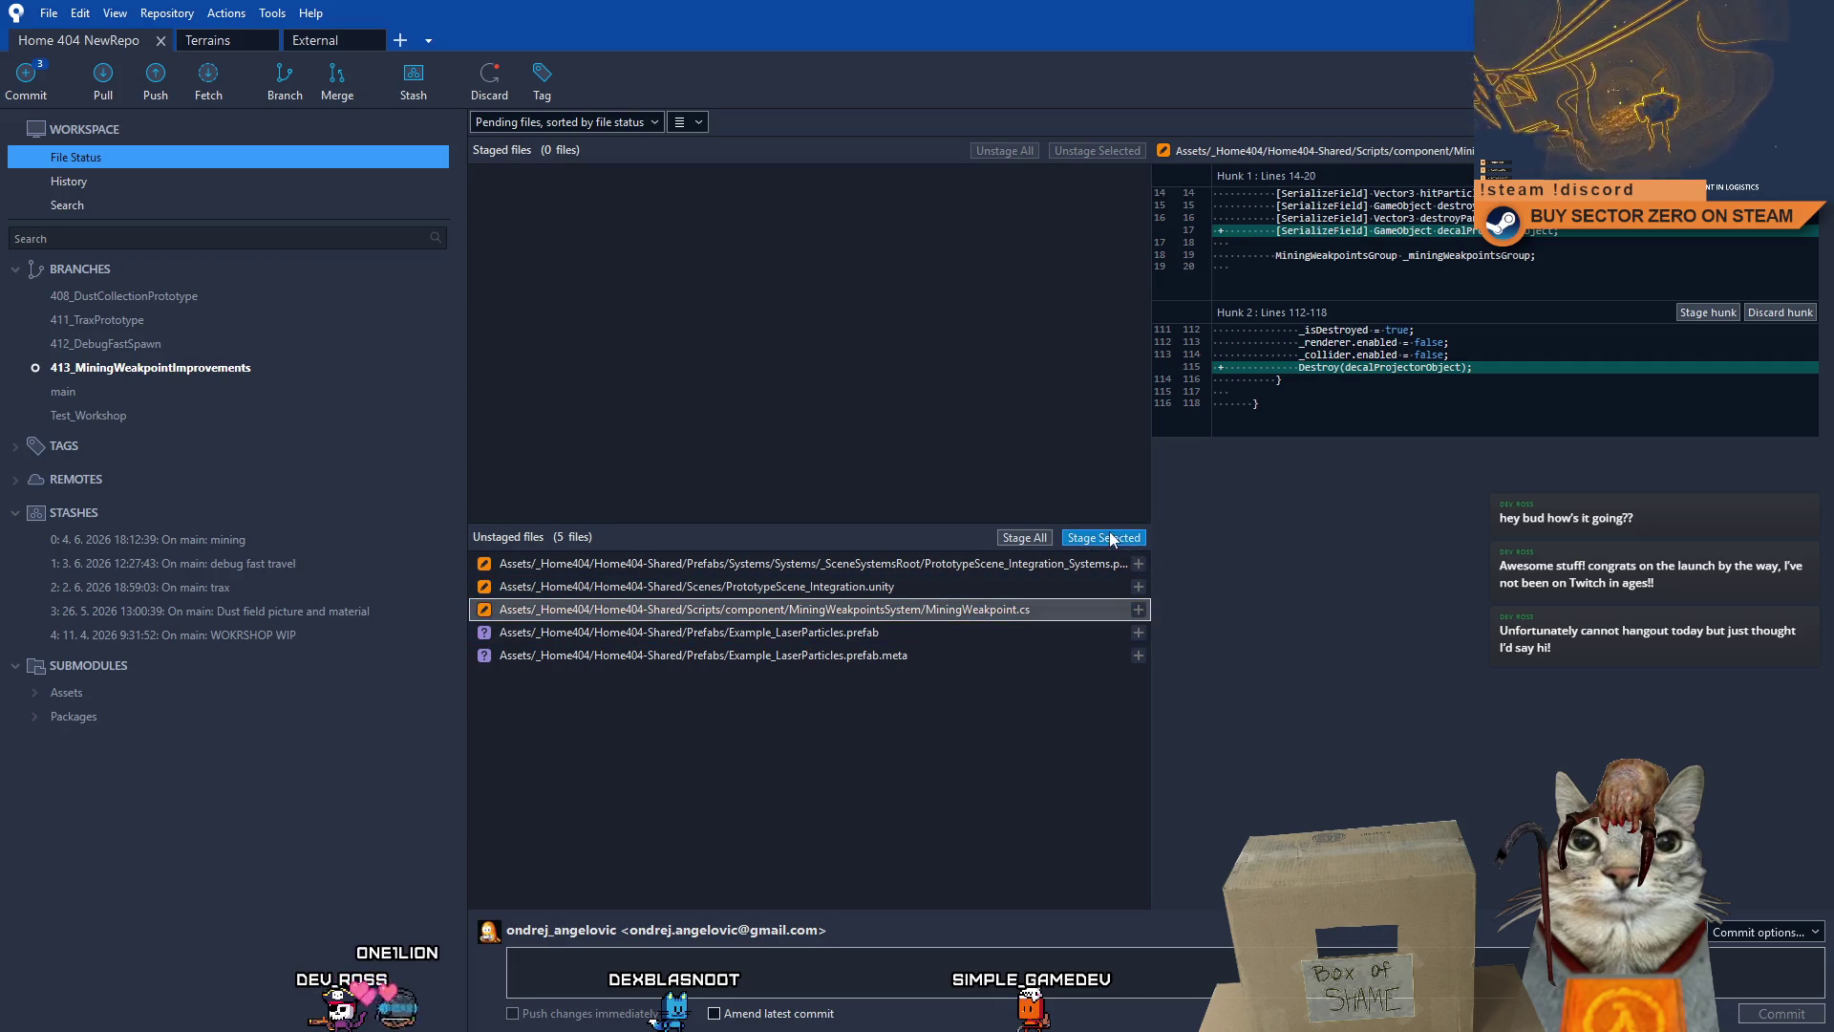
click(711, 955)
text(pdated: mini)
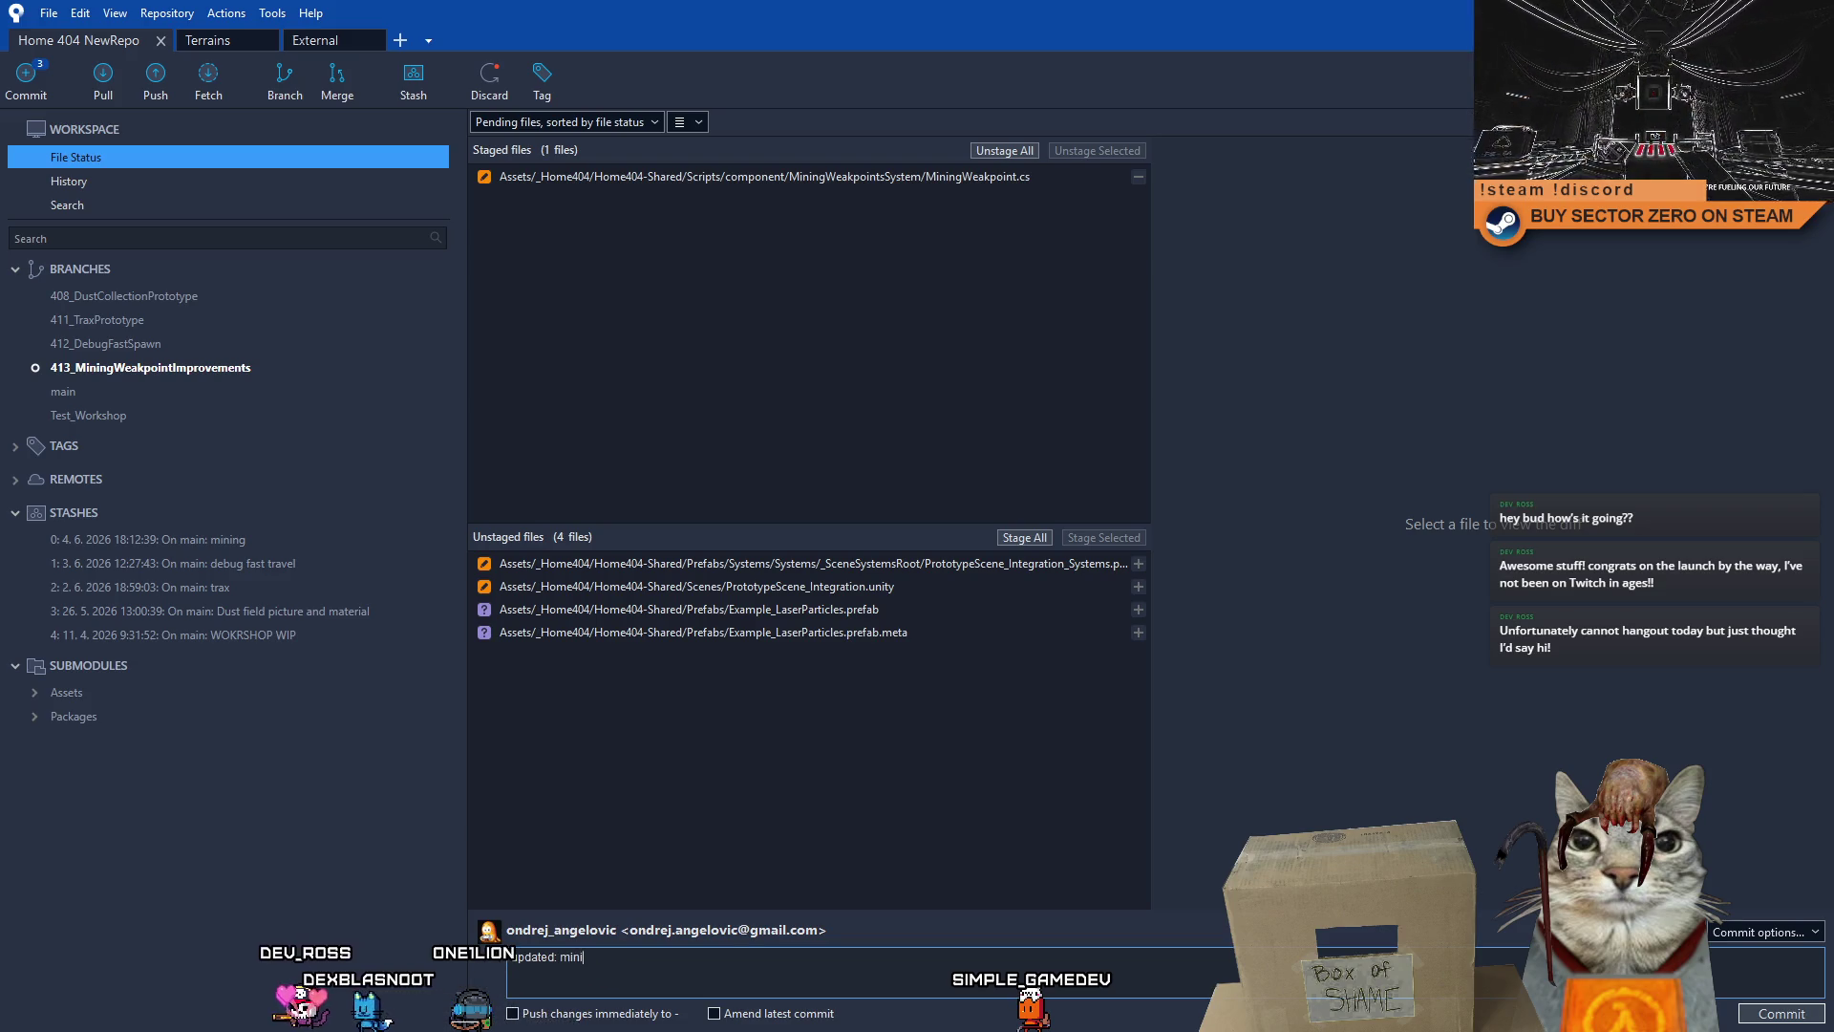
text(g weakpoint)
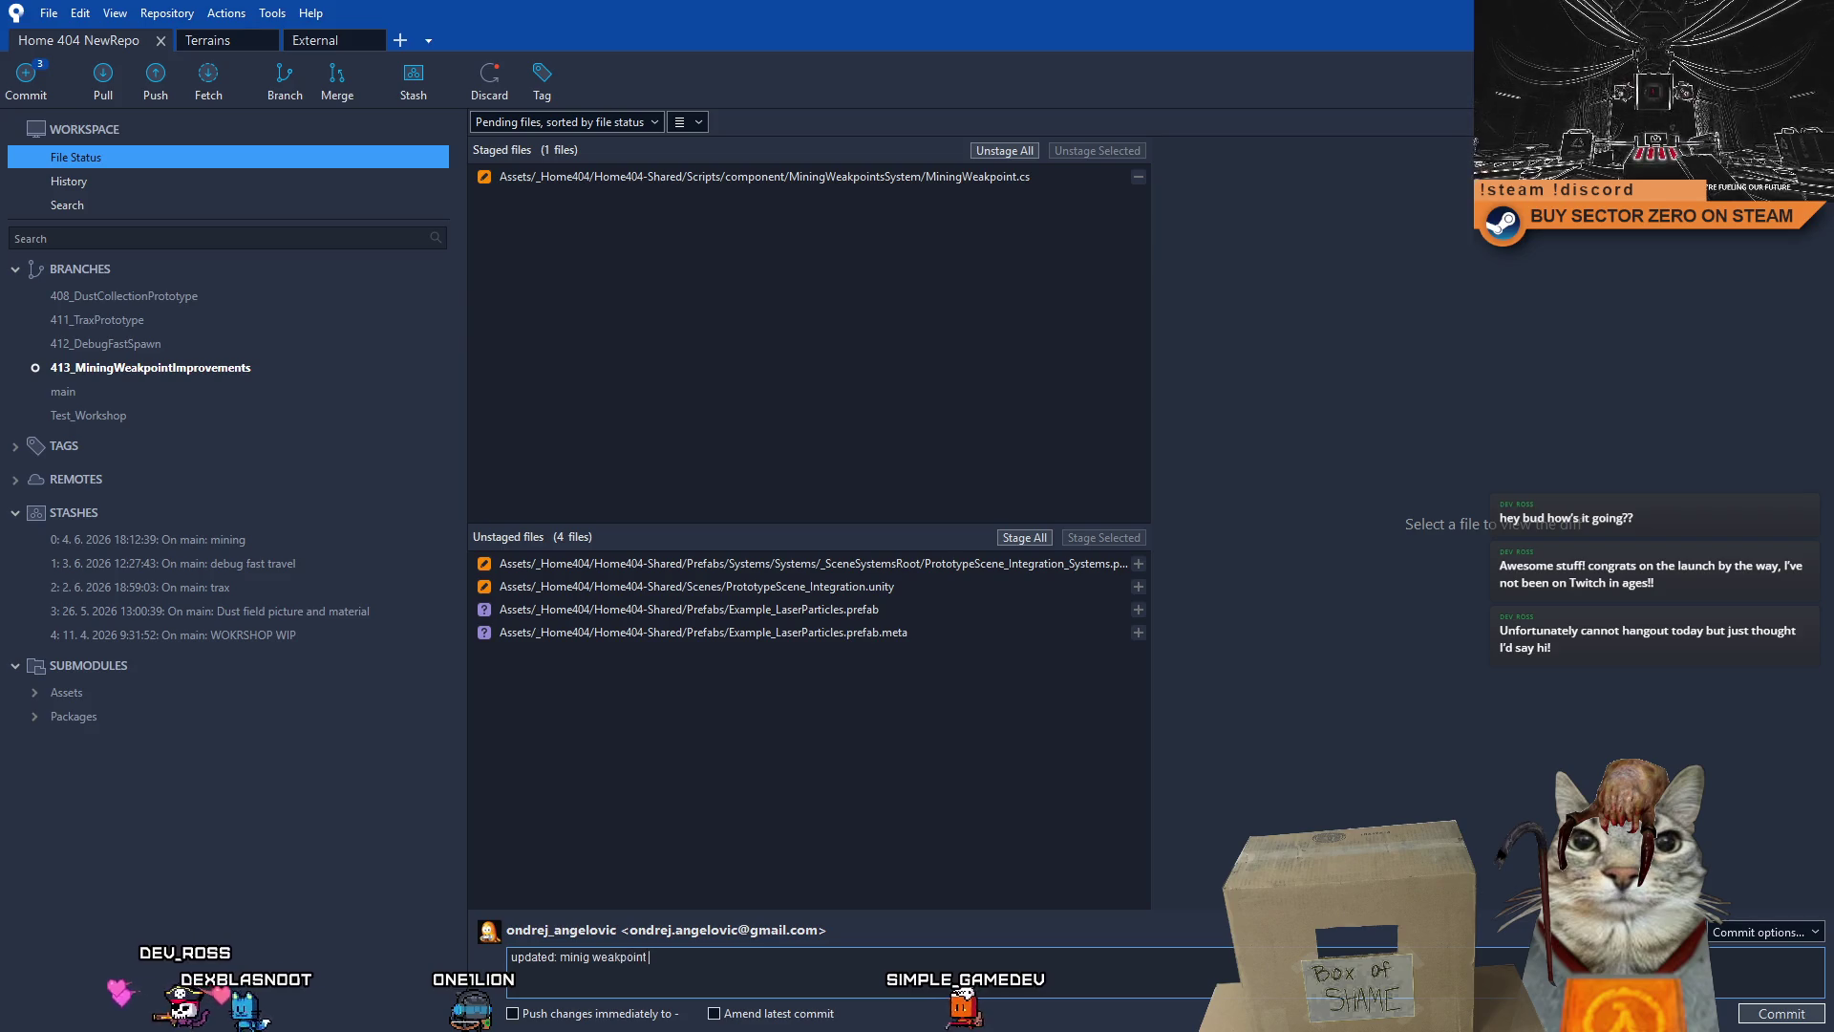
key(BackSpace)
key(BackSpace)
key(BackSpace)
text(ng )
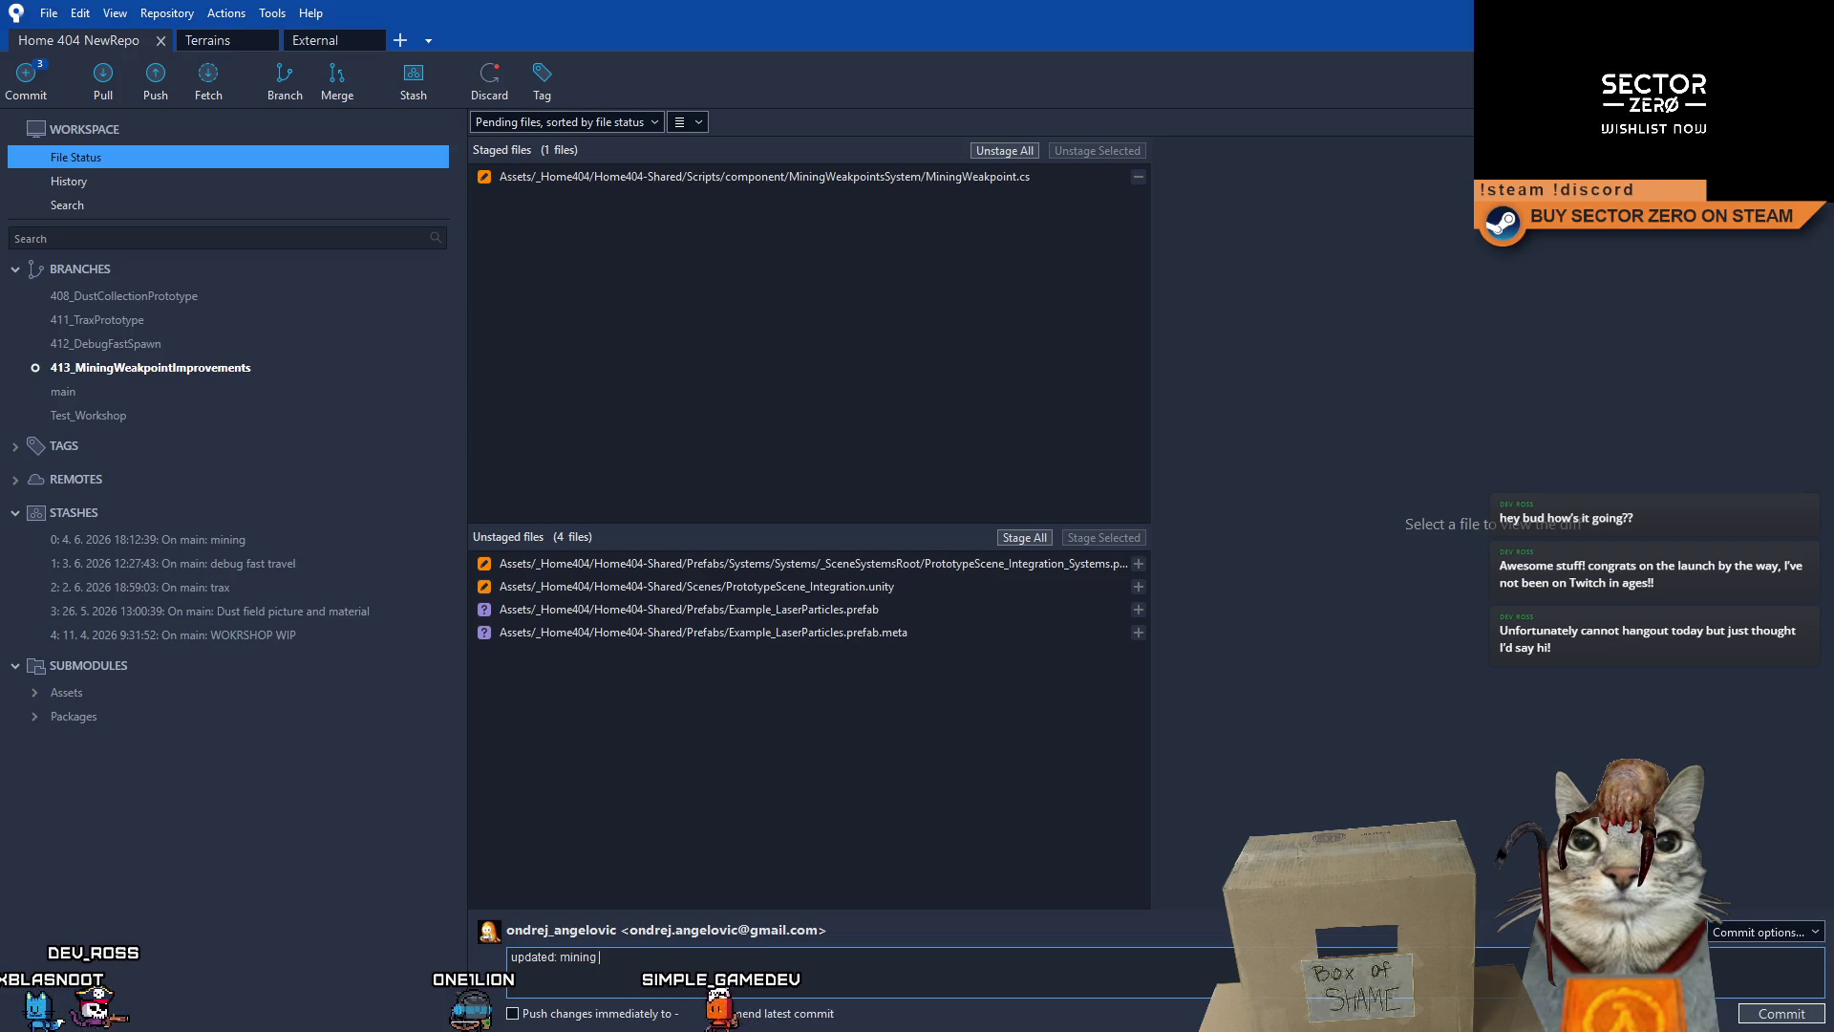
text( now destroy)
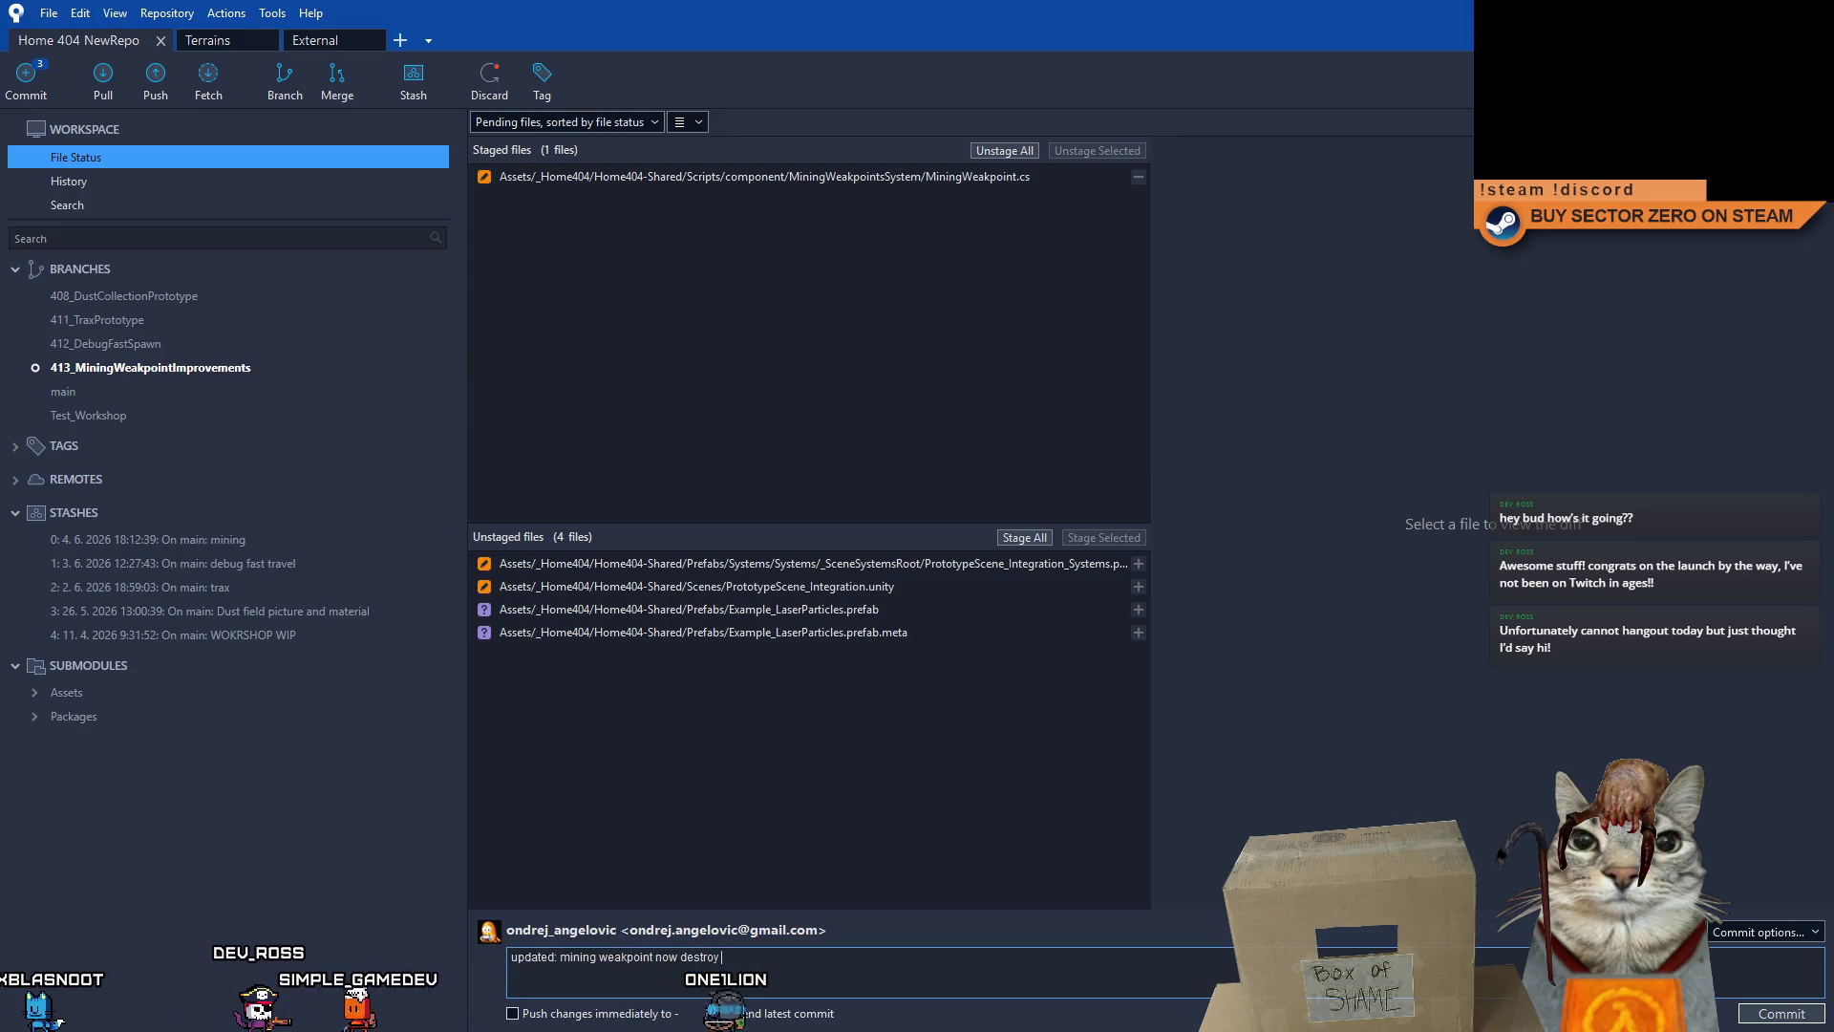
text( decal projector as well)
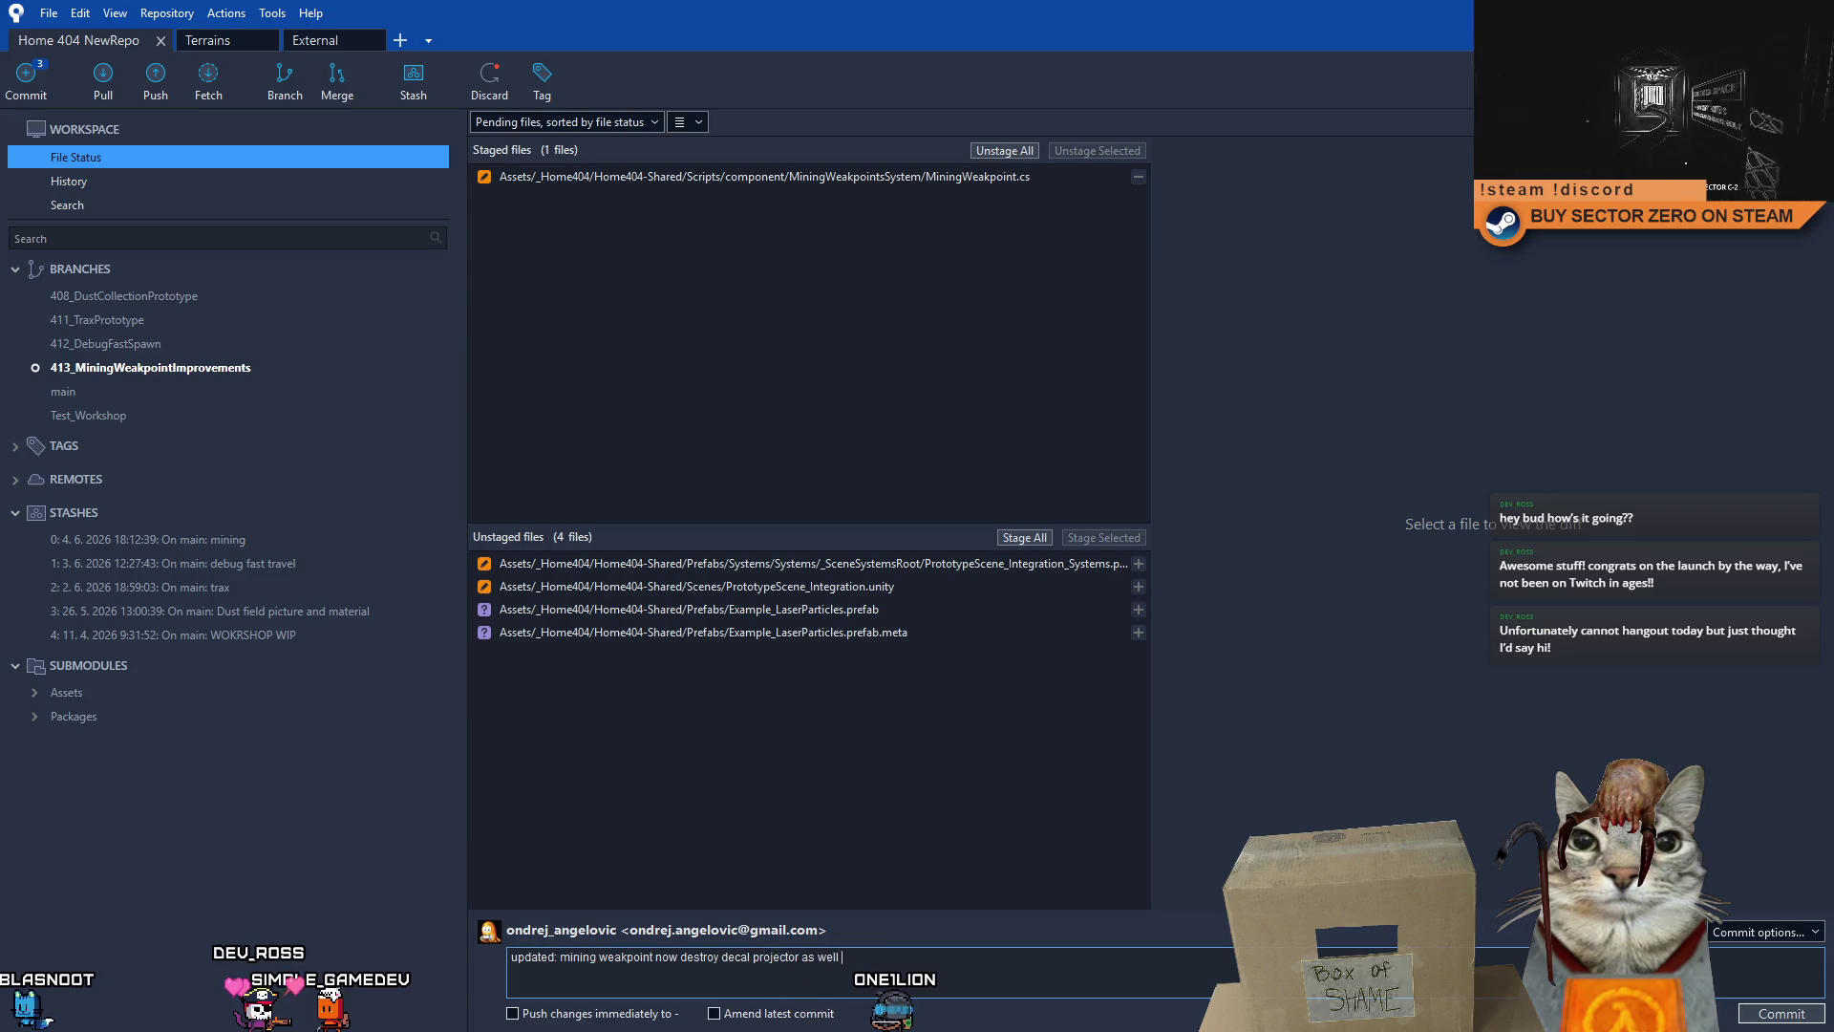
text(destroyed)
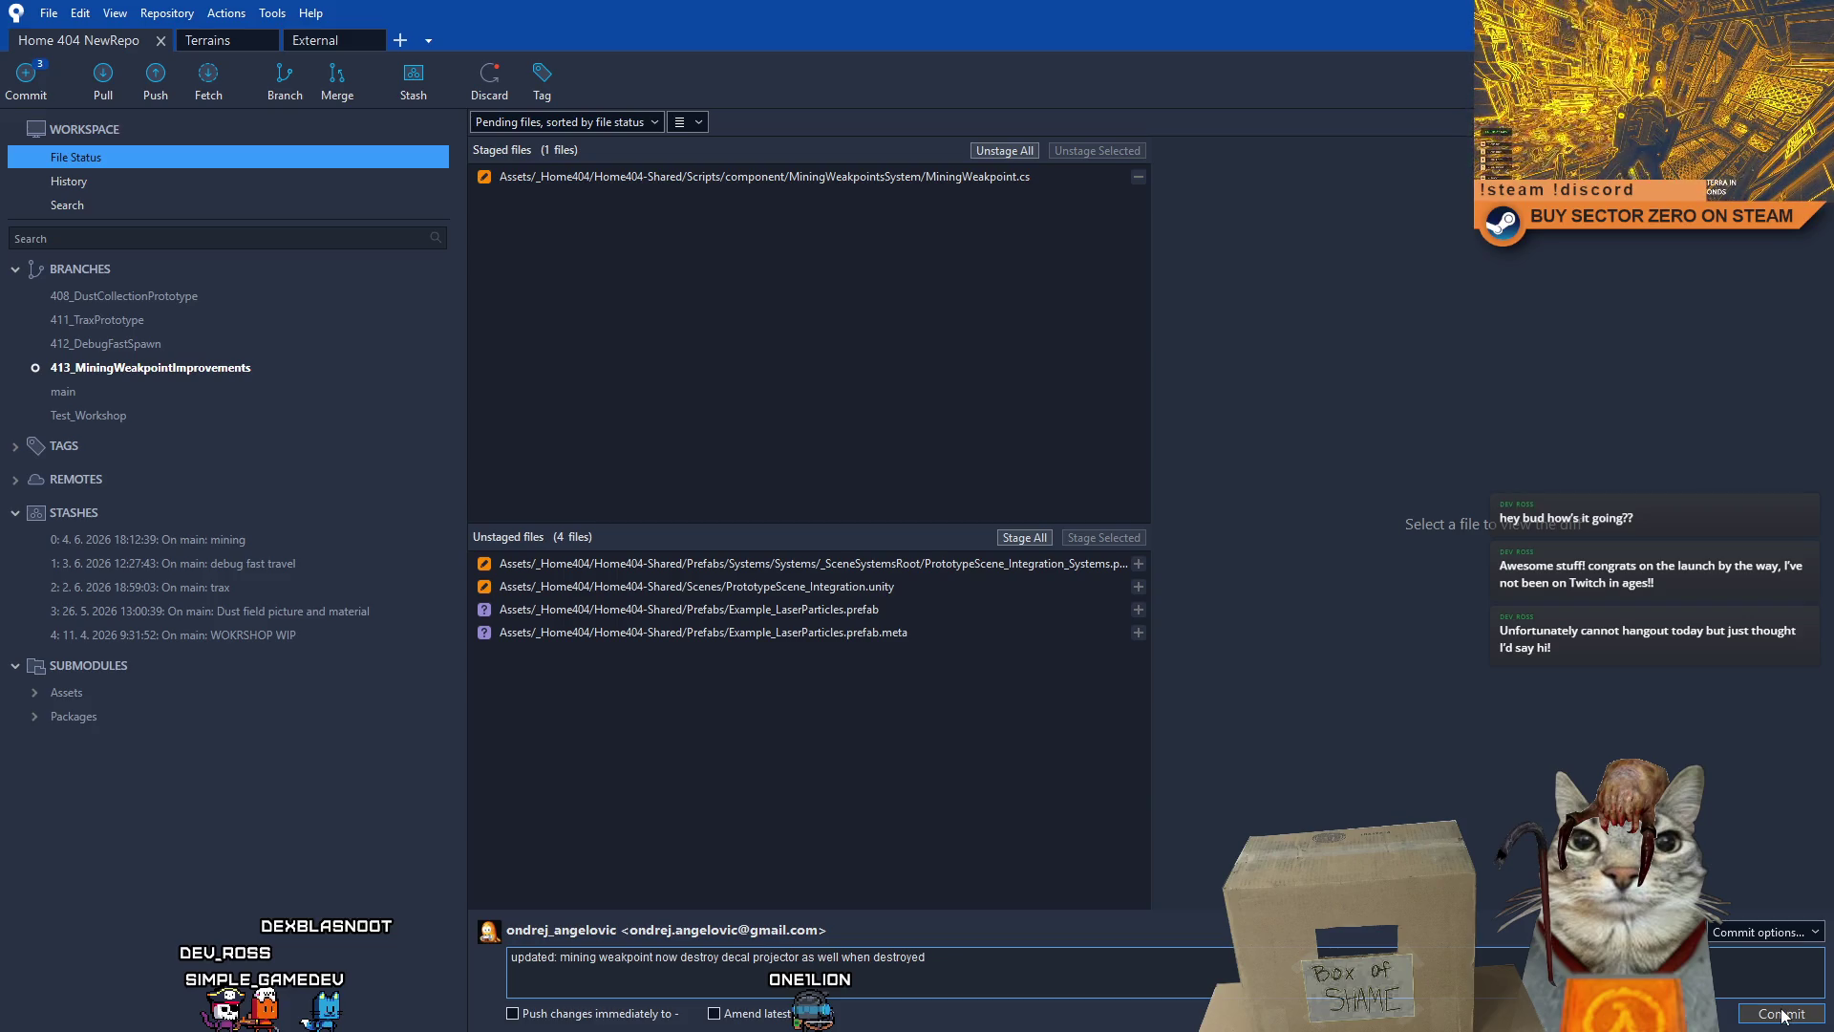
click(1782, 1015)
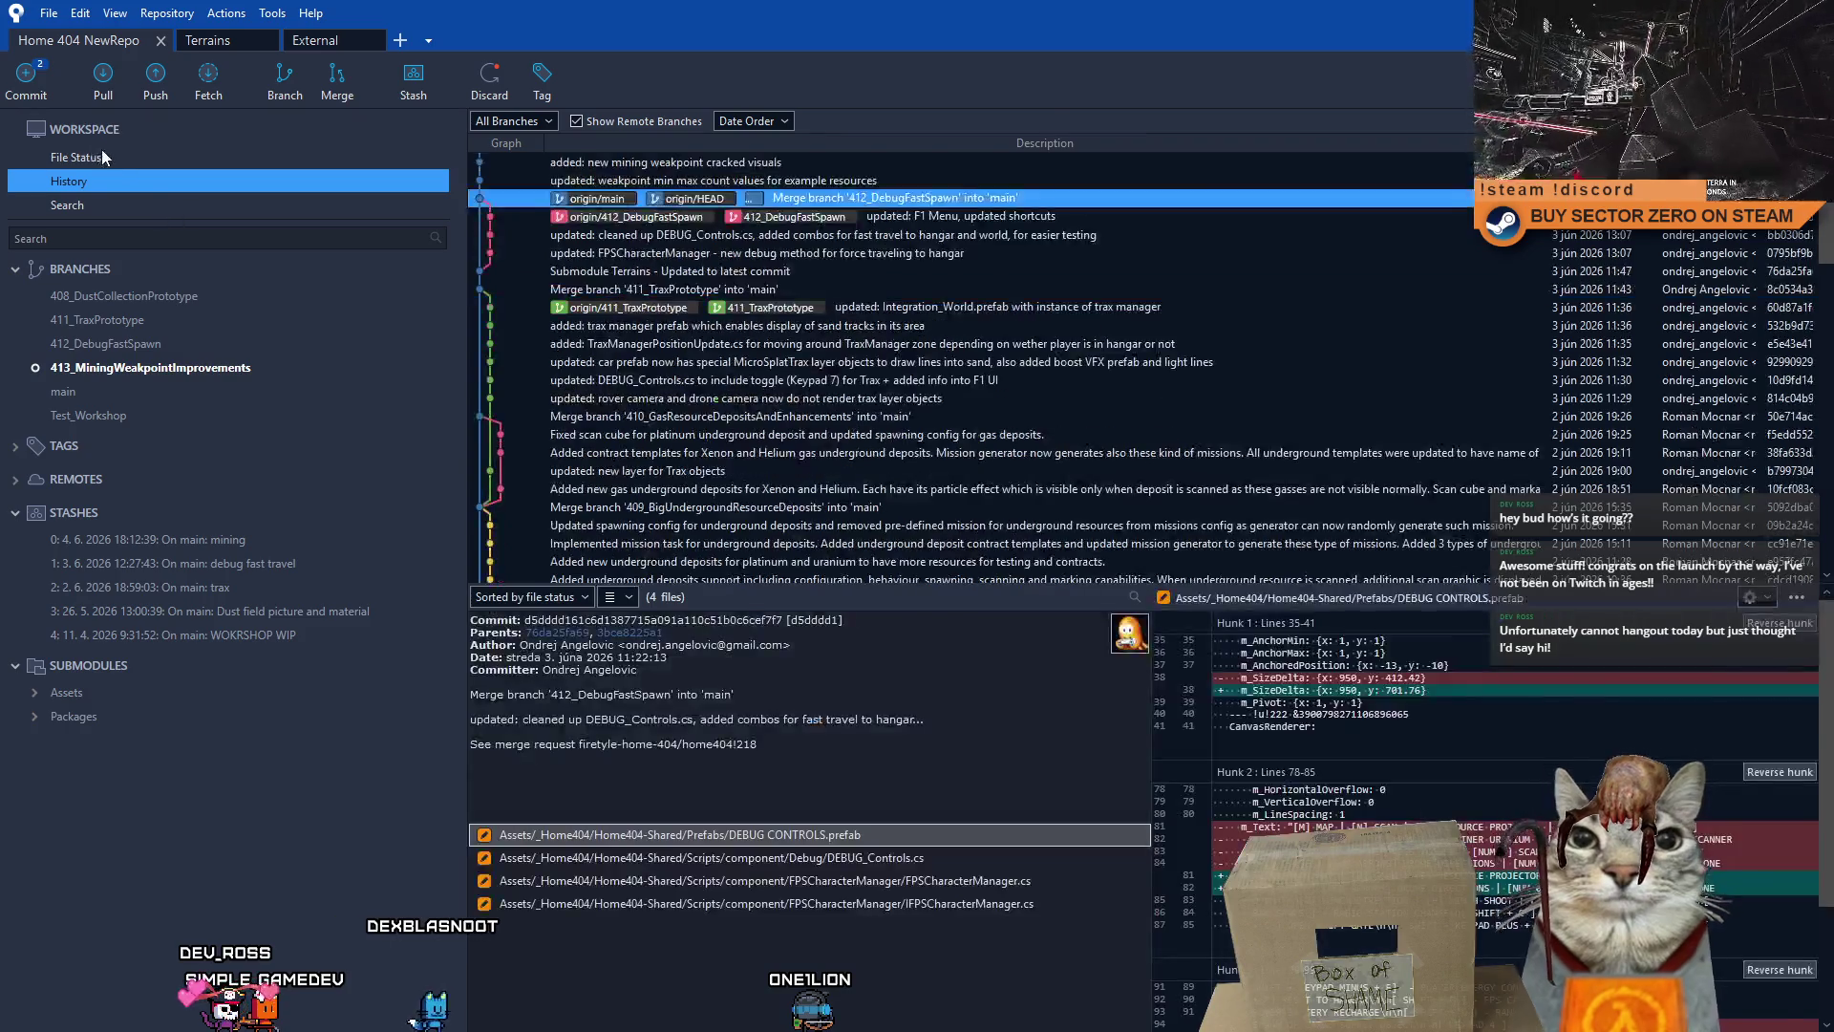
- Discard the local changes to PrototypeScene_Integration_Systems.prefab
click(95, 156)
click(916, 564)
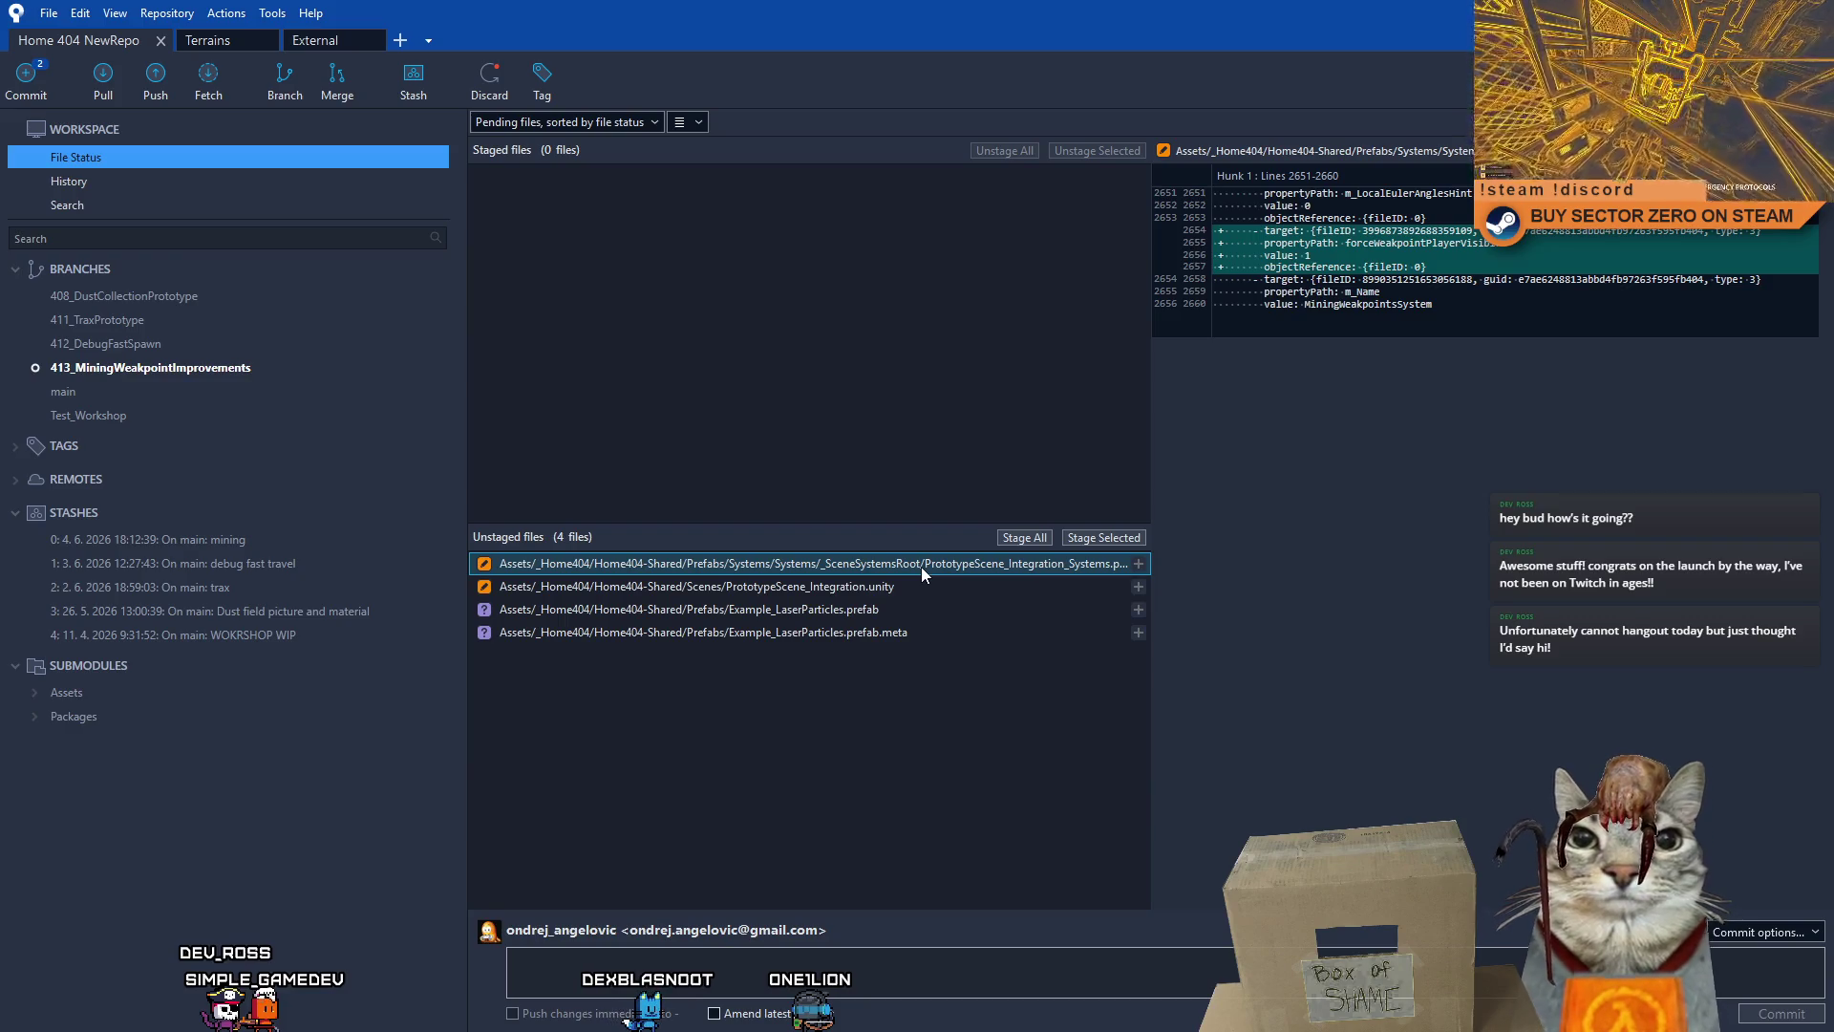
right_click(920, 565)
click(768, 731)
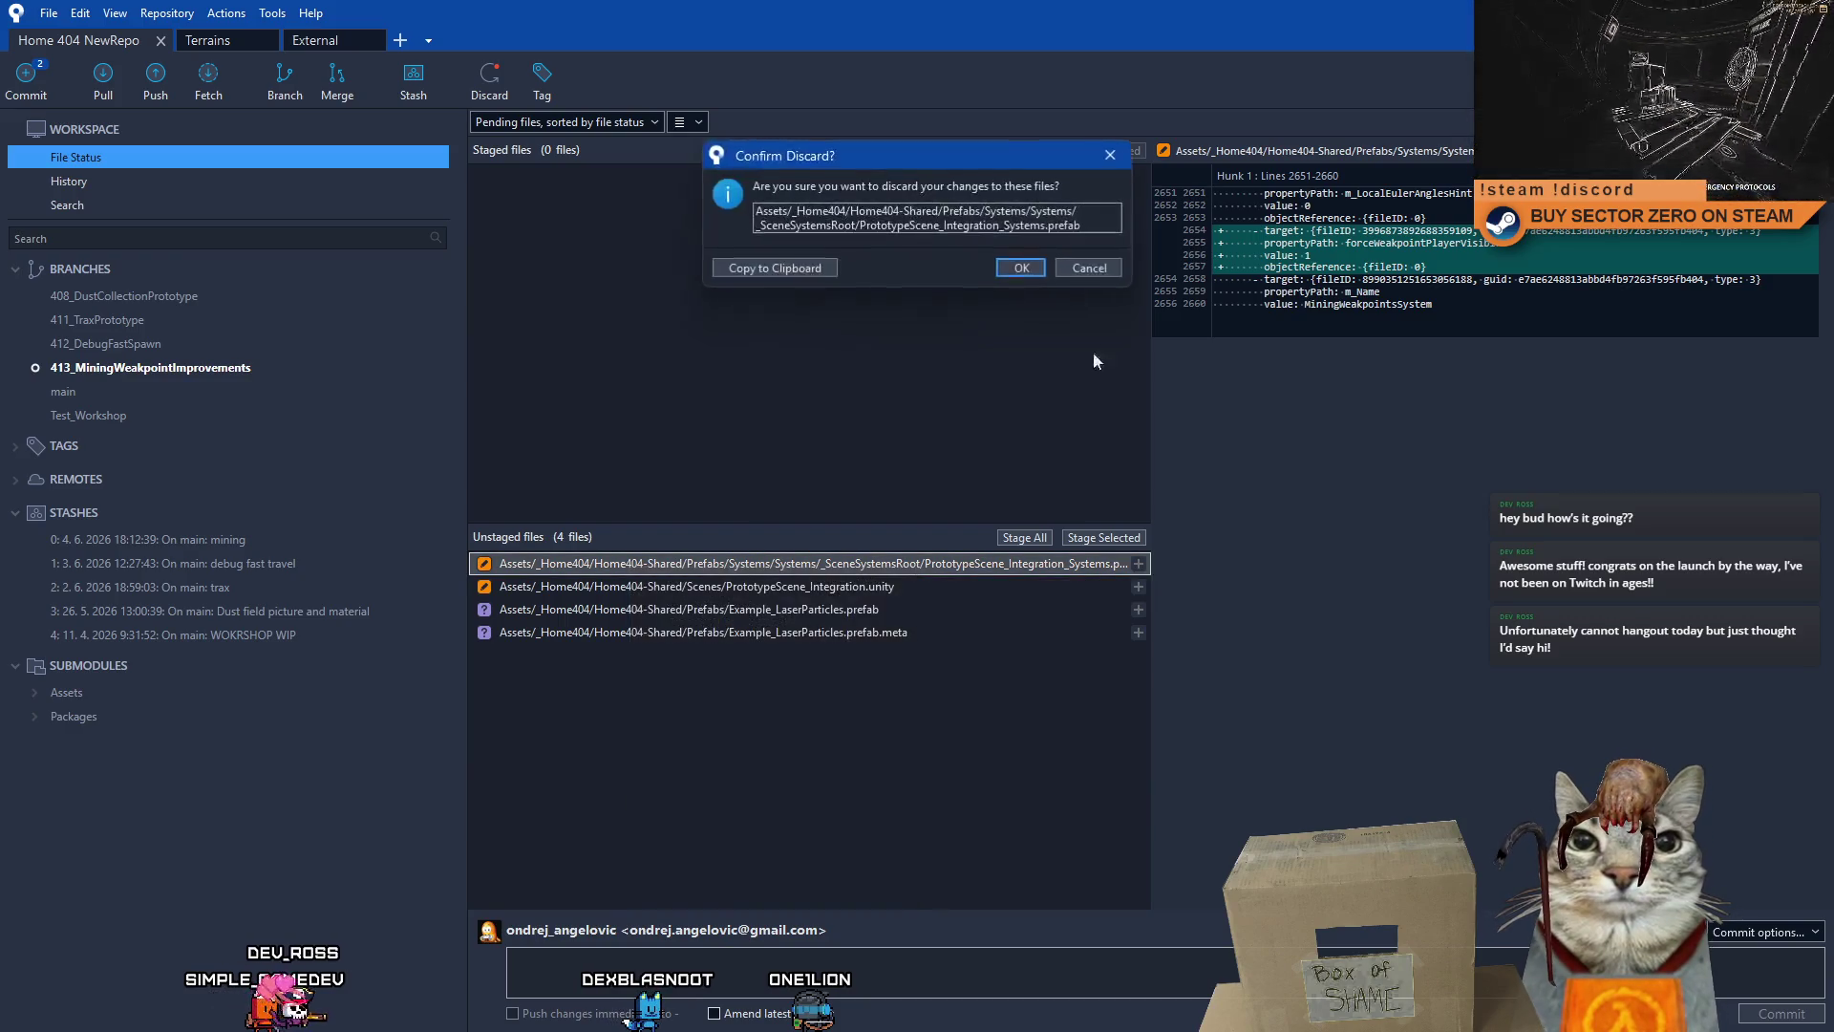
click(1021, 269)
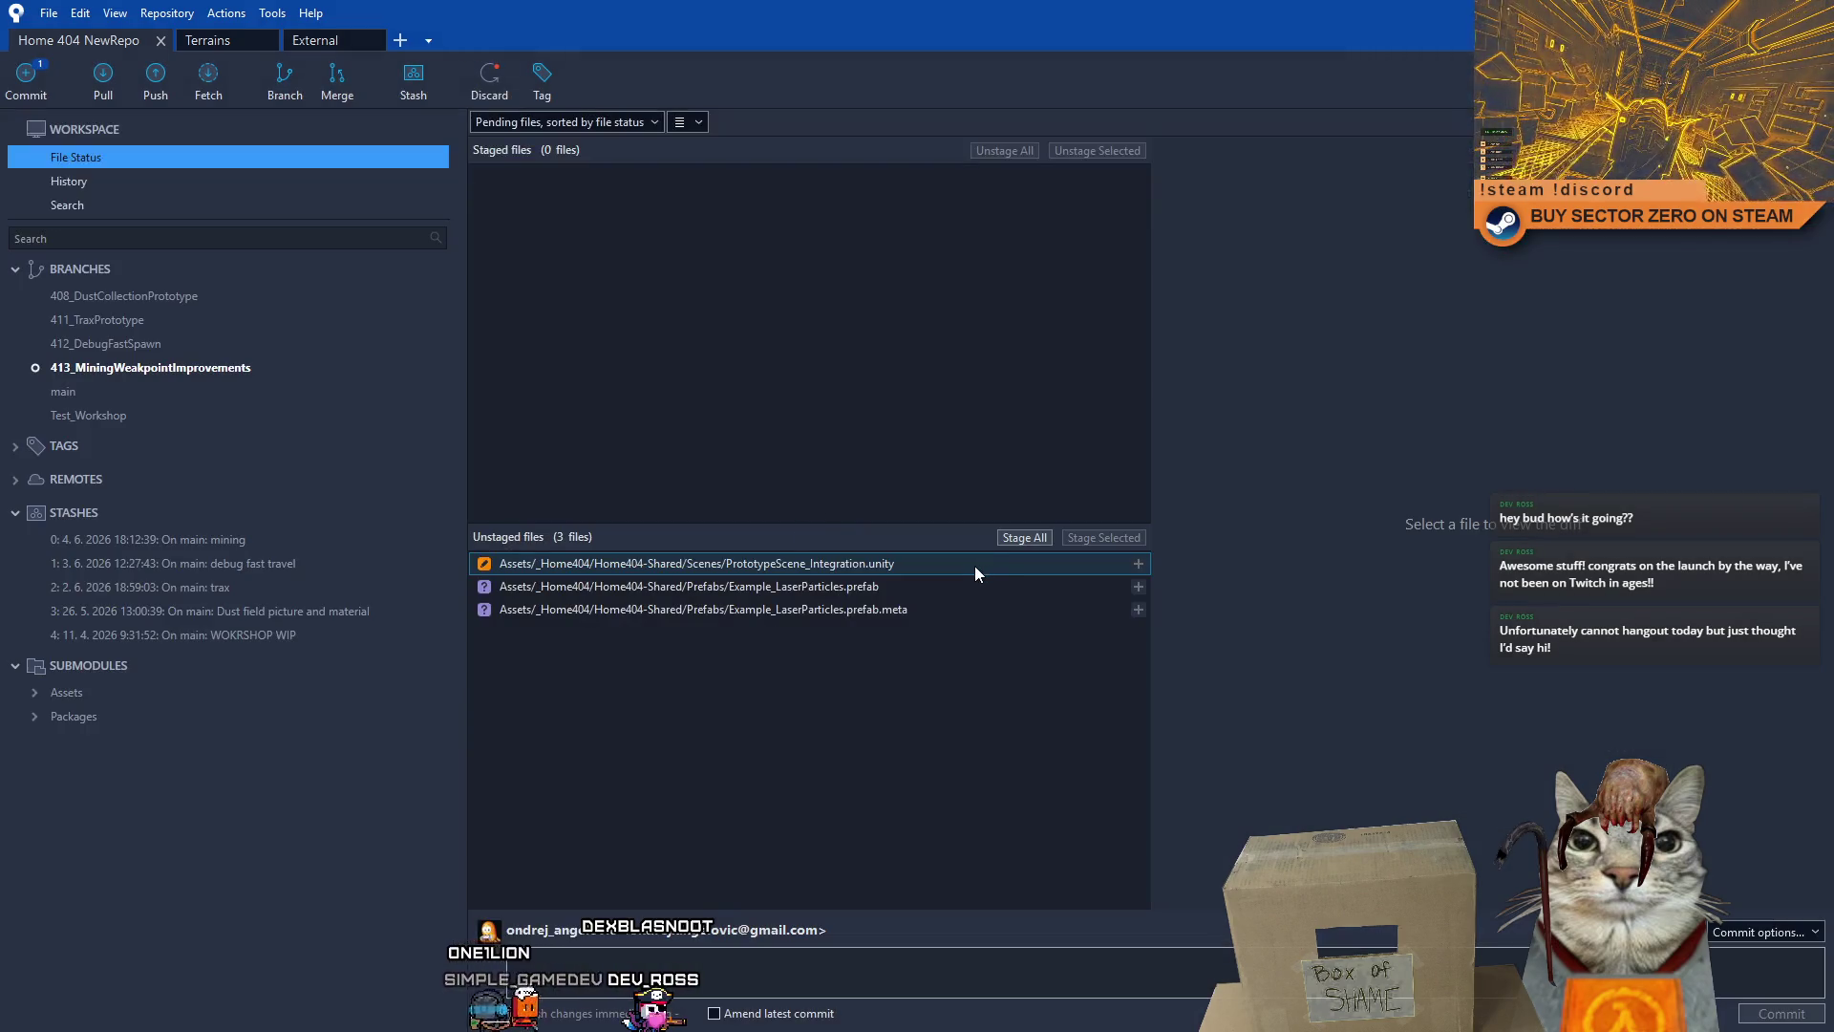
- Discard the local changes to the PrototypeScene_Integration scene file
click(955, 566)
right_click(638, 566)
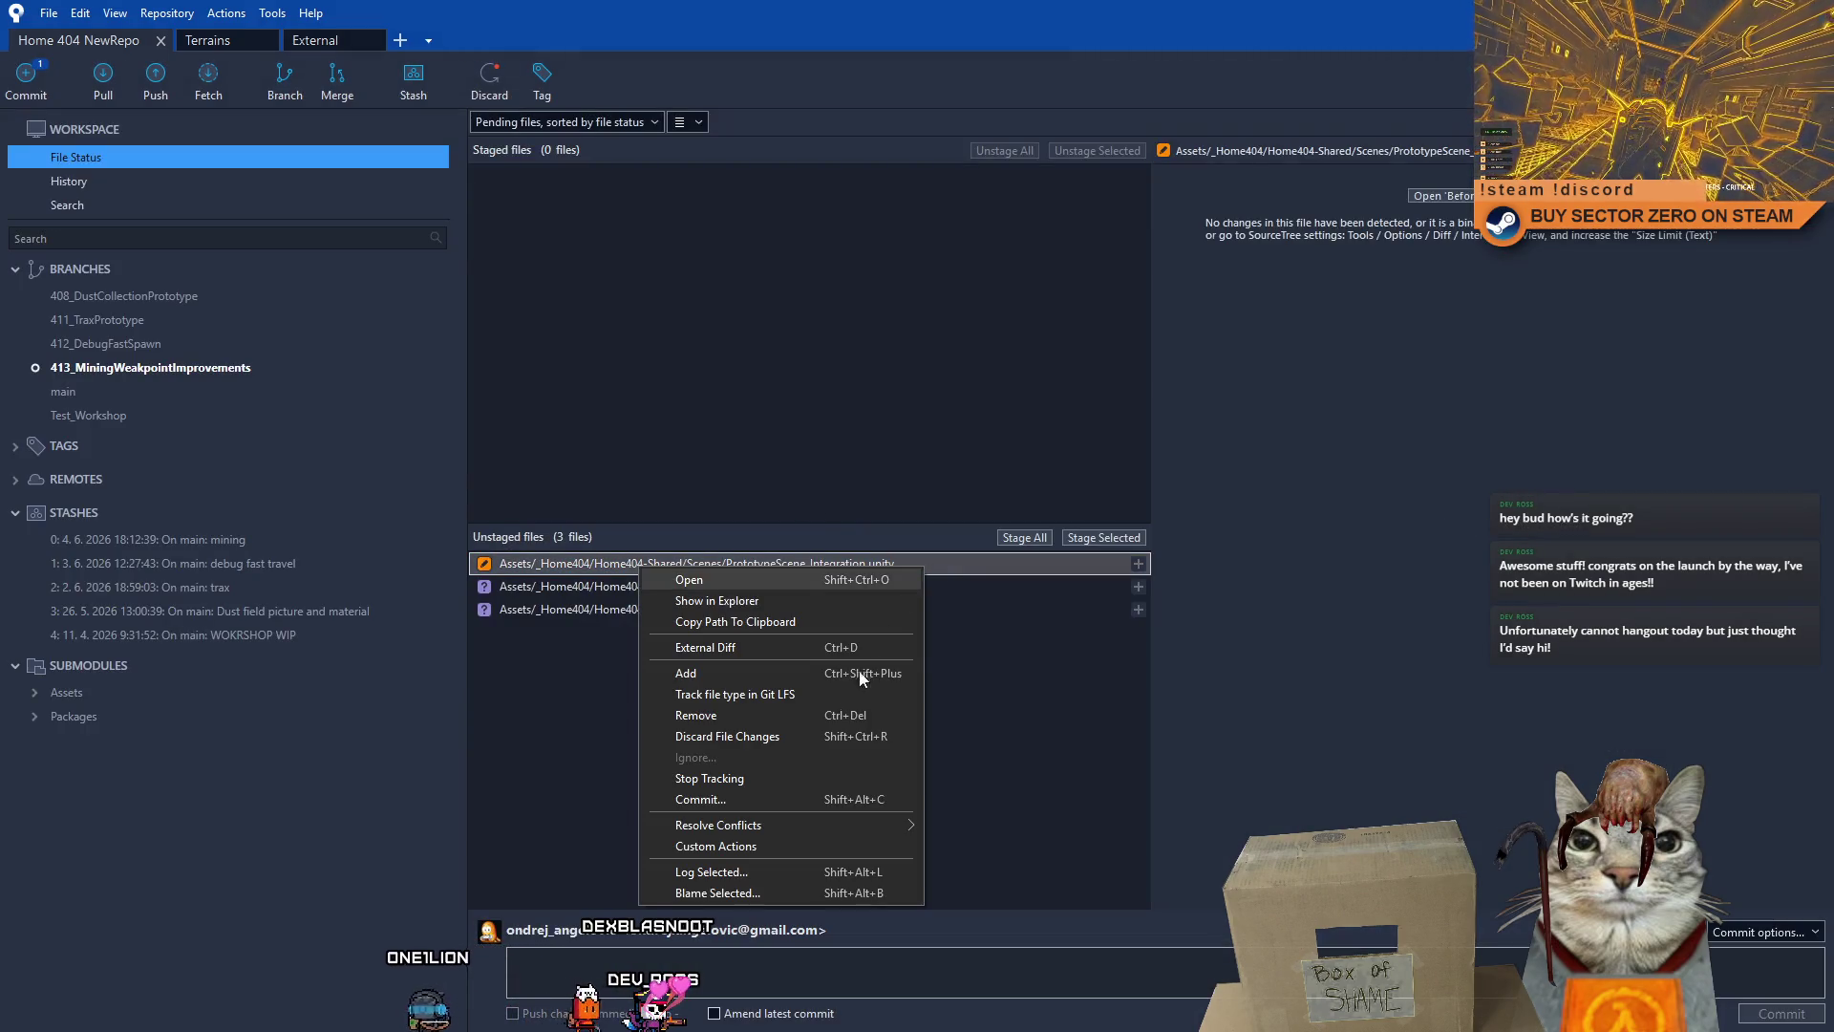
click(770, 737)
click(1021, 268)
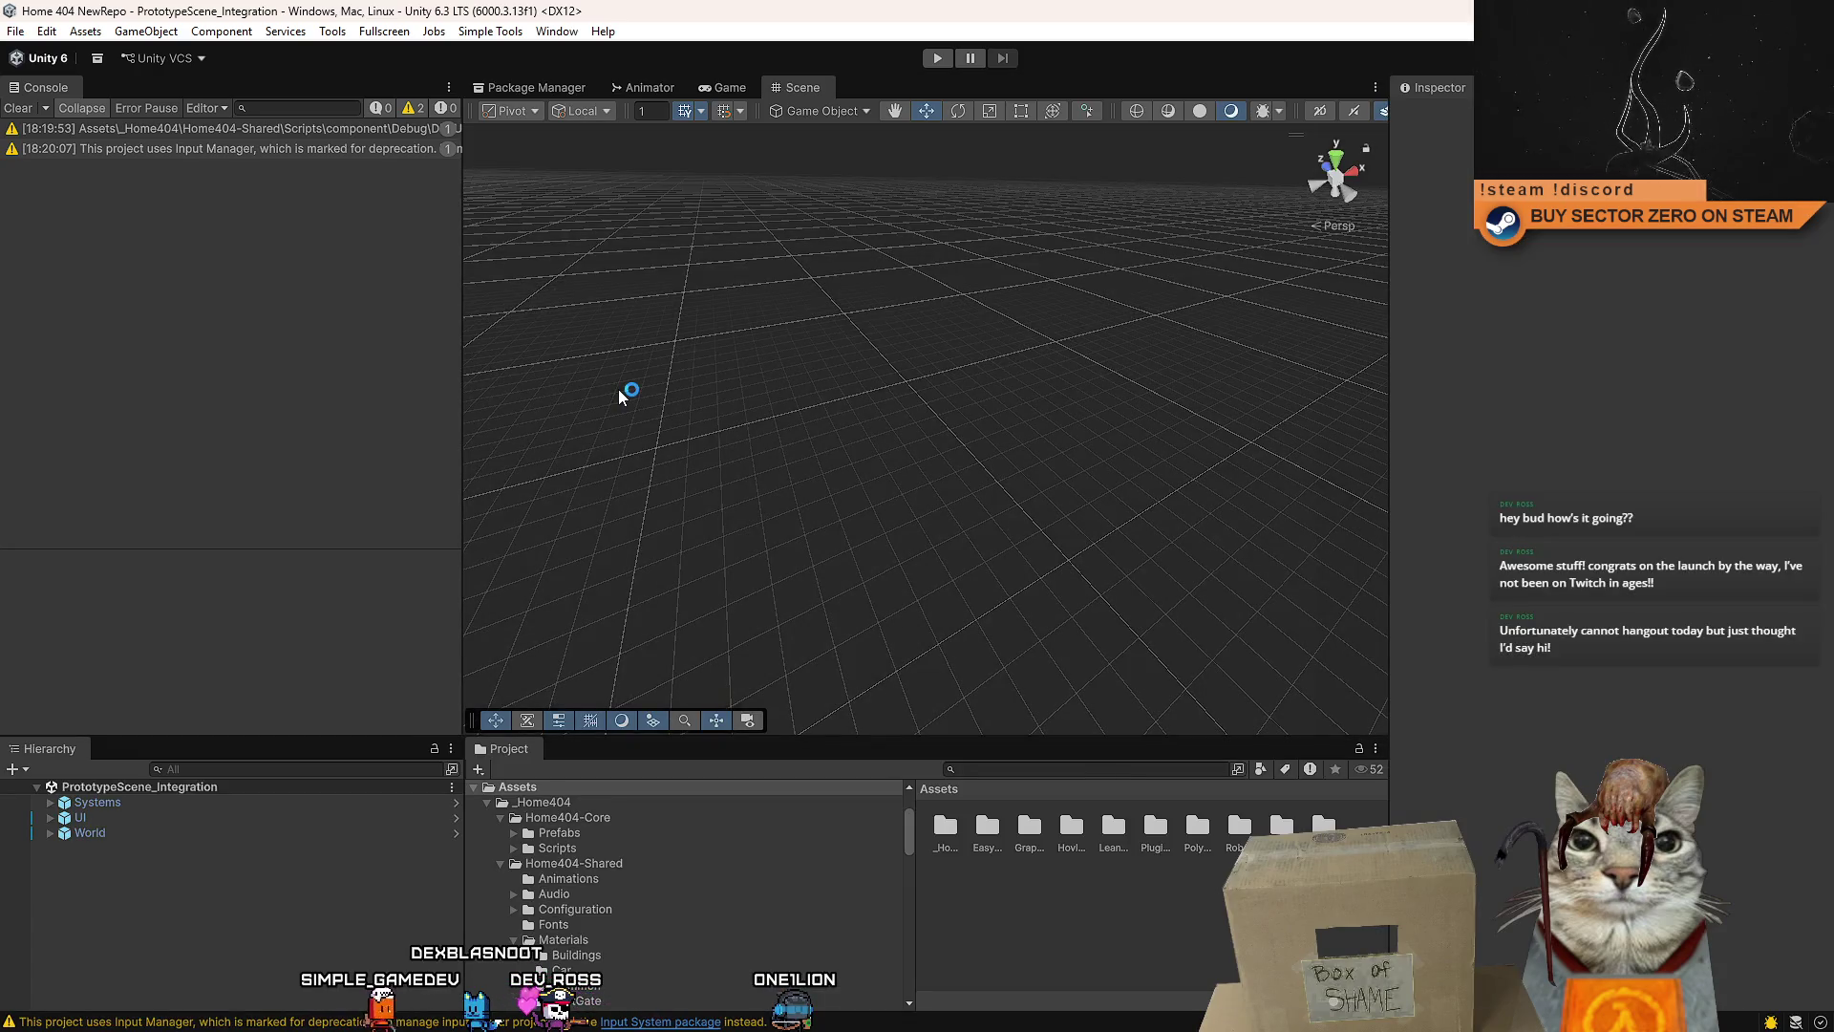
- Clear the console and turn on Force Weakpoint Player Visible on the MiningWeakpointsSystem prefab
click(21, 107)
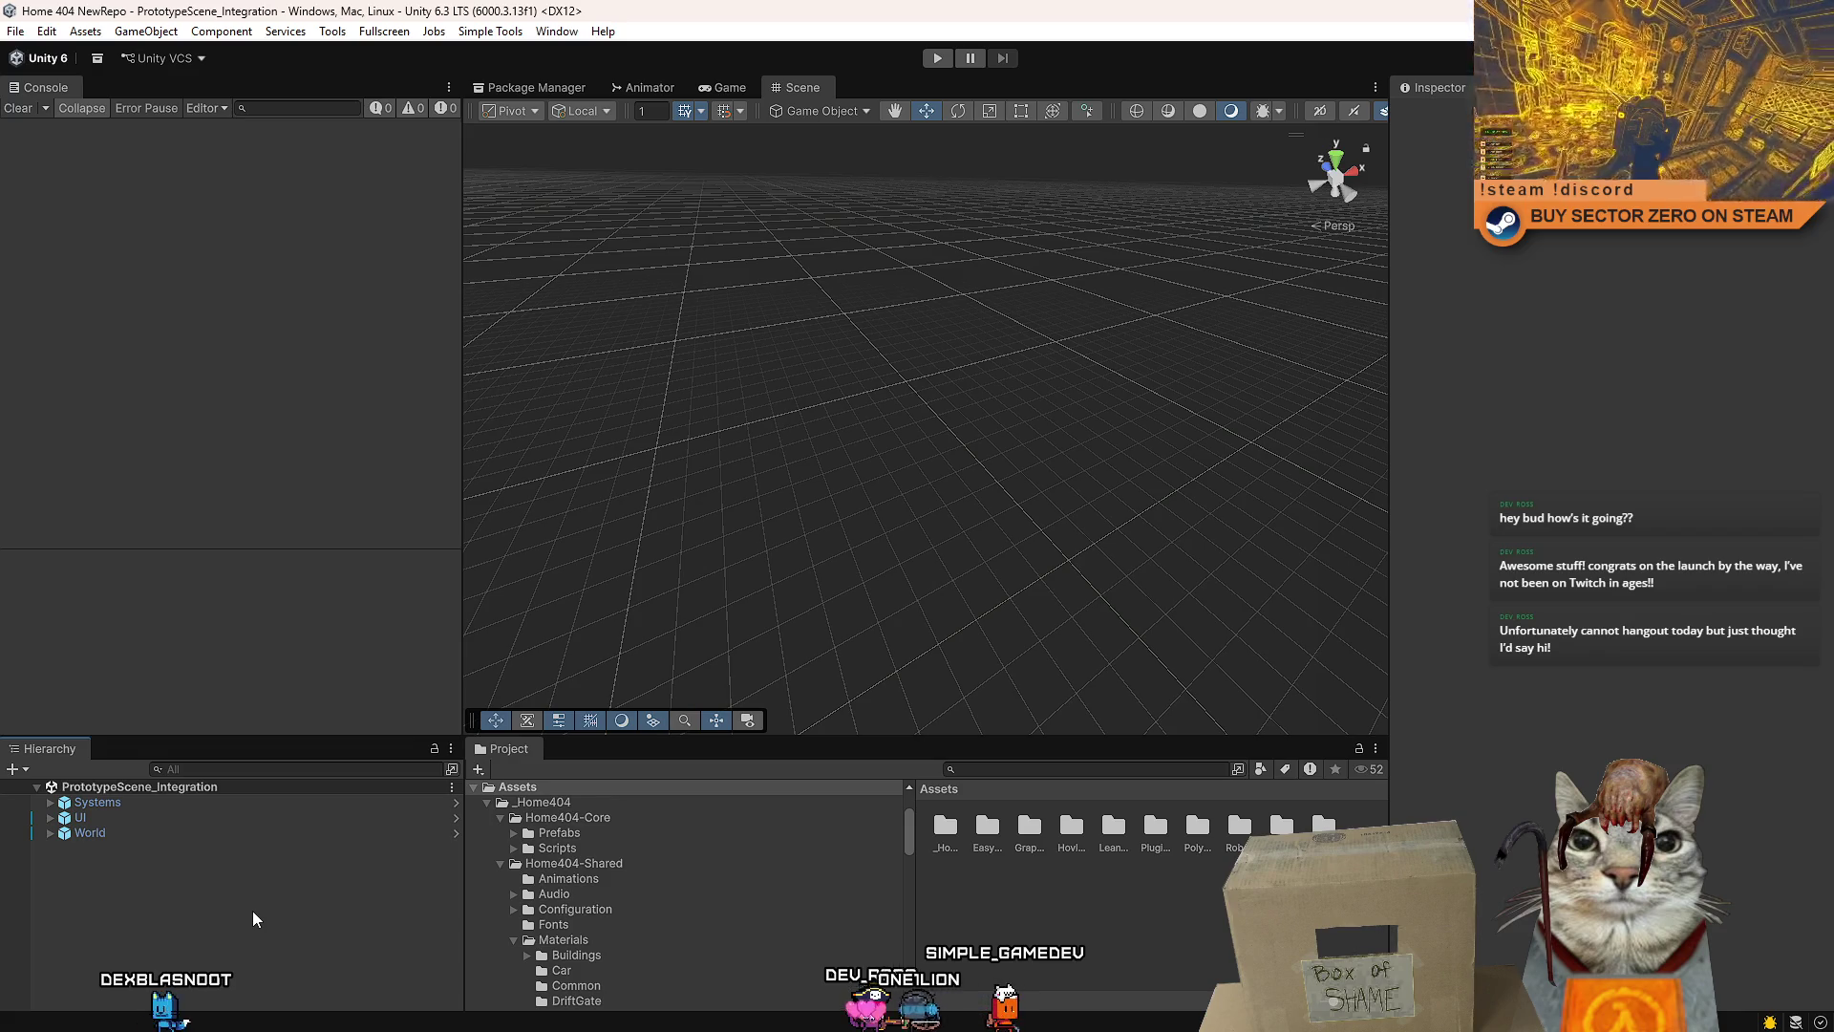
click(1001, 769)
text(weakpoint system)
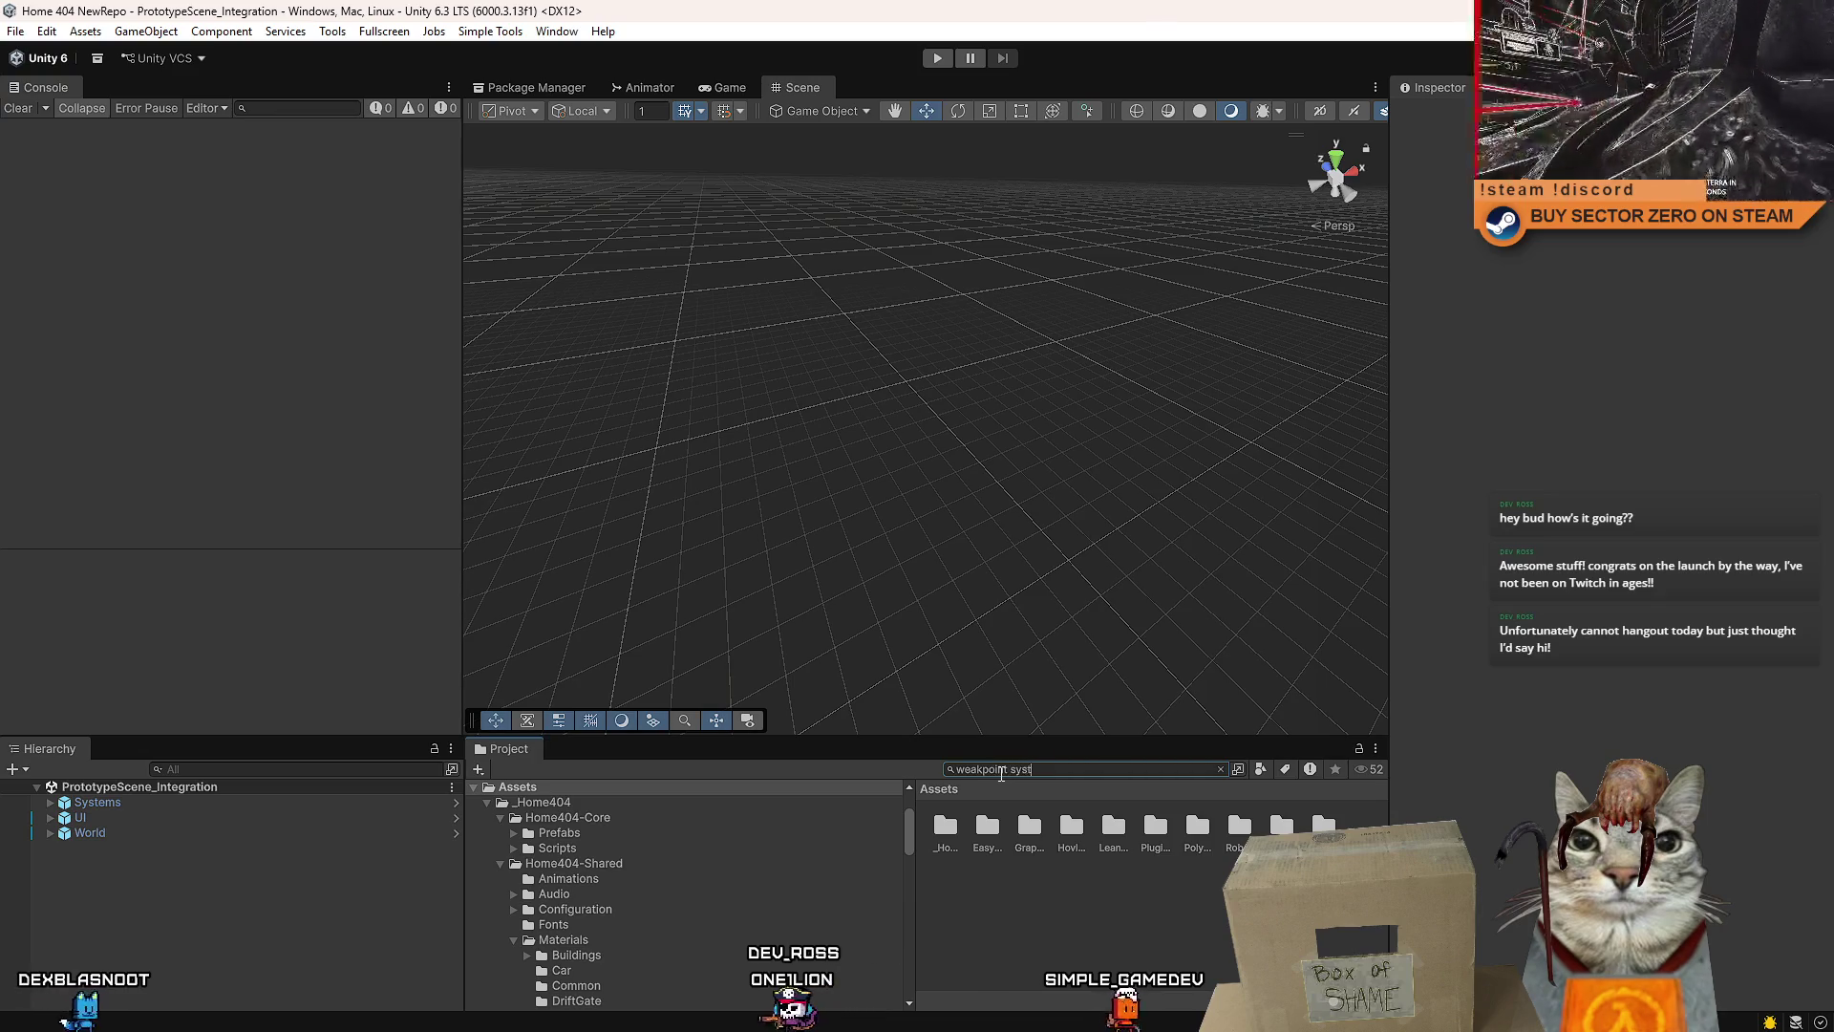
click(1051, 883)
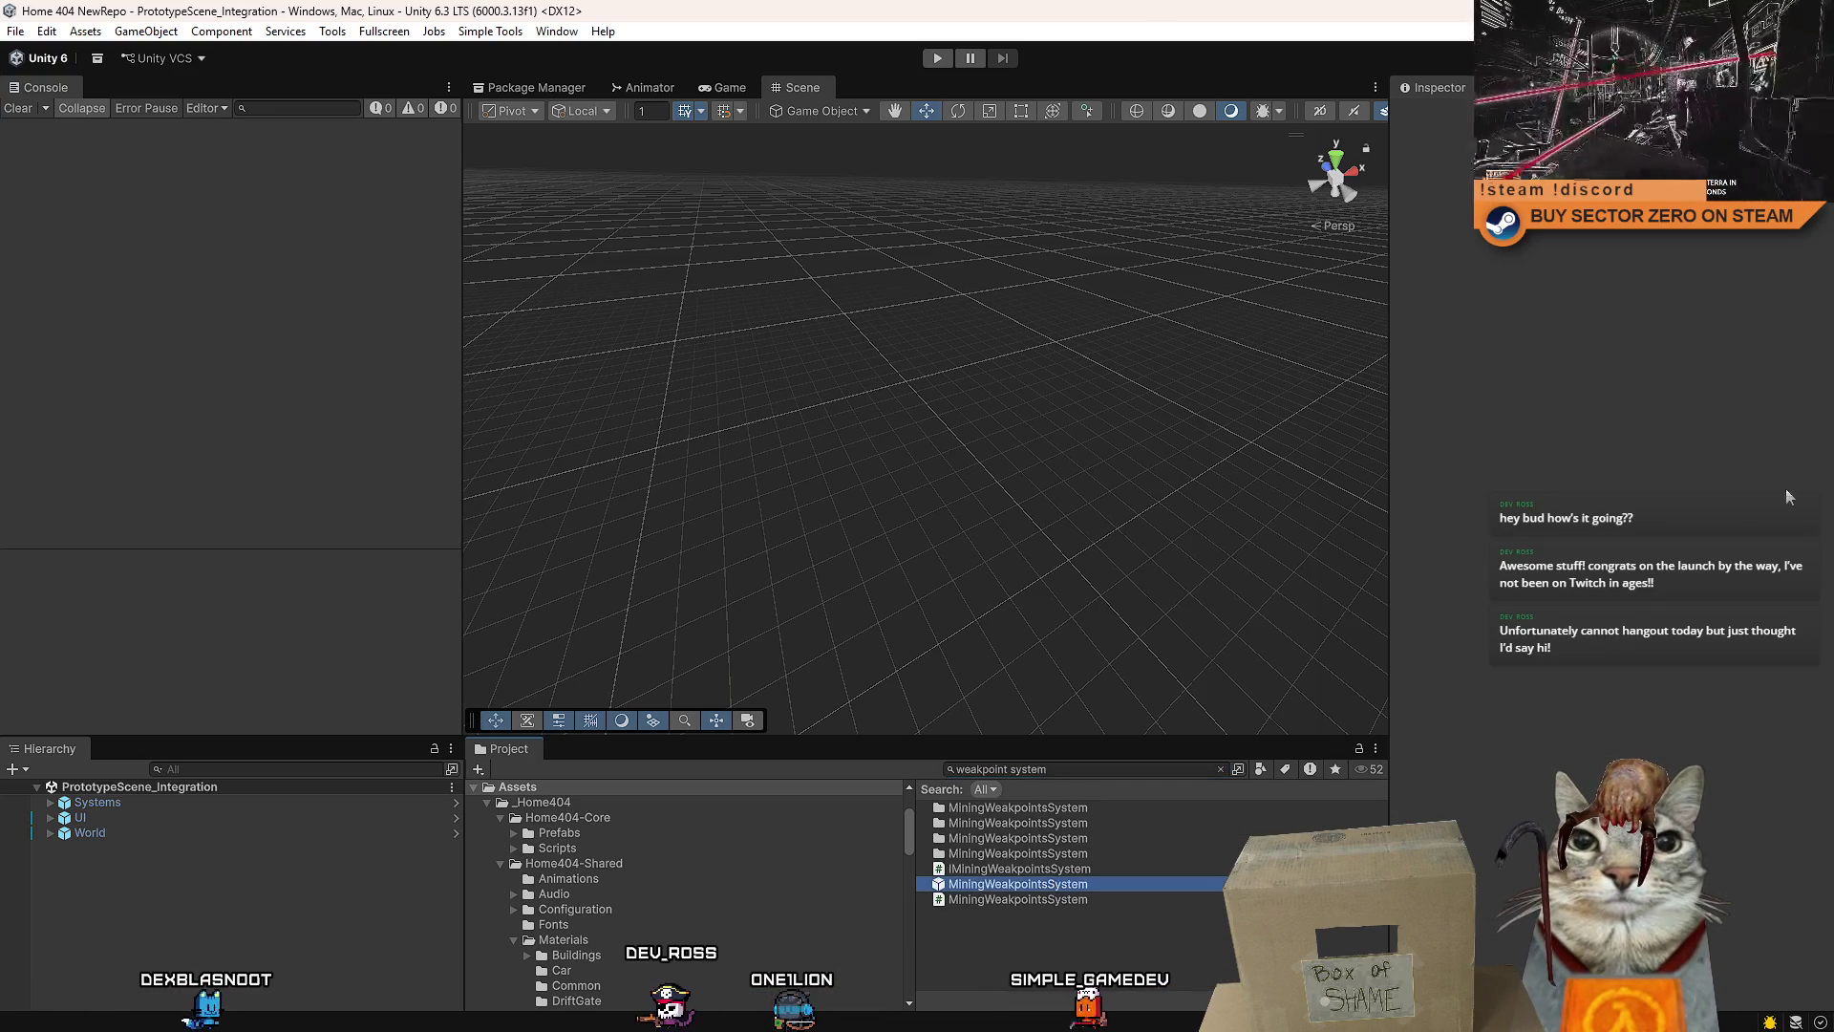
click(1581, 543)
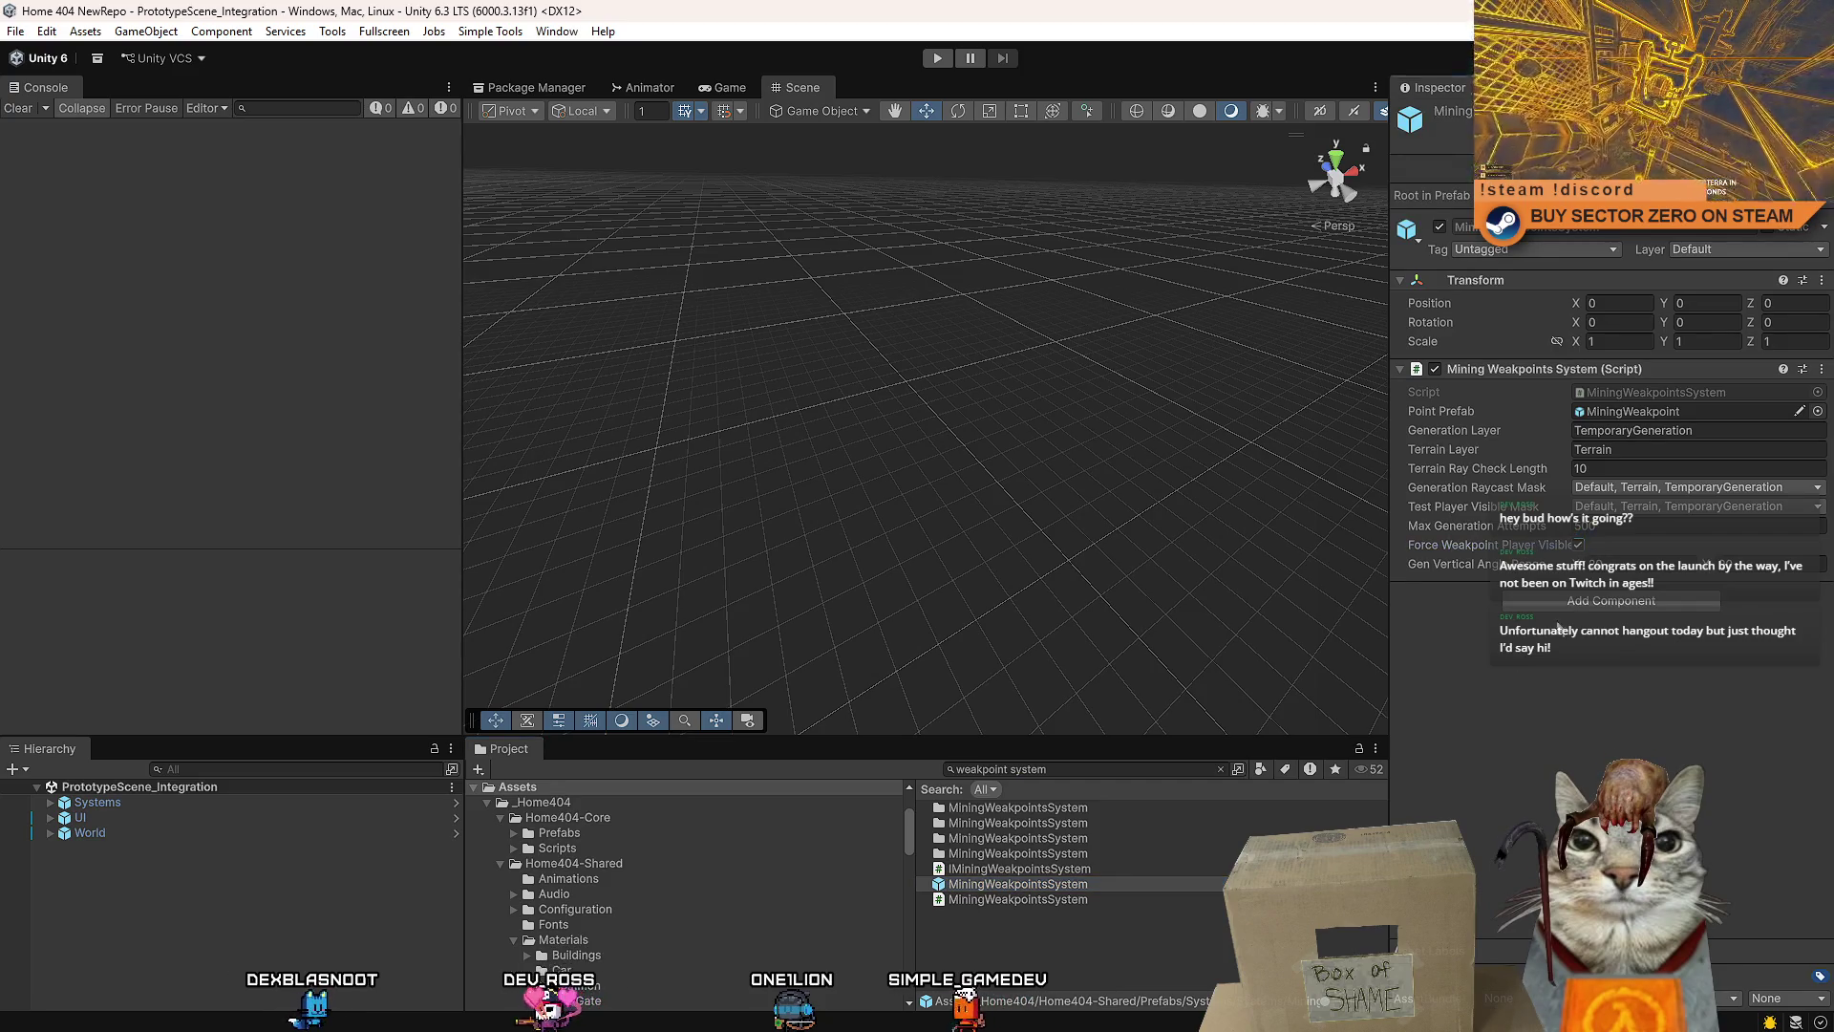
- Save the Unity project and switch back to Sourcetree
click(1138, 954)
click(15, 31)
click(47, 125)
key(alt+Tab)
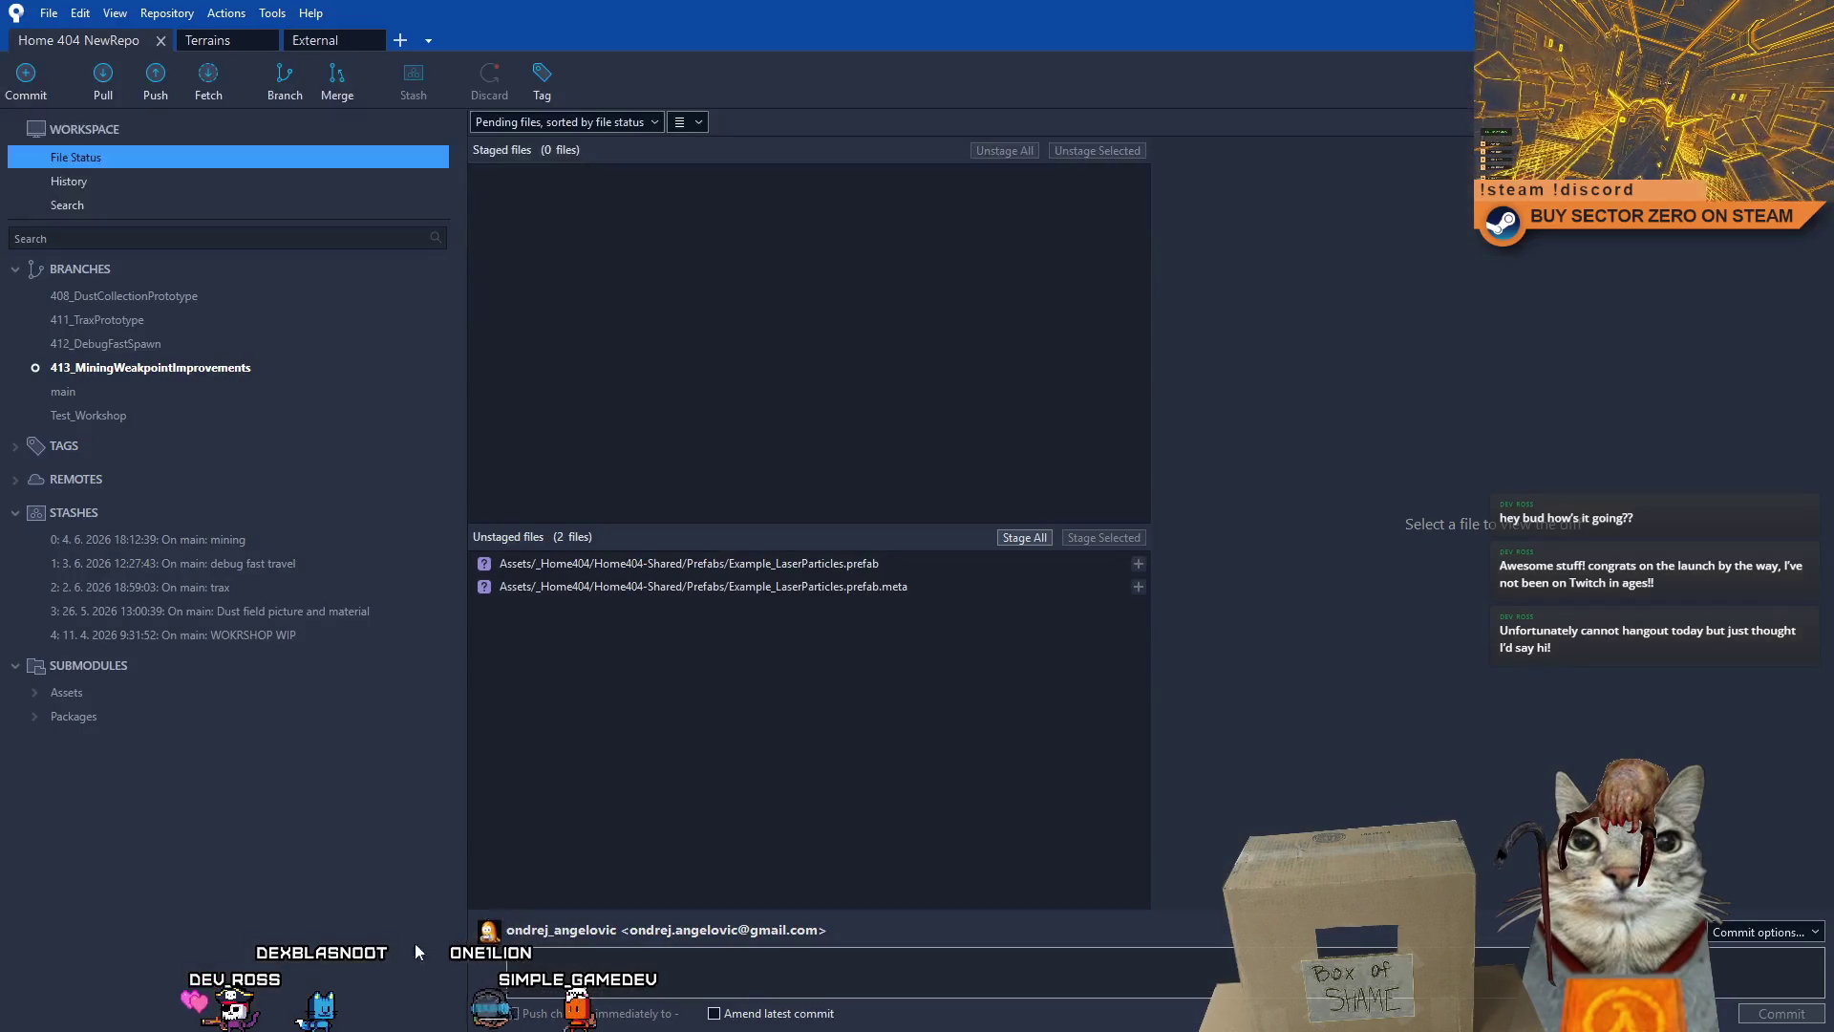
- Stage MiningWeakpointsSystem.prefab and commit it with a message setting forceWeakpointPlayerVisible to true
click(915, 593)
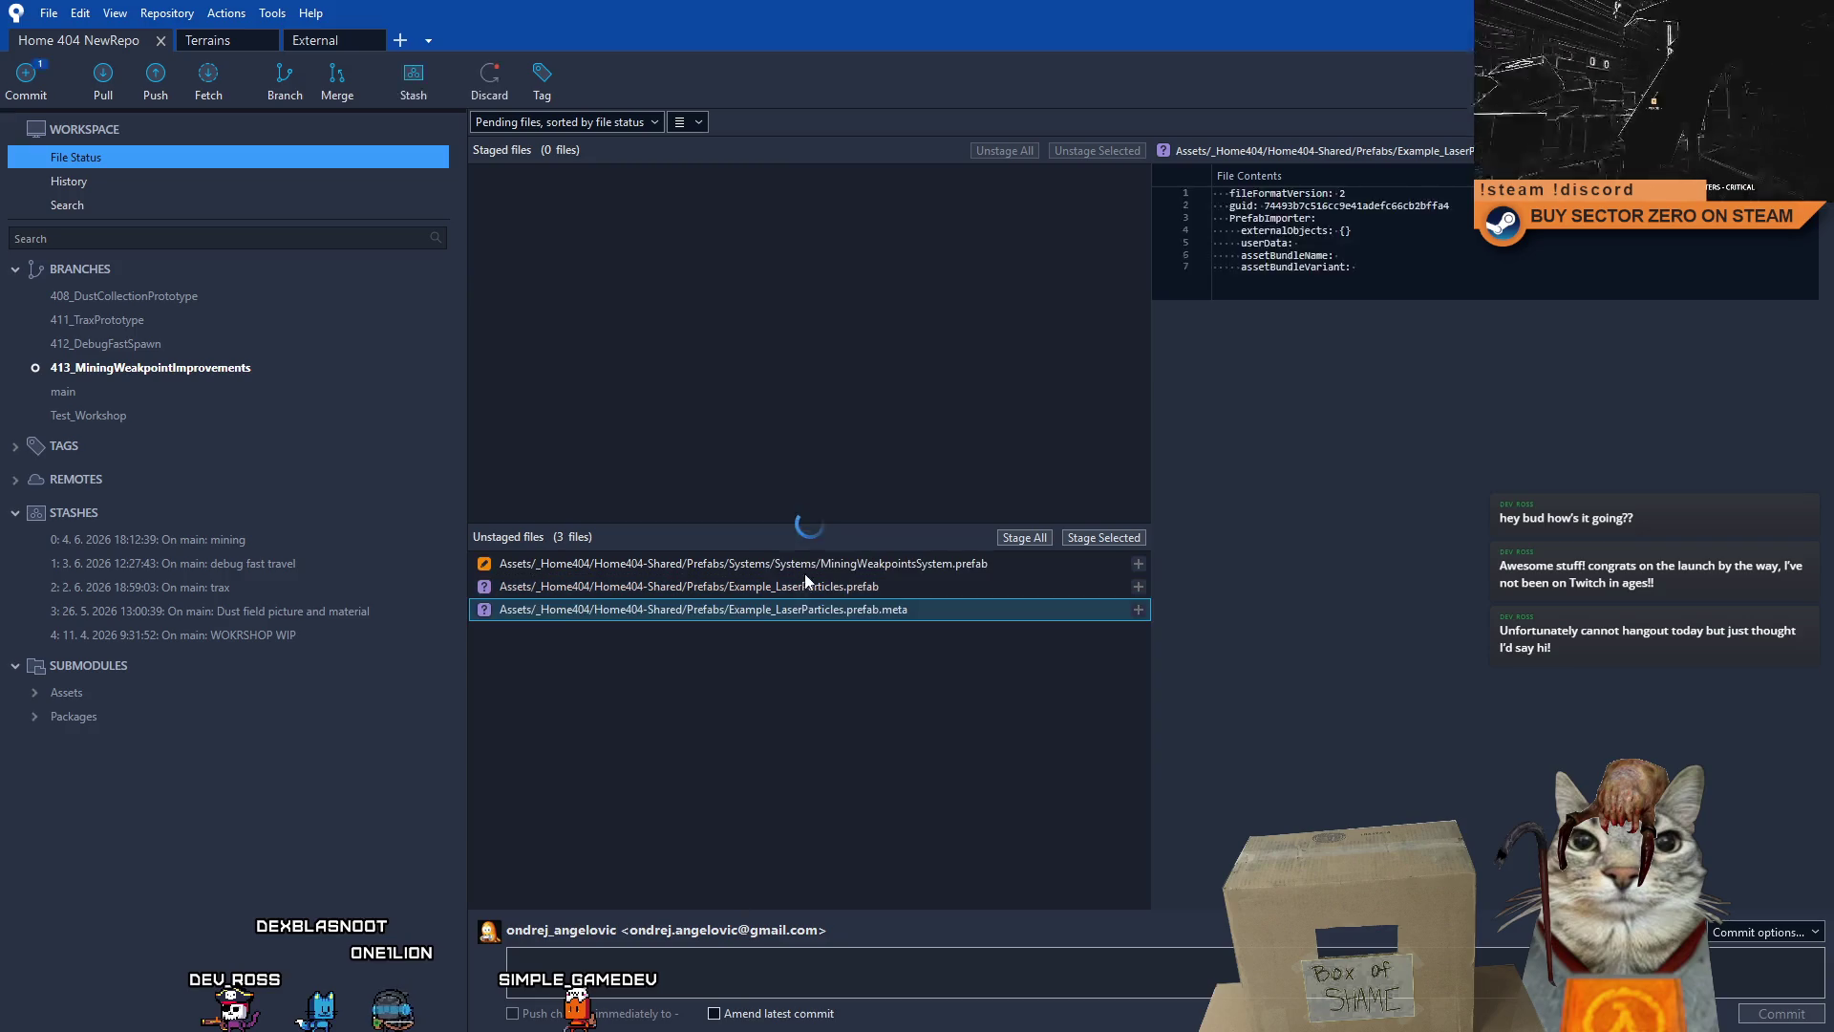
click(1081, 562)
click(1085, 538)
click(666, 968)
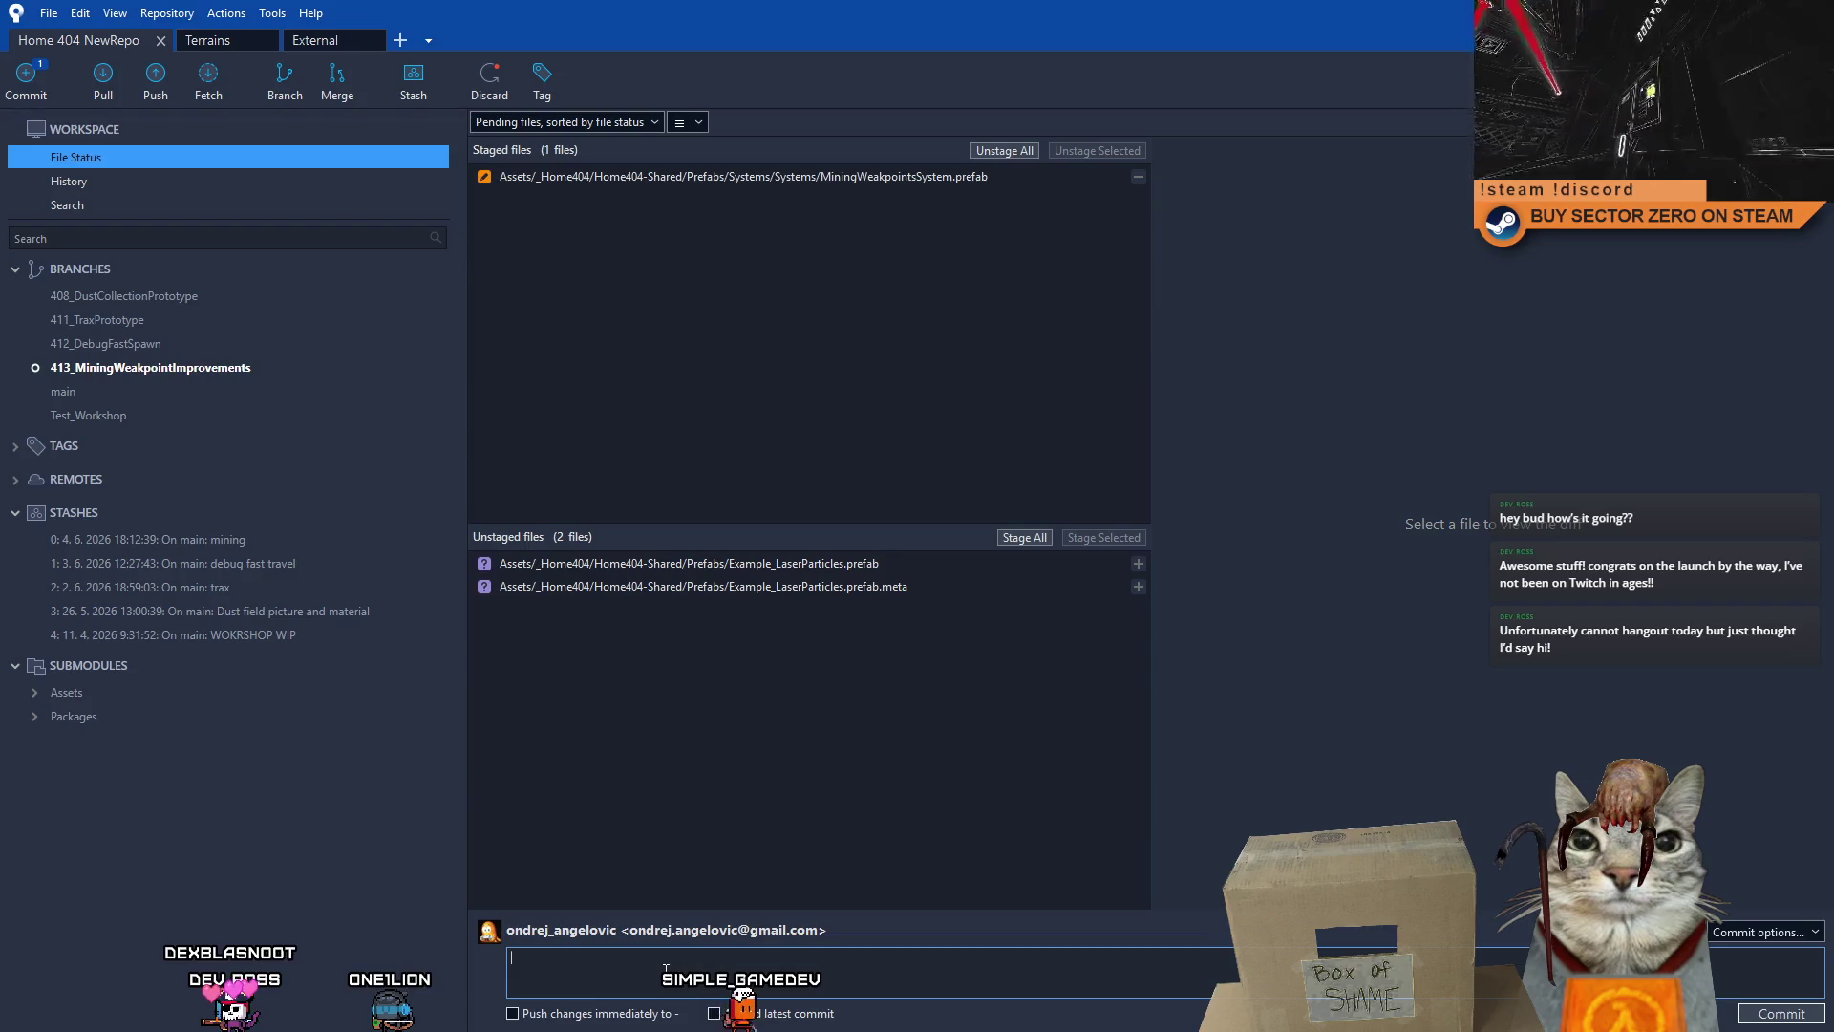
text(updated:MiningWeakp)
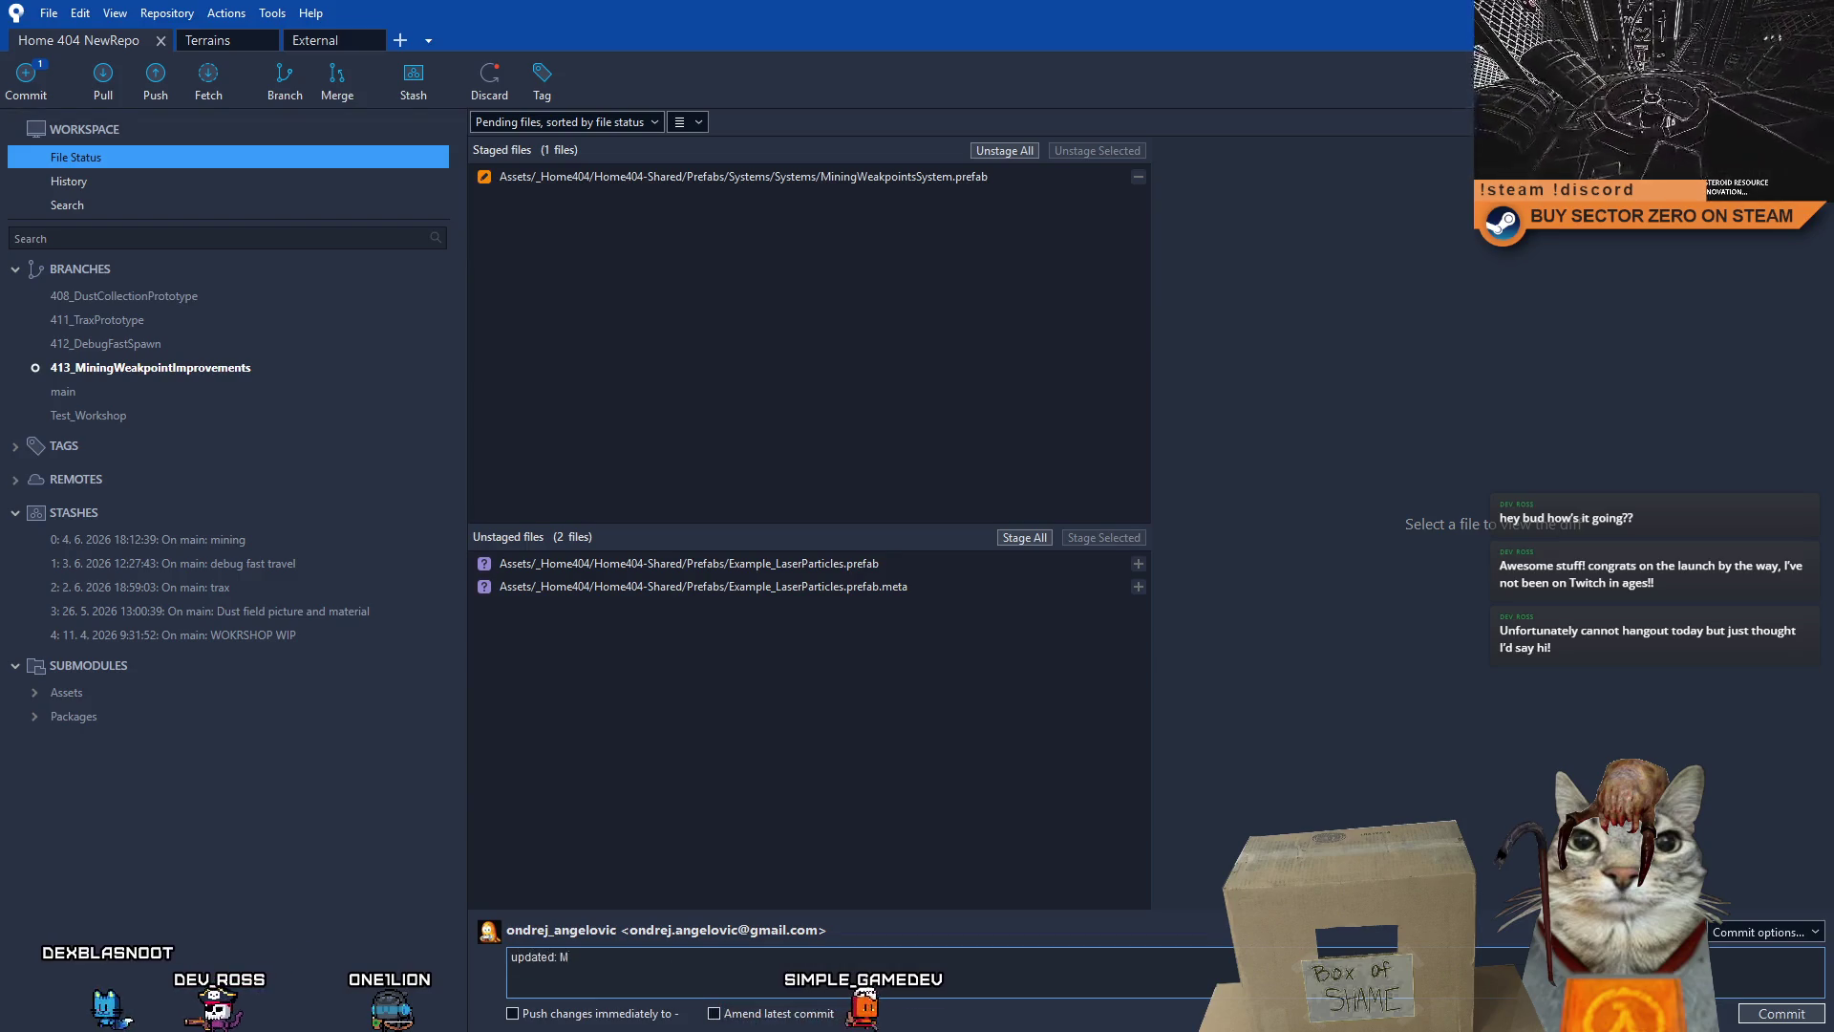
text(ointsSystem uses force)
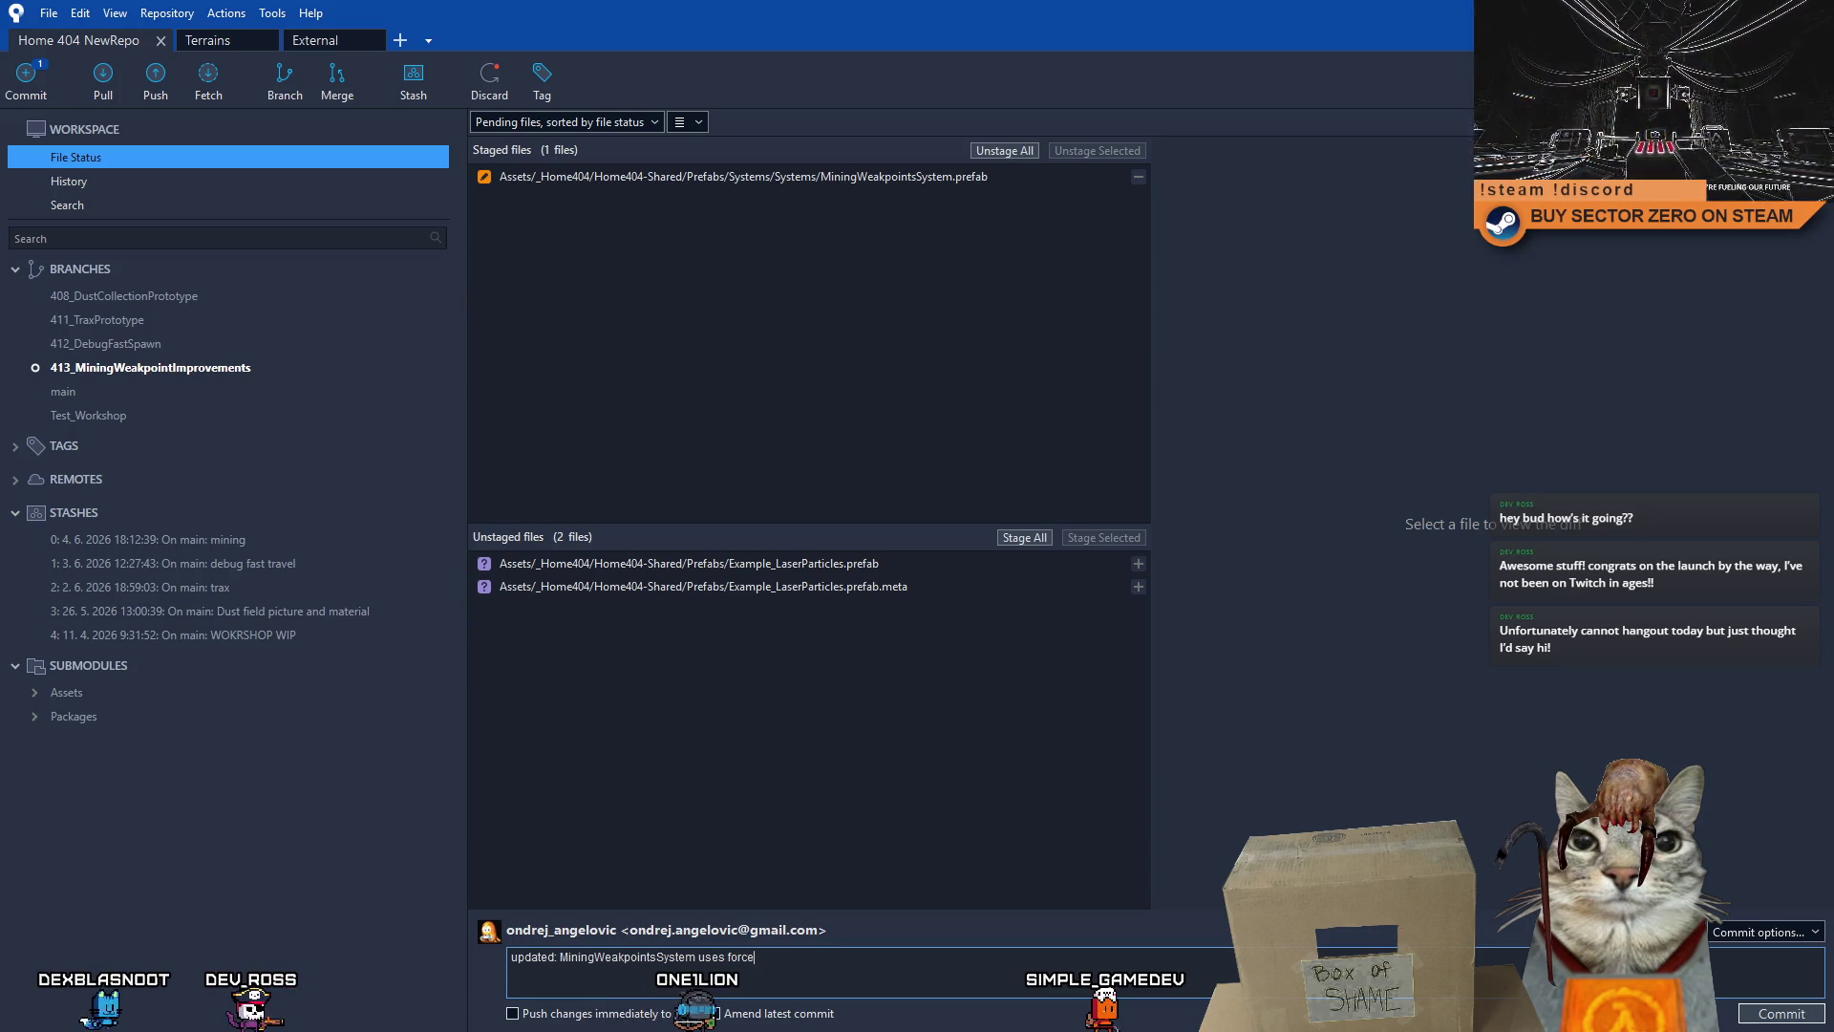
click(776, 181)
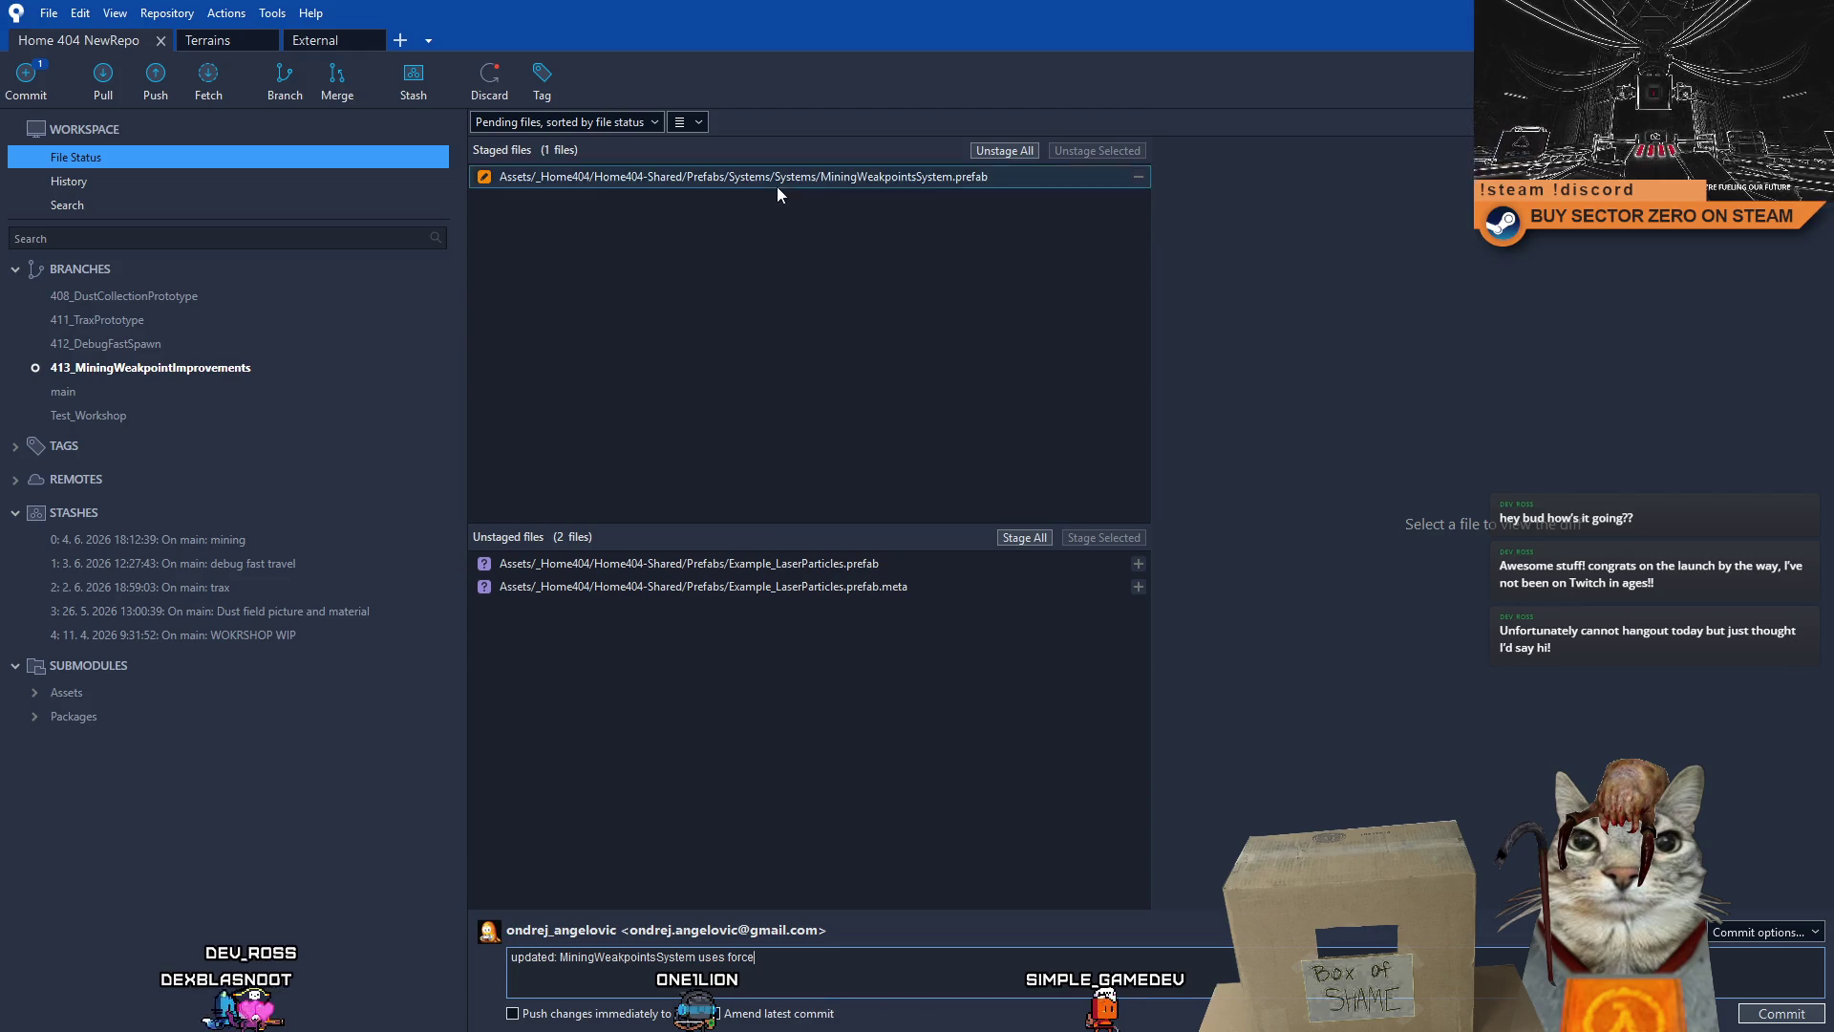
click(840, 964)
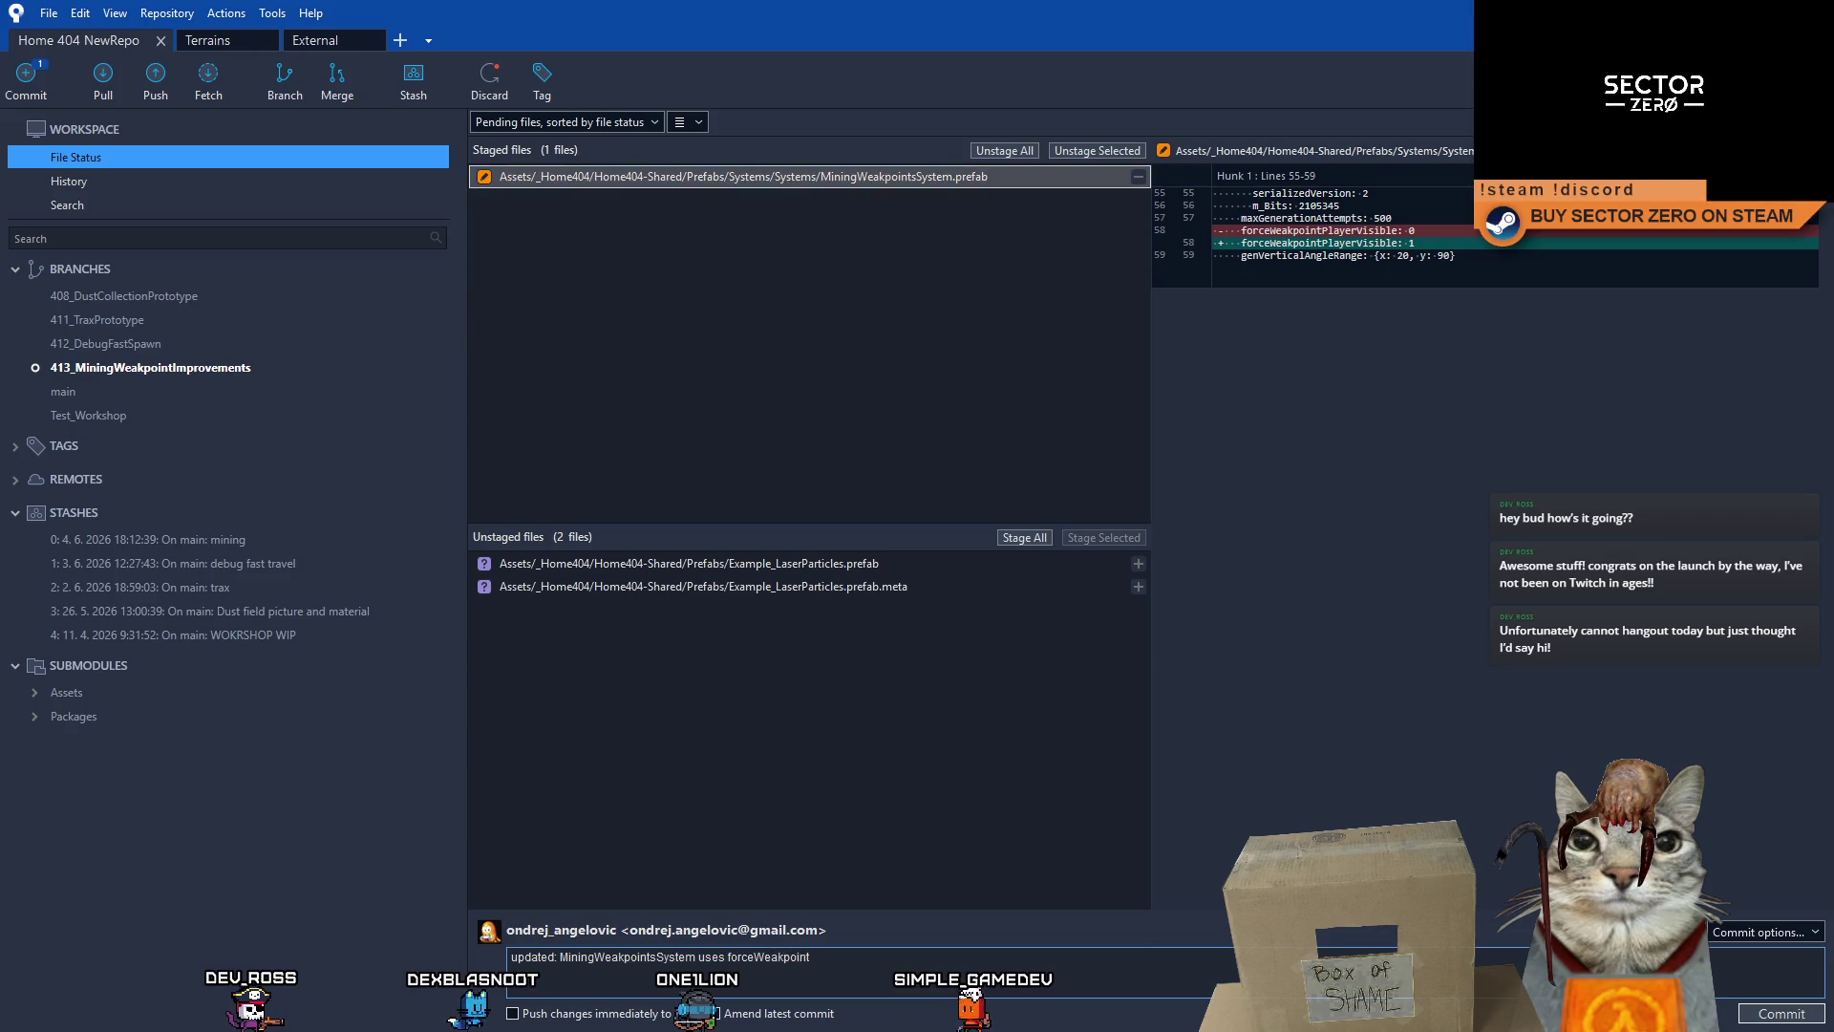
text(Player)
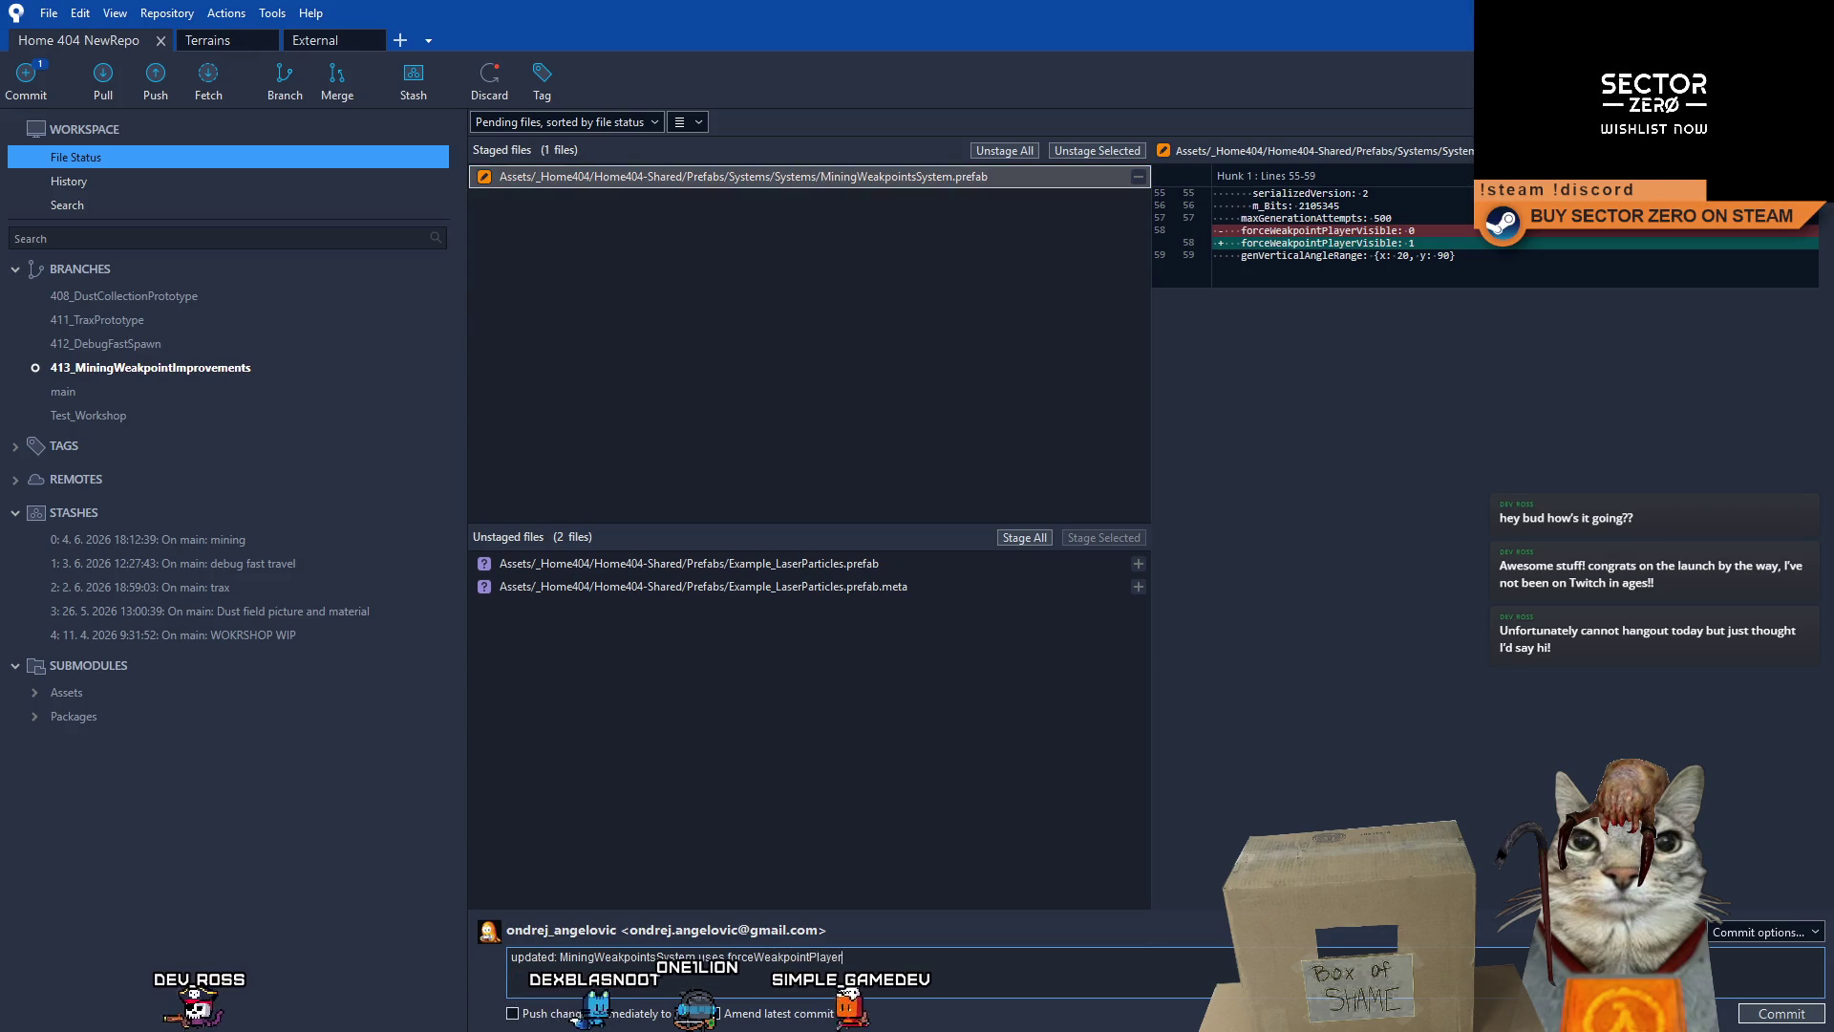
text(Visible to true)
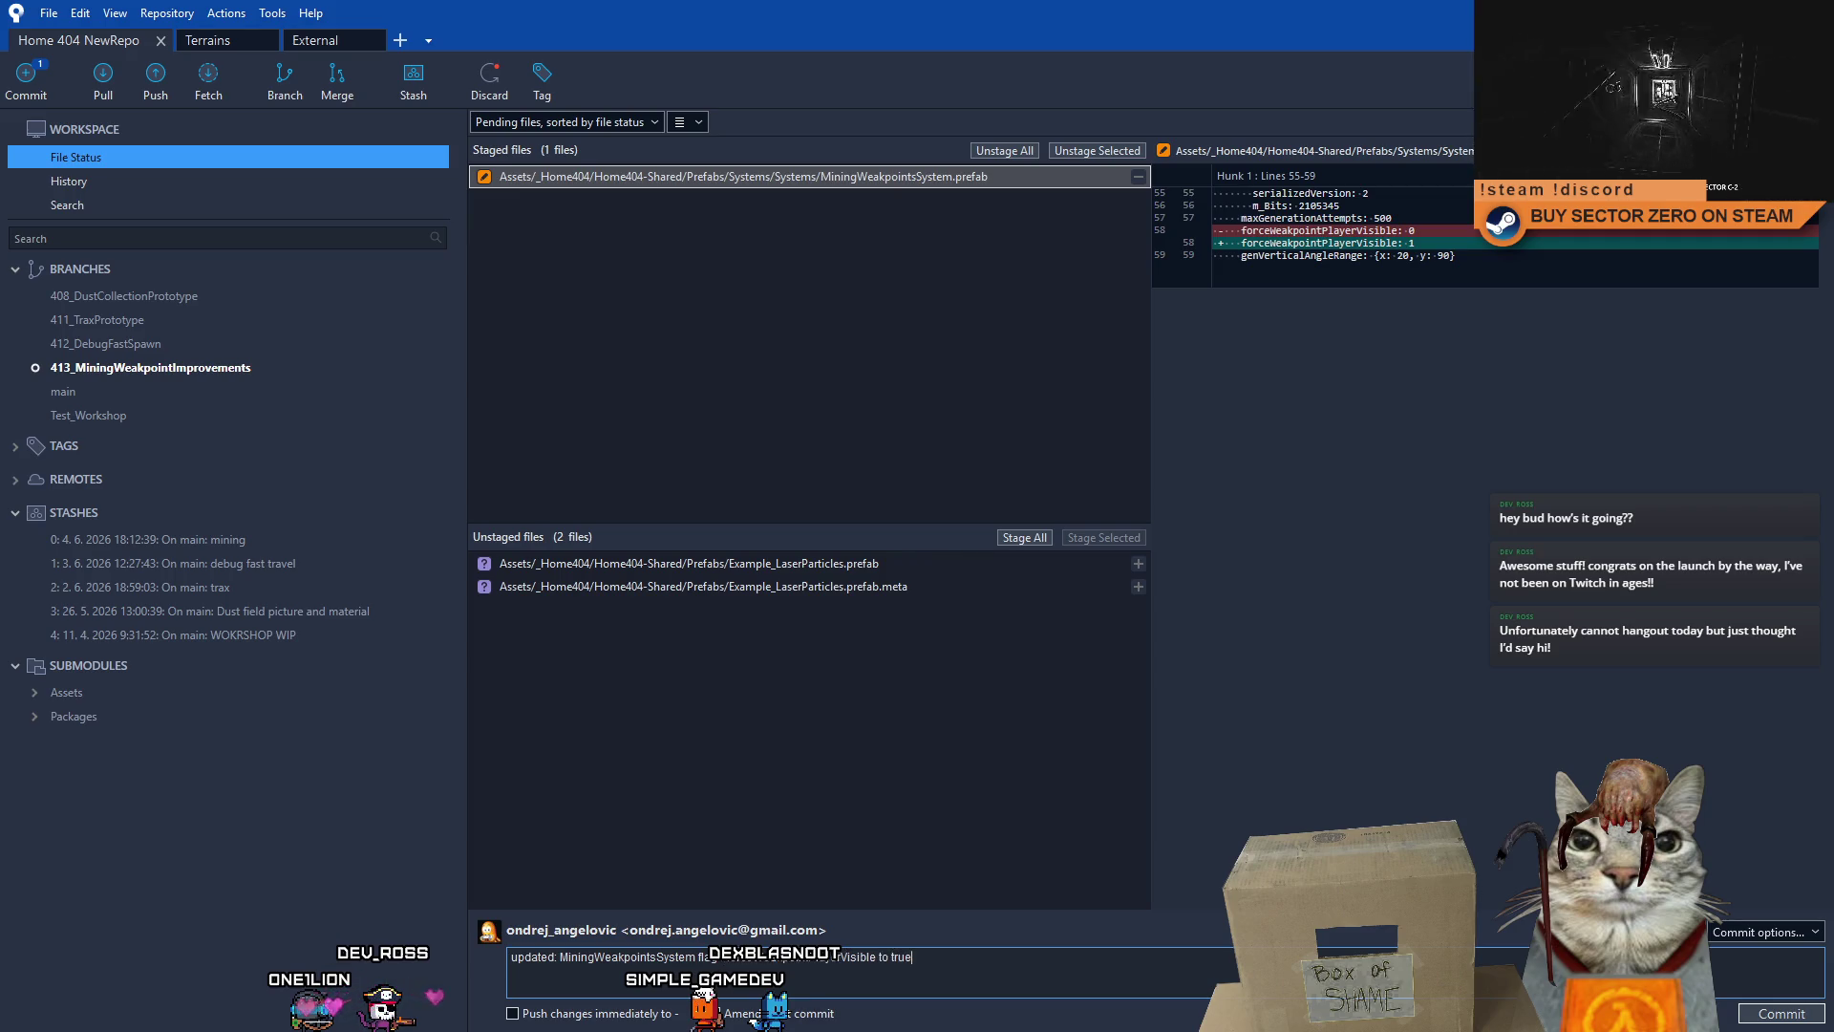
click(1780, 1018)
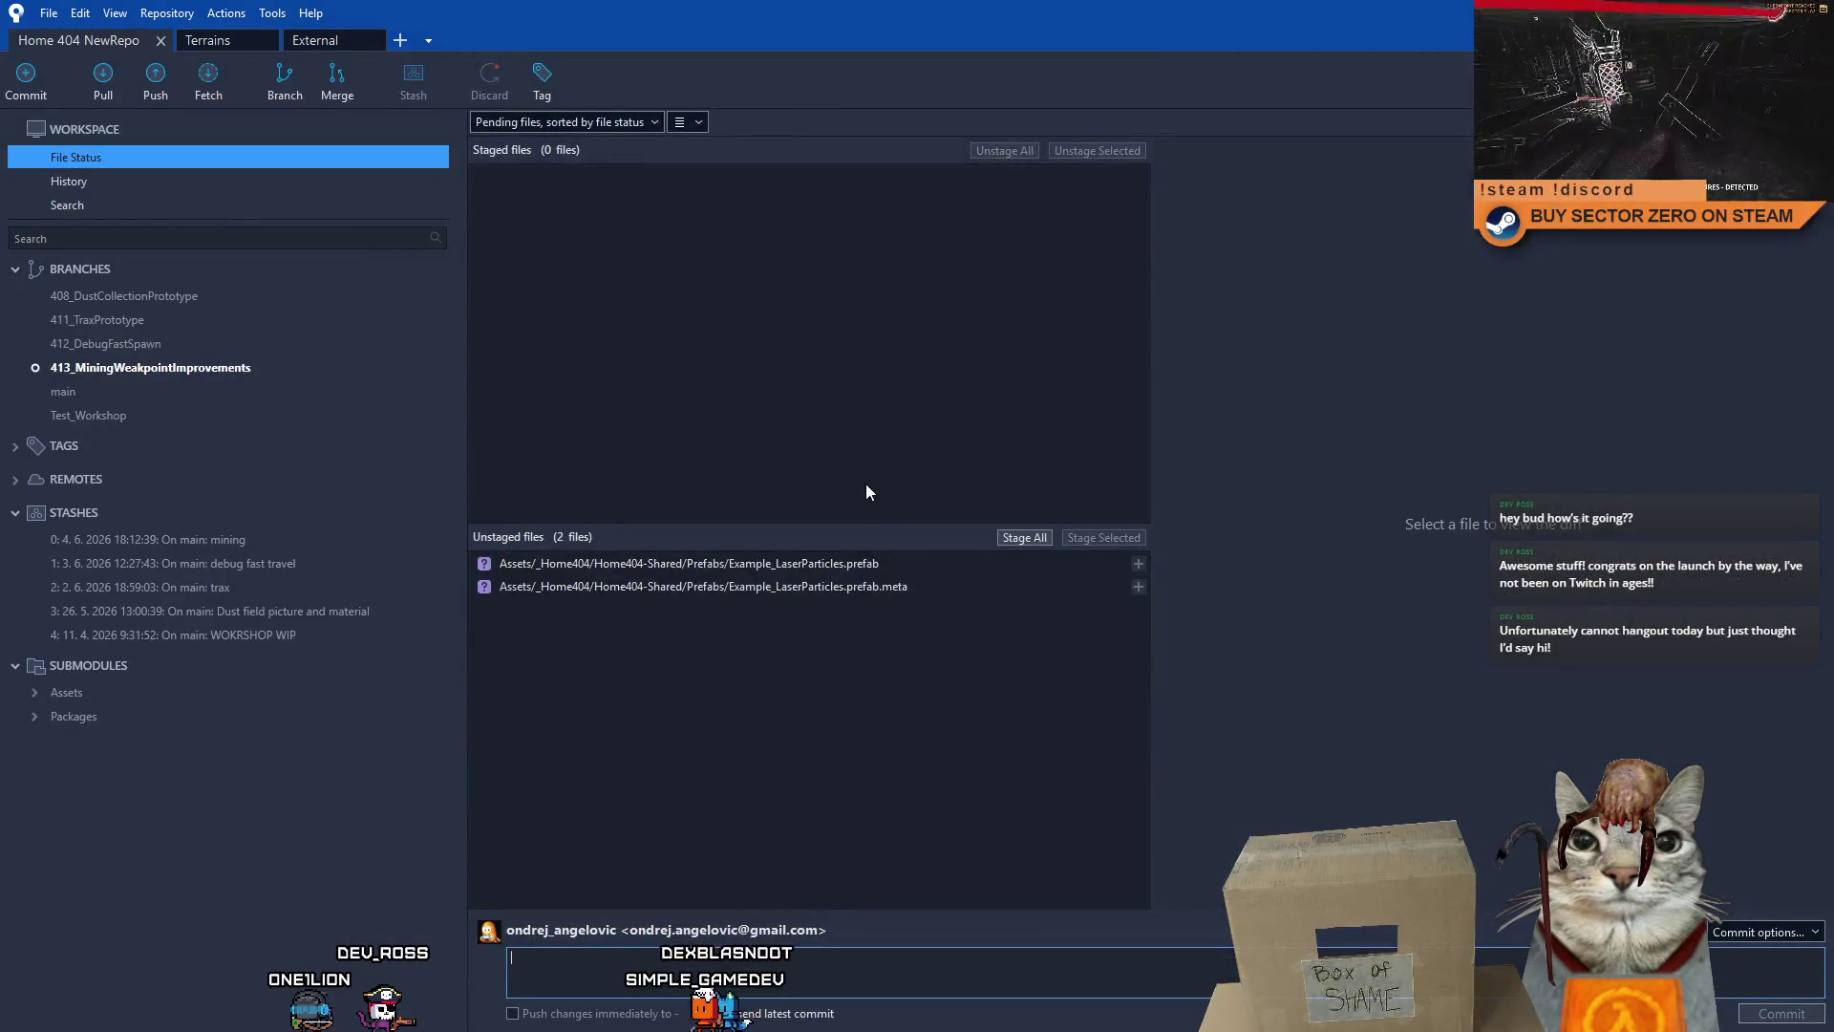
- Commit both Example_LaserParticles files as 'added: WIP laser particles'
drag(869, 564, 875, 585)
click(1093, 537)
click(945, 963)
text(added: WIP laser)
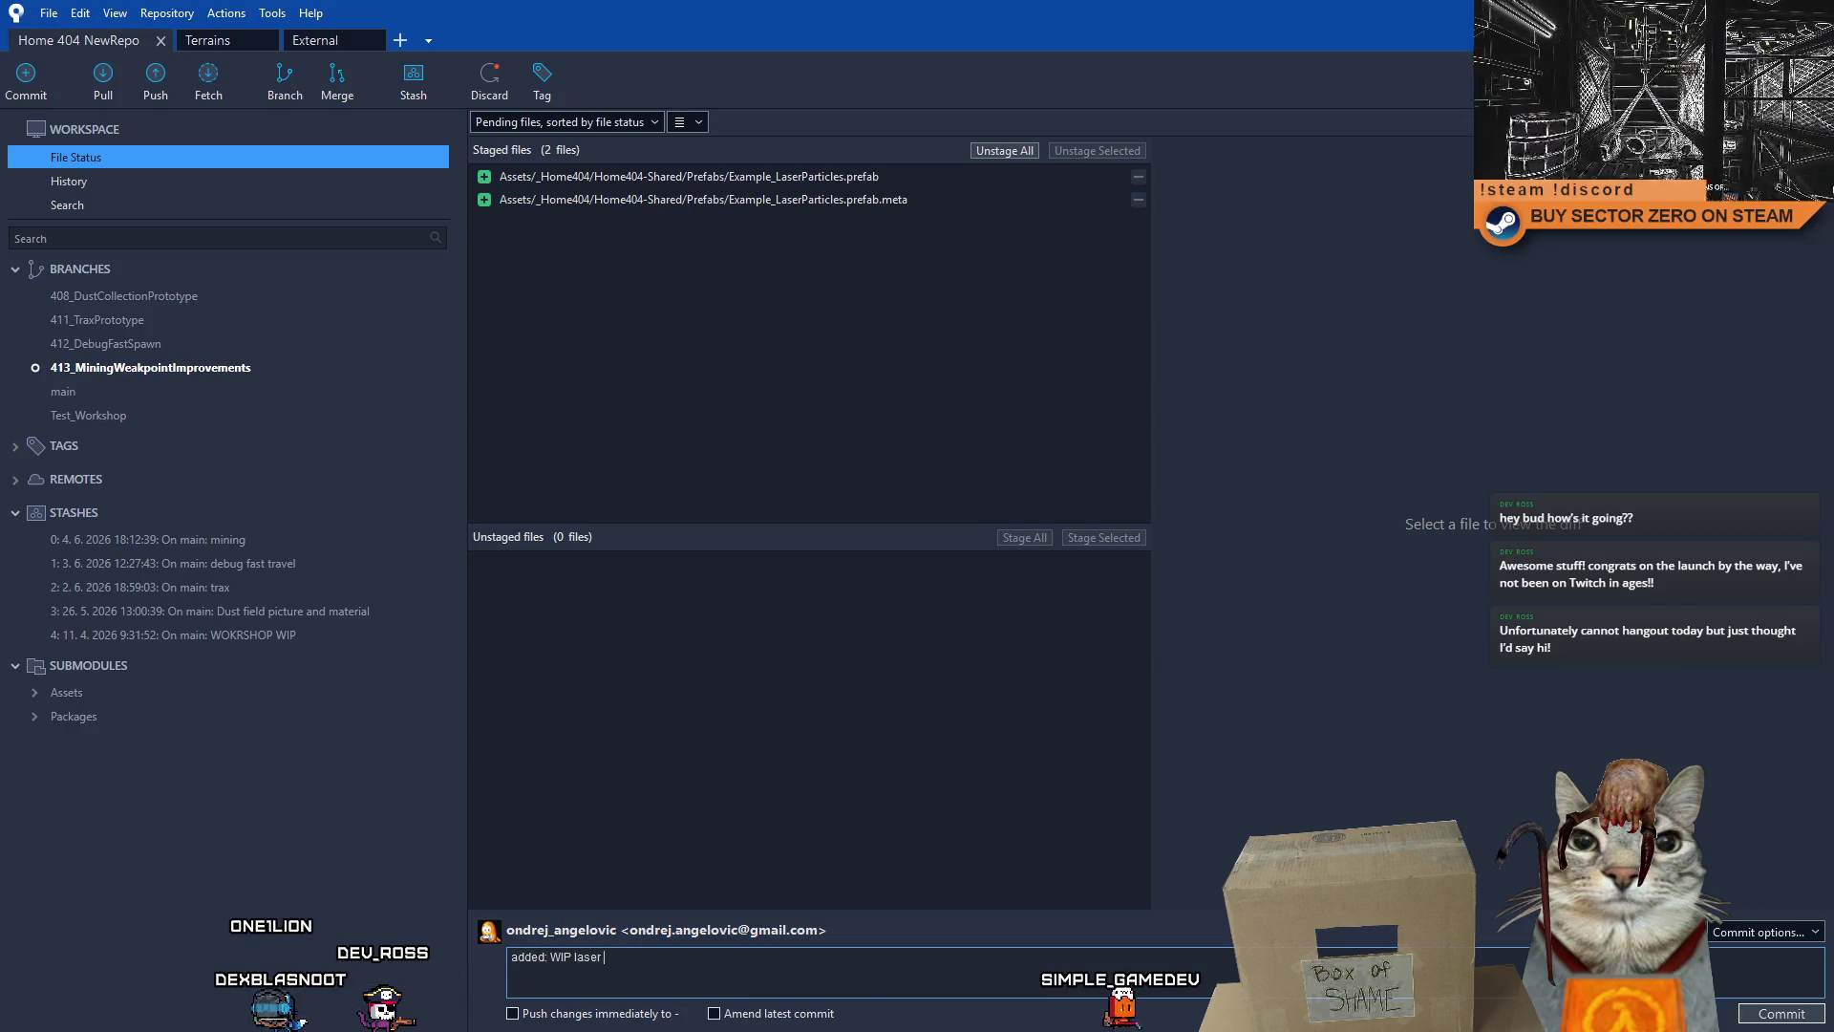
text(particles)
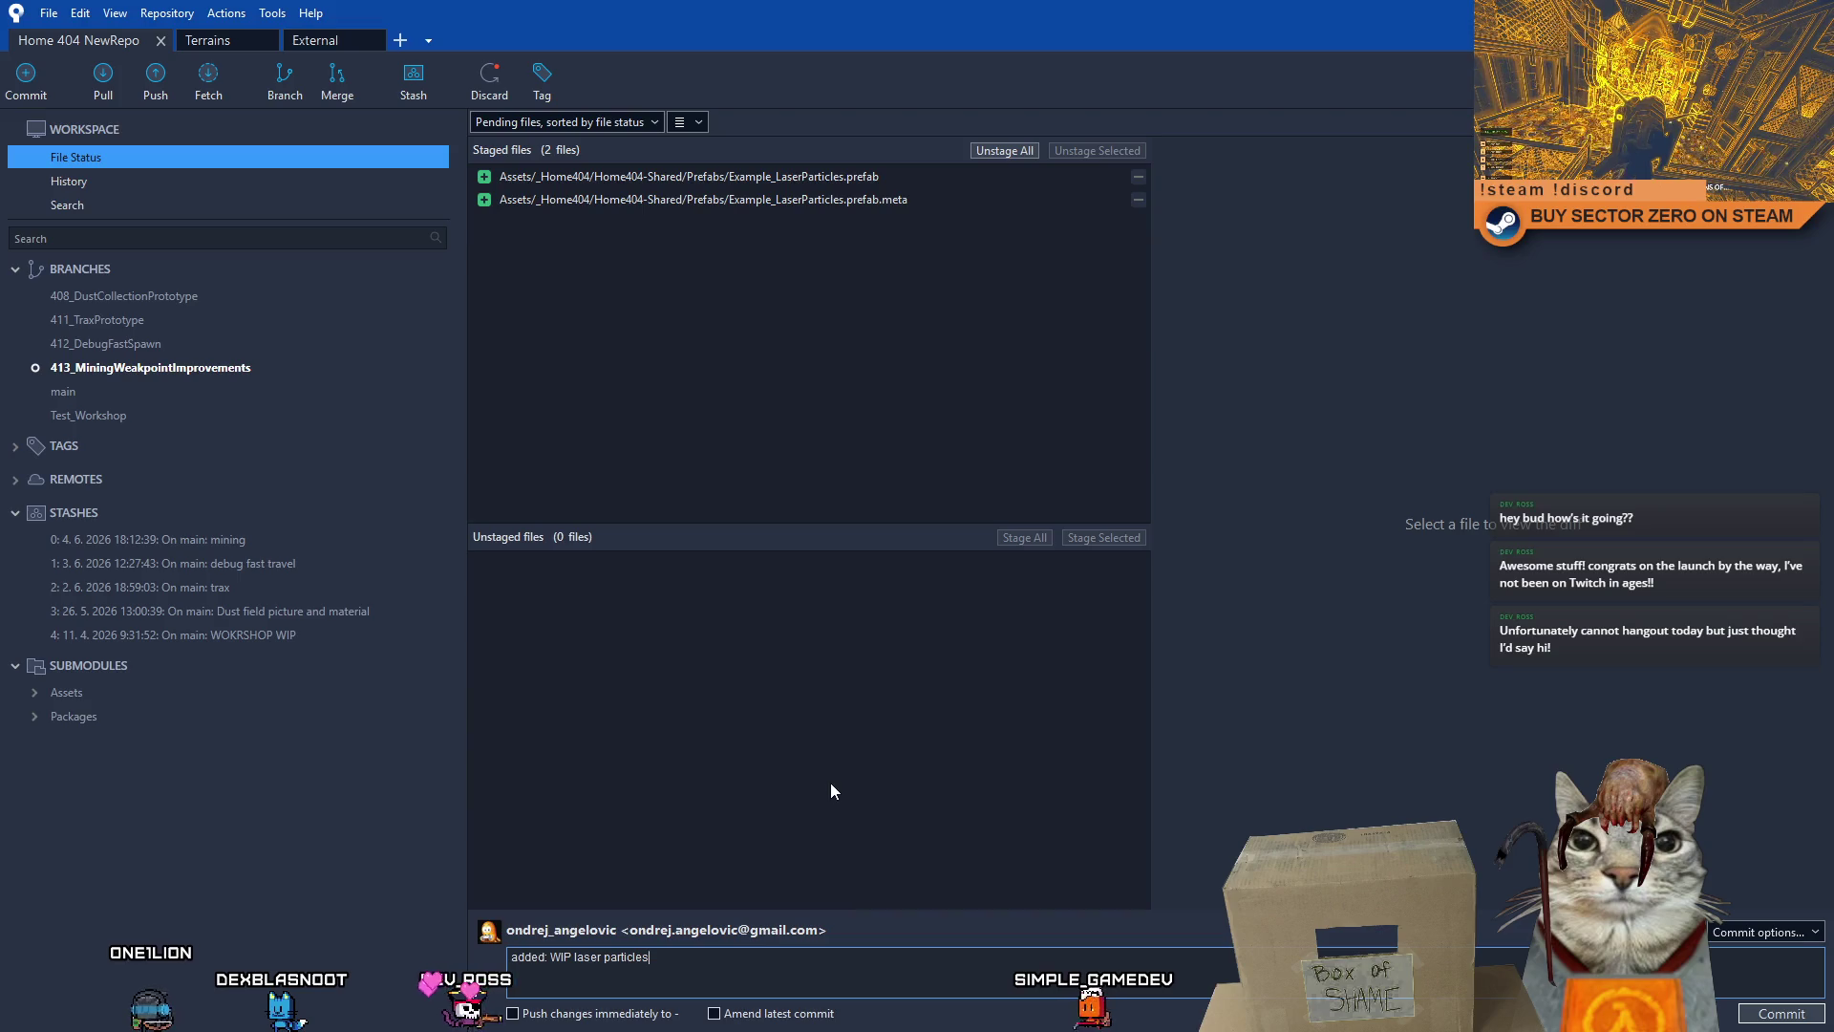
click(1802, 1021)
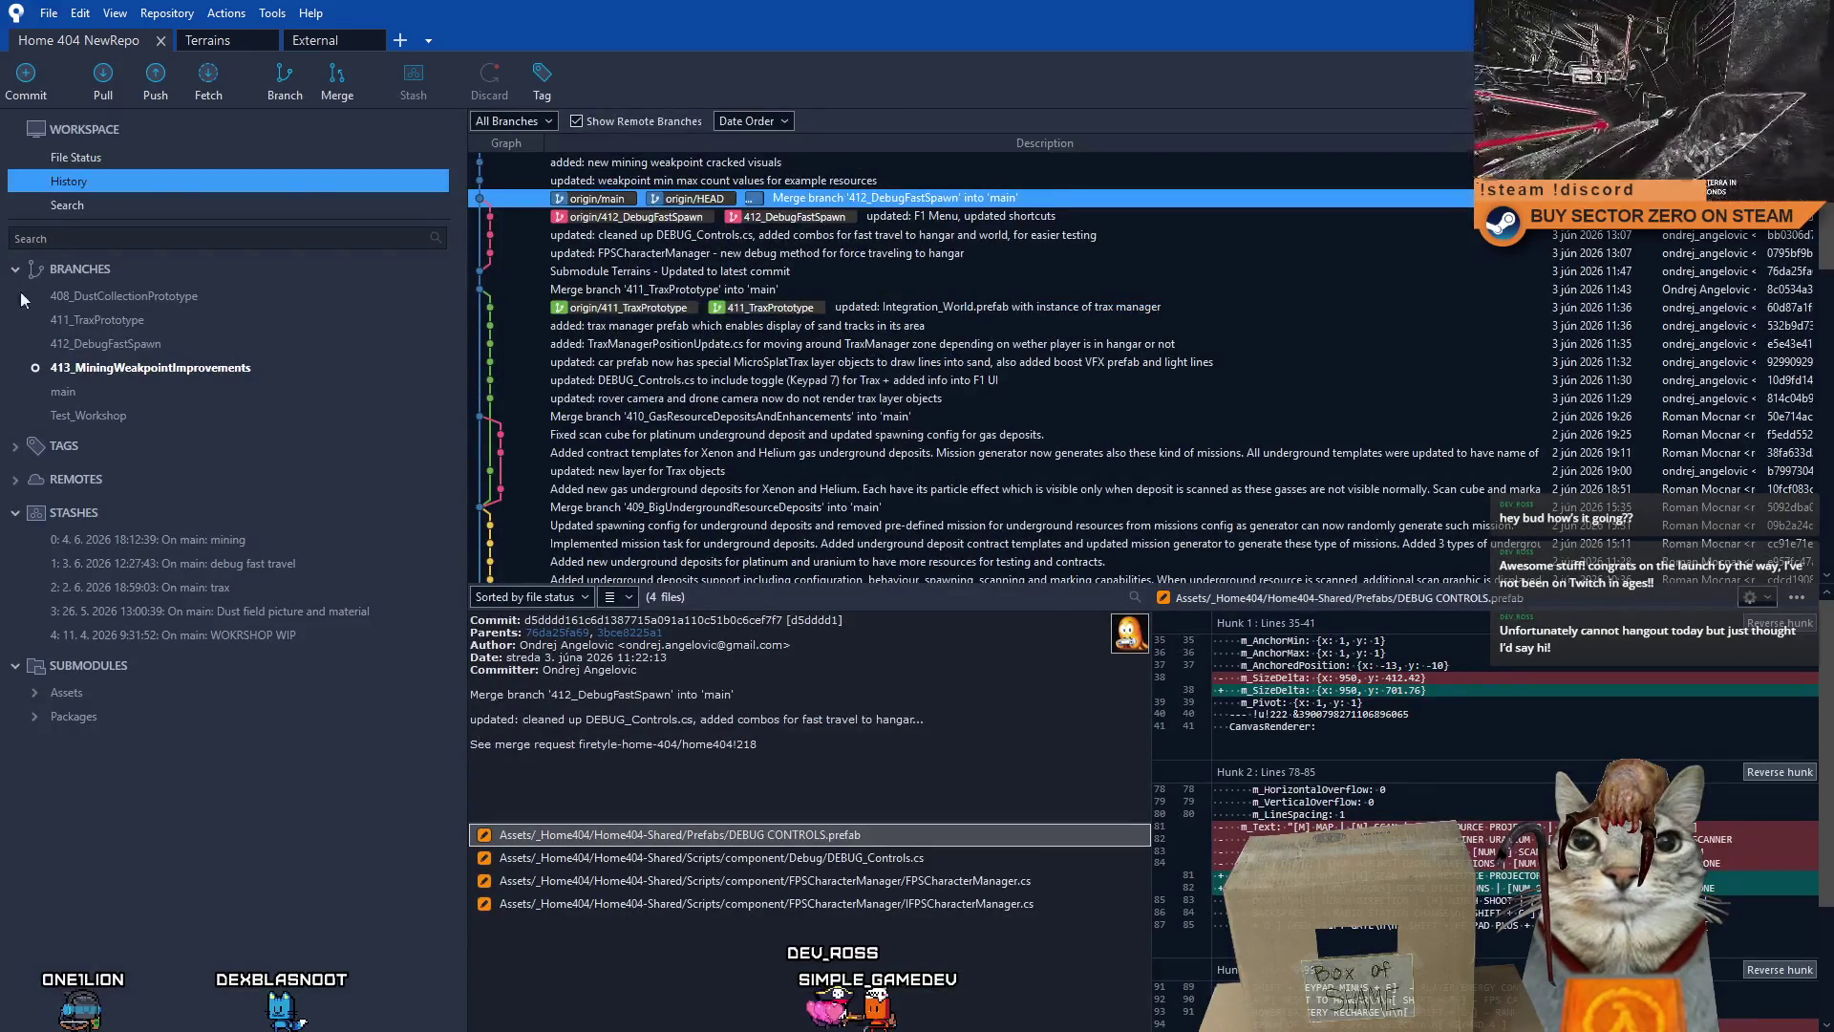
- Push the 413_MiningWeakpointImprovements branch to origin
click(155, 76)
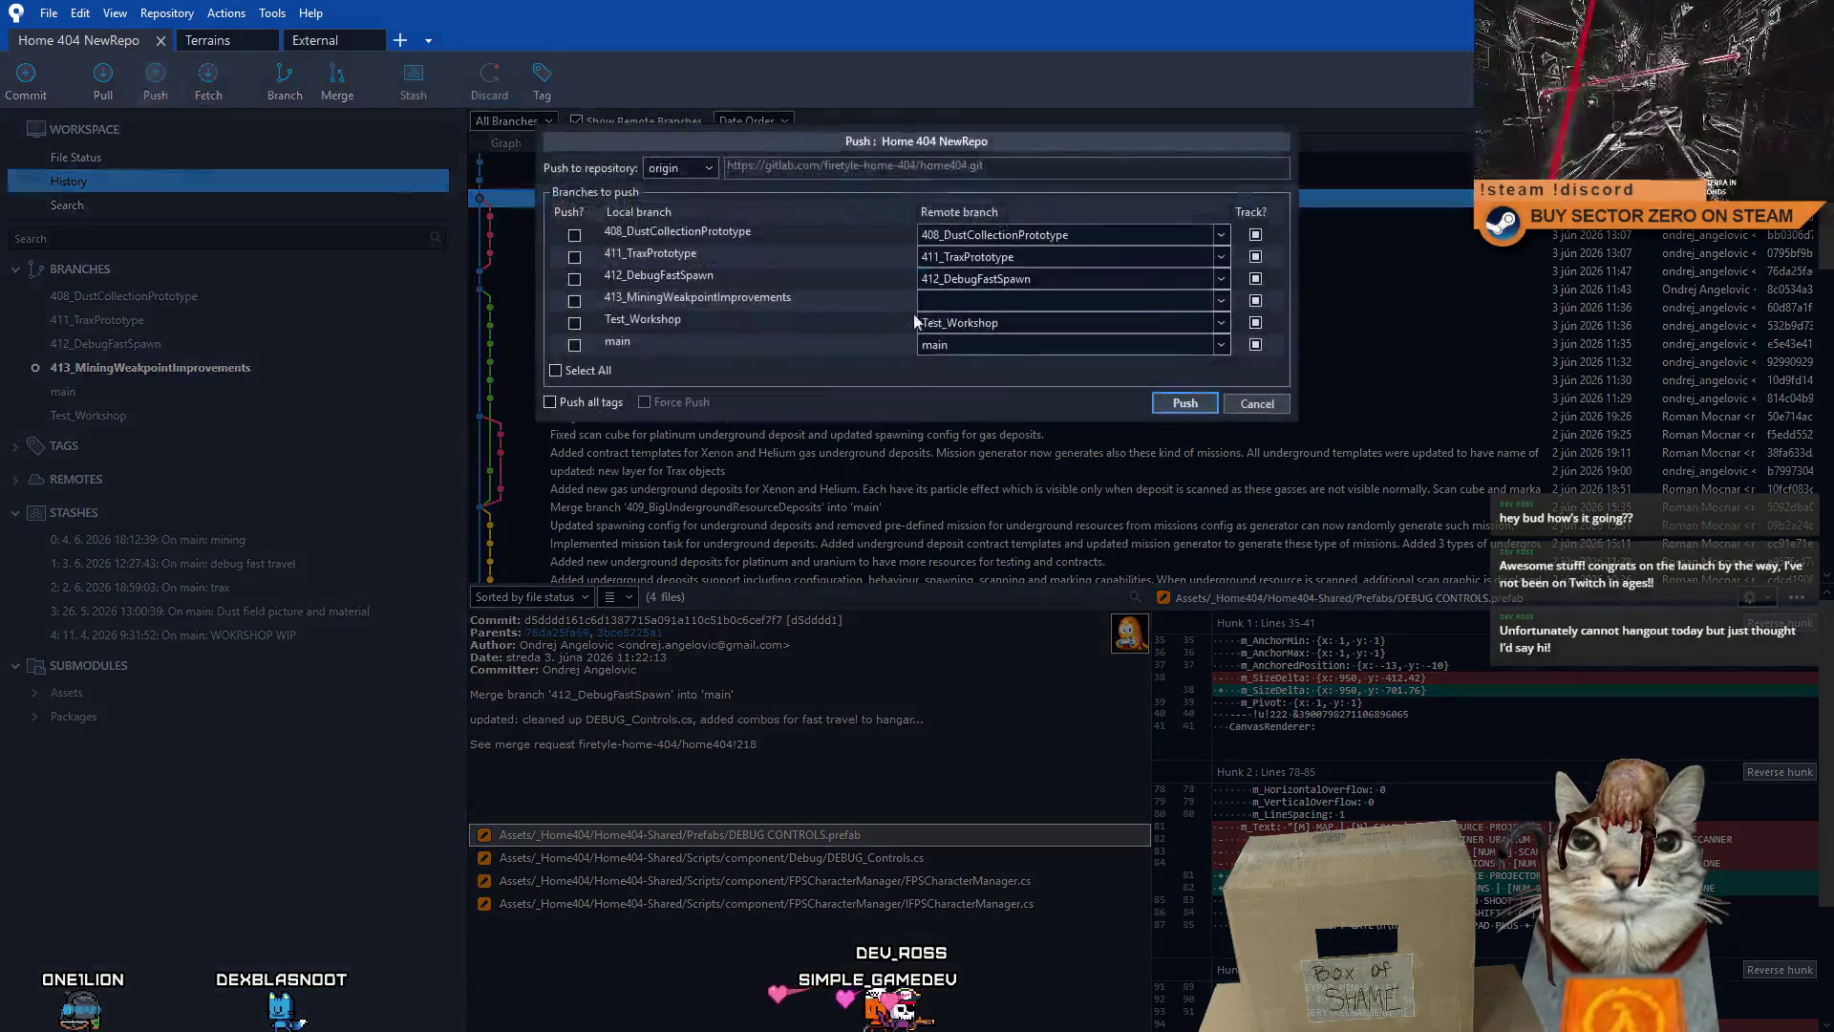
click(574, 301)
click(1206, 410)
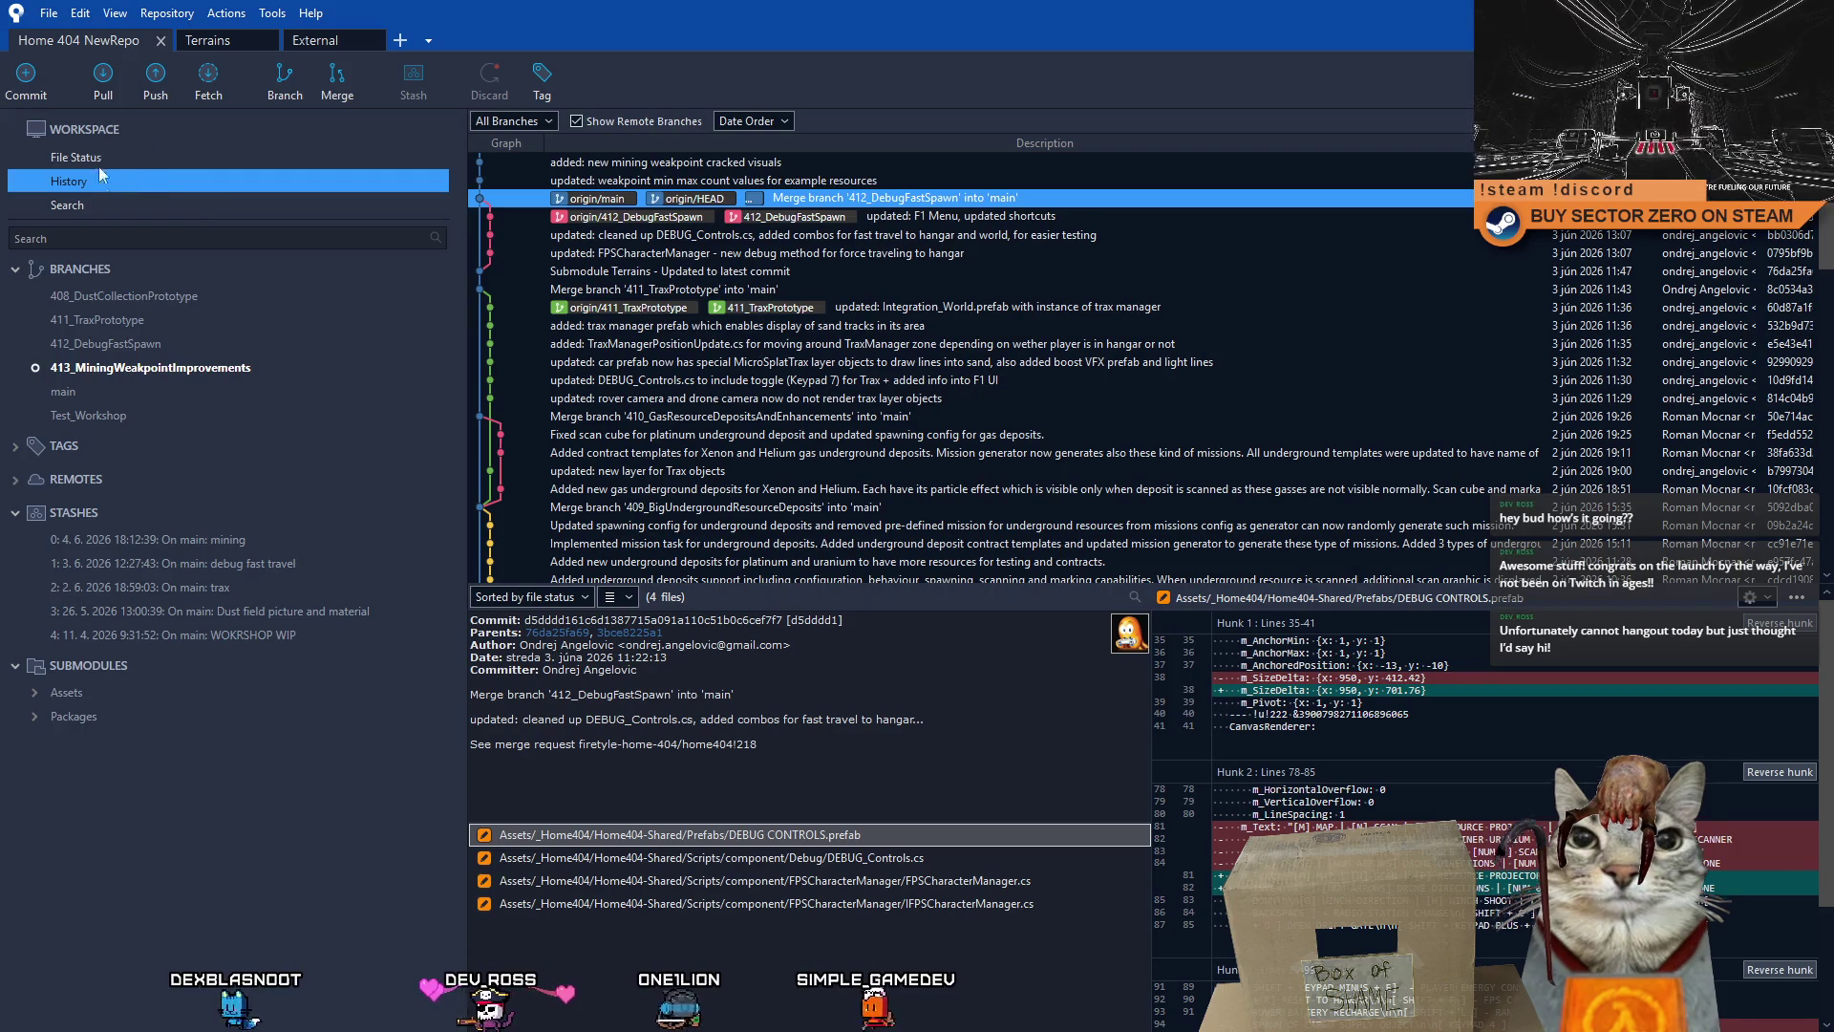
- Check out main and pull origin/main, scrolling History to the latest merge
double_click(105, 394)
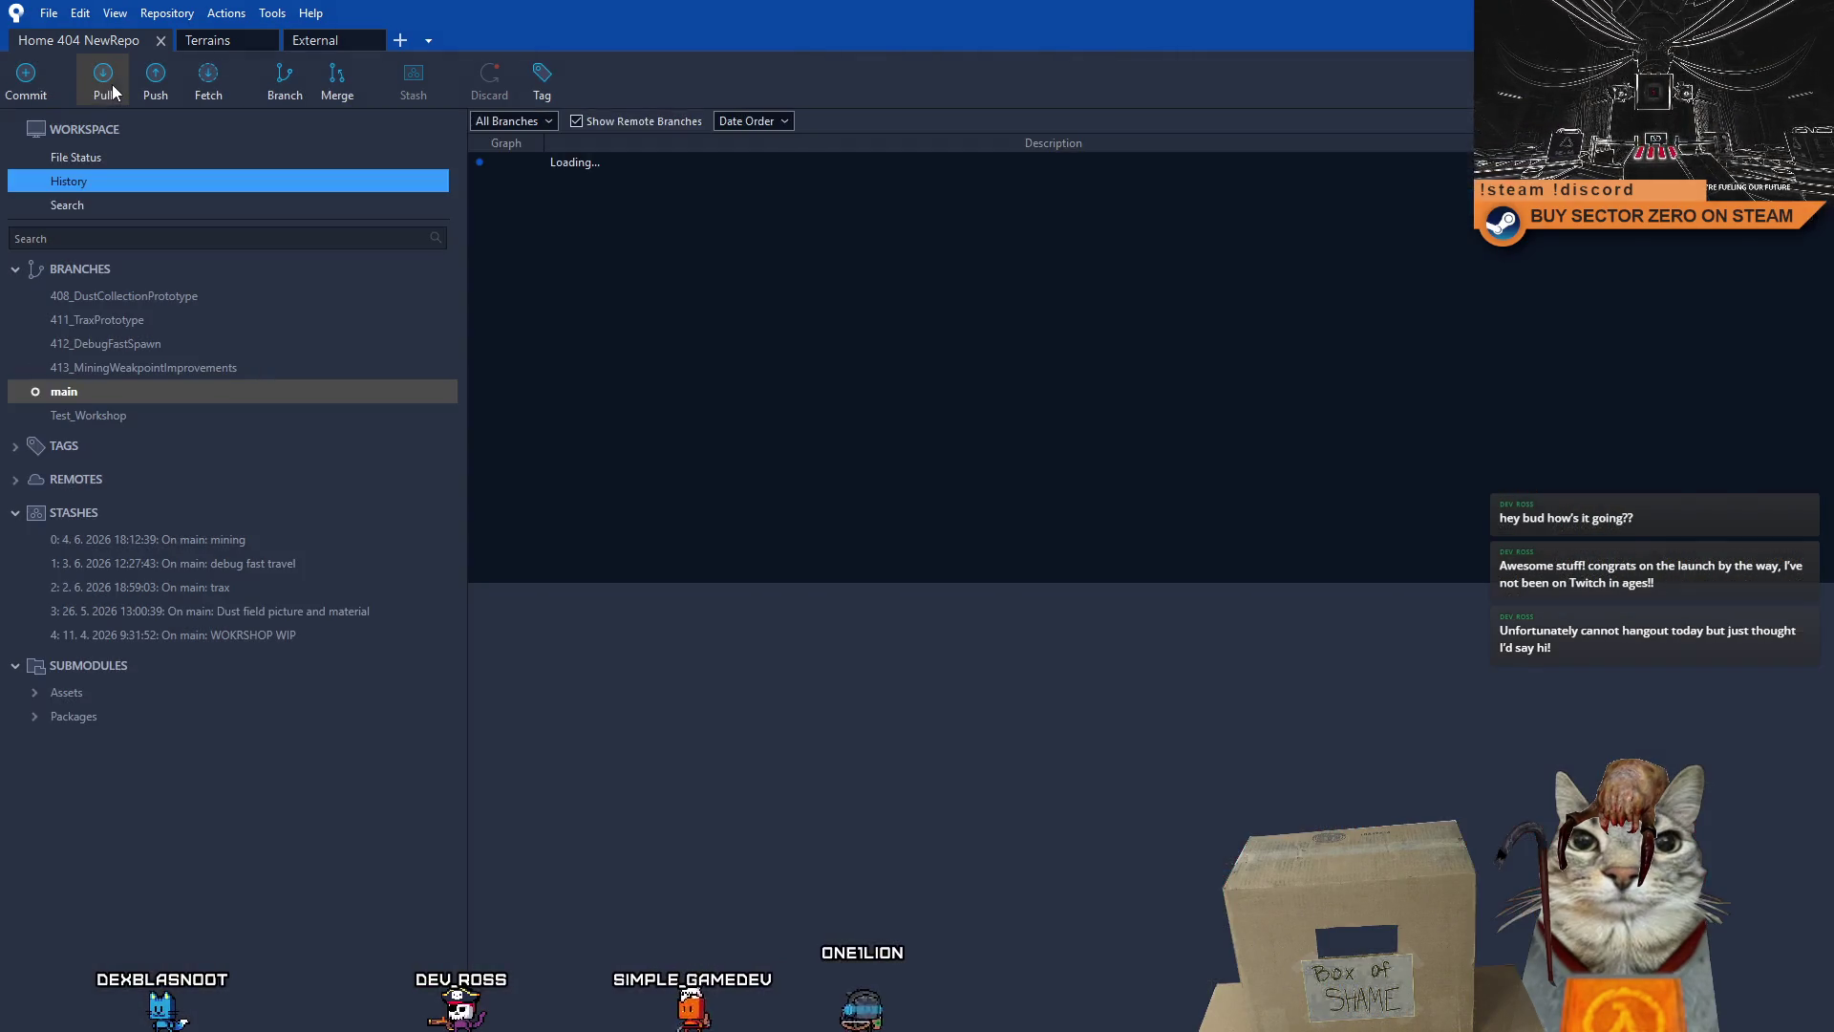
click(109, 84)
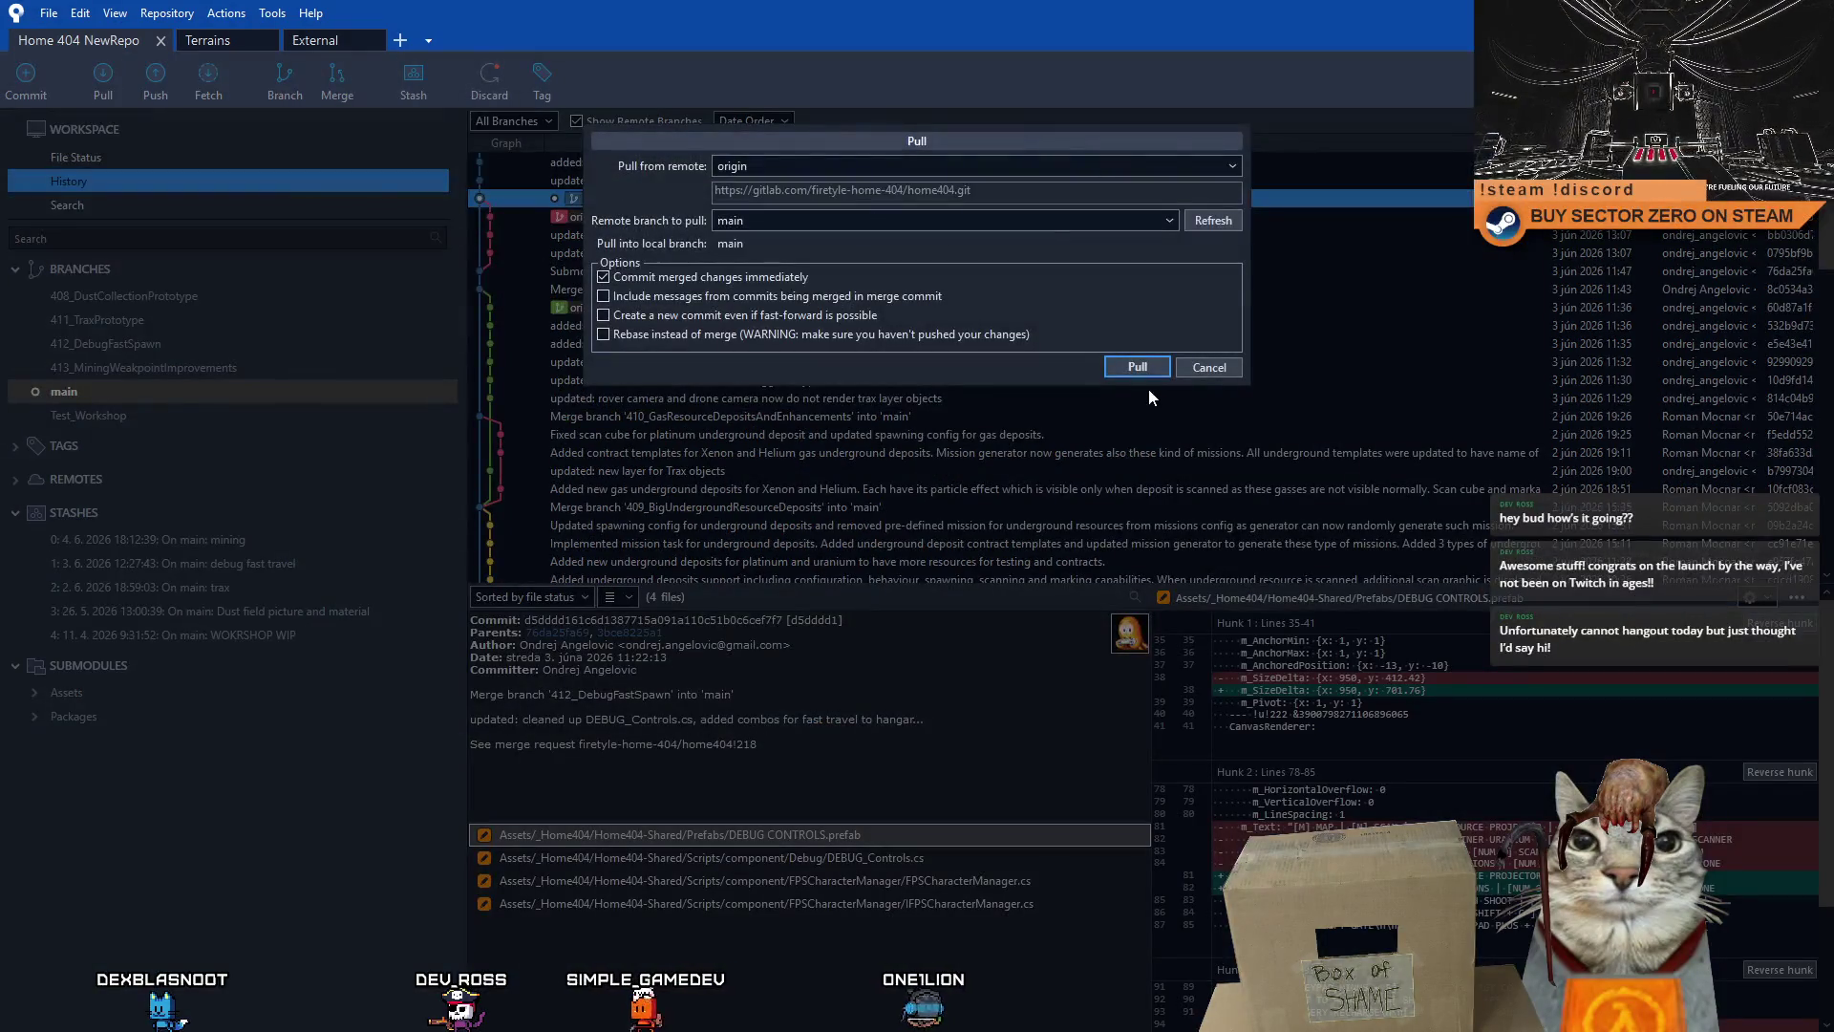
click(1137, 367)
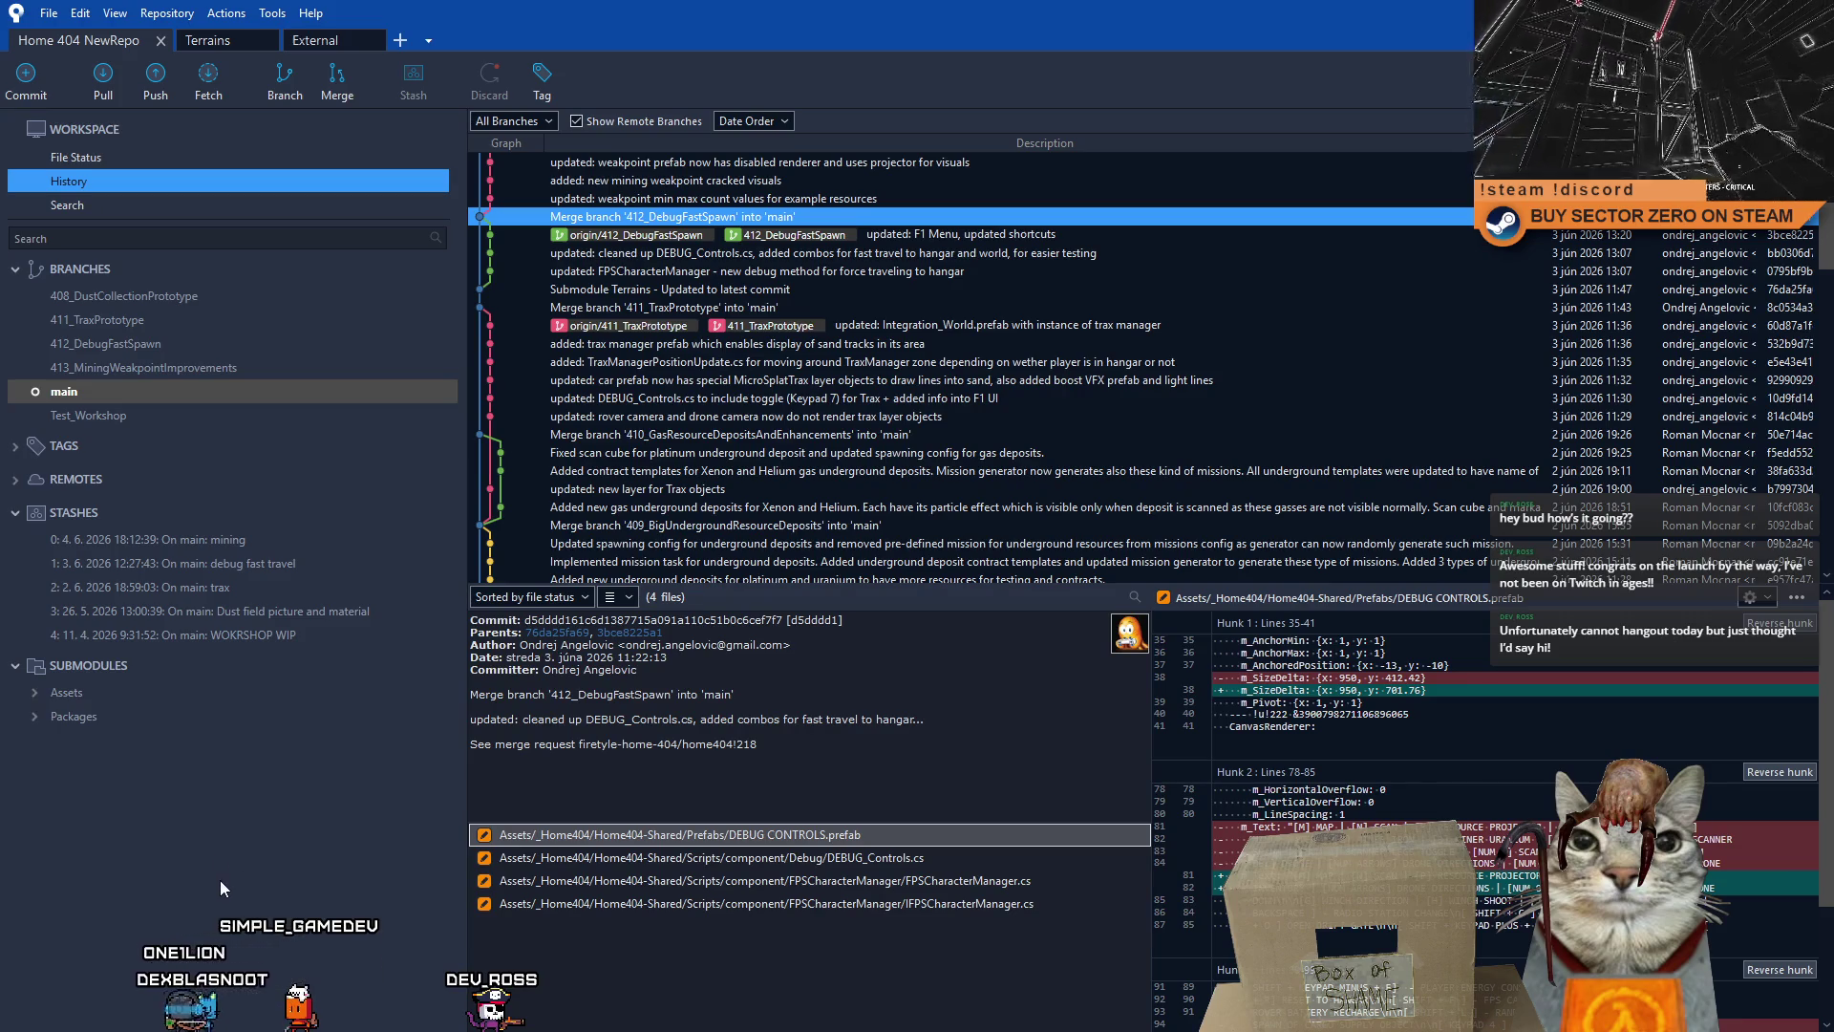
scroll(502, 380, up, 2)
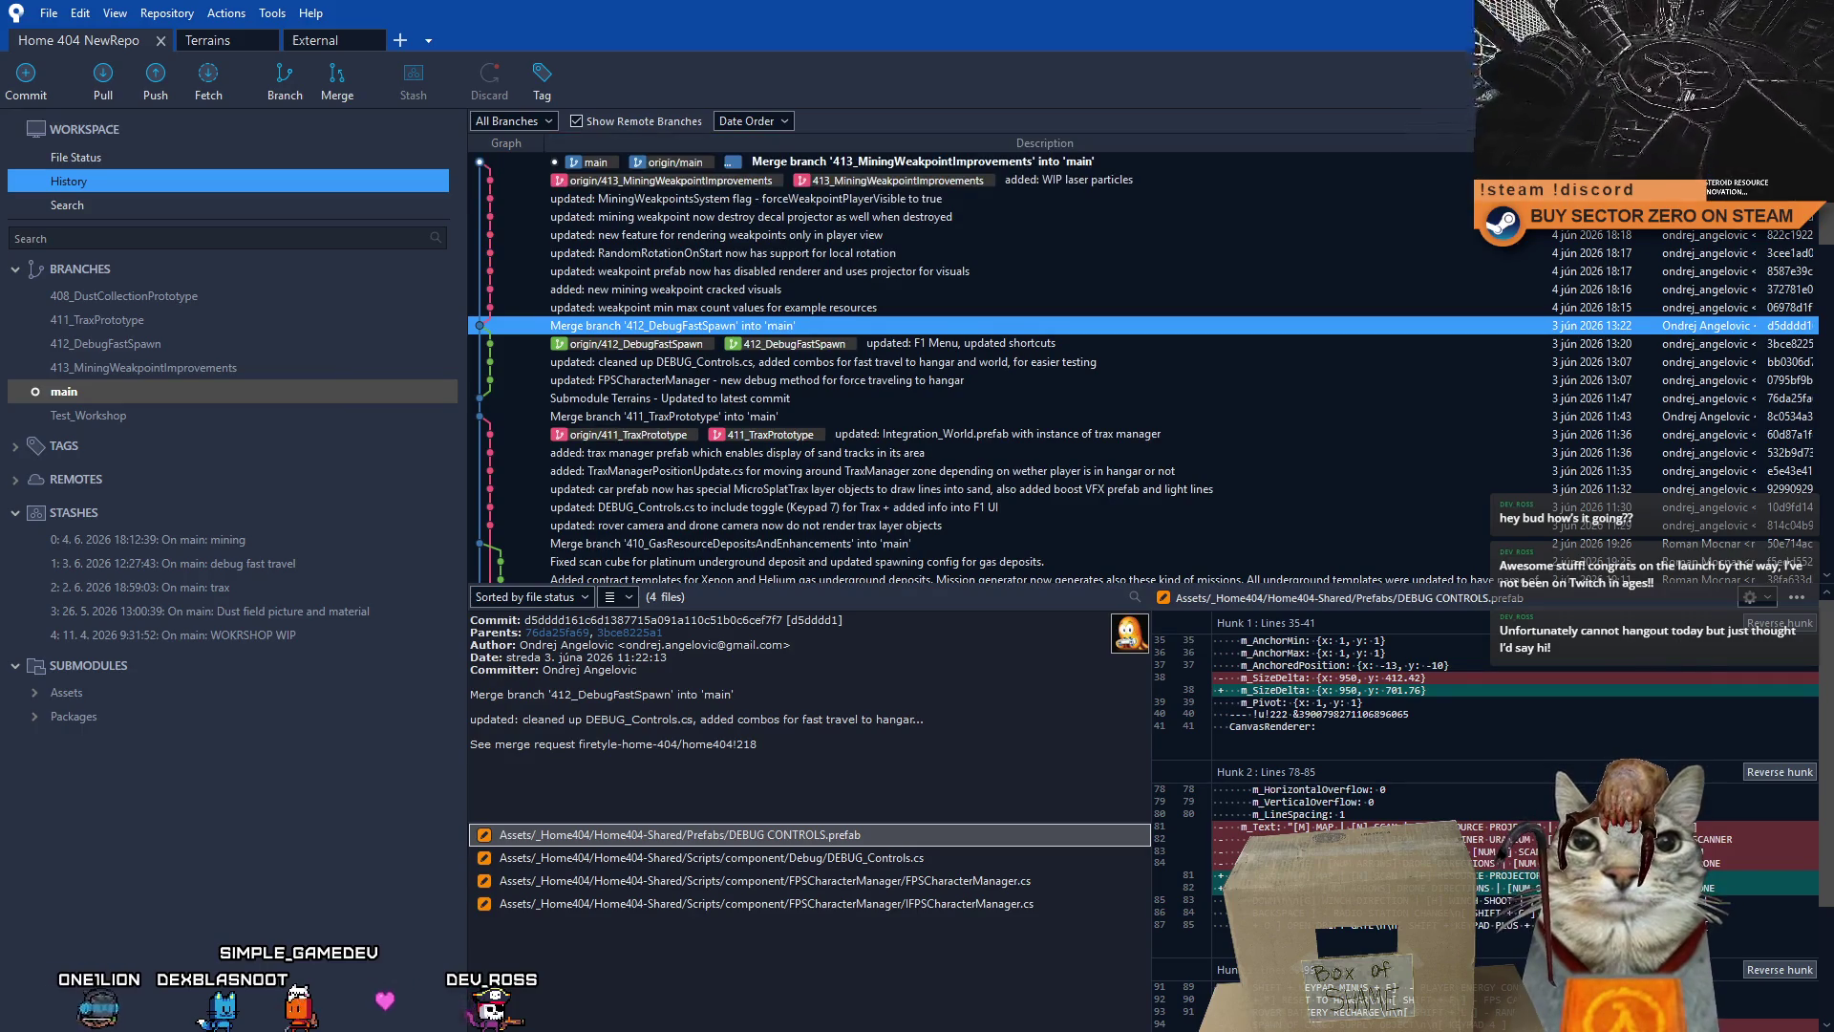
- Return to Unity with the PrototypeScene_Integration scene open
key(alt+Tab)
right_click(880, 348)
key(Escape)
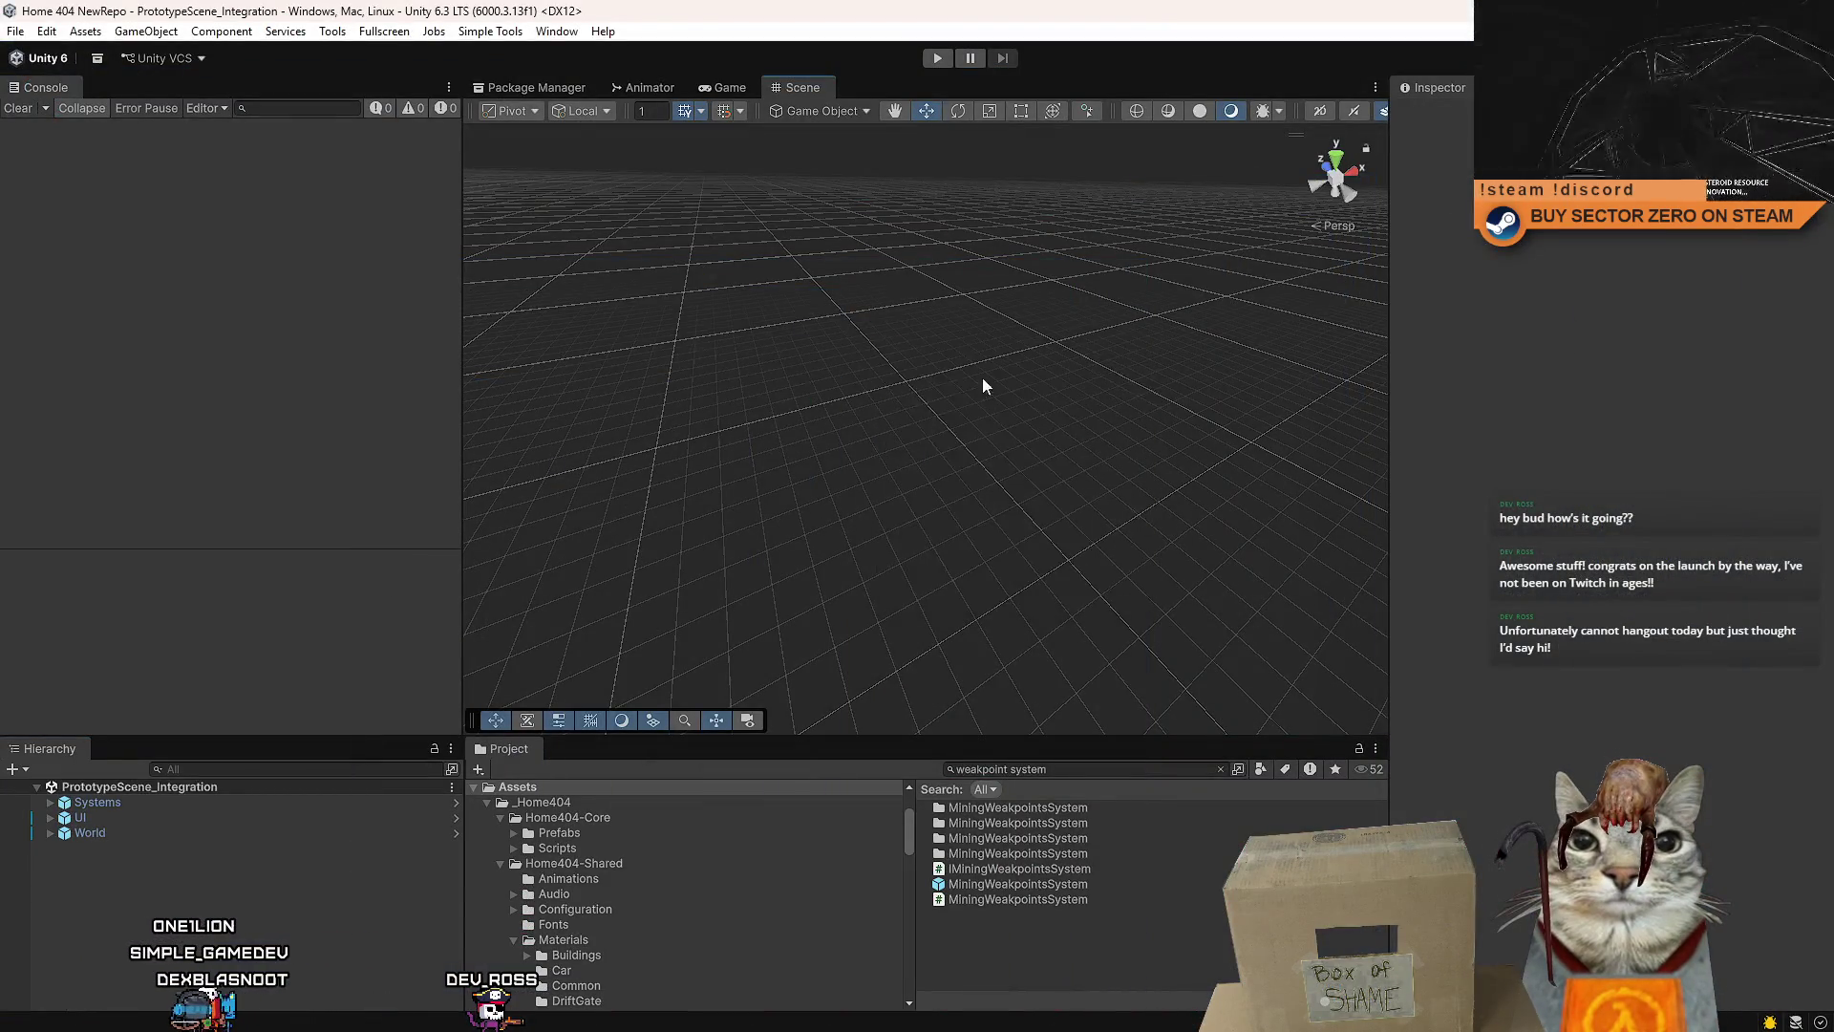
- Enter Play mode so the Drift Miners playtest welcome screen loads
drag(984, 385, 1098, 759)
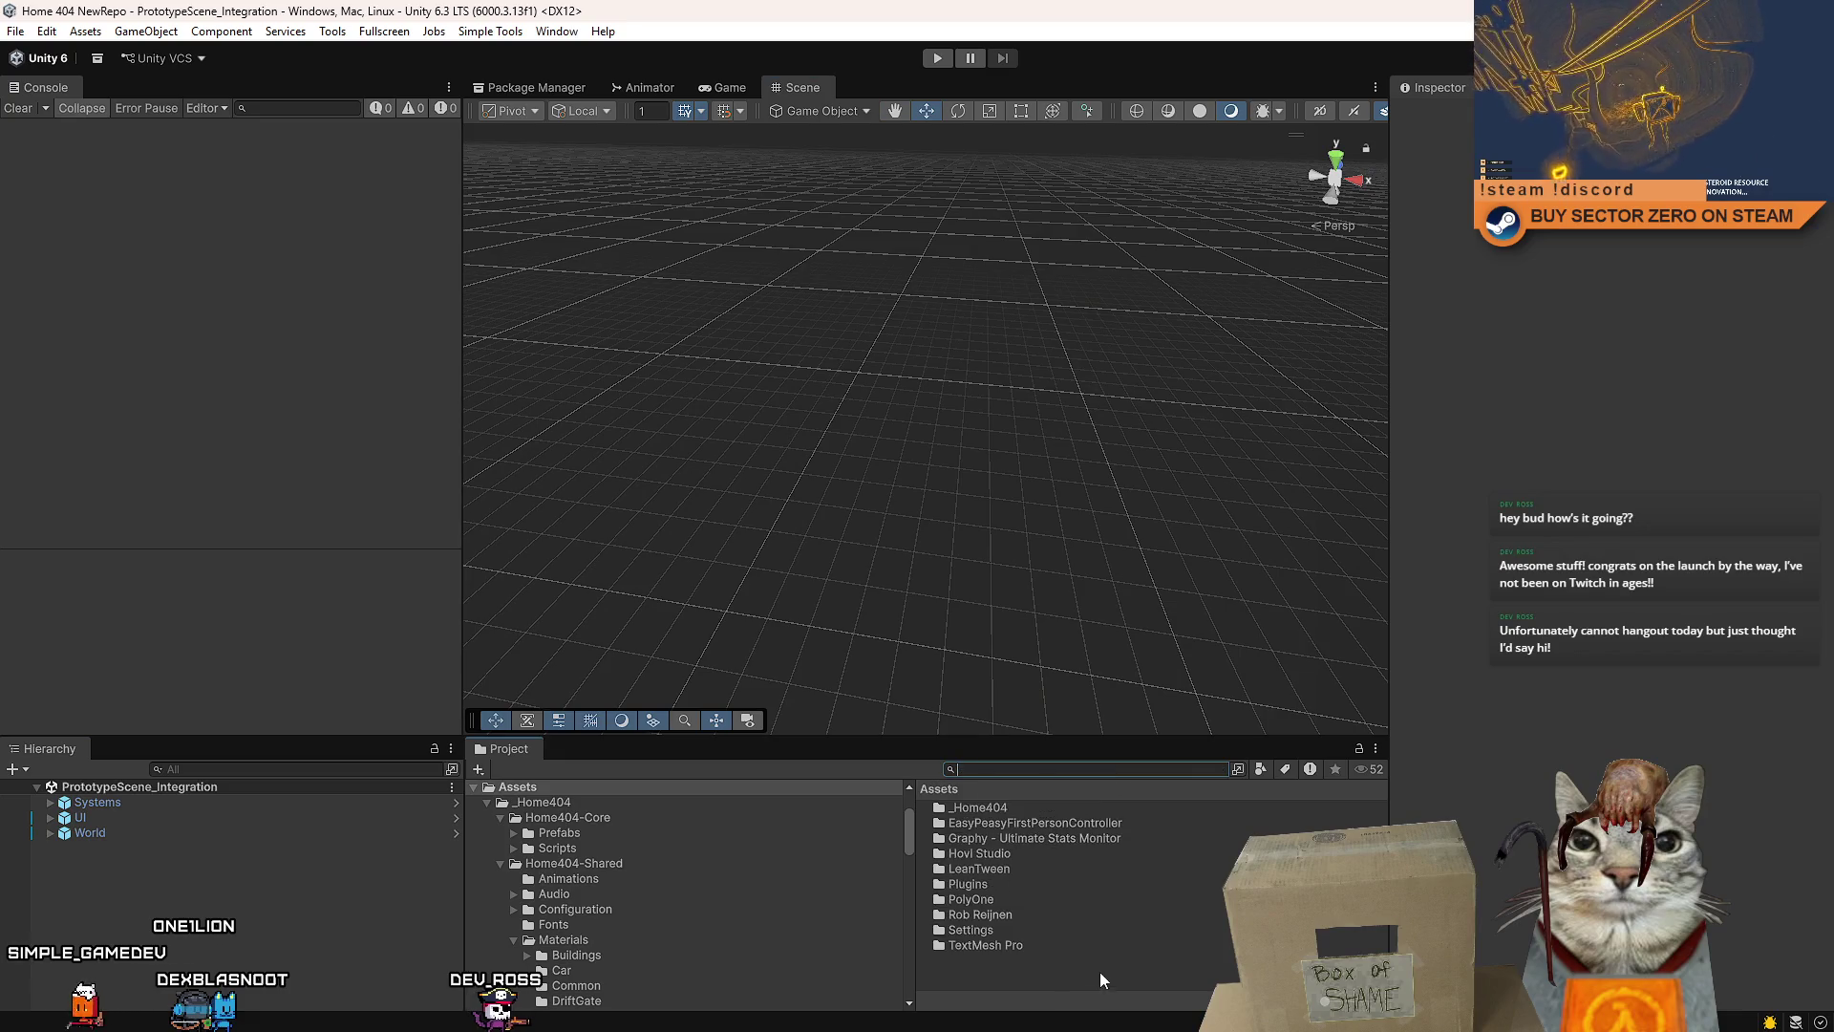
click(938, 60)
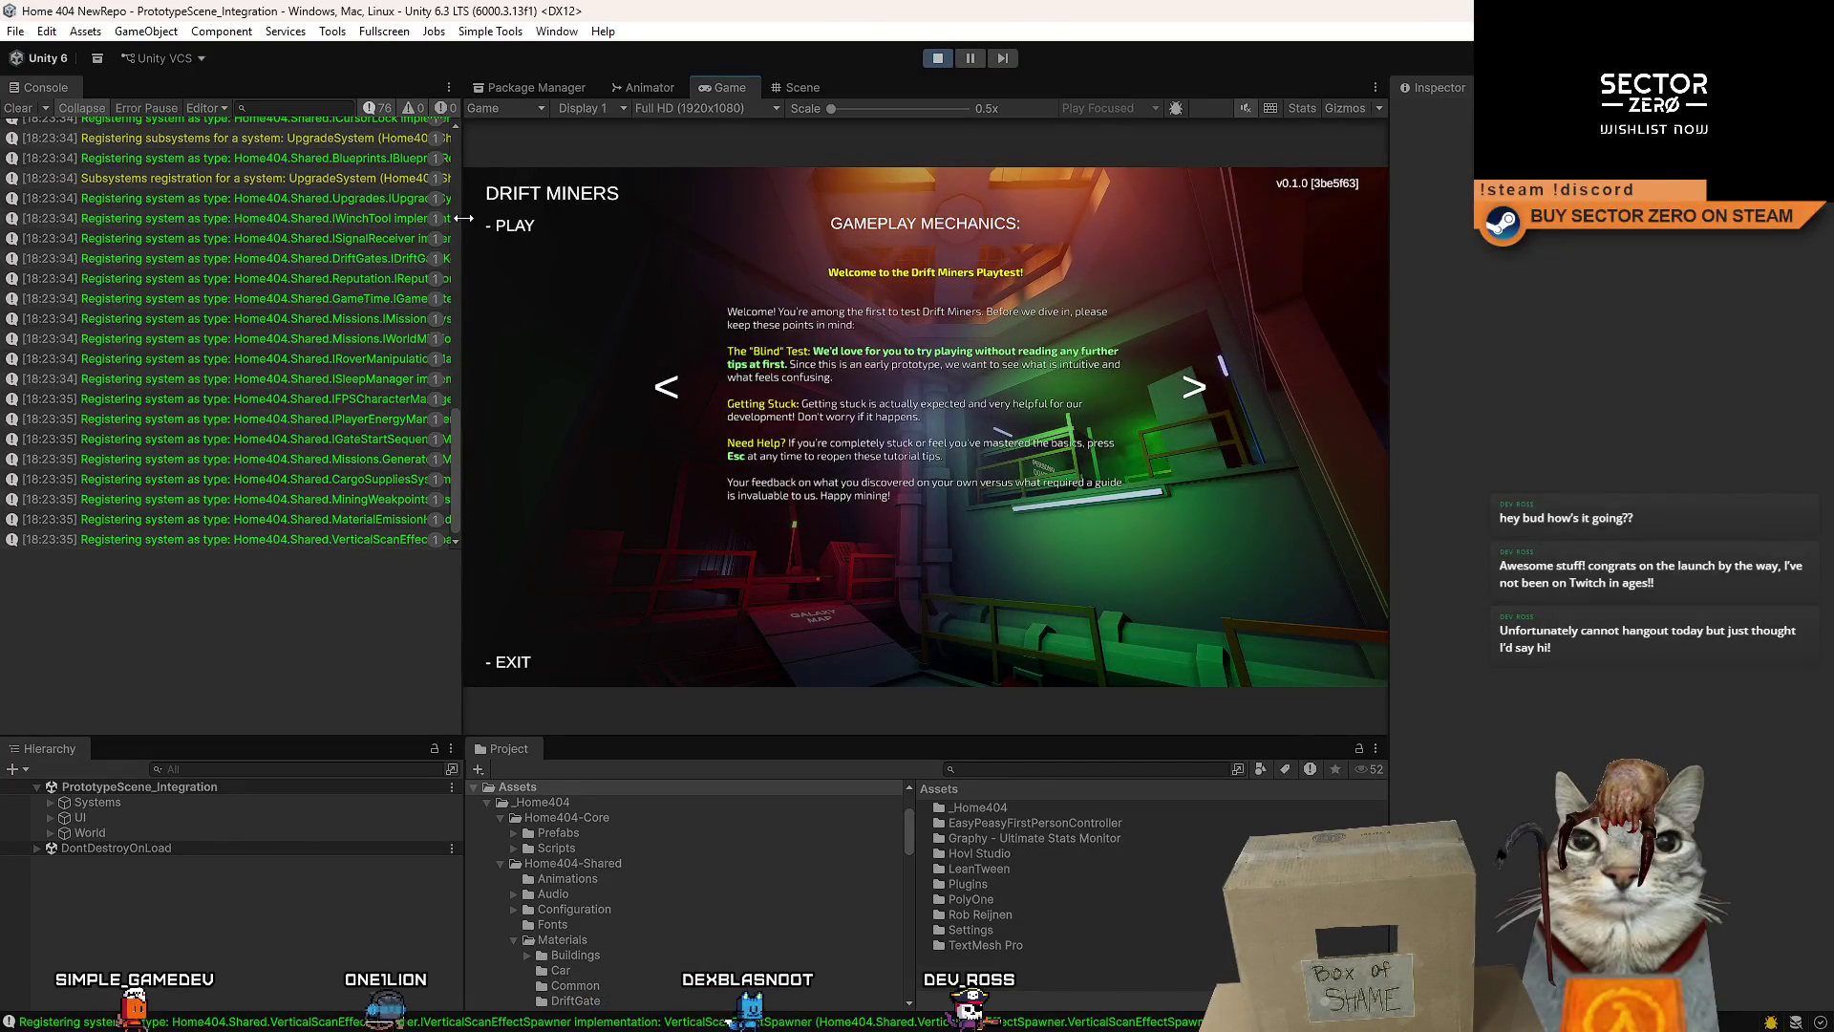
- Start the game from the menu and walk to the run setup console to begin the run
click(514, 225)
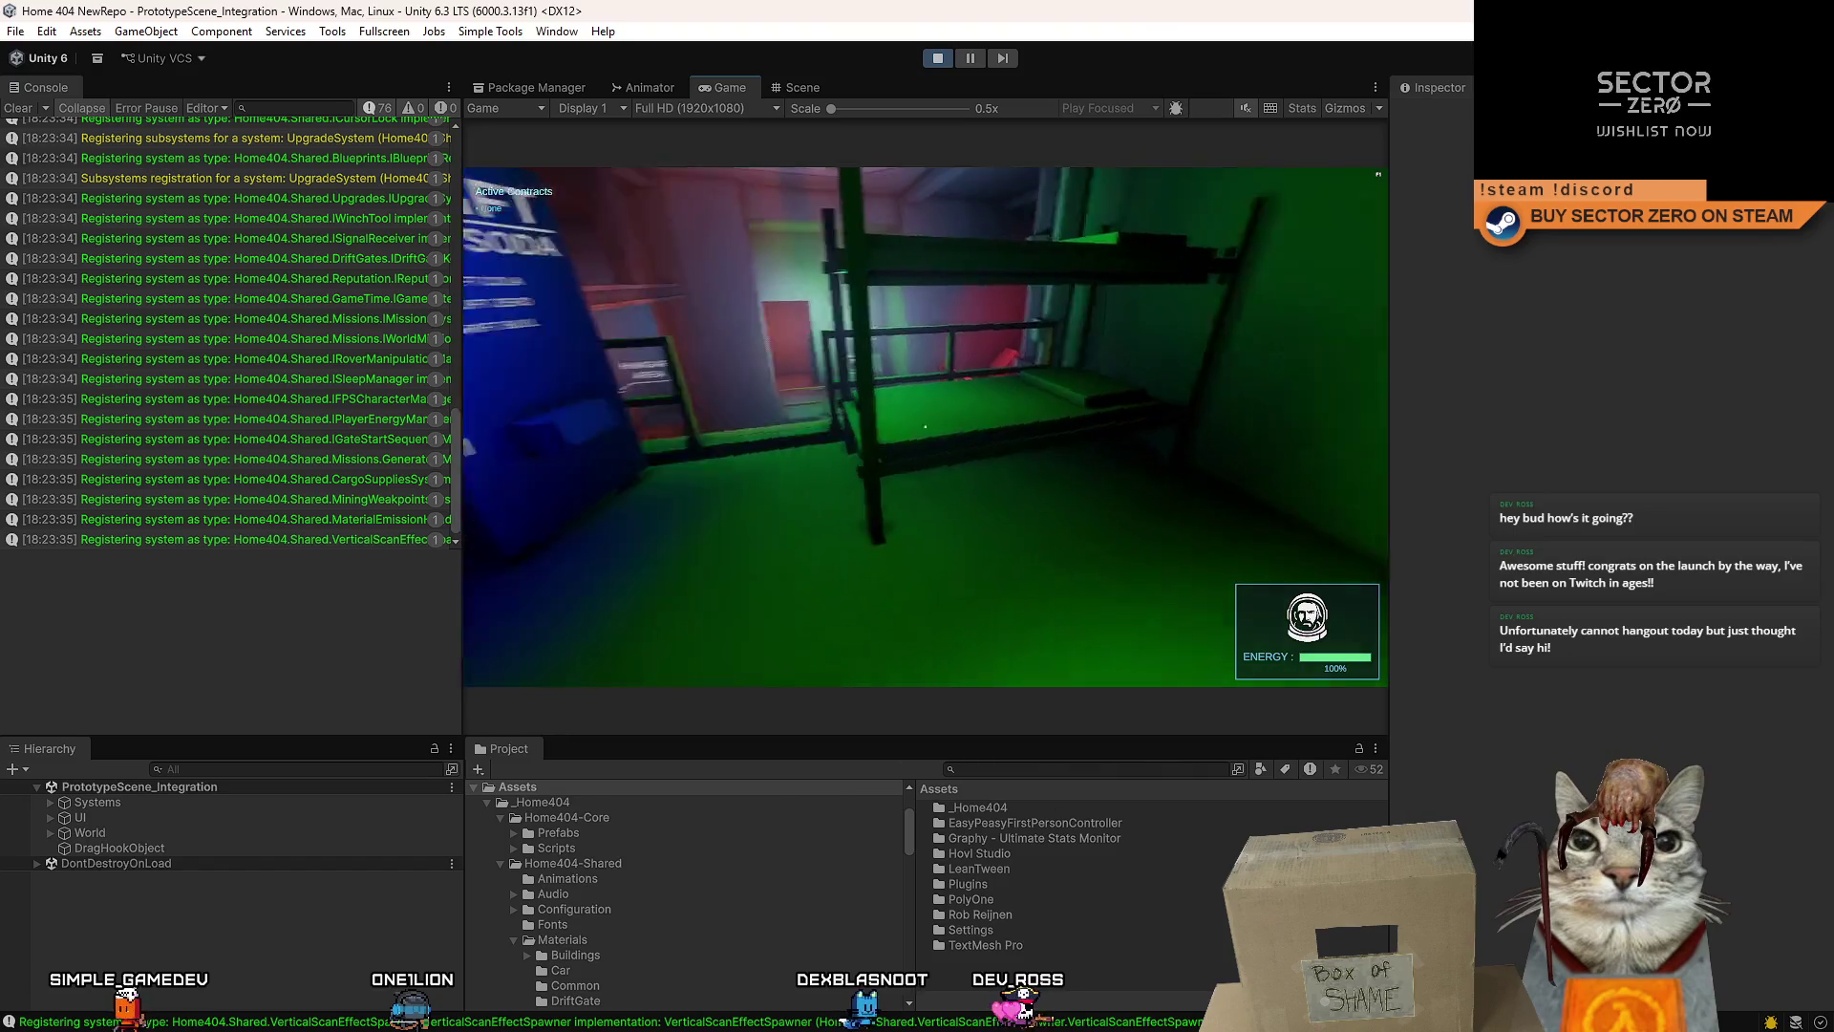
key(w)
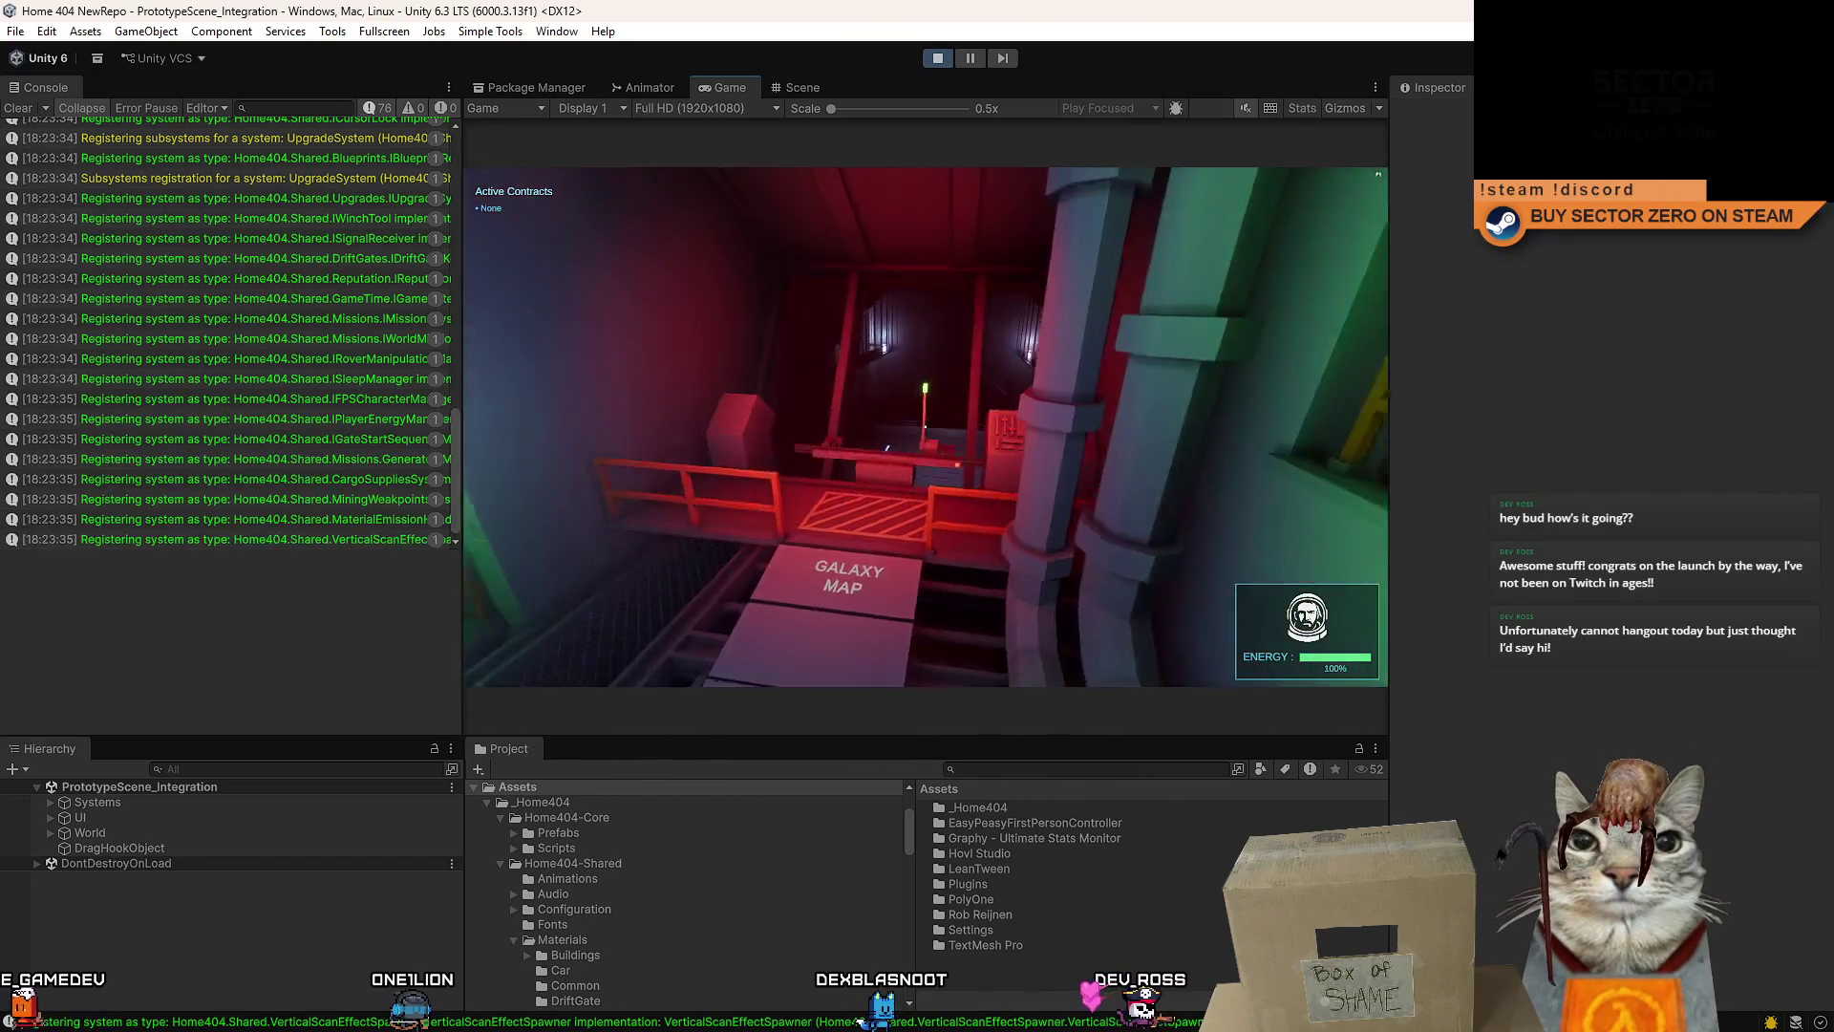
key(w)
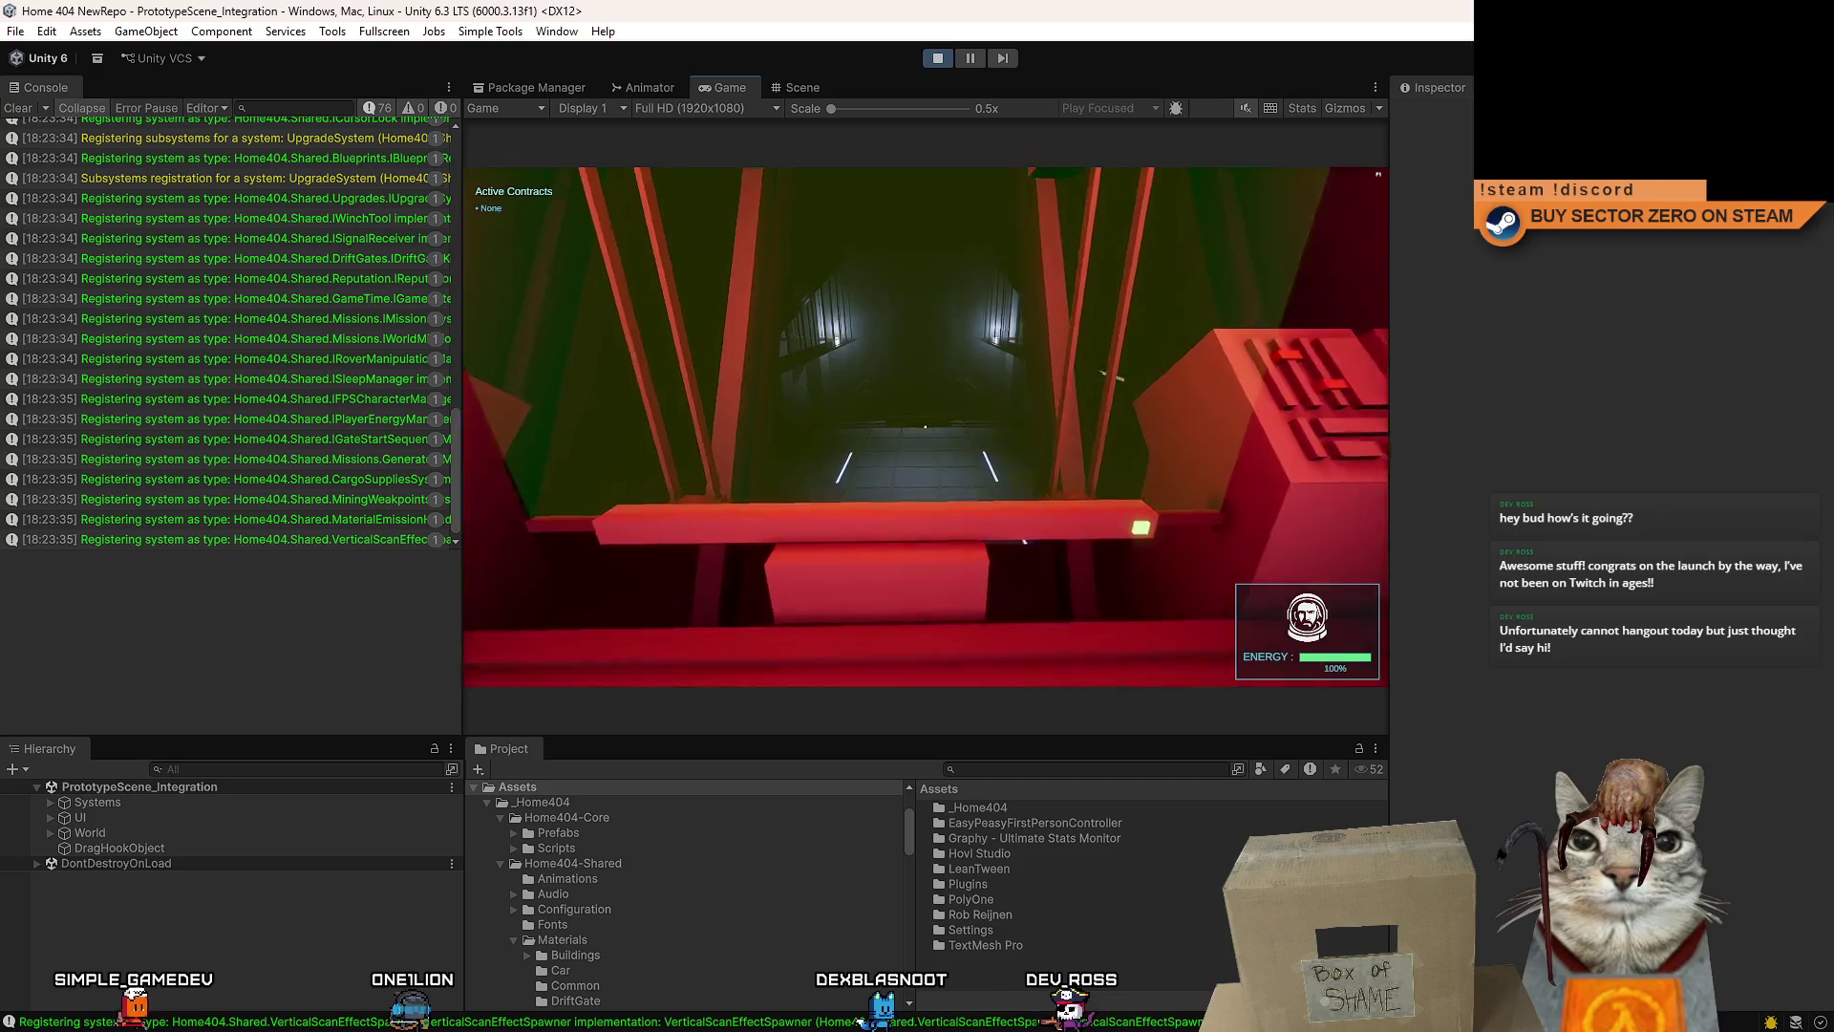
key(w)
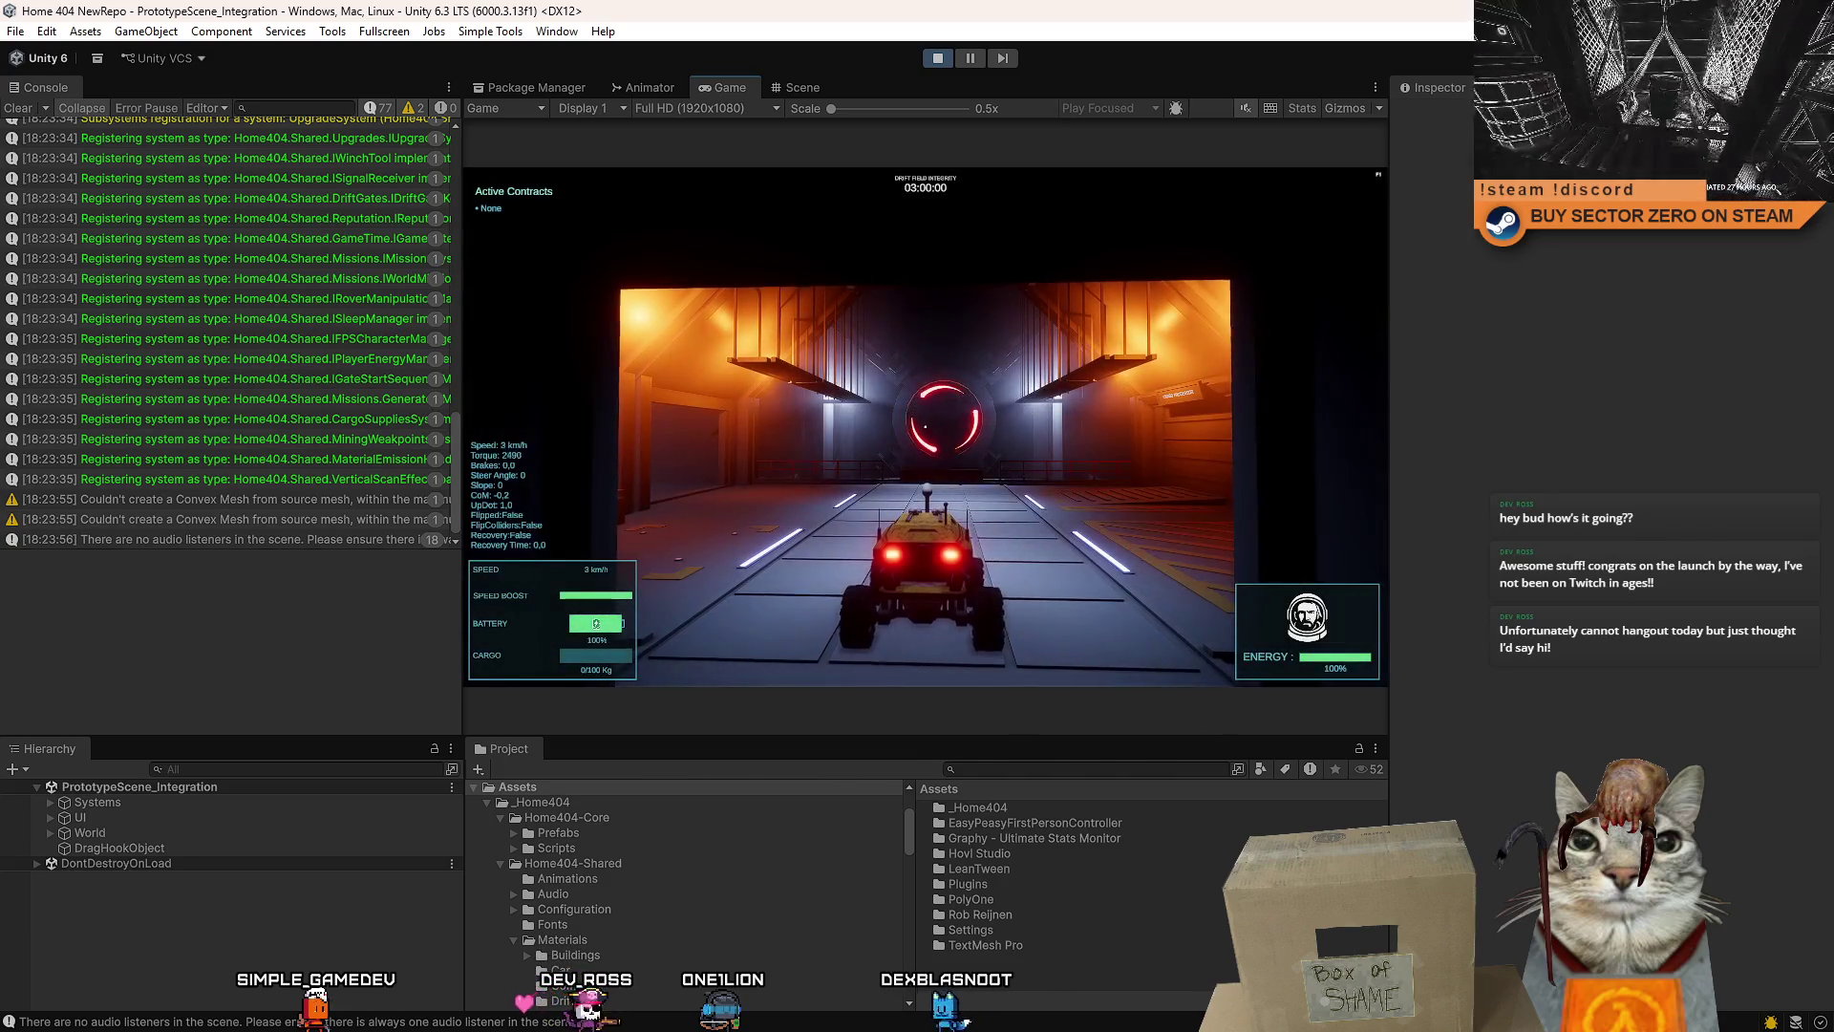
- Drive the rover out of the hangar and through the red gate
key(w)
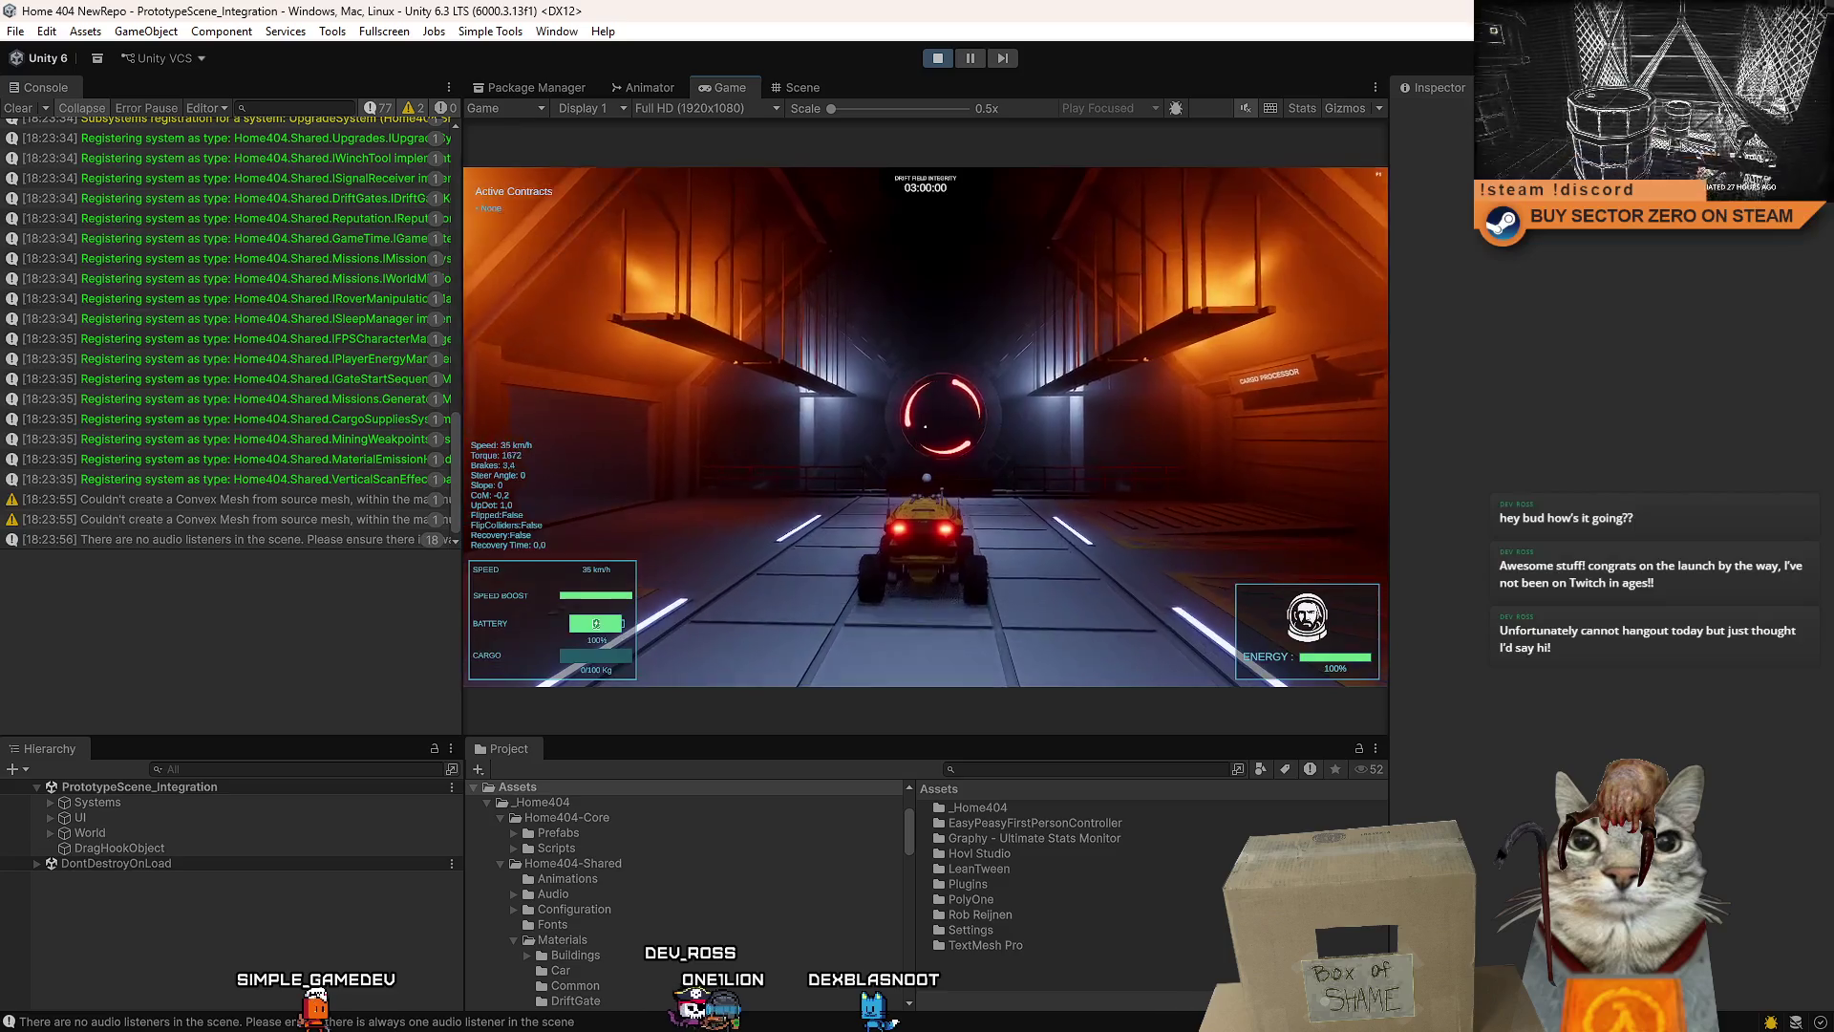
key(s)
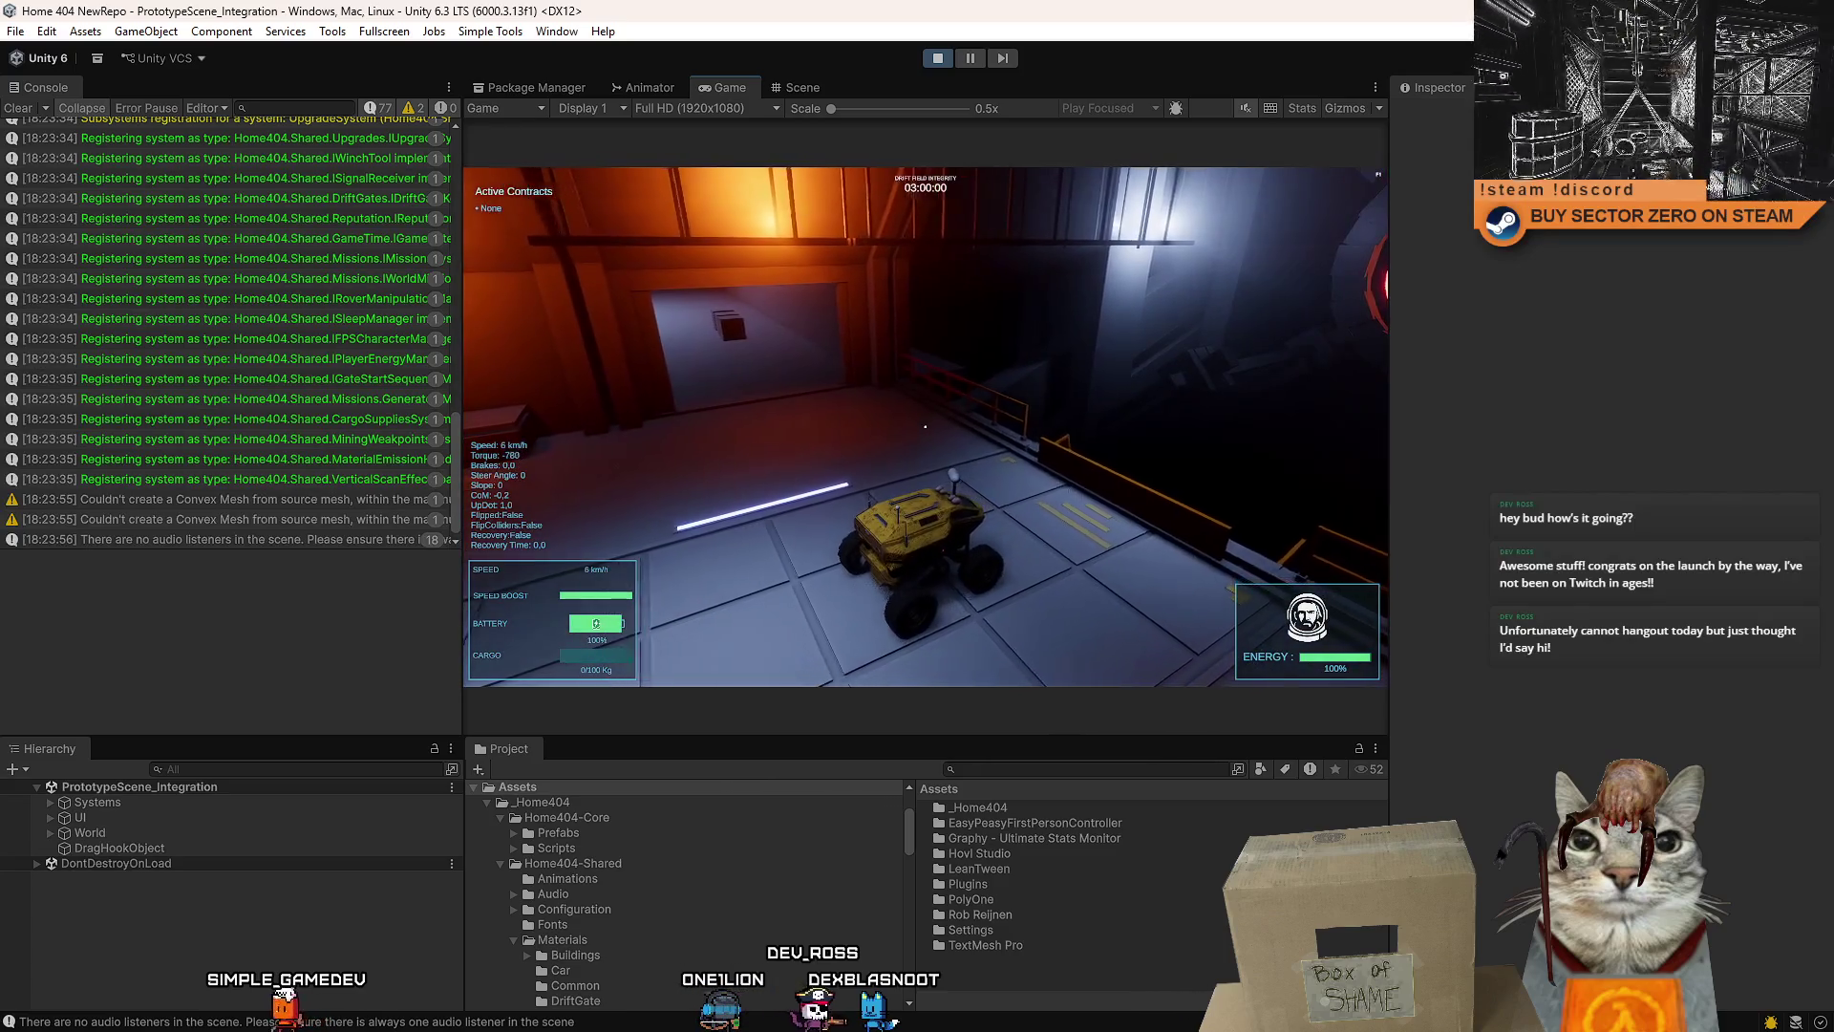
key(w)
key(w)
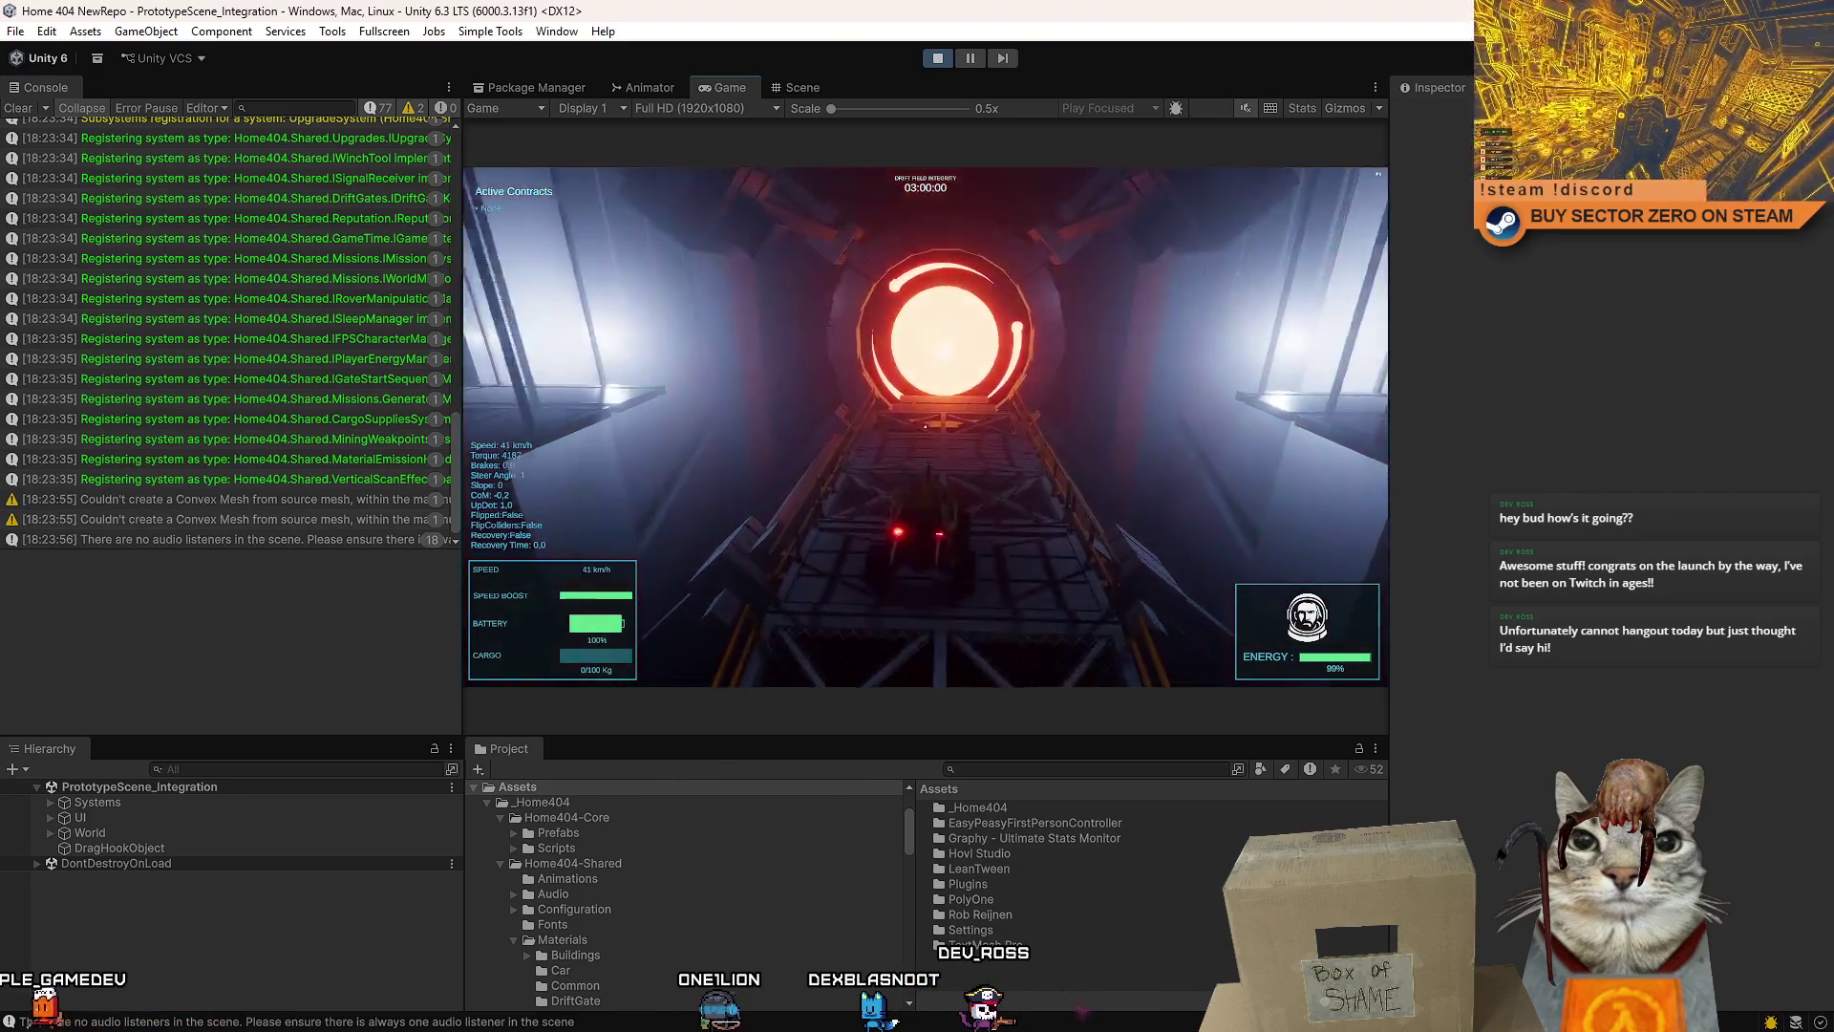
key(w)
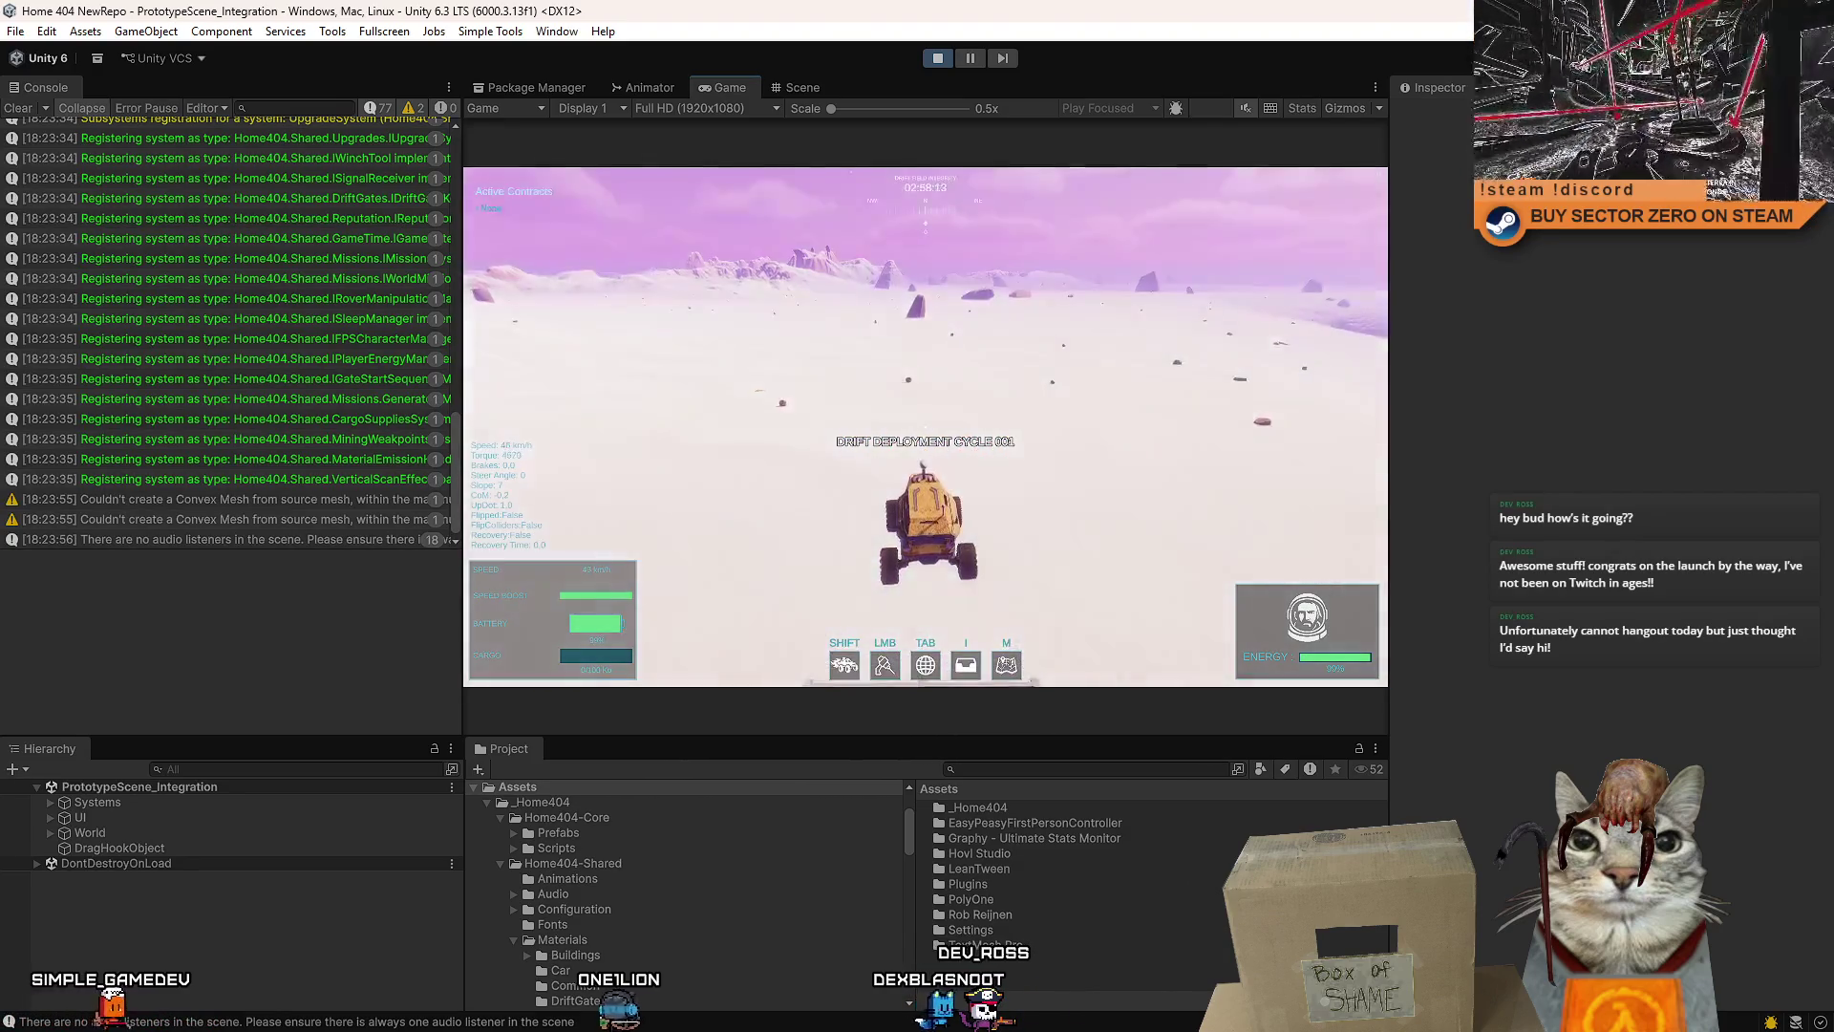
key(w)
- Steer the rover left across the terrain, briefly checking the top-down view
key(a)
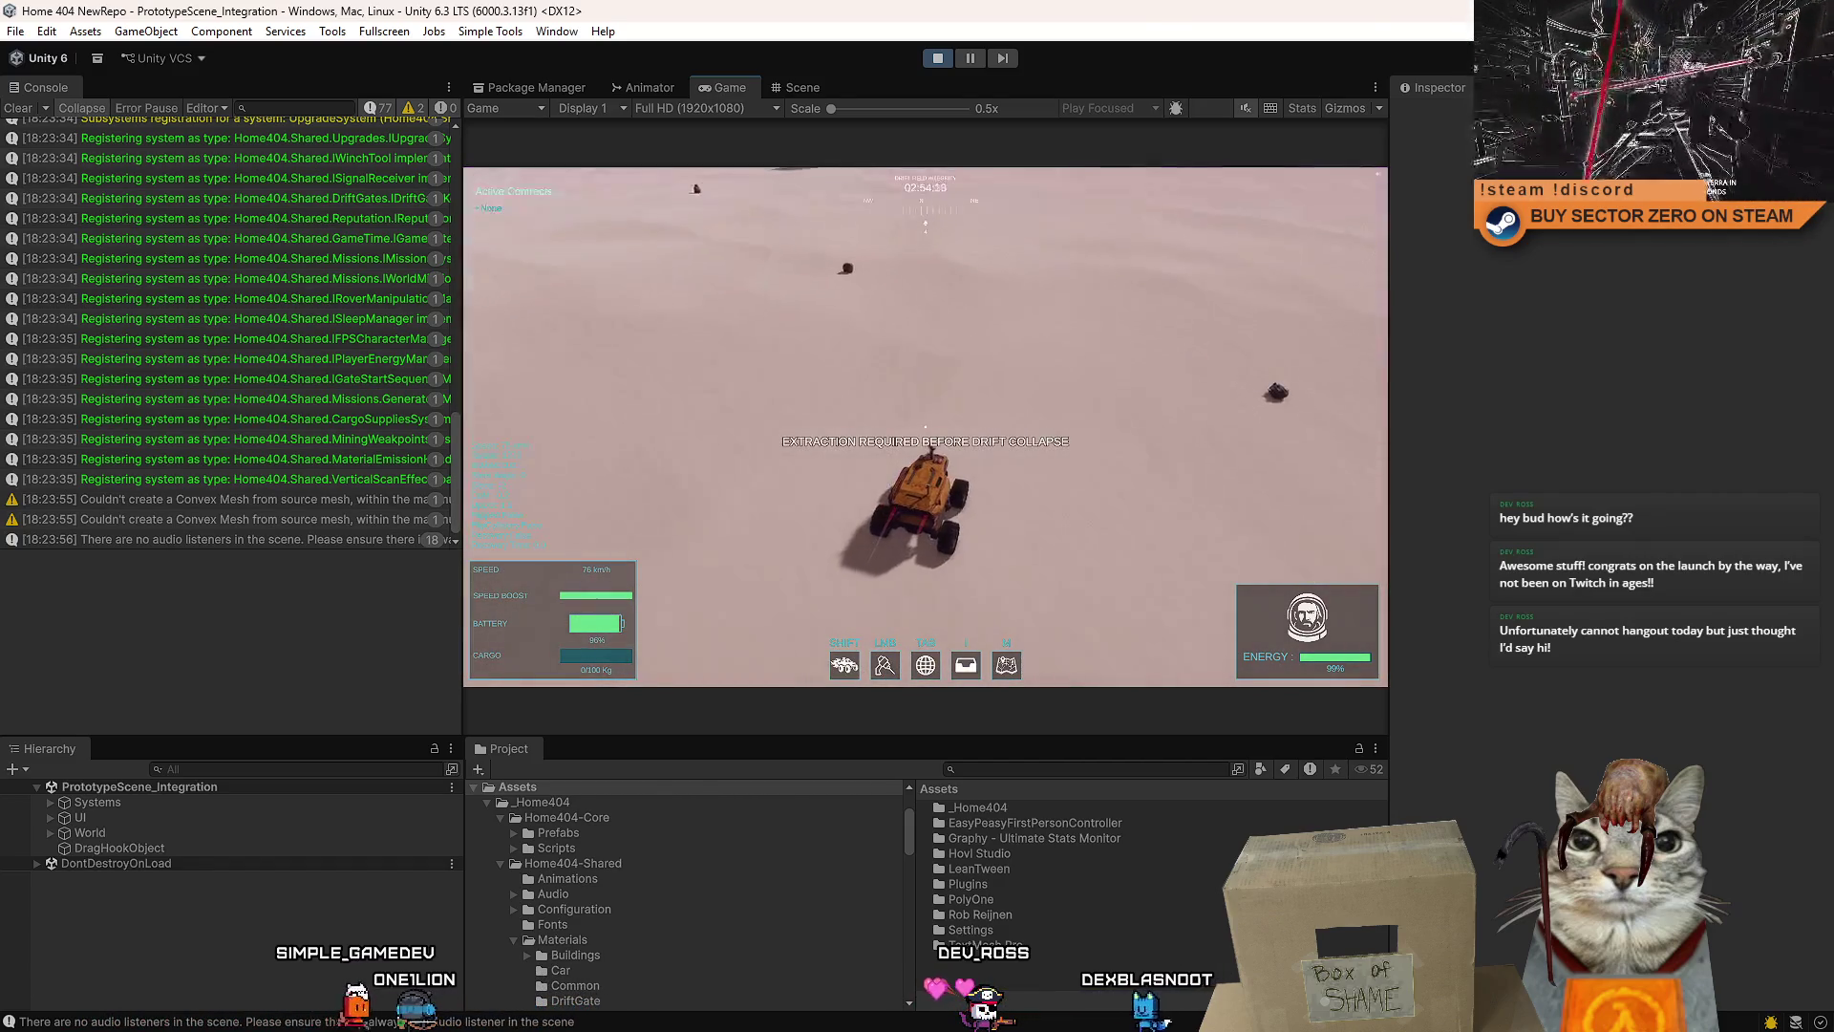
key(a)
key(a)
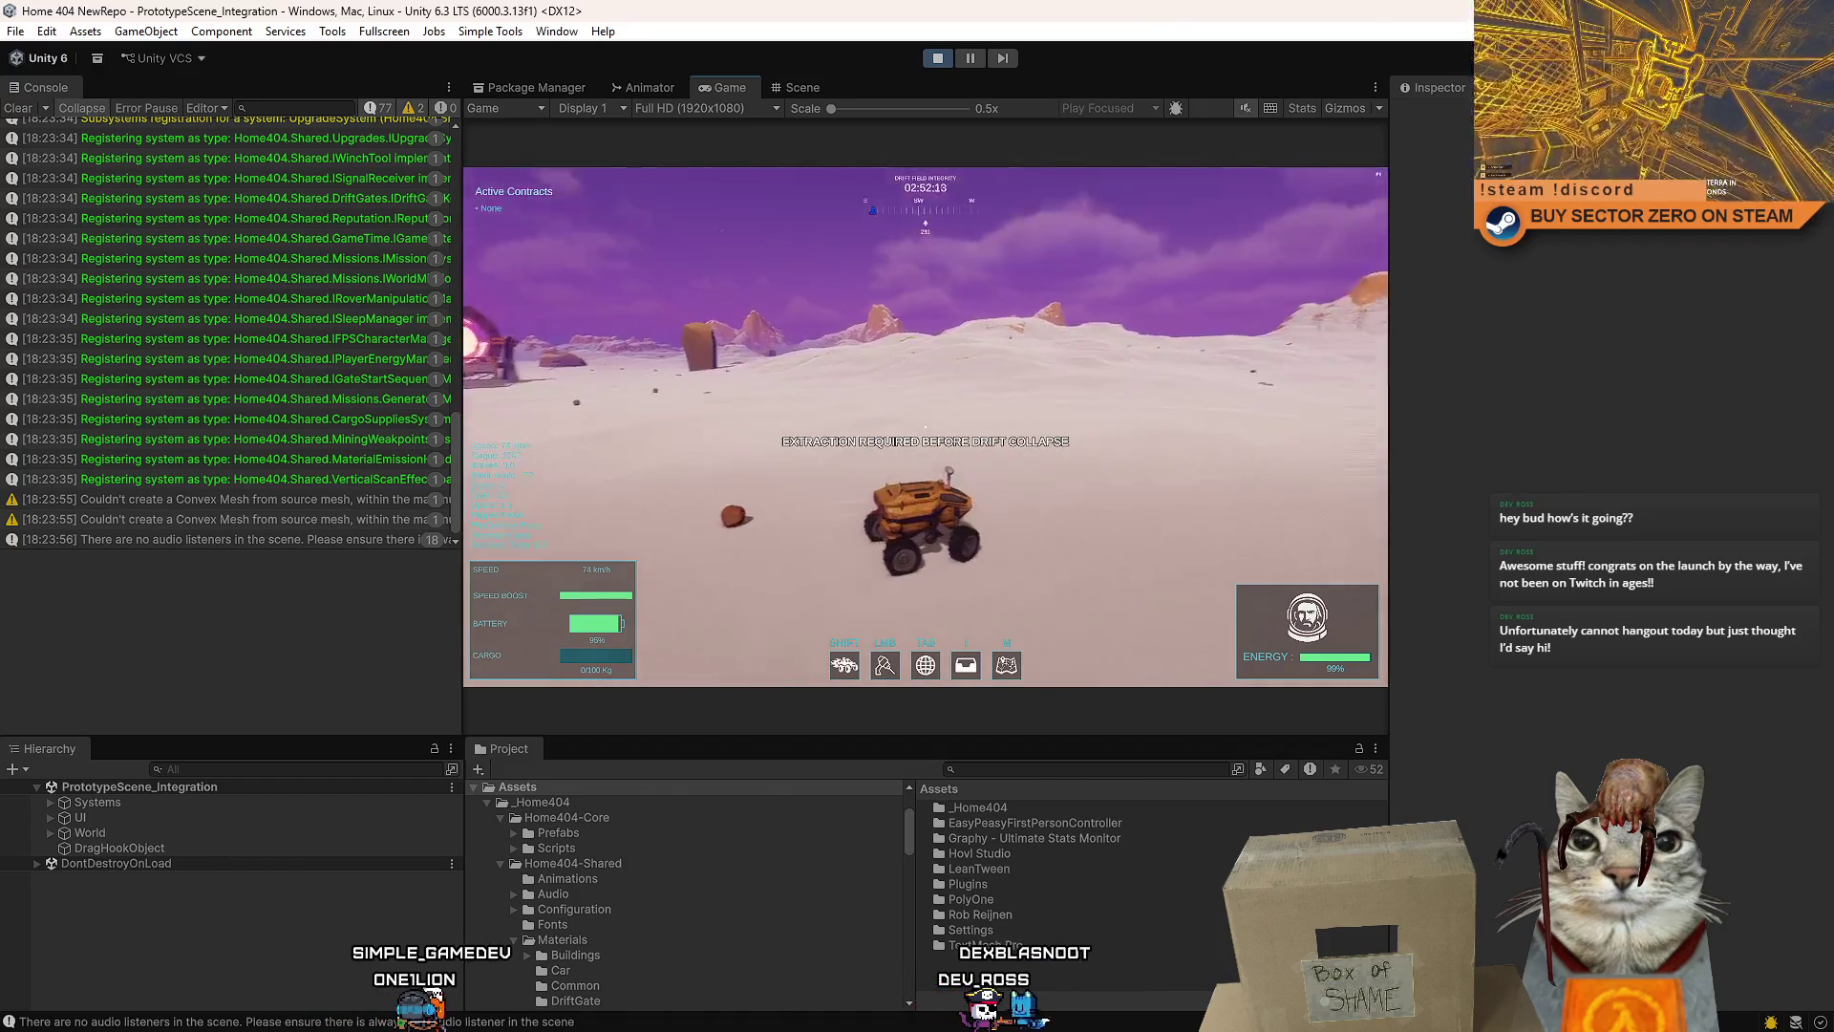
key(a)
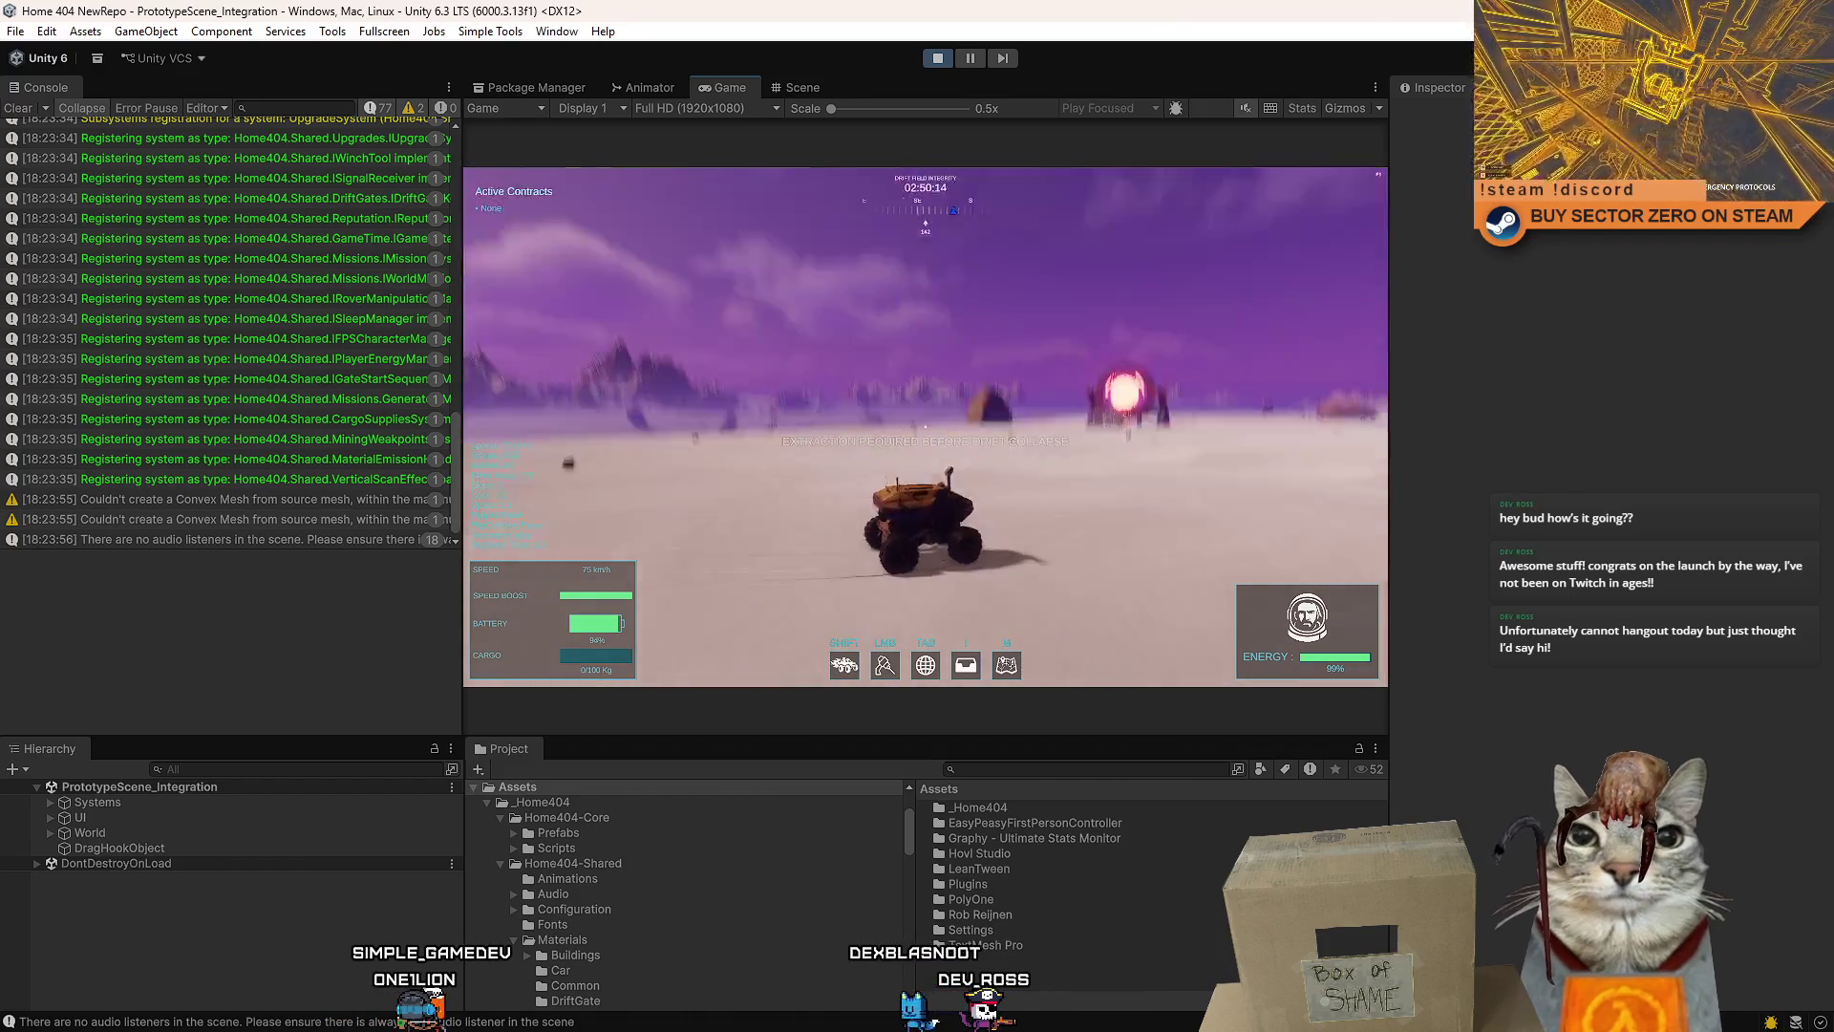
key(v)
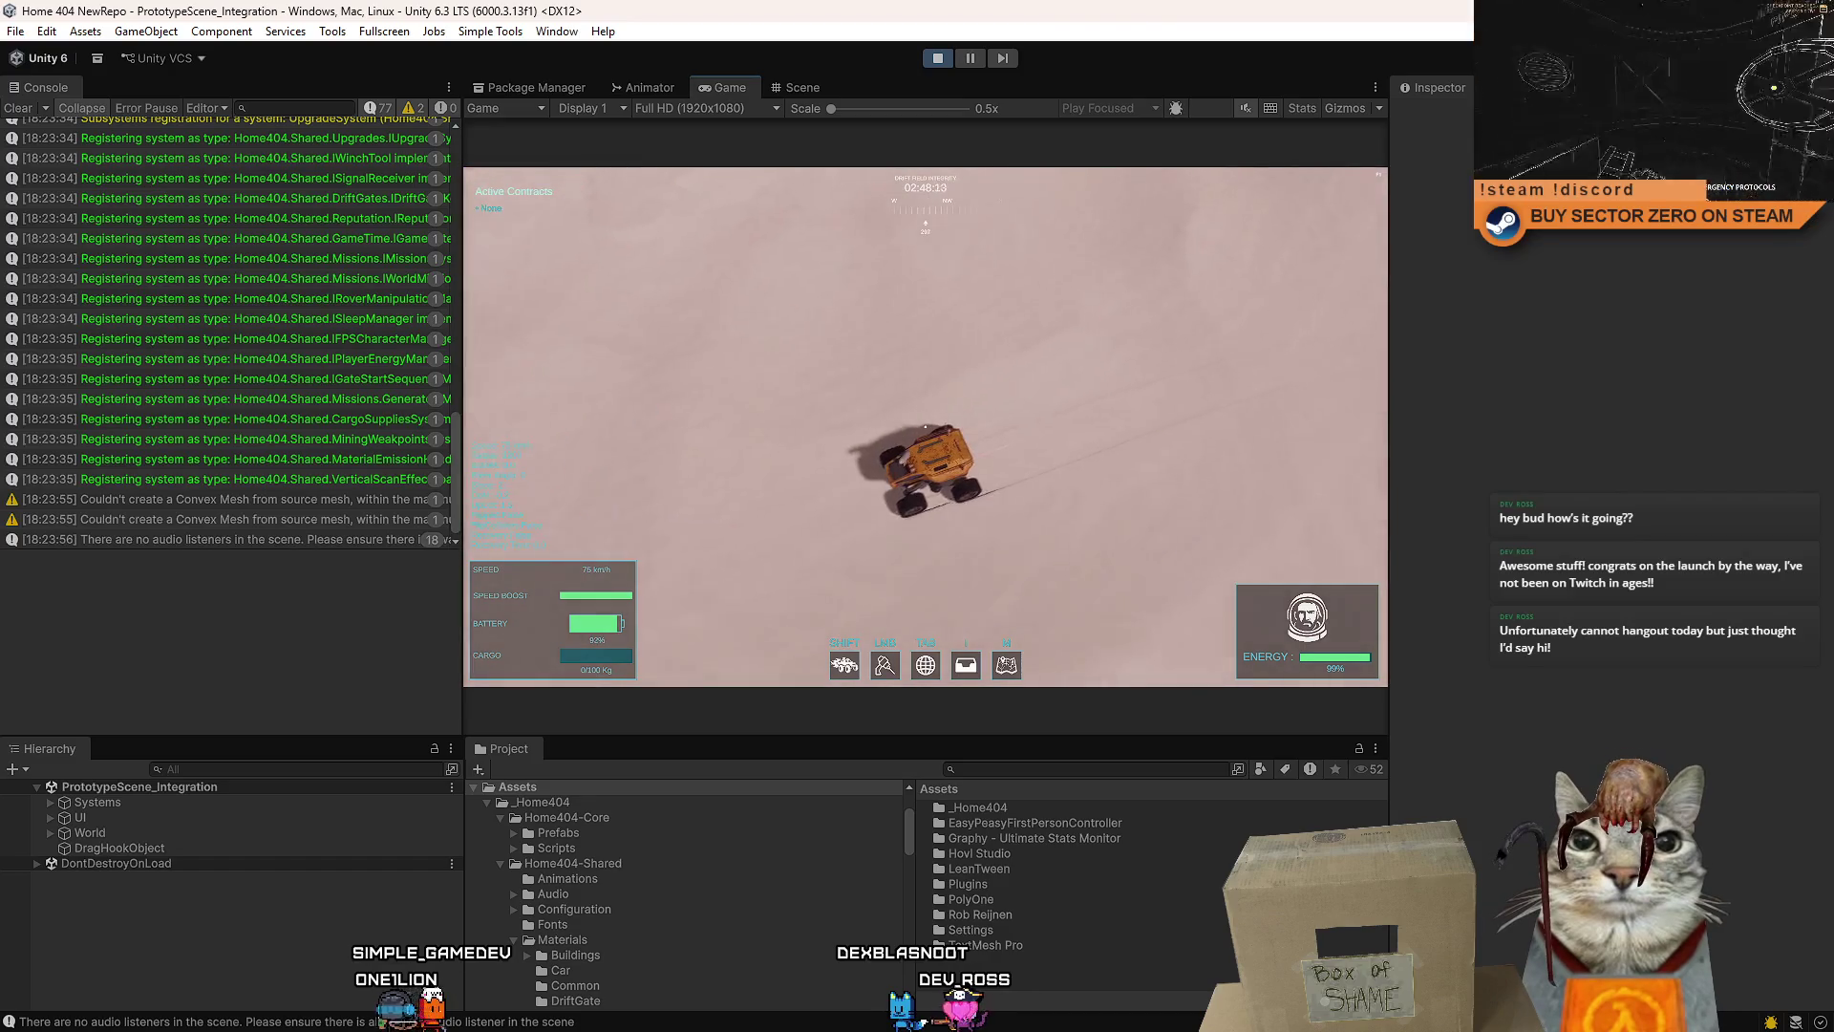
key(v)
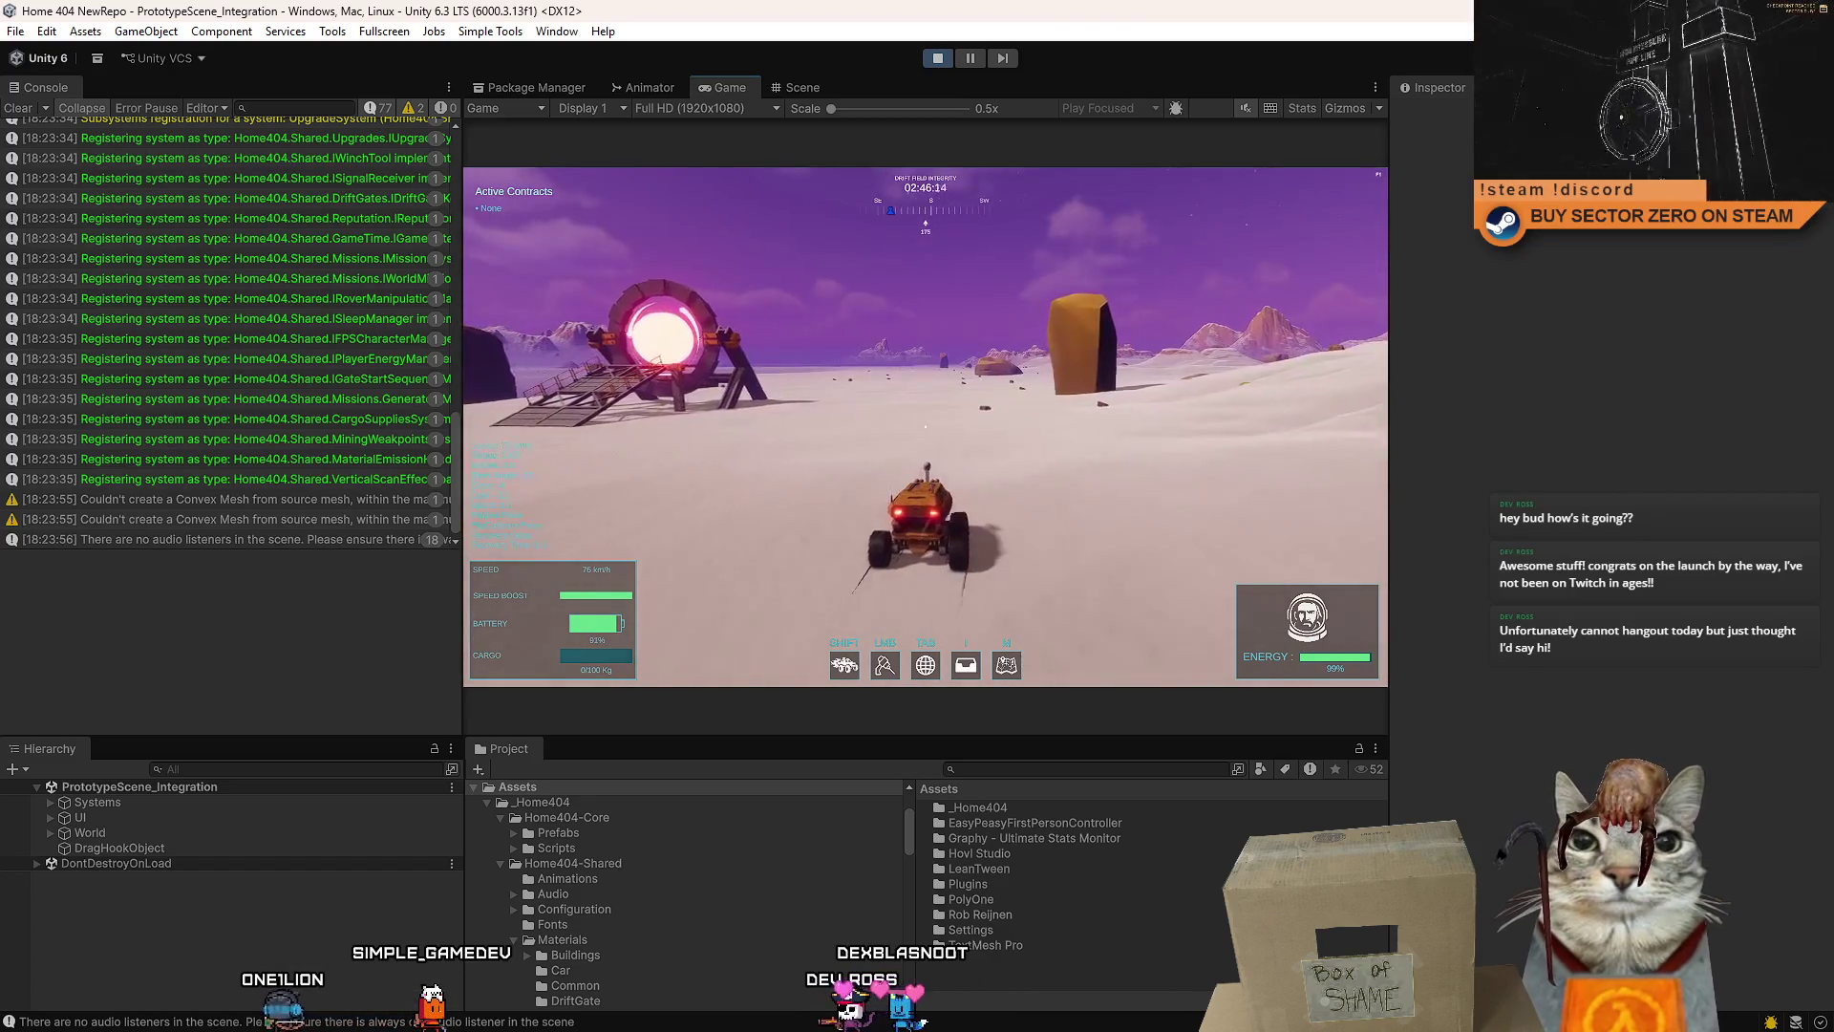
- Turn the rover toward the ring gate and accelerate past it
key(d)
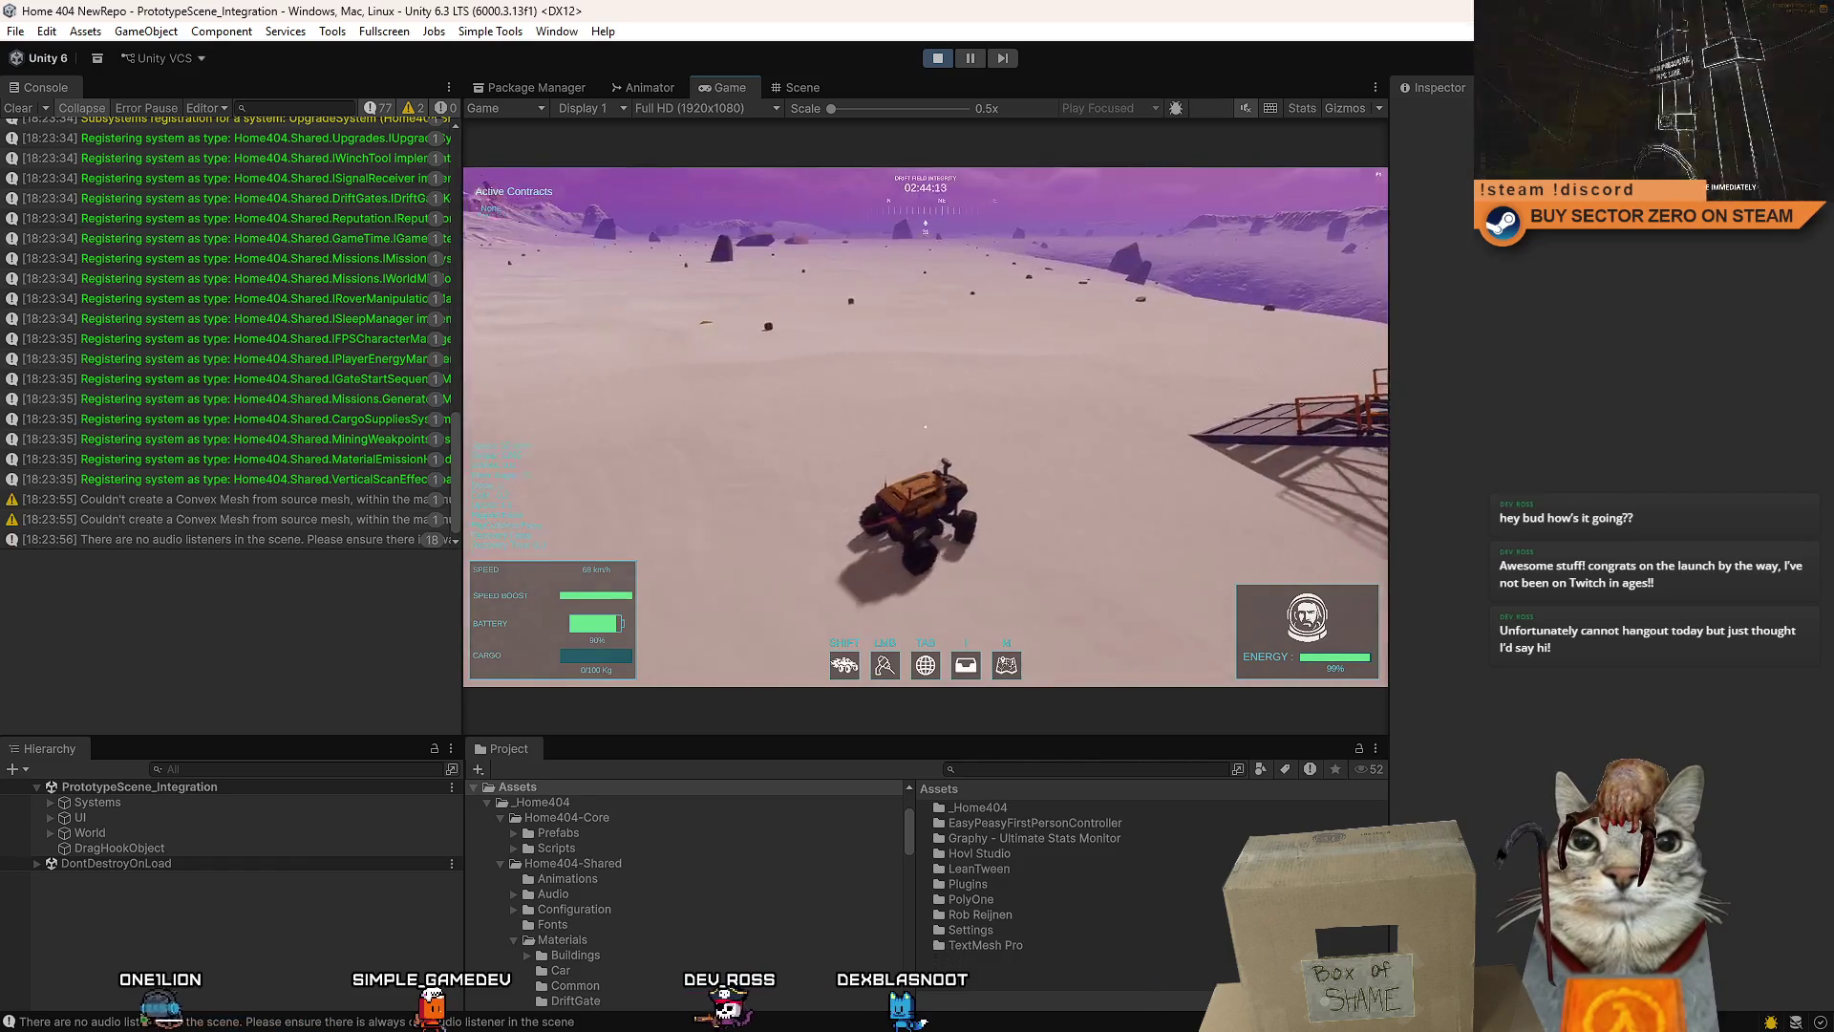
key(a)
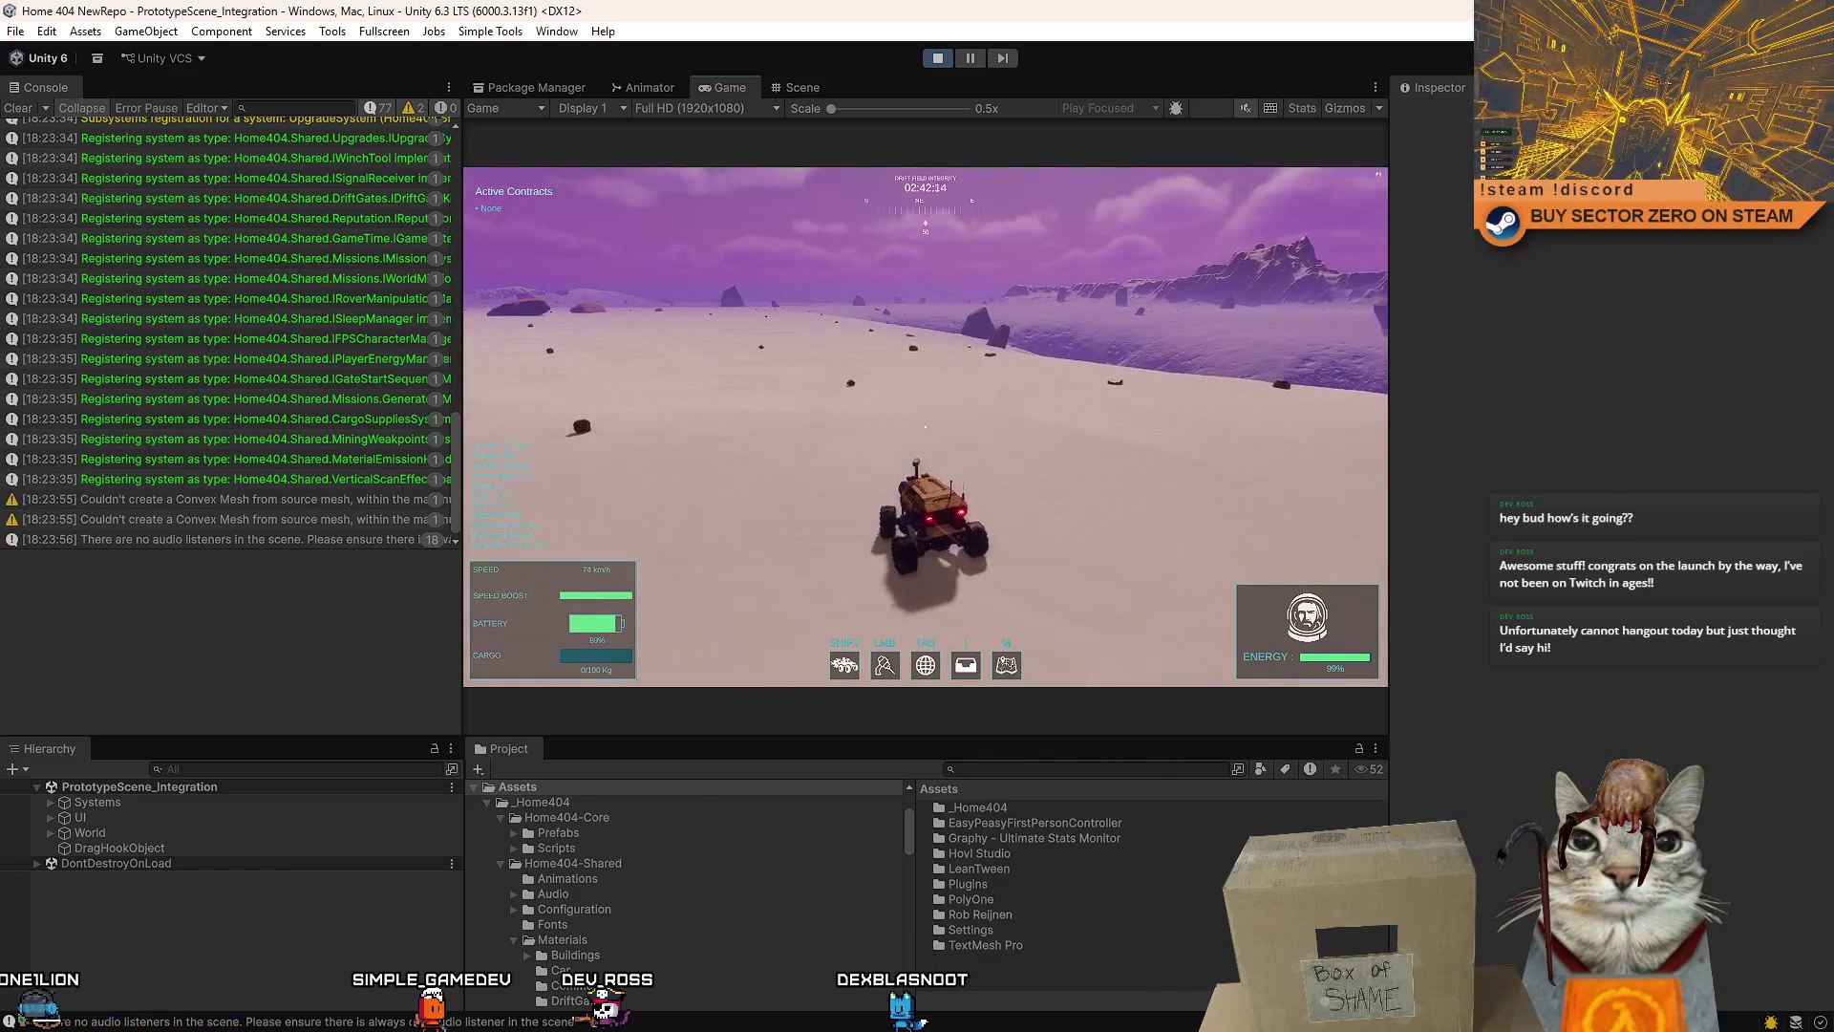
key(d)
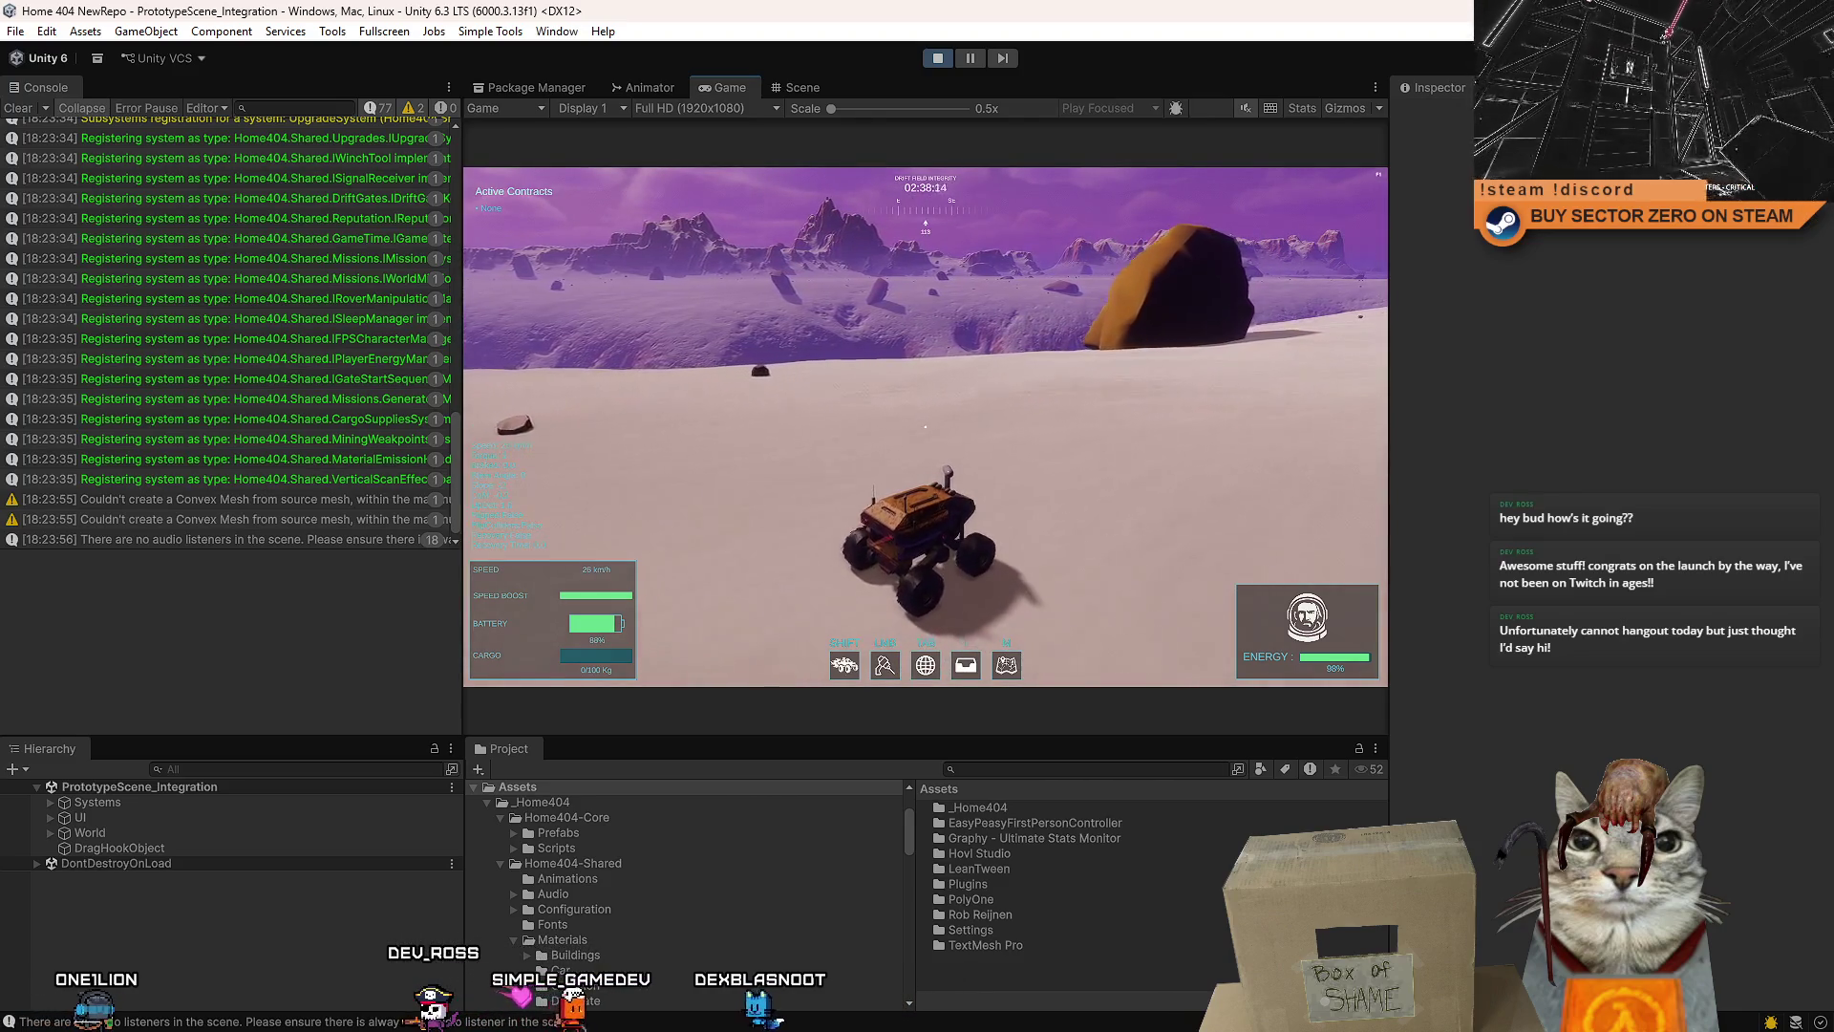
key(d)
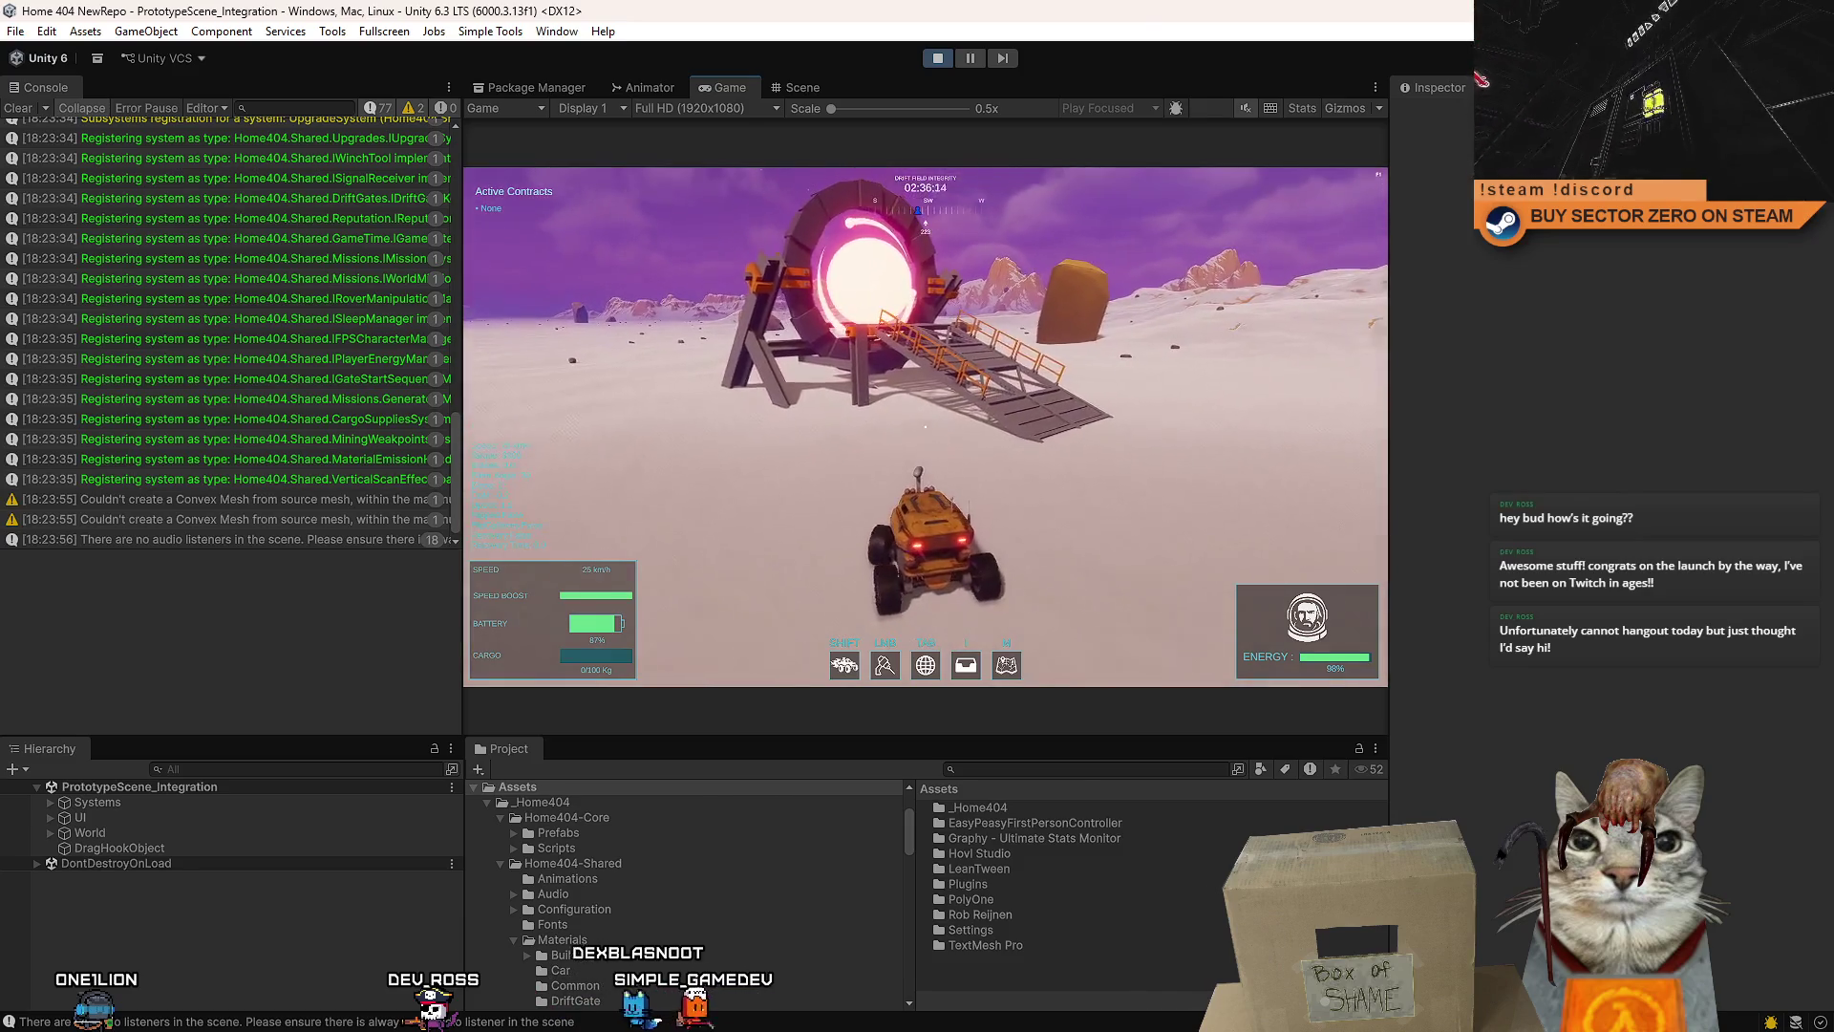
key(w)
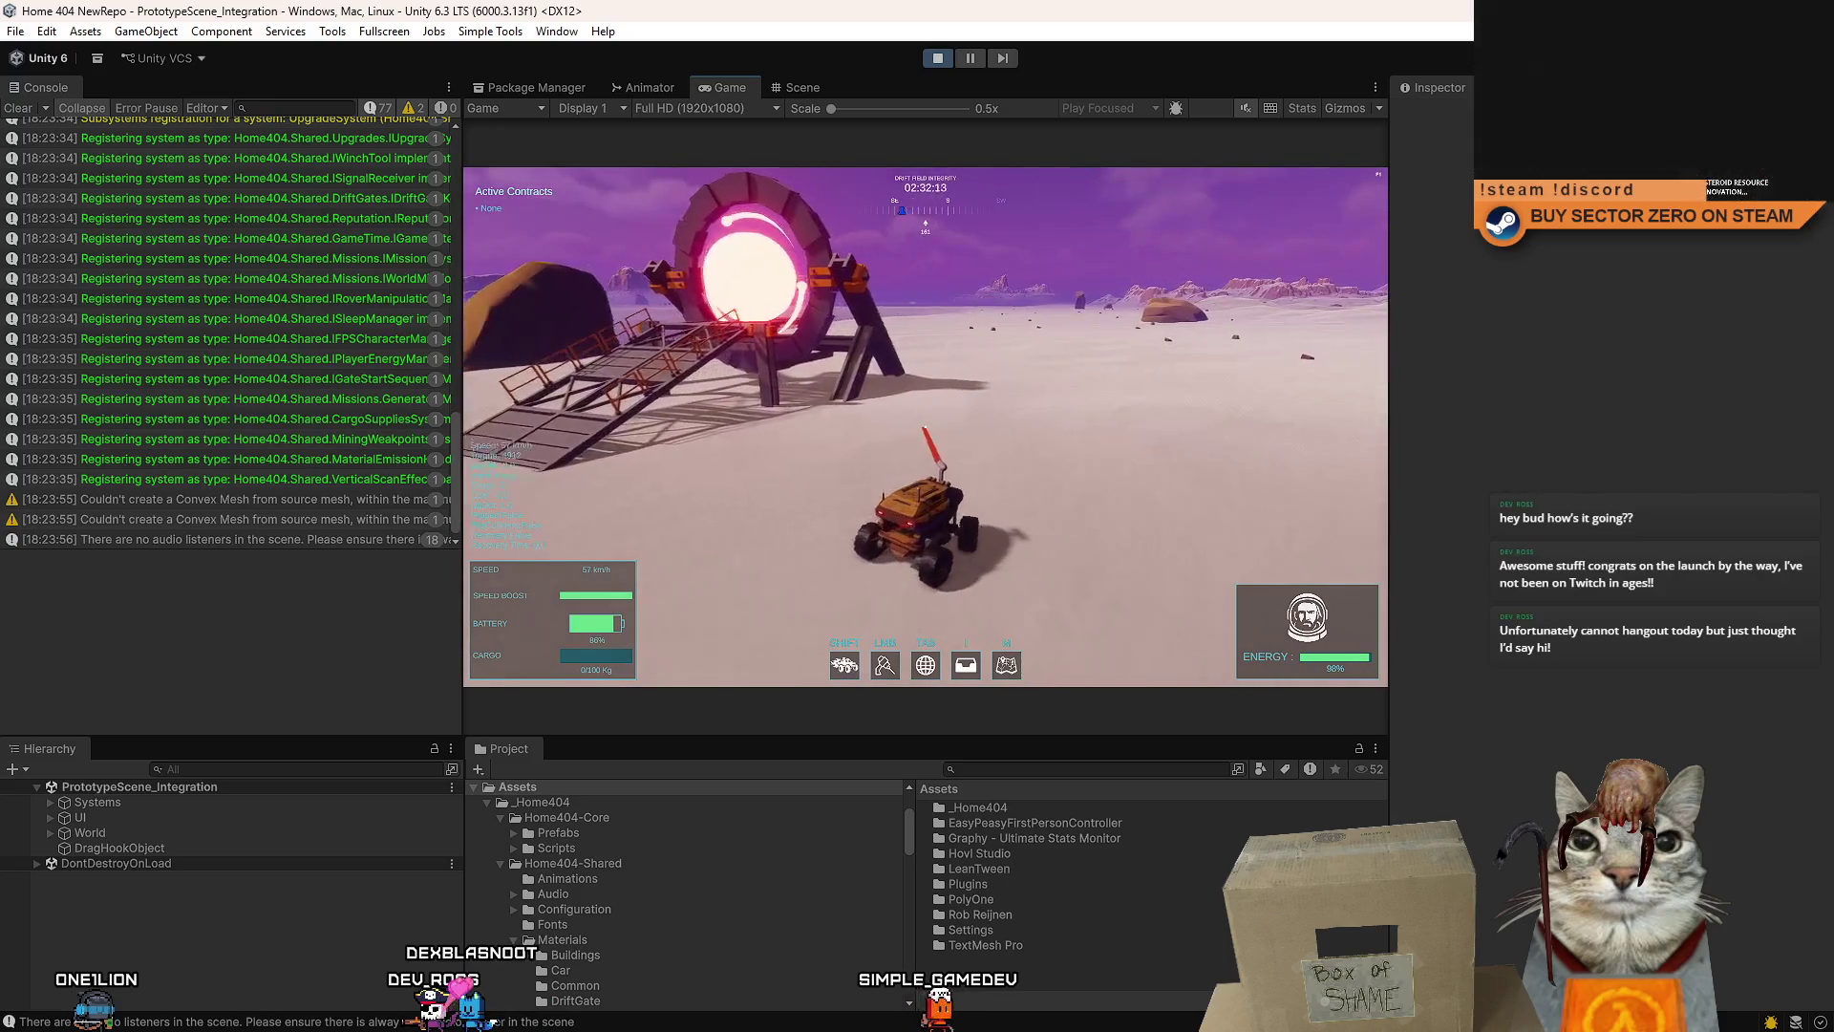
key(w)
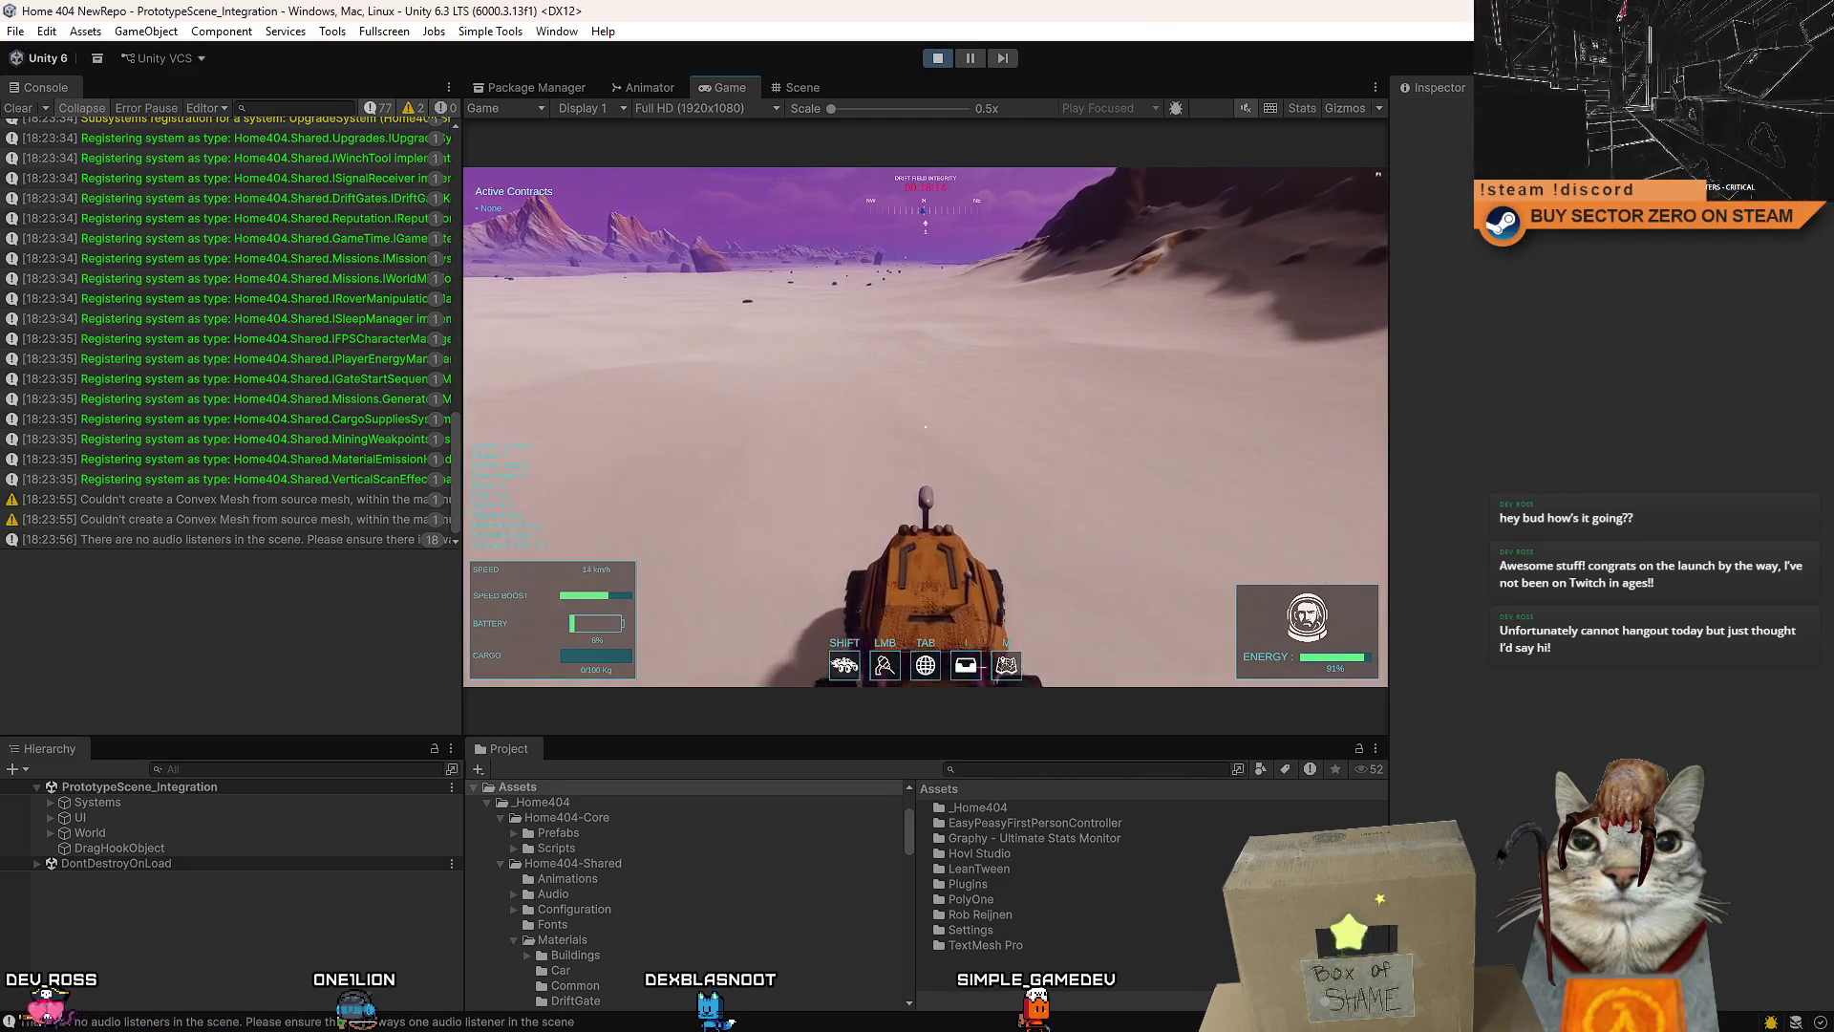
- Drive until the drift timer expires, stop play mode, and select the Home404-Core folder
key(w)
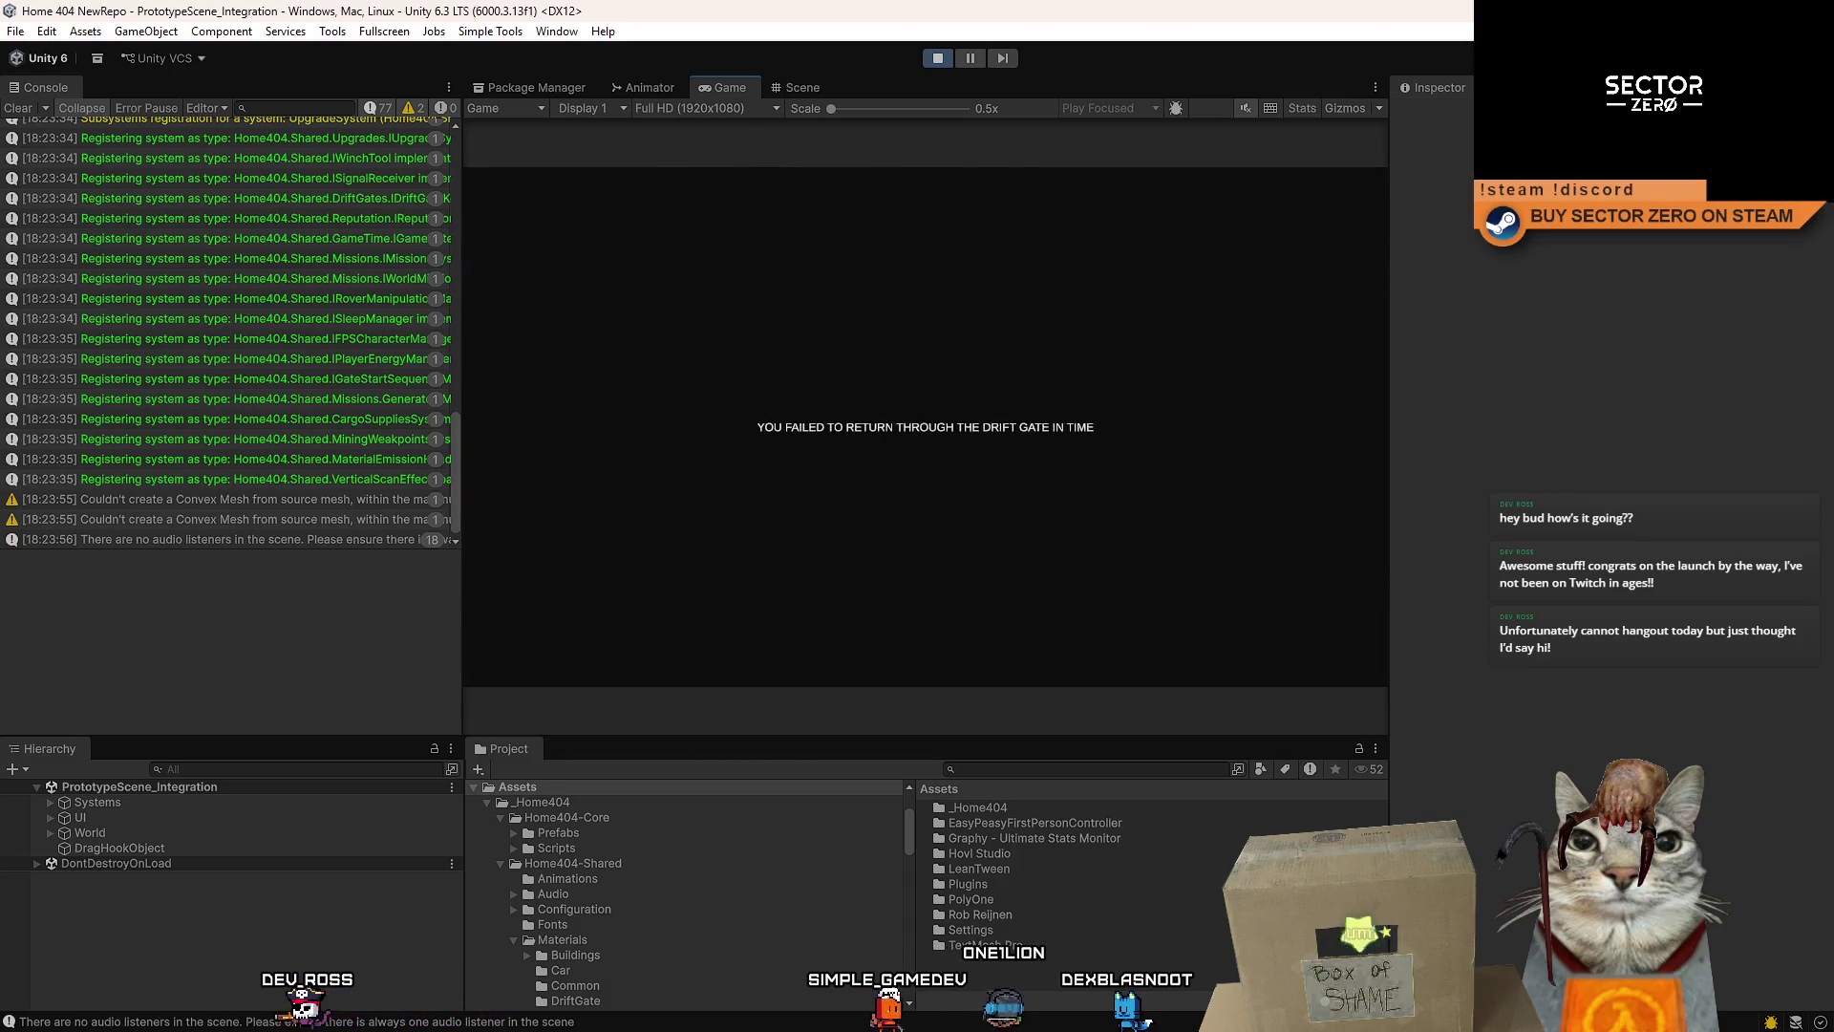
click(938, 62)
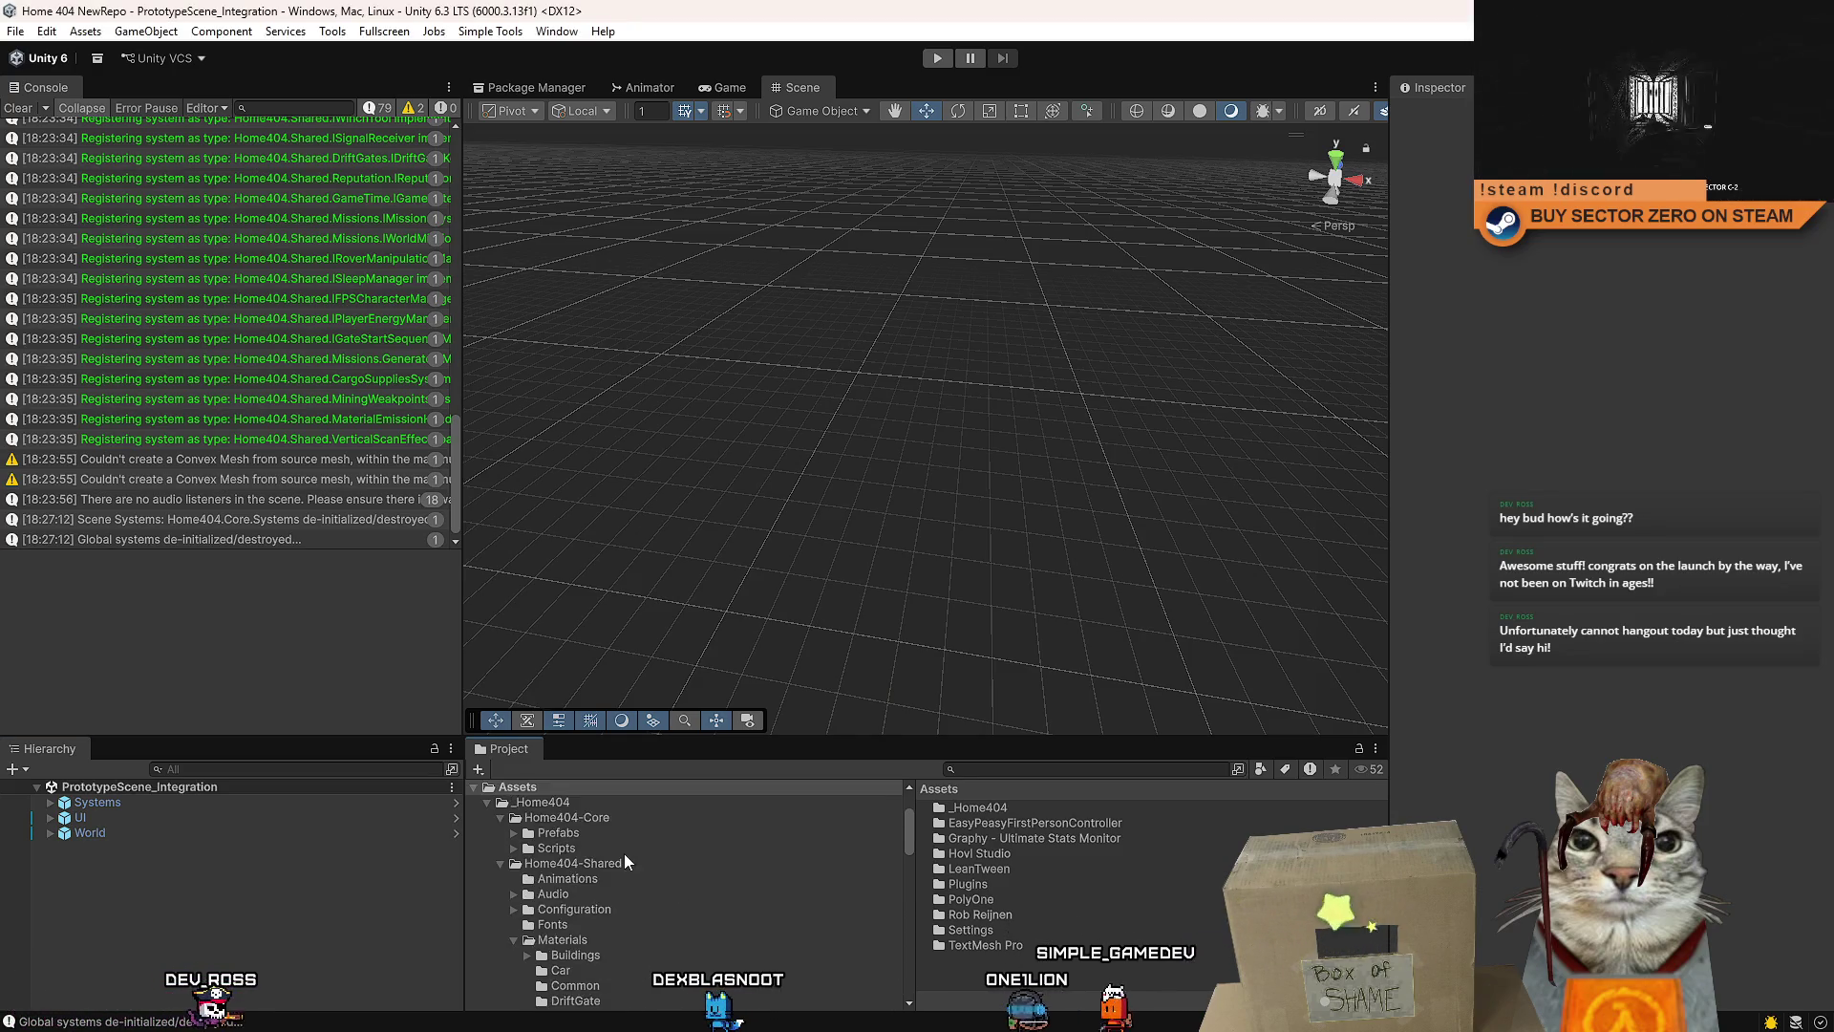
scroll(602, 860, up, 2)
click(567, 923)
- Create a new MonoBehaviour script named LightTrail in the top-level Assets folder
click(569, 892)
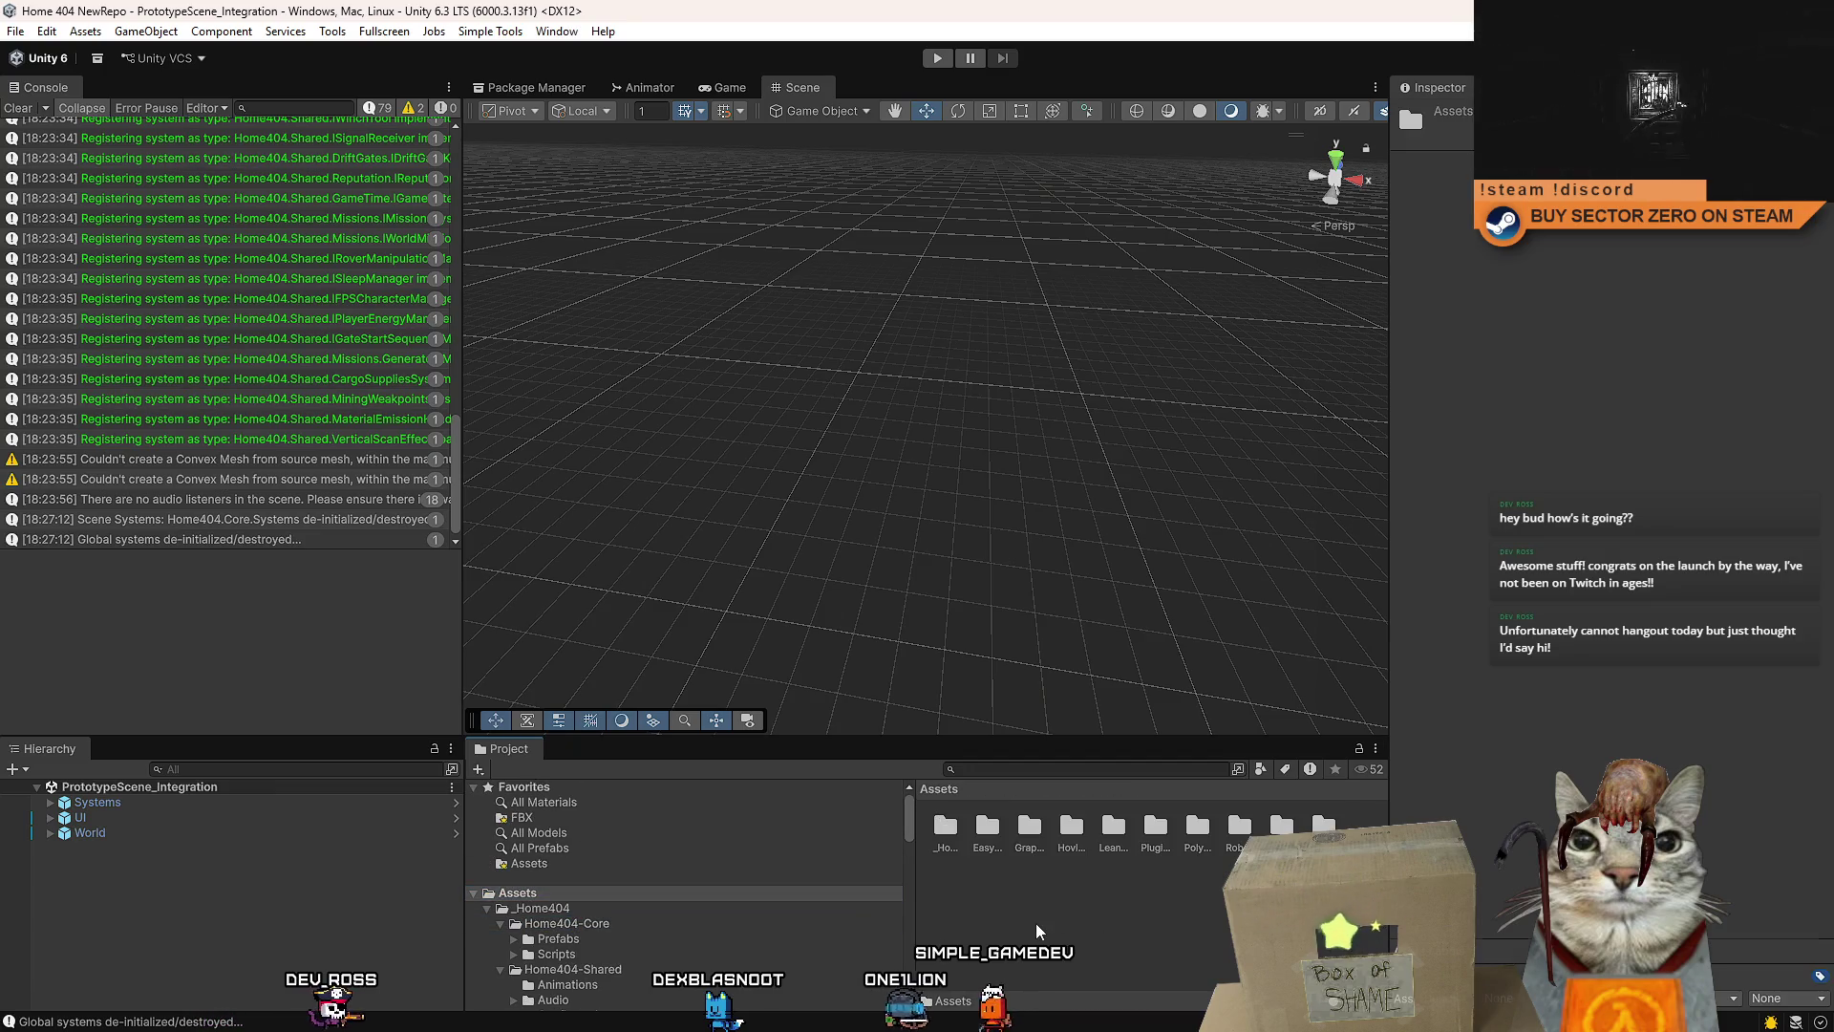
right_click(1036, 925)
mouse_move(1194, 383)
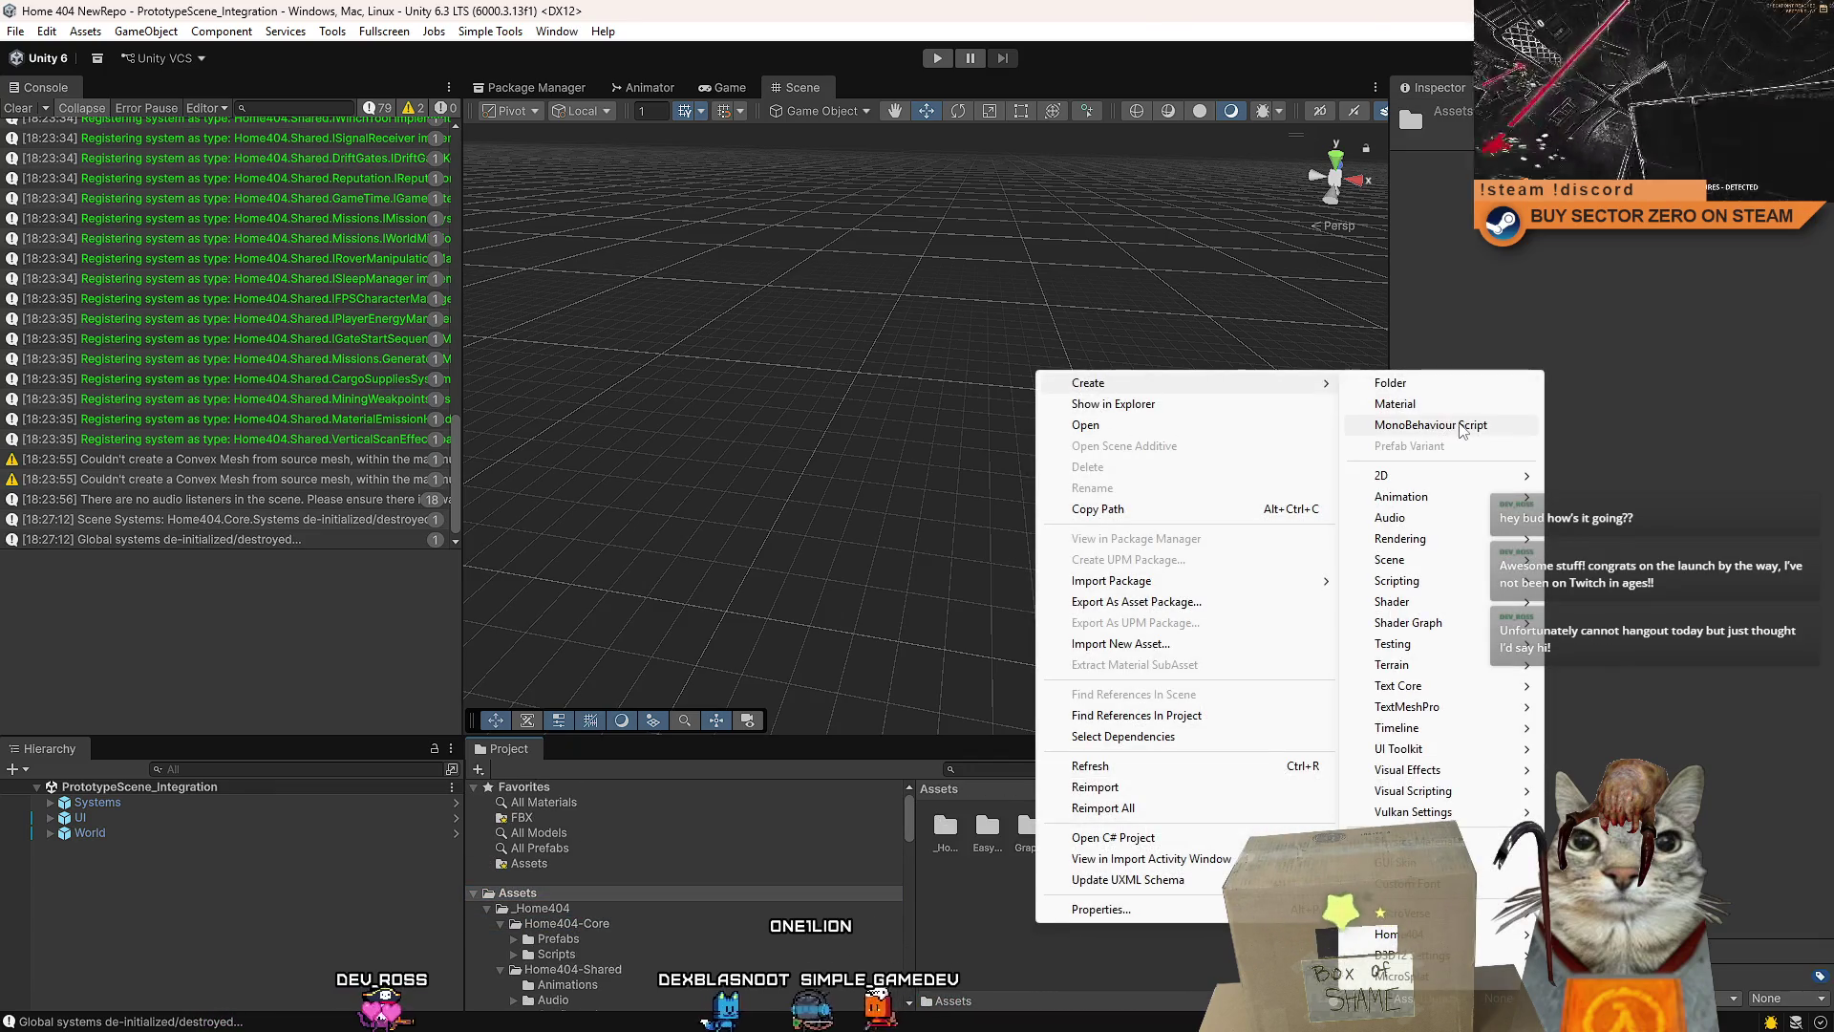
click(1459, 432)
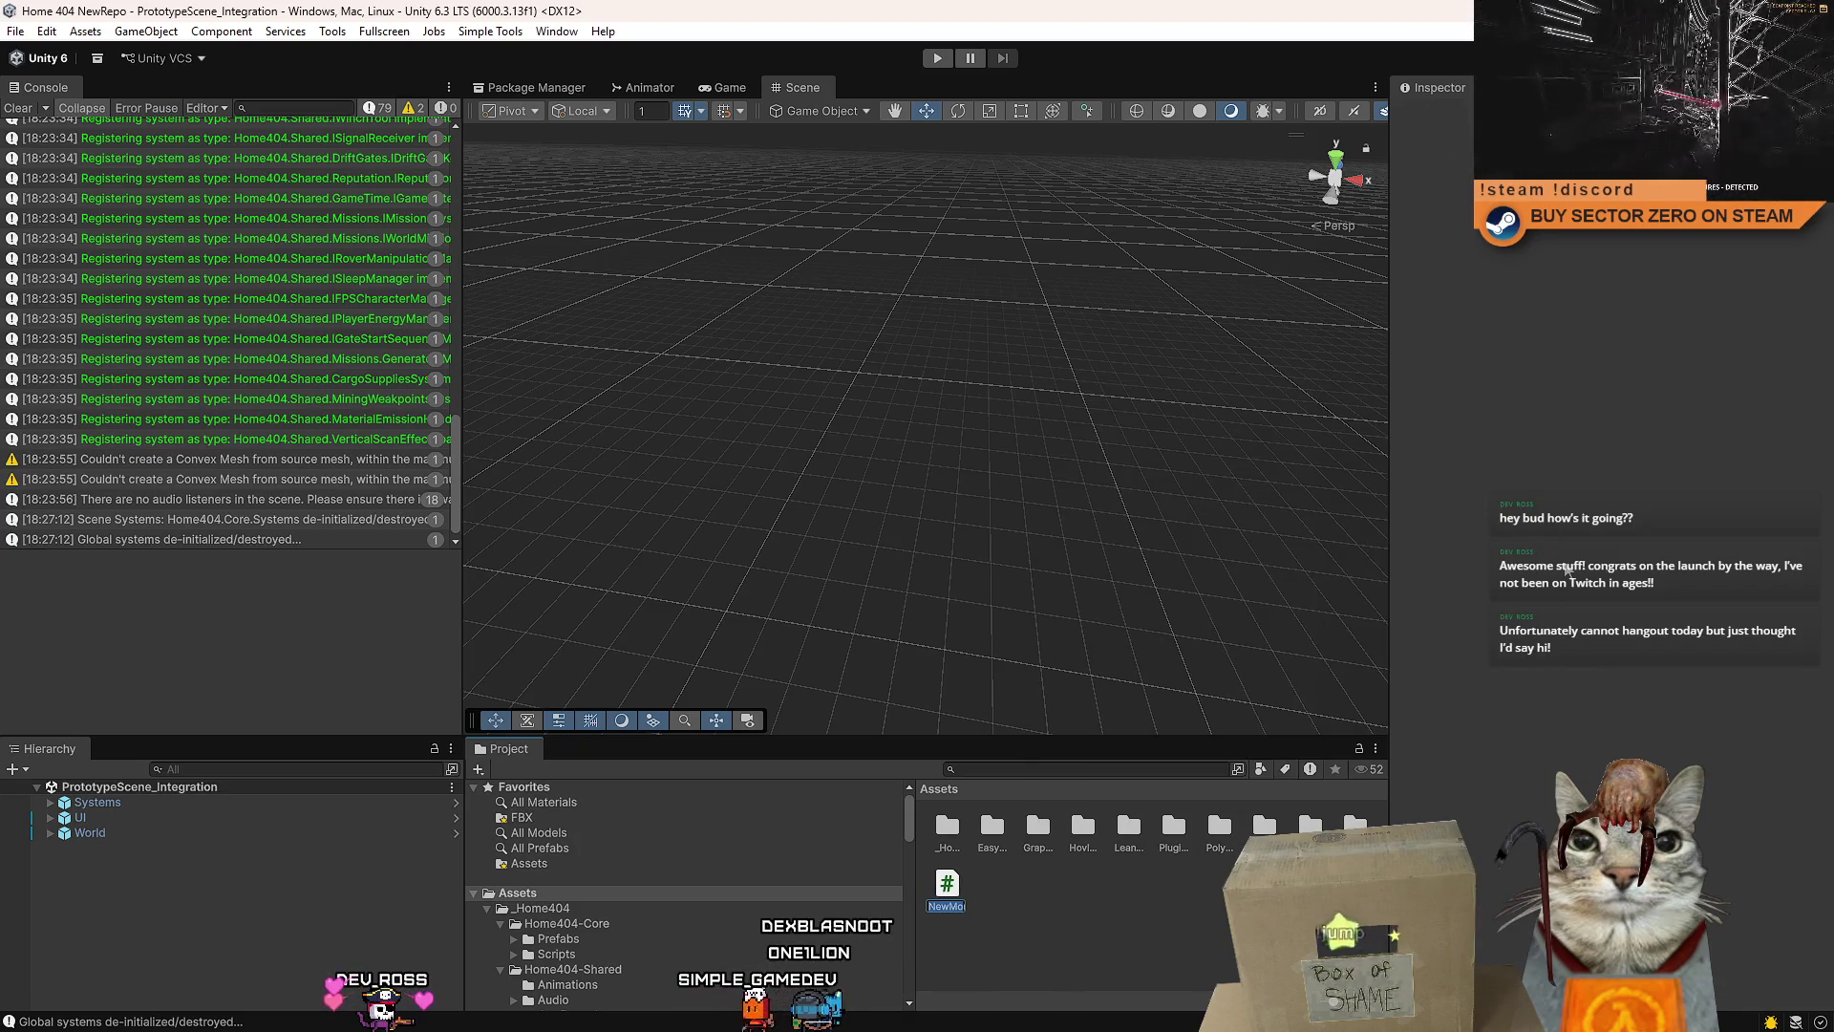
text(ight)
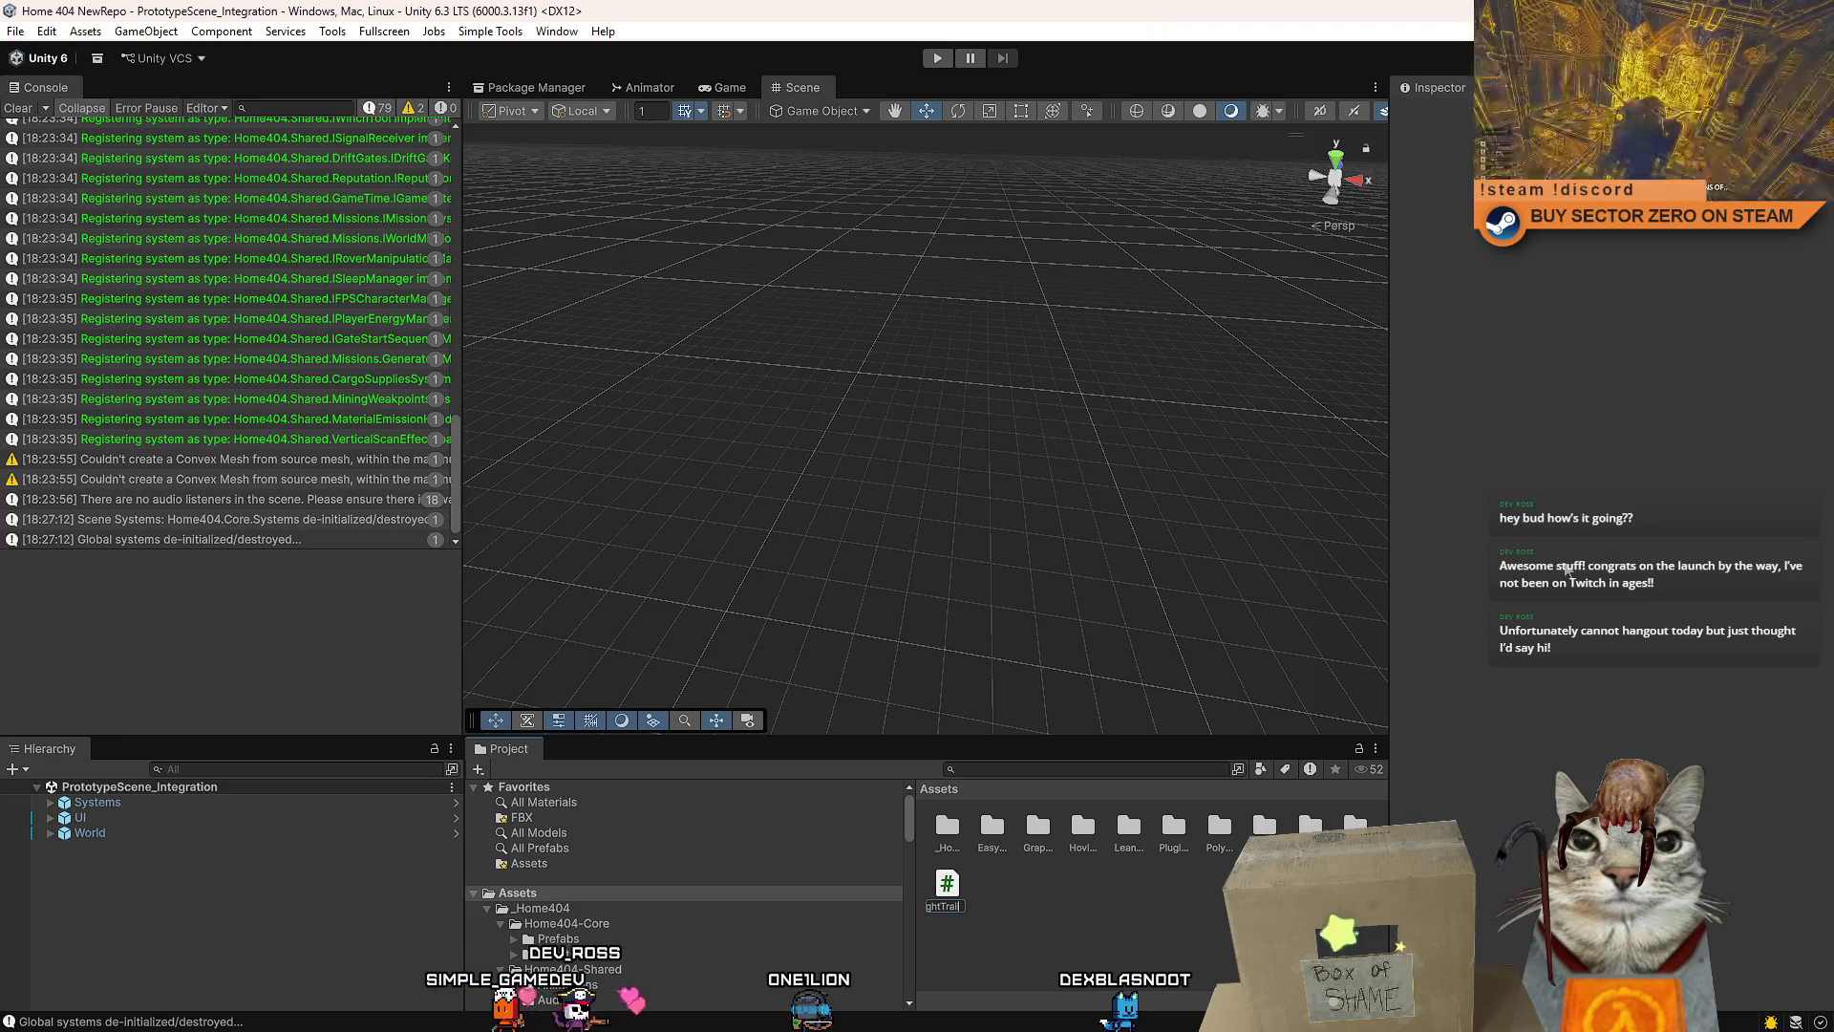
key(Return)
- Search the project for 'prototype car' and select the SimplePrototypeCar prefab
click(1076, 770)
text(pro)
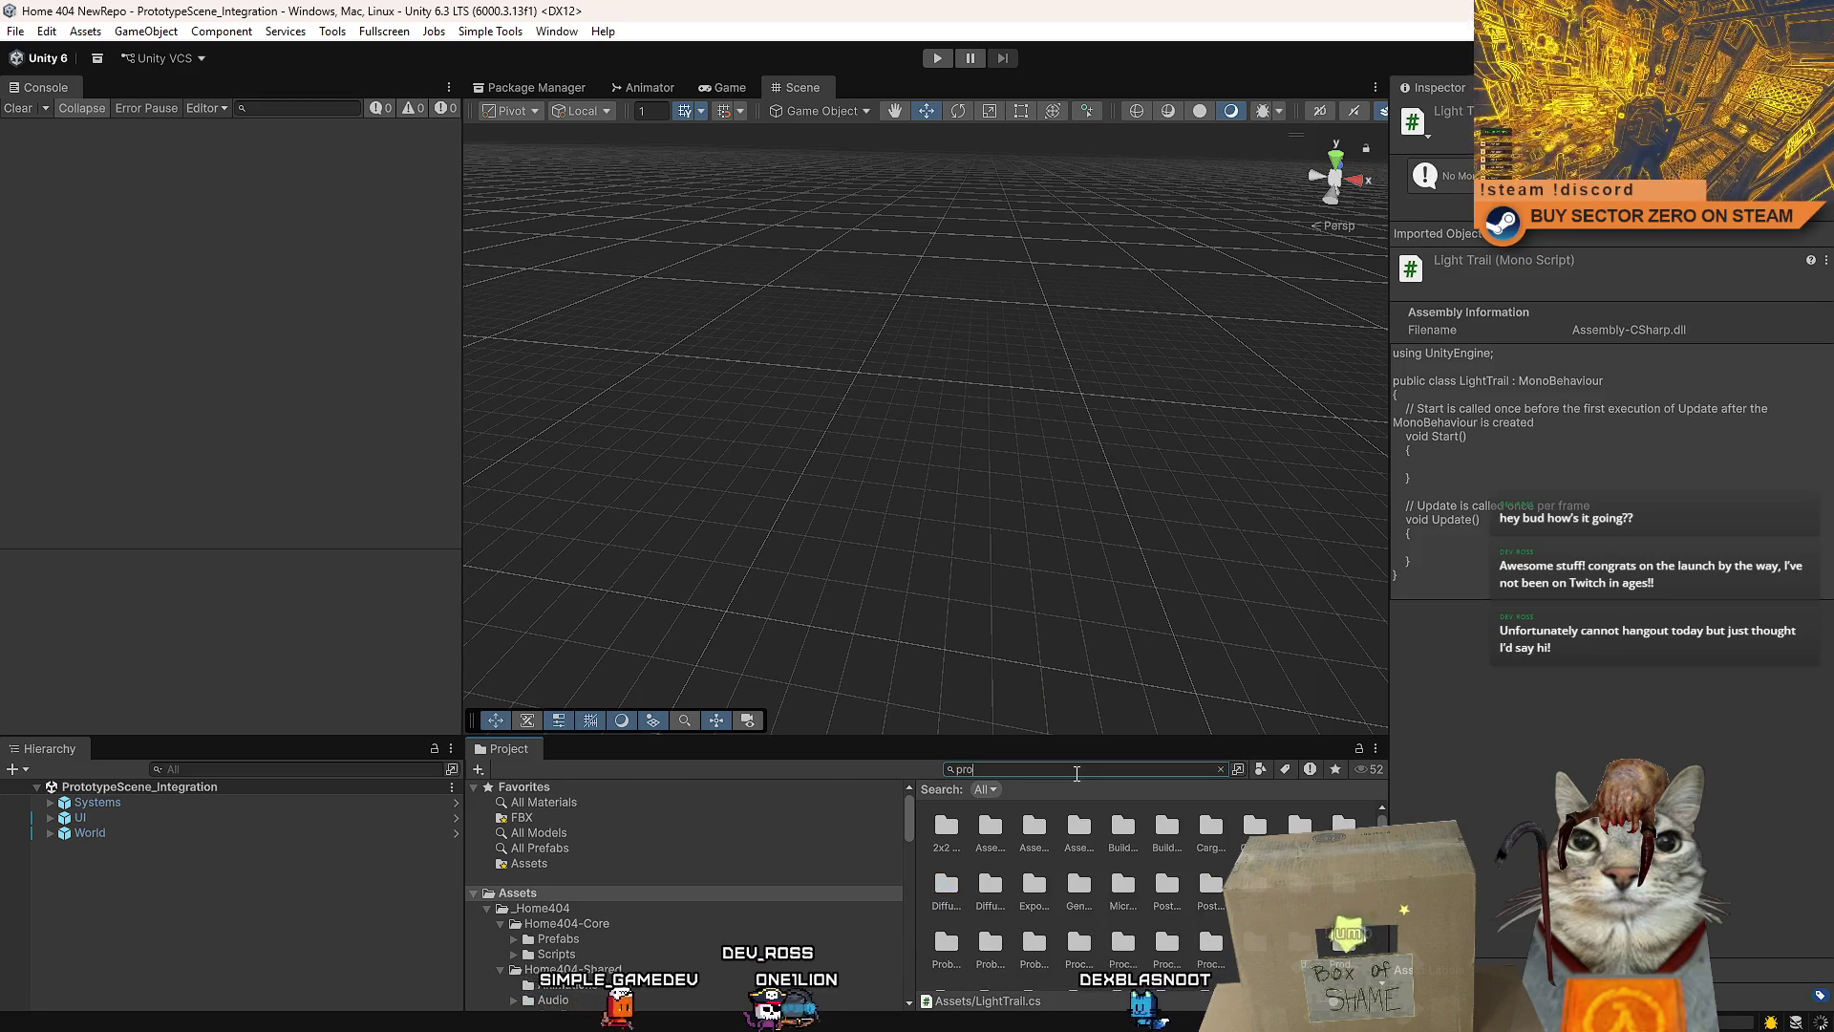
text(totype car)
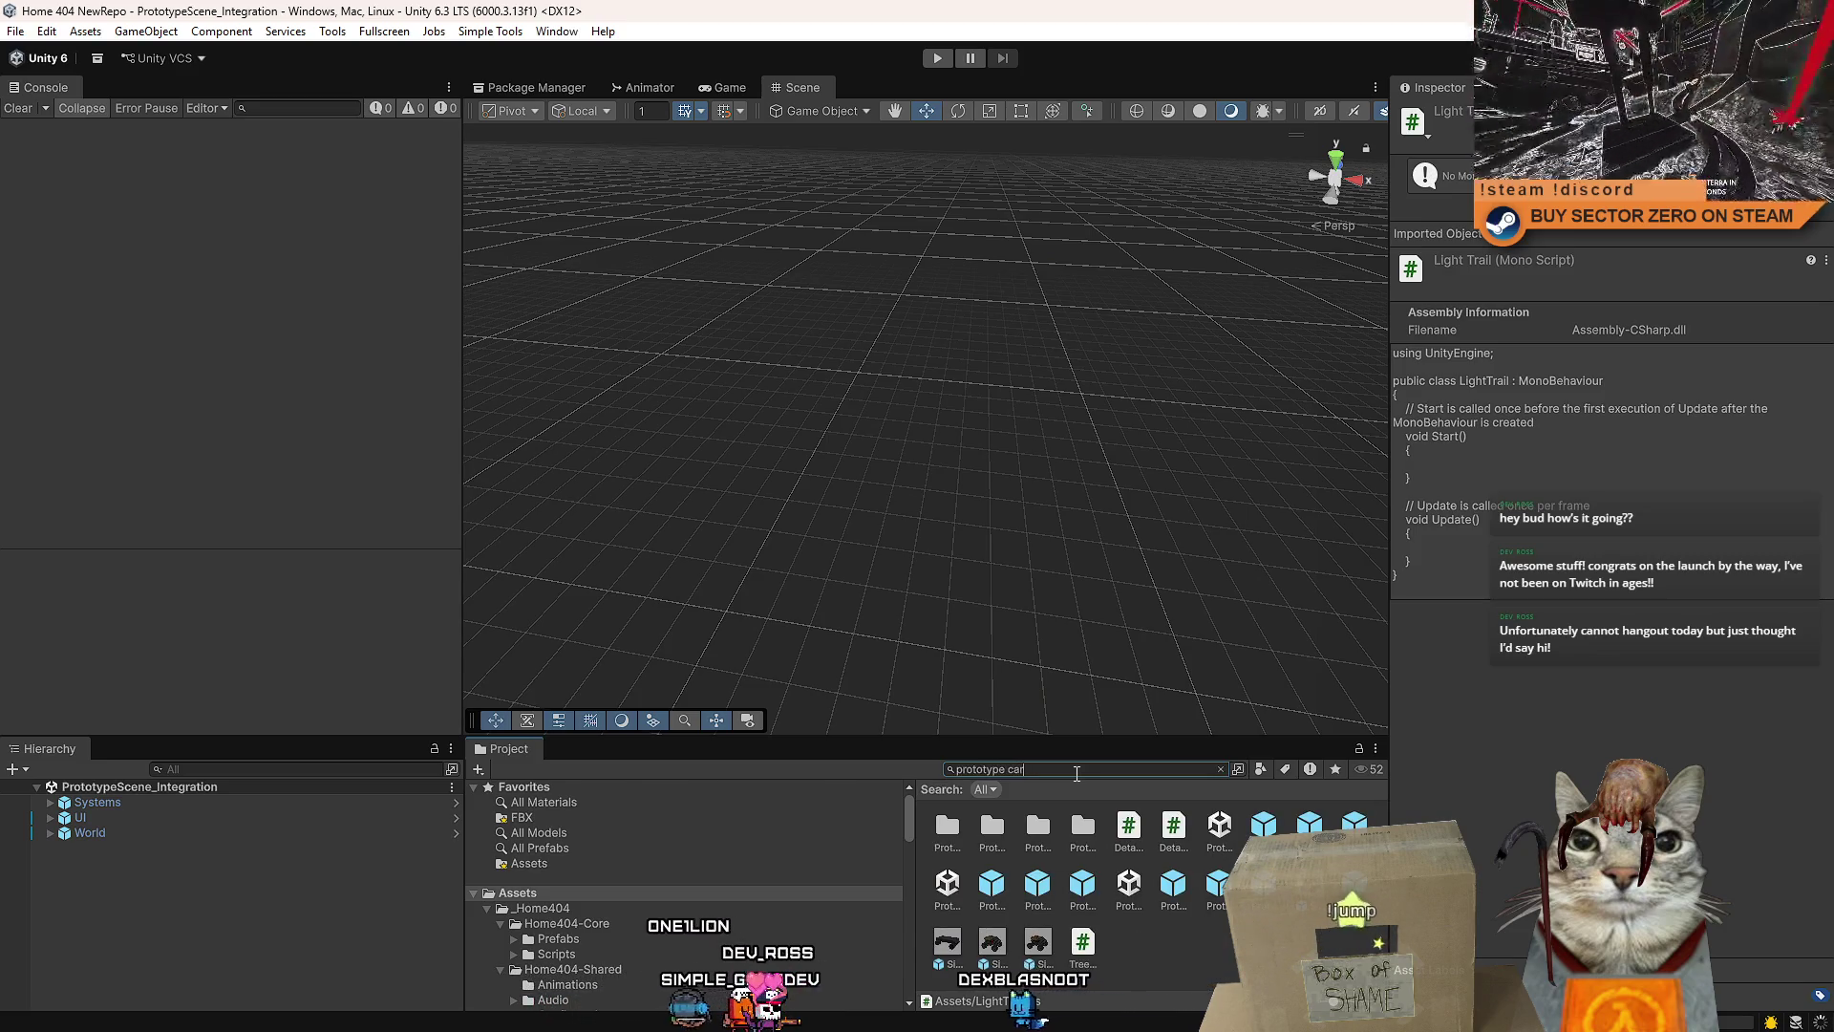
click(1068, 811)
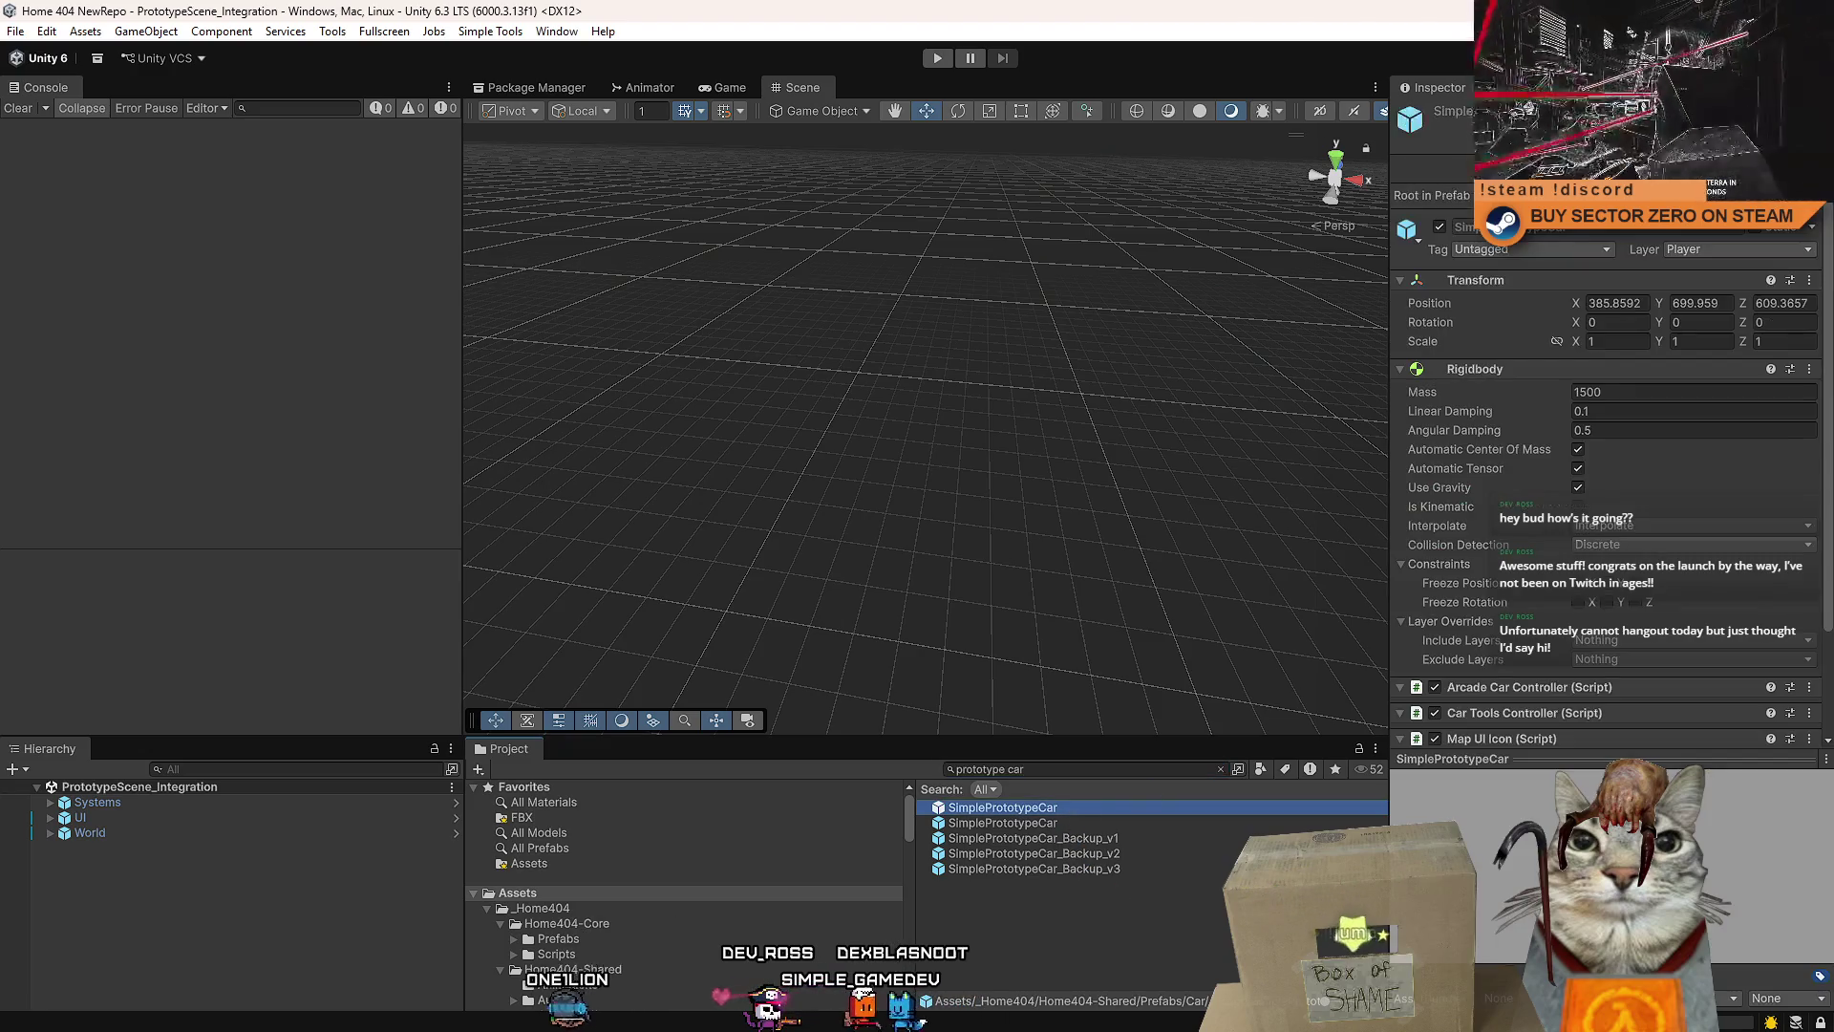
- Open SimplePrototypeCar in Prefab Mode and inspect its LightTrail child and root car object
double_click(1069, 812)
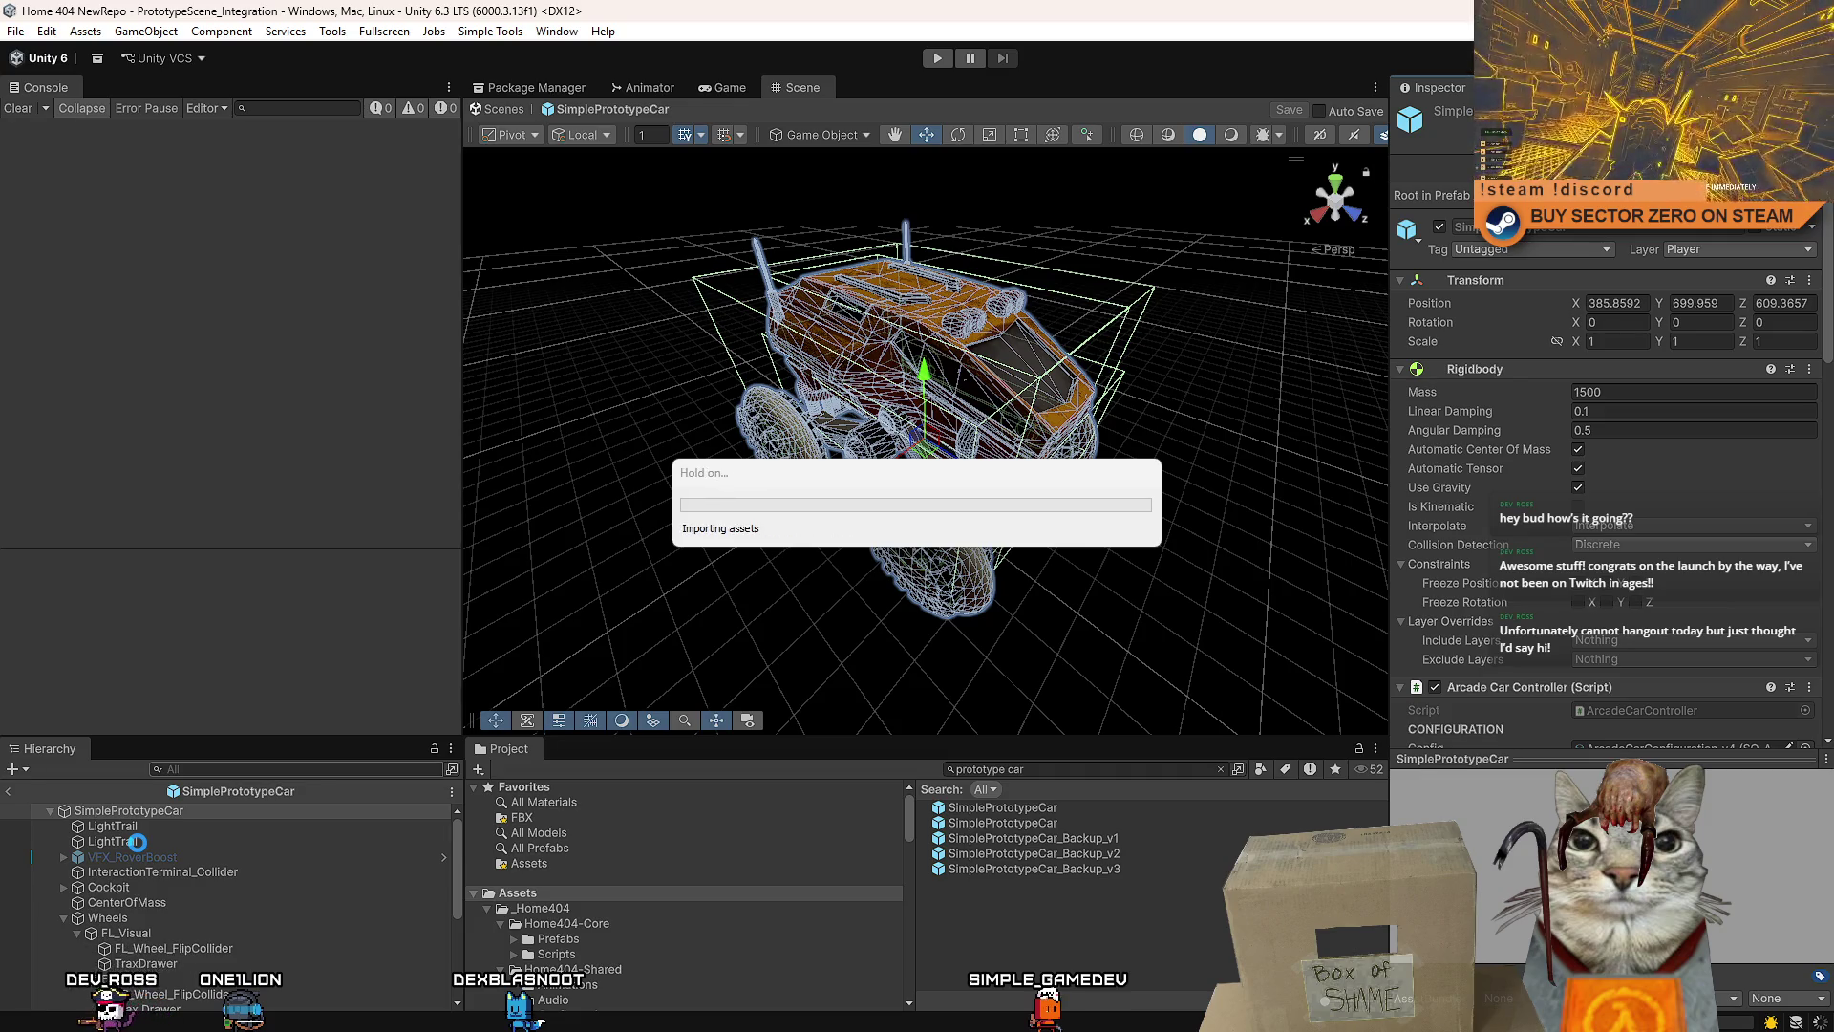
click(146, 828)
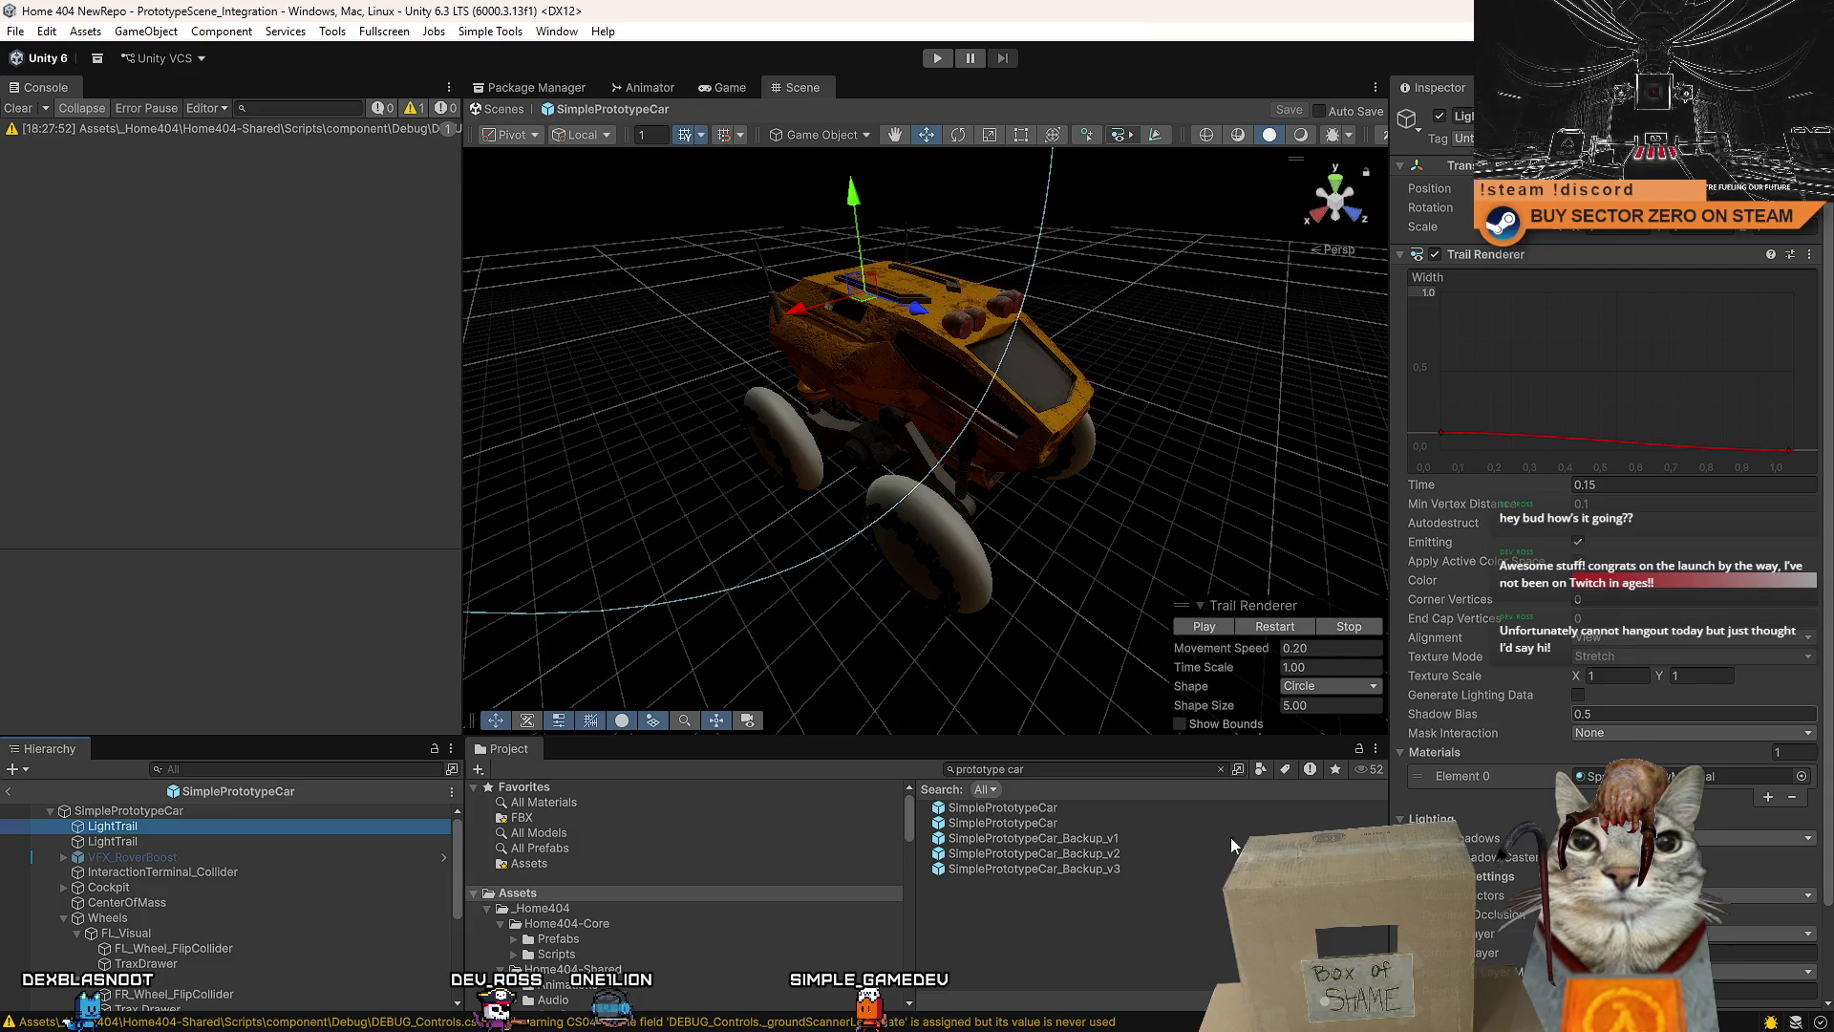
click(206, 813)
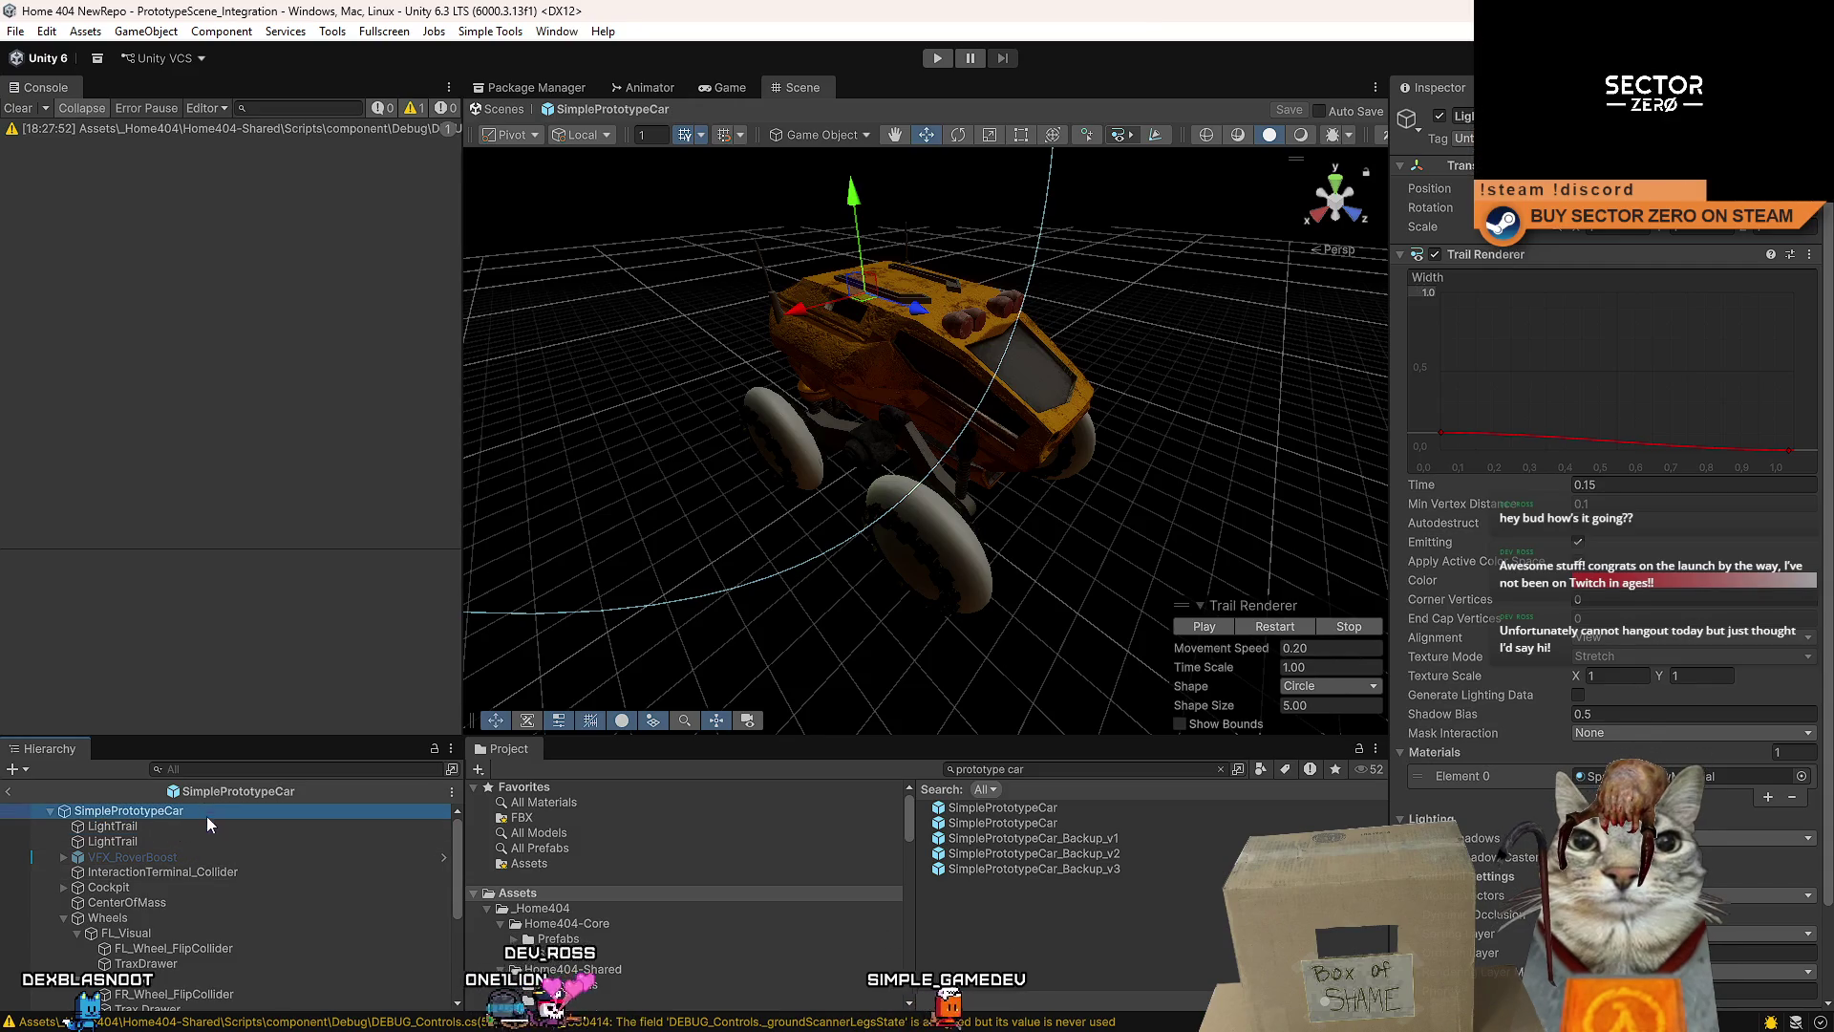
click(269, 888)
click(216, 810)
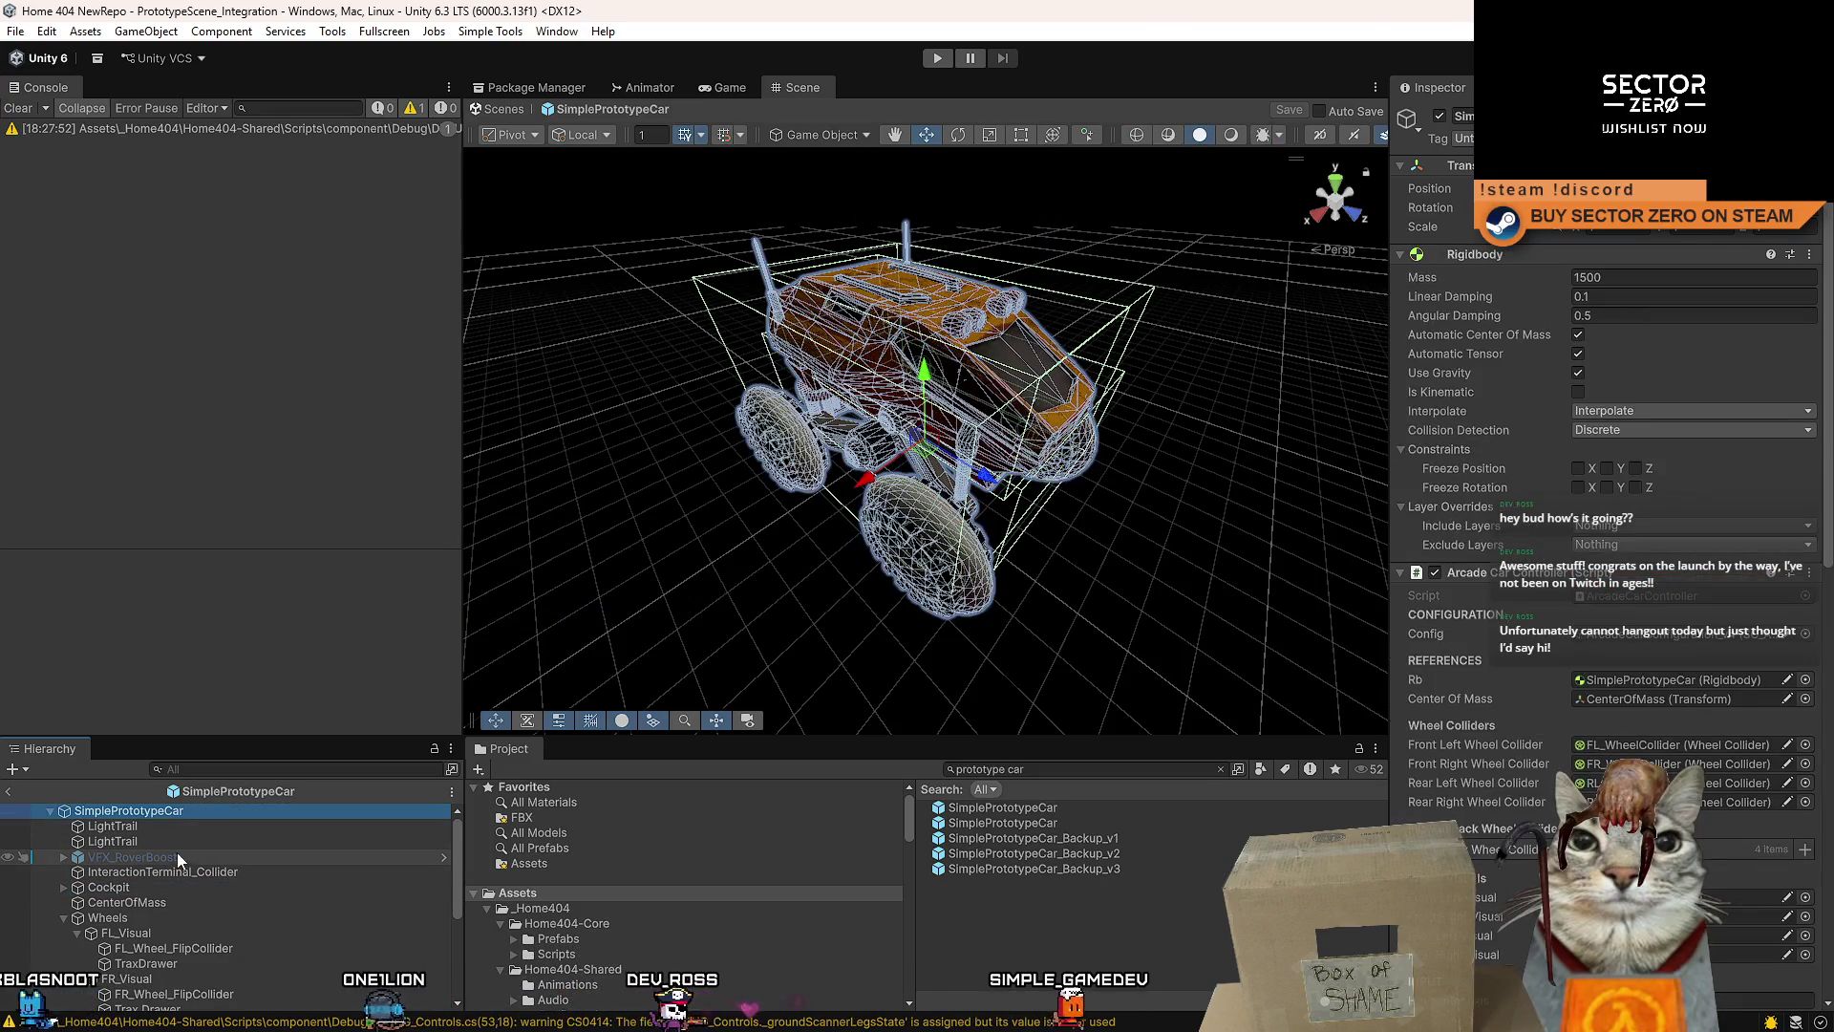
- Check the first LightTrail's Trail Renderer width curve, then open LightTrail.cs in Visual Studio
click(565, 908)
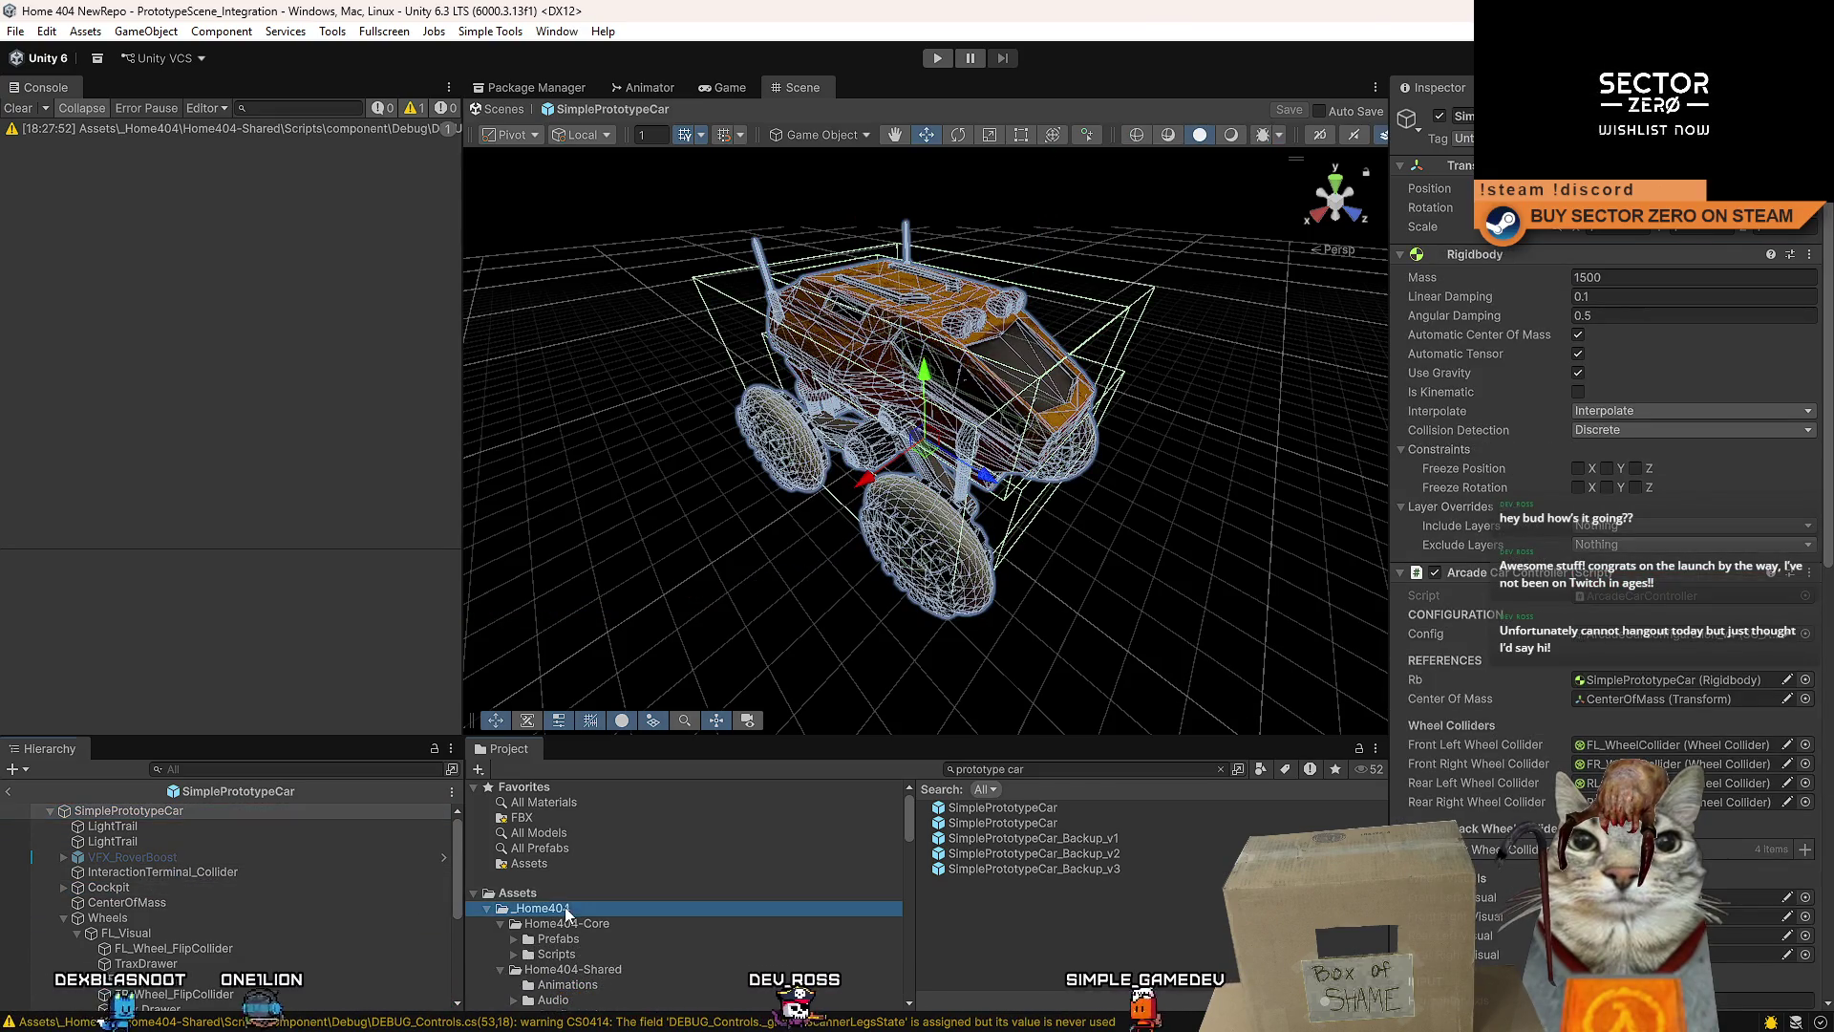
click(565, 890)
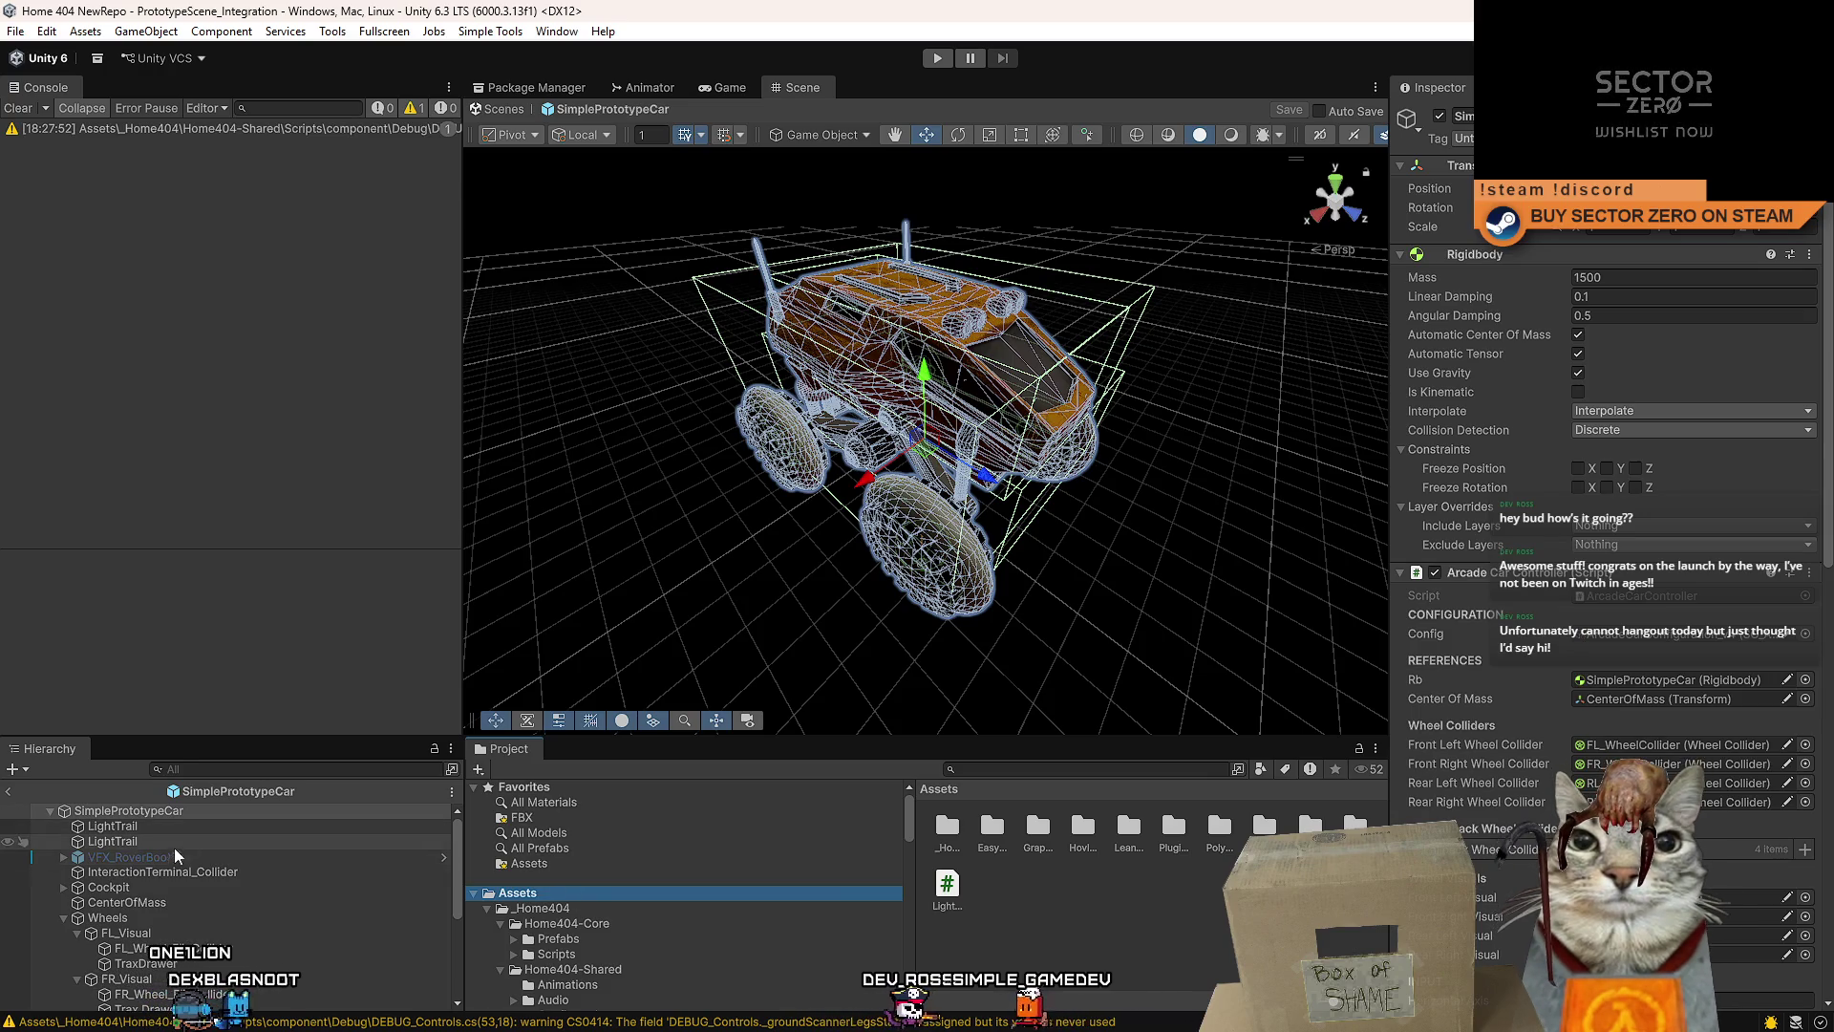
click(193, 825)
click(1503, 427)
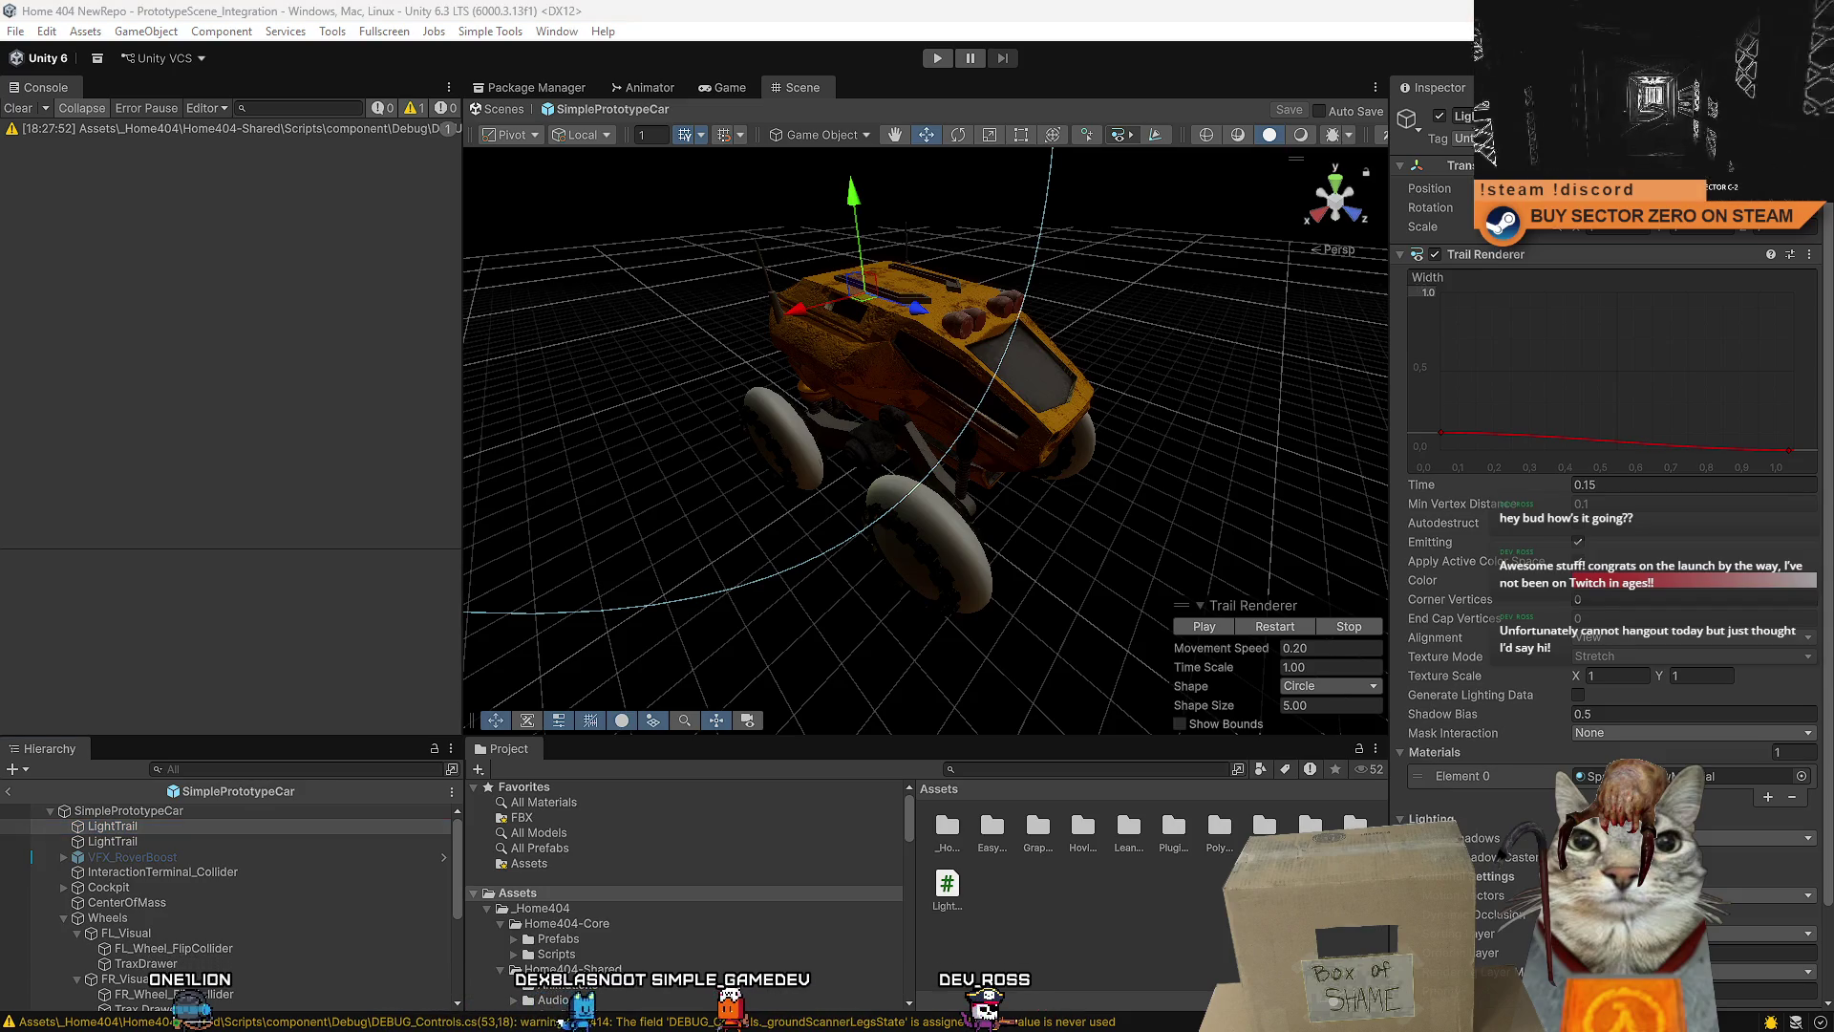
double_click(949, 886)
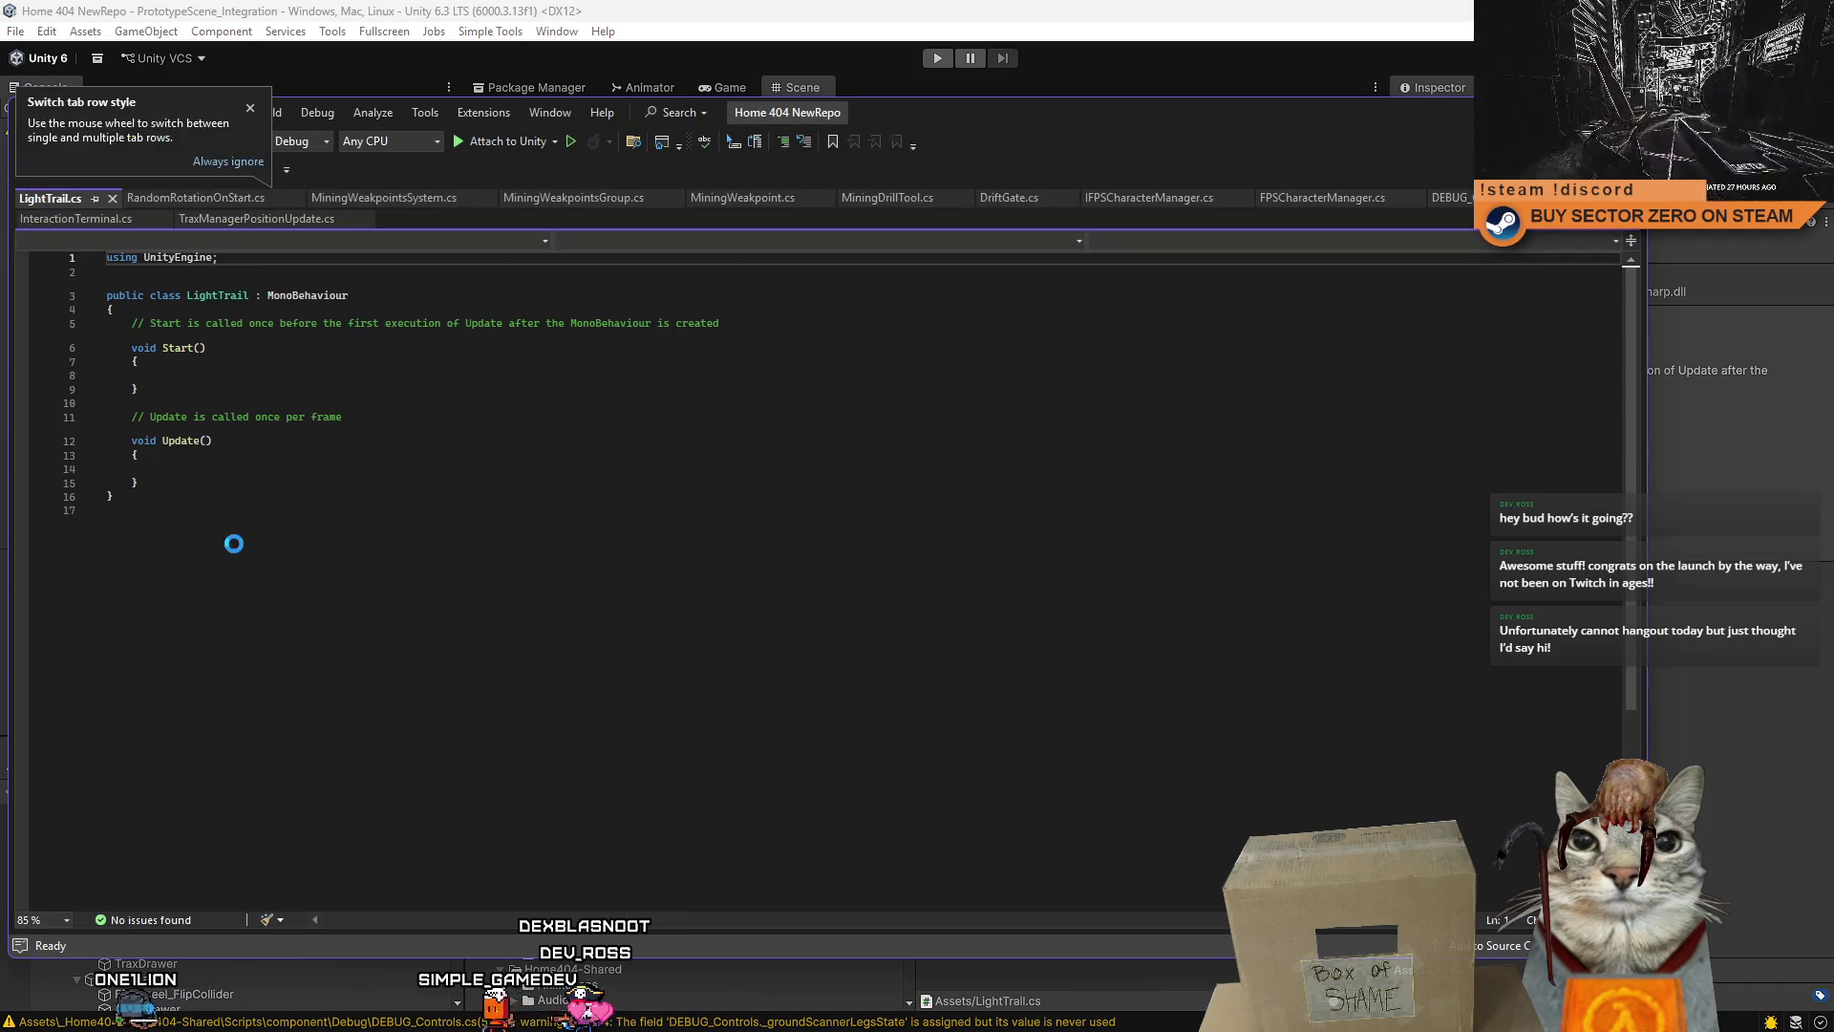
click(415, 271)
- Add a [SerializeField] field declaration and move it inside the LightTrail class body
key(Return)
text([Seria)
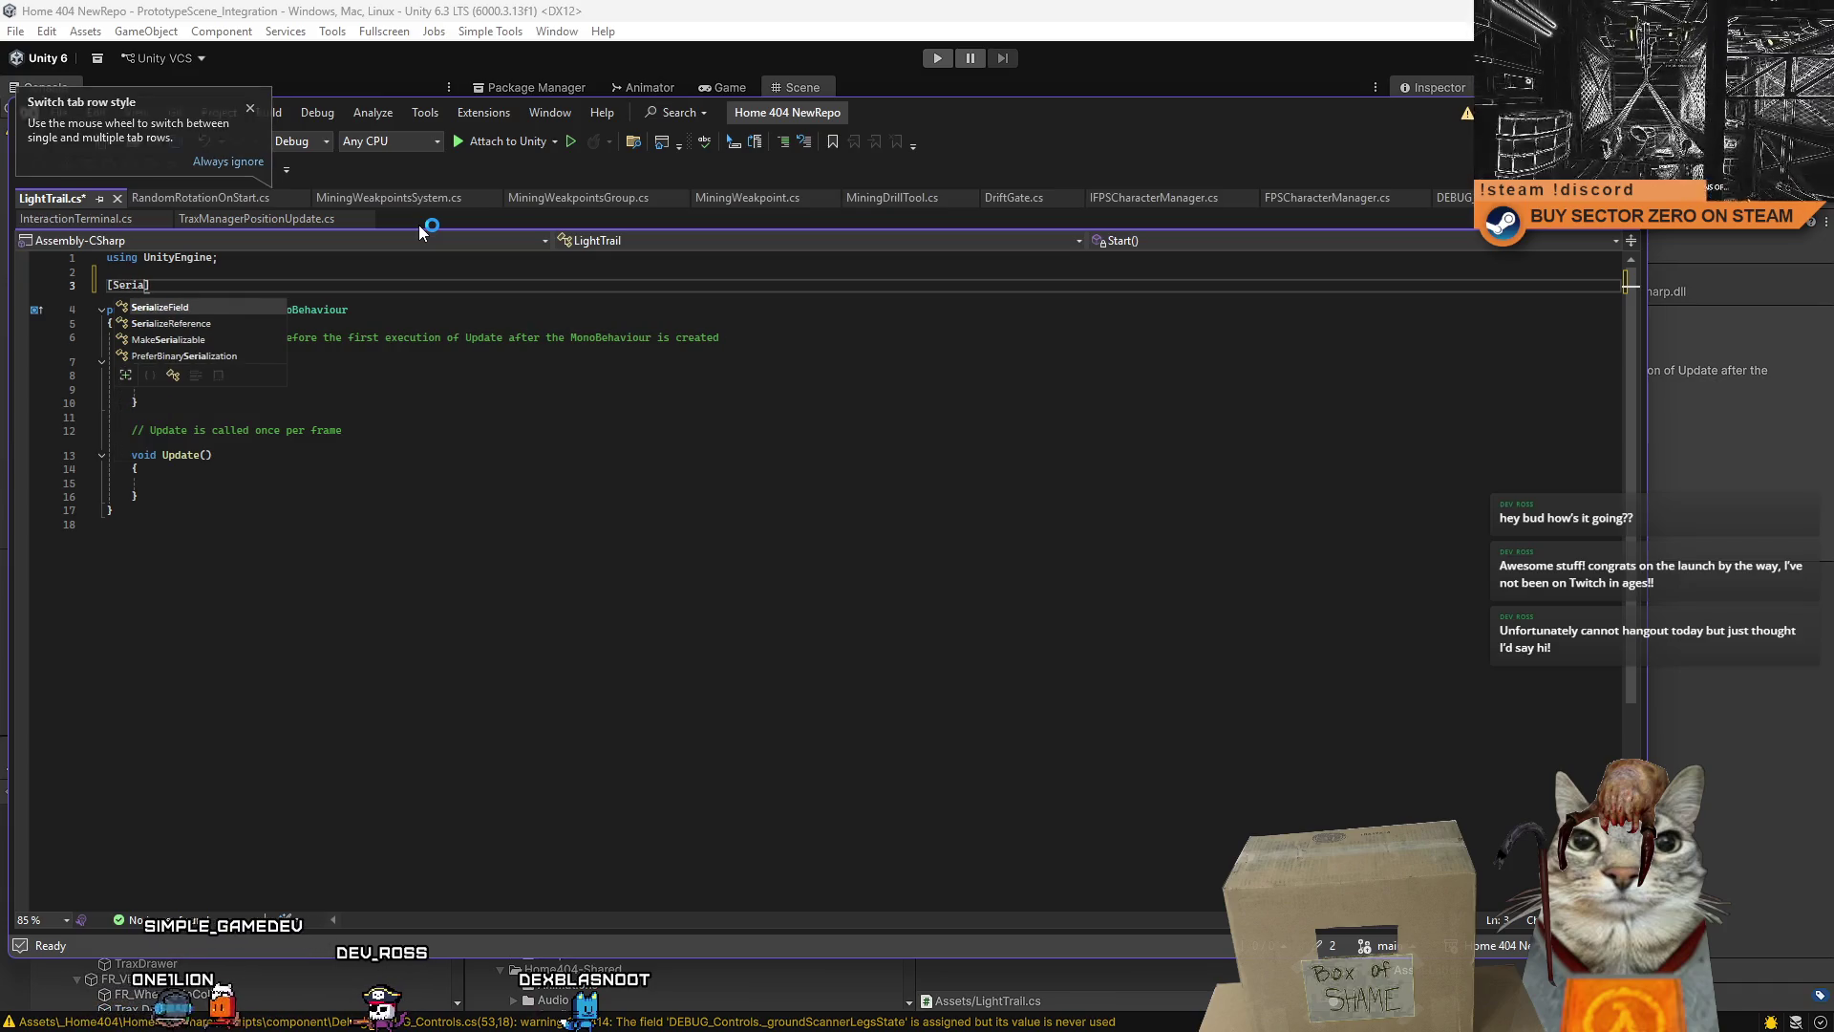
key(Tab)
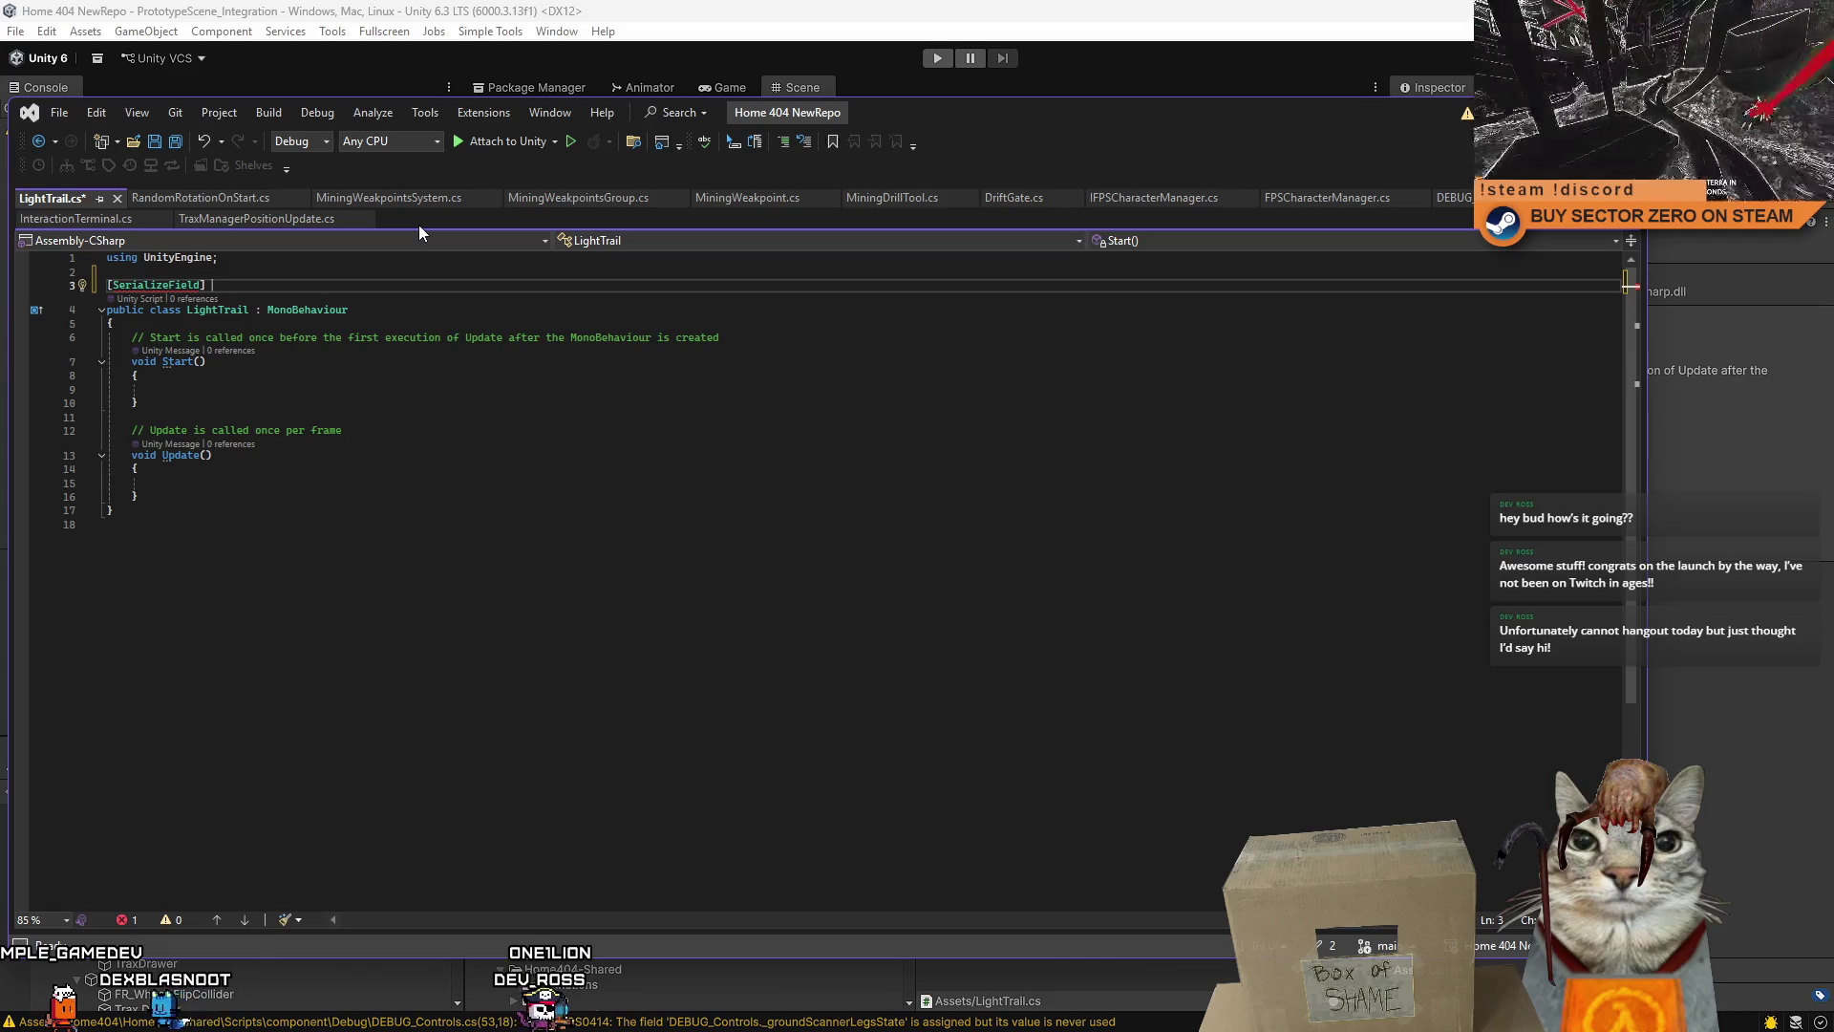
text(Light)
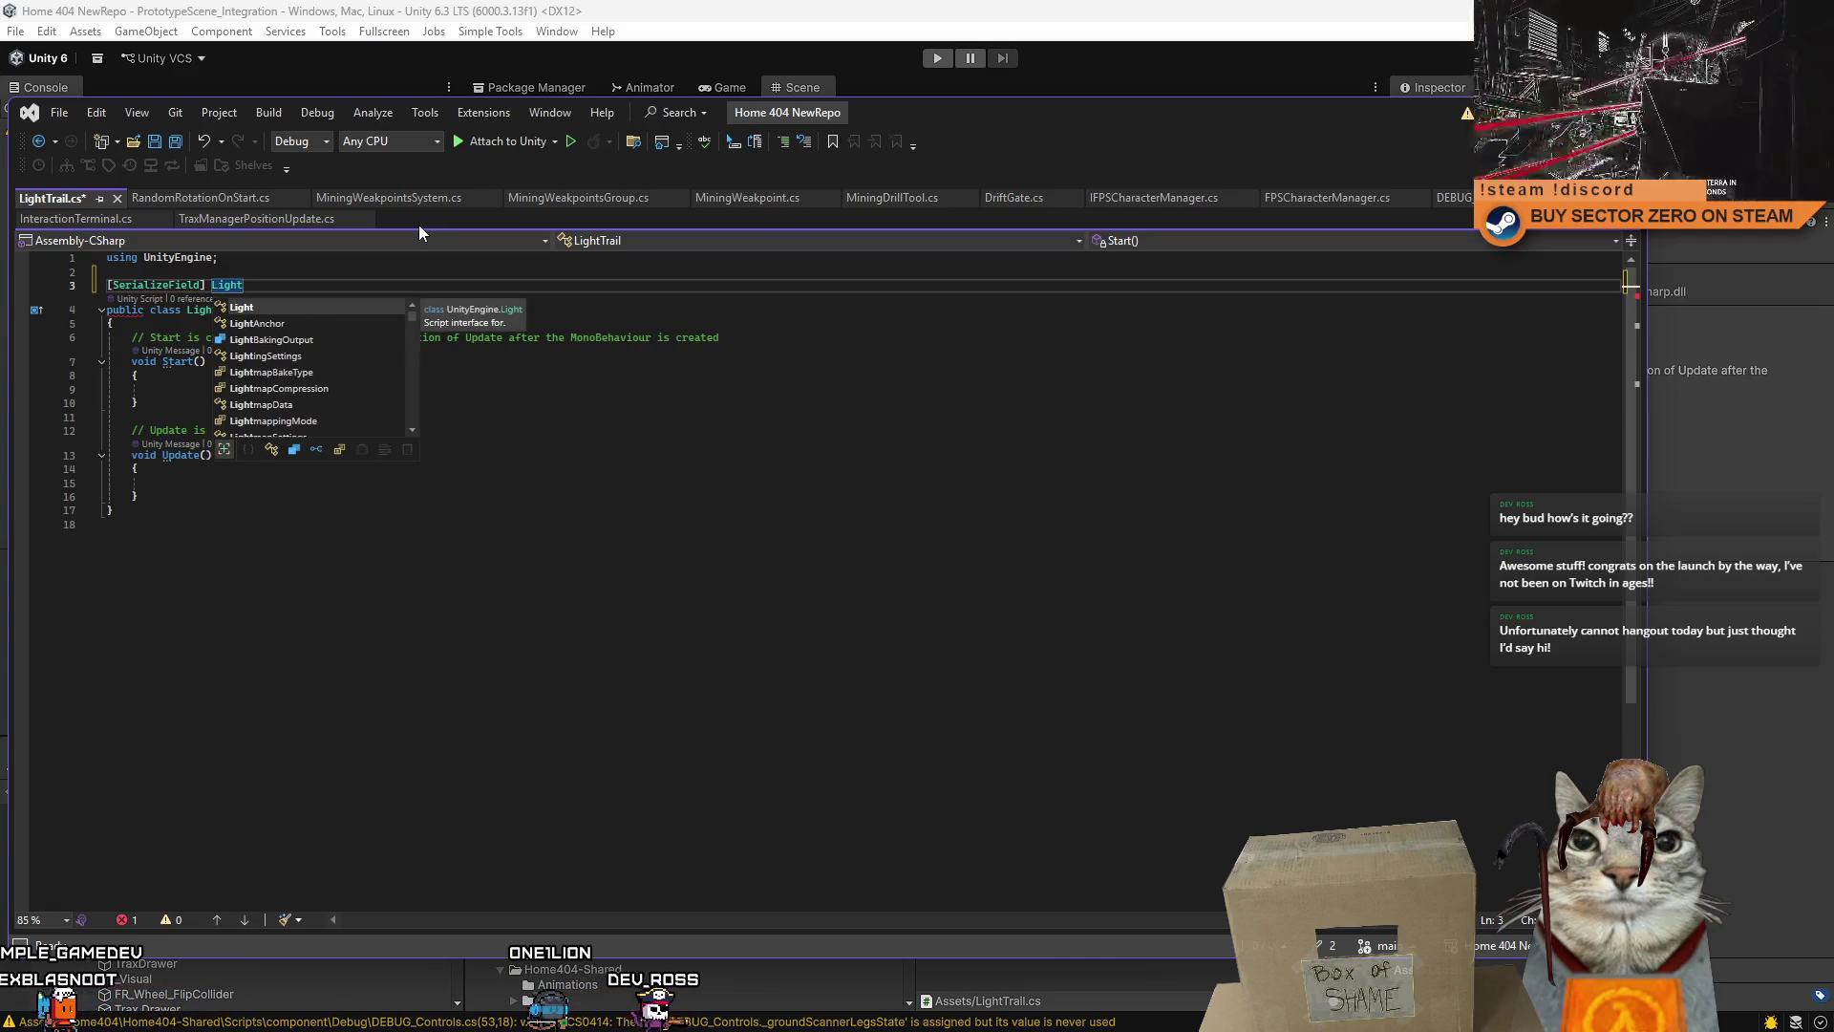
key(Escape)
key(Up)
click(276, 282)
key(shift+Home)
key(ctrl+x)
key(Down)
key(Down)
key(End)
key(Return)
key(Return)
click(376, 337)
key(ctrl+v)
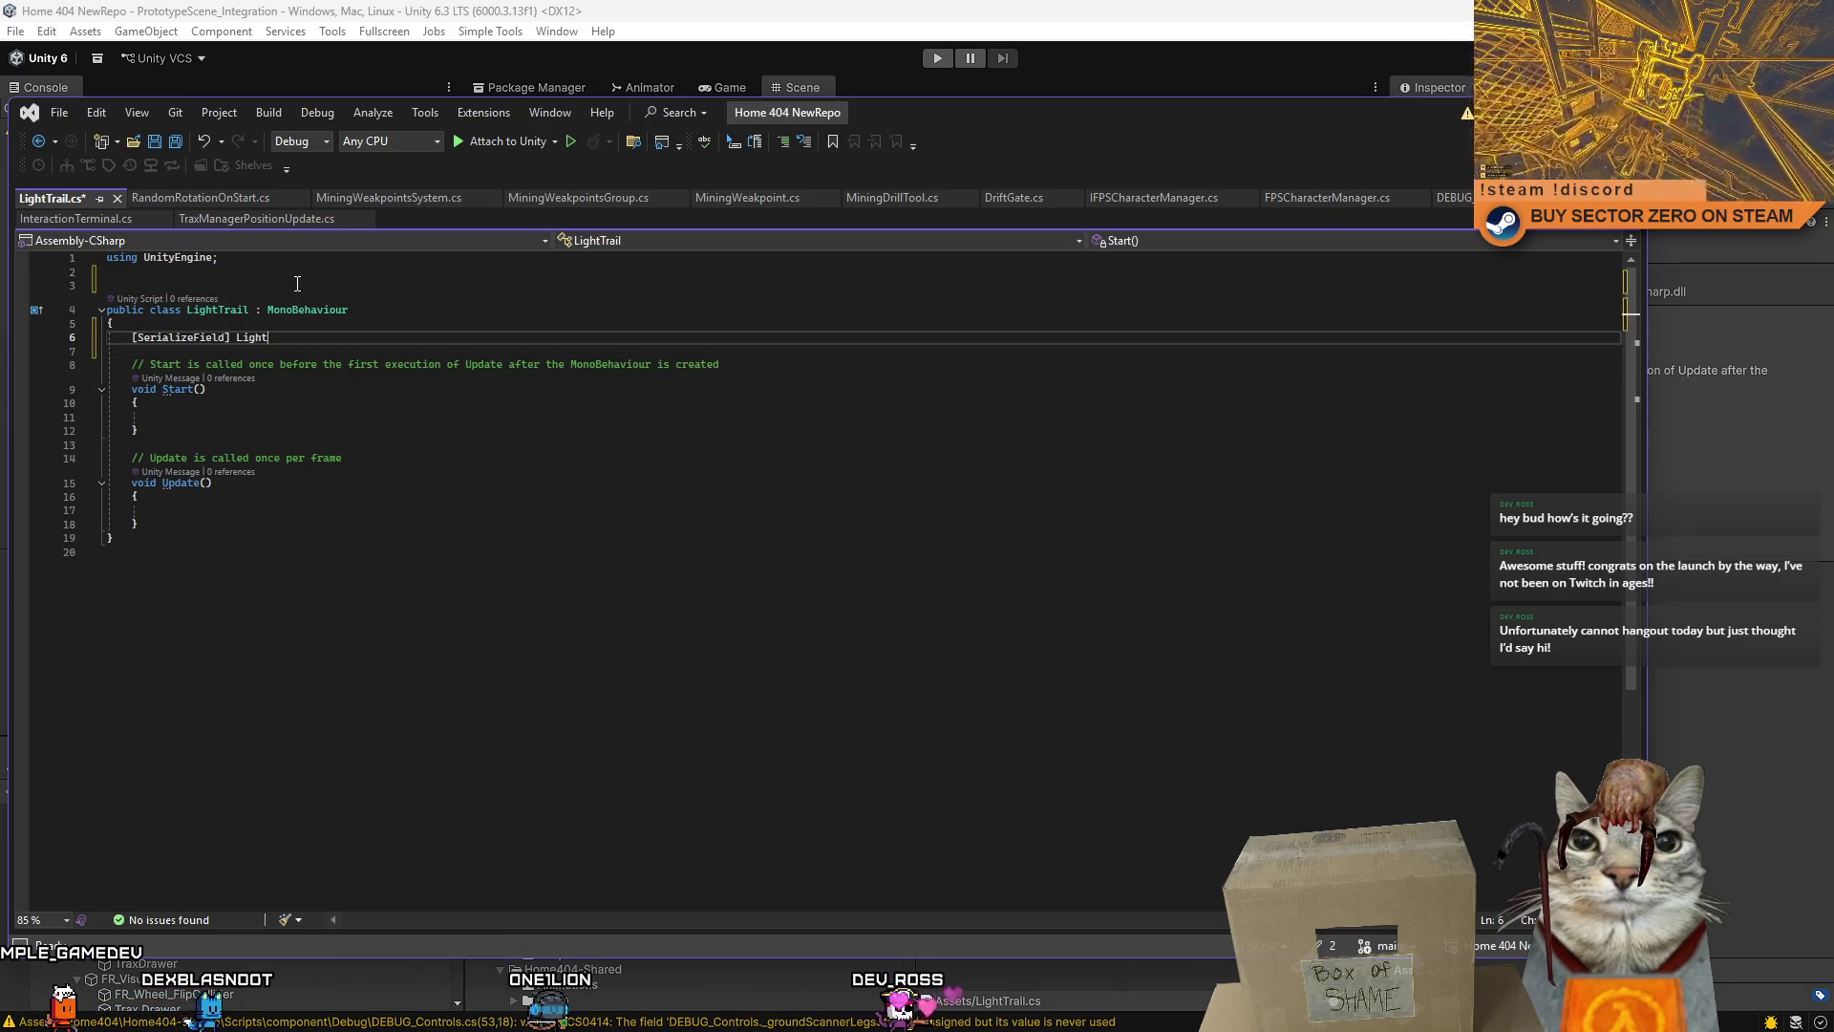
key(BackSpace)
key(BackSpace)
key(BackSpace)
text(ight)
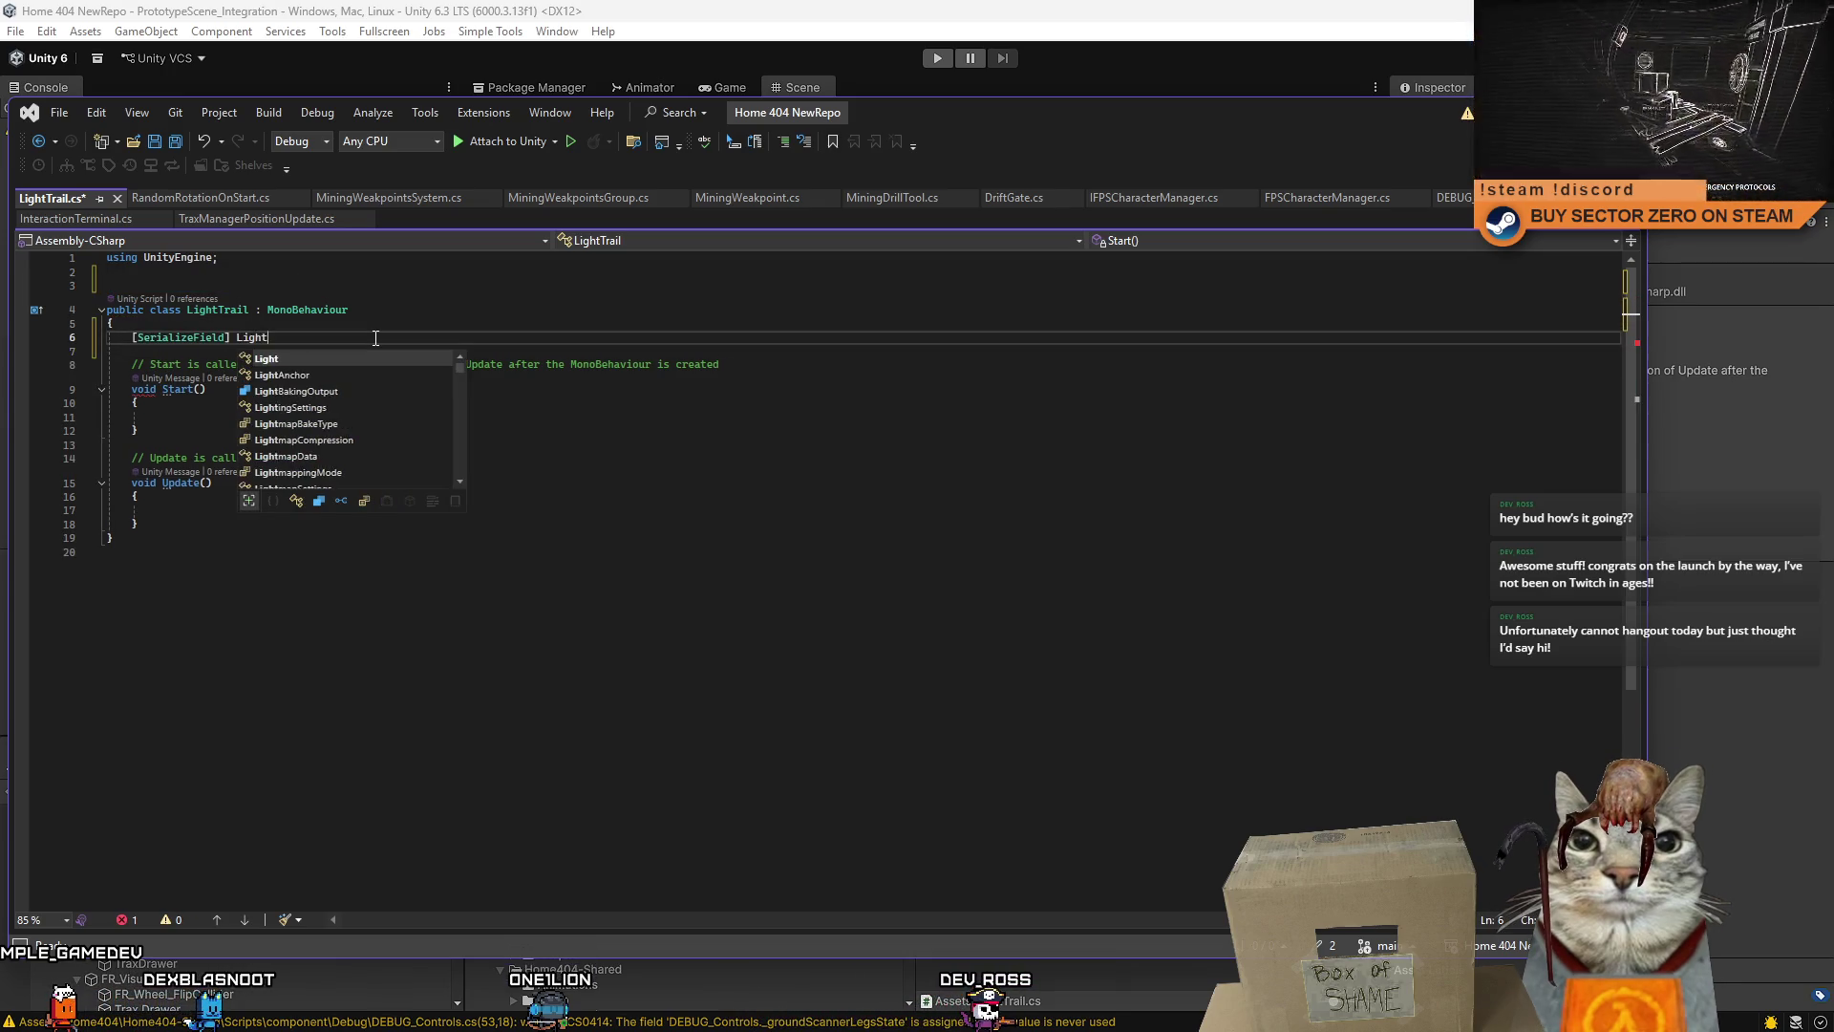
text(Trail)
click(235, 312)
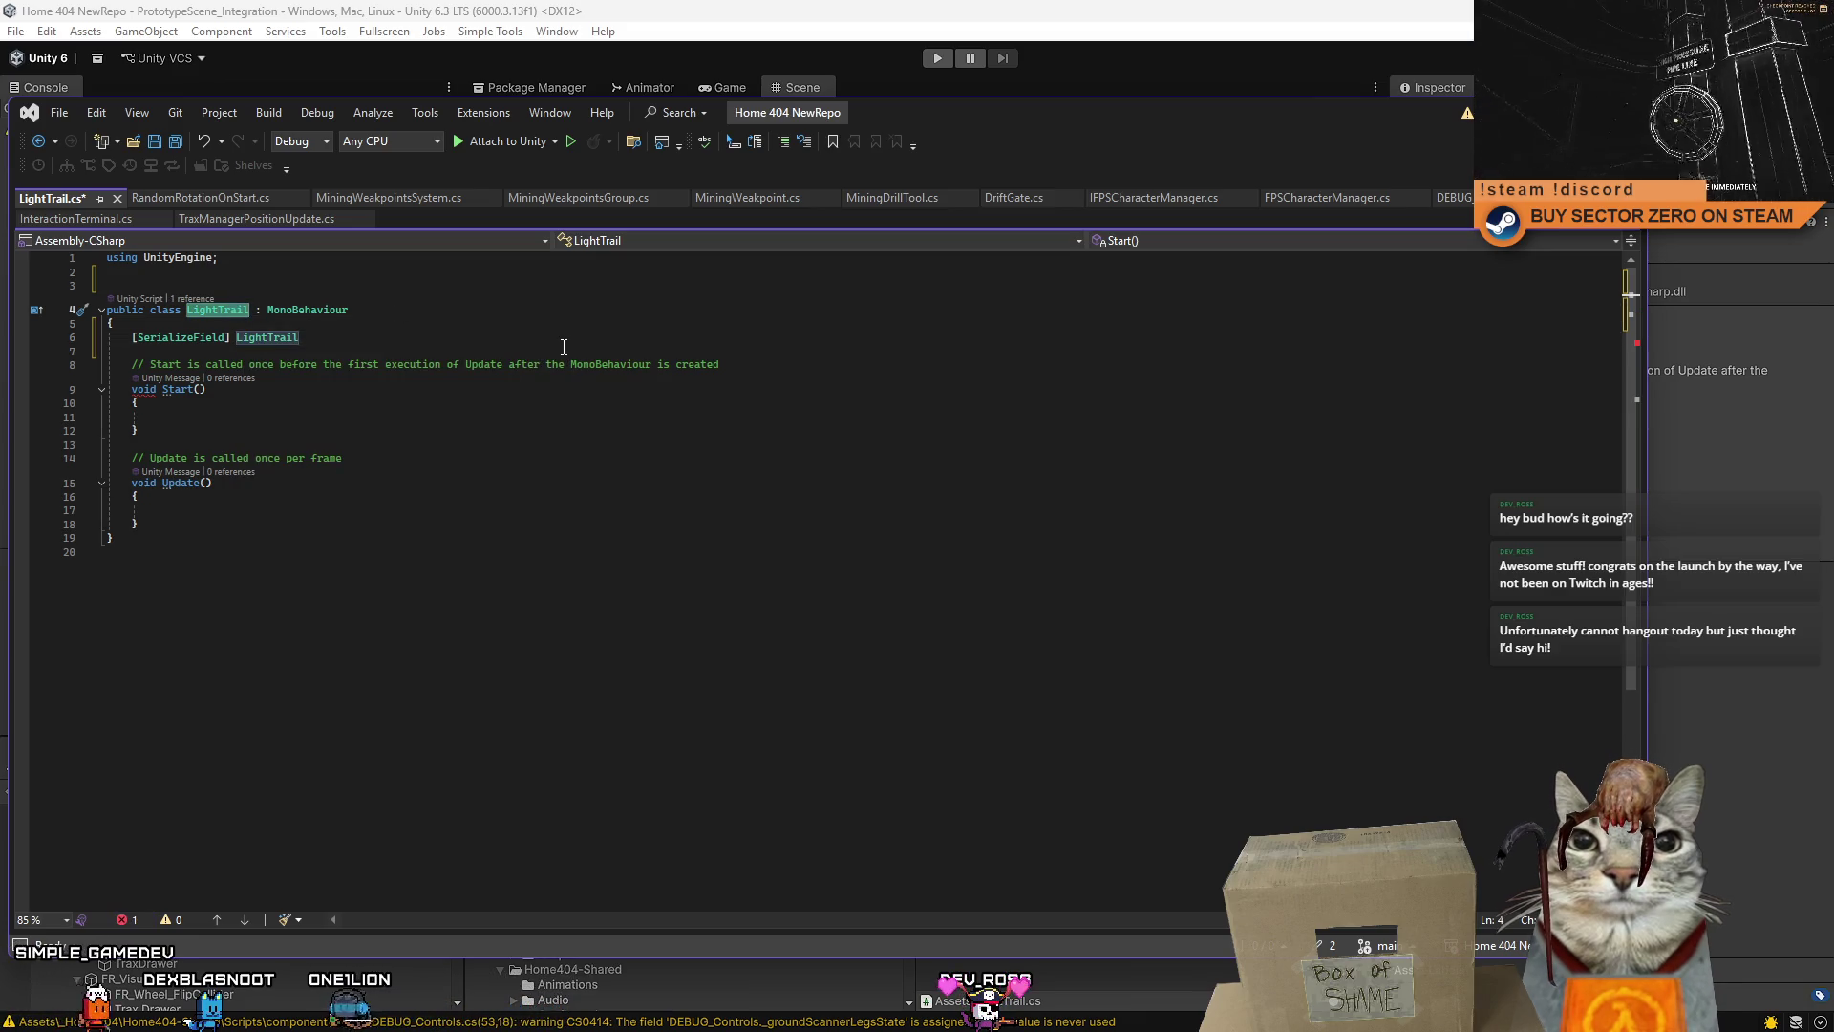
- After checking the Trail Renderer in Unity, make the field 'TrailRenderer trailRenderer'
key(alt+Tab)
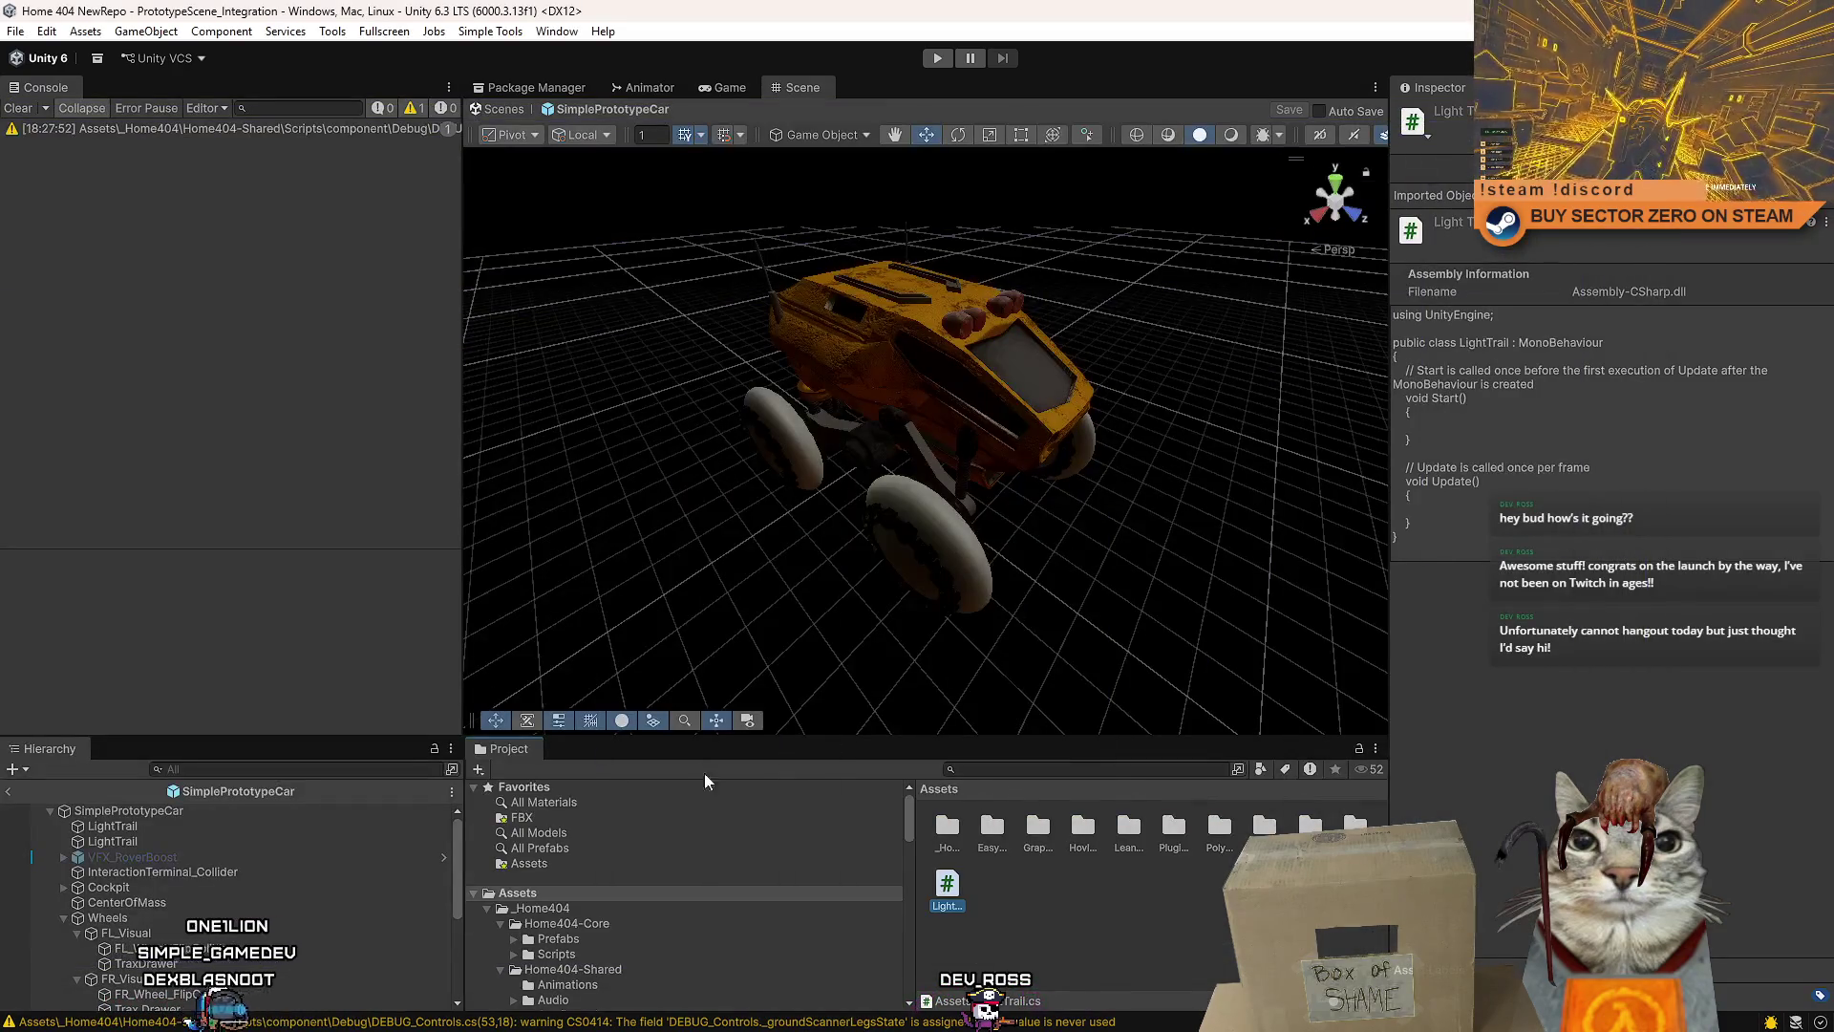
click(146, 829)
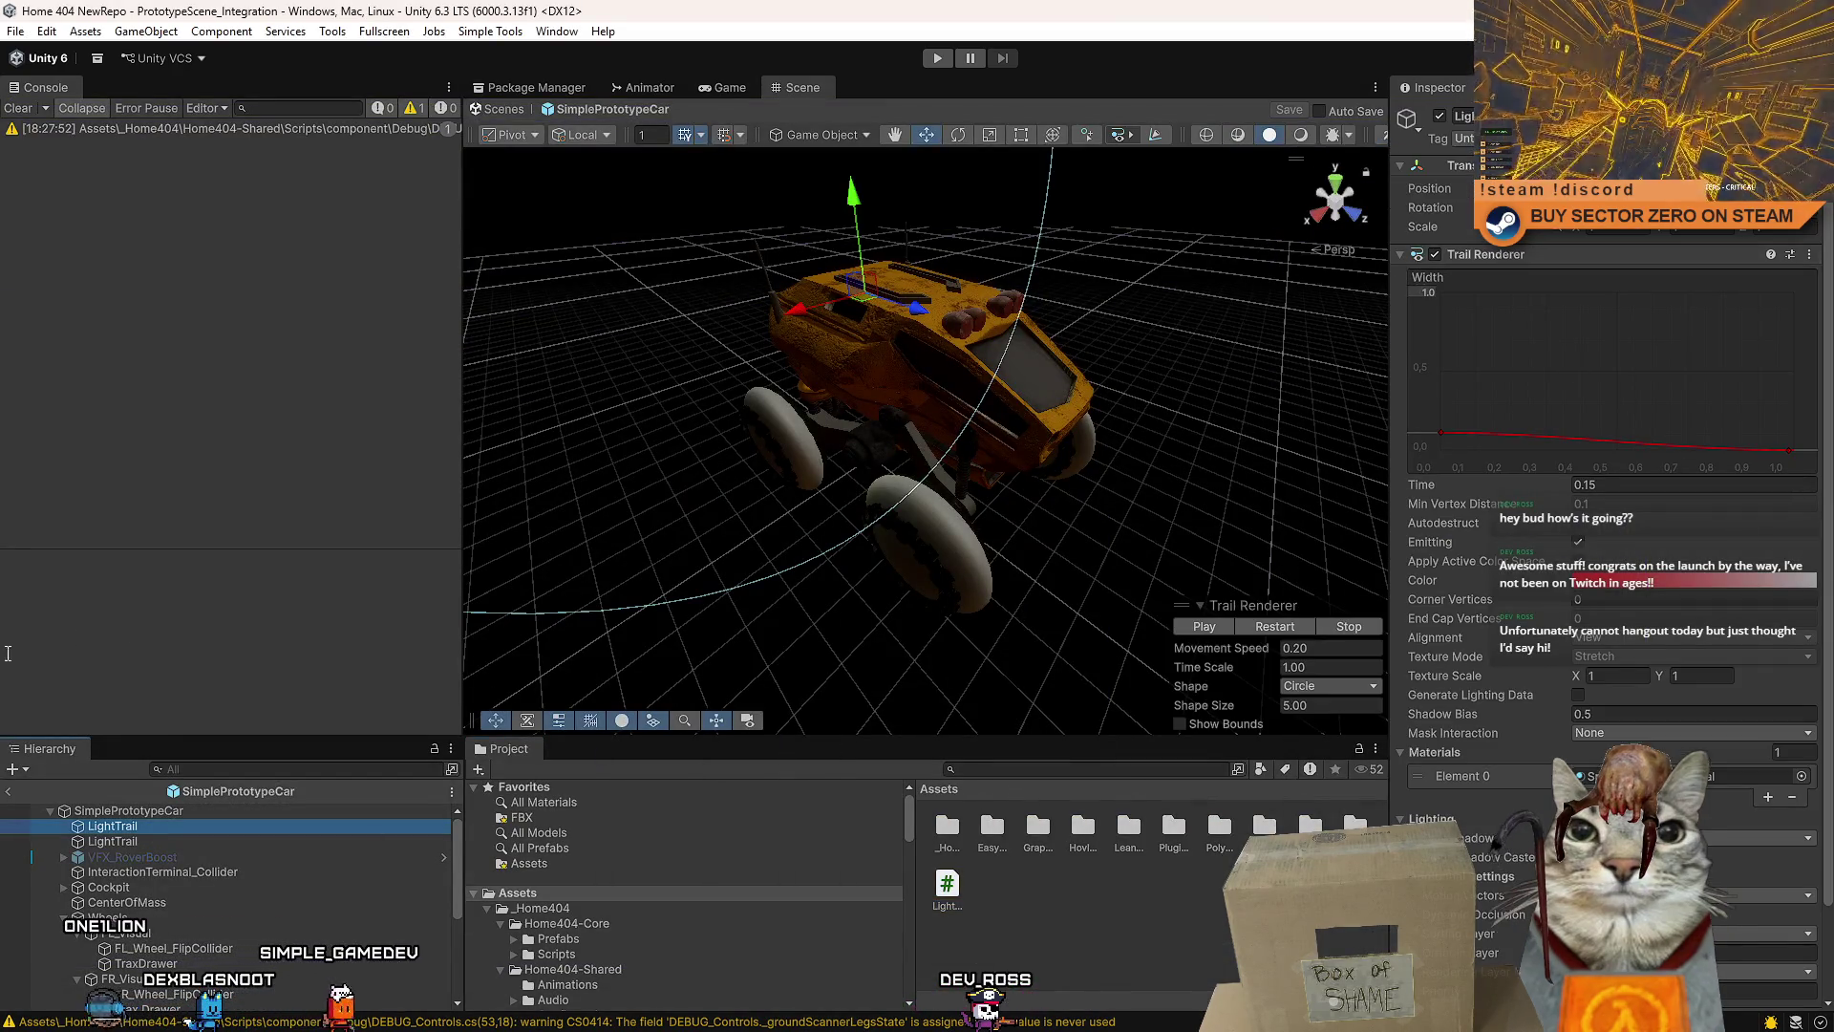
key(alt+Tab)
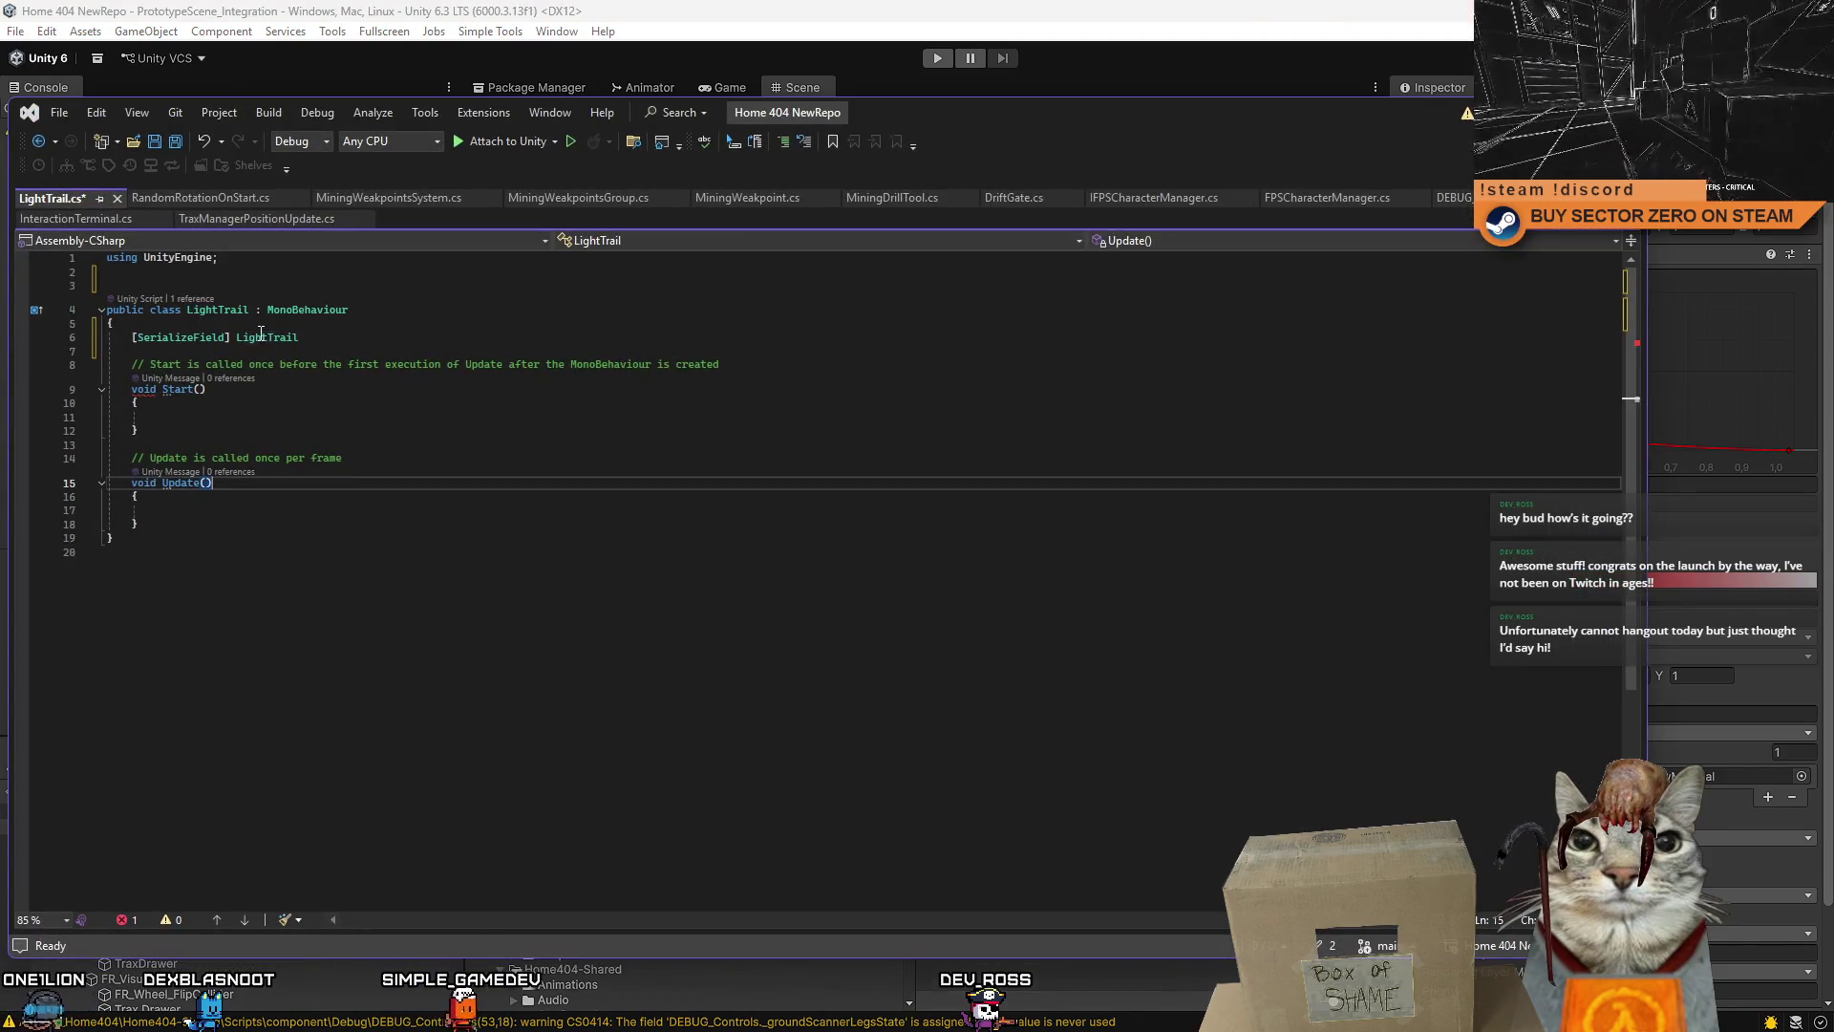
text(TrailRen)
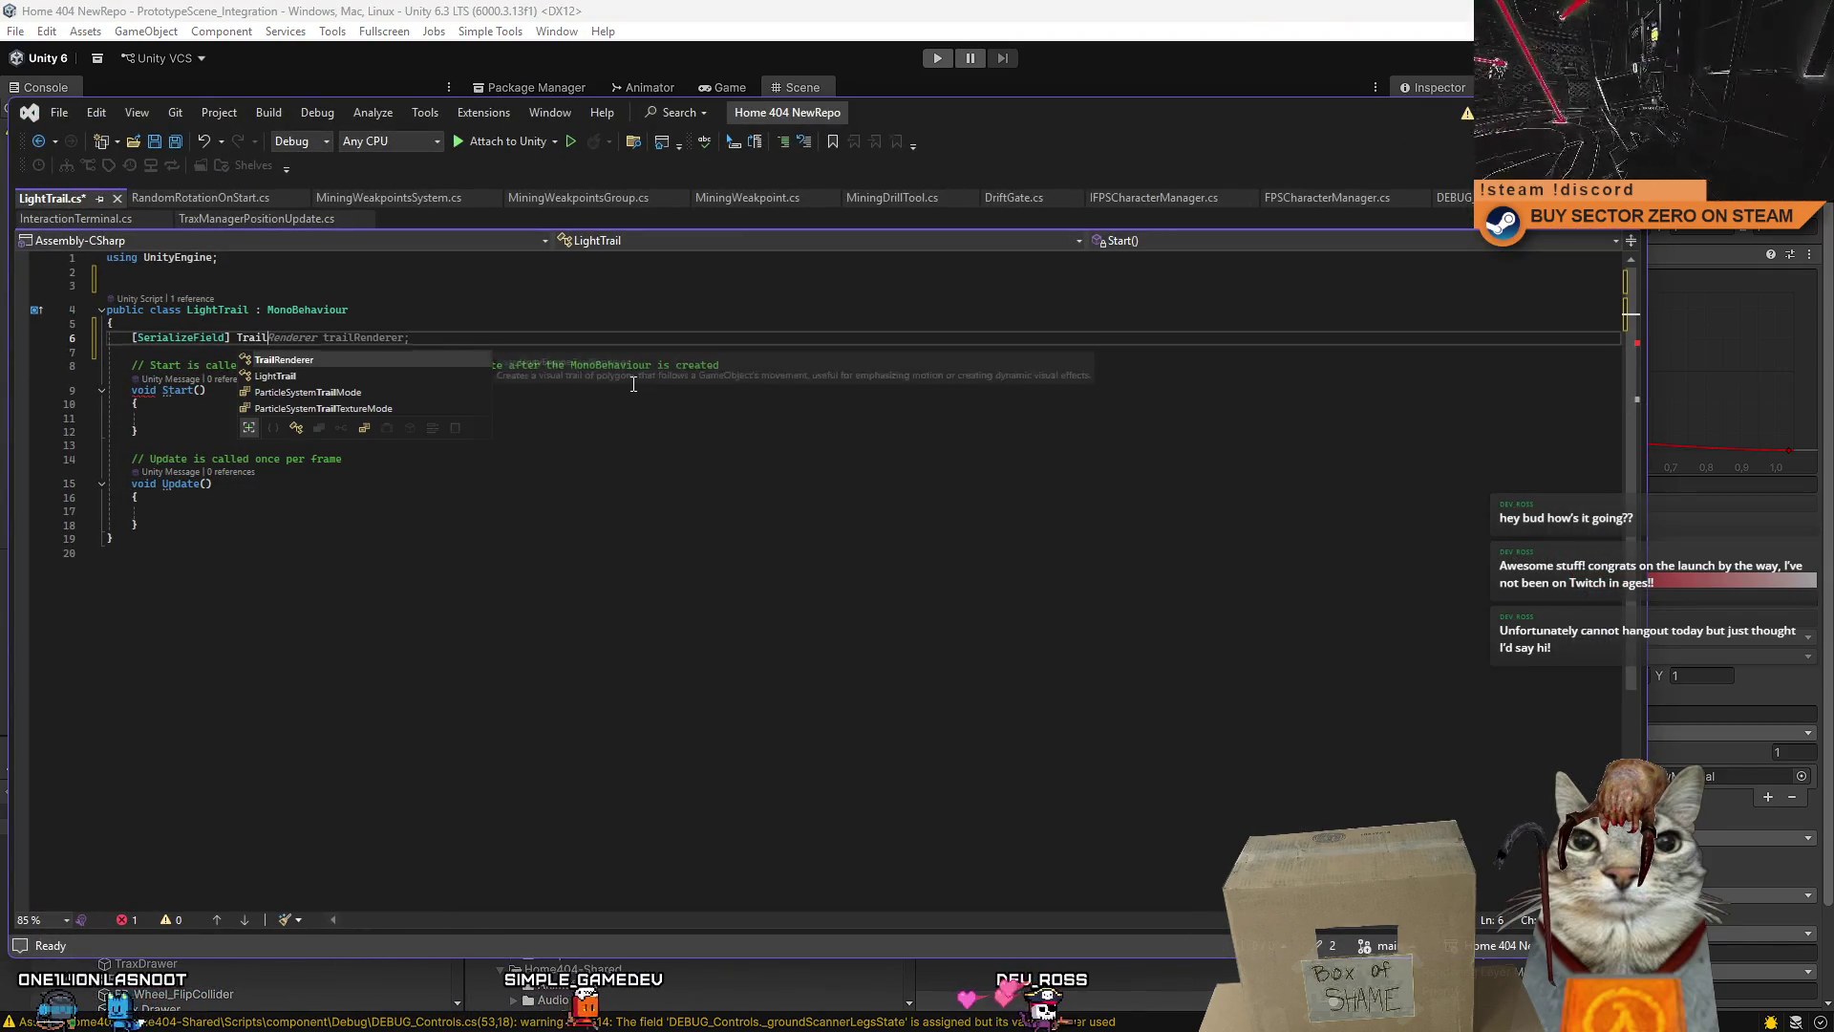
key(Tab)
click(468, 339)
text(trail)
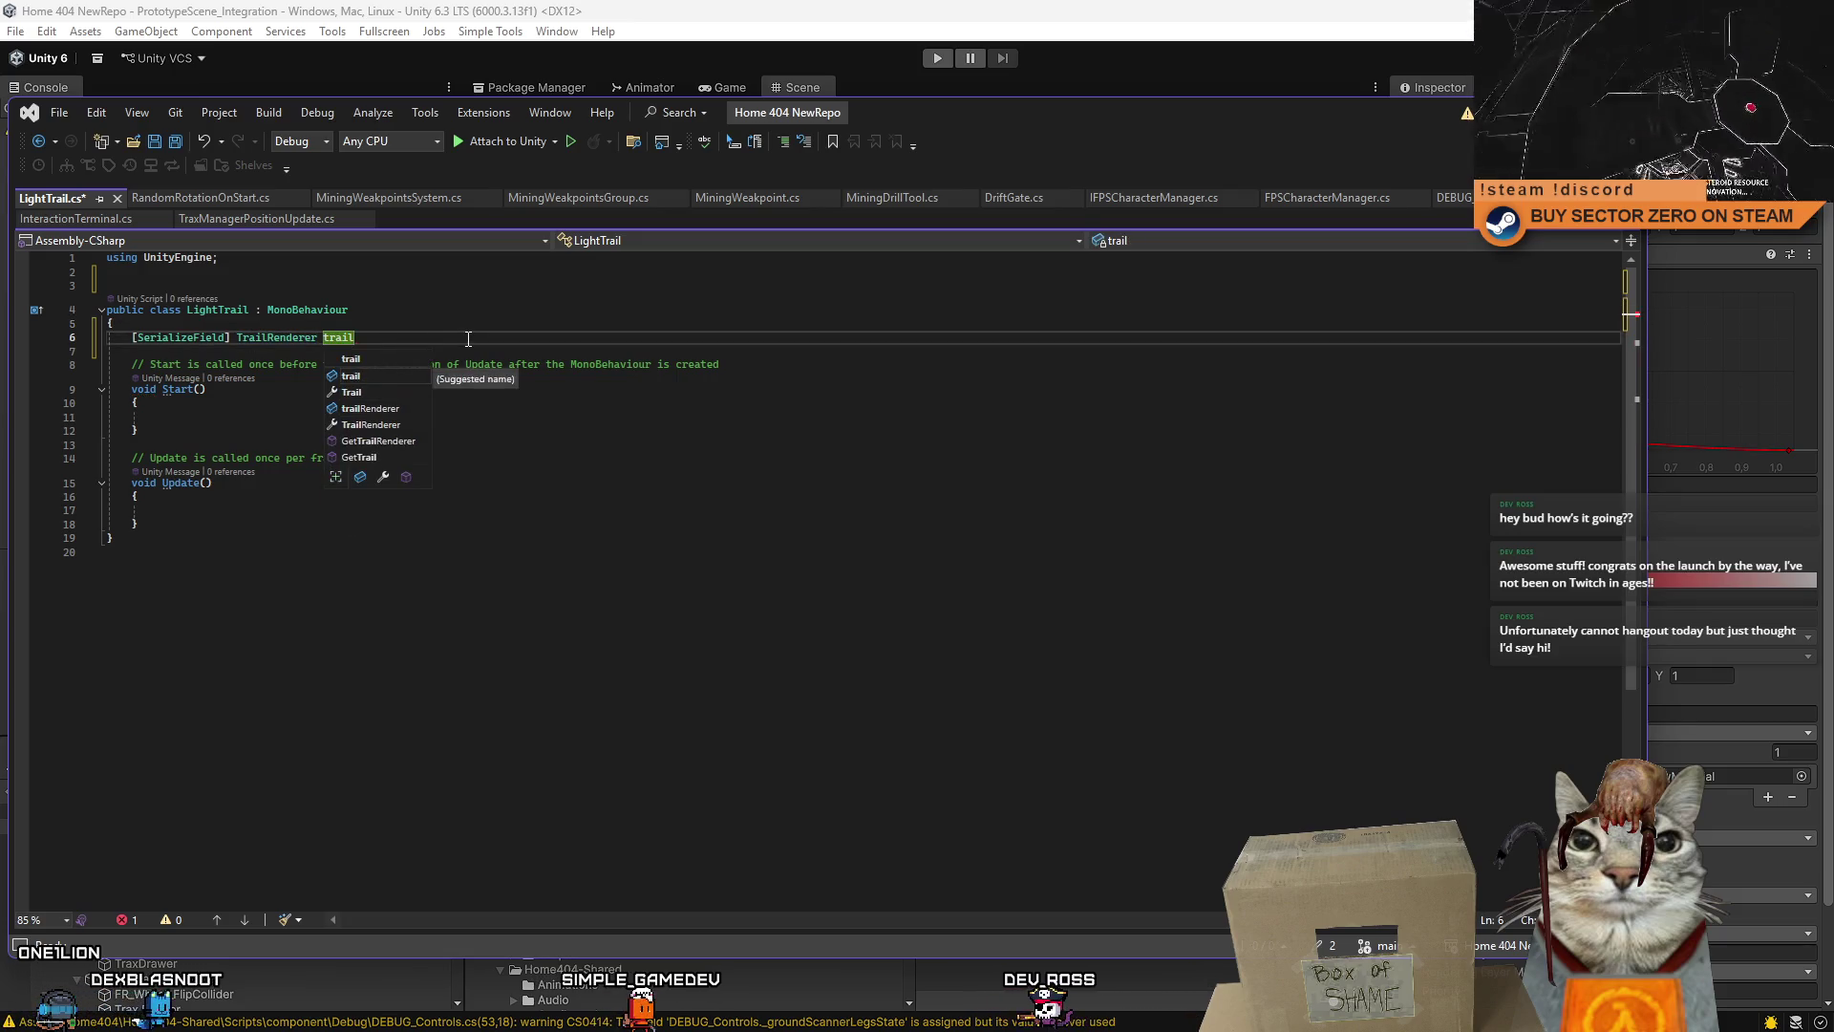
text(Rendered;)
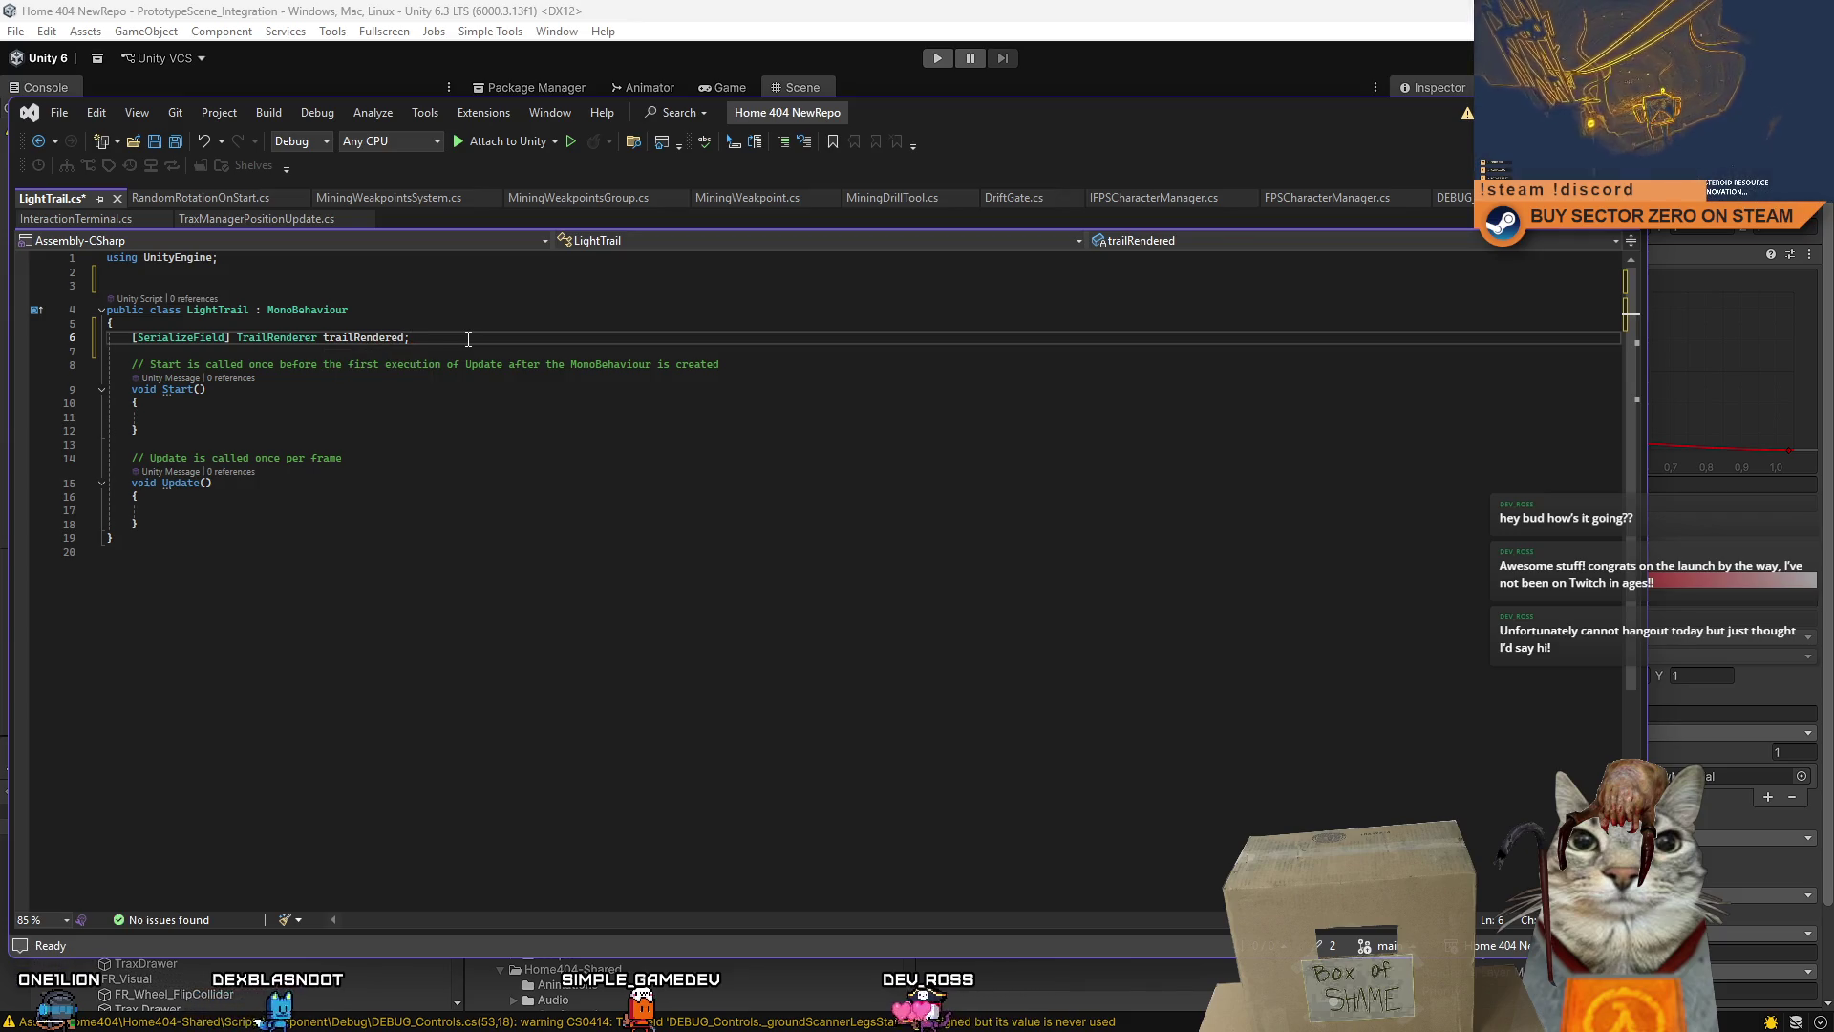
key(BackSpace)
key(BackSpace)
text(r)
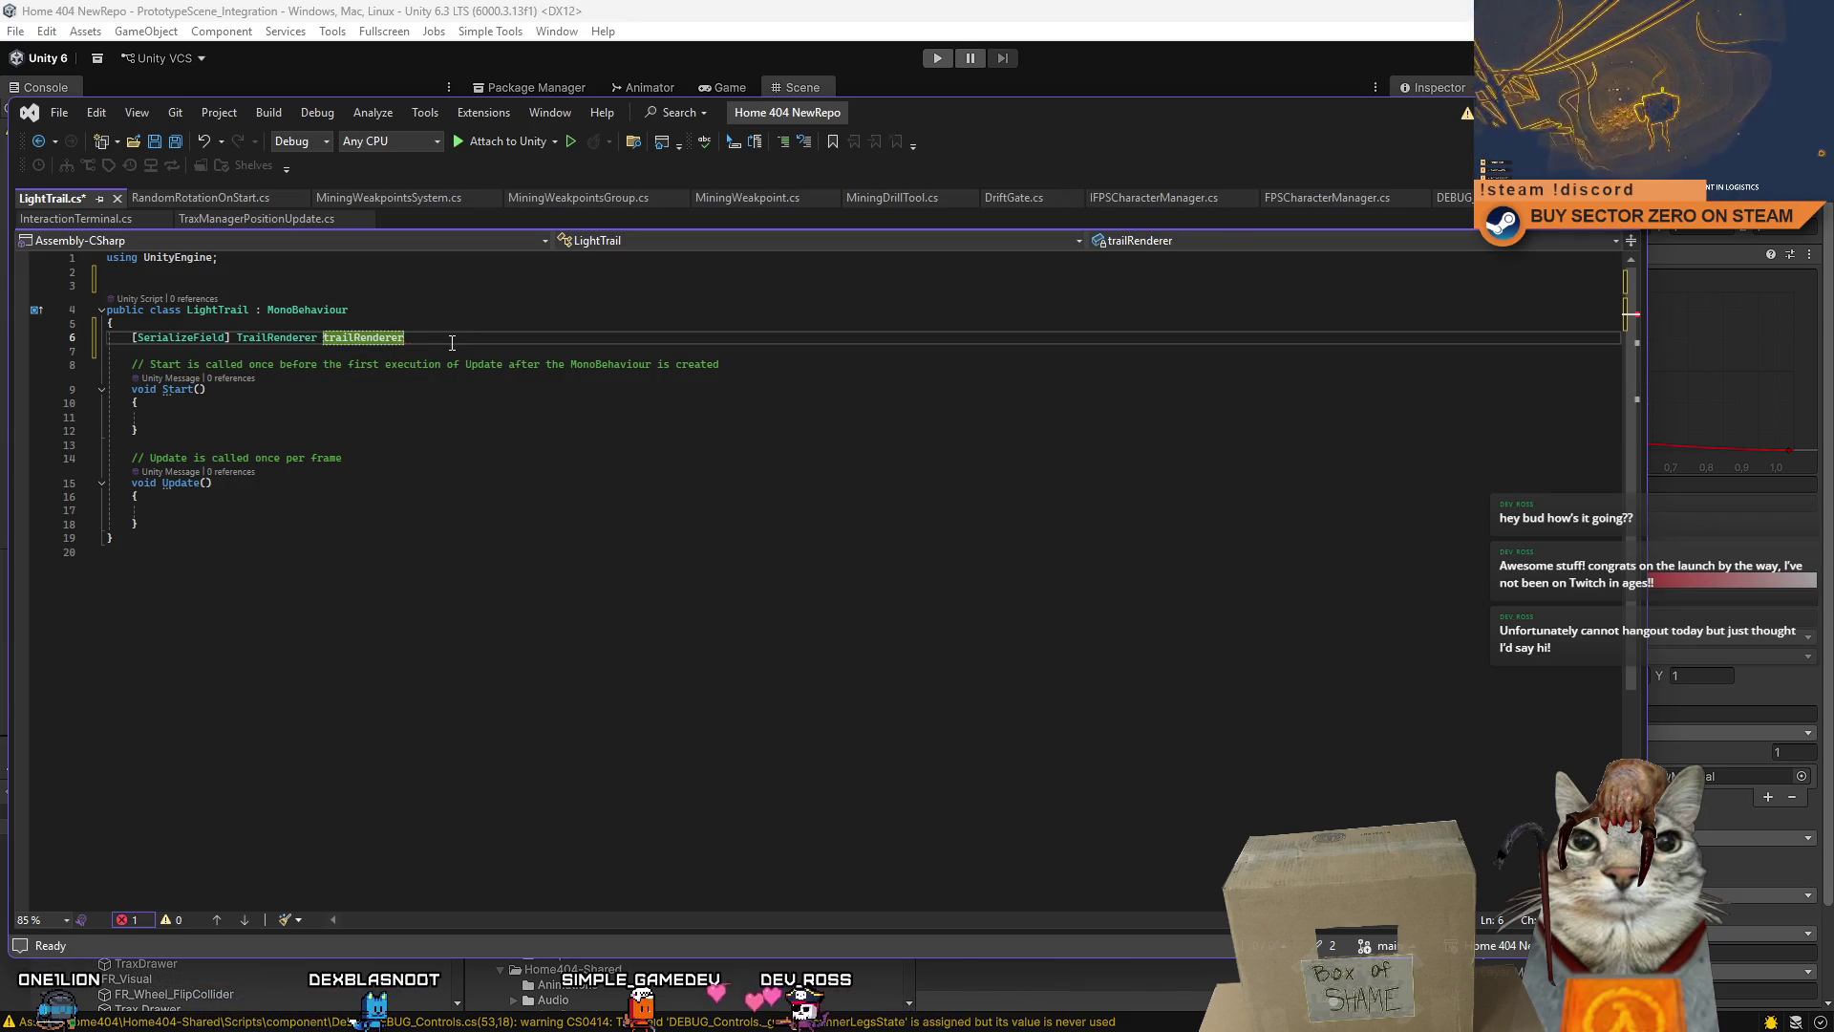
- Replace the Start and Update methods with an empty private FixedUpdate method
click(348, 438)
drag(515, 524, 107, 361)
key(Delete)
key(Tab)
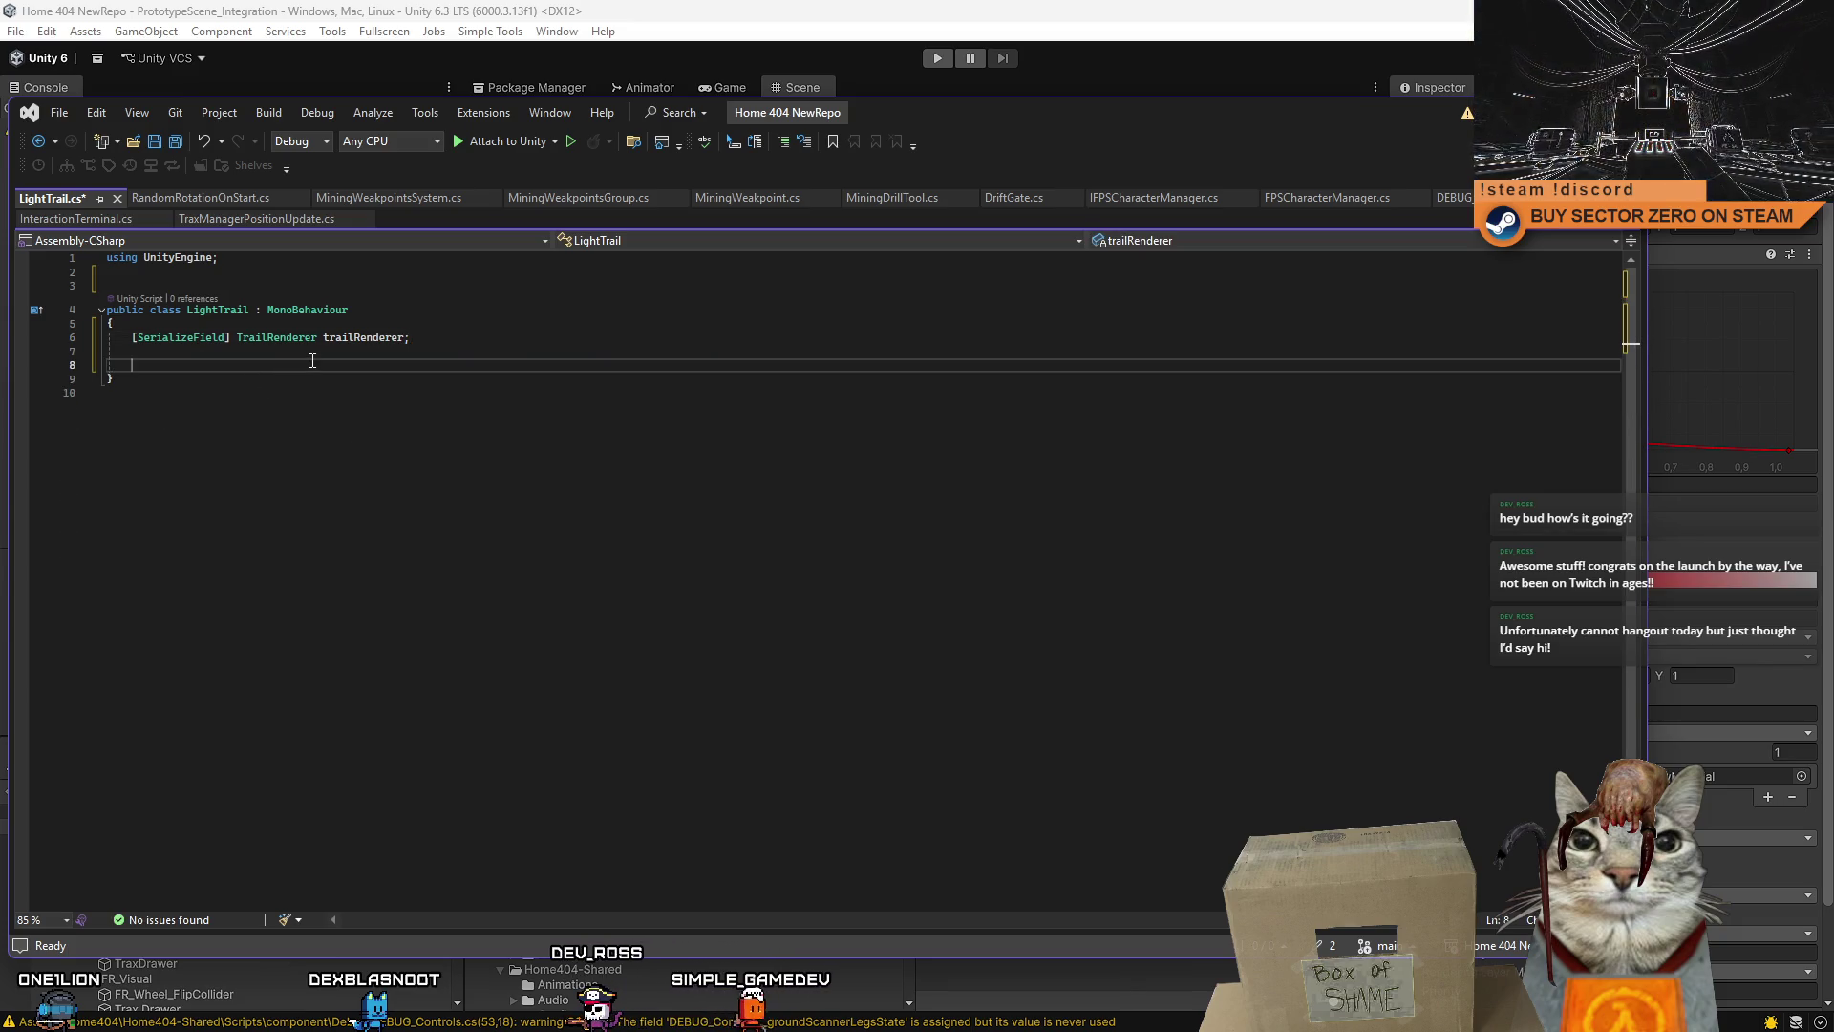
text(FixedU)
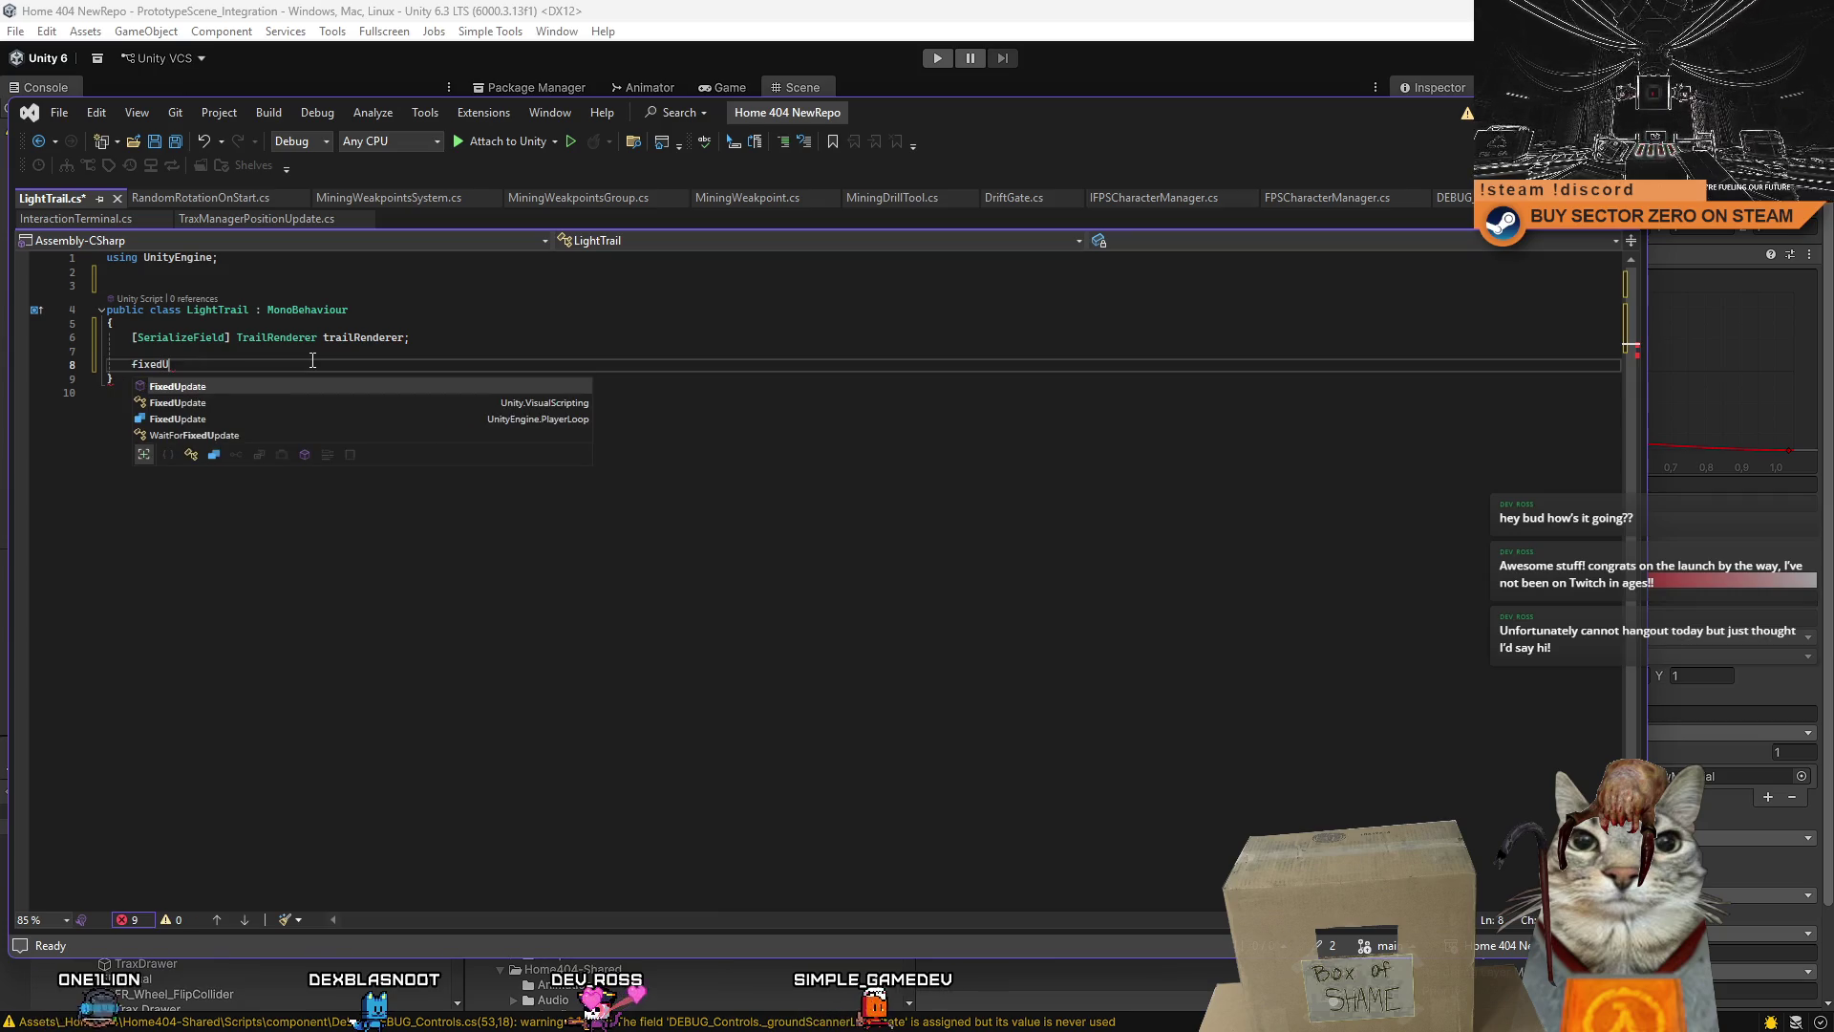
key(Tab)
click(332, 468)
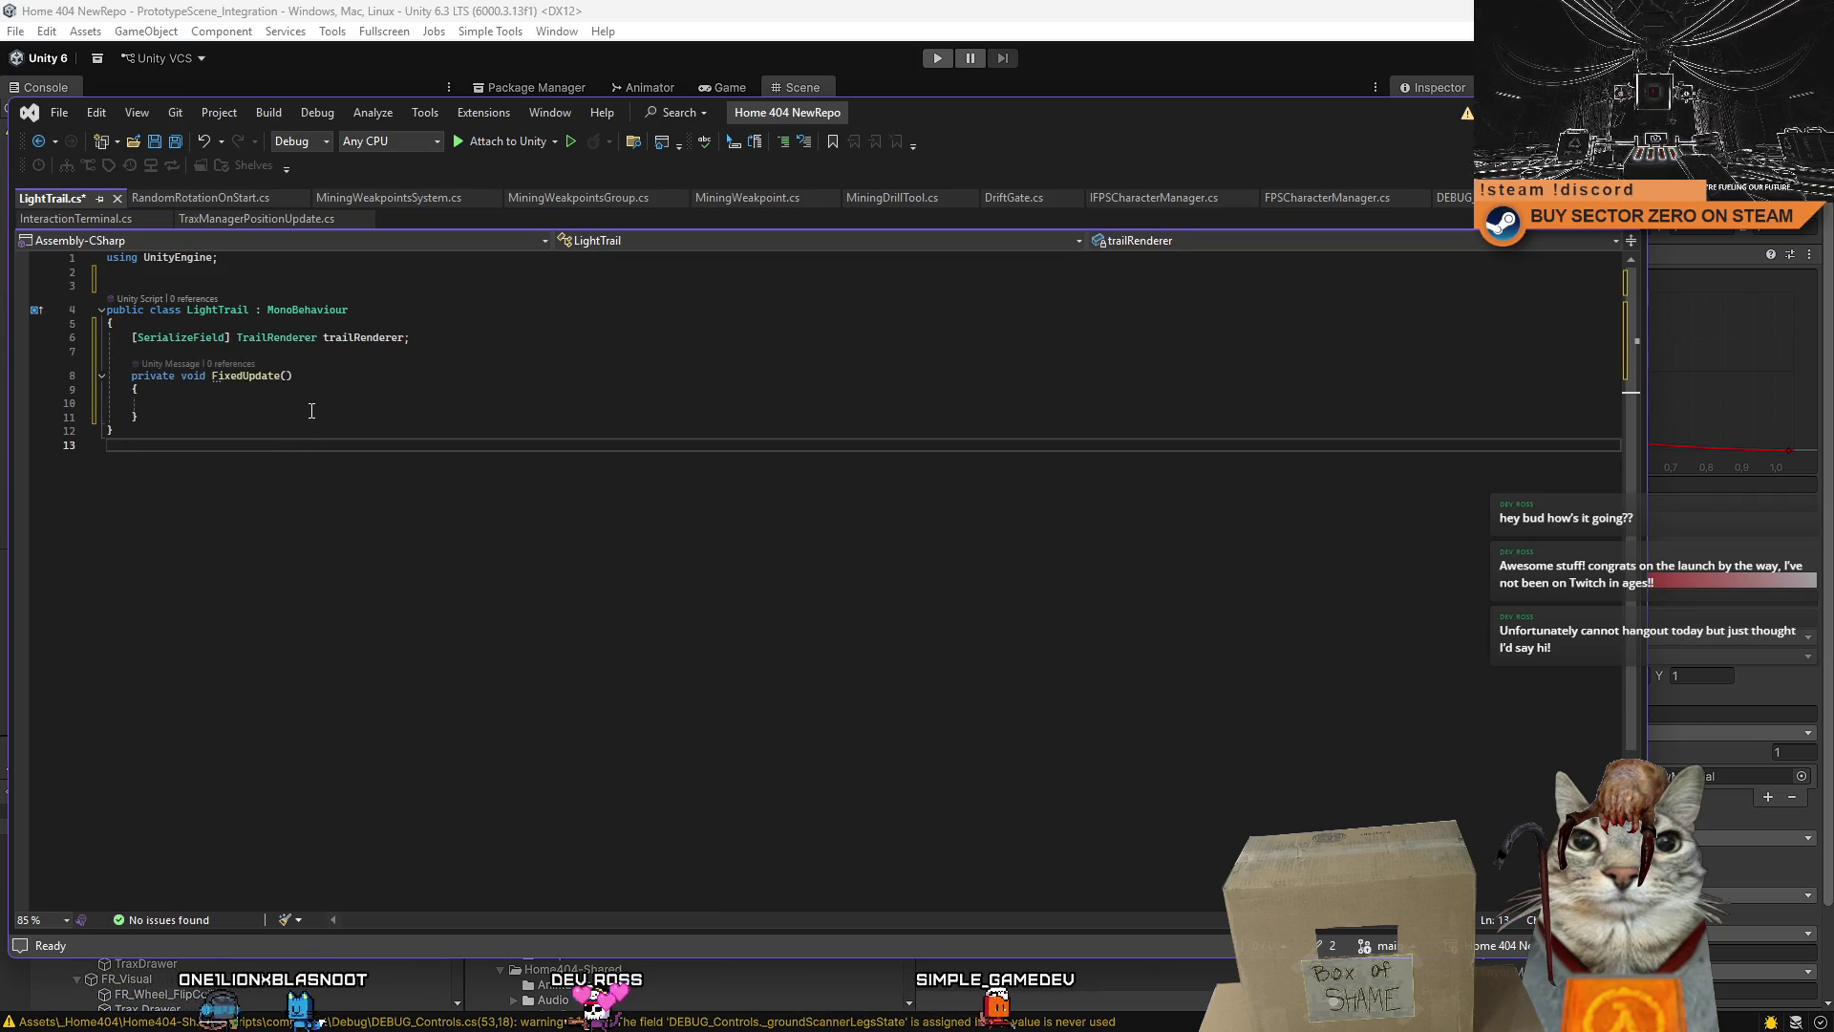
key(ctrl+a)
click(478, 530)
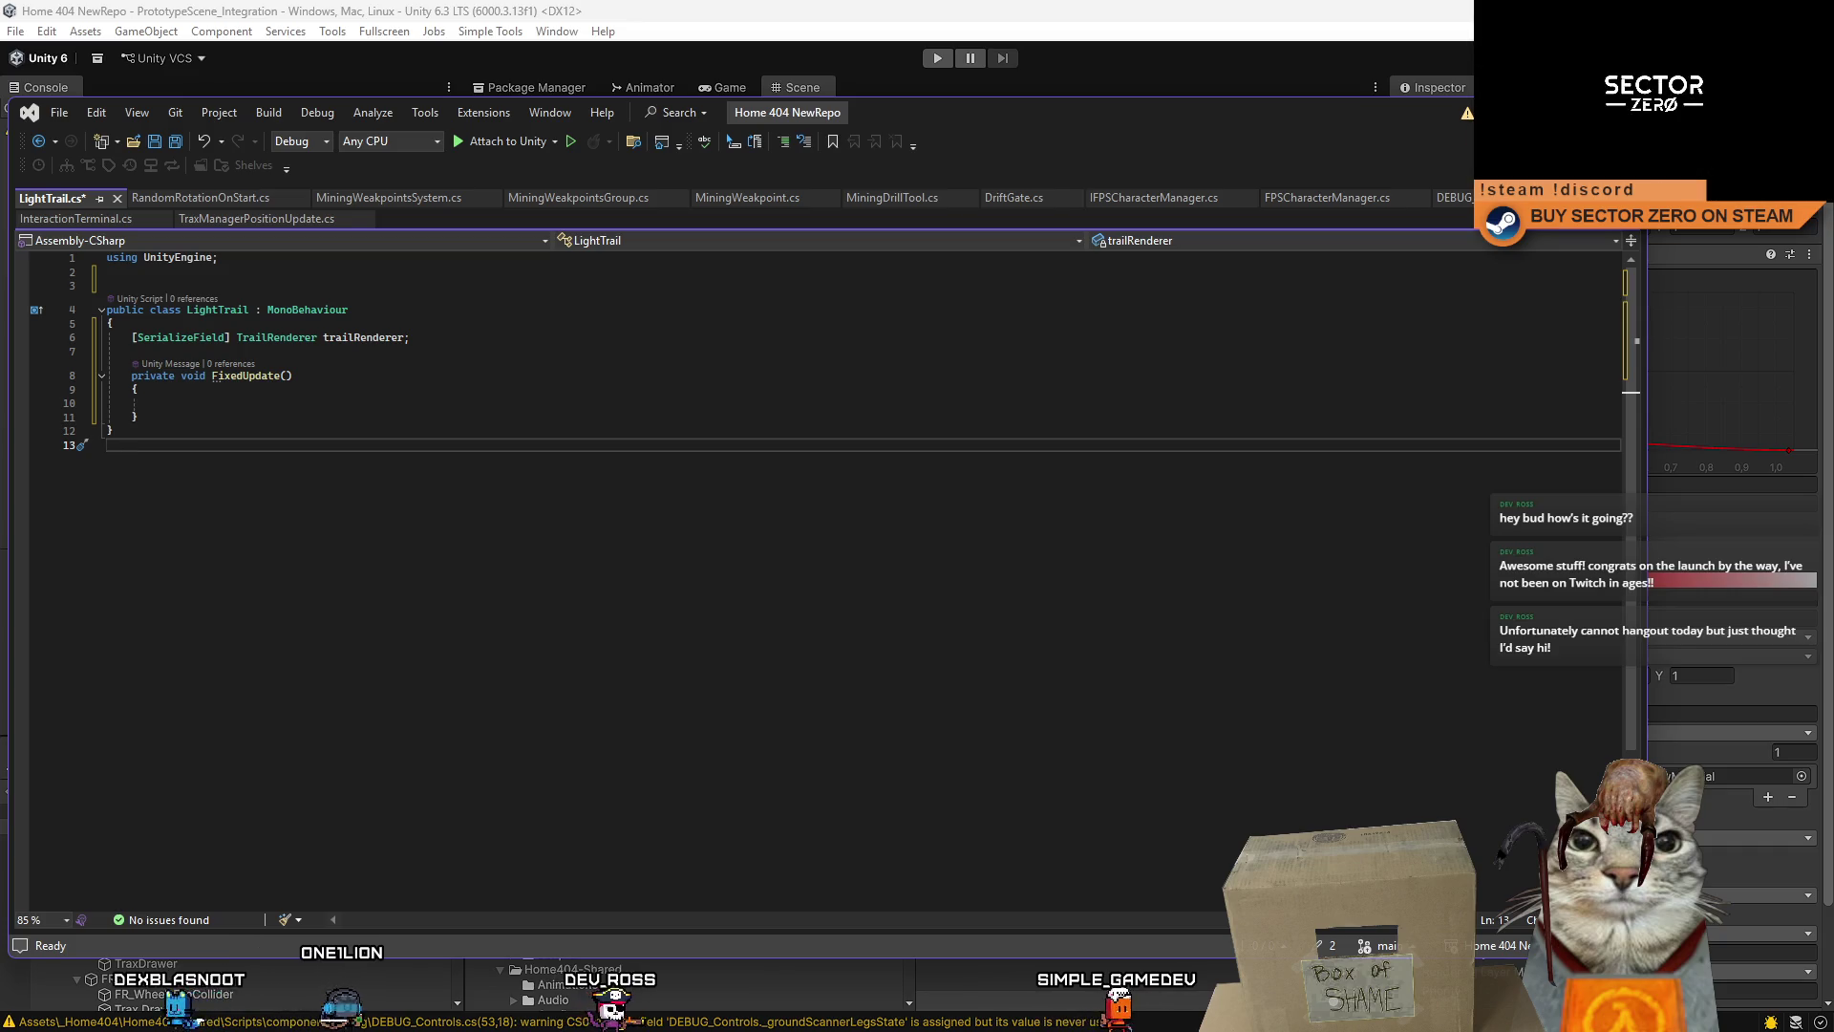
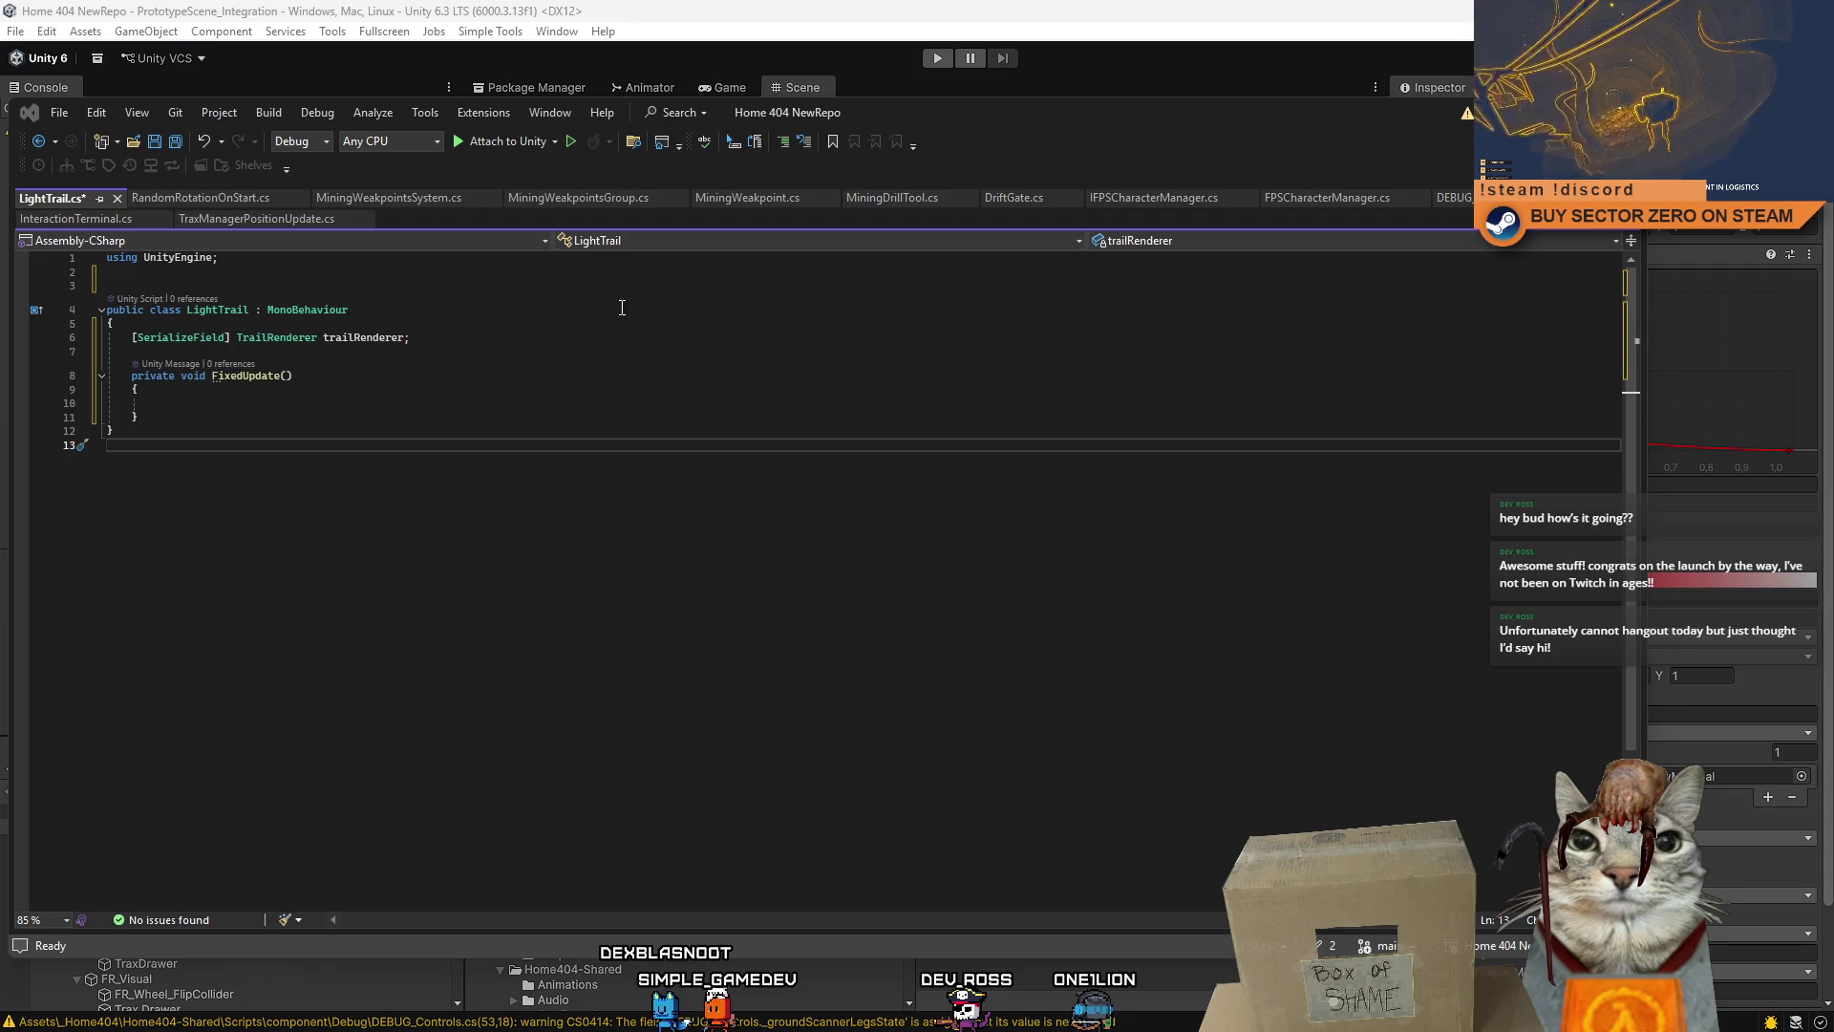
- Duplicate the trailRenderer field line as a serialized Rigidbody trackedRigidbody field
click(296, 375)
drag(119, 339, 520, 343)
key(ctrl+c)
click(525, 343)
key(Return)
key(ctrl+v)
double_click(275, 352)
text(Rigidbody)
double_click(362, 350)
text(trackedR)
text(igidbody)
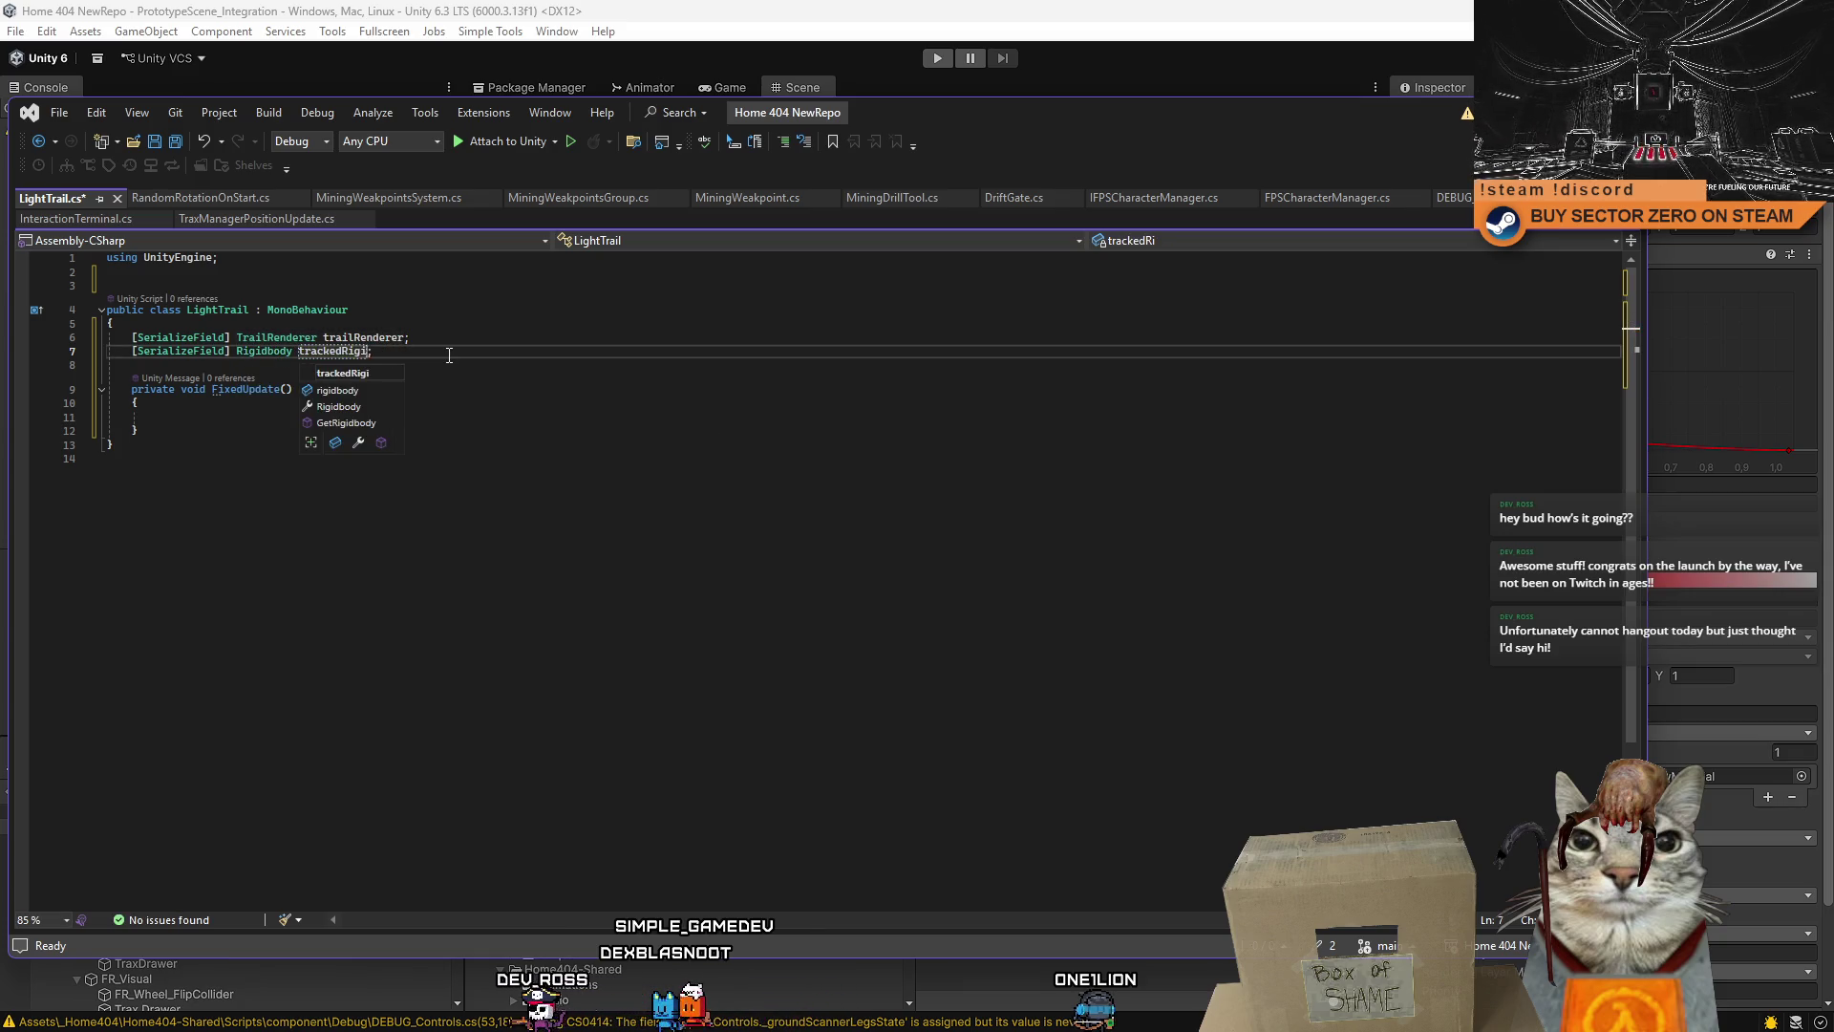
click(342, 442)
- Replace the FixedUpdate method with an empty private void Update()
key(ctrl+a)
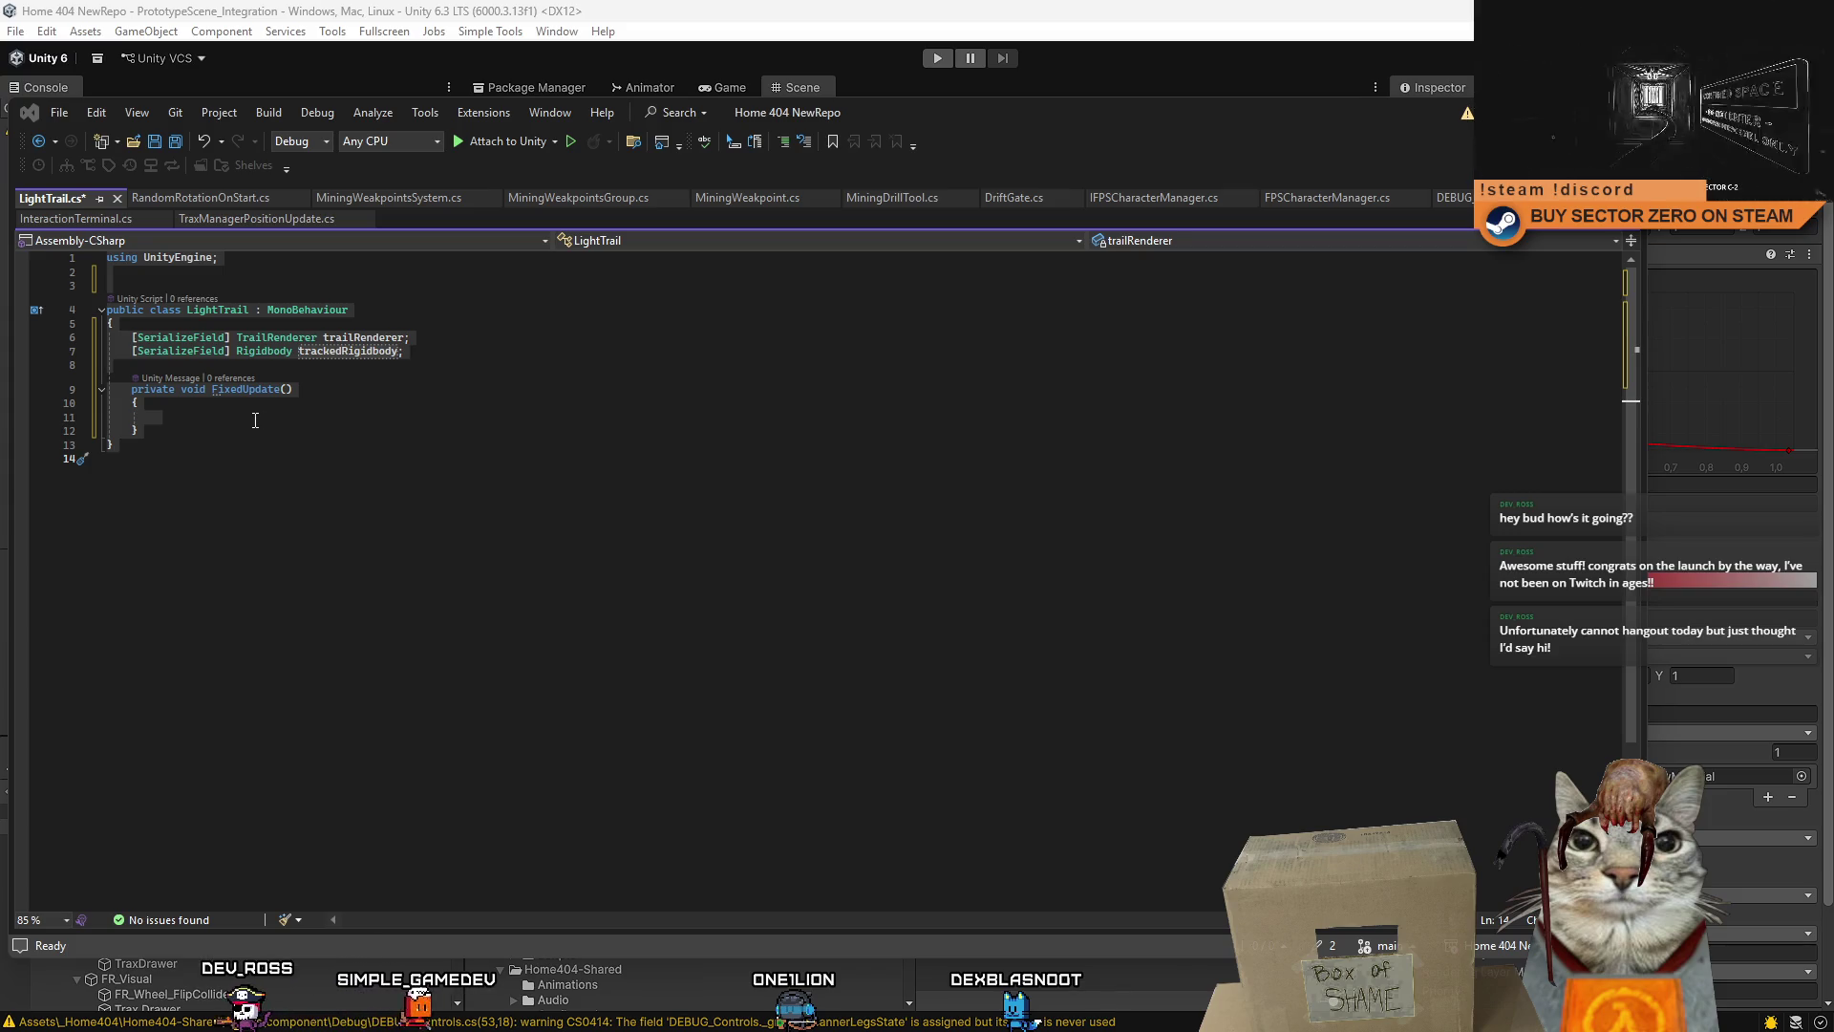
mouse_move(125, 402)
mouse_down()
mouse_move(145, 413)
mouse_move(105, 392)
mouse_up()
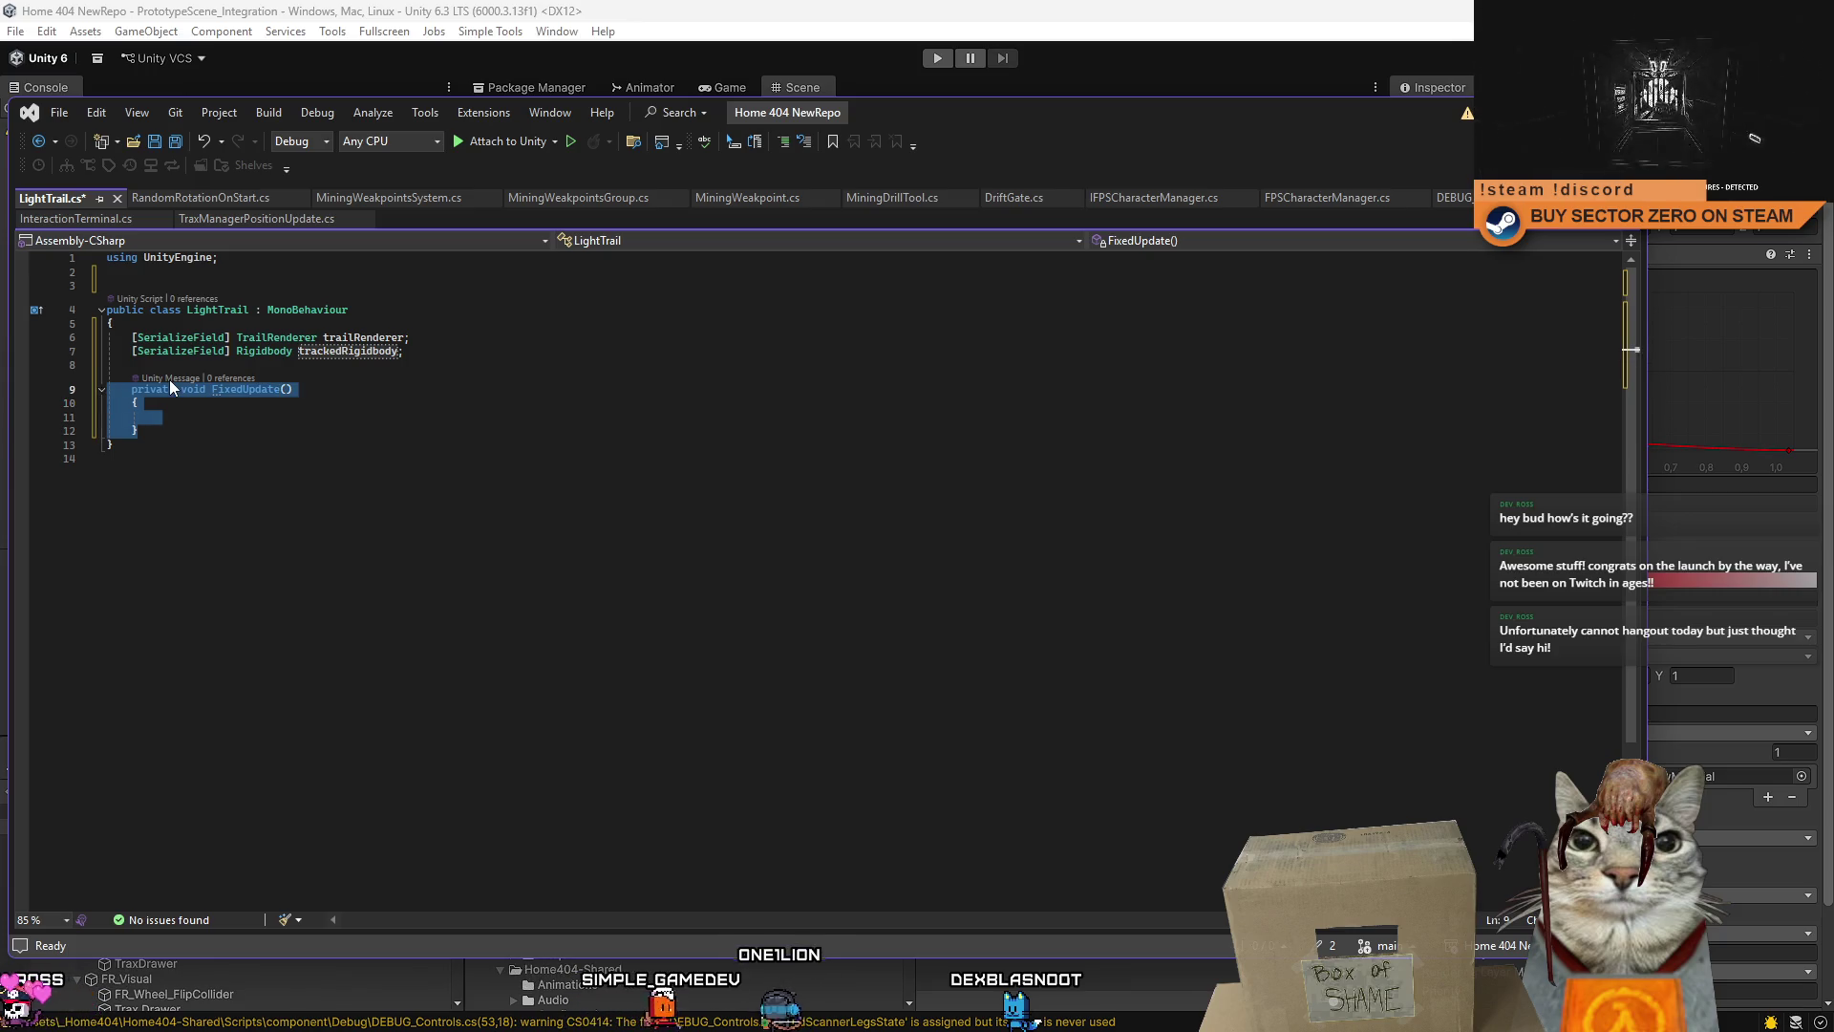
text(partia)
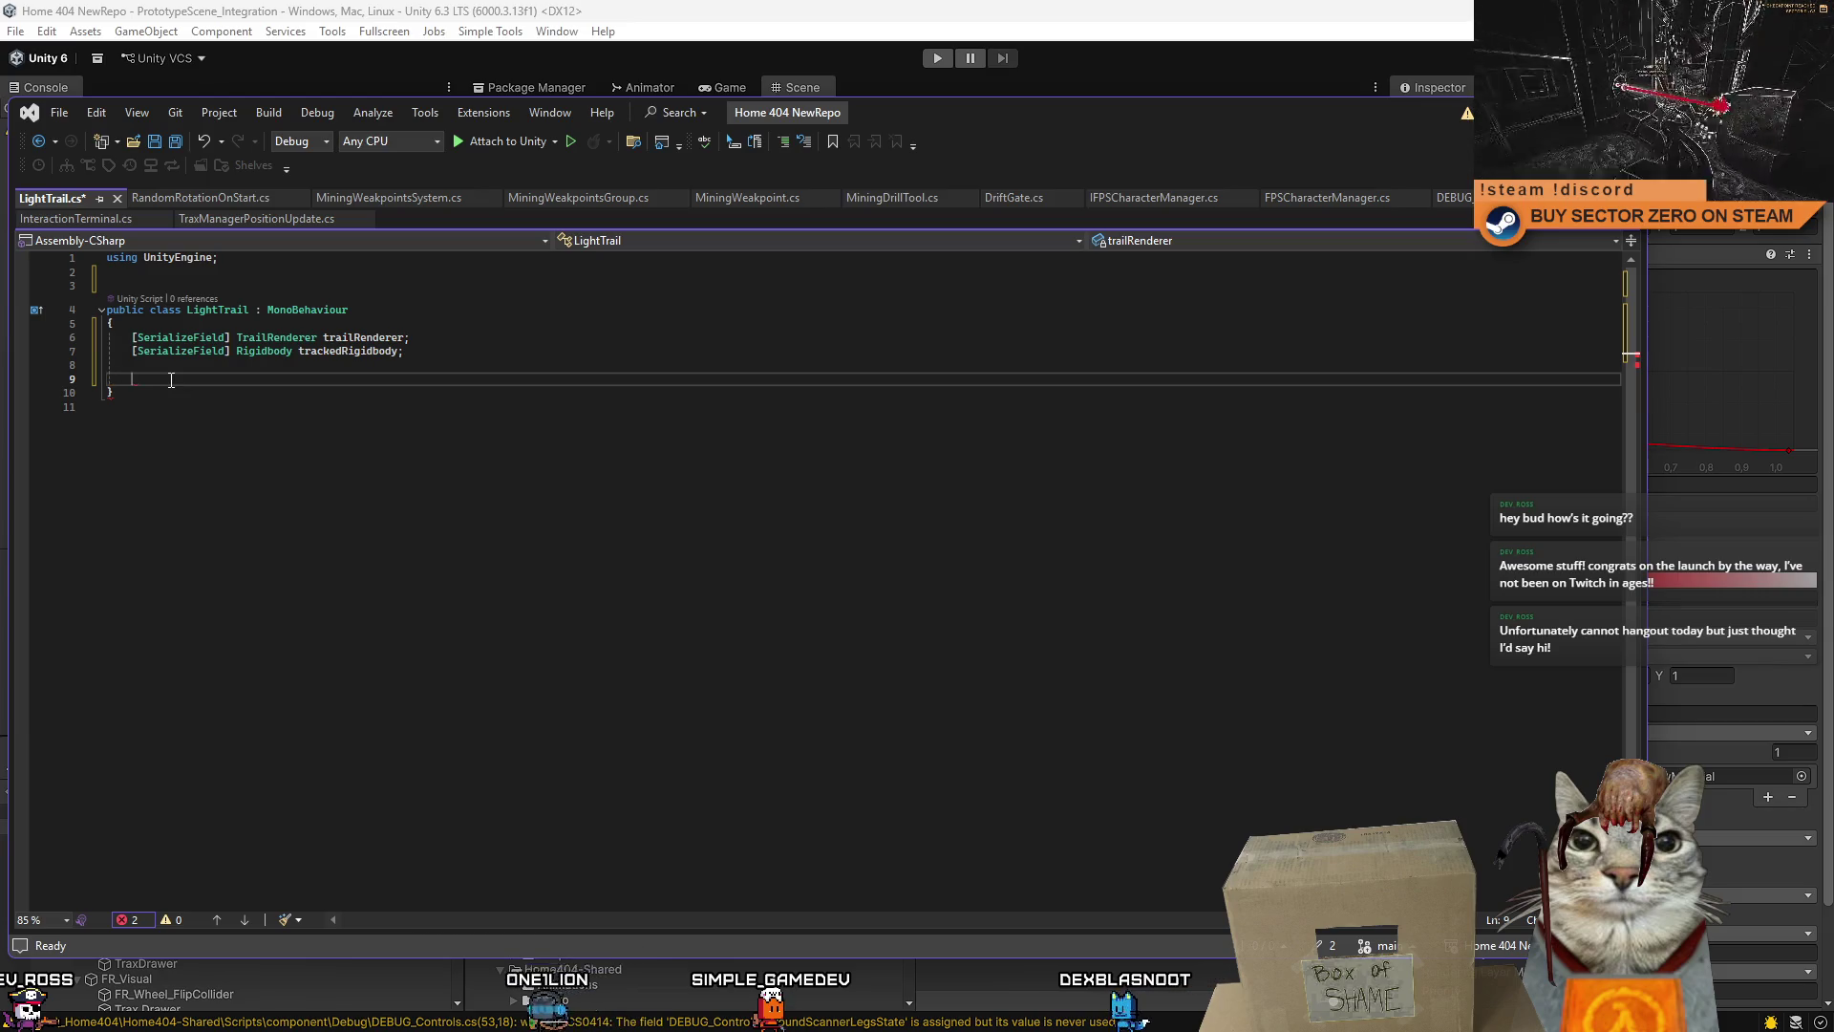
text(rivateUp)
key(Tab)
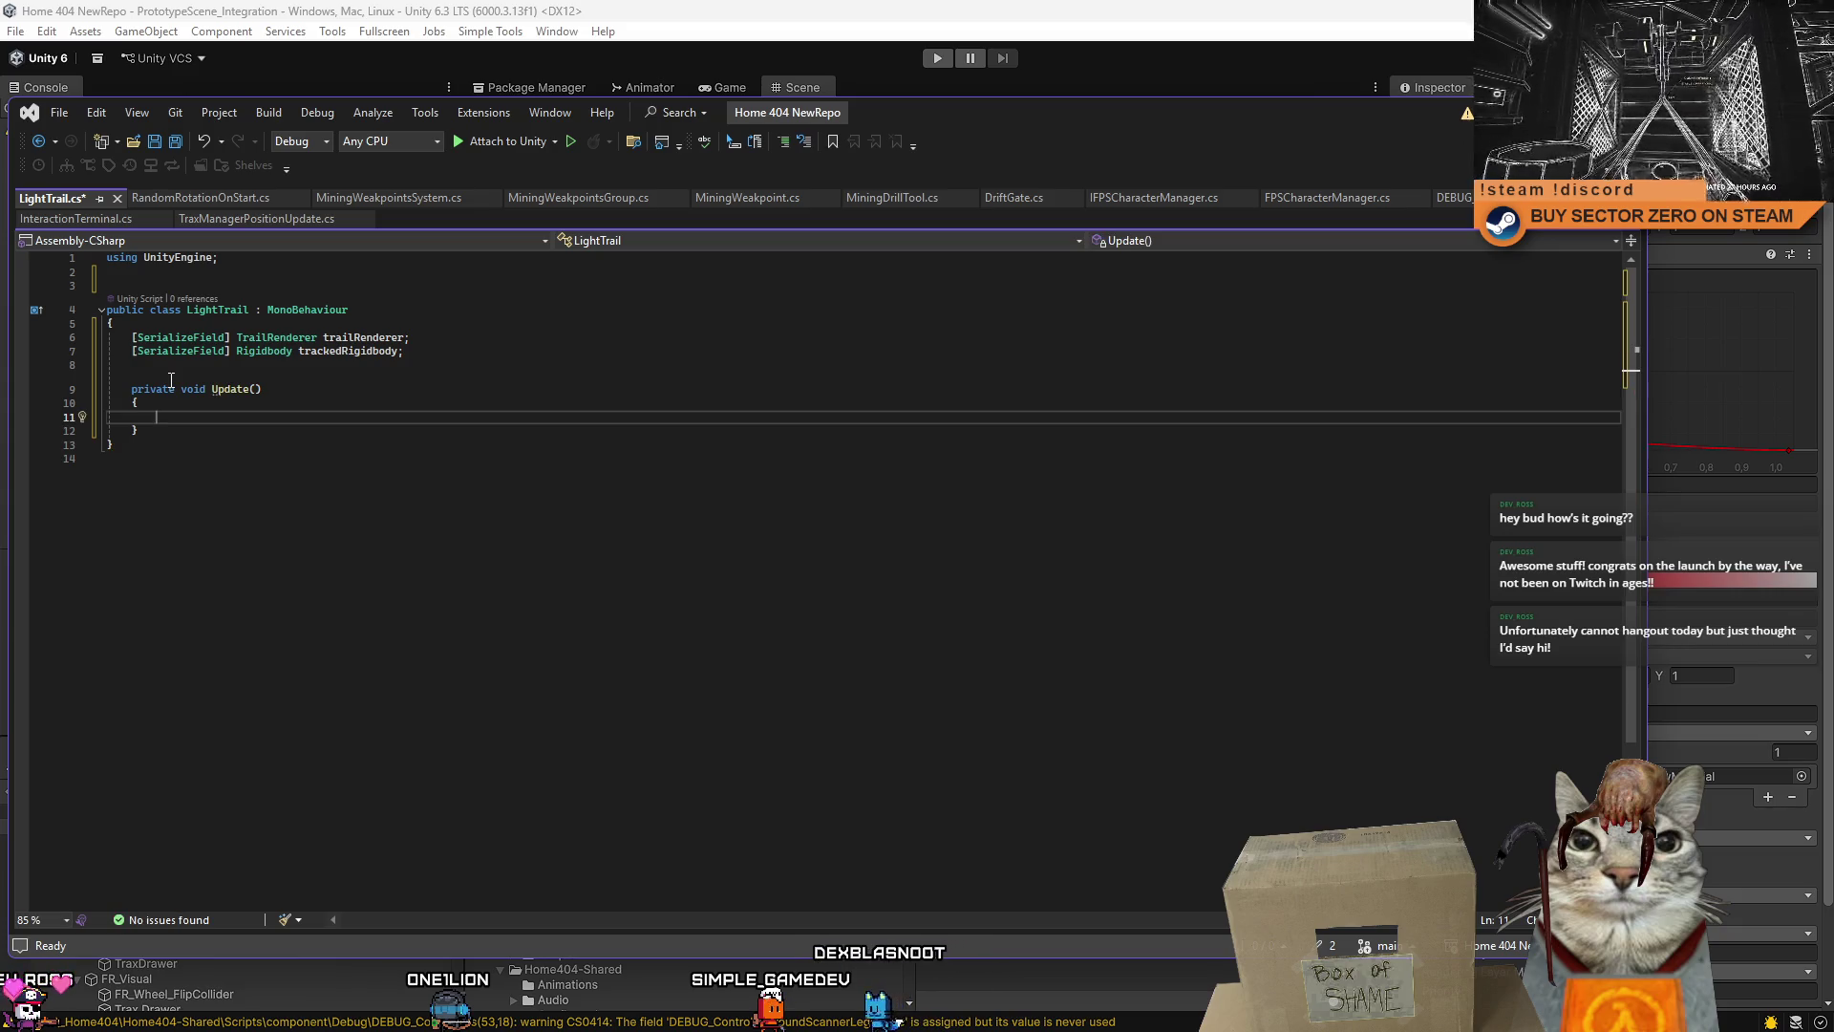
key(ctrl+a)
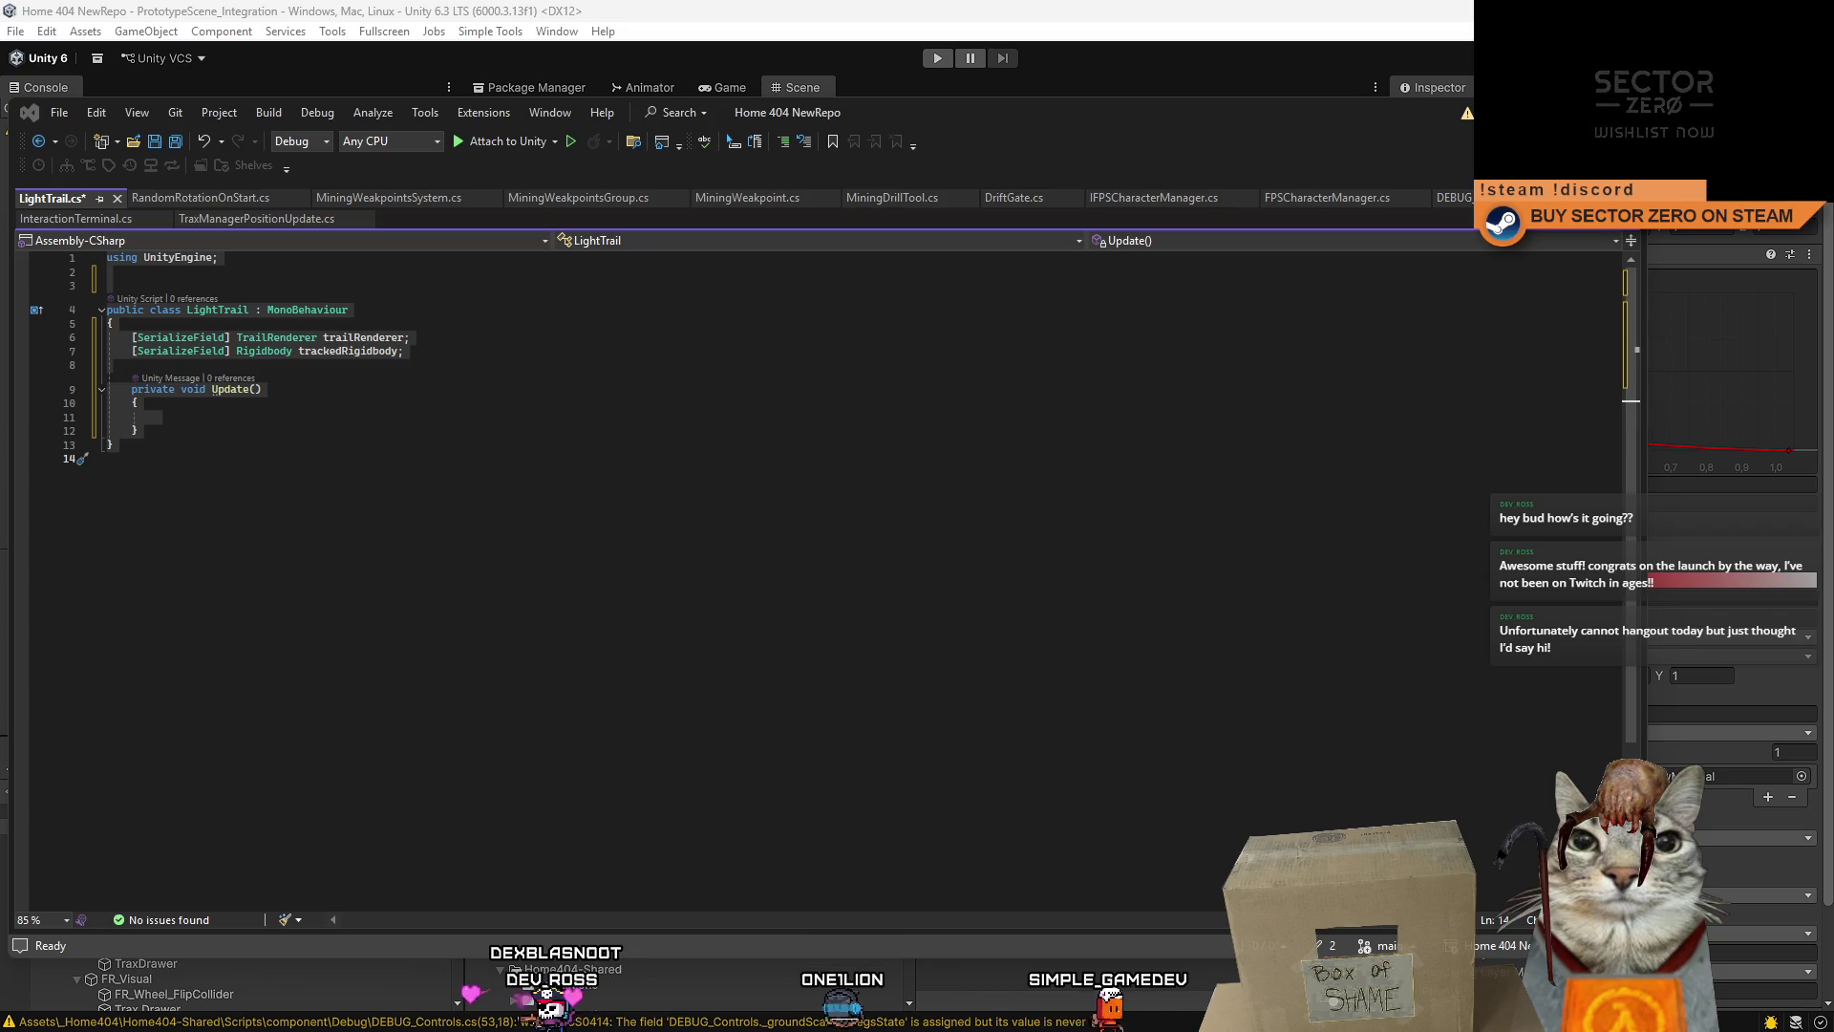
click(376, 604)
- Paste the new LightTrail code and join the timeBySpeed keyframes onto one line
key(ctrl+a)
text(using UnityEngine;  public class LightTrail : MonoBehaviour {     [SerializeField] TrailRenderer trailRenderer;     [SerializeField] Rigidbody trackedRigidbody;      [Header("Trail Time By Speed")]     [SerializeField]     AnimationCurve timeBySpeed = new AnimationCurve(         new Keyframe(0f, 0.1f),         new Keyframe(10f, 1f)     );      private void Update()     {         float speed = trackedRigidbody.velocity.magnitude;         trailRenderer.time = timeBySpeed.Evaluate(speed);     } })
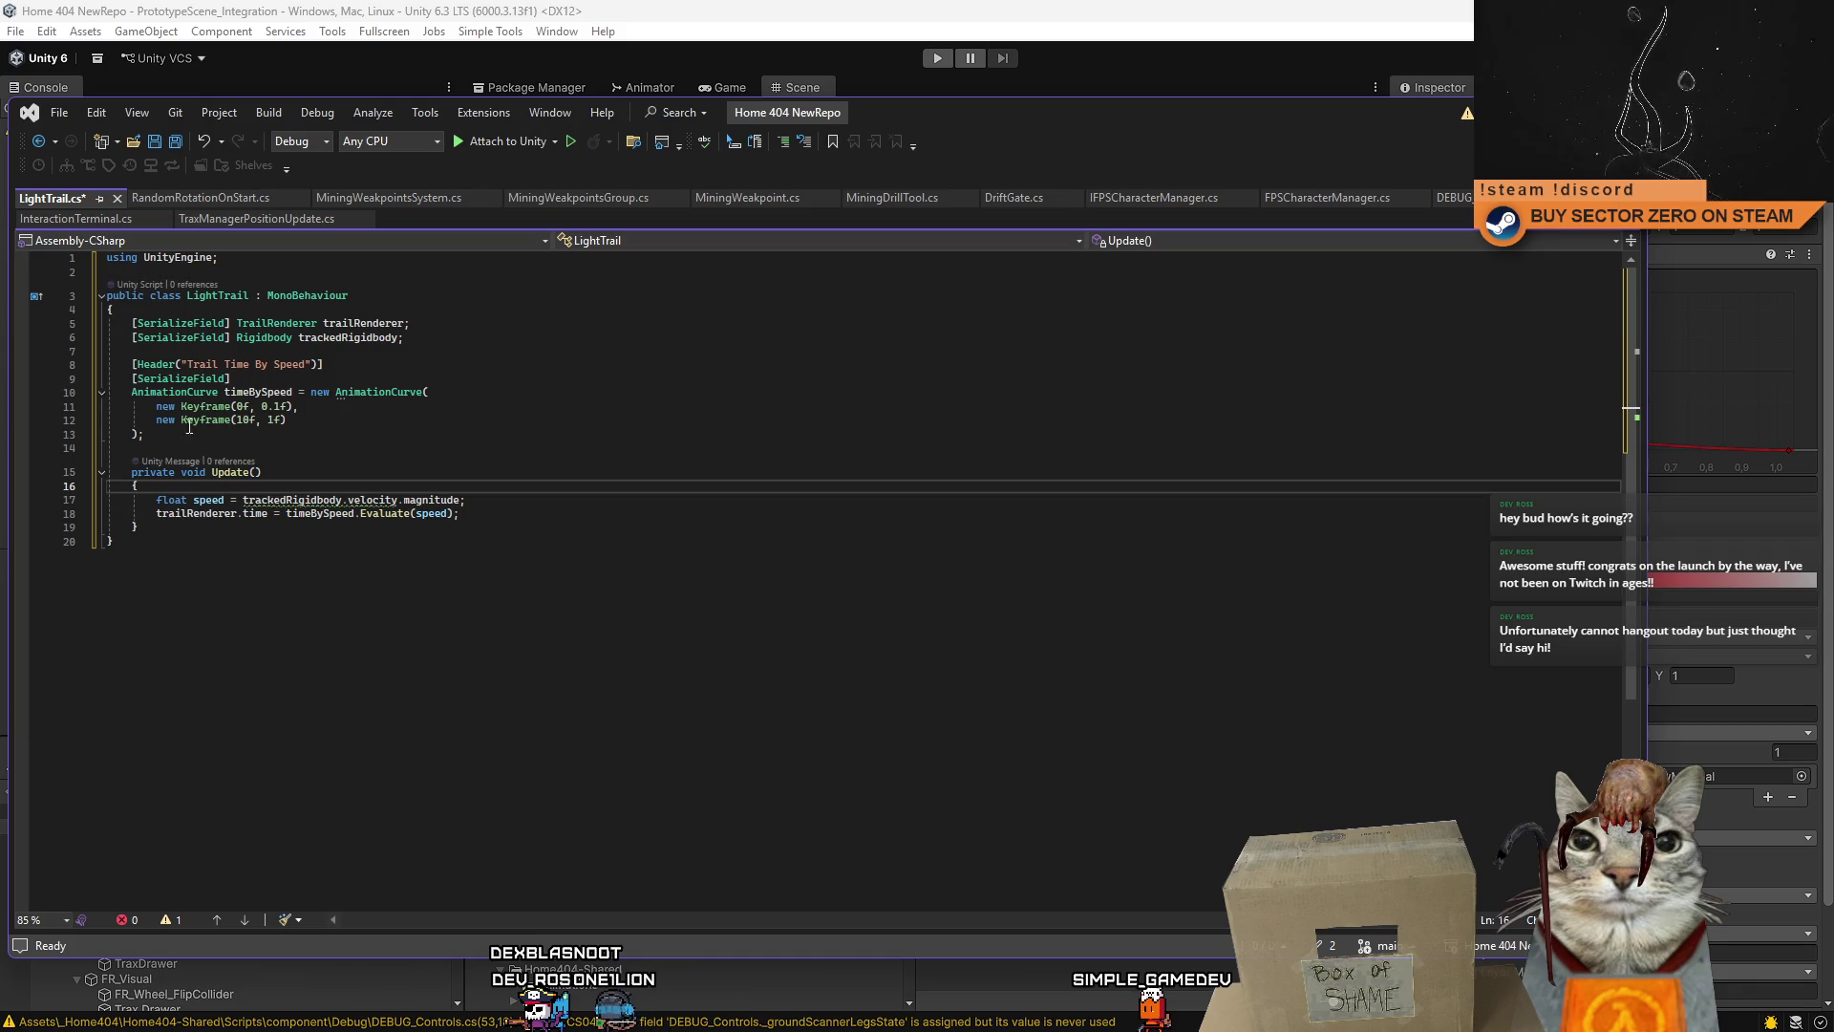
double_click(138, 406)
key(BackSpace)
key(BackSpace)
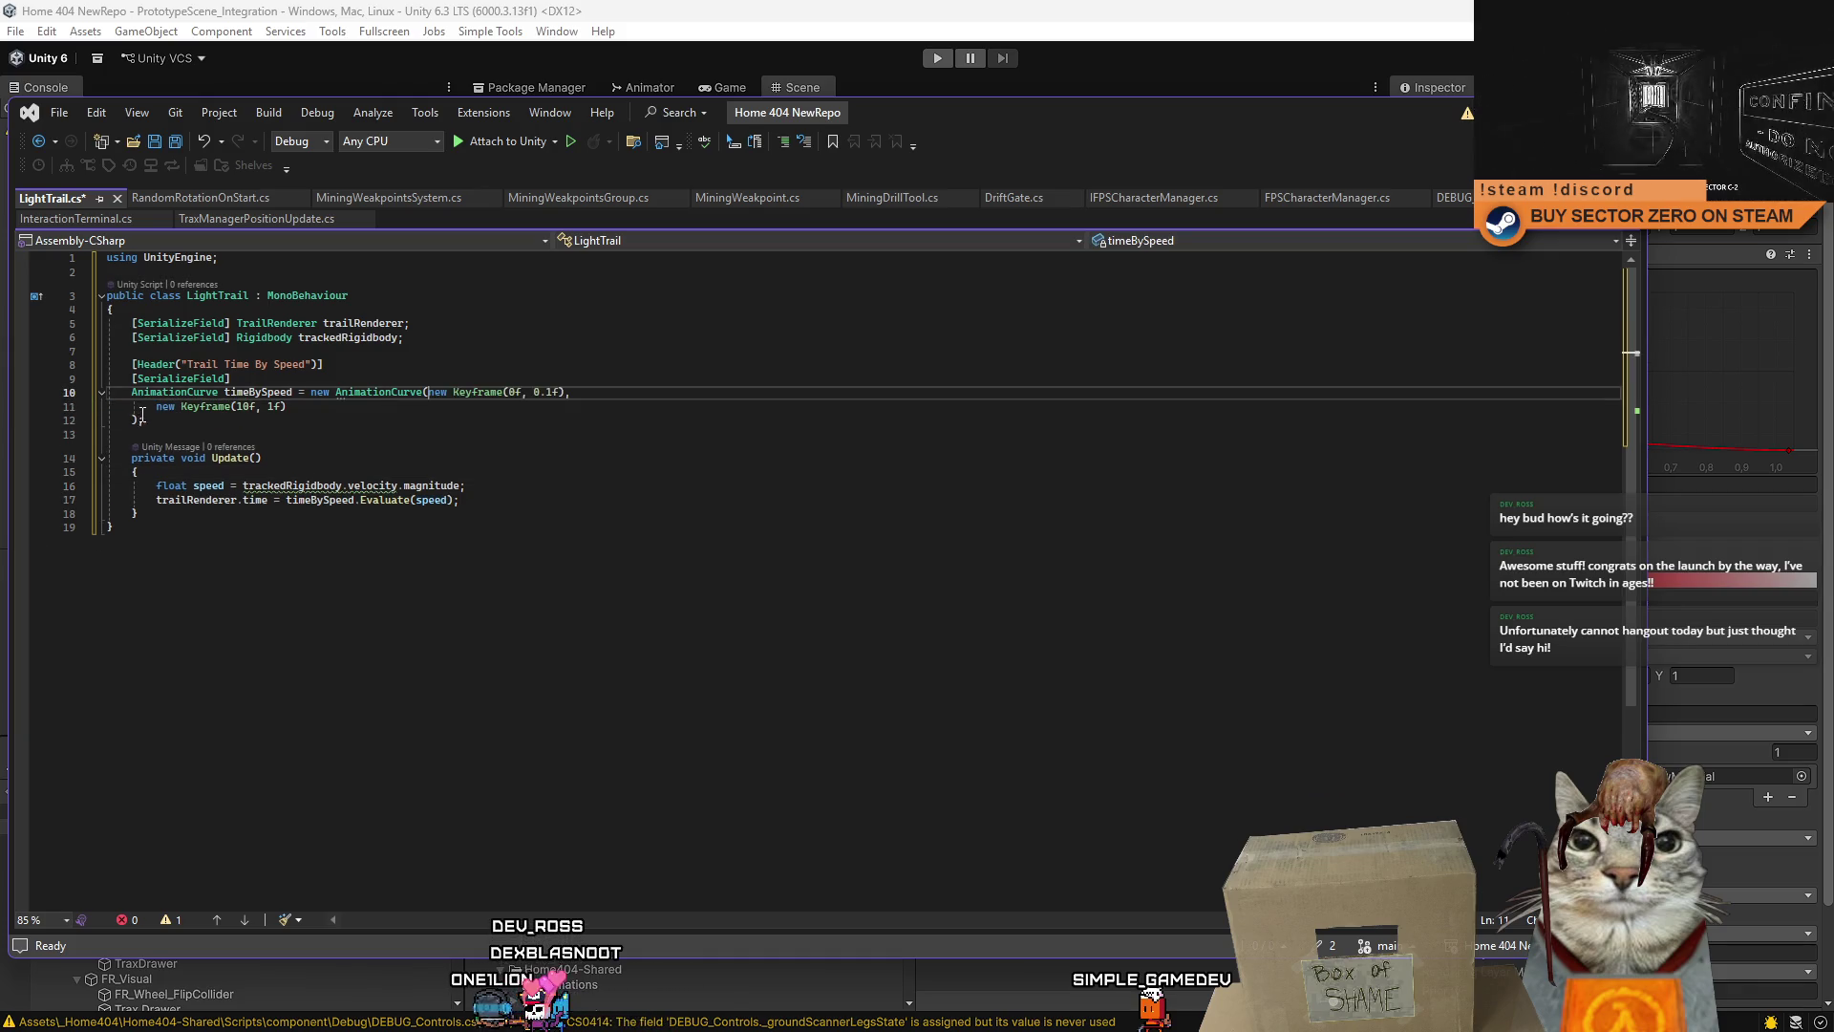
key(BackSpace)
key(BackSpace)
key(BackSpace)
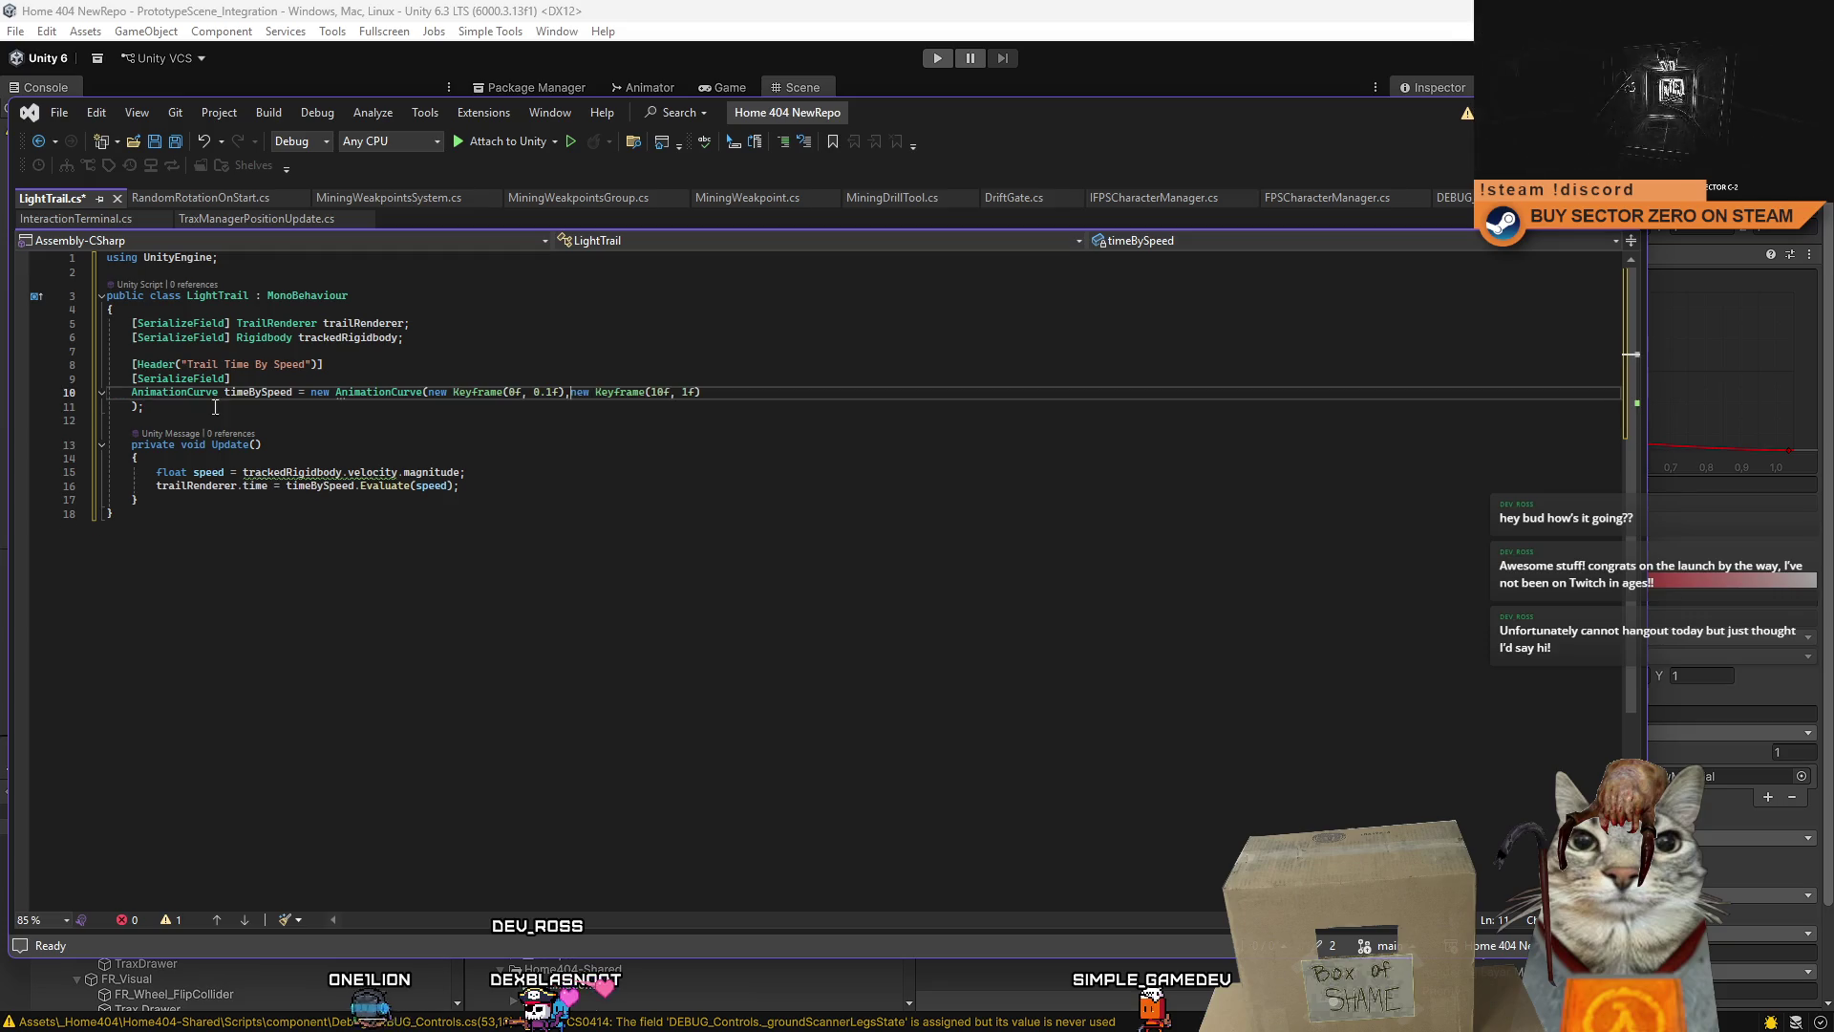
click(735, 393)
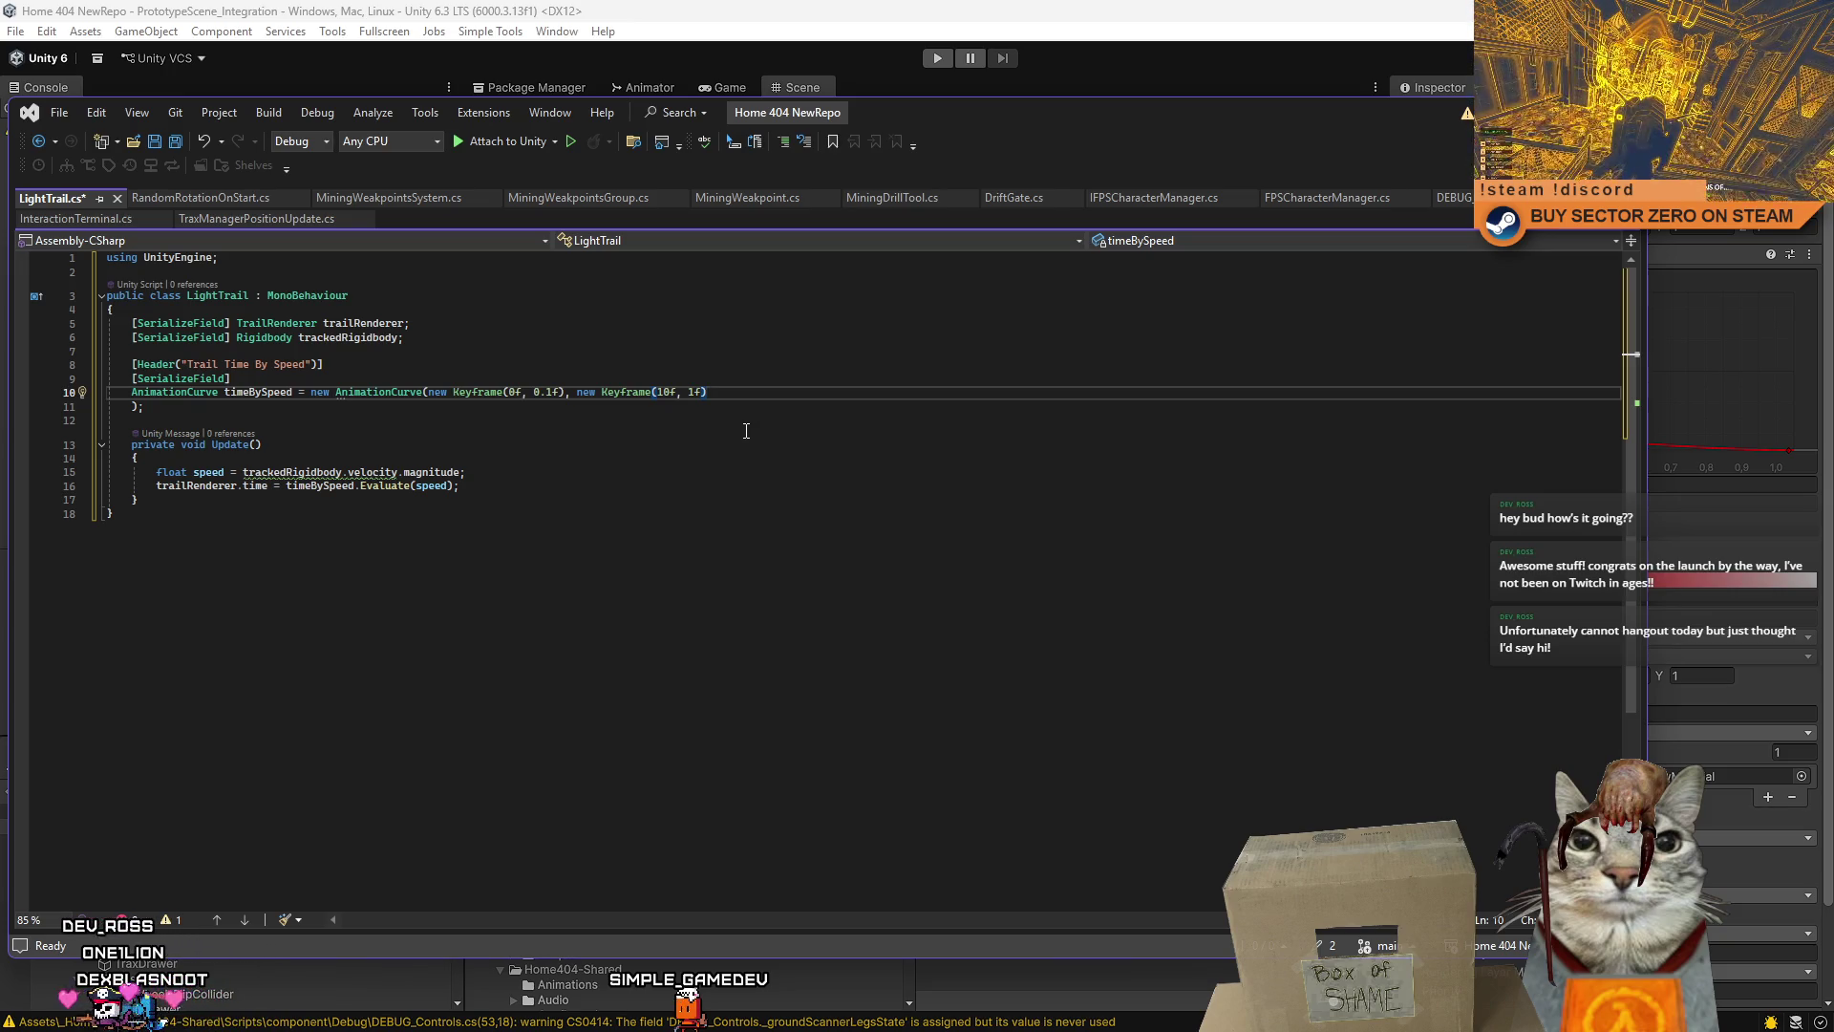
- Join the closing ); onto the curve line and save LightTrail.cs
click(580, 511)
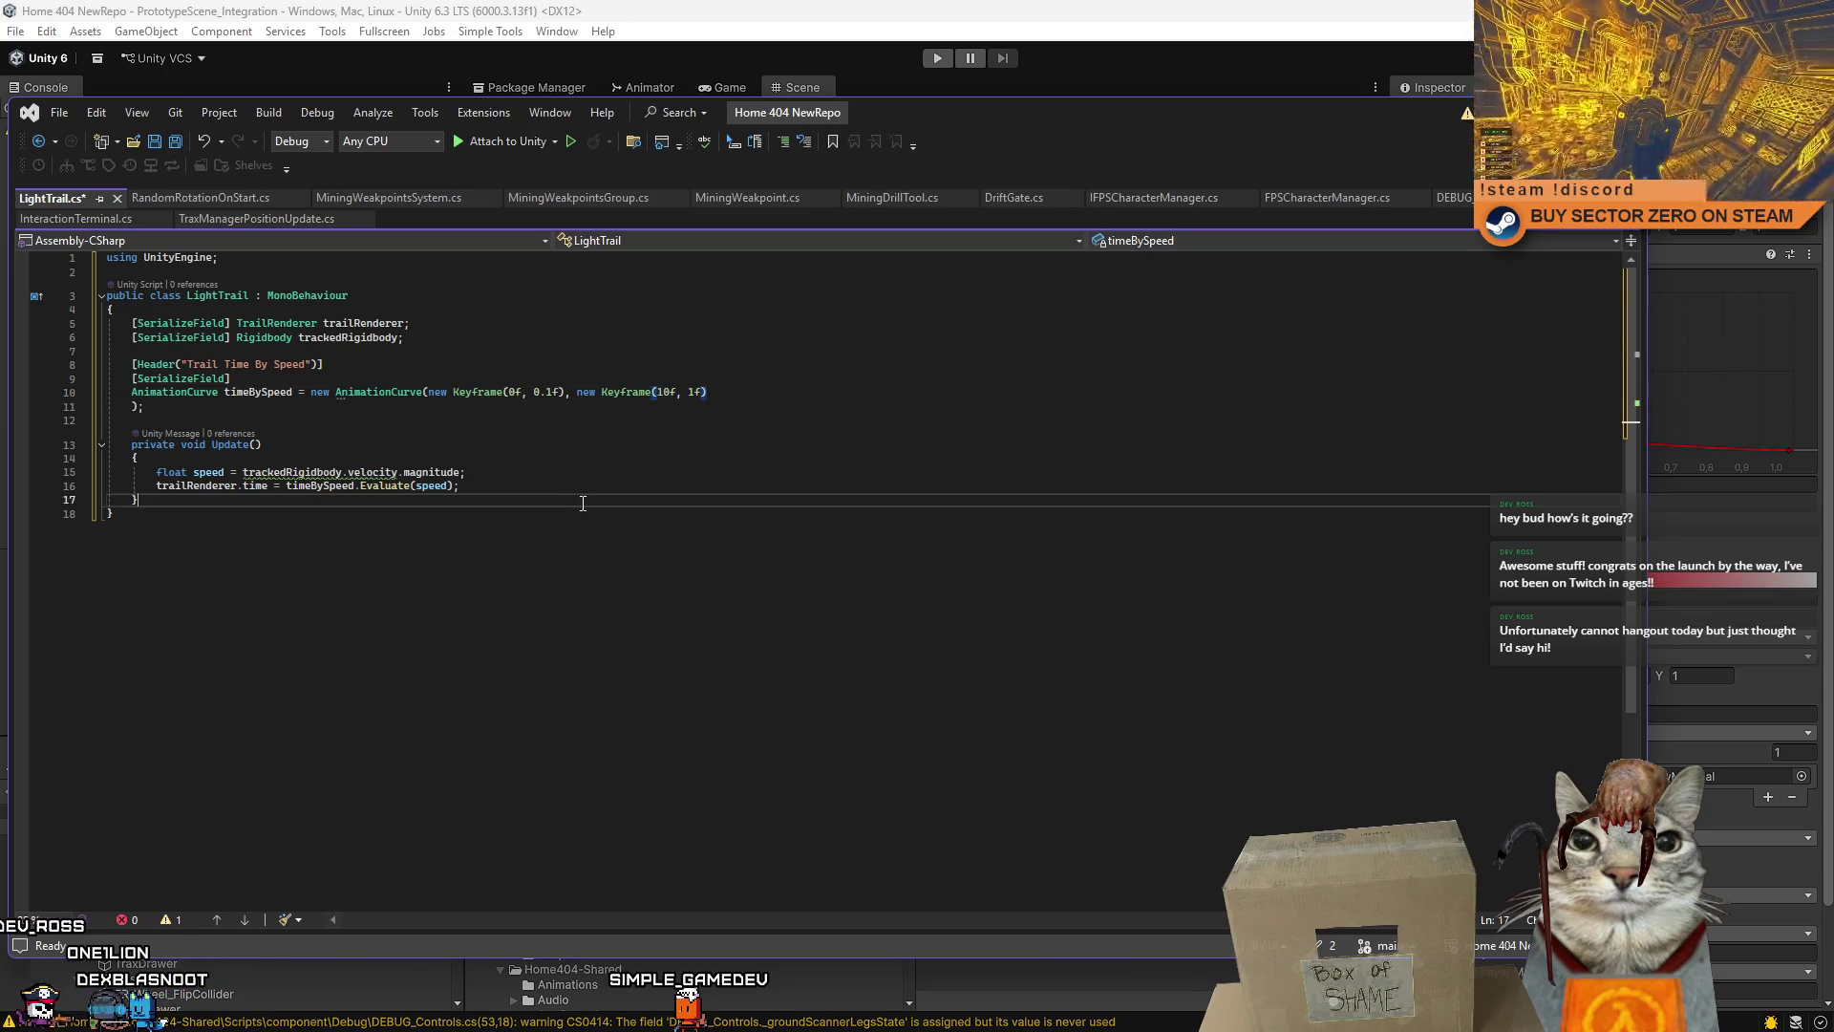
click(130, 407)
key(BackSpace)
key(BackSpace)
click(699, 557)
key(ctrl+s)
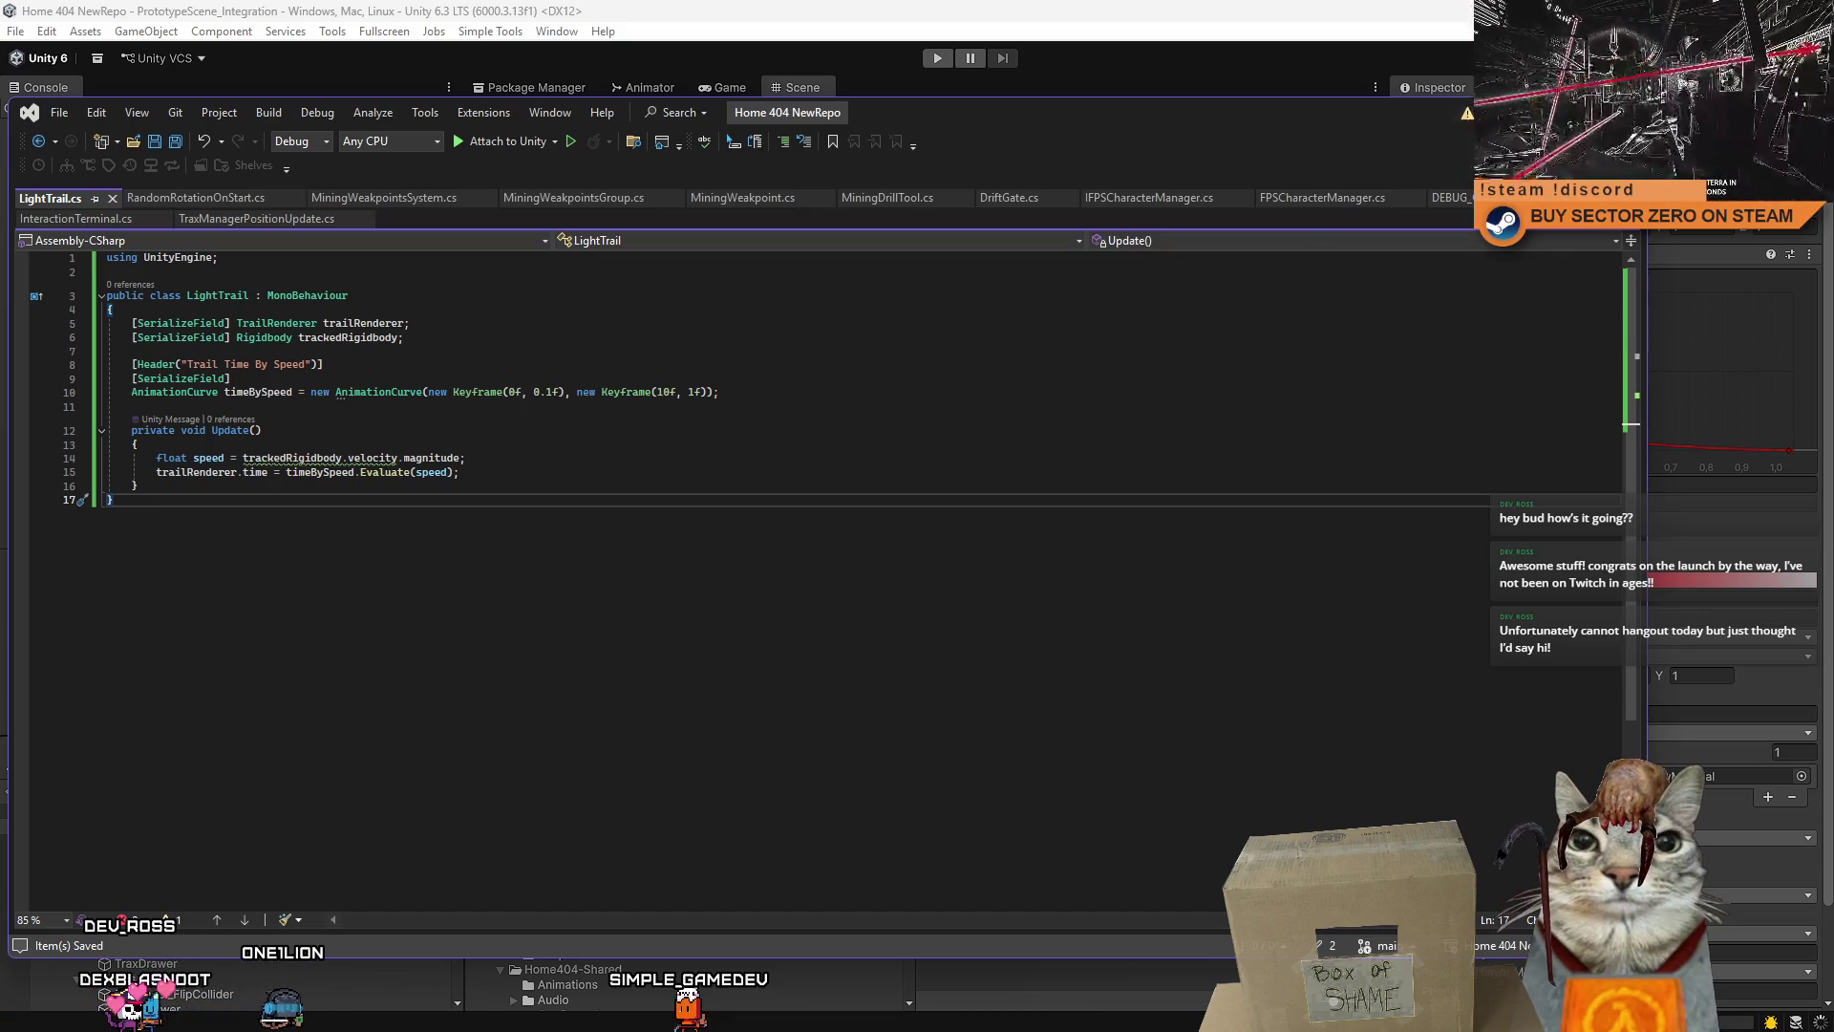
key(alt+Tab)
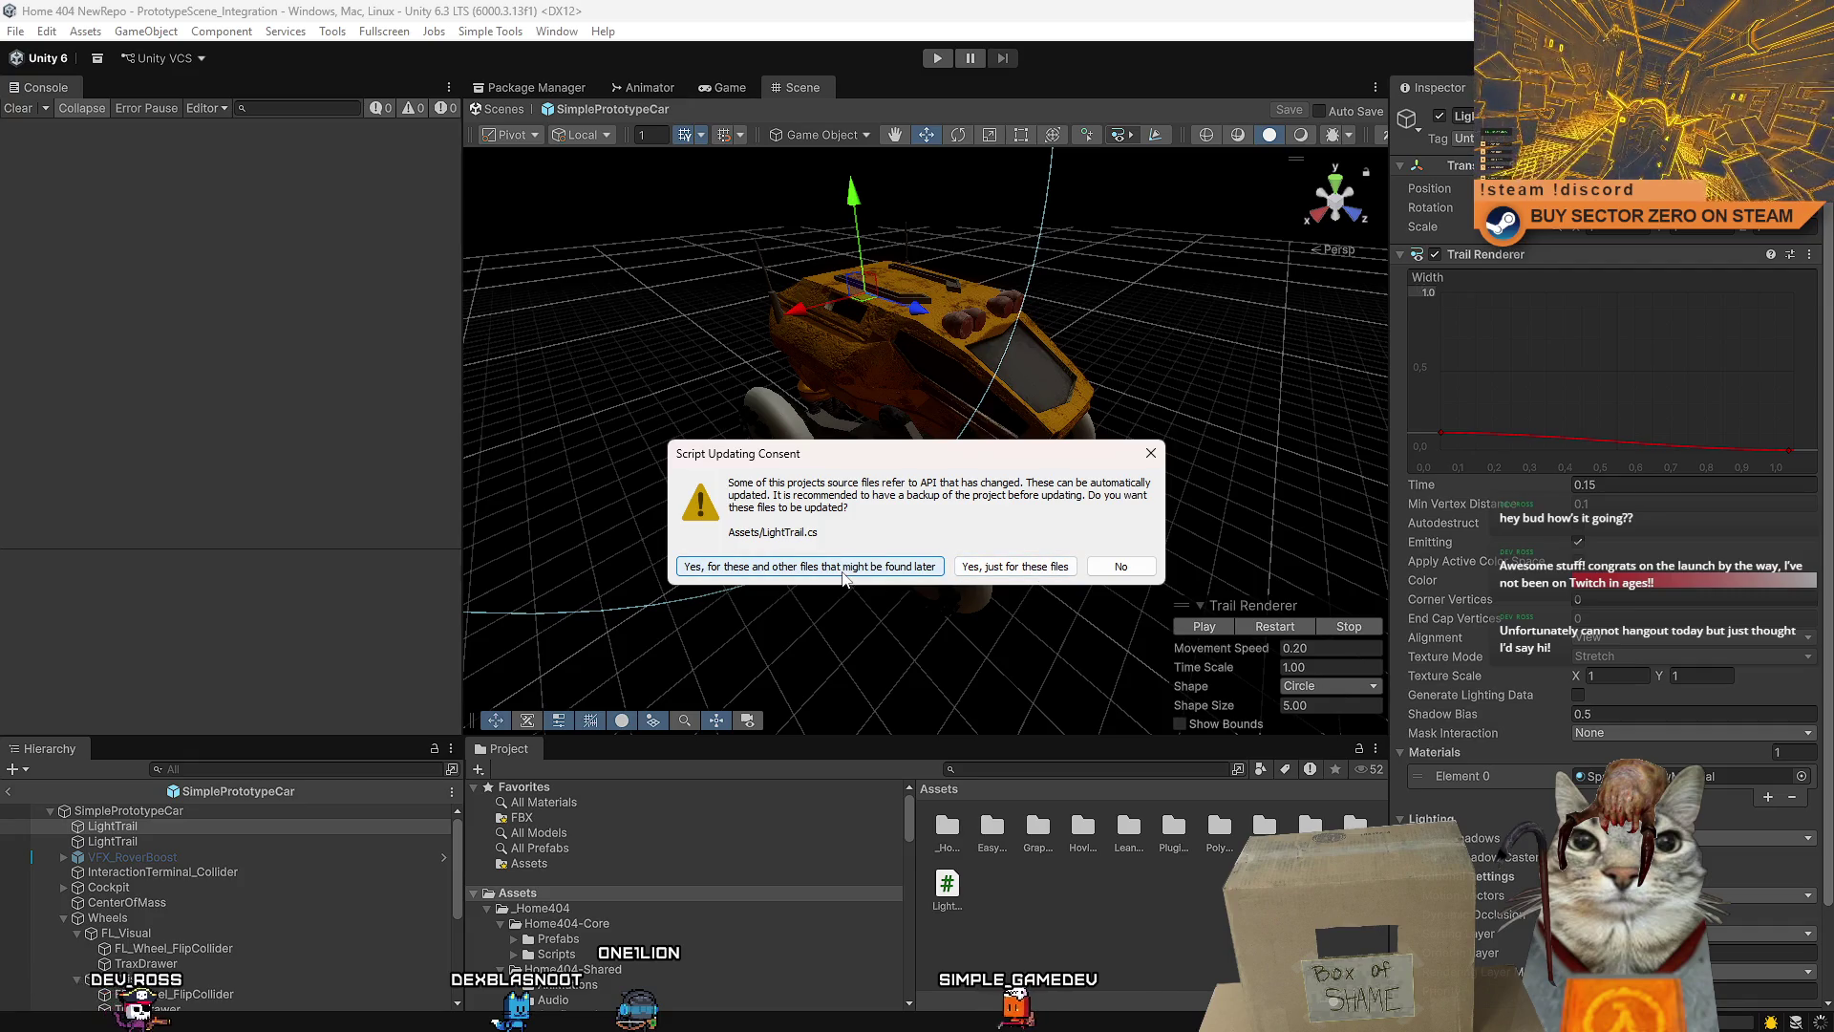
- Approve the script API update and add a Light Trail script component to LightTrail
click(844, 572)
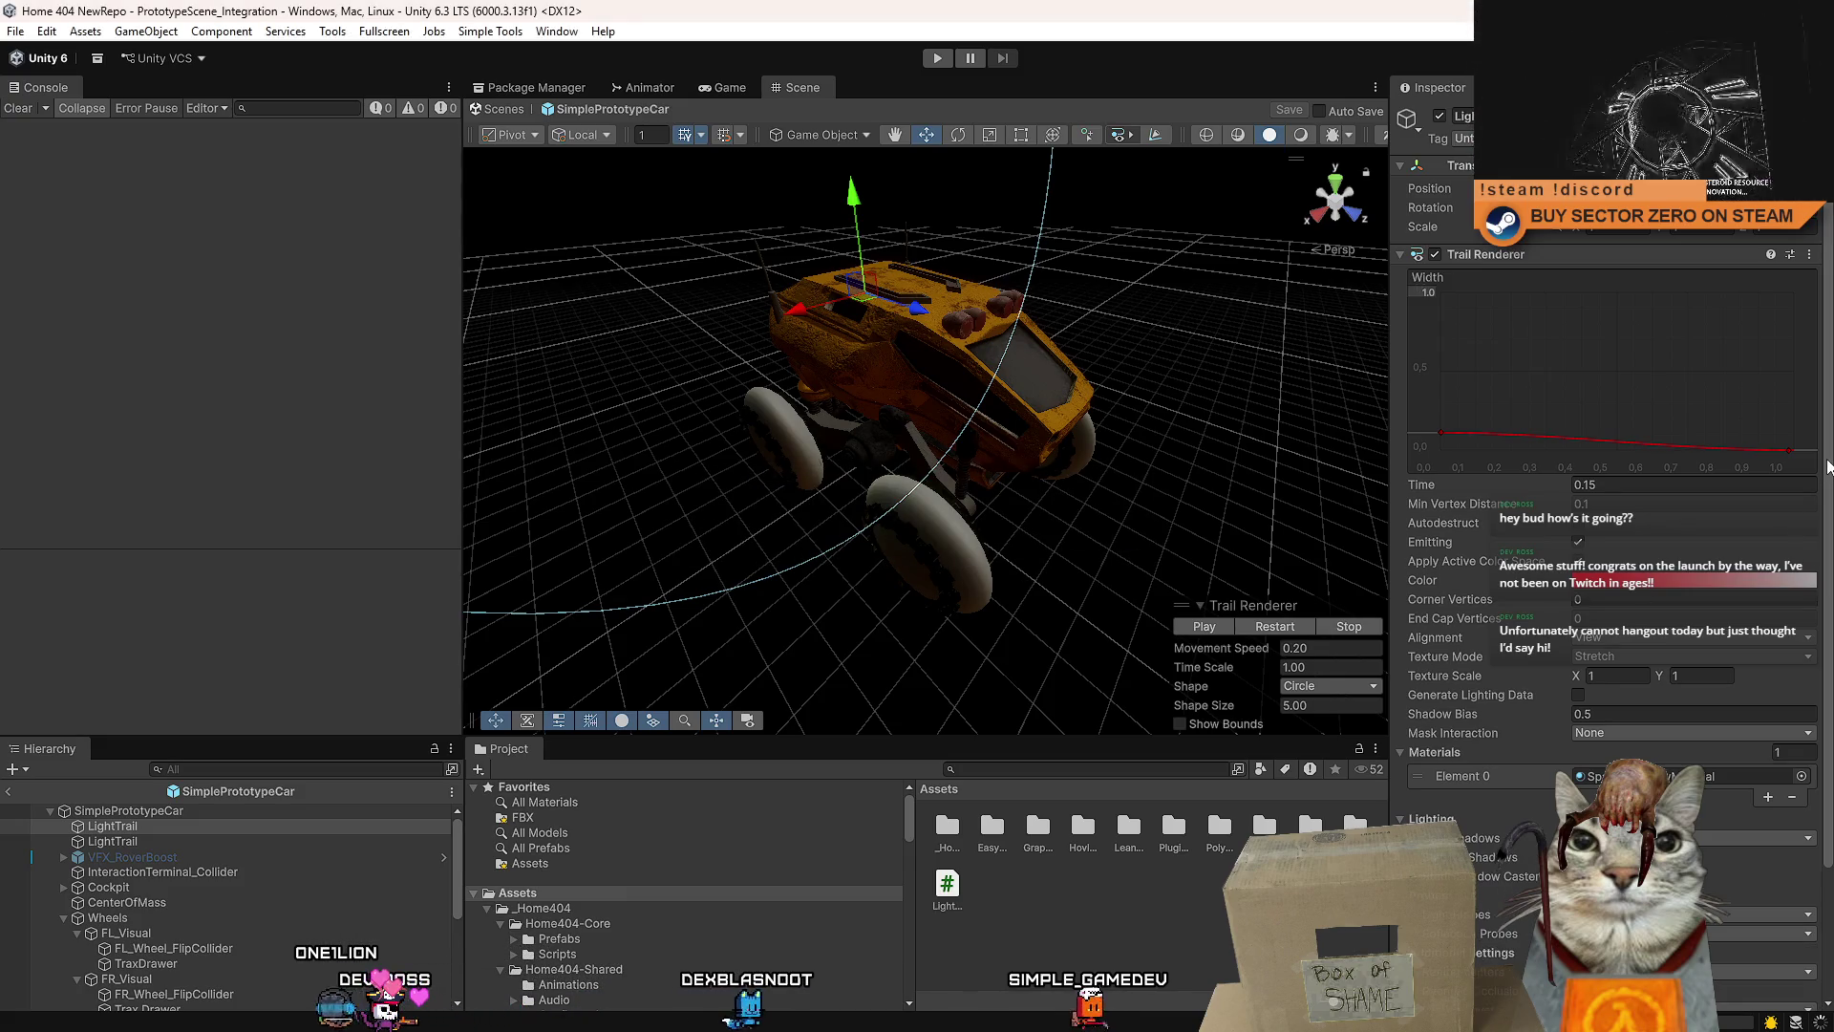
scroll(1527, 393, down, 3)
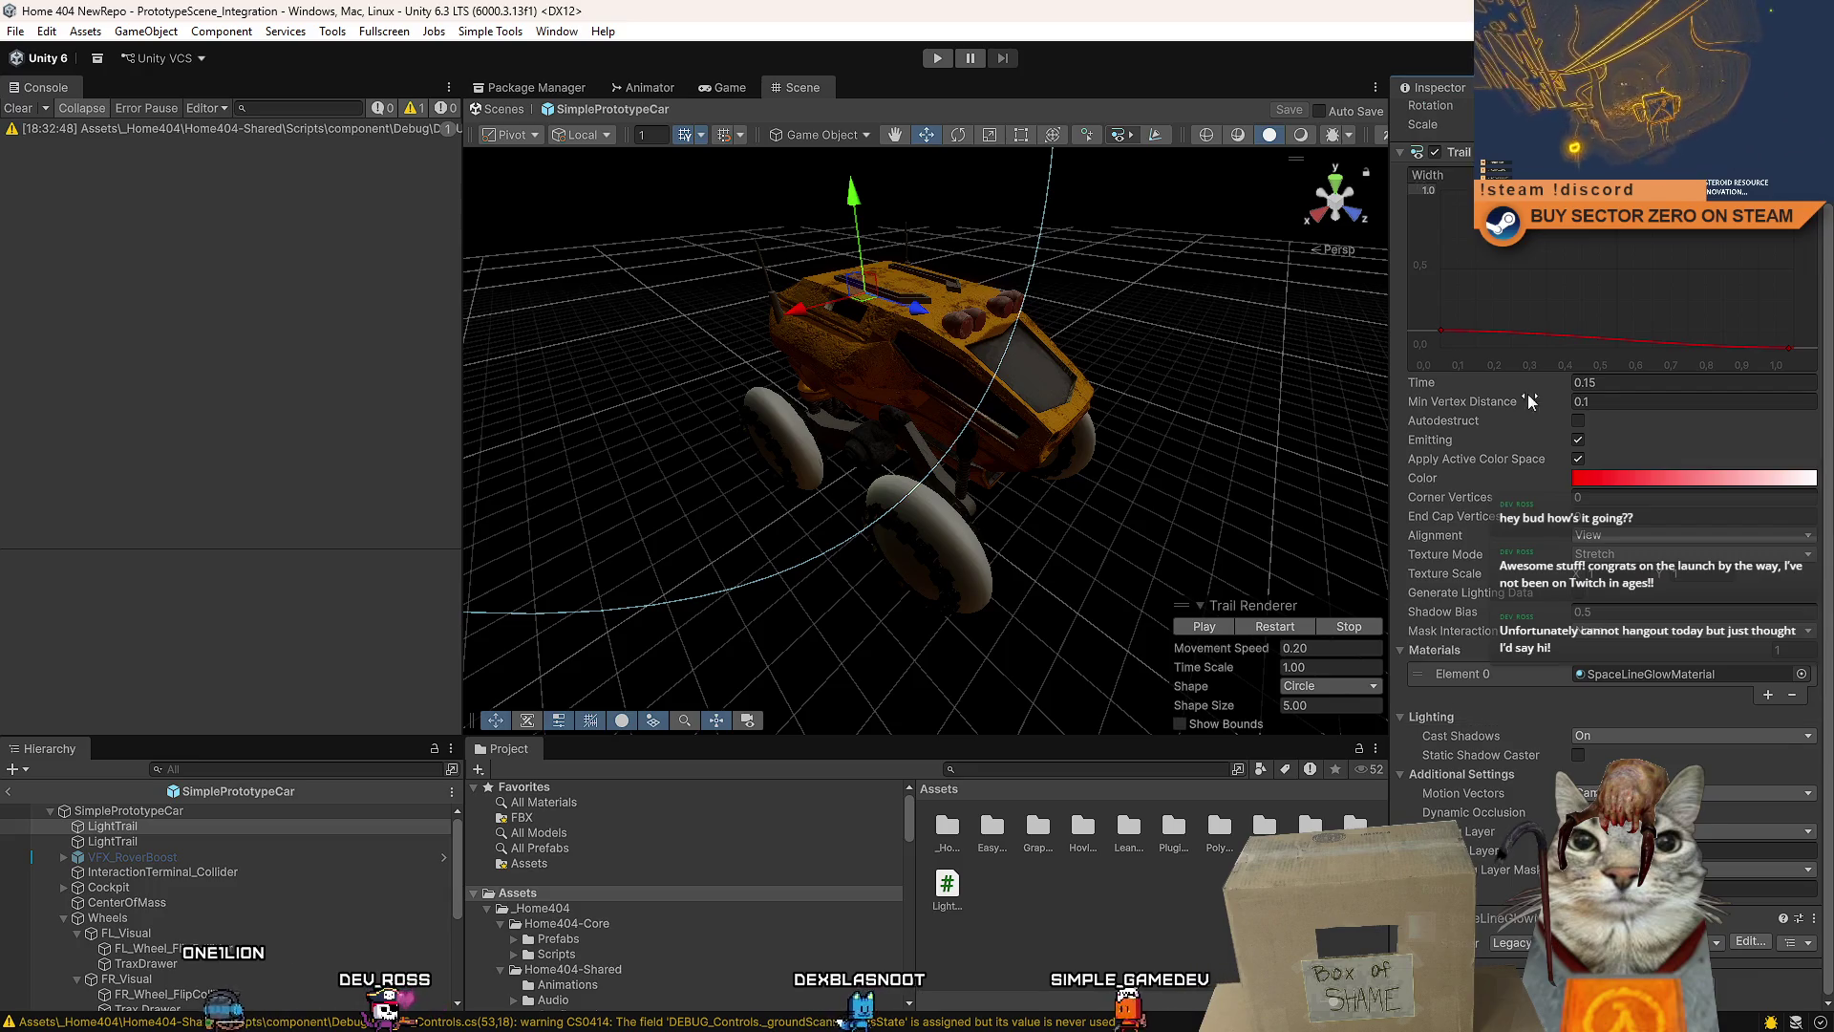
scroll(1527, 393, up, 5)
click(1401, 254)
click(1622, 353)
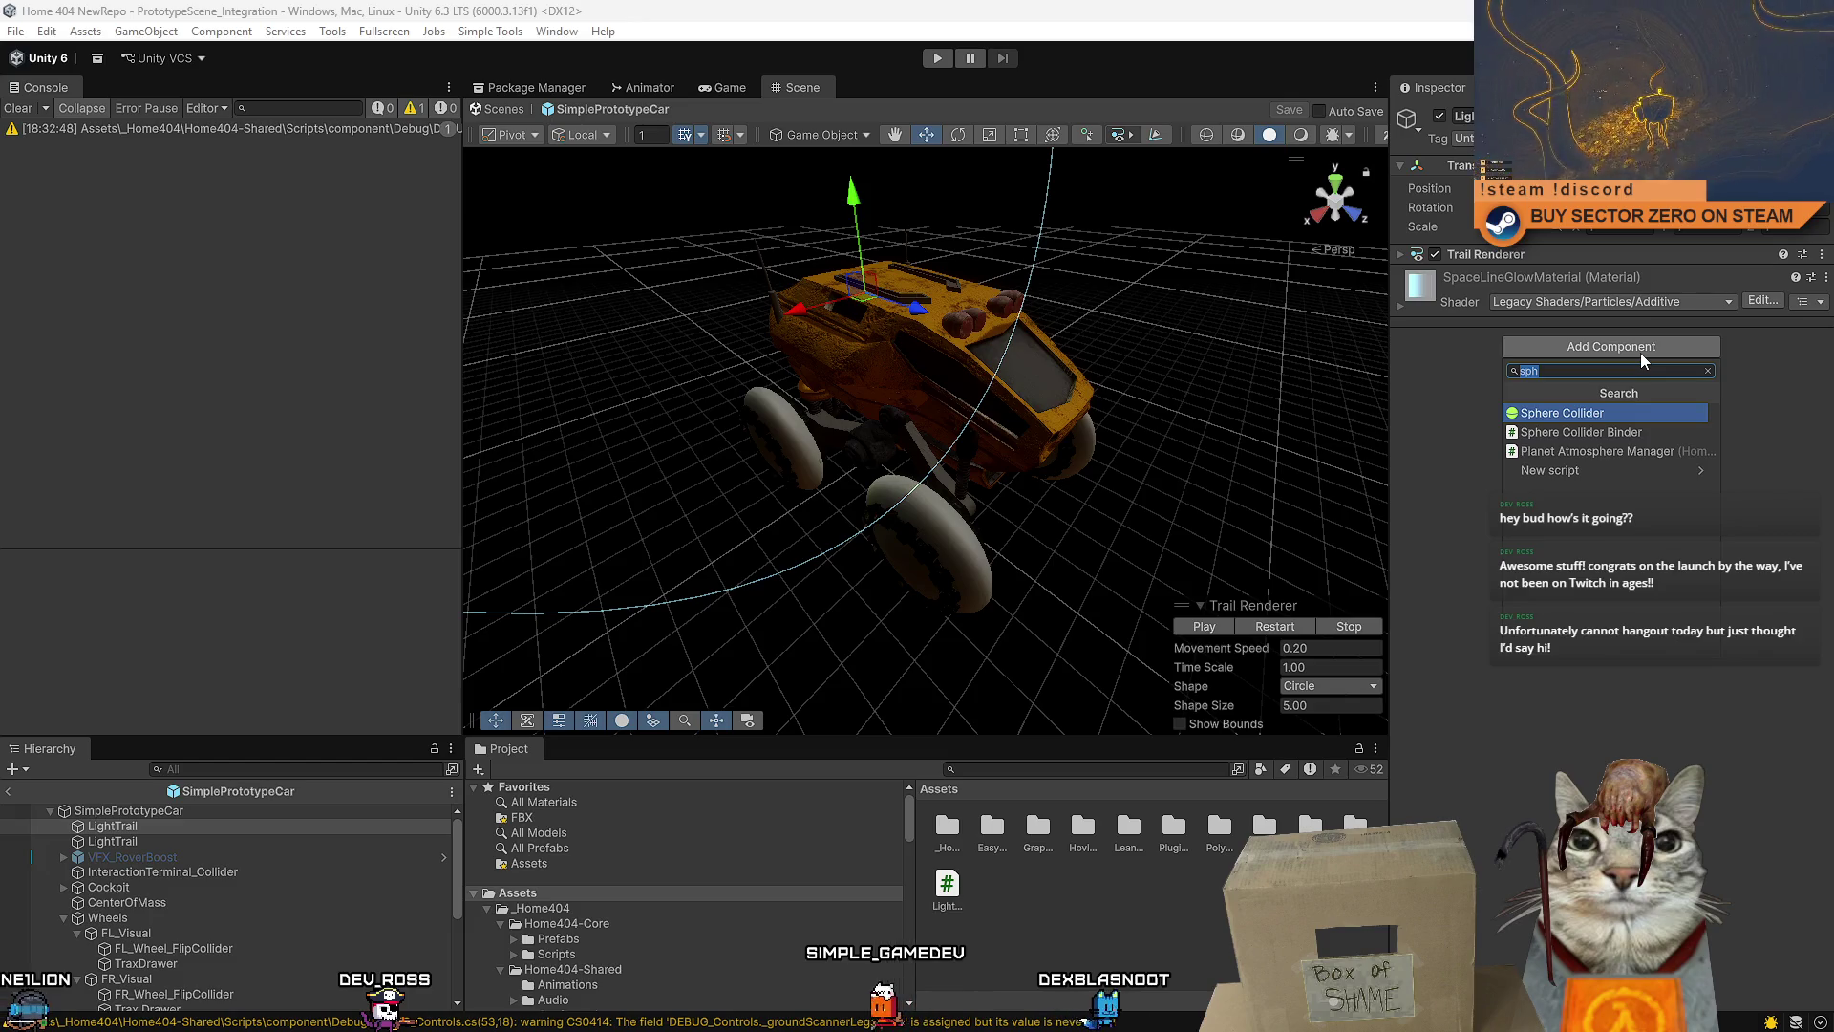
text(light trail)
key(Return)
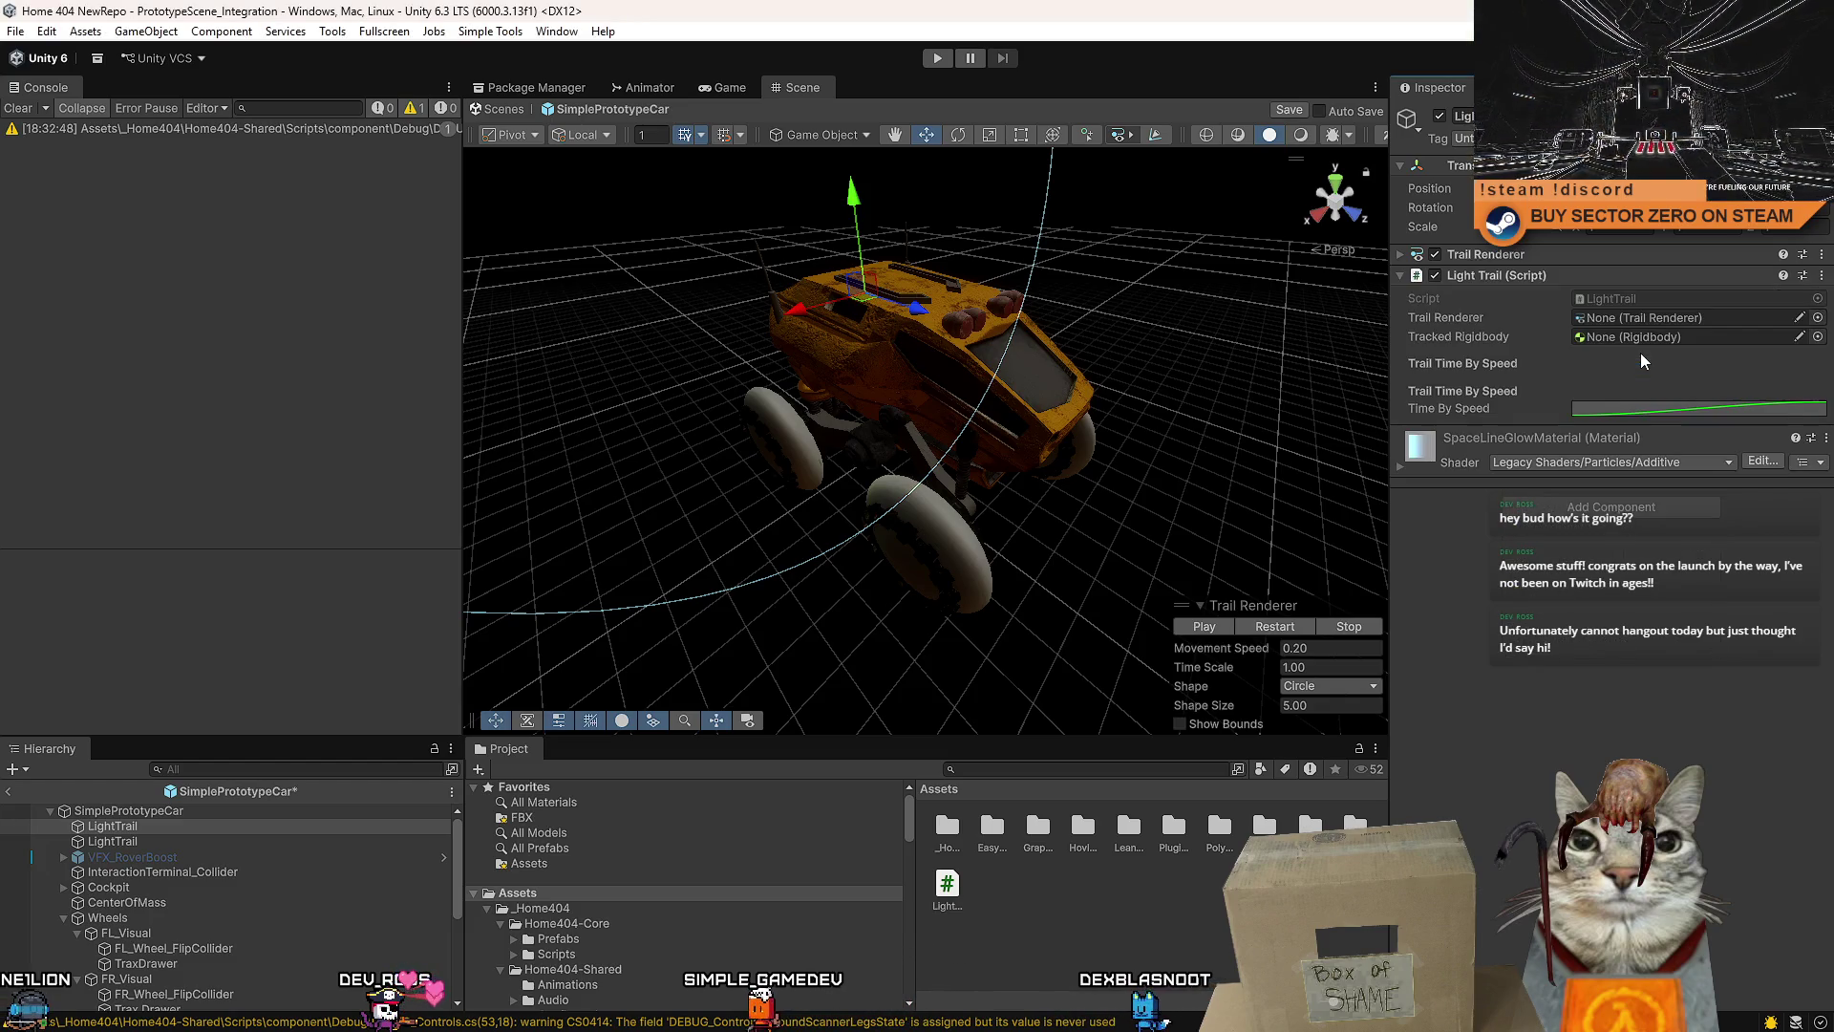
- Assign the Trail Renderer and SimplePrototypeCar's rigidbody, then preview the Trail Time By Speed curve
drag(1580, 283, 1628, 323)
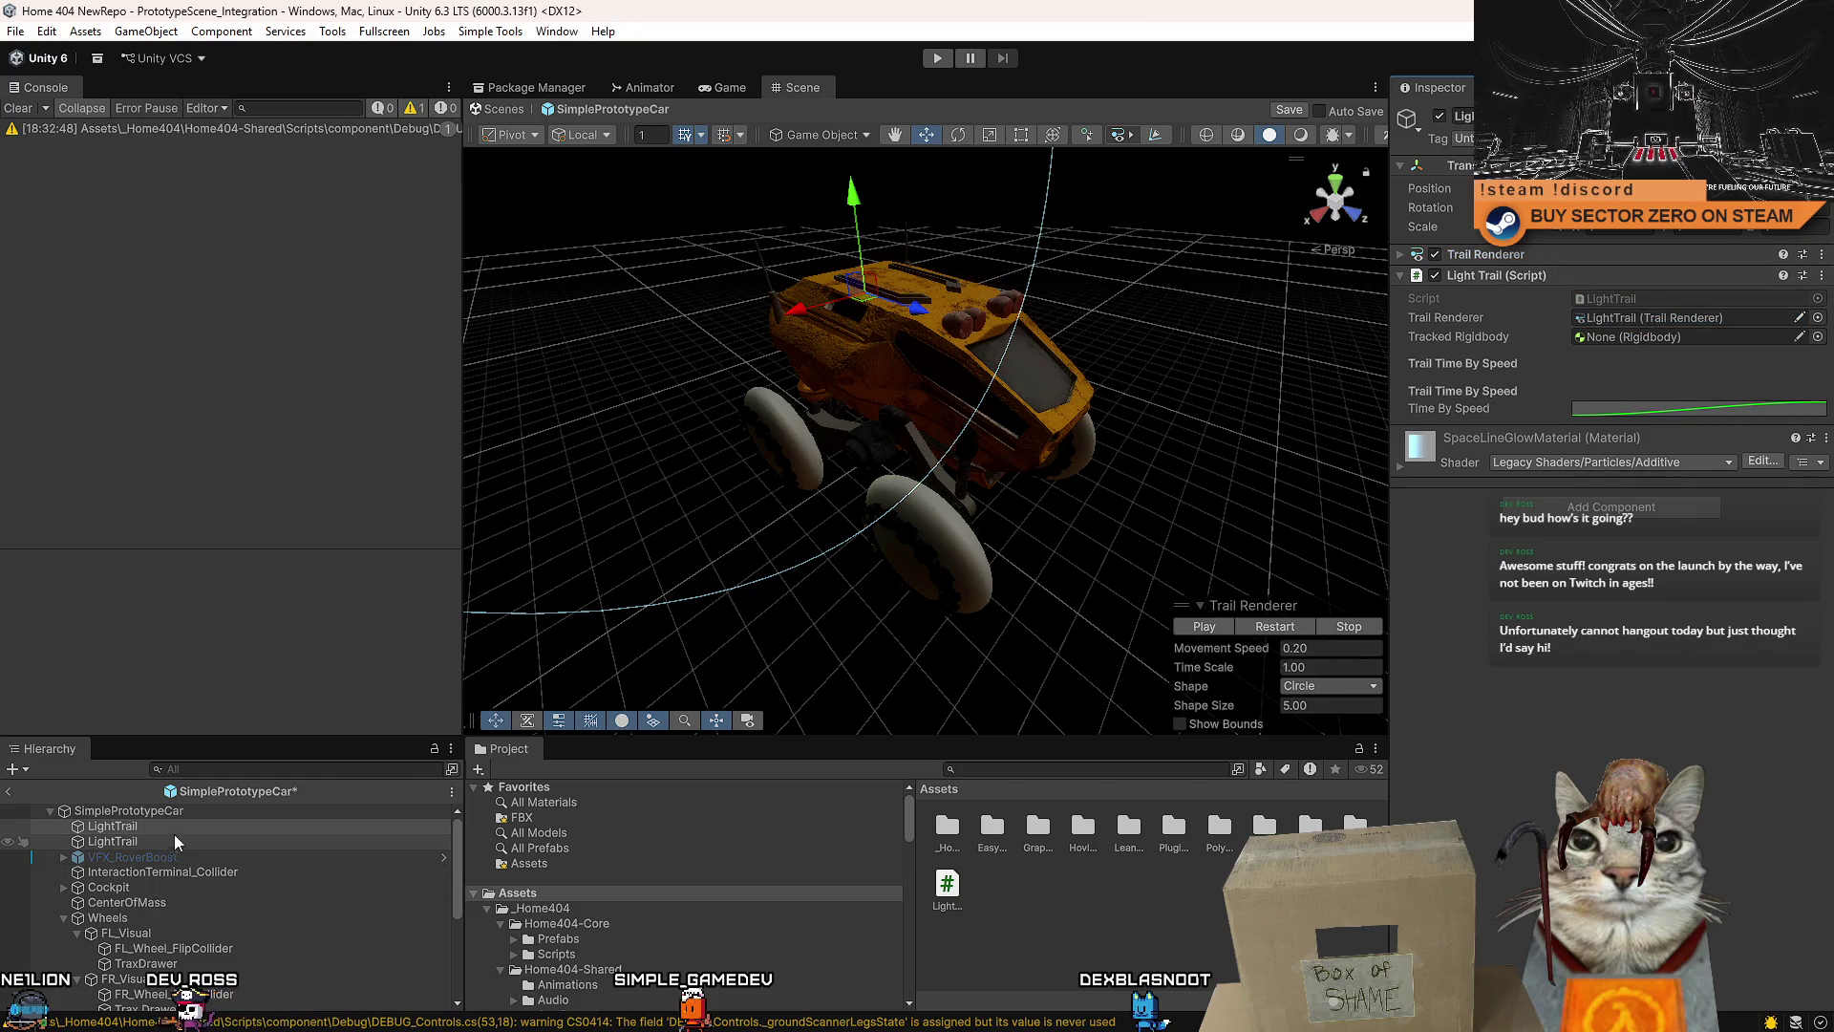
mouse_move(187, 813)
mouse_down()
mouse_move(1717, 336)
mouse_move(1681, 338)
mouse_up()
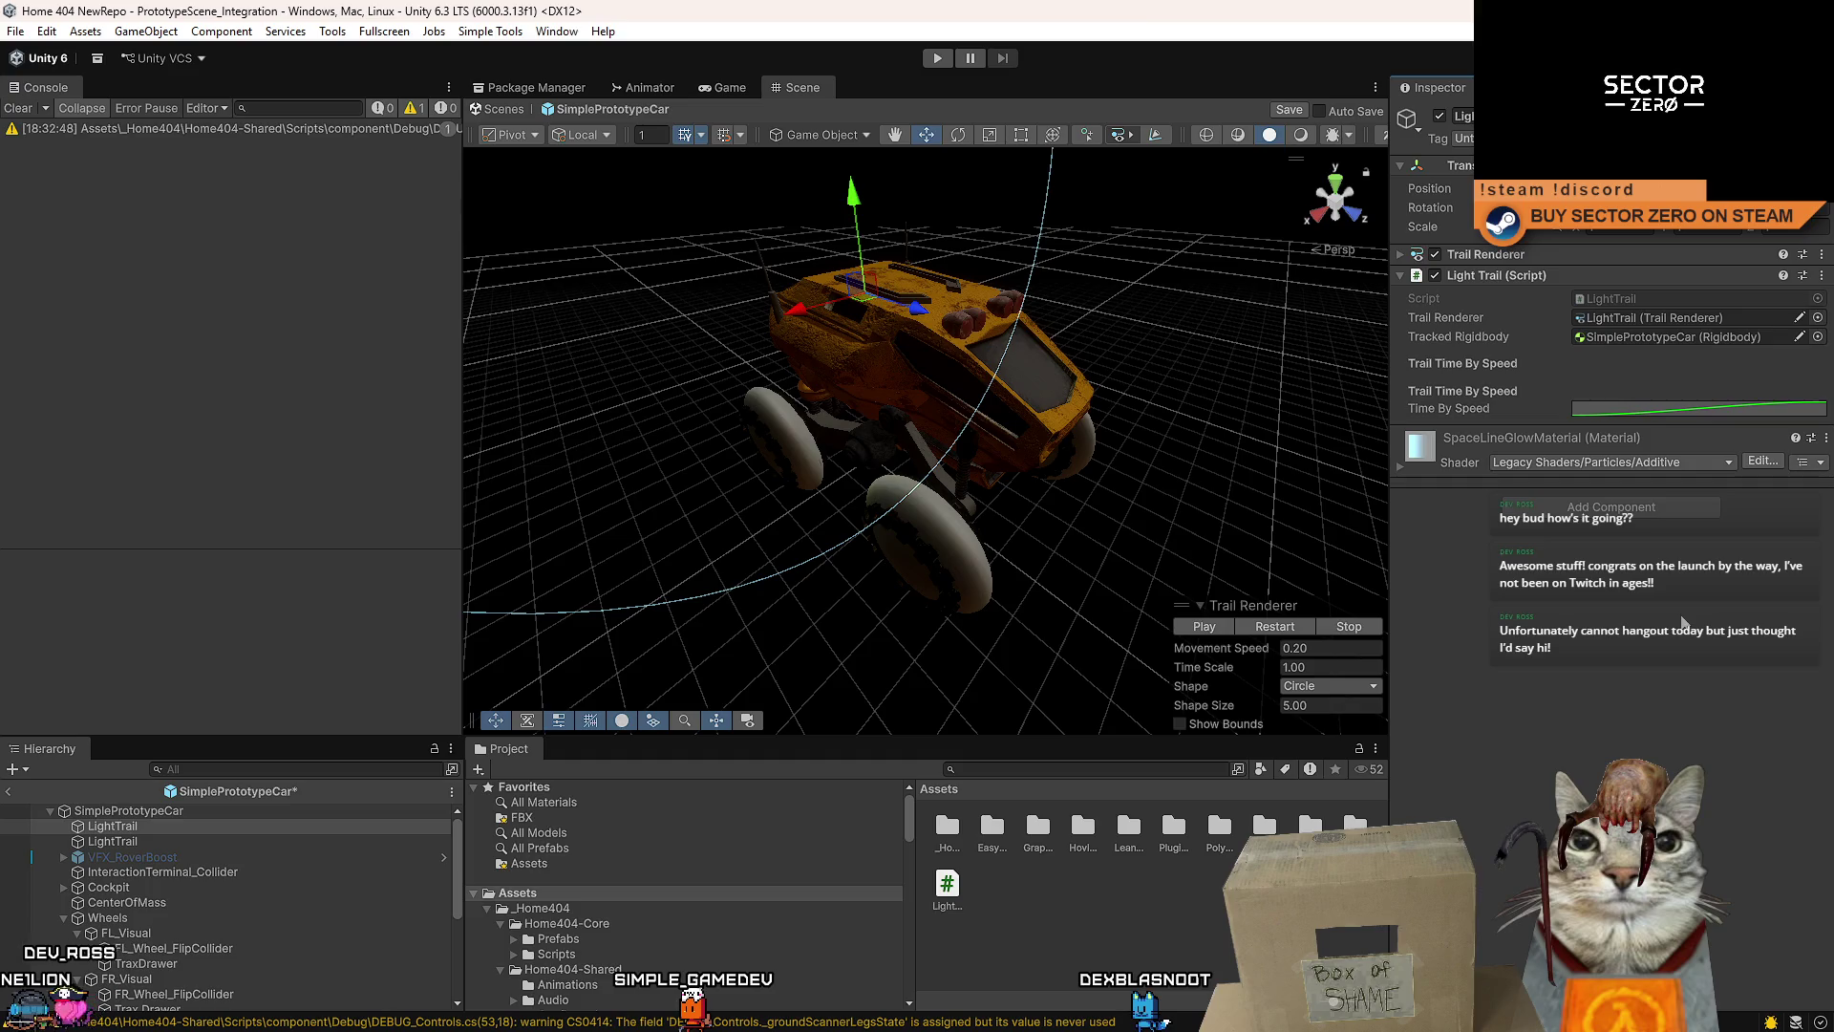
click(1673, 409)
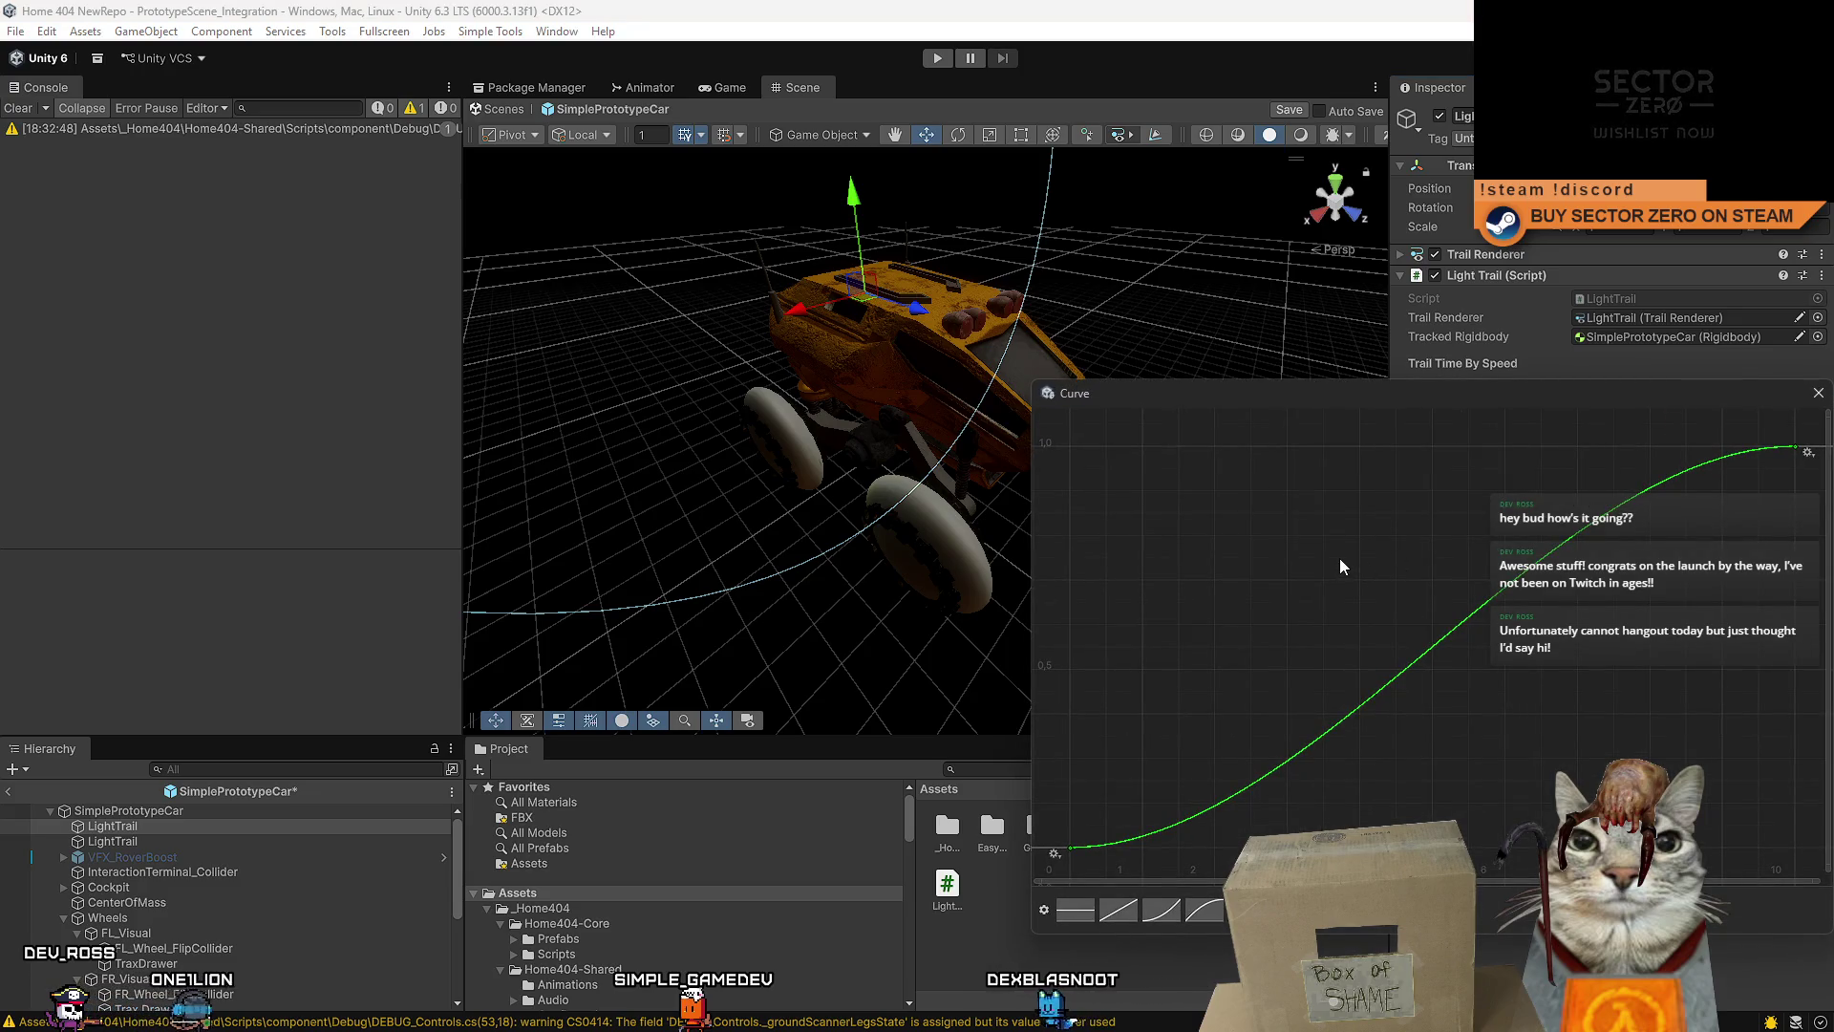
scroll(1339, 558, down, 2)
scroll(1339, 557, down, 2)
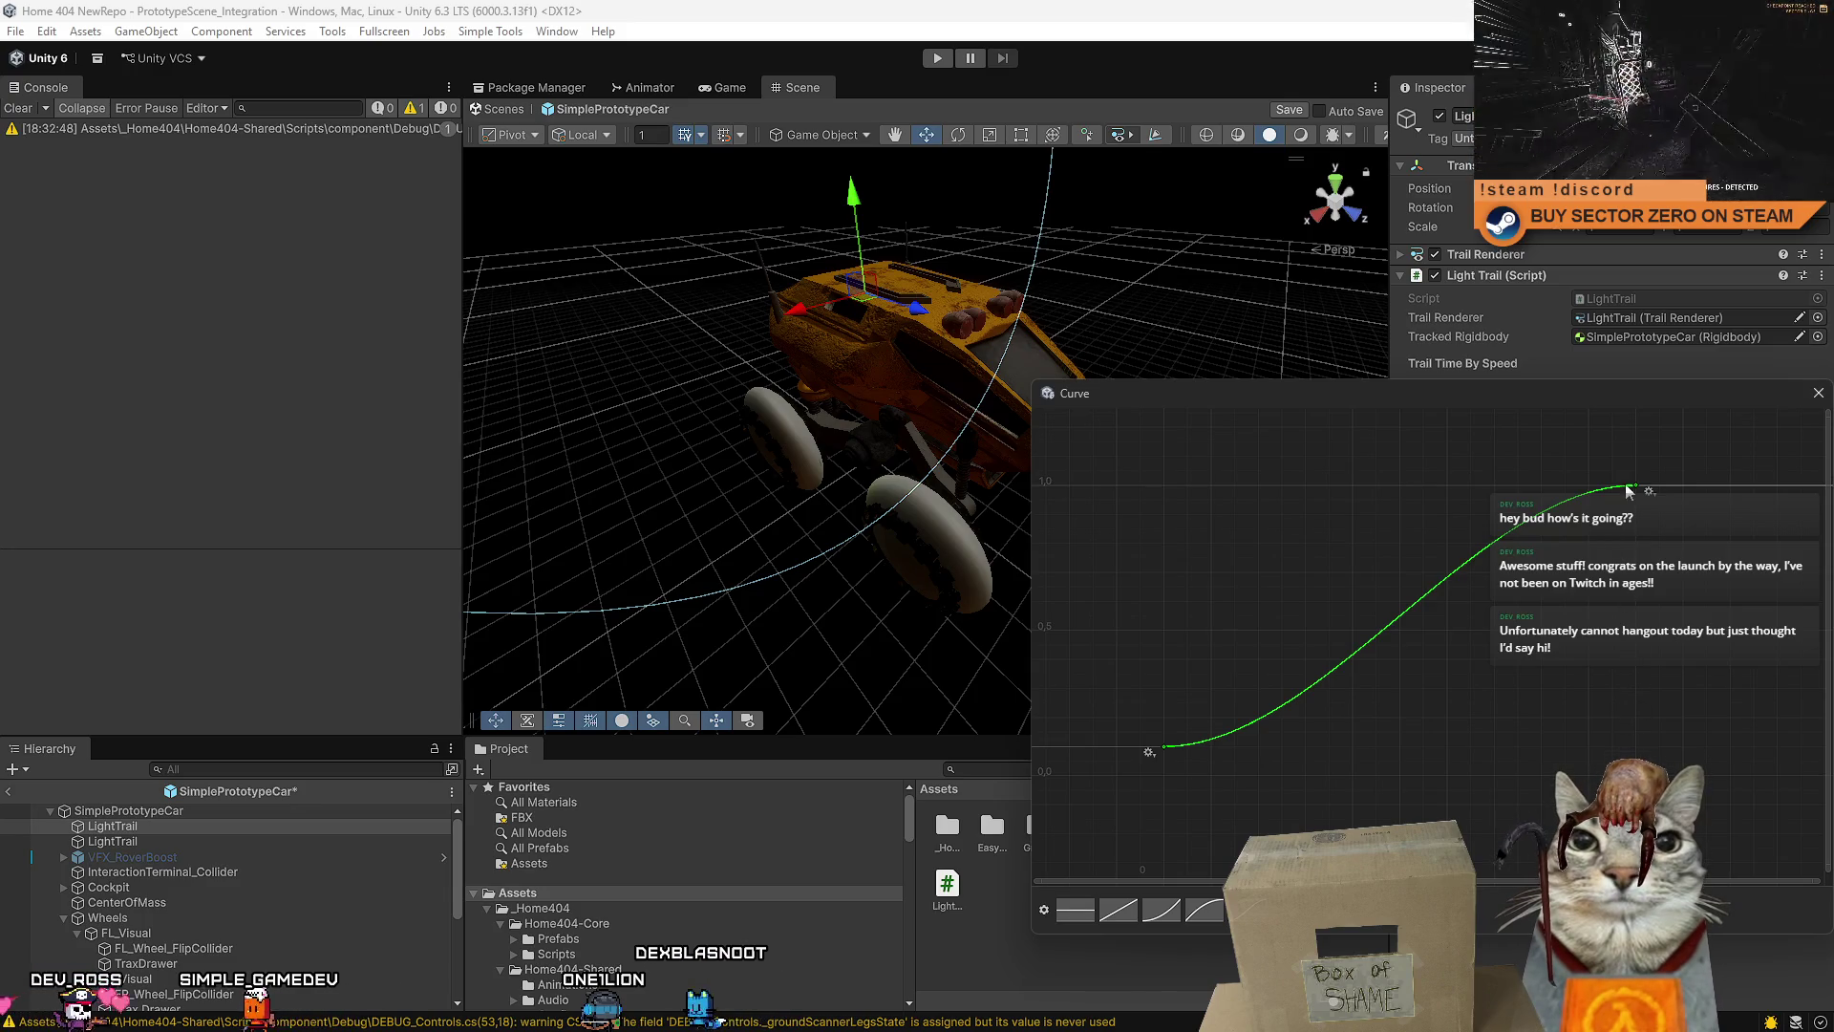
click(1818, 393)
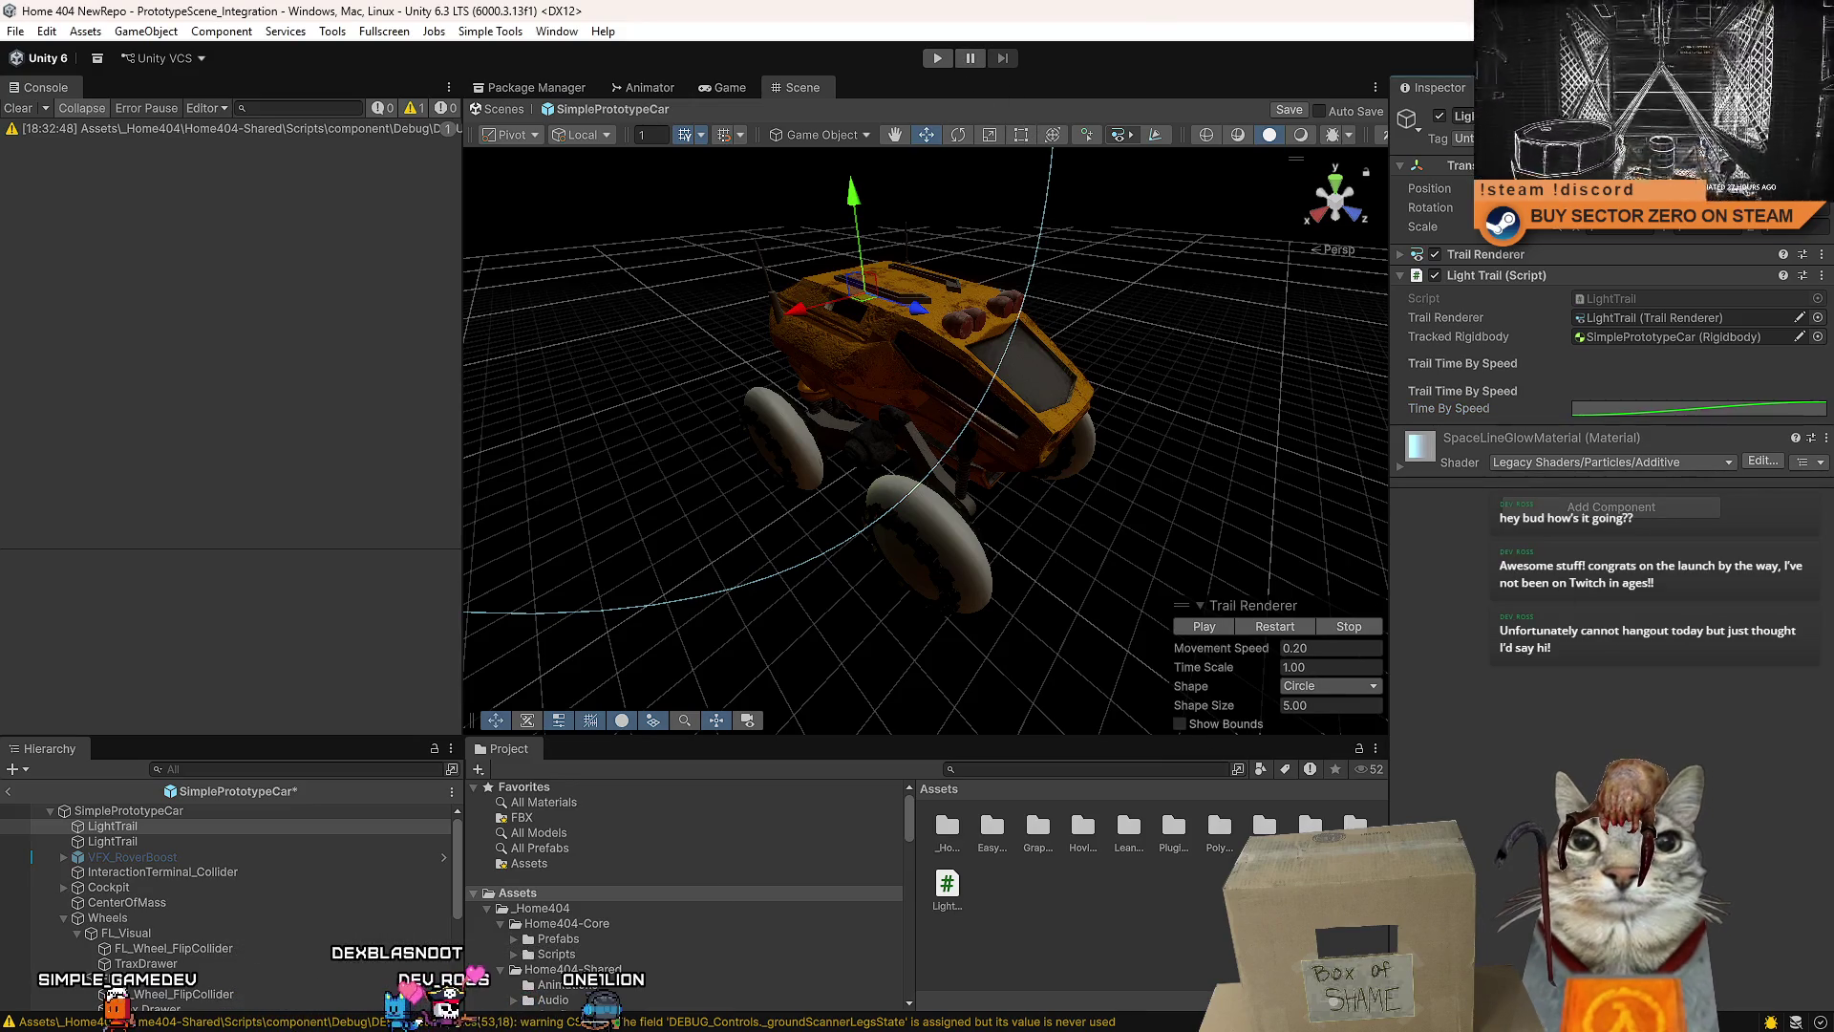
key(alt+Tab)
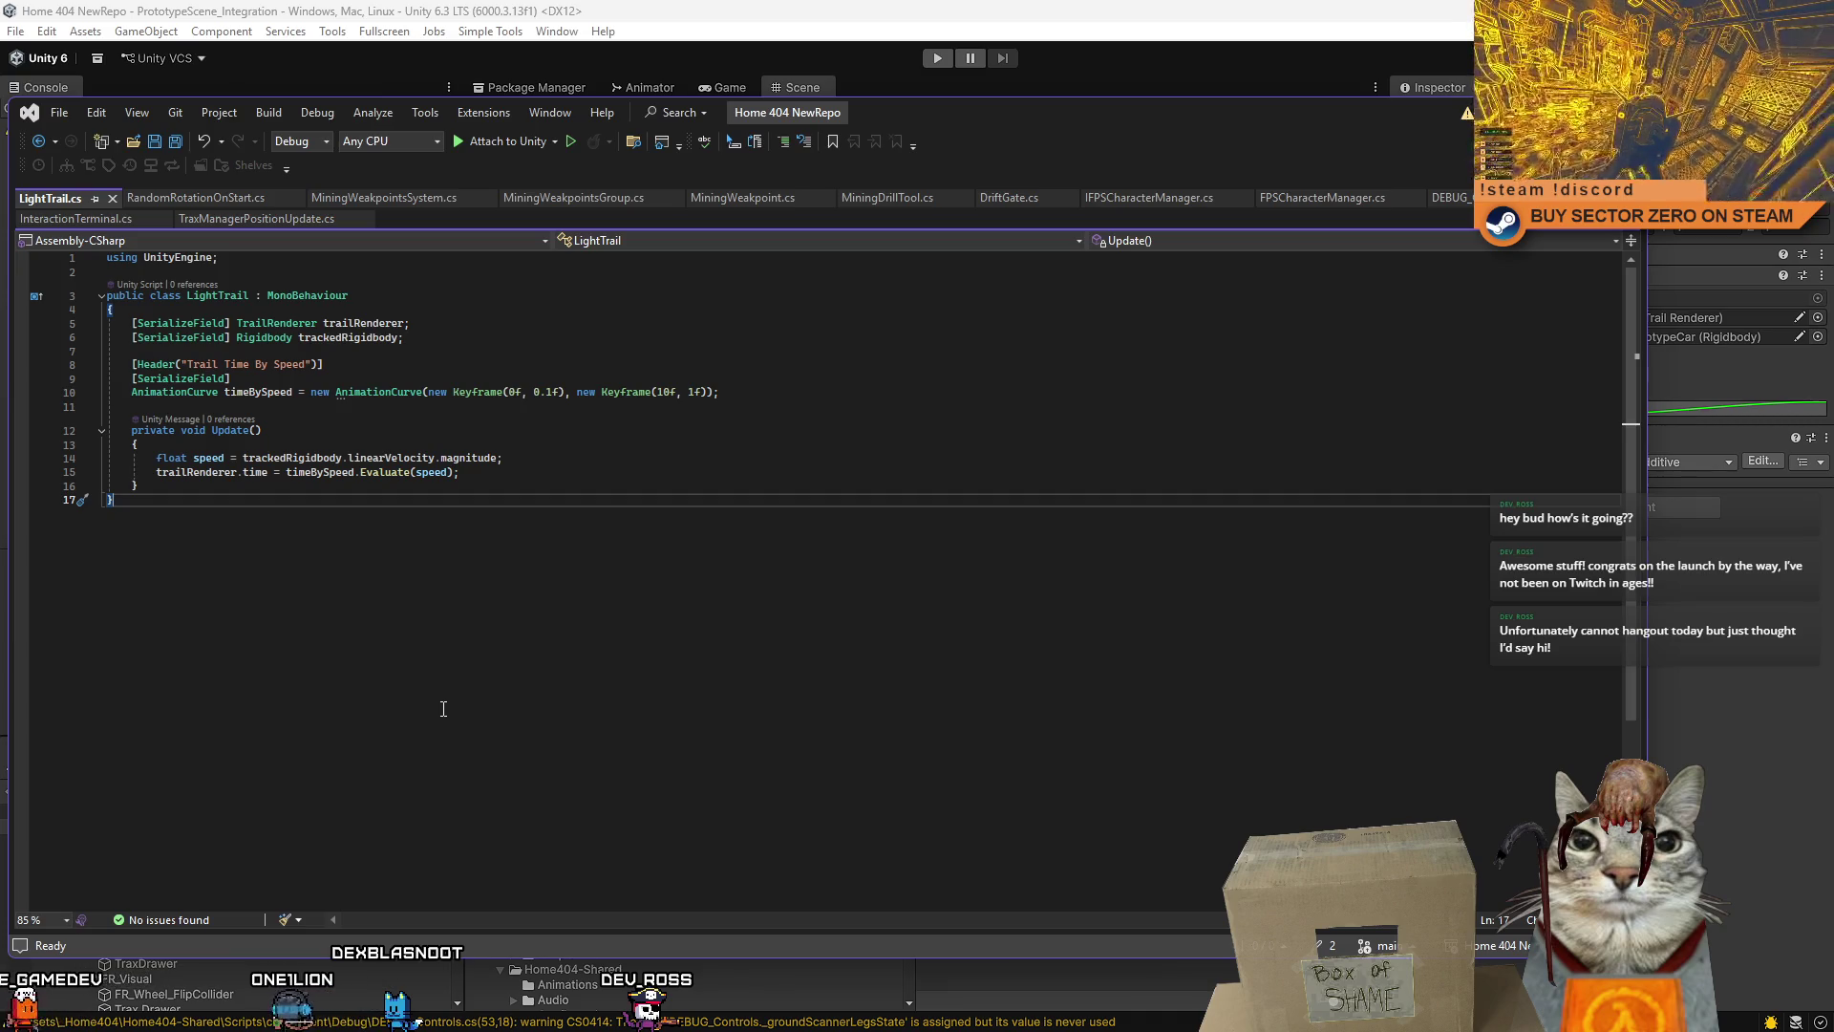
- Put the curve declaration on one line and add a [SerializeField] bool DEBUG = false field
click(787, 399)
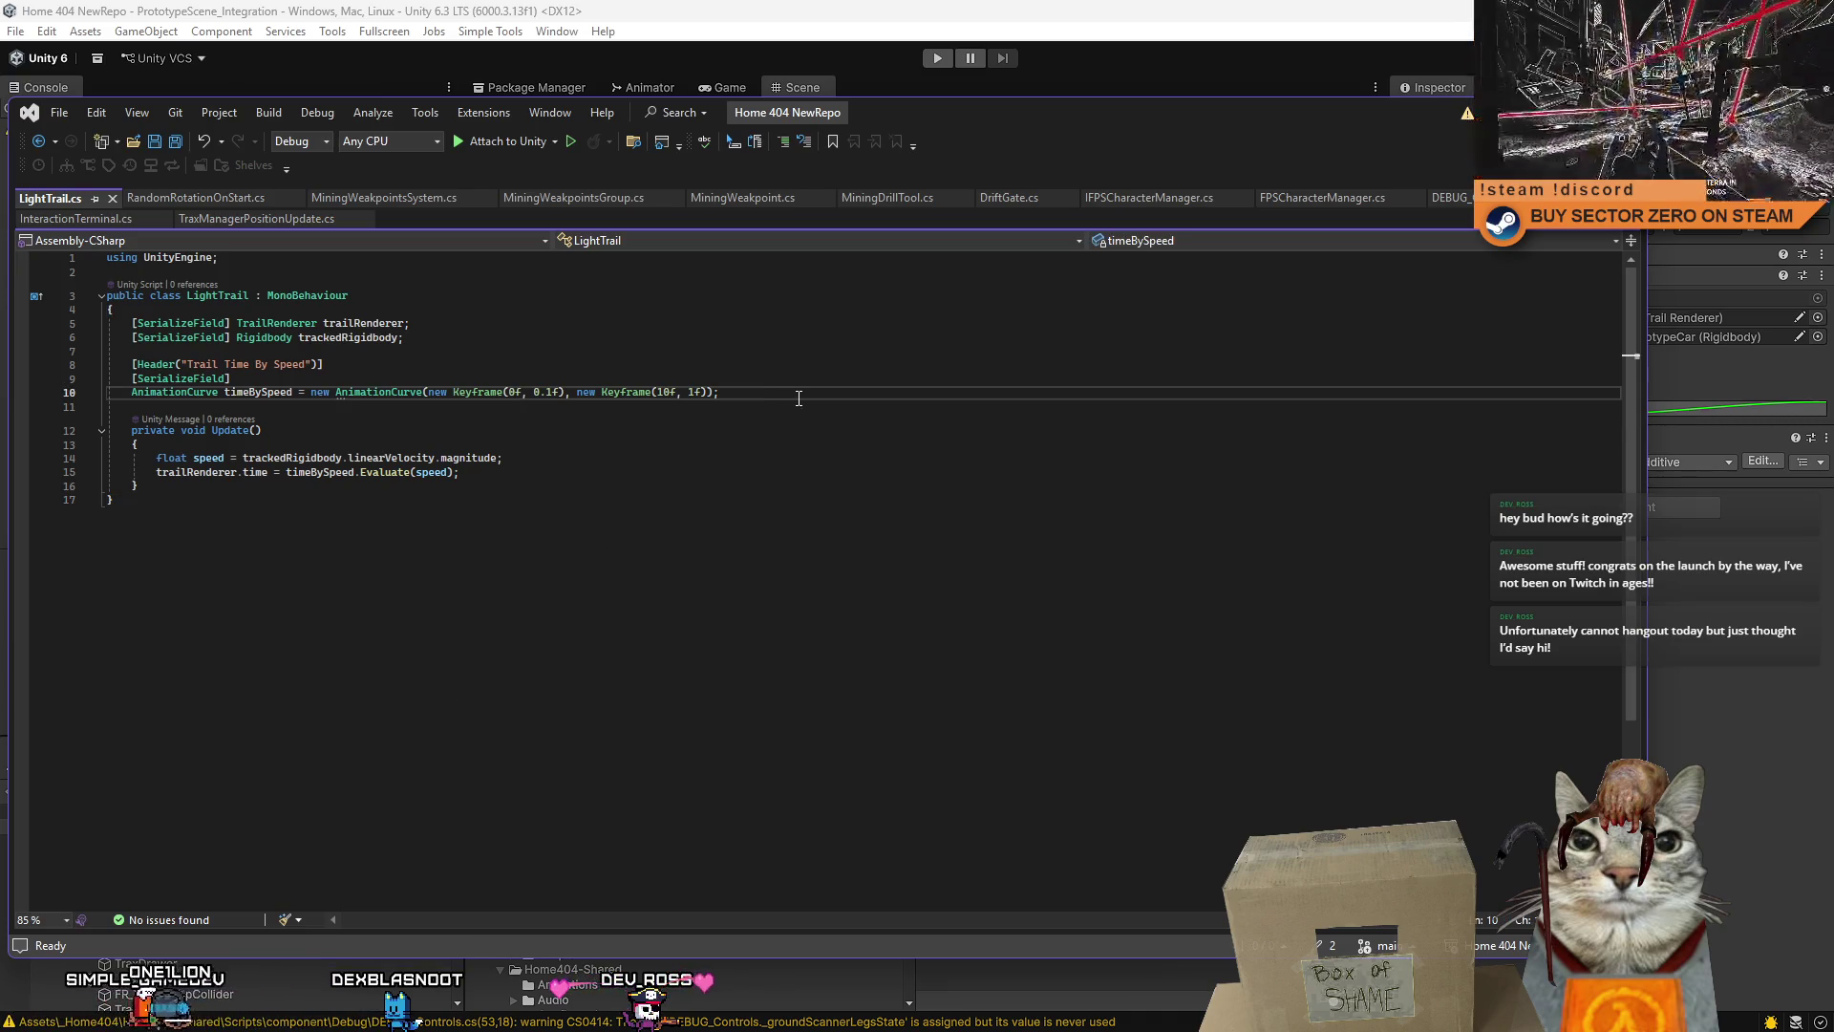
drag(130, 393, 59, 392)
key(BackSpace)
key(BackSpace)
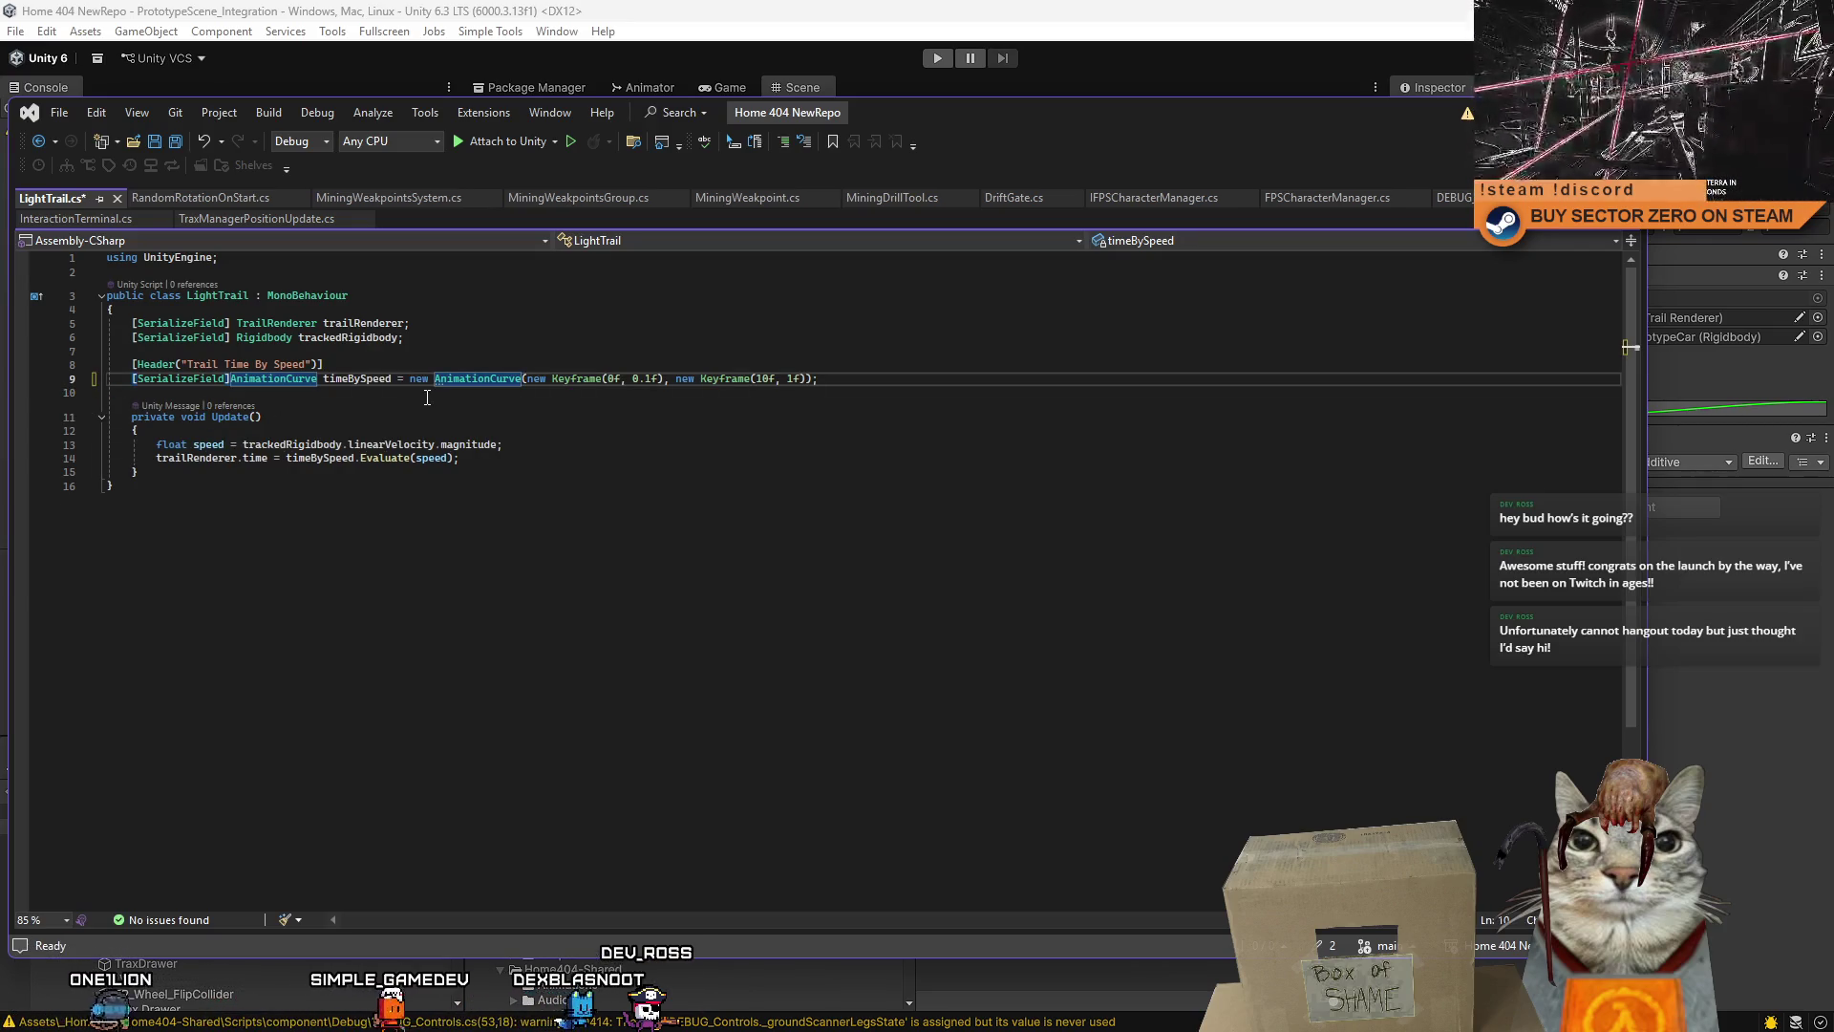
click(410, 400)
click(942, 384)
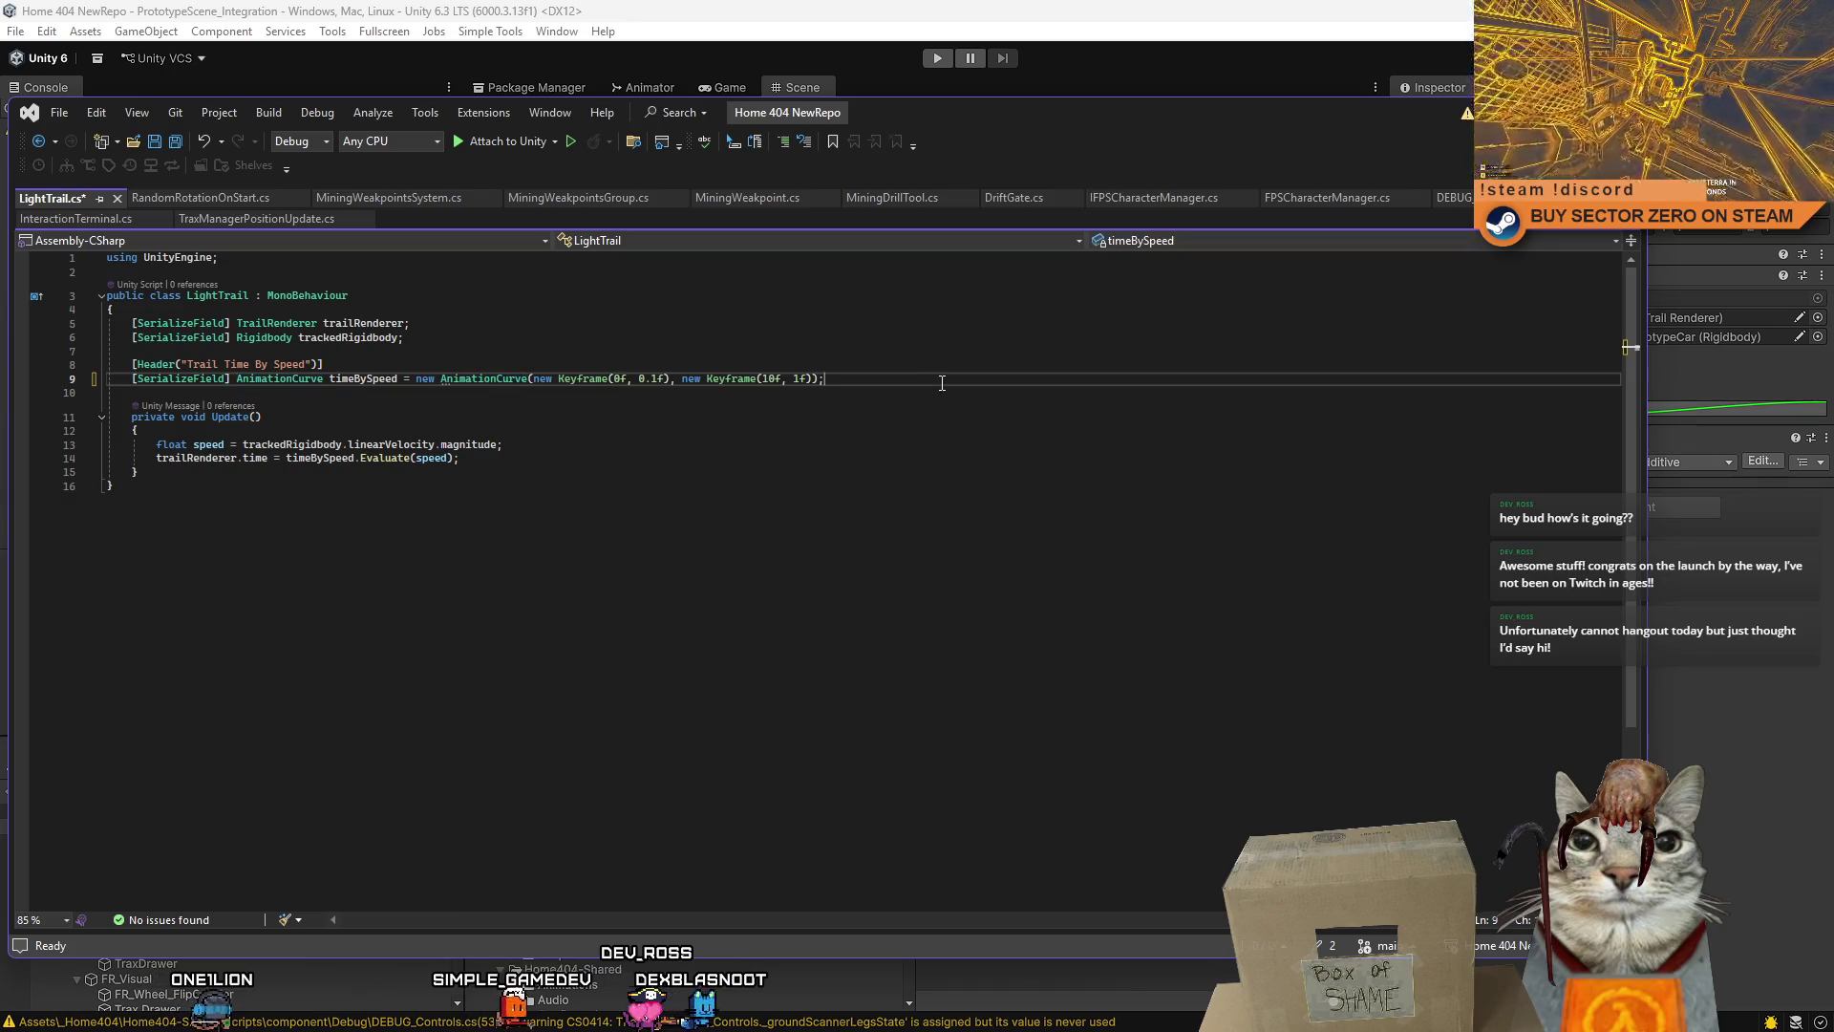
key(Return)
key(Return)
text(SerializeField] )
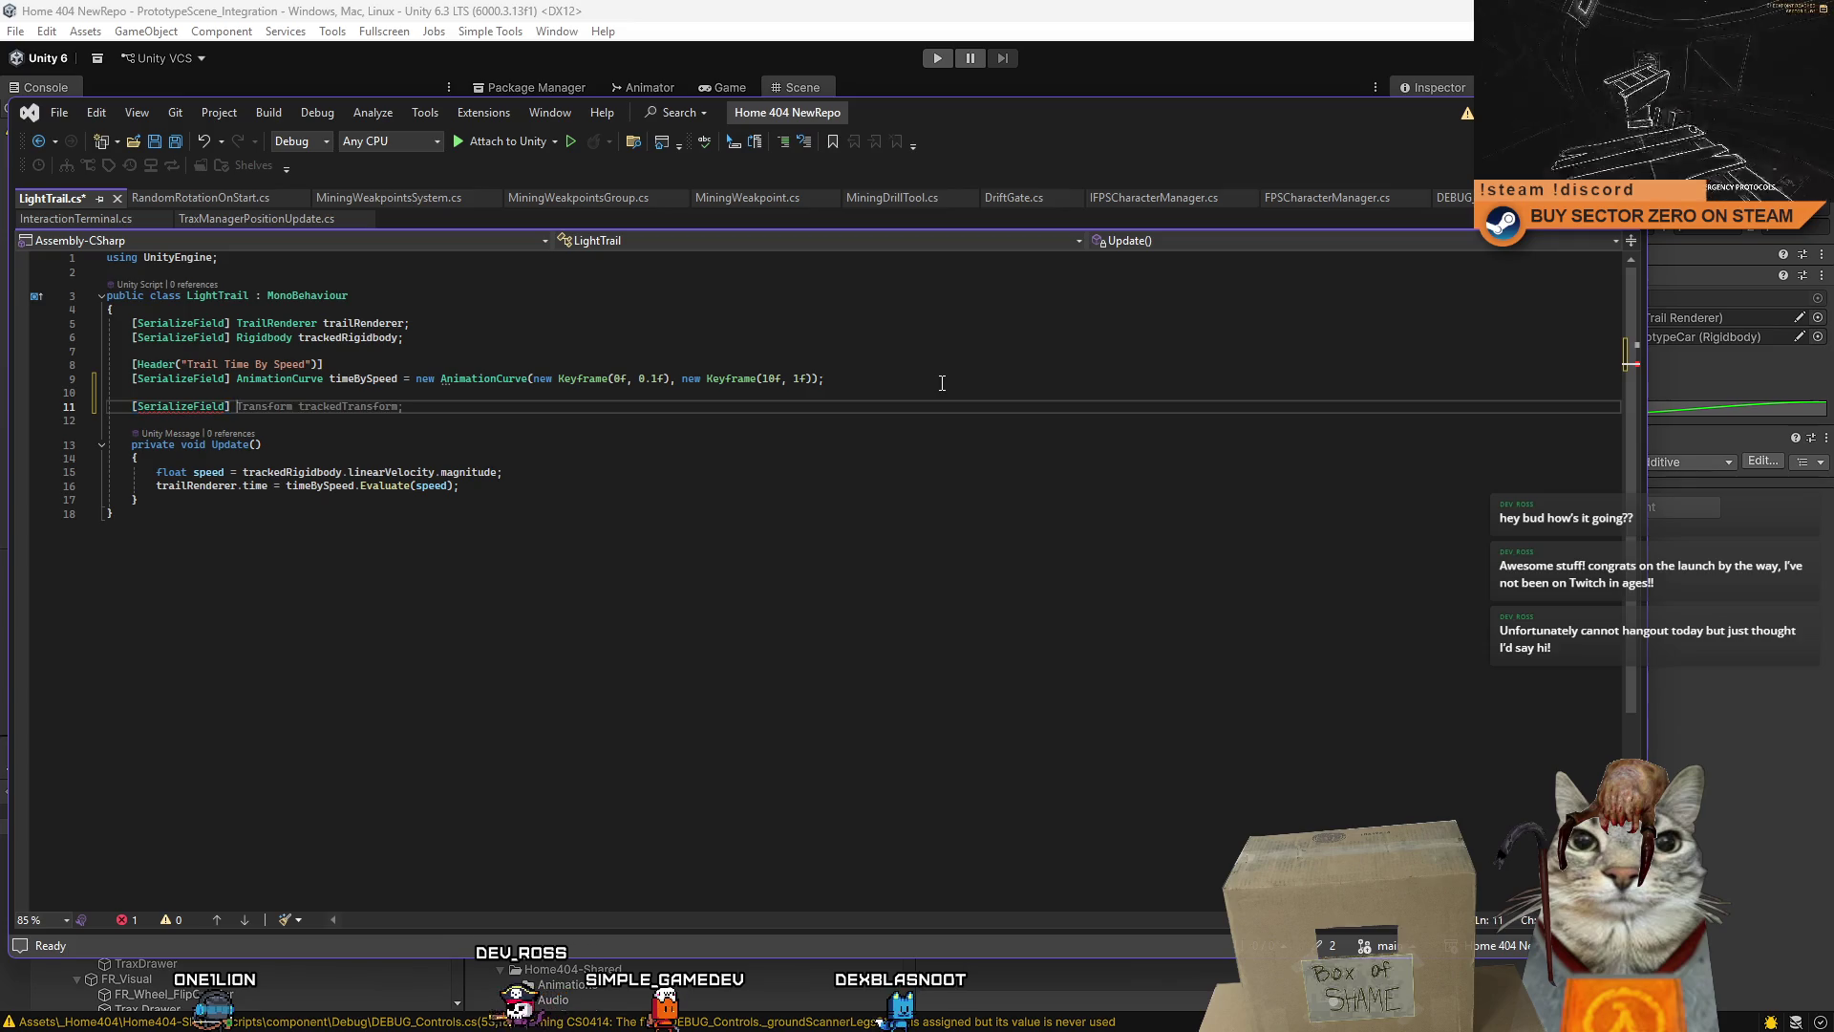
text(bool DEBUG)
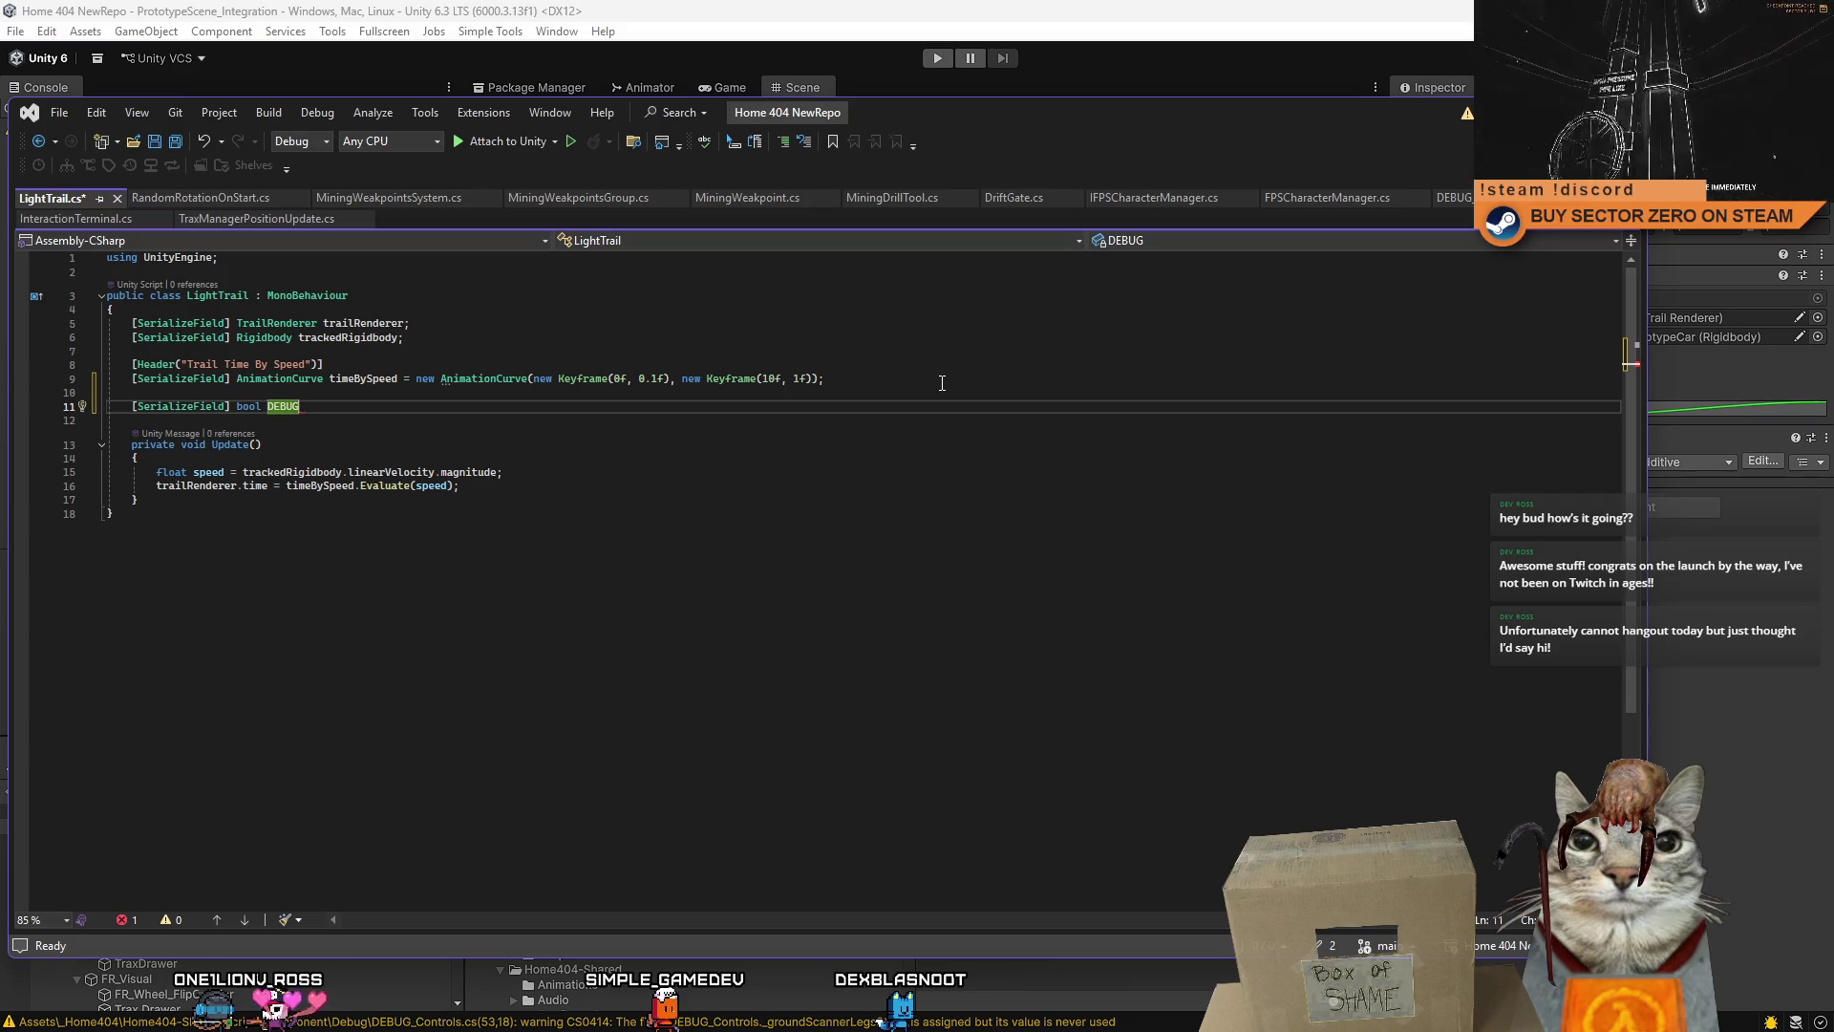
key(Tab)
- Add an if (DEBUG) block with a Debug.Log call after the trail time update
click(549, 485)
key(Return)
key(Return)
text(if)
key(Tab)
key(Tab)
text(DEBUG)
key(Return)
text(Debug.lo)
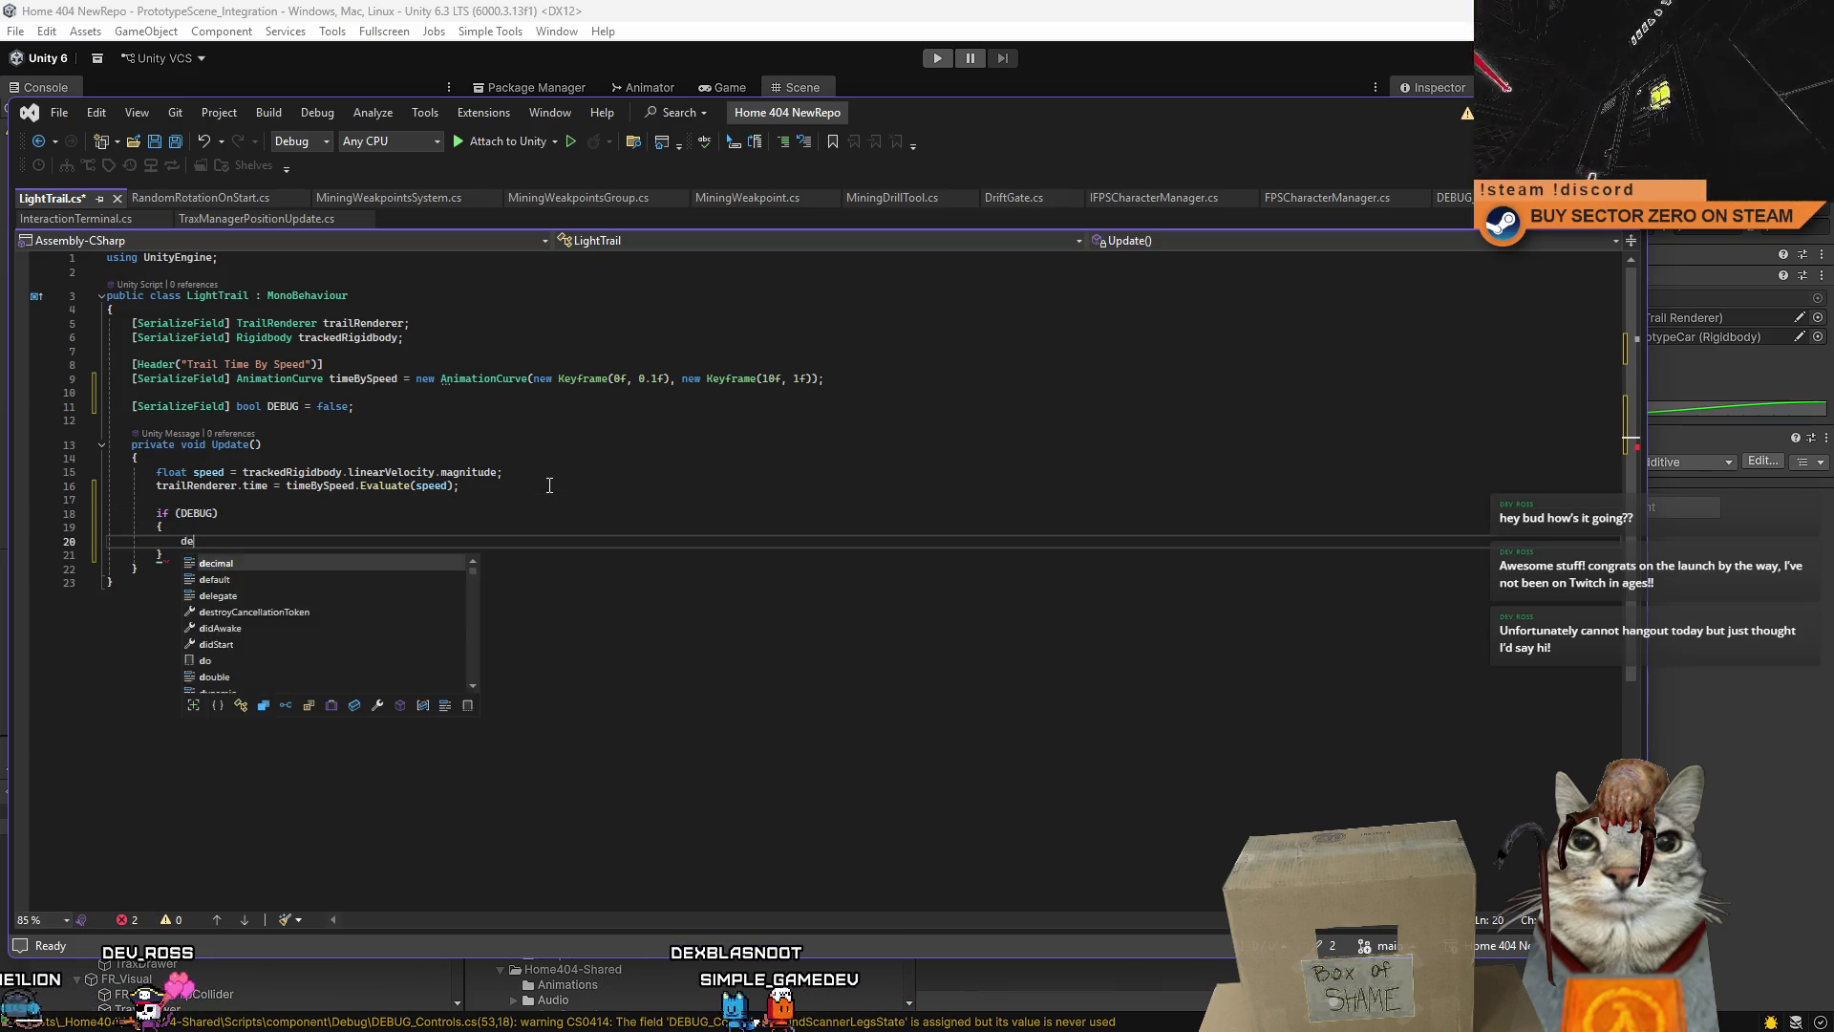
text(()
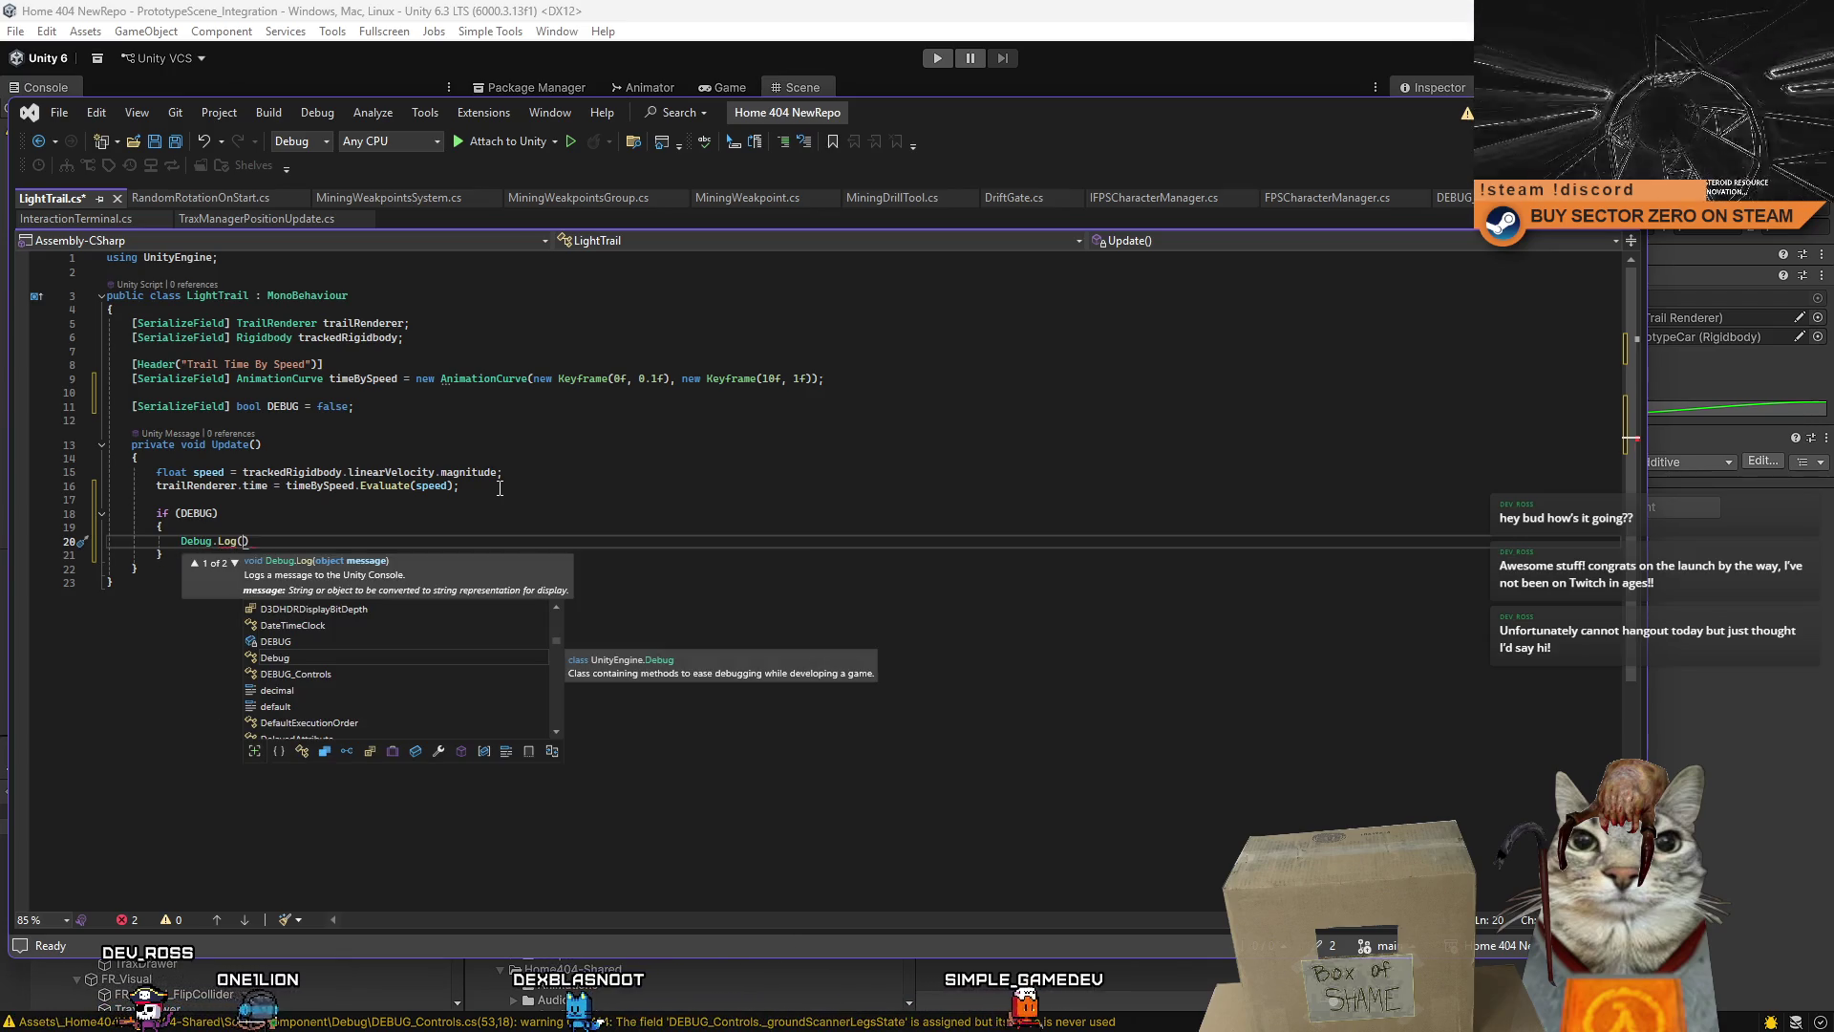
click(523, 497)
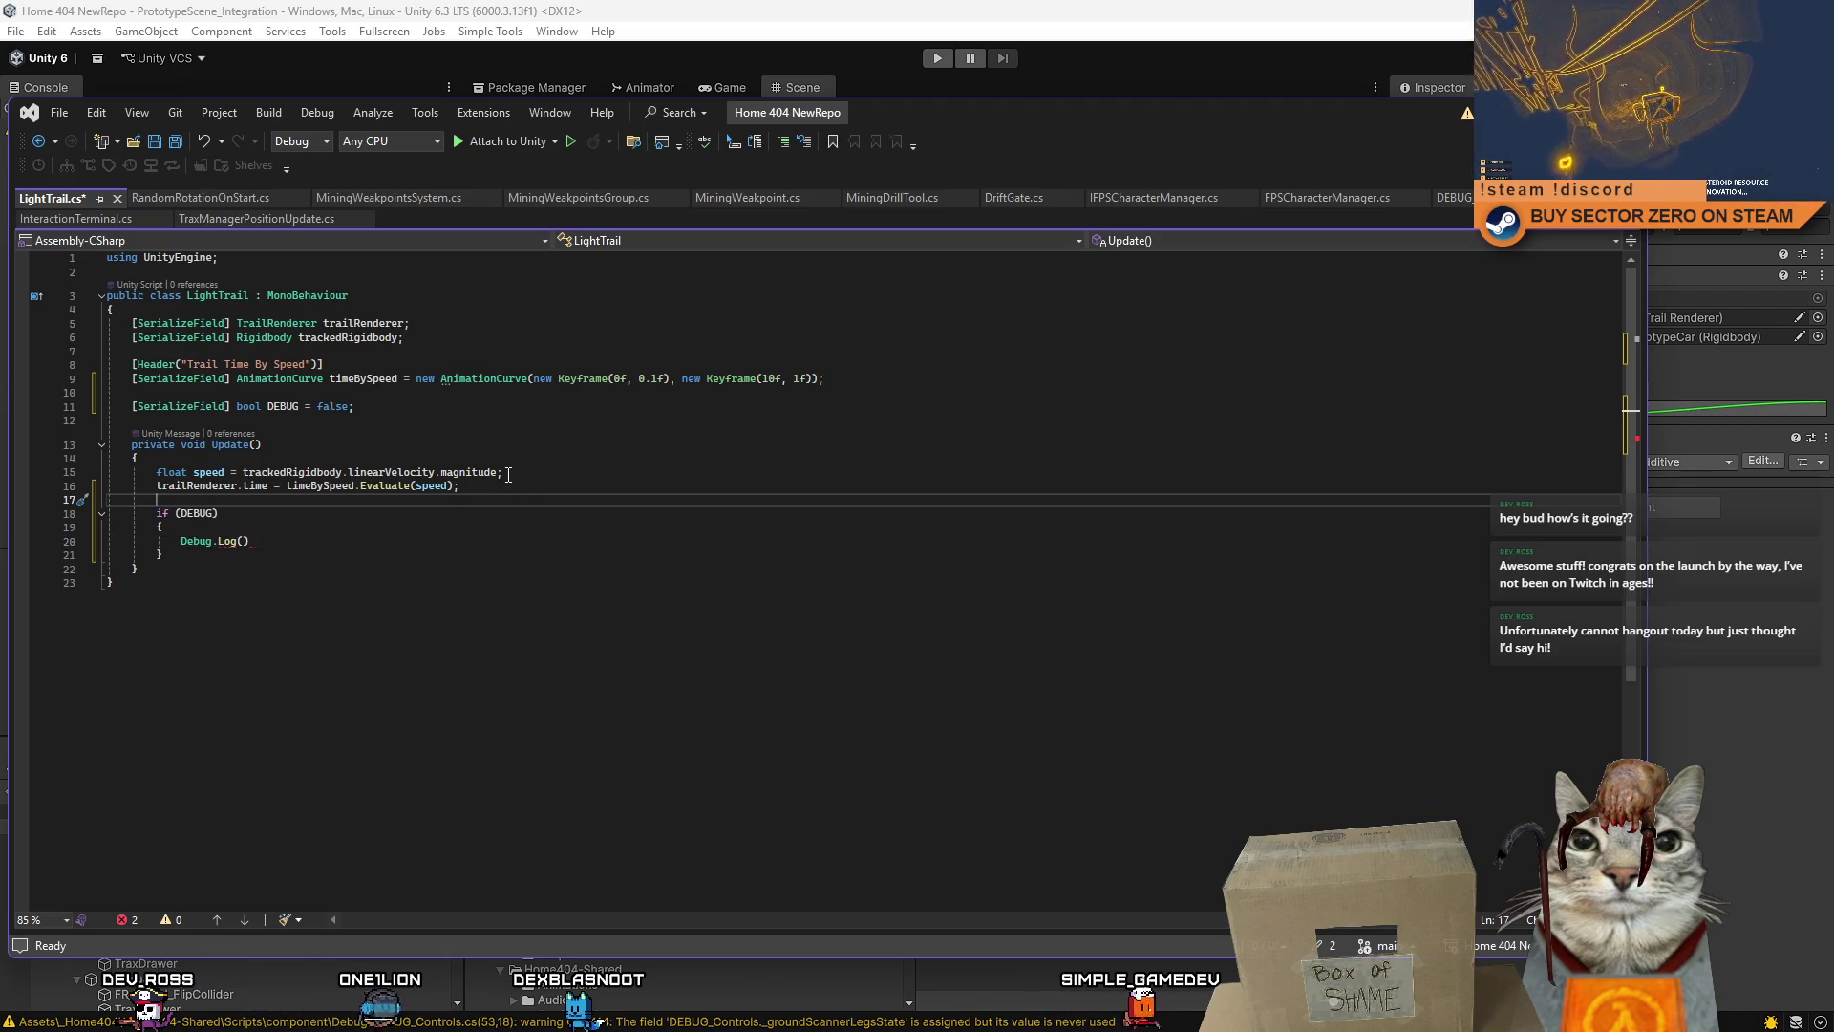
click(240, 468)
click(349, 541)
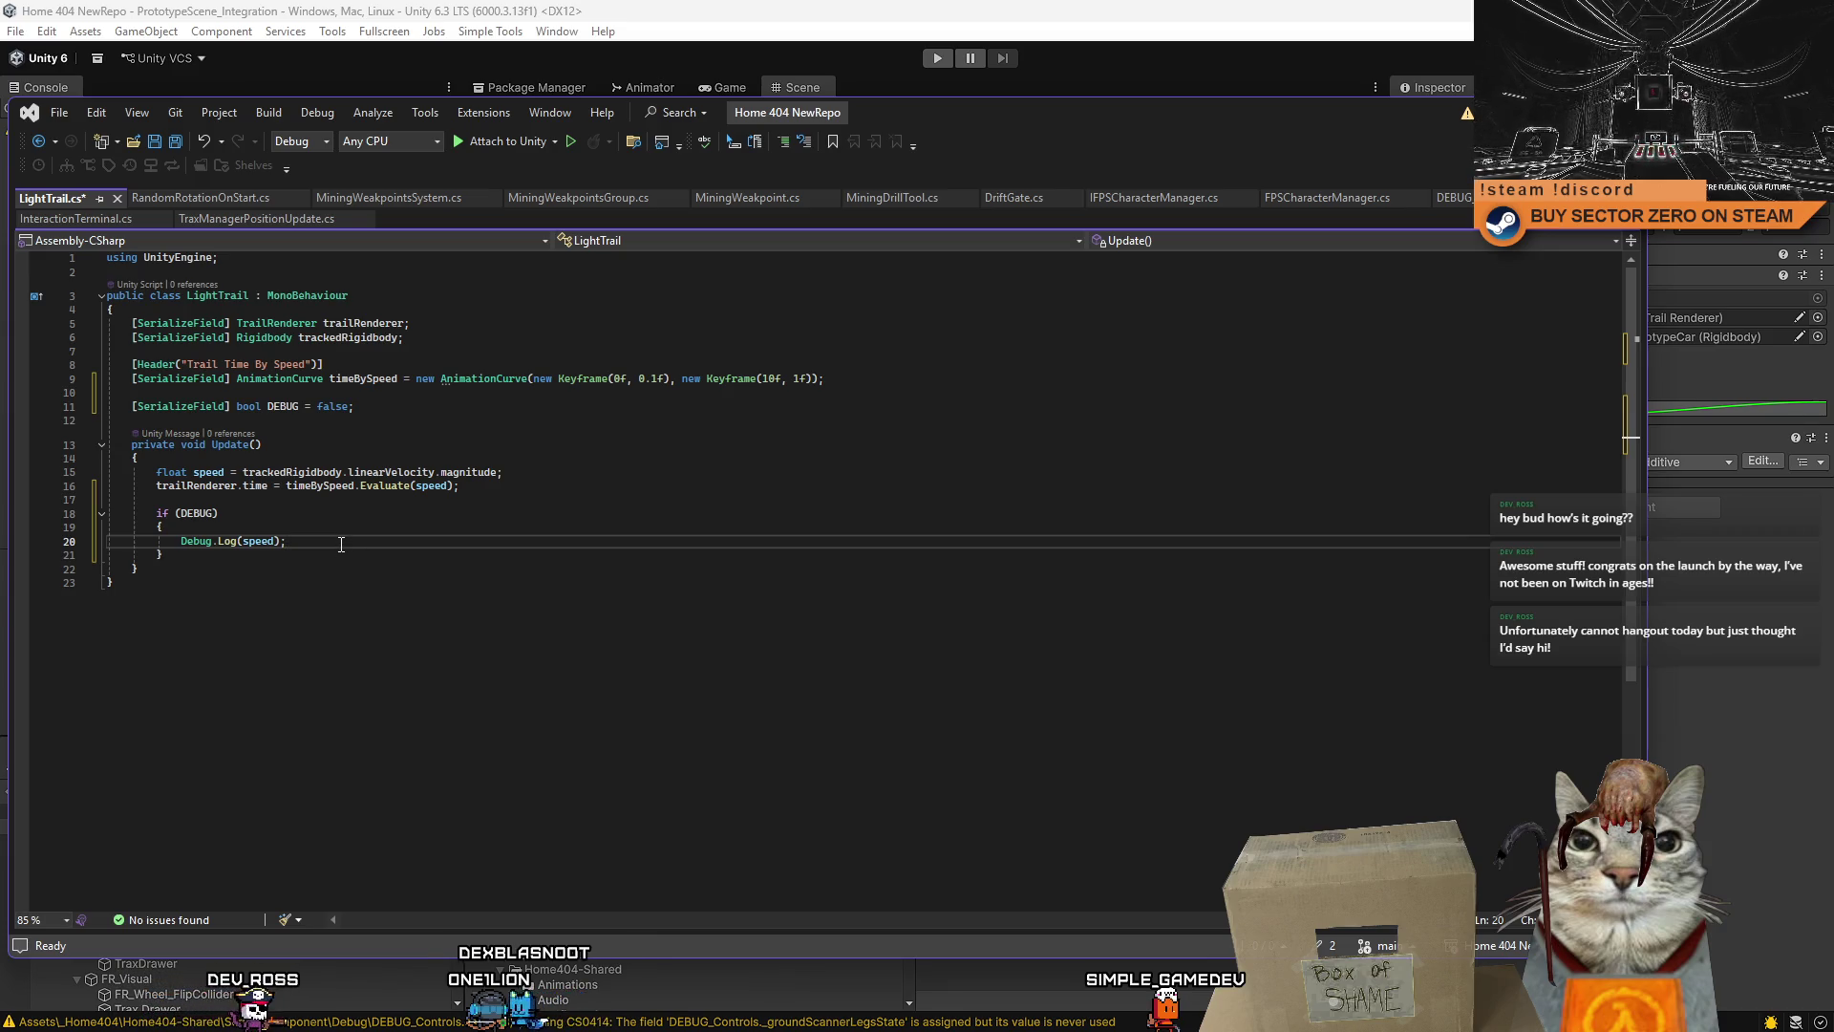
- Make the log print "SPEED:" + speed + " " + "TIME:" + trailRenderer.time, then save
text(")
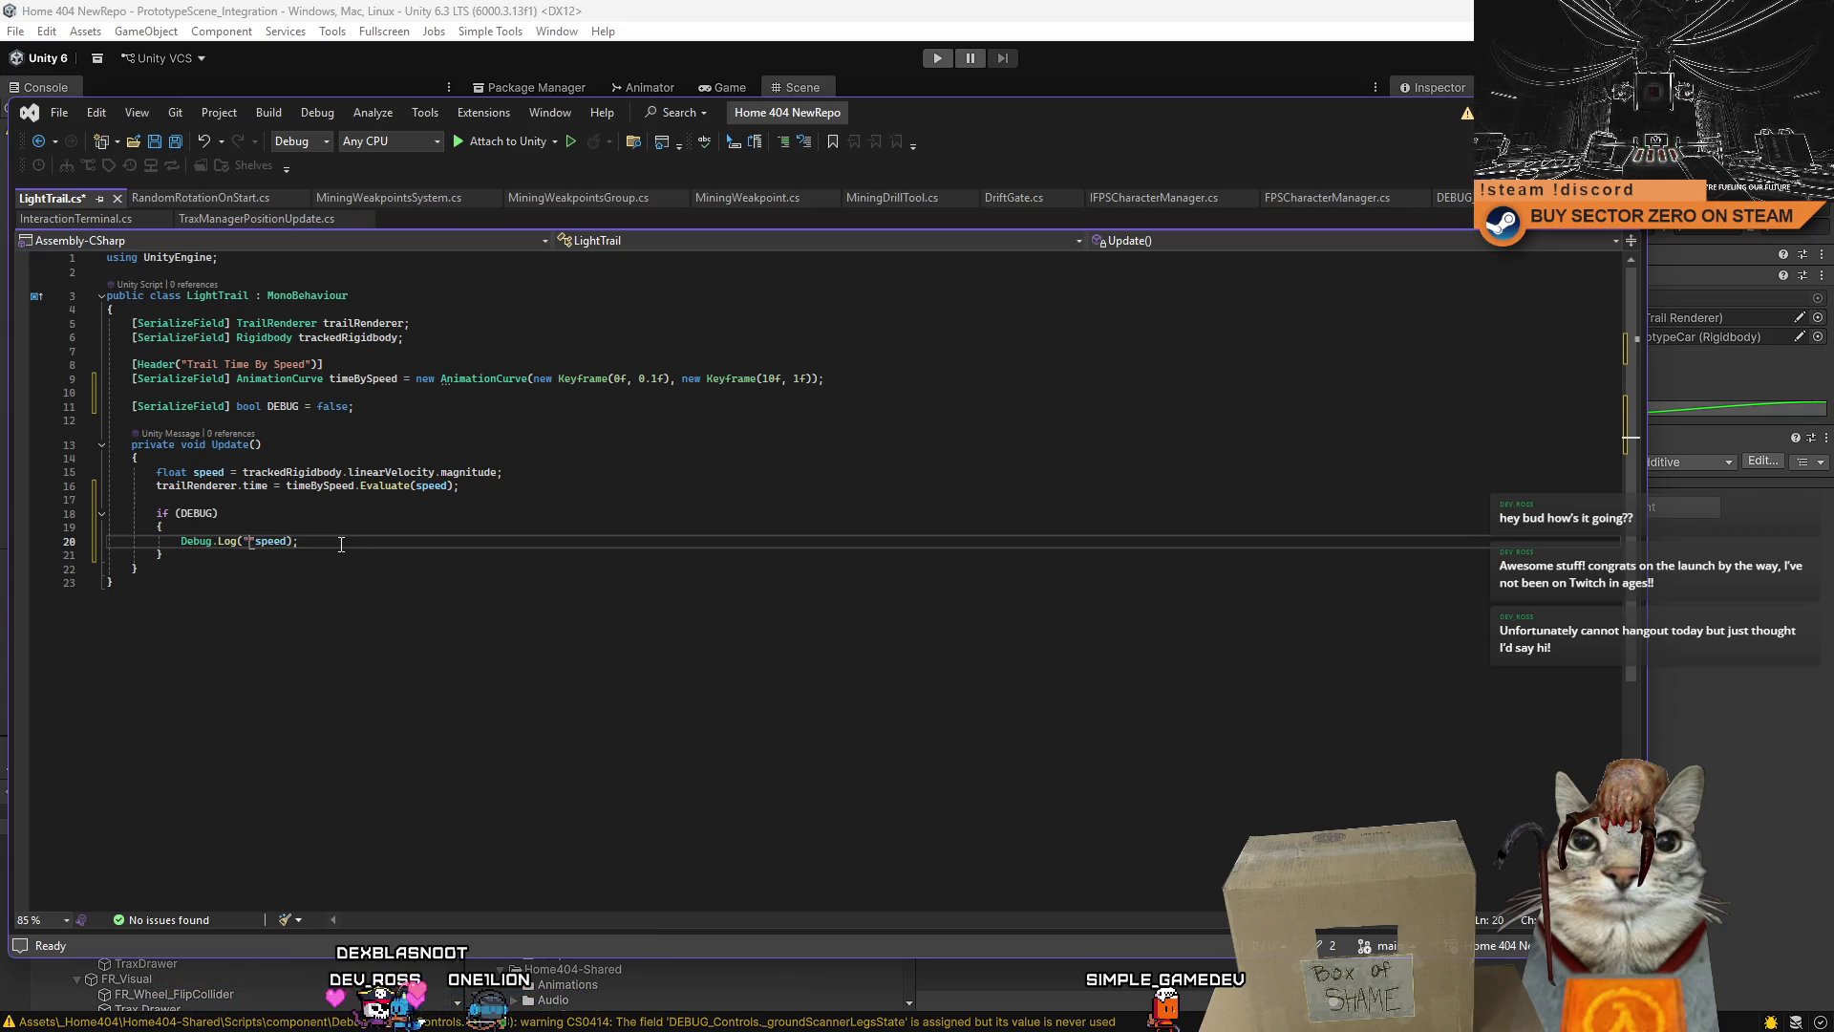
text(SPEED:)
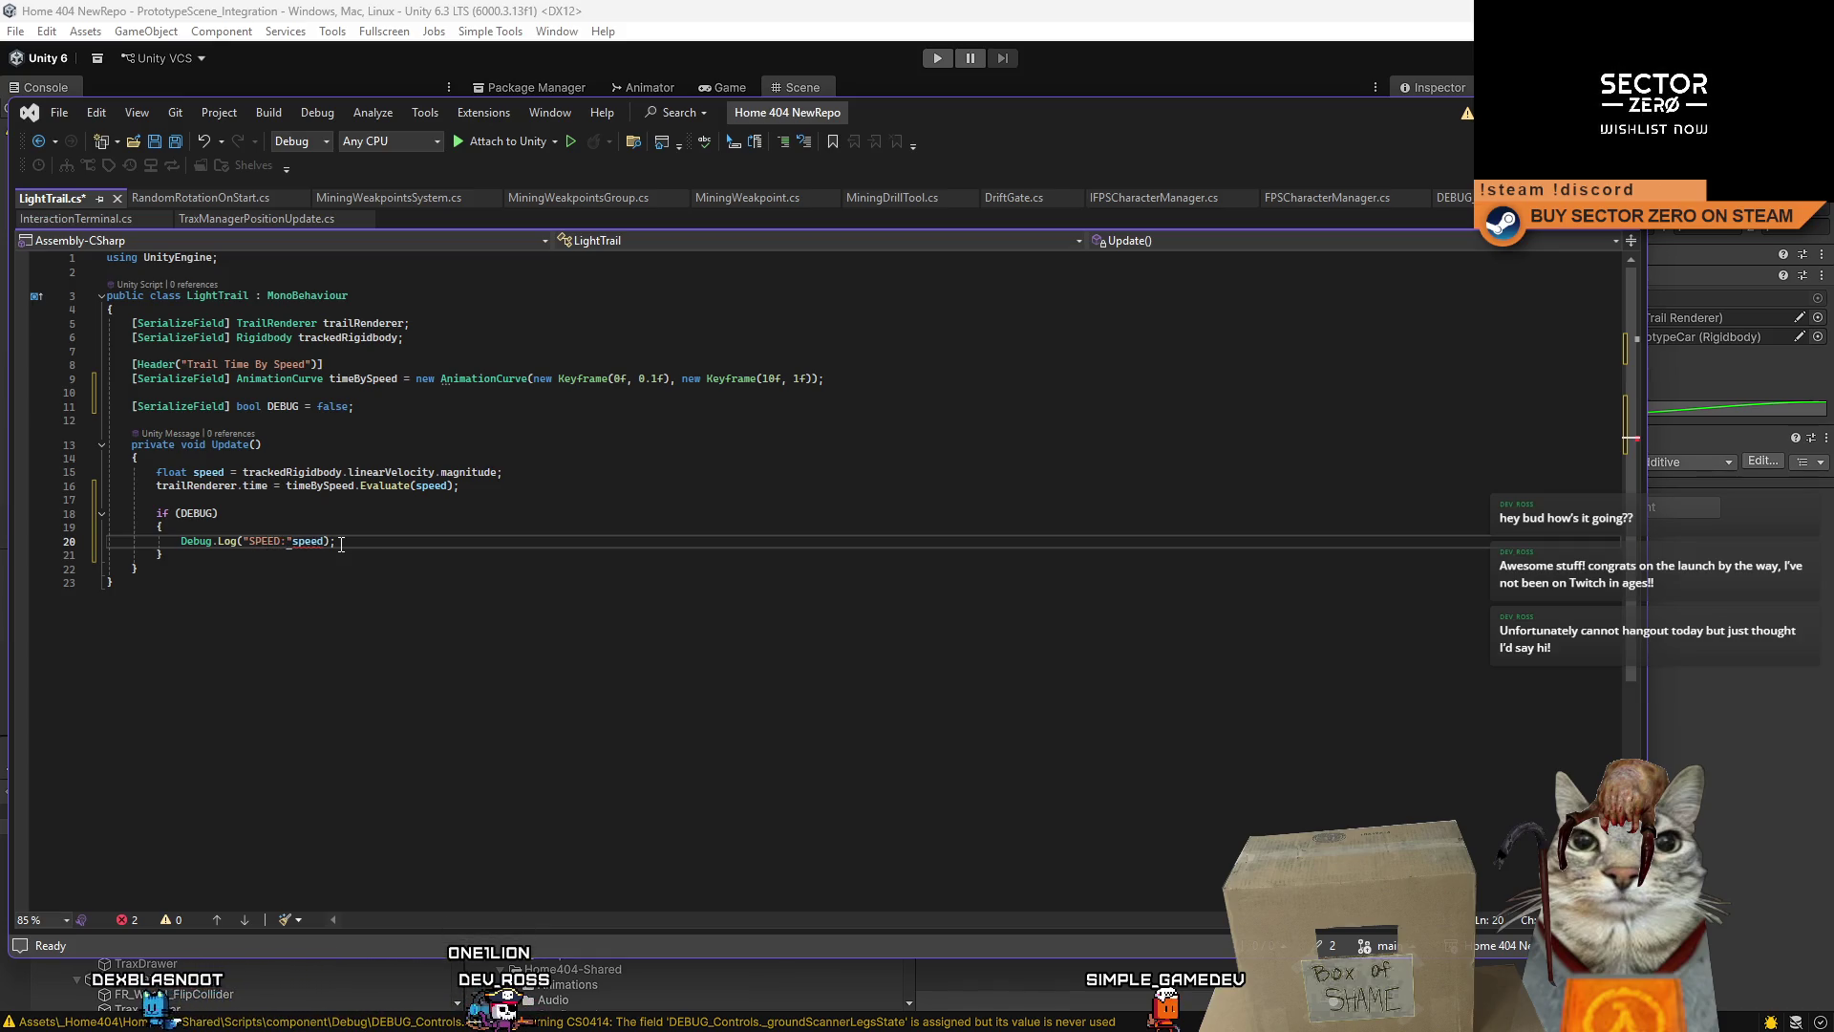
text(+)
double_click(341, 542)
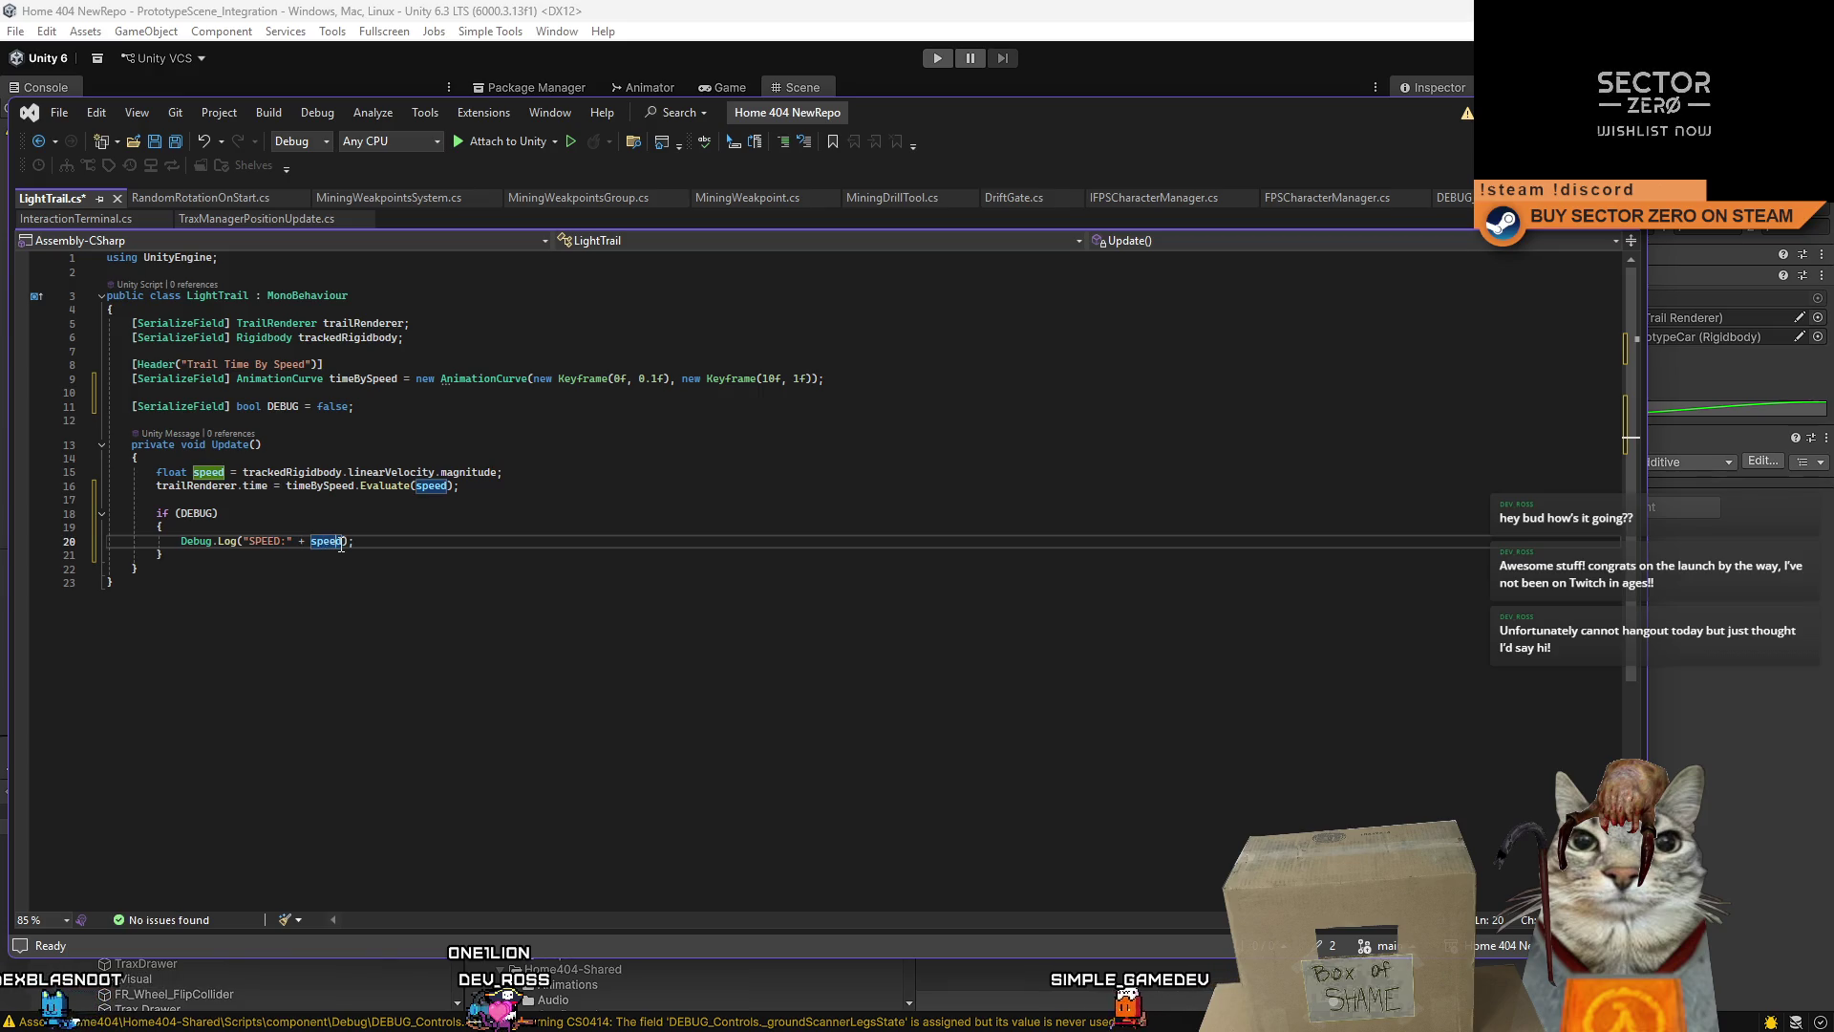
key(Right)
text(+)
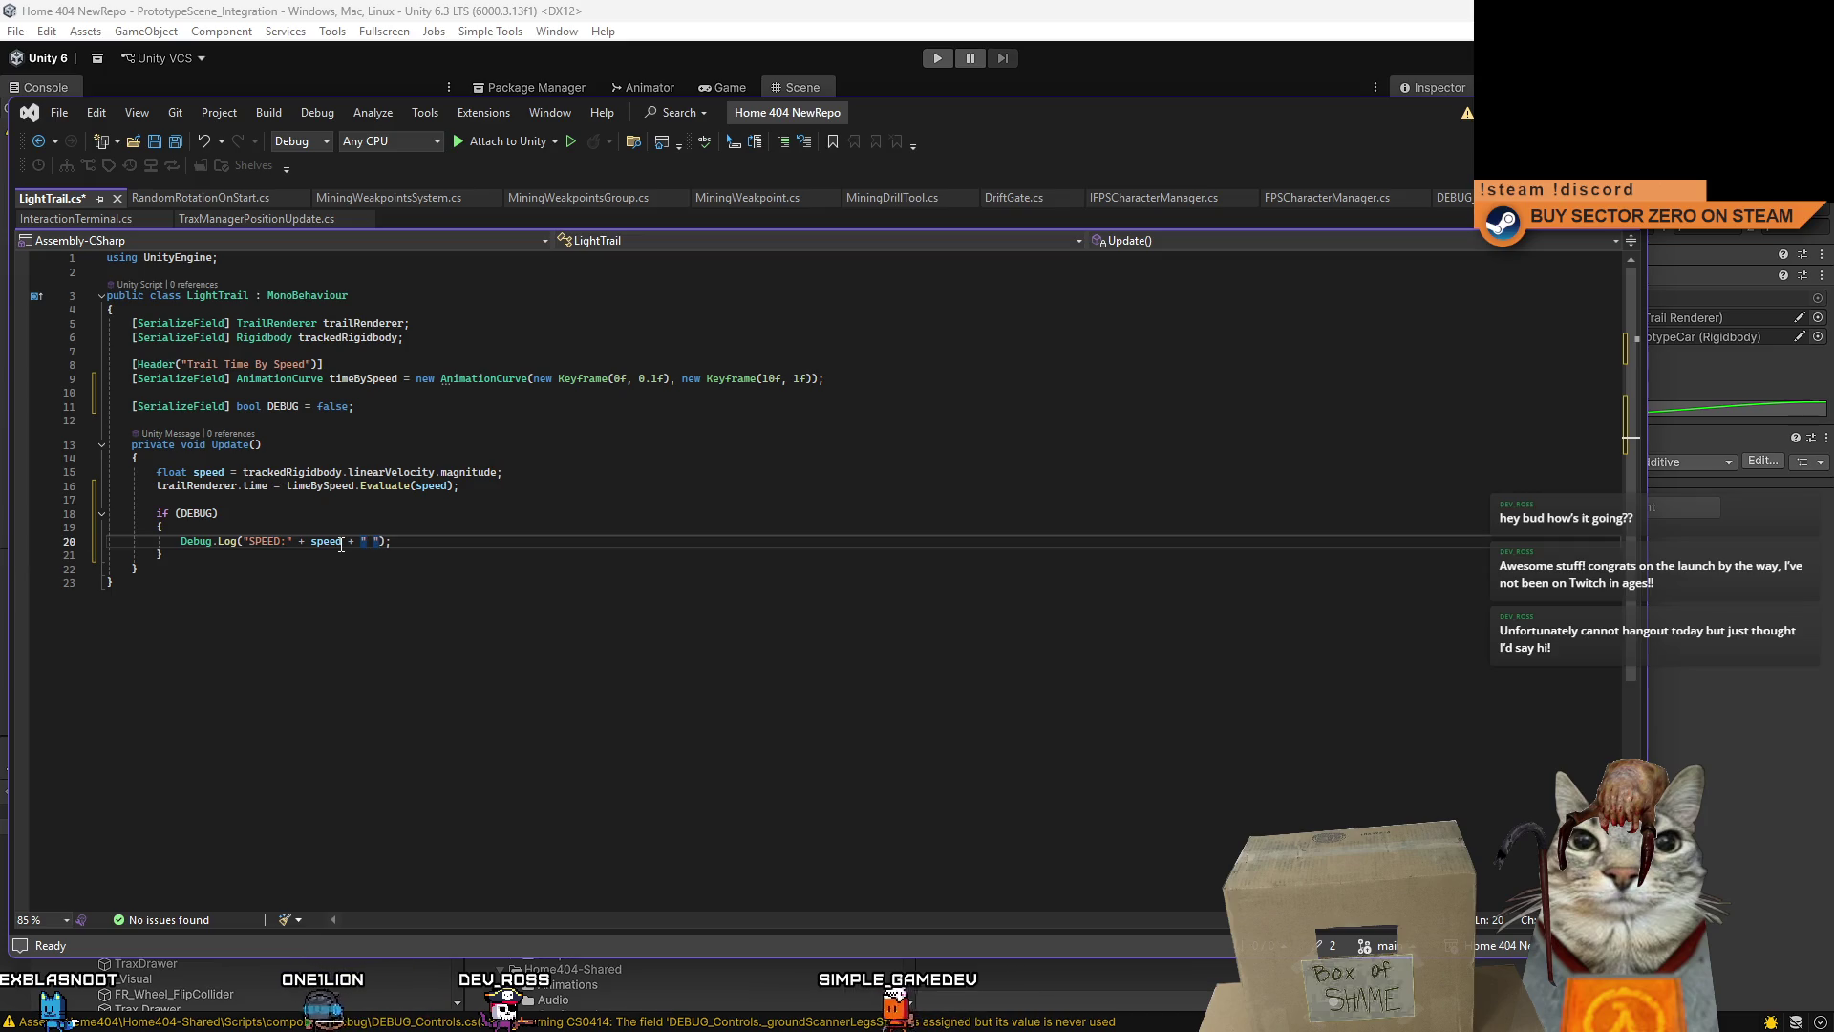
text( " " + ")
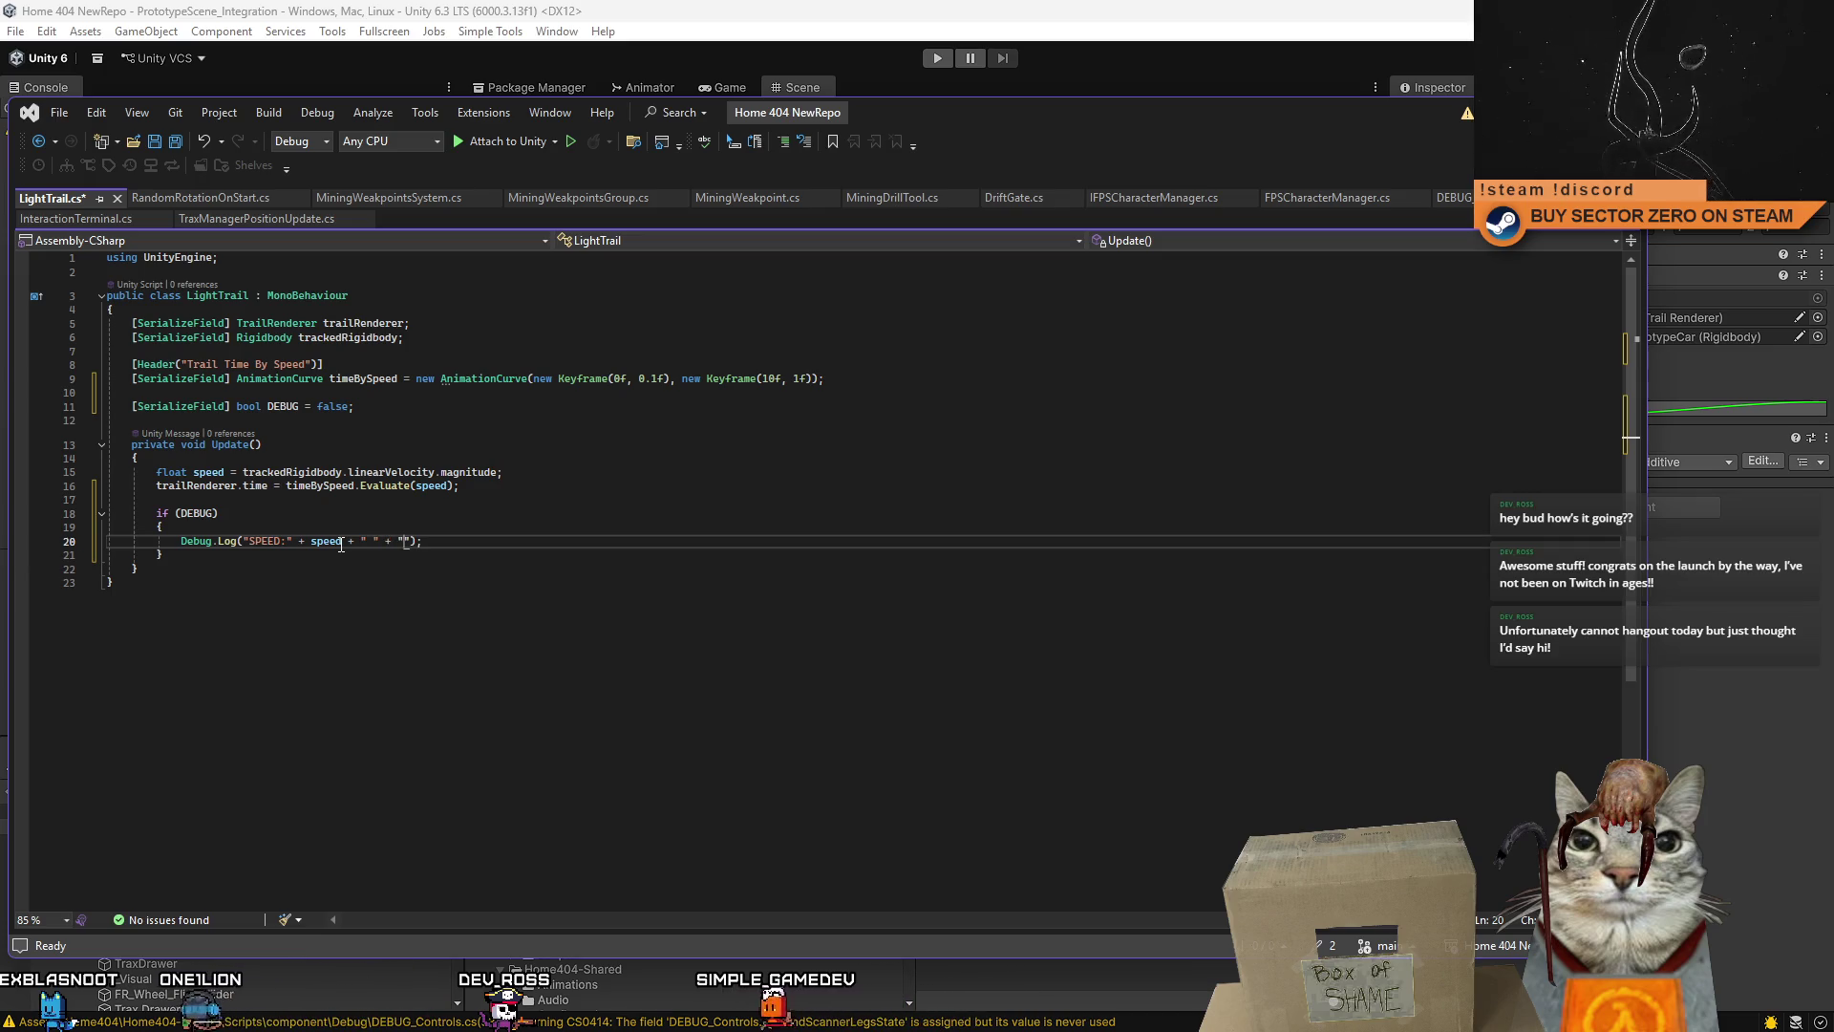
text(TIME:)
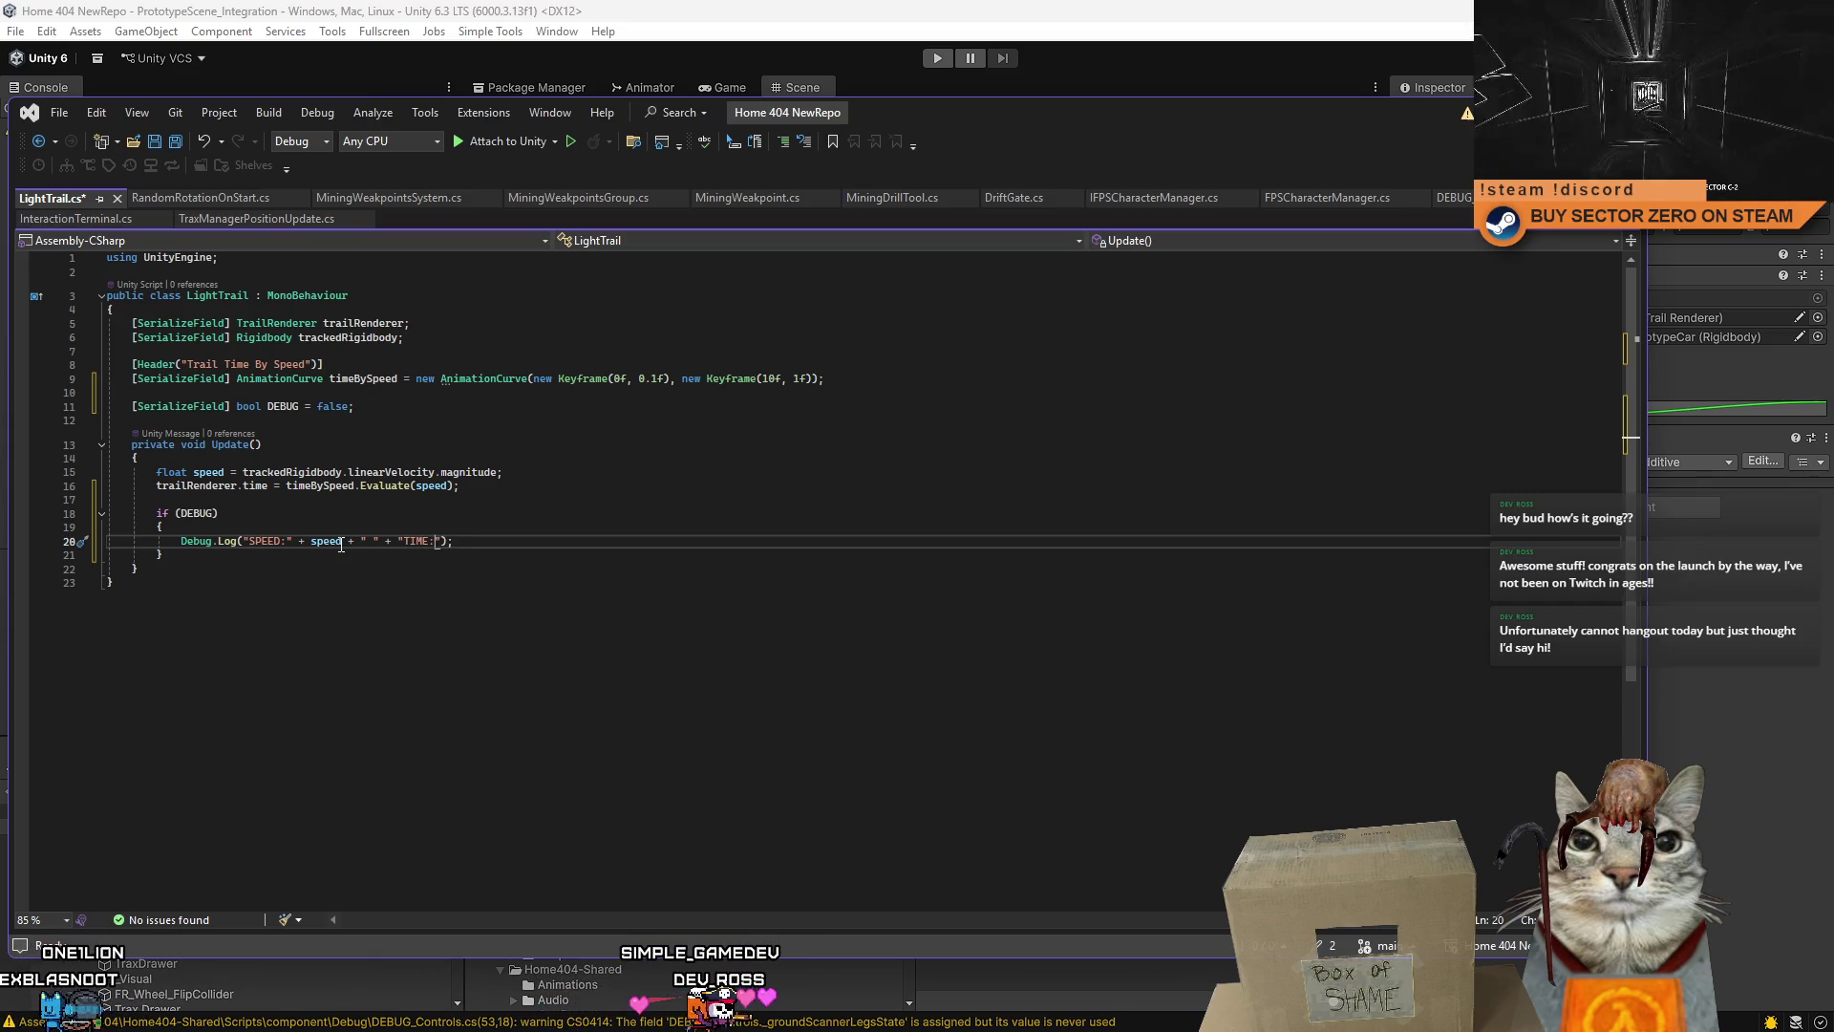
text(" +)
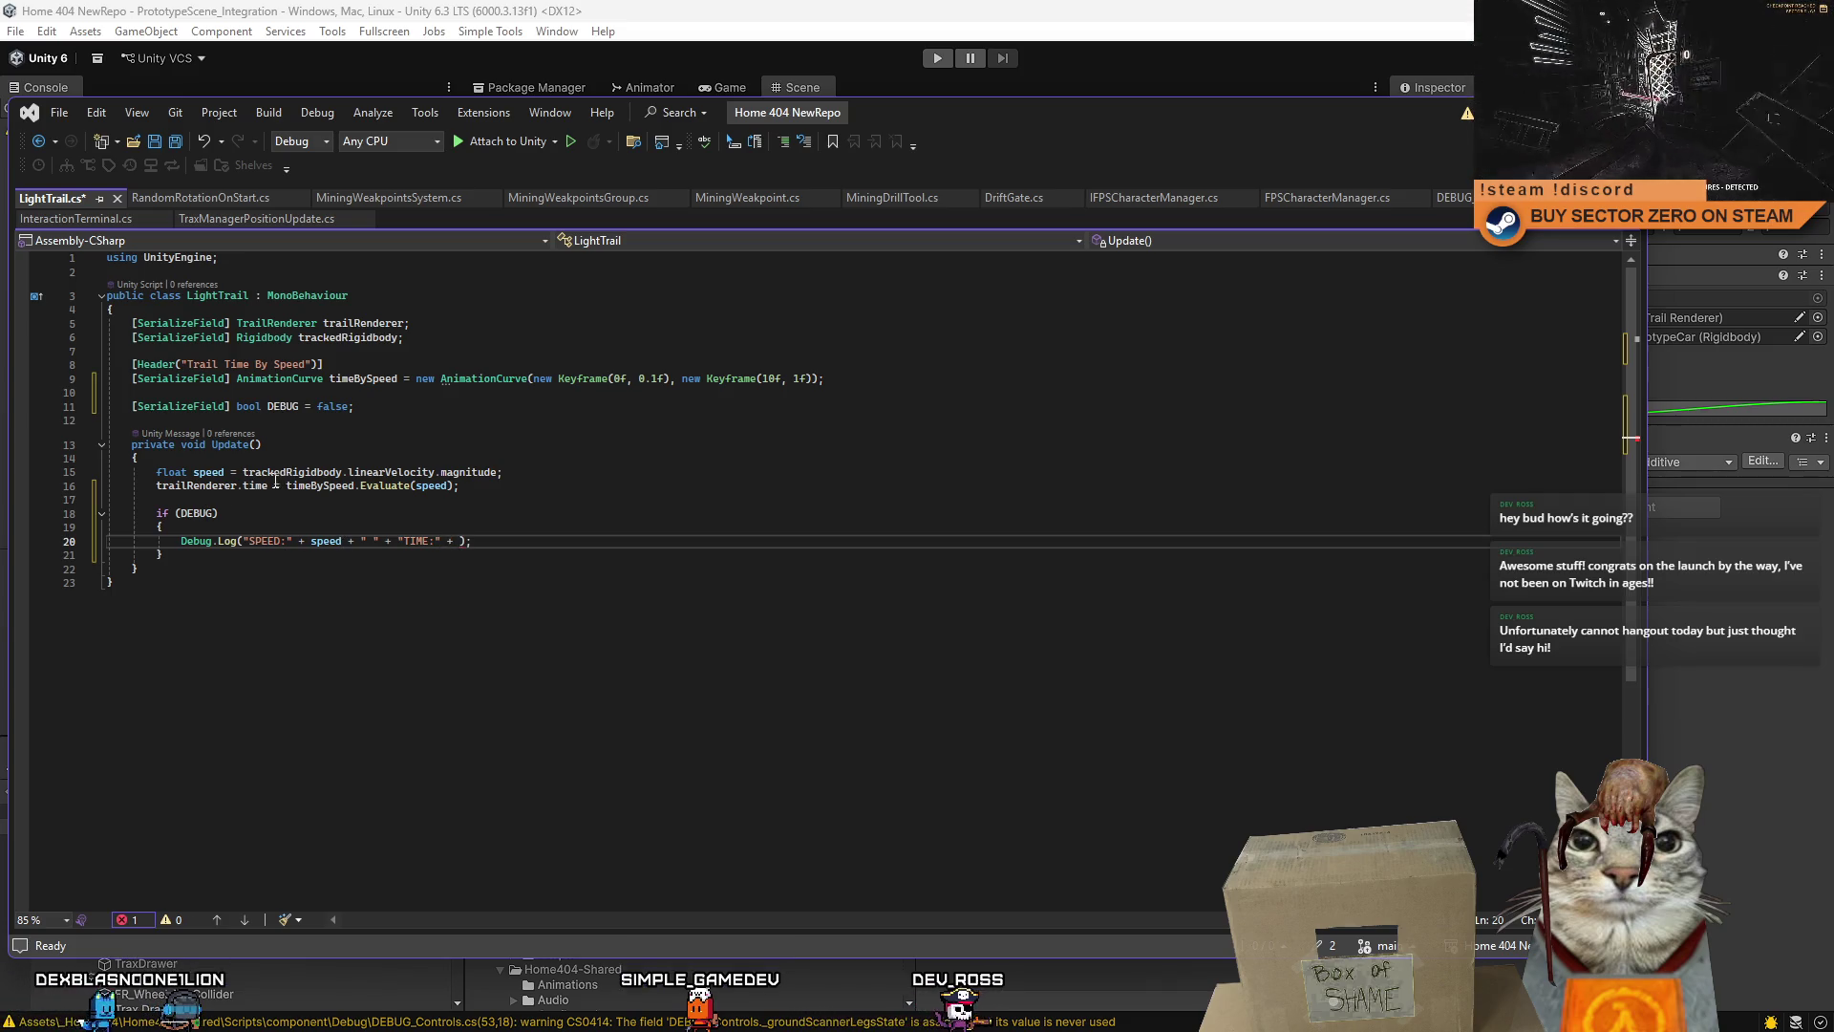
drag(275, 482, 147, 485)
click(462, 542)
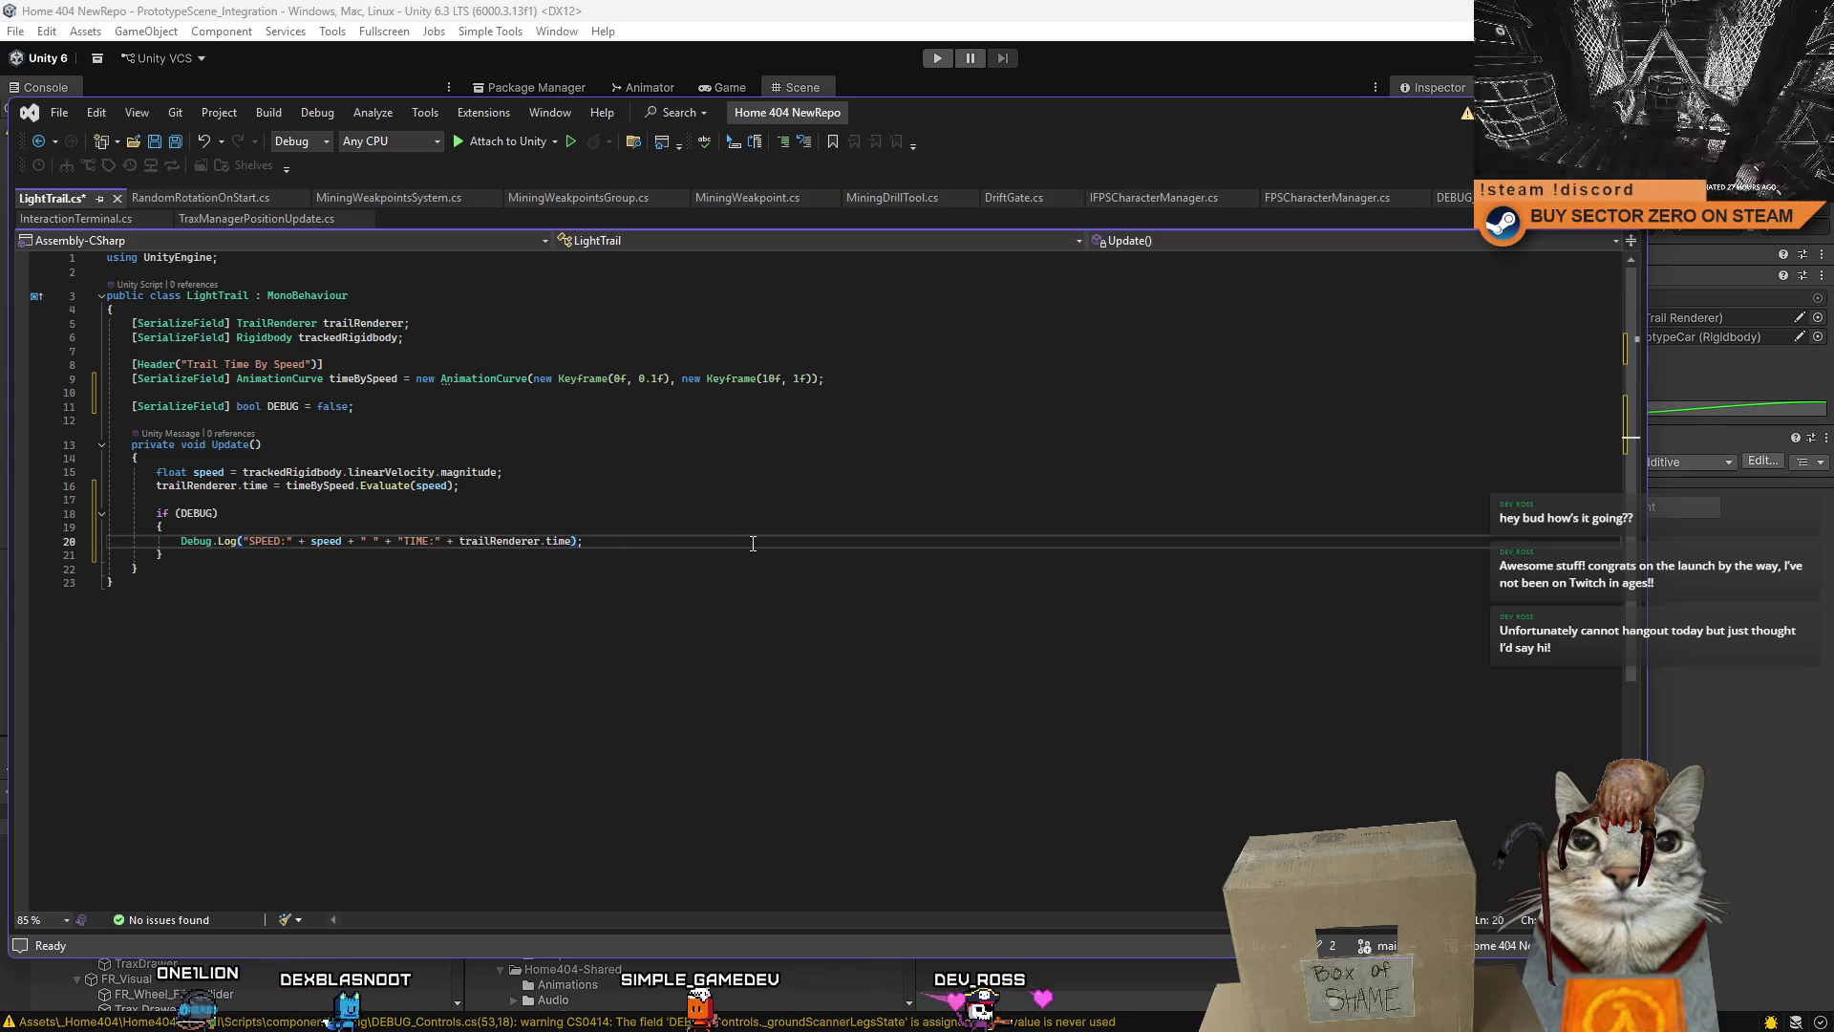
click(781, 820)
key(ctrl+s)
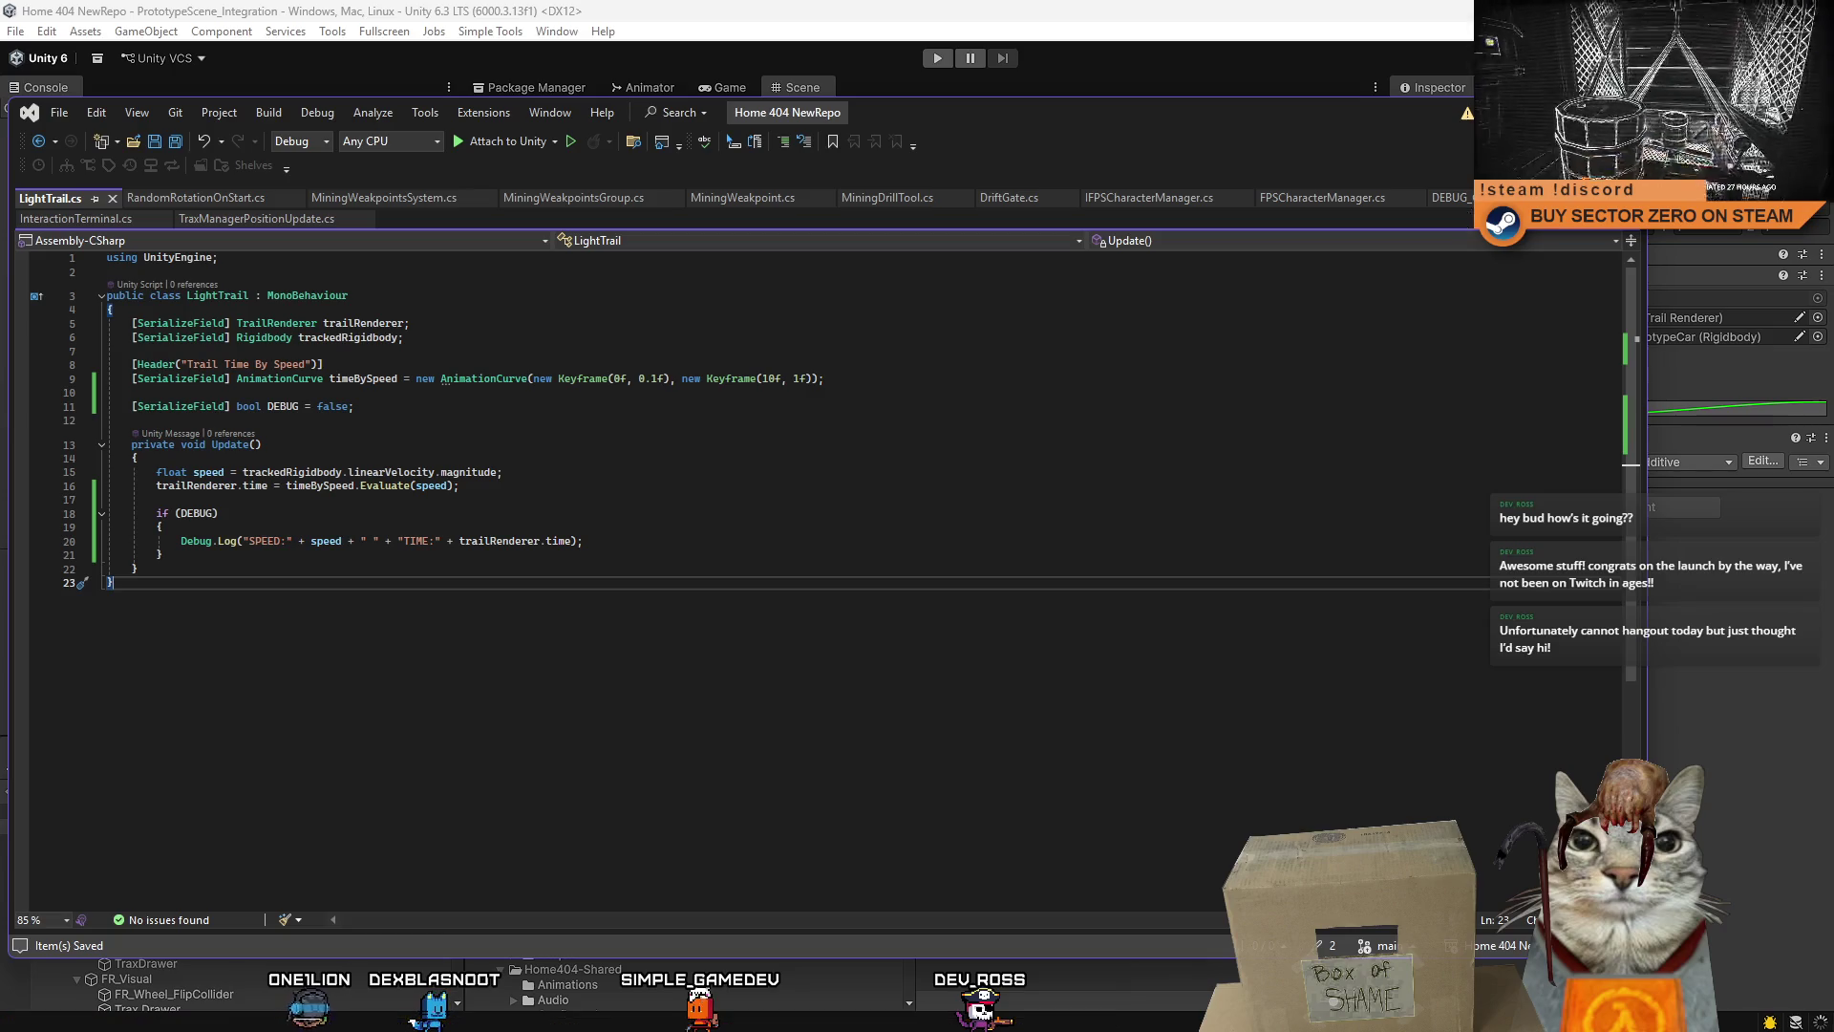
key(alt+Tab)
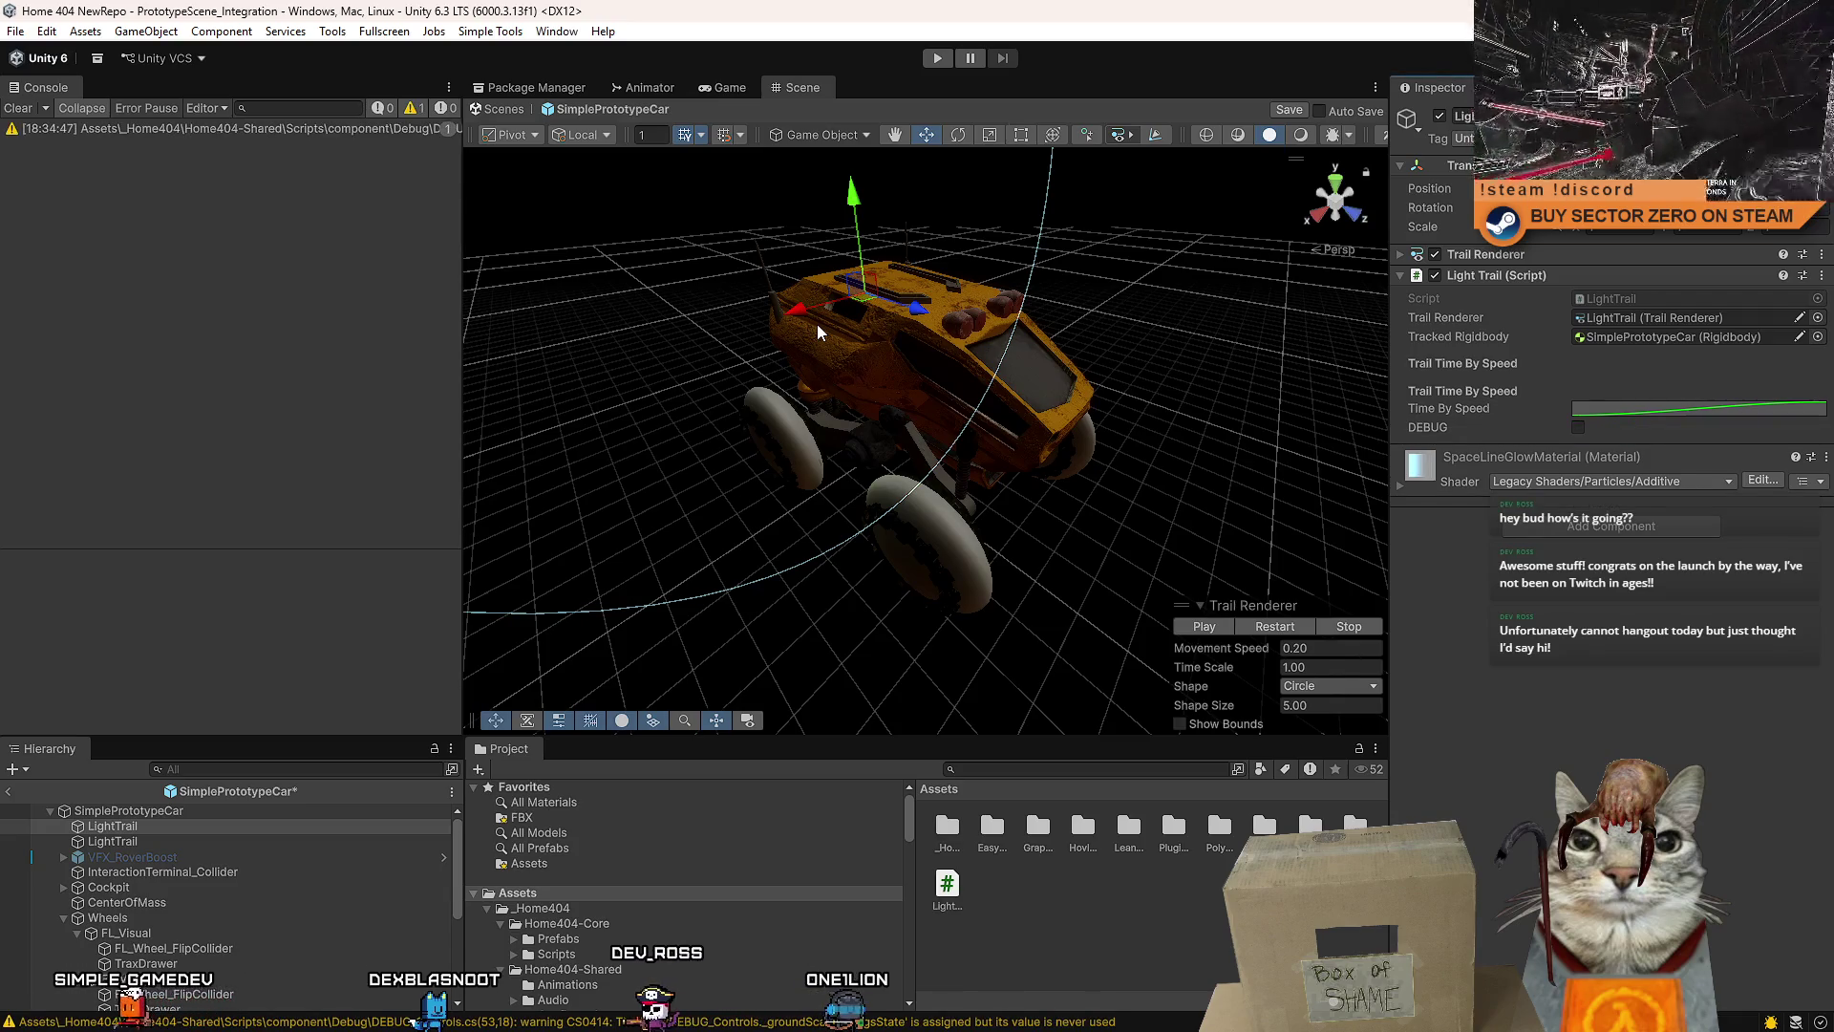
- Select the CS0414 warning in the Console to ping DEBUG_Controls in the Project window
click(95, 129)
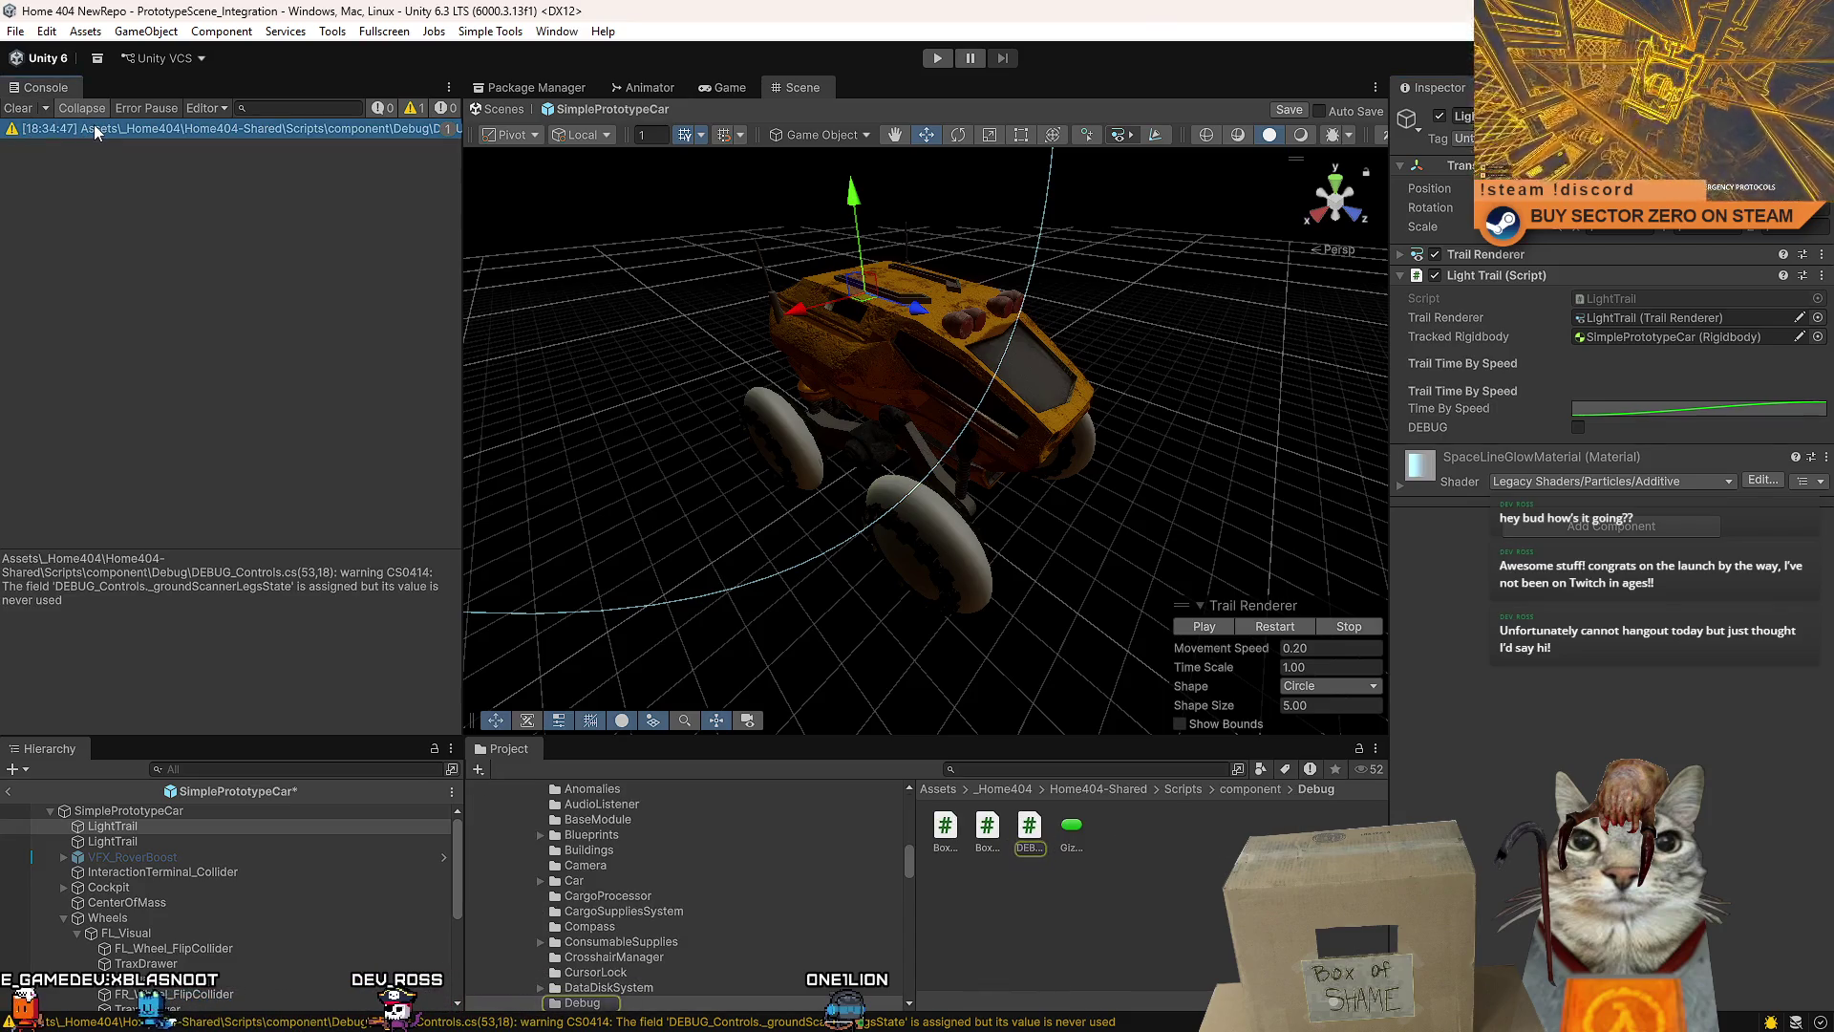
- Open DEBUG_Controls.cs from the CS0414 warning and inspect the ground scanner prefab field
click(95, 129)
double_click(95, 129)
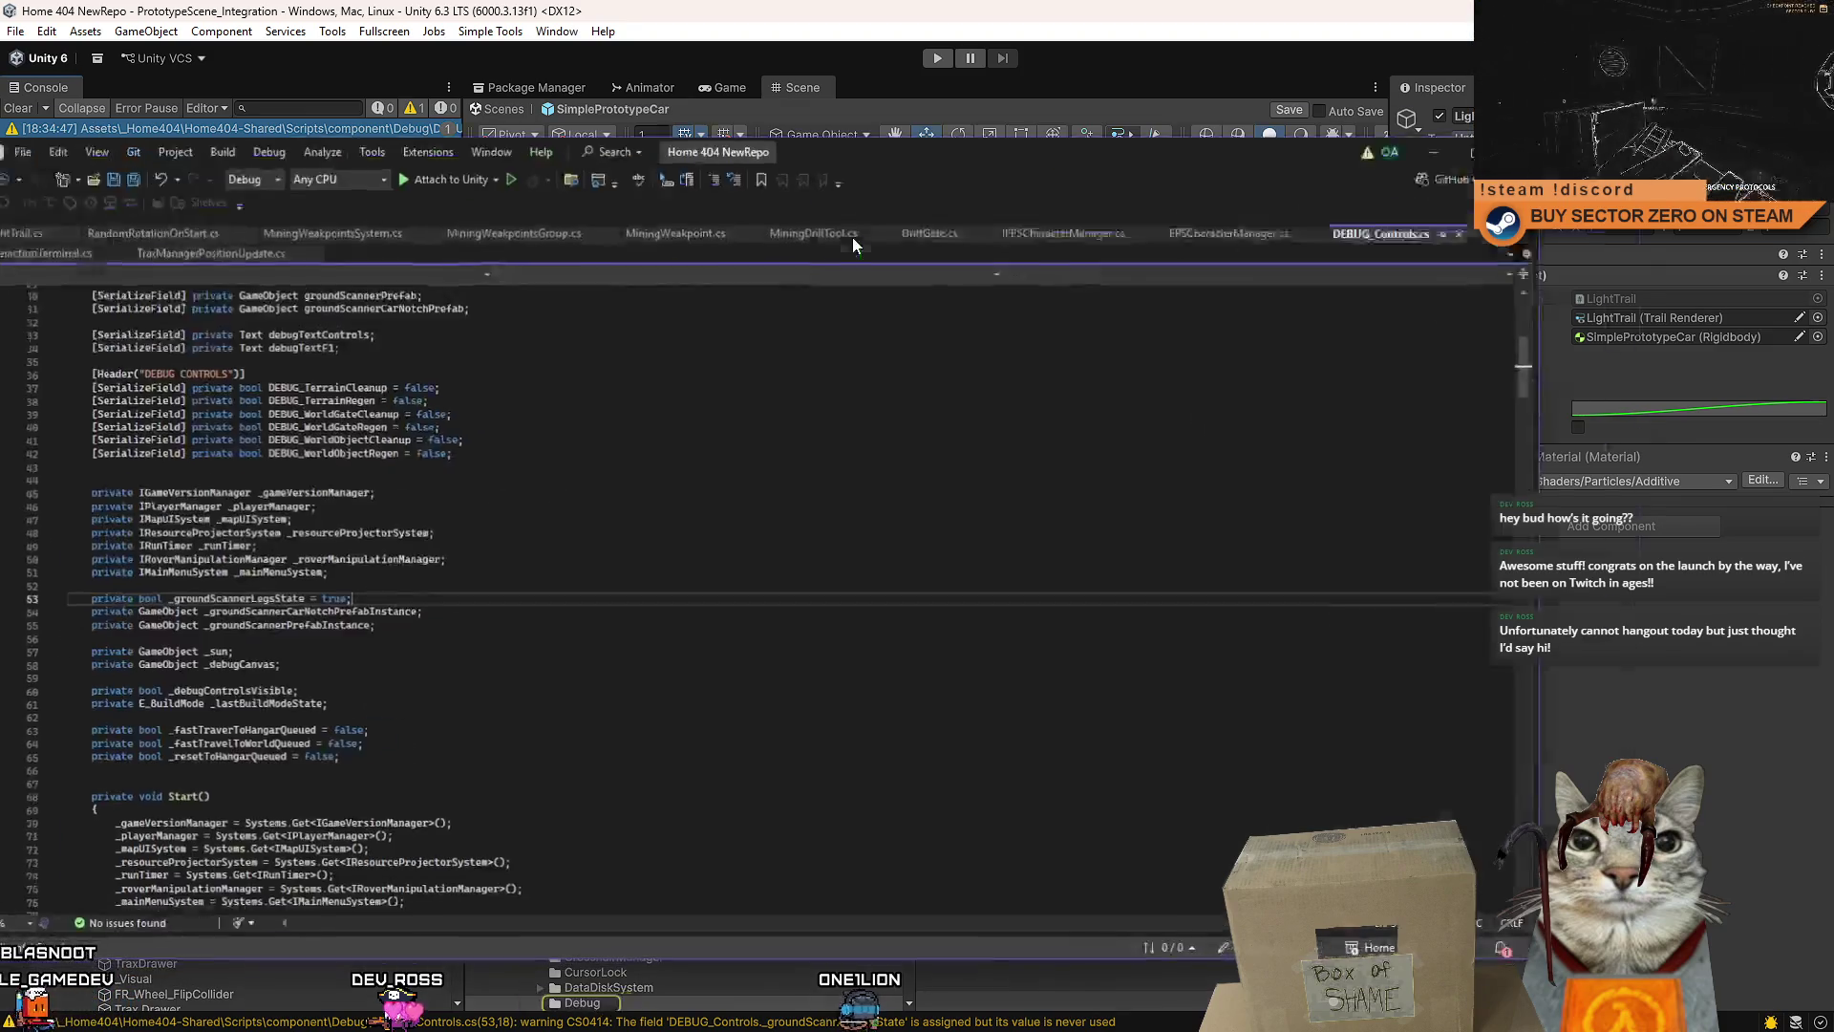
double_click(441, 593)
click(441, 593)
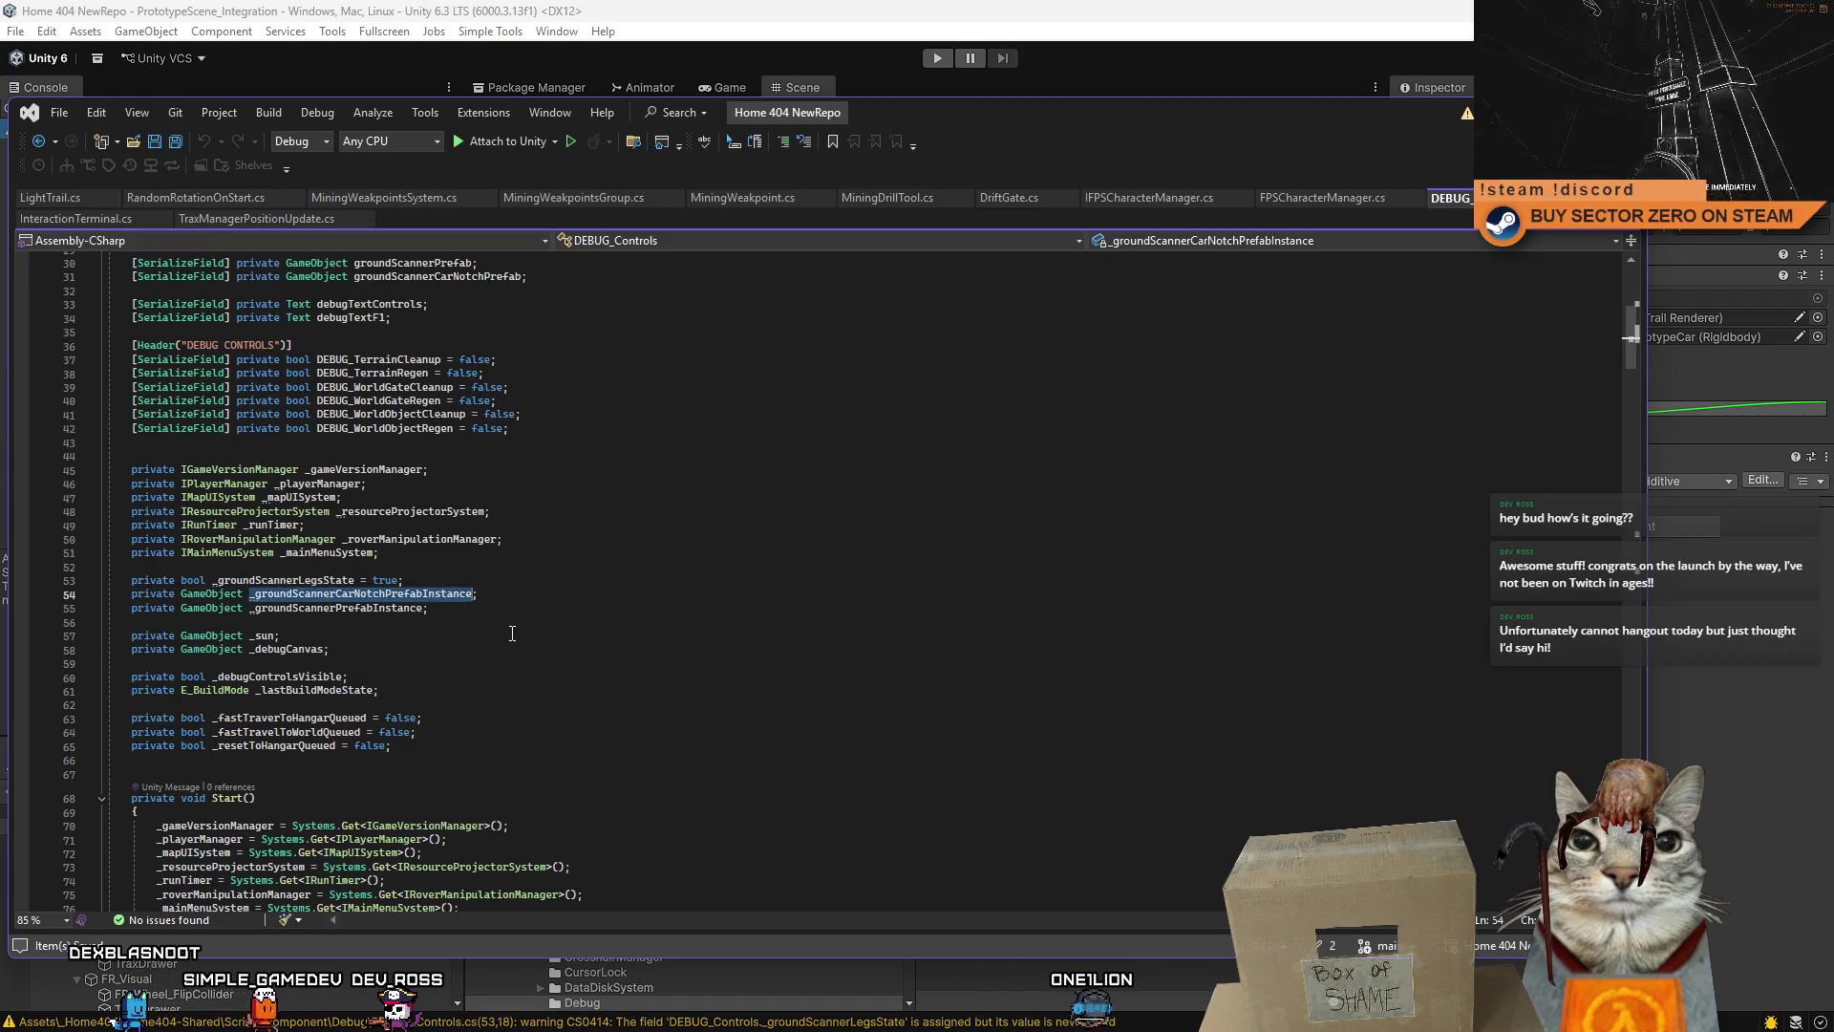
click(841, 635)
ctrl+scroll(878, 650, down, 4)
click(860, 595)
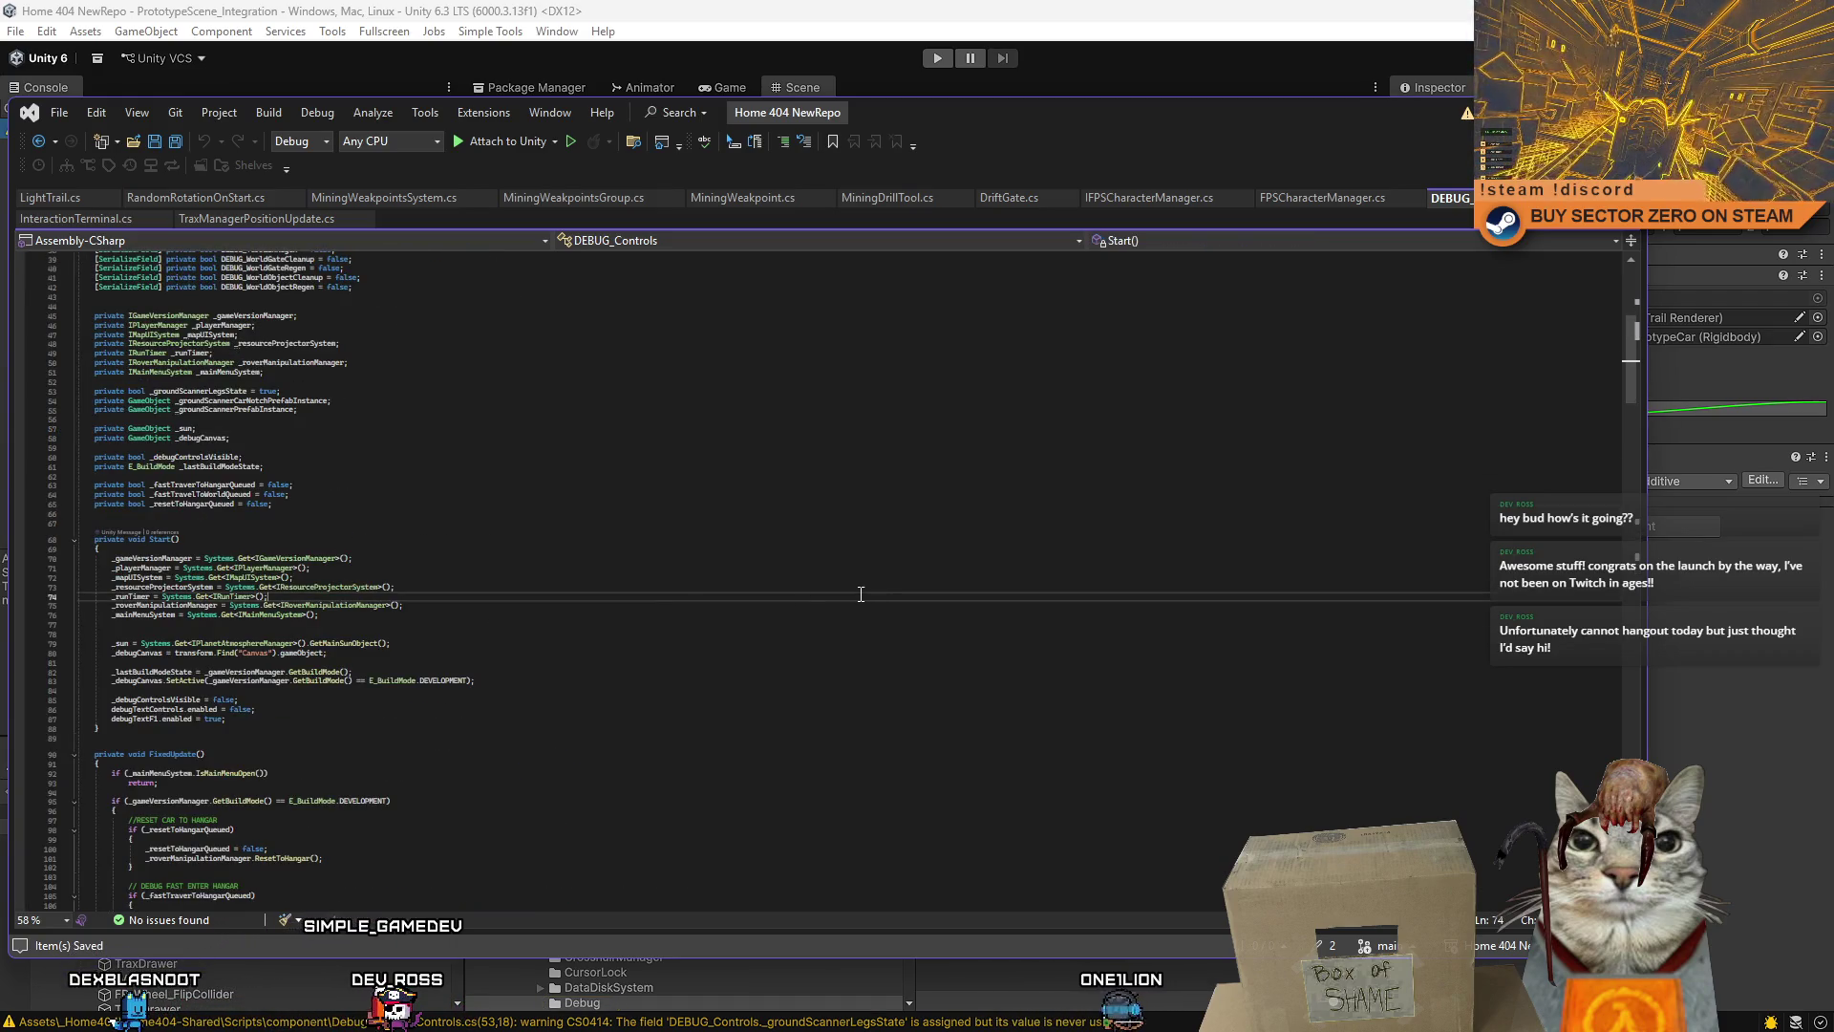
ctrl+scroll(879, 594, up, 4)
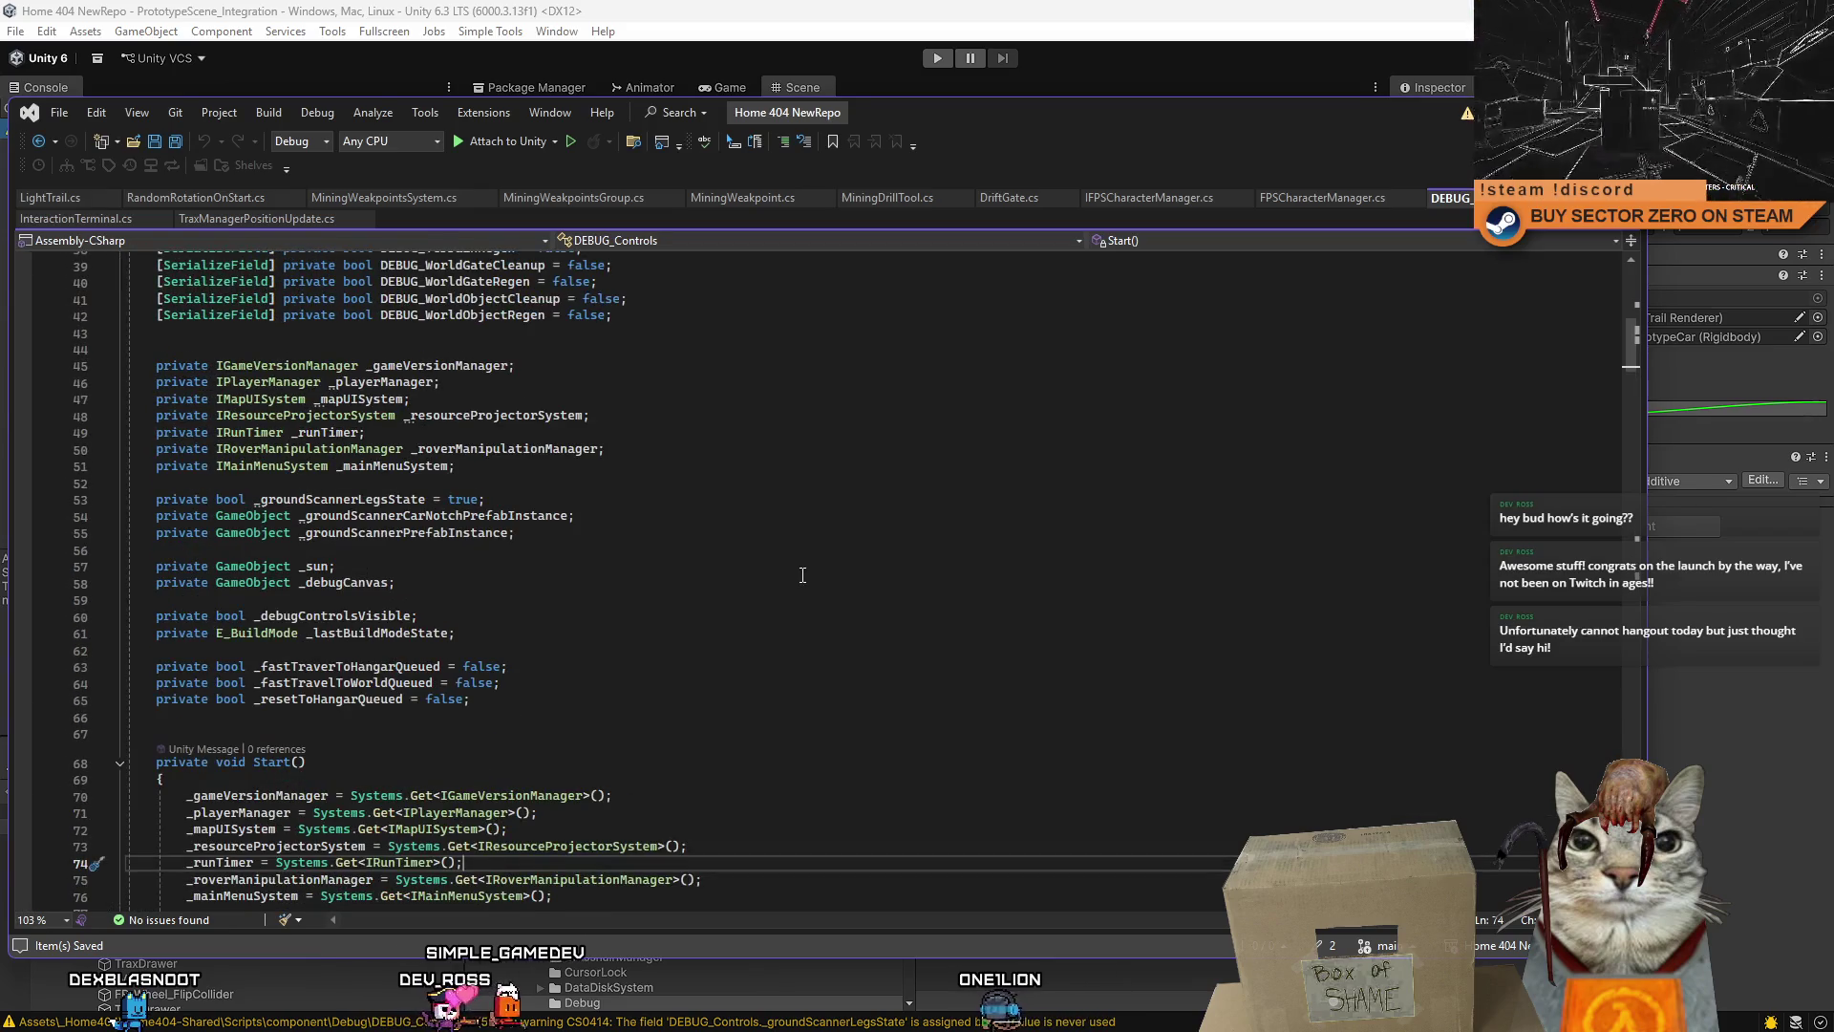
- Set the code editor zoom to 100%, then to 70%
click(68, 920)
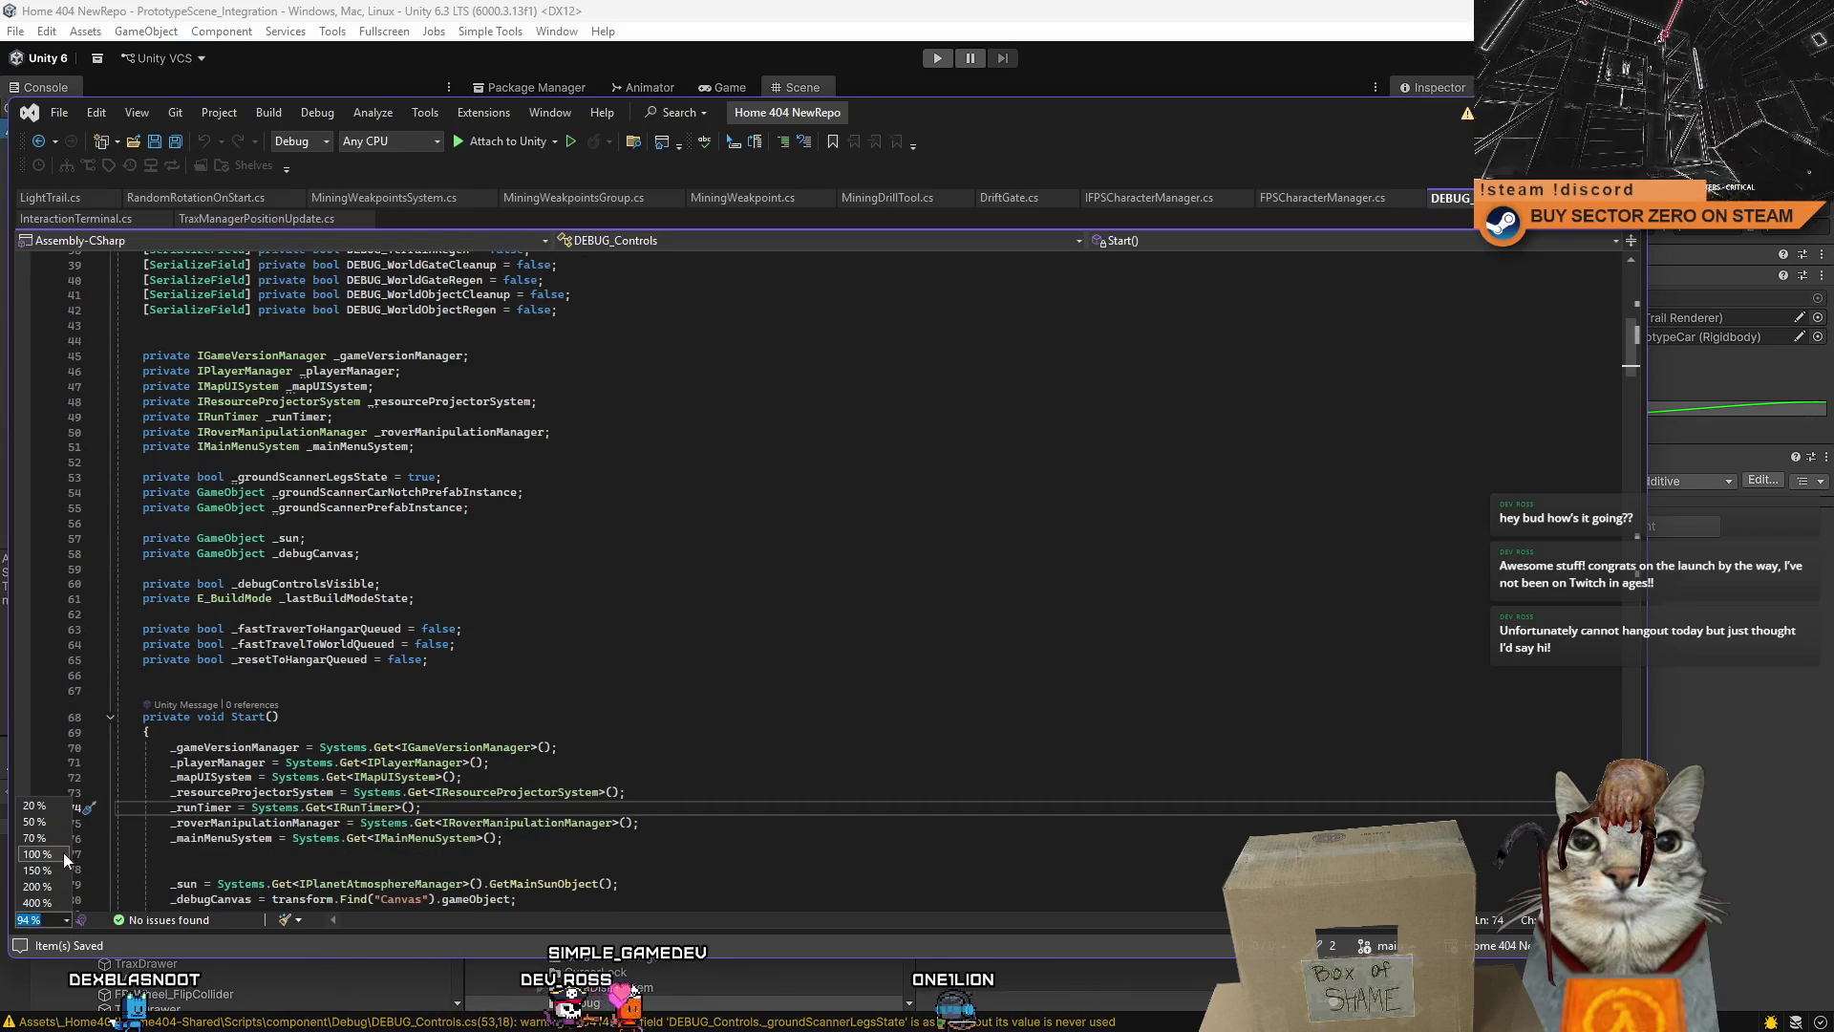
click(36, 853)
click(401, 622)
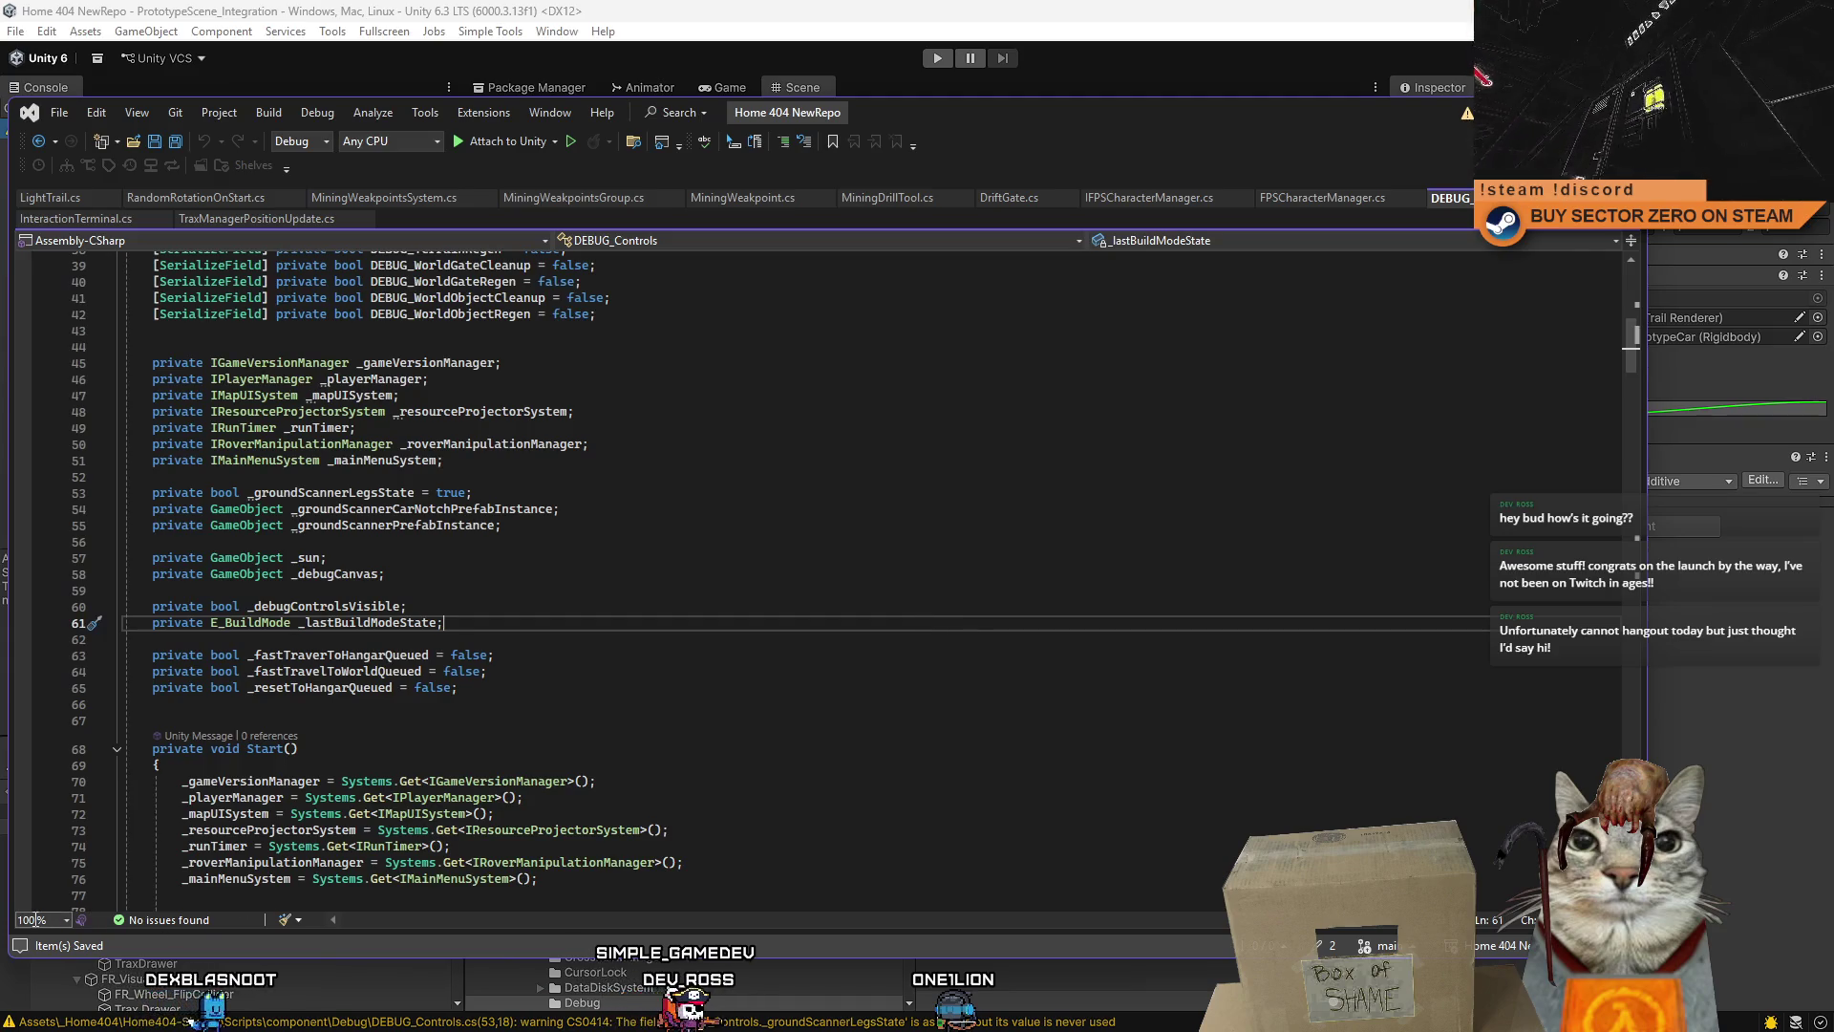
click(63, 919)
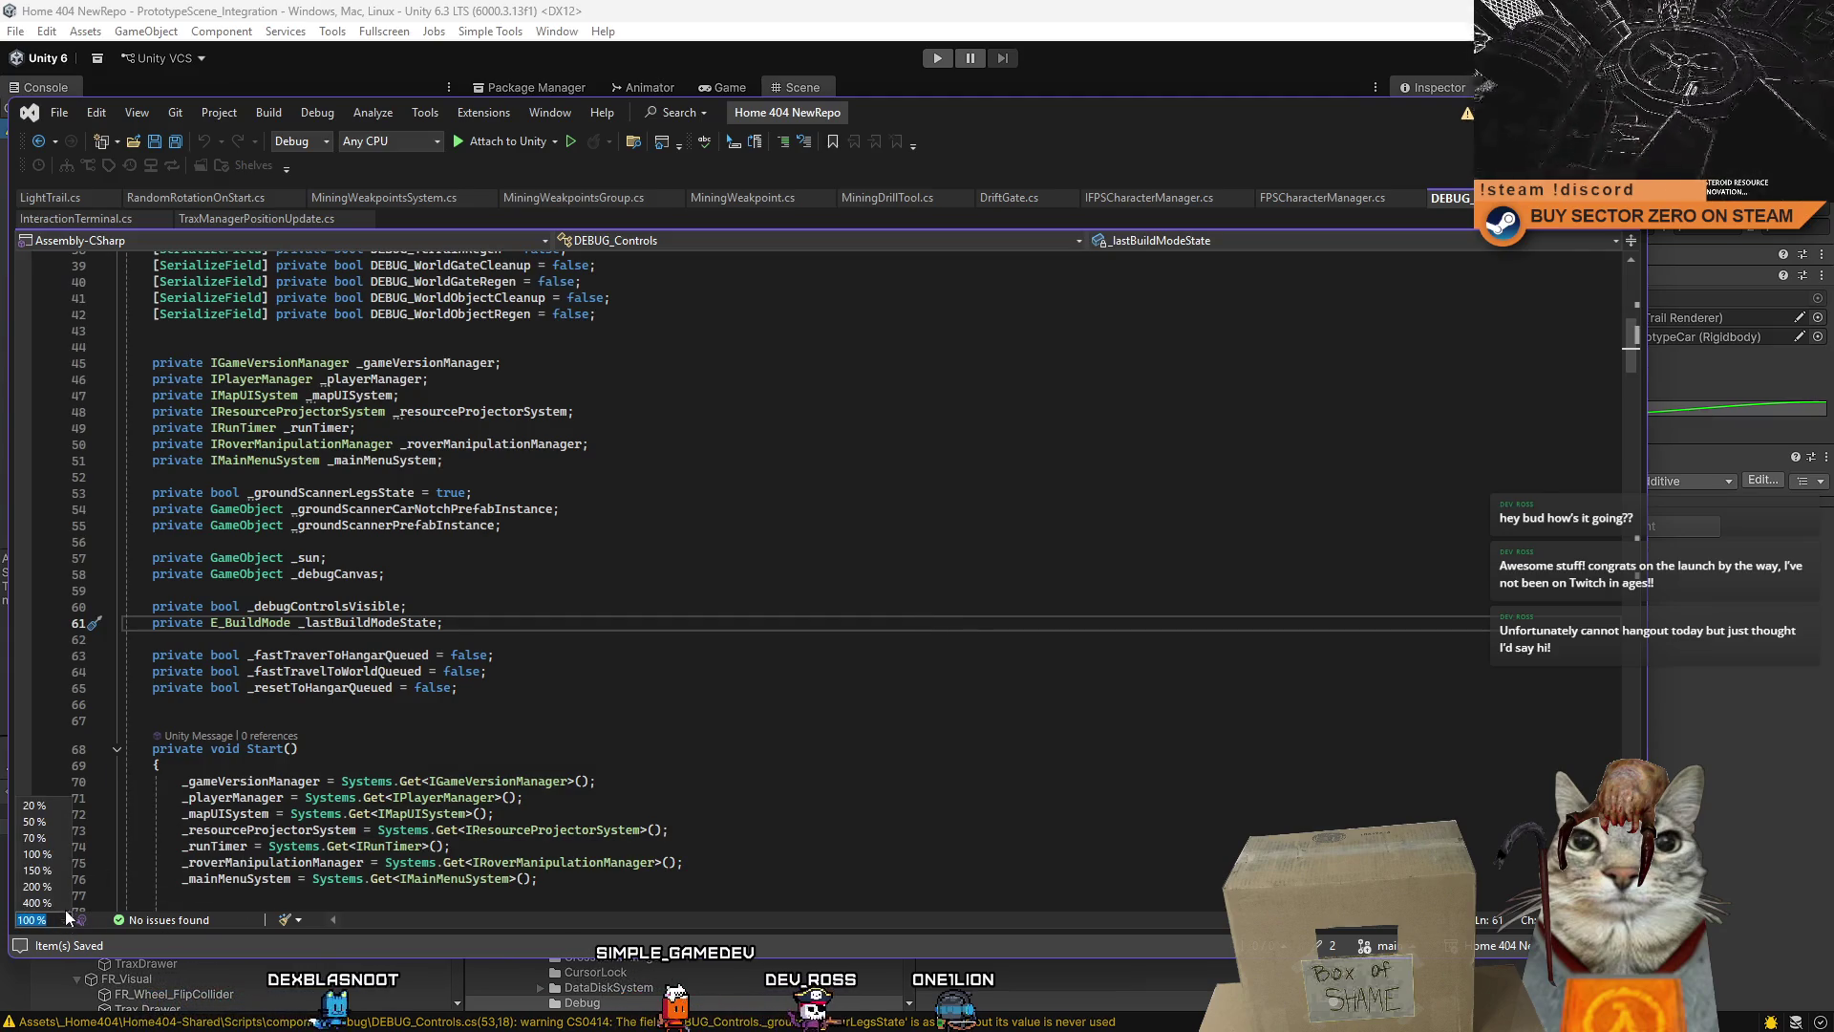
click(48, 838)
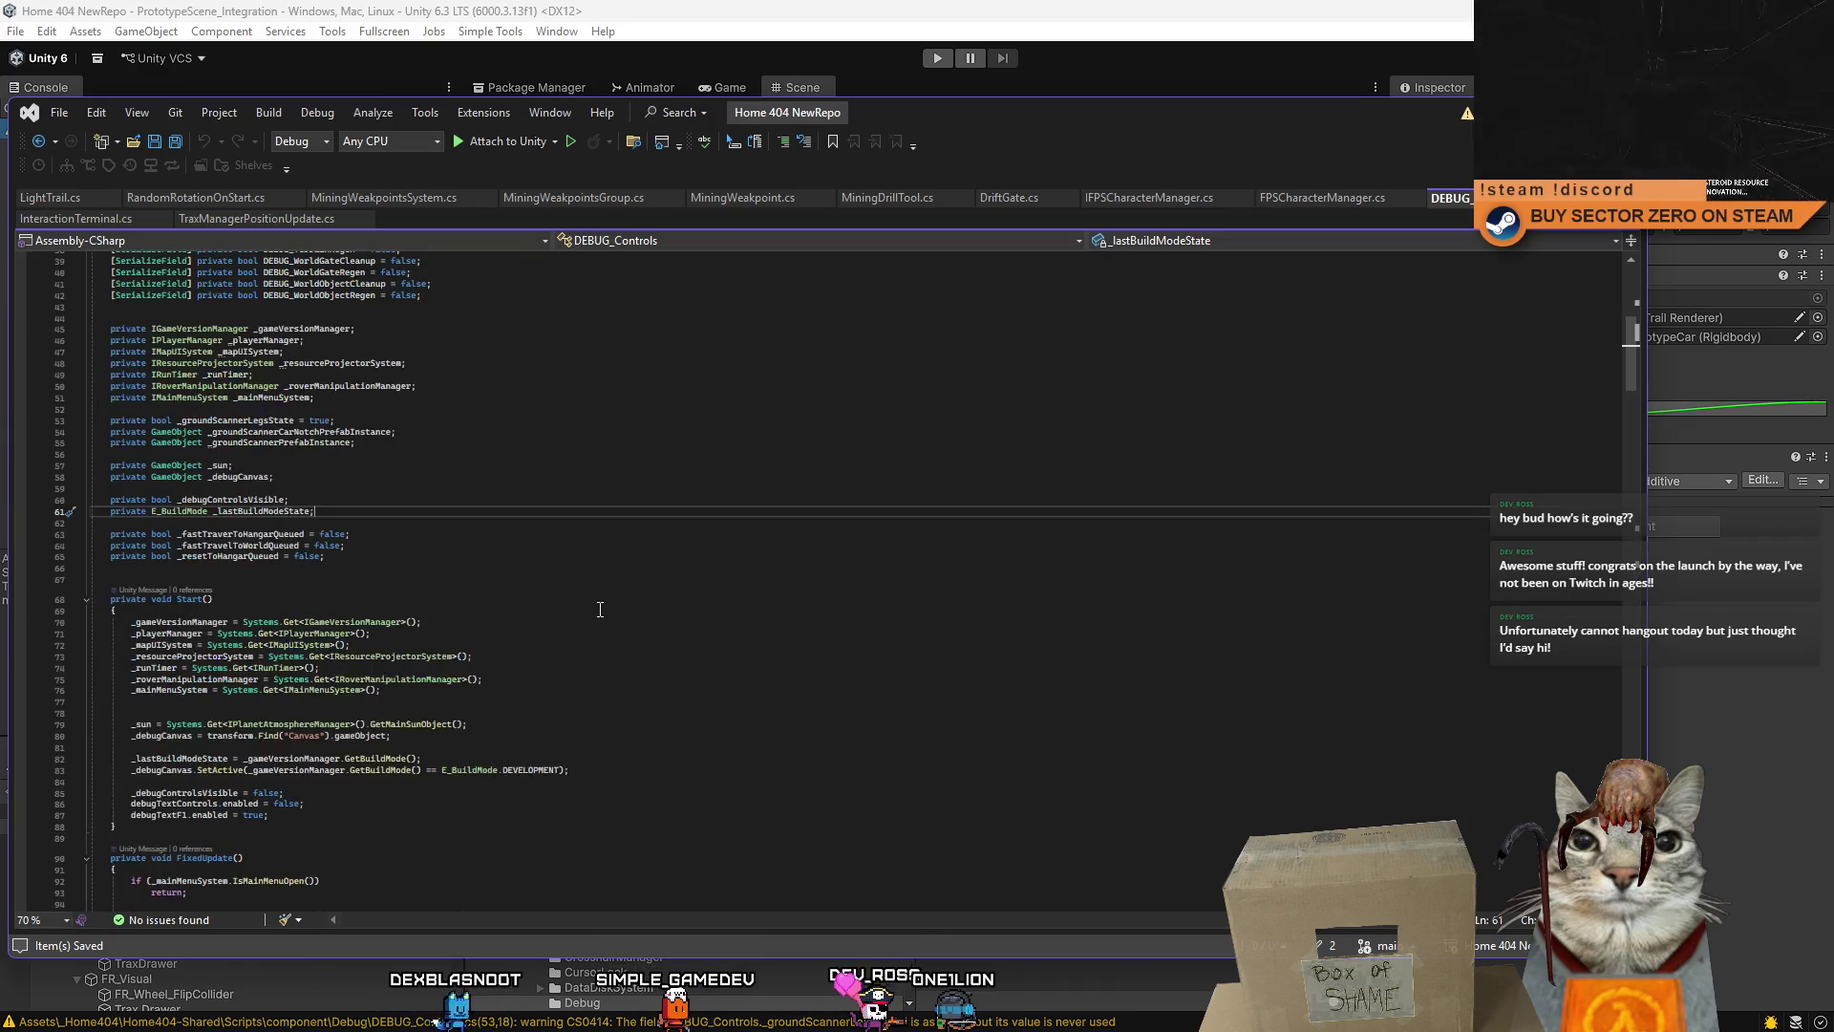
scroll(397, 619, up, 1)
scroll(399, 624, up, 1)
click(669, 651)
- Scroll back to the top of the script and select the miner prefab field declarations
click(753, 634)
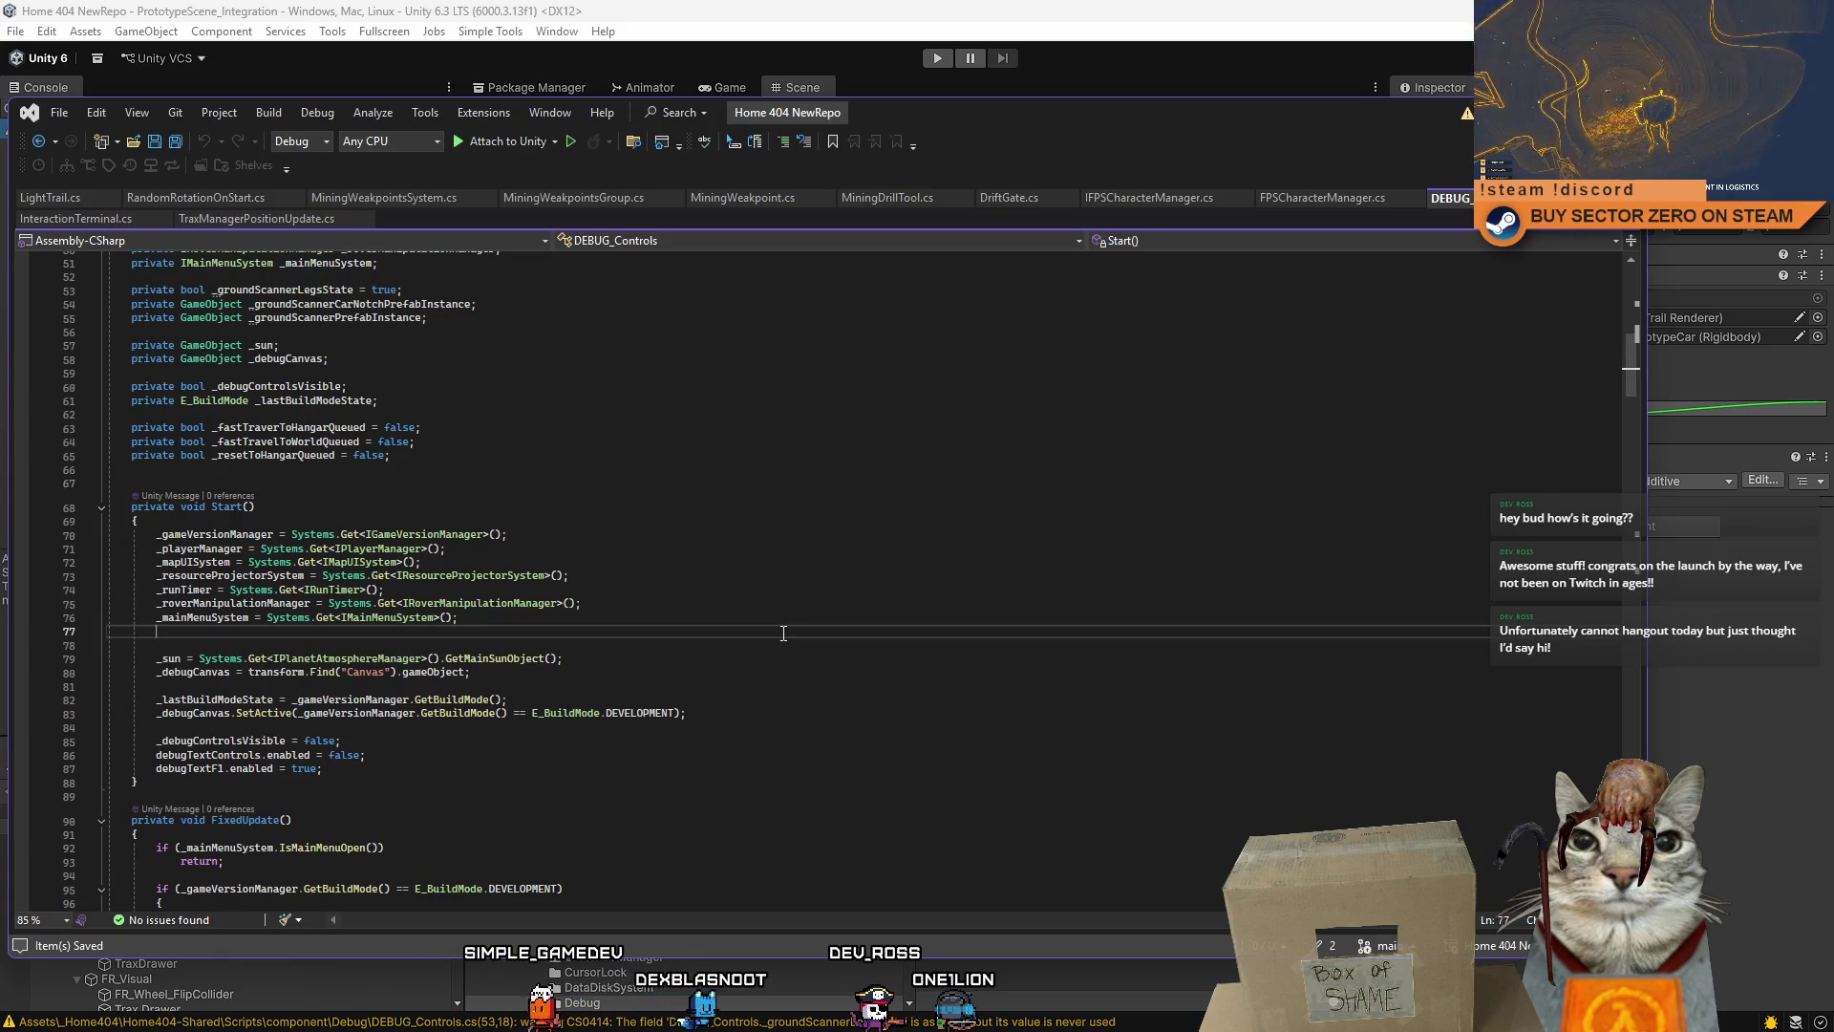
scroll(781, 634, down, 20)
click(384, 642)
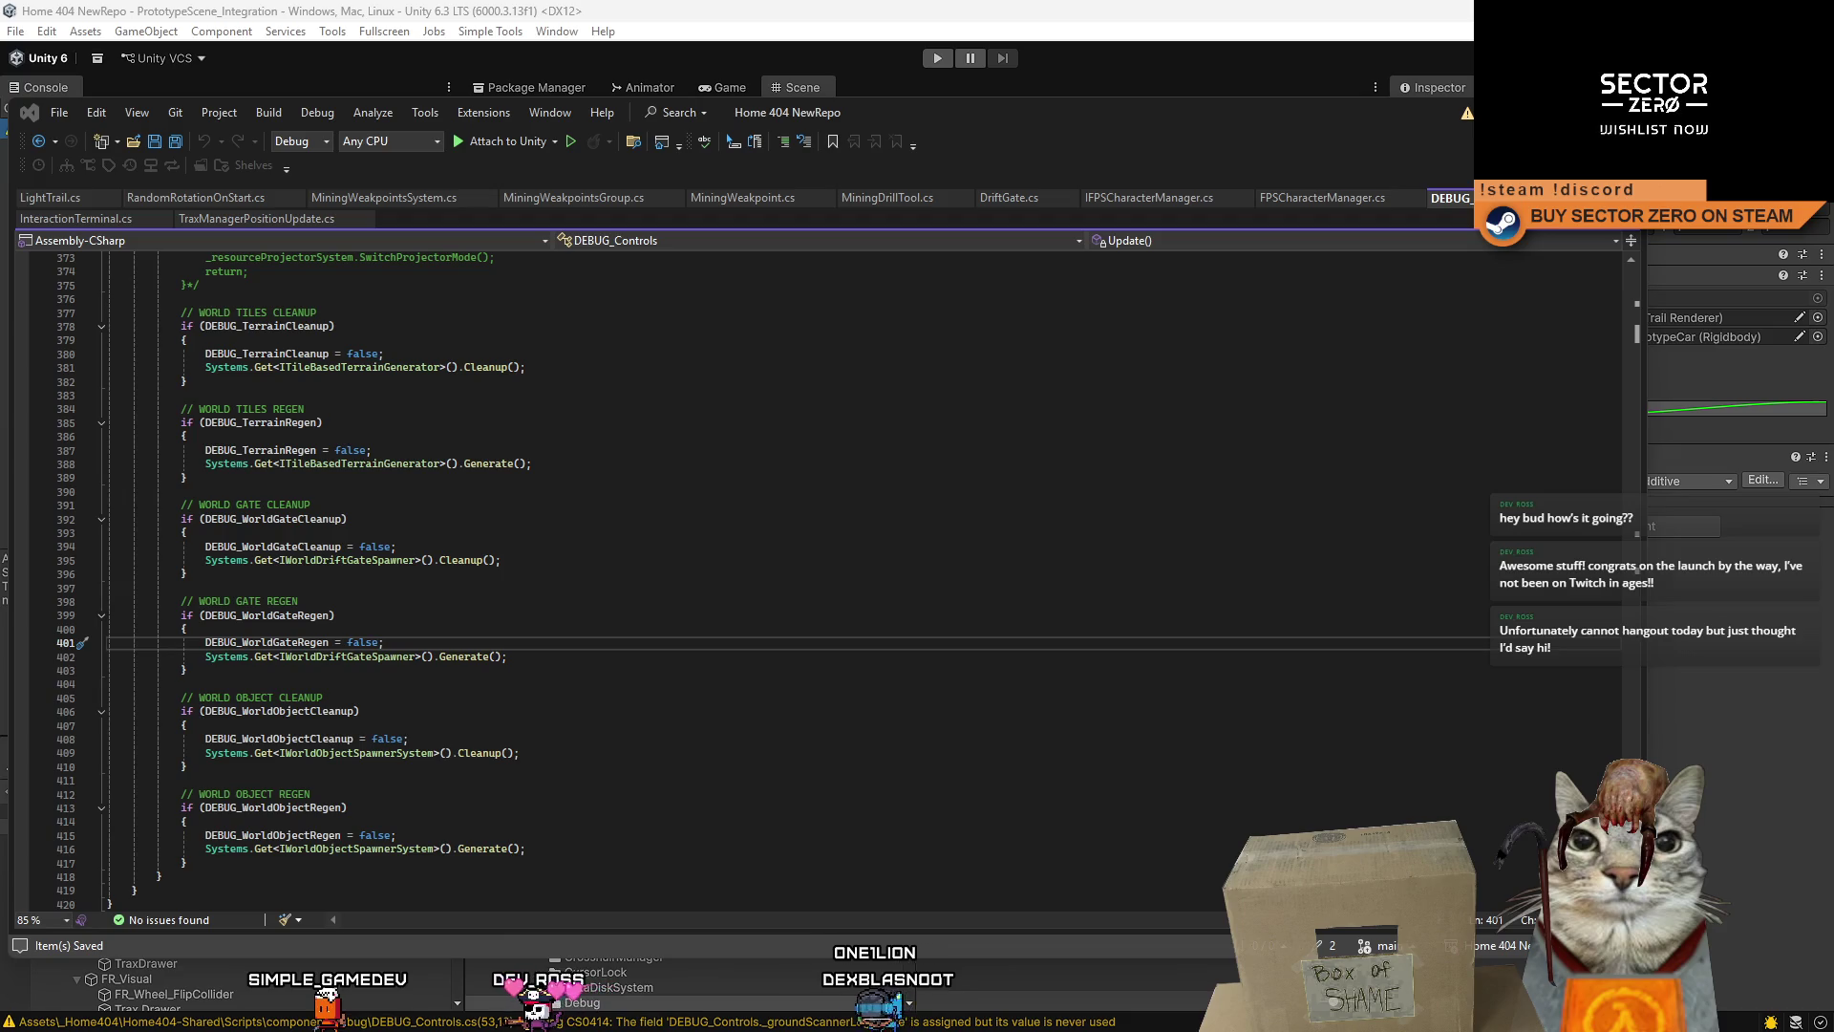
click(801, 603)
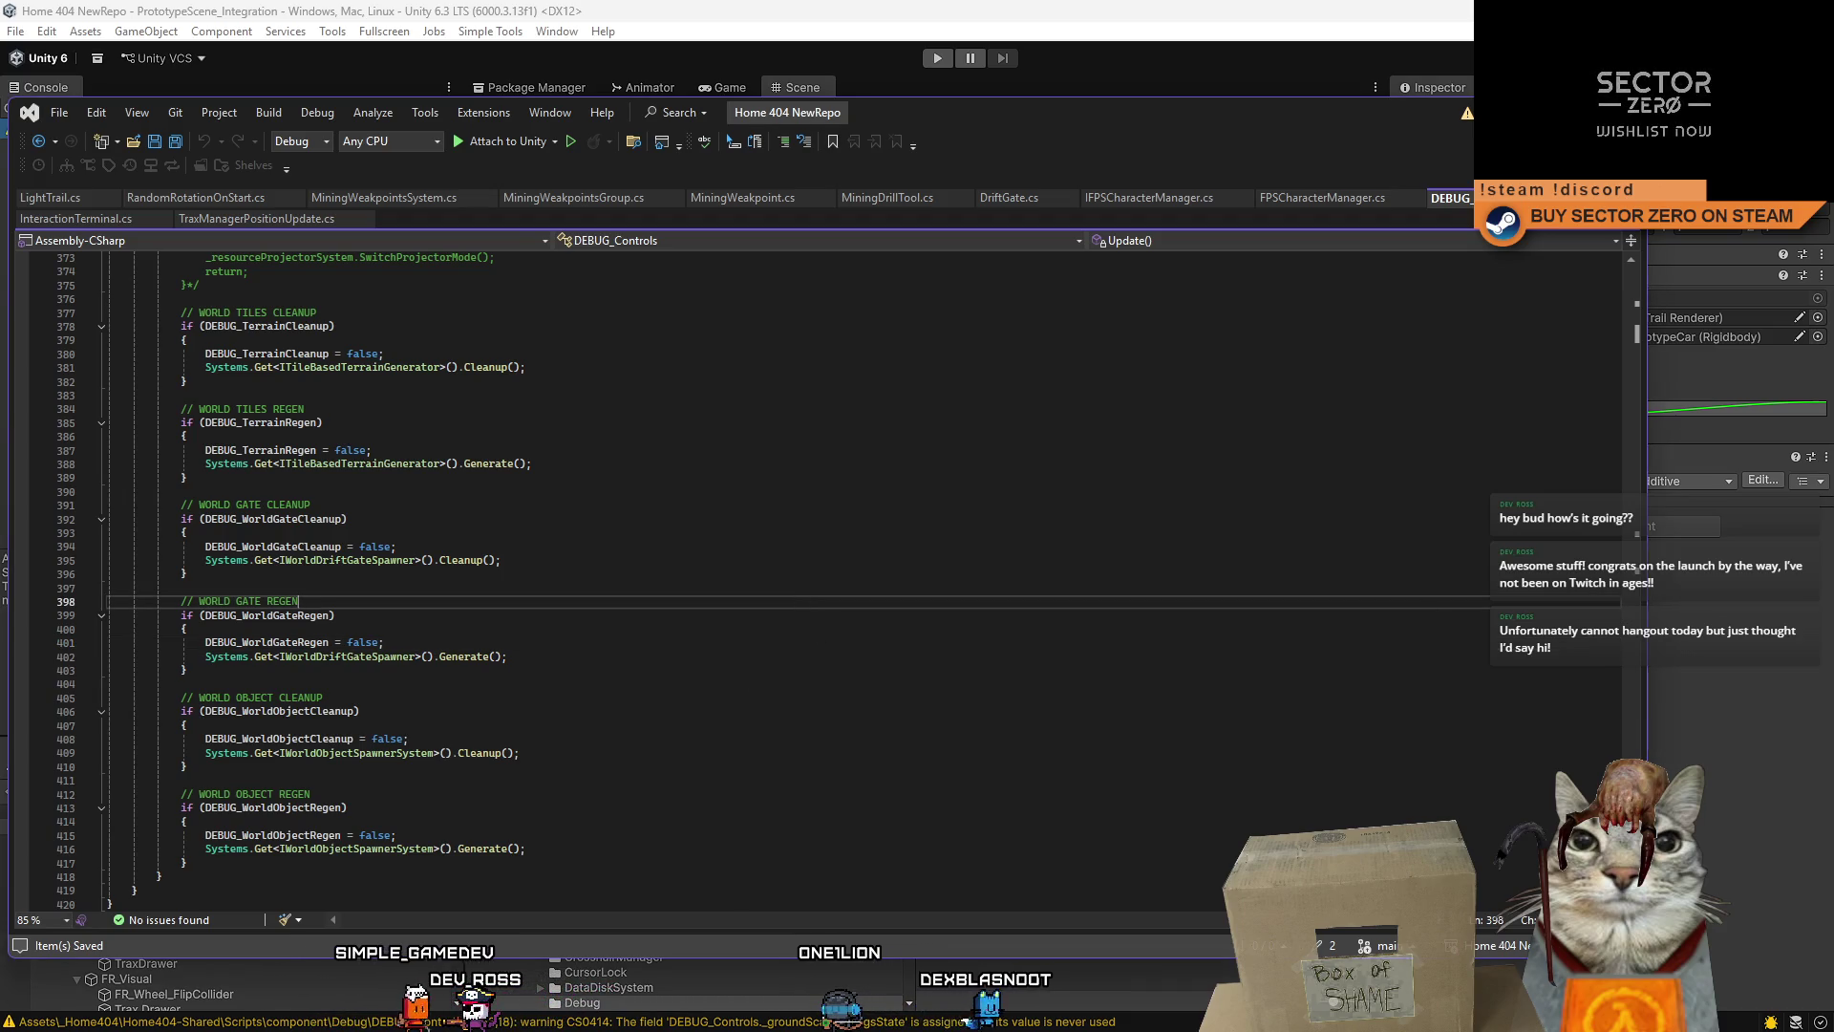
click(1624, 321)
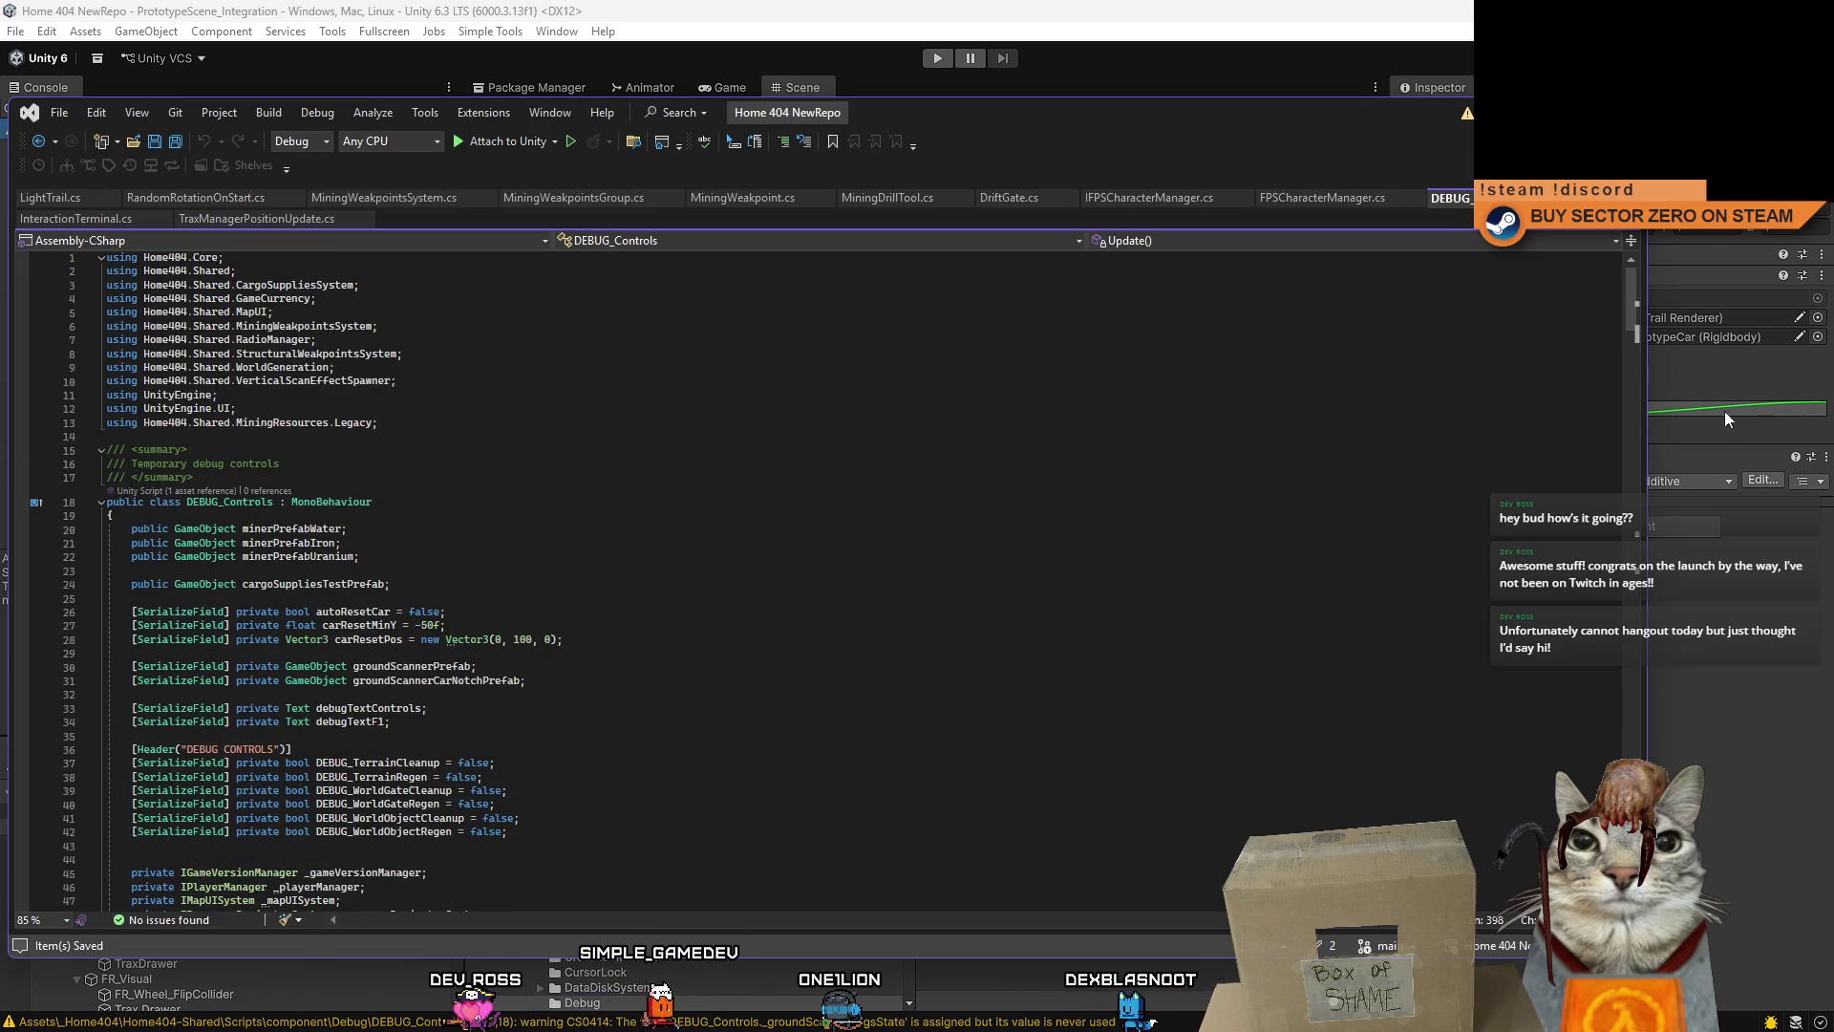
mouse_move(1632, 304)
mouse_down()
mouse_move(1631, 750)
mouse_move(1671, 761)
mouse_move(1706, 317)
mouse_up()
mouse_move(123, 407)
mouse_down()
mouse_move(426, 414)
mouse_move(427, 432)
mouse_up()
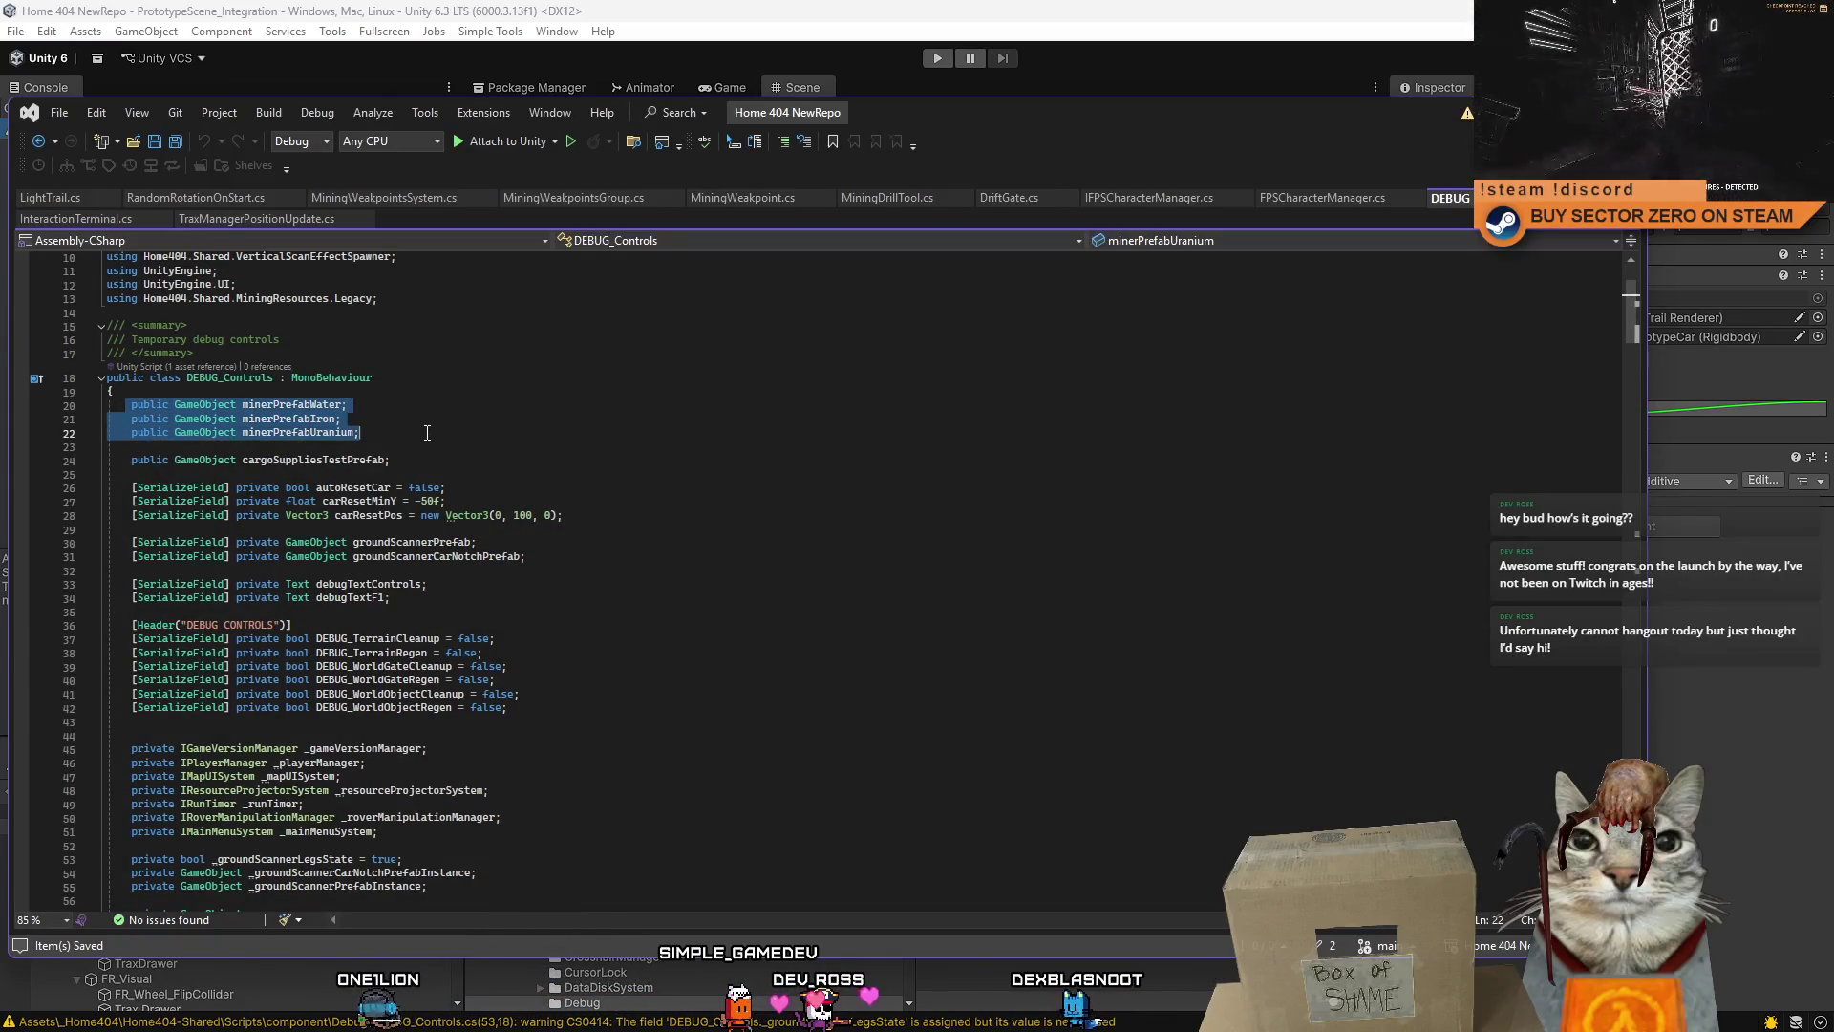
- Delete the miner prefab and ground scanner prefab field declarations
key(Delete)
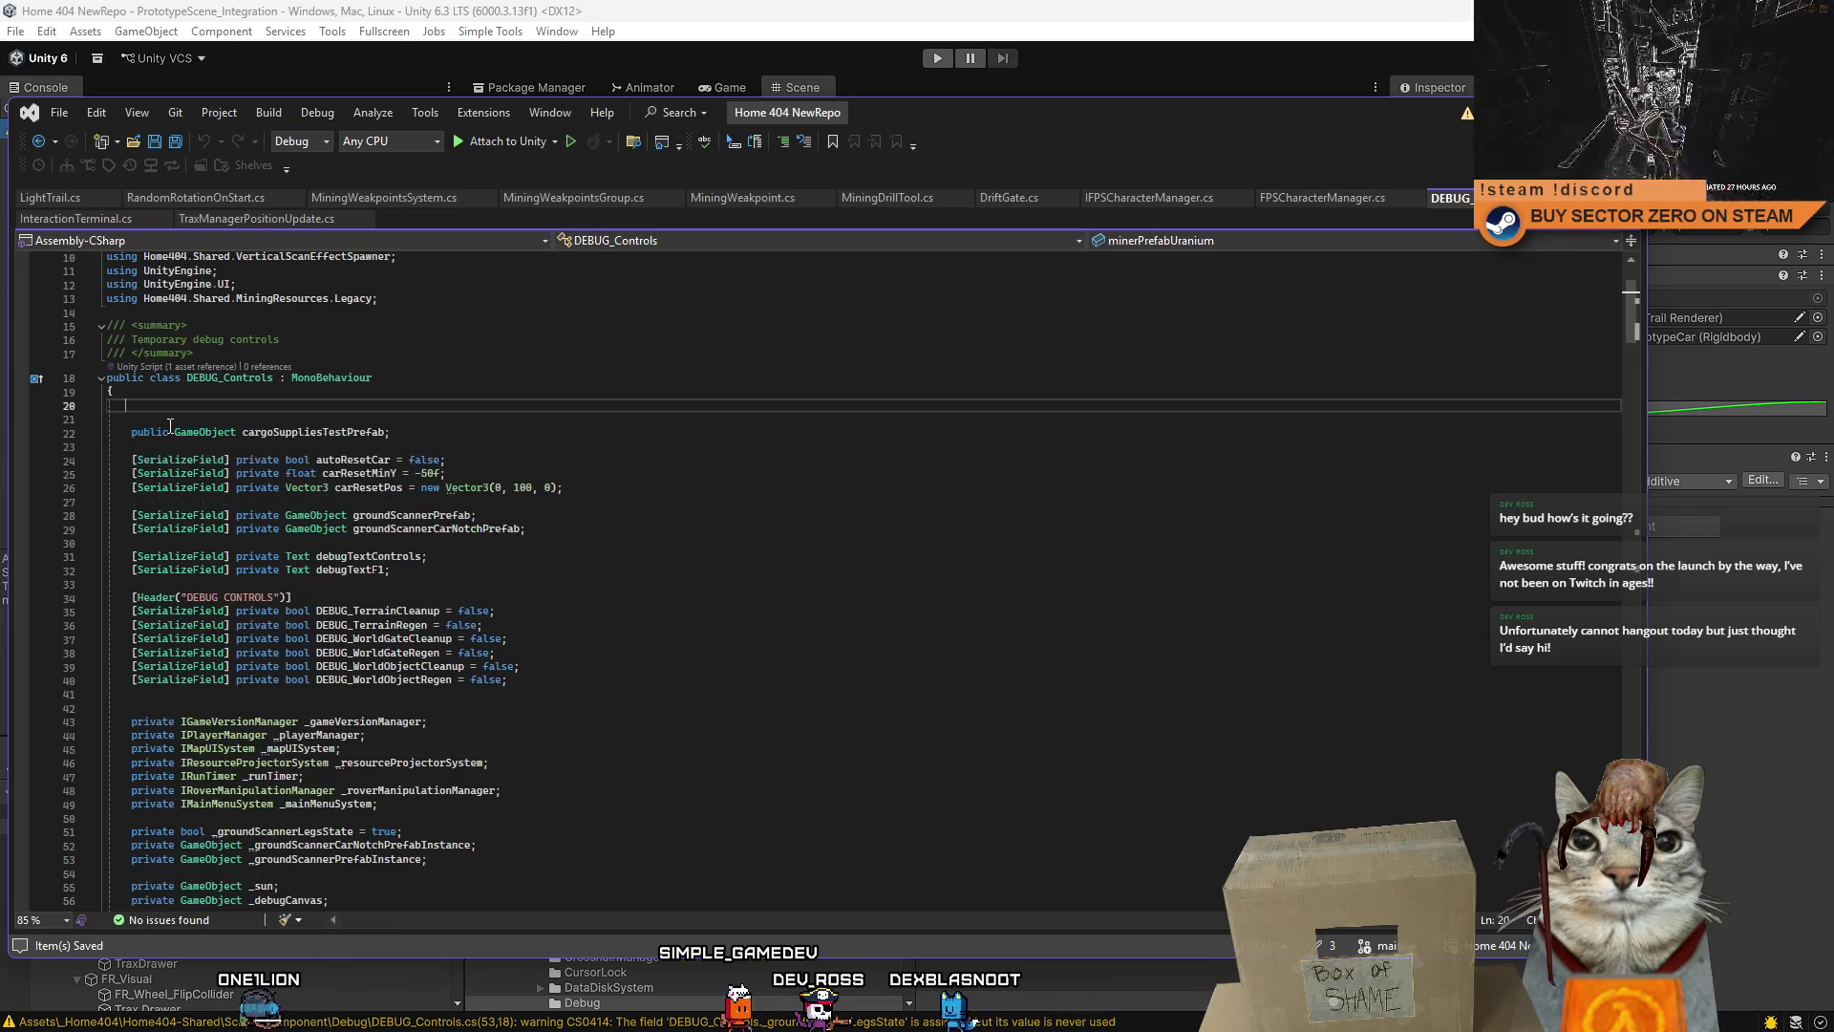
key(Delete)
key(Delete)
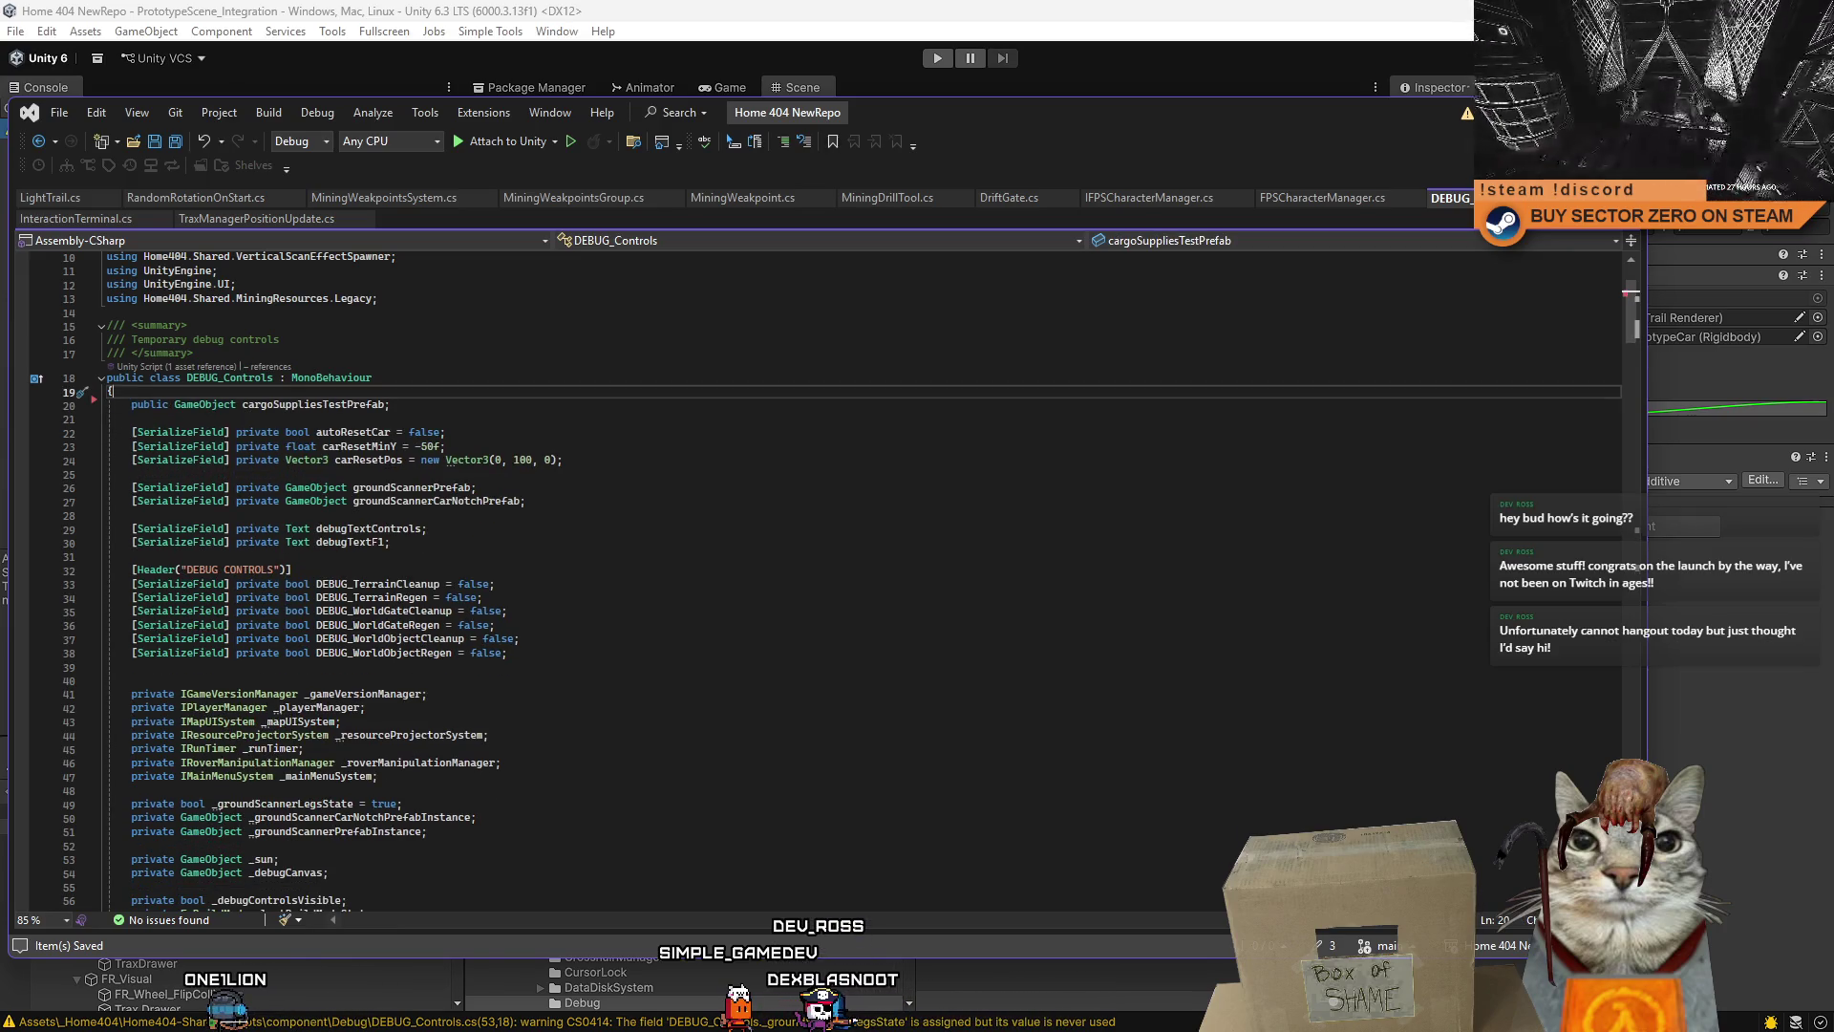
drag(563, 459, 526, 502)
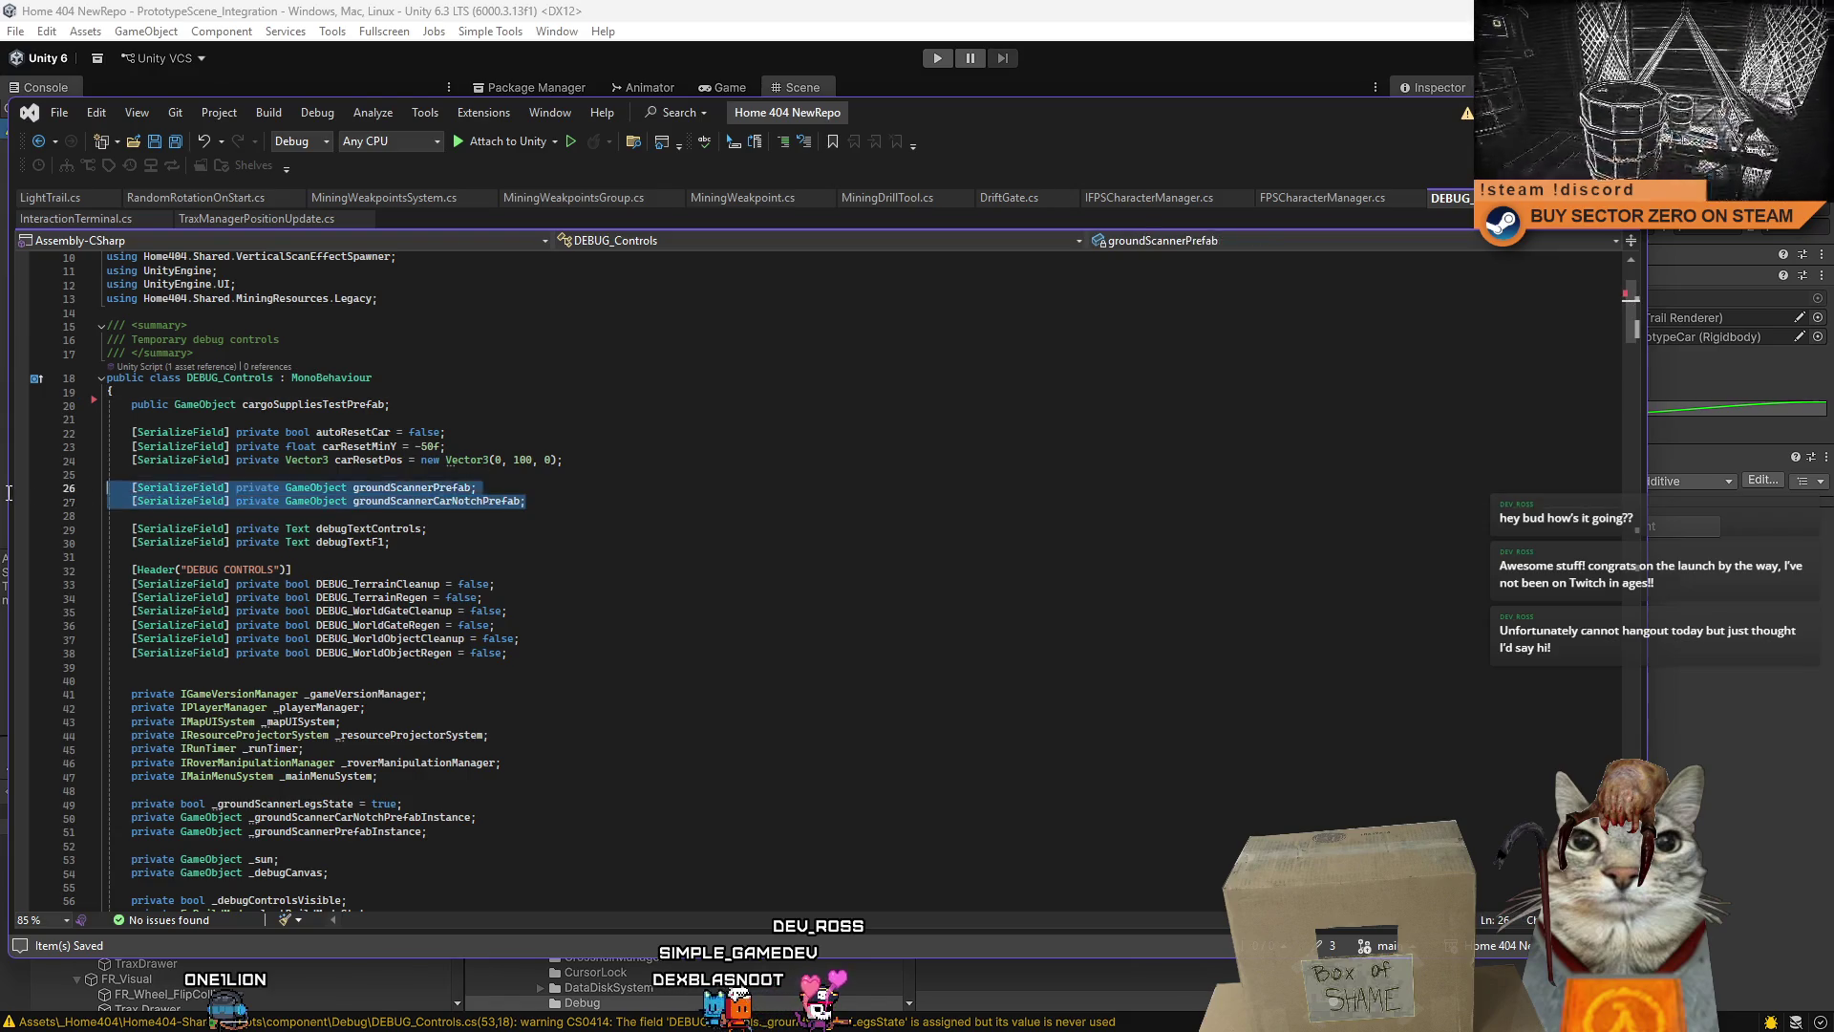
key(Delete)
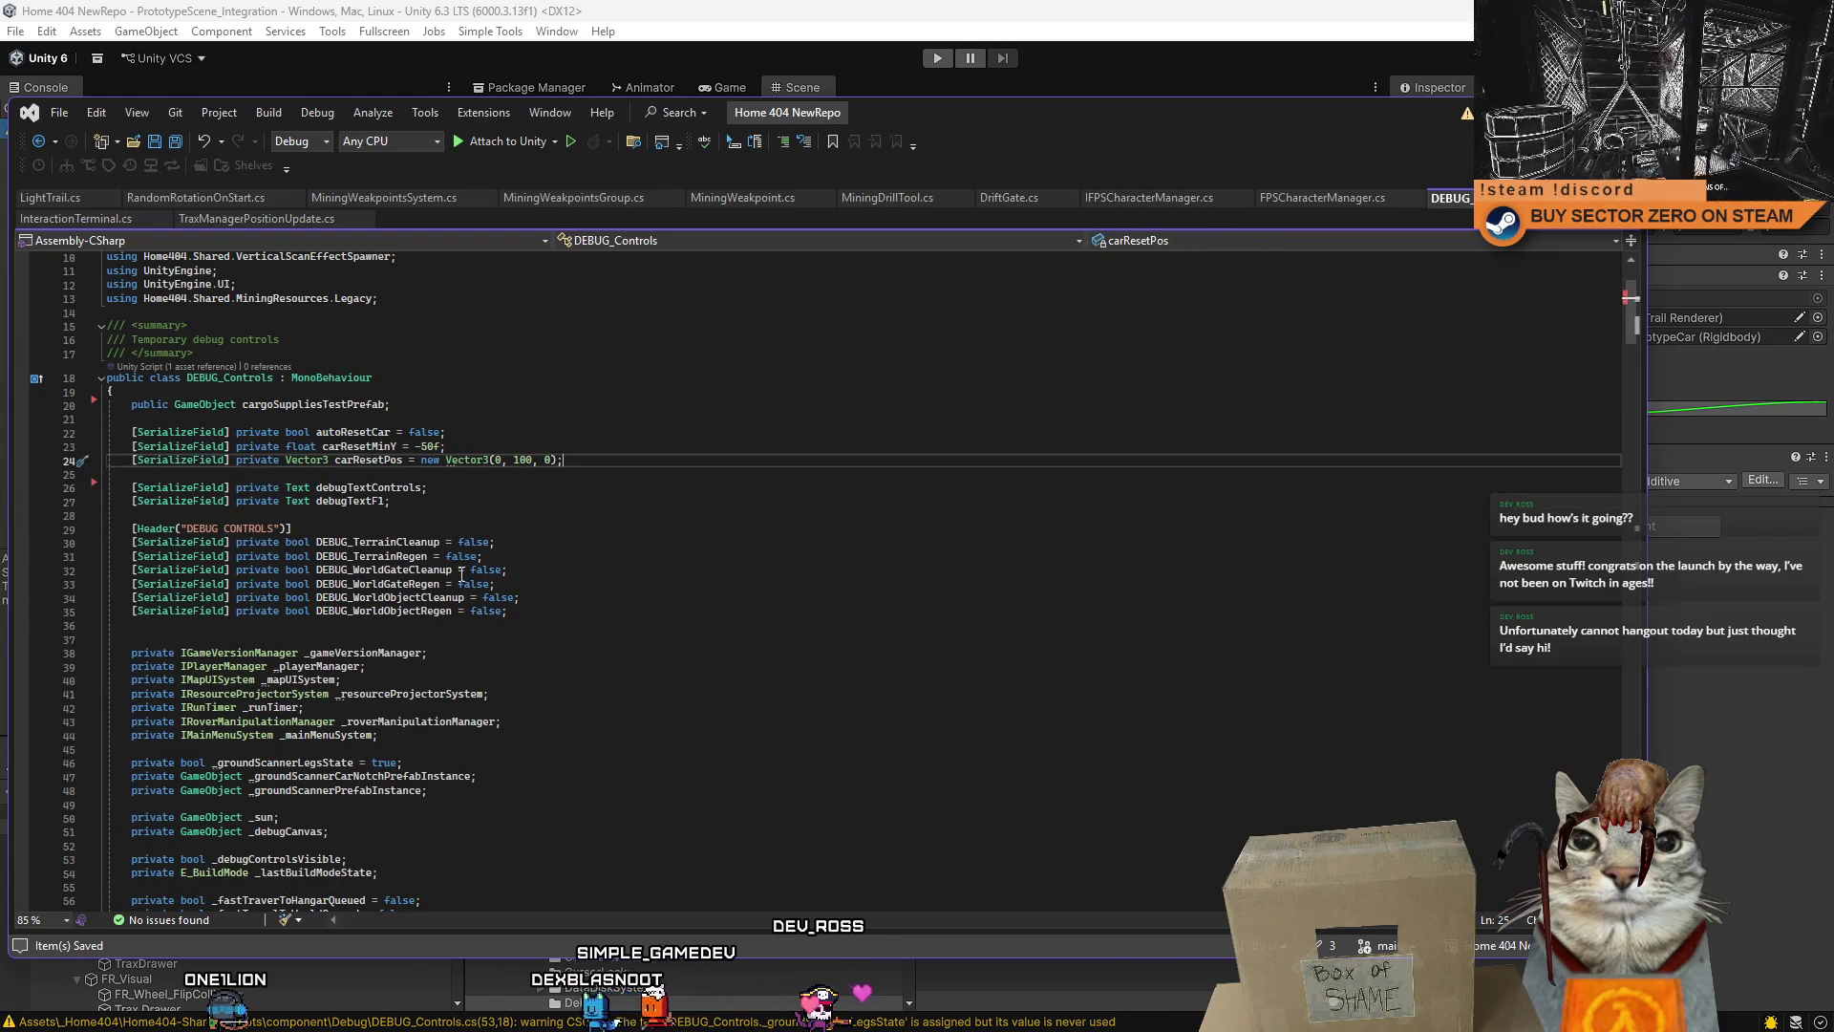
- Delete the remaining unused ground scanner fields near the manager declarations
scroll(482, 547, down, 3)
drag(396, 545, 131, 547)
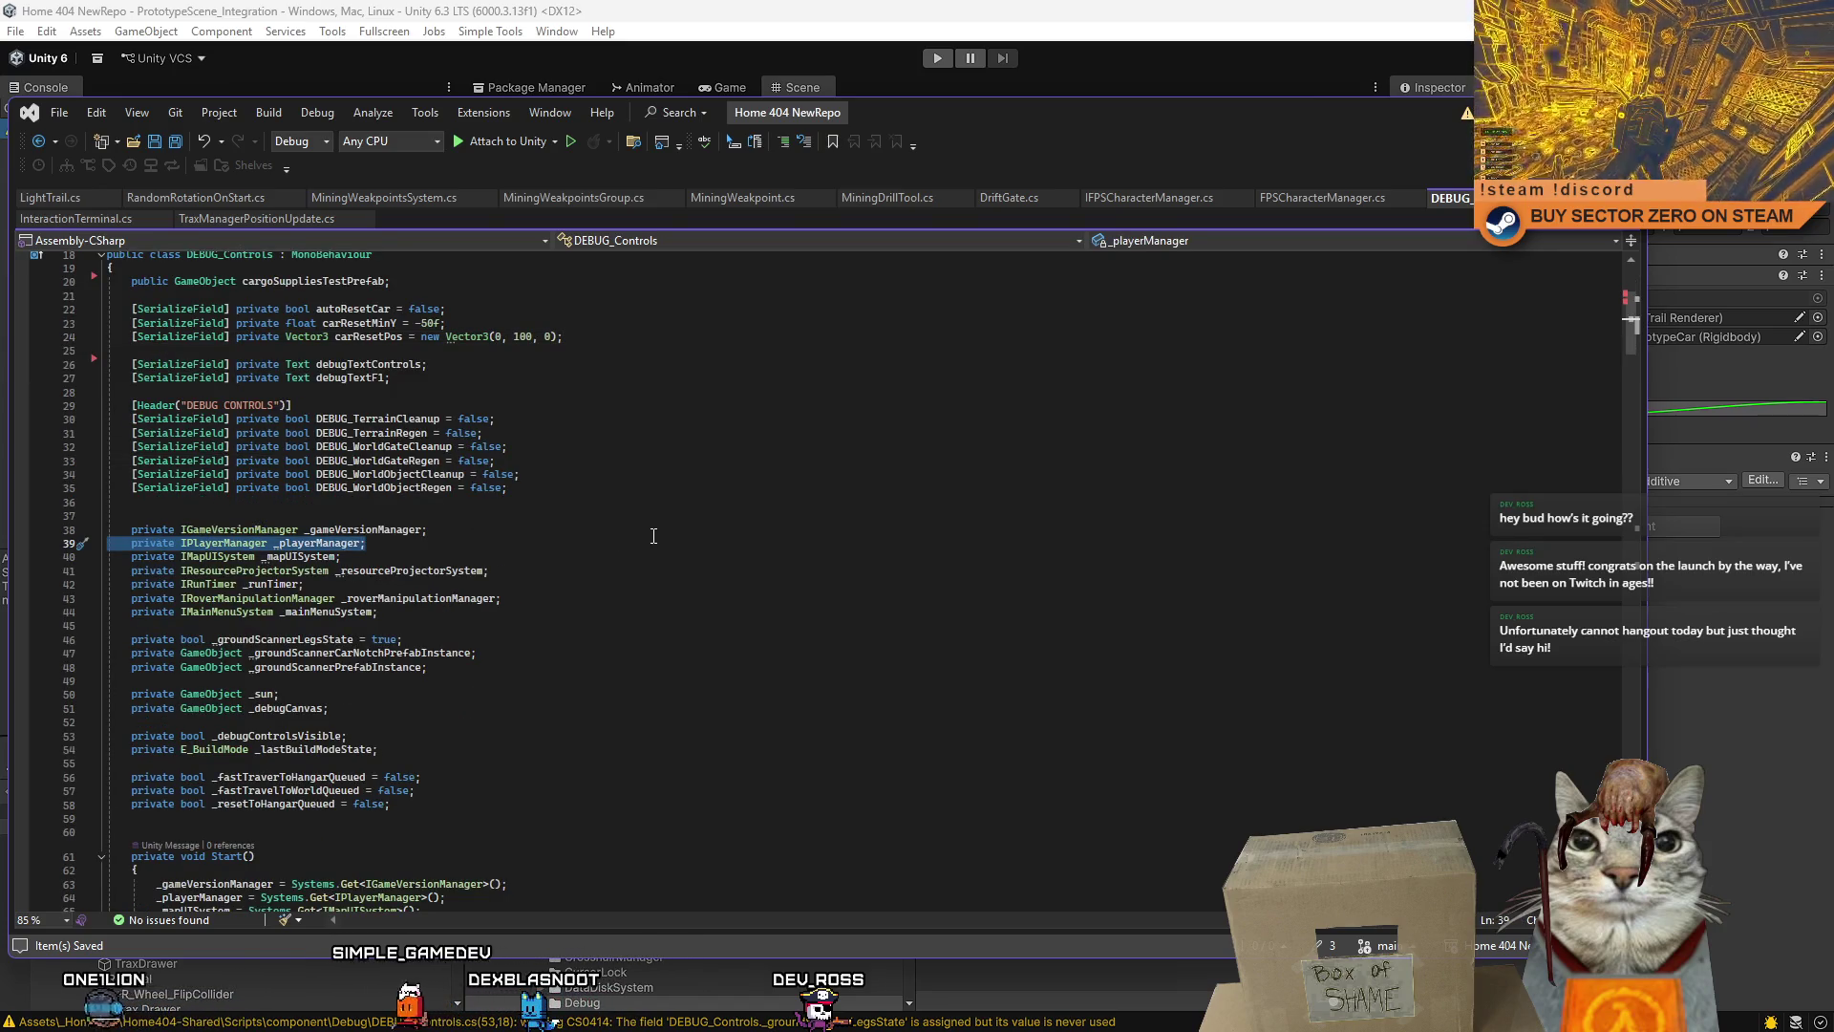
drag(372, 556, 24, 545)
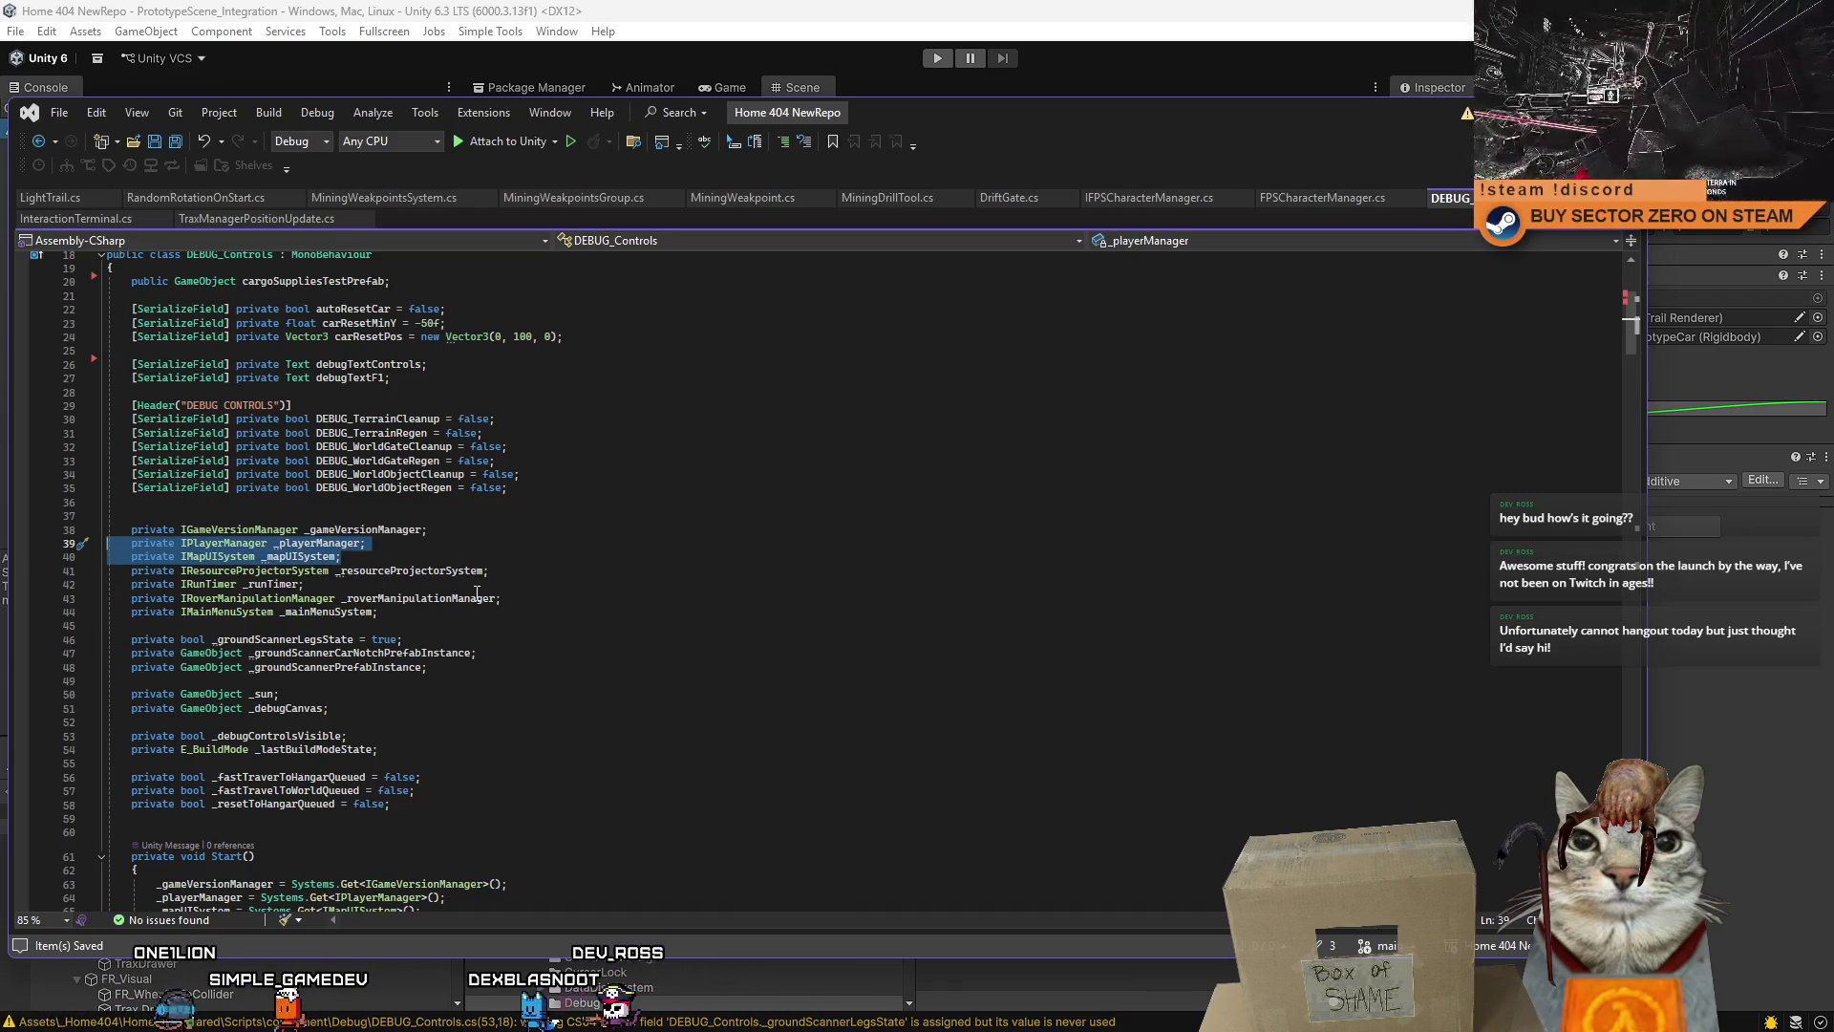
drag(519, 575, 80, 574)
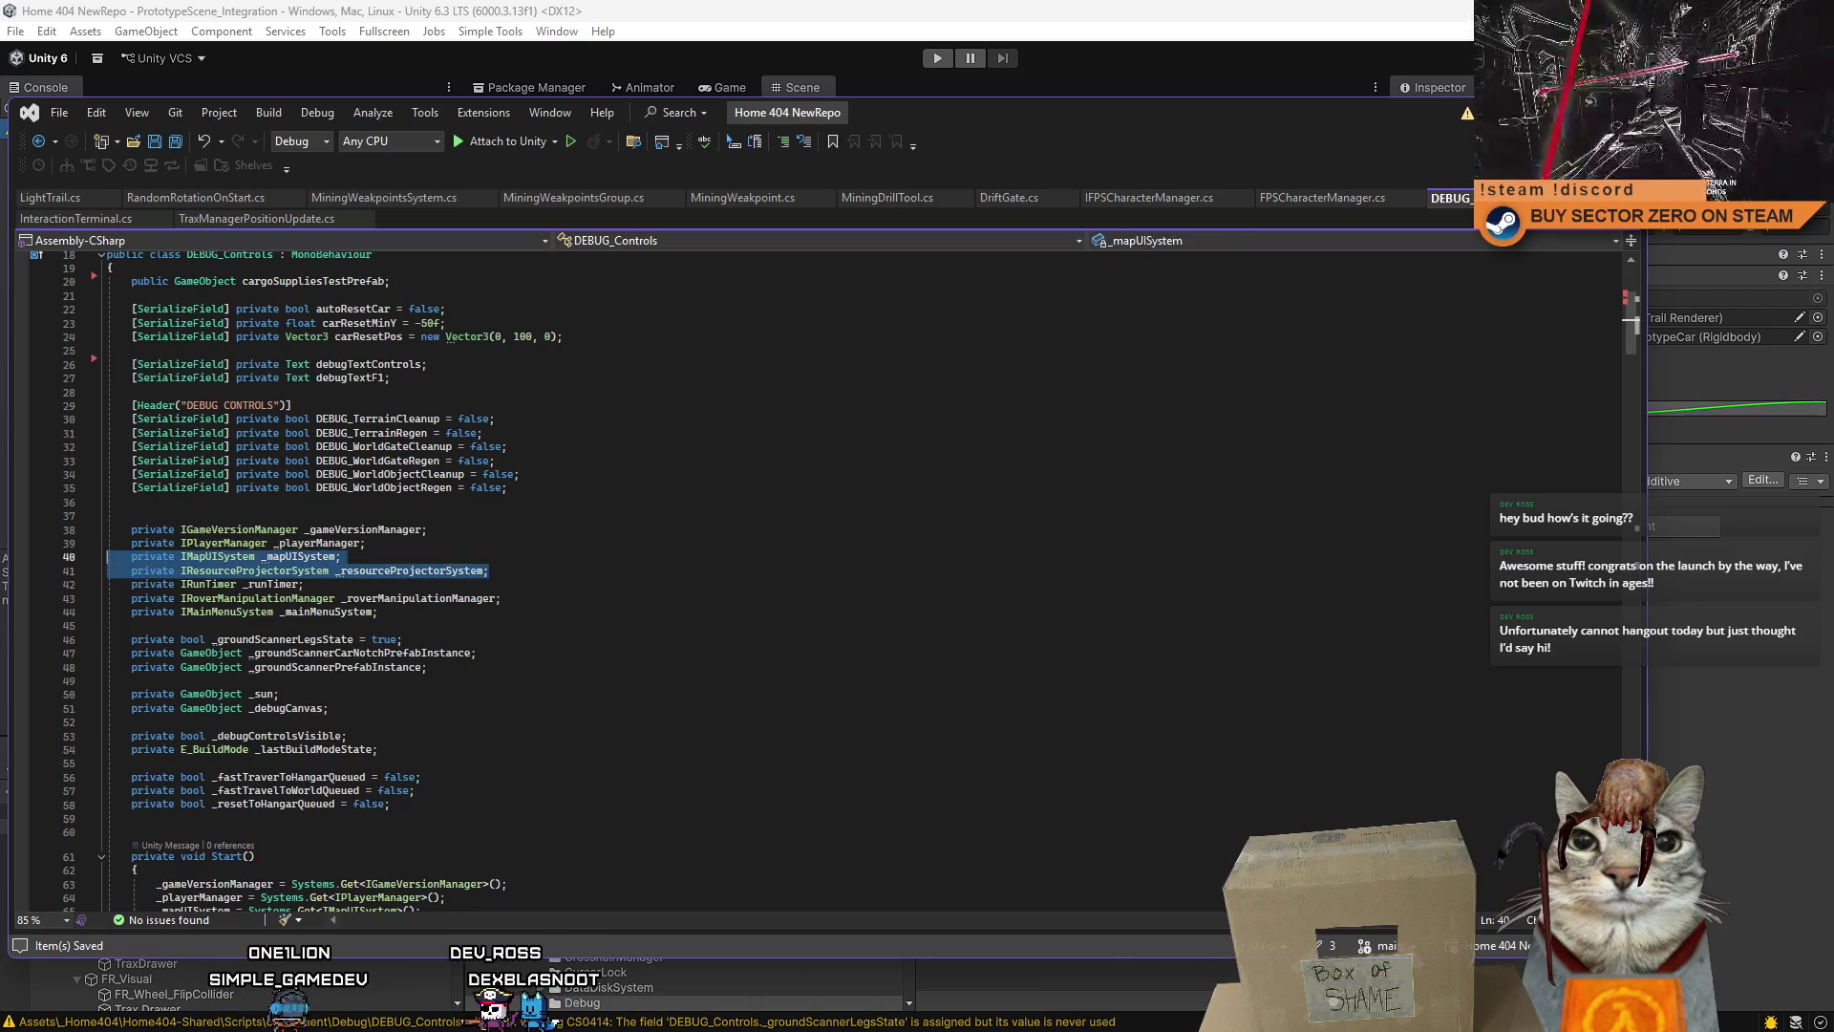
mouse_move(1633, 346)
mouse_down()
mouse_move(1633, 750)
mouse_move(1660, 321)
mouse_move(1664, 348)
mouse_up()
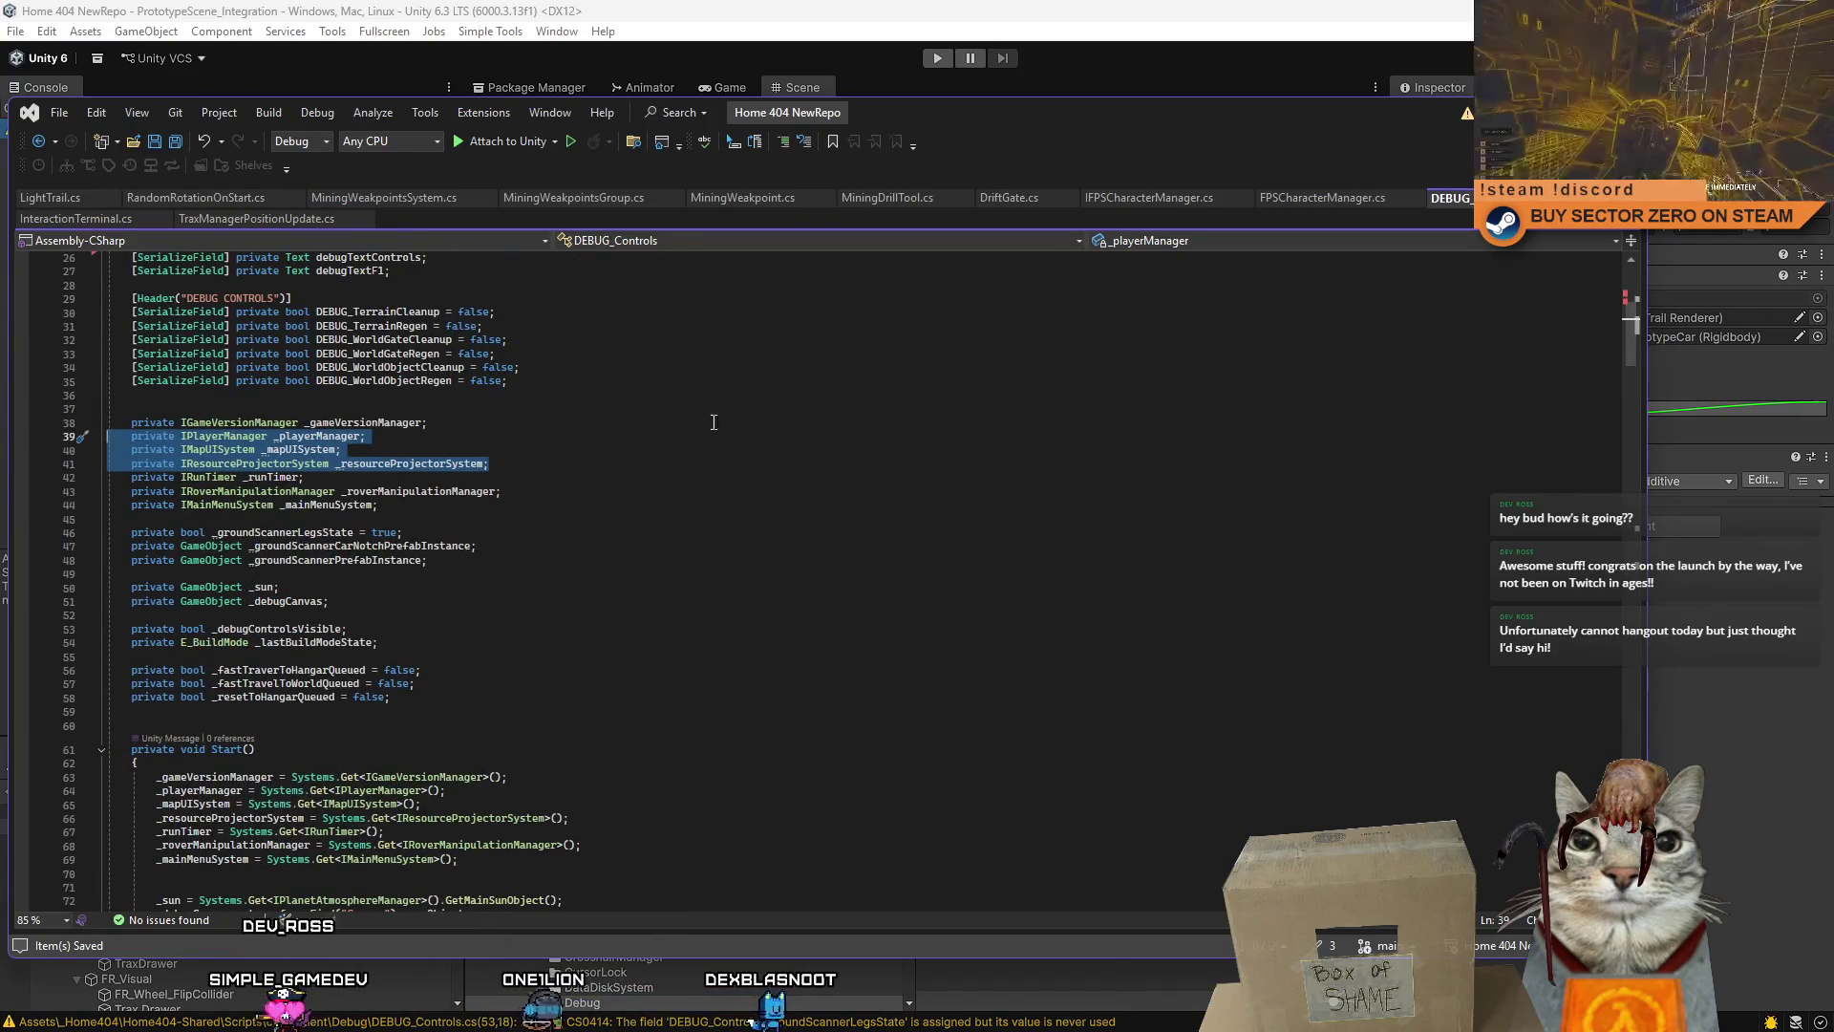
click(315, 436)
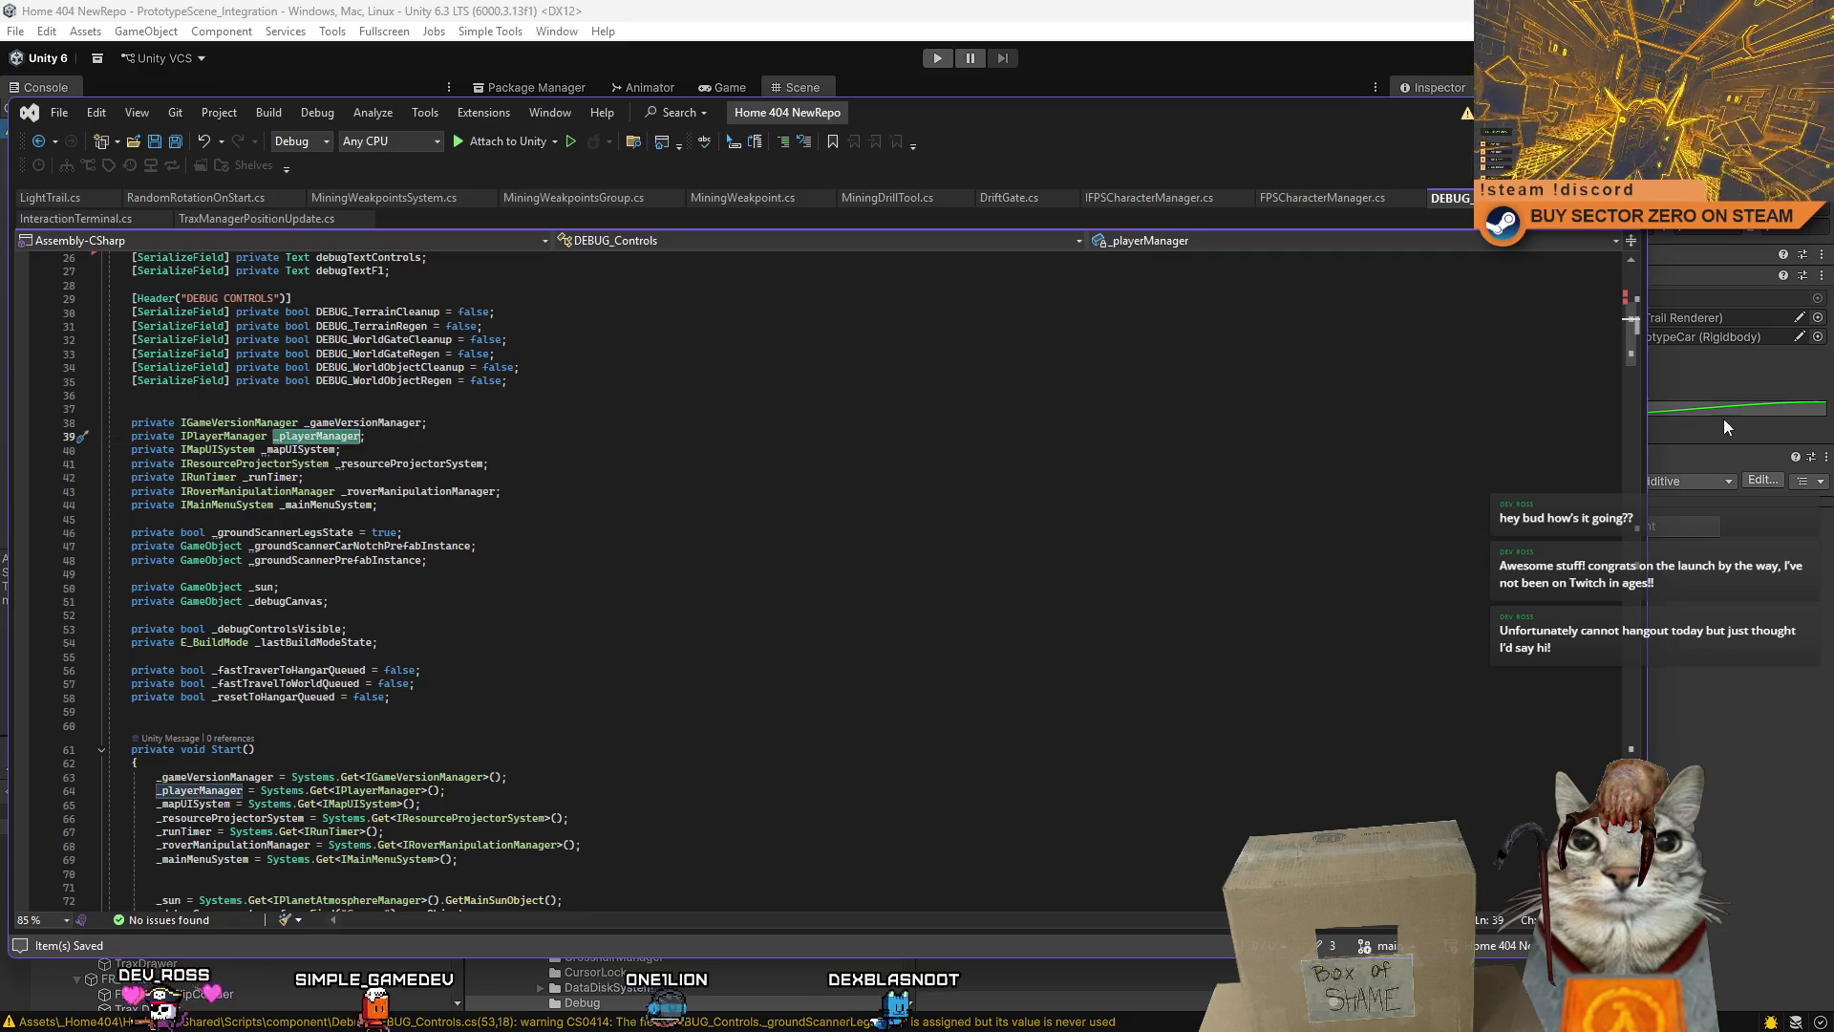
mouse_move(1631, 344)
mouse_down()
mouse_move(1643, 759)
mouse_move(1697, 334)
mouse_move(1689, 349)
mouse_up()
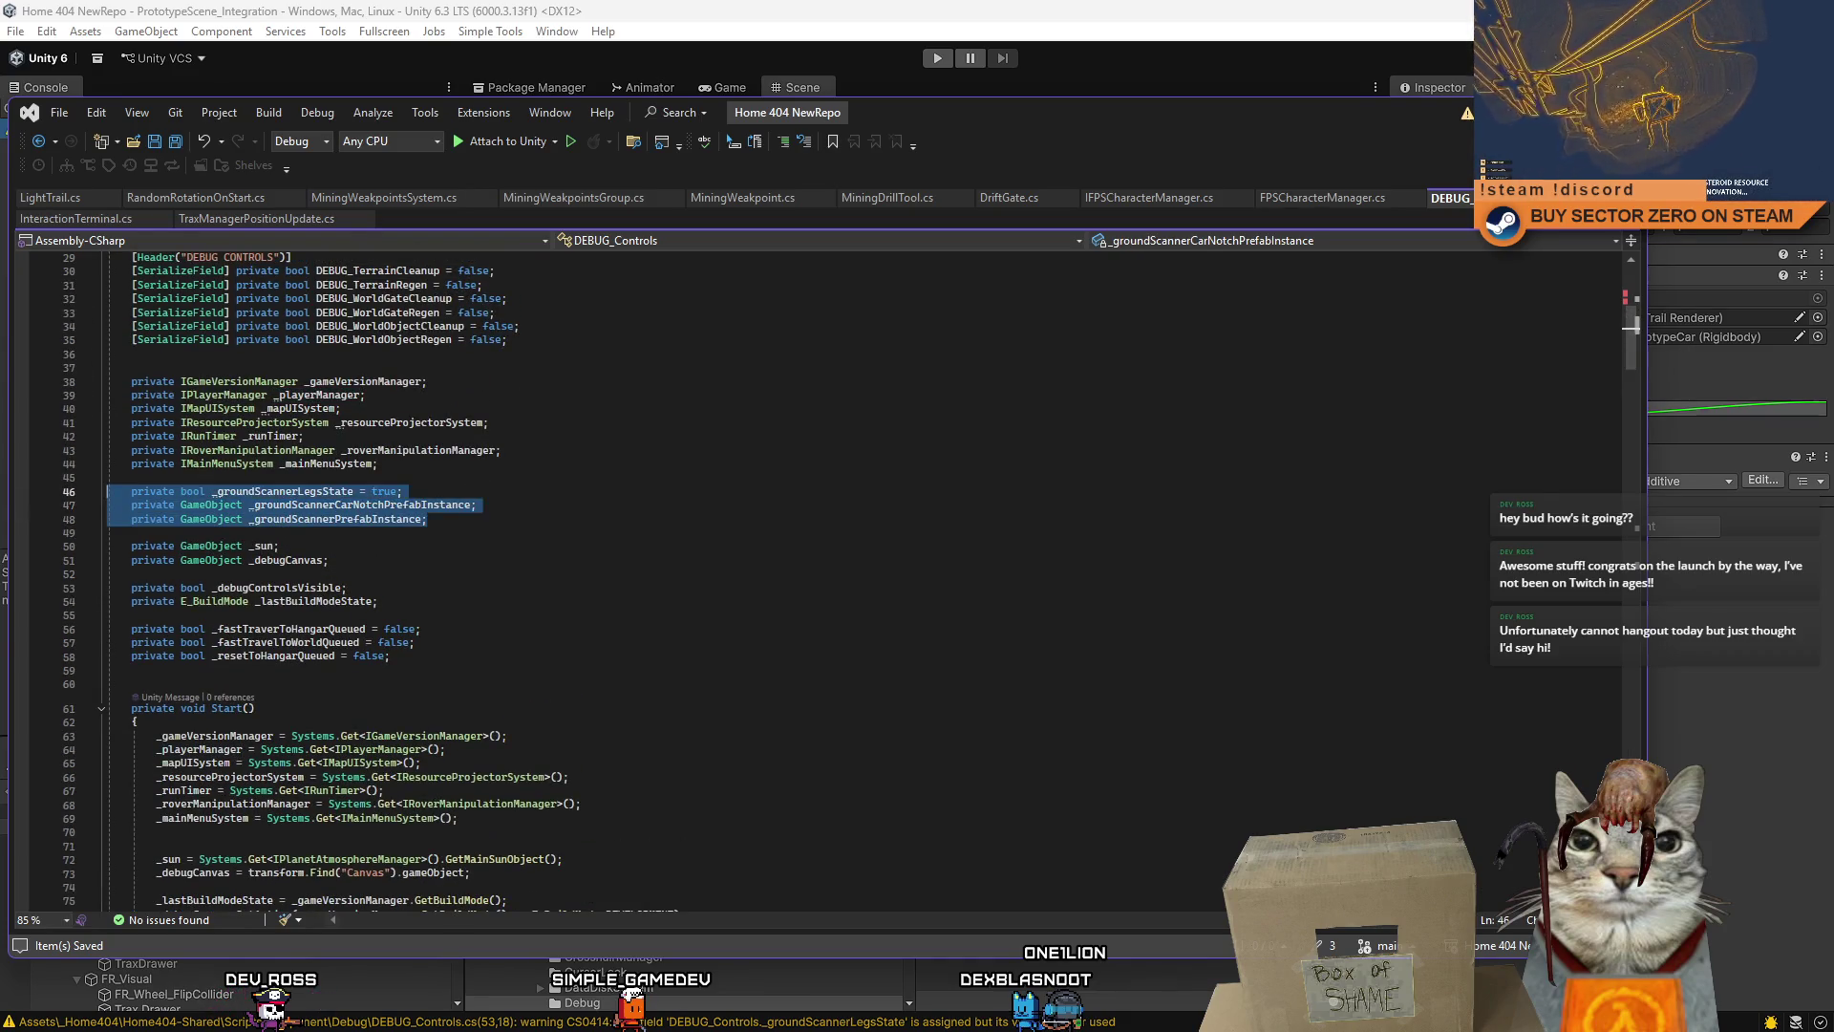
key(Delete)
key(Delete)
key(Delete)
- Remove the extra blank line above the manager declarations and scroll down to Update()
click(67, 356)
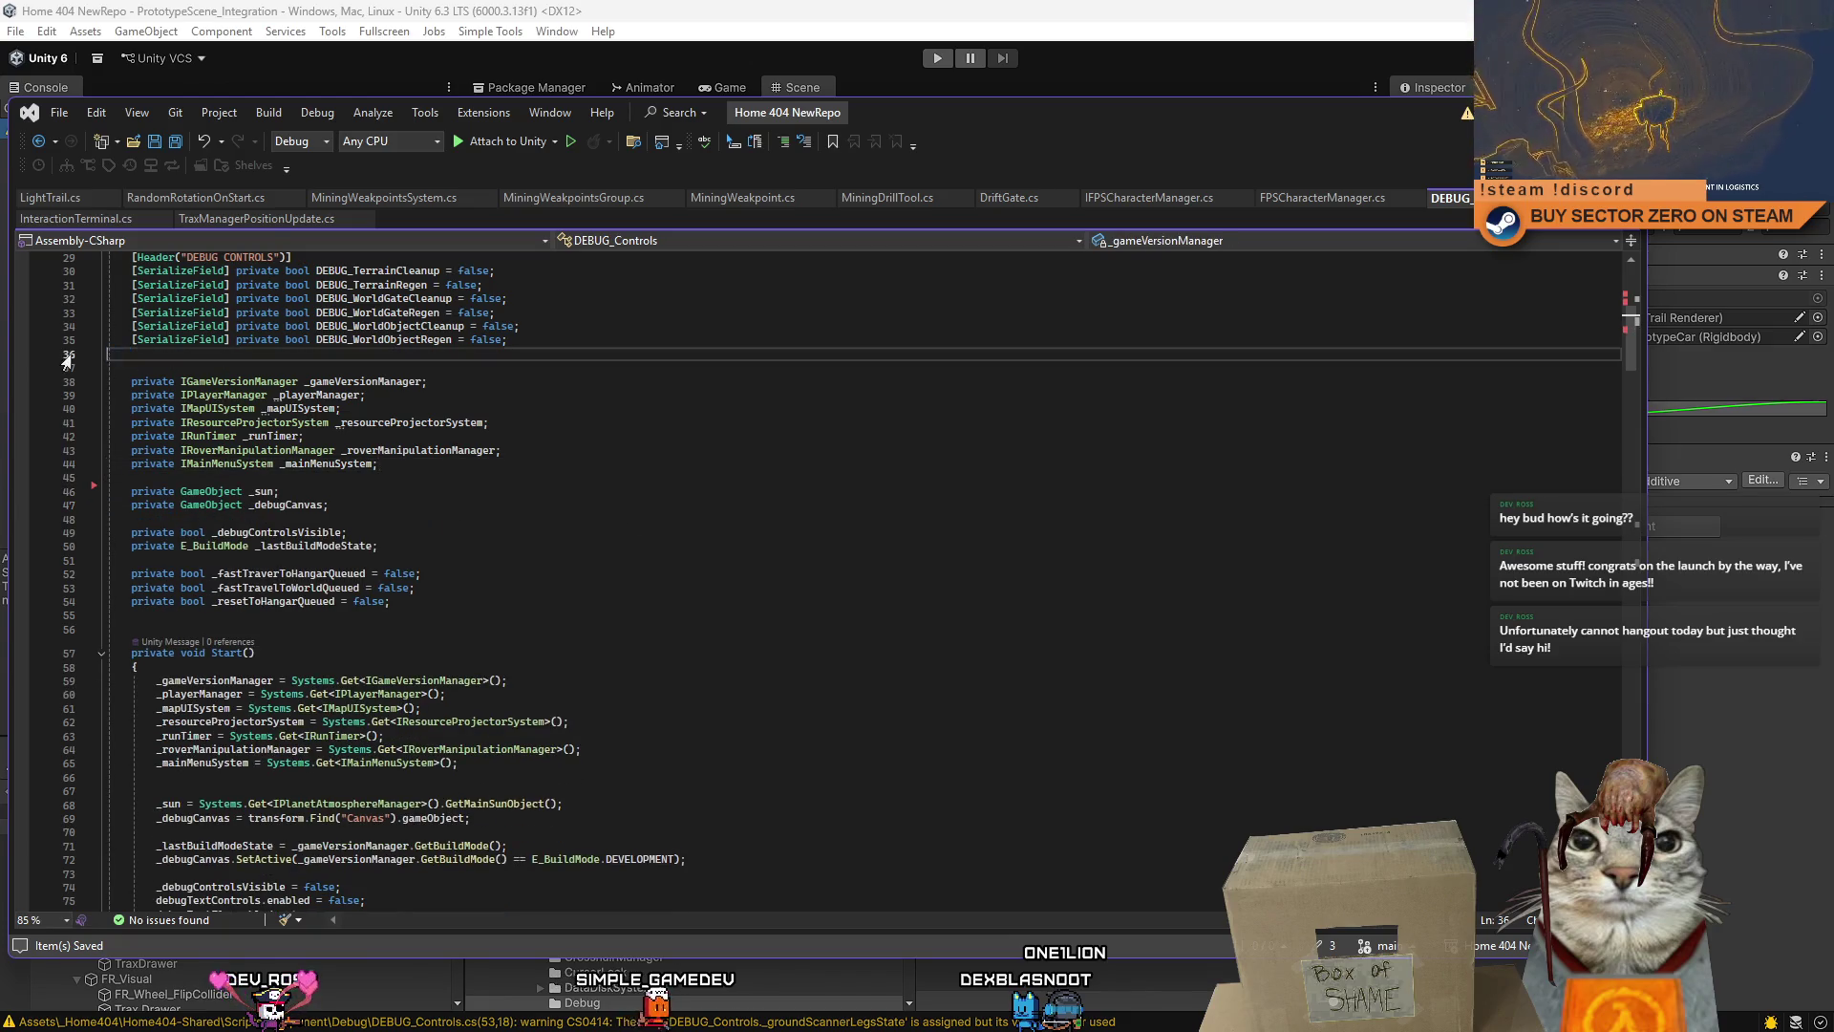
key(Delete)
click(841, 507)
click(1031, 587)
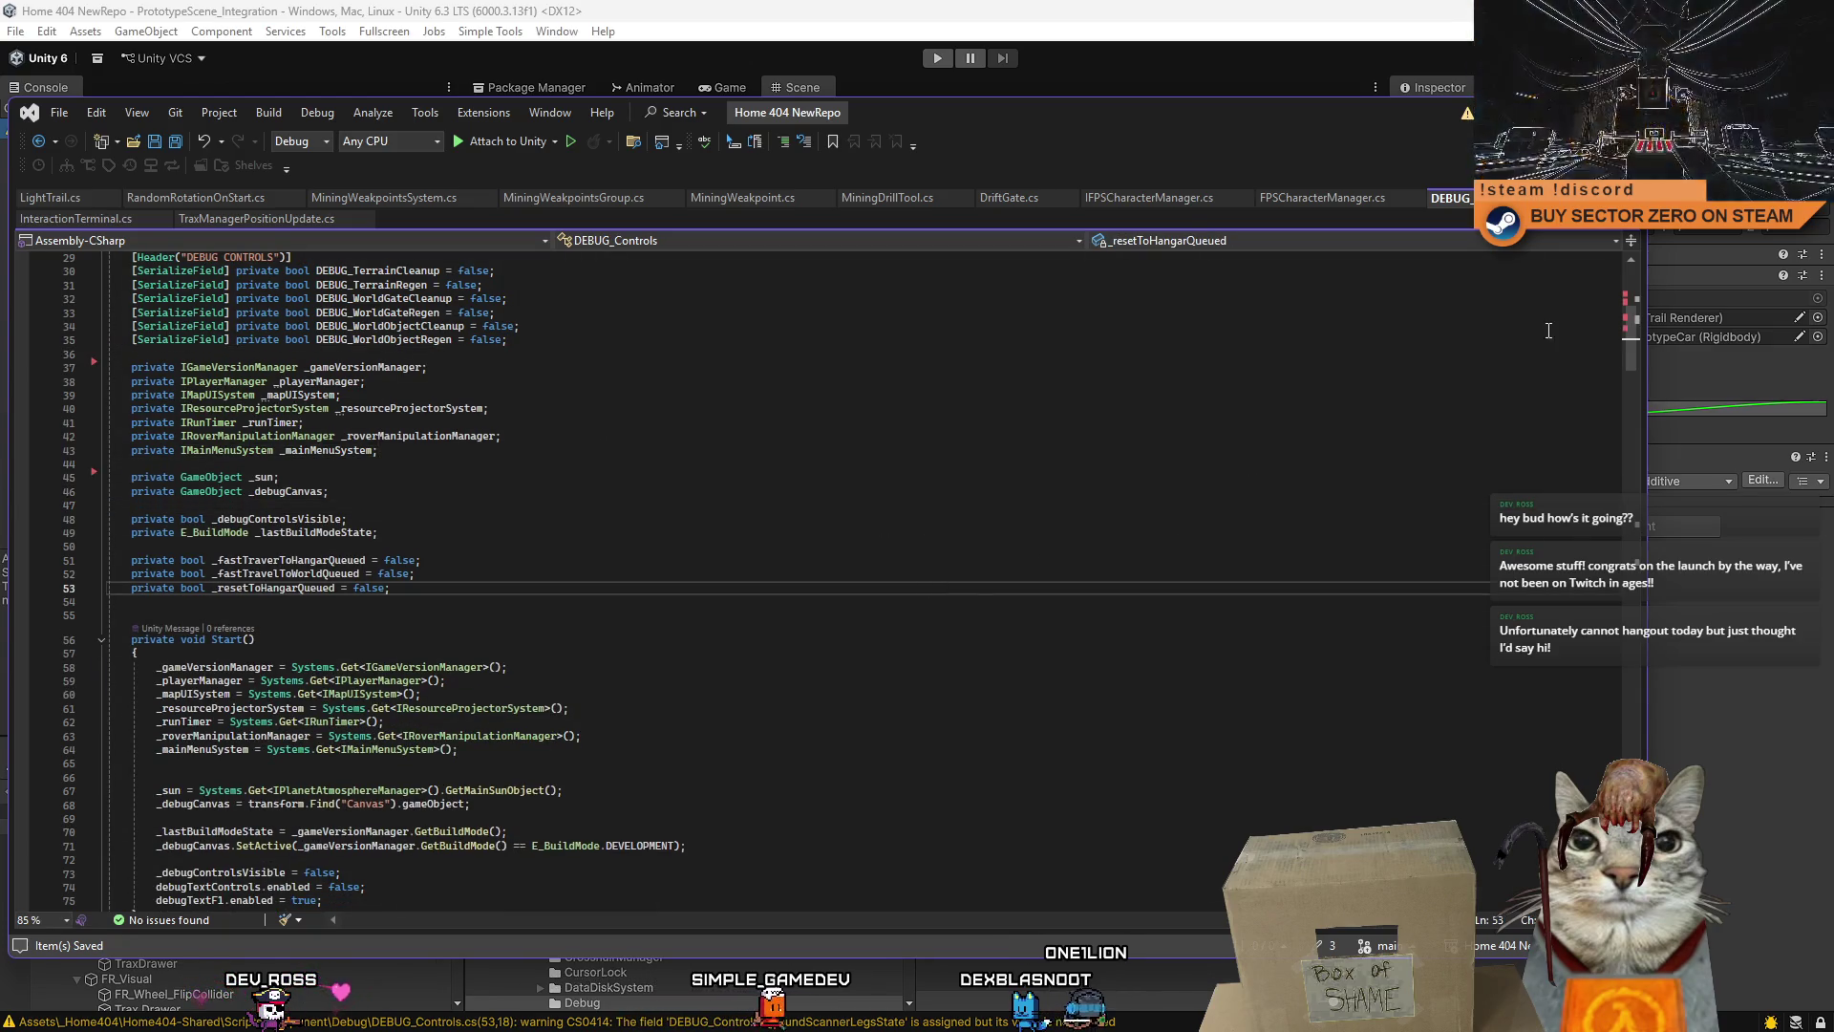
mouse_move(1634, 328)
mouse_down()
mouse_move(1633, 671)
mouse_move(1653, 426)
mouse_up()
click(538, 555)
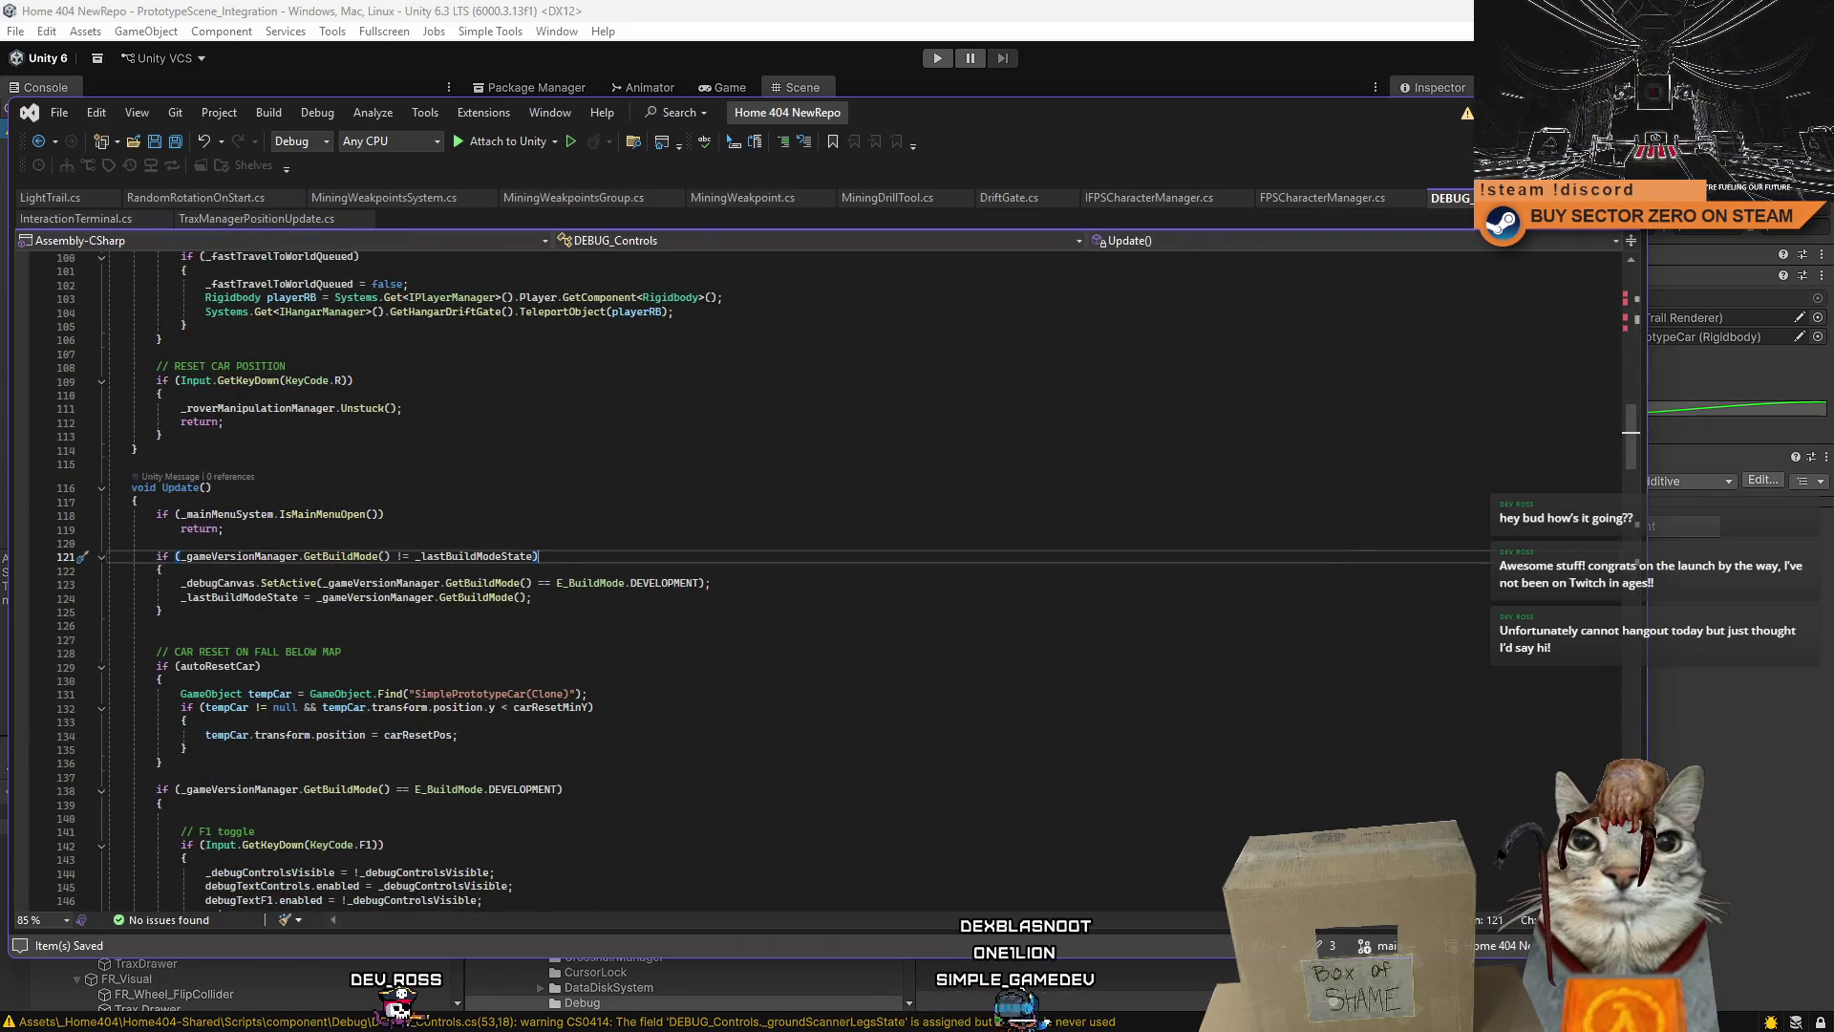
click(51, 197)
- Close every Visual Studio document except LightTrail.cs
right_click(52, 197)
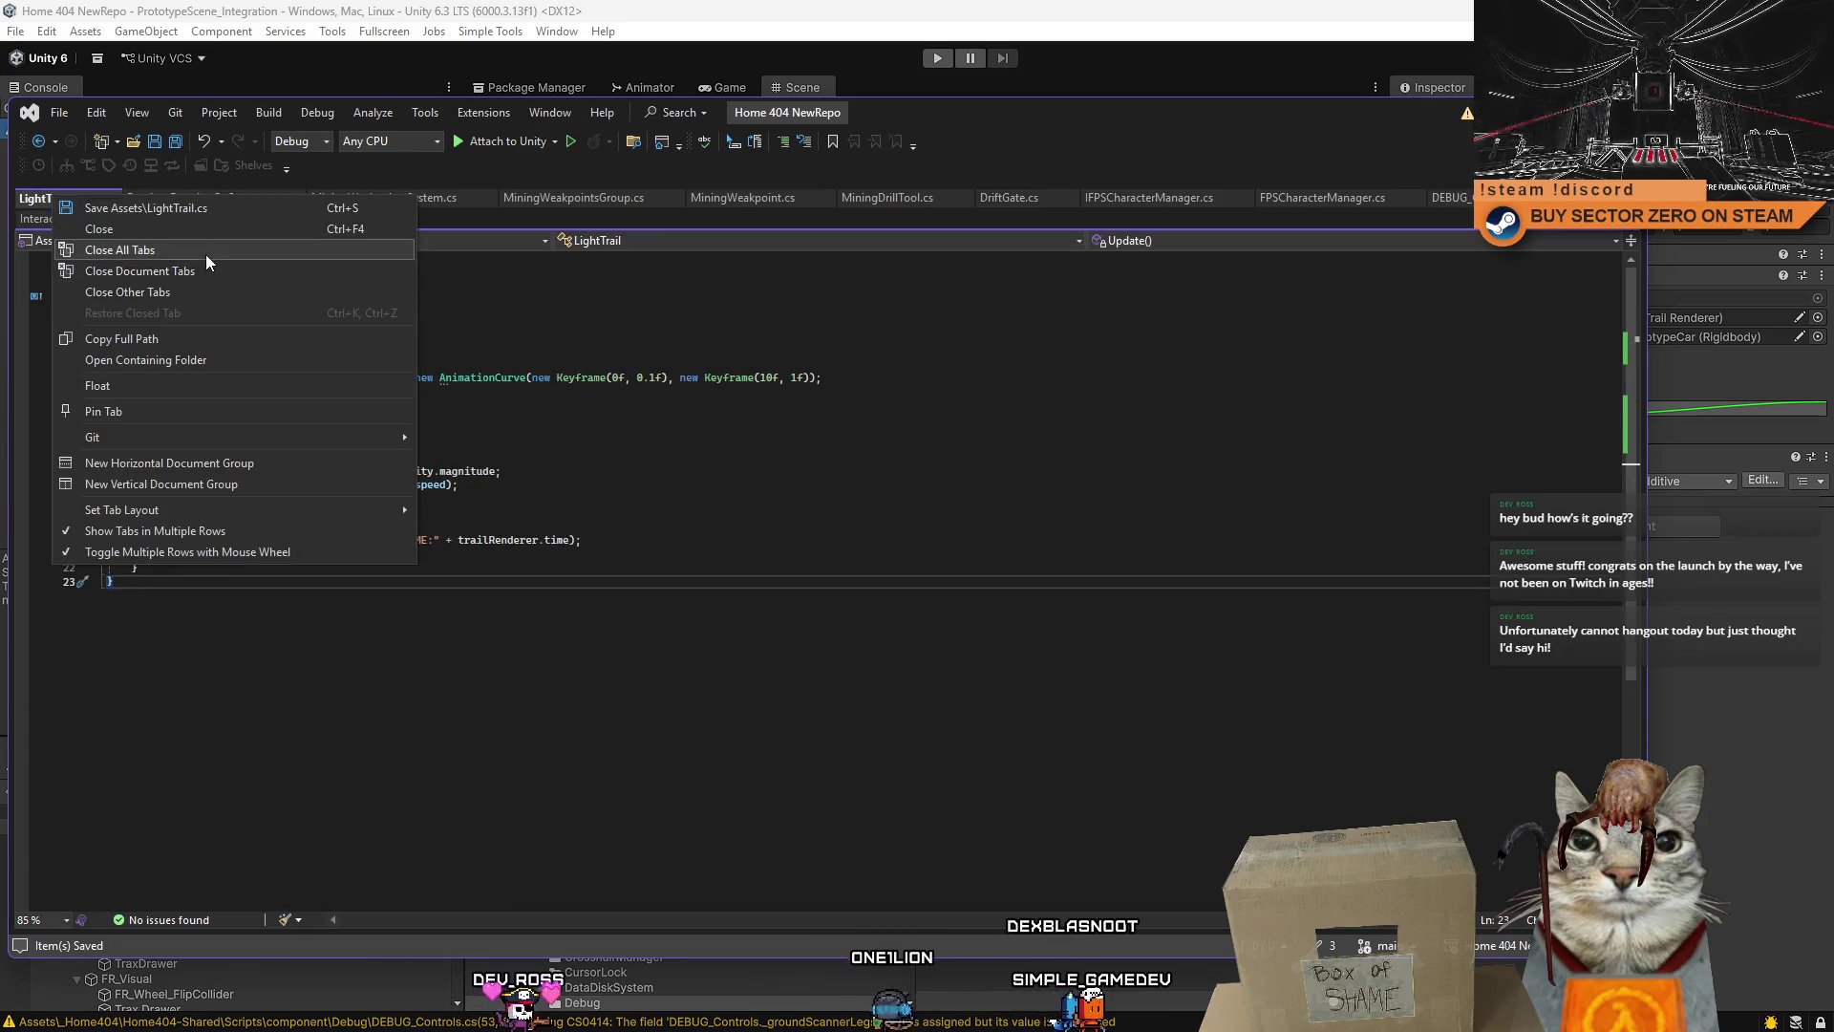
click(185, 288)
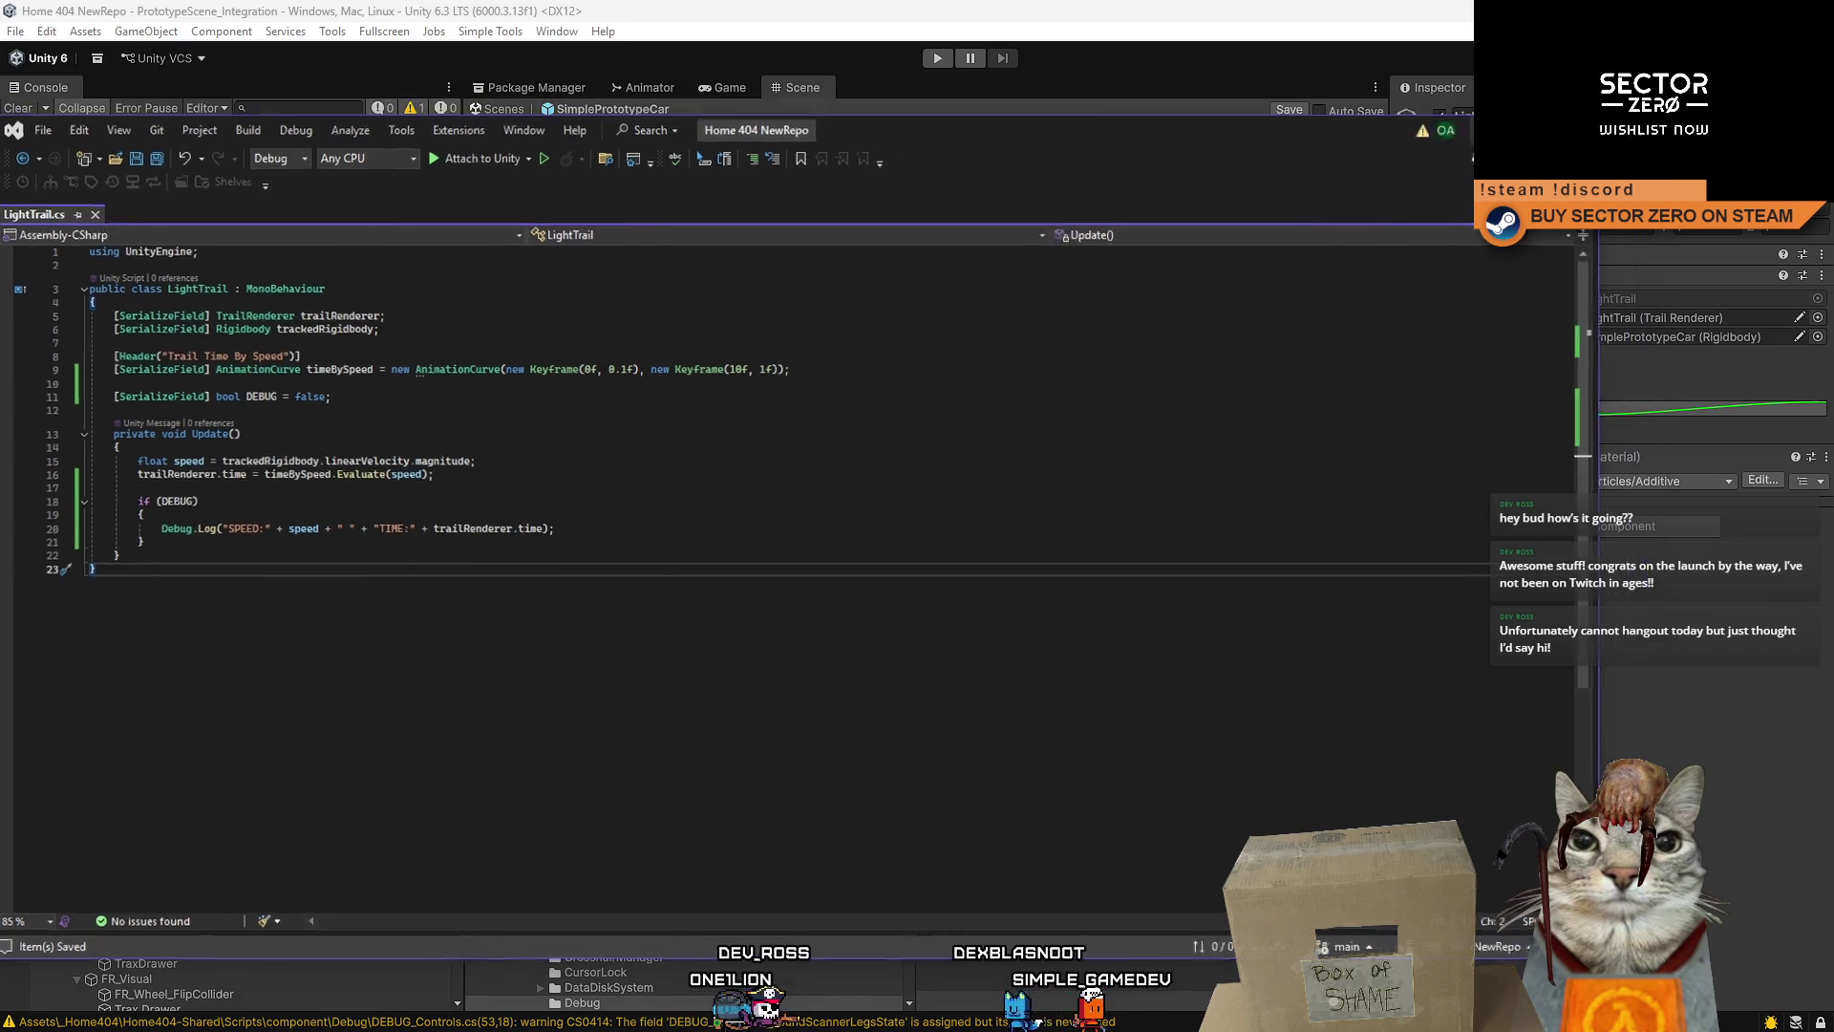
key(alt+Tab)
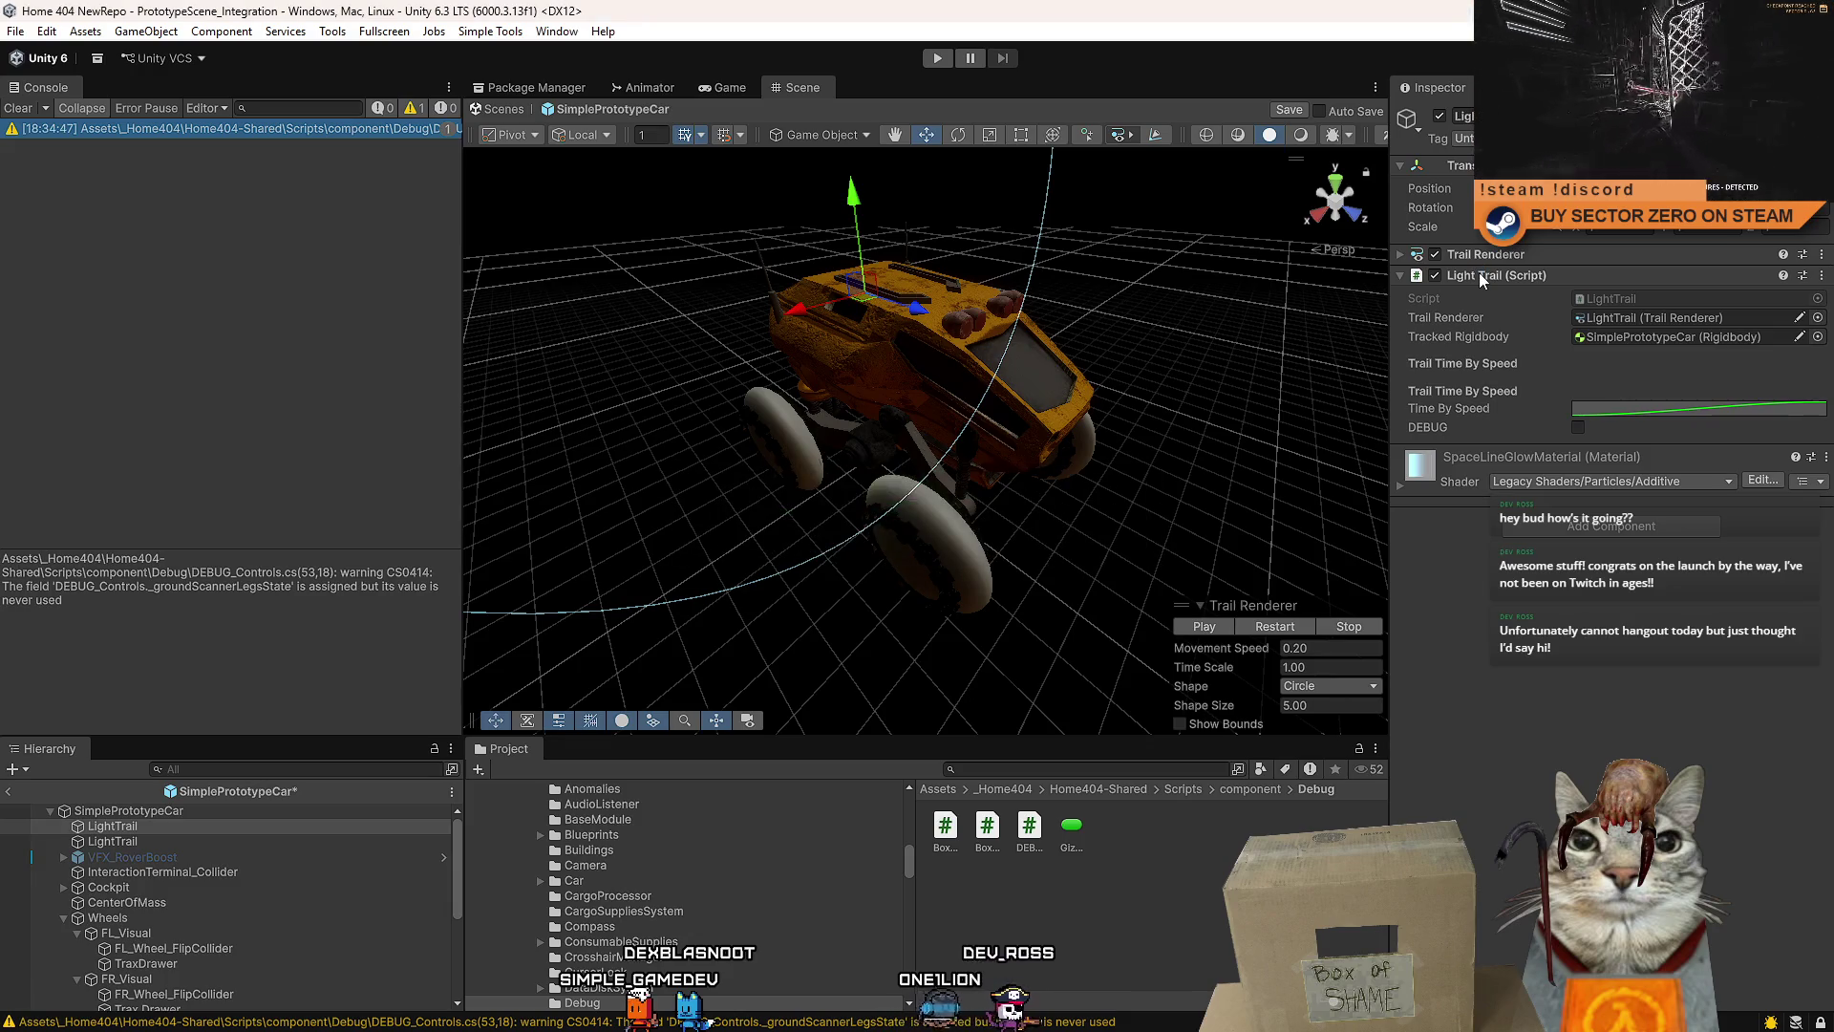
- Copy the Light Trail (Script) component and paste it as new onto the second LightTrail
right_click(1461, 276)
click(1547, 382)
click(134, 841)
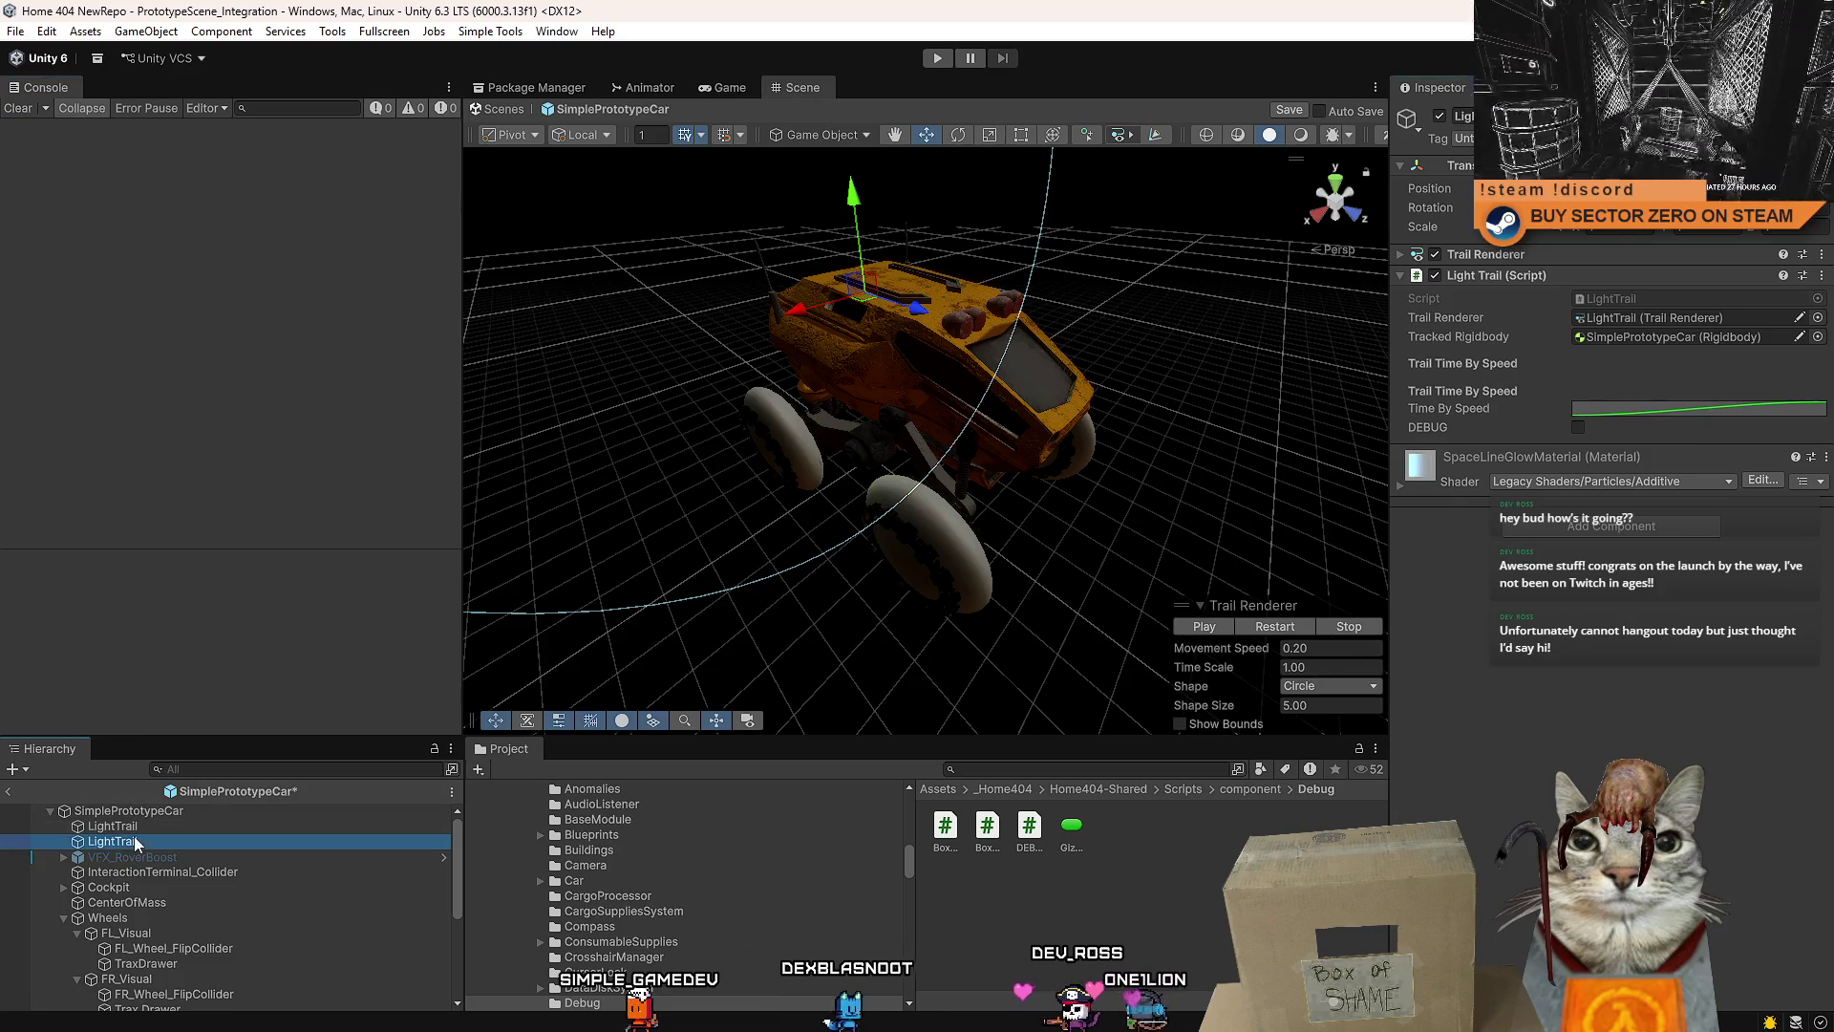
right_click(1488, 258)
click(1576, 378)
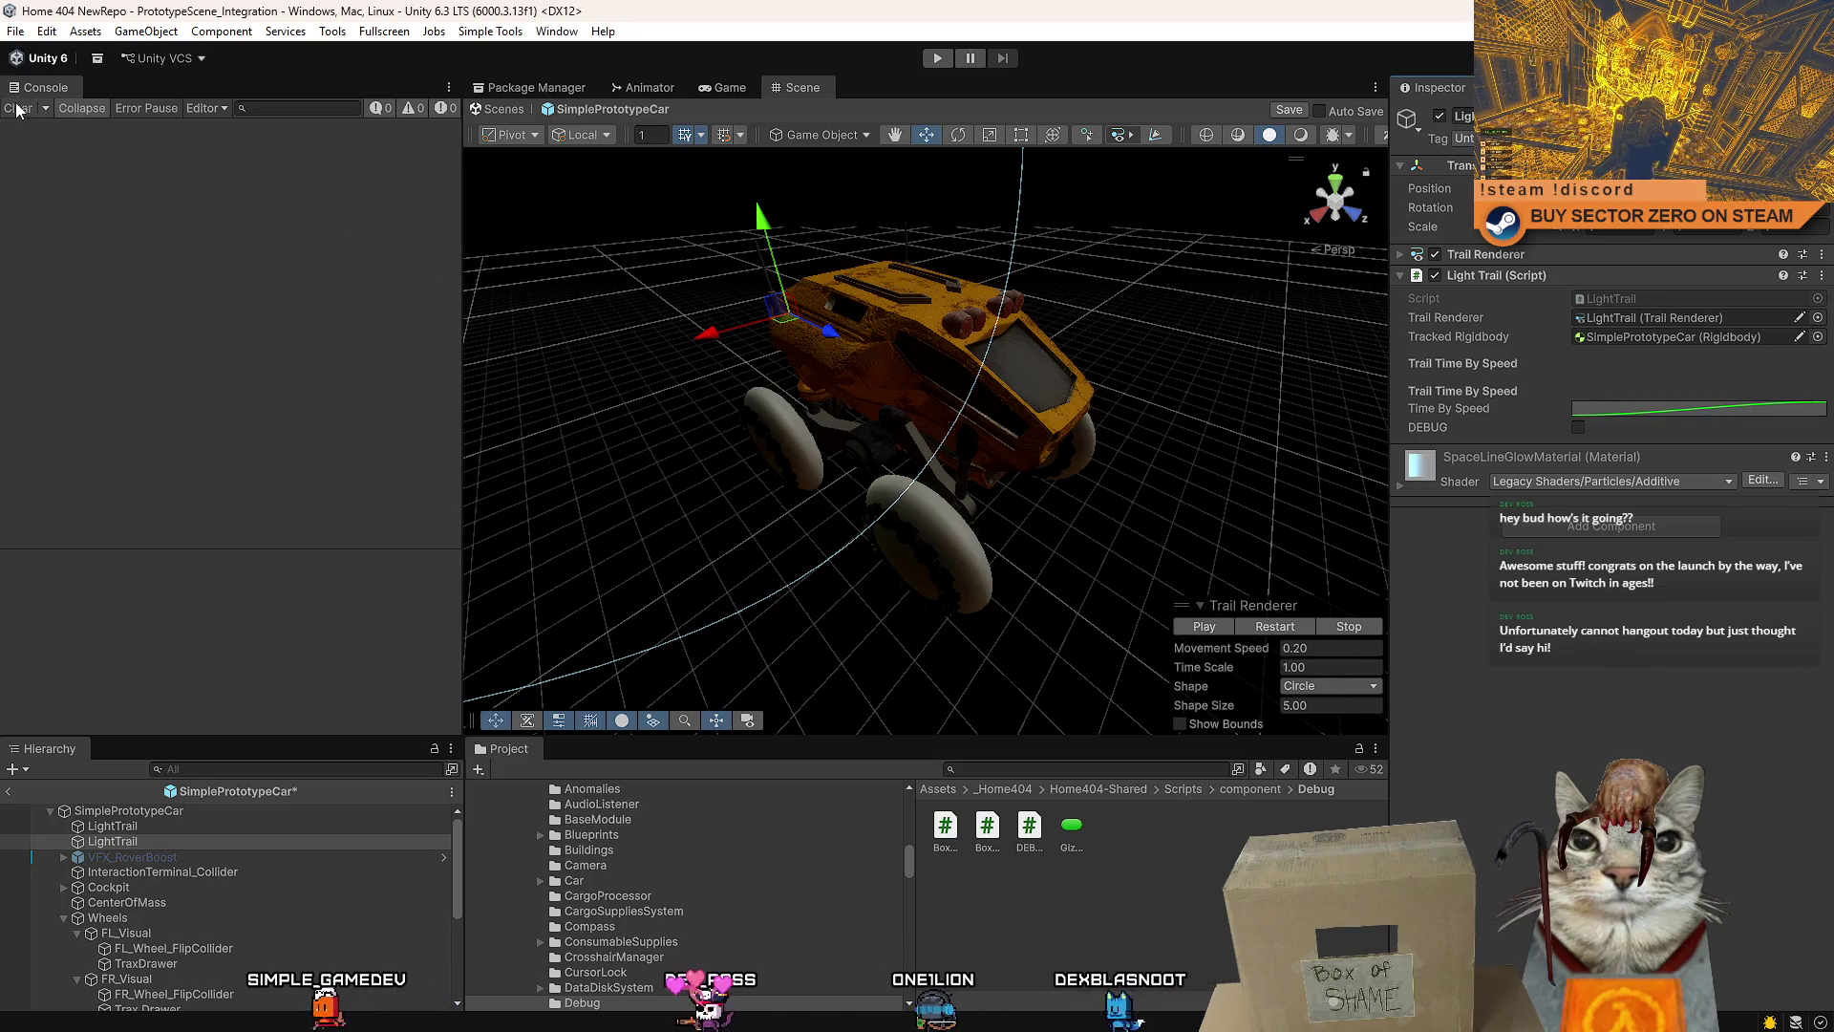
- Clear the selection and start Play mode in the Game view
click(735, 84)
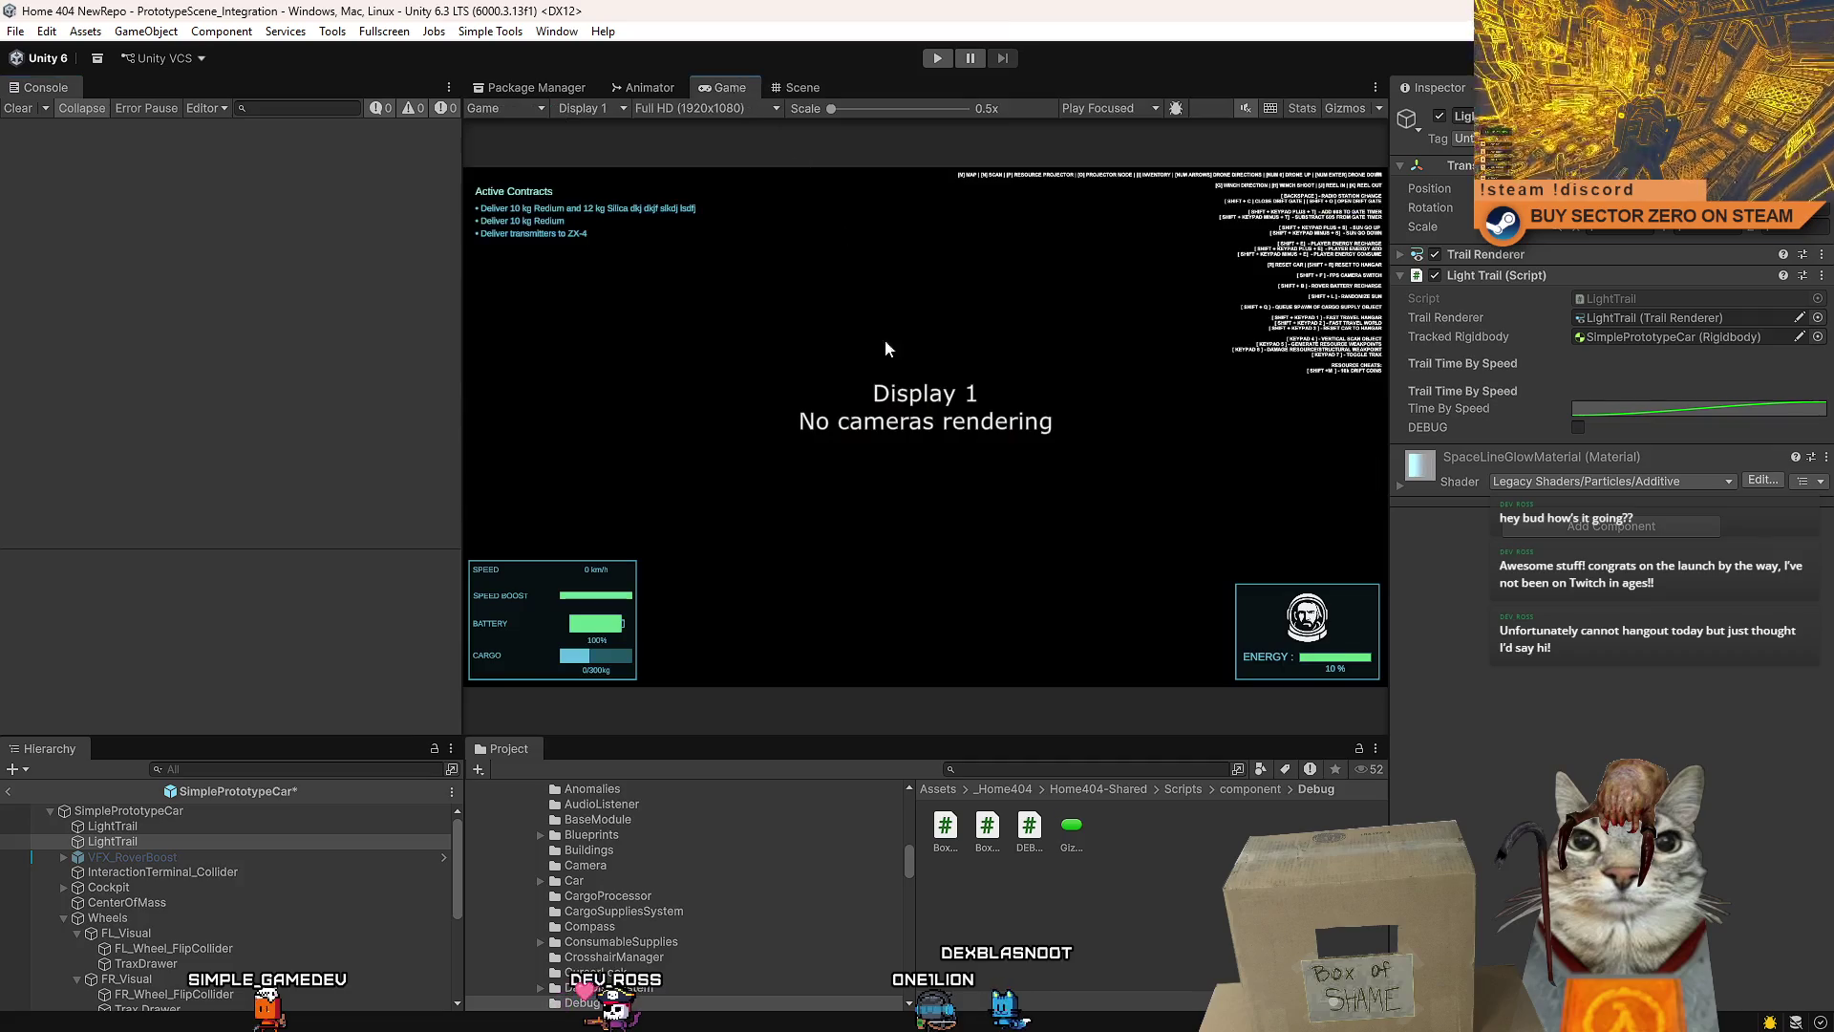
click(209, 869)
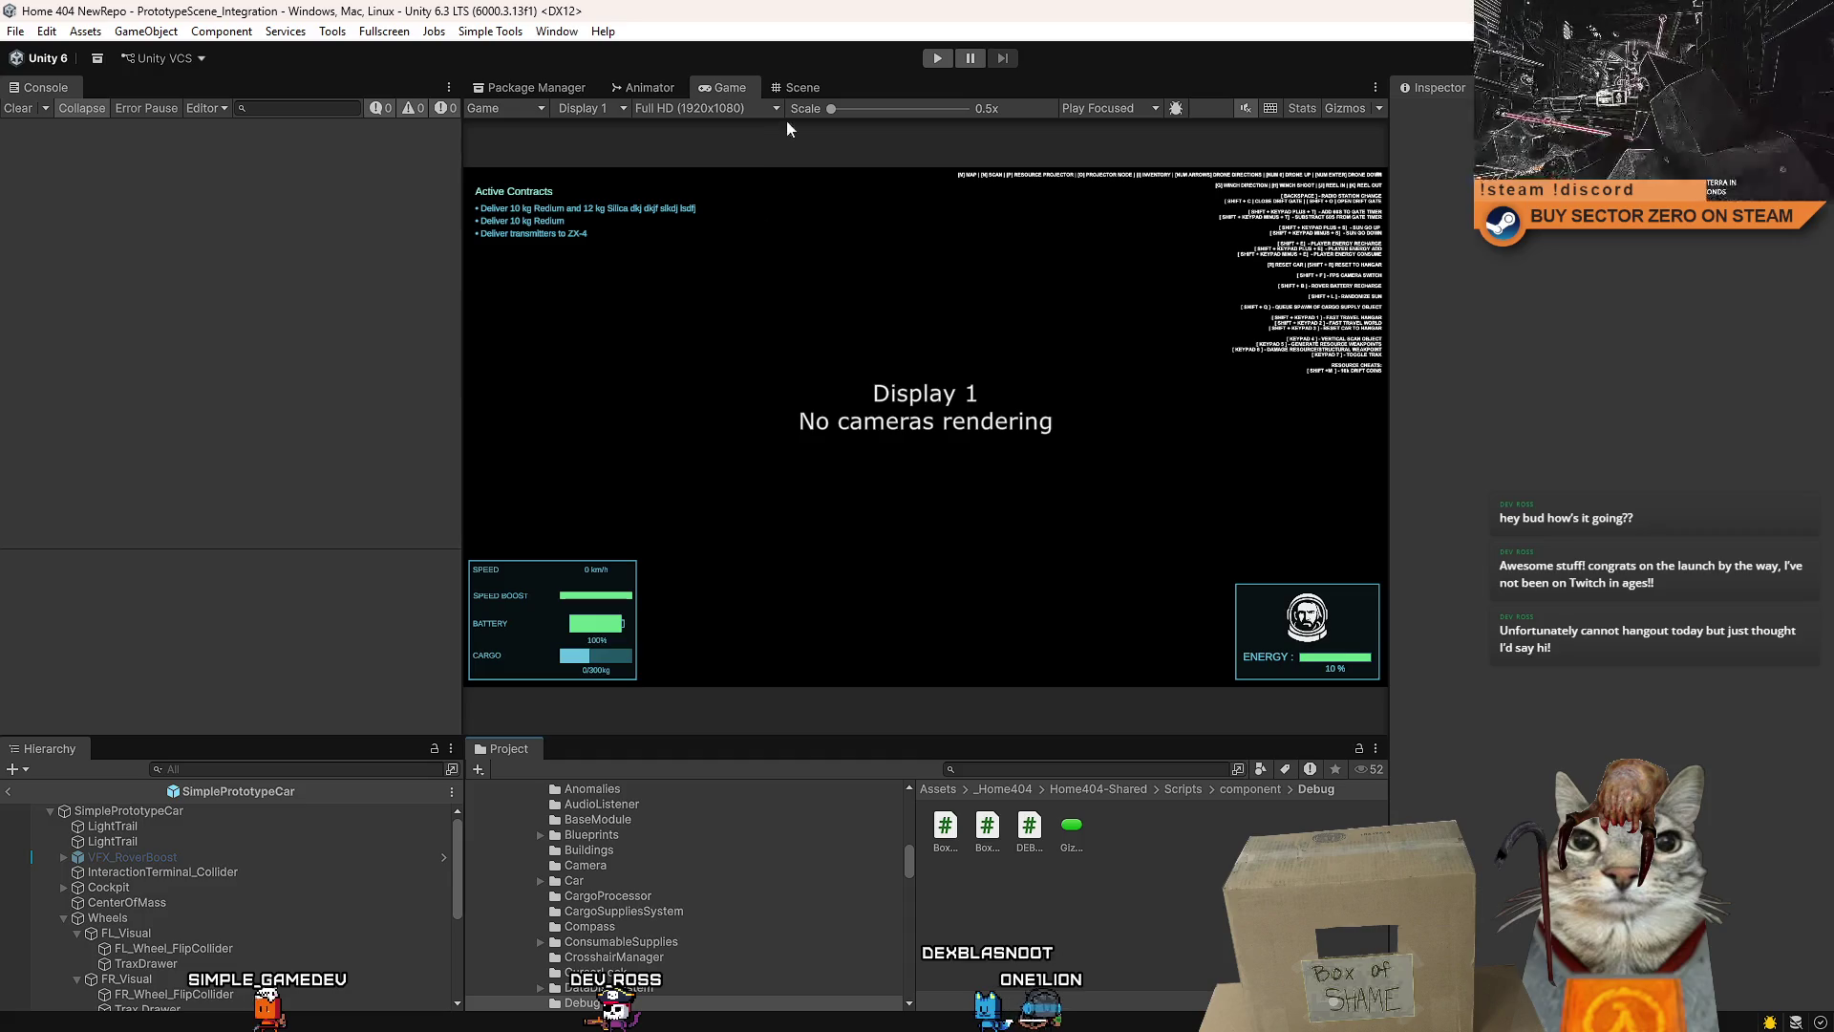
click(937, 58)
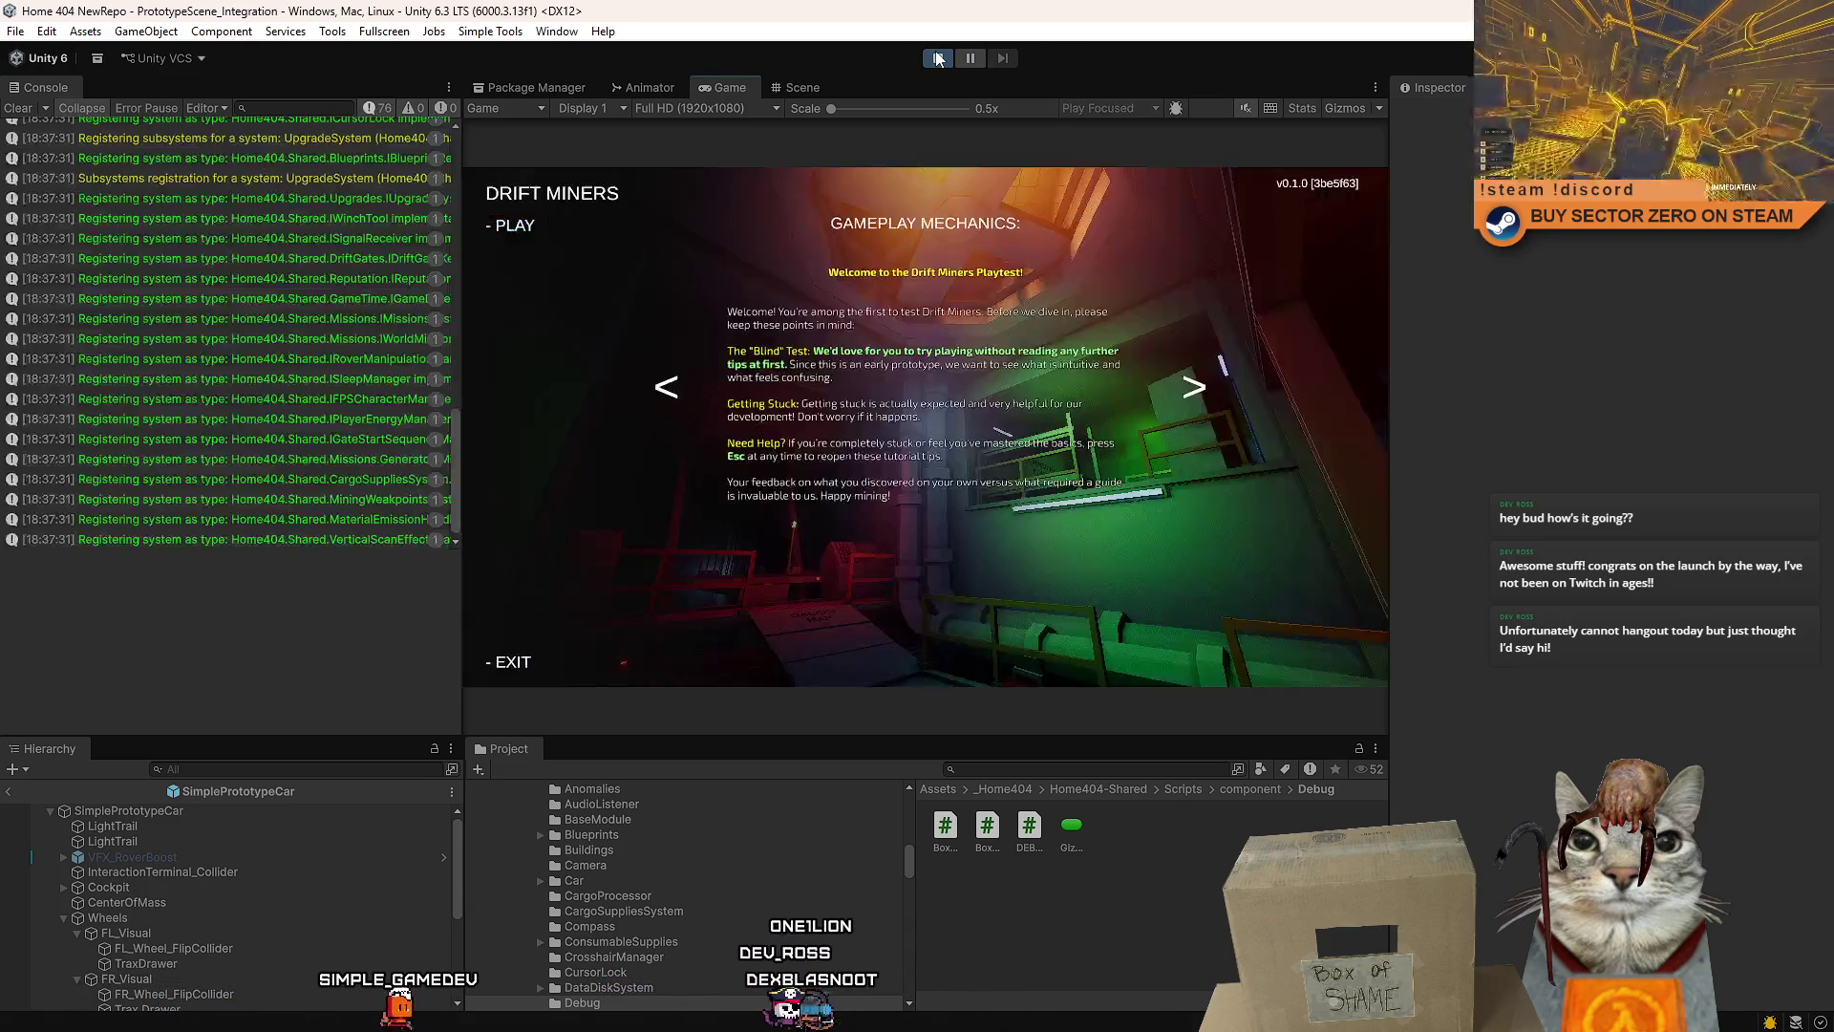
- Start the game, drive the rover, select the first LightTrail and clear the Console
click(503, 227)
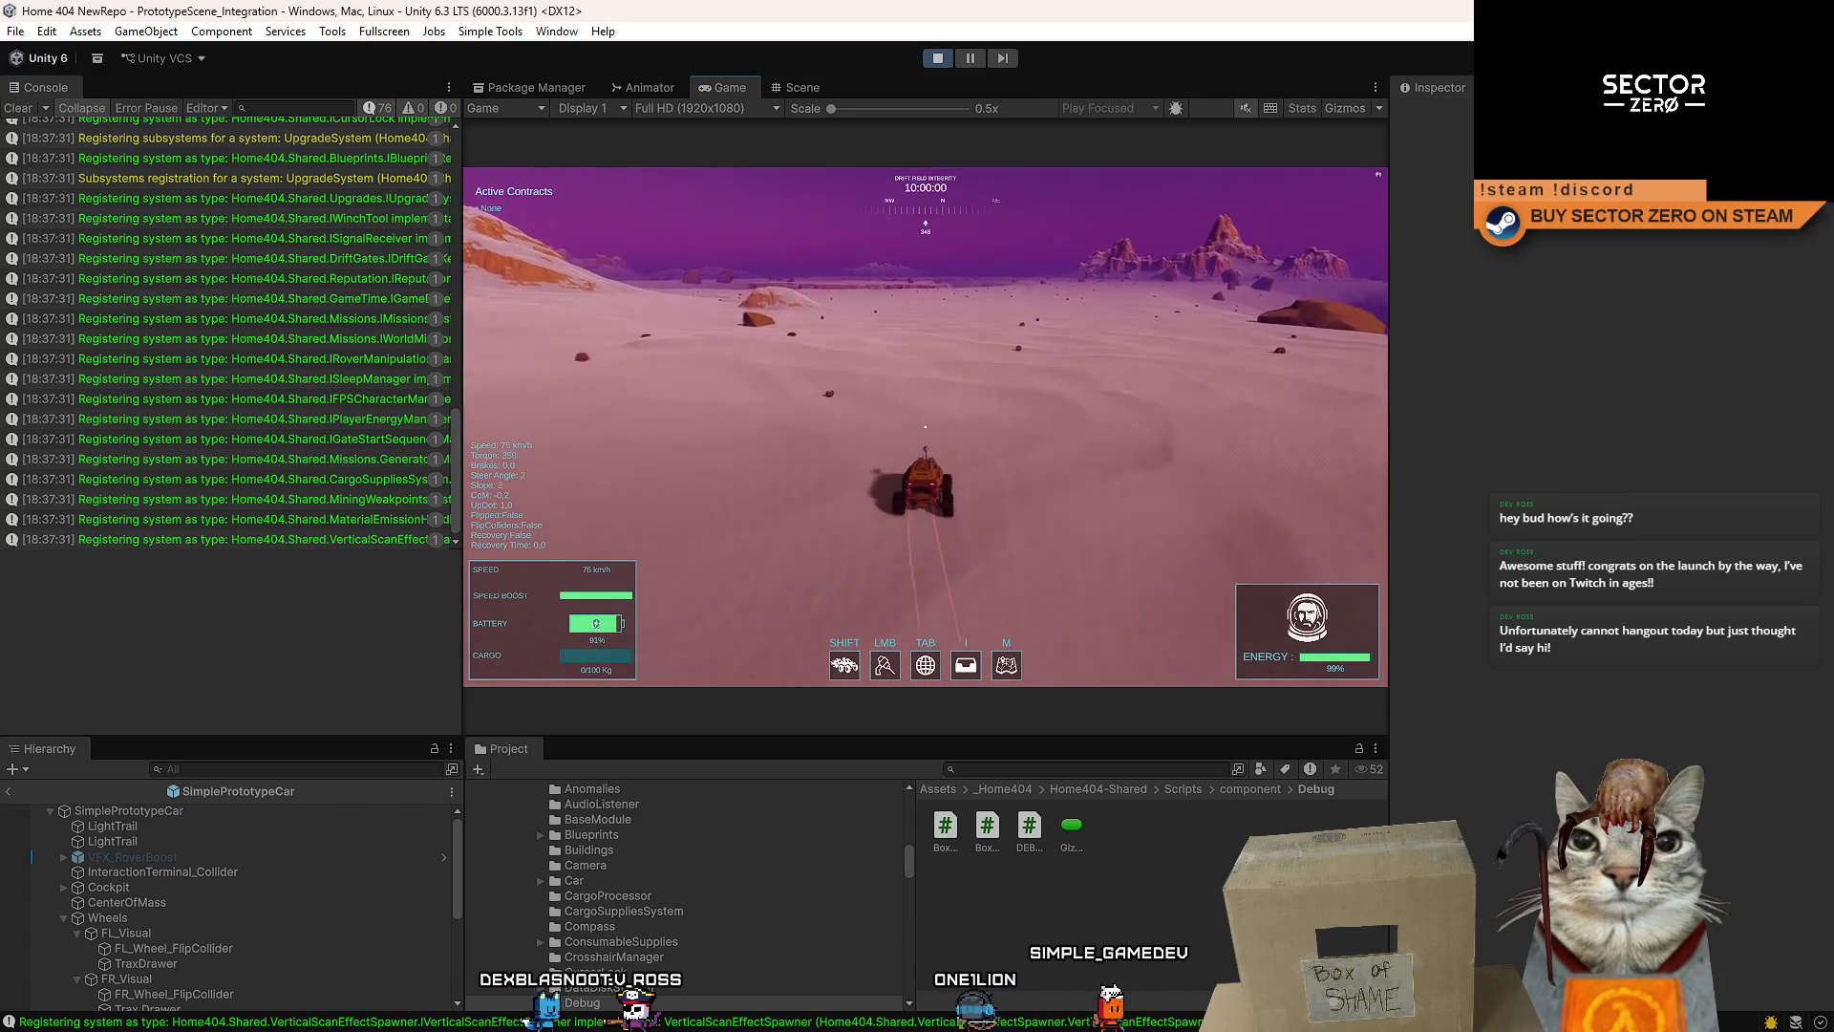
key(Escape)
click(164, 829)
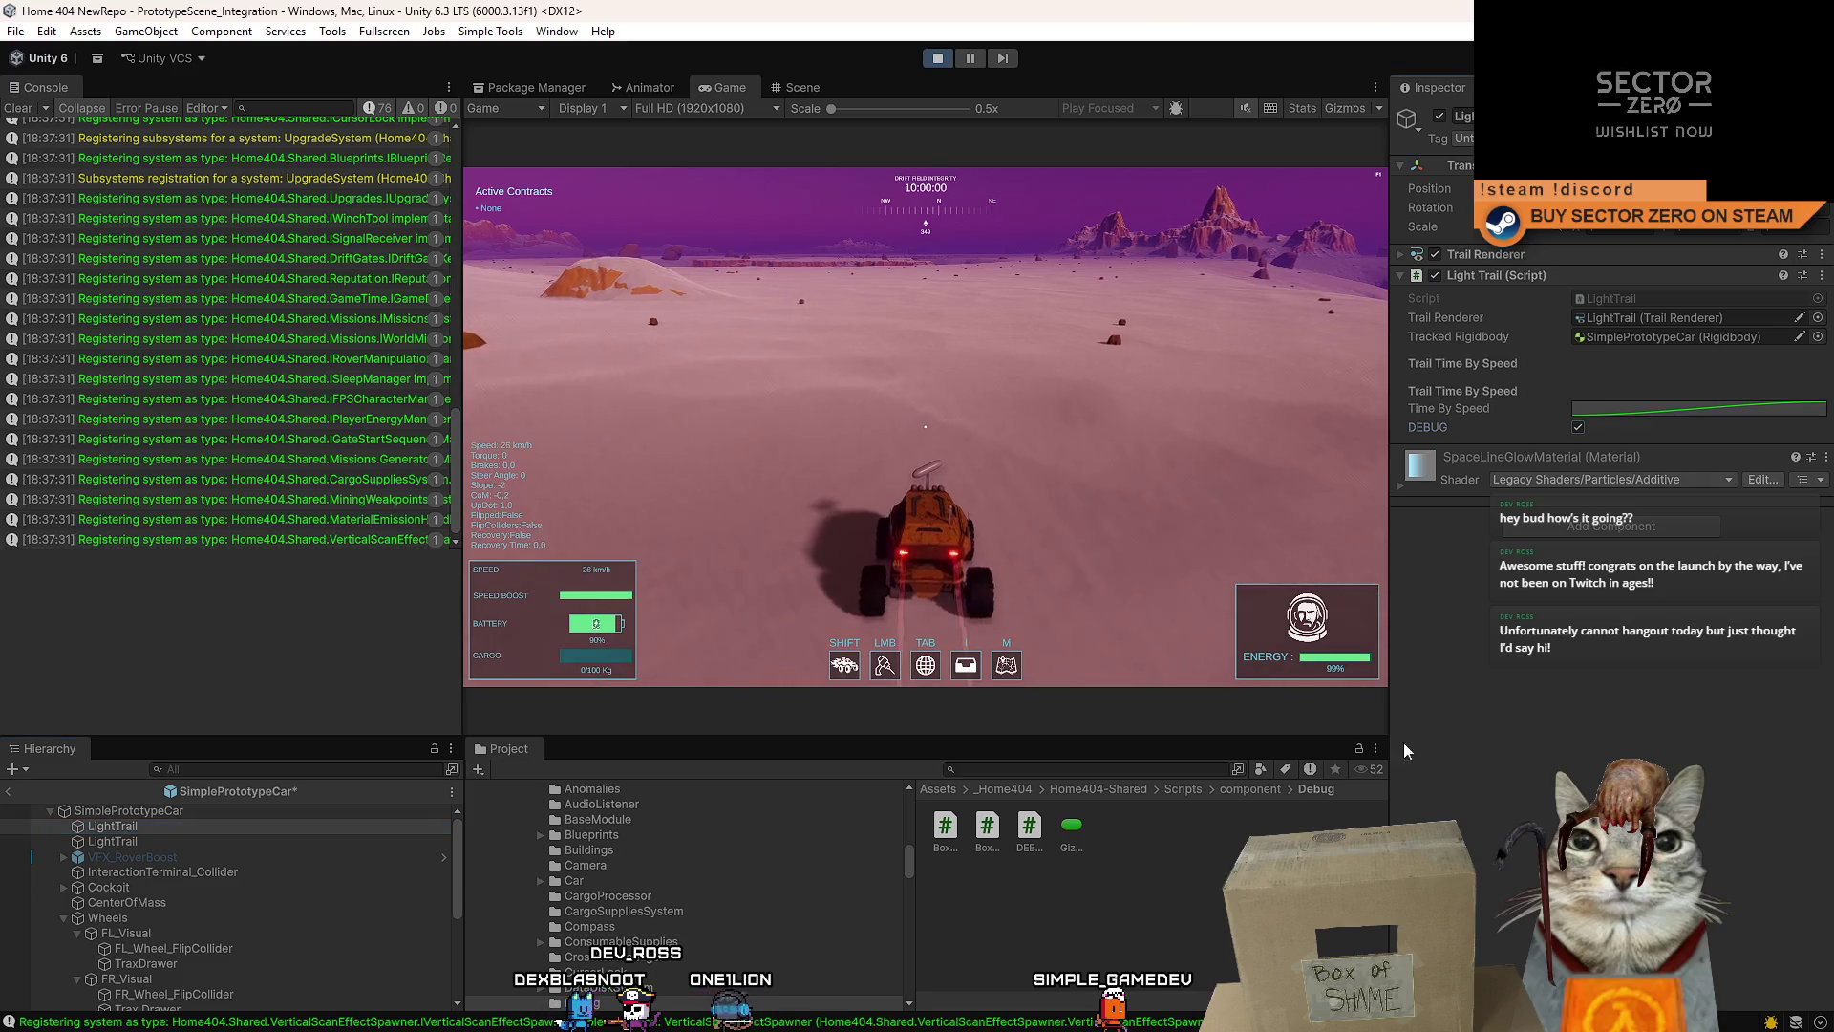
click(18, 108)
click(1069, 336)
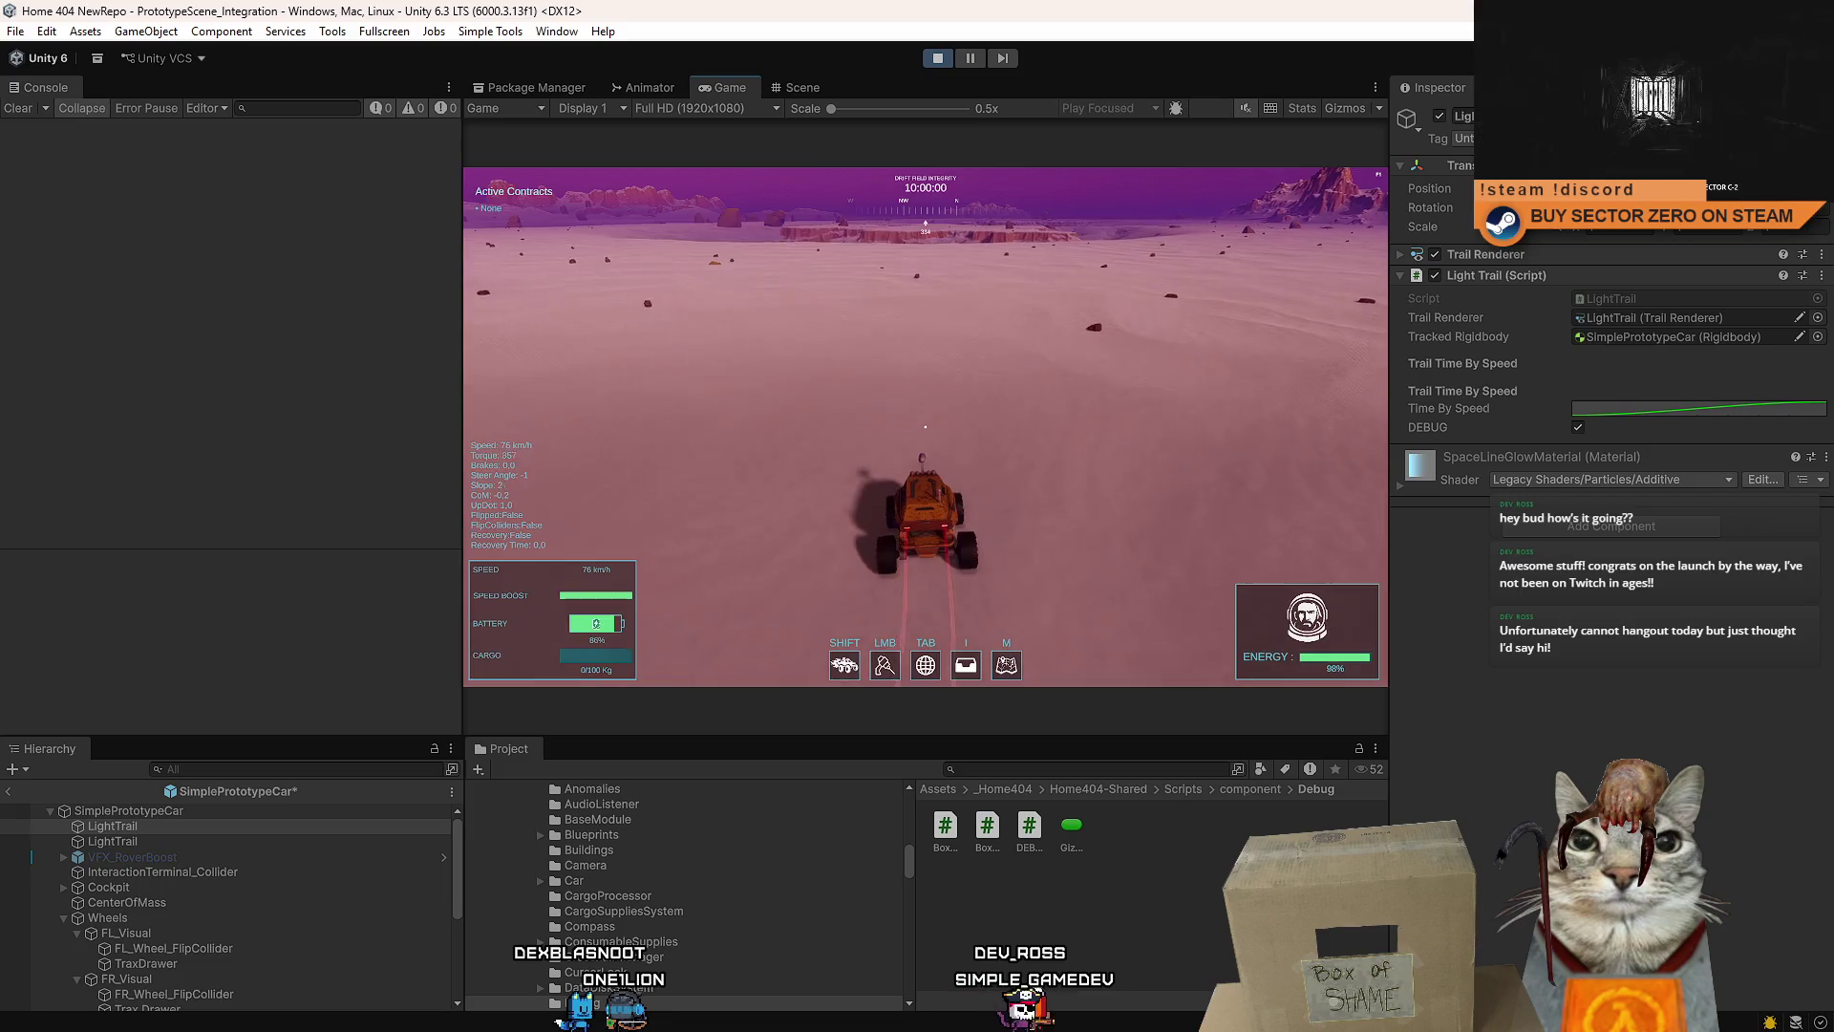
- Pause the game and leave prefab editing for the main scene
key(Escape)
key(Escape)
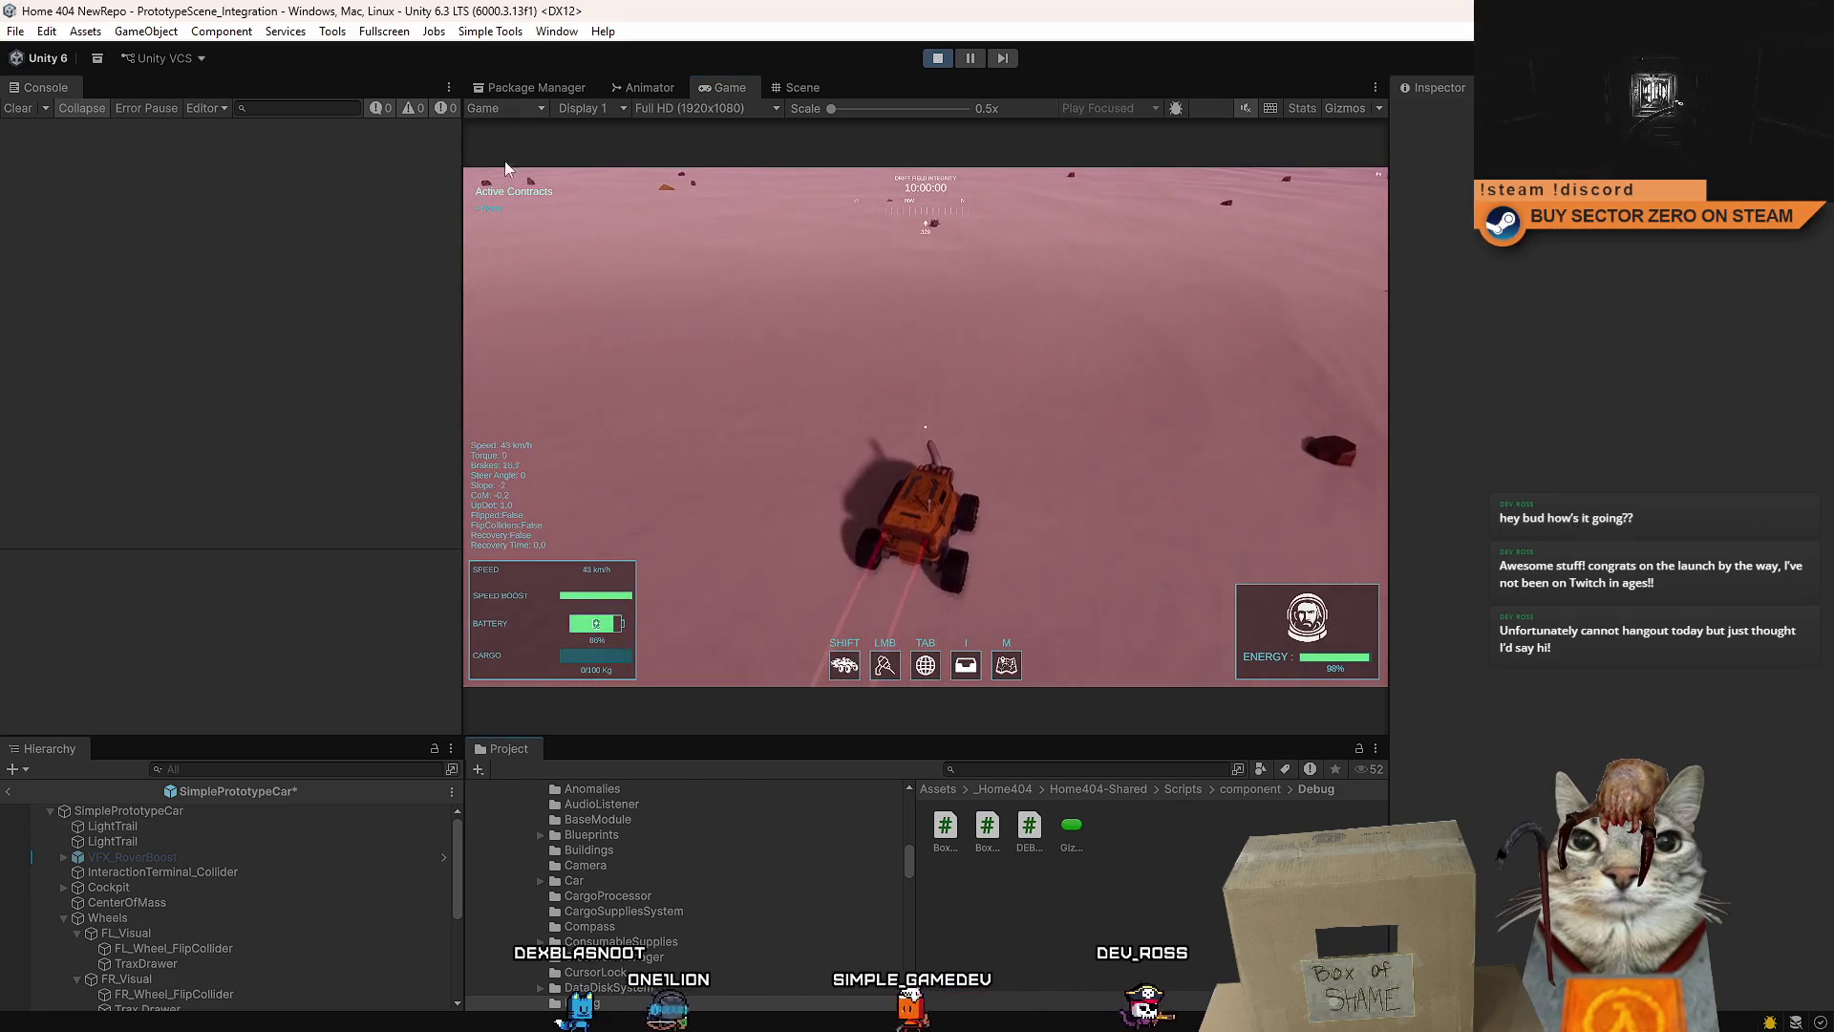
click(800, 84)
click(516, 110)
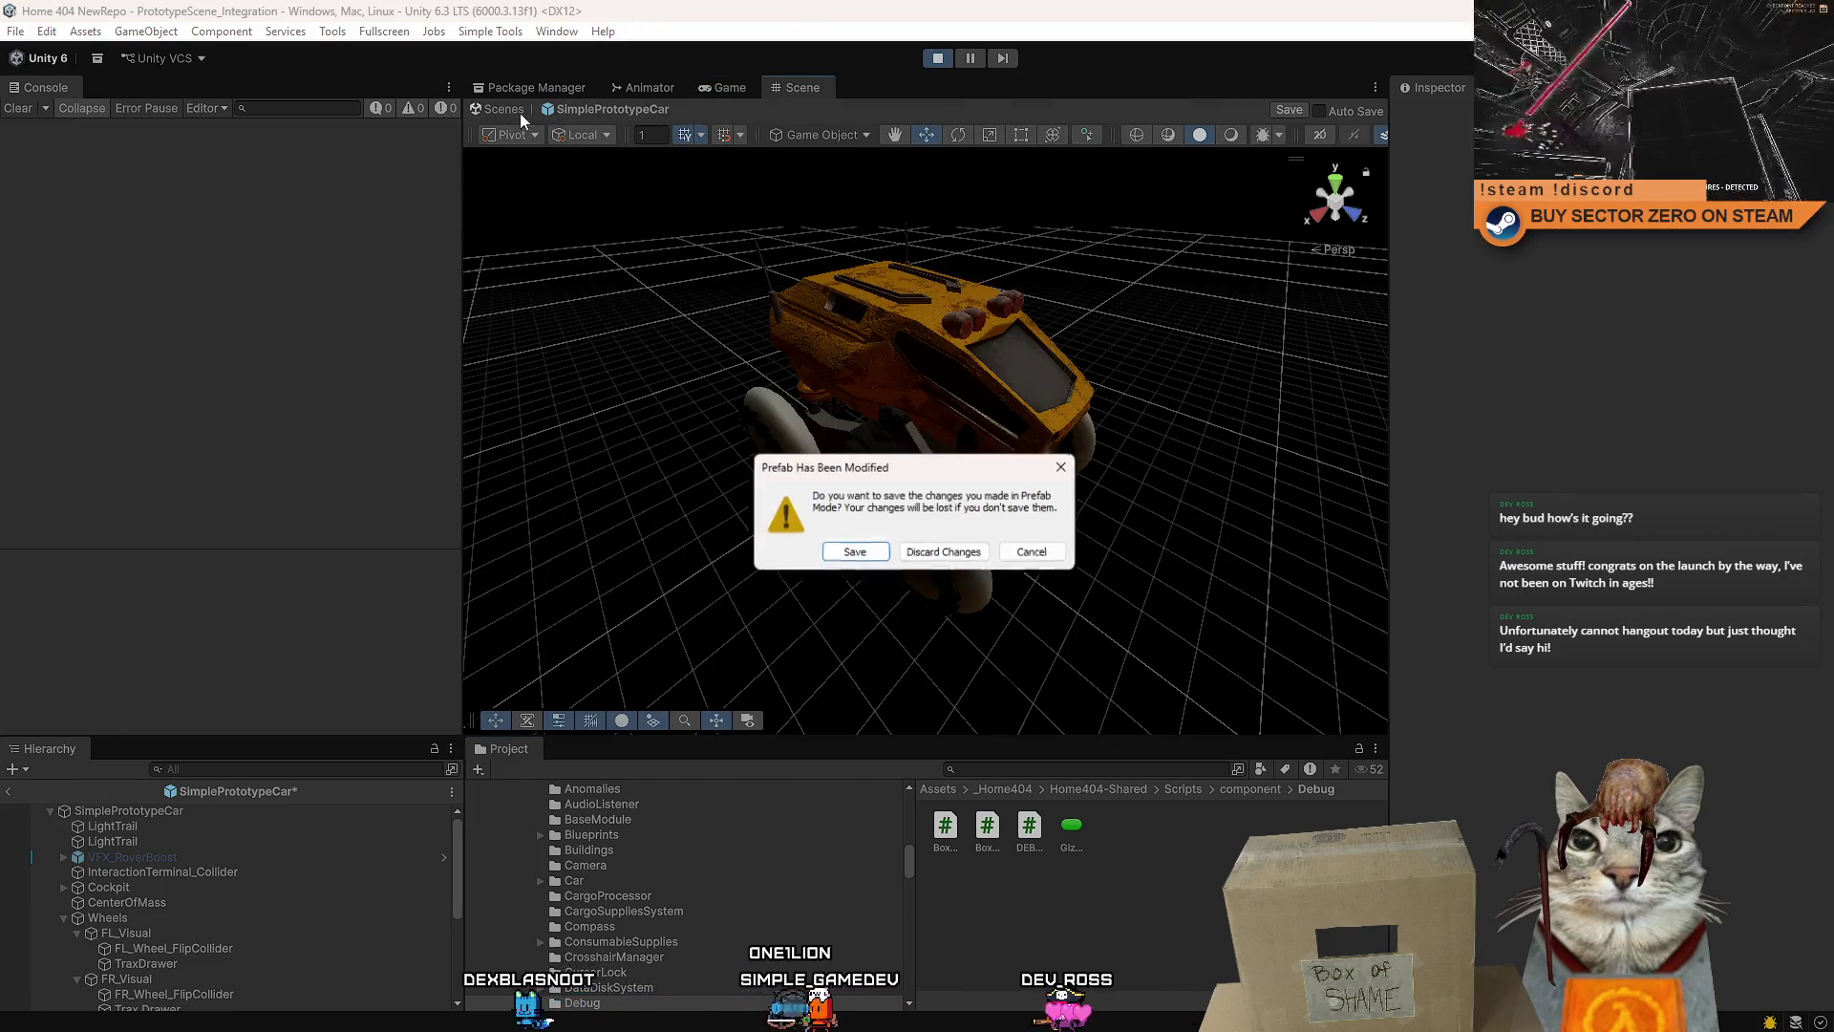
- Discard the unsaved prefab changes, select the scene's LightTrail via a 'ht tr' search, and drive briefly
click(946, 553)
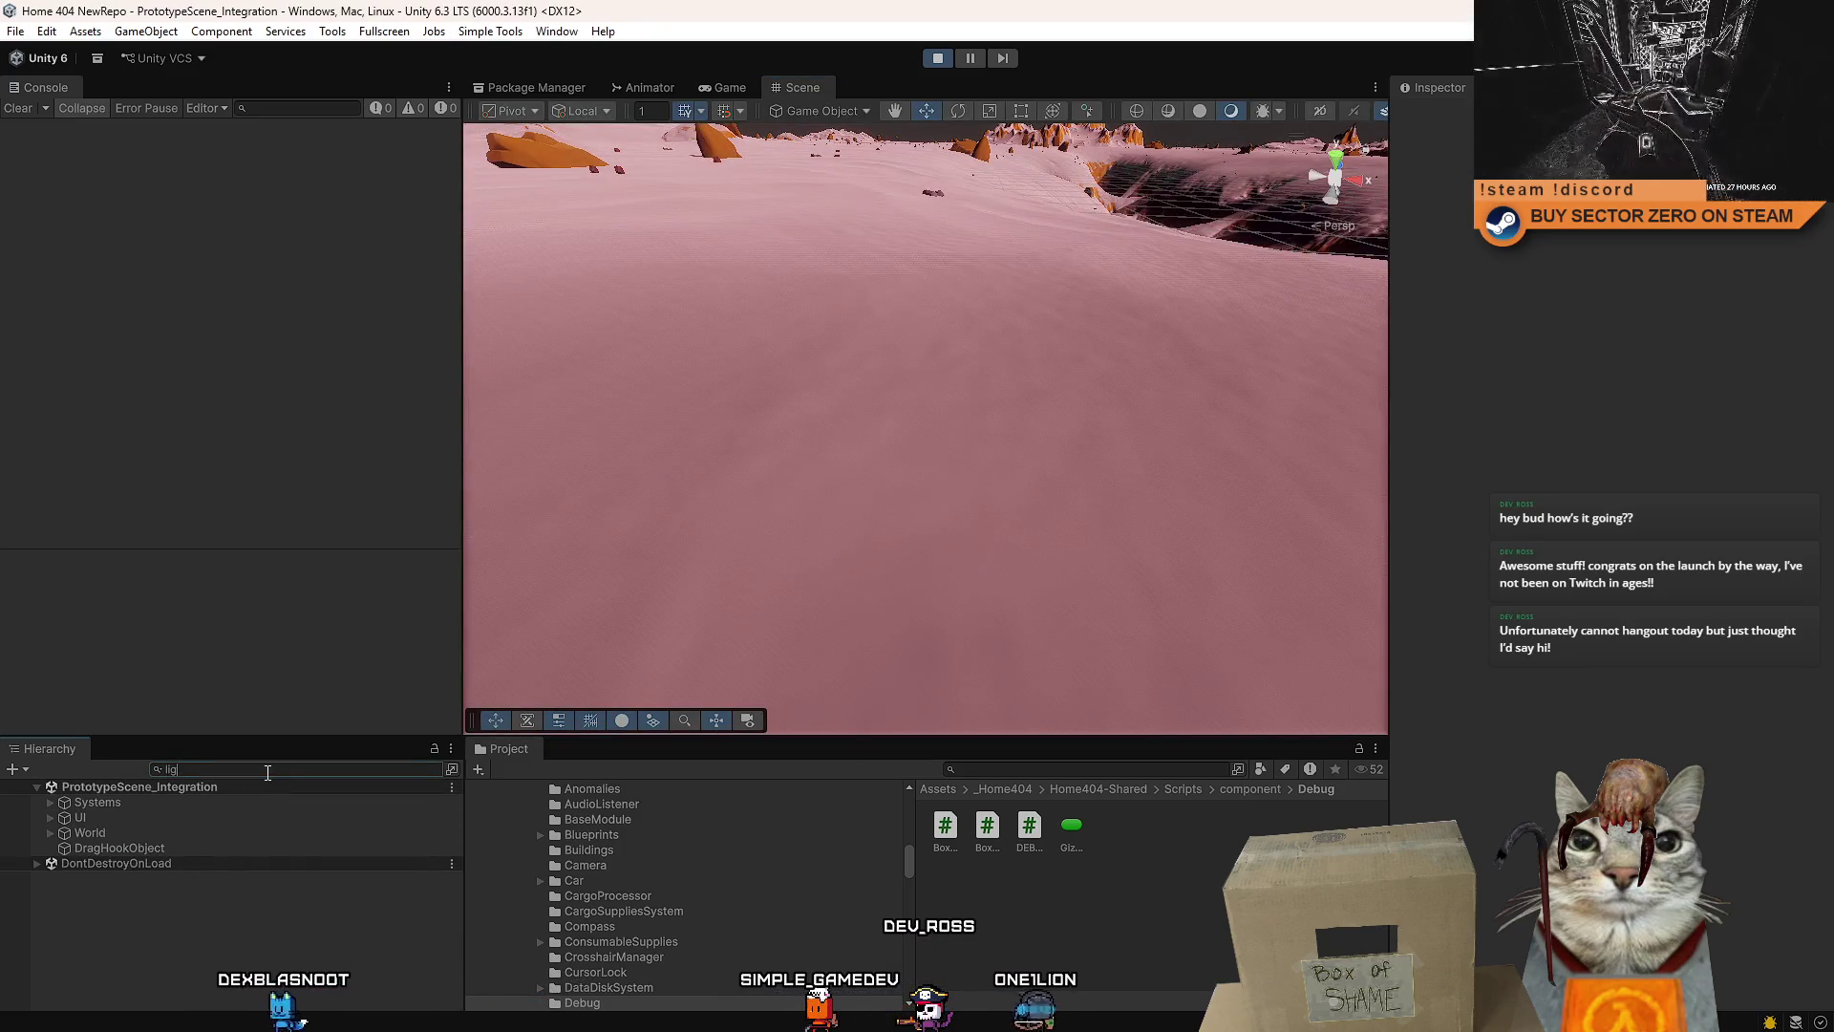
text(ht tr)
click(193, 802)
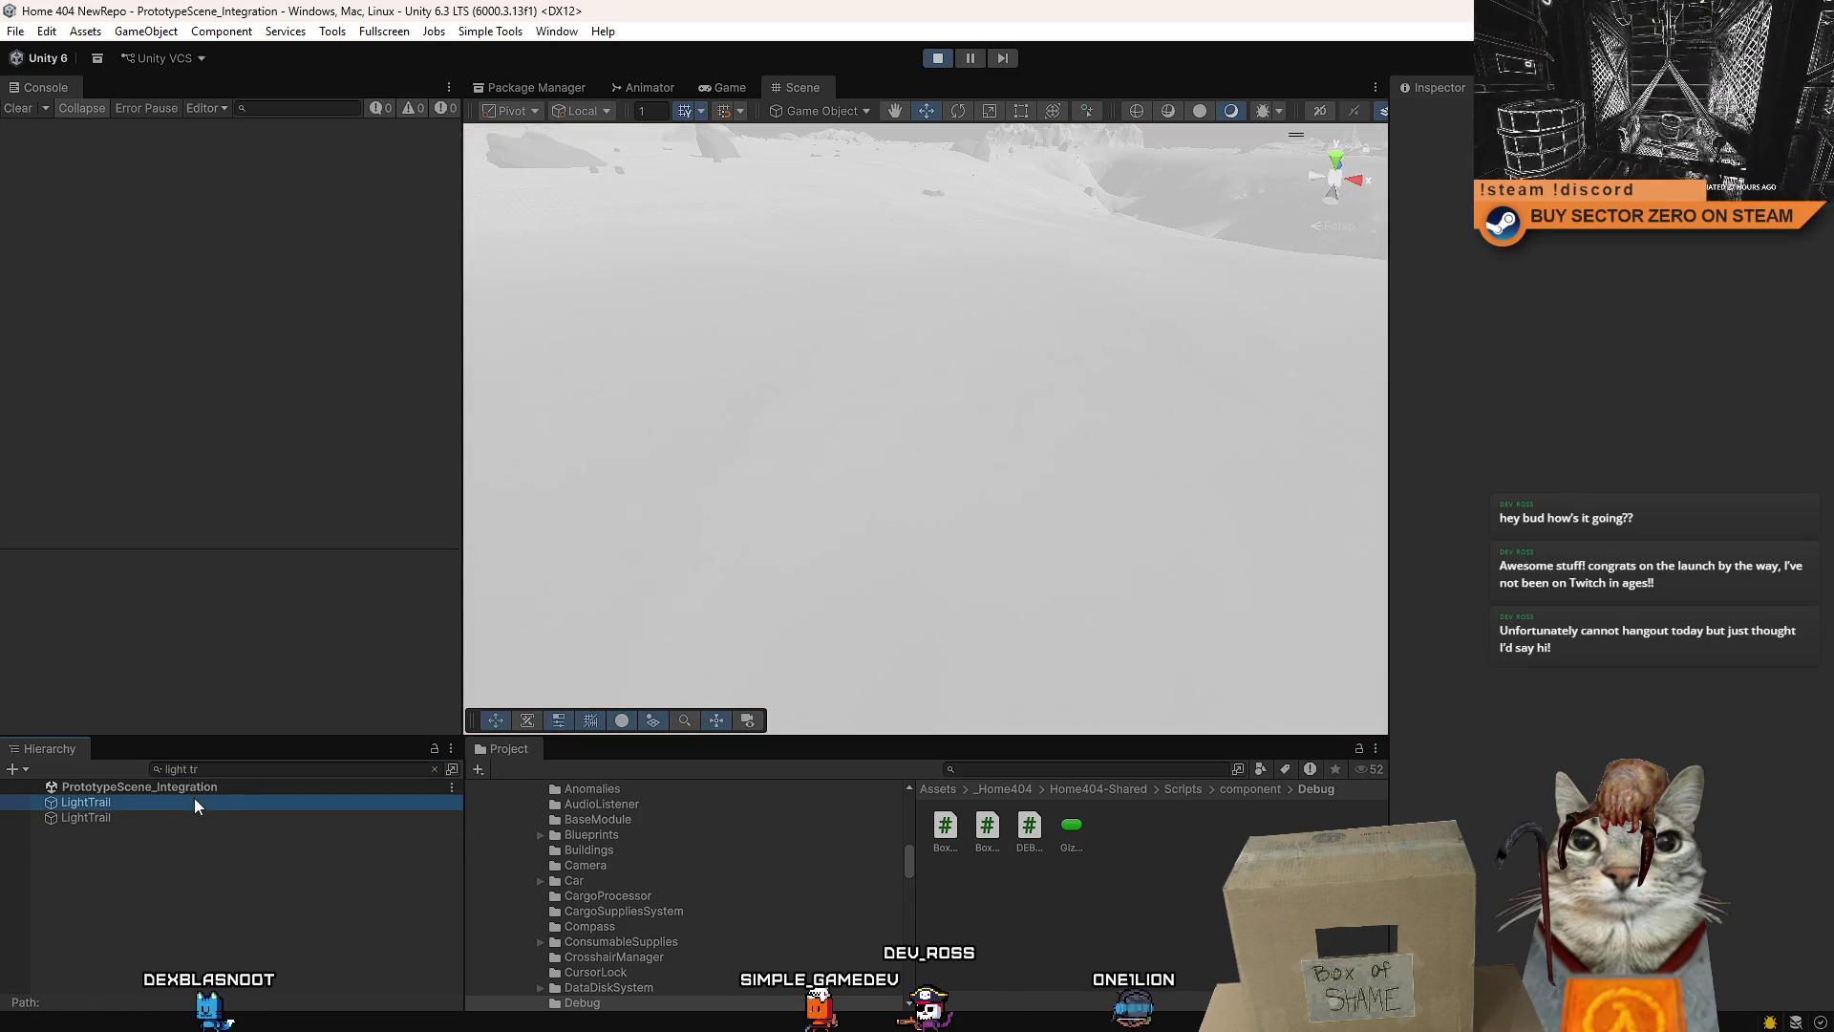
click(730, 85)
key(w)
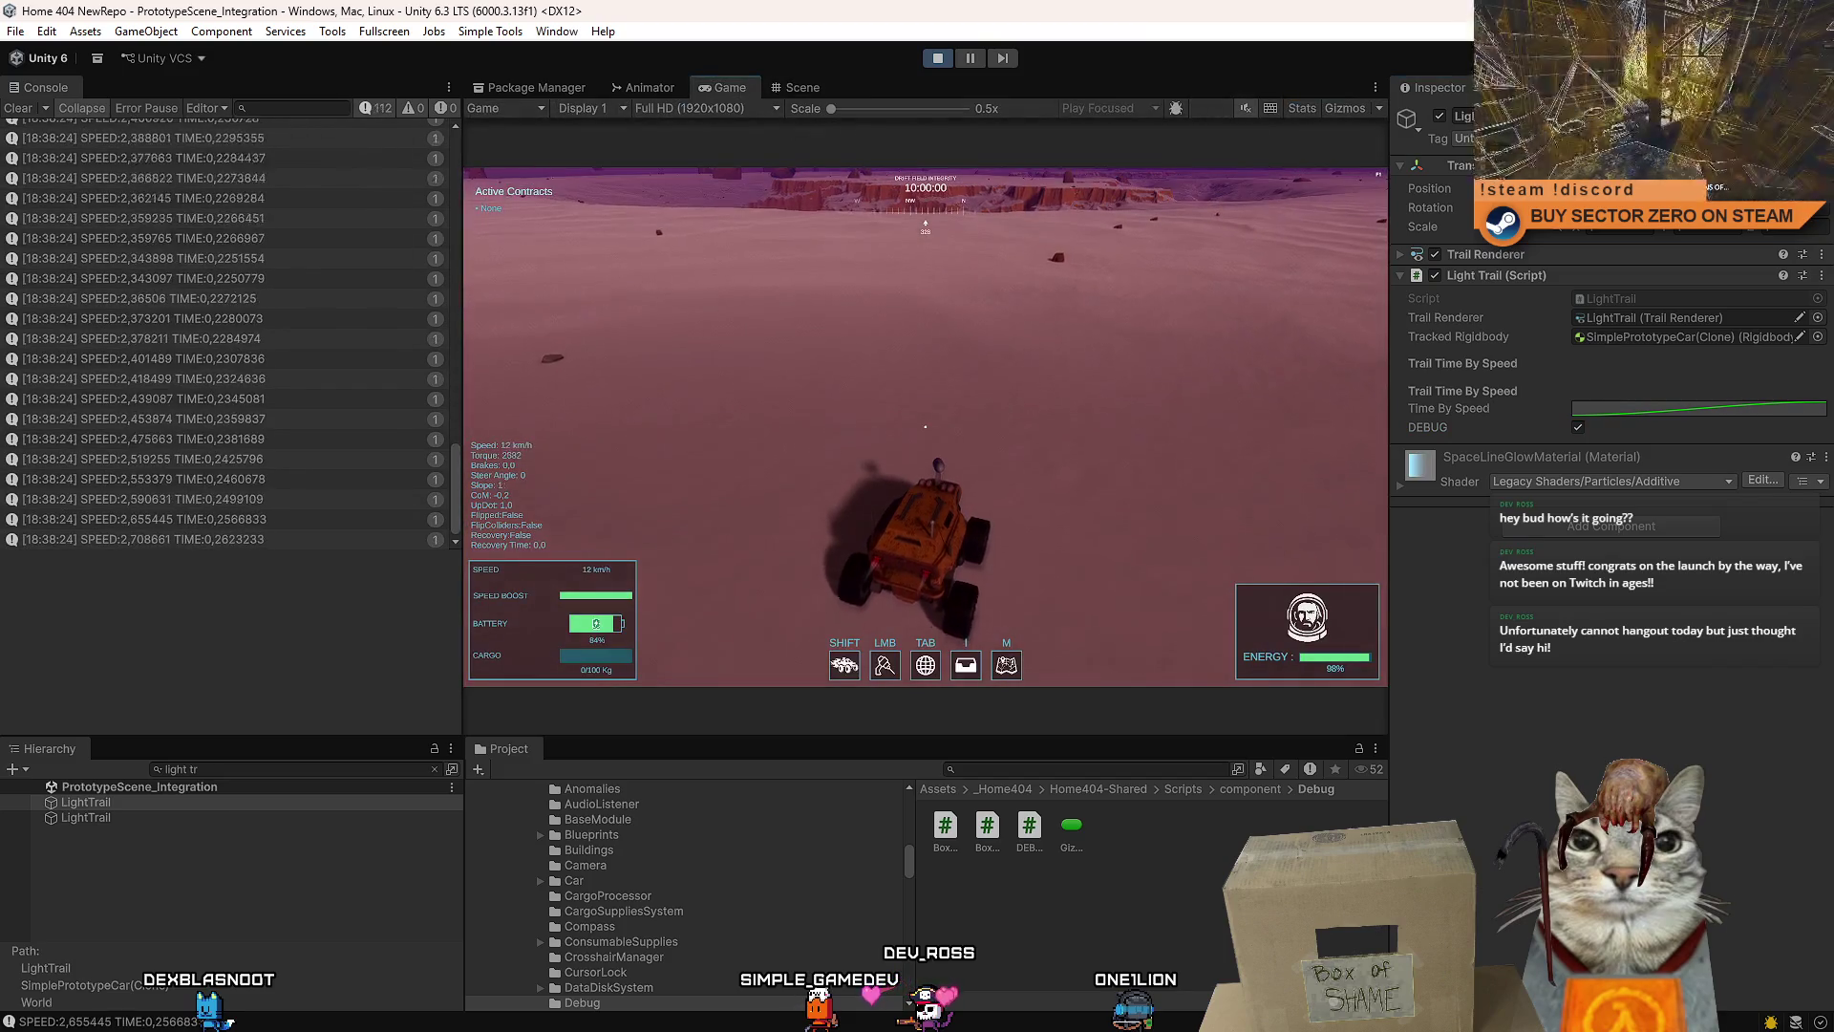
key(Escape)
key(Escape)
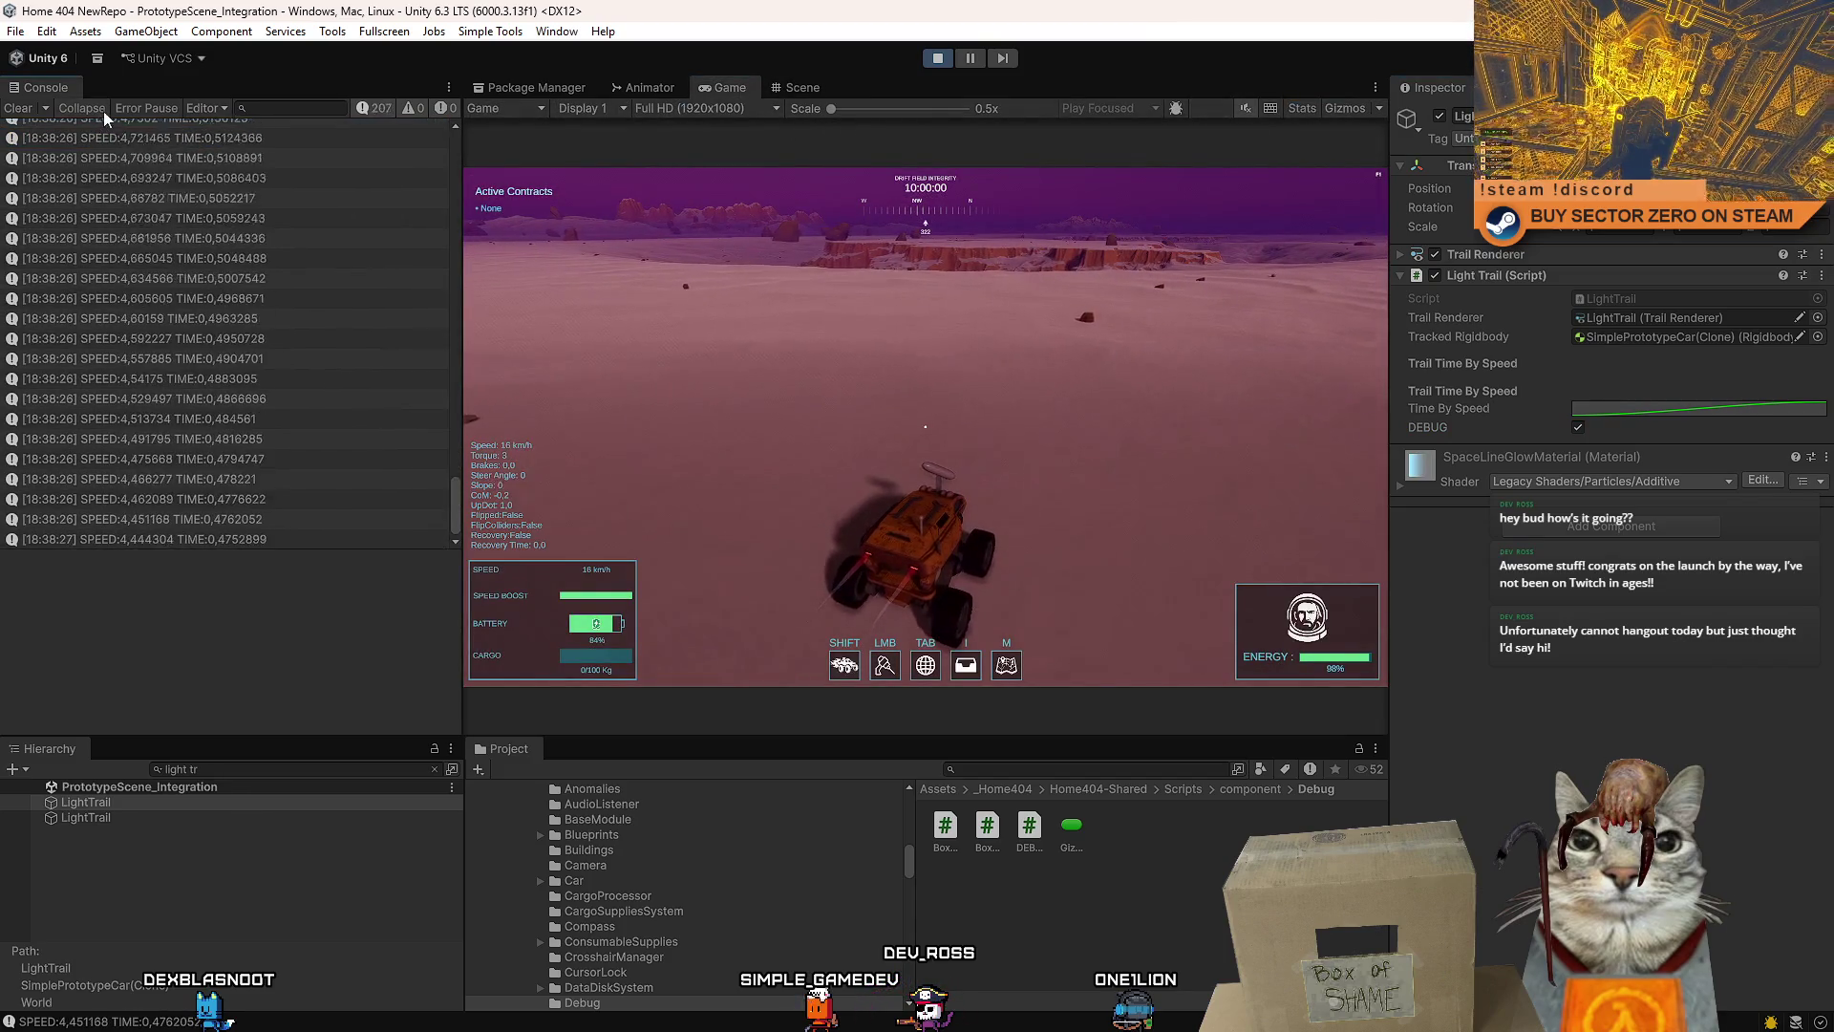
- Collapse and clear the Console, drive the rover to log SPEED and TIME, then bring up the Time By Speed curve
click(93, 109)
click(21, 107)
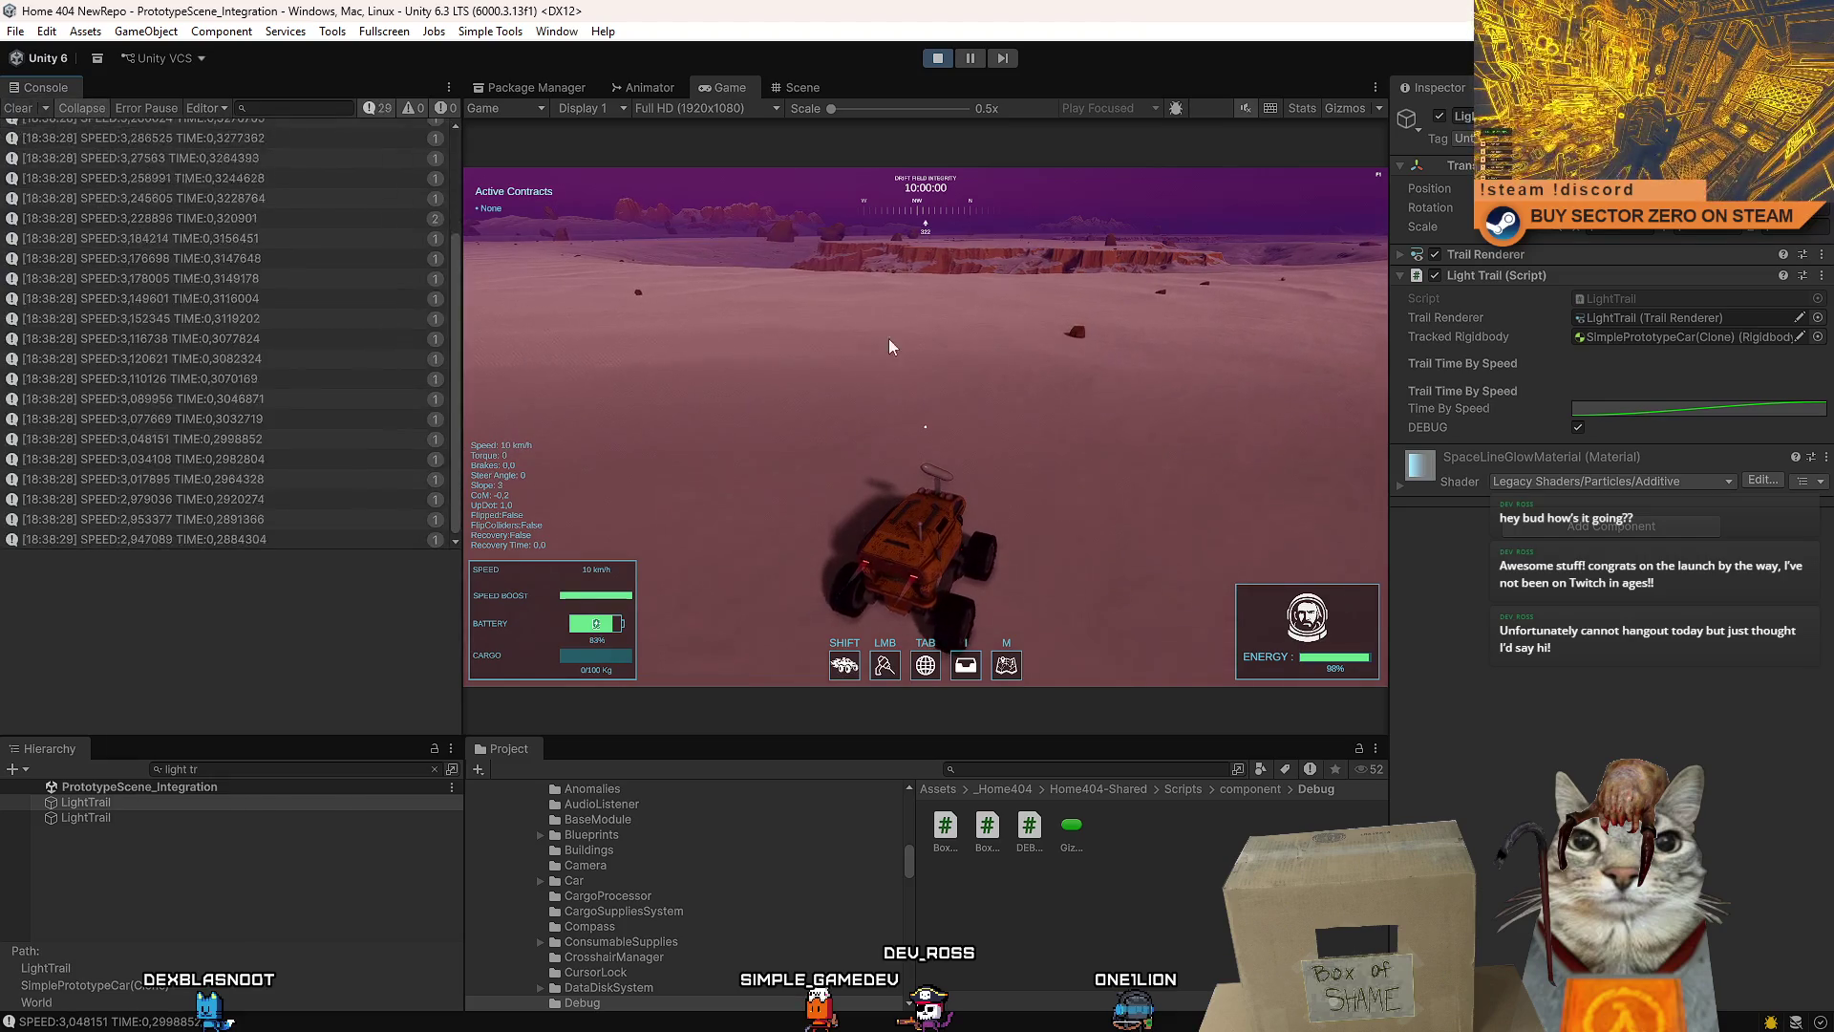
click(888, 345)
key(w)
key(d)
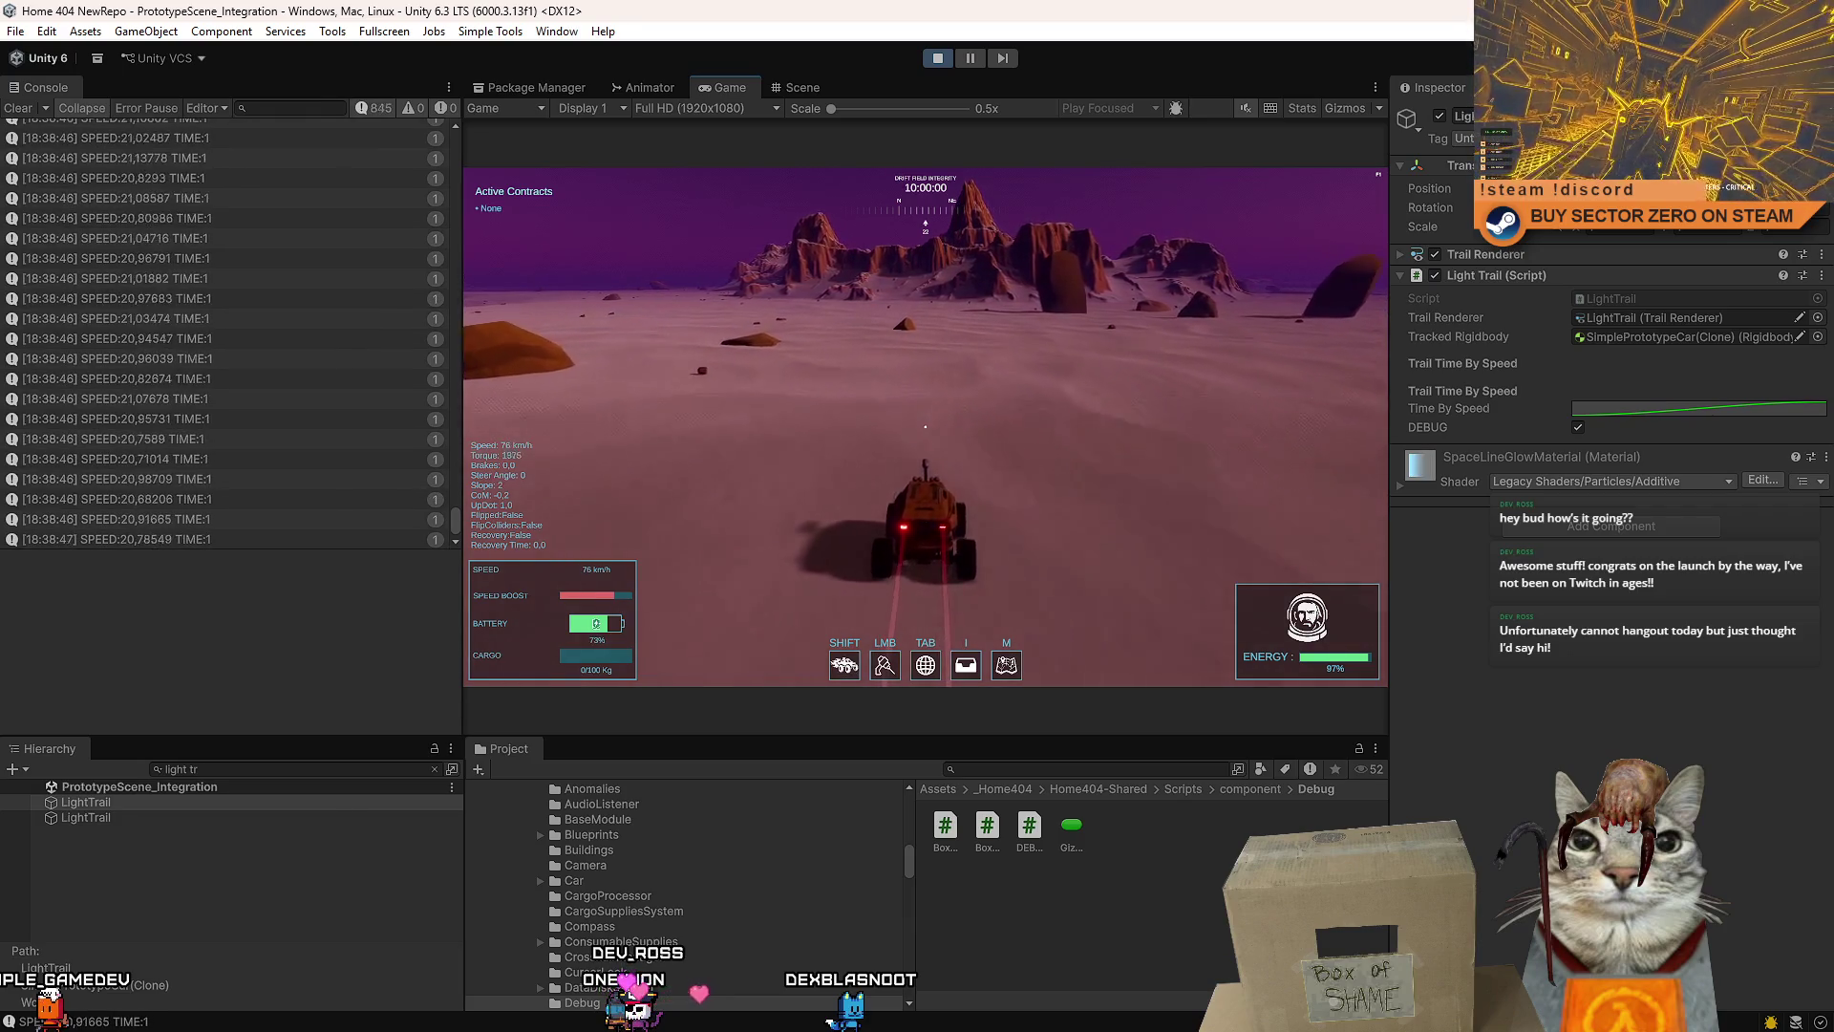
key(d)
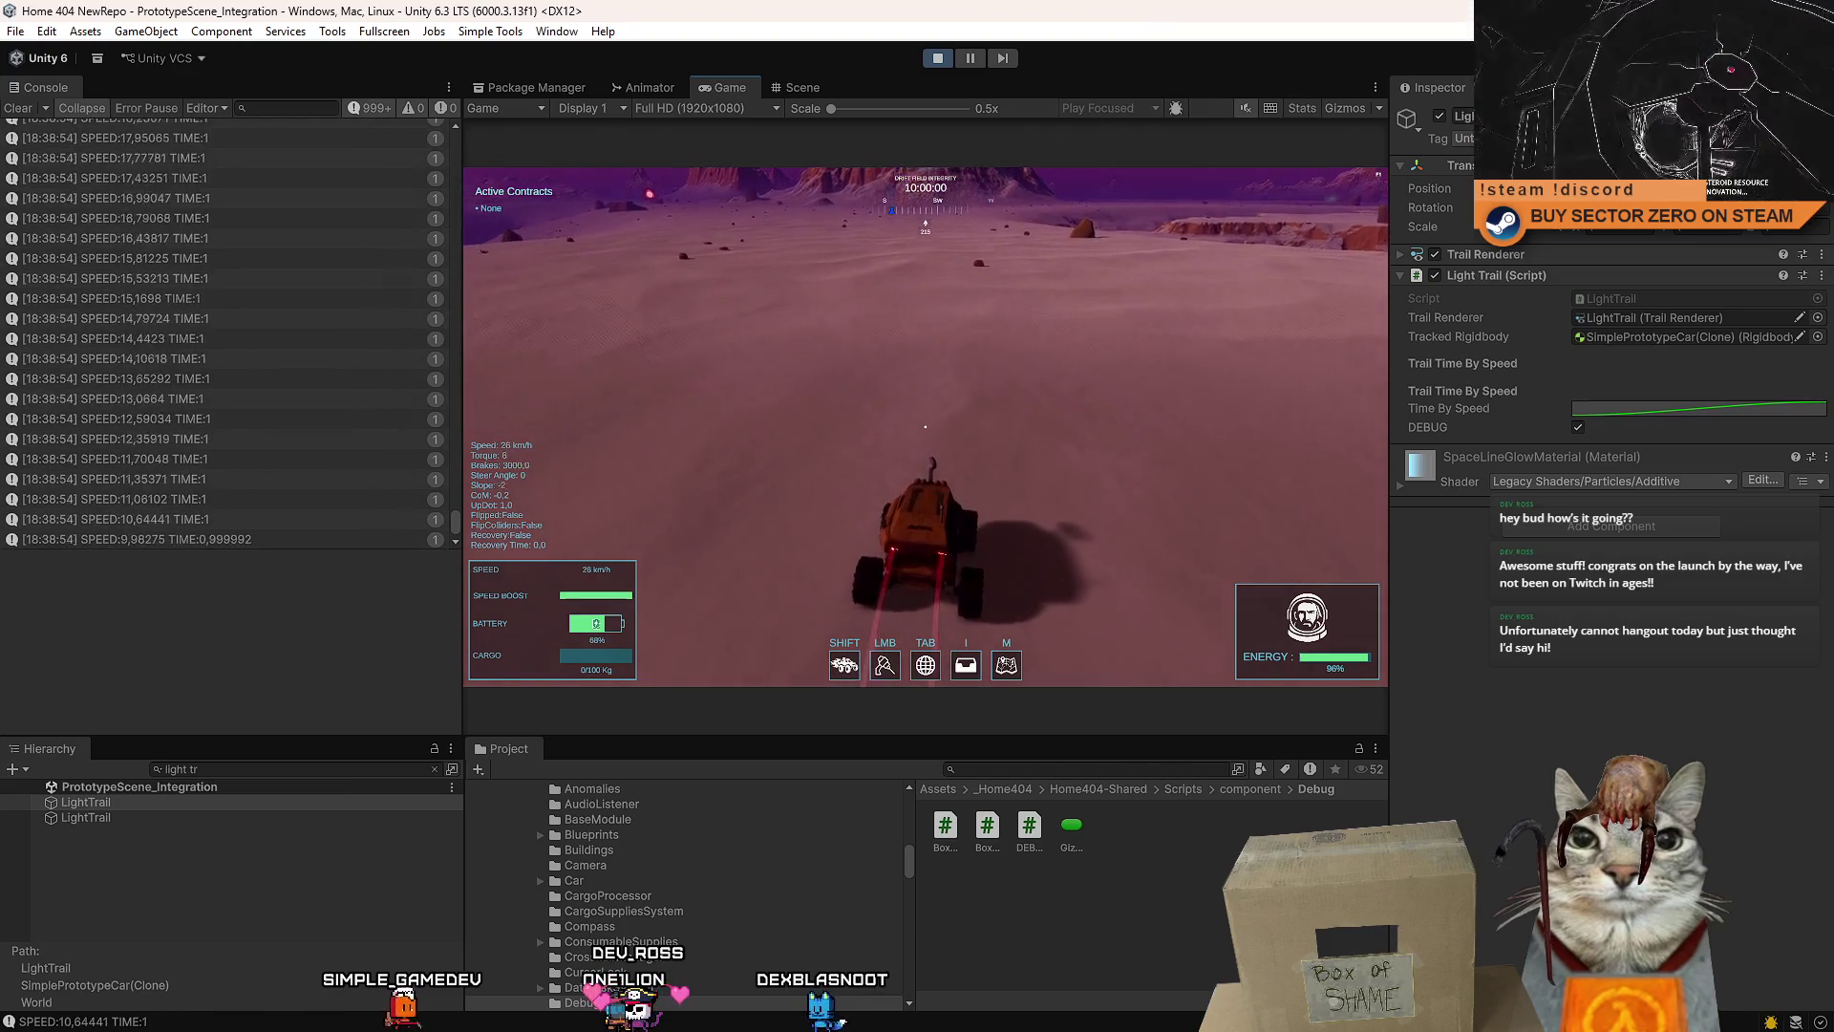
key(Escape)
click(1613, 415)
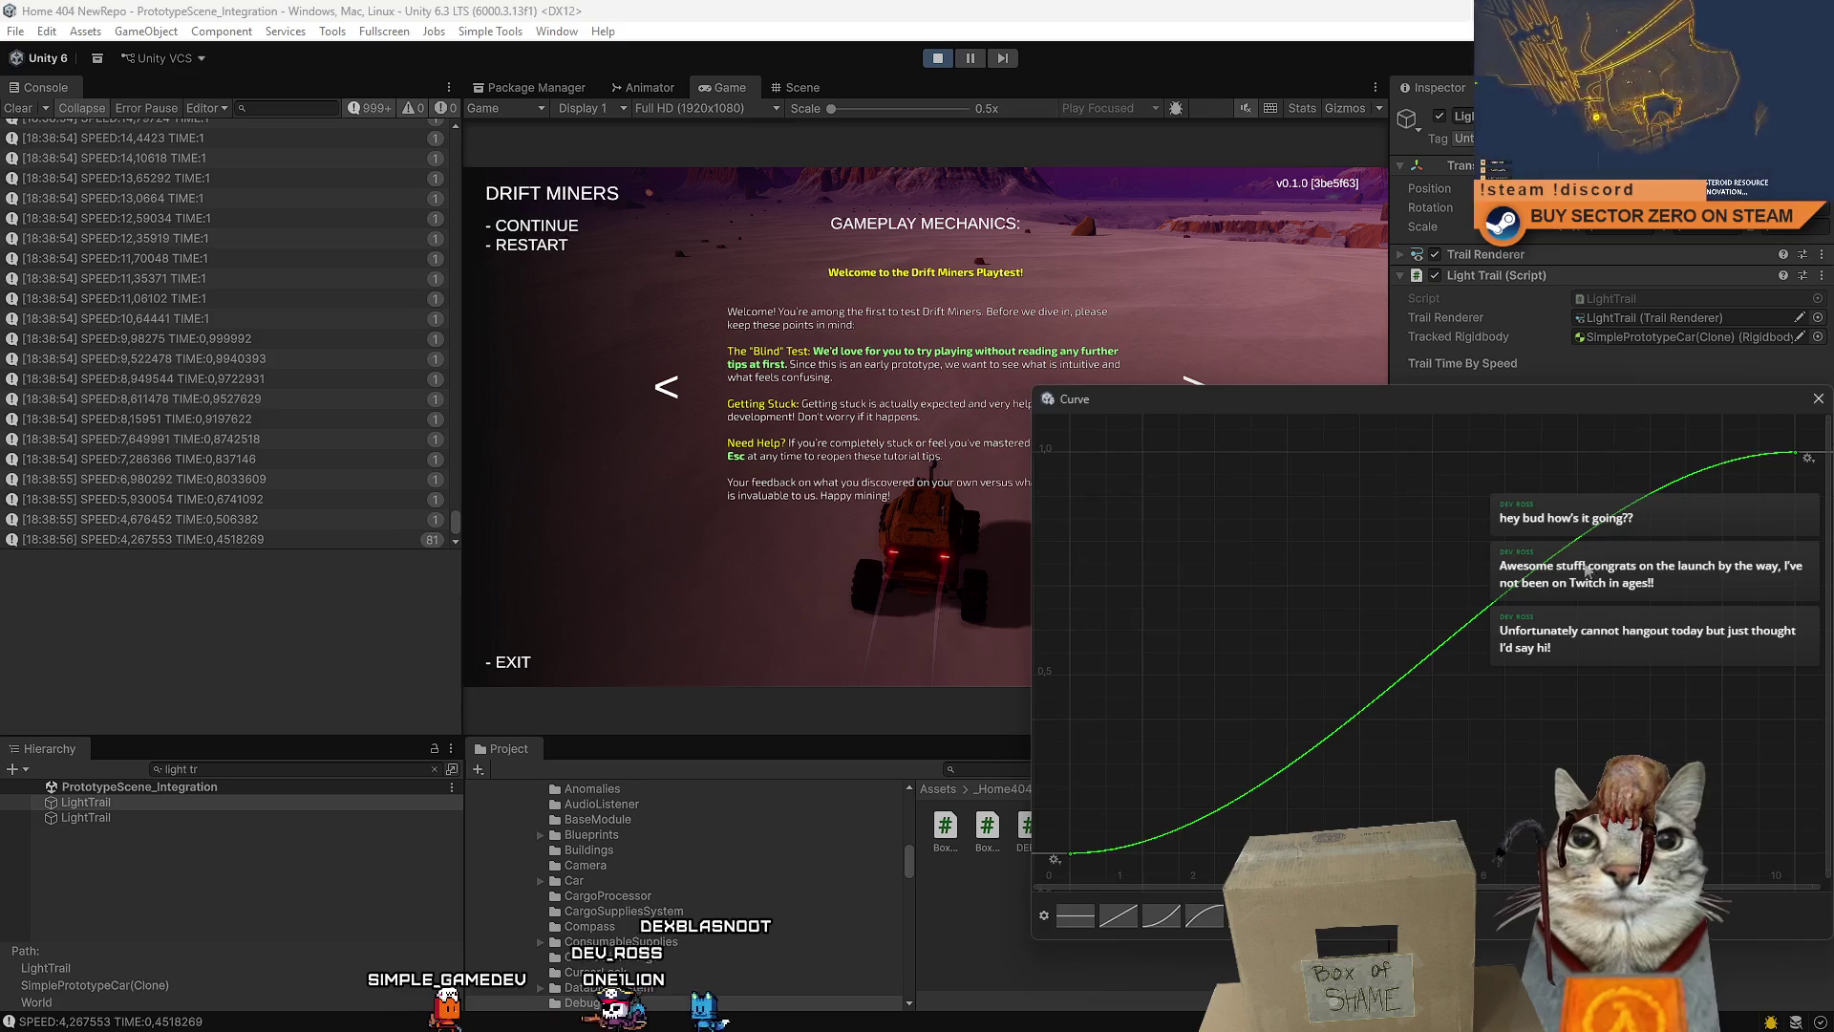
- Zoom out and pan the Time By Speed graph to frame the curve's end key
scroll(1592, 674, down, 2)
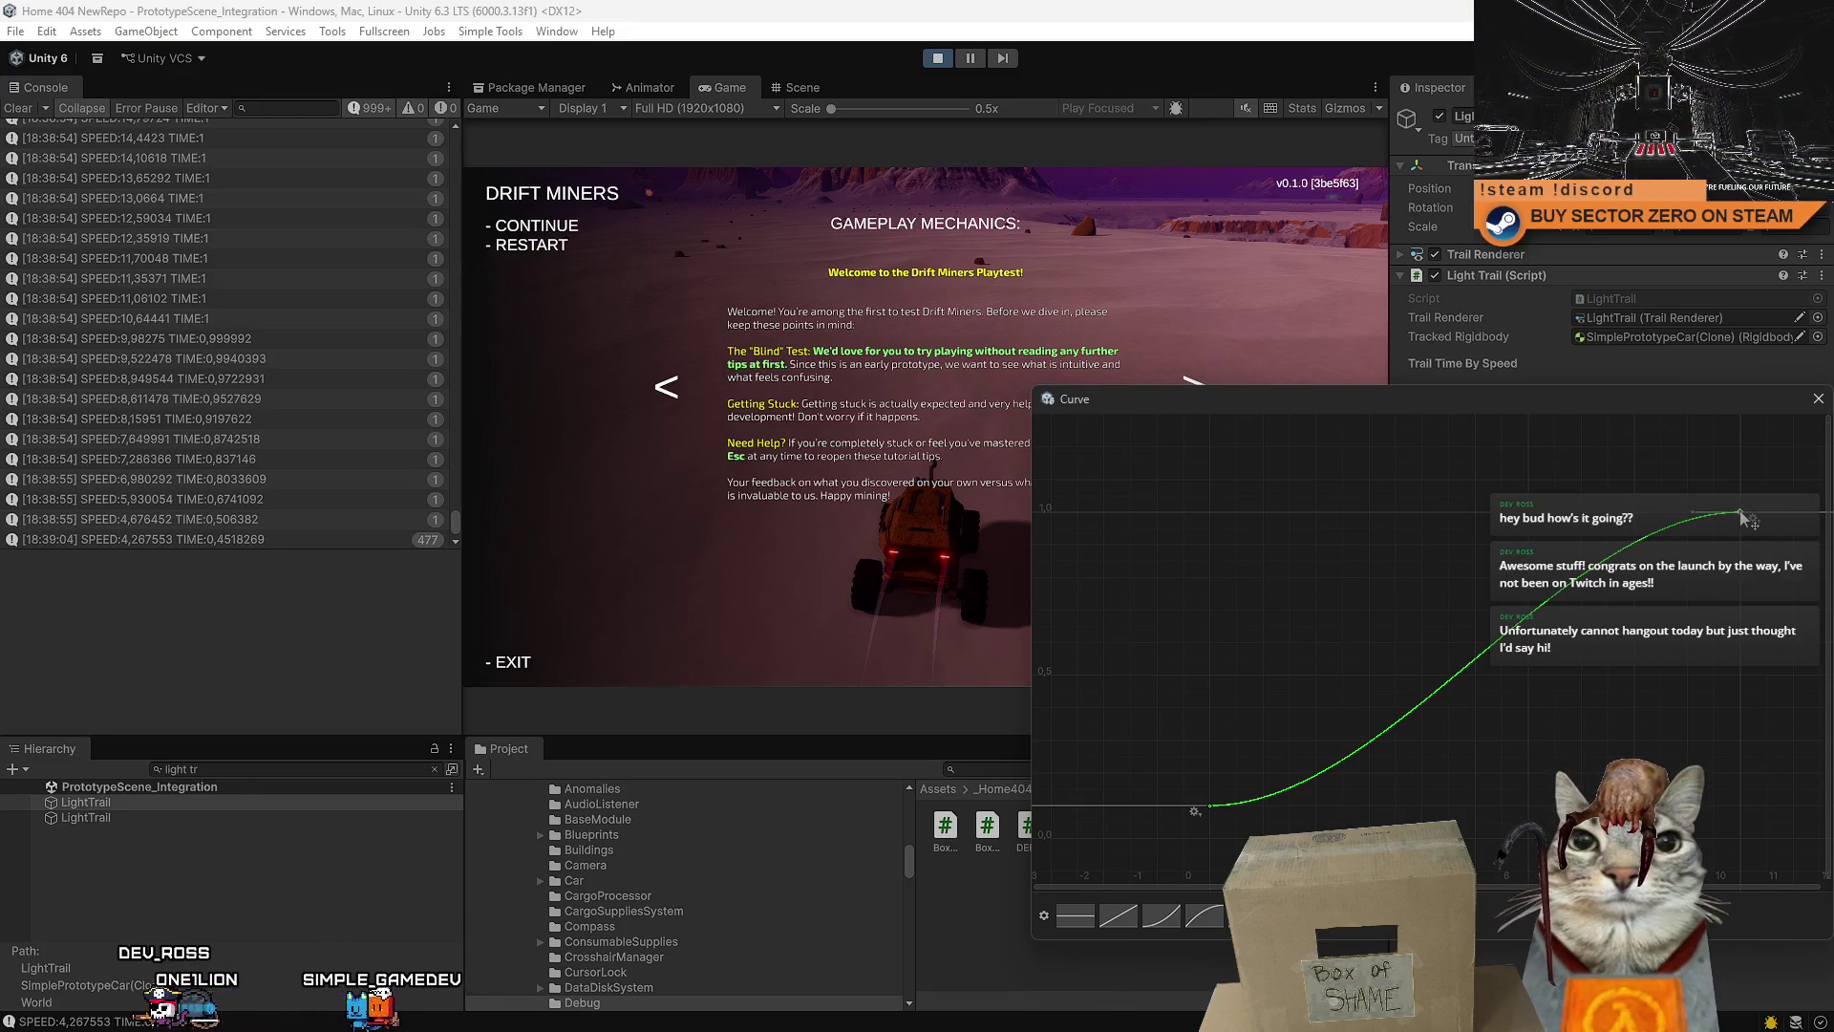
drag(1703, 616, 1585, 618)
drag(1469, 615, 1752, 577)
mouse_move(1448, 567)
mouse_down()
mouse_move(1328, 568)
mouse_move(1437, 525)
mouse_up()
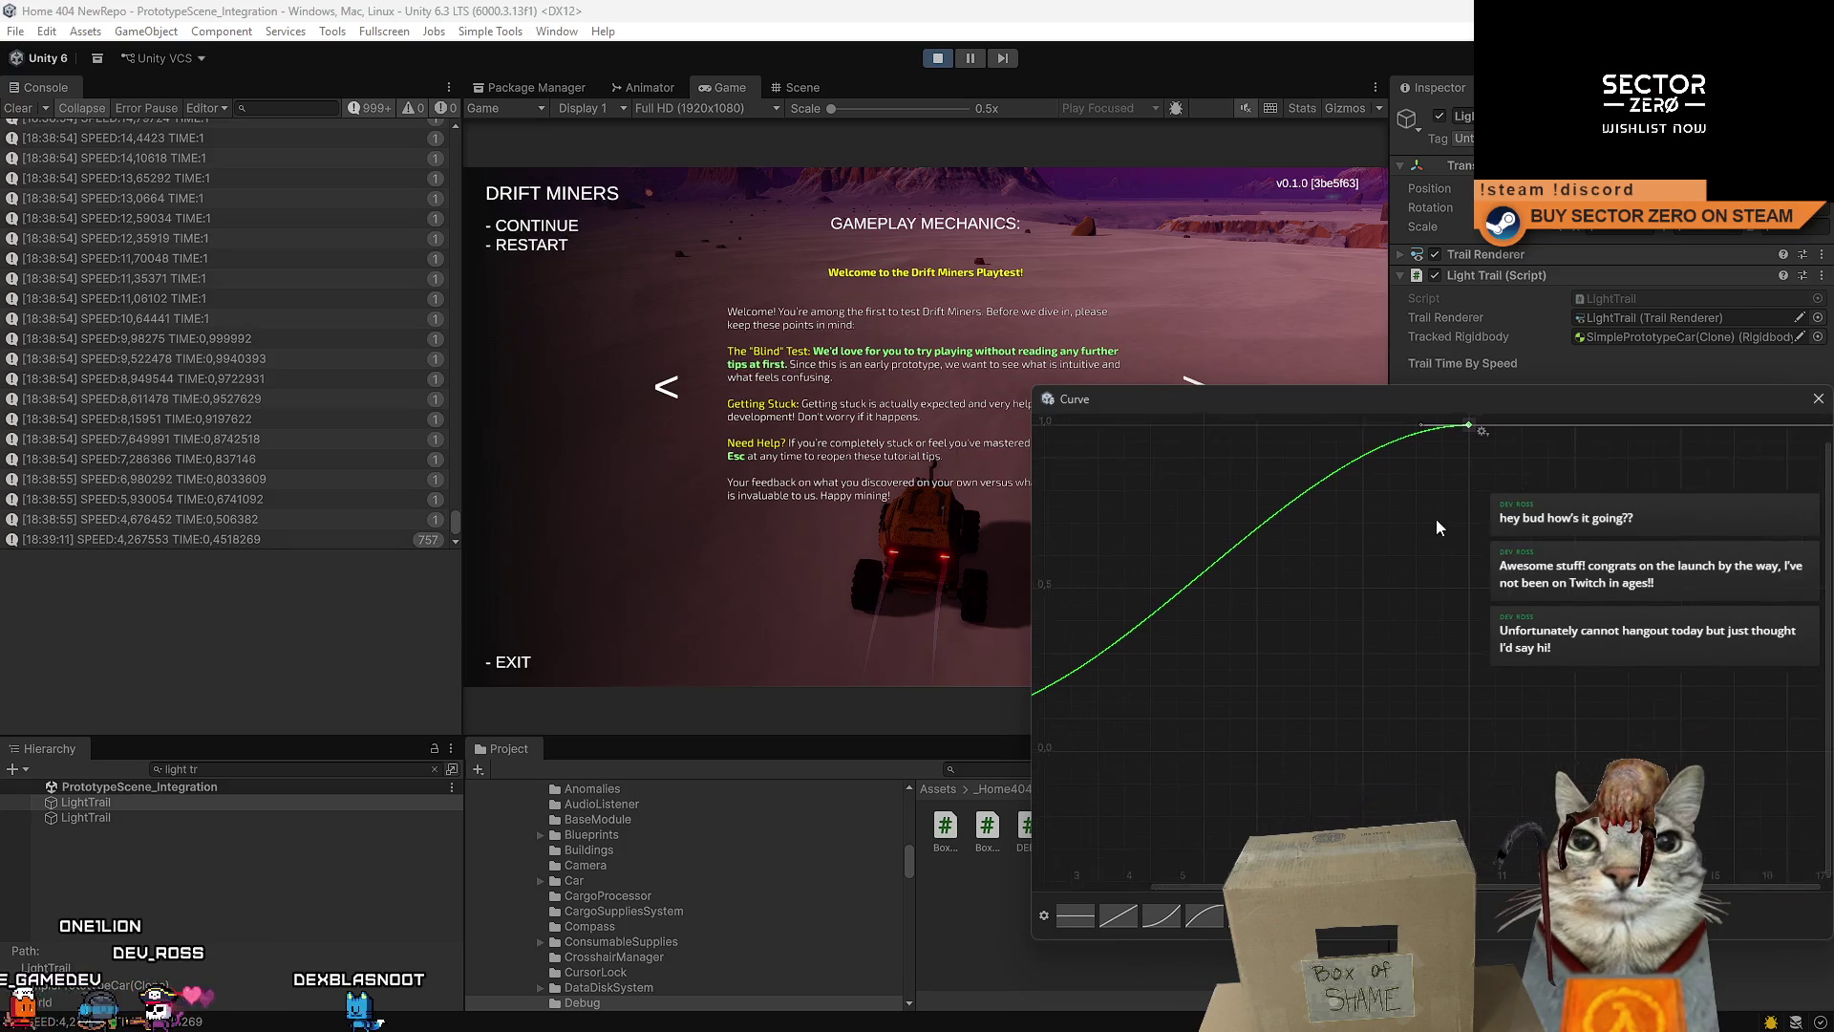
scroll(1505, 531, down, 3)
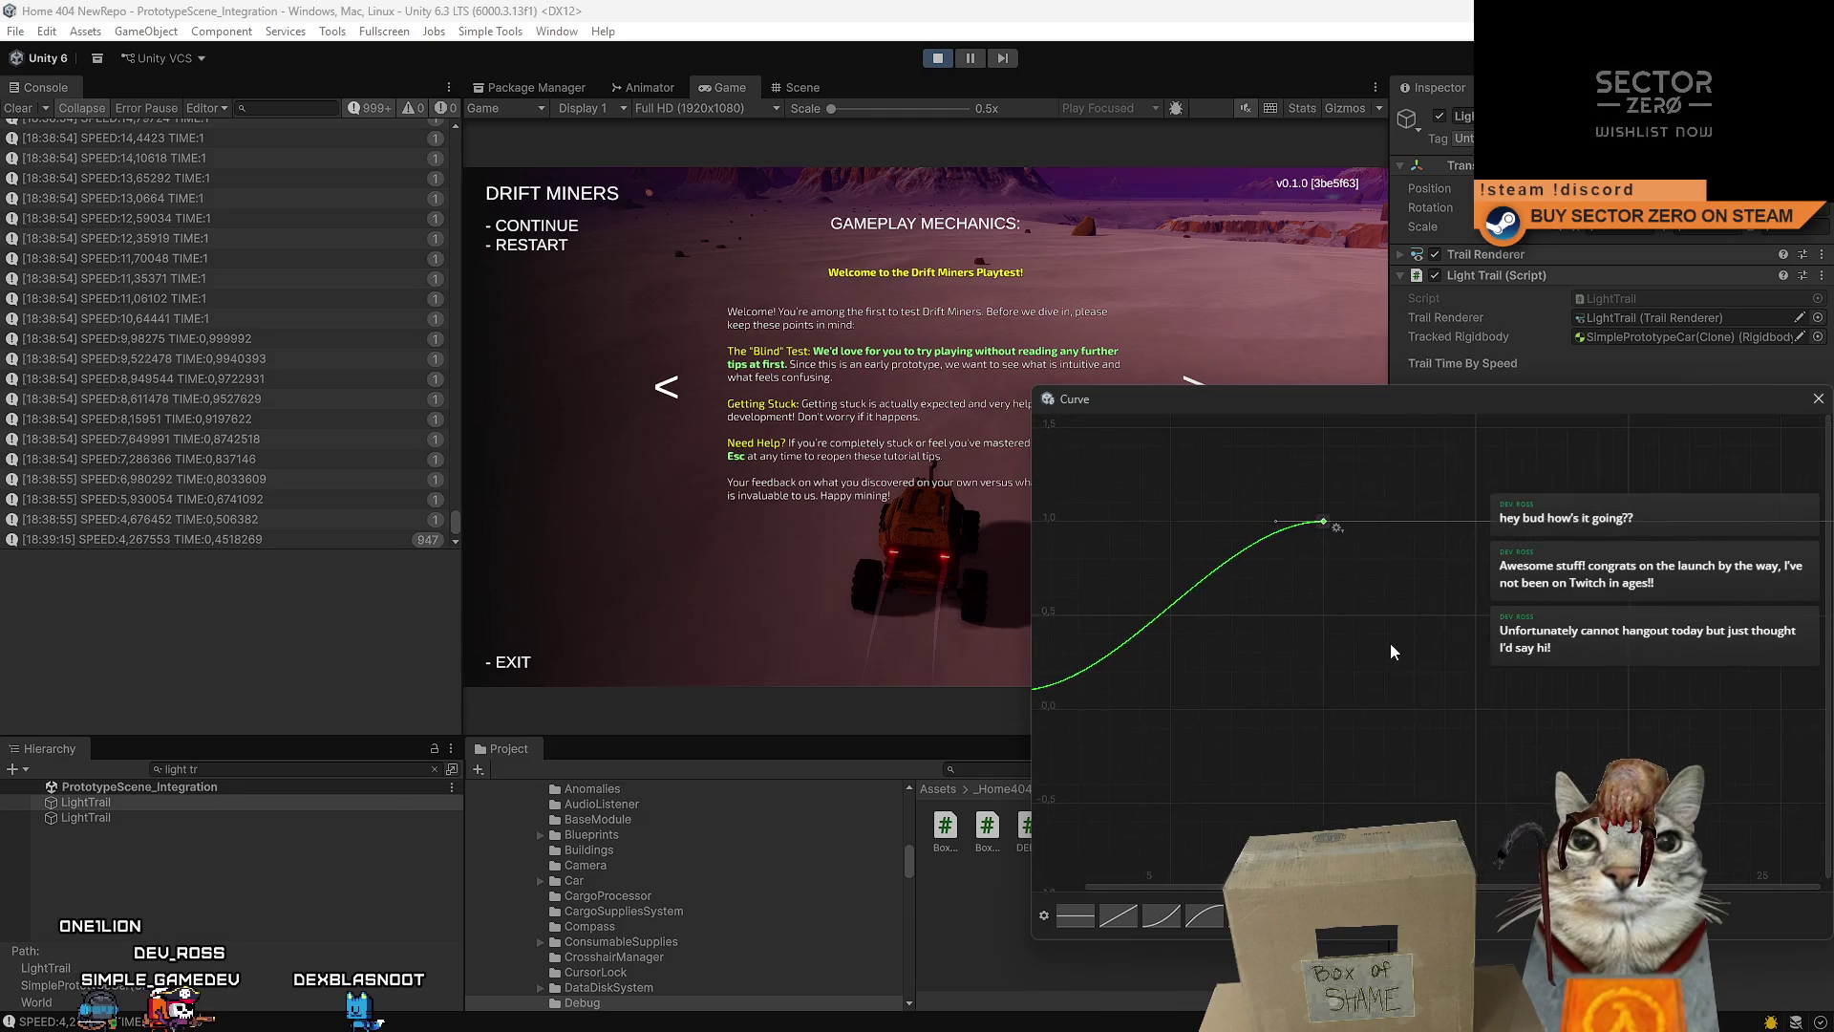
scroll(1286, 686, down, 2)
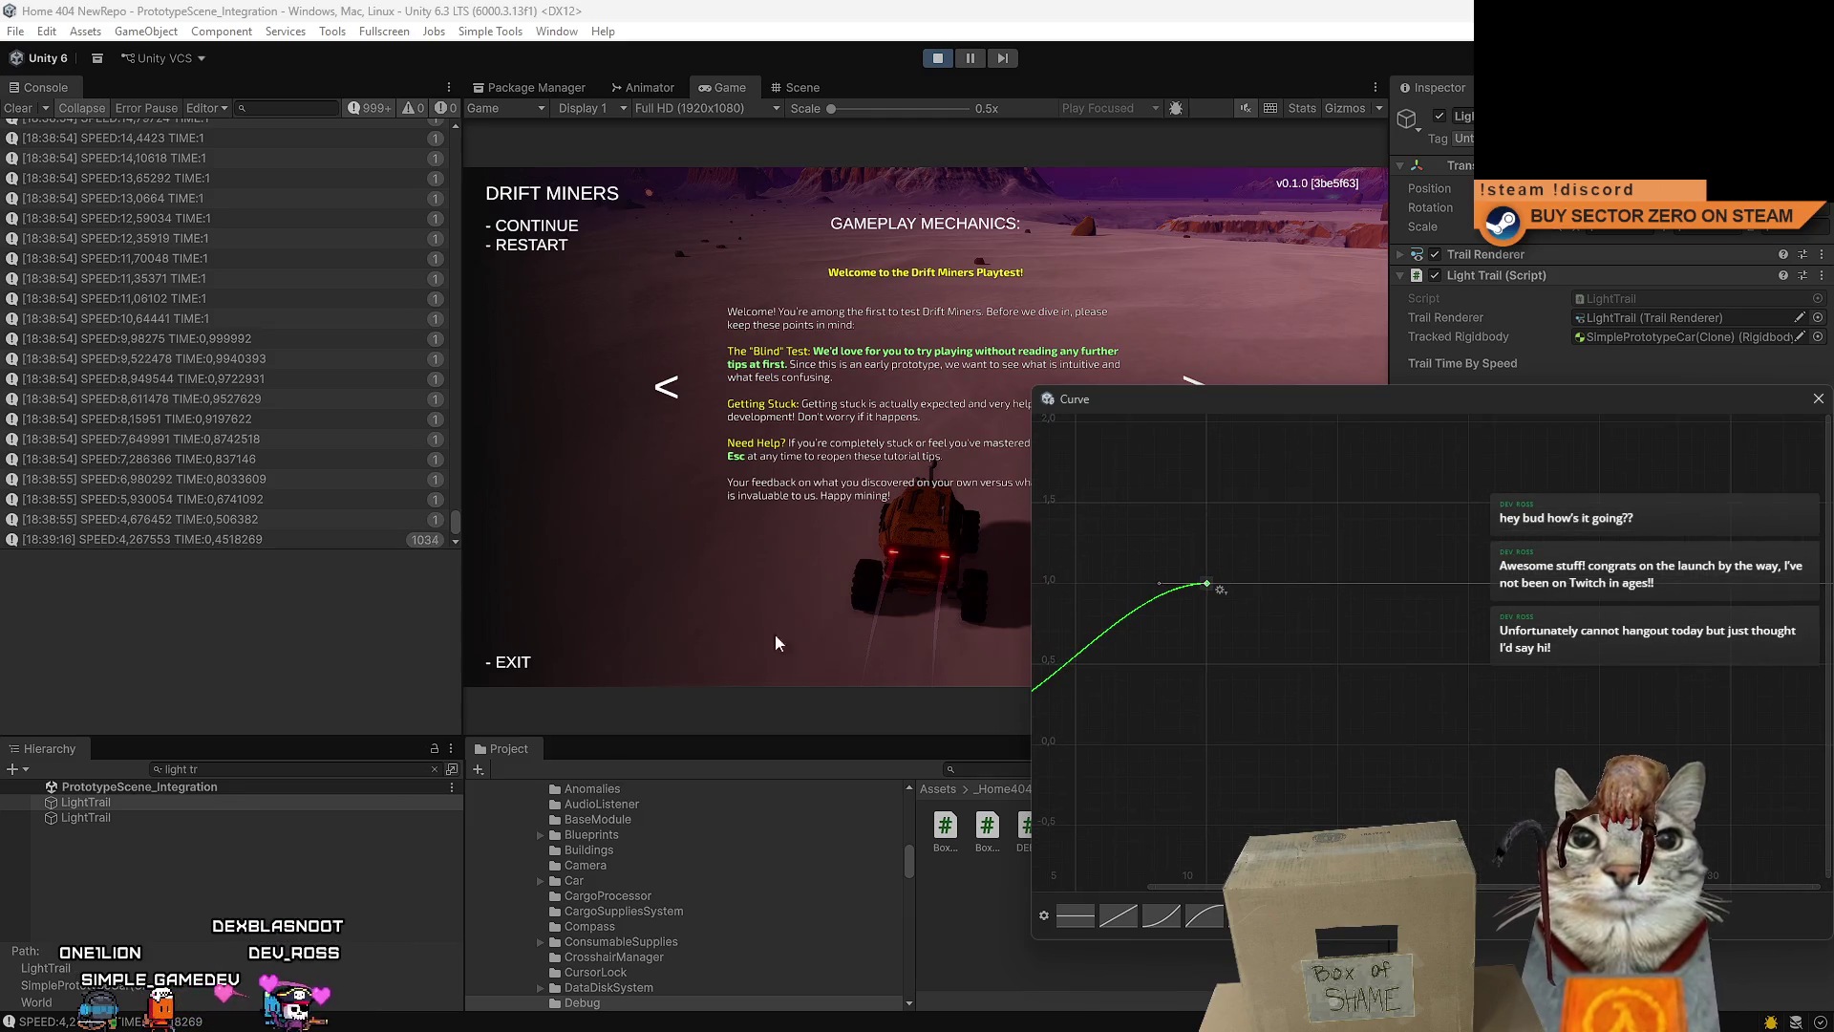
scroll(324, 407, up, 3)
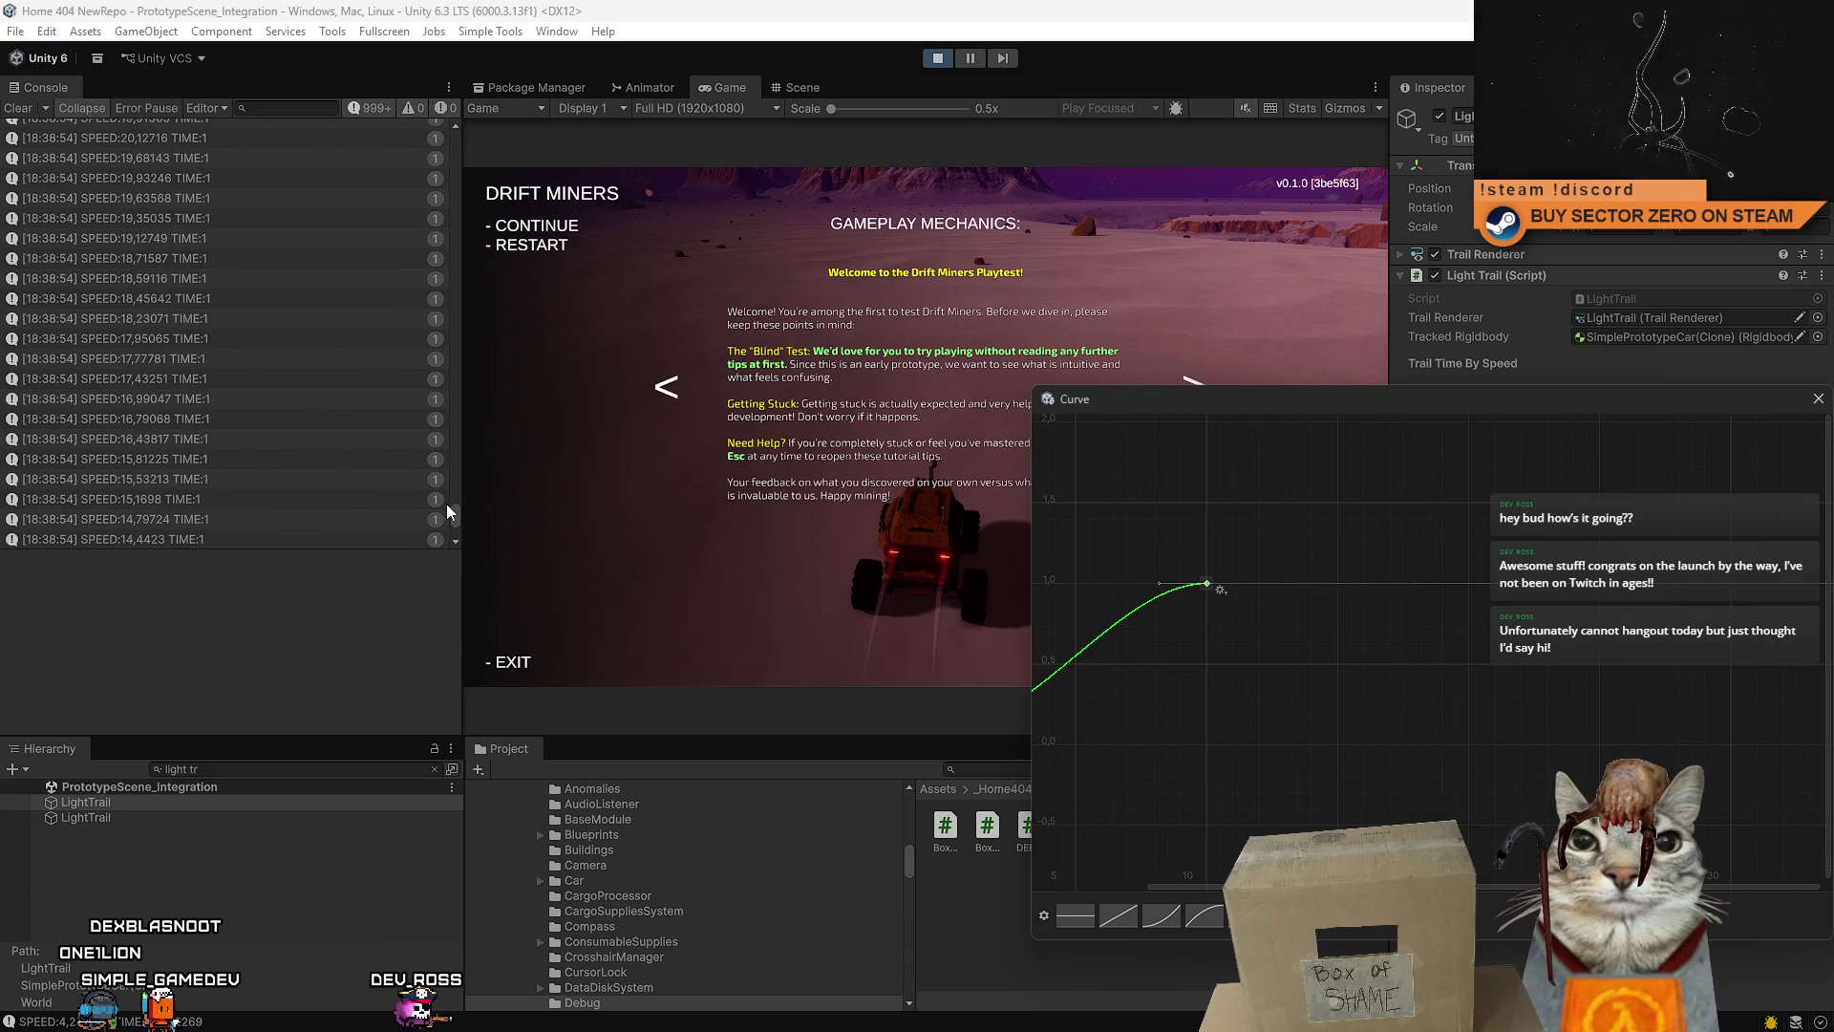
click(457, 502)
click(461, 472)
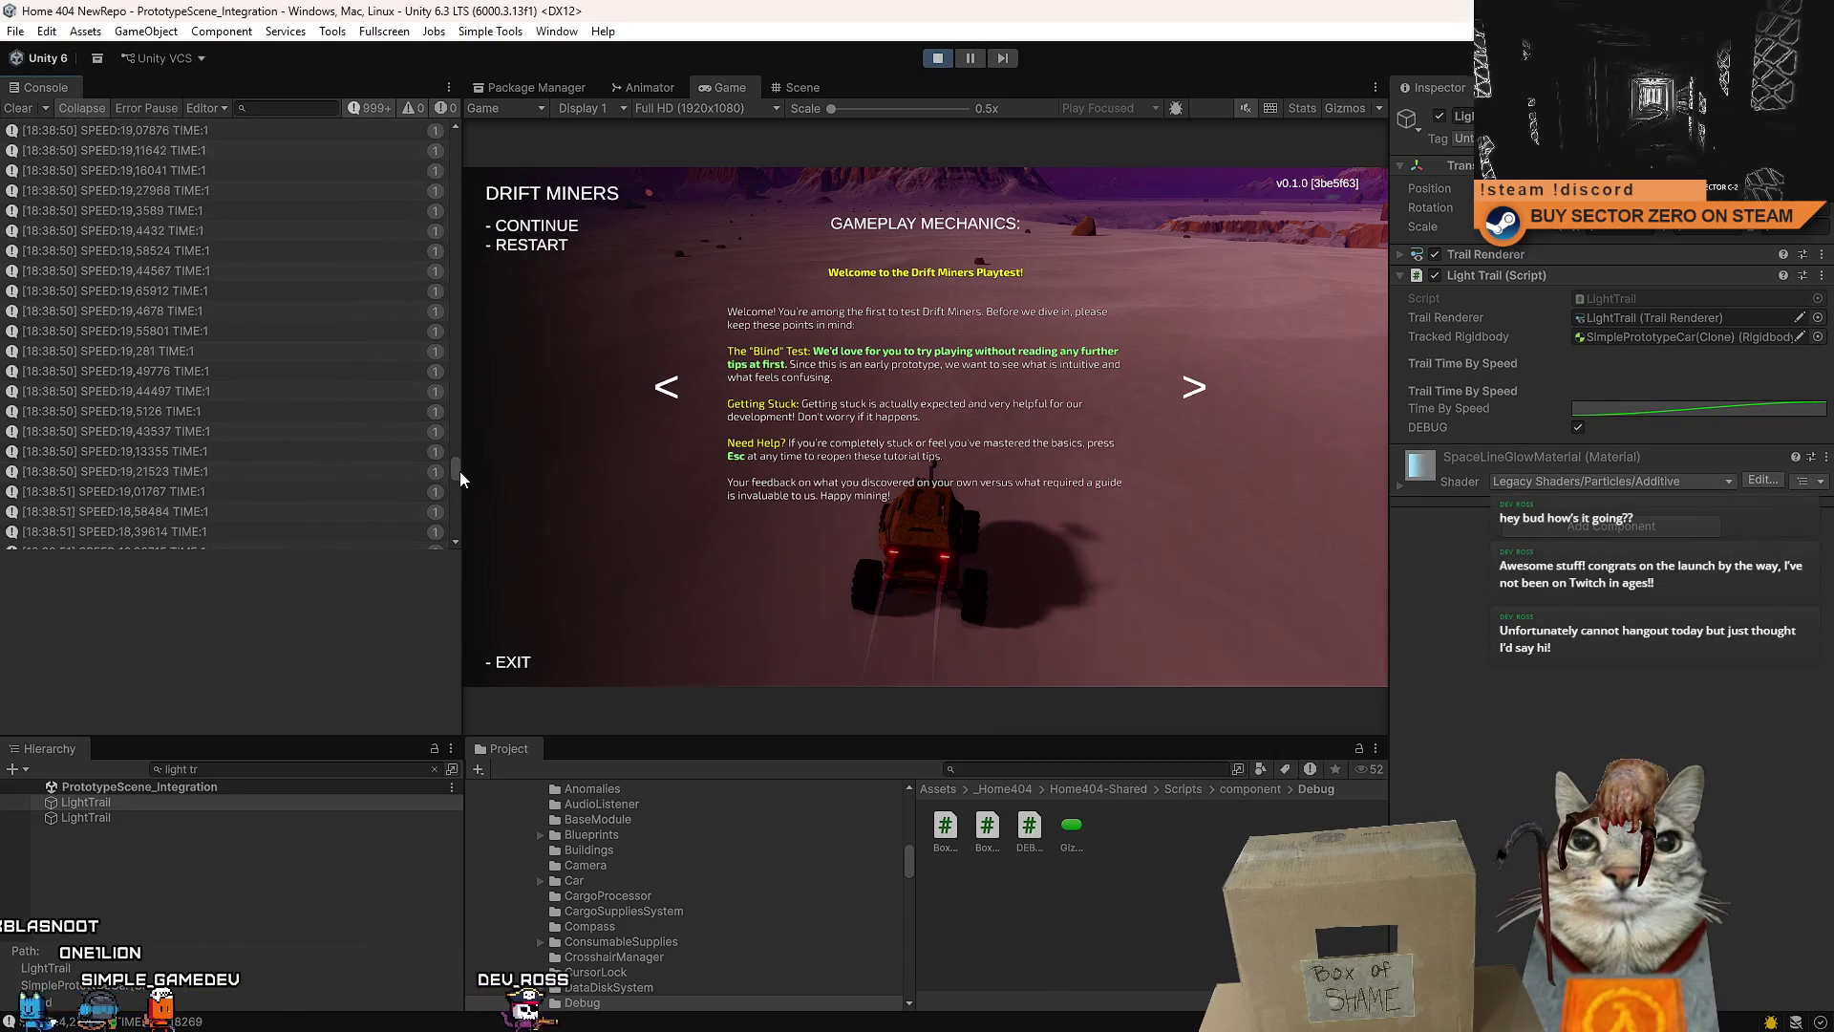
- Drag the curve's end key to about speed 30, value 1.0, and close the curve editor
click(1578, 411)
scroll(1532, 788, down, 5)
scroll(1530, 788, down, 2)
mouse_move(1531, 788)
mouse_down()
mouse_move(1368, 753)
mouse_move(1177, 628)
mouse_up()
drag(1173, 530, 1591, 536)
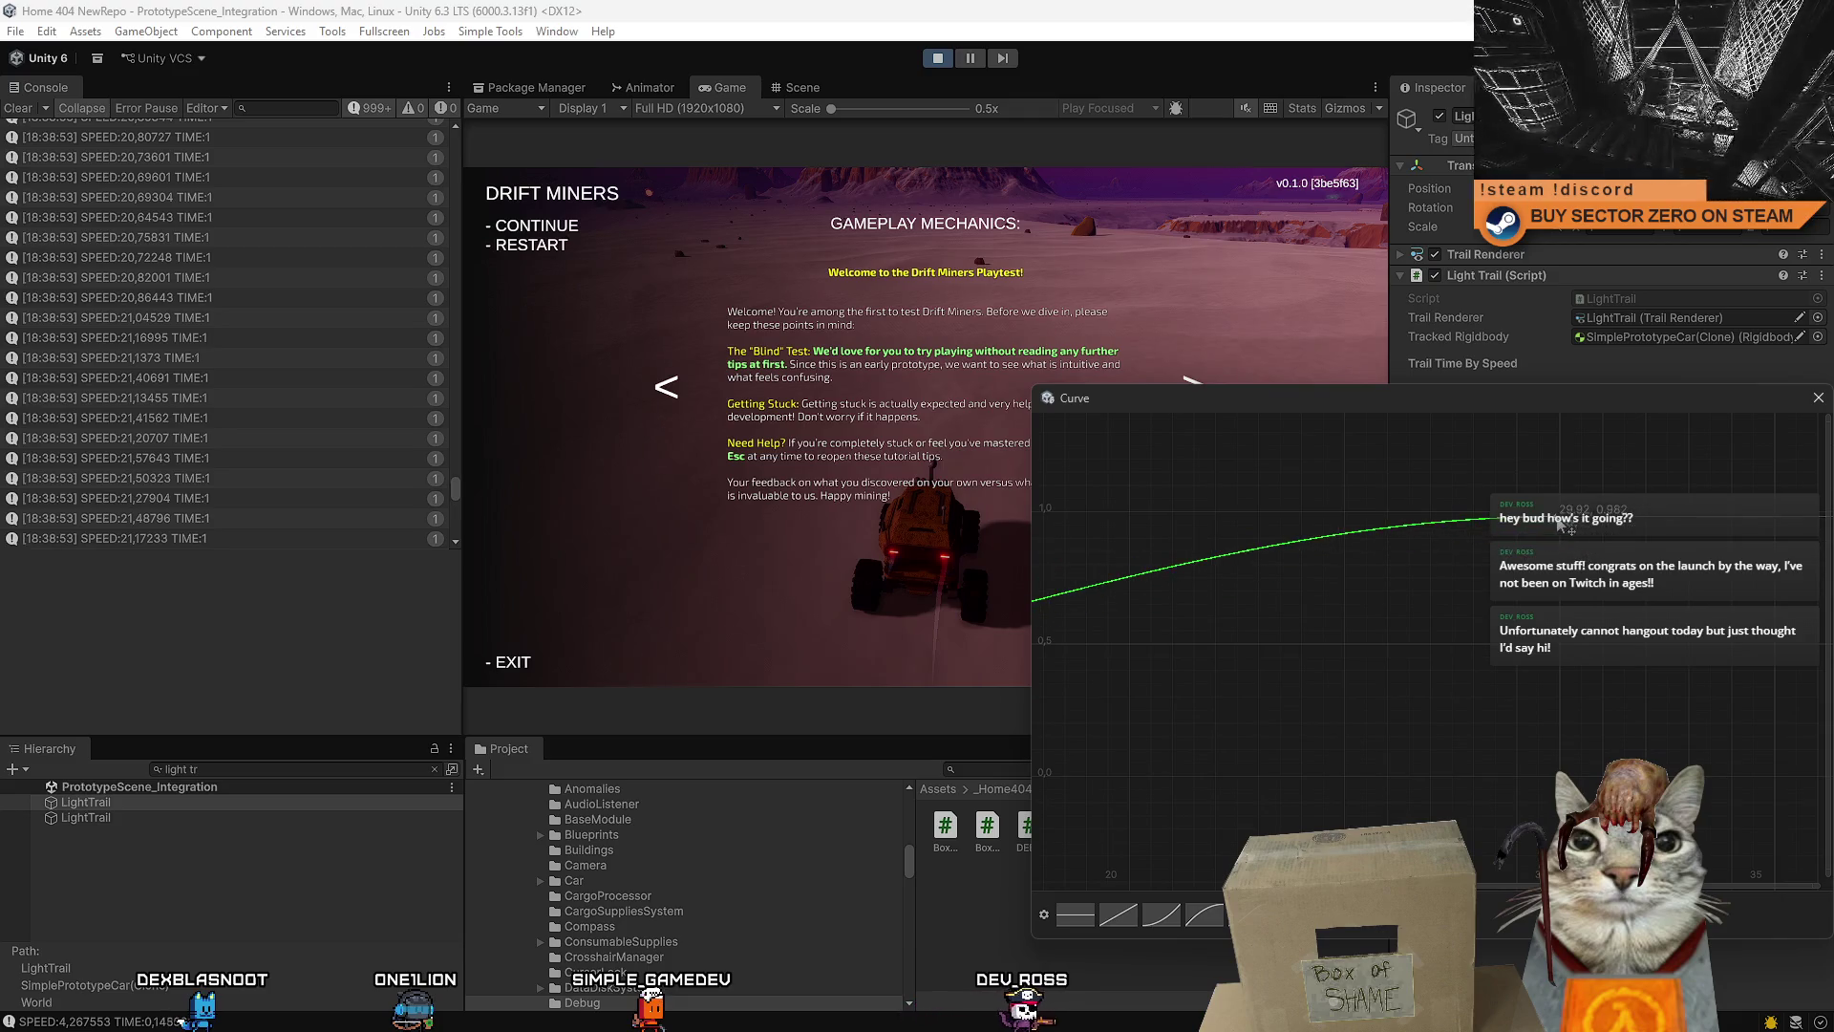
drag(1568, 522, 1573, 519)
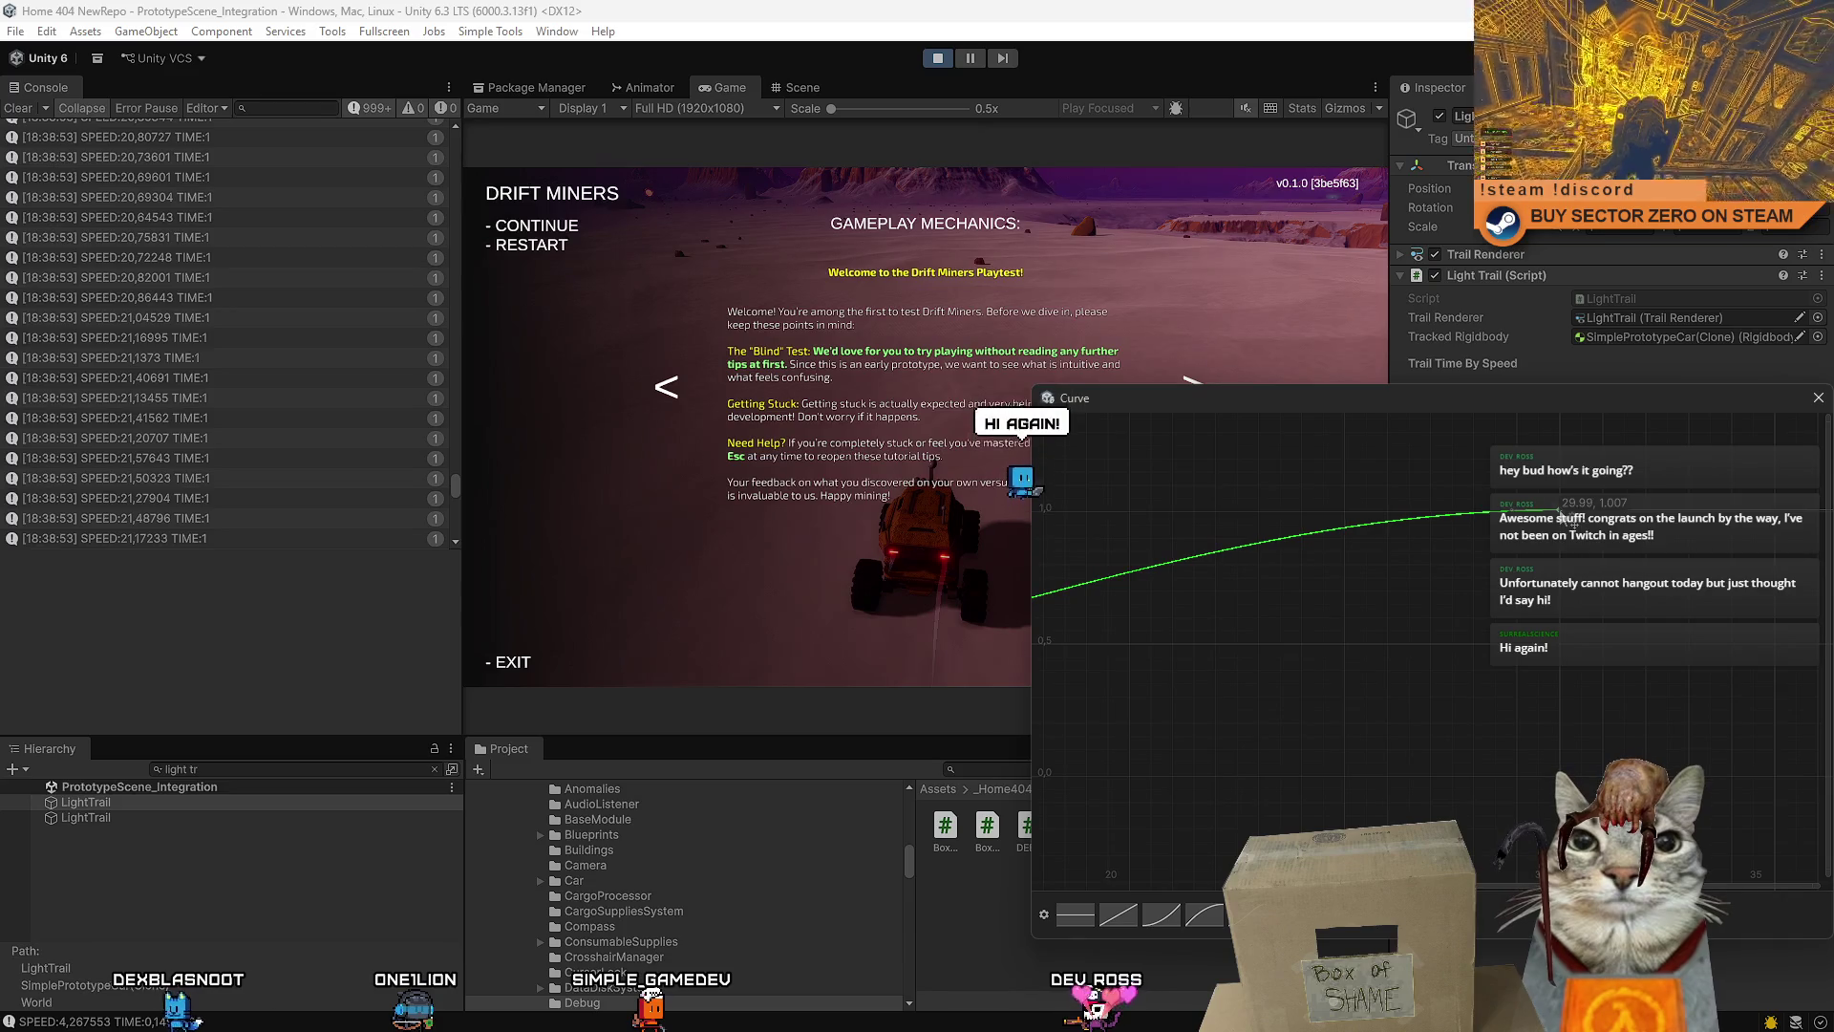
drag(1728, 385, 1558, 400)
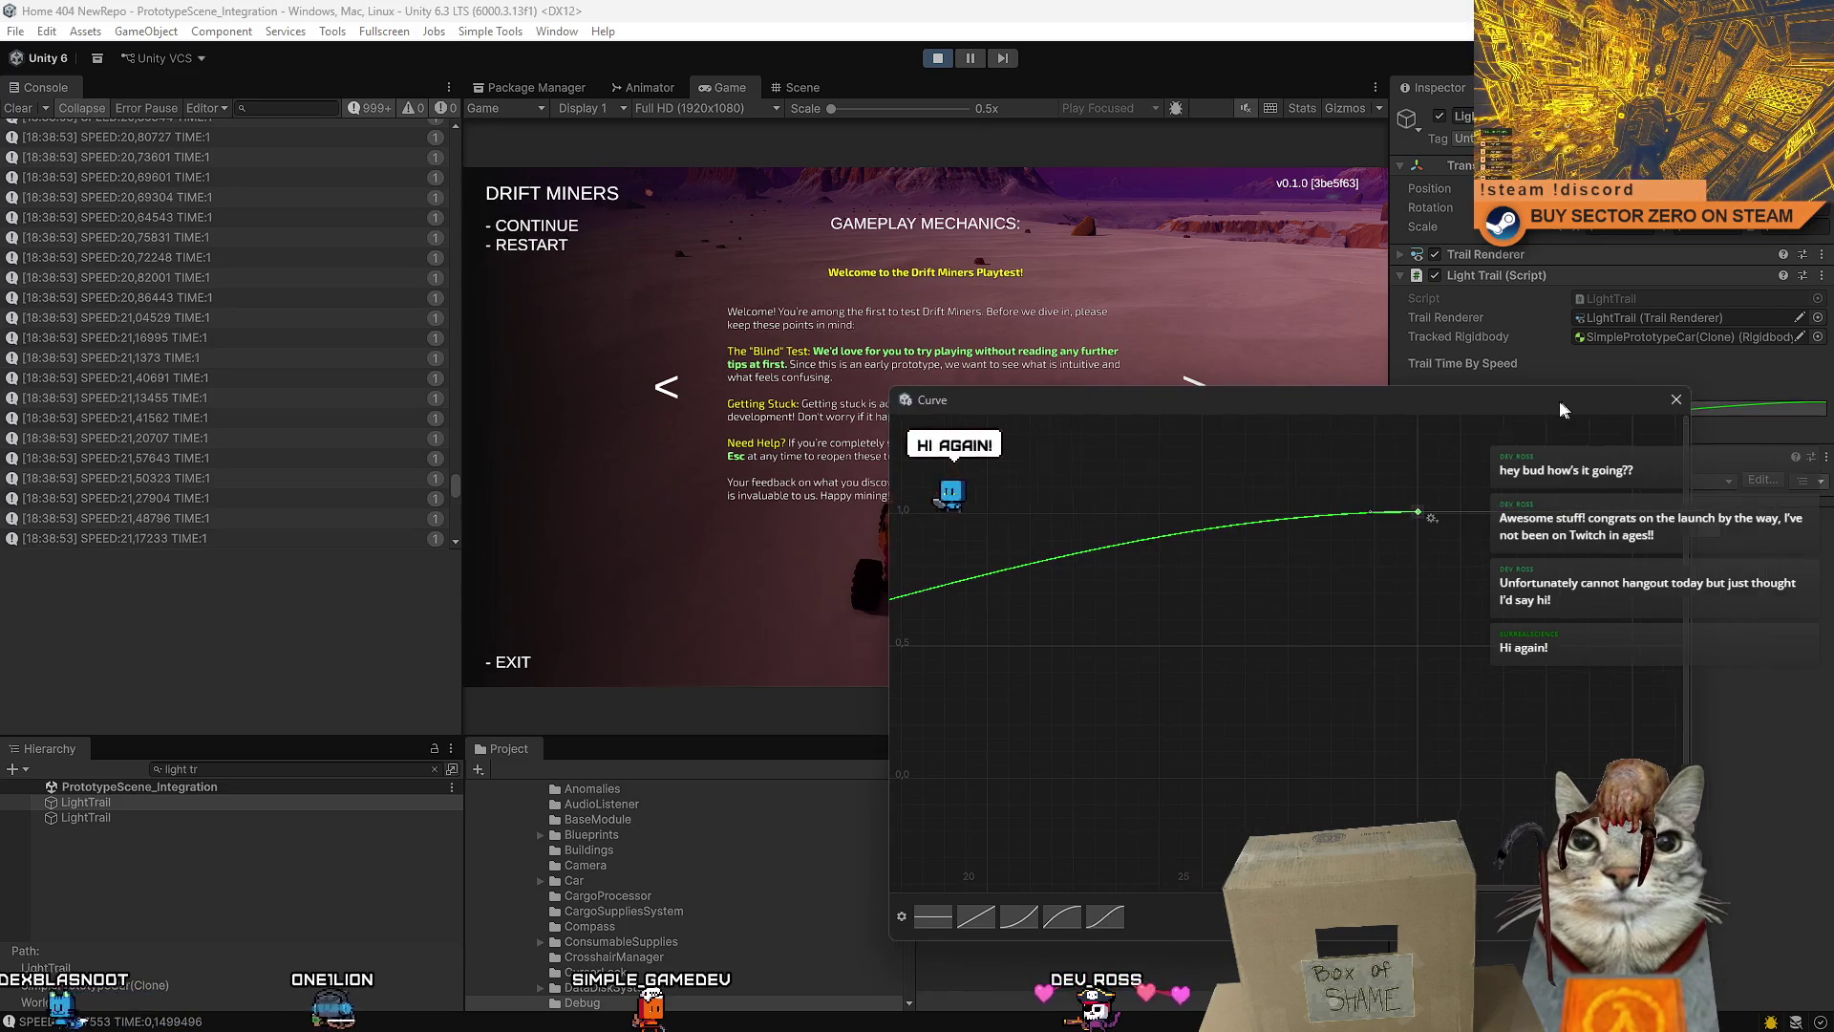
click(1677, 401)
right_click(1677, 411)
click(1684, 445)
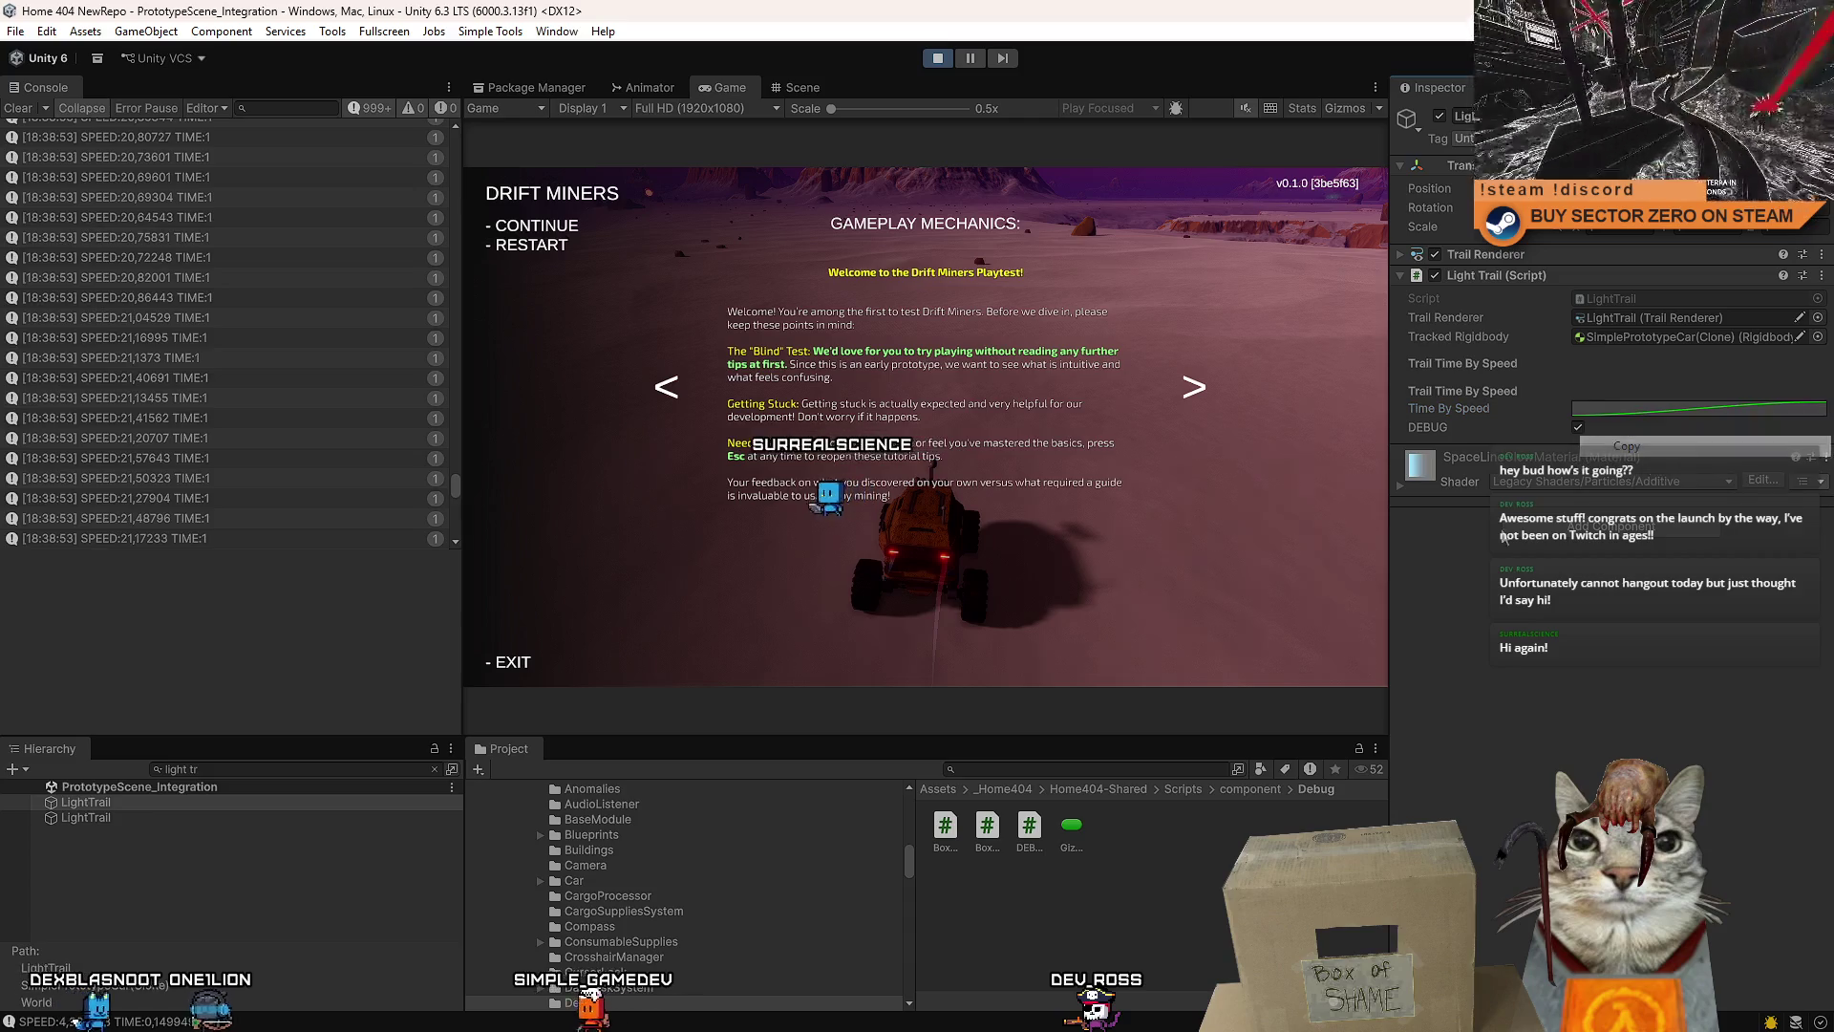
right_click(1576, 409)
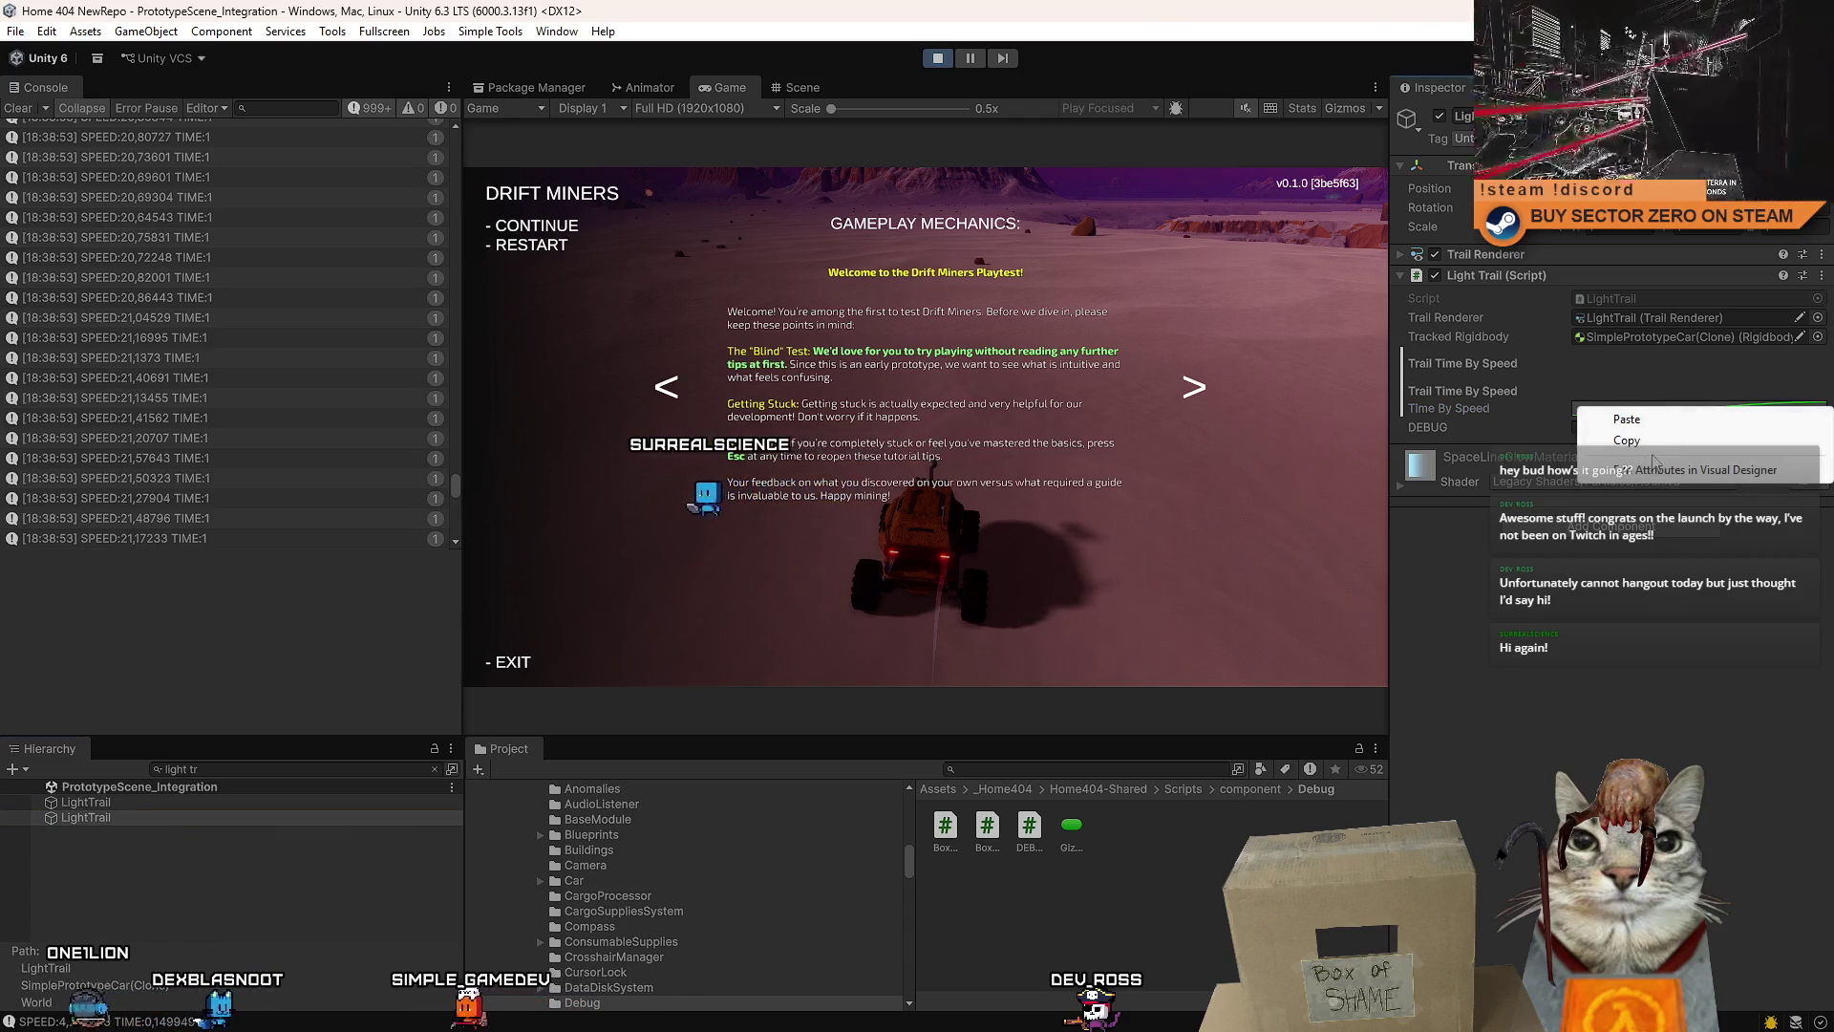
click(836, 416)
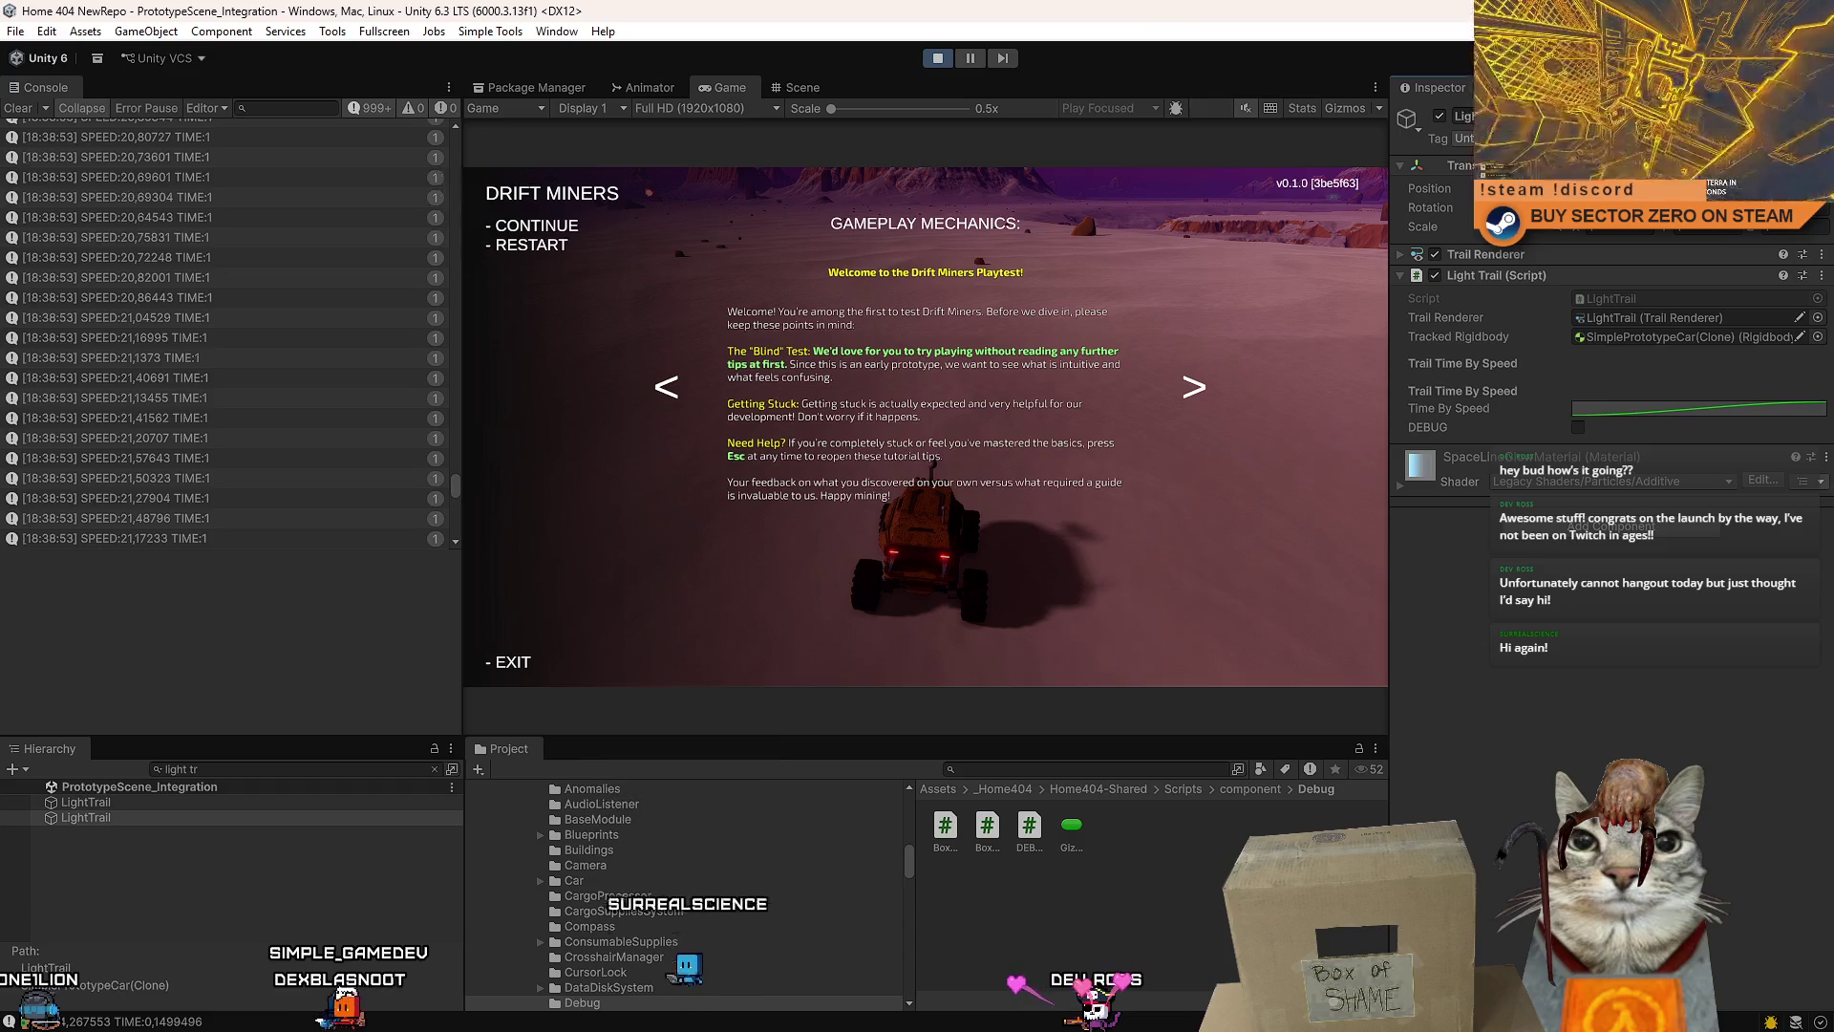
- Test-drive the car at varying speeds up to about 106 km/h with the red trail, then pause
key(Escape)
key(w)
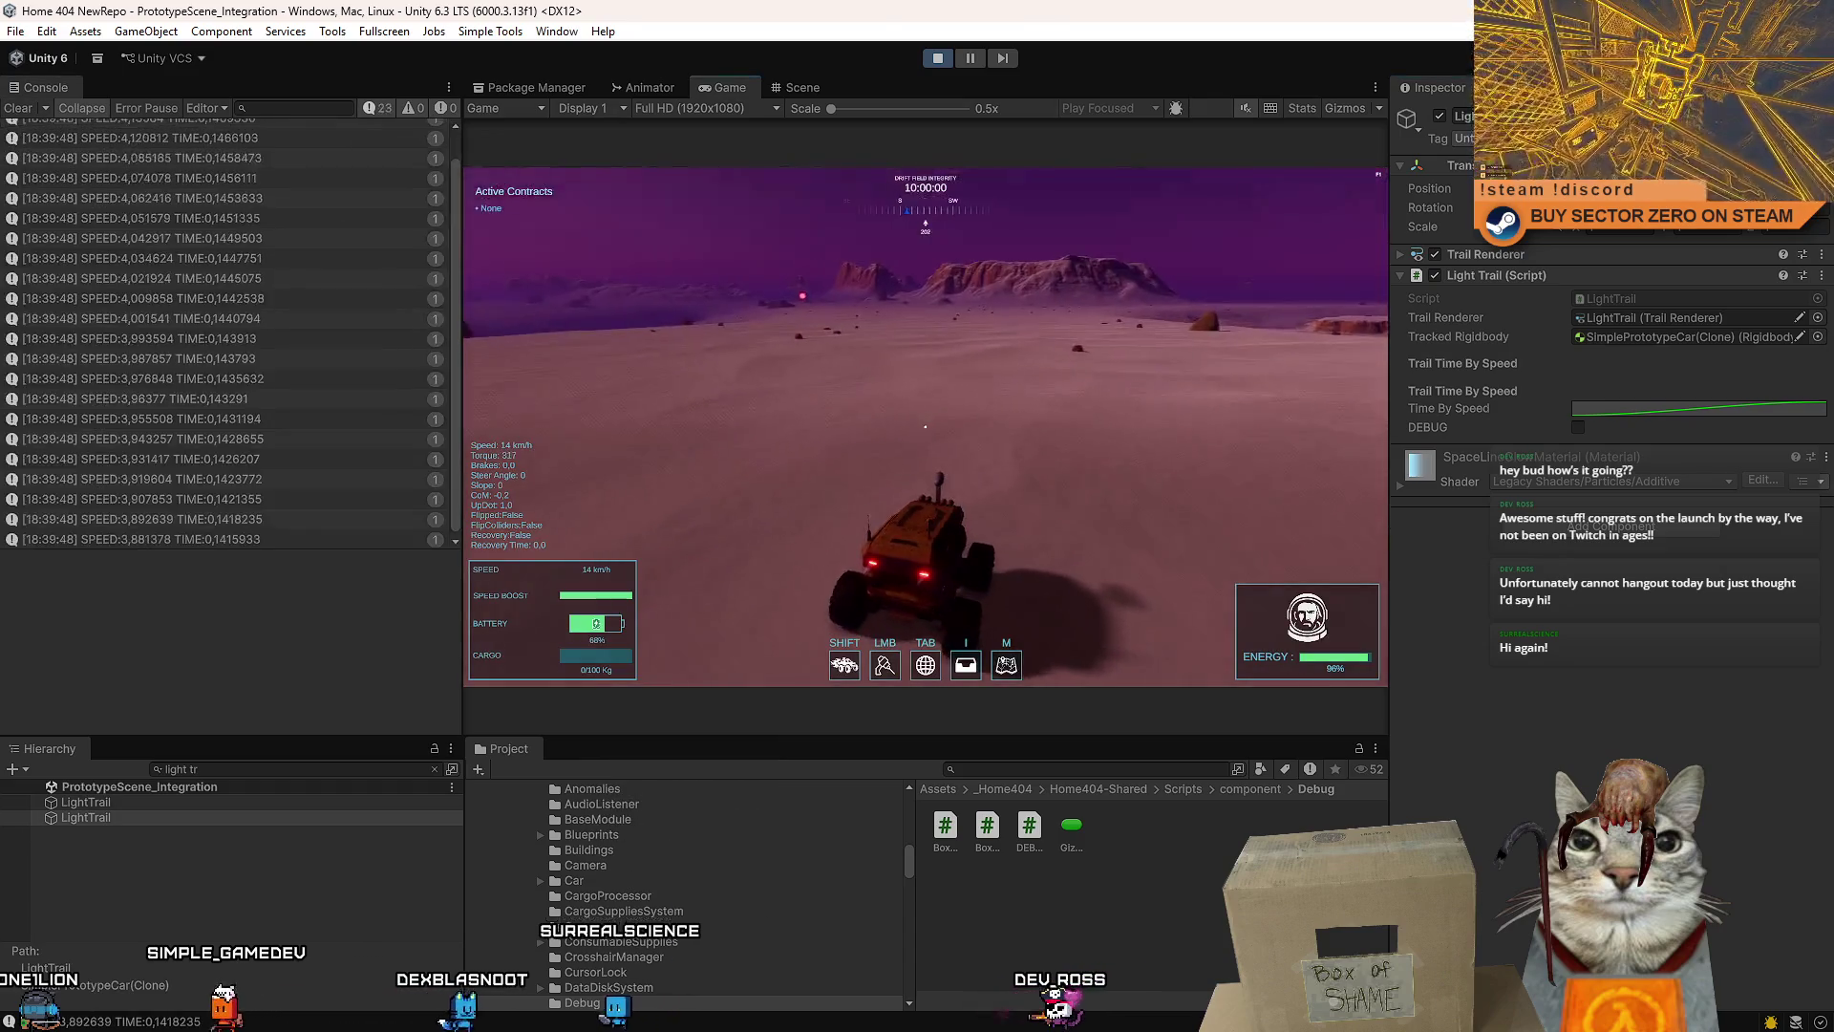
key(a)
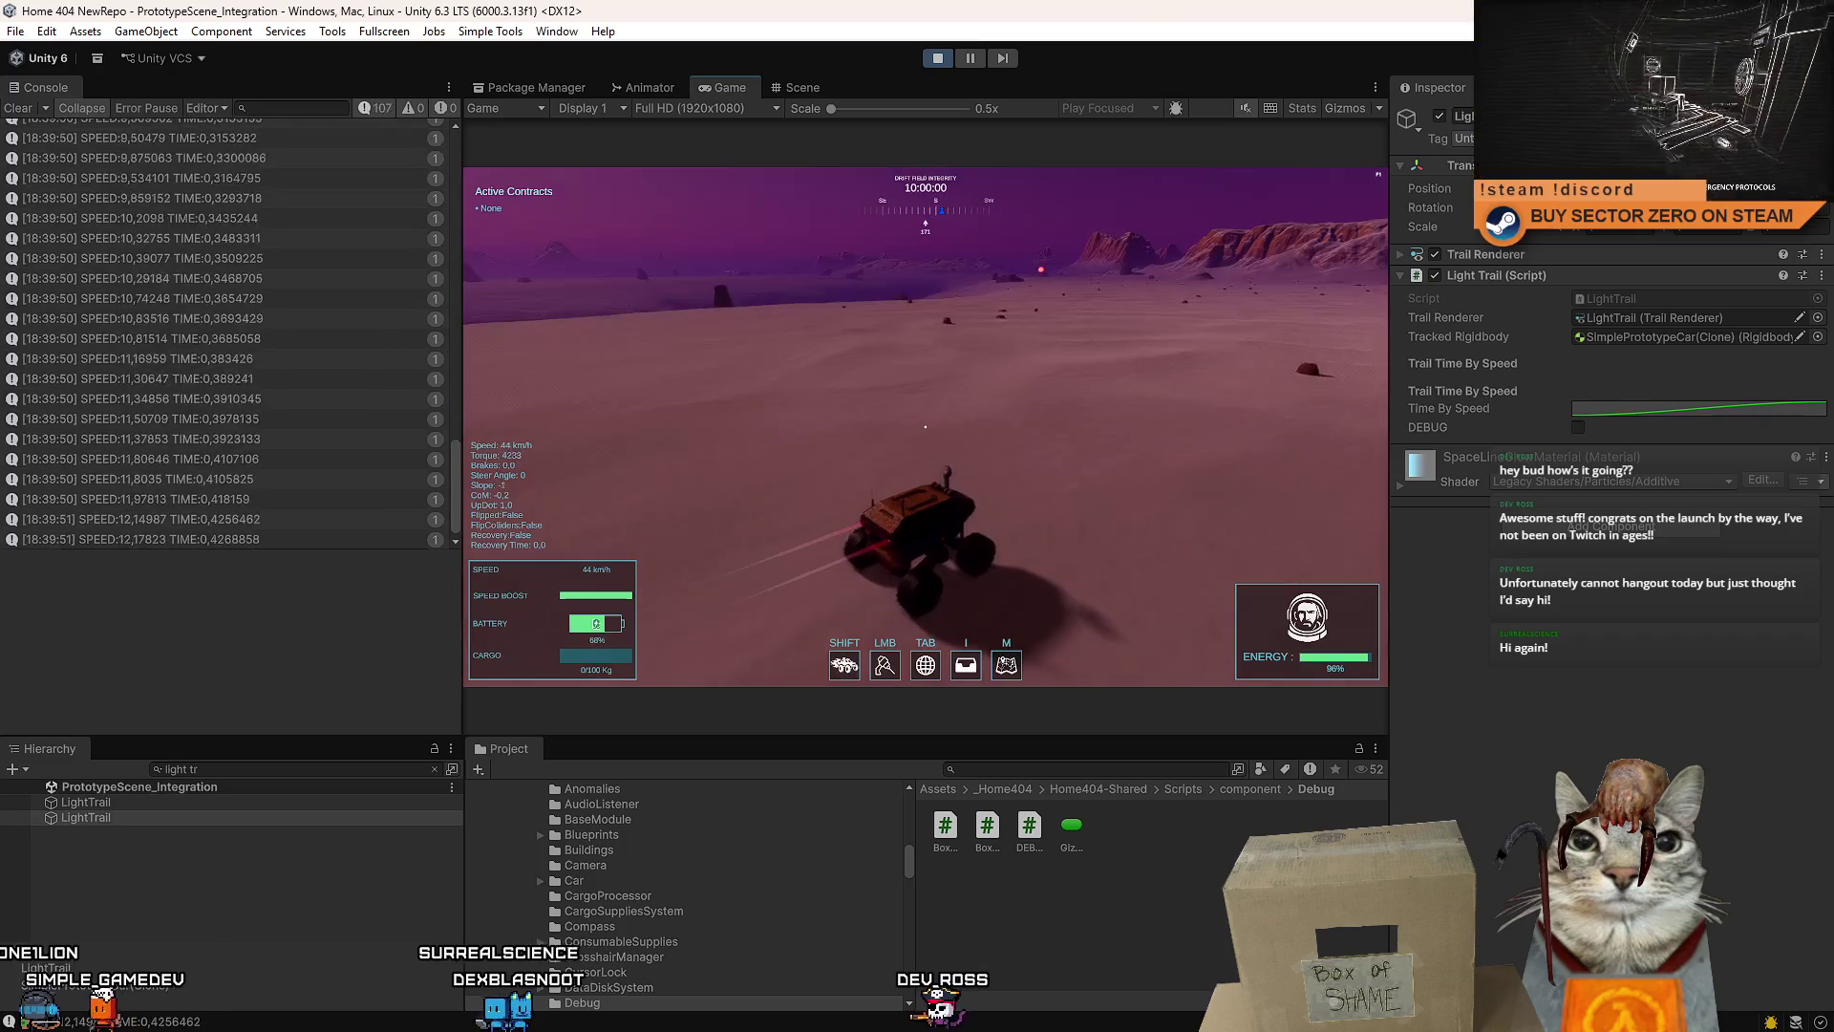
key(d)
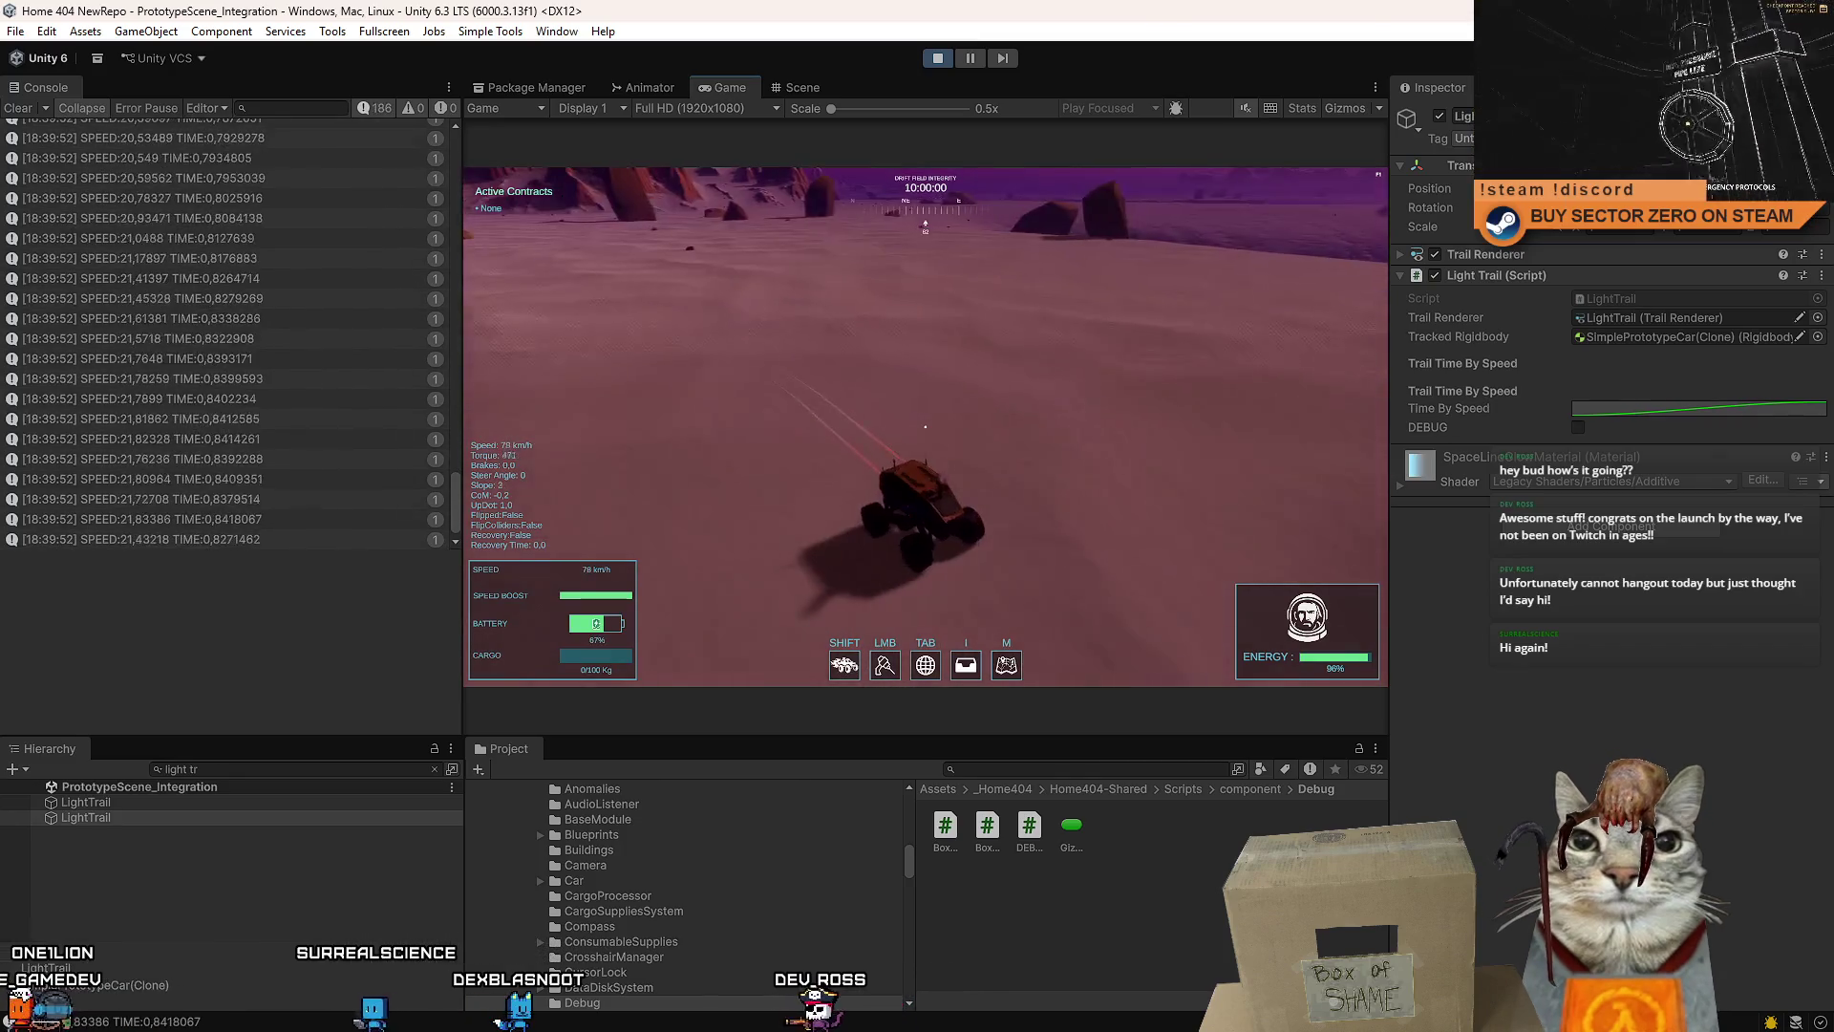
key(w)
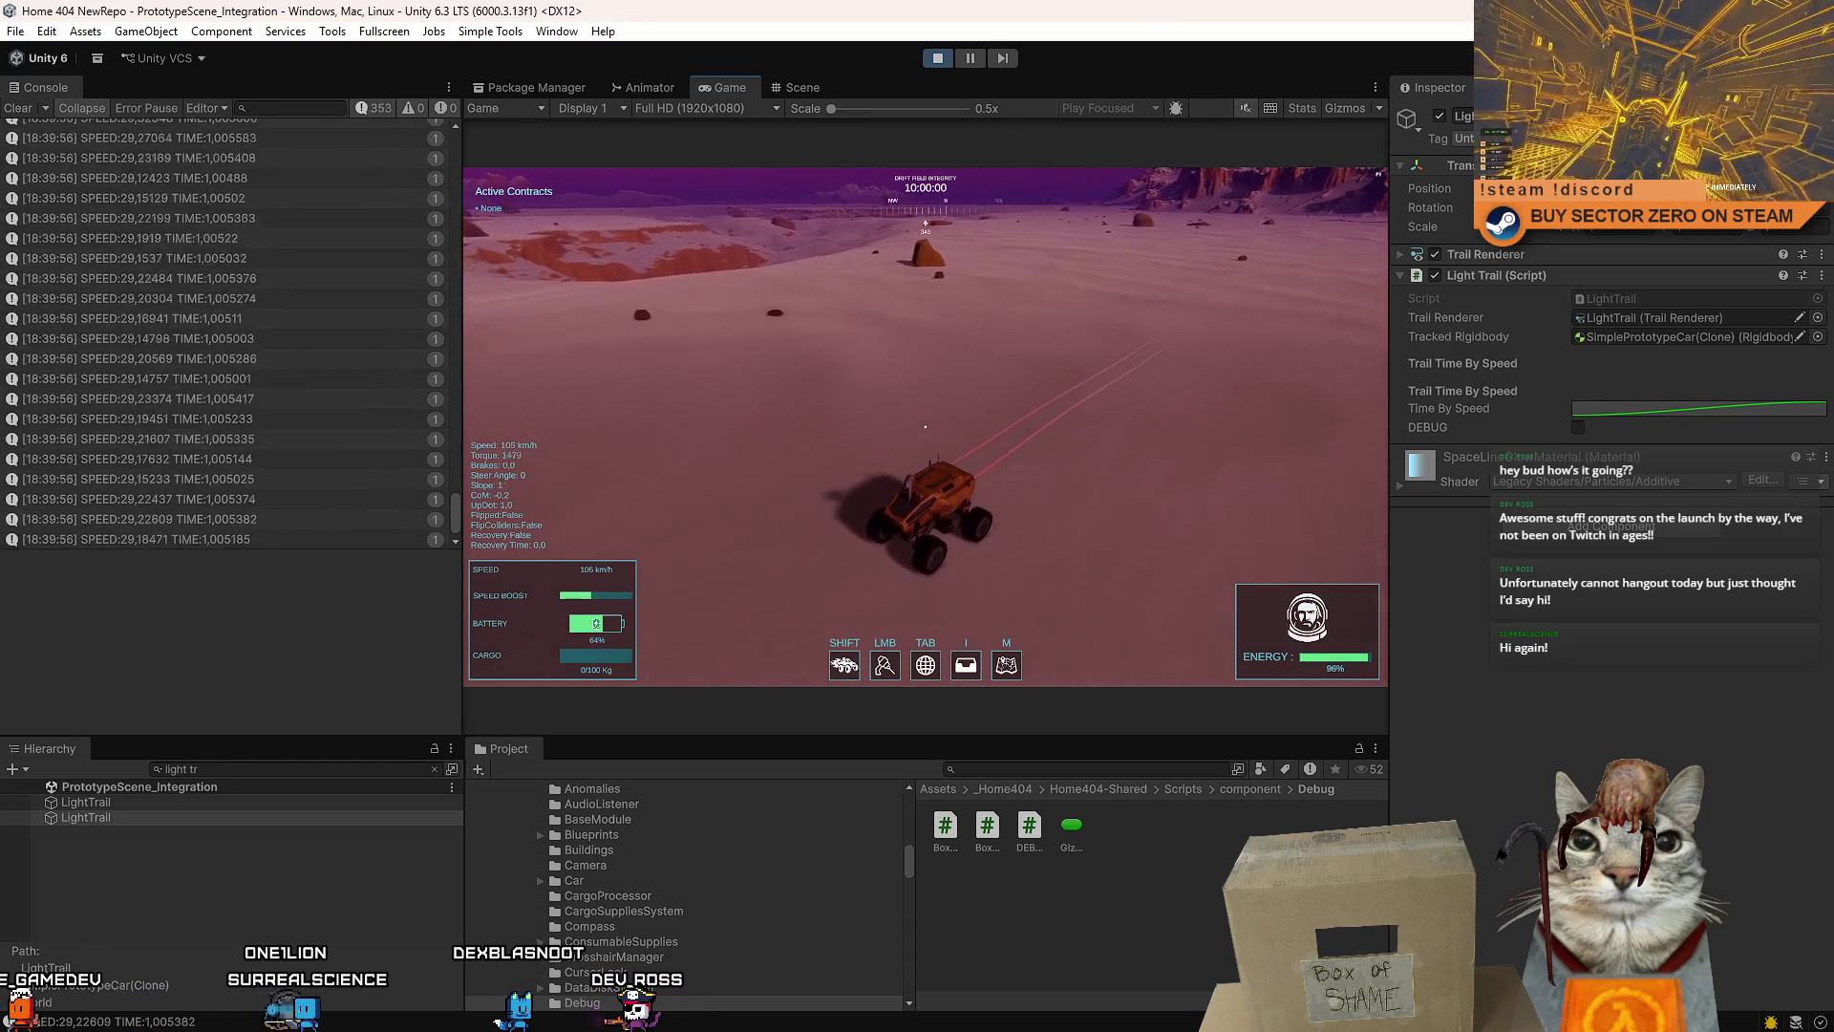
key(a)
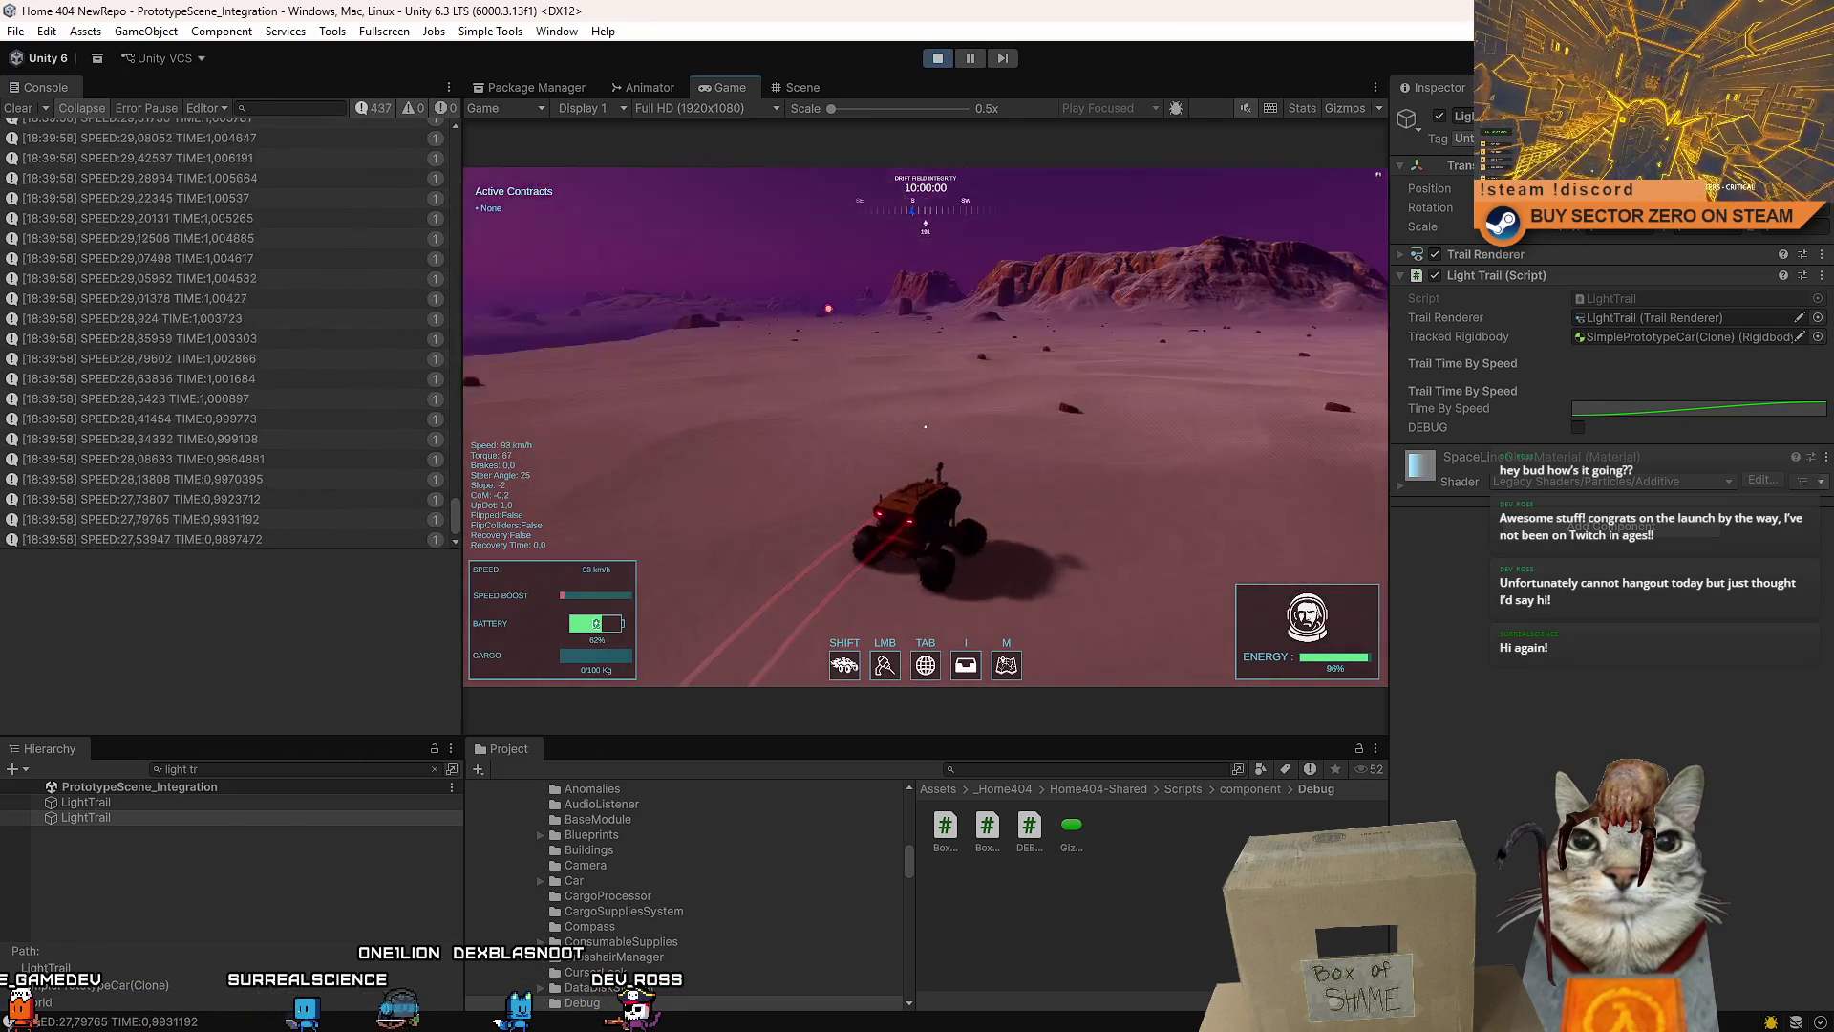
key(d)
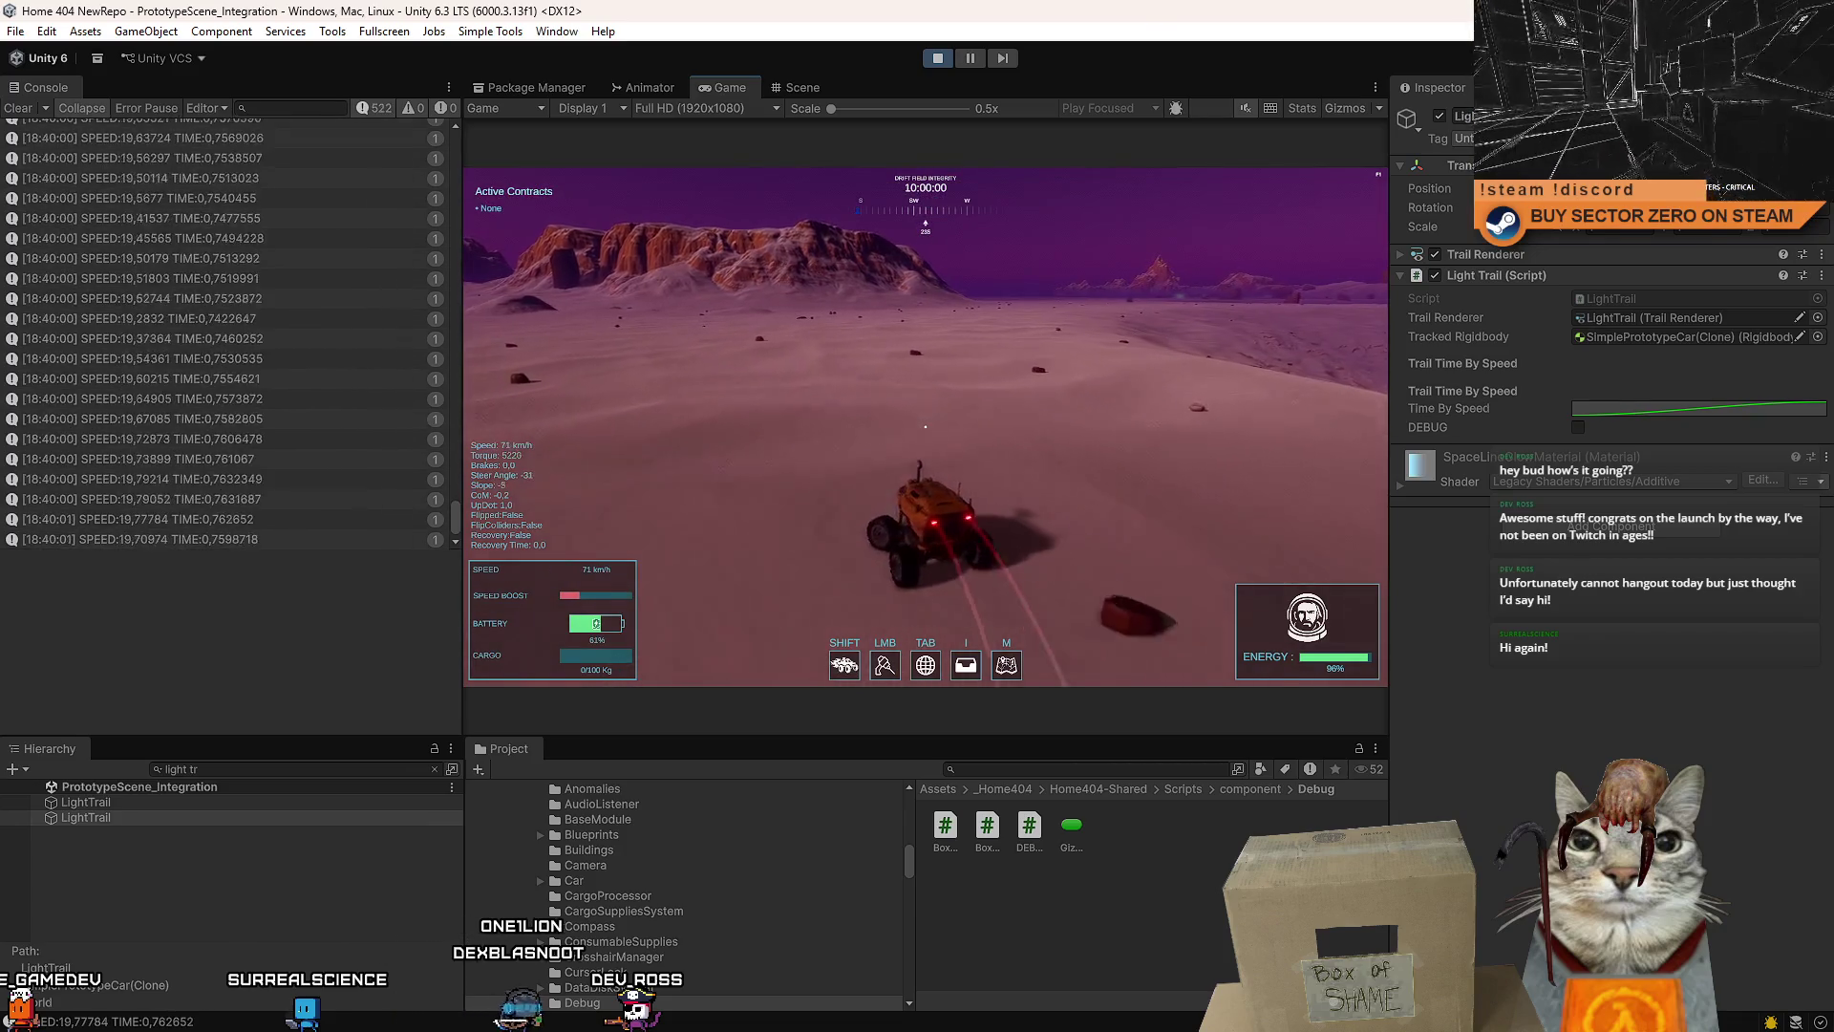
key(a)
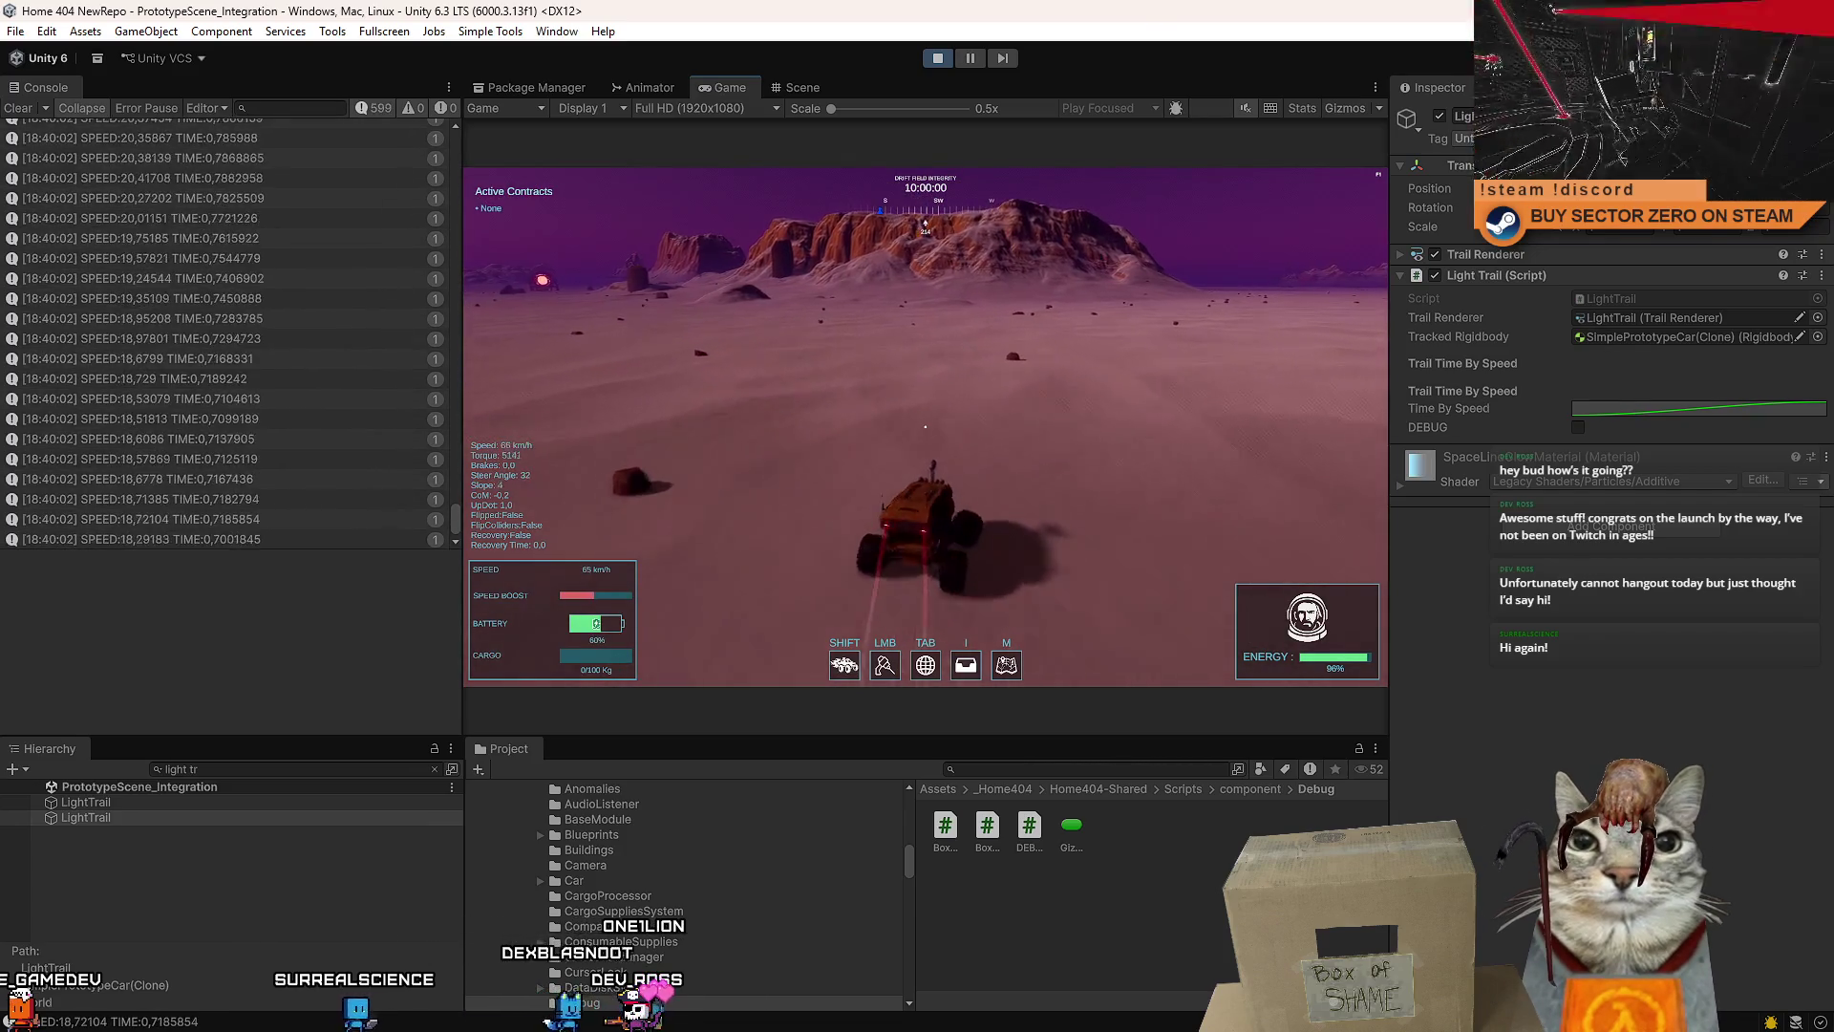
key(d)
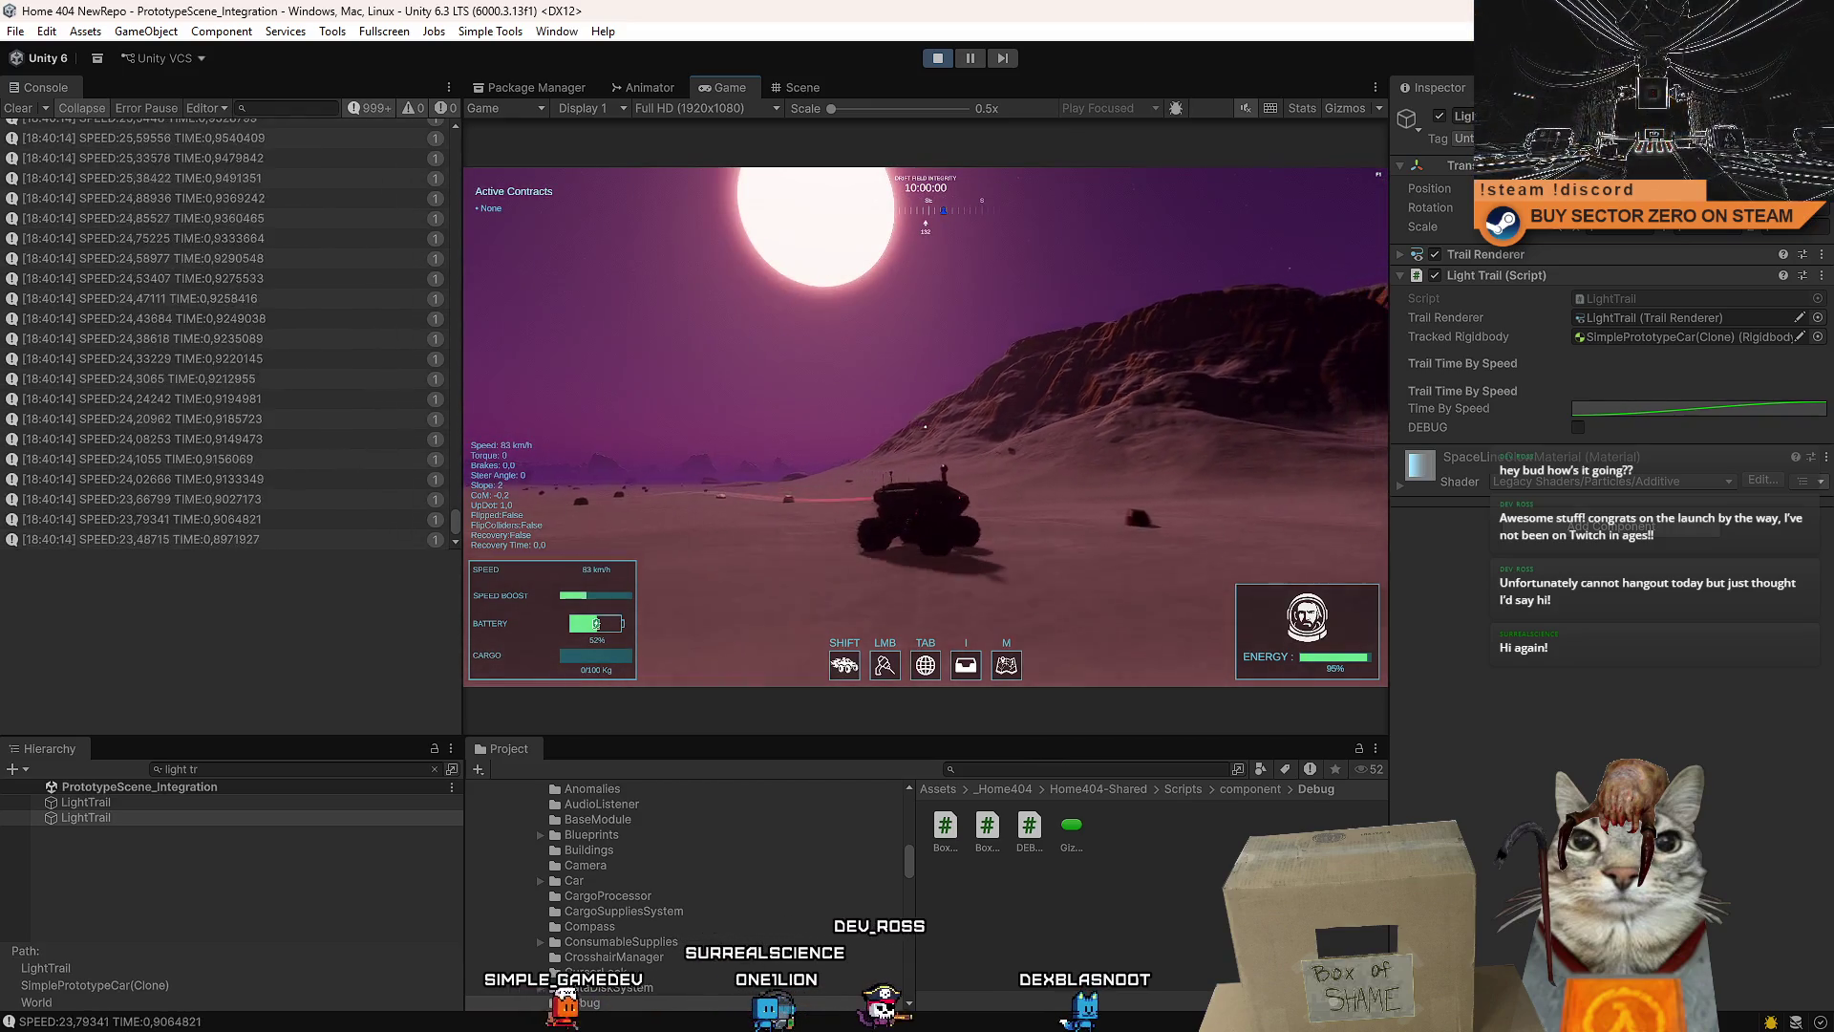
key(Escape)
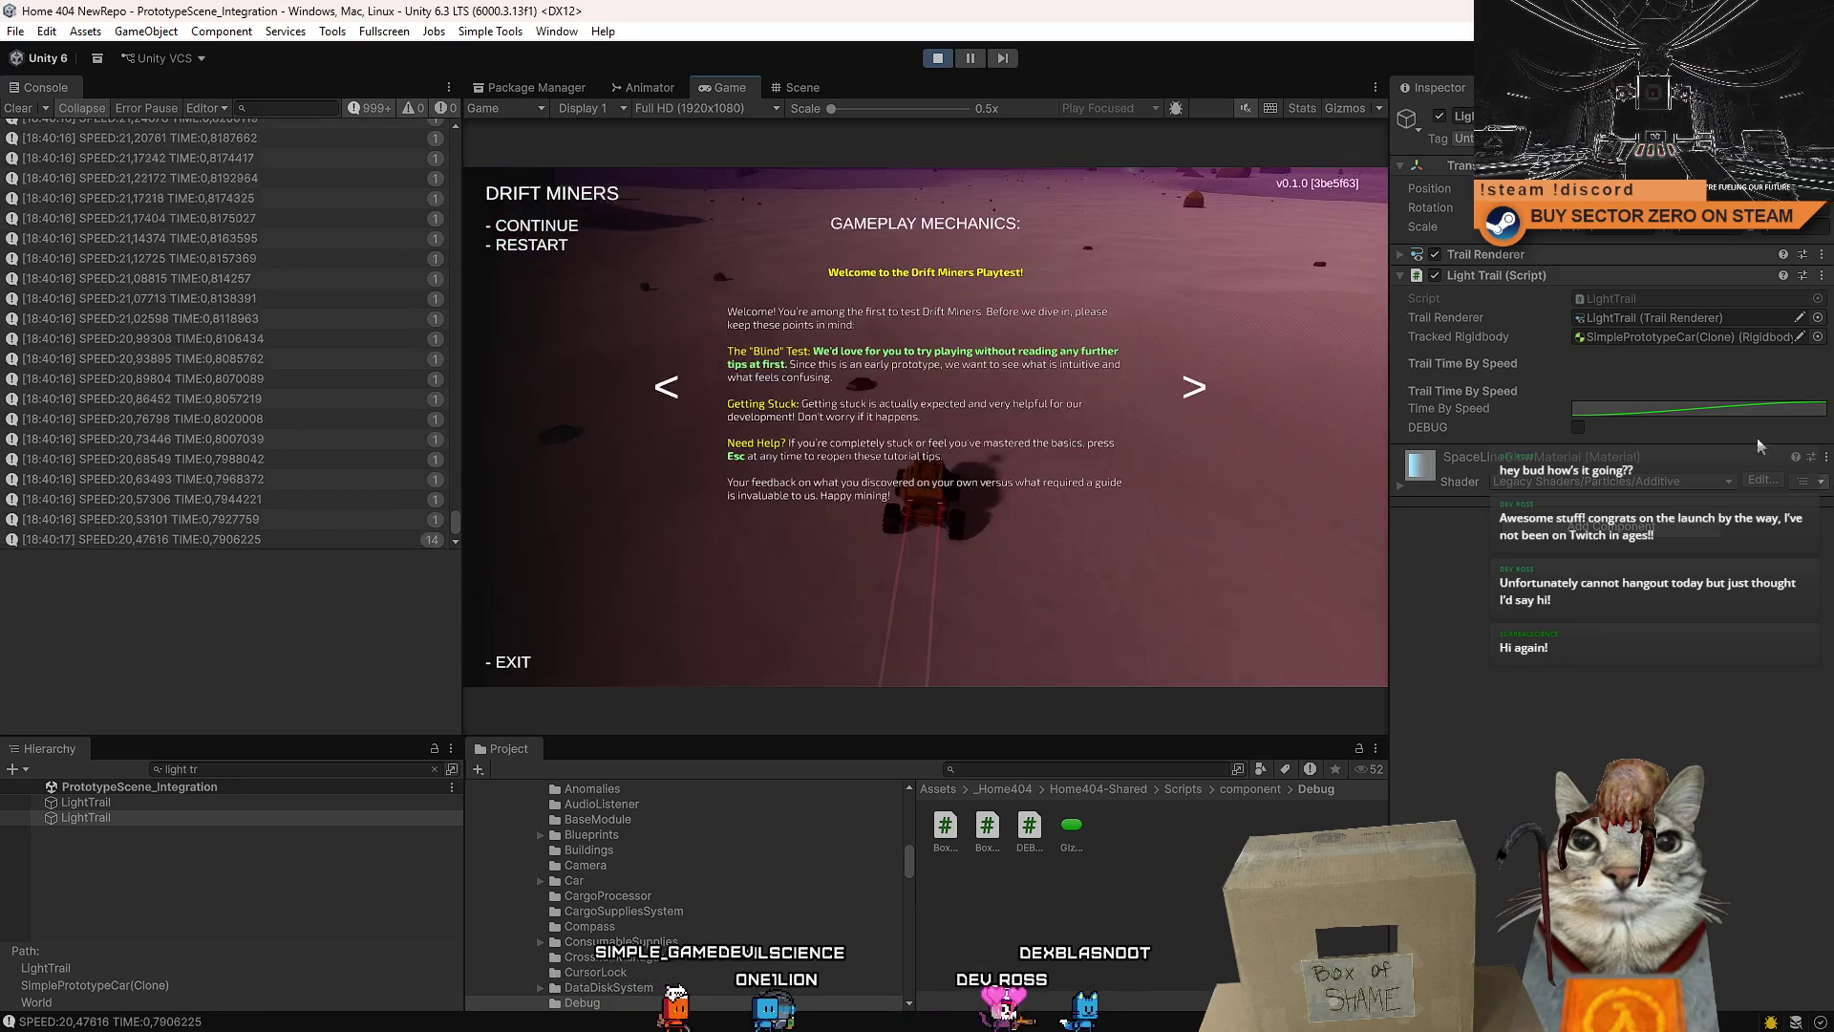
- Lower the Time By Speed curve's last key from 1.0 to about 0.188 and close the editor
click(1683, 409)
scroll(1568, 686, down, 3)
drag(1675, 682, 1314, 593)
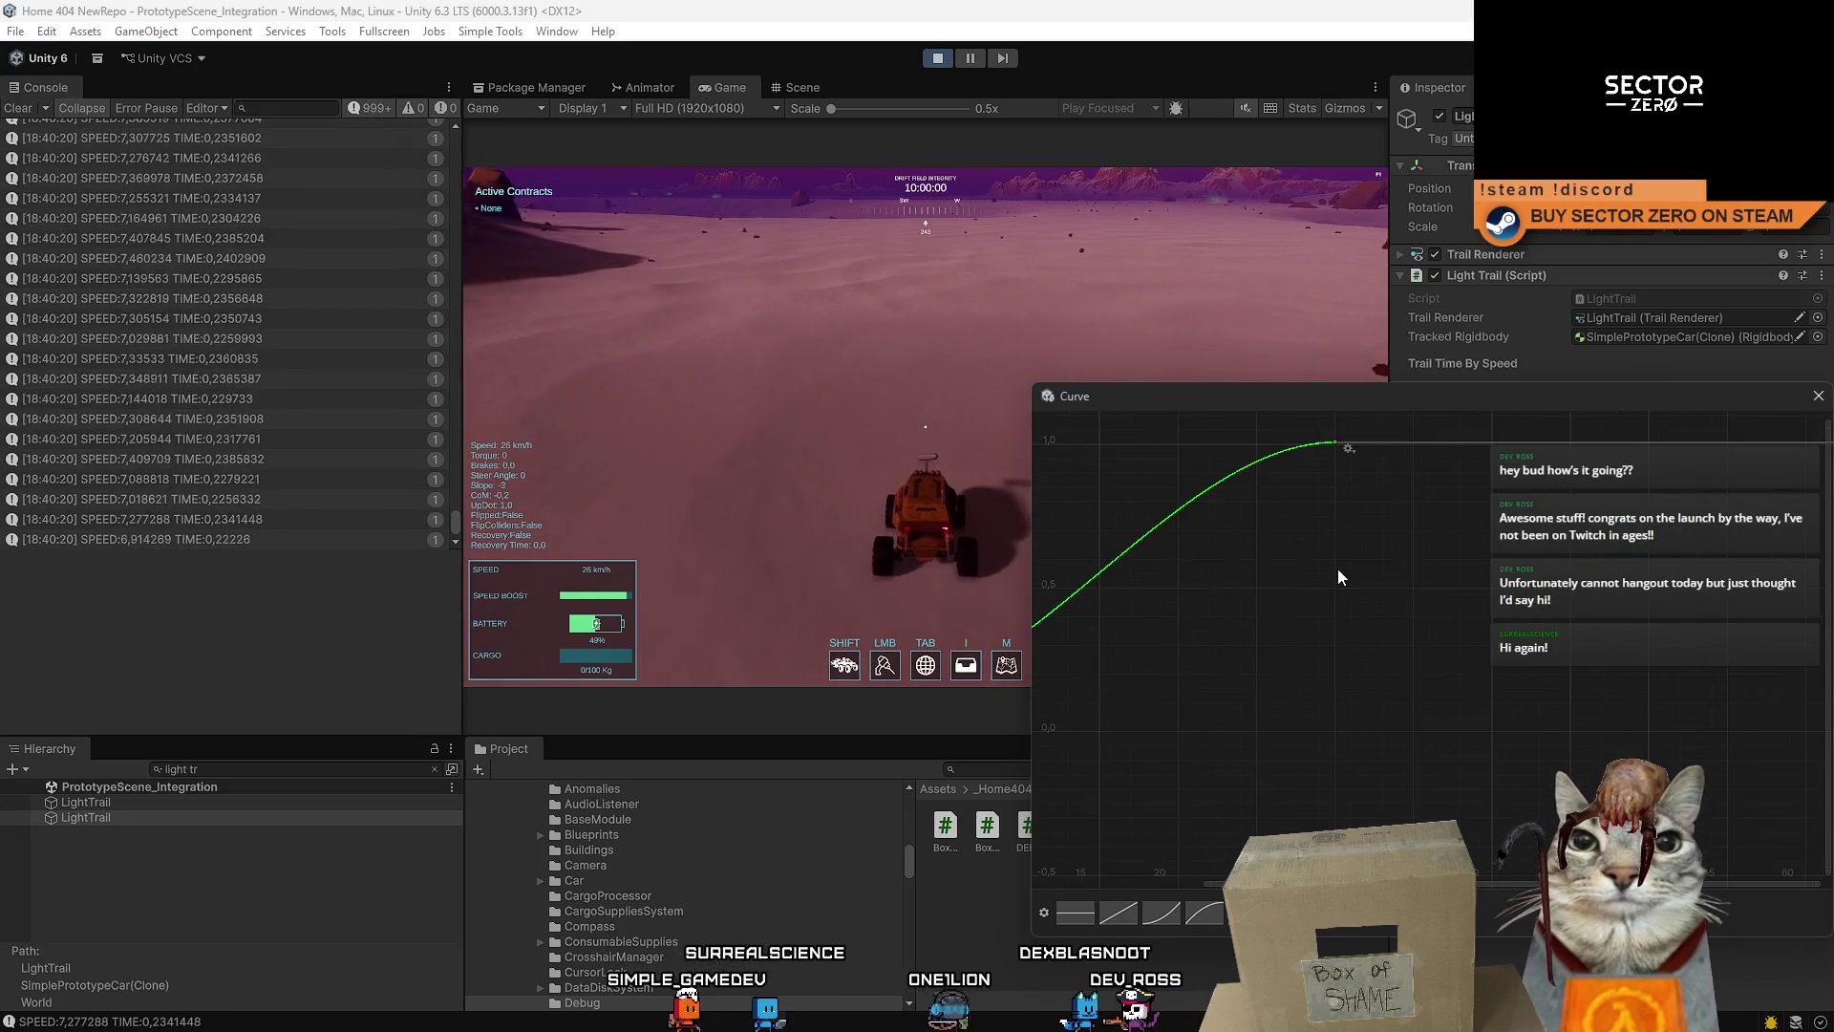
scroll(1568, 565, left, 3)
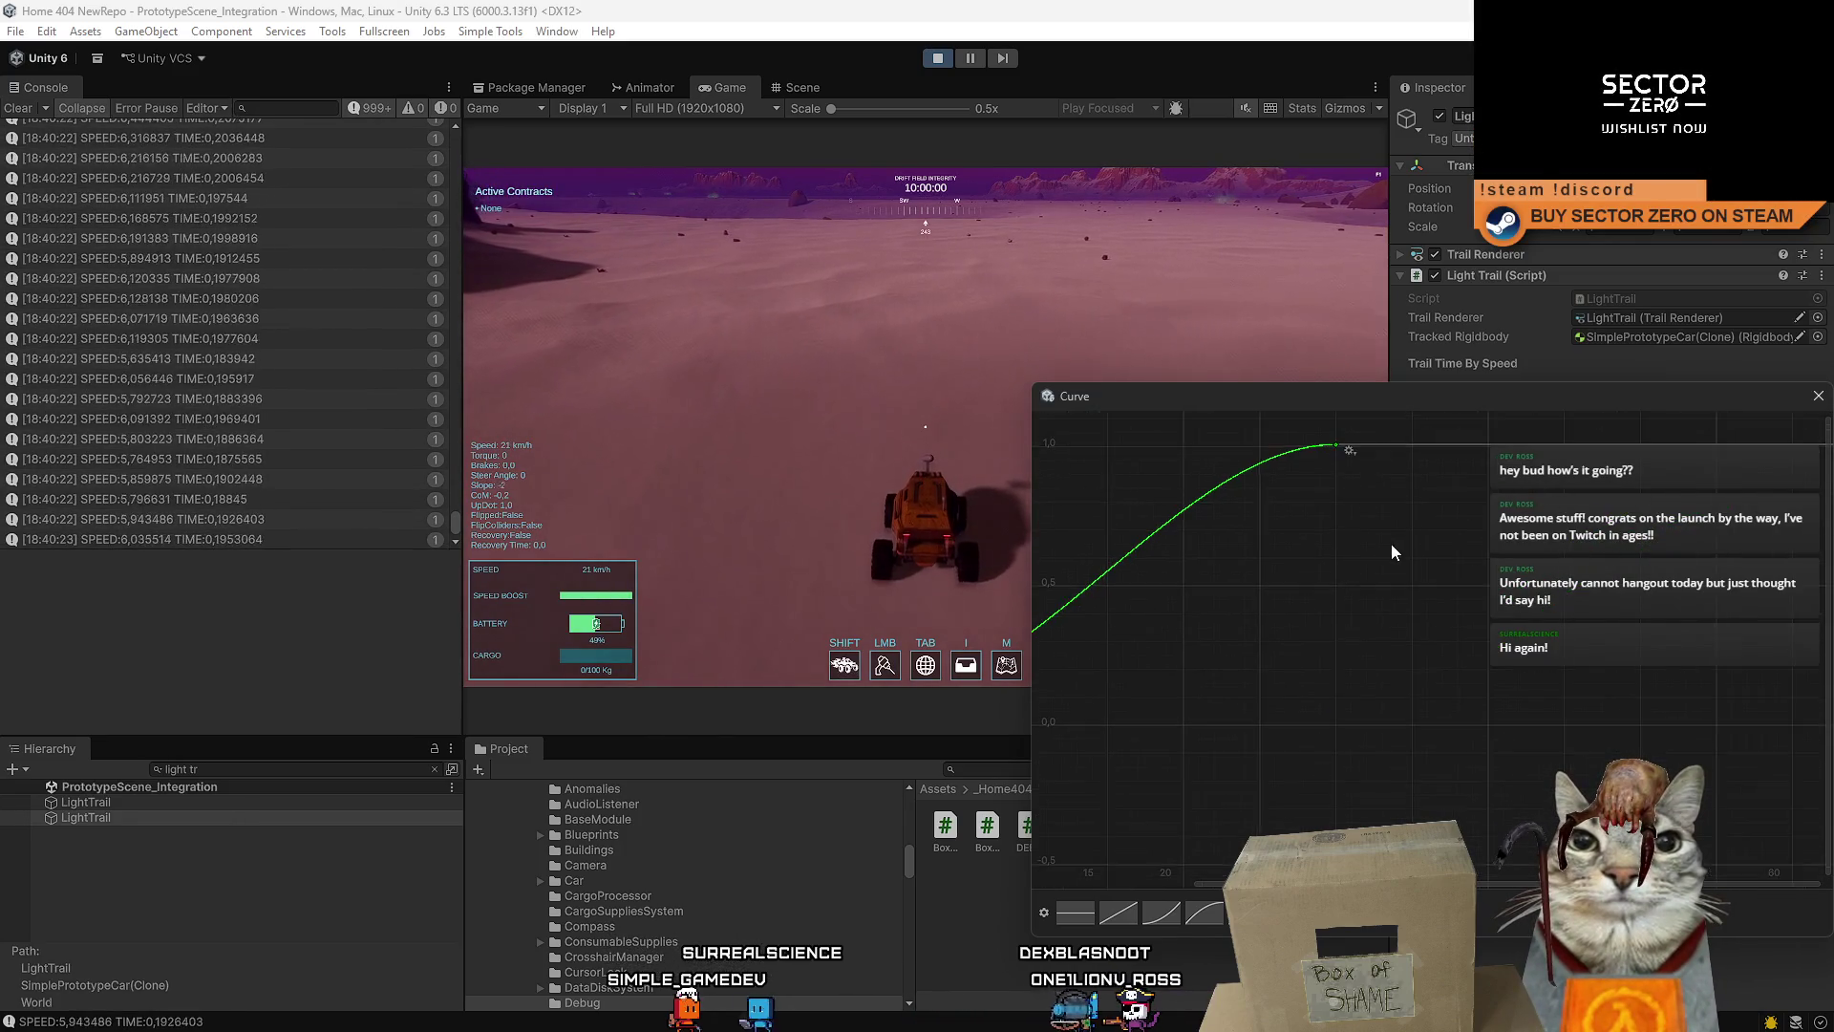
drag(1447, 444, 1450, 682)
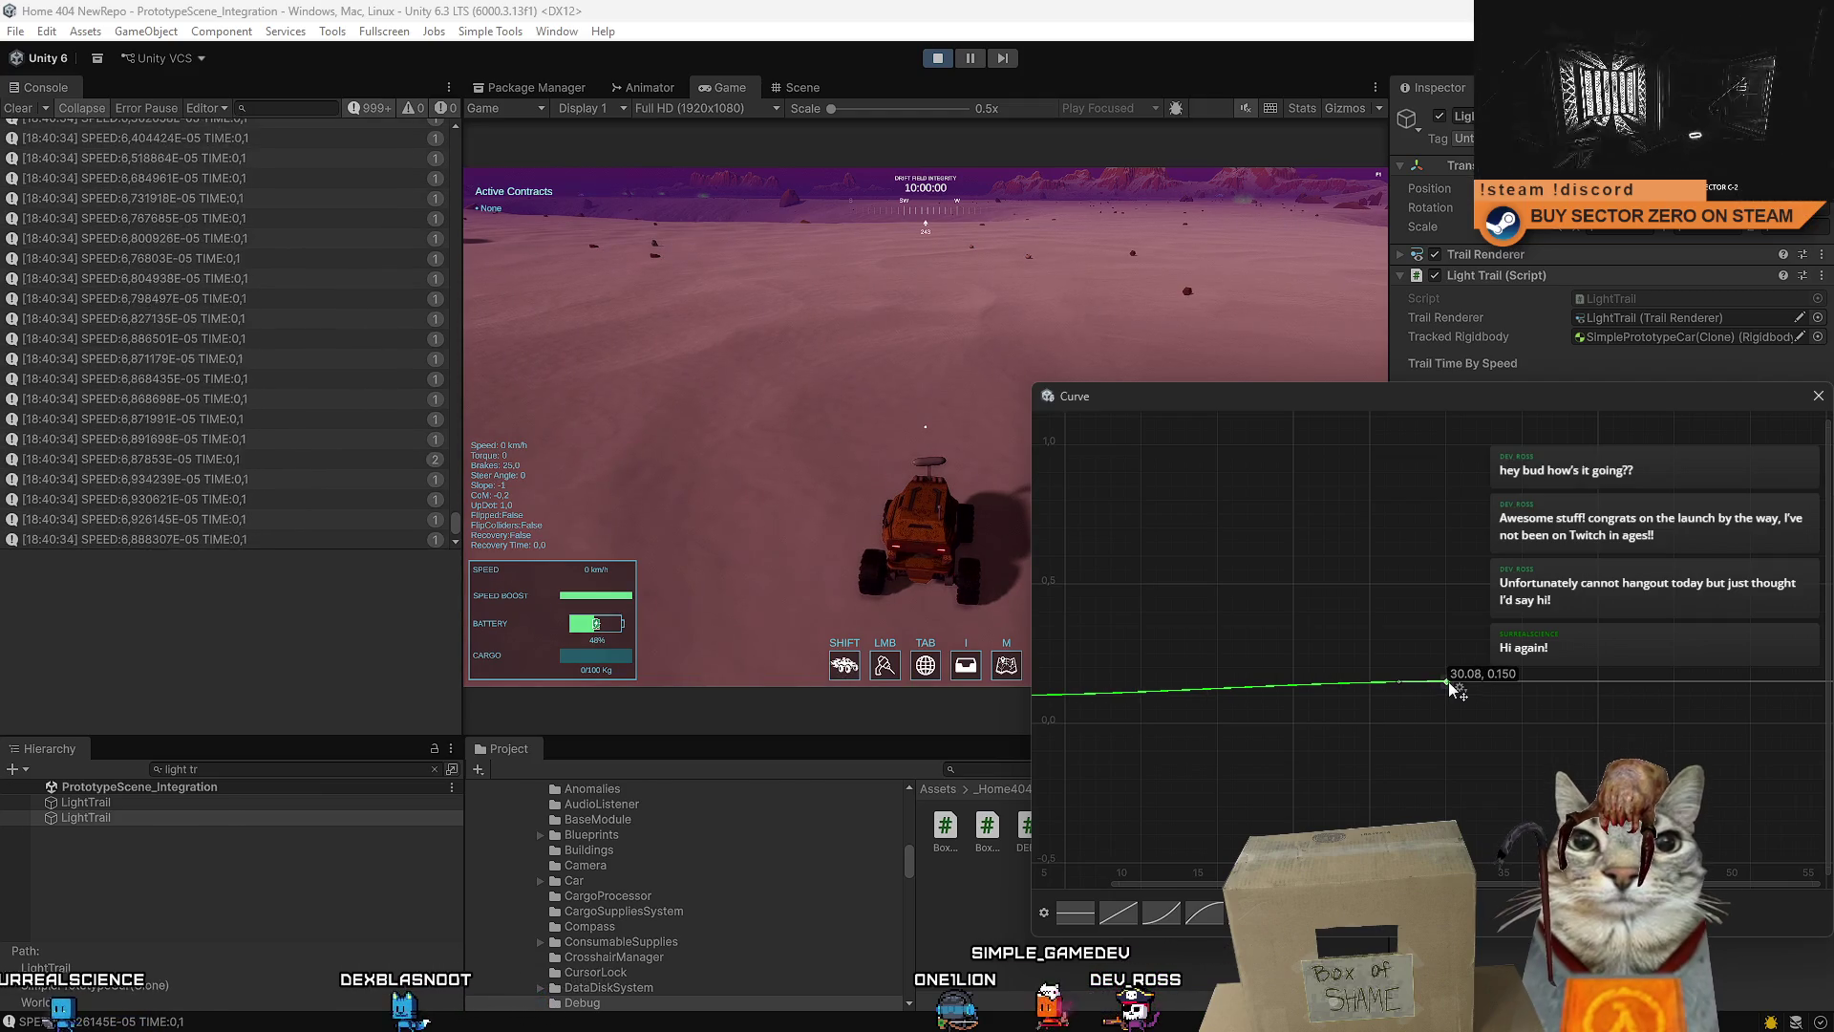
click(1818, 397)
- Reselect LightTrail, check the curve field's options, then clear the object selection
right_click(1630, 409)
click(1627, 444)
click(134, 802)
right_click(1576, 409)
click(1605, 426)
click(1225, 919)
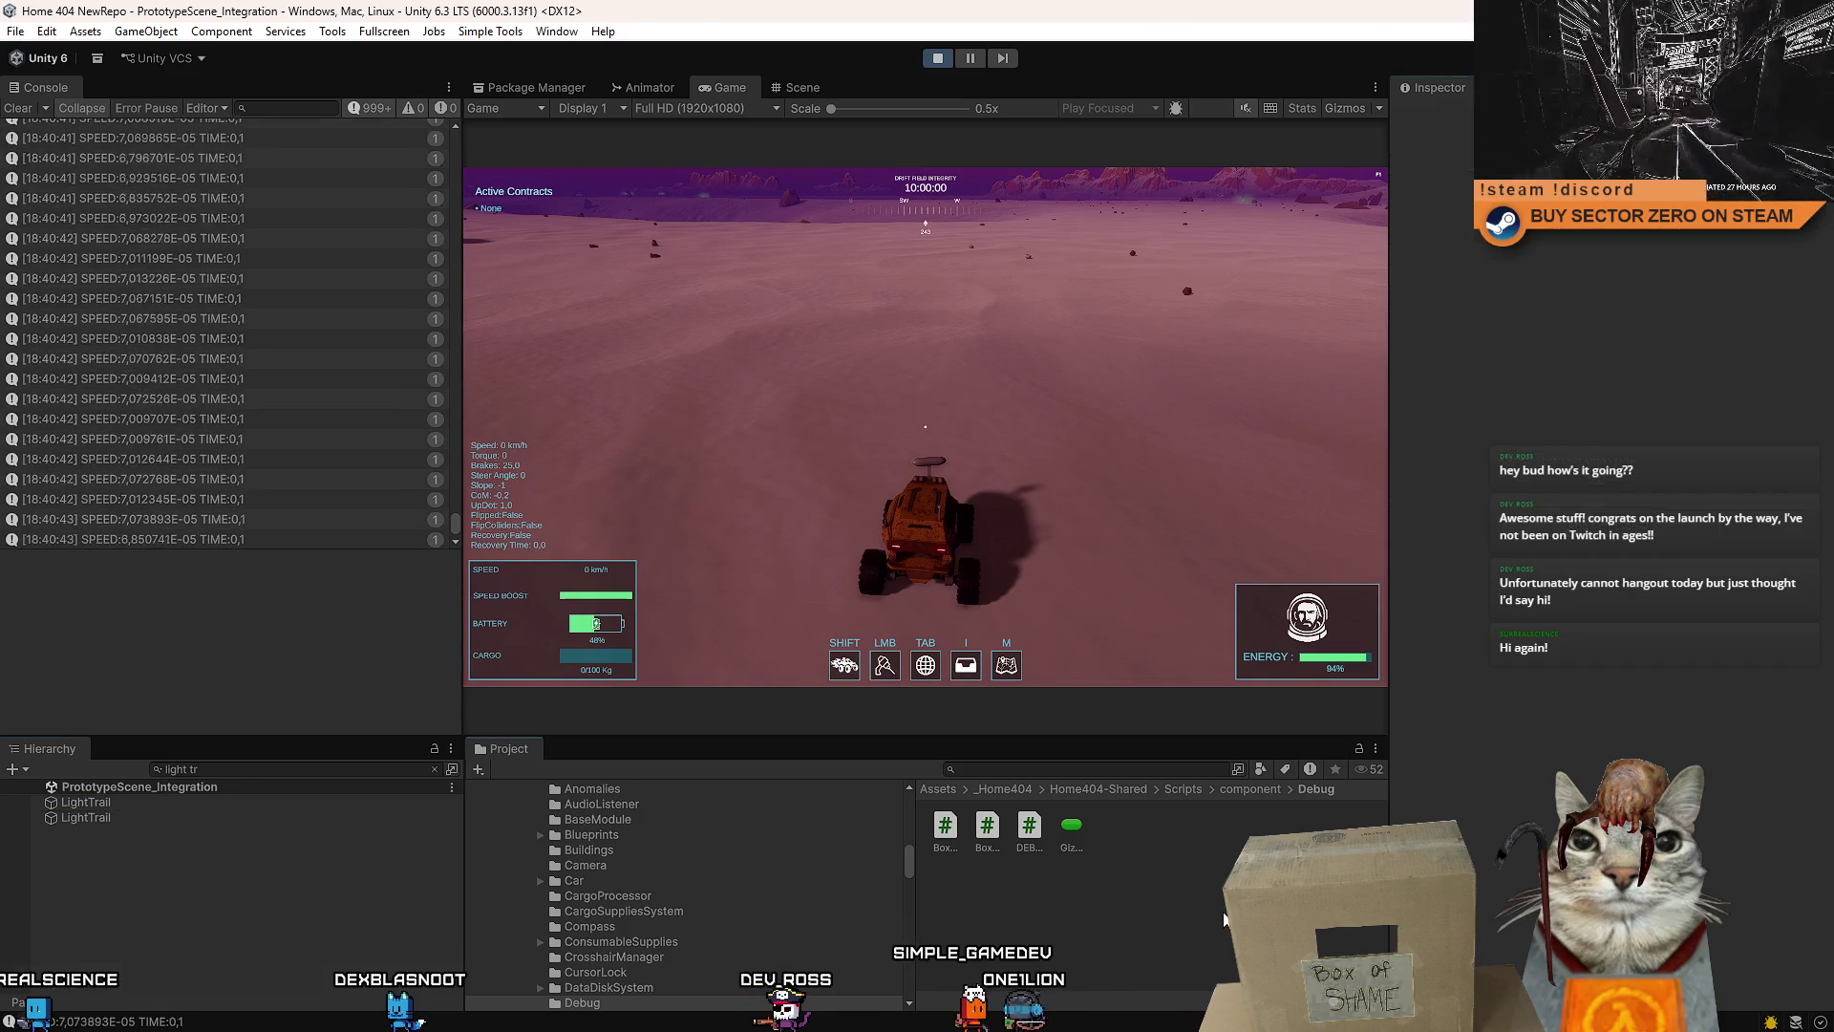
- Drive the rover around the desert with the flattened curve, logging TIME about 0.14–0.15, then pause
key(w)
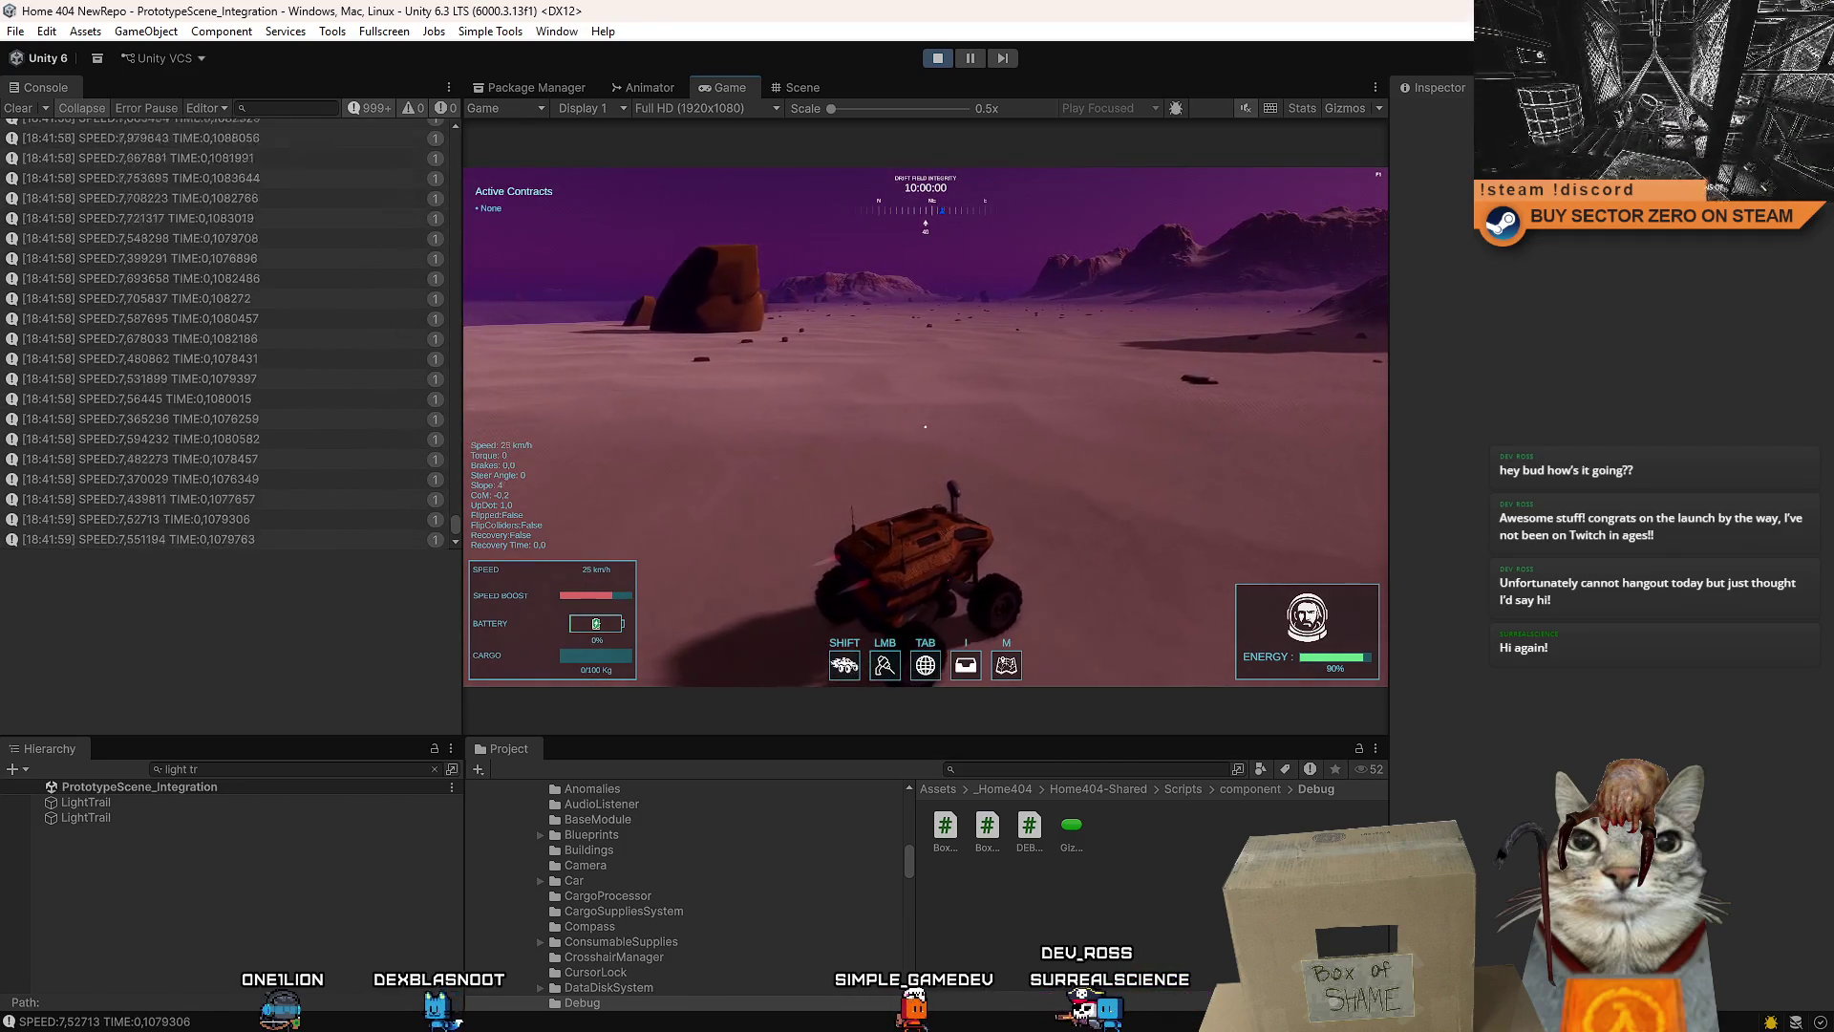
key(Escape)
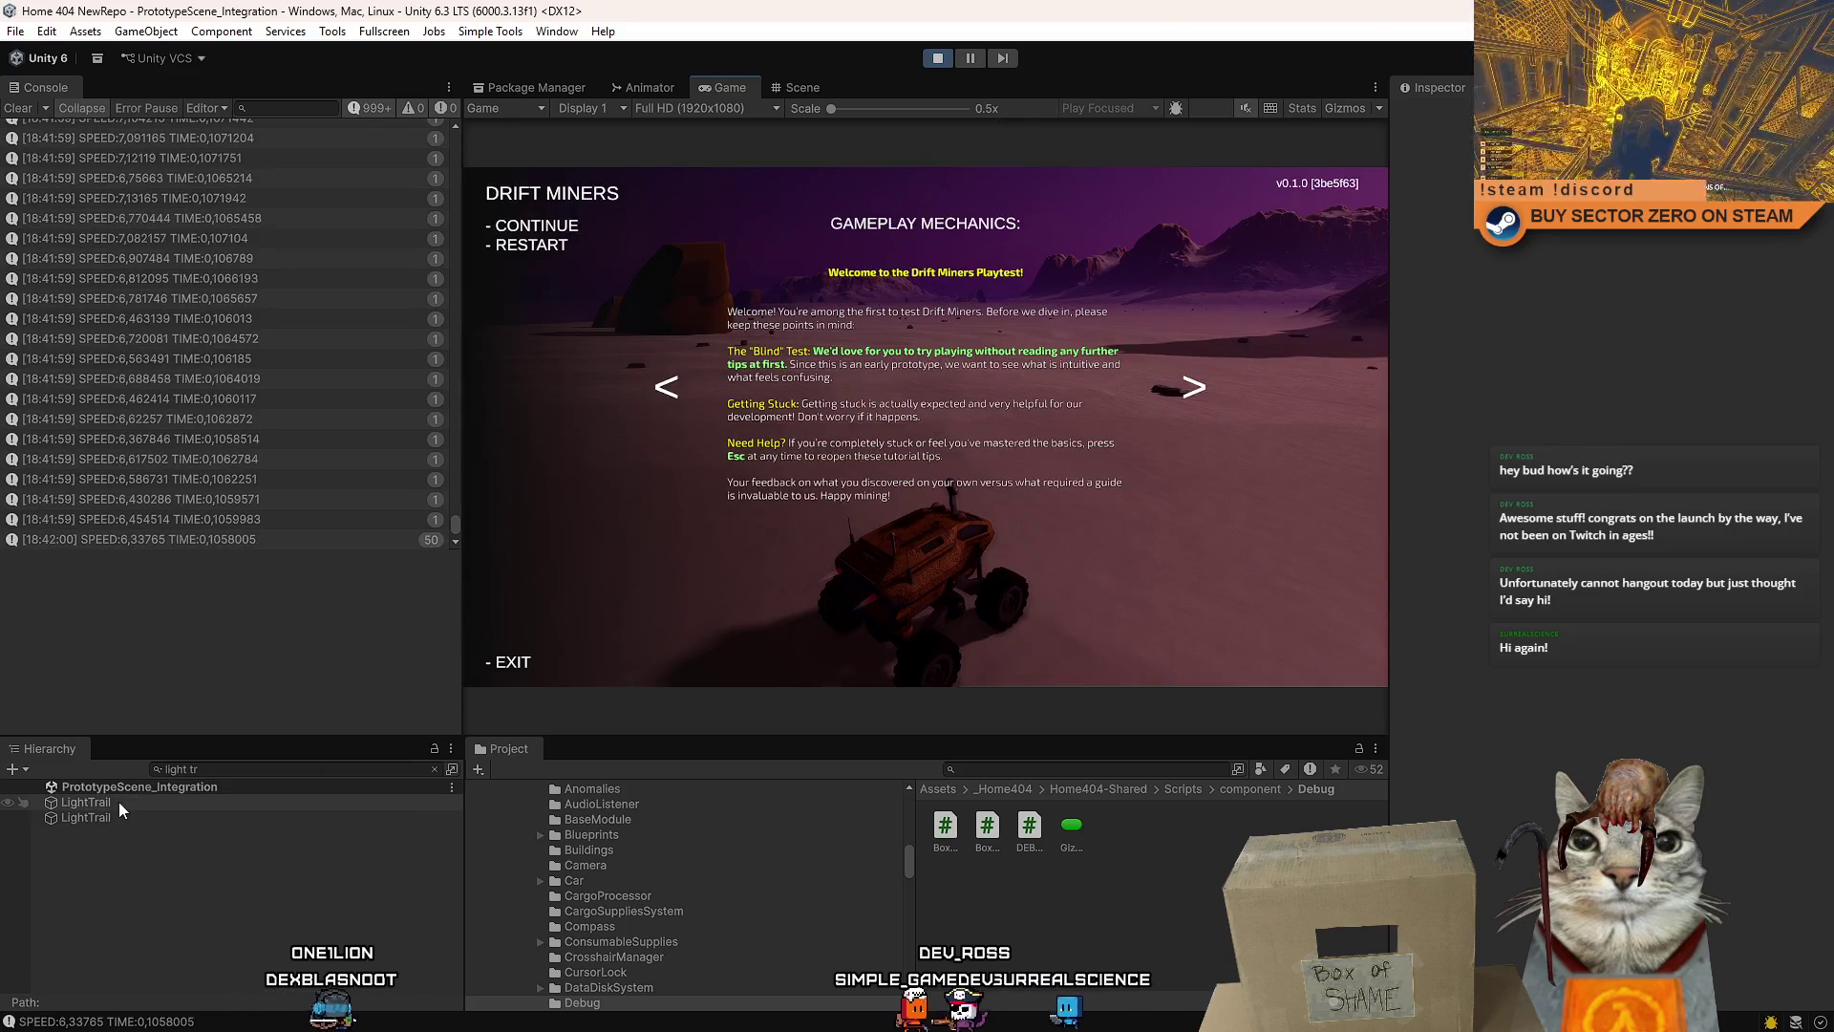
- Add a Time By Speed key at speed 20, value 0.1, close the editor, and resume driving
click(119, 808)
click(1724, 414)
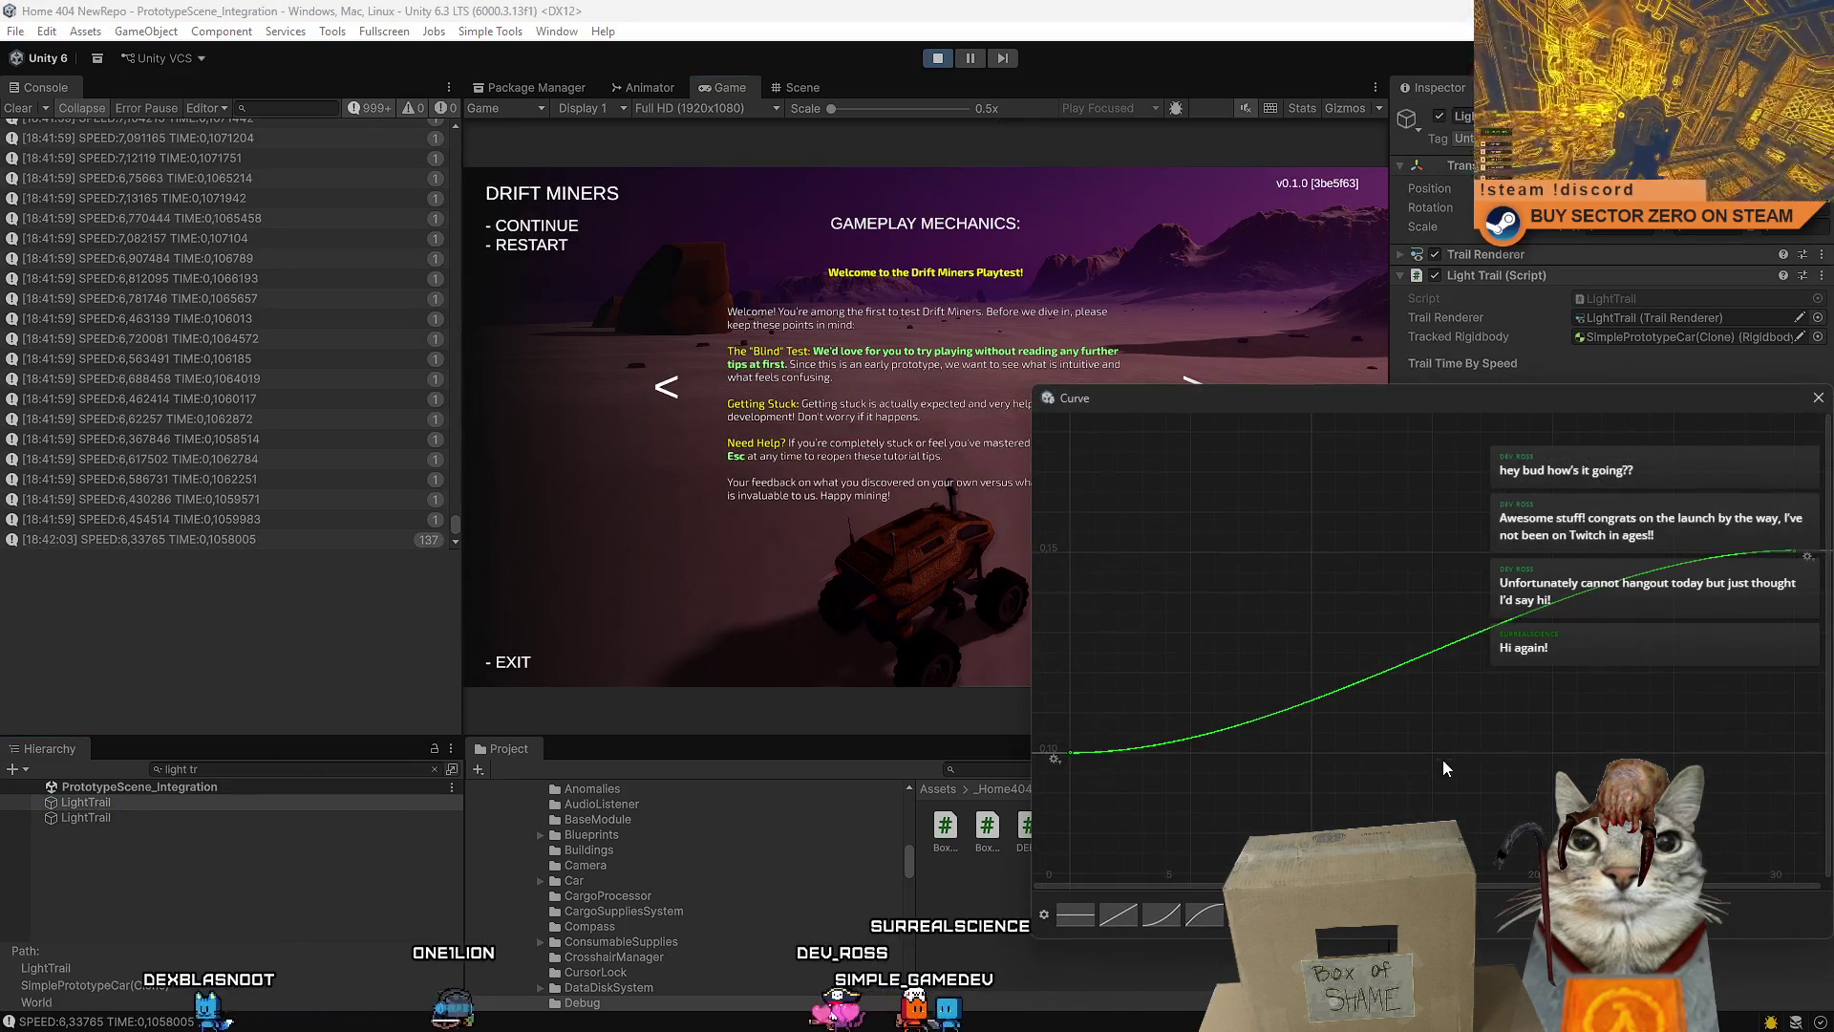
mouse_move(1419, 757)
mouse_down()
mouse_move(1471, 707)
mouse_move(1252, 707)
mouse_move(1344, 686)
mouse_move(1297, 674)
mouse_move(1349, 640)
mouse_up()
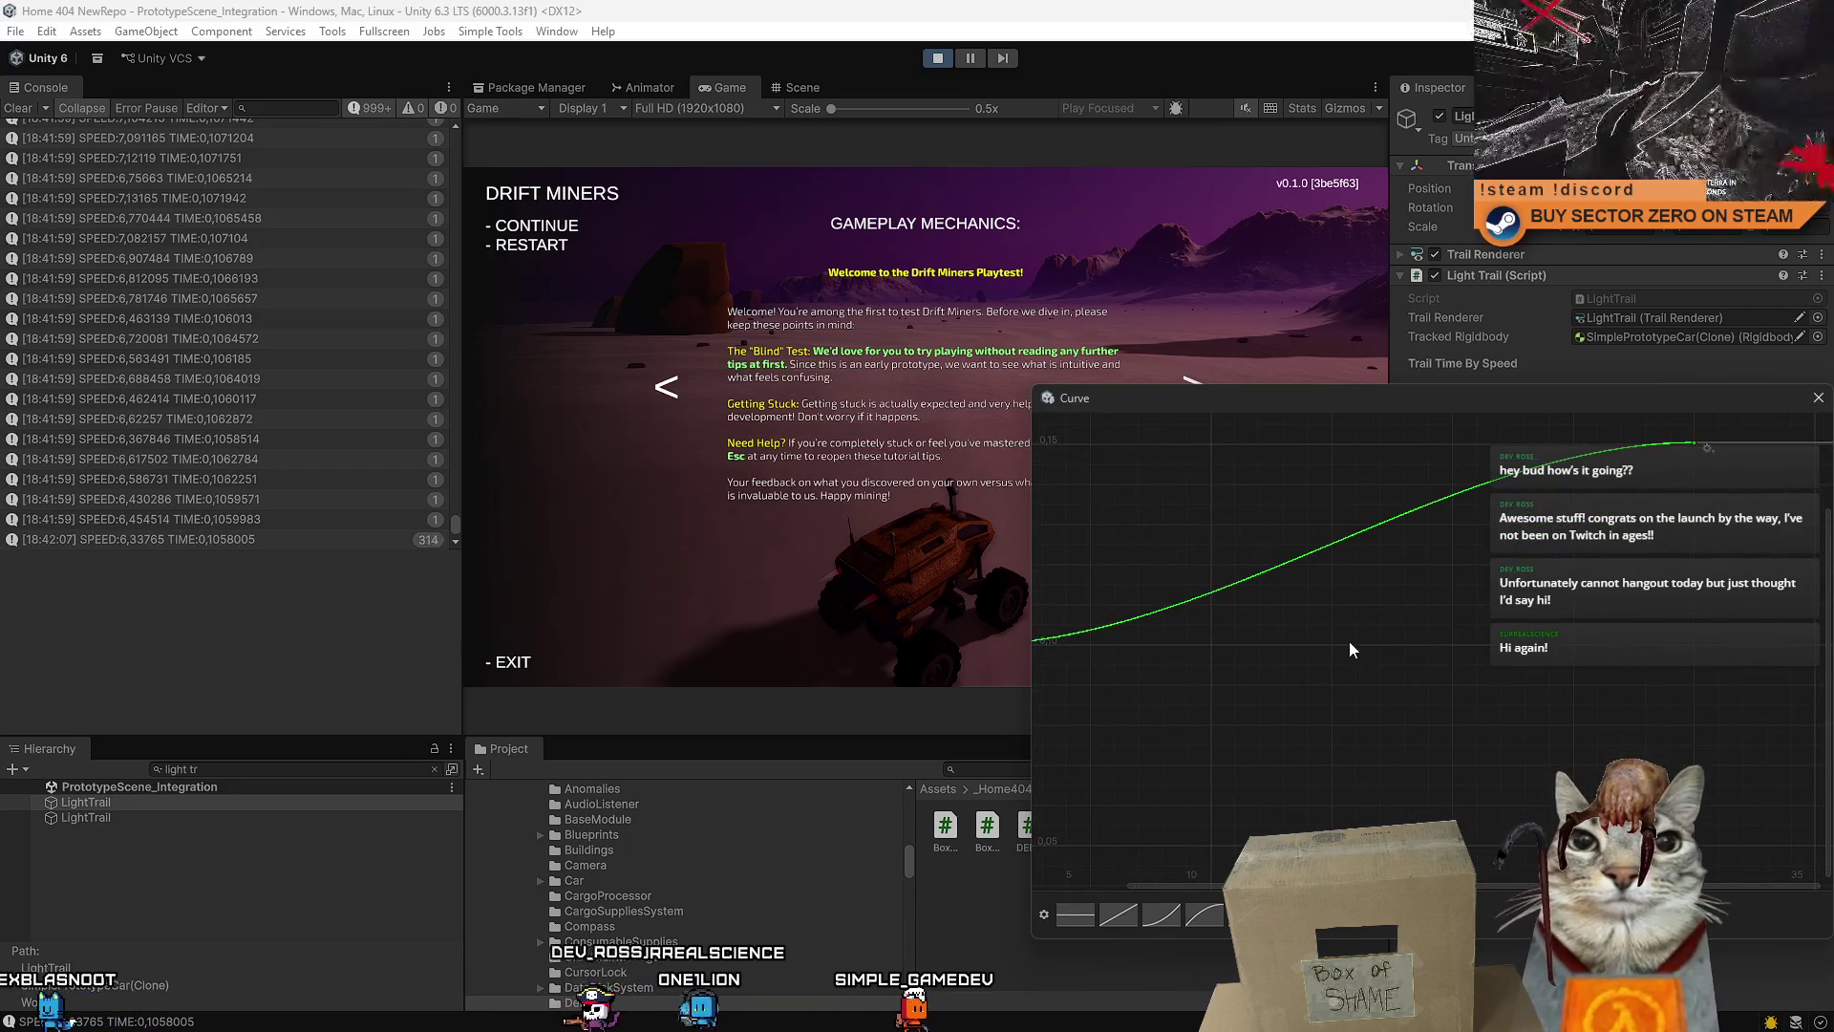
click(1461, 524)
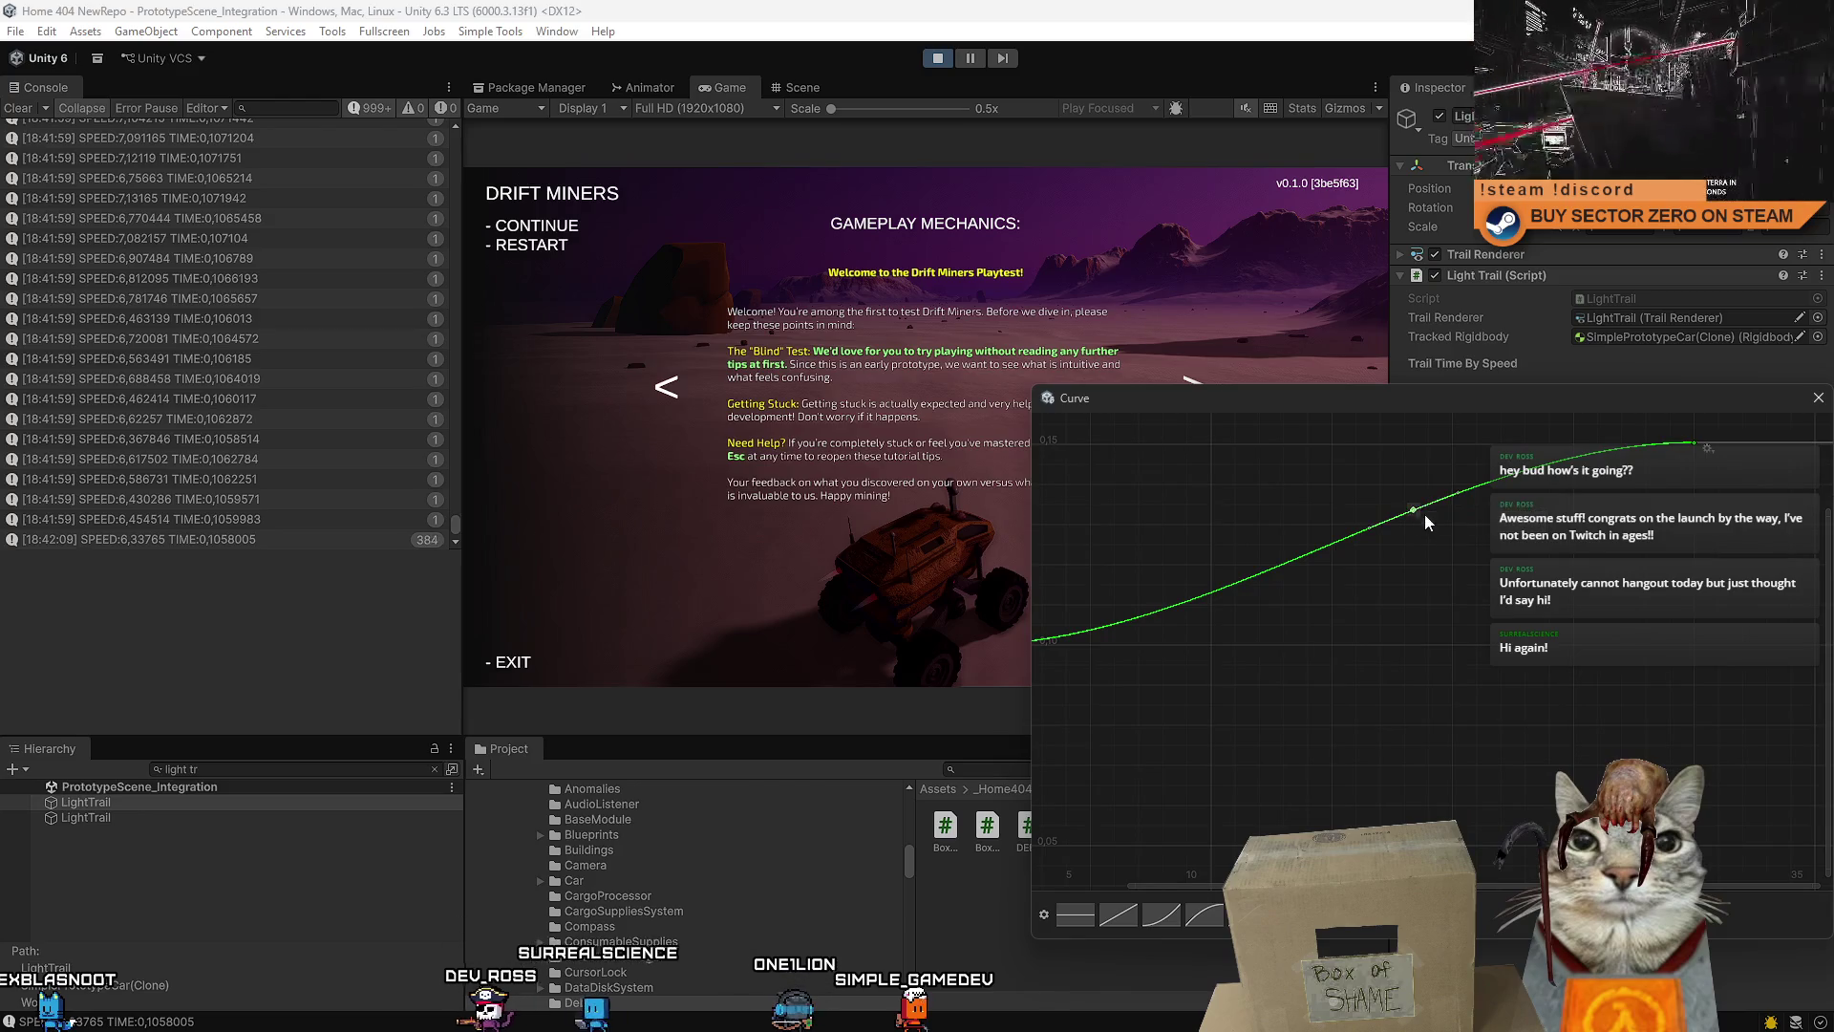
mouse_move(1415, 515)
mouse_down()
mouse_move(1386, 582)
mouse_move(1455, 647)
mouse_up()
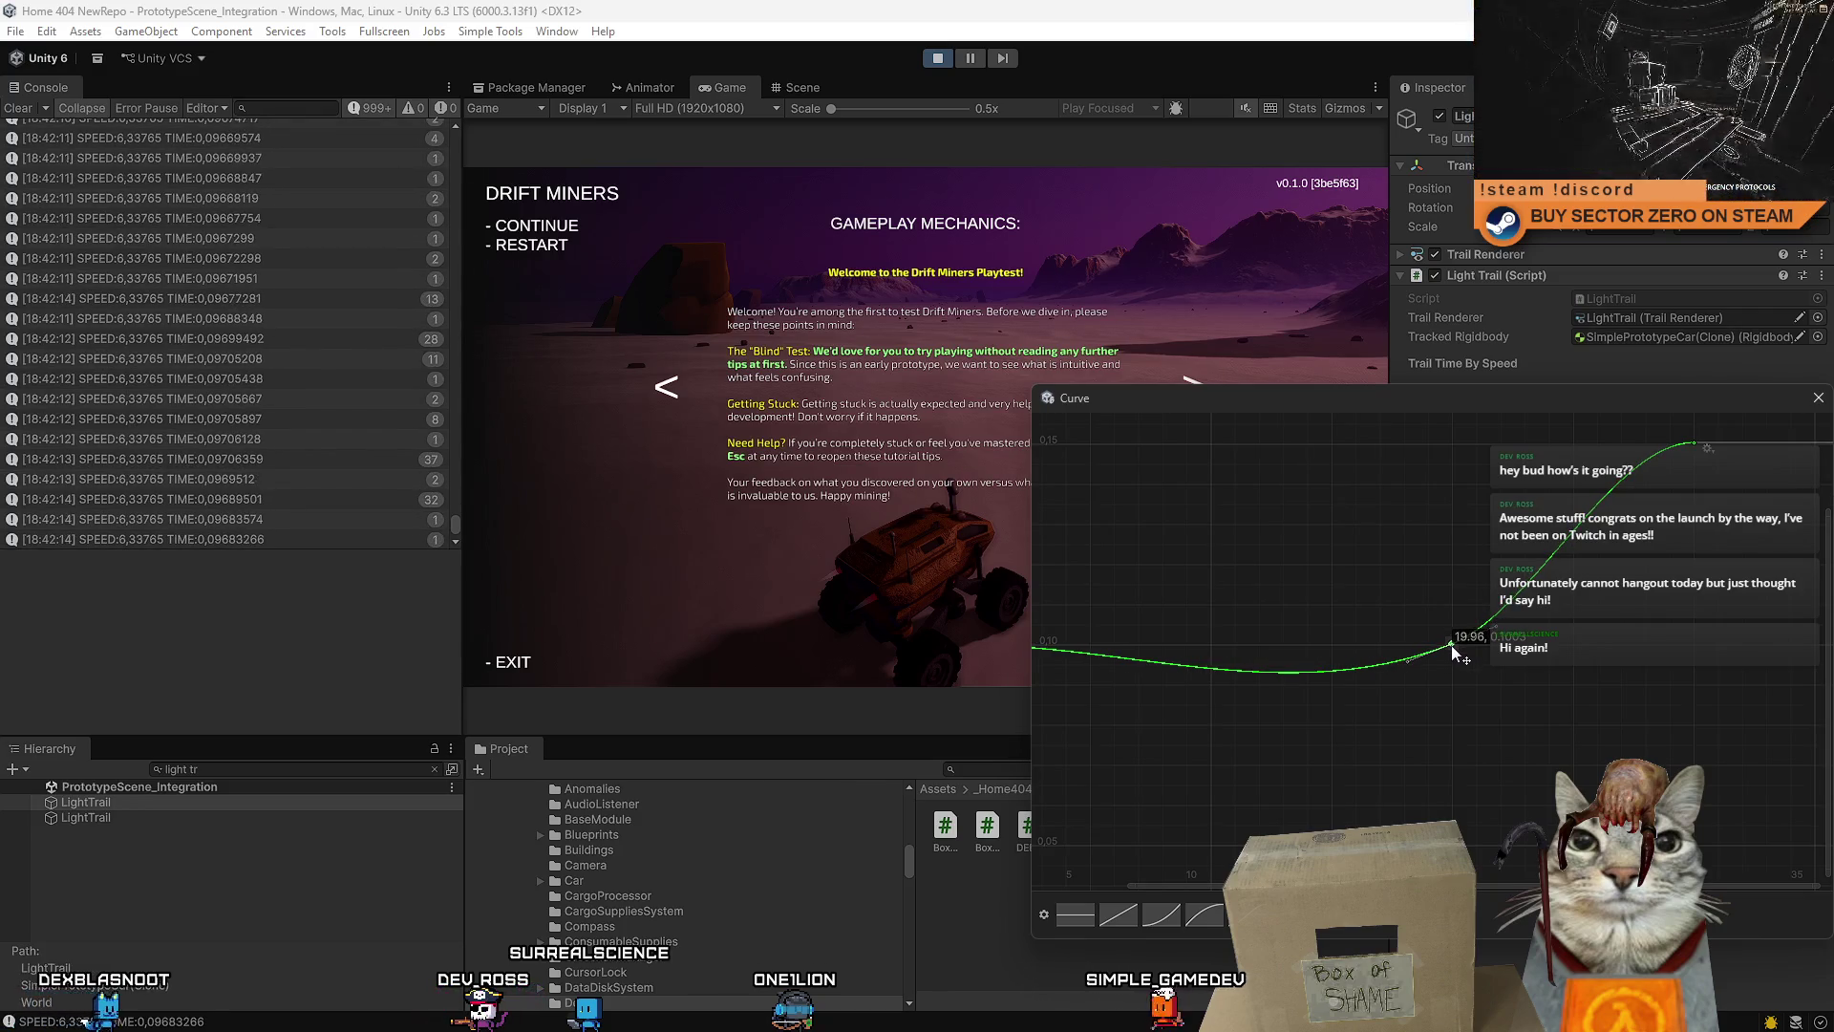
click(1818, 397)
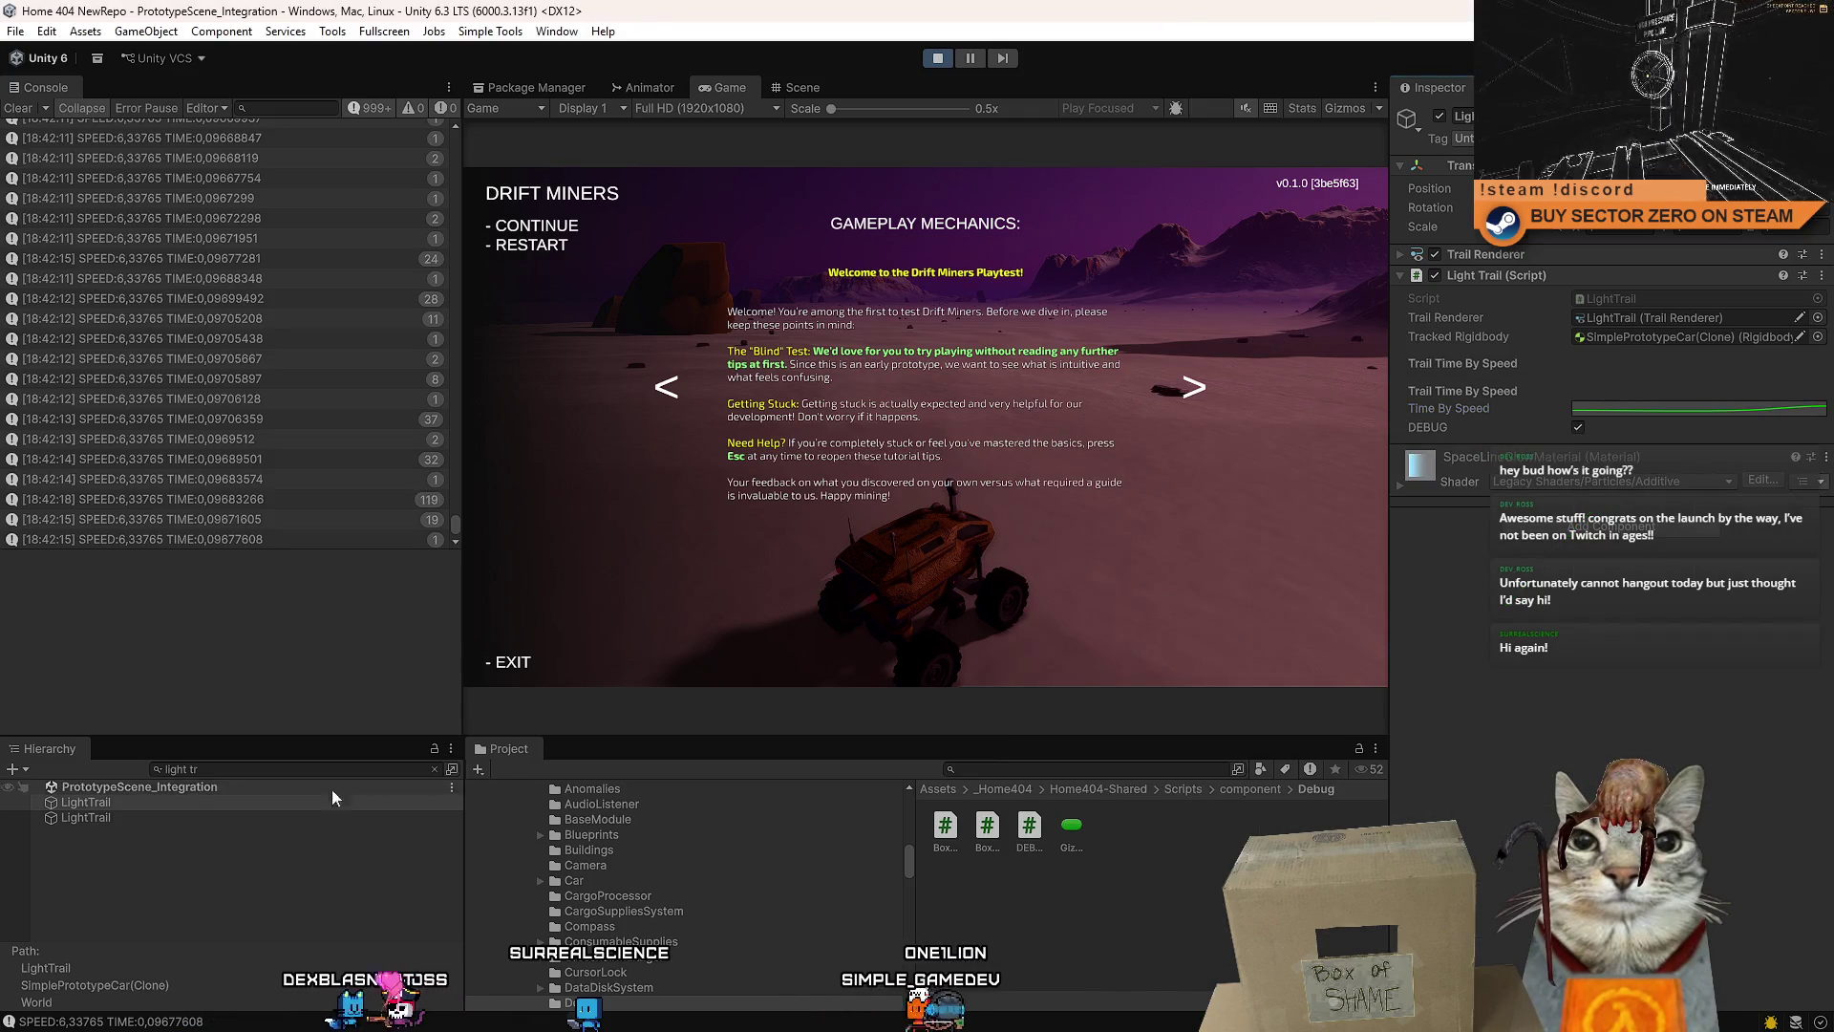
click(85, 817)
right_click(1551, 445)
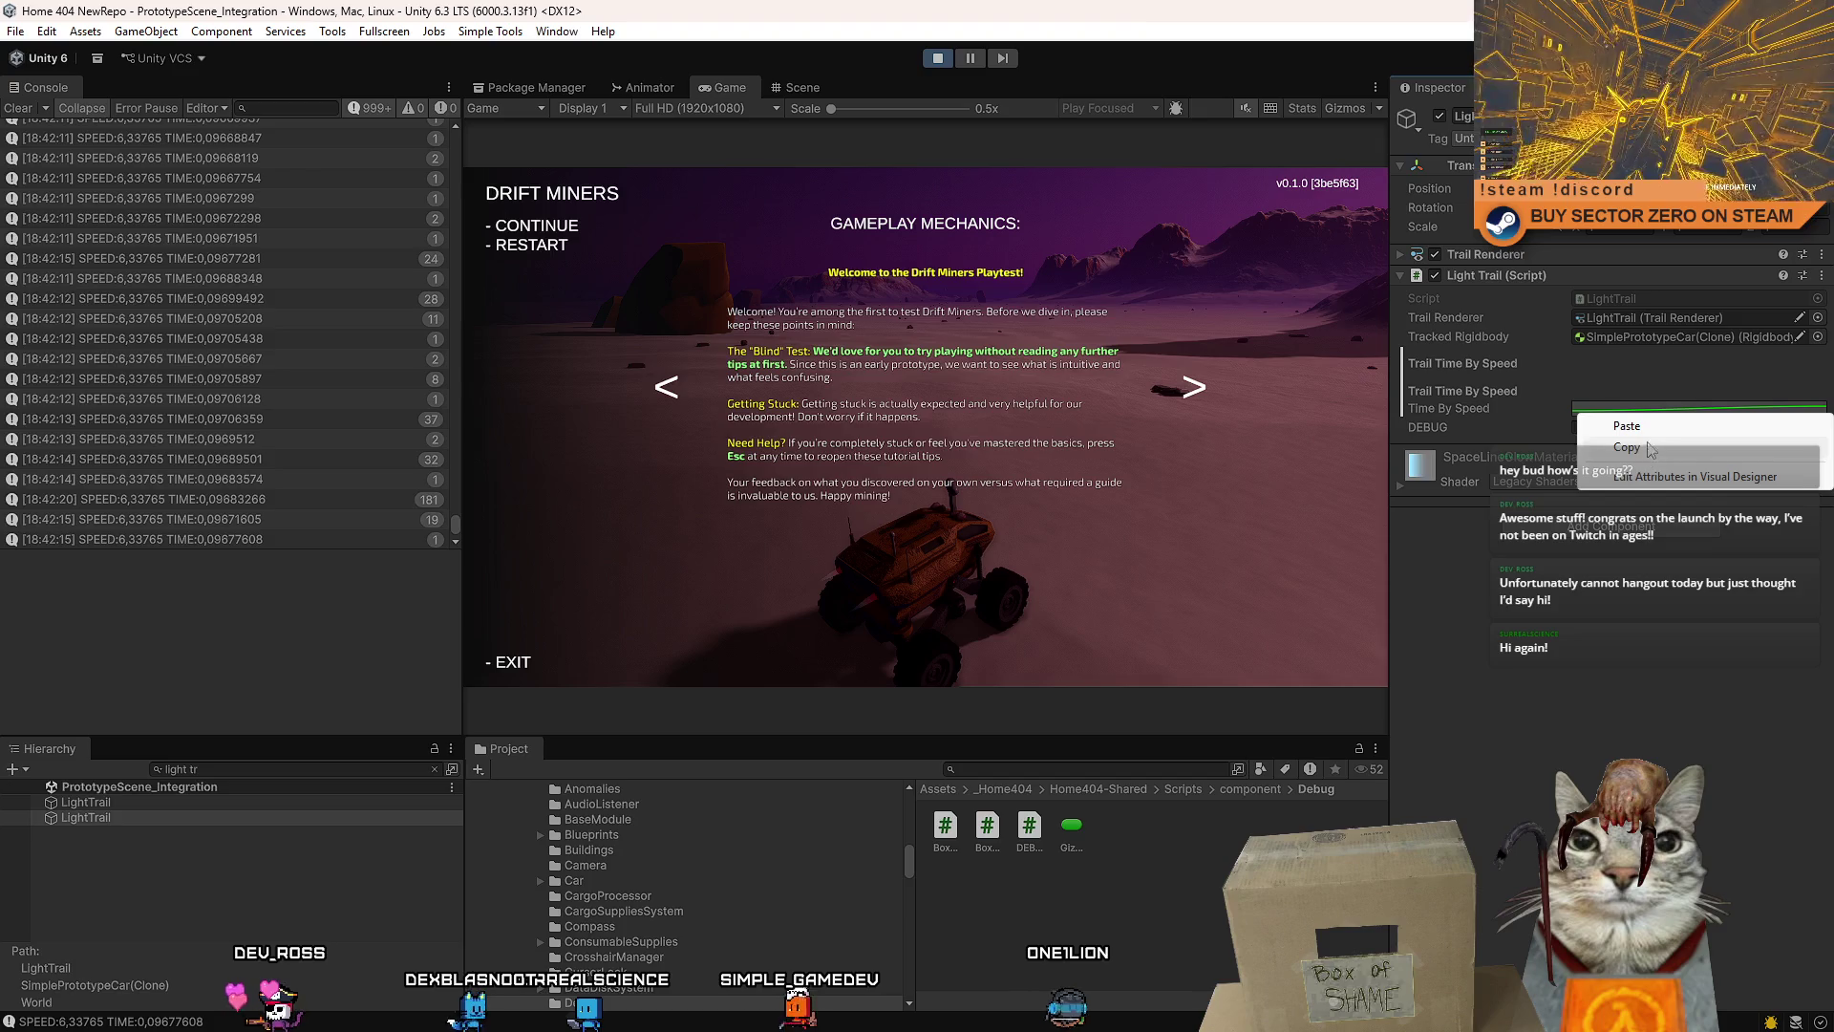
click(1110, 914)
click(656, 484)
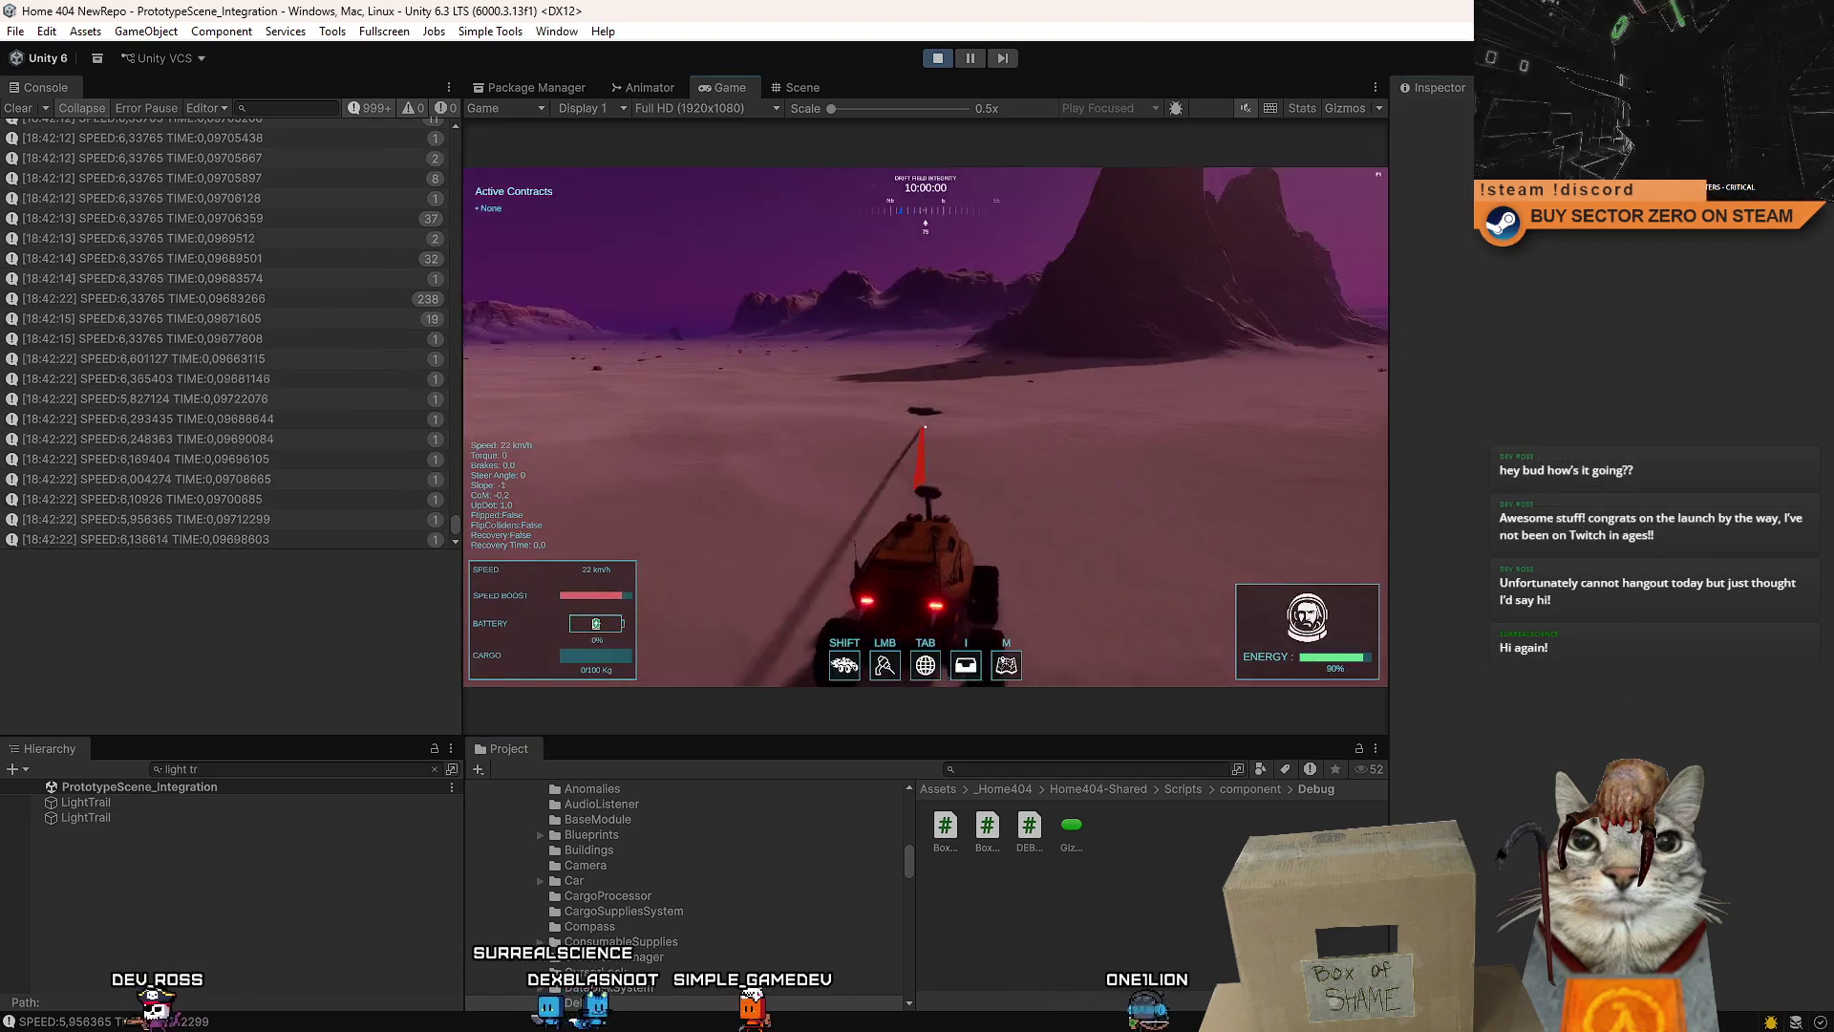
- Drive briefly to check the trail, then stop Play mode
key(w)
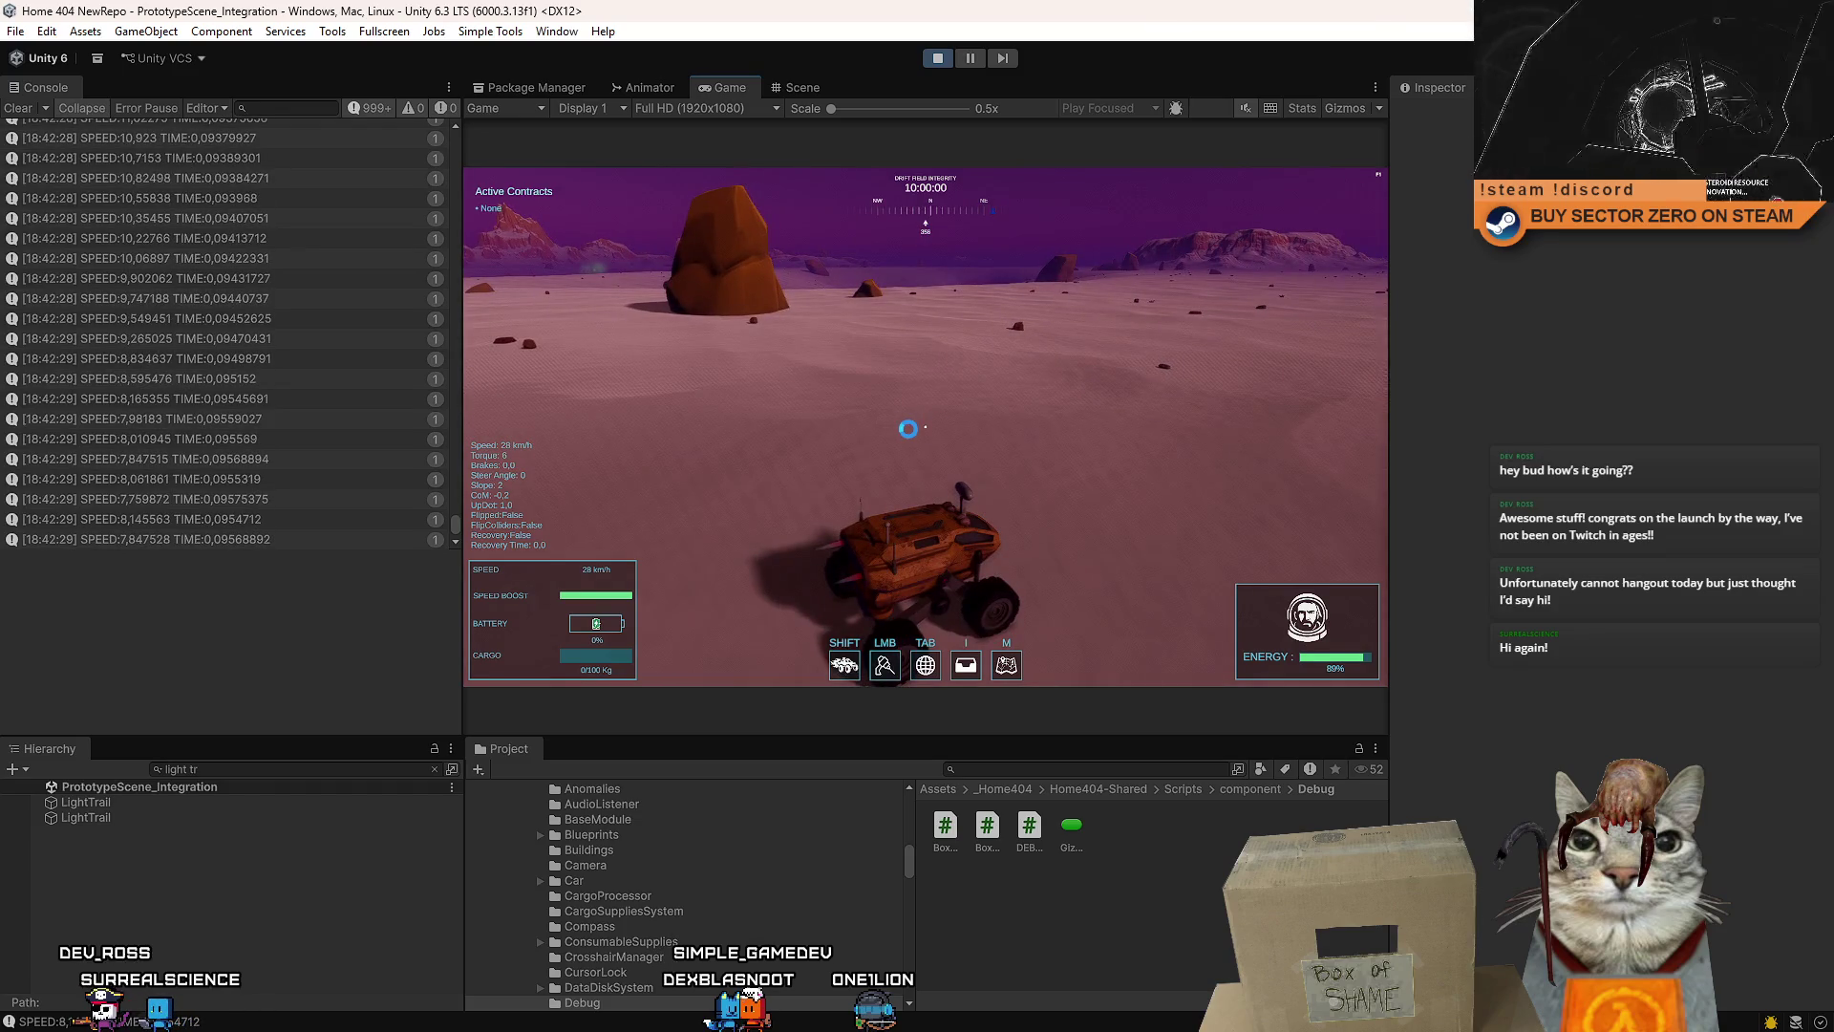
click(937, 59)
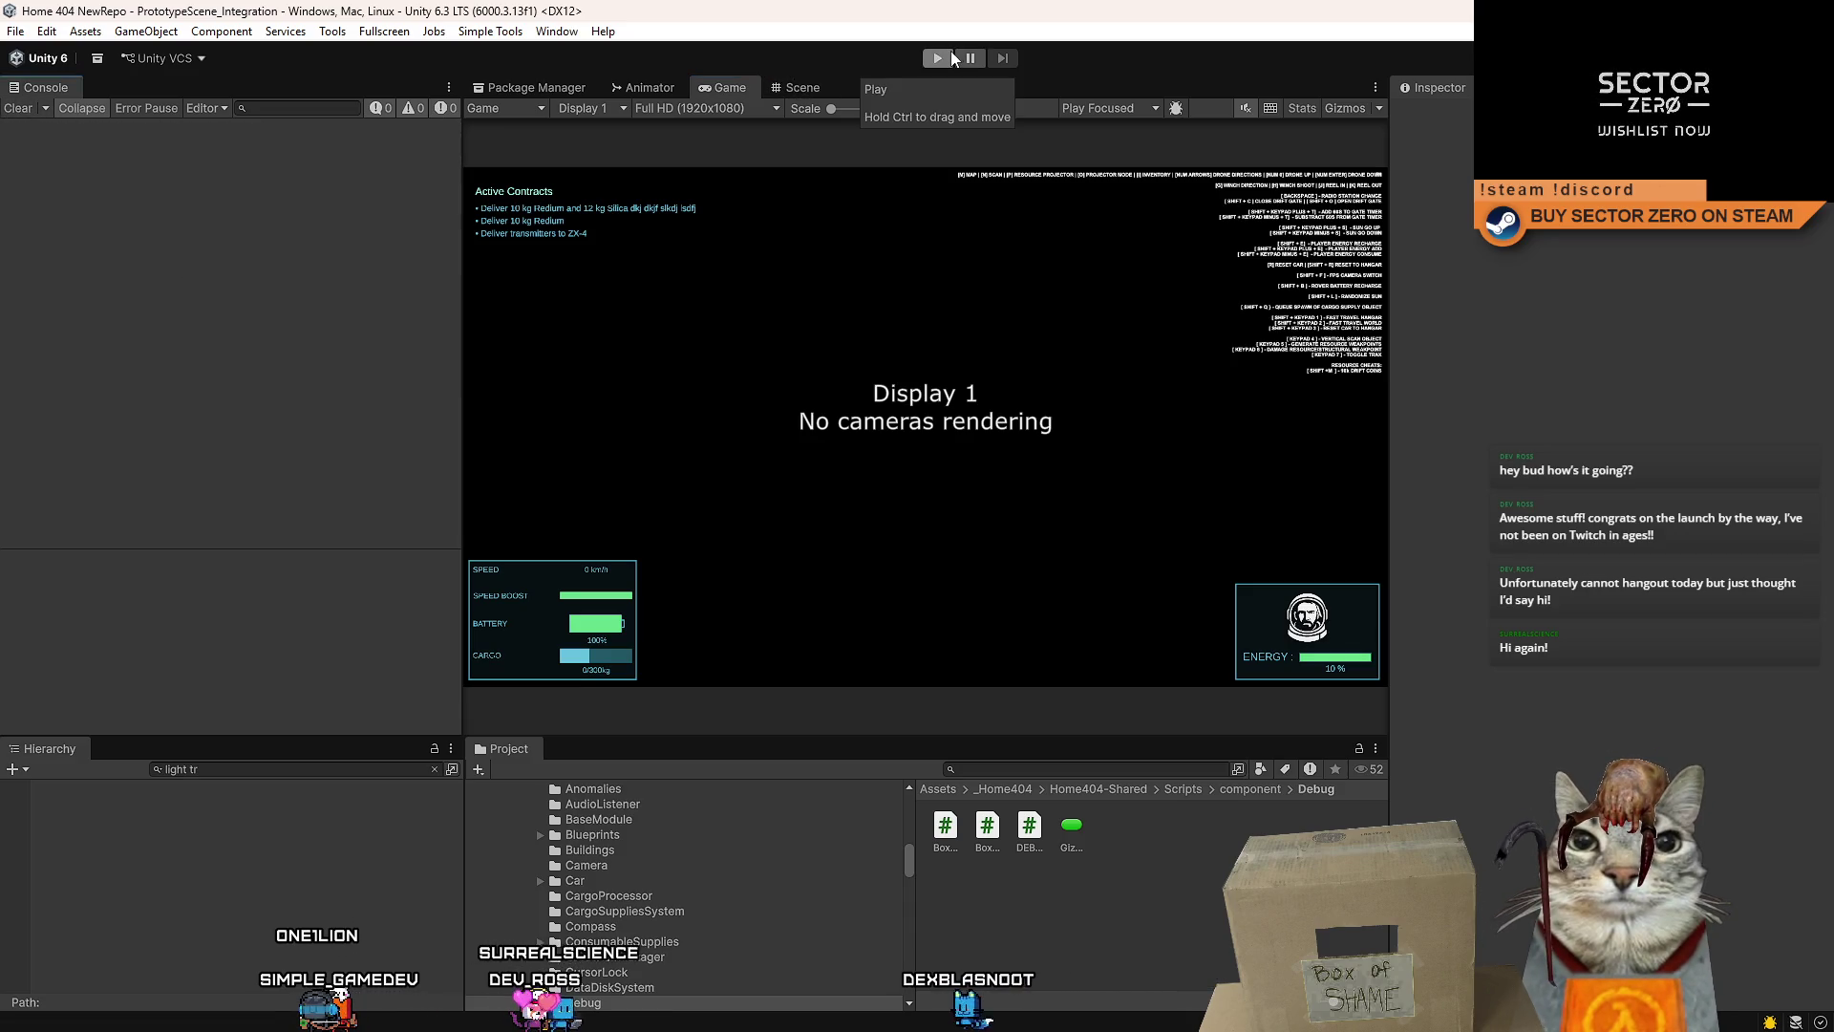
- Clear the Hierarchy filter, open the SimplePrototypeCar prefab, and bring up its LightTrail Time By Speed curve
click(342, 768)
key(BackSpace)
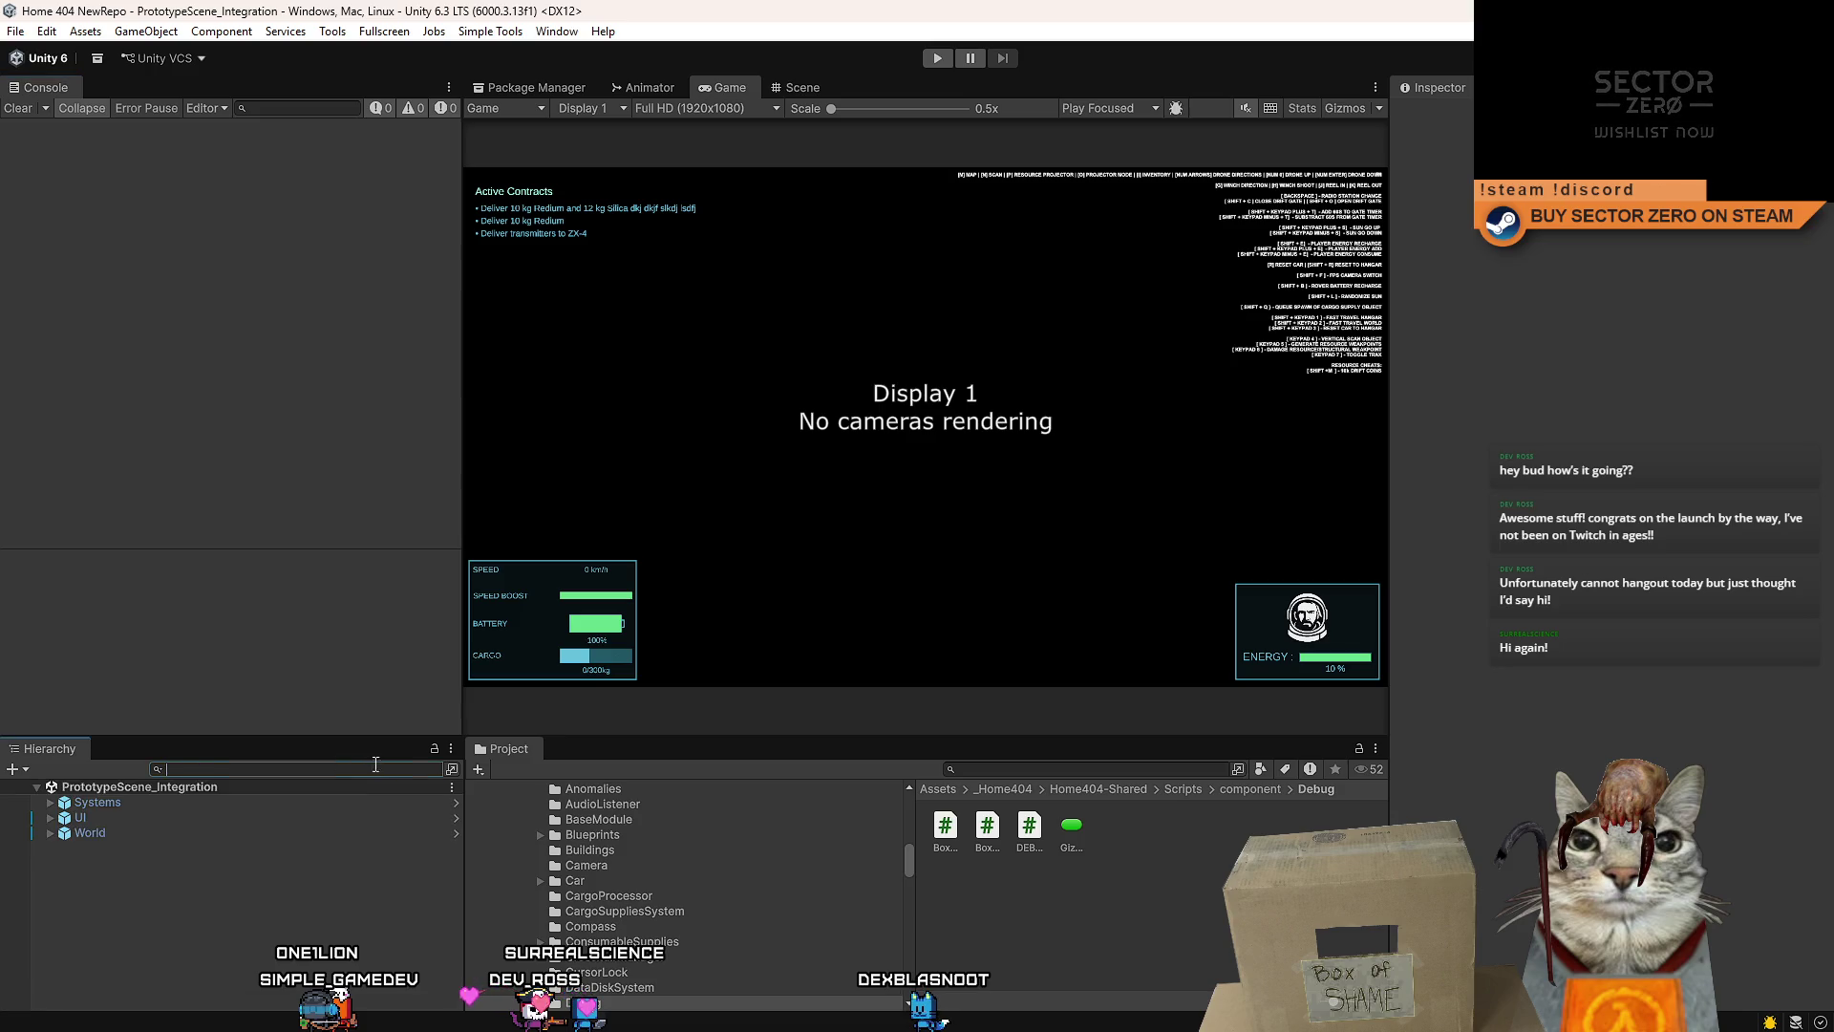
double_click(1003, 807)
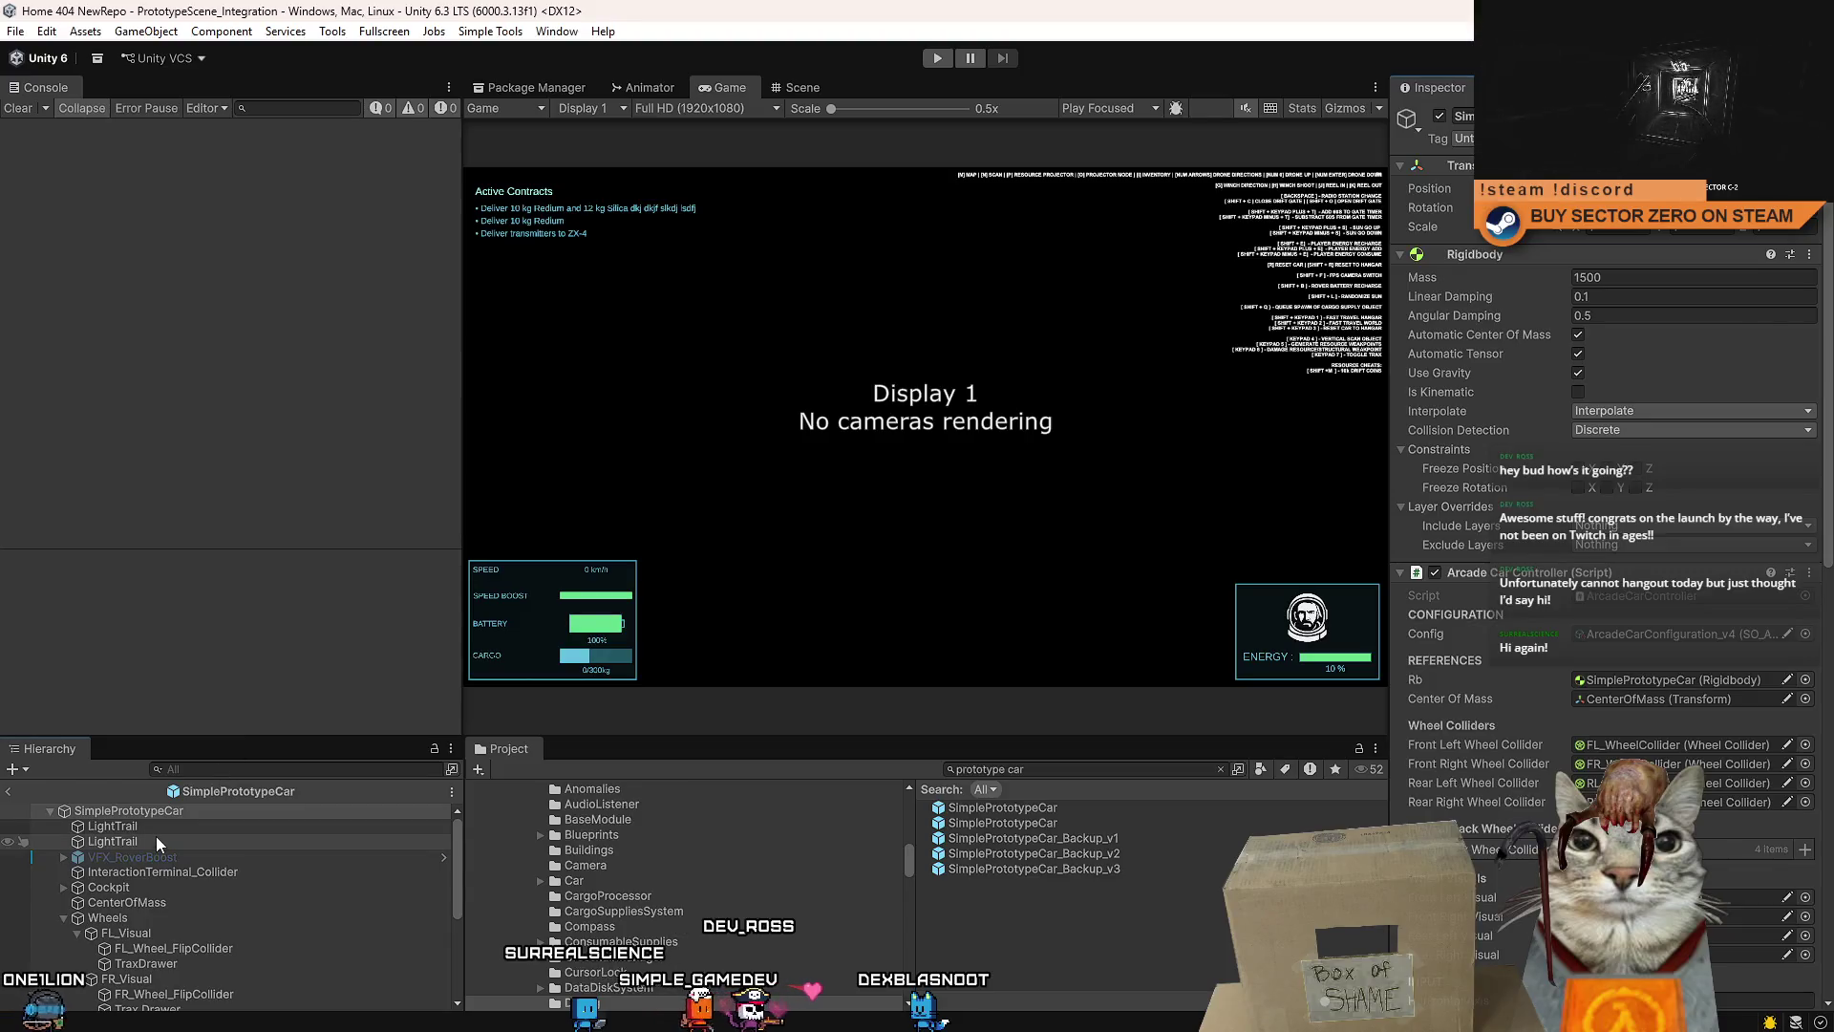
click(168, 840)
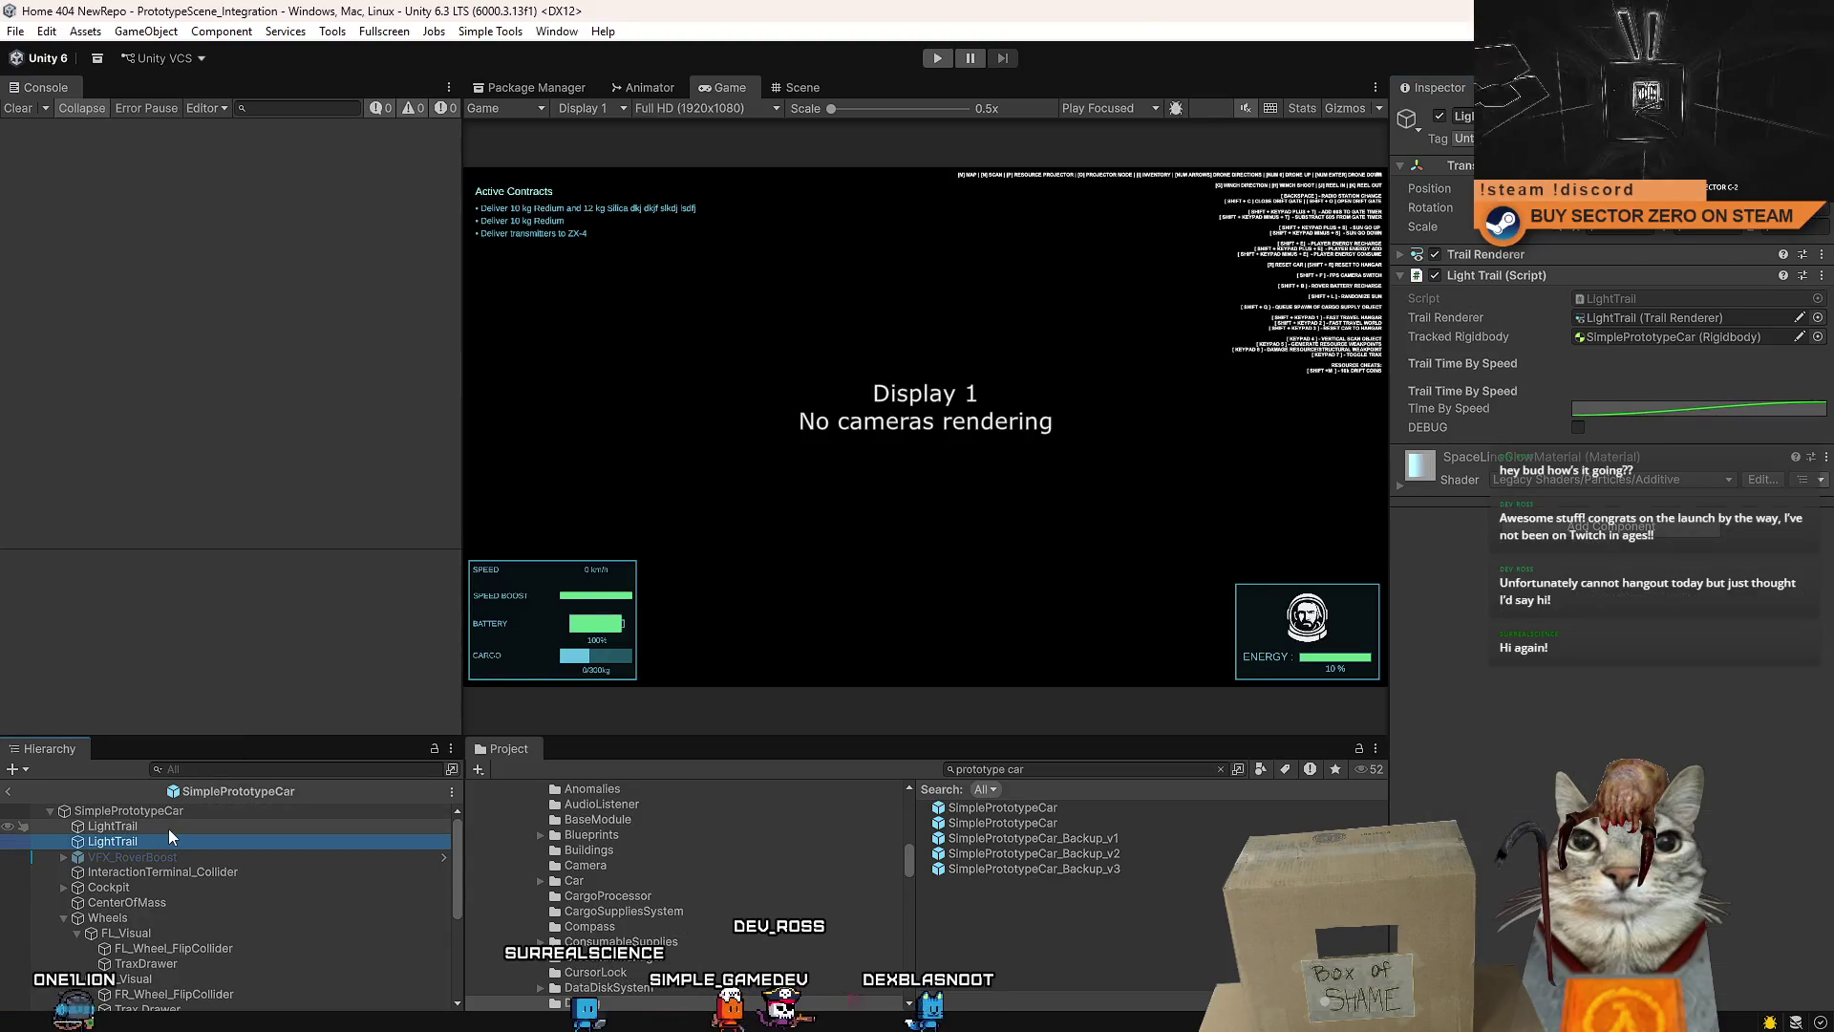
right_click(1618, 410)
key(Escape)
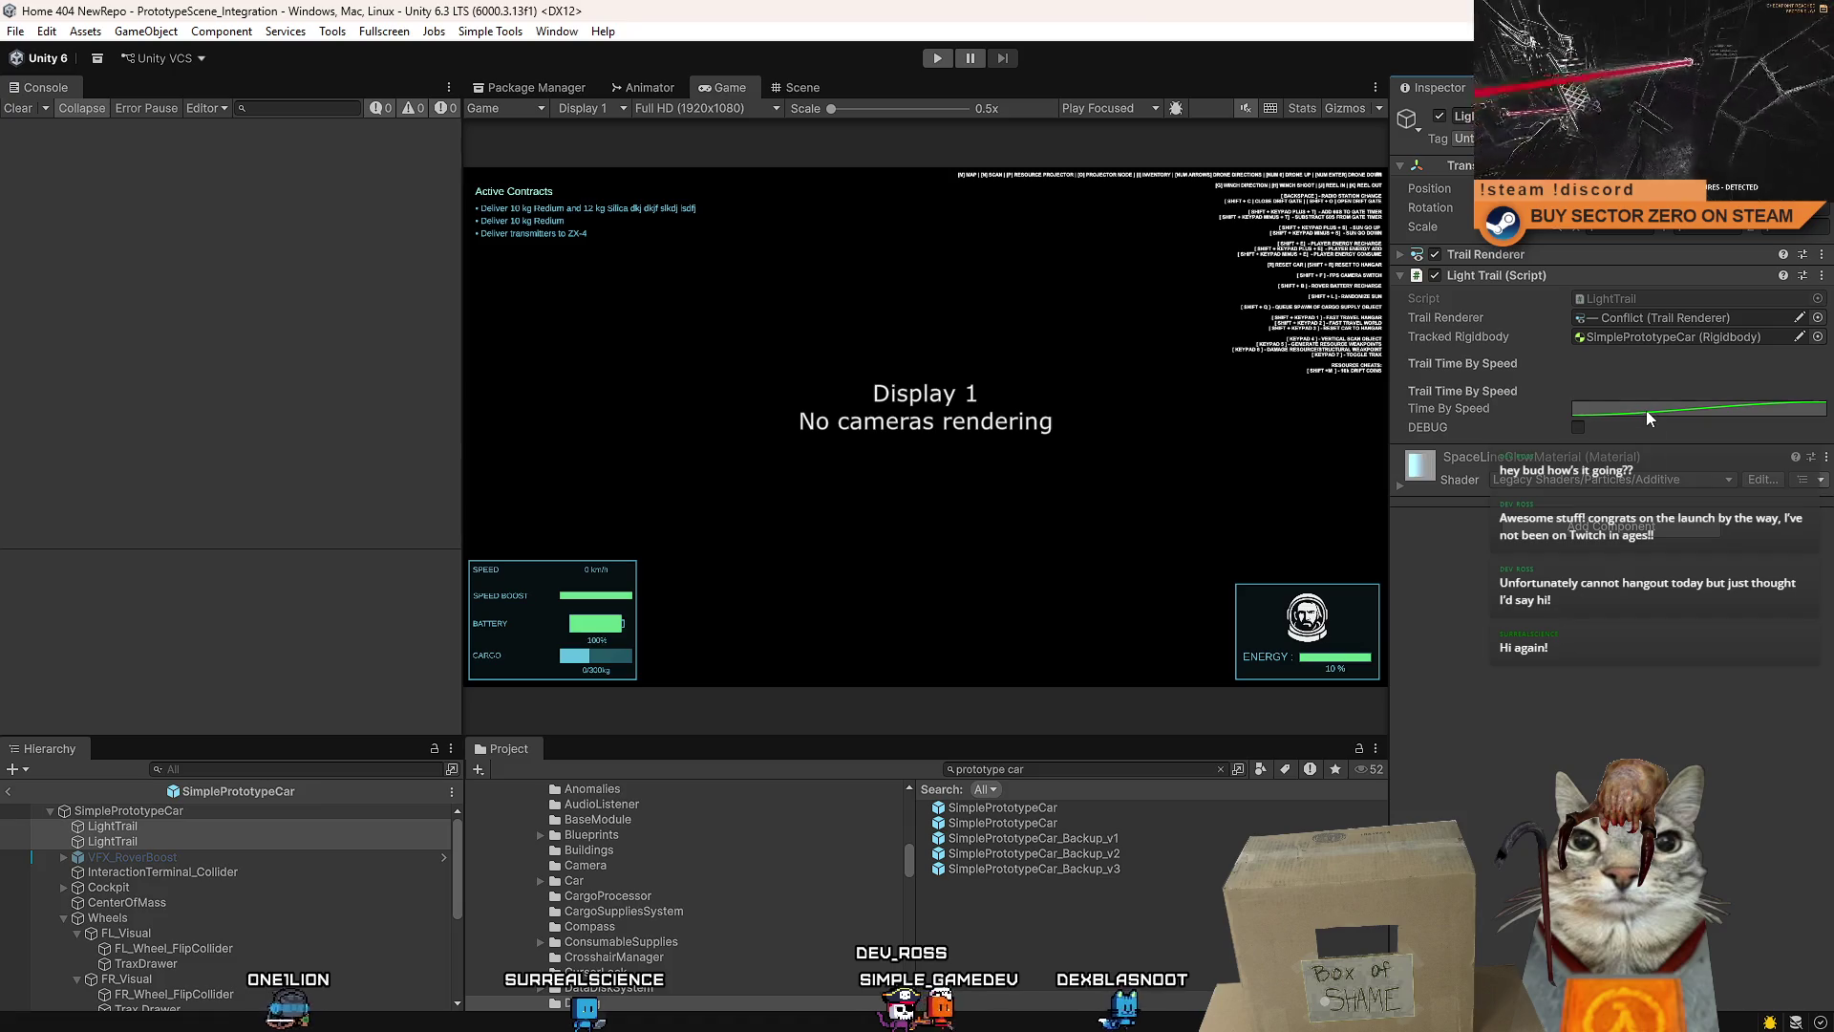
click(1647, 410)
- Stretch the prefab curve's last key out to about speed 25.14, value 0.97
scroll(1722, 703, down, 3)
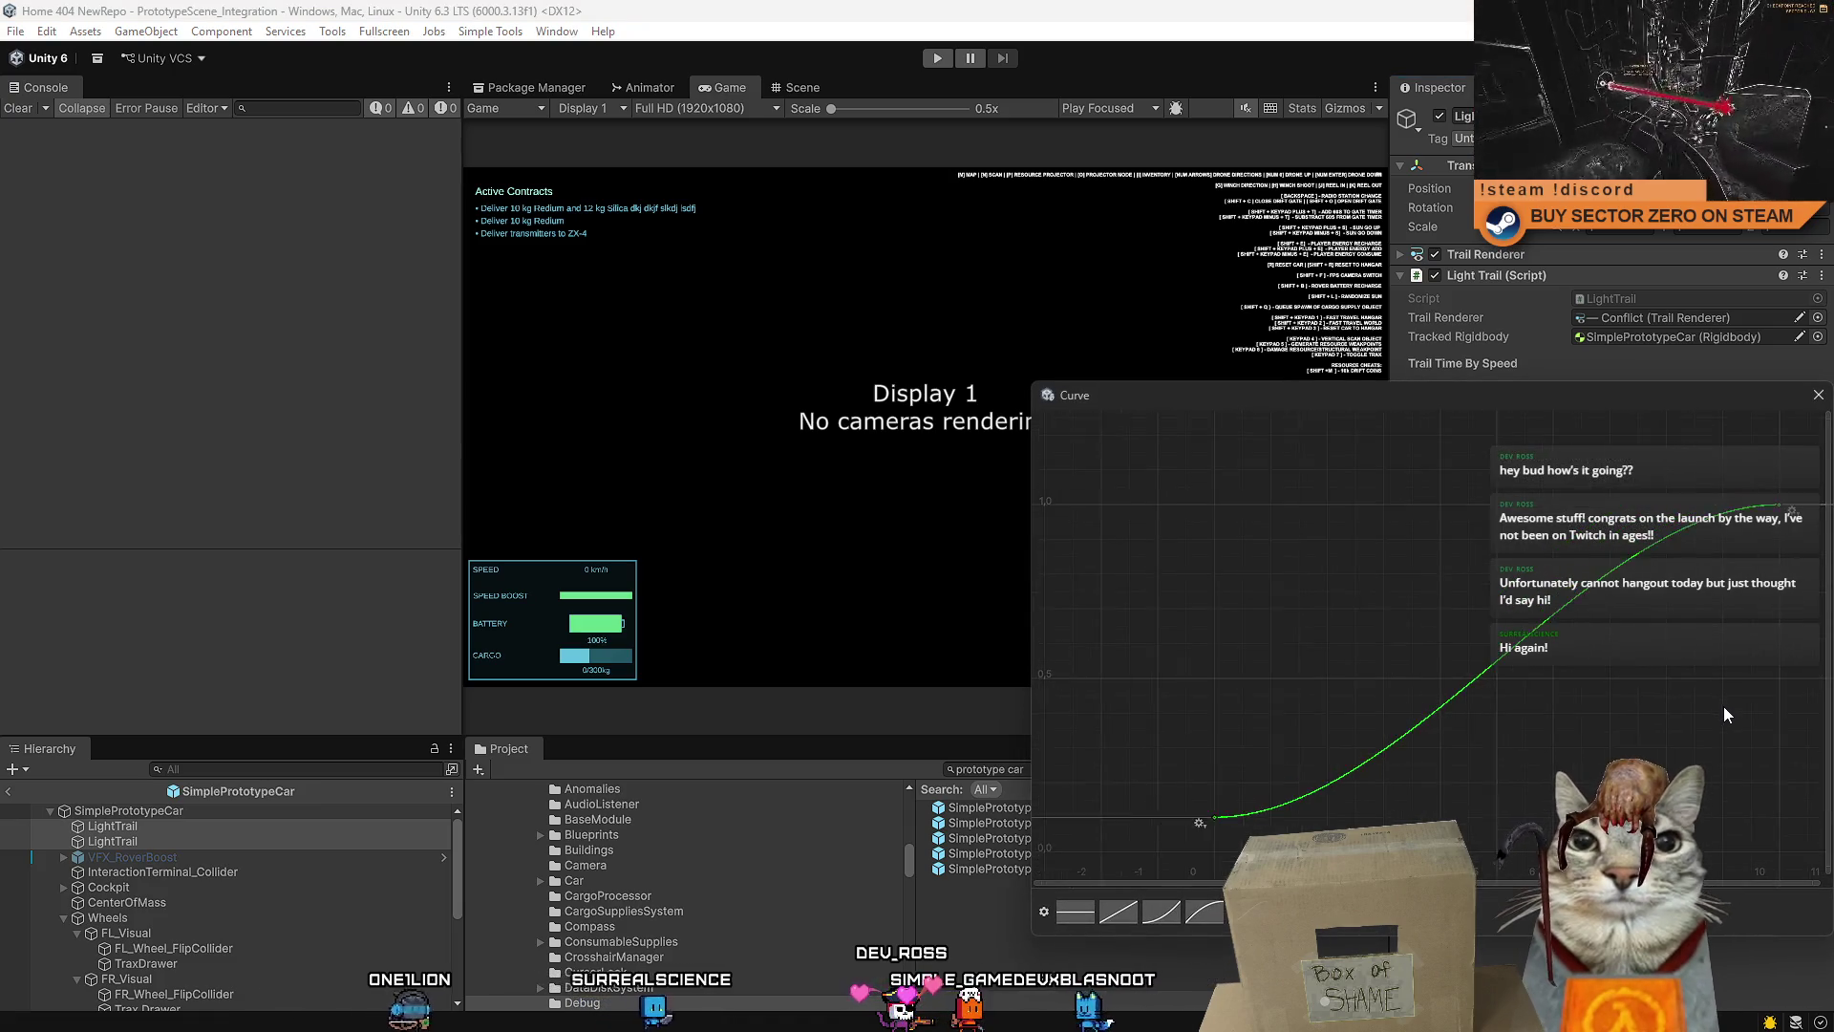
scroll(1673, 695, down, 2)
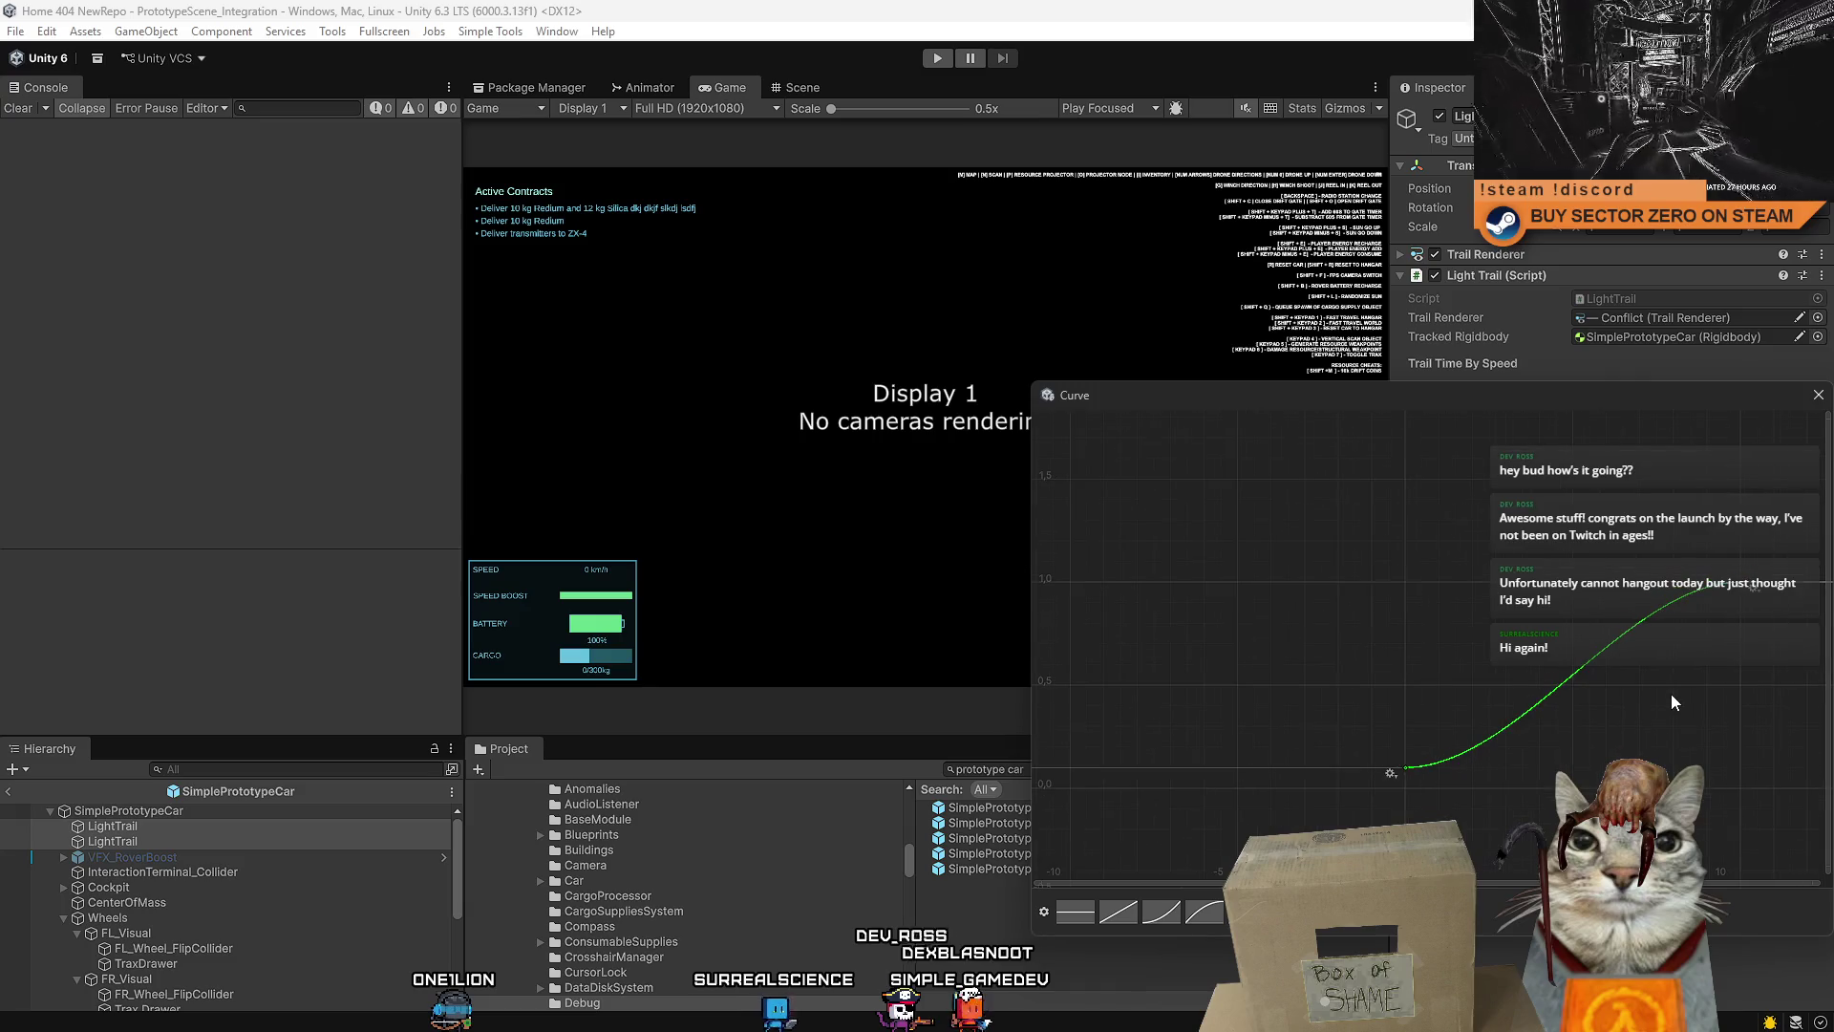
mouse_move(1523, 669)
mouse_down()
mouse_move(1362, 638)
mouse_move(1417, 598)
mouse_move(1317, 596)
mouse_up()
scroll(1362, 638, down, 2)
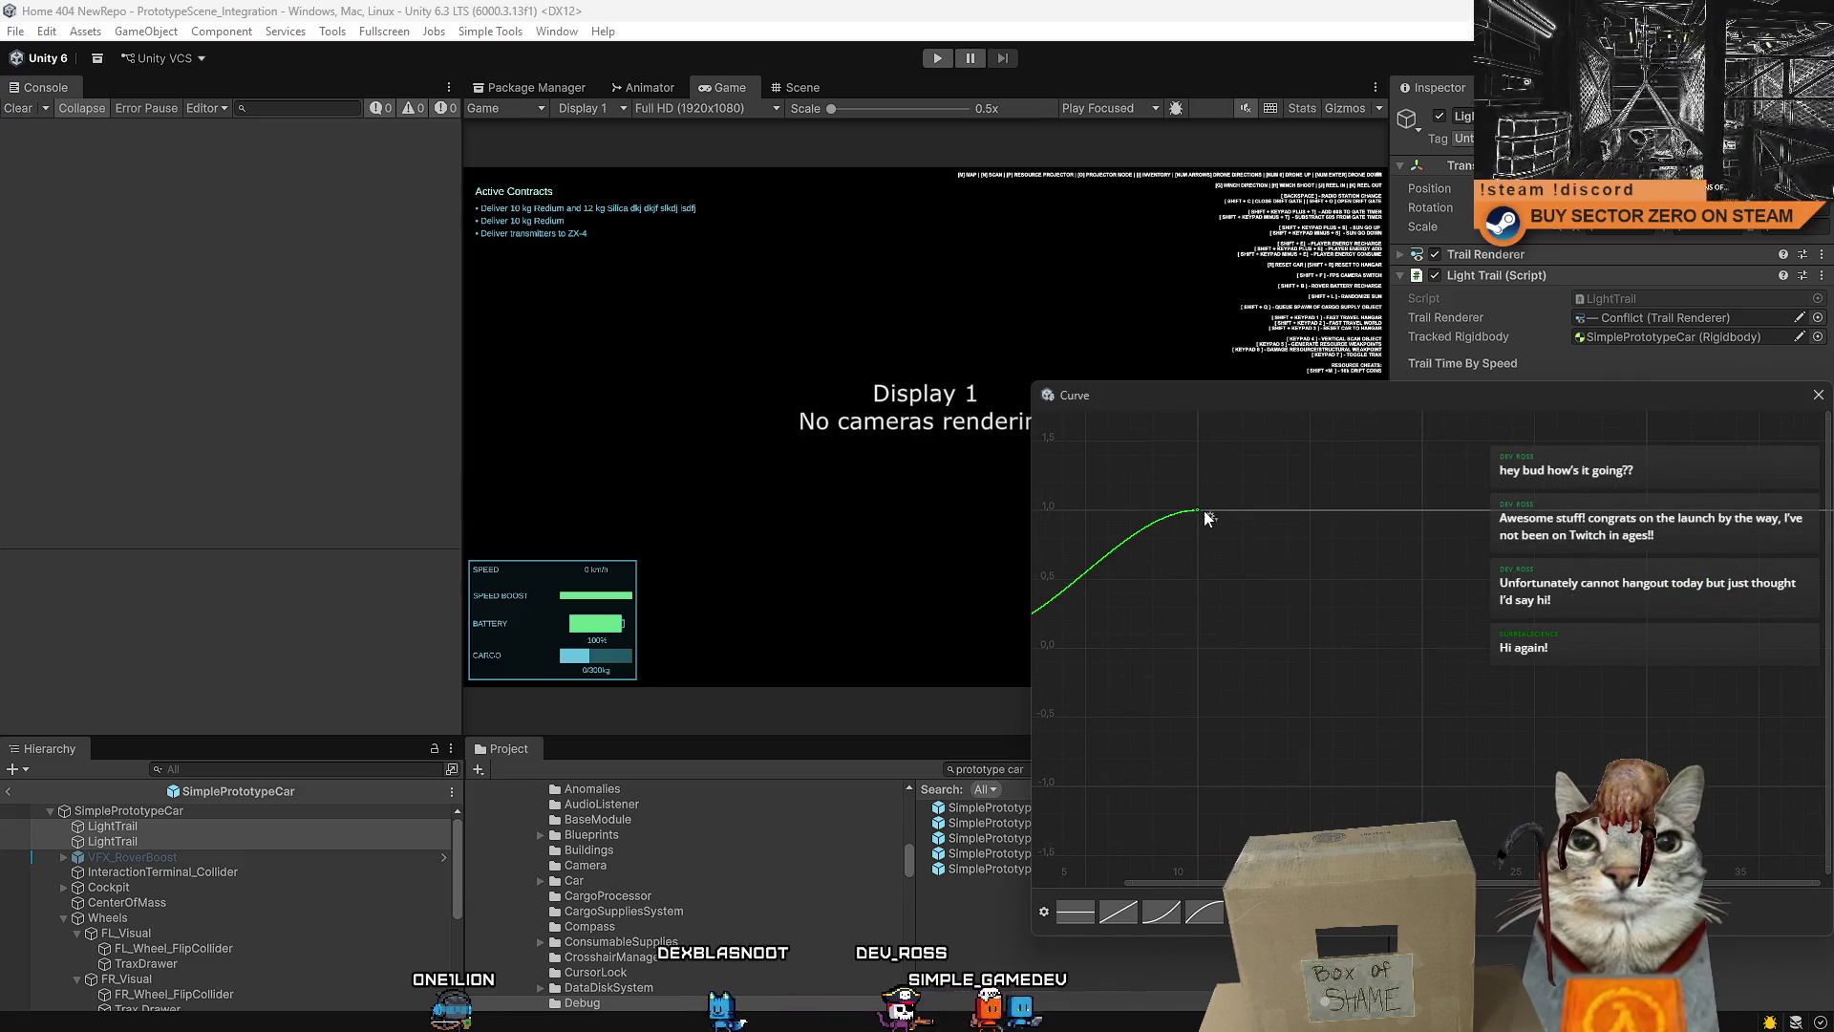
drag(1198, 509, 1530, 518)
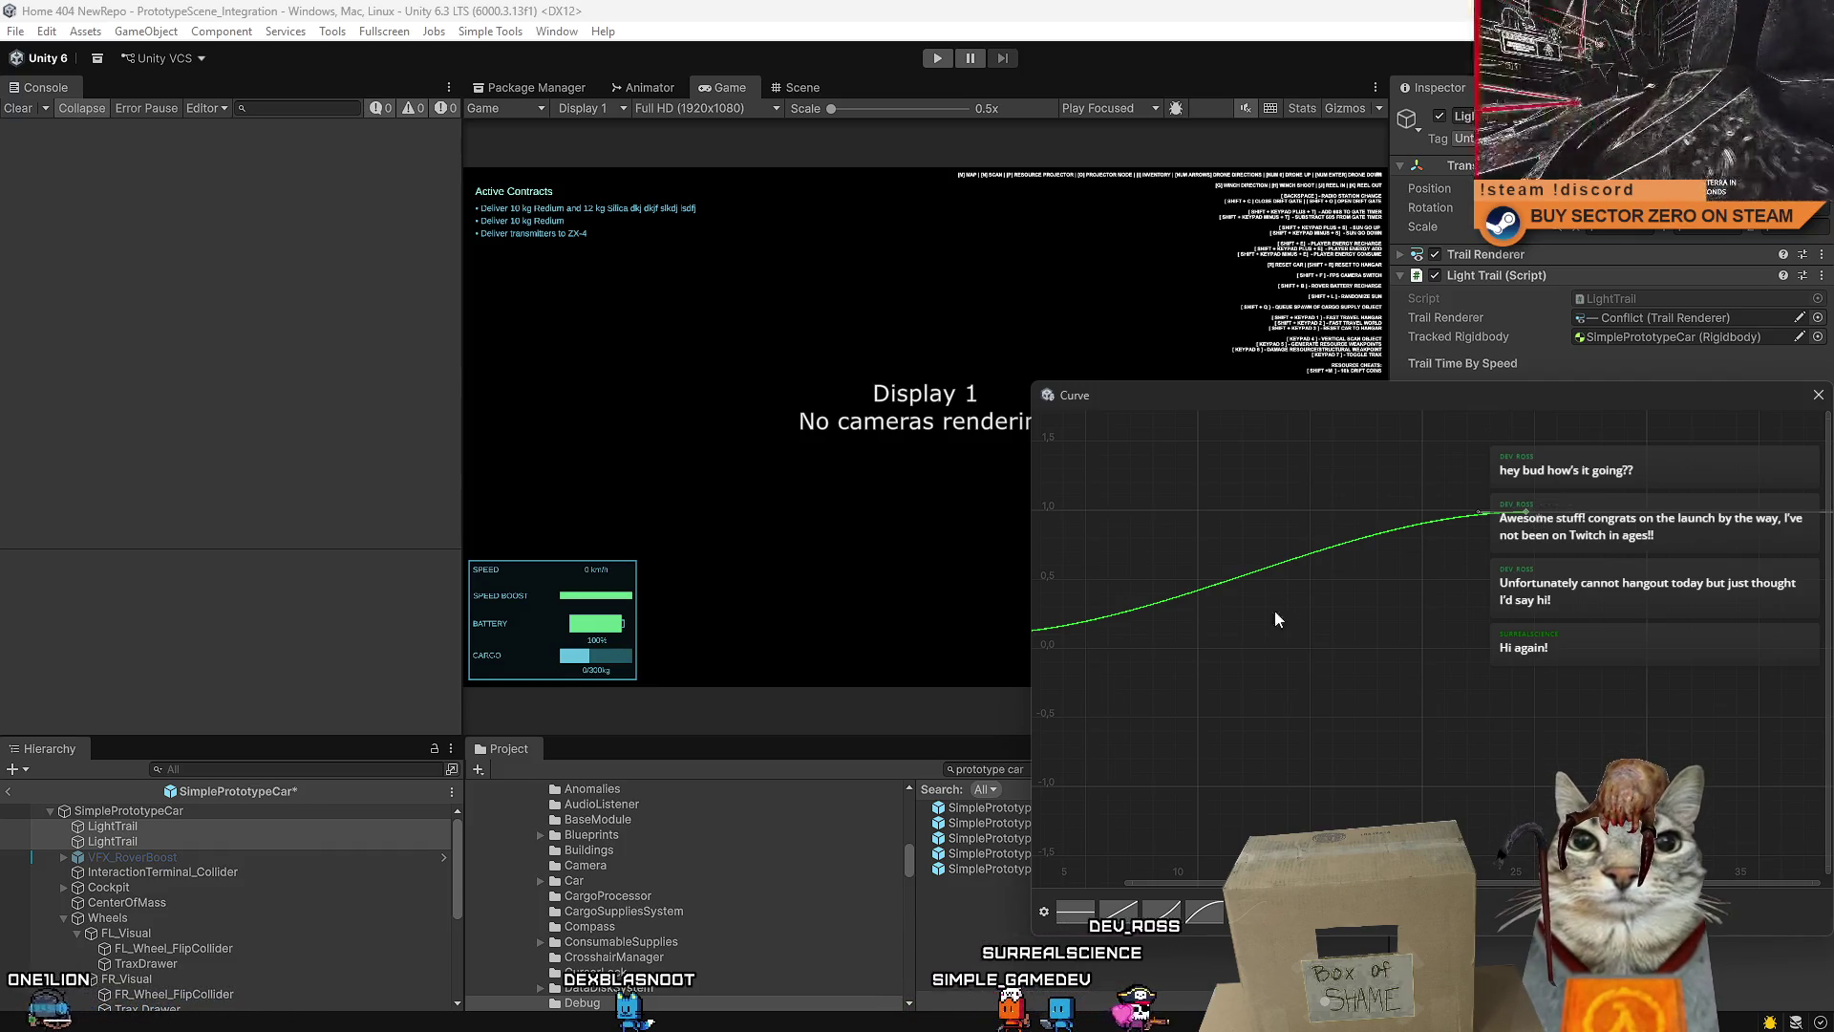
drag(1326, 614, 1578, 616)
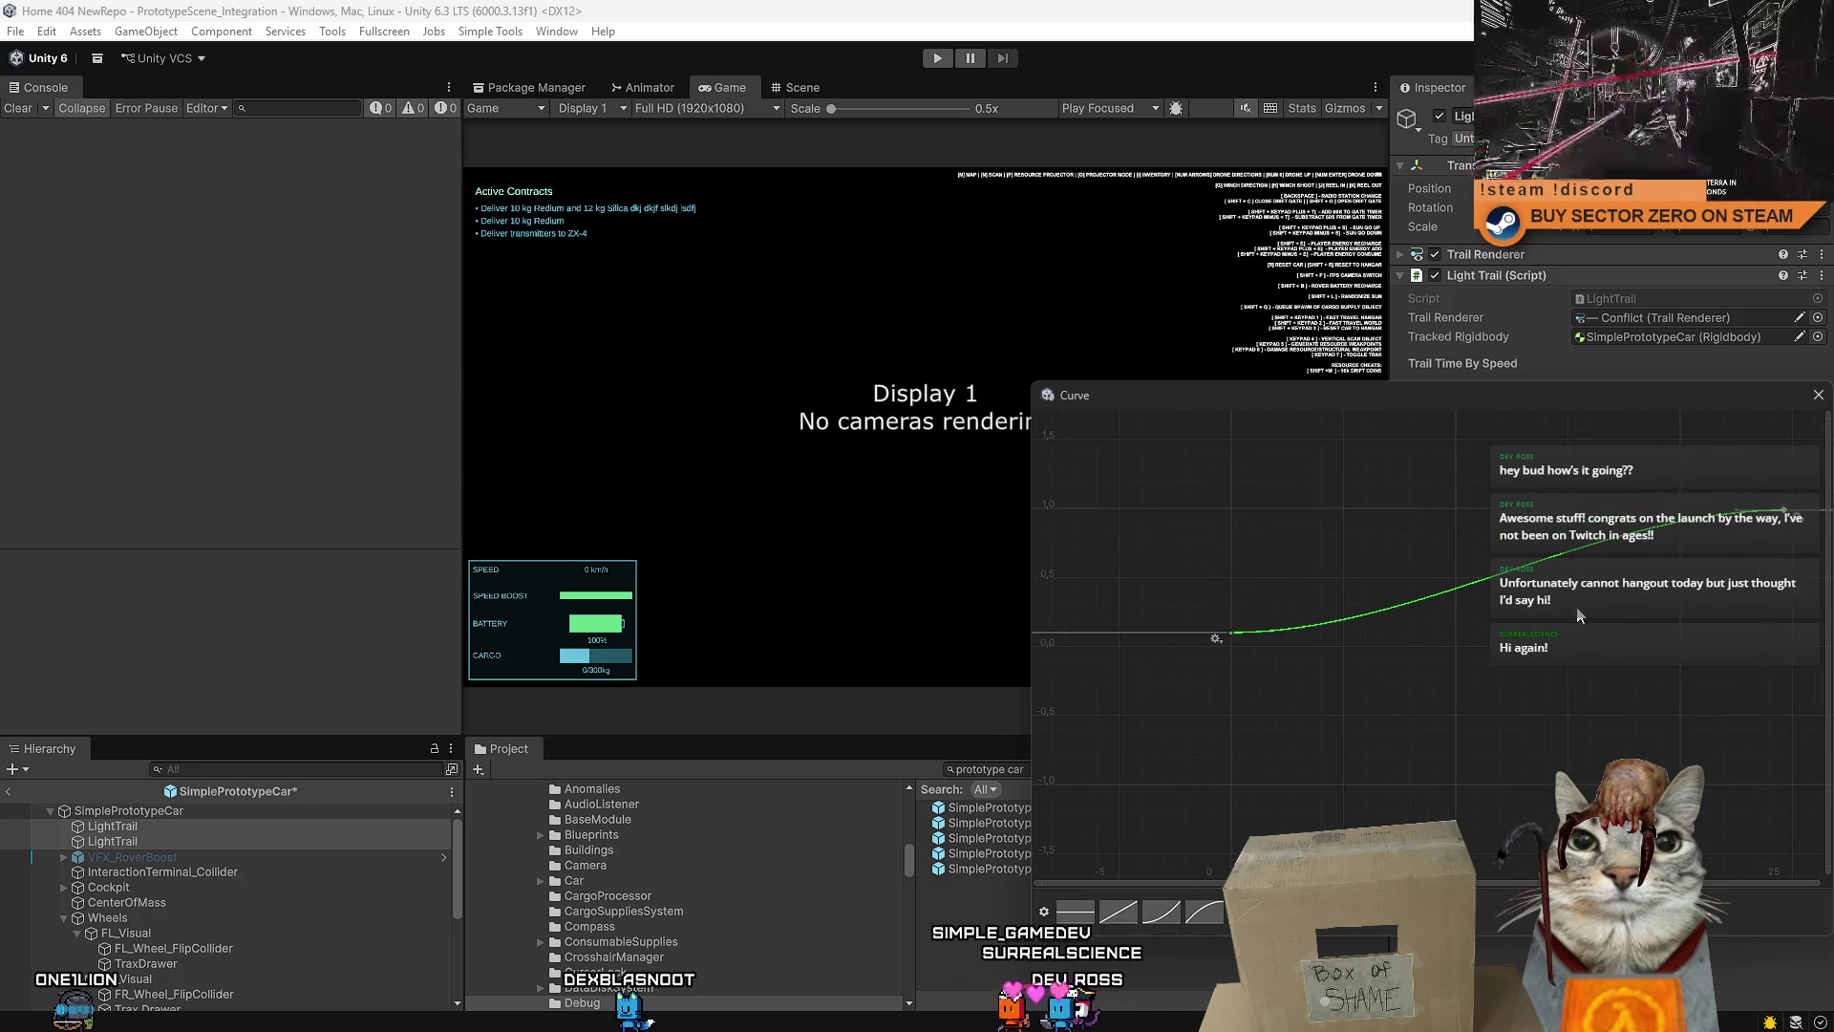
drag(1431, 507, 1555, 507)
key(a)
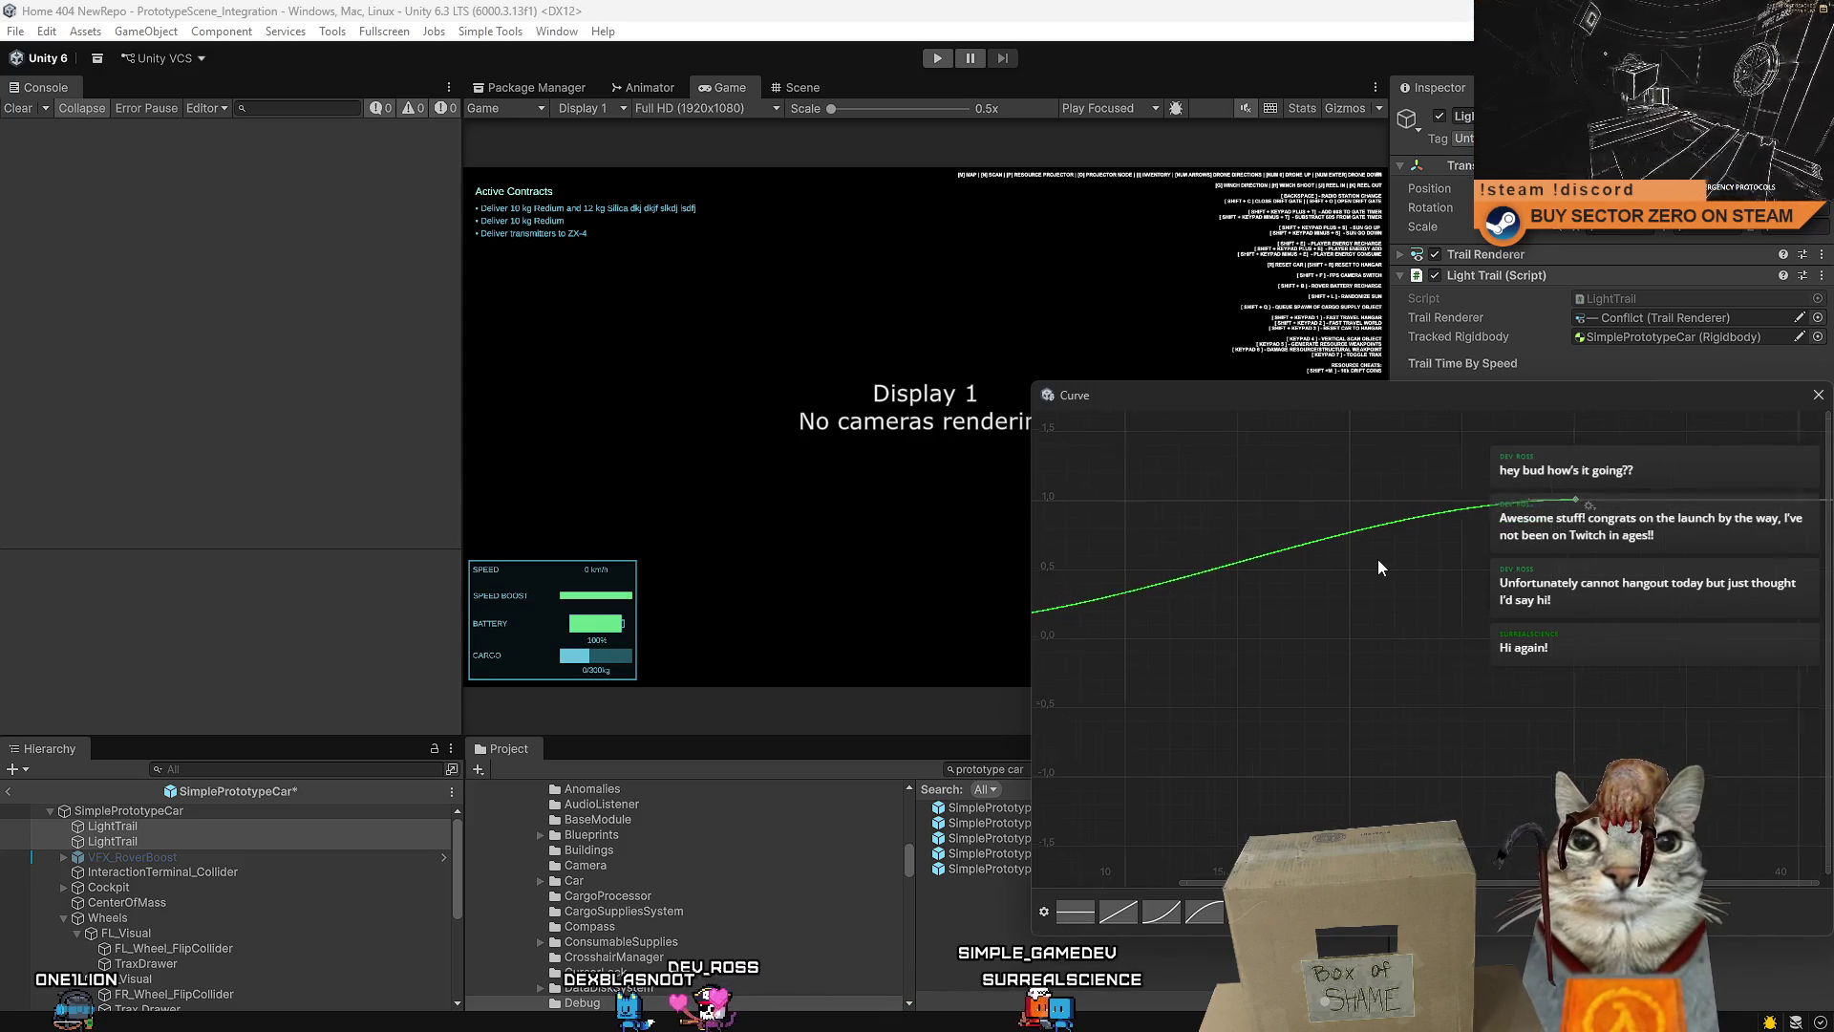
- Add a middle key at about 16.3, 0.38, settle the first key at zero, and close the editor
right_click(1384, 539)
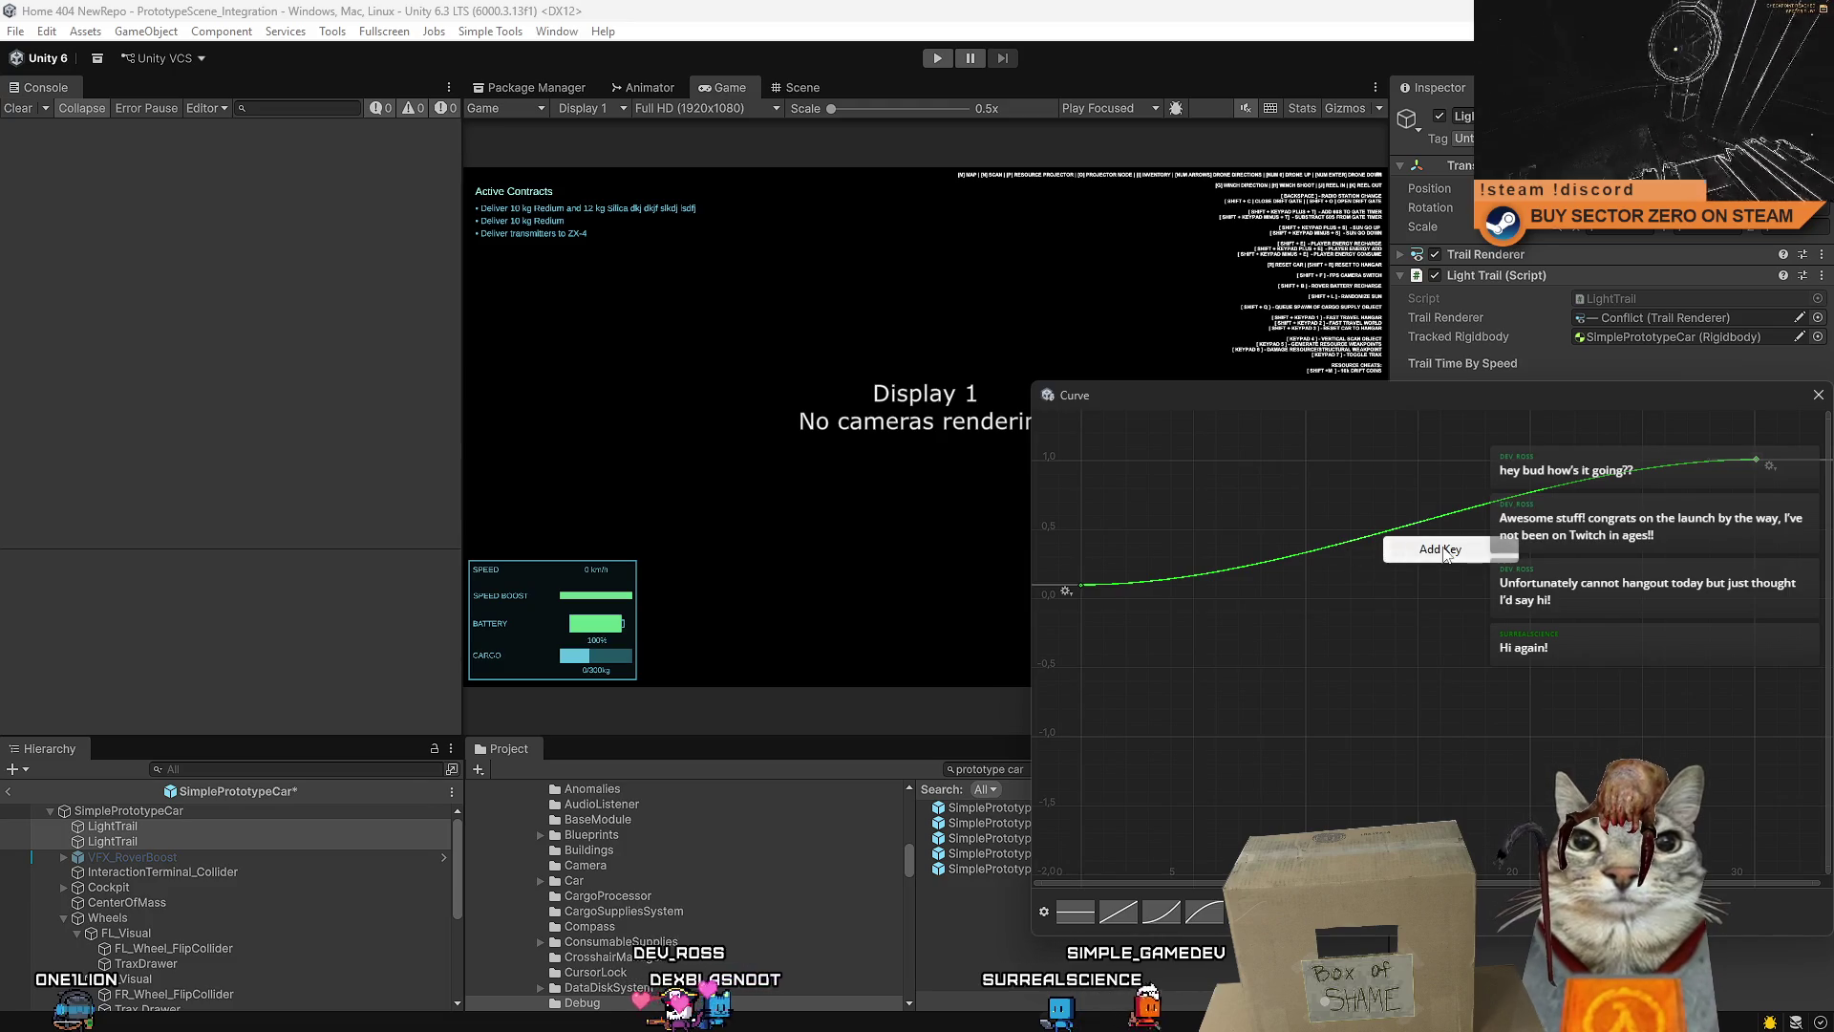
mouse_move(1382, 537)
mouse_down()
mouse_move(1440, 546)
mouse_move(1471, 590)
mouse_move(1430, 576)
mouse_move(1326, 612)
mouse_move(1404, 564)
mouse_move(1483, 564)
mouse_move(1505, 597)
mouse_move(1471, 613)
mouse_move(1559, 608)
mouse_move(1534, 604)
mouse_up()
drag(1073, 593, 1089, 636)
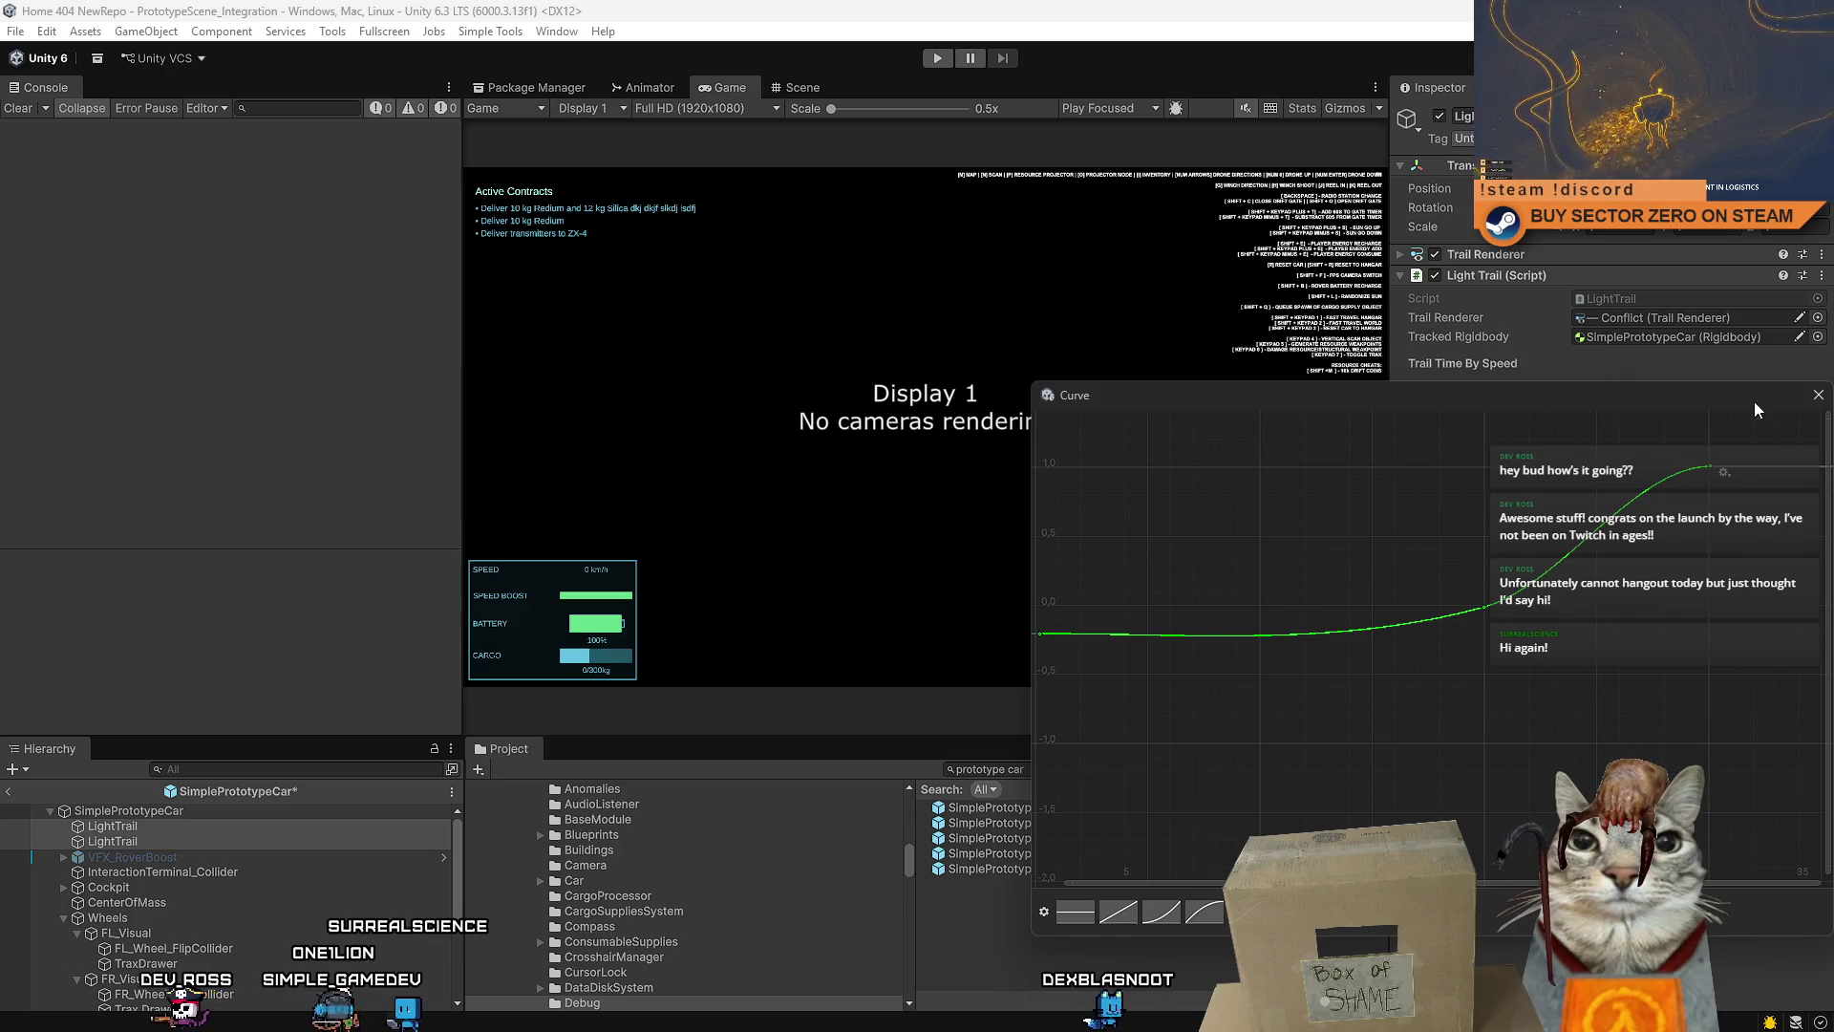
click(1816, 395)
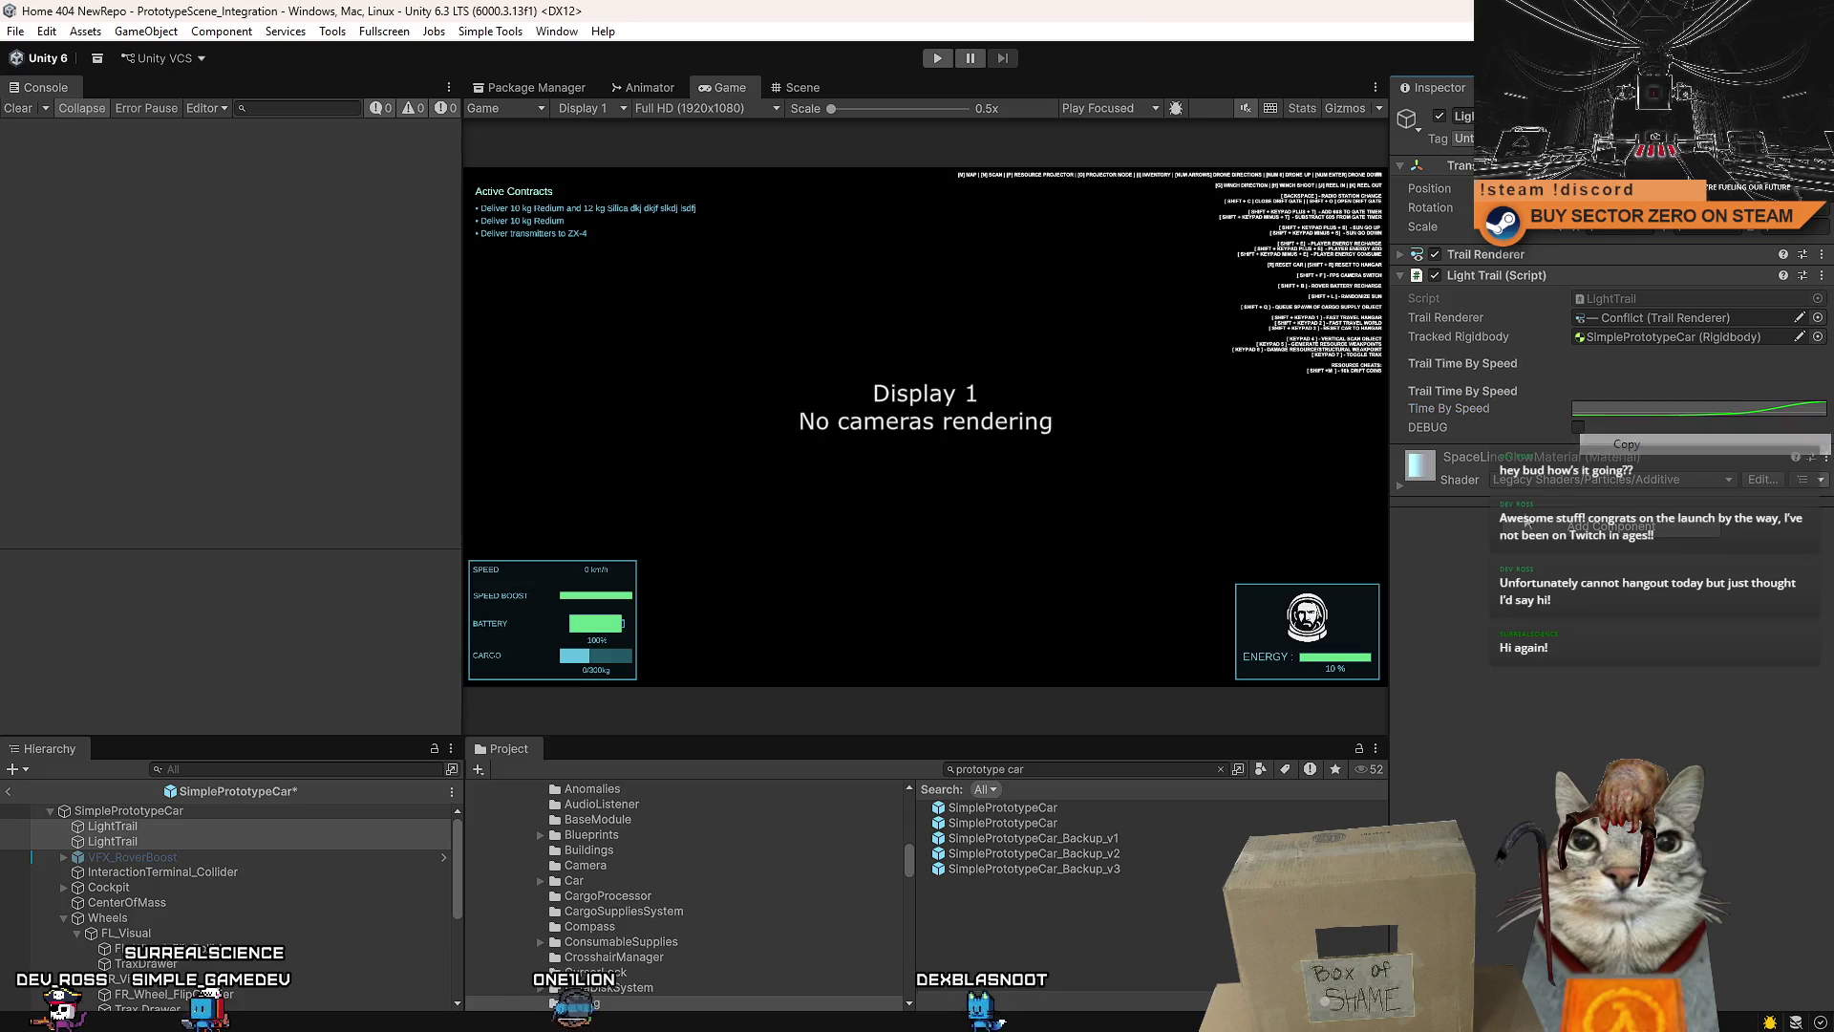
- Inspect both LightTrail objects and view the car in the Scene view
click(157, 840)
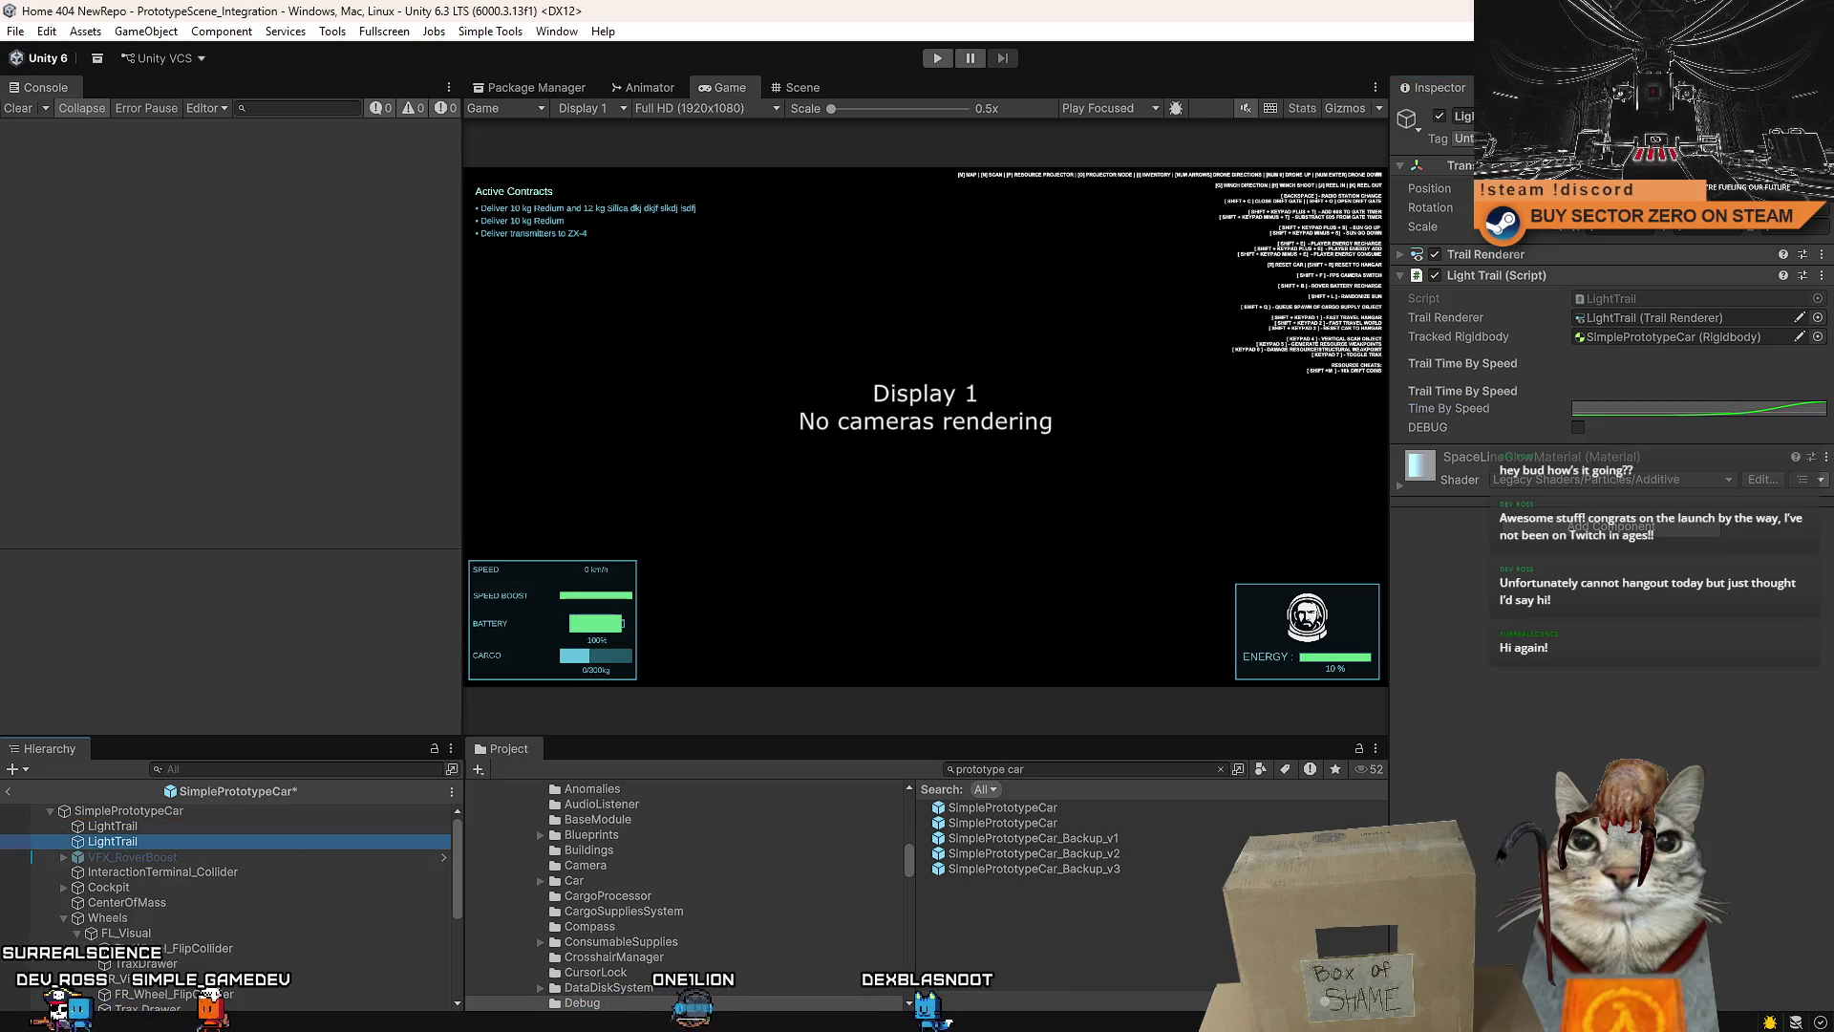
click(323, 825)
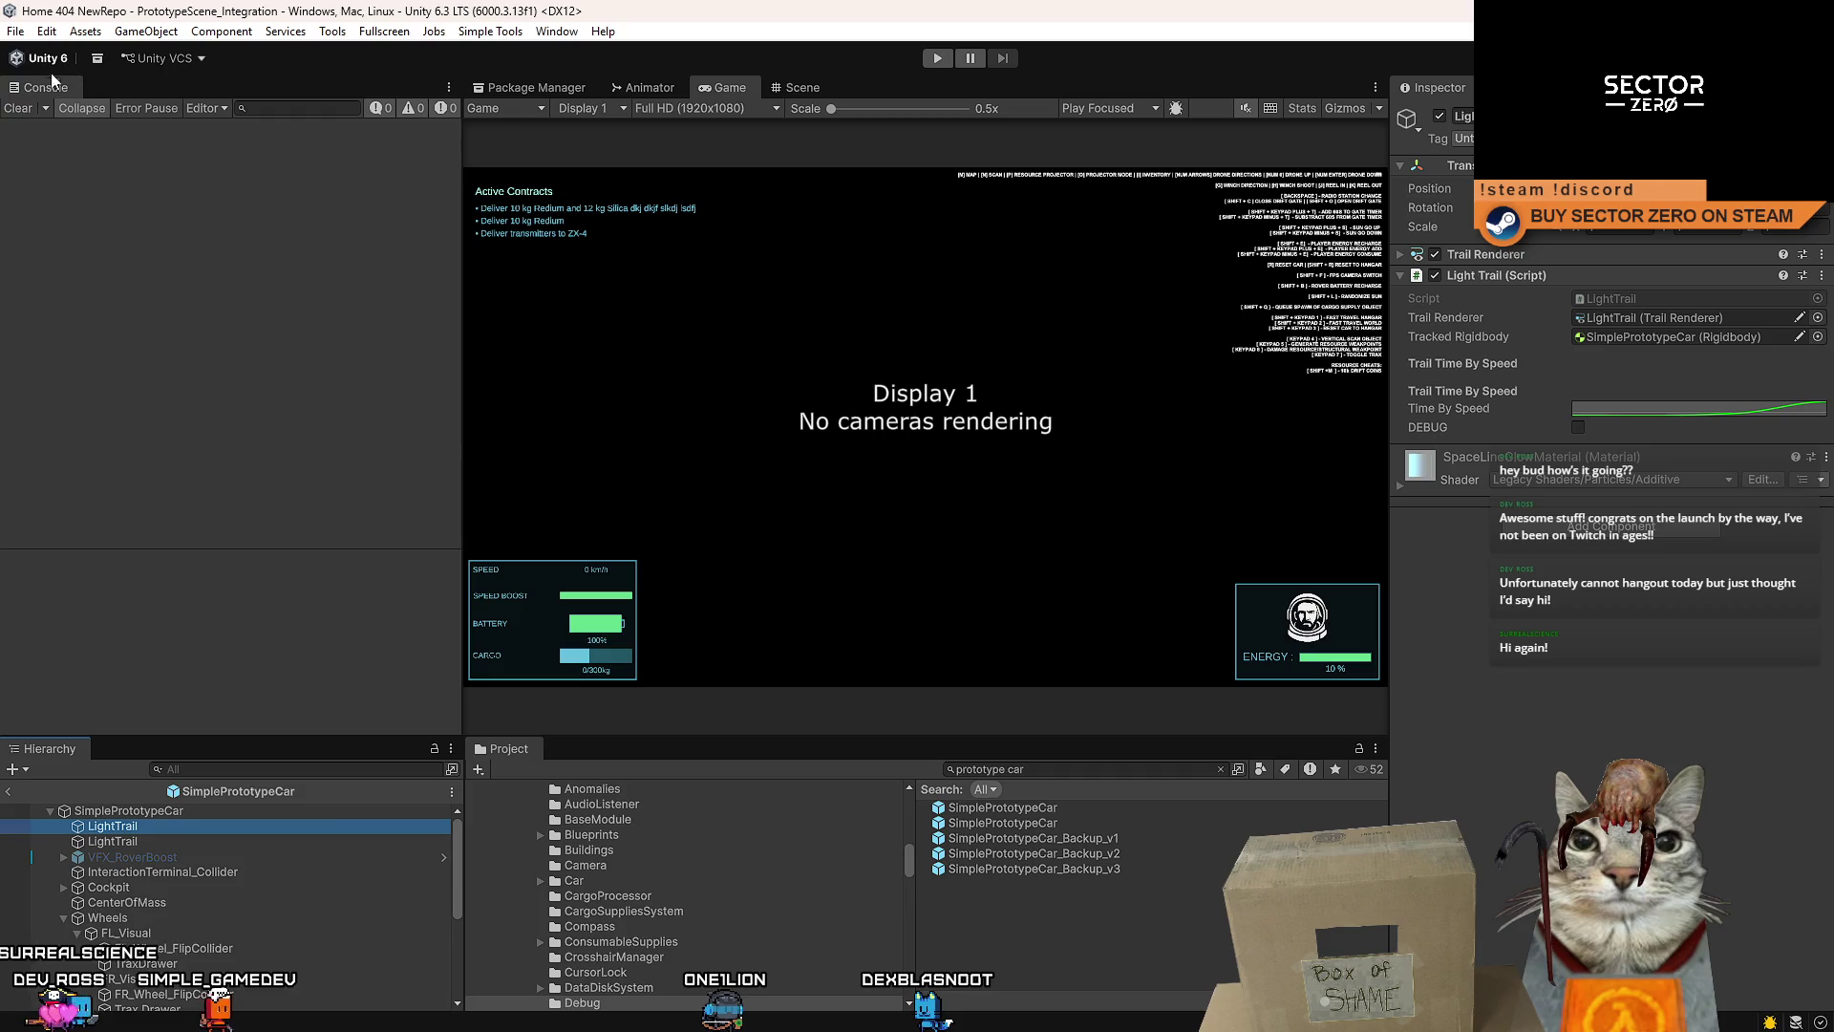
click(802, 87)
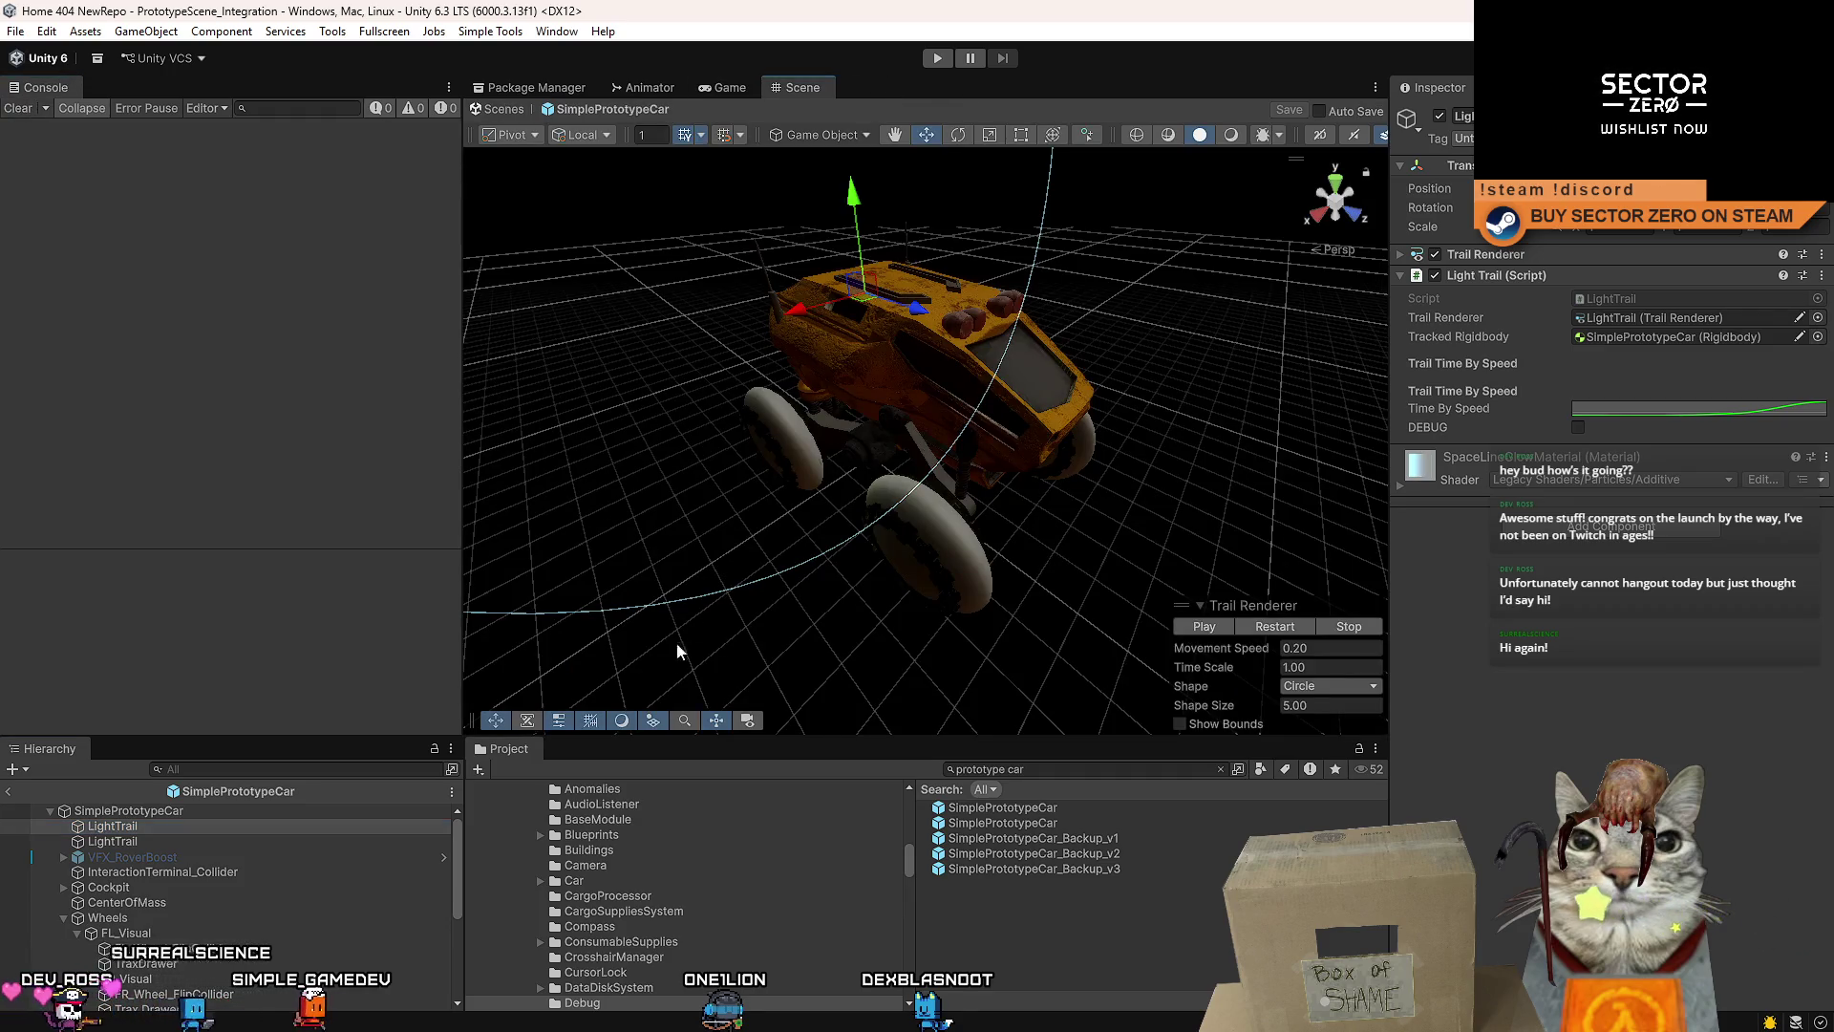
- Start the game, leave the title menu, walk to the terminal, and take control of the rover
key(ctrl+p)
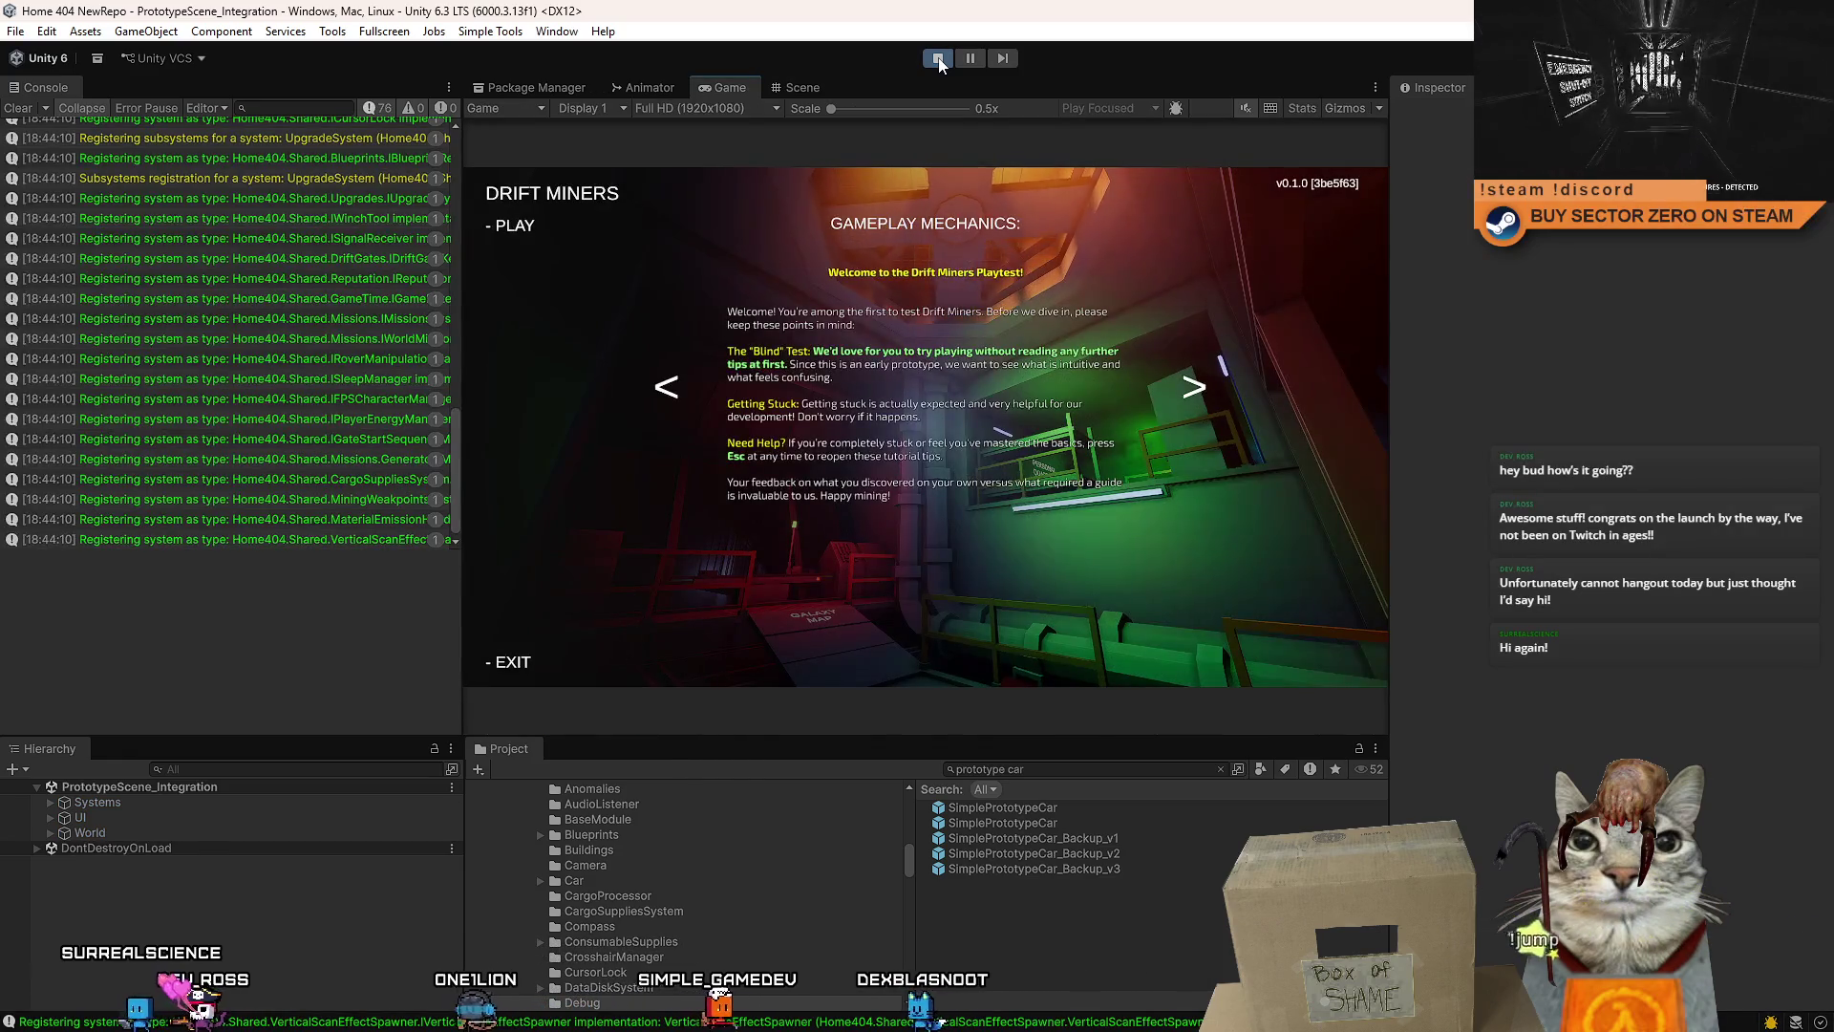
click(514, 225)
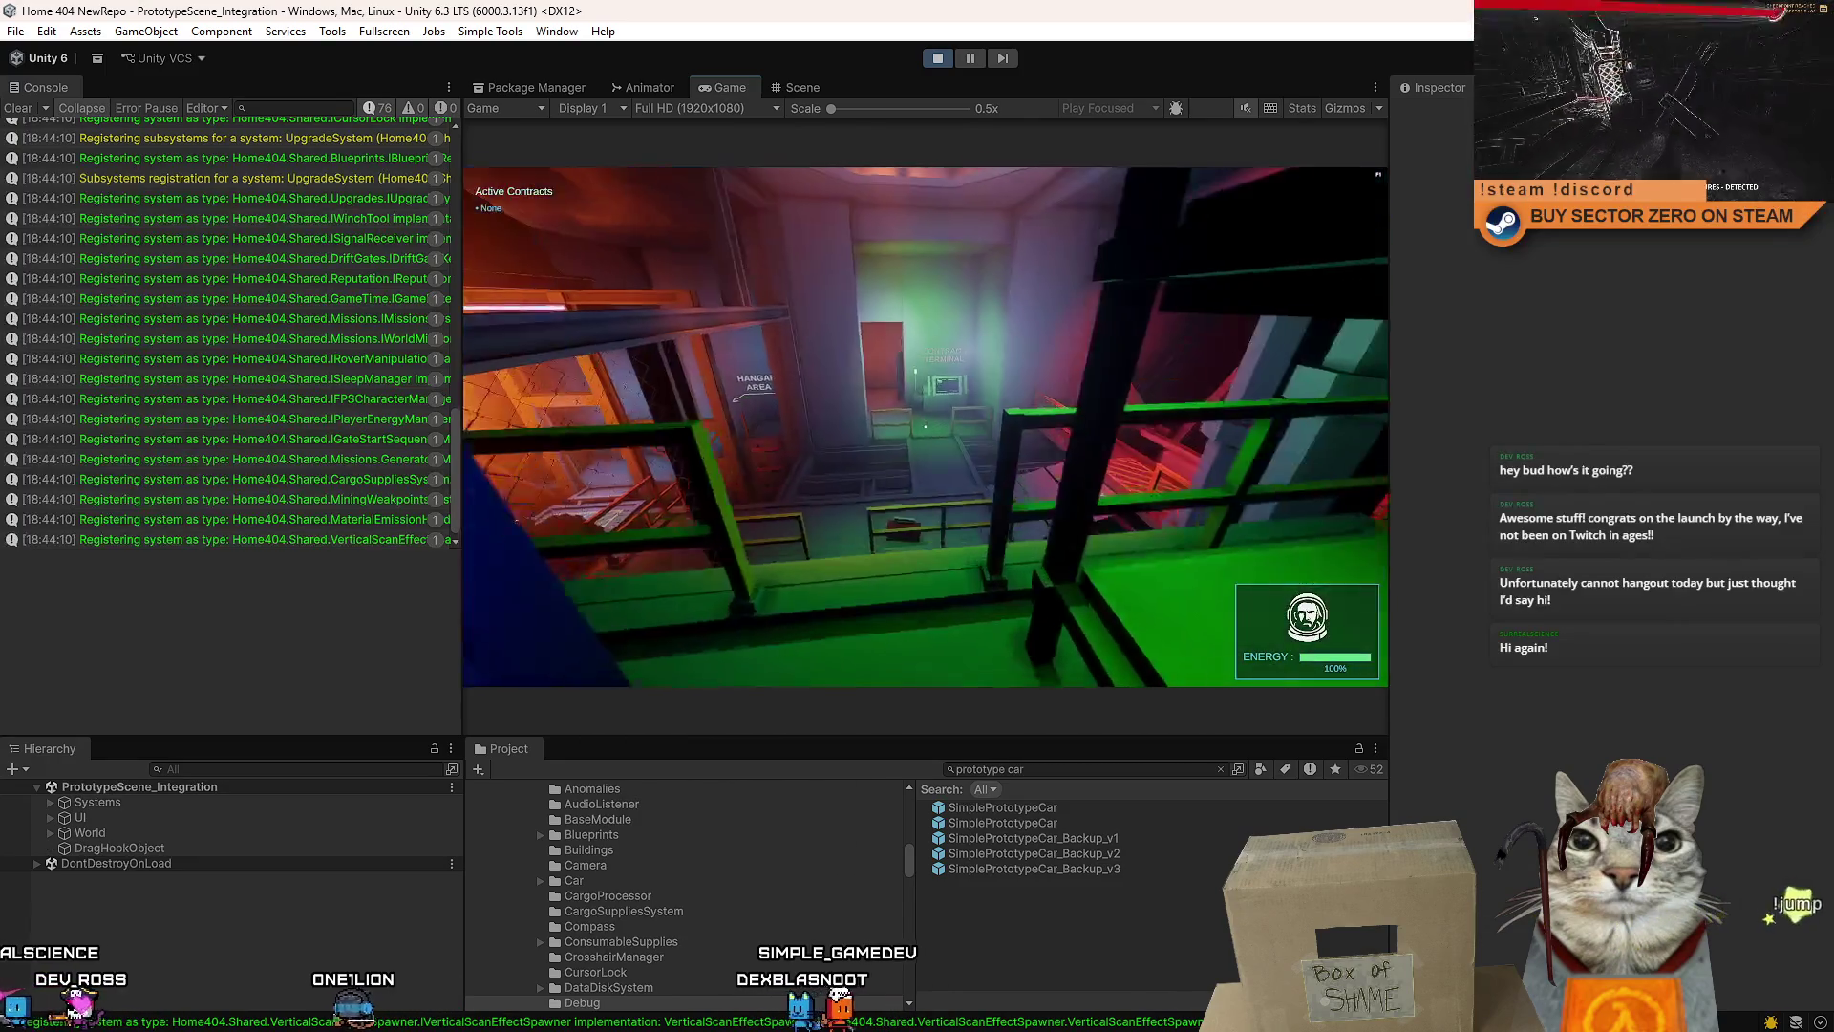
key(w)
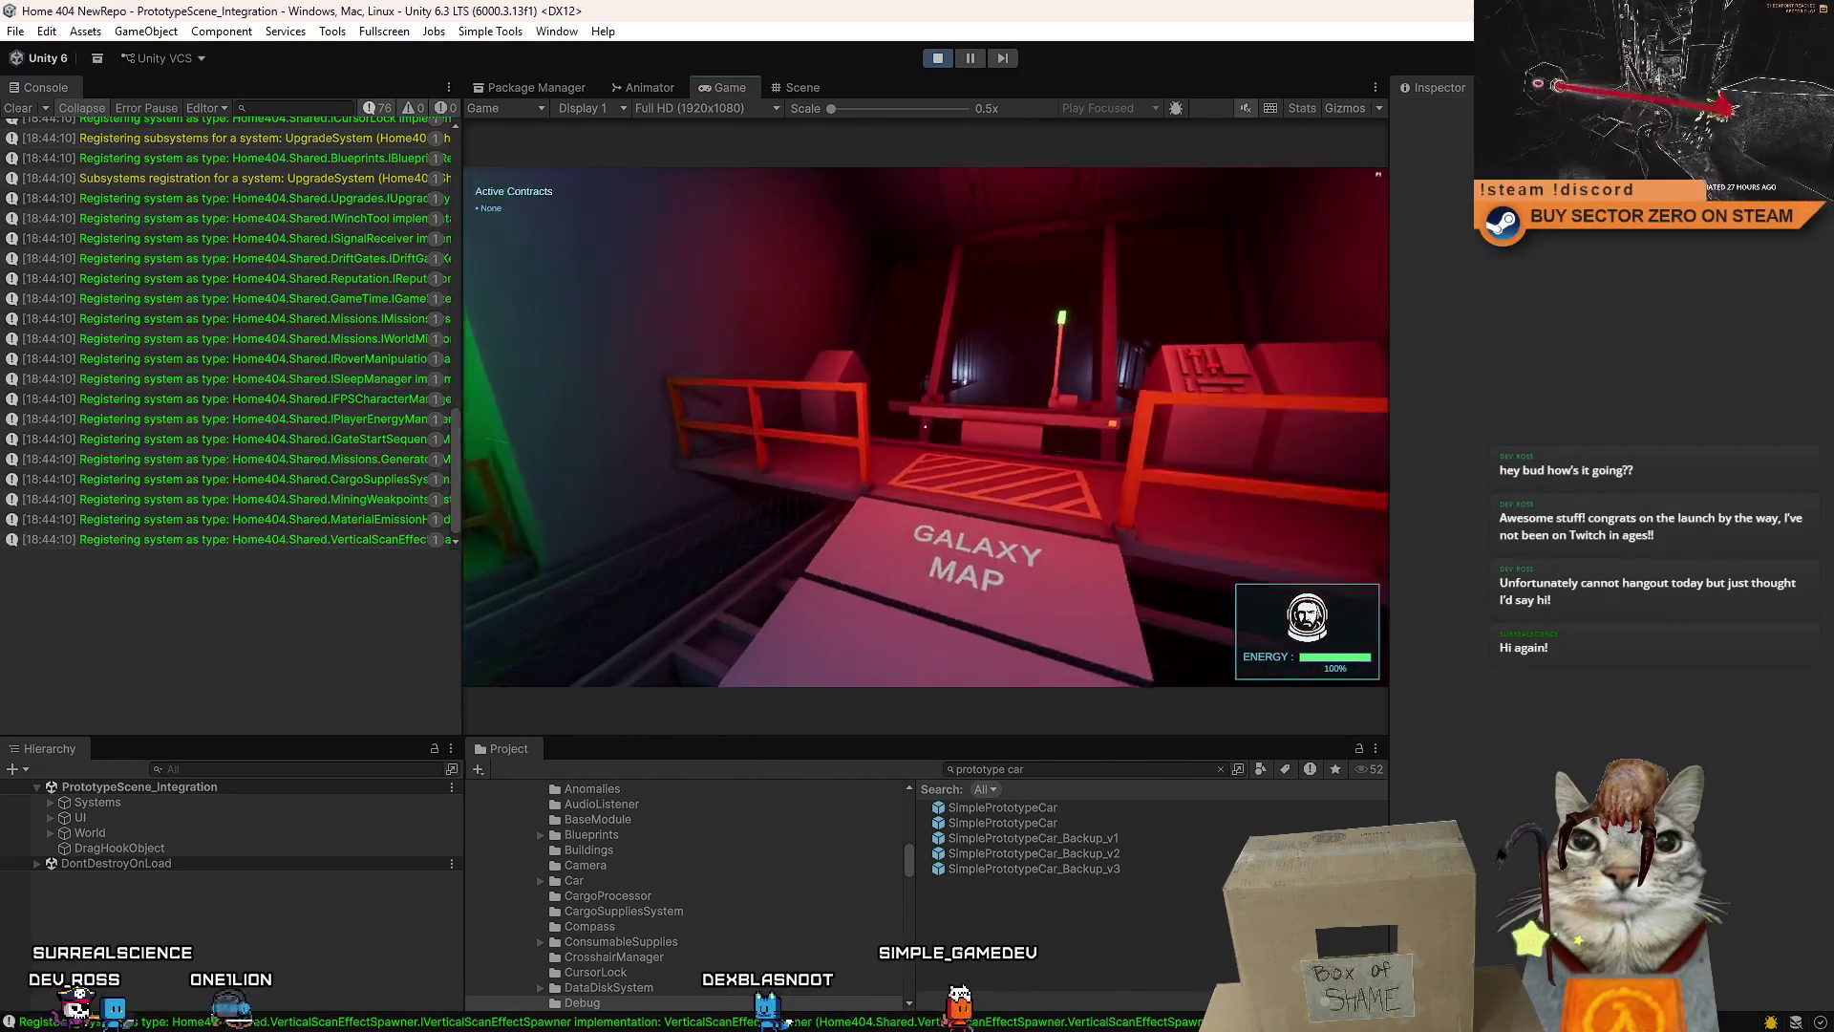
key(w)
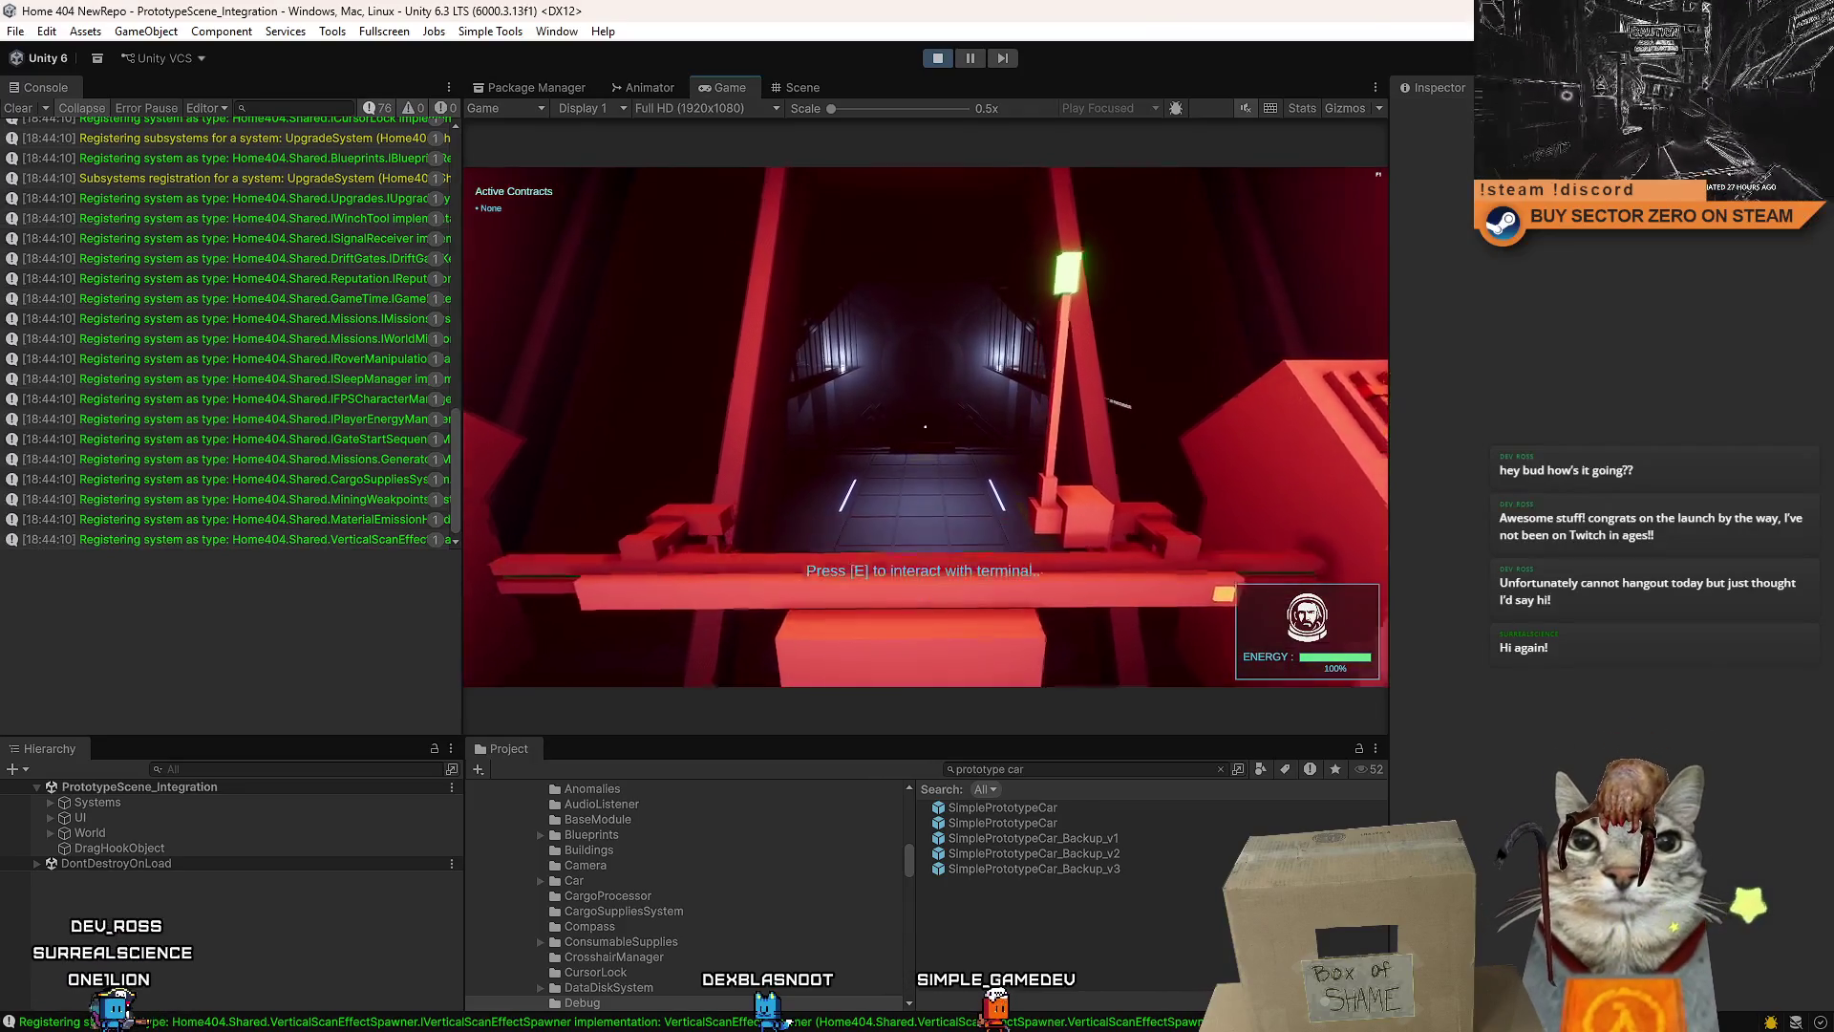
key(w)
mouse_move(925, 426)
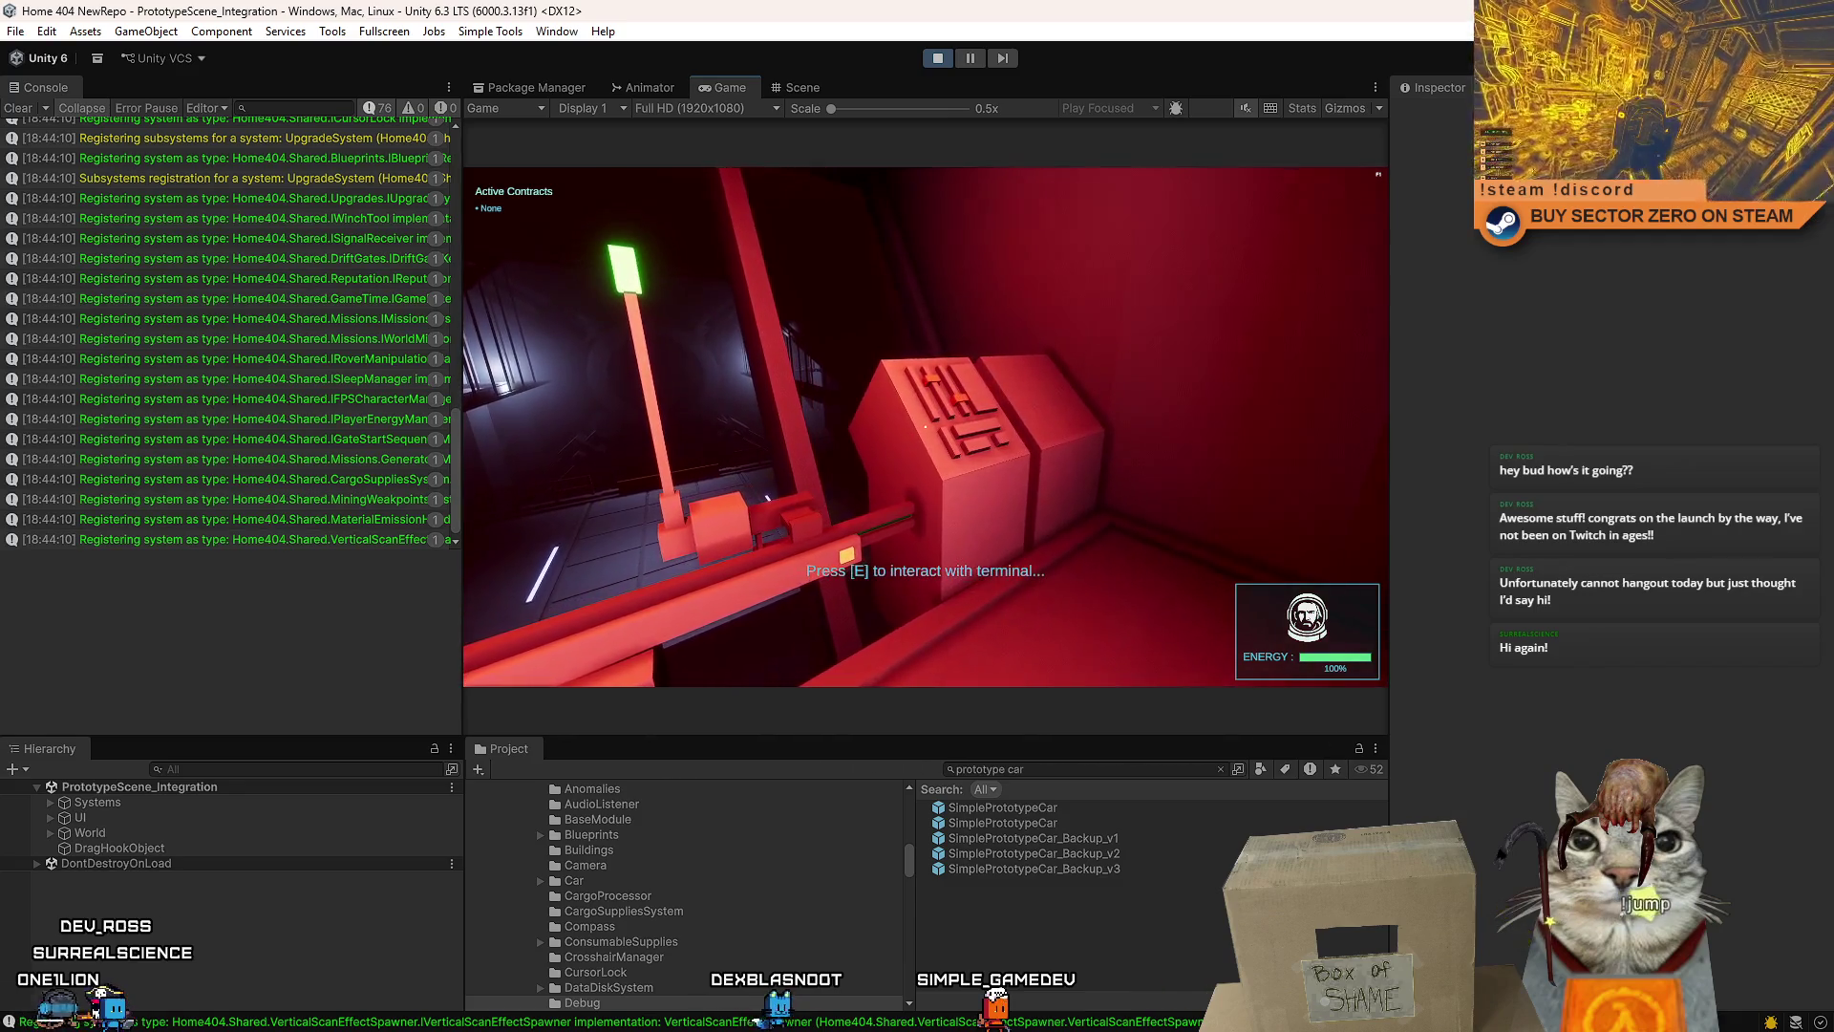
key(e)
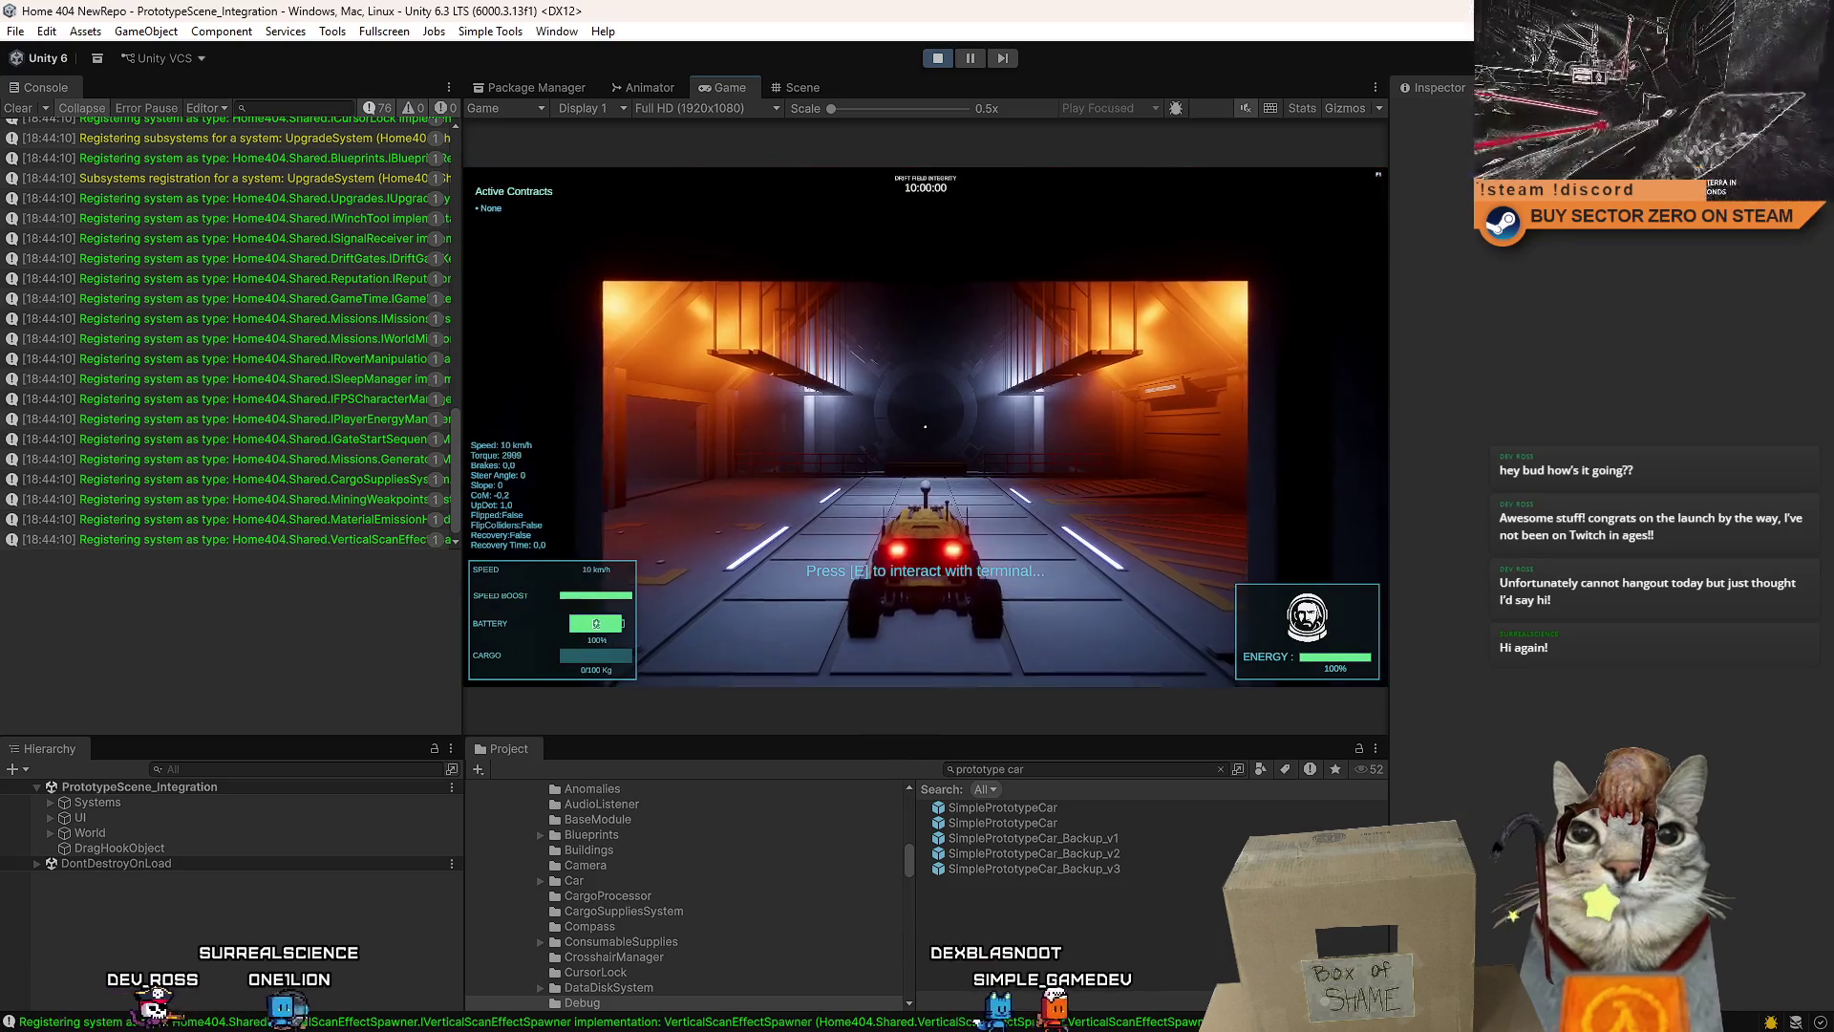
- Drive the rover out of the hangar and across the desert, boosting past 100 km/h, then open the pause menu
key(w)
key(a)
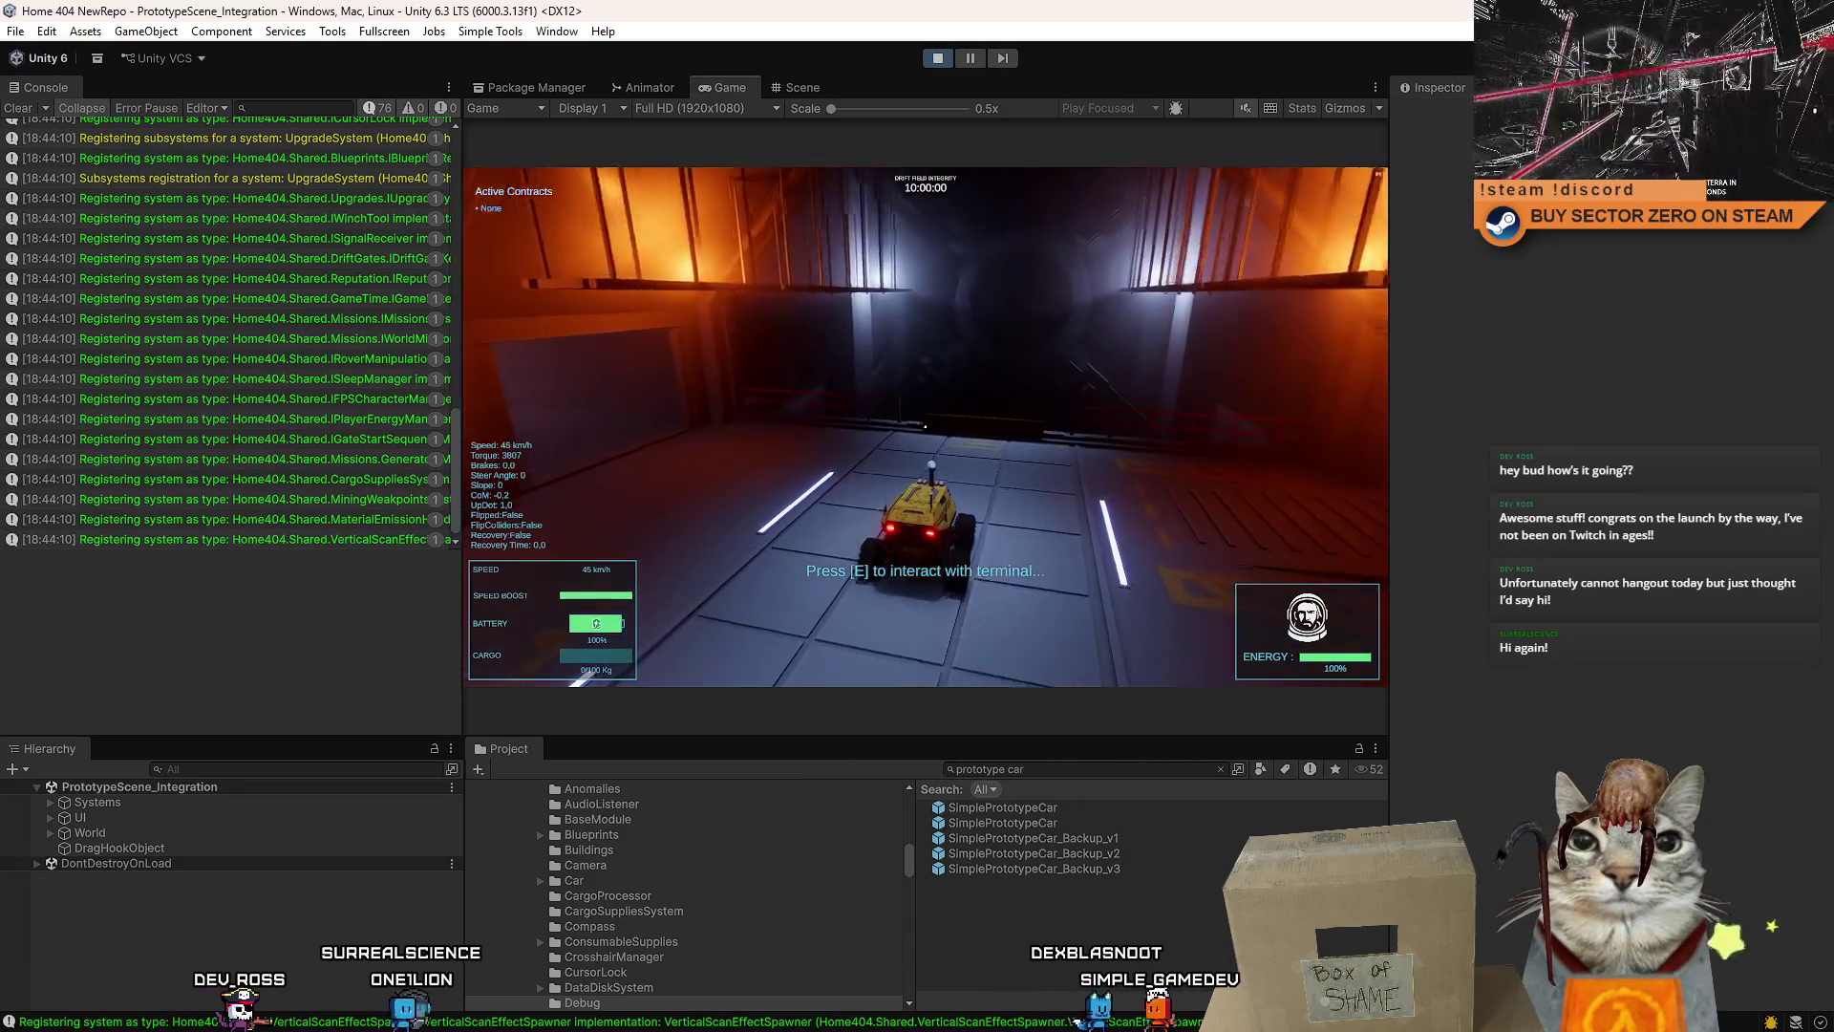
key(d)
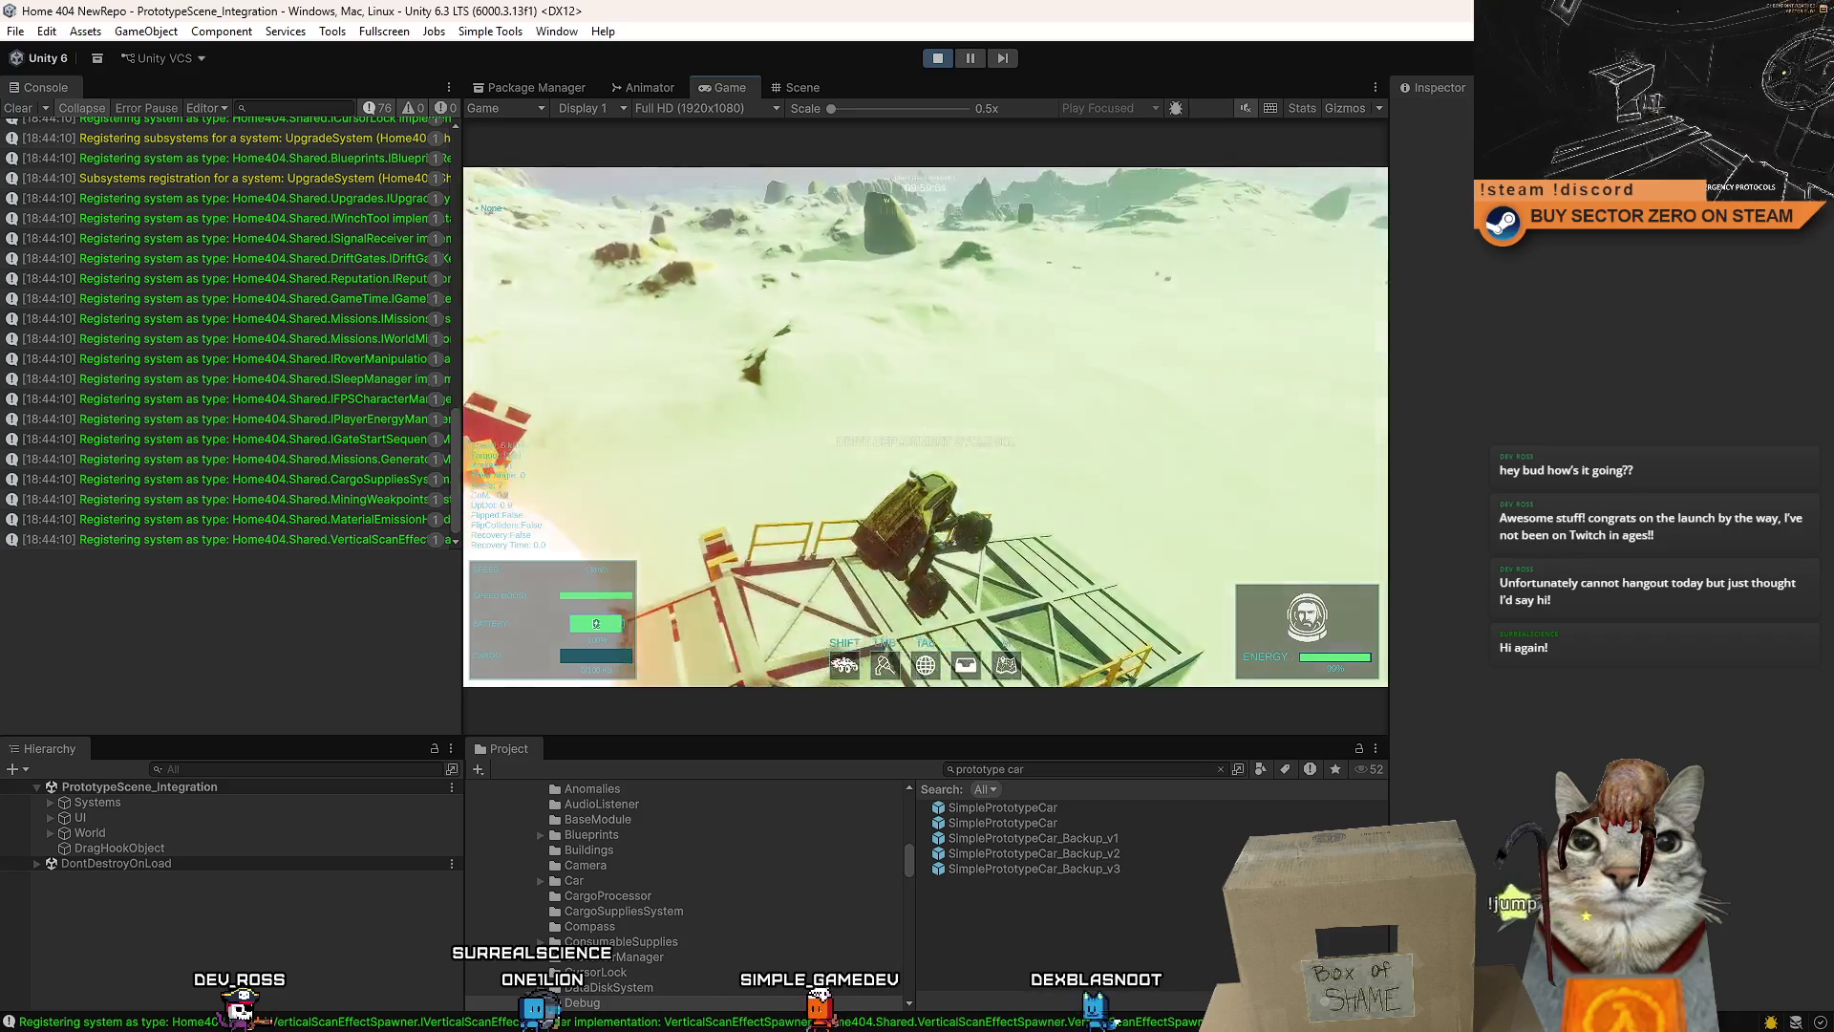
key(w)
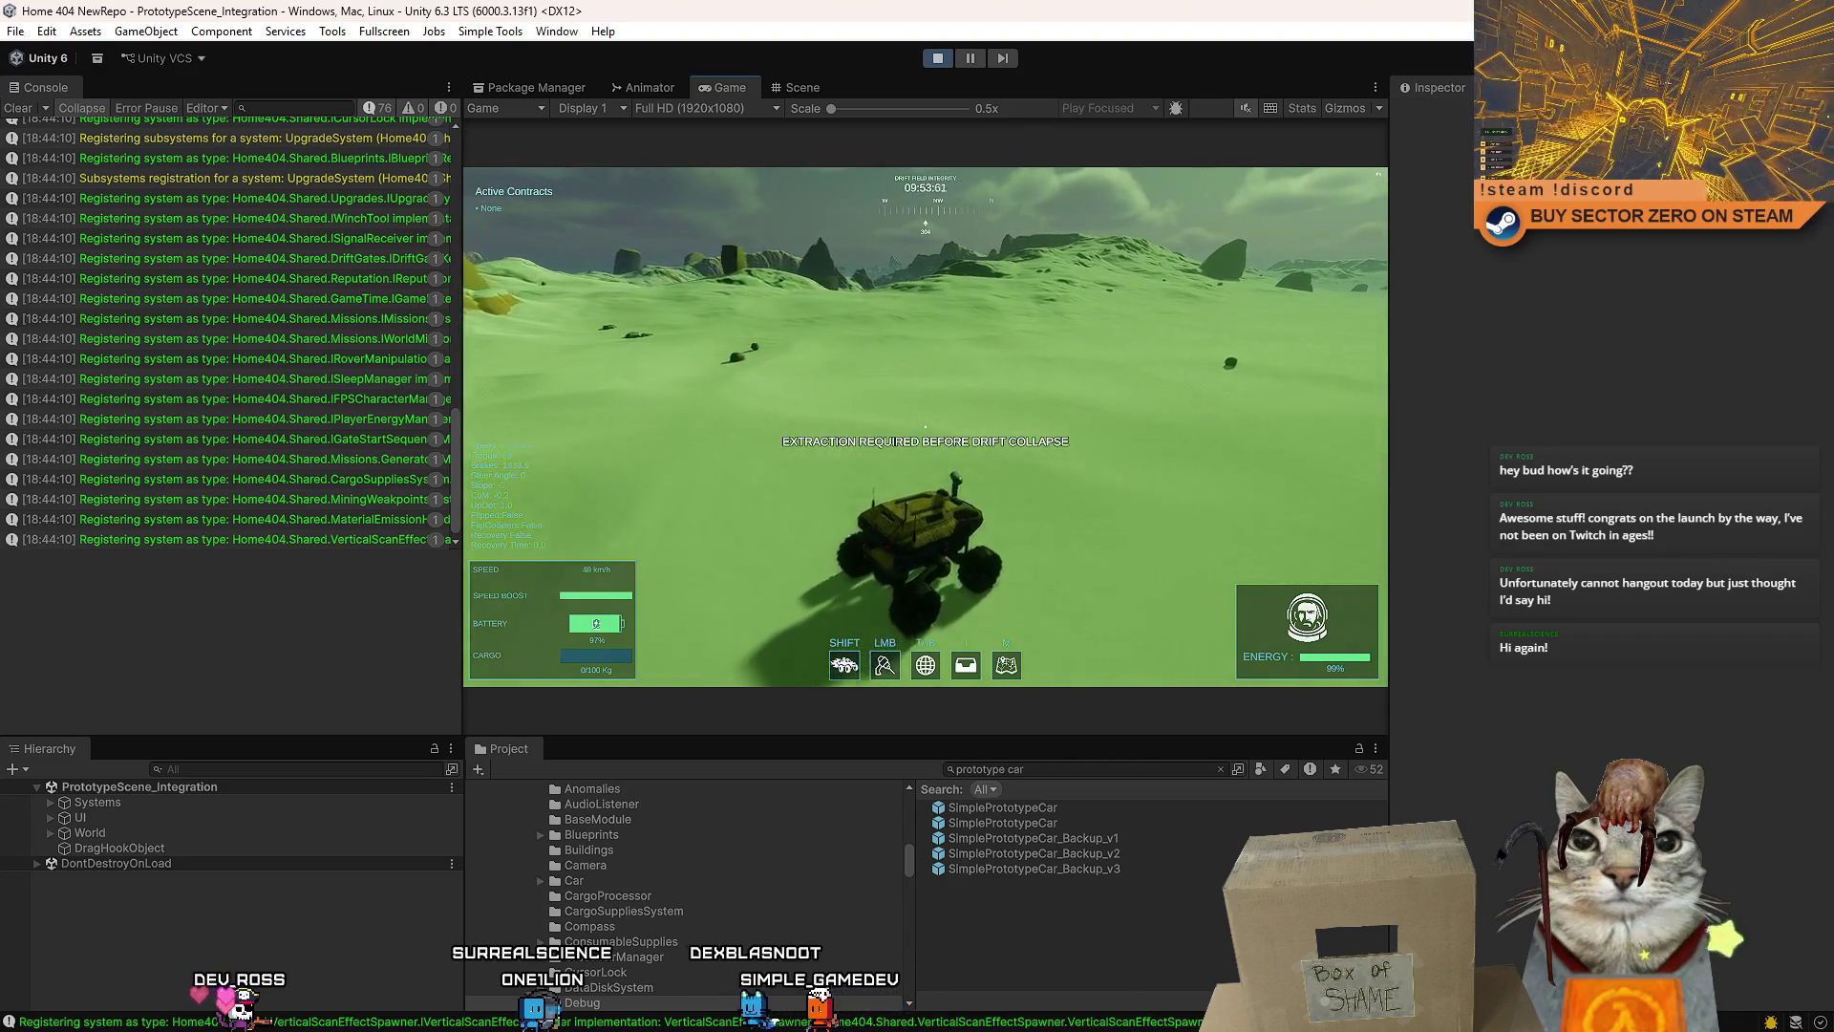
key(w)
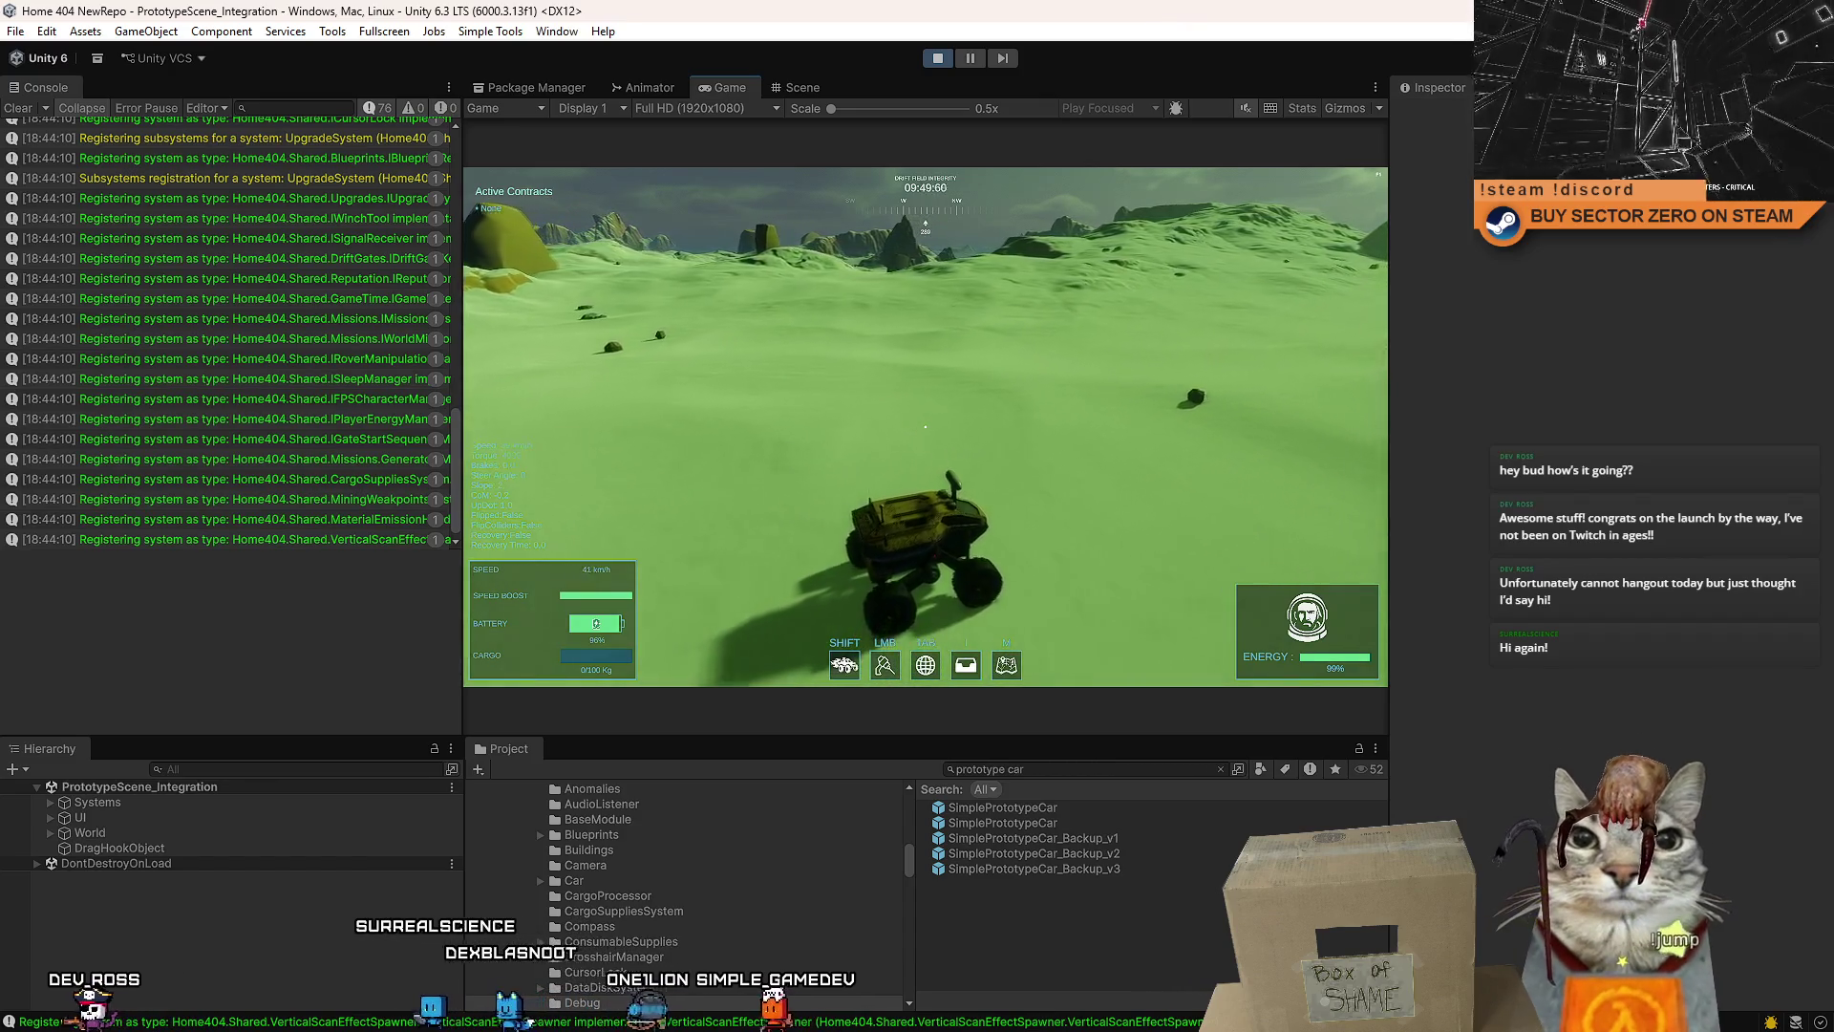
key(w)
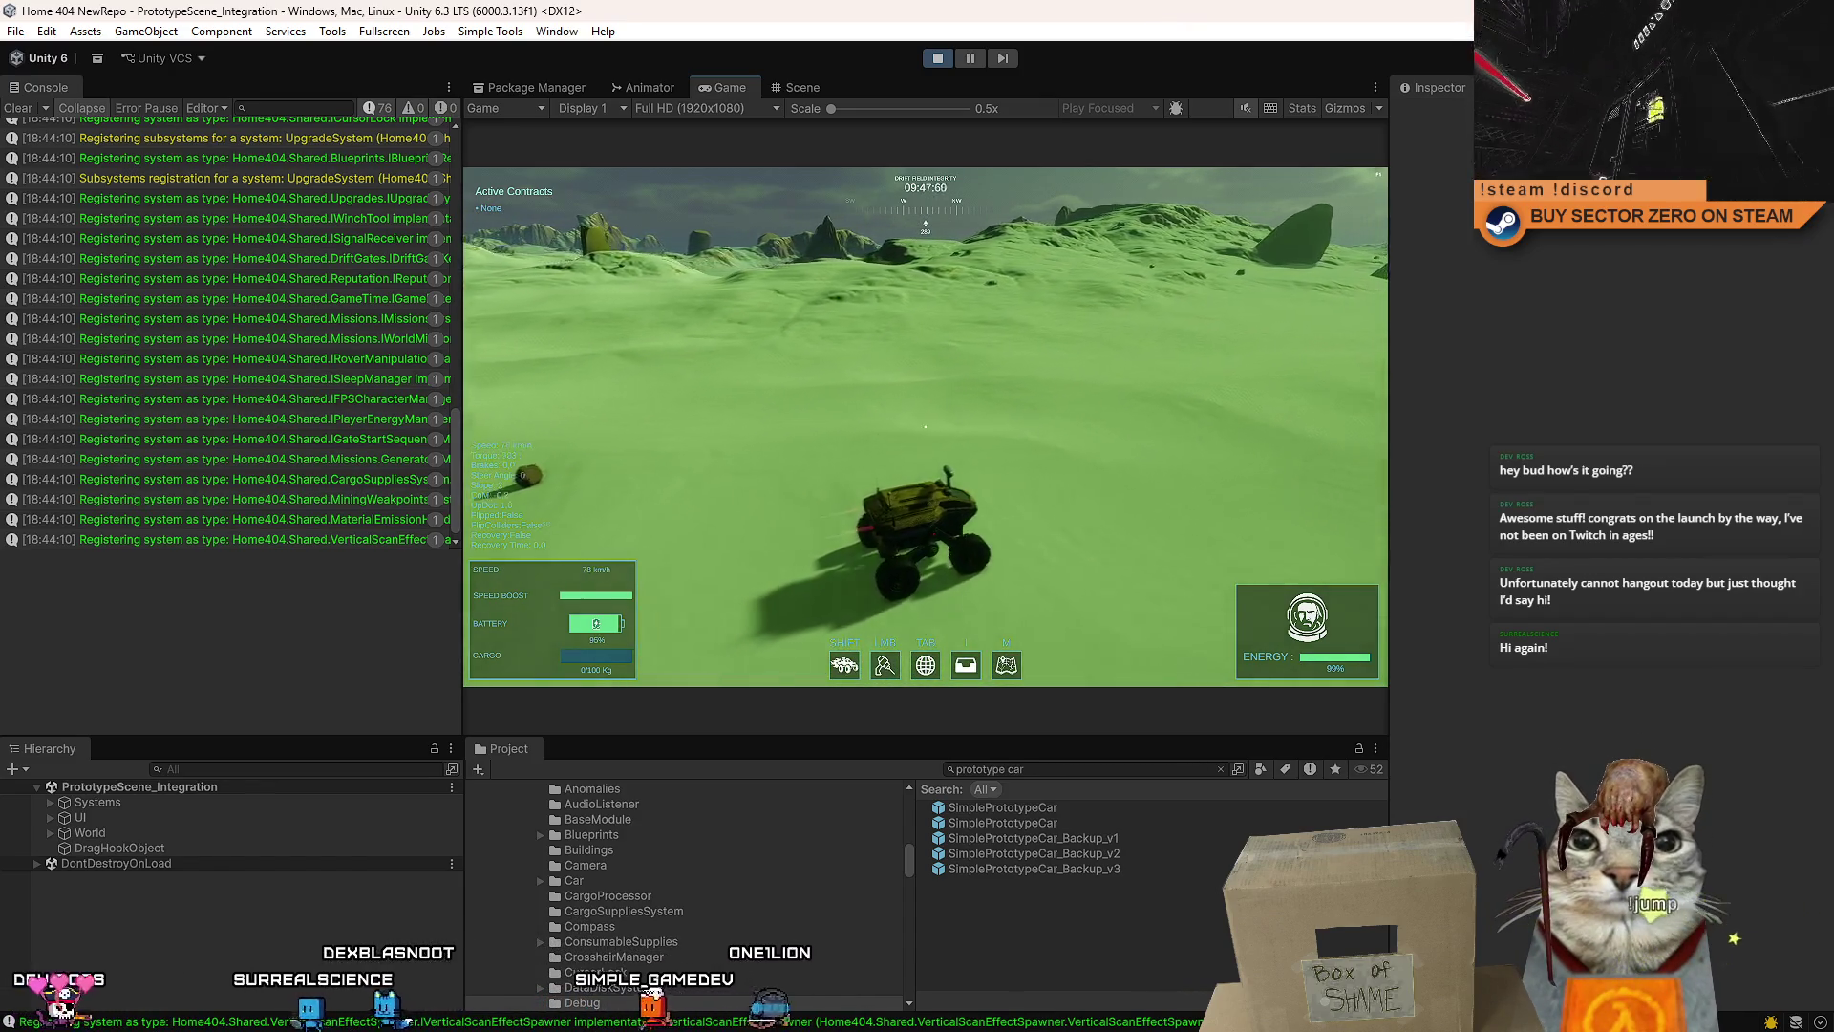
key(w)
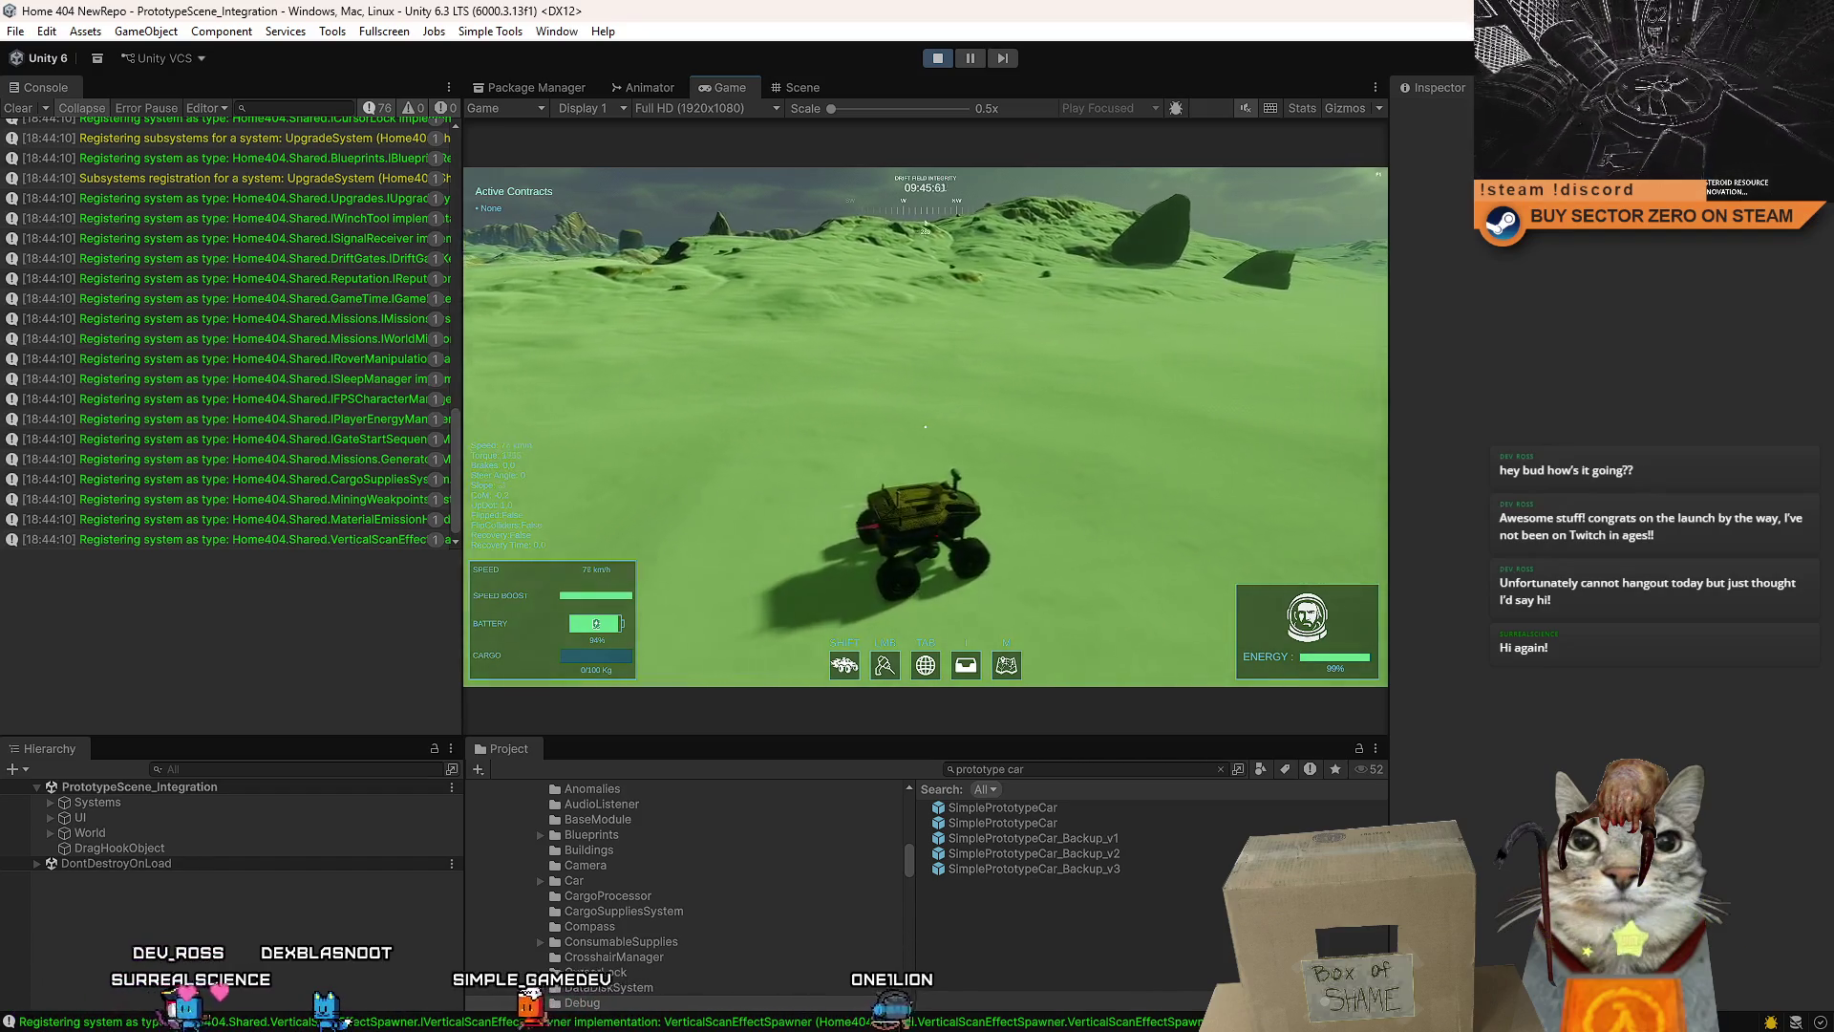
key(w)
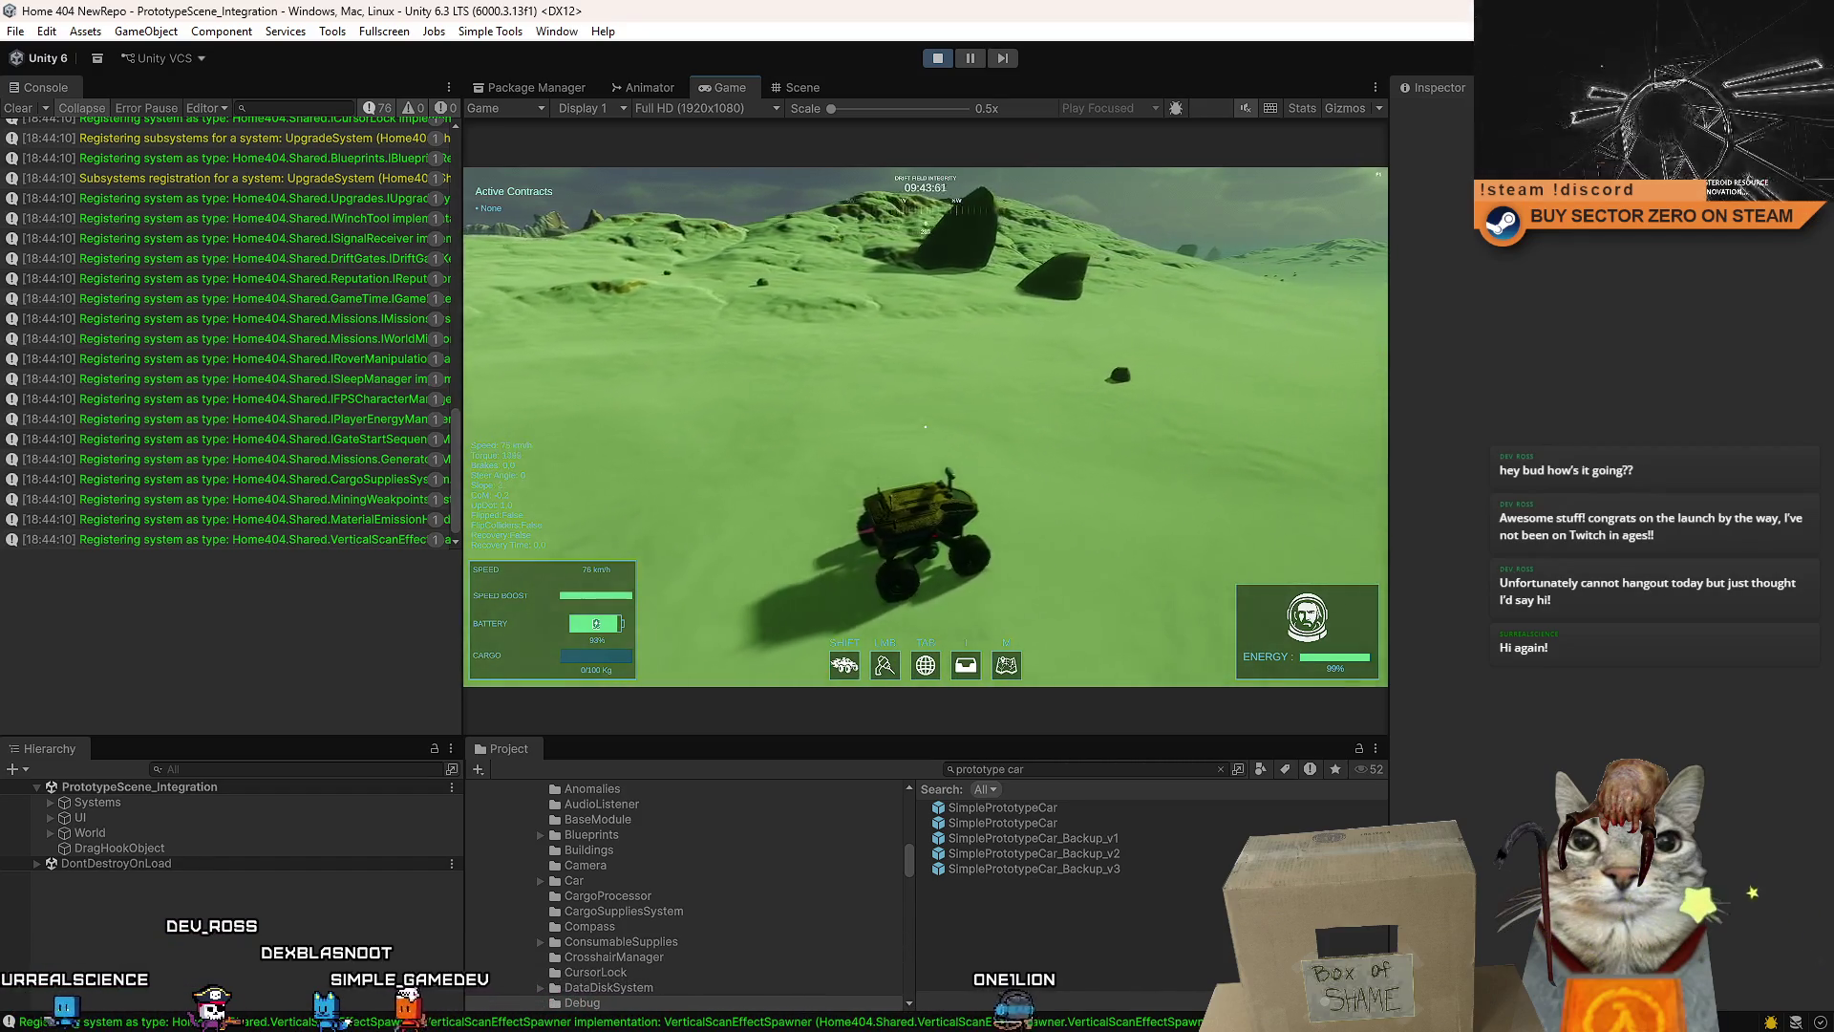
key(w)
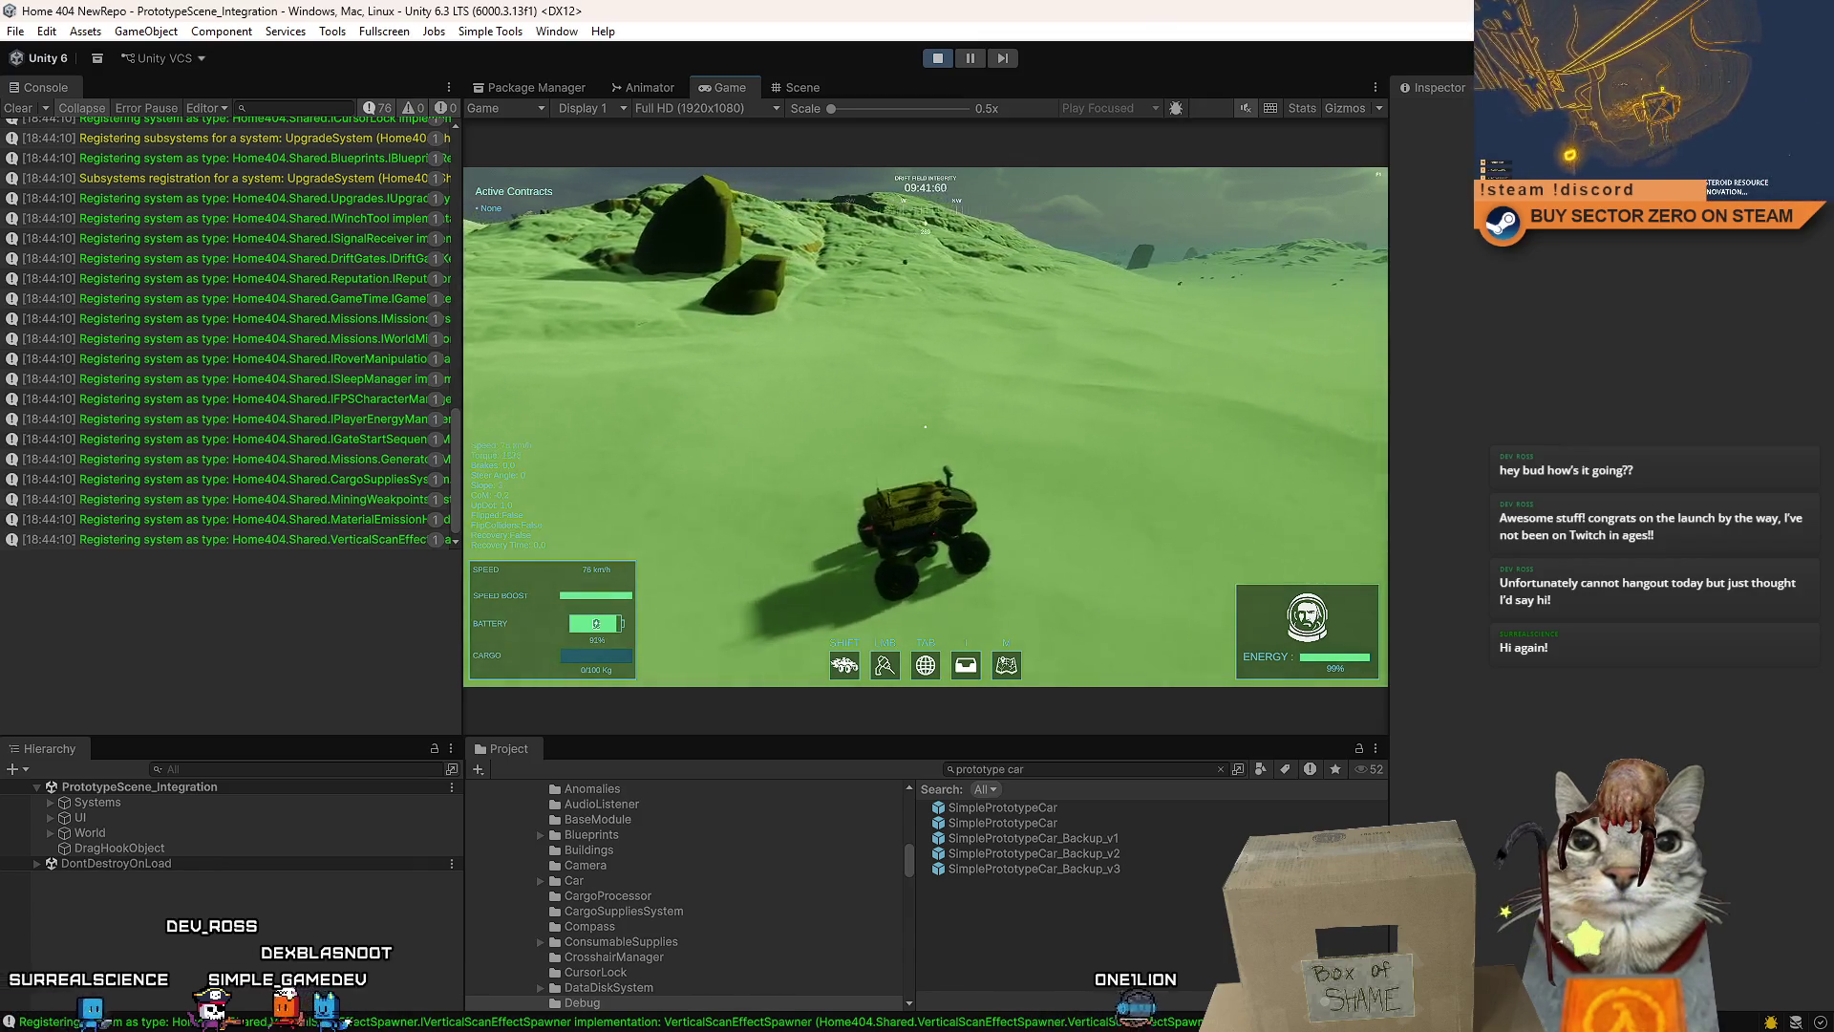
key(shift)
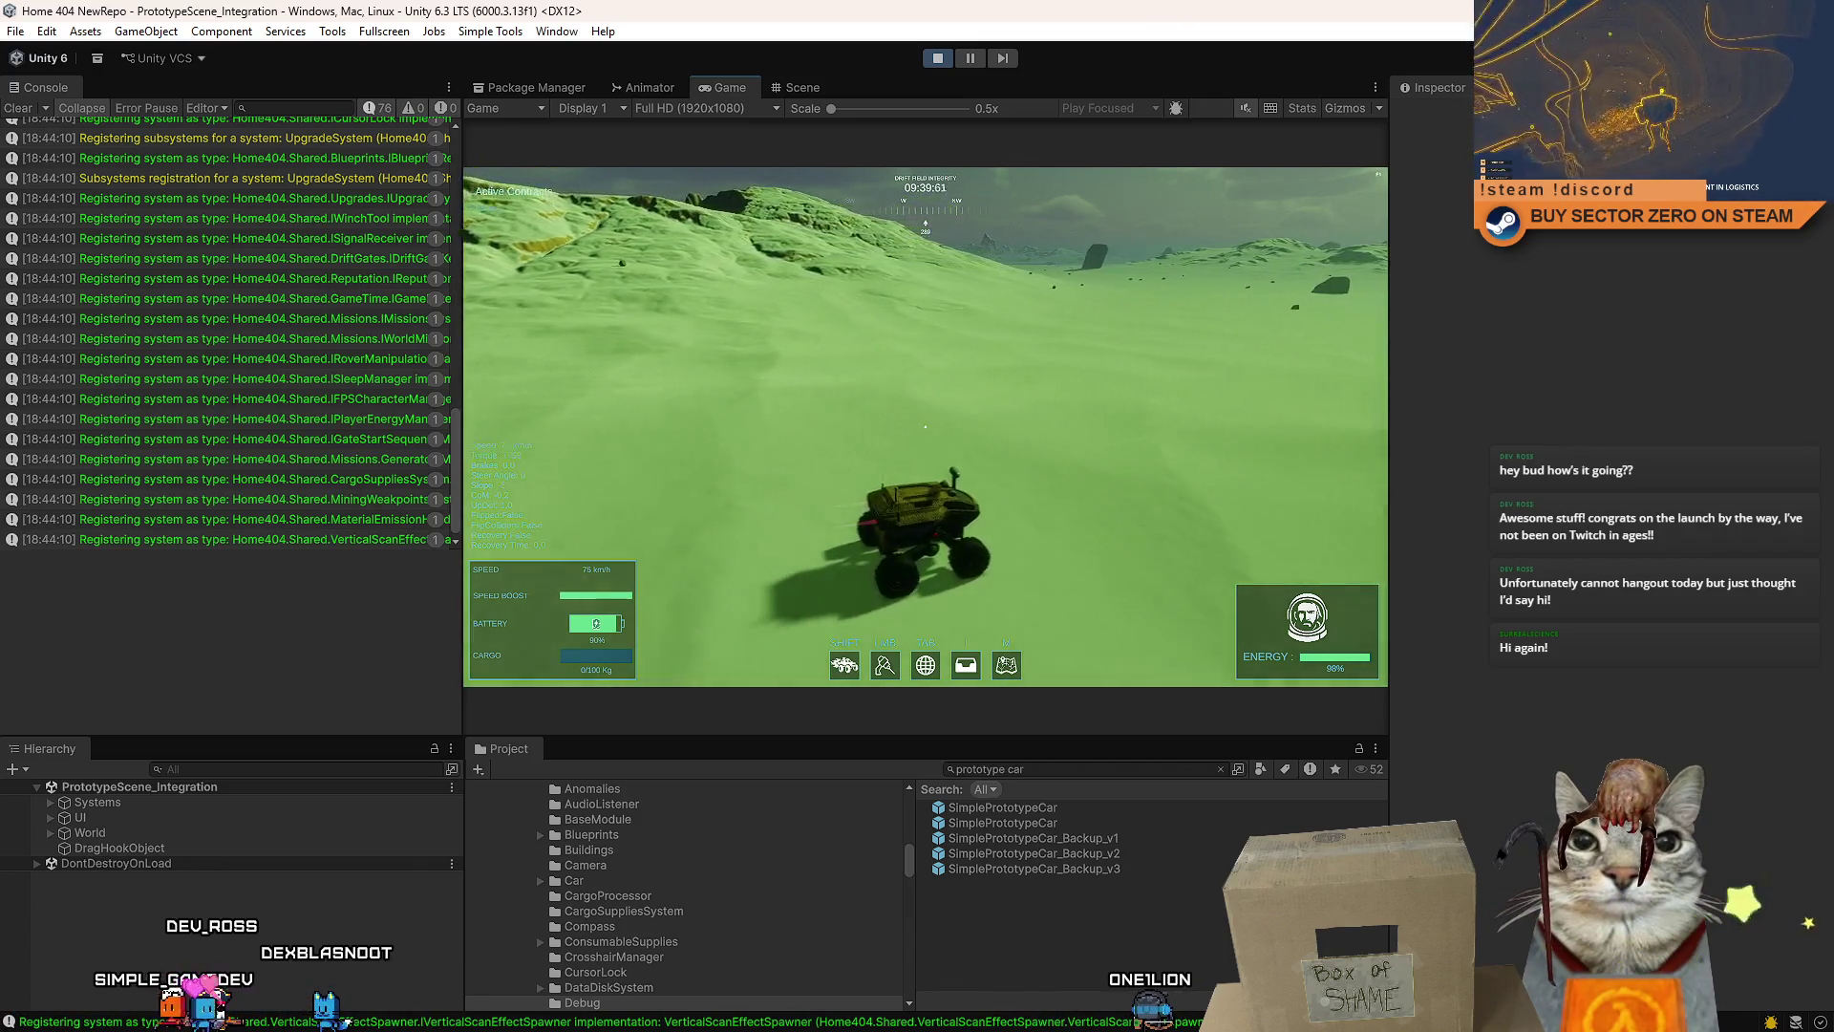
key(a)
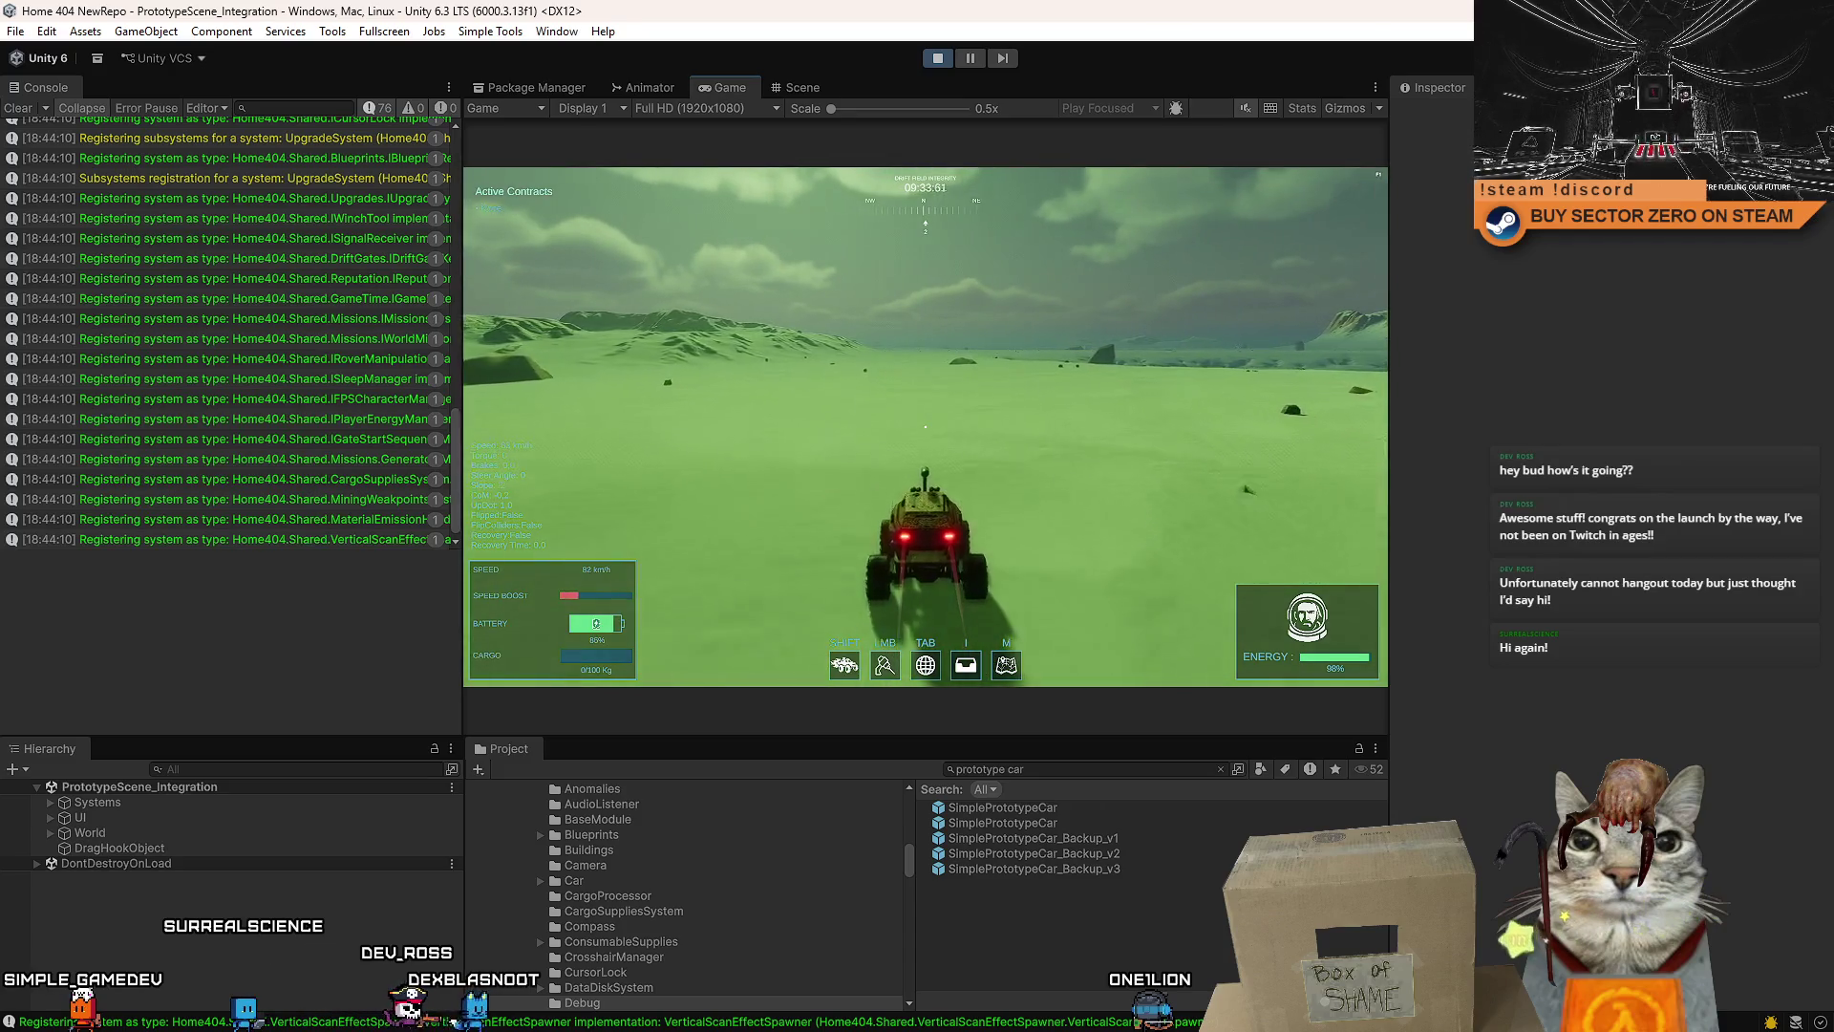
key(a)
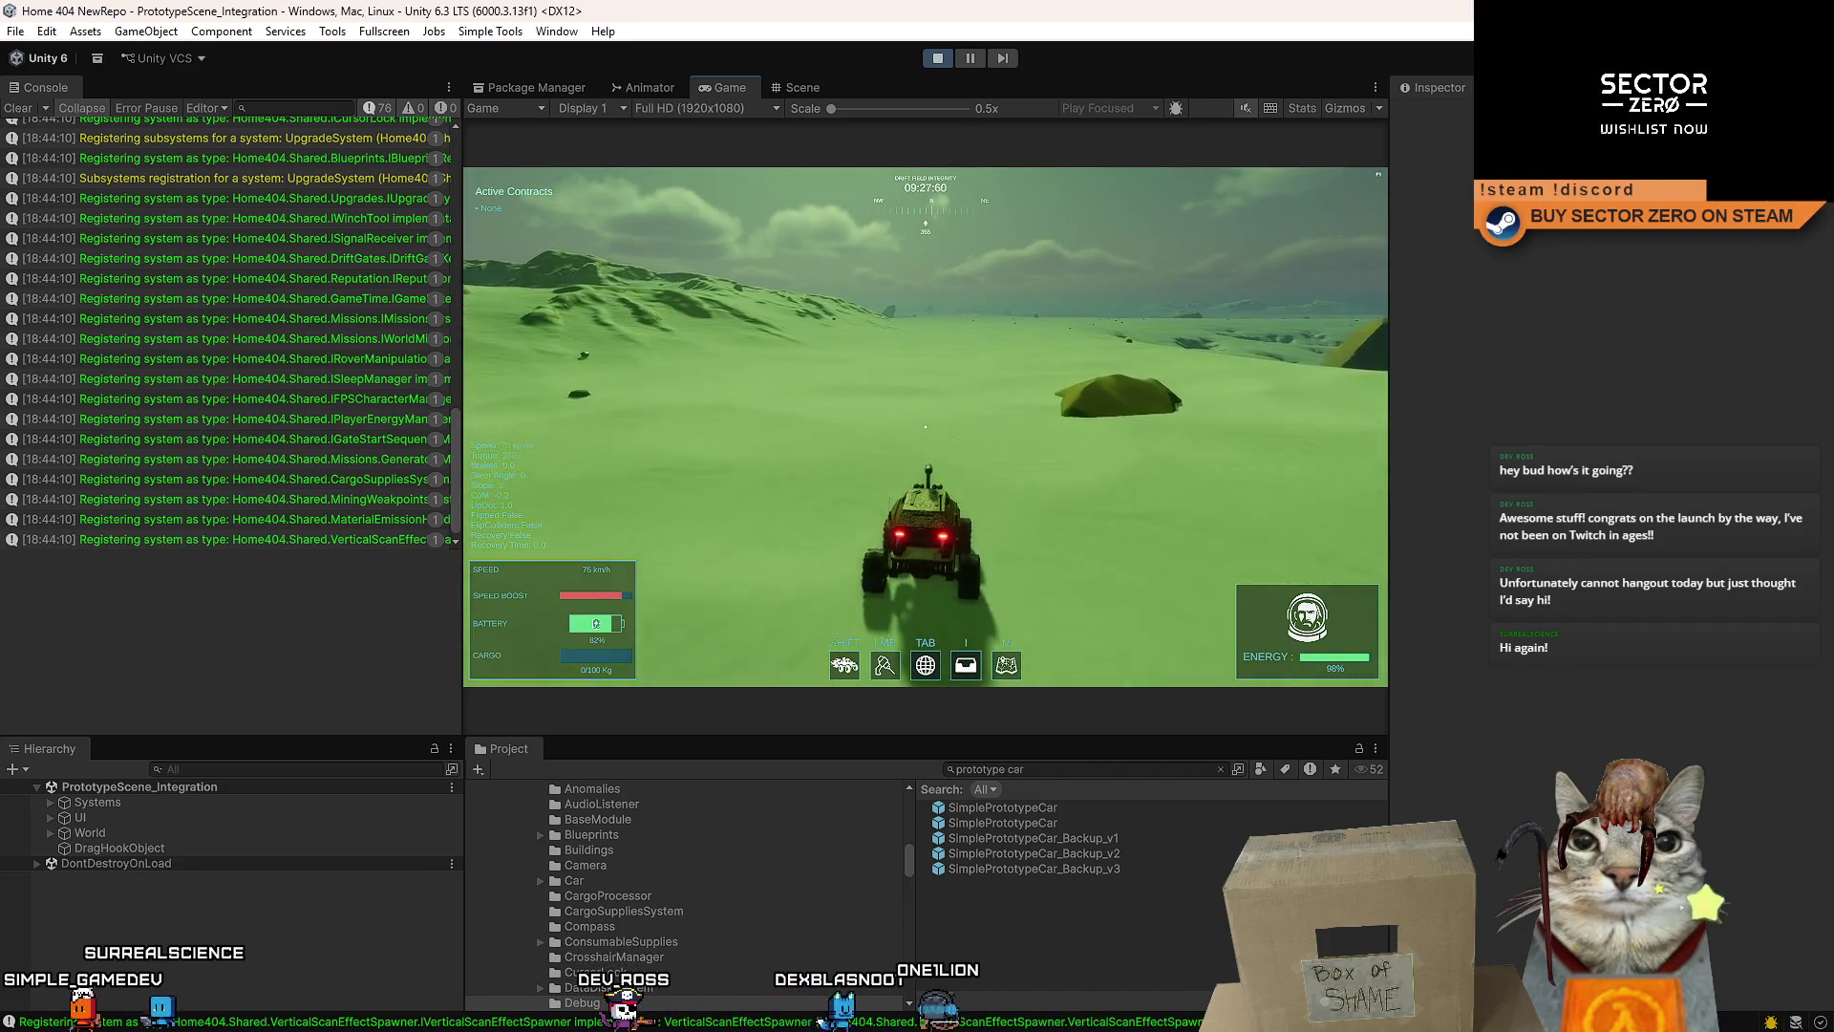
key(d)
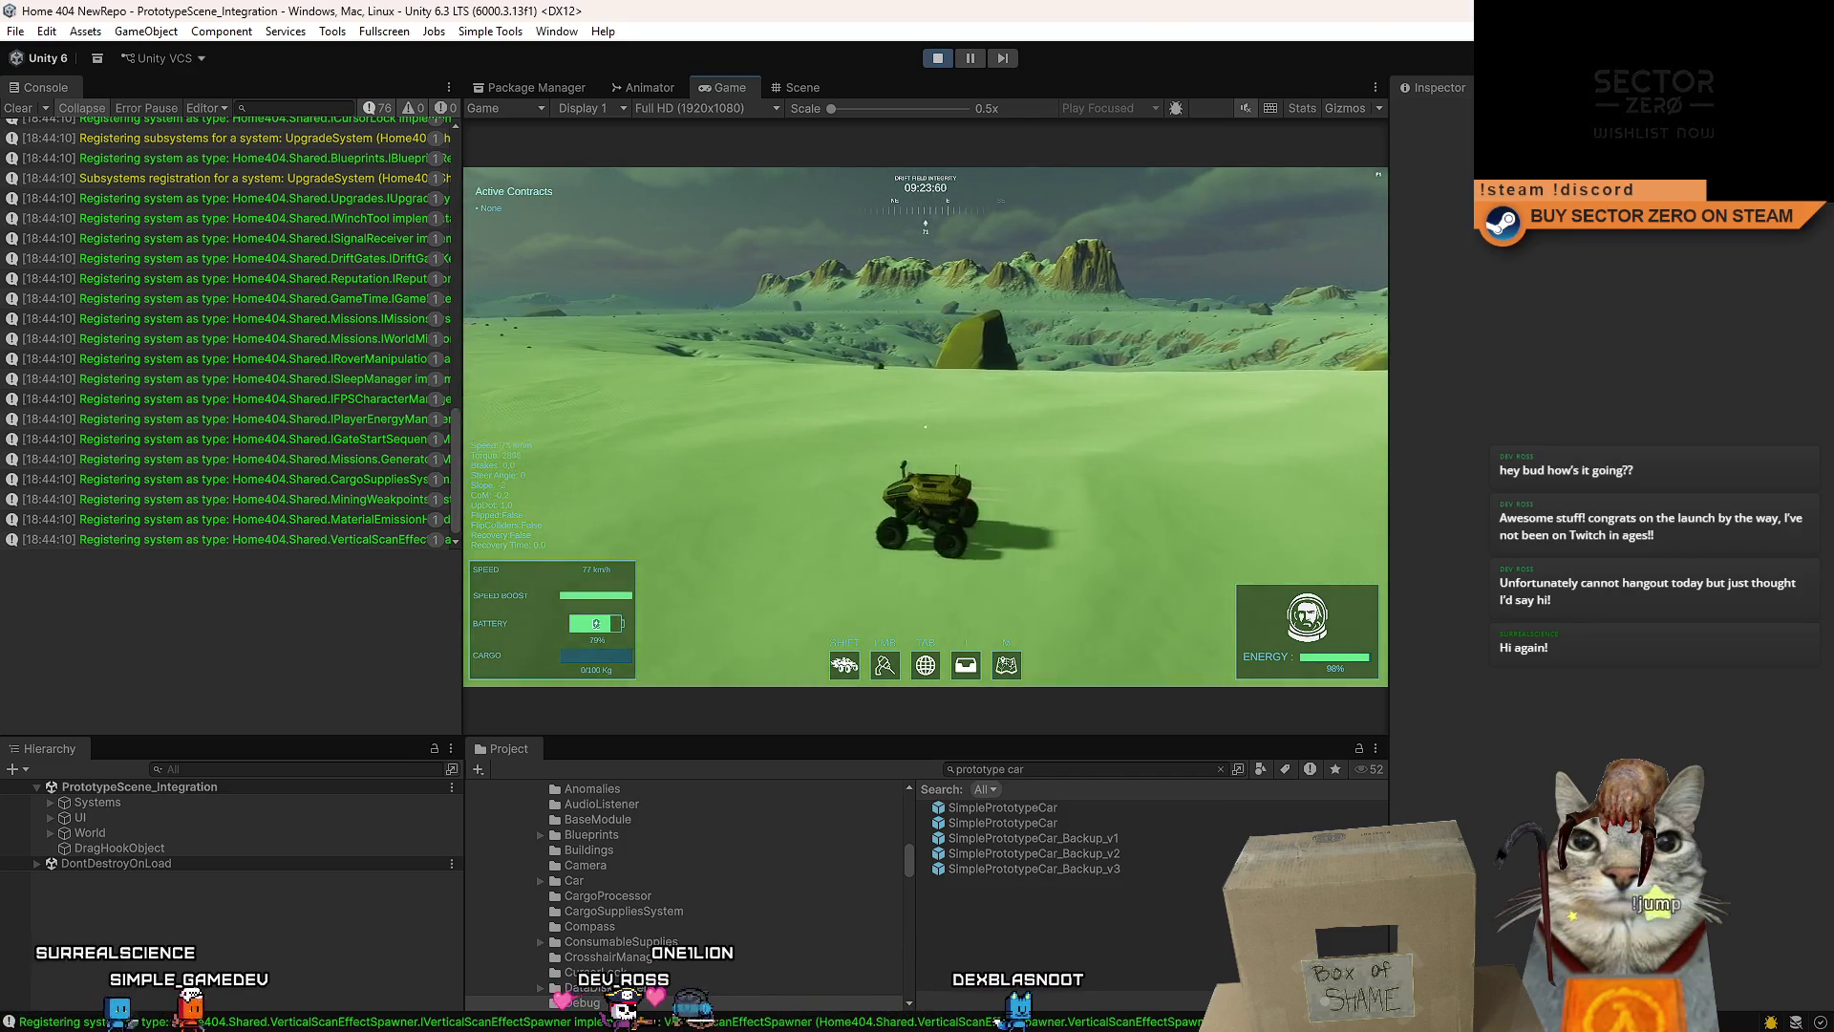
key(a)
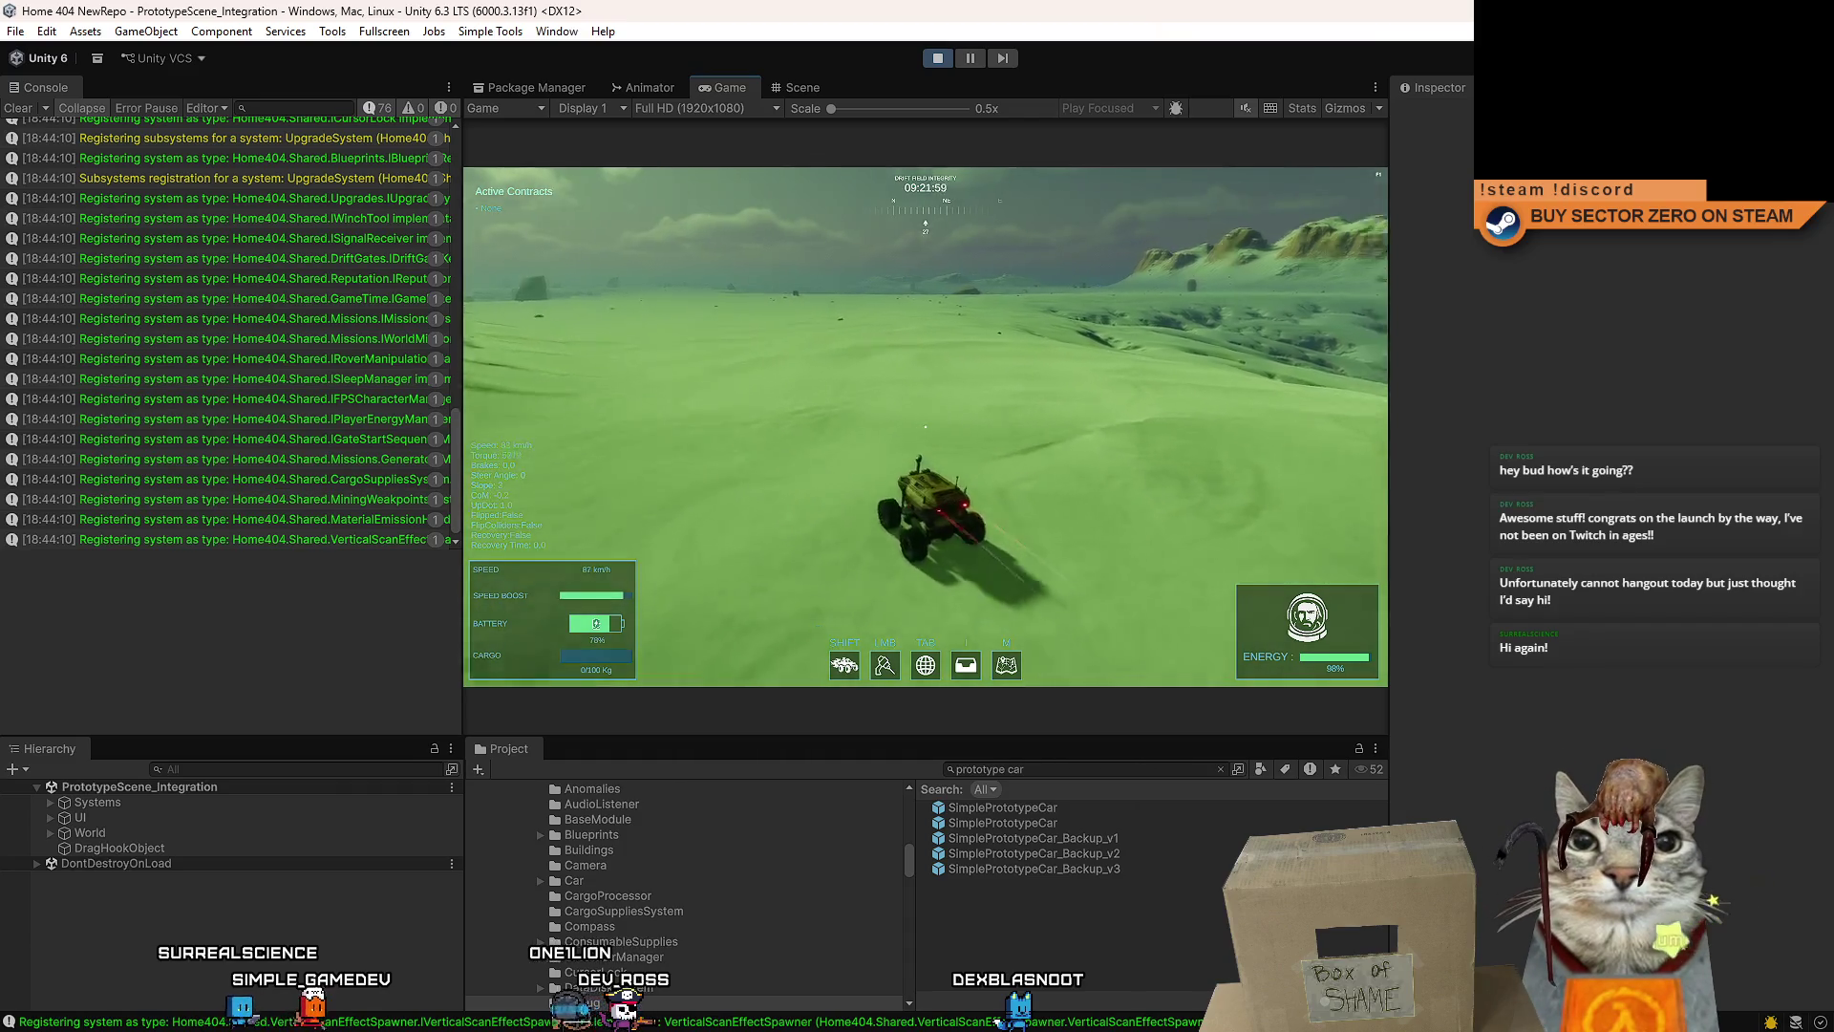
key(d)
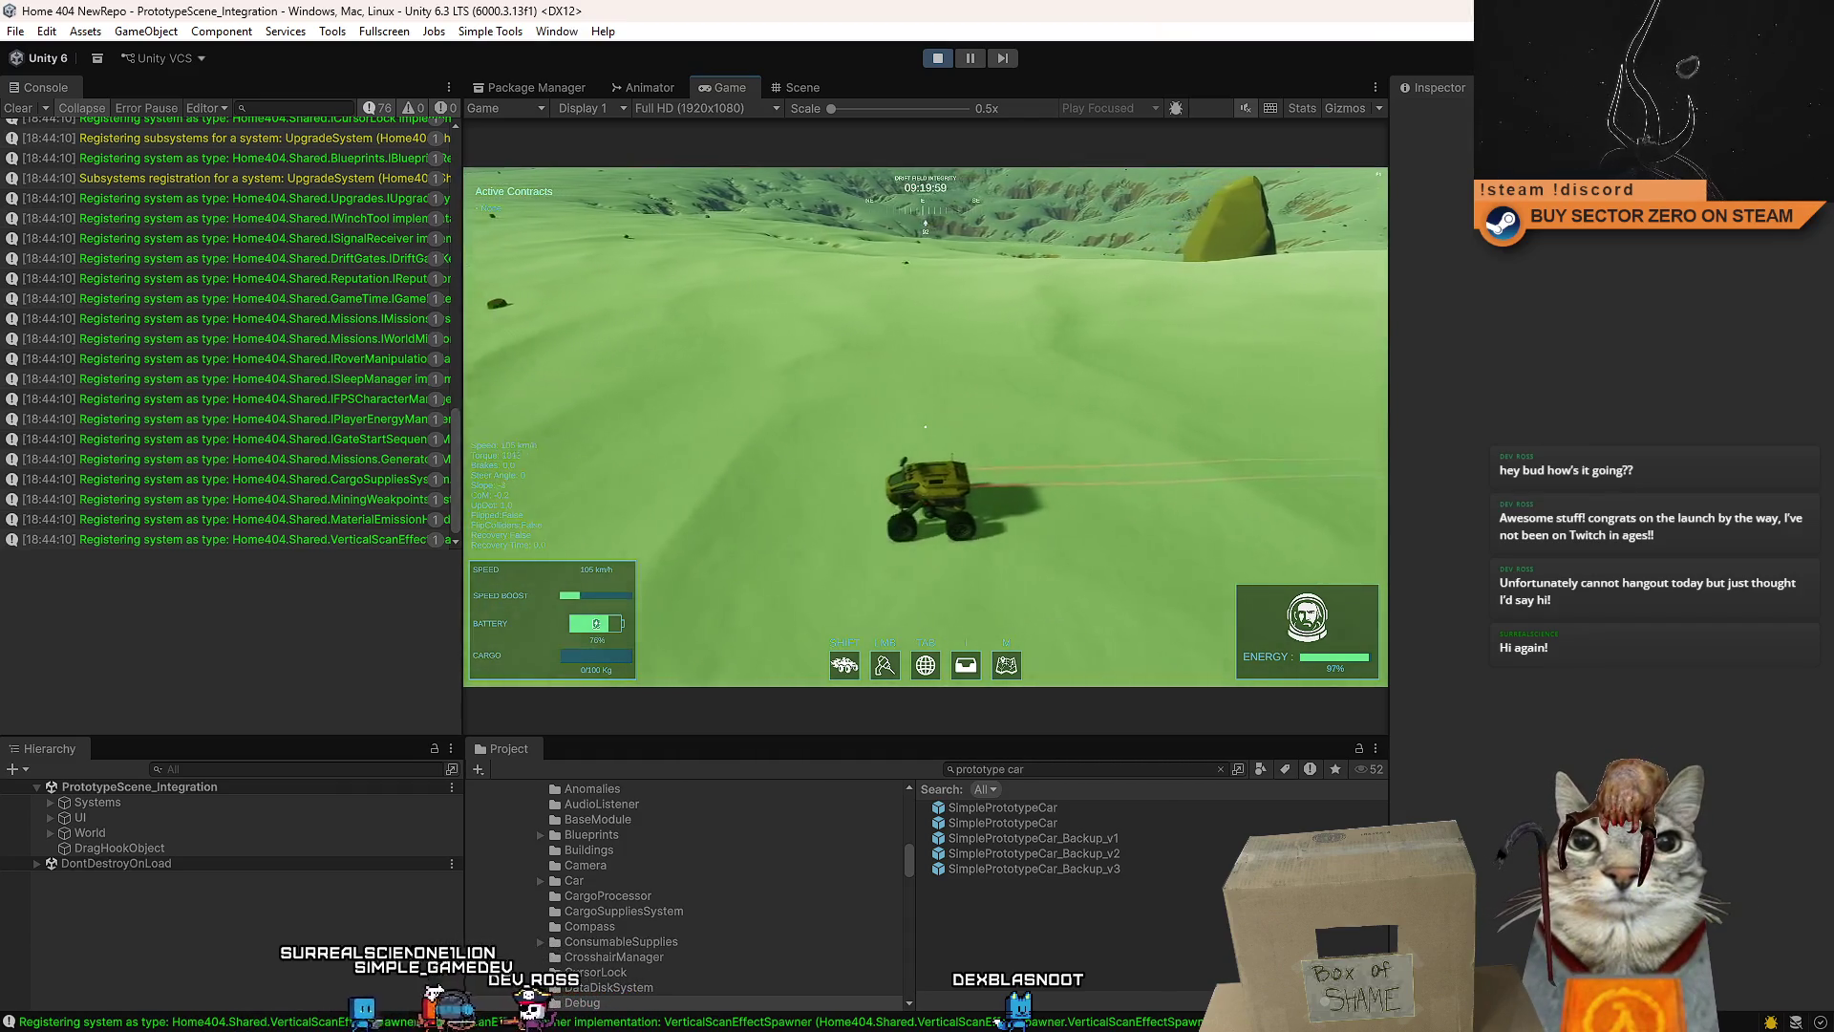
key(Escape)
- Filter the Hierarchy for 'light trail', select the first LightTrail, and open its Time By Speed curve
click(206, 769)
text(light tr)
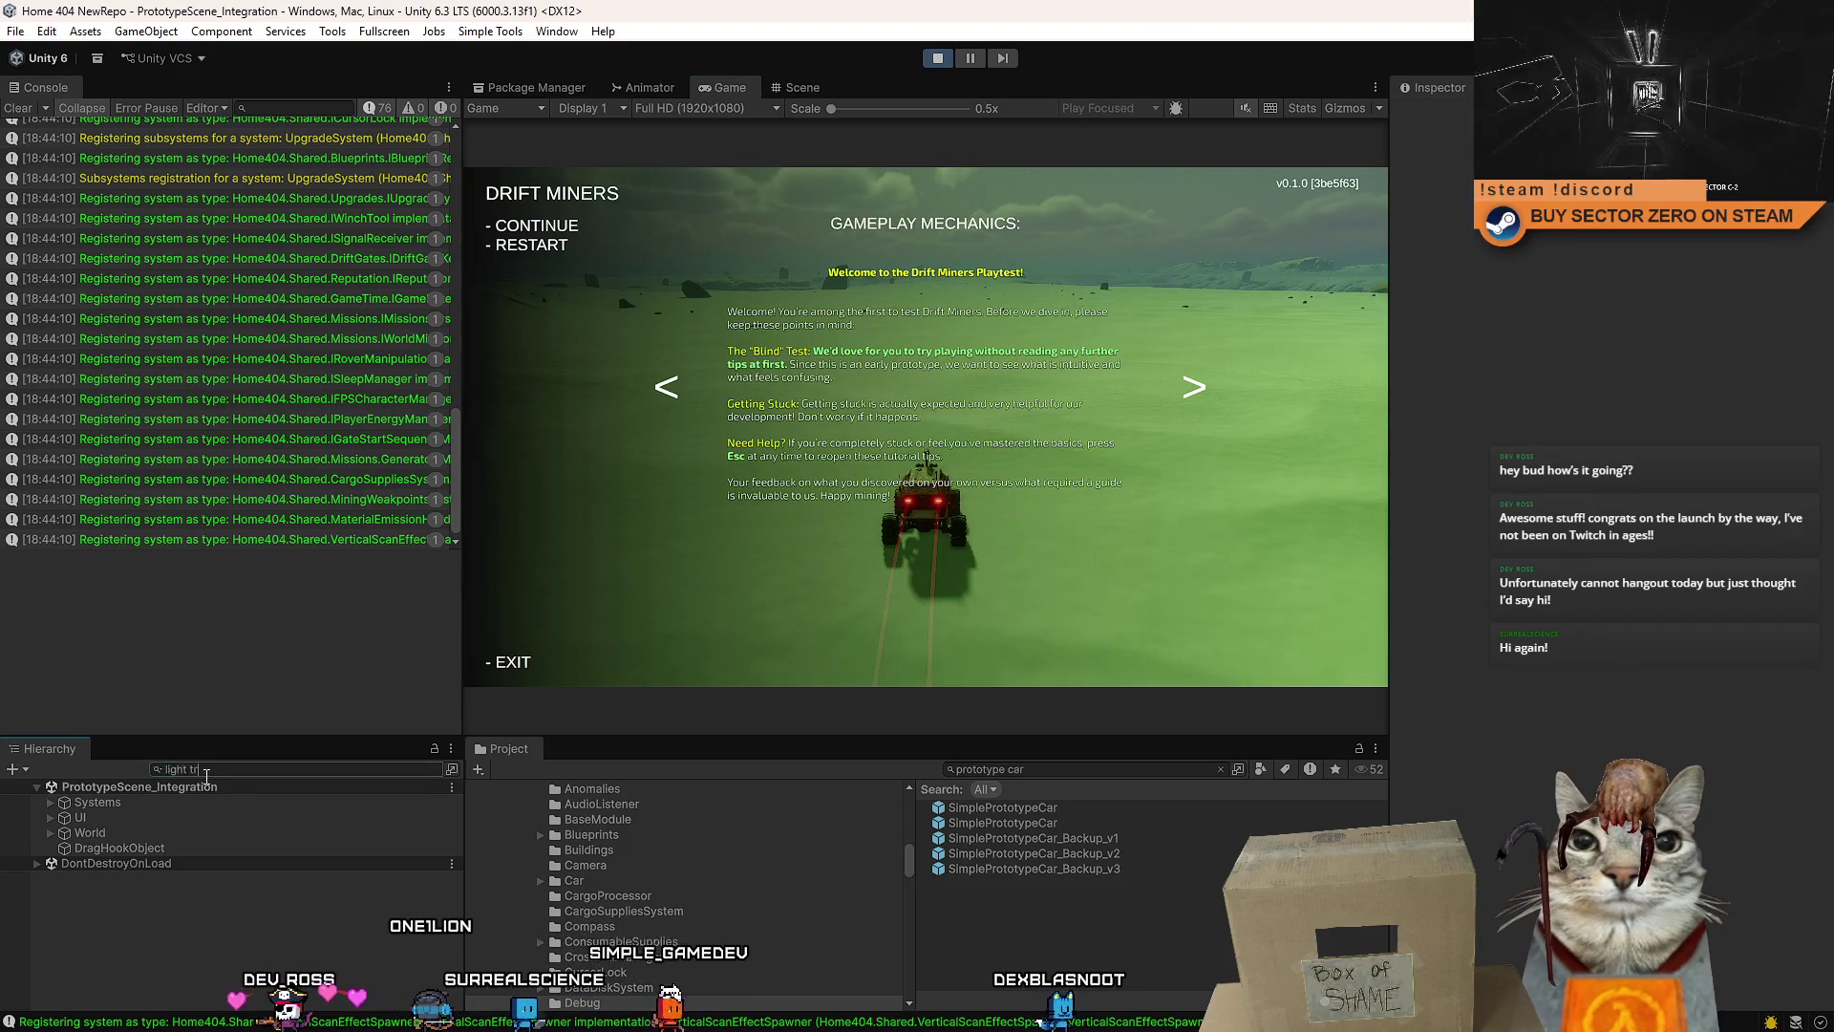
text(ail)
click(153, 803)
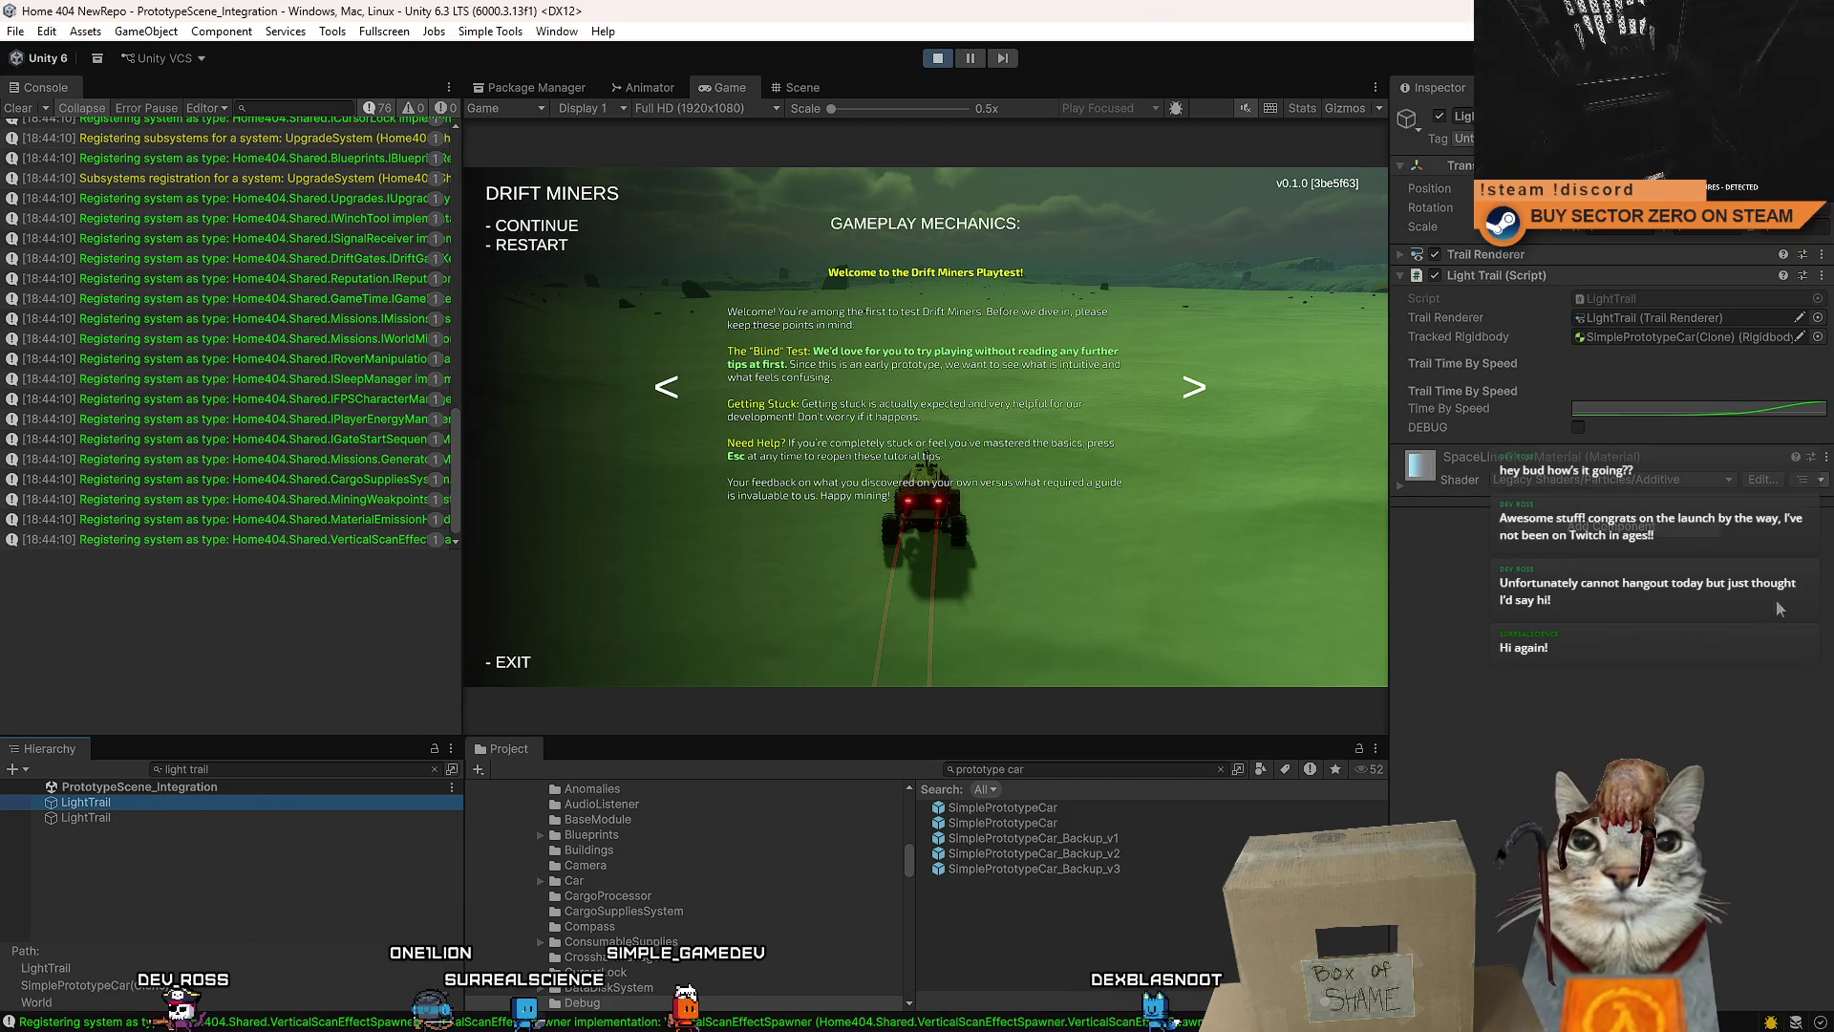
click(1694, 403)
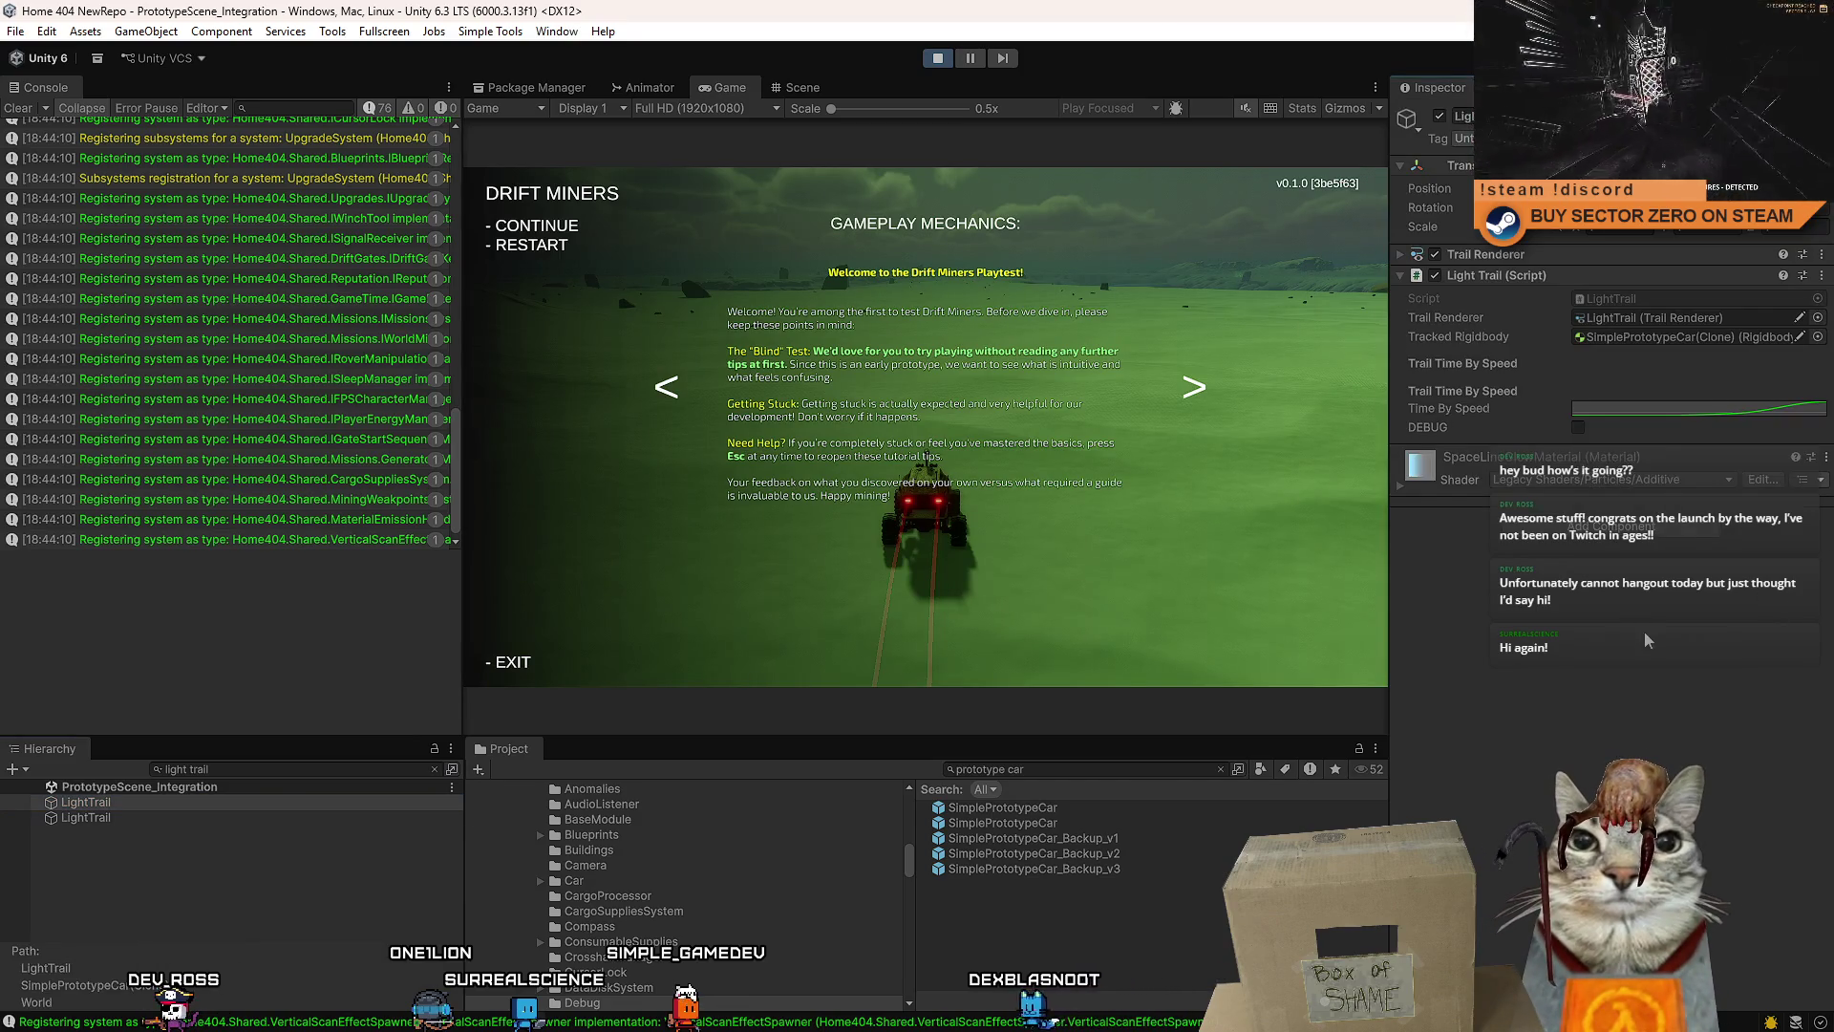
click(1635, 413)
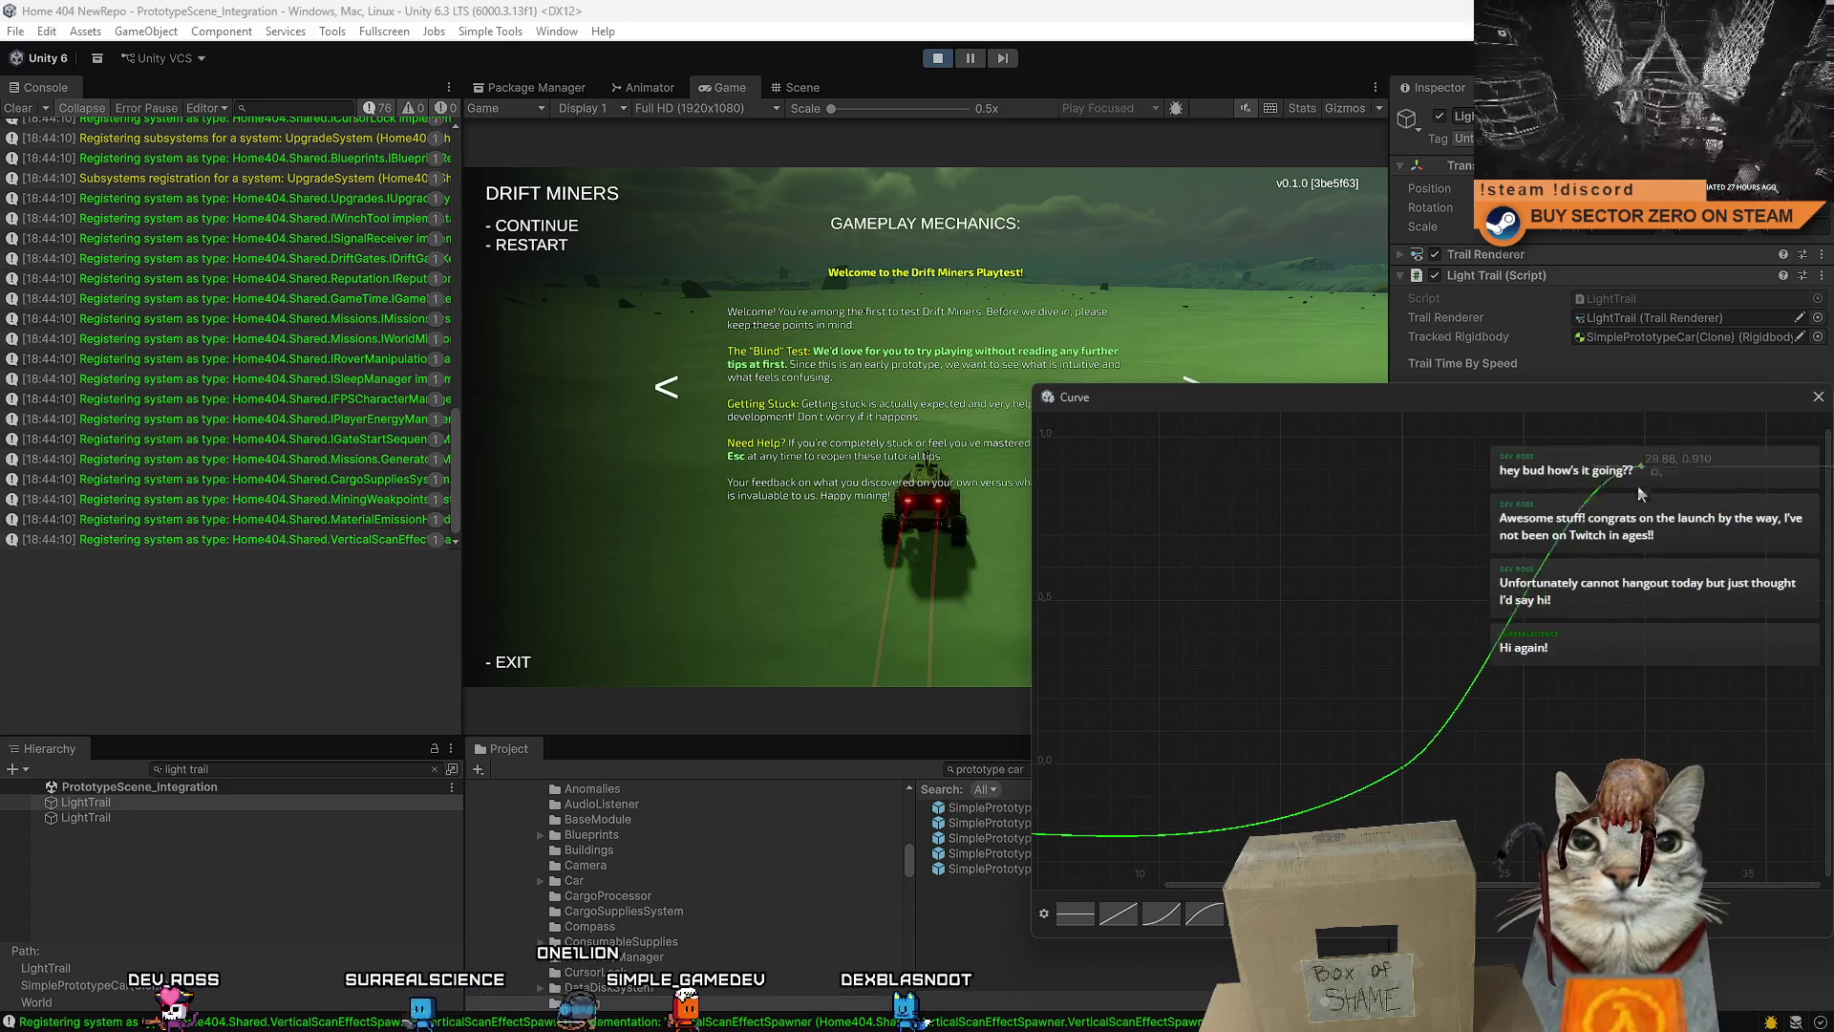
- Set the Time By Speed curve's end key to about 0.15 at speed 30
drag(1644, 749, 1637, 696)
drag(1525, 765, 1488, 709)
drag(1600, 650, 1608, 713)
drag(1607, 717, 1602, 662)
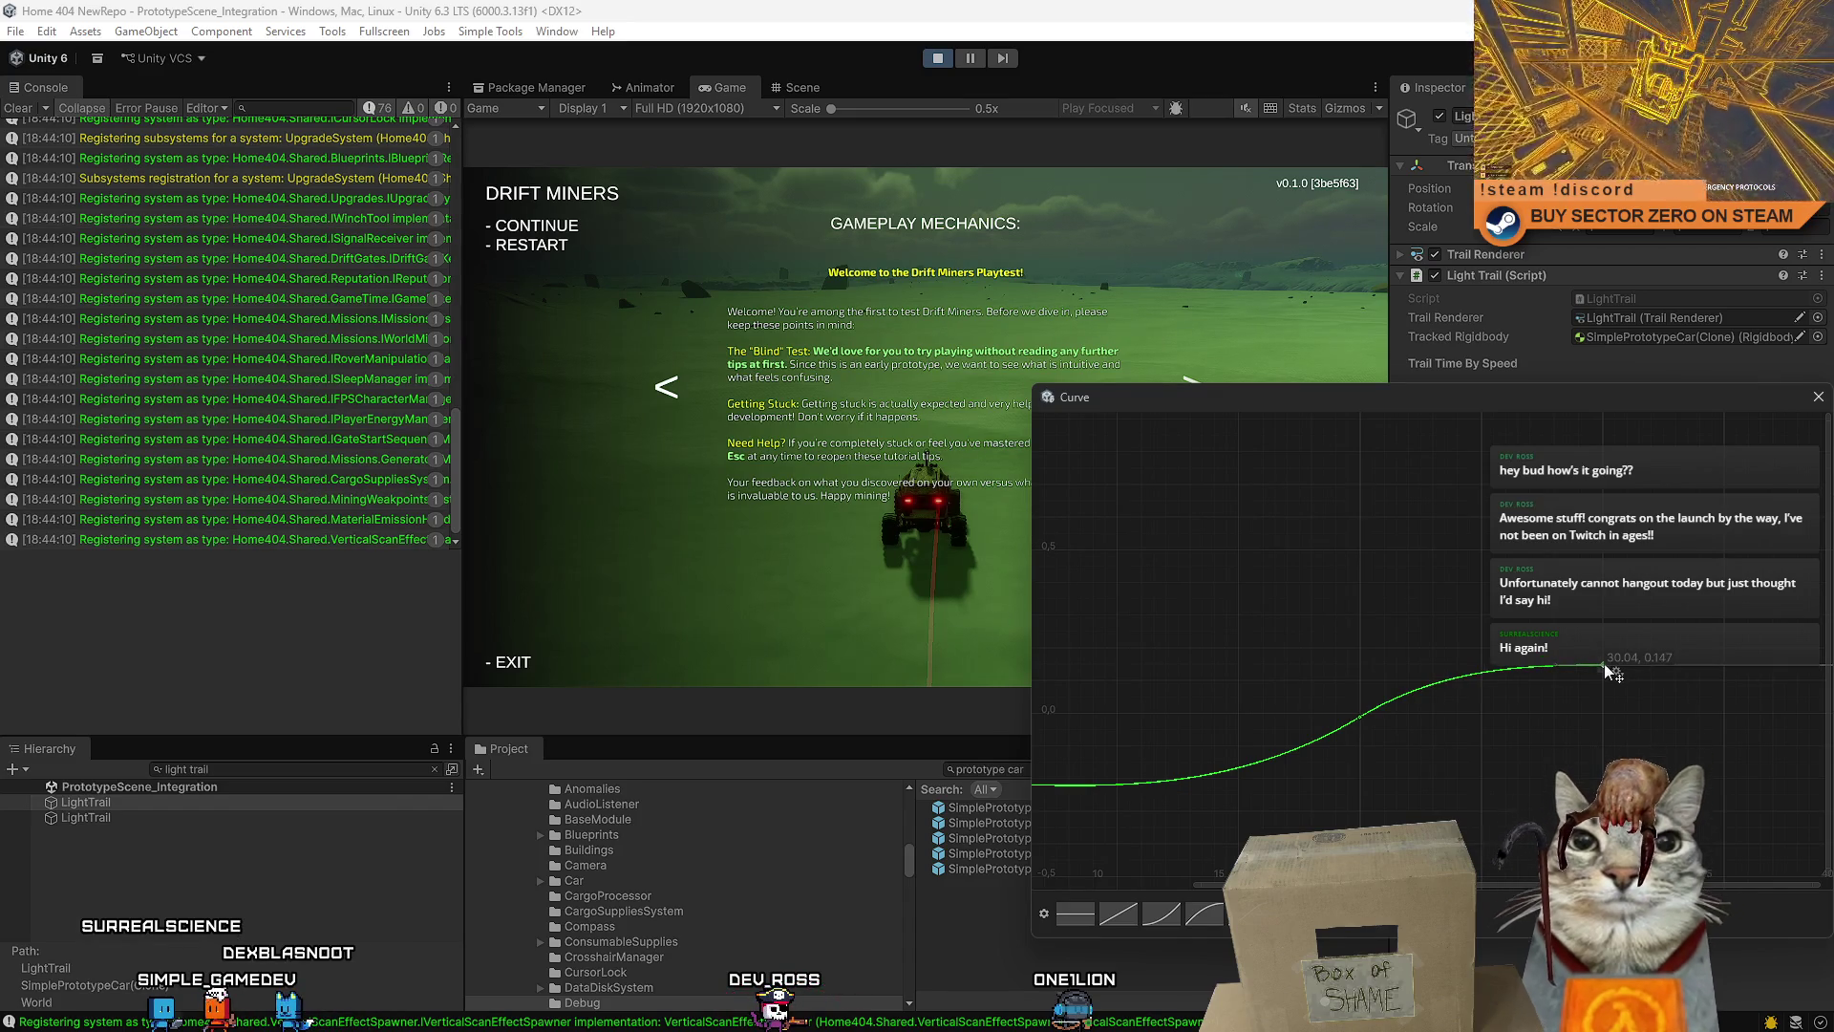
drag(1603, 662, 1603, 662)
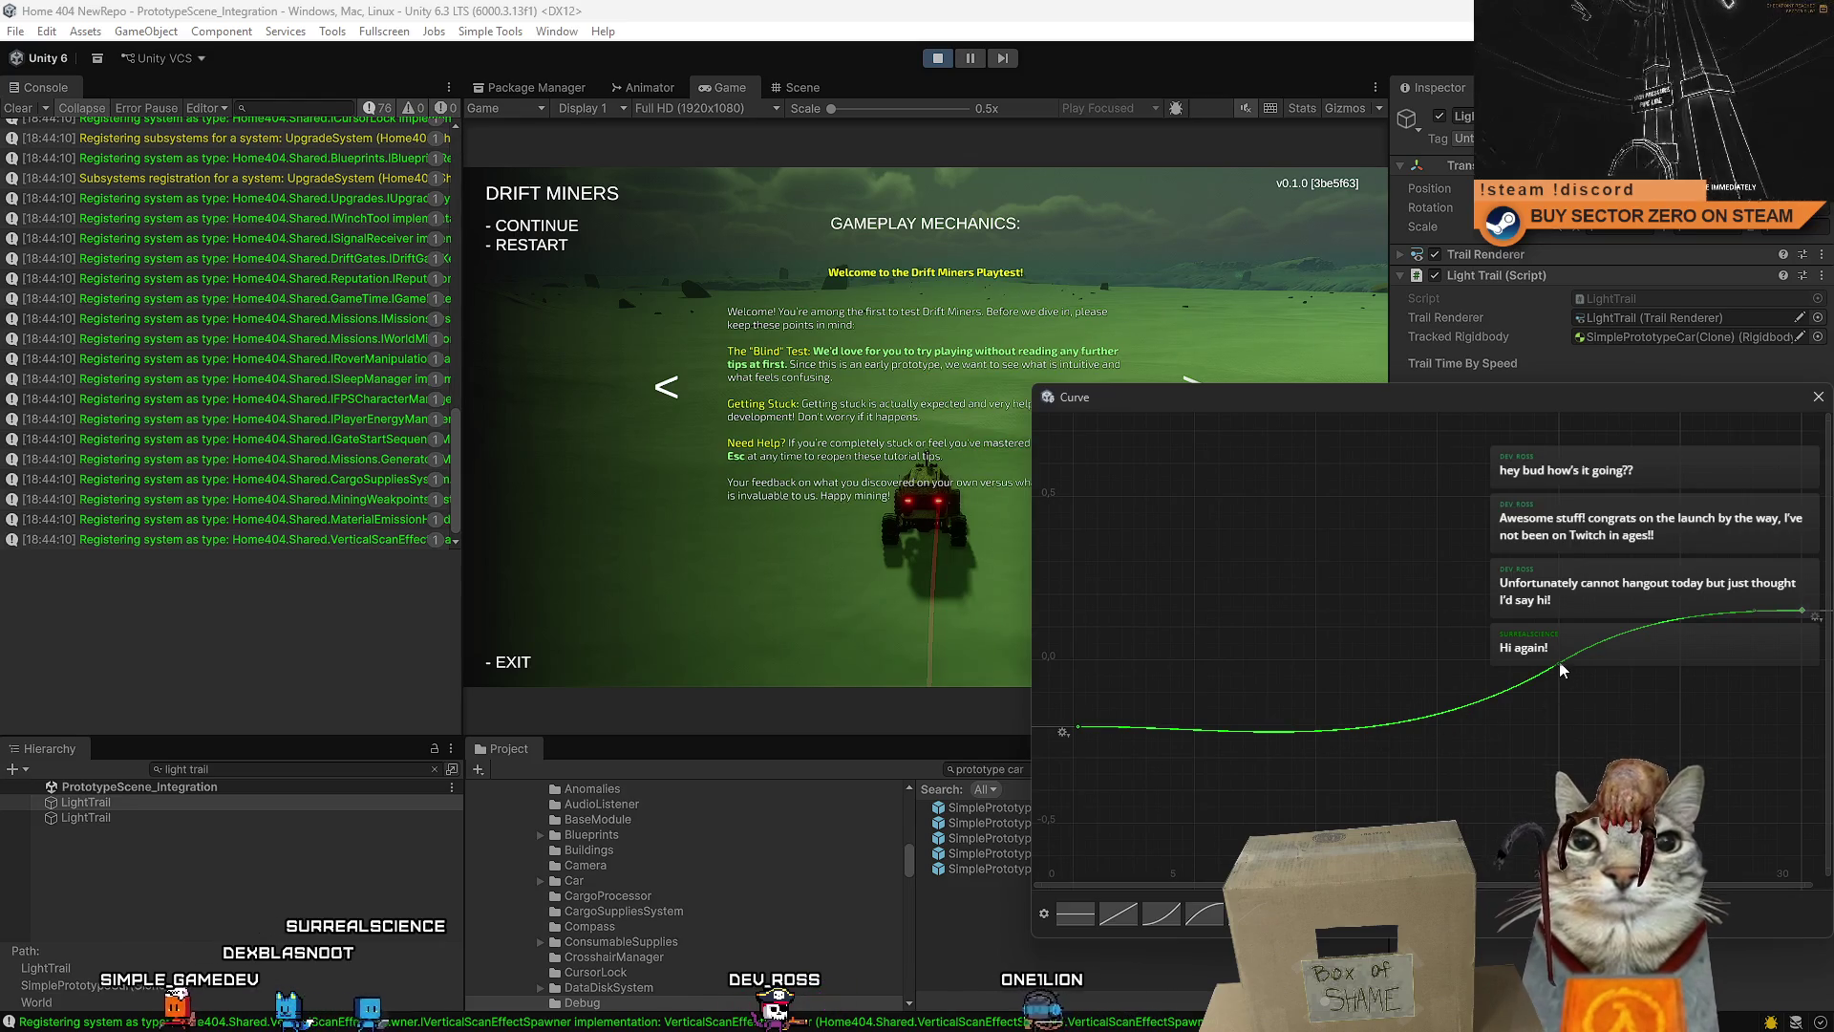
mouse_move(1559, 661)
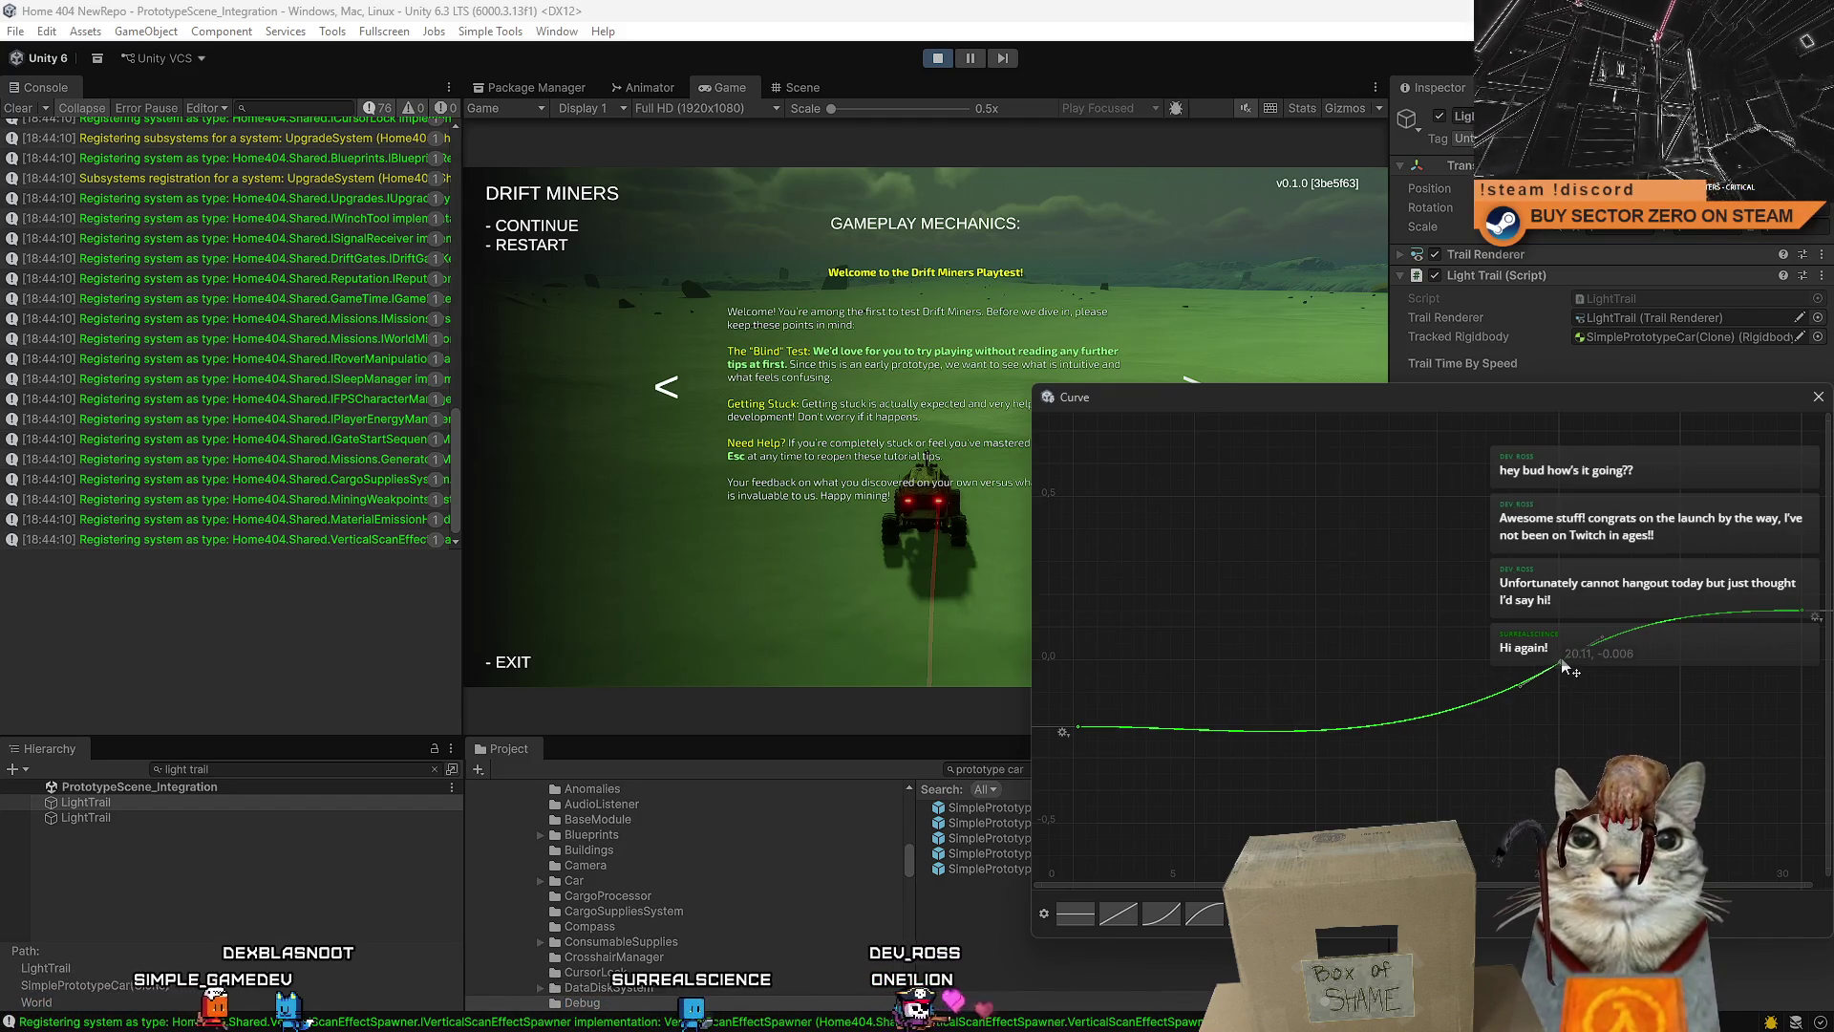
drag(1561, 664, 1404, 648)
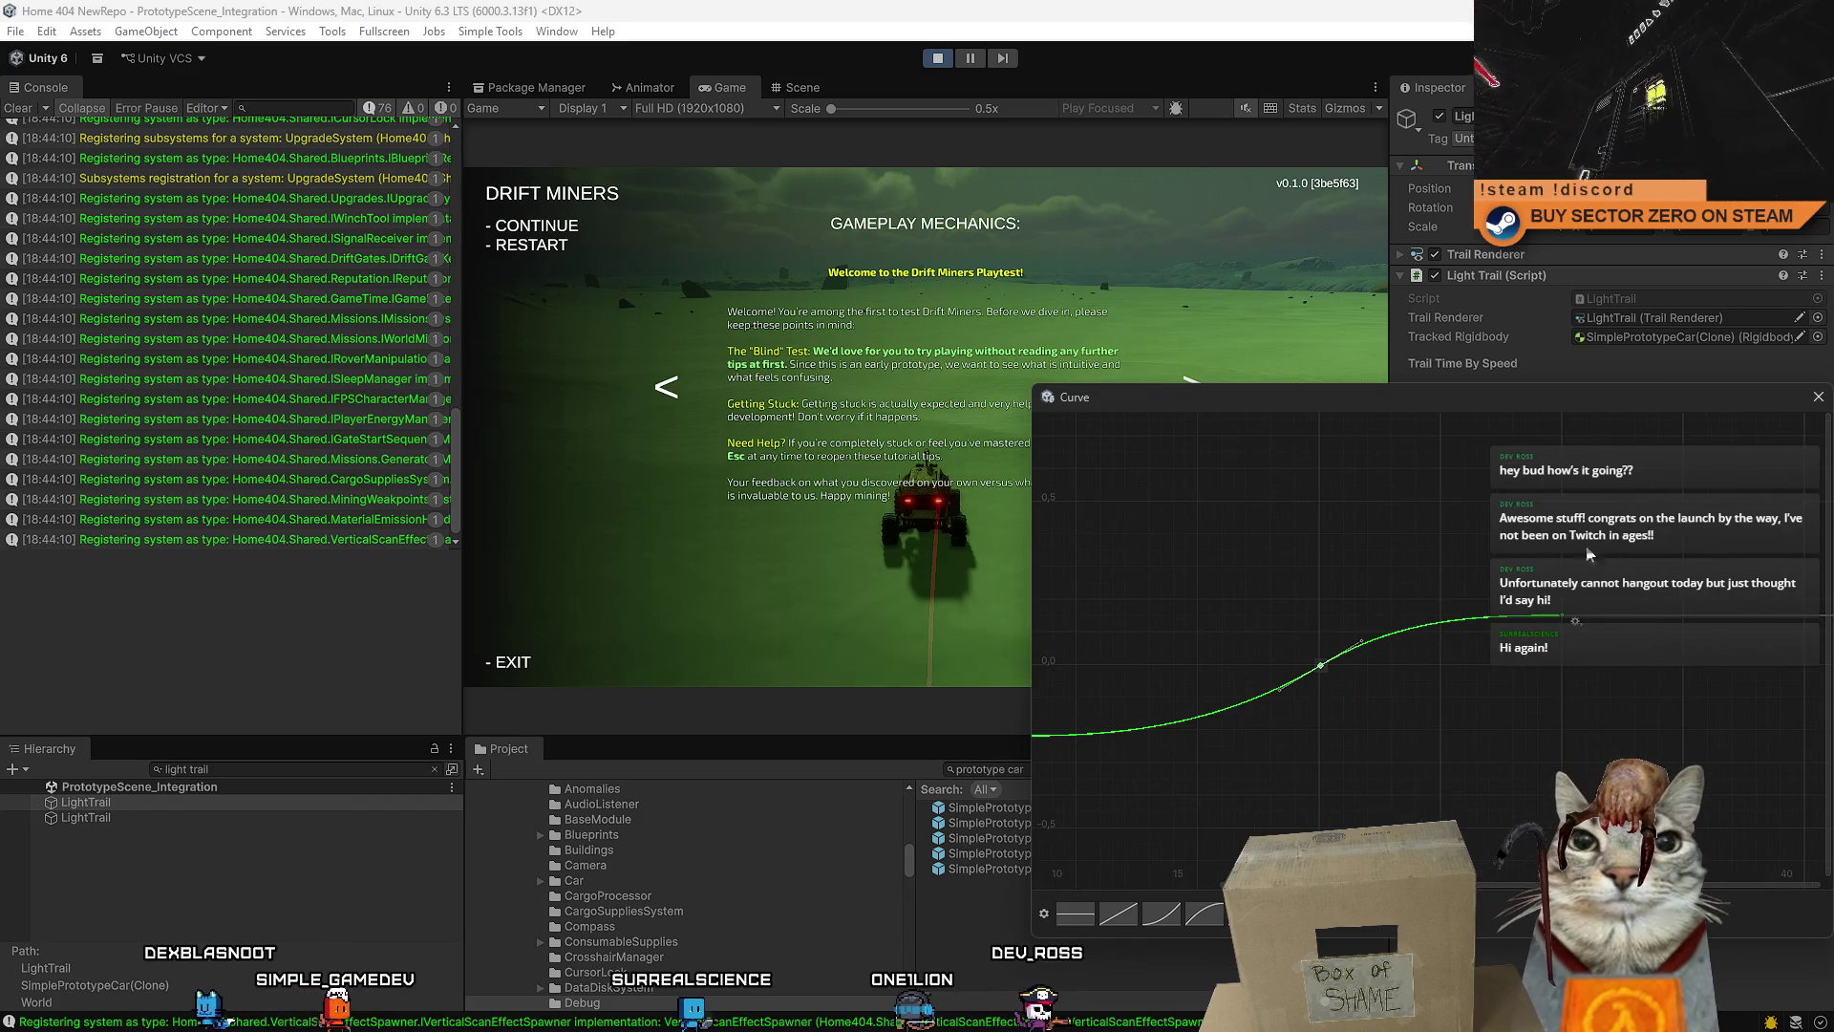
- Close the Curve window, copy the Time By Speed curve, and resume the game
click(1817, 397)
right_click(1666, 411)
key(Escape)
right_click(1664, 408)
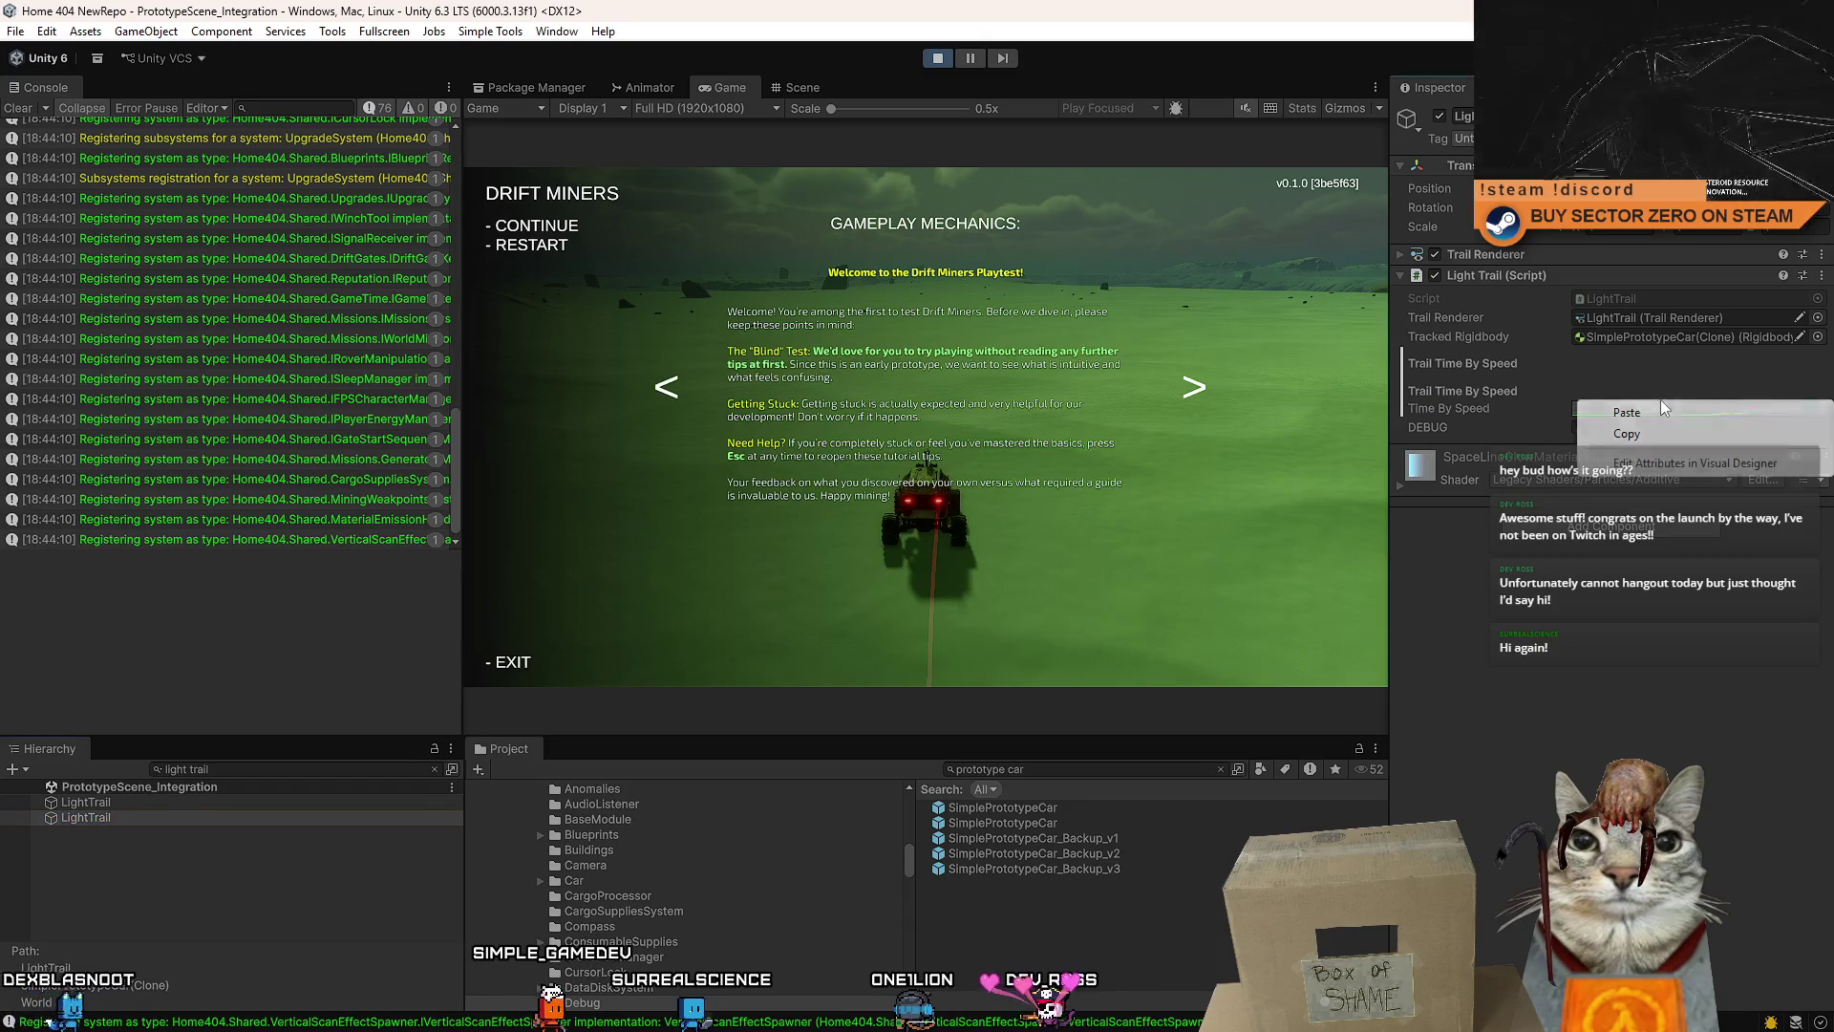
click(1664, 410)
key(Escape)
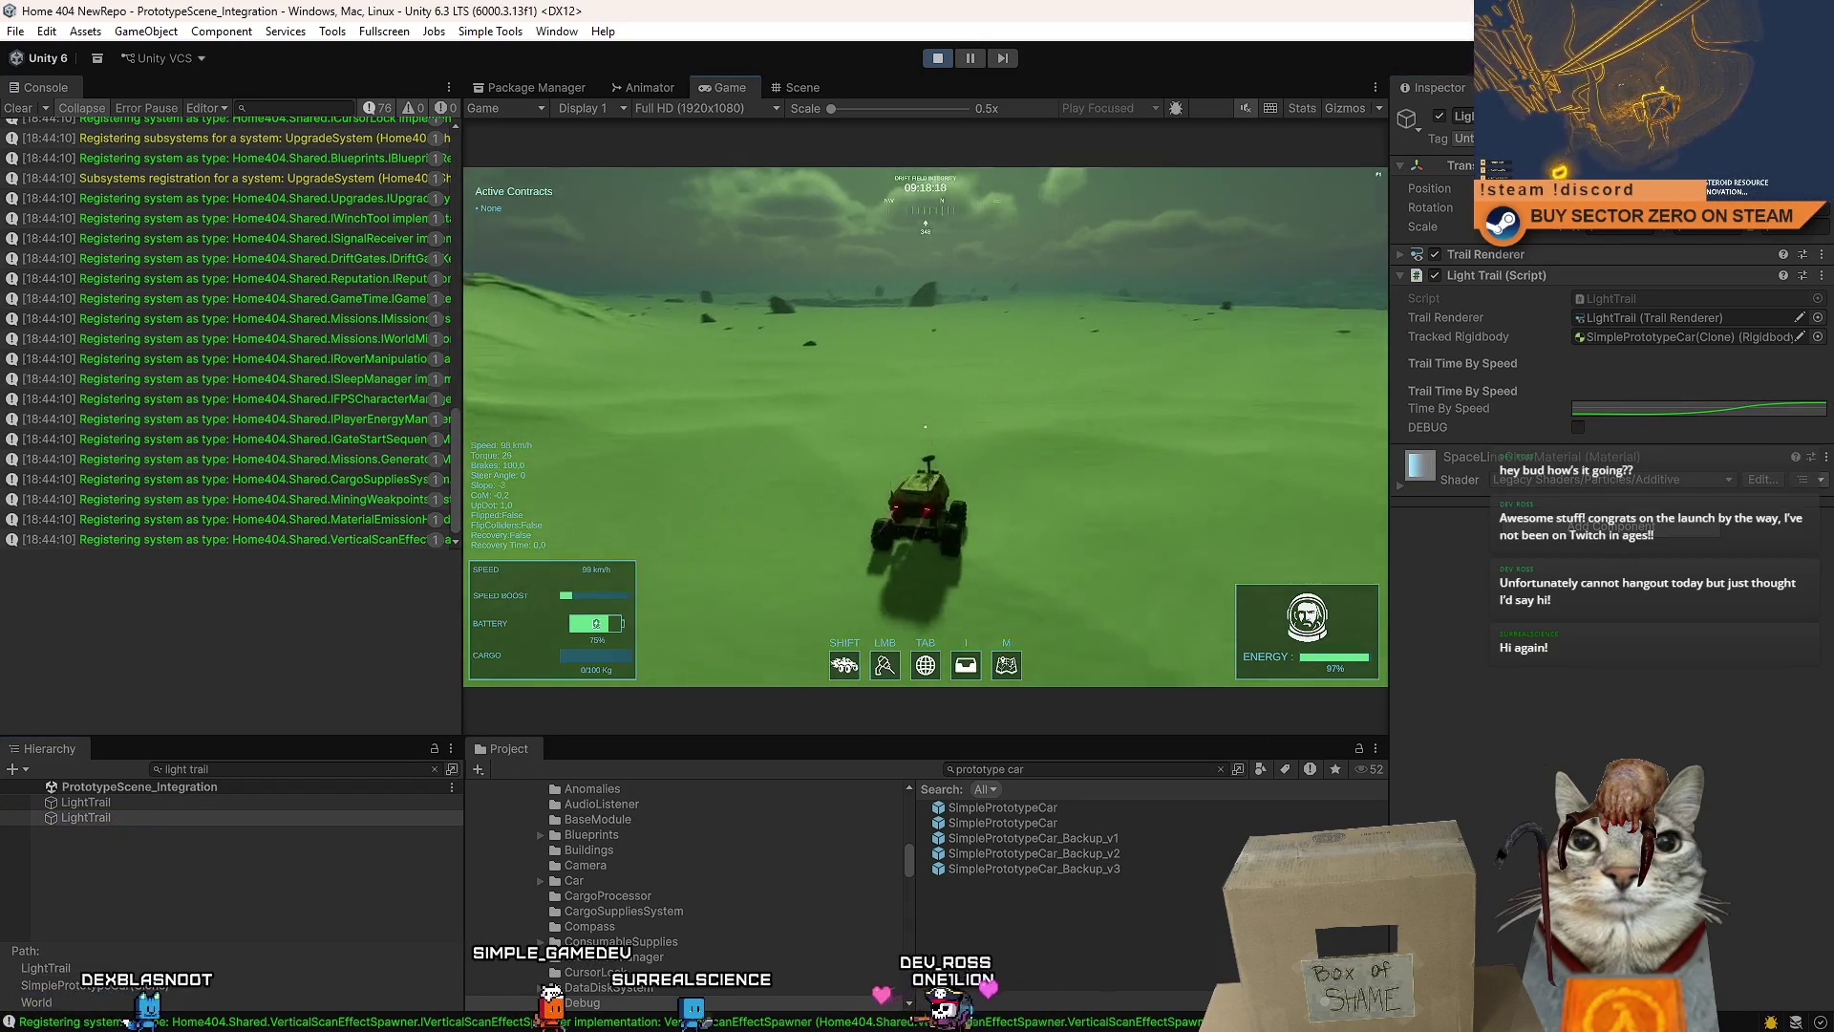
key(s)
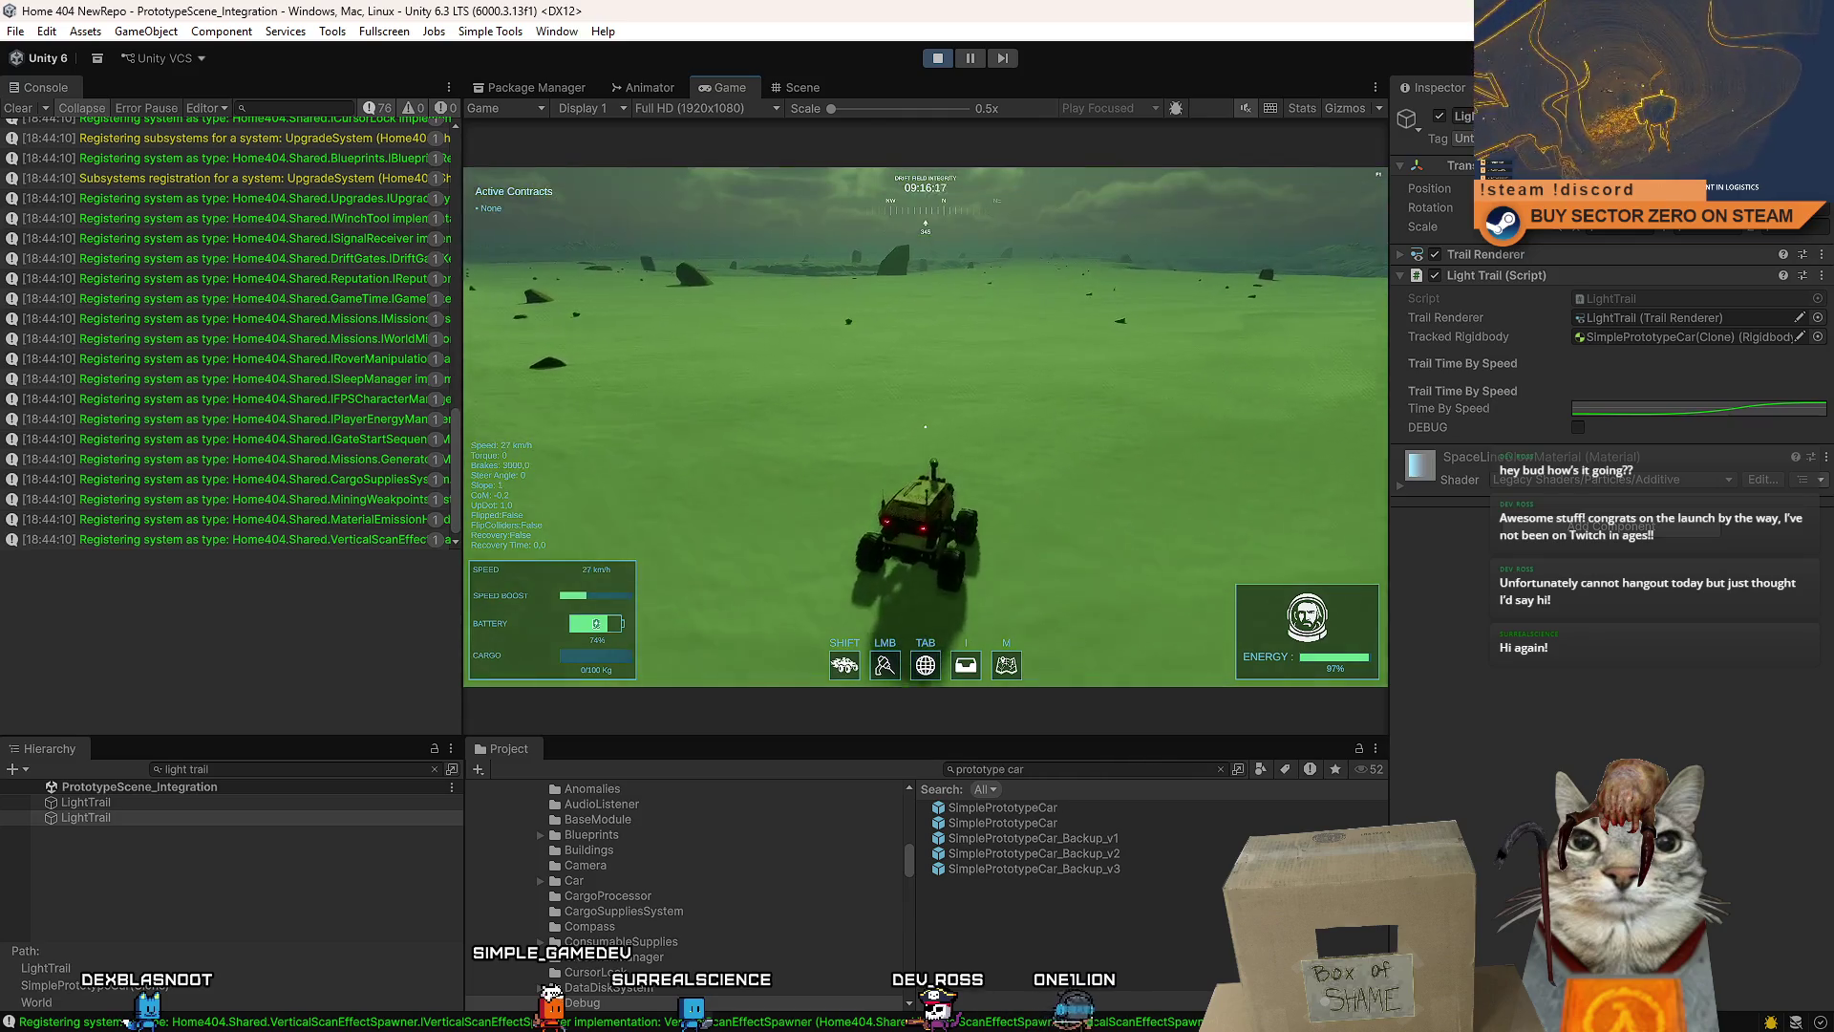
key(w)
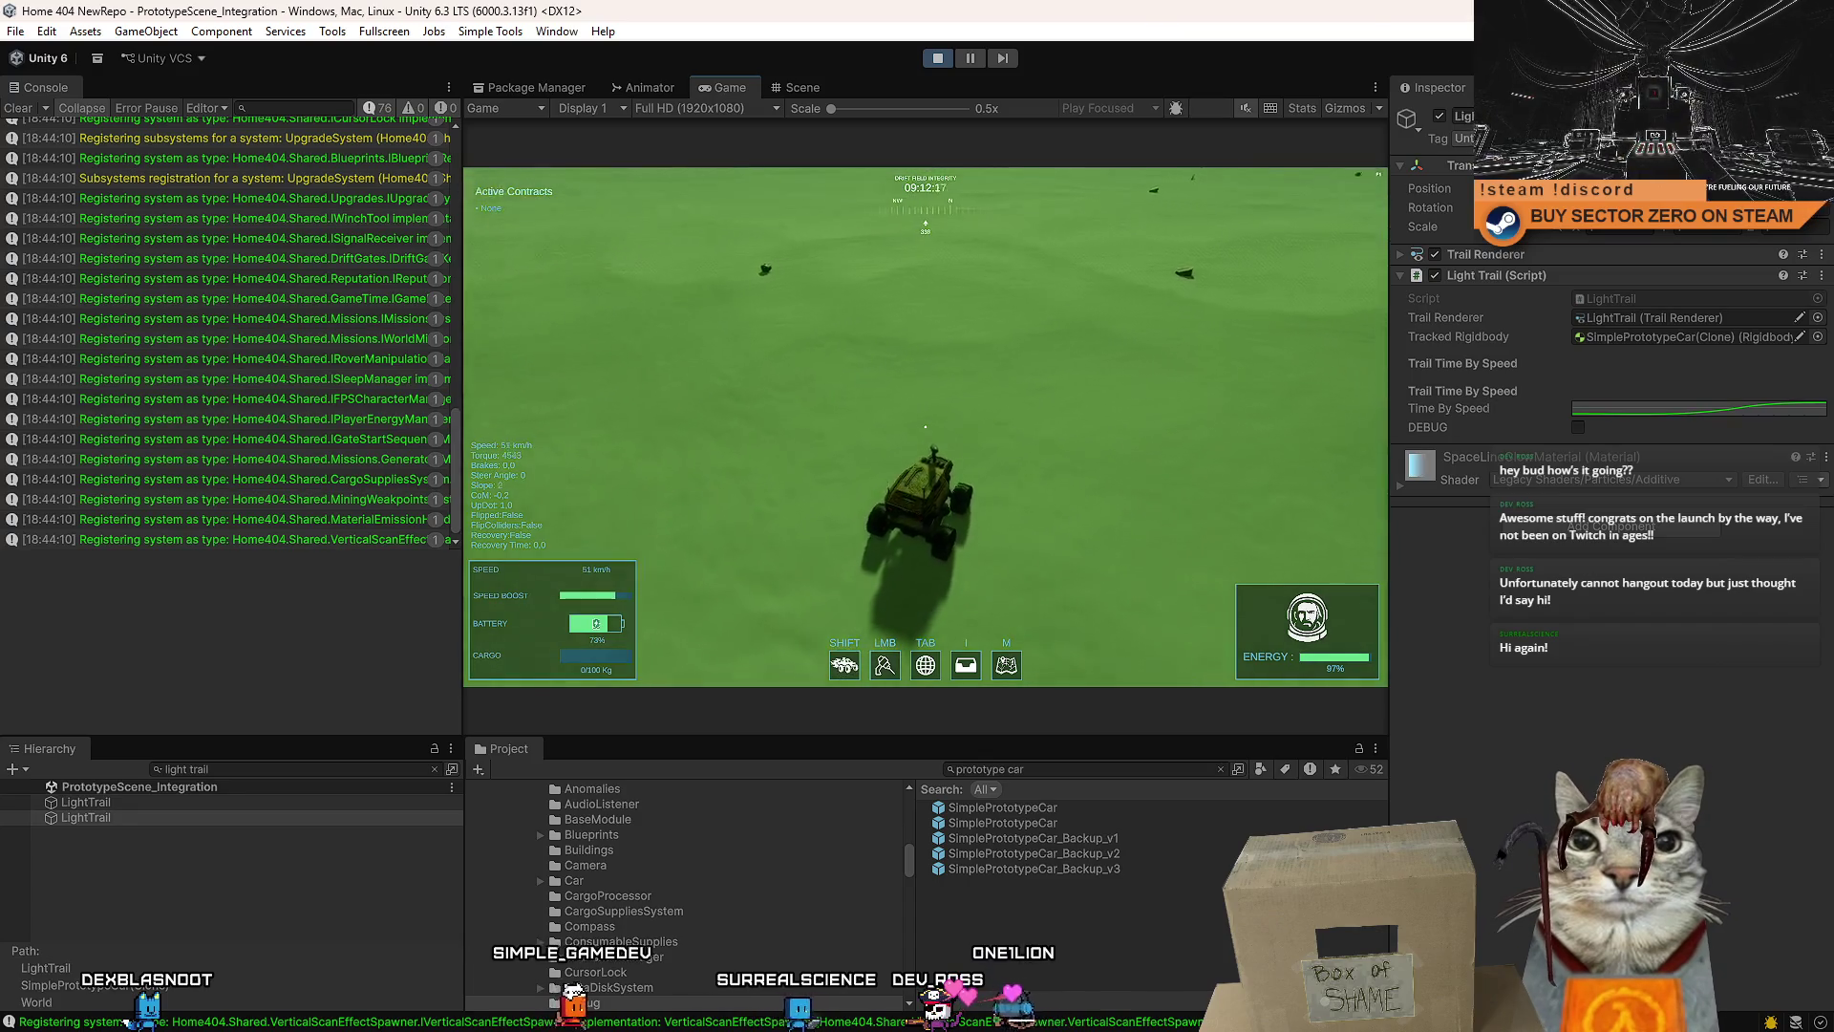
key(a)
key(d)
key(a)
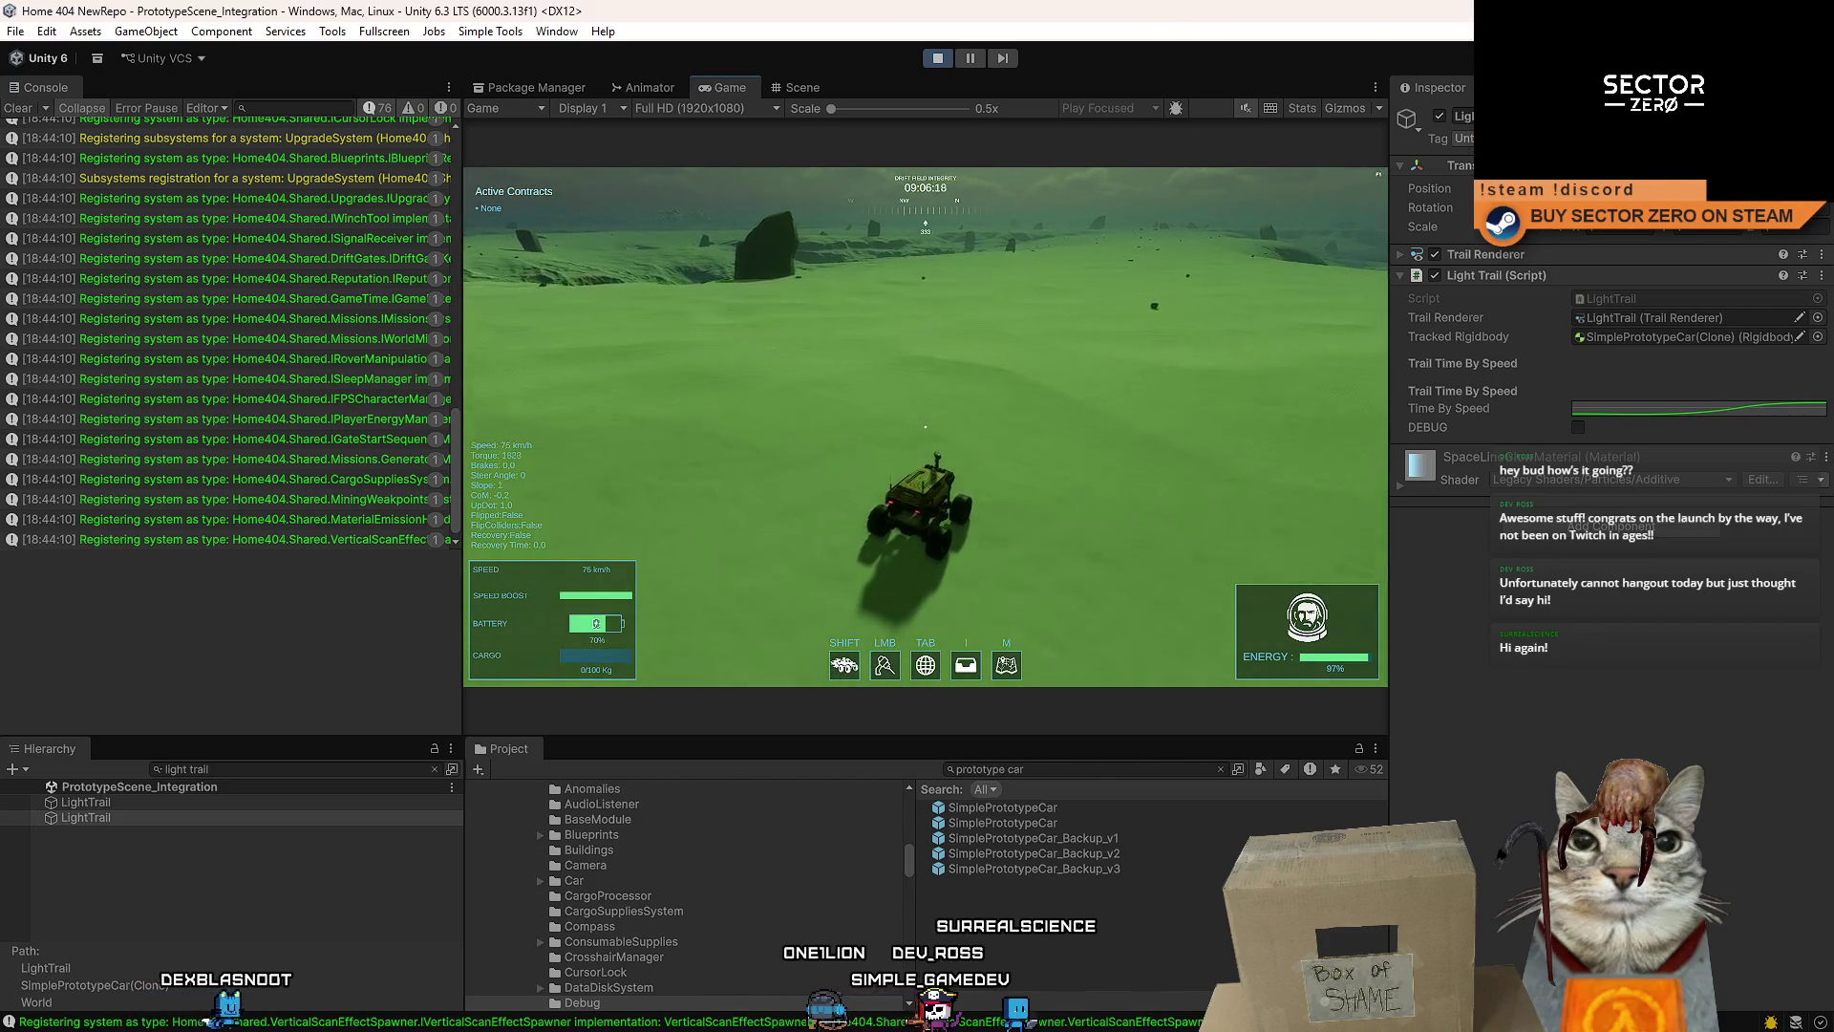
key(a)
key(d)
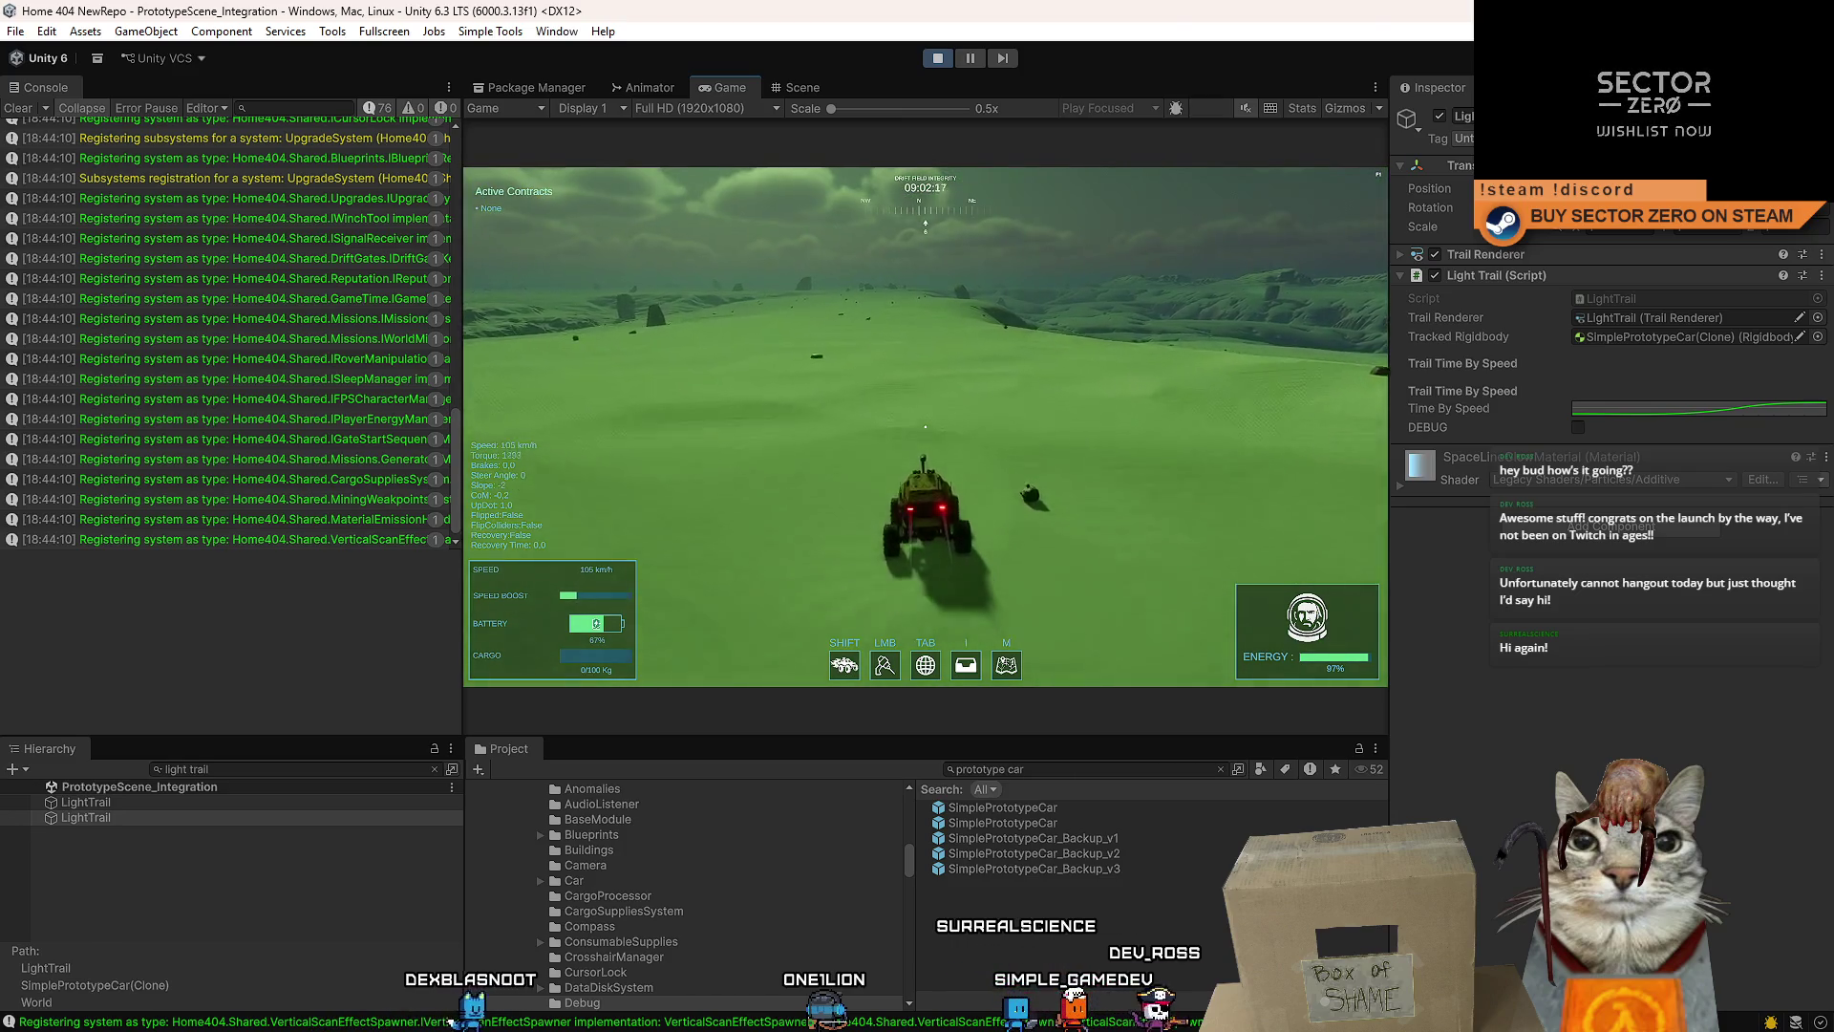
key(a)
key(w)
key(w)
key(w)
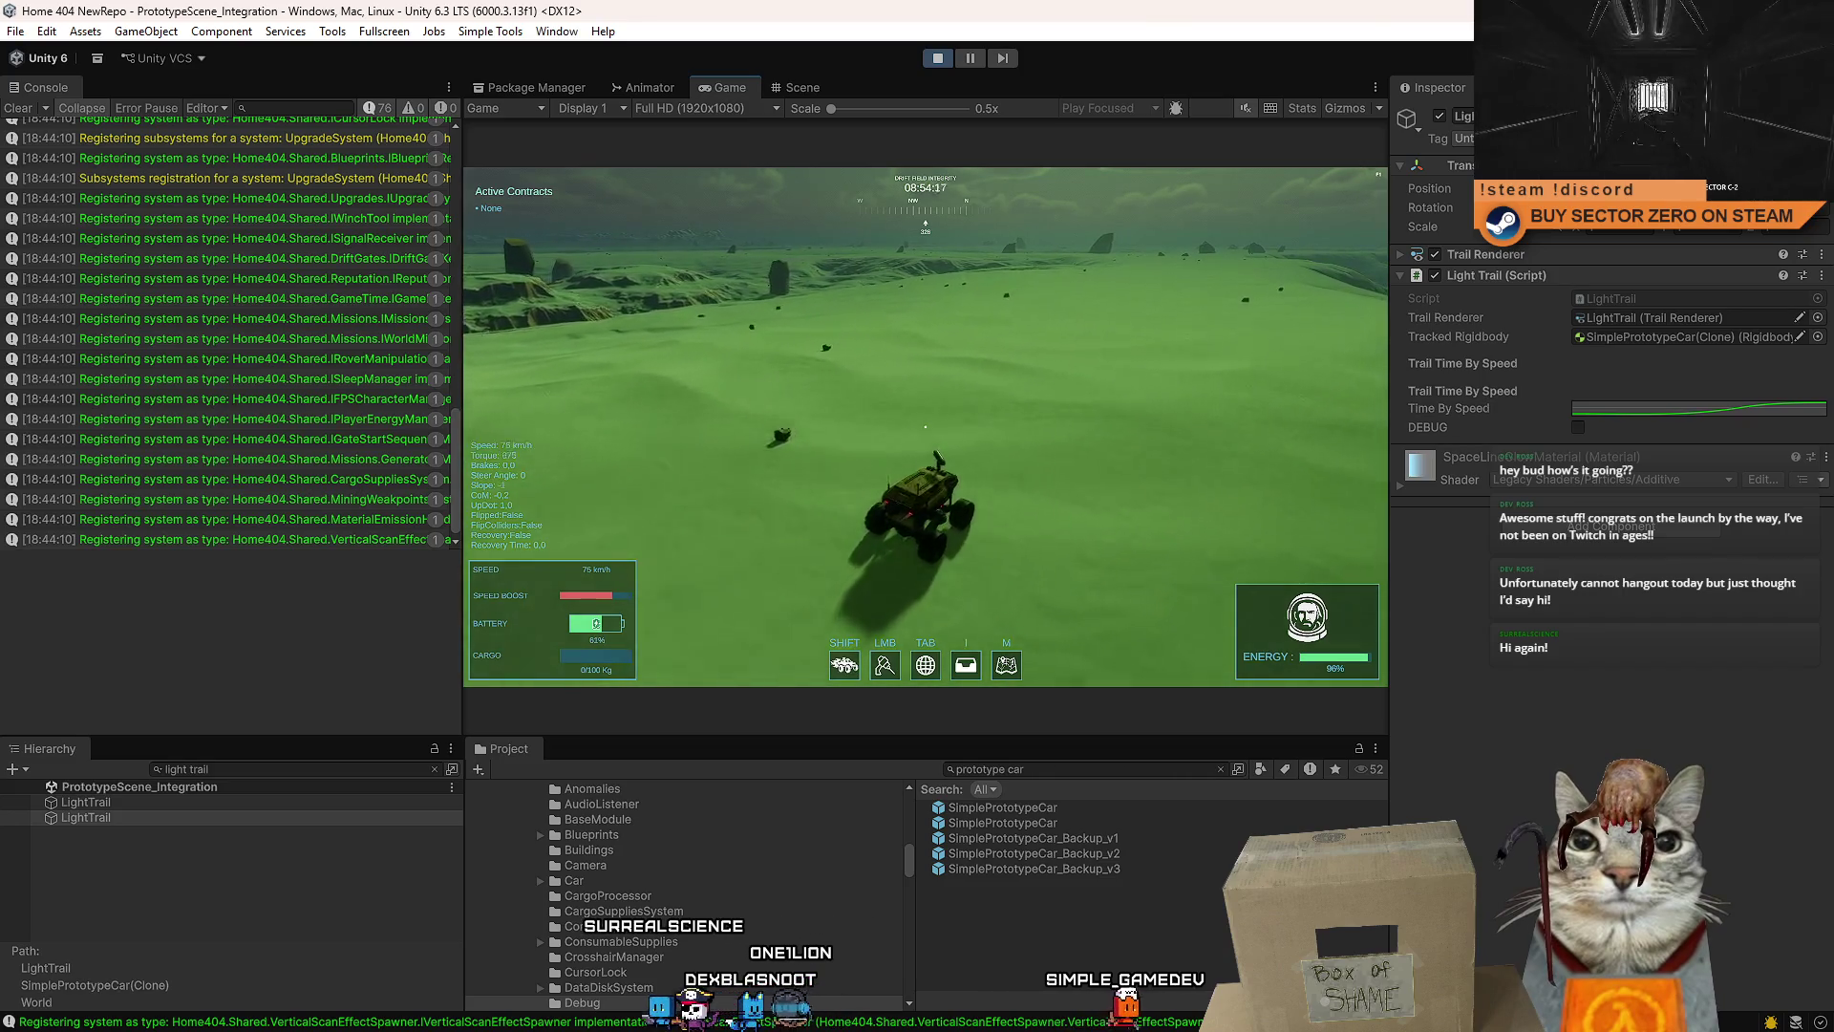
key(w)
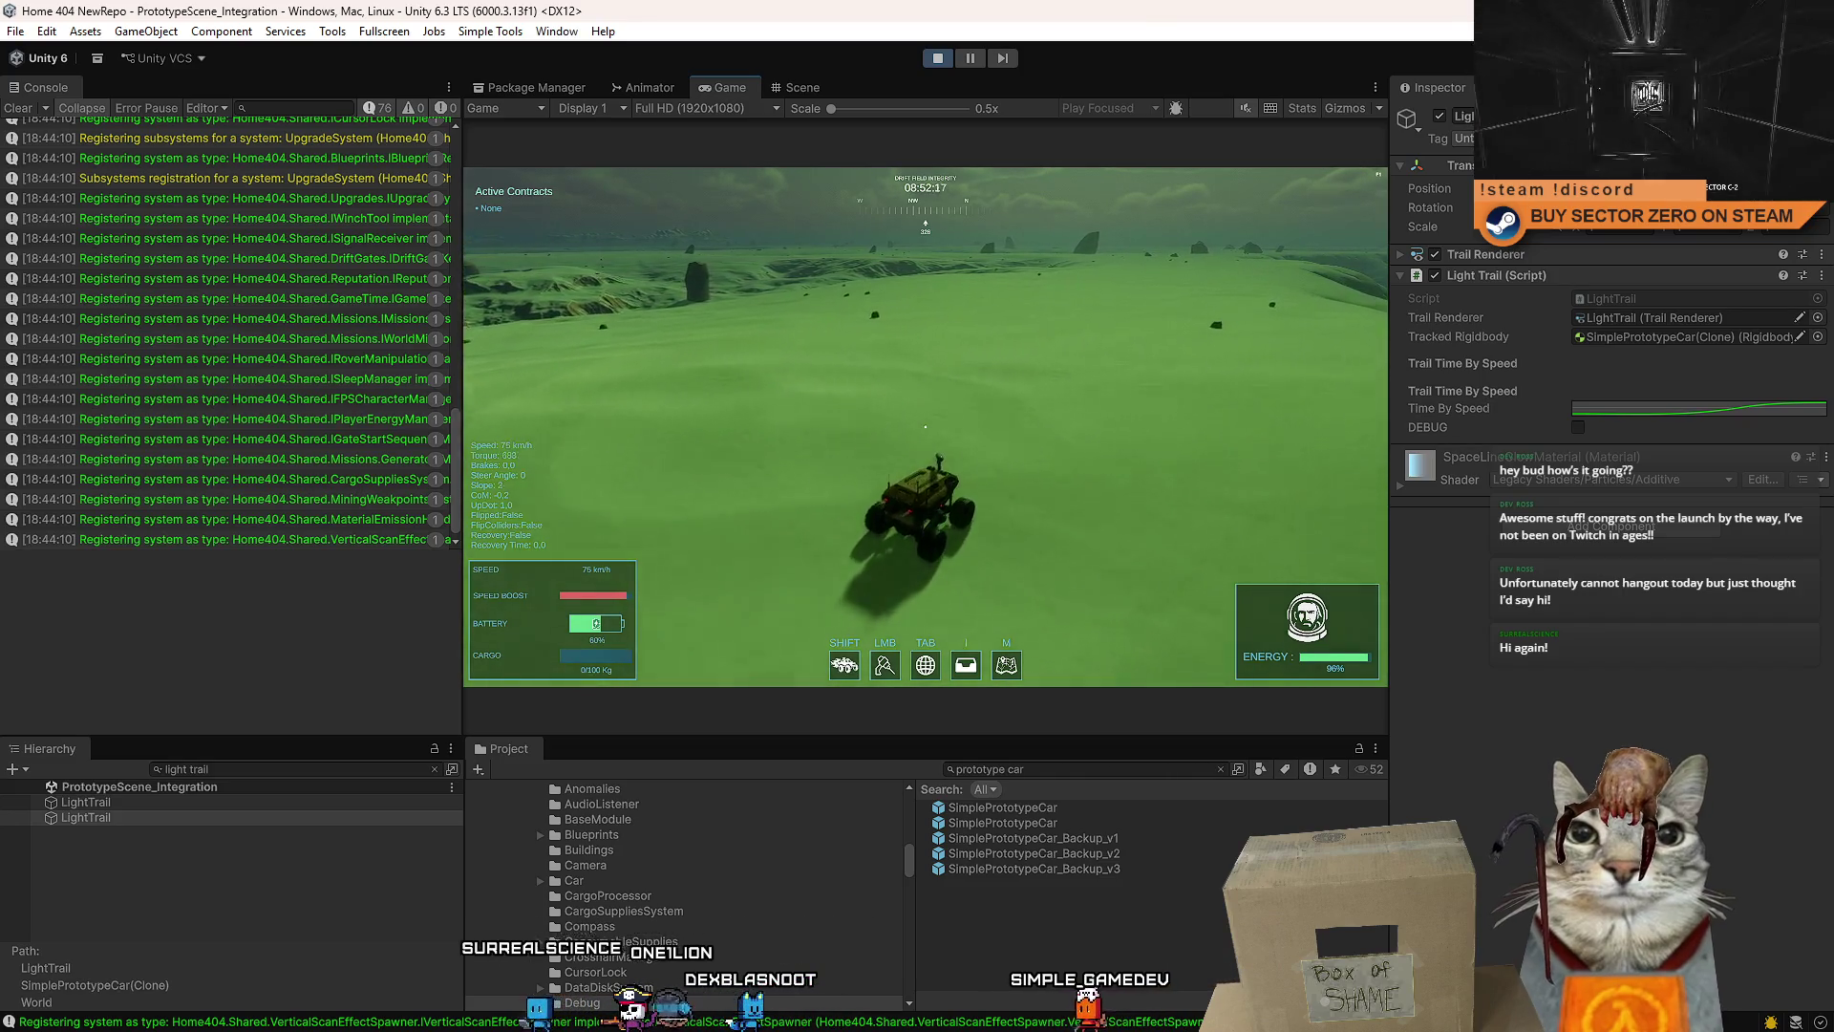
key(Escape)
key(Escape)
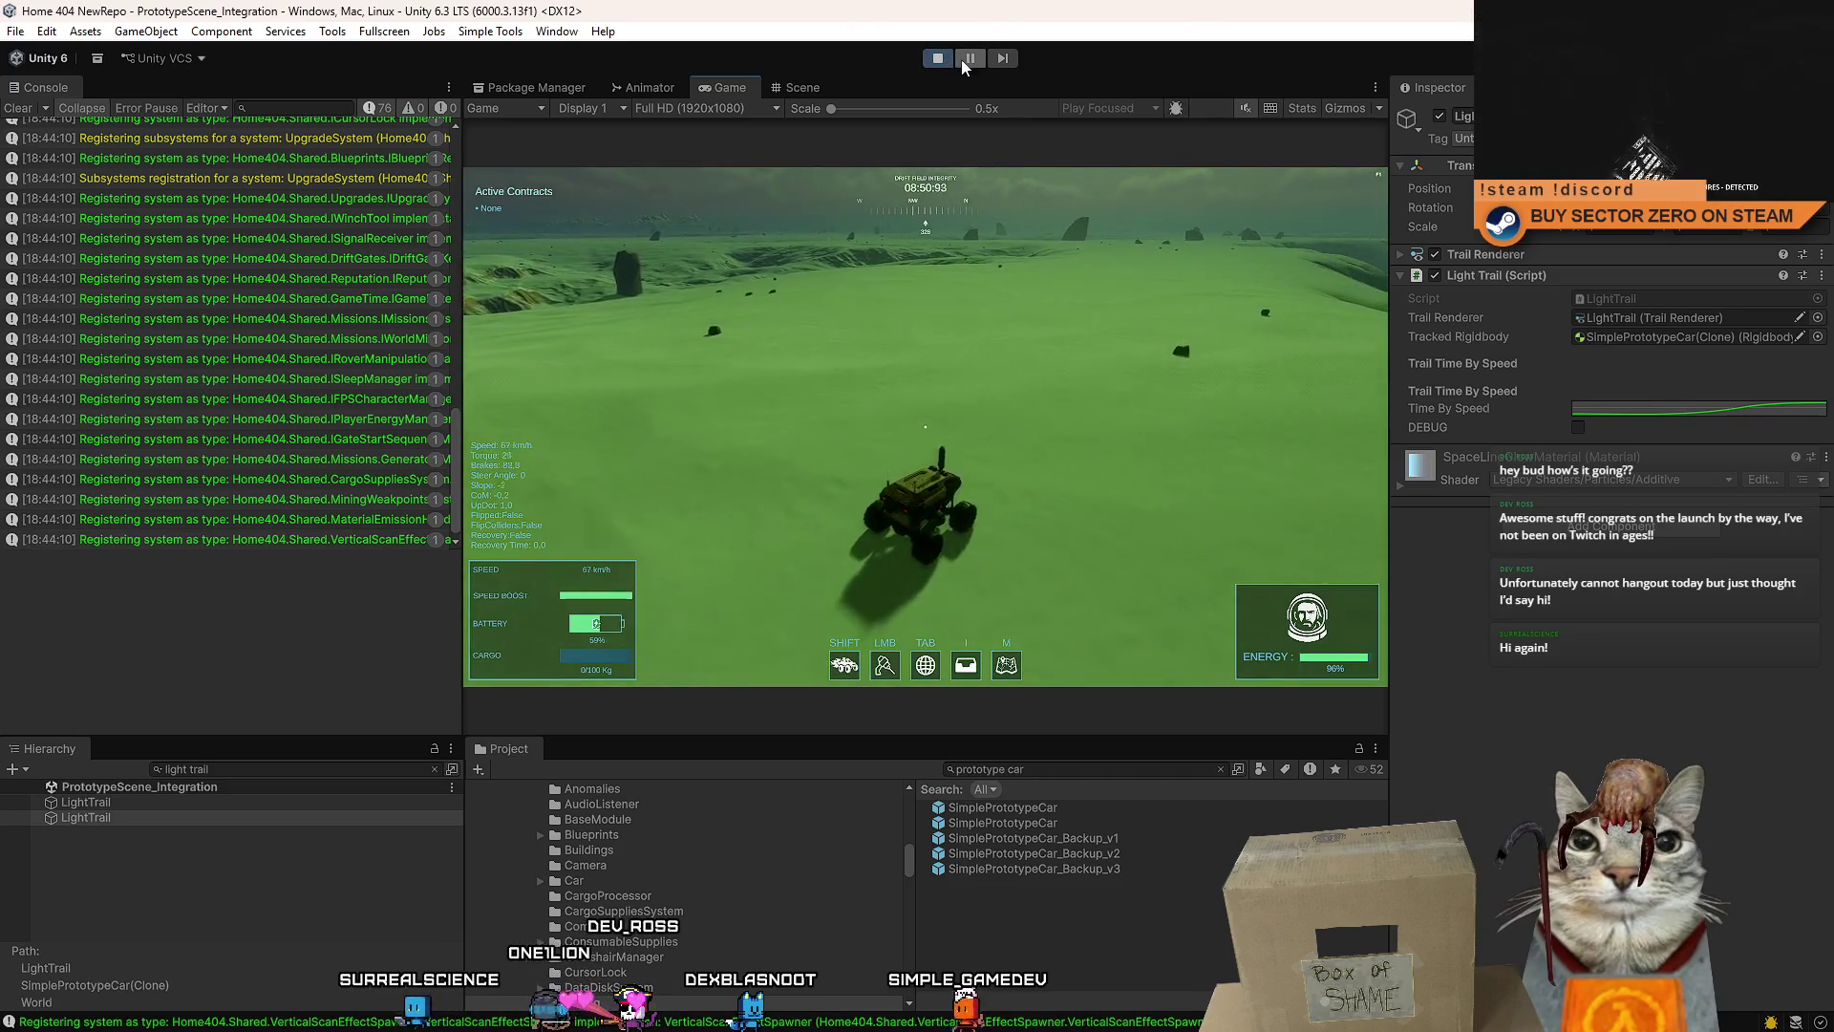
- Pause play mode and inspect the tuned Time By Speed curve
click(969, 59)
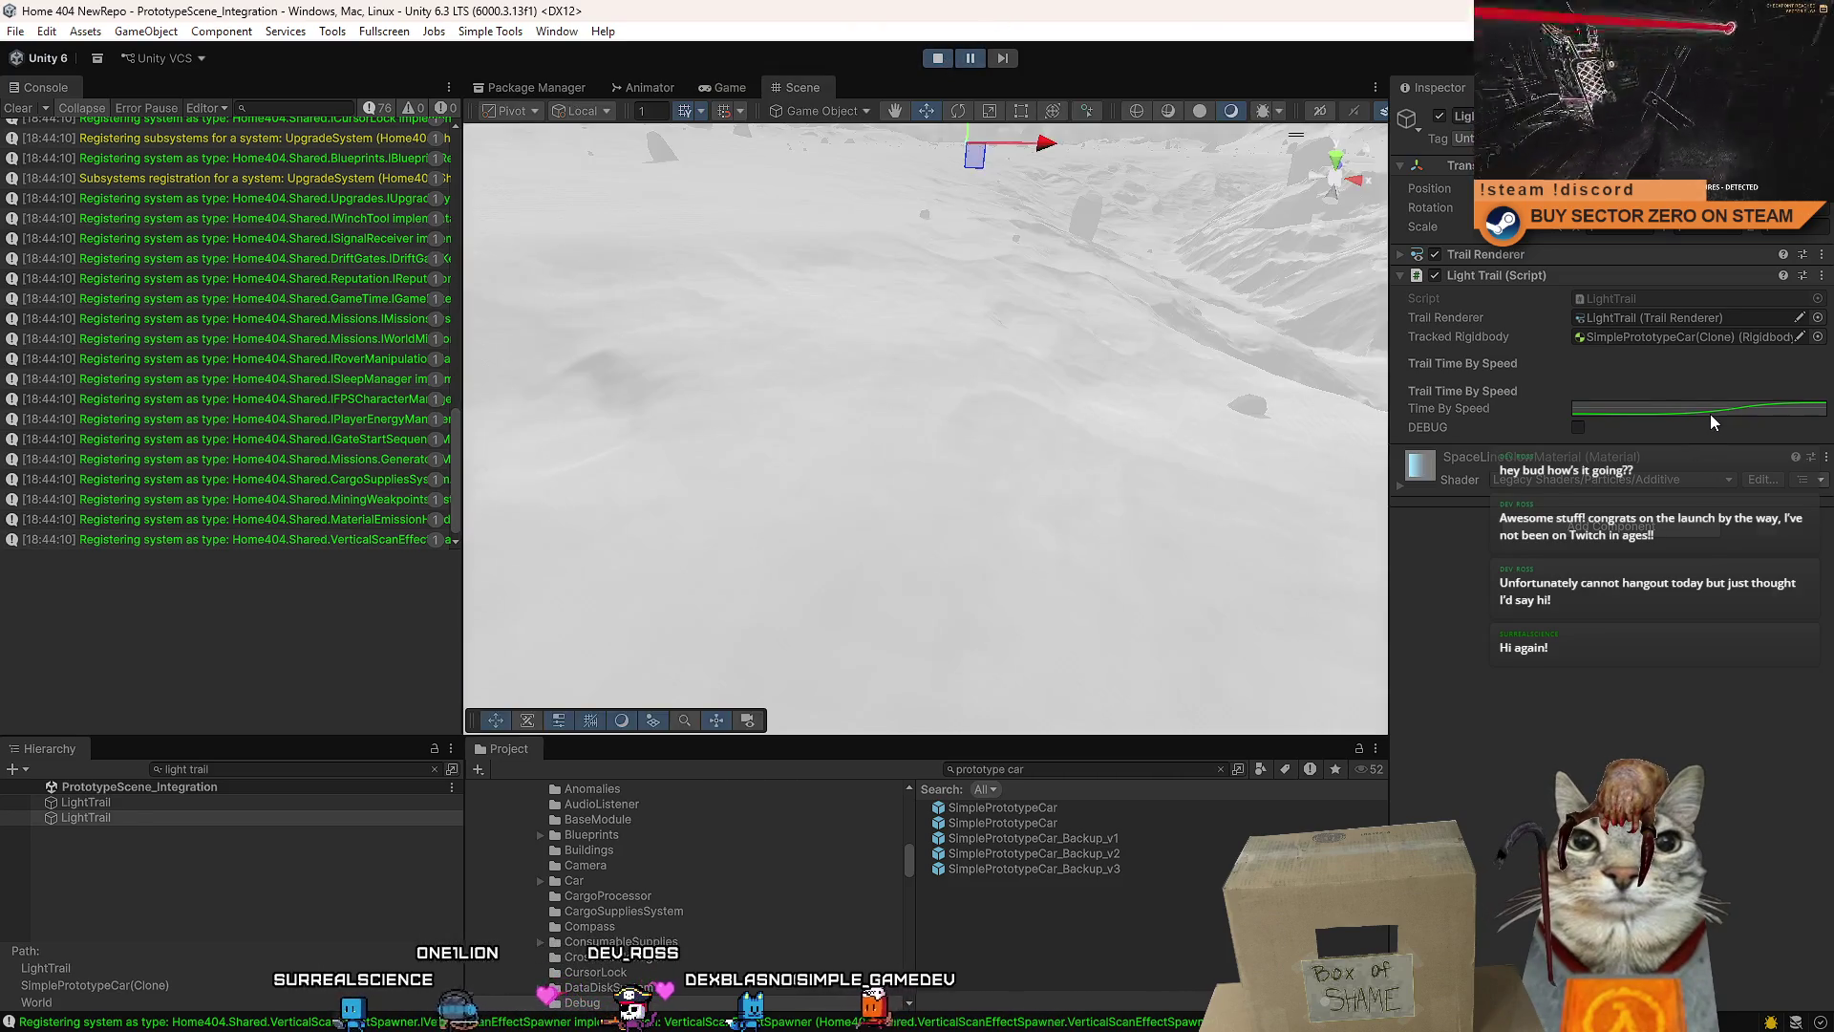
click(1710, 411)
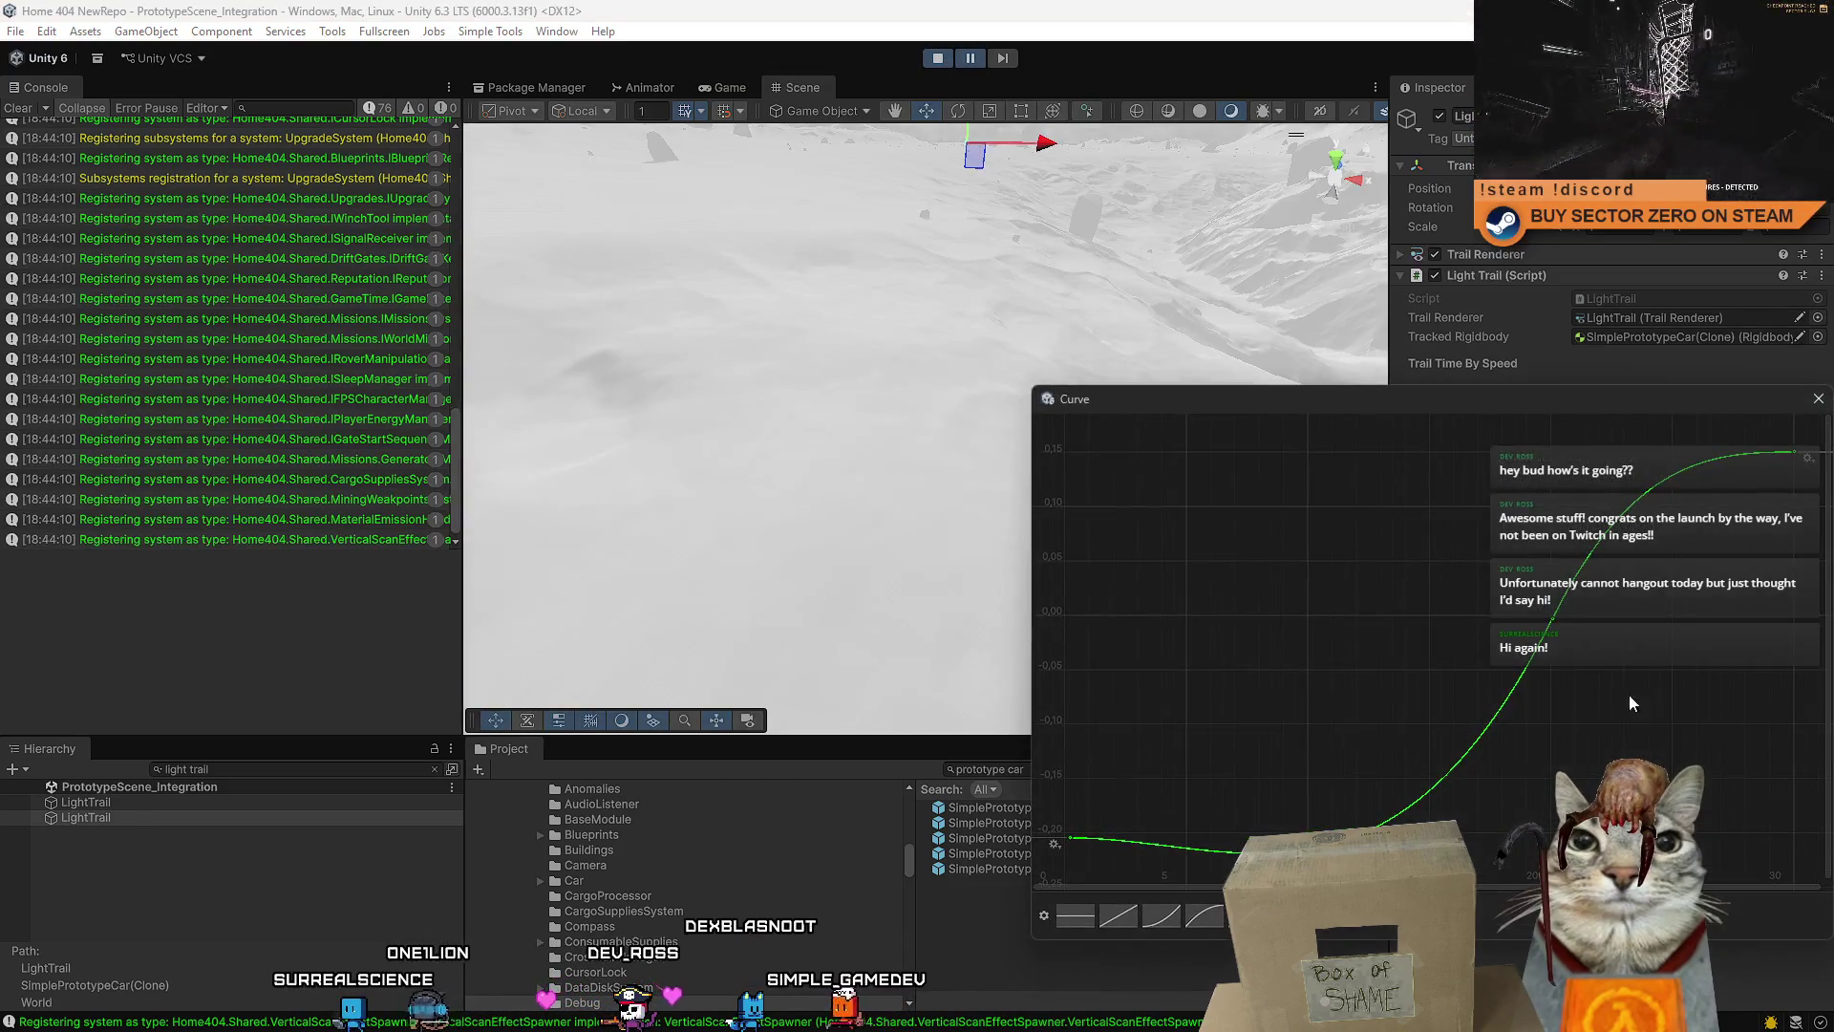
drag(1572, 770, 1546, 720)
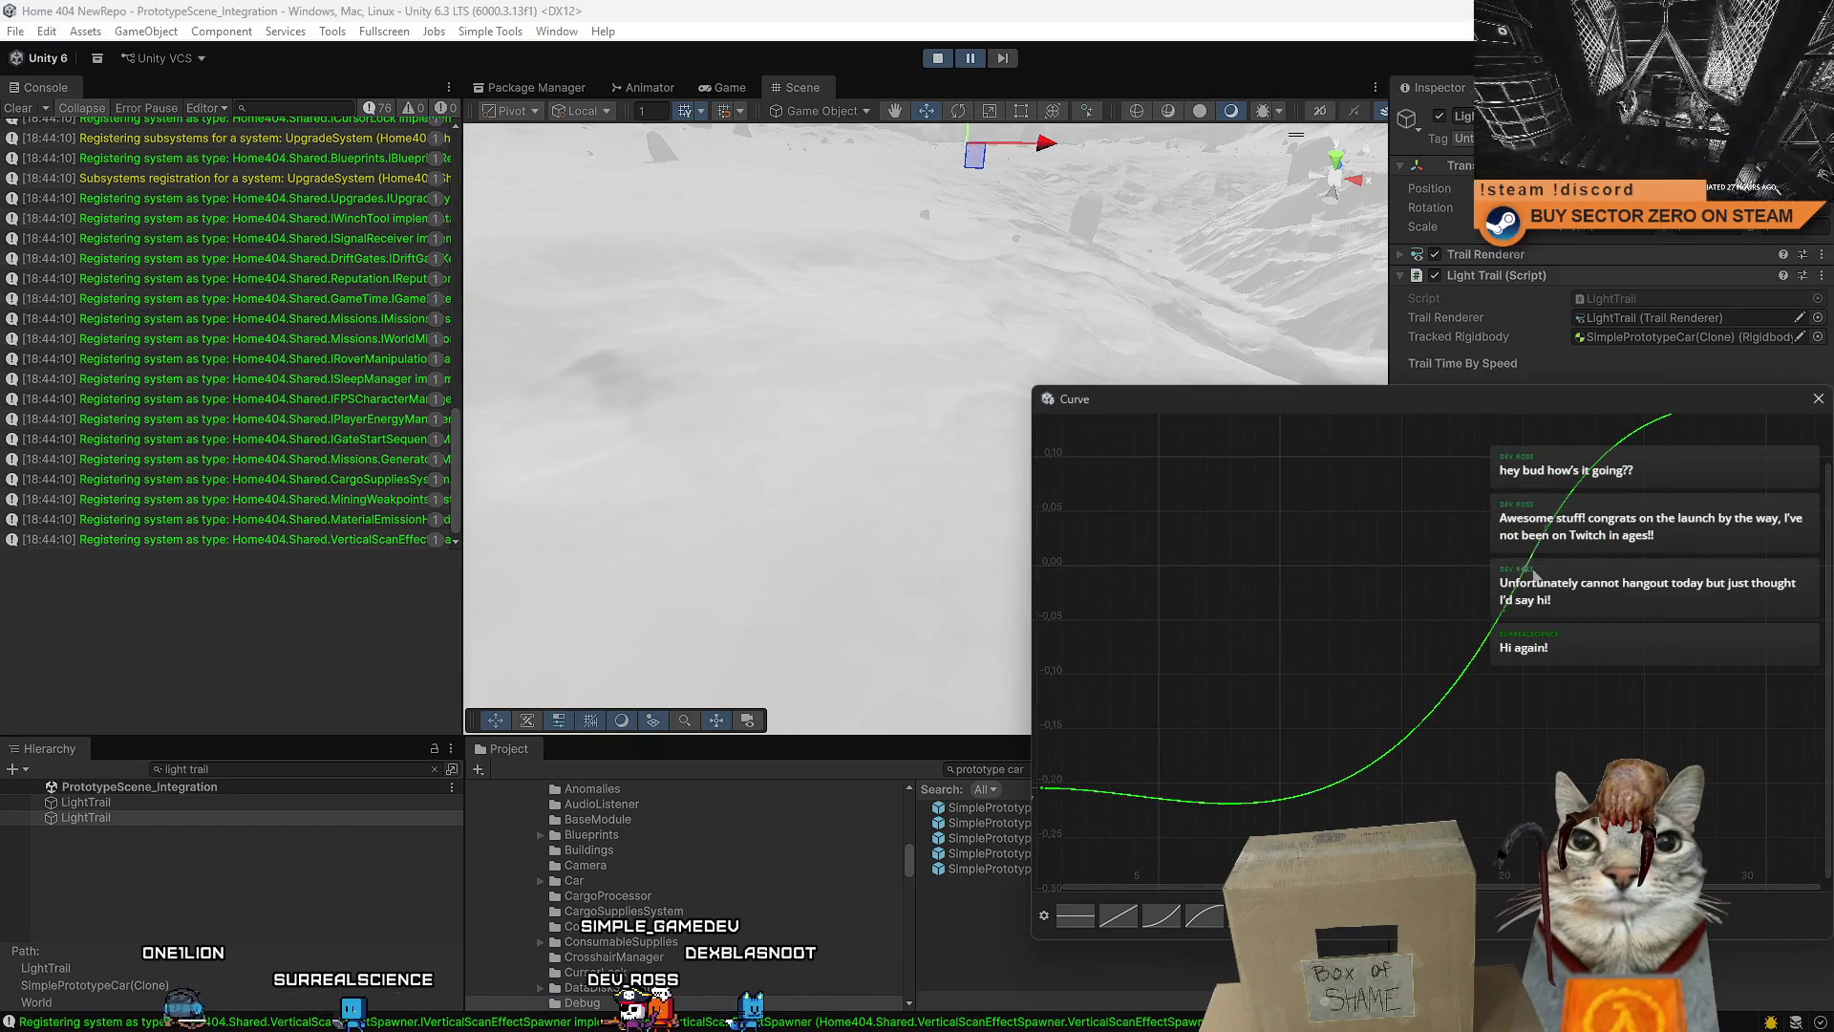
mouse_move(1529, 572)
mouse_down()
mouse_move(1227, 561)
mouse_move(1265, 556)
mouse_up()
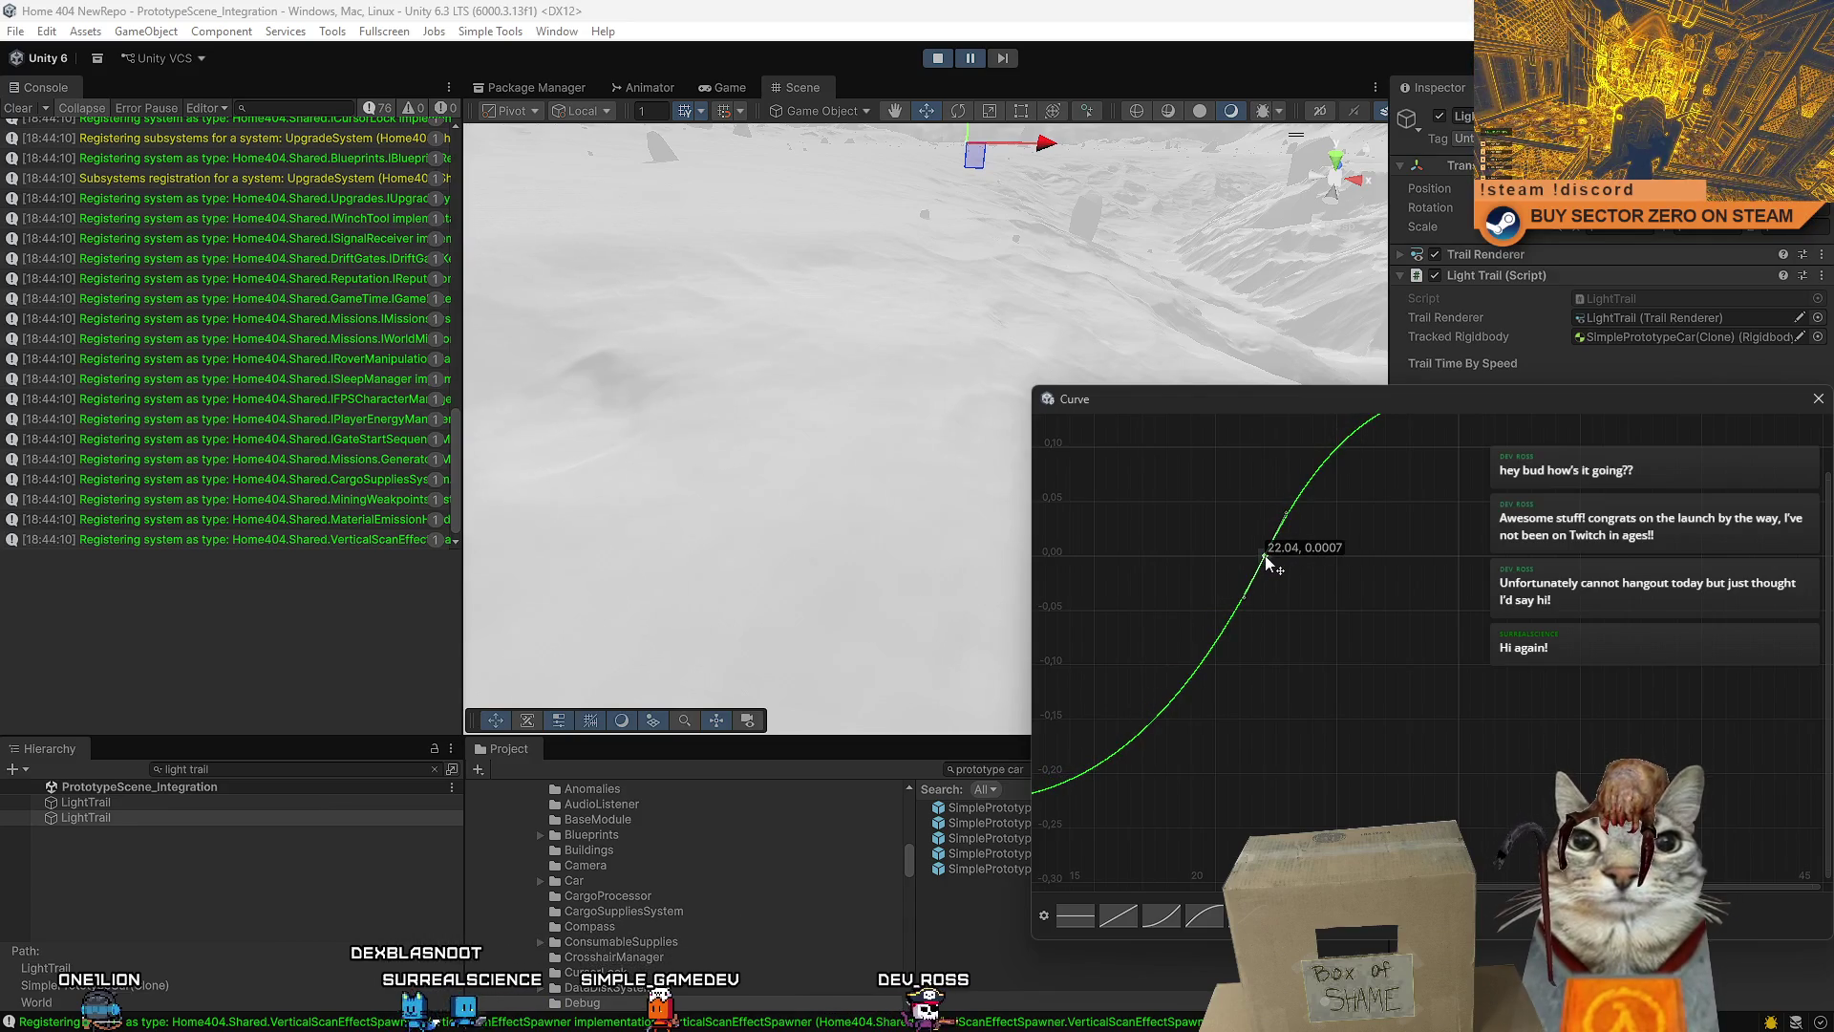
key(Escape)
- Copy the curve onto the other LightTrail's Time By Speed field and return to the game view
right_click(1655, 410)
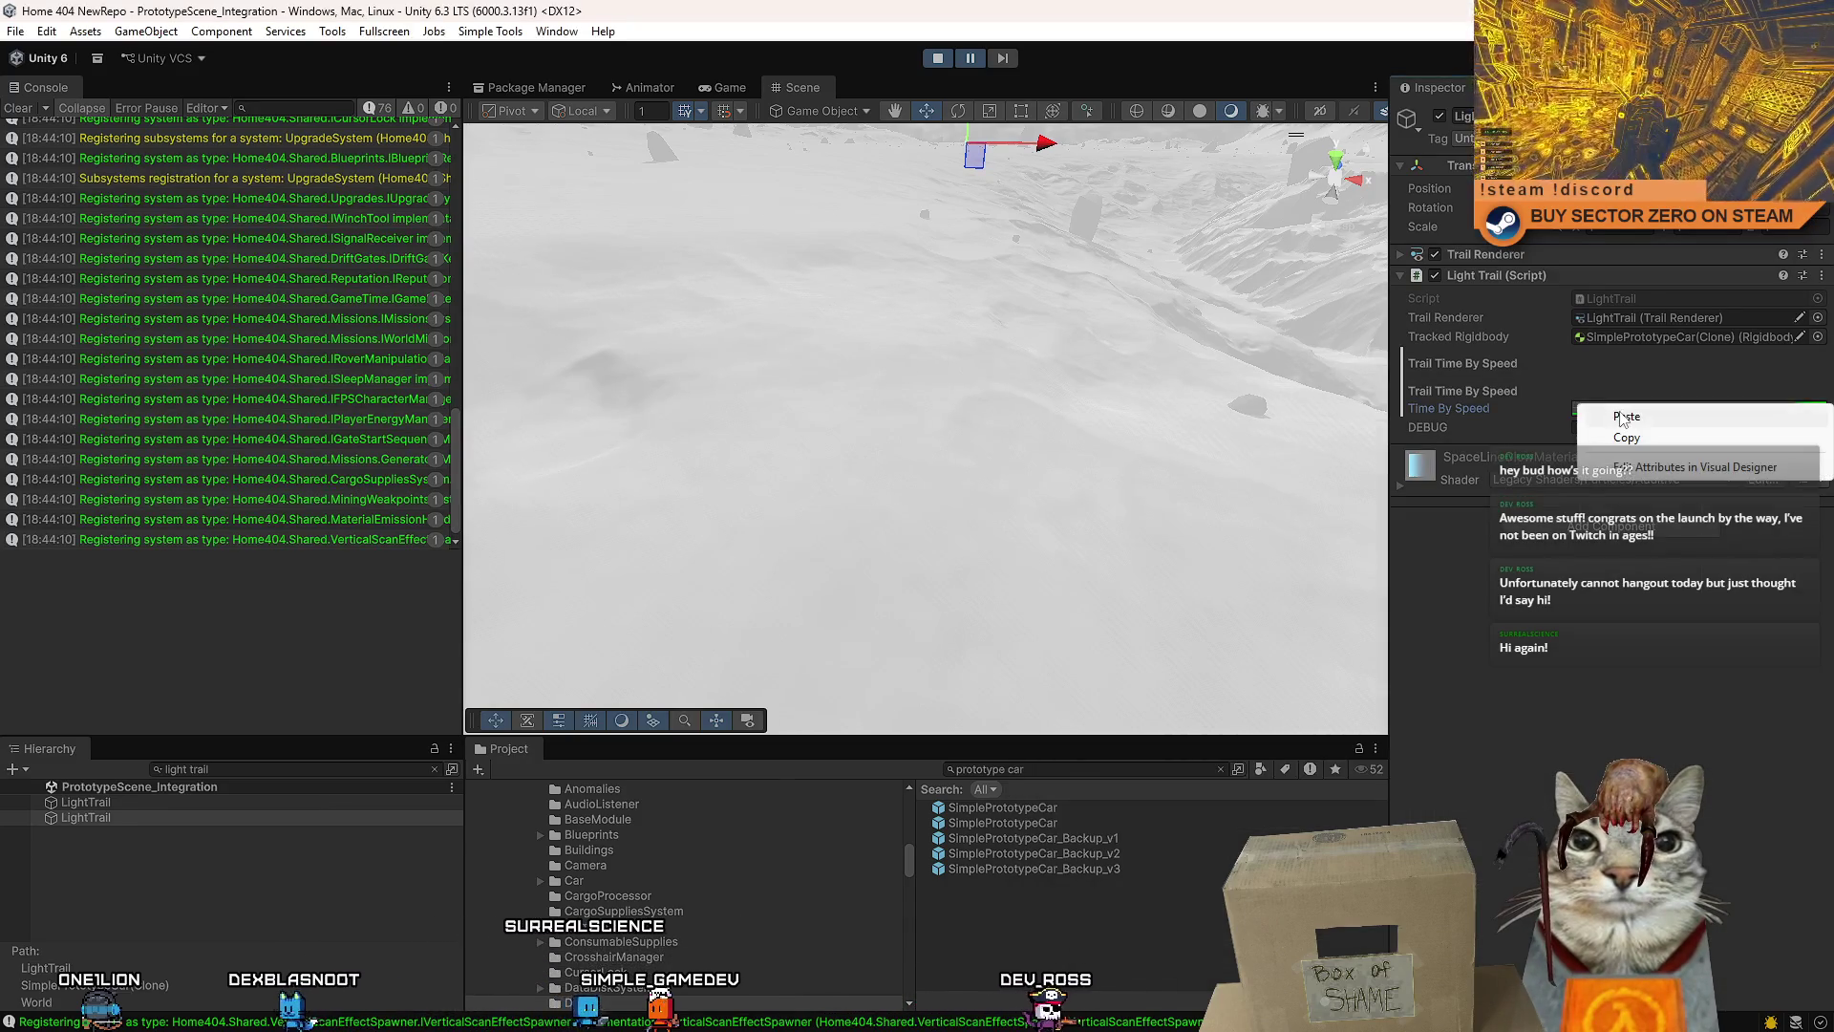
click(1623, 420)
click(205, 803)
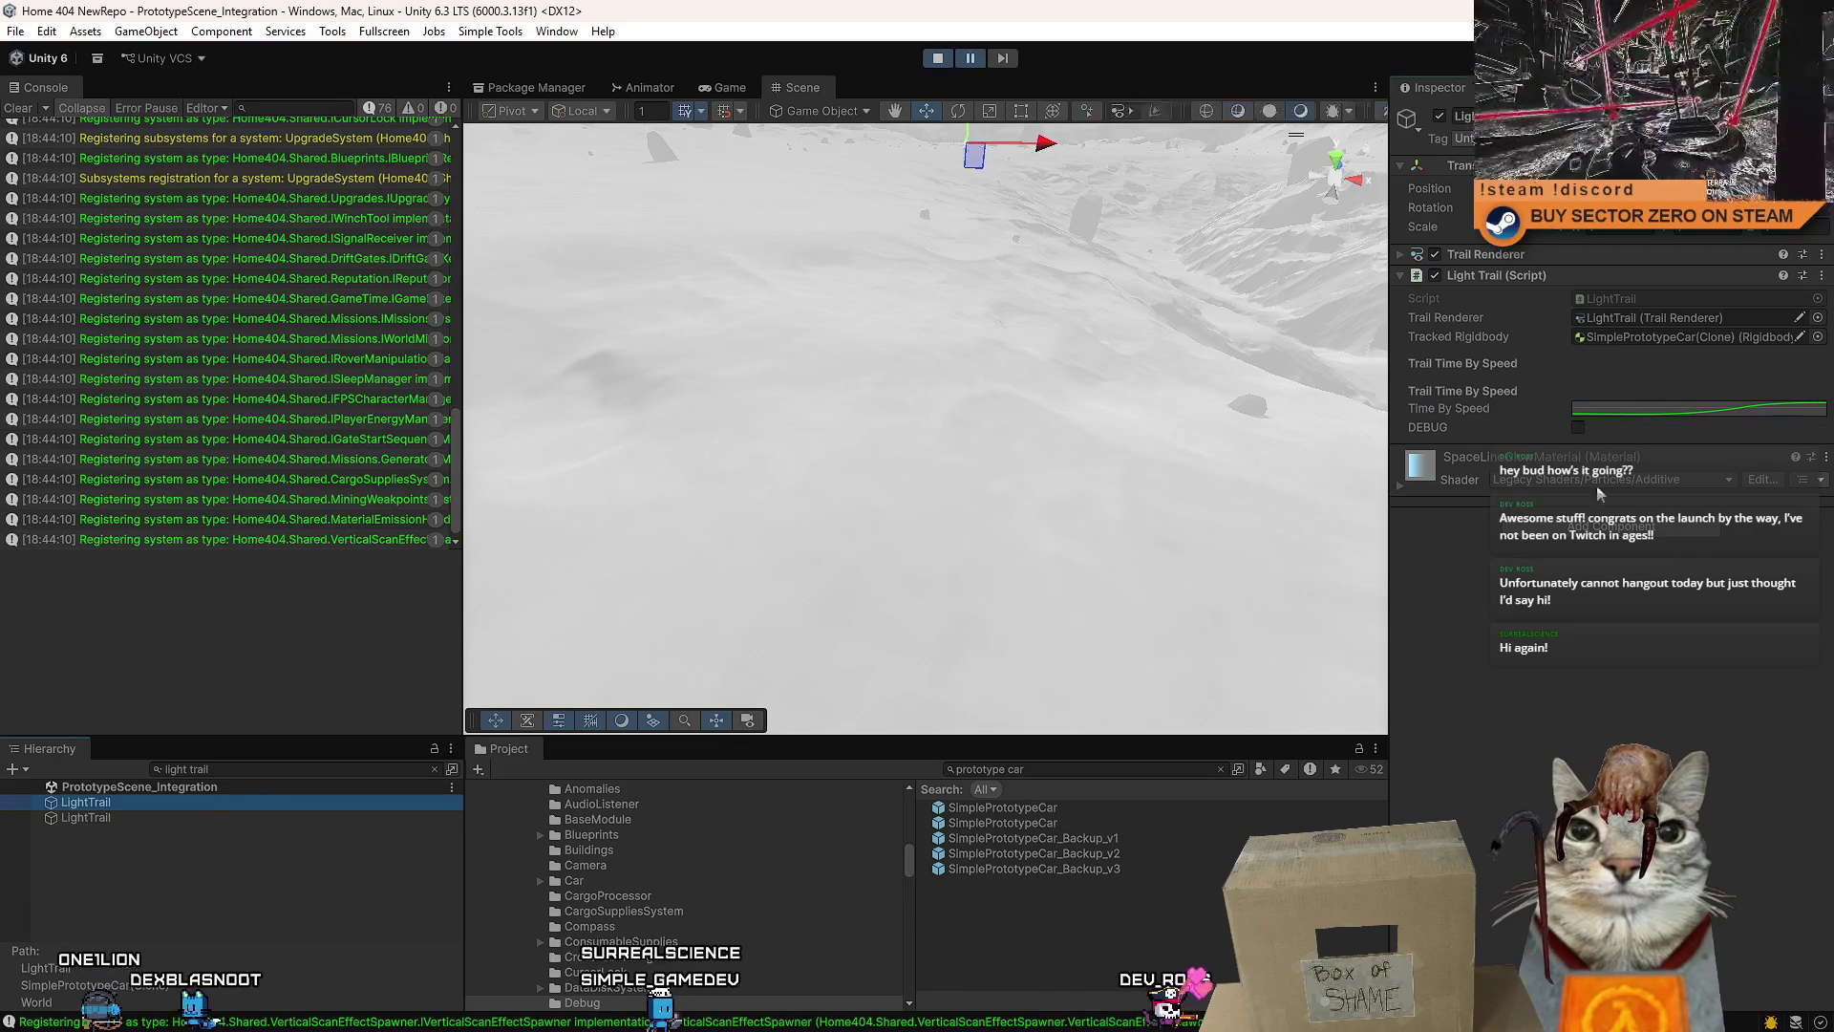
right_click(1657, 410)
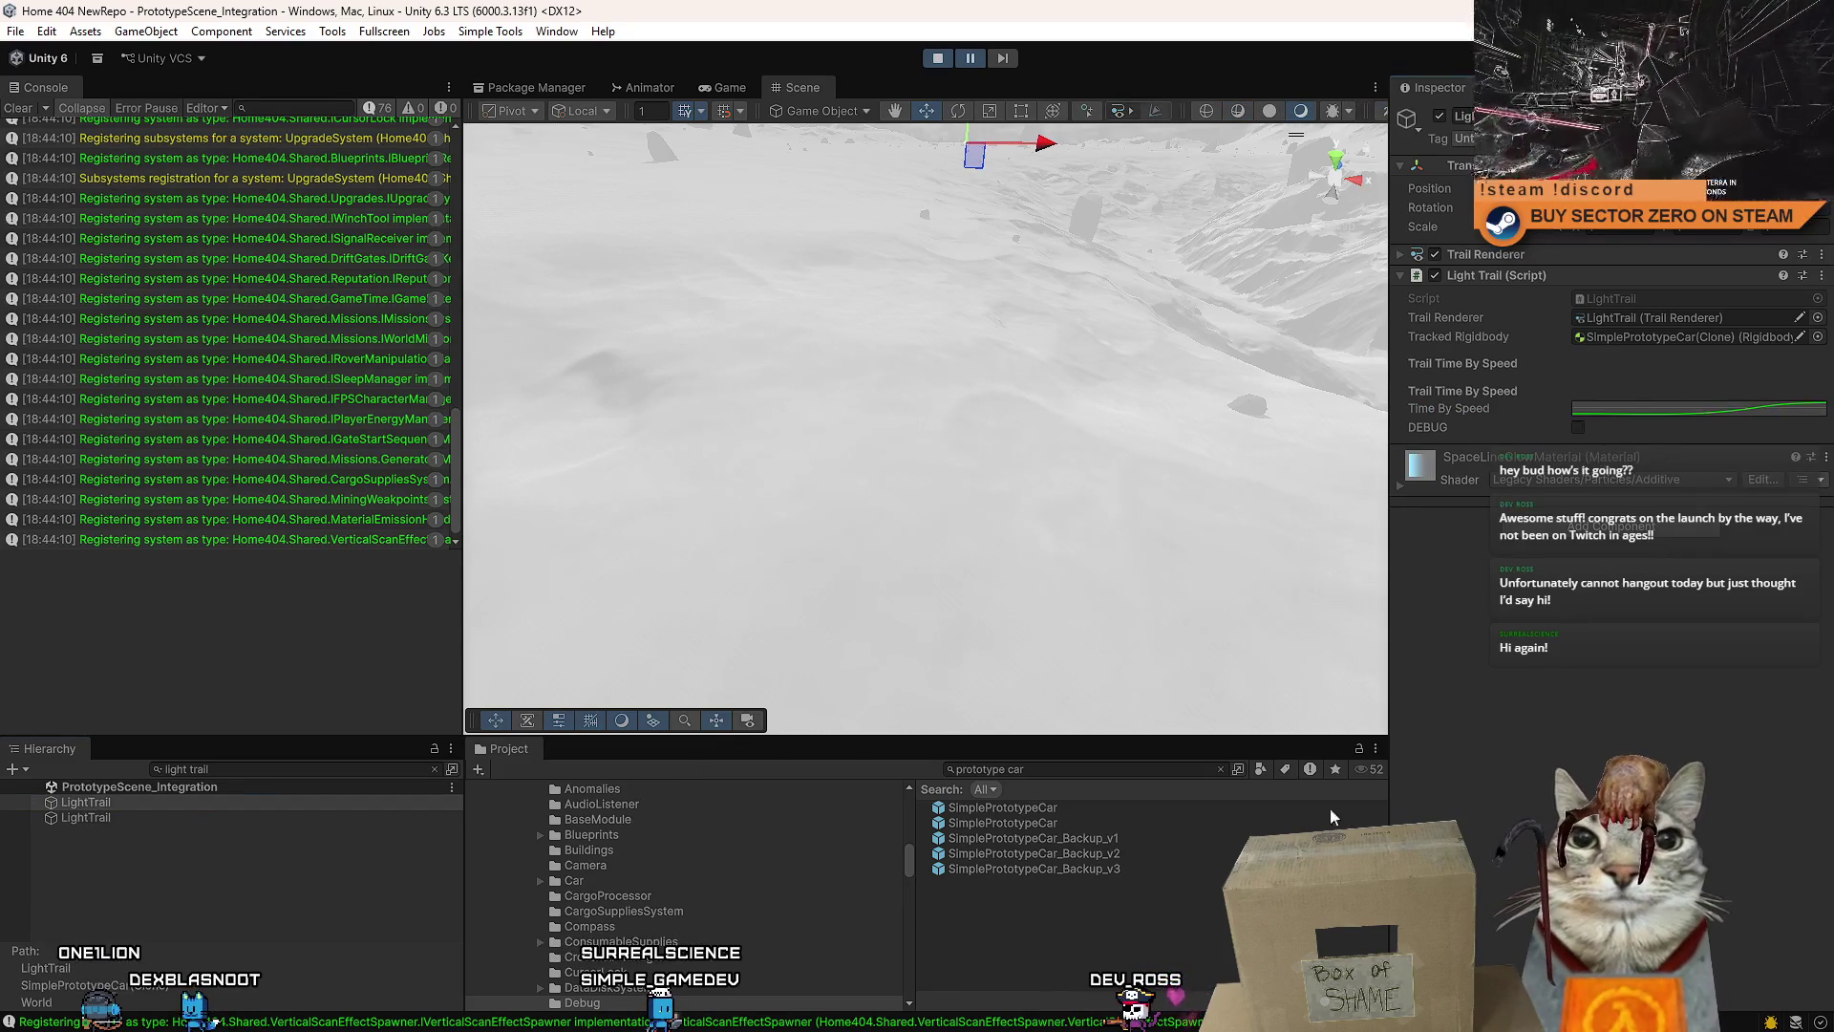
click(729, 87)
- Drive the rover across the terrain with WASD and a Shift boost, watching the trails
key(w)
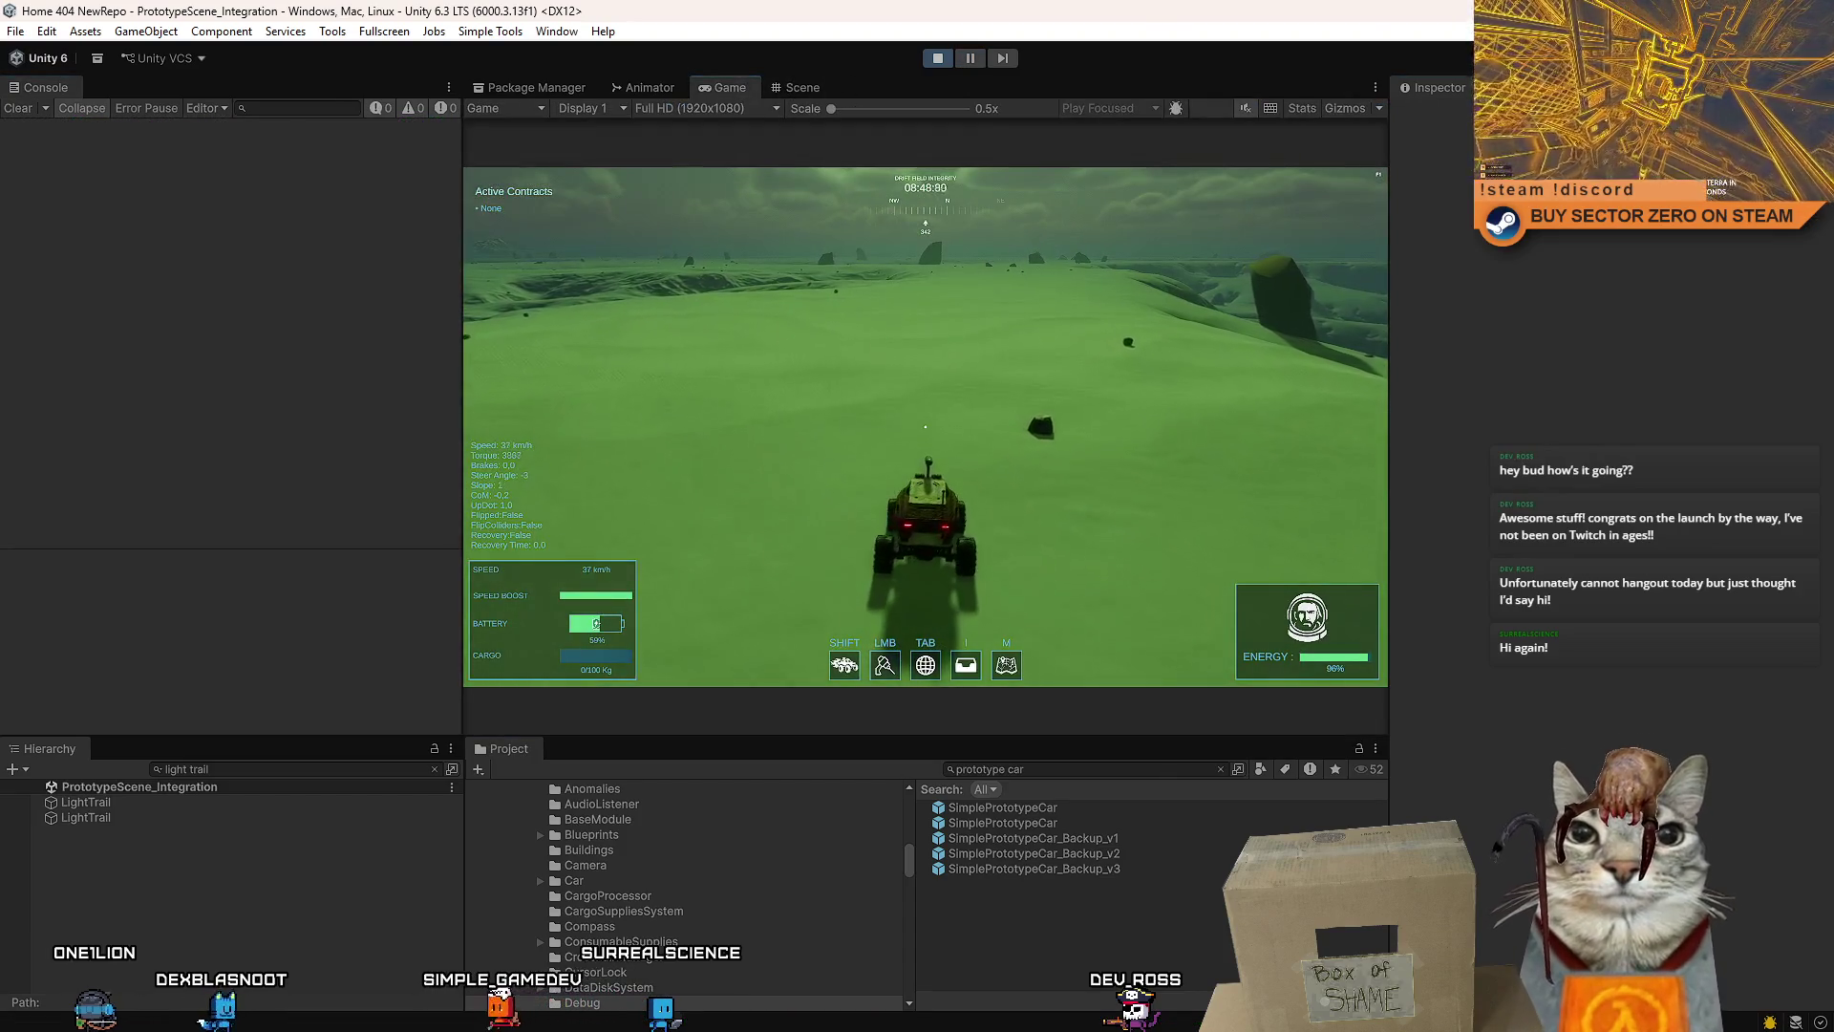
key(w)
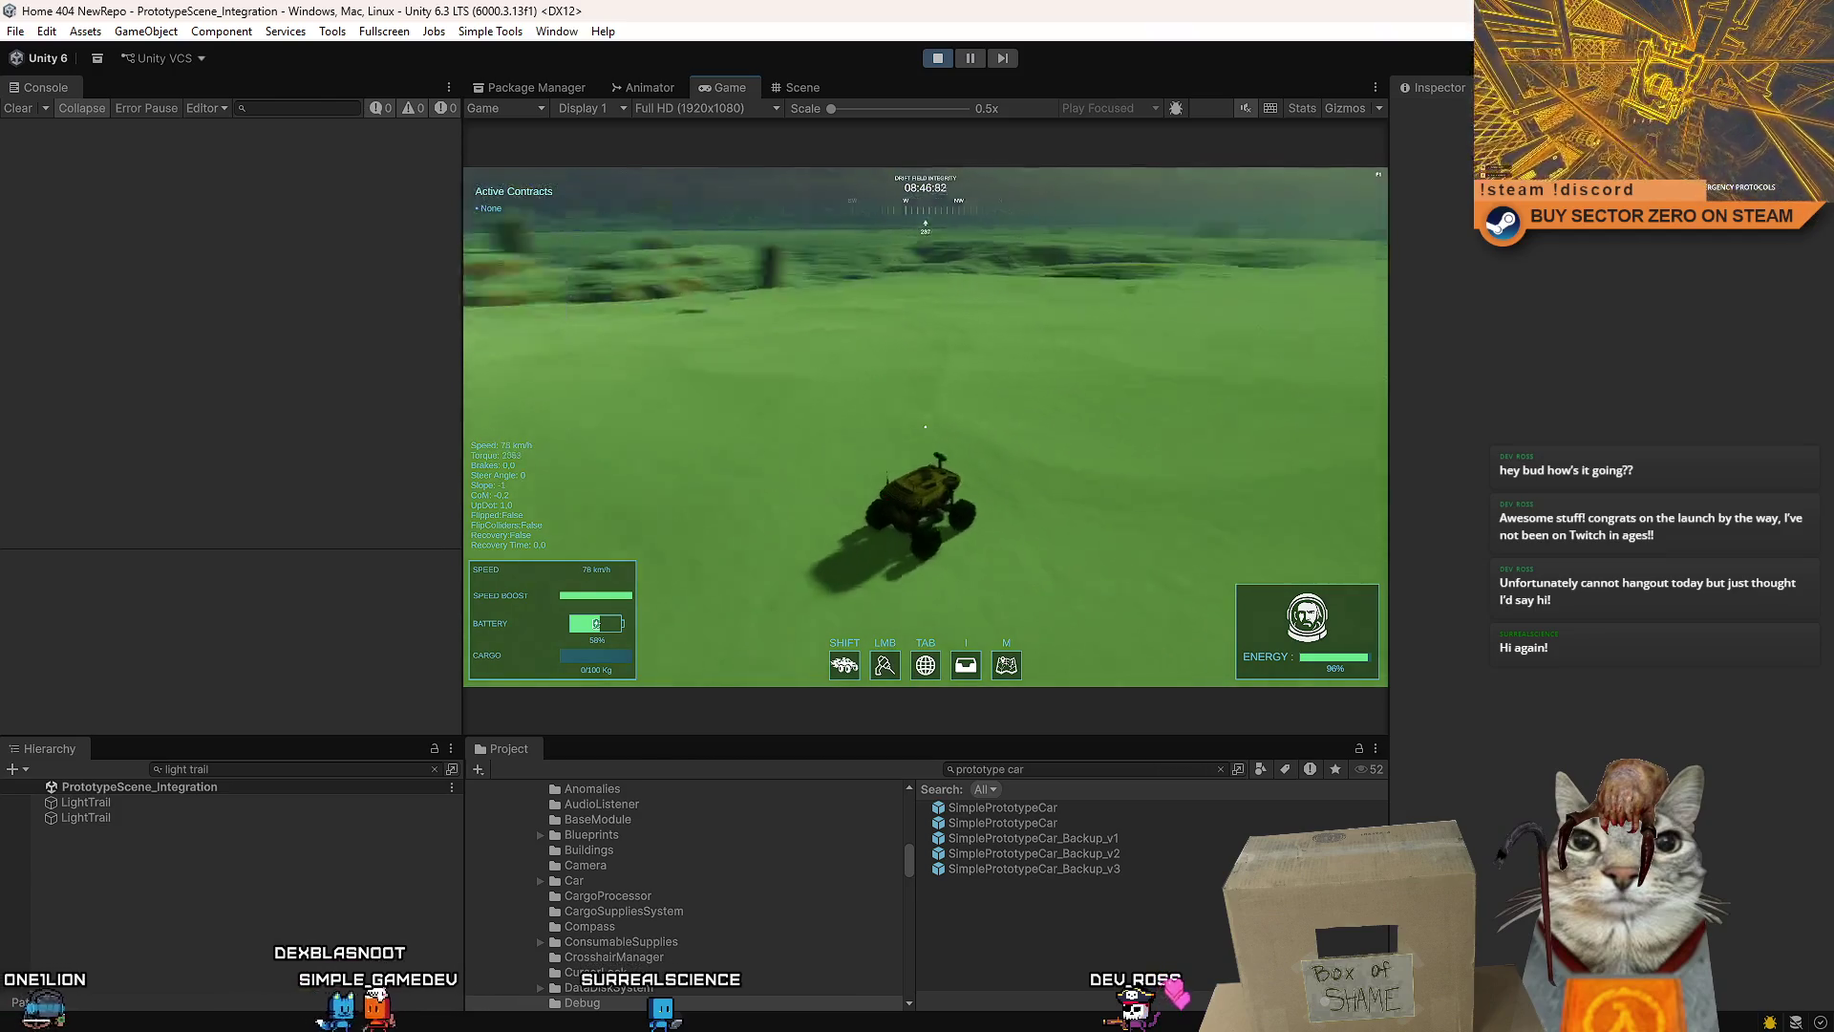
key(d)
key(w)
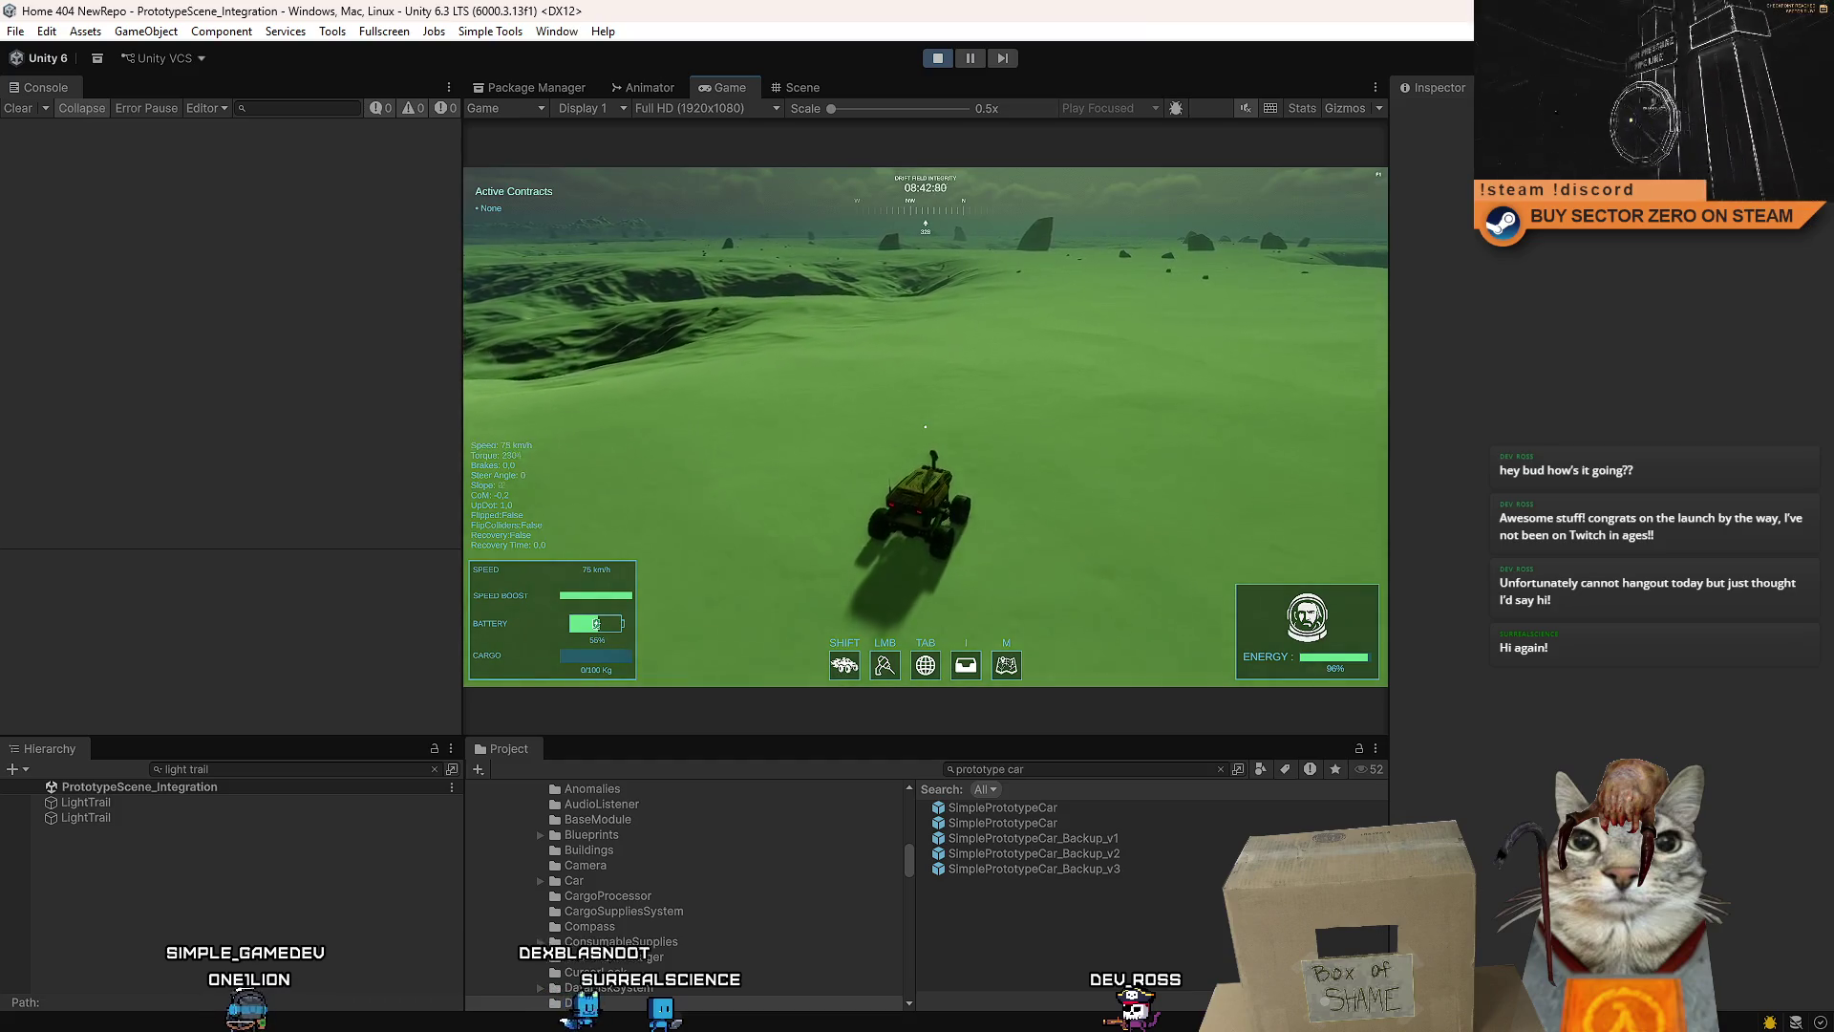
key(w)
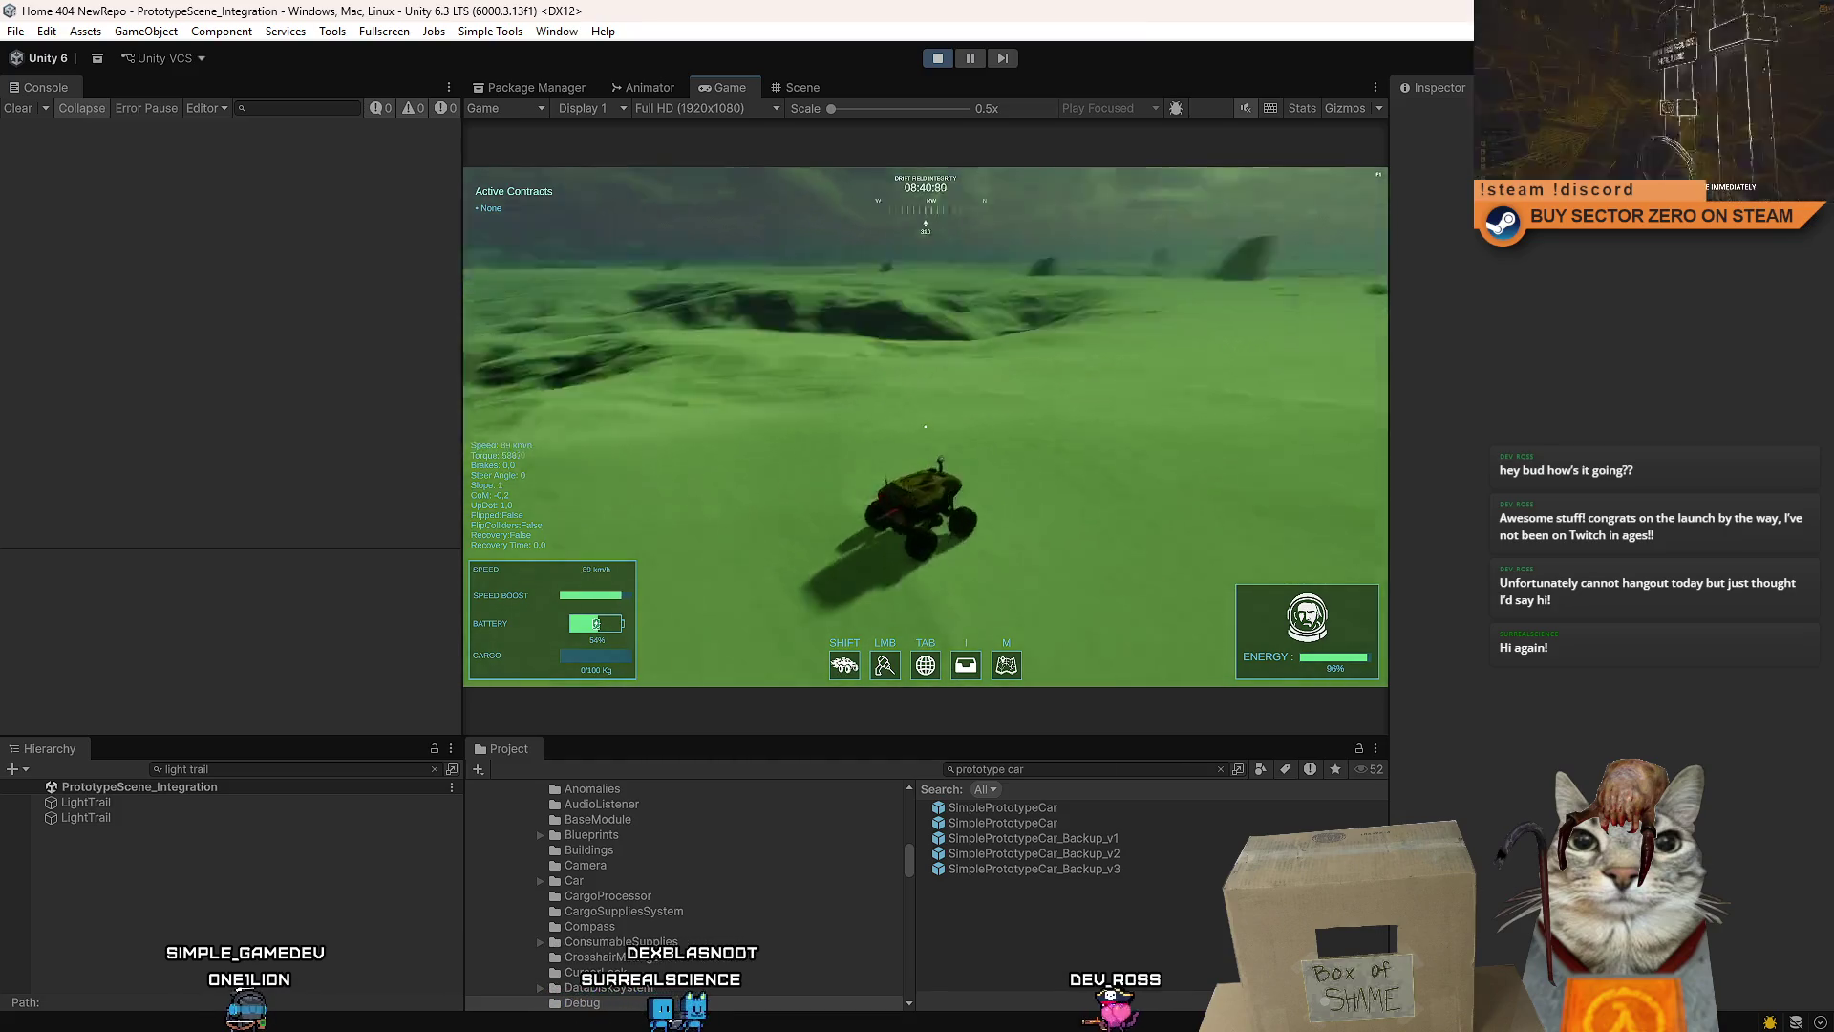
key(d)
key(shift)
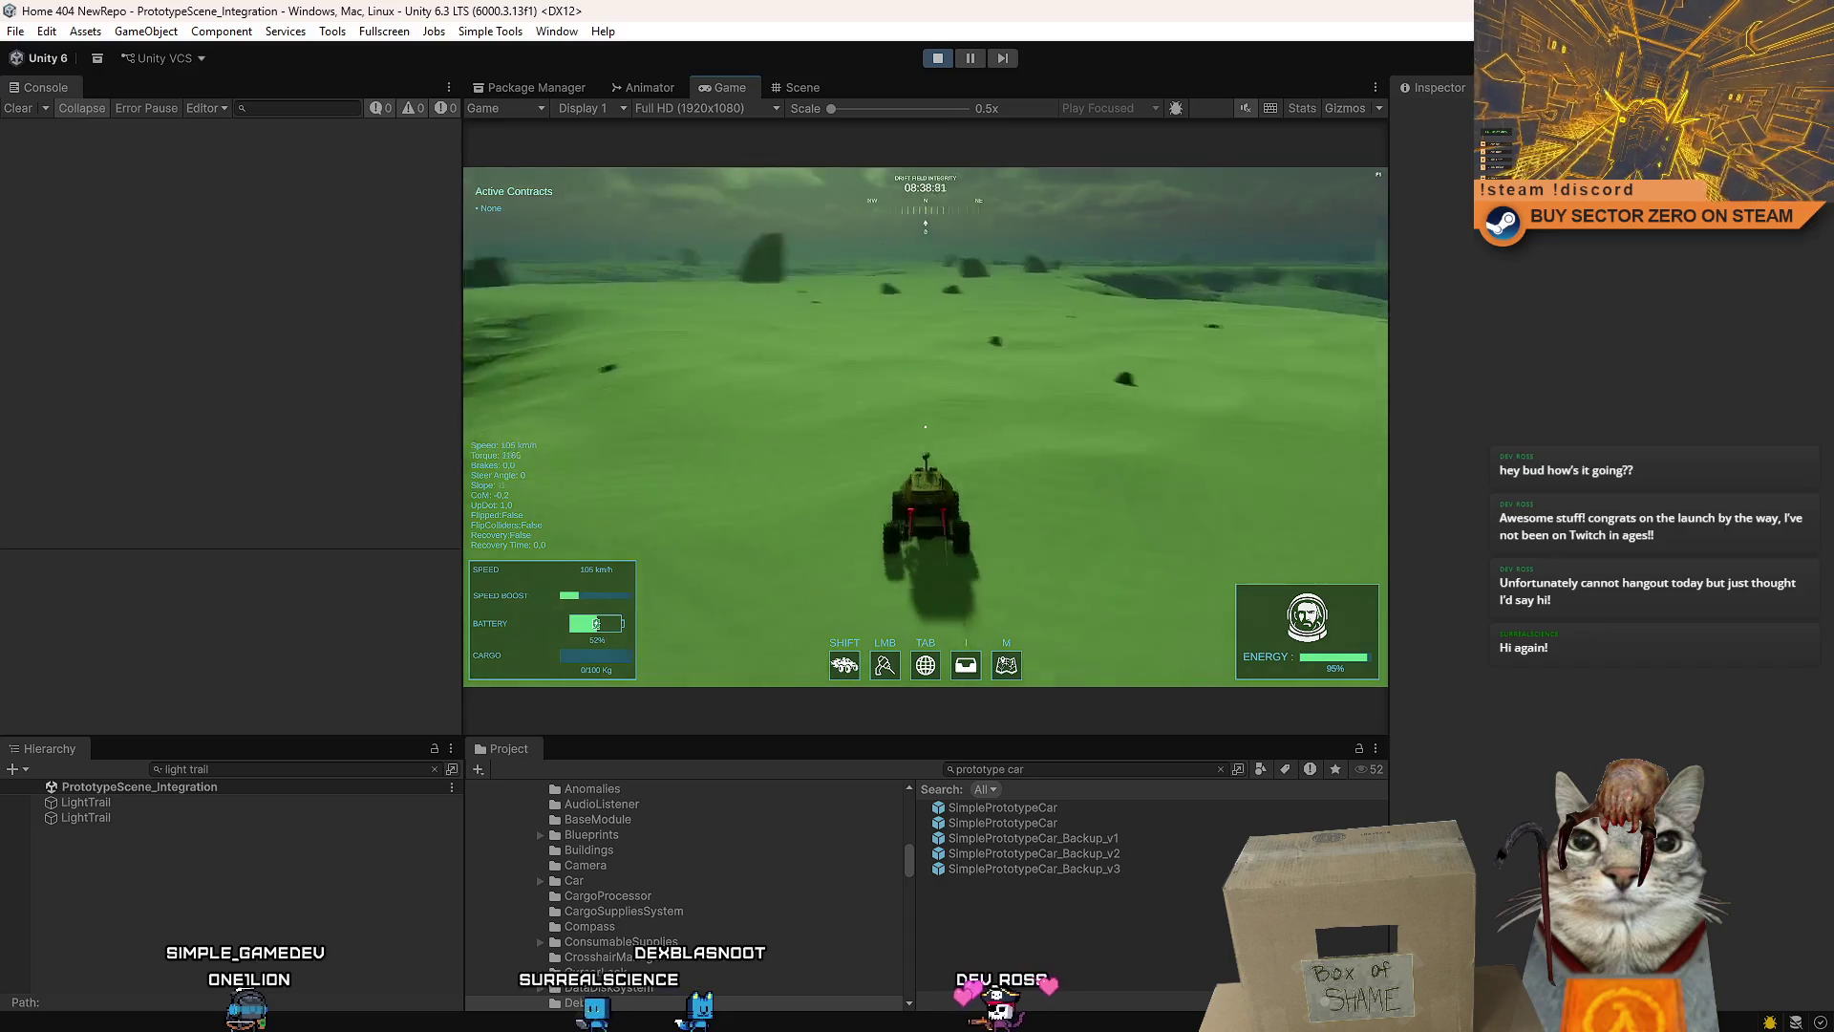
key(a)
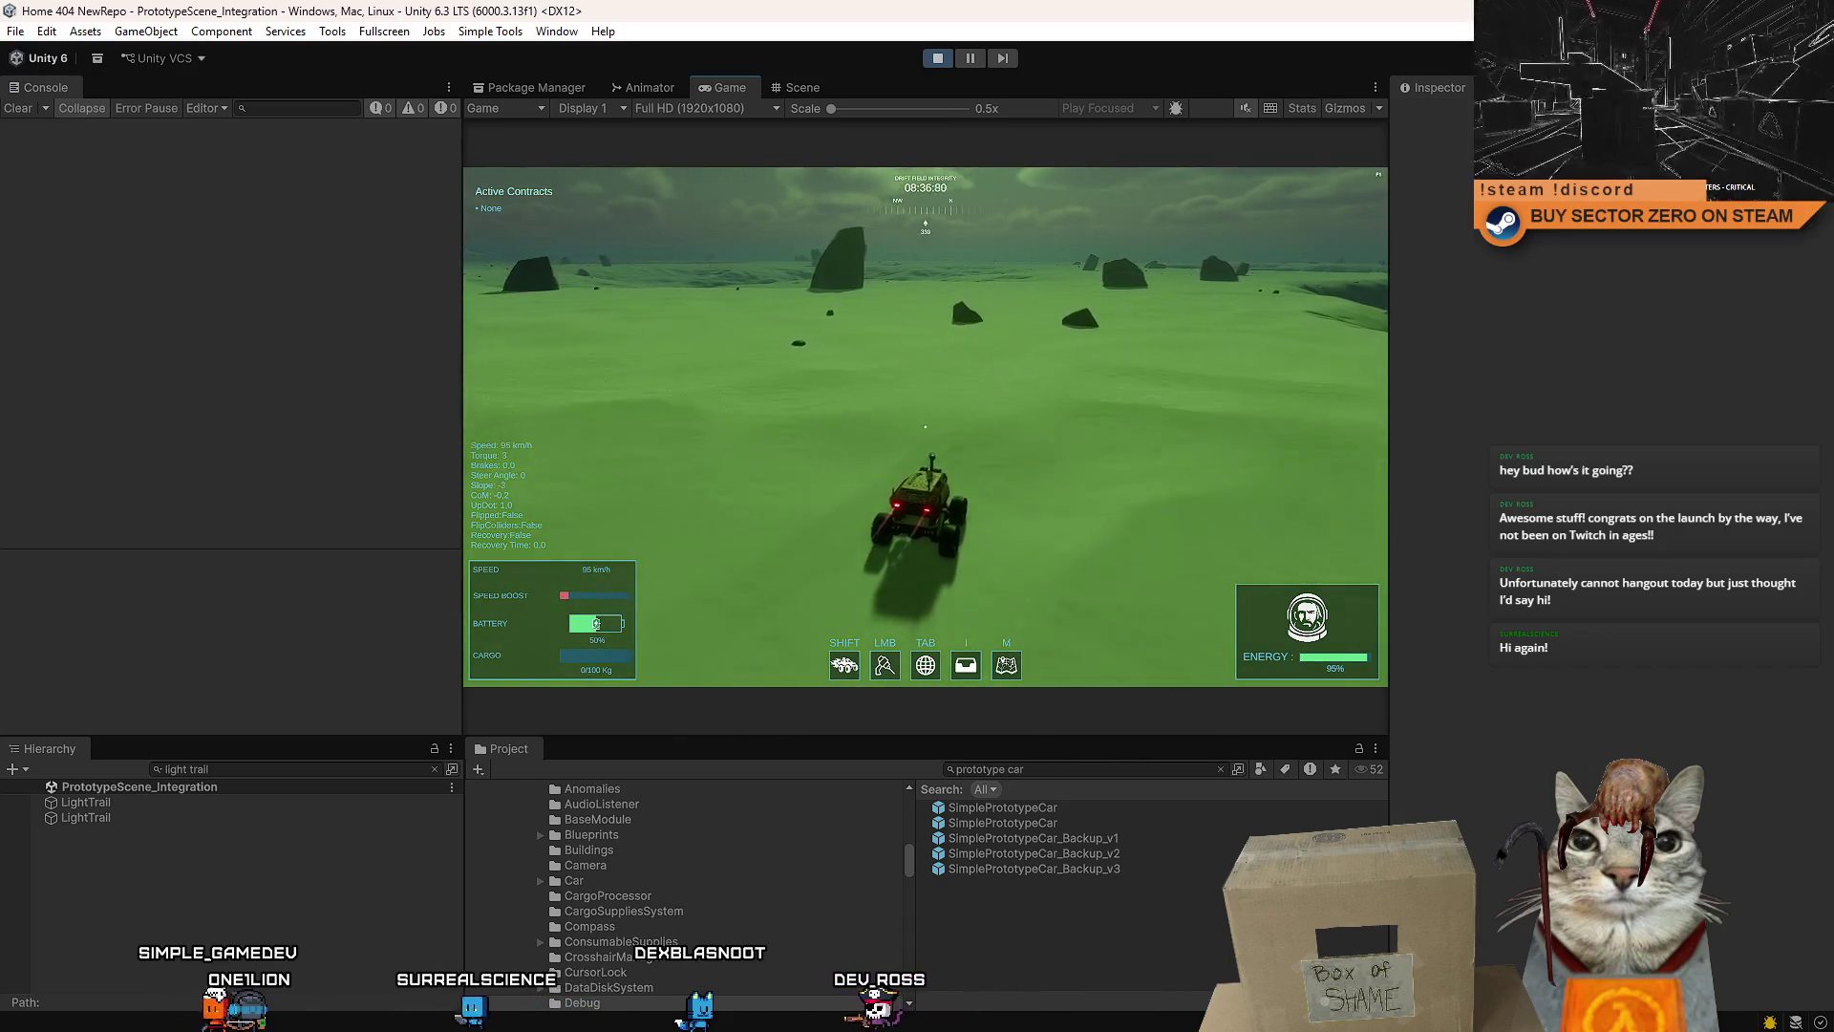
key(d)
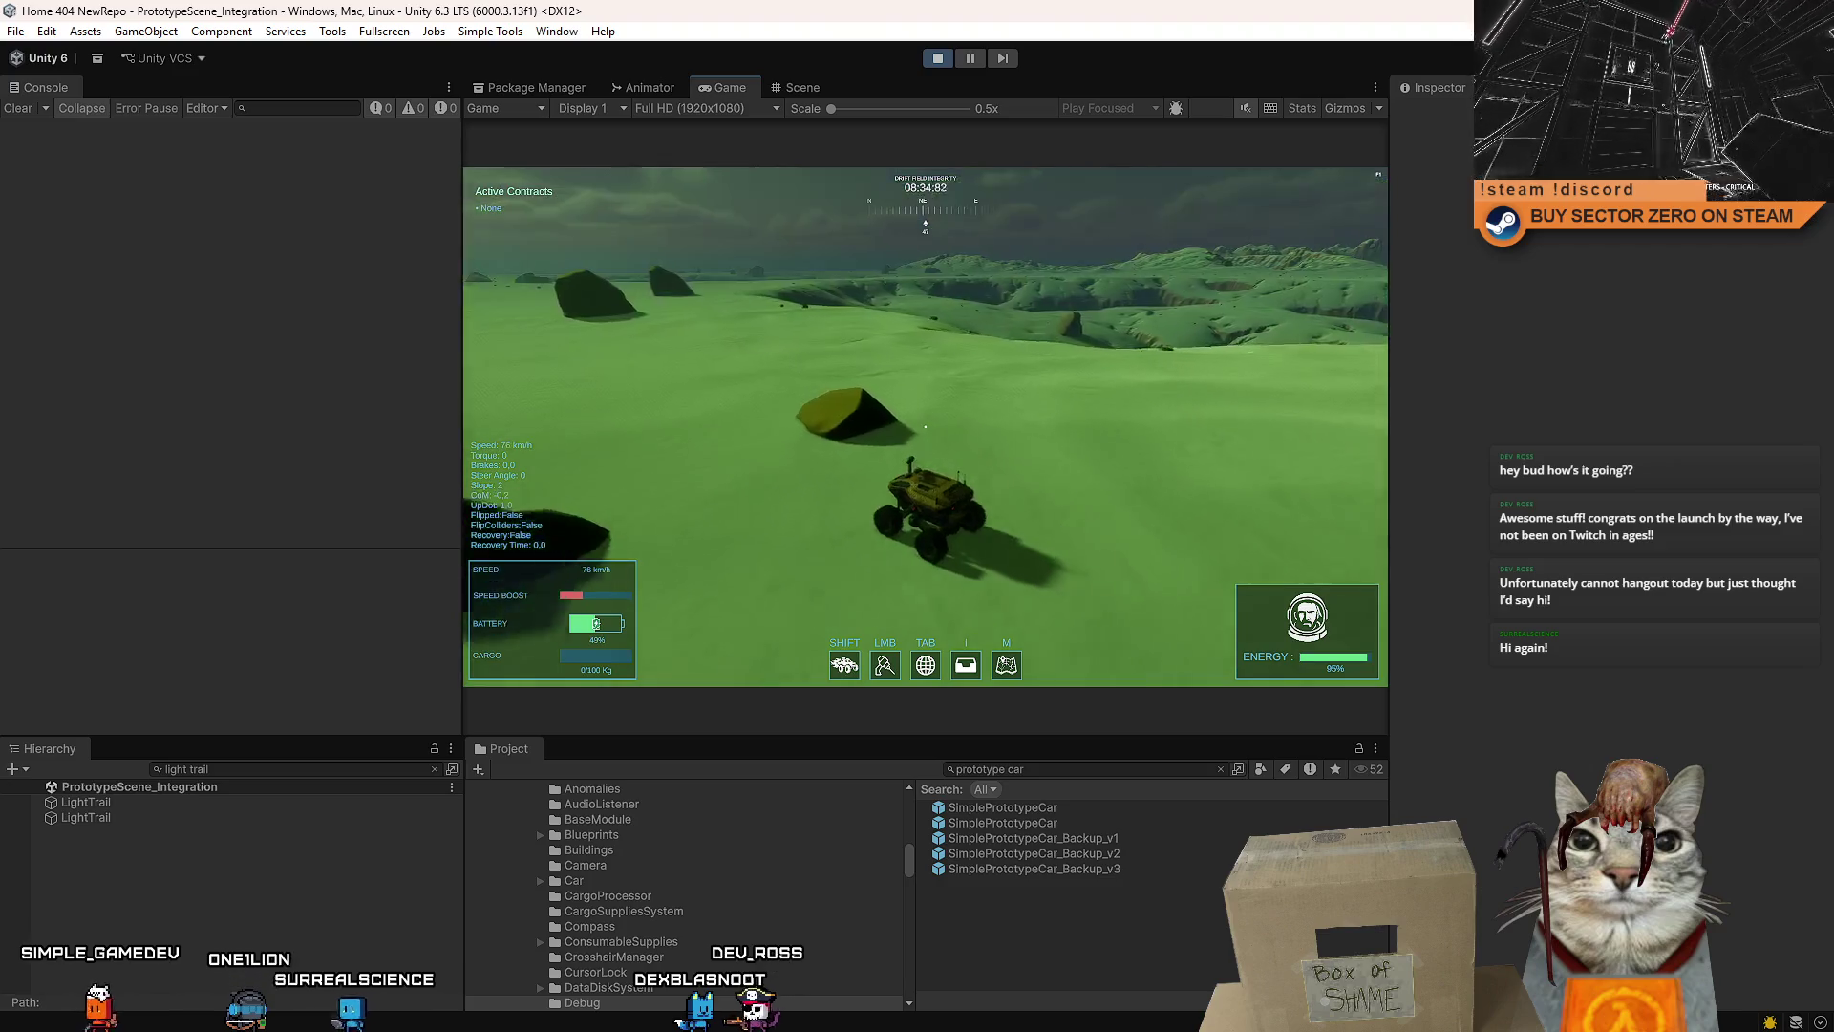
key(a)
key(w)
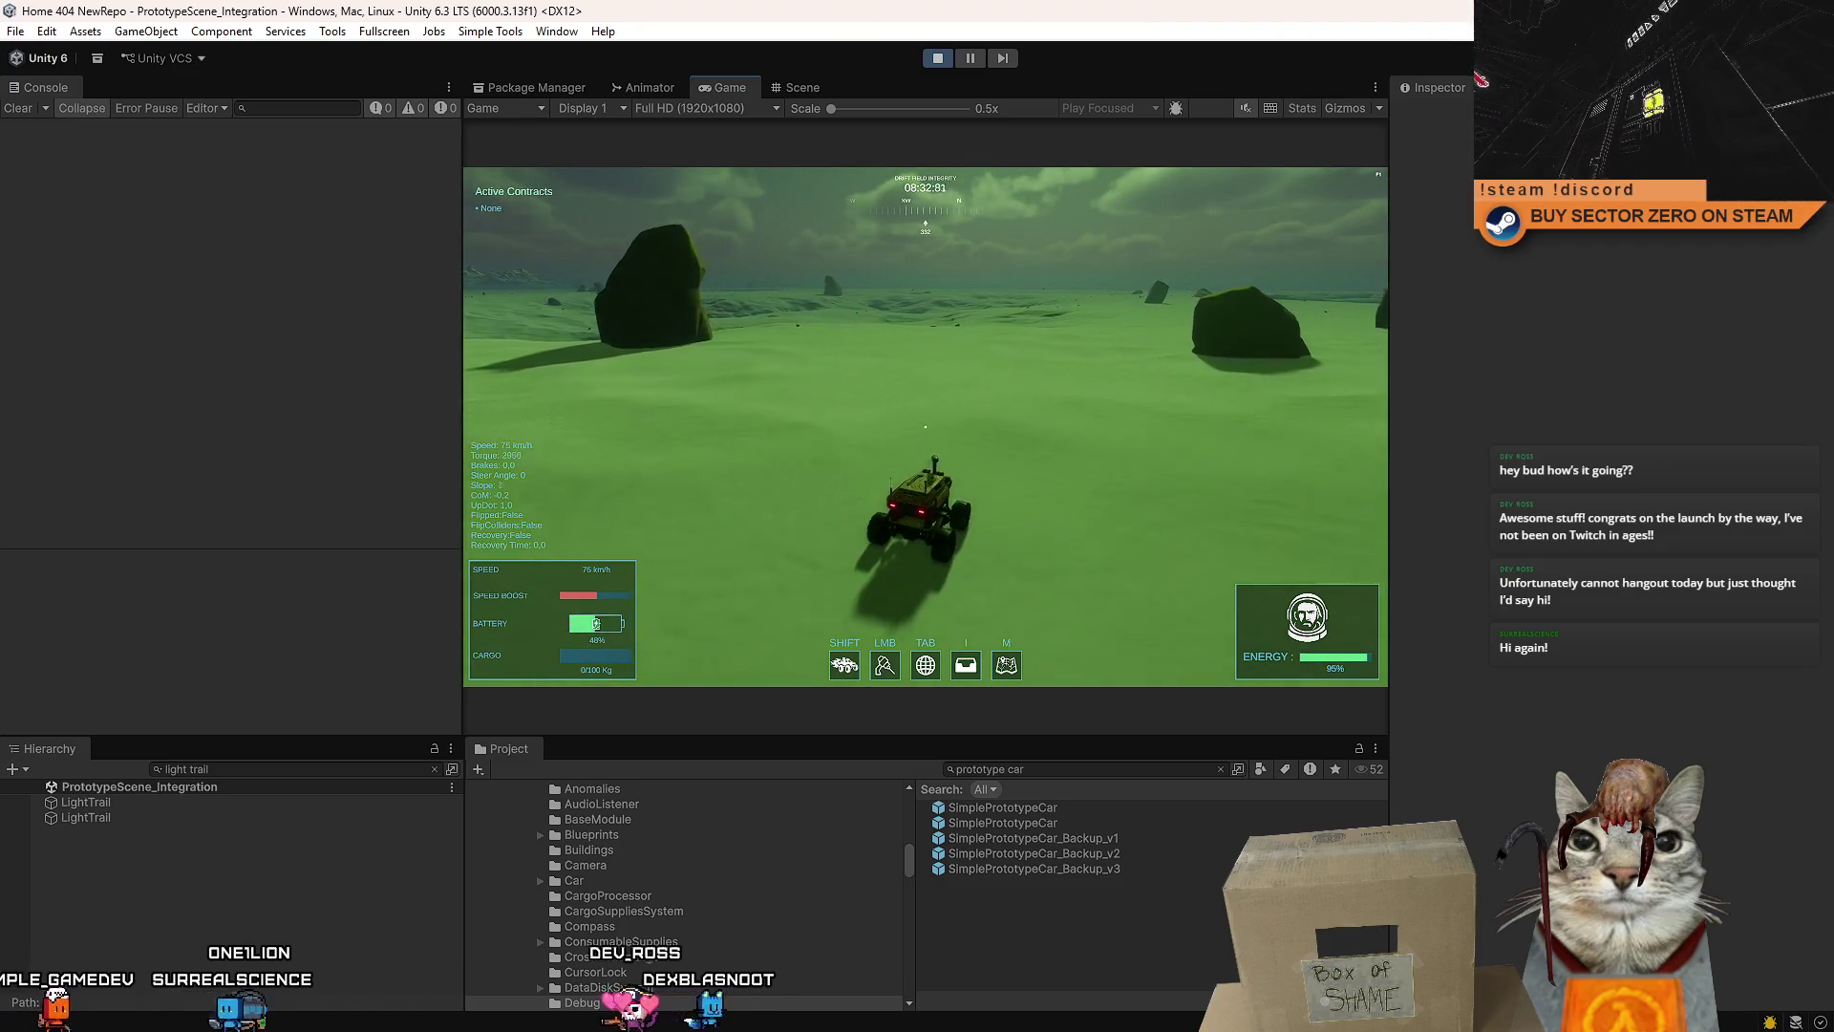
key(d)
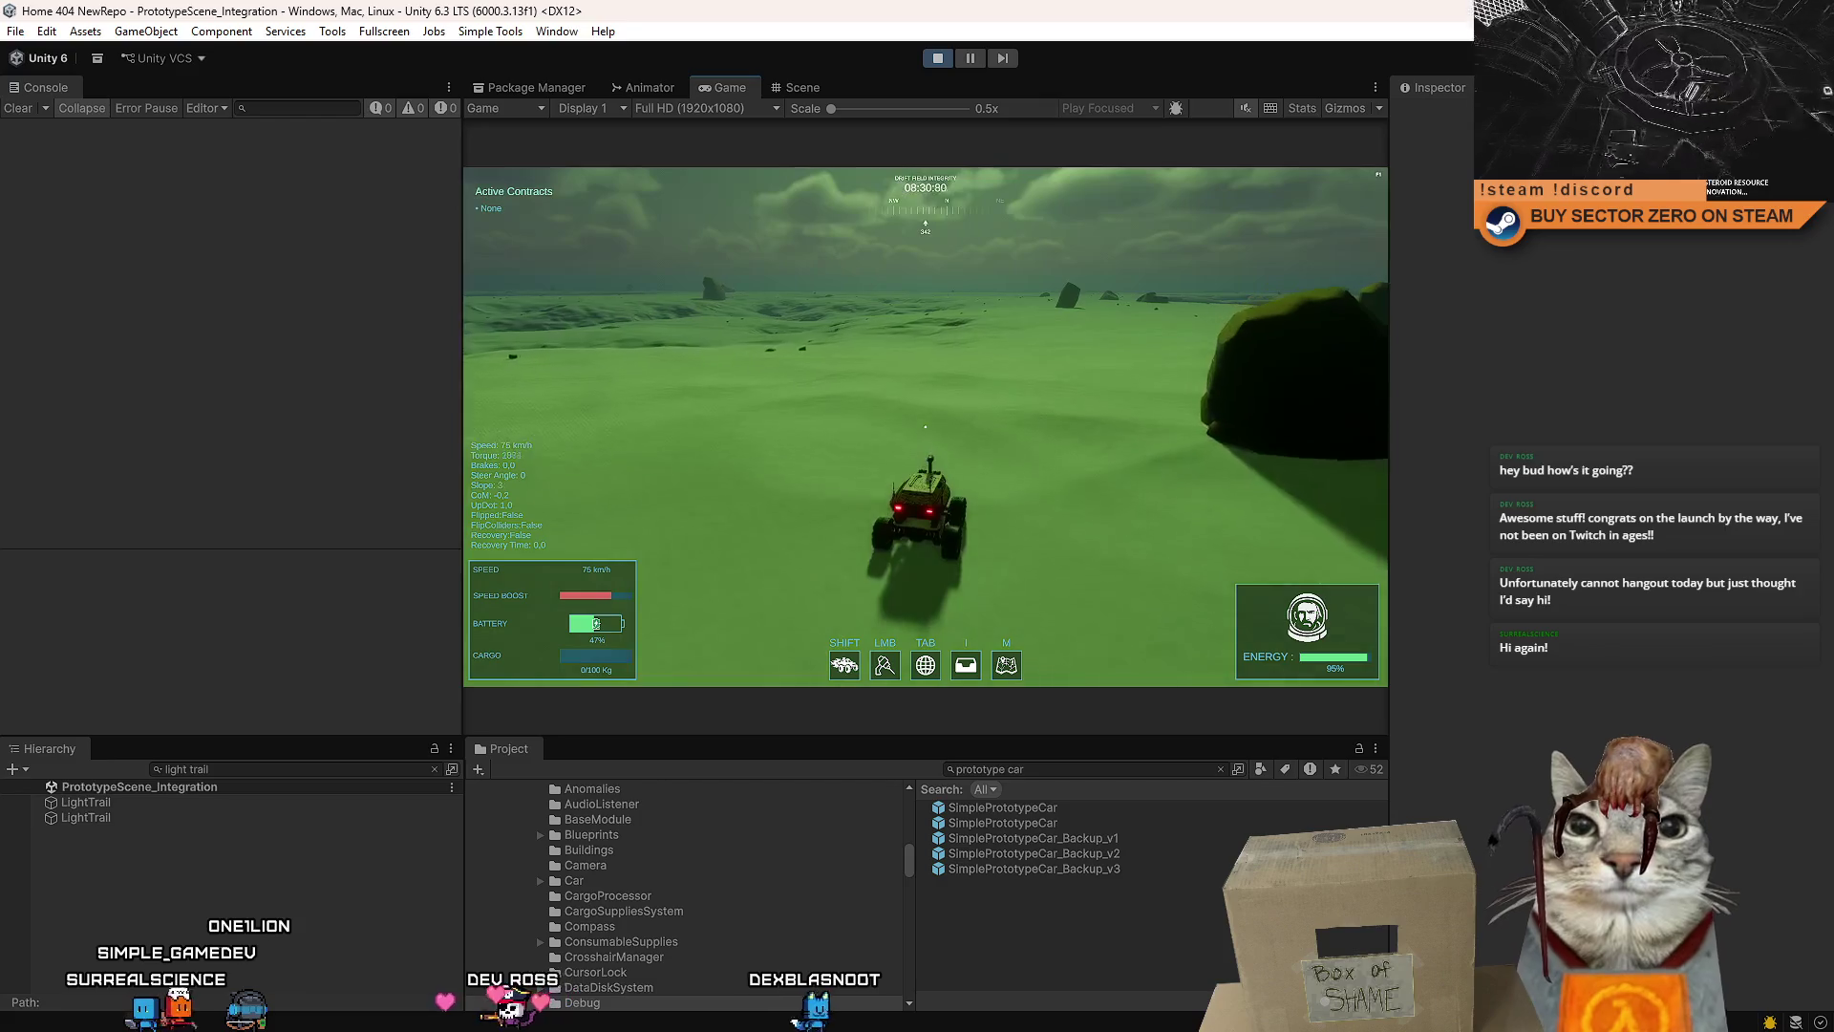
key(d)
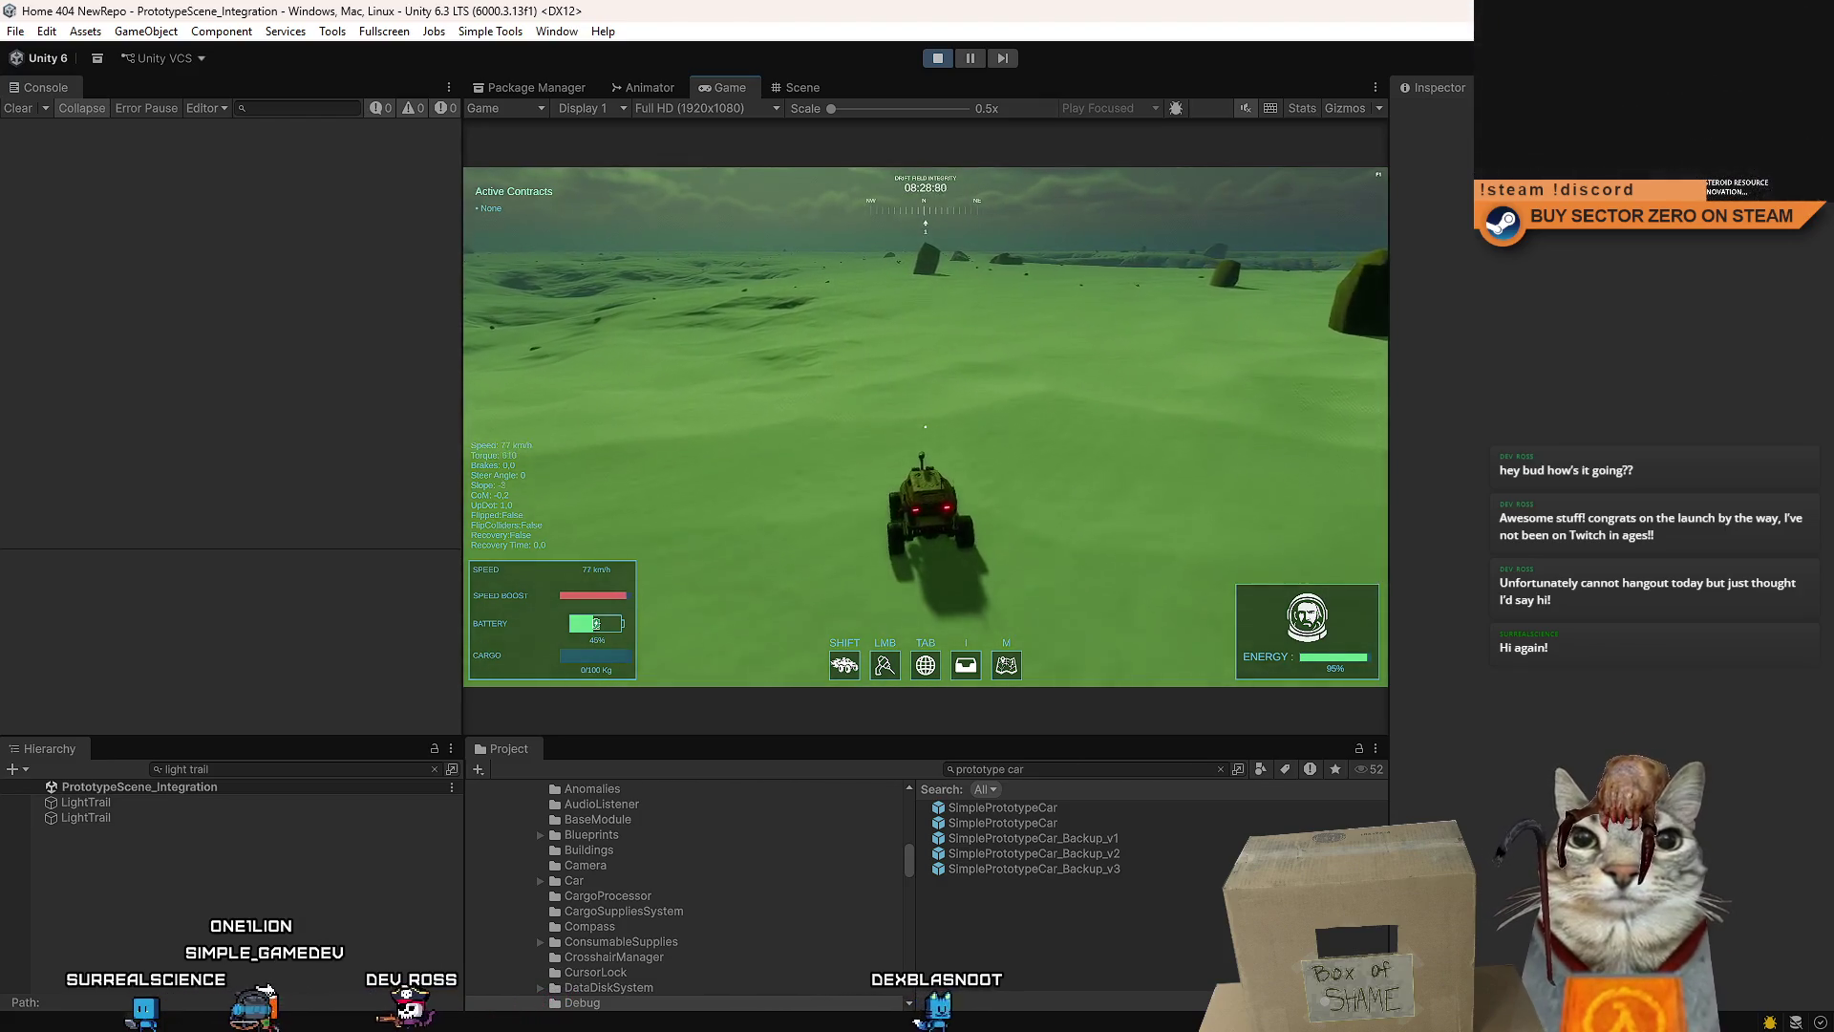
key(a)
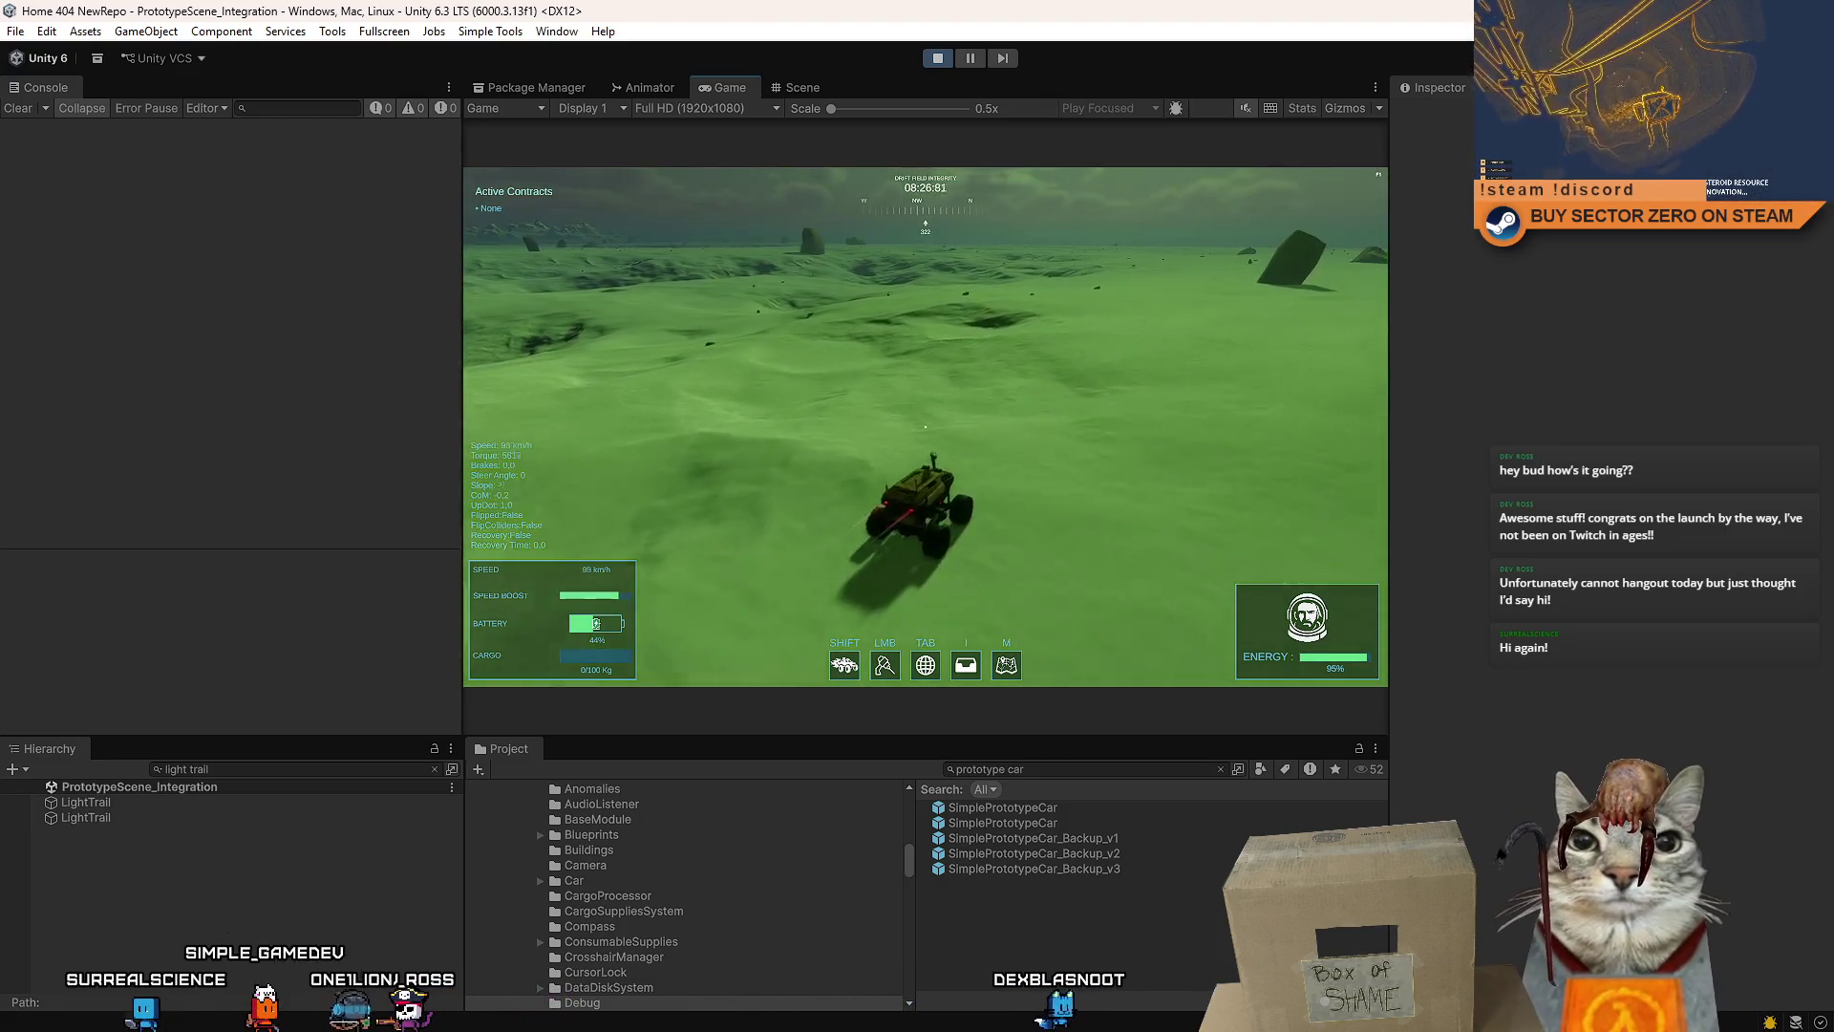
key(d)
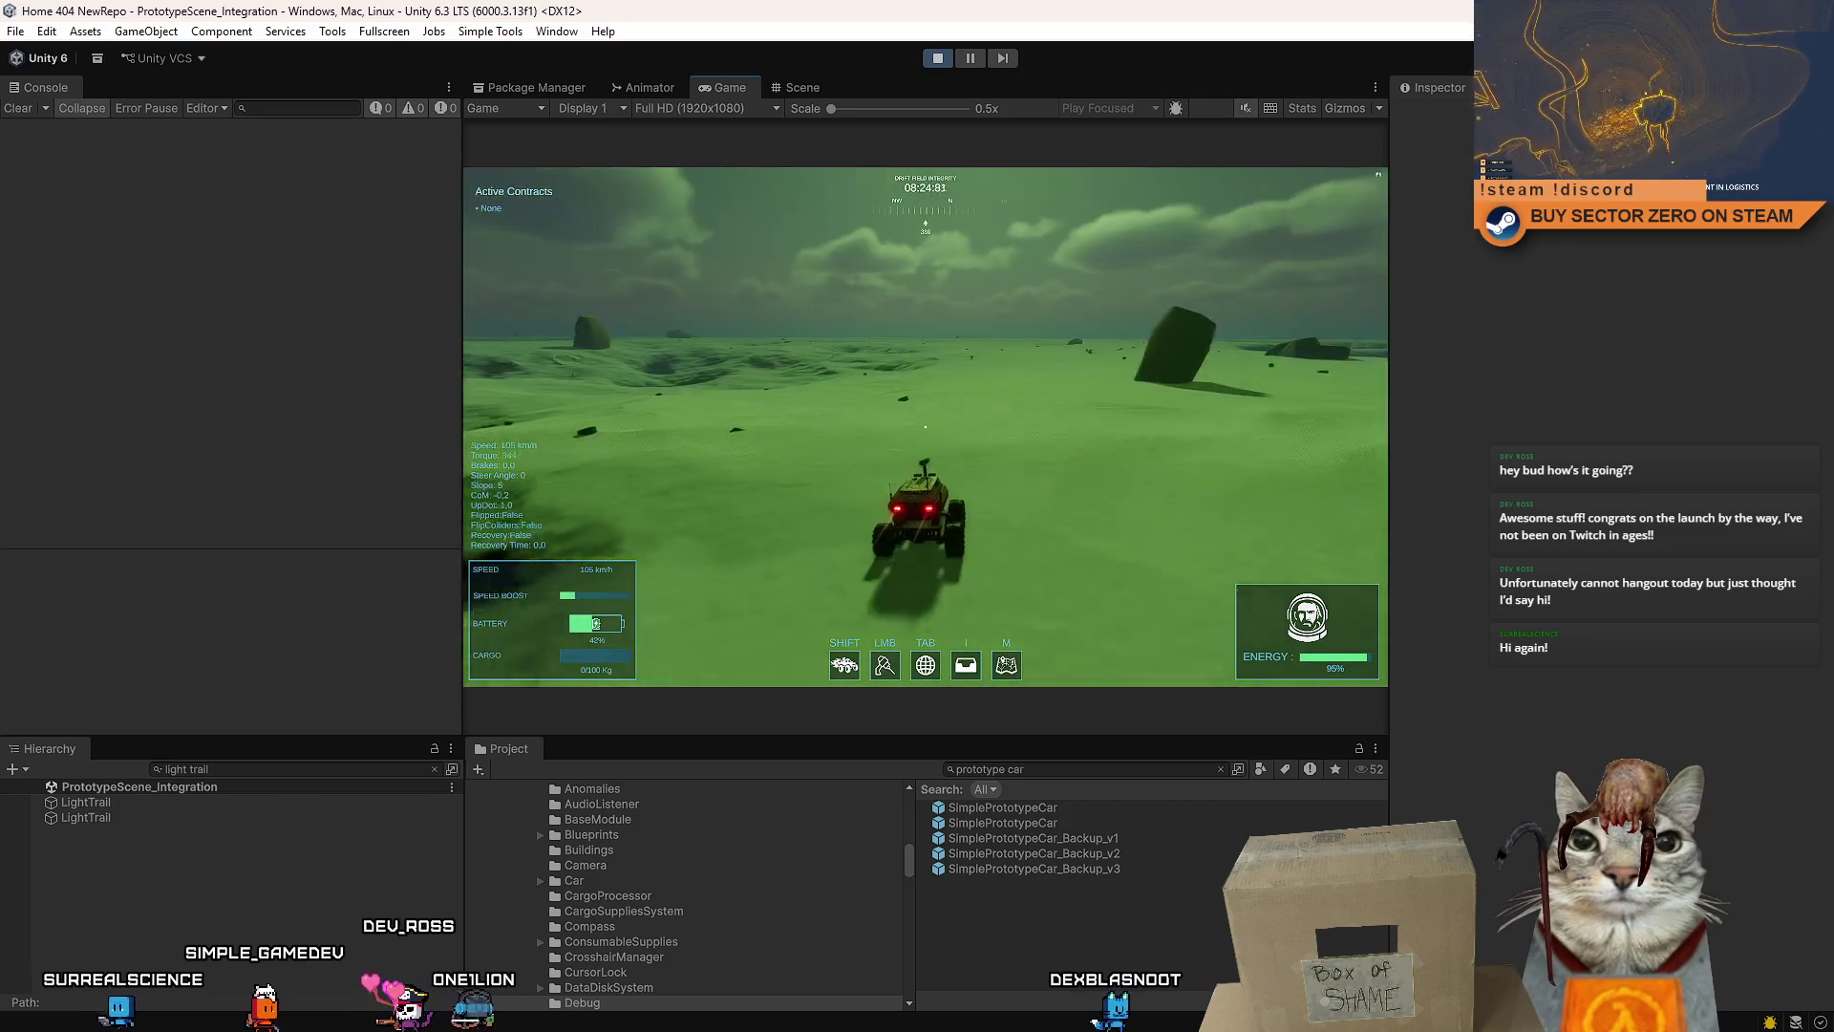
key(d)
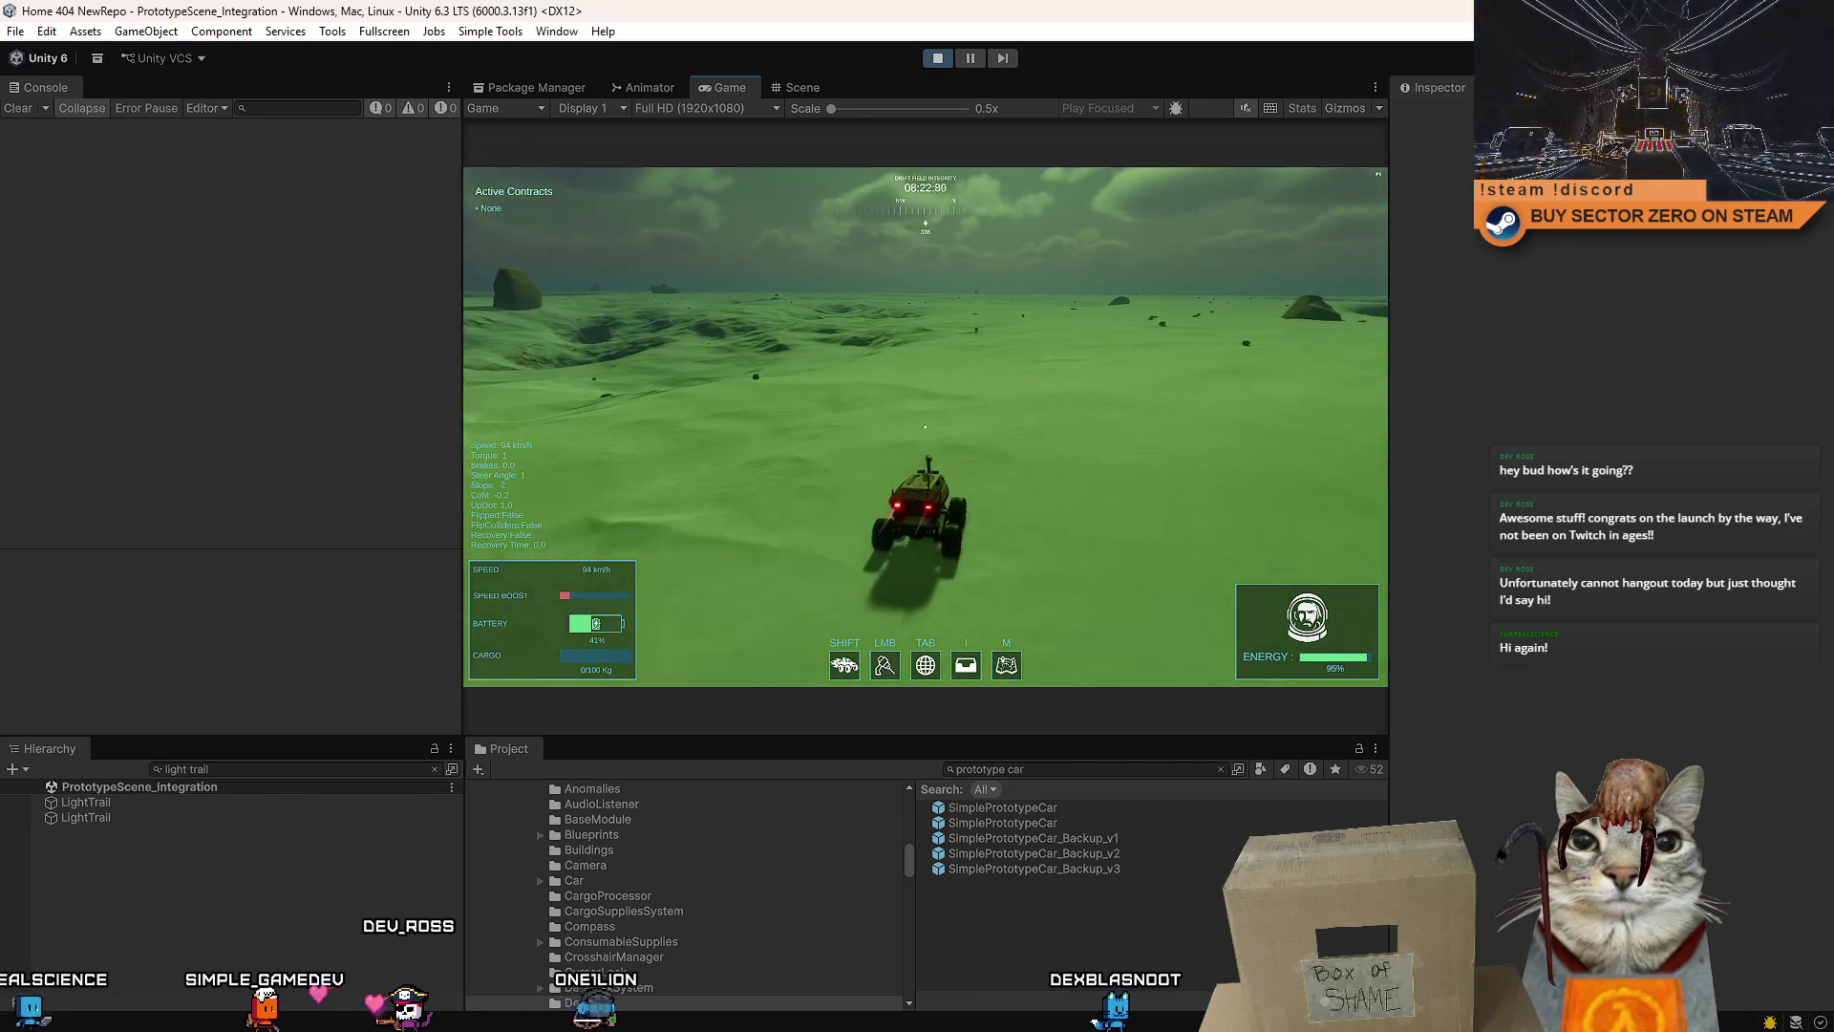
key(d)
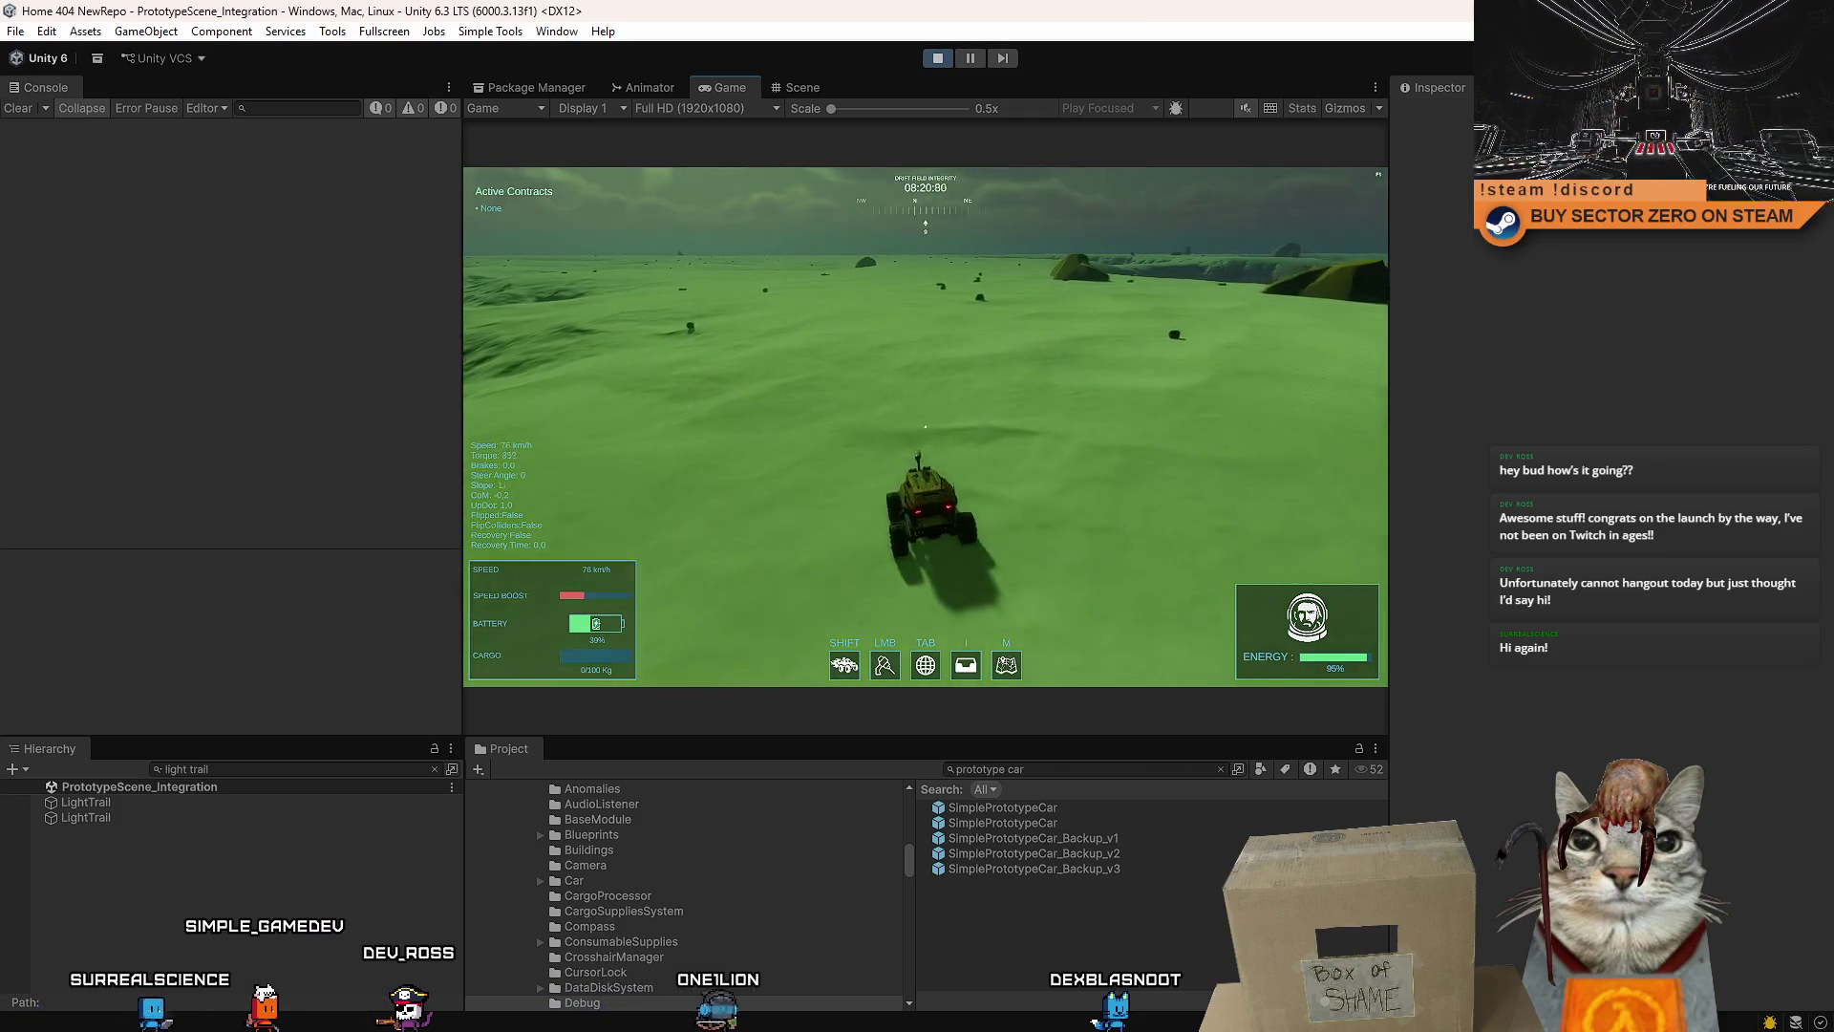
- Boost the car to about 105 km/h through sharp turns, then bring up the pause menu
key(w)
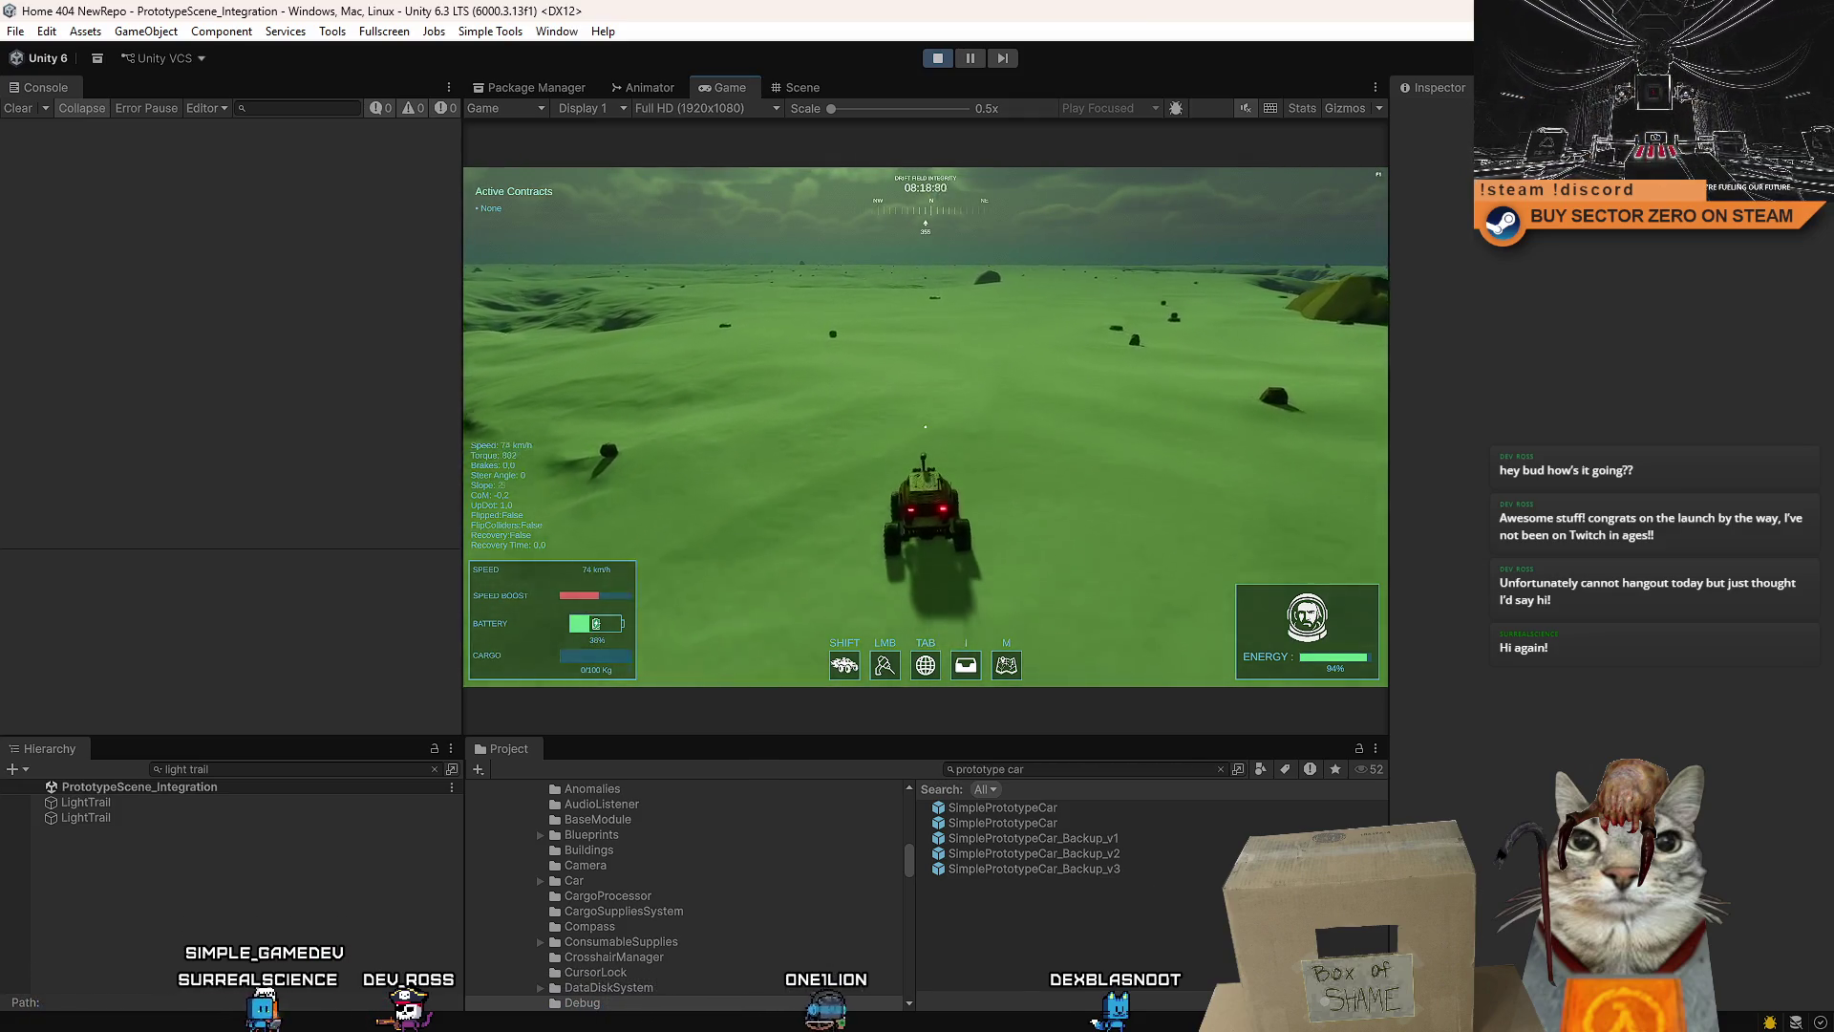
key(w)
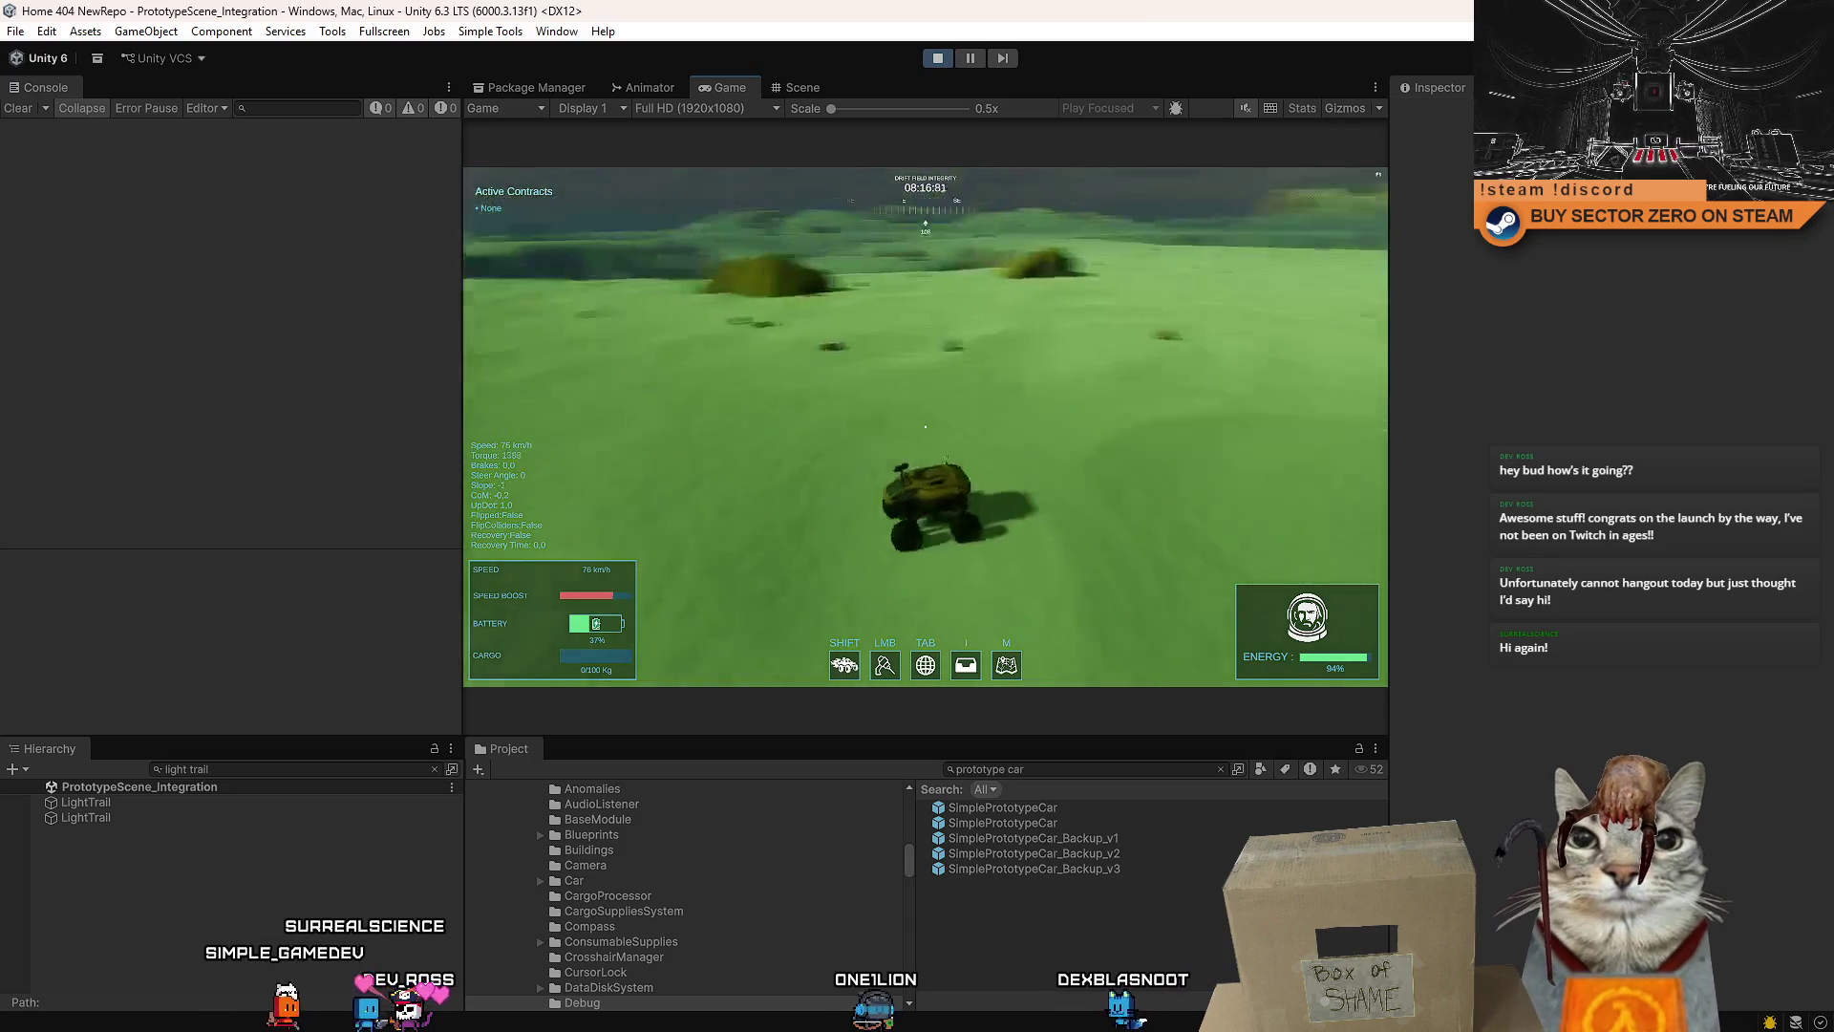
key(a)
key(d)
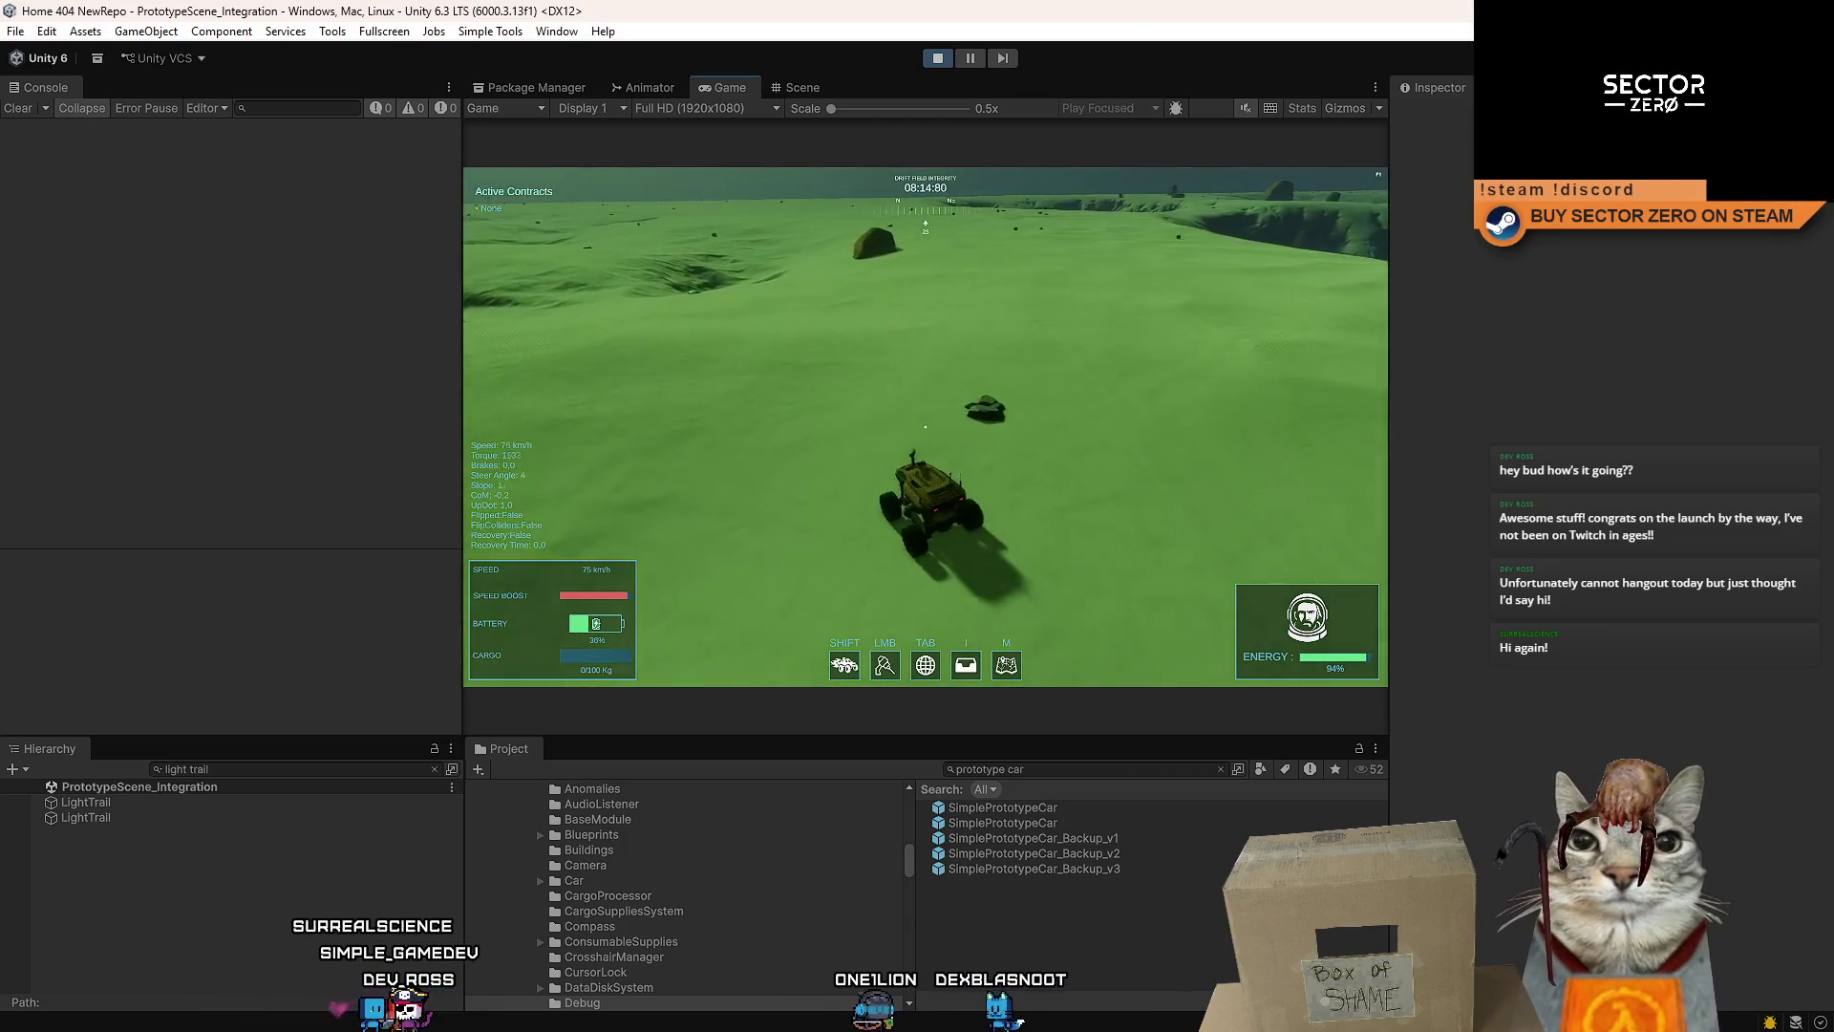
key(shift+w)
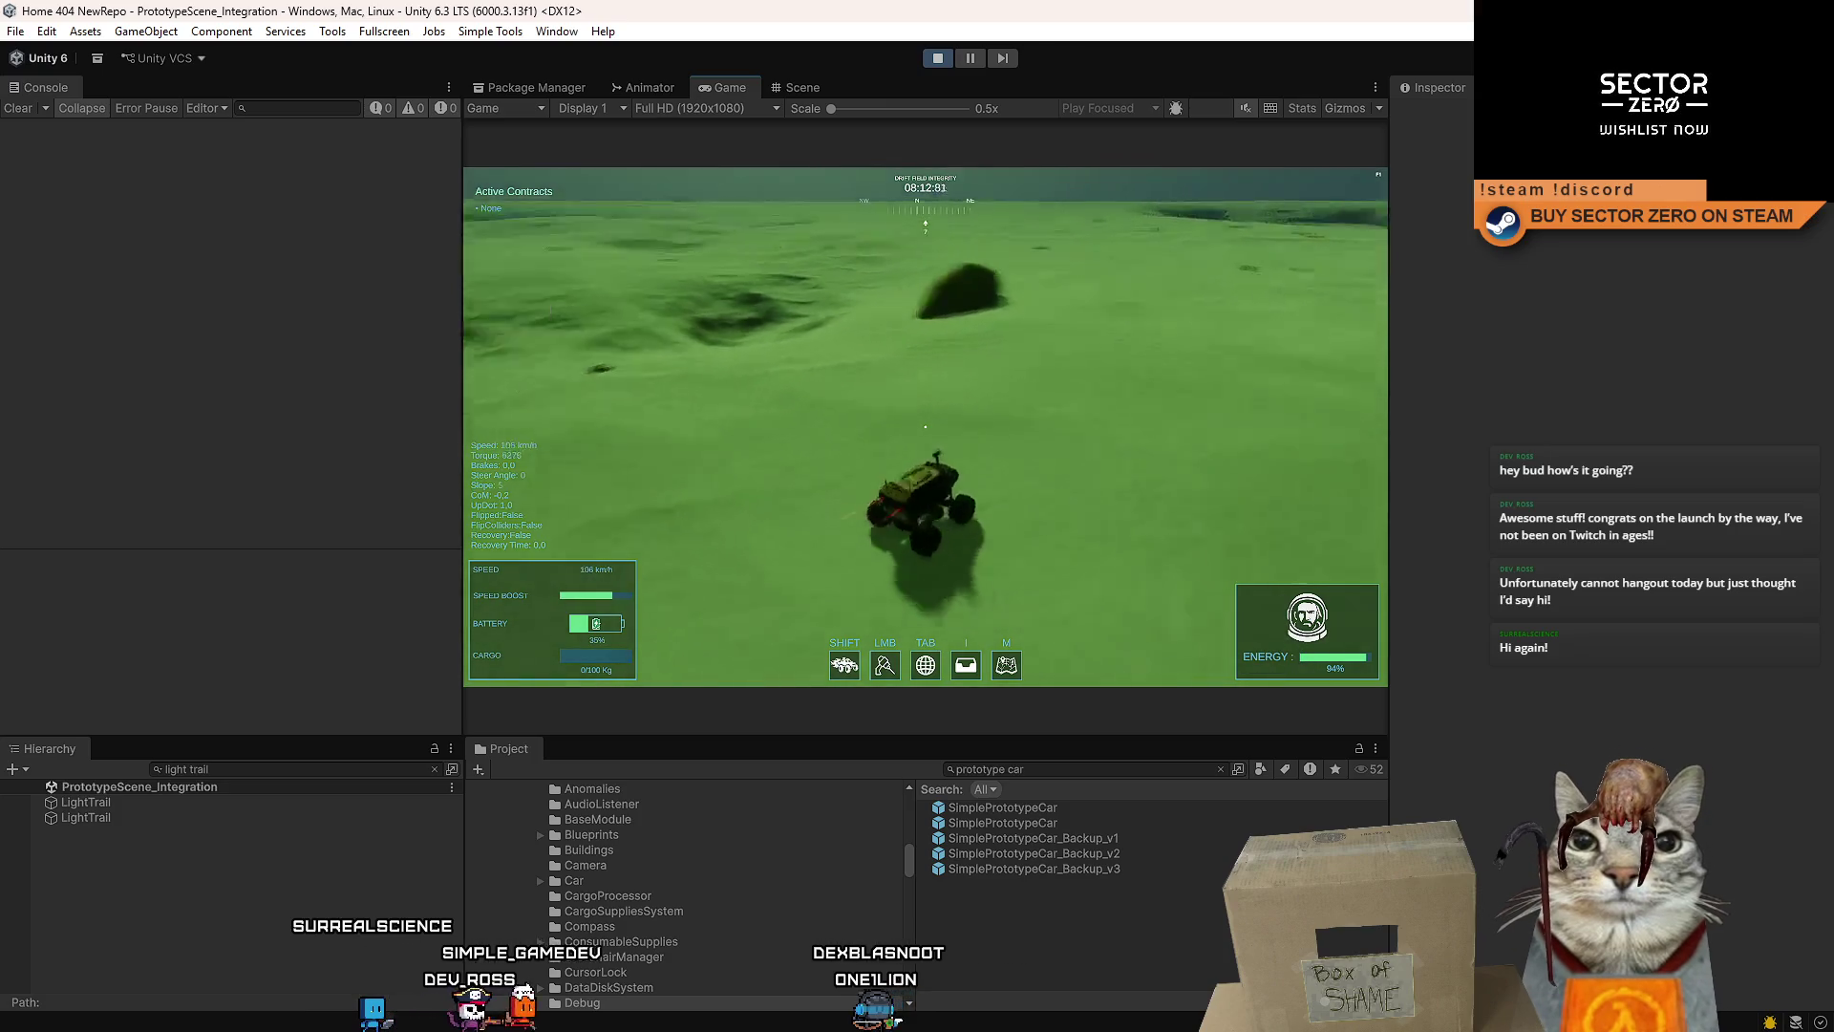
key(d)
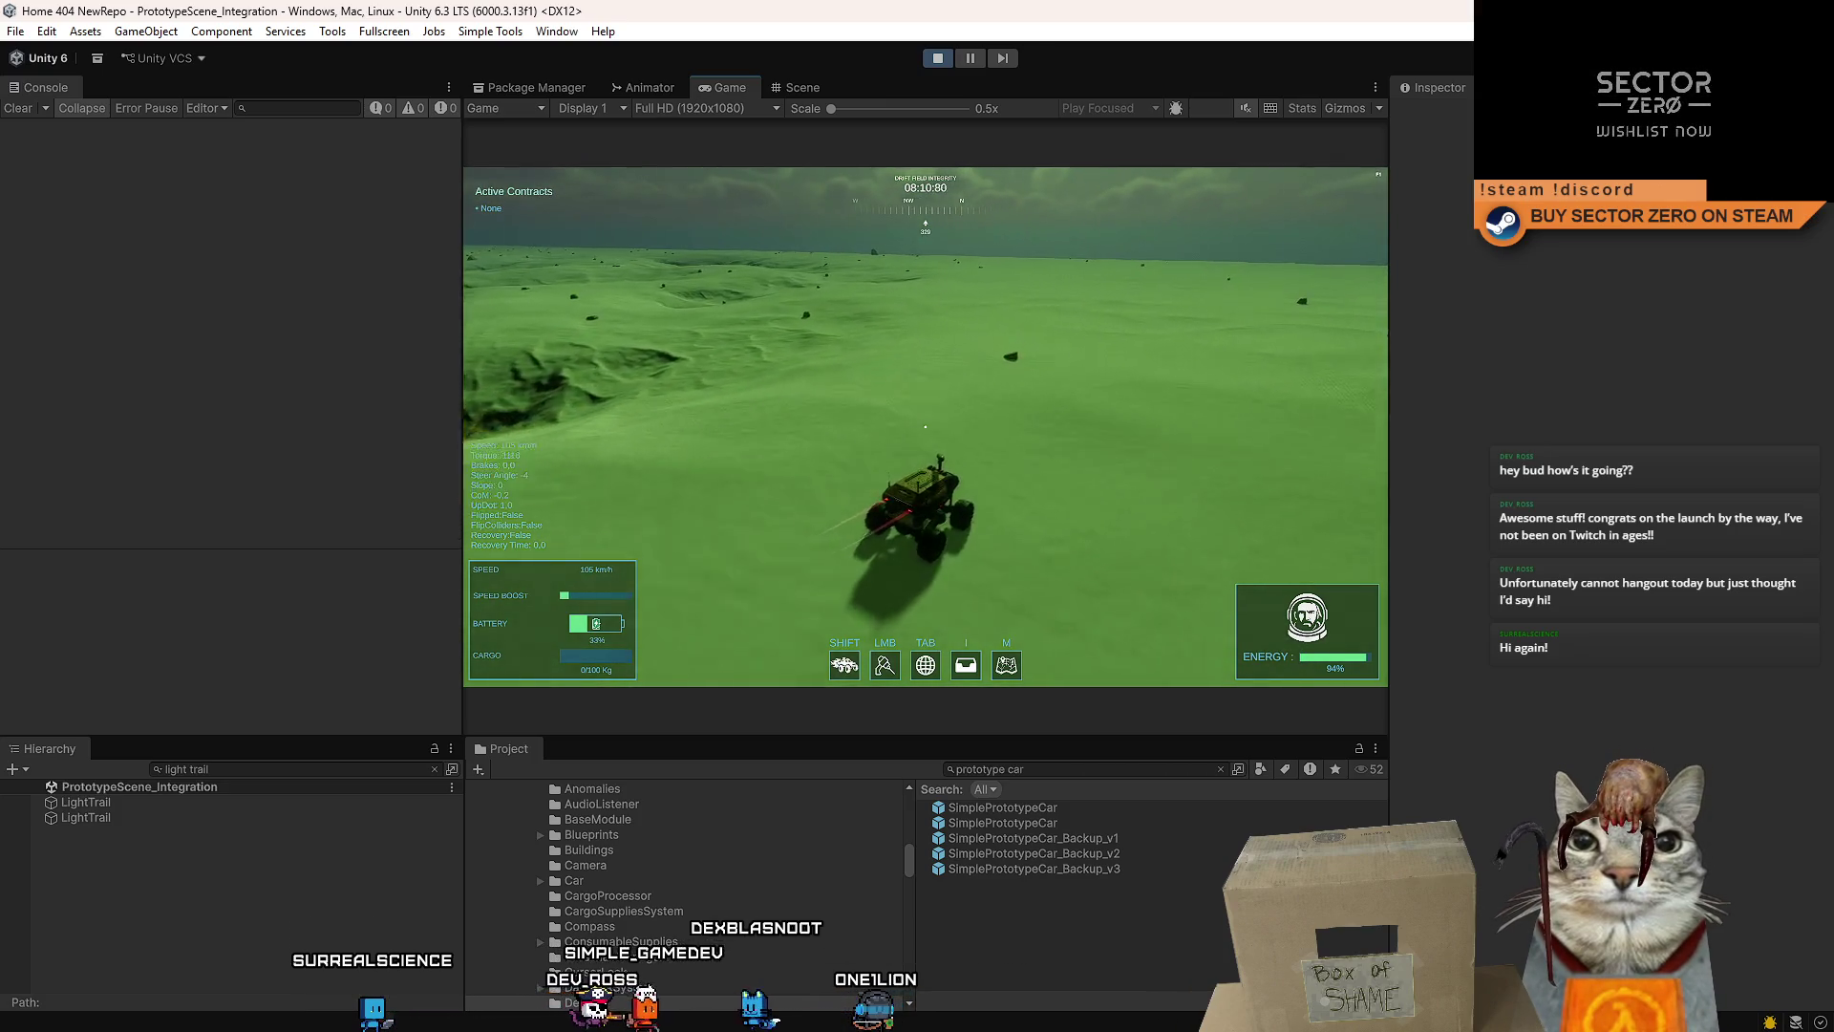
key(d)
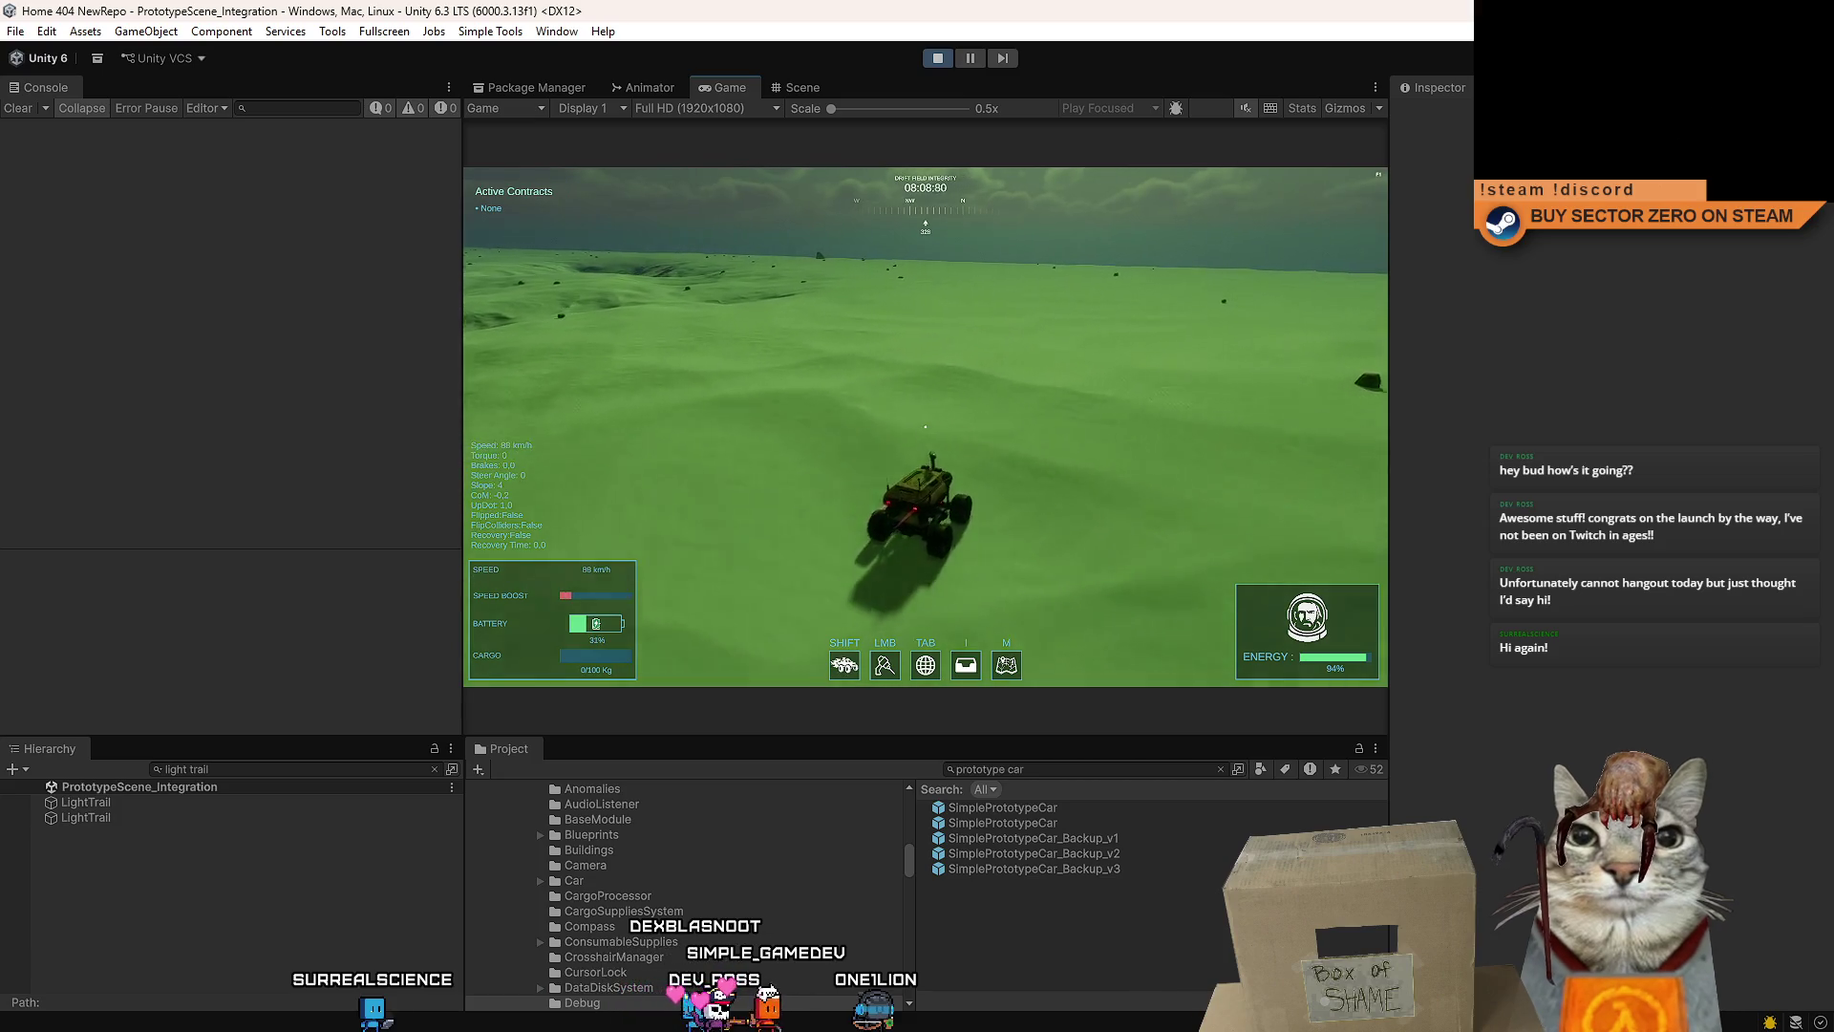
key(d)
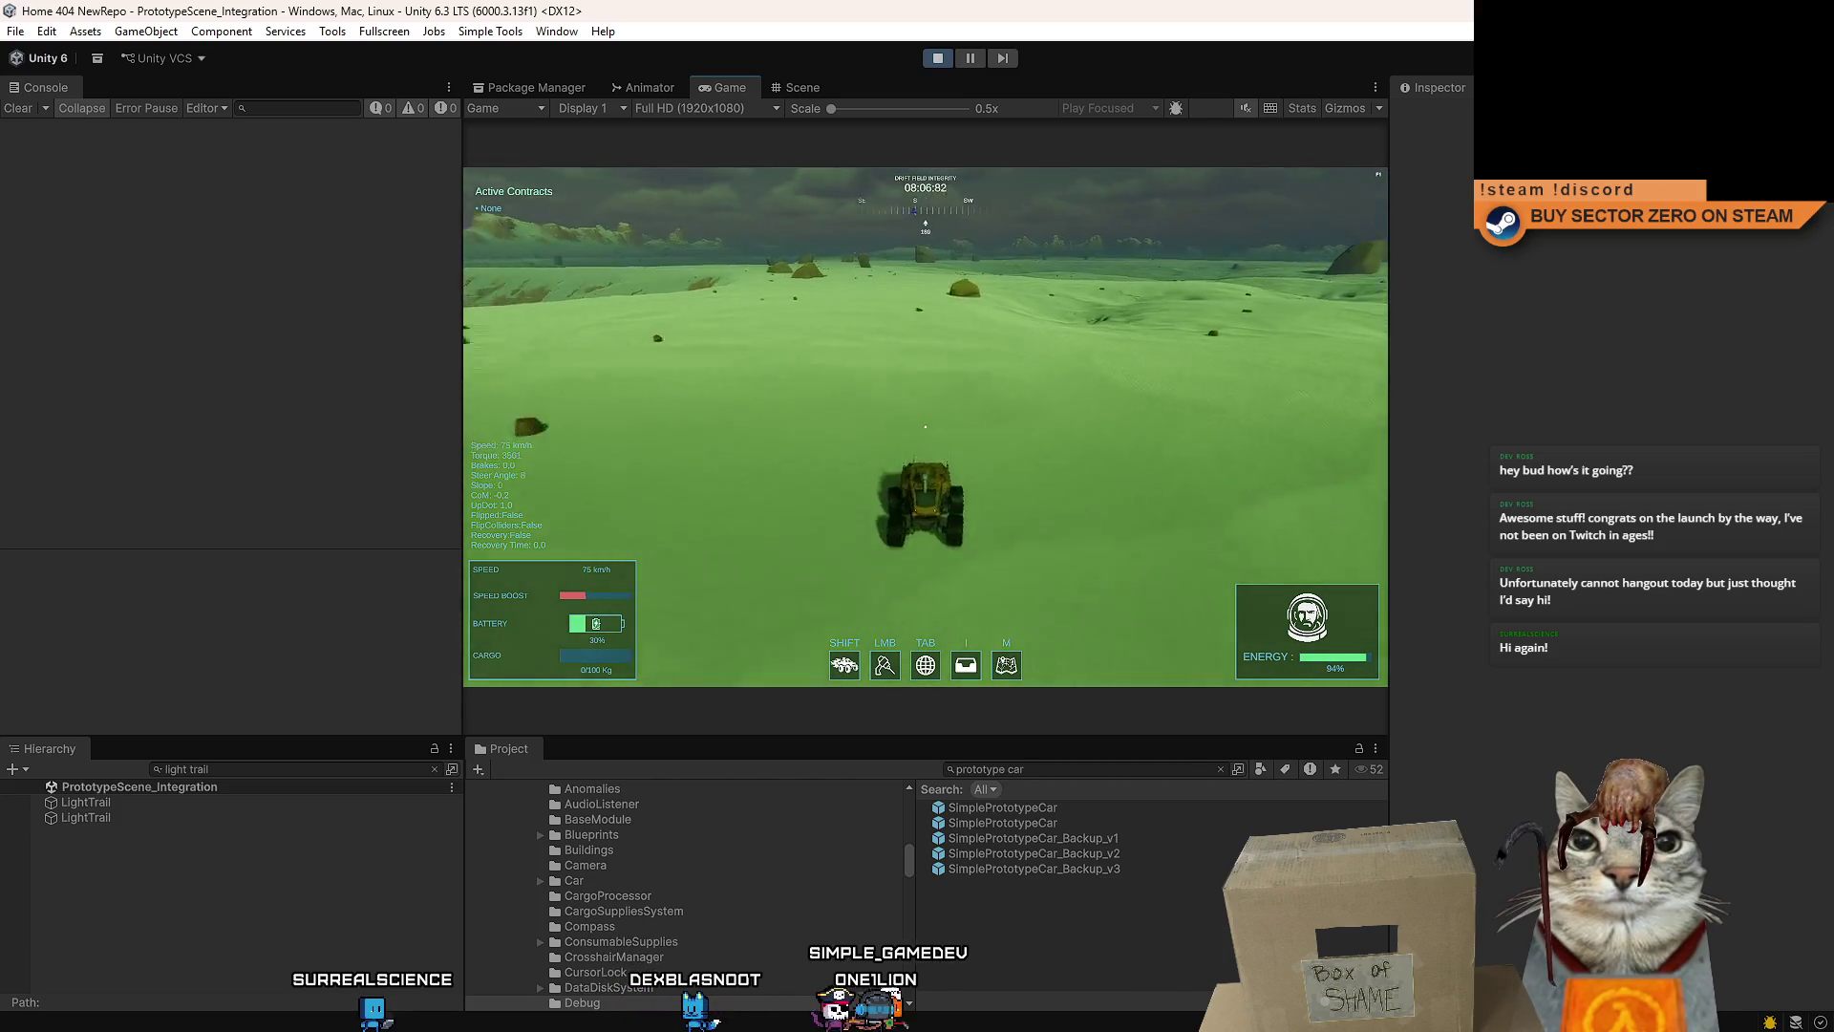
key(d)
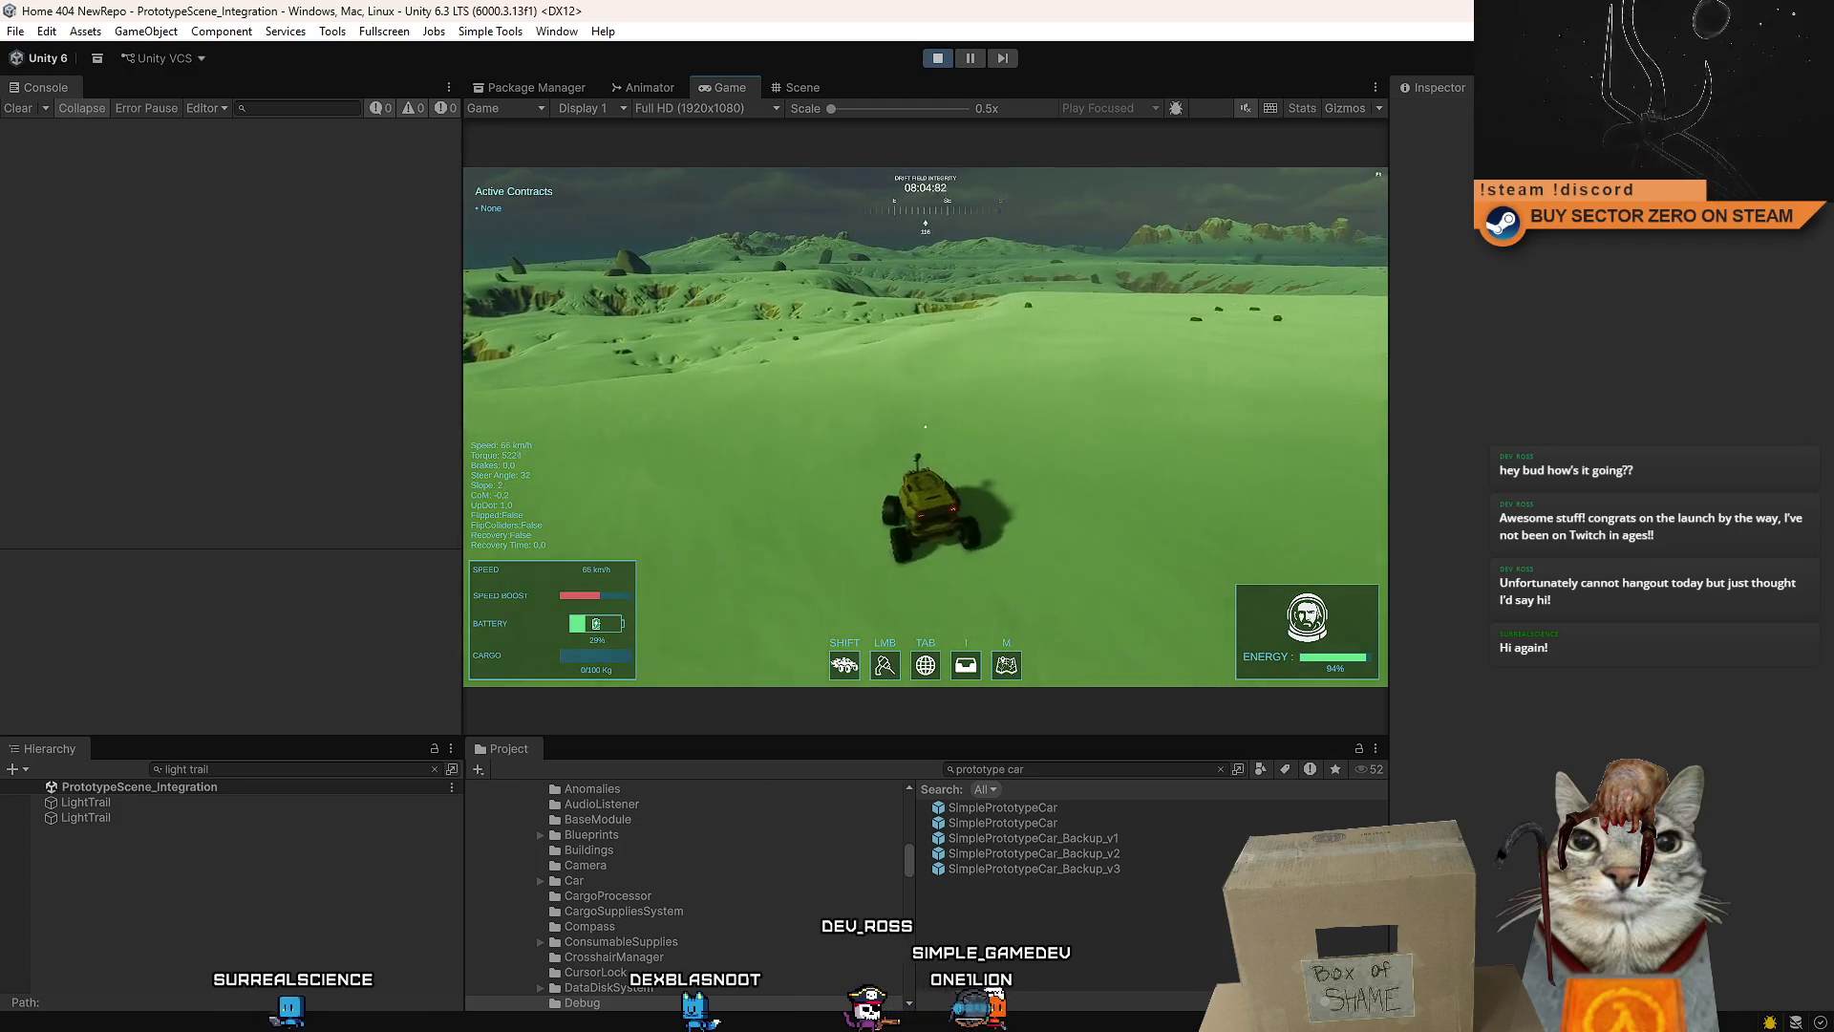
key(d)
key(a)
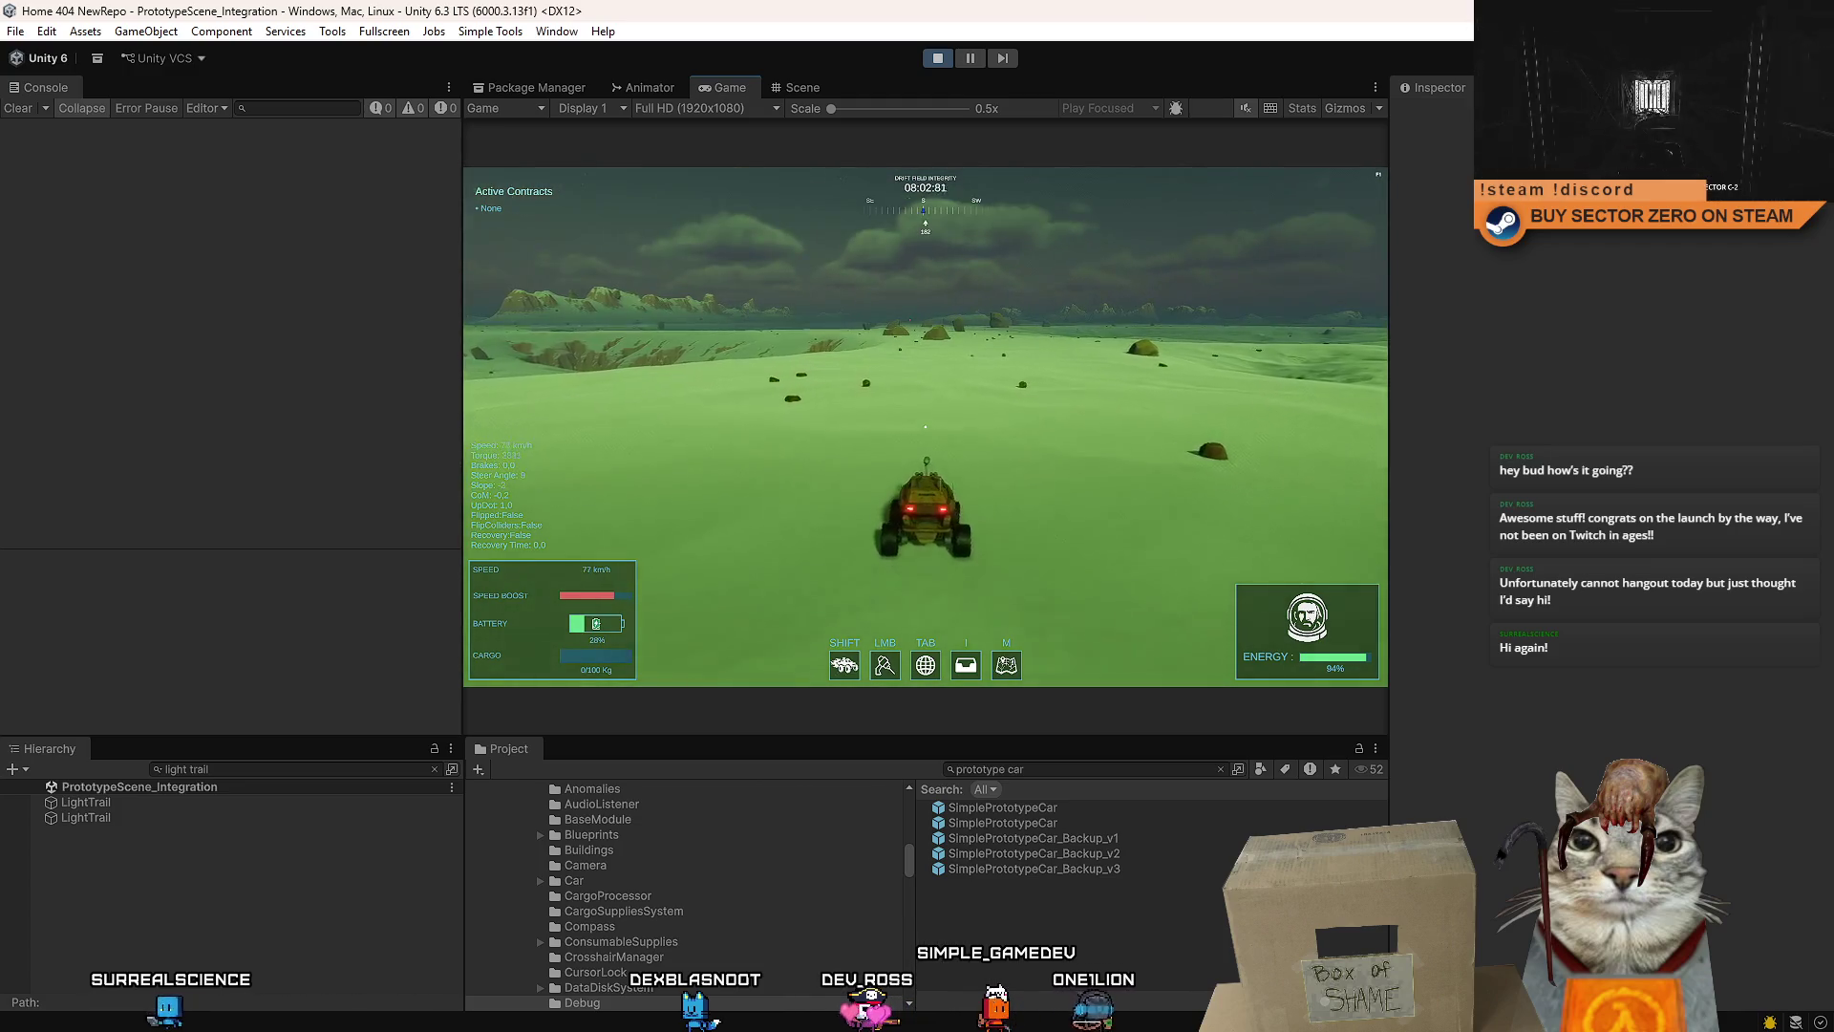
key(a)
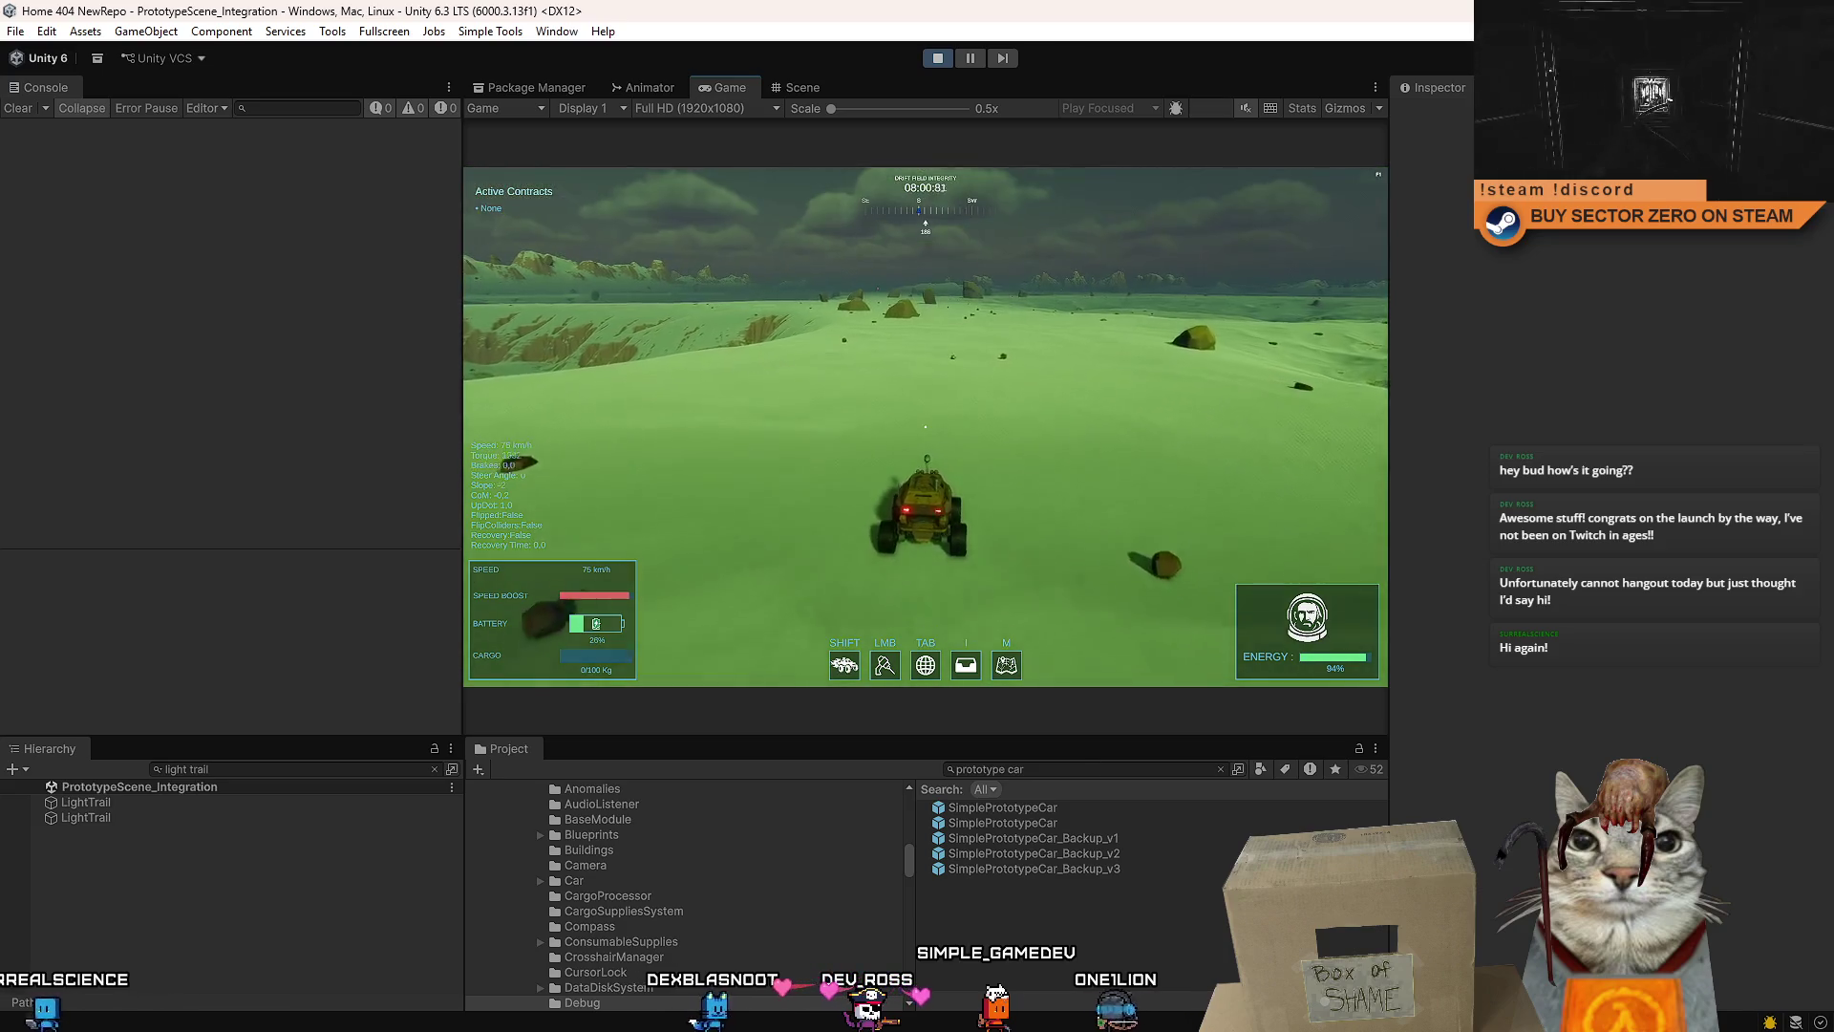
key(w)
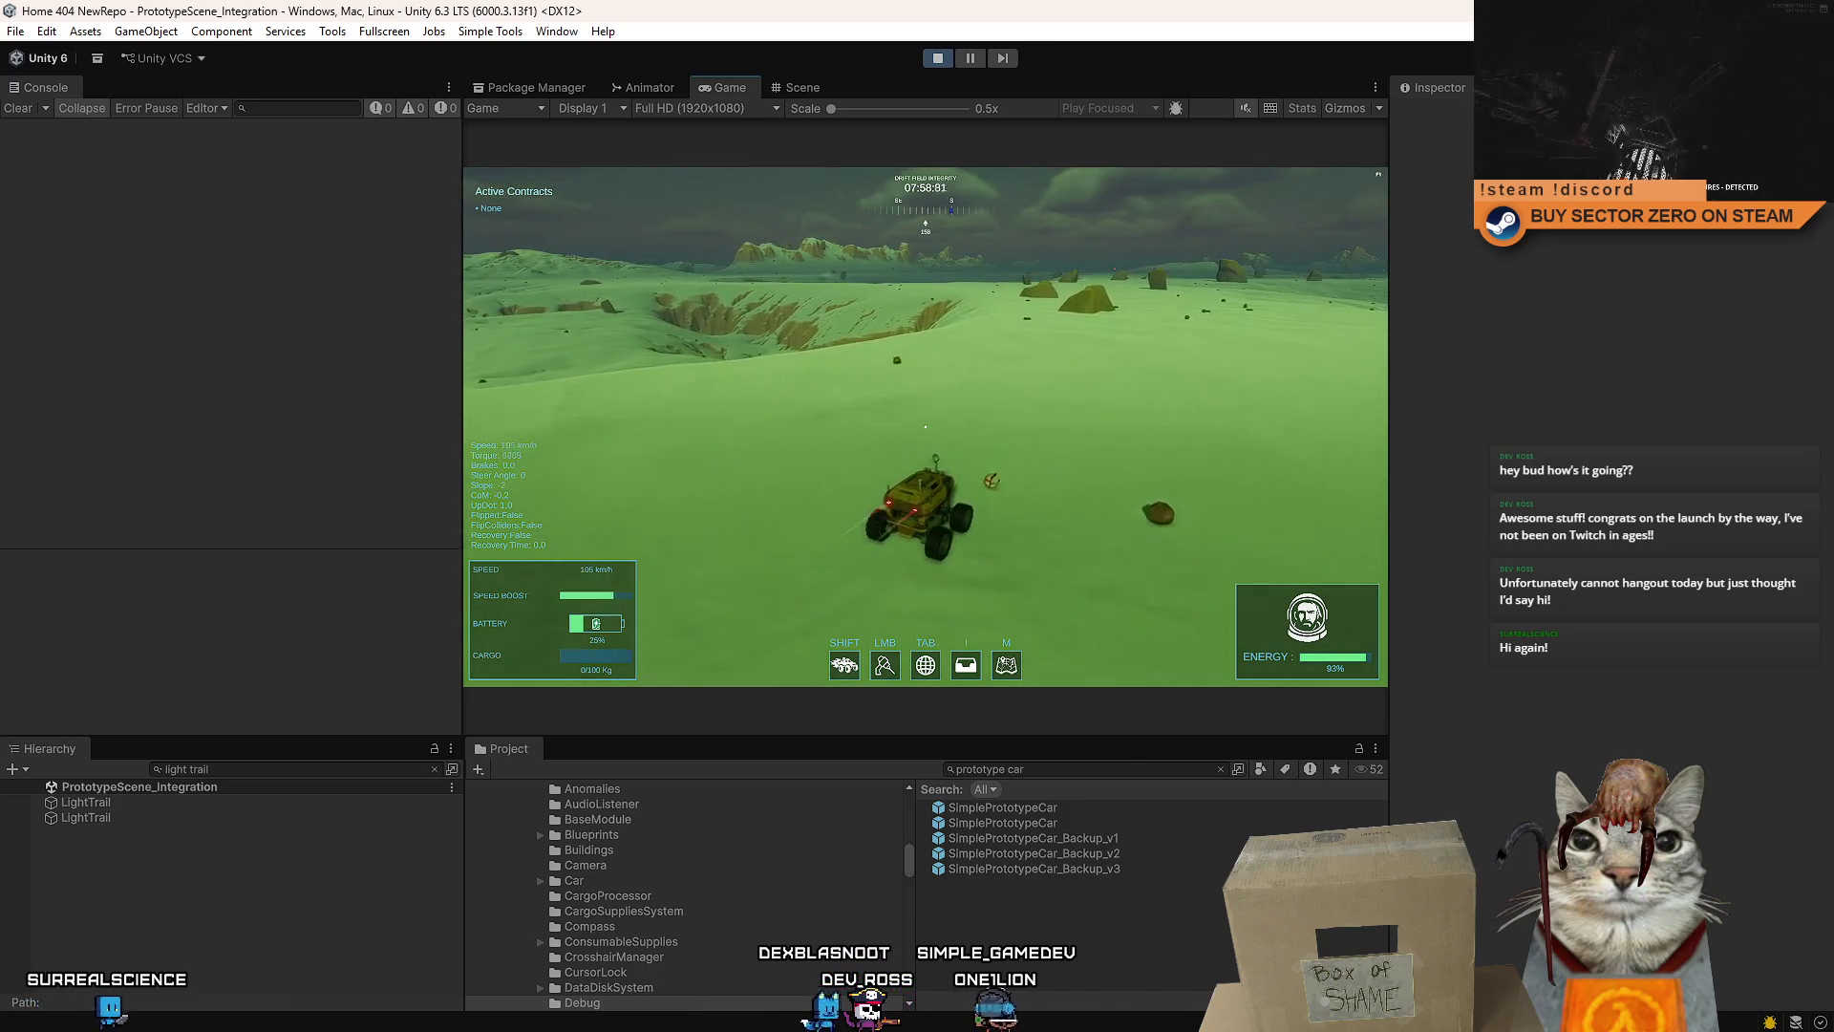
key(d)
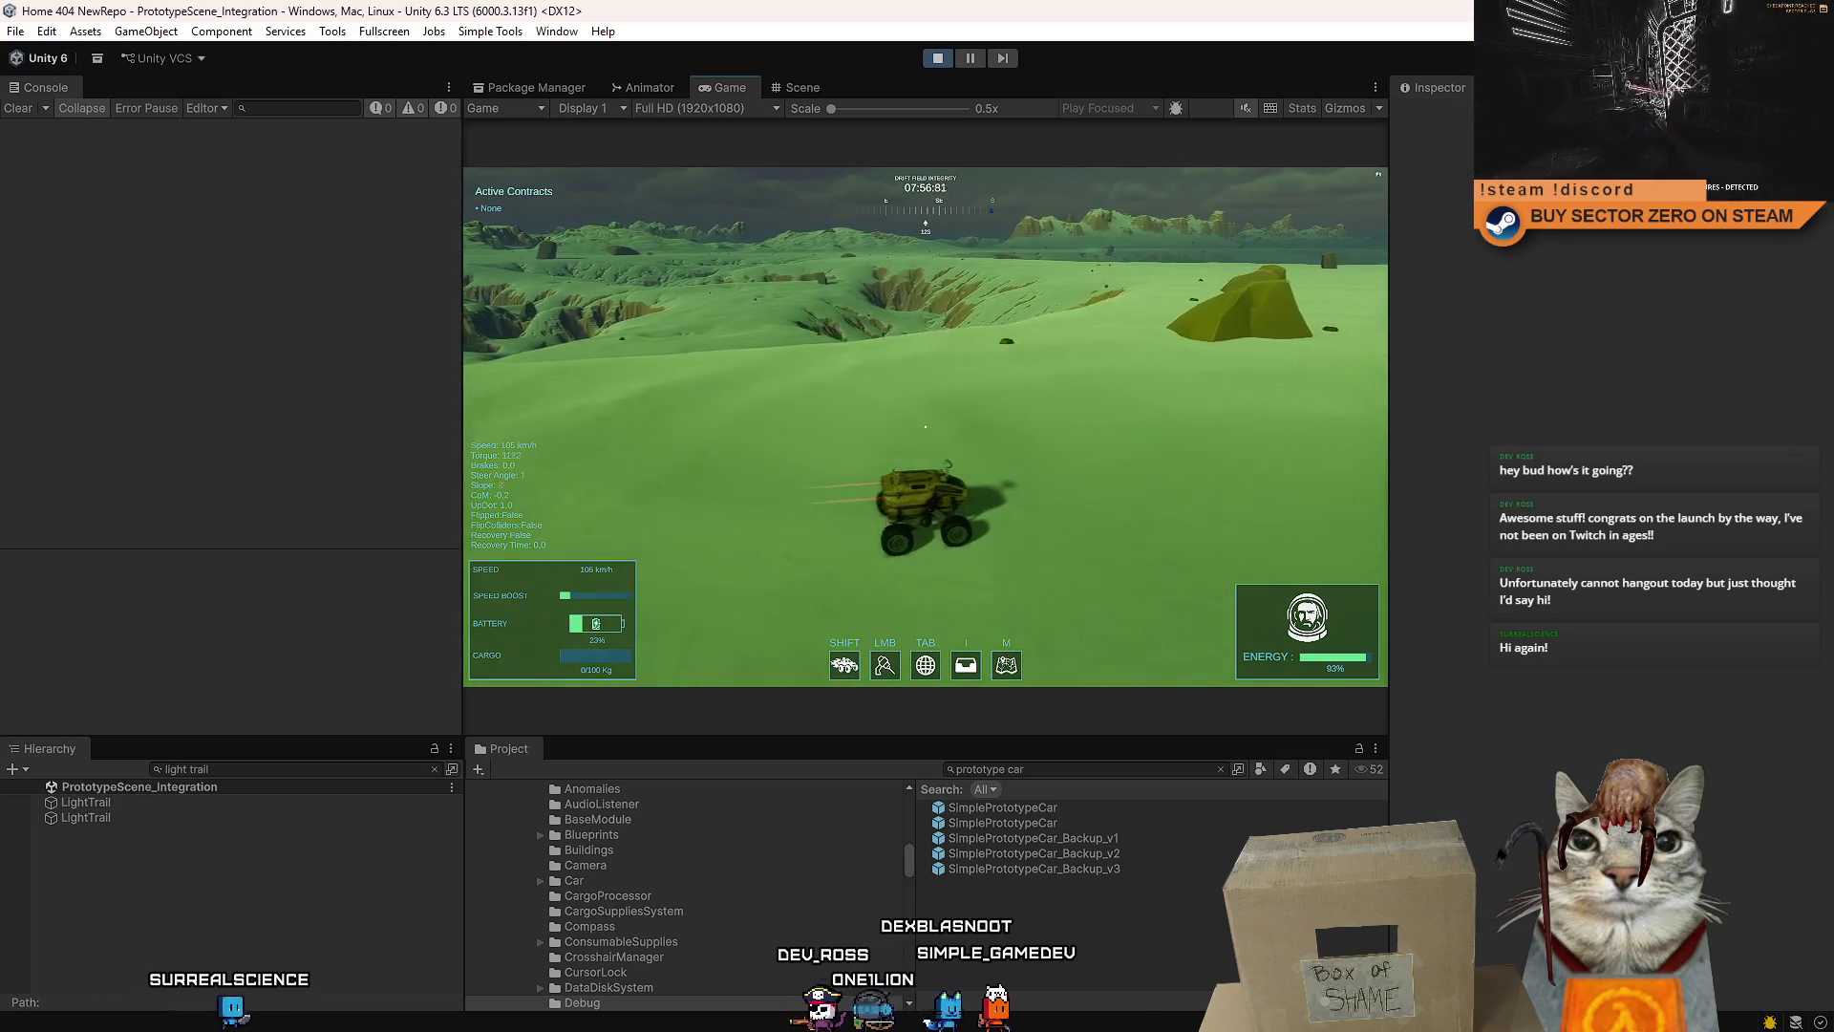
key(a)
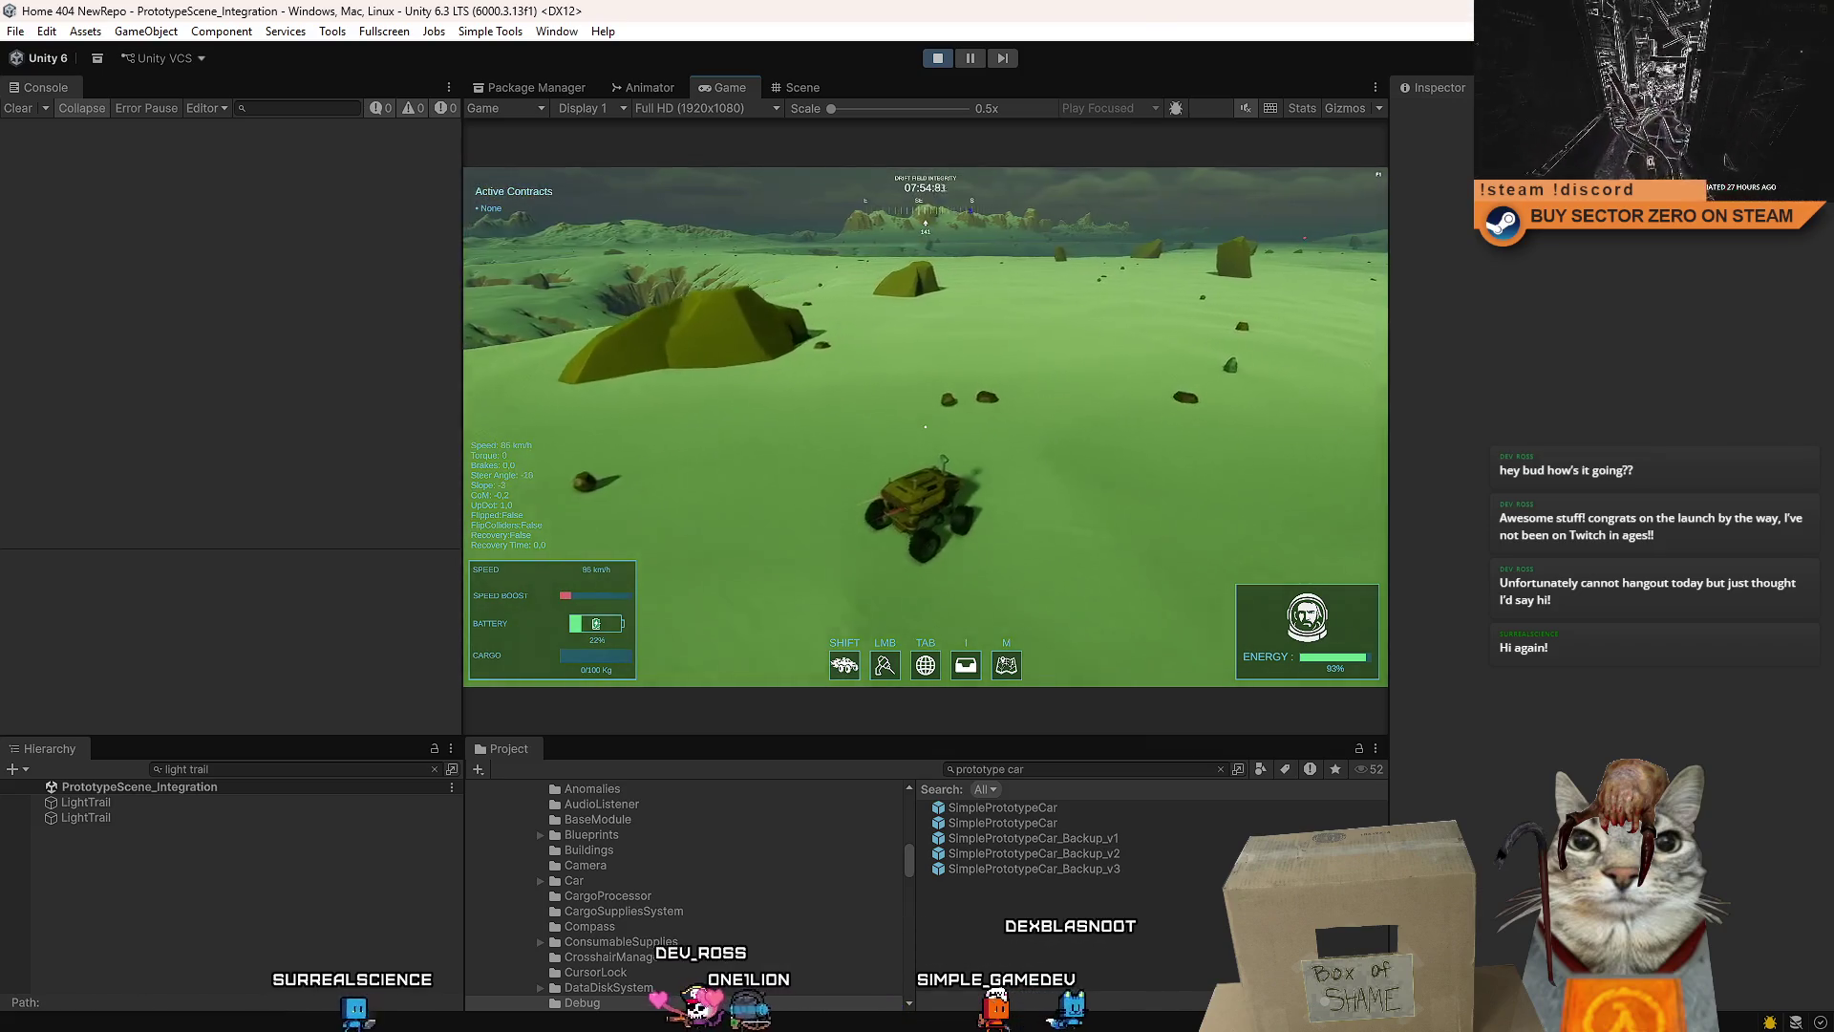
key(Escape)
key(Escape)
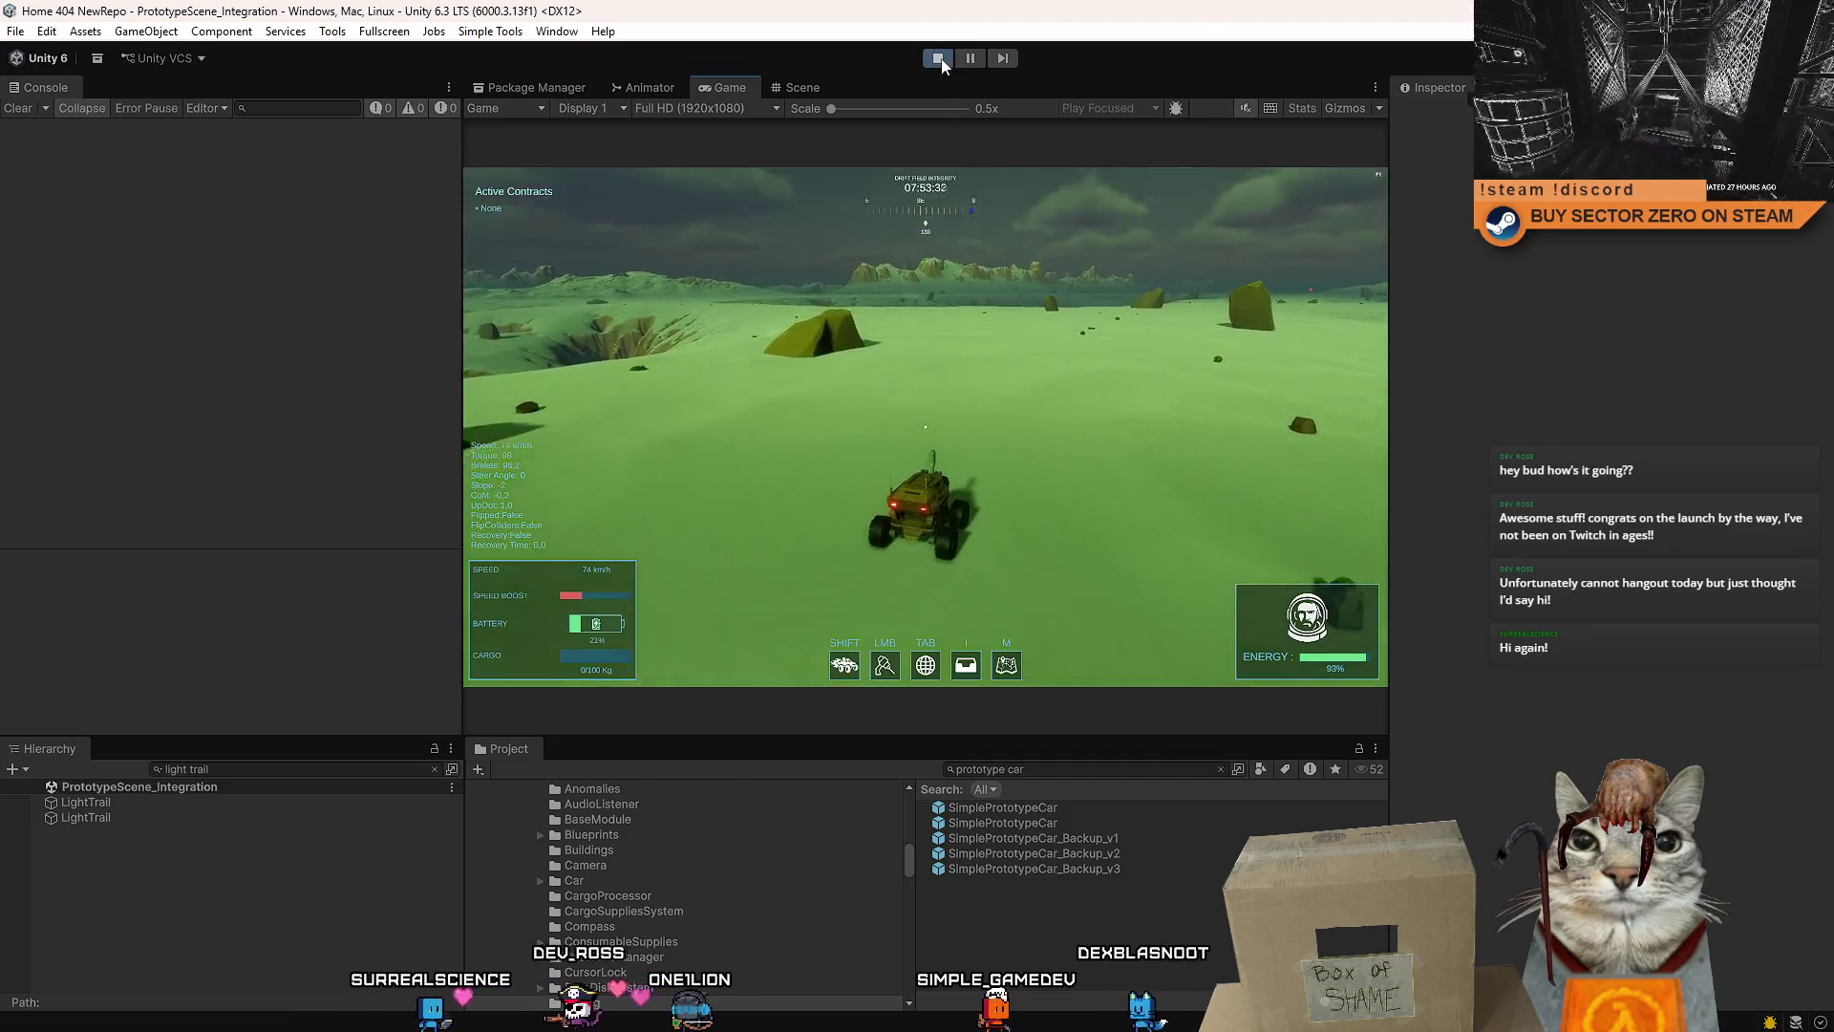
- Select the first LightTrail and move its curve's starting key to time 0, value about 0.05
click(91, 803)
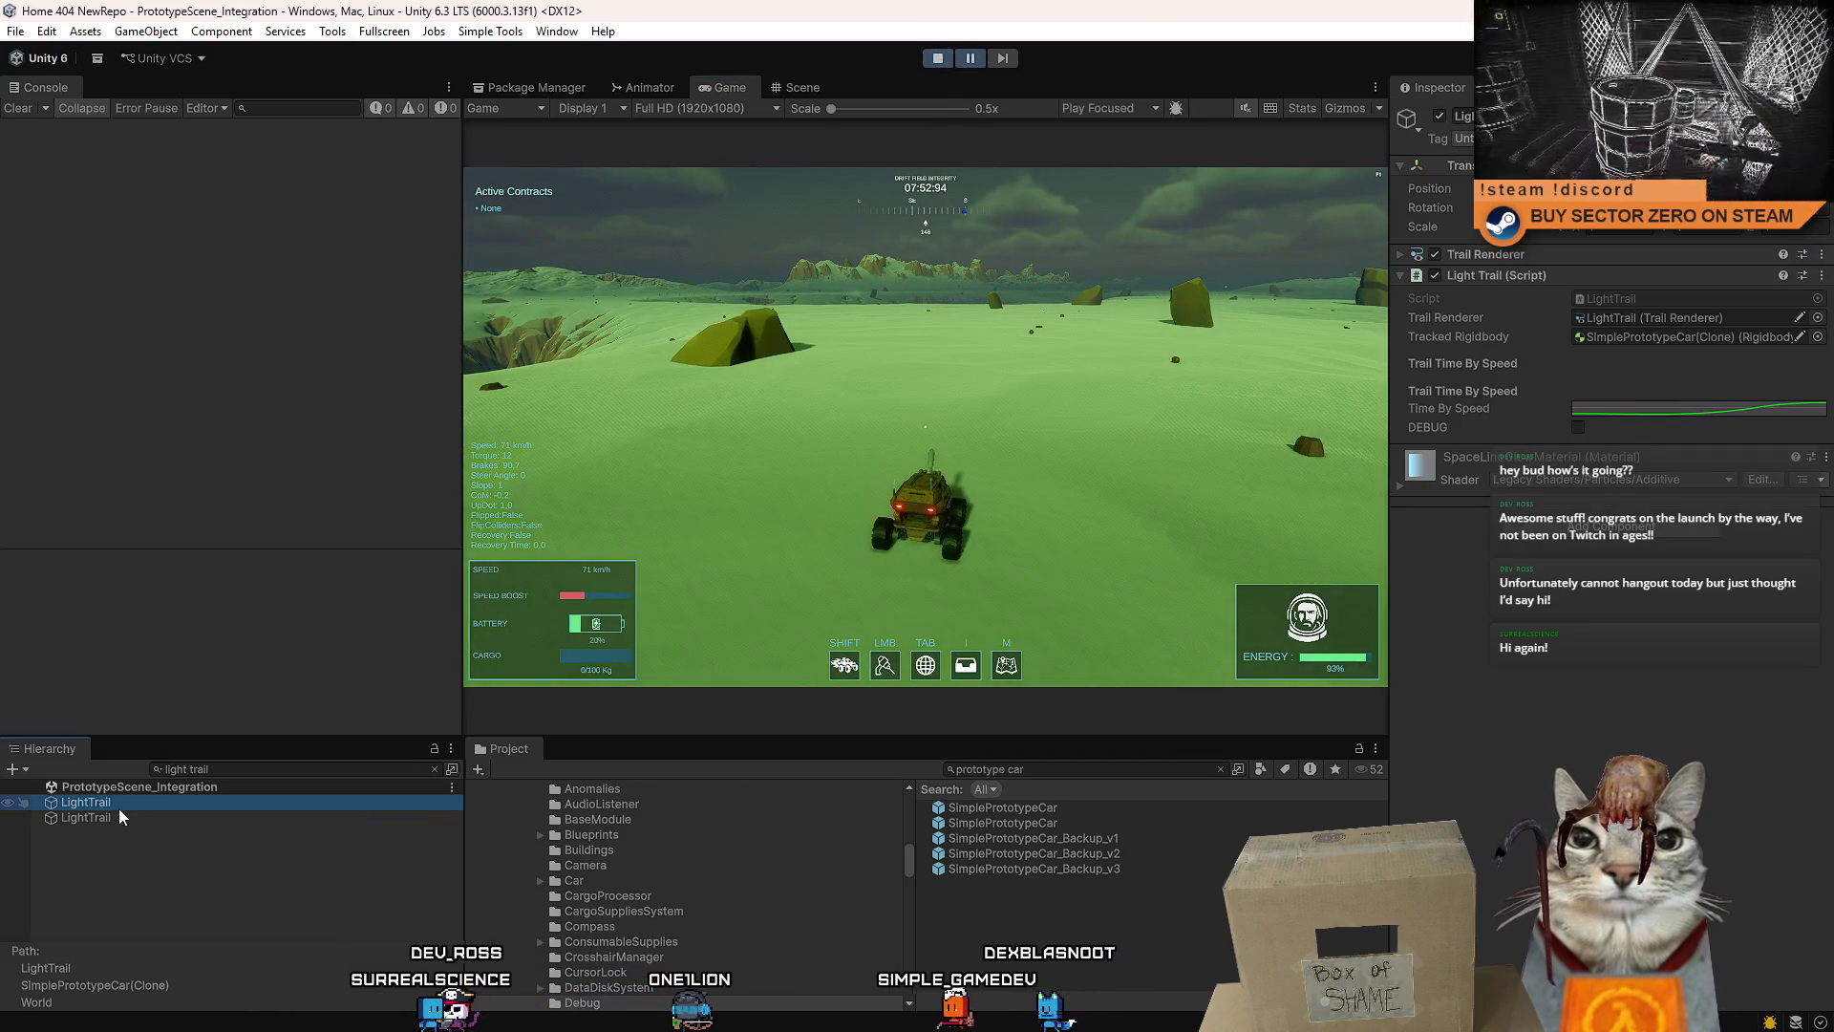
click(1731, 409)
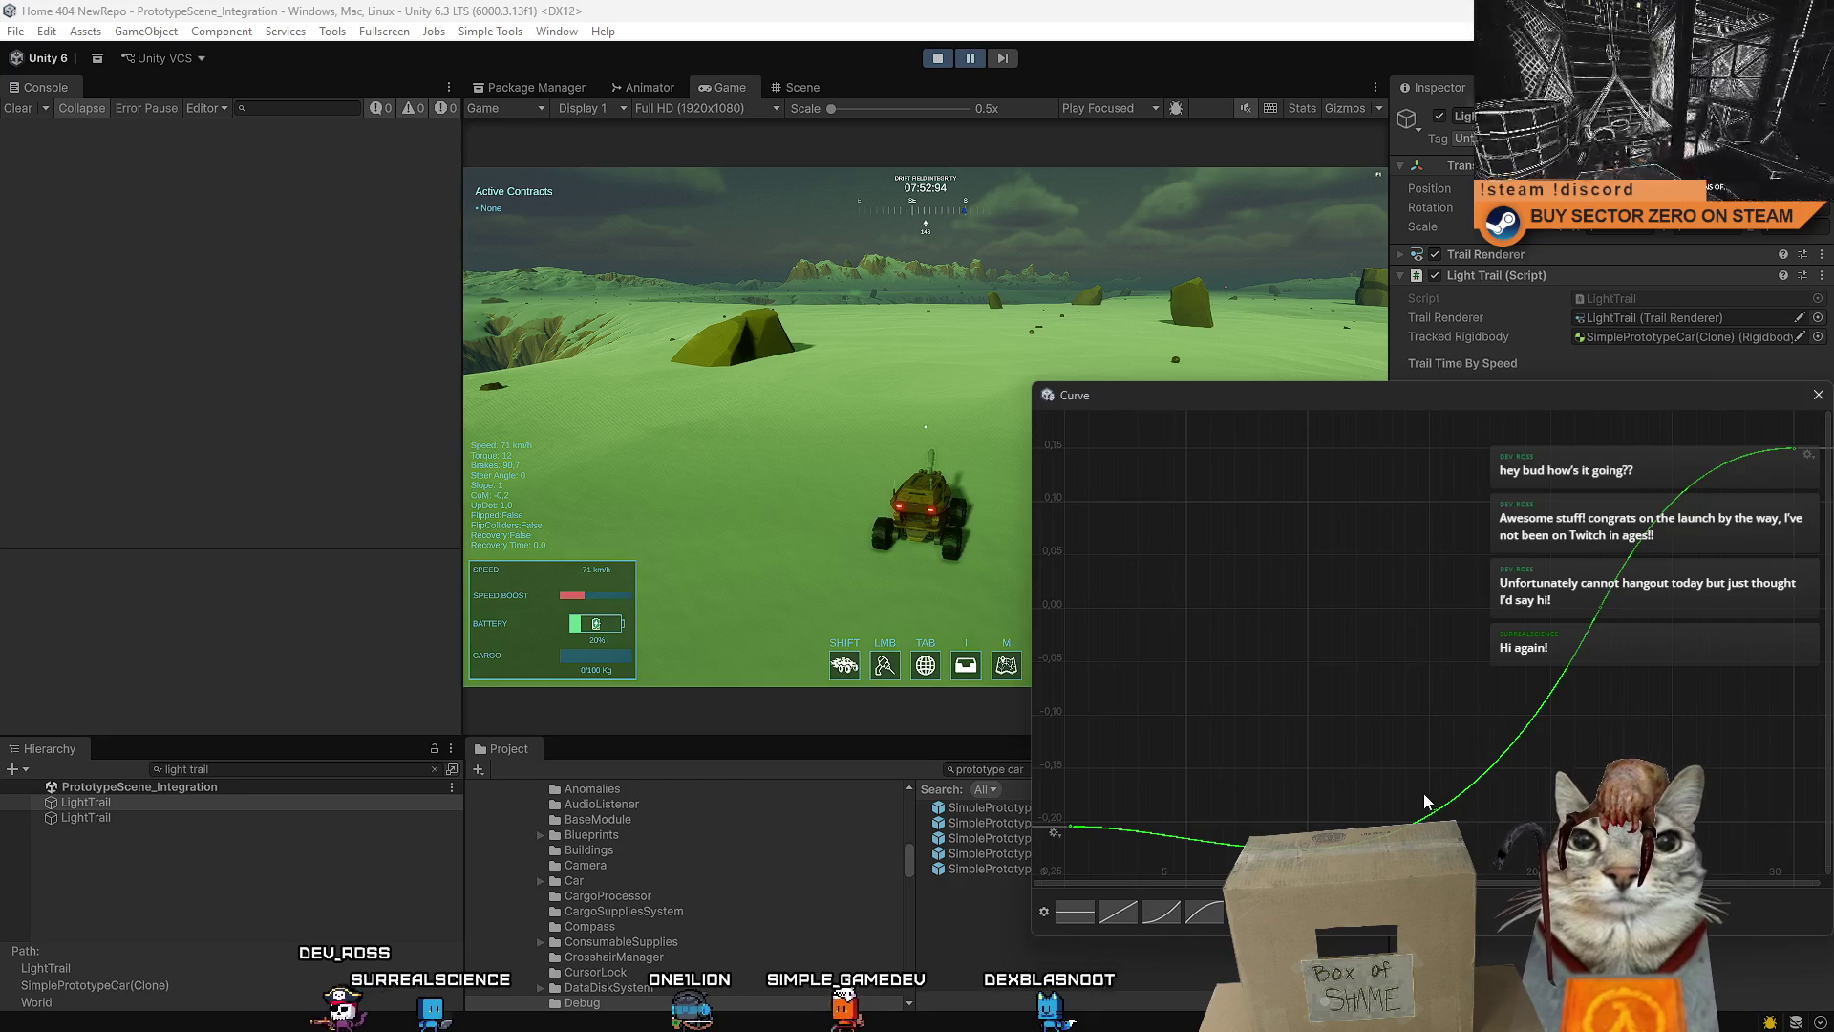
mouse_move(1070, 823)
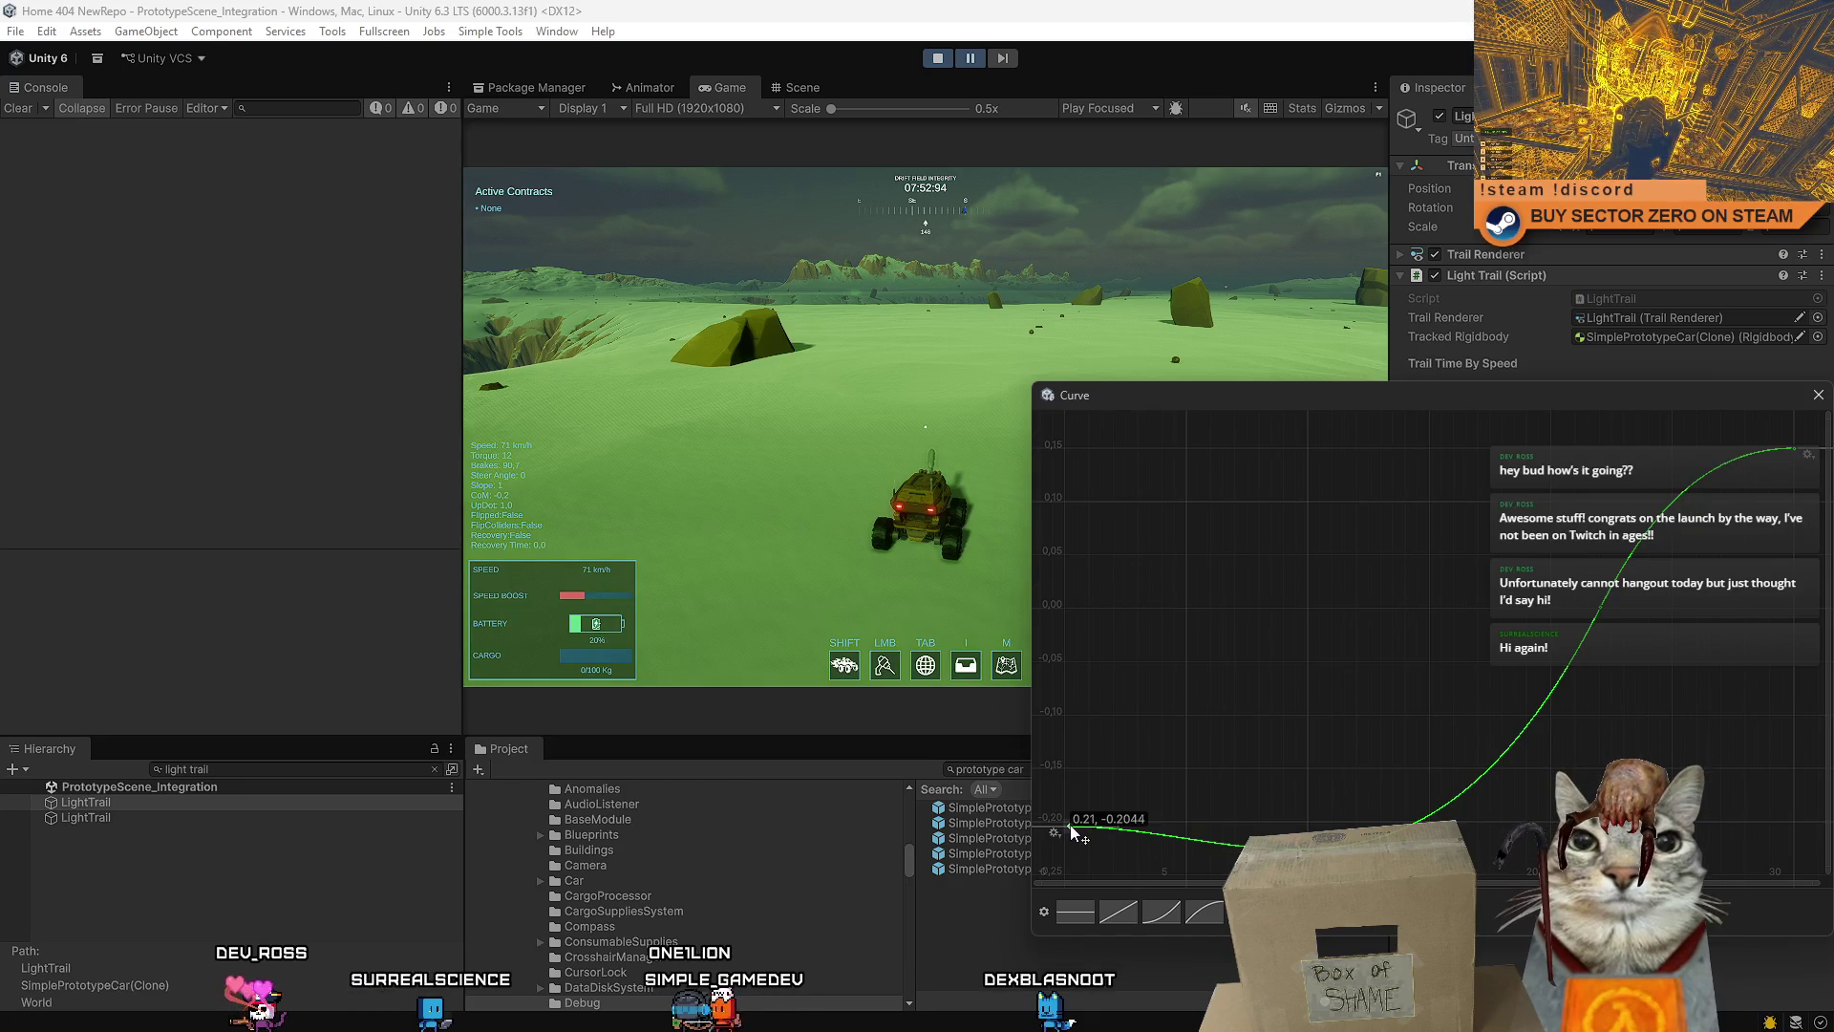
drag(1072, 827, 1299, 793)
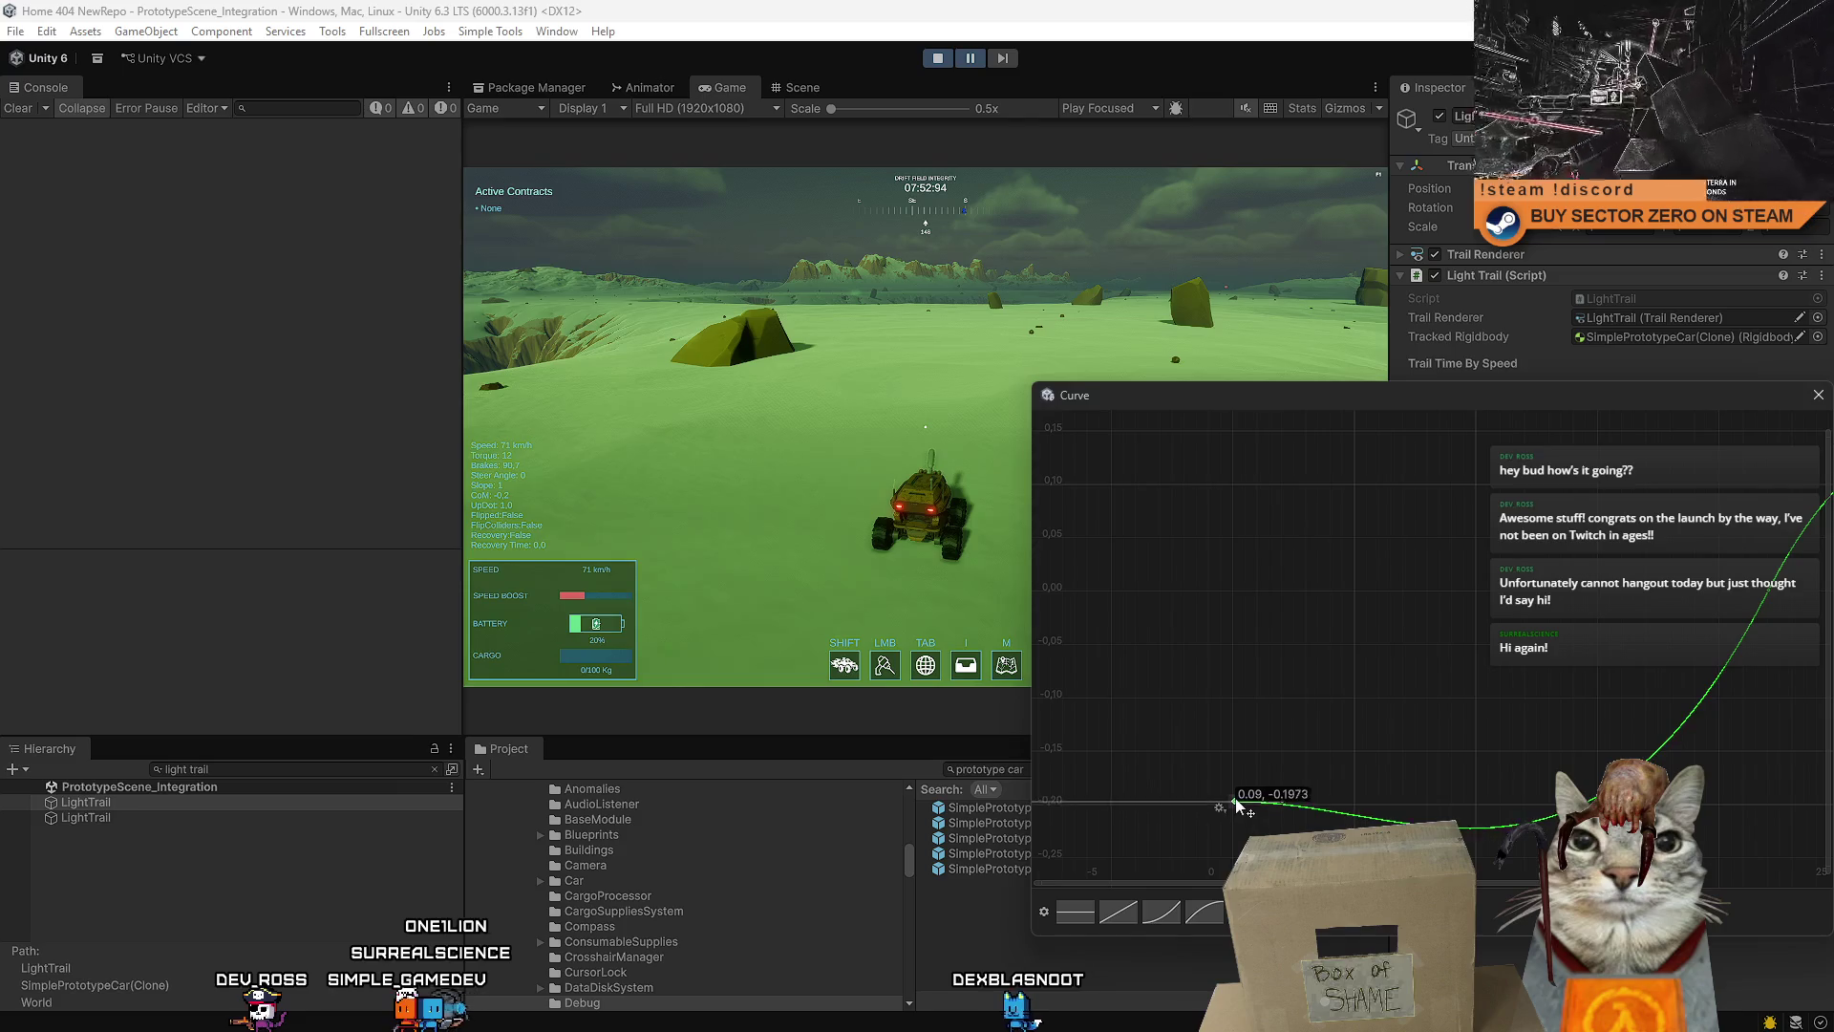
drag(1232, 783, 1231, 574)
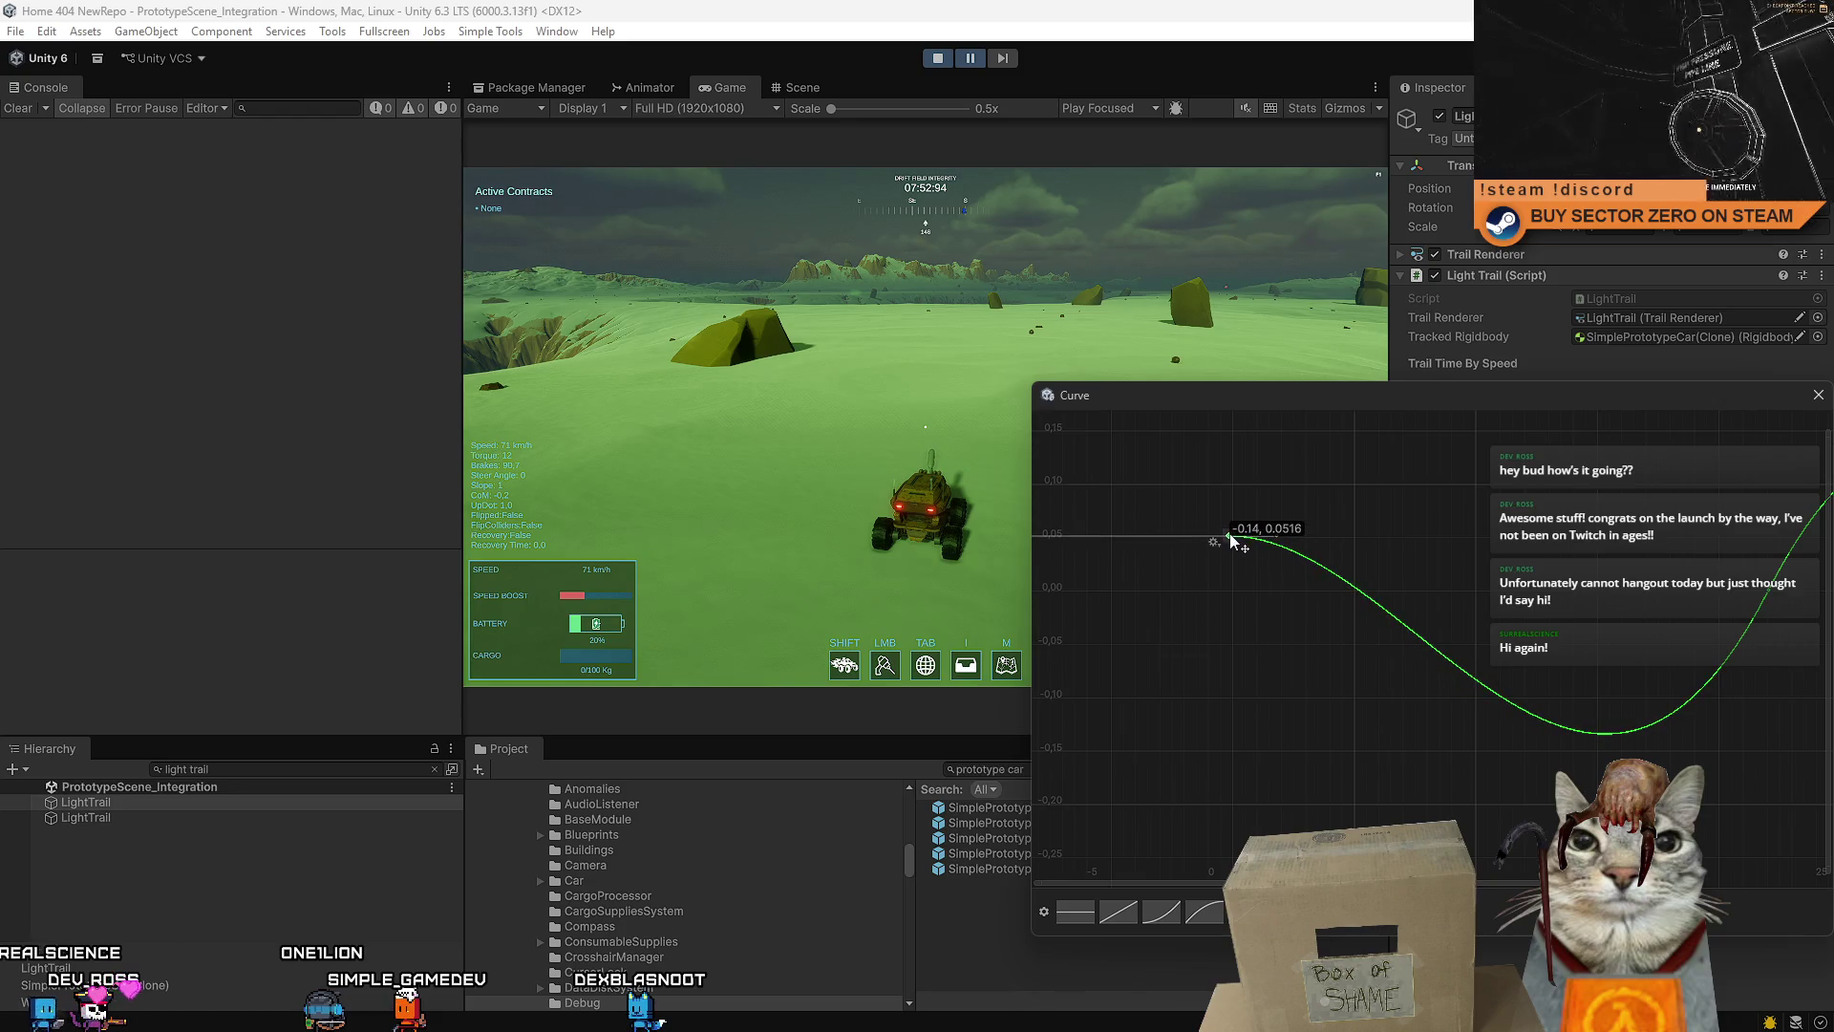
drag(1231, 536, 1232, 538)
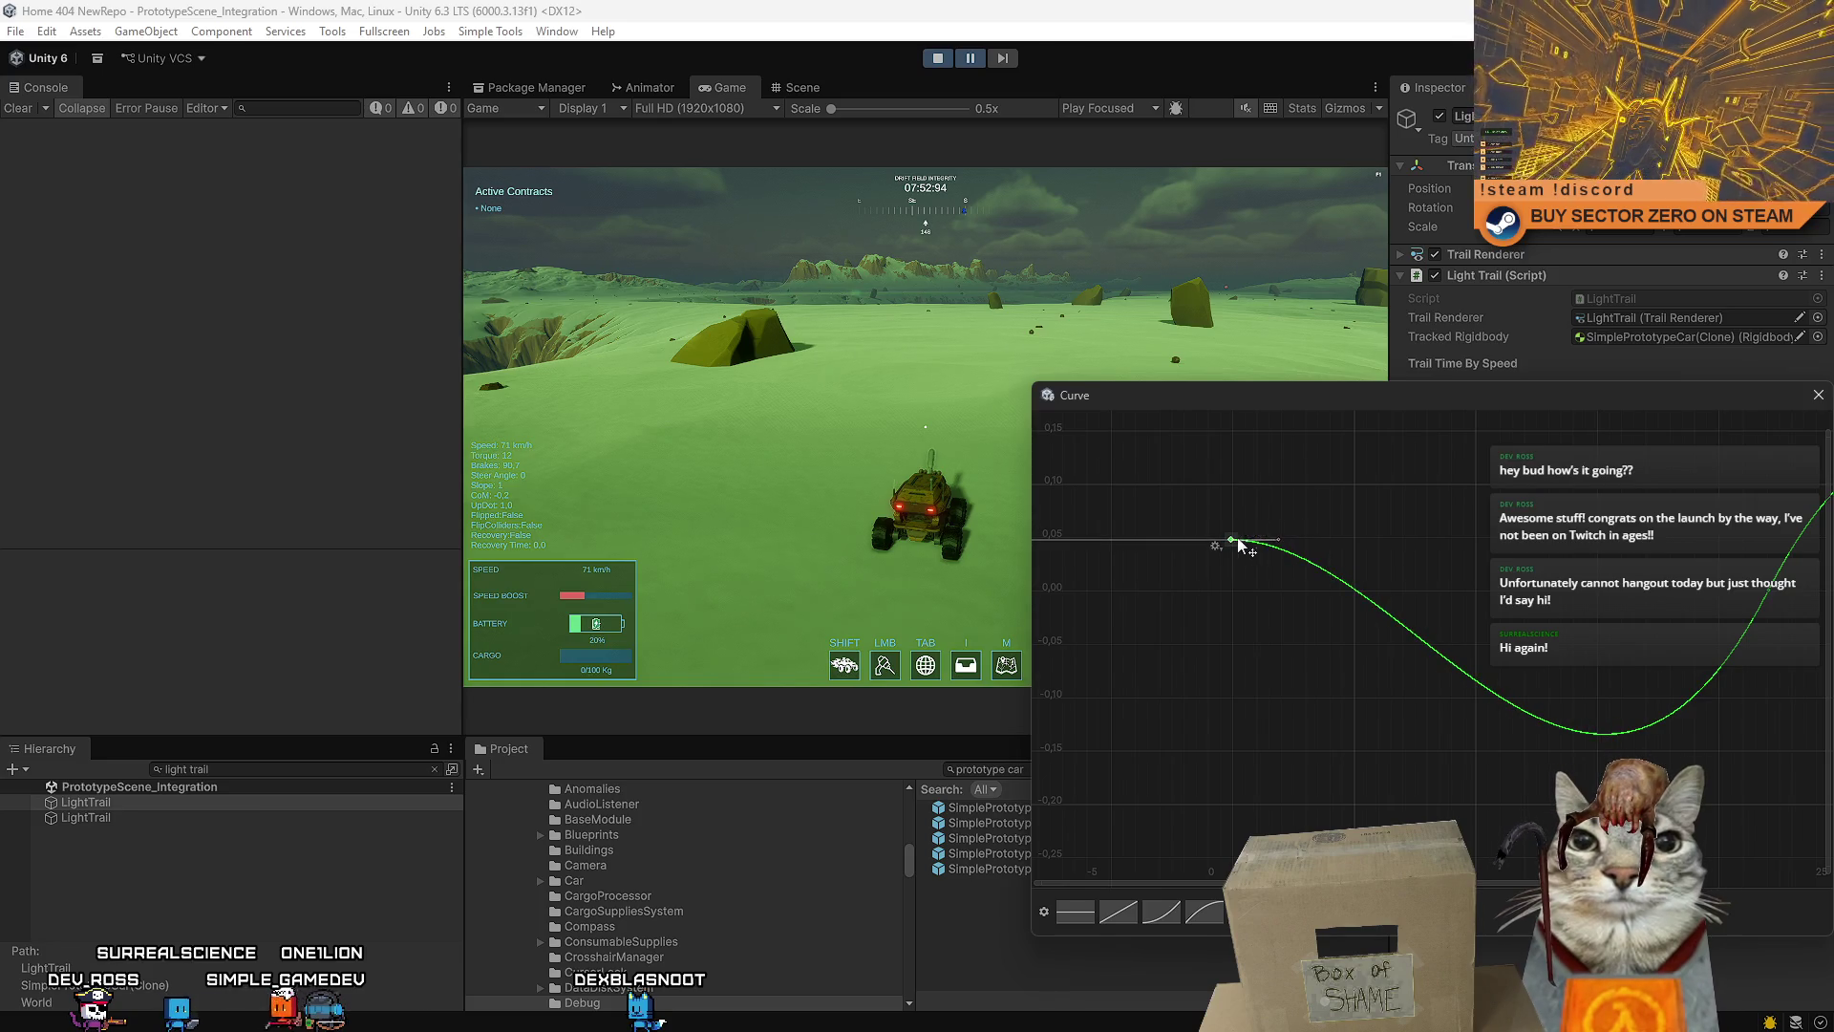
click(1215, 546)
click(1234, 550)
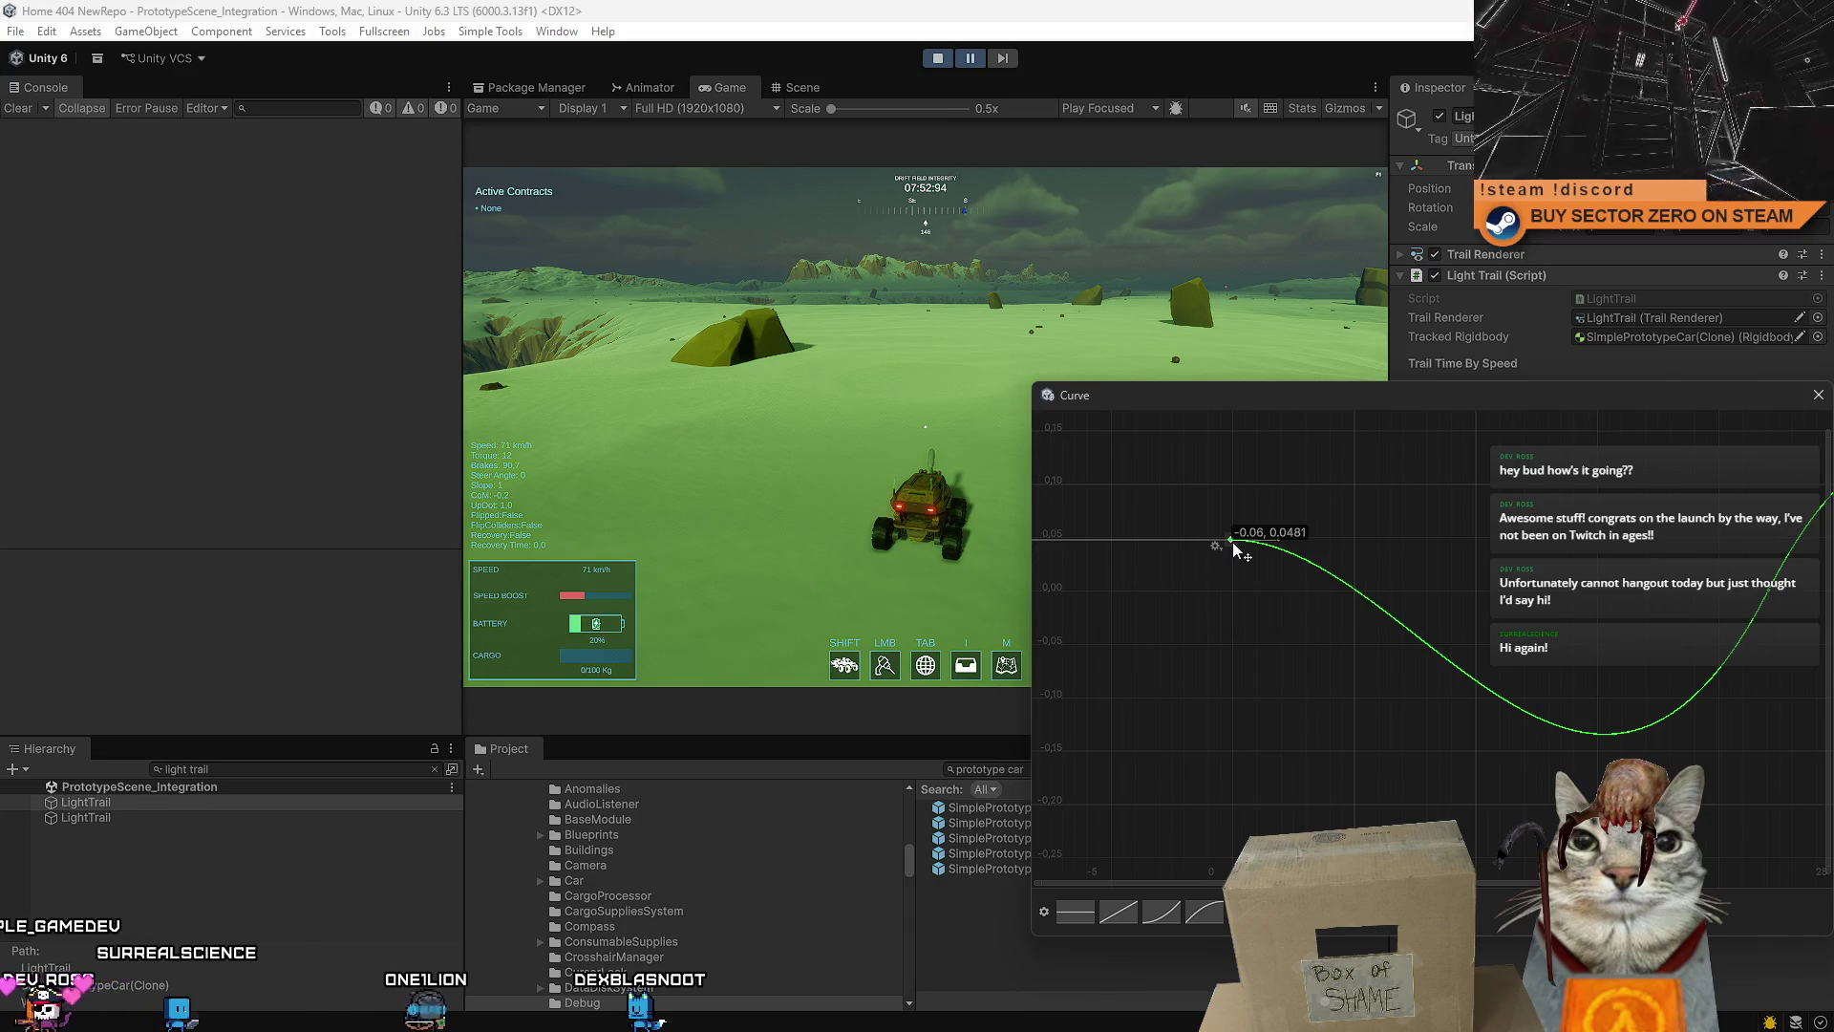
drag(1235, 542, 1232, 539)
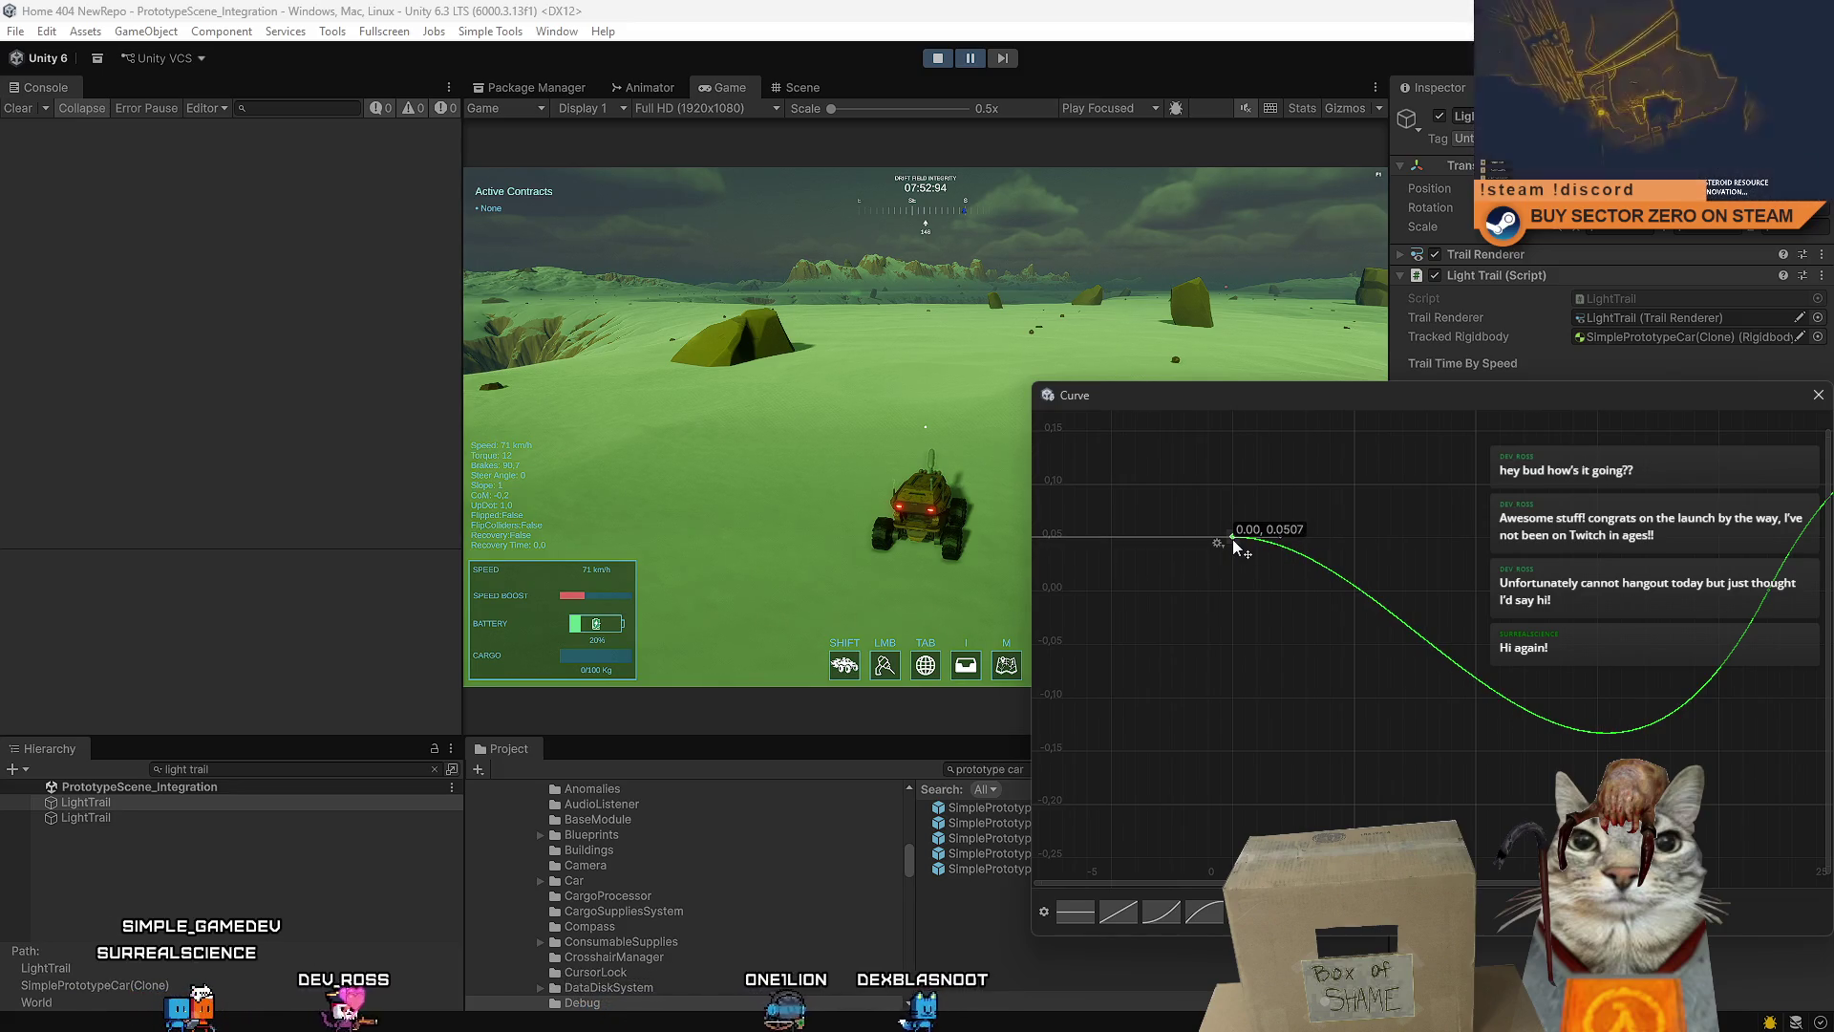
drag(1232, 539, 1232, 541)
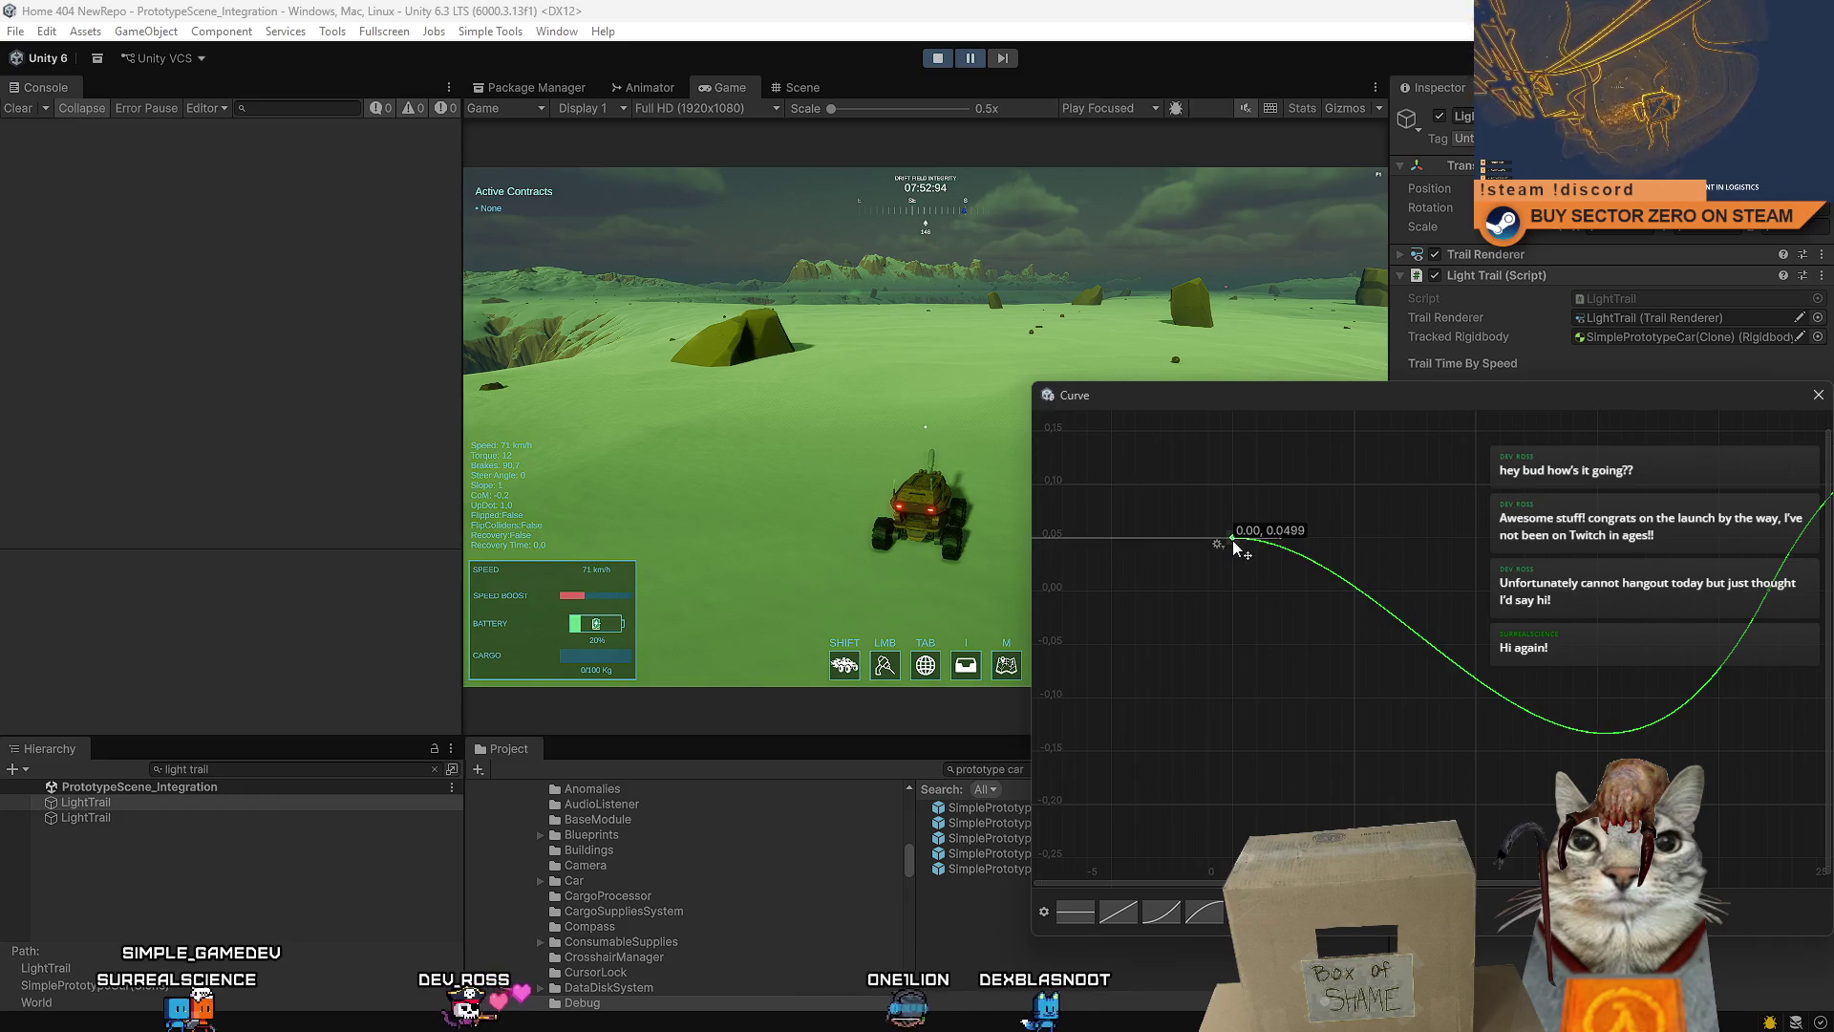
- Raise the curve key at 22.08 to about 0.047 and close the Curve editor
drag(1377, 559, 1150, 568)
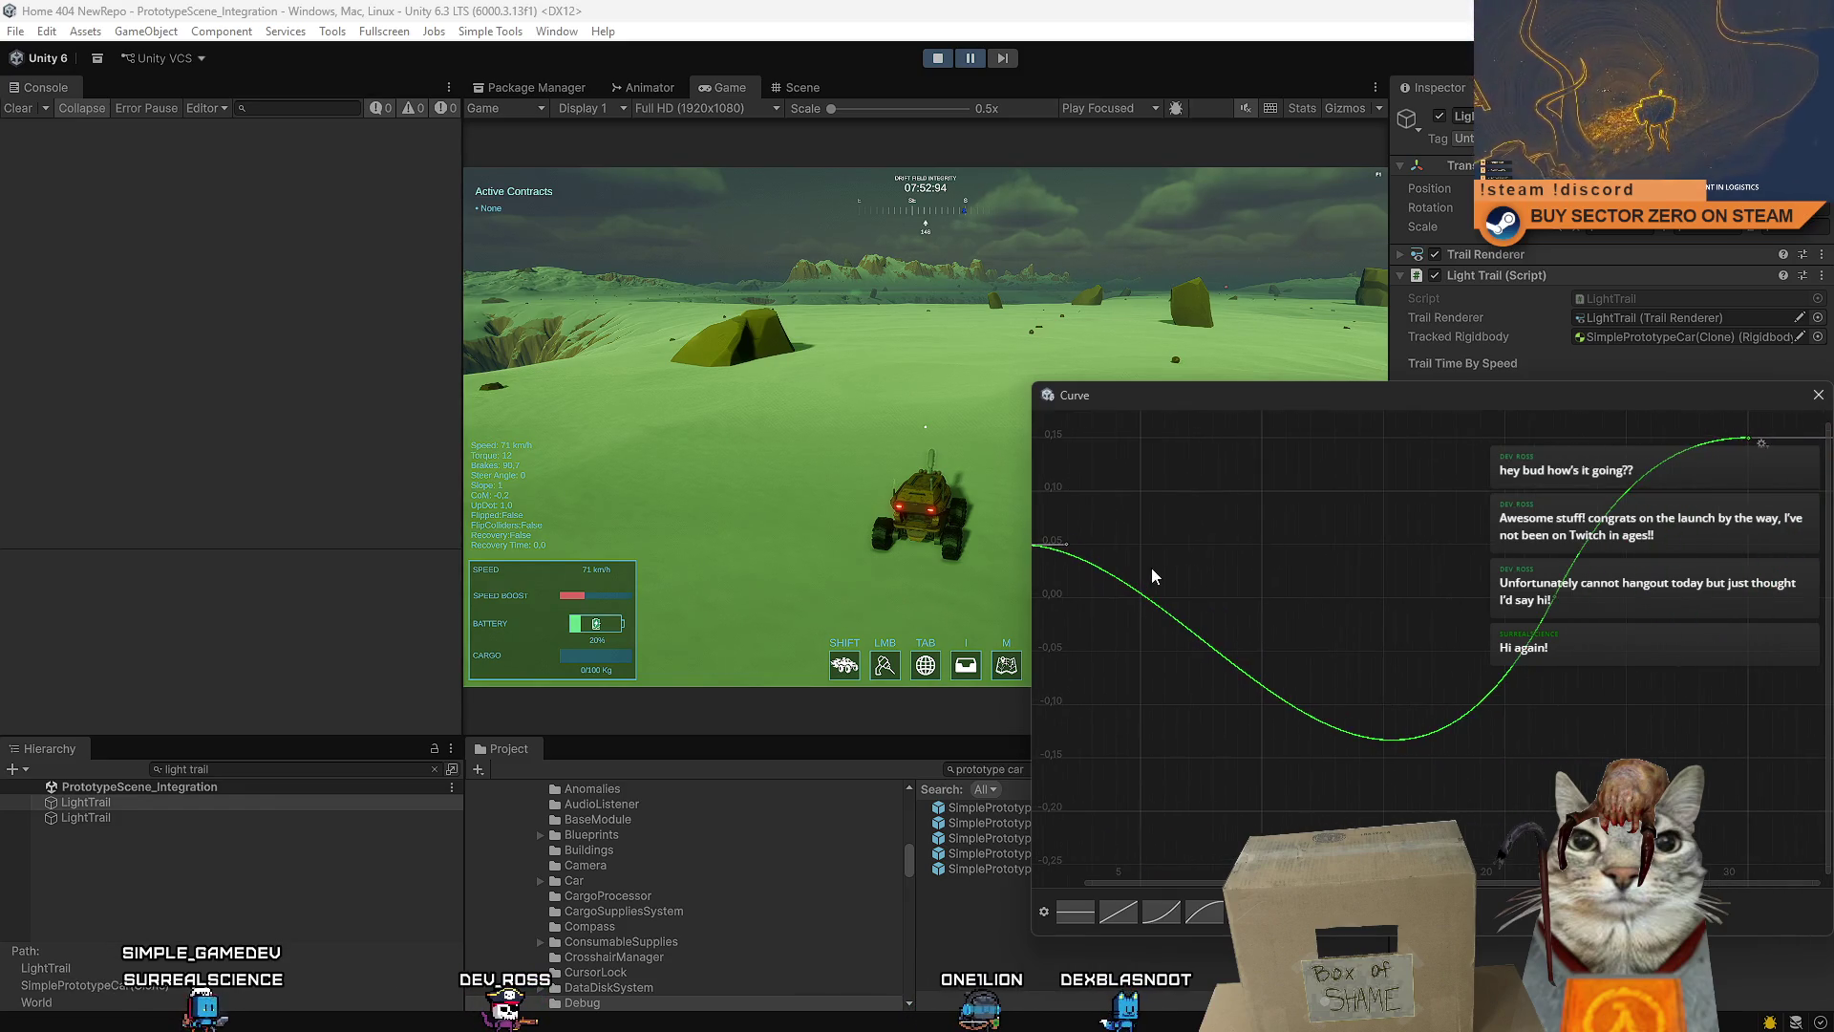
scroll(1379, 678, down, 2)
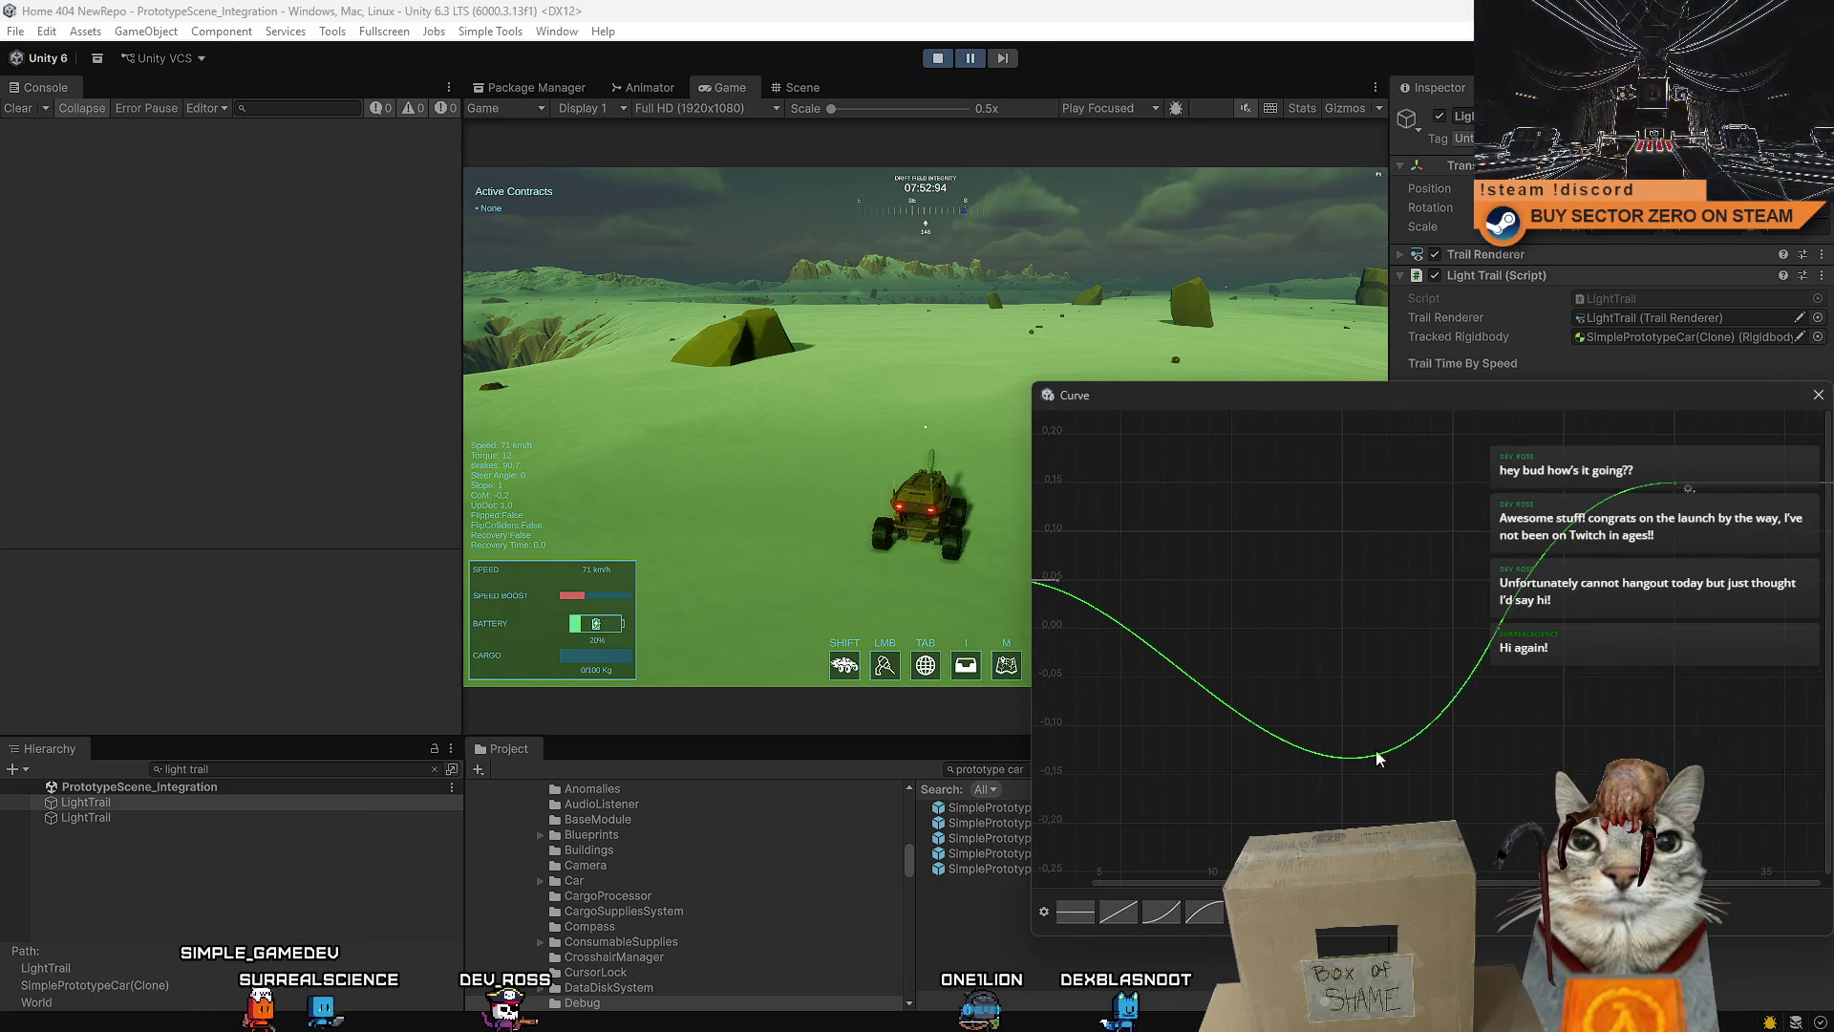
drag(1508, 638, 1597, 655)
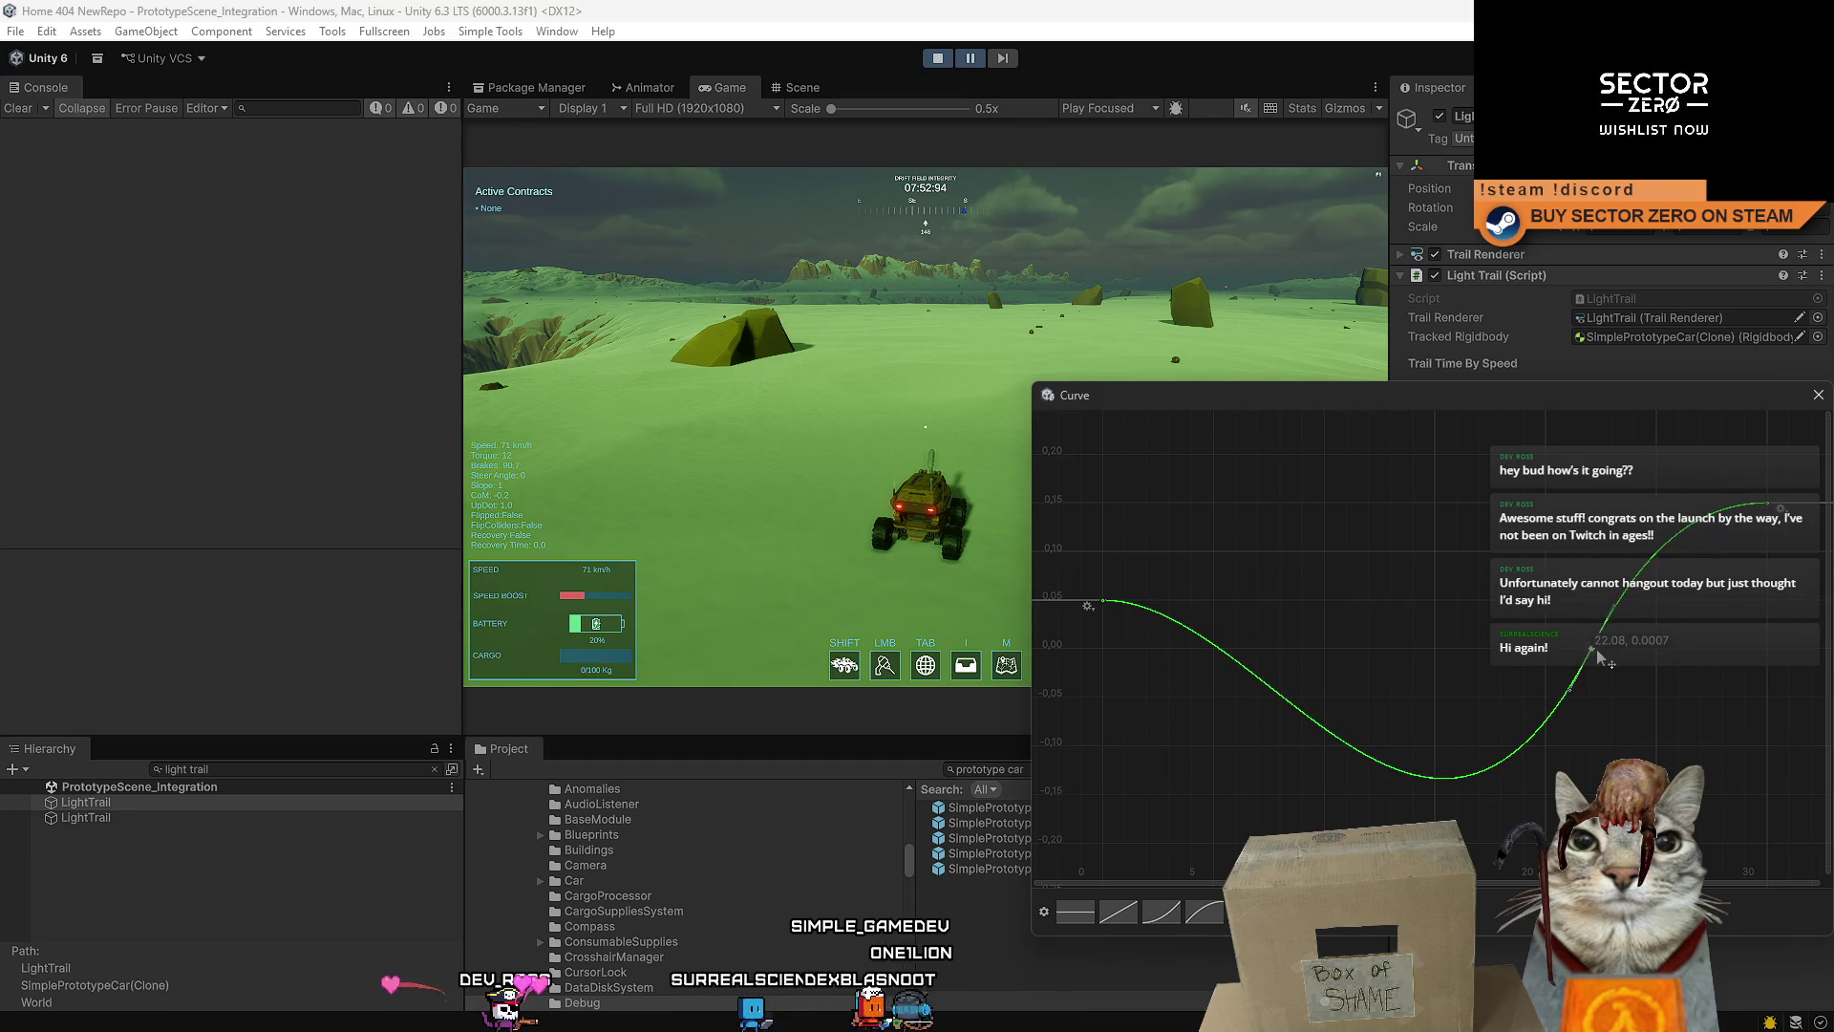
drag(1597, 651, 1599, 608)
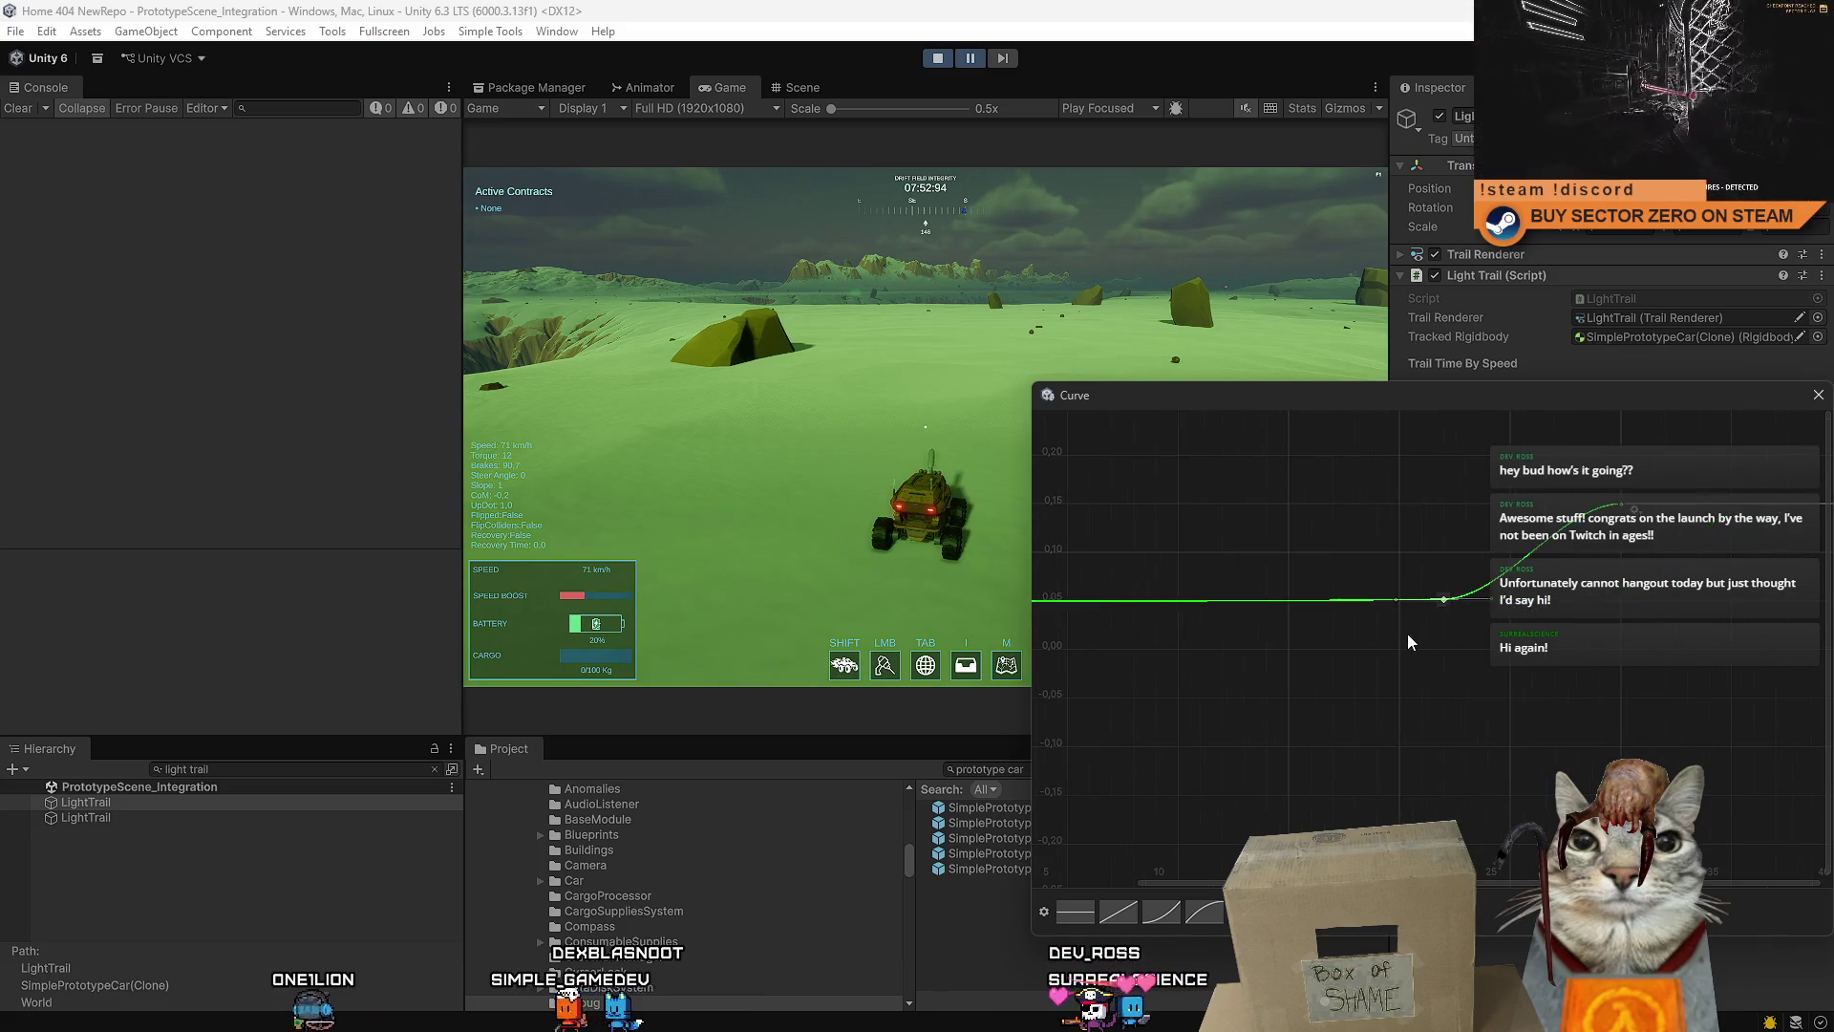
drag(1389, 594, 1472, 621)
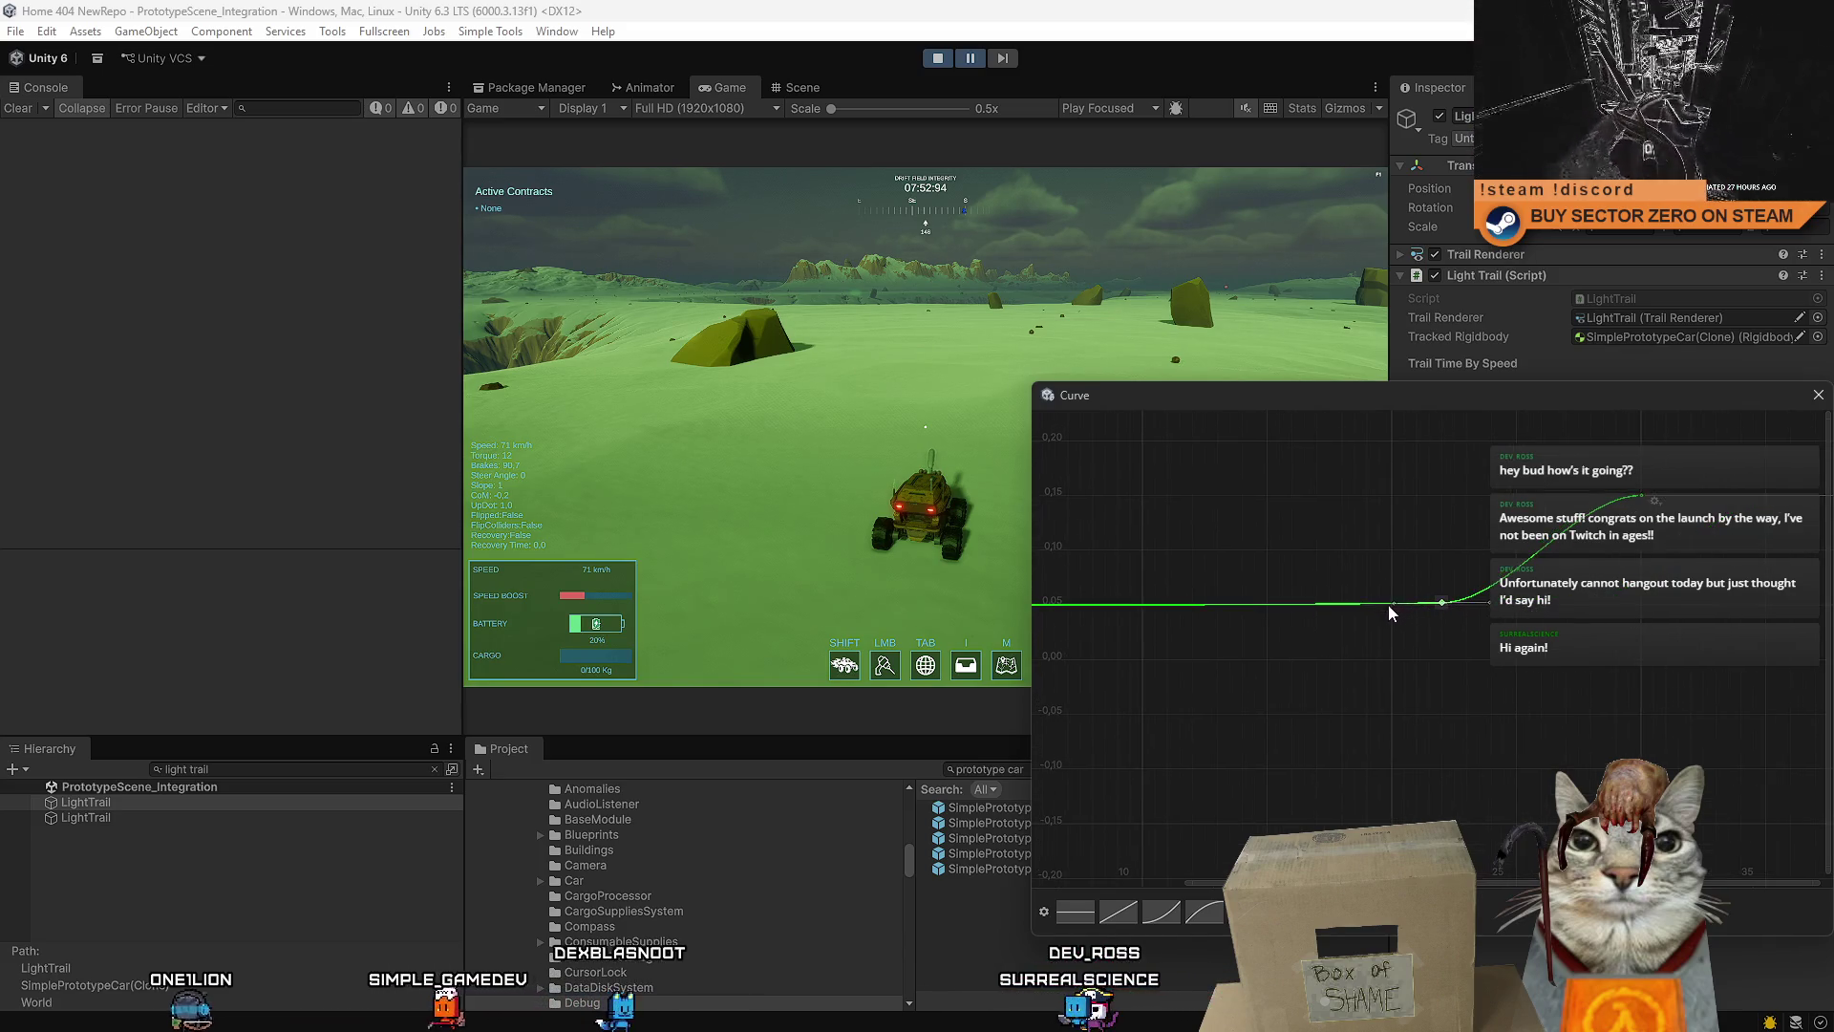
click(1818, 394)
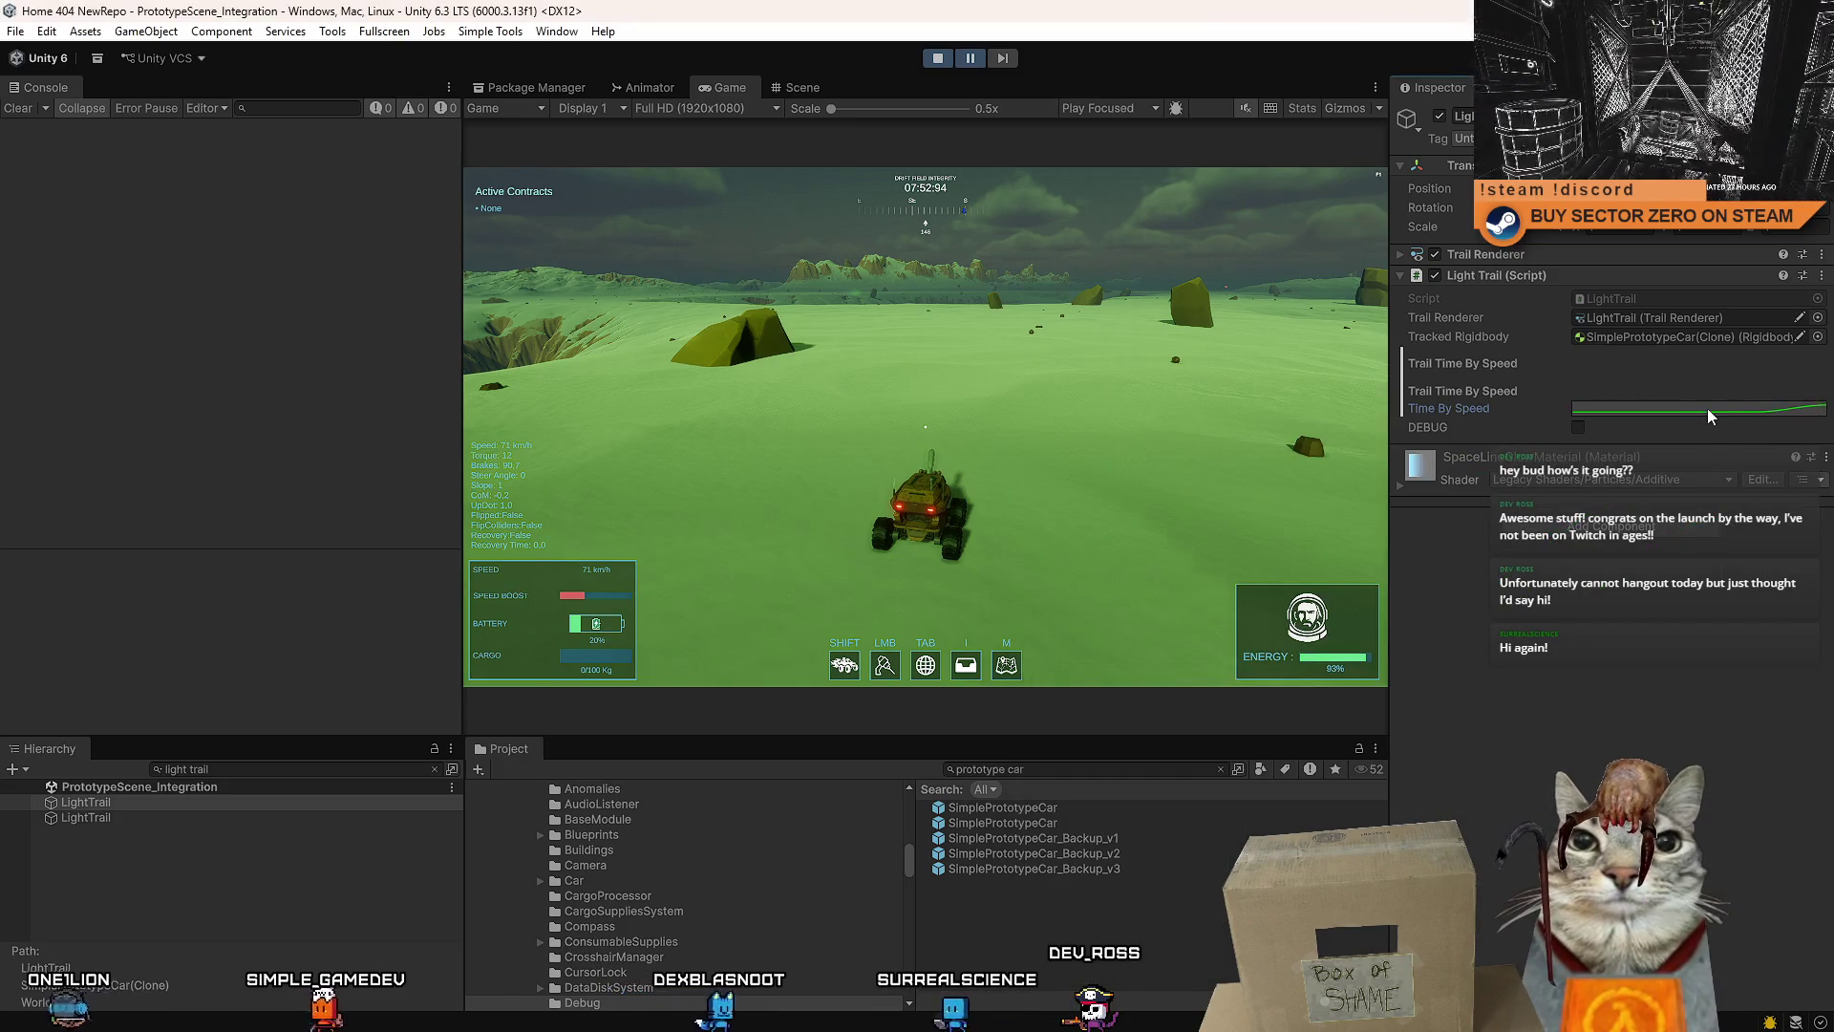
- Check the curve field's Copy/Paste menu, resume play mode to test the trail, then pause with Esc
right_click(1581, 408)
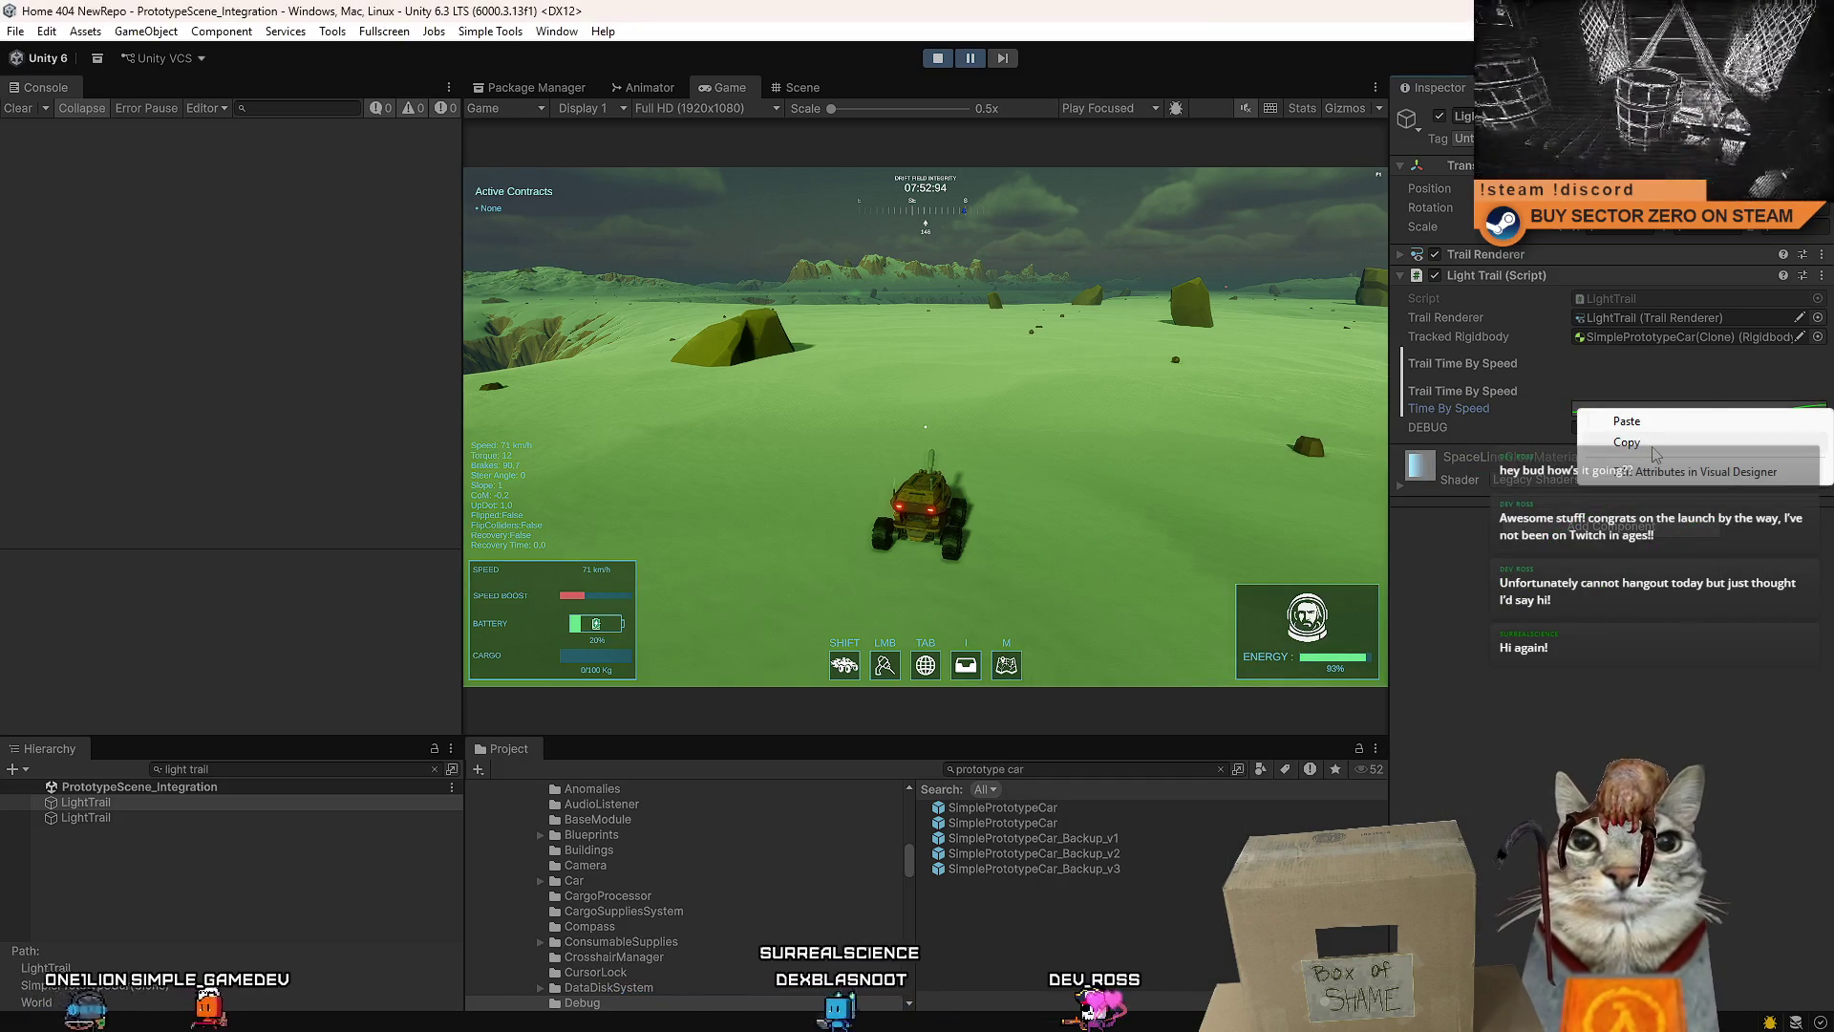
click(1645, 446)
right_click(1581, 408)
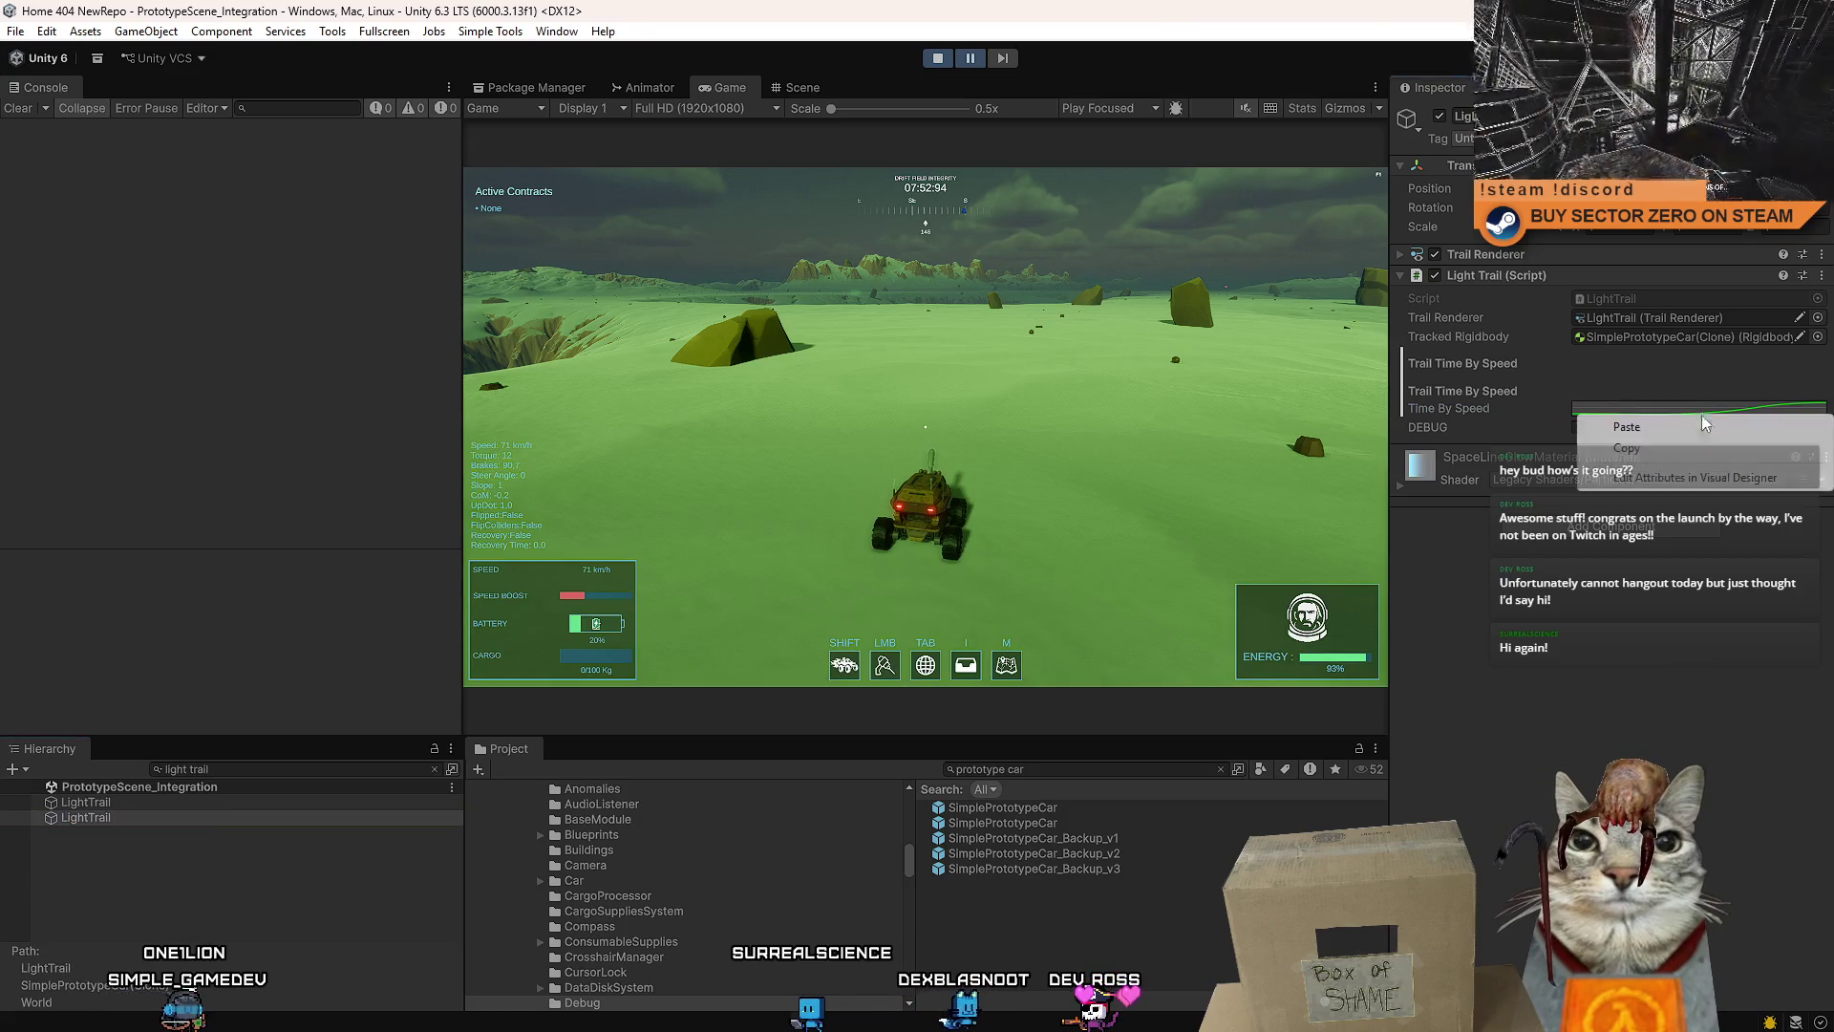
click(1605, 434)
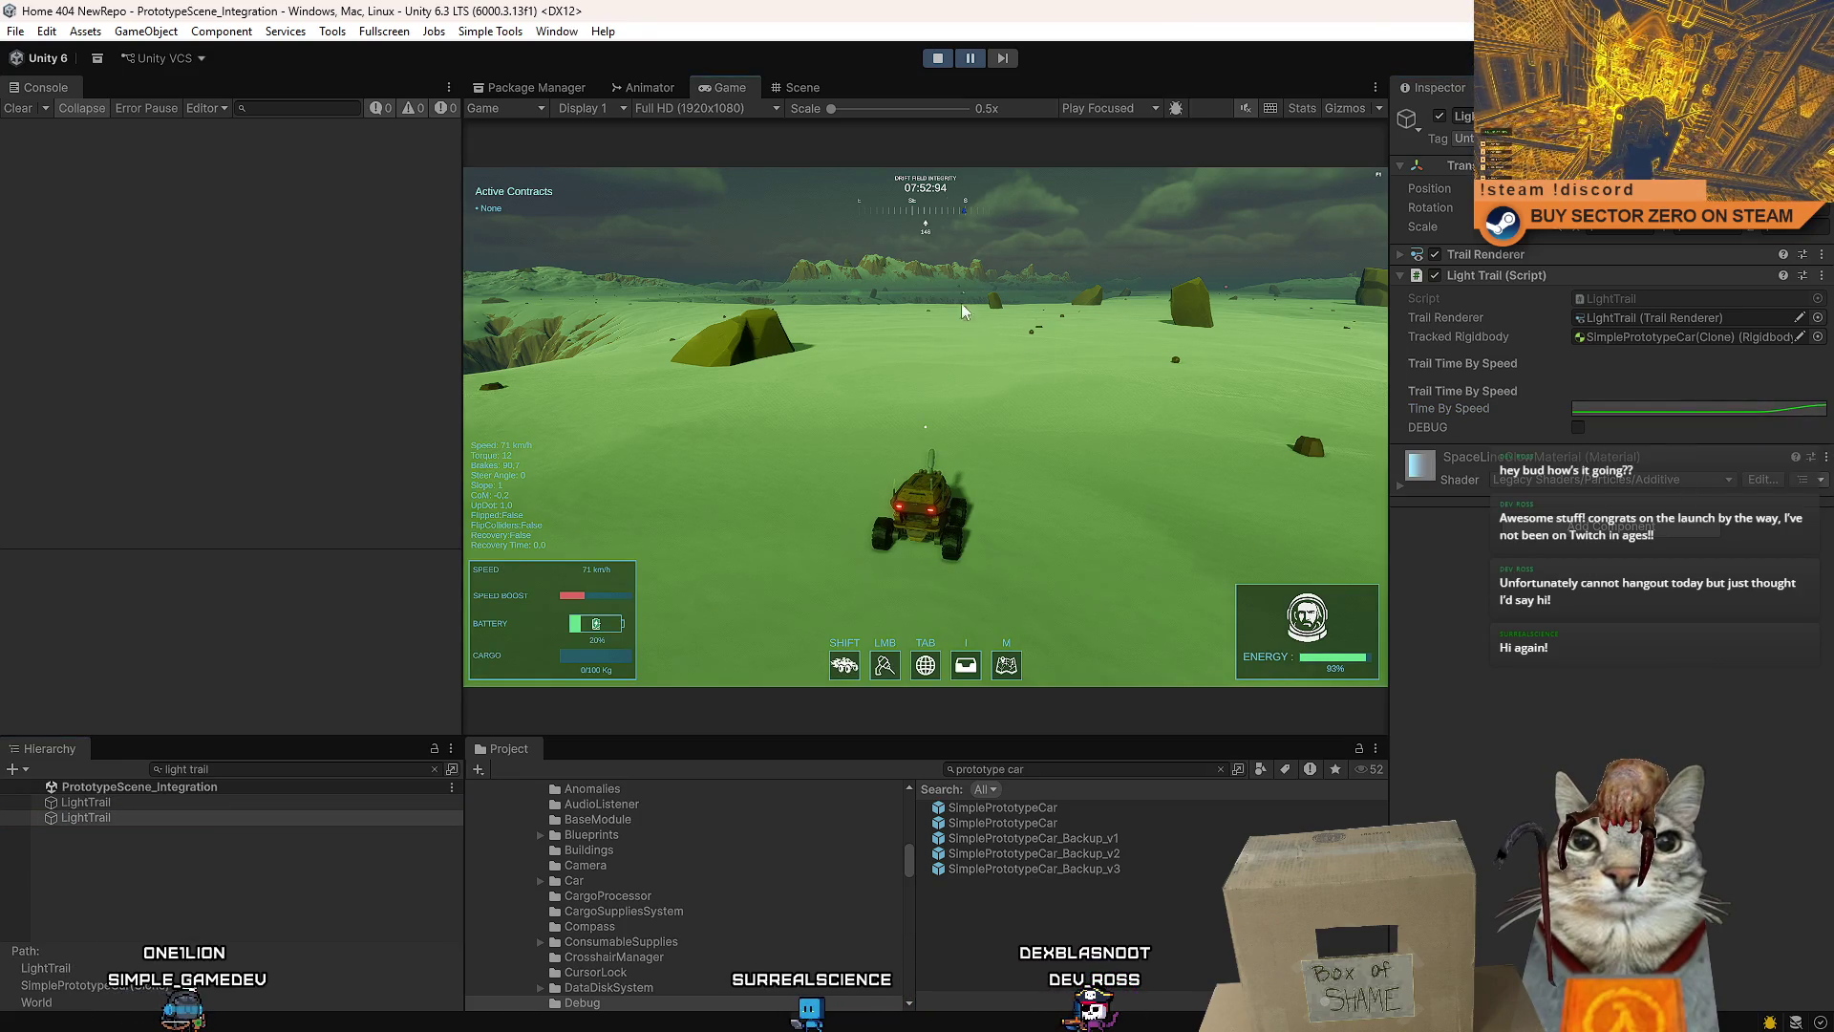
click(970, 59)
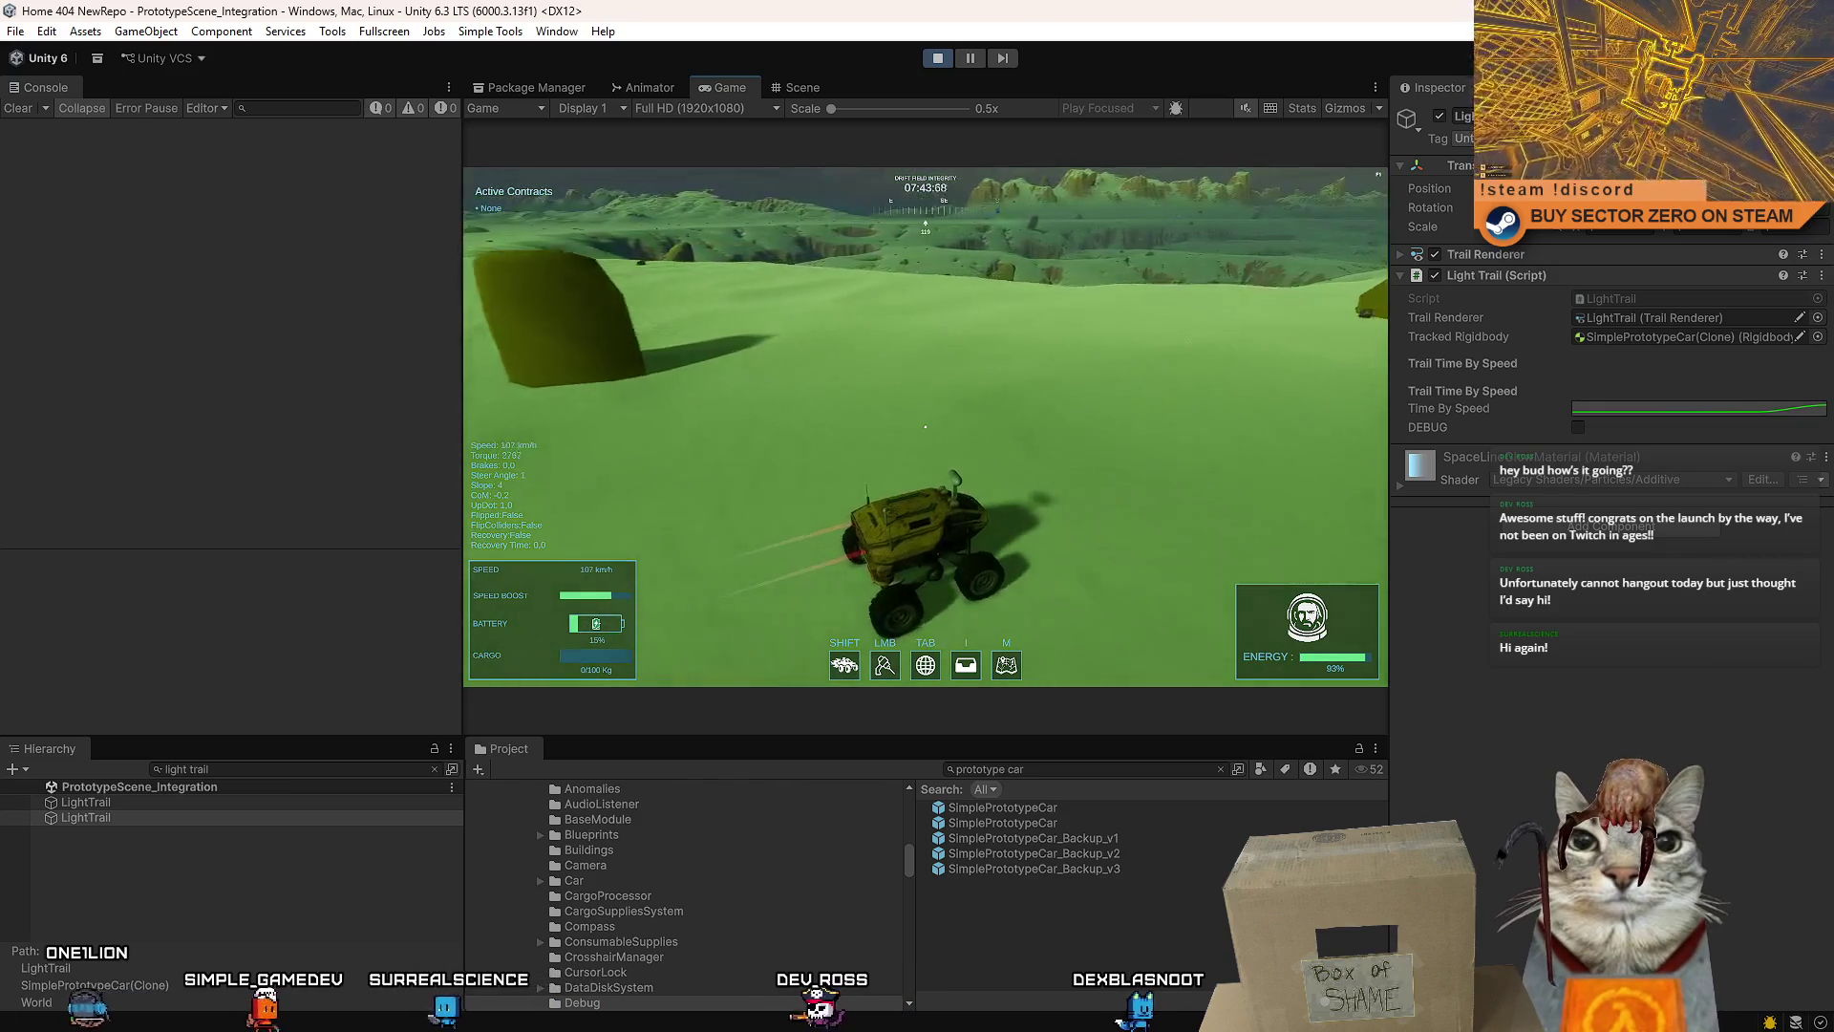
key(Escape)
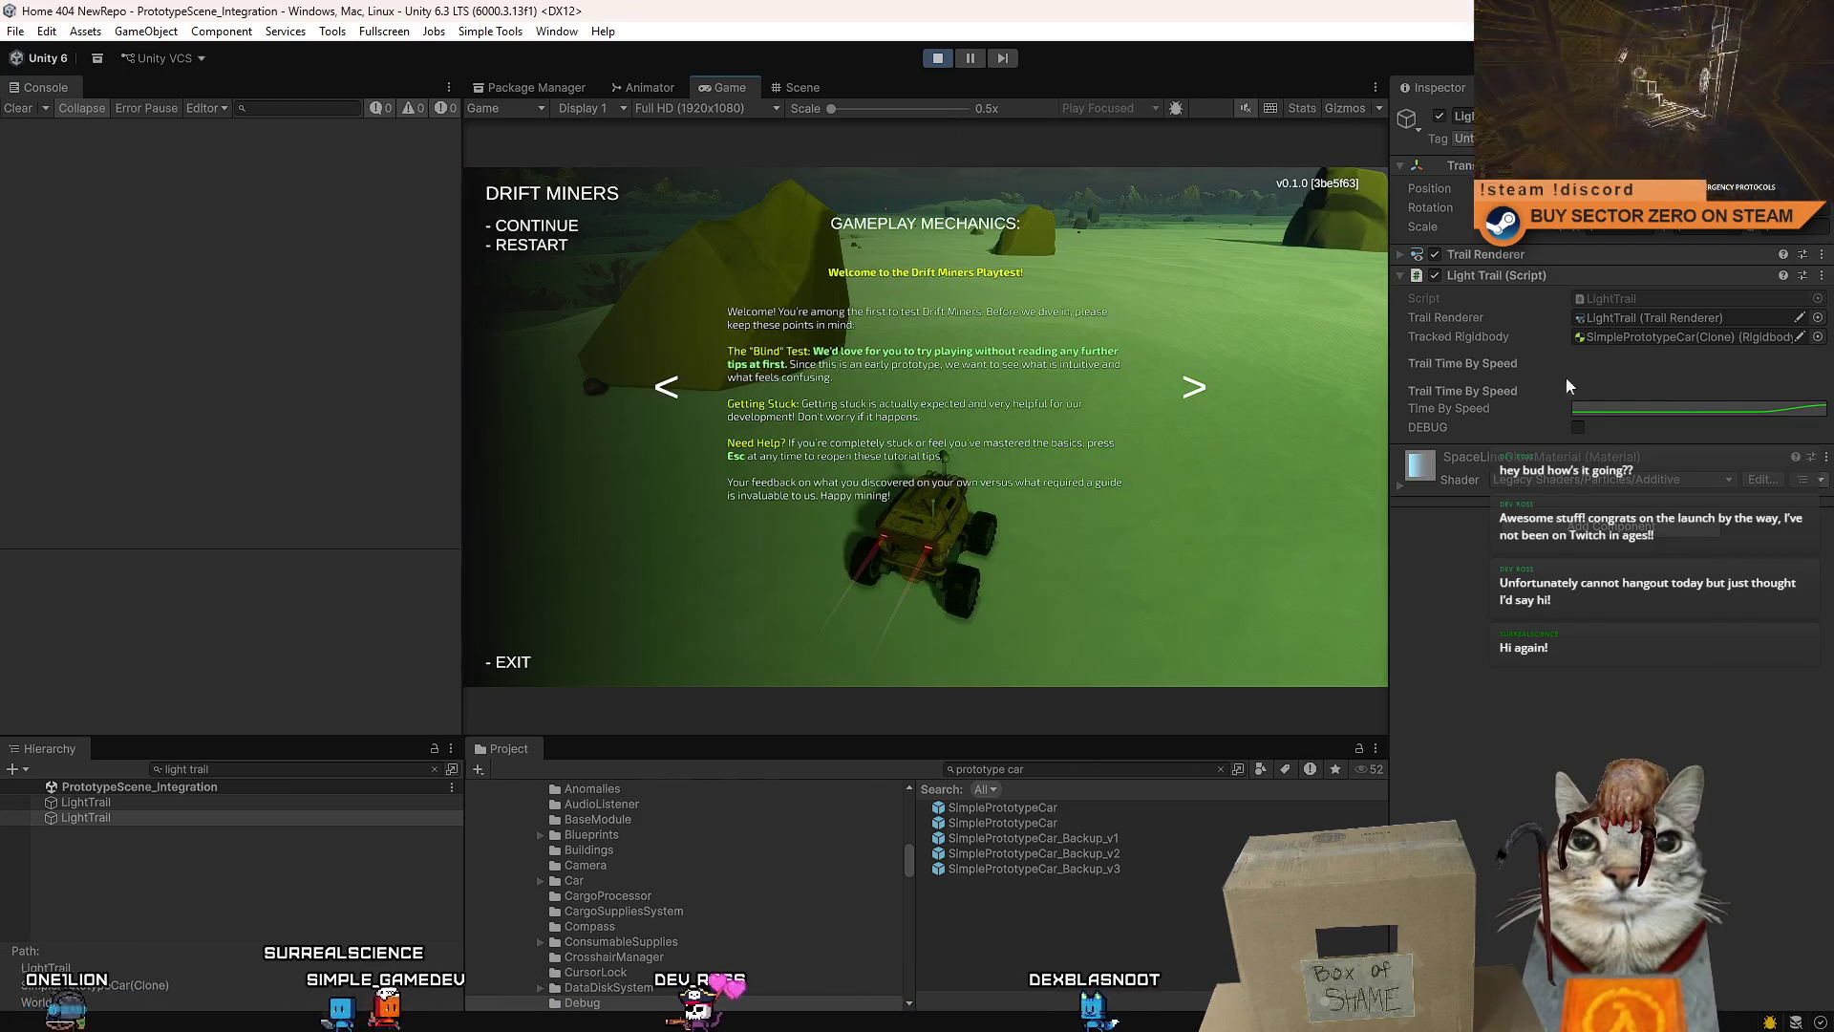
- Raise the Time By Speed curve's starting key to 0.06
click(1598, 411)
drag(1364, 397, 1170, 335)
mouse_move(1117, 696)
mouse_down()
mouse_move(1143, 606)
mouse_move(1255, 527)
mouse_up()
scroll(1259, 523, up, 2)
scroll(1259, 523, up, 2)
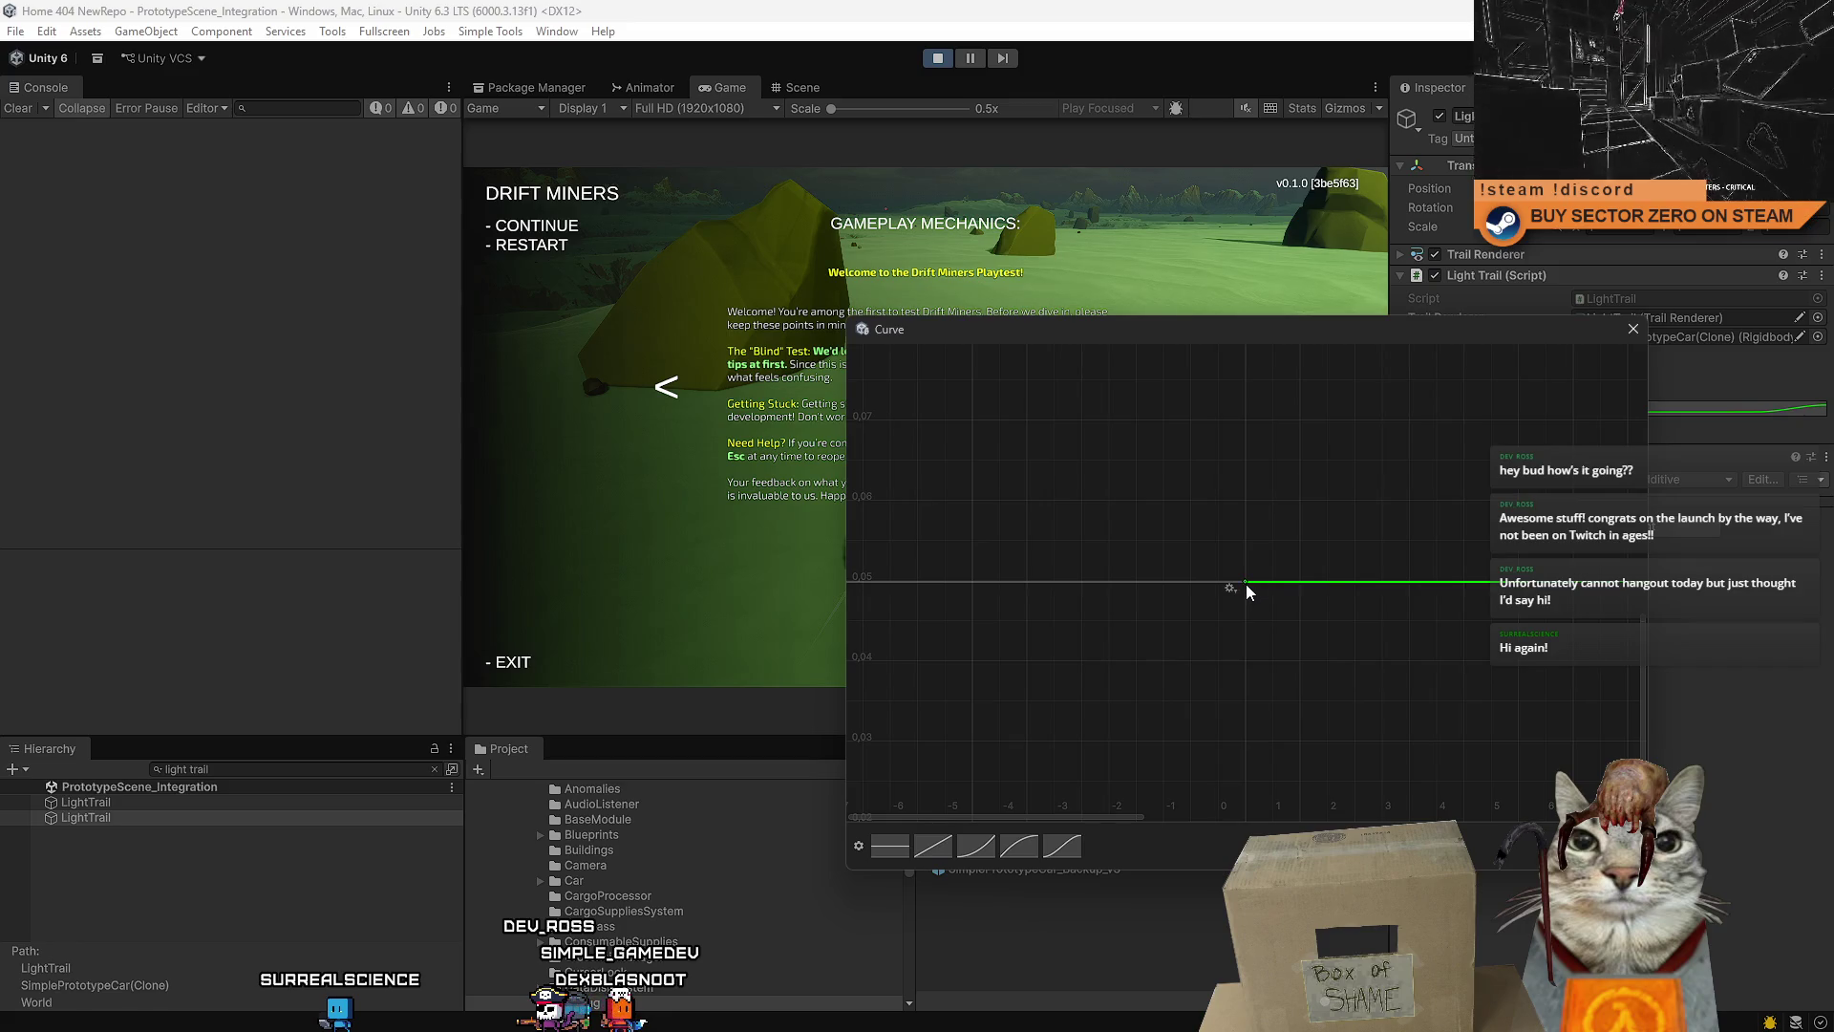
drag(1244, 581, 1244, 497)
- Set the key near speed 22 to about 0.0595 and add an extra key on the flat stretch
scroll(1391, 600, down, 3)
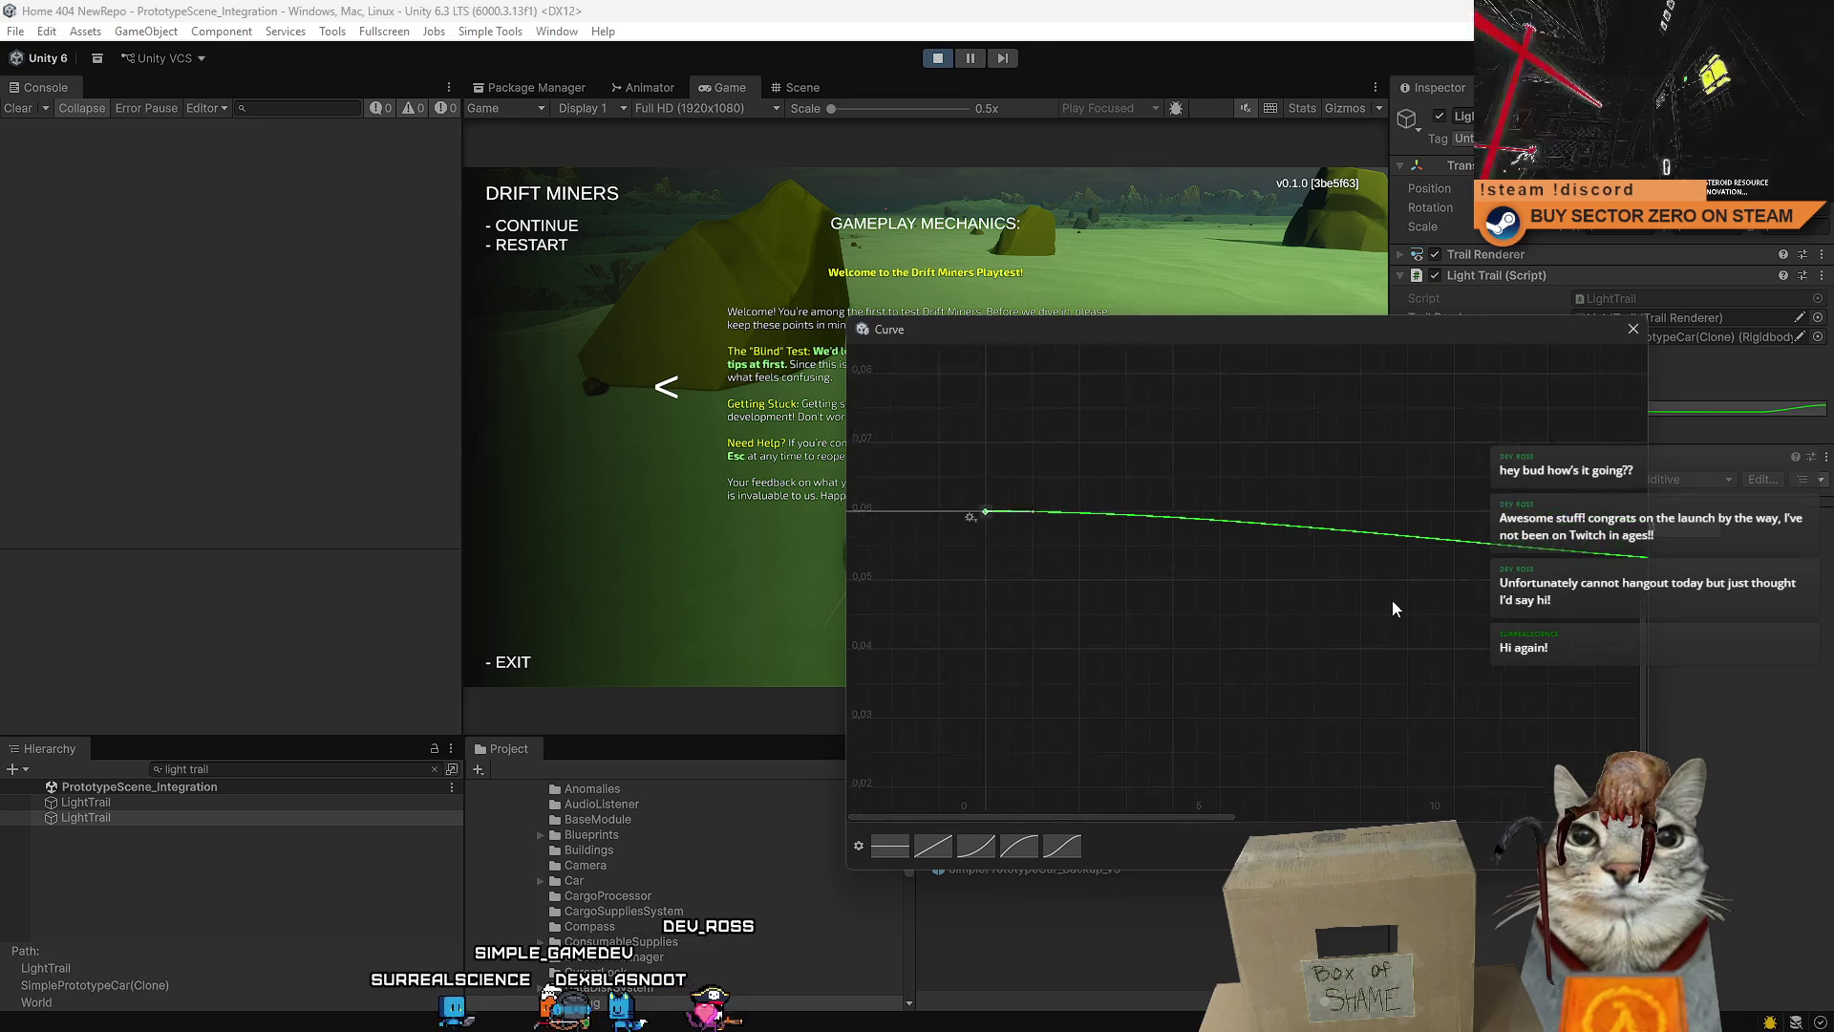
scroll(1307, 608, right, 5)
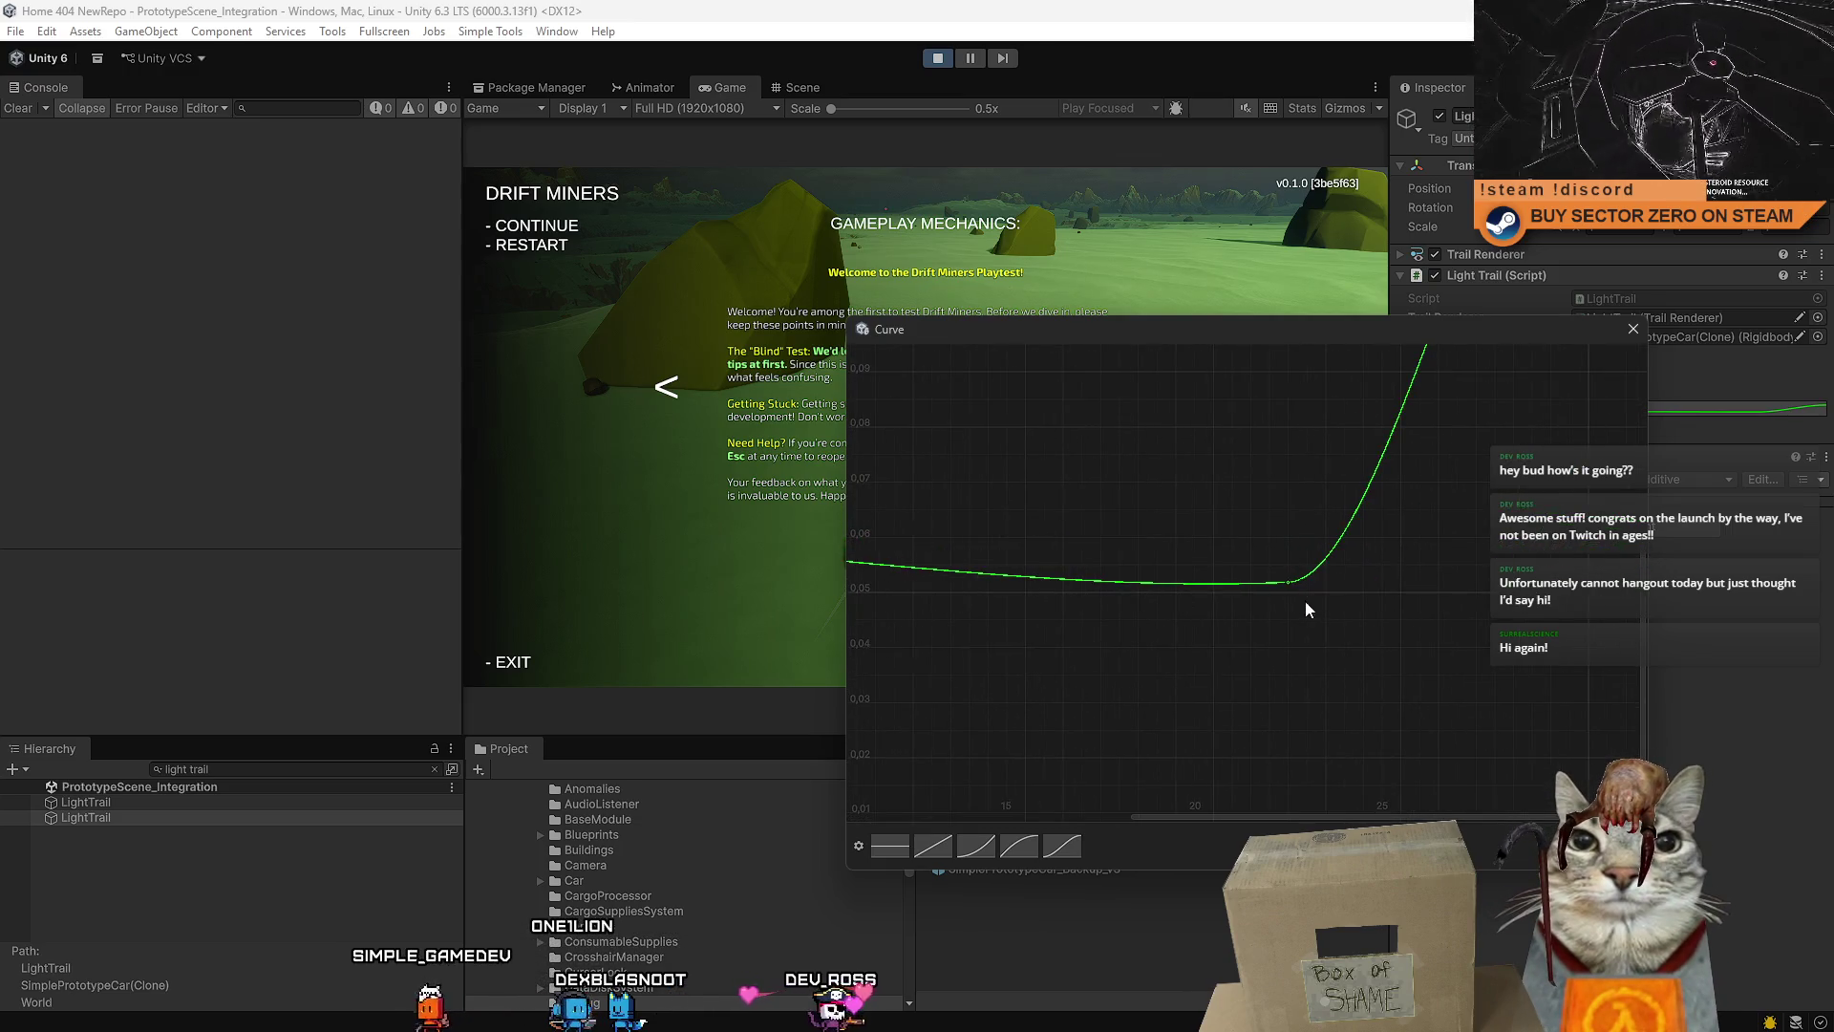
scroll(1291, 585, up, 1)
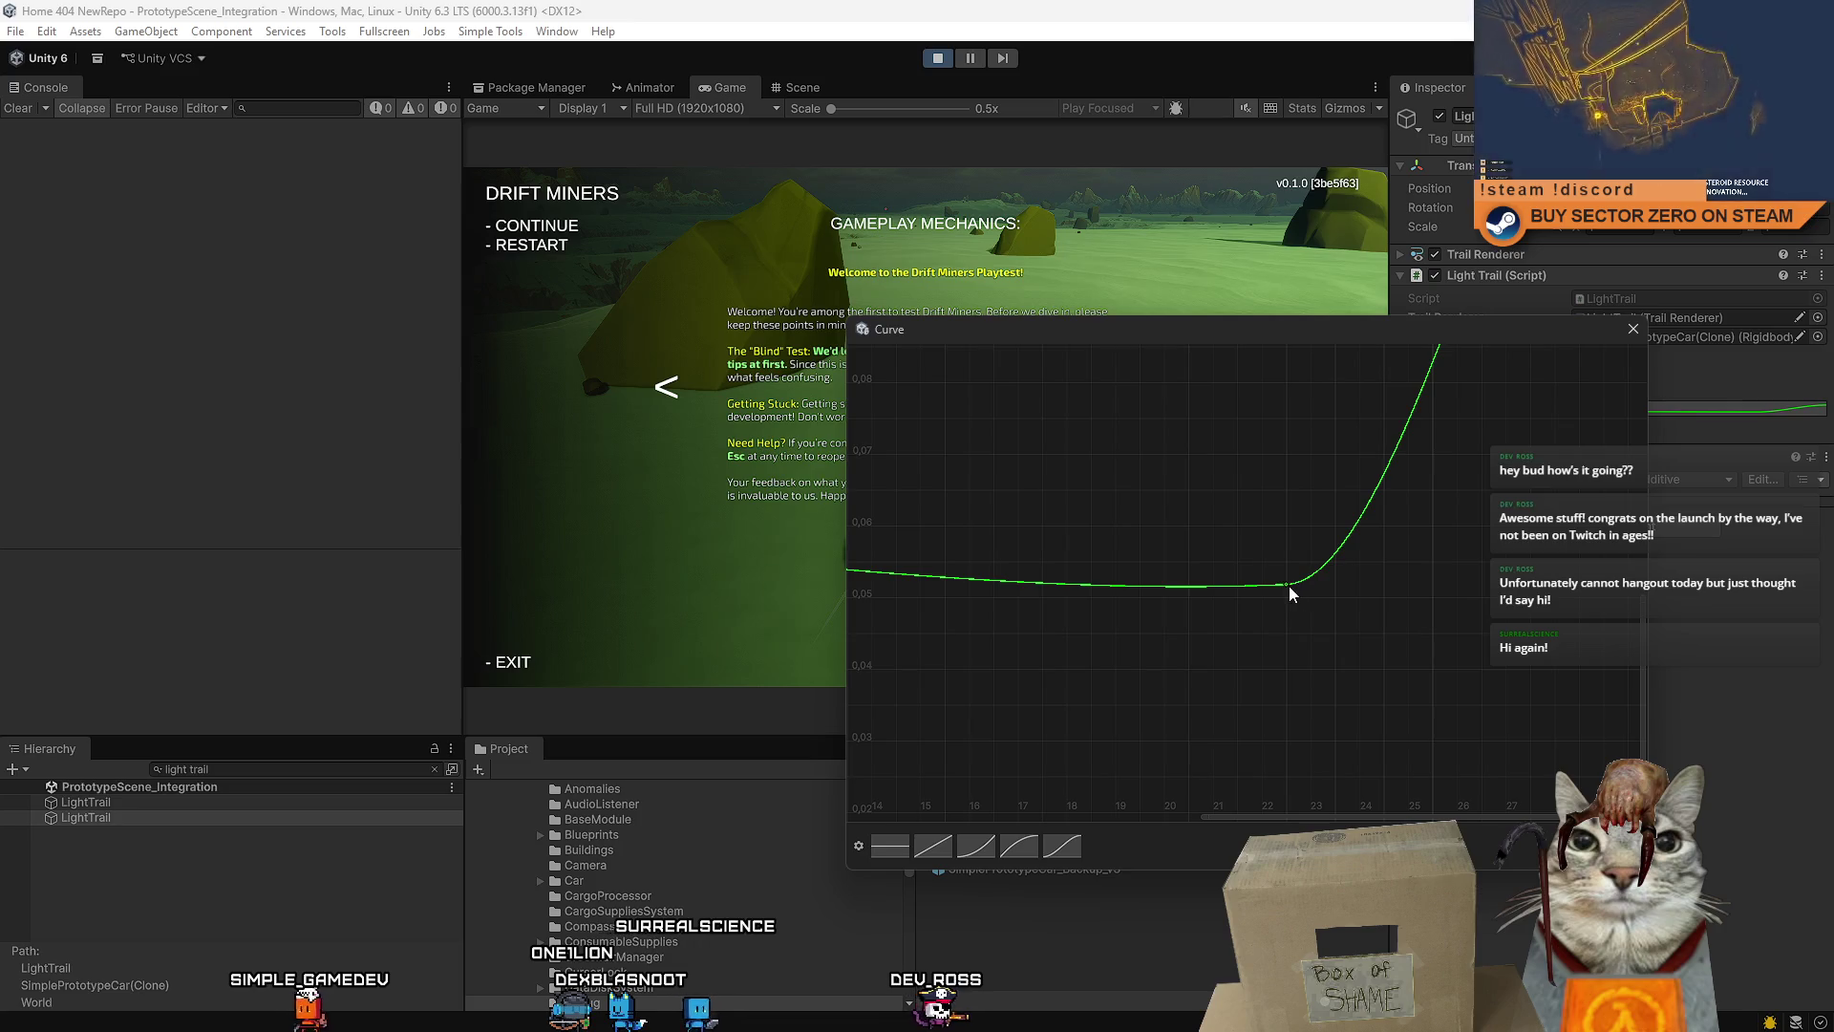
click(1288, 584)
drag(1286, 585, 1285, 529)
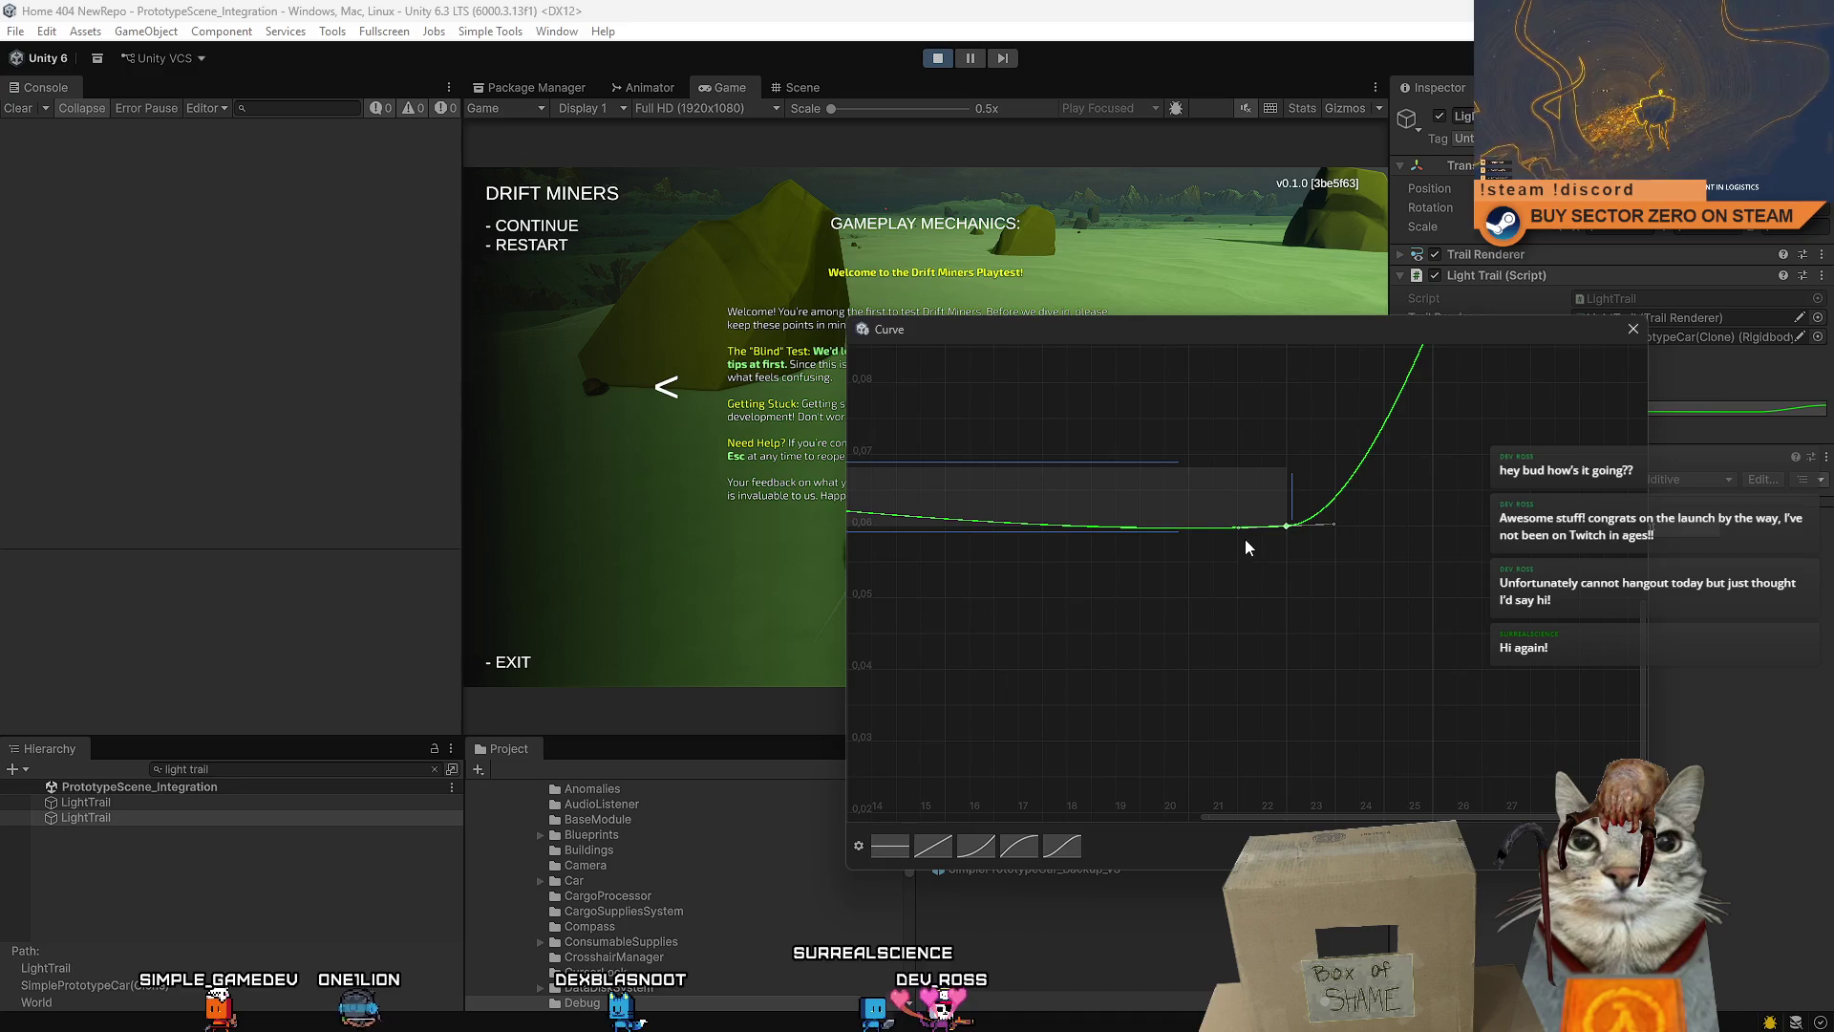
double_click(1236, 528)
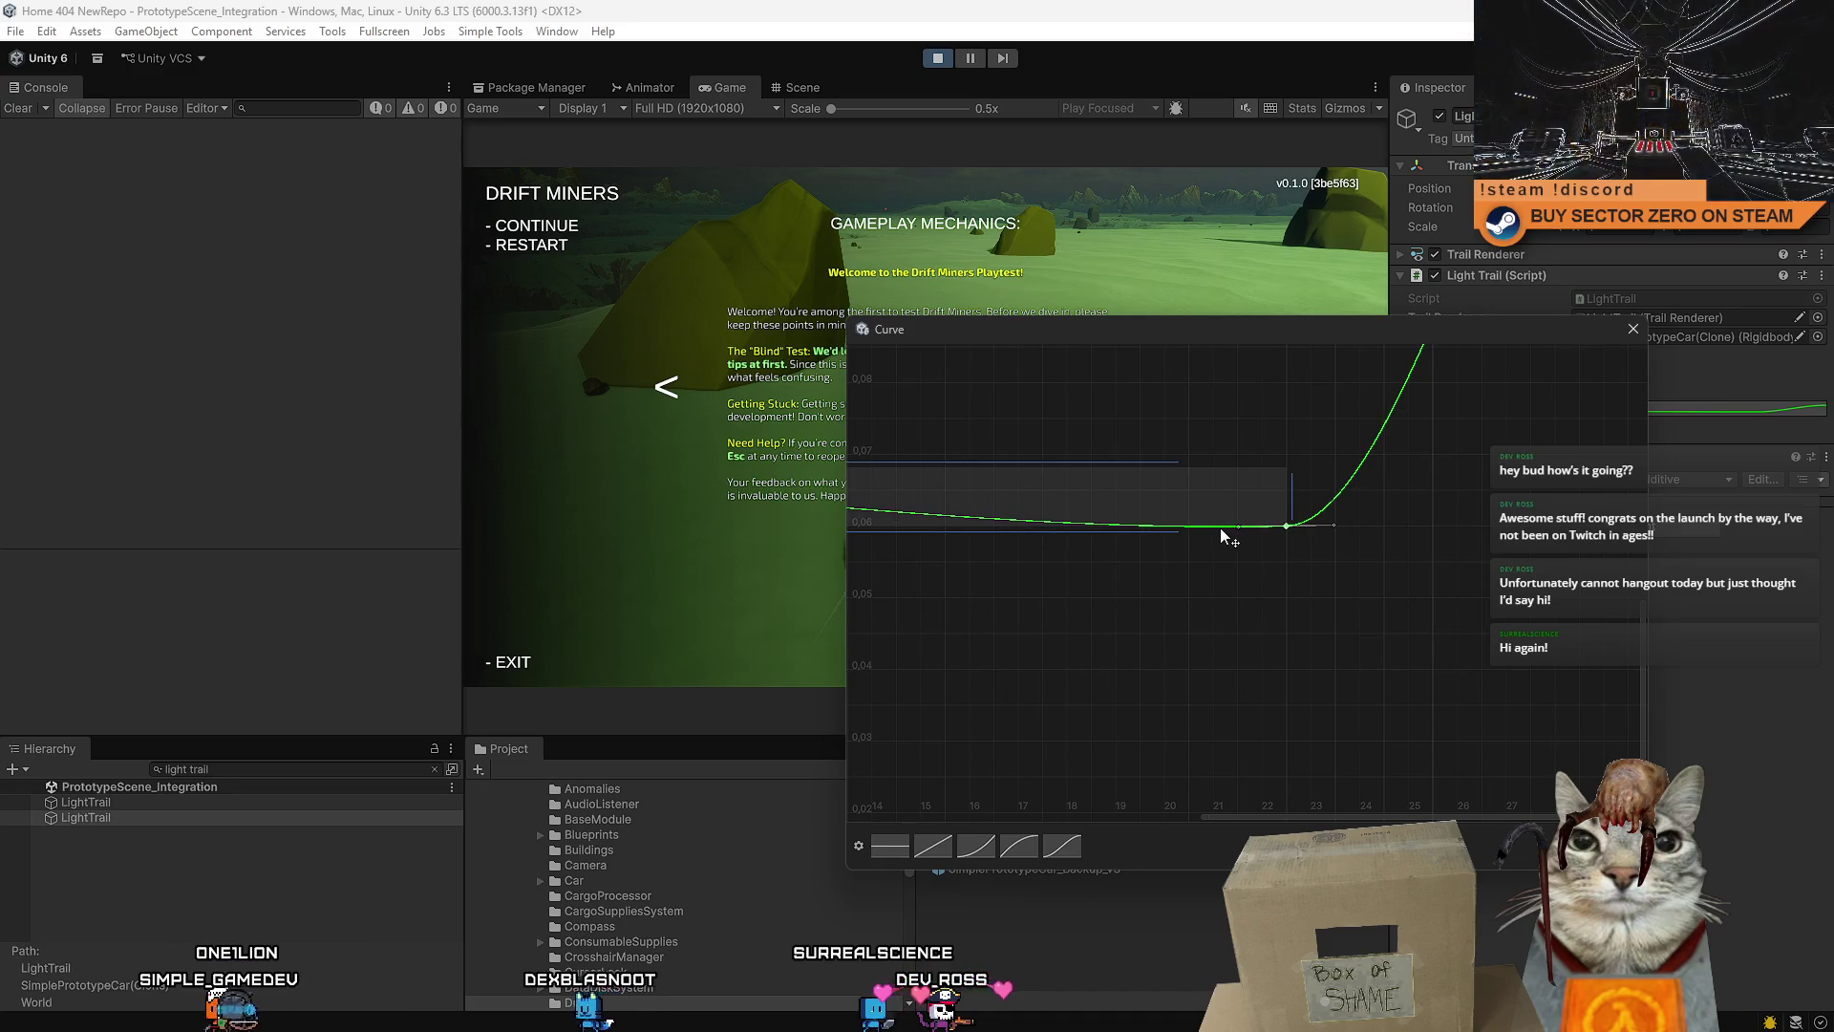
- Fine-tune the first key to about 0.0603 and close the Curve editor
mouse_move(1219, 527)
mouse_down()
mouse_move(1195, 596)
mouse_move(1219, 632)
mouse_move(1653, 633)
mouse_up()
scroll(1434, 608, down, 3)
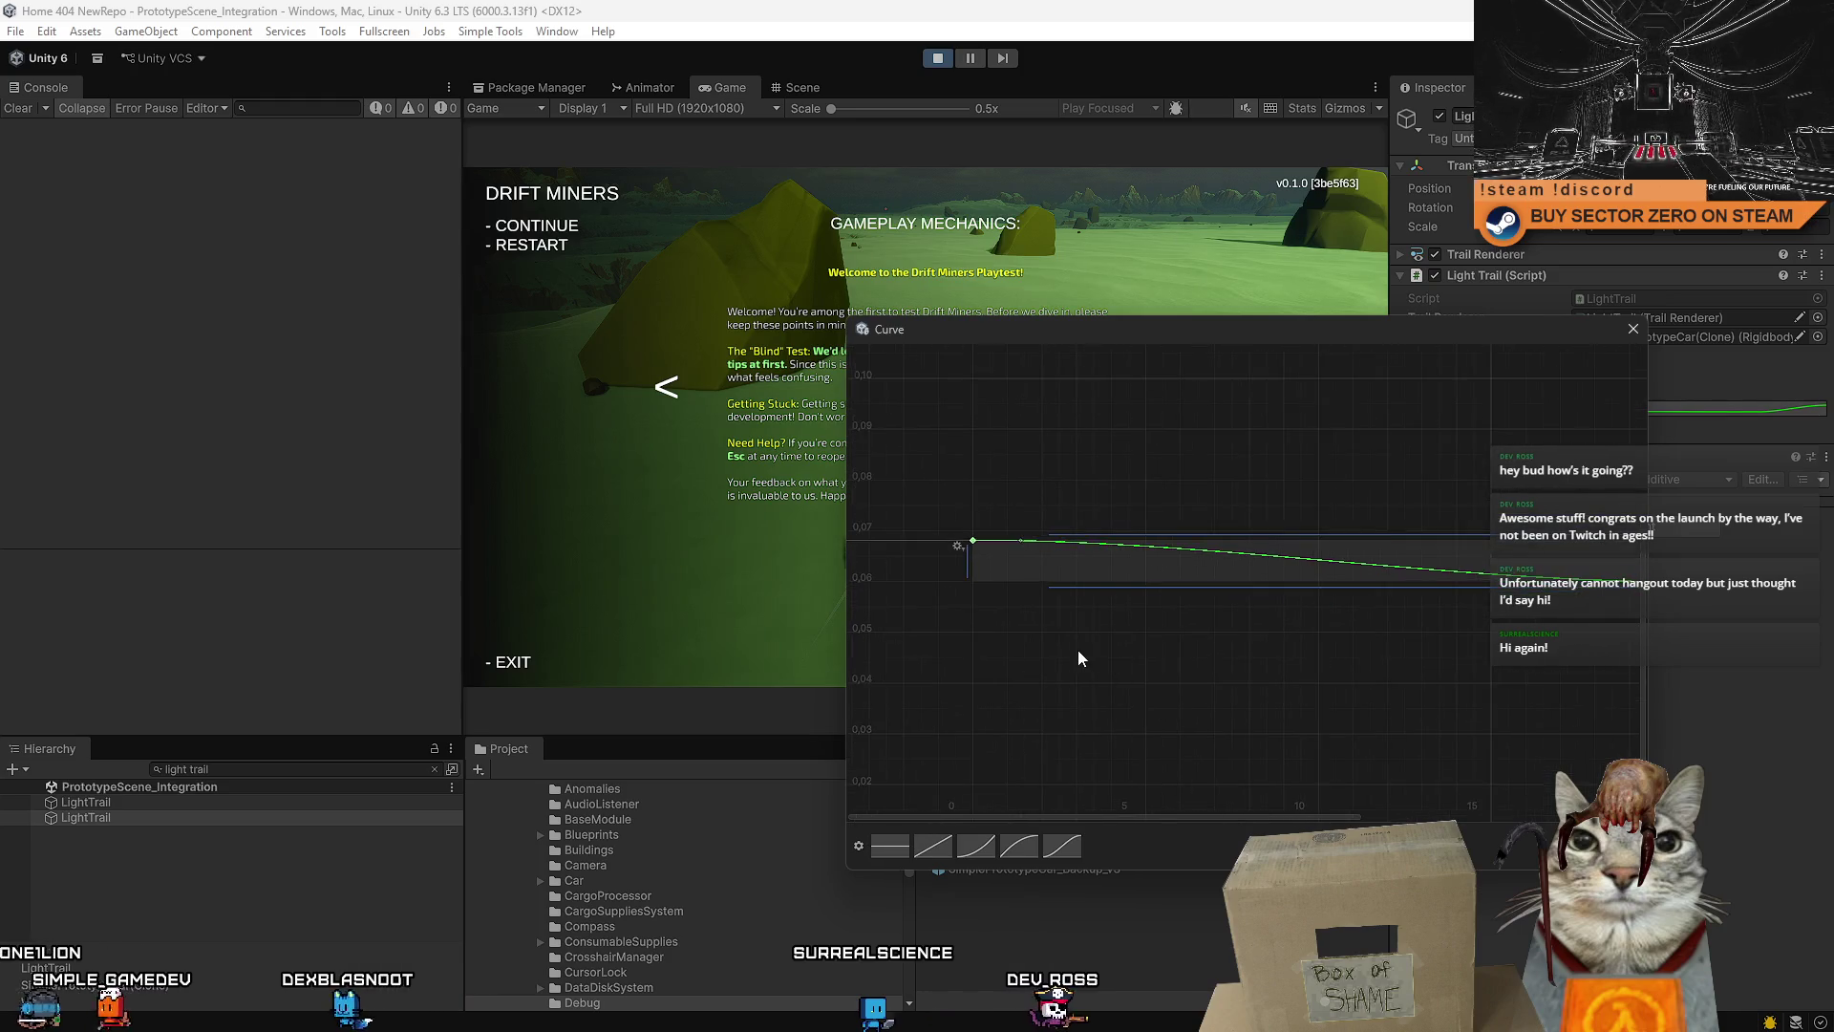
scroll(1077, 650, up, 2)
click(1014, 612)
scroll(1051, 627, down, 1)
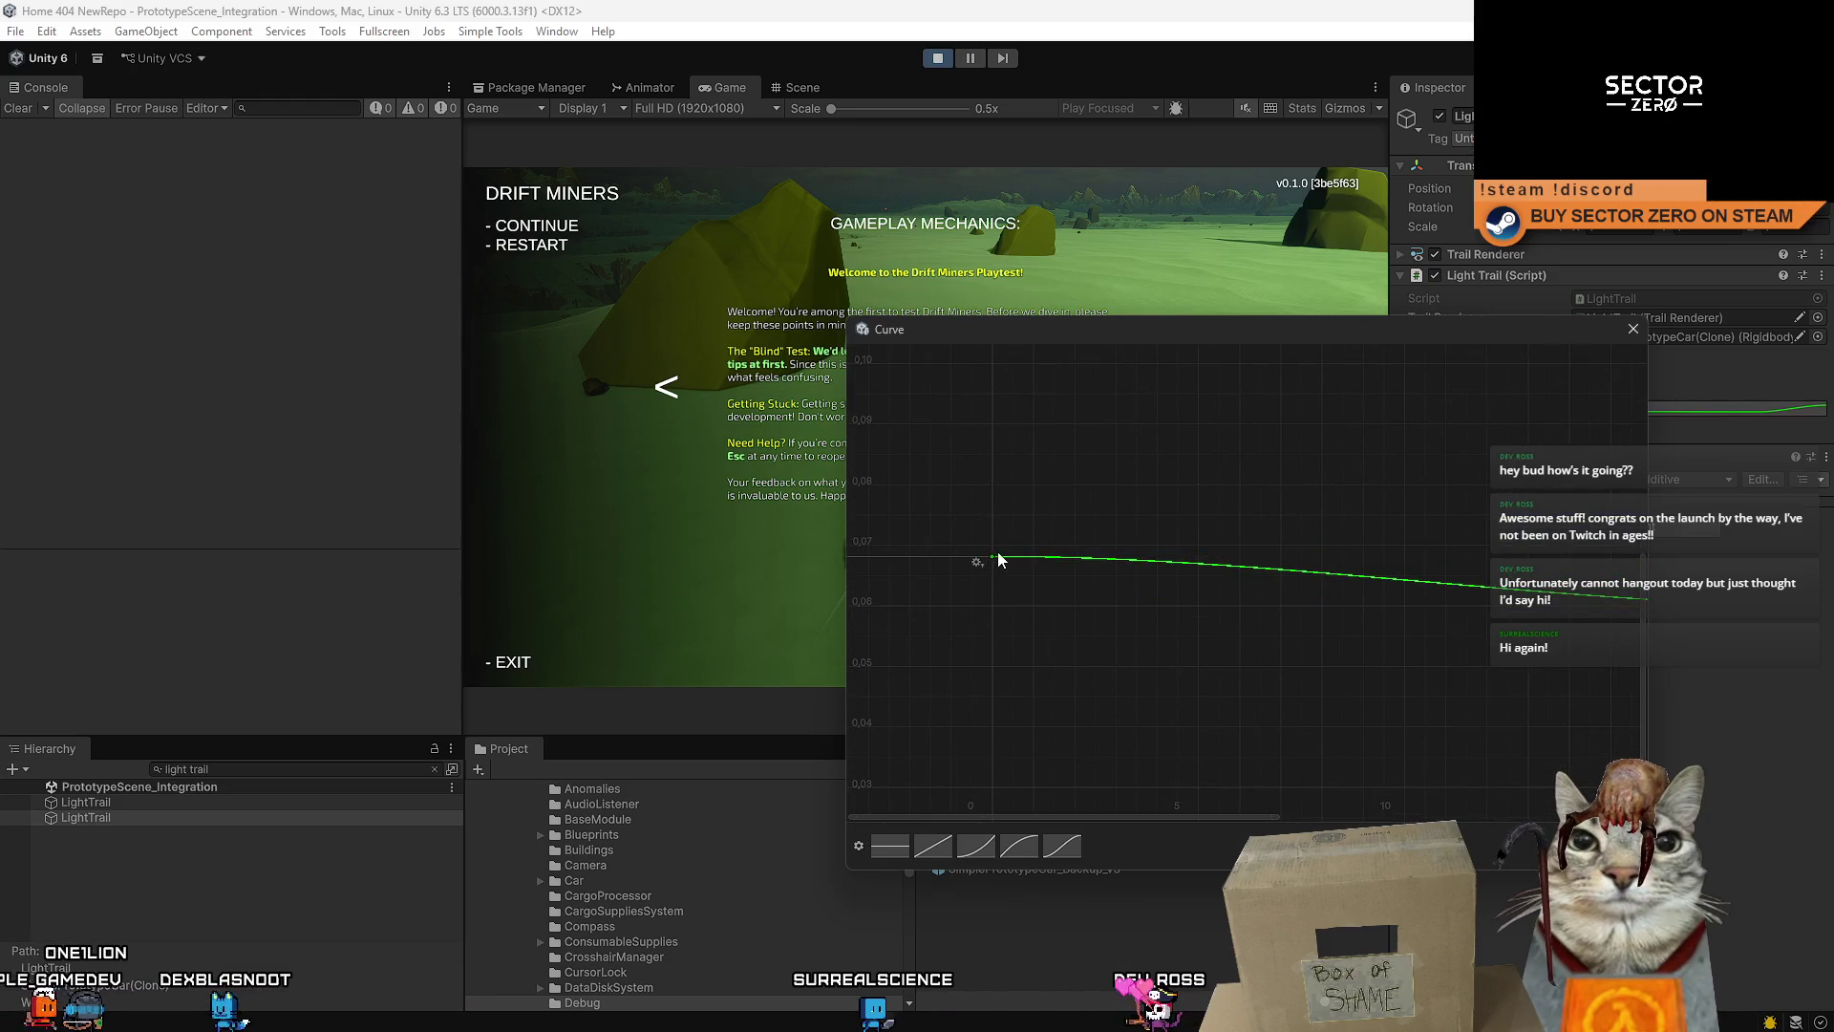
drag(994, 559, 1001, 609)
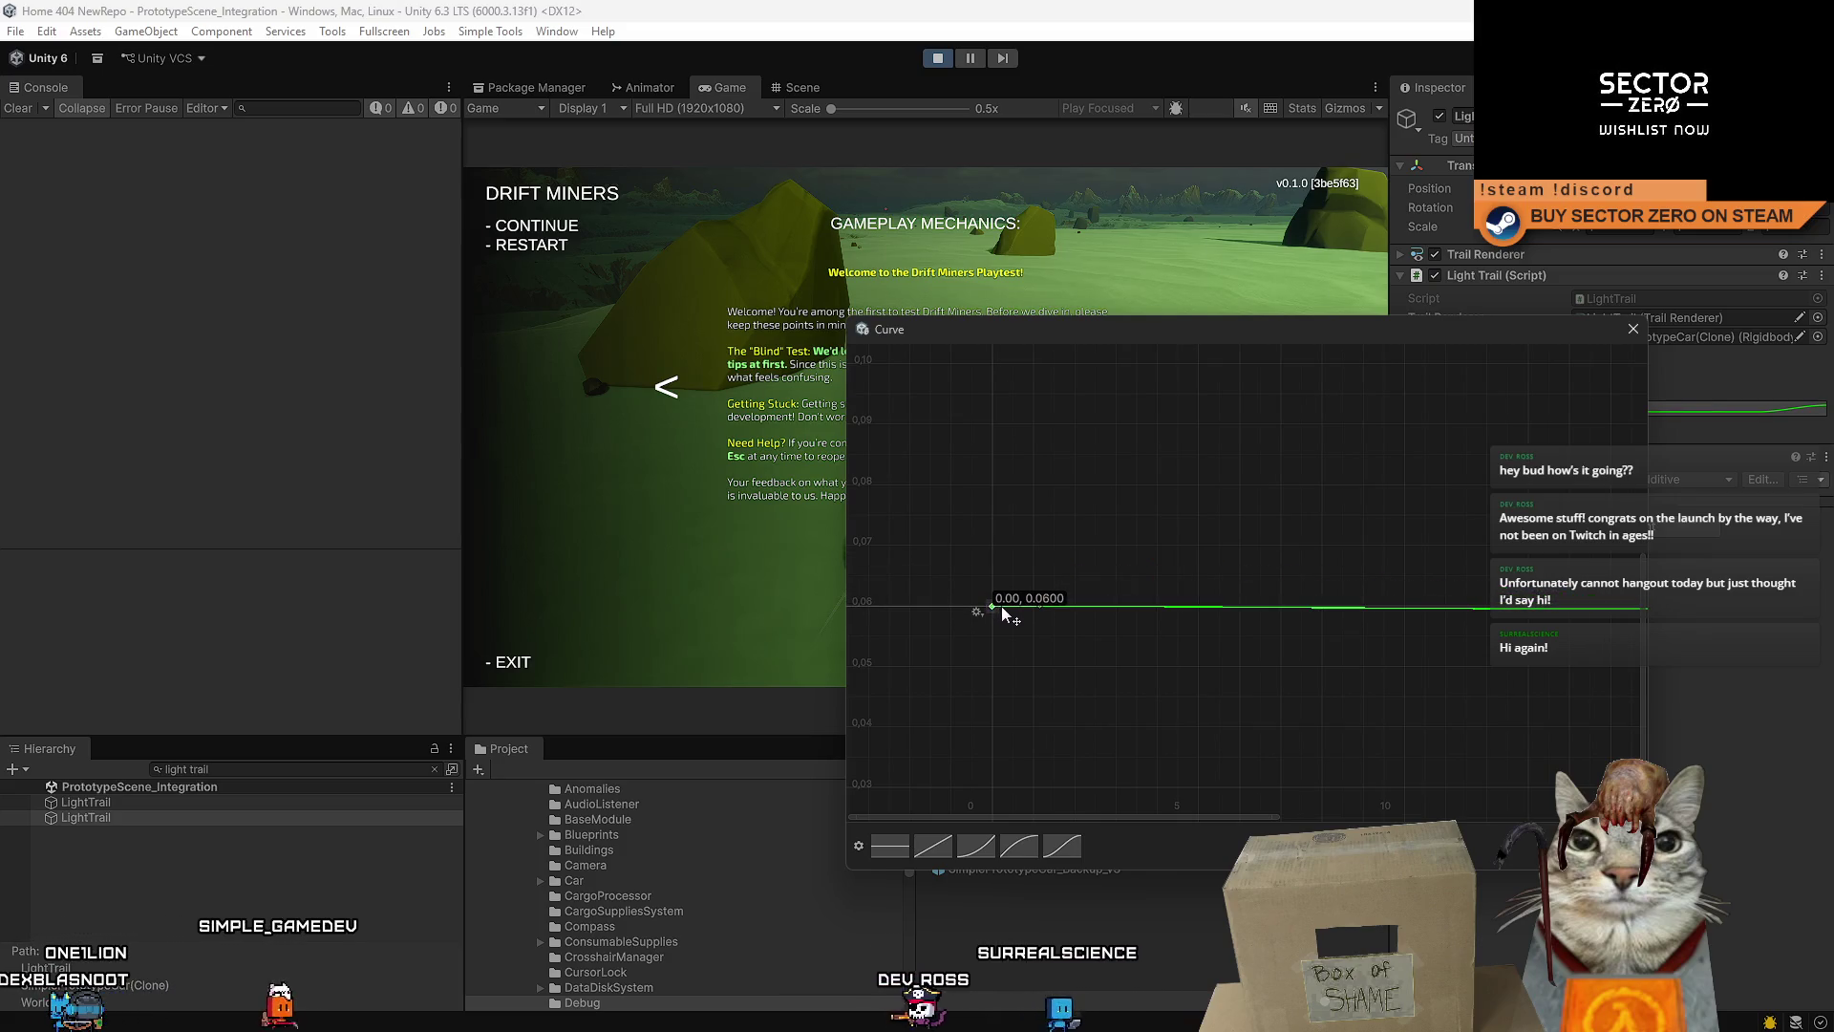
scroll(1178, 634, right, 5)
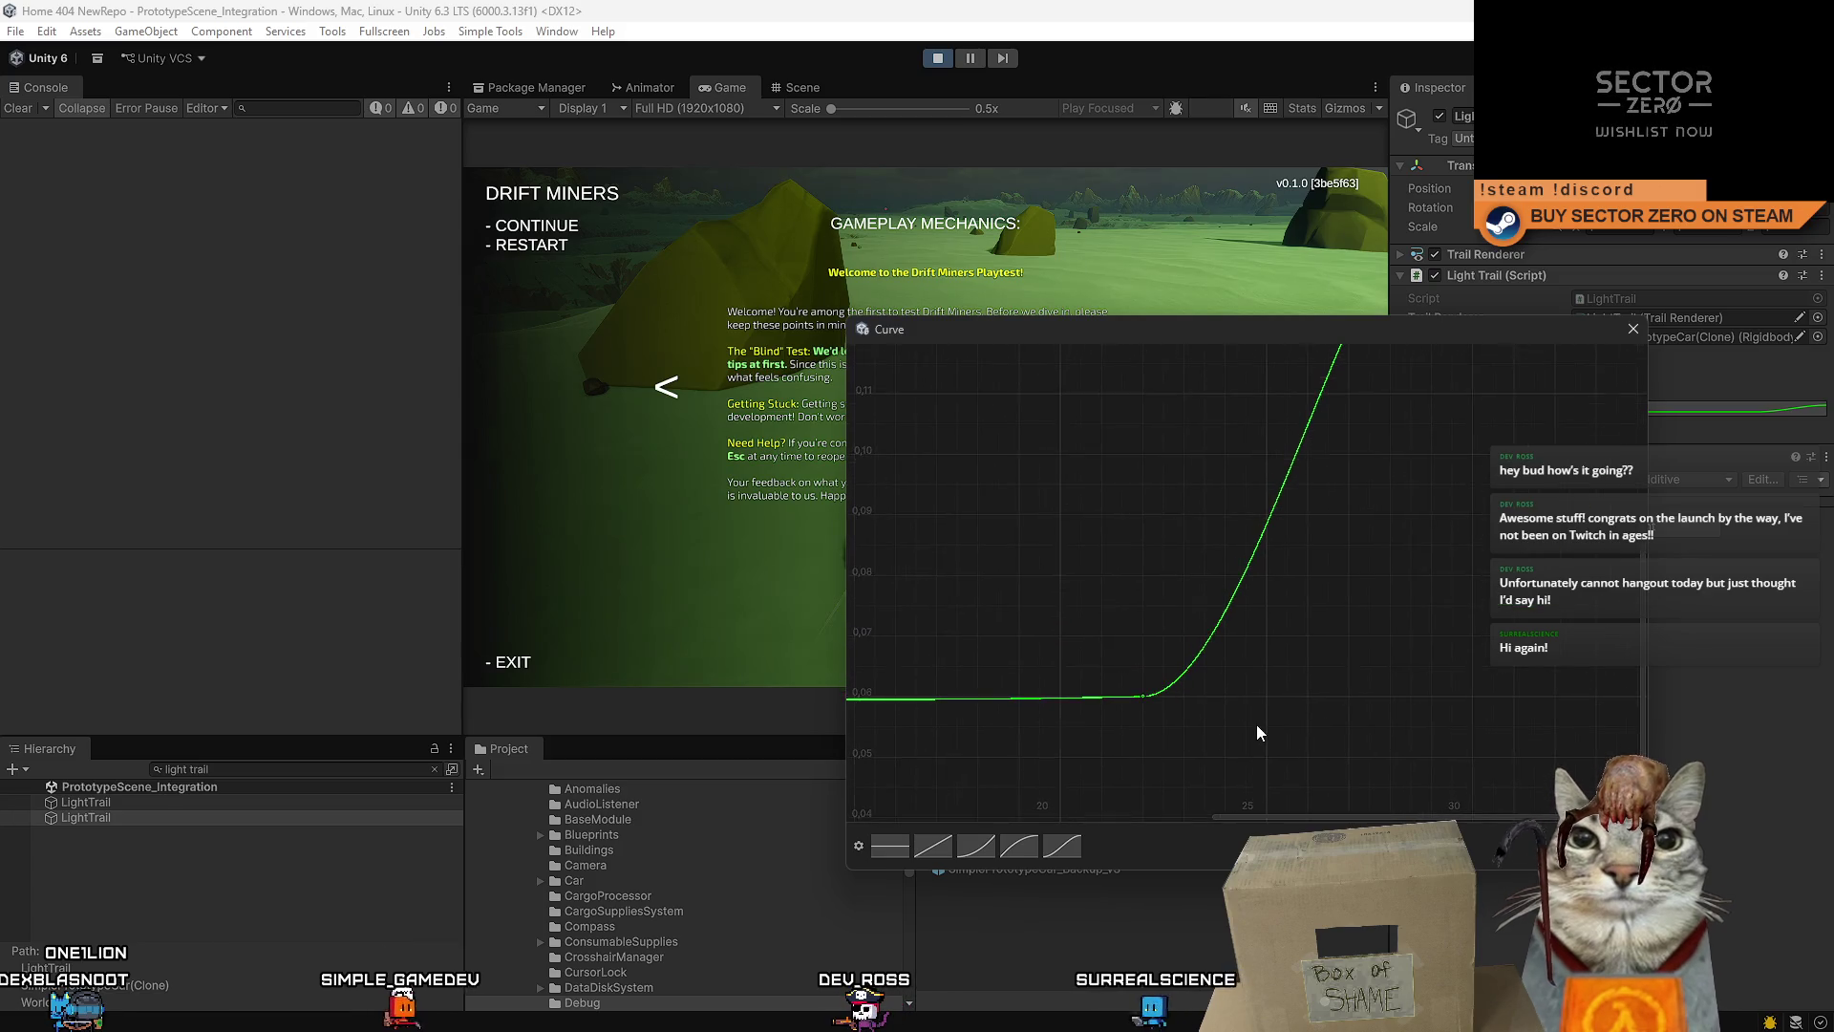
scroll(1257, 691, down, 2)
drag(1443, 542, 1287, 697)
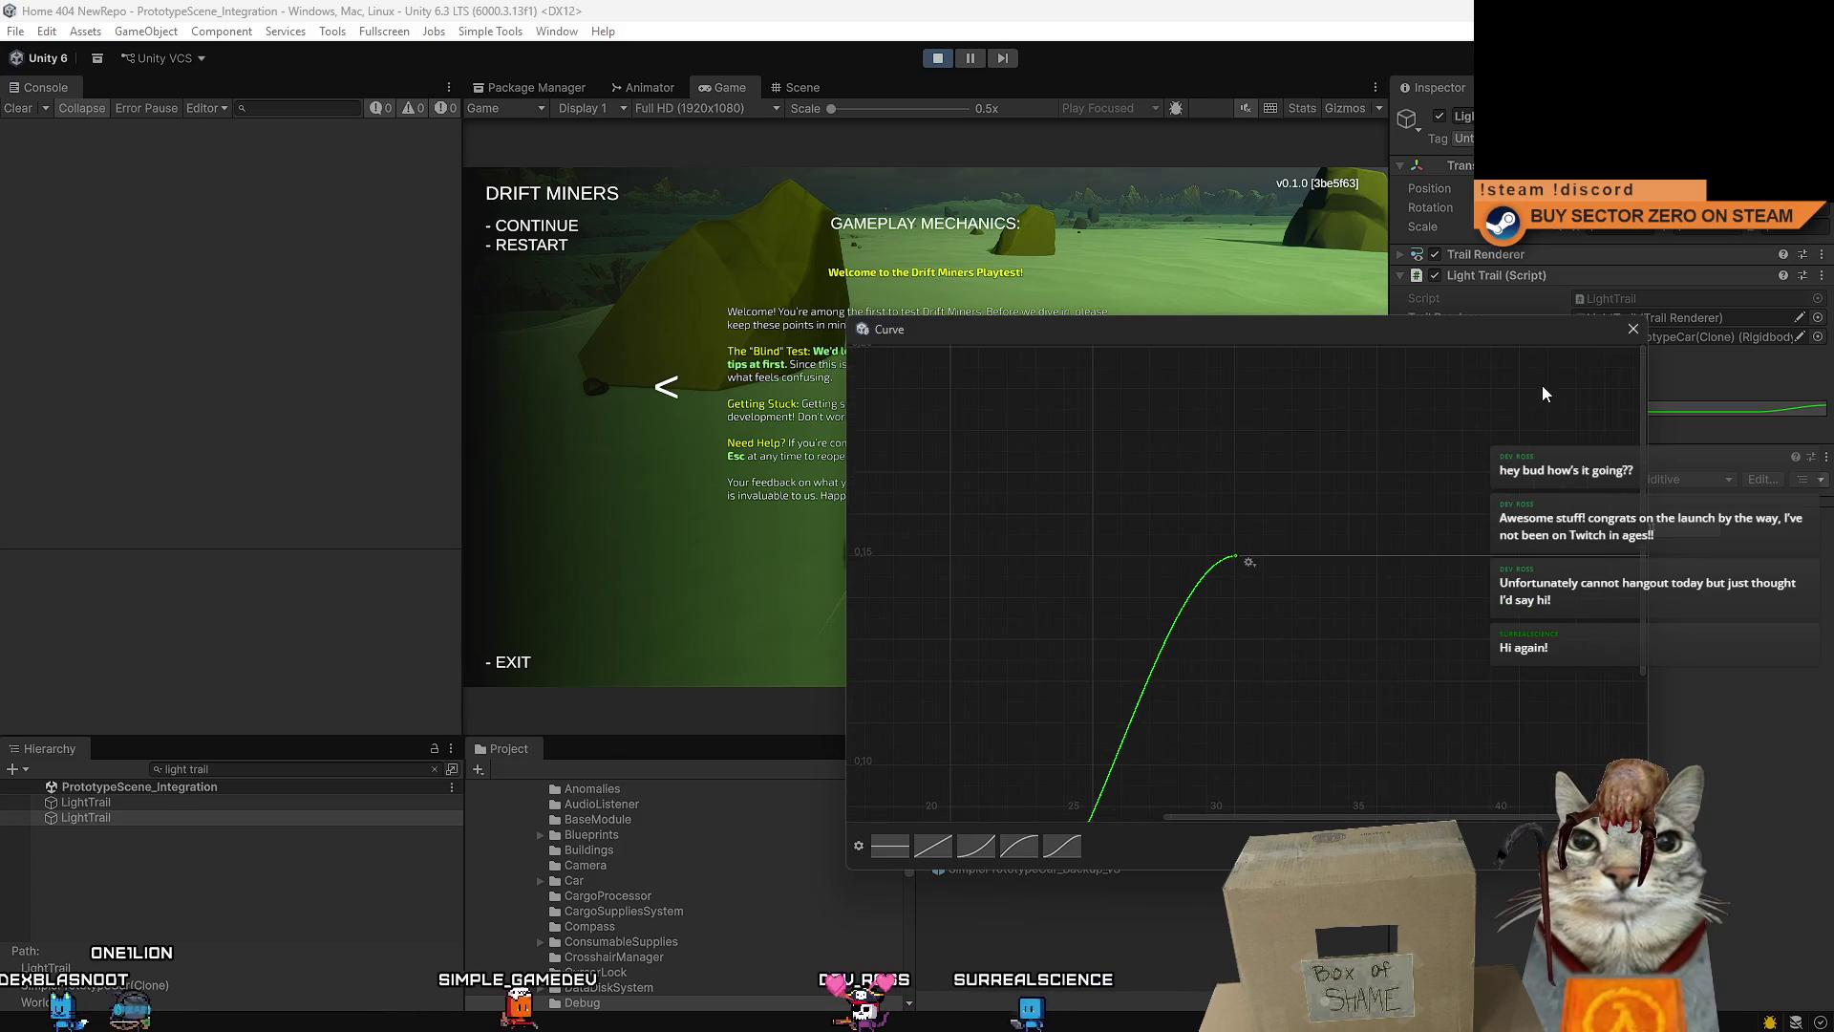
click(1636, 328)
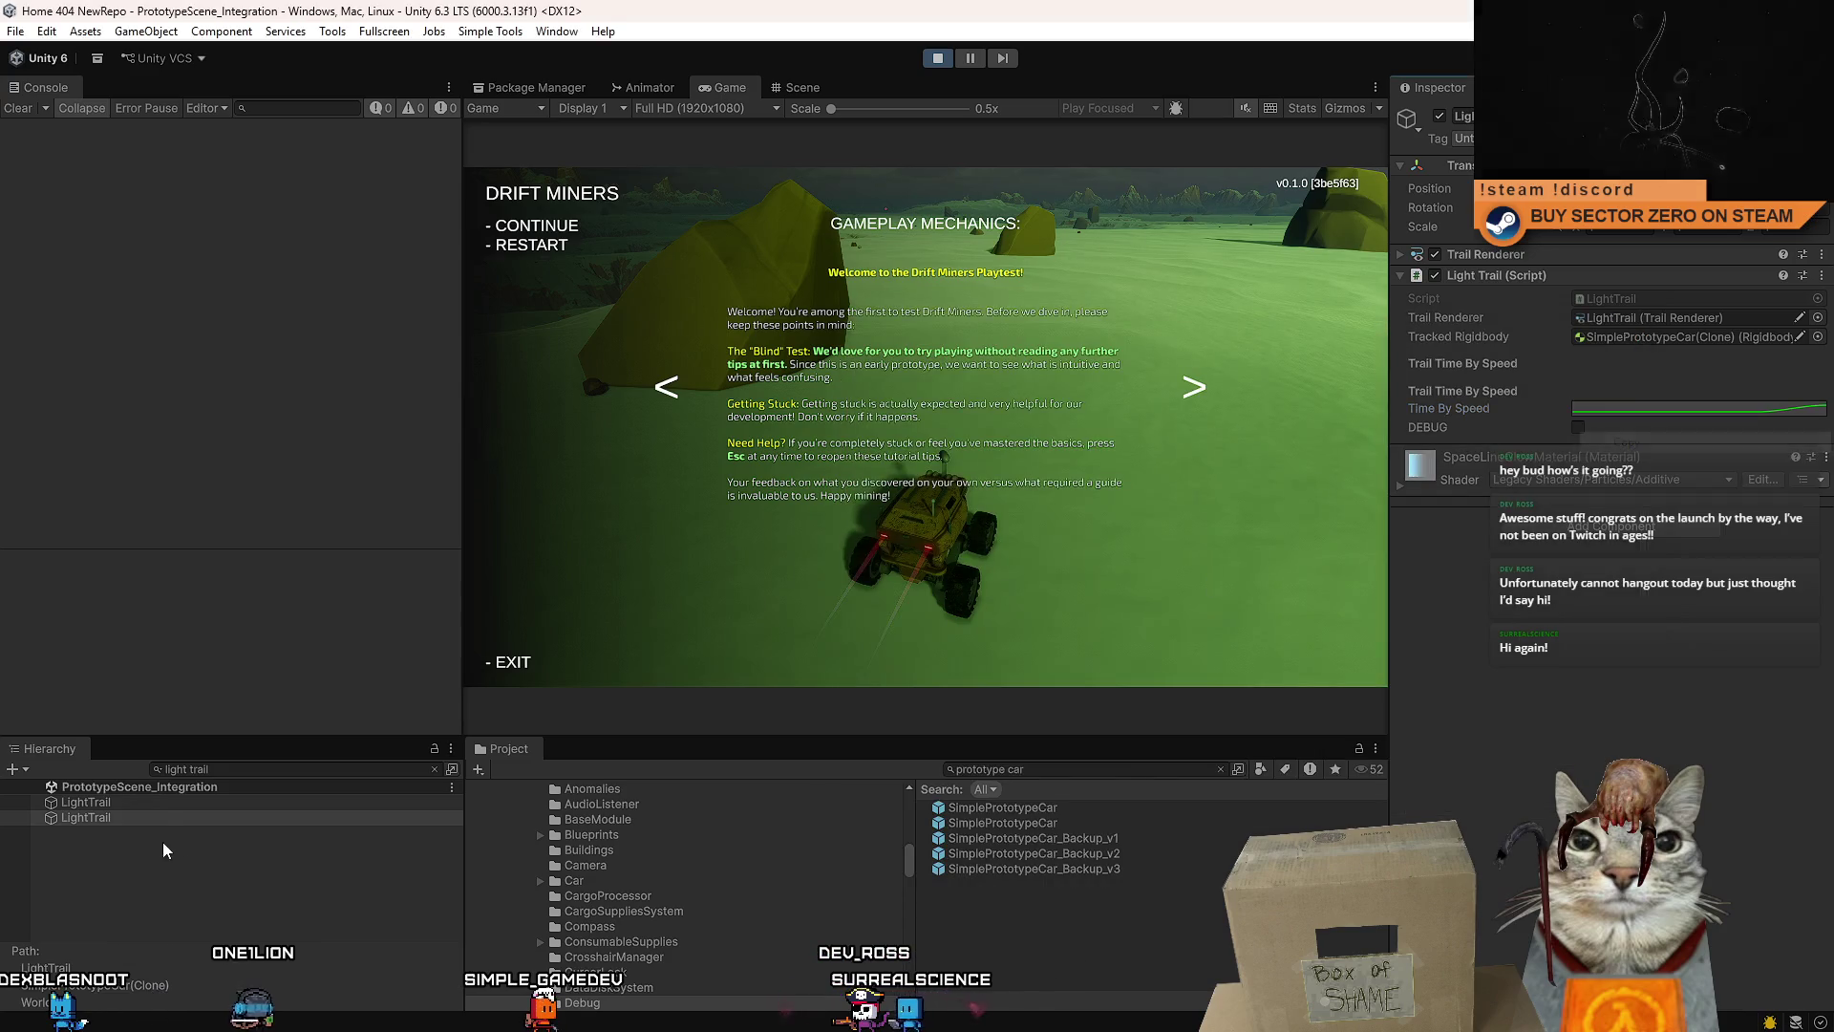
- Select the first LightTrail, dismiss the tutorial, and drive the rover with a Shift boost
click(157, 804)
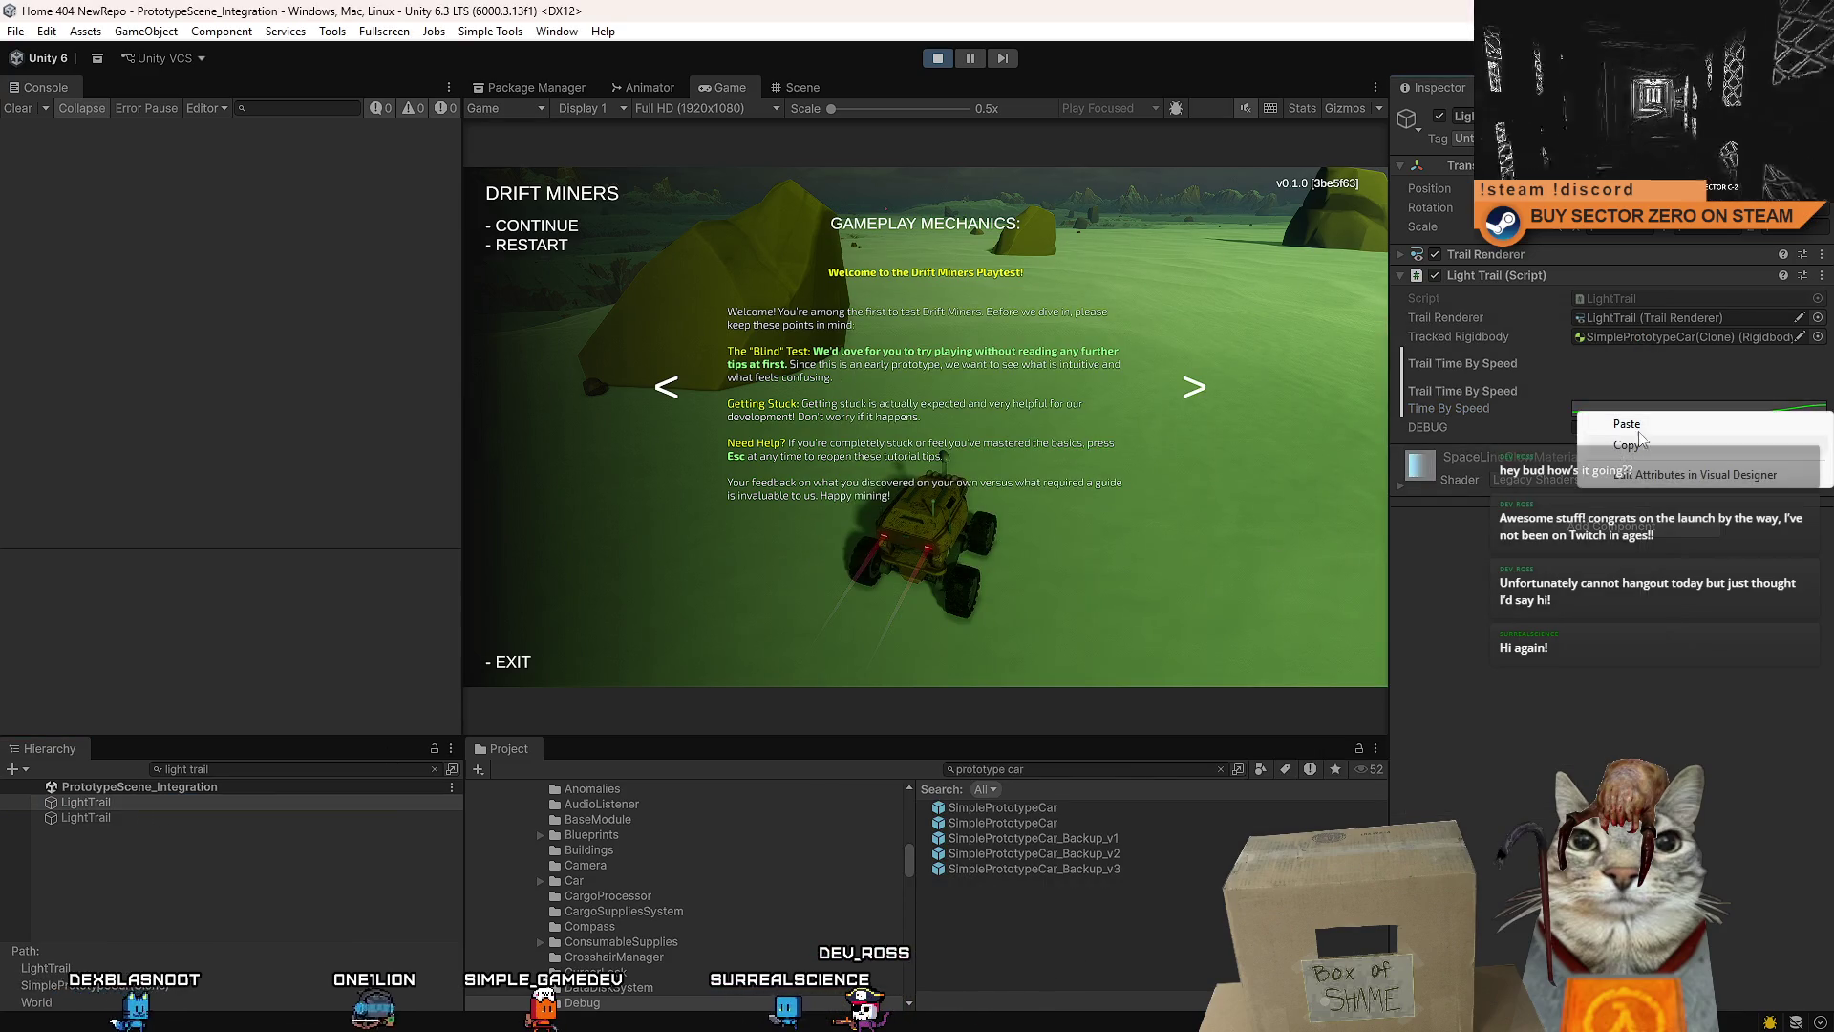
click(1210, 531)
key(a)
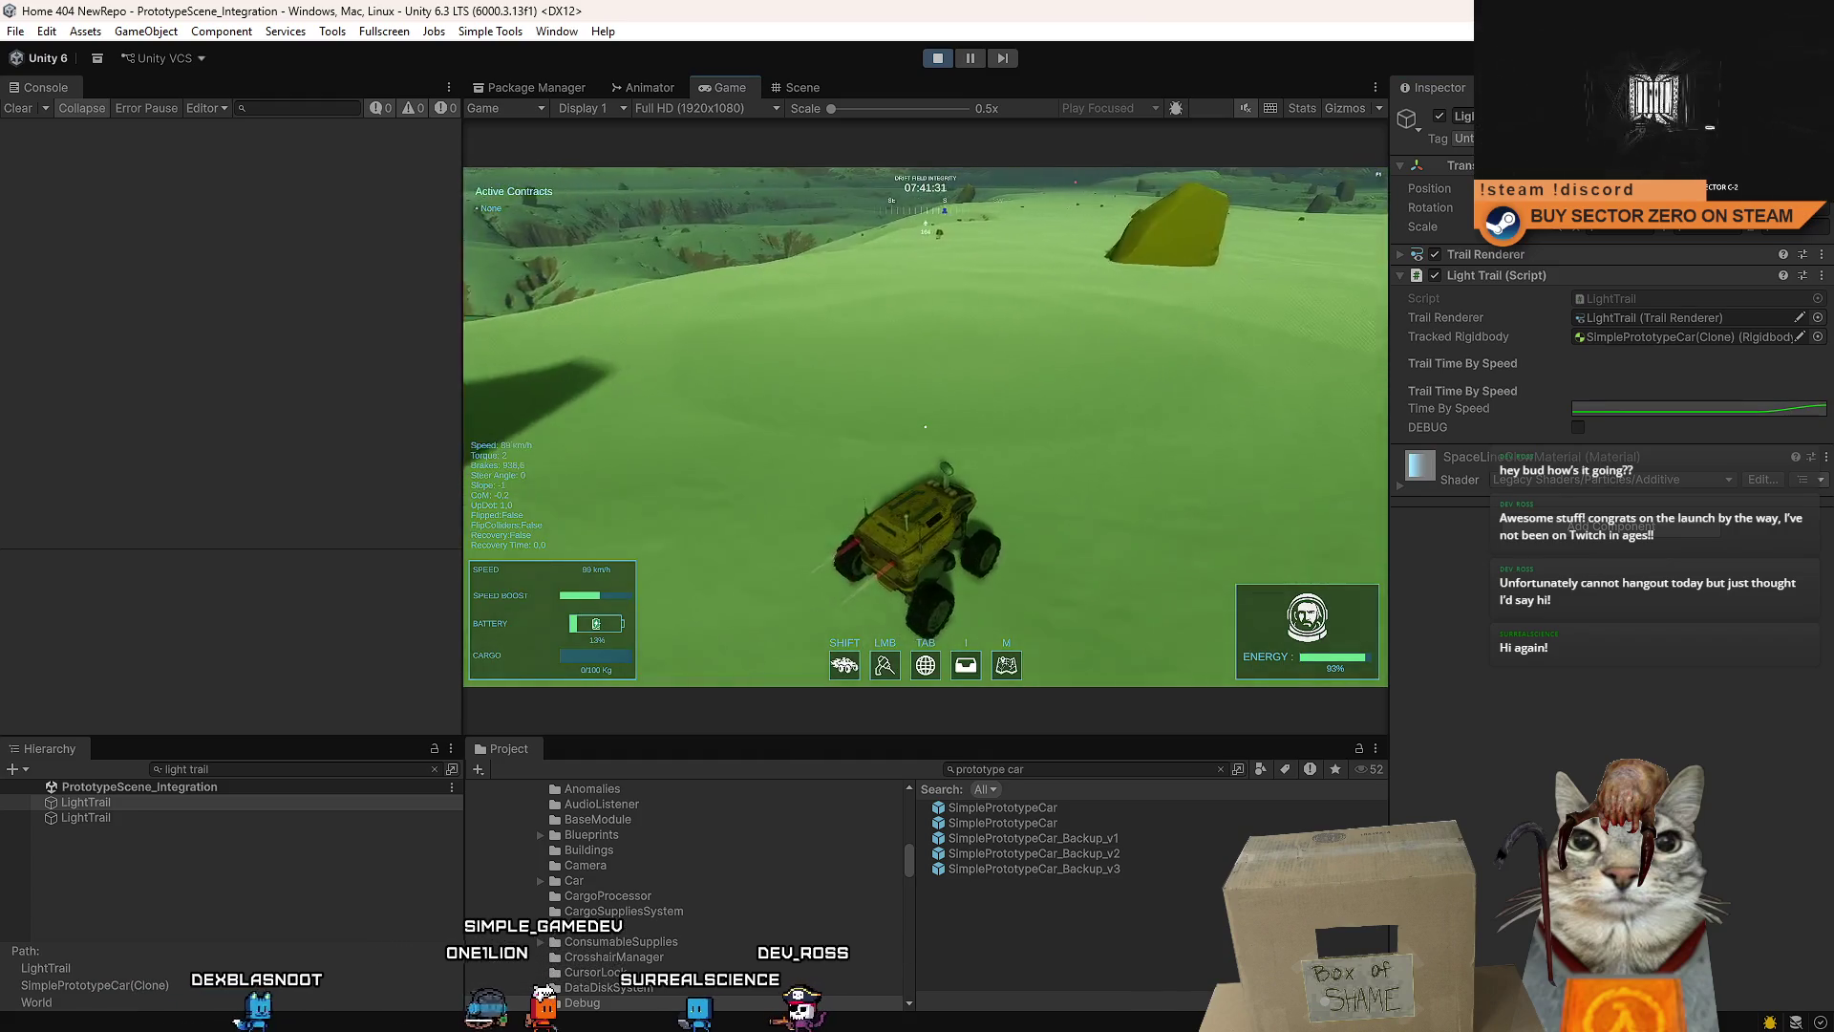
key(w)
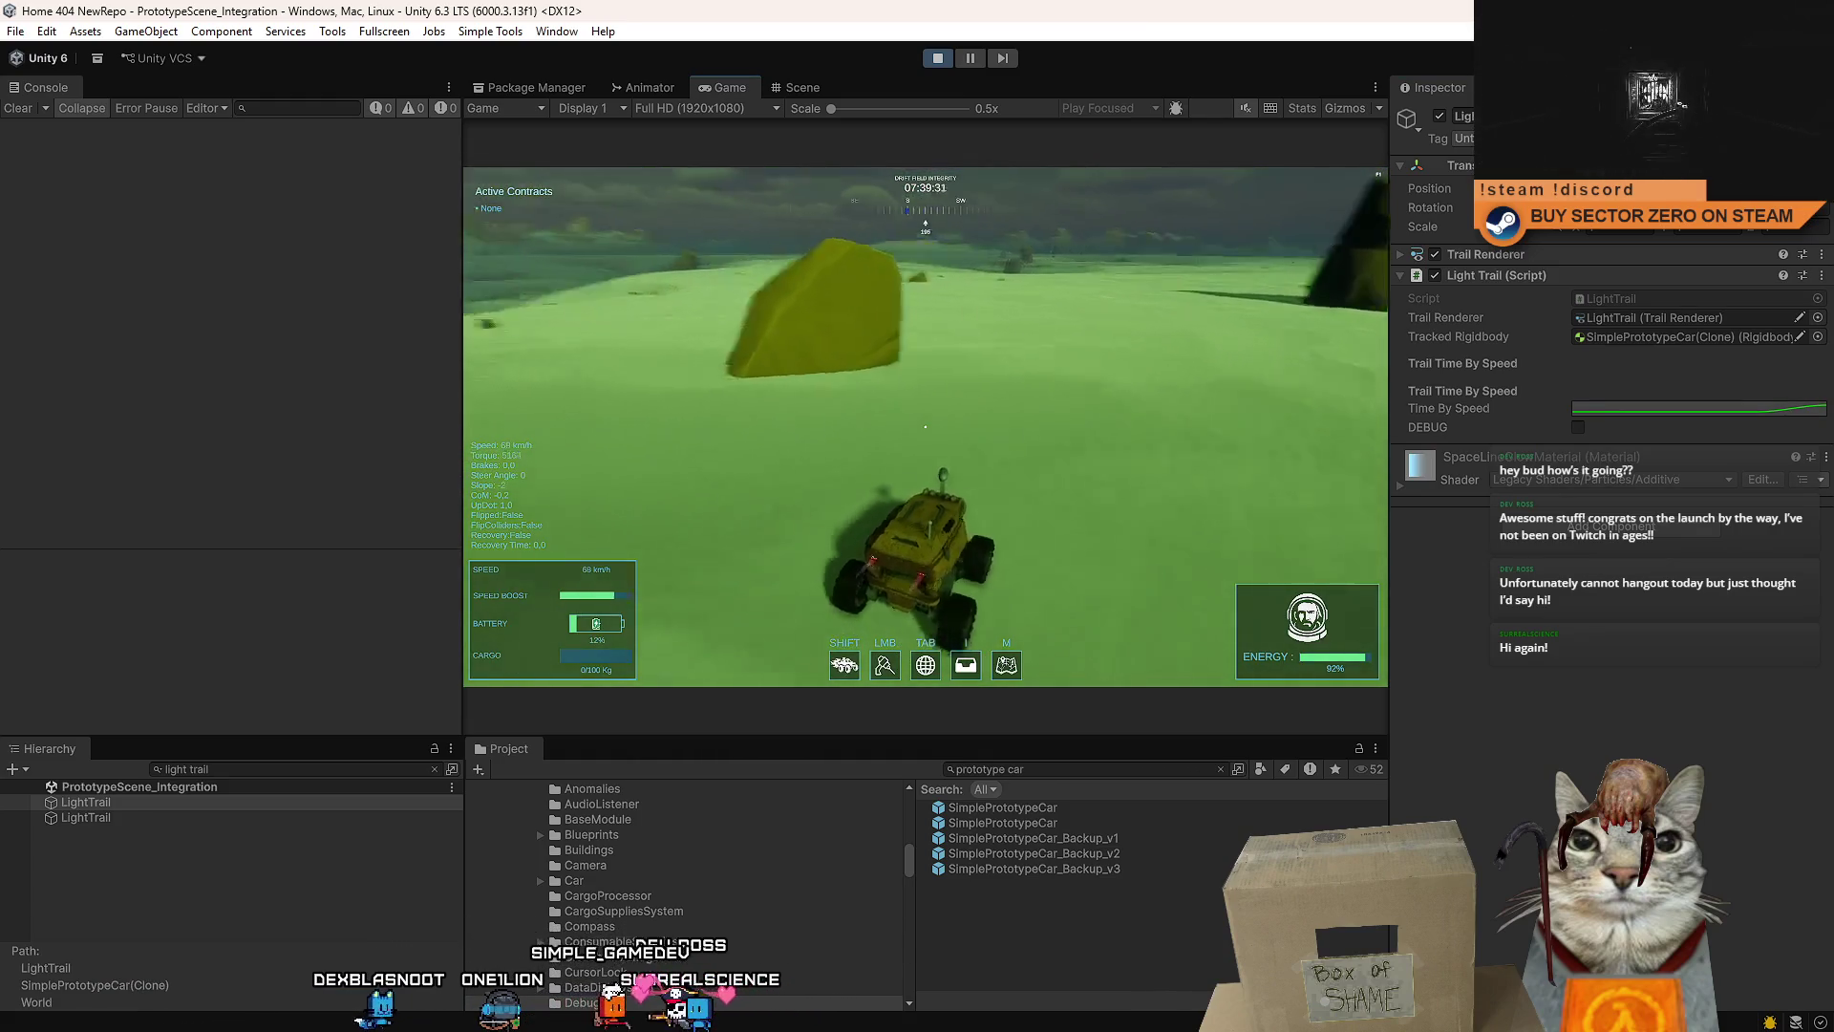
key(d)
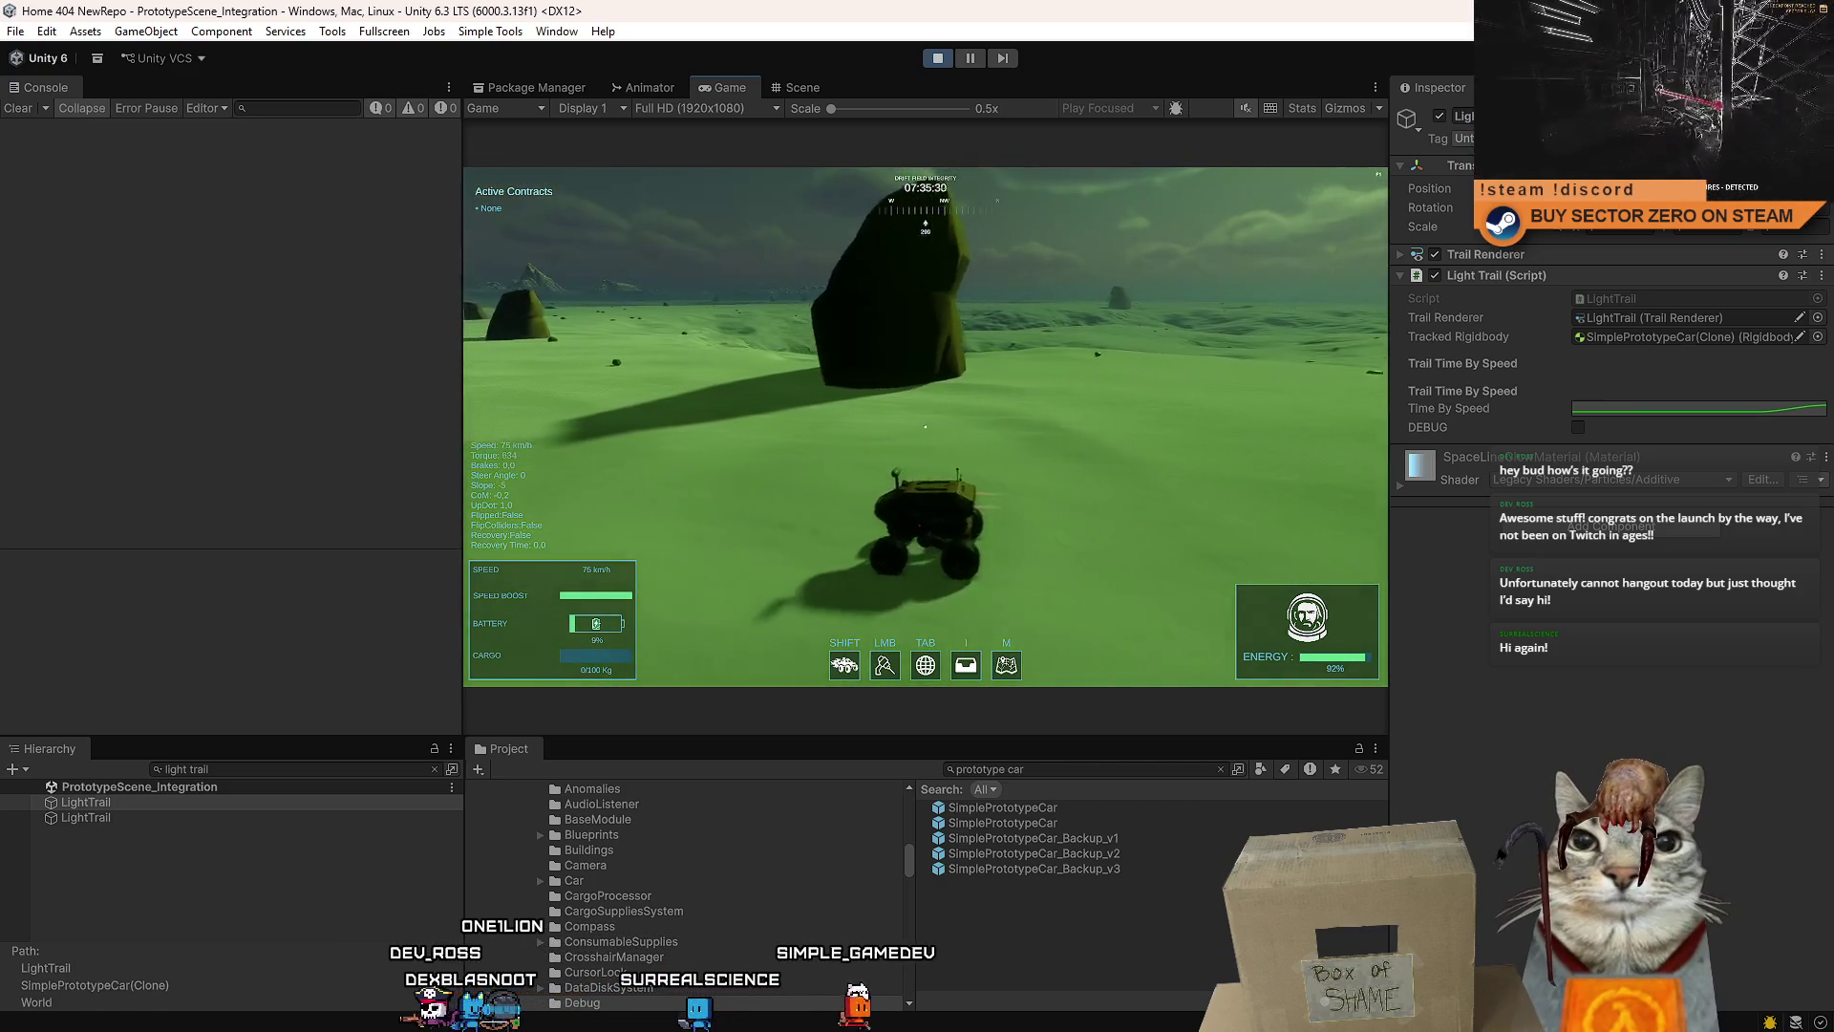
key(a)
key(d)
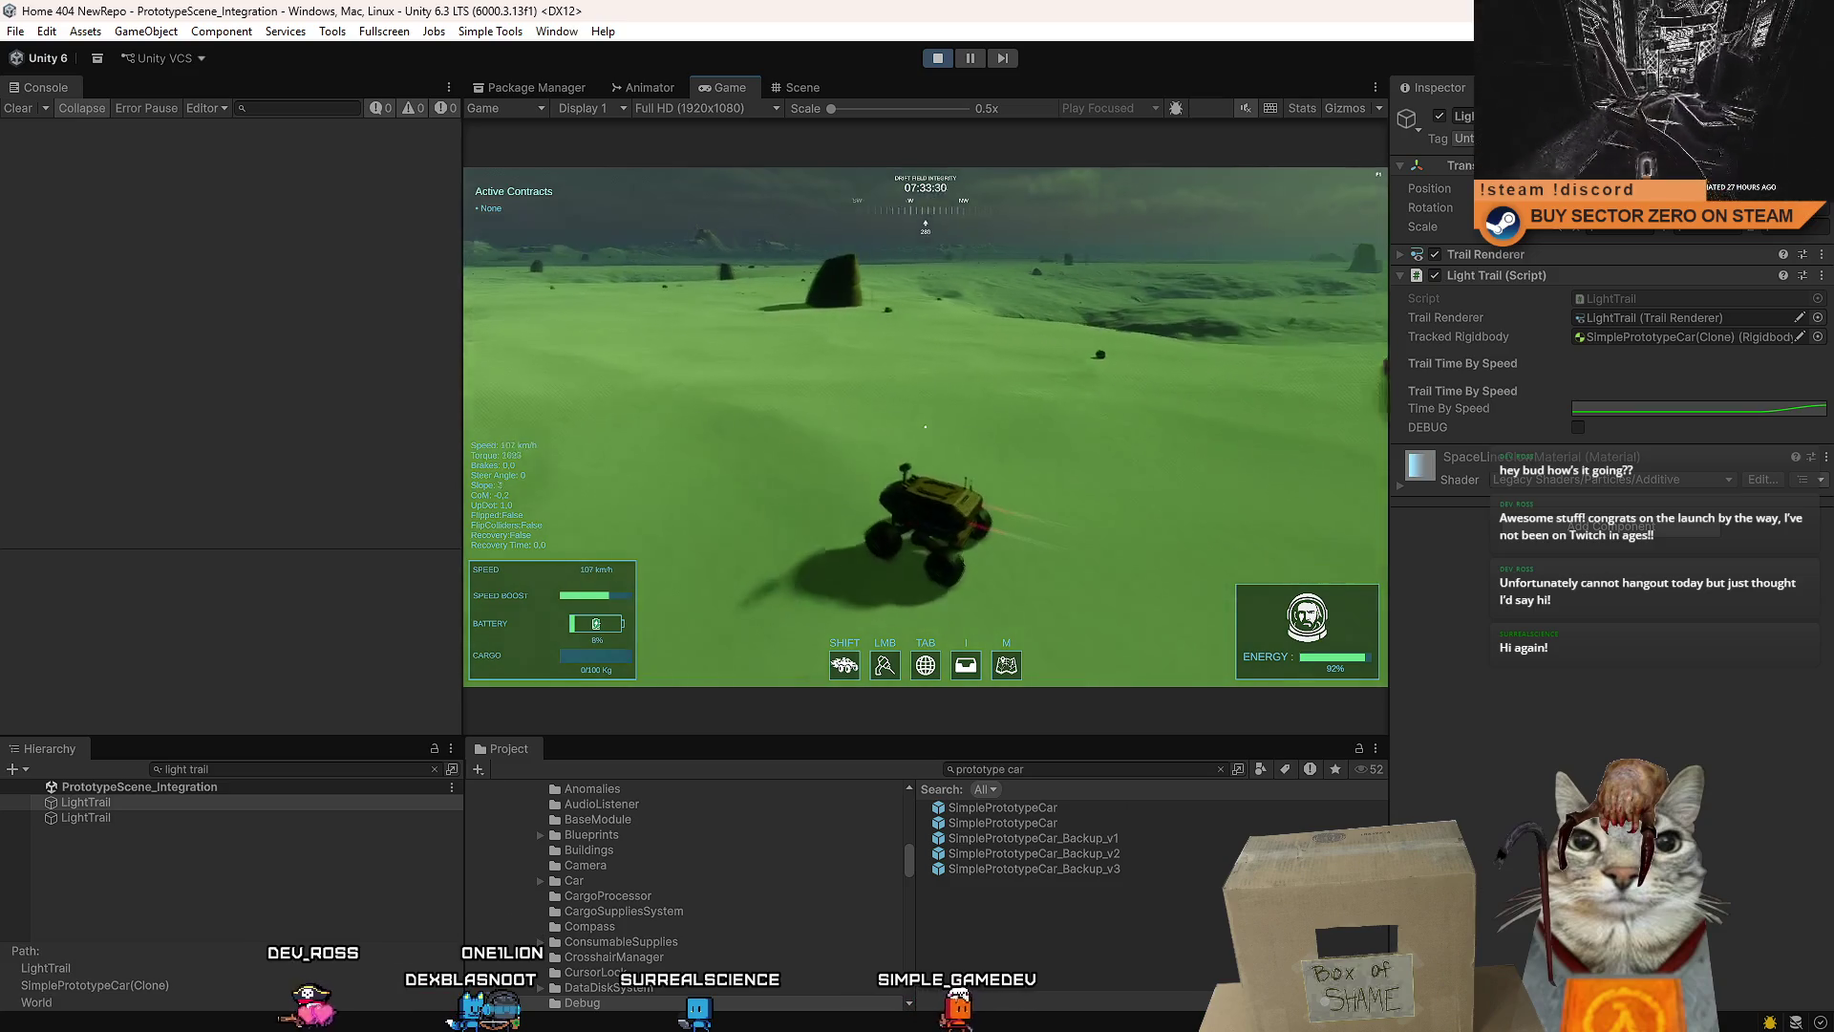
key(a)
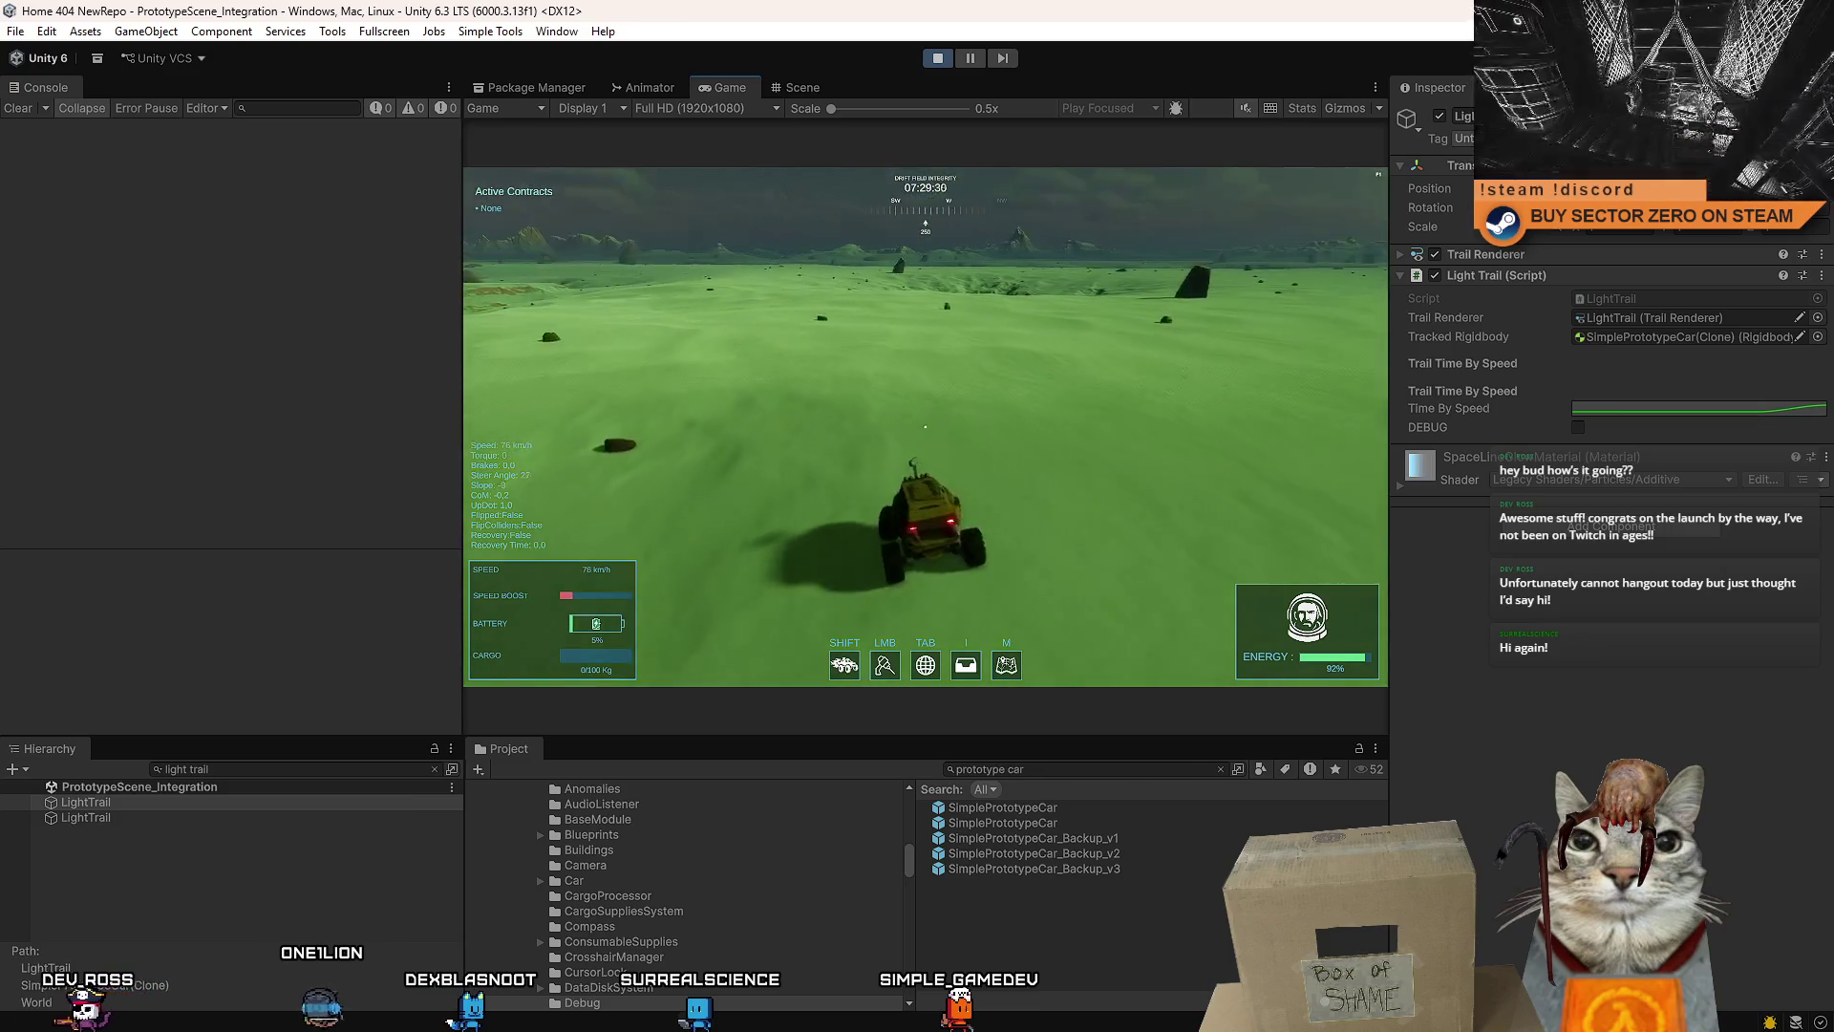
key(a)
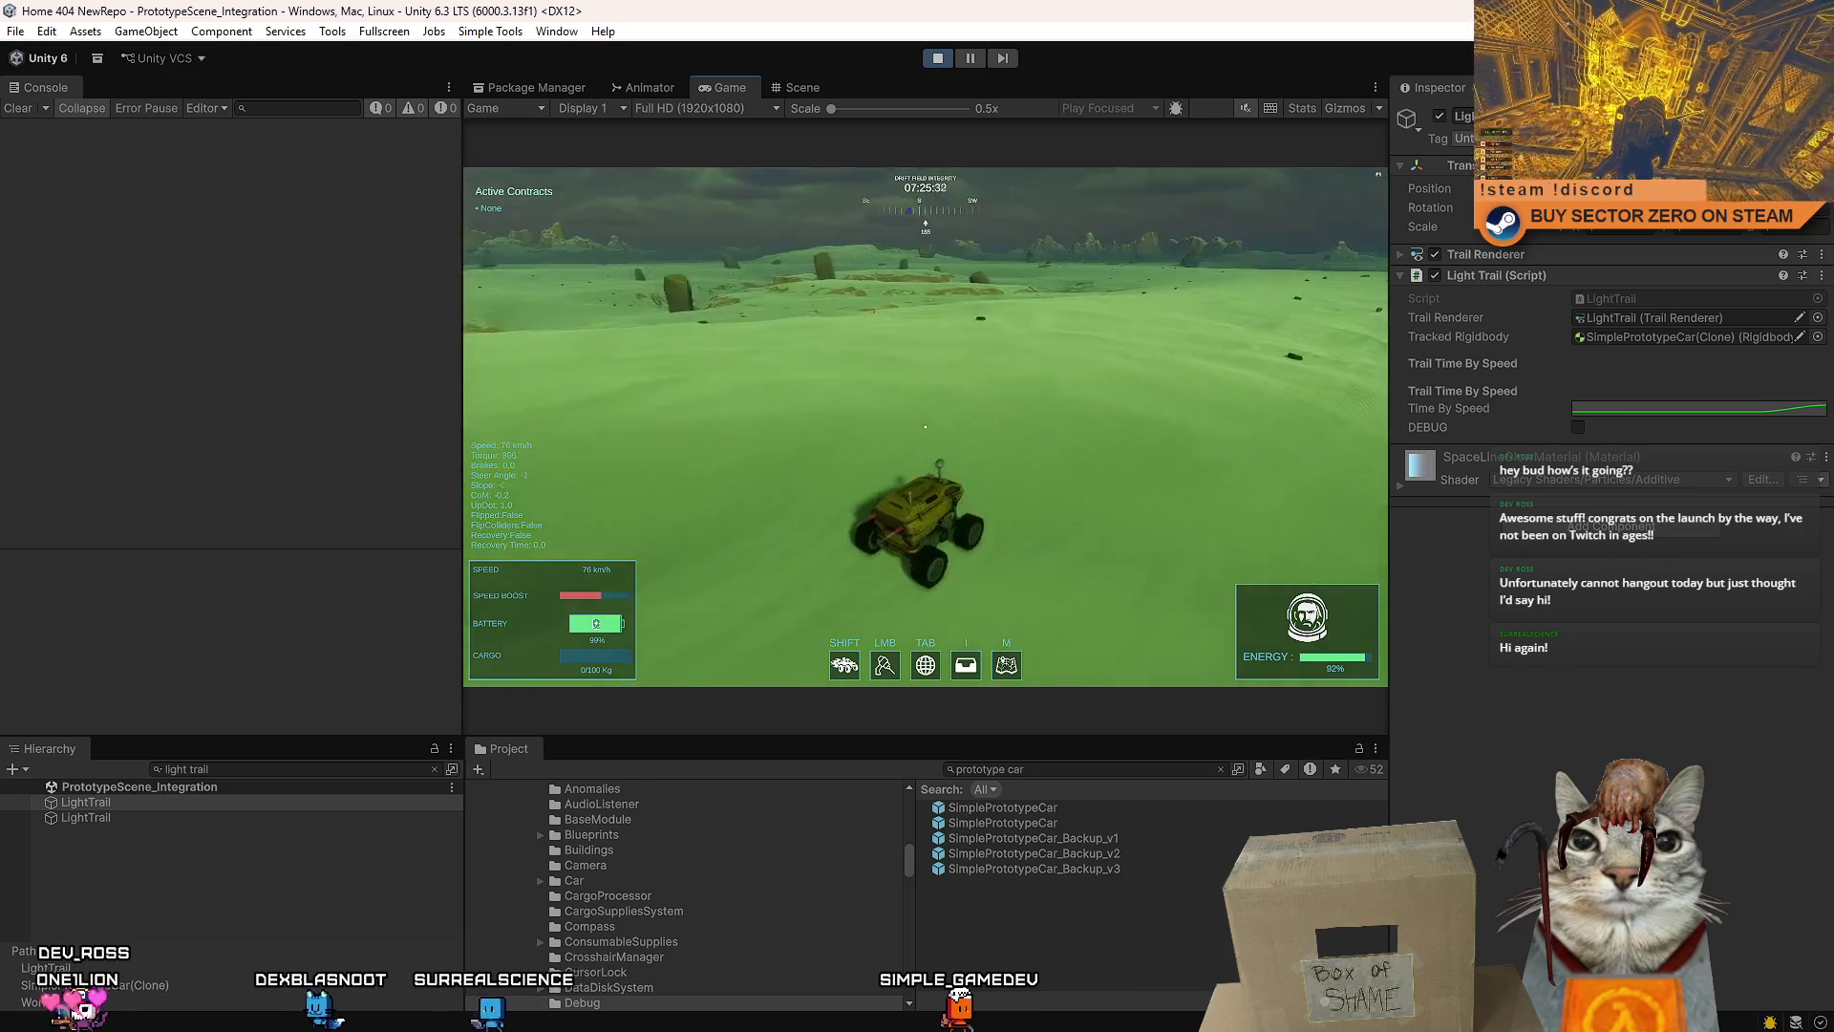
key(a)
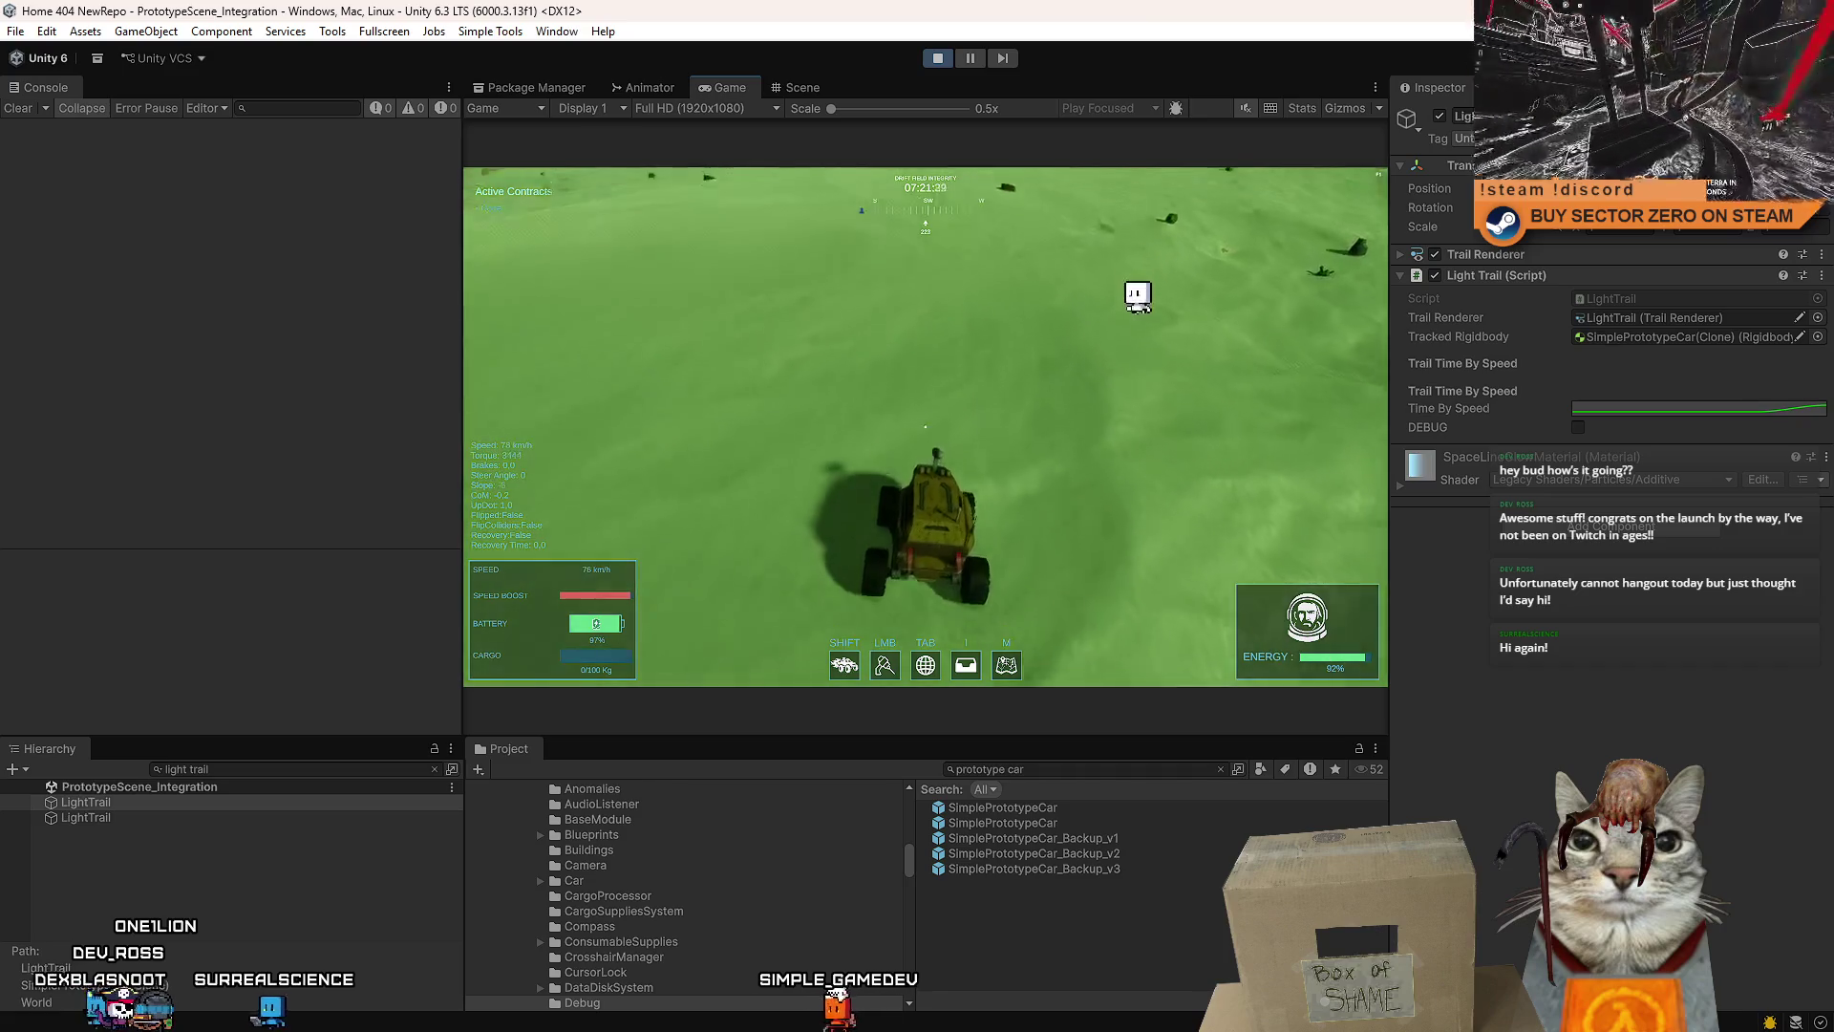
key(shift)
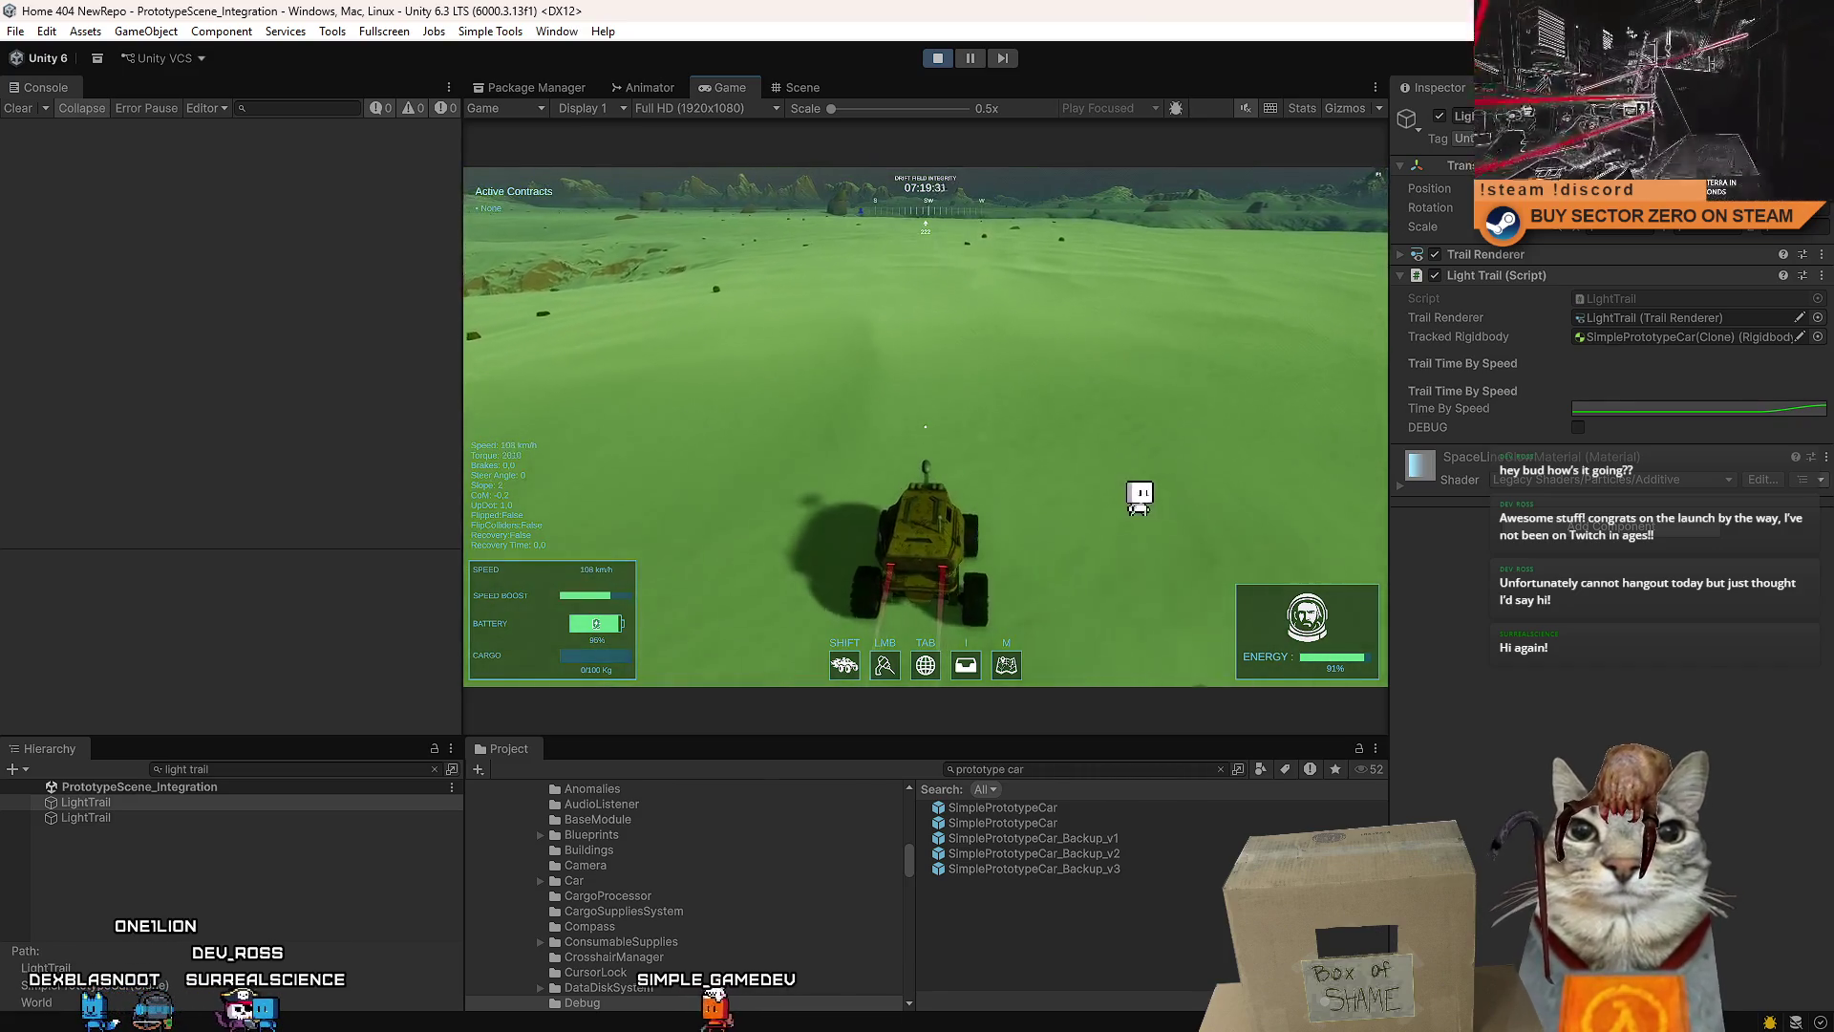
key(d)
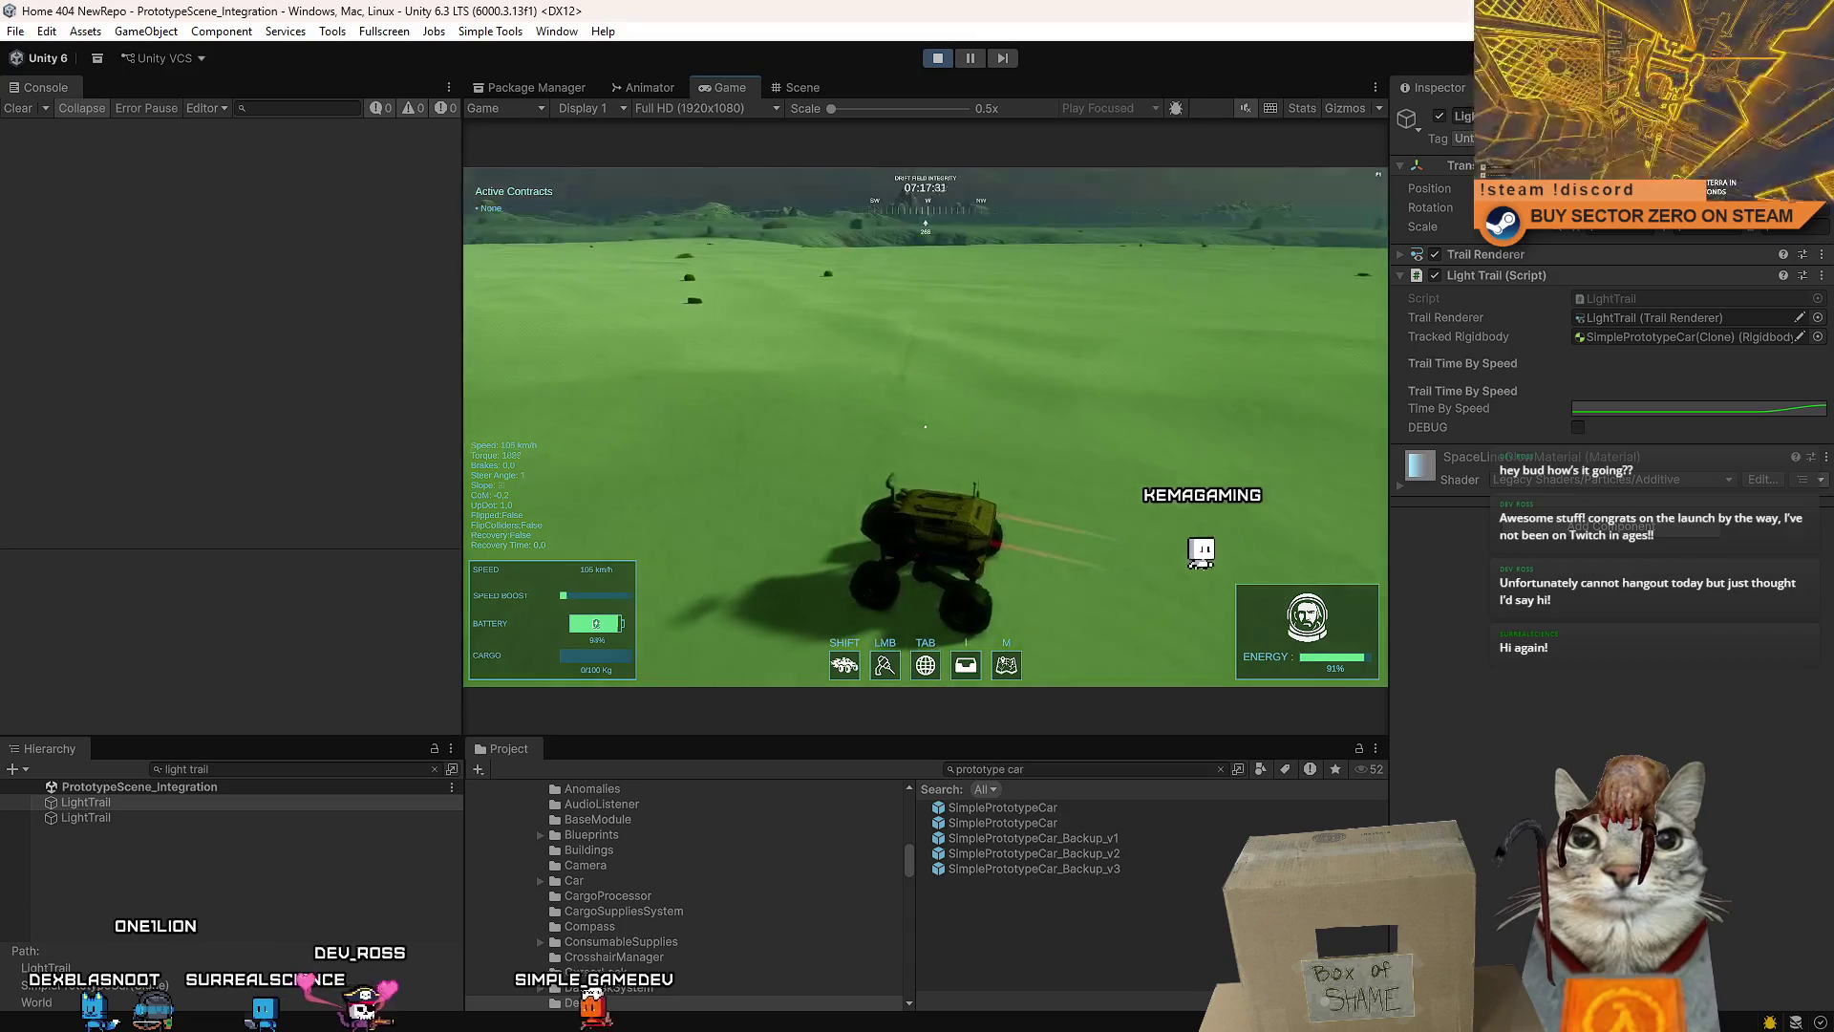
key(d)
key(w)
- Keep driving across the terrain near 75 km/h, then open the pause menu with Esc
key(a)
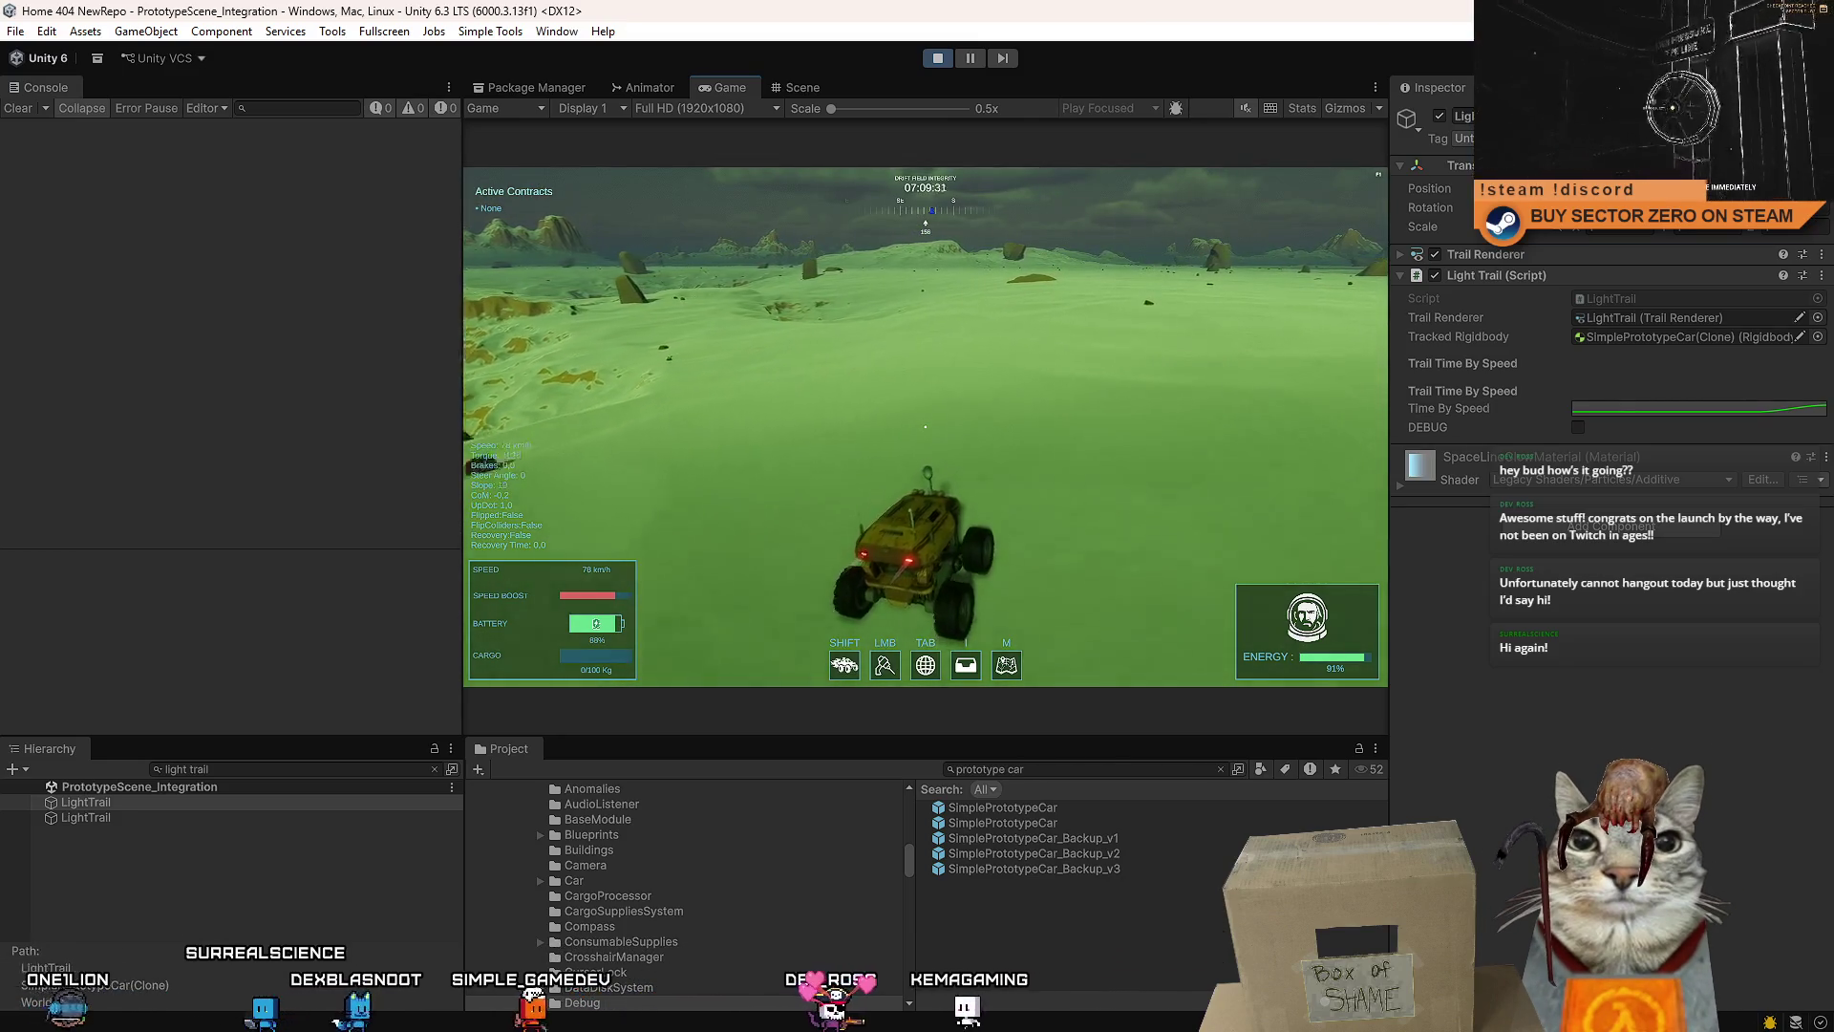
key(w)
key(a)
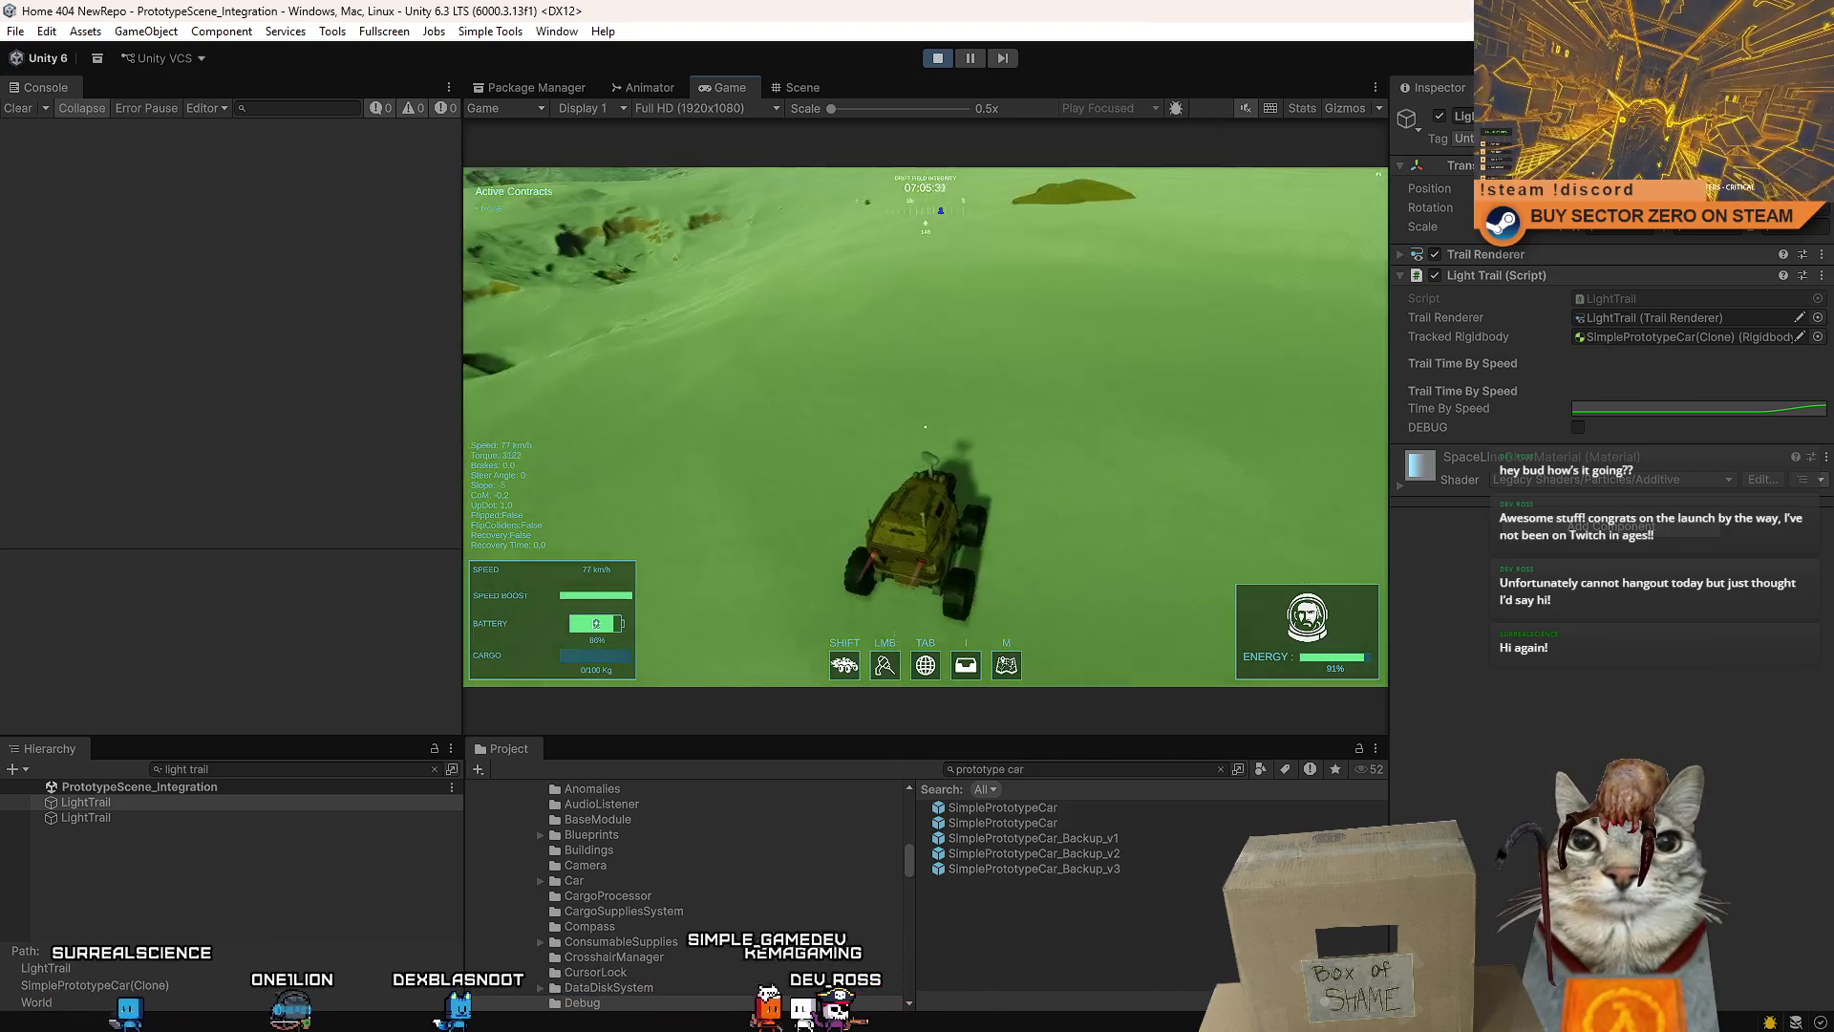
key(d)
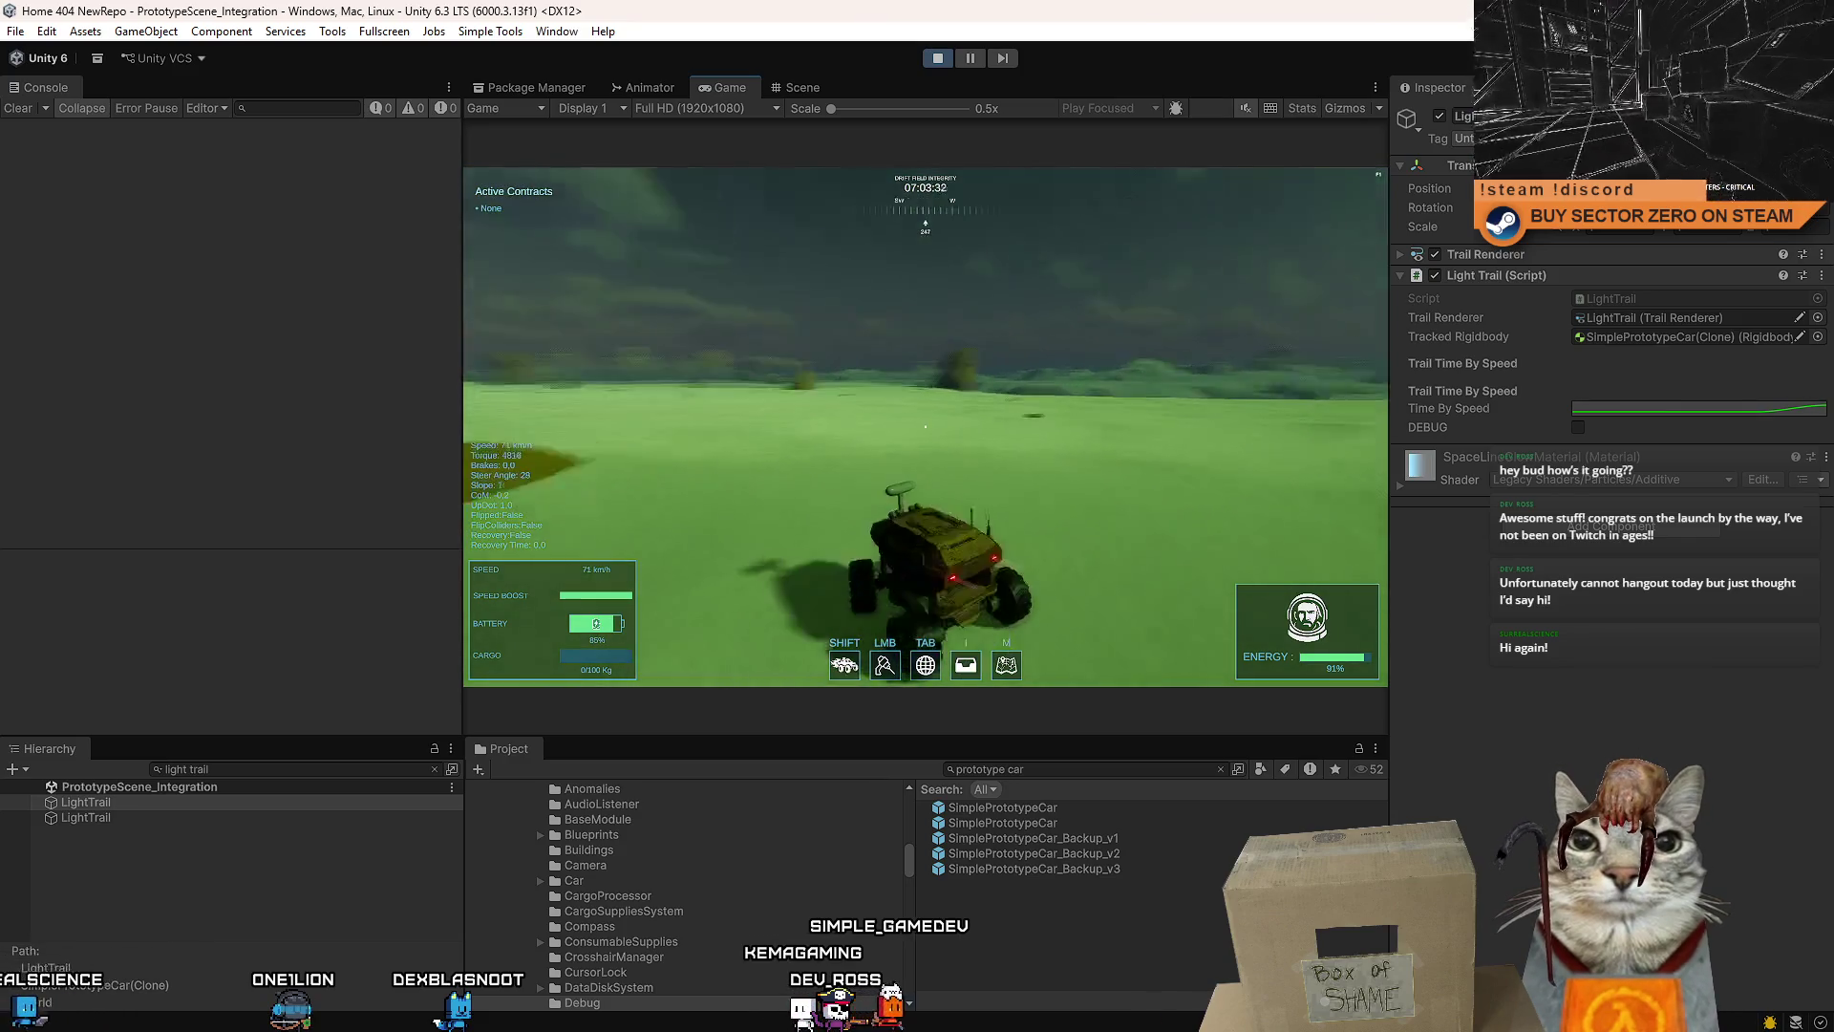
key(w)
key(a)
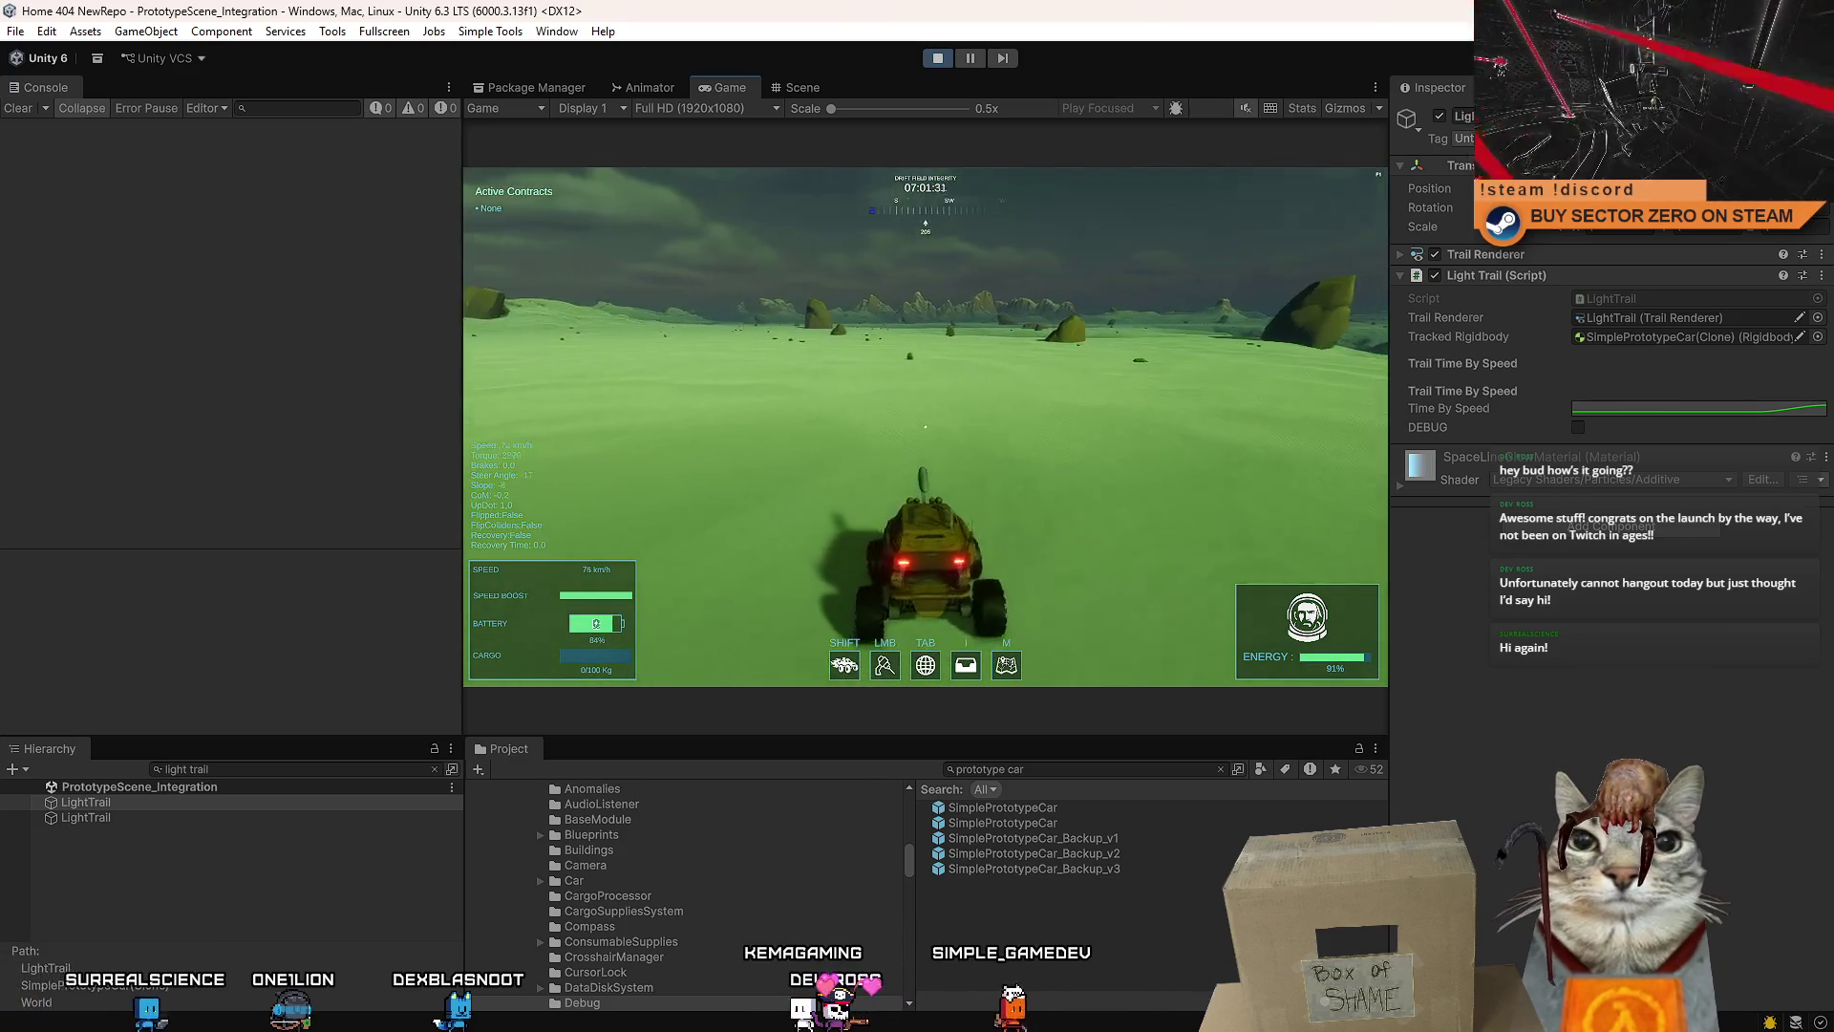
key(w)
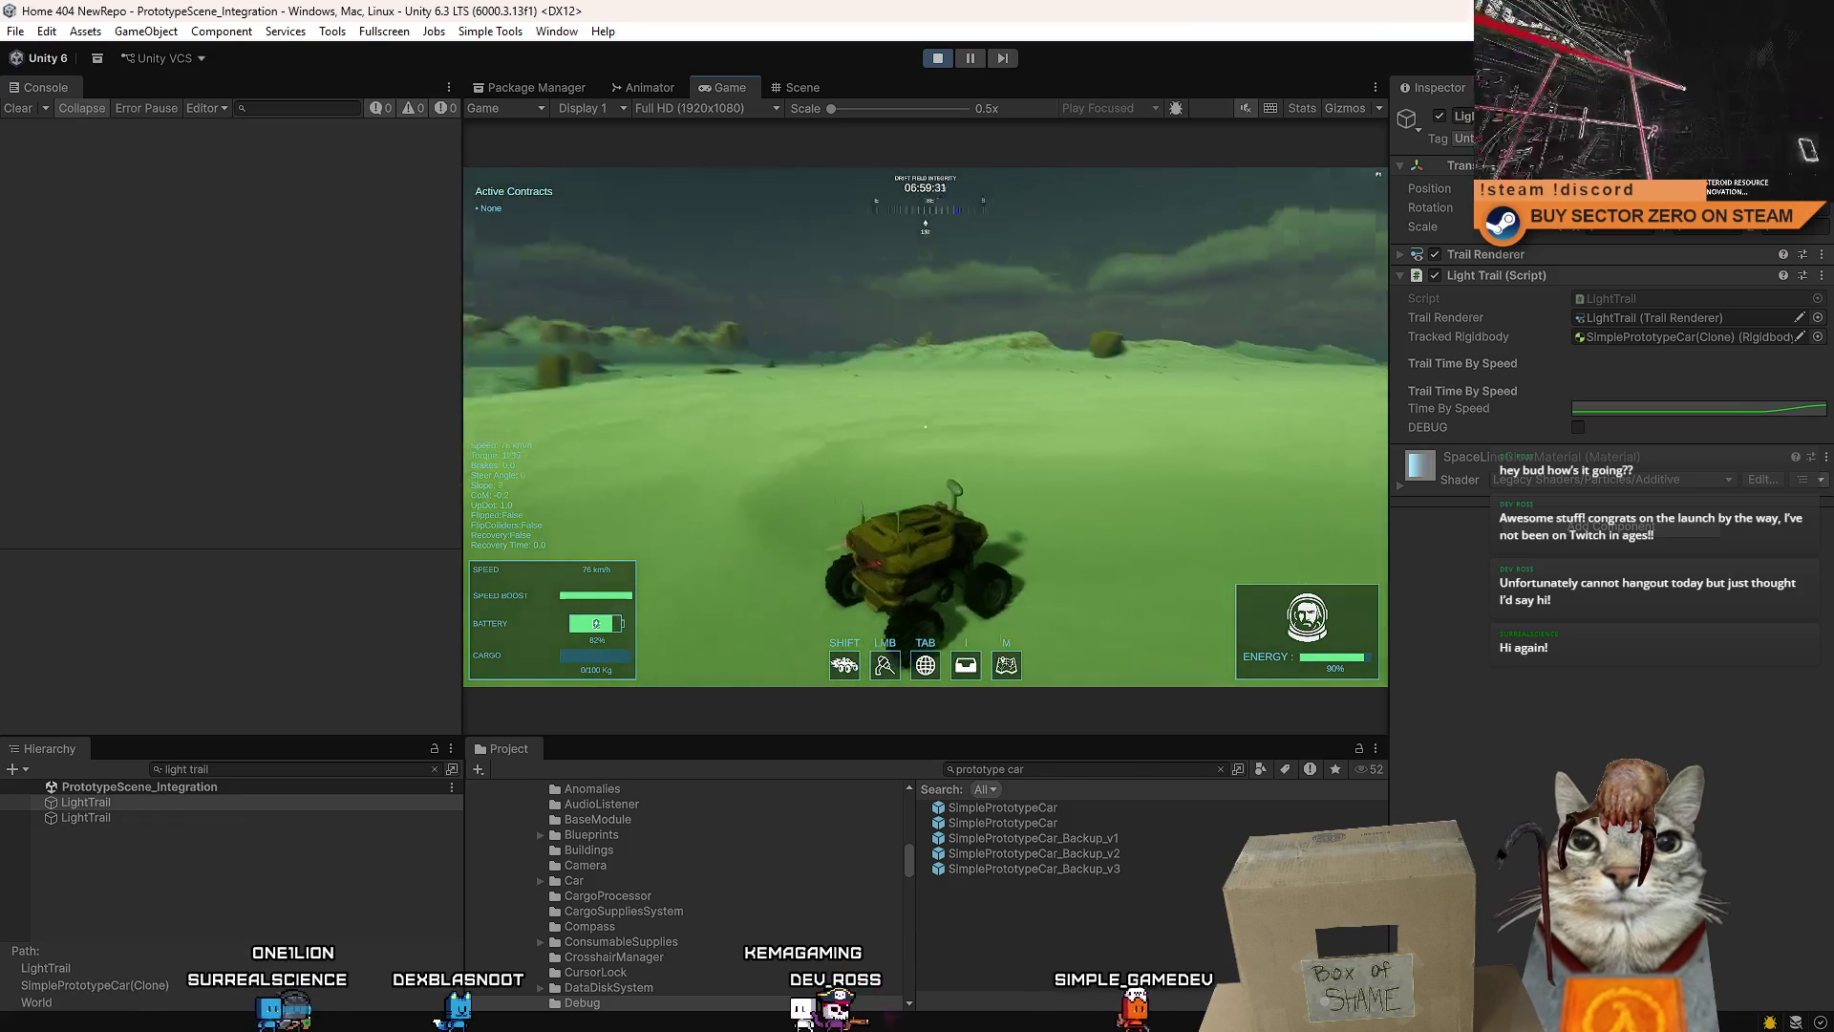
key(w)
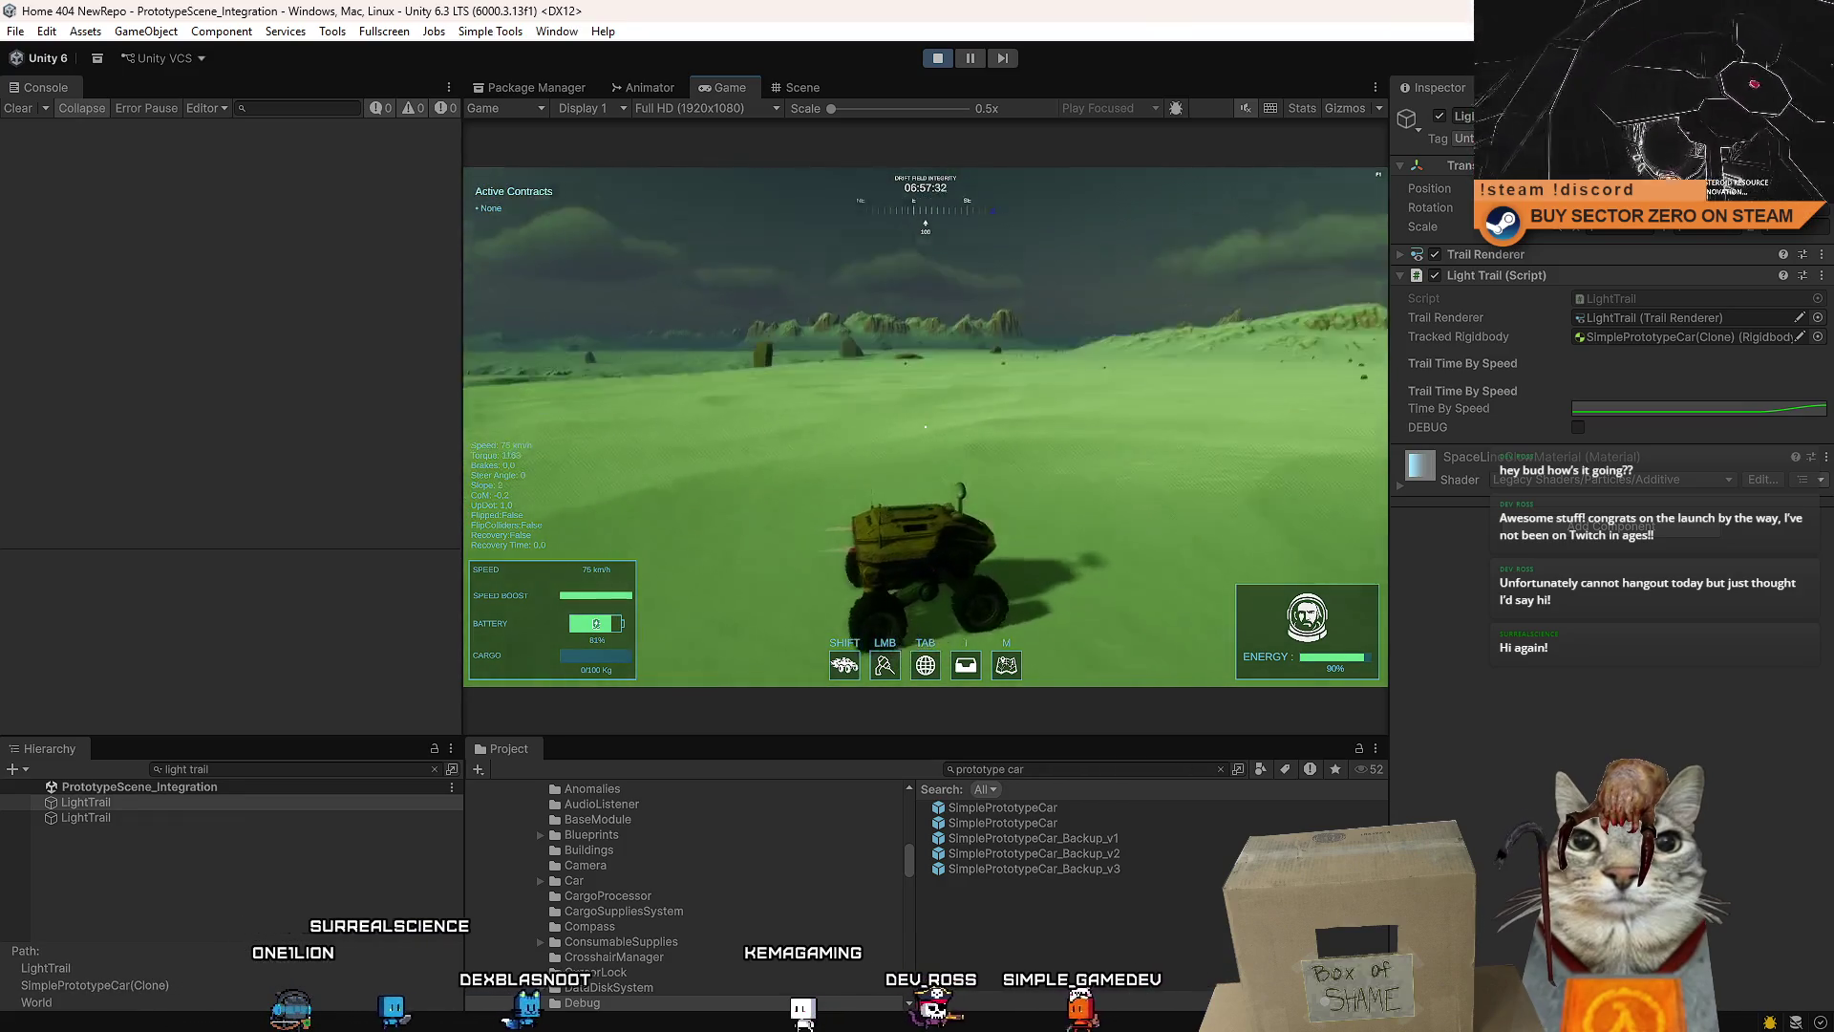
key(a)
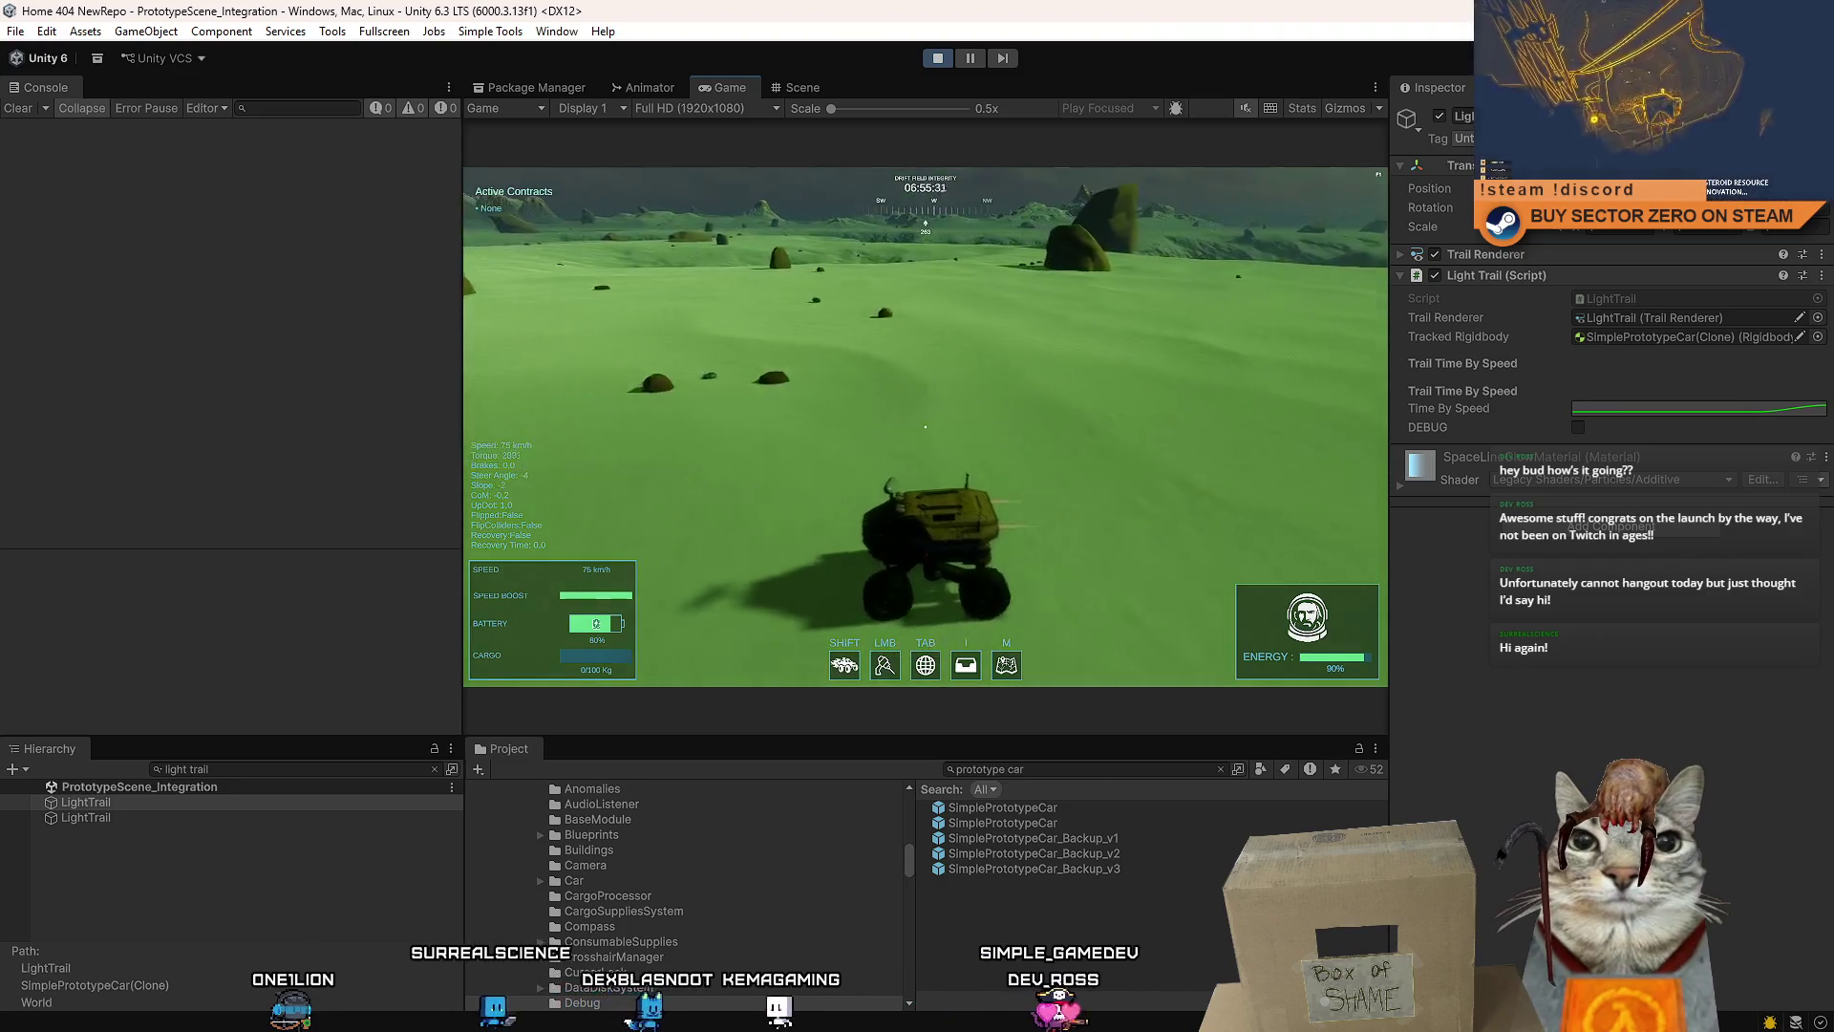
key(a)
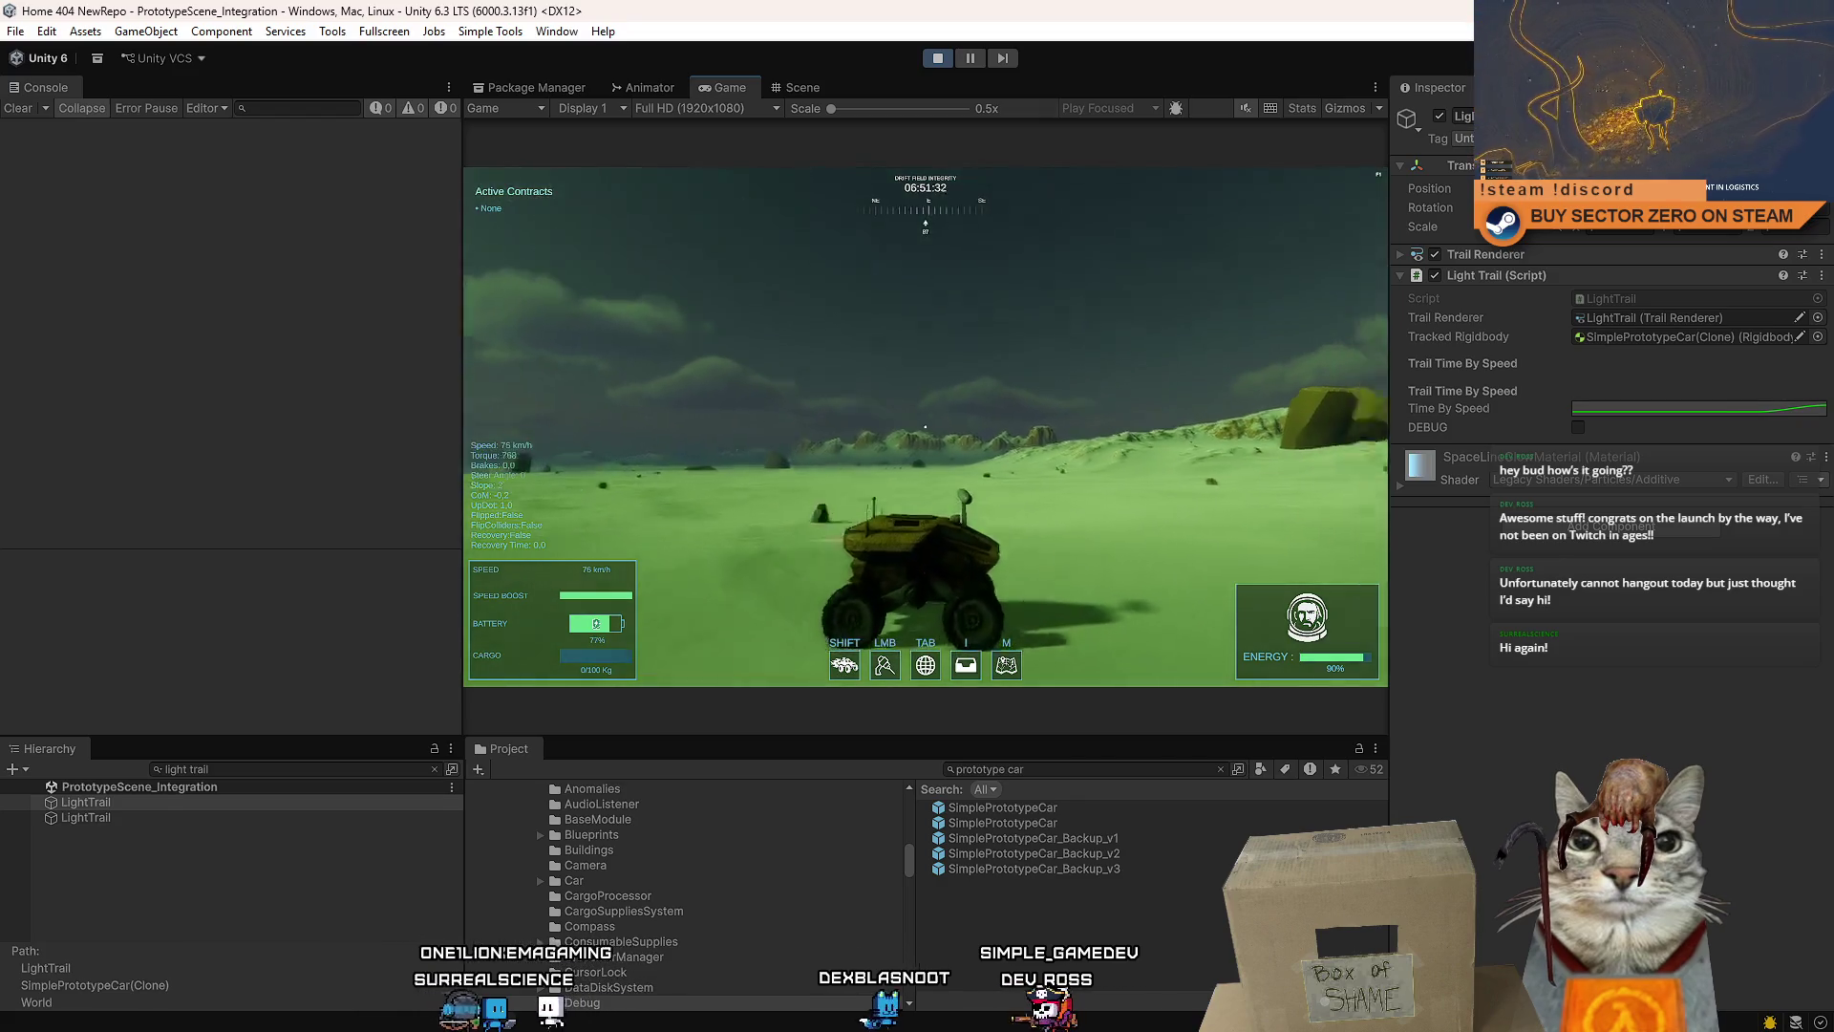
key(Escape)
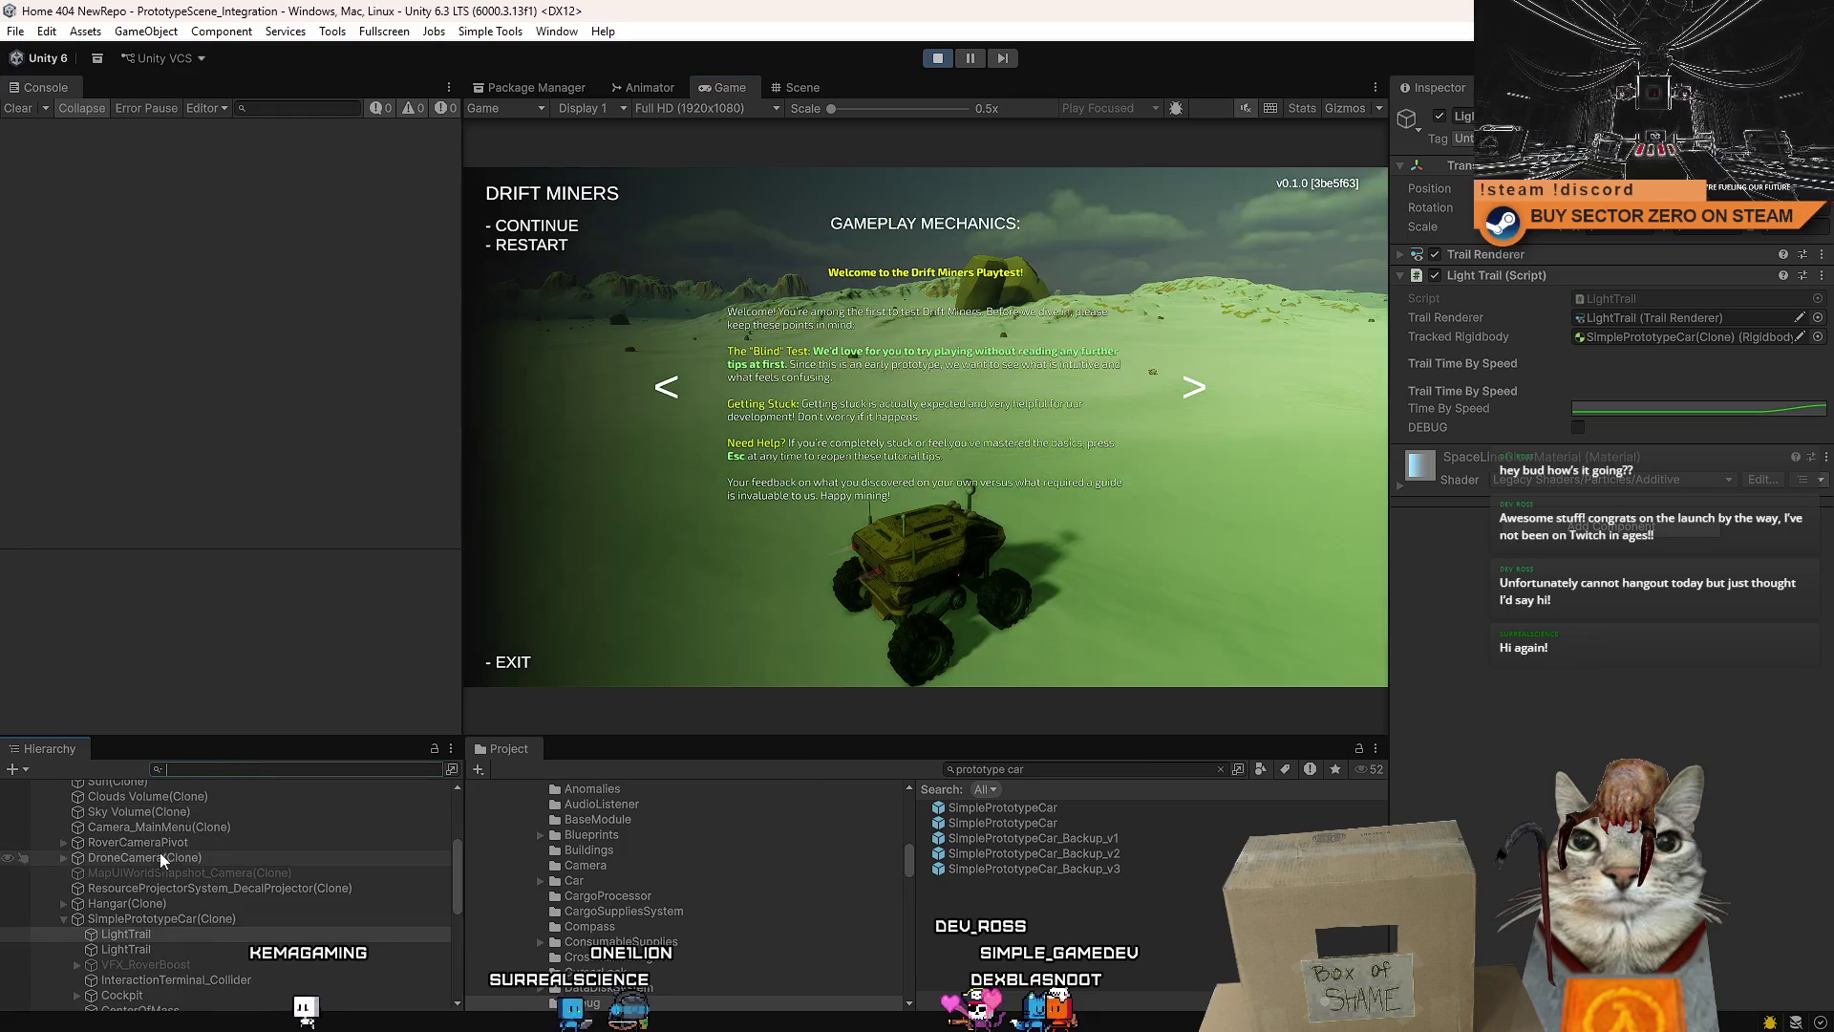
- In the Scene view, duplicate LightTrail and move the copy lower on the rover
click(174, 917)
click(162, 934)
click(799, 86)
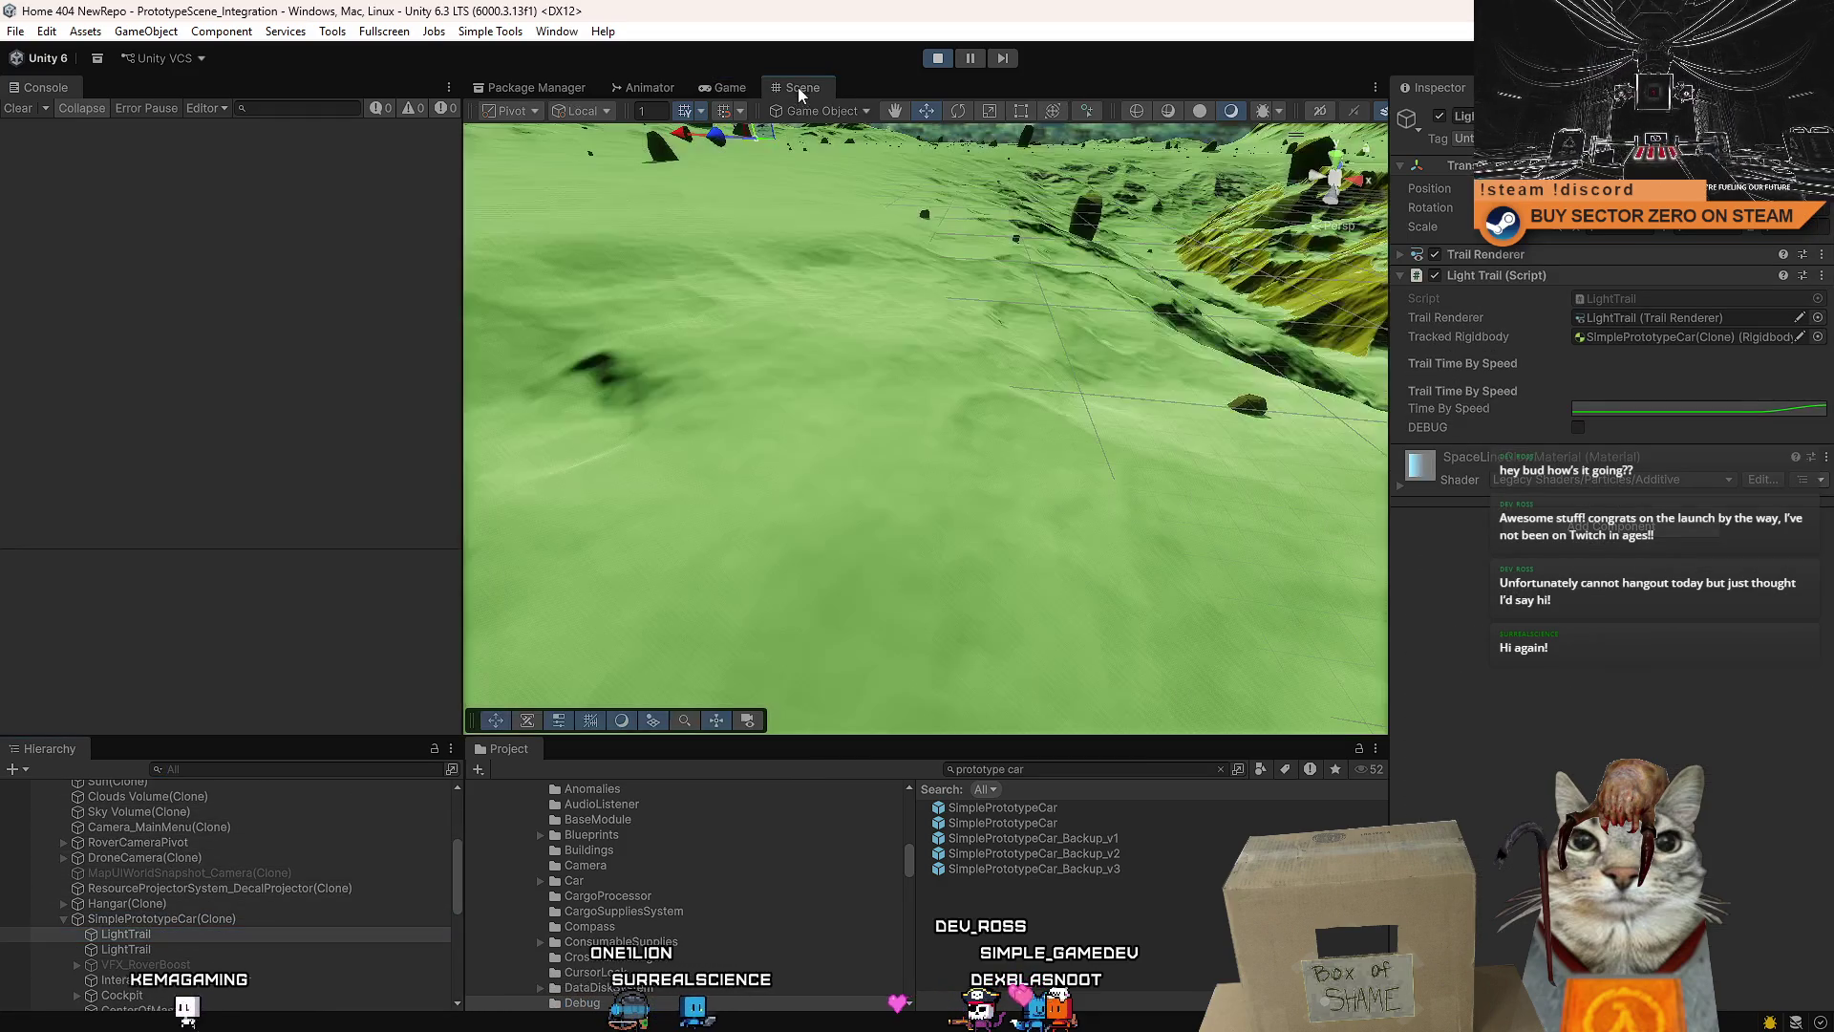
double_click(151, 933)
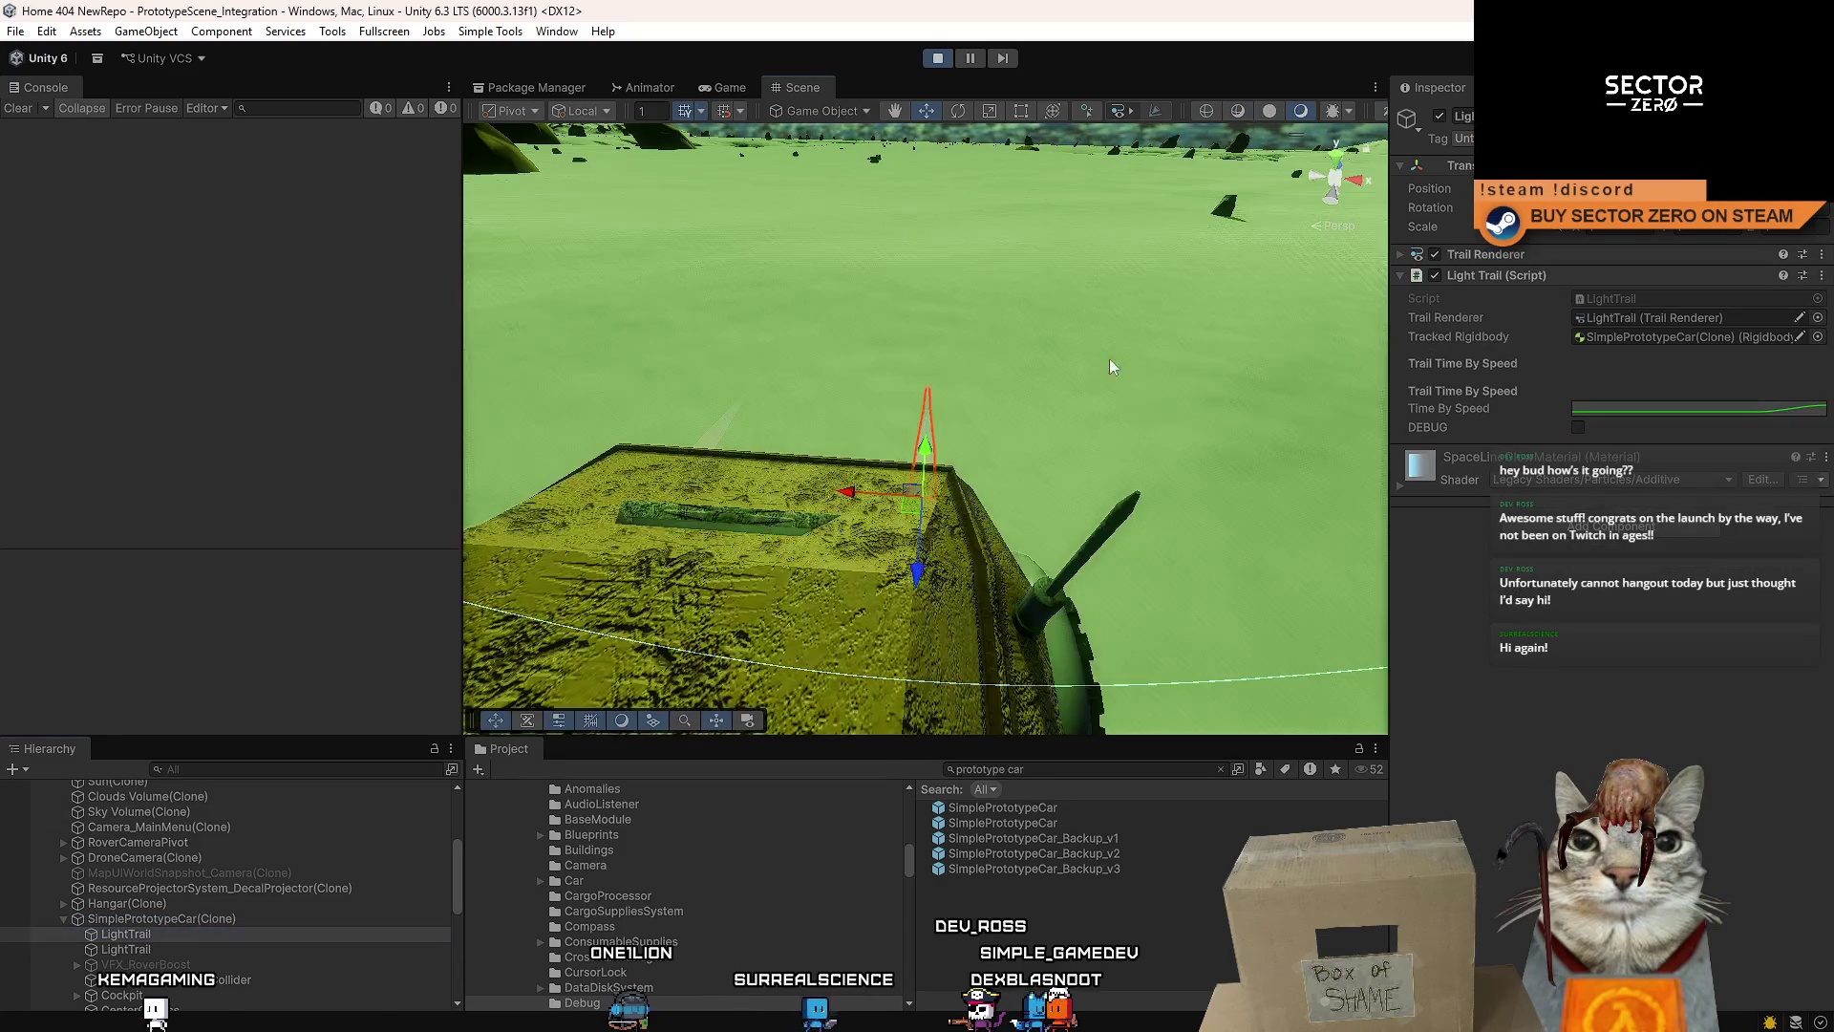
key(ctrl+d)
drag(871, 401, 836, 462)
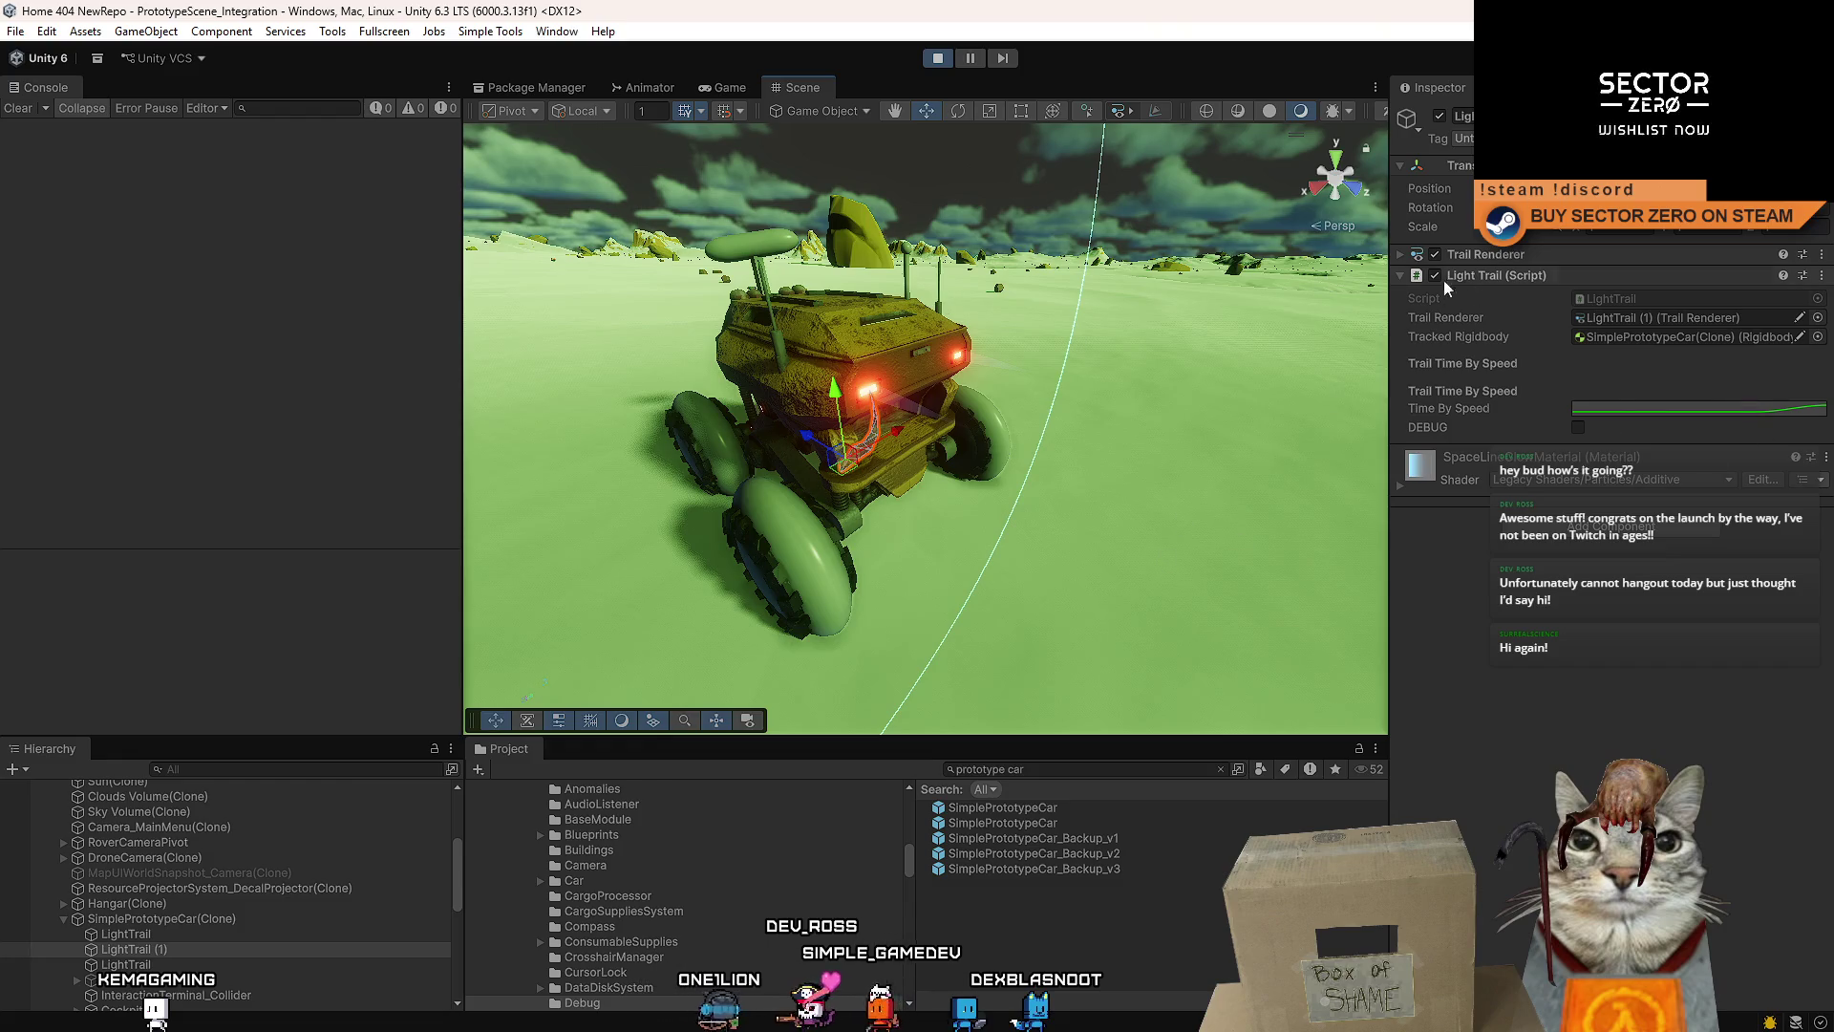
- Set the duplicate's Trail Renderer colour gradient to white
click(1400, 255)
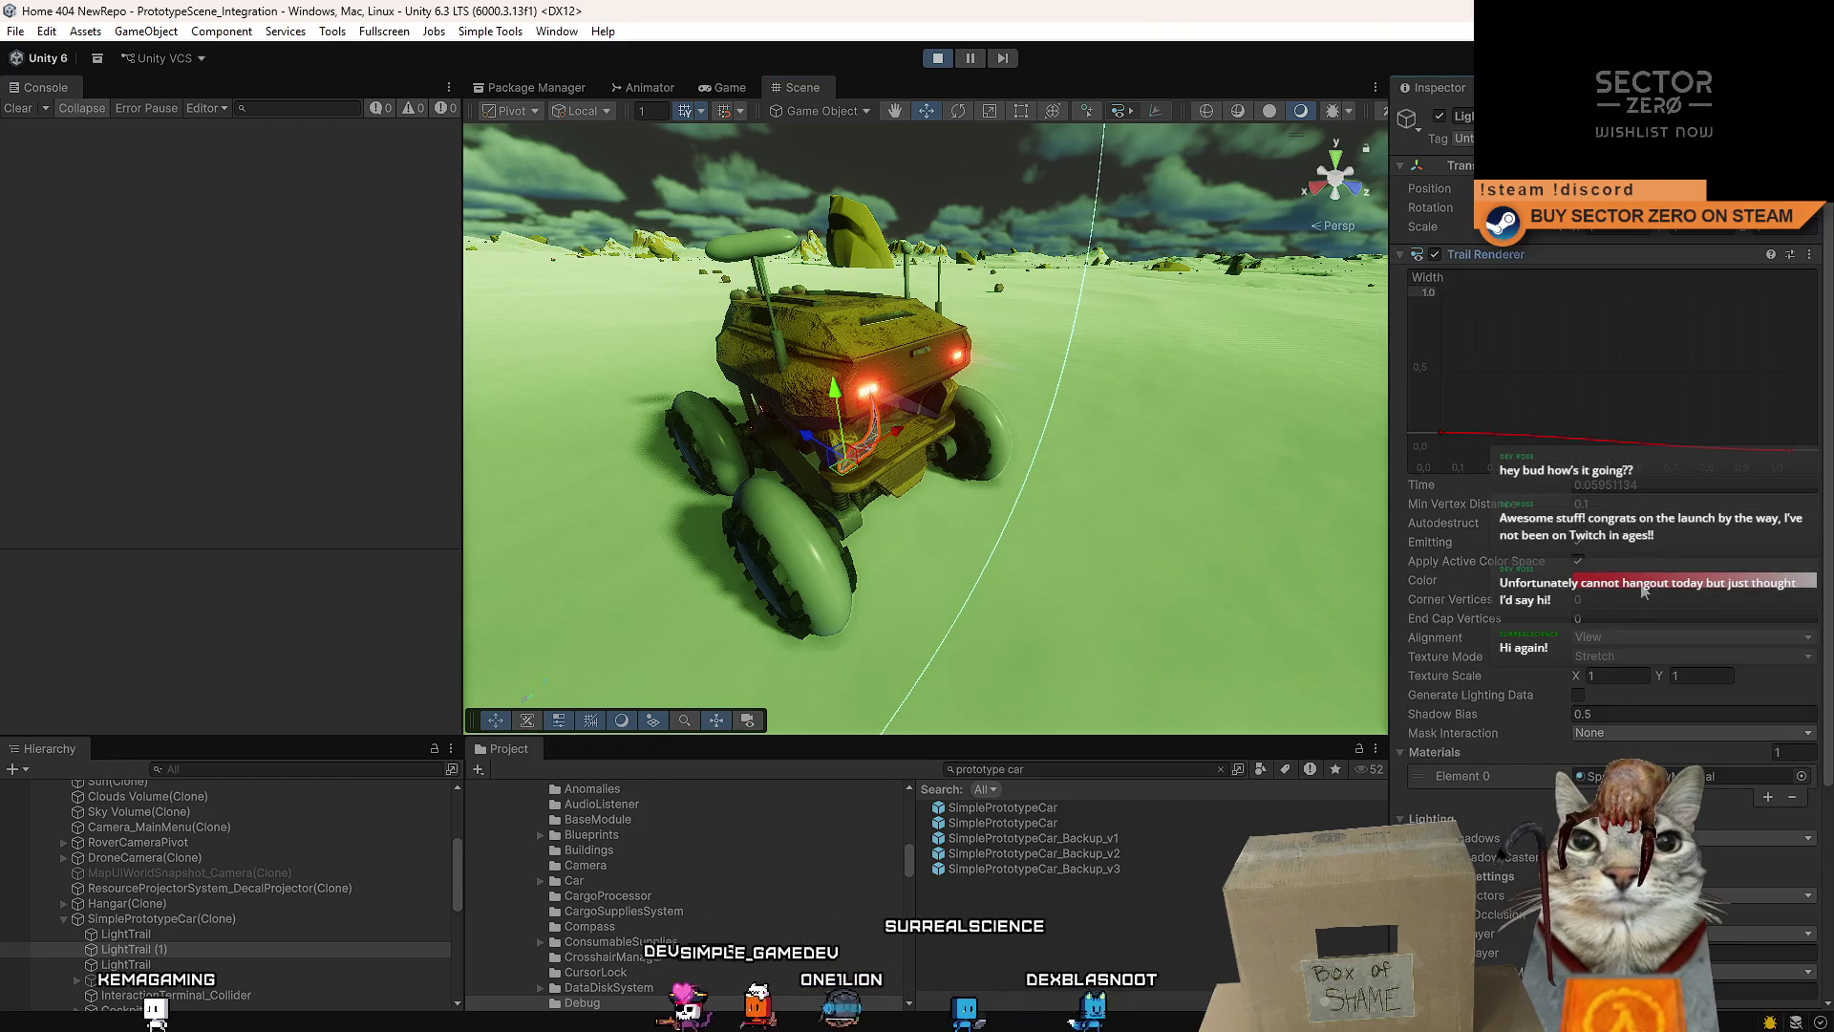
click(1643, 585)
click(1184, 628)
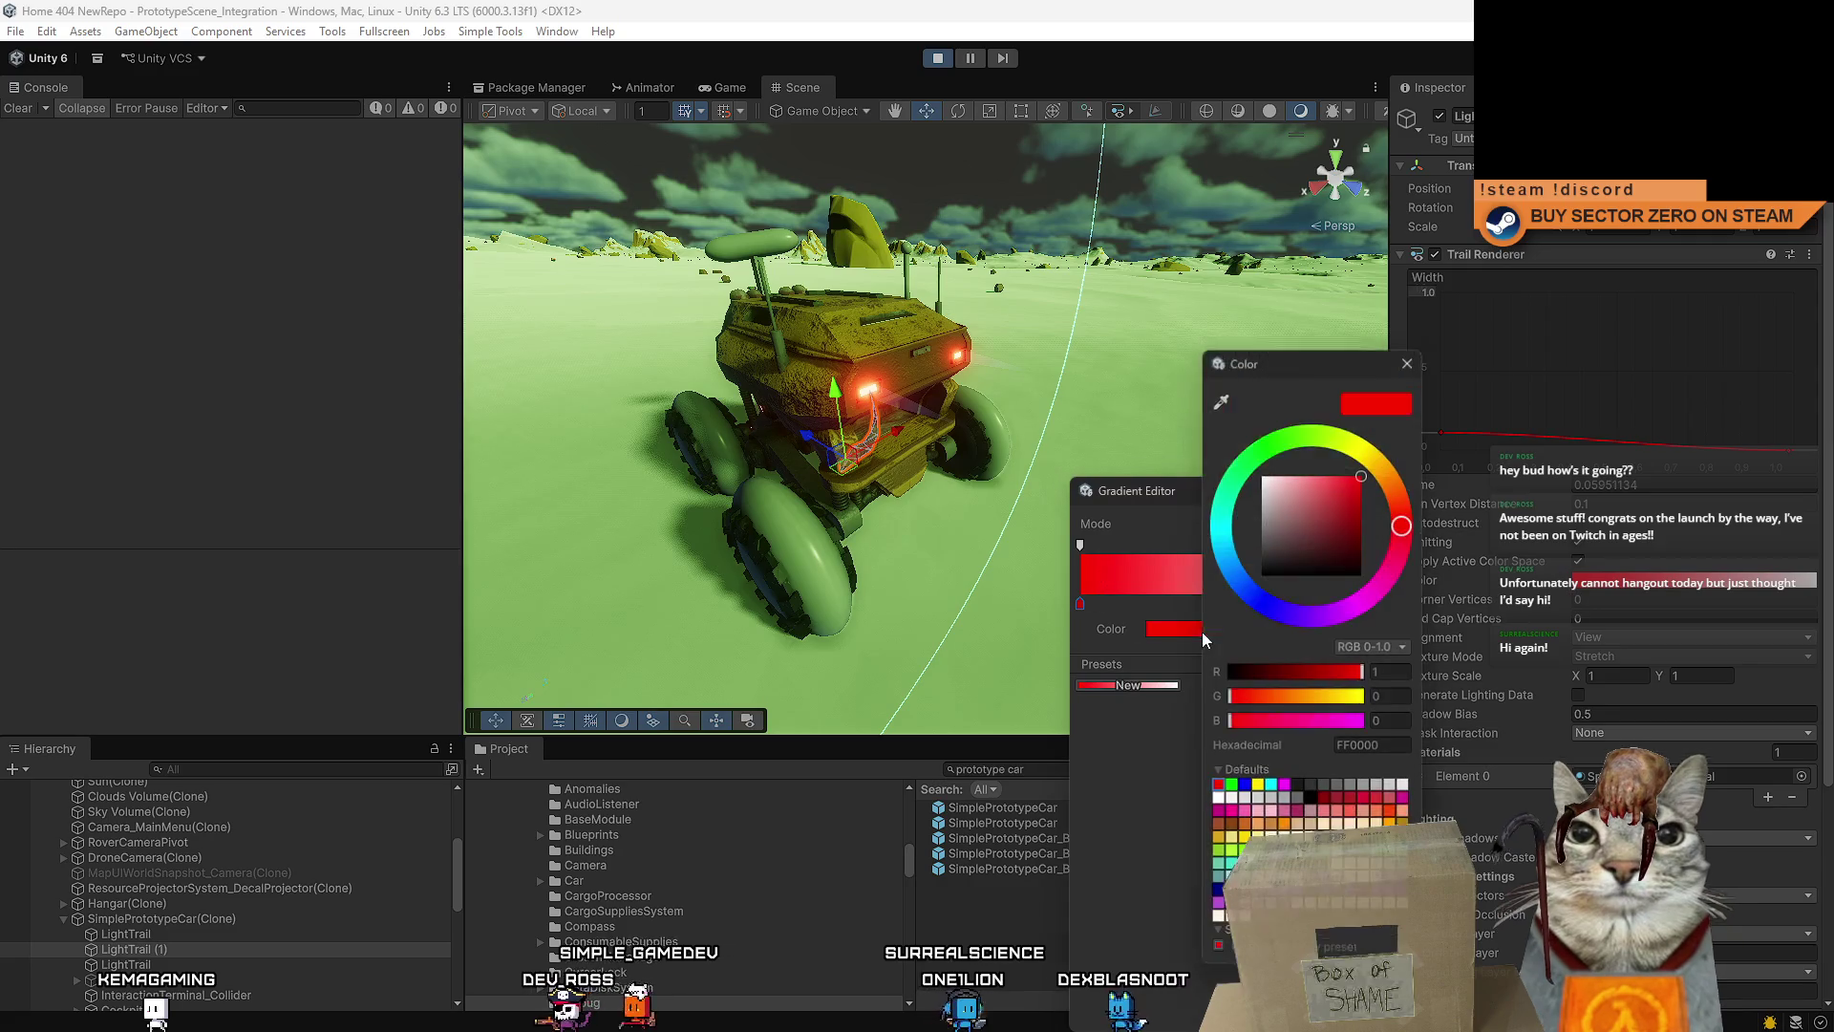
drag(1300, 537, 1262, 435)
click(1412, 356)
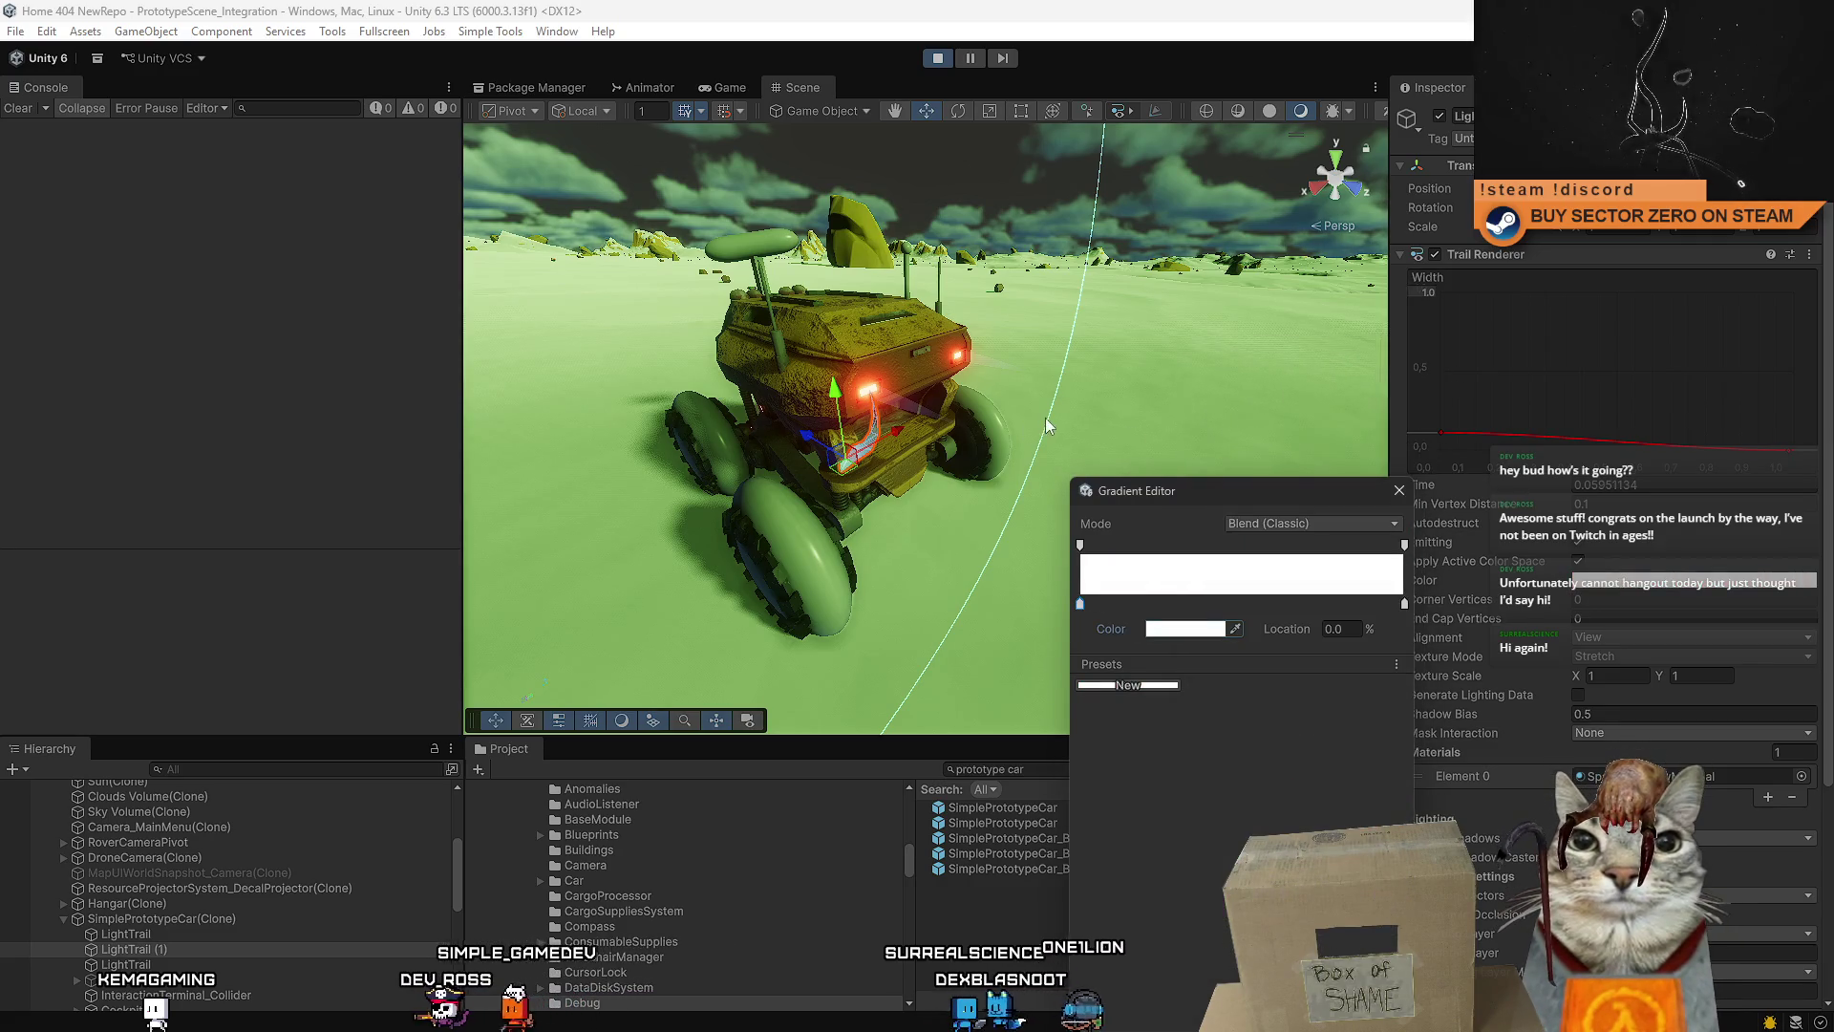
click(1397, 495)
- Go back to the Game view and dismiss the pause menu to resume driving
mouse_move(1098, 459)
mouse_down()
mouse_move(920, 456)
mouse_move(1588, 475)
mouse_up()
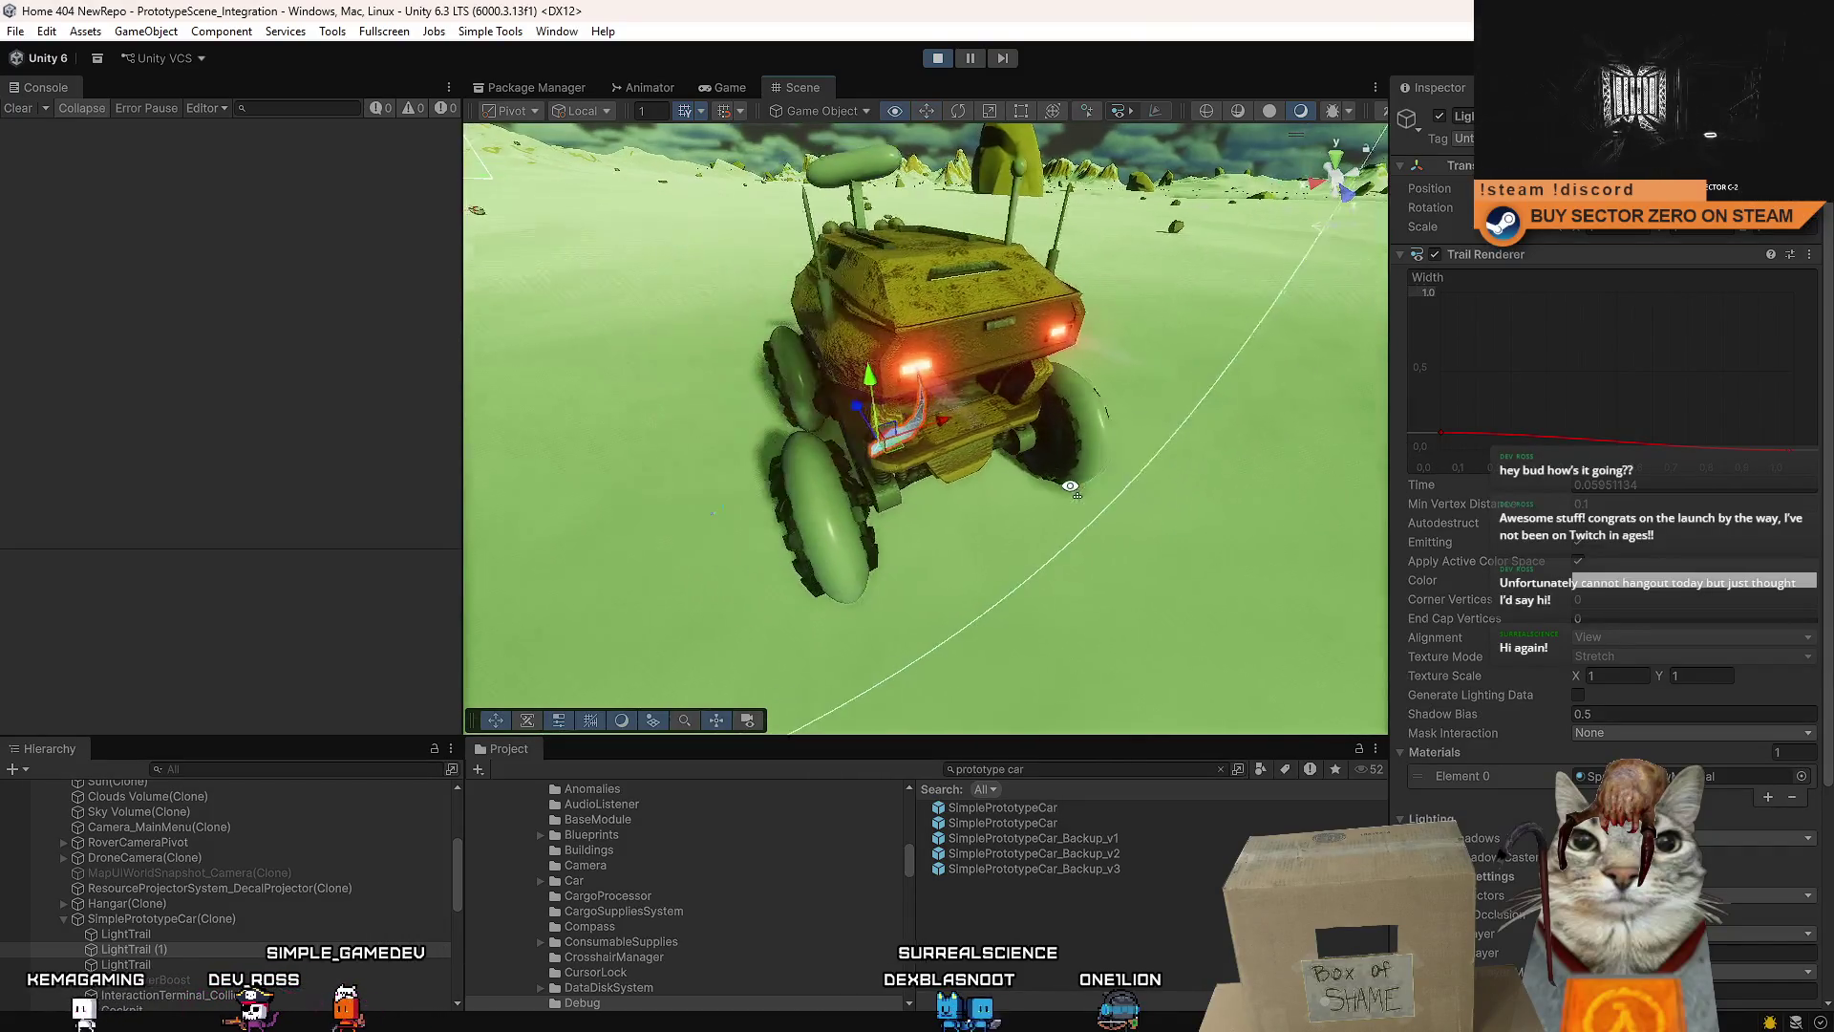
click(743, 84)
key(Escape)
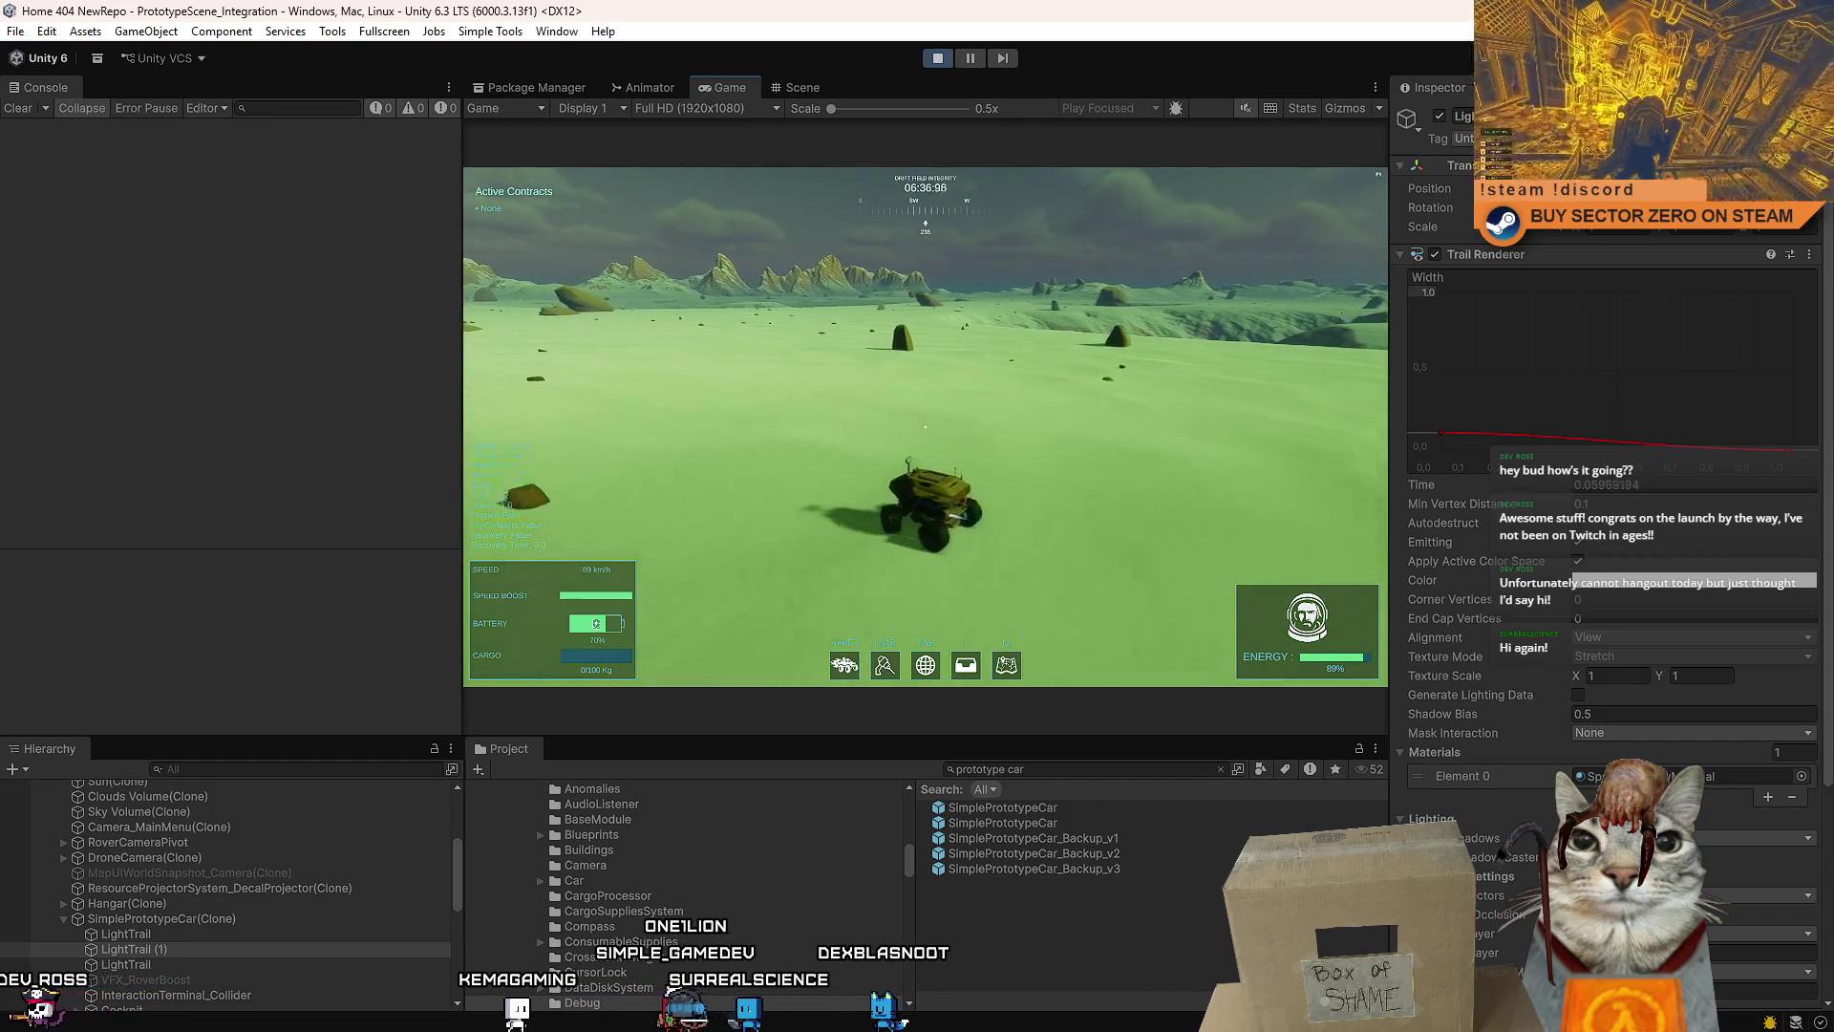
- Pause the game with Esc after test-driving the rover with both trails
key(Escape)
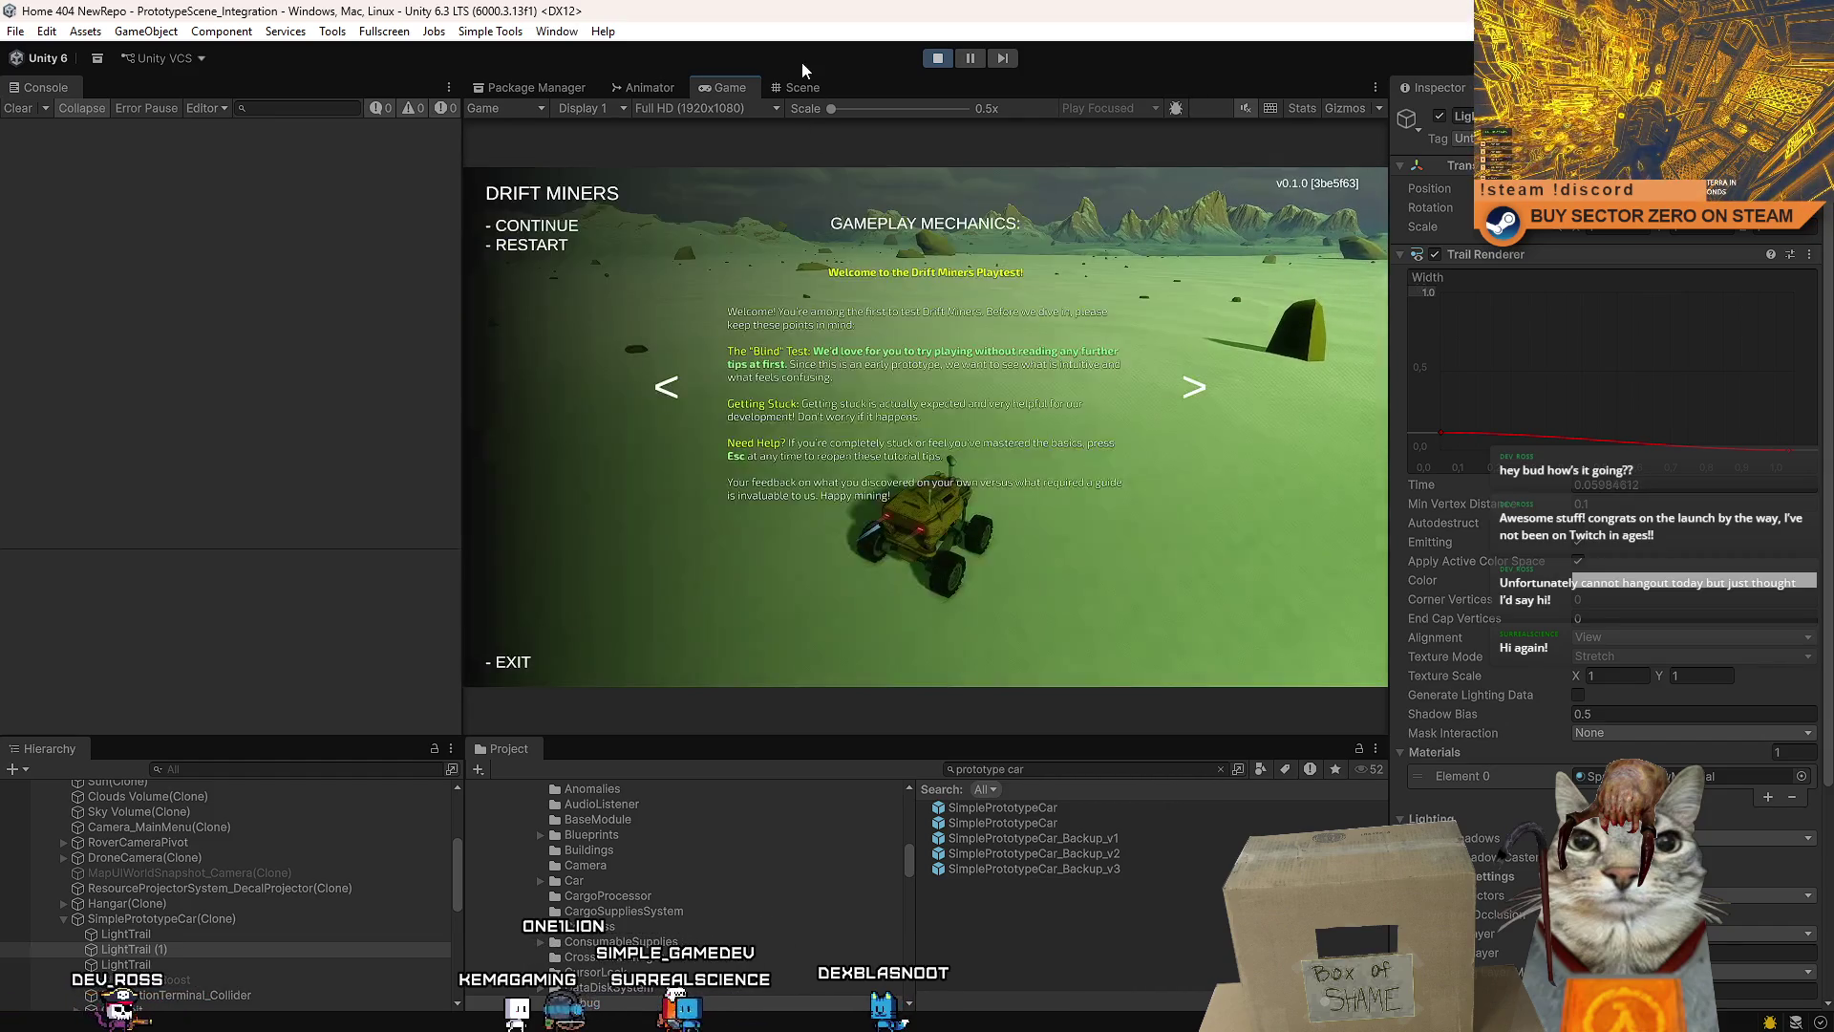
- Select the original LightTrail in the Scene view and review its Trail Renderer settings, including the red-to-white gradient
click(797, 87)
click(186, 939)
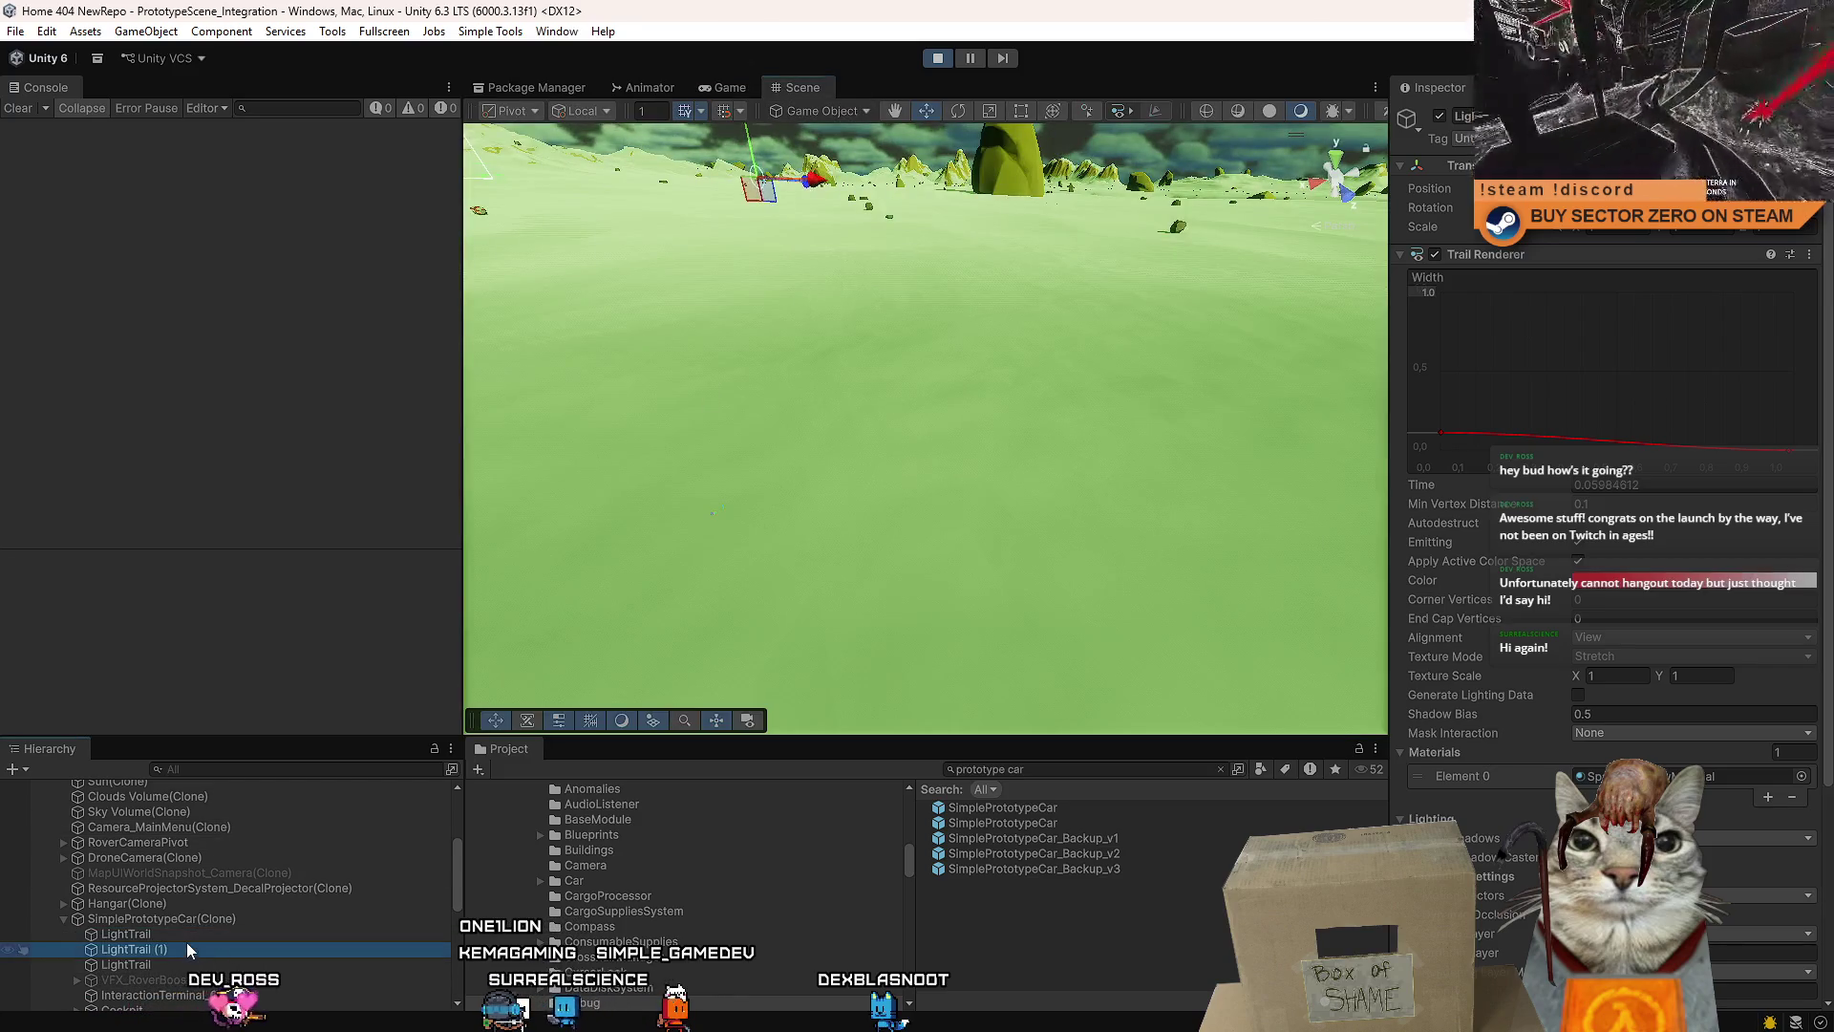
scroll(1630, 500, down, 5)
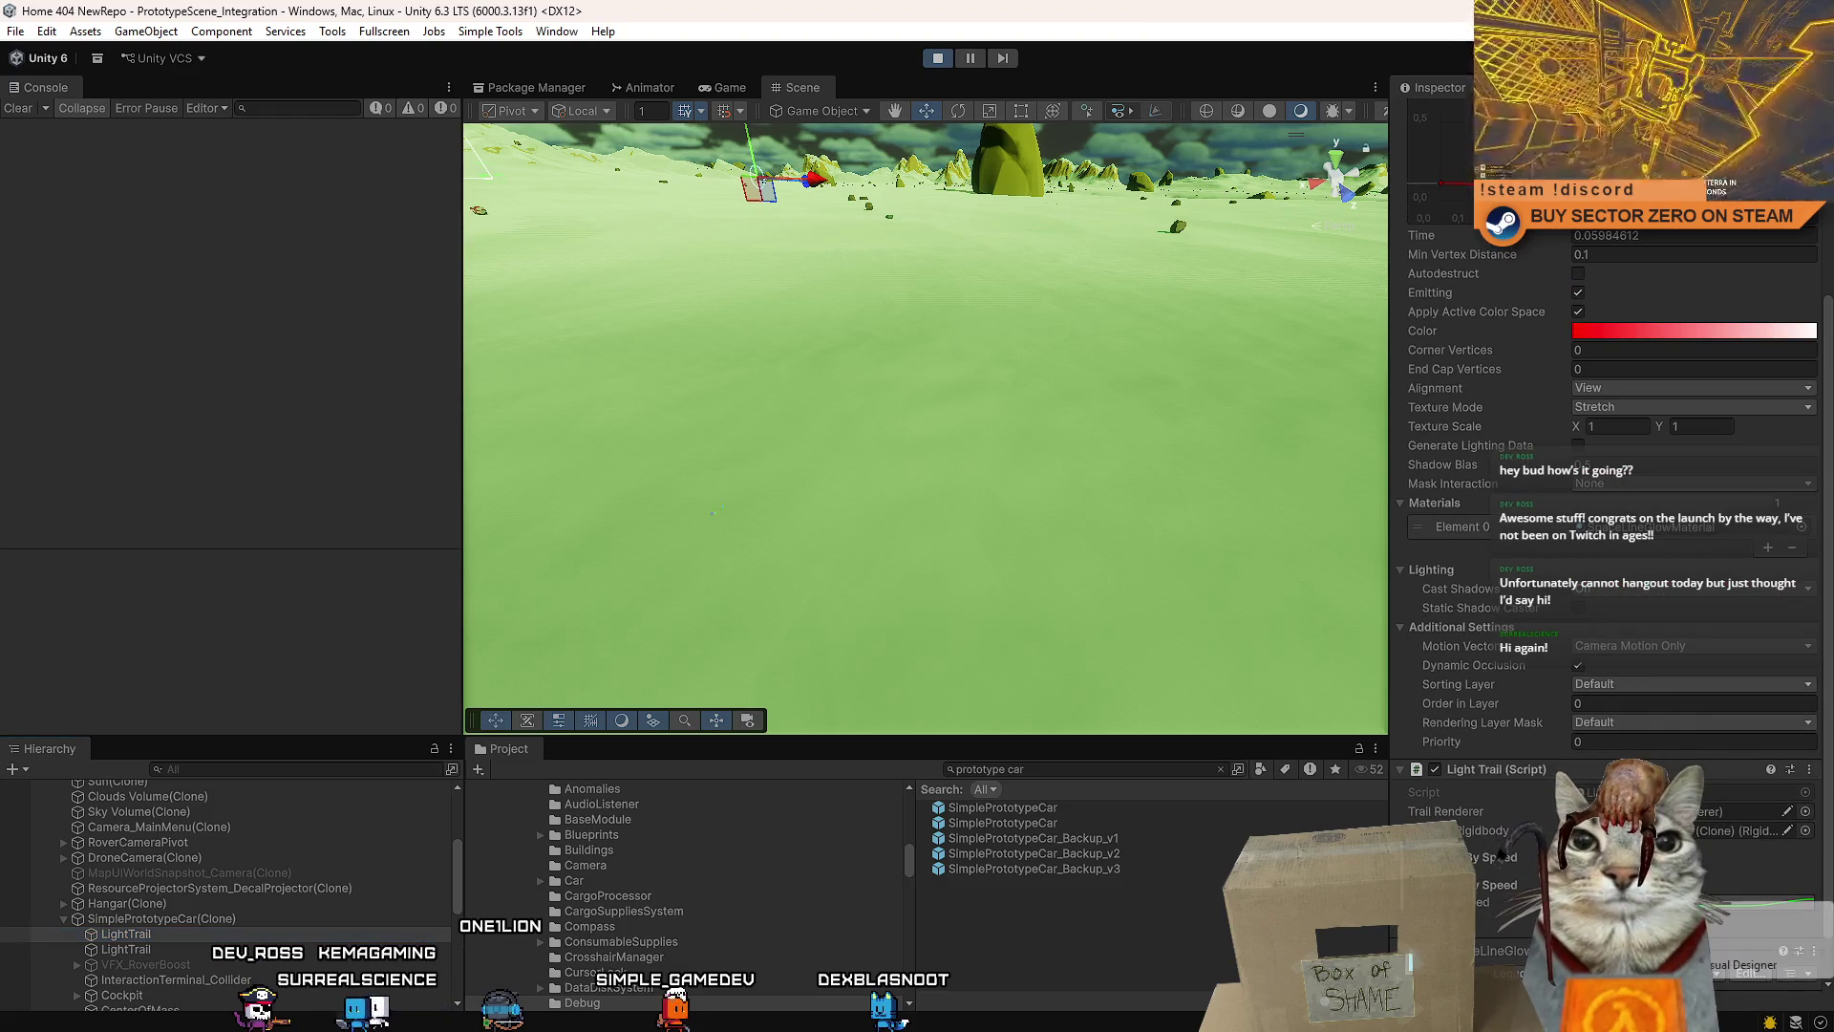
scroll(1605, 721, up, 5)
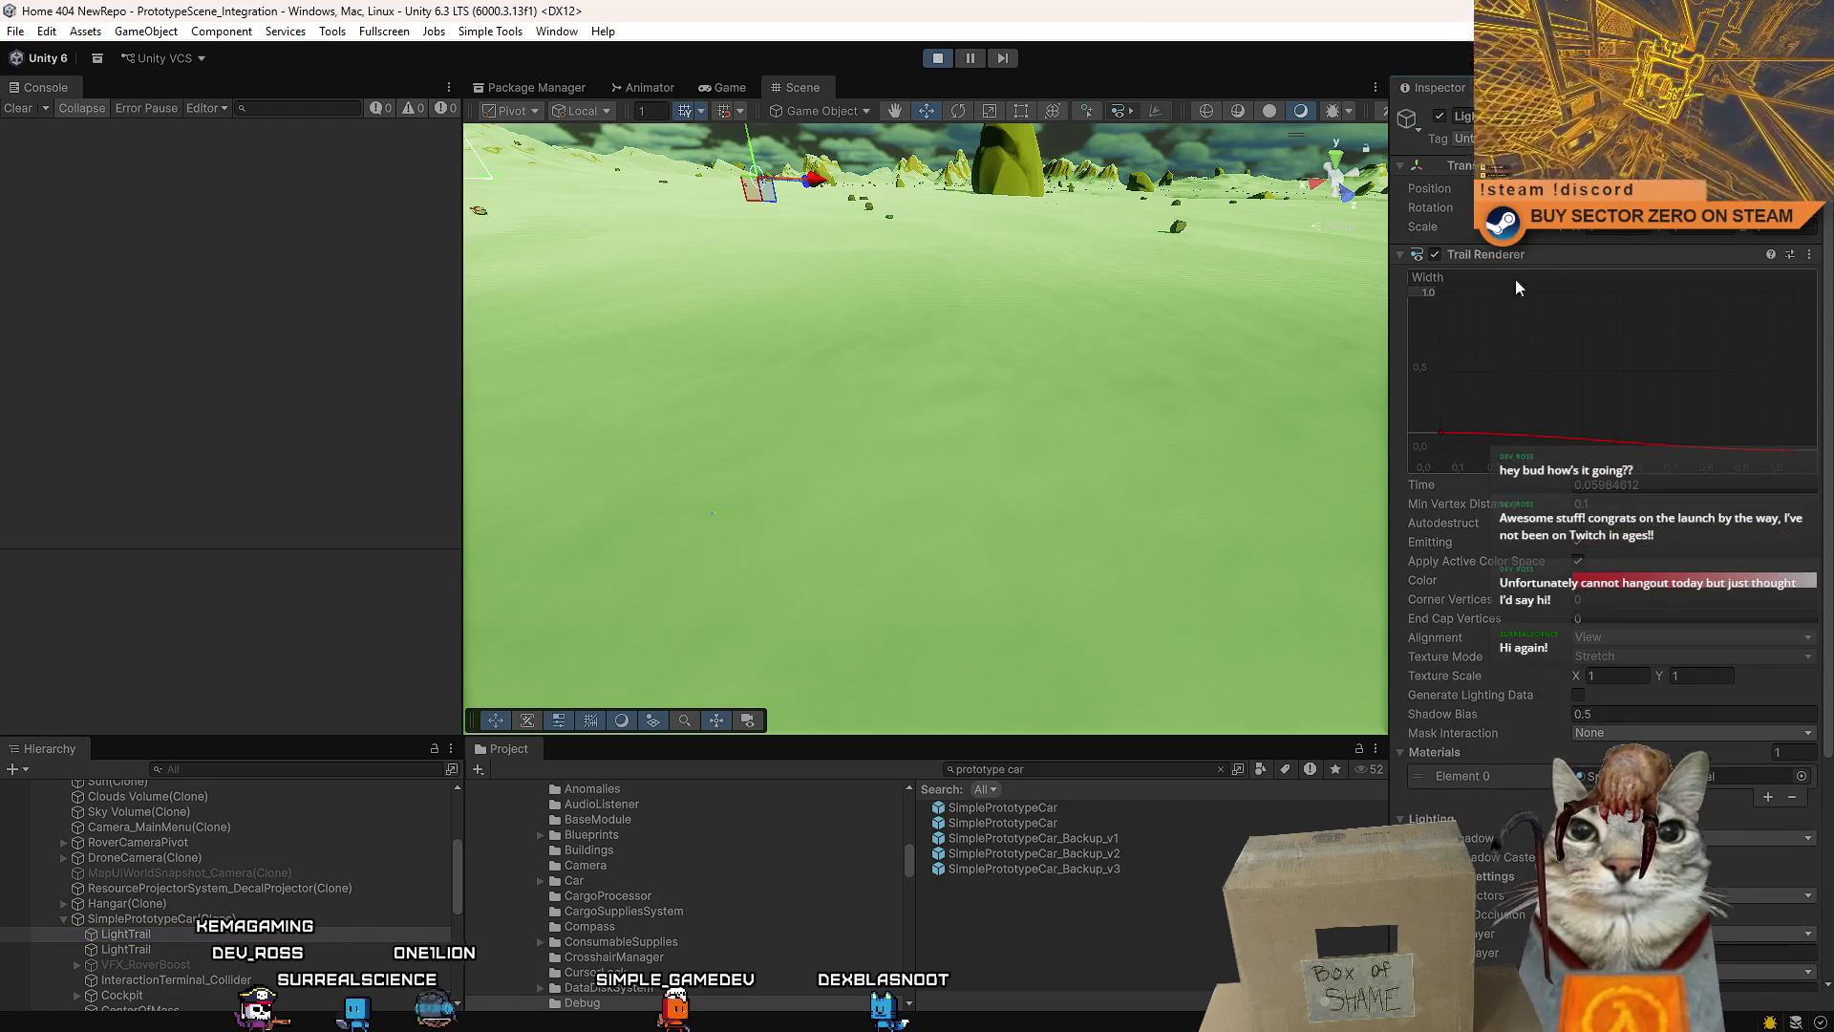
scroll(1614, 360, down, 5)
scroll(1624, 459, down, 1)
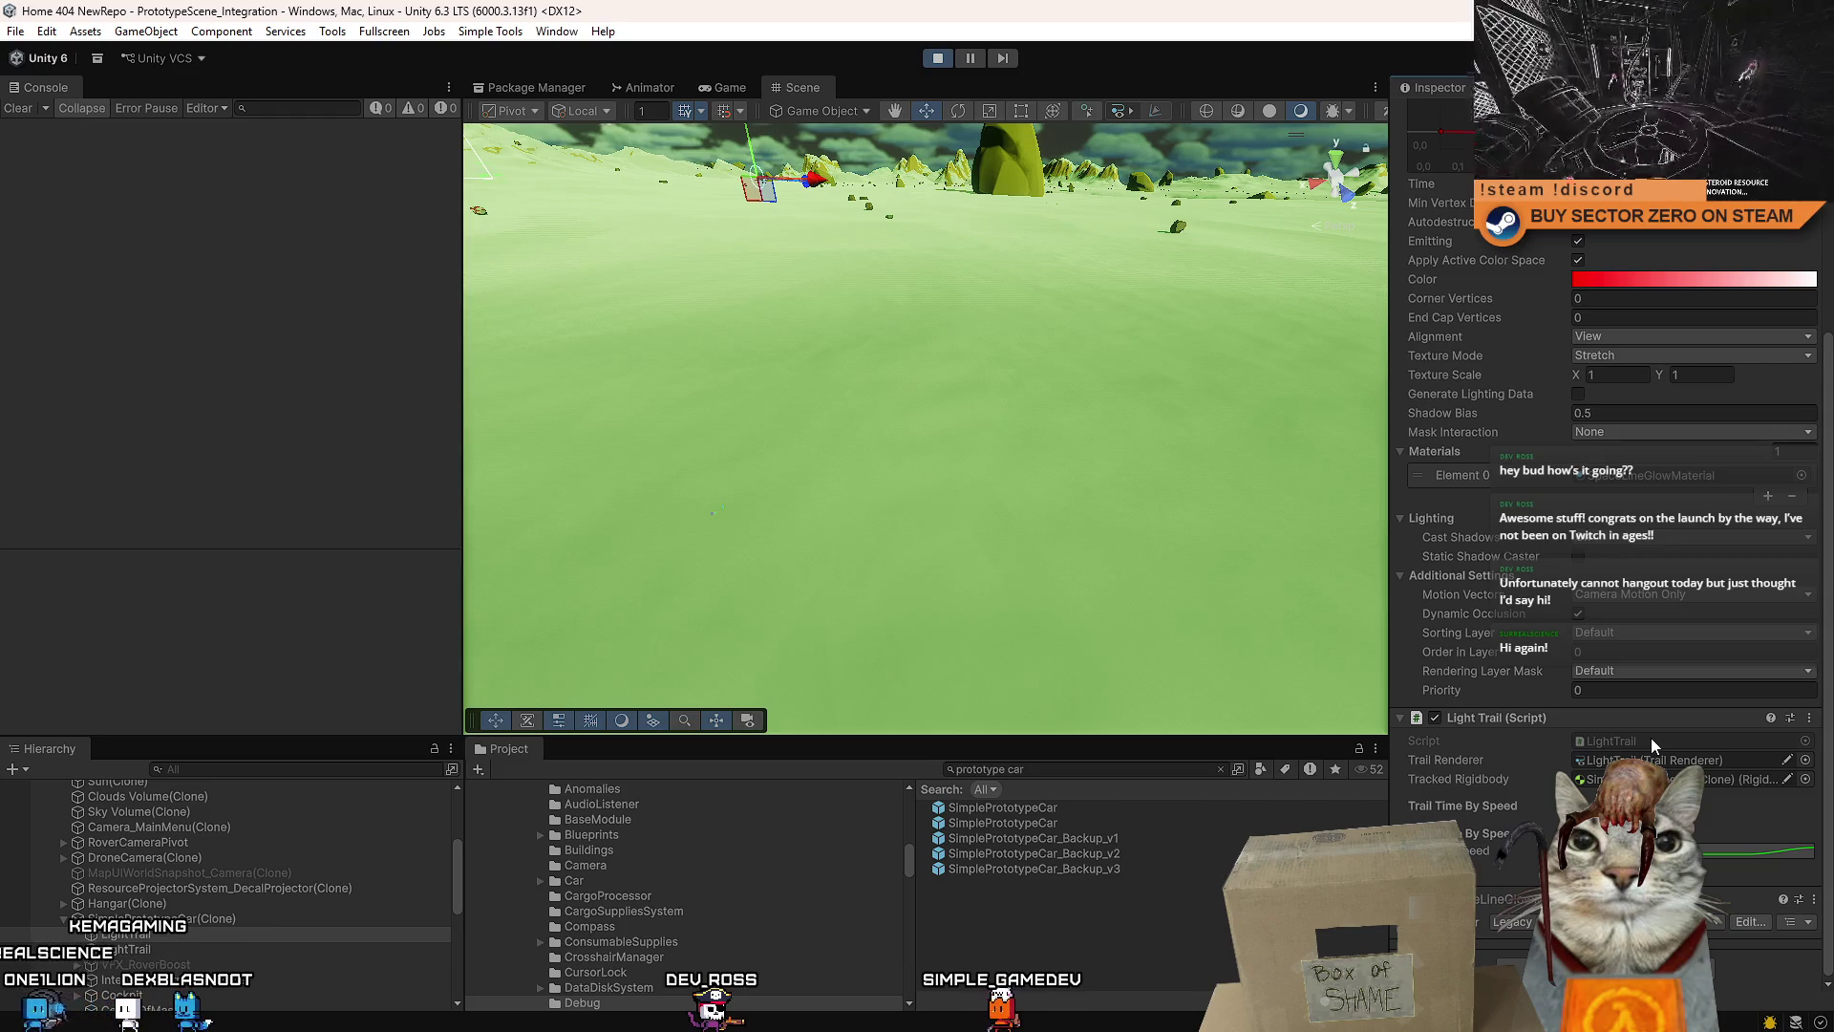
scroll(1636, 621, up, 3)
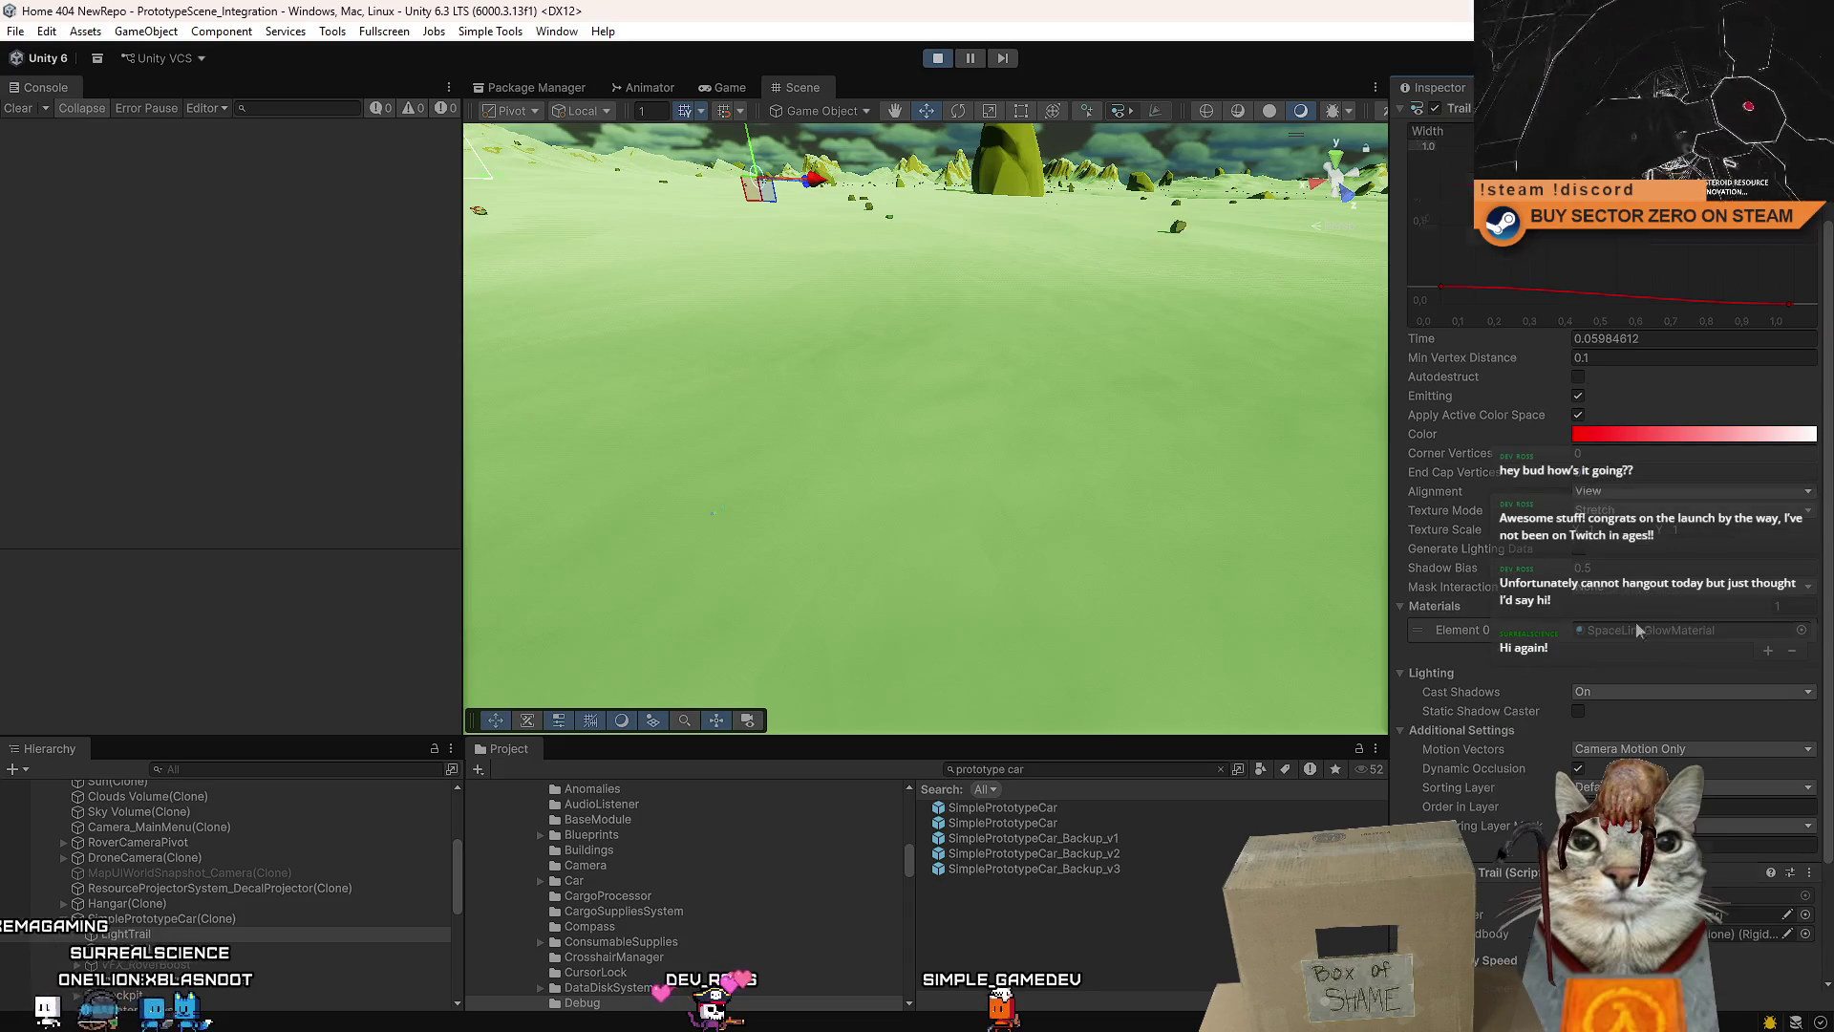
scroll(1496, 552, up, 3)
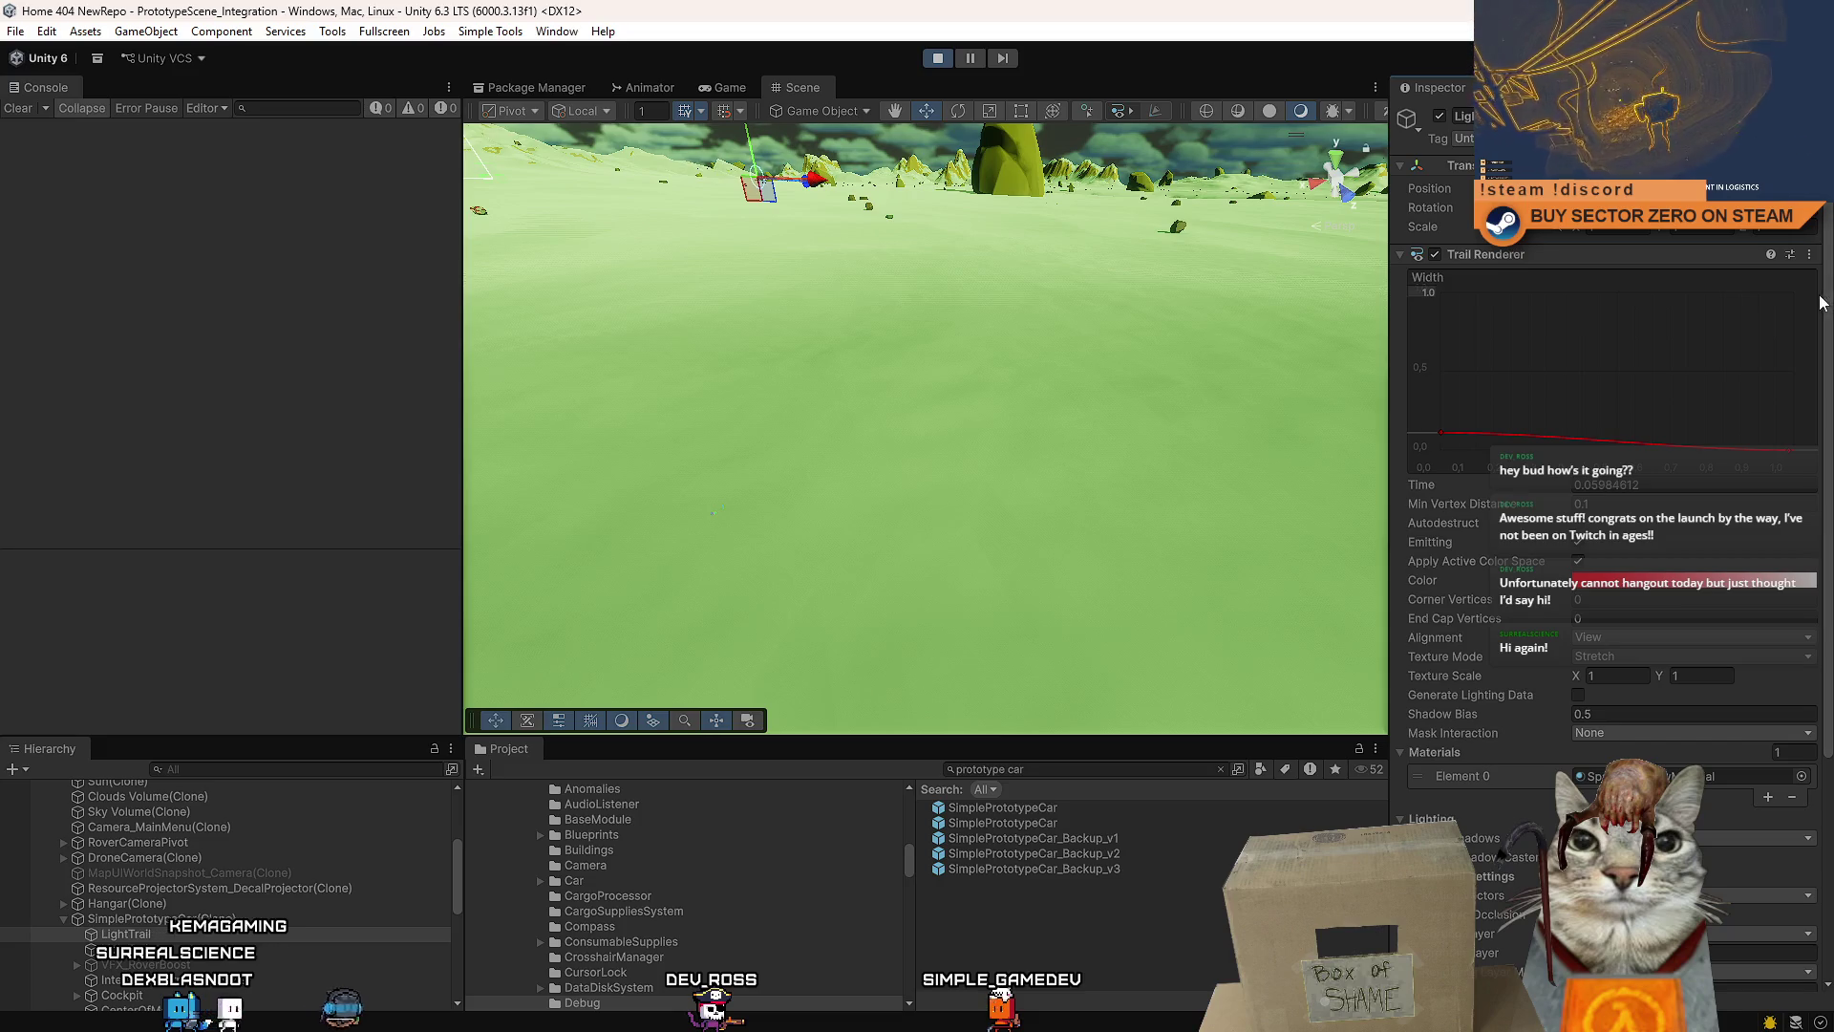
drag(1828, 298, 1829, 324)
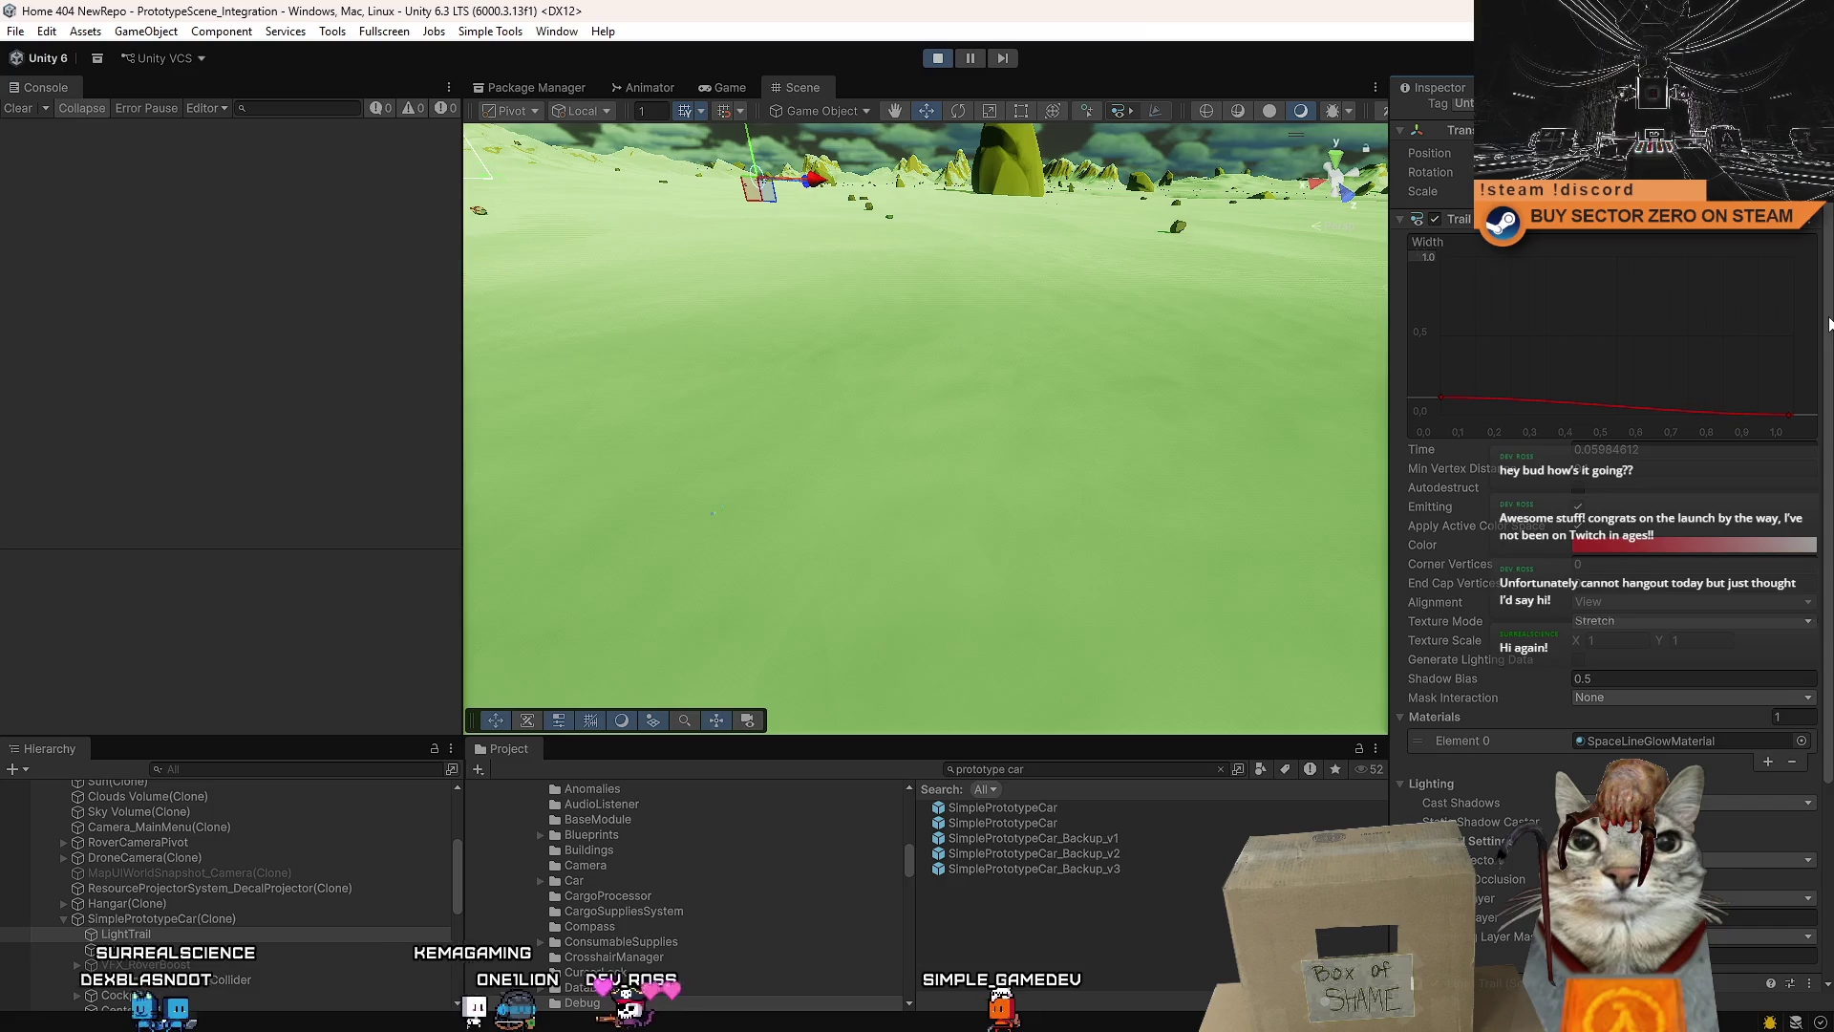
drag(1828, 324, 1829, 334)
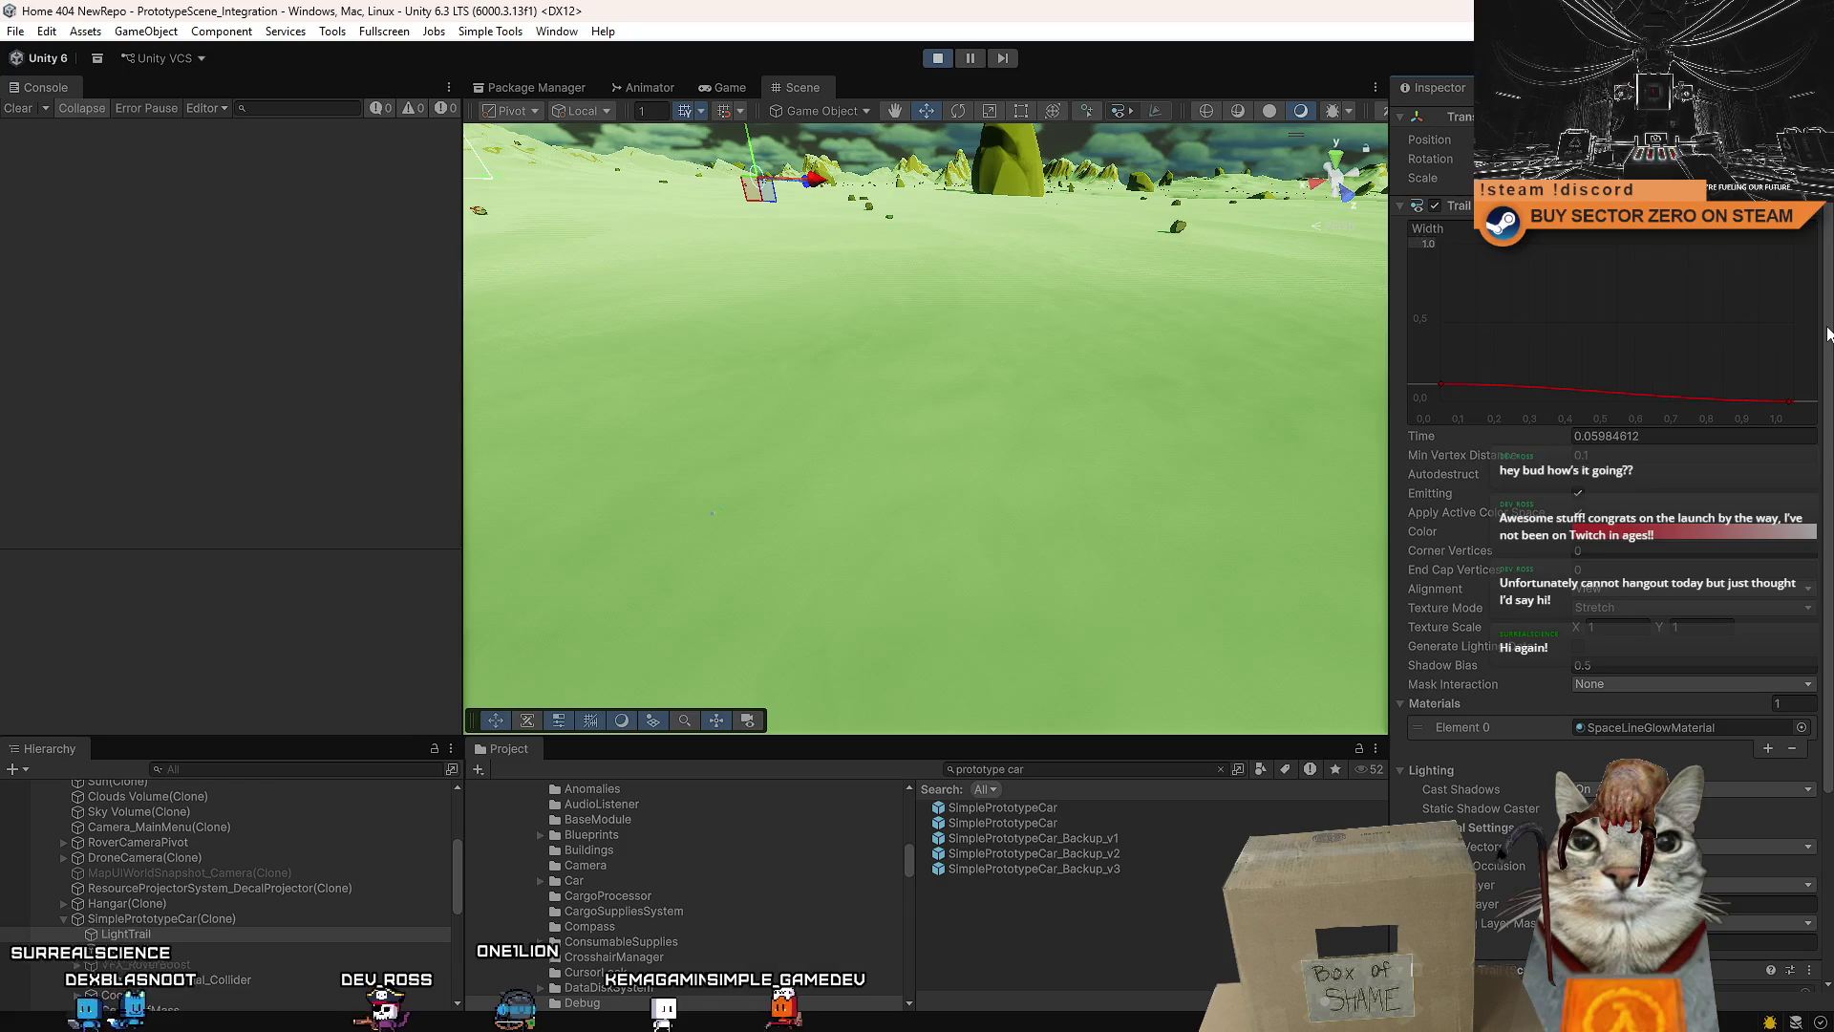
drag(1828, 347, 1819, 580)
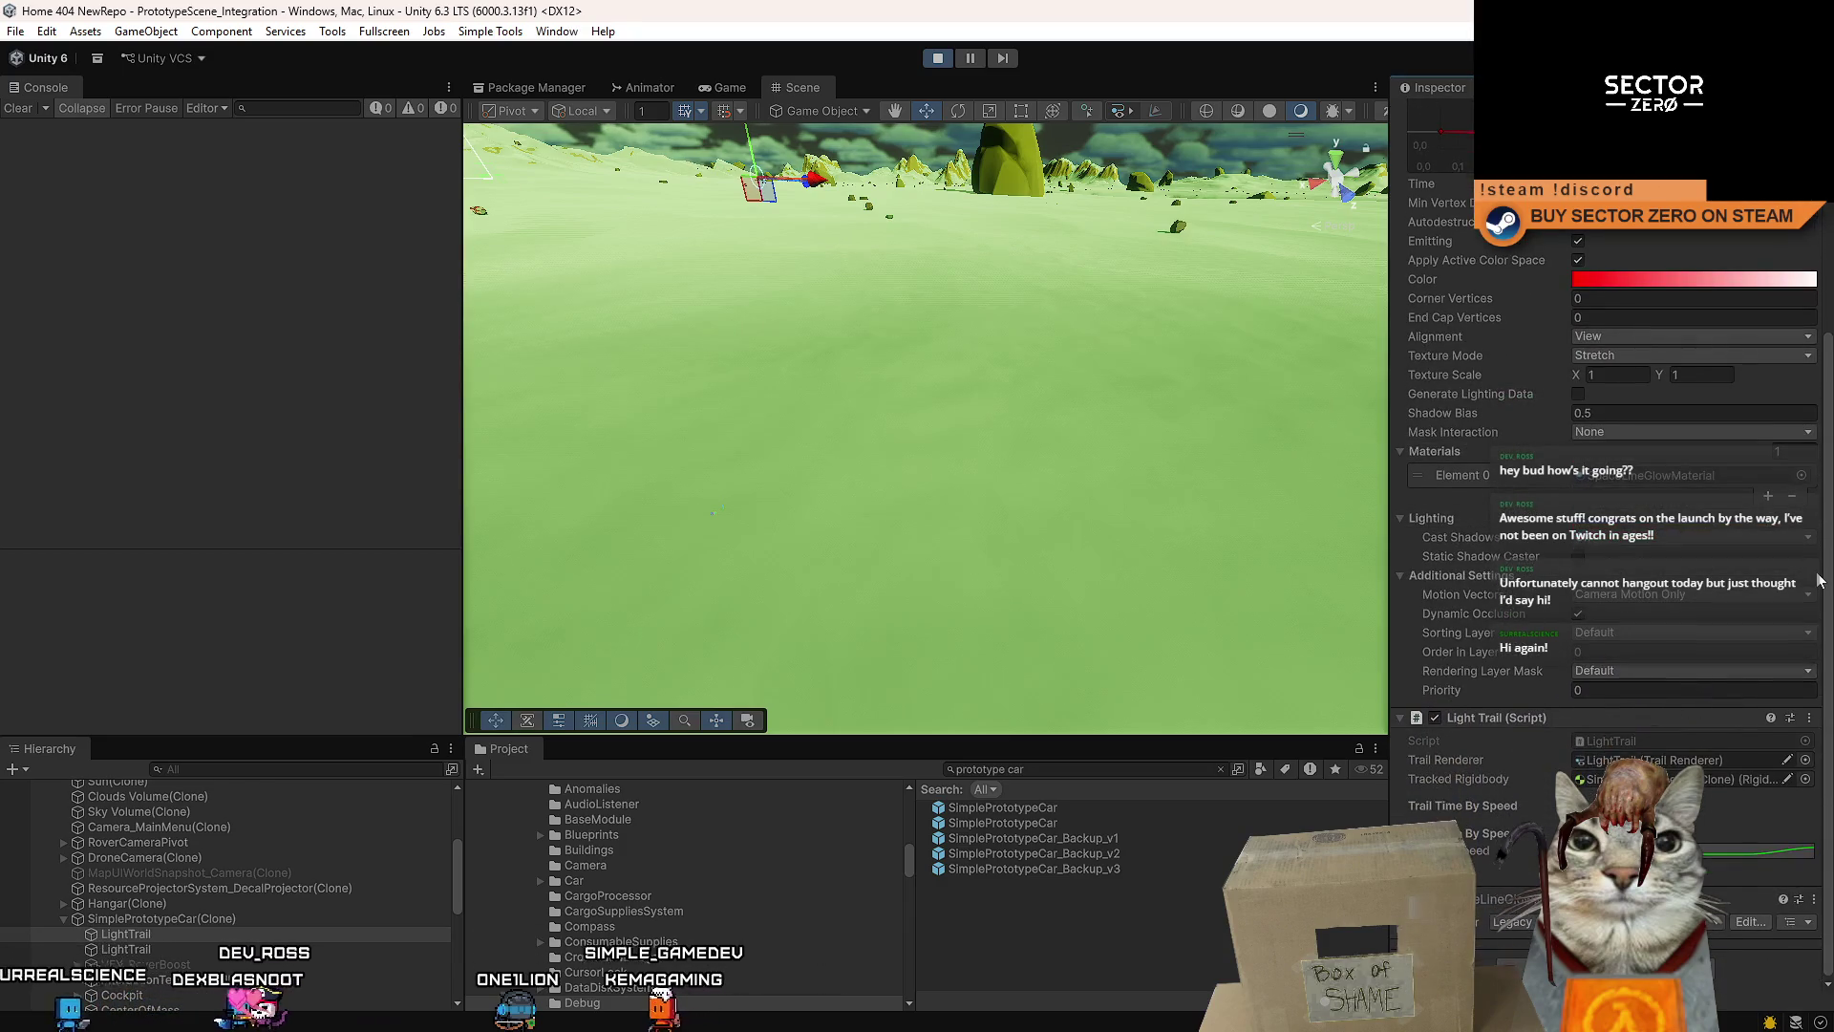
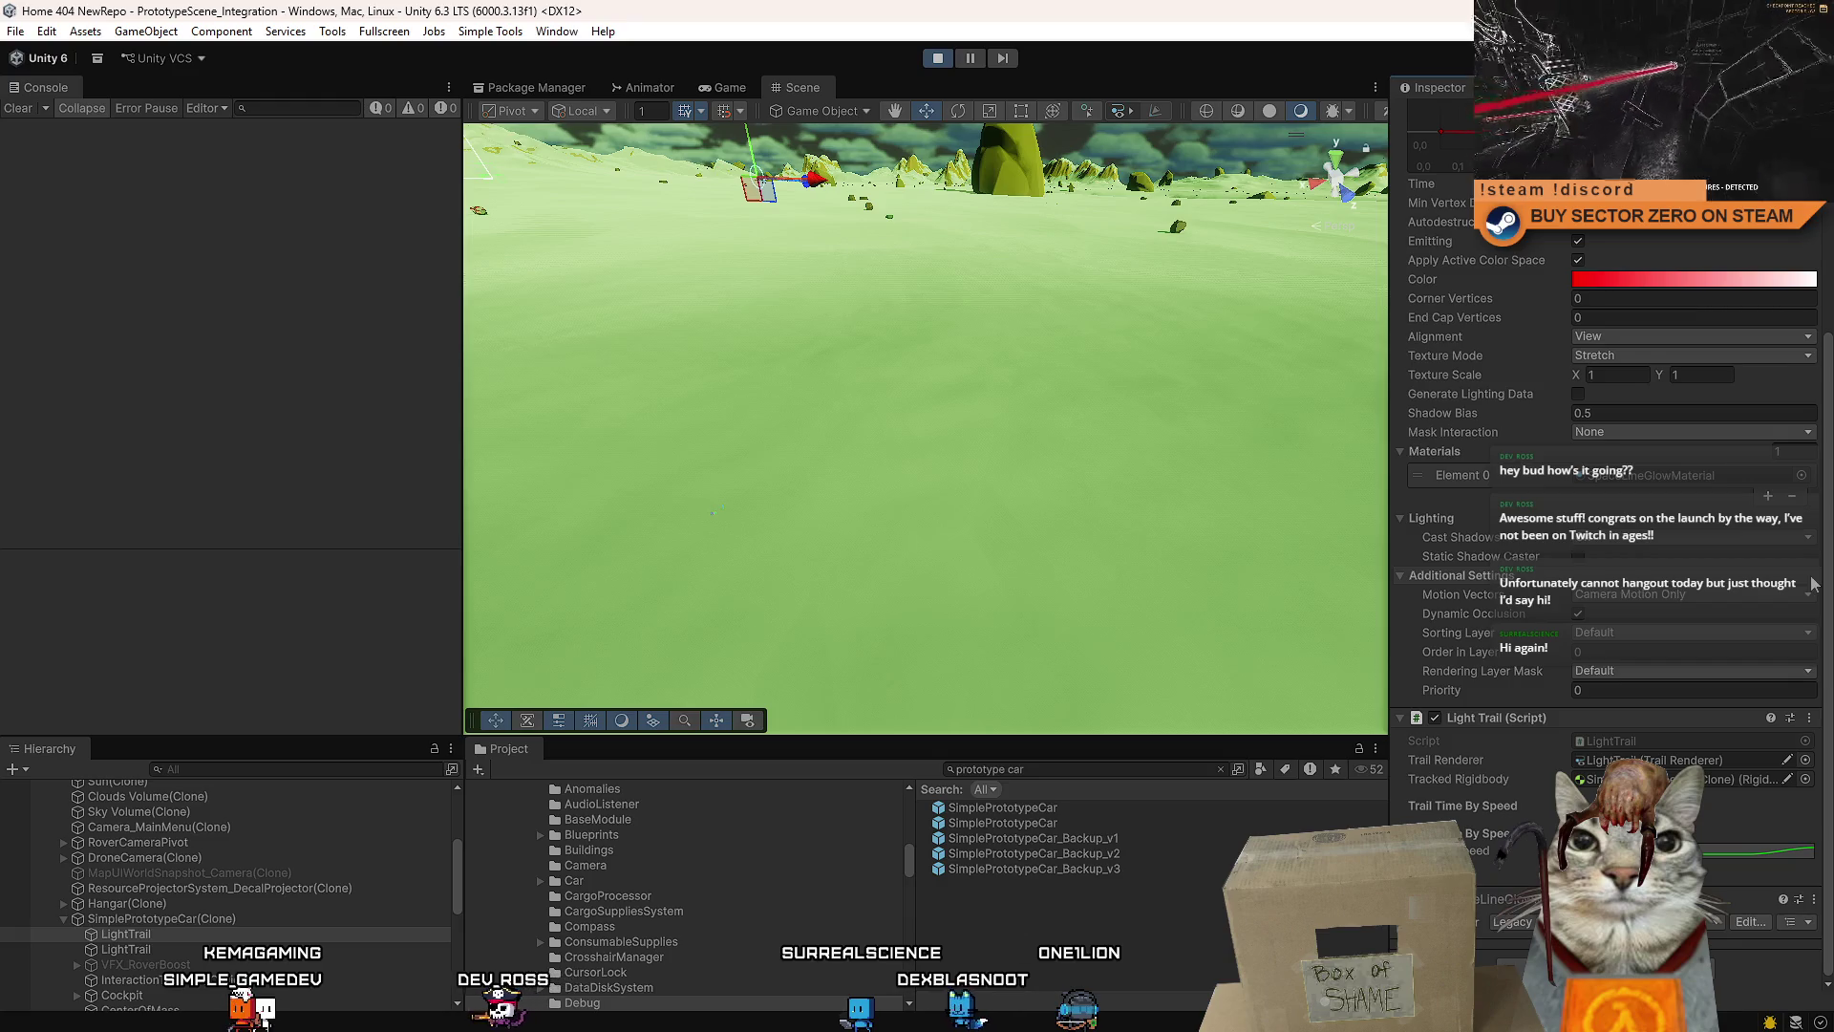
- Locate the LightTrail script from the Light Trail component and select all its code in Visual Studio
click(1683, 743)
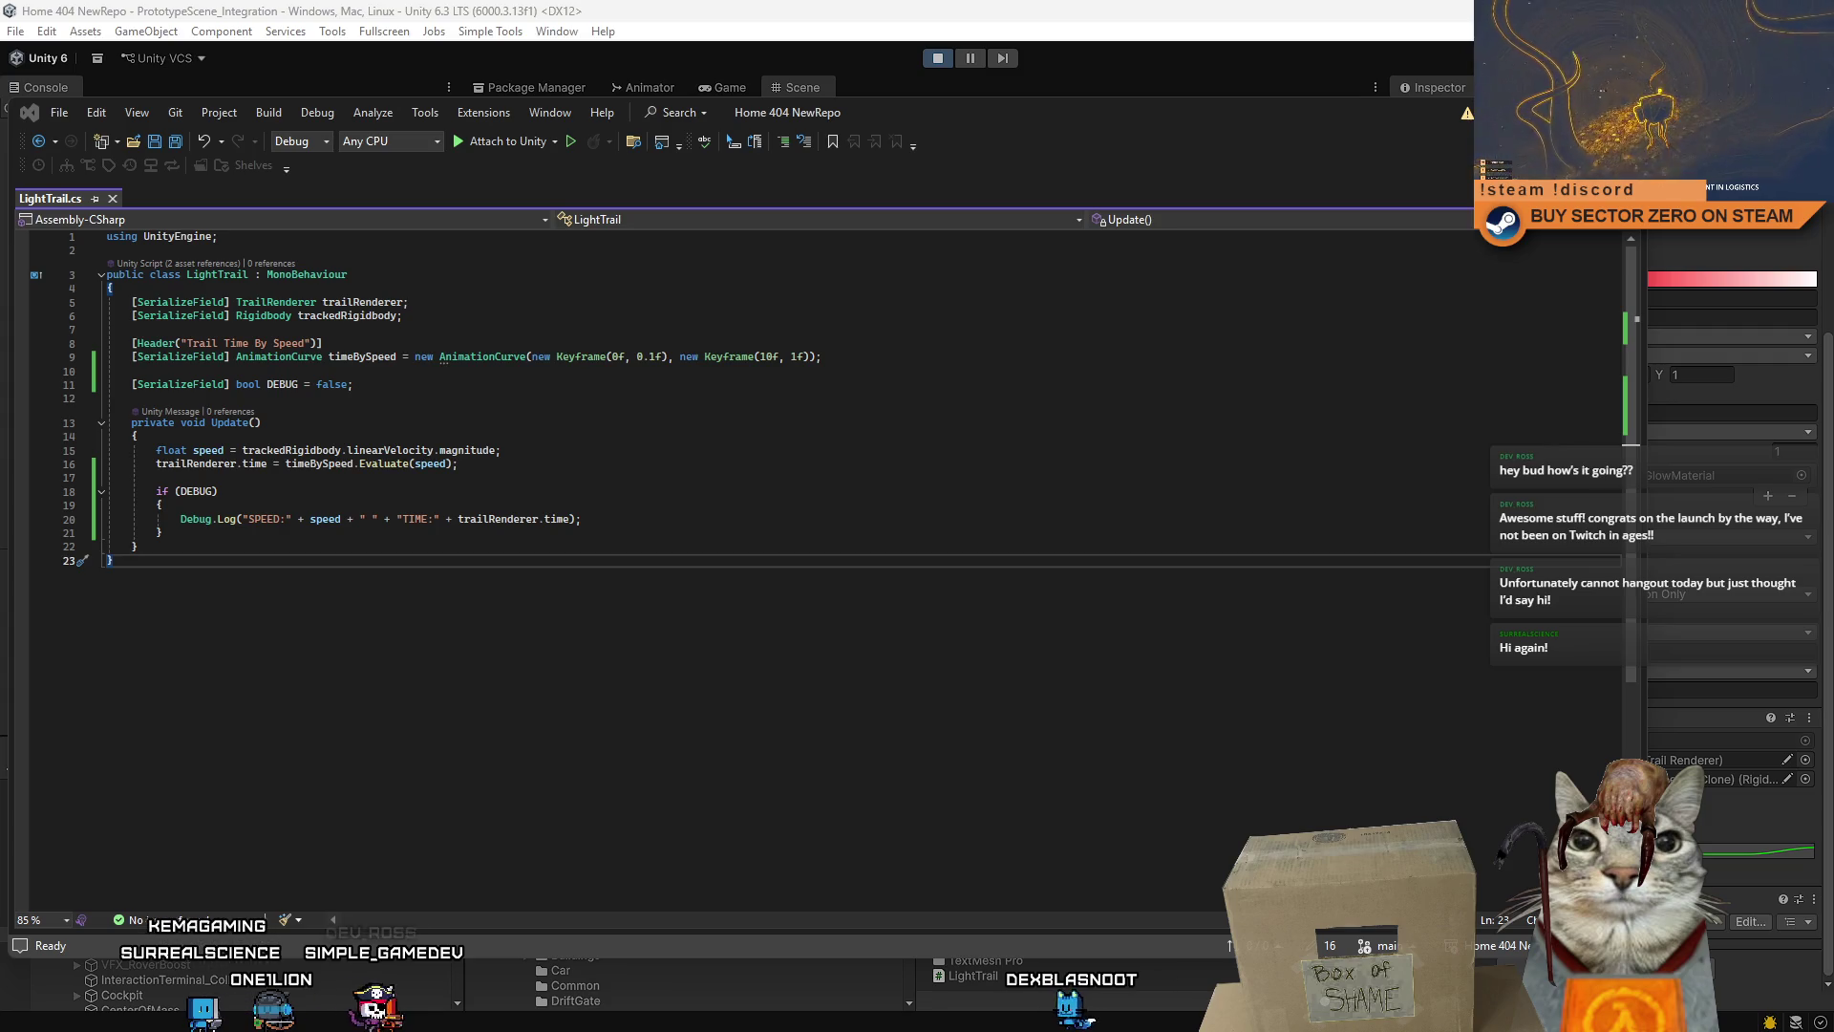
key(ctrl+a)
- Paste the SmoothDamp-based LightTrail.cs with a 0.25 dampTime, then select the code again
text(using UnityEngine;  public class LightTrail : MonoBehaviour {     [SerializeField] TrailRenderer trailRenderer;     [SerializeField] Rigidbody trackedRigidbody;      [Header("Trail Time By Speed")]     [SerializeField]     AnimationCurve timeBySpeed = new AnimationCurve(         new Keyframe(0f, 0.1f),         new Keyframe(10f, 1f)     );      [SerializeField] float dampTime = 0.25f;     [SerializeField] bool DEBUG = false;      private float _currentTrailTimeVelocity;      private void Update()     {         float speed = trackedRigidbody.linearVelocity.magnitude;          float targetTime = timeBySpeed.Evaluate(speed);          trailRenderer.time = Mathf.SmoothDamp(             trailRenderer.time,             targetTime,             ref _currentTrailTimeVelocity,             dampTime         );          if (DEBUG)         {             Debug.Log($"SPEED:{speed:F2} TARGET:{targetTime:F2} TIME:{trailRenderer.time:F2}");         }     } })
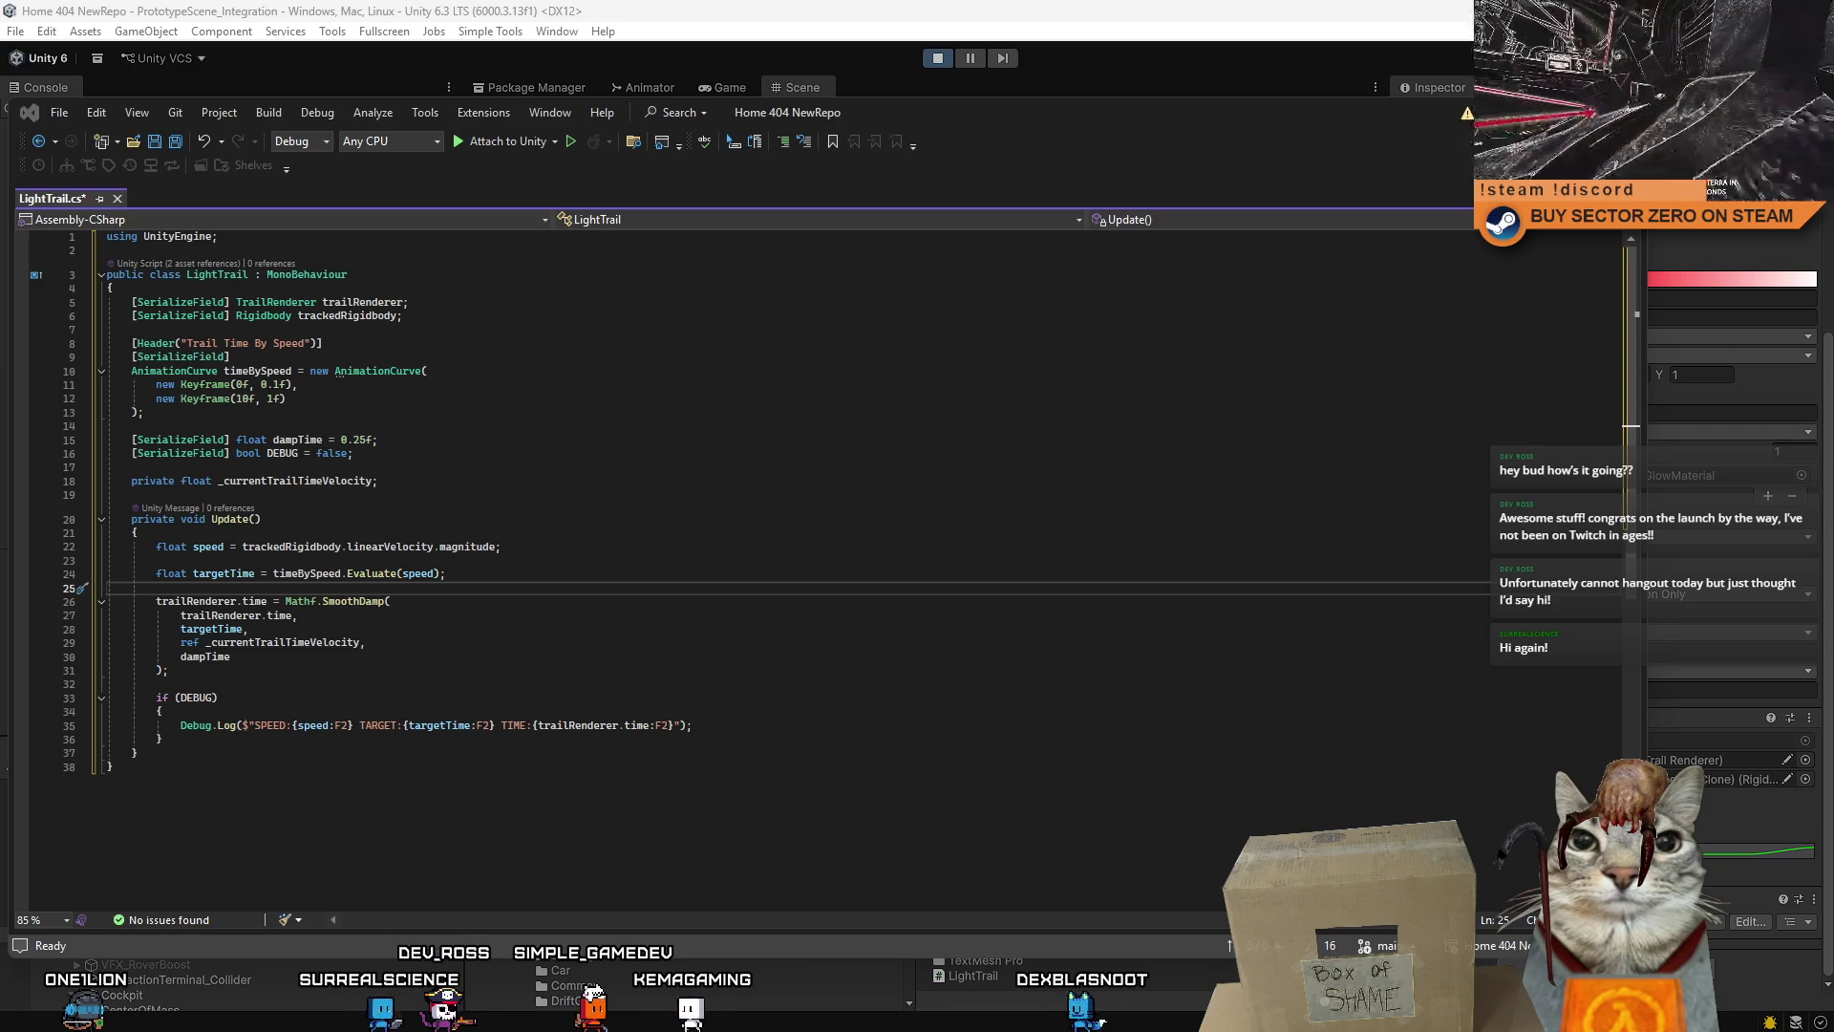
click(714, 700)
key(ctrl+a)
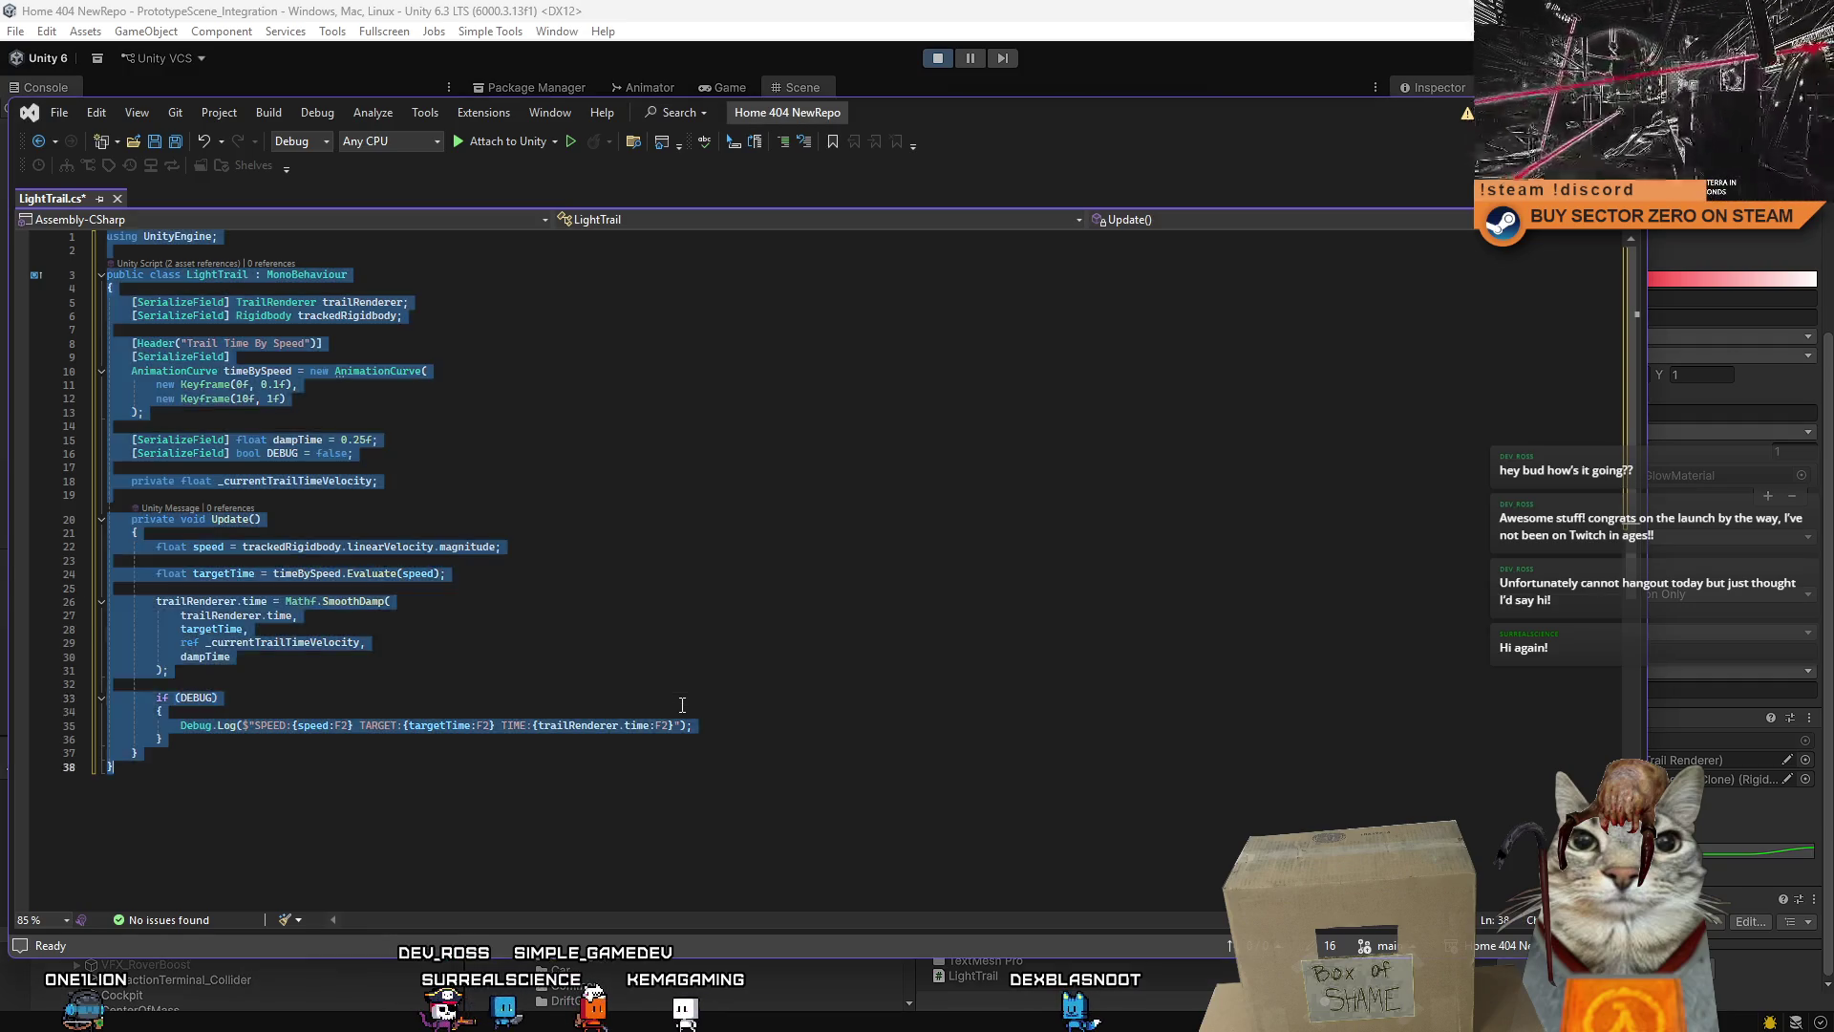
- Replace LightTrail.cs with the condensed 28-line version using one-line curve and SmoothDamp calls
text(using UnityEngine;  public class LightTrail : MonoBehaviour {     [SerializeField] TrailRenderer trailRenderer;     [SerializeField] Rigidbody trackedRigidbody;      [Header("Trail Time By Speed")]     [SerializeField] AnimationCurve timeBySpeed = new AnimationCurve(new Keyframe(0f, 0.1f), new Keyframe(10f, 1f));      [SerializeField] float dampTime = 0.25f;     [SerializeField] bool DEBUG = false;      private float _currentTrailTimeVelocity;      private void Update()     {         float speed = trackedRigidbody.linearVelocity.magnitude;         float targetTime = timeBySpeed.Evaluate(speed);          trailRenderer.time = Mathf.SmoothDamp(trailRenderer.time, targetTime, ref _currentTrailTimeVelocity, dampTime);          if (DEBUG)         {             Debug.Log($"SPEED:{speed:F2} TARGET:{targetTime:F2} TIME:{trailRenderer.time:F2}");         }     } })
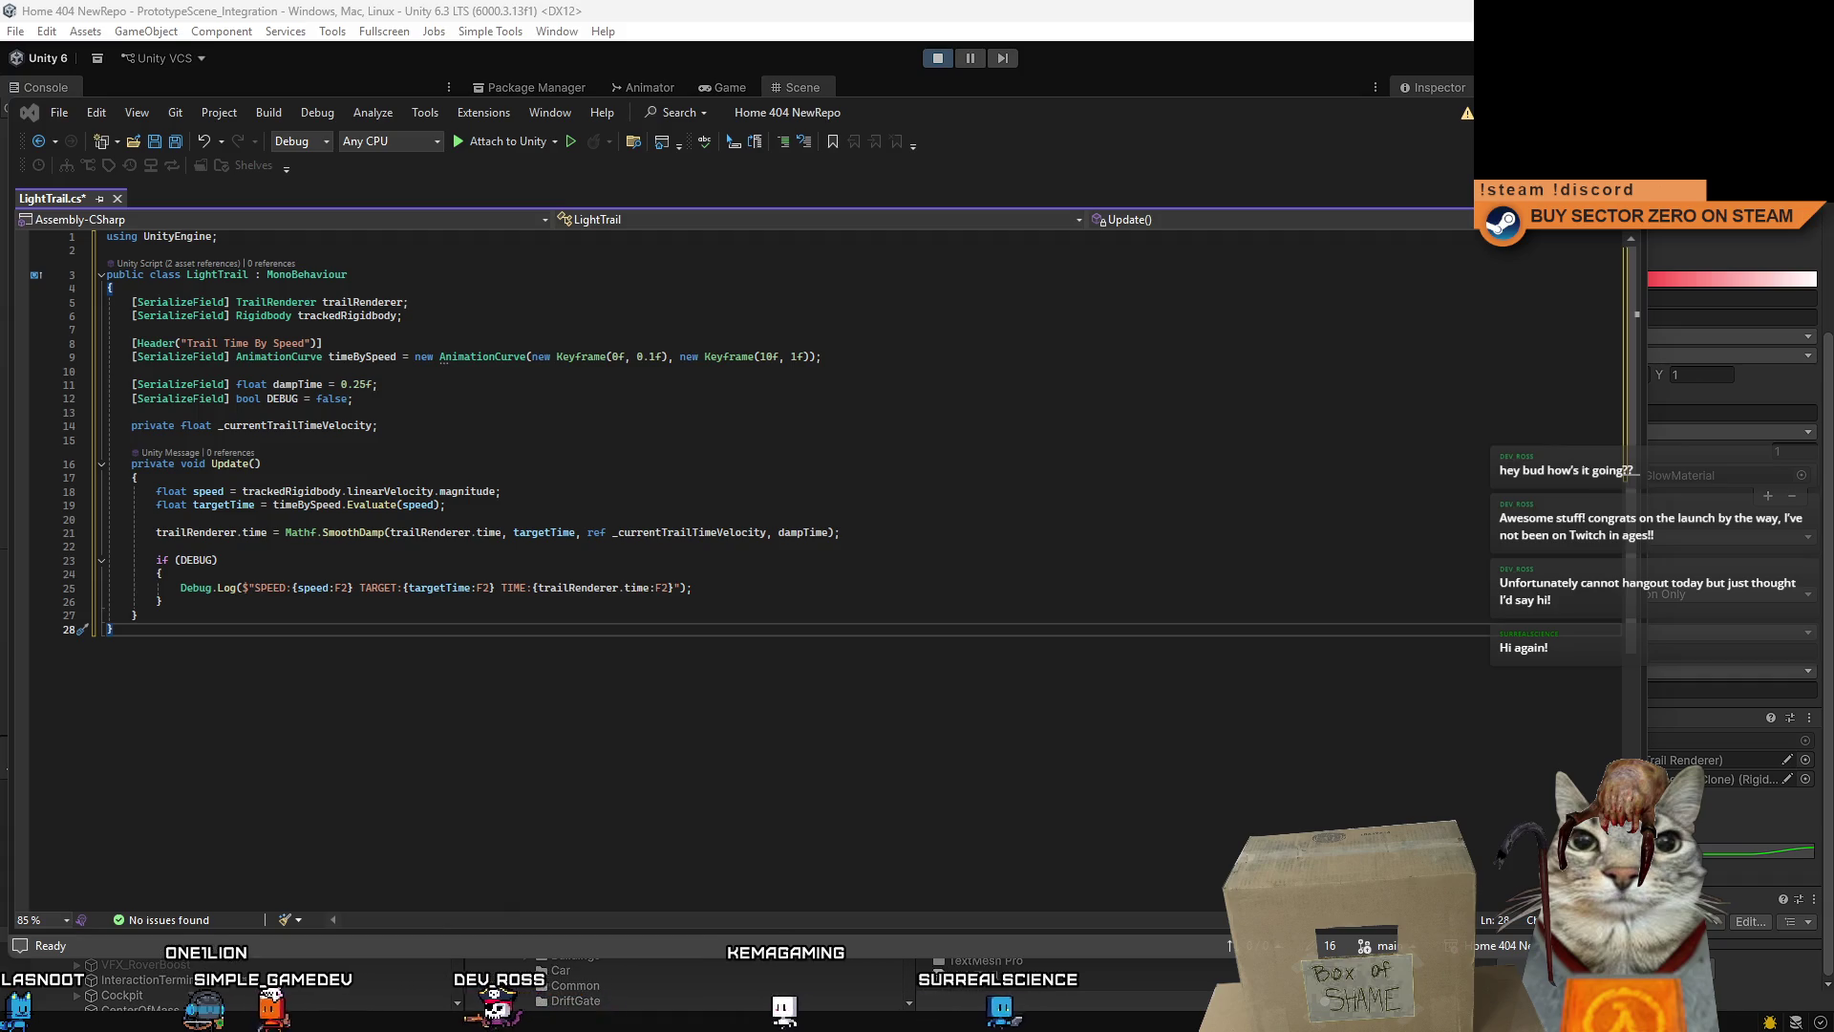
key(alt+Tab)
click(669, 425)
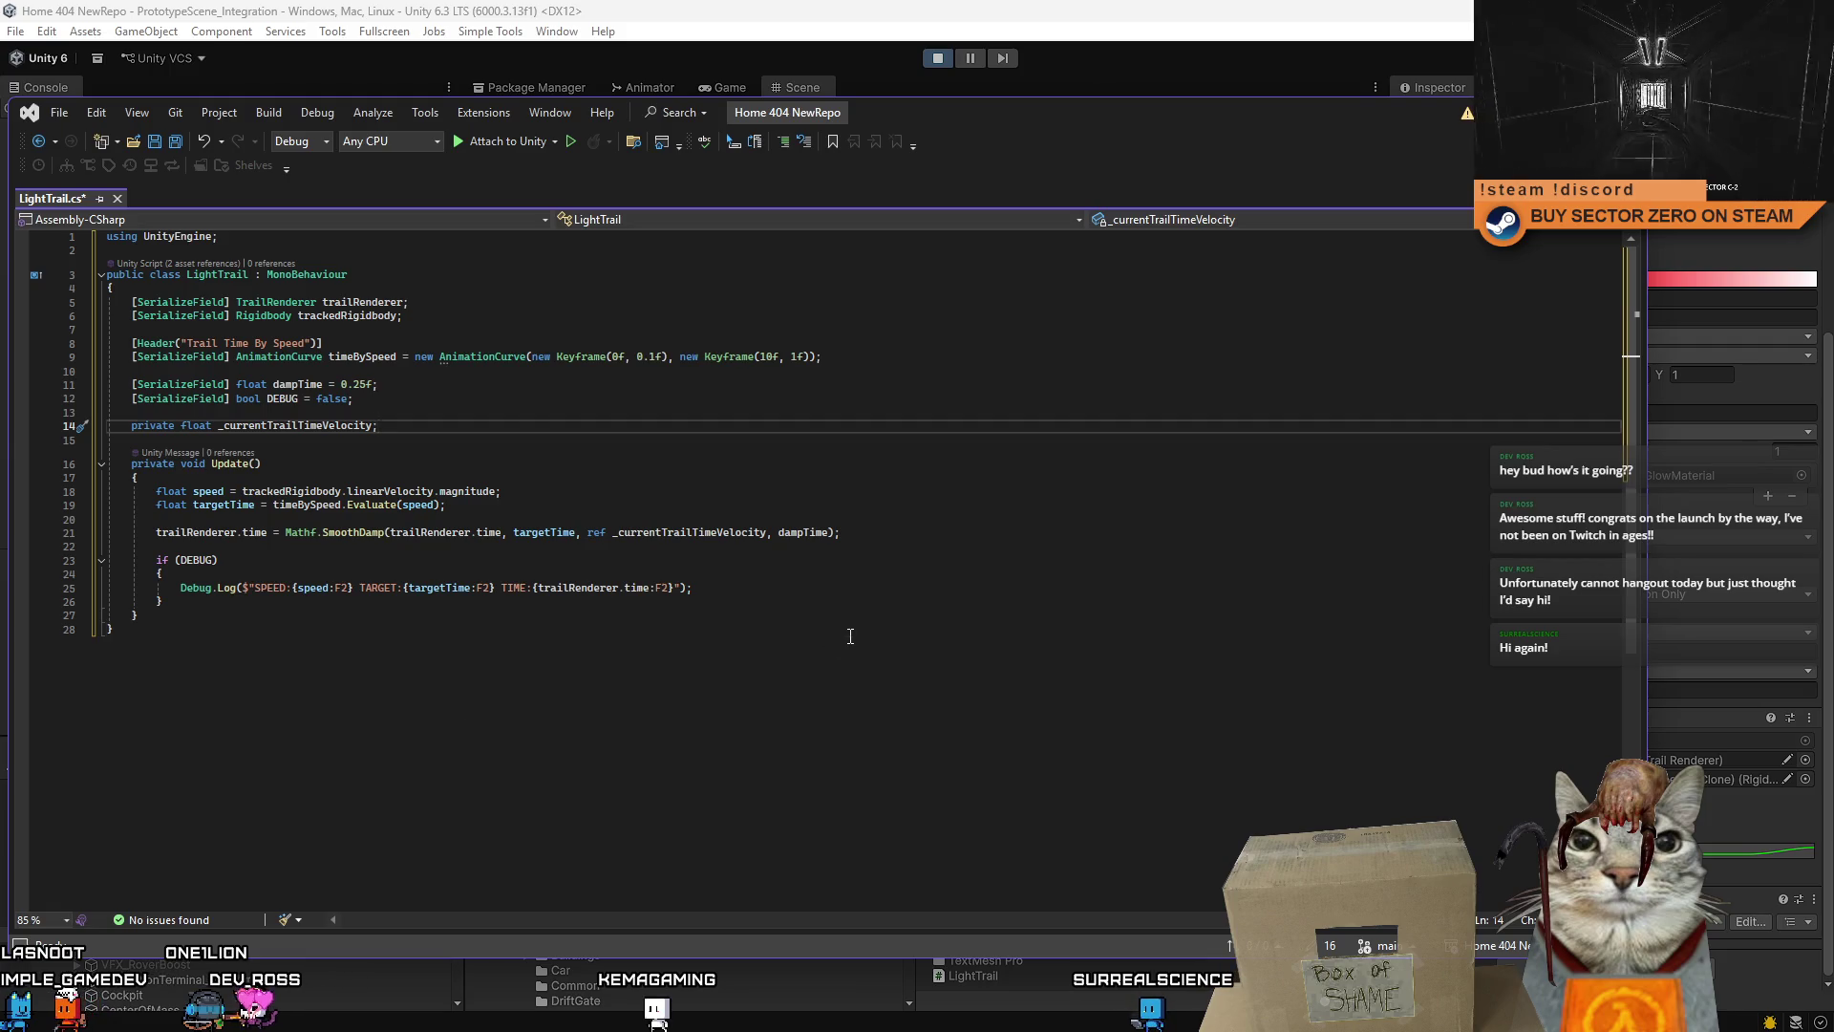
click(759, 286)
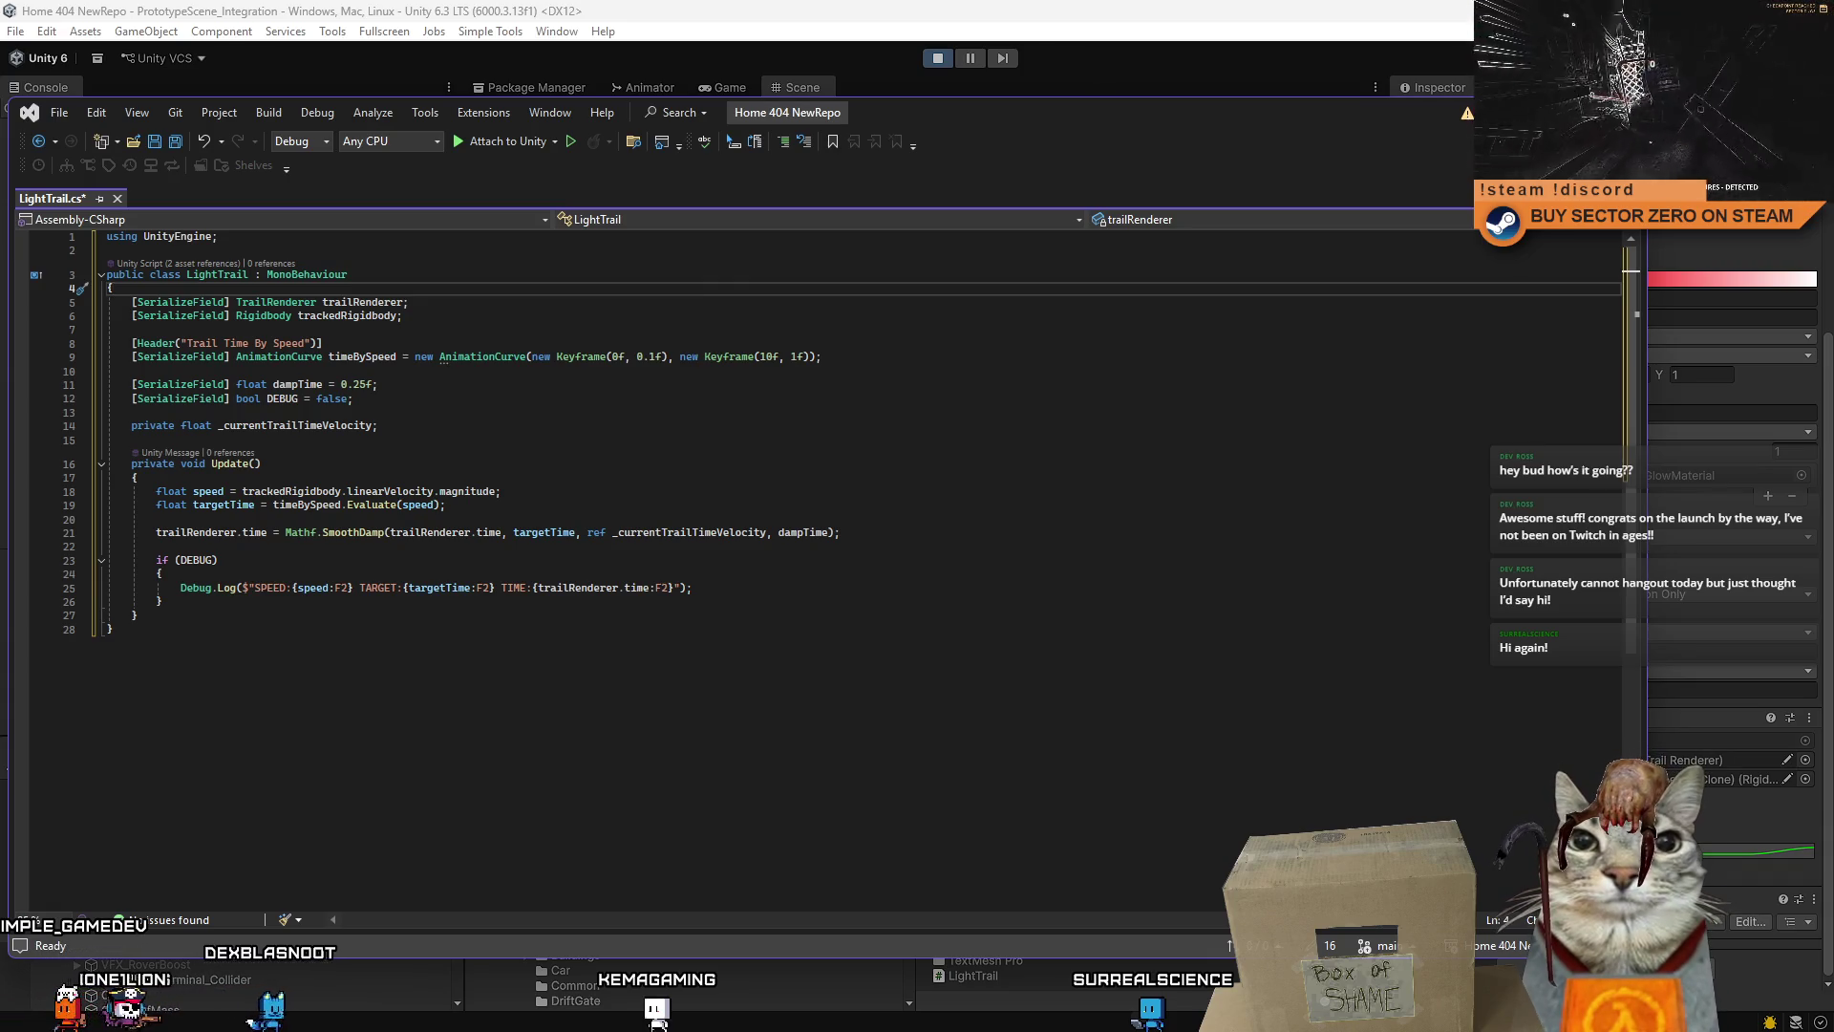
click(847, 771)
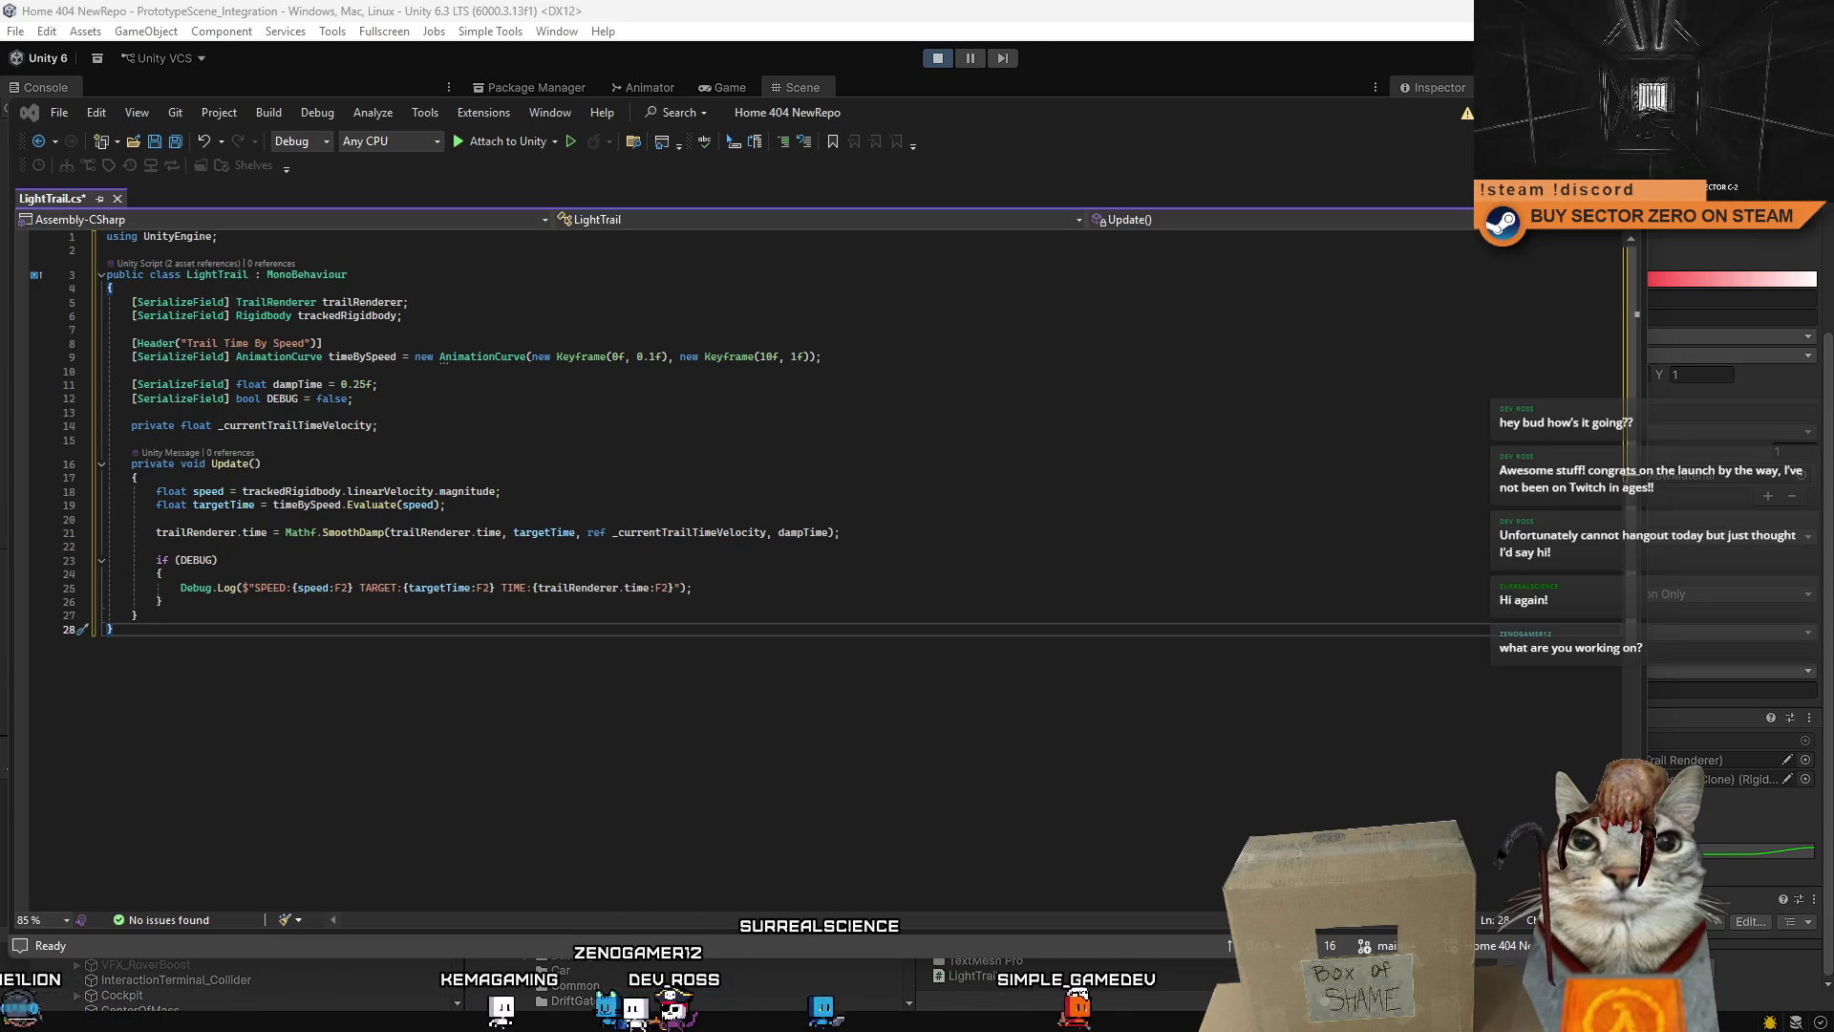
click(513, 612)
- Paste the isEnabled version of the script, with a Start method seeding _currentTime
key(ctrl+a)
text([SerializeField] bool isEnabled = true;  private float _currentTime; private float _currentTrailTimeVelocity;  private void Start() {     _currentTime = trailRenderer.time; }  private void Update() {     float speed = trackedRigidbody.linearVelocity.magnitude;     float targetTime = isEnabled ? timeBySpeed.Evaluate(speed) : 0f;      _currentTime = Mathf.SmoothDamp(_currentTime, targetTime, ref _currentTrailTimeVelocity, dampTime);     trailRenderer.time = _currentTime;      if (DEBUG)     {         Debug.Log($"ENABLED:{isEnabled} SPEED:{speed:F2} TARGET:{targetTime:F2} TIME:{_currentTime:F2}");     } })
click(573, 478)
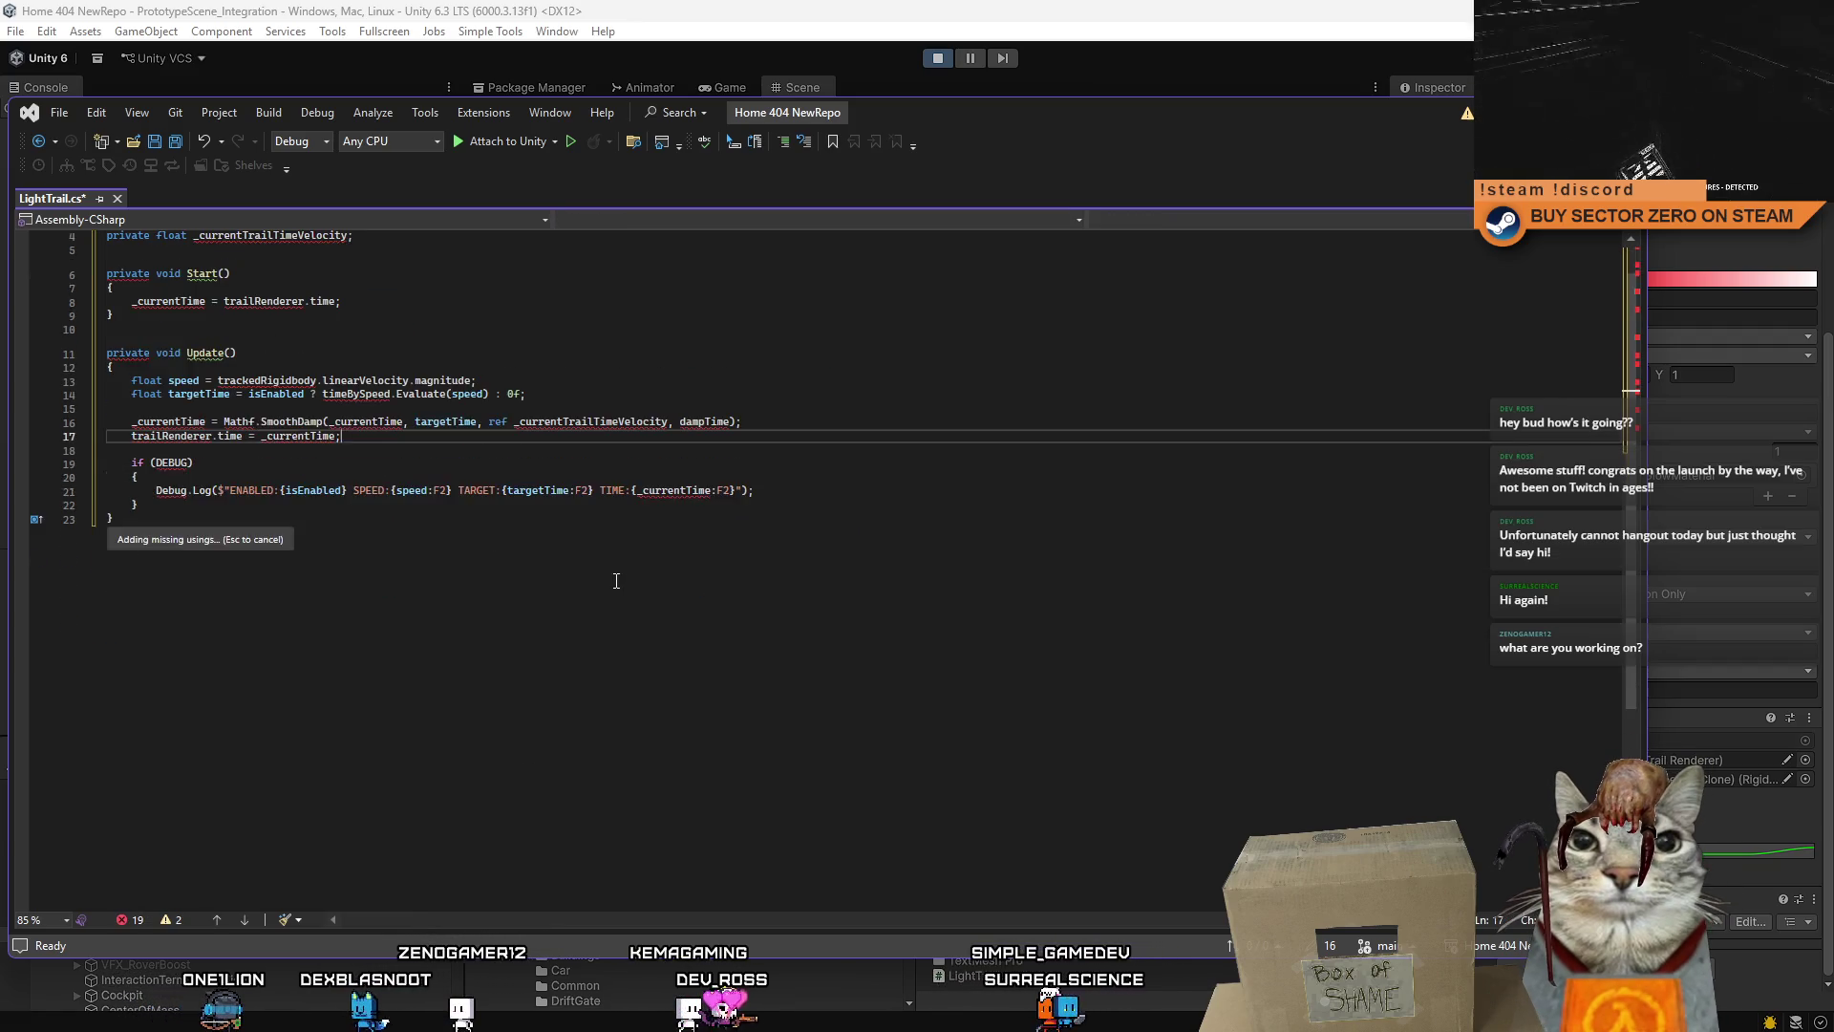
scroll(551, 366, up, 2)
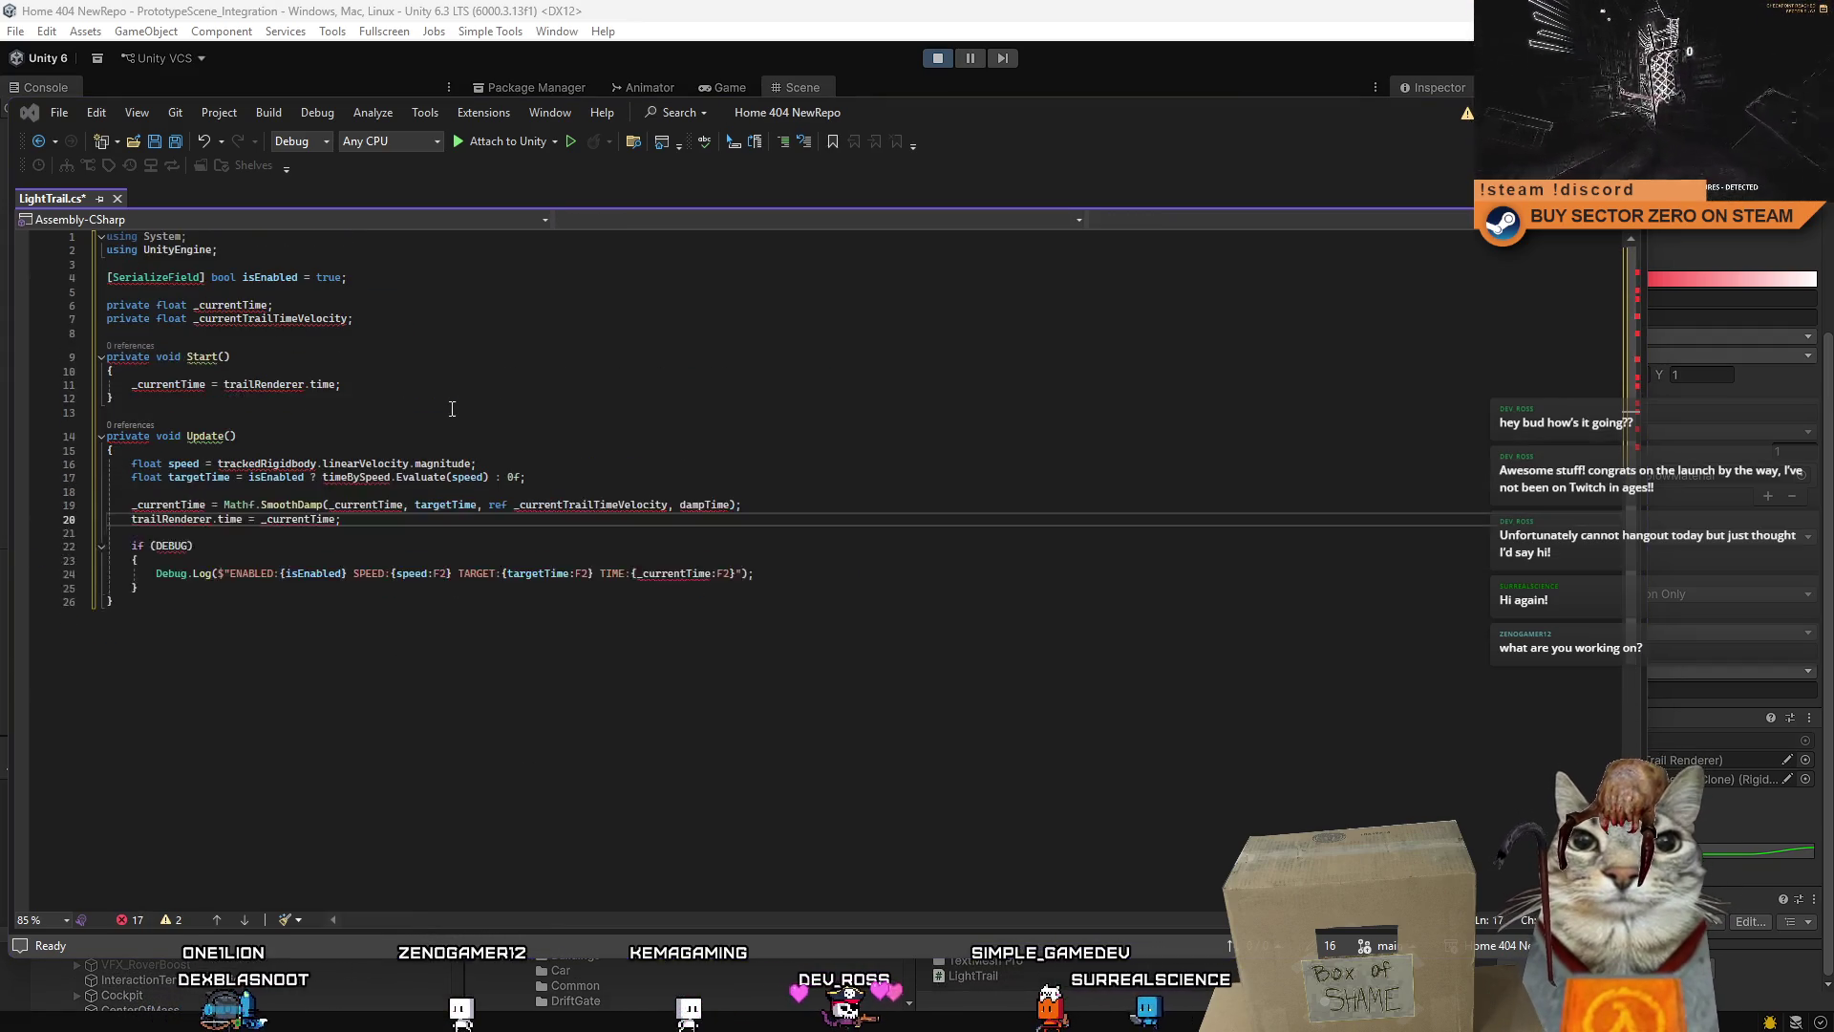
key(ctrl+a)
key(ctrl+v)
- Undo to restore the missing class header and fields, then save LightTrail.cs
click(637, 399)
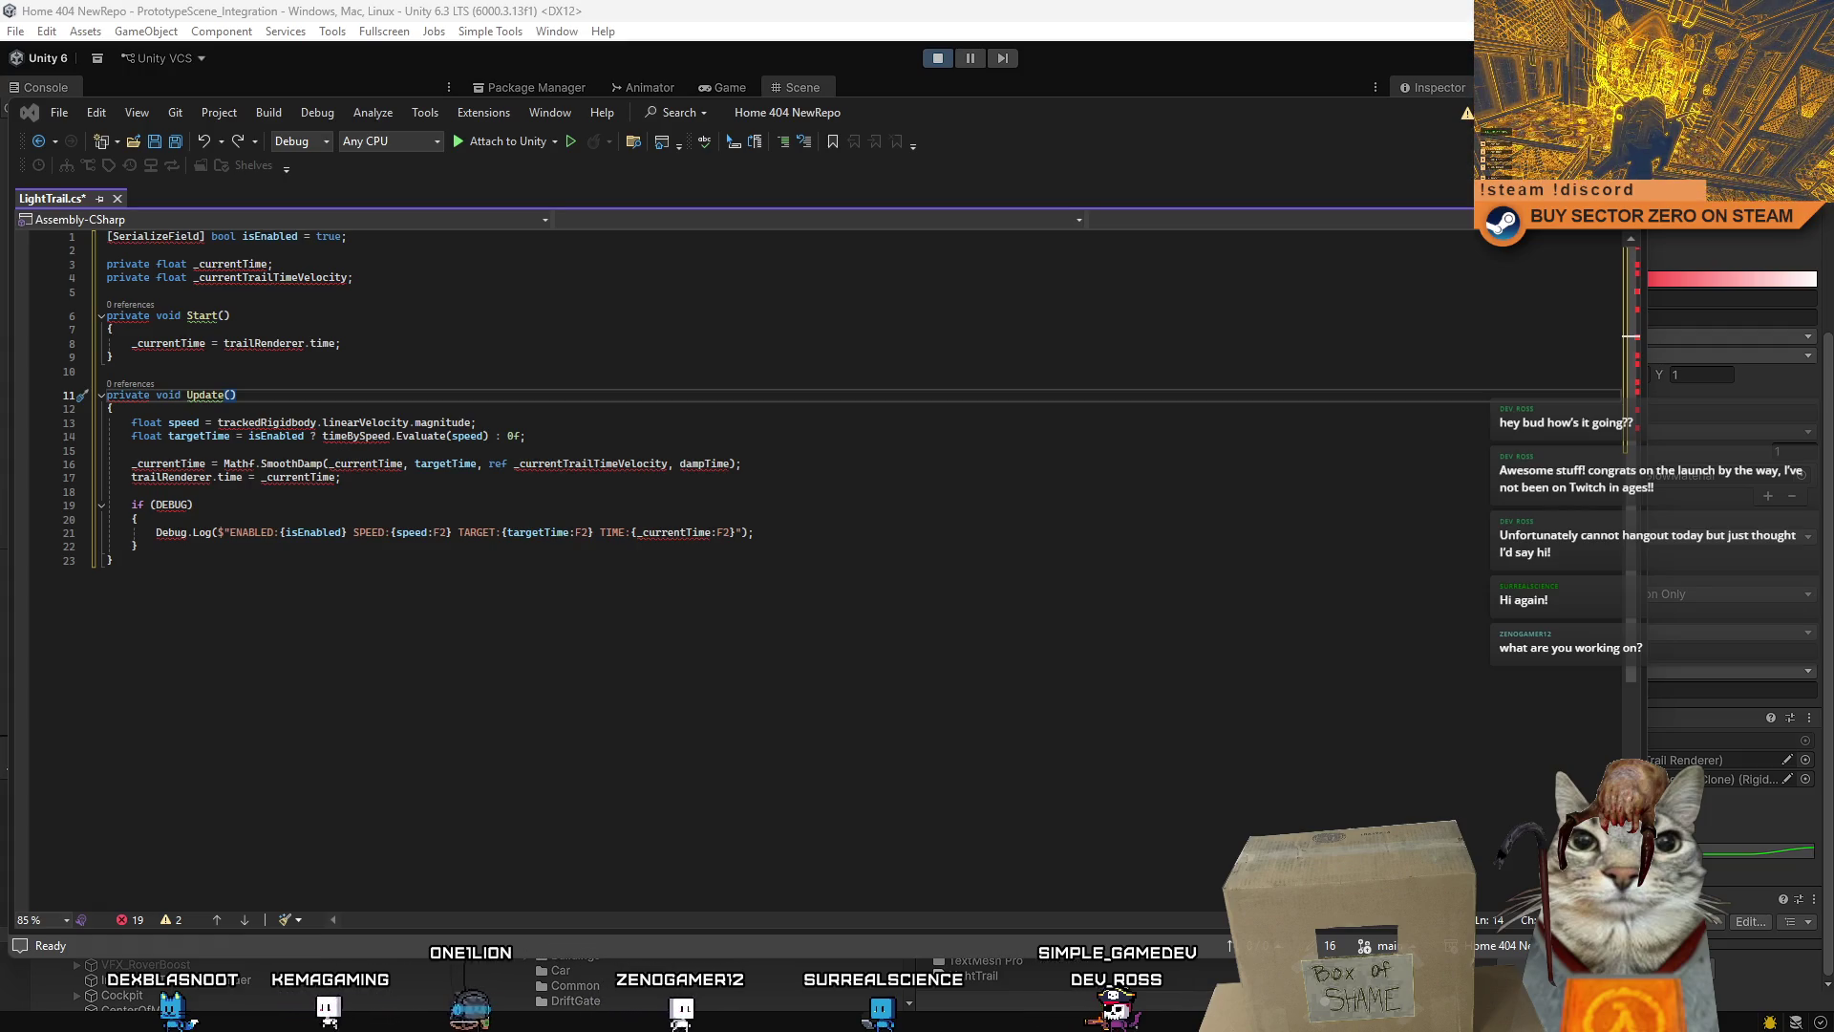
click(832, 723)
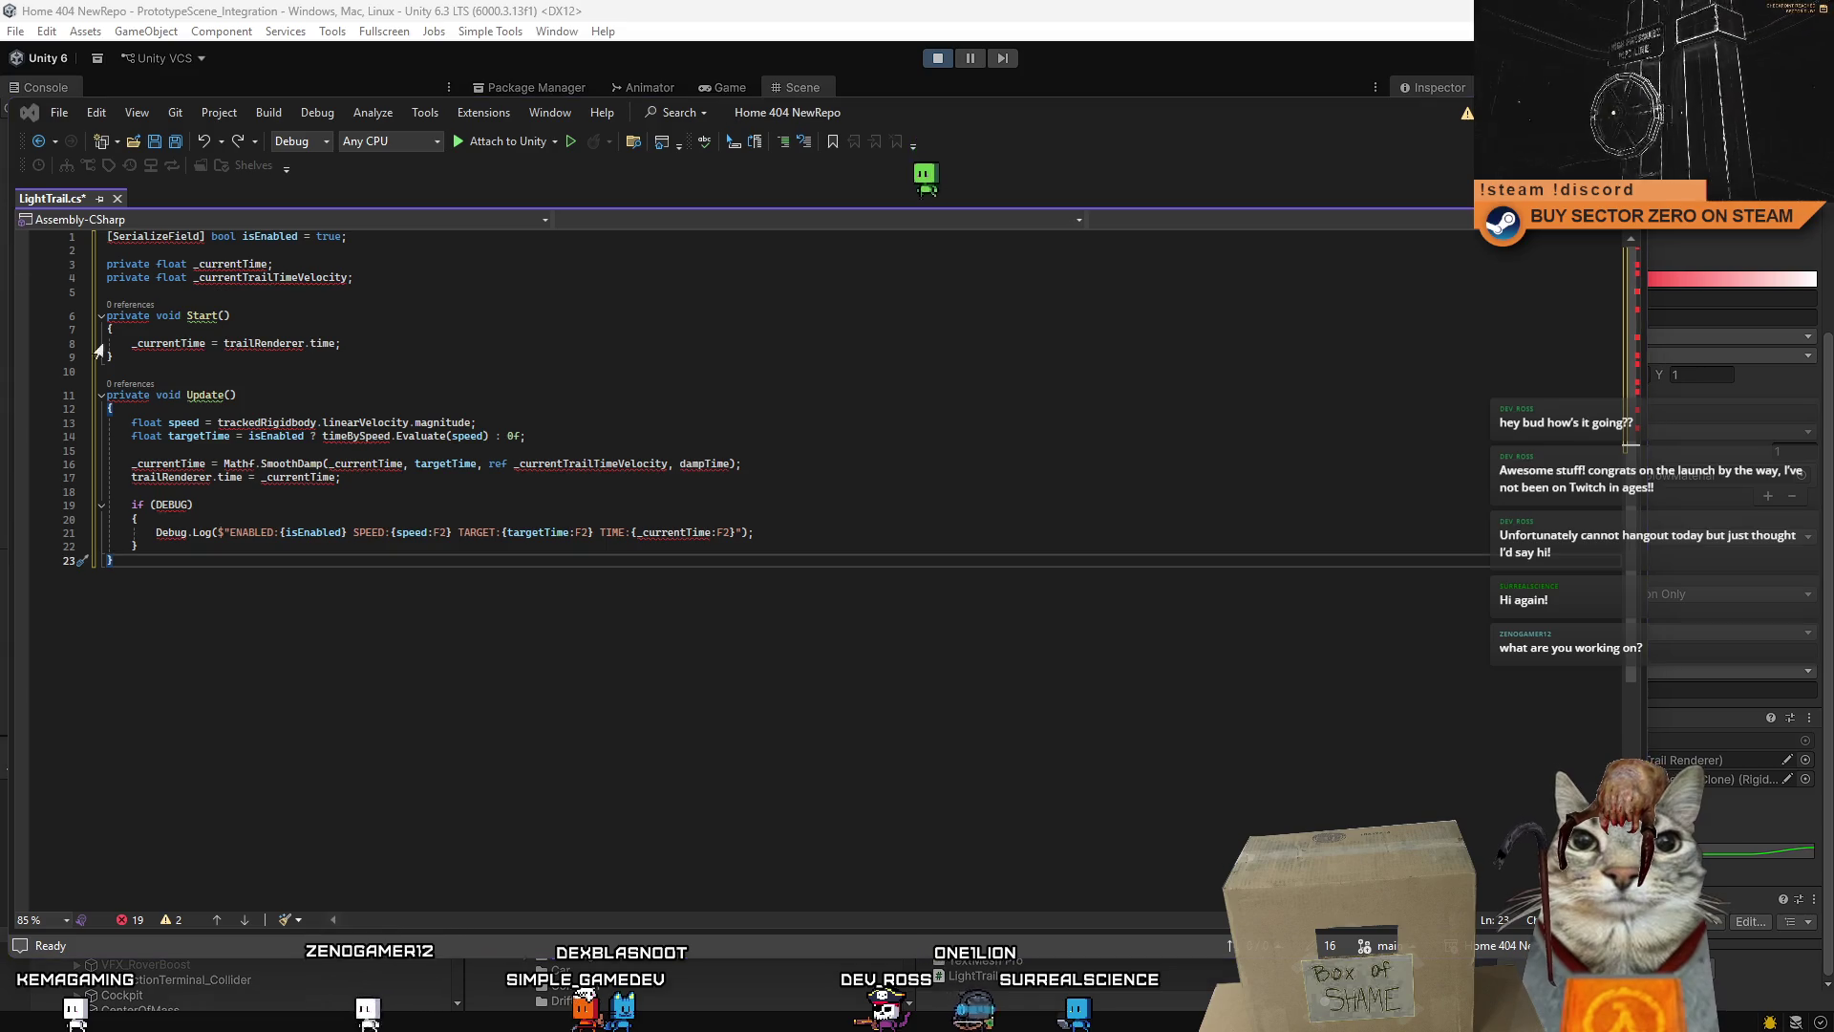
key(ctrl+z)
key(ctrl+s)
key(Up)
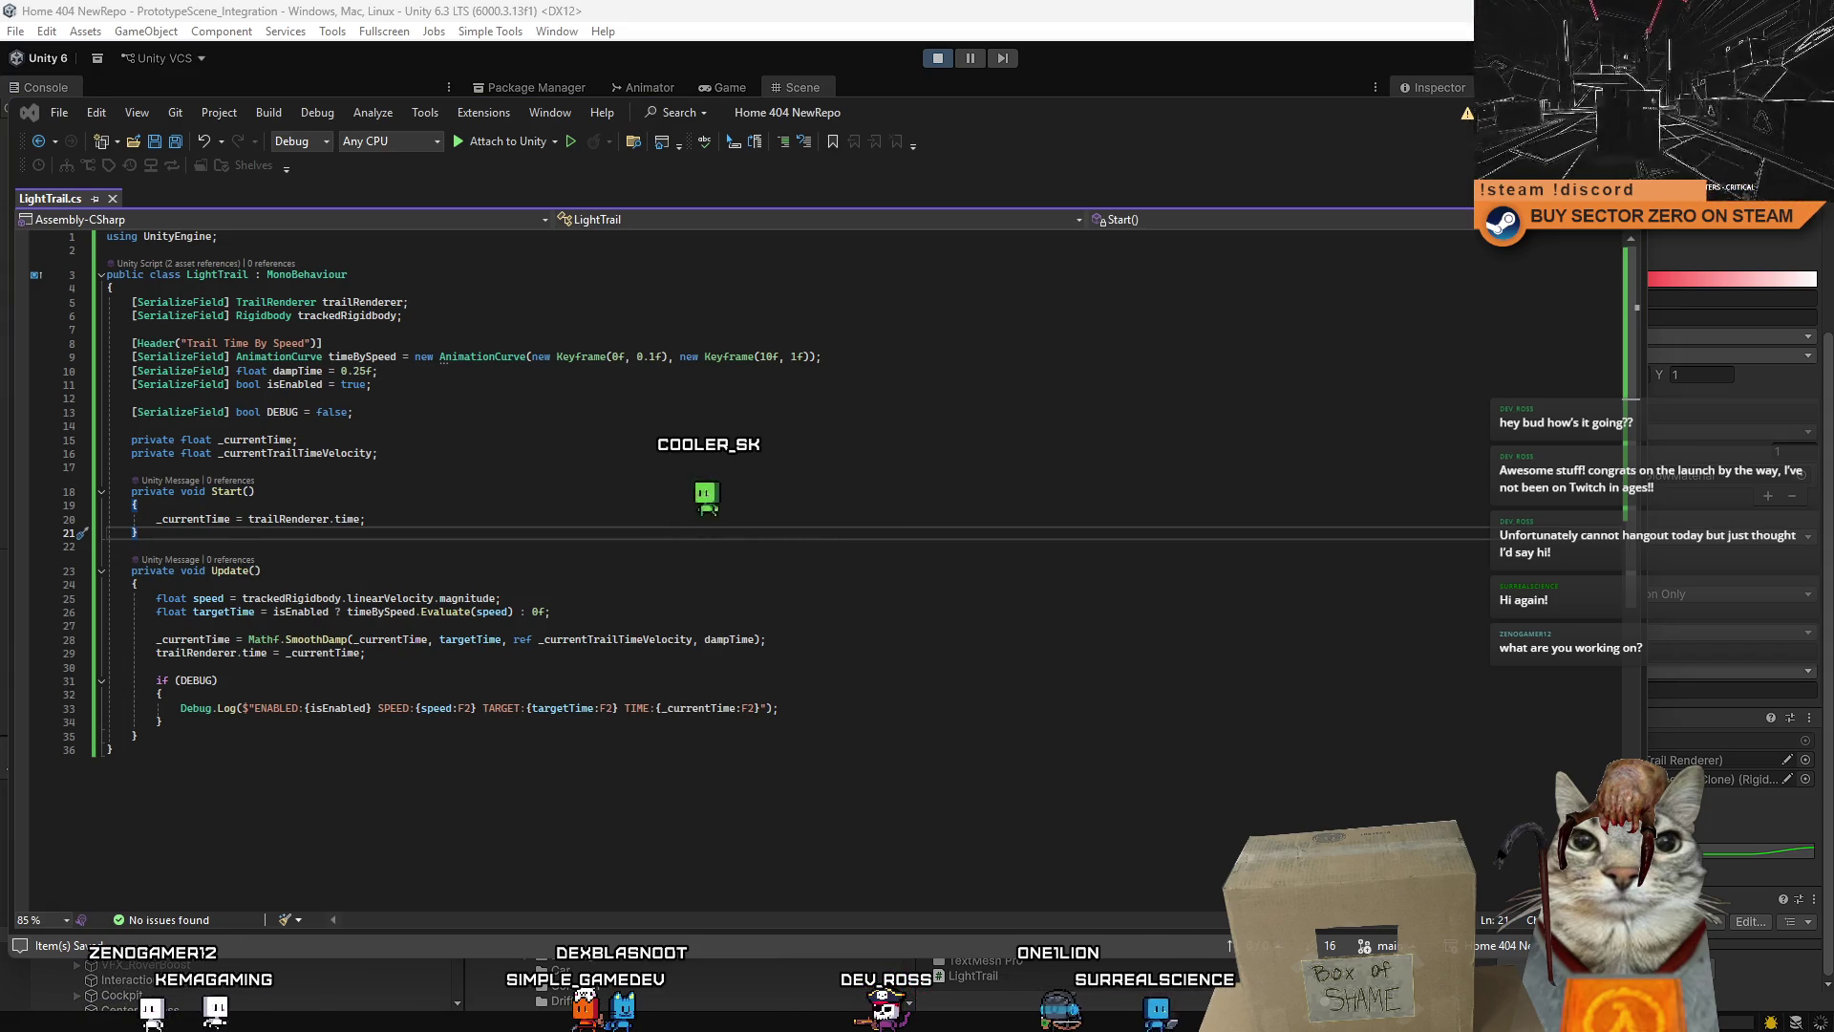
- Rename the class LightTrail to TrailTimeByVelocity and save the script
click(481, 572)
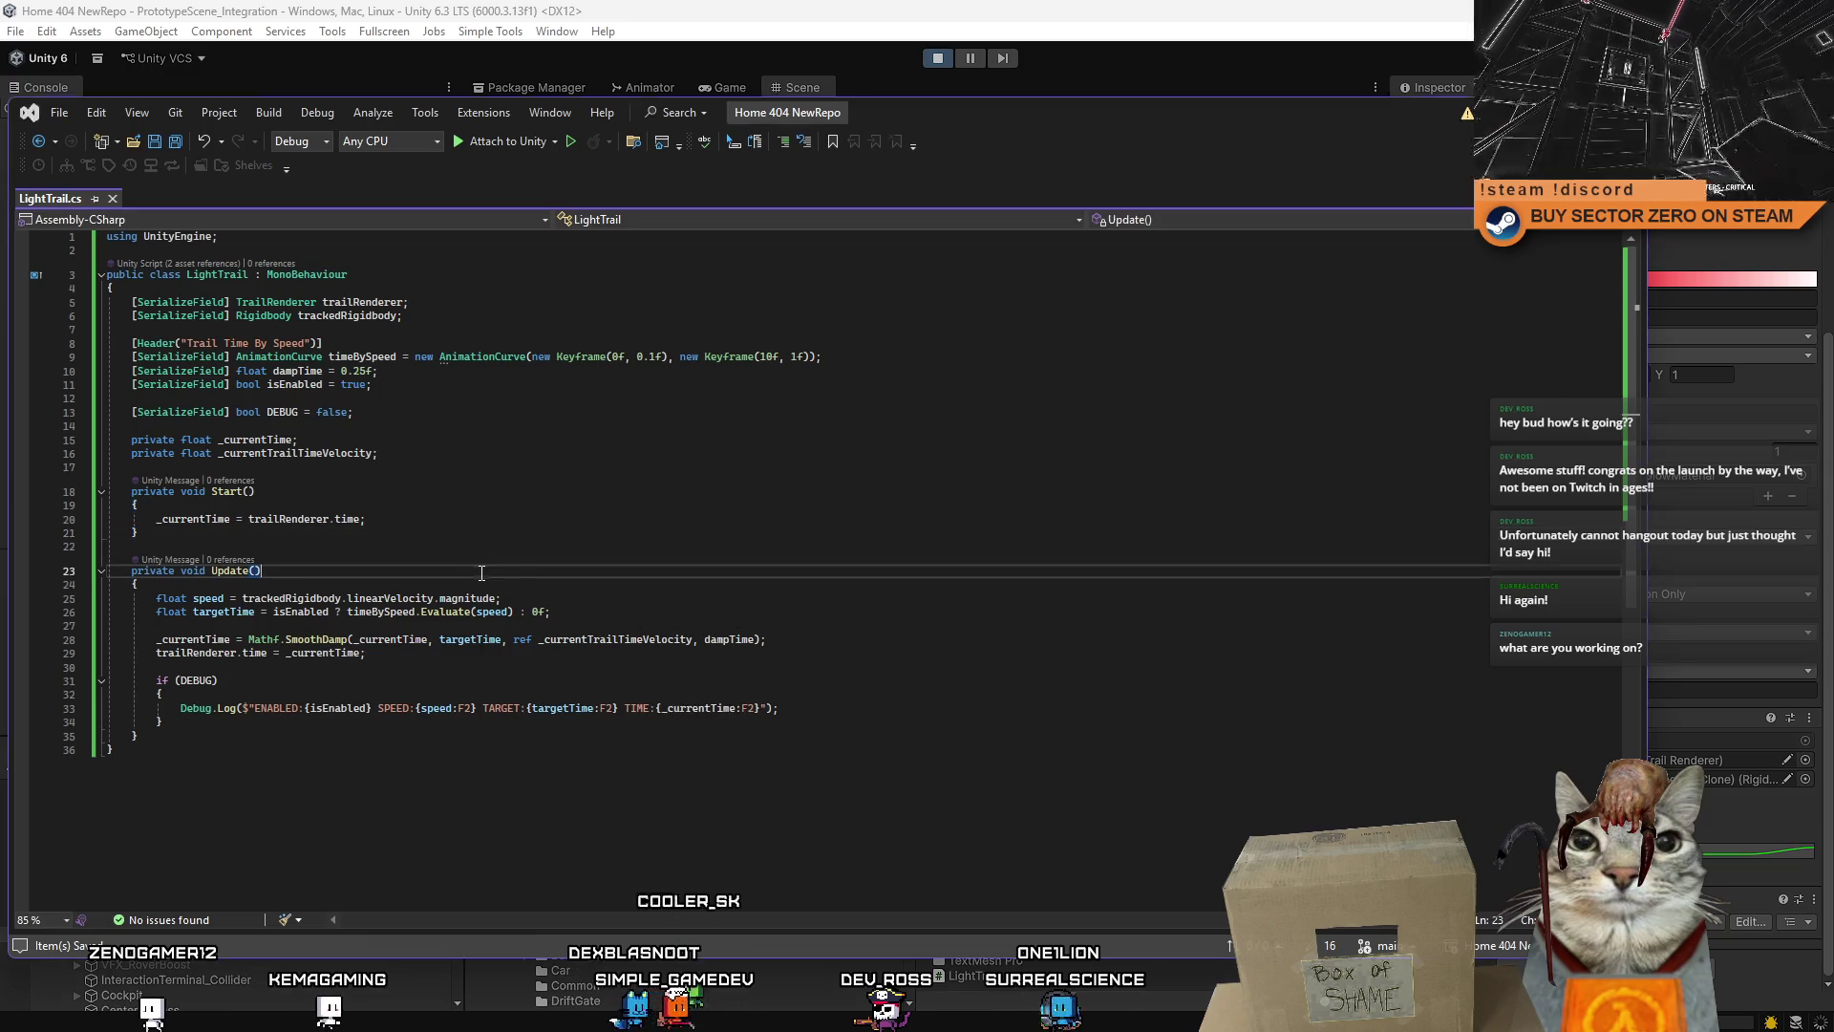
double_click(217, 274)
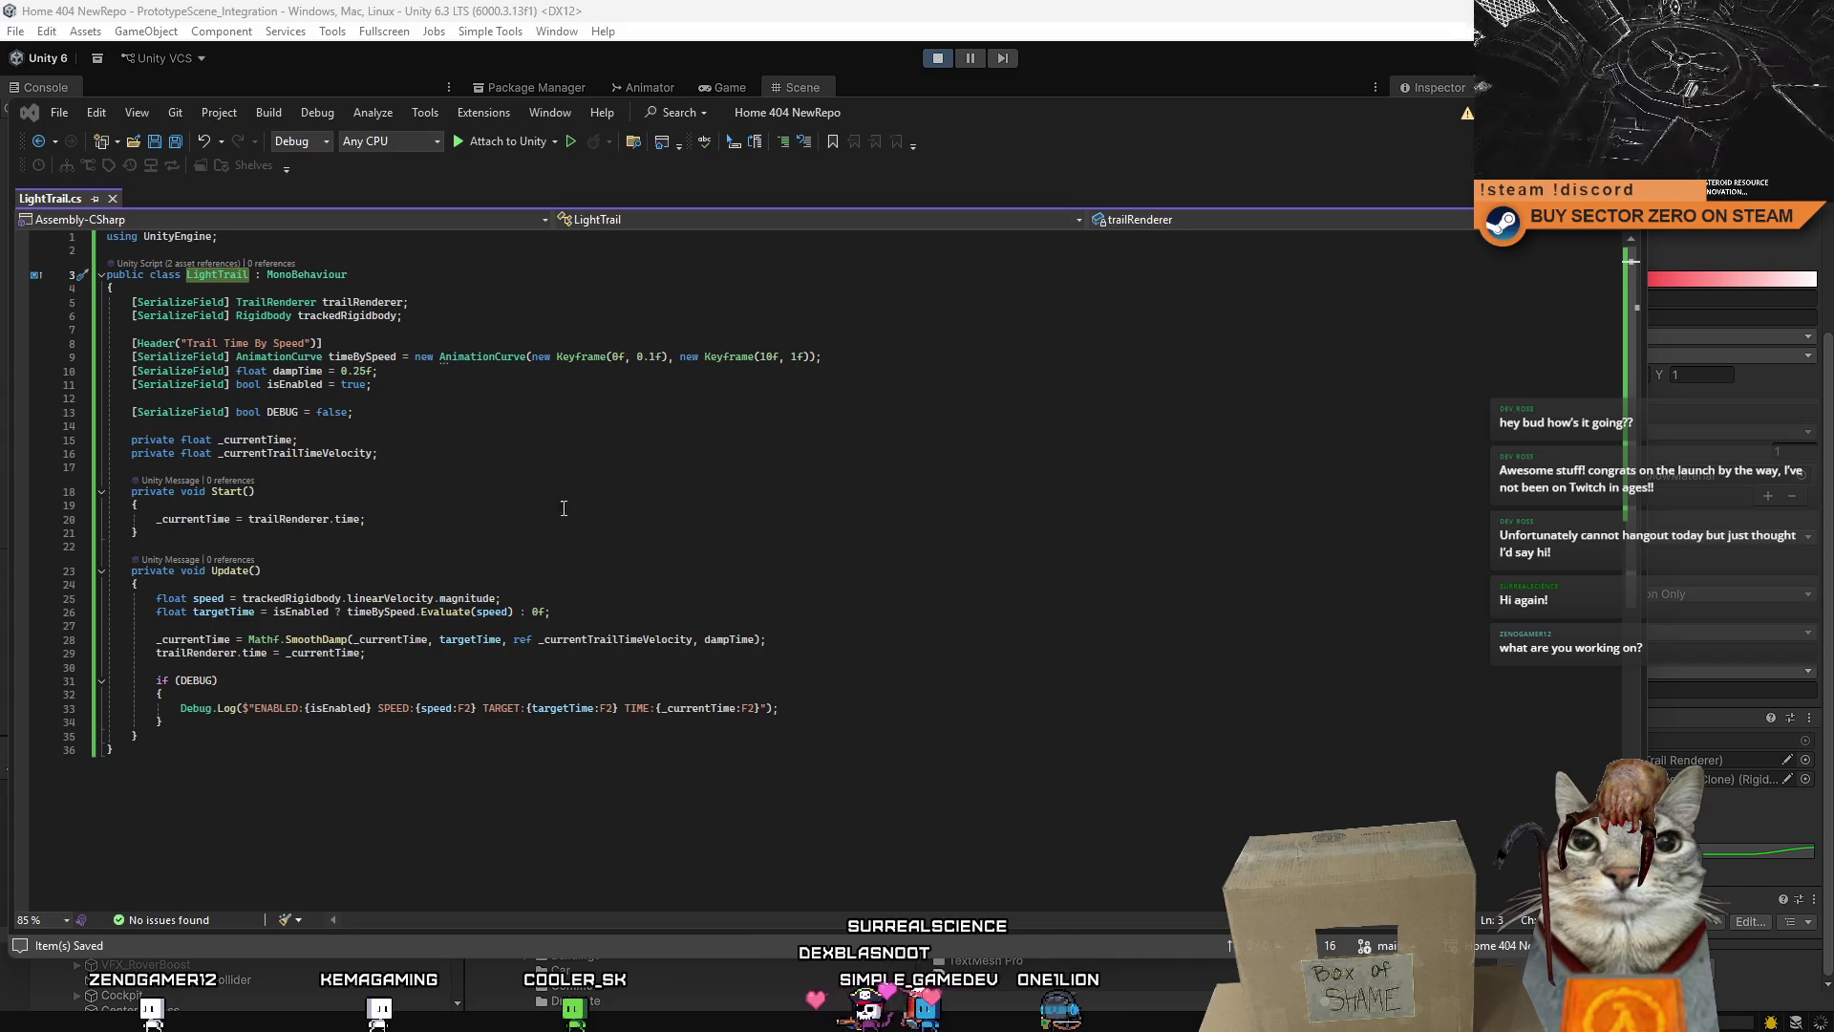
text(TrailTimeByVelocity)
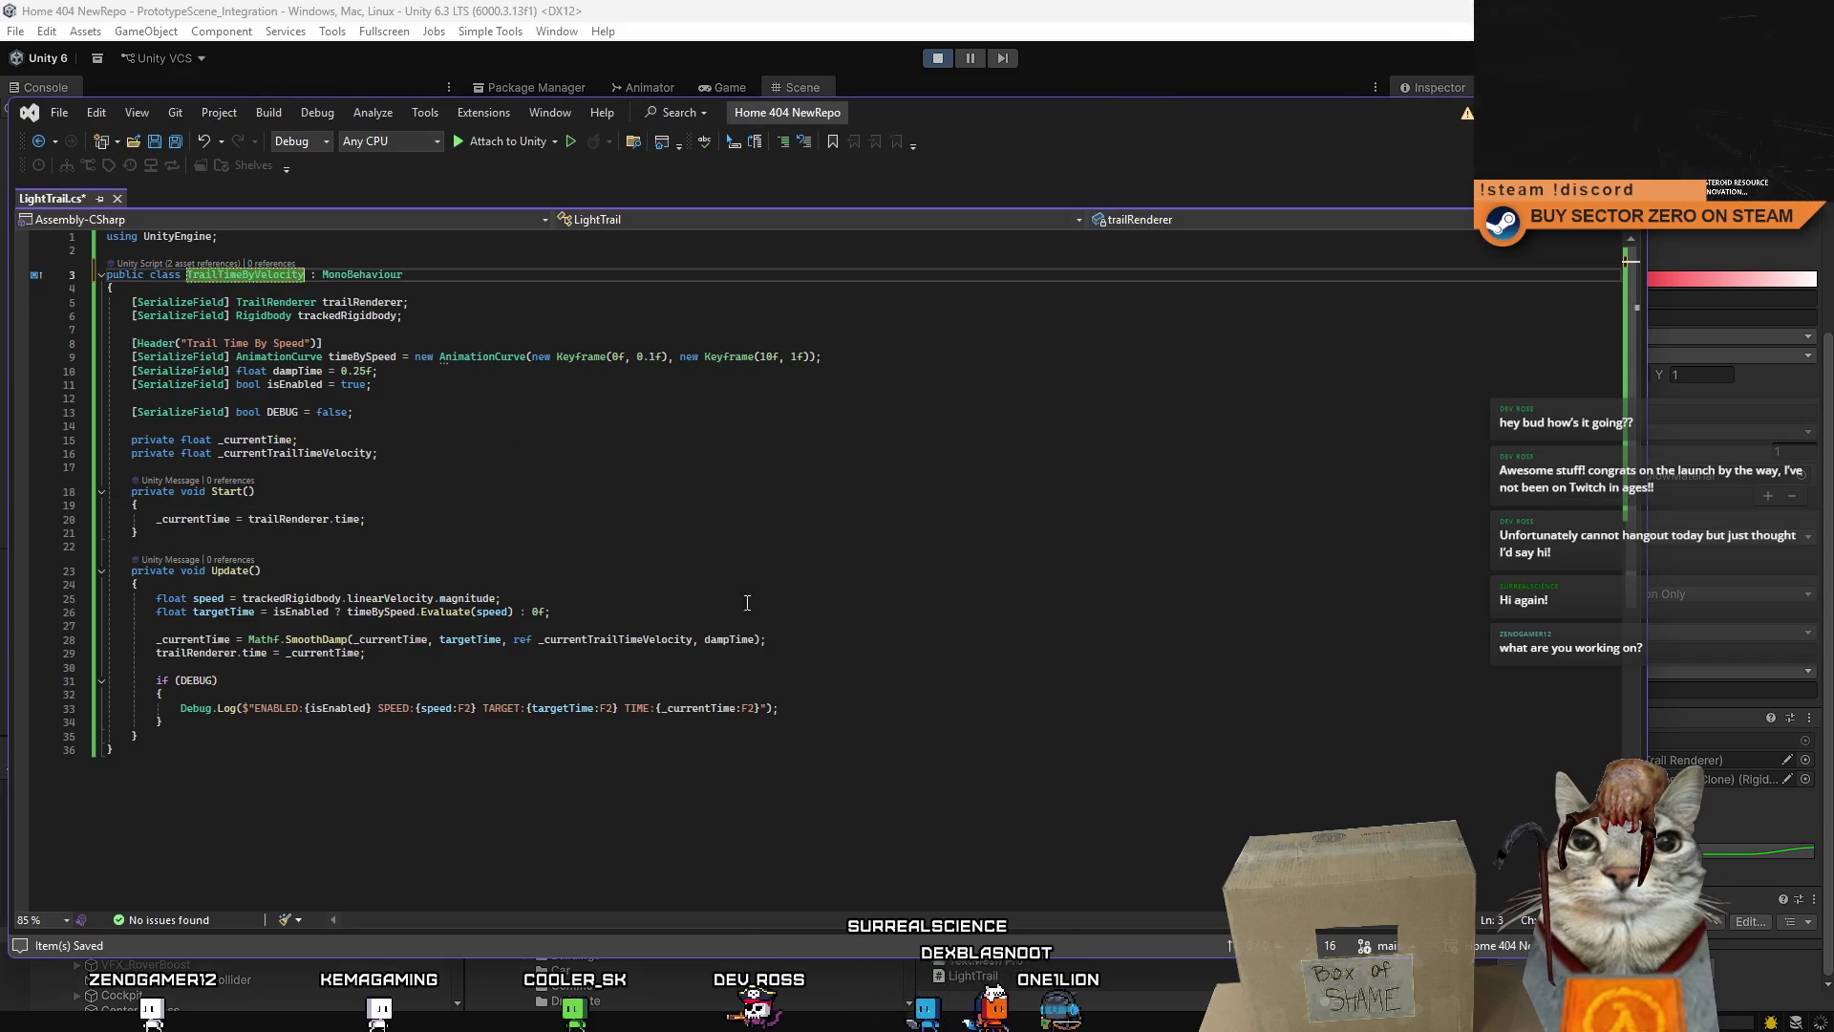
click(820, 552)
click(810, 570)
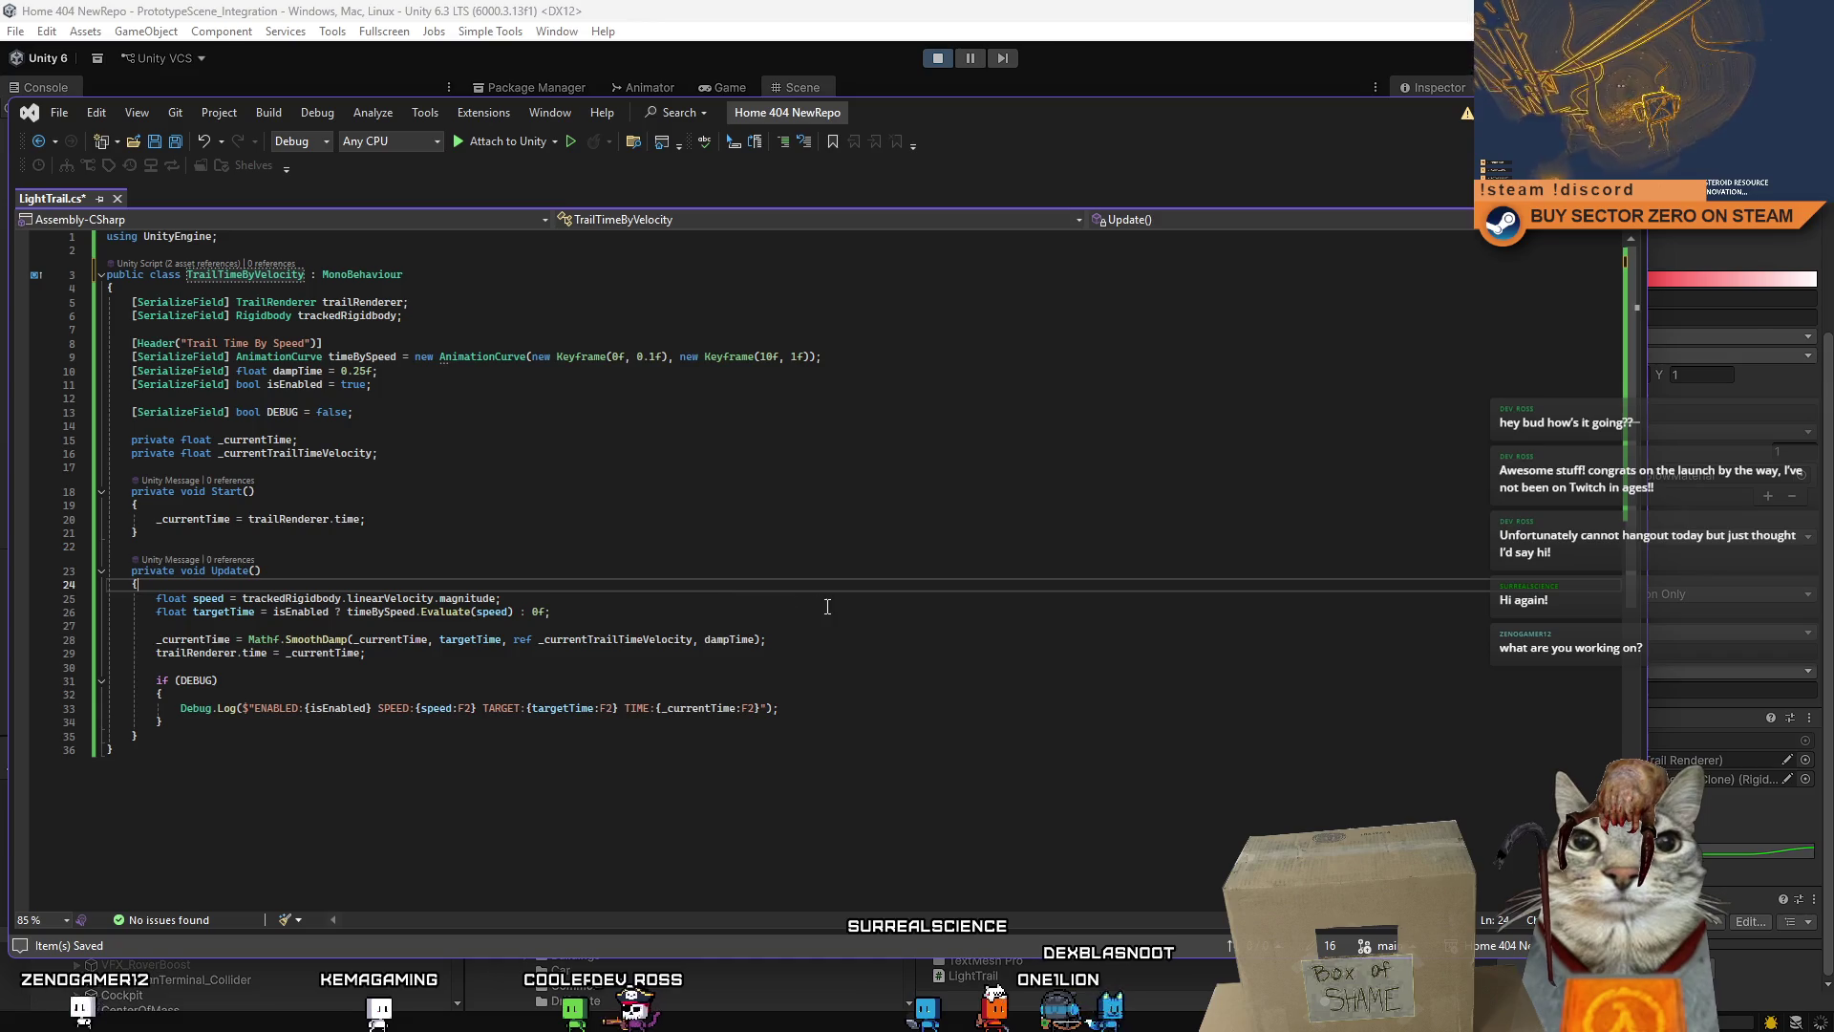
key(ctrl+s)
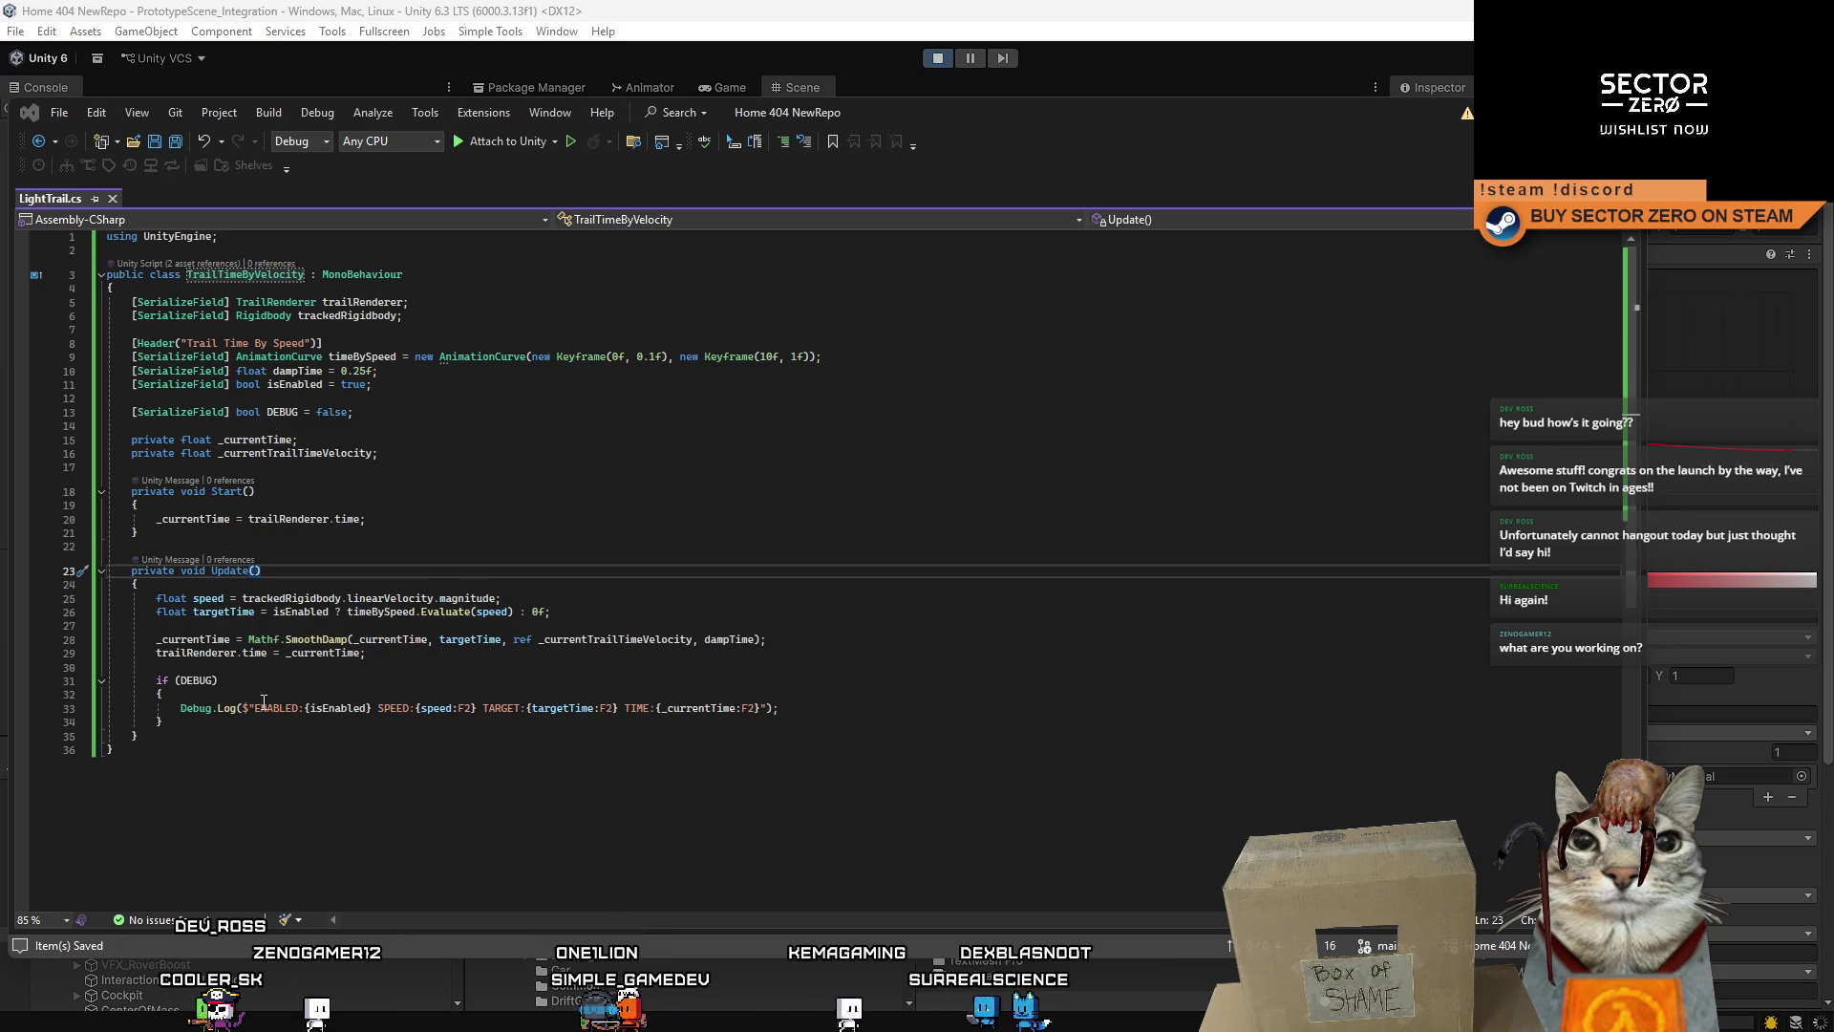
- Add XML summary comments to the class, Start and Update methods
click(640, 612)
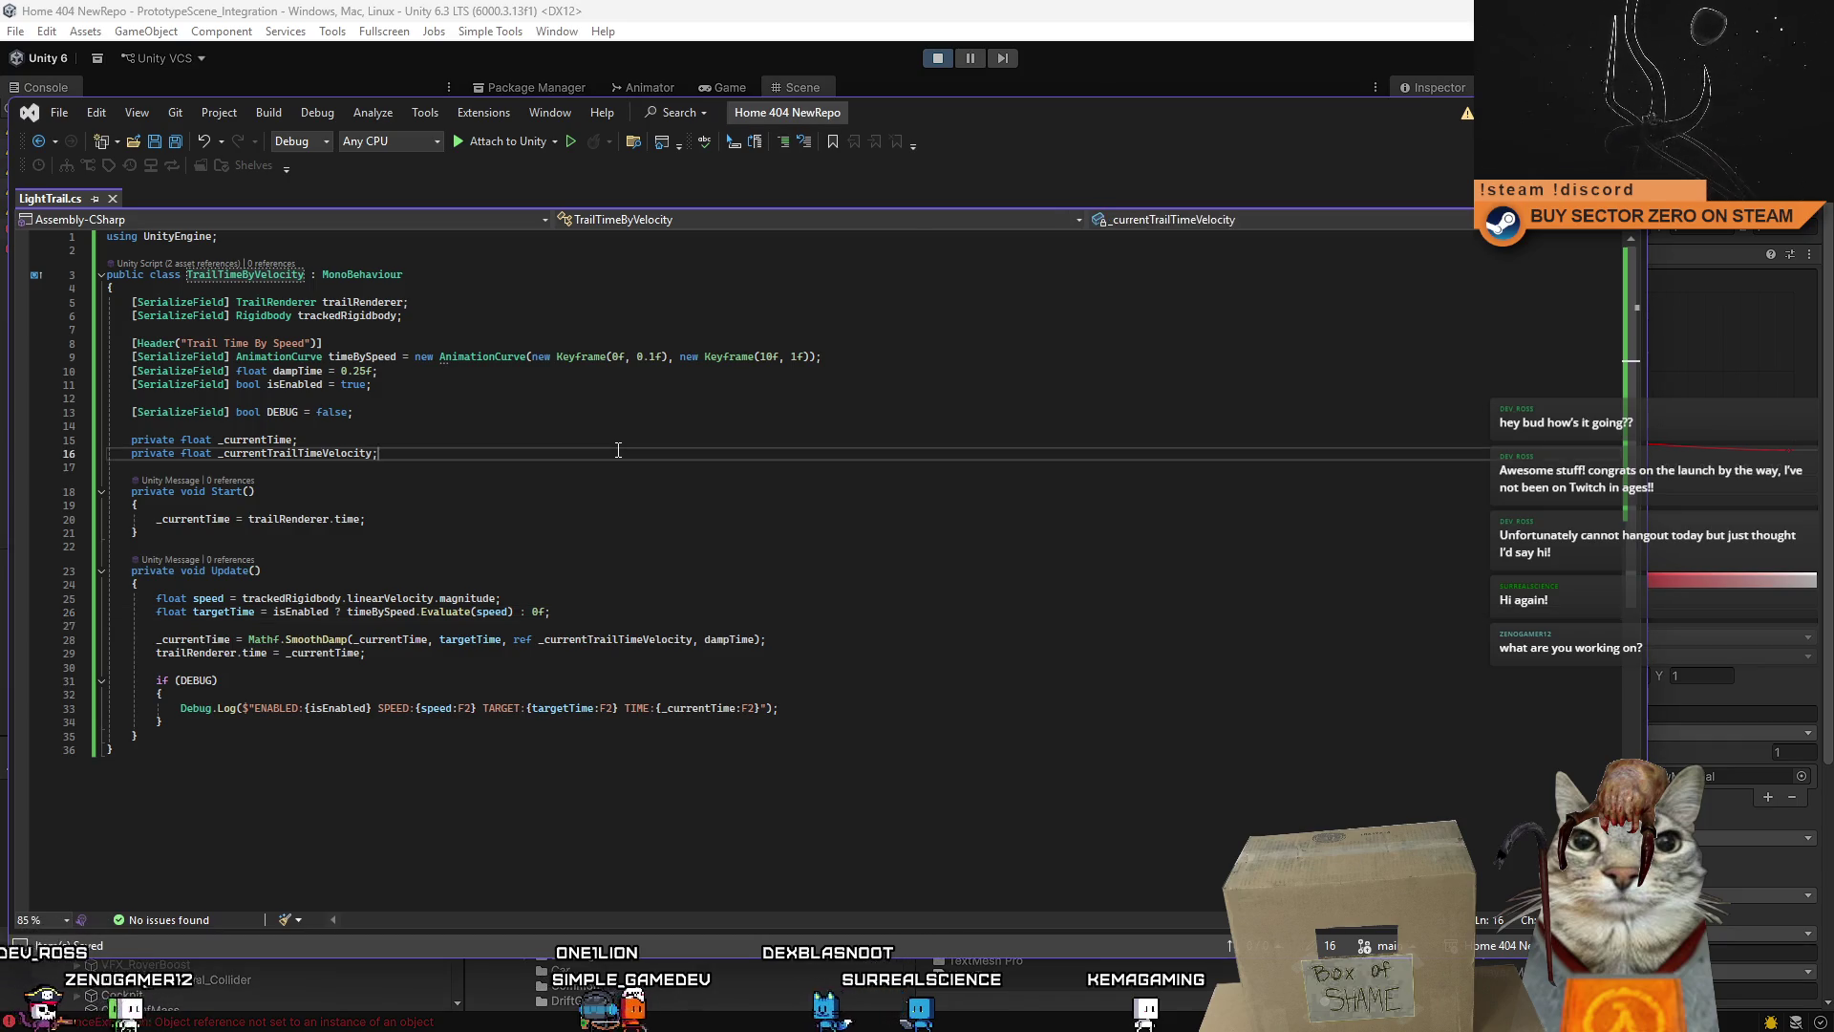
click(863, 490)
click(764, 550)
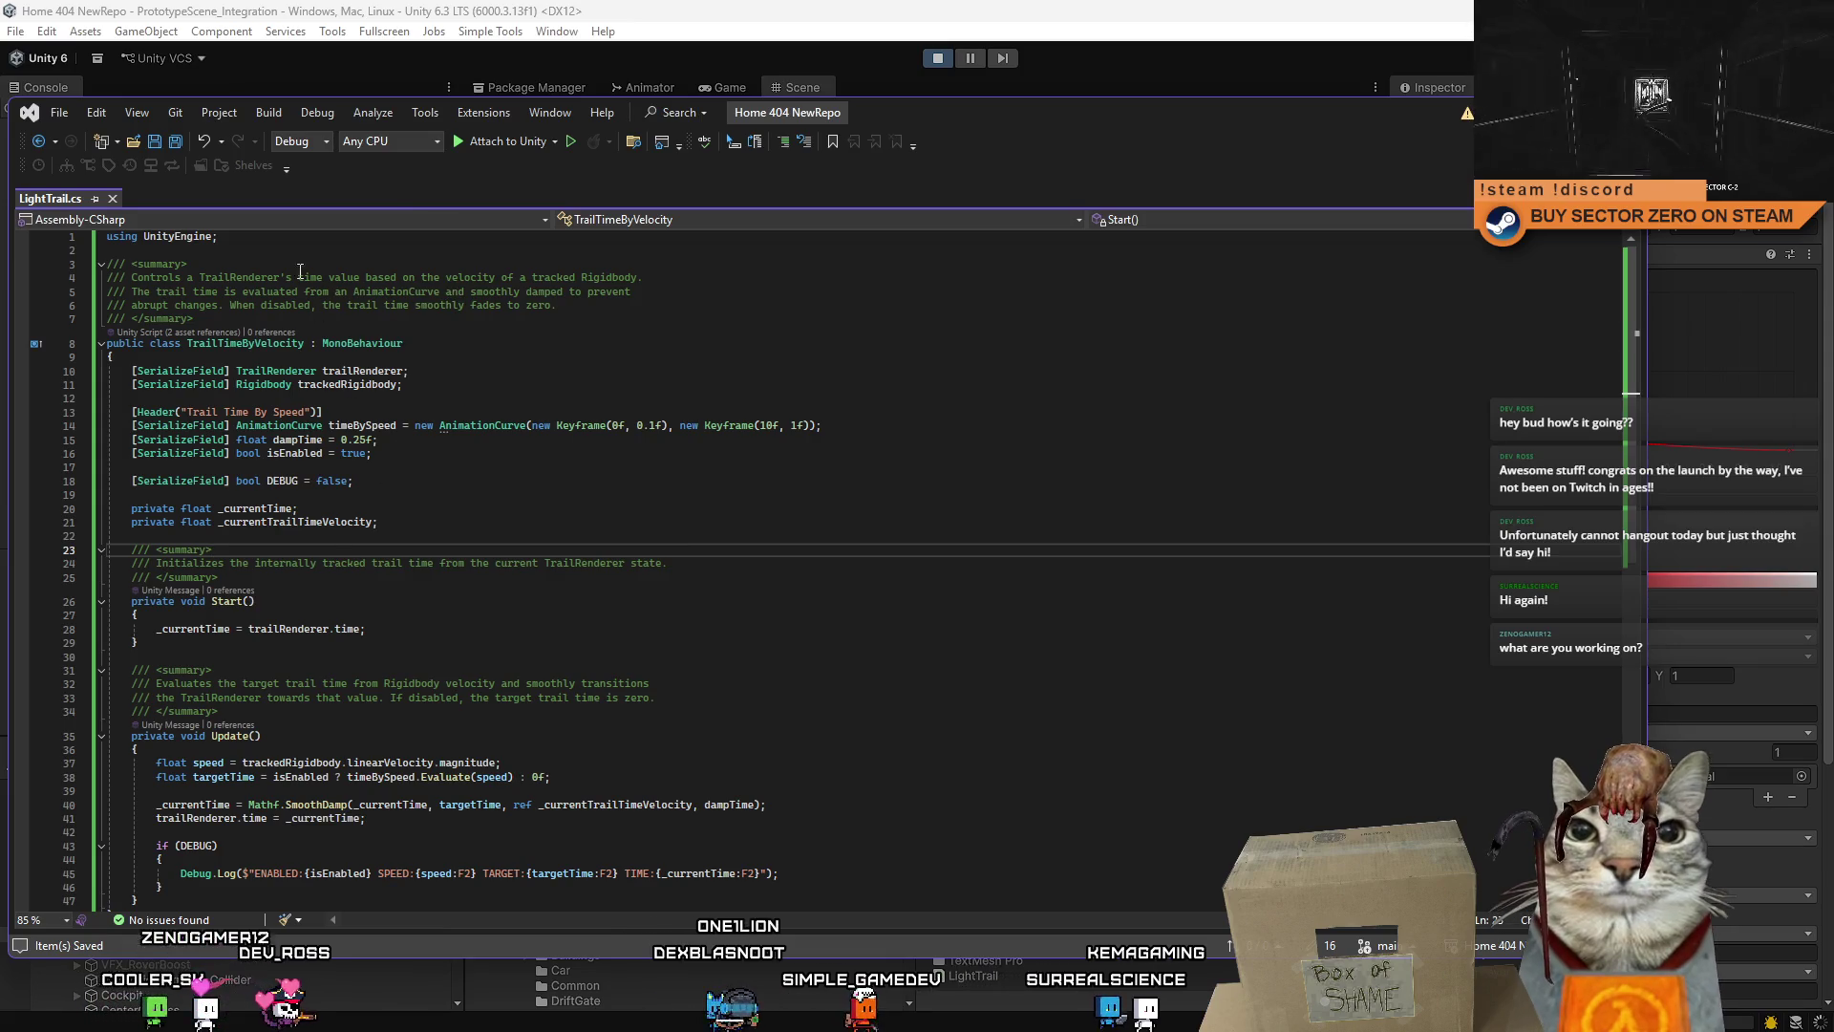
key(Down)
key(Down)
key(Down)
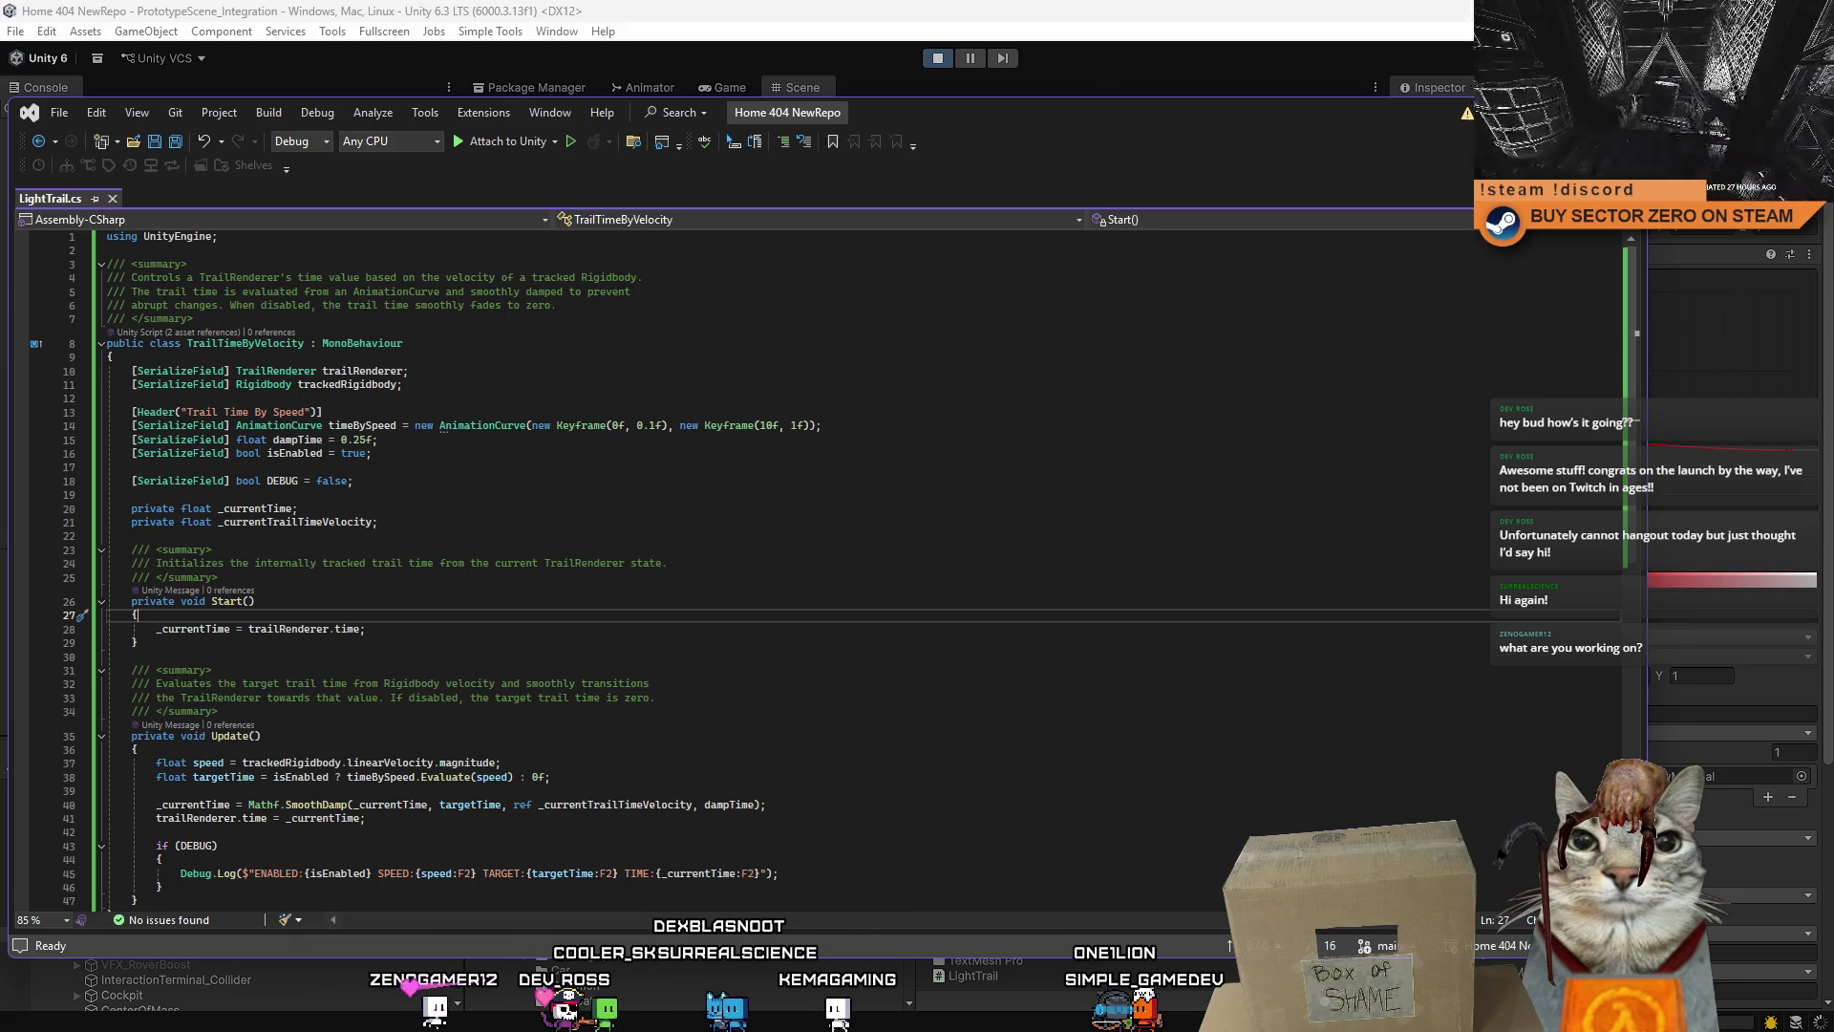
click(938, 58)
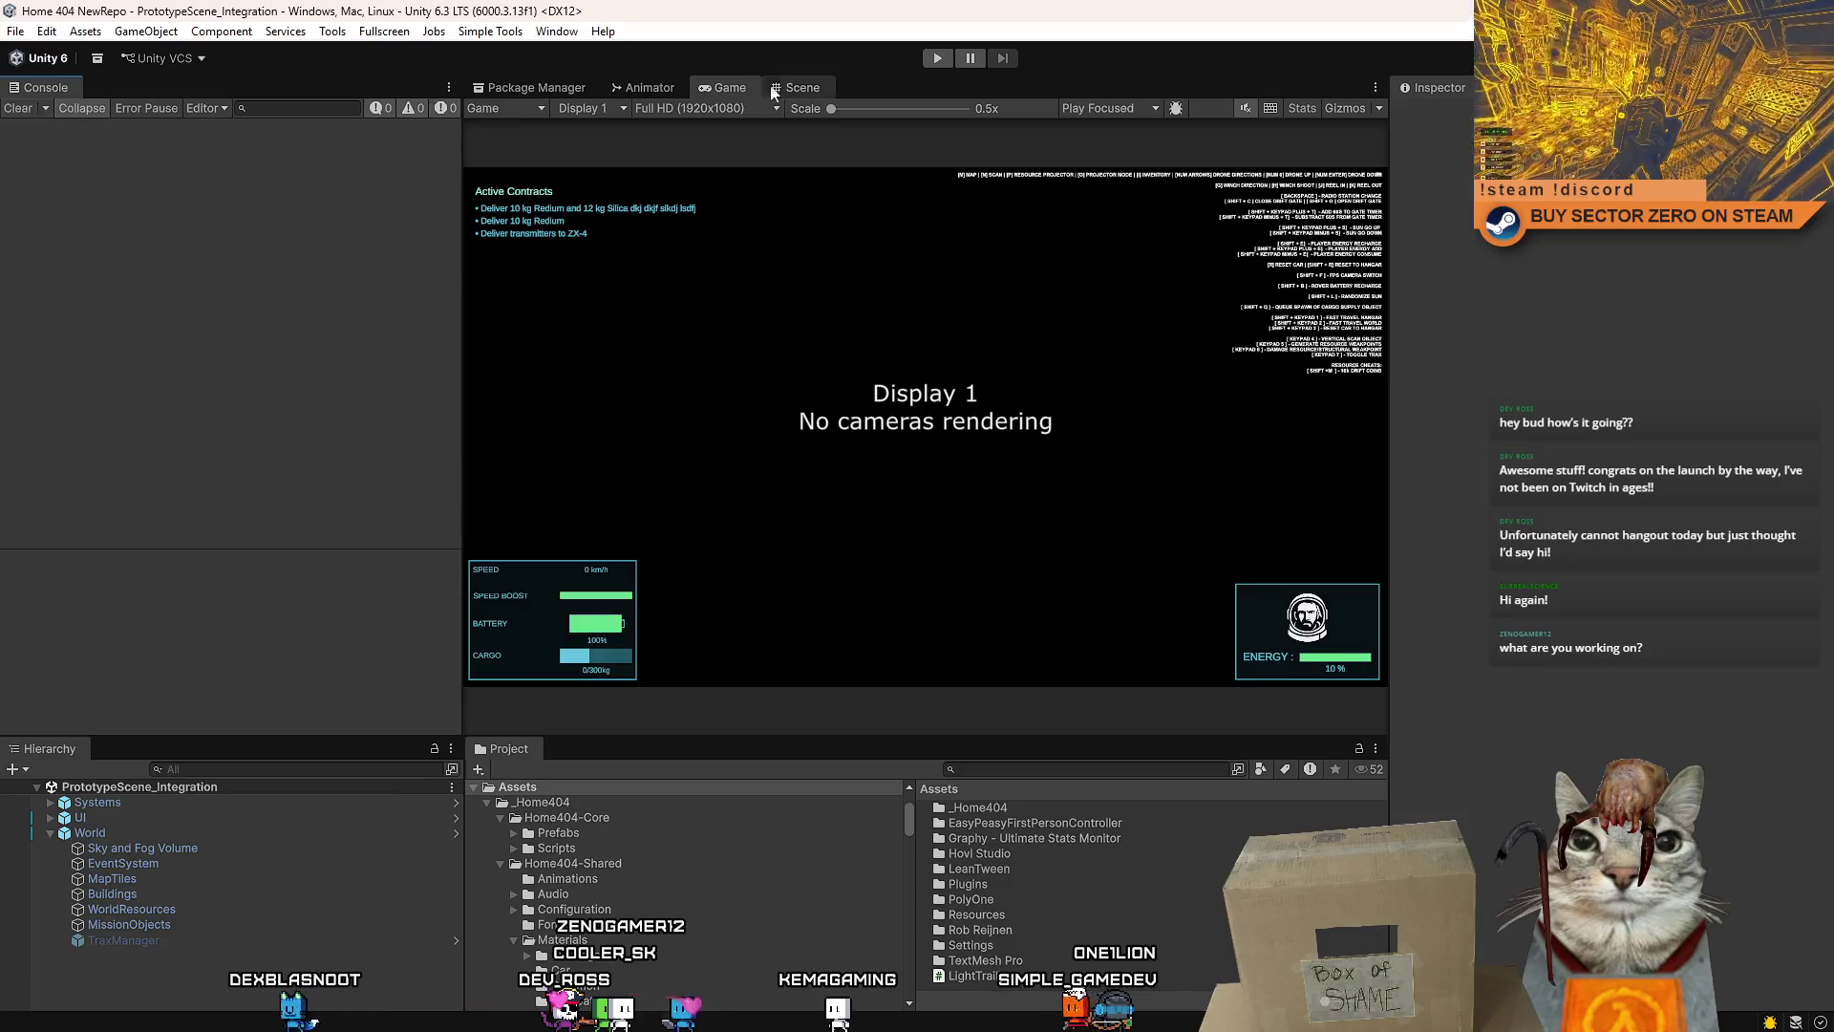
- Enter Play mode in a maximized Game view and start the game from the main menu
click(726, 86)
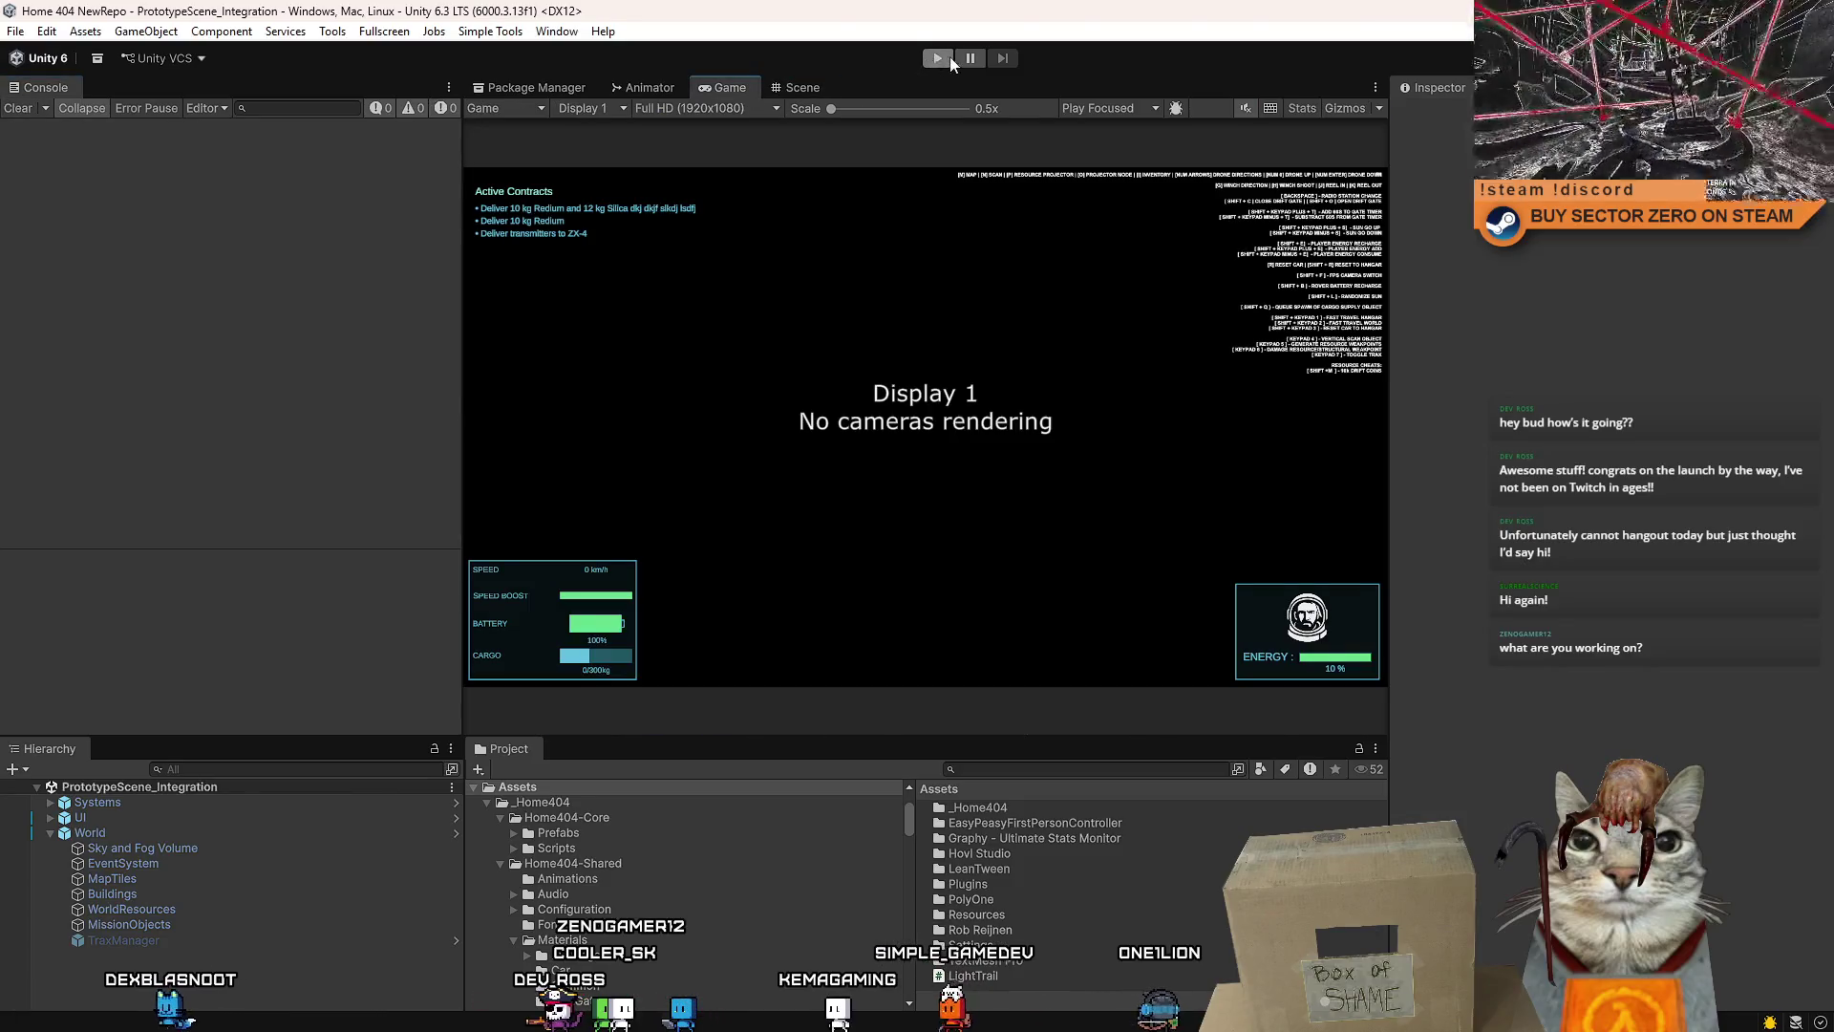
click(950, 55)
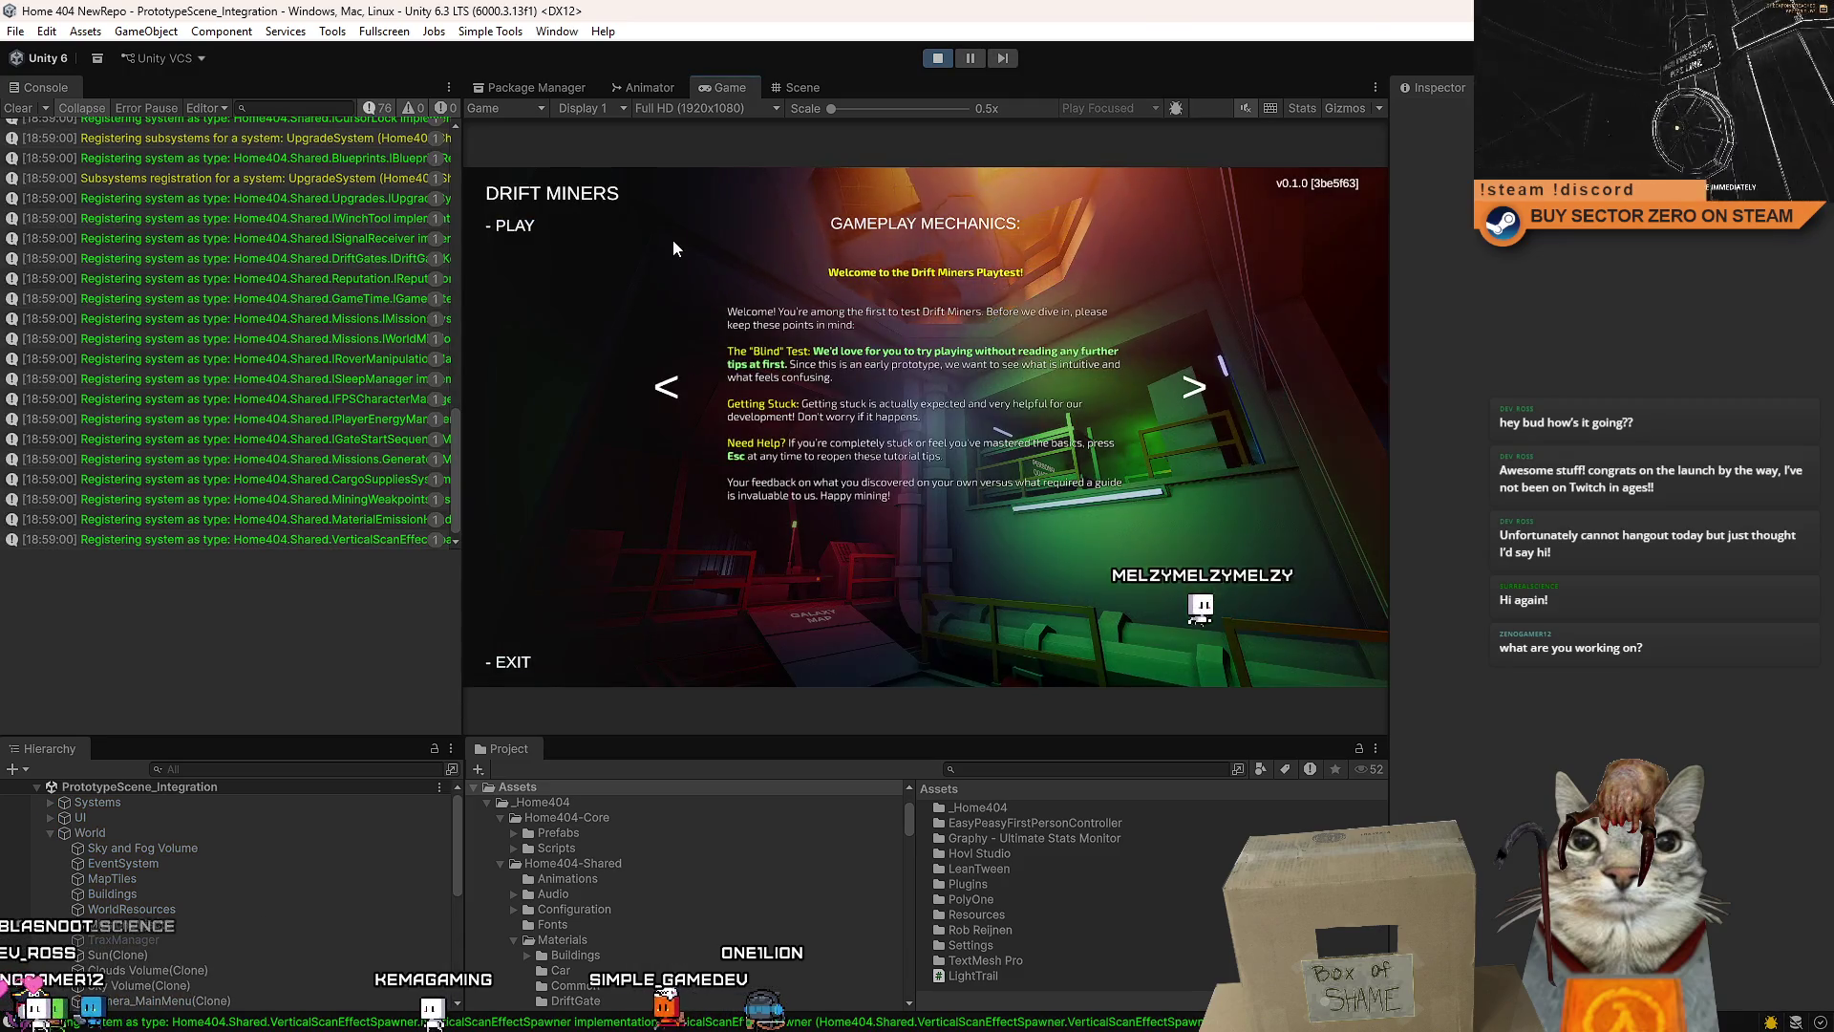
double_click(728, 87)
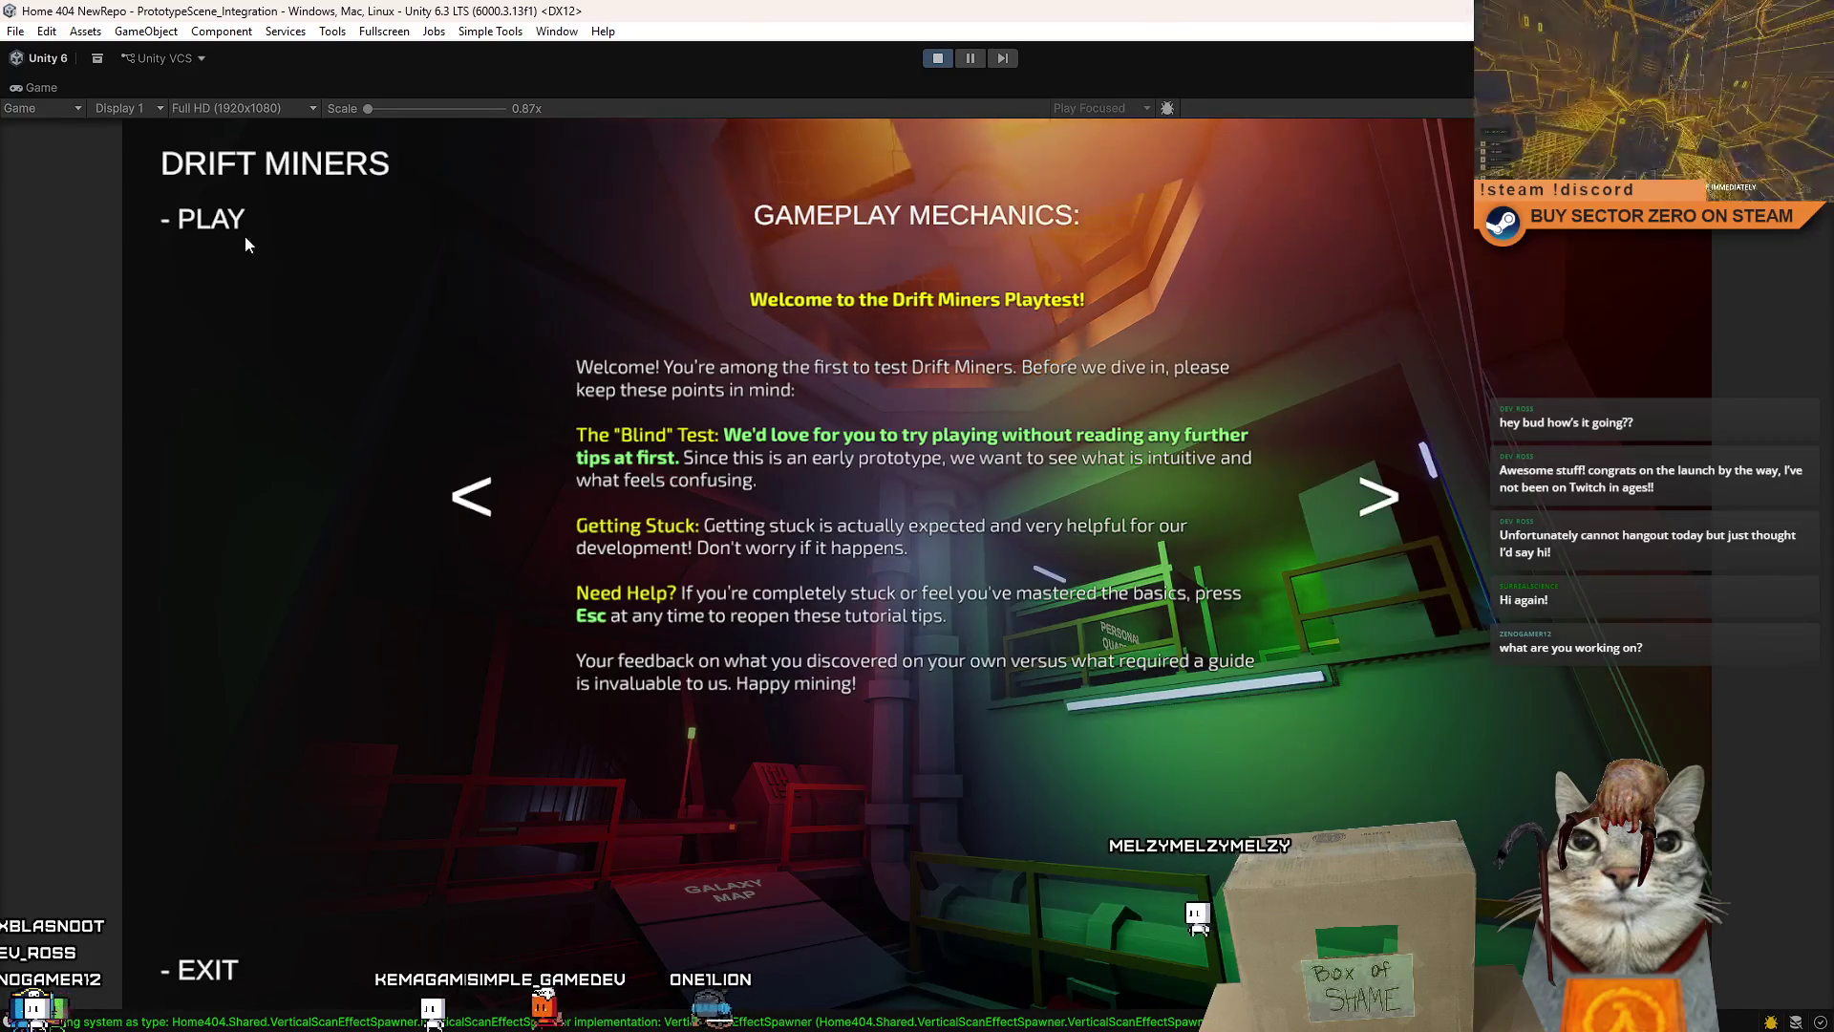
click(222, 221)
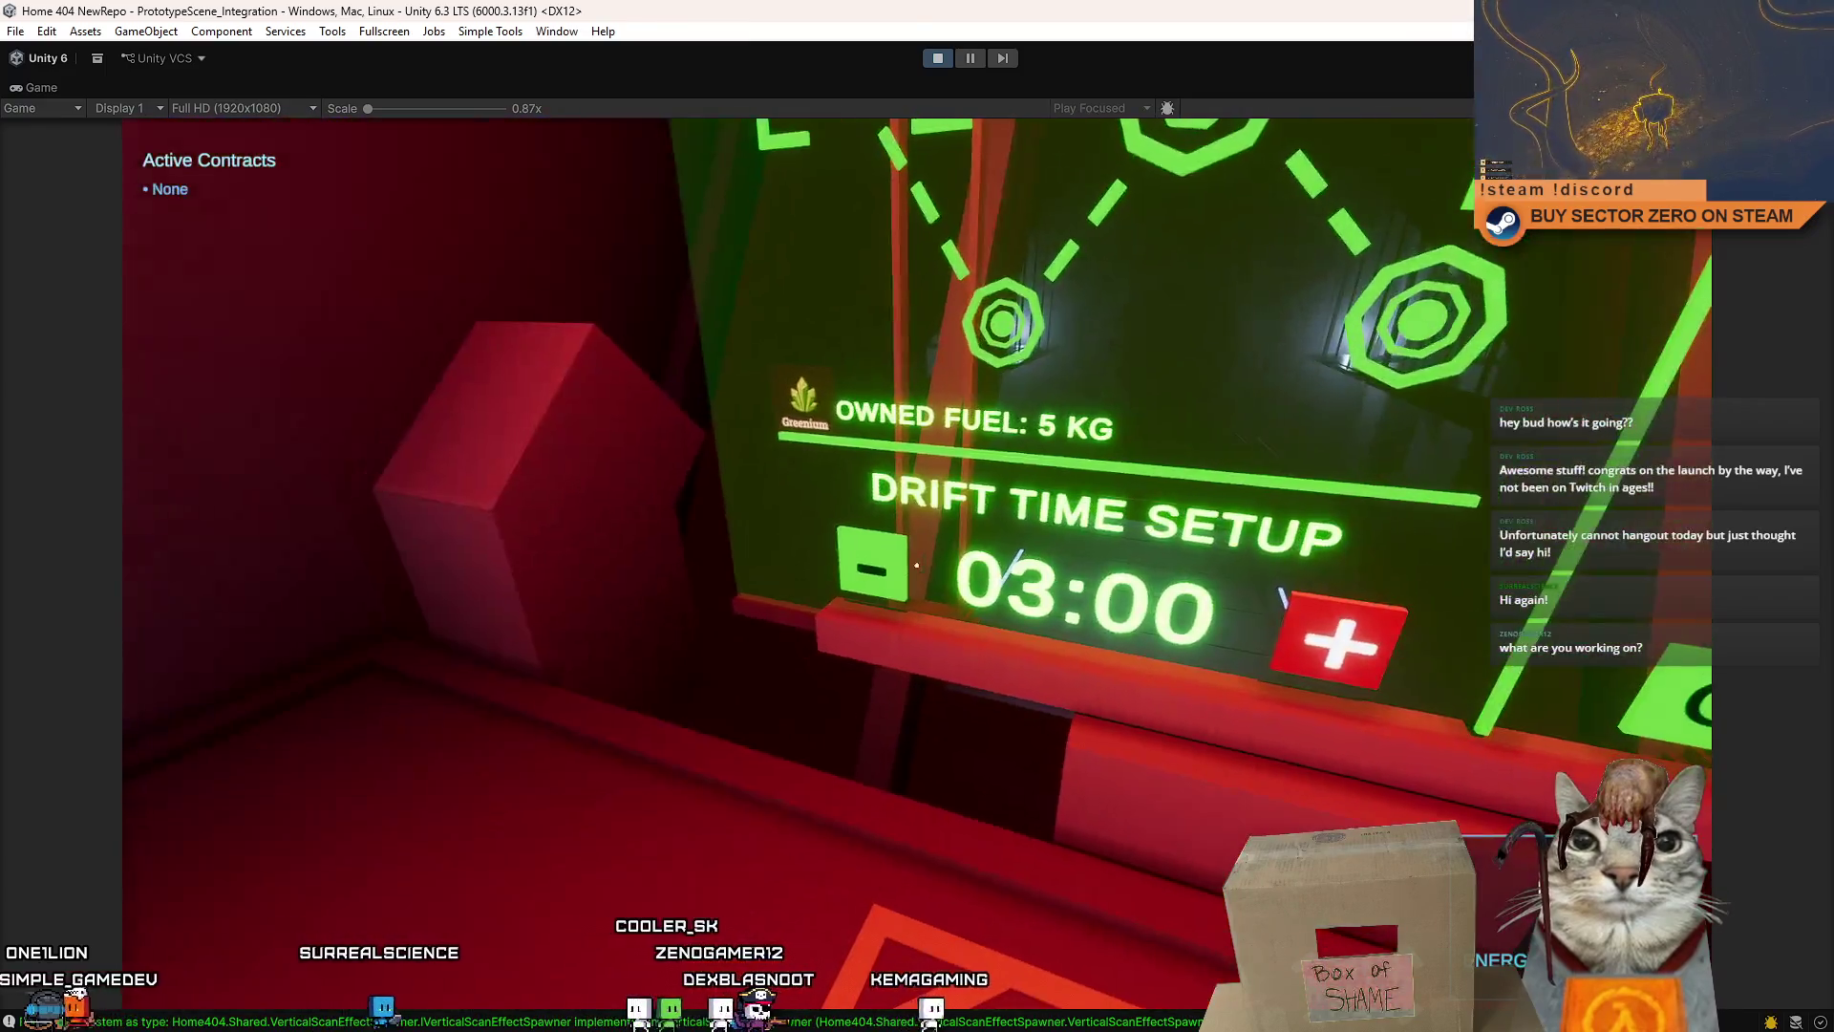
- Adjust the drift time at the terminal, leaving it at 03:00, and step away
click(880, 545)
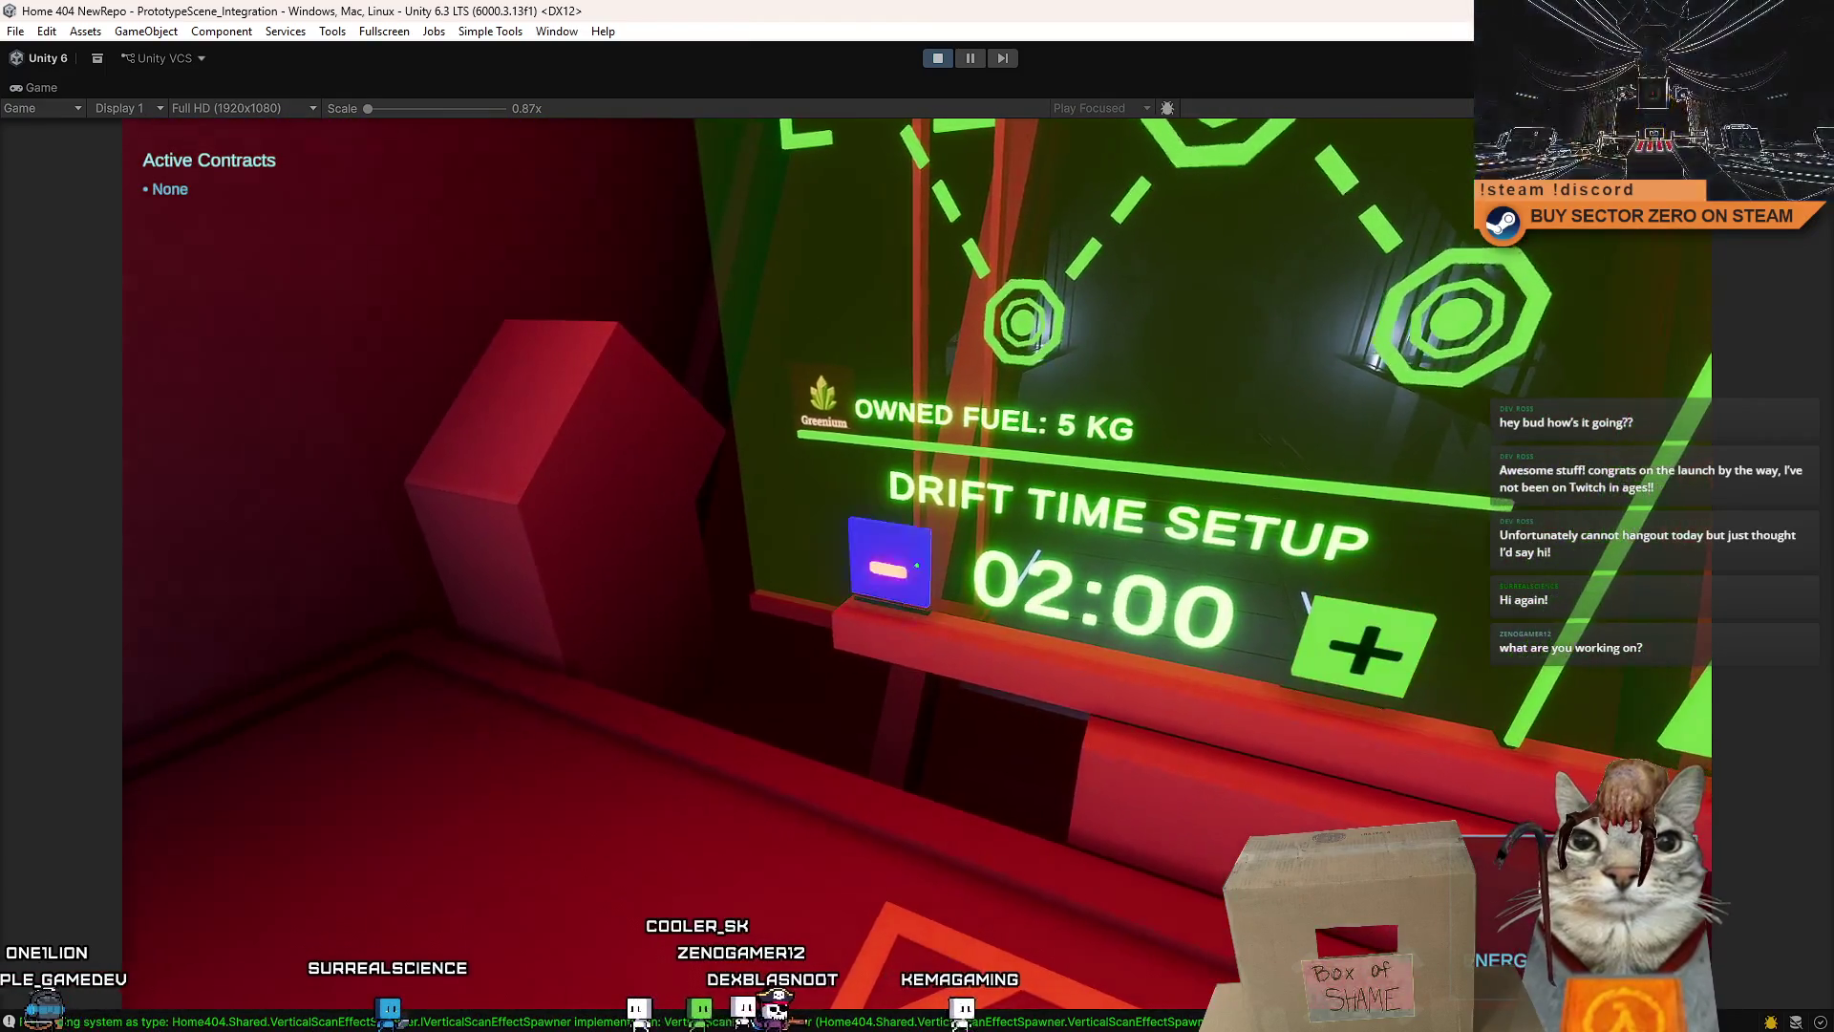
click(785, 573)
click(917, 565)
click(917, 566)
click(917, 565)
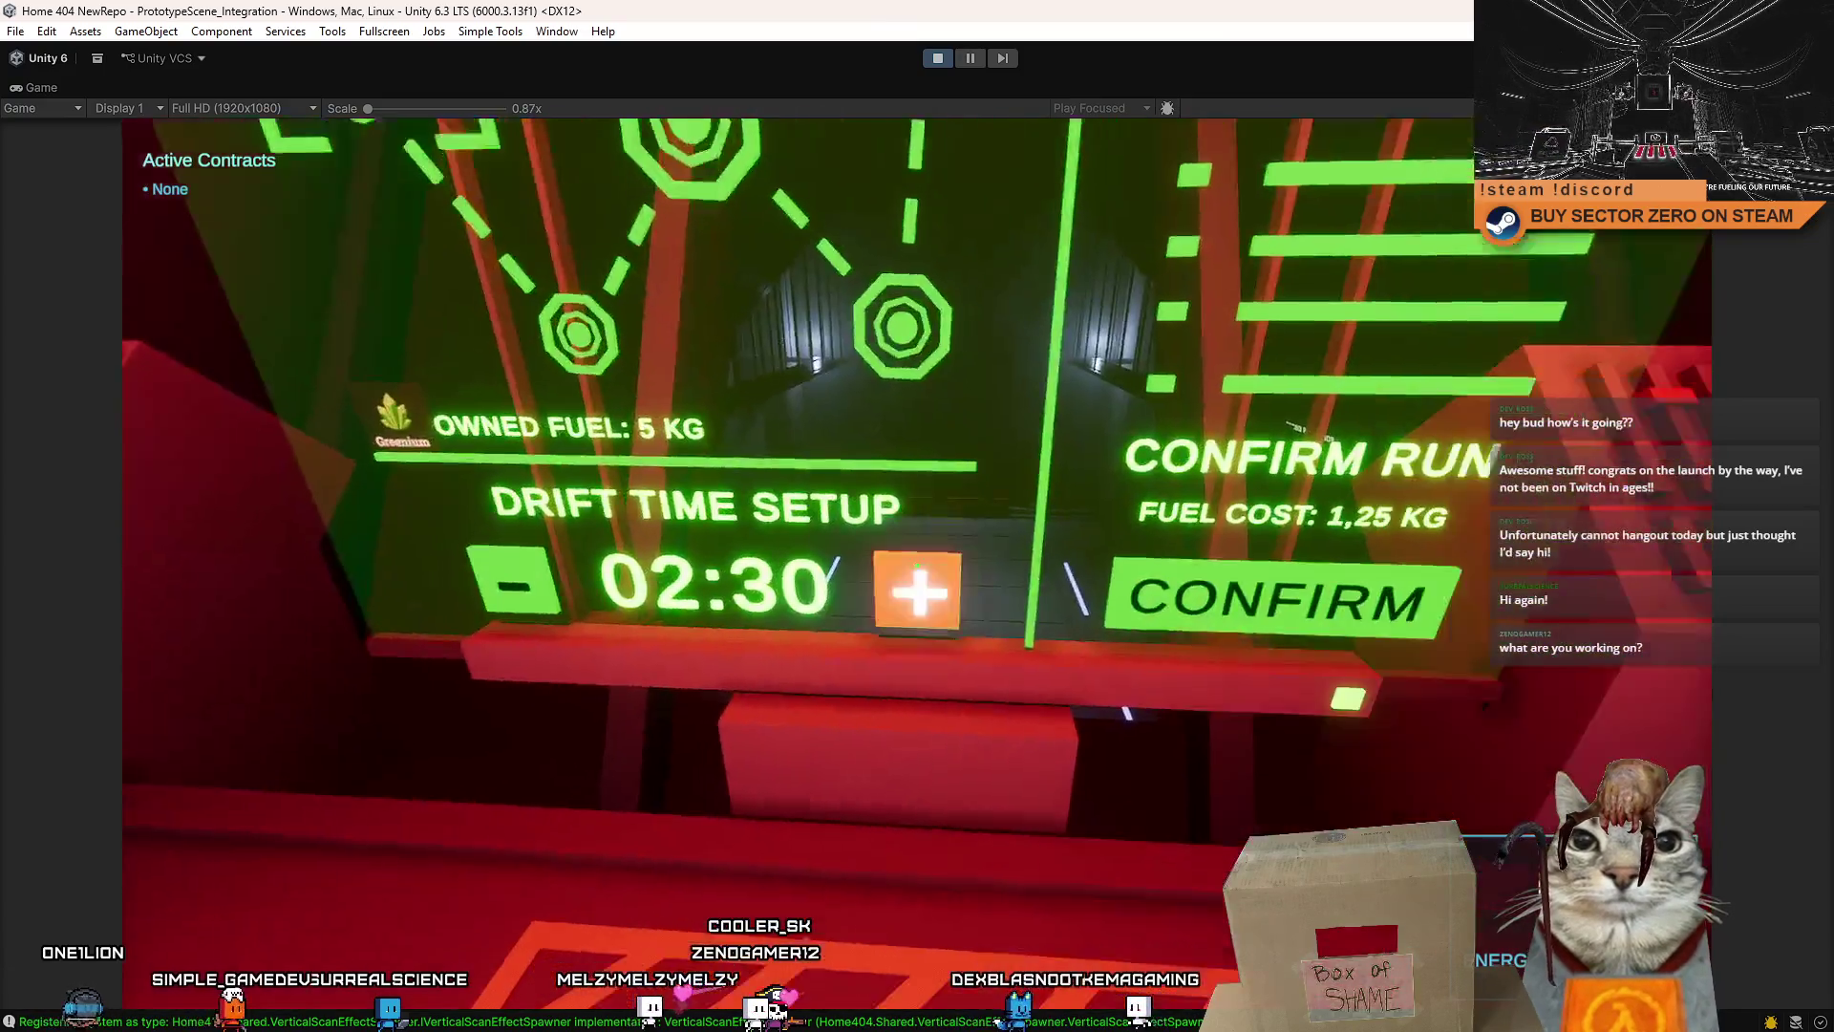
click(916, 565)
key(Escape)
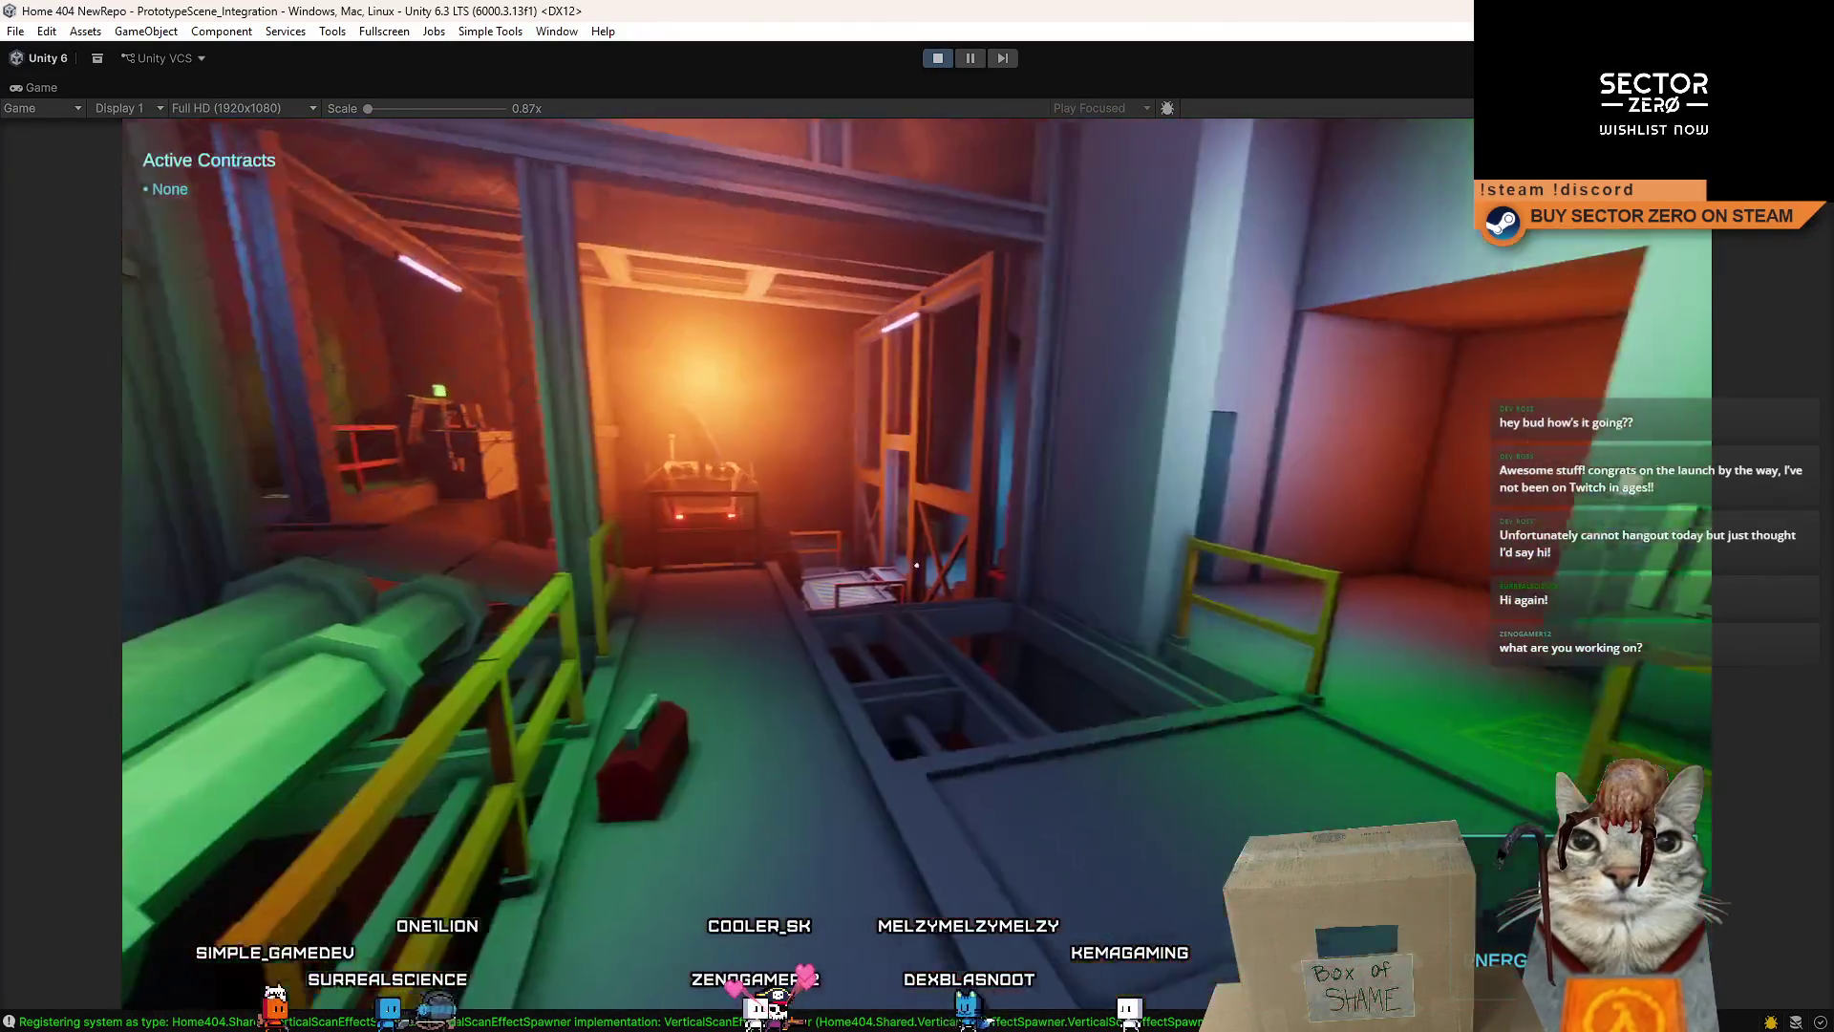
- Sign the iron delivery and anomaly contracts at the Contract Terminal
key(w)
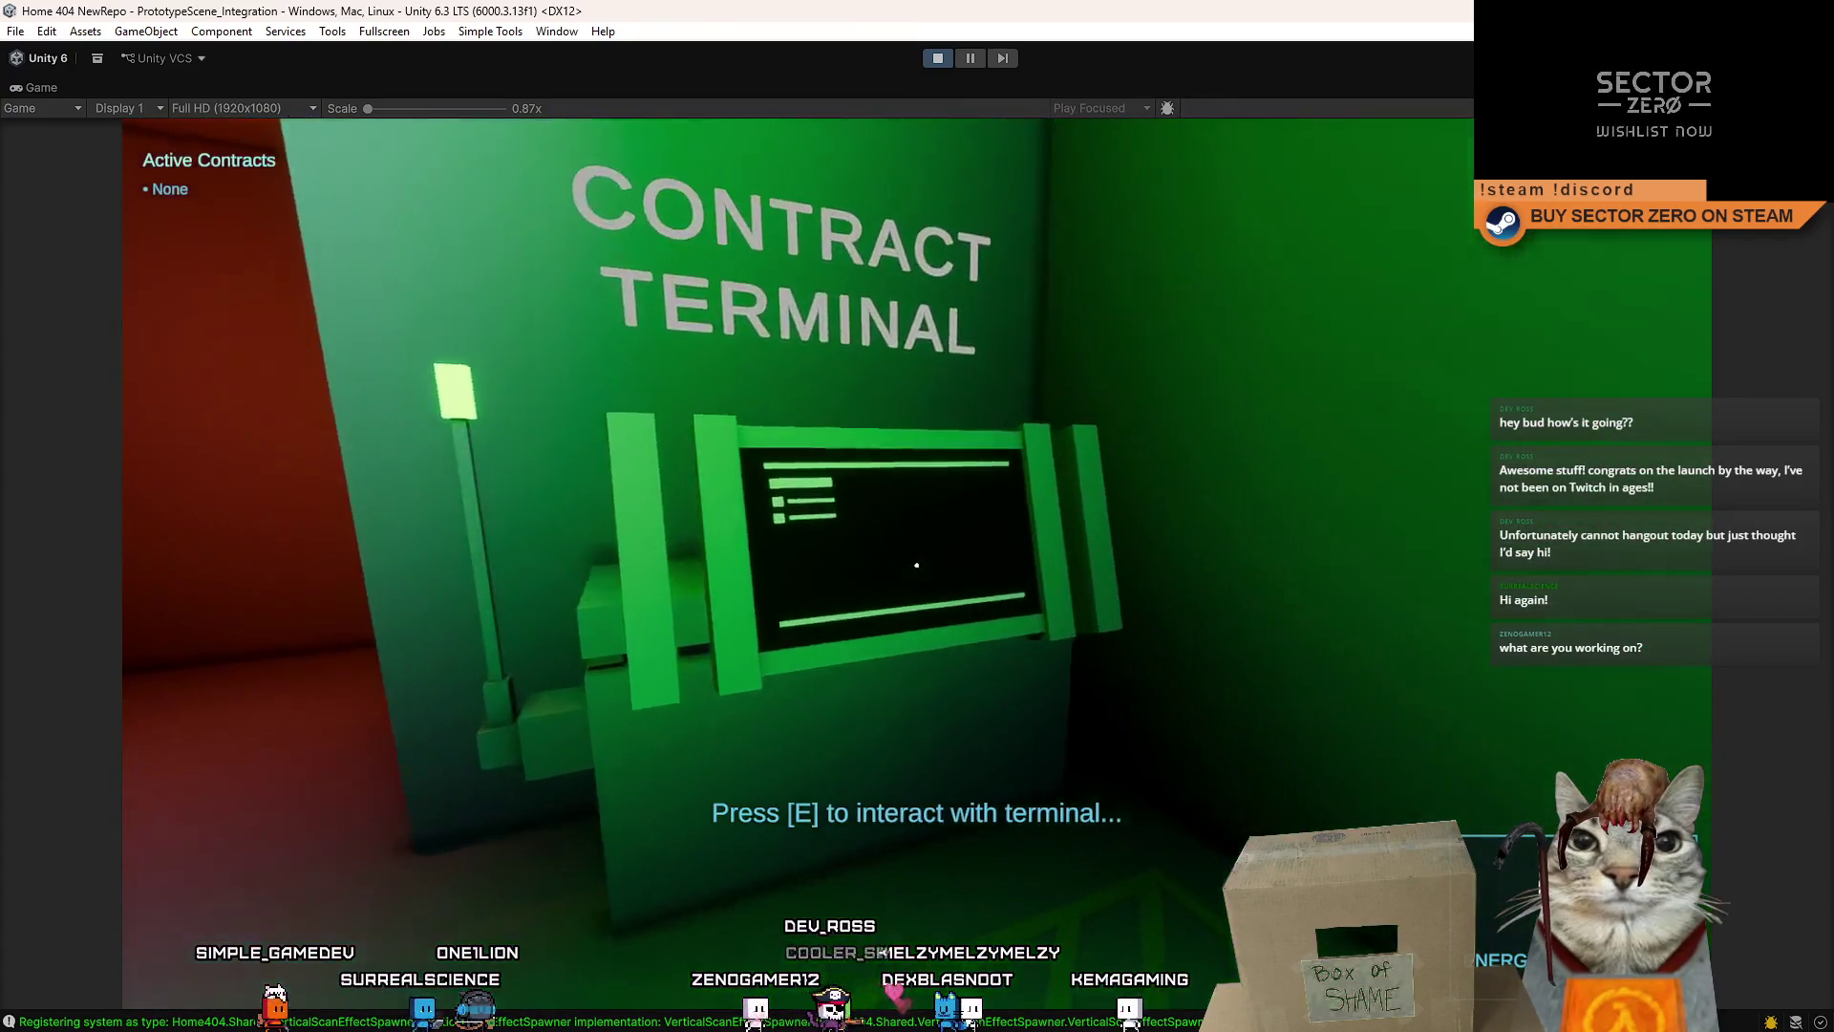
key(e)
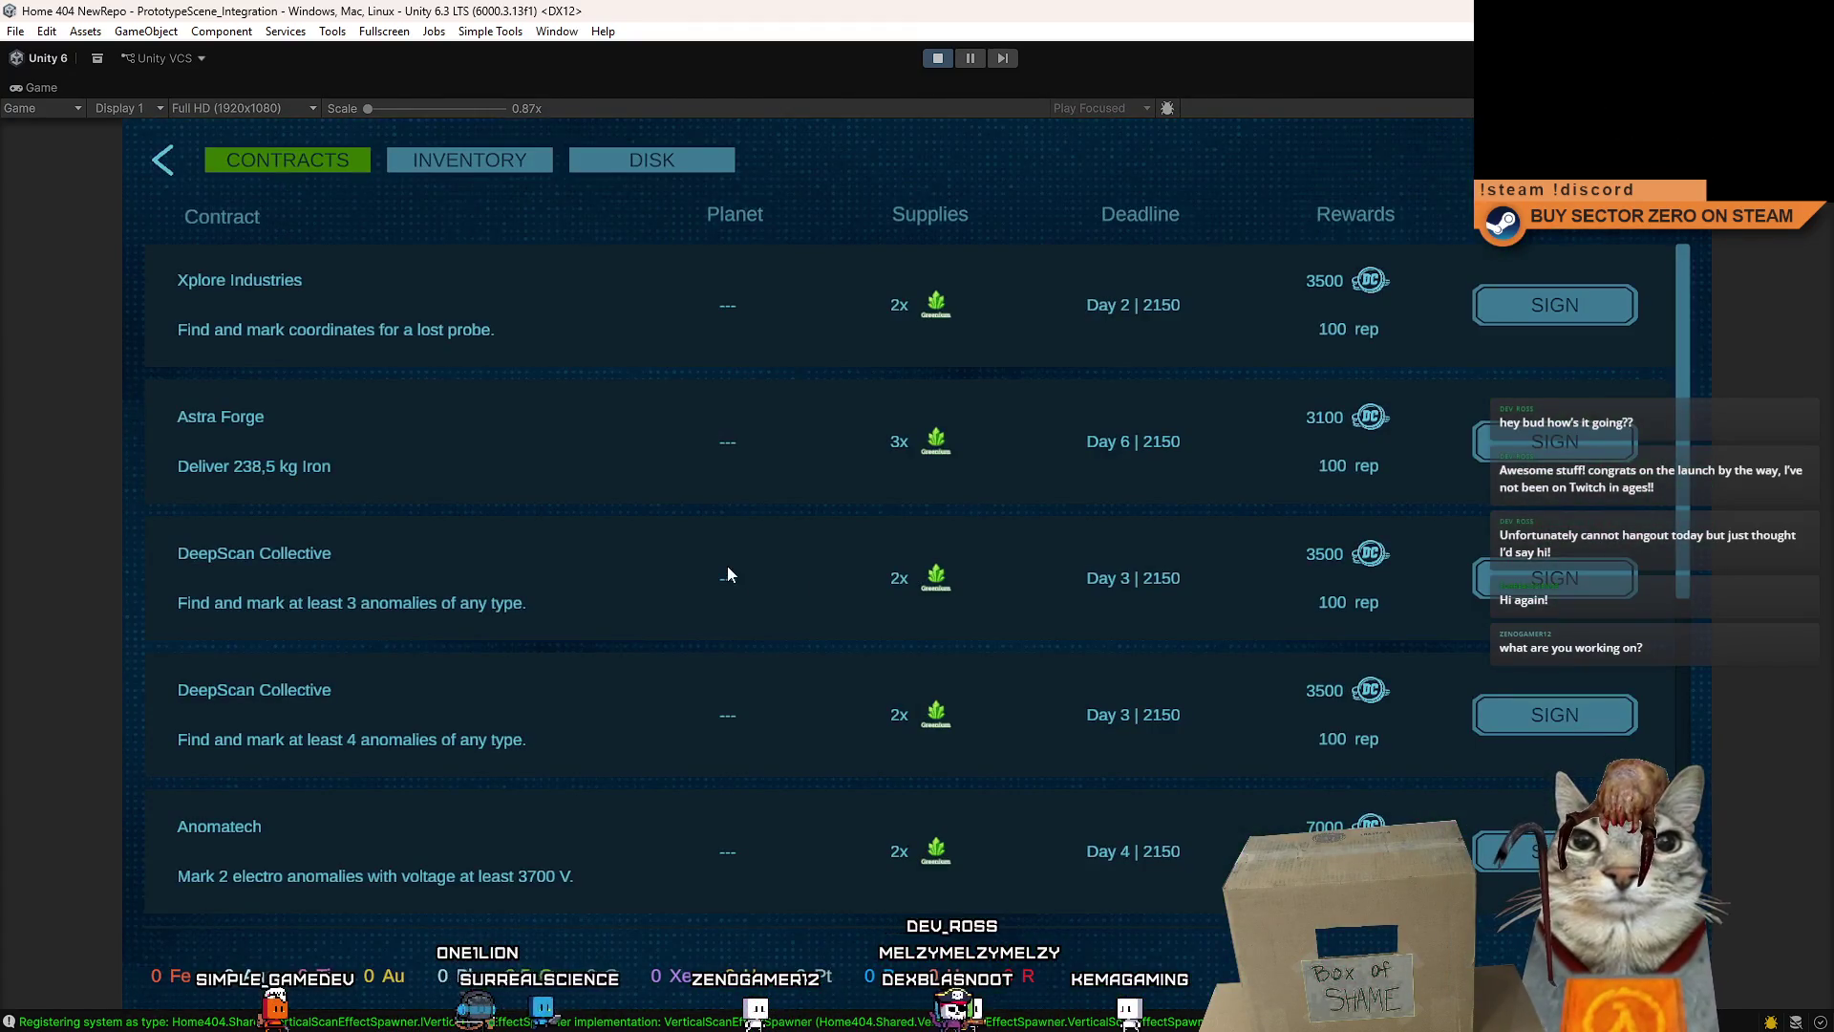
mouse_move(1682, 283)
mouse_down()
mouse_move(1687, 668)
mouse_move(1684, 283)
mouse_up()
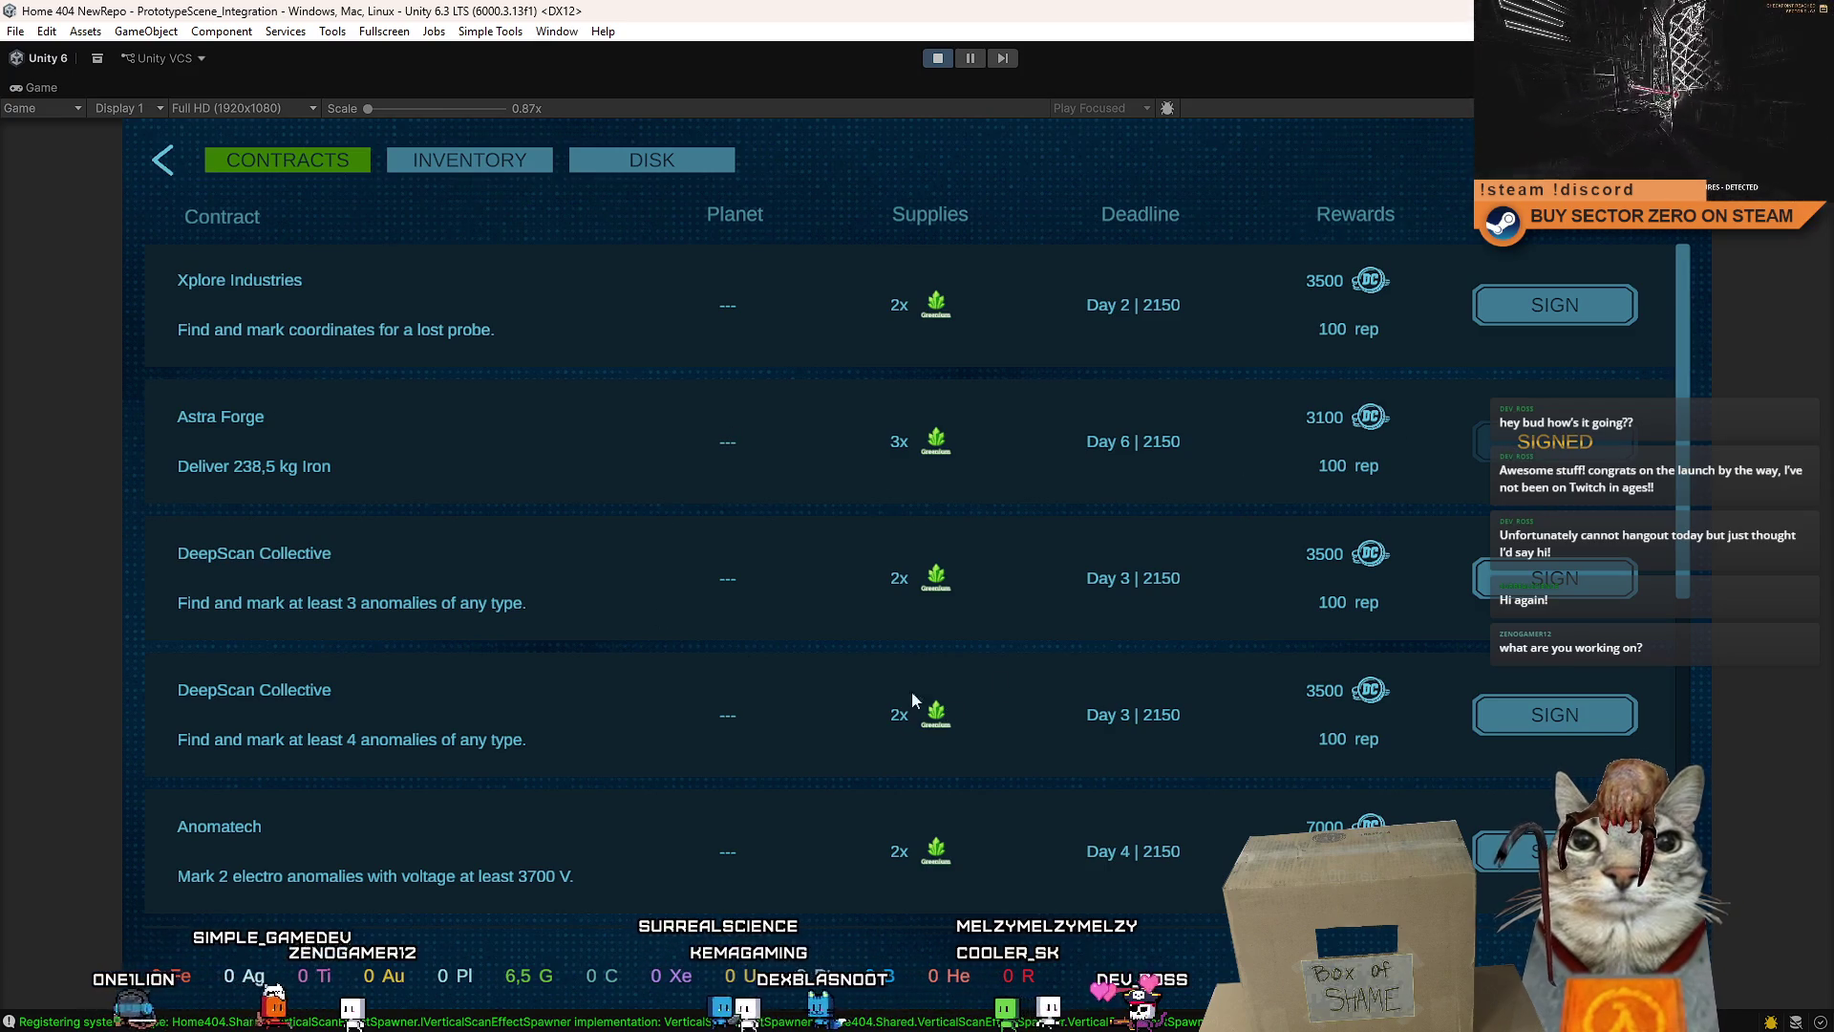
key(Escape)
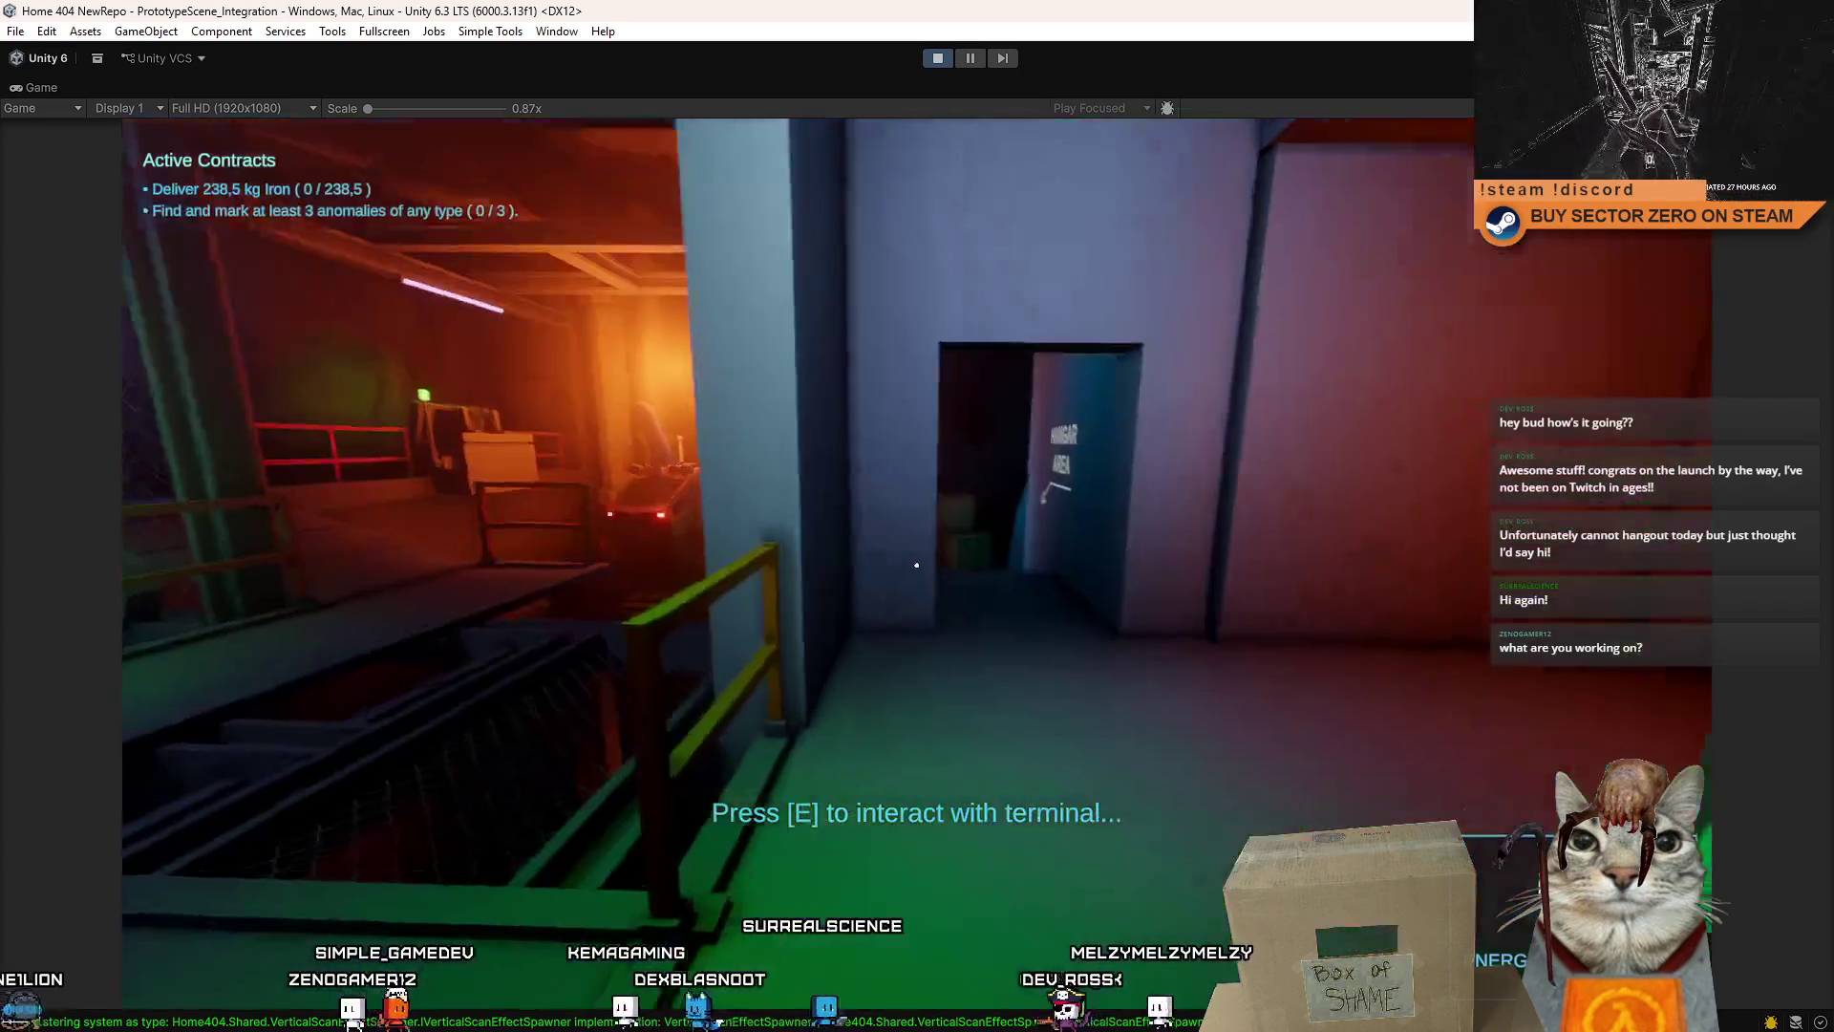
- Walk to the Upgrades terminal and bring up its upgrade menu
key(w)
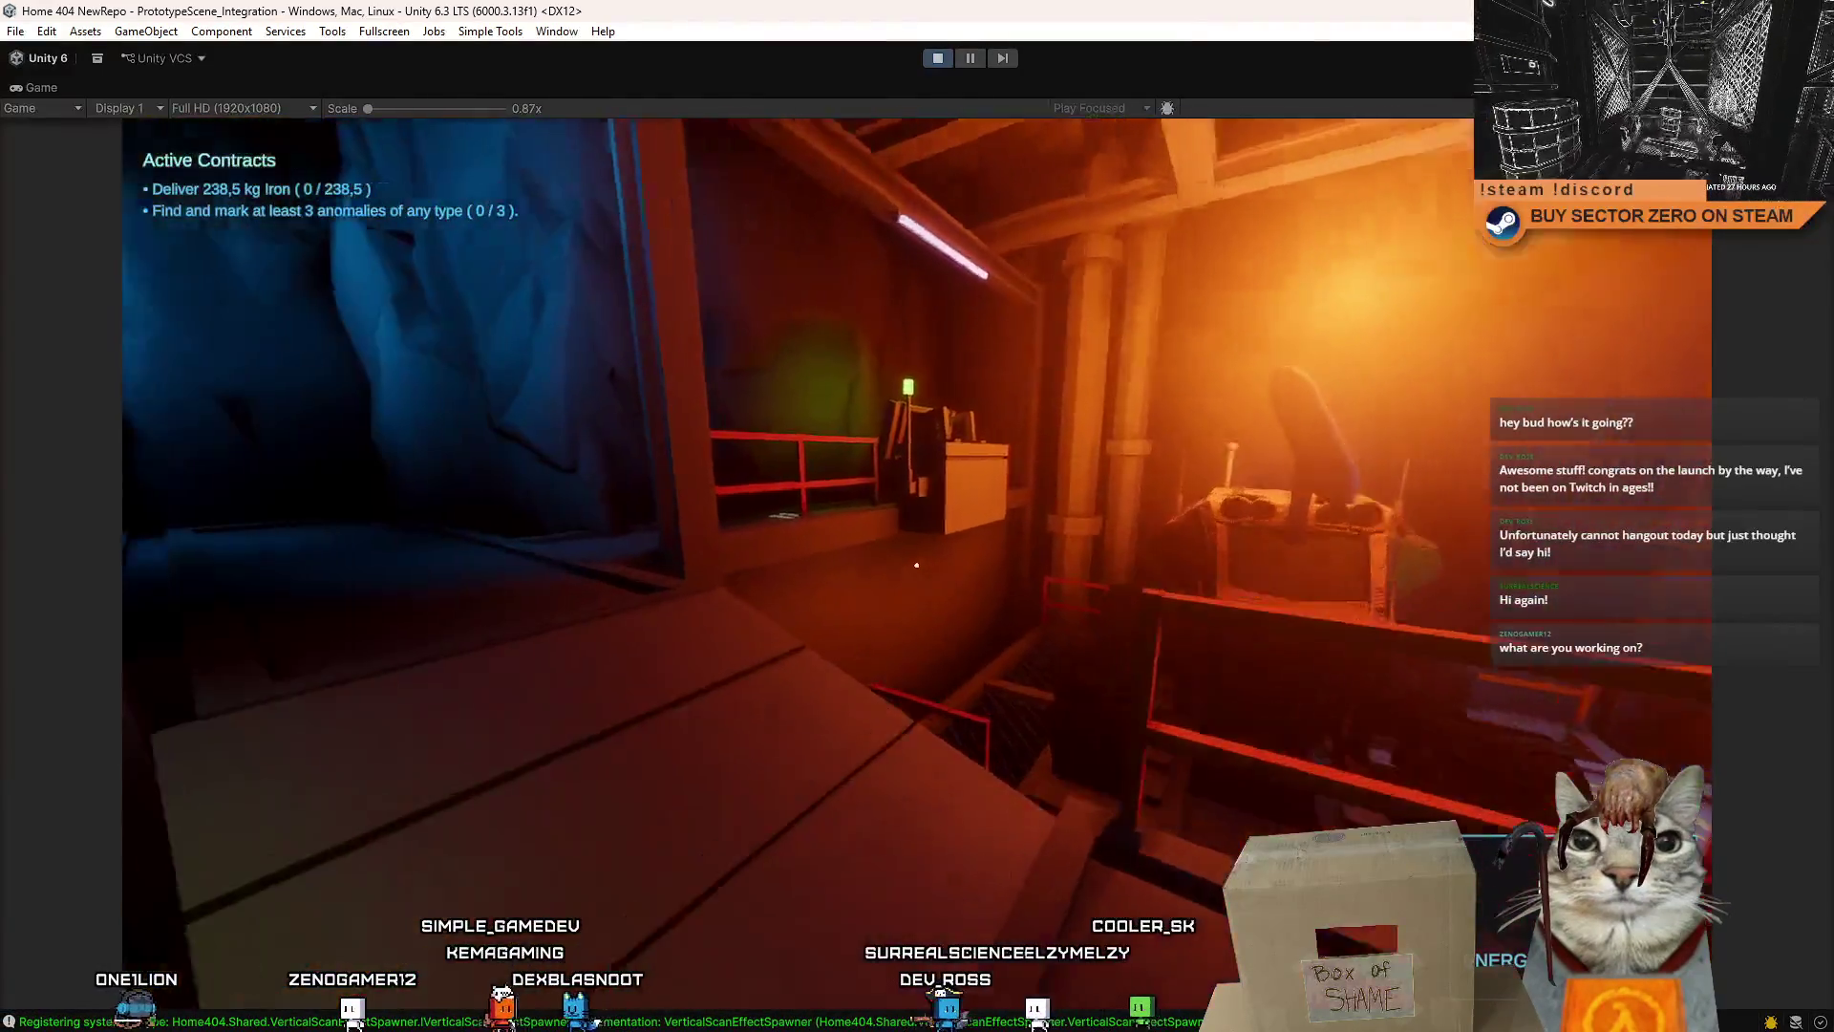
key(w)
key(e)
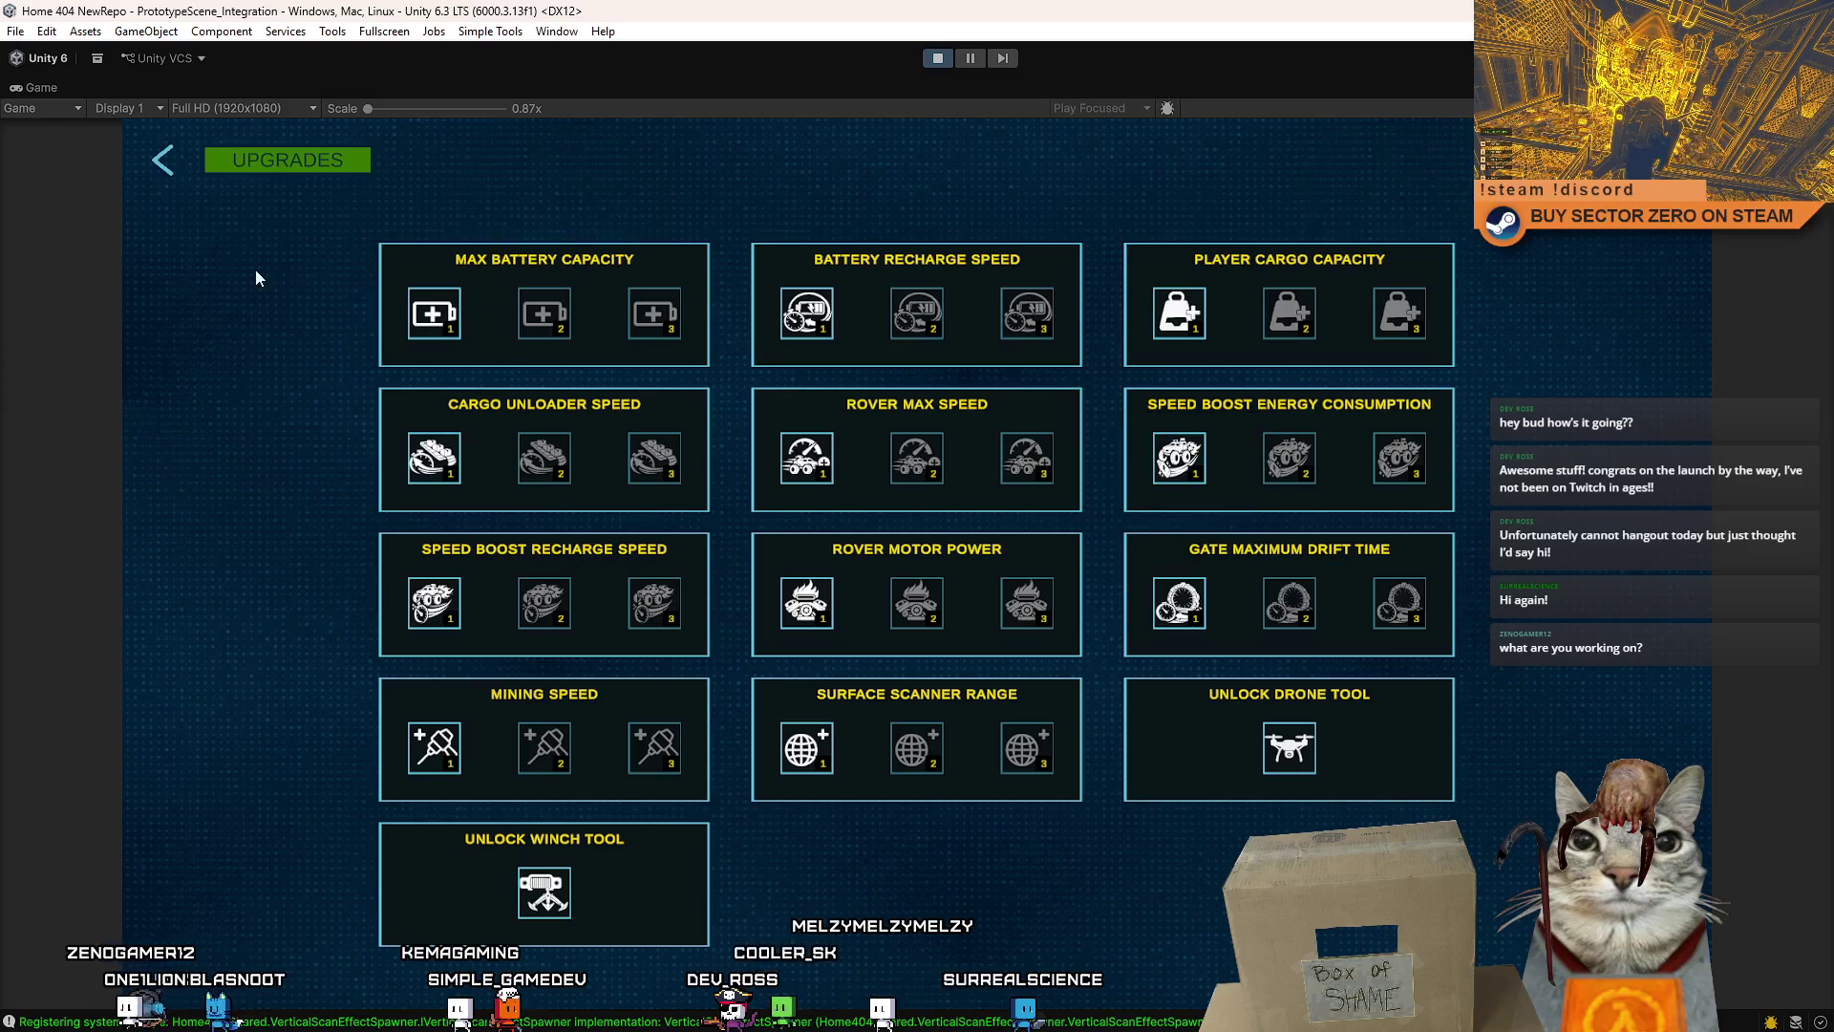
- Unlock the drone and winch tools and all Speed Boost Recharge Speed levels
mouse_move(1257, 626)
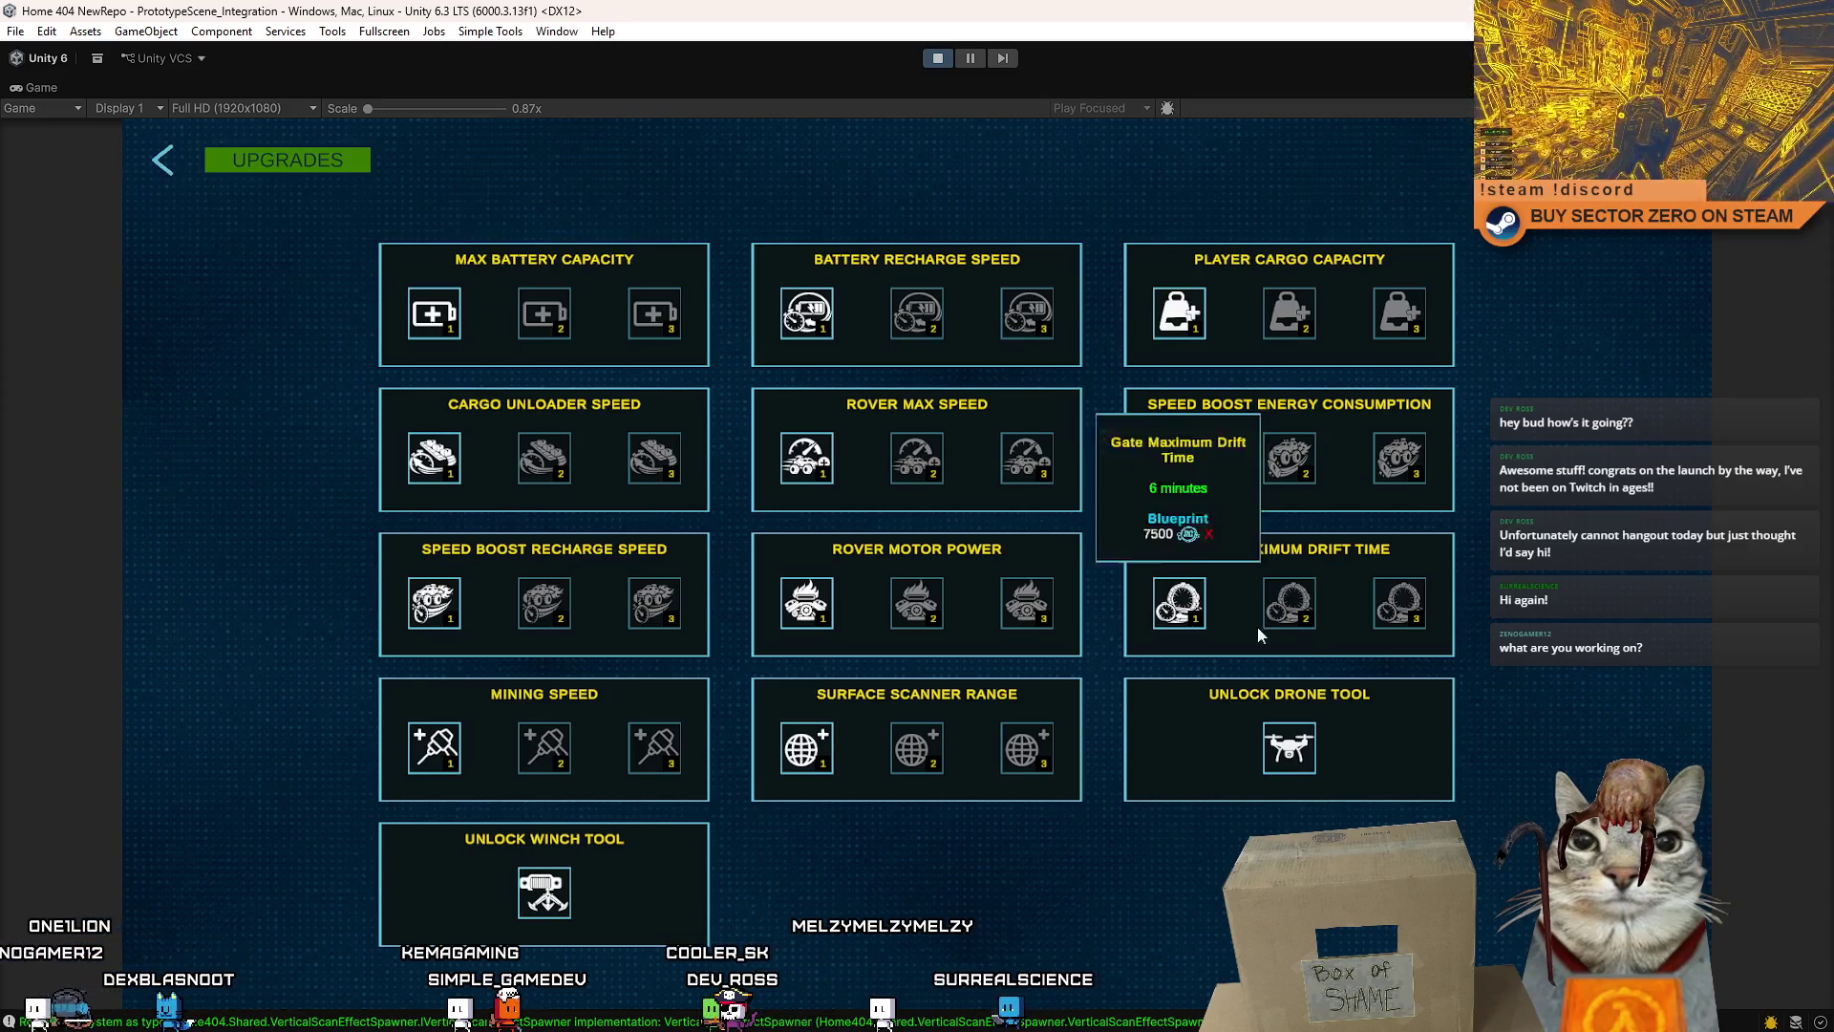
click(1288, 754)
click(545, 891)
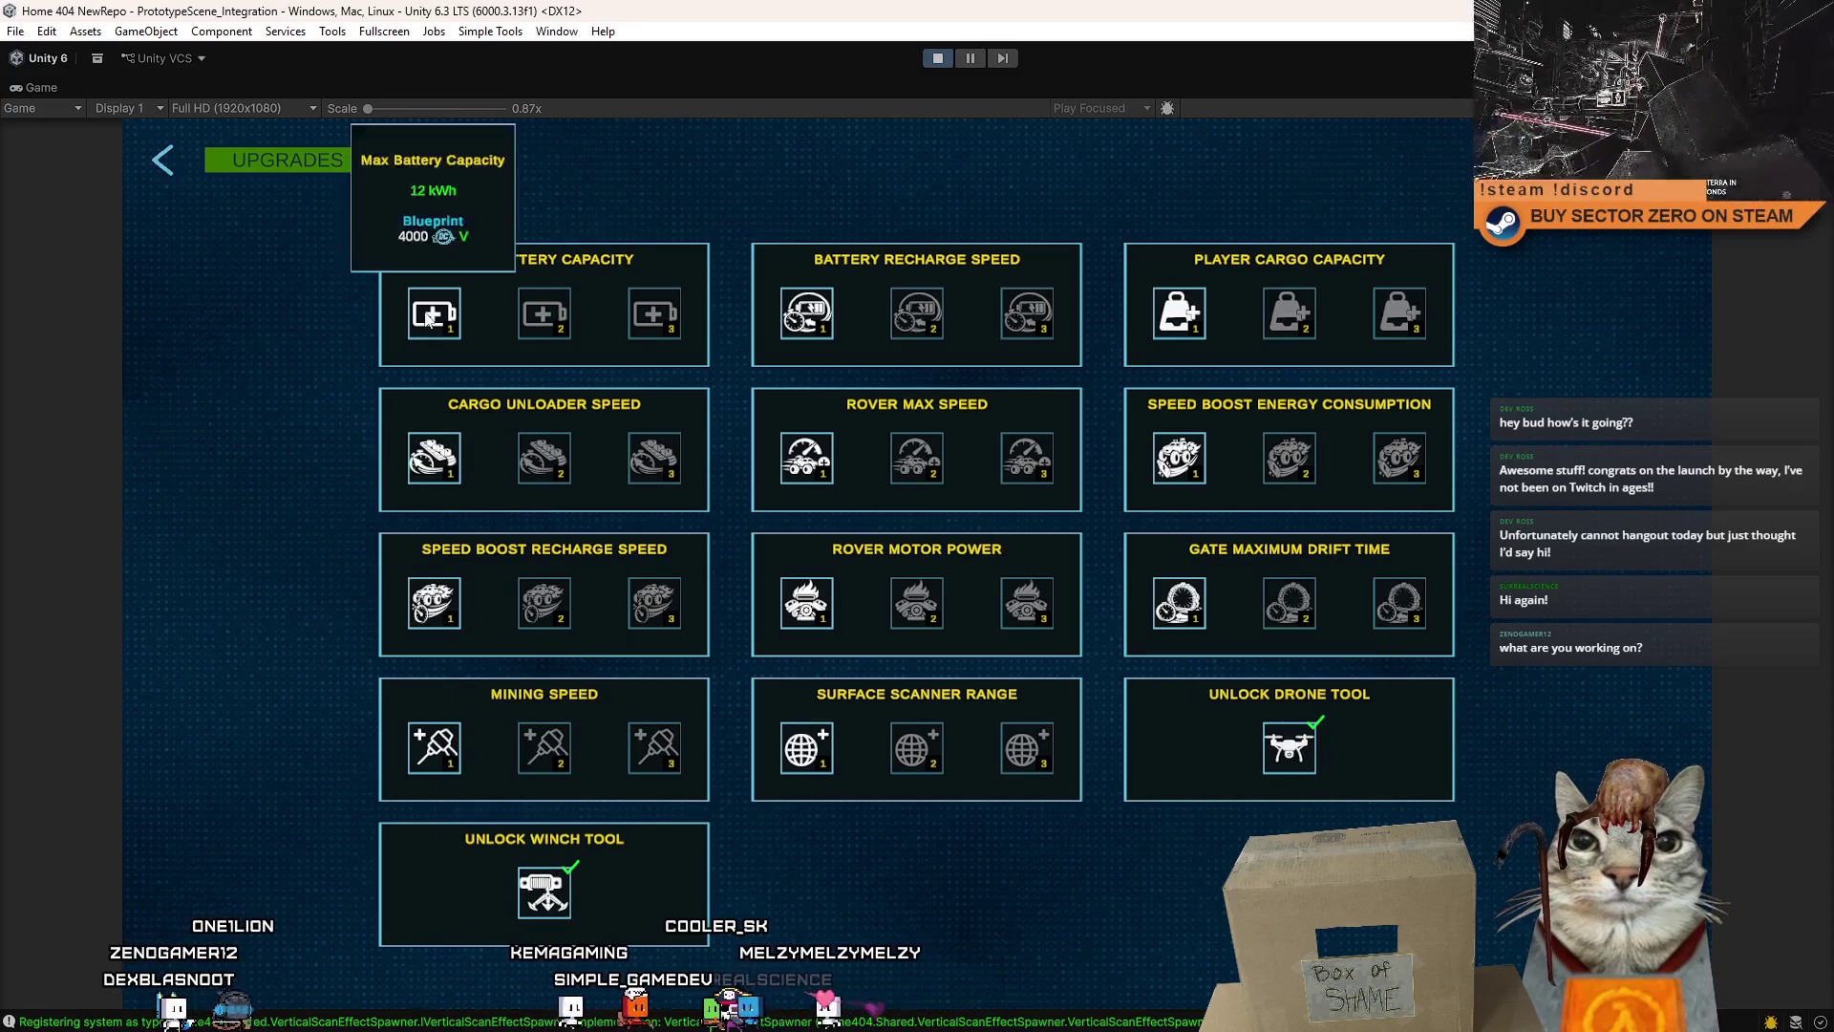
mouse_move(446, 479)
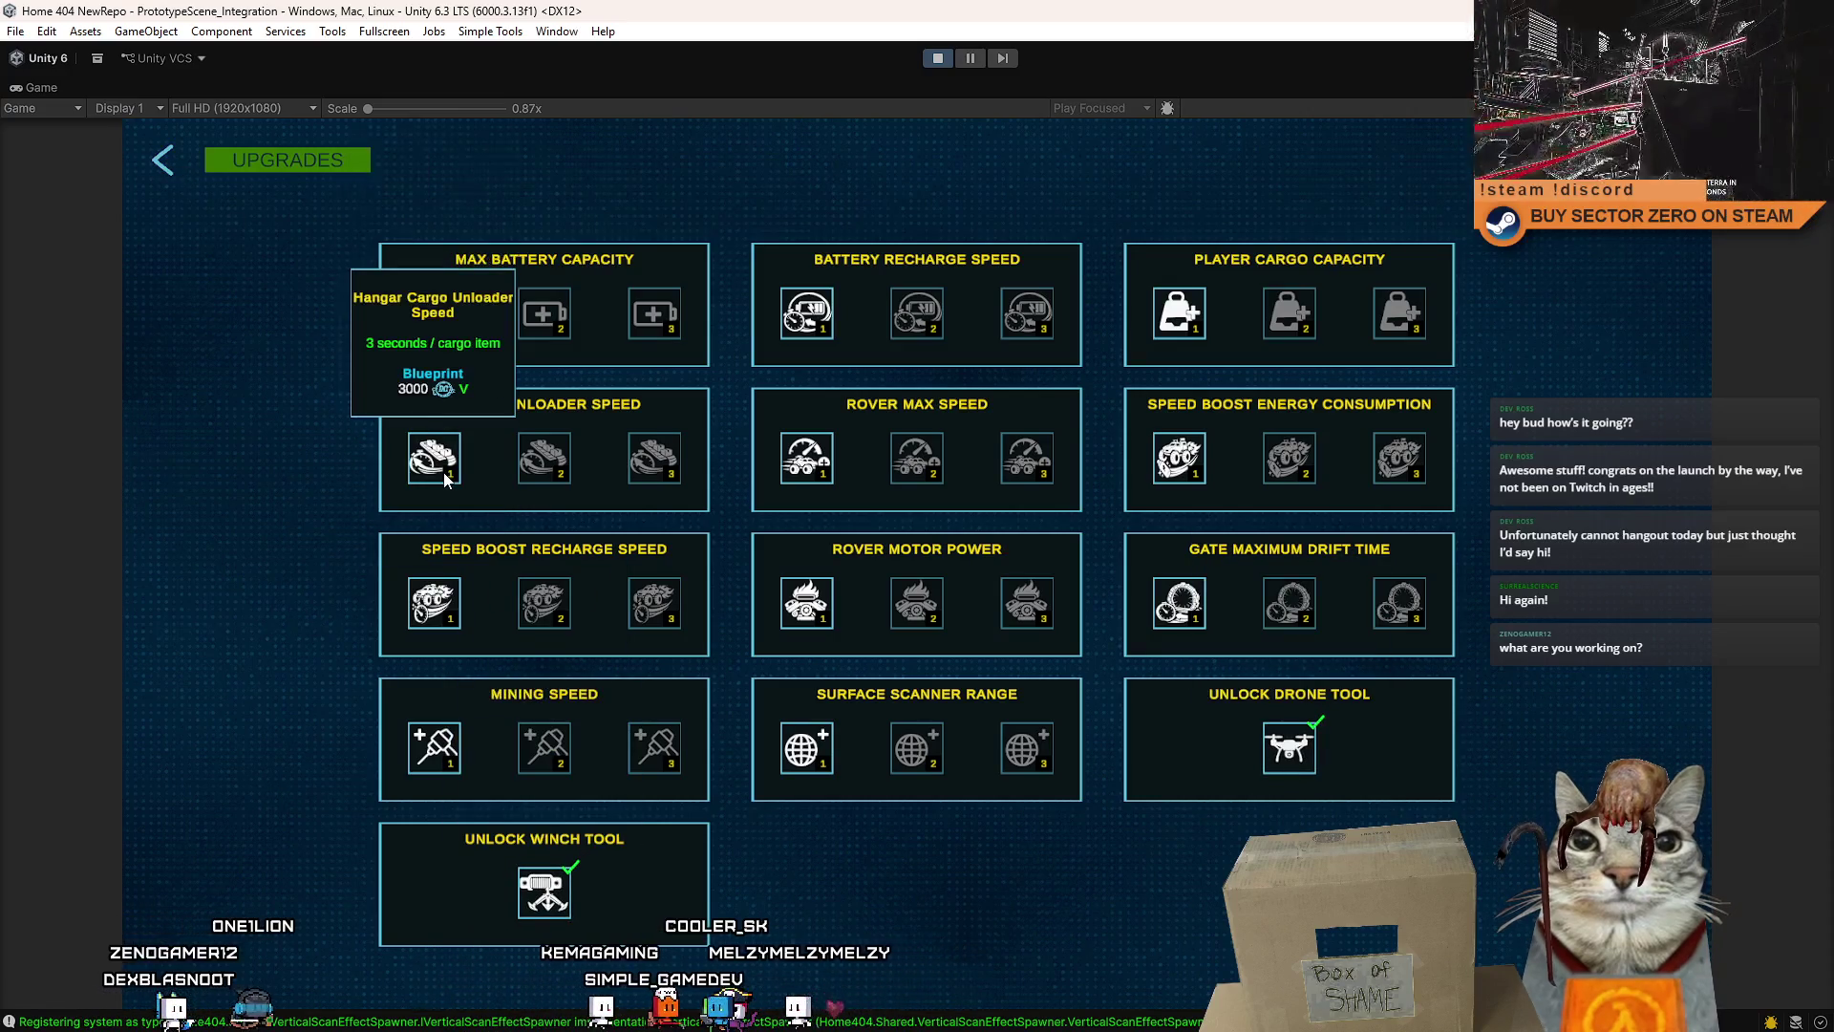
click(434, 602)
click(572, 627)
click(654, 602)
- Buy Rover Motor Power levels 1-3 and Speed Boost Energy Consumption levels 1-3
click(807, 602)
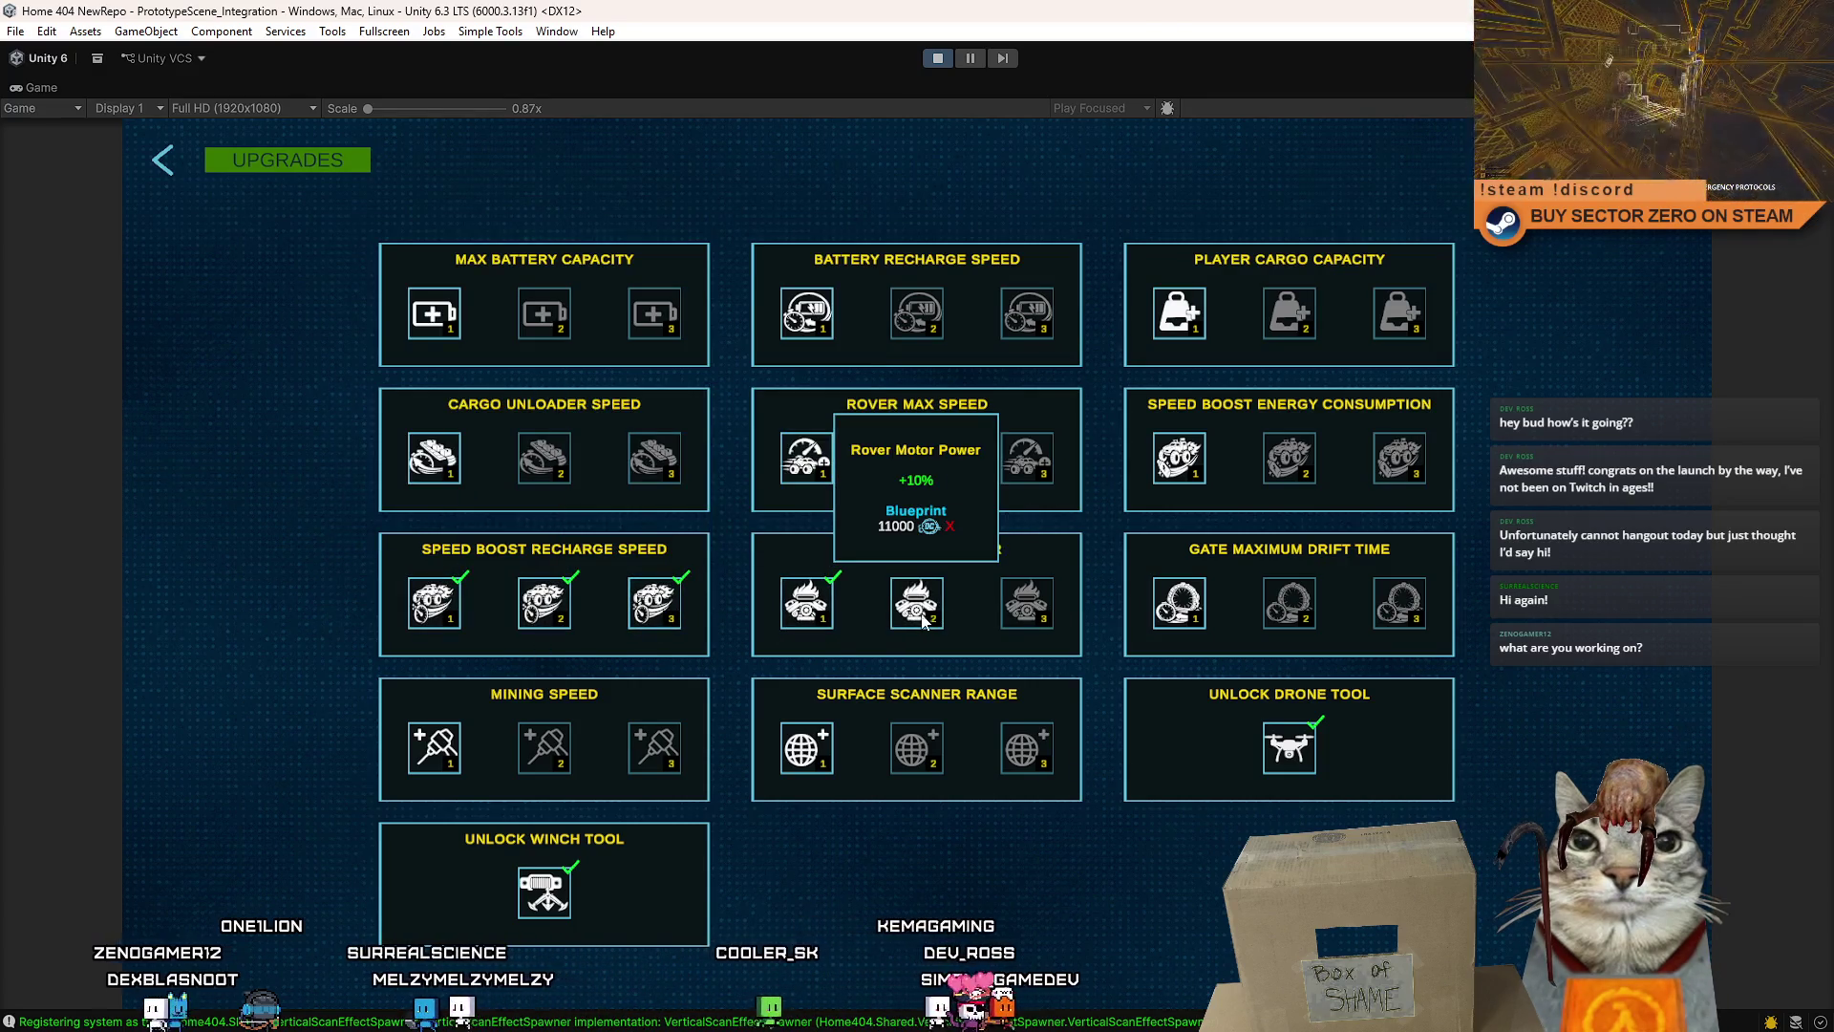
click(914, 619)
click(1027, 601)
mouse_move(1170, 611)
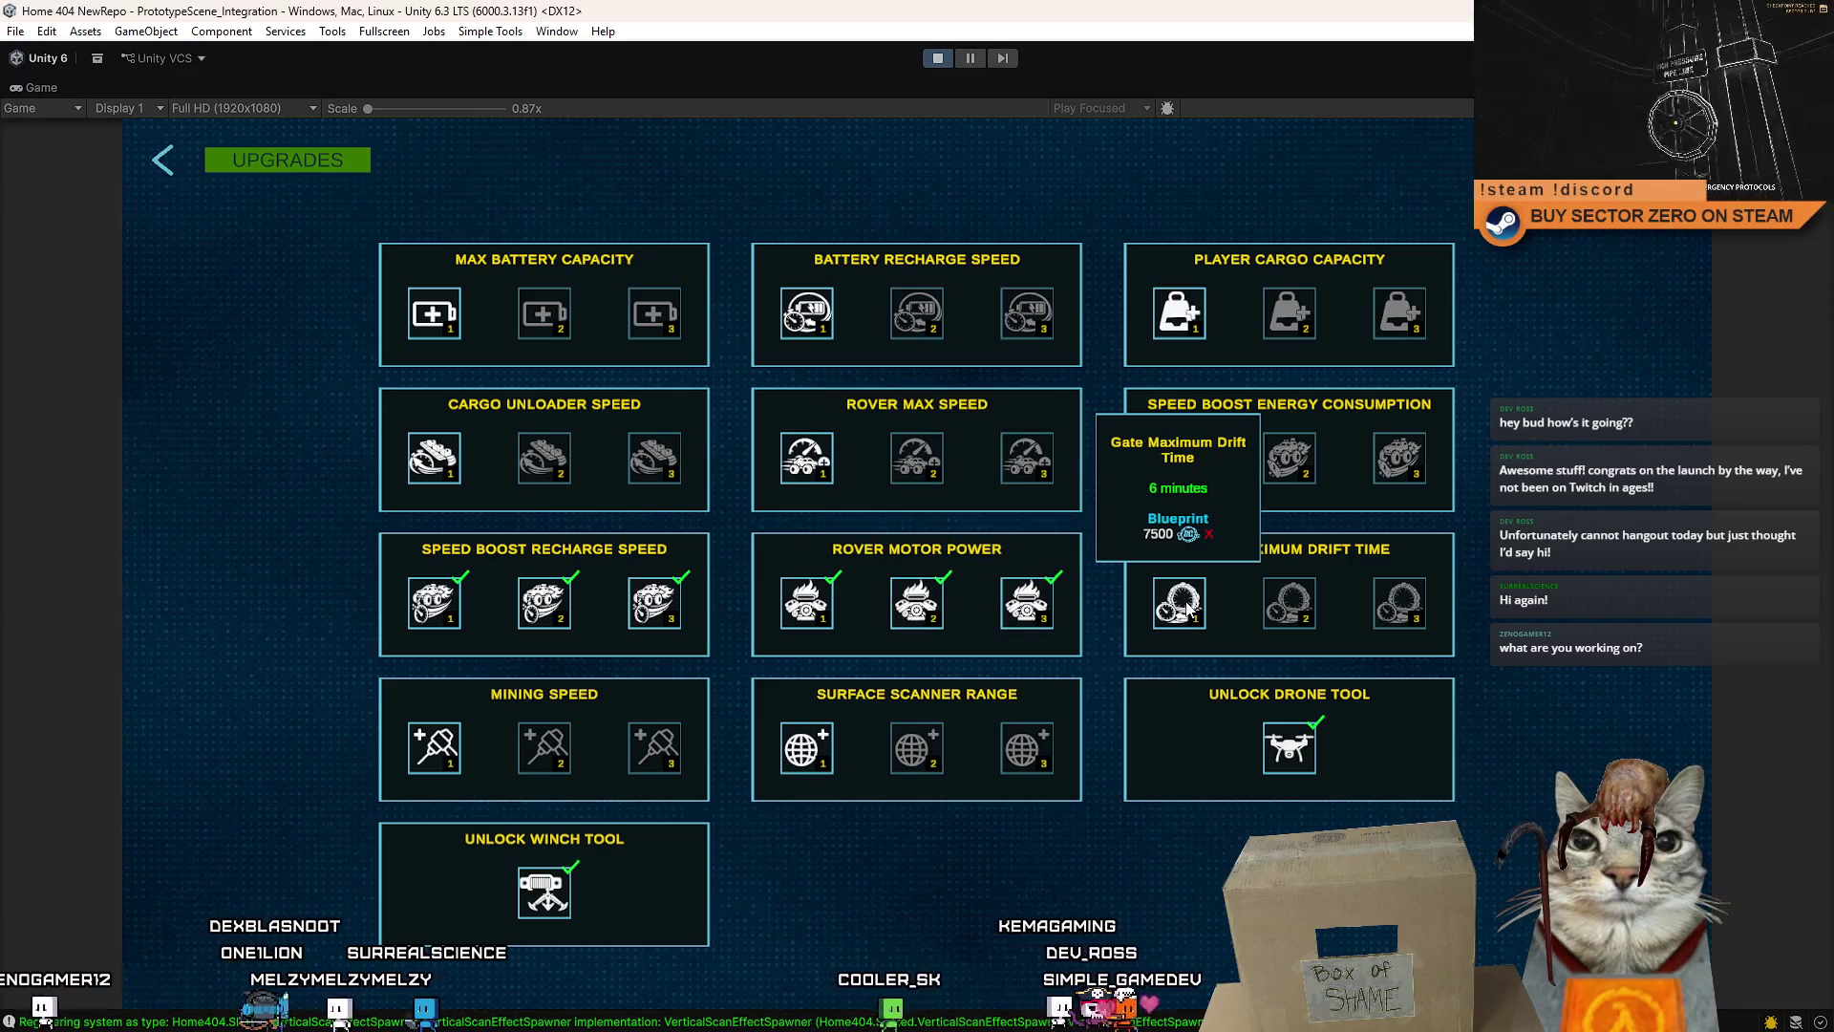
mouse_move(1190, 468)
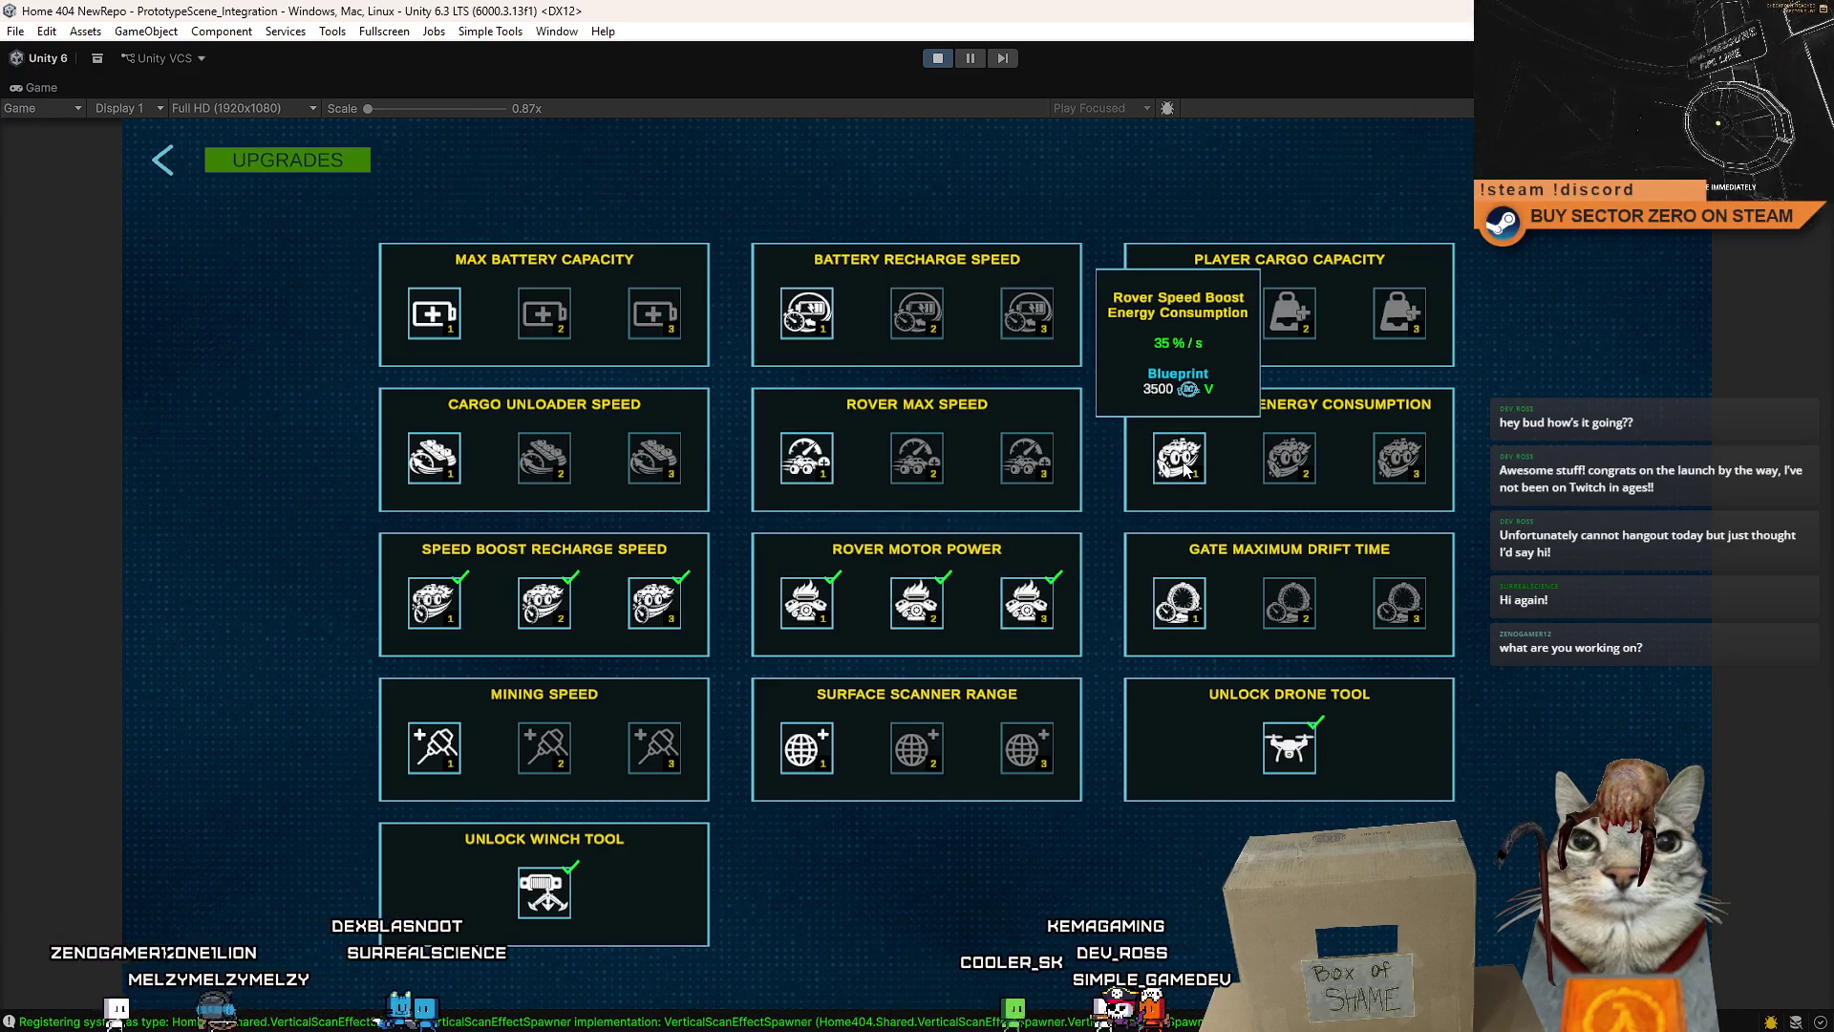
click(1189, 468)
click(1290, 461)
click(1397, 460)
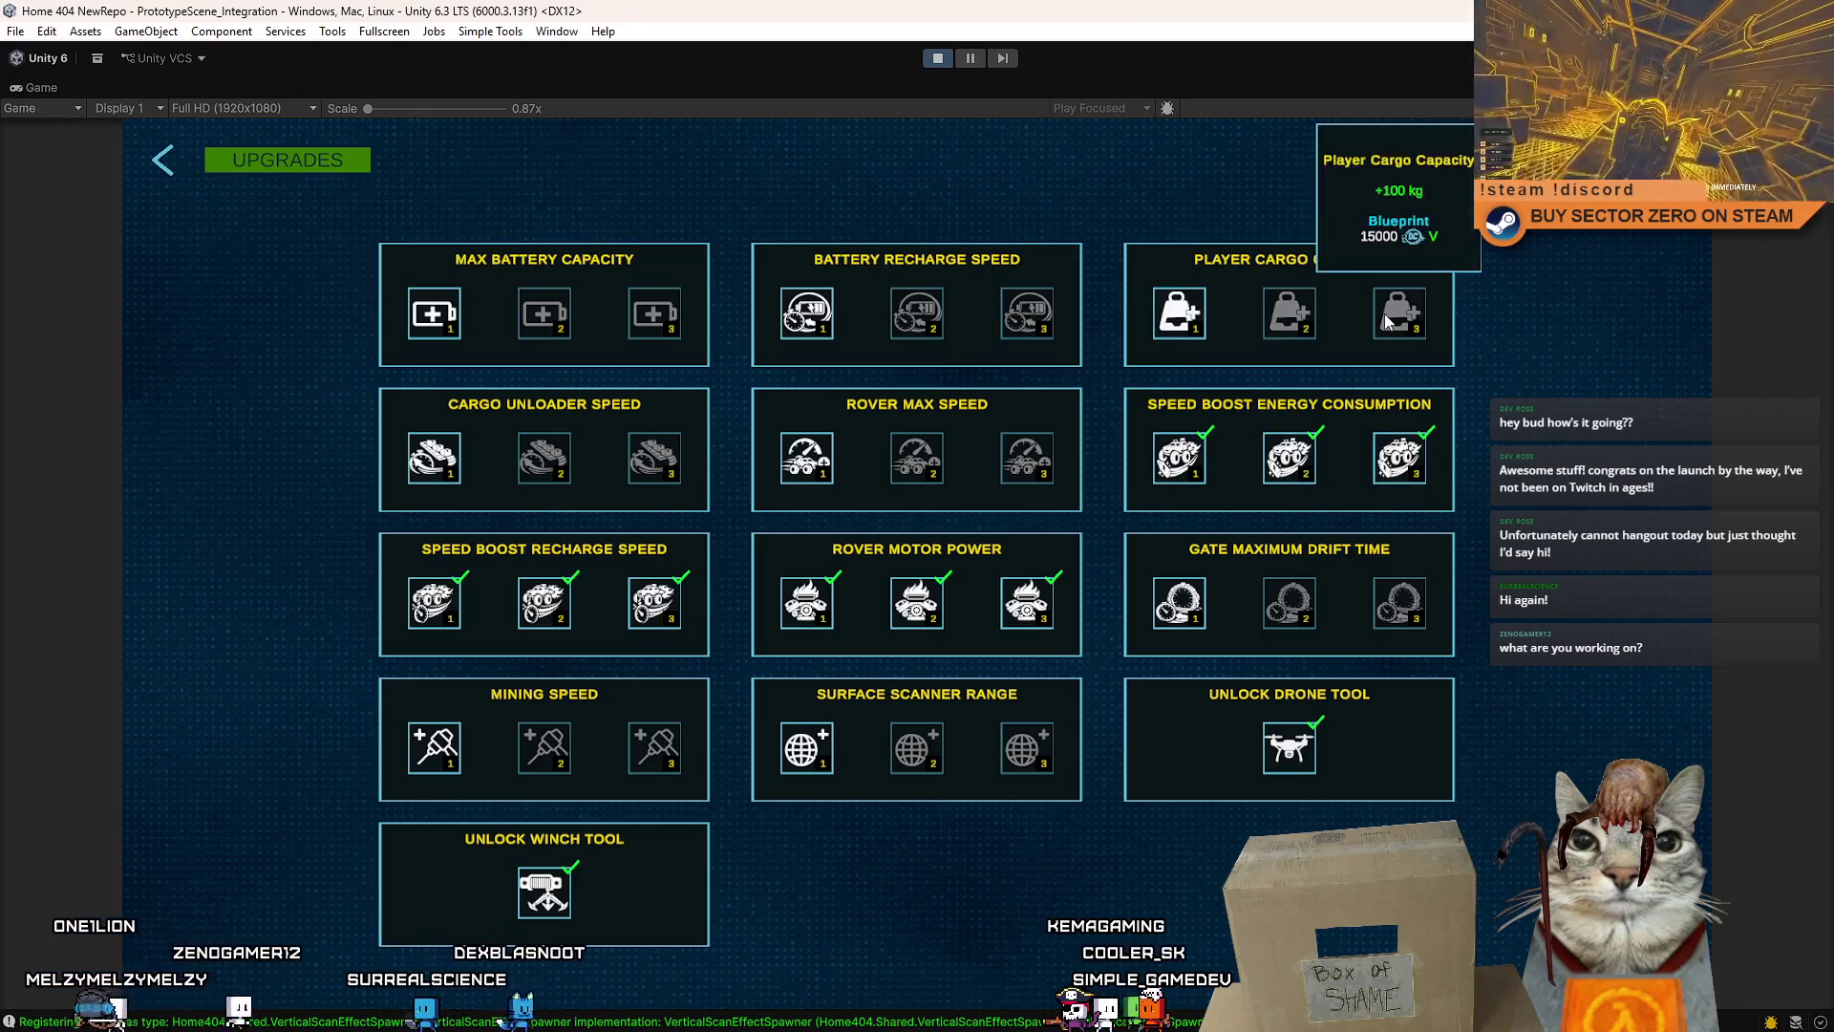
- Buy all three levels of Rover Max Speed, Max Battery Capacity and Battery Recharge Speed
click(808, 460)
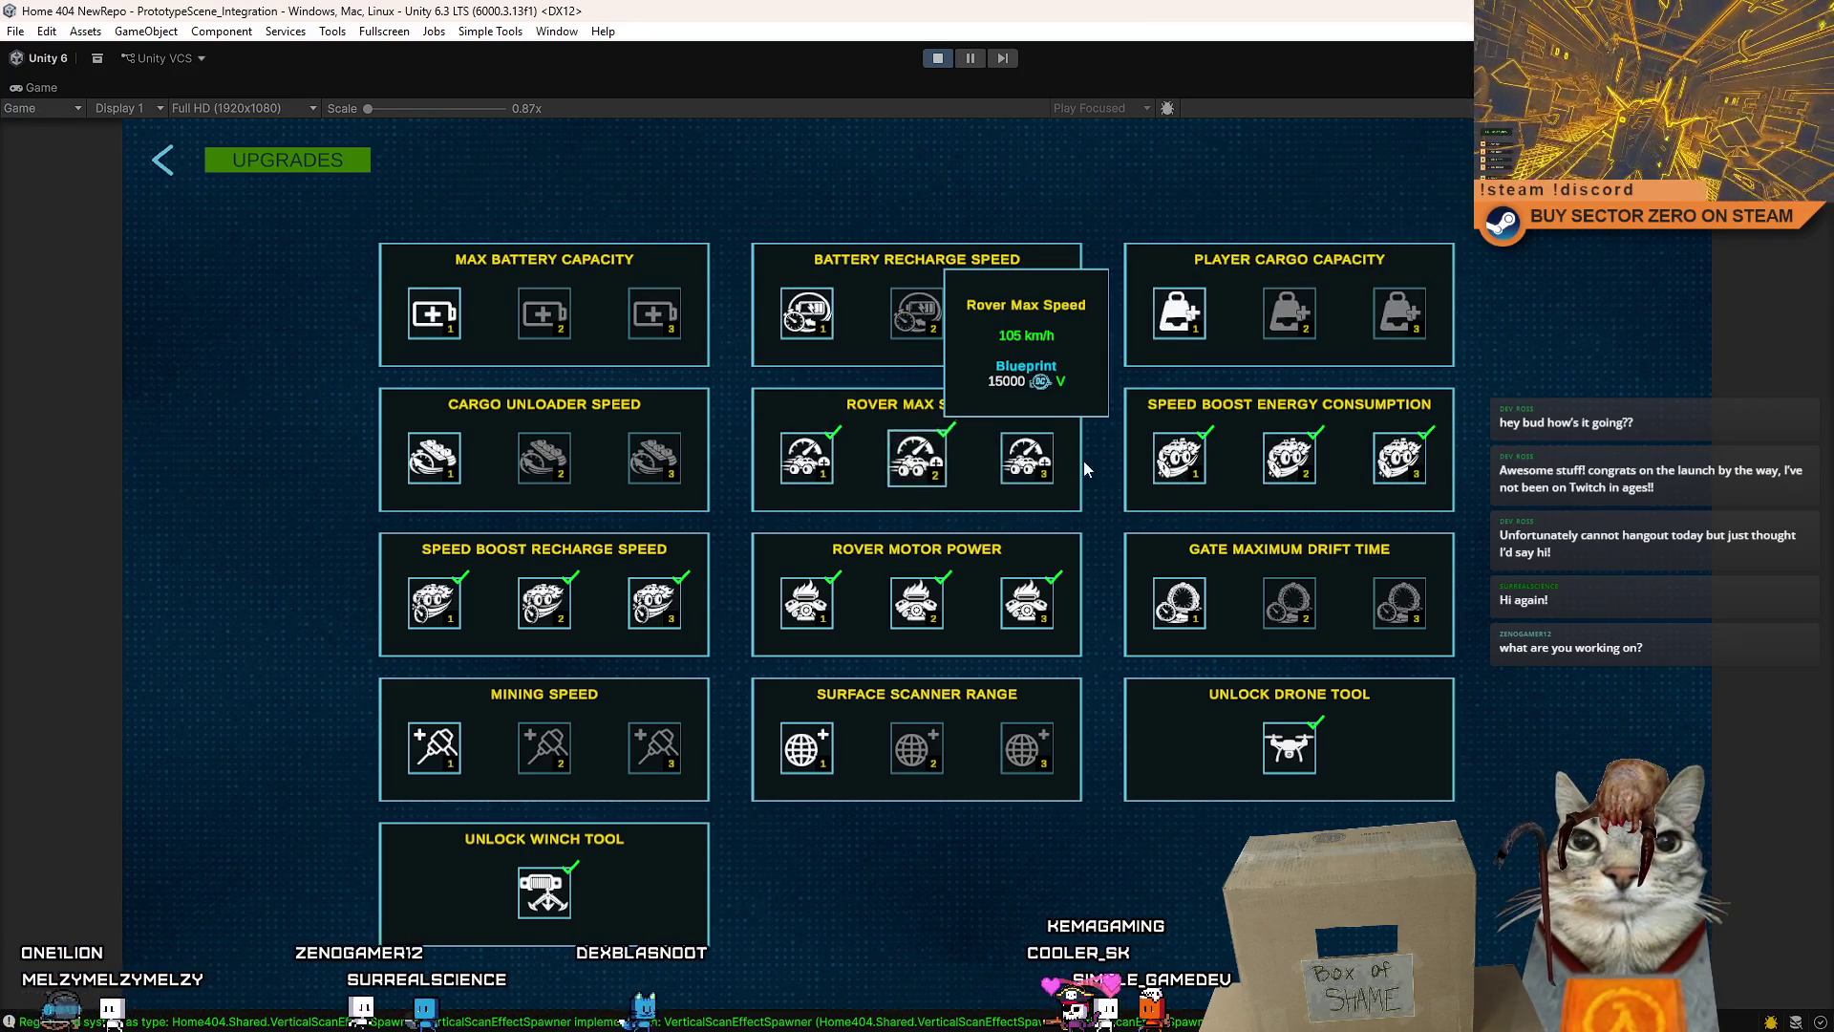
click(917, 461)
click(1027, 461)
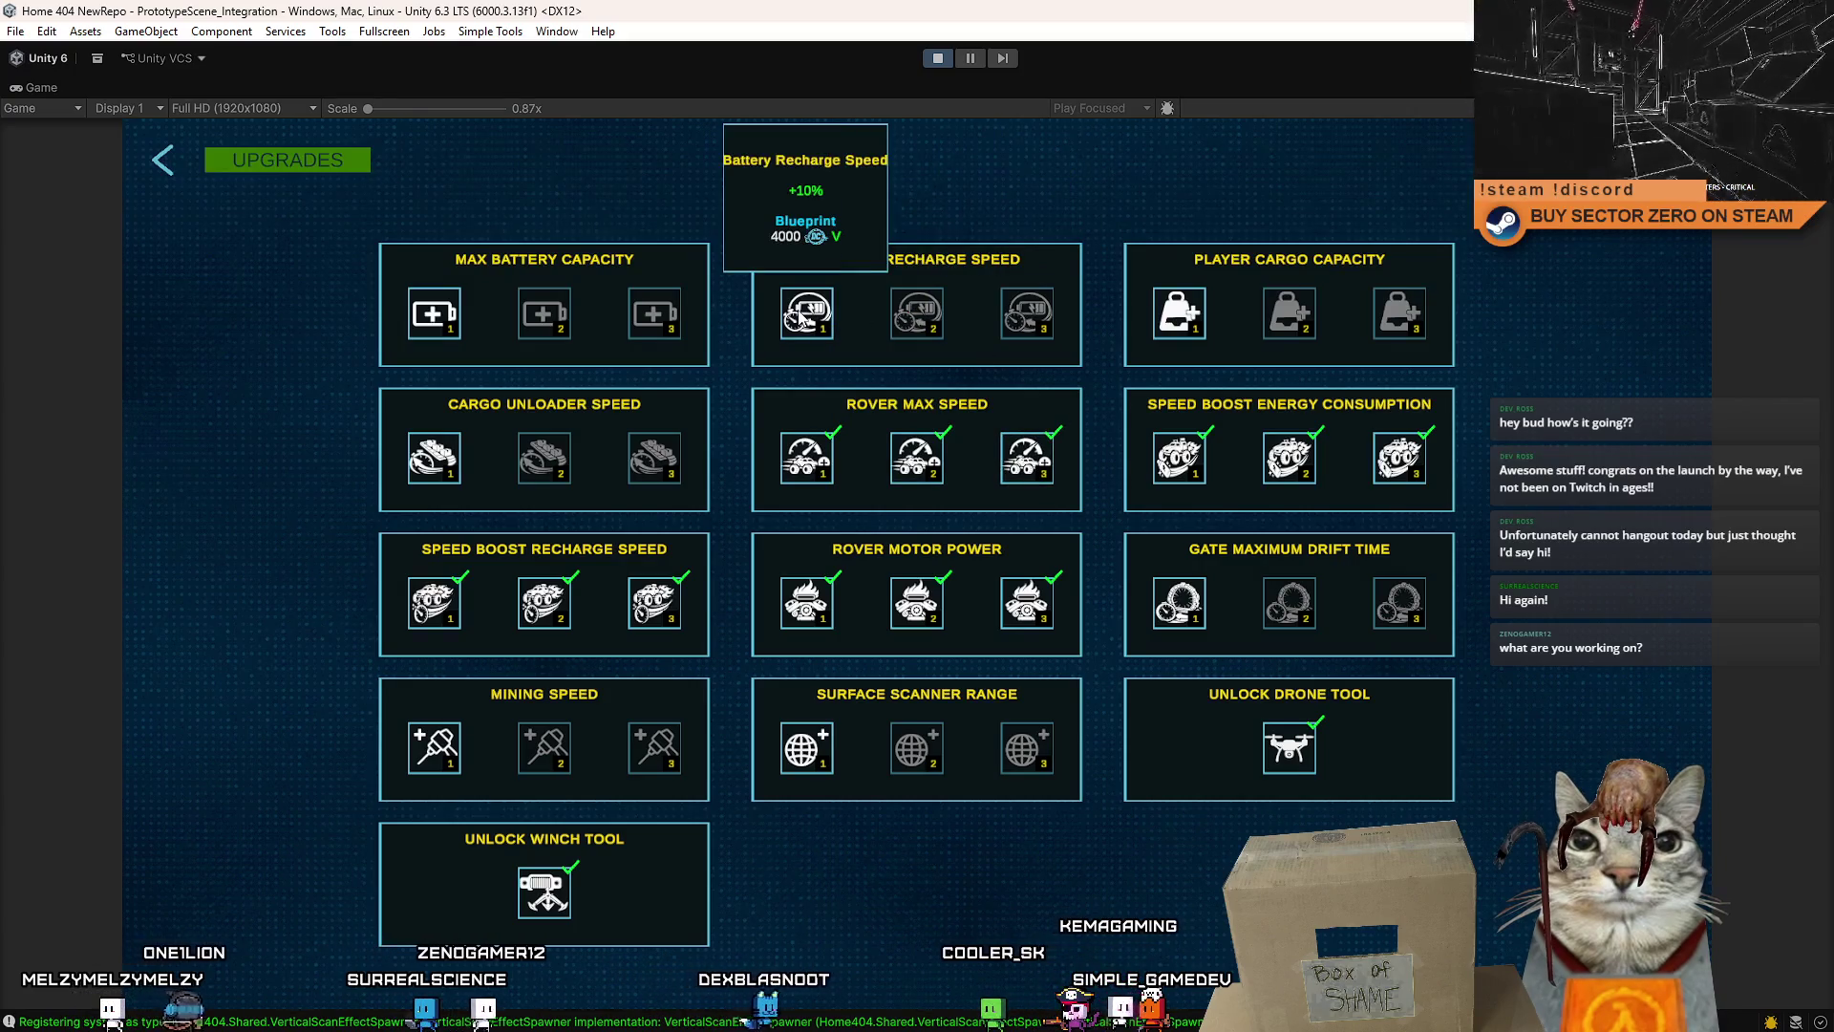
click(433, 315)
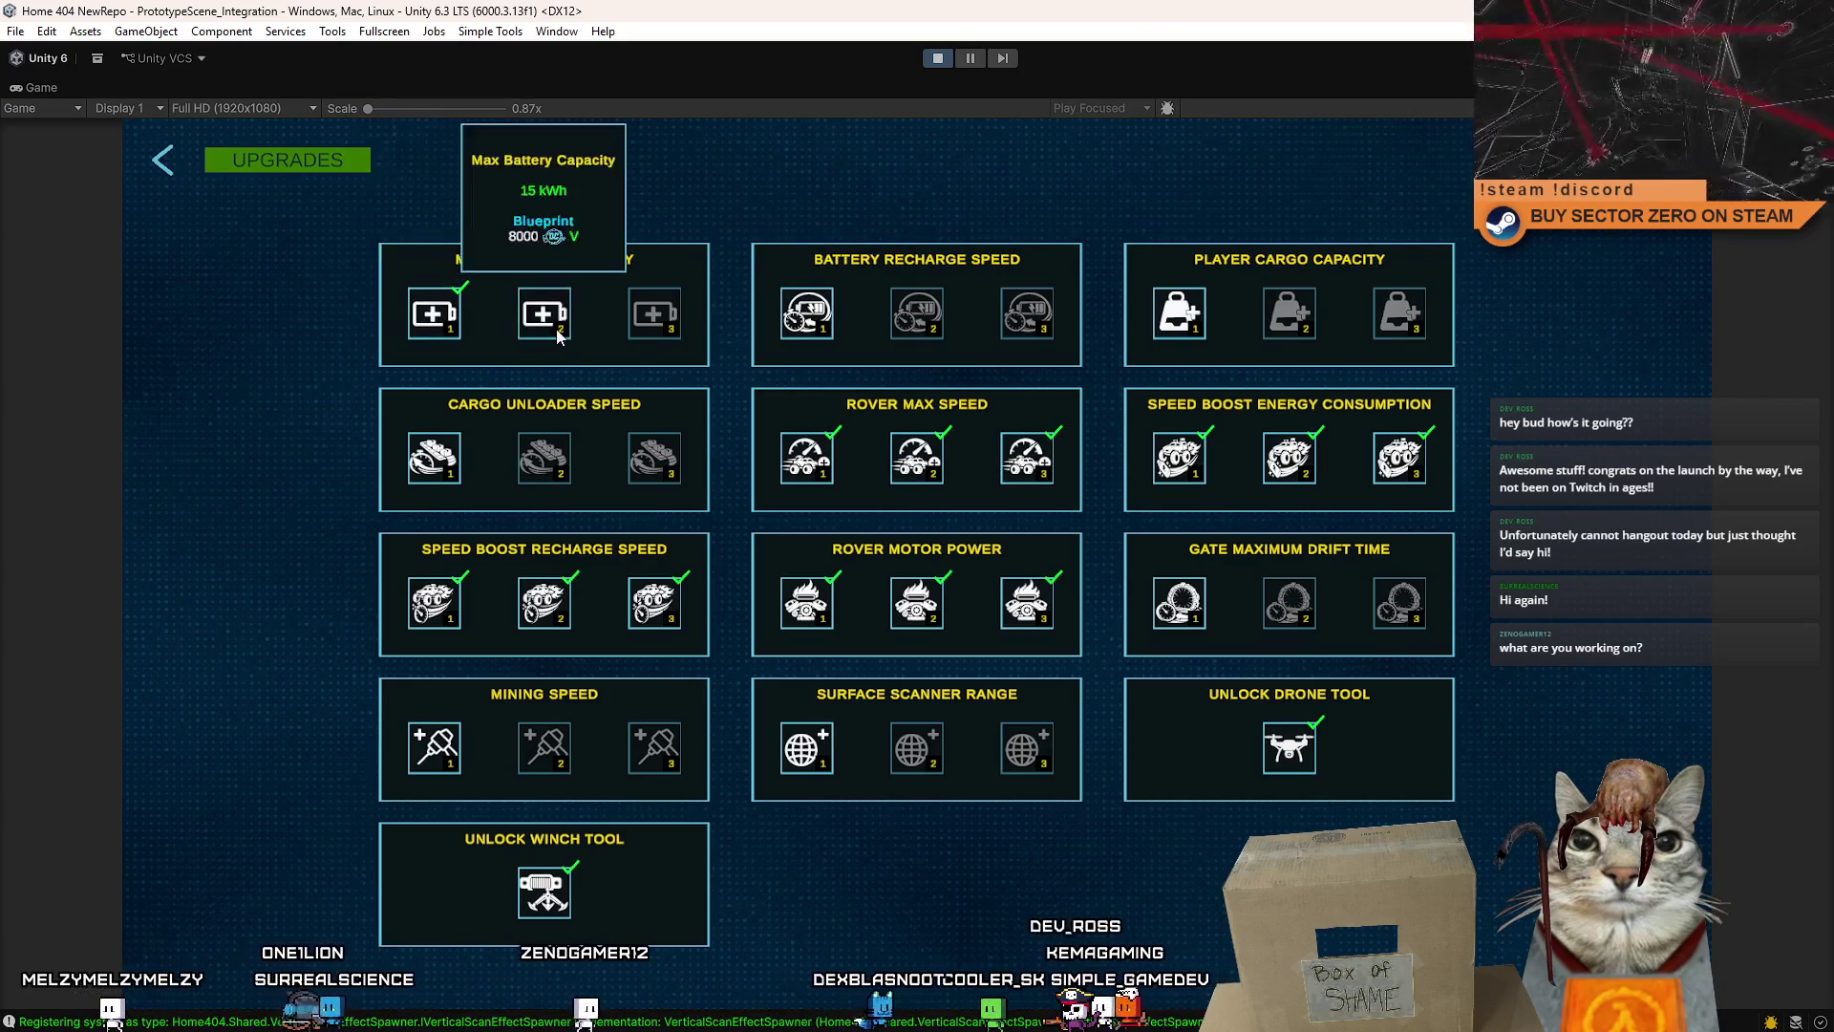
click(543, 314)
click(654, 313)
click(807, 312)
click(917, 313)
click(1027, 312)
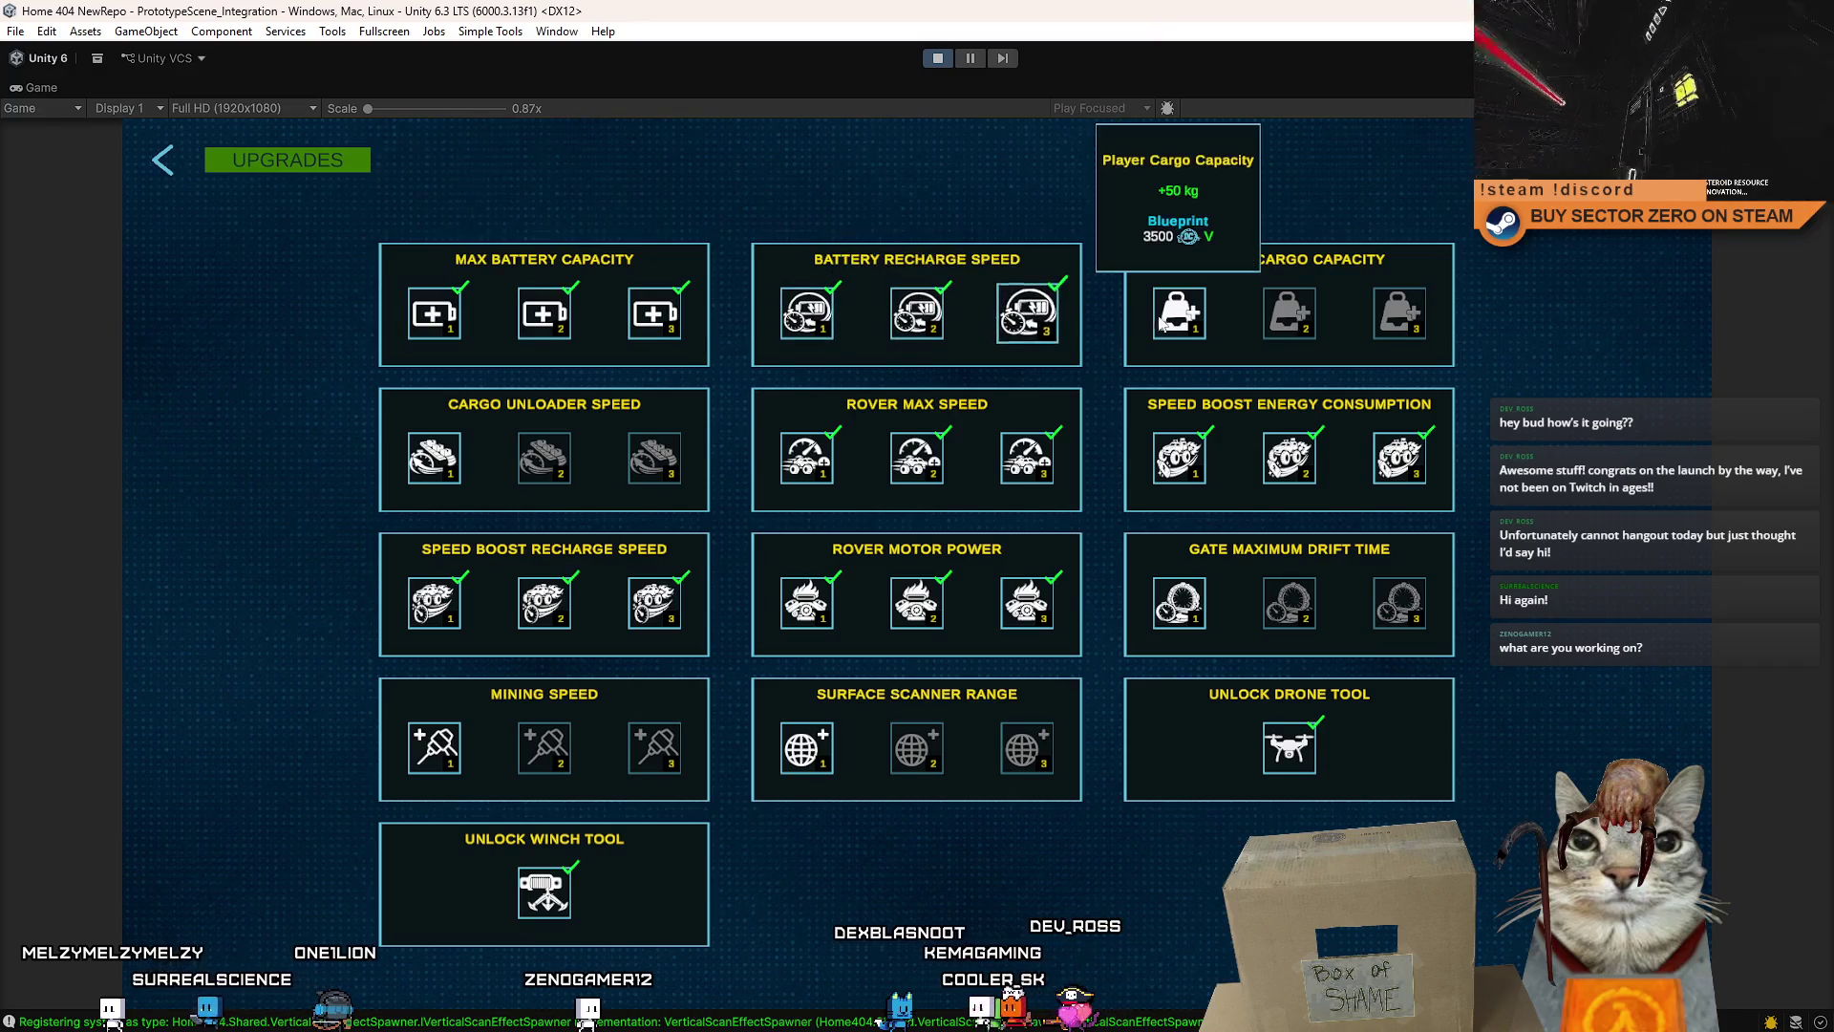
- Buy Player Cargo Capacity levels 1-3 and Gate Maximum Drift Time levels 2 and 3
click(1180, 312)
click(1289, 313)
click(1381, 323)
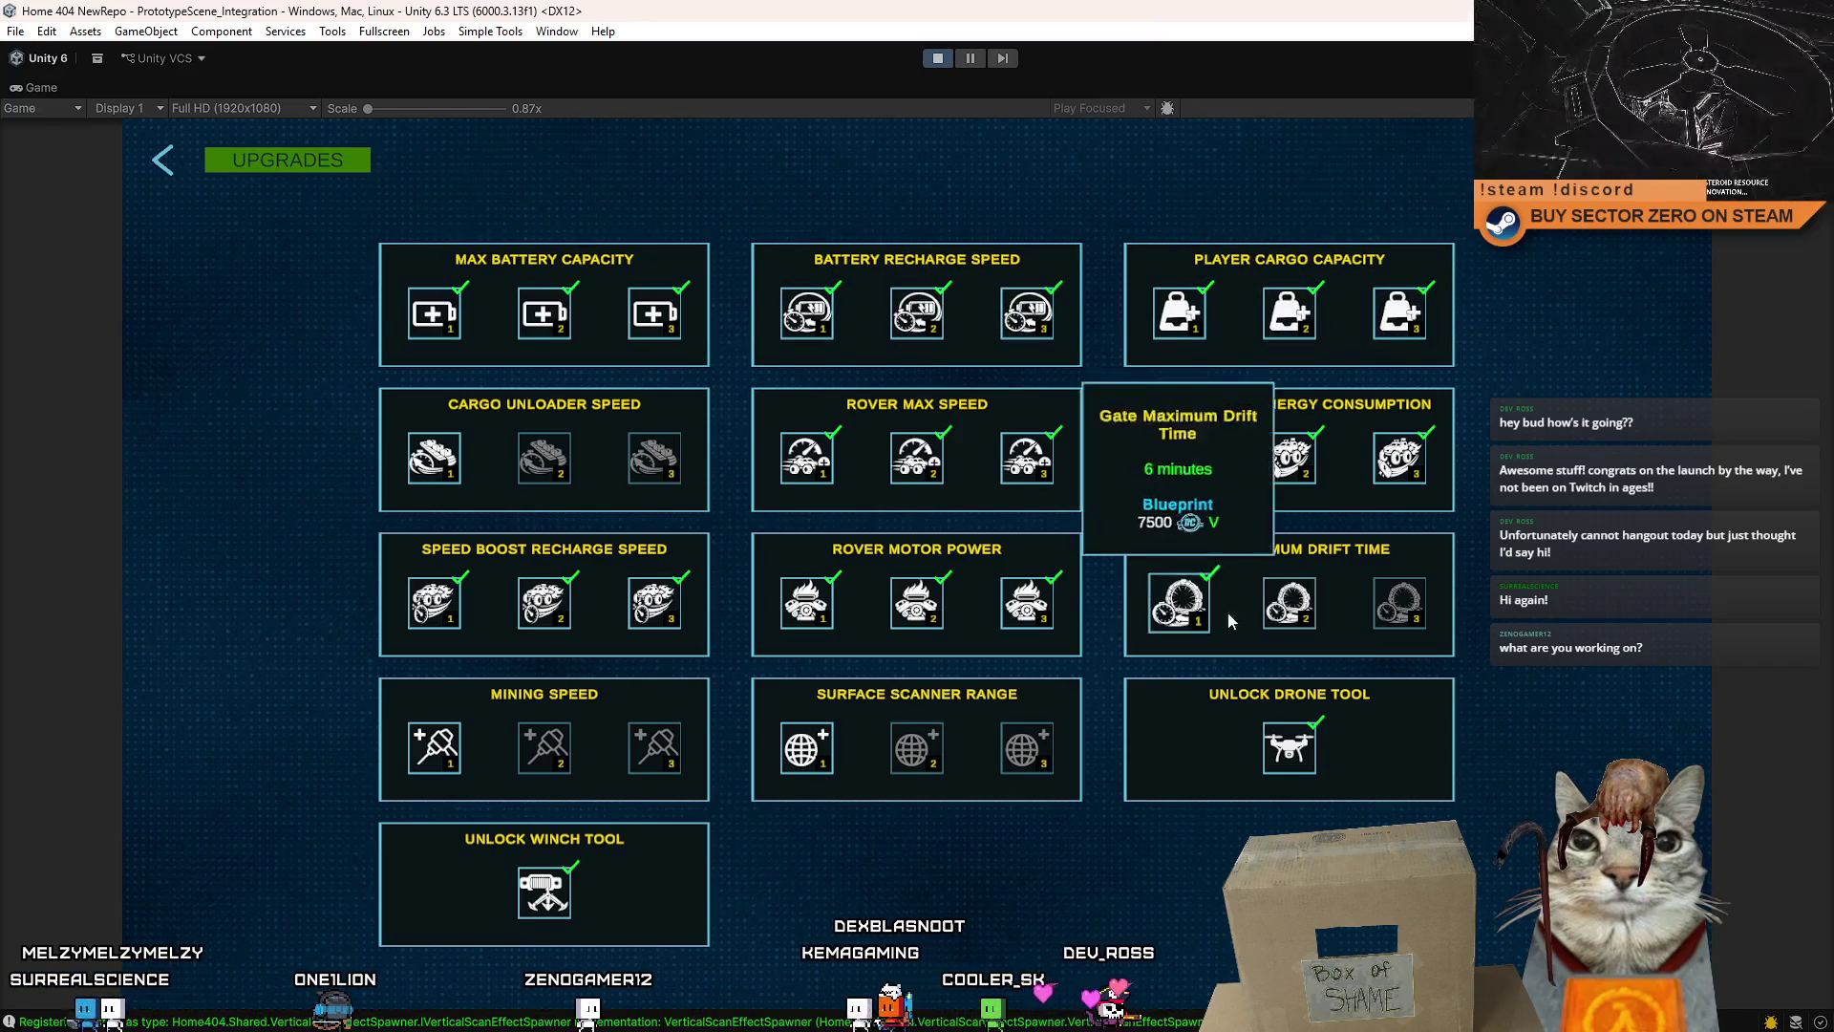
click(1289, 601)
click(1399, 602)
- Buy all three Surface Scanner Range and Mining Speed levels, then return to the game
click(803, 760)
click(917, 750)
click(1027, 749)
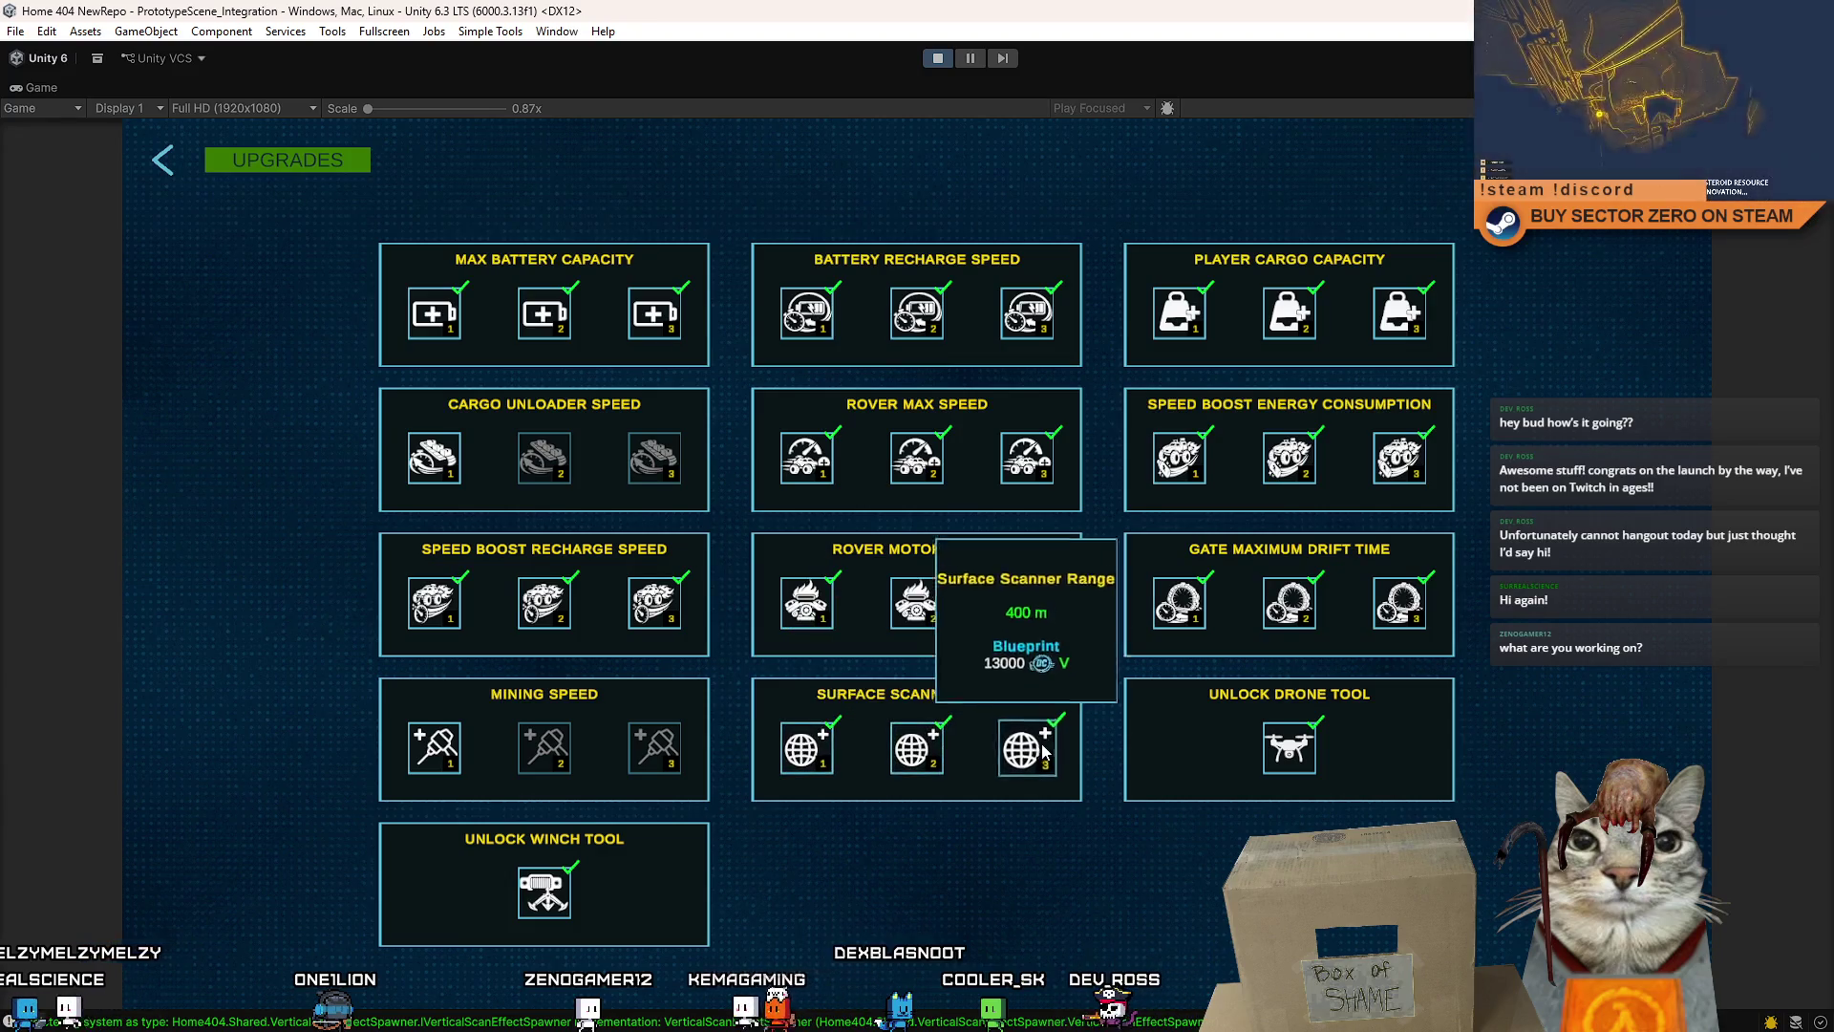
click(435, 750)
click(544, 750)
click(655, 750)
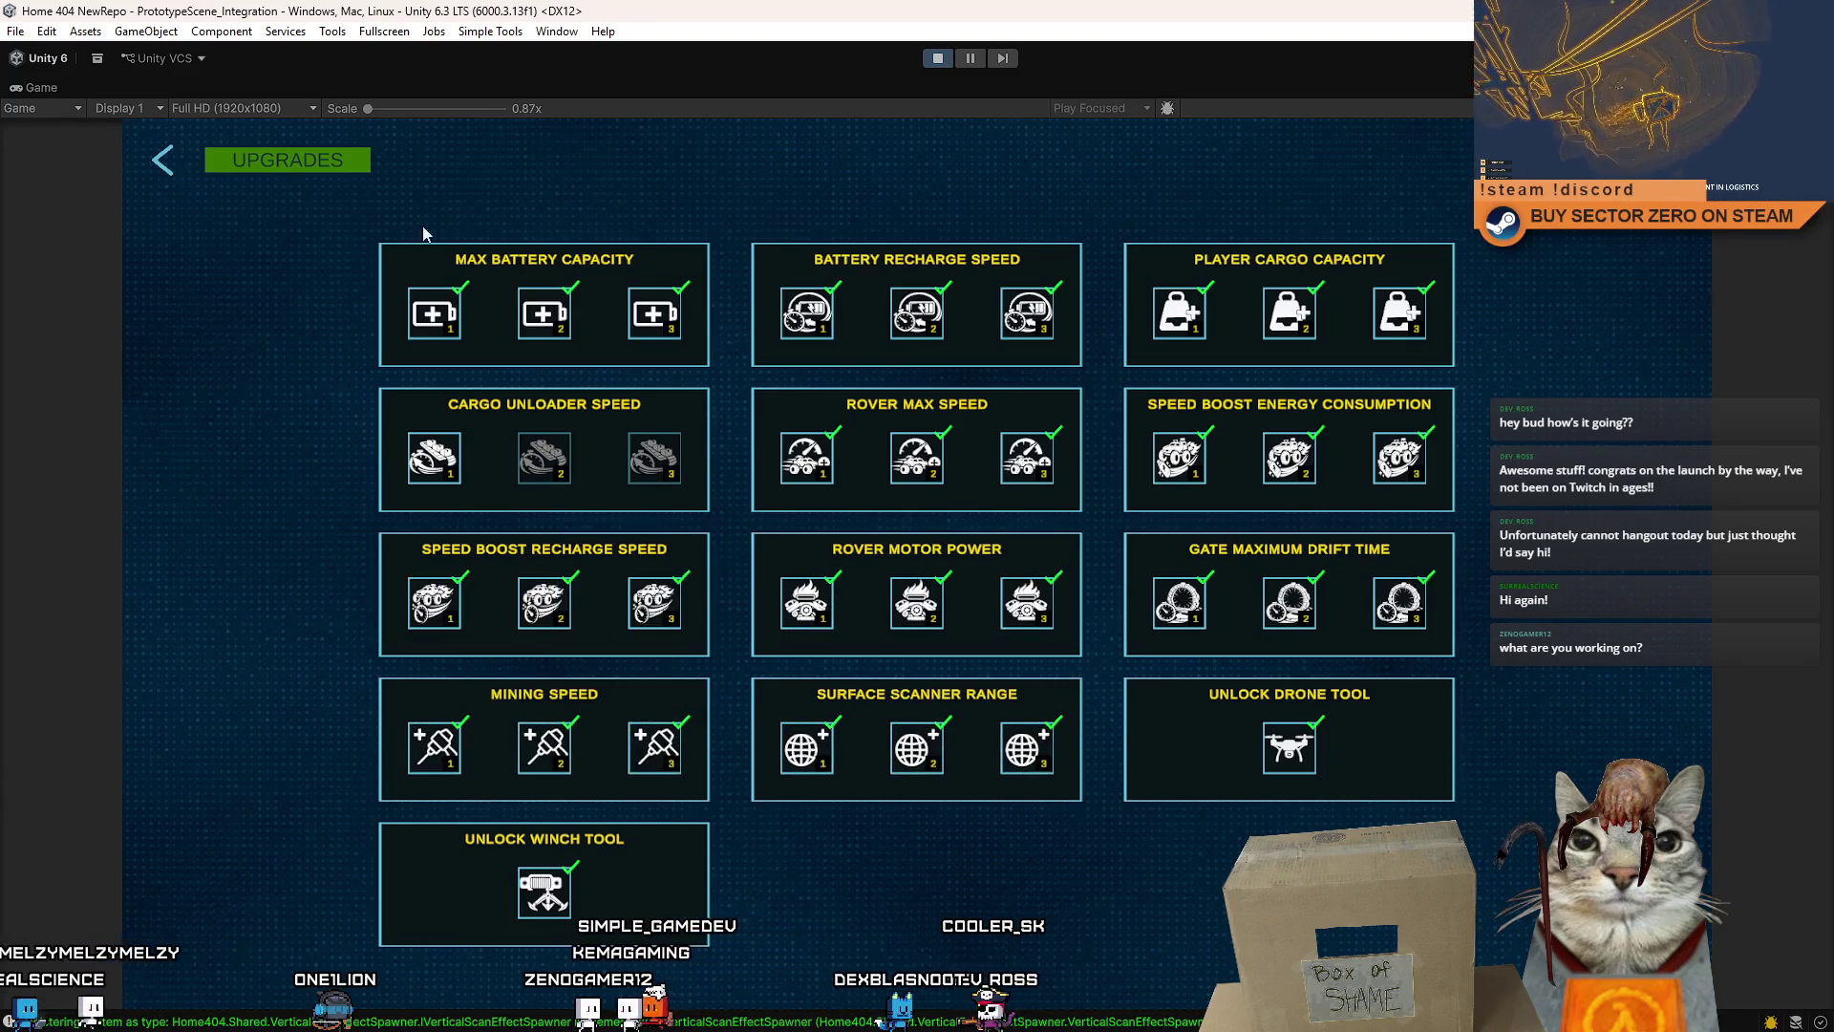
click(166, 170)
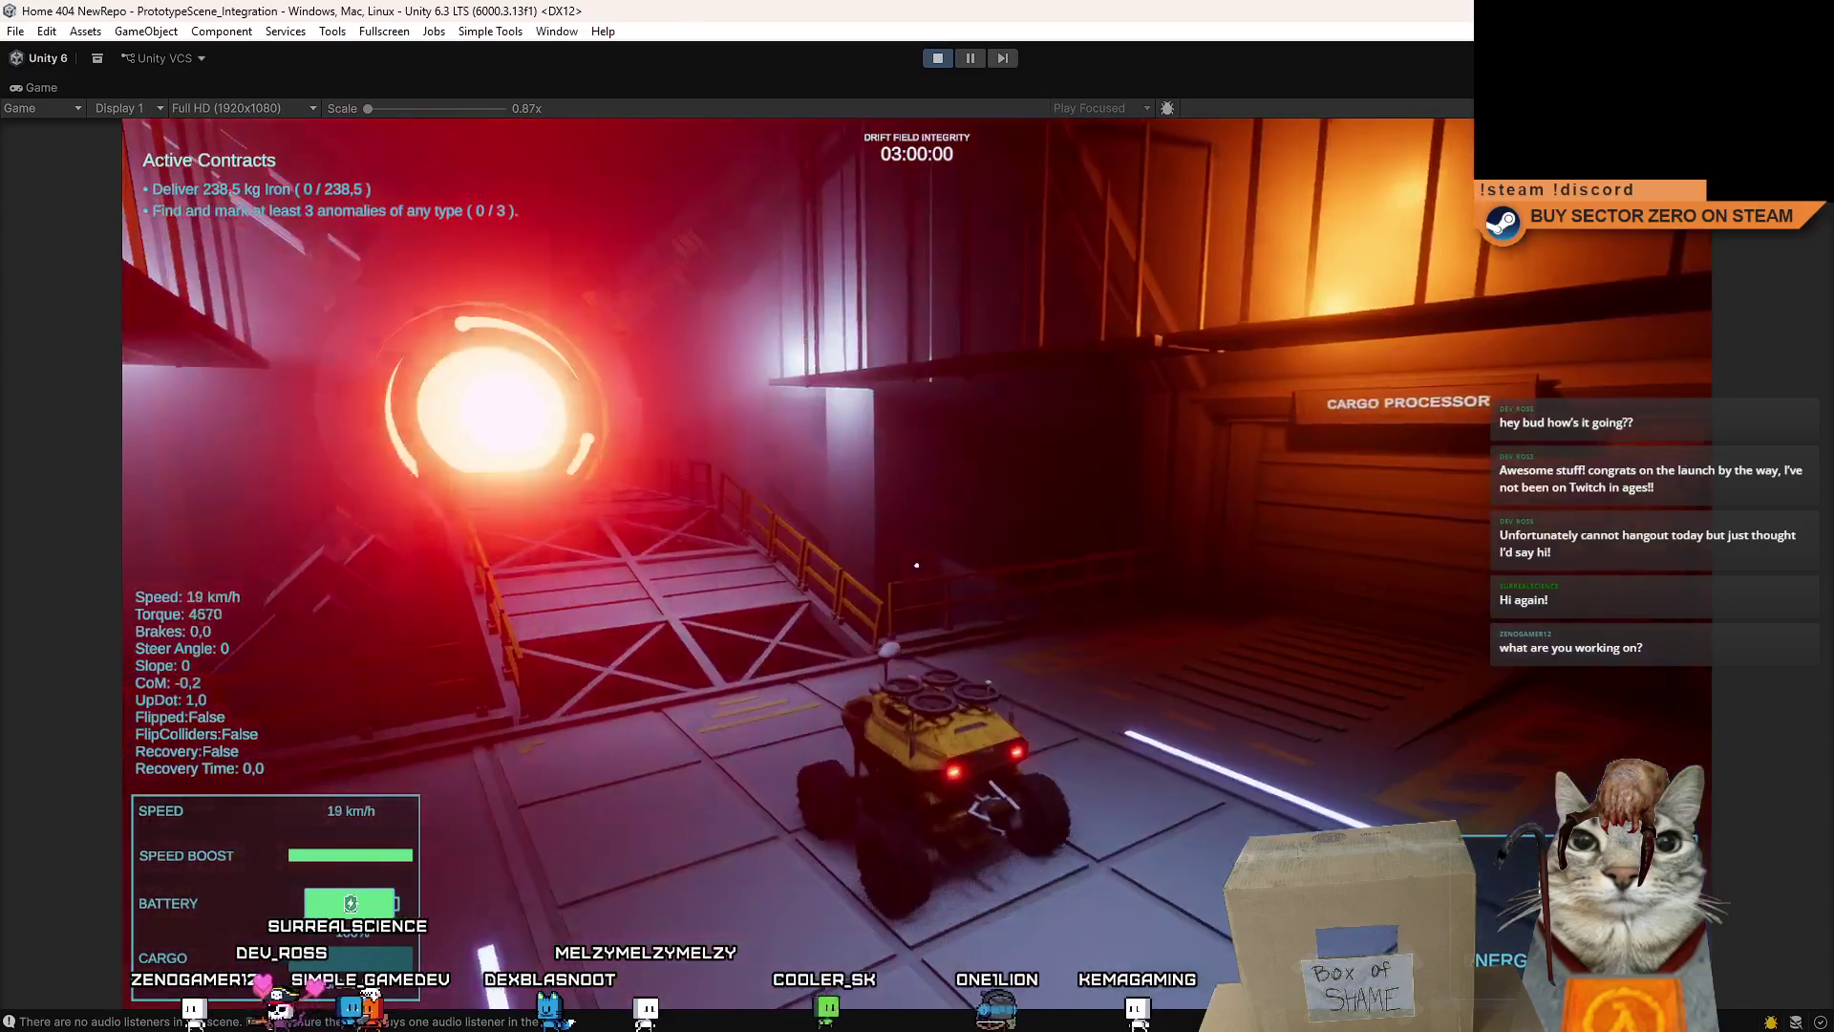
- Drive the rover down the bridge through the portal and drift across the snow field at full speed
key(w)
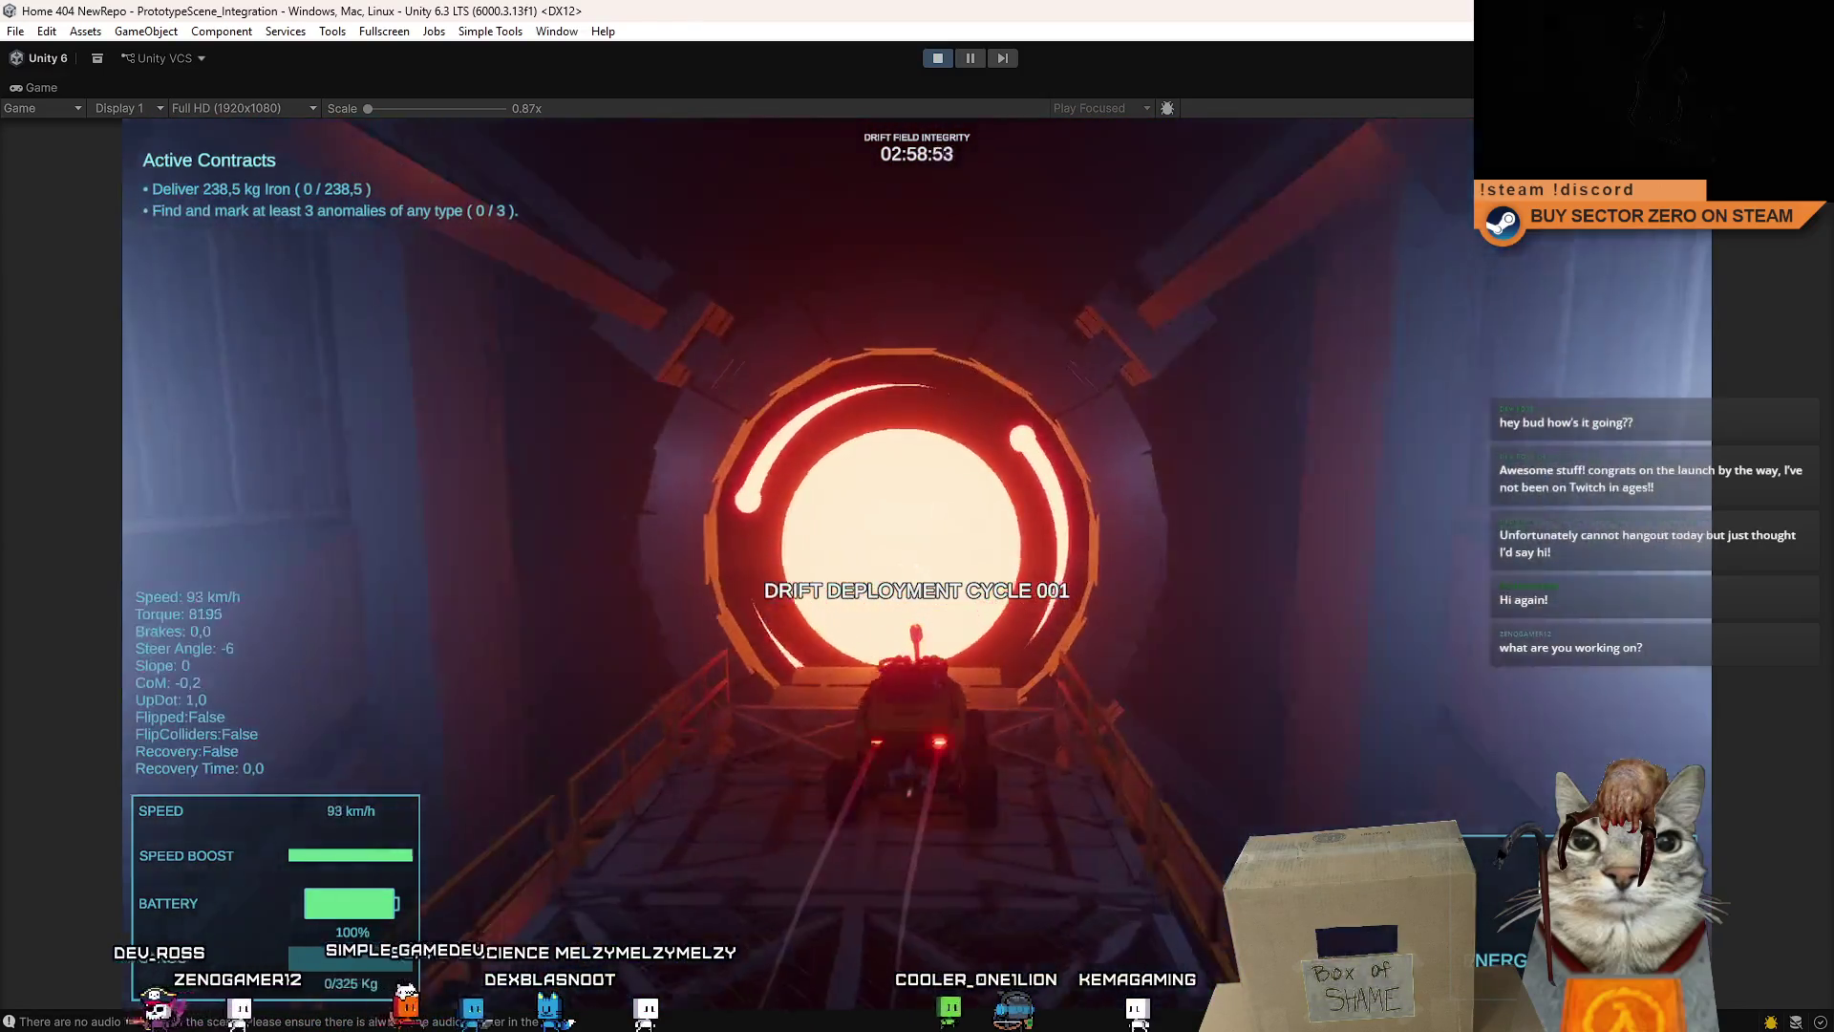
key(a)
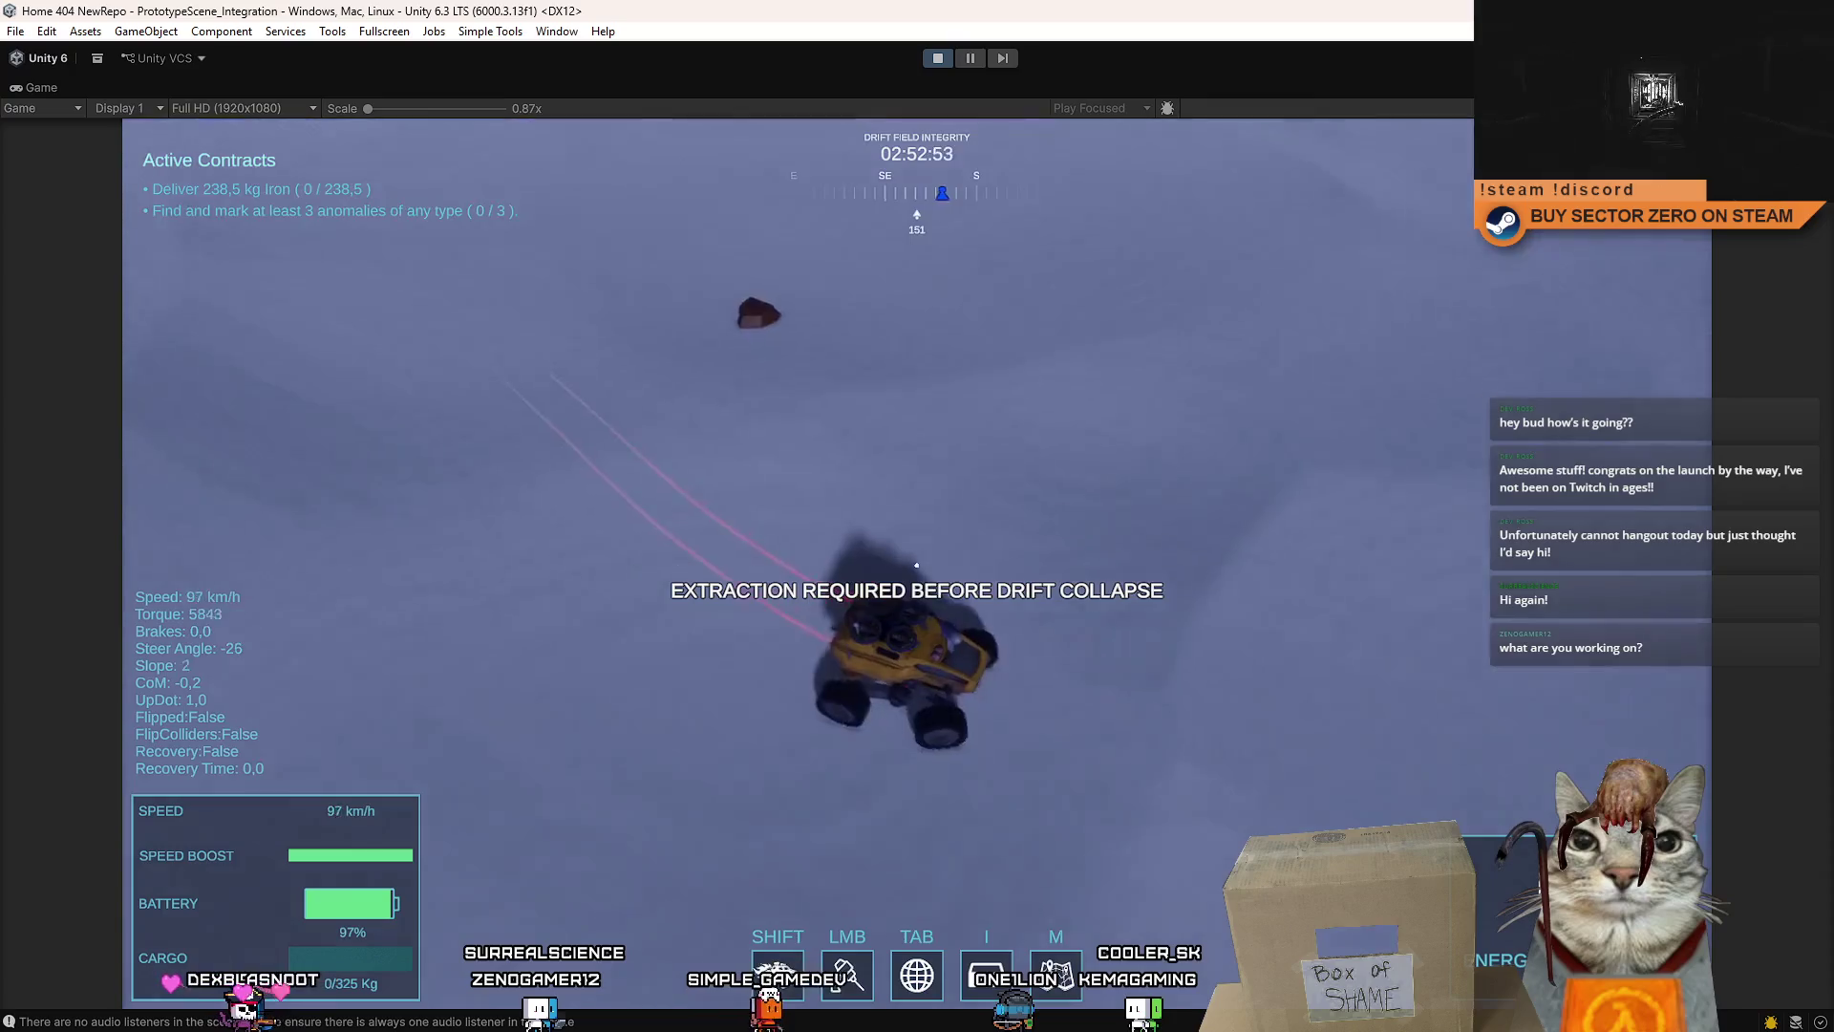
key(d)
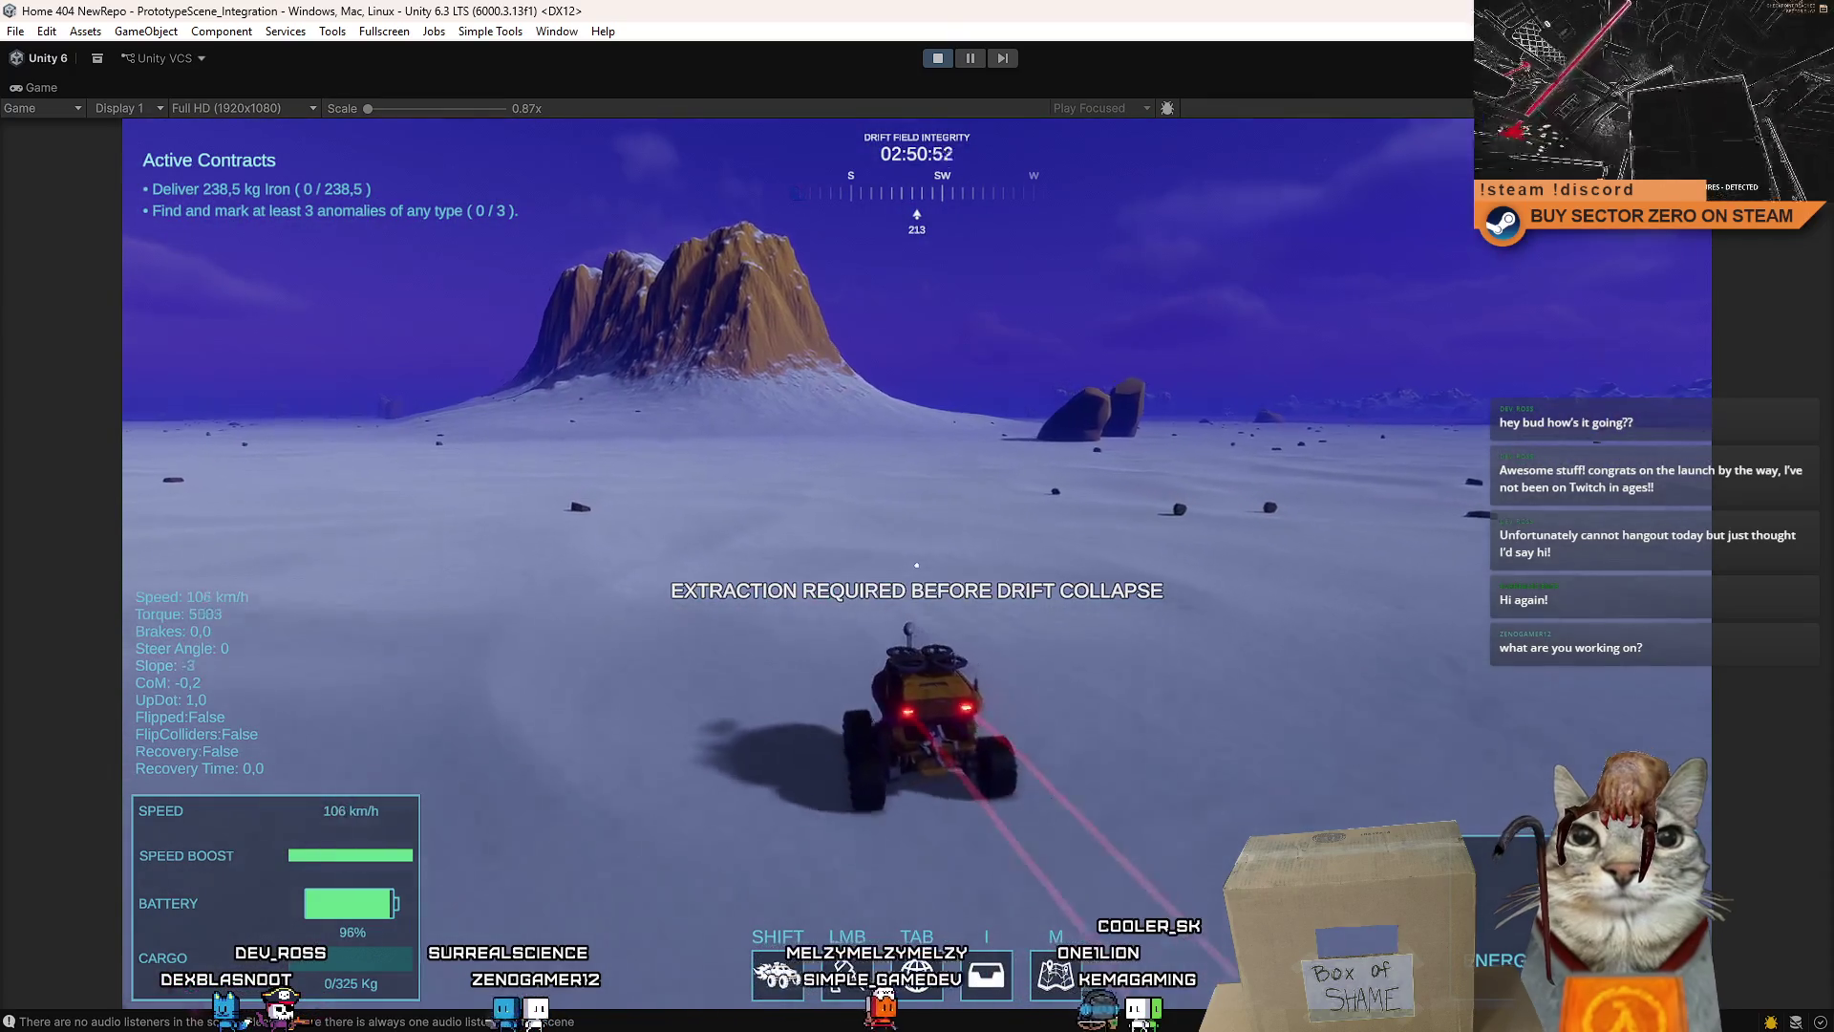
key(a)
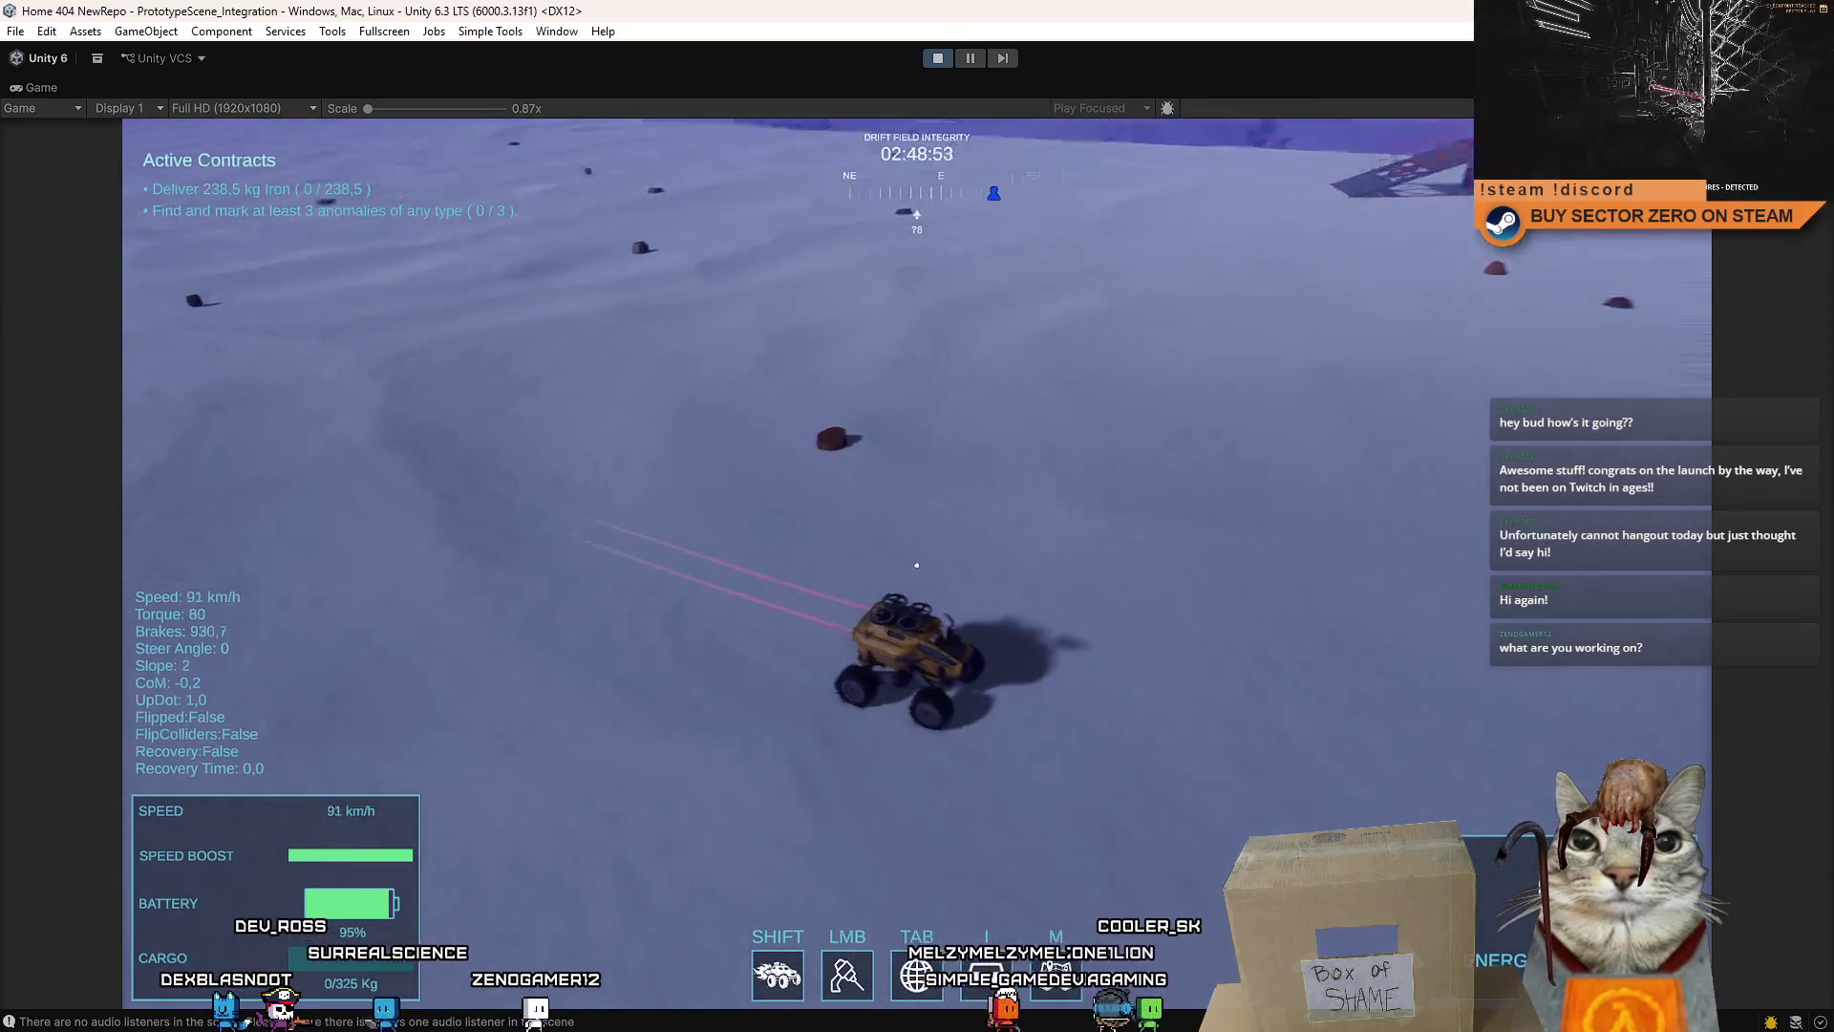
key(w)
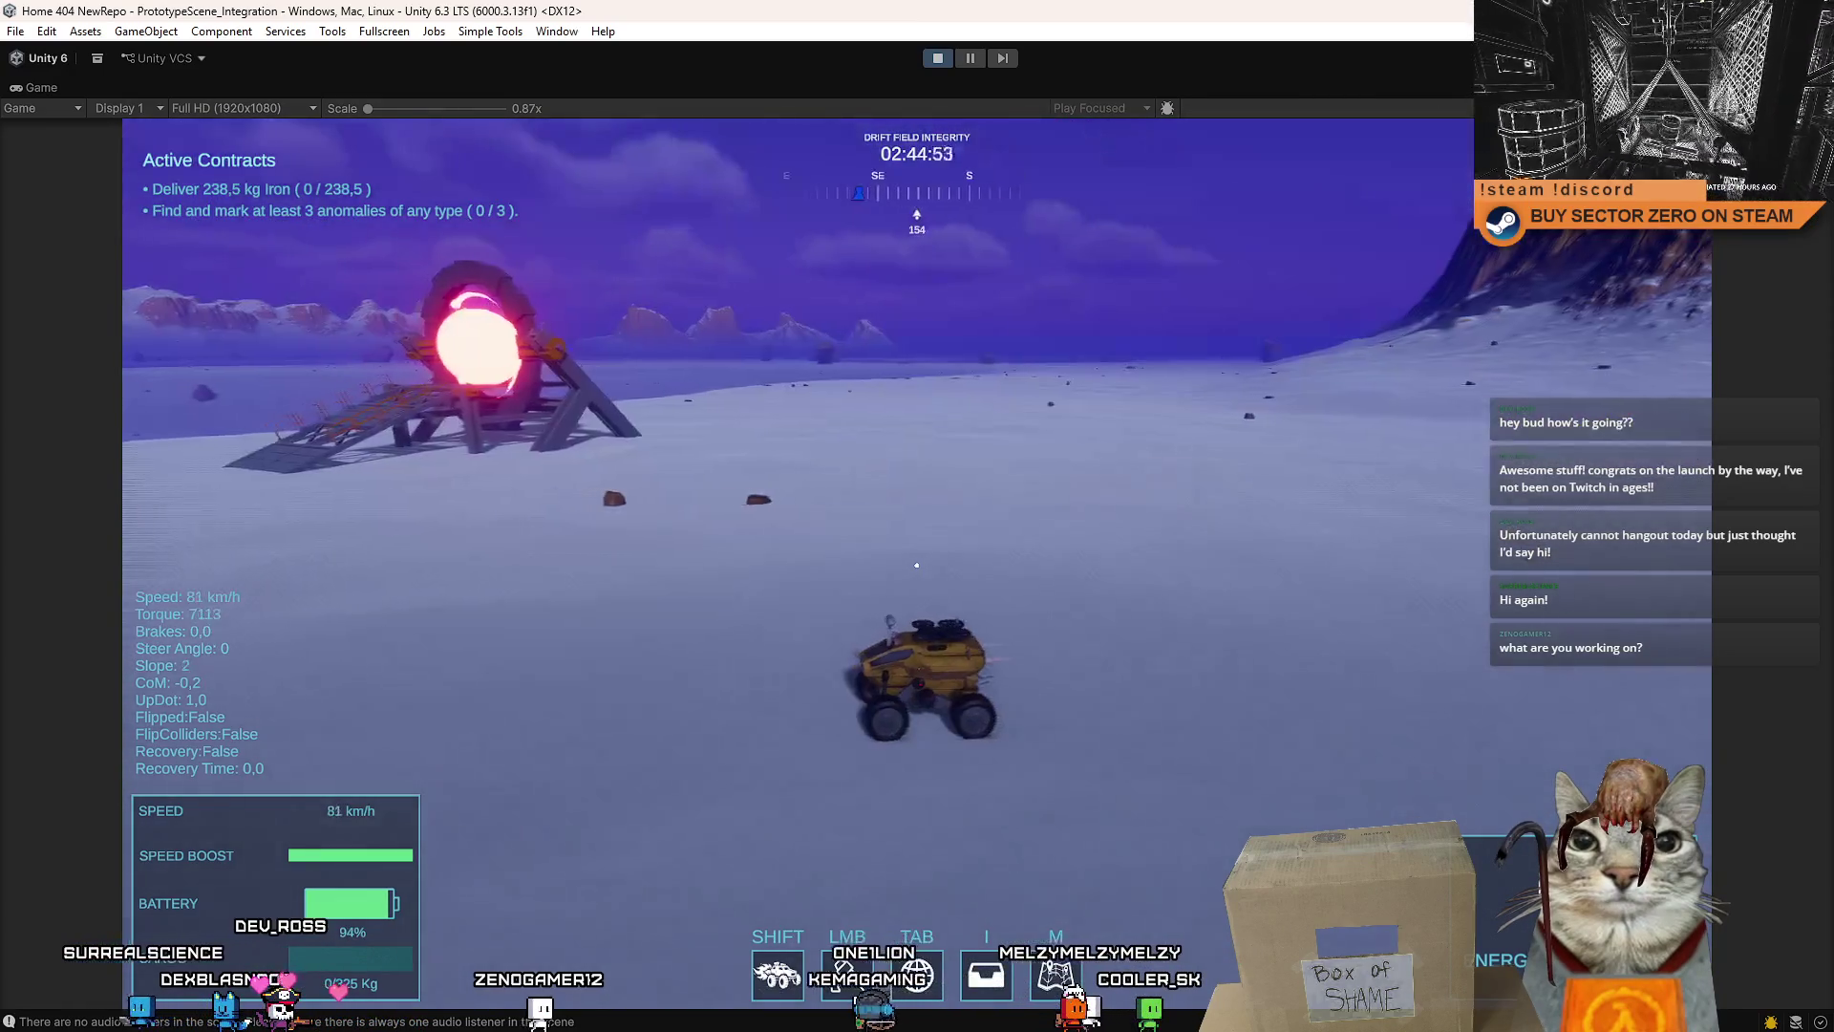
key(a)
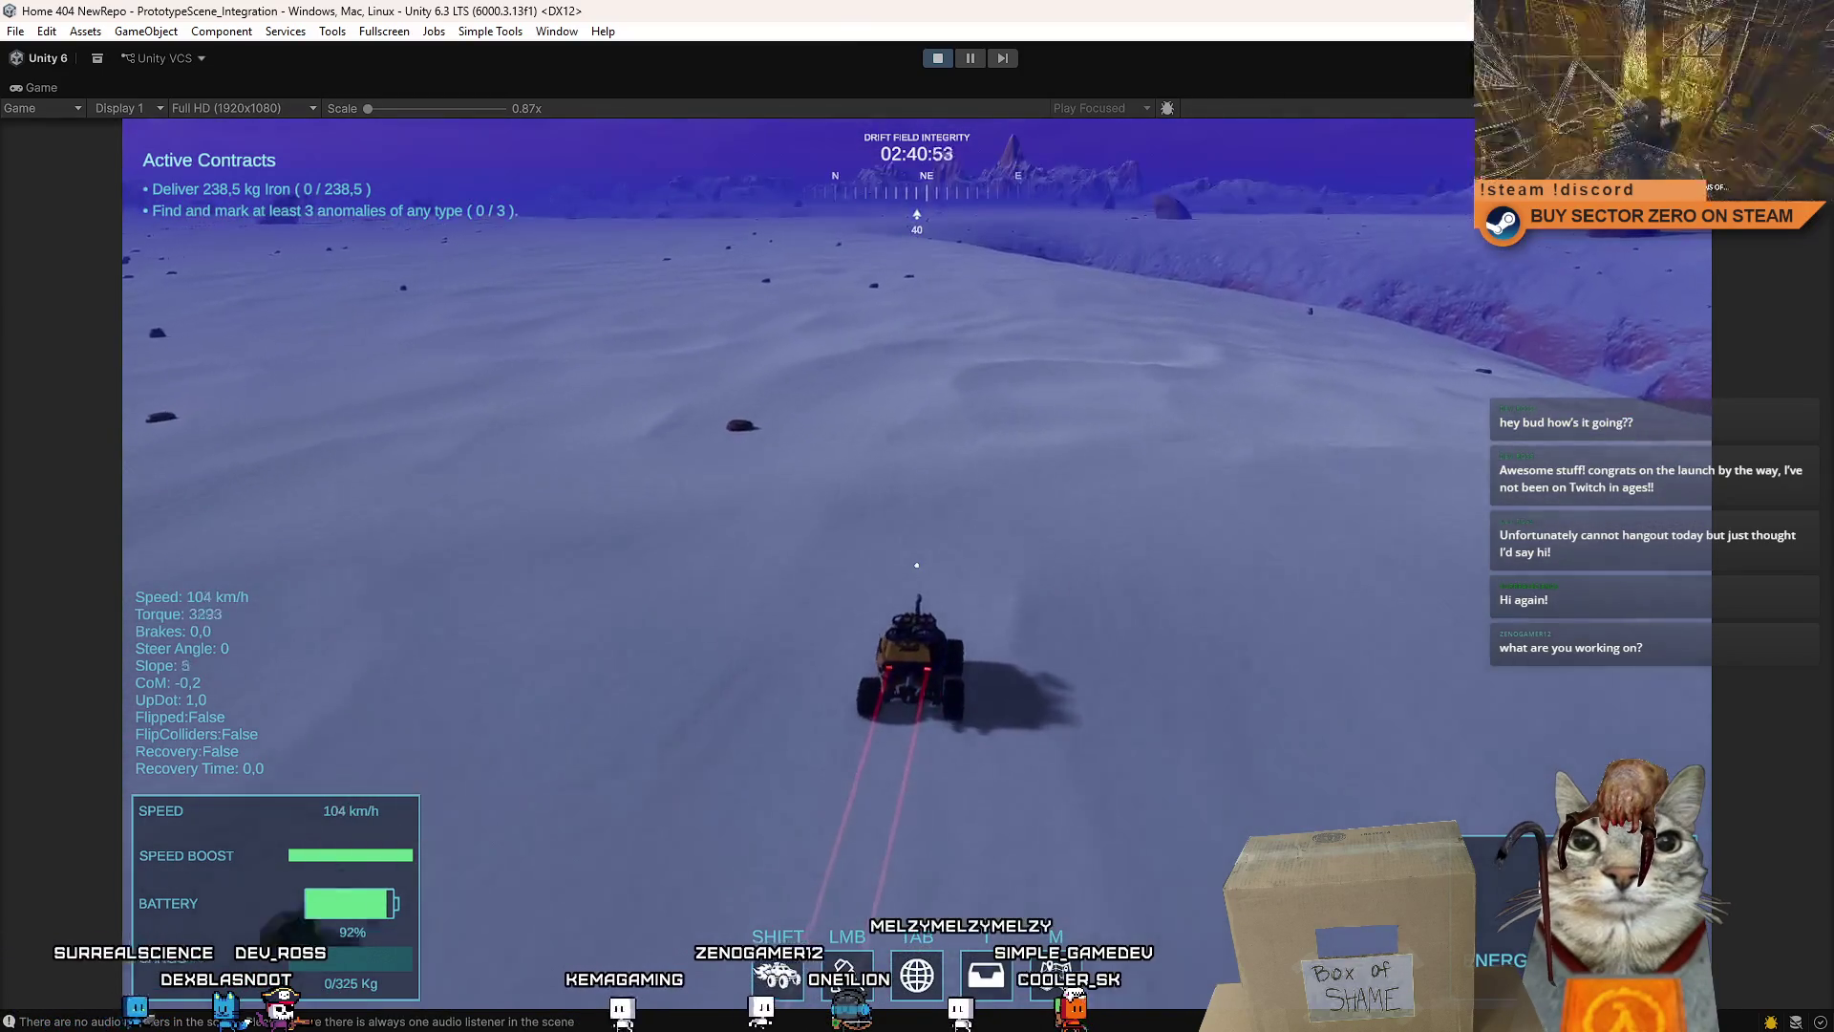
key(d)
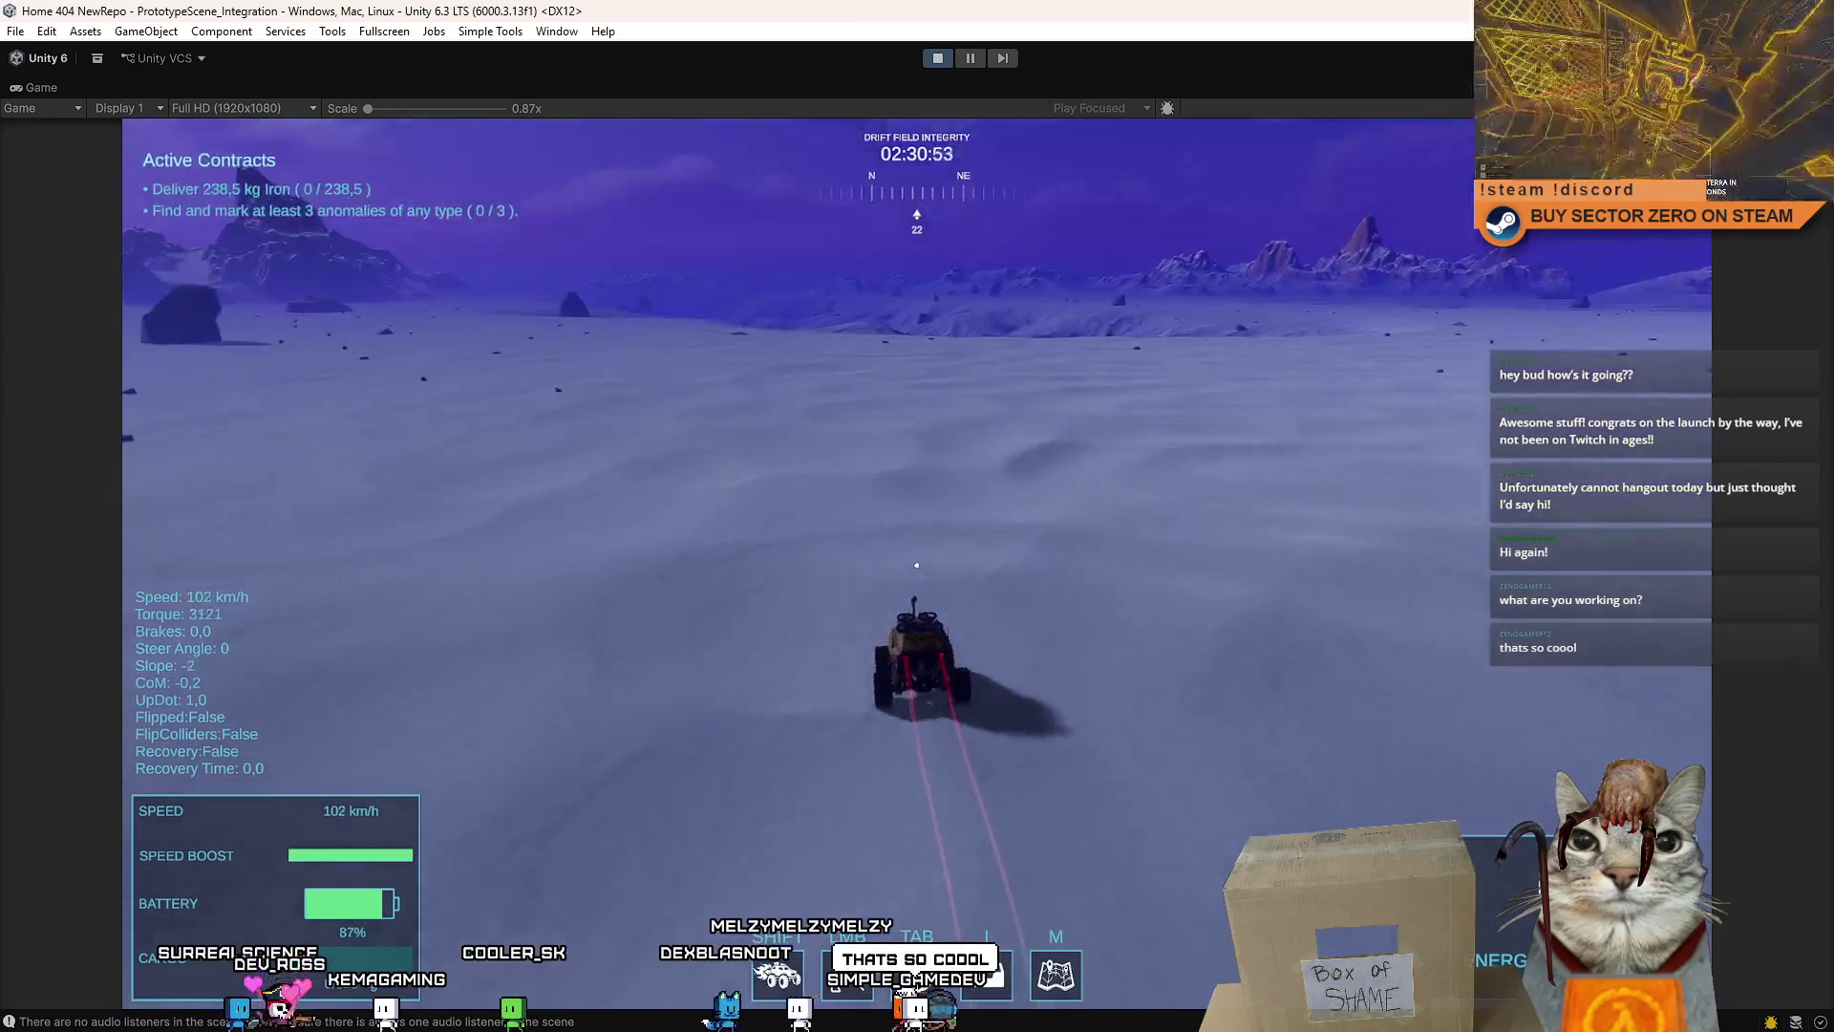
key(a)
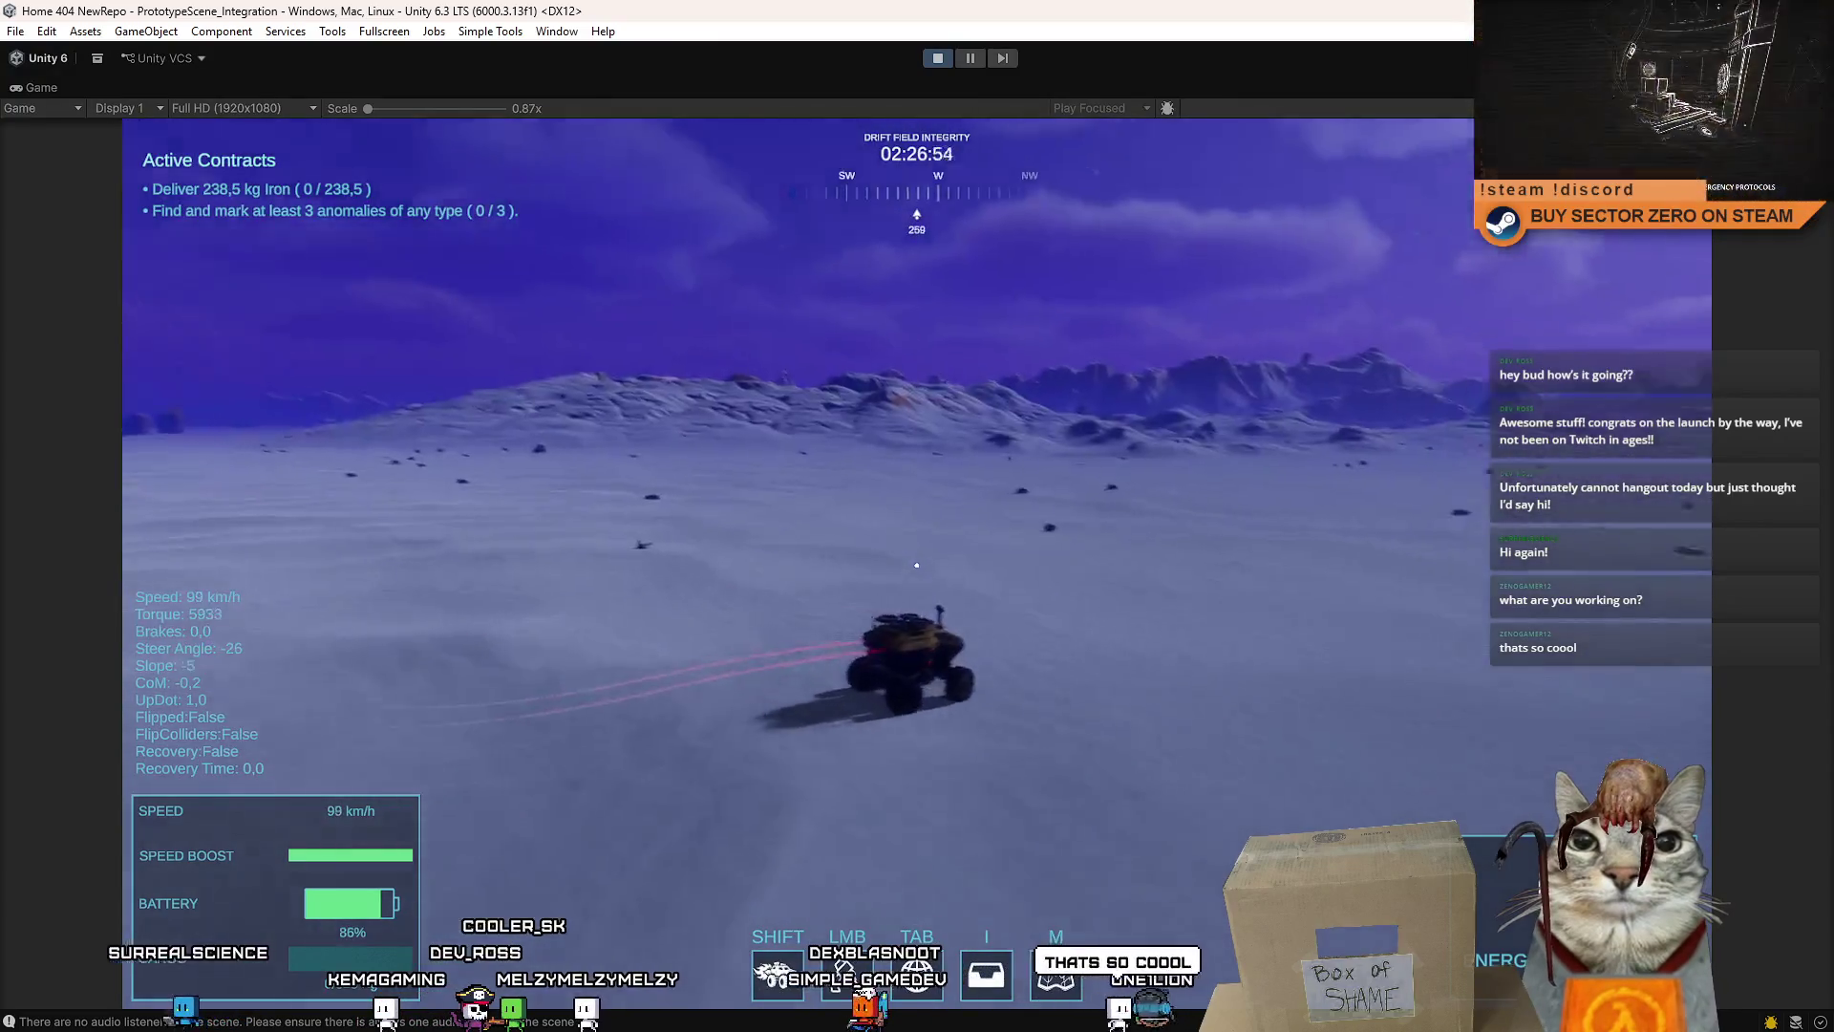
key(d)
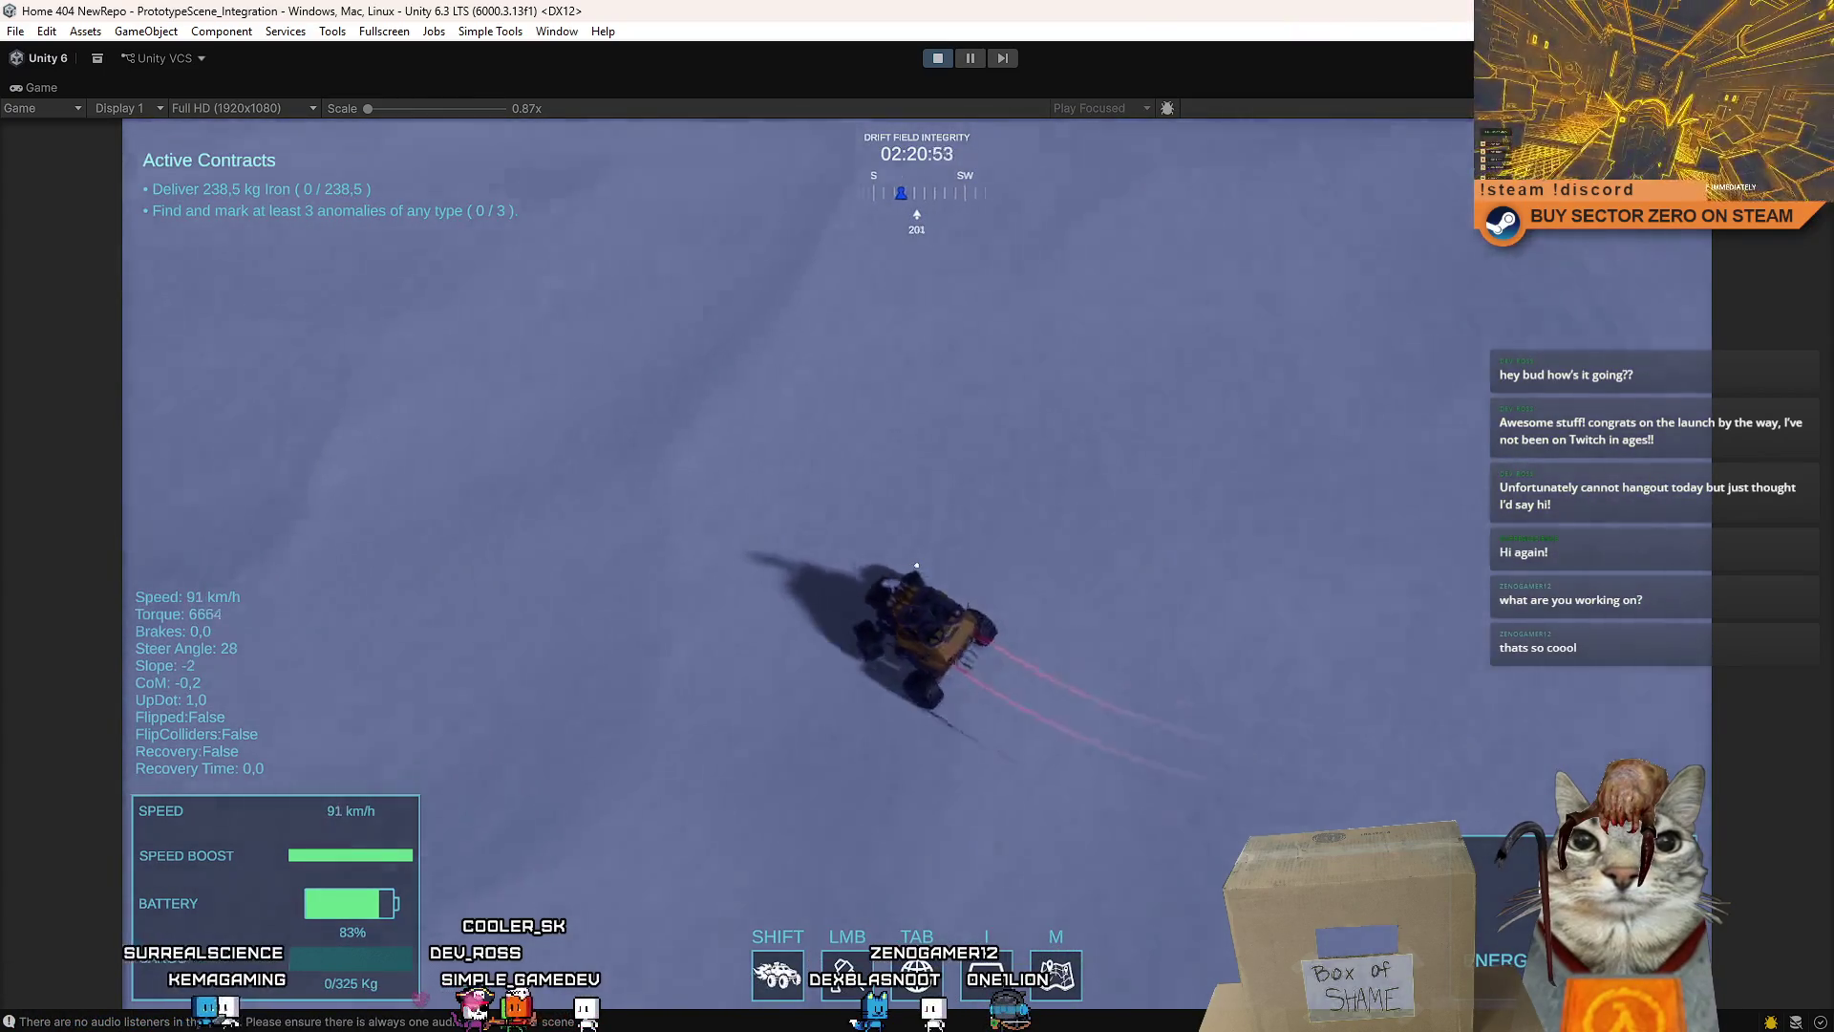
key(d)
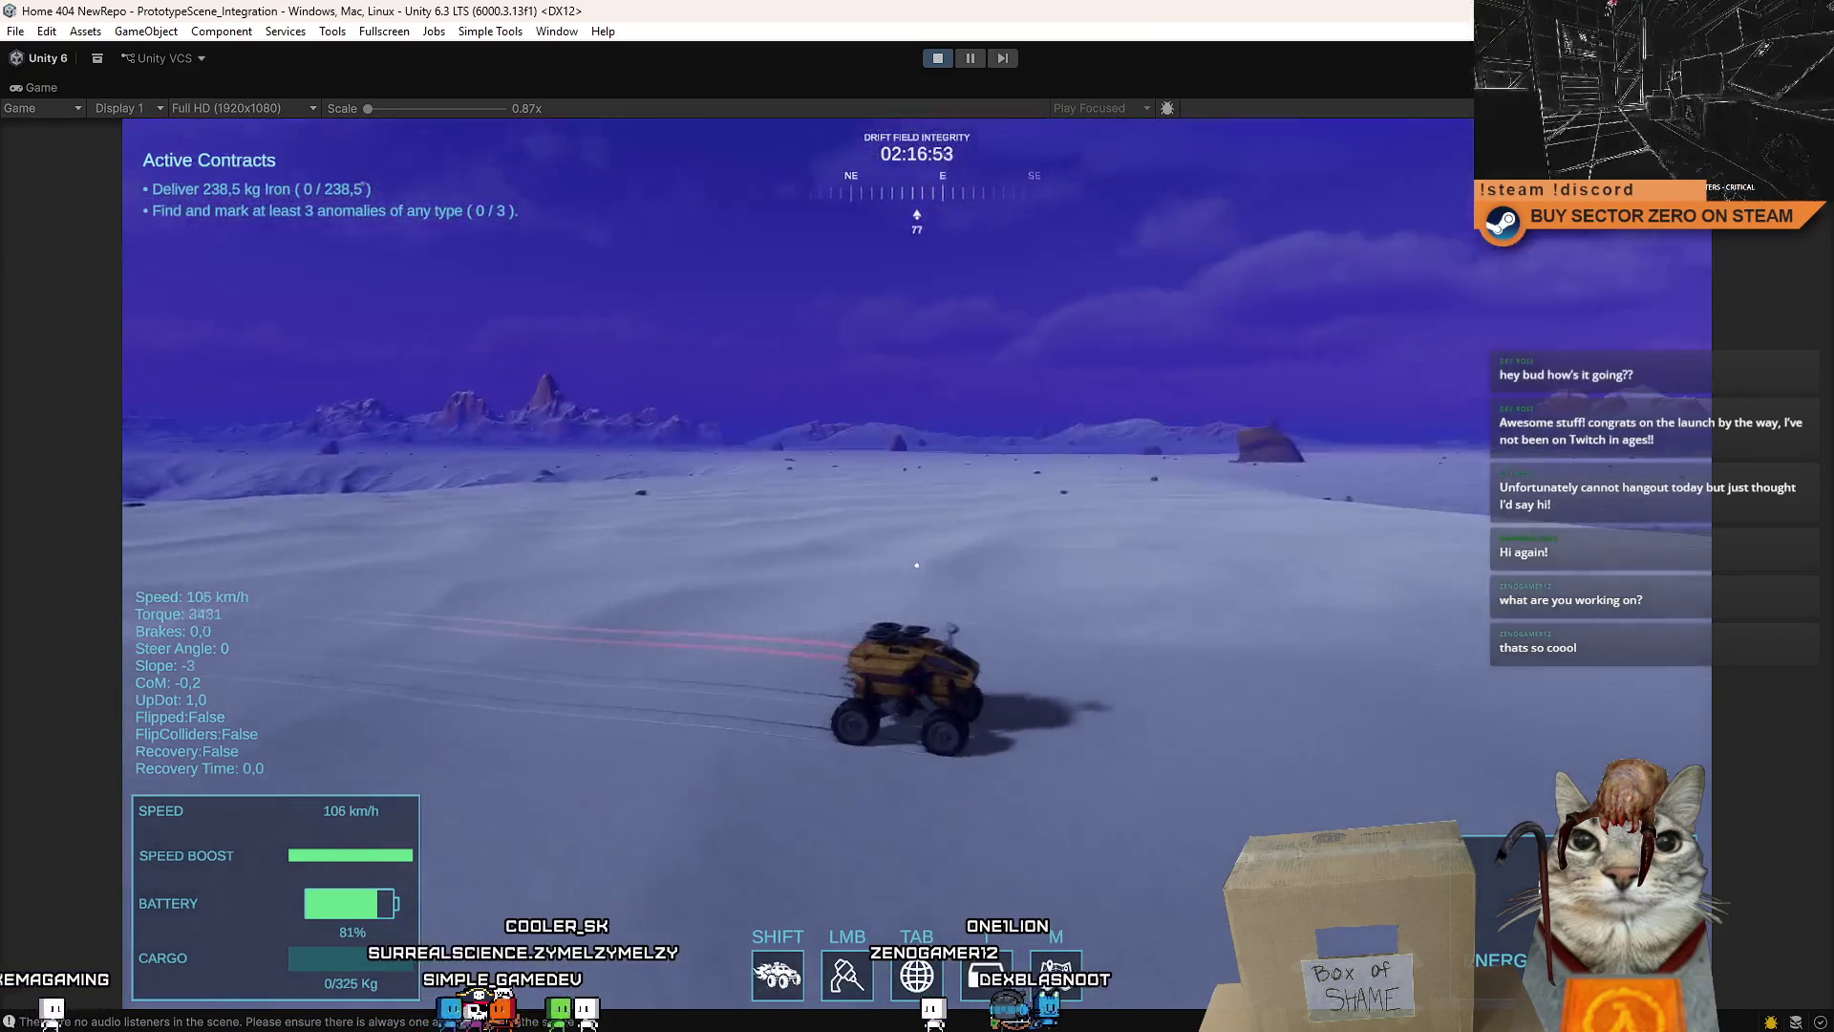
key(d)
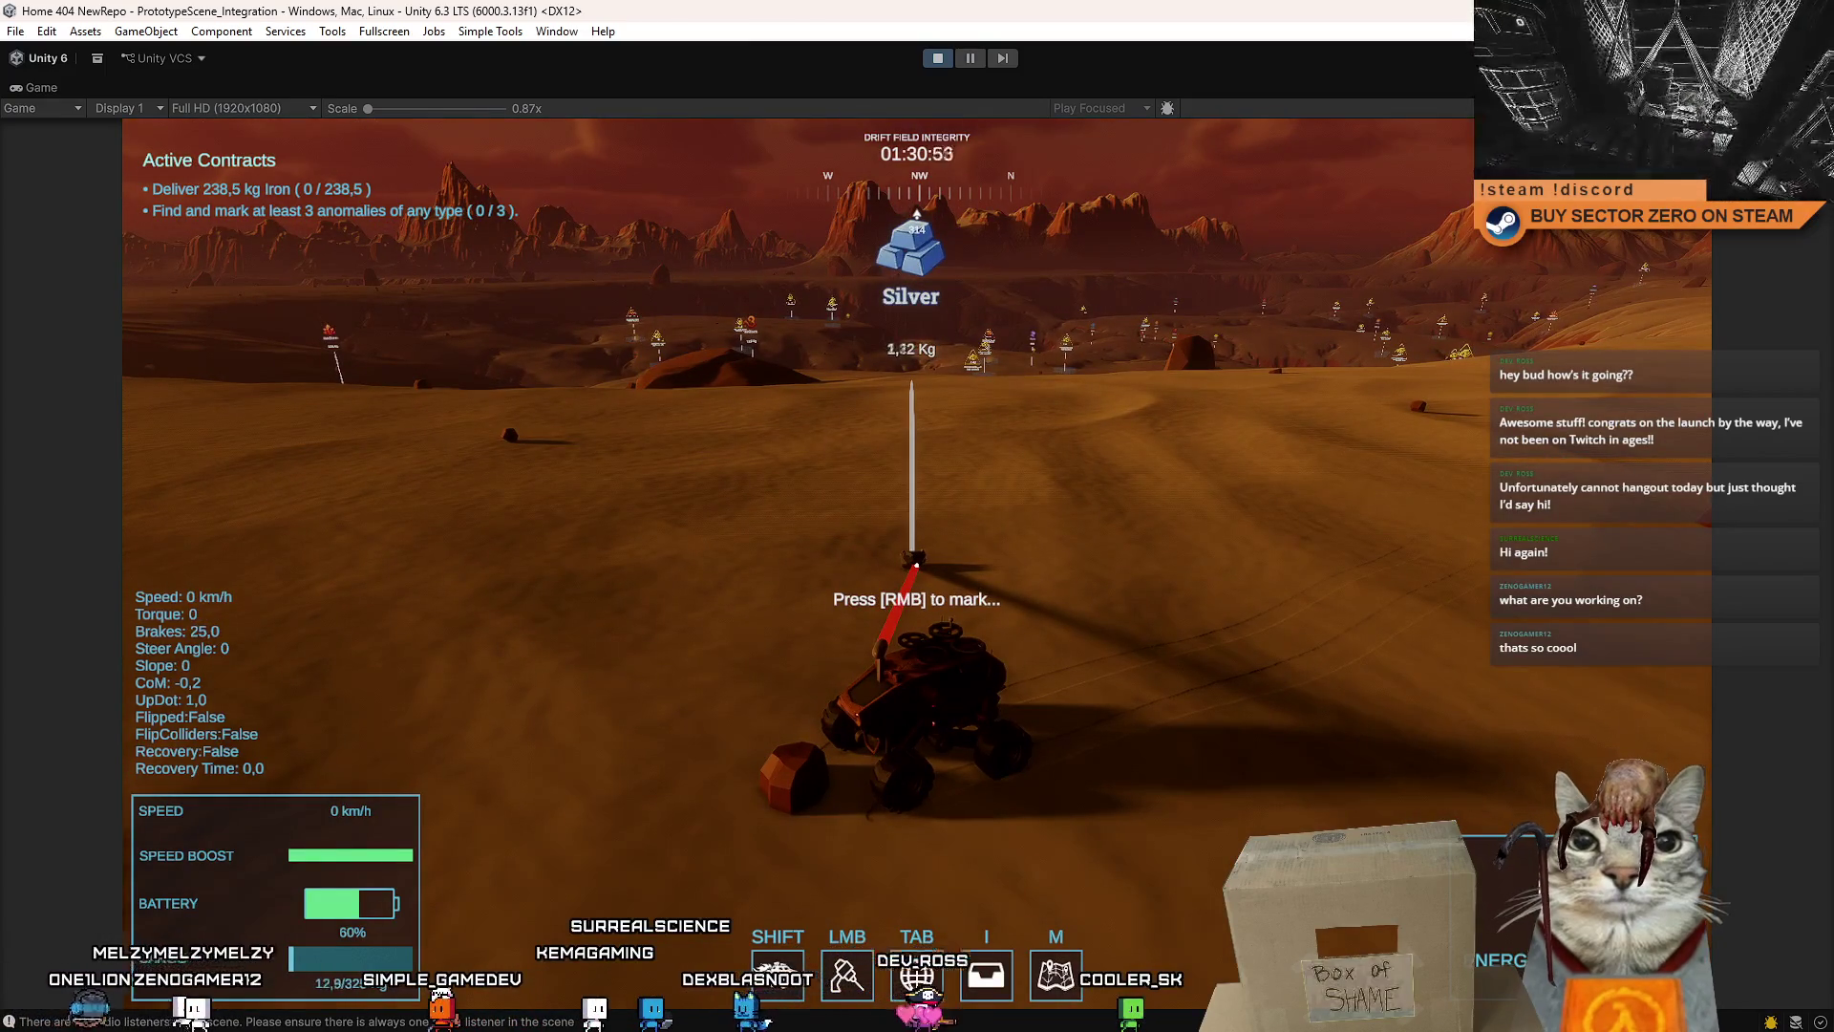
- Reverse the rover away from the silver deposit and check the cargo inventory
key(s)
key(a)
key(w)
key(d)
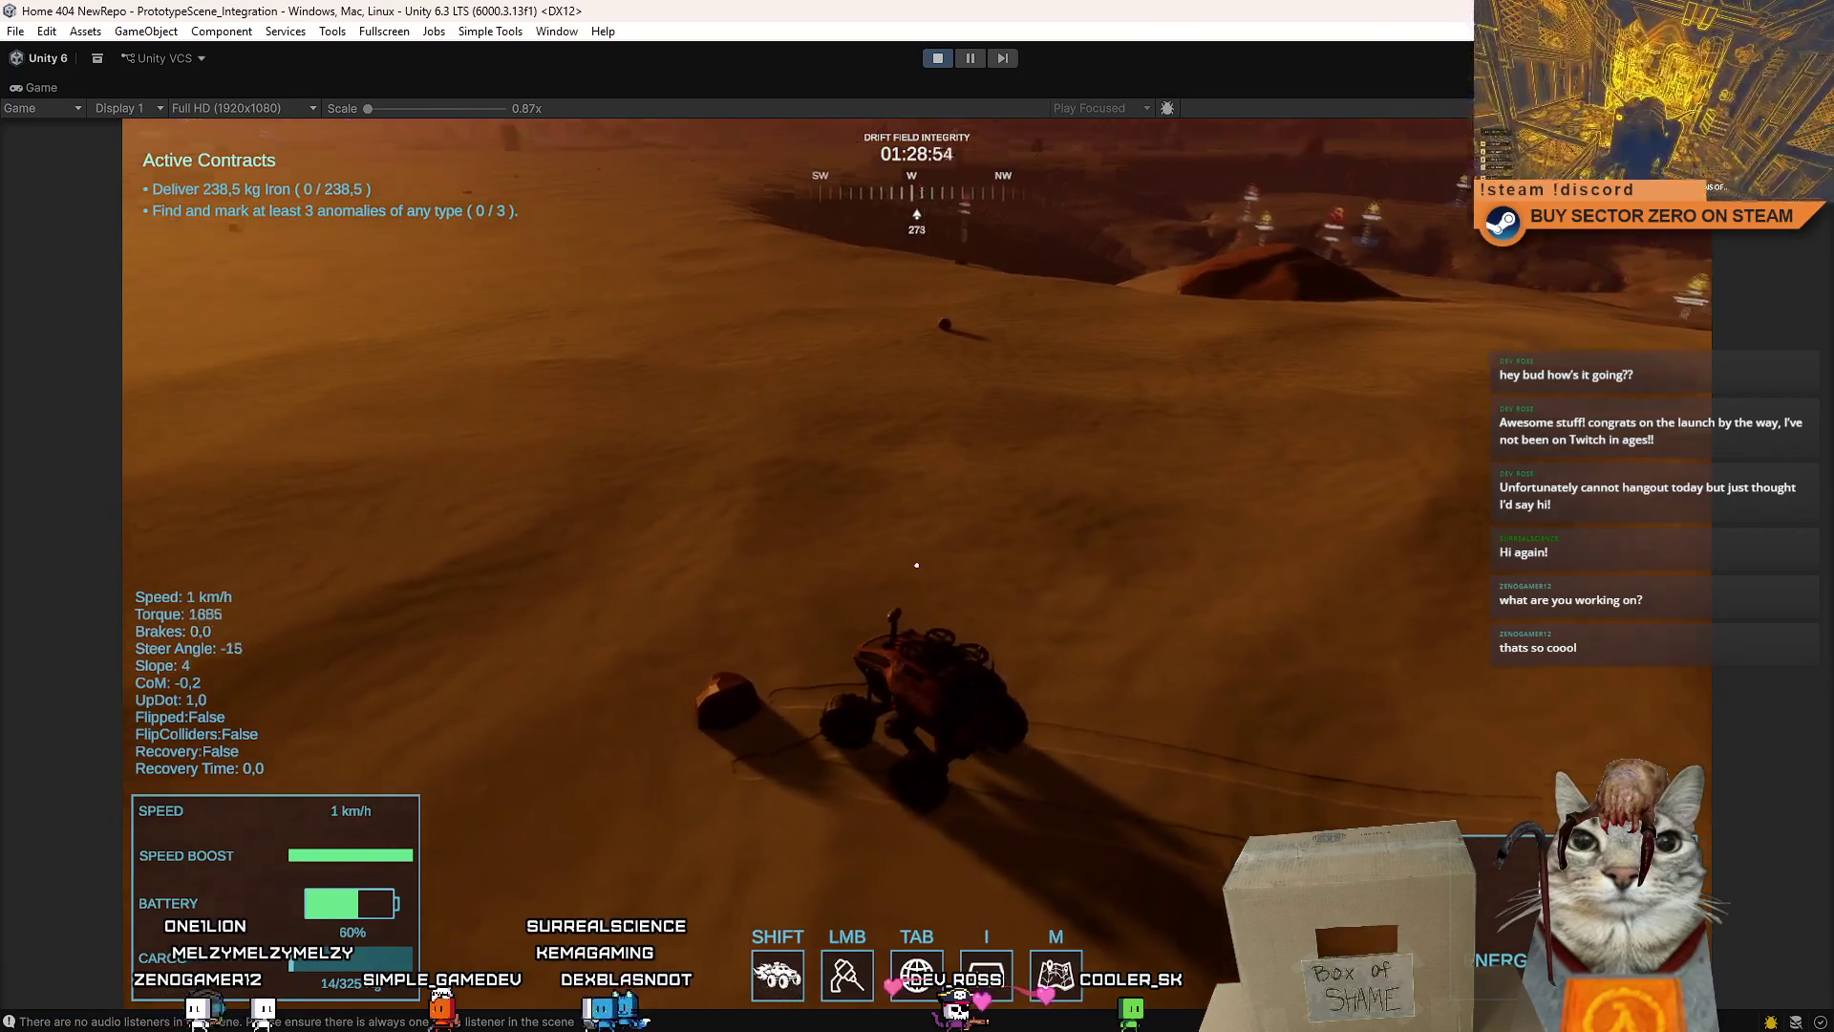
key(i)
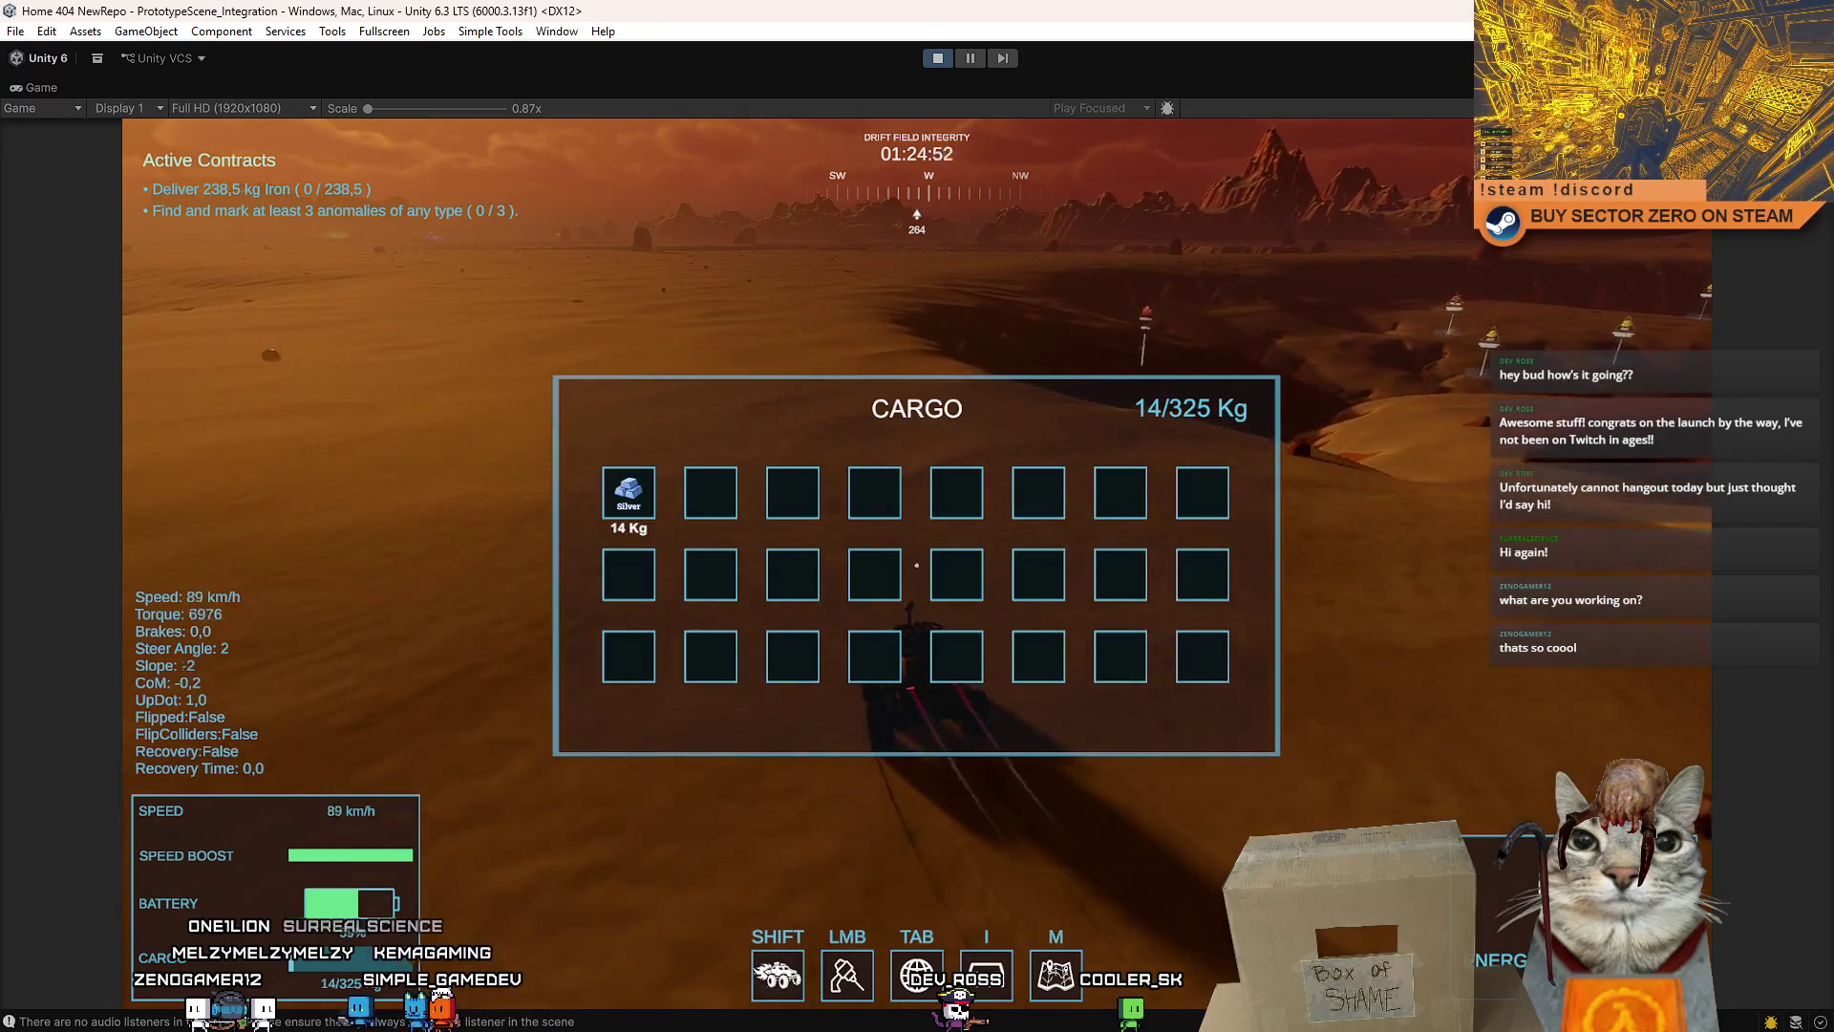
key(i)
- Race the rover across the desert at top speed, weaving left and right, then brake to a stop
key(a)
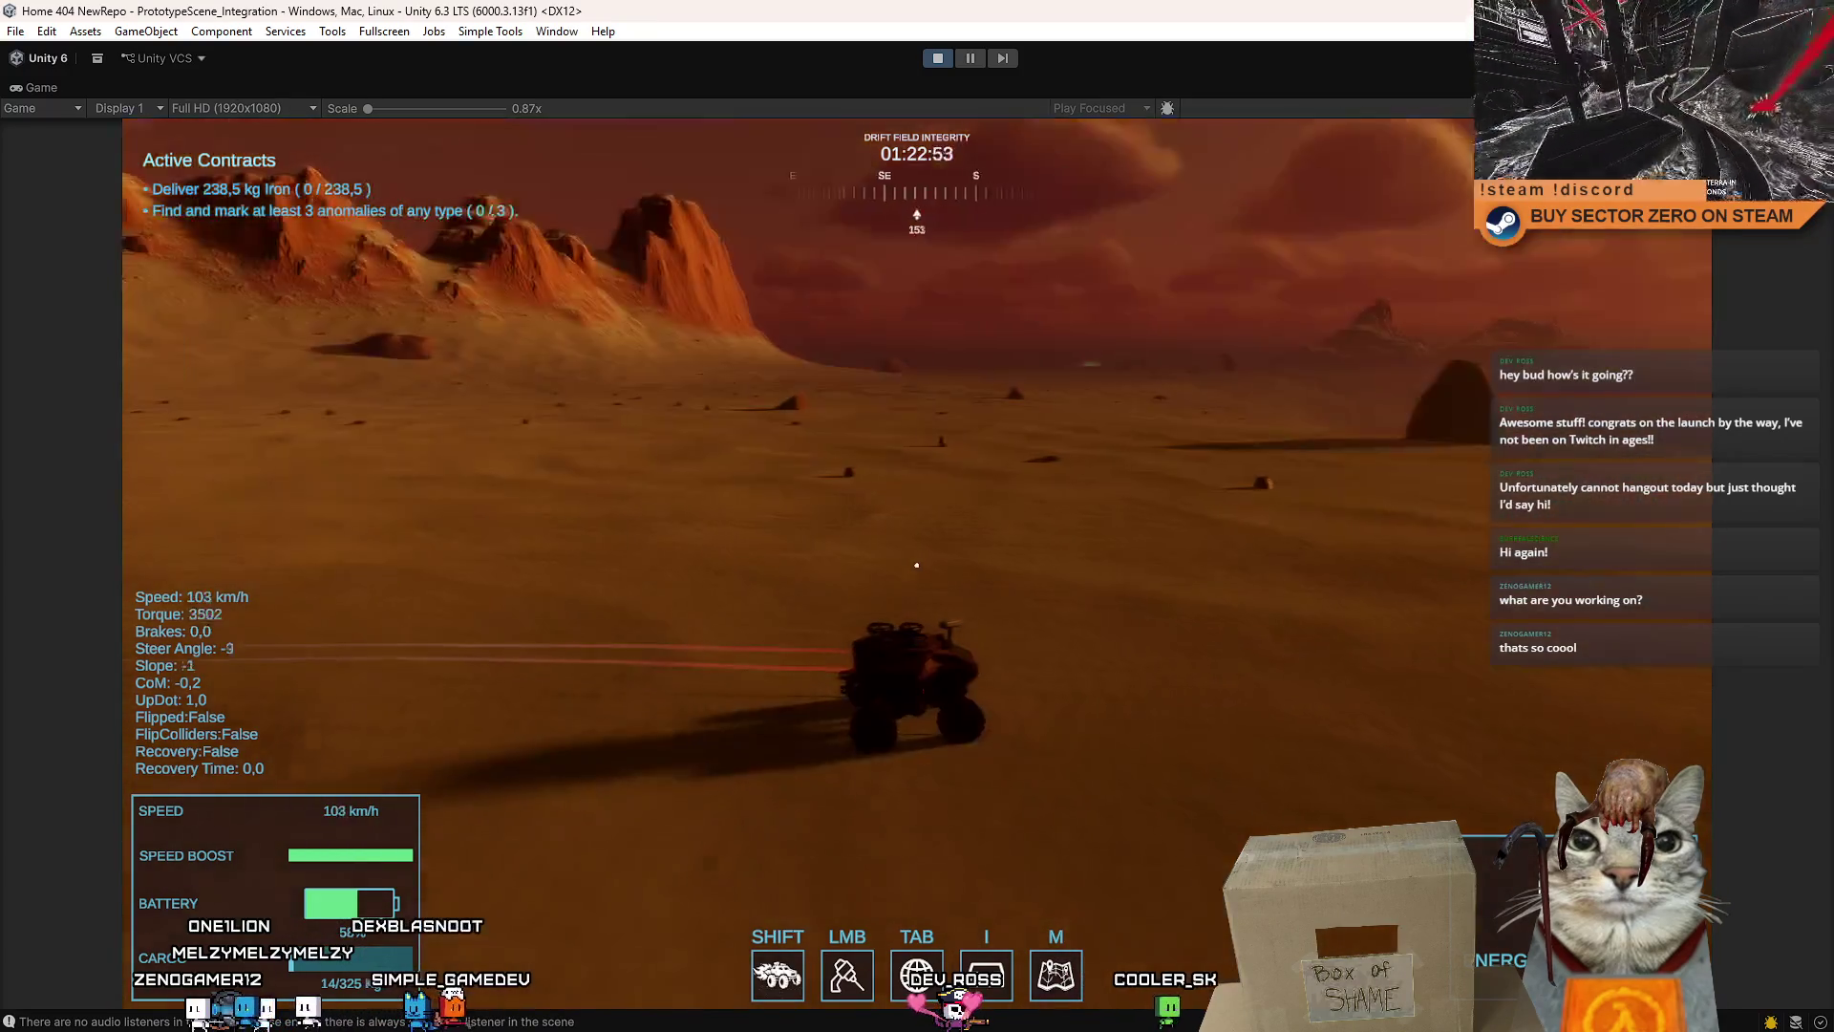
key(a)
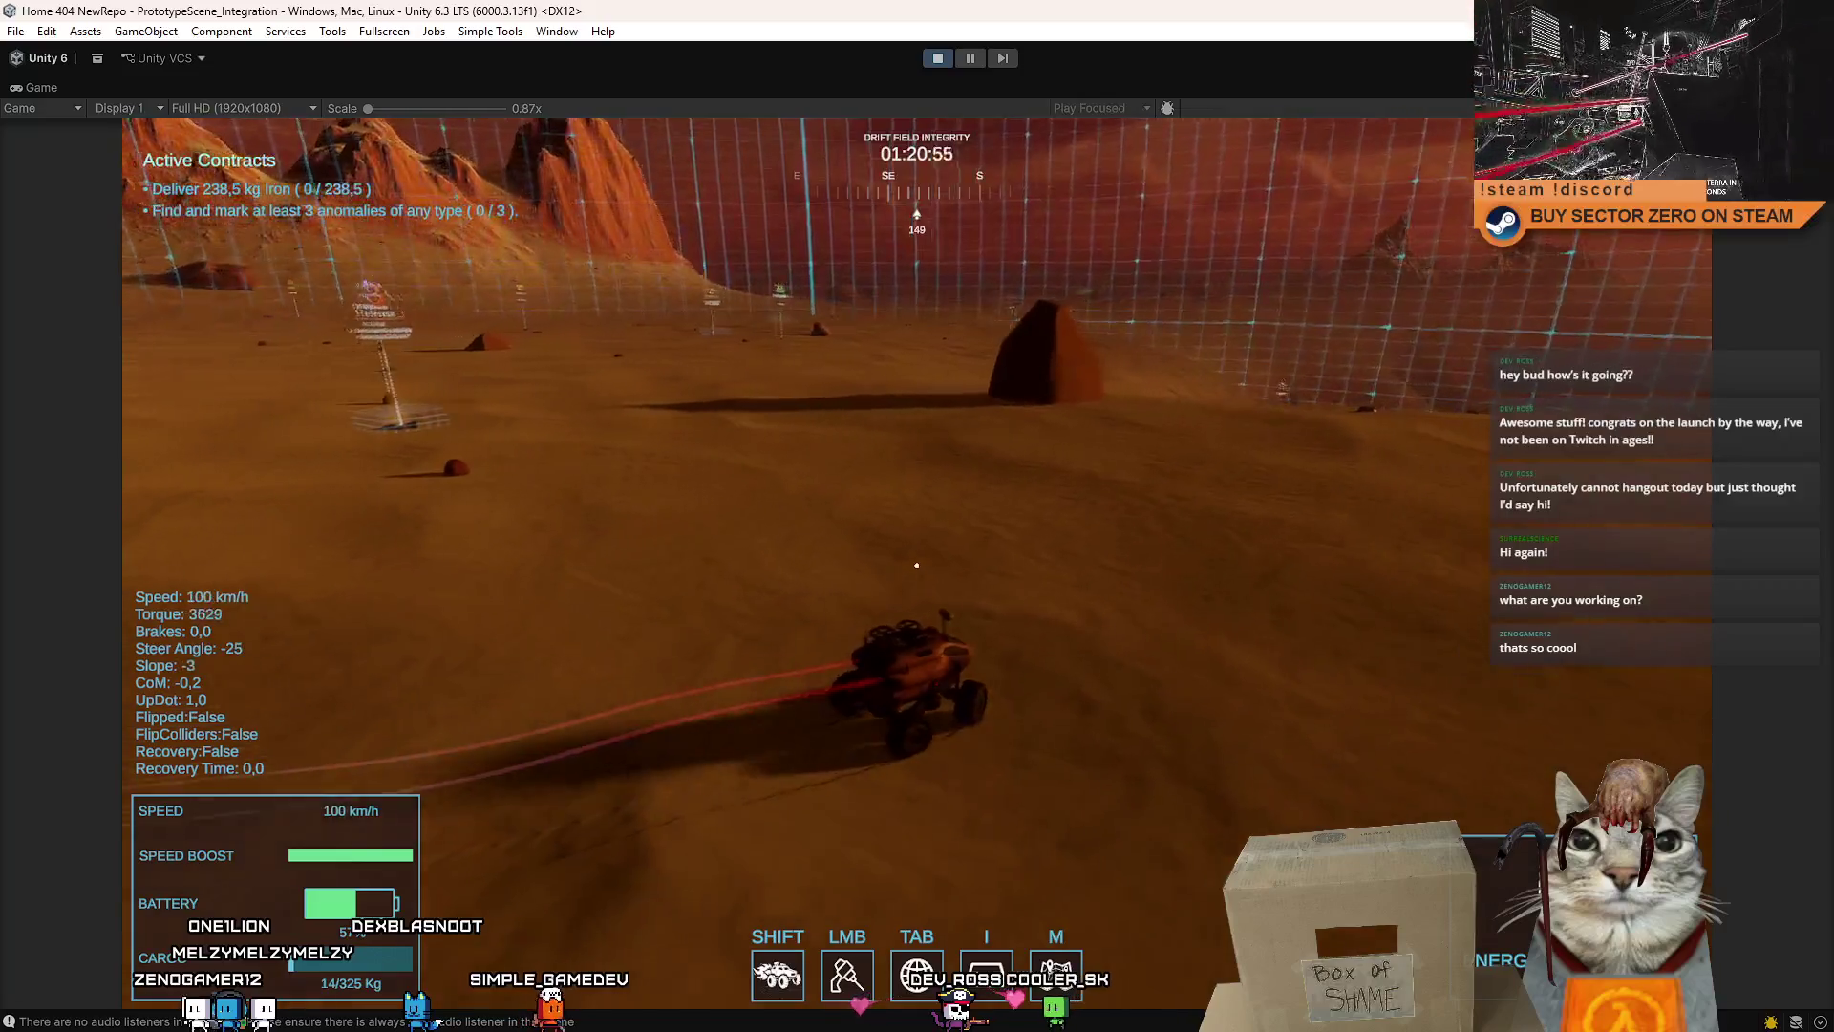
key(d)
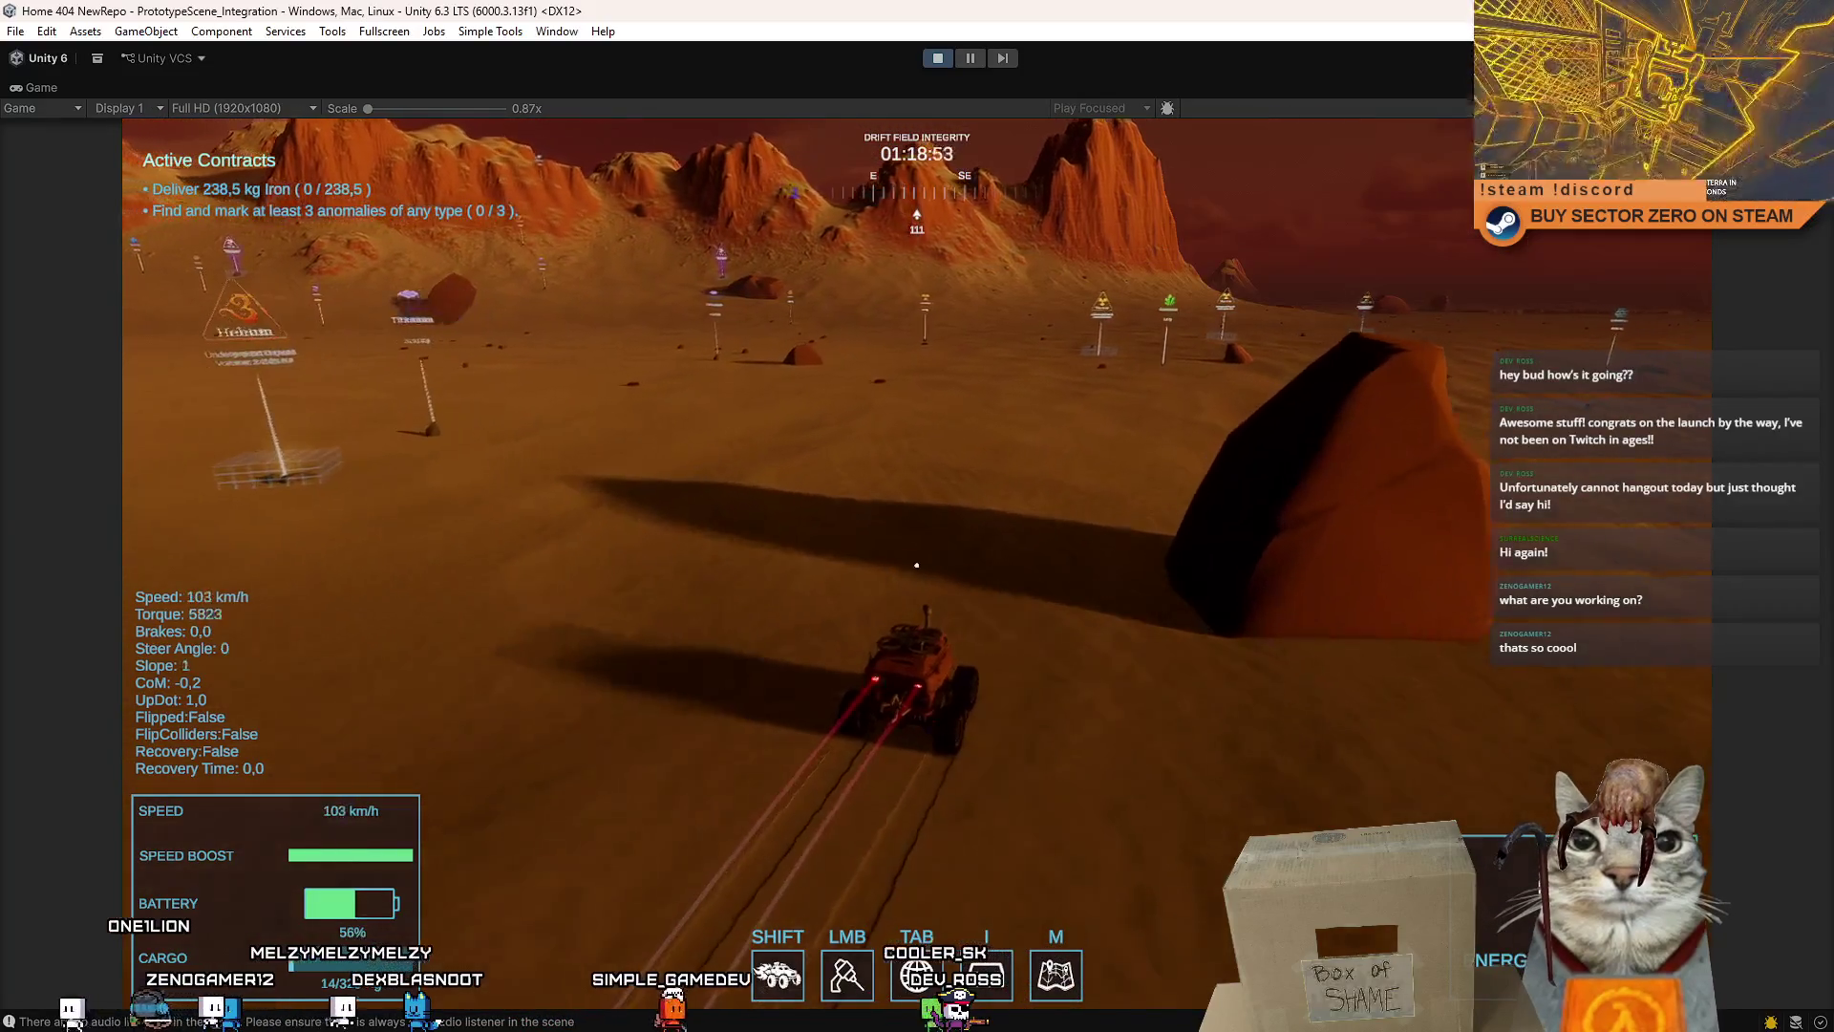
key(a)
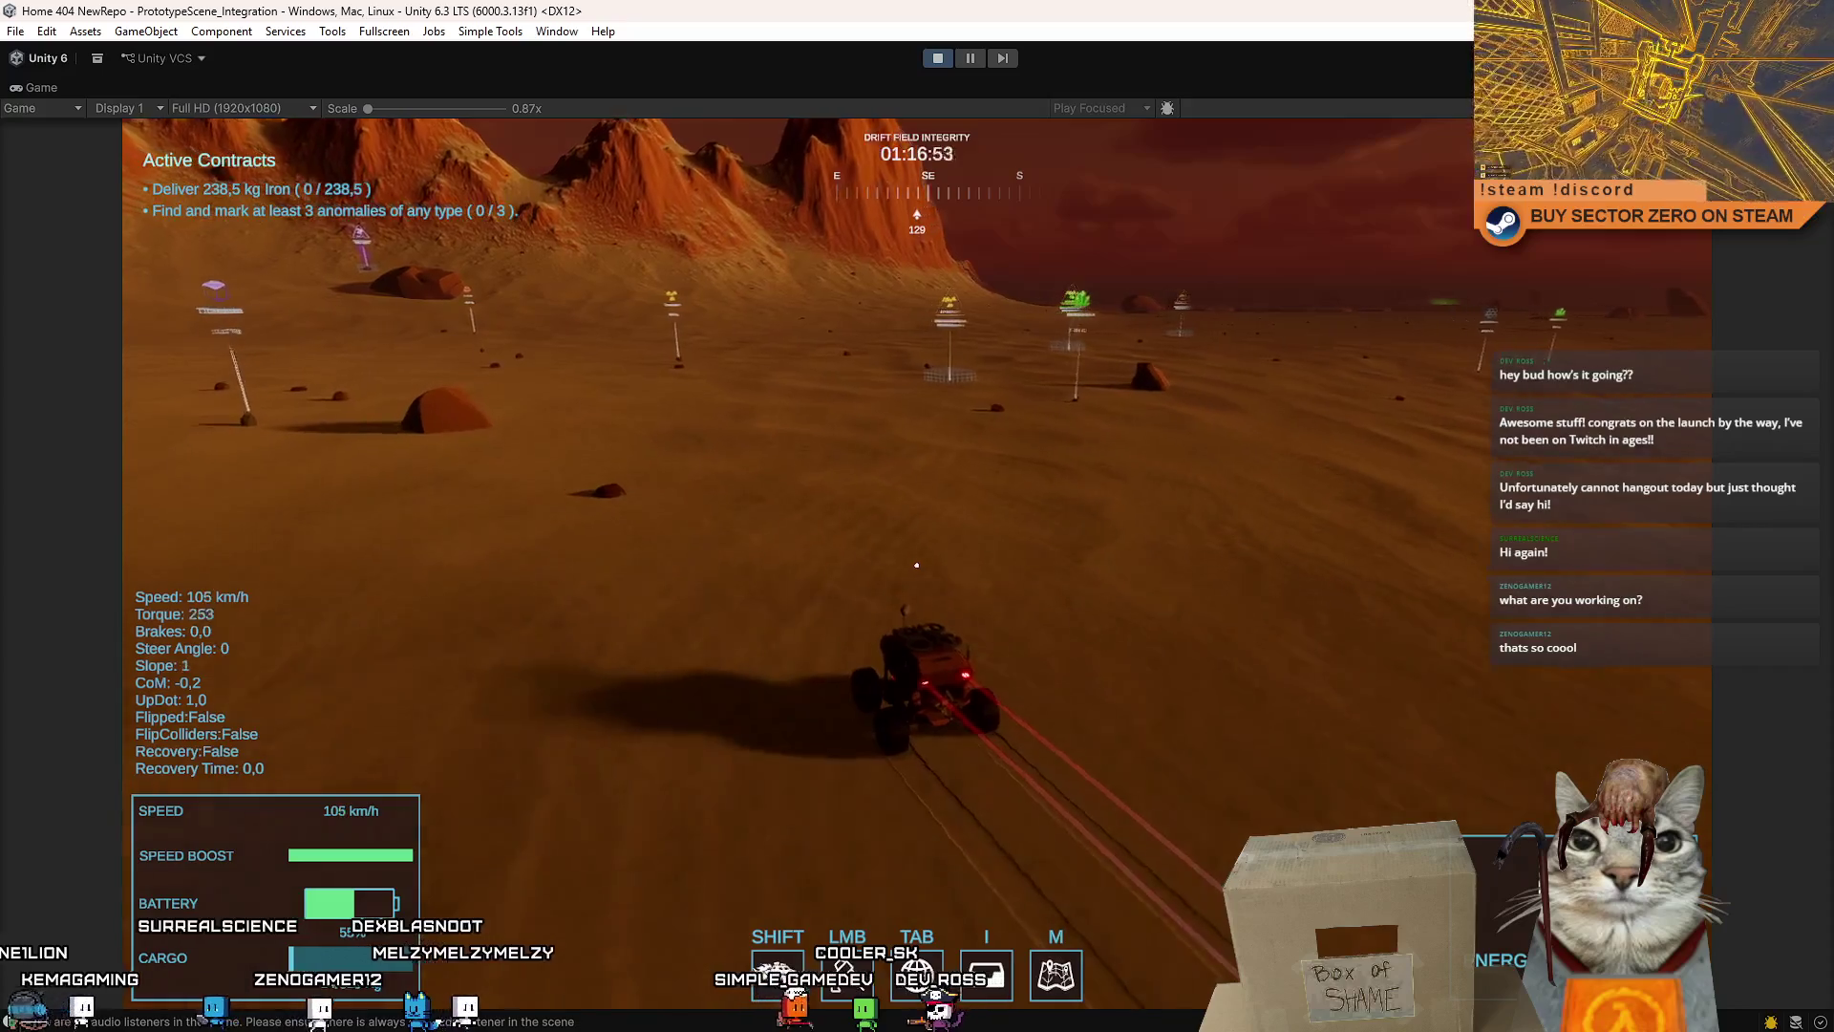
key(d)
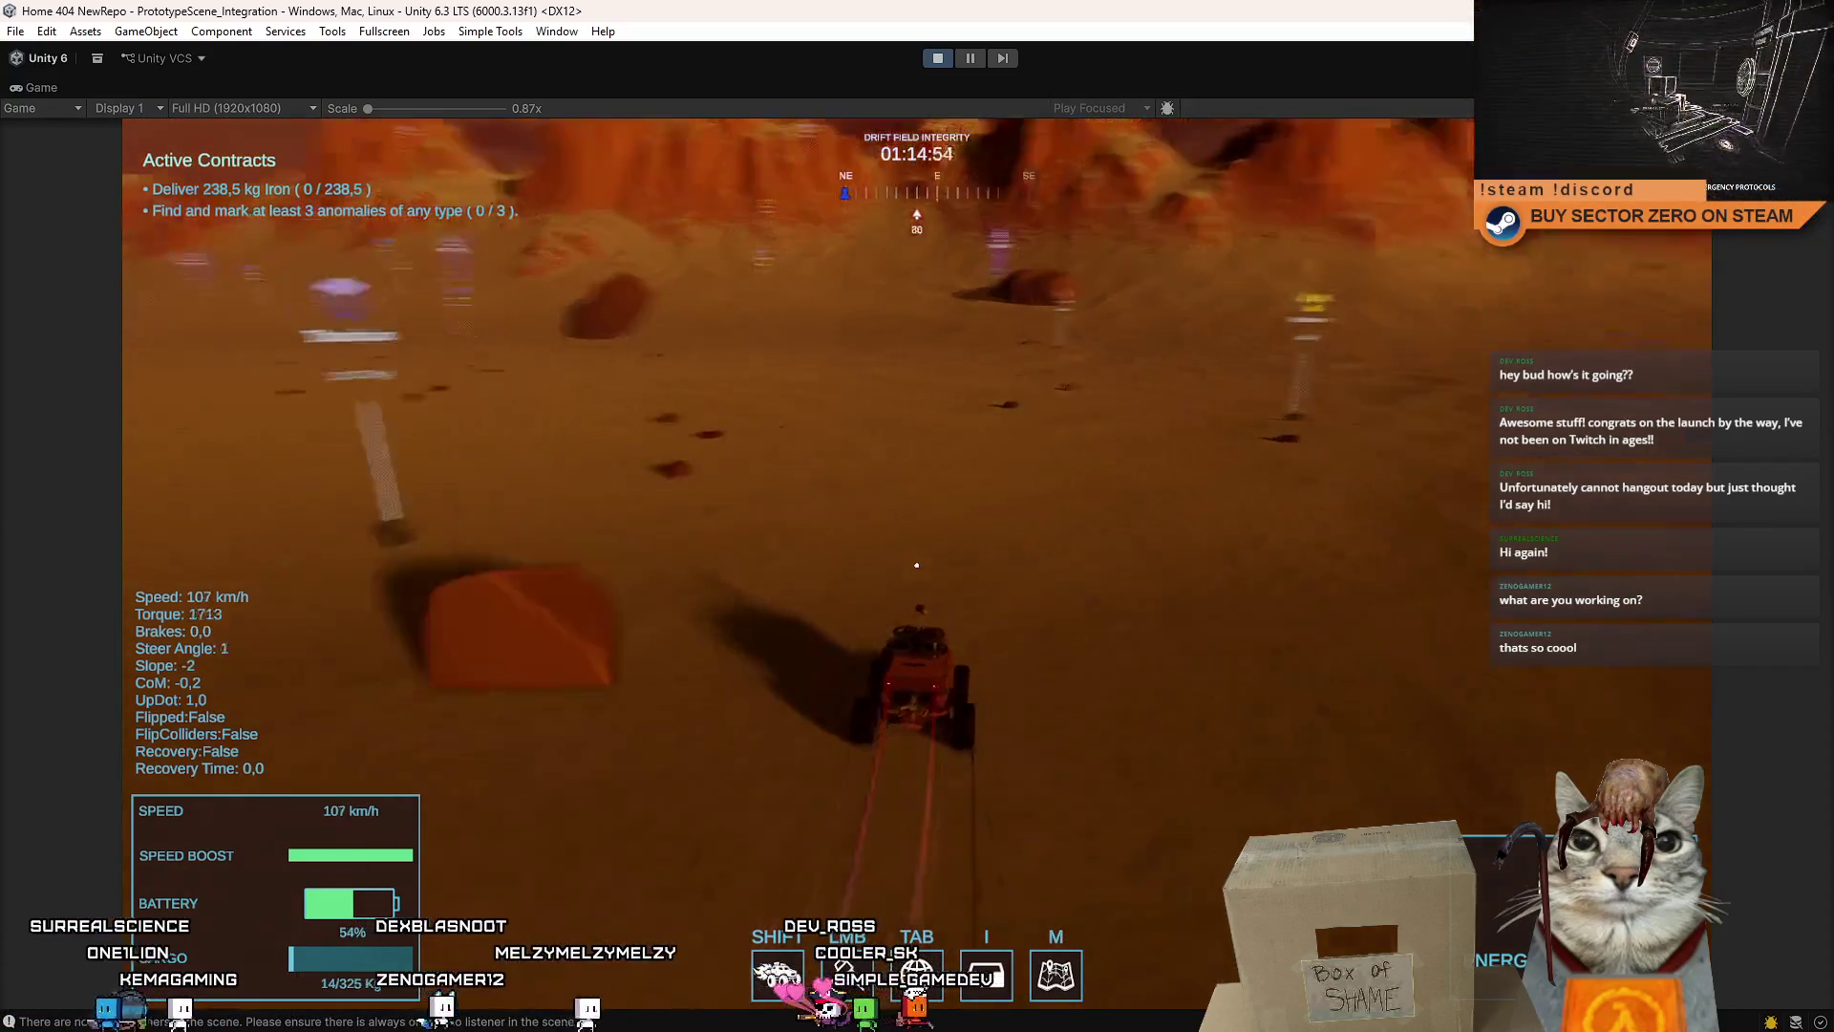
key(d)
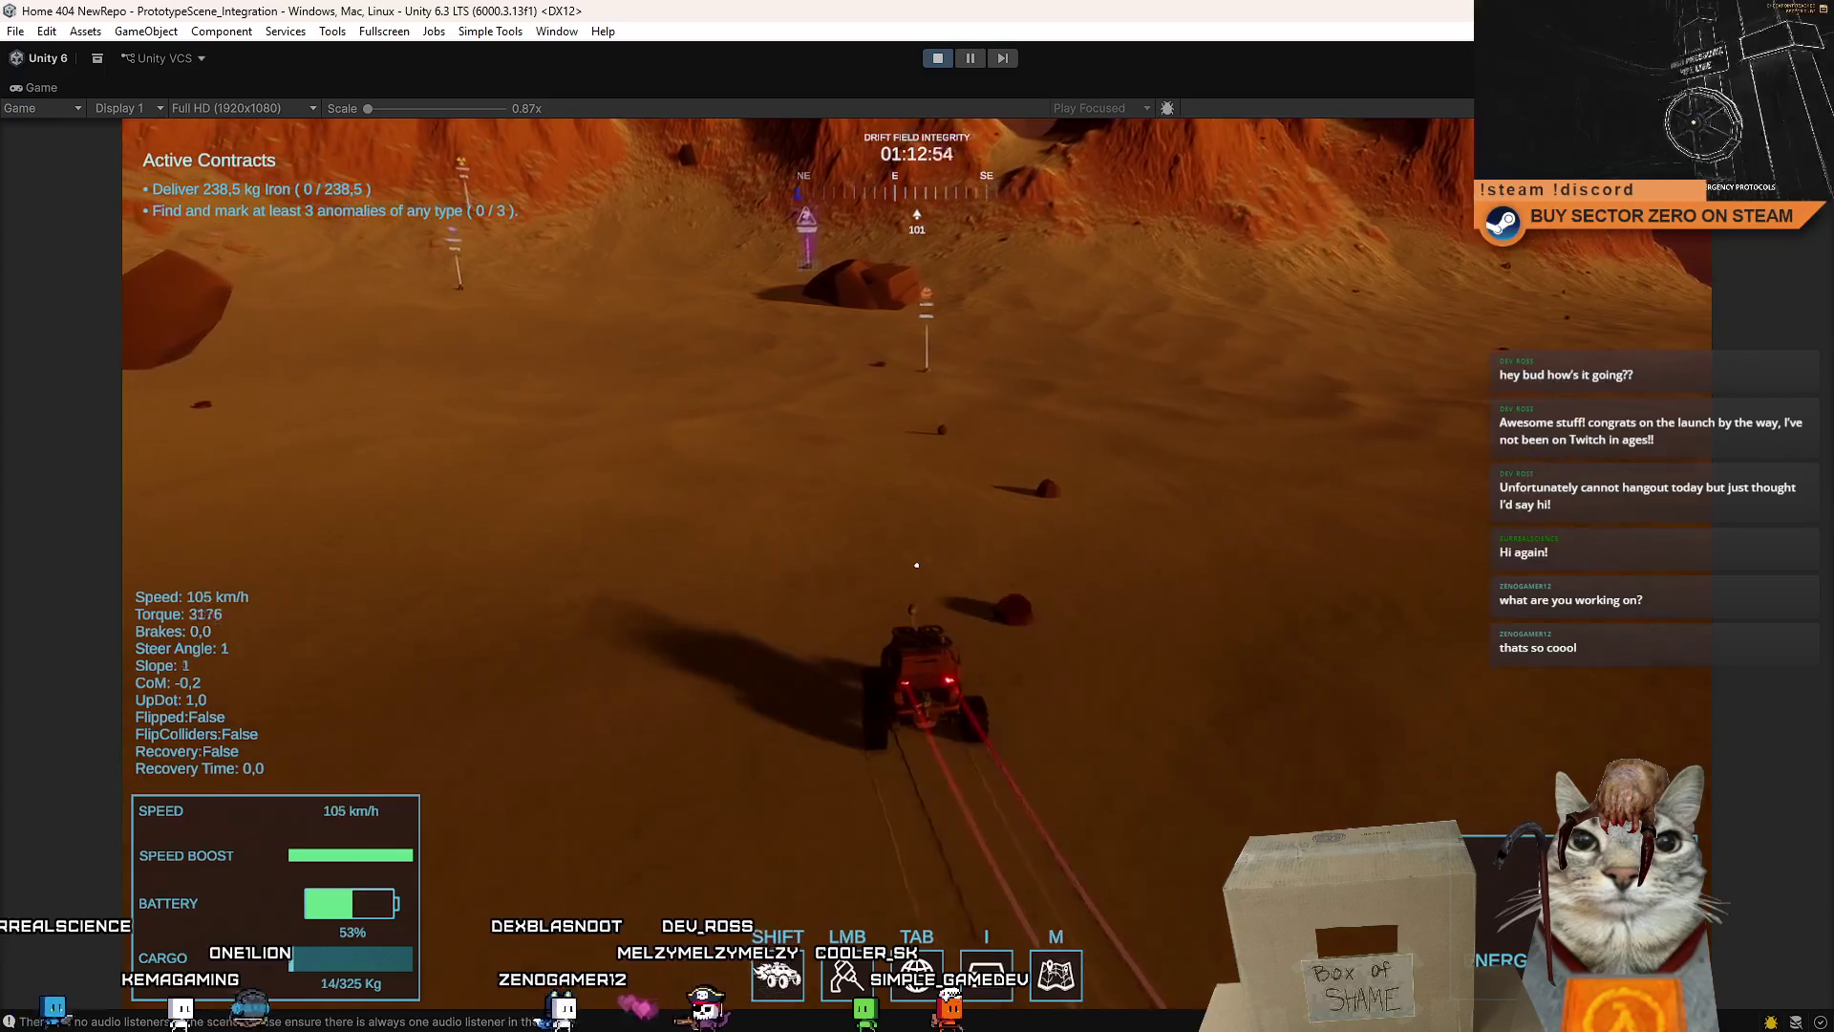
key(a)
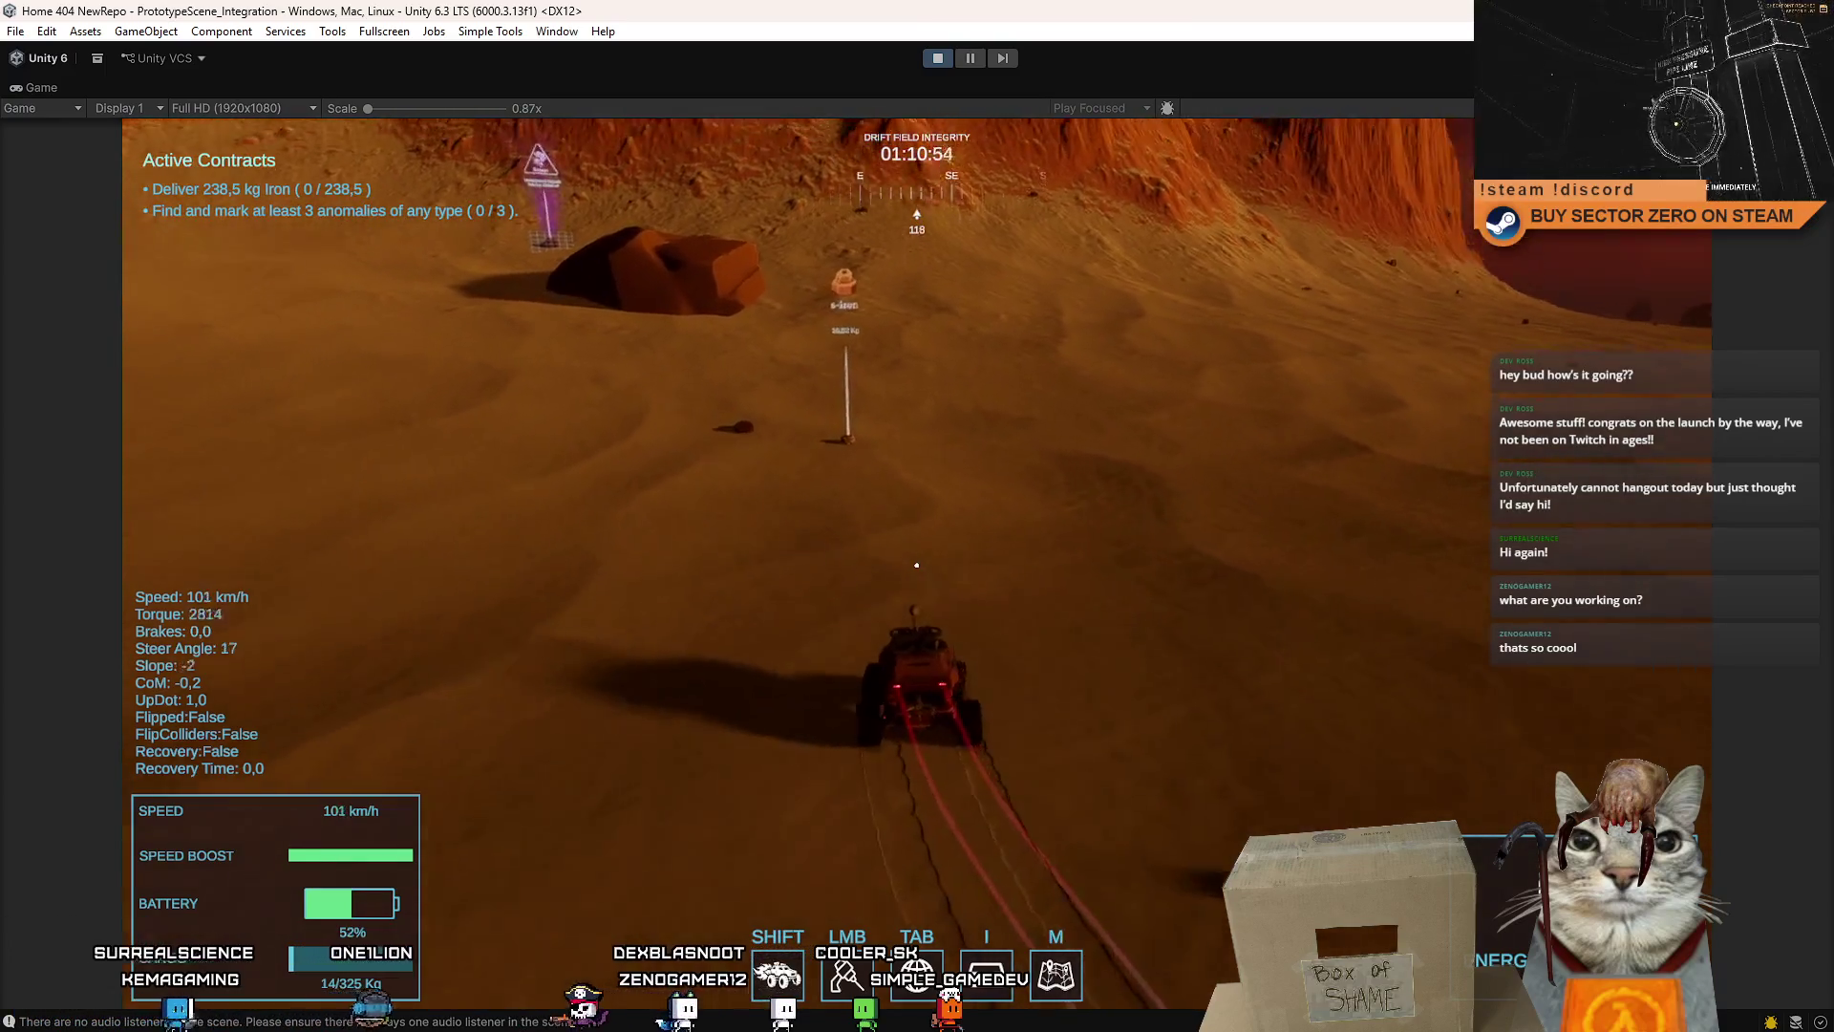
key(space)
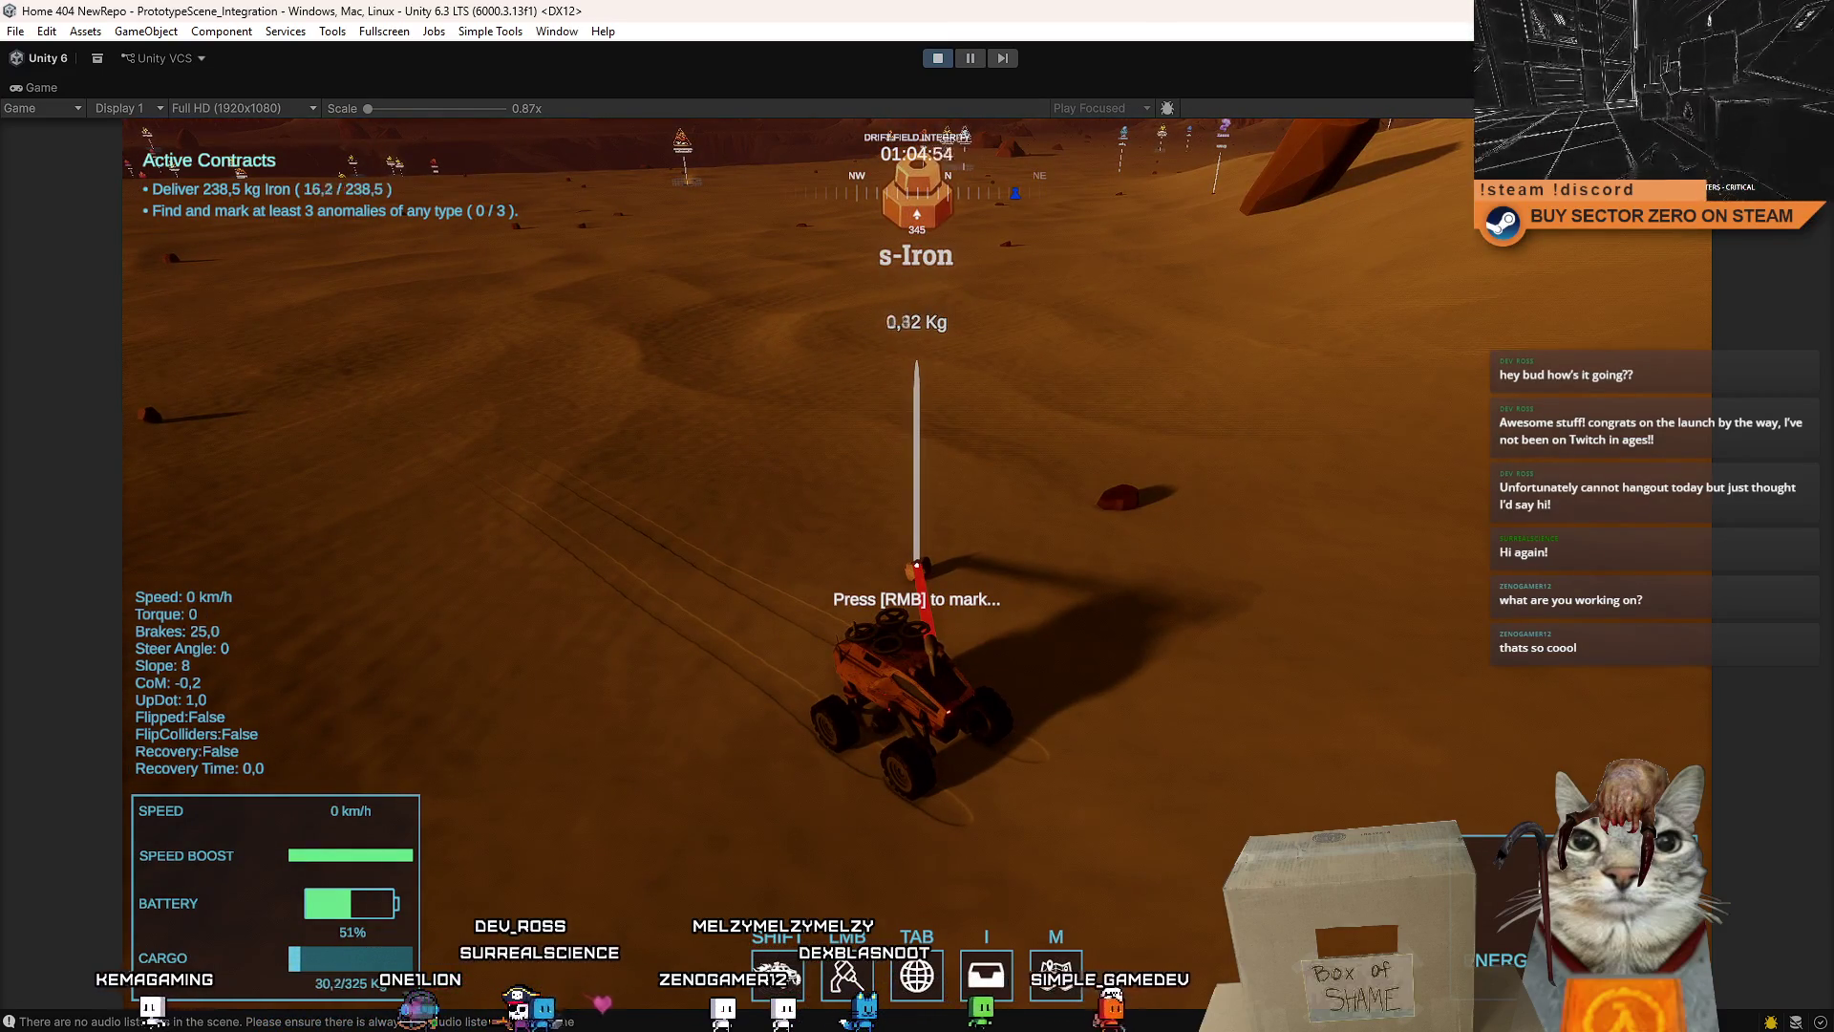
- Drive away from the iron deposit steering left while swinging the camera around
key(w)
key(a)
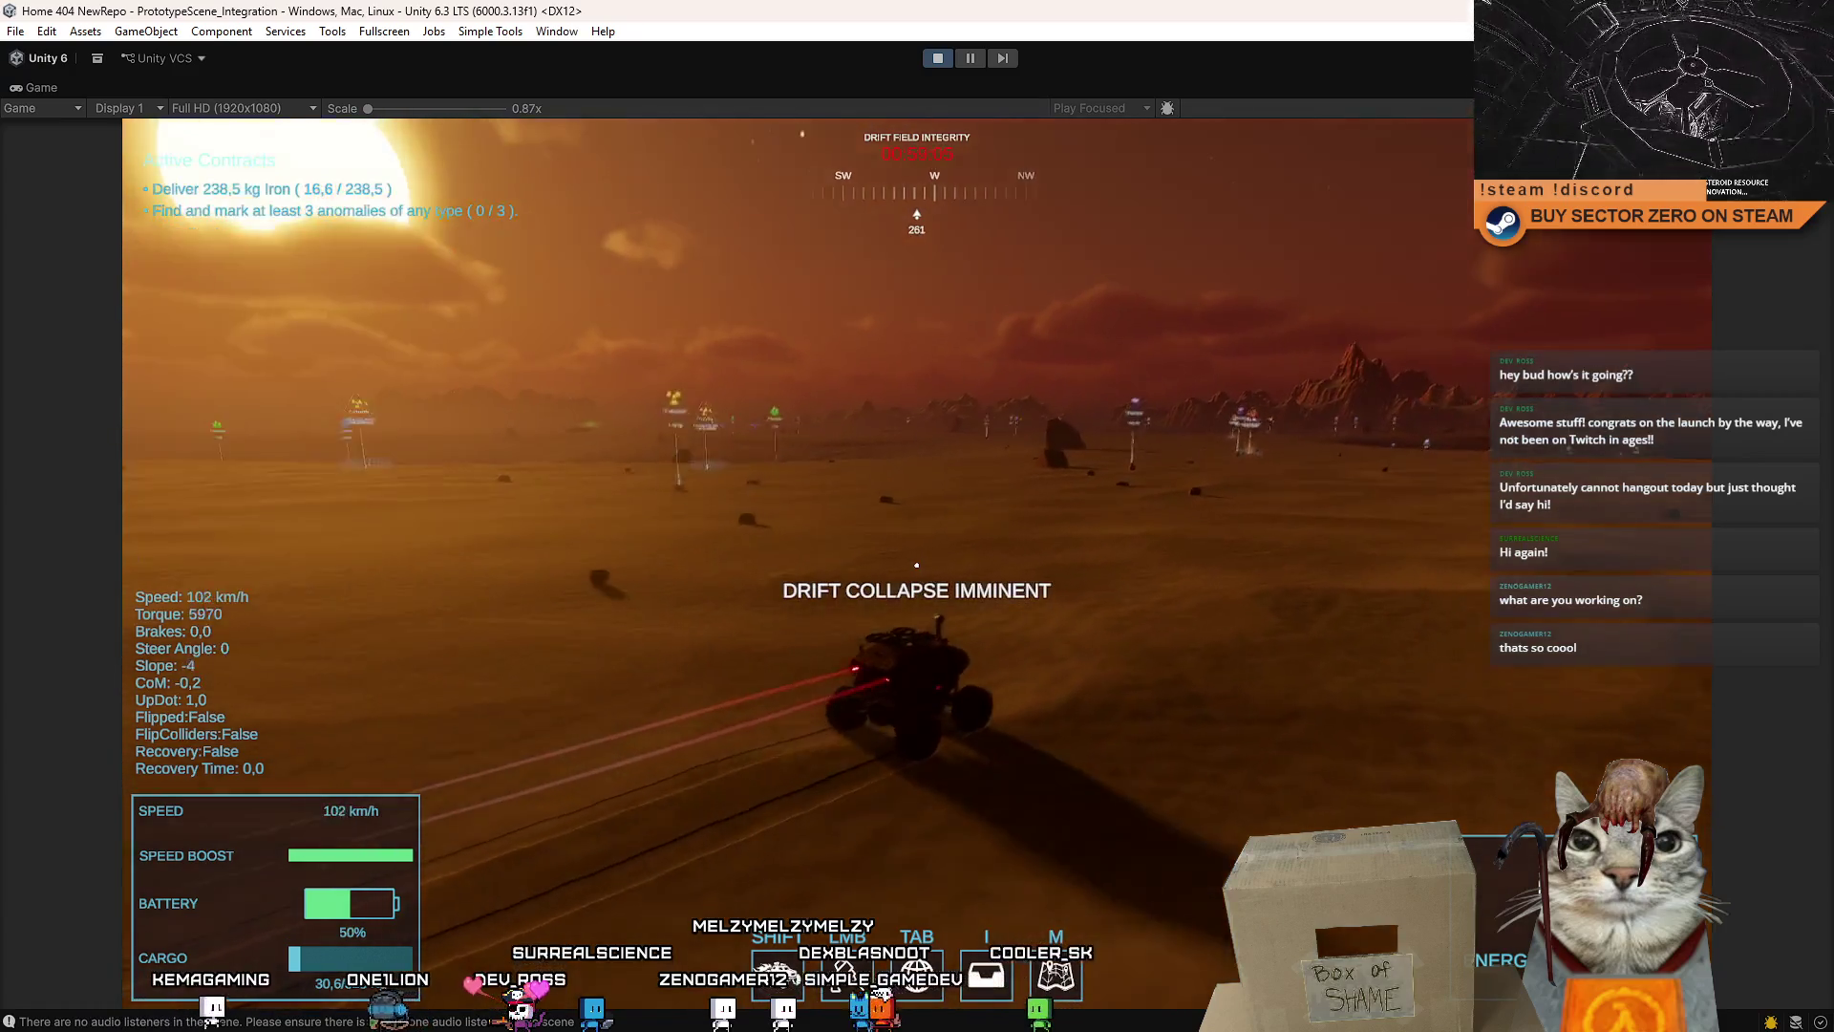
click(916, 565)
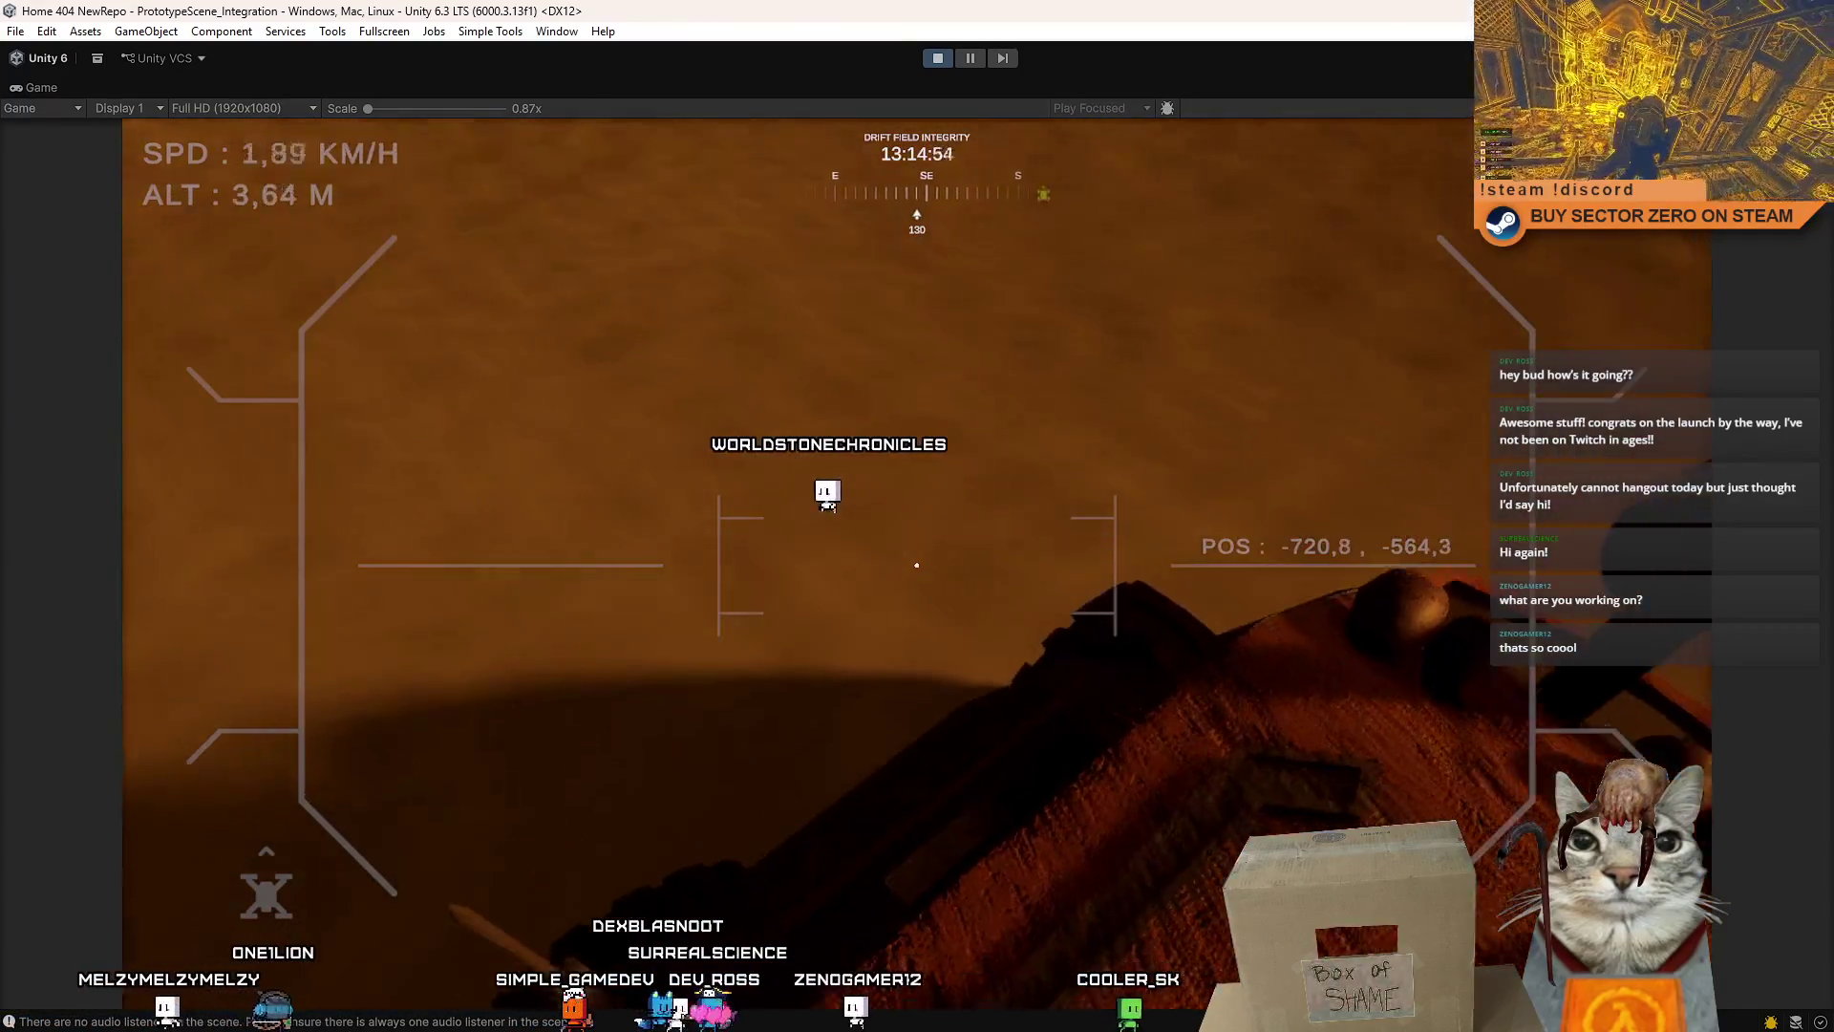
- Return to the rover camera, speed up, brake and swing around past the large rock
key(q)
key(w)
key(a)
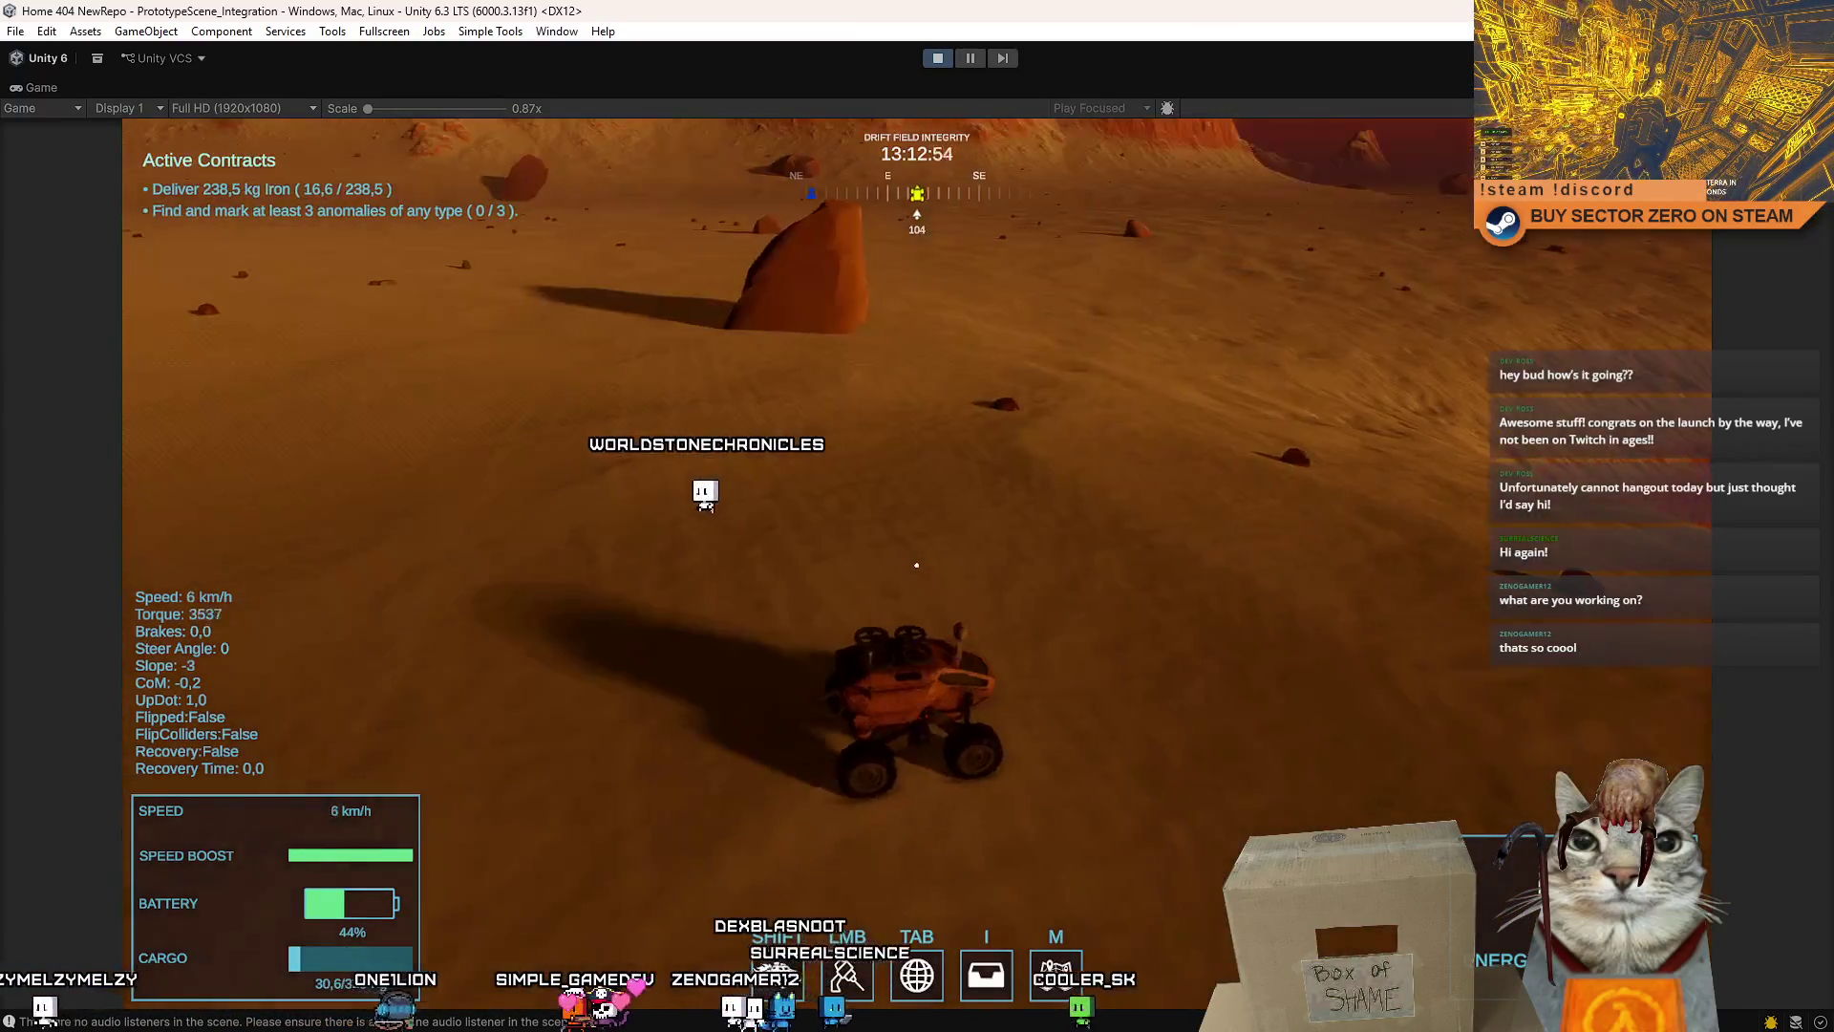
key(w)
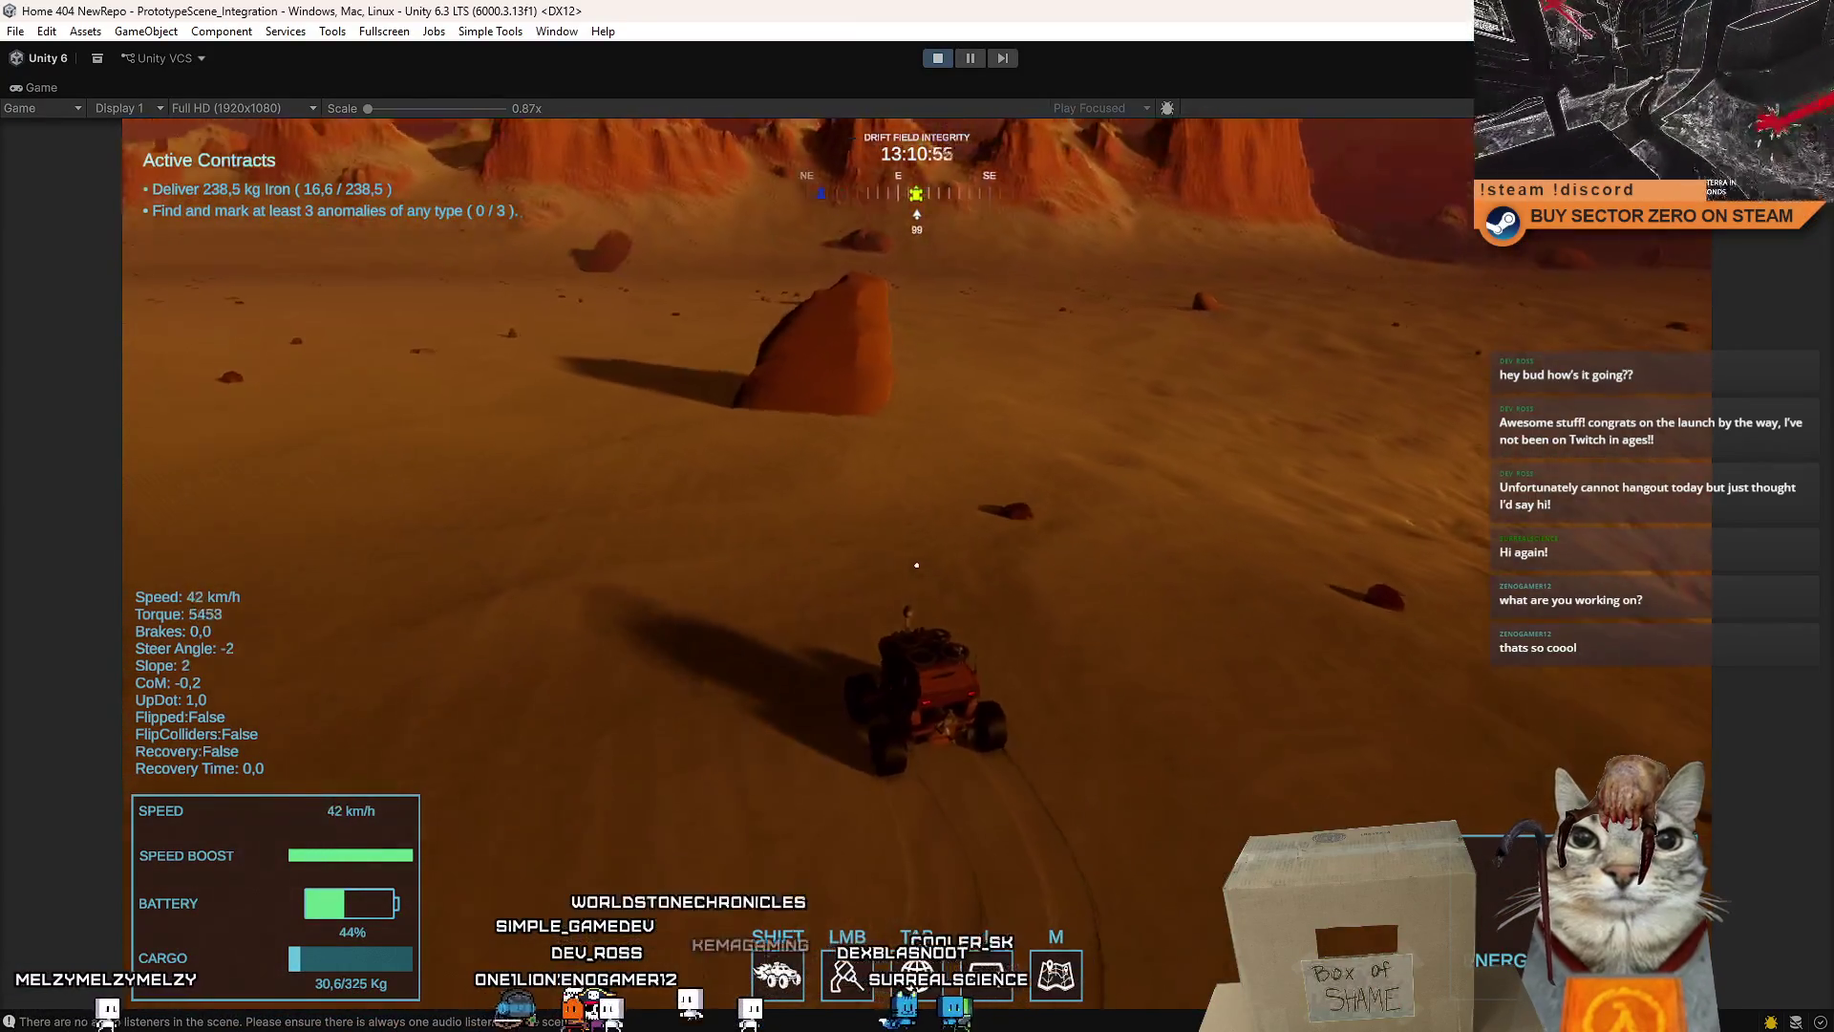
key(w)
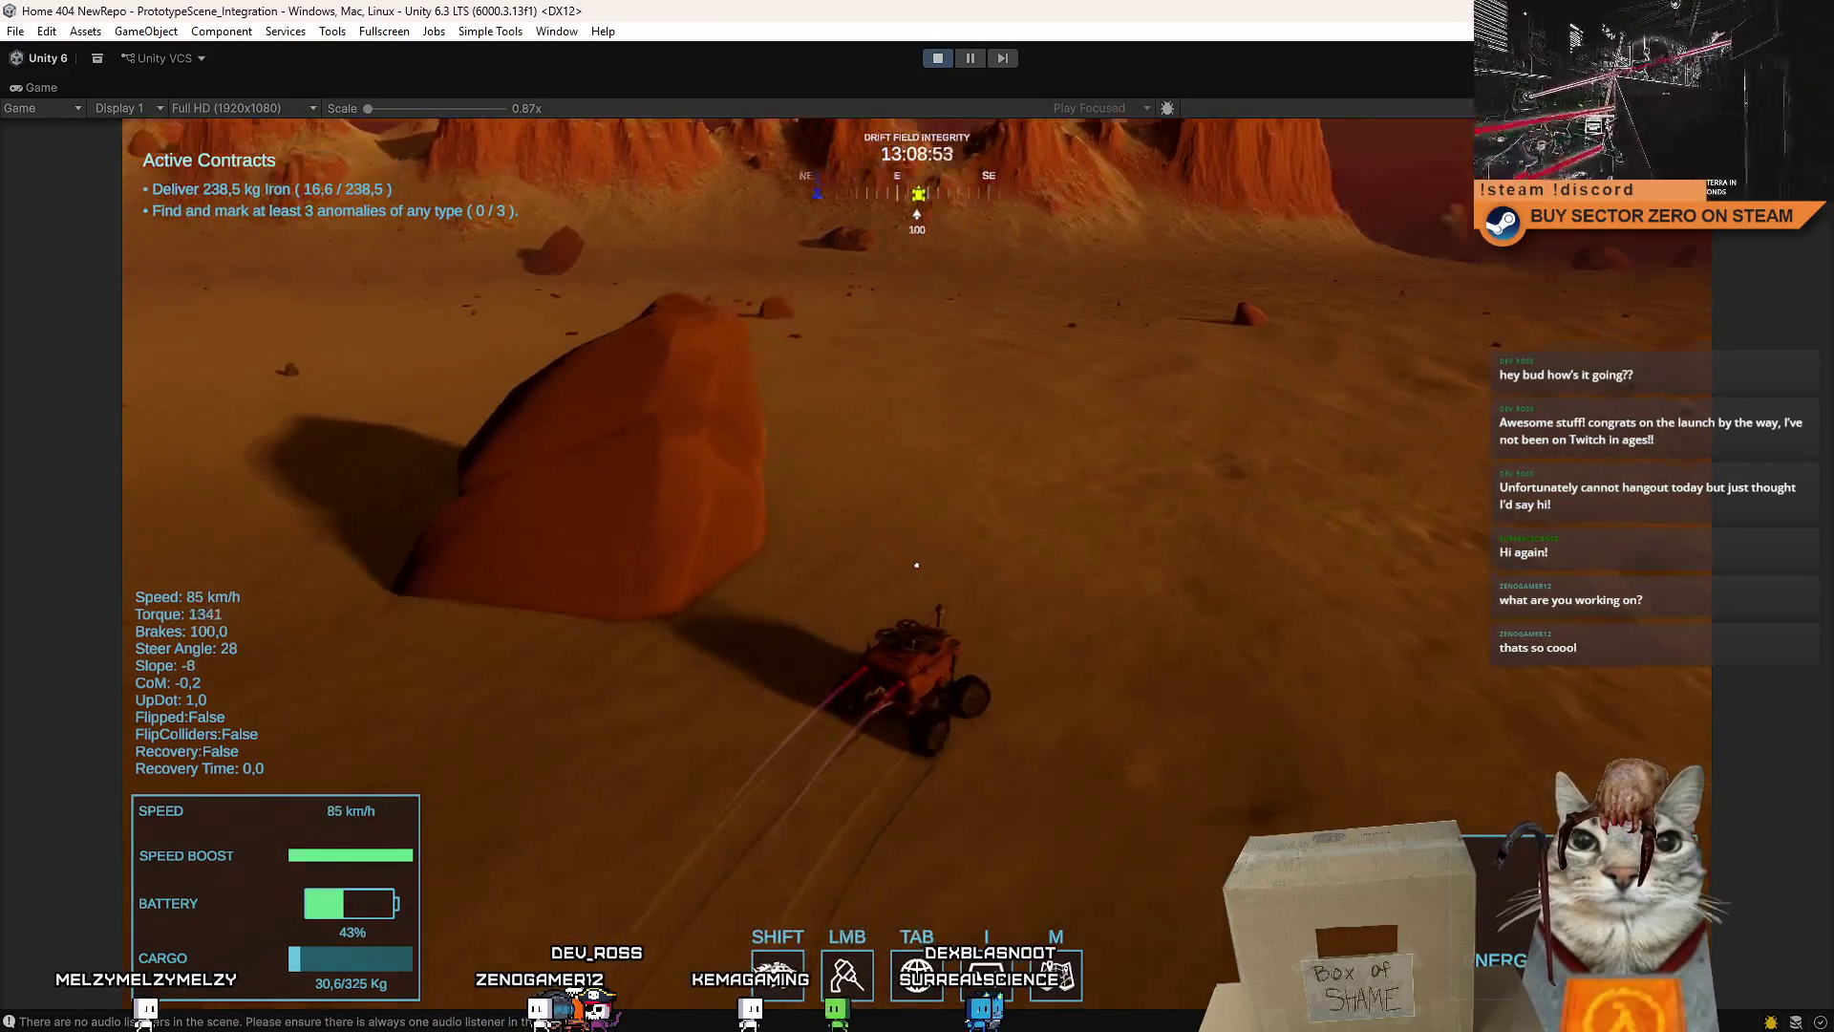
key(s)
key(s)
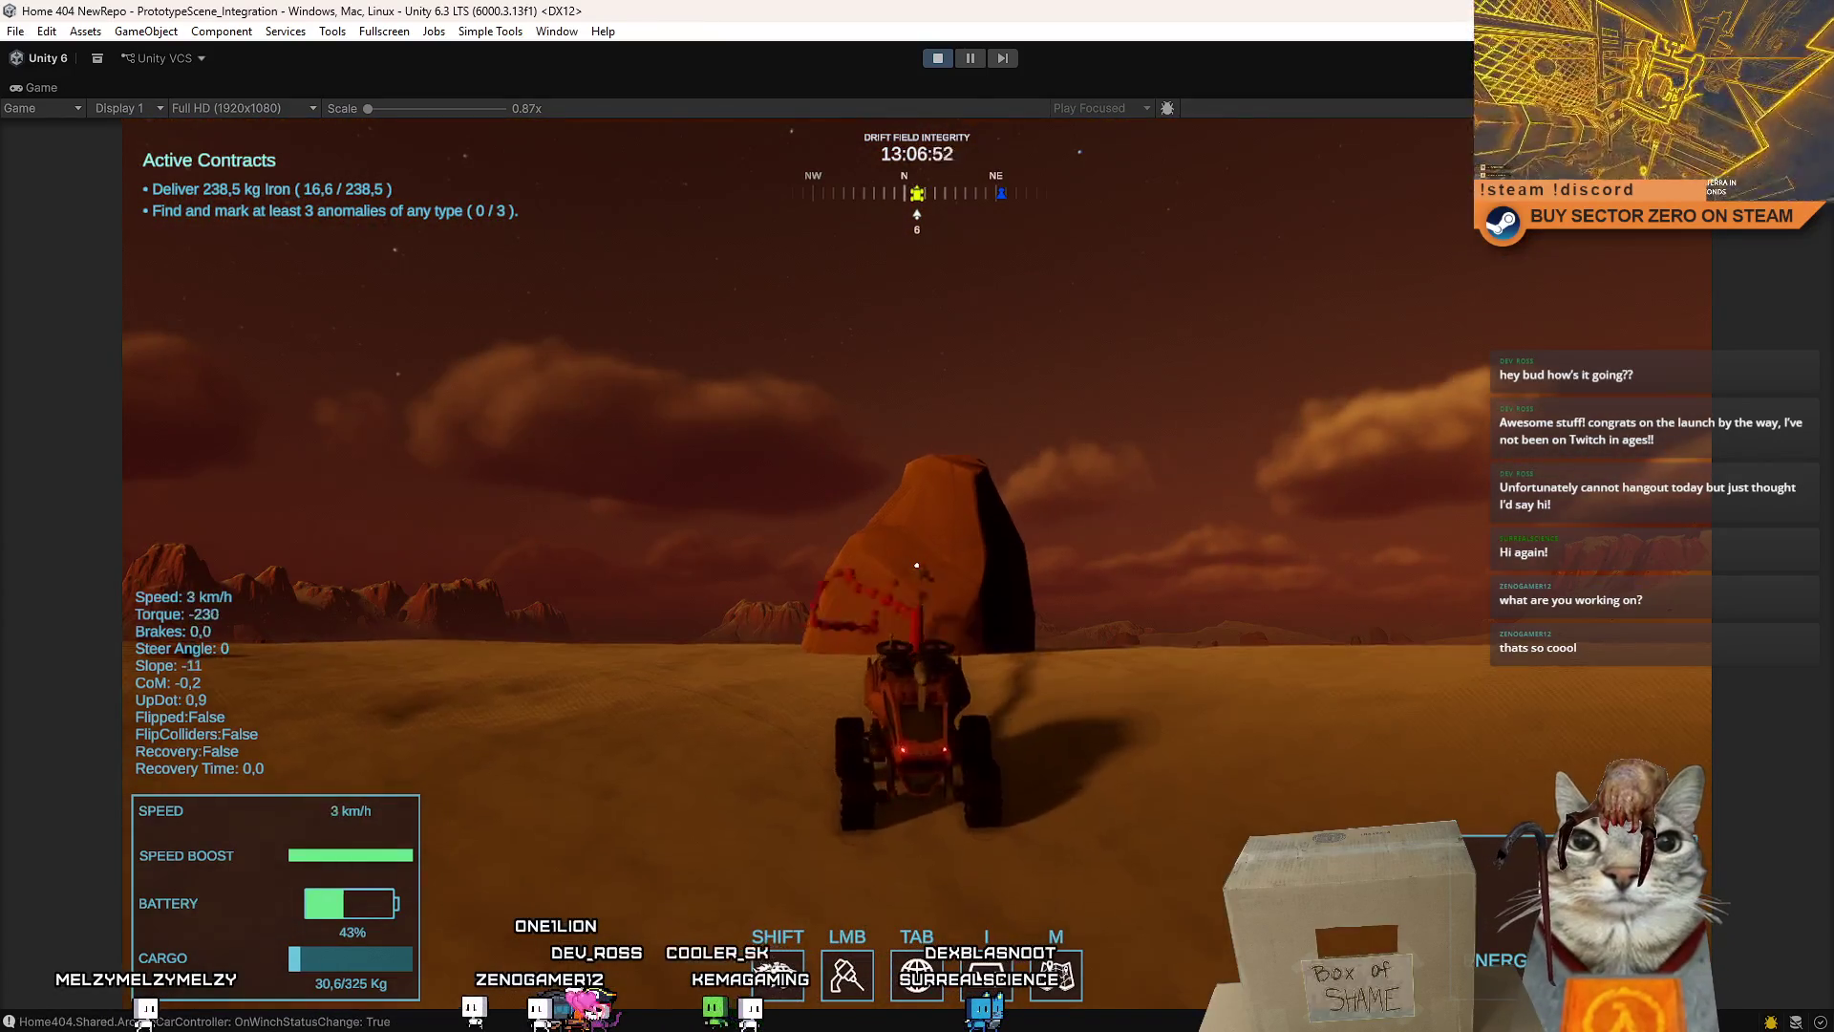
key(w)
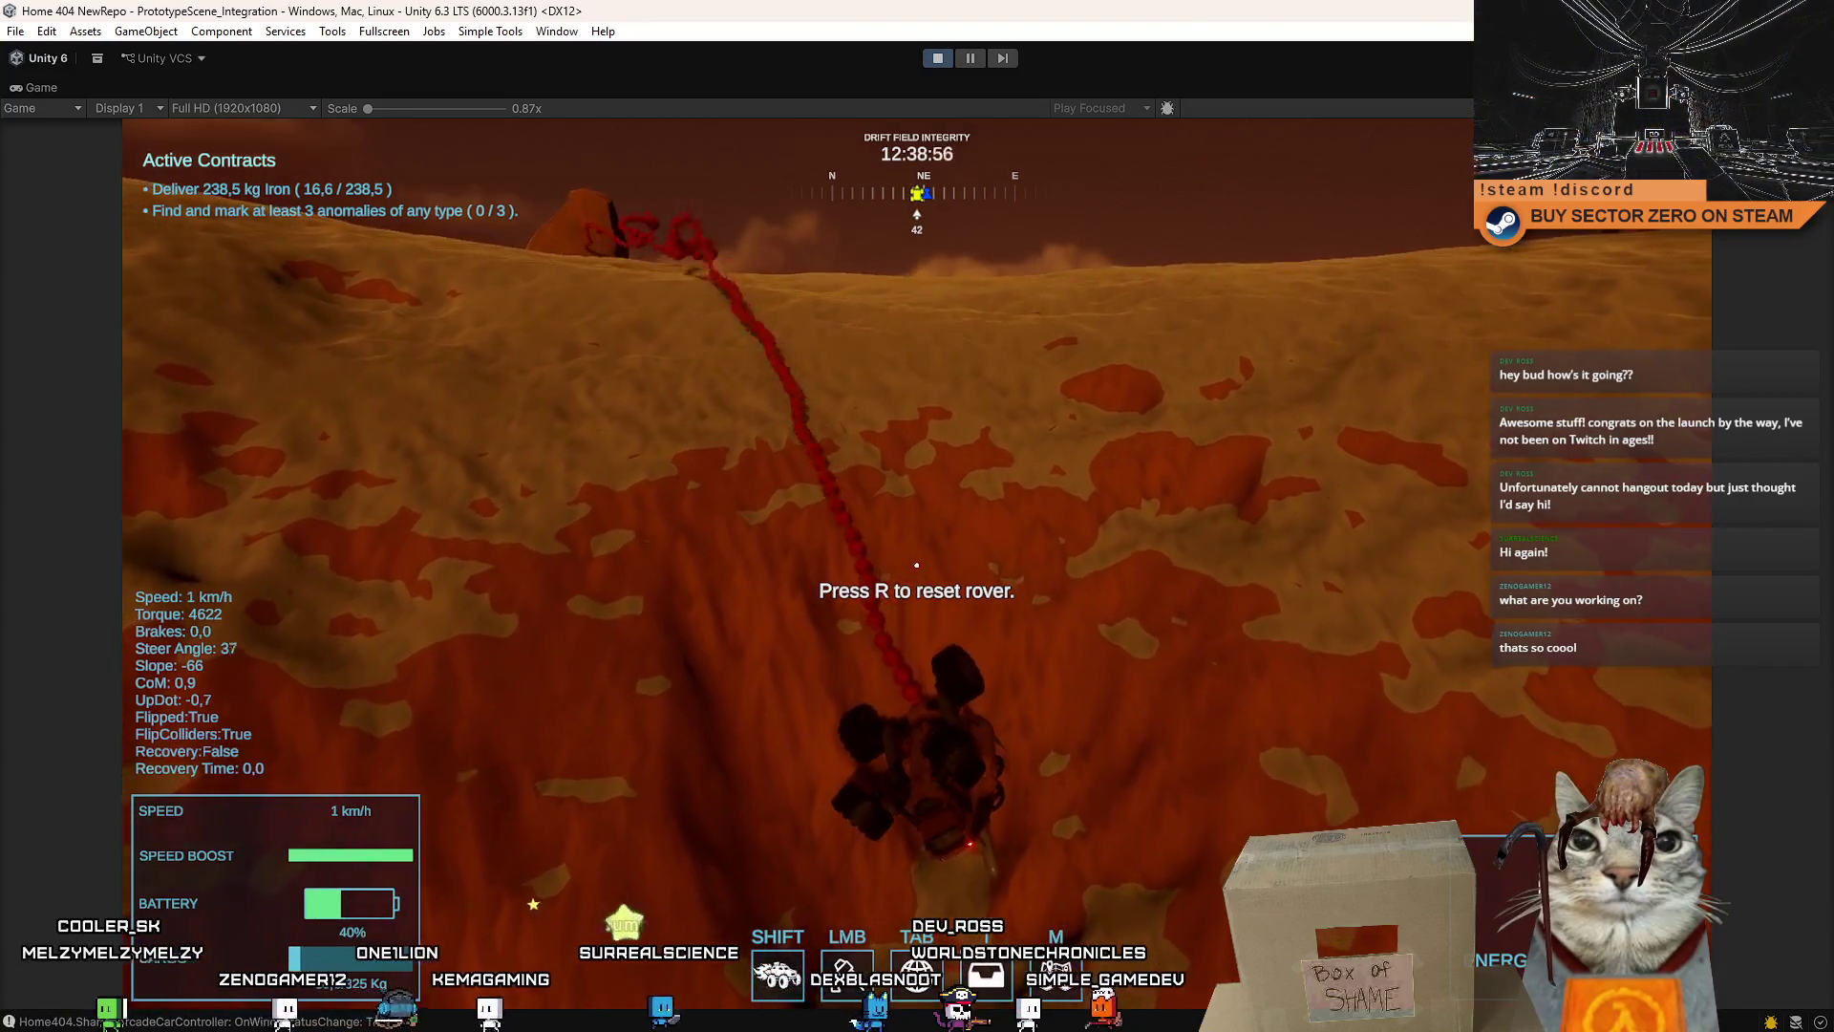
- Reset the flipped rover upright and accelerate to top speed, steering left then right
key(r)
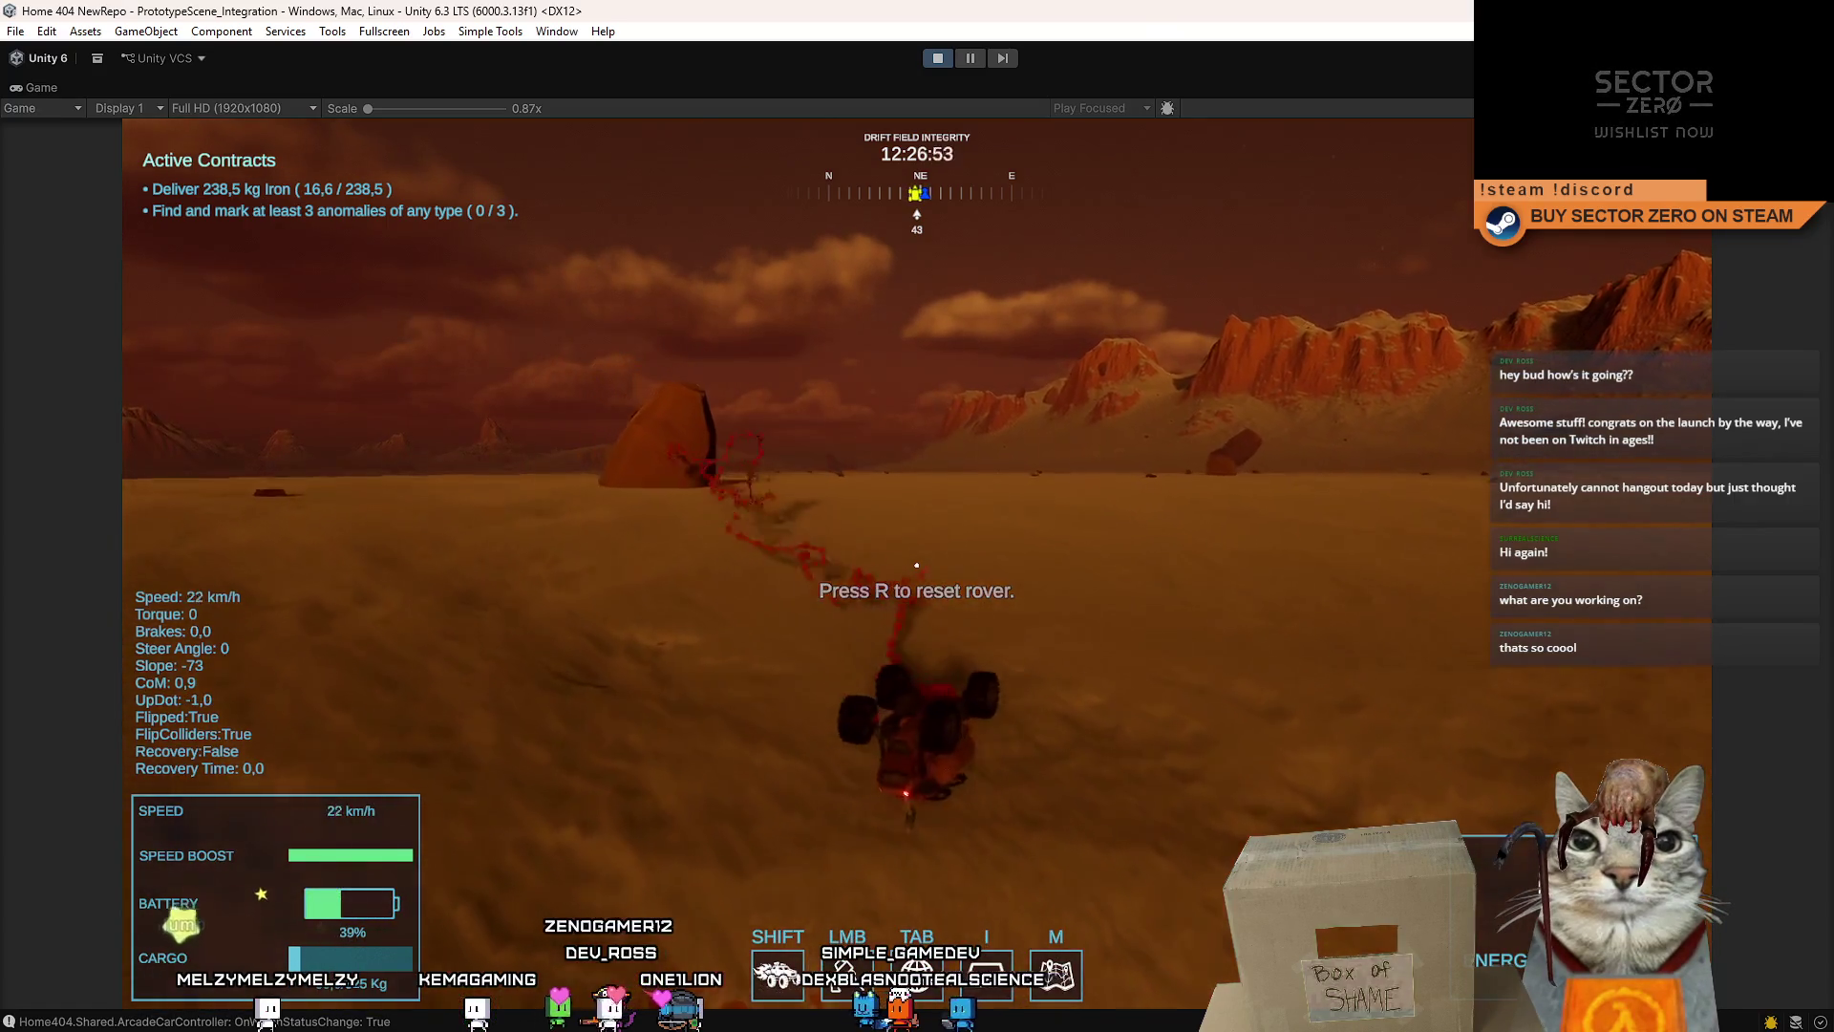
key(w)
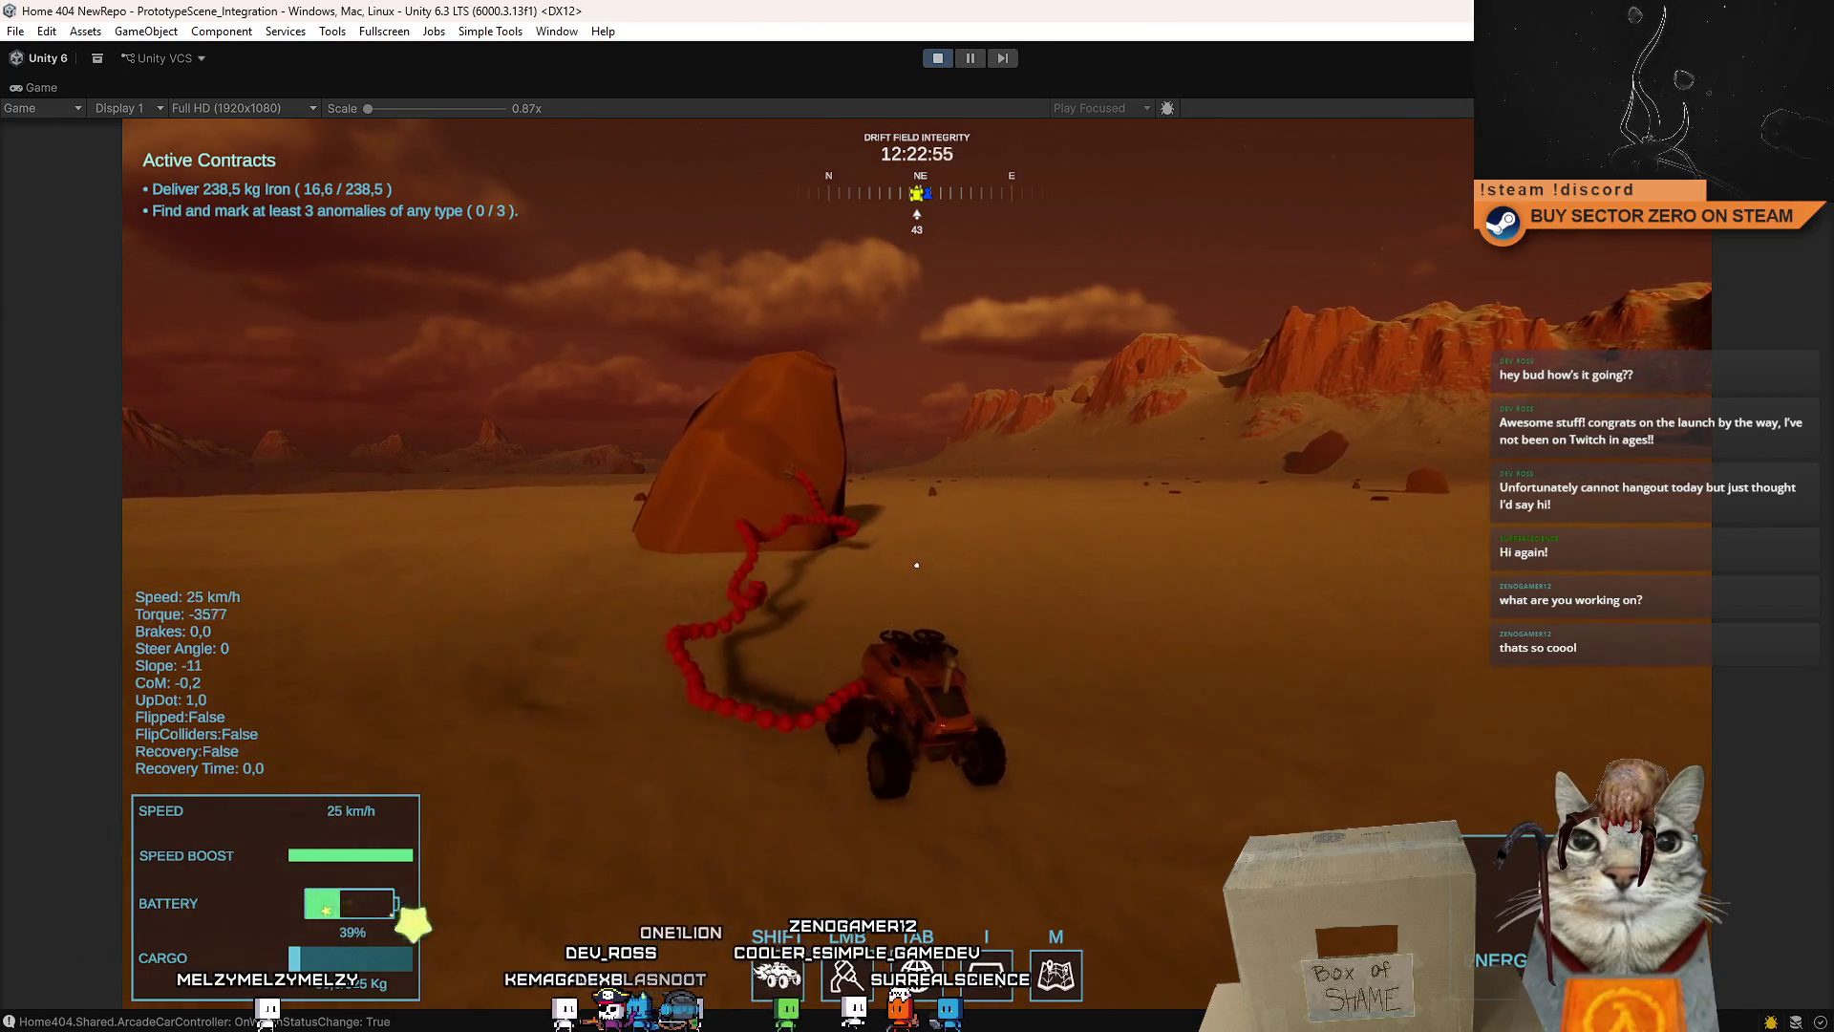
key(w)
key(a)
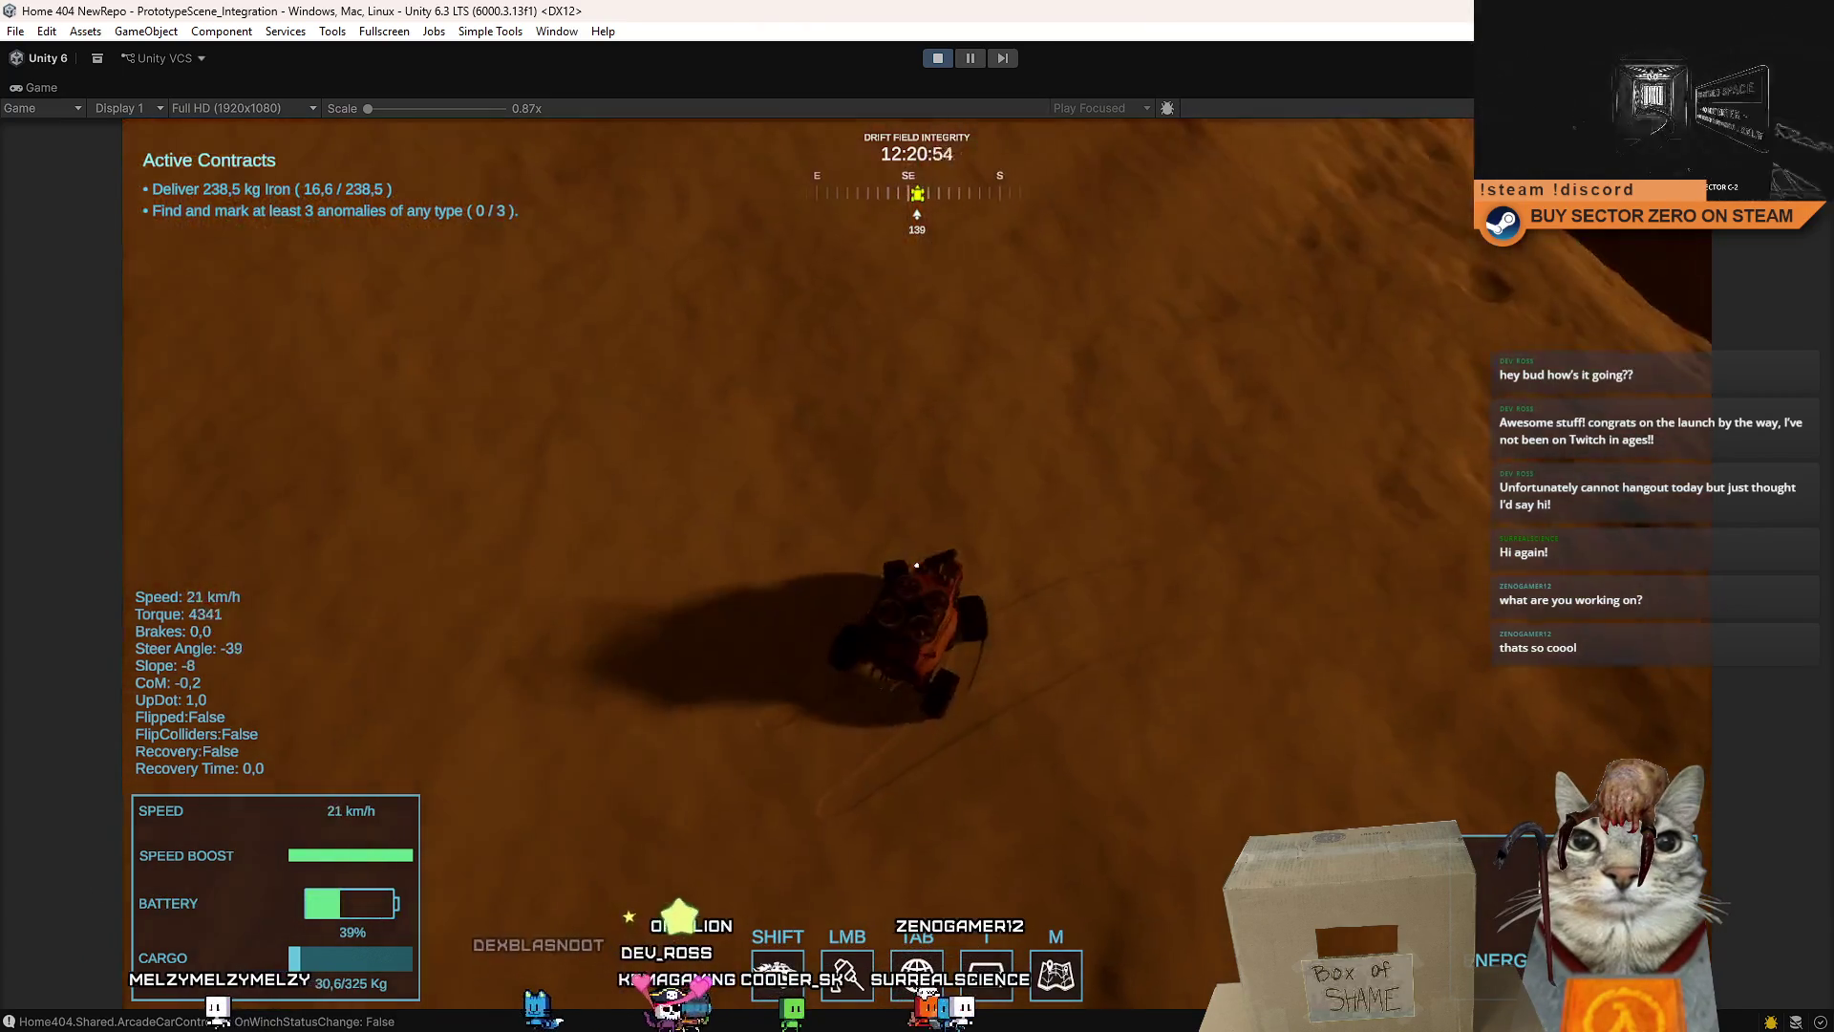
key(a)
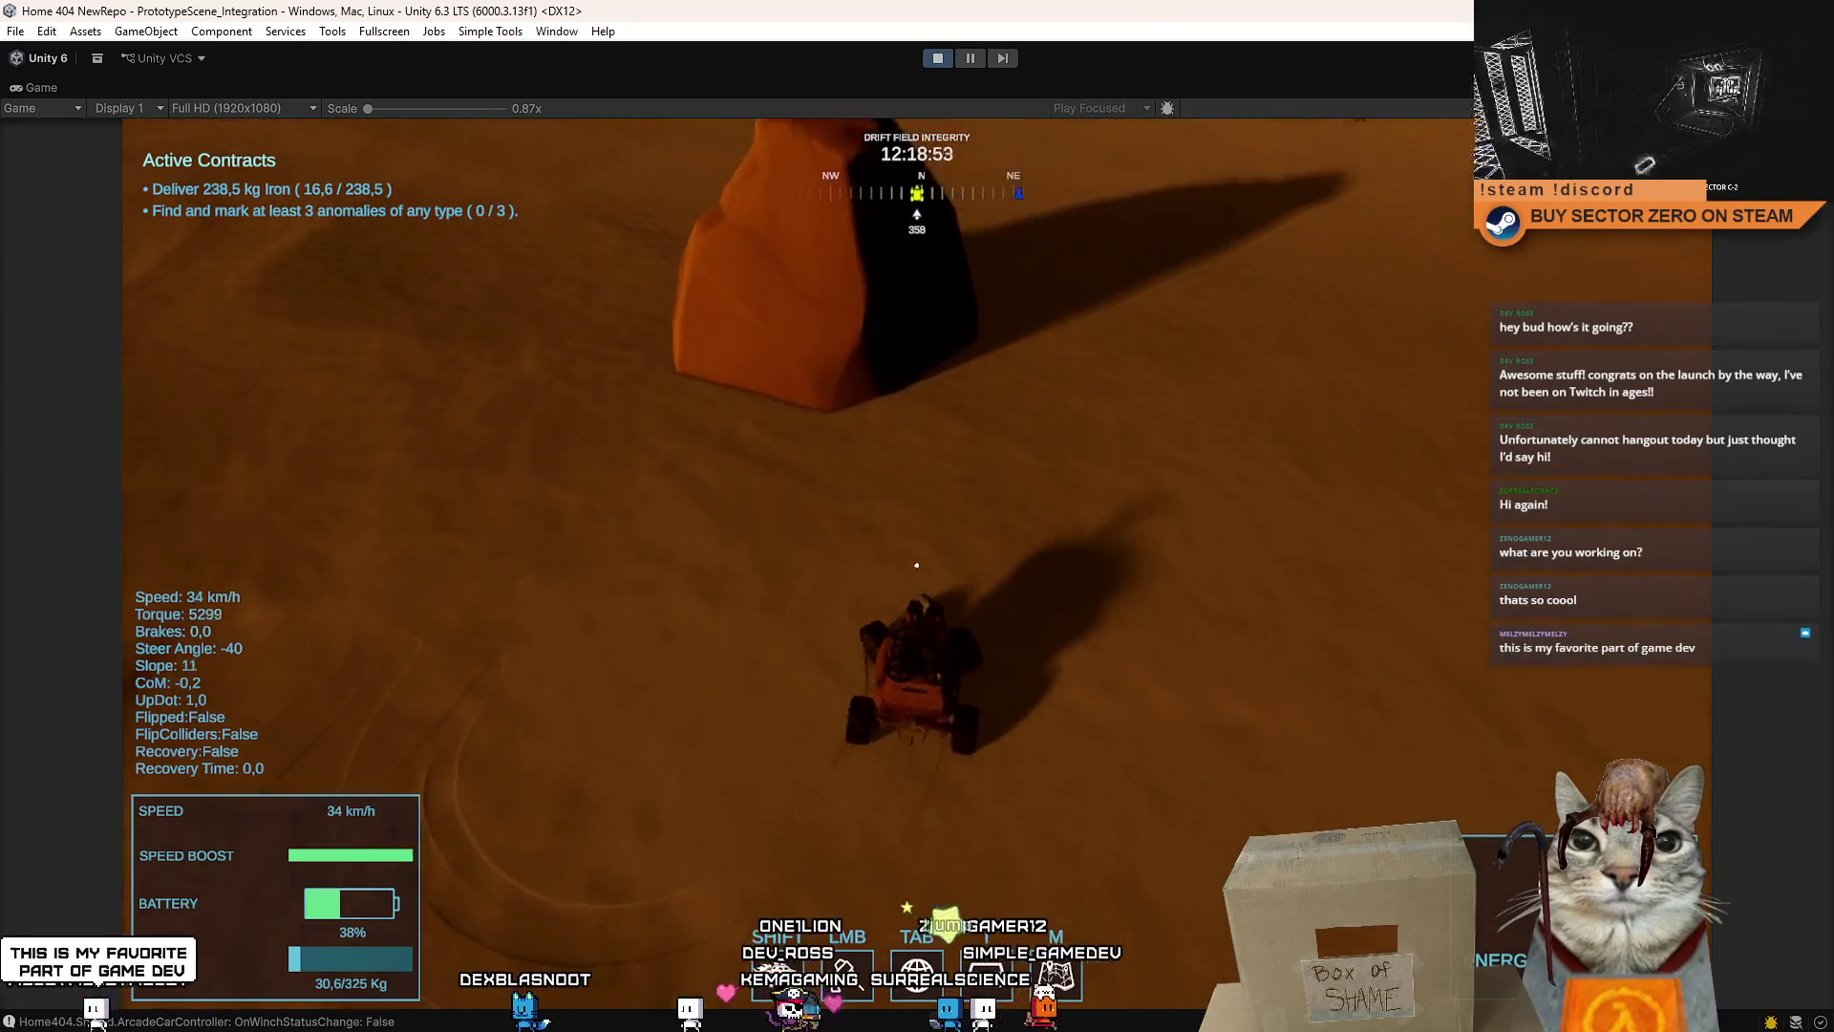
key(w)
key(d)
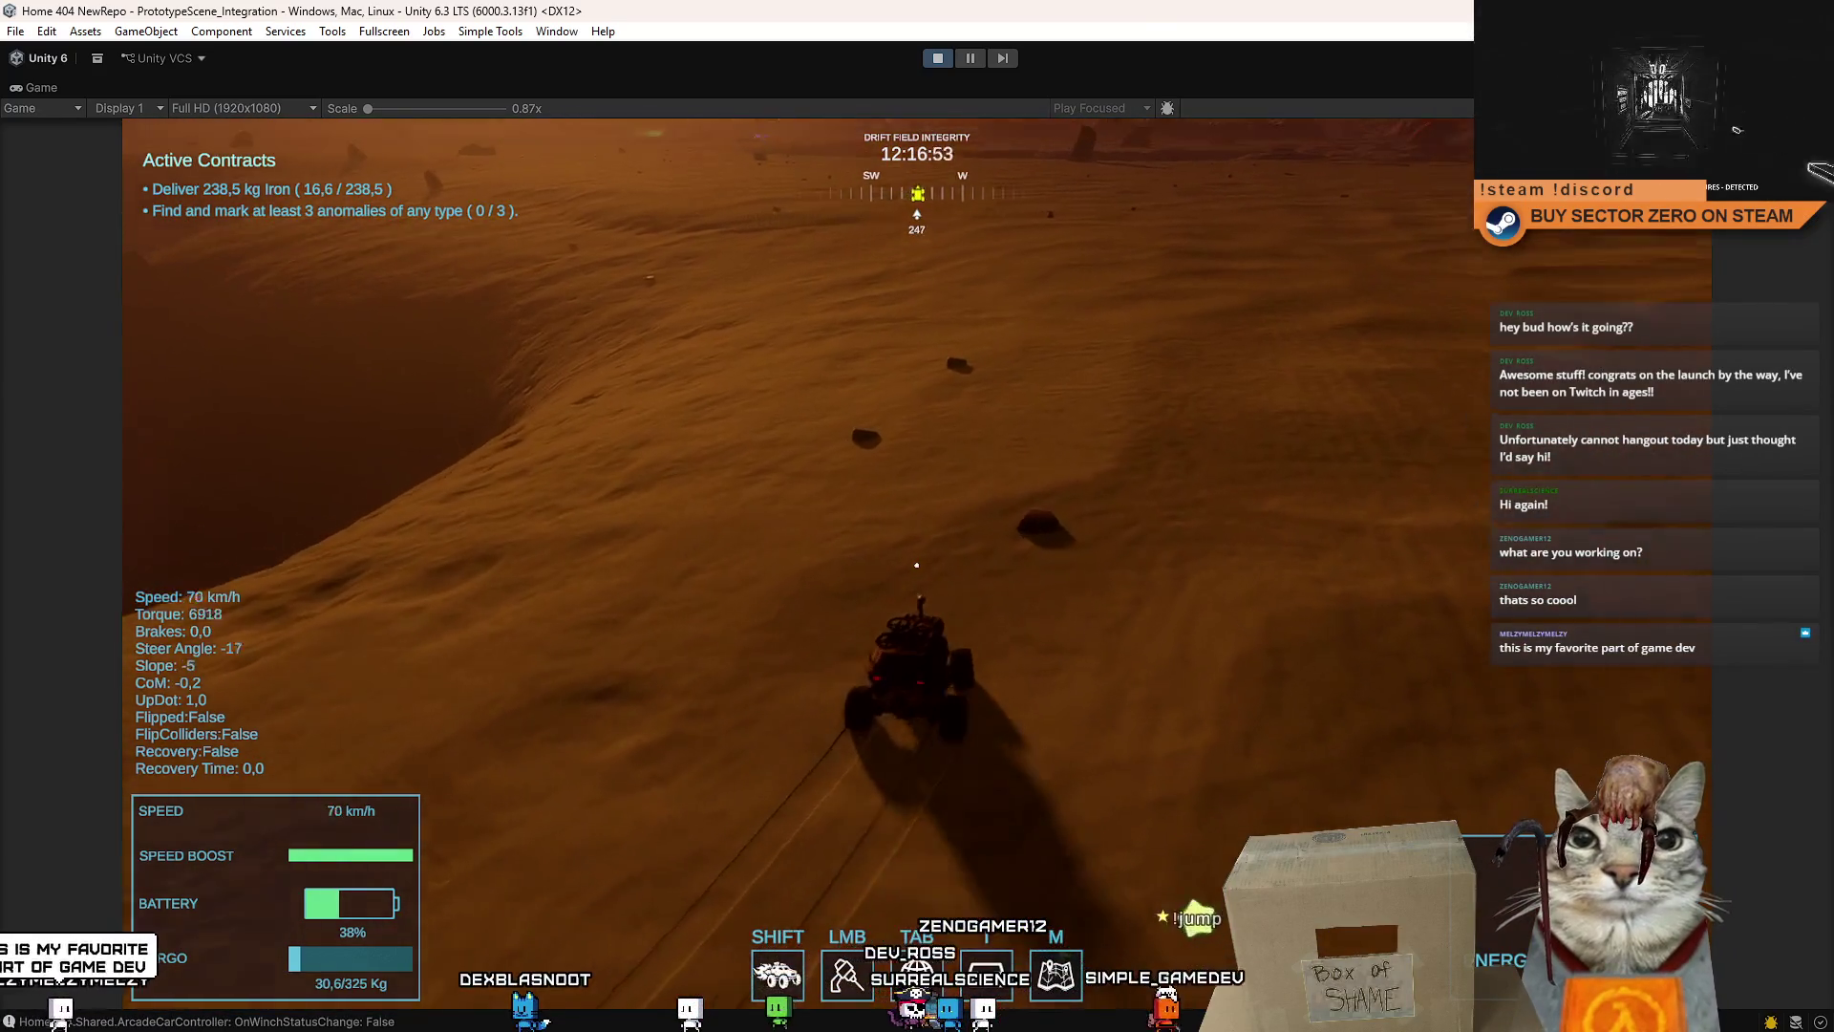
key(d)
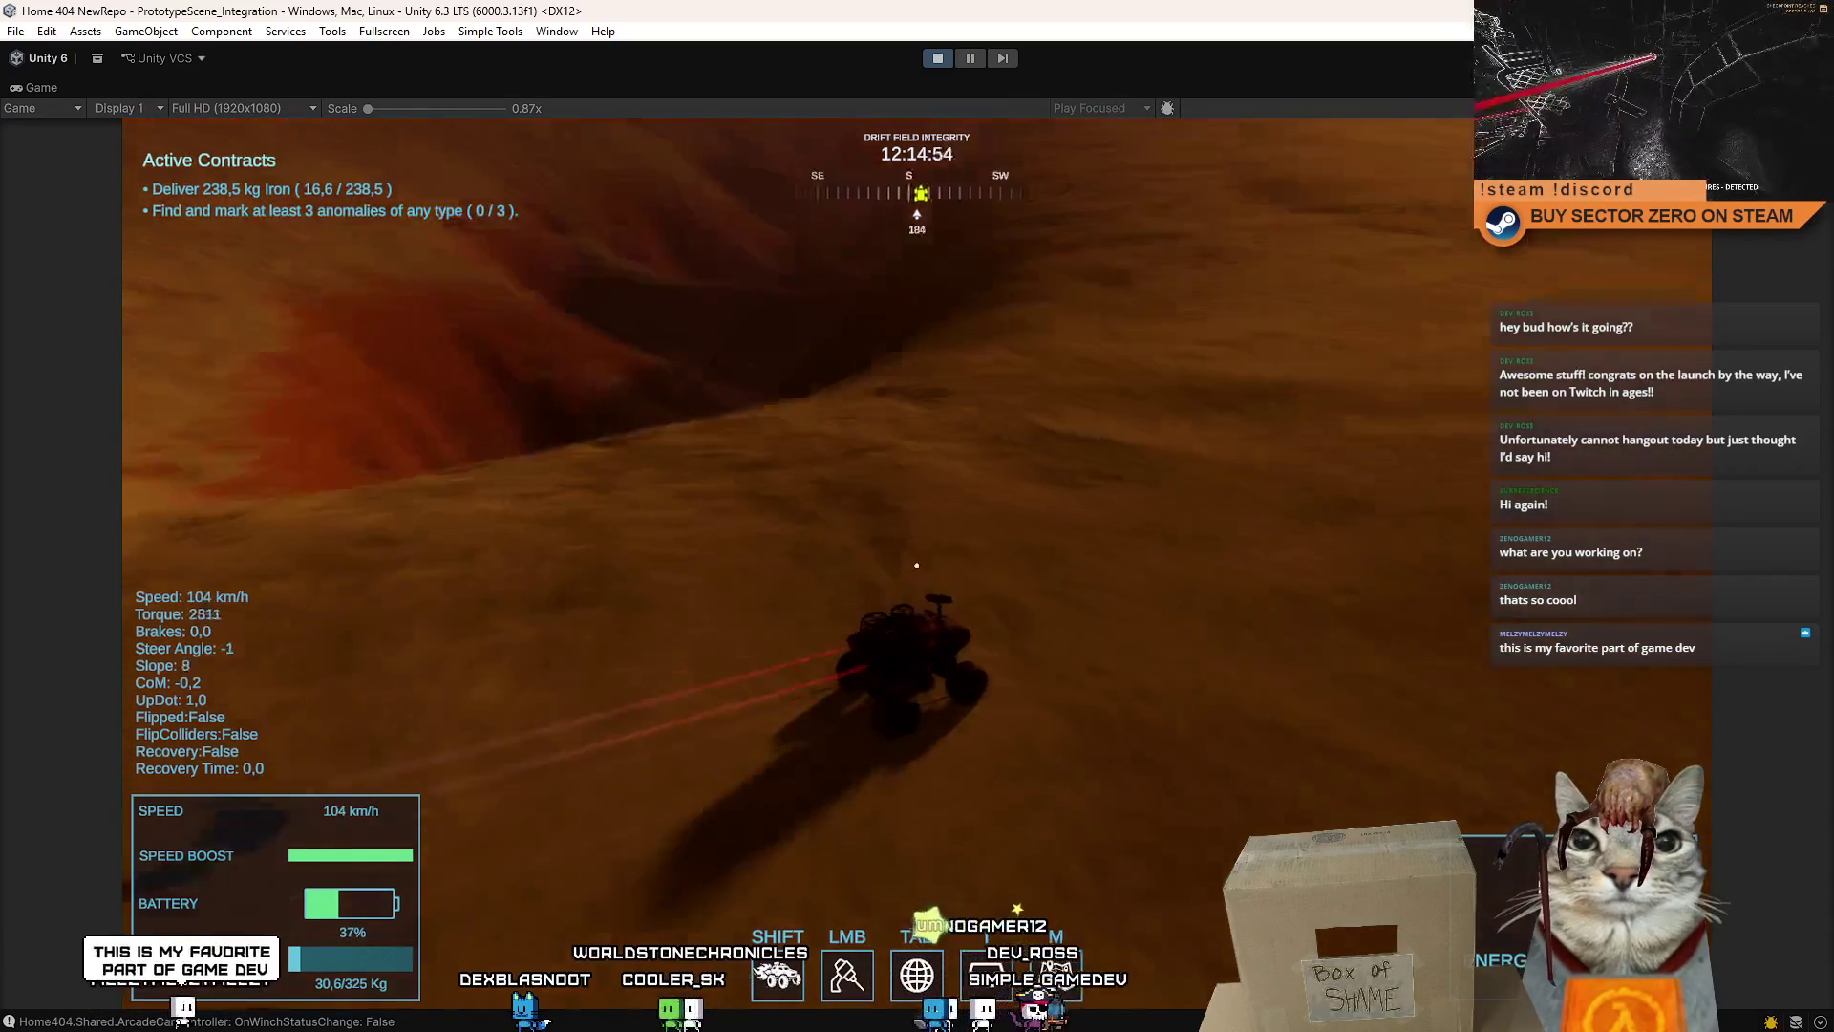
key(a)
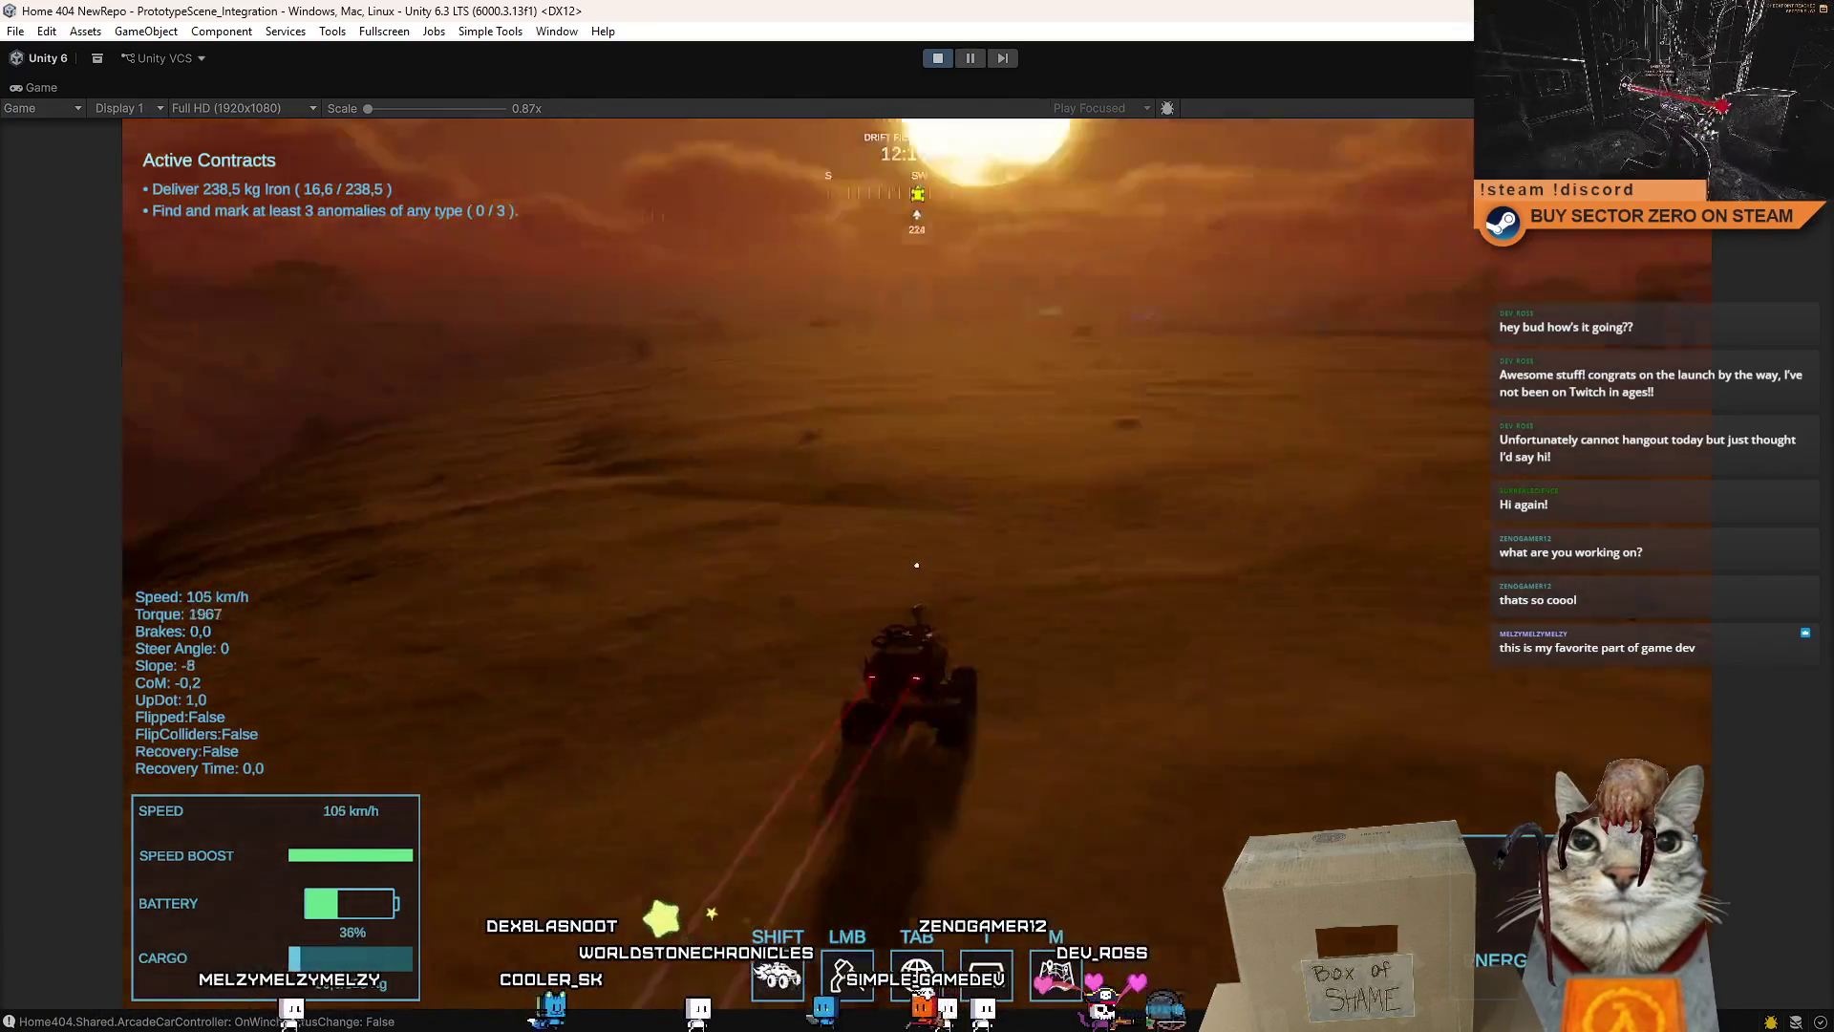
key(a)
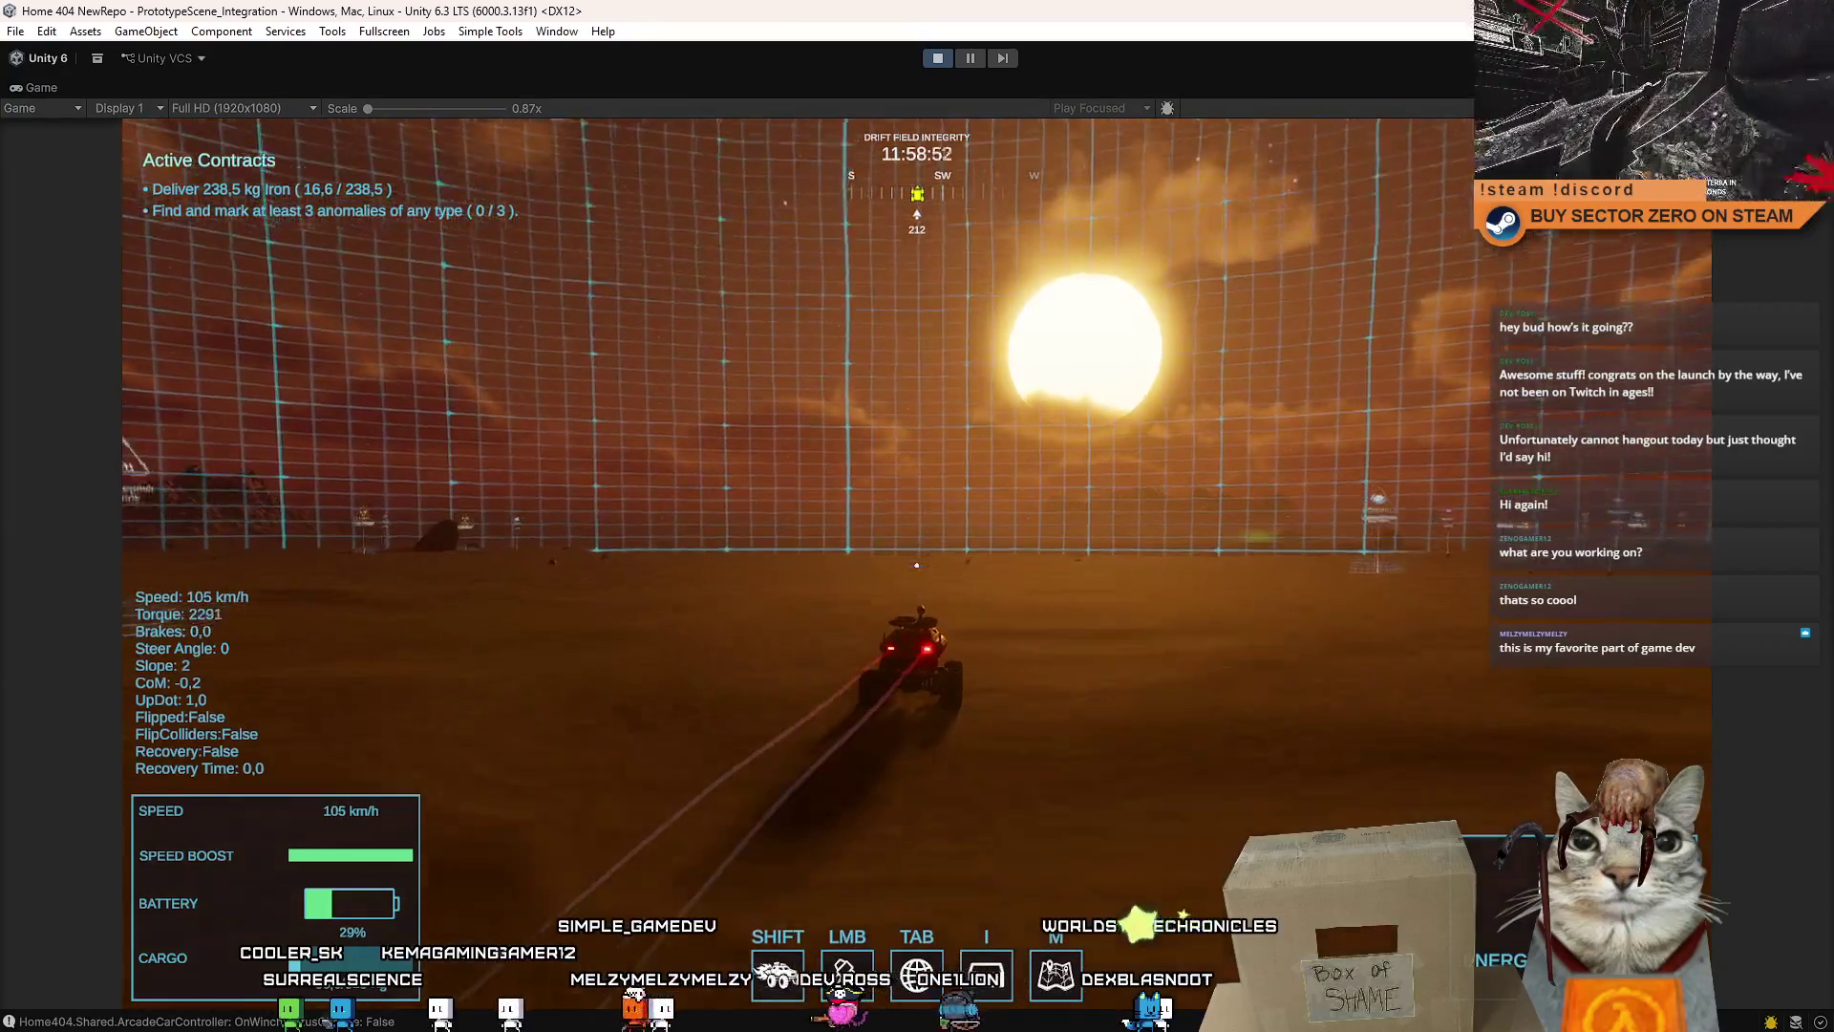
- Brake to a full stop, then set off and weave left and right at high speed
key(space)
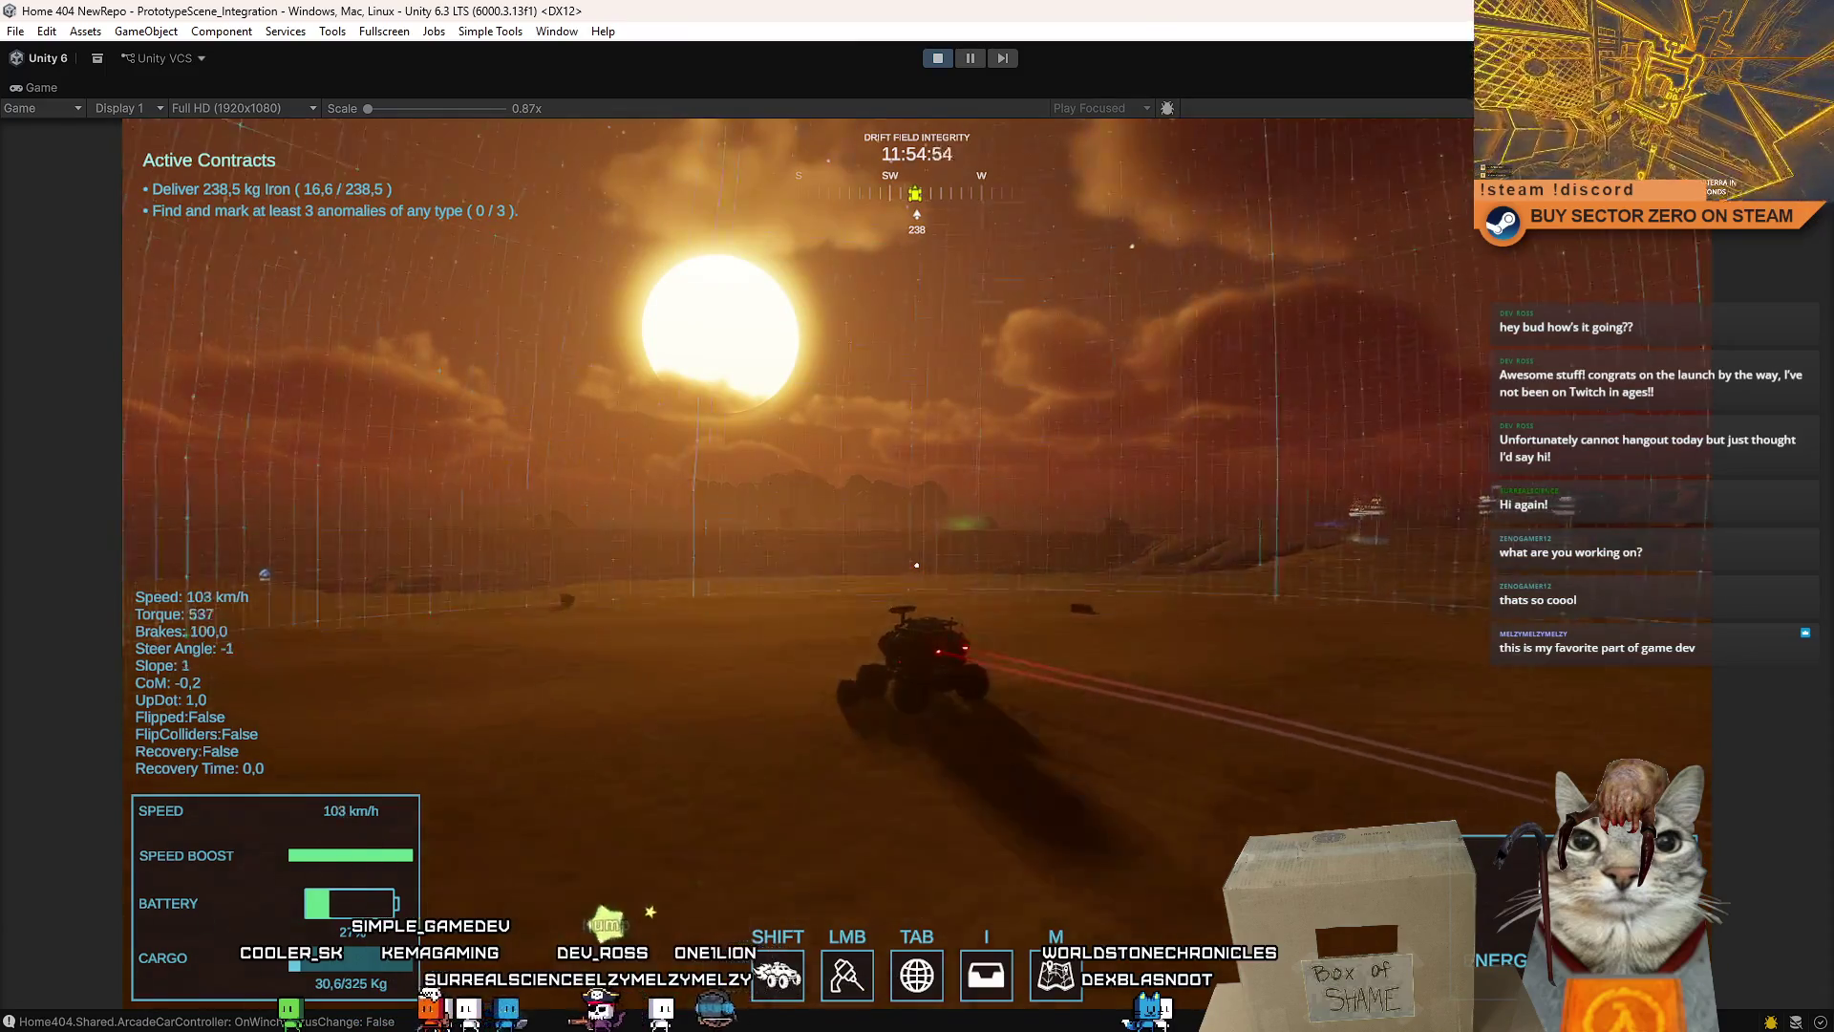
key(s)
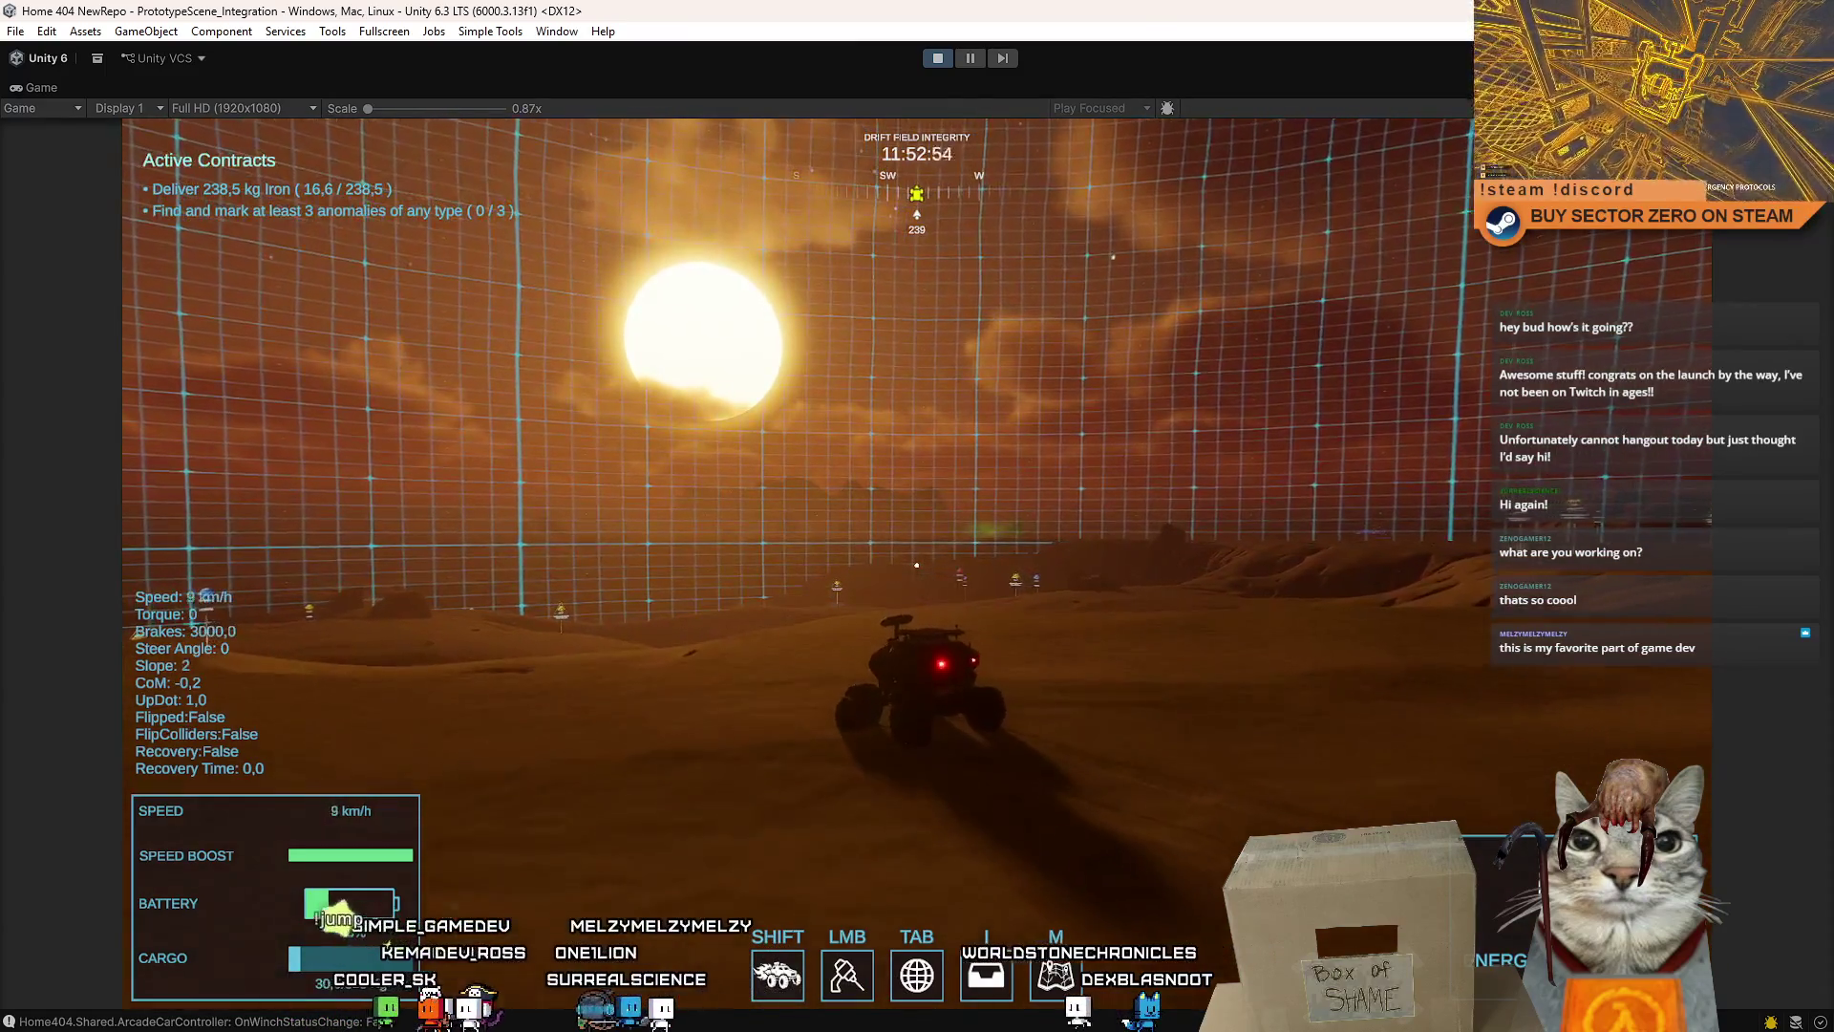
key(w)
key(a)
key(d)
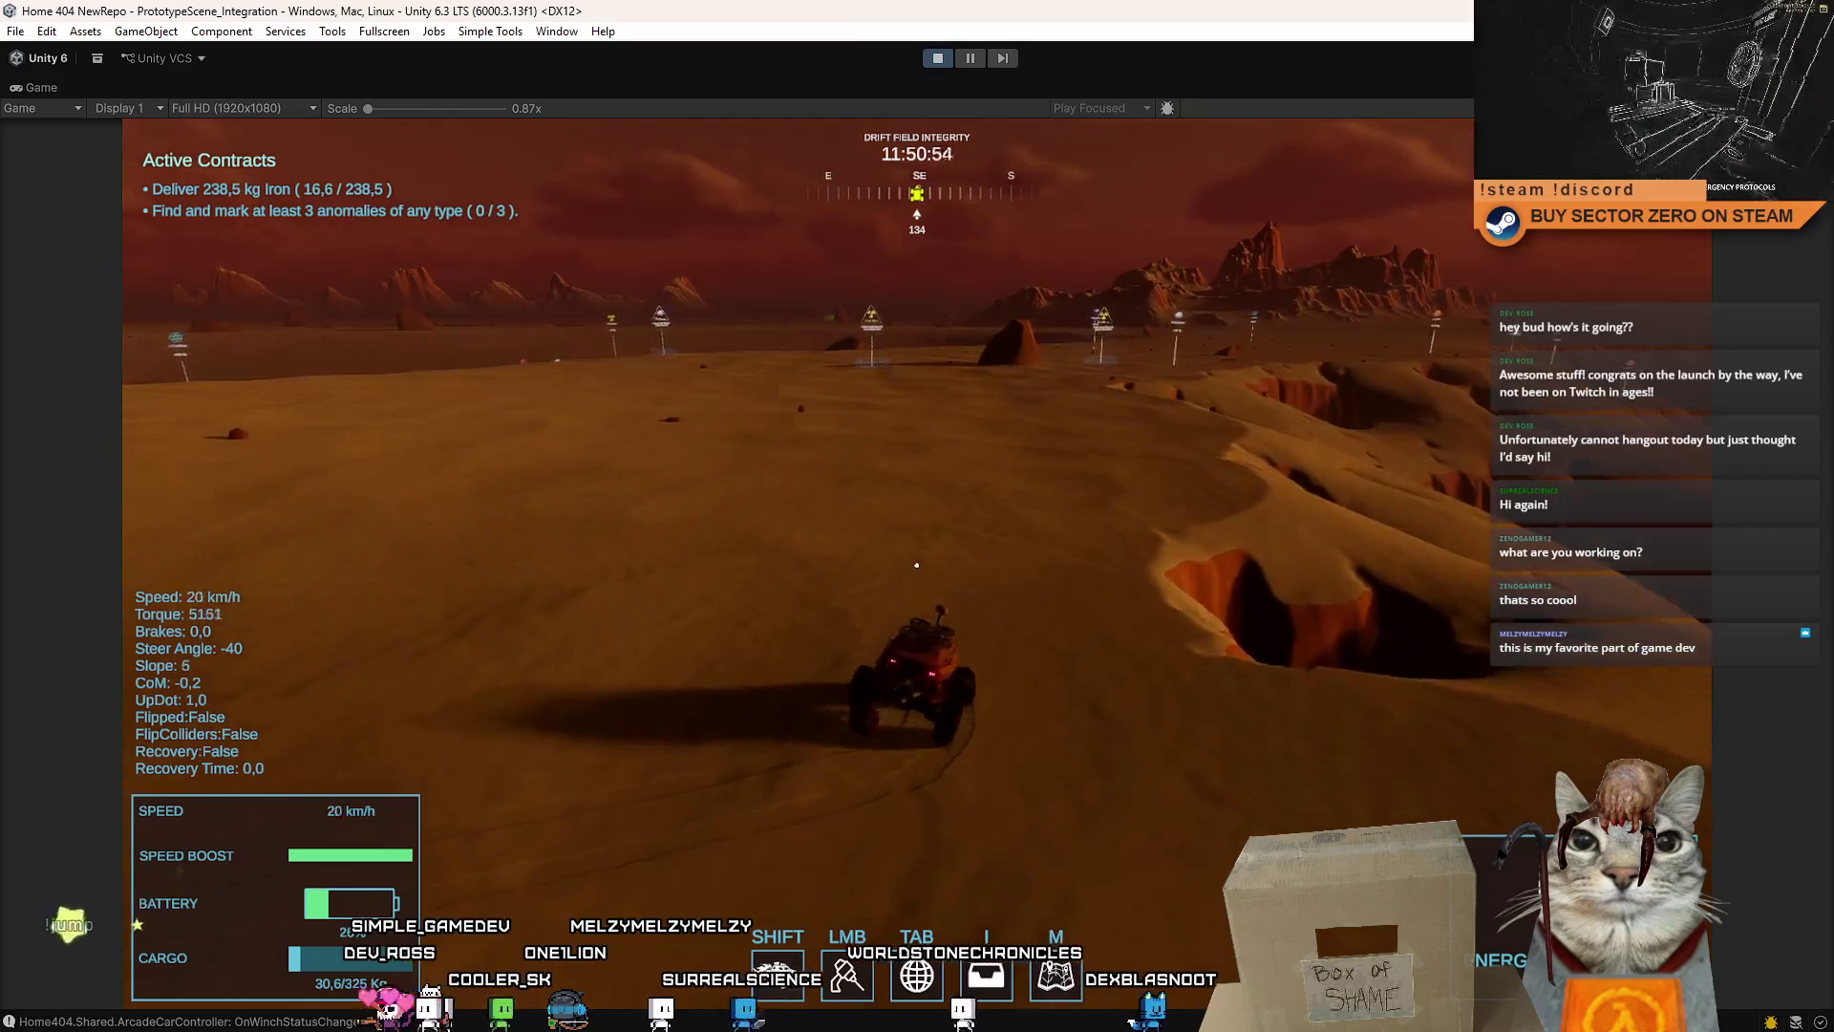
key(a)
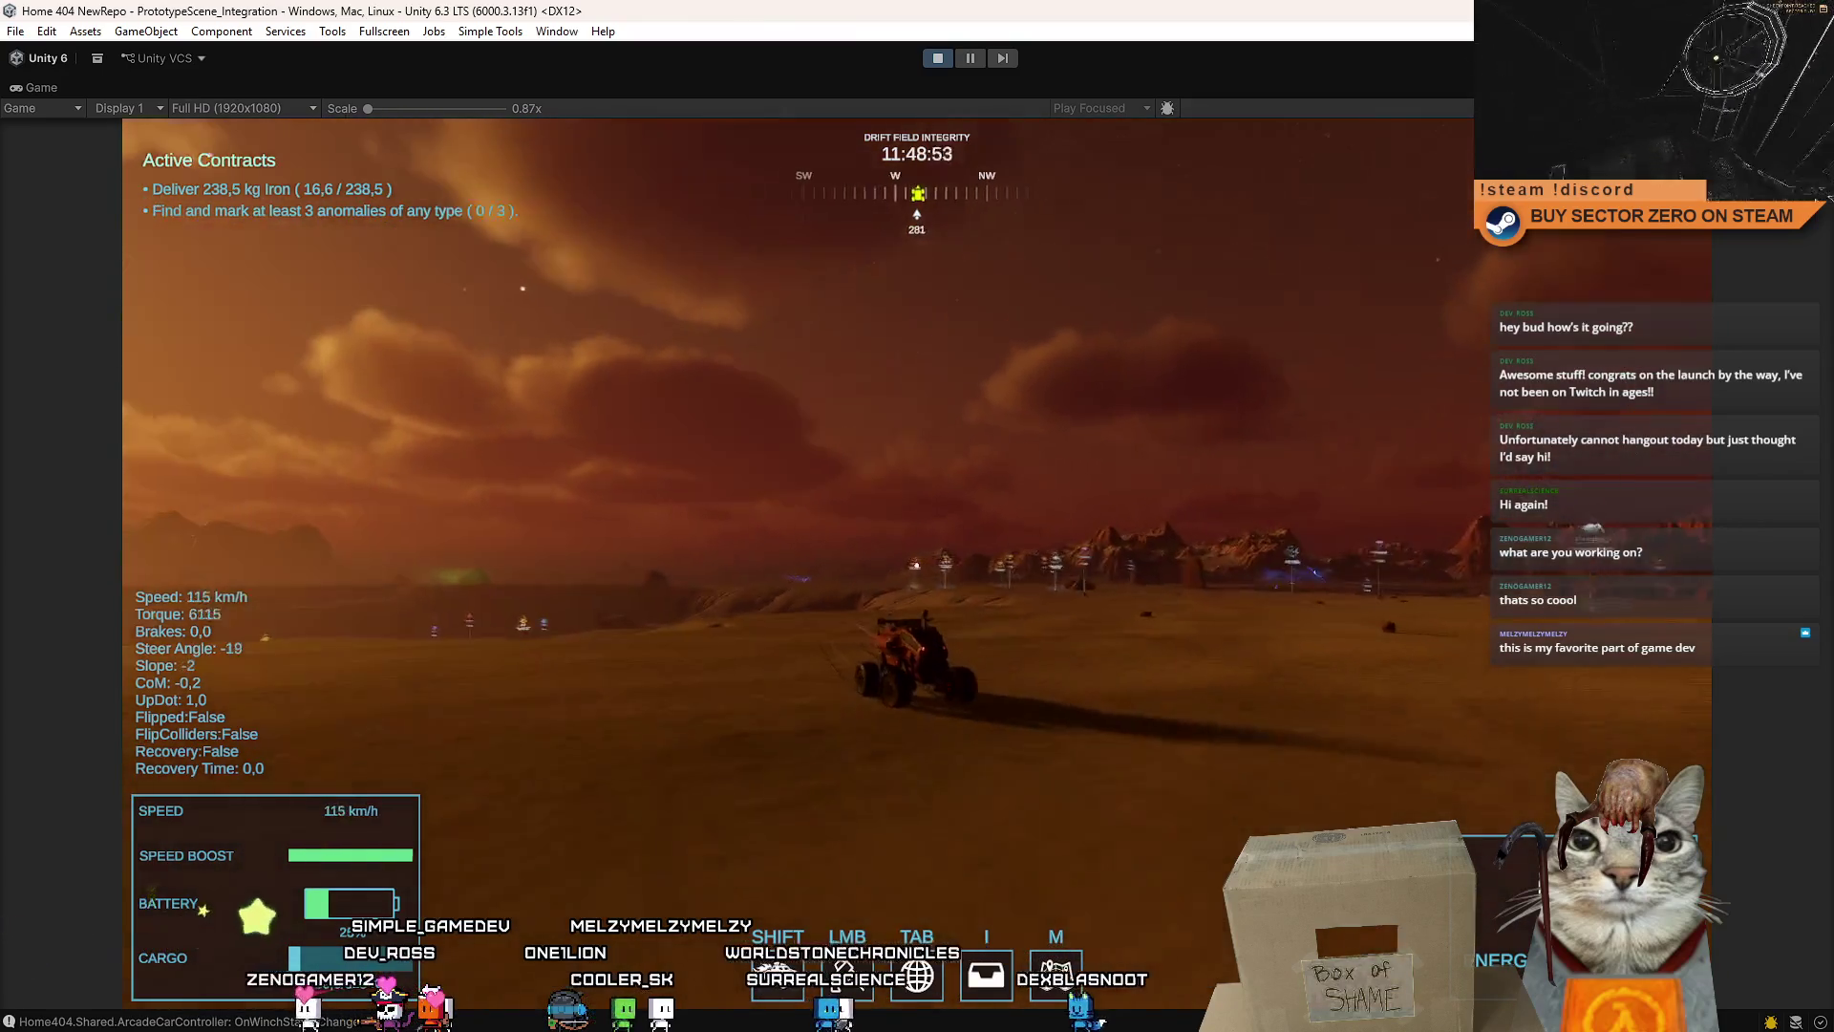
key(a)
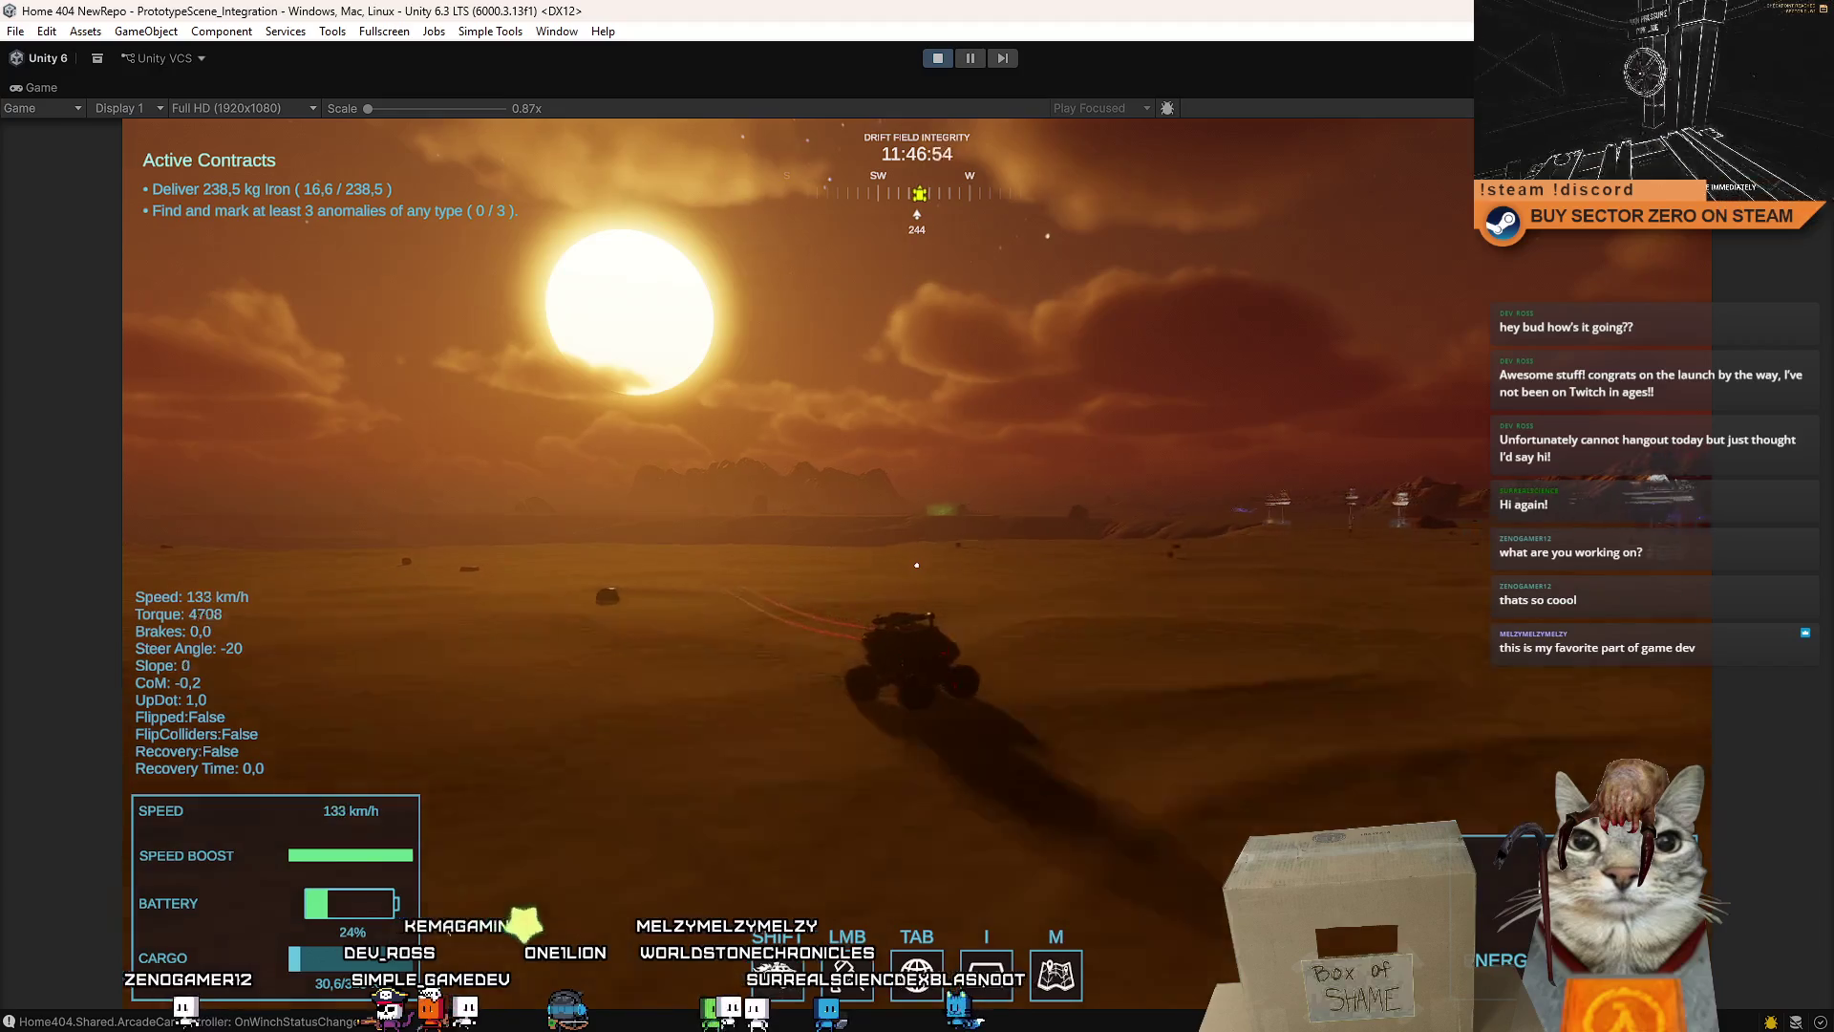
key(a)
key(a)
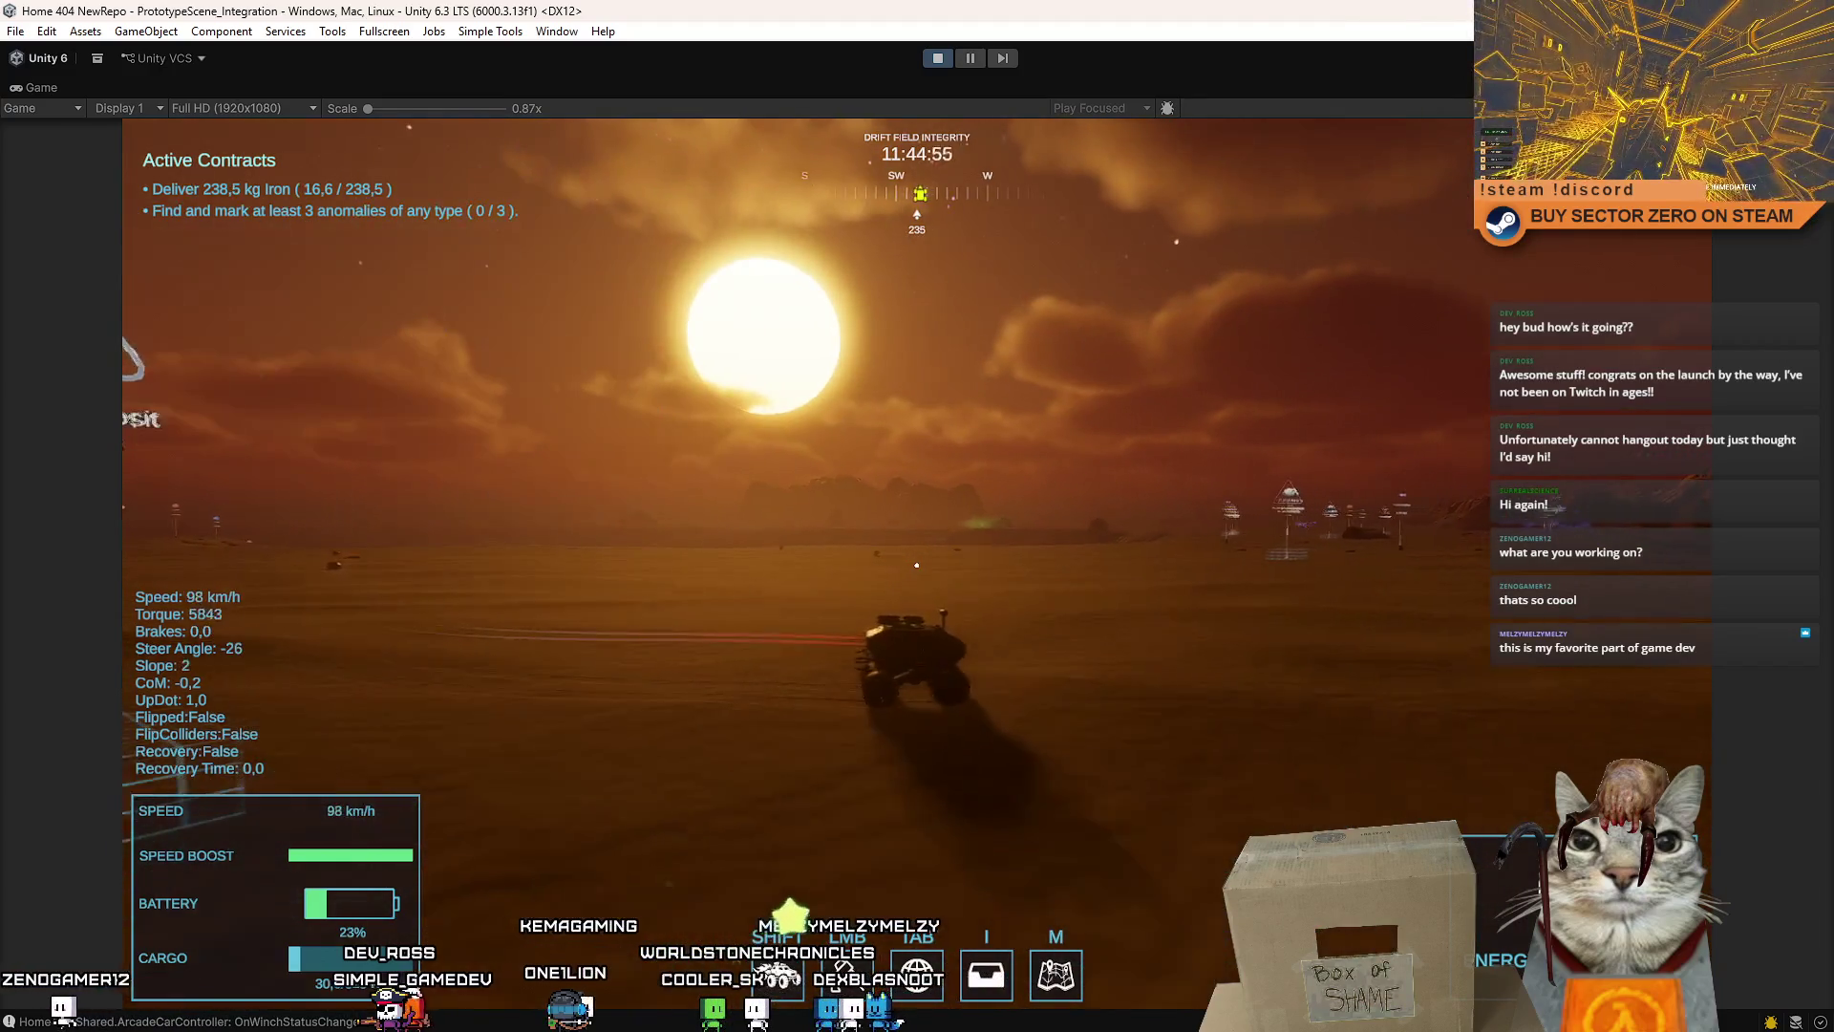
key(d)
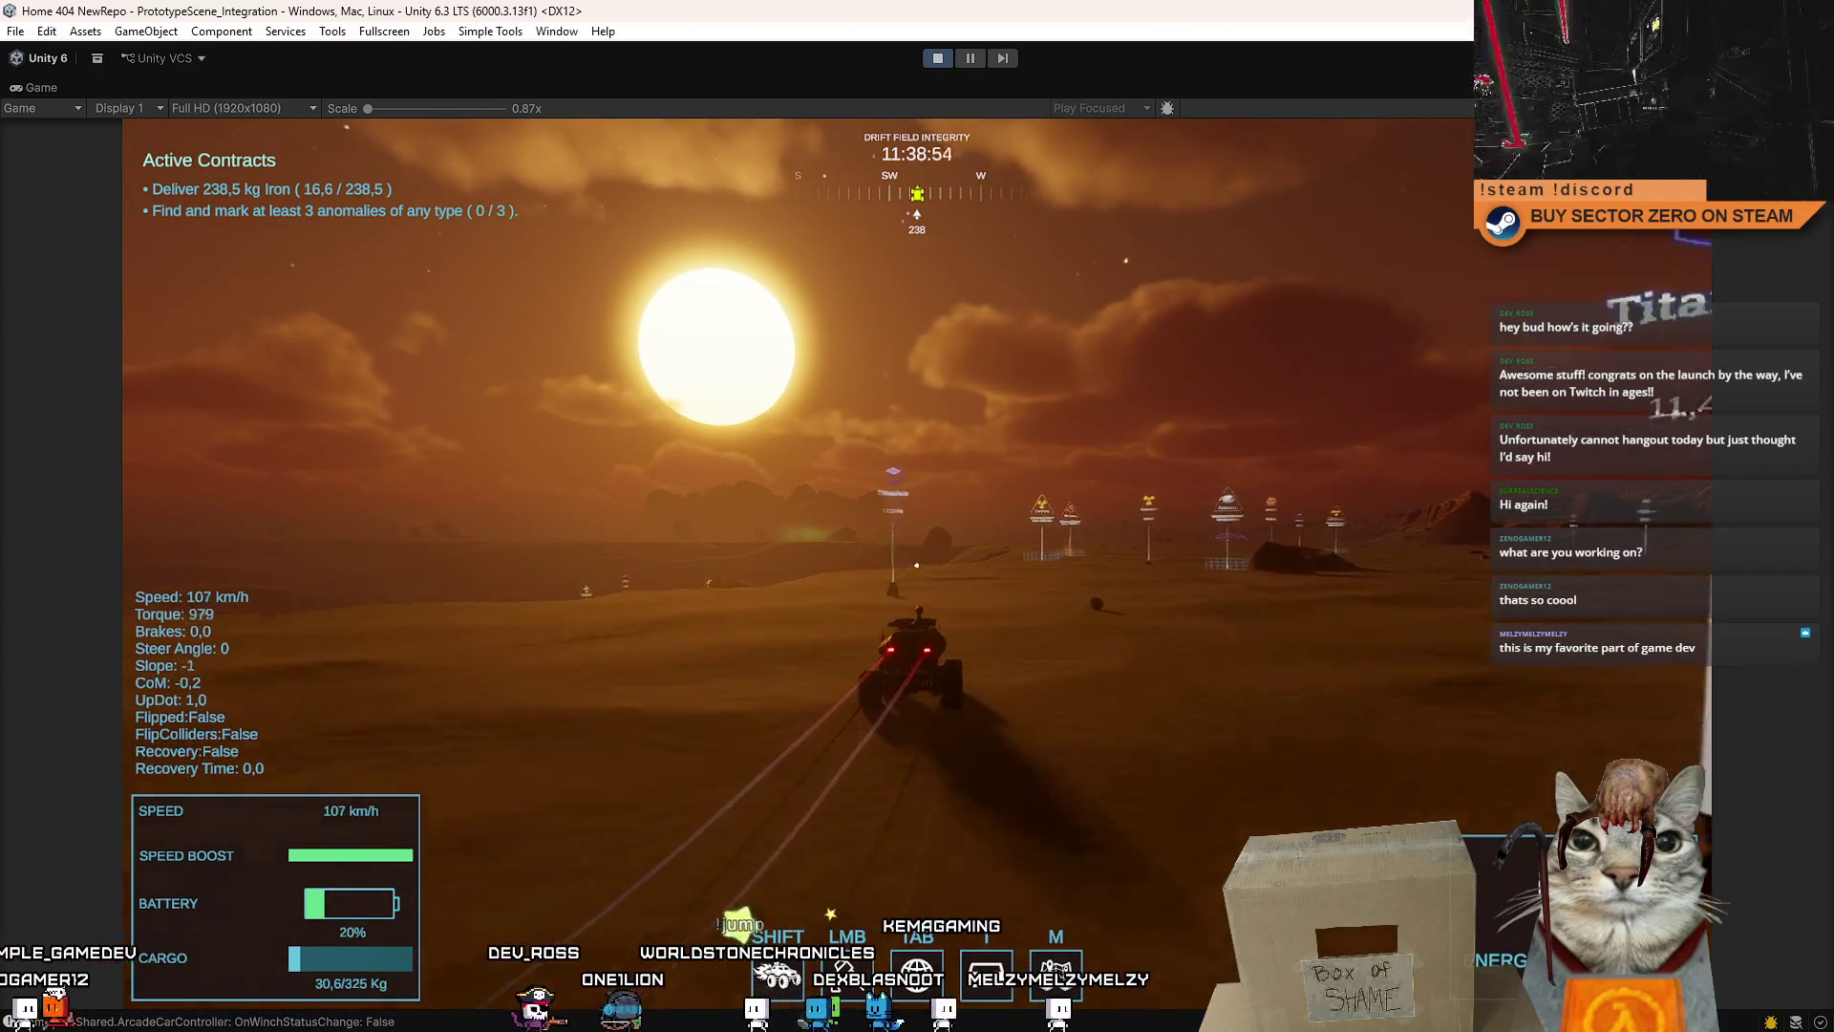
key(d)
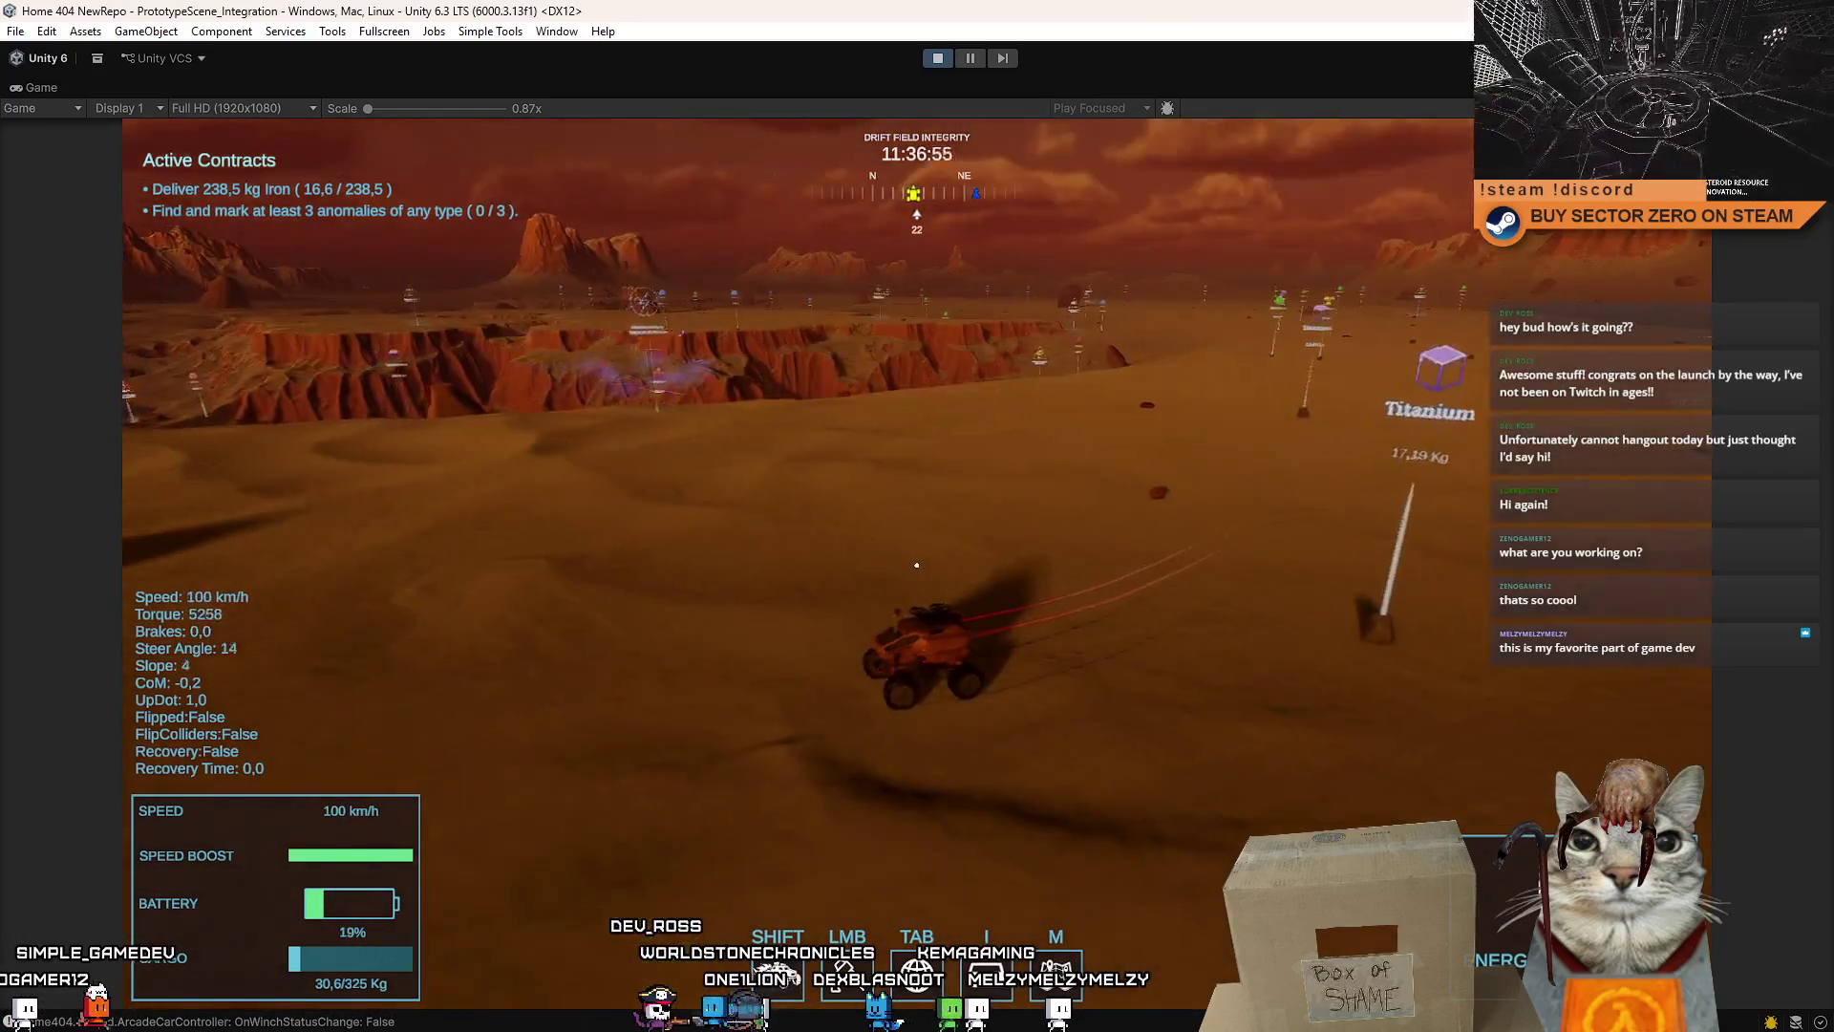
key(a)
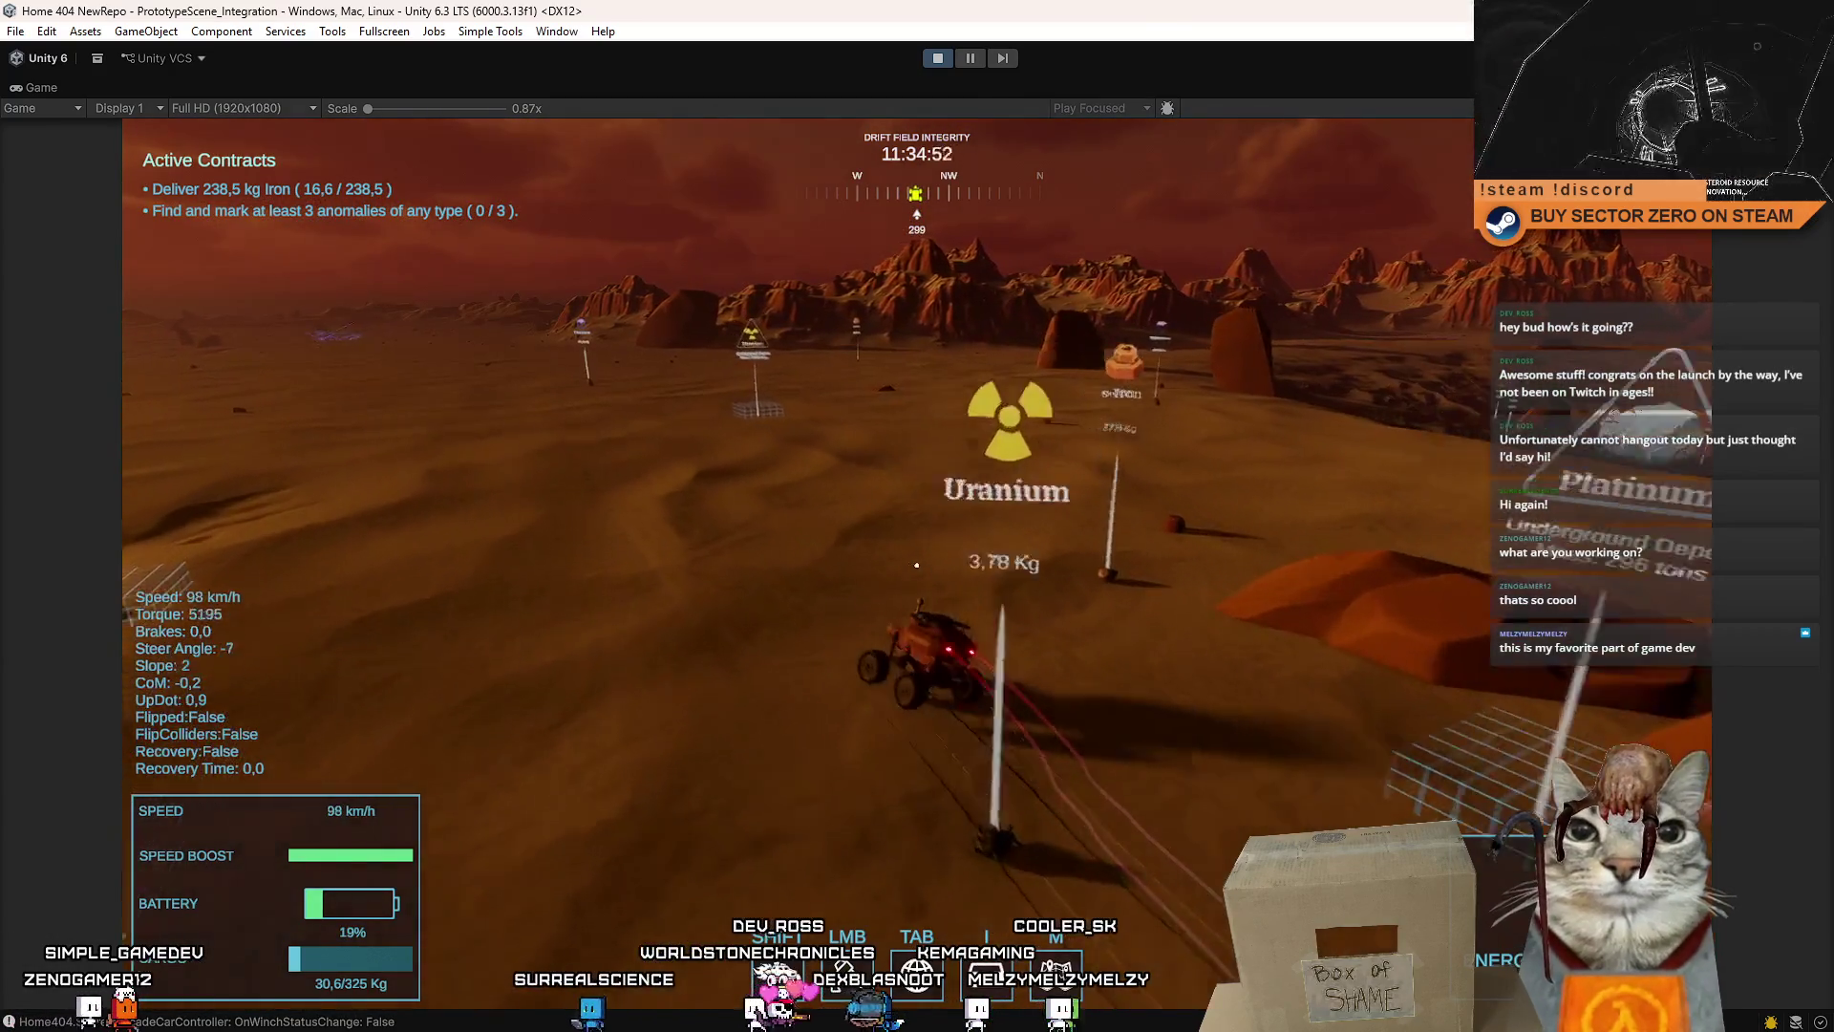
key(a)
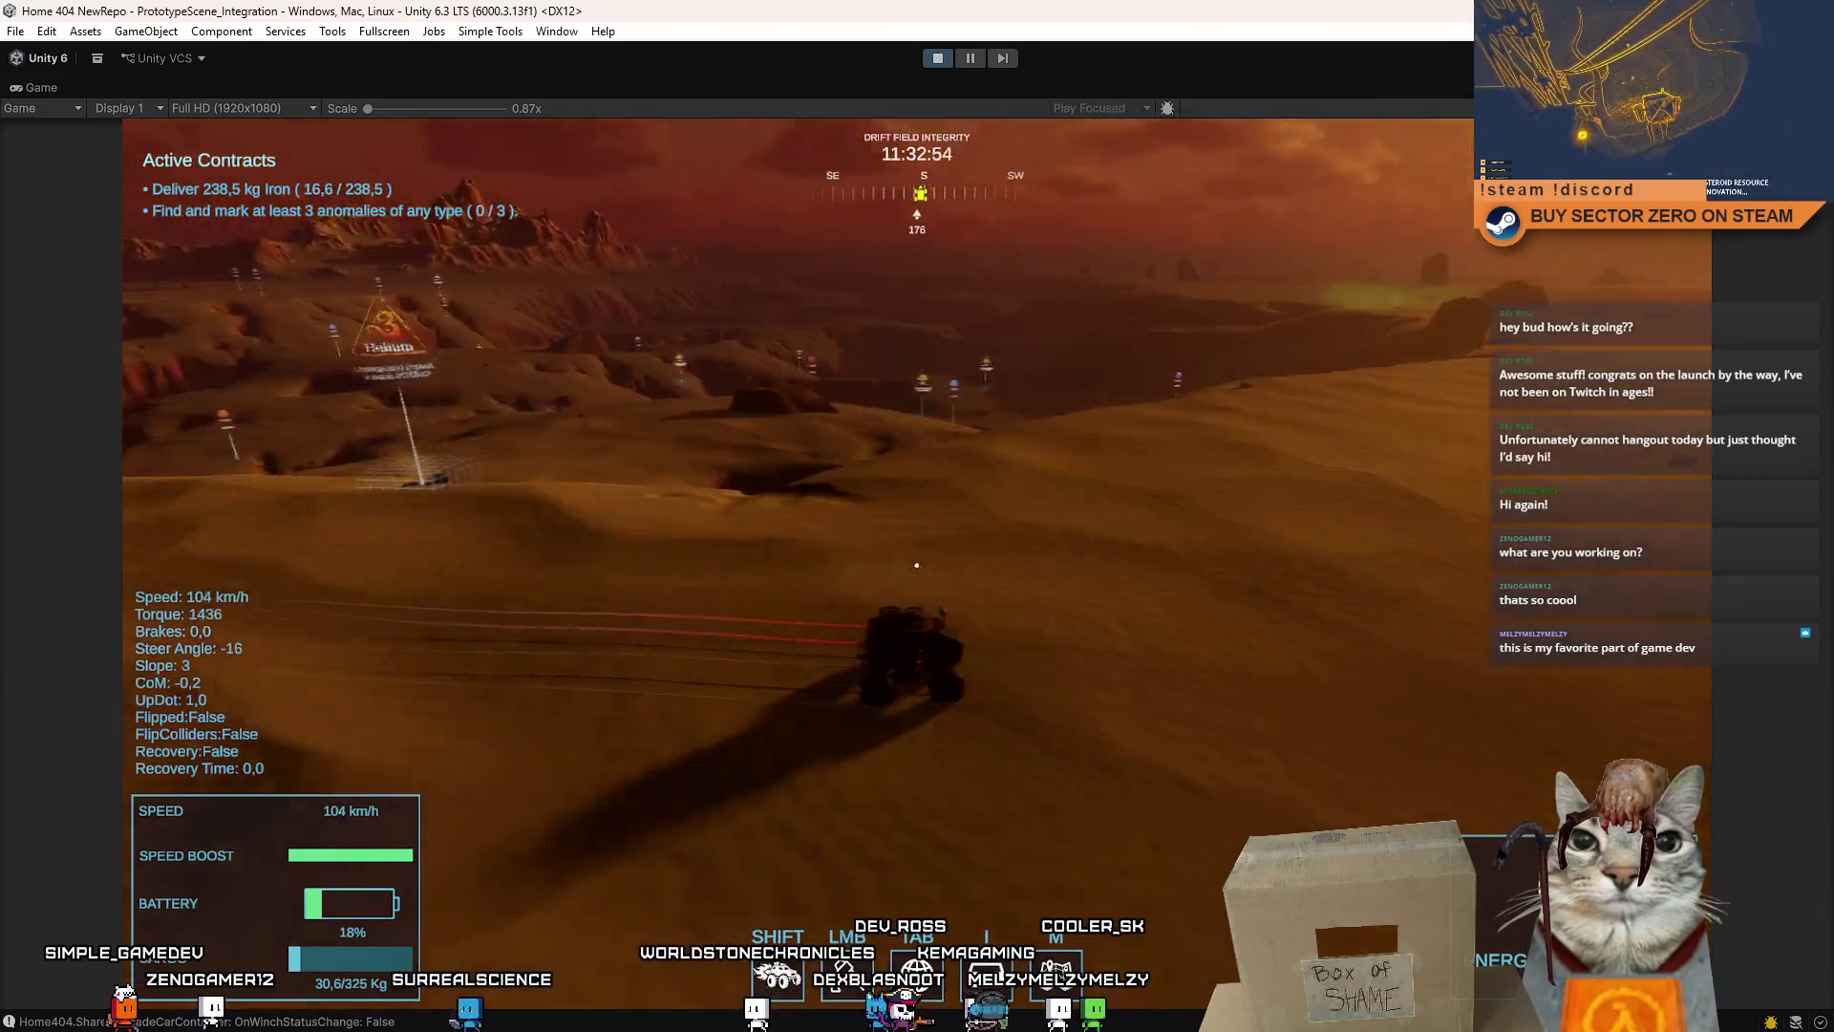
key(d)
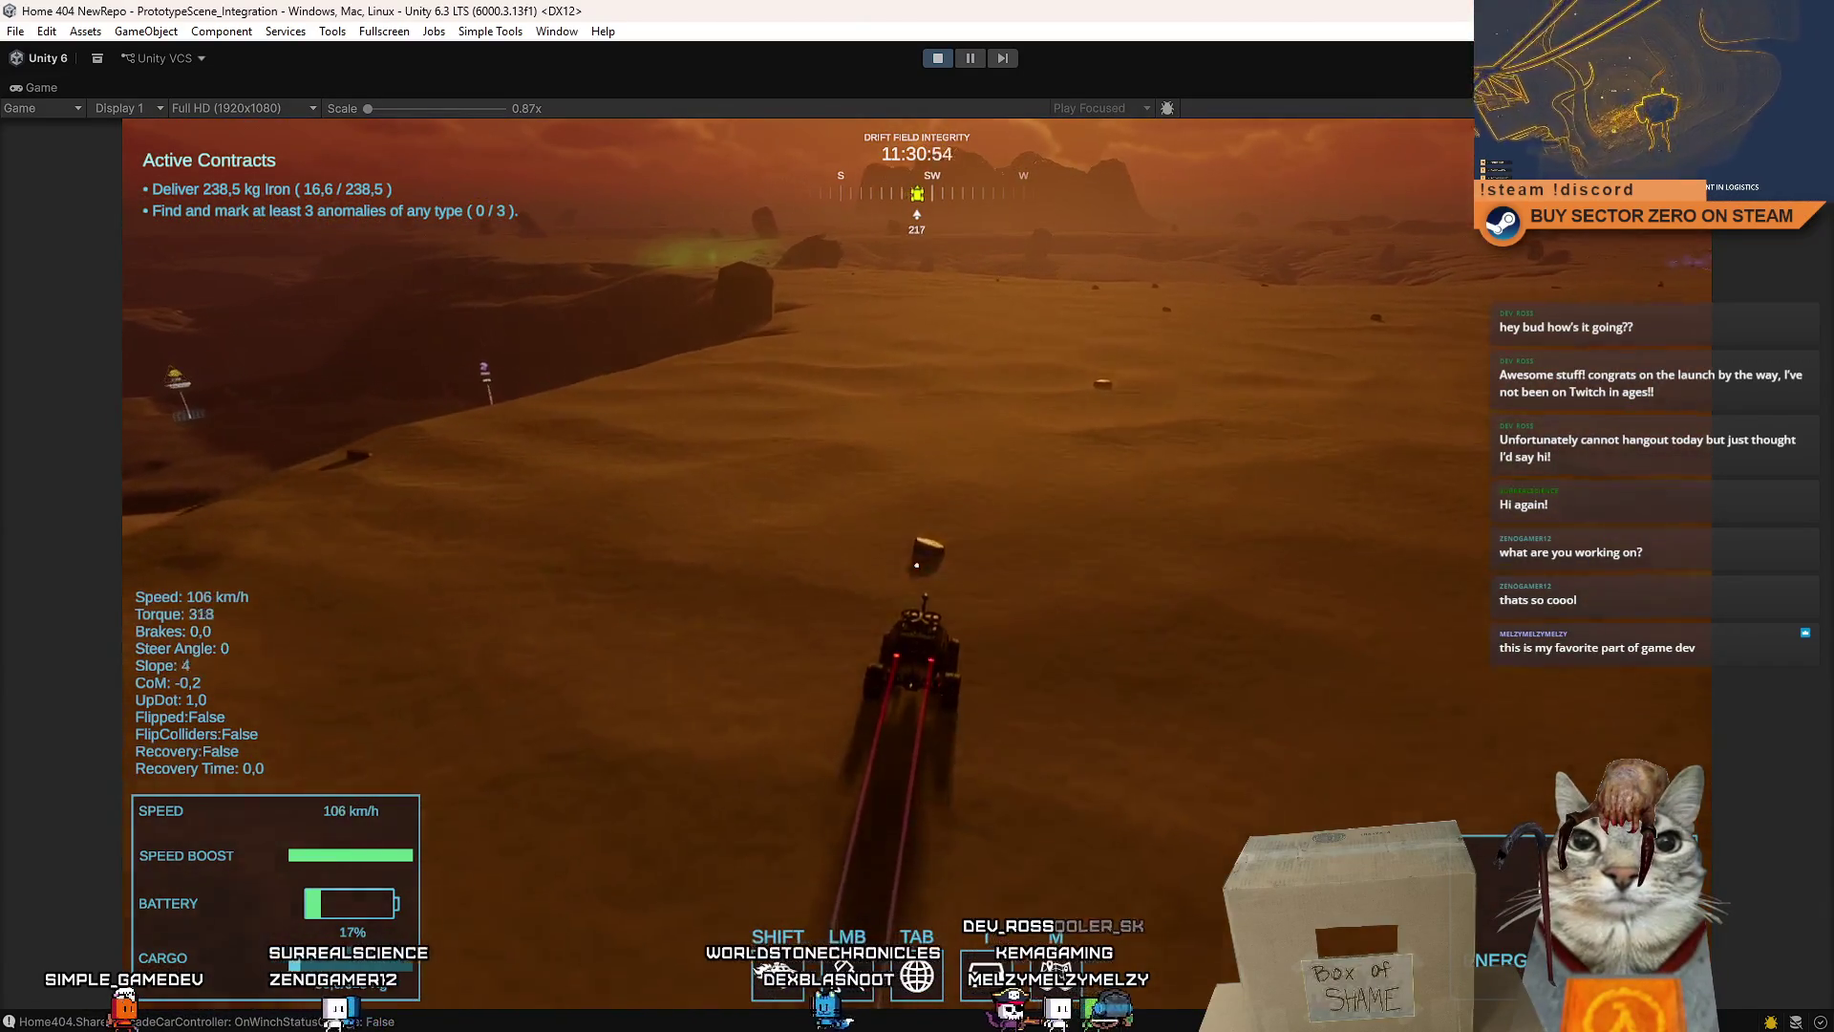
- Steer toward and away from the sun, slide to a near stop, reverse, then drive forward
key(d)
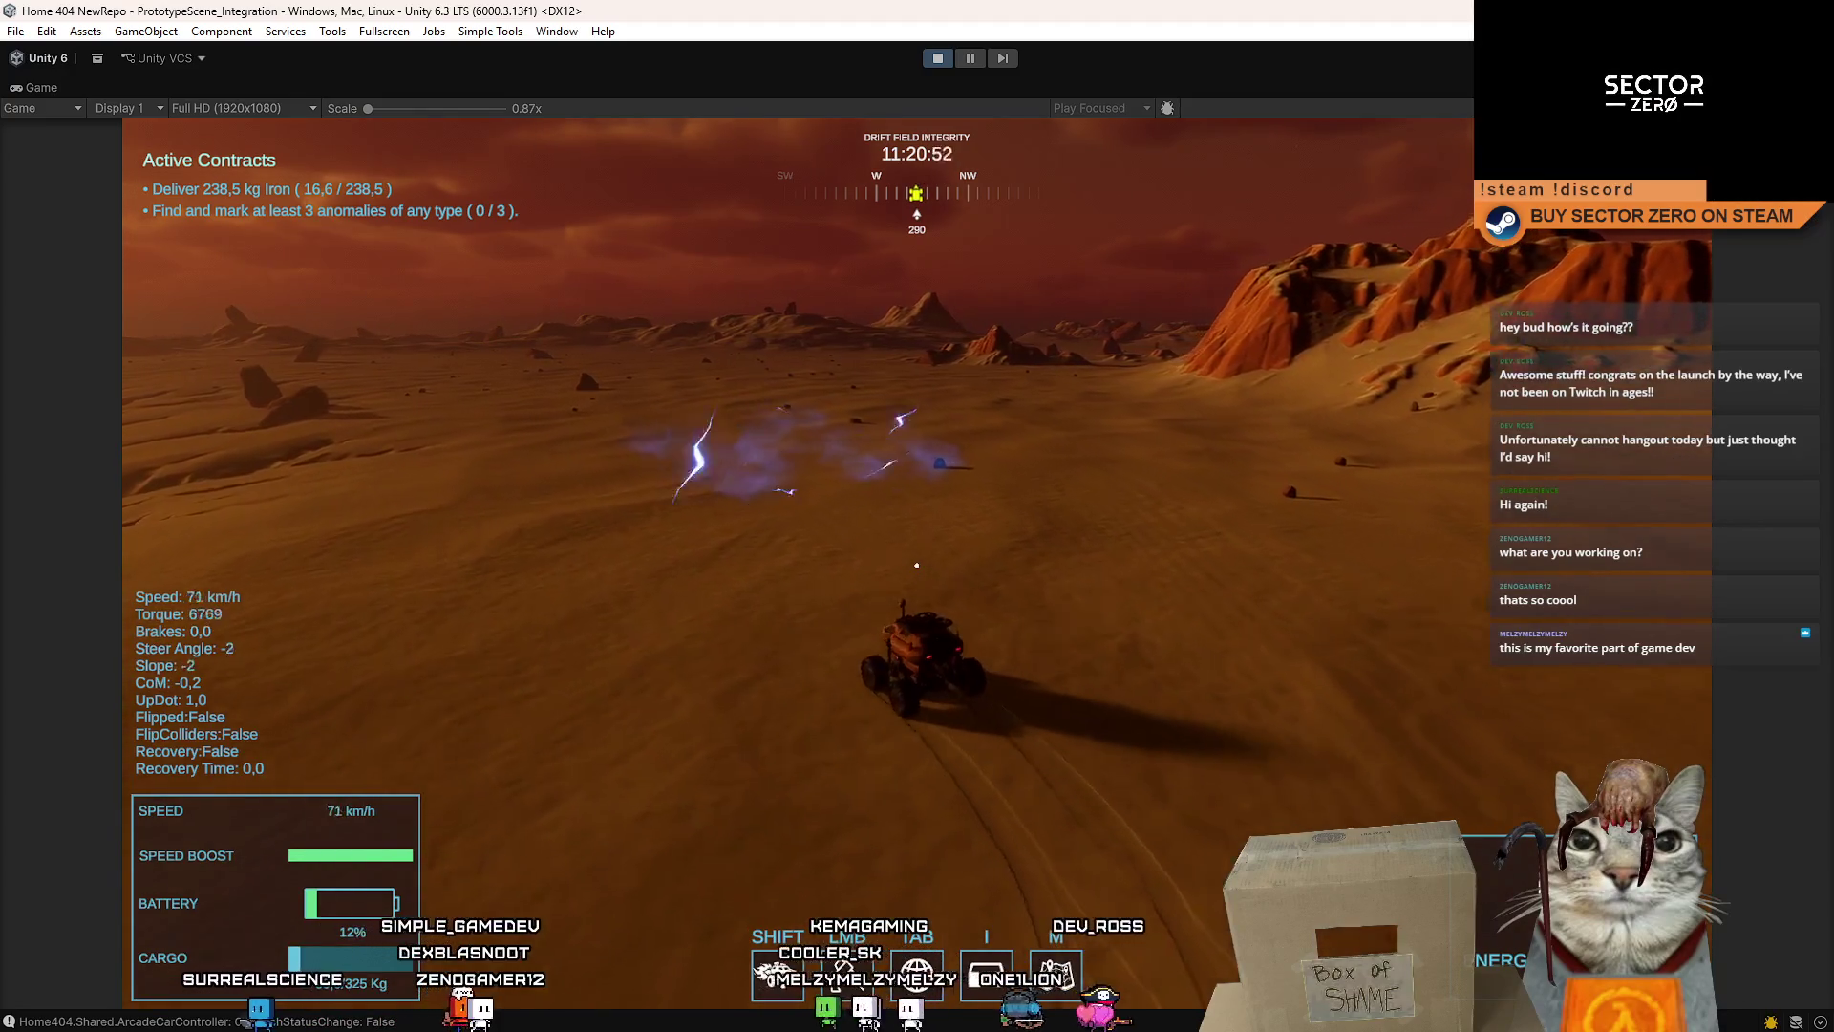
key(a)
key(a)
key(a)
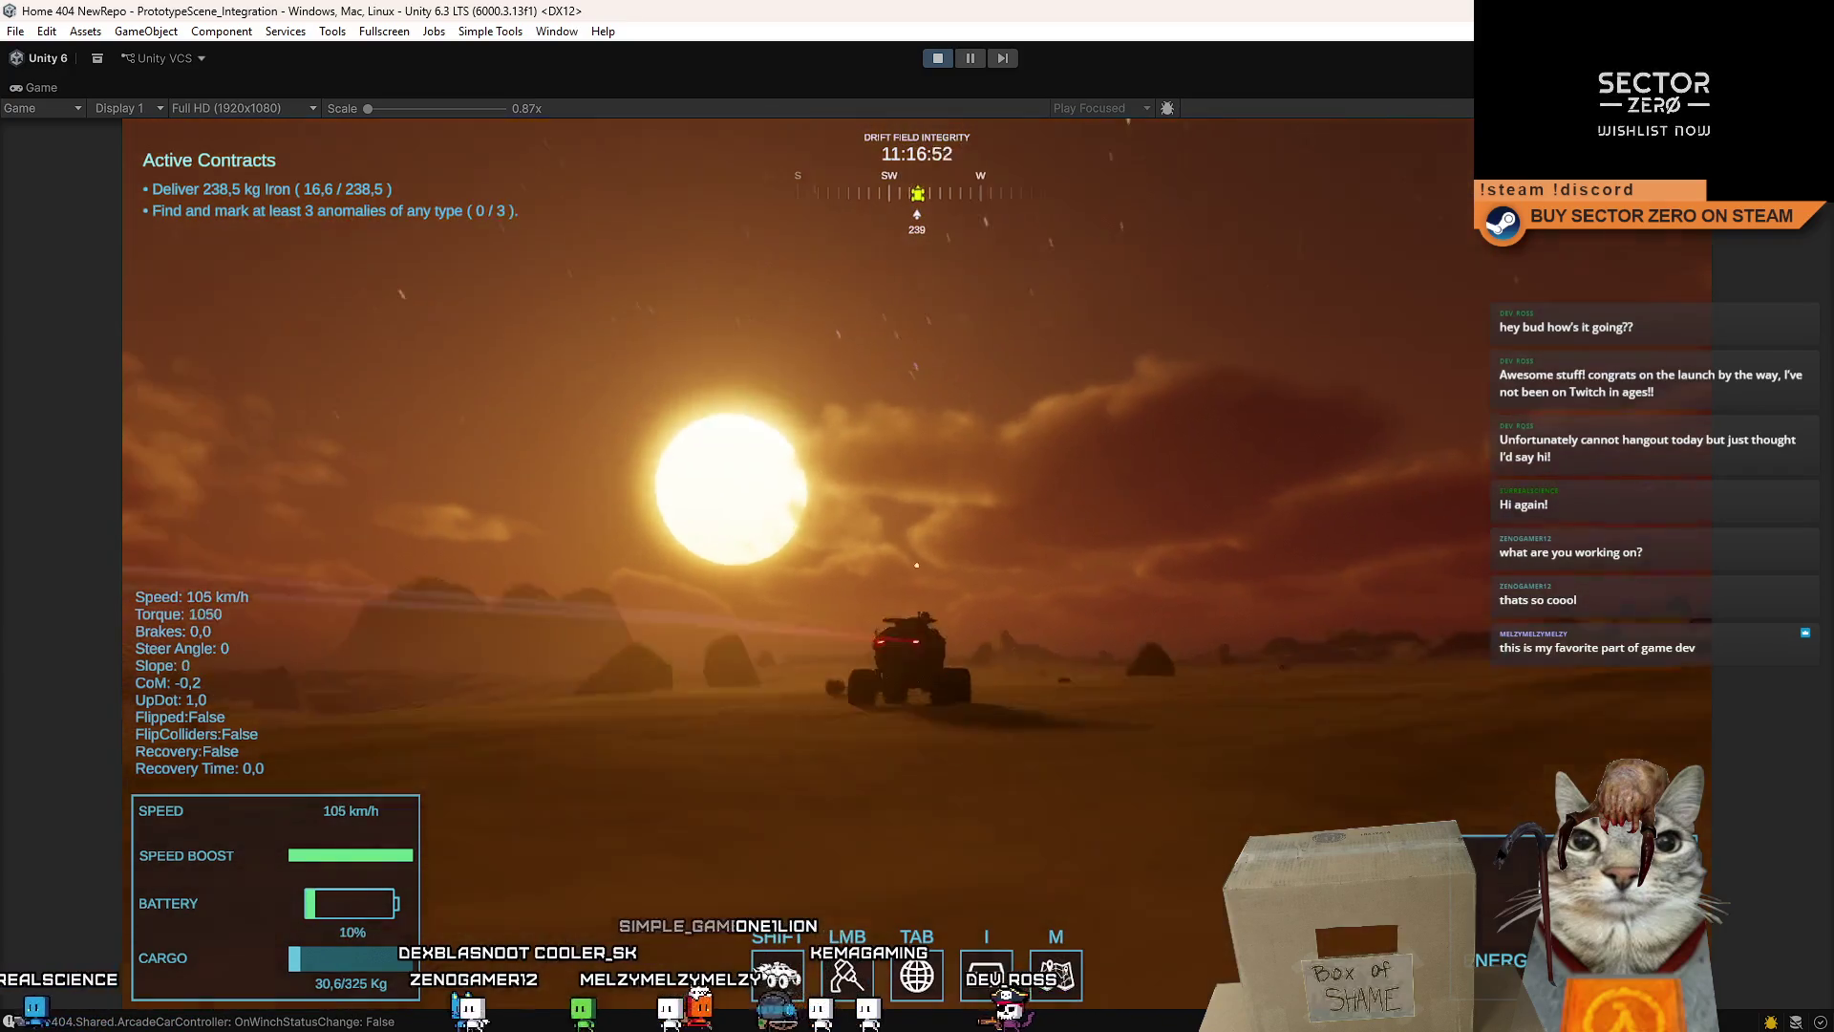
key(d)
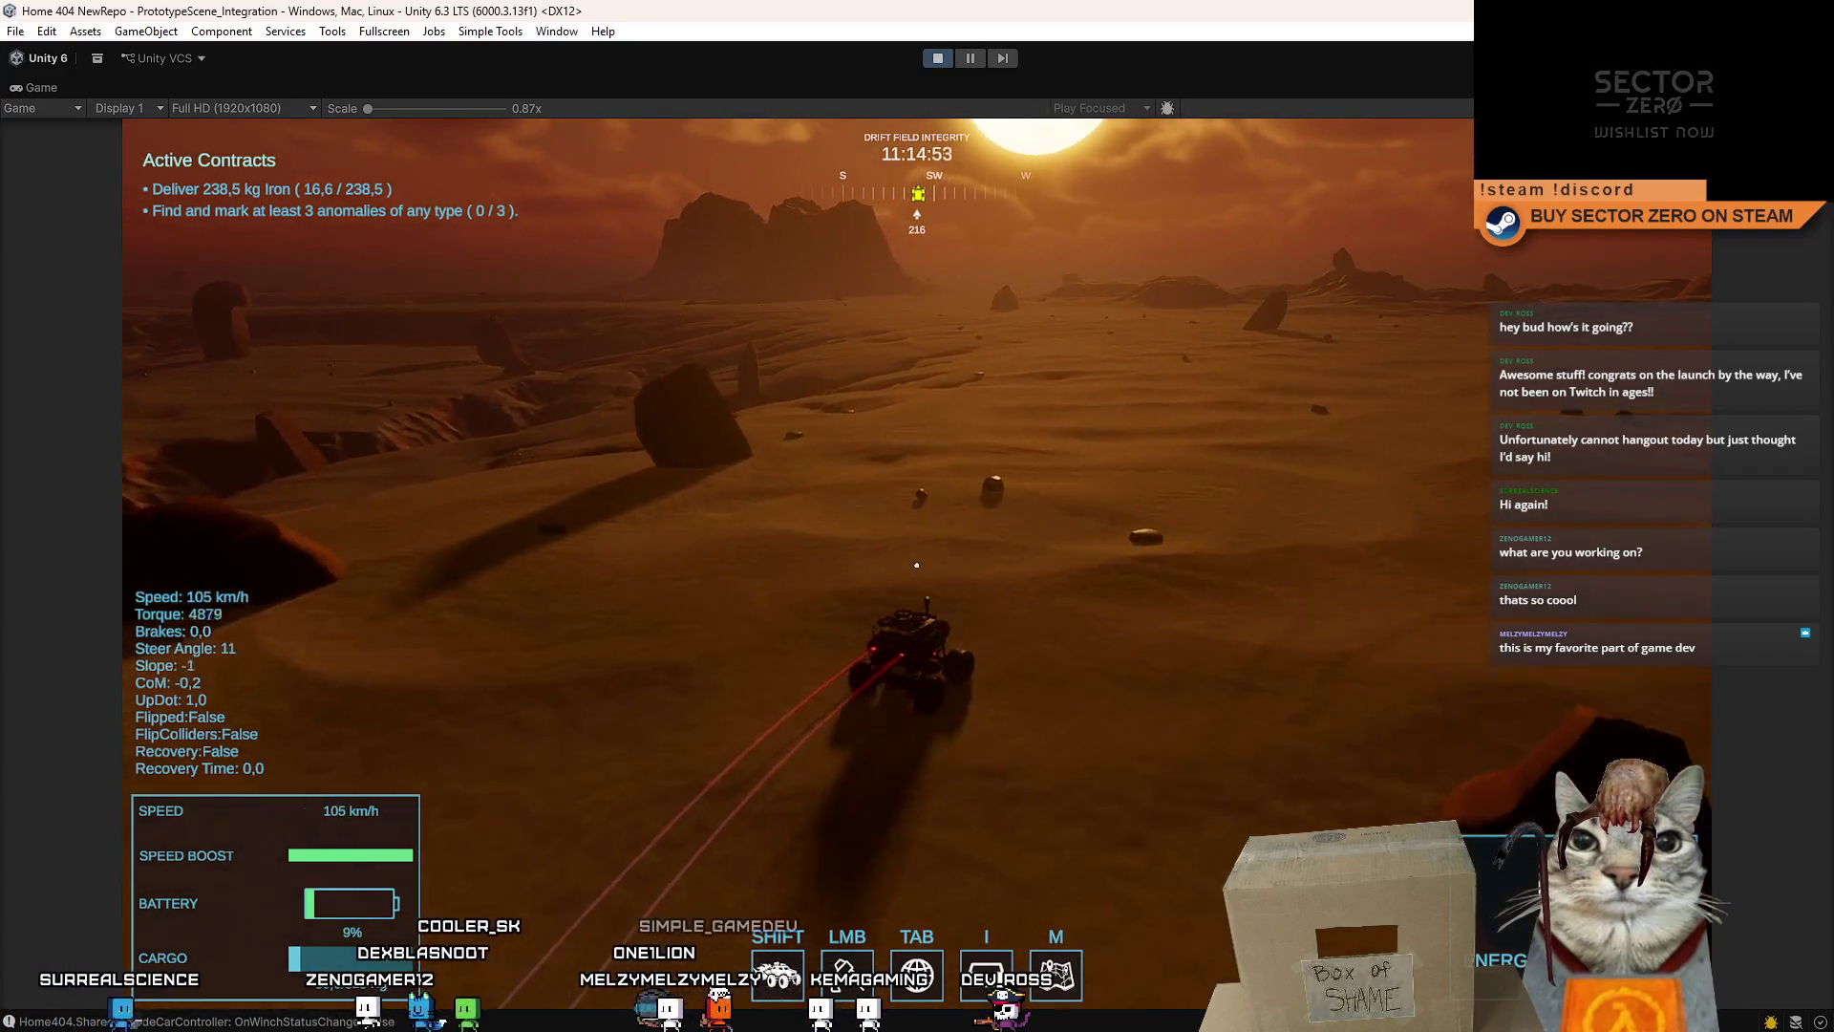
key(d)
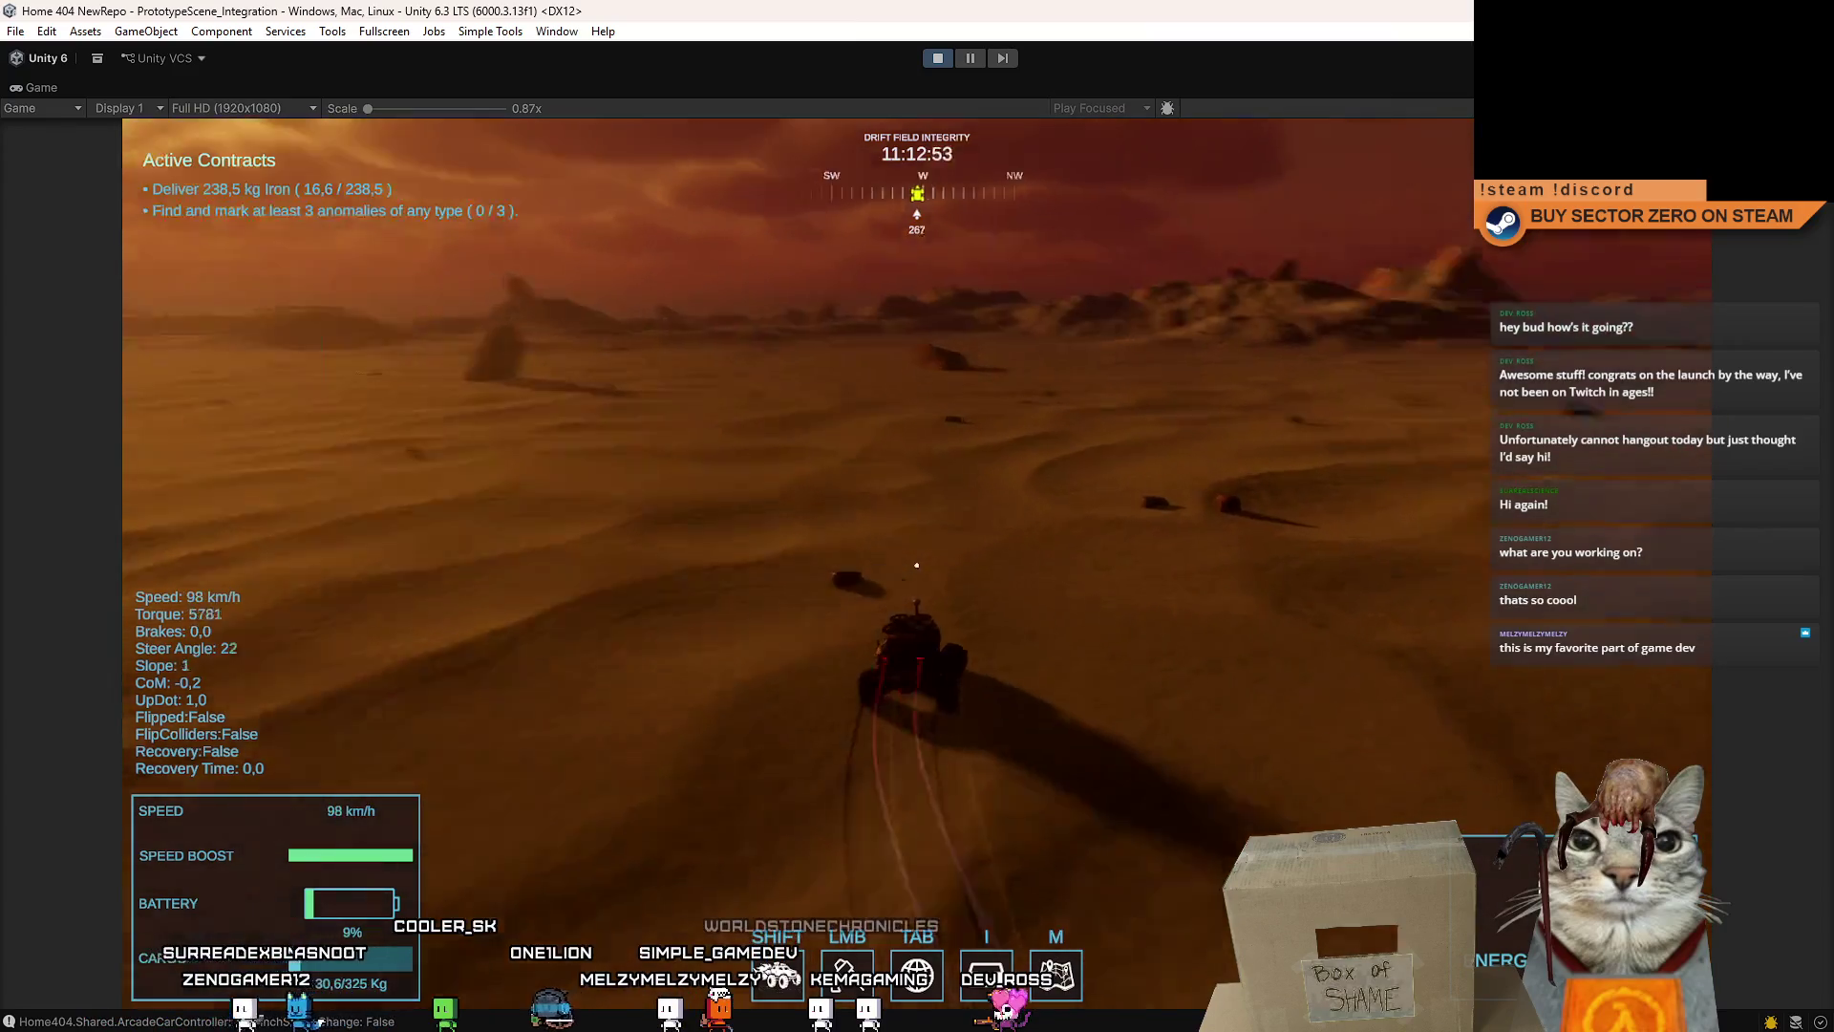
key(d)
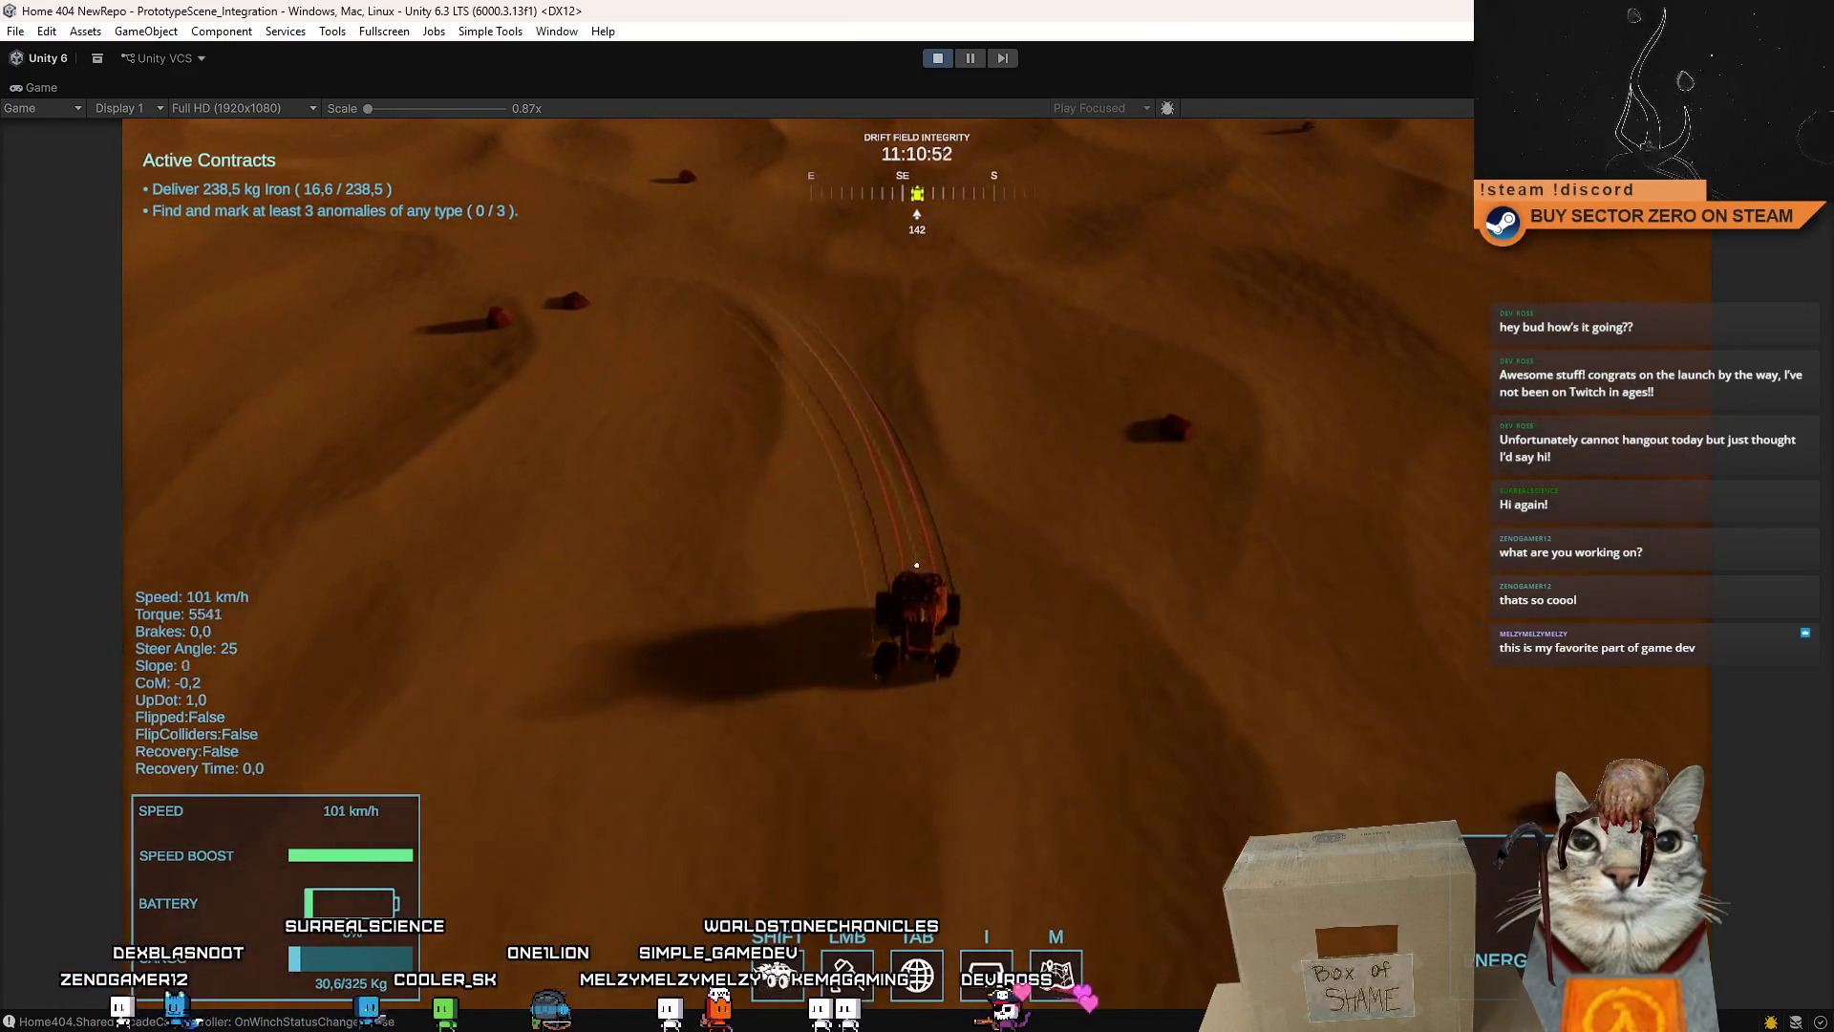
key(d)
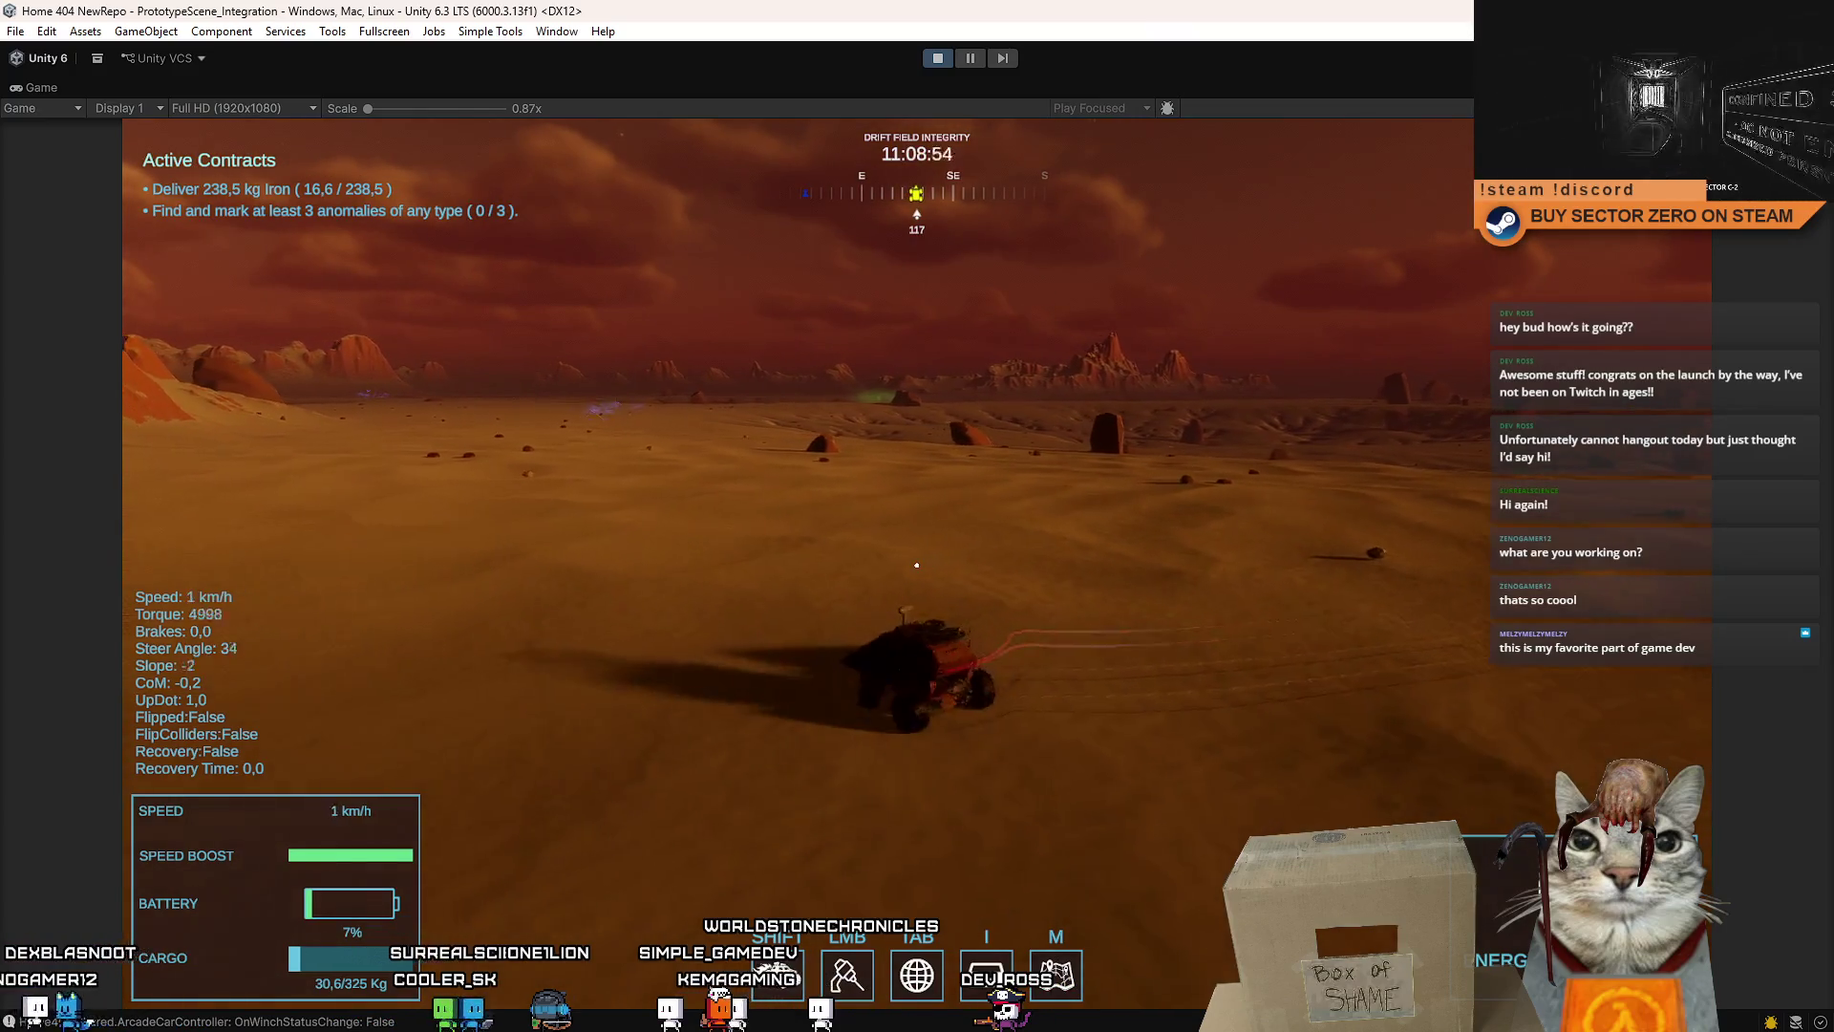
key(s)
key(a)
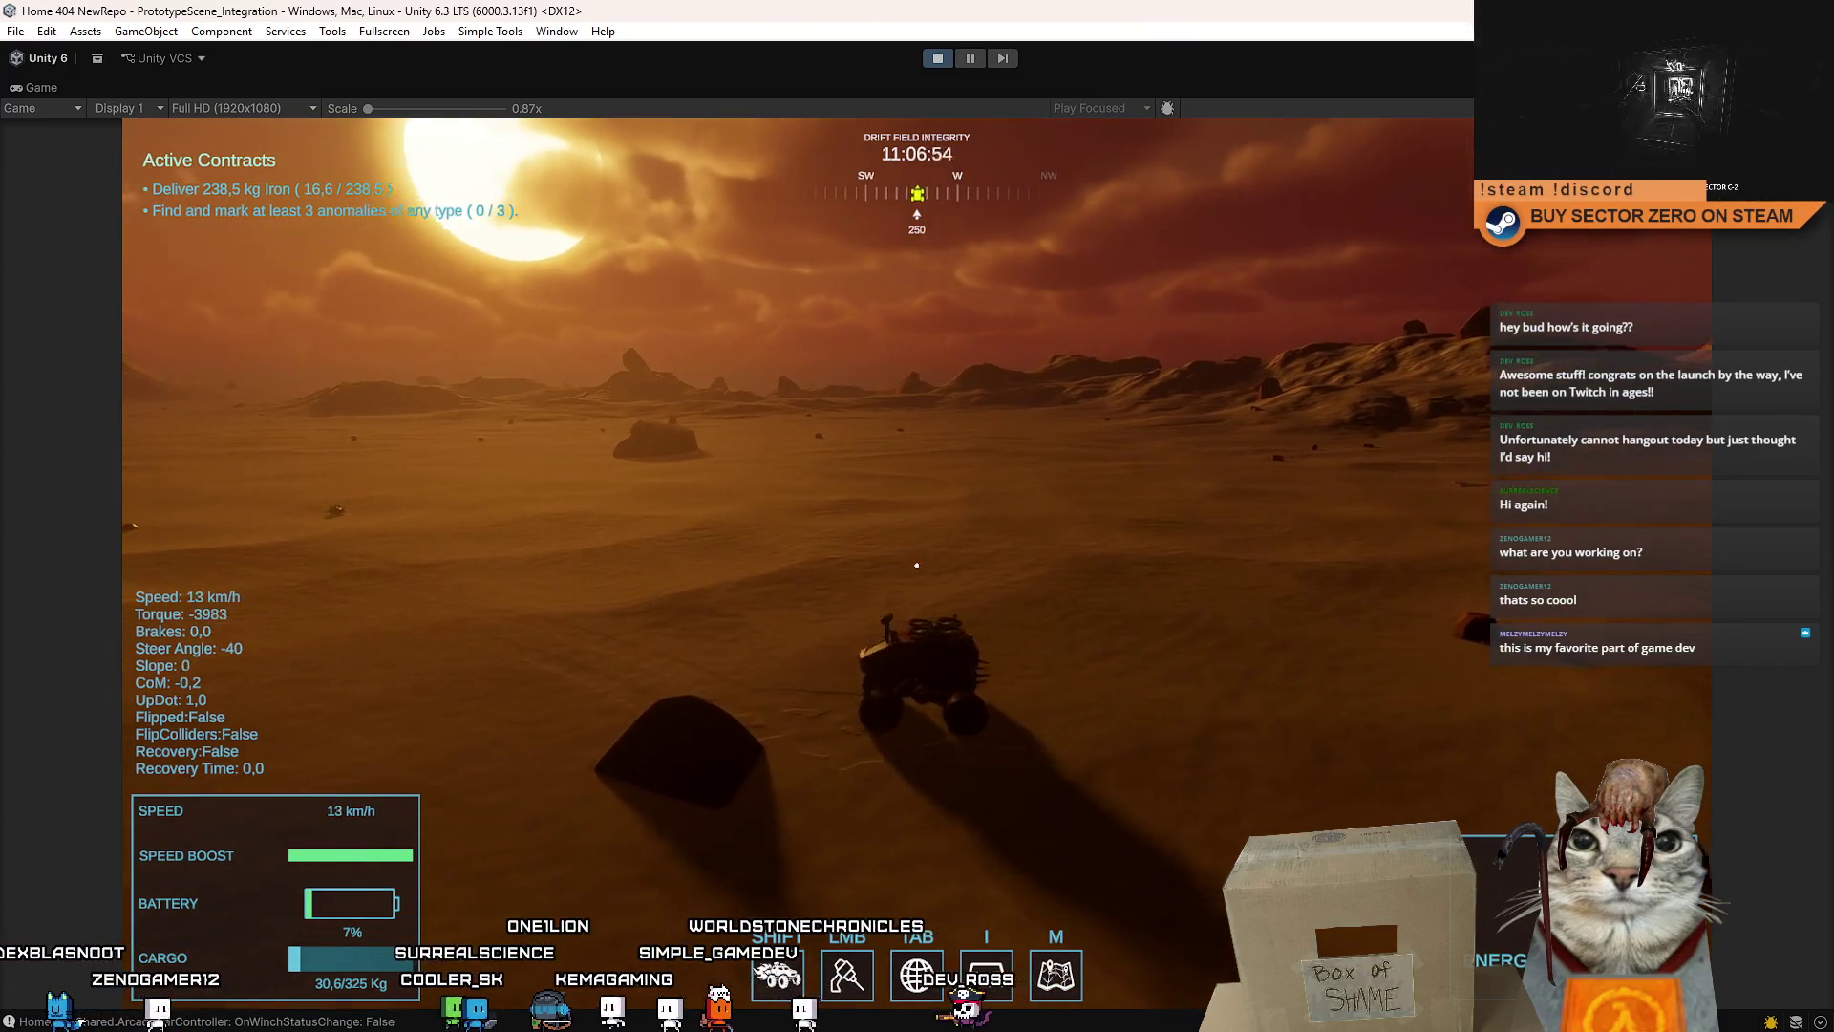
key(w)
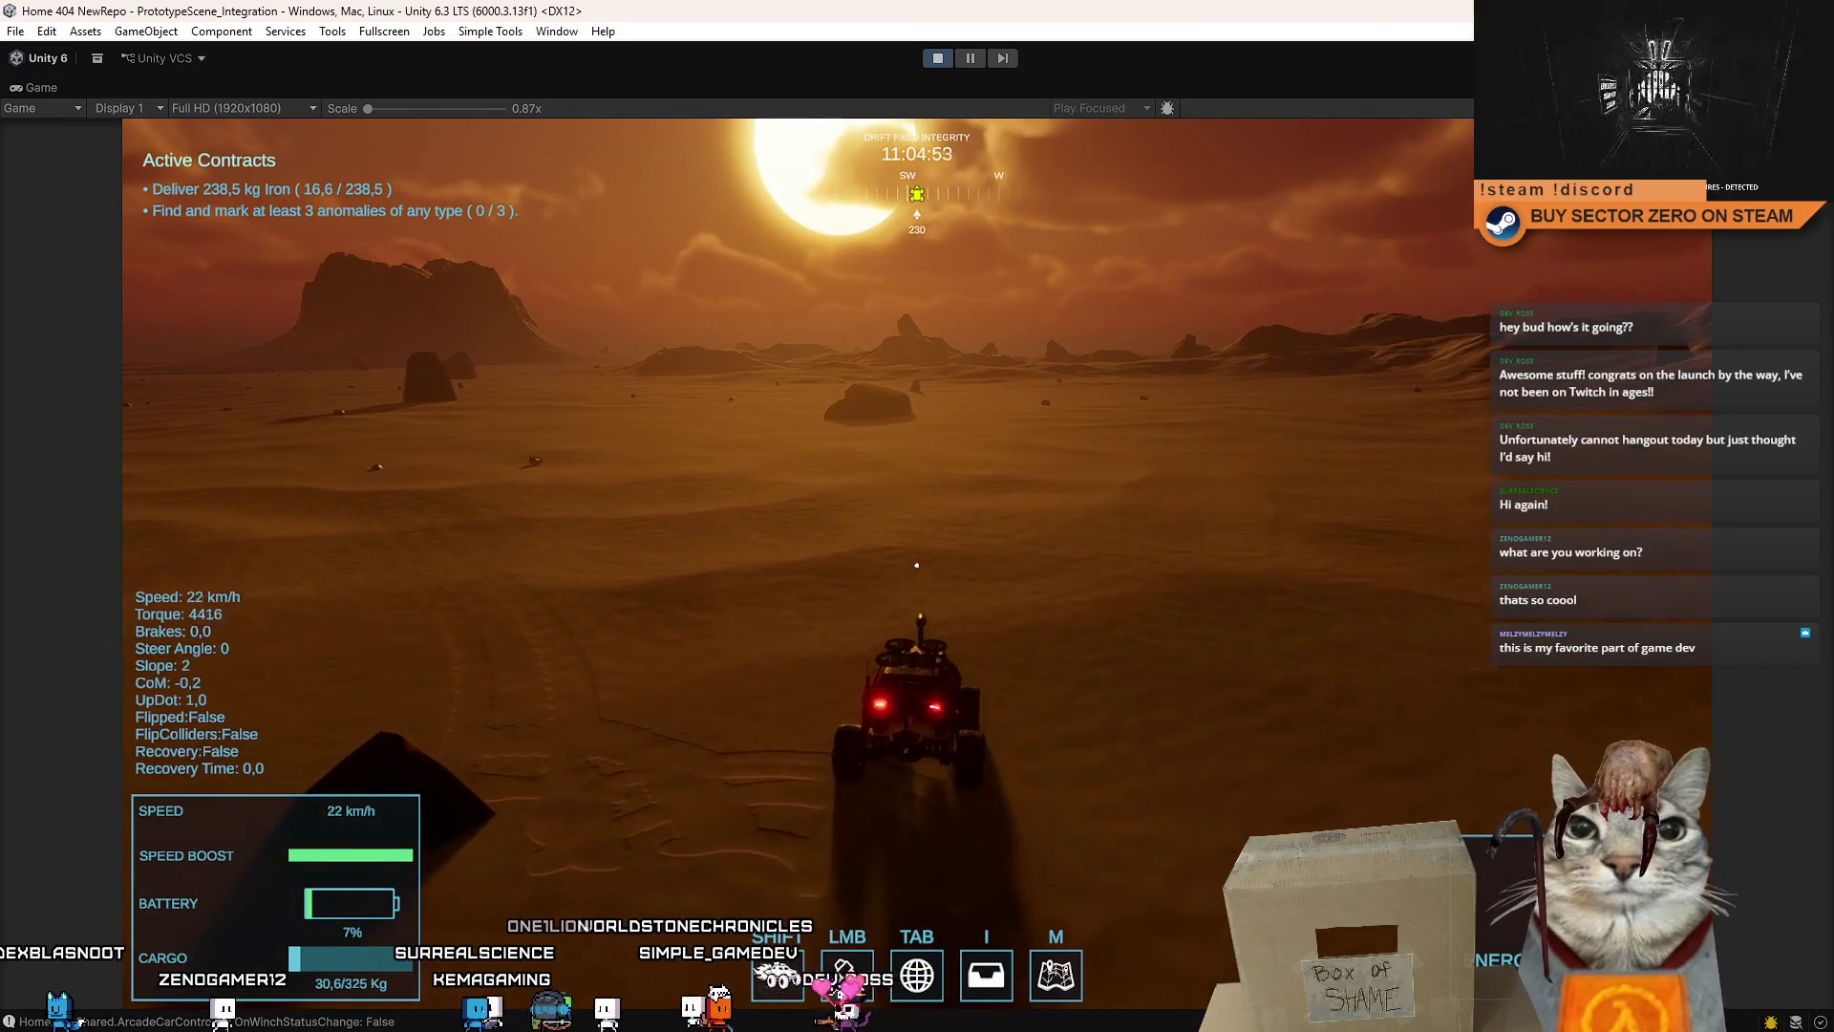
key(a)
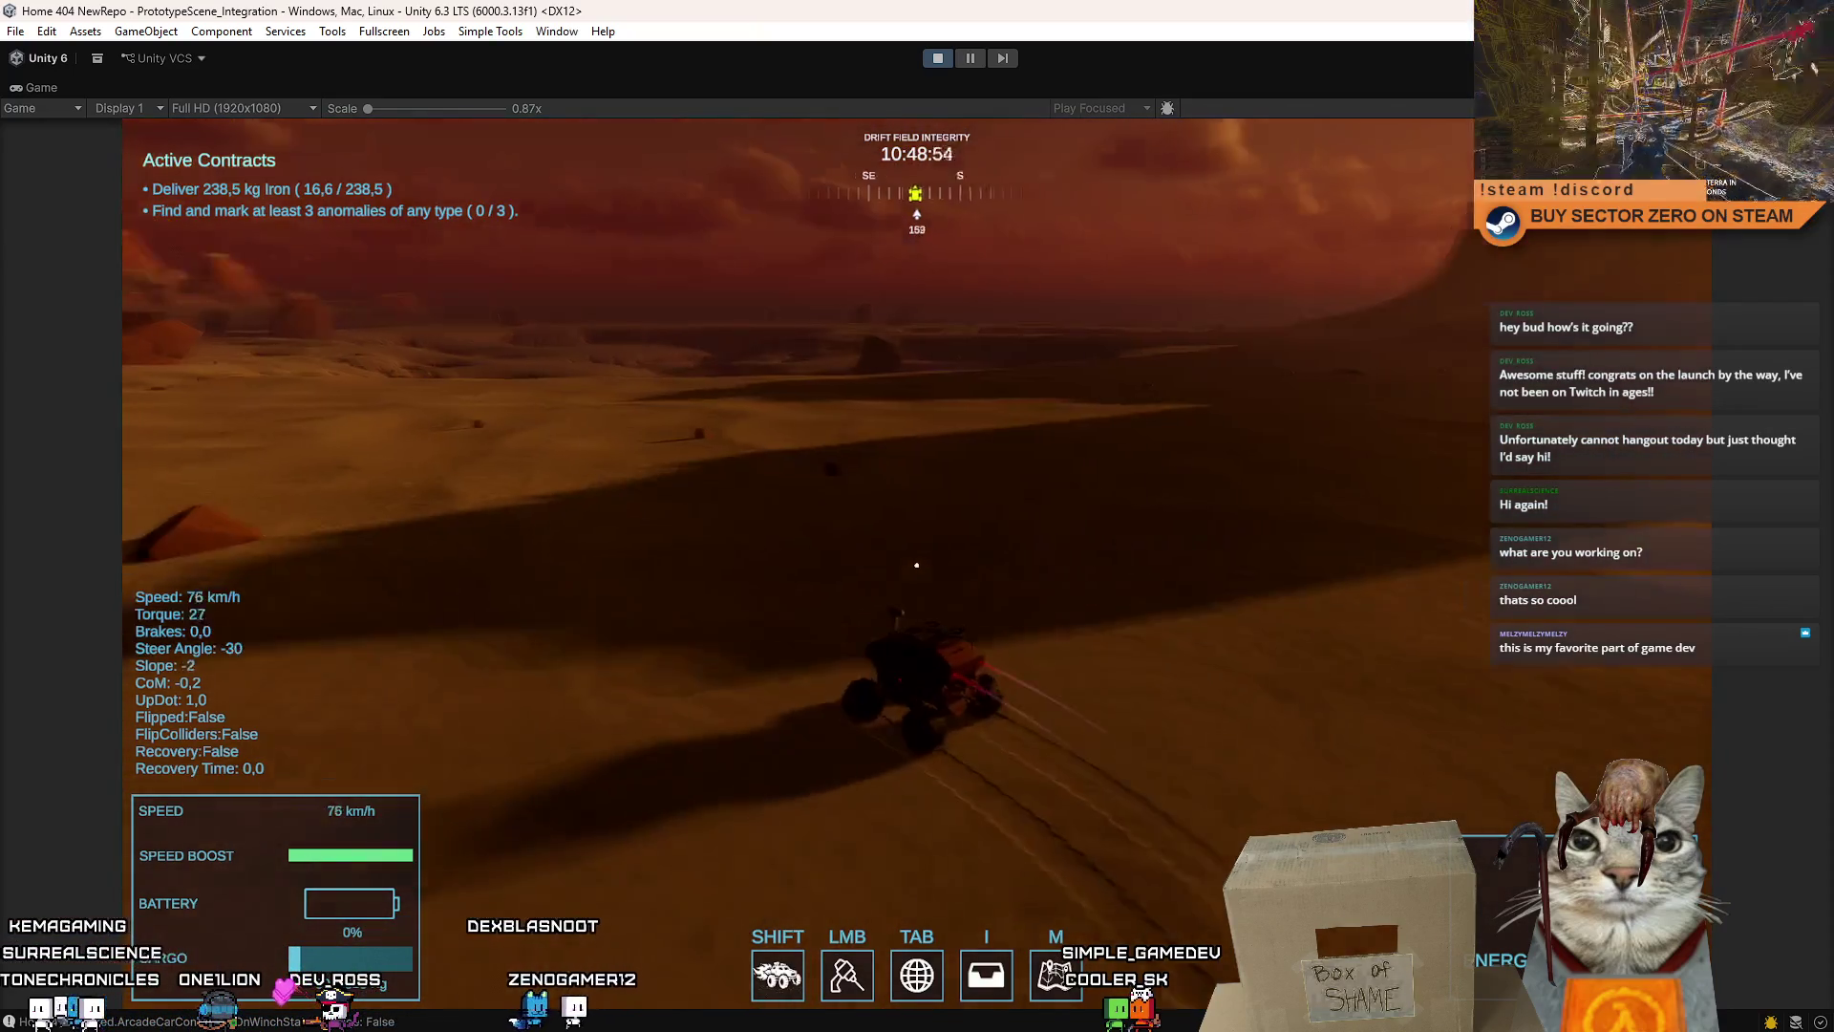
- Swing the rover around over the dune, weaving left and right
key(d)
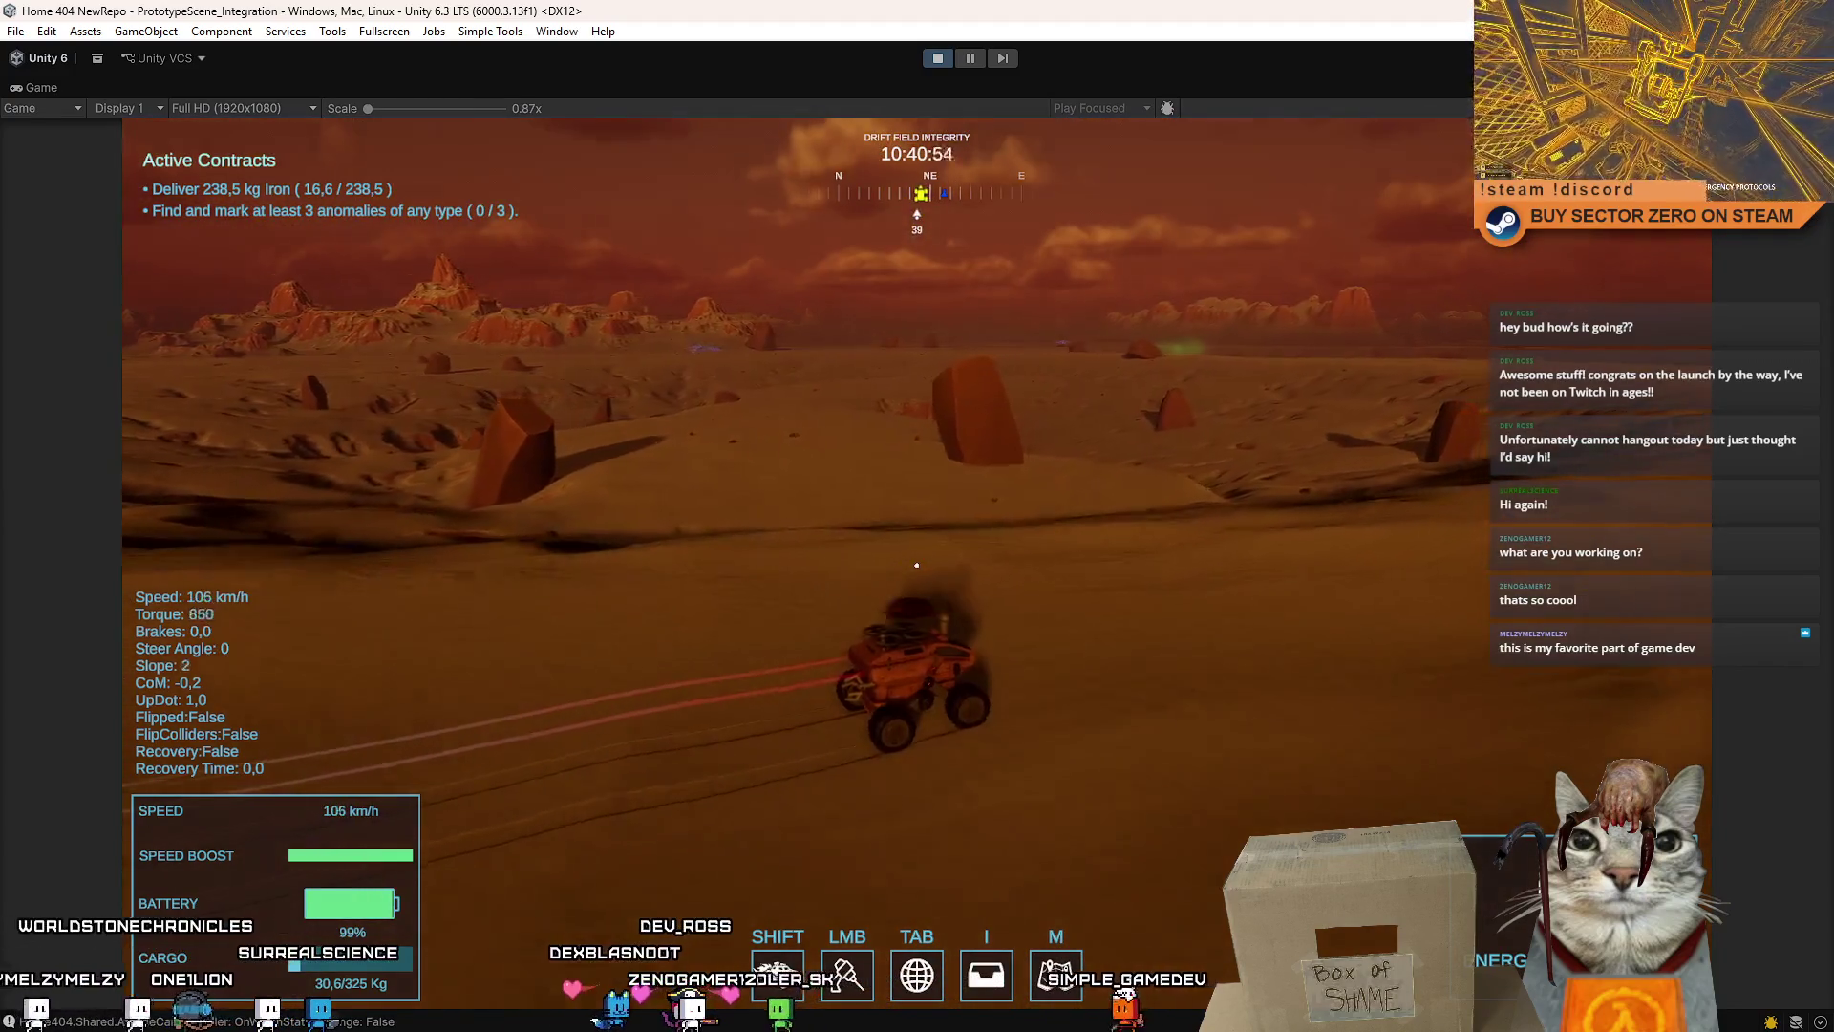
key(w)
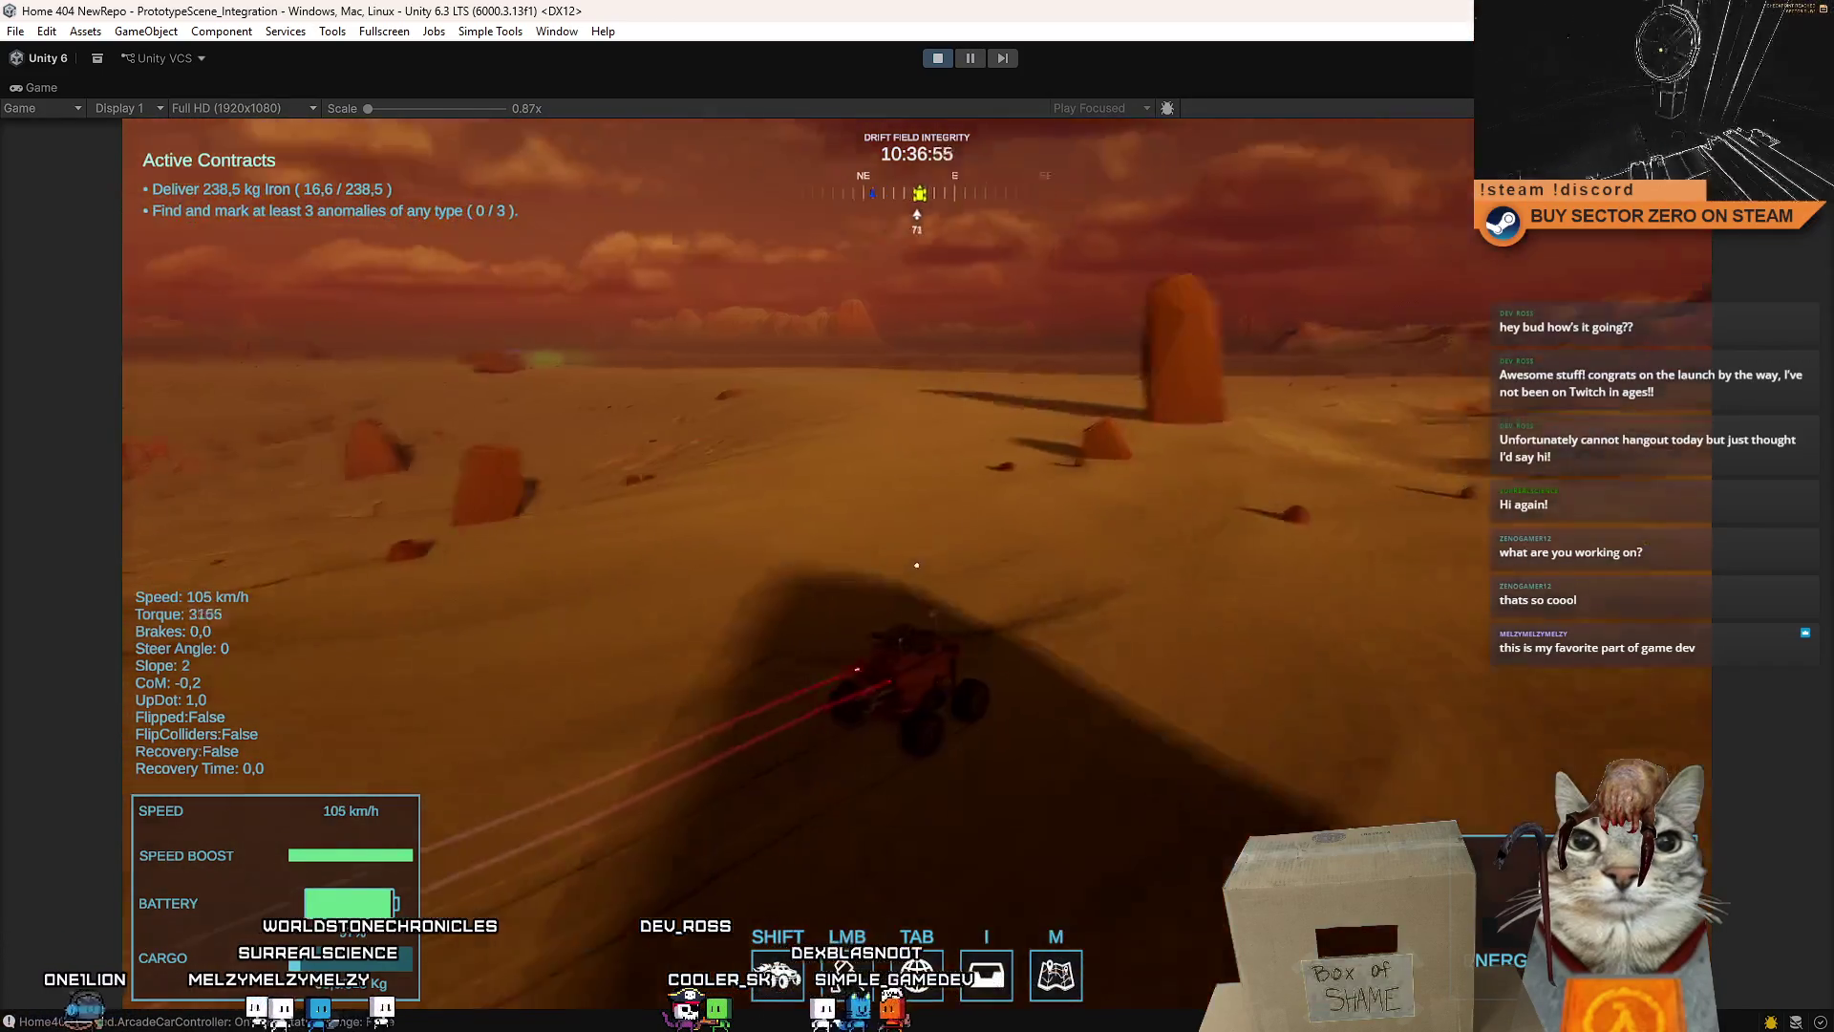
key(a)
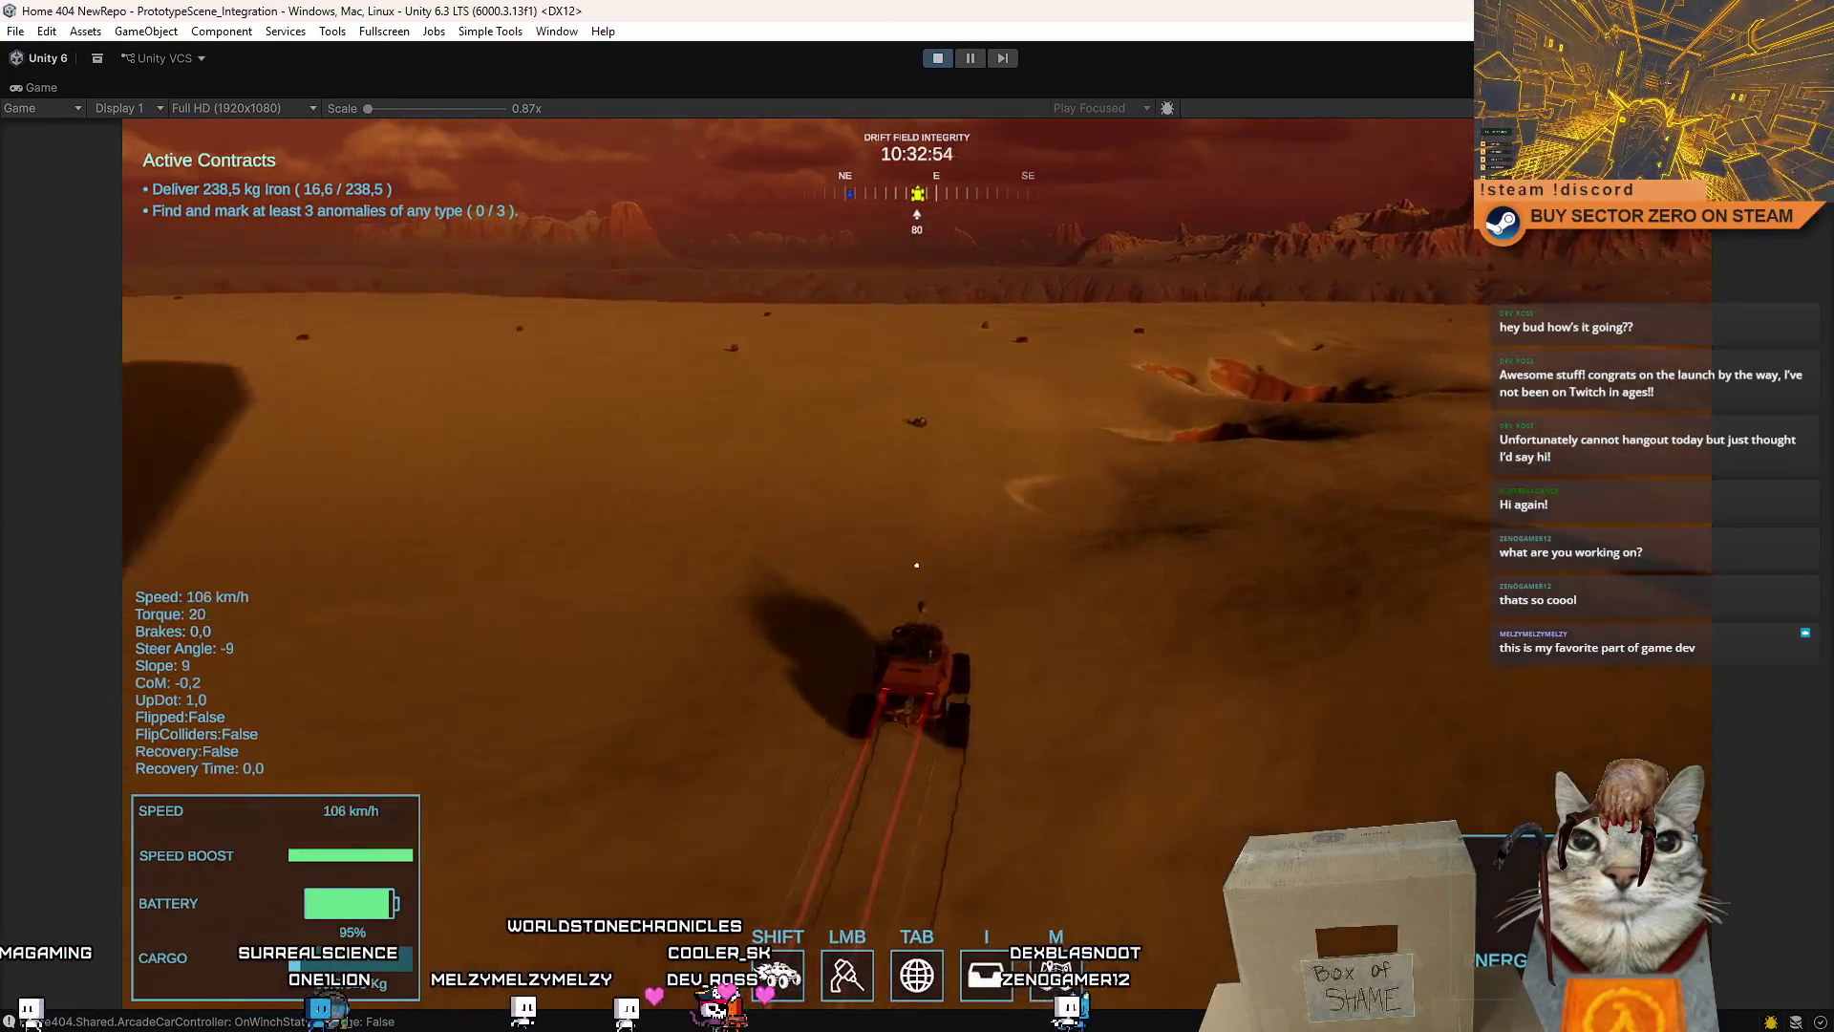
key(d)
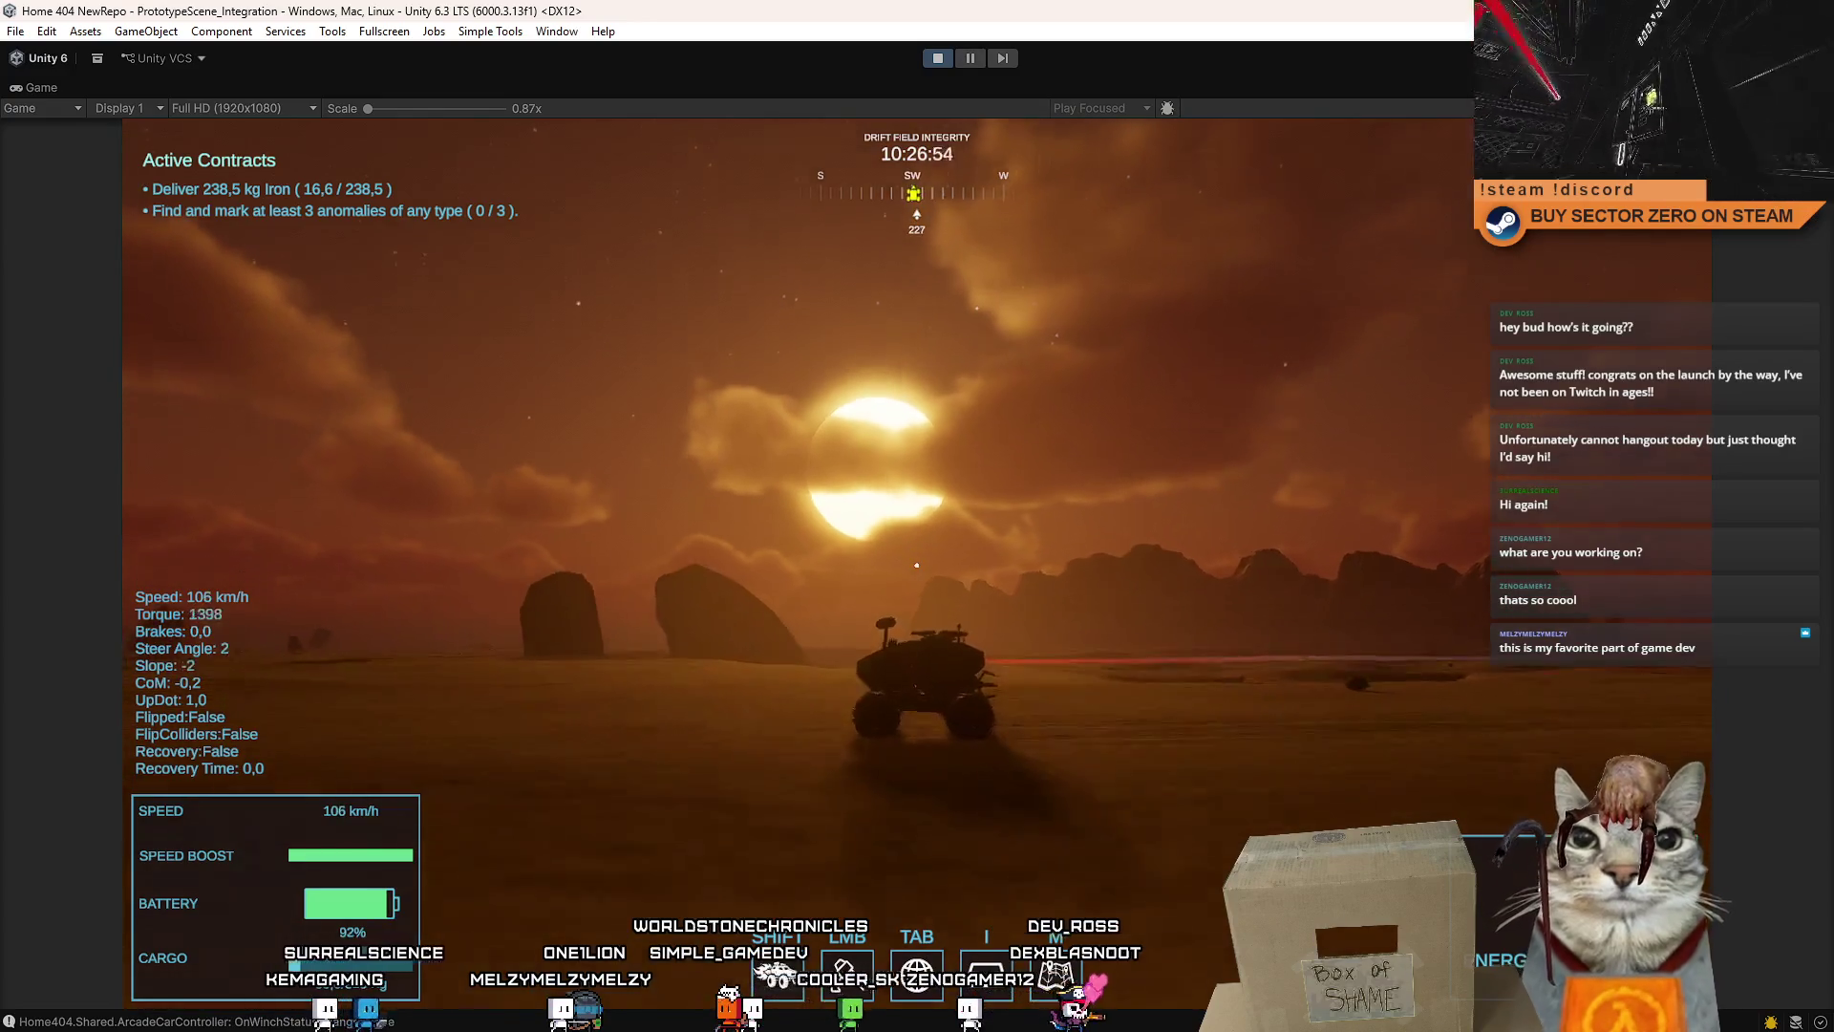
- Veer down into the canyon, brake, climb back out, toggle the pause menu and stop playtesting
key(d)
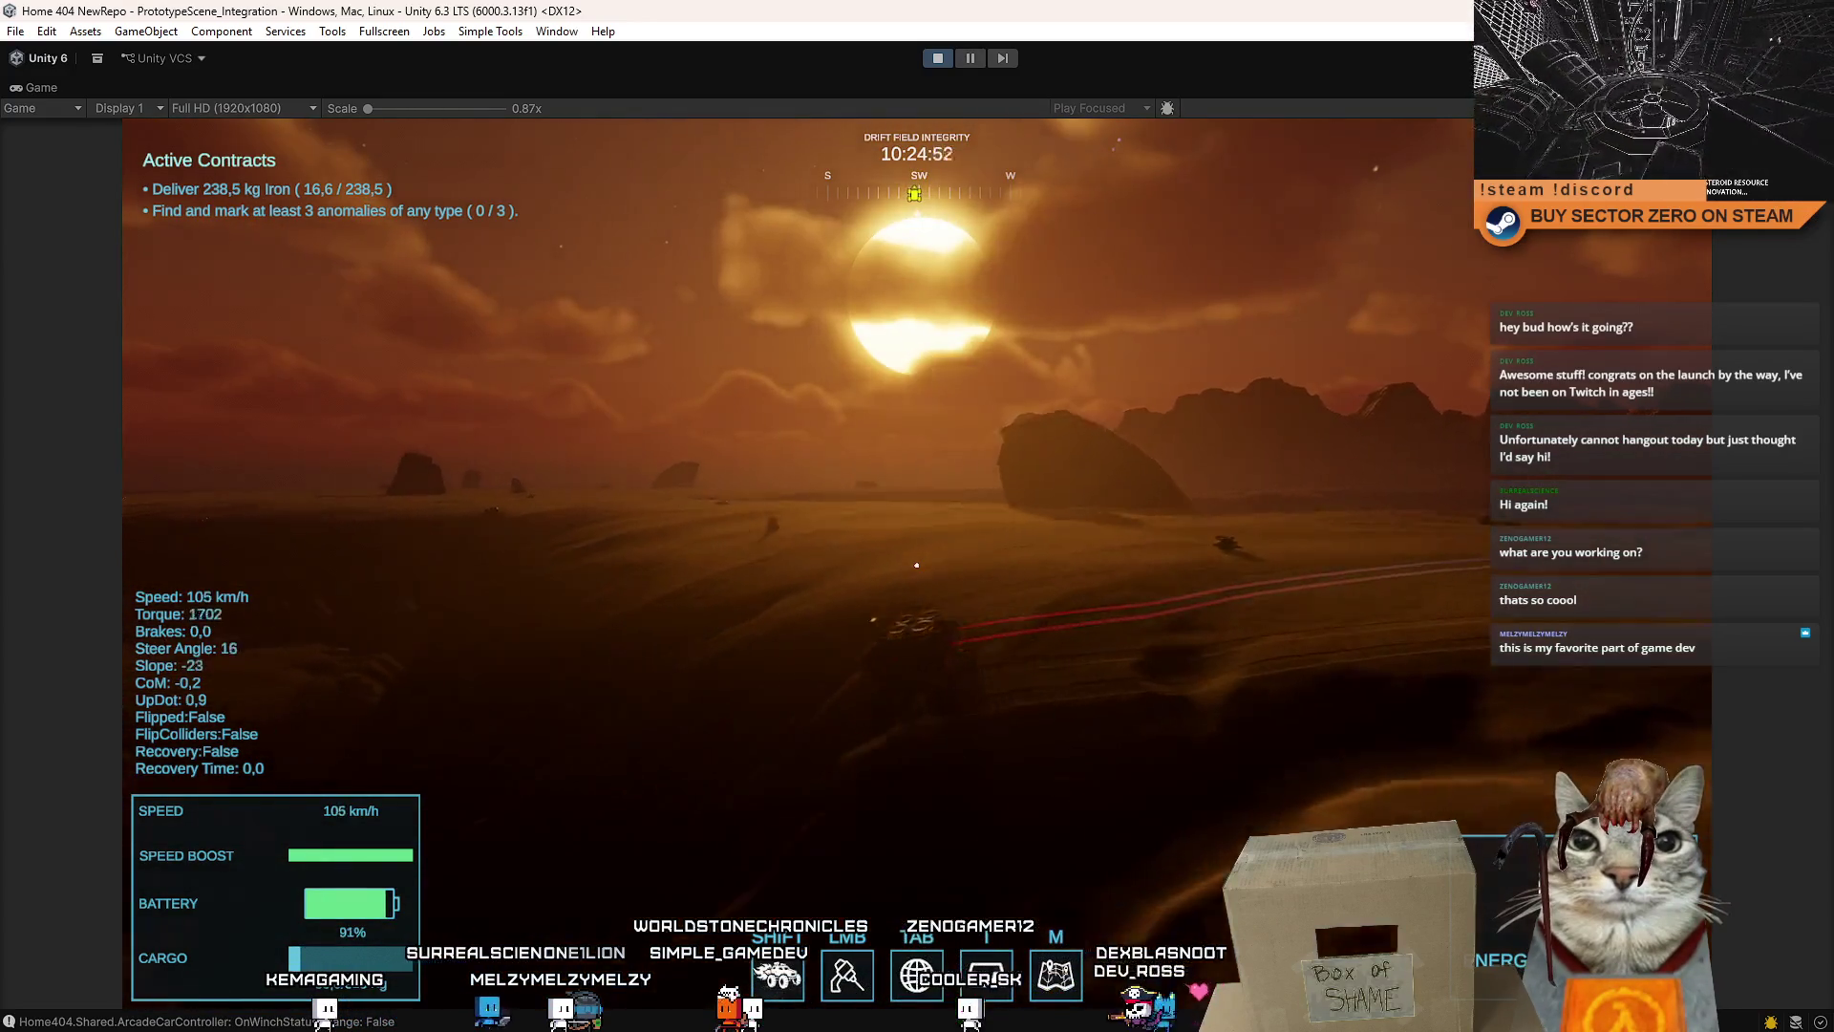
key(s)
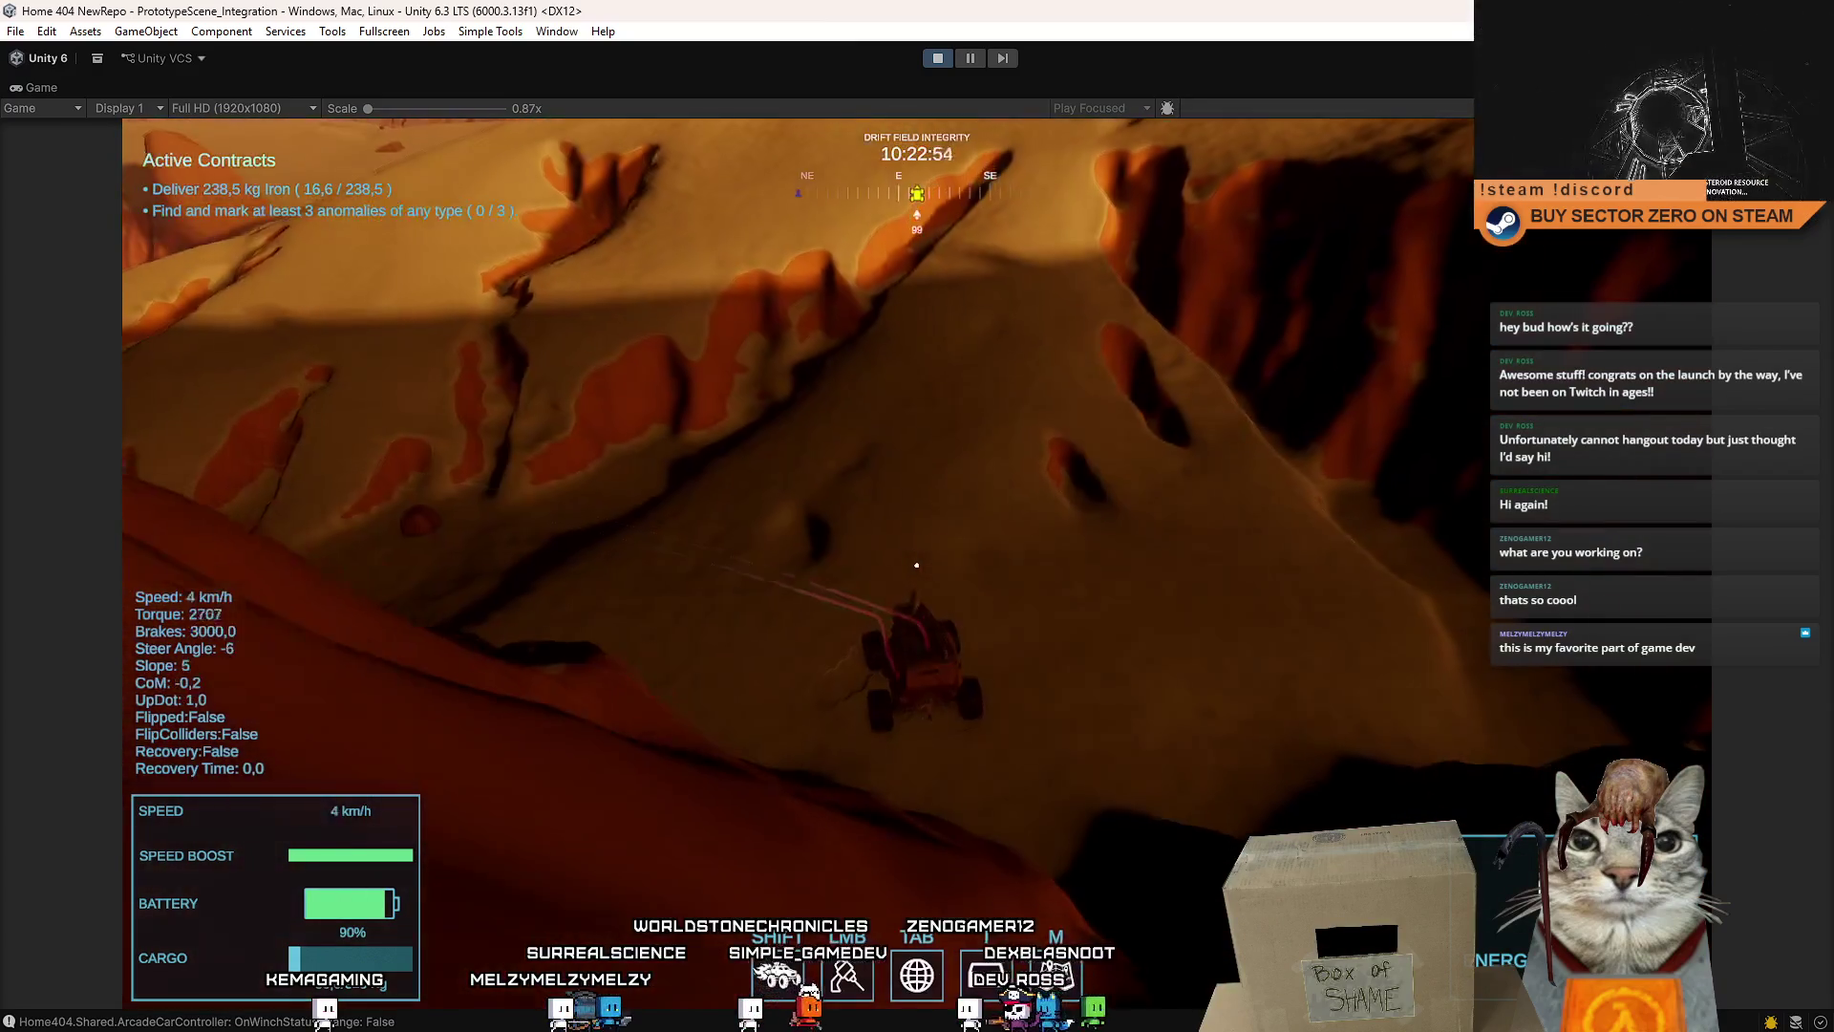
key(w)
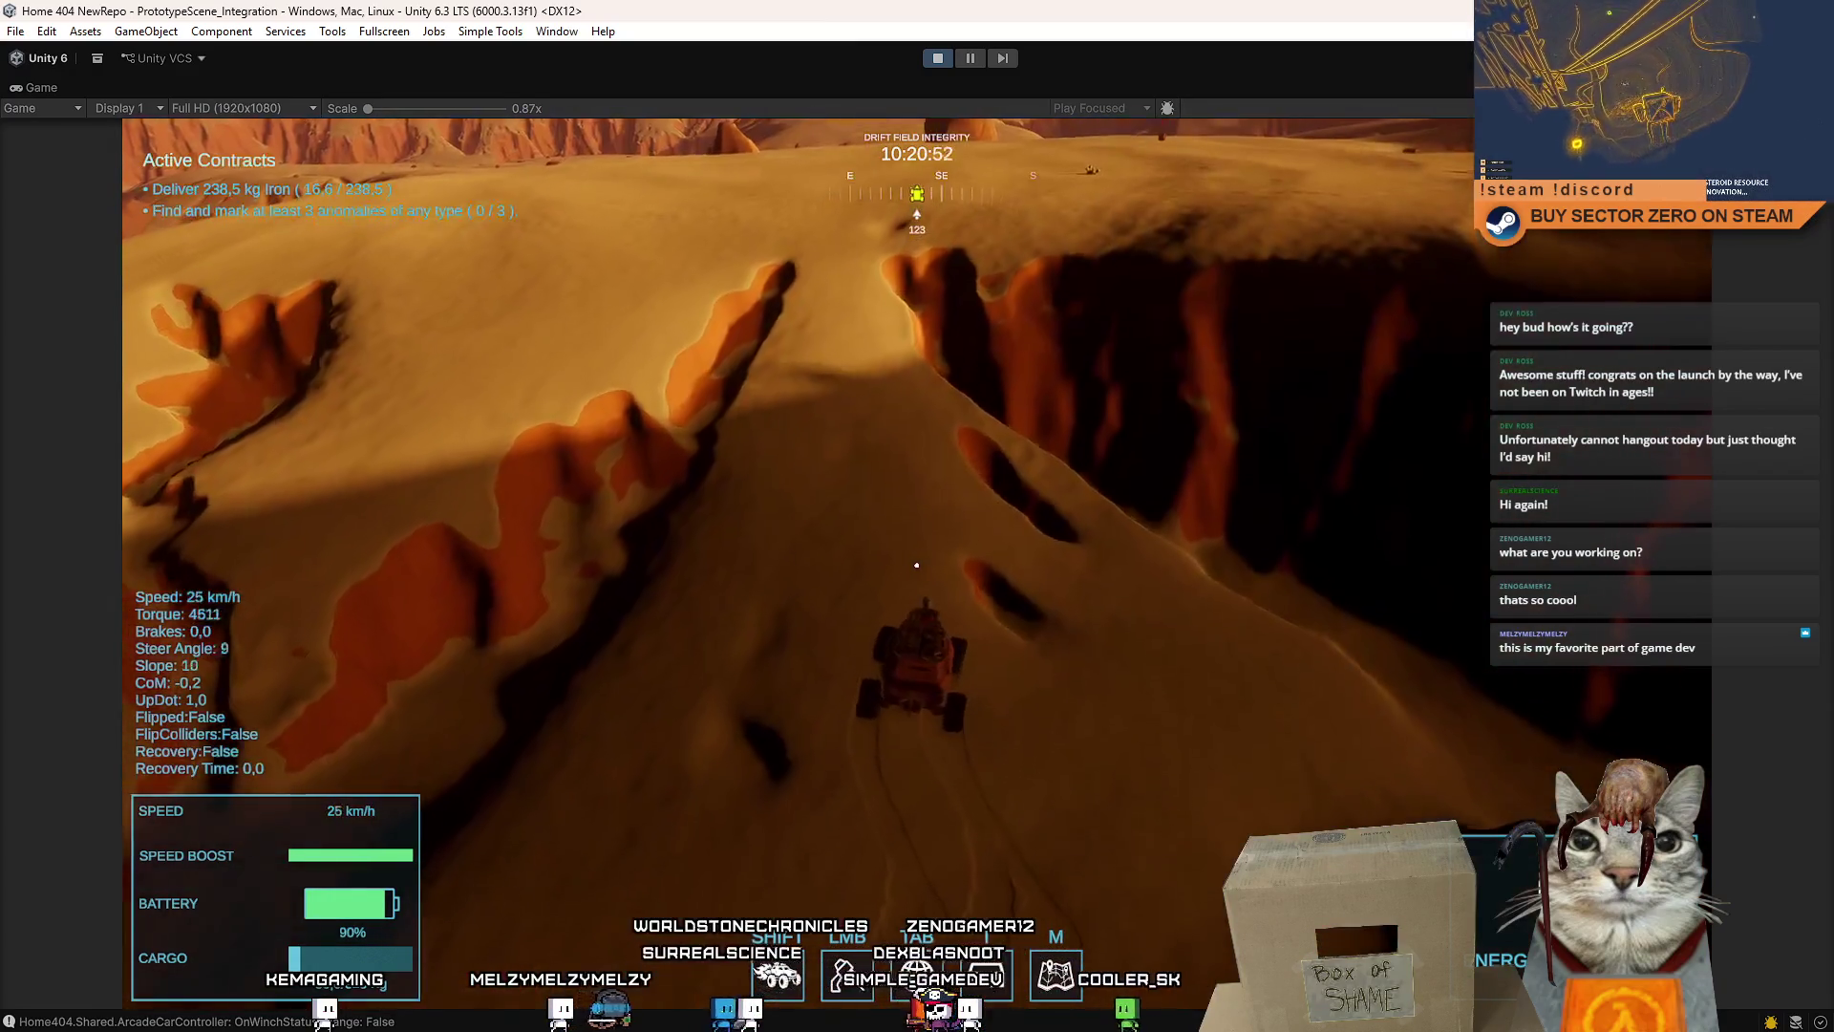
key(a)
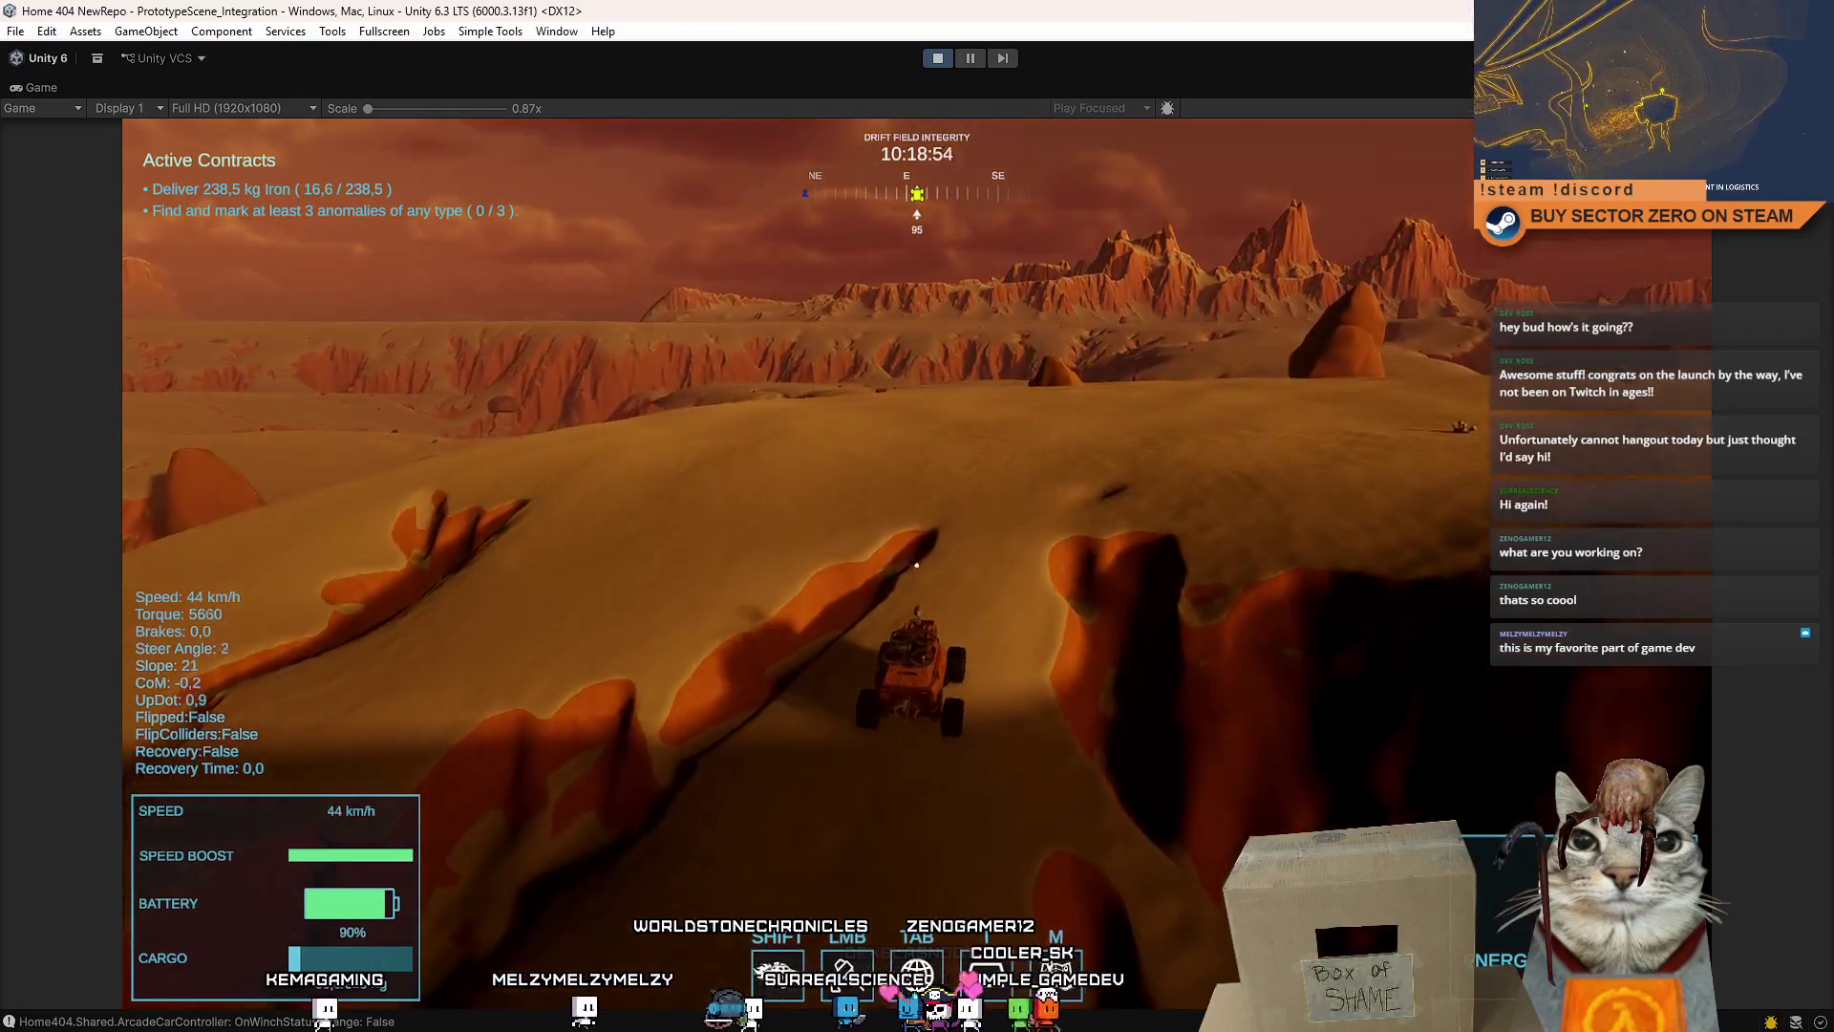
key(Escape)
key(Escape)
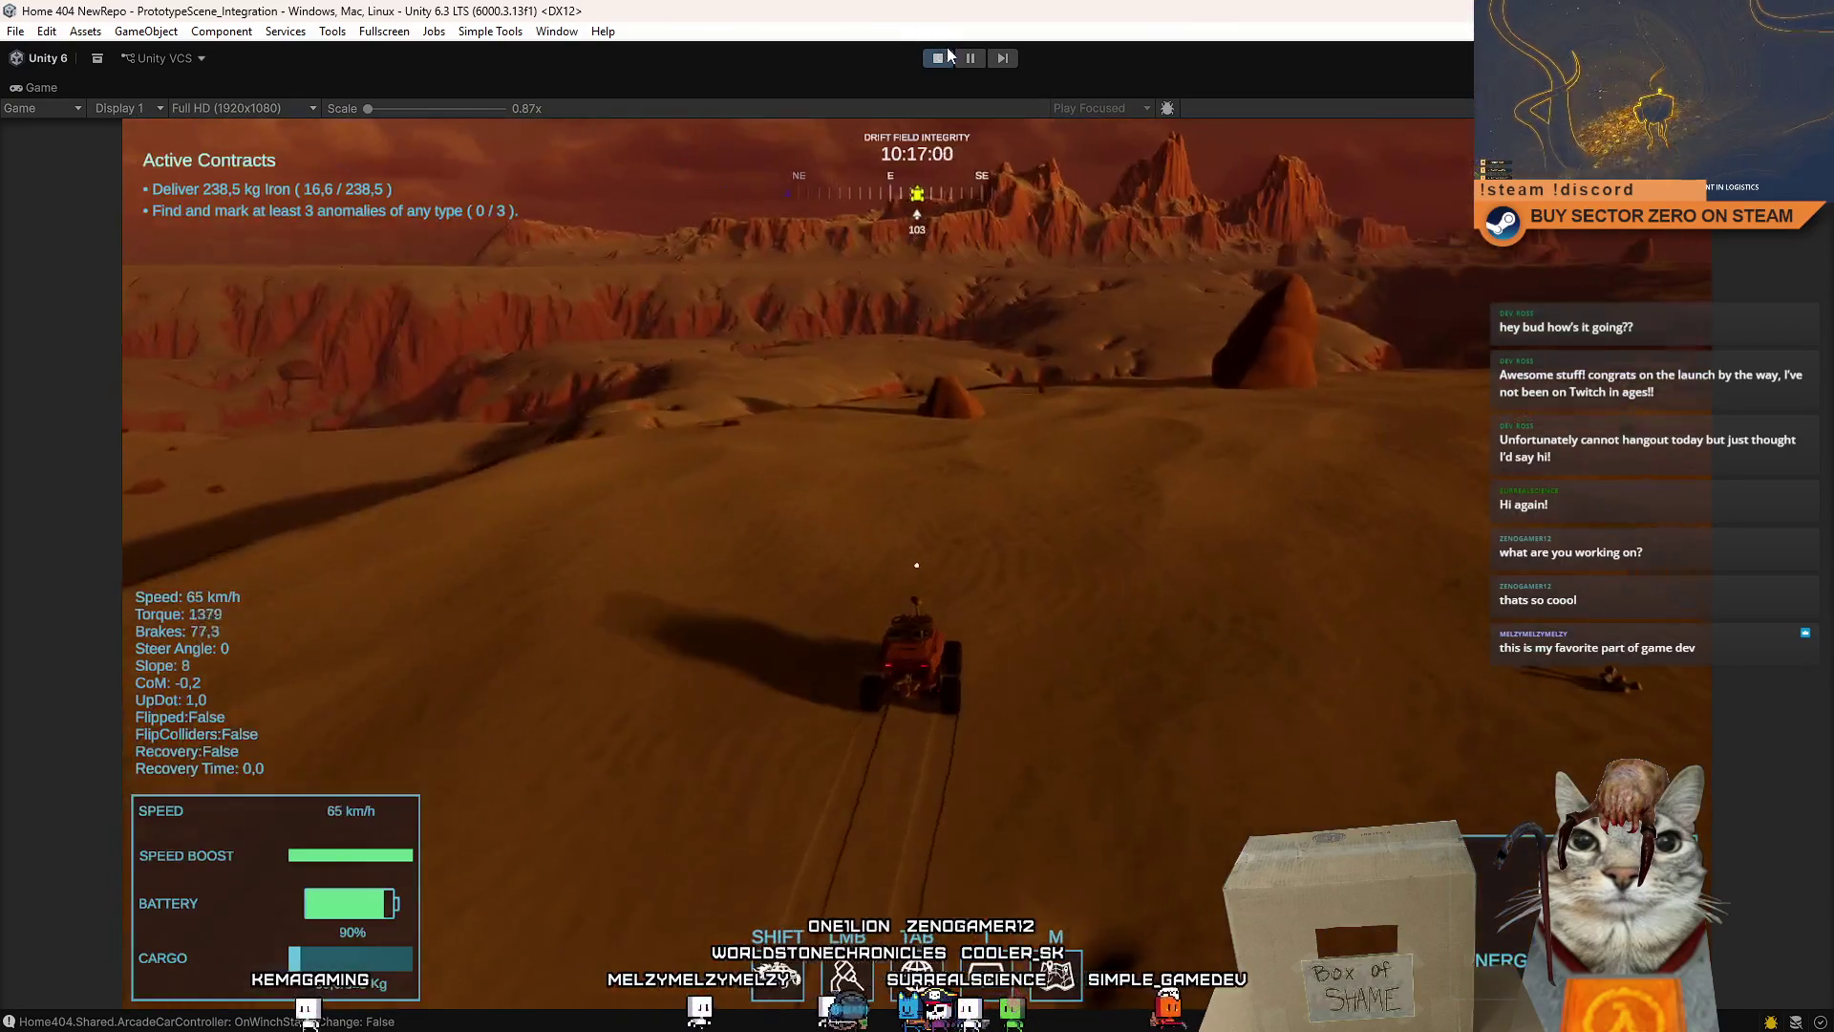
click(937, 57)
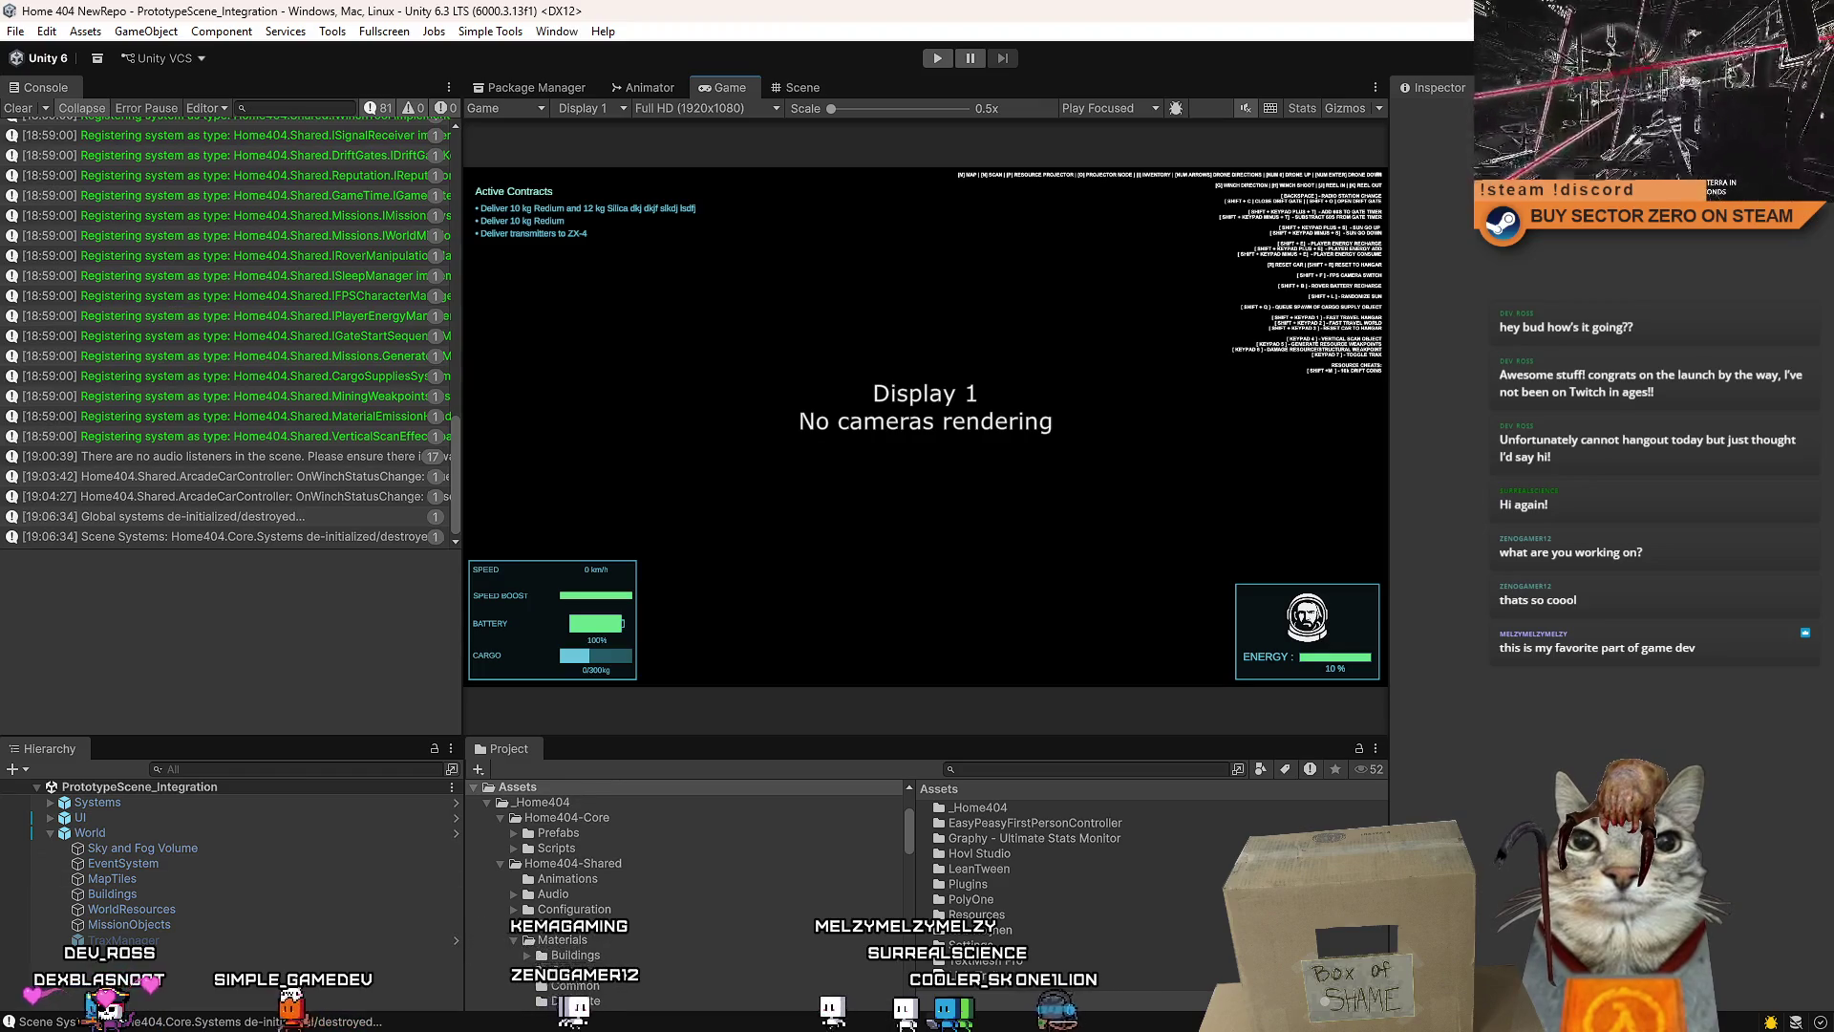
- Switch from Unity to the LightTrail script in Visual Studio
key(alt+Tab)
- Delete the braces around the if (DEBUG) Debug.Log line and save LightTrail.cs
scroll(716, 578, down, 4)
scroll(735, 574, up, 4)
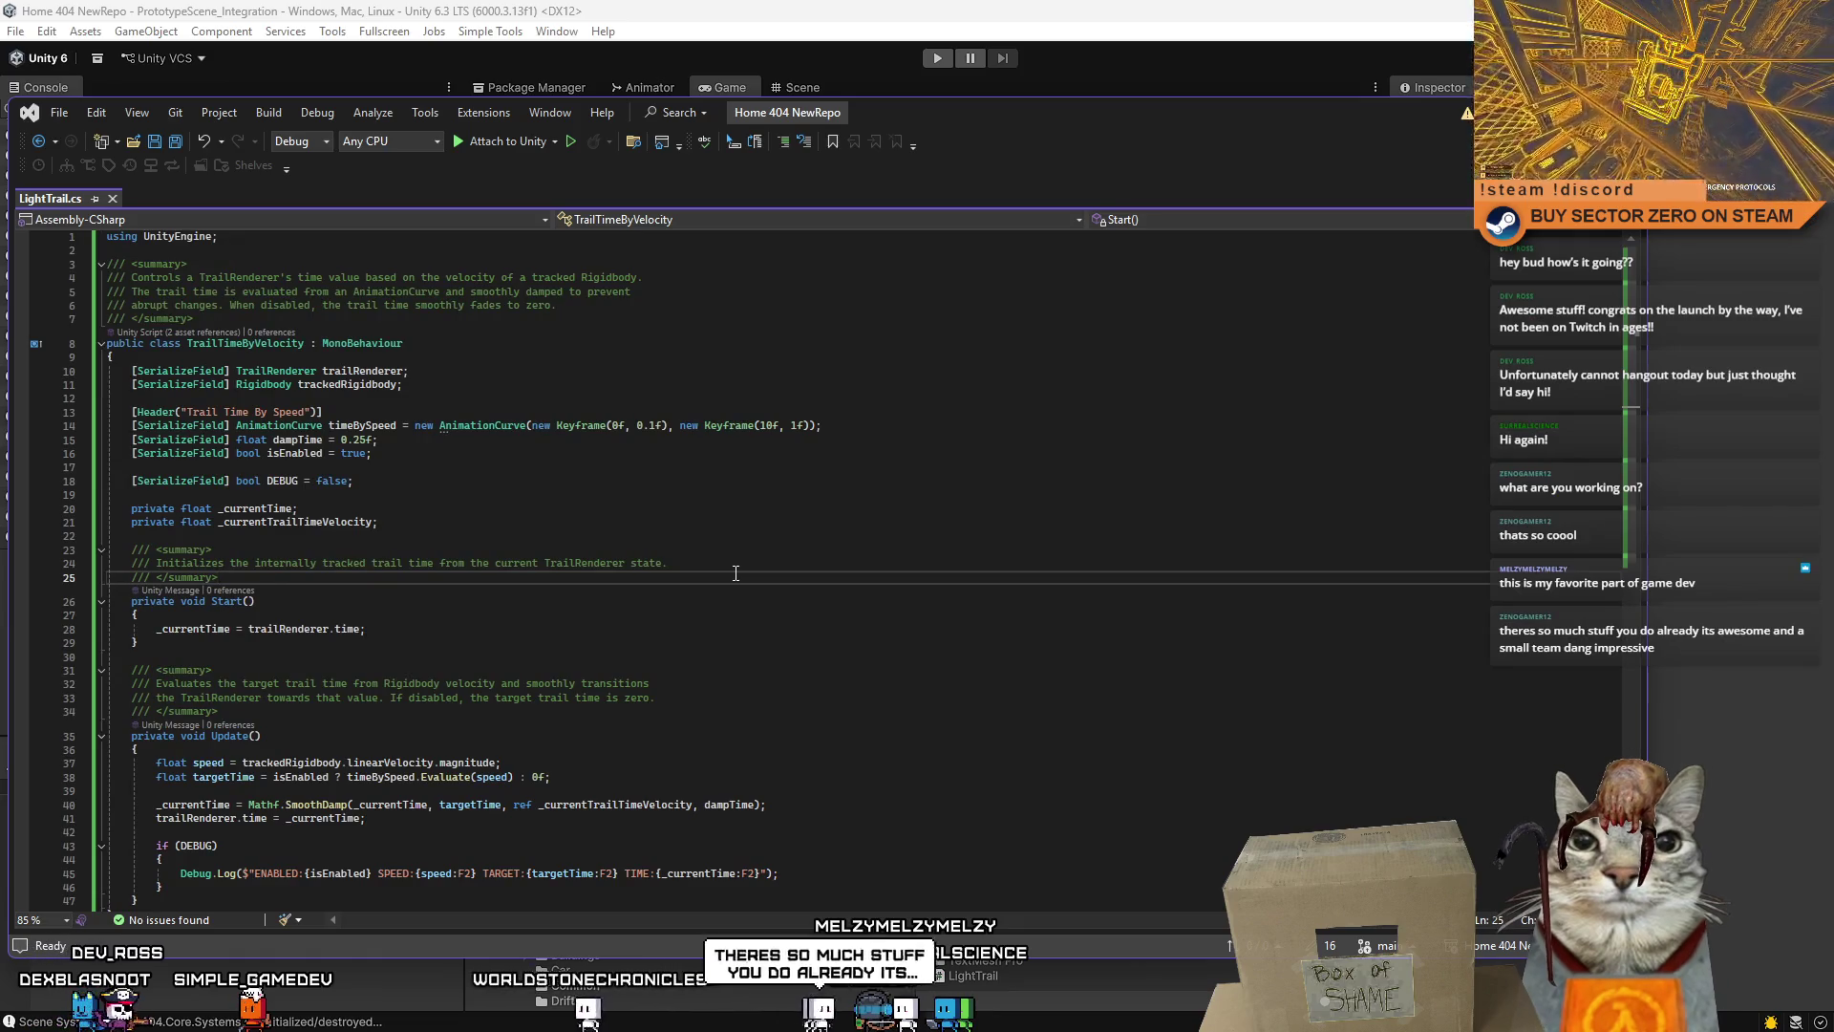
scroll(736, 573, down, 2)
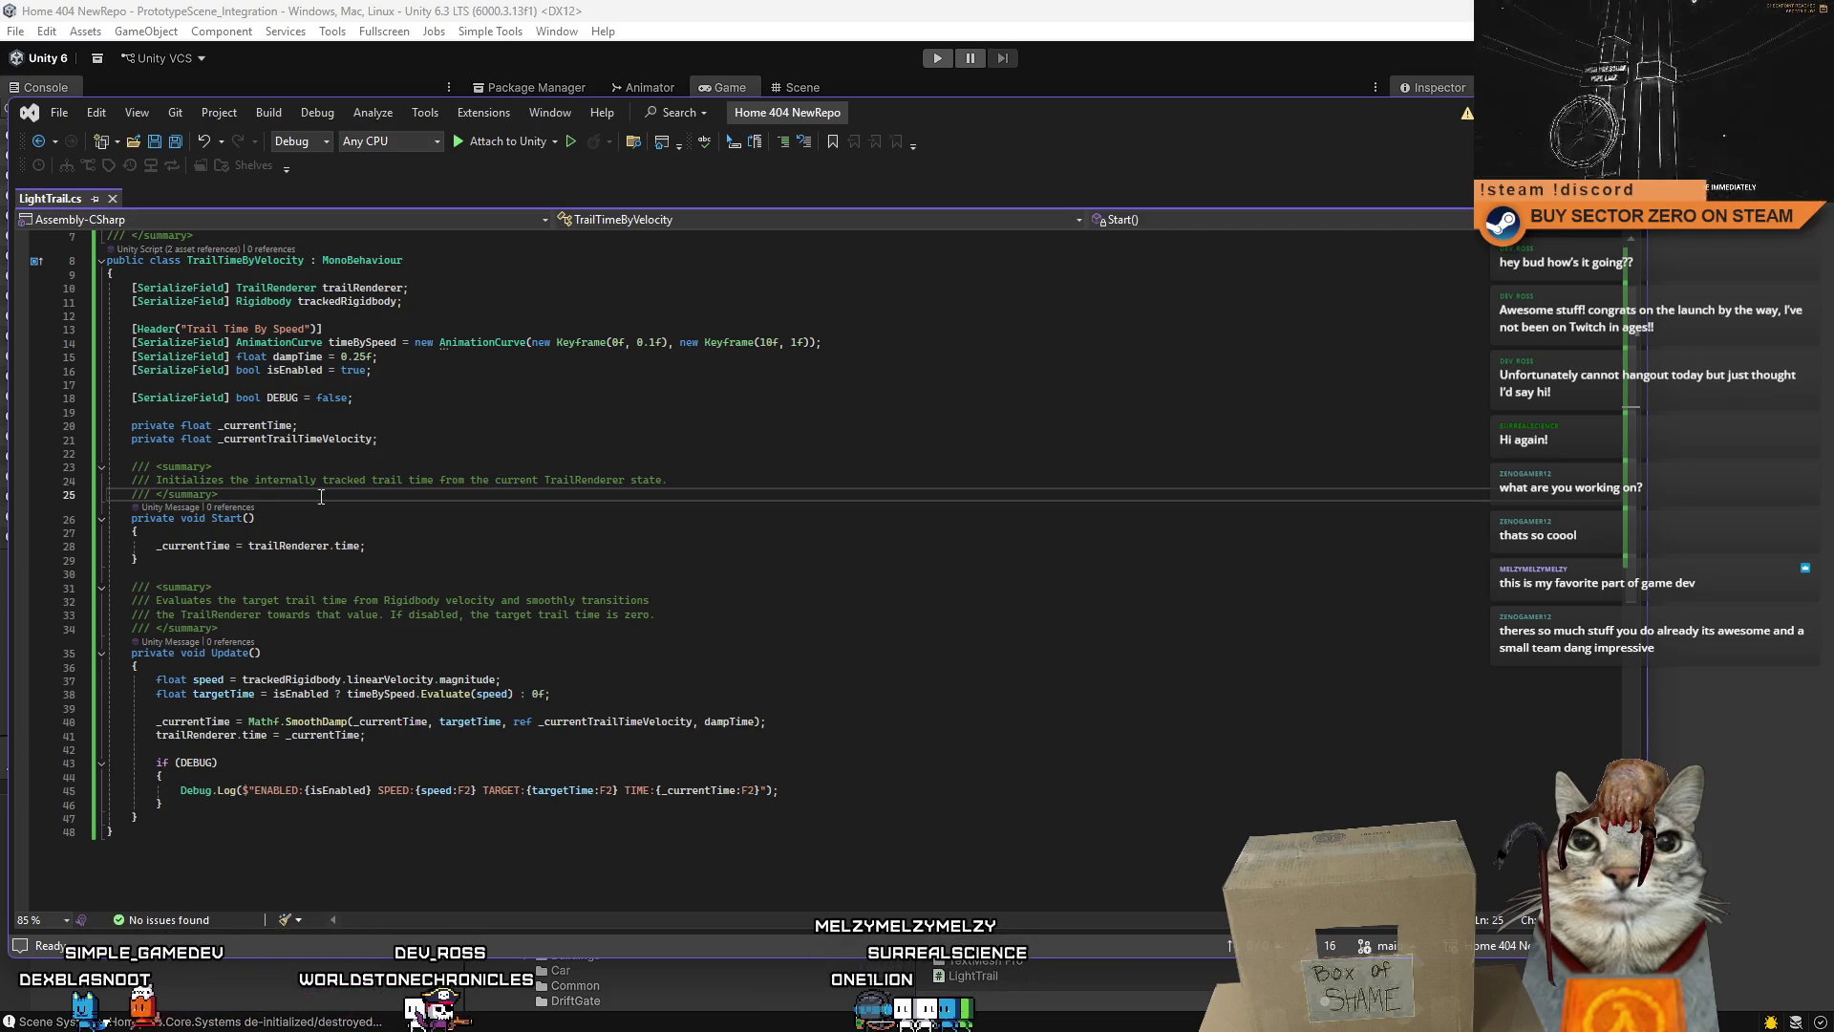
click(160, 775)
key(ctrl+x)
click(161, 790)
key(BackSpace)
key(BackSpace)
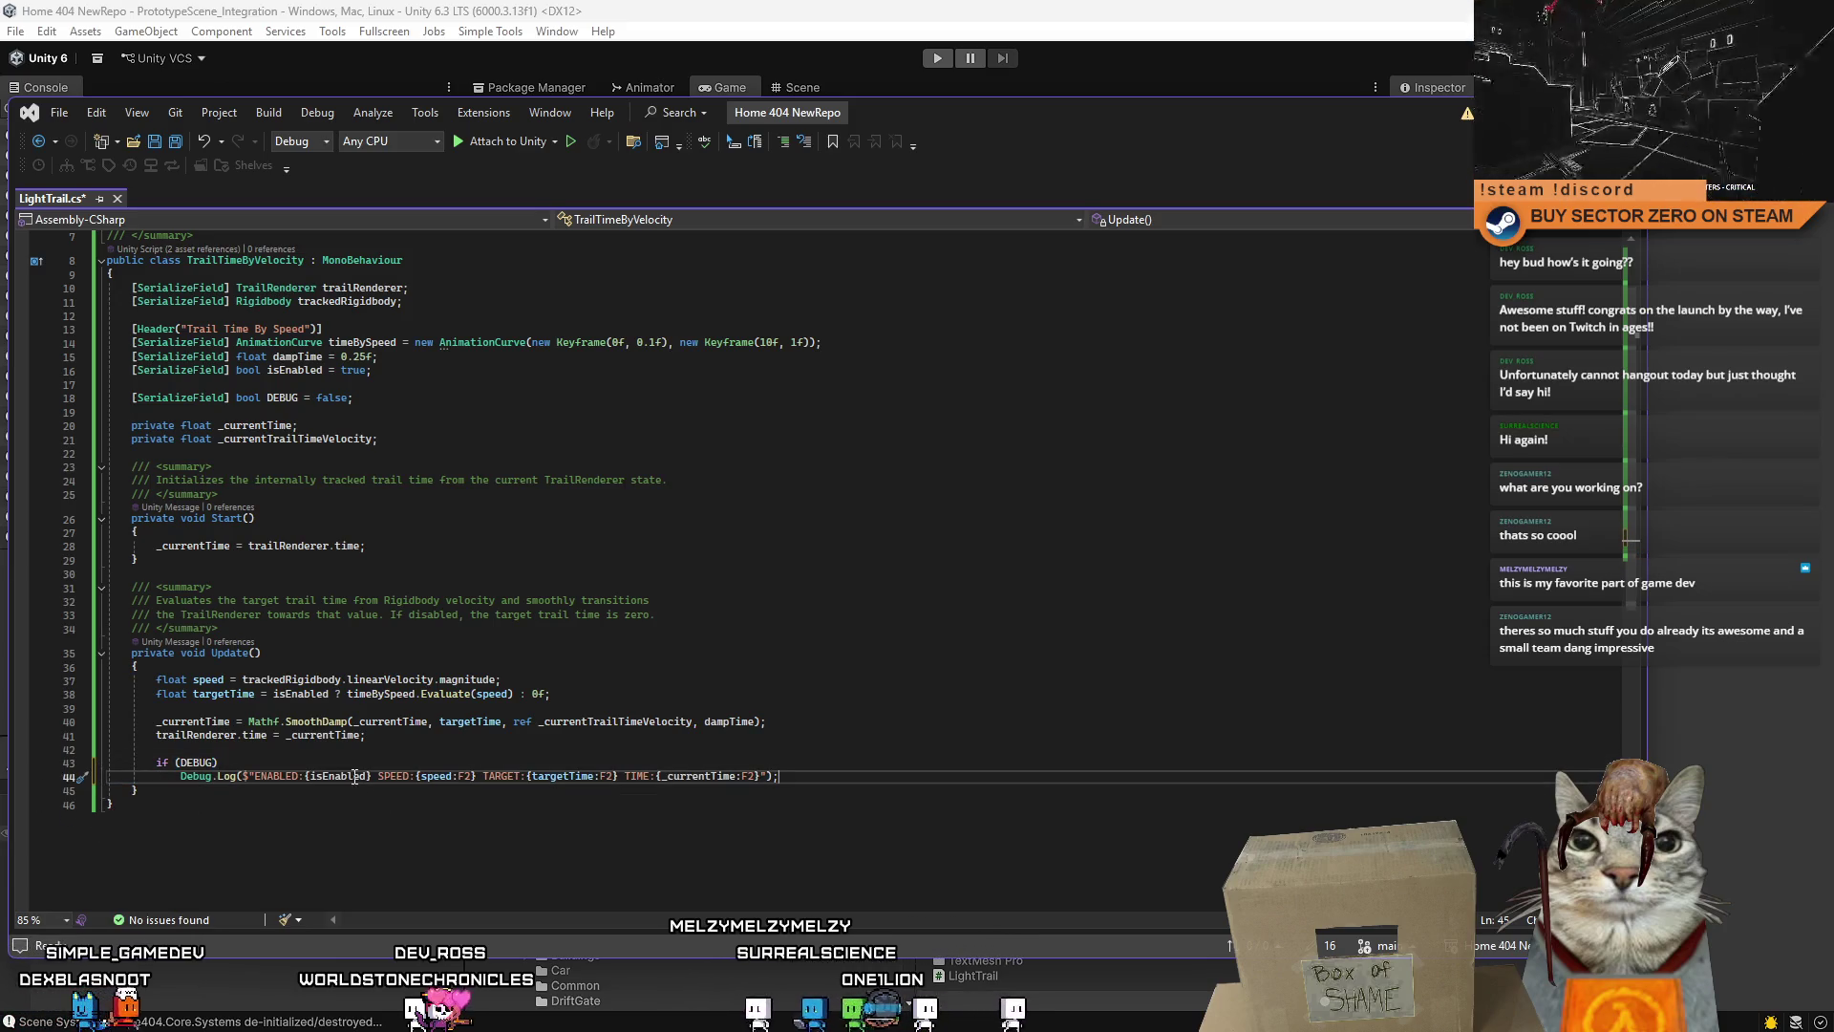
key(Return)
key(ctrl+s)
- Review the Update and Start code, then return to the Unity editor
click(903, 727)
click(958, 763)
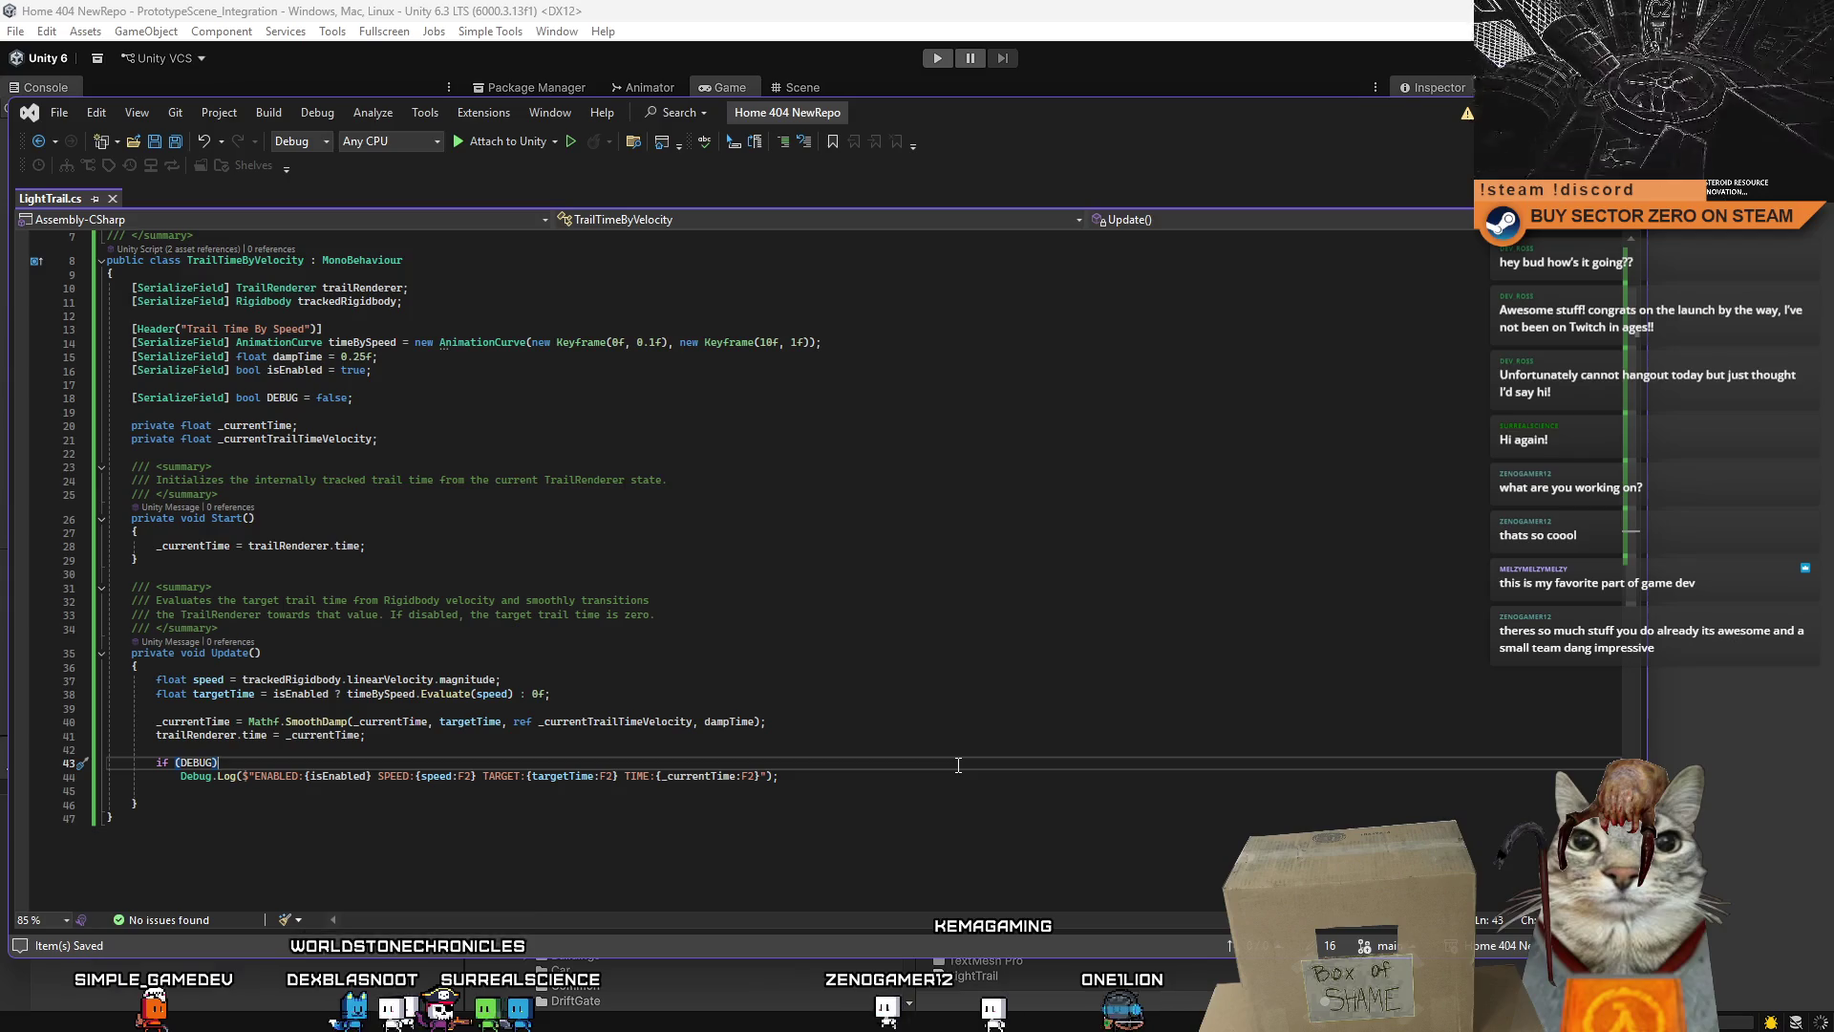
scroll(958, 764, up, 2)
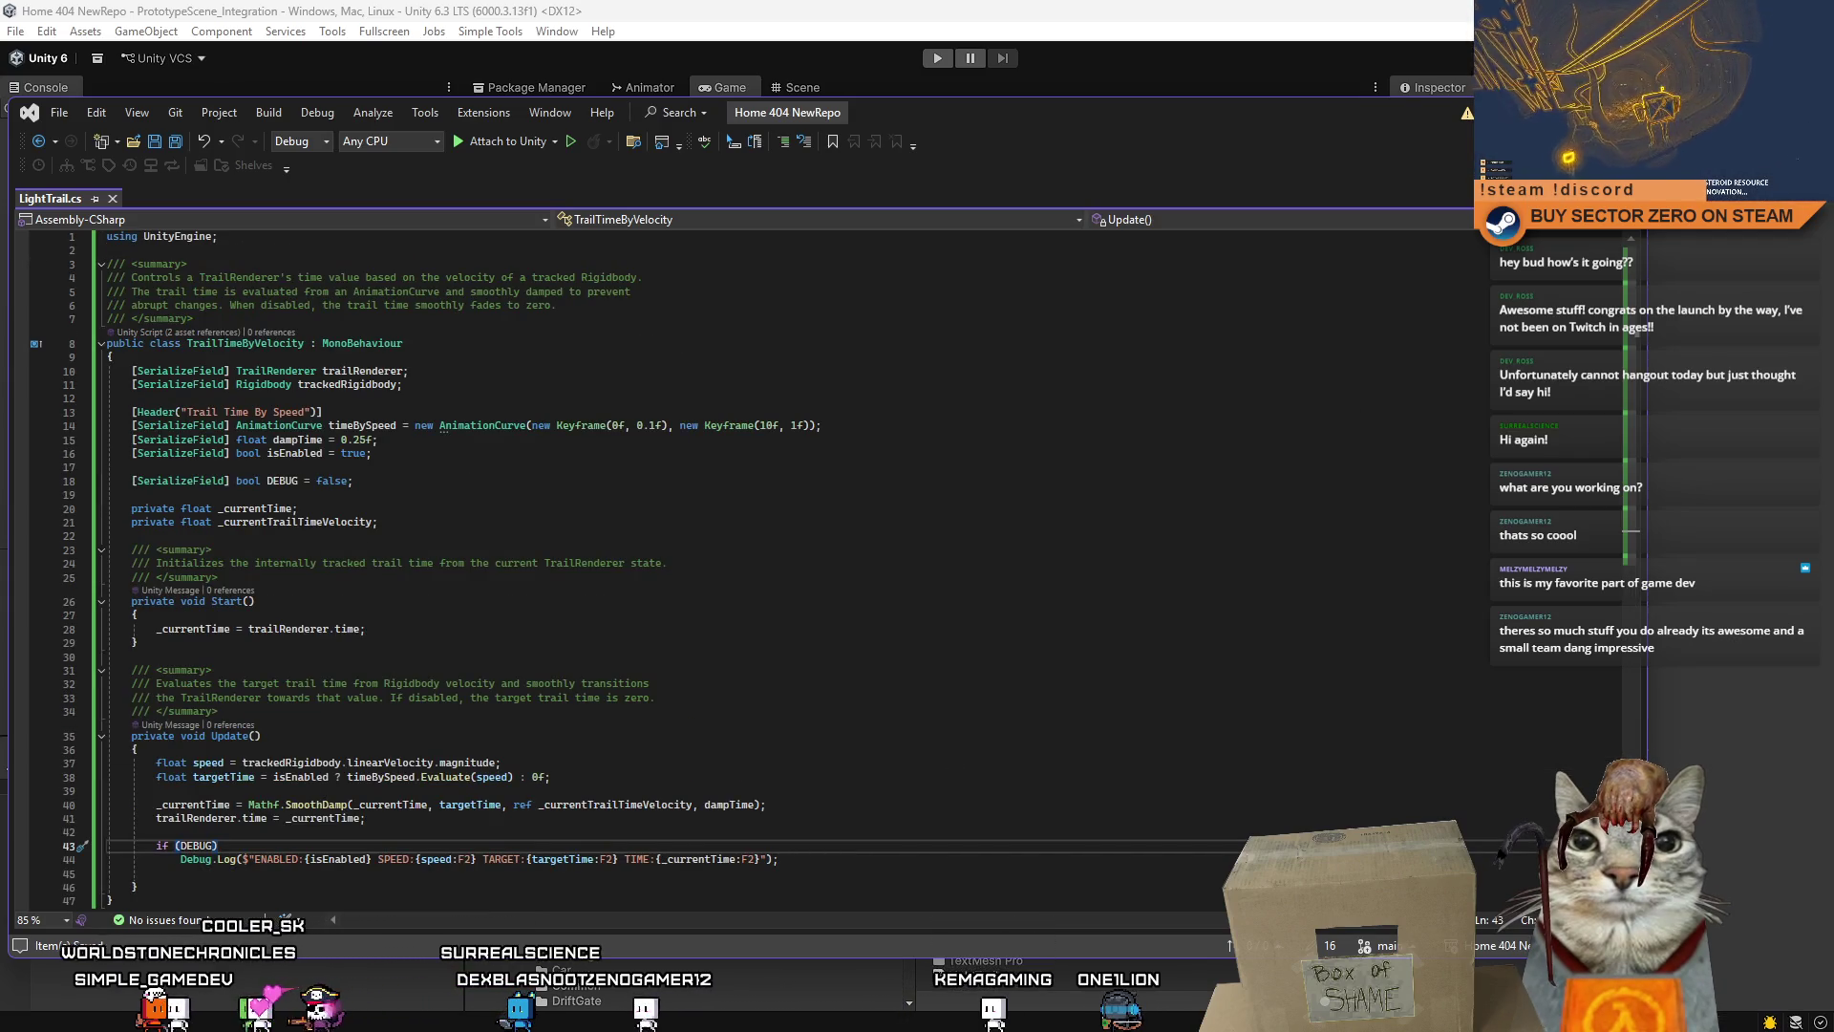
click(668, 563)
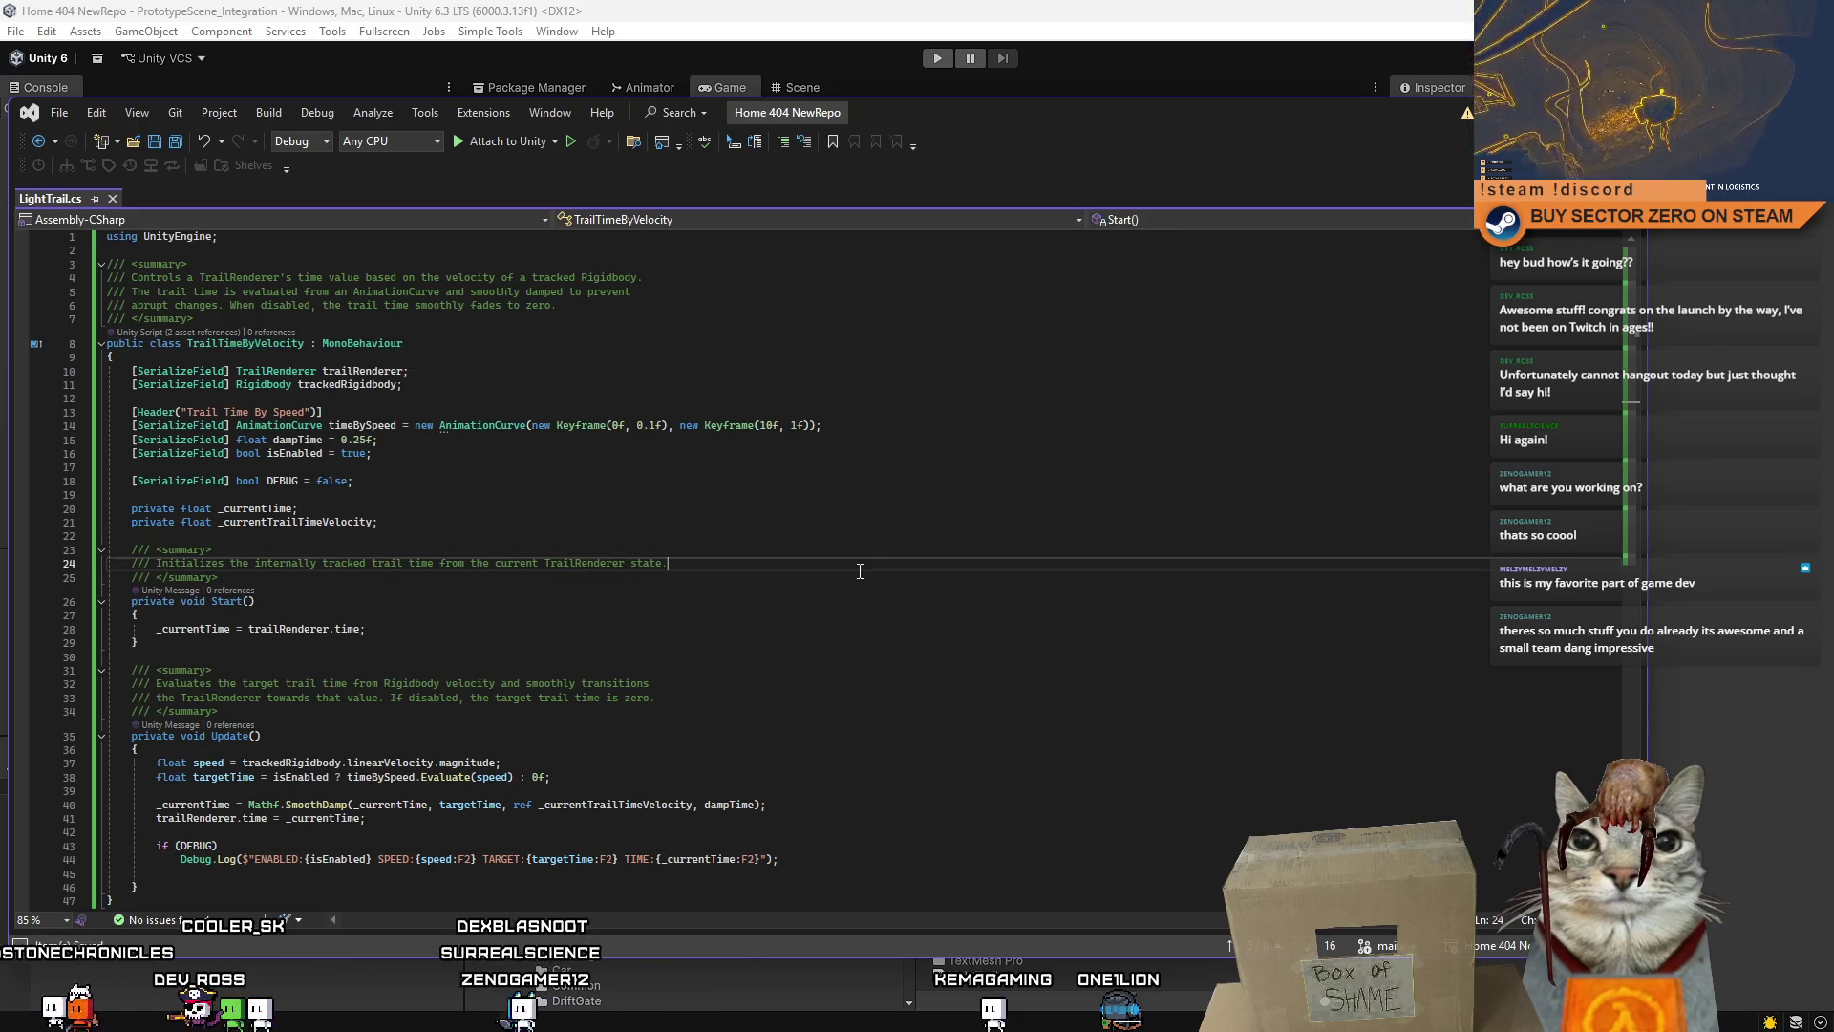
key(alt+Tab)
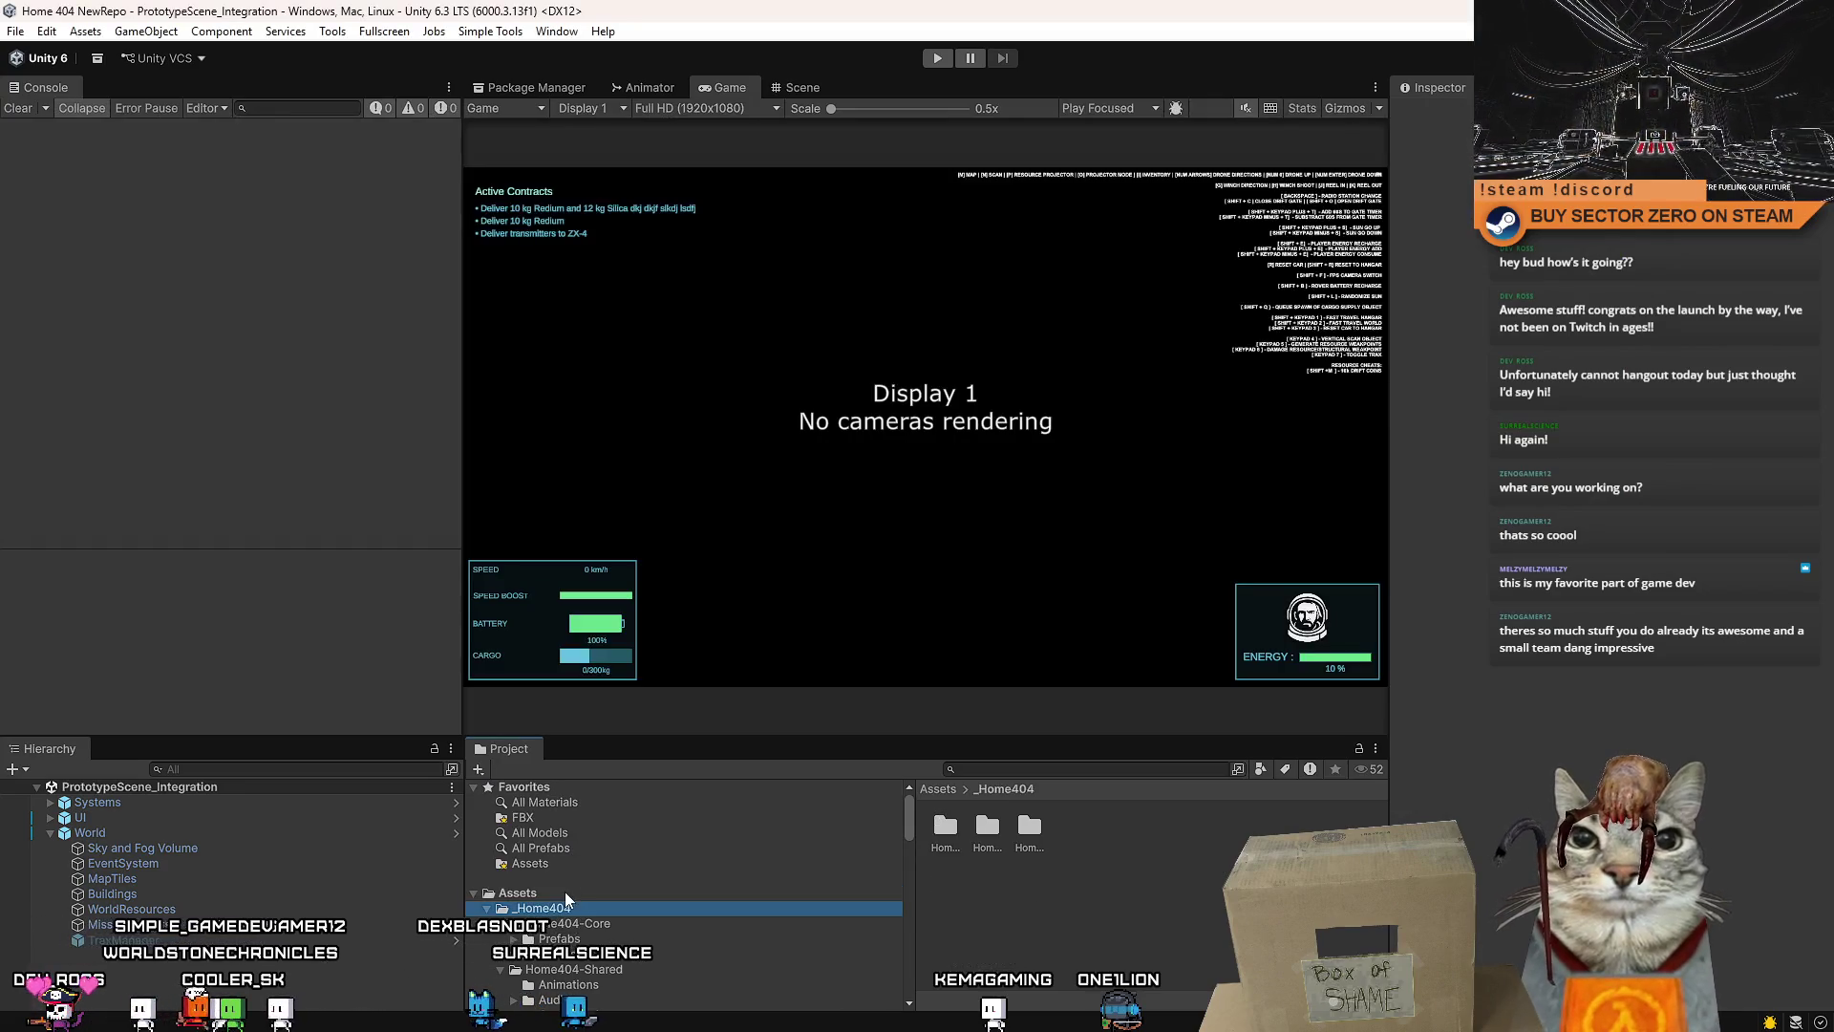
- Rename the LightTrail script asset to TrailTimeByVelocity
click(1015, 977)
click(1055, 974)
text(TrailTimeByVelocity)
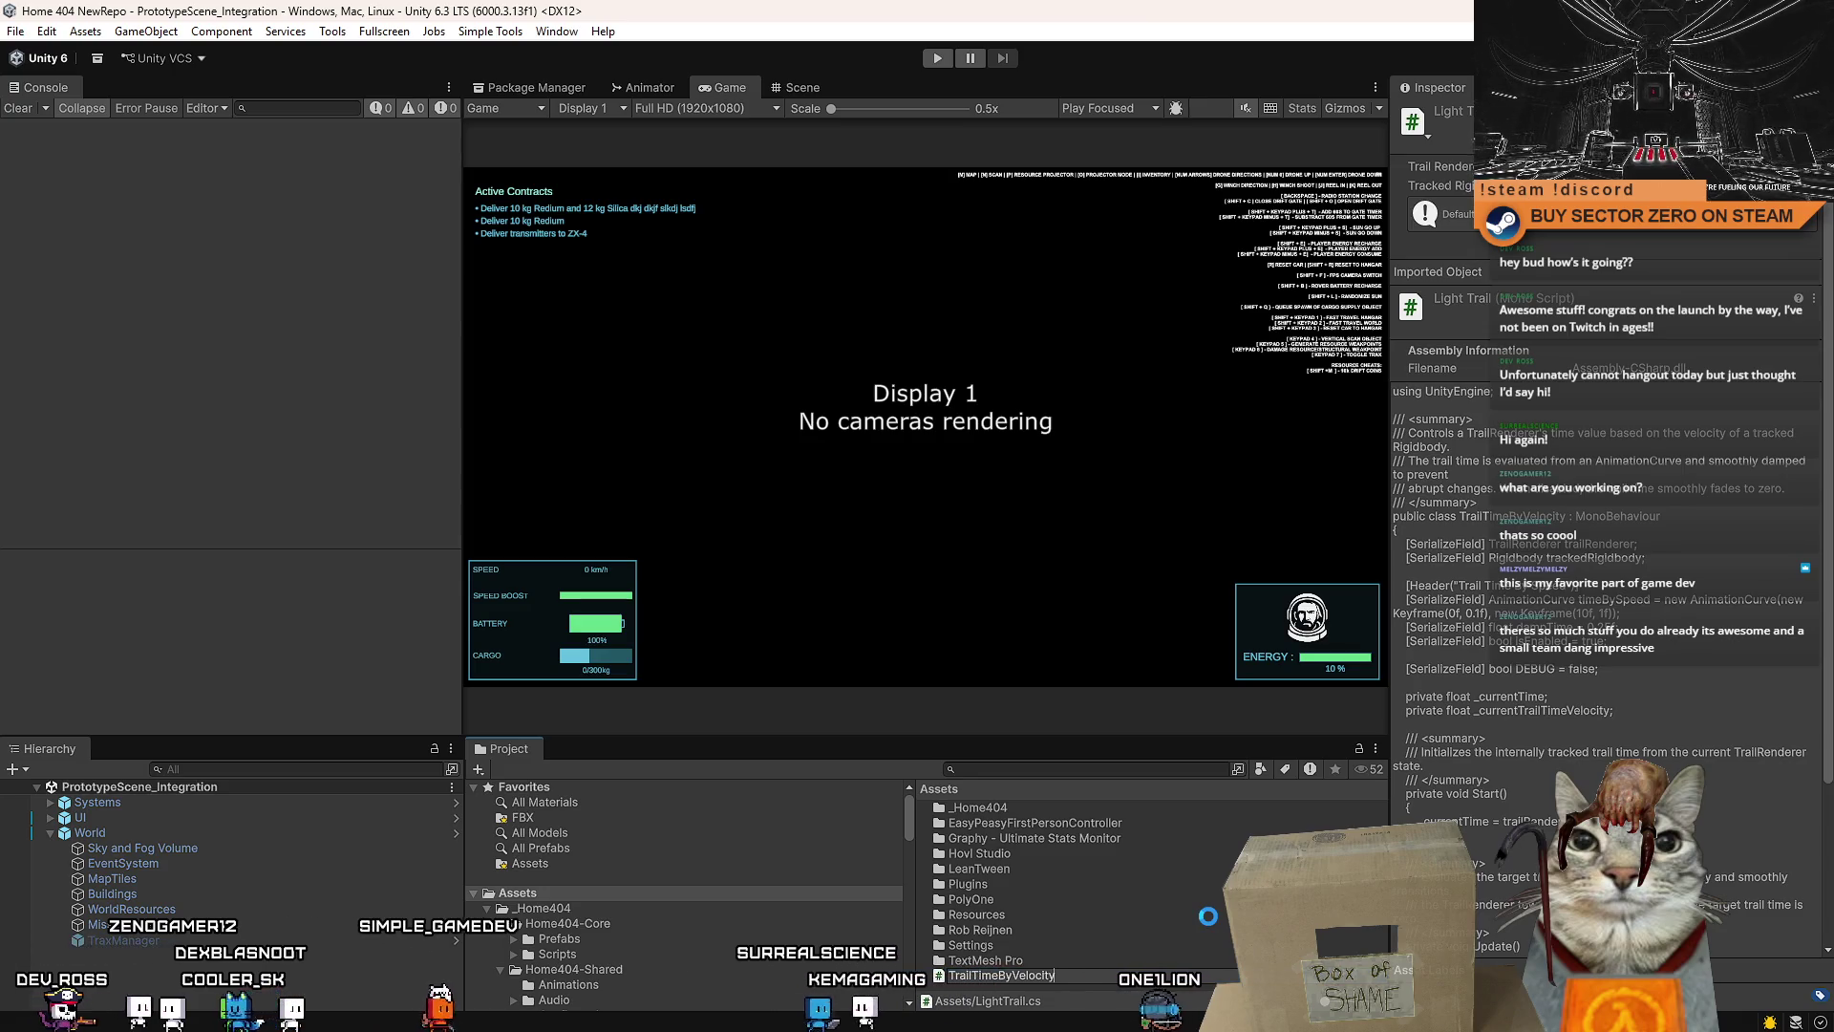
key(Return)
text(pr)
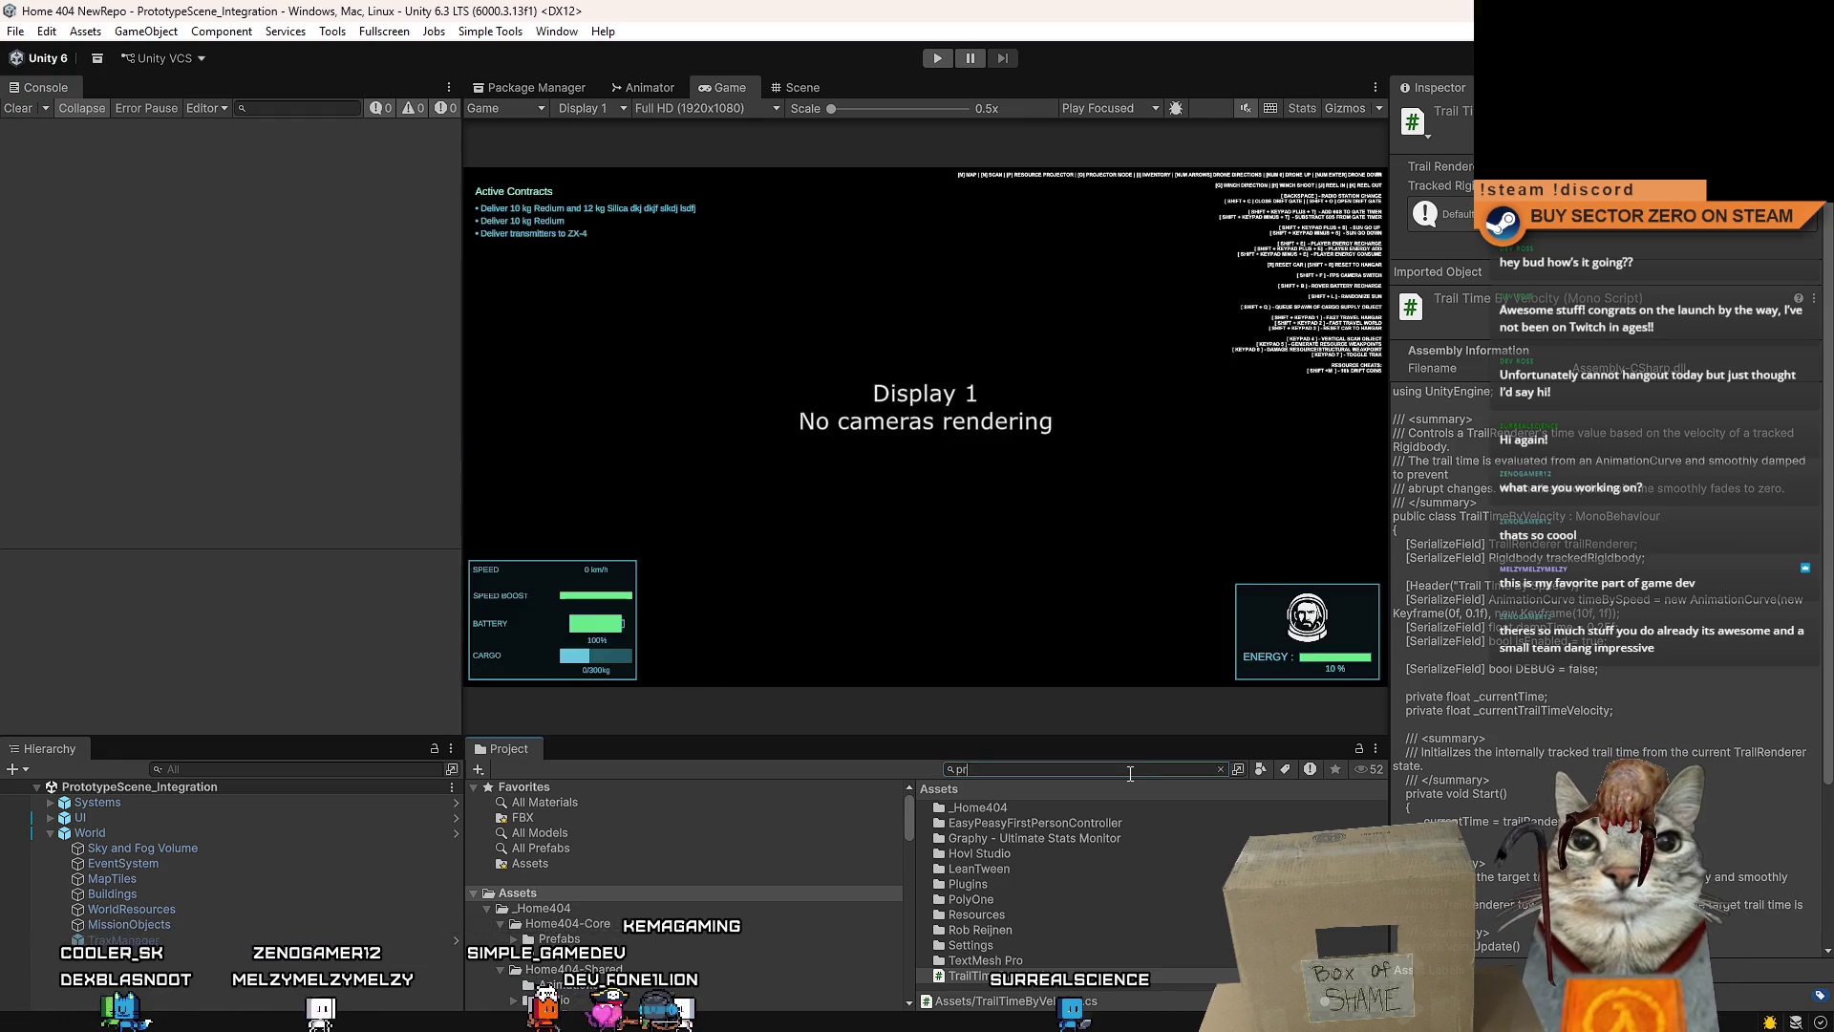
- Search 'prototype car', open the SimplePrototypeCar prefab and inspect LightTrail's trail settings
text(ototype car)
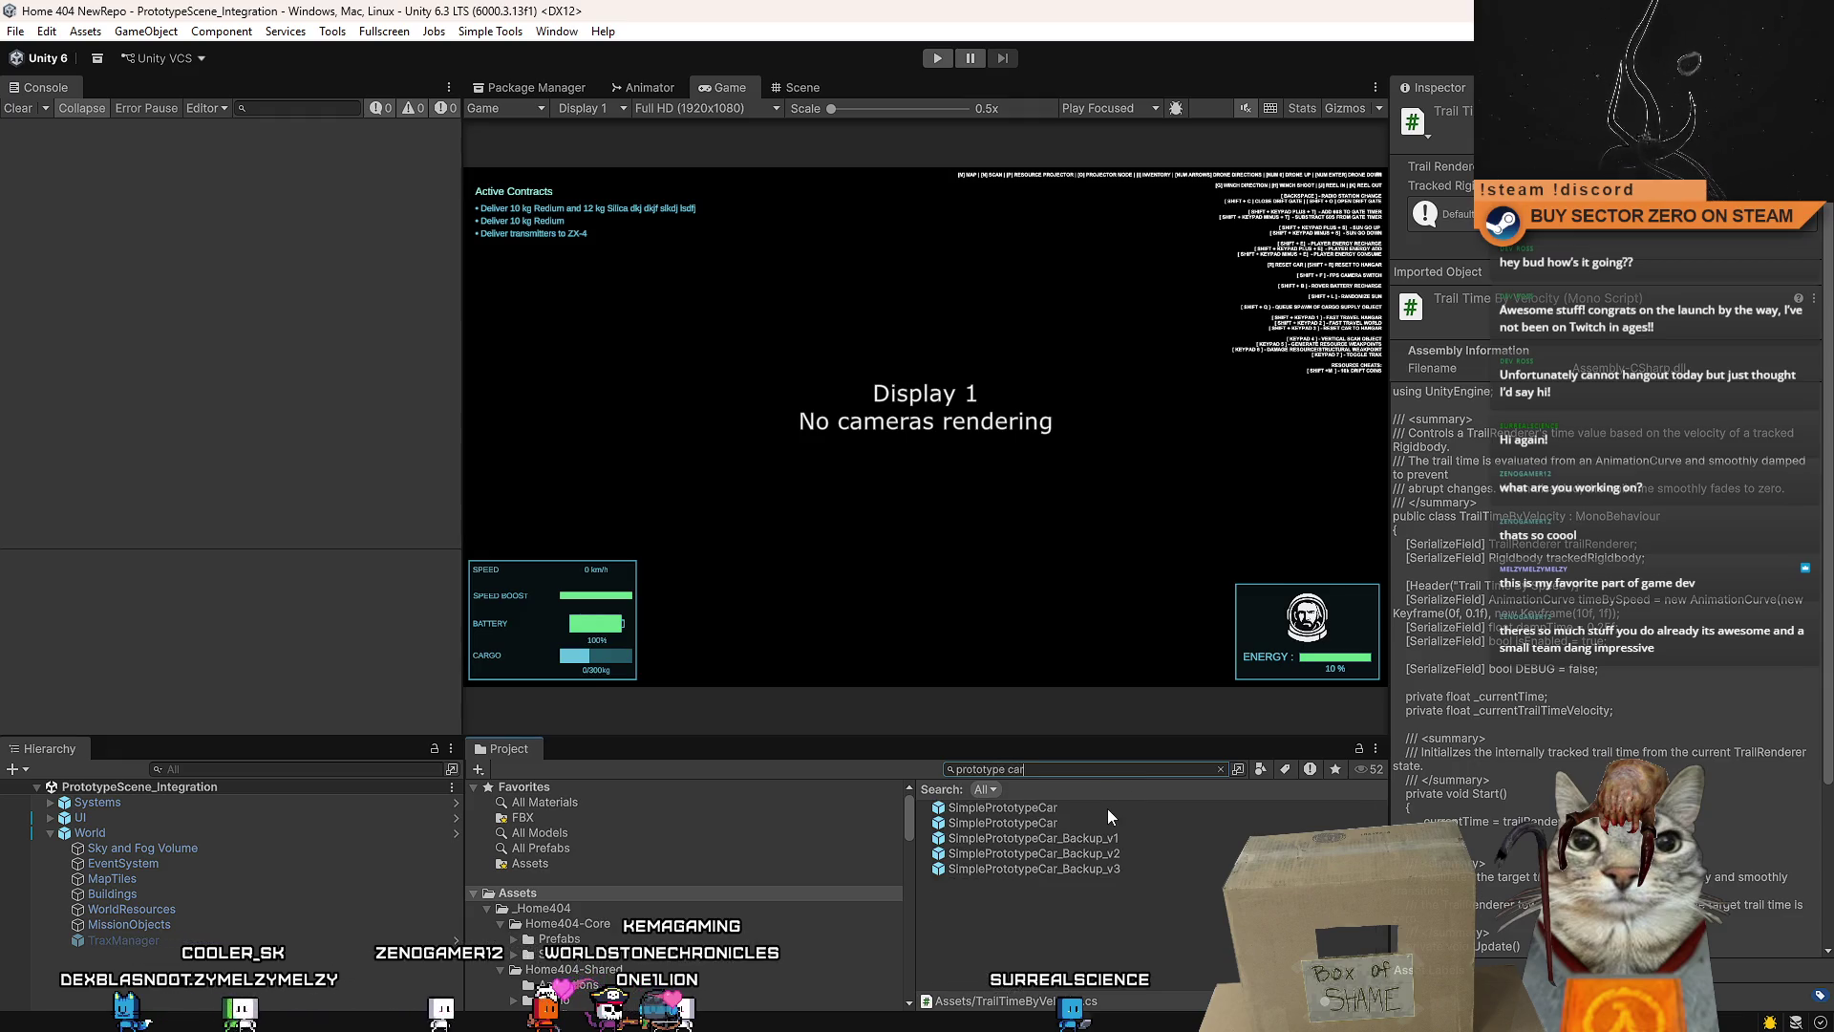
double_click(1108, 808)
click(336, 829)
scroll(1614, 430, down, 3)
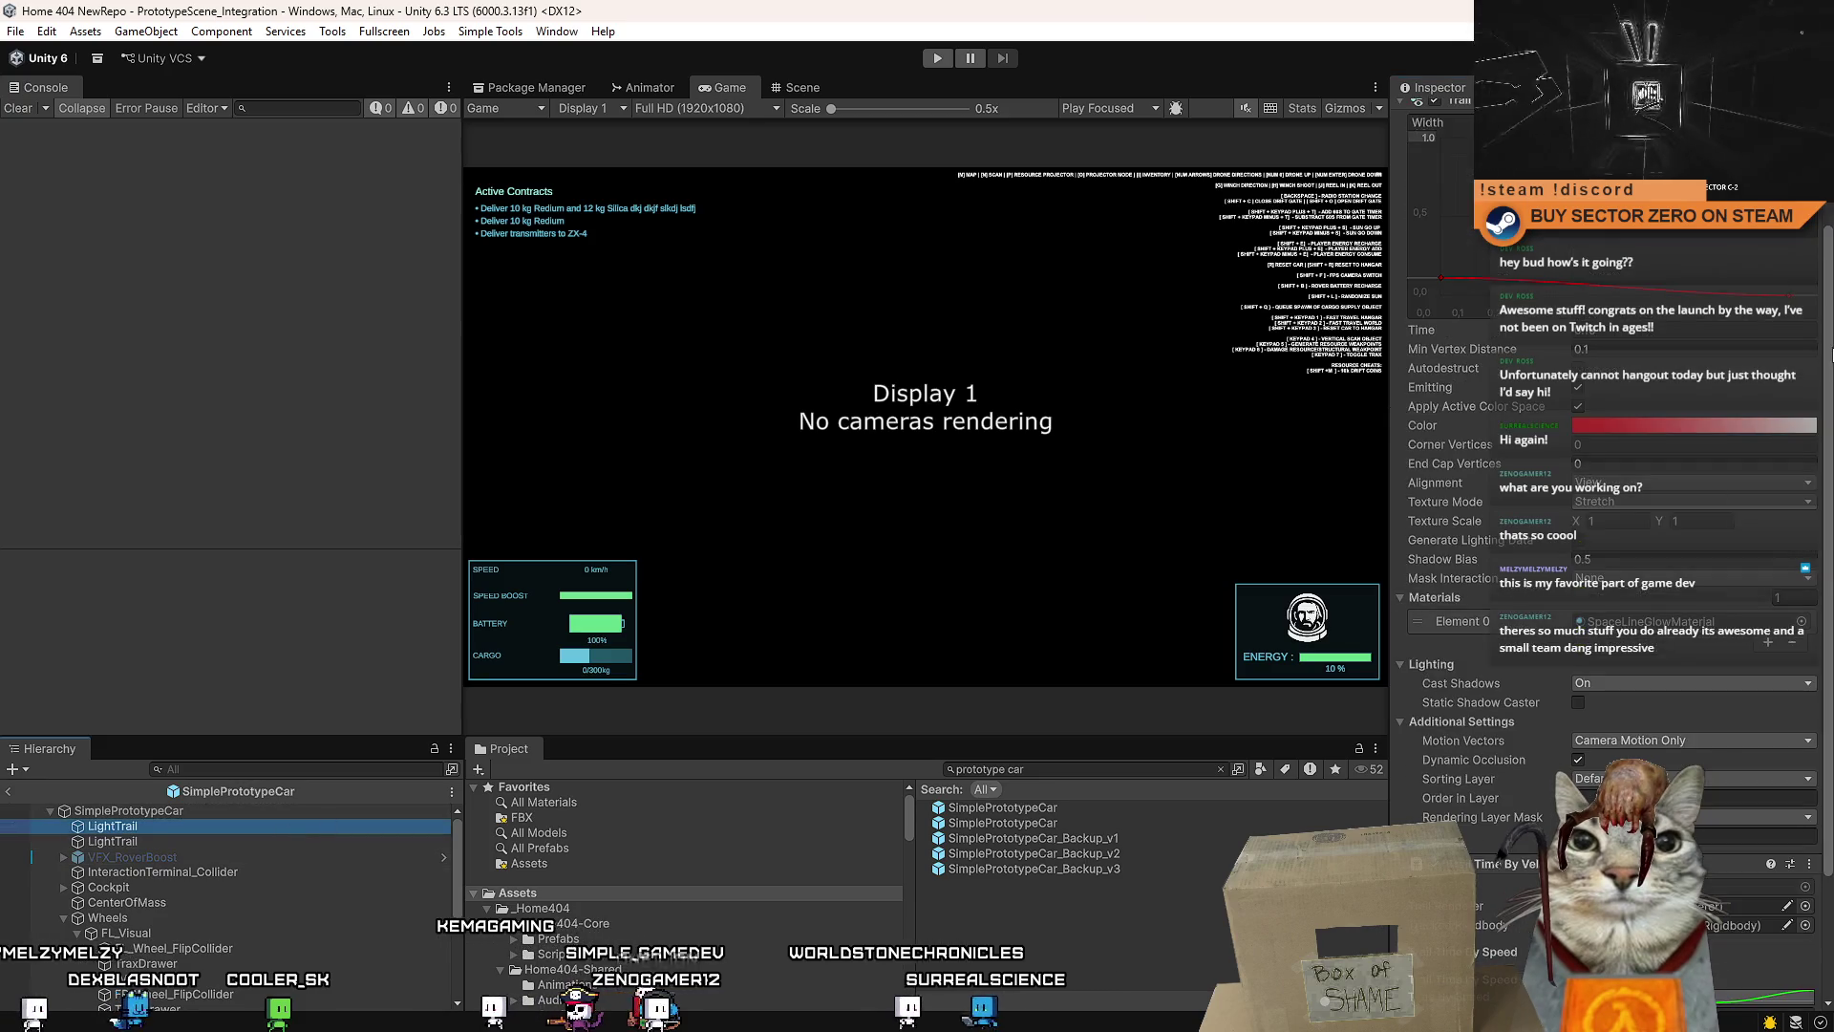
scroll(1615, 430, down, 3)
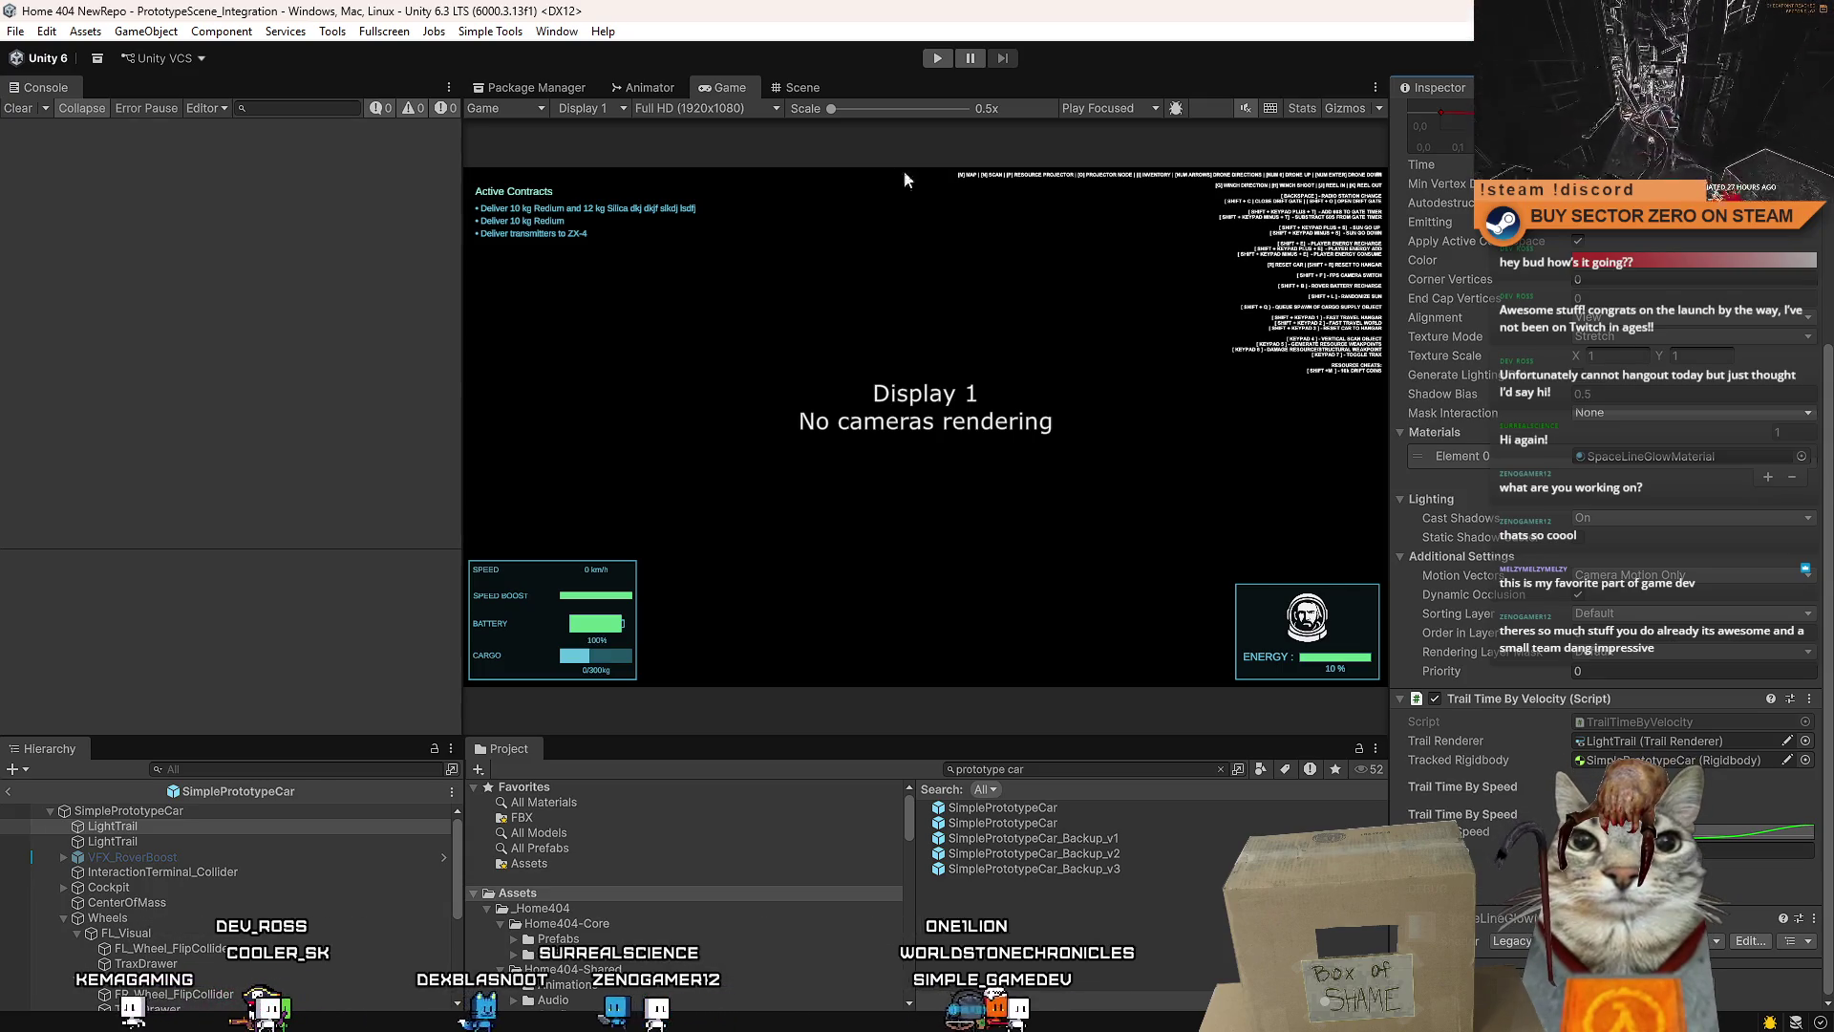
- Start the playtest from the title menu and use the base terminal to take the rover
click(937, 57)
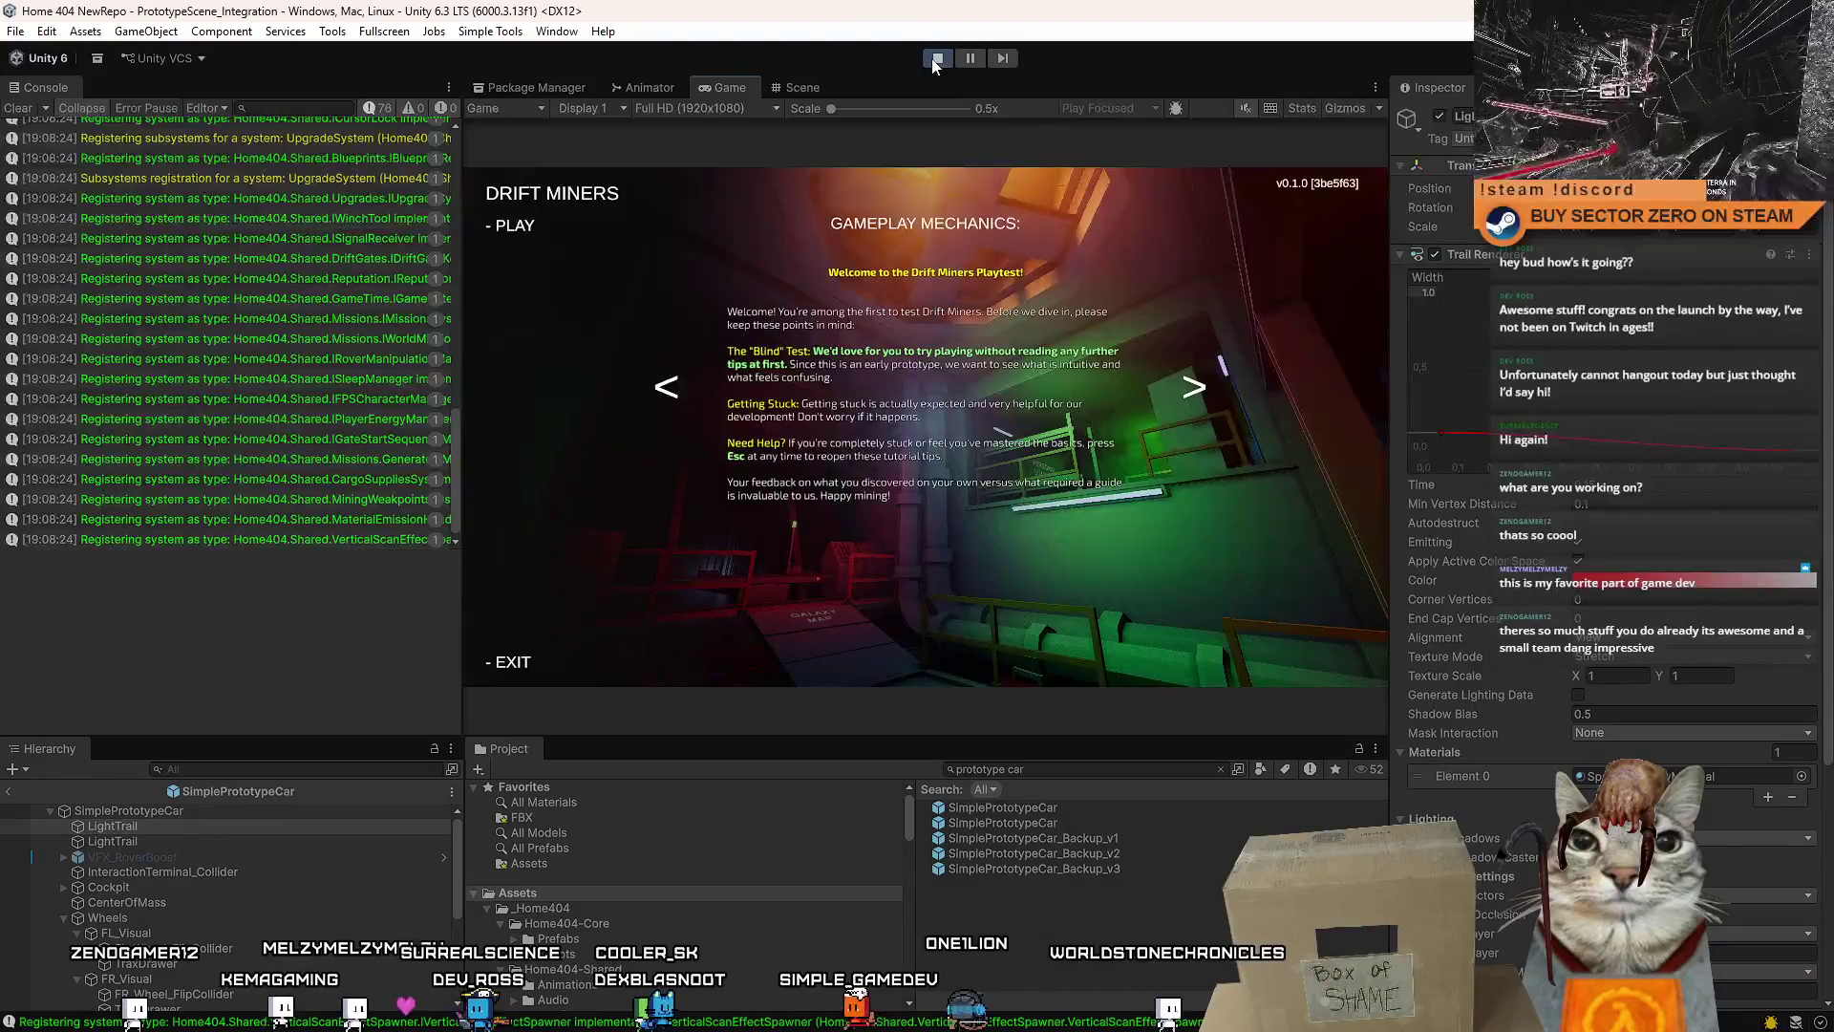
click(514, 225)
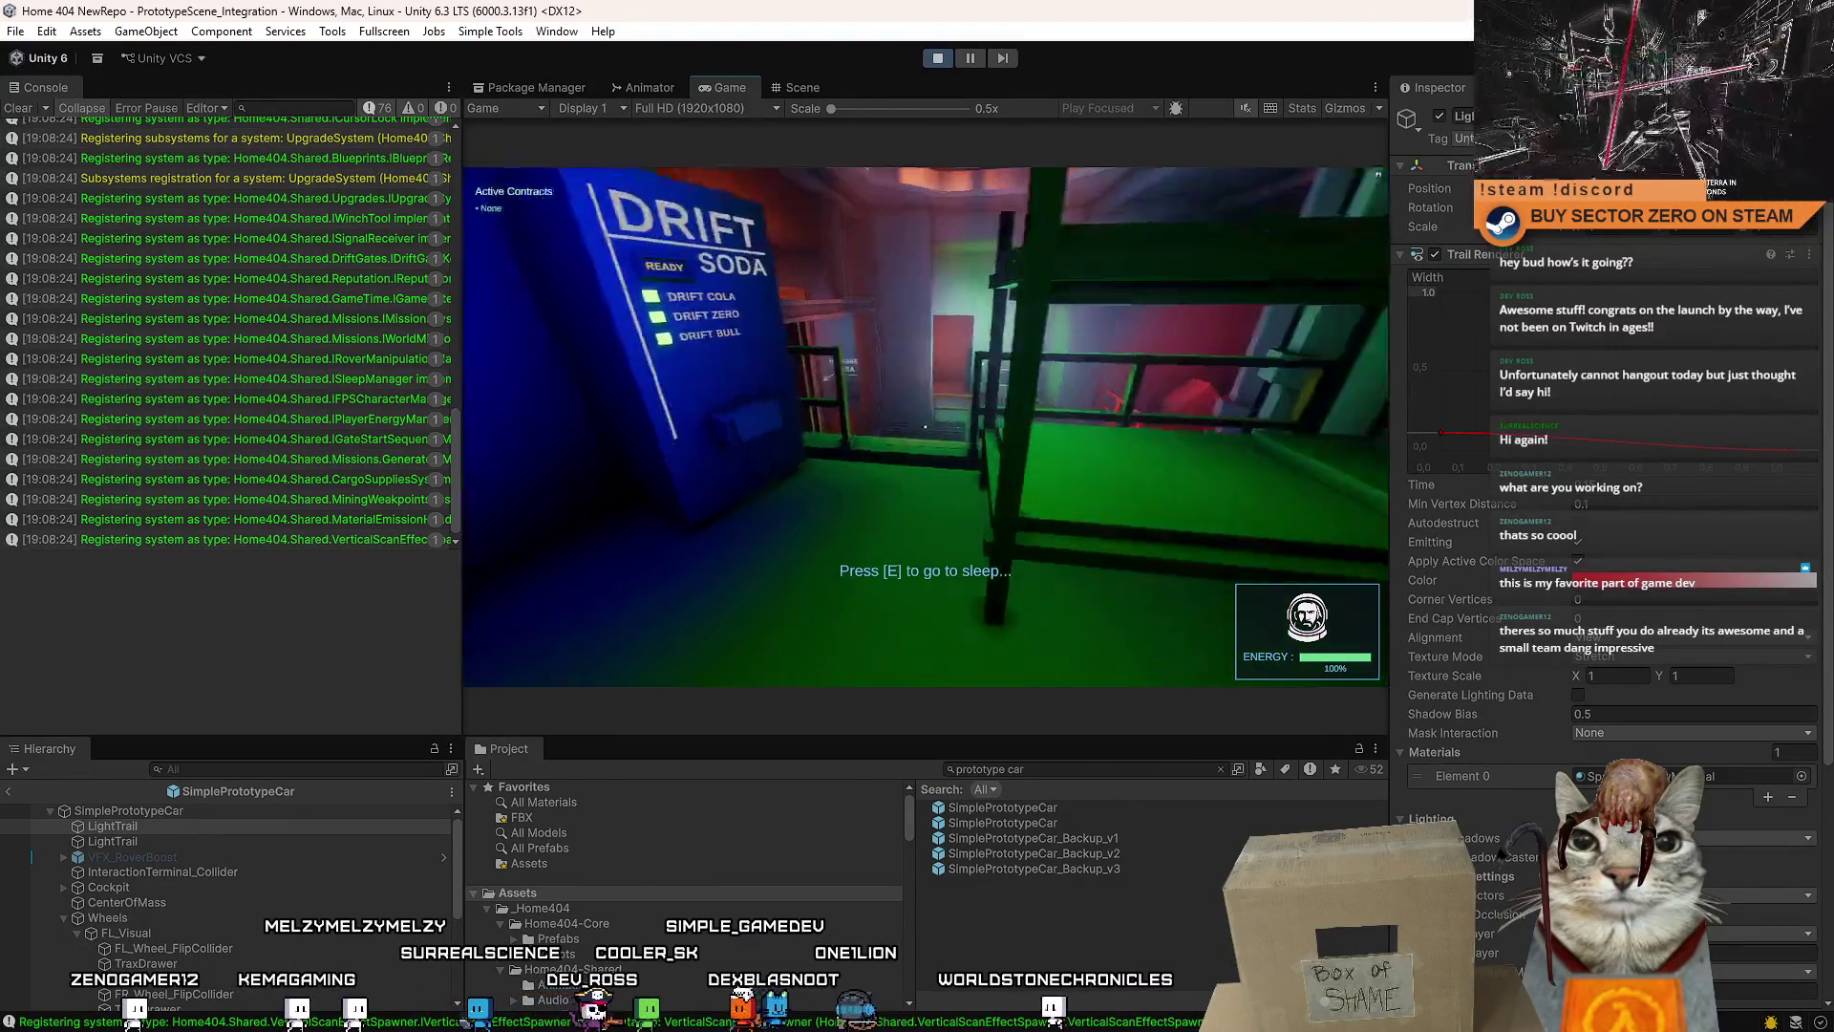
key(w)
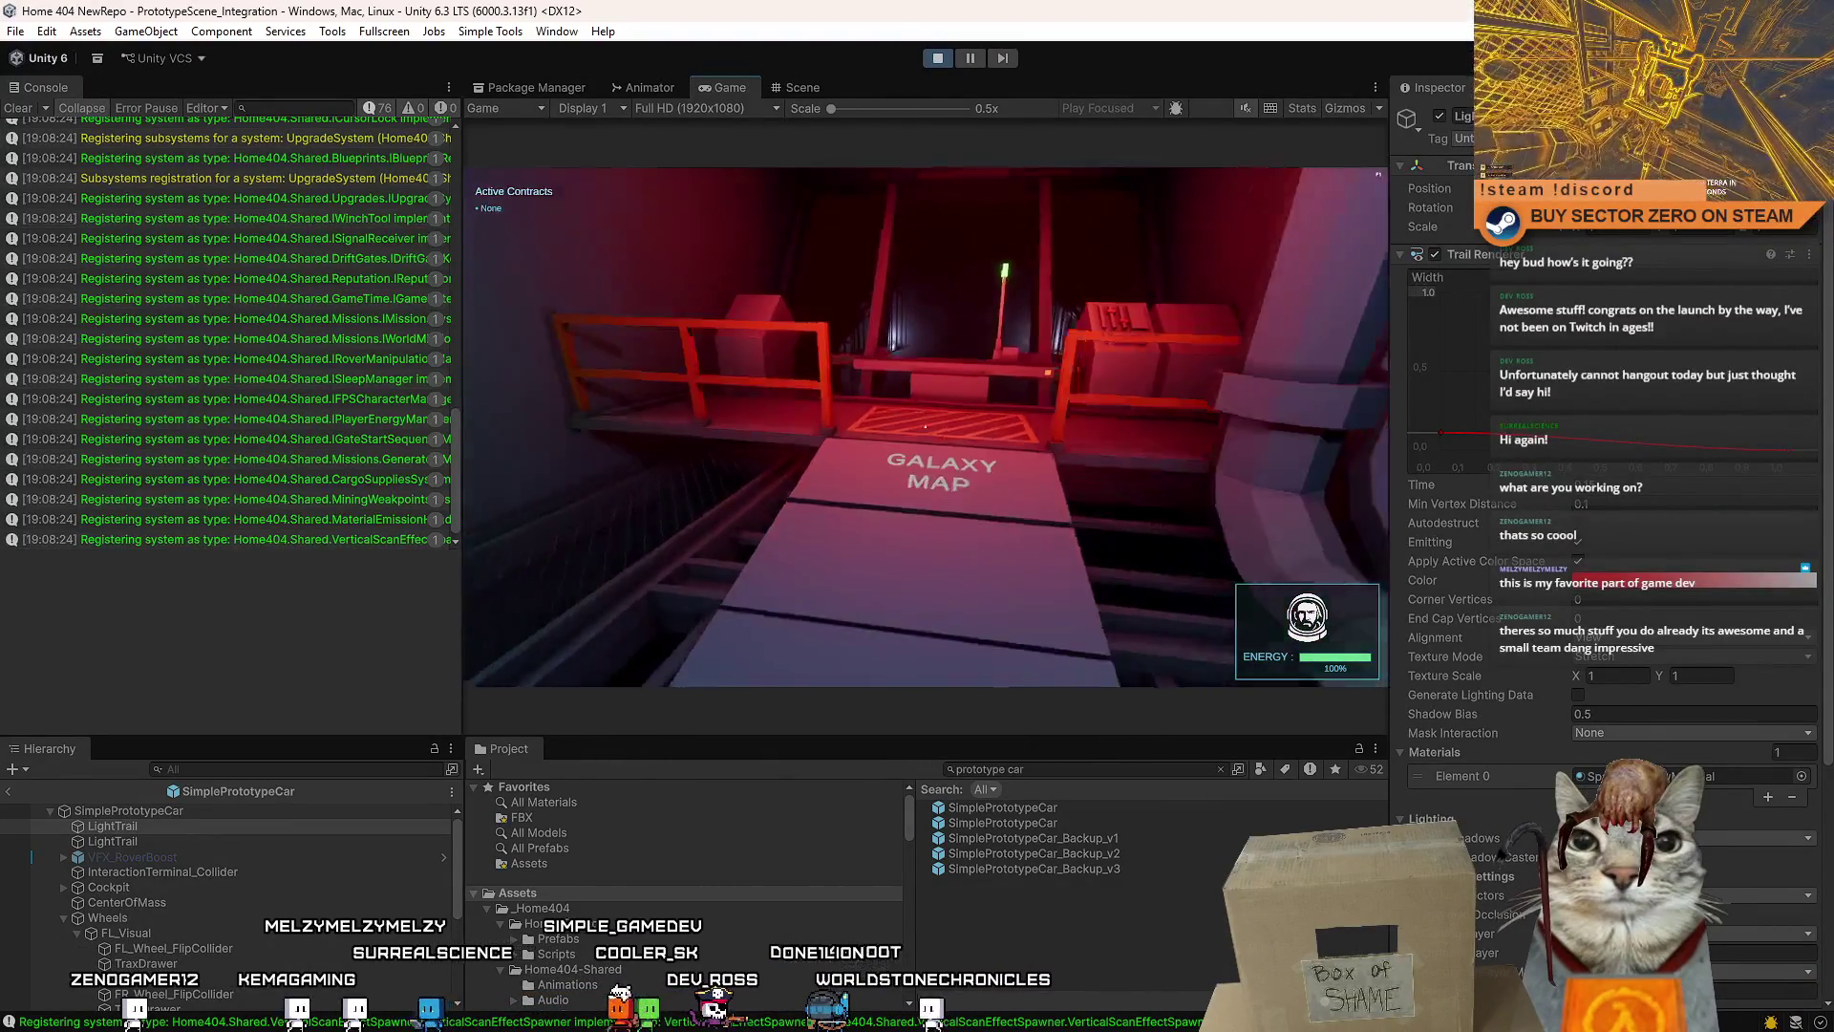
key(w)
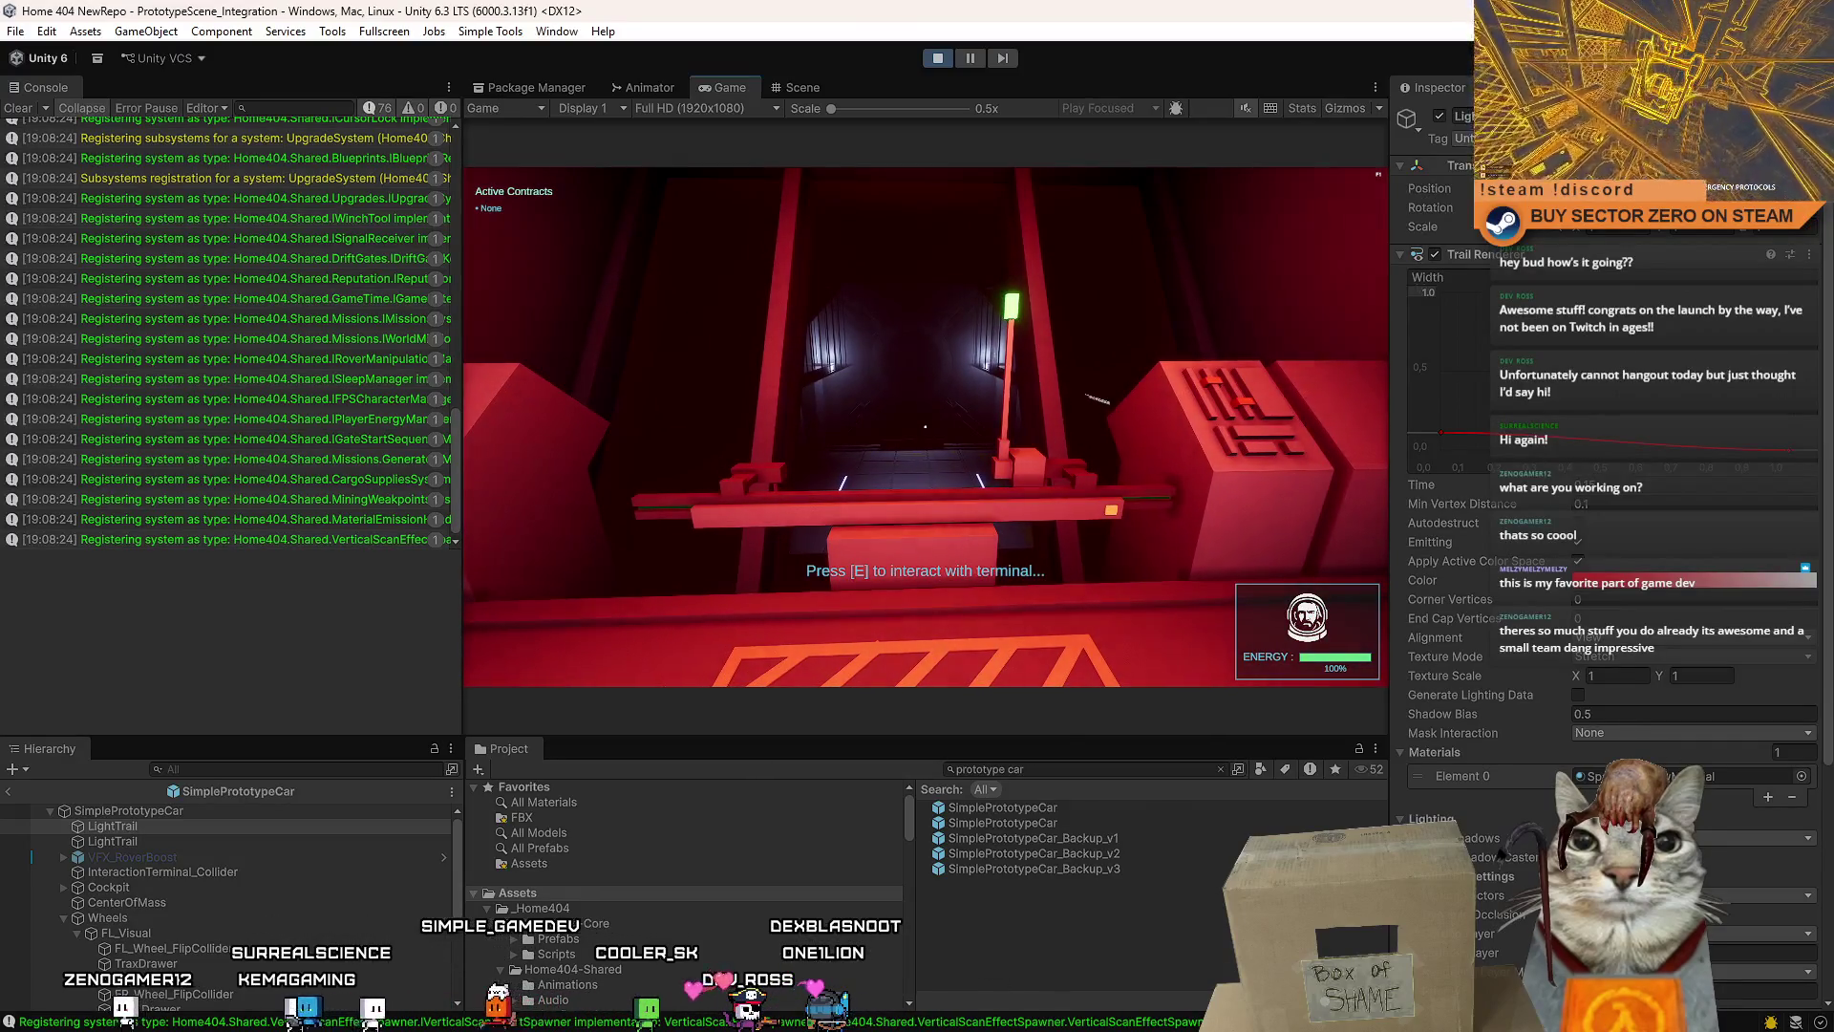
key(e)
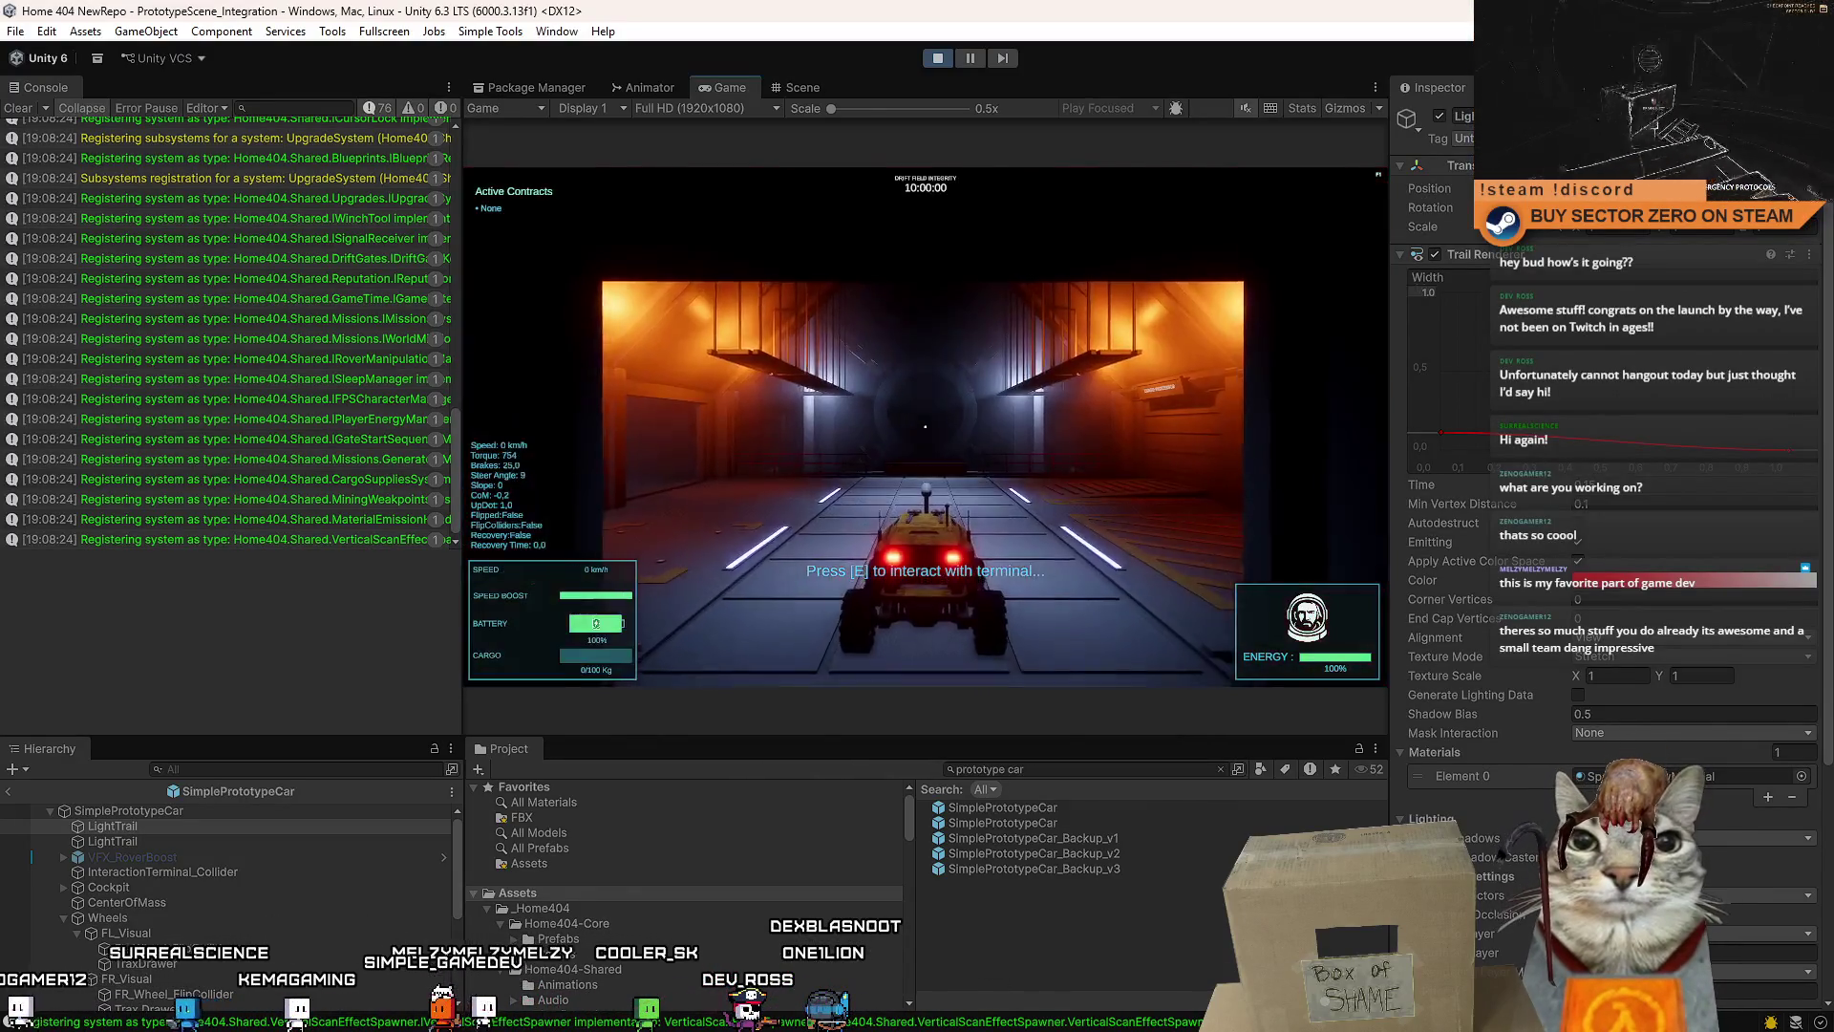
- Drive the rover toward the sun, braking, stopping and restarting, then release control from the game
key(w)
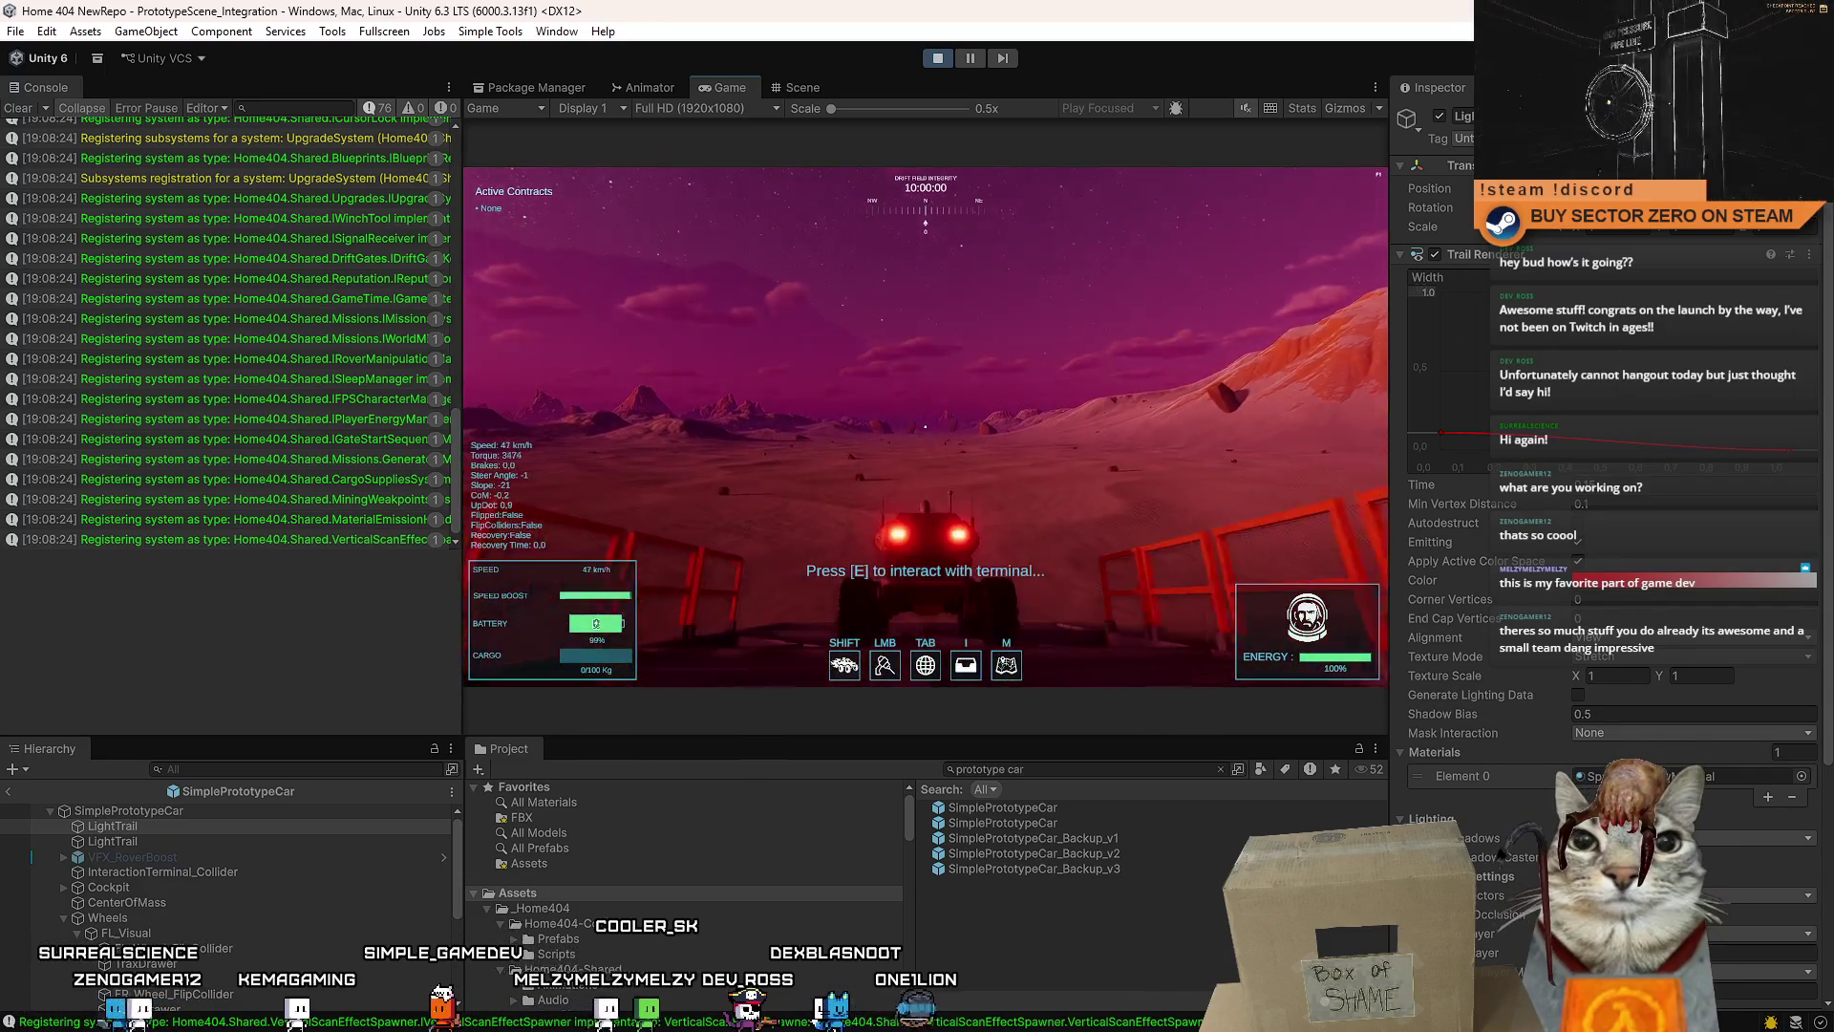
key(a)
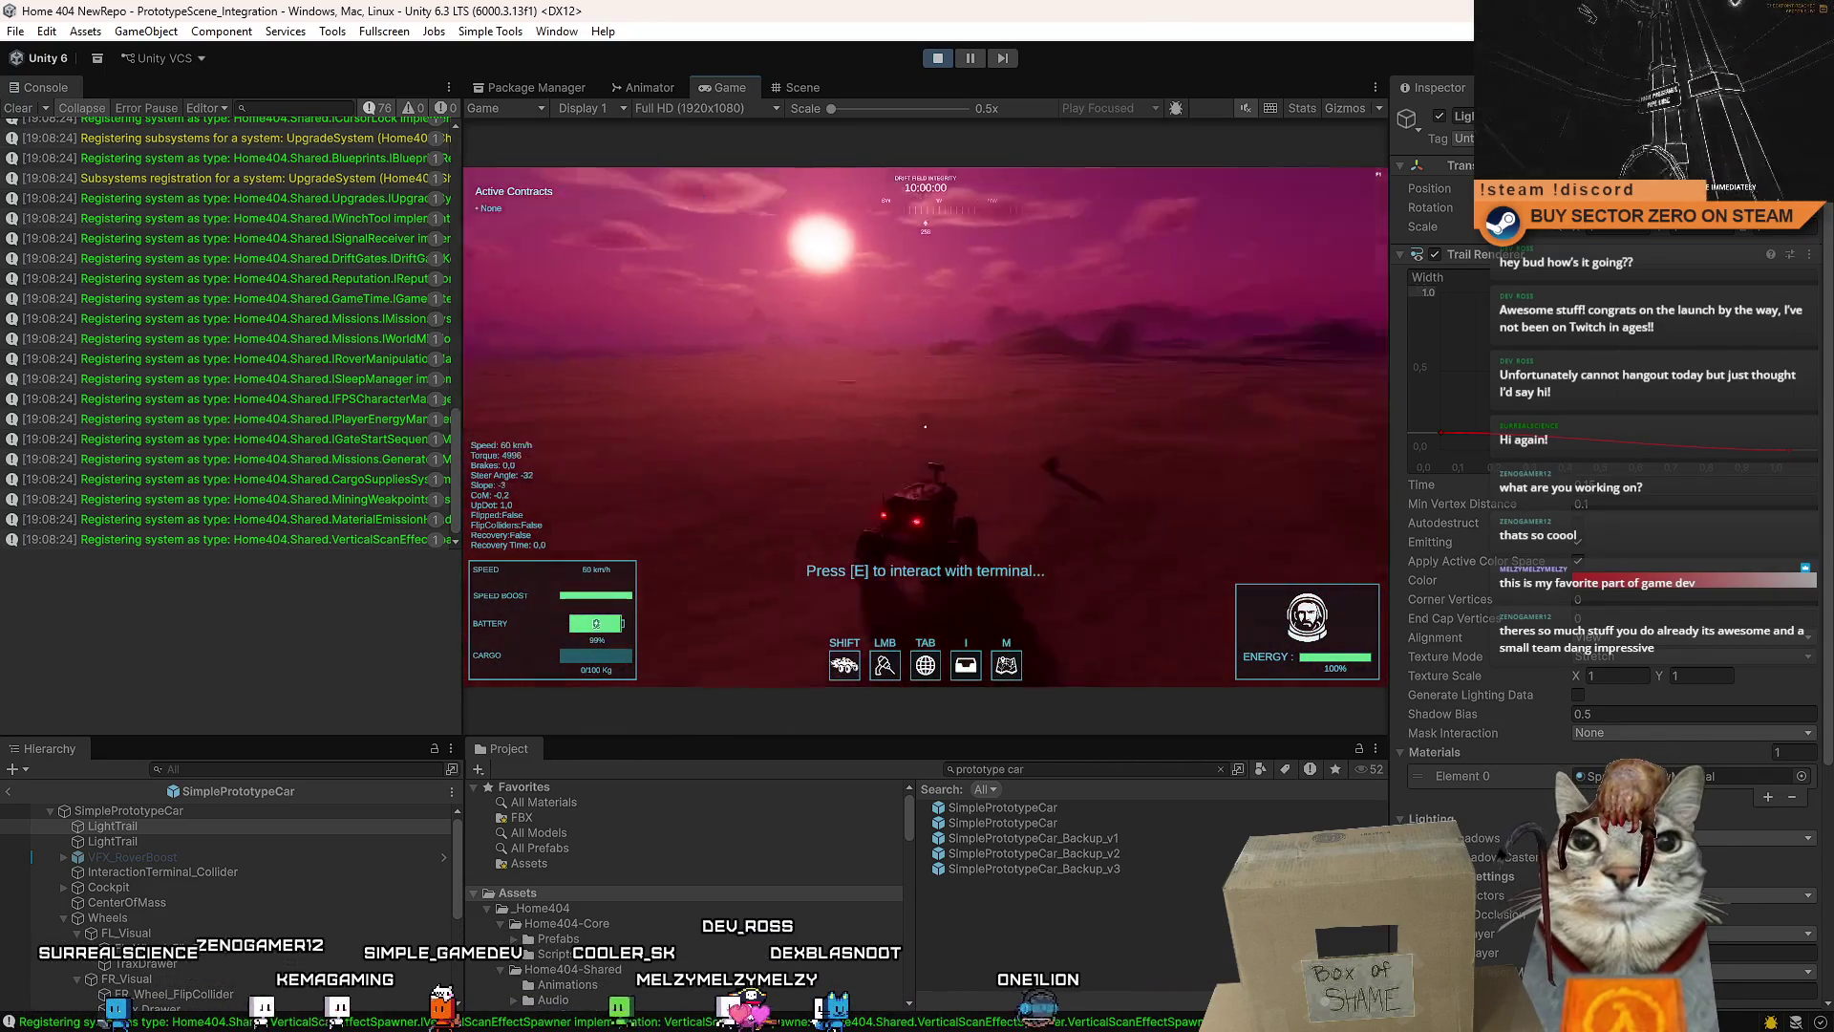
key(s)
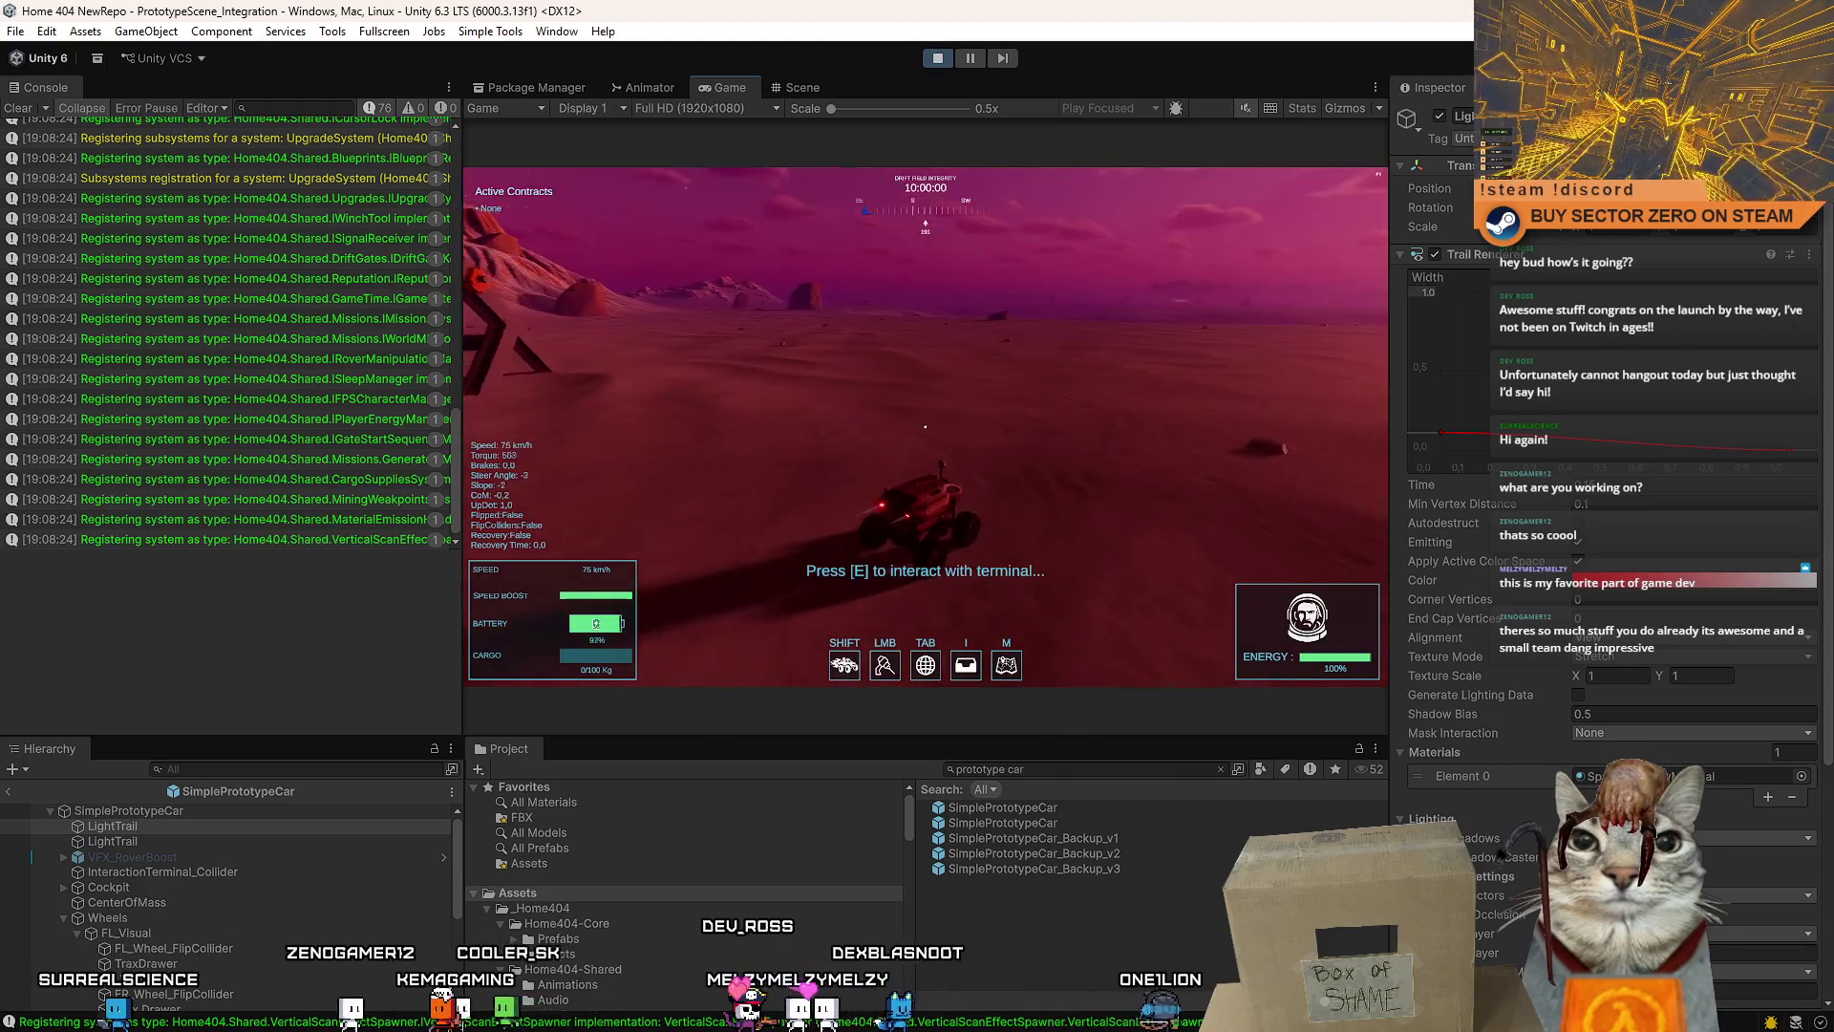
key(d)
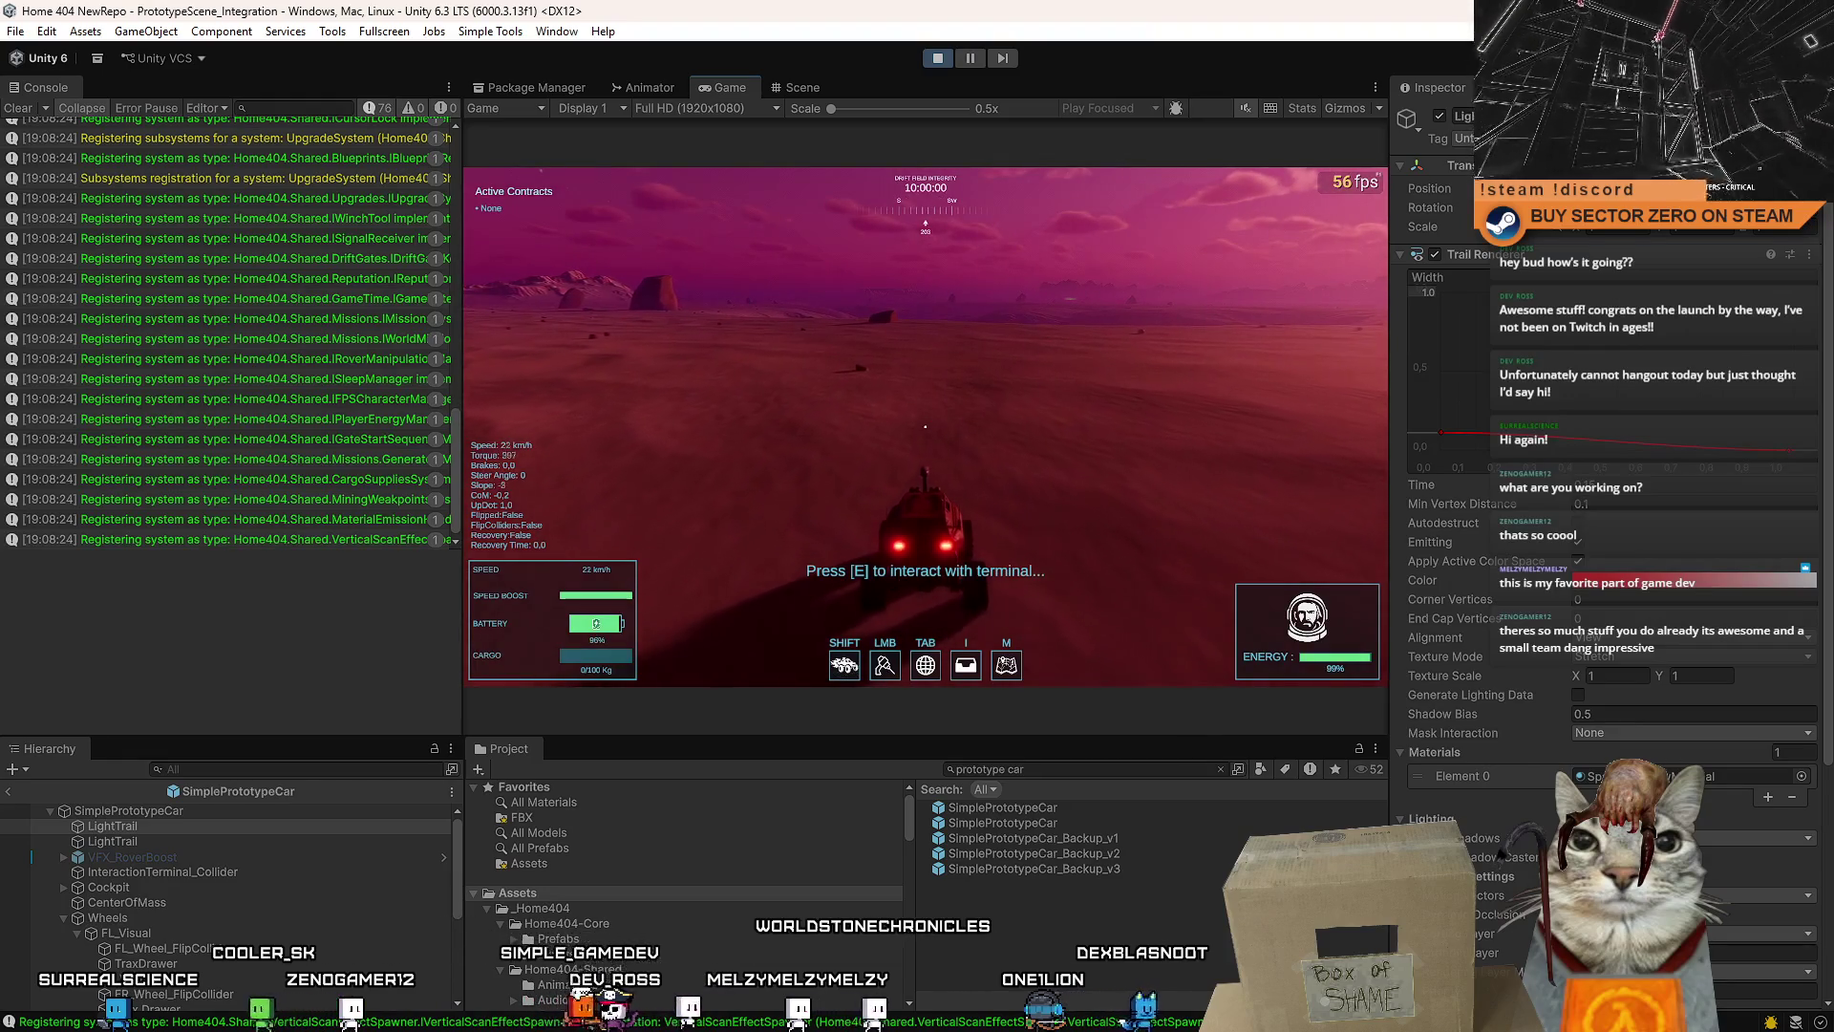
key(w)
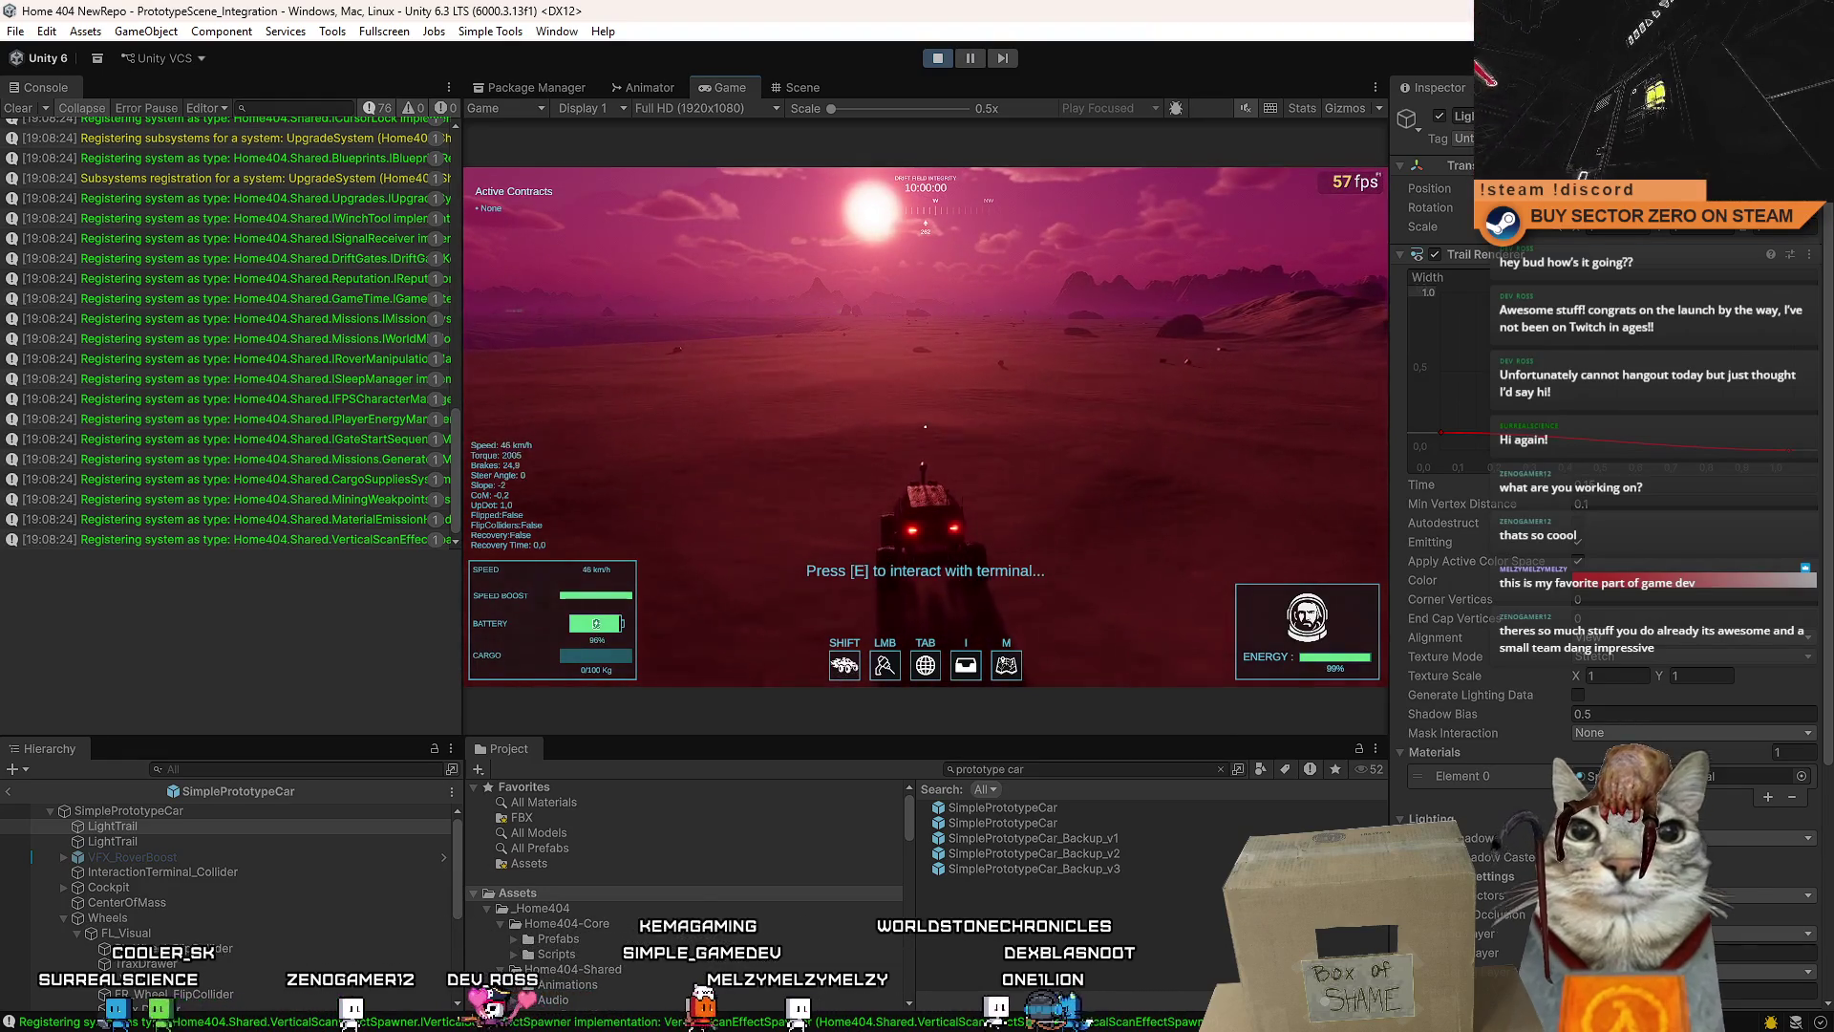
key(s)
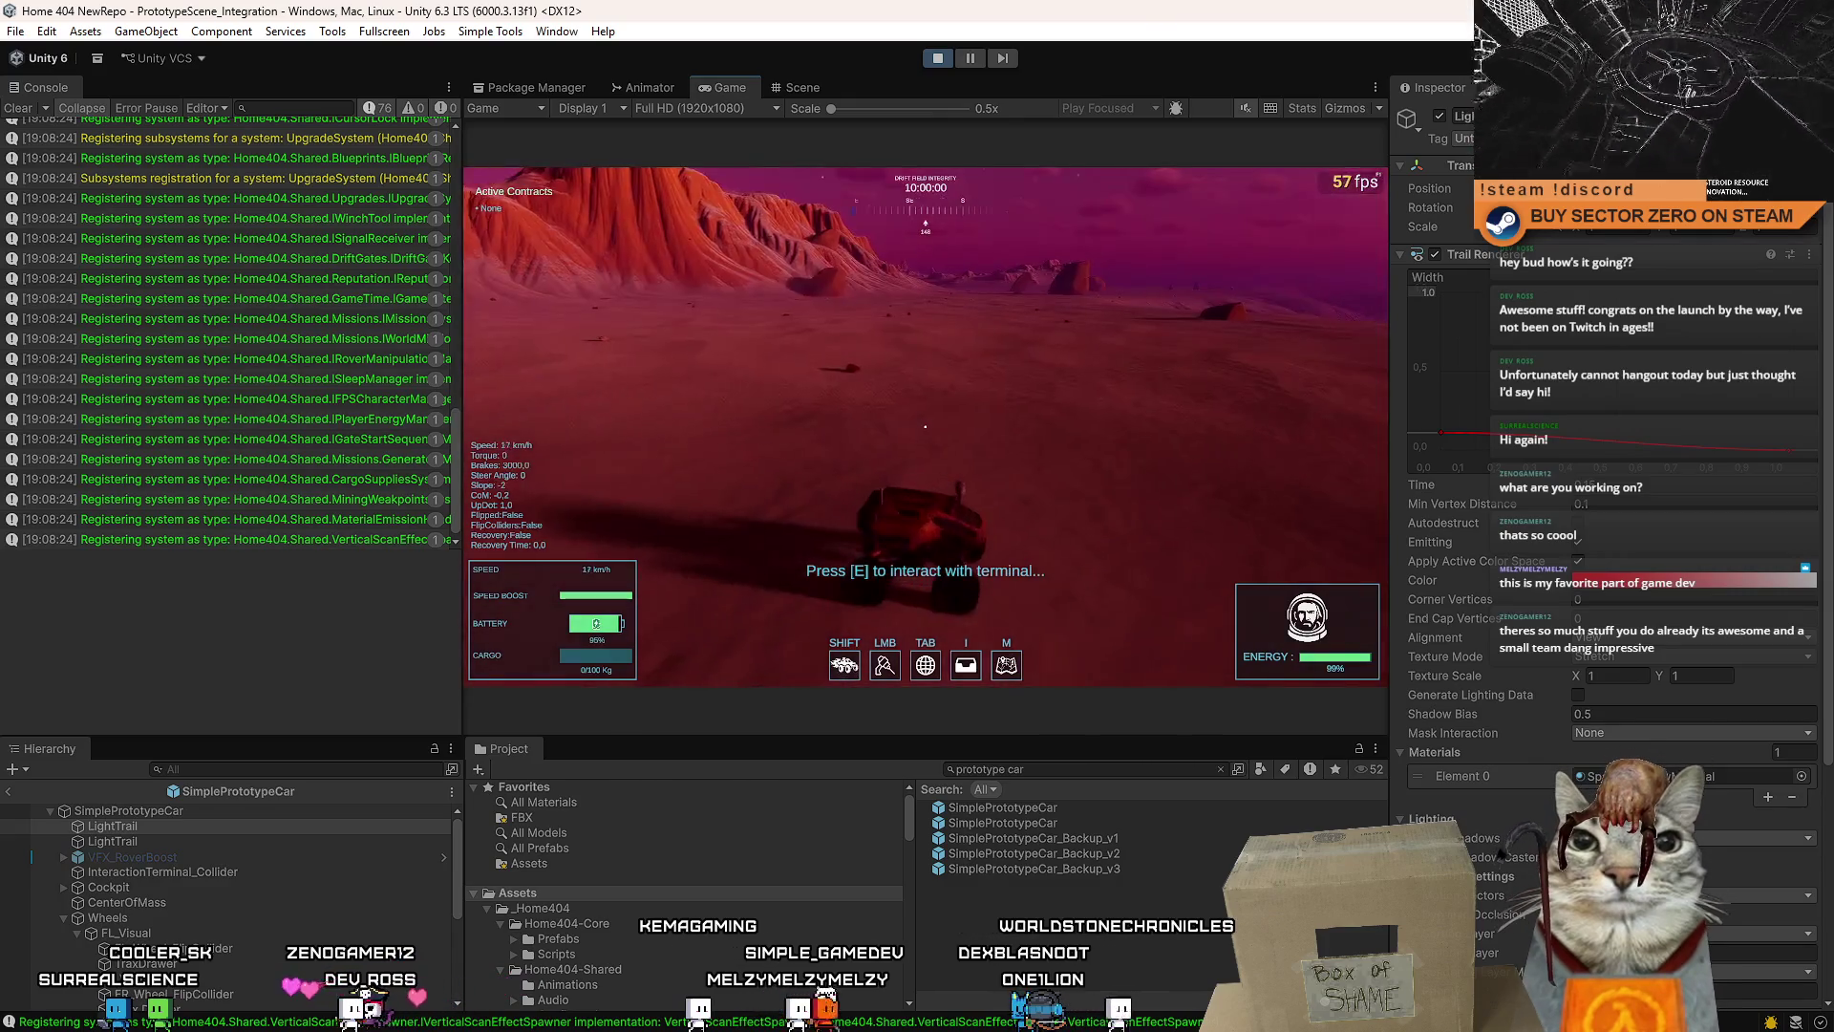
key(F3)
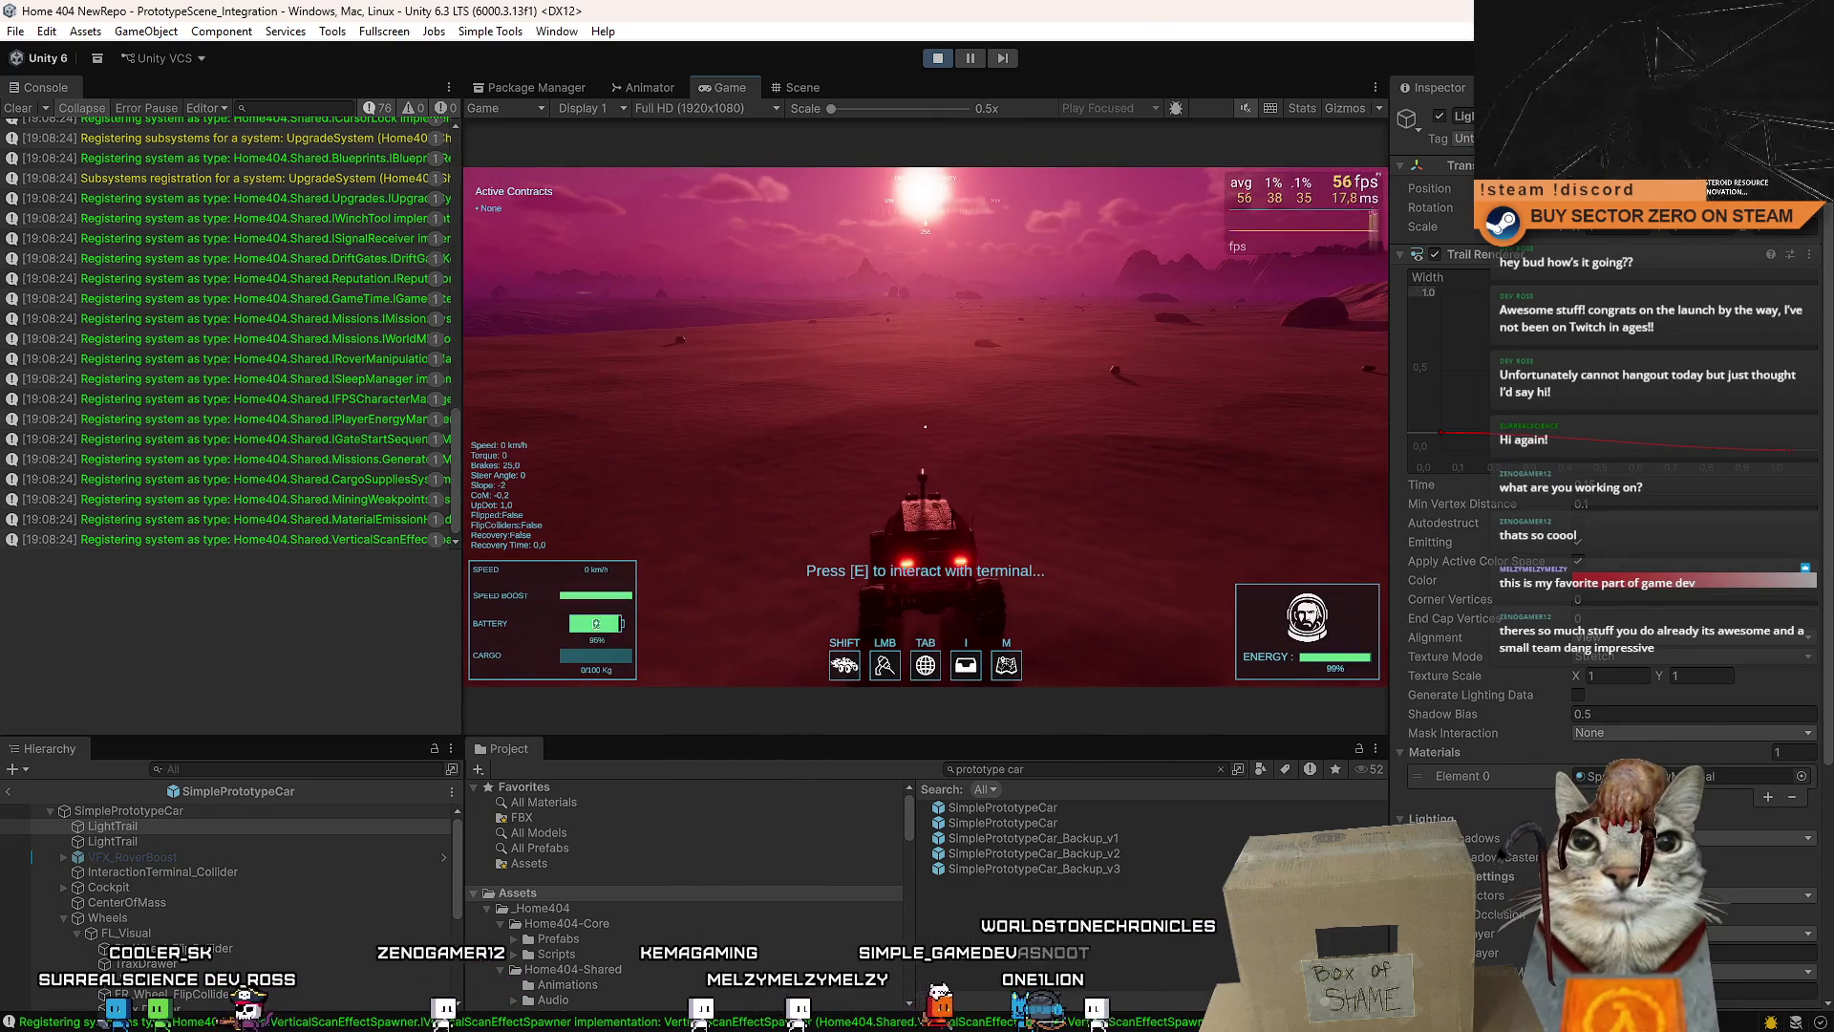
key(w)
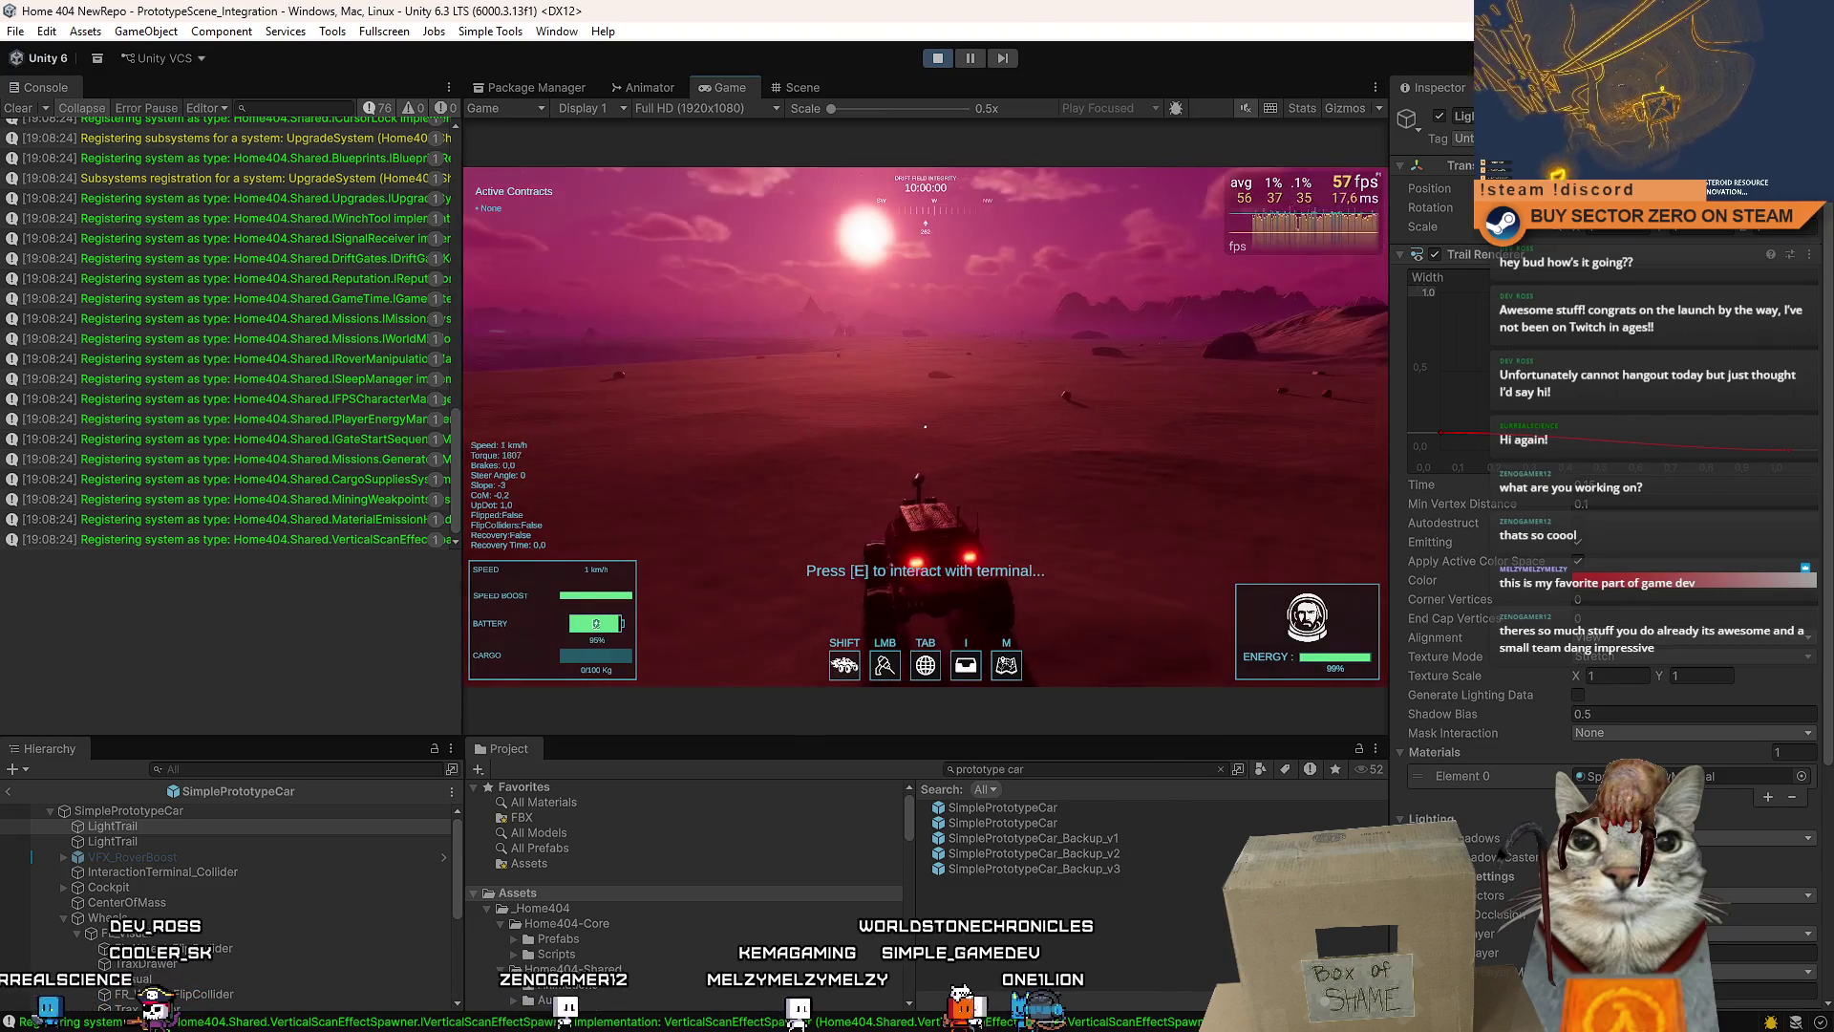
key(Escape)
click(595, 107)
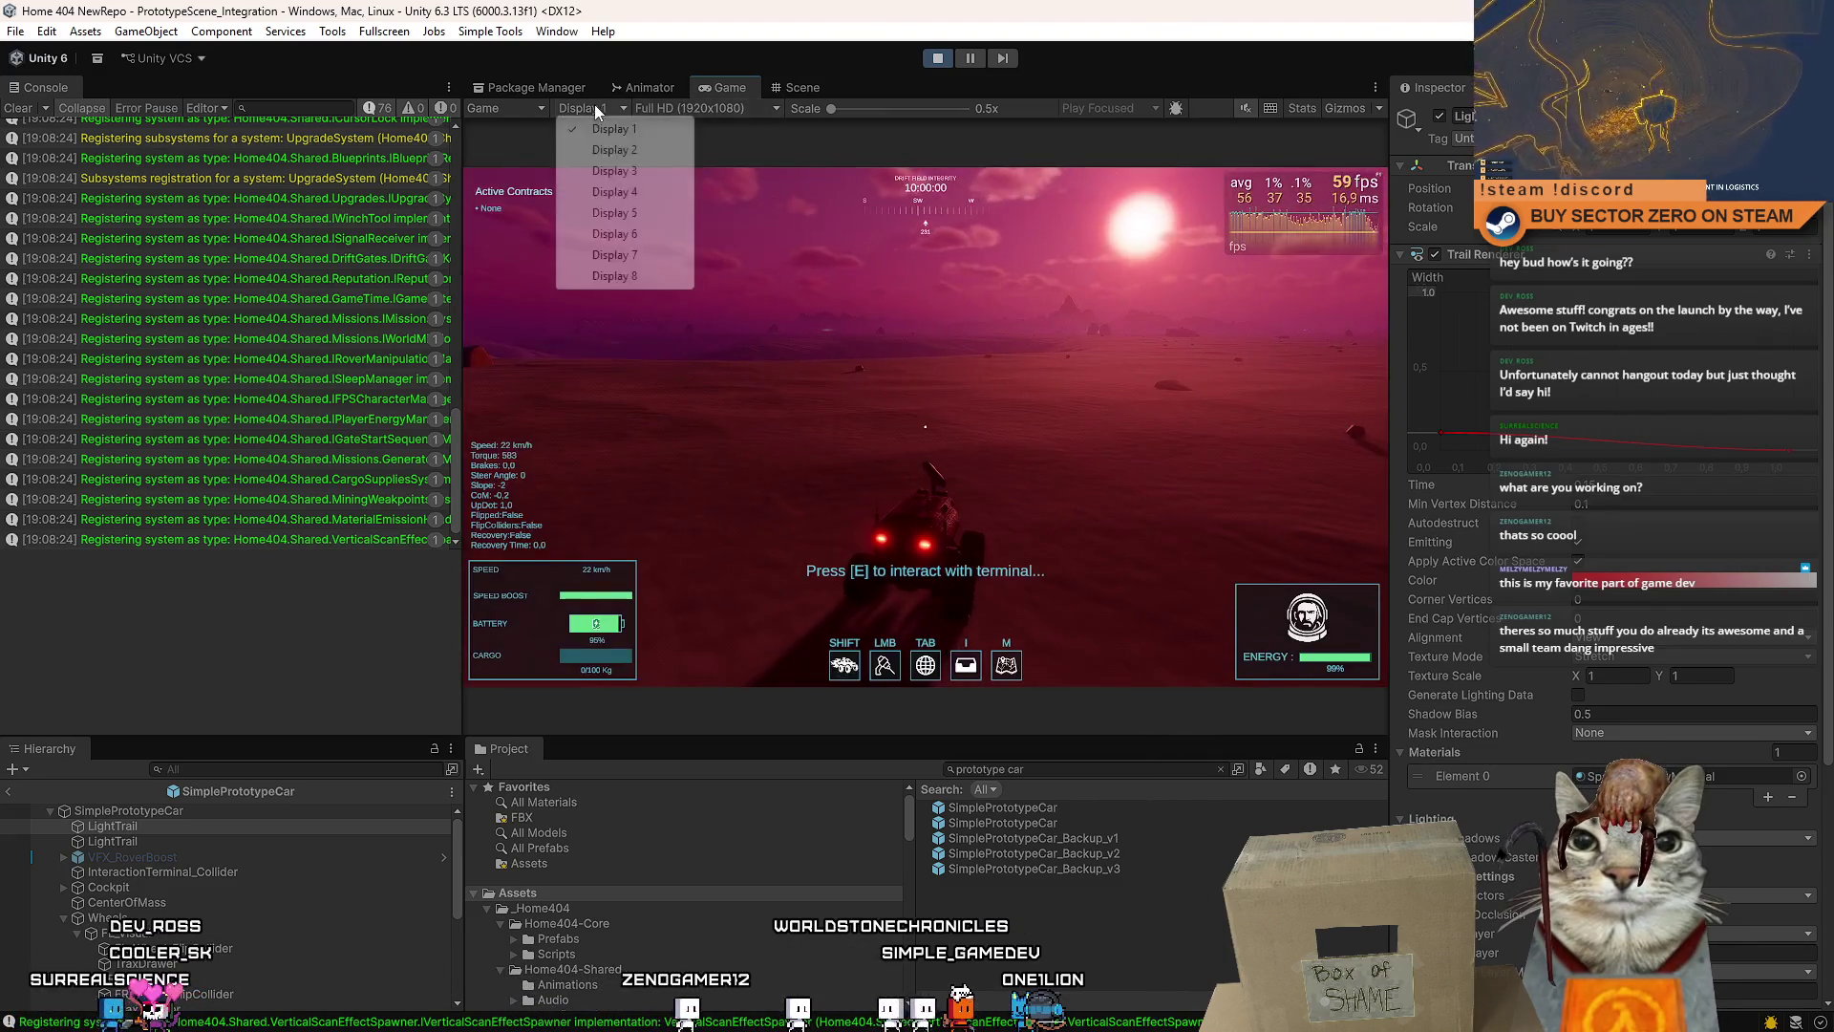
- Dismiss the display list and options, then widen the Game view by narrowing the Console
click(502, 108)
click(669, 120)
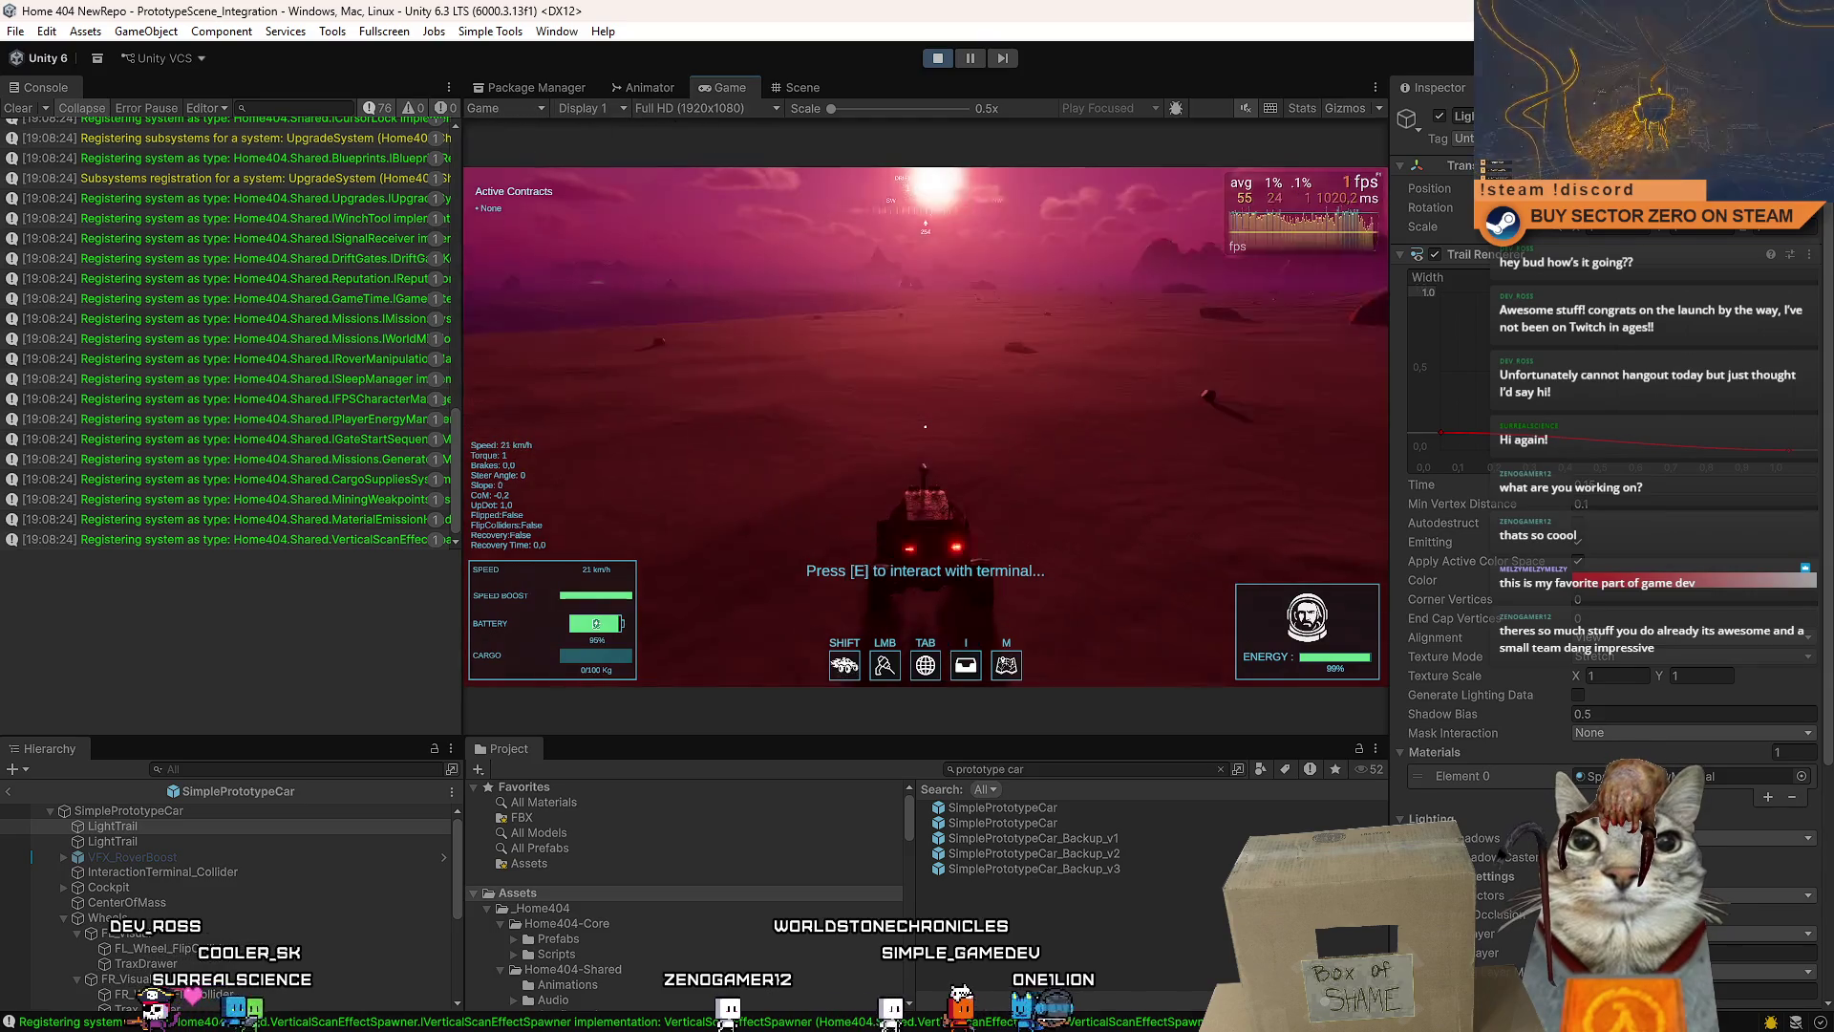
key(Escape)
key(Escape)
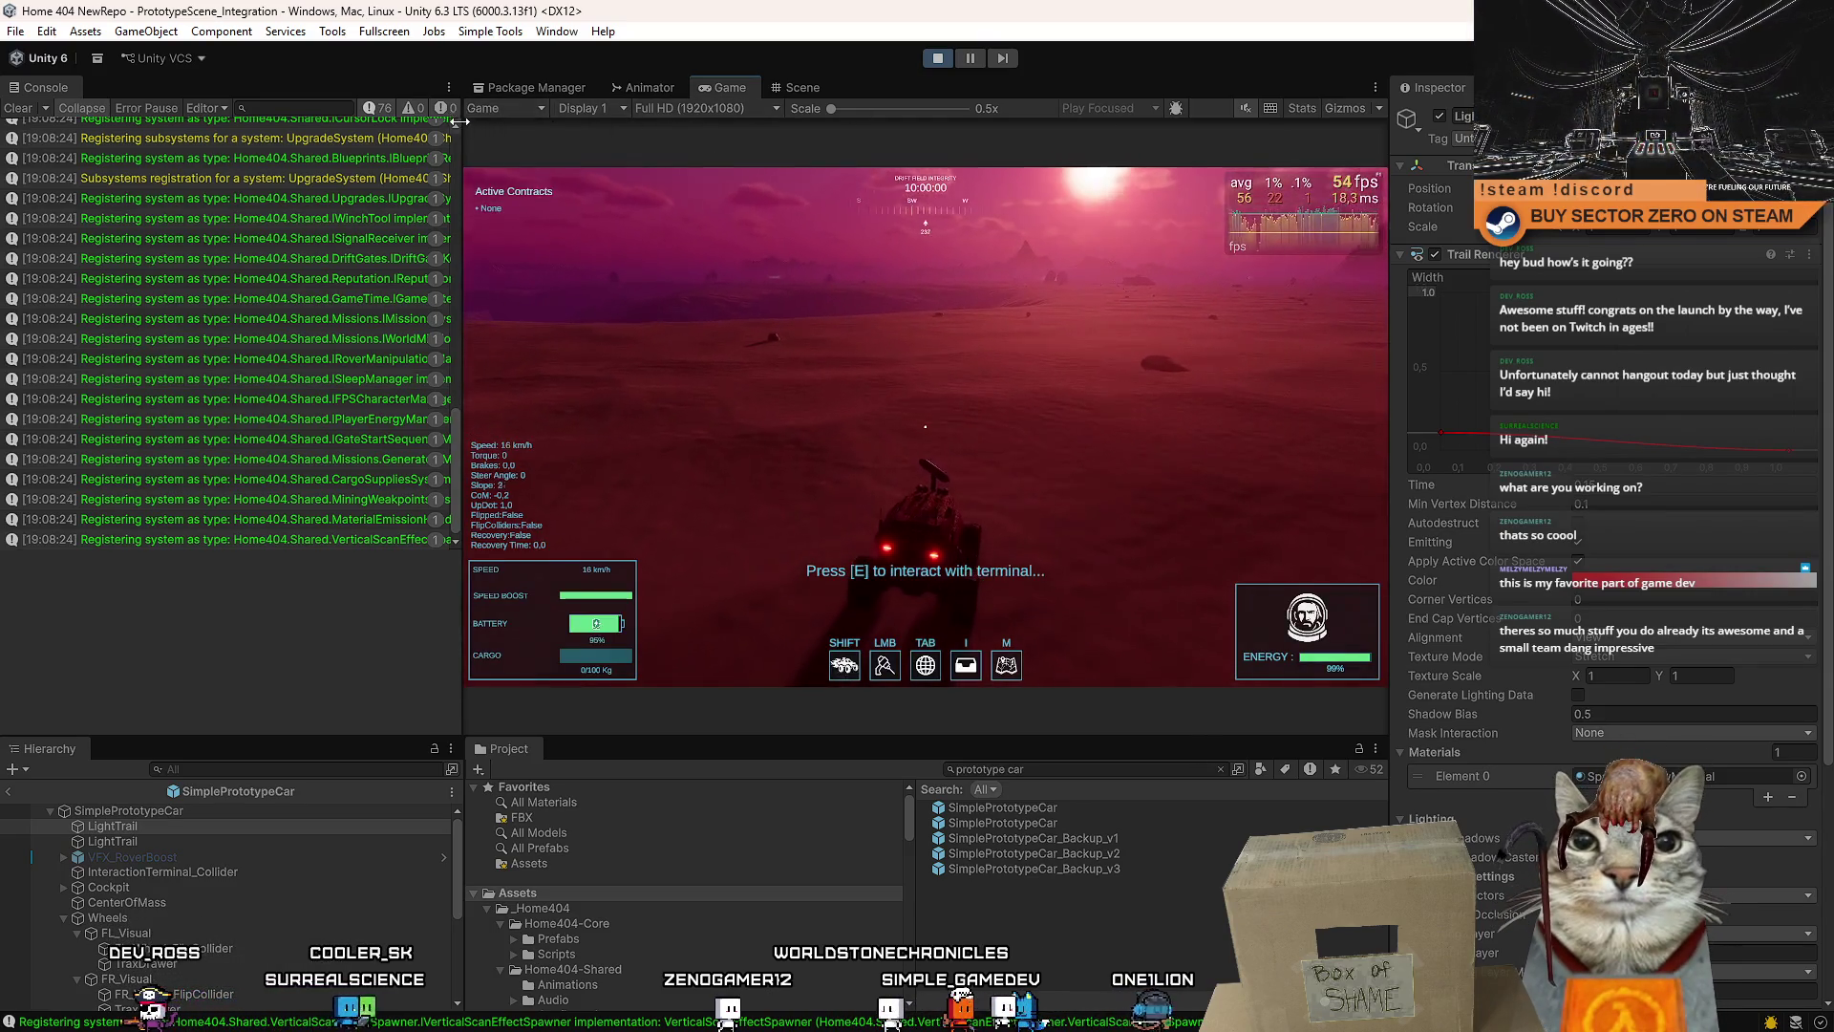
drag(460, 121, 273, 121)
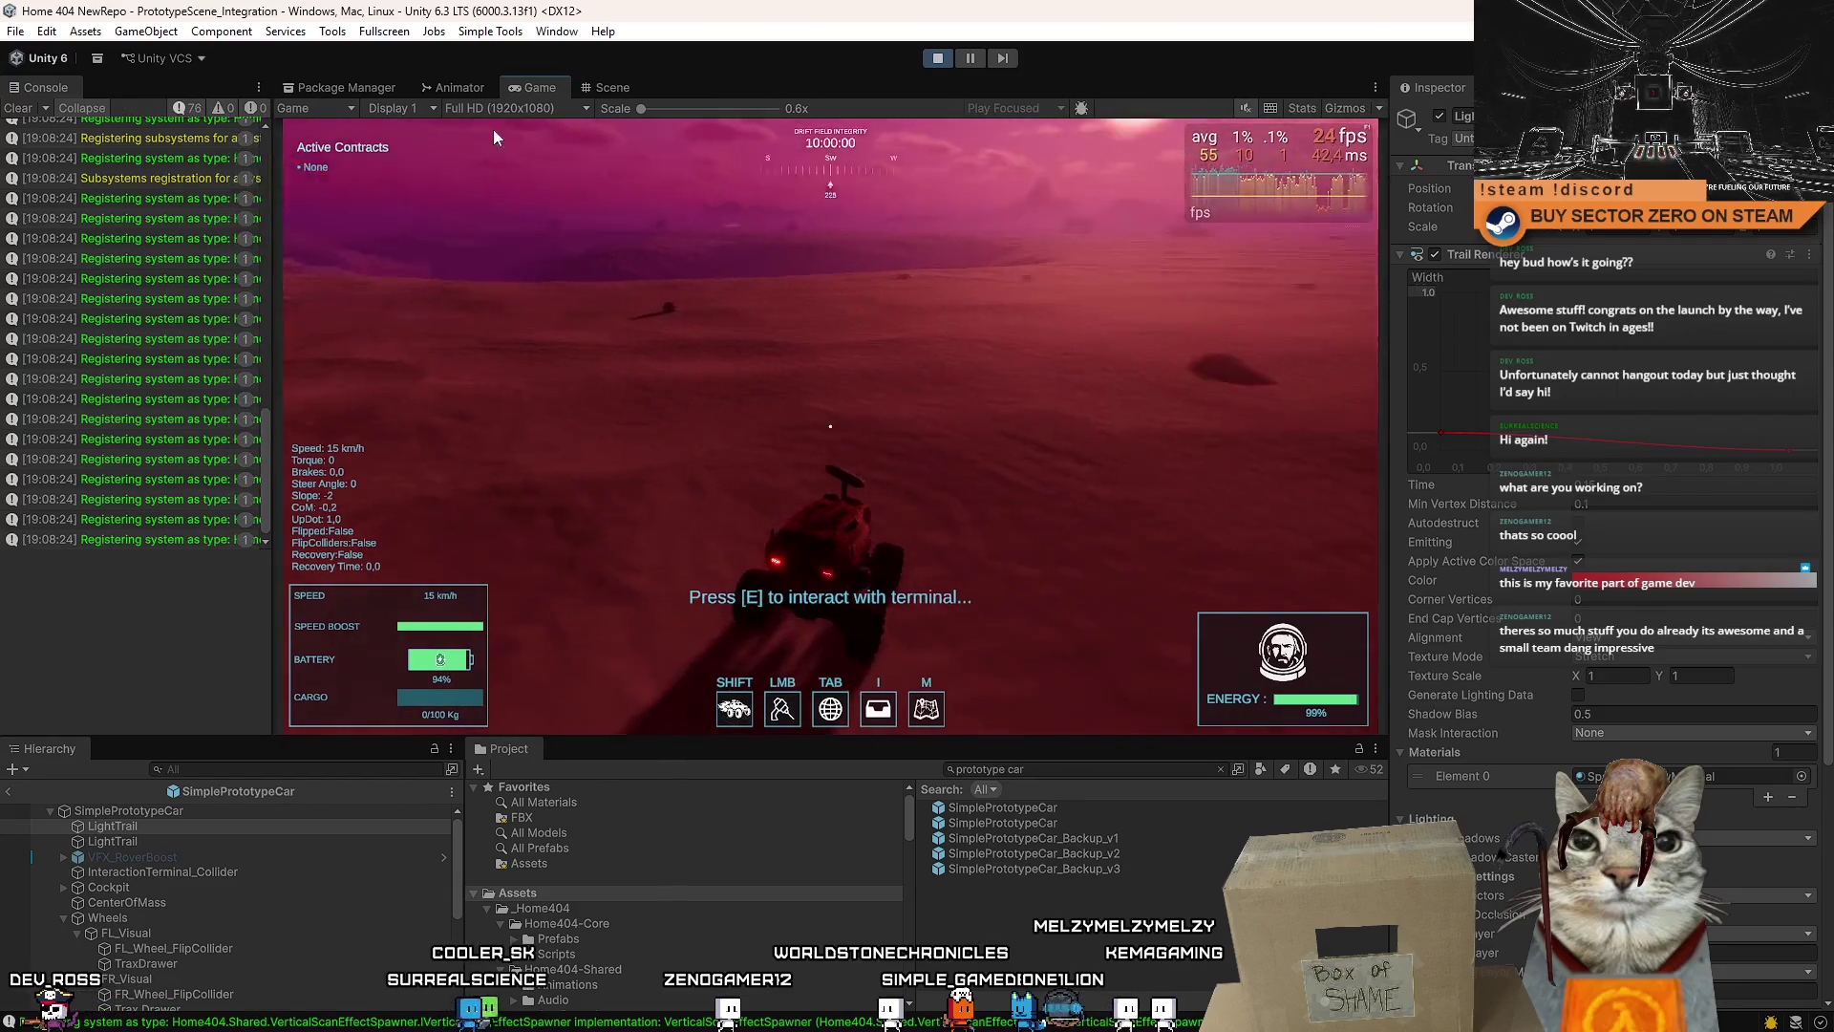
- Turn off VSync for the Game view and resume accelerating the rover
click(520, 107)
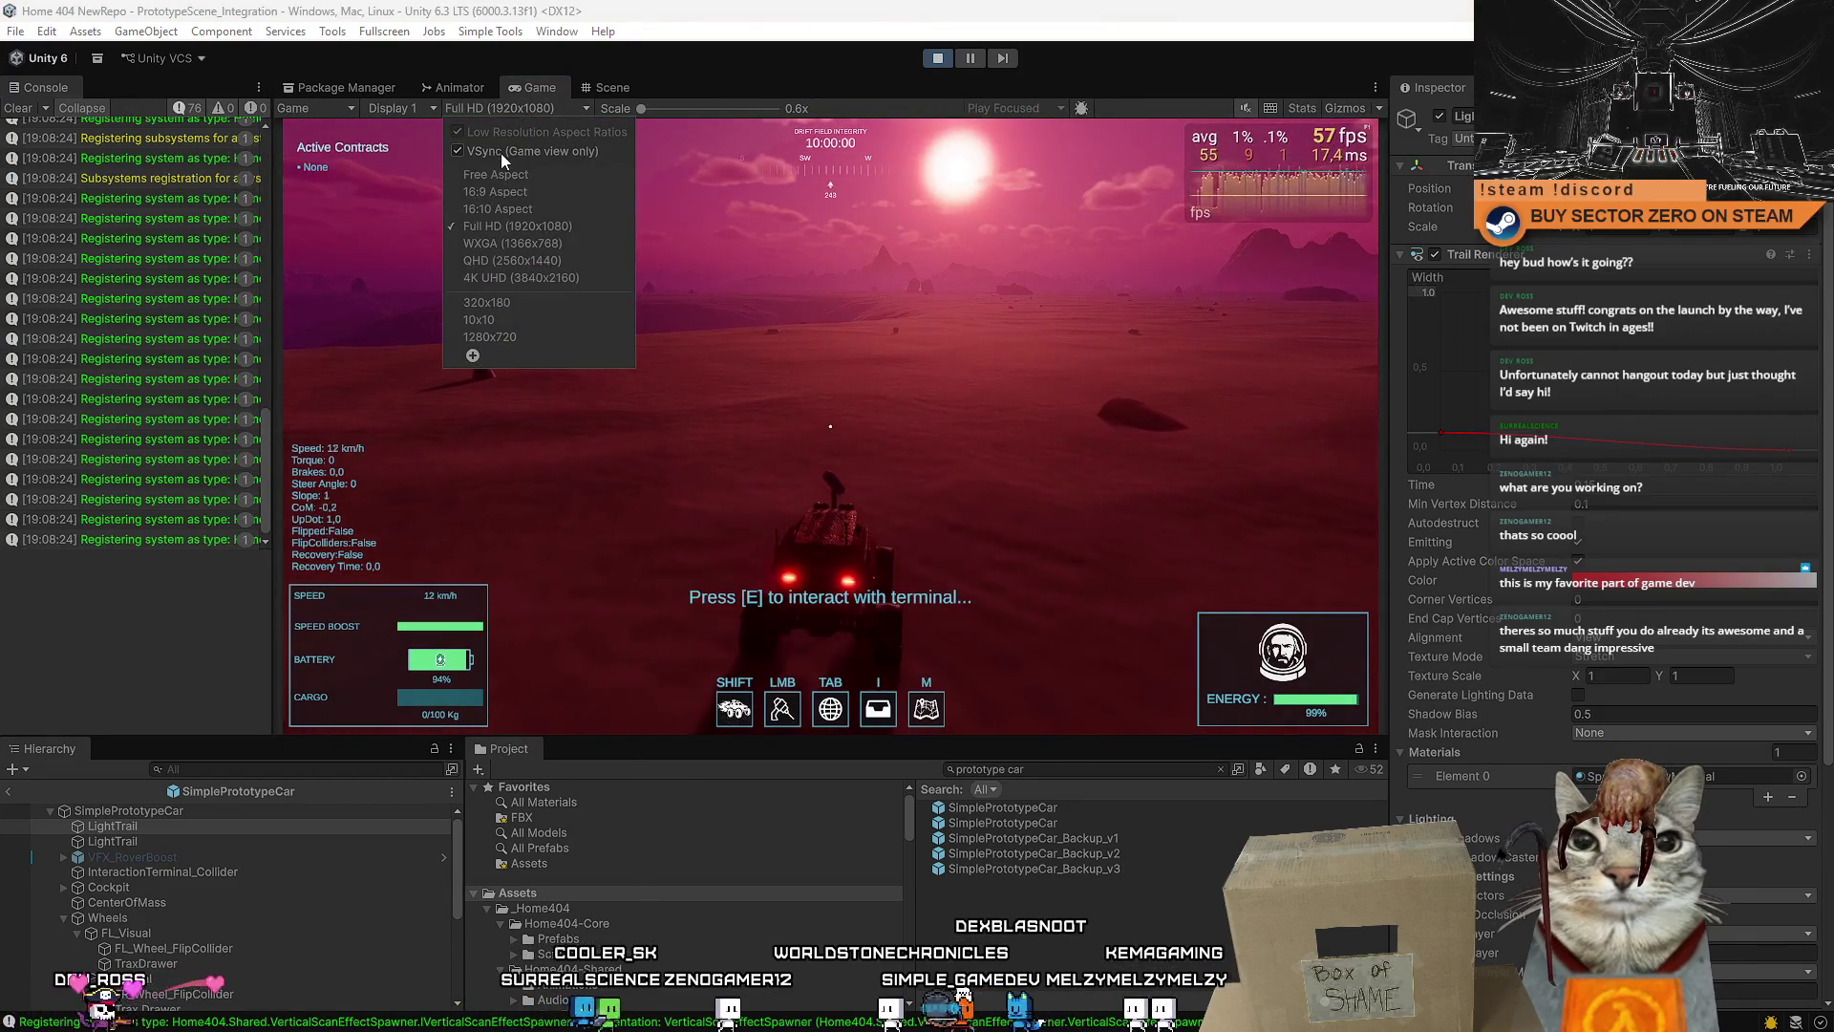
click(458, 152)
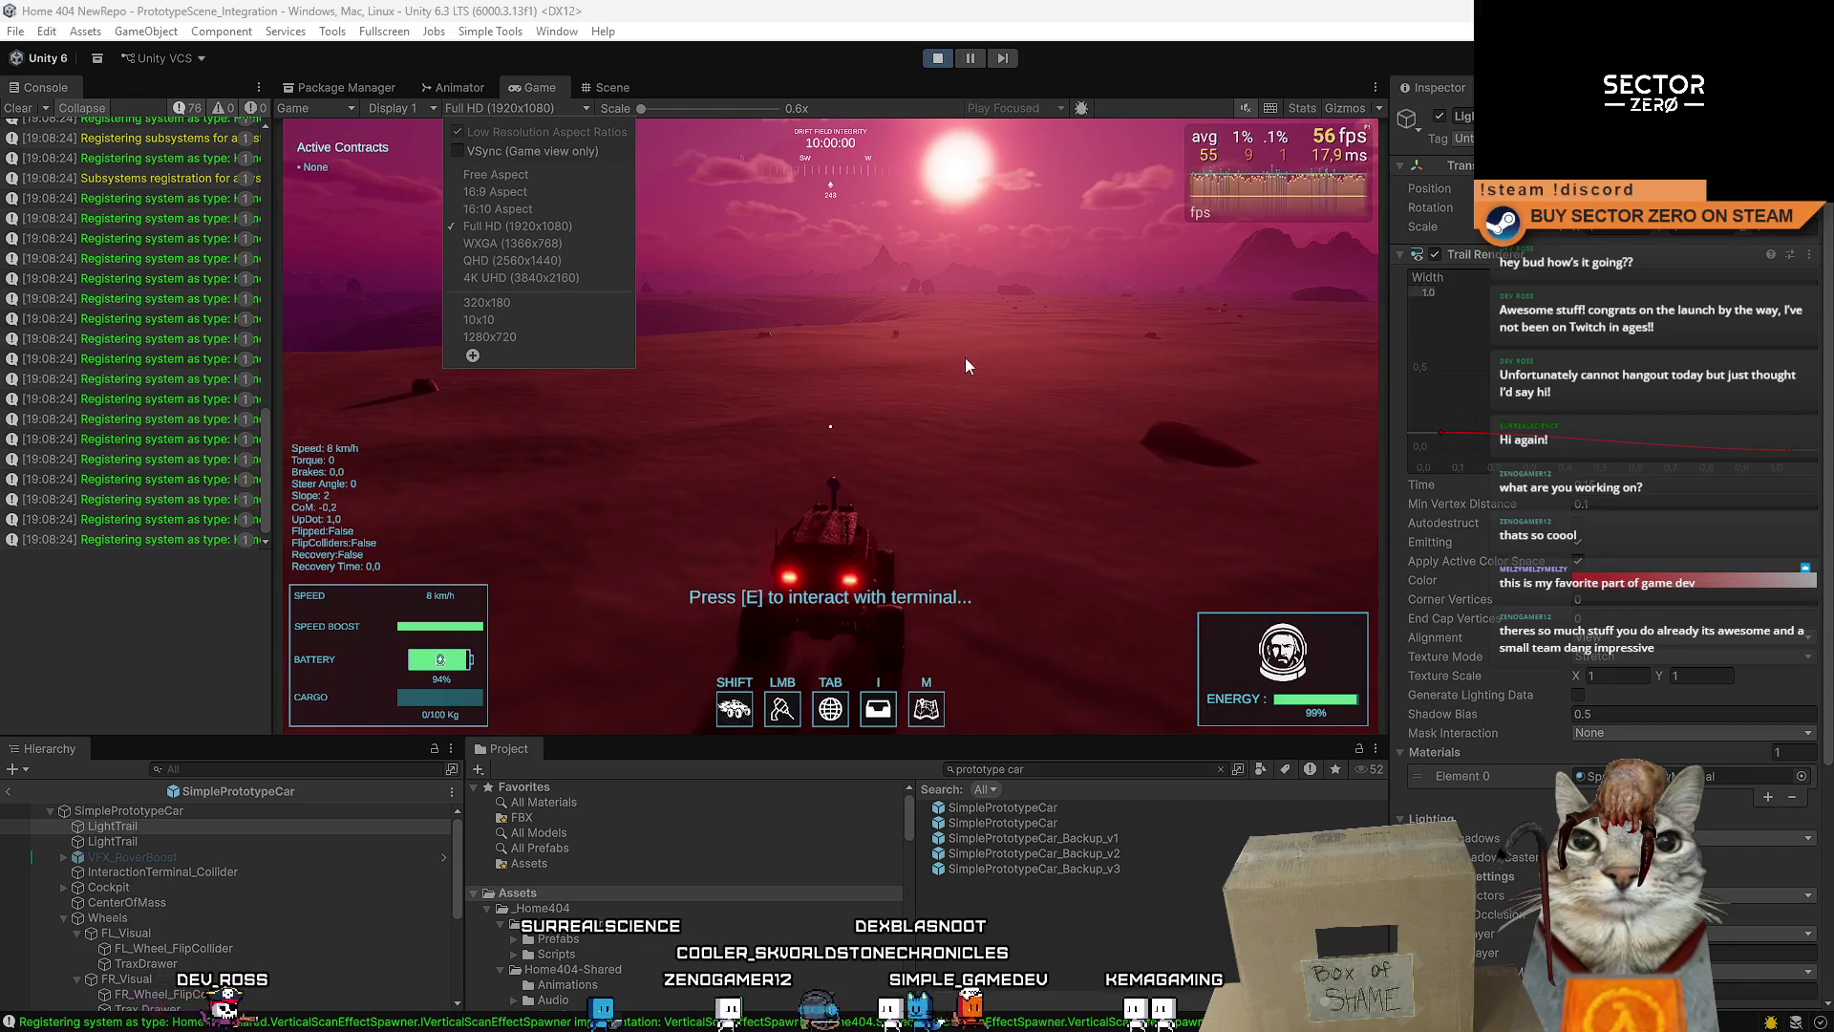
click(968, 366)
key(w)
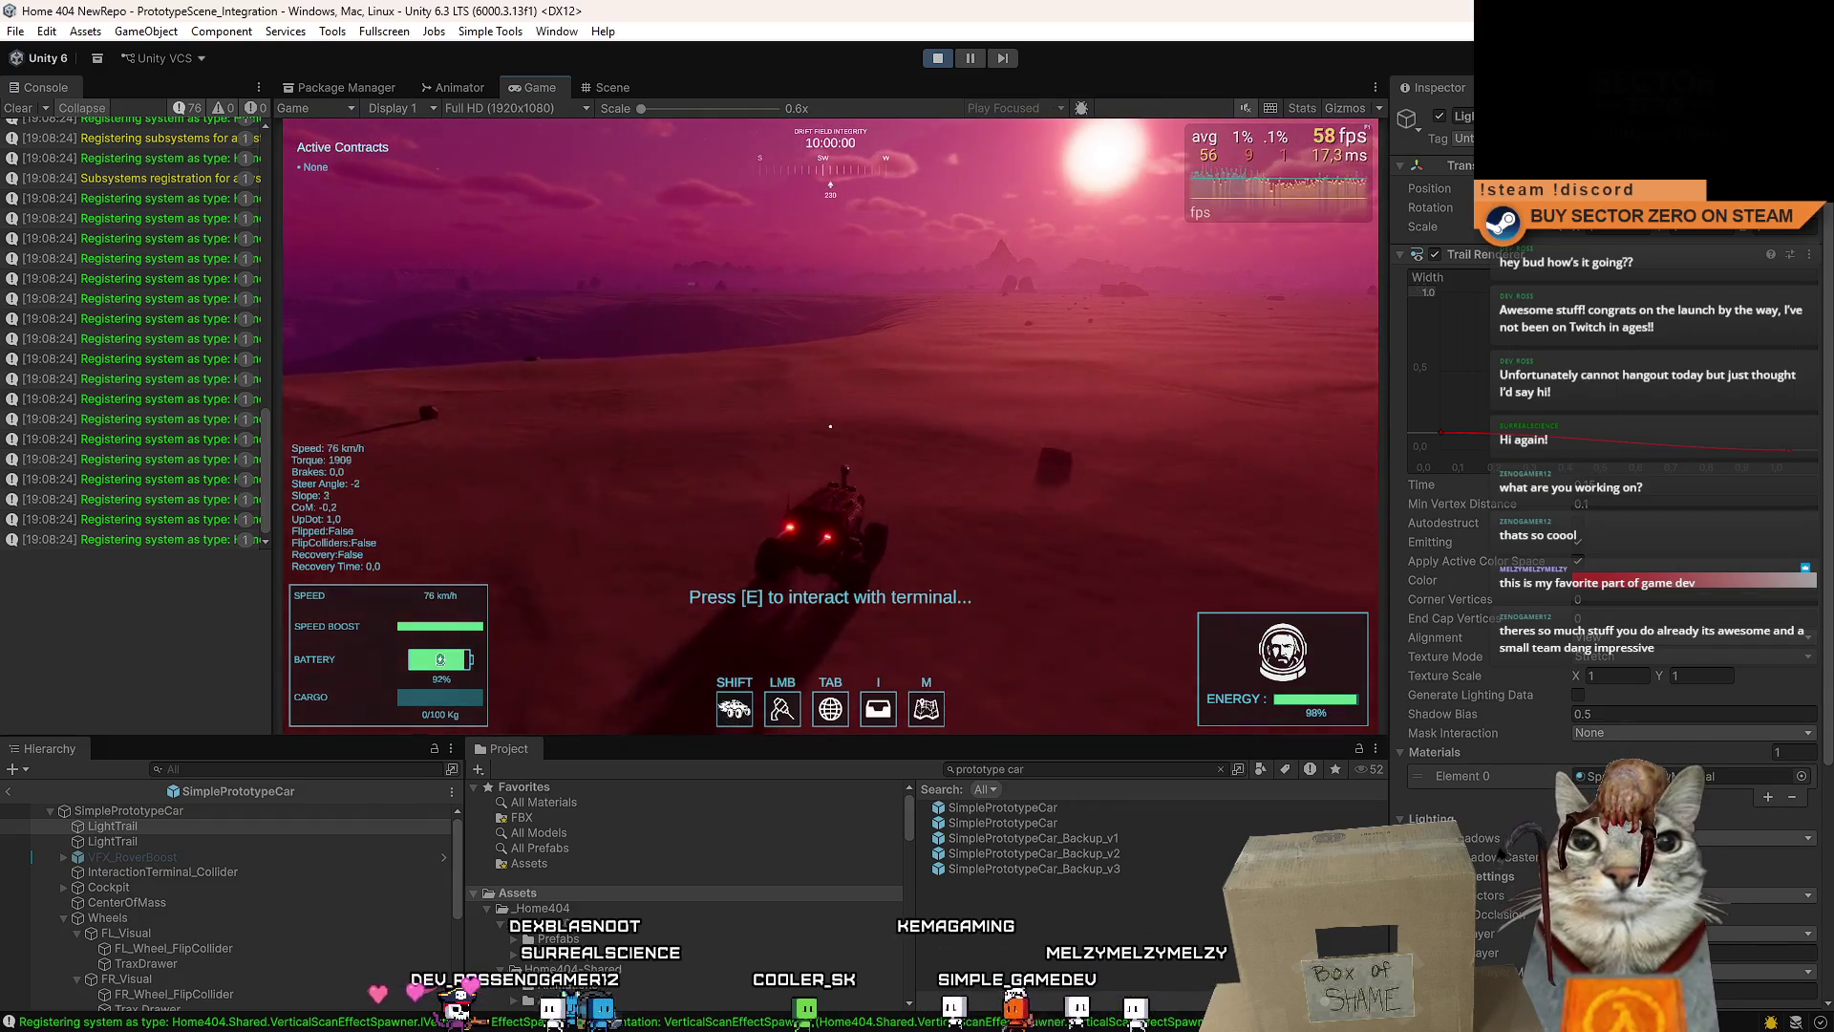
- Steer the rover right and left at about 76 km/h, then open the pause menu
key(d)
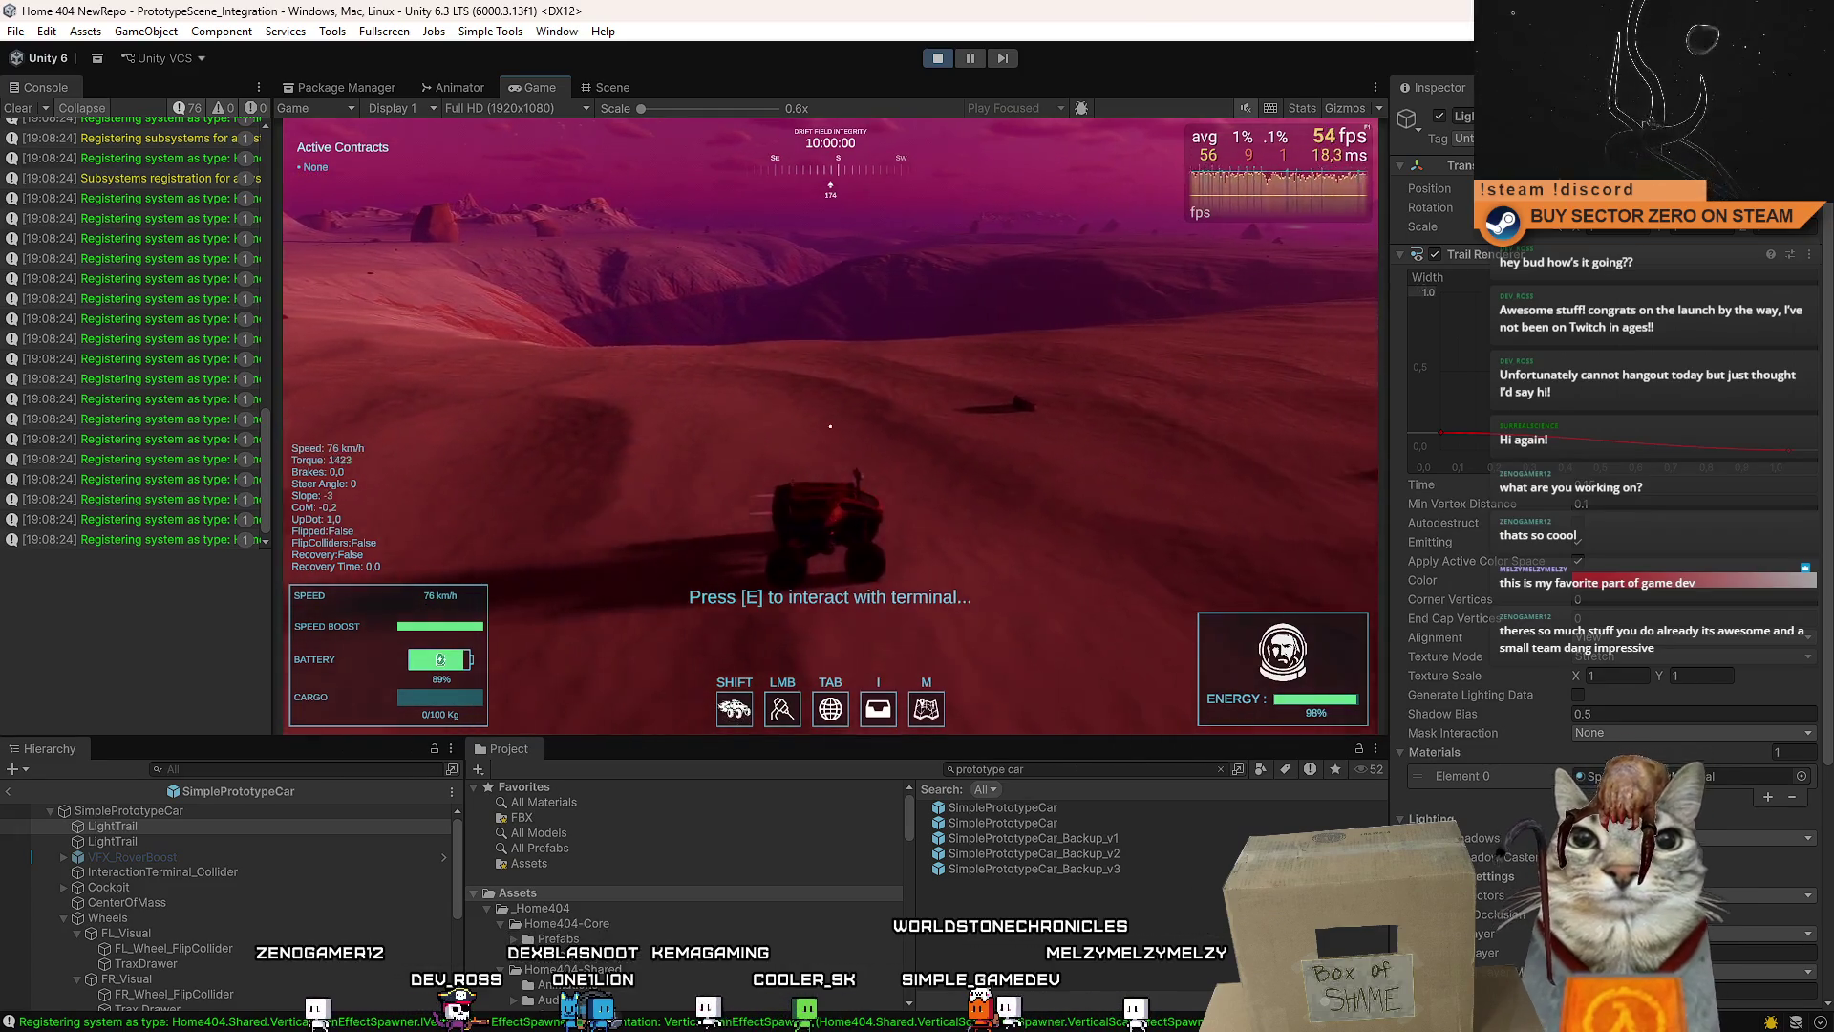
key(a)
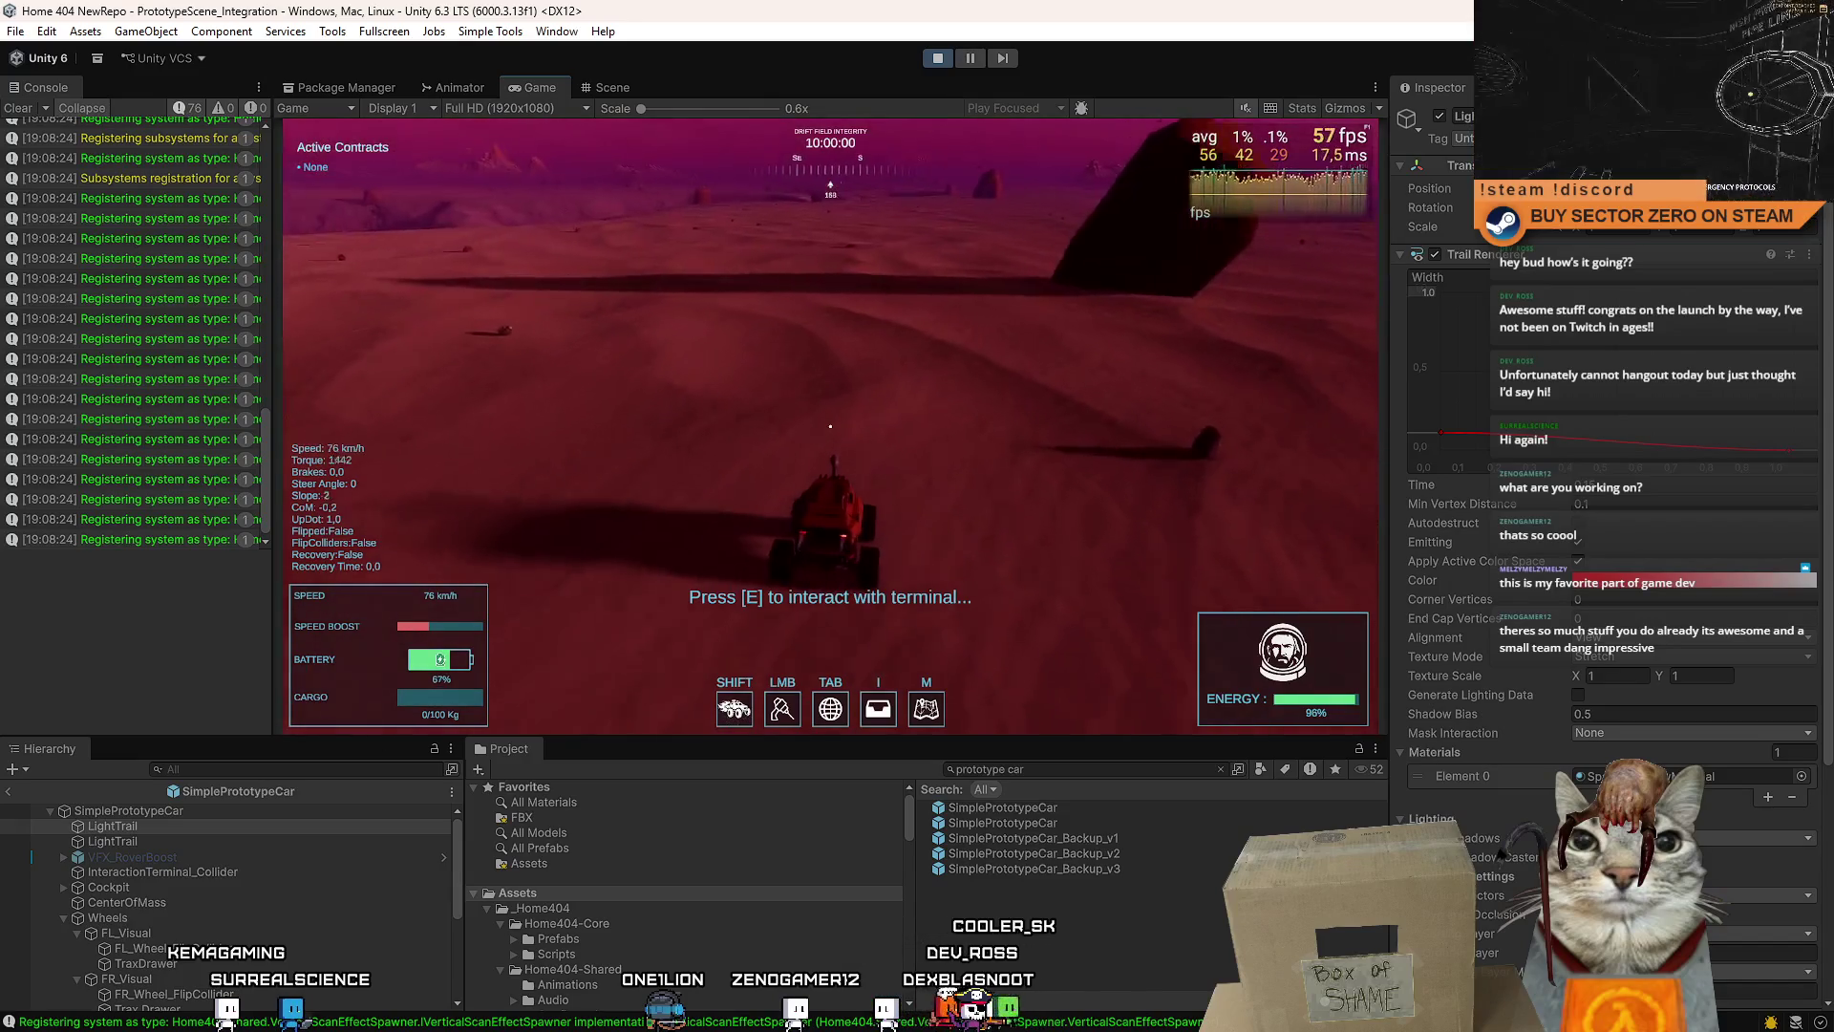
key(Escape)
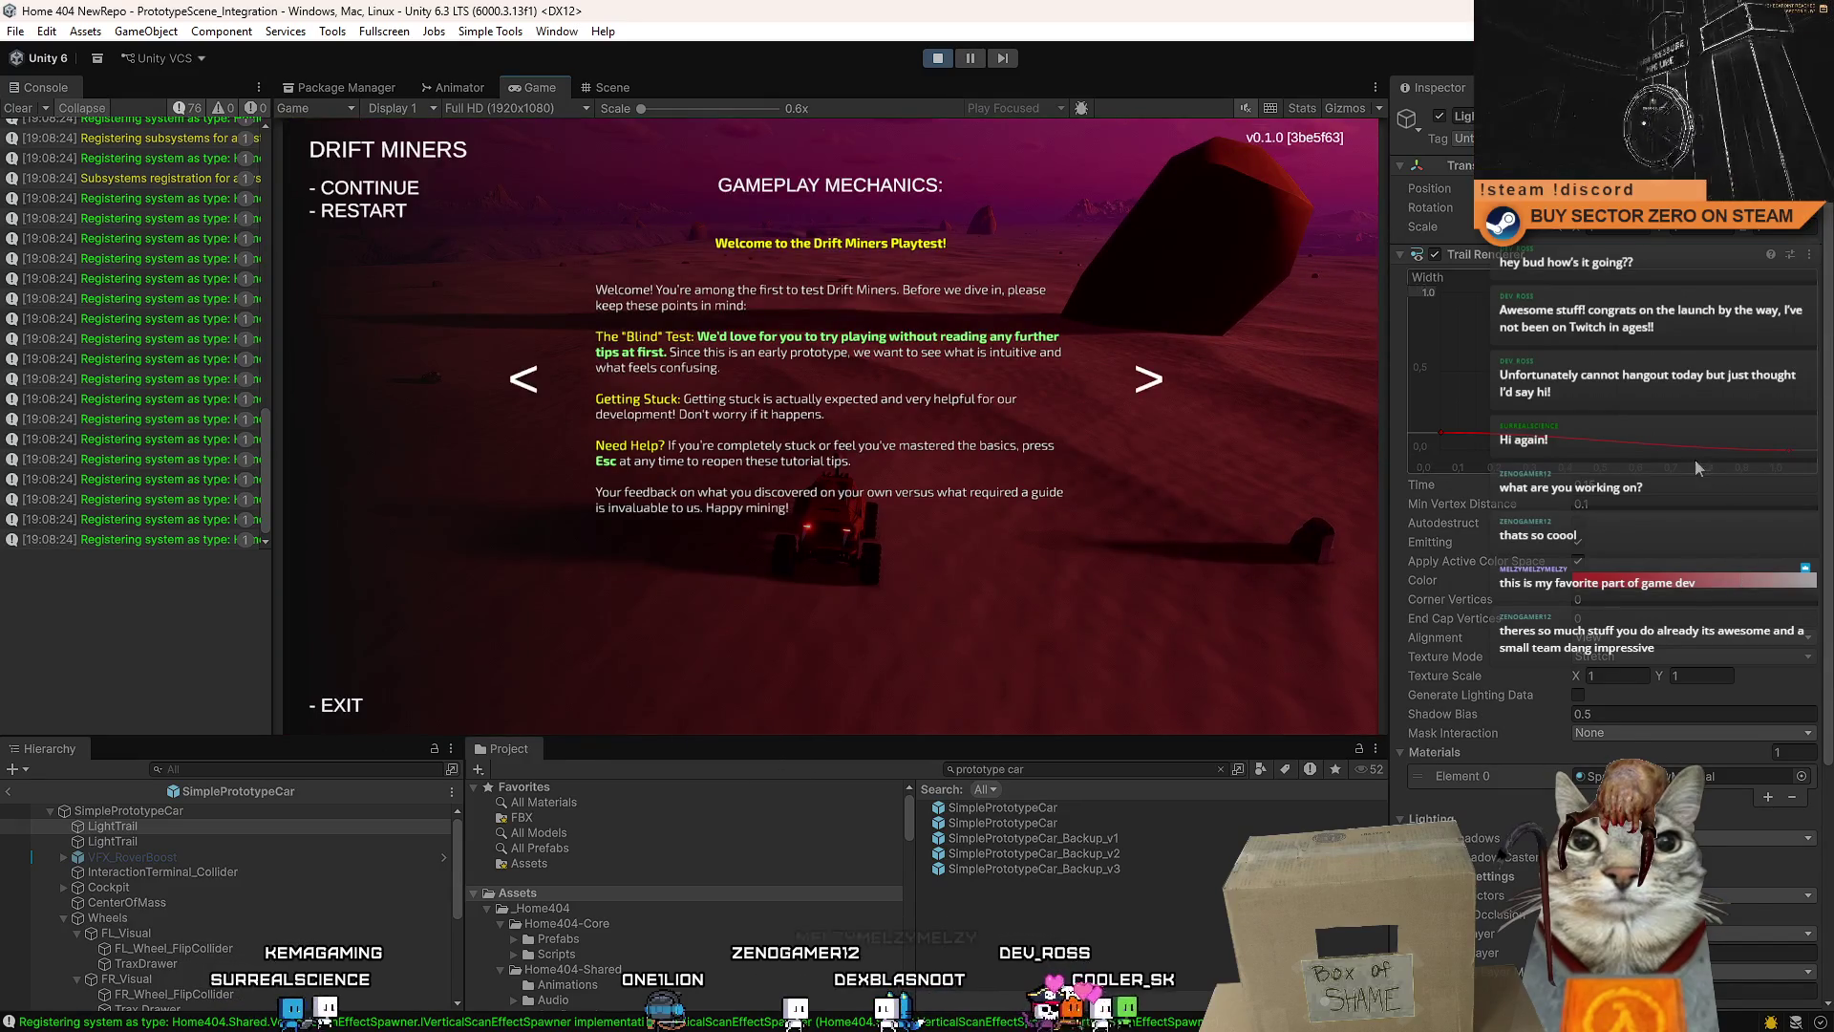
- Open the Trail Time By Speed curve in the Curve editor and frame its steep rise
scroll(1829, 448, down, 5)
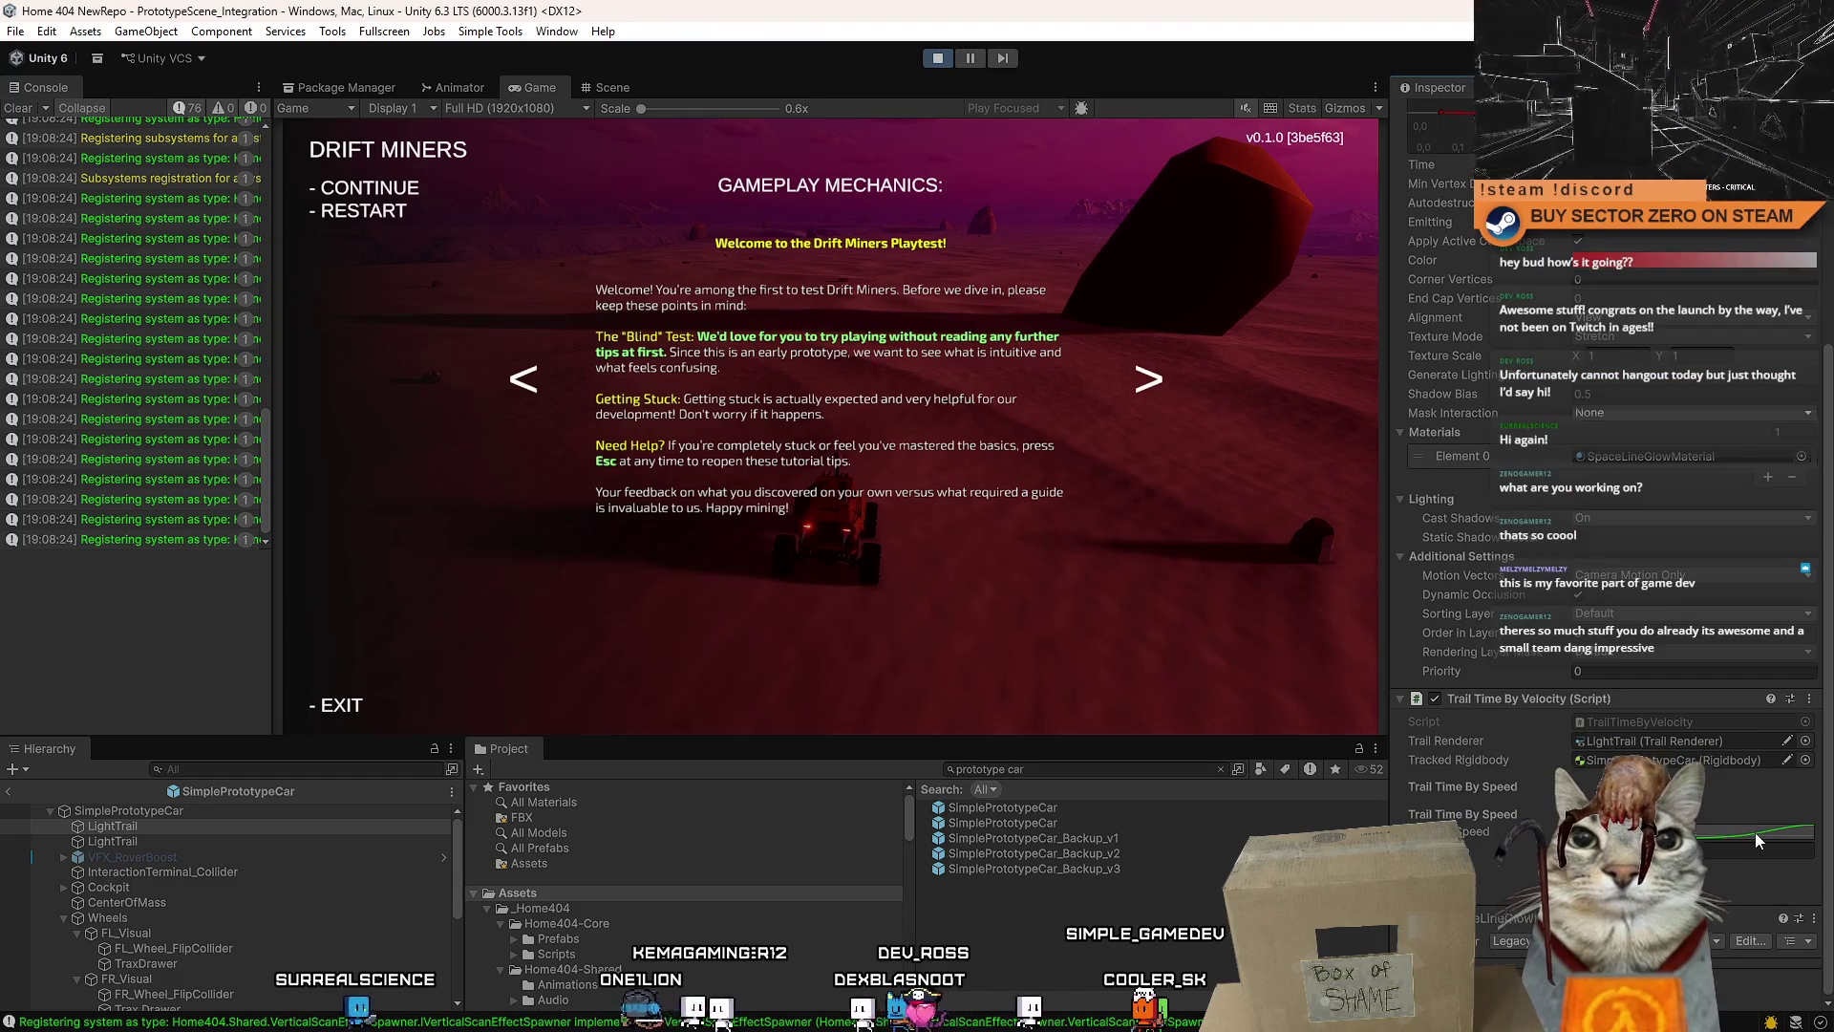
click(1756, 831)
drag(1163, 944, 1469, 755)
mouse_move(1515, 691)
mouse_down()
mouse_move(1415, 737)
mouse_move(1073, 825)
mouse_up()
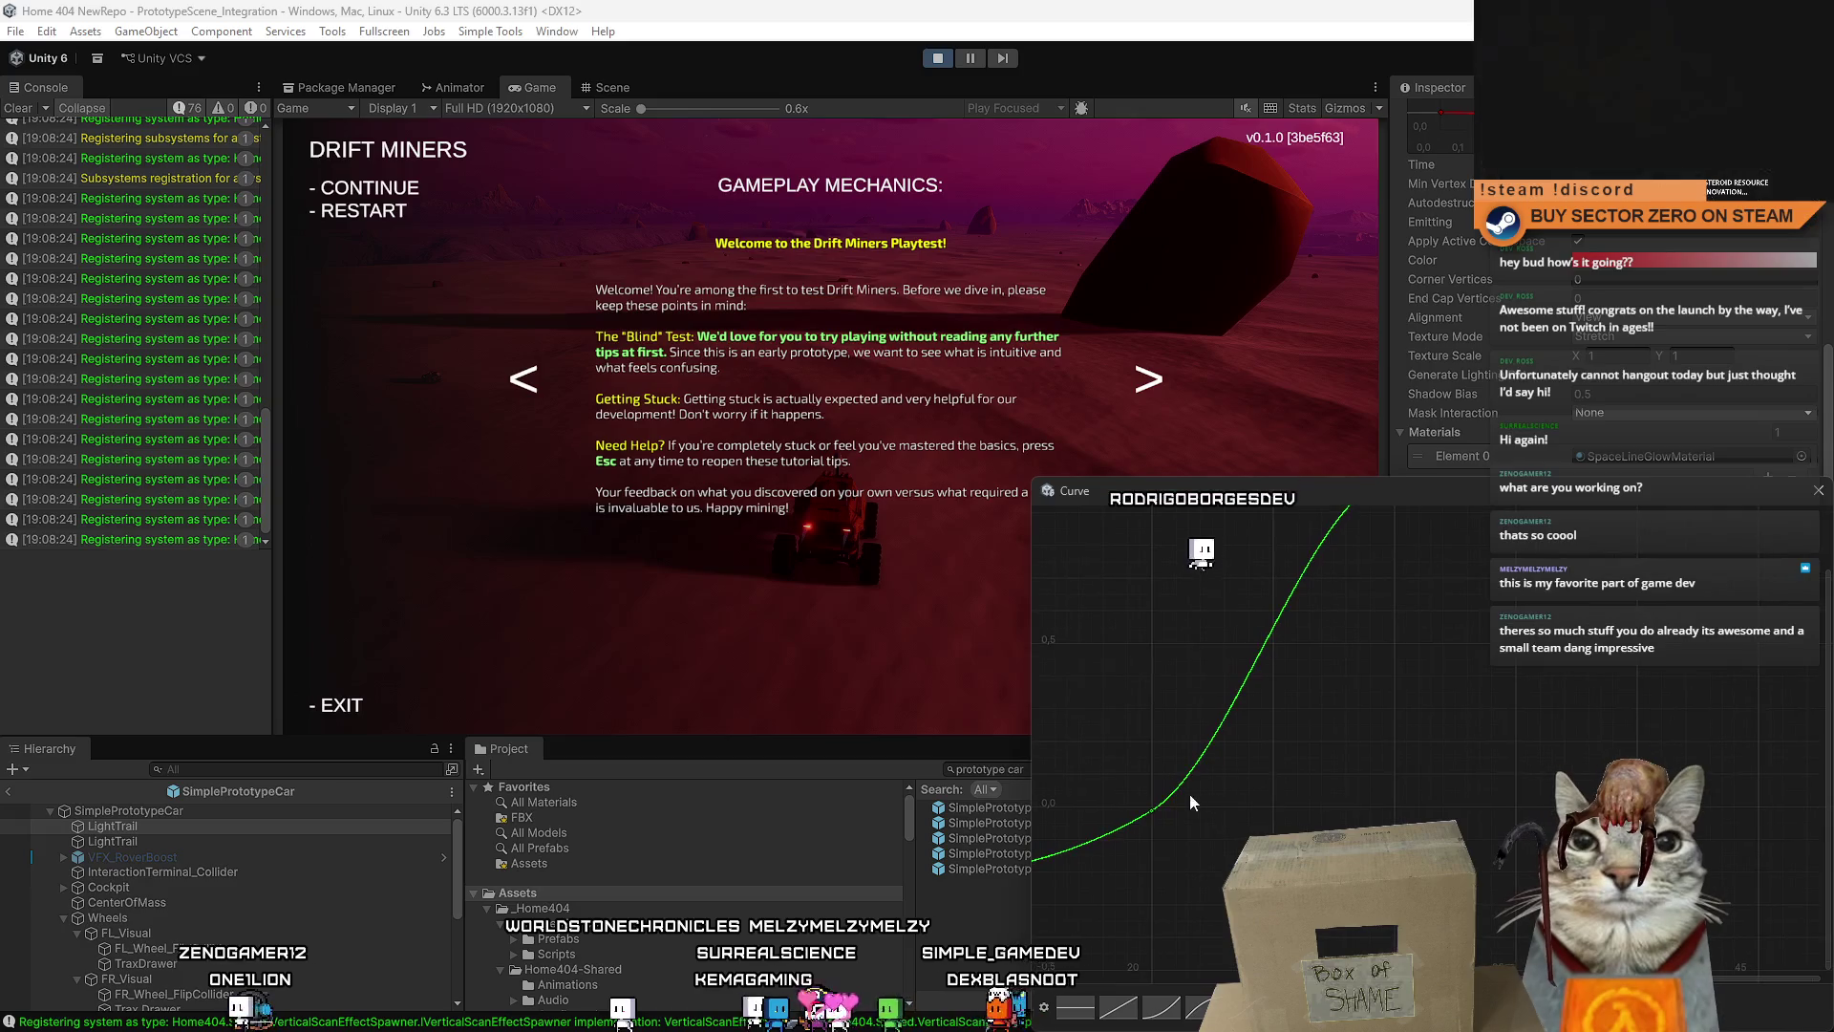
- Move the curve key to speed 20 with zero trail time
click(1154, 808)
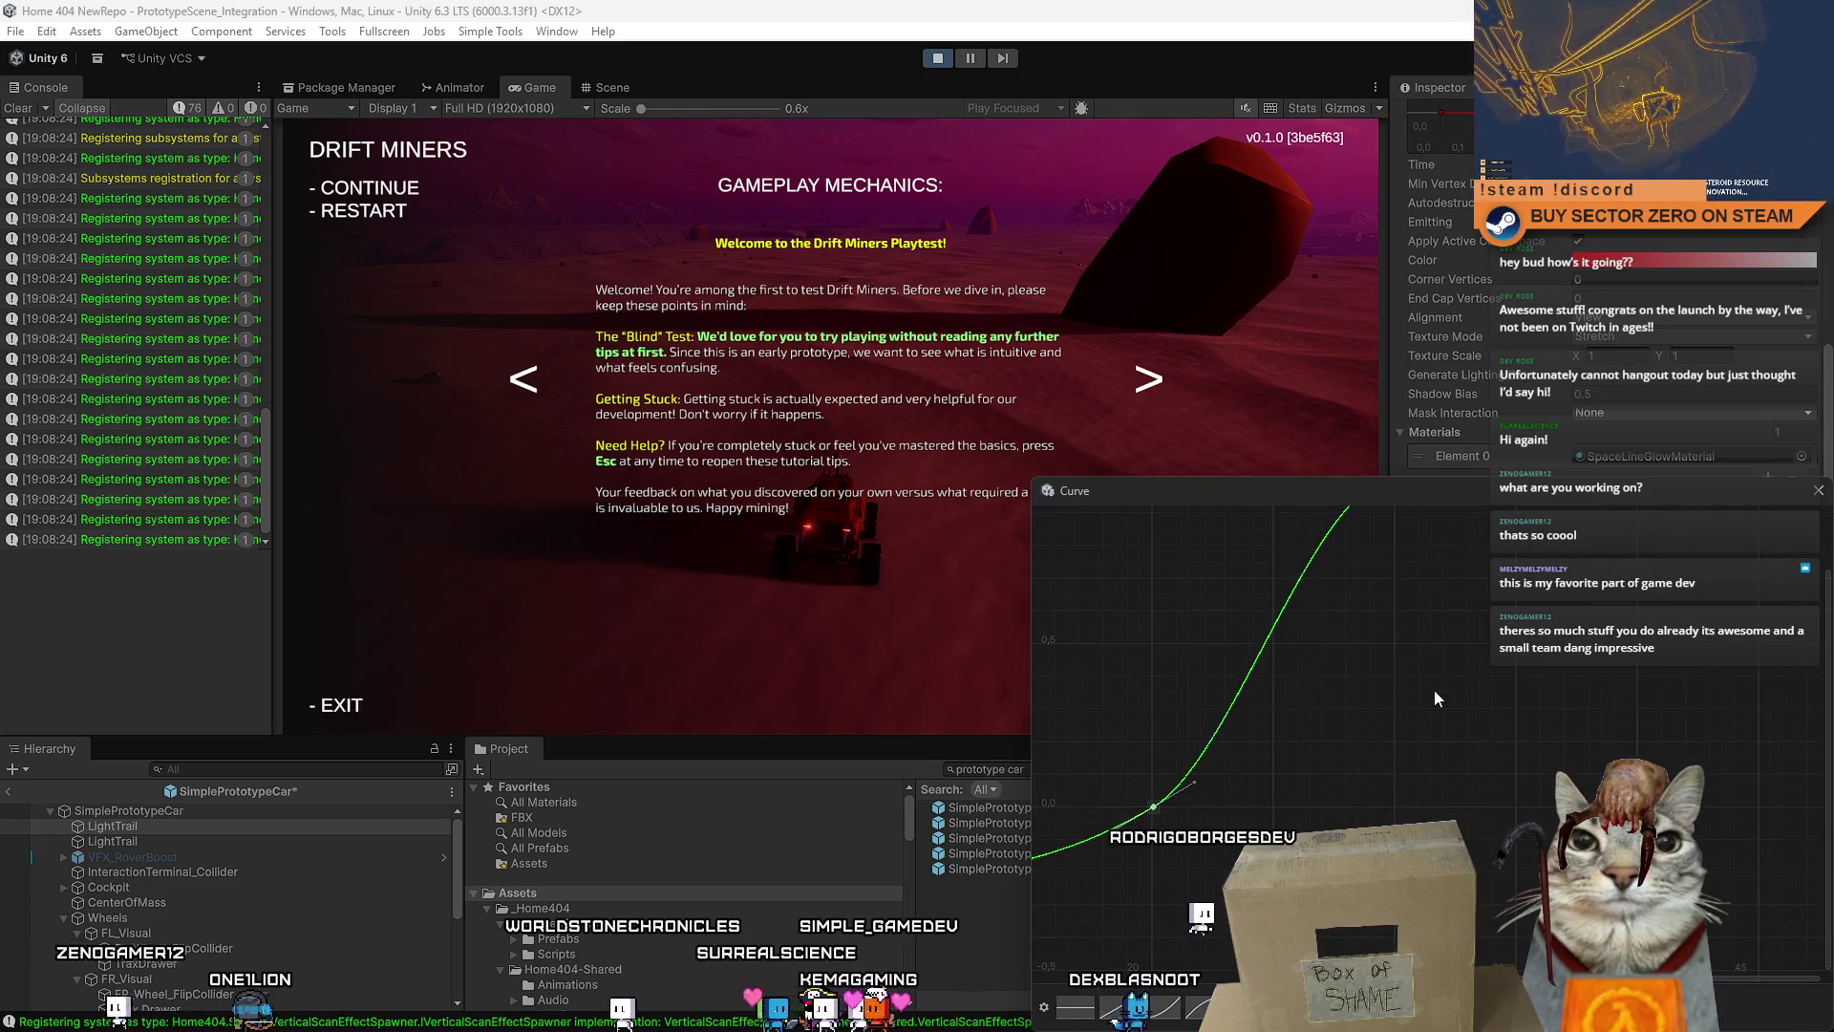
drag(1448, 800, 1593, 736)
drag(1547, 817, 1513, 755)
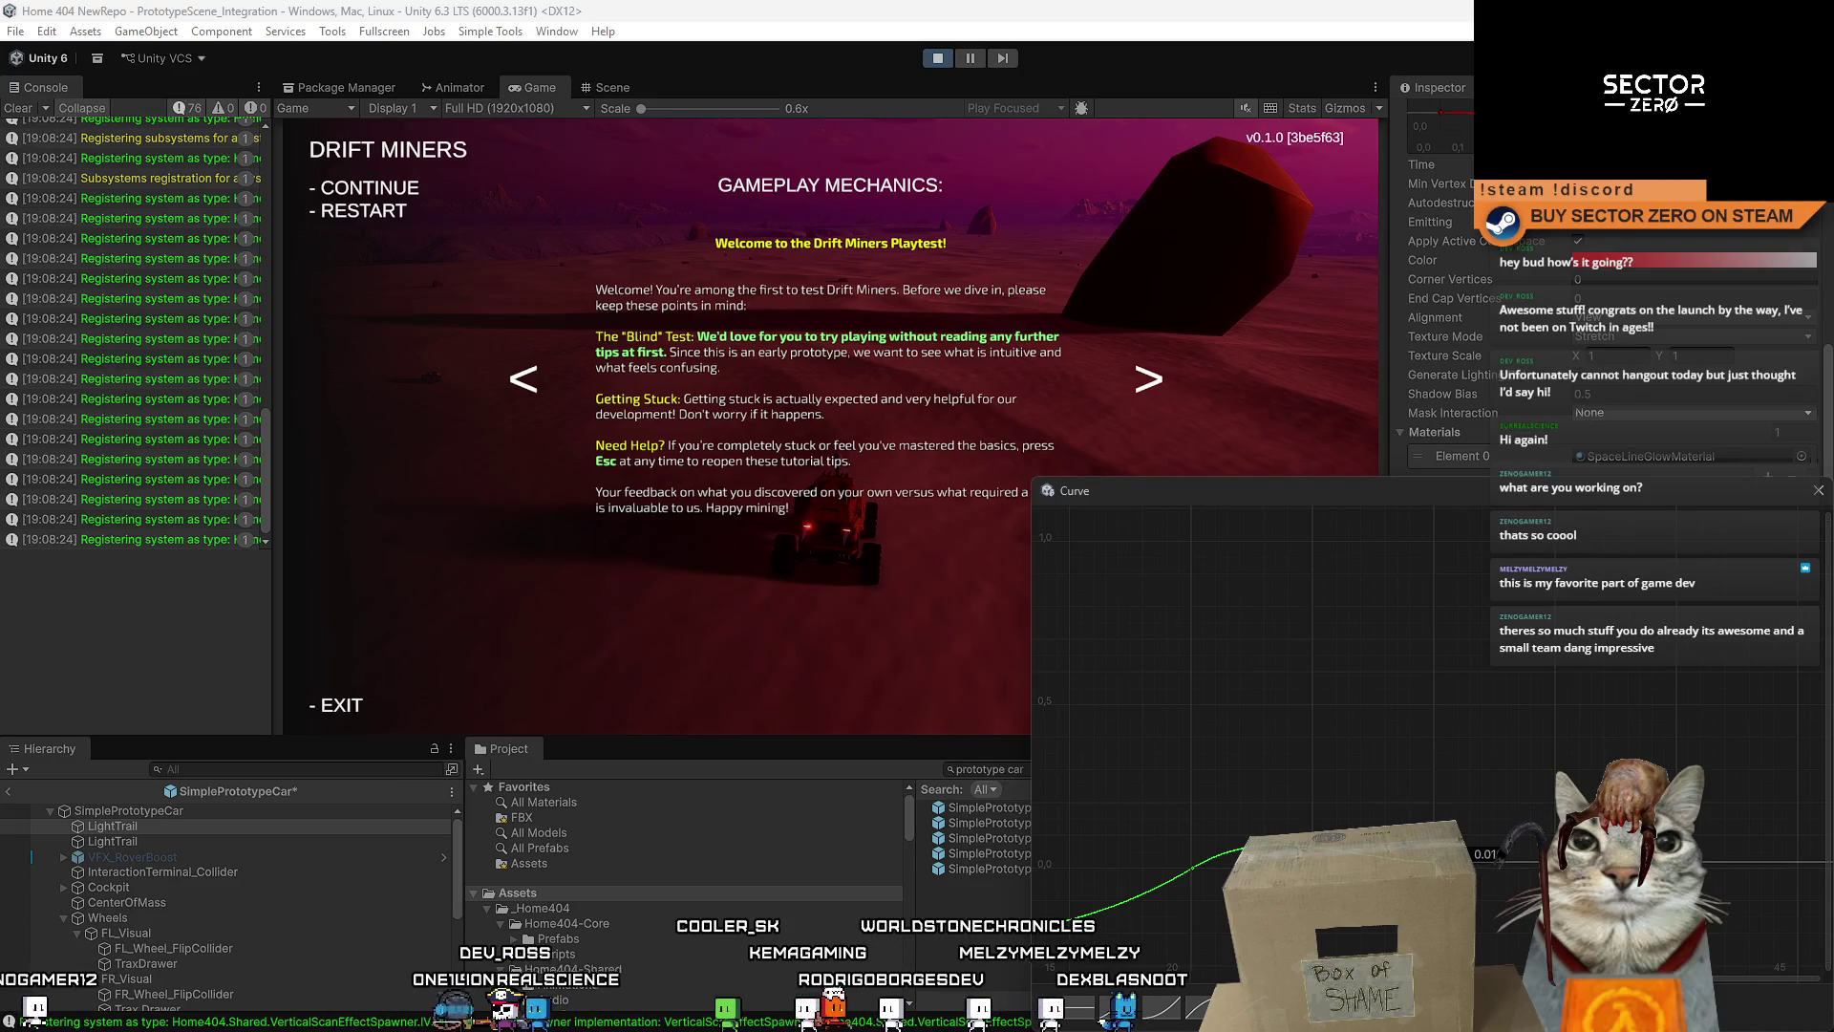
drag(1429, 871, 1584, 707)
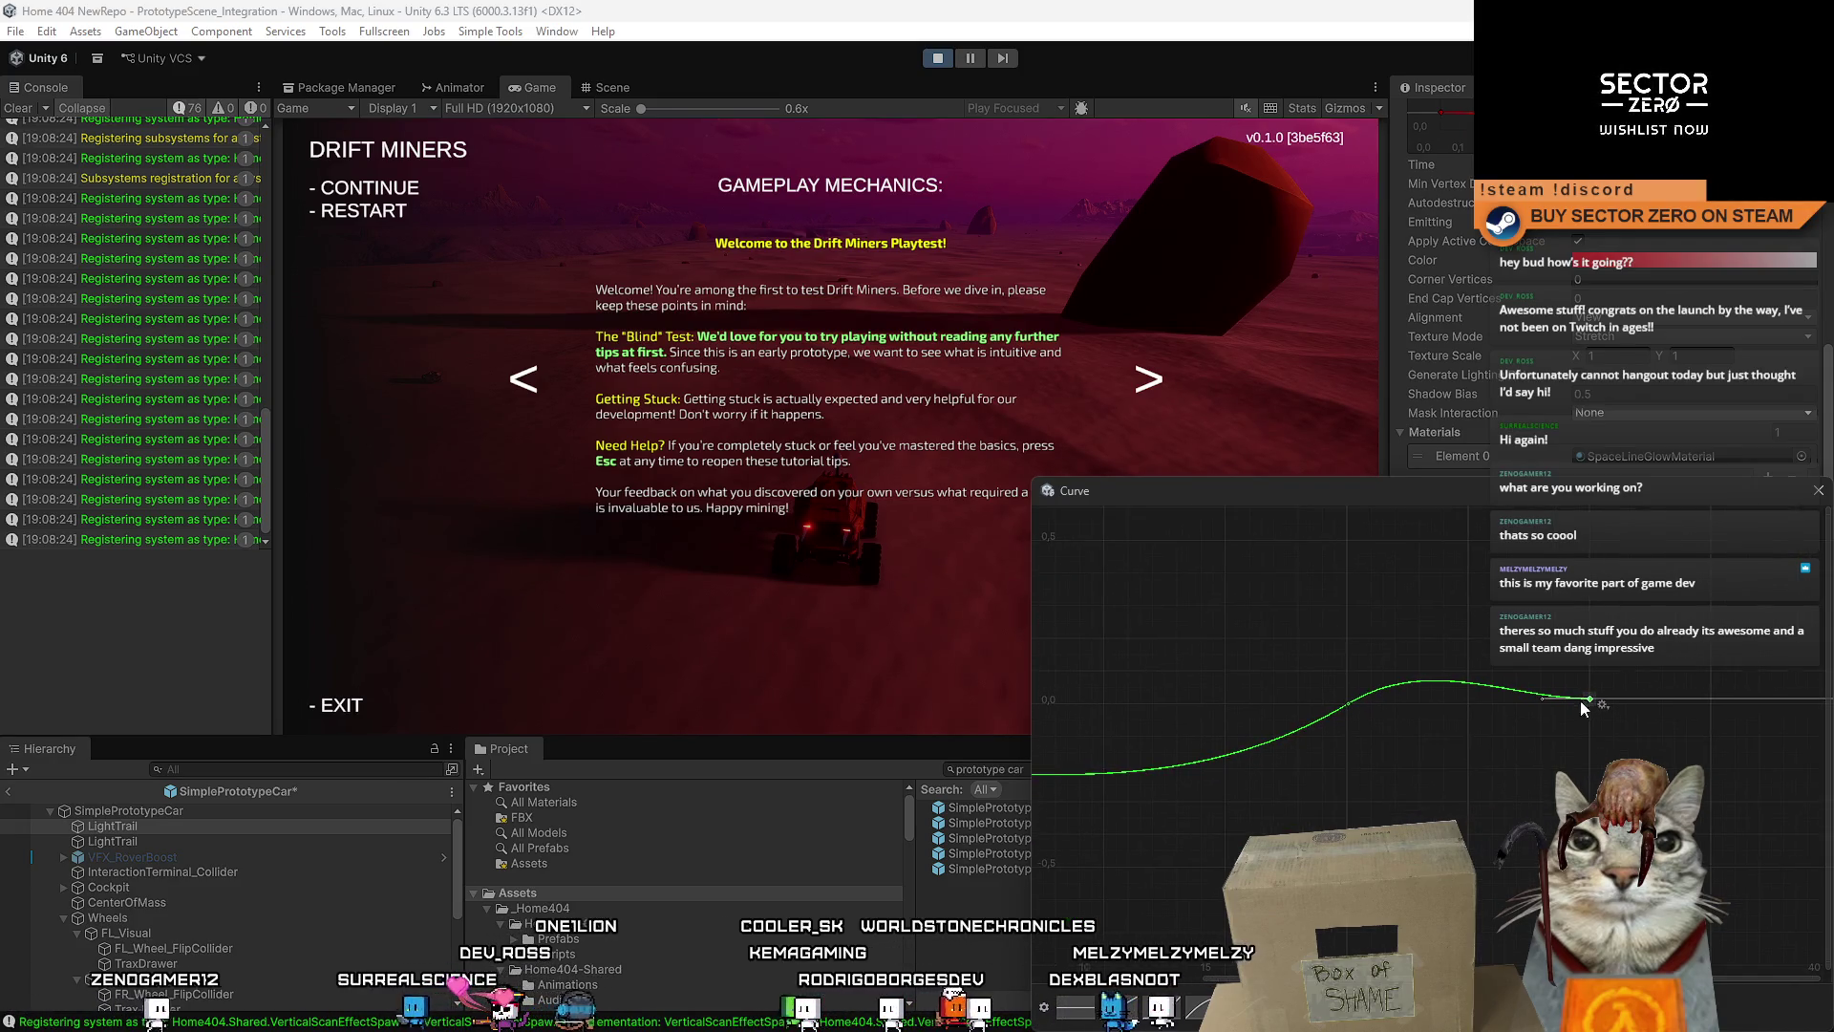
drag(1352, 709, 1354, 753)
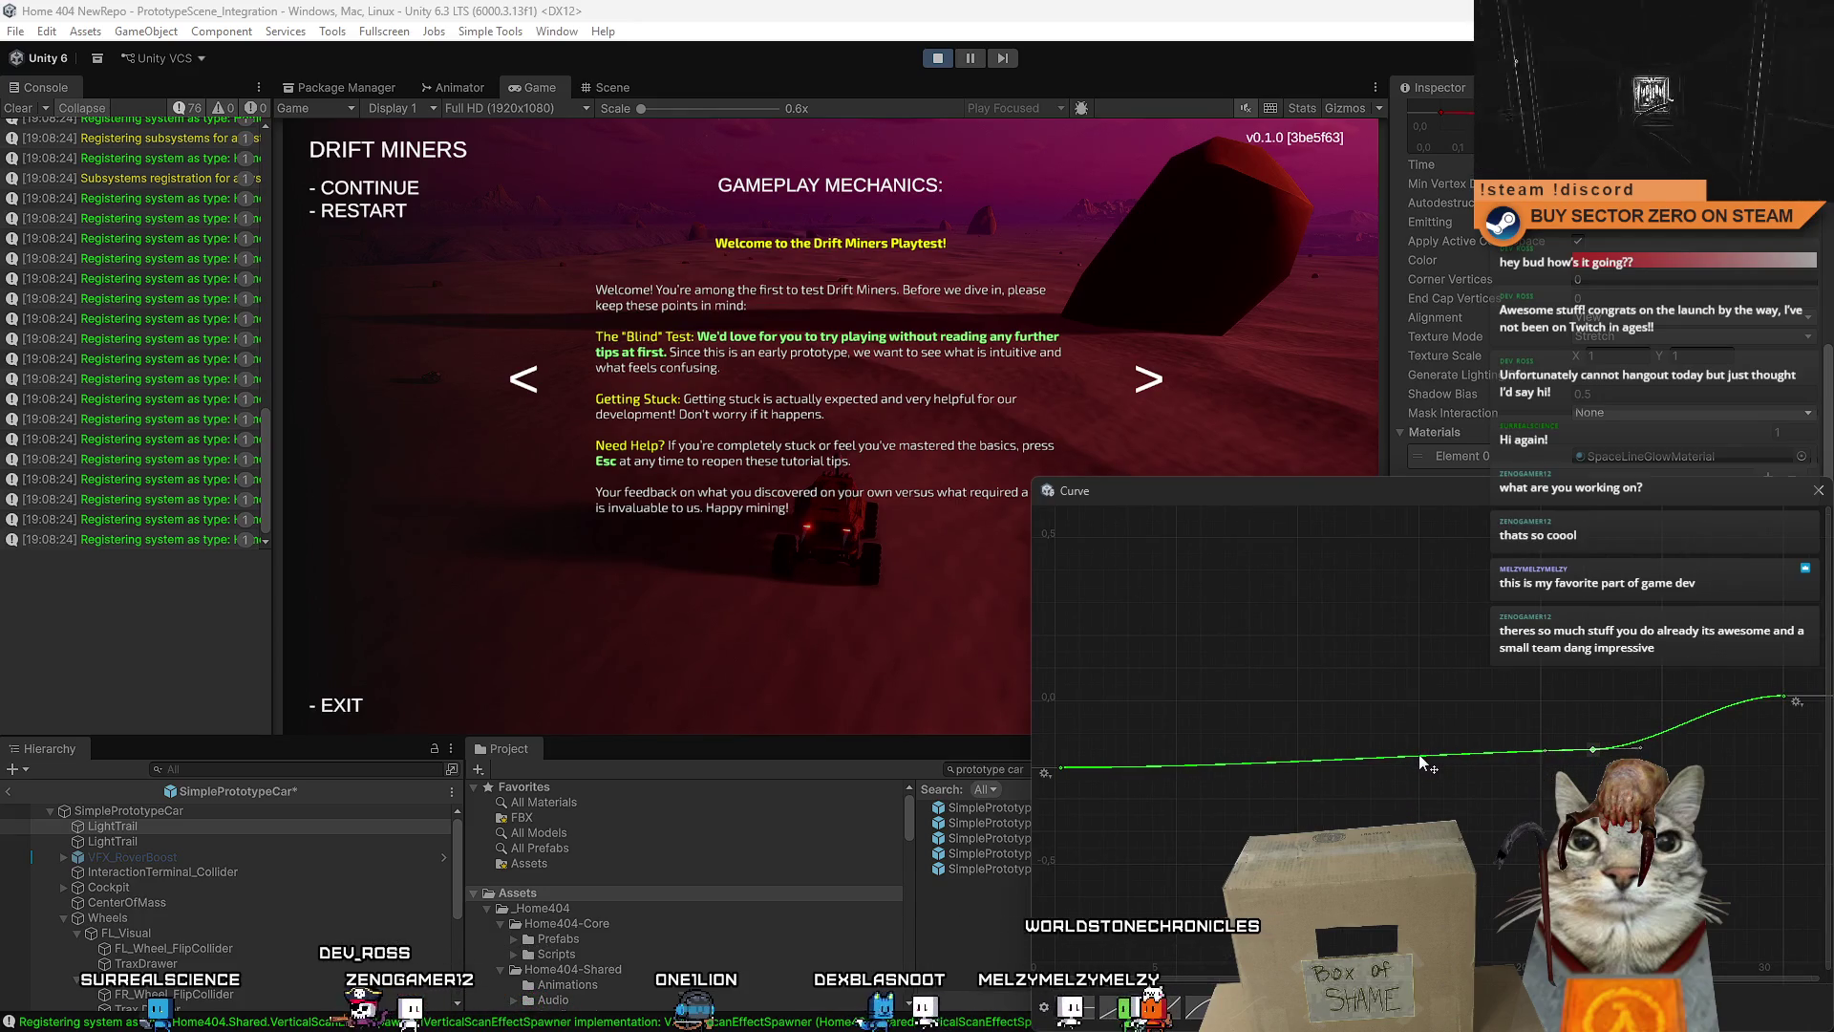
mouse_move(1068, 771)
mouse_down()
mouse_move(1142, 765)
mouse_move(1201, 789)
mouse_move(1196, 724)
mouse_up()
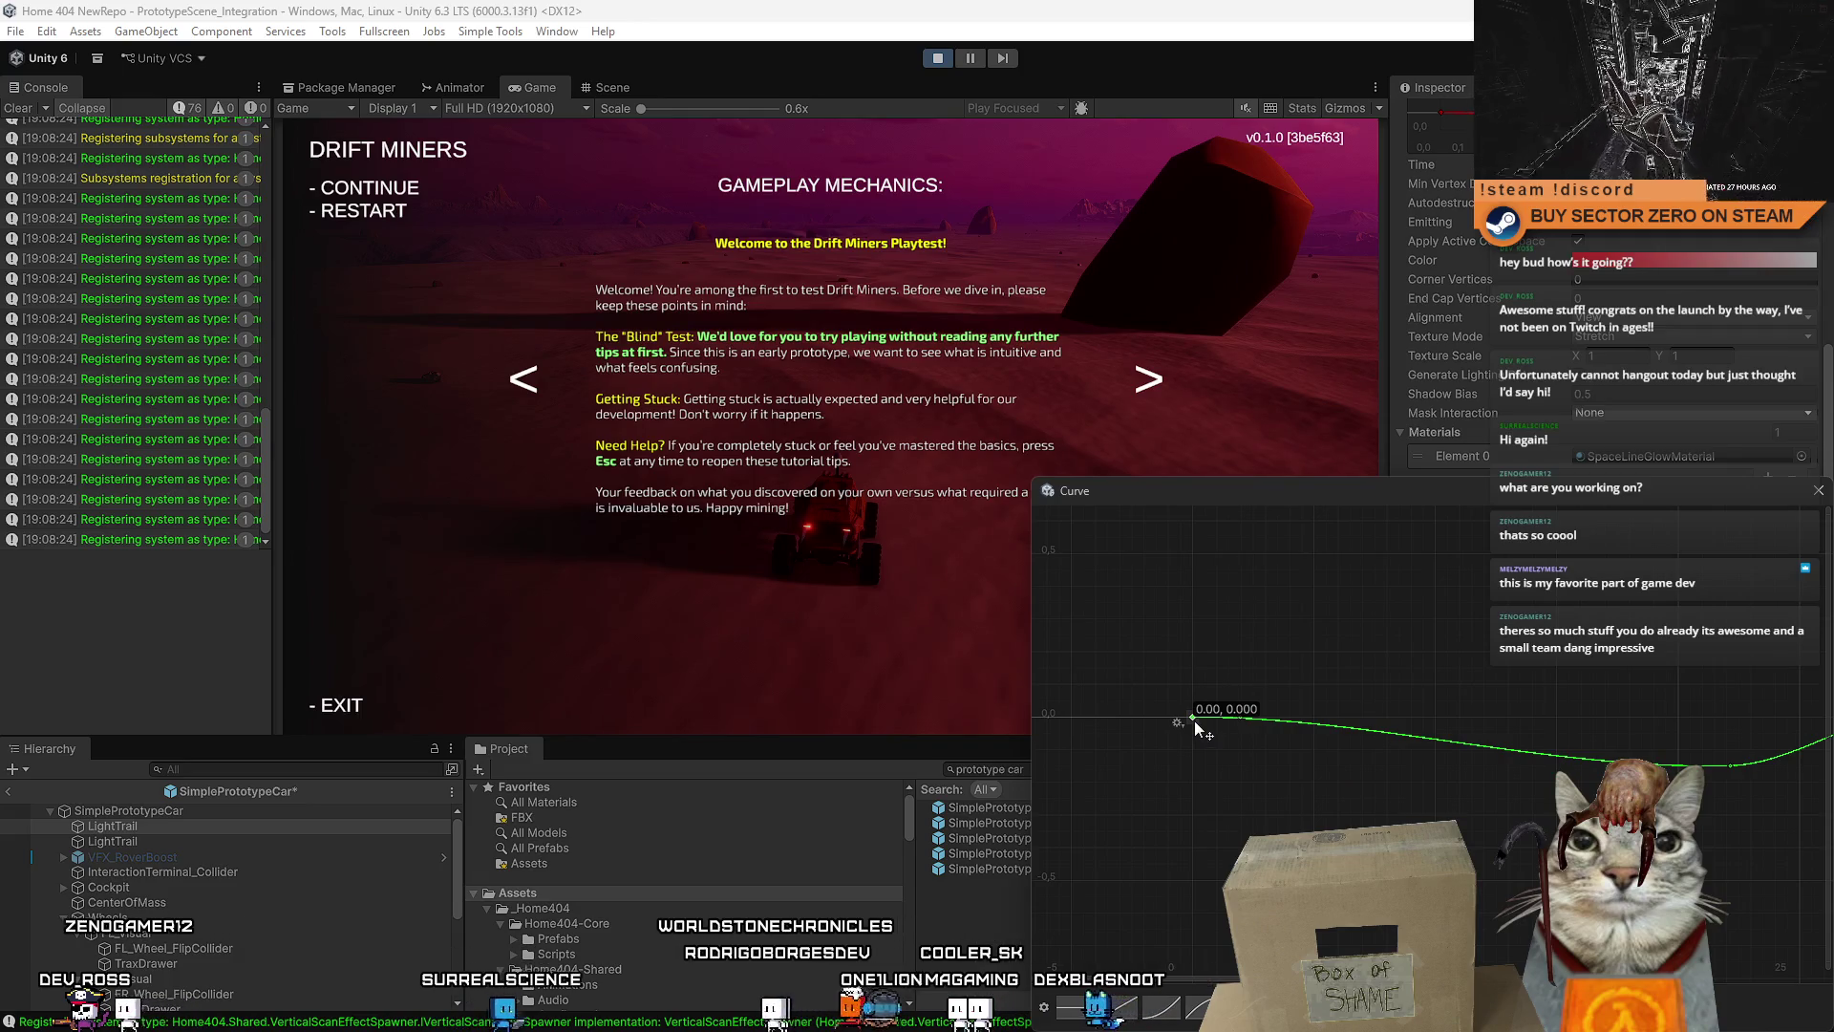
mouse_move(1729, 768)
mouse_down()
mouse_move(1373, 760)
mouse_move(1321, 708)
mouse_up()
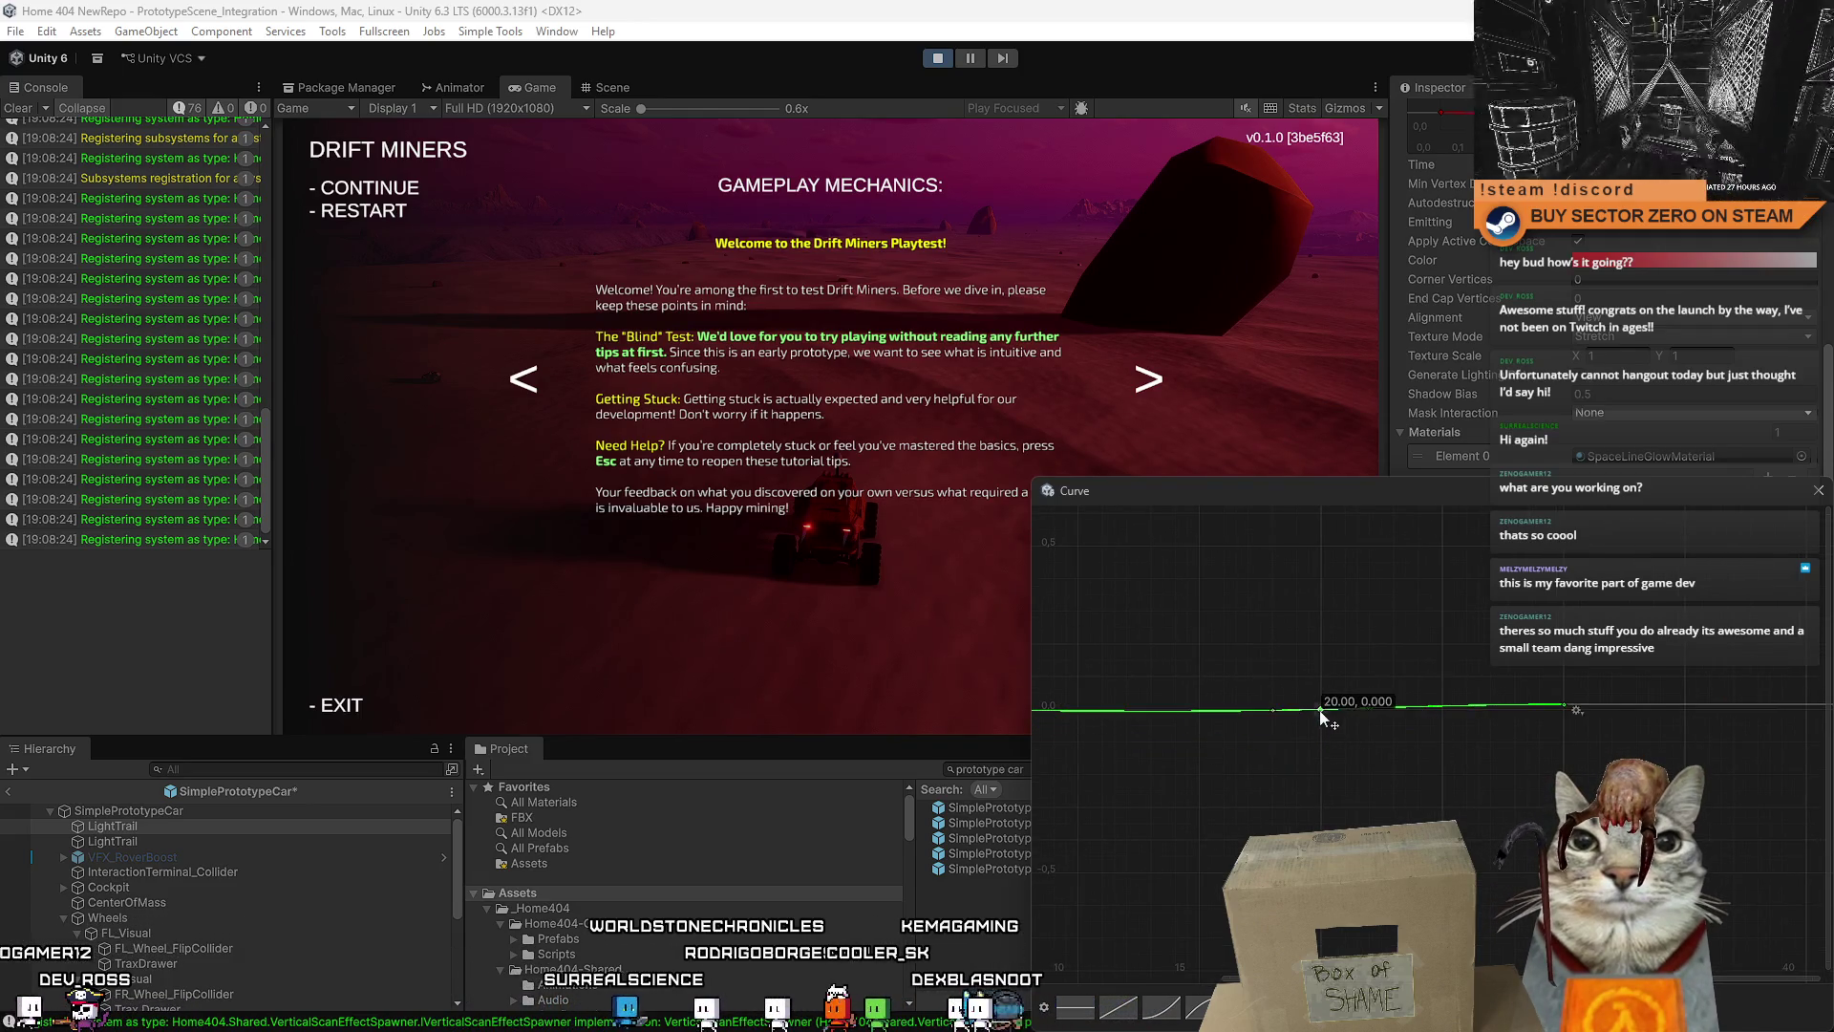
scroll(1343, 770, up, 2)
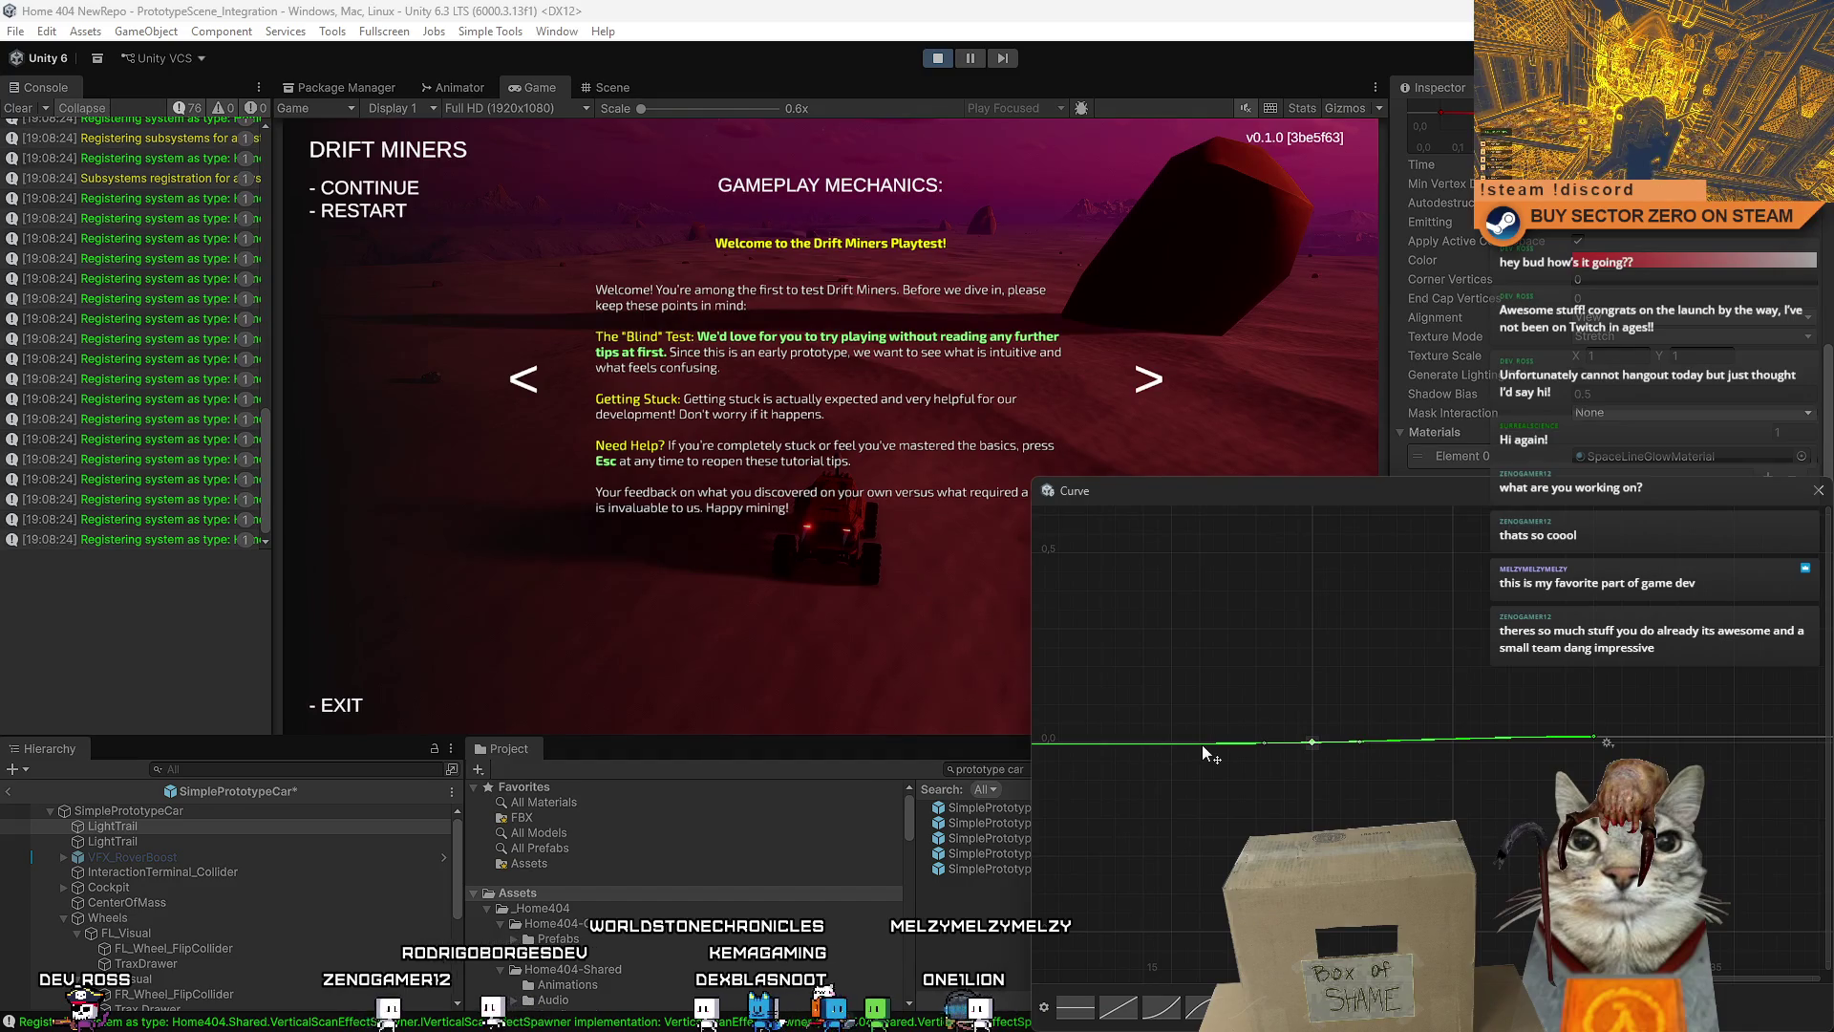
drag(1549, 752, 1335, 754)
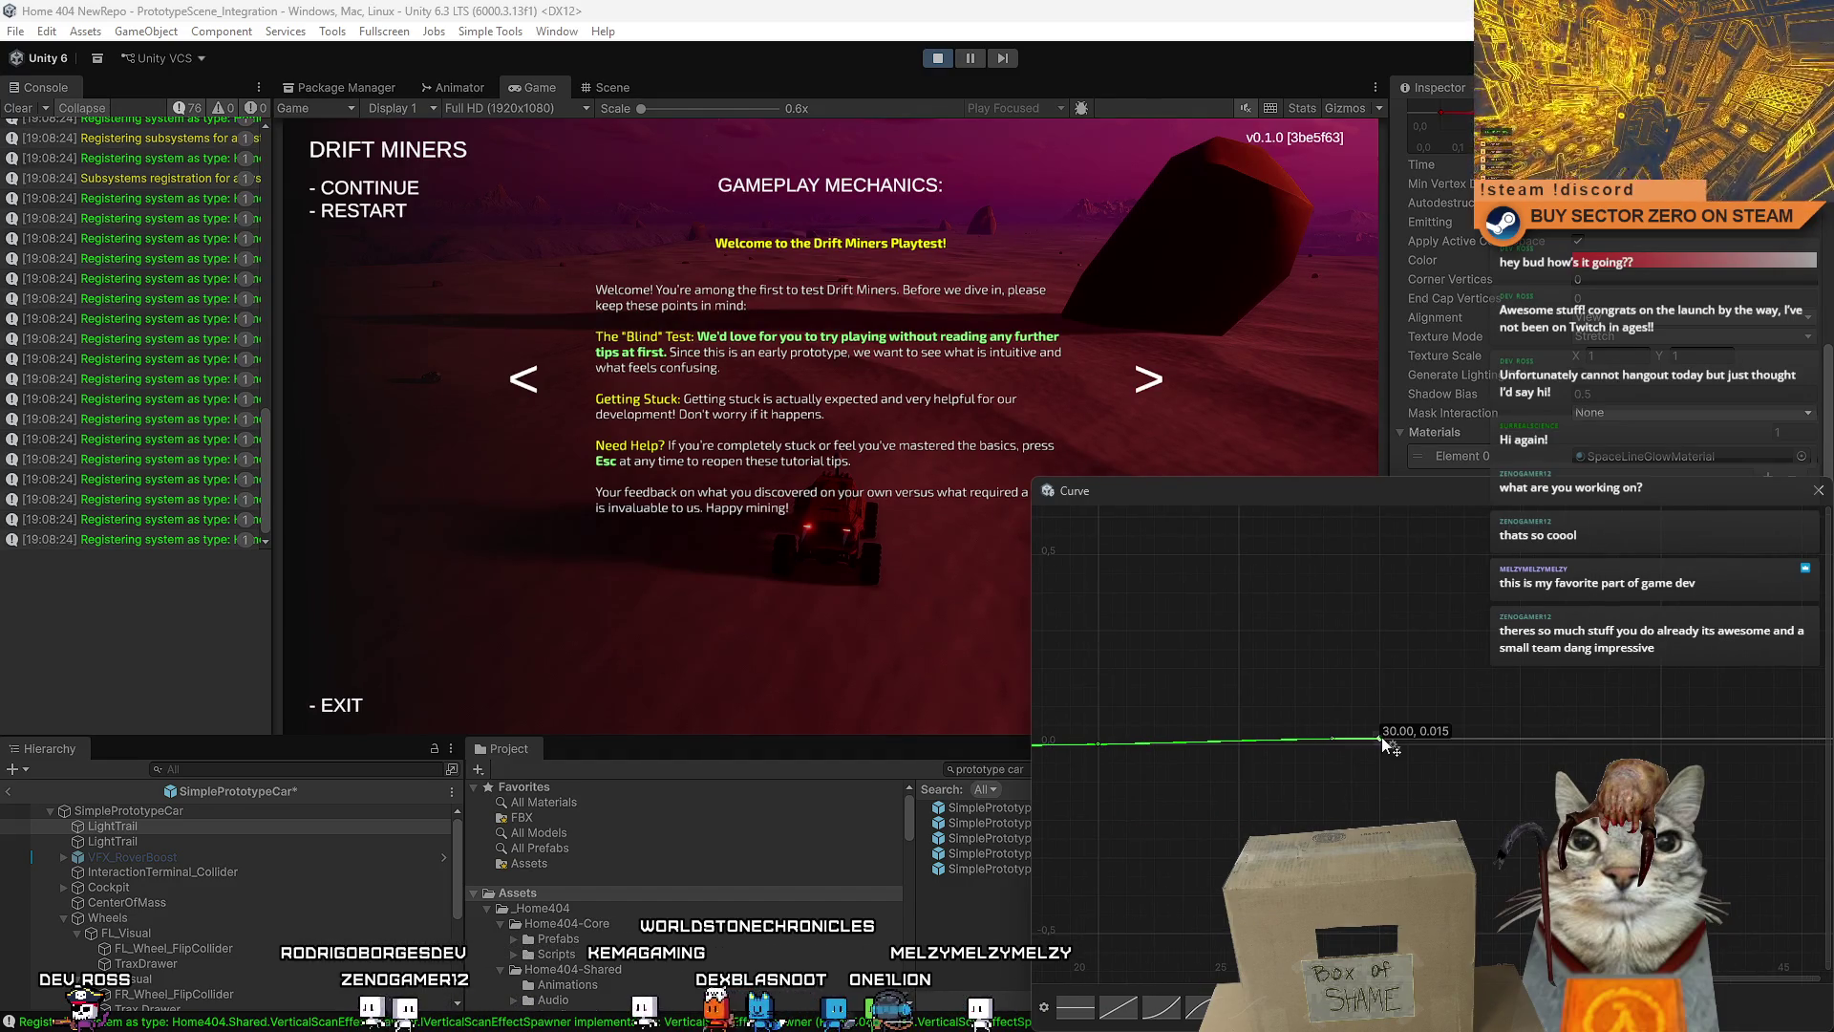
- Flatten the tangent leading into the speed-20 key, leaving the curve flat until 20
click(1818, 493)
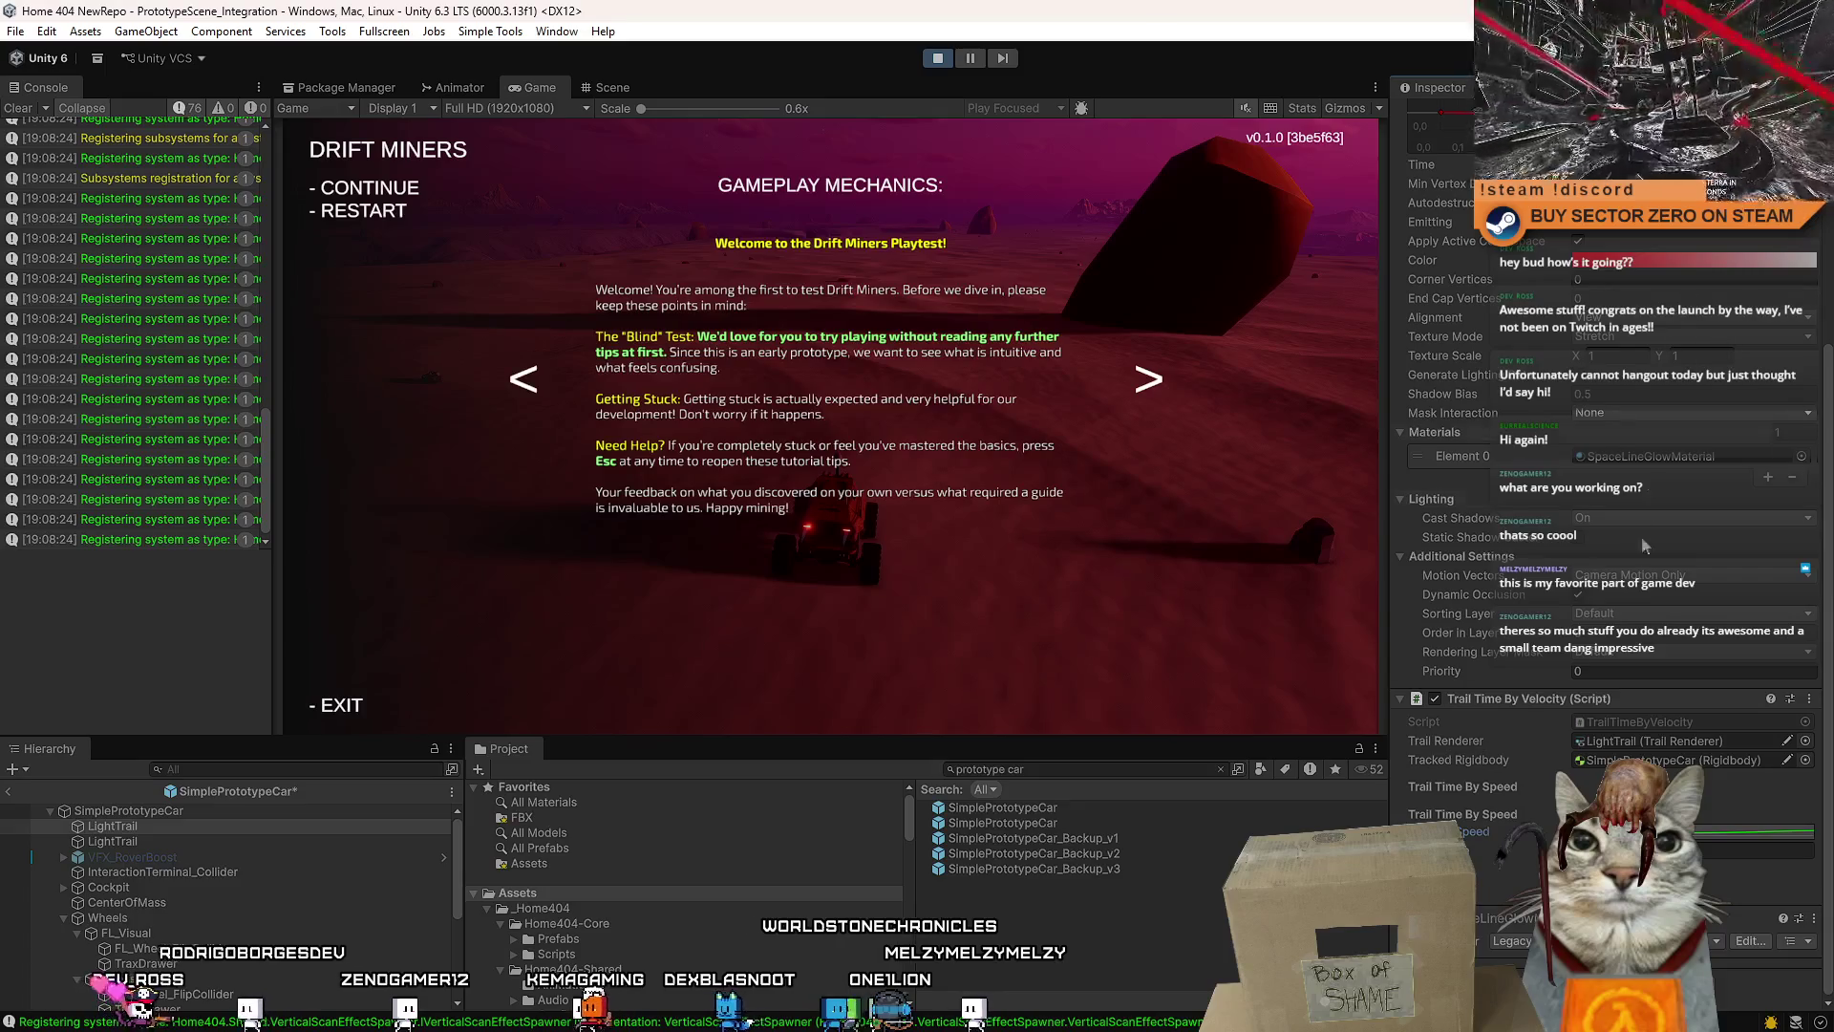
click(1576, 828)
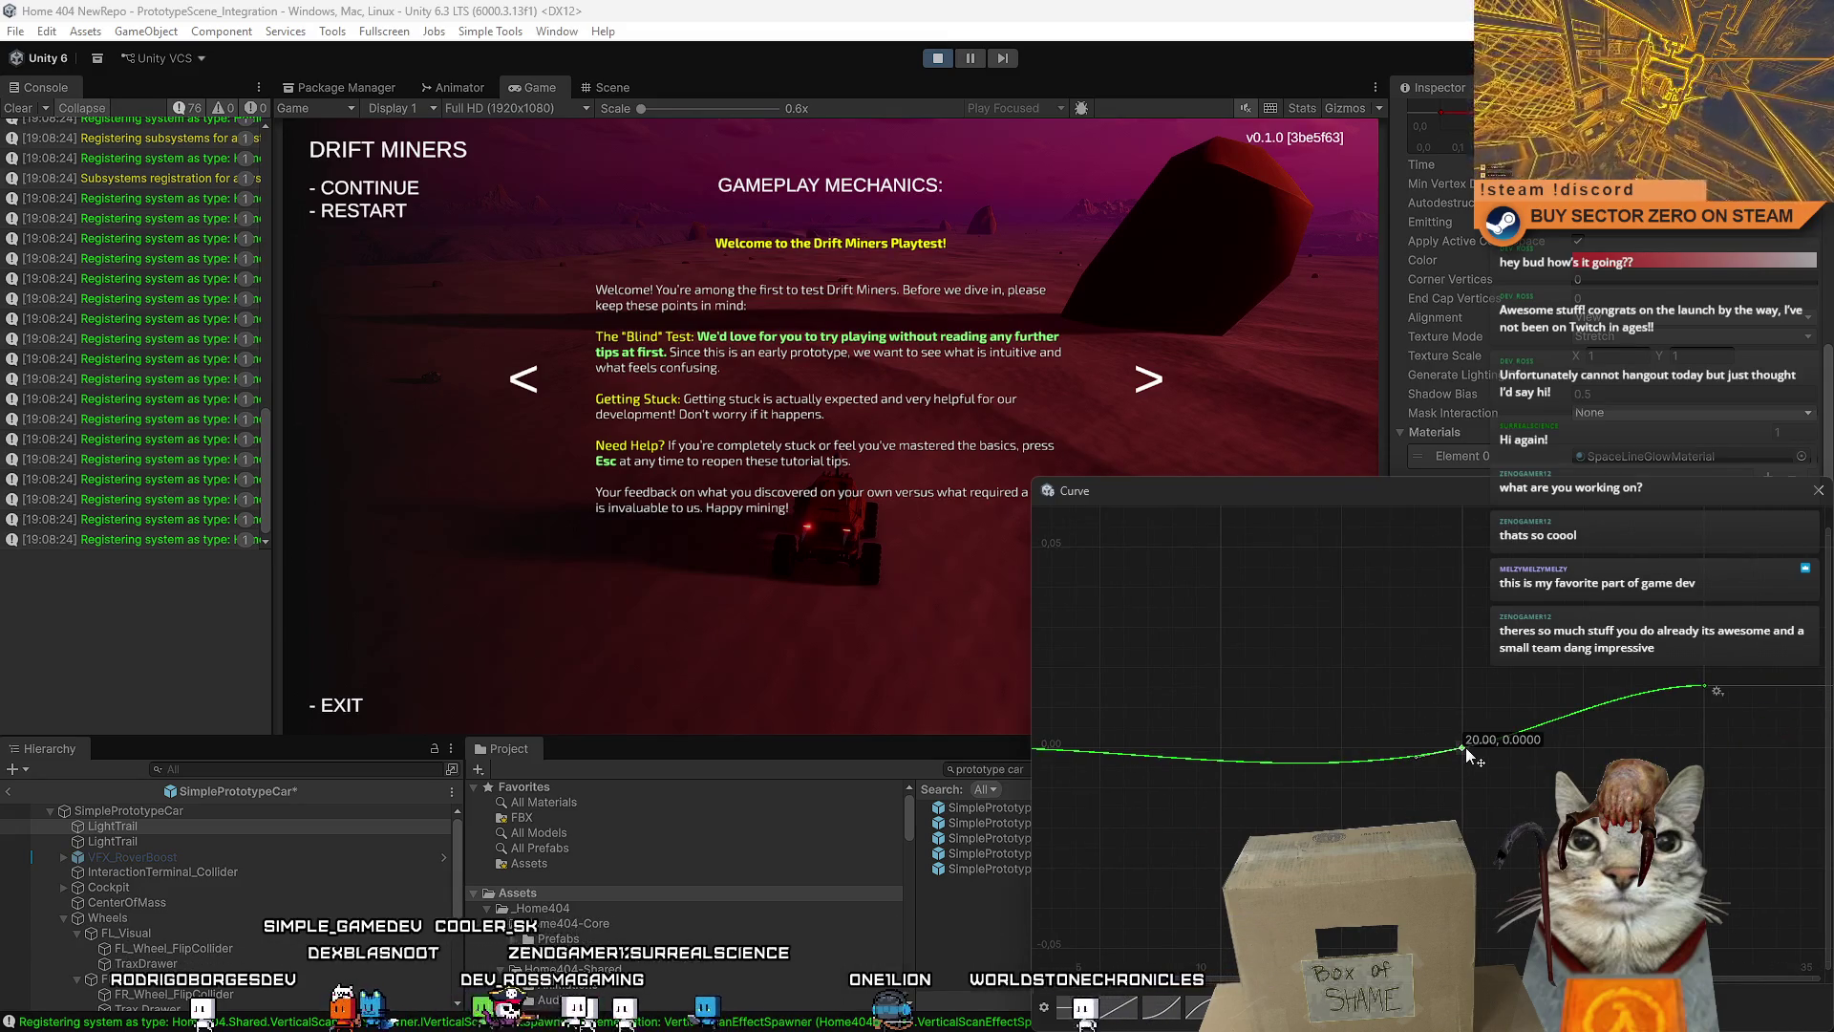
drag(1413, 756, 1340, 748)
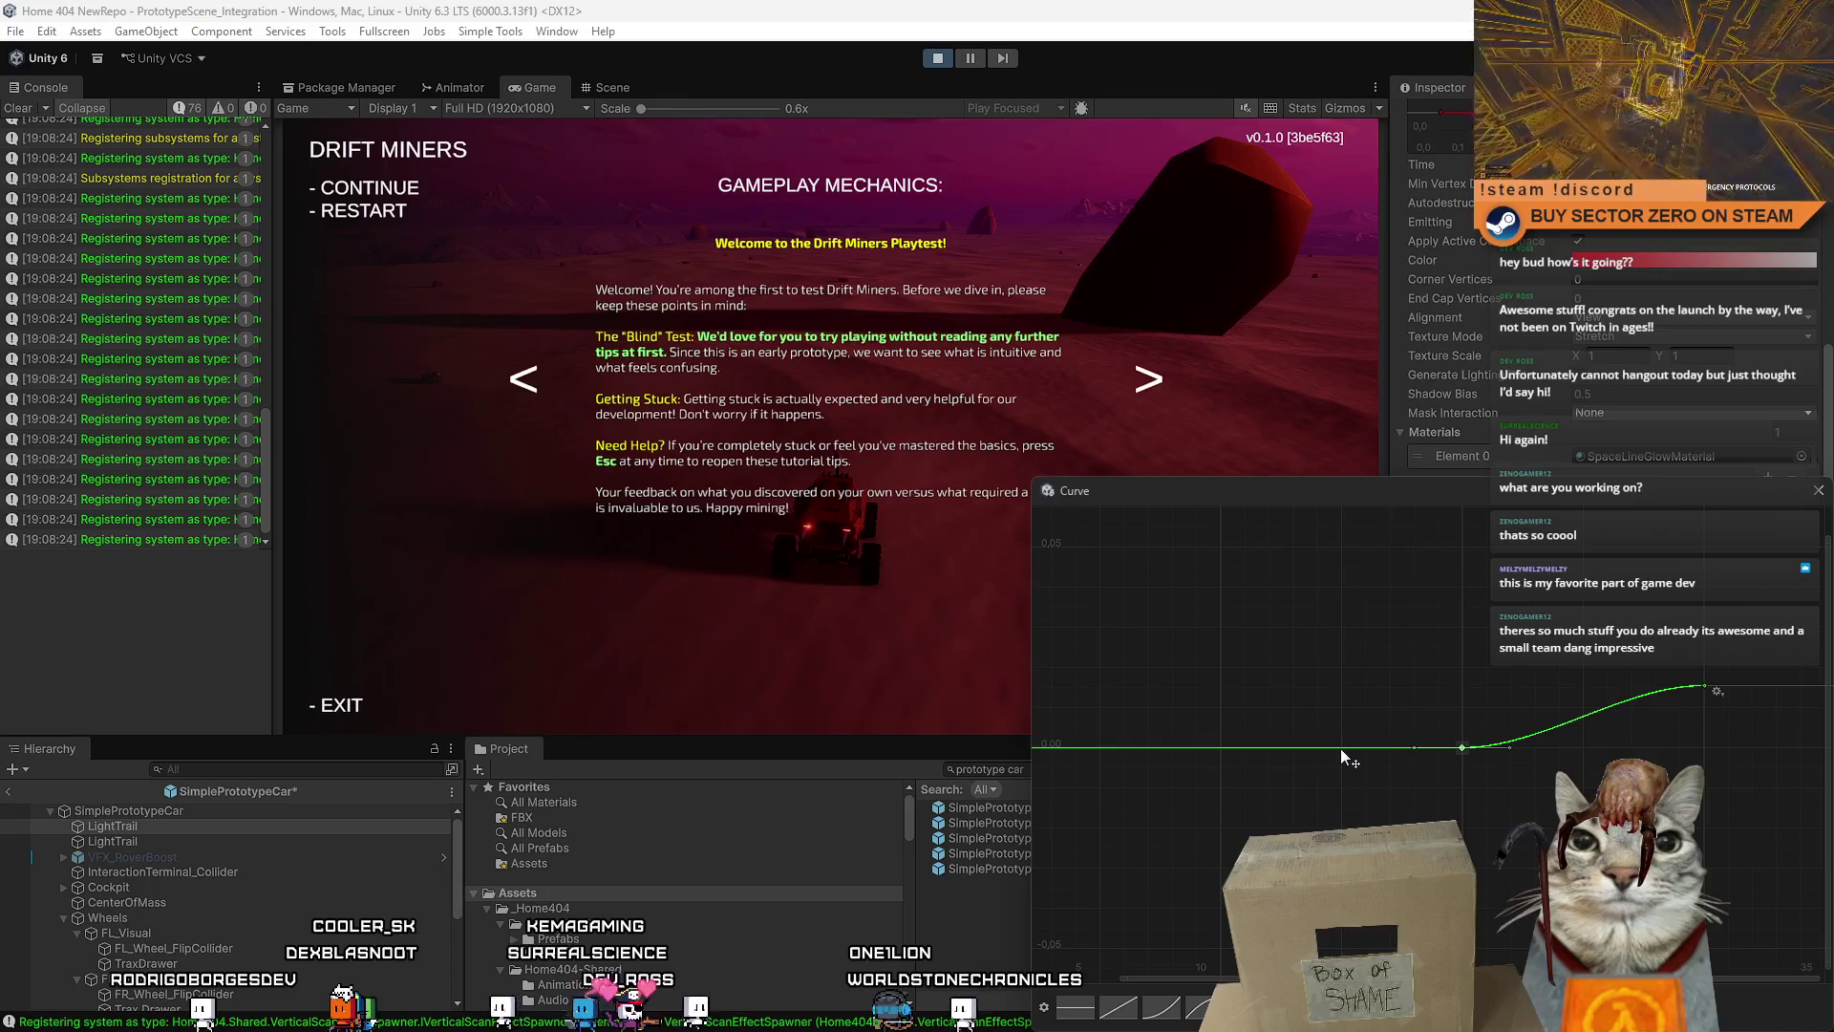
key(f)
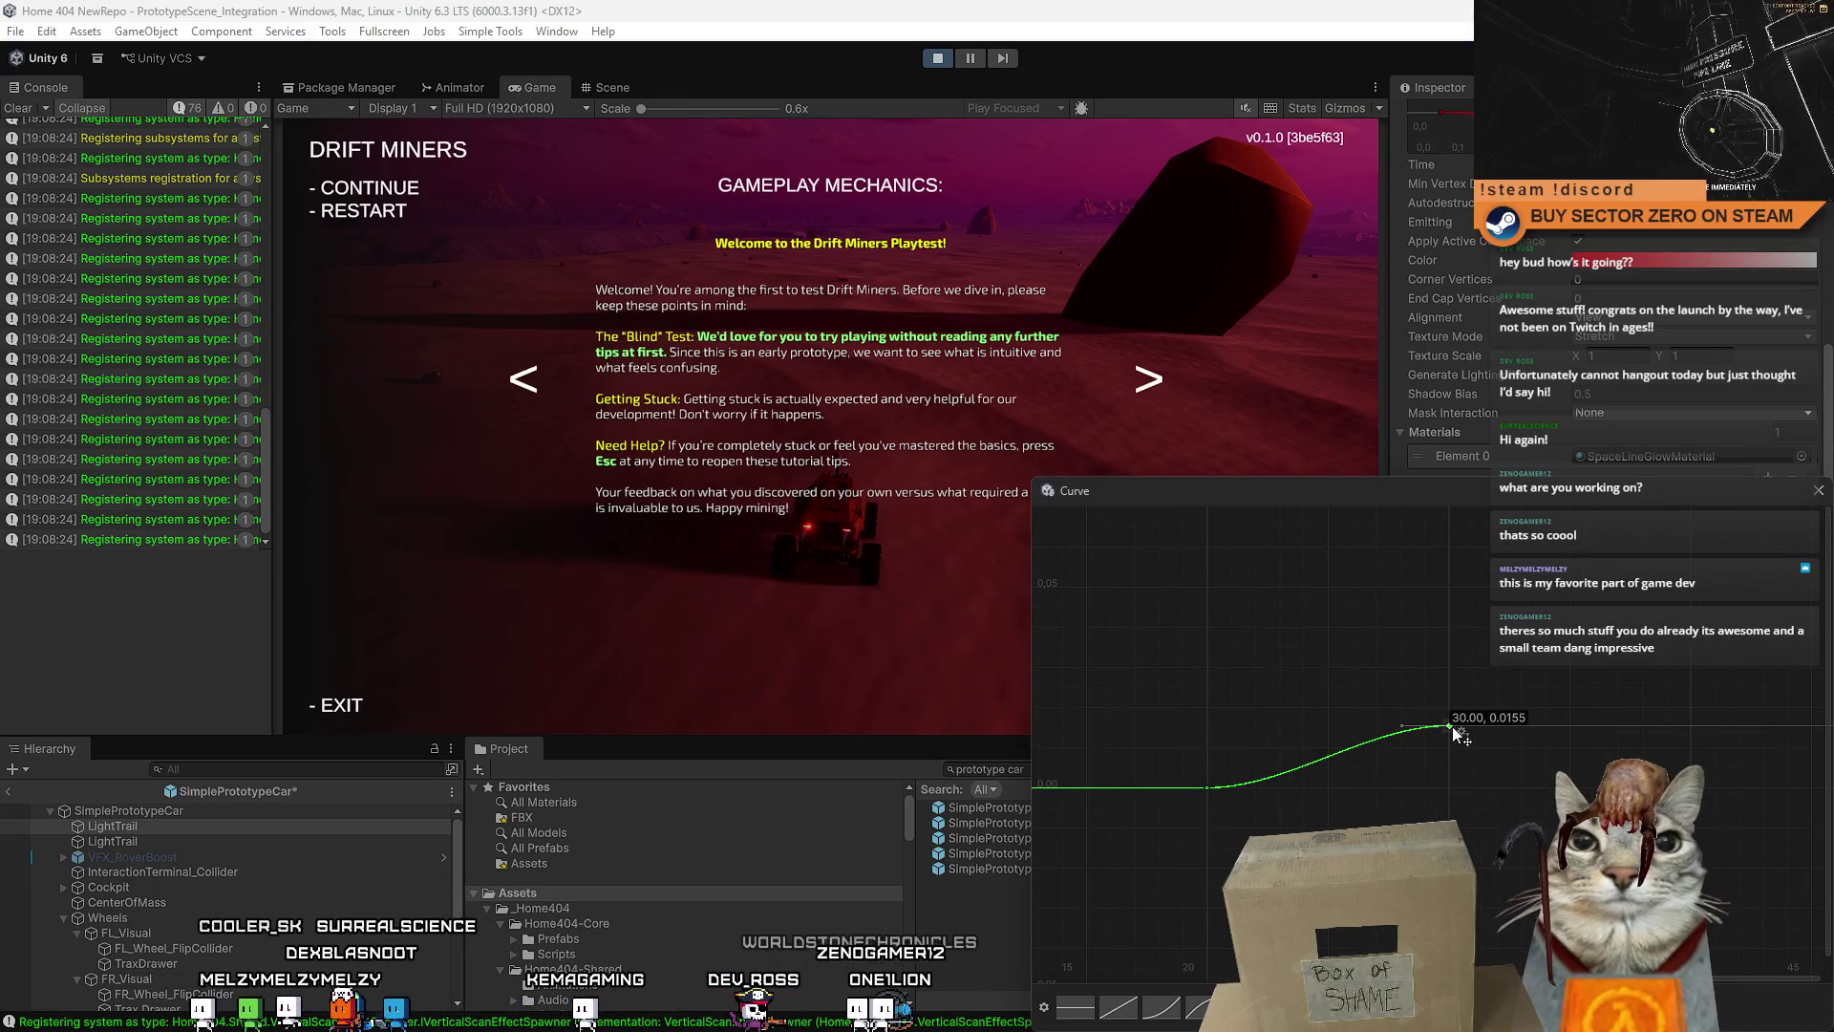
click(1819, 491)
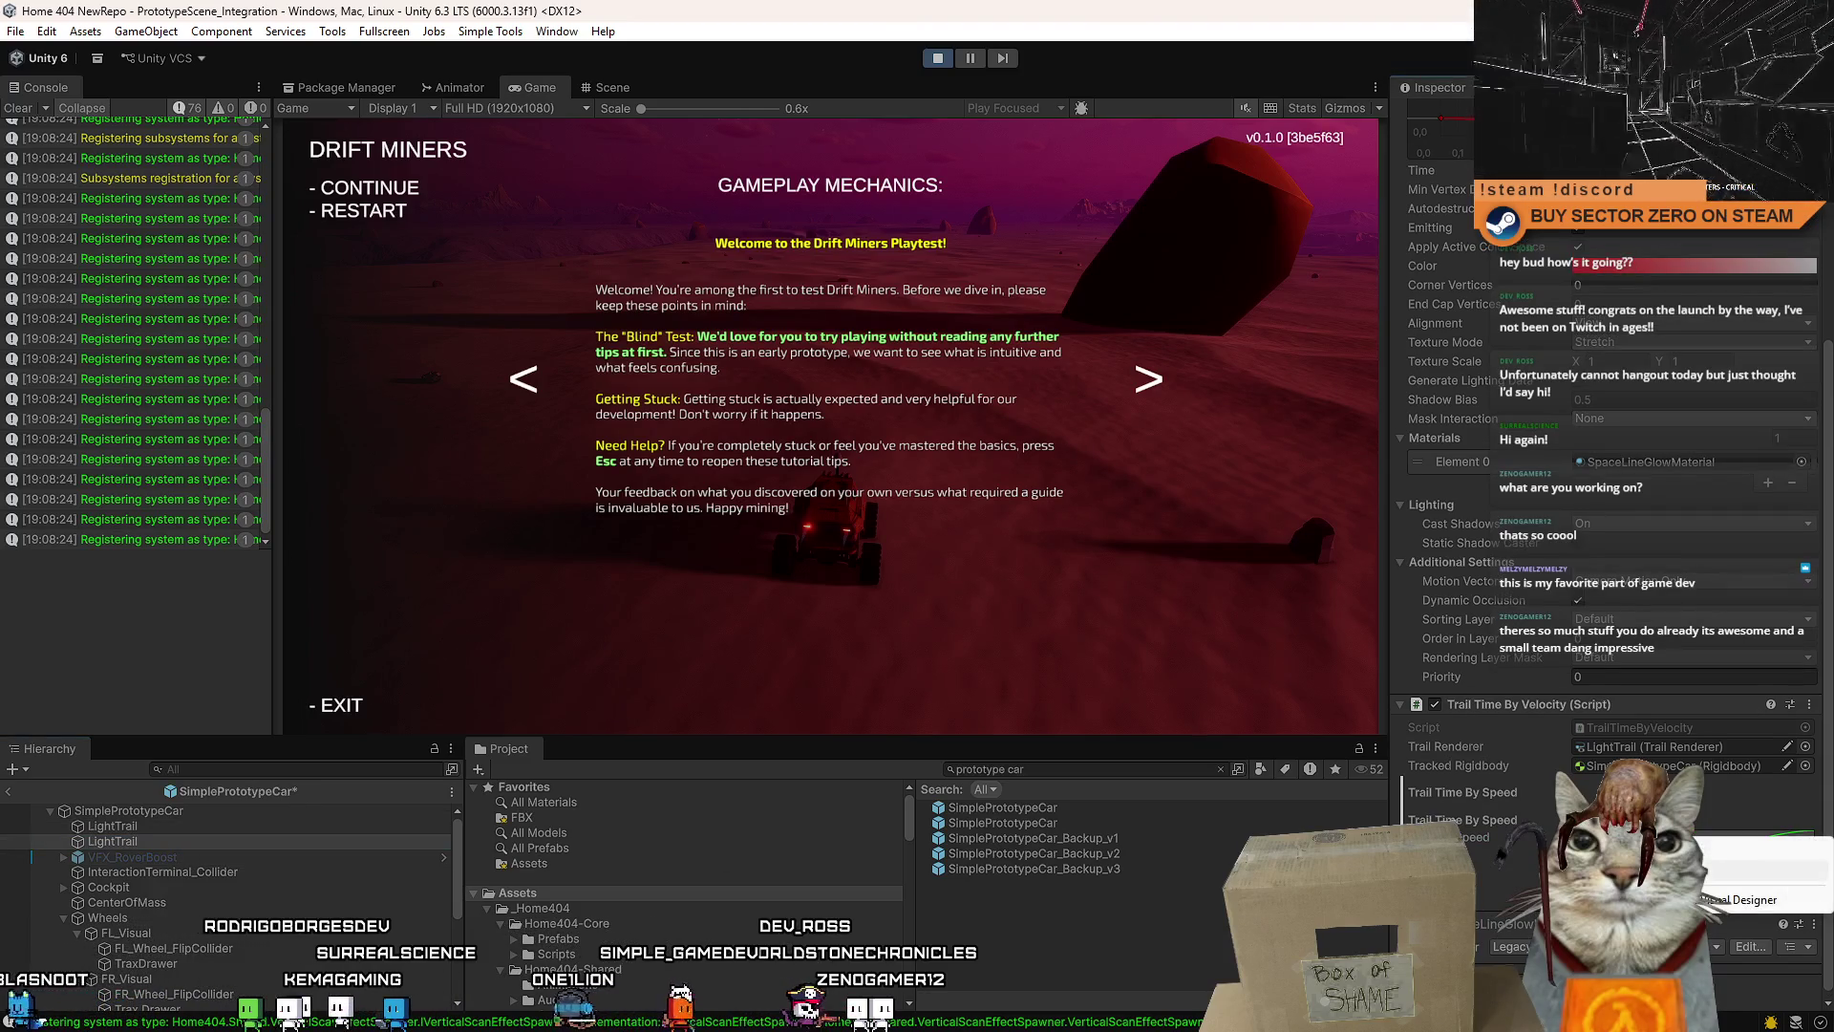
- Drive the rover with W and Shift boost toward 100 km/h to watch the trails appear
click(1225, 528)
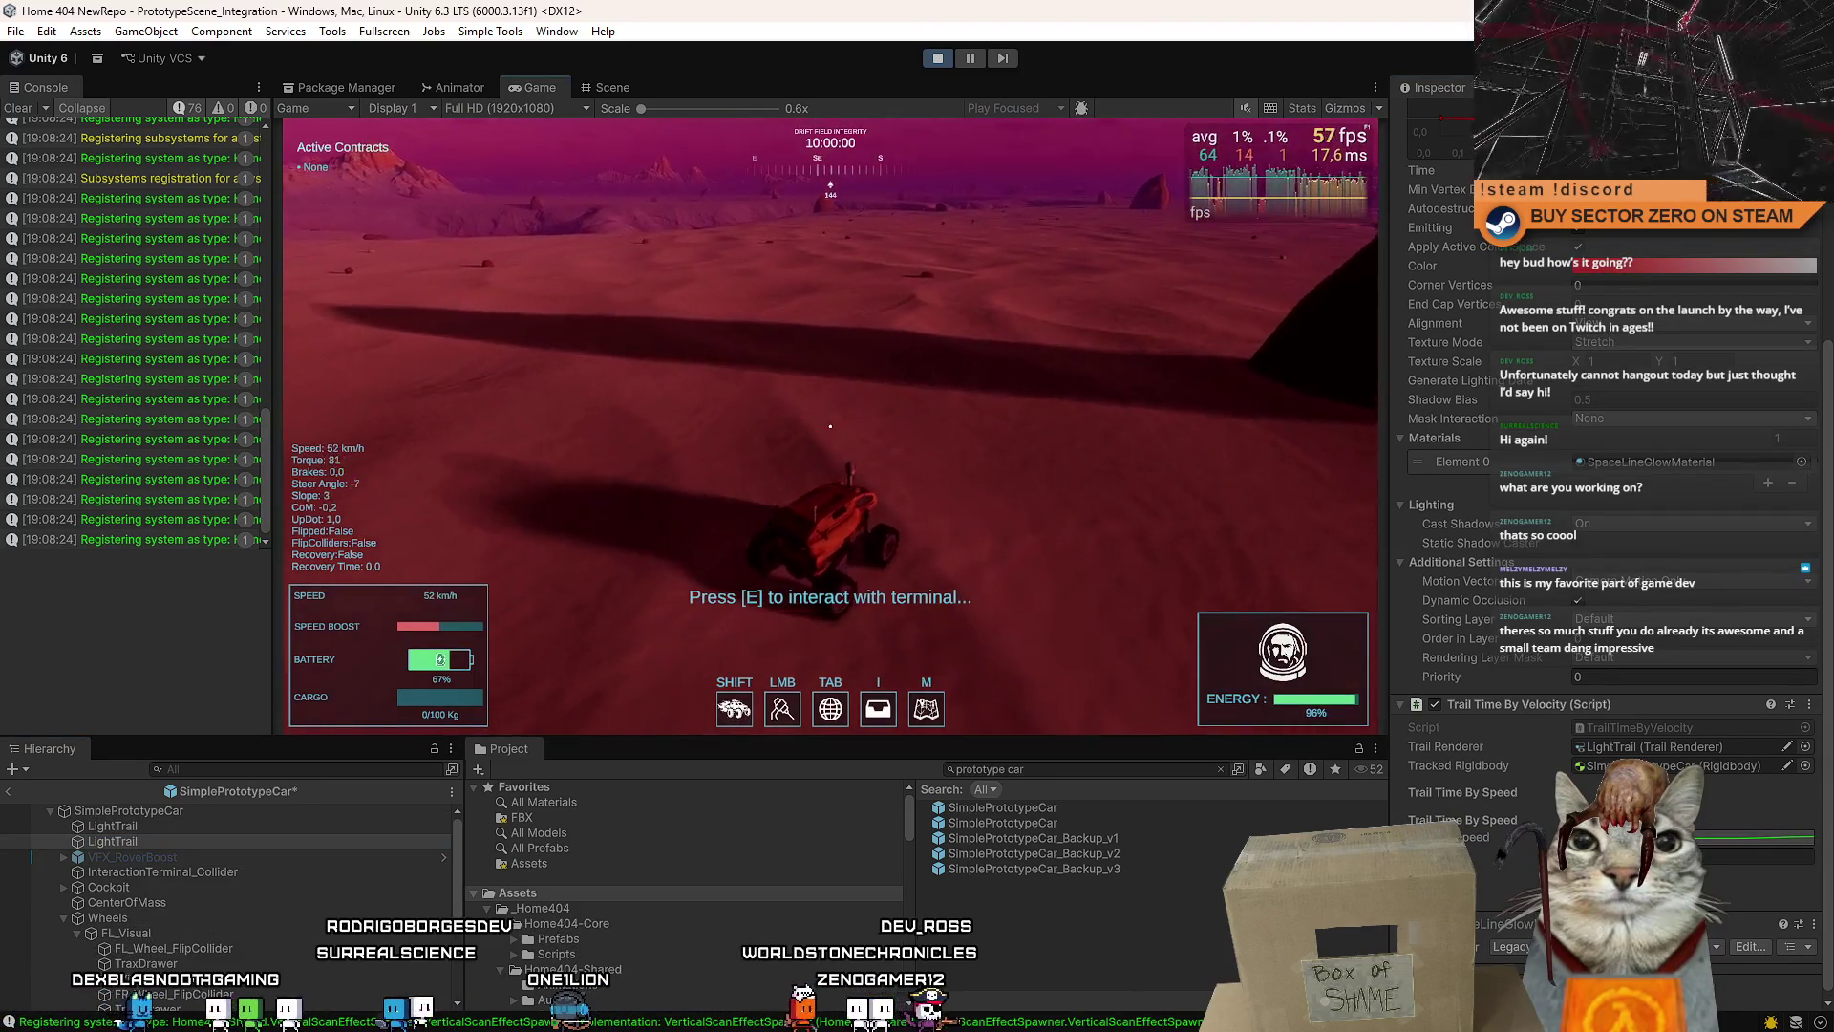
key(w)
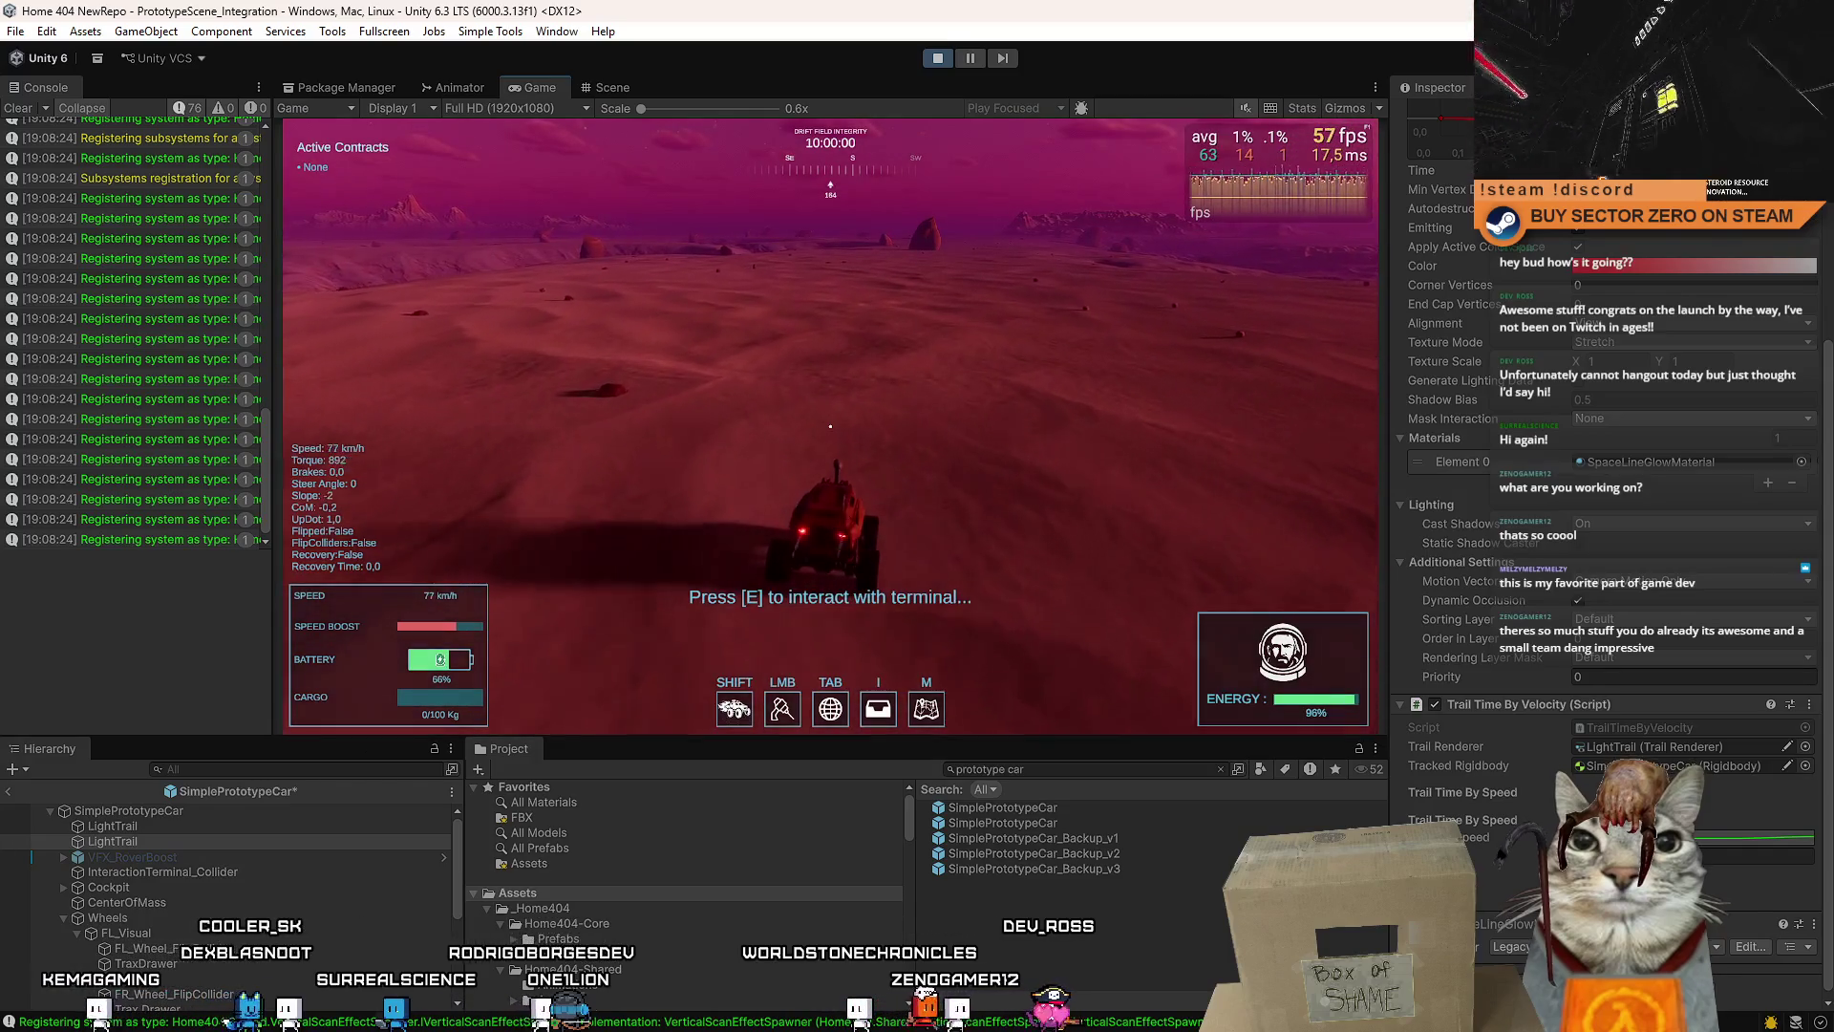
key(w)
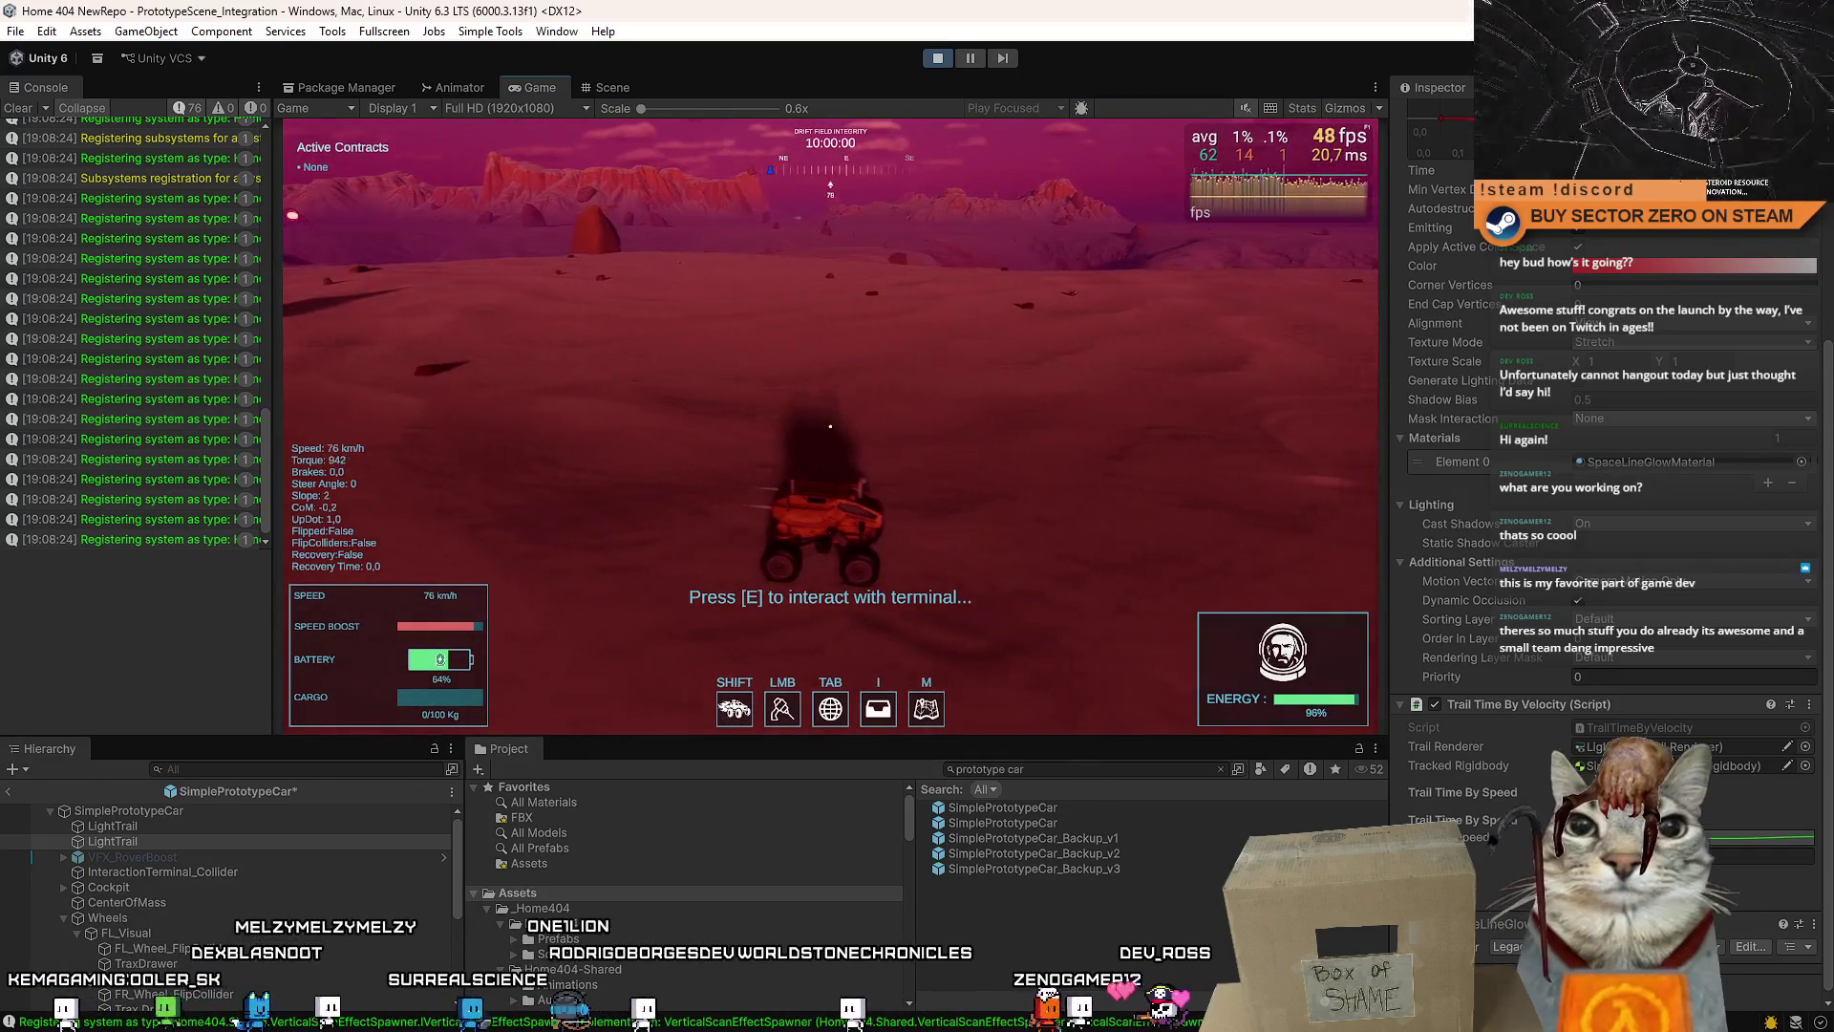
key(shift)
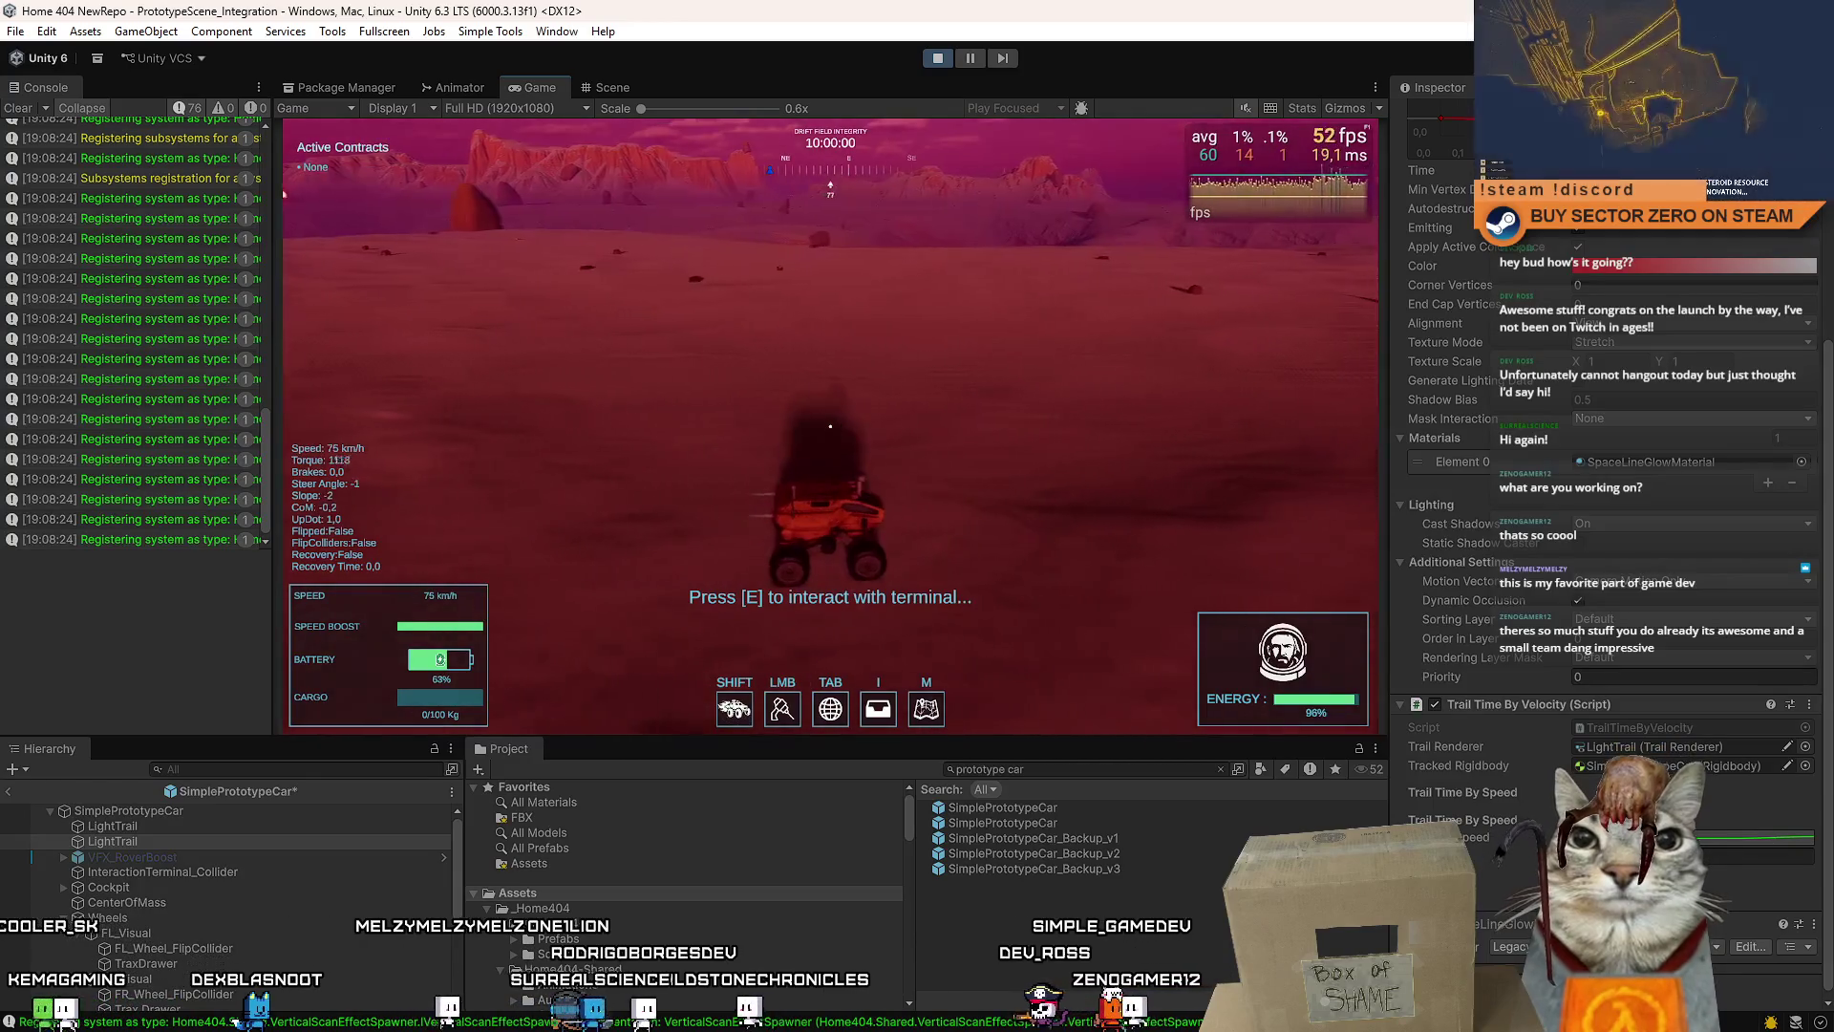
key(w)
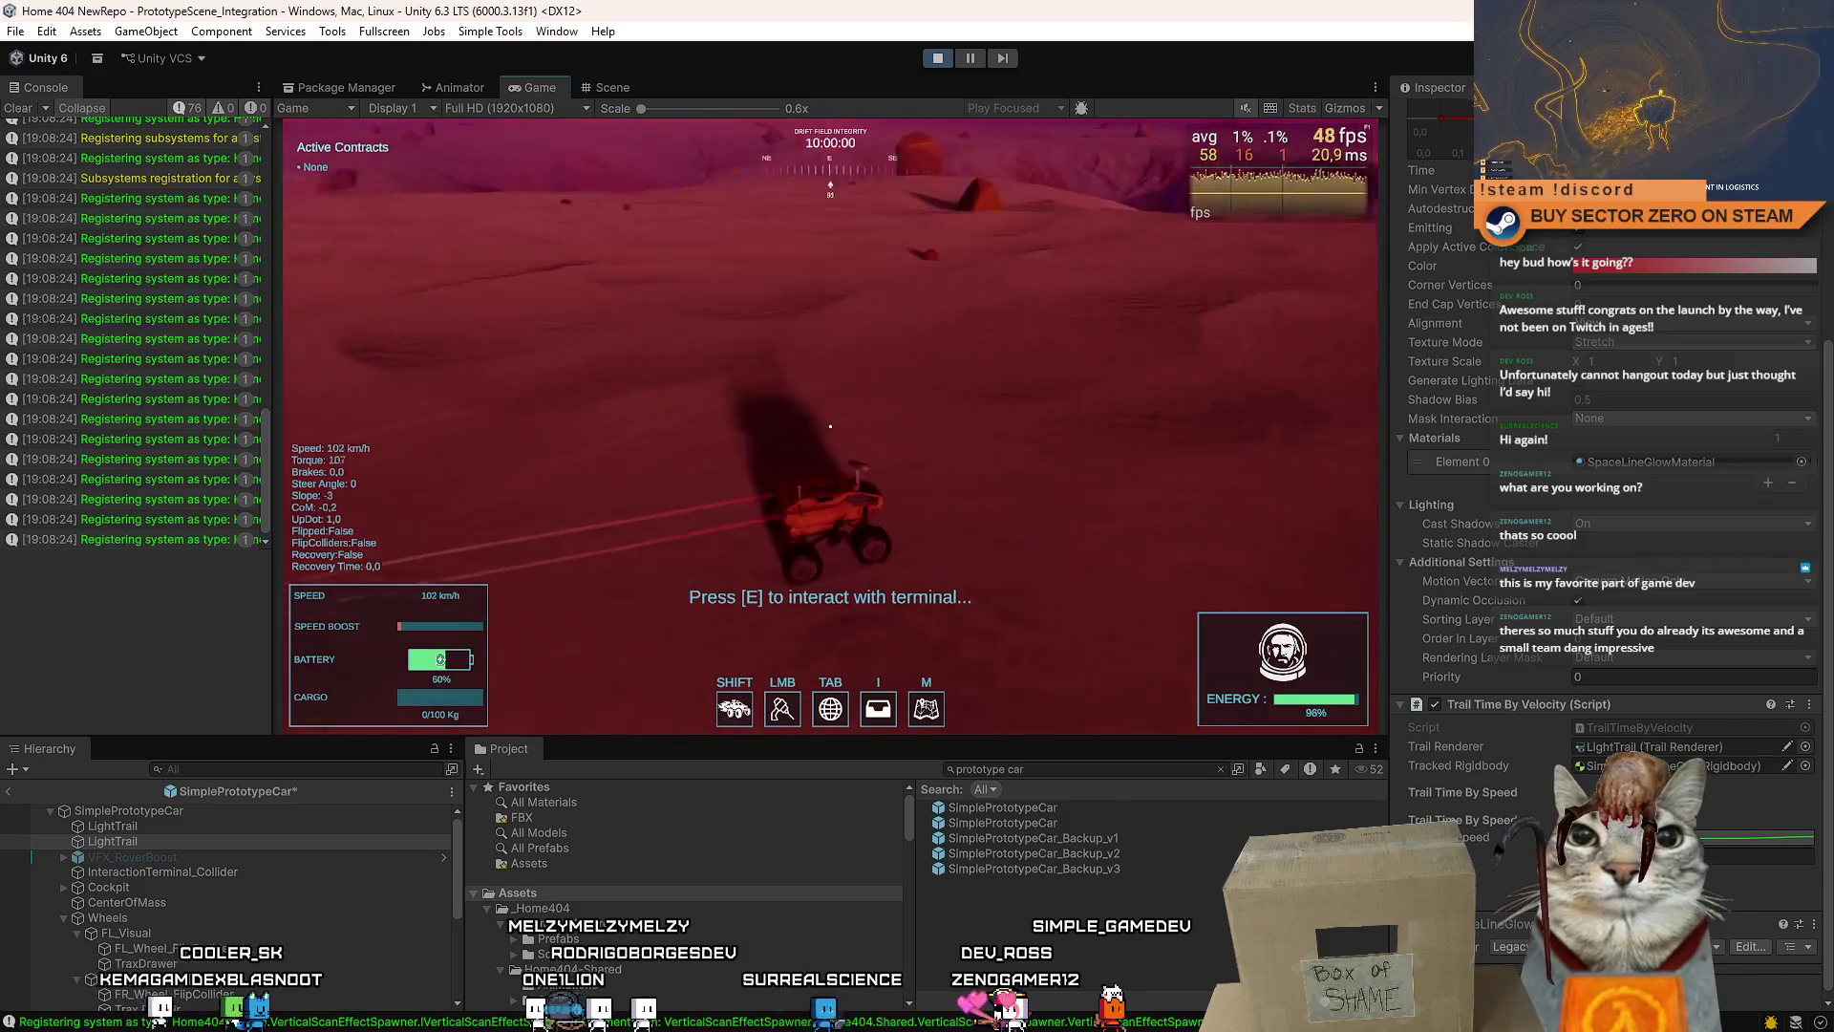
key(w)
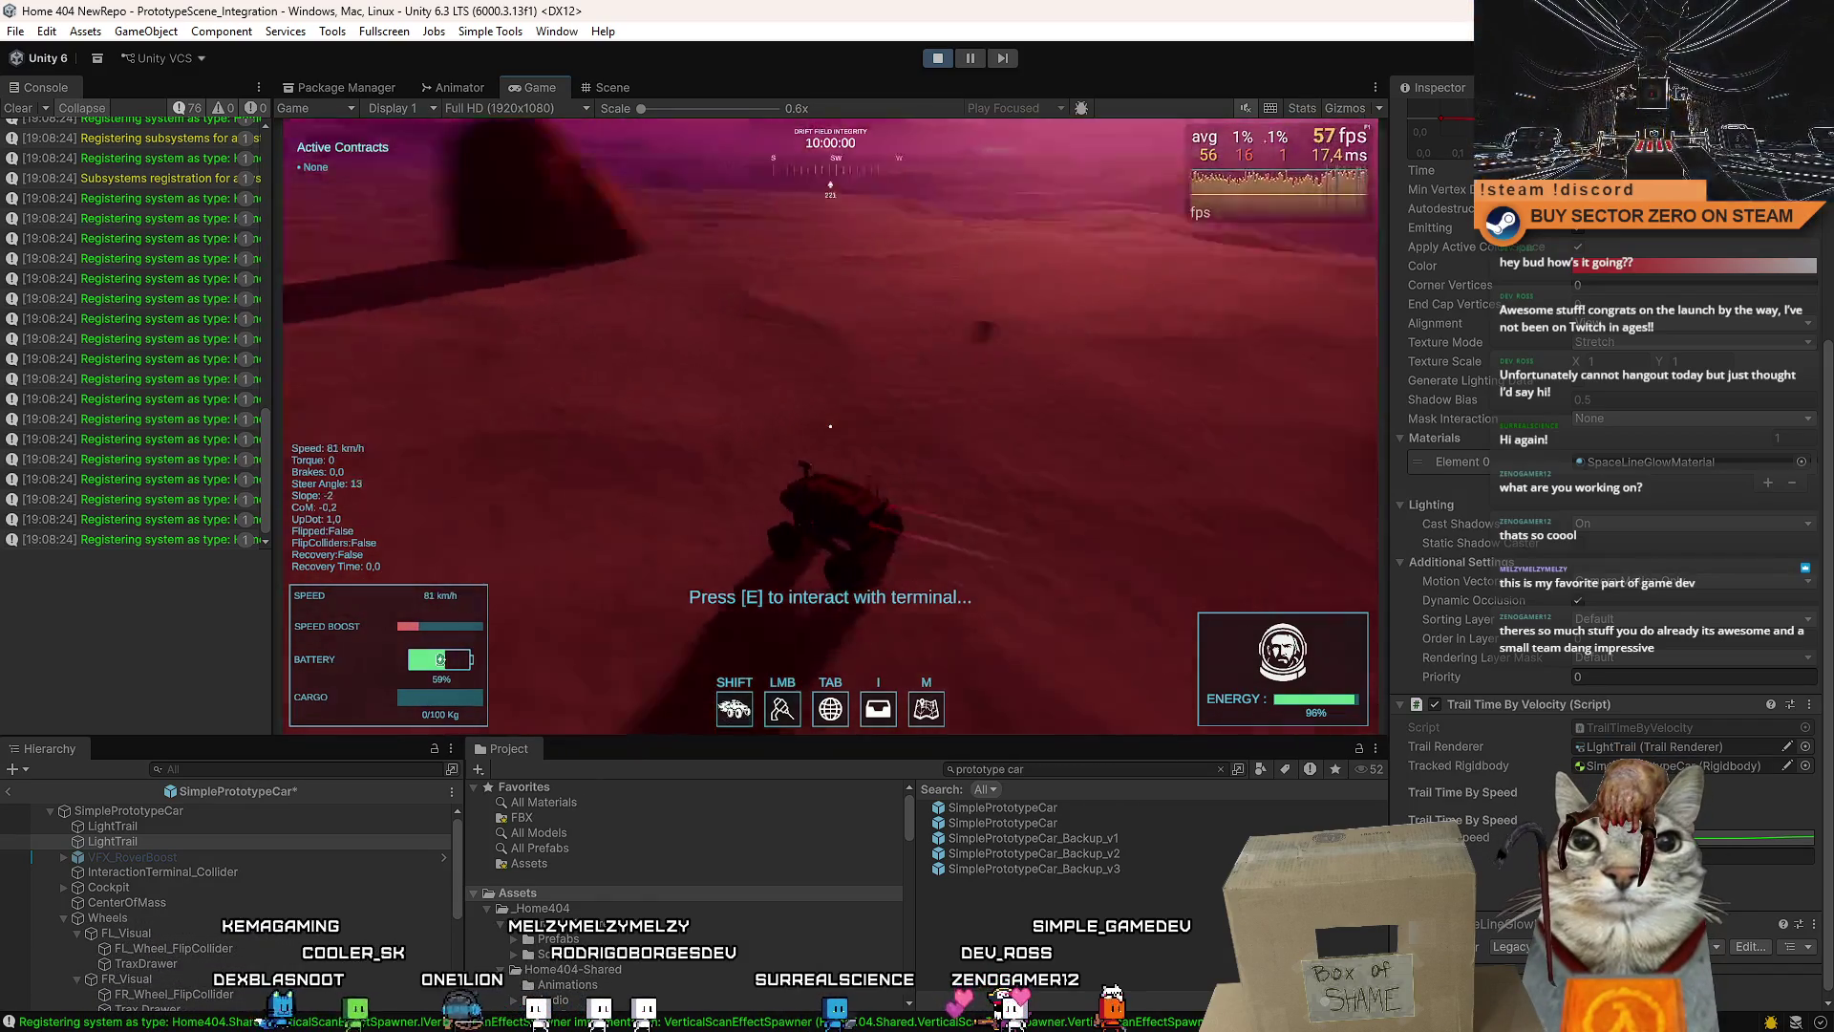
key(w)
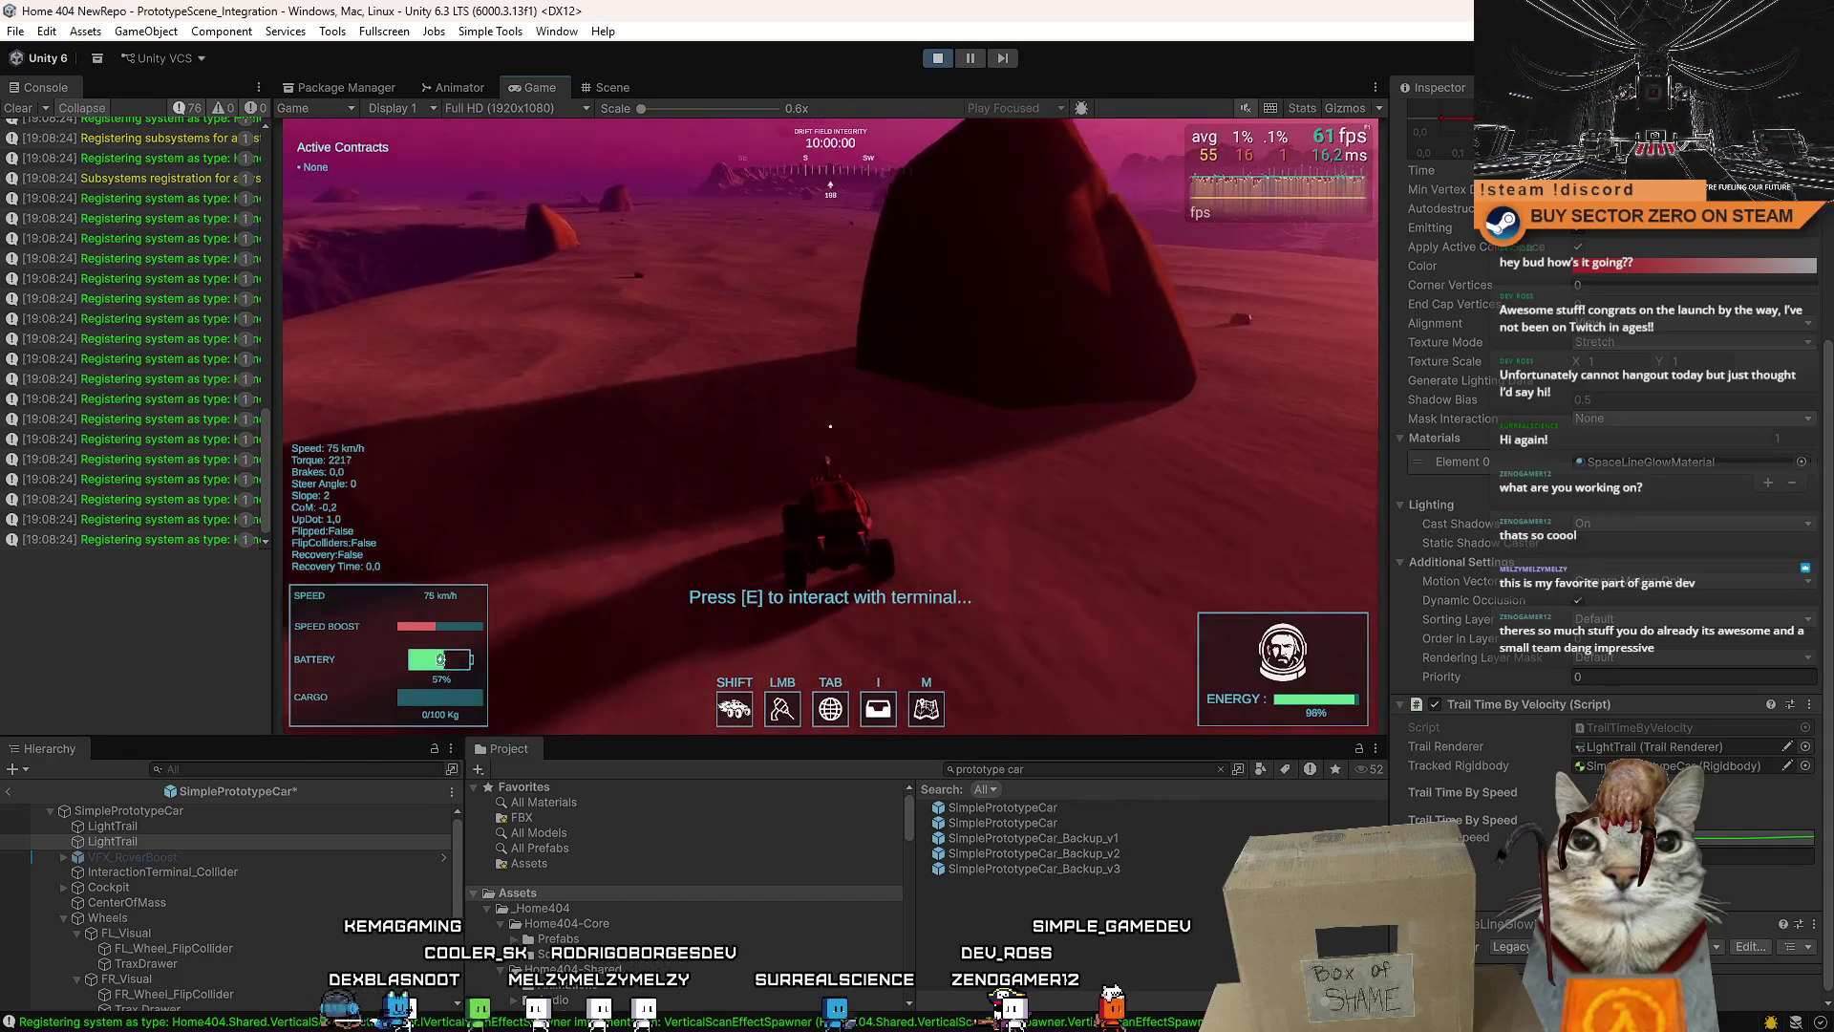
key(w)
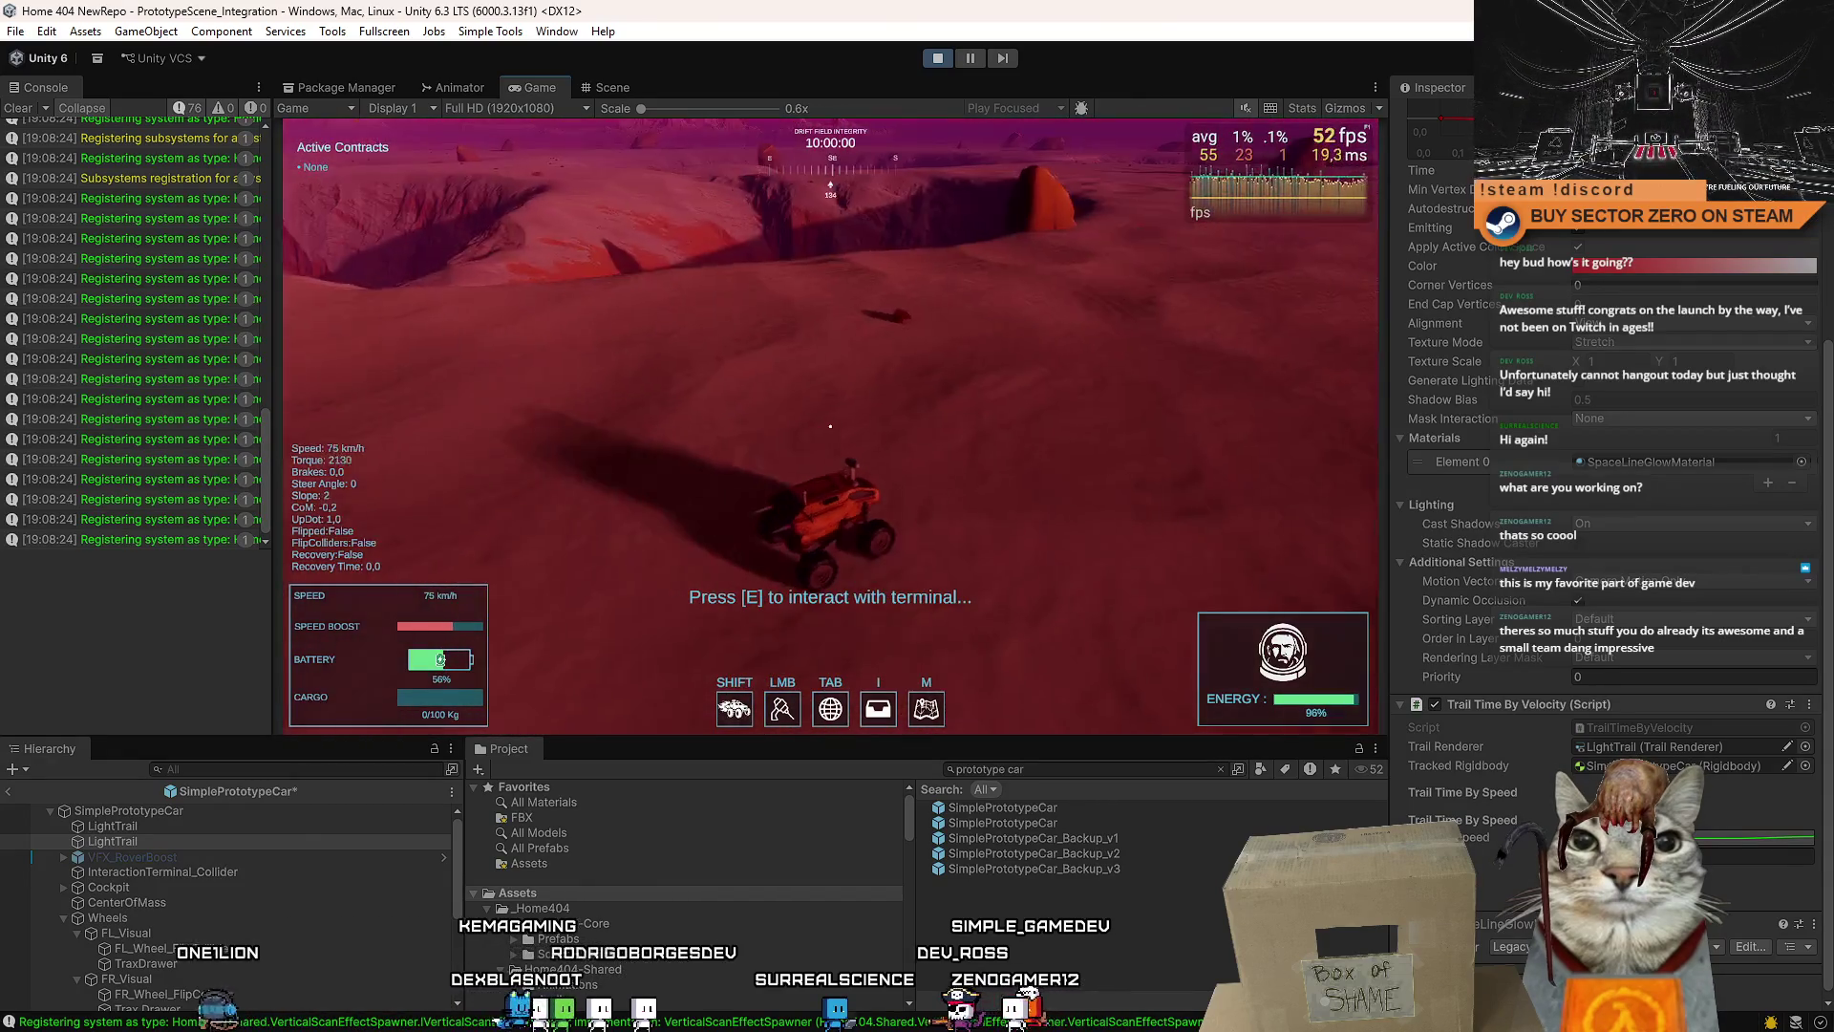
key(w)
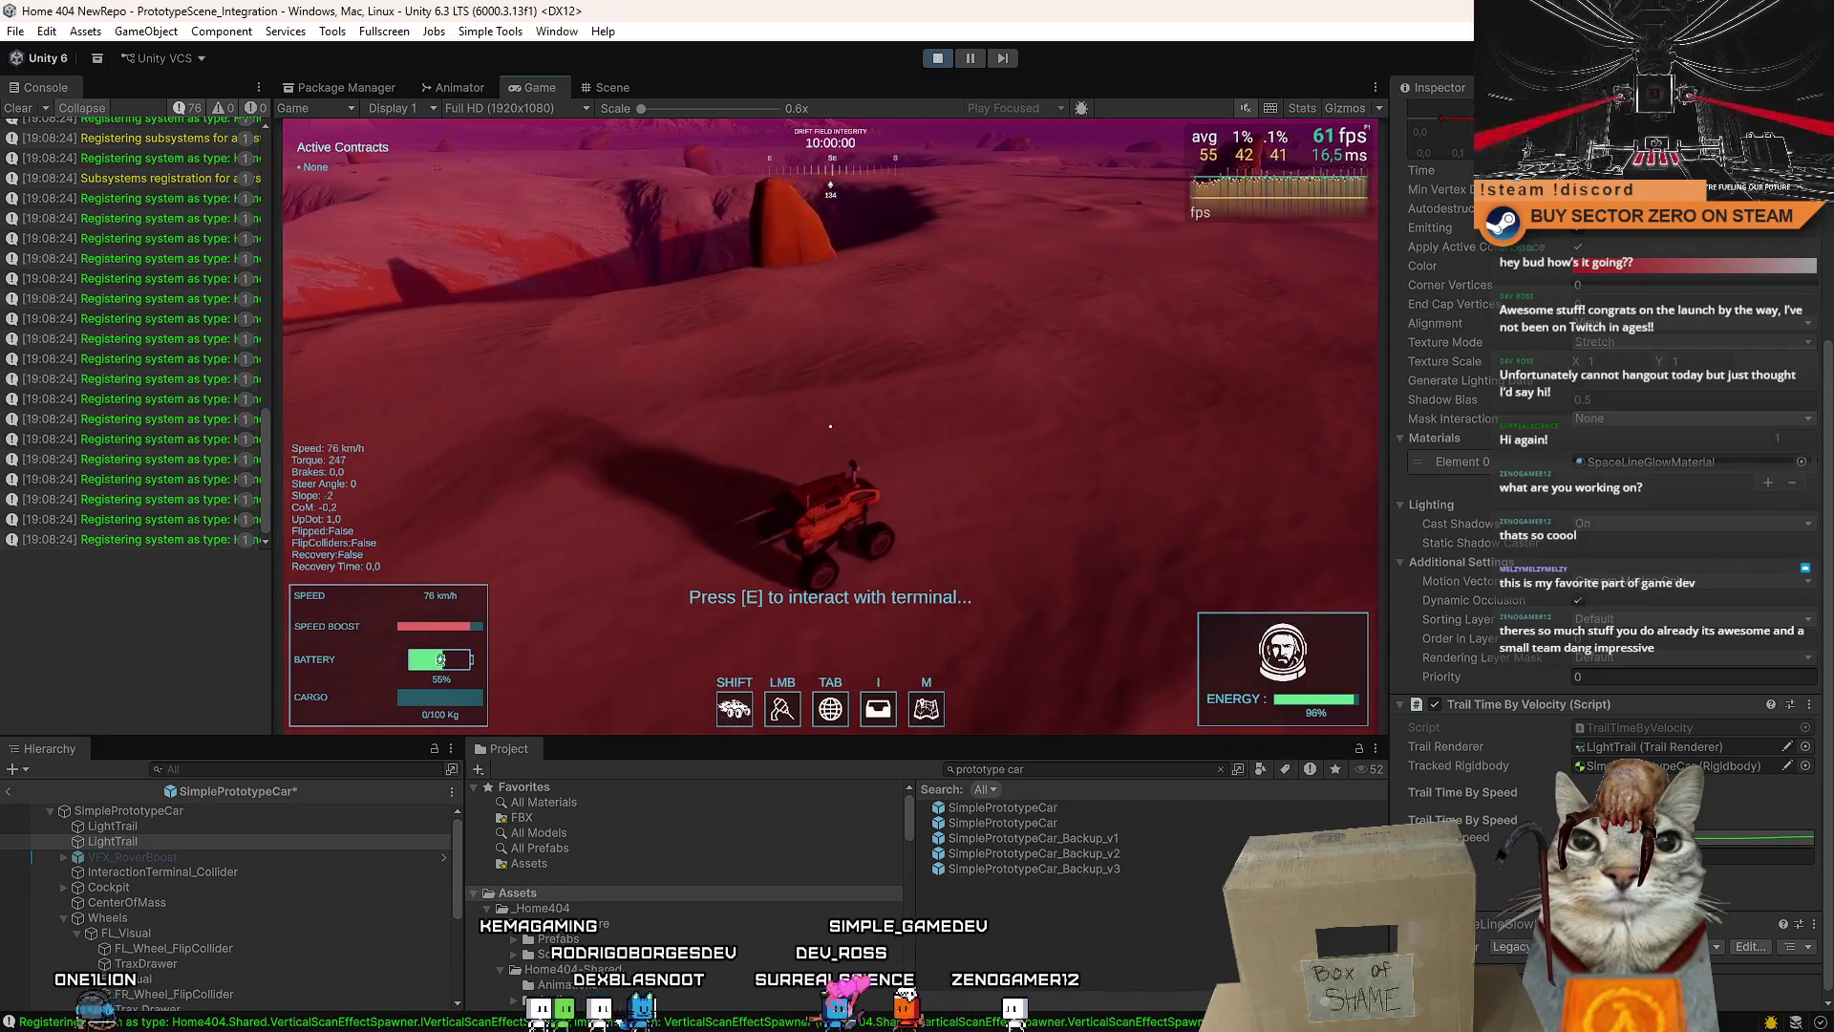
key(Escape)
key(Escape)
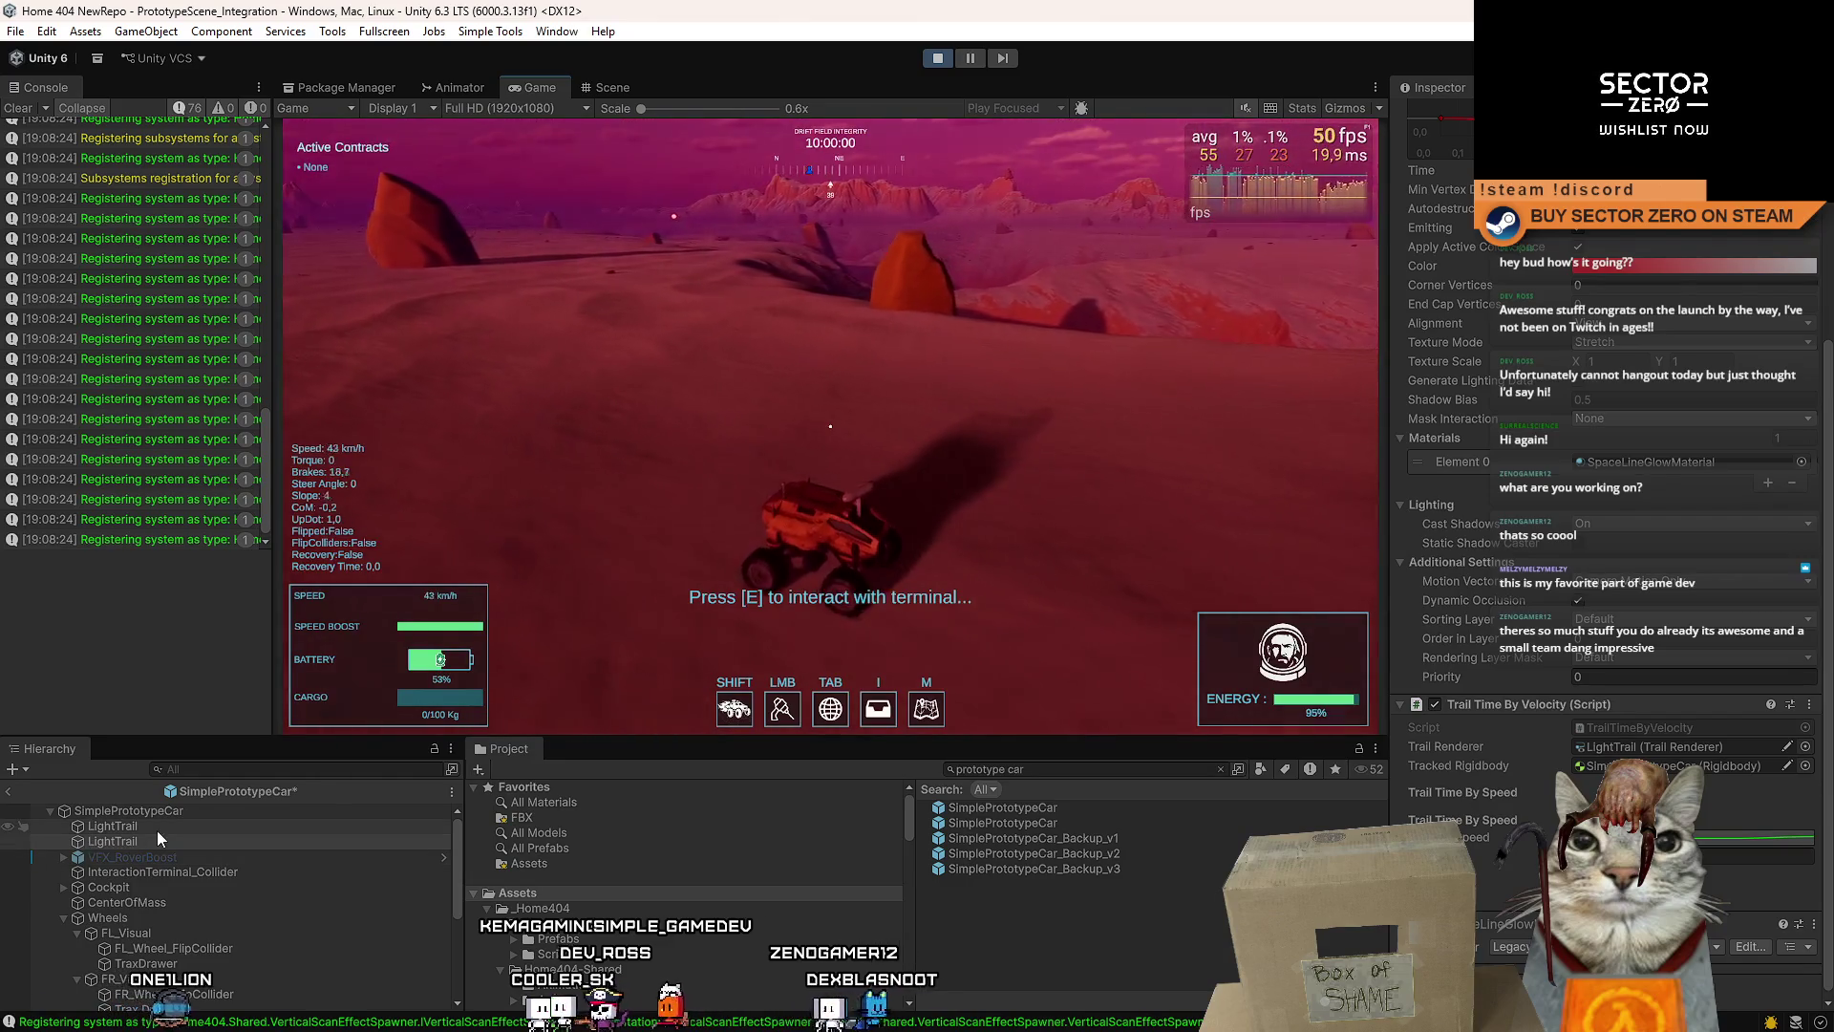
- Inspect both LightTrail objects in the Hierarchy and stop the playtest
click(296, 827)
click(283, 837)
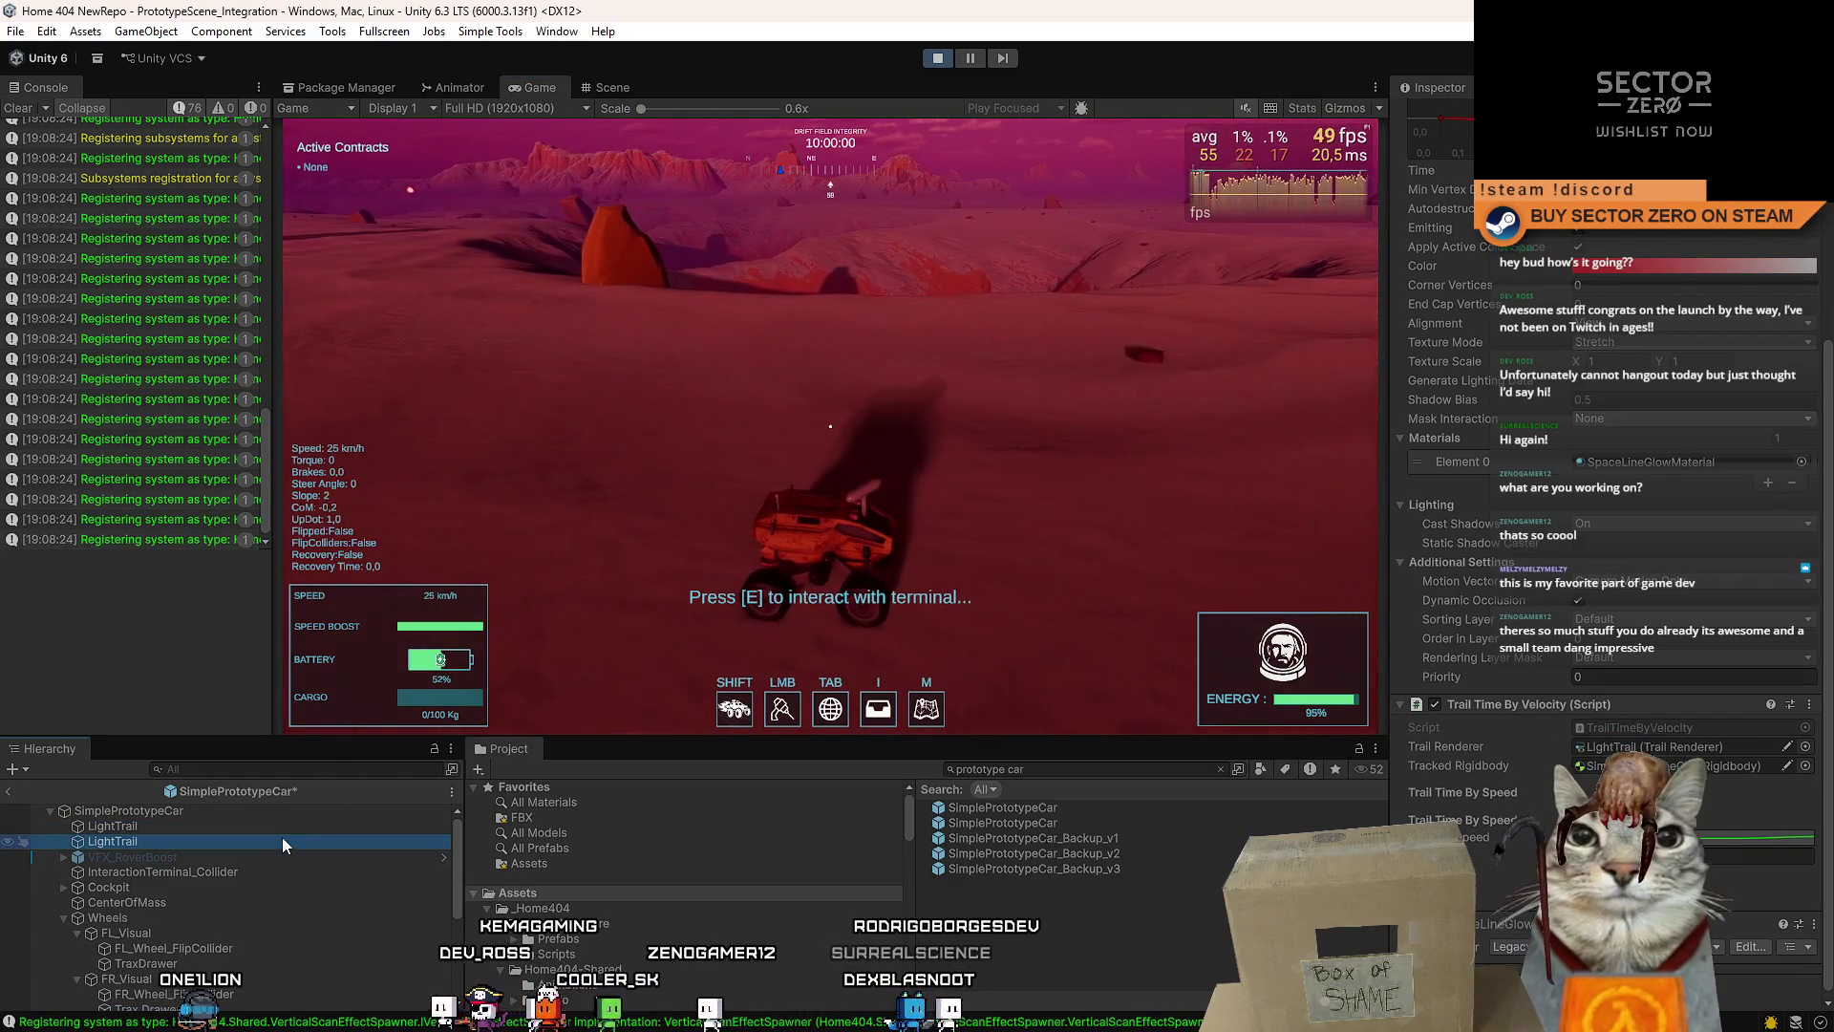
click(935, 58)
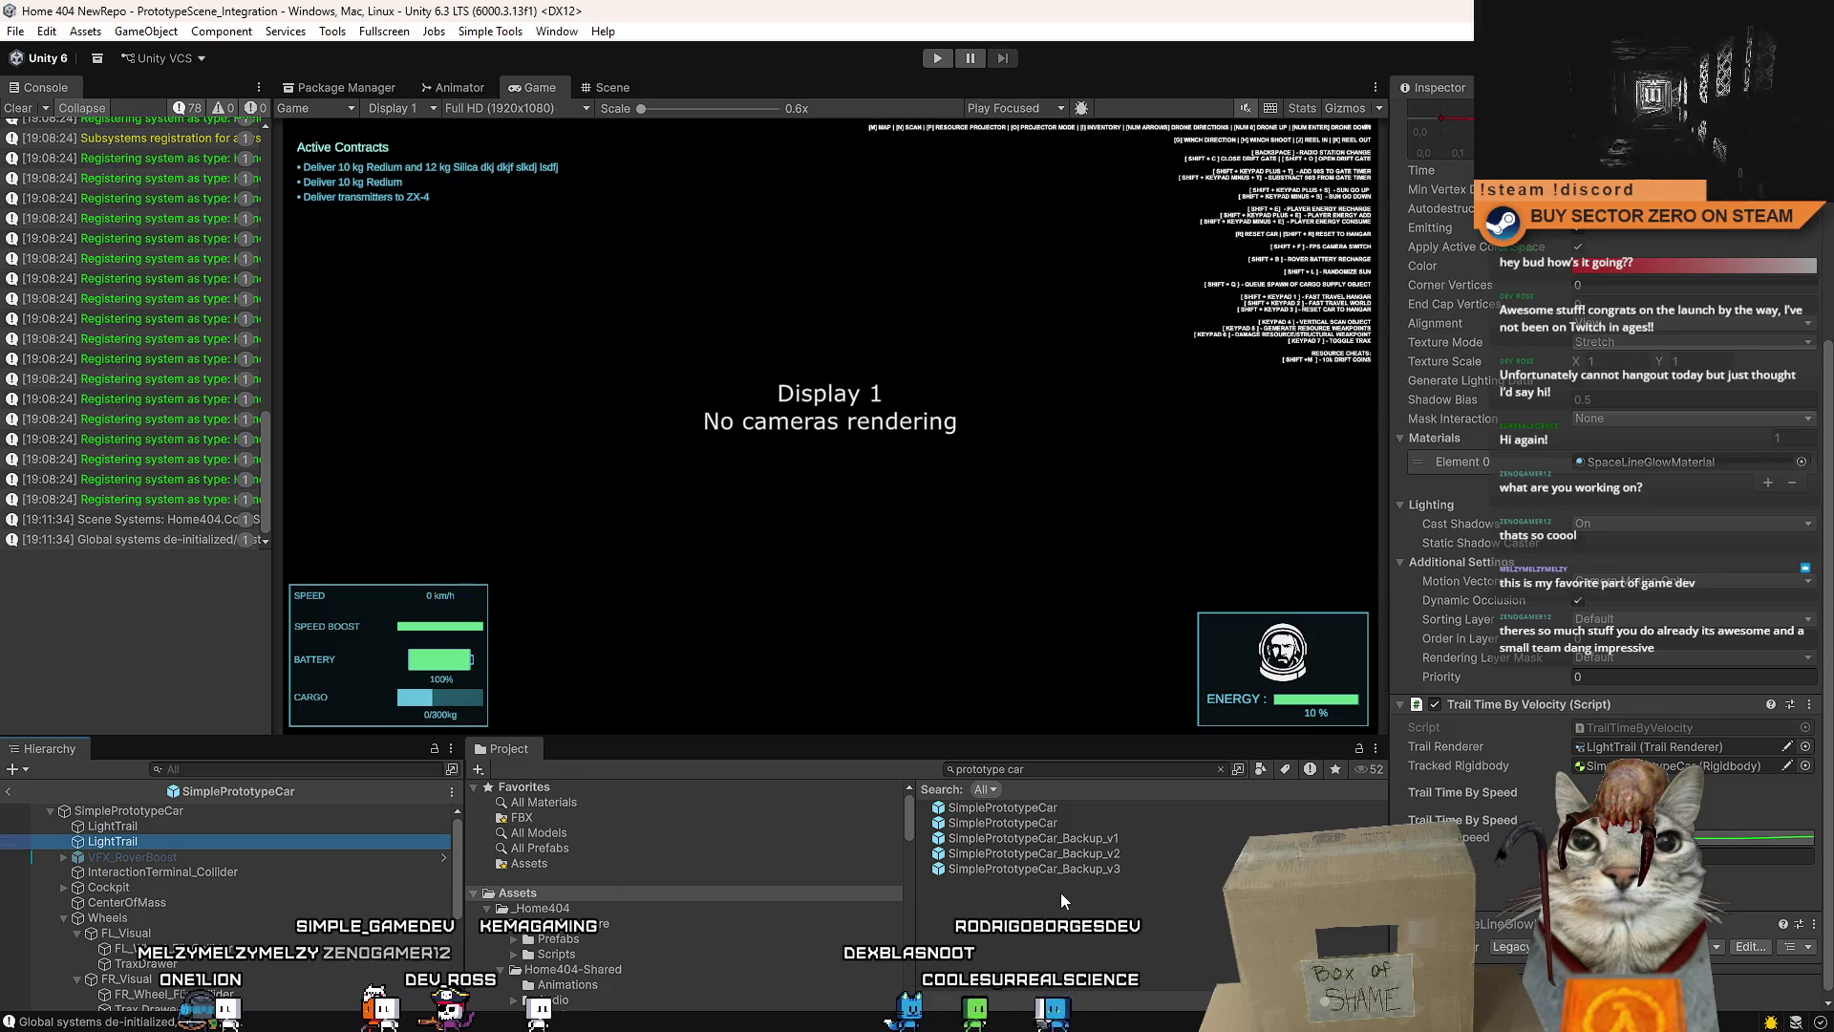
- Enter Play mode, choose PLAY on the Drift Miners menu, and press E to reach the hangar
click(937, 58)
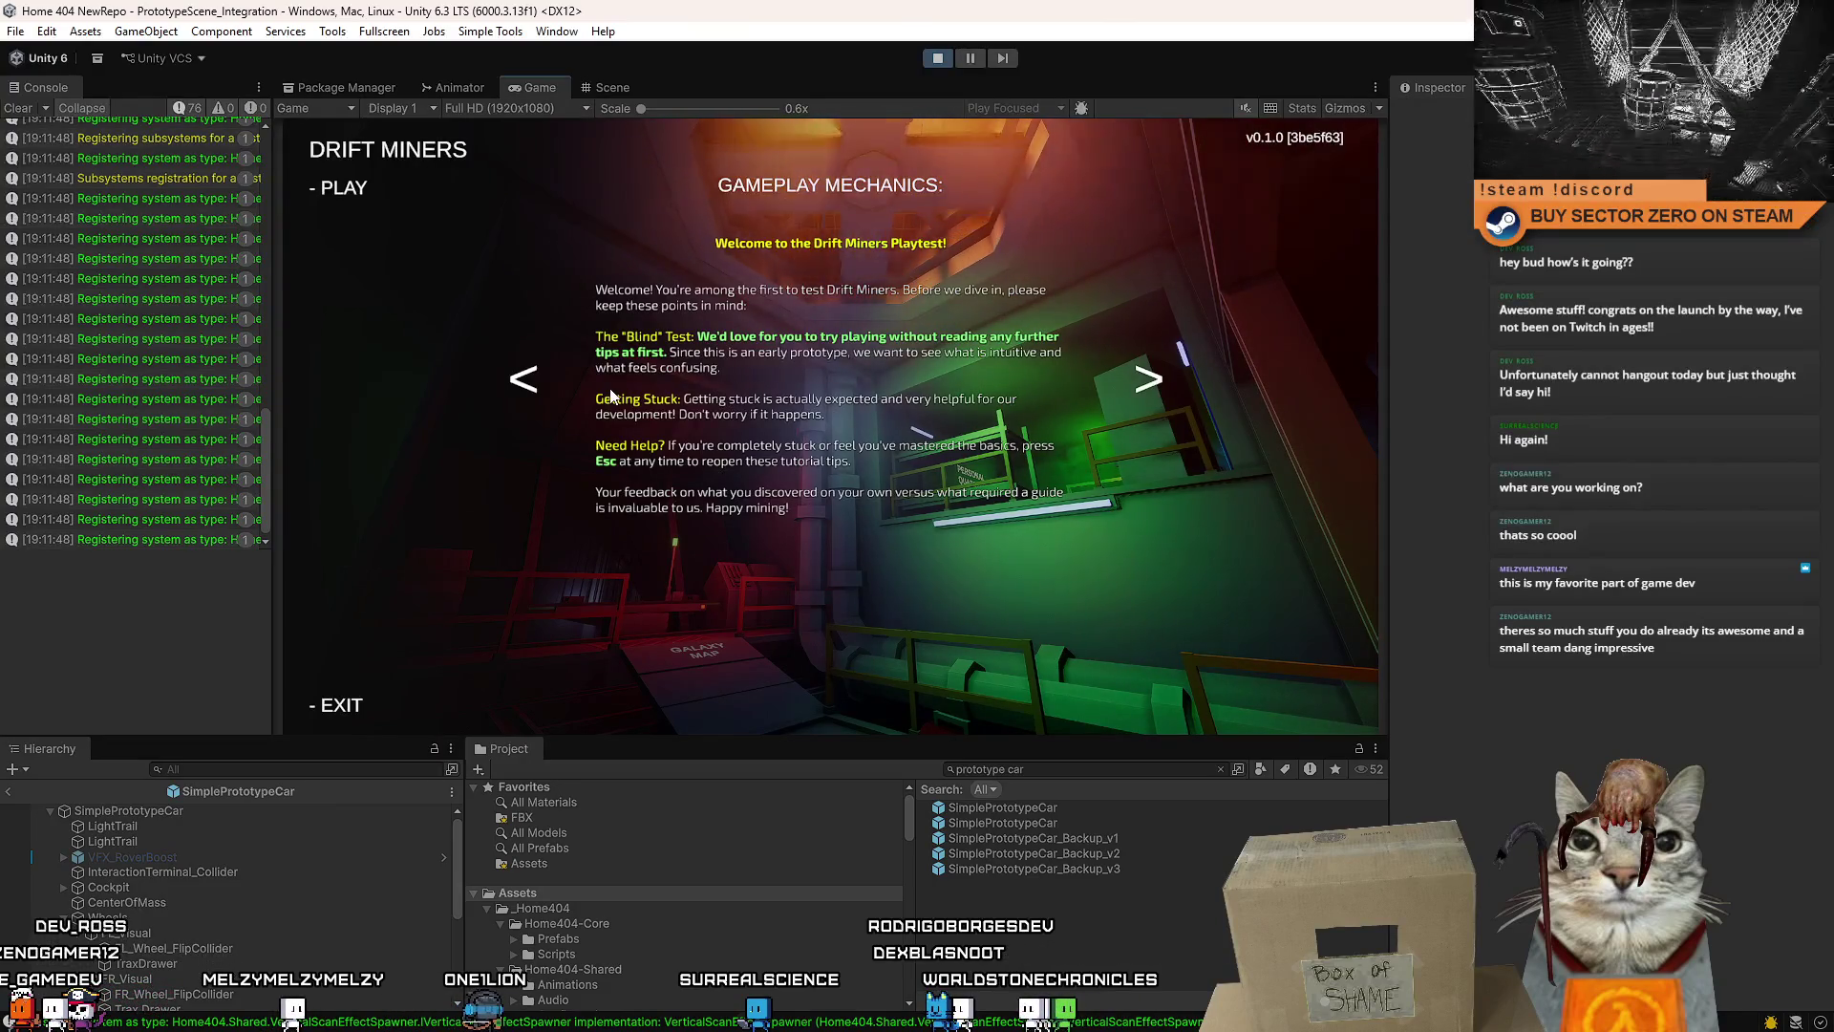
click(351, 189)
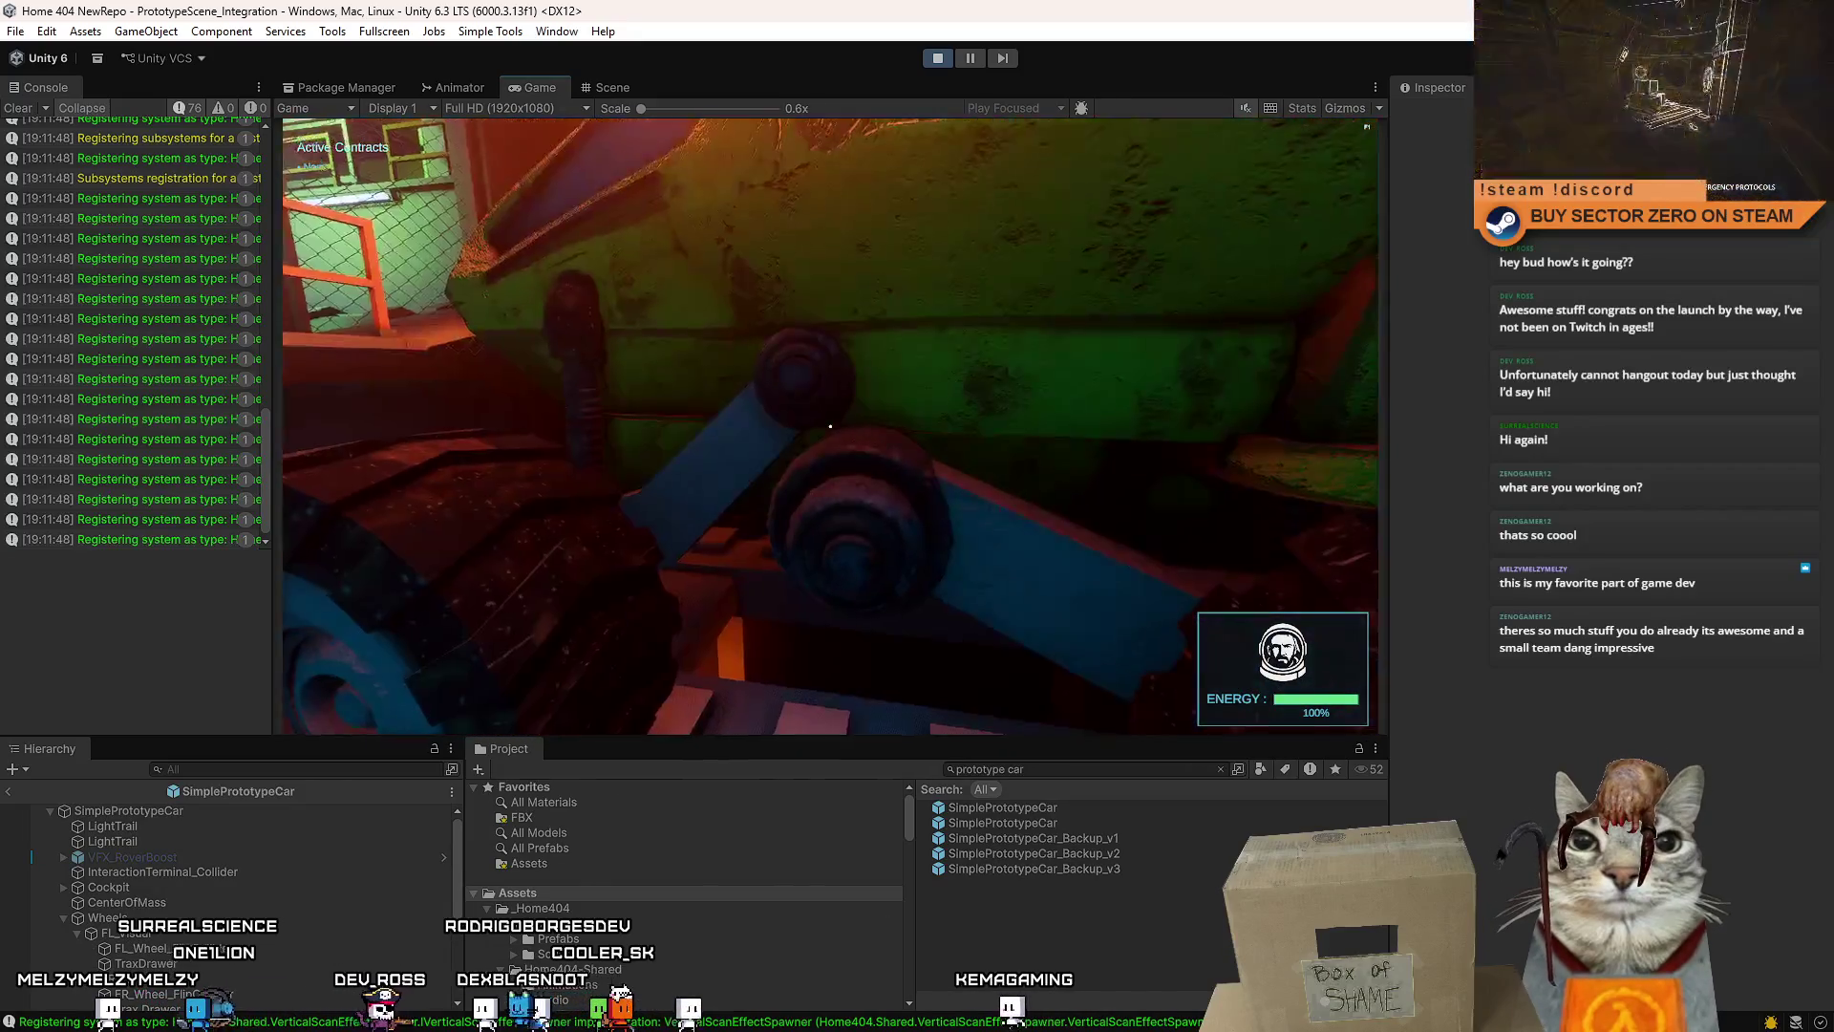
key(e)
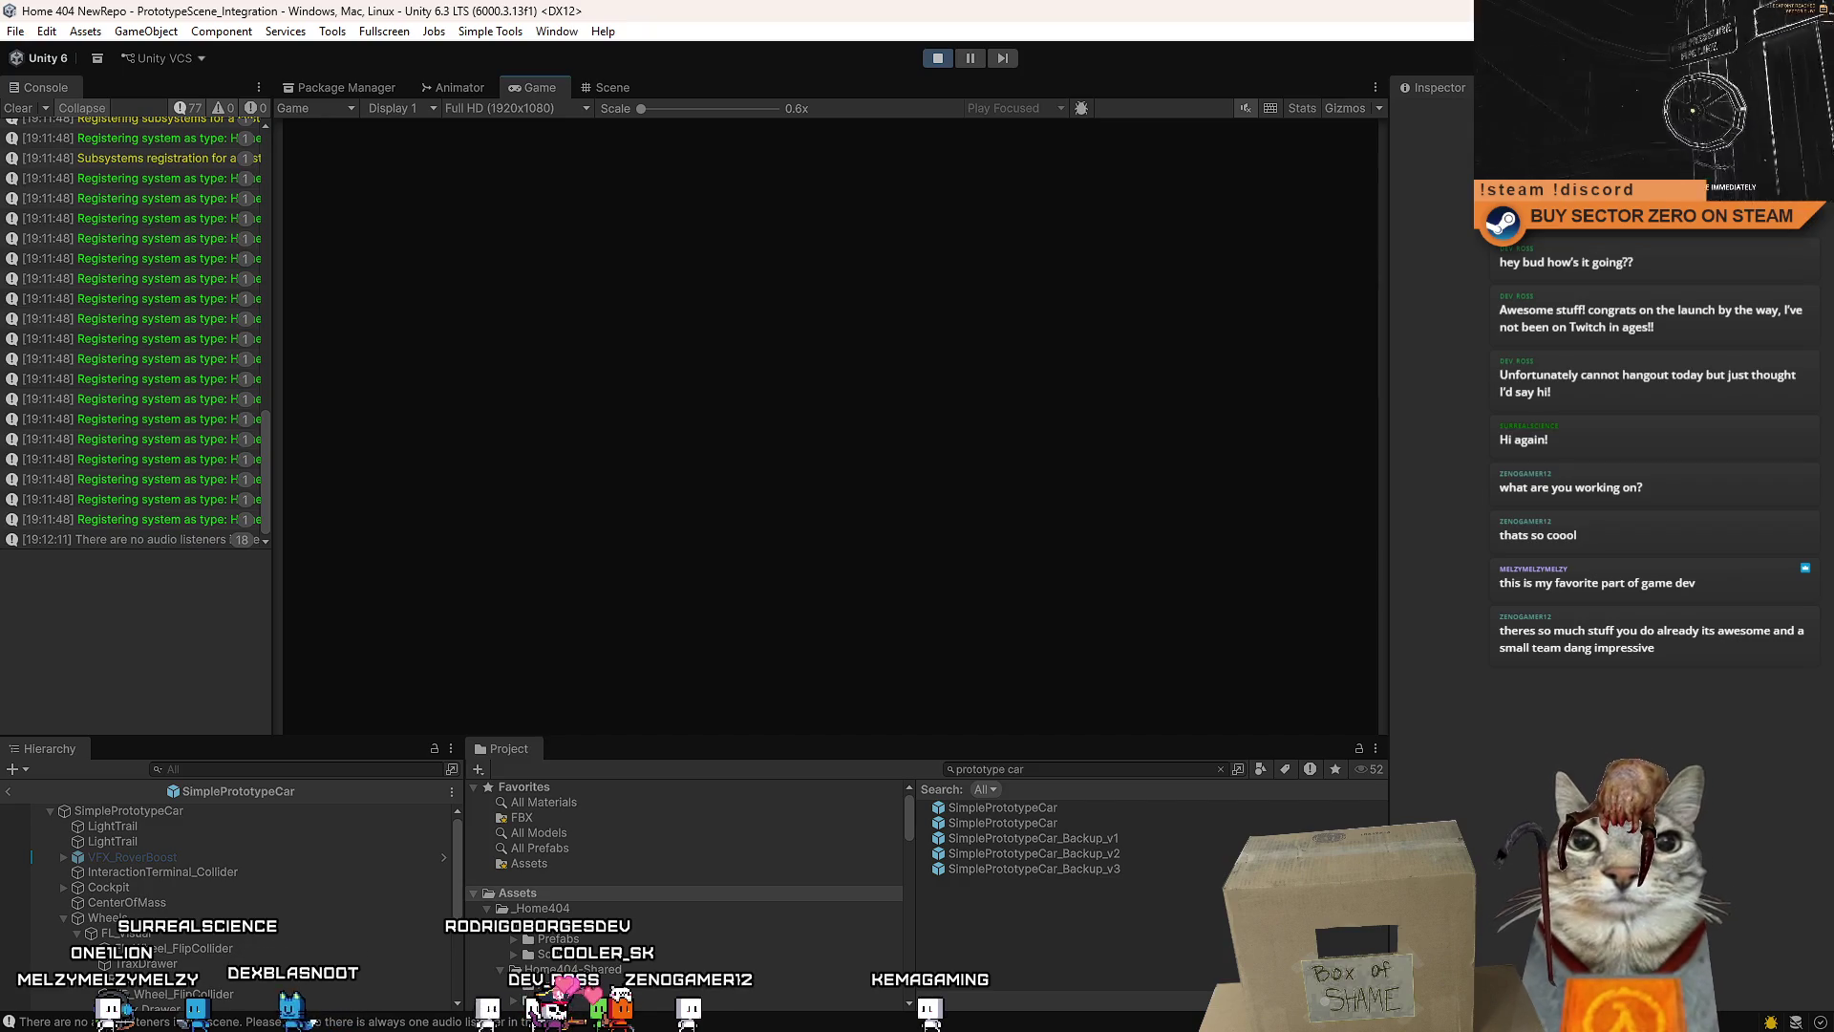
- Drive the rover out of the hangar and across the snowy plain, steering and braking
key(w)
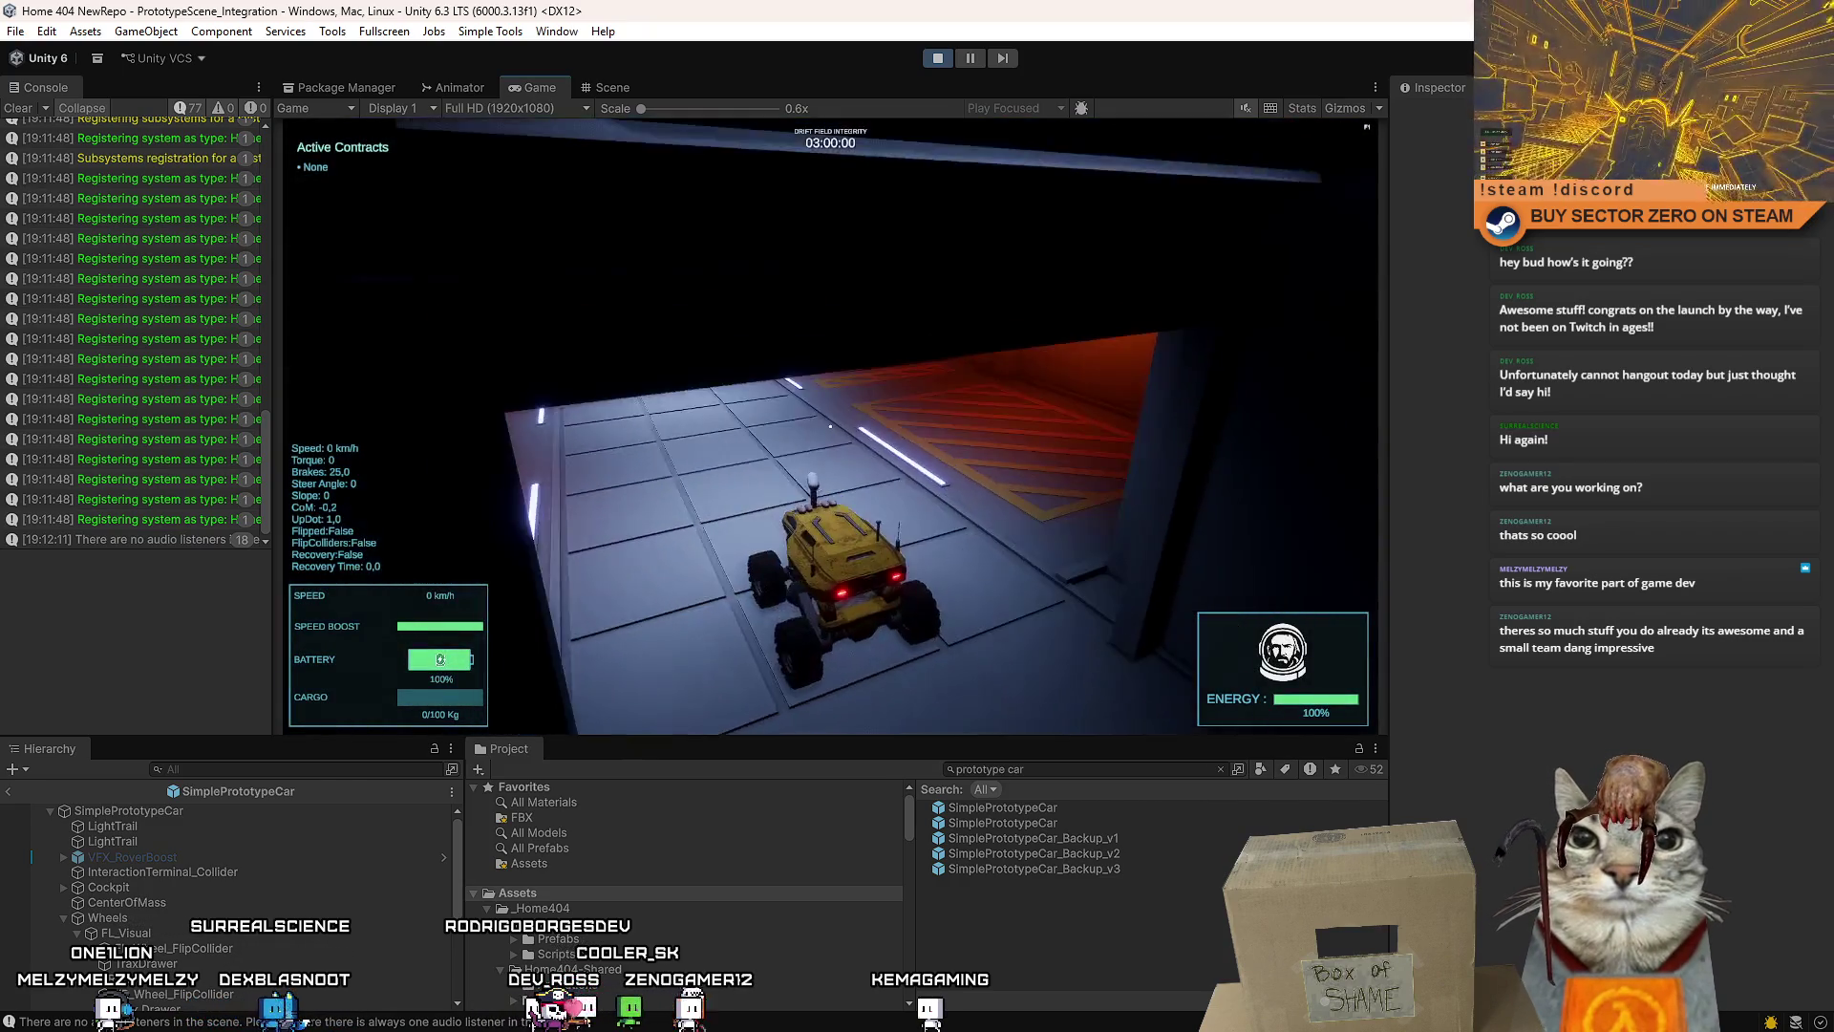
key(d)
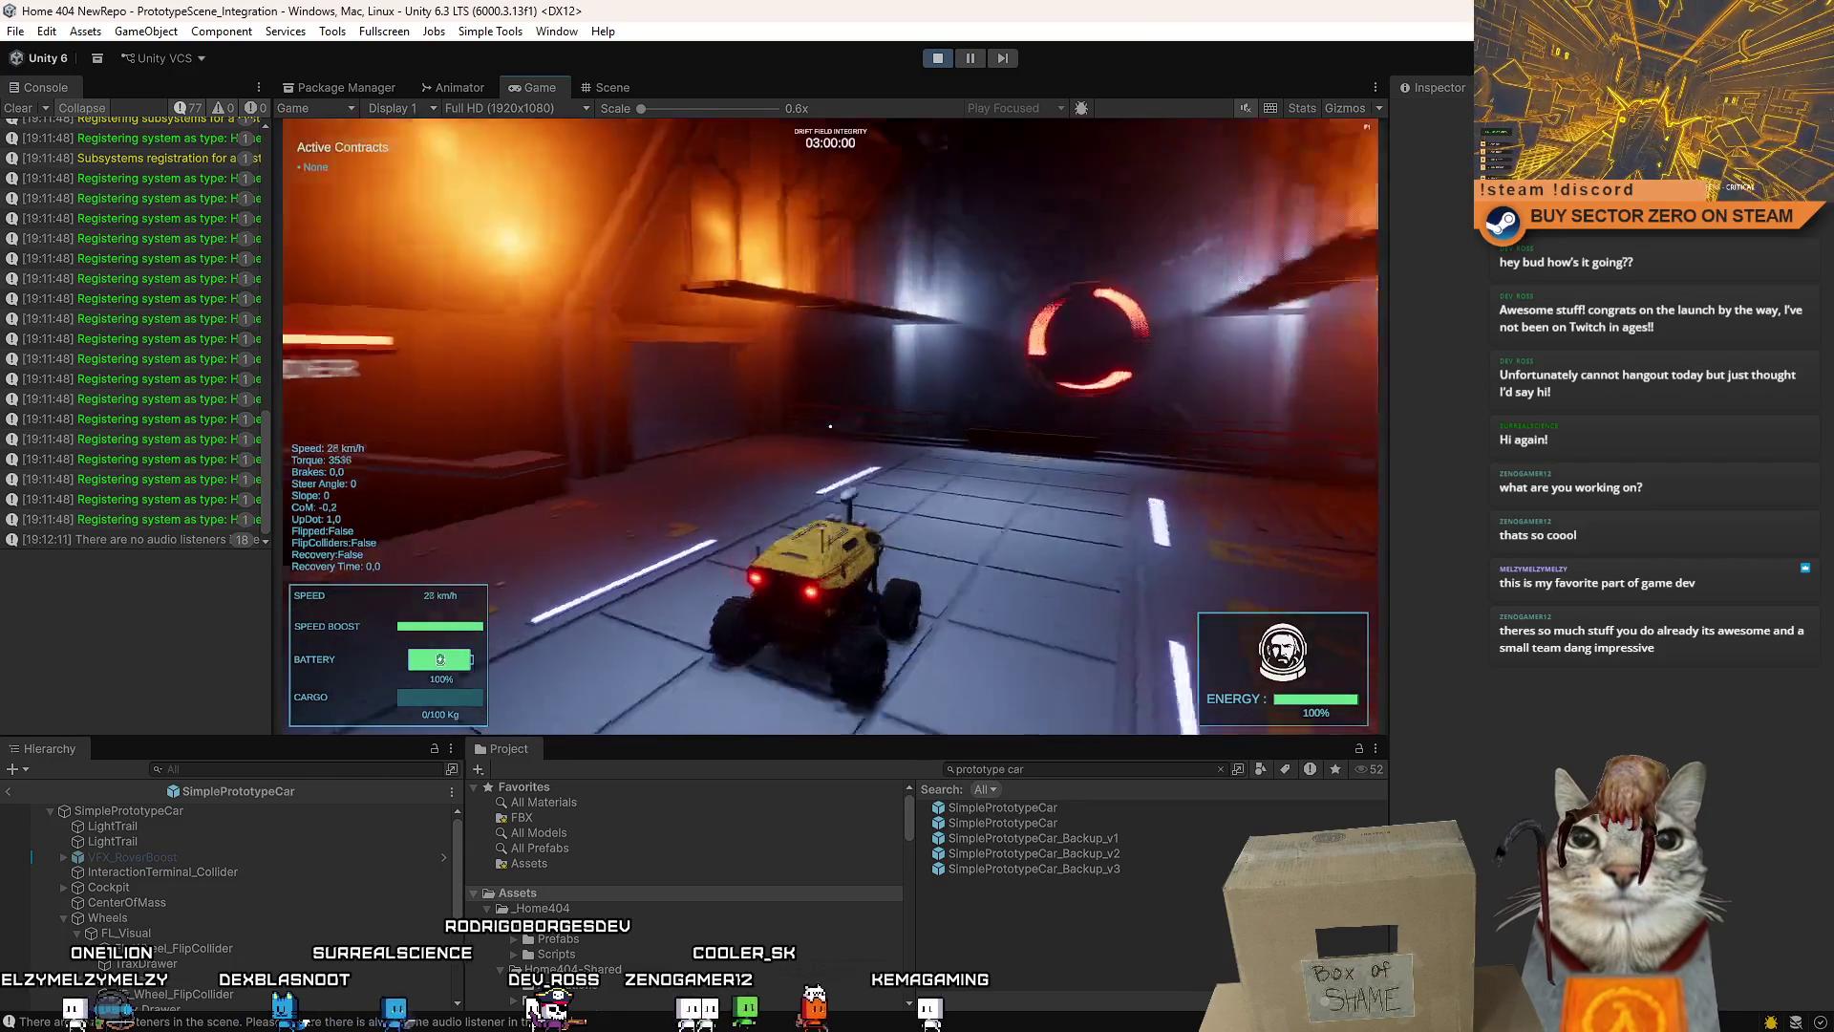
key(s)
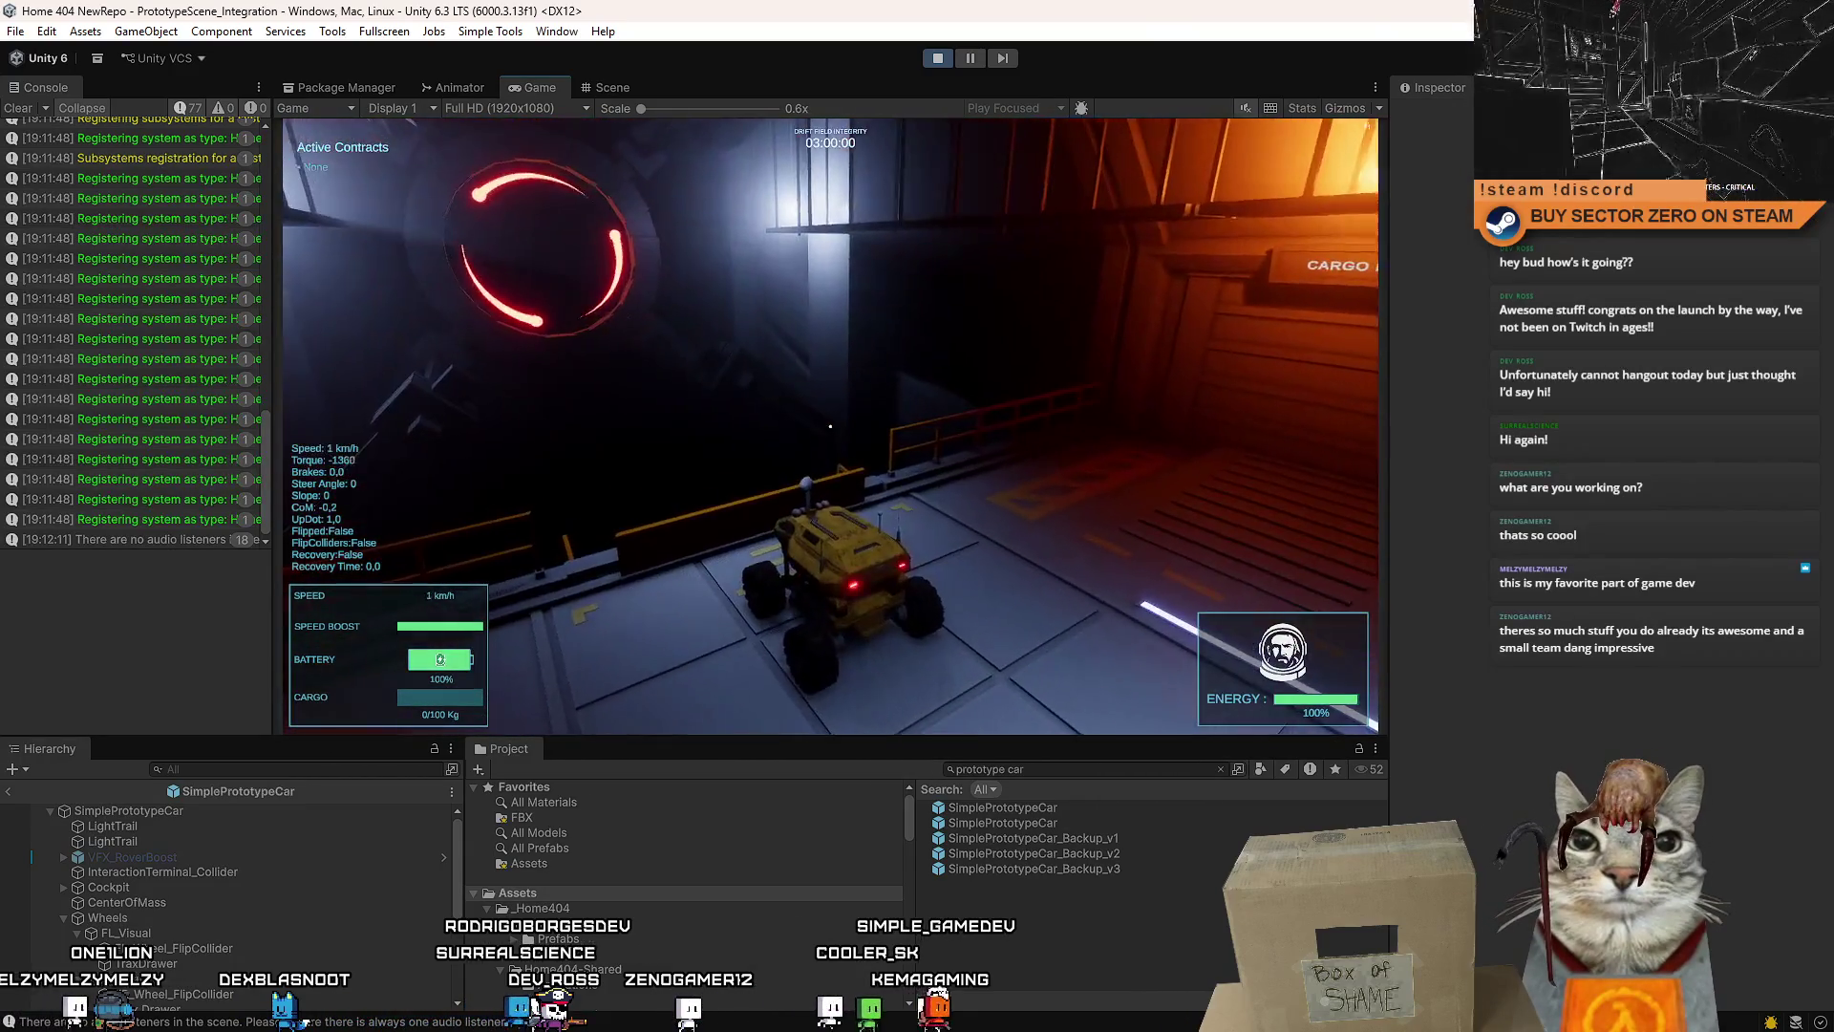
key(w)
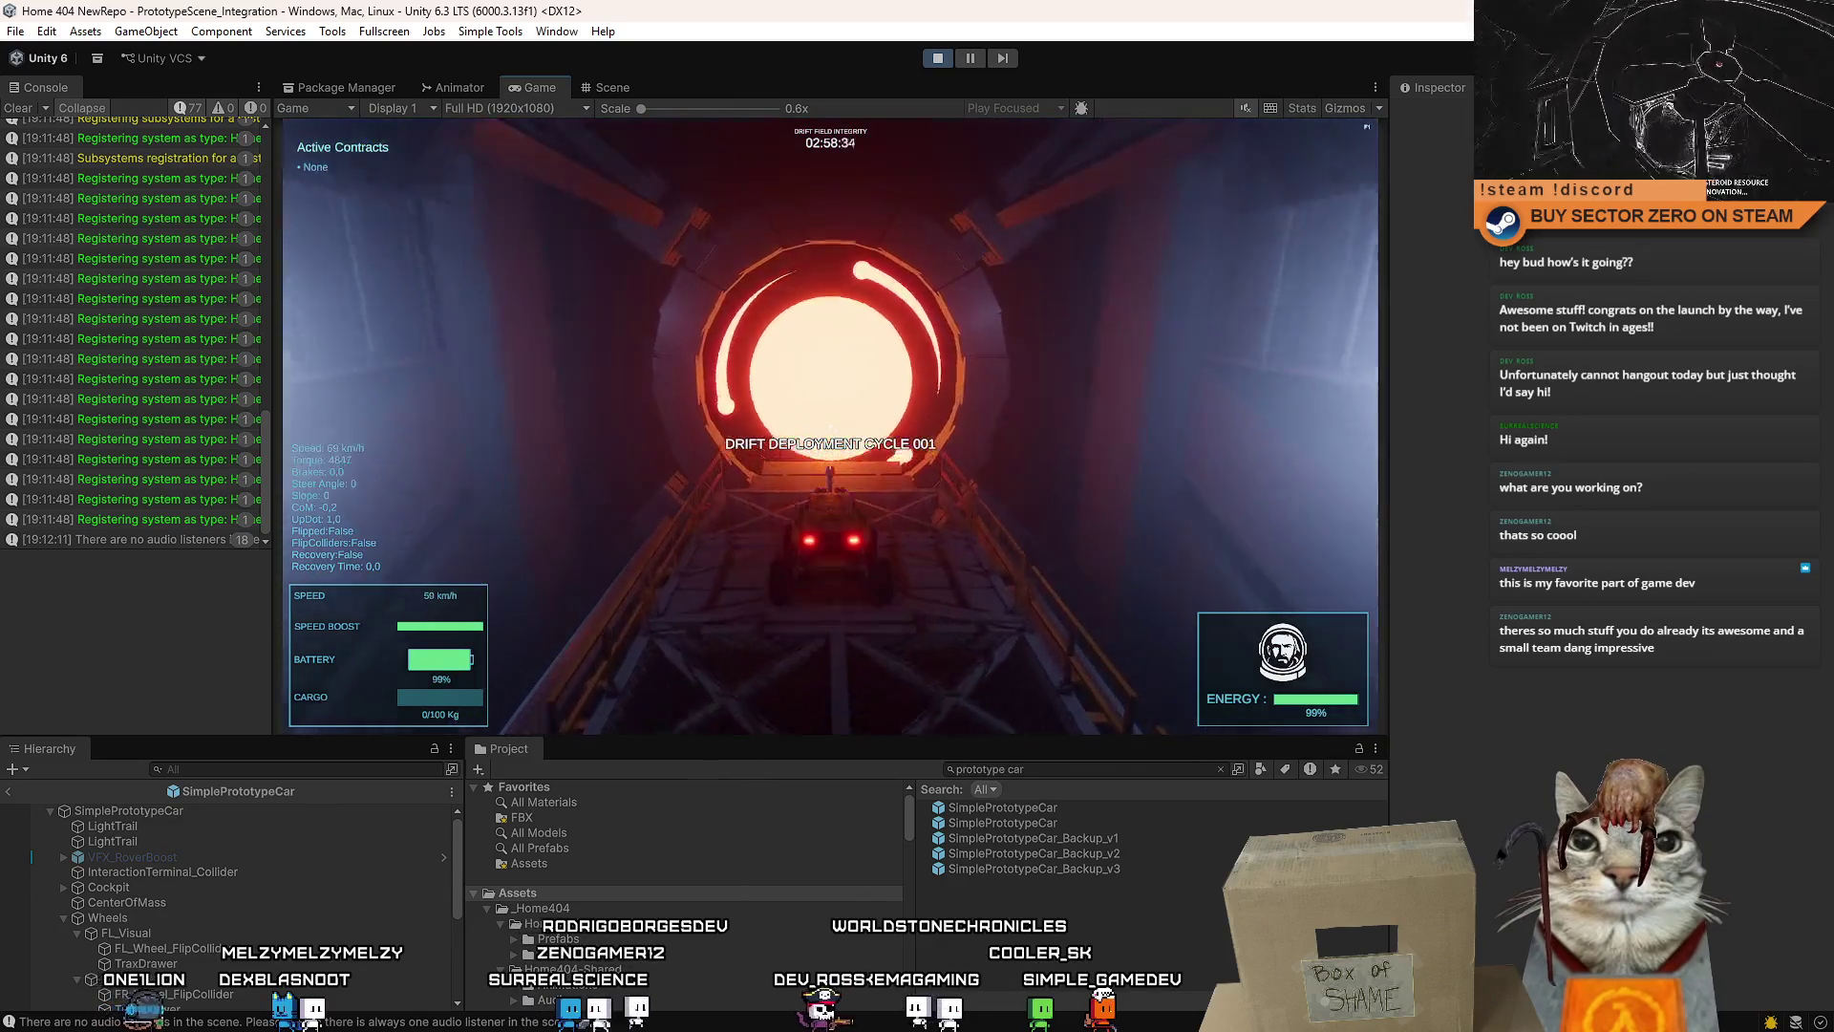
key(w)
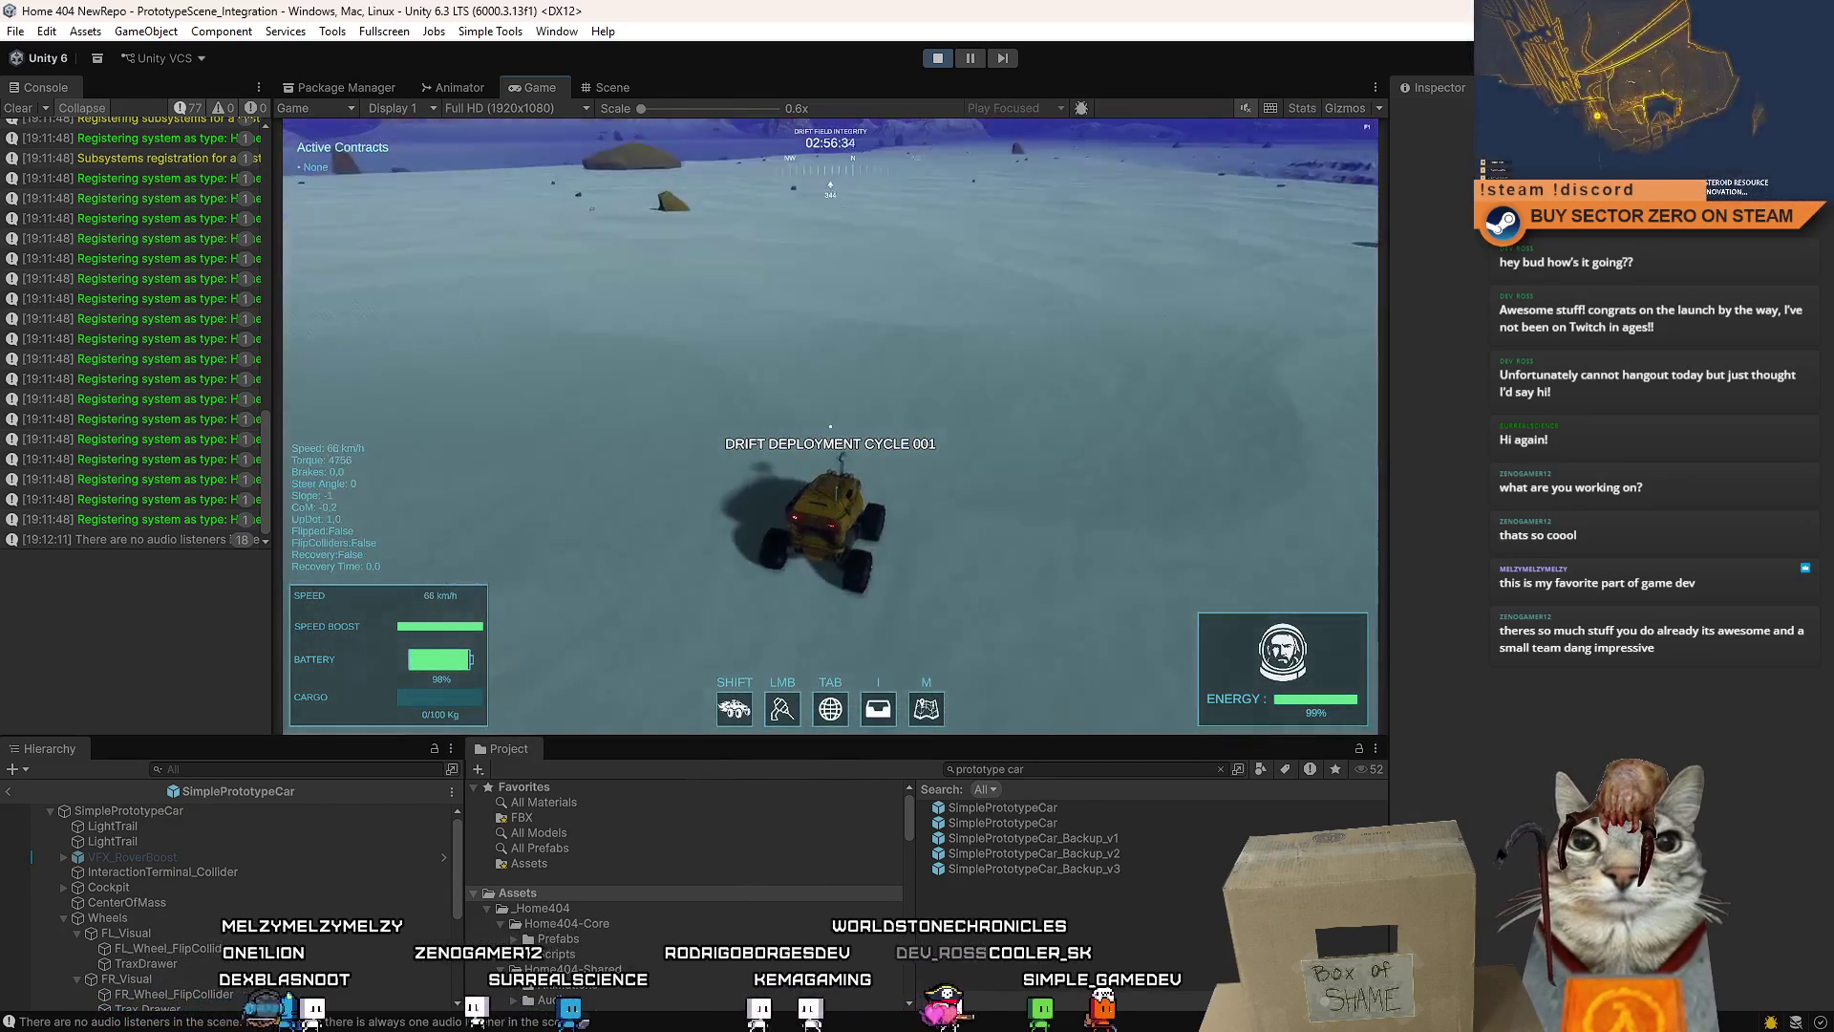
key(a)
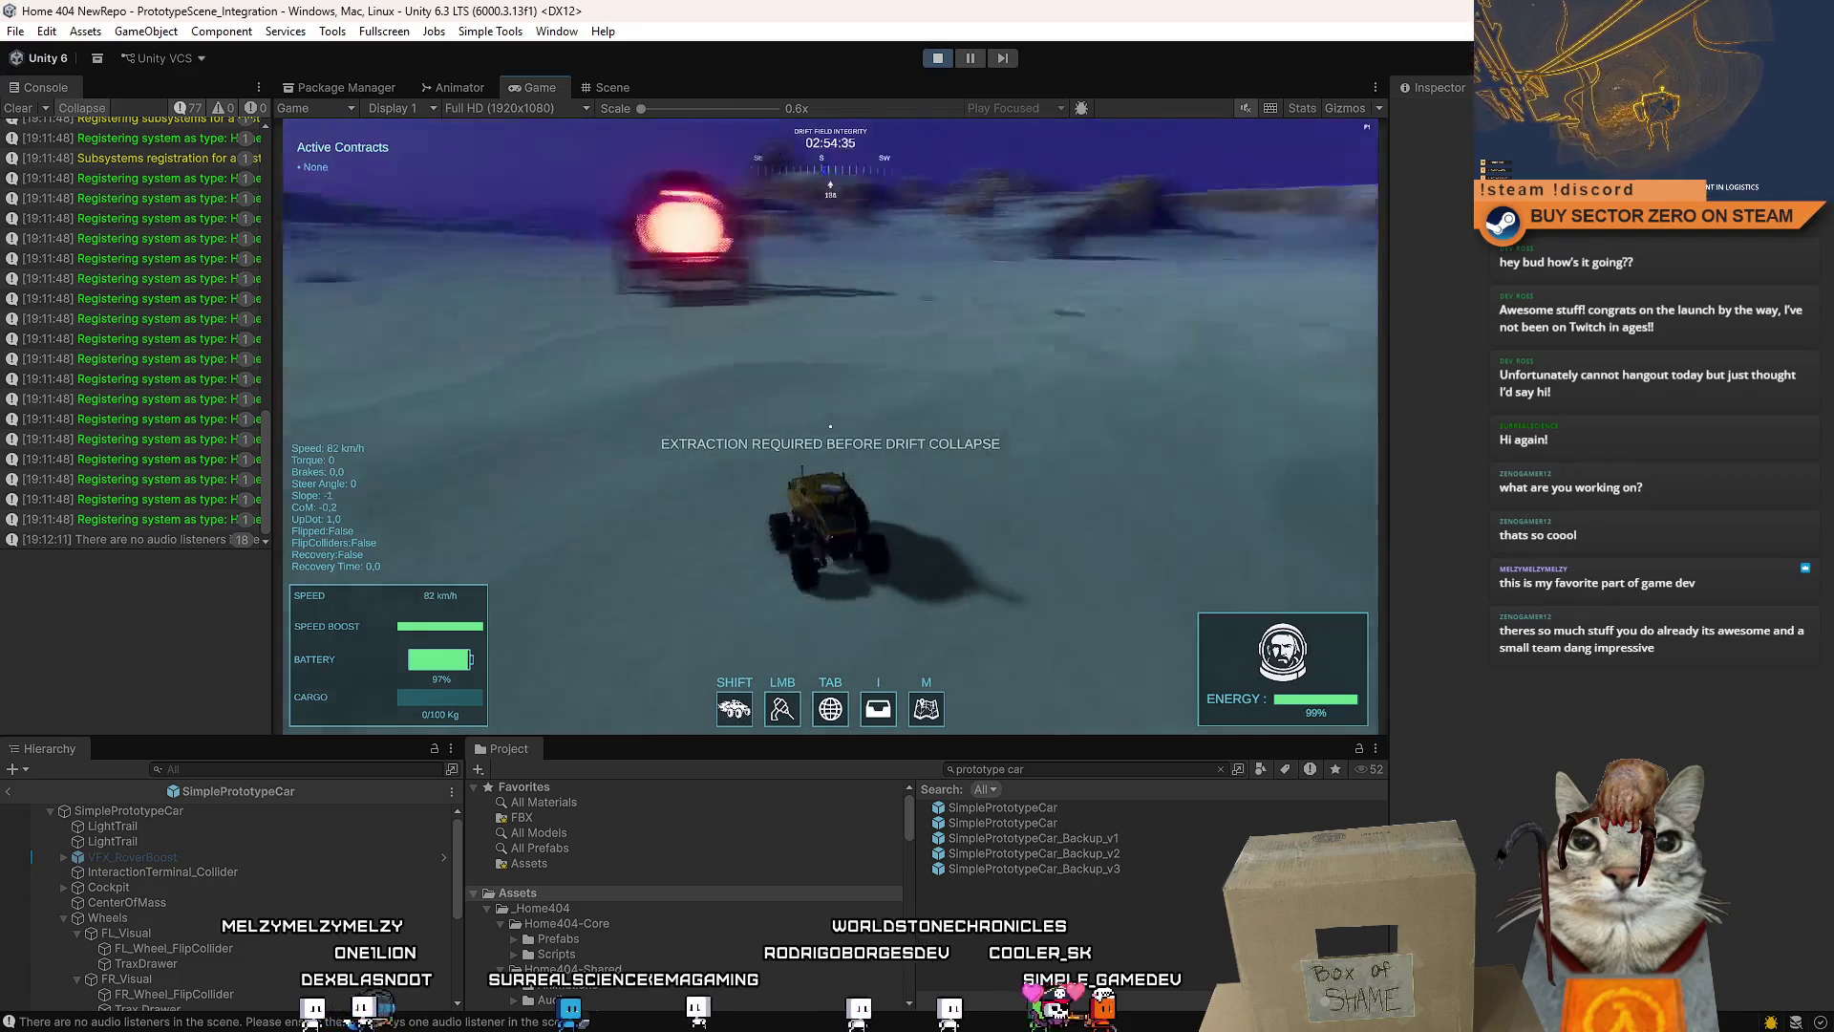
key(w)
key(w)
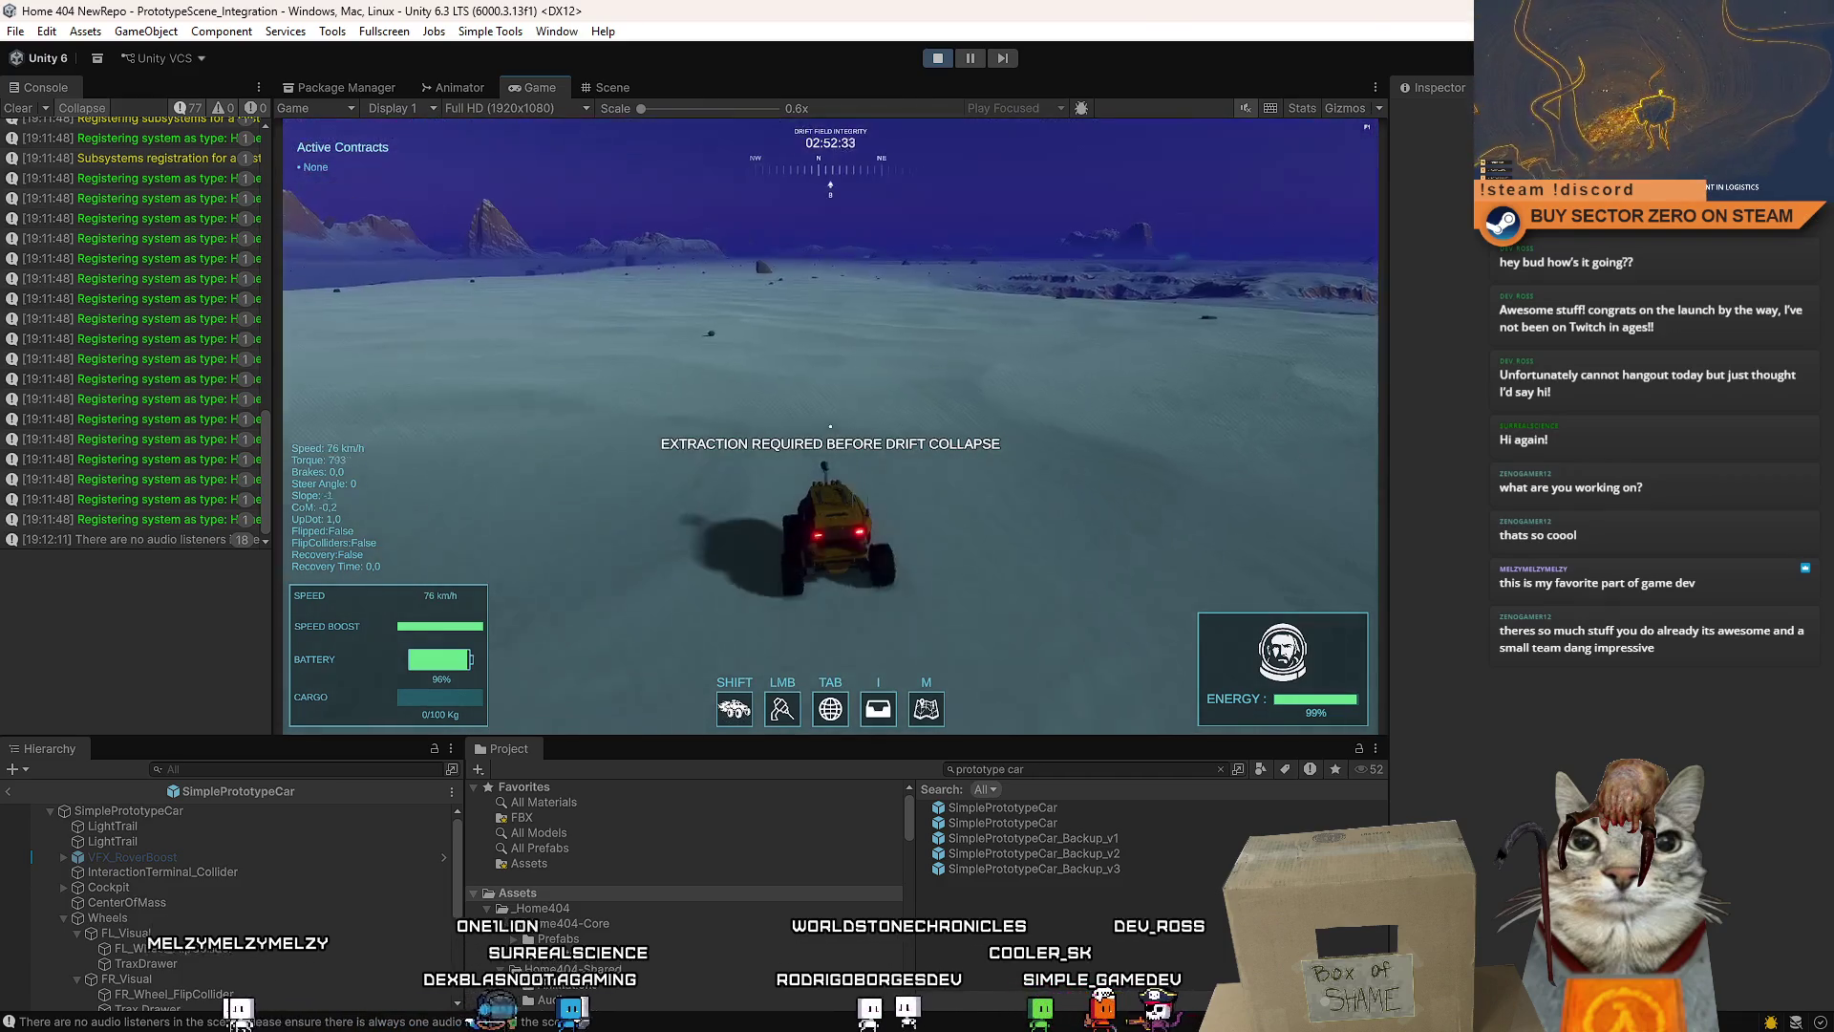
key(w)
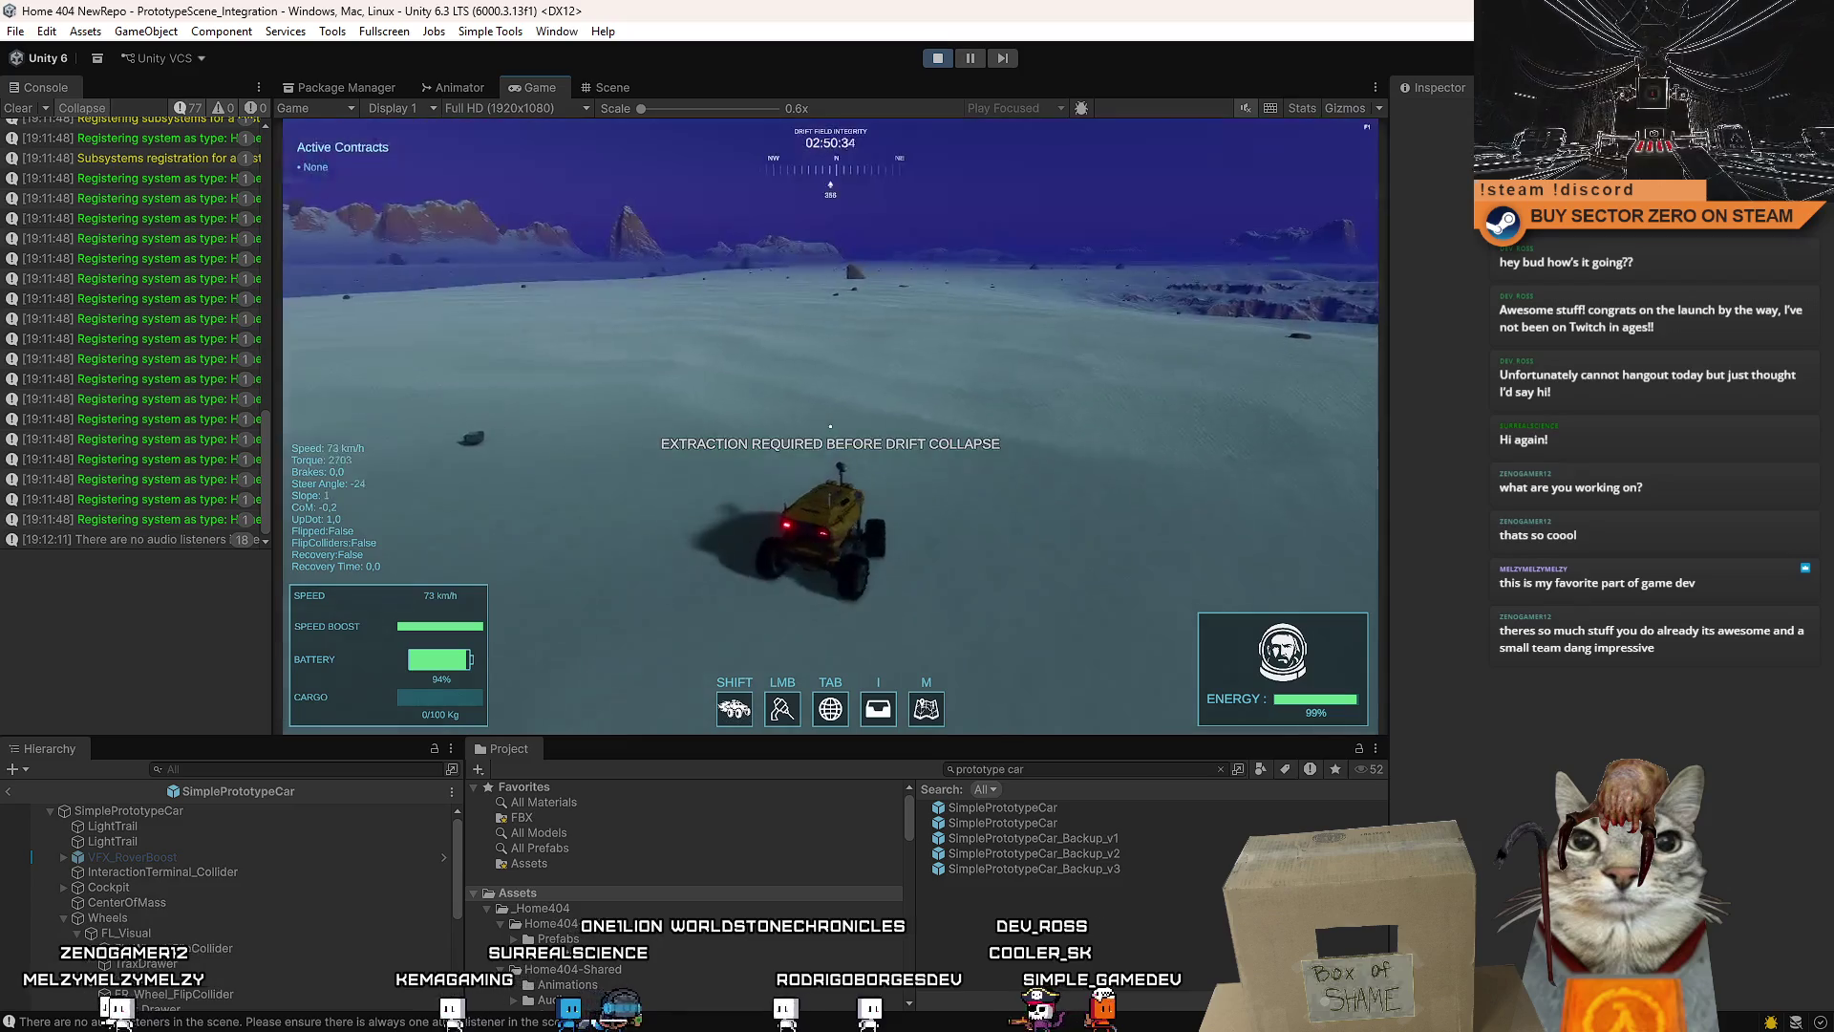
- Boost with Shift+W up to 106 km/h, then pause the game and view the Scene
key(shift+w)
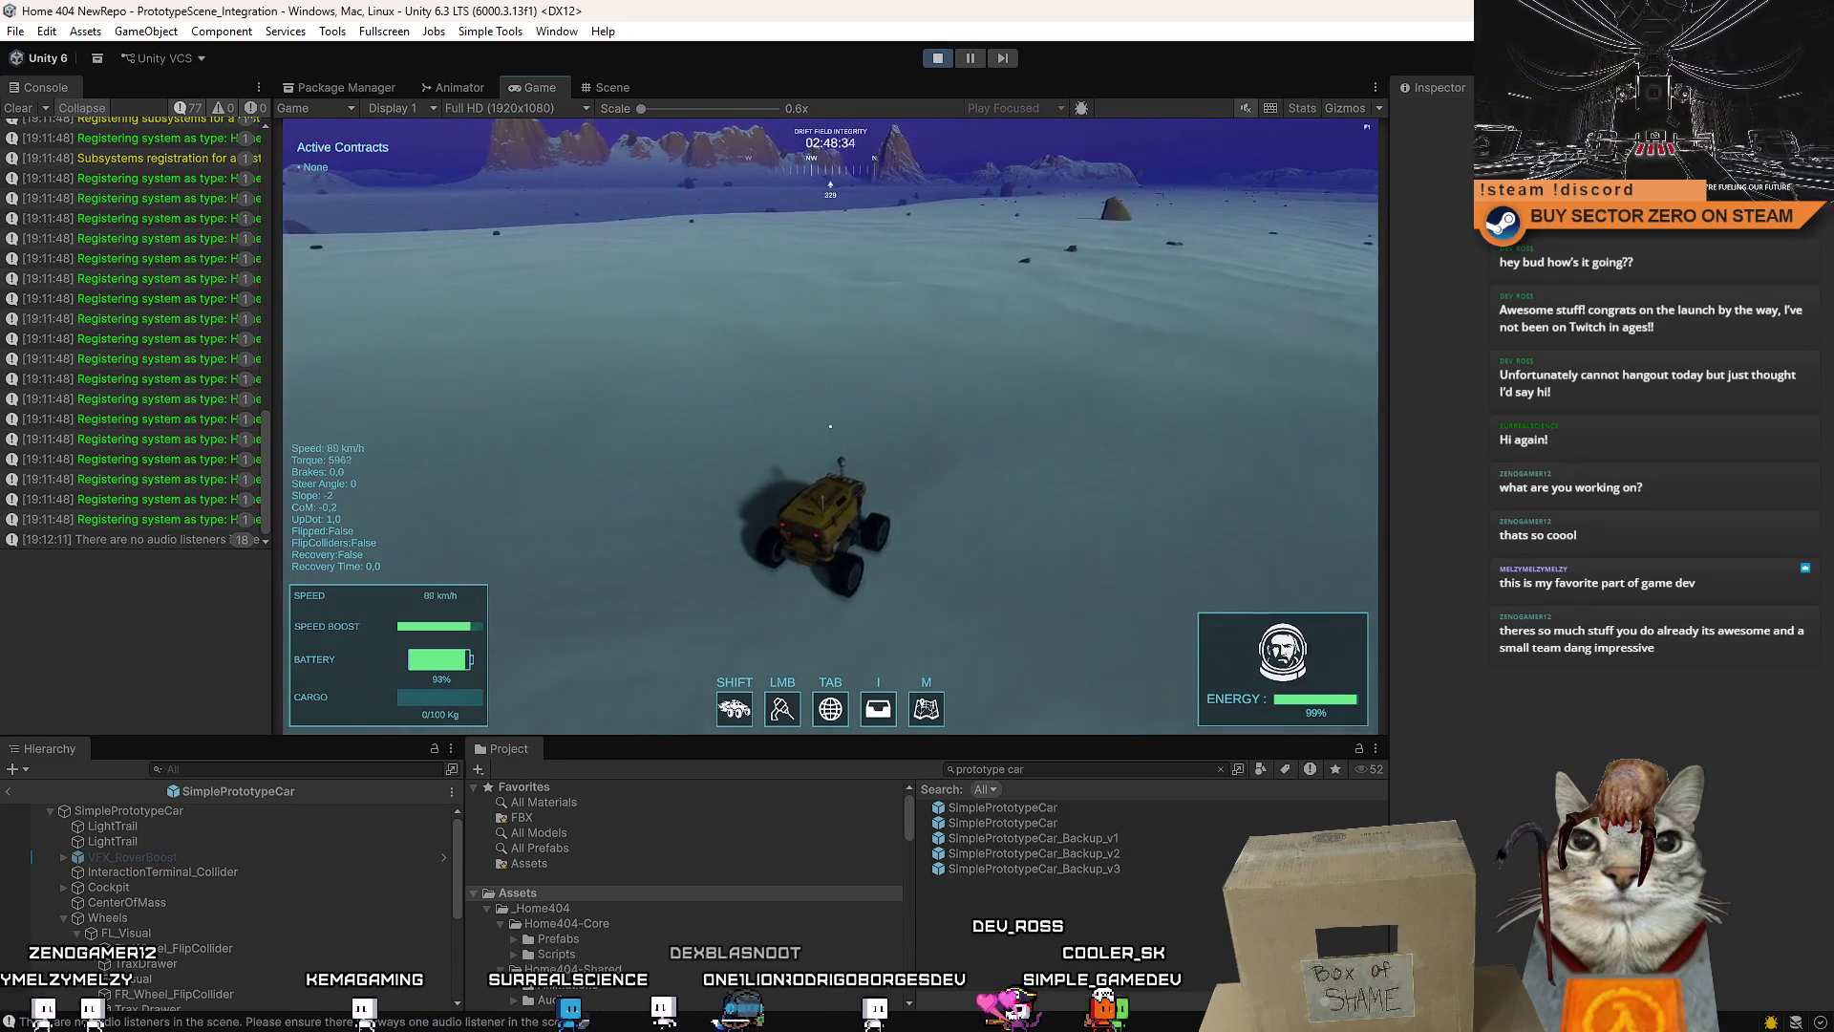
key(shift+w)
key(s)
key(s)
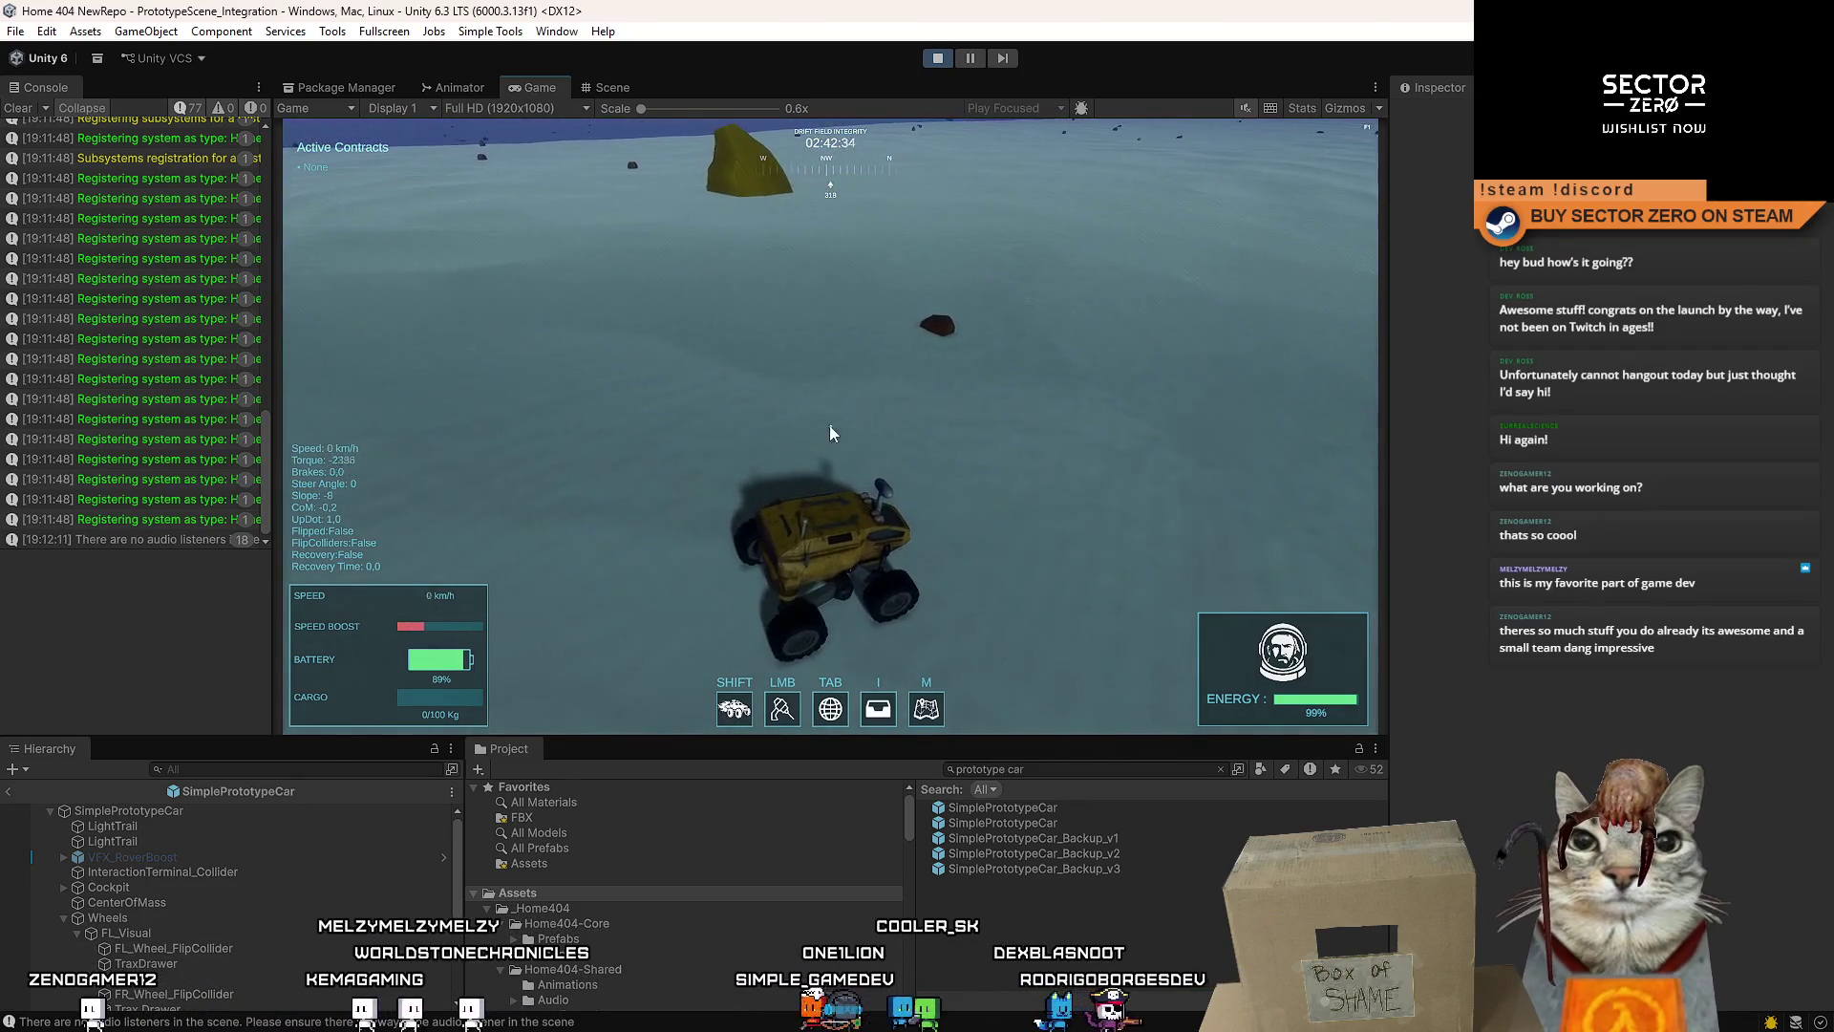
key(Escape)
key(Escape)
click(601, 87)
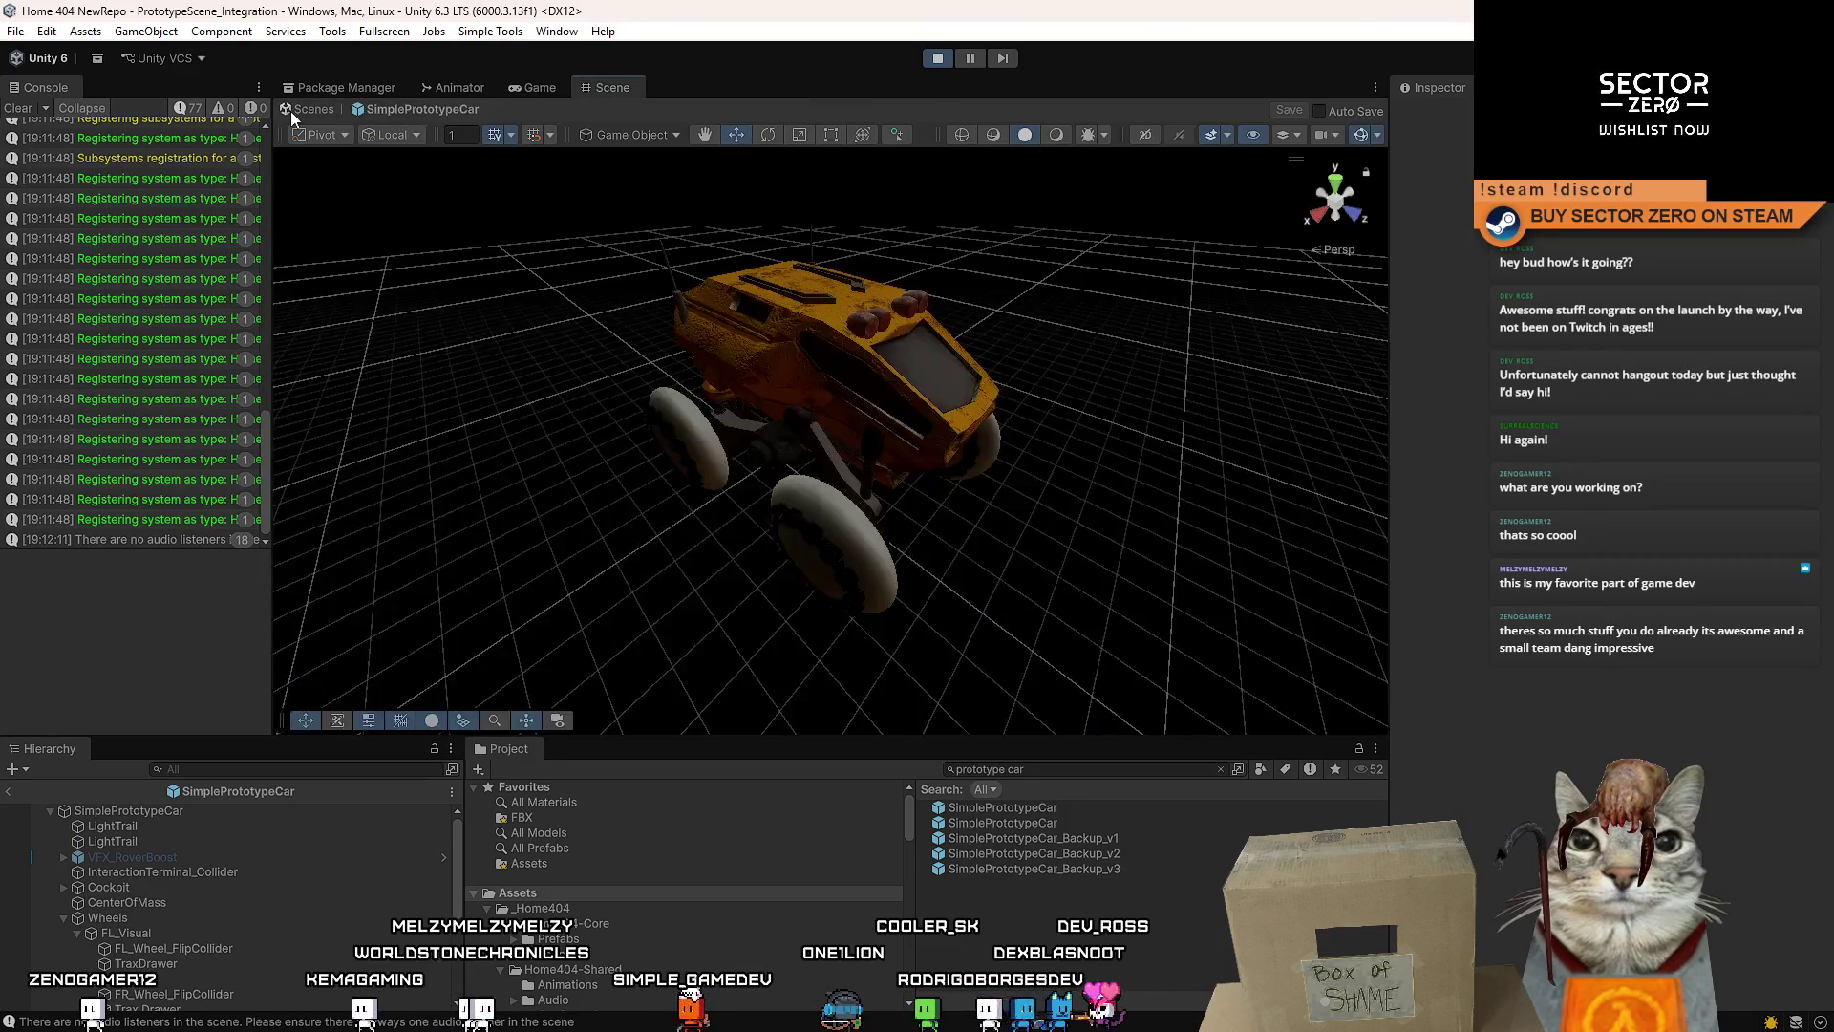
- Exit the rover prefab and filter the Hierarchy down to the LightTrail objects
click(291, 111)
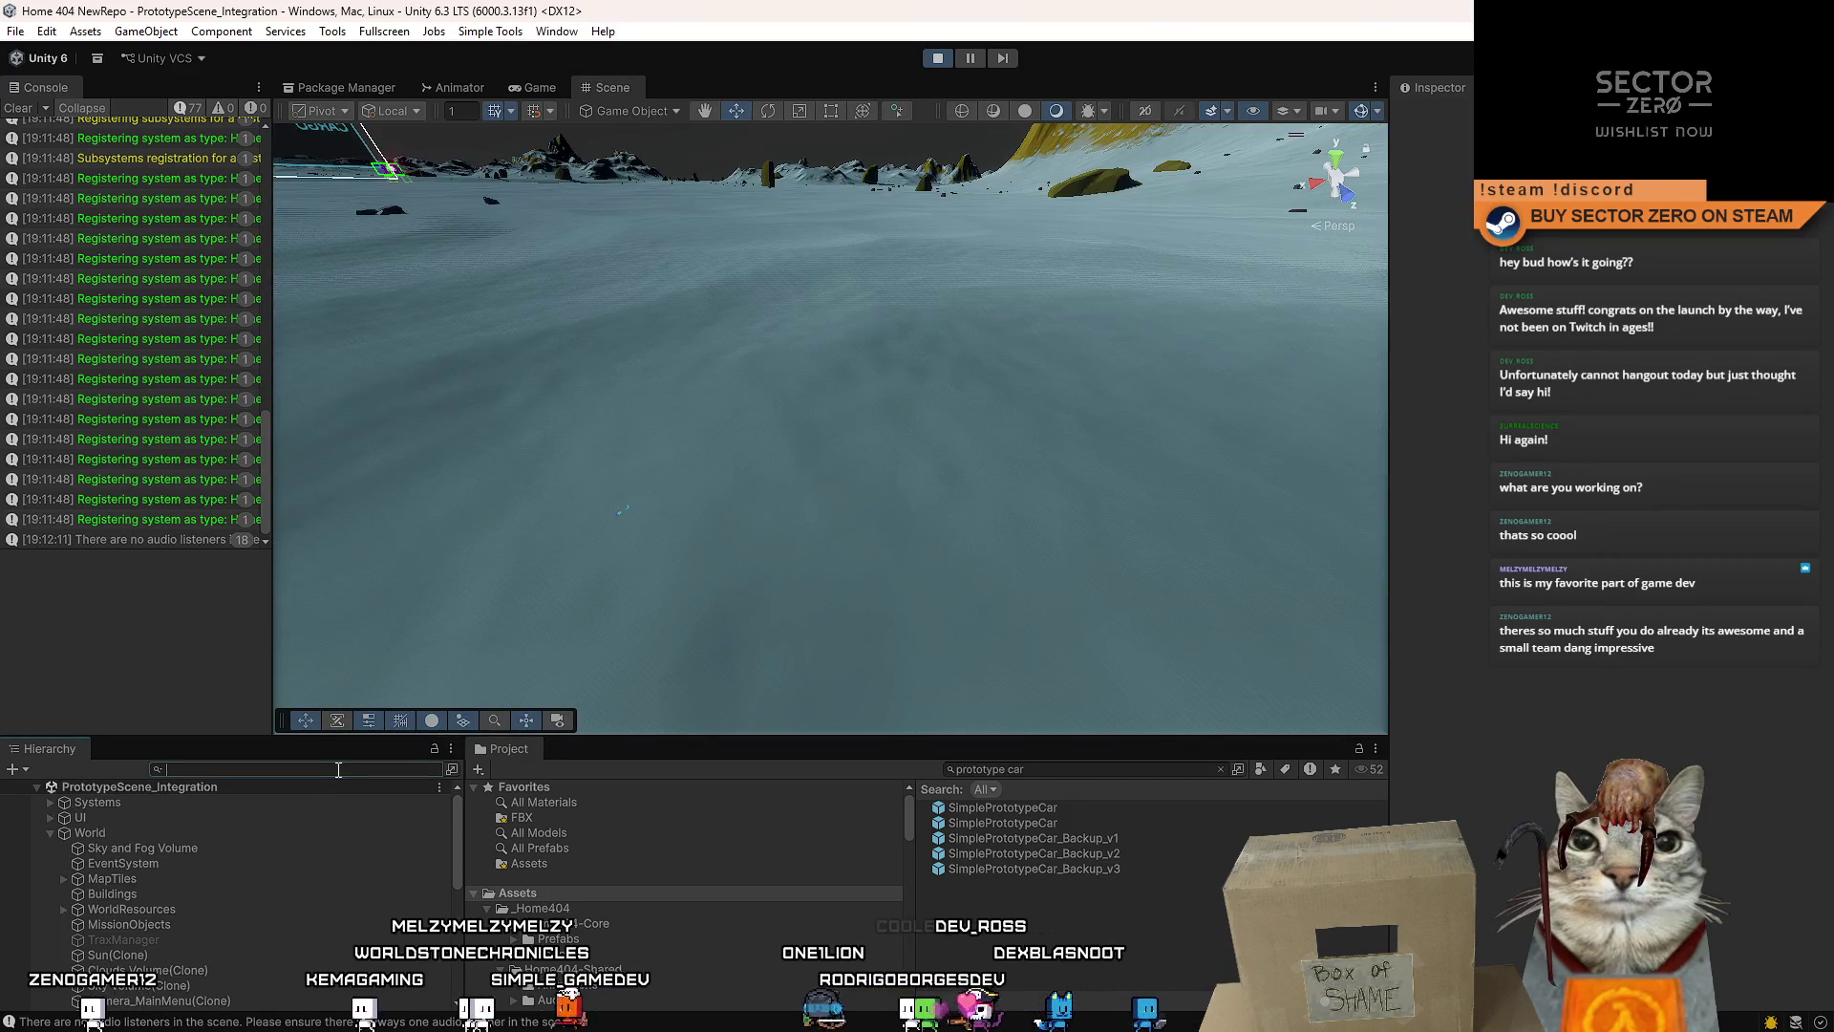
text(light trail)
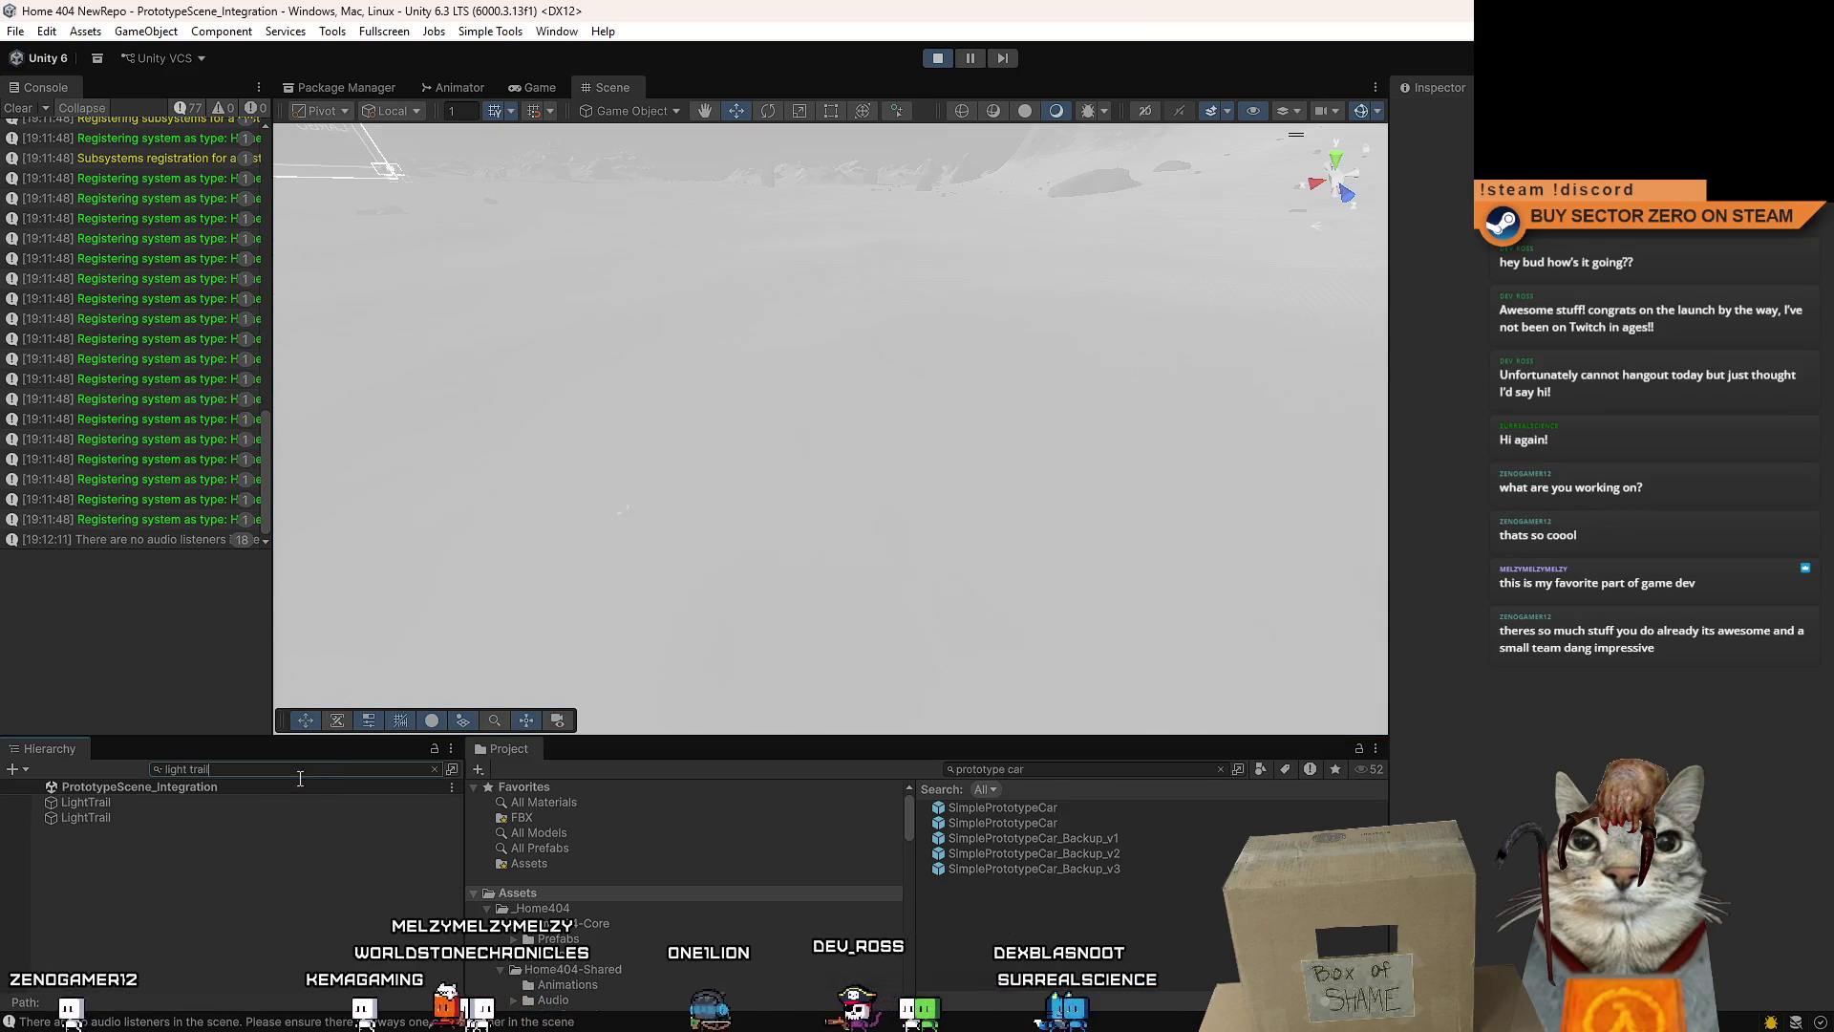
click(227, 818)
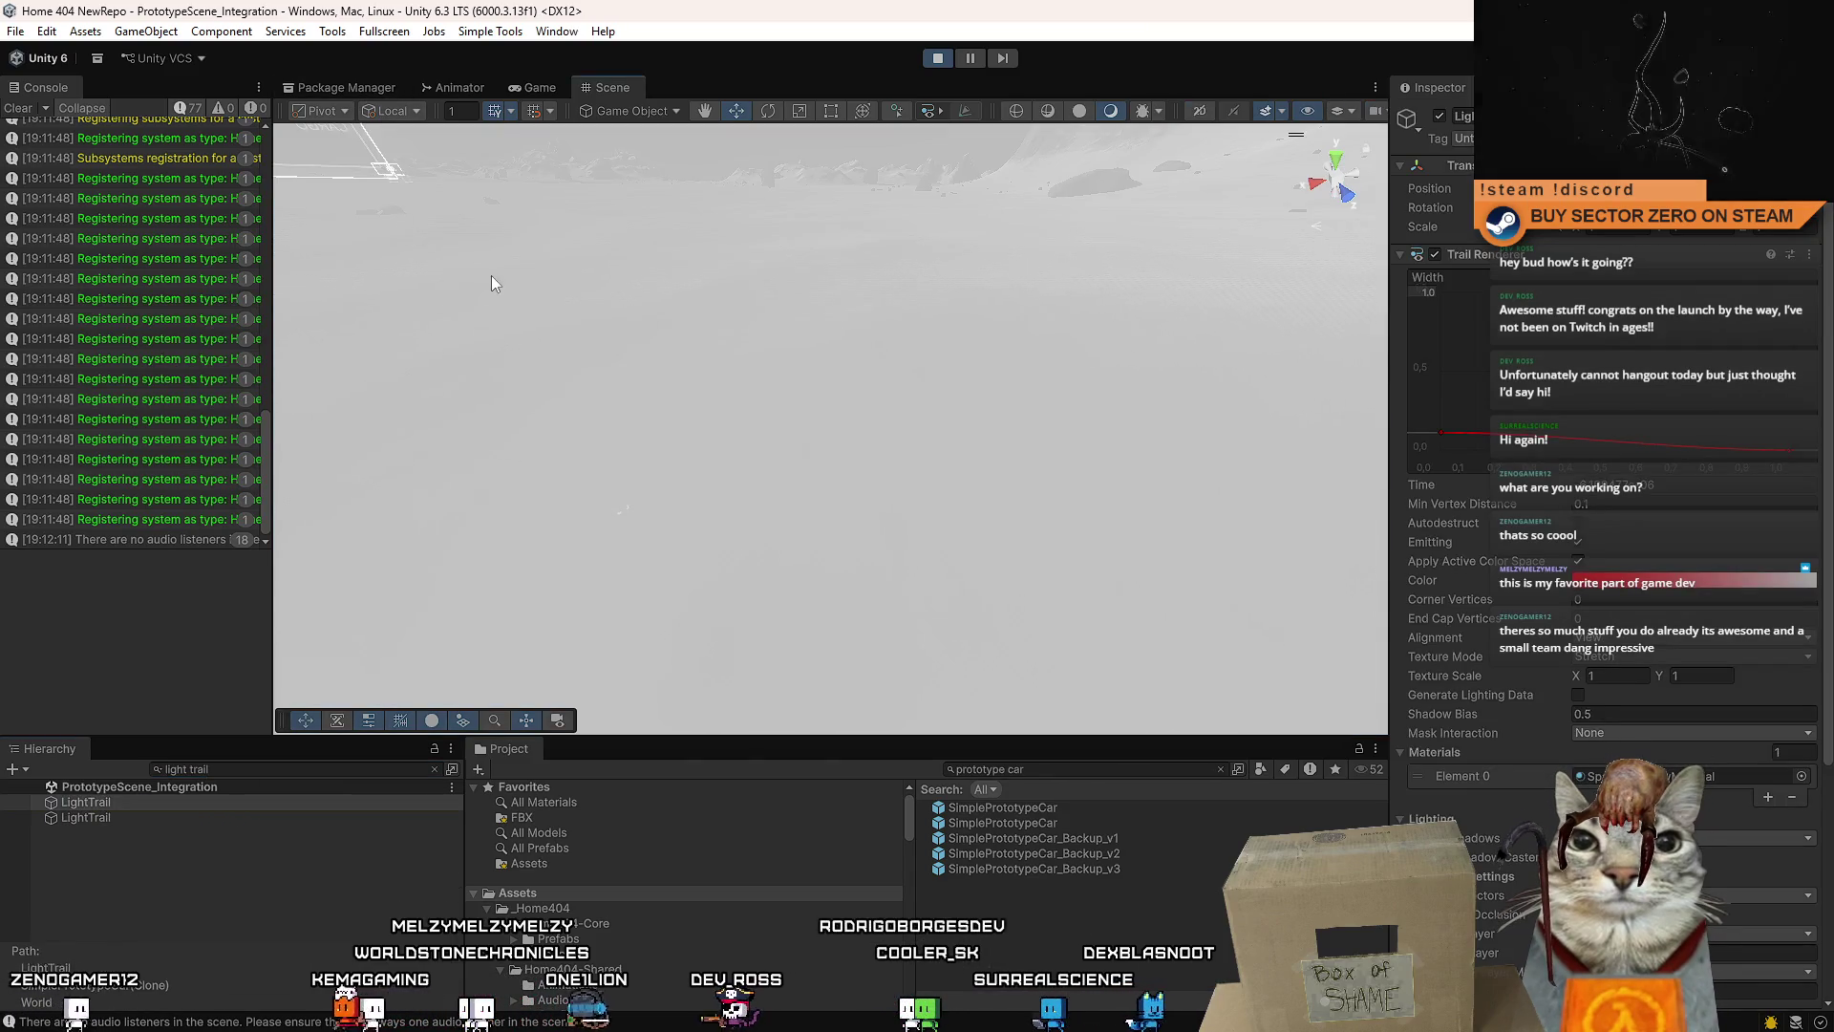
click(862, 397)
- In the Game view, select the rover clone's LightTrail and open its Trail Time By Speed curve
click(540, 87)
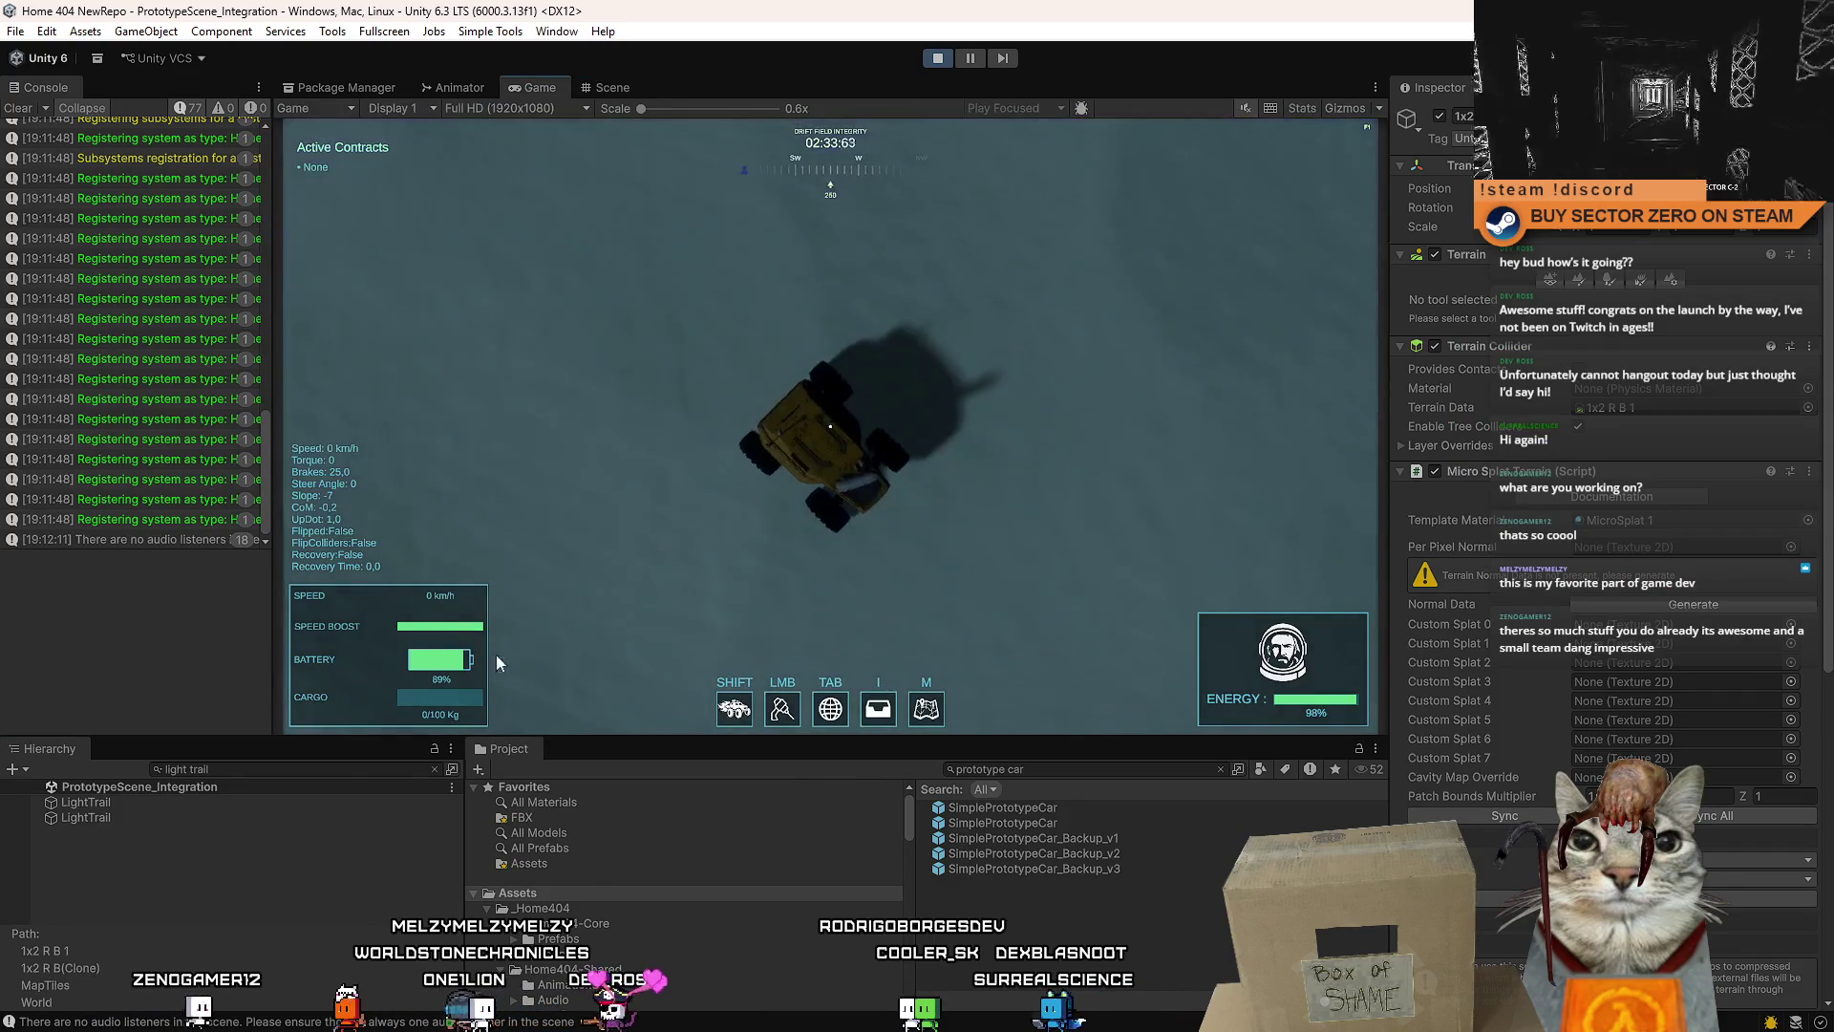
key(Escape)
key(Escape)
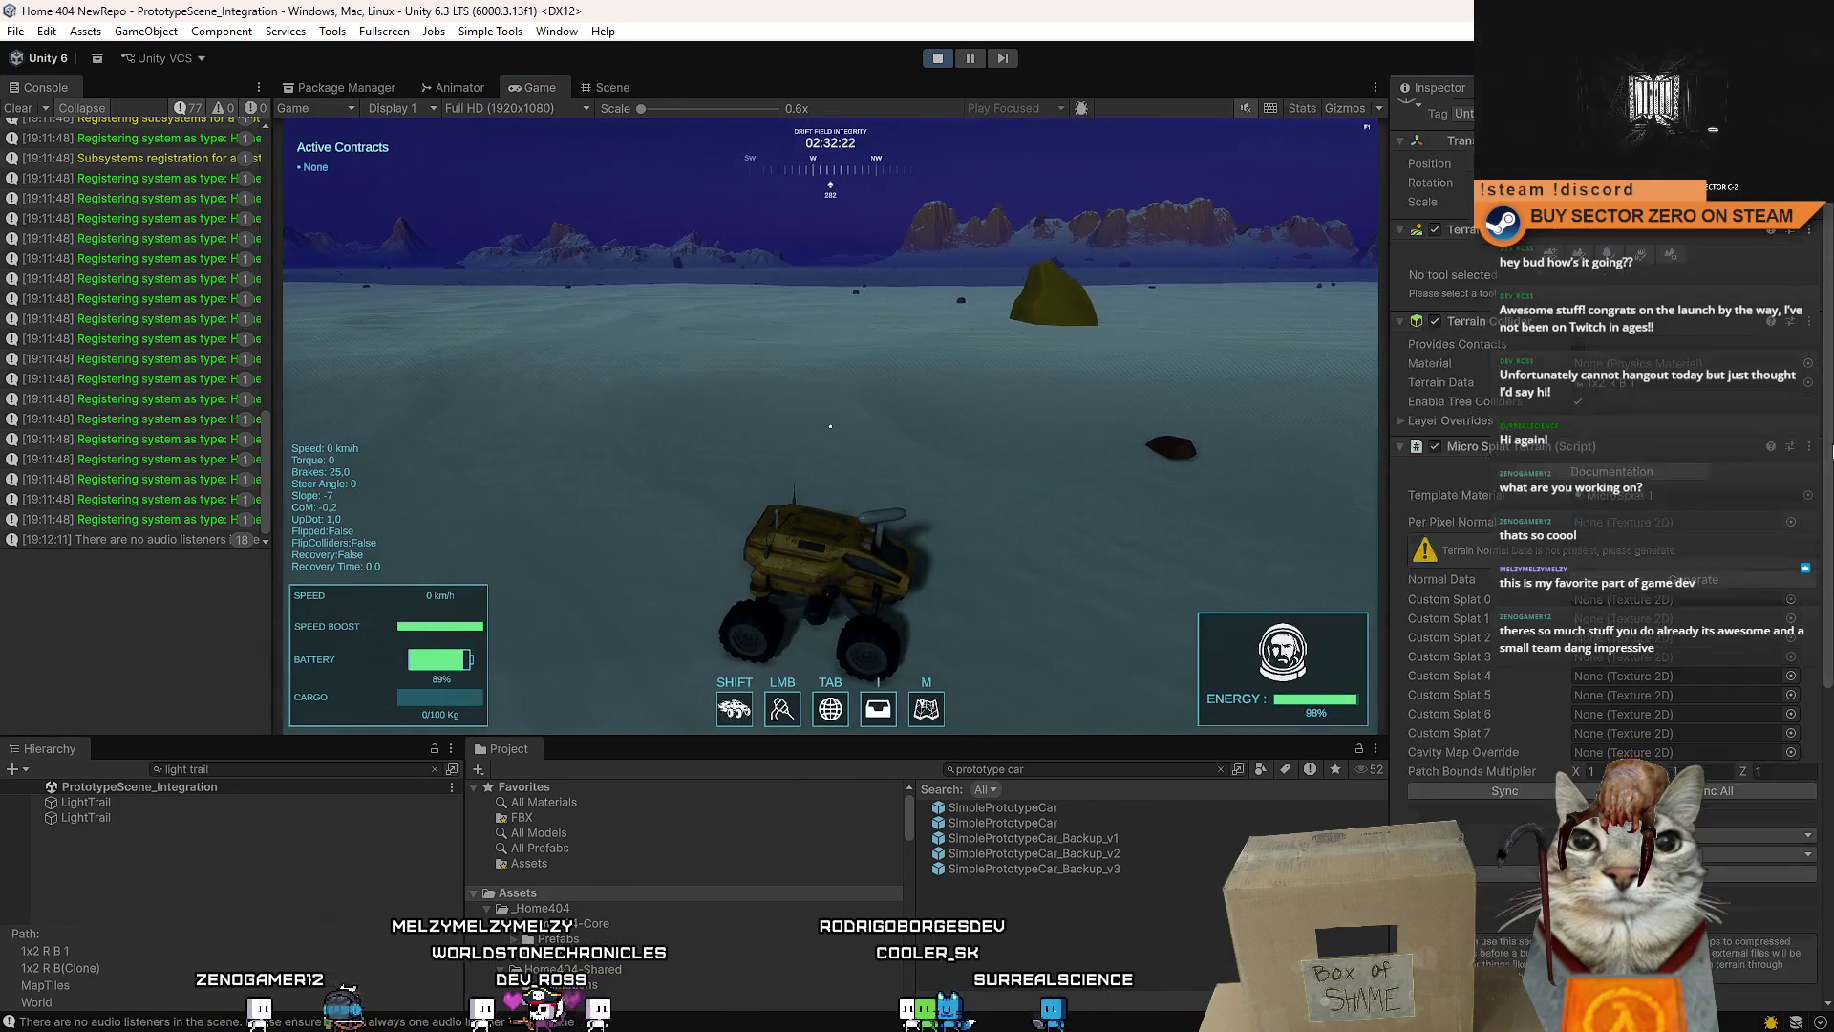
click(201, 819)
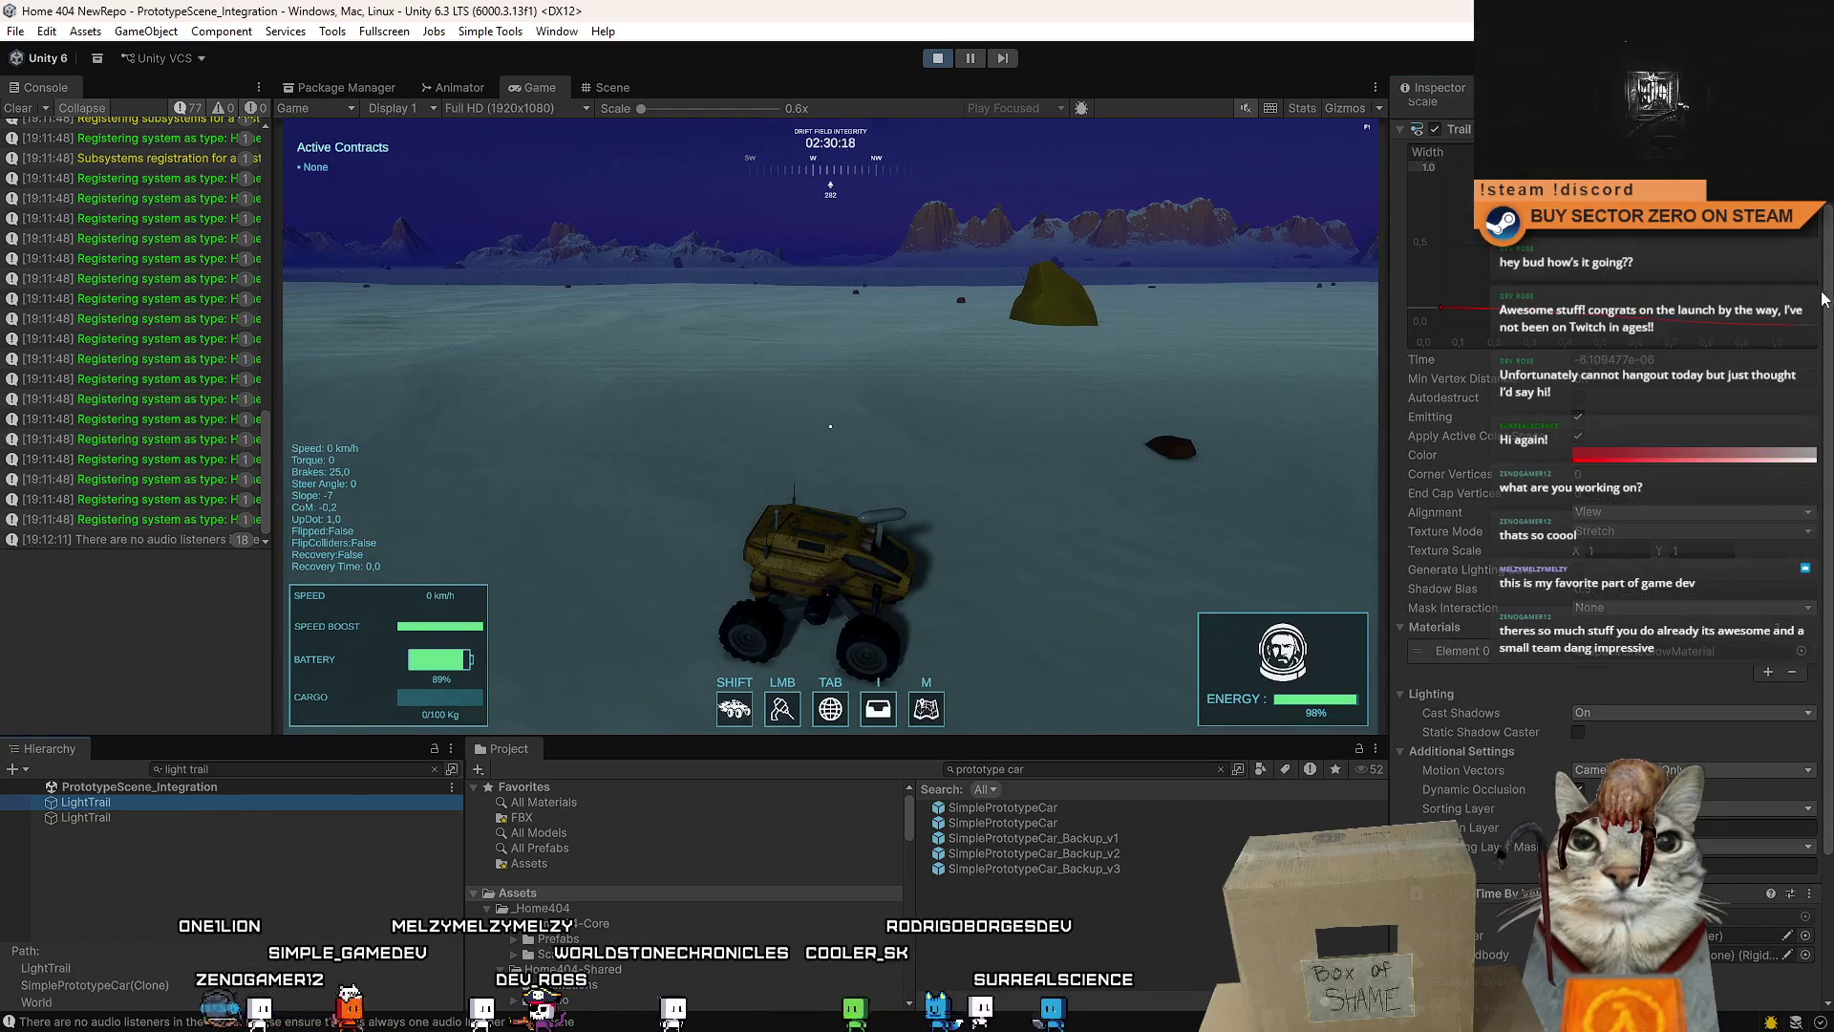
scroll(1823, 299, down, 5)
click(1442, 134)
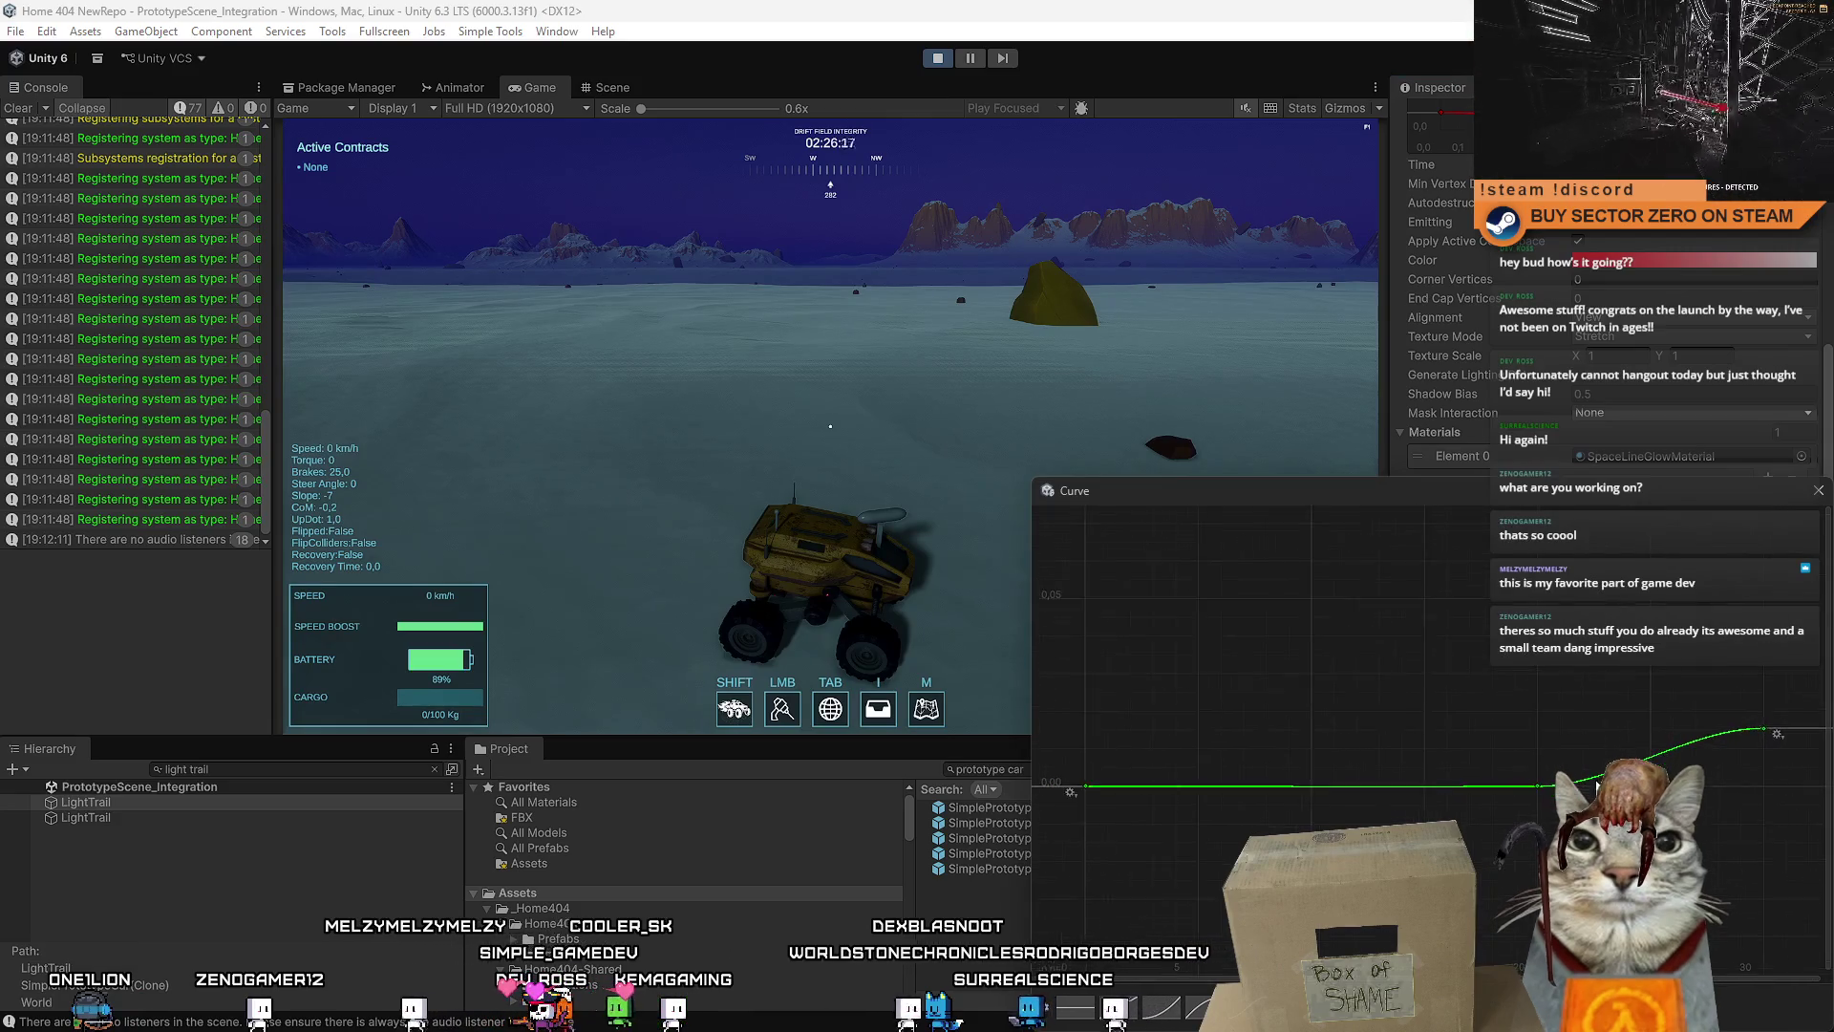
- Raise the curve's end key to steepen the high-speed rise, then select both LightTrail objects
scroll(1596, 783, down, 3)
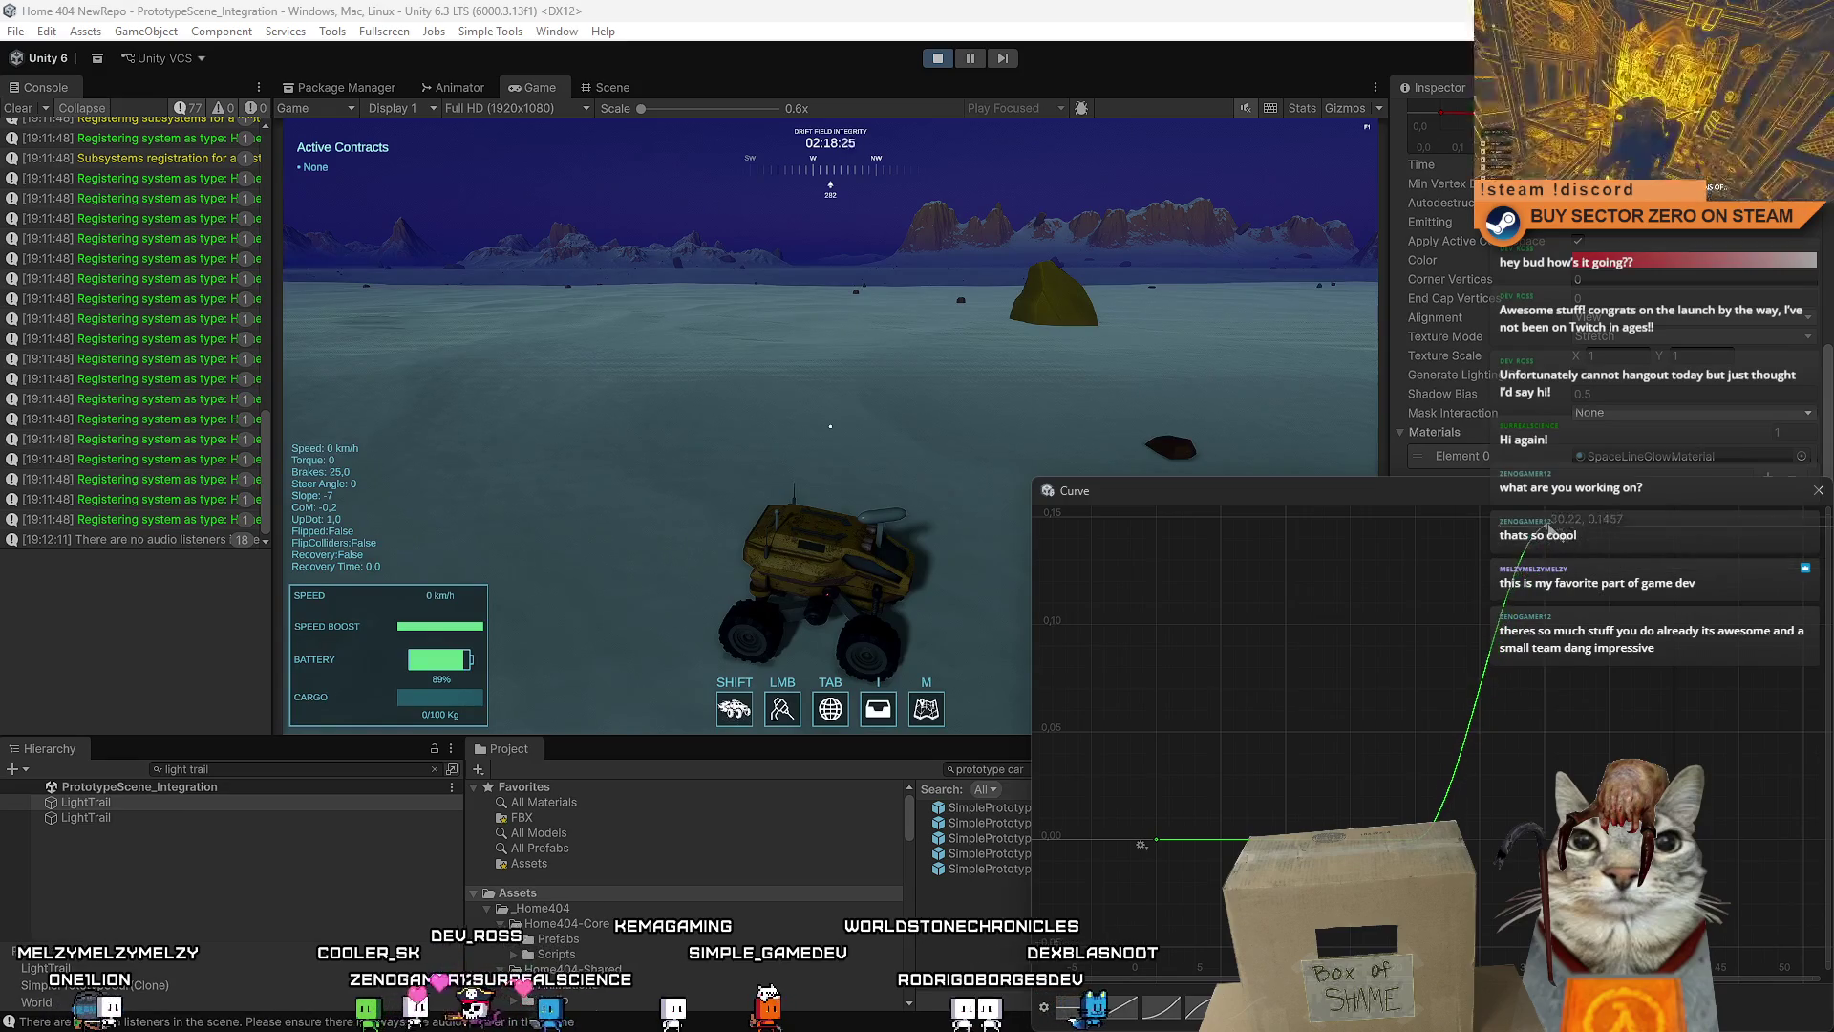
drag(1544, 520, 1433, 704)
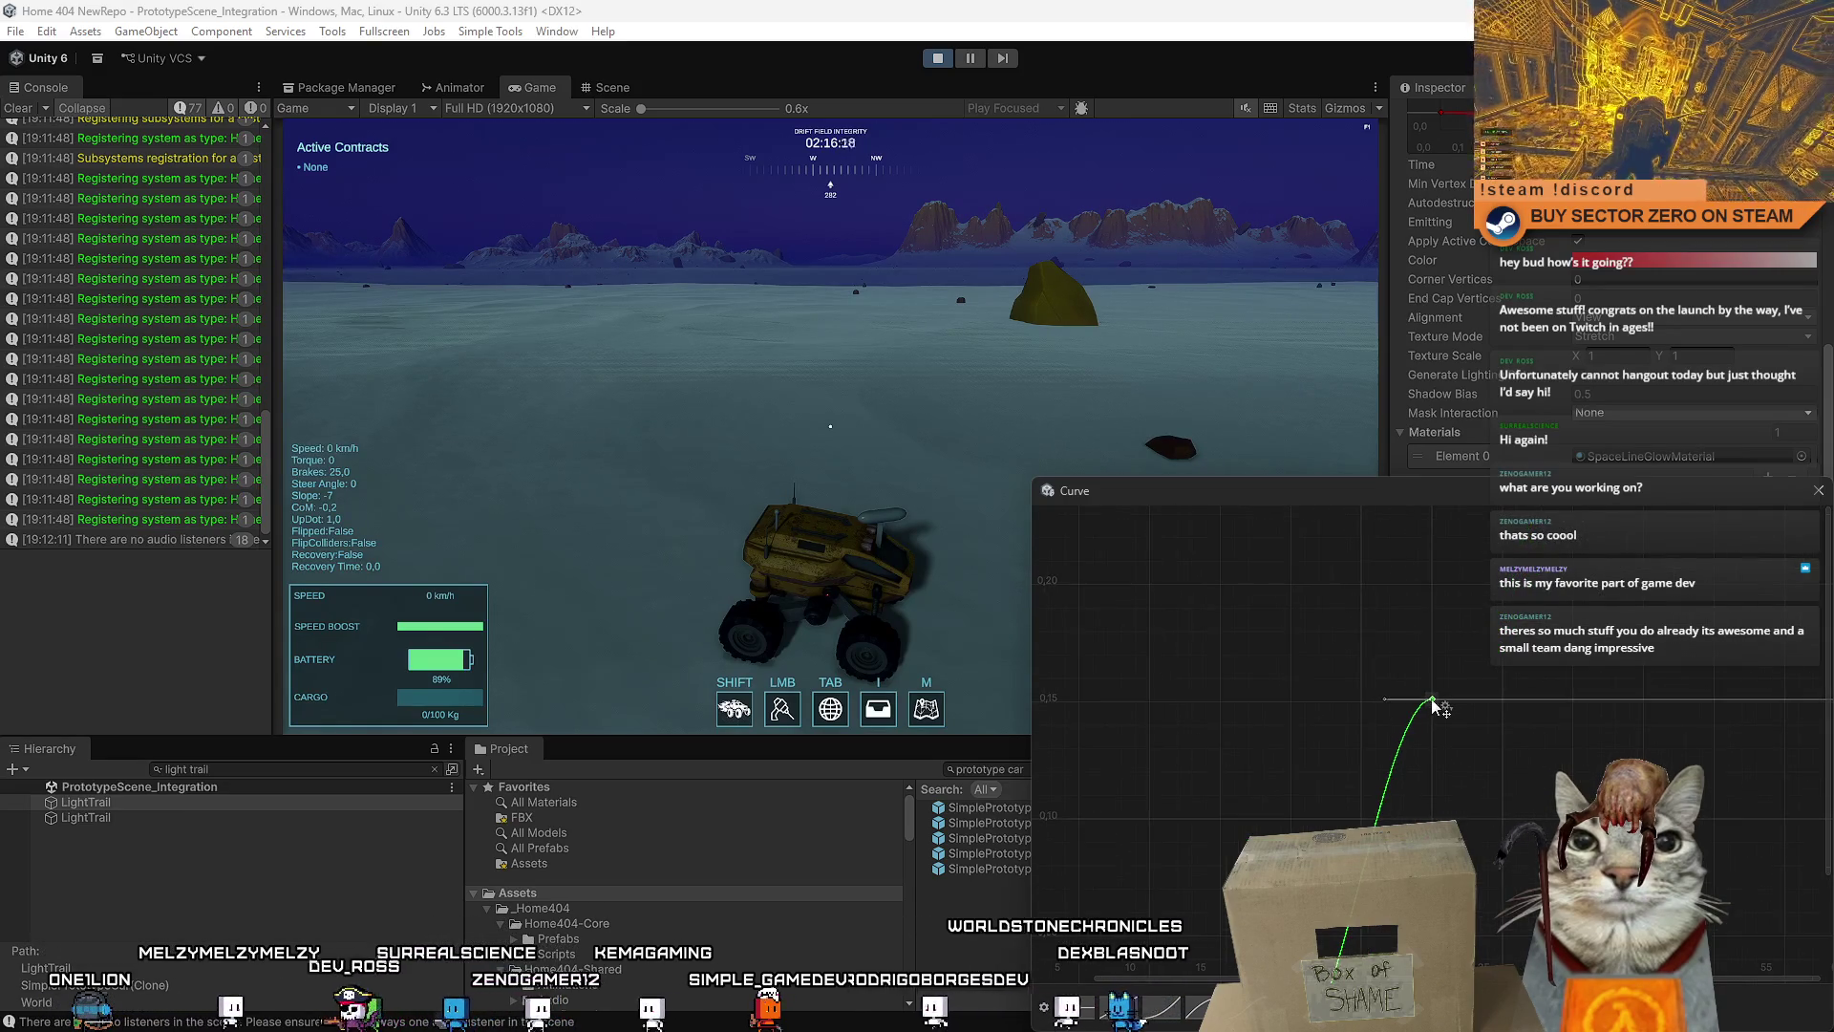
click(1820, 491)
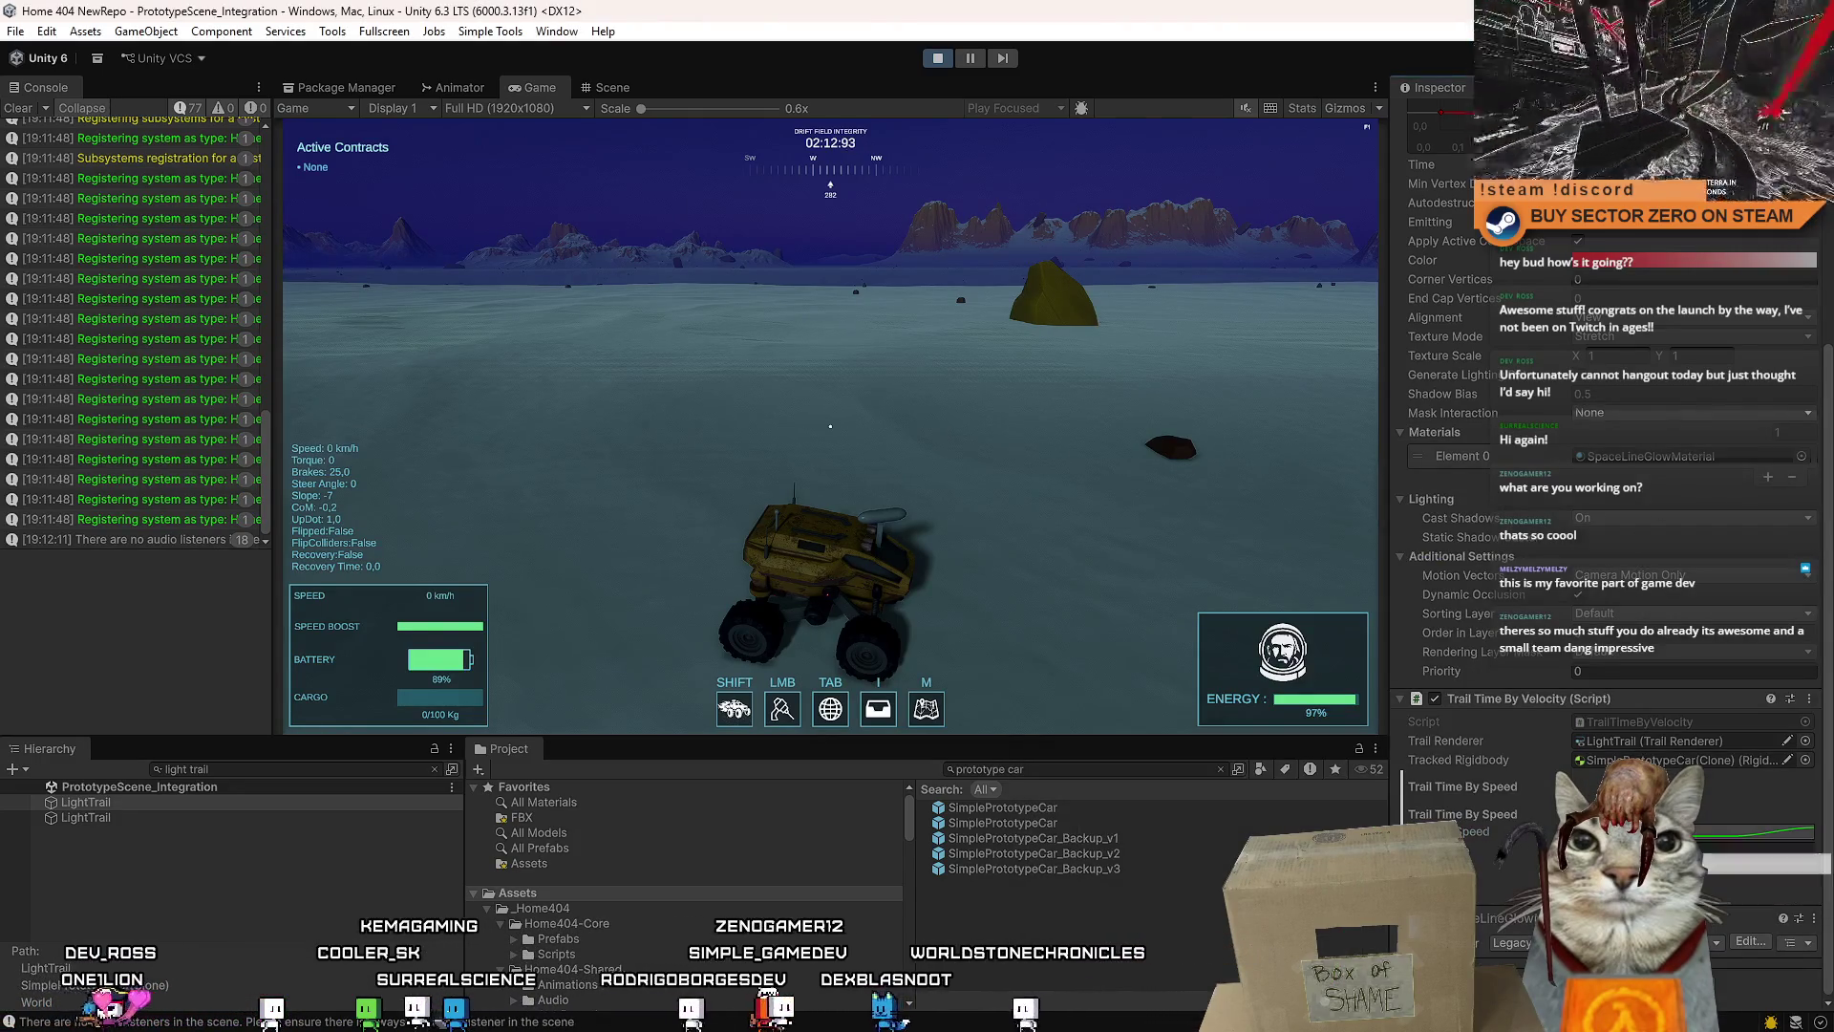
click(153, 819)
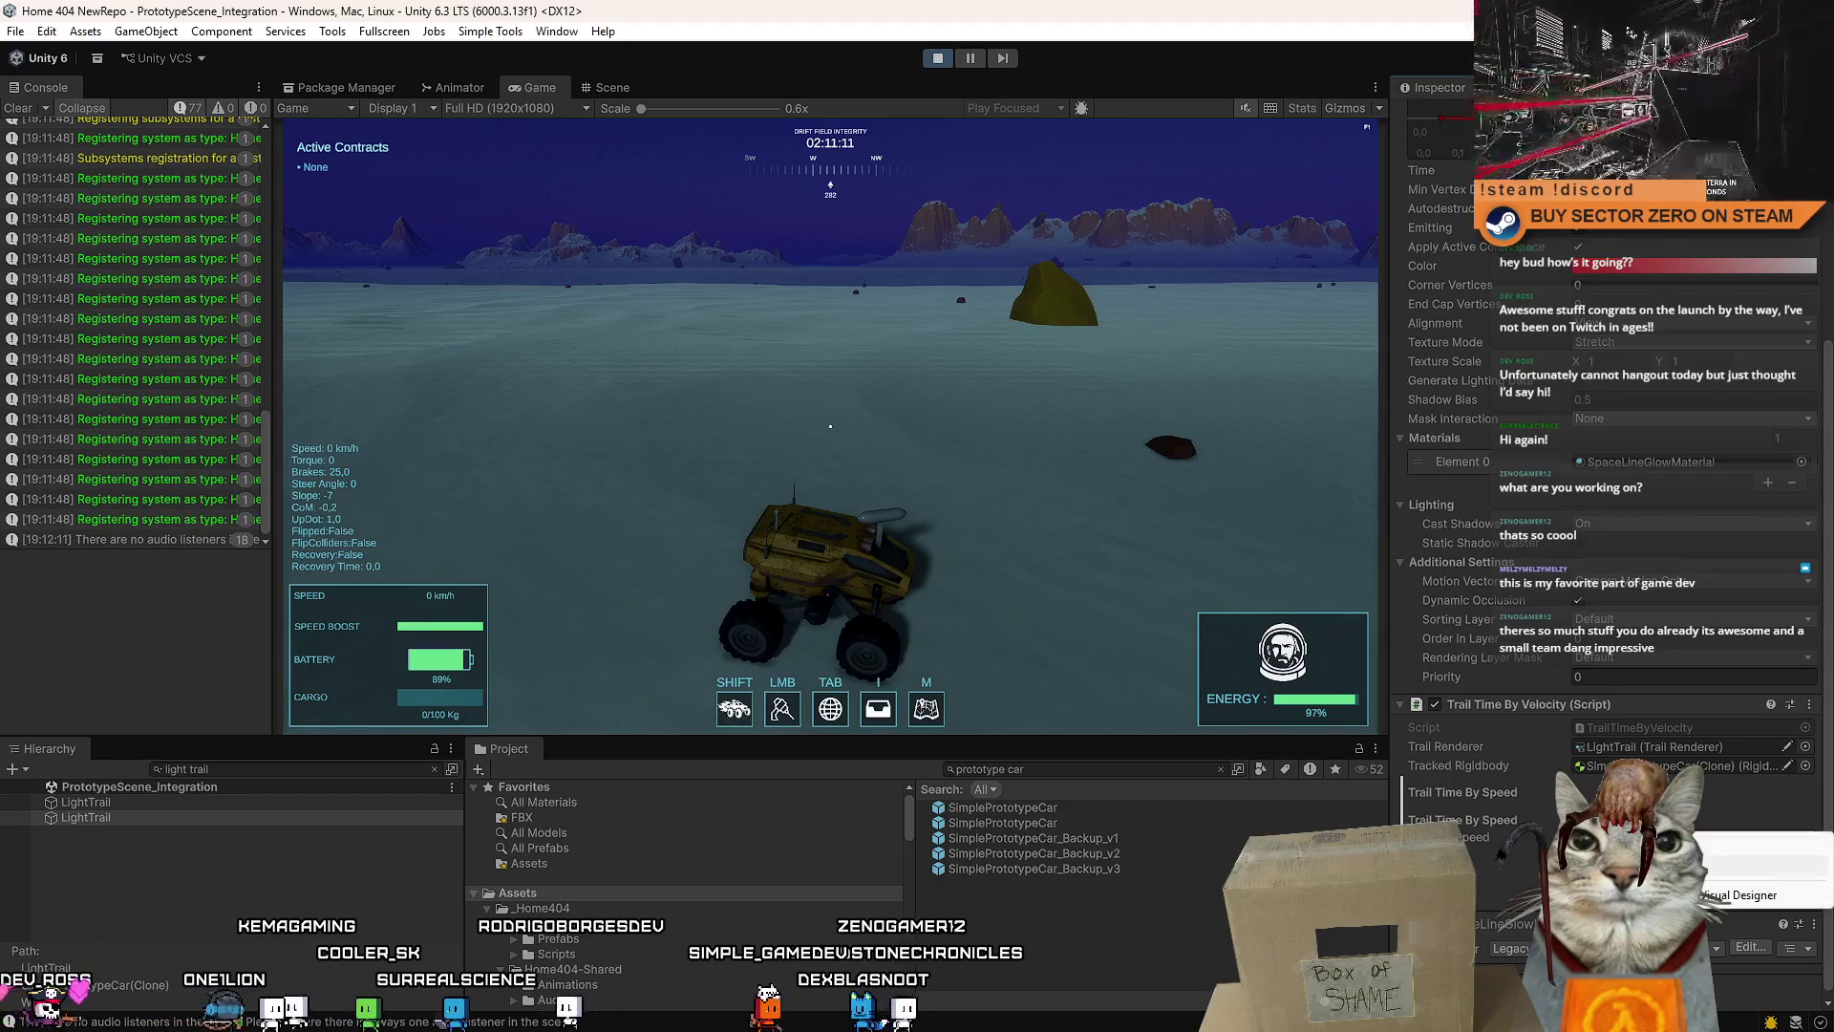
shift+click(239, 808)
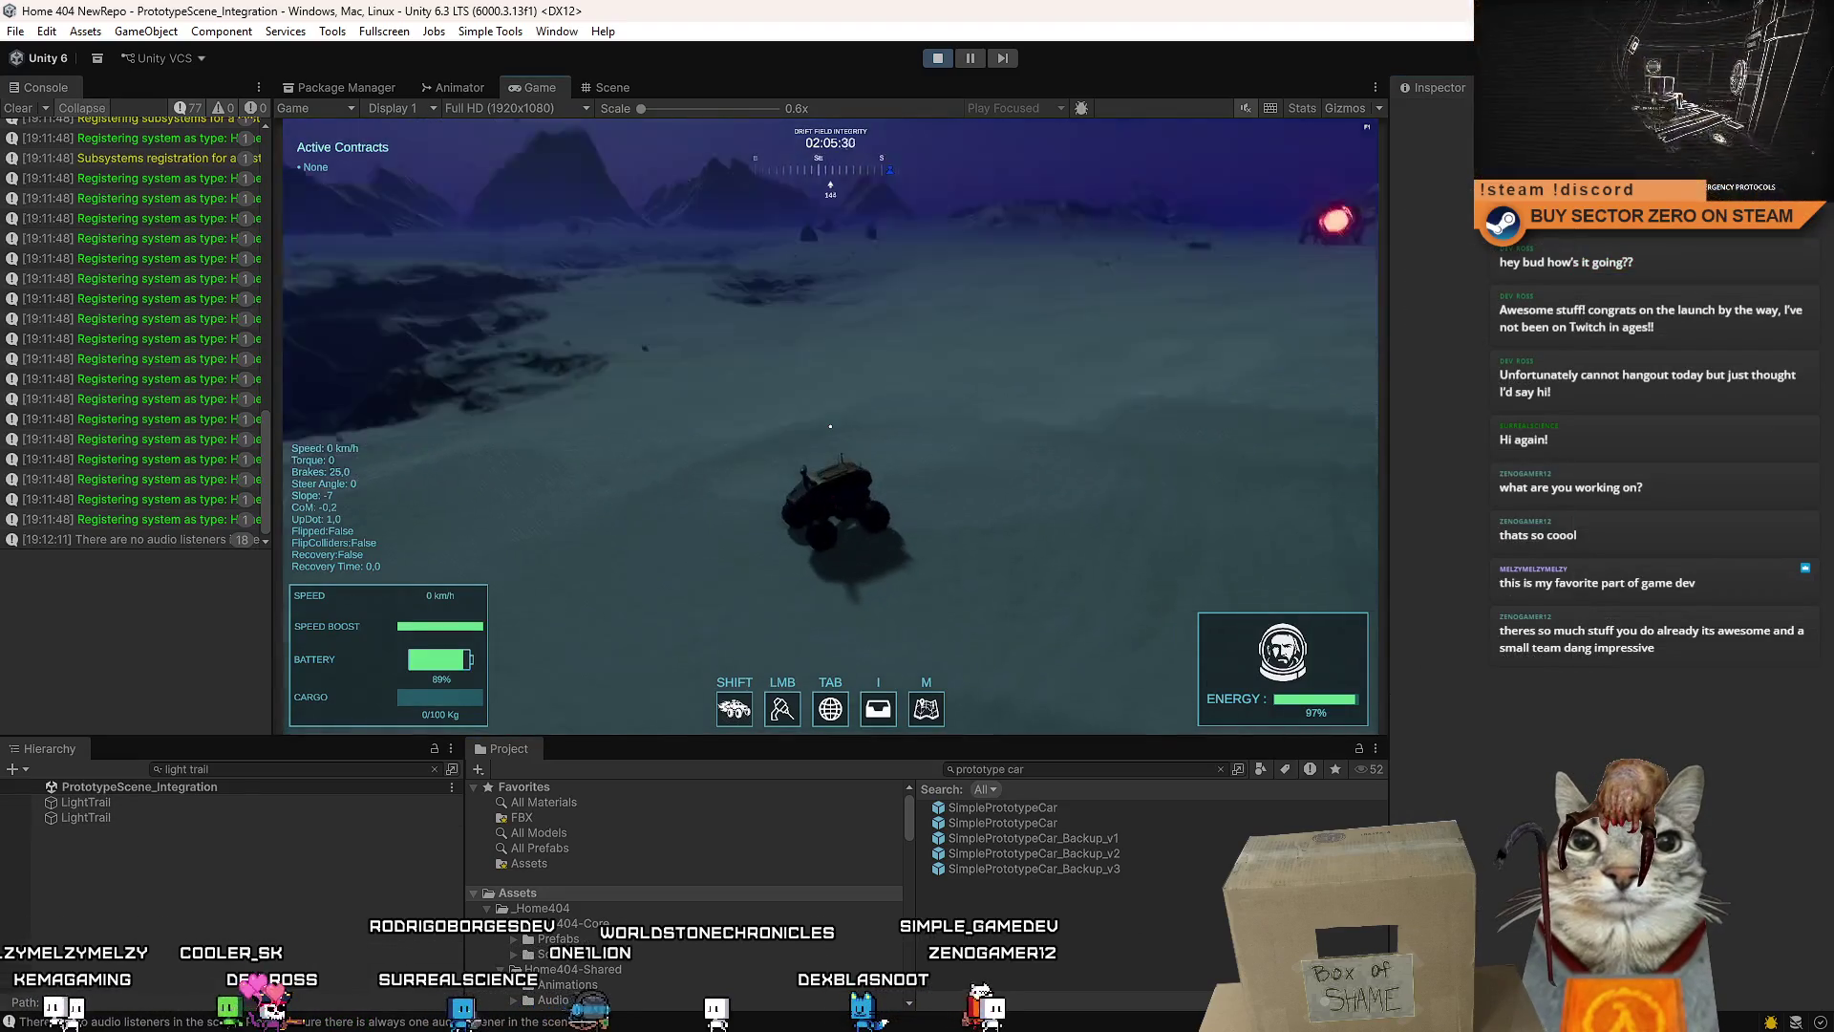
- Drive the rover with W and Shift boost past 100 km/h, steer left, and pause
key(w)
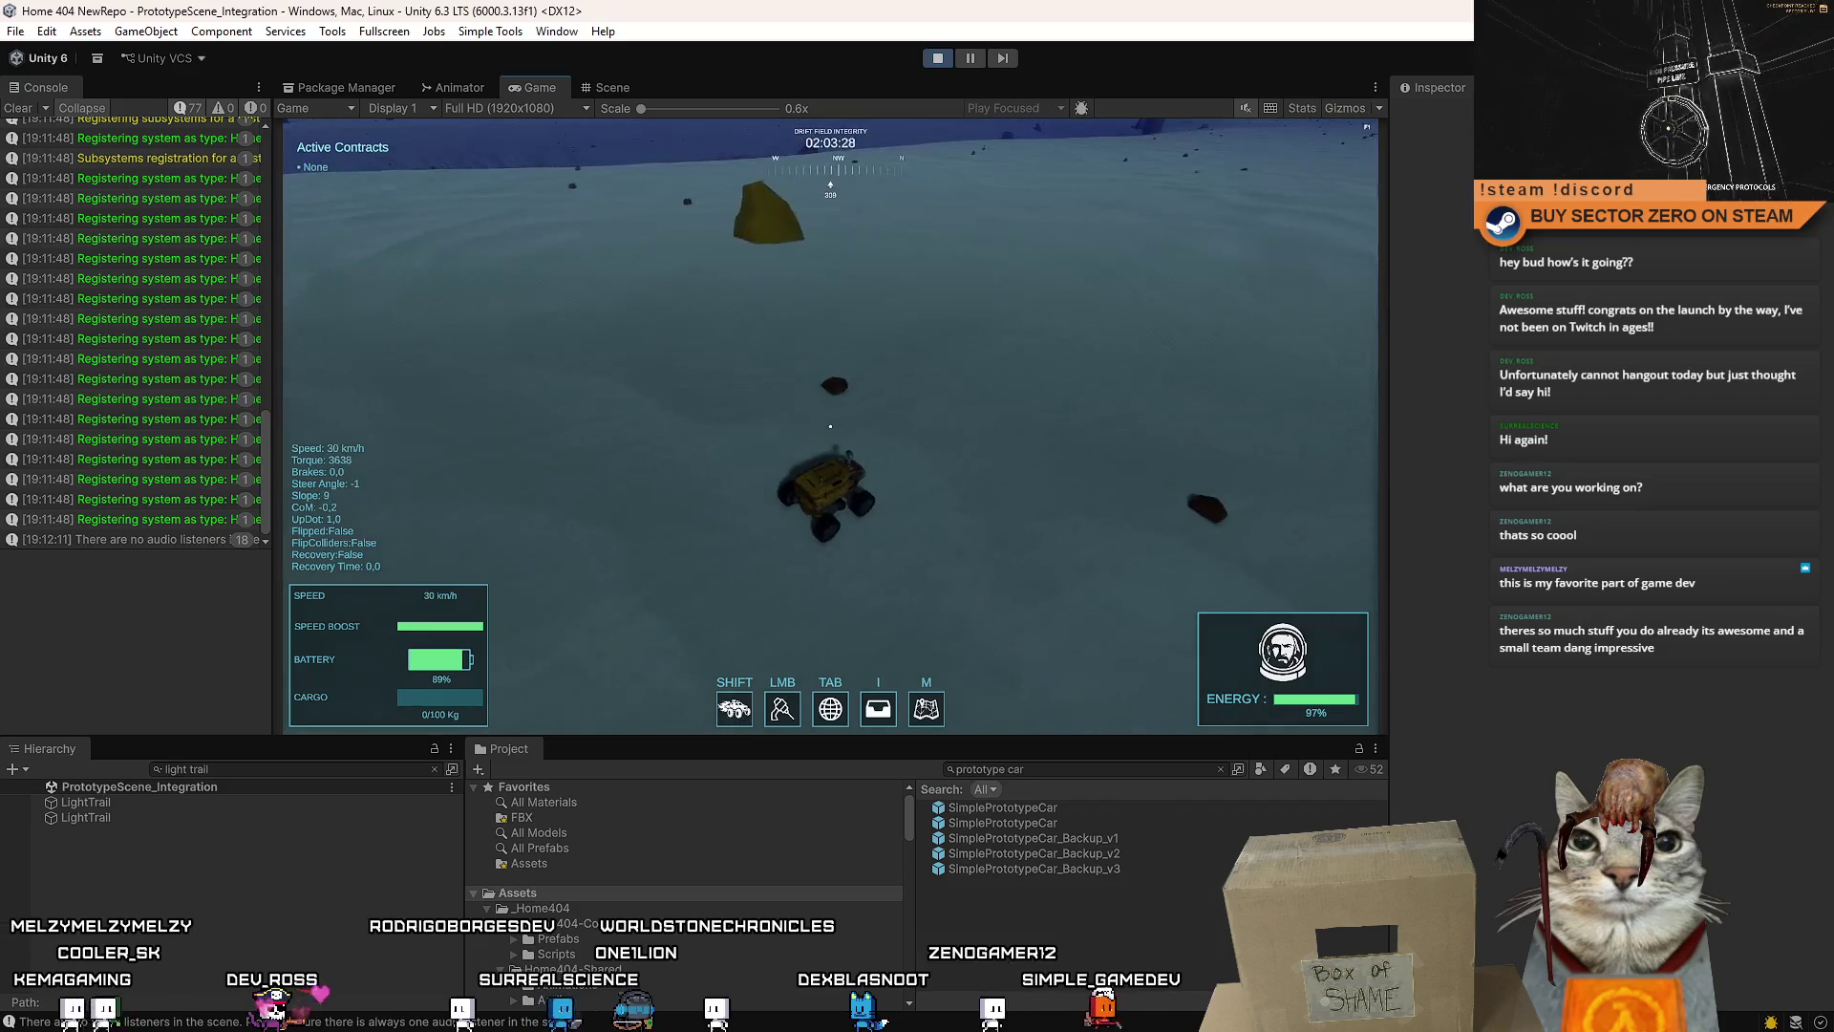
key(w)
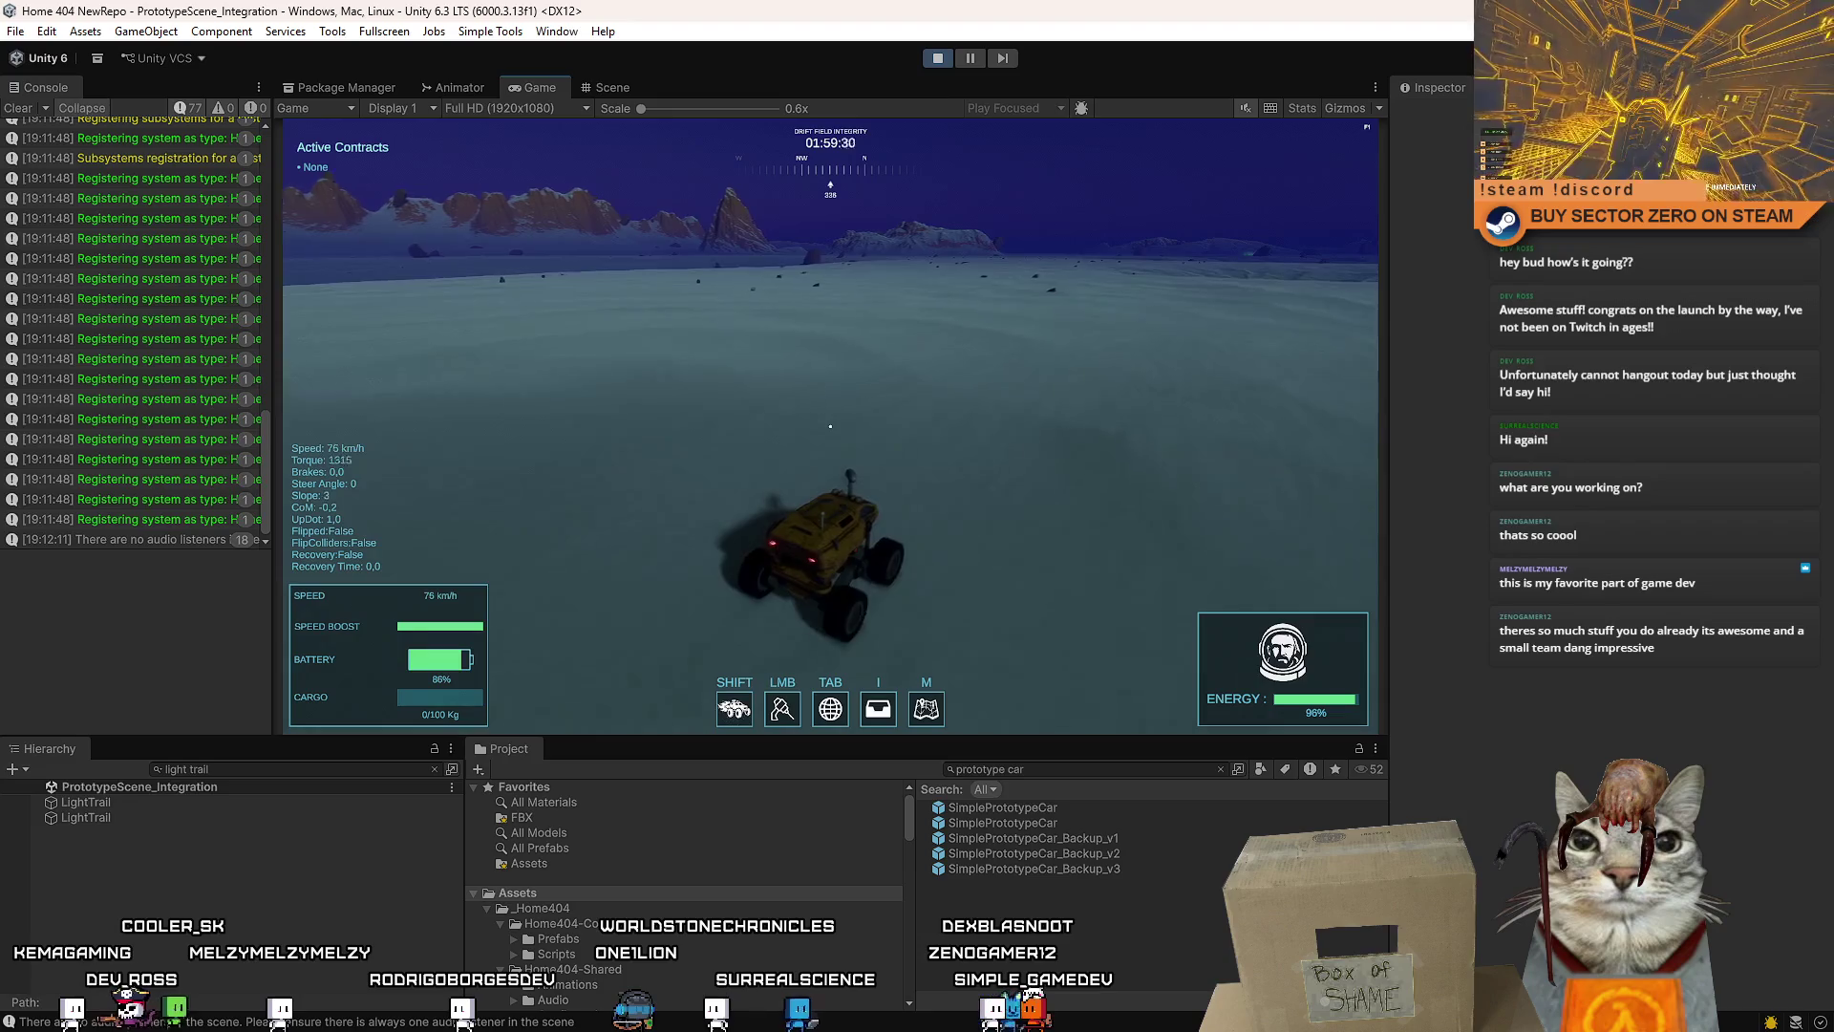
key(shift)
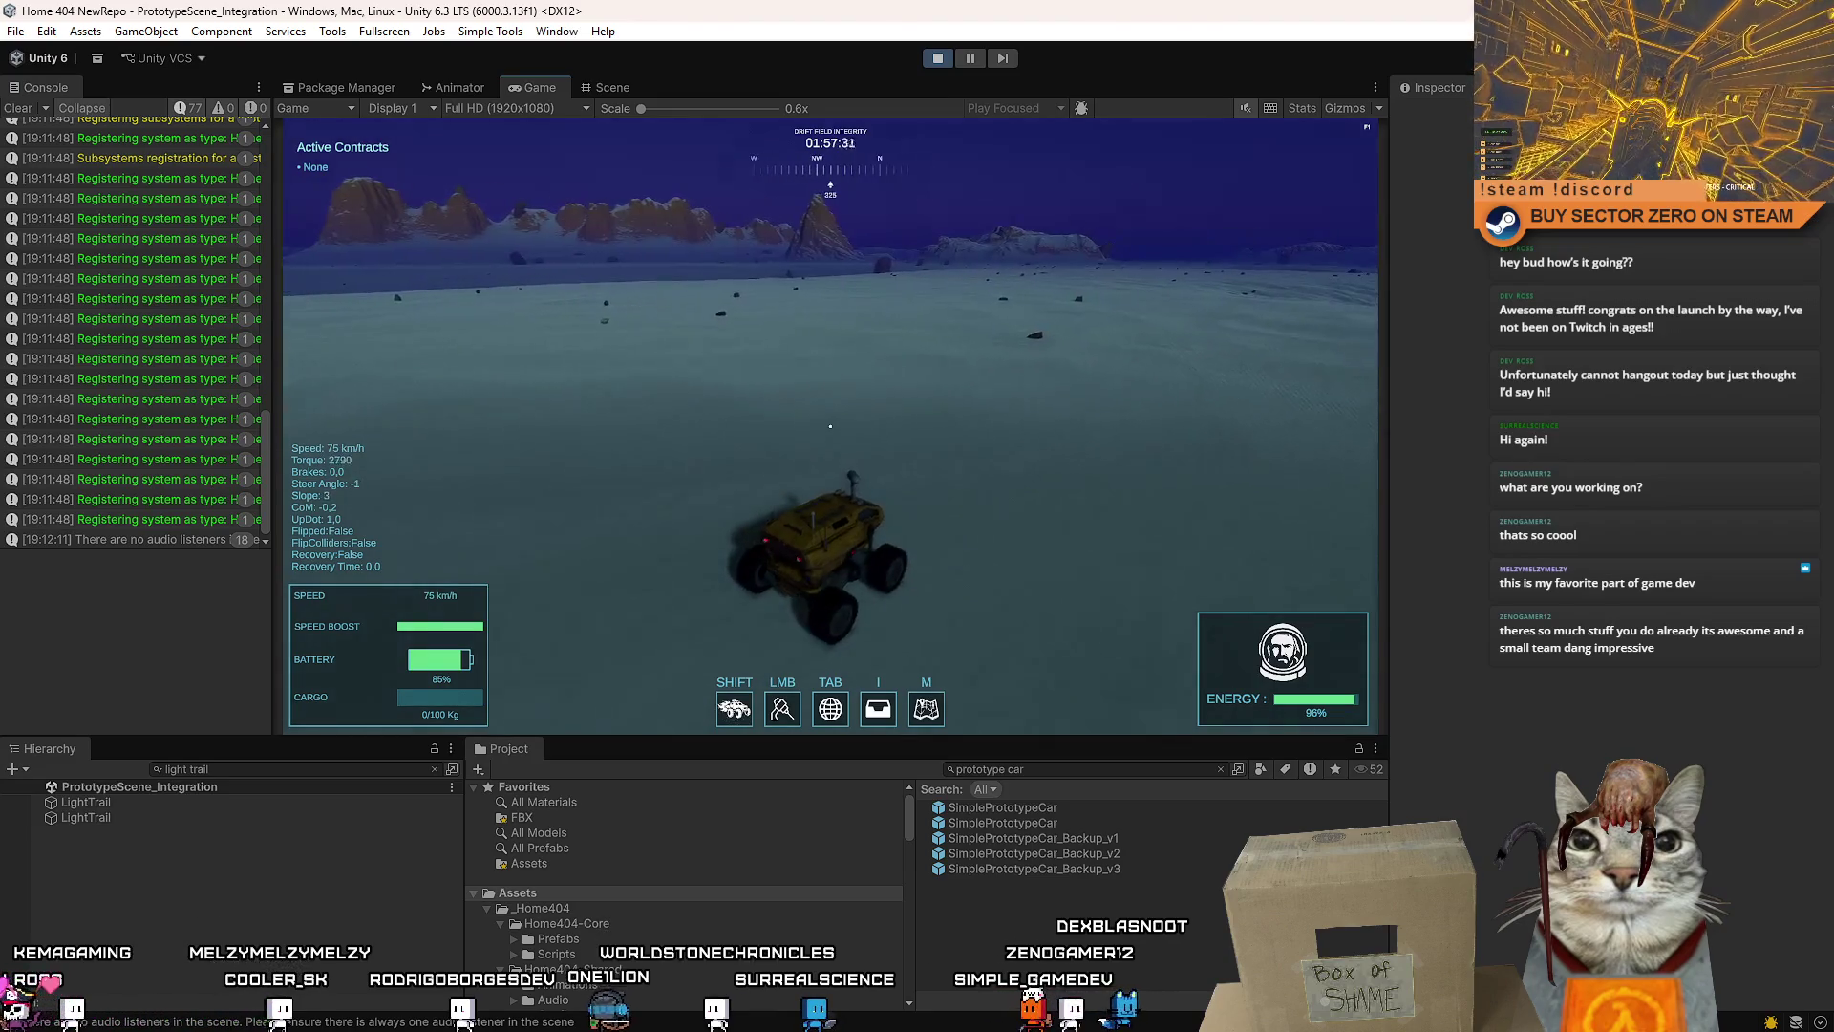
key(a)
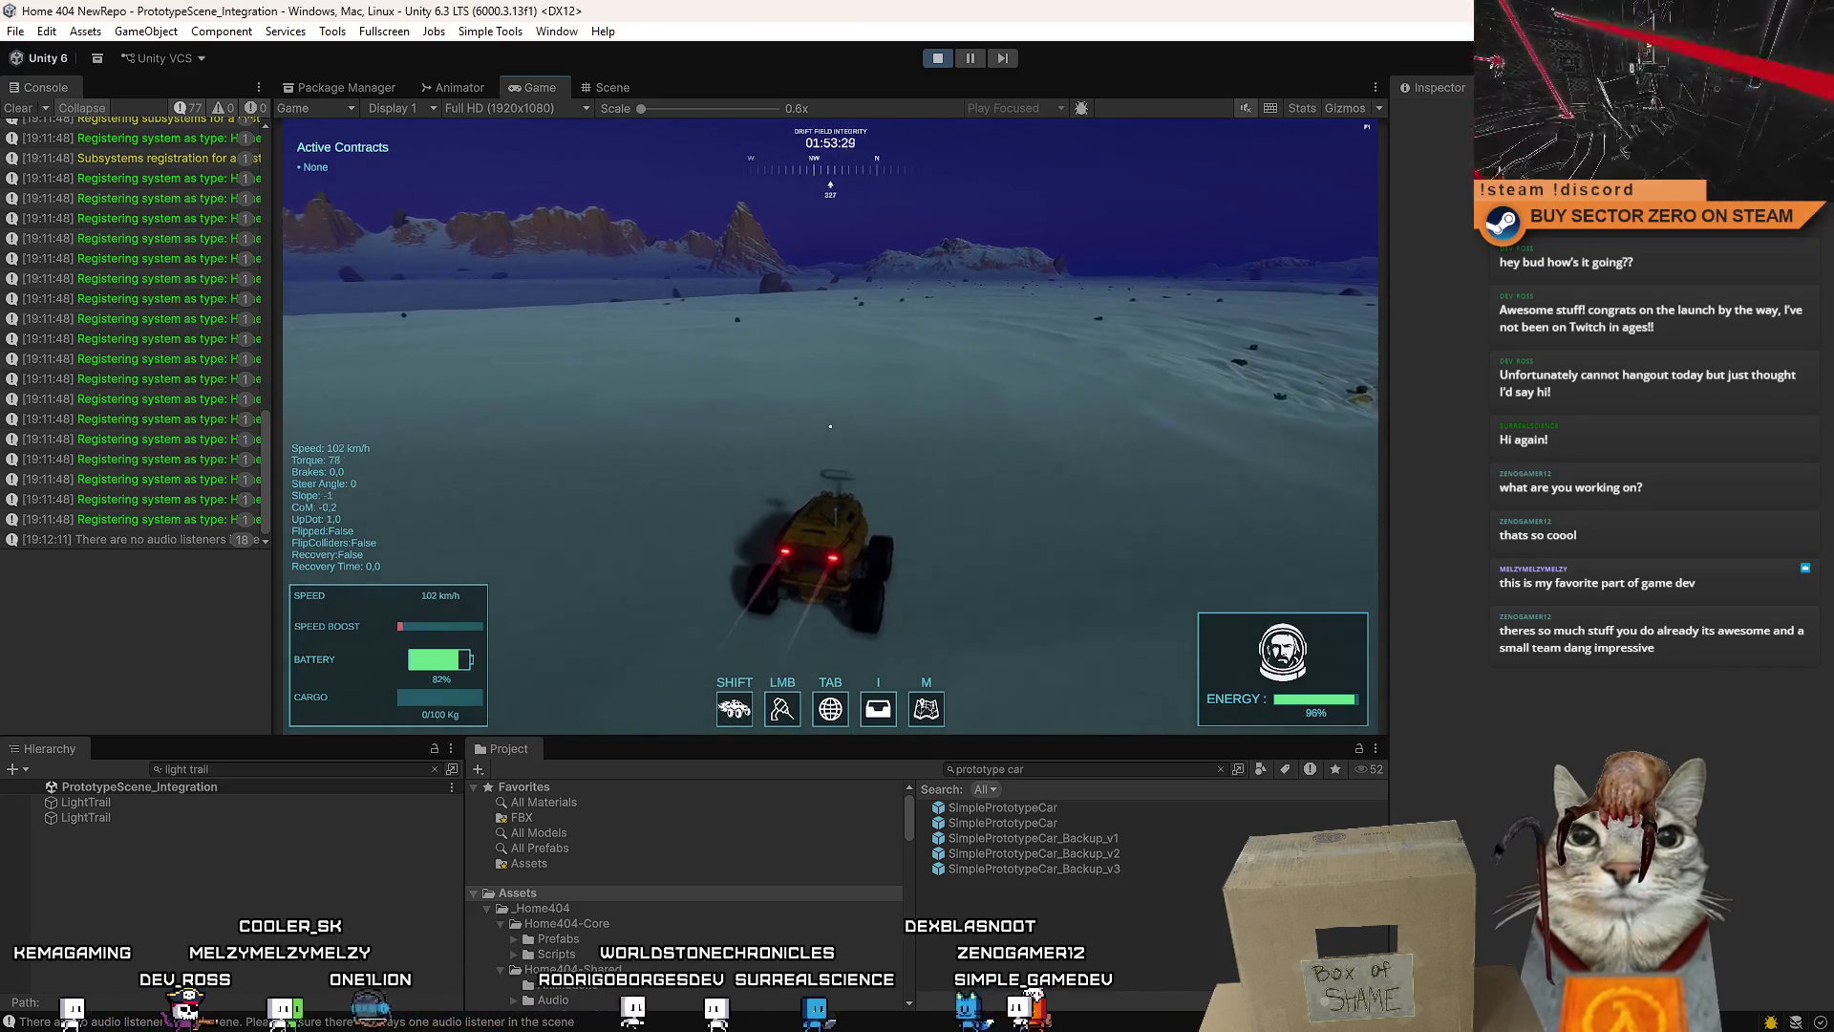
key(Escape)
click(119, 816)
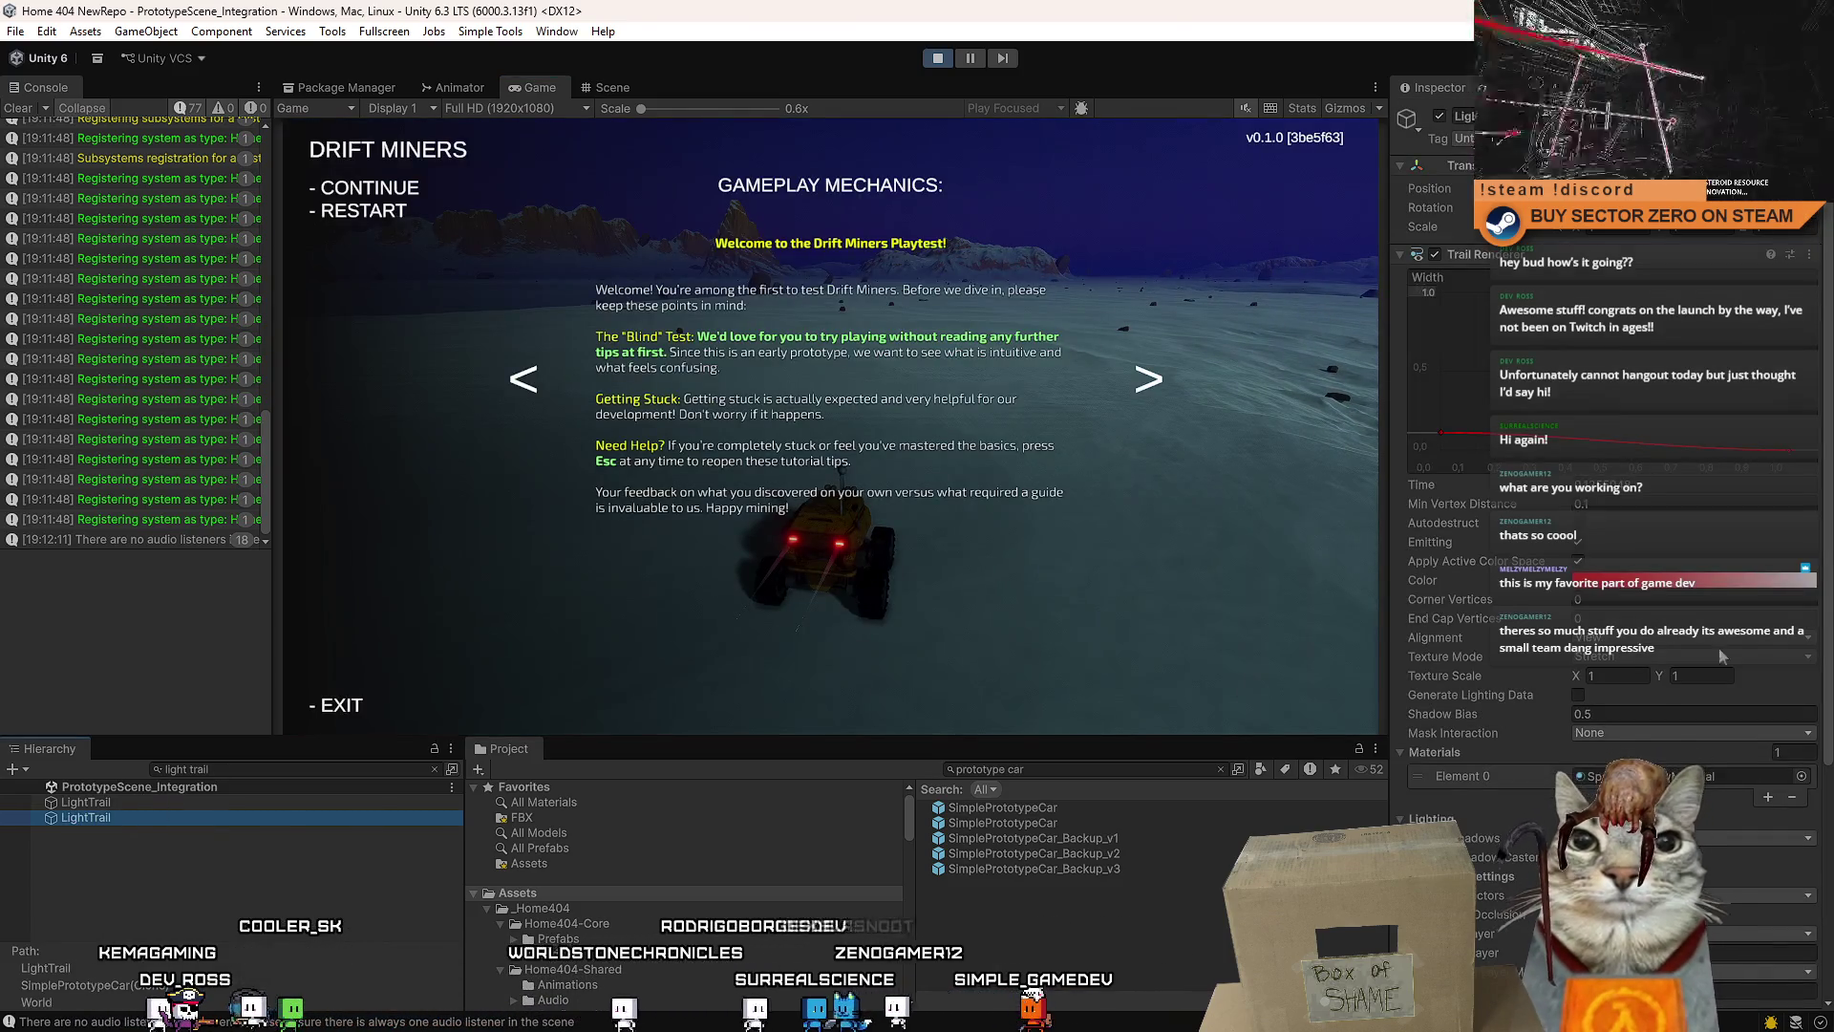
- Open the LightTrail's Trail Time By Speed curve and select the bend key reading 0.0000
scroll(1722, 827, down, 5)
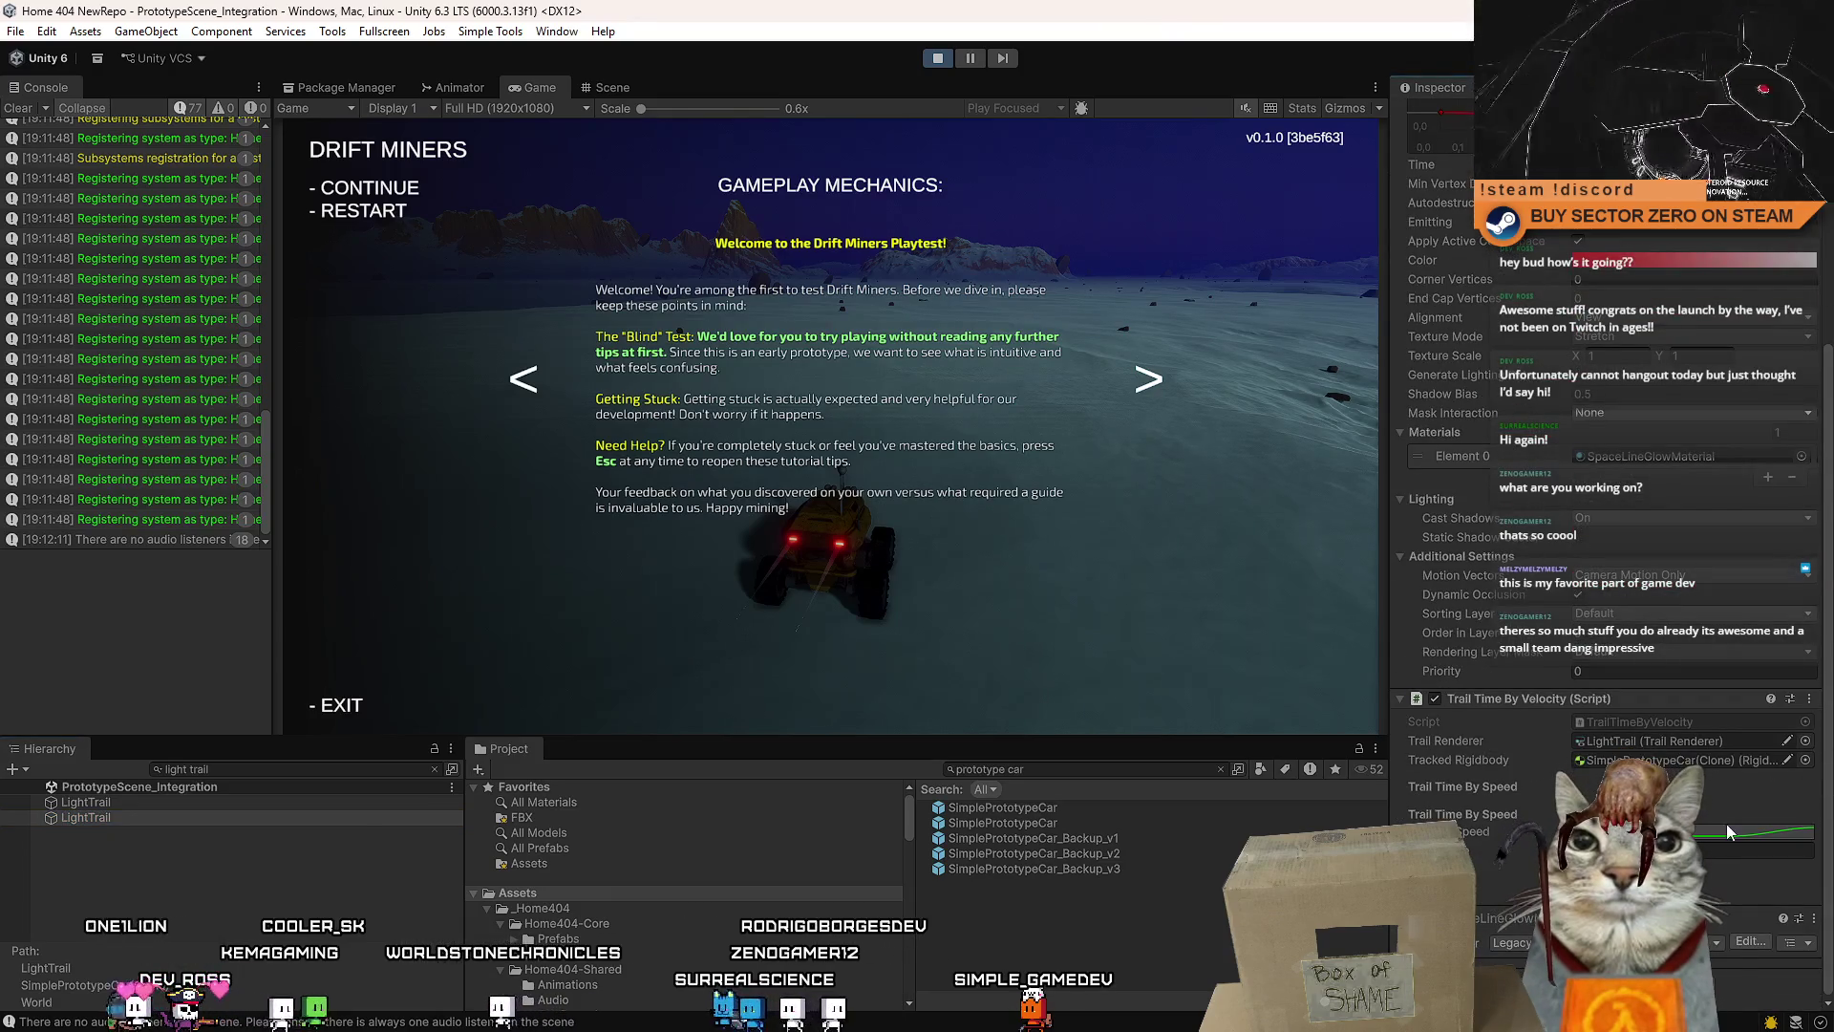
click(1722, 827)
drag(1722, 827, 1627, 717)
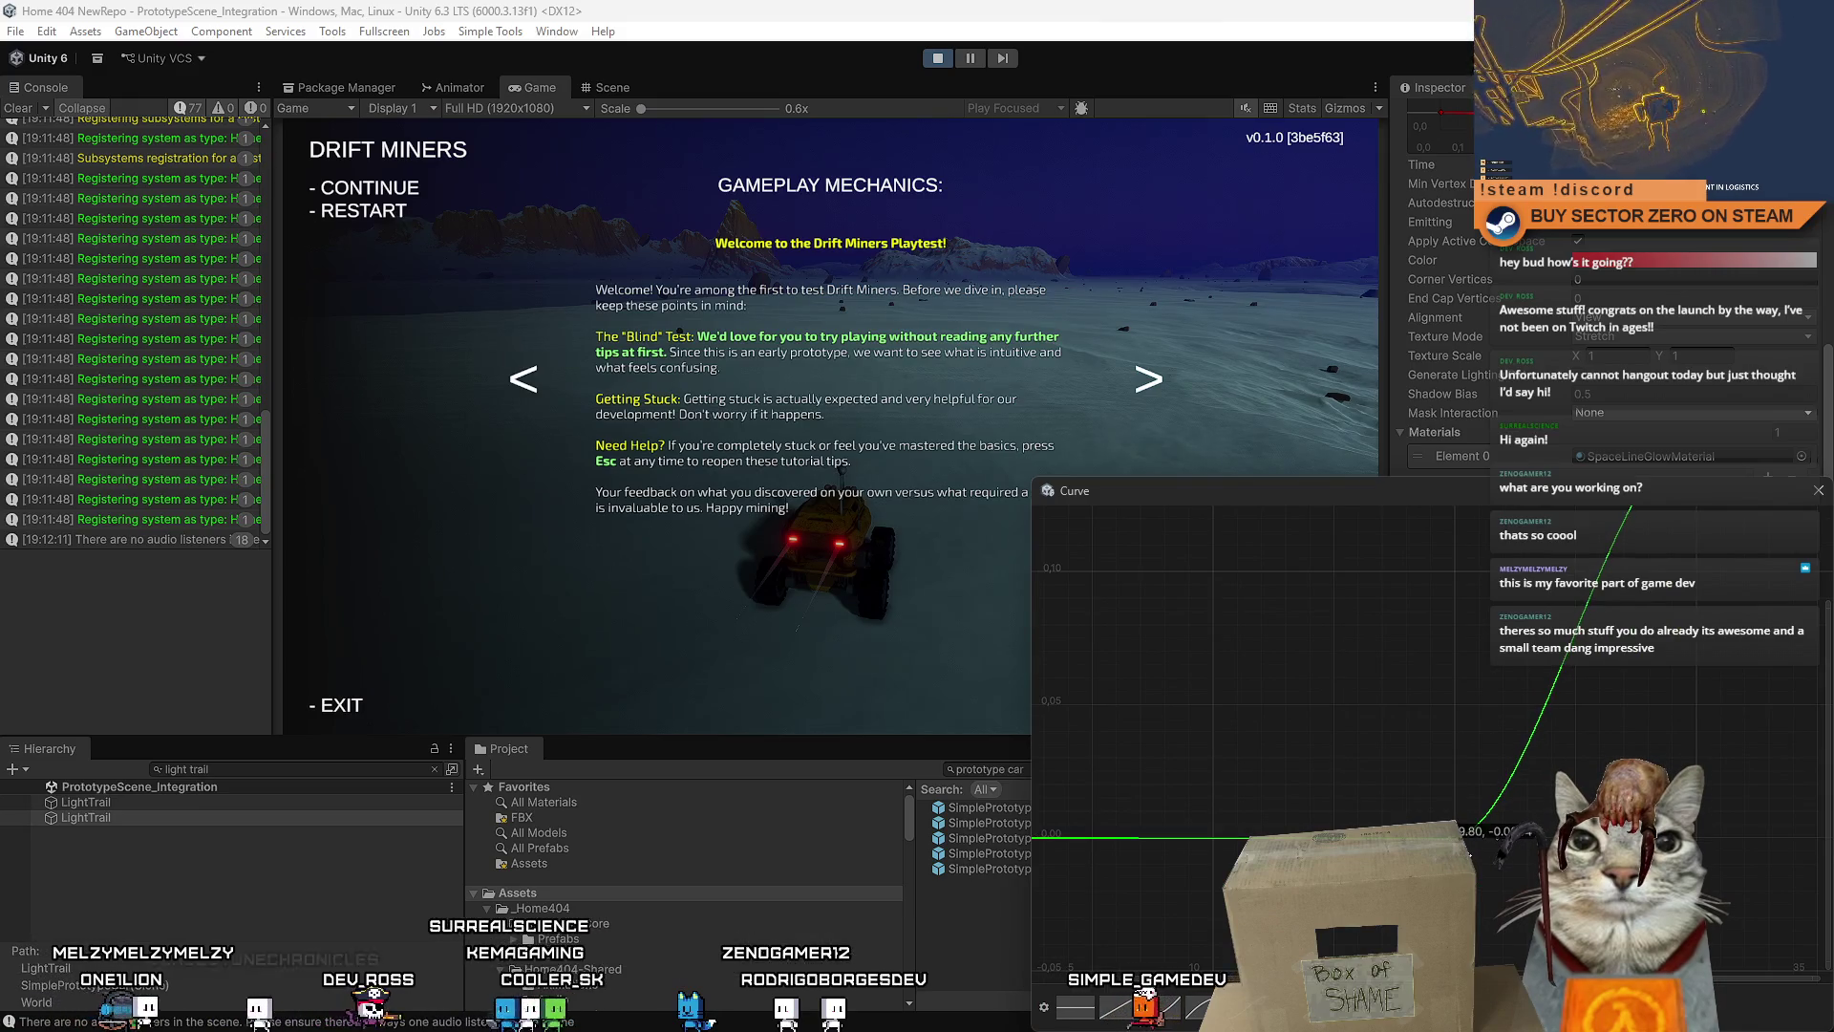
click(1461, 833)
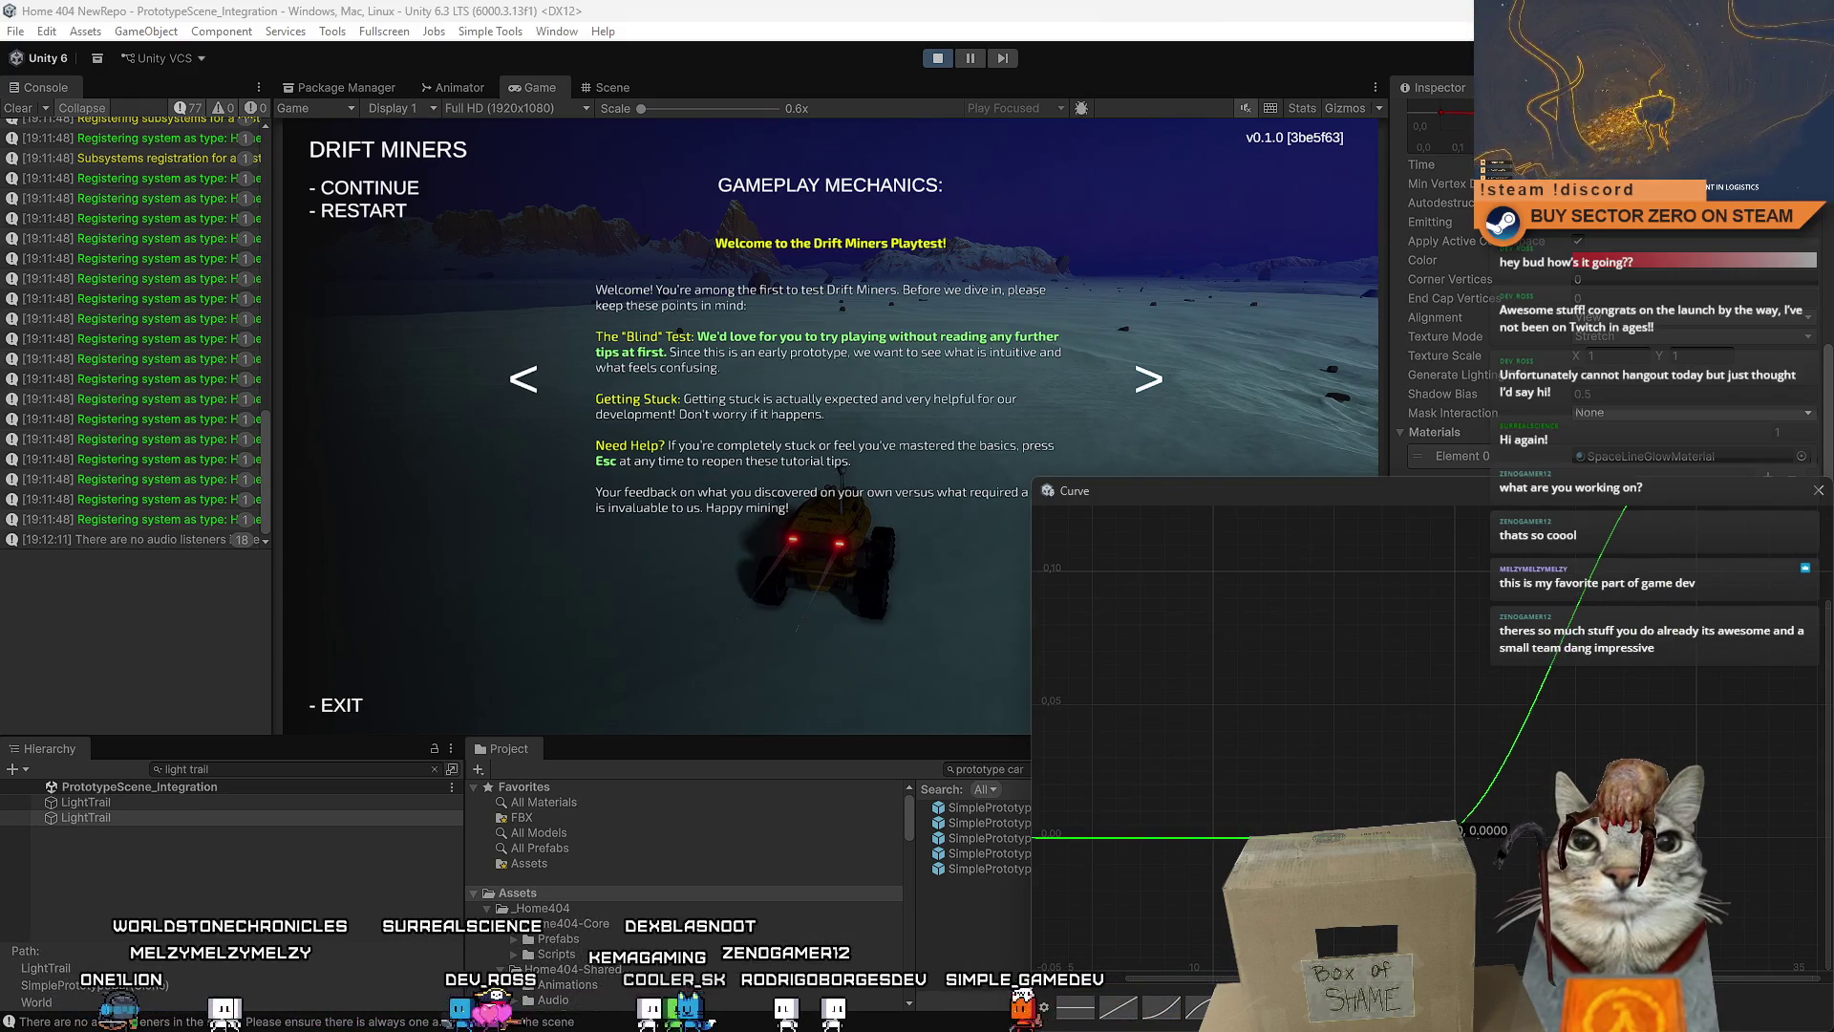